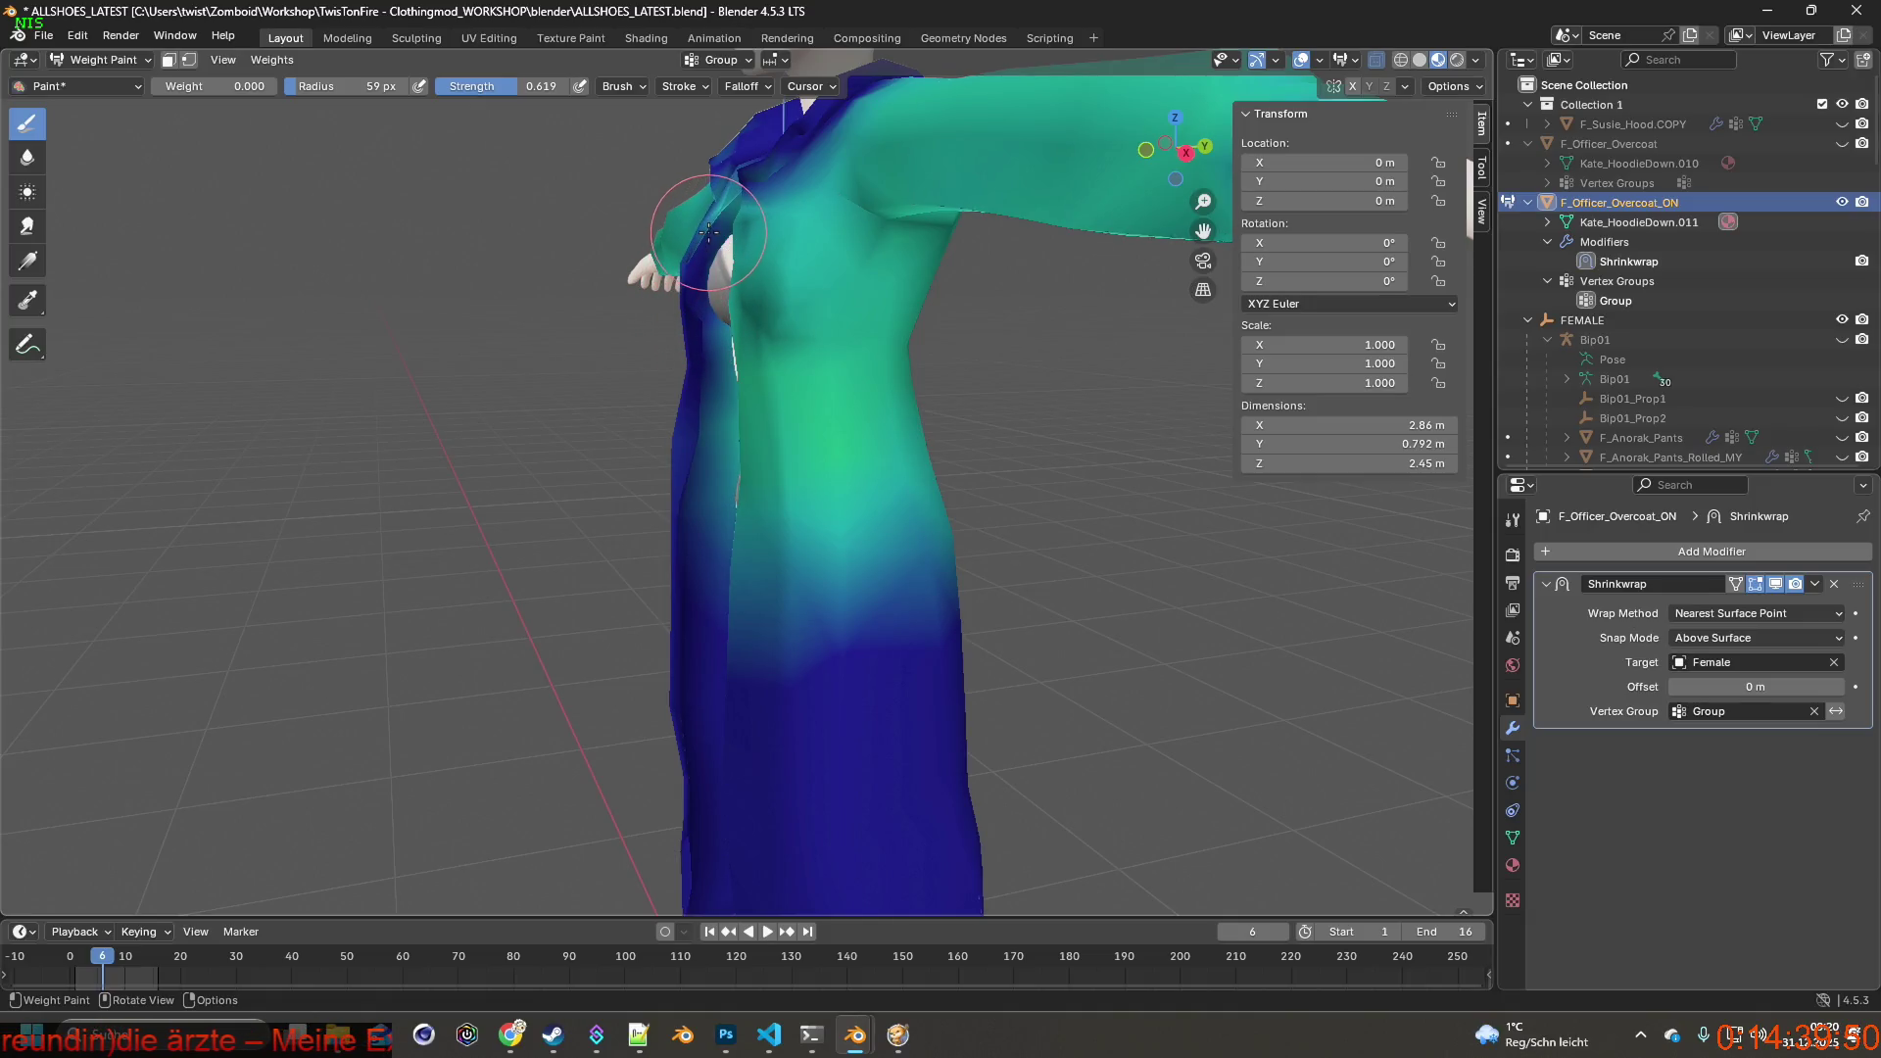
# Brush zero weight down the coat's front opening edge and across the chest.
pyautogui.moveTo(709, 232)
pyautogui.mouseDown(button='middle')
pyautogui.moveTo(795, 221)
pyautogui.moveTo(680, 206)
pyautogui.mouseUp(button='middle')
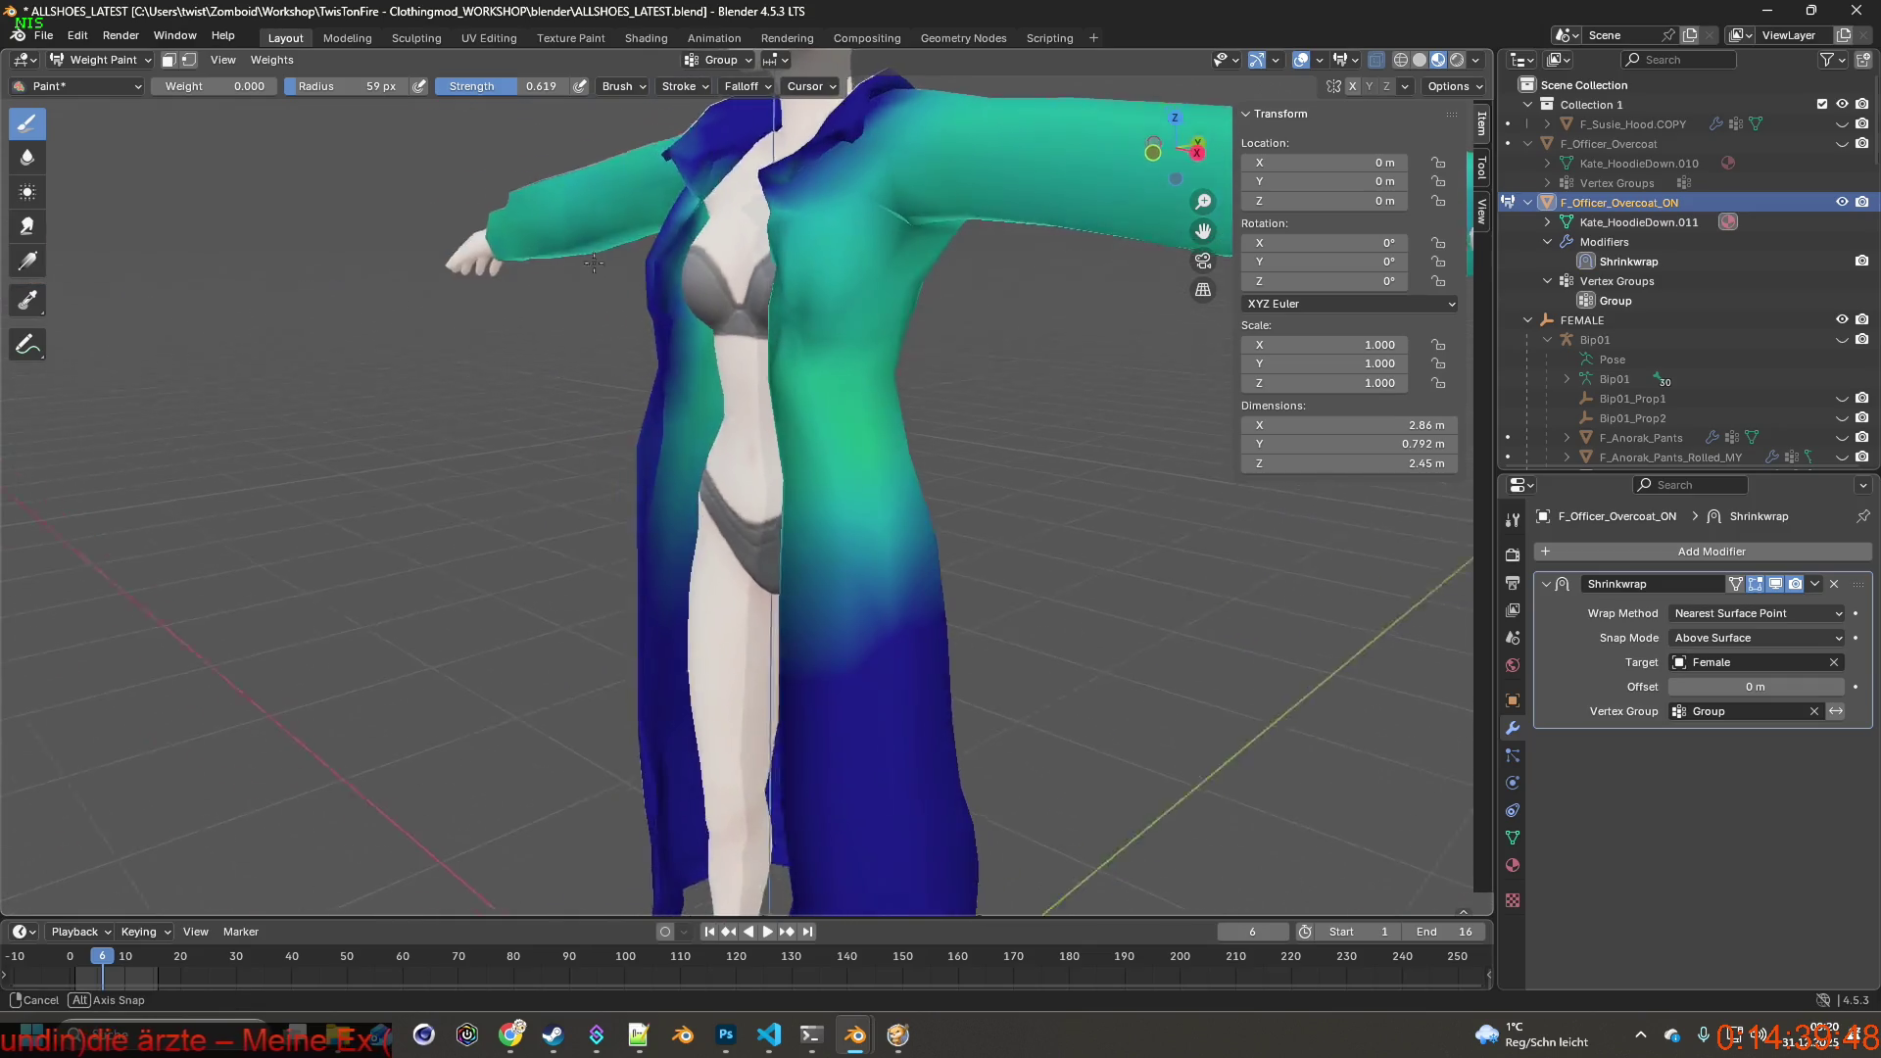
pyautogui.moveTo(684, 303); pyautogui.dragTo(688, 529)
pyautogui.moveTo(689, 545)
pyautogui.mouseDown(button='middle')
pyautogui.moveTo(979, 501)
pyautogui.moveTo(823, 470)
pyautogui.mouseUp(button='middle')
pyautogui.moveTo(801, 500)
pyautogui.mouseDown()
pyautogui.moveTo(781, 362)
pyautogui.moveTo(807, 421)
pyautogui.mouseUp()
pyautogui.moveTo(806, 346); pyautogui.dragTo(823, 324)
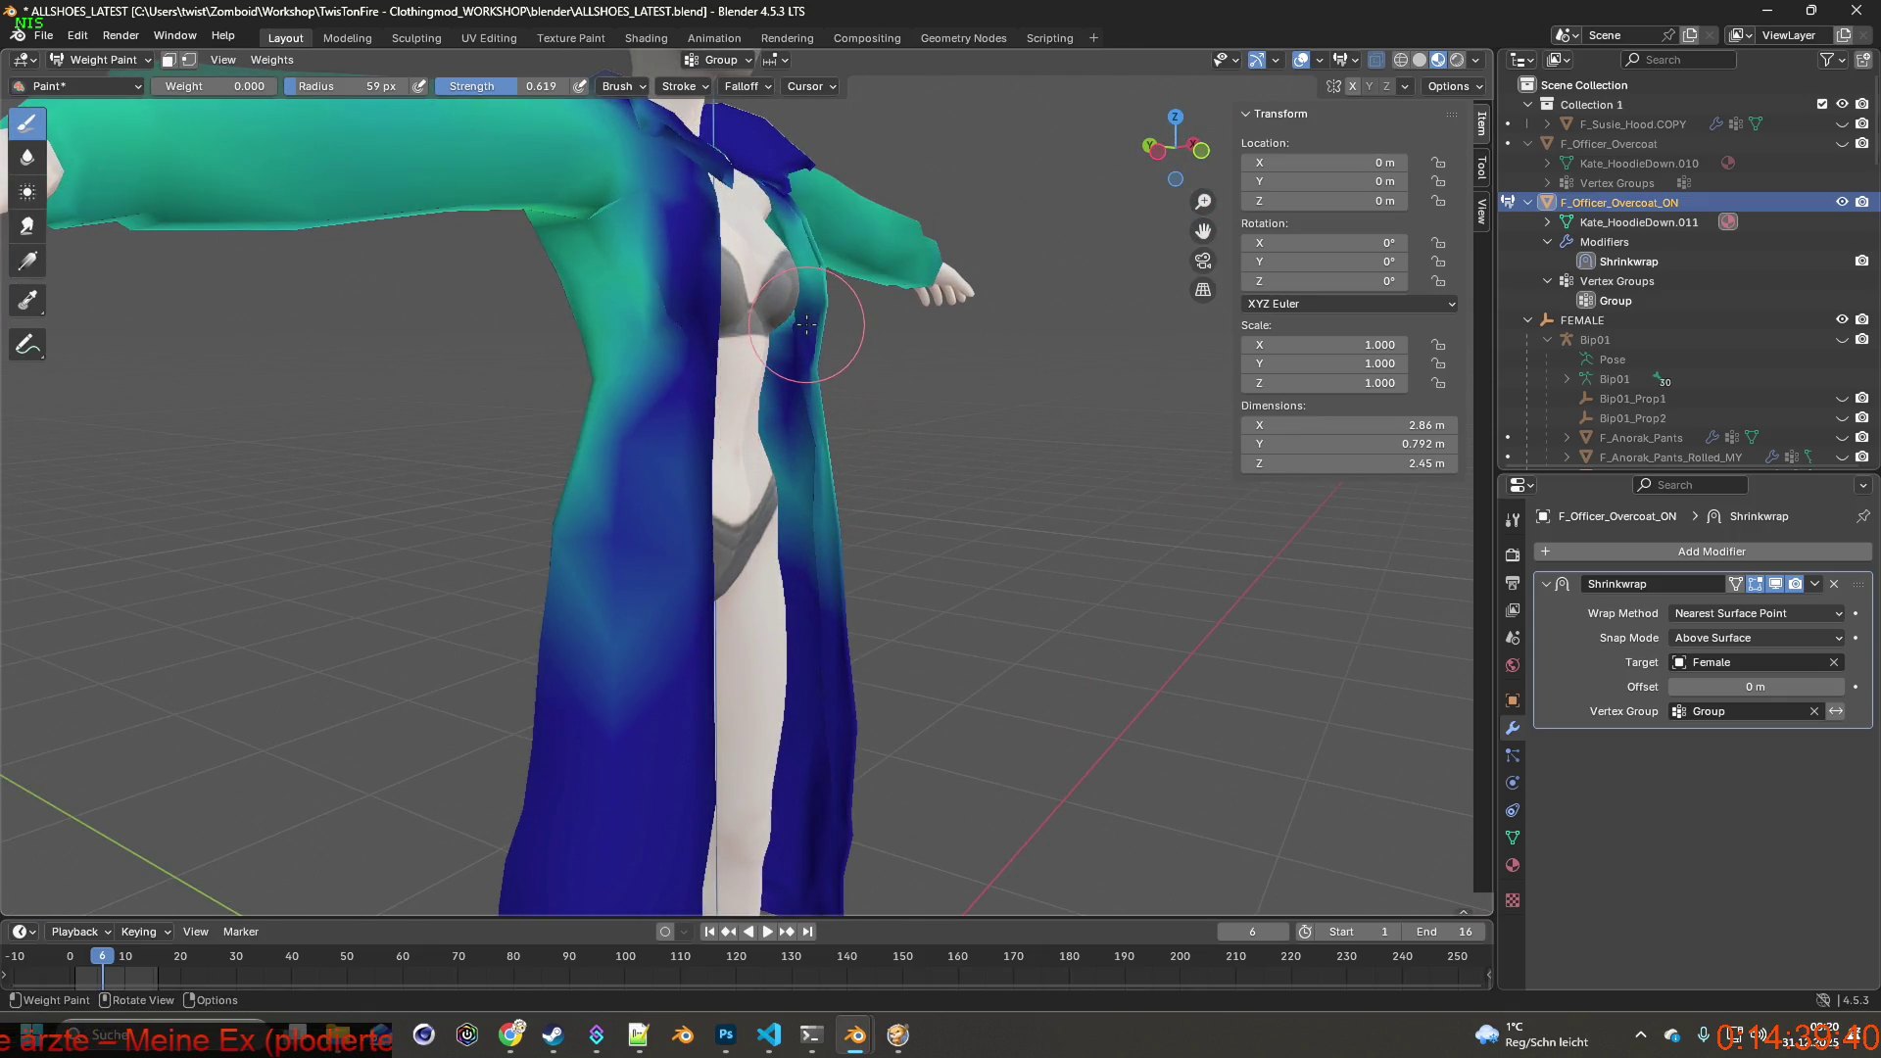
pyautogui.moveTo(824, 339); pyautogui.dragTo(881, 294, button='middle')
pyautogui.moveTo(824, 280); pyautogui.dragTo(815, 253)
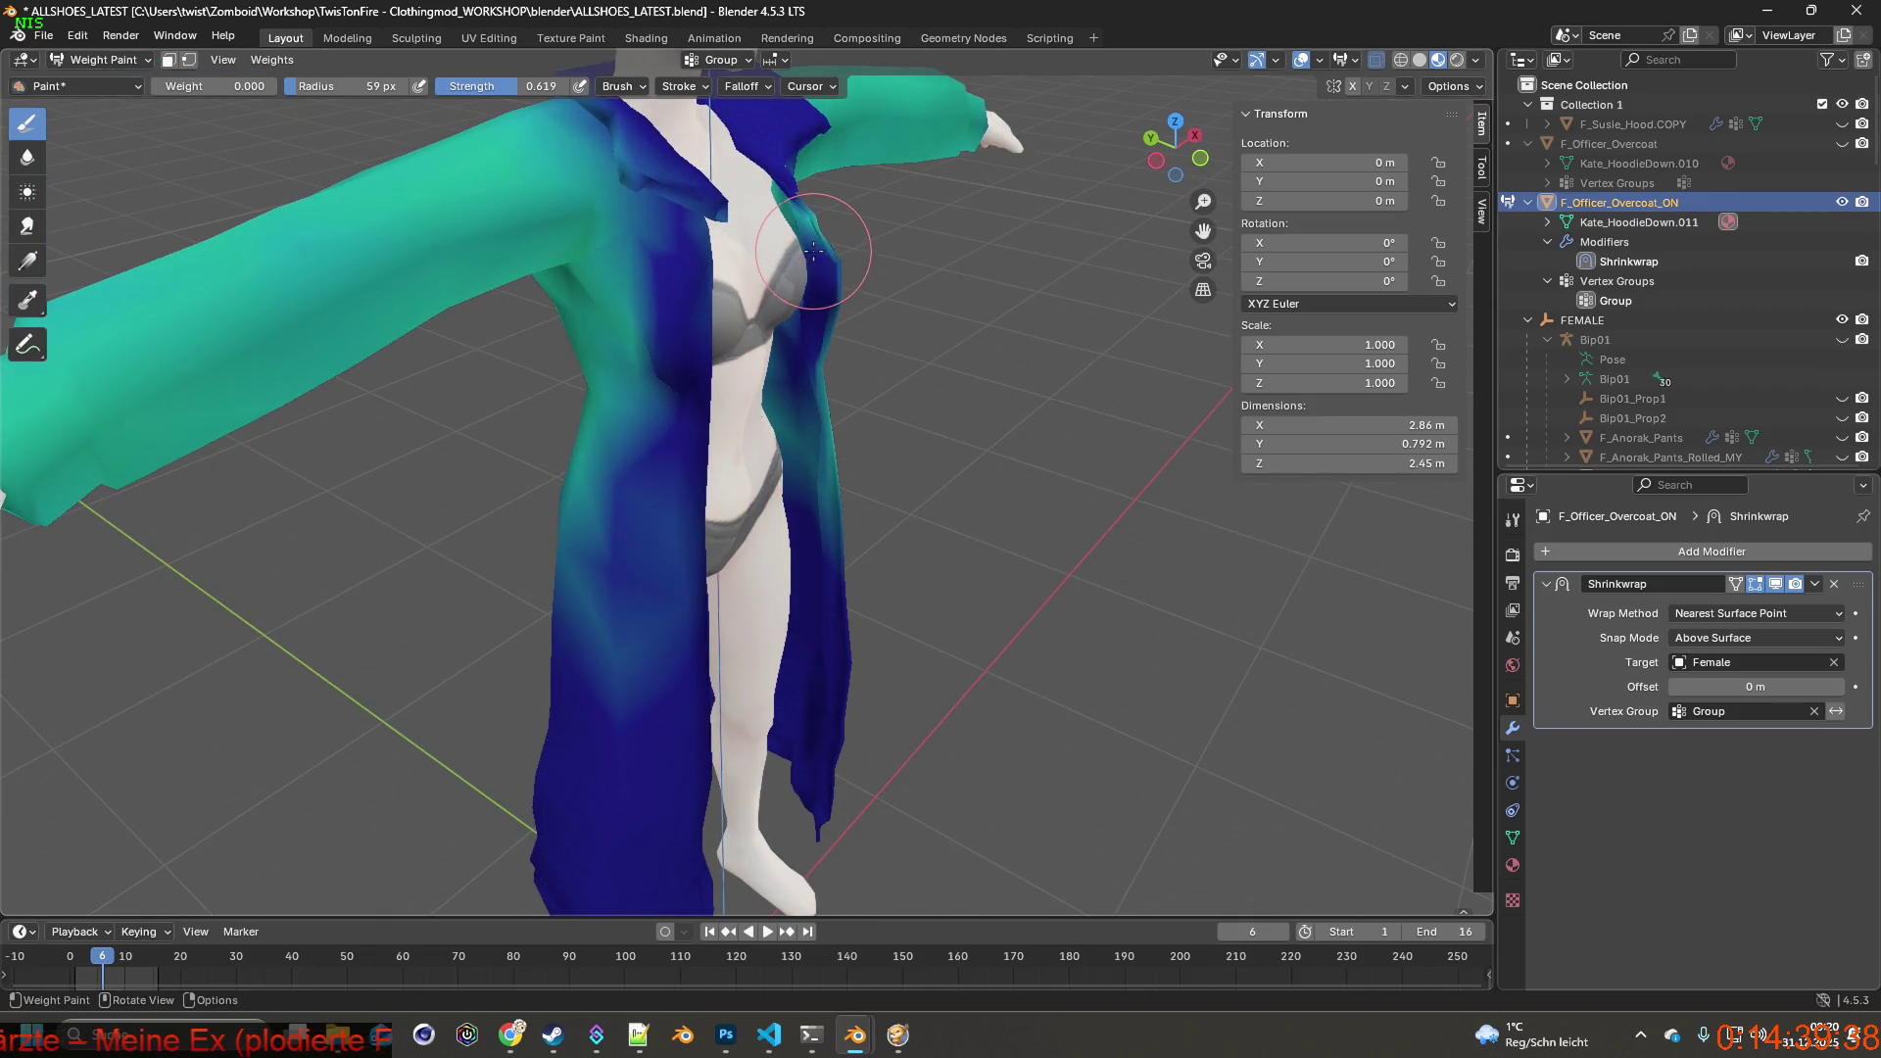
pyautogui.moveTo(813, 395); pyautogui.dragTo(826, 492)
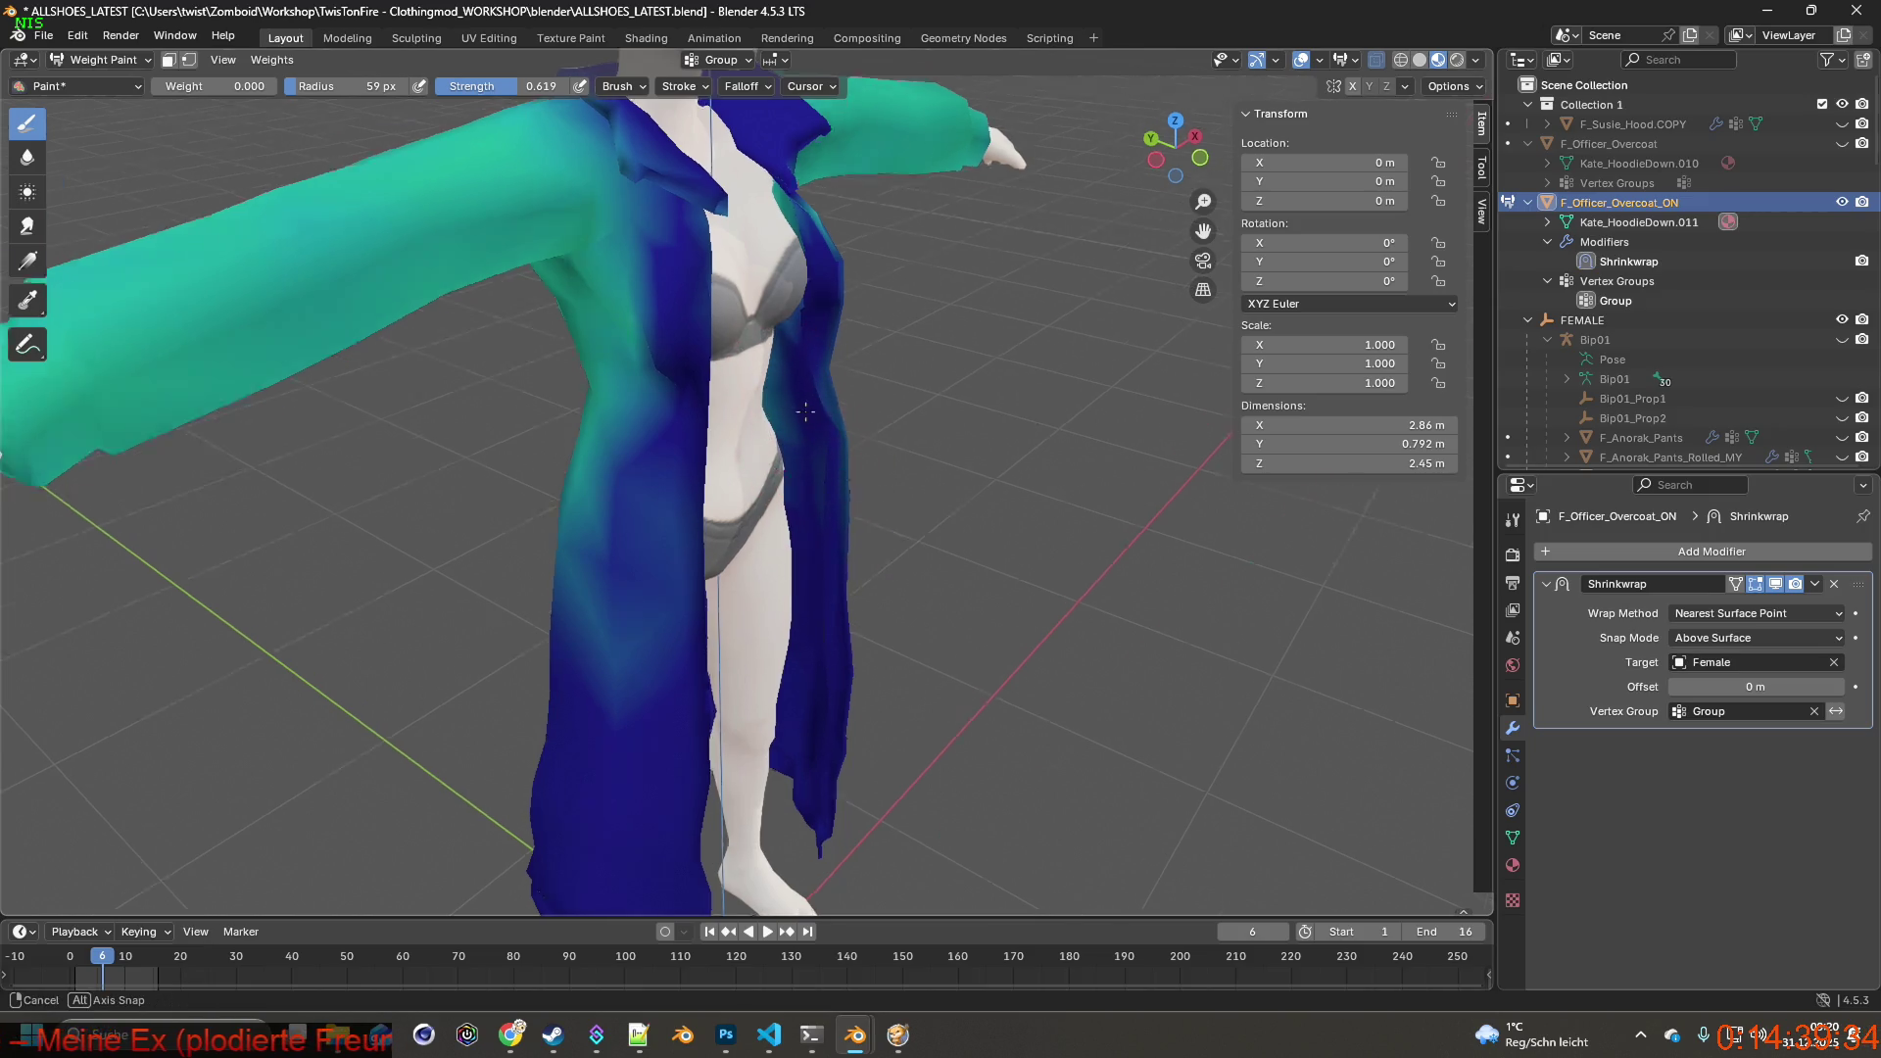
# Continue zero-weighting the other front edge and lower side, checking from behind and the side.
pyautogui.moveTo(787, 389); pyautogui.dragTo(806, 422, button='middle')
pyautogui.moveTo(834, 555)
pyautogui.mouseDown(button='middle')
pyautogui.moveTo(814, 702)
pyautogui.moveTo(885, 573)
pyautogui.mouseUp(button='middle')
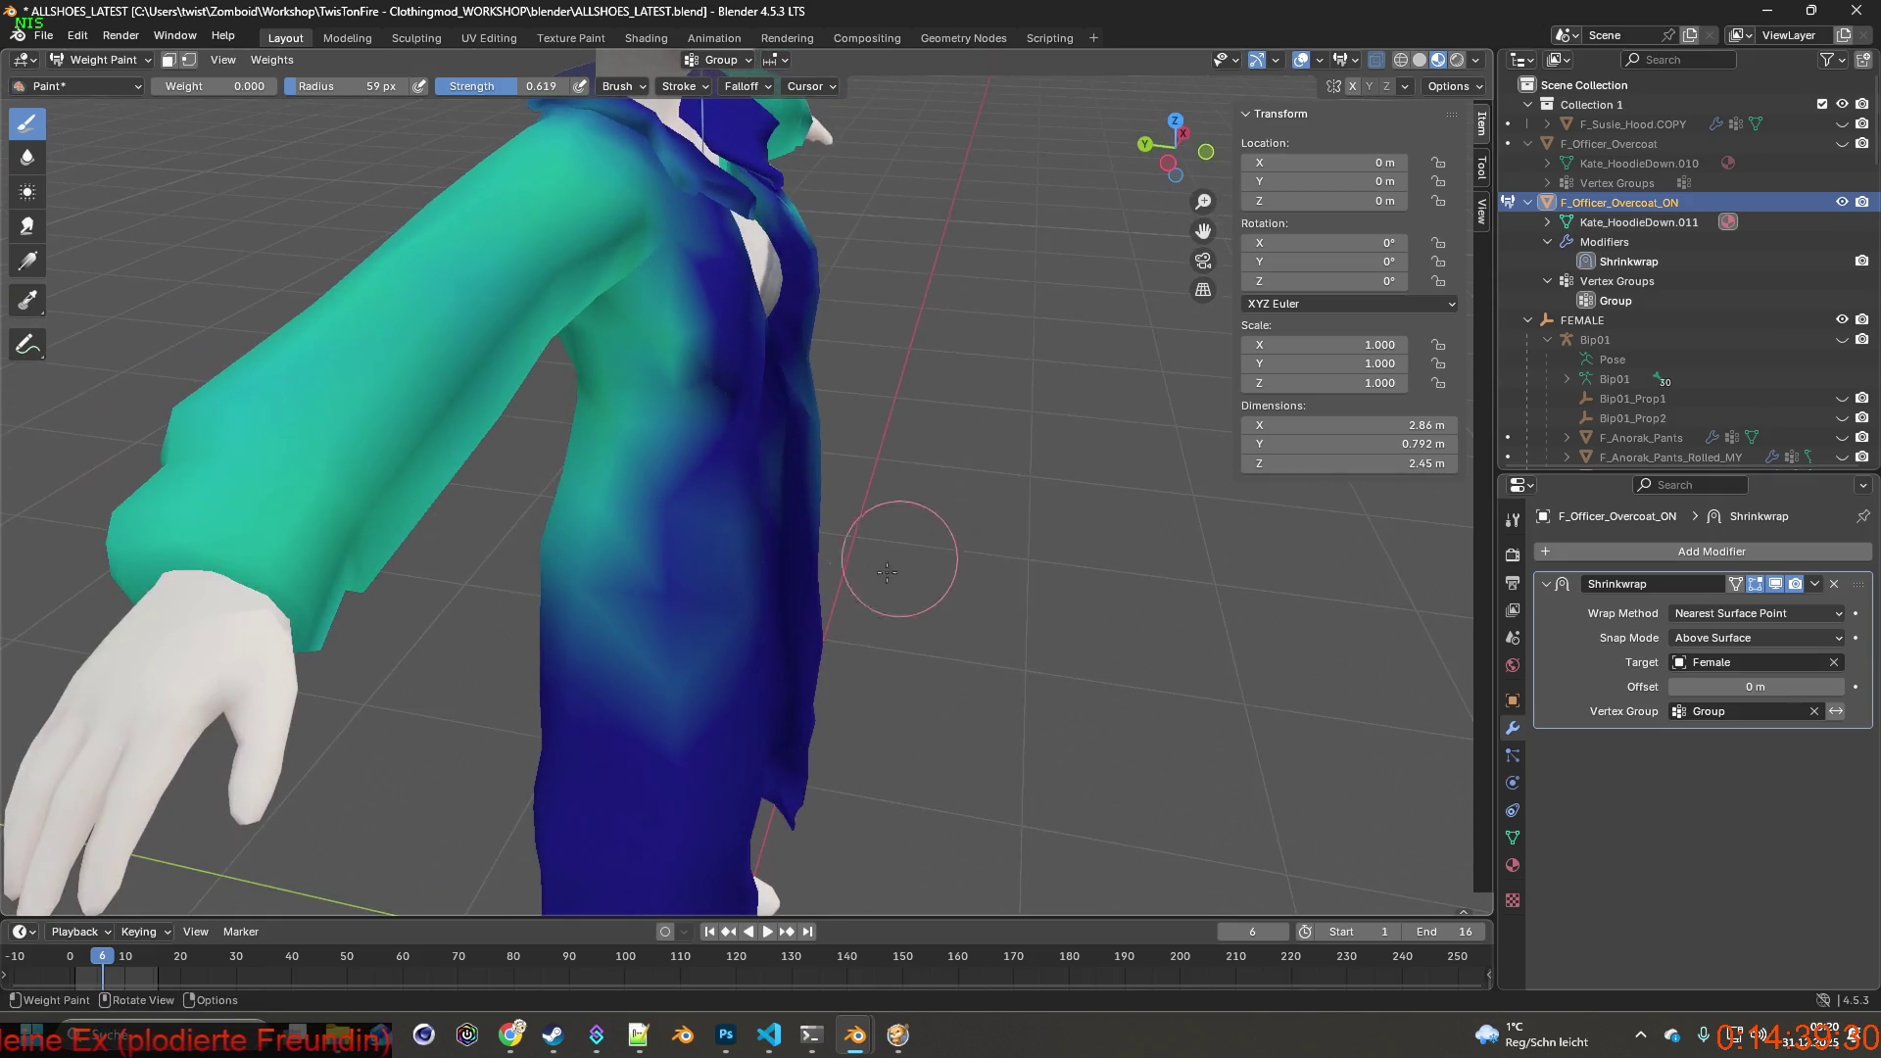
pyautogui.moveTo(691, 679)
pyautogui.mouseDown(button='middle')
pyautogui.moveTo(720, 560)
pyautogui.moveTo(823, 486)
pyautogui.mouseUp(button='middle')
pyautogui.scroll(4, 818, 442)
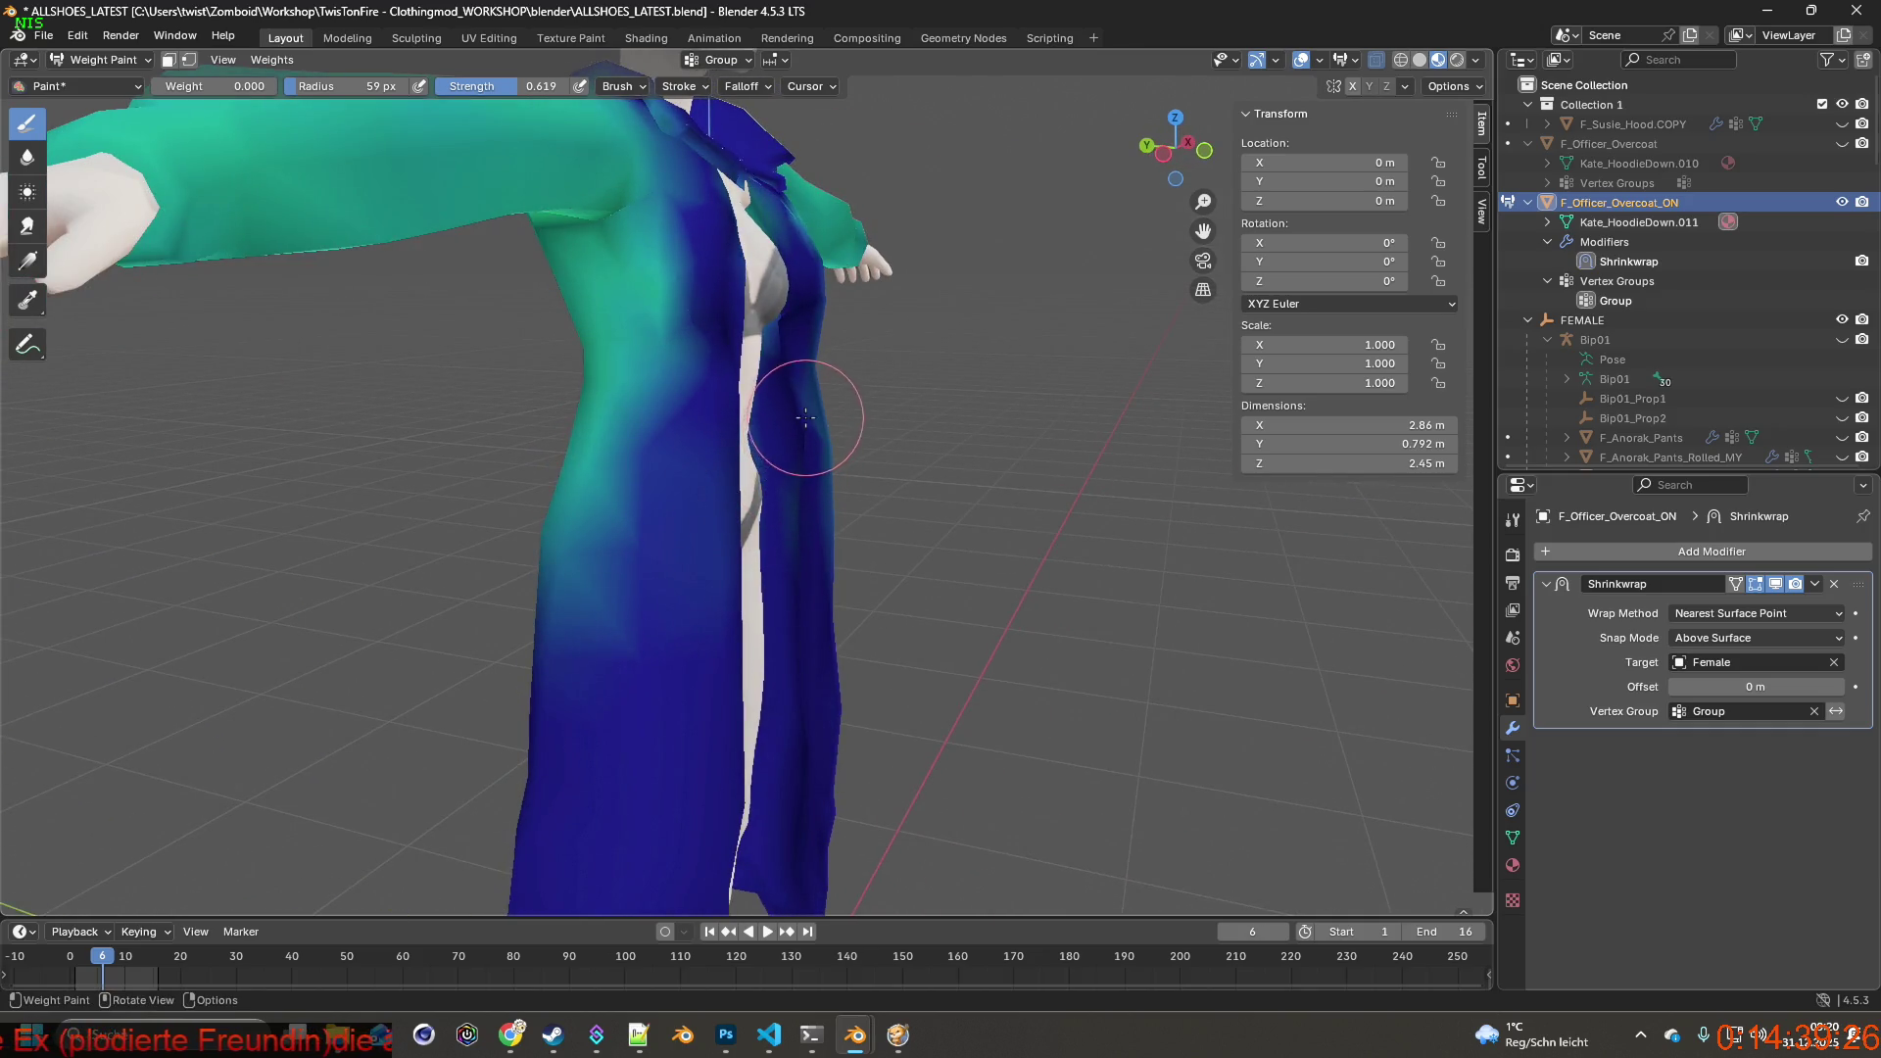
pyautogui.moveTo(818, 424); pyautogui.dragTo(830, 600)
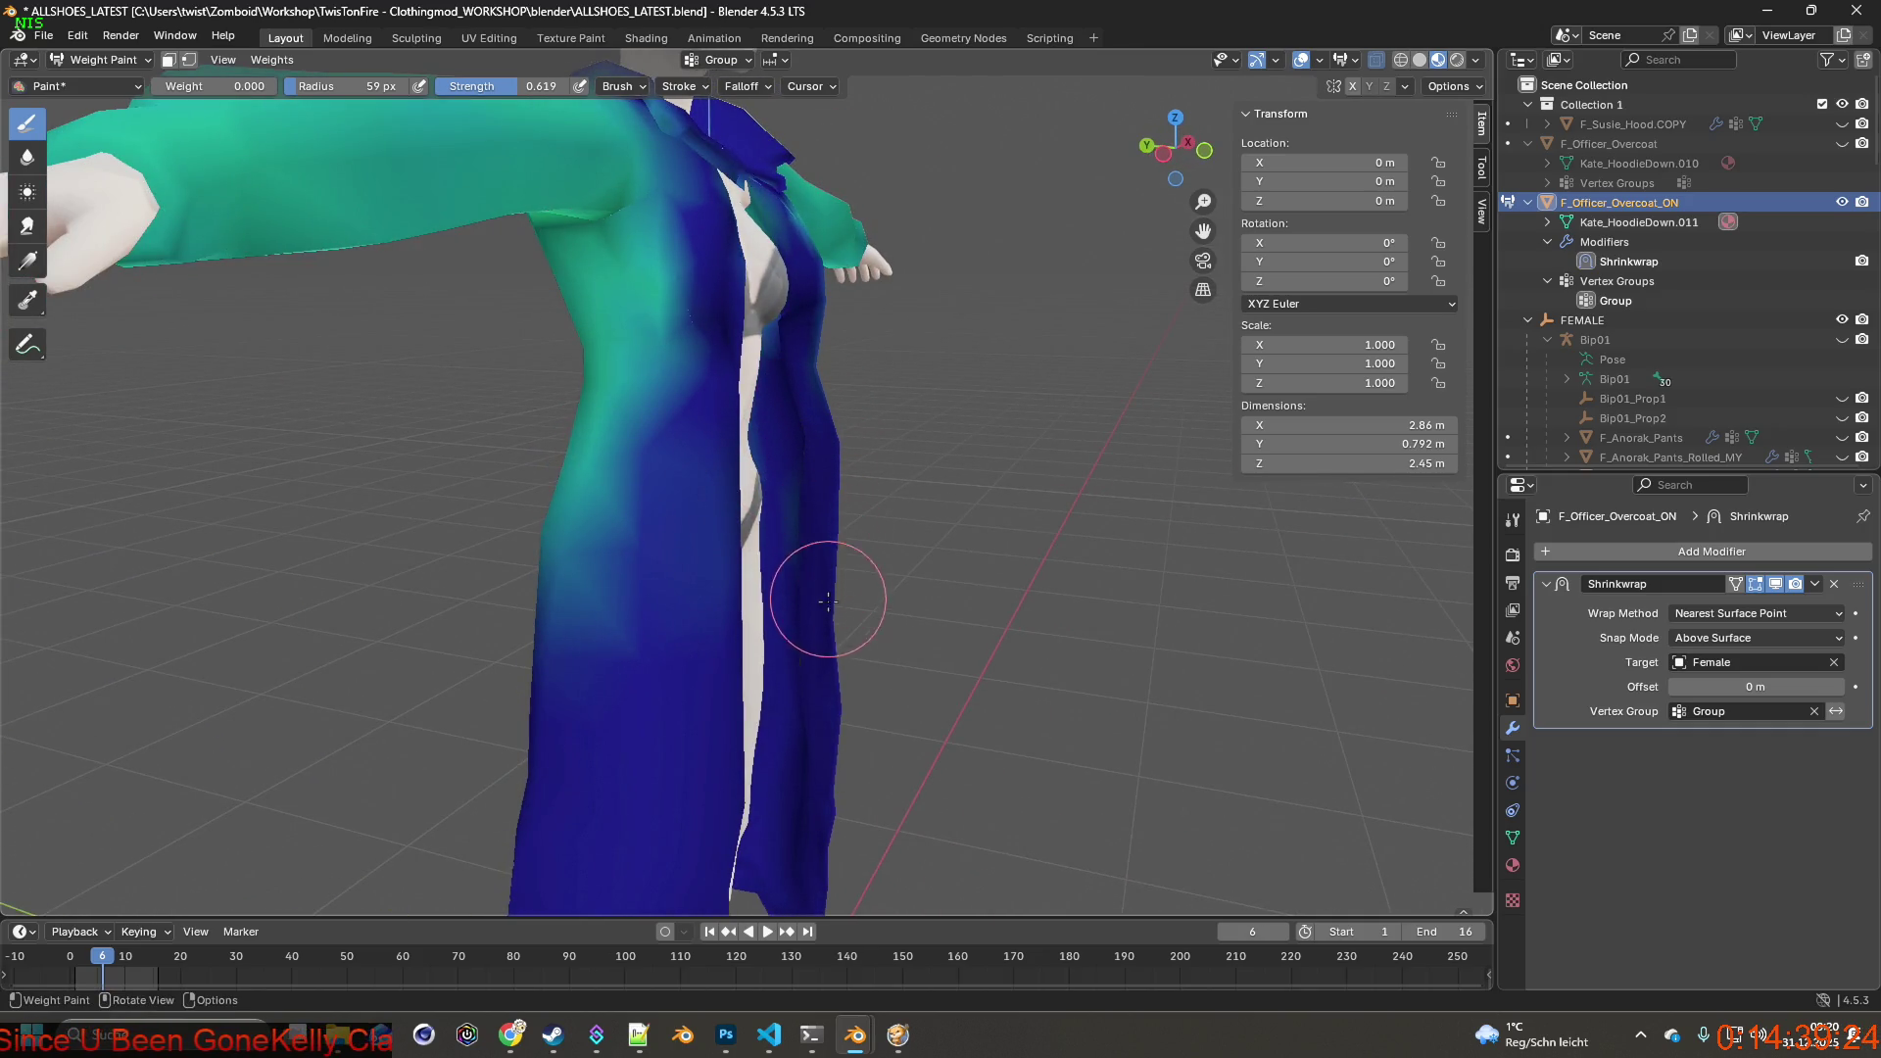
pyautogui.moveTo(817, 789); pyautogui.dragTo(742, 609, button='middle')
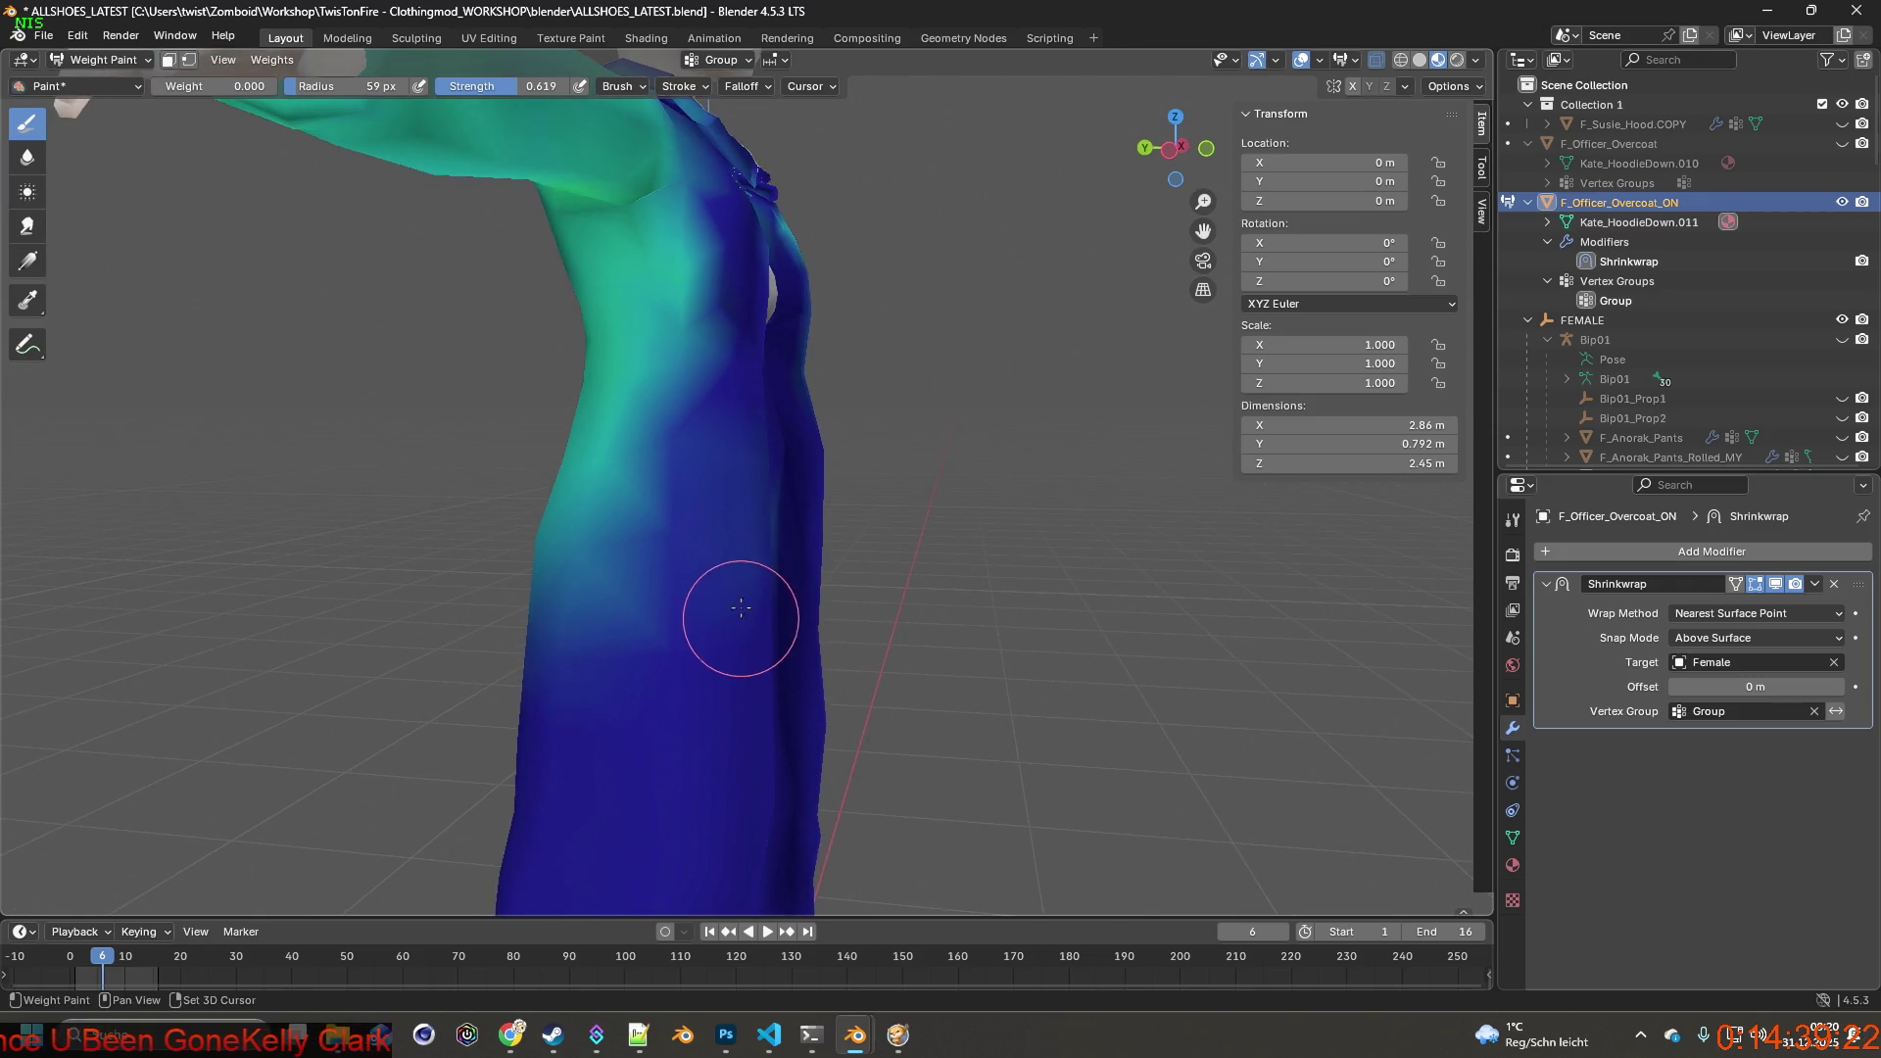
pyautogui.scroll(-3, 746, 759)
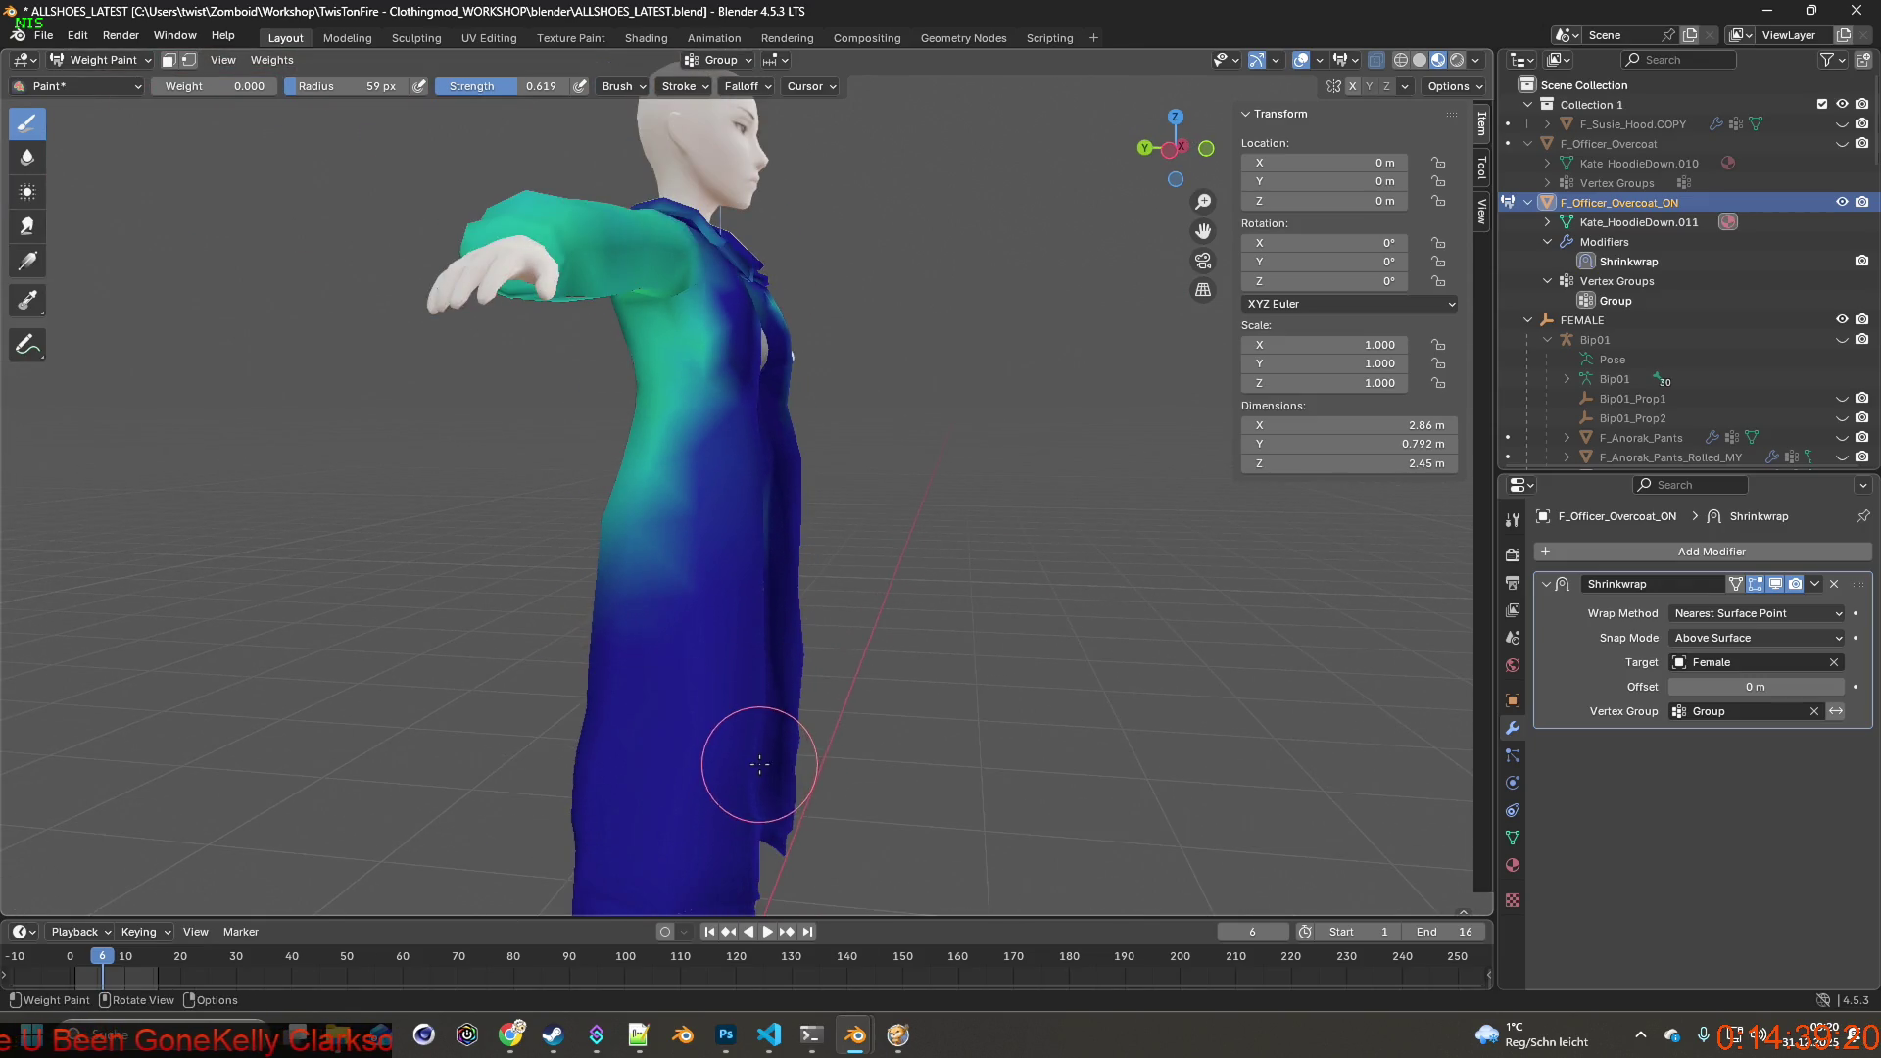
pyautogui.moveTo(745, 760); pyautogui.dragTo(689, 595, button='middle')
pyautogui.scroll(3, 689, 594)
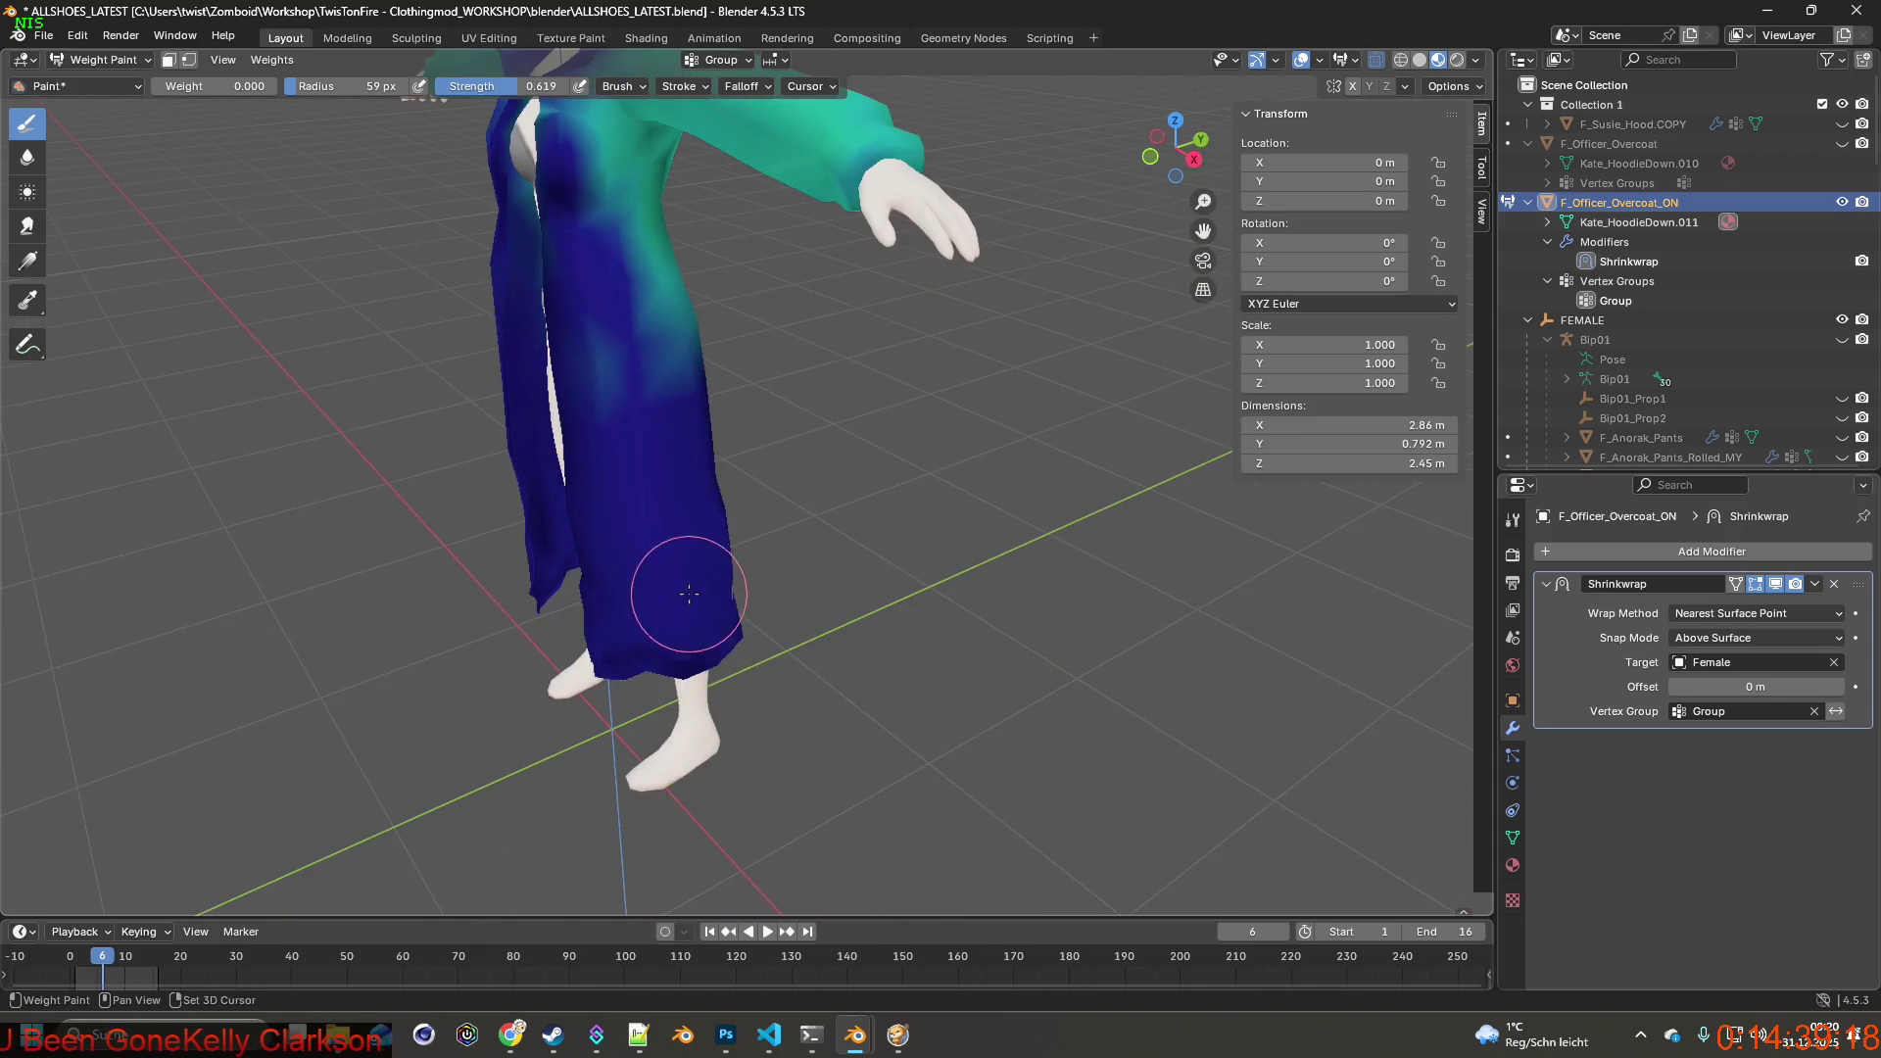
pyautogui.moveTo(598, 389); pyautogui.dragTo(598, 367)
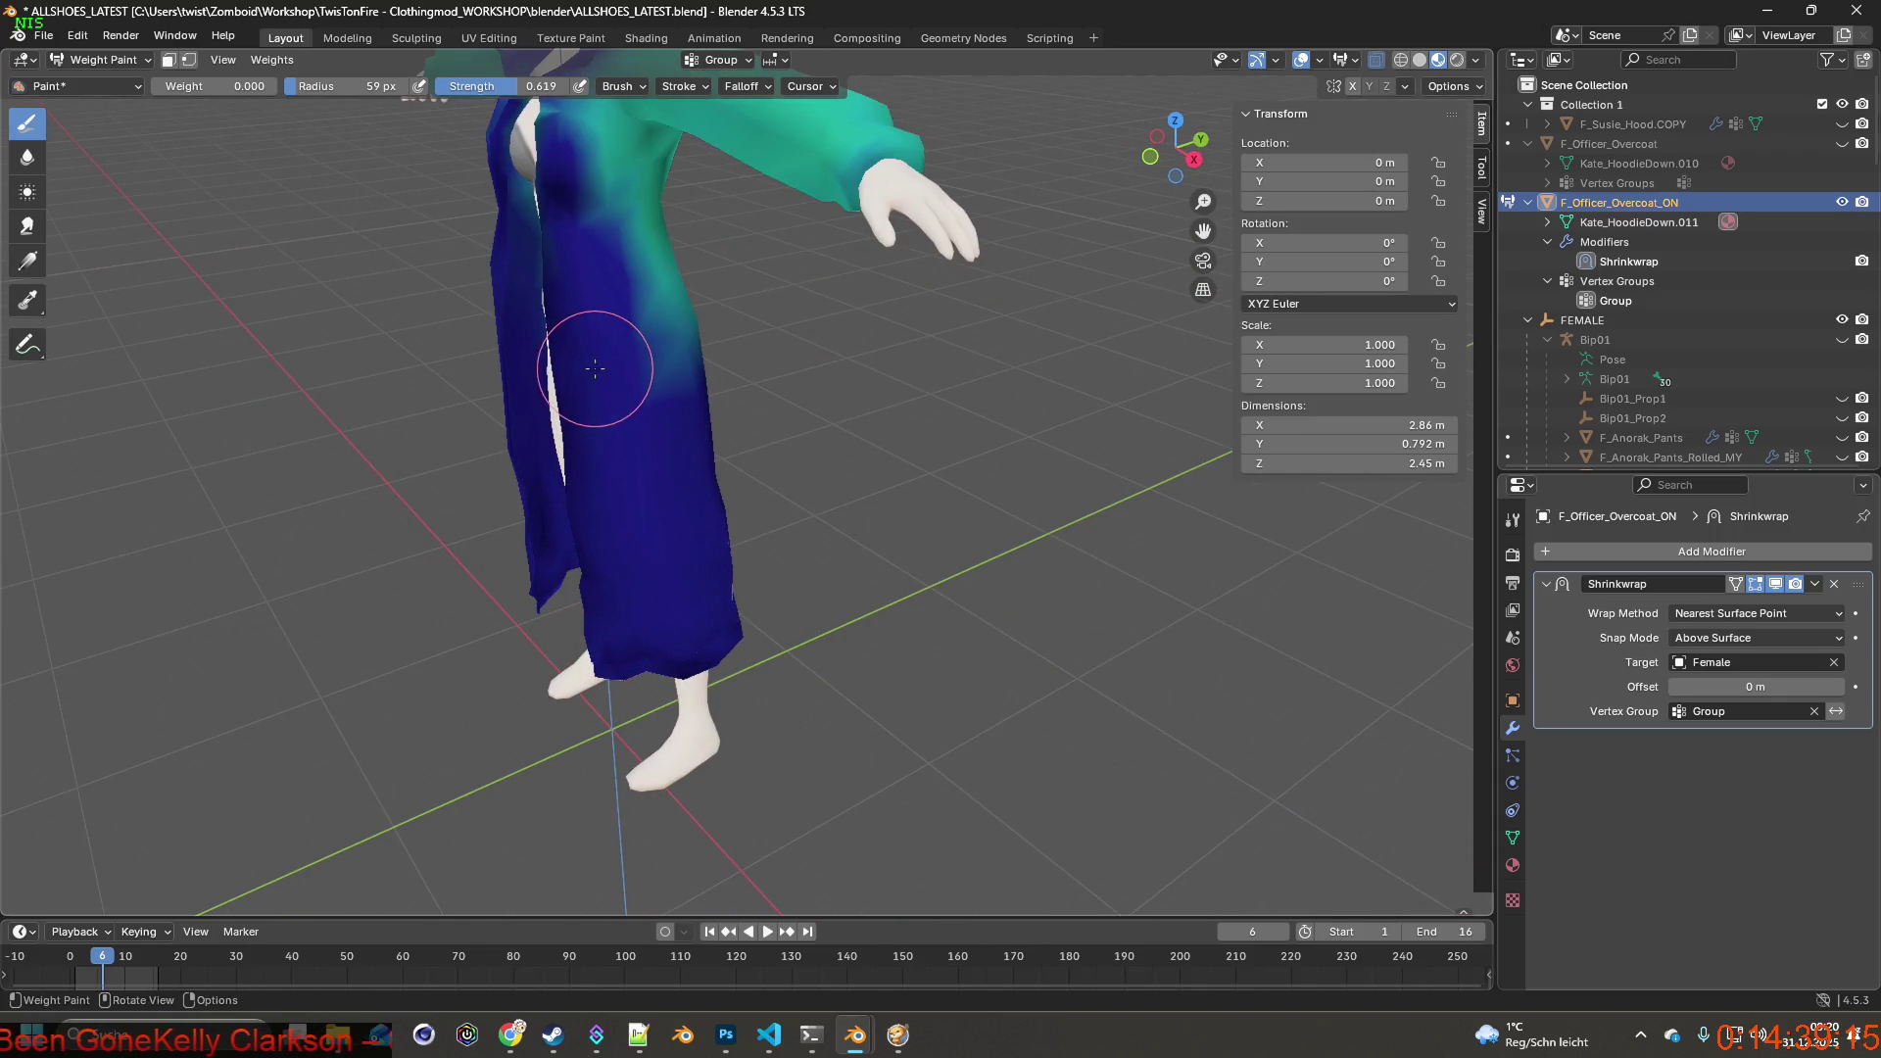
pyautogui.moveTo(602, 474); pyautogui.dragTo(546, 357, button='middle')
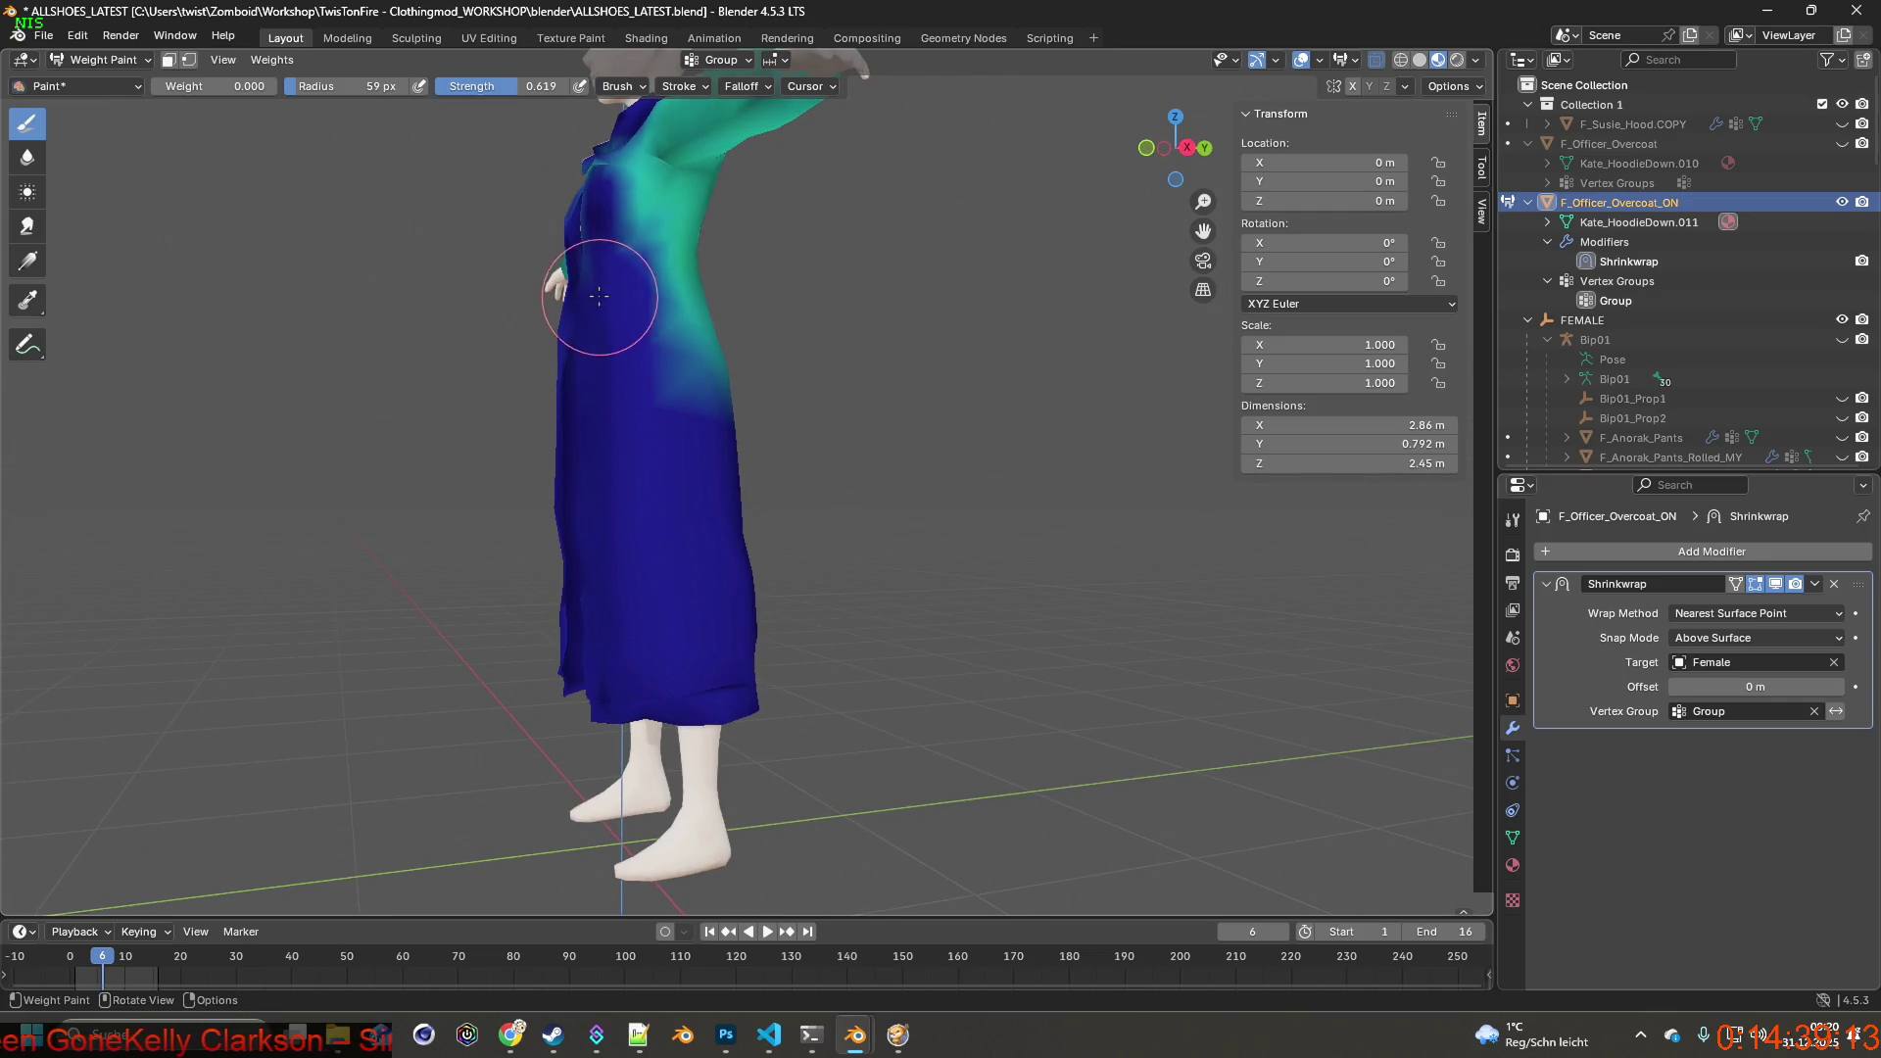
pyautogui.moveTo(610, 265)
pyautogui.mouseDown(button='middle')
pyautogui.moveTo(936, 464)
pyautogui.moveTo(685, 539)
pyautogui.moveTo(713, 523)
pyautogui.mouseUp(button='middle')
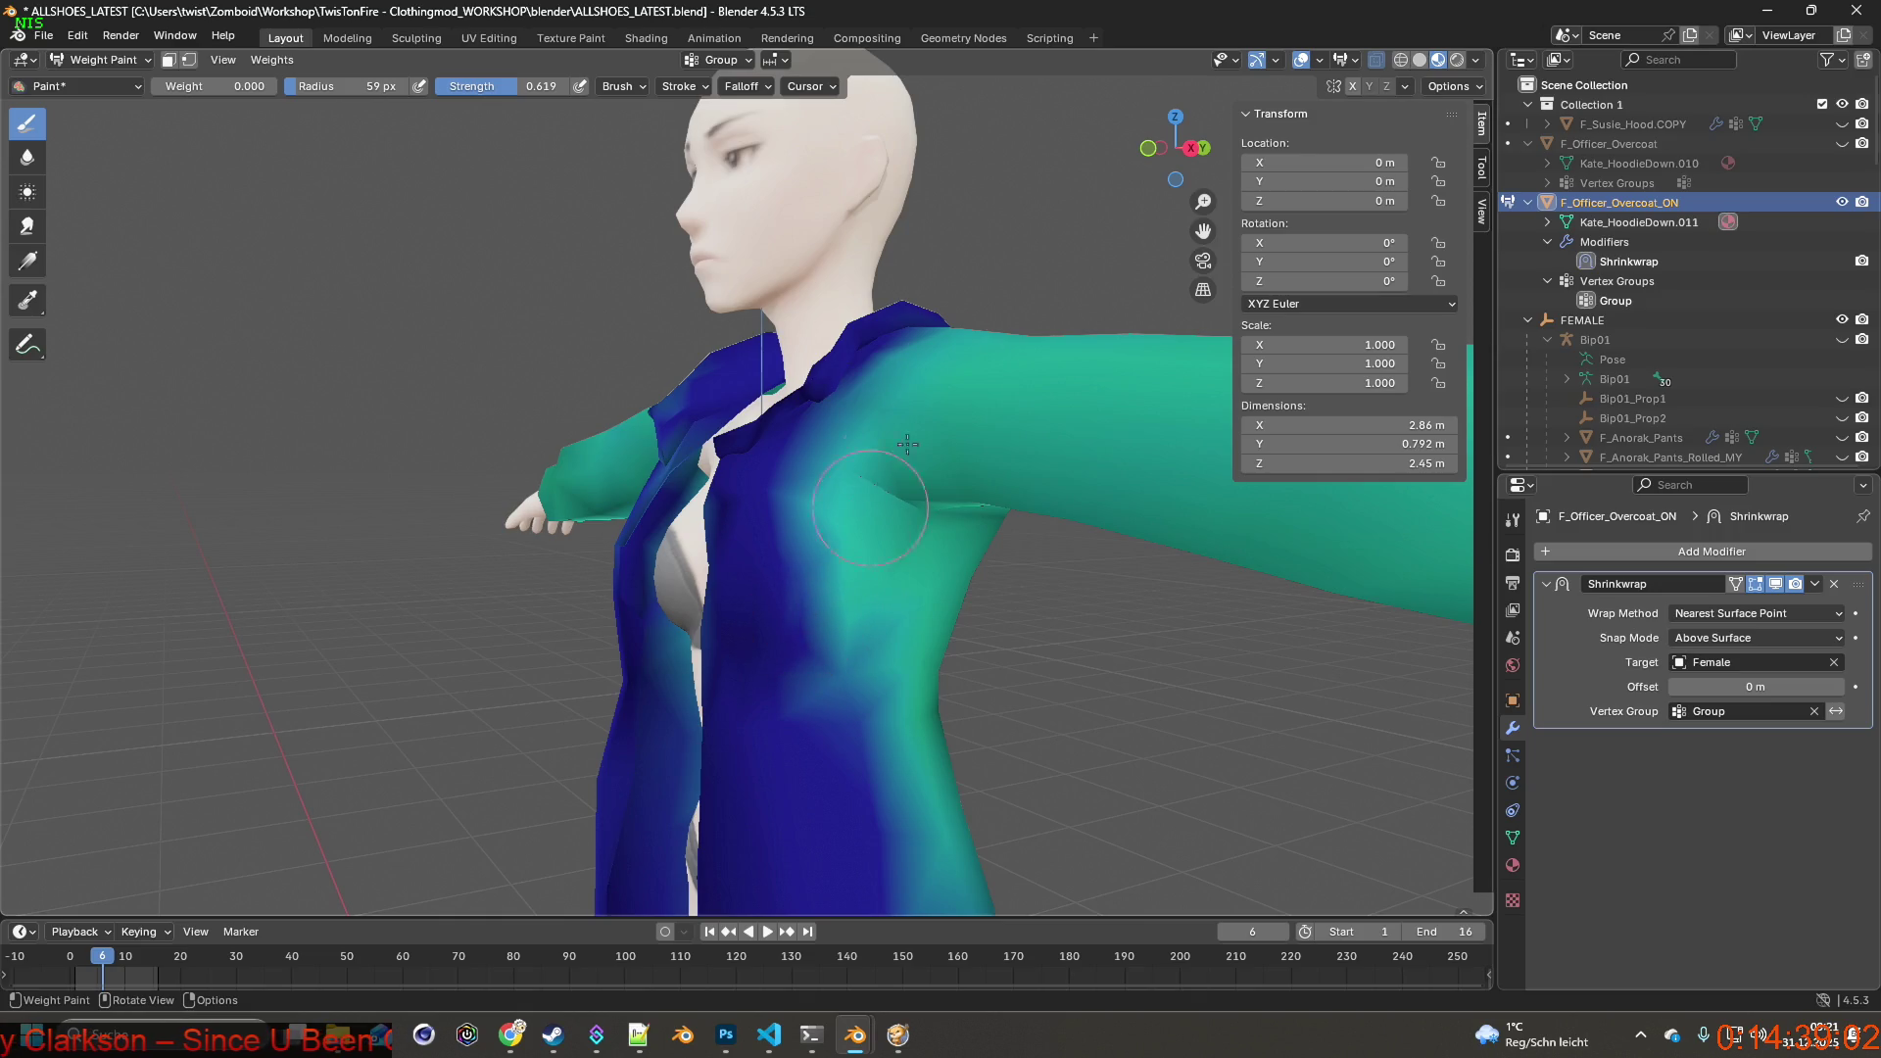
# Enable the wireframe overlay and paint zero weight across the coat's back, shoulder and side below the armpit.
pyautogui.click(1376, 61)
pyautogui.moveTo(883, 514); pyautogui.dragTo(765, 577, button='middle')
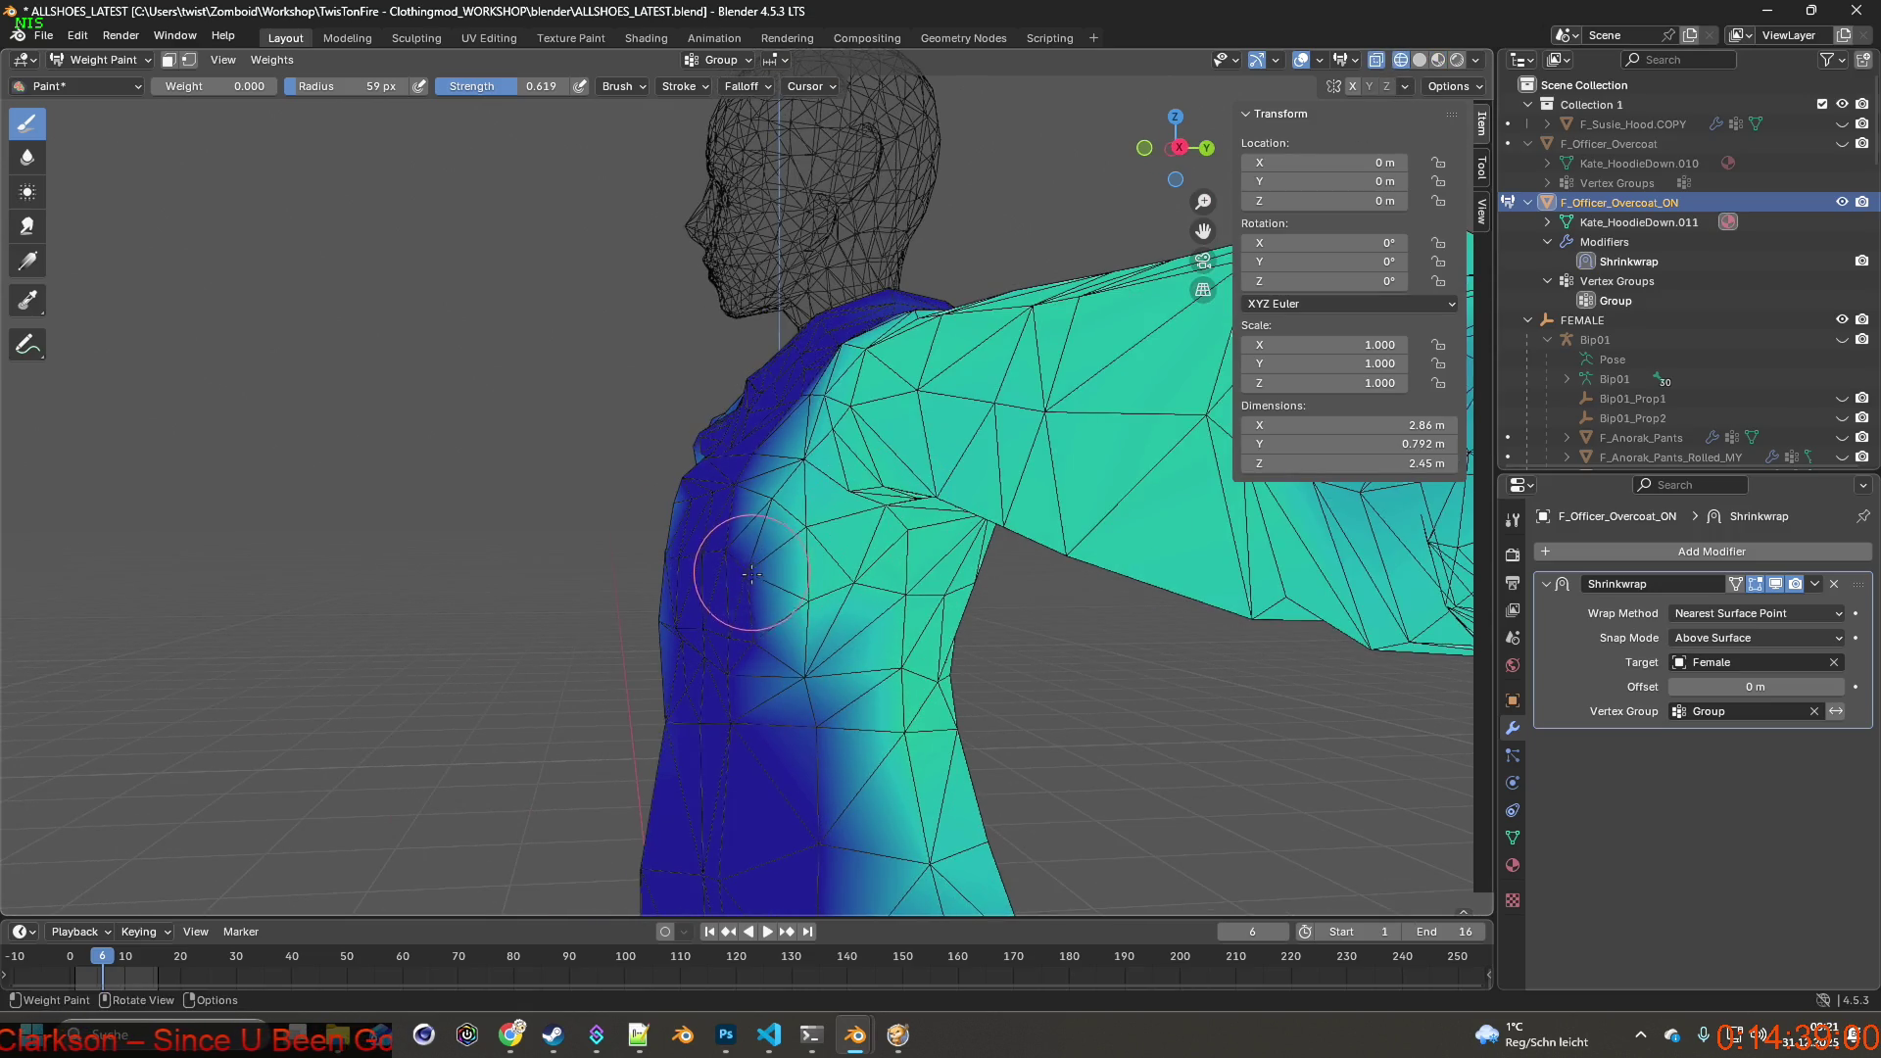
pyautogui.moveTo(754, 694)
pyautogui.mouseDown()
pyautogui.moveTo(789, 686)
pyautogui.moveTo(782, 592)
pyautogui.mouseUp()
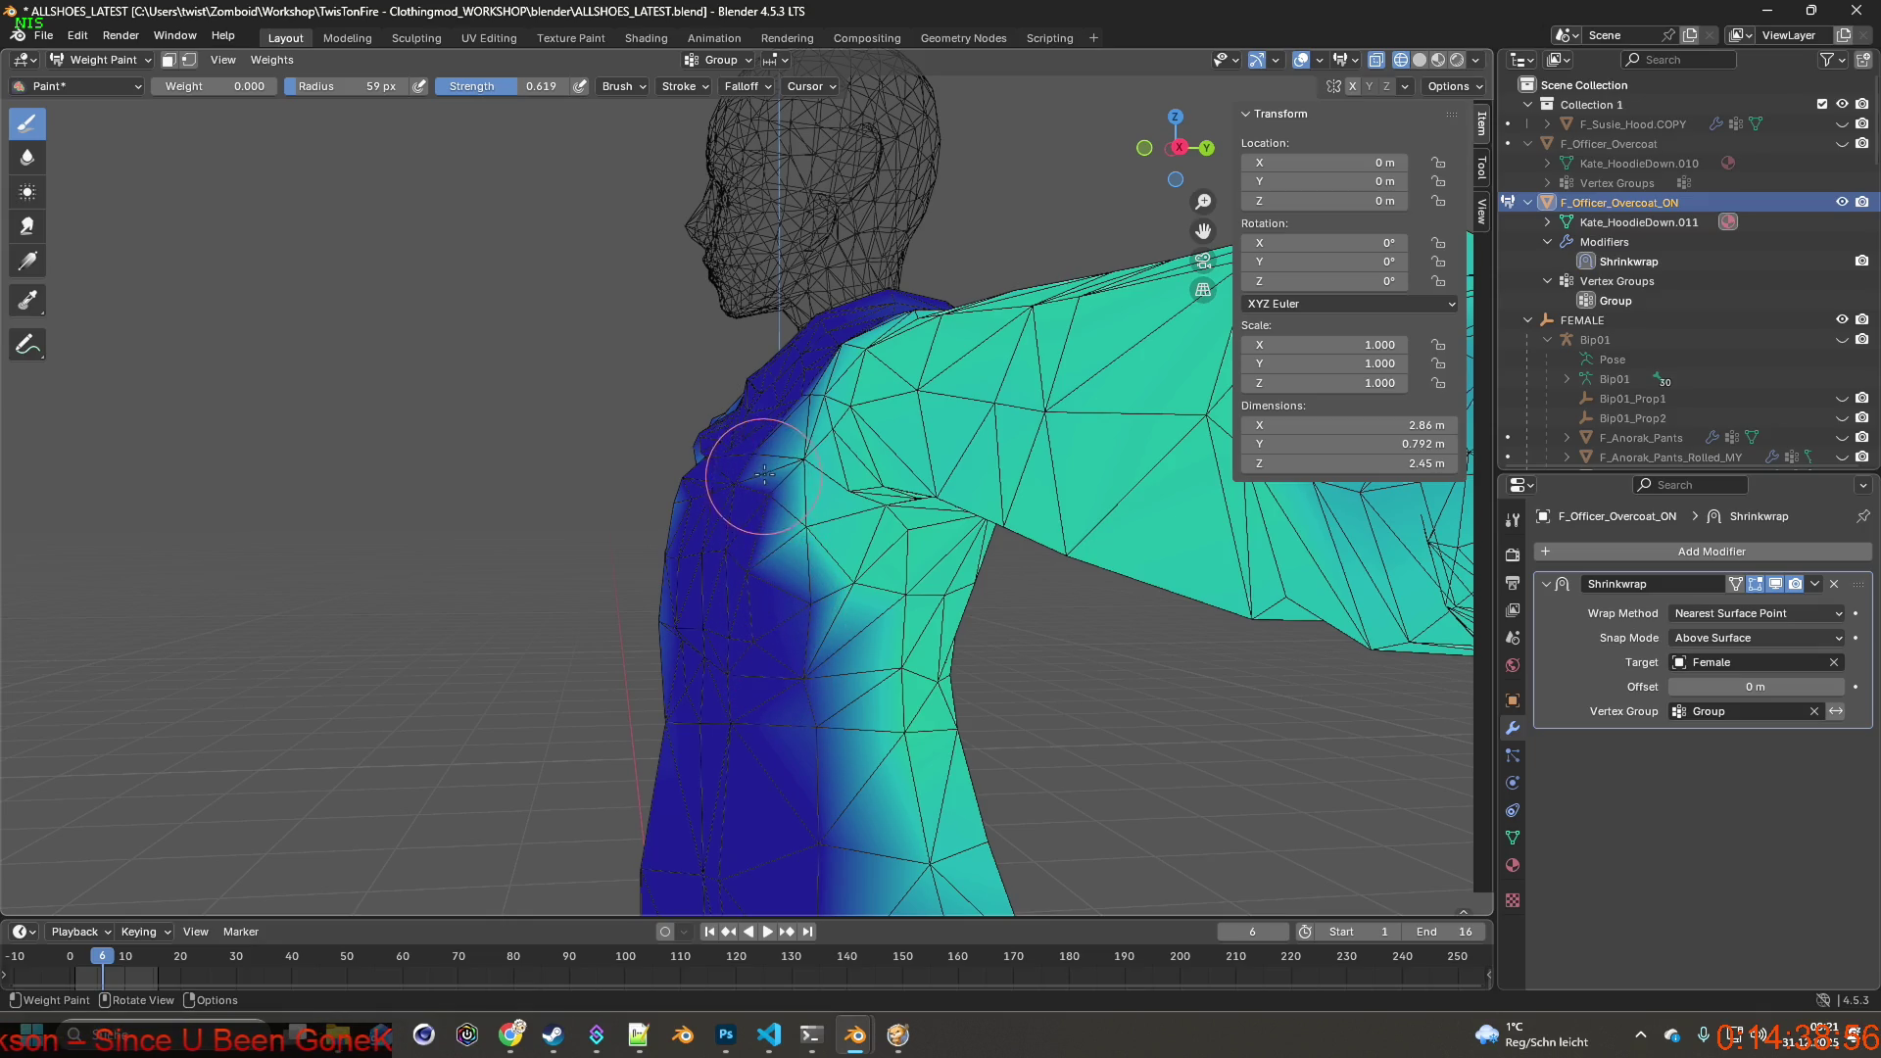
pyautogui.moveTo(770, 460)
pyautogui.mouseDown()
pyautogui.moveTo(788, 460)
pyautogui.moveTo(794, 540)
pyautogui.mouseUp()
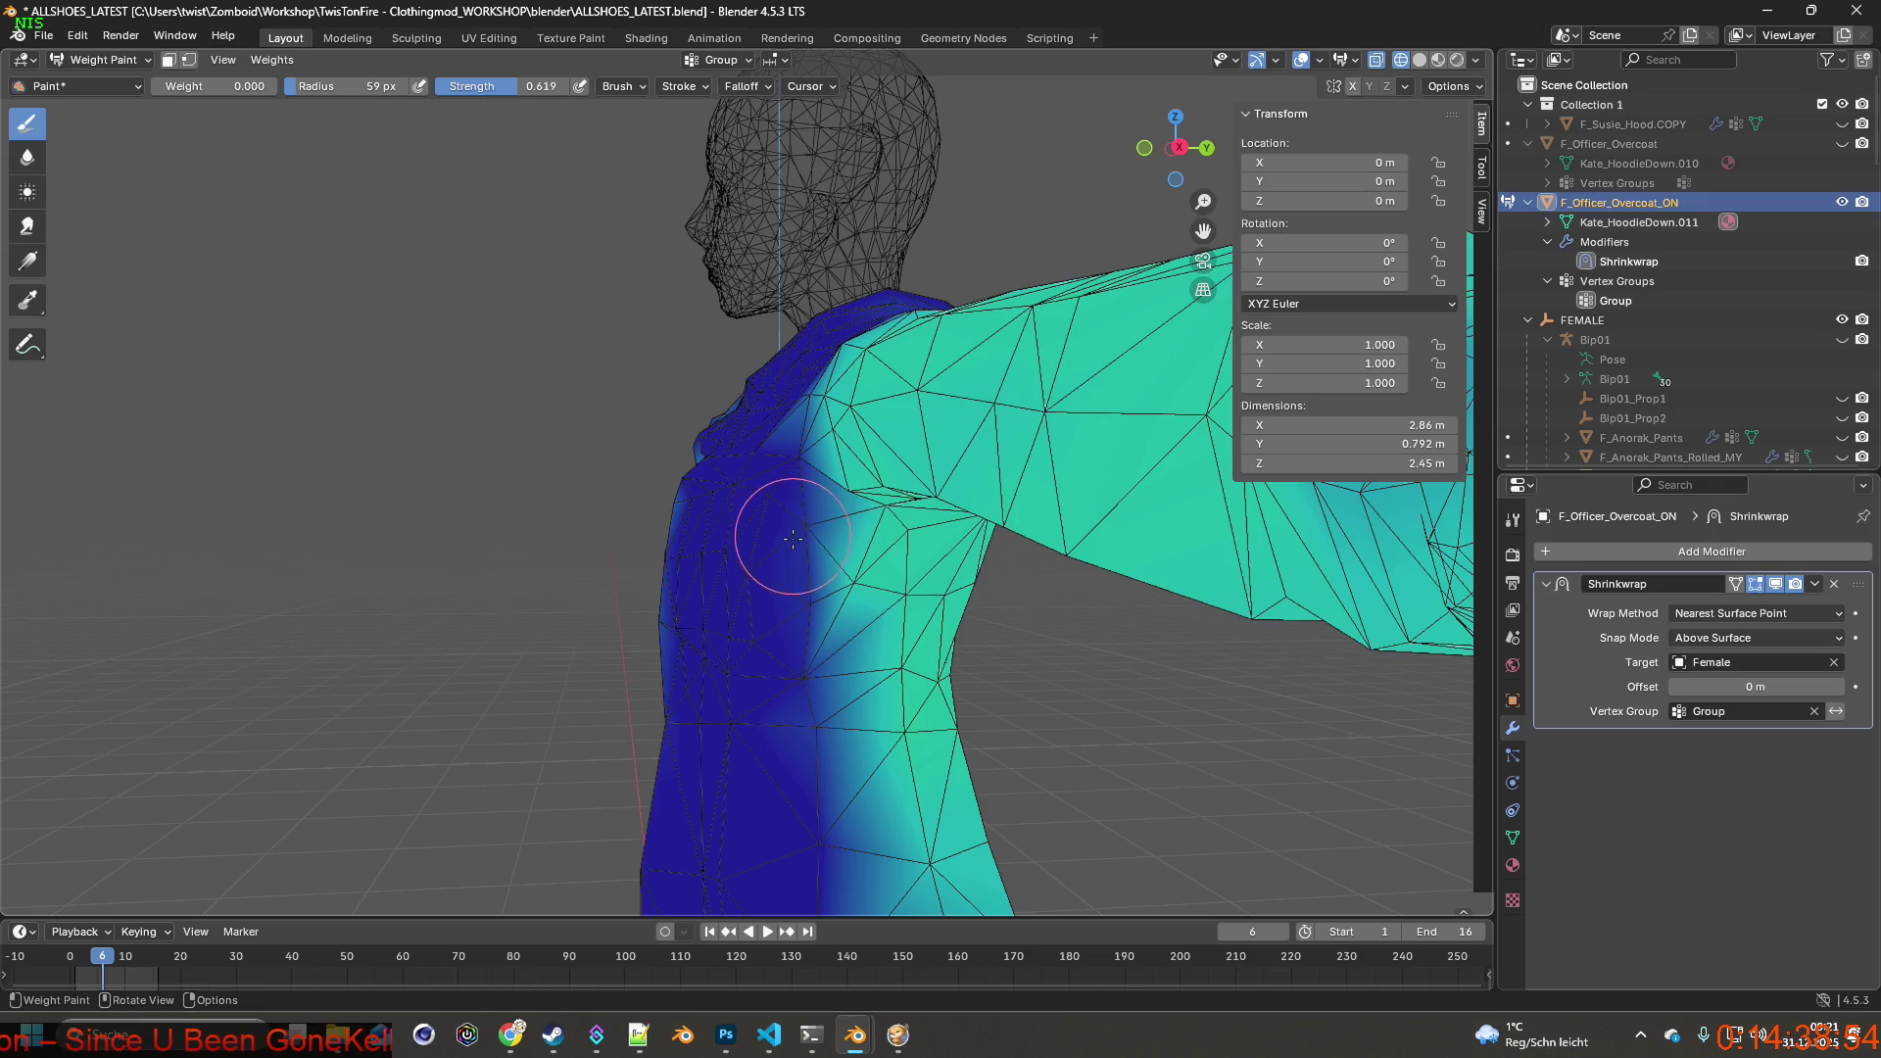
pyautogui.moveTo(714, 622)
pyautogui.mouseDown(button='middle')
pyautogui.moveTo(803, 467)
pyautogui.moveTo(734, 453)
pyautogui.moveTo(662, 500)
pyautogui.moveTo(723, 596)
pyautogui.moveTo(690, 657)
pyautogui.moveTo(653, 617)
pyautogui.mouseUp(button='middle')
pyautogui.click(647, 610)
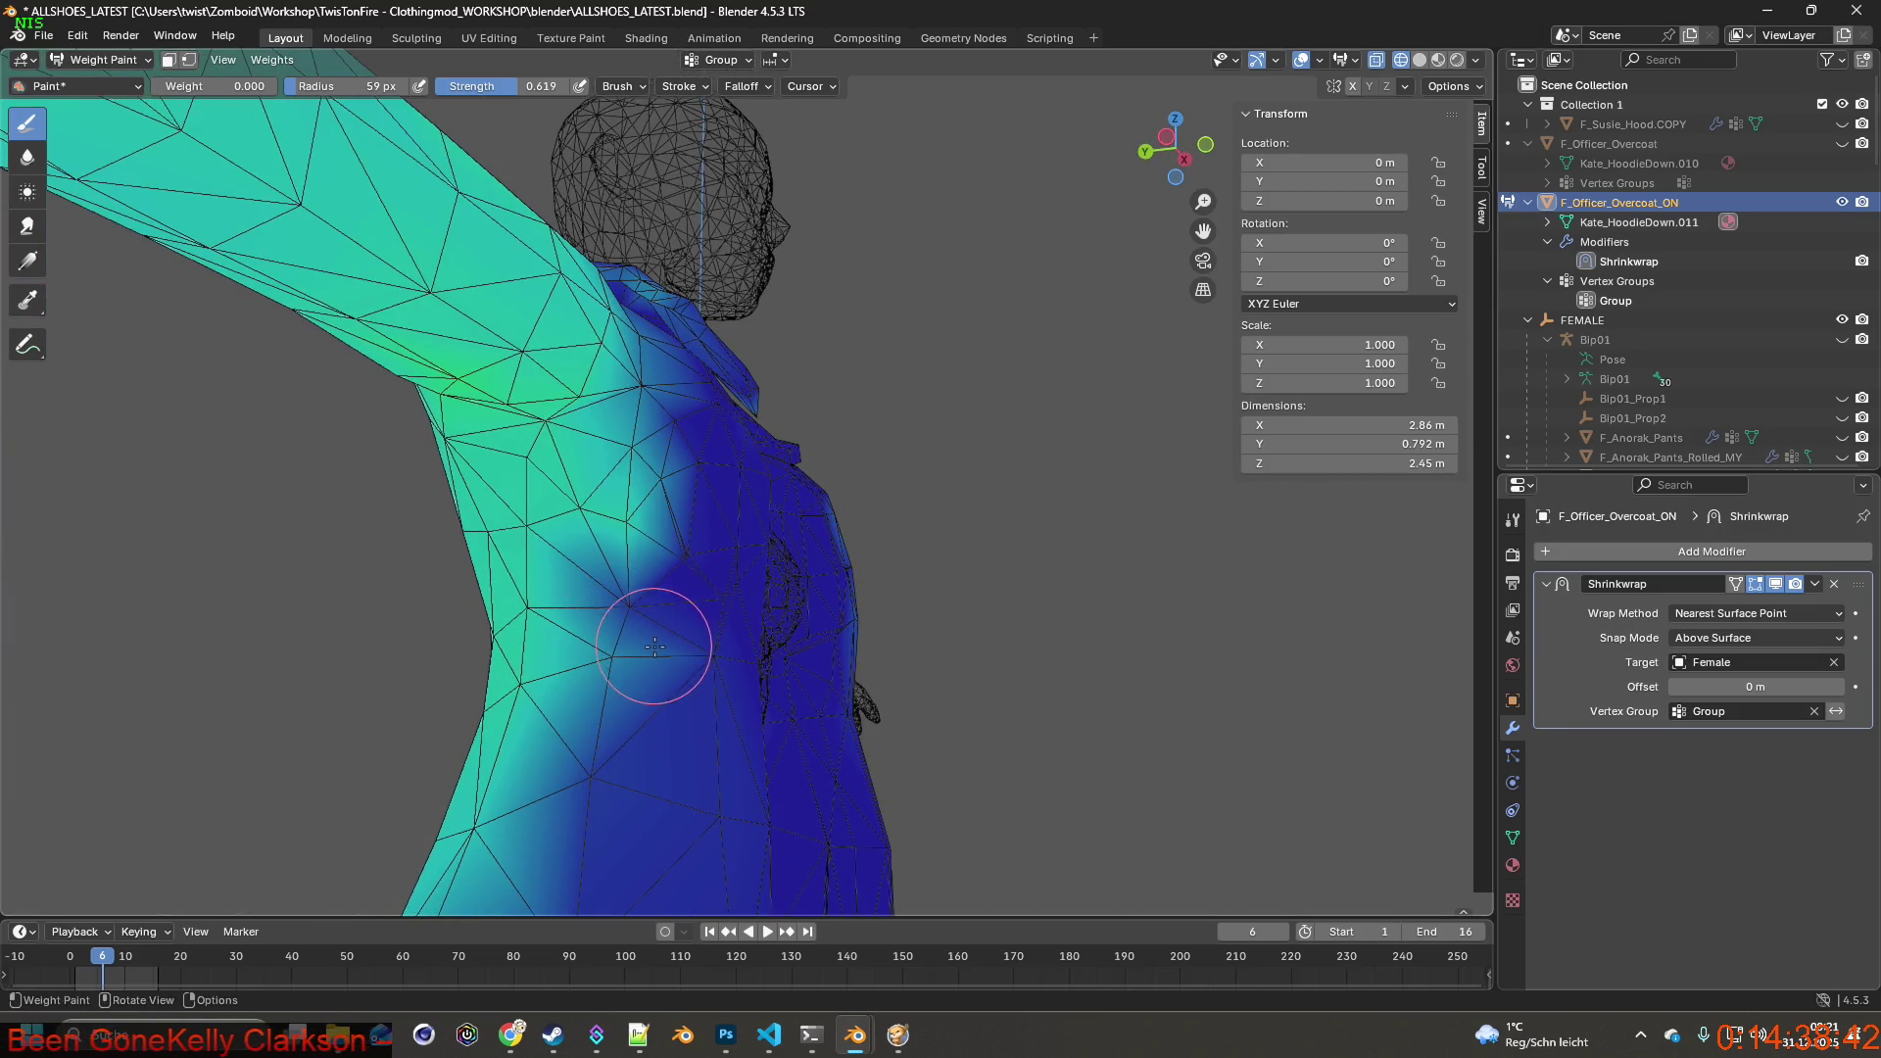
pyautogui.moveTo(642, 660); pyautogui.dragTo(627, 666)
pyautogui.moveTo(643, 568)
pyautogui.mouseDown()
pyautogui.moveTo(661, 478)
pyautogui.moveTo(639, 451)
pyautogui.mouseUp()
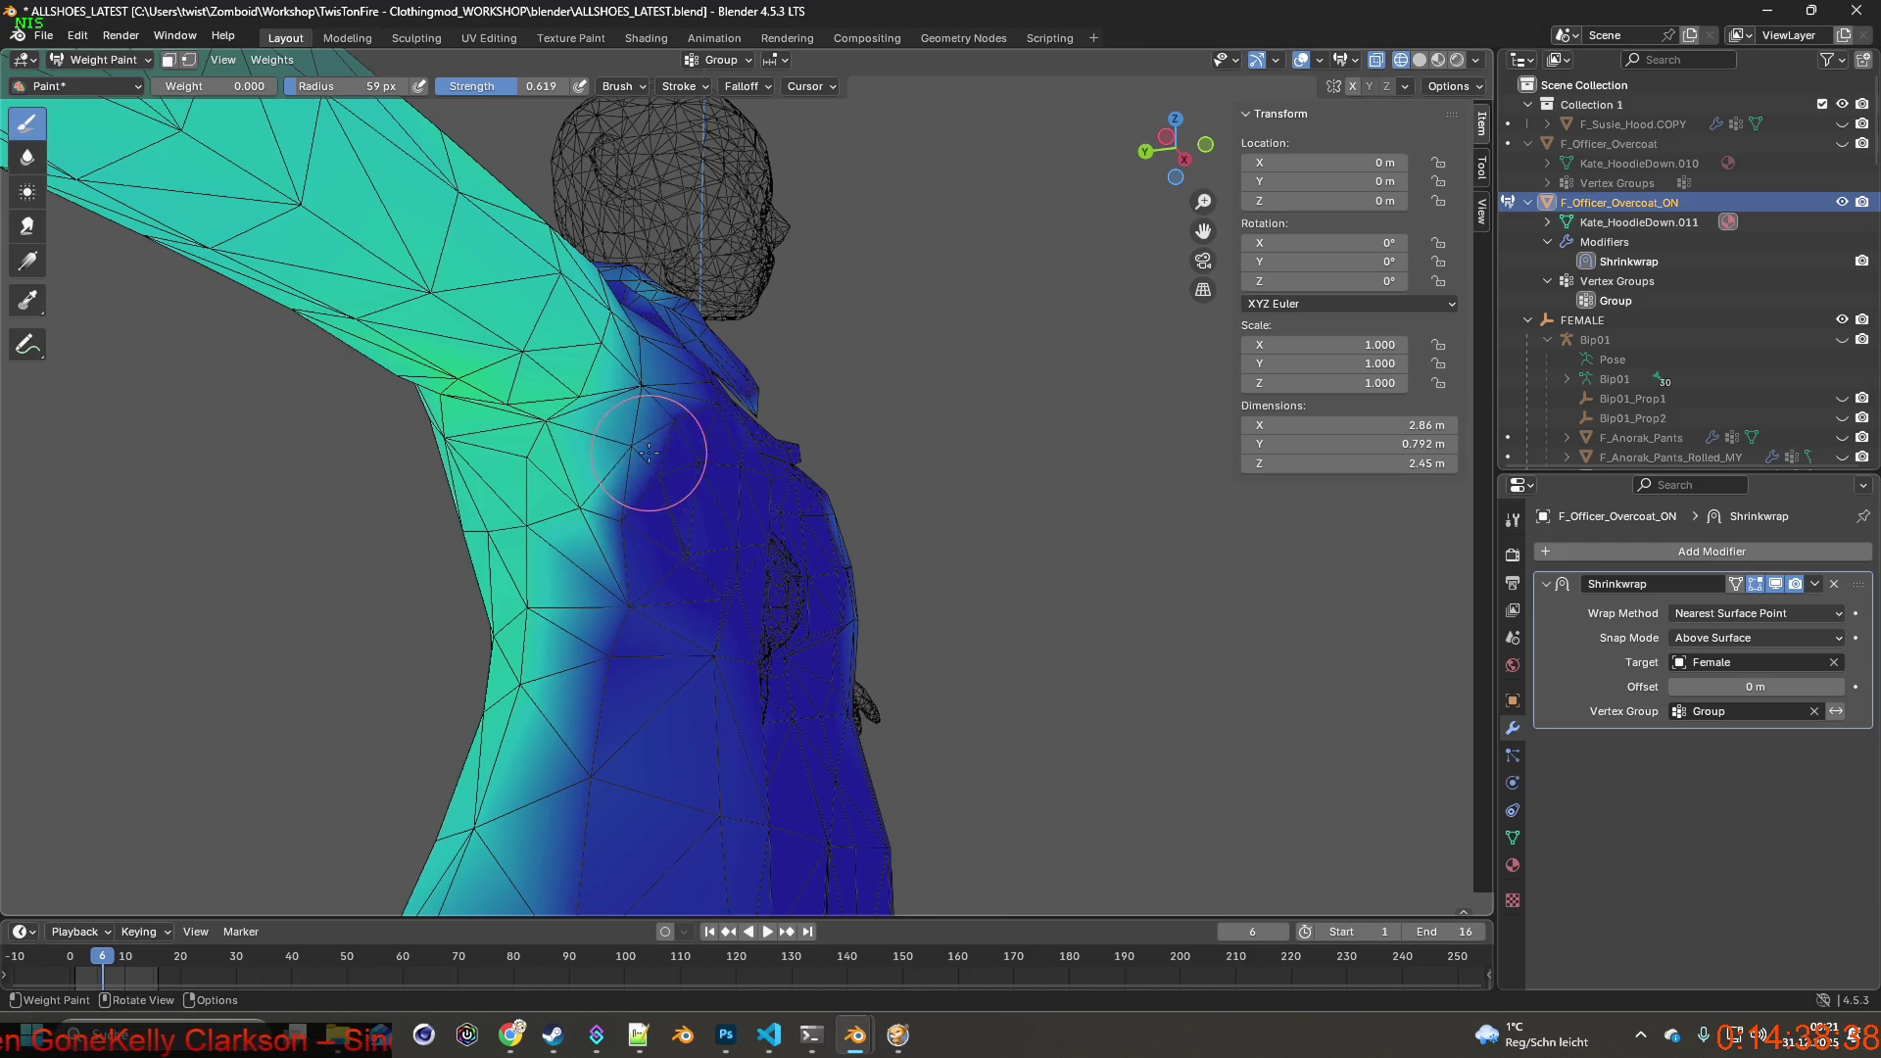
# Raise the brush Strength to 1.0 while inspecting the torso and inner body from several angles.
pyautogui.moveTo(648, 486); pyautogui.dragTo(794, 559, button='middle')
pyautogui.scroll(3, 793, 558)
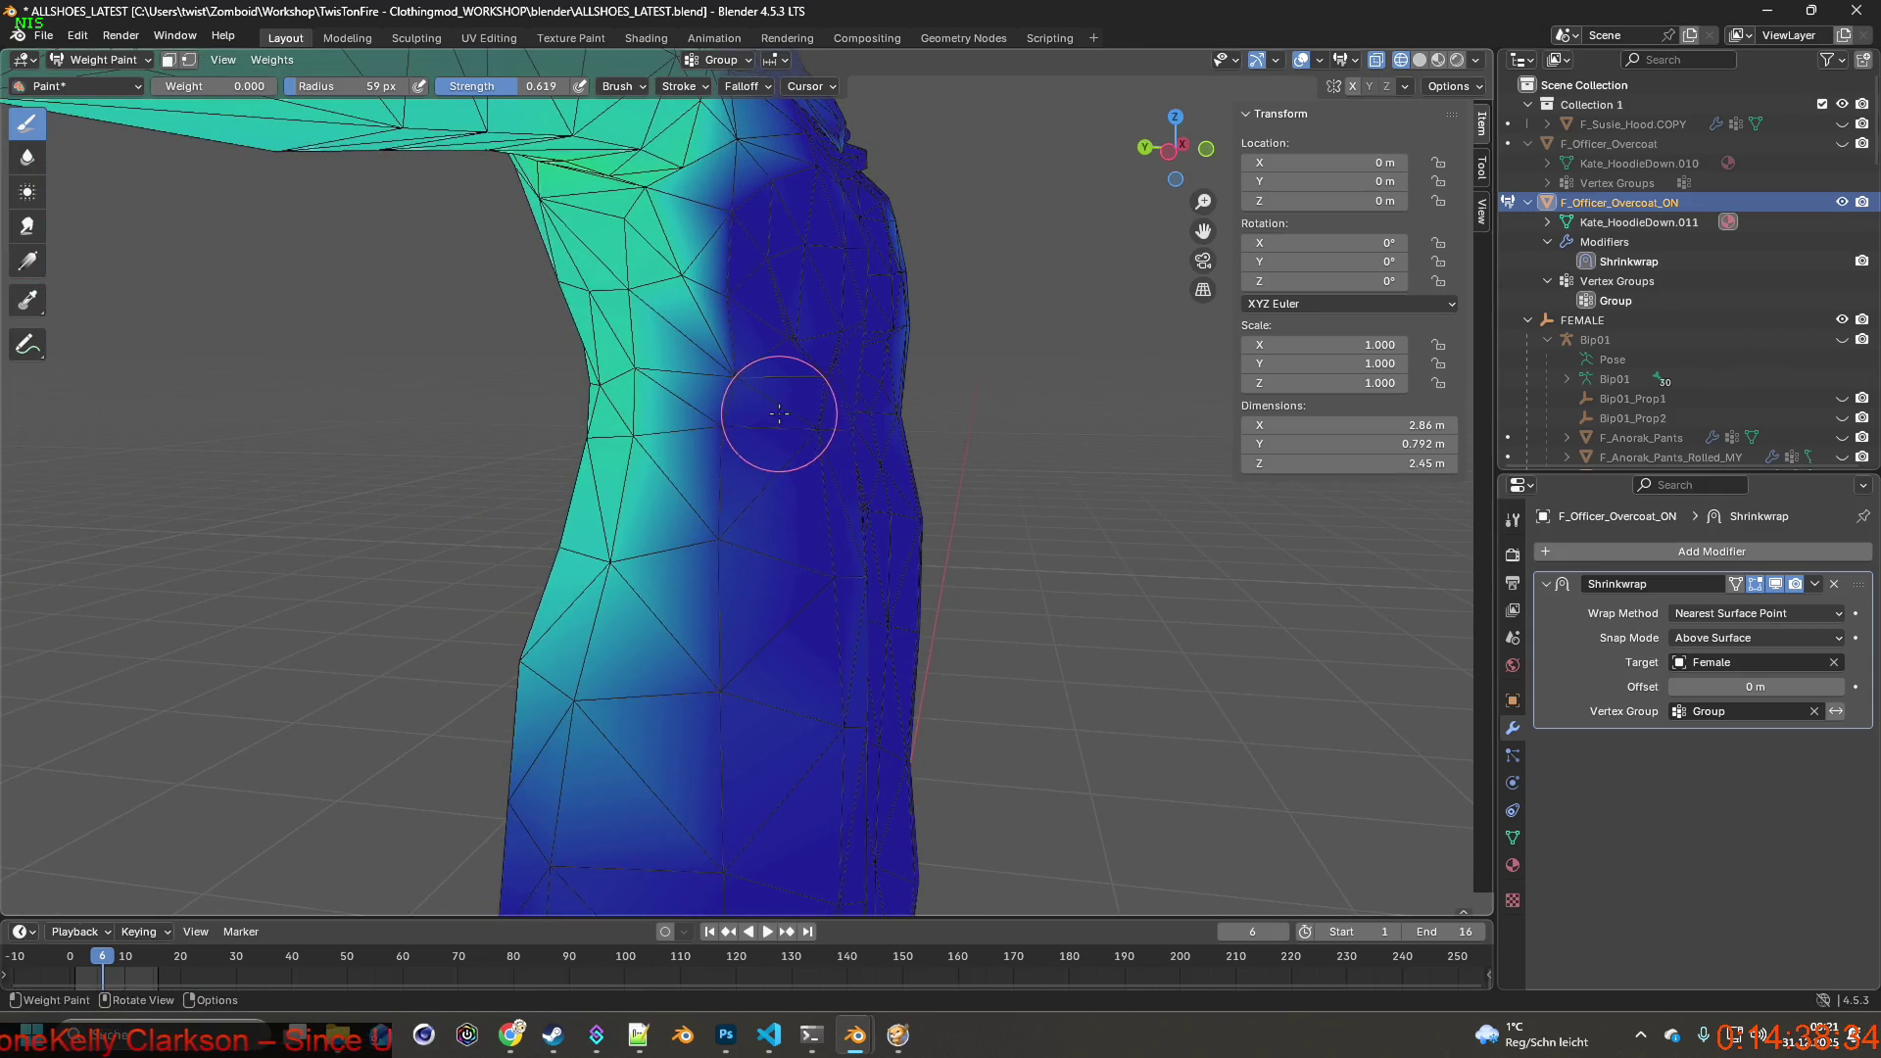
pyautogui.moveTo(867, 604); pyautogui.dragTo(823, 516, button='middle')
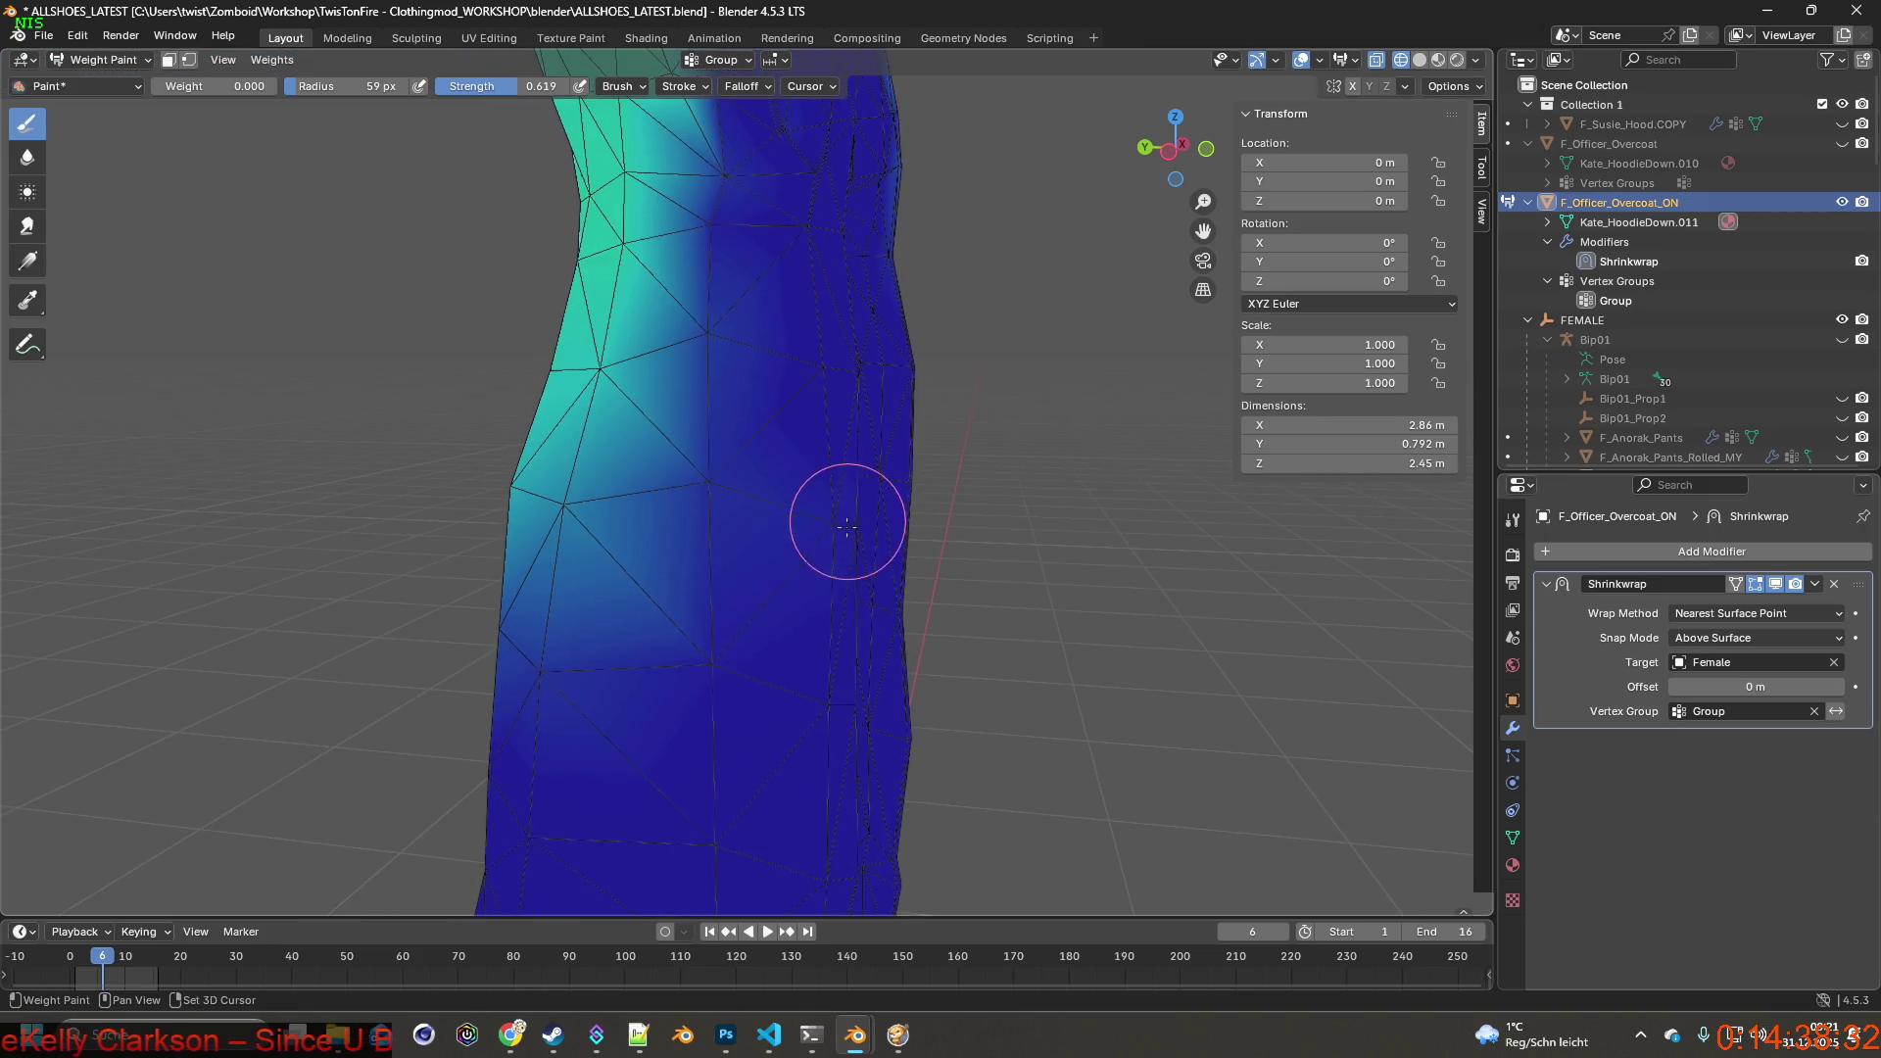
pyautogui.moveTo(806, 583); pyautogui.dragTo(776, 632, button='middle')
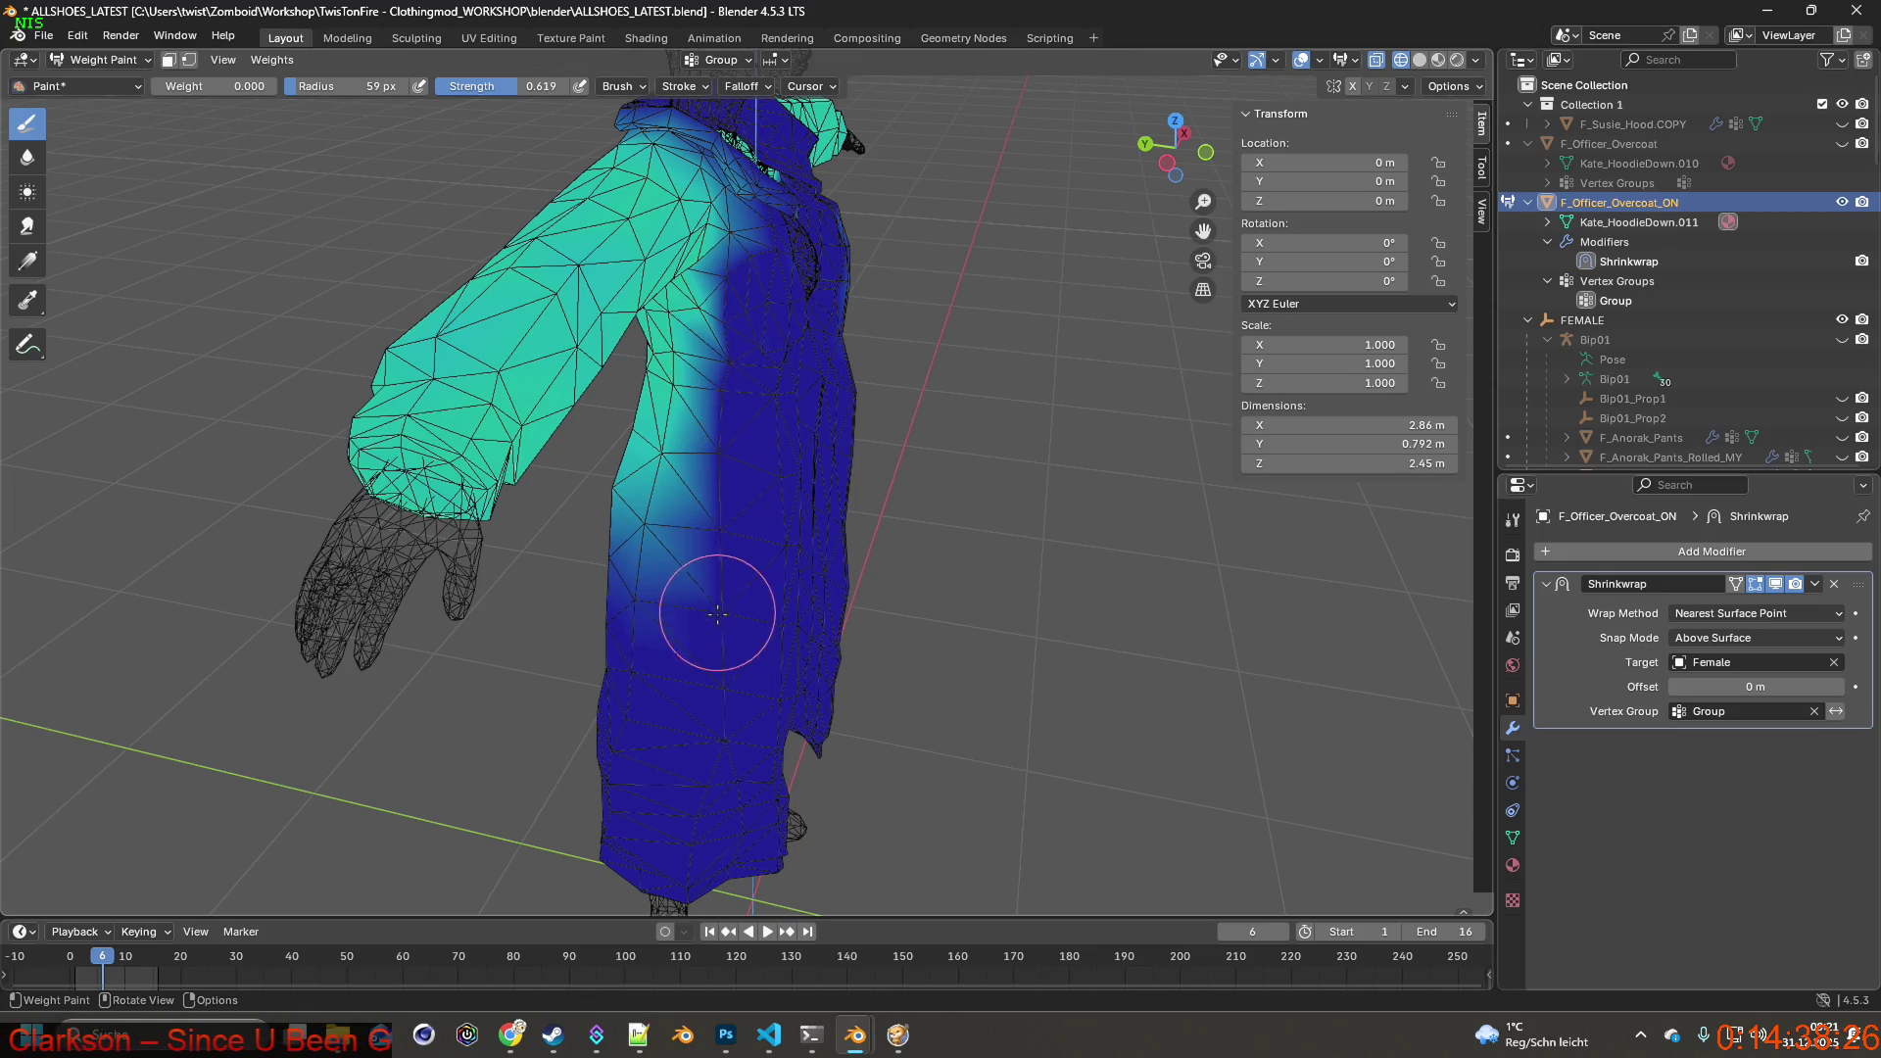
pyautogui.moveTo(720, 853); pyautogui.dragTo(882, 440, button='middle')
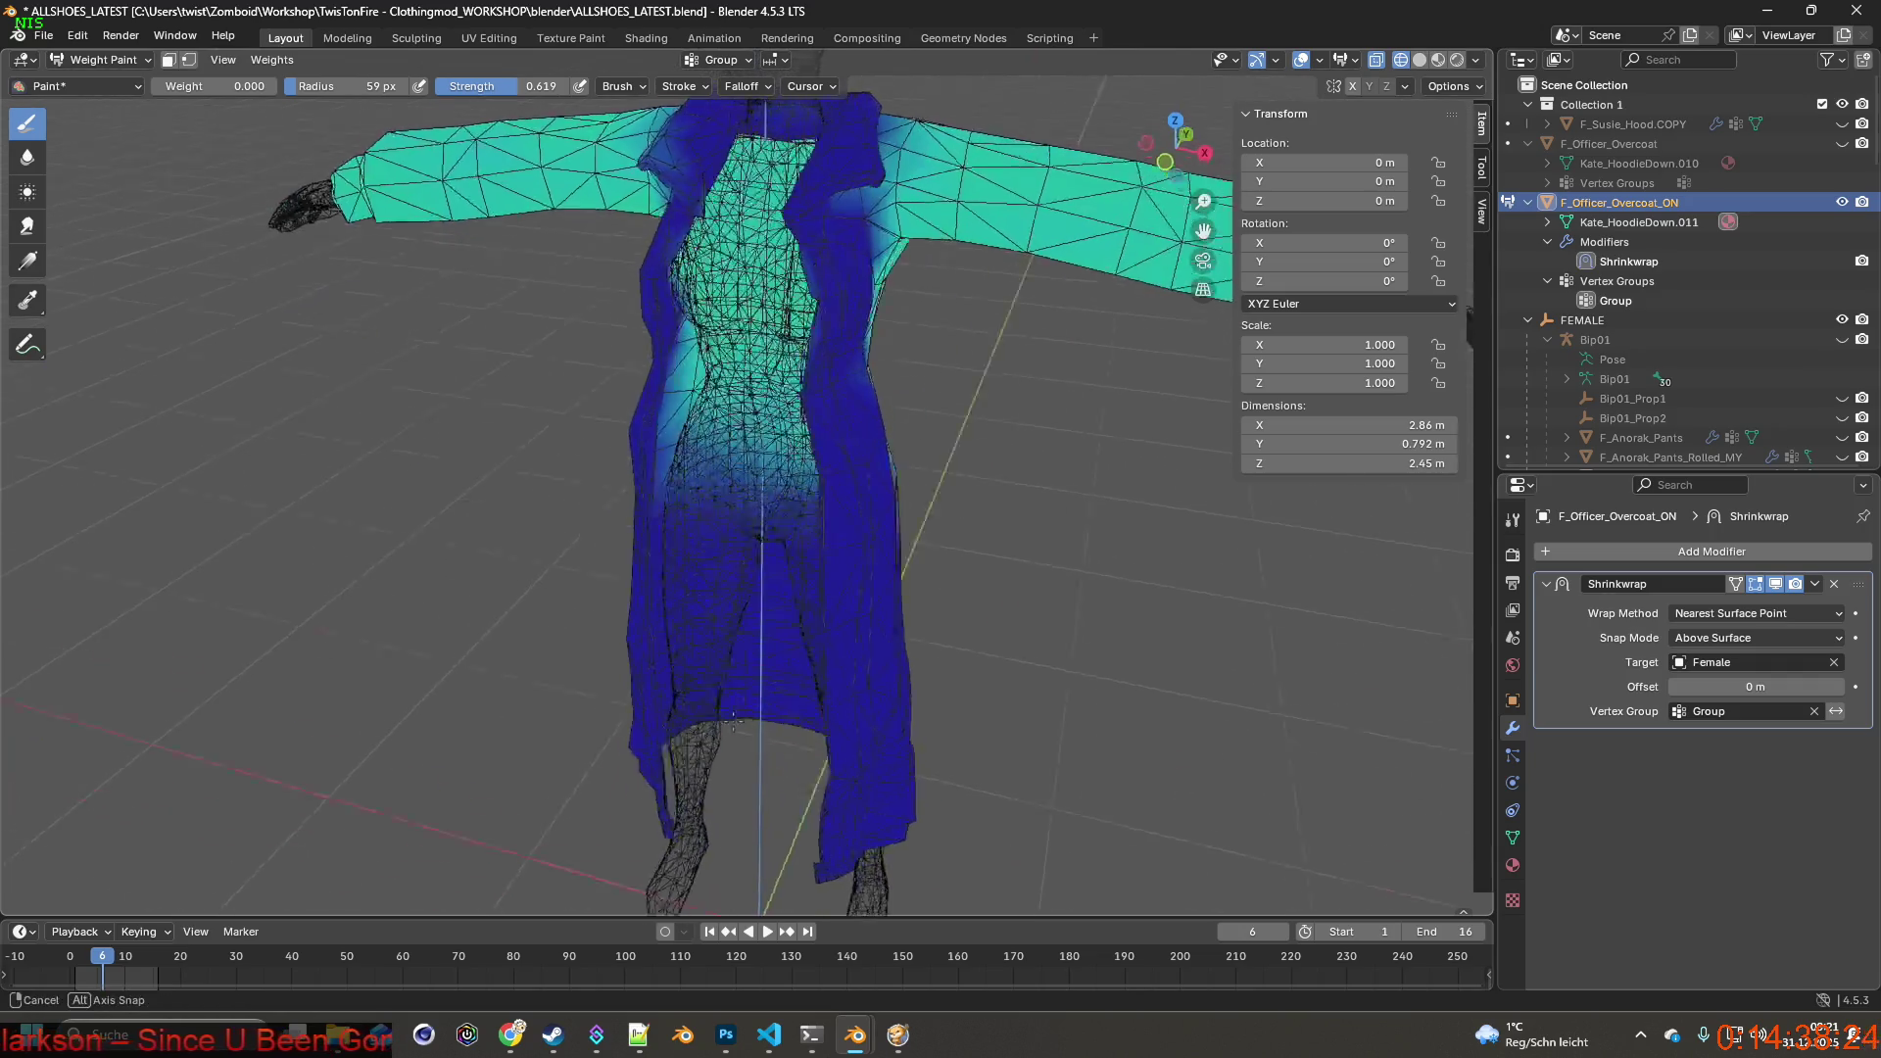
pyautogui.moveTo(734, 721); pyautogui.dragTo(647, 735, button='middle')
pyautogui.moveTo(669, 522)
pyautogui.mouseDown(button='middle')
pyautogui.moveTo(617, 442)
pyautogui.moveTo(646, 382)
pyautogui.mouseUp(button='middle')
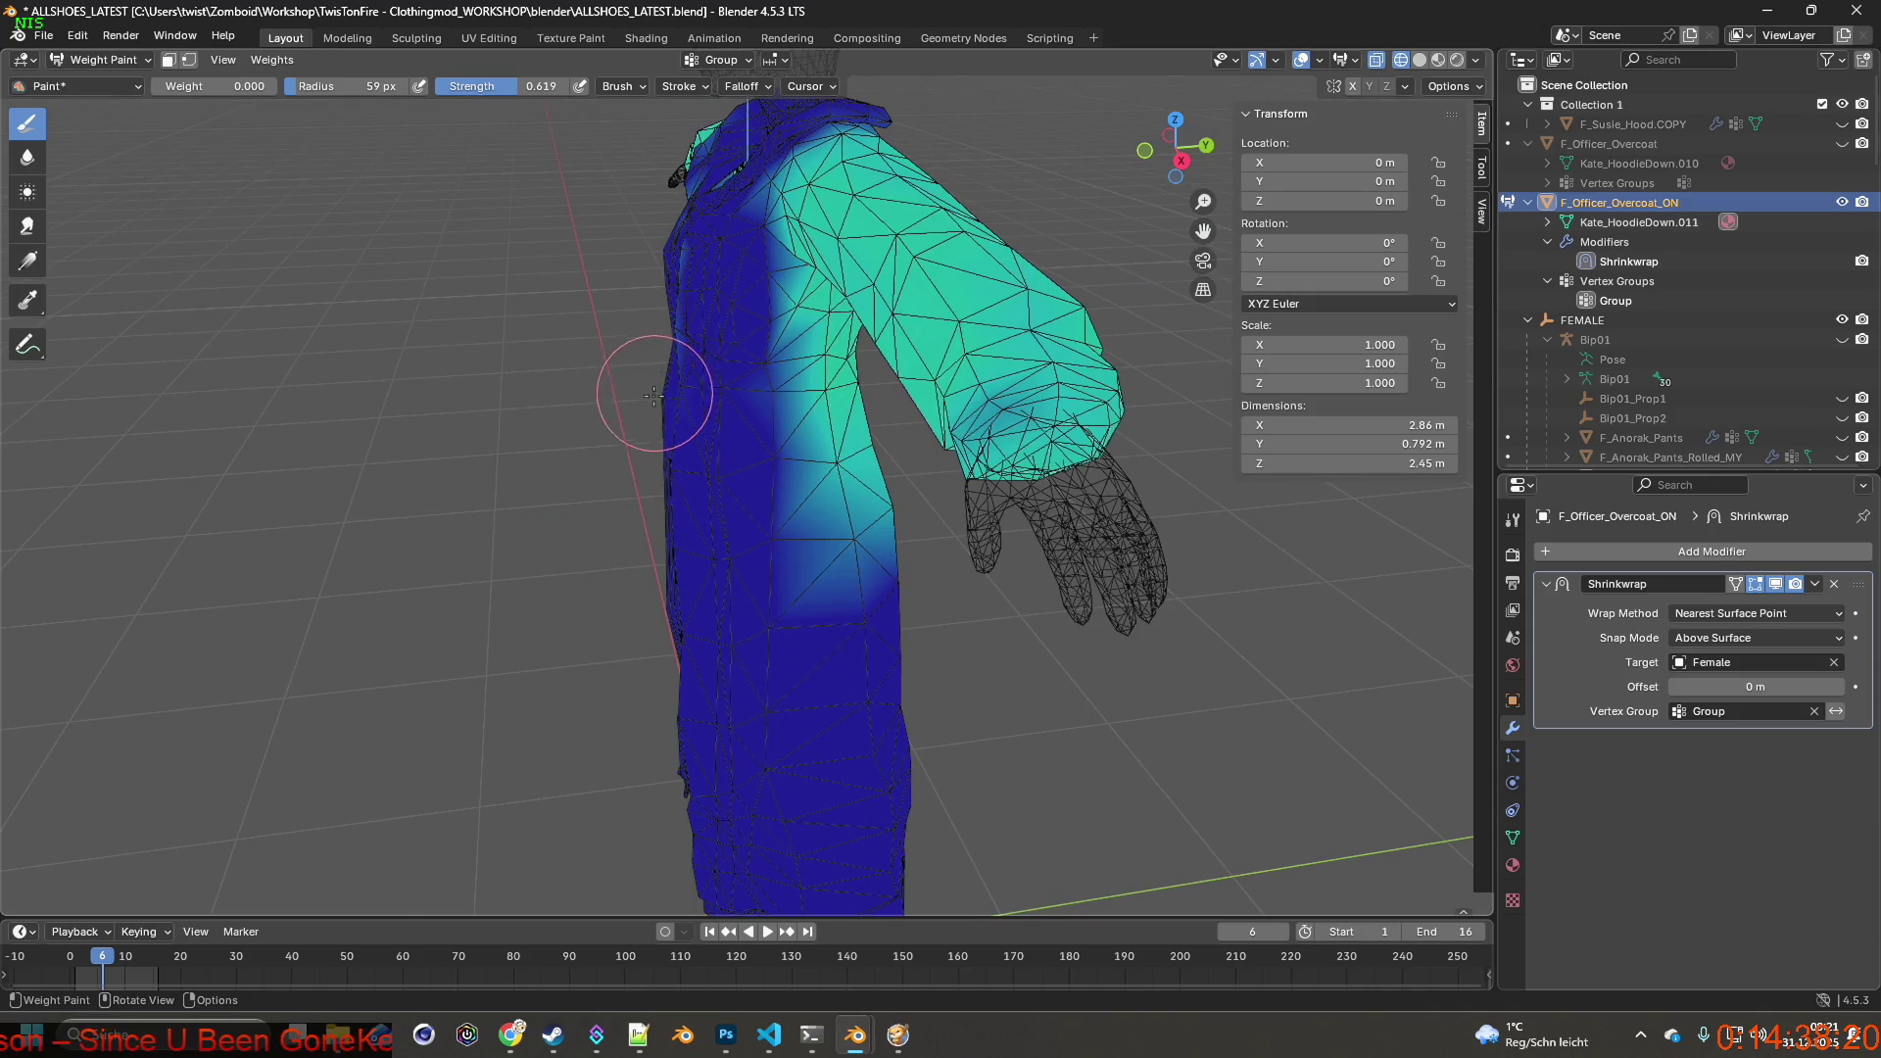
pyautogui.scroll(4, 655, 394)
pyautogui.scroll(-2, 655, 470)
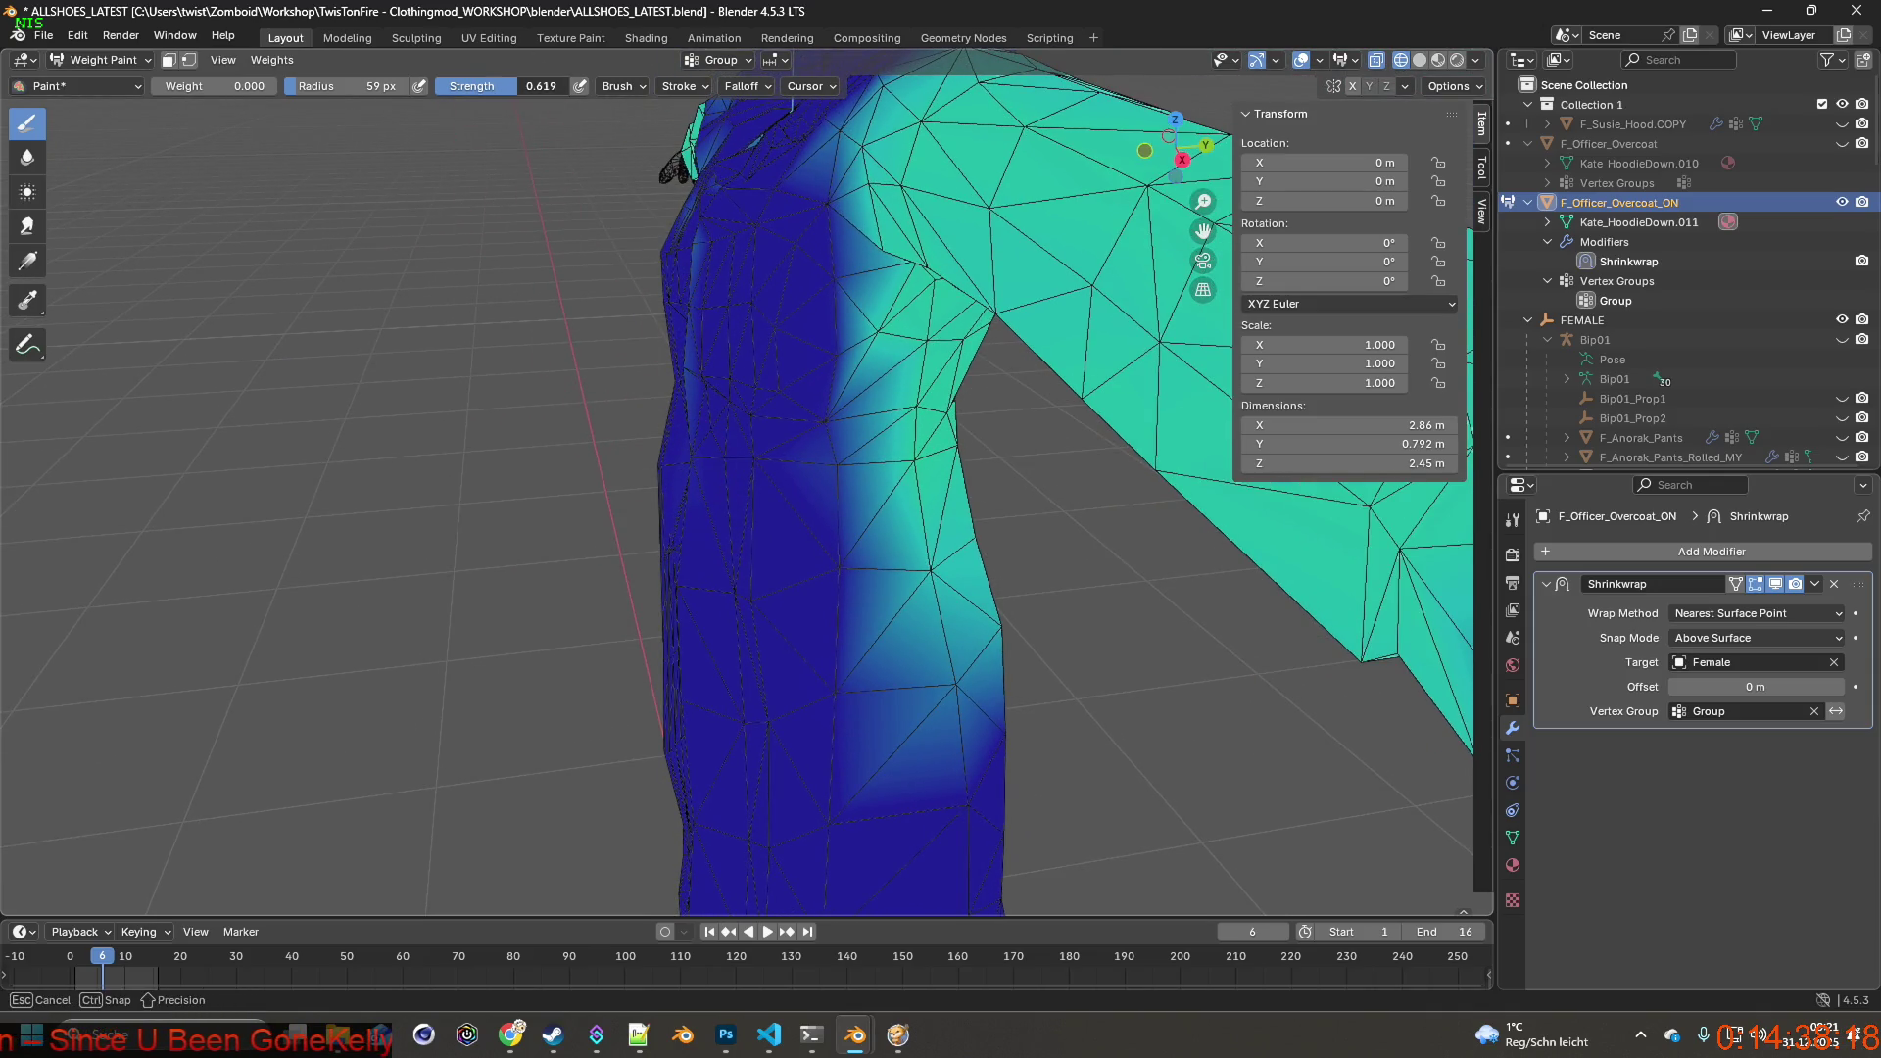
pyautogui.moveTo(749, 409); pyautogui.dragTo(689, 379, button='middle')
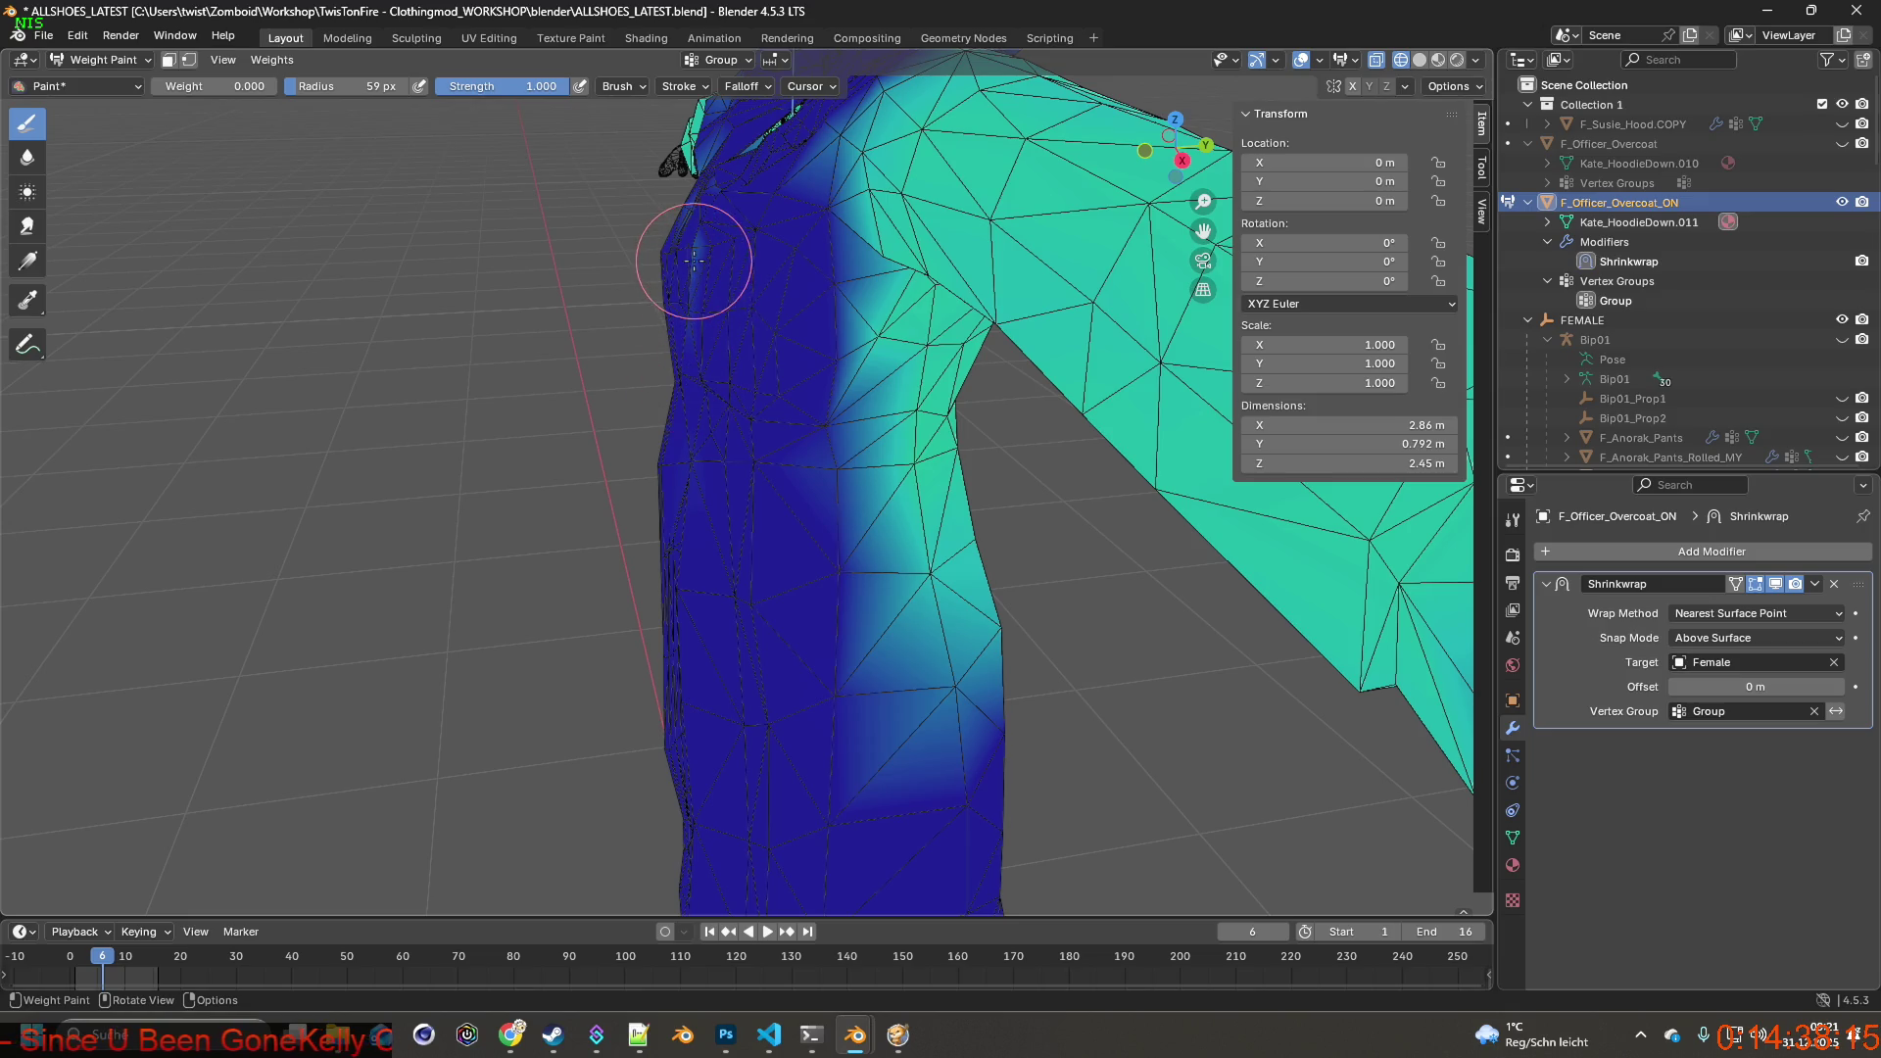
pyautogui.moveTo(716, 365); pyautogui.dragTo(685, 238, button='middle')
pyautogui.moveTo(703, 409)
pyautogui.mouseDown(button='middle')
pyautogui.moveTo(912, 442)
pyautogui.moveTo(500, 162)
pyautogui.mouseUp(button='middle')
# Switch the coat to Edit Mode vertex select and show its vertex groups panel.
pyautogui.click(103, 60)
pyautogui.click(103, 103)
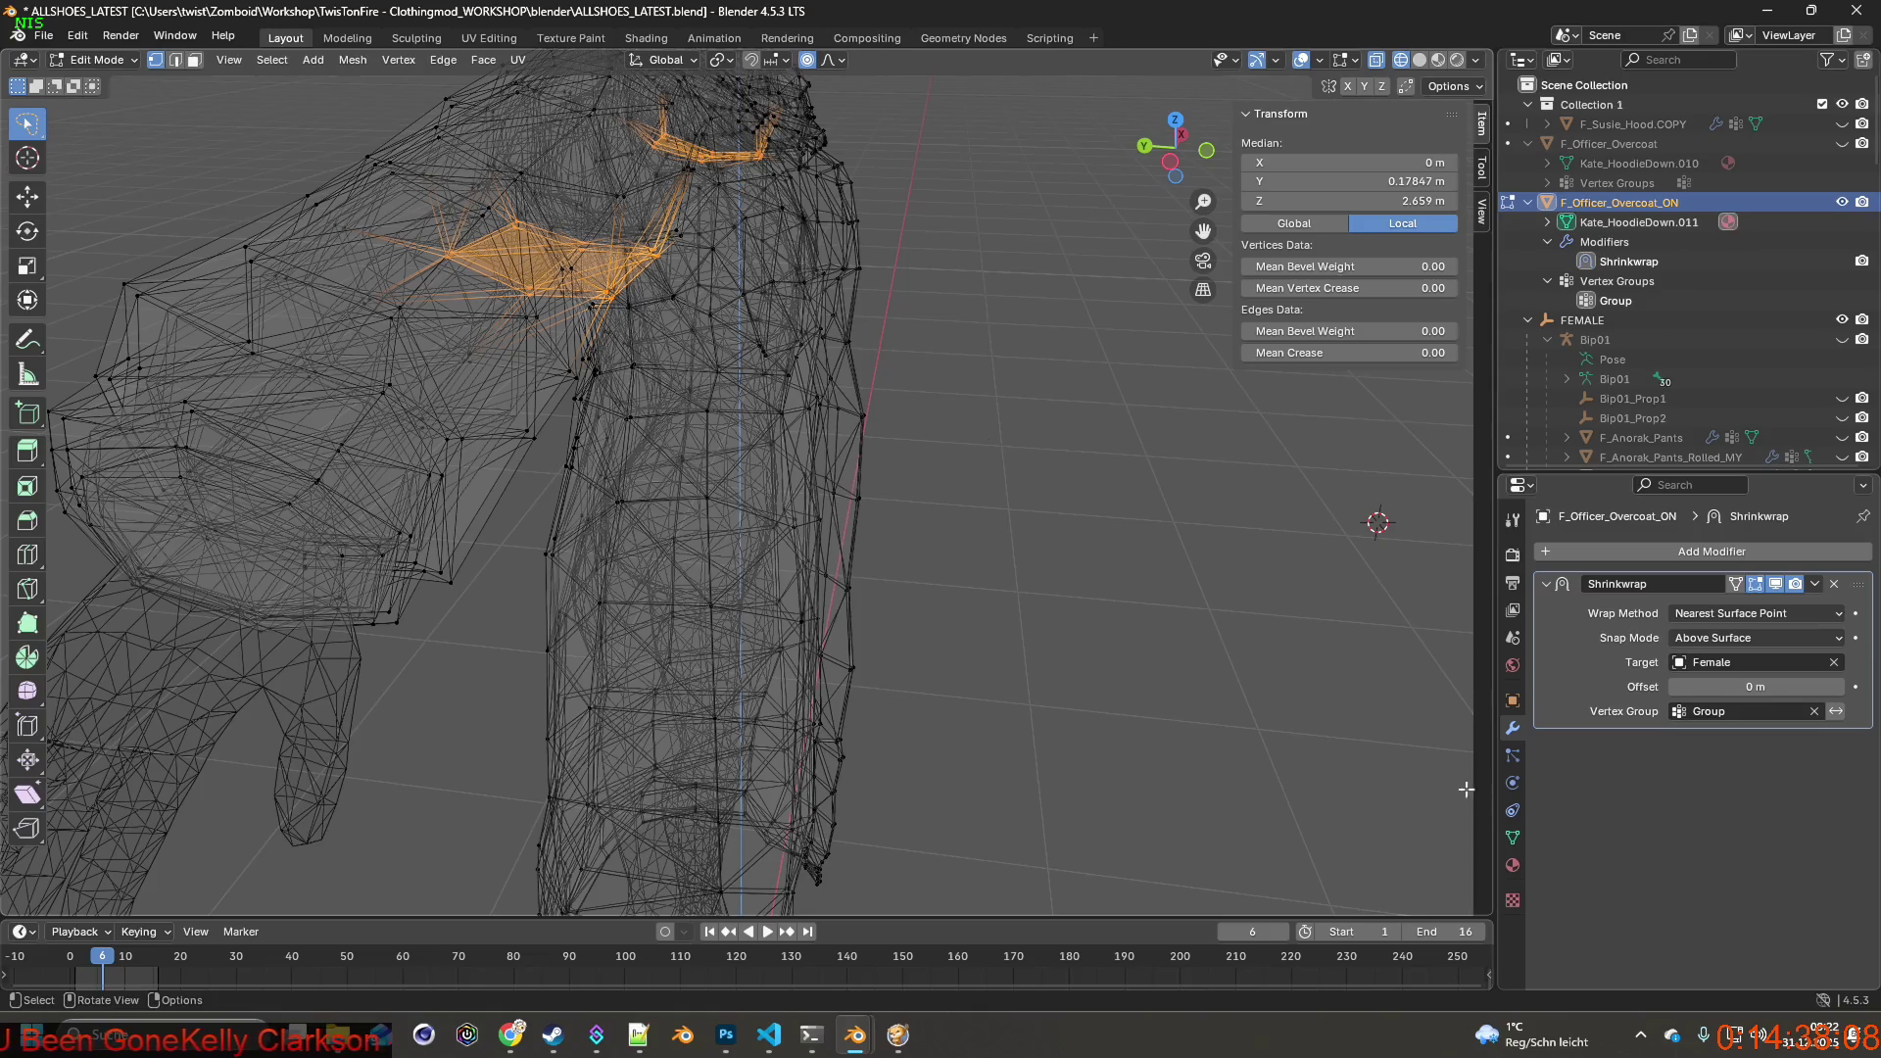
pyautogui.click(1513, 838)
pyautogui.moveTo(881, 440)
pyautogui.mouseDown(button='middle')
pyautogui.moveTo(997, 393)
pyautogui.moveTo(888, 217)
pyautogui.mouseUp(button='middle')
# Lasso-select the coat vertices along the arm and down the sleeve.
pyautogui.keyDown('ctrl'); pyautogui.moveTo(757, 221); pyautogui.dragTo(738, 811); pyautogui.keyUp('ctrl')
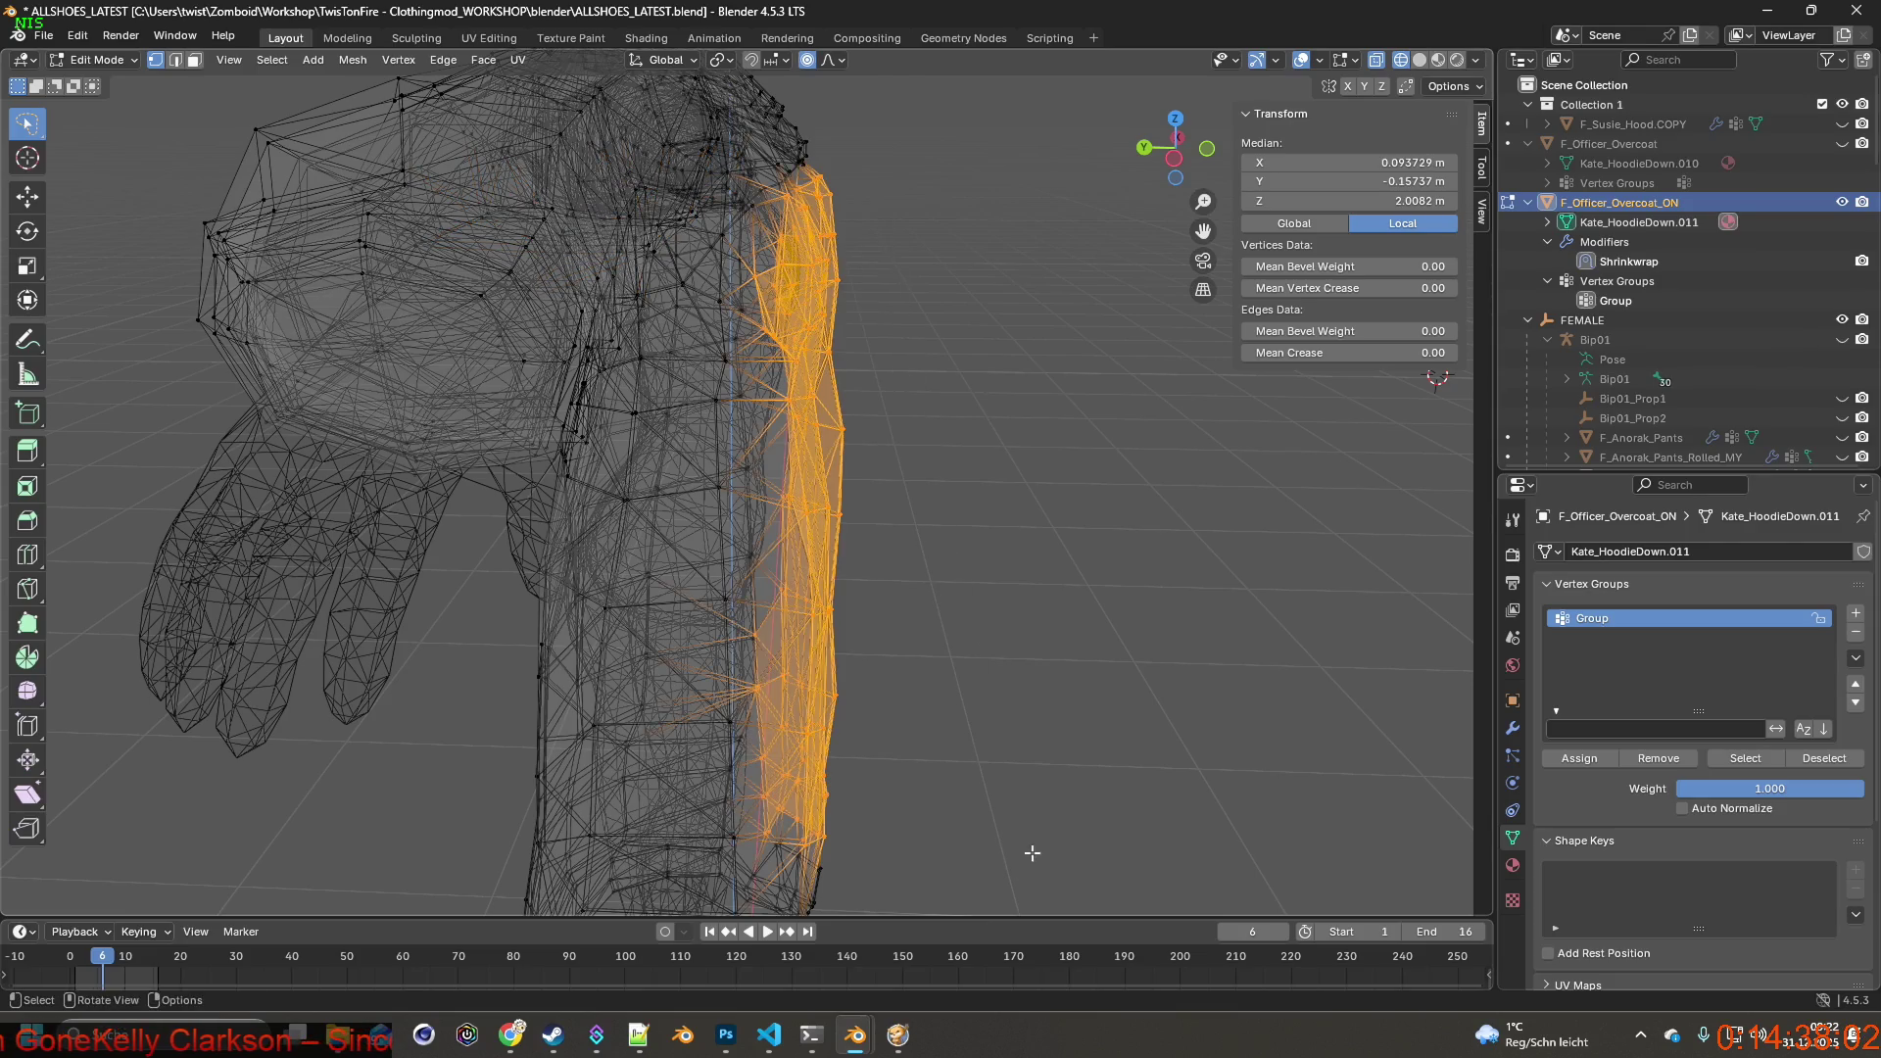
pyautogui.moveTo(970, 764); pyautogui.dragTo(839, 496, button='middle')
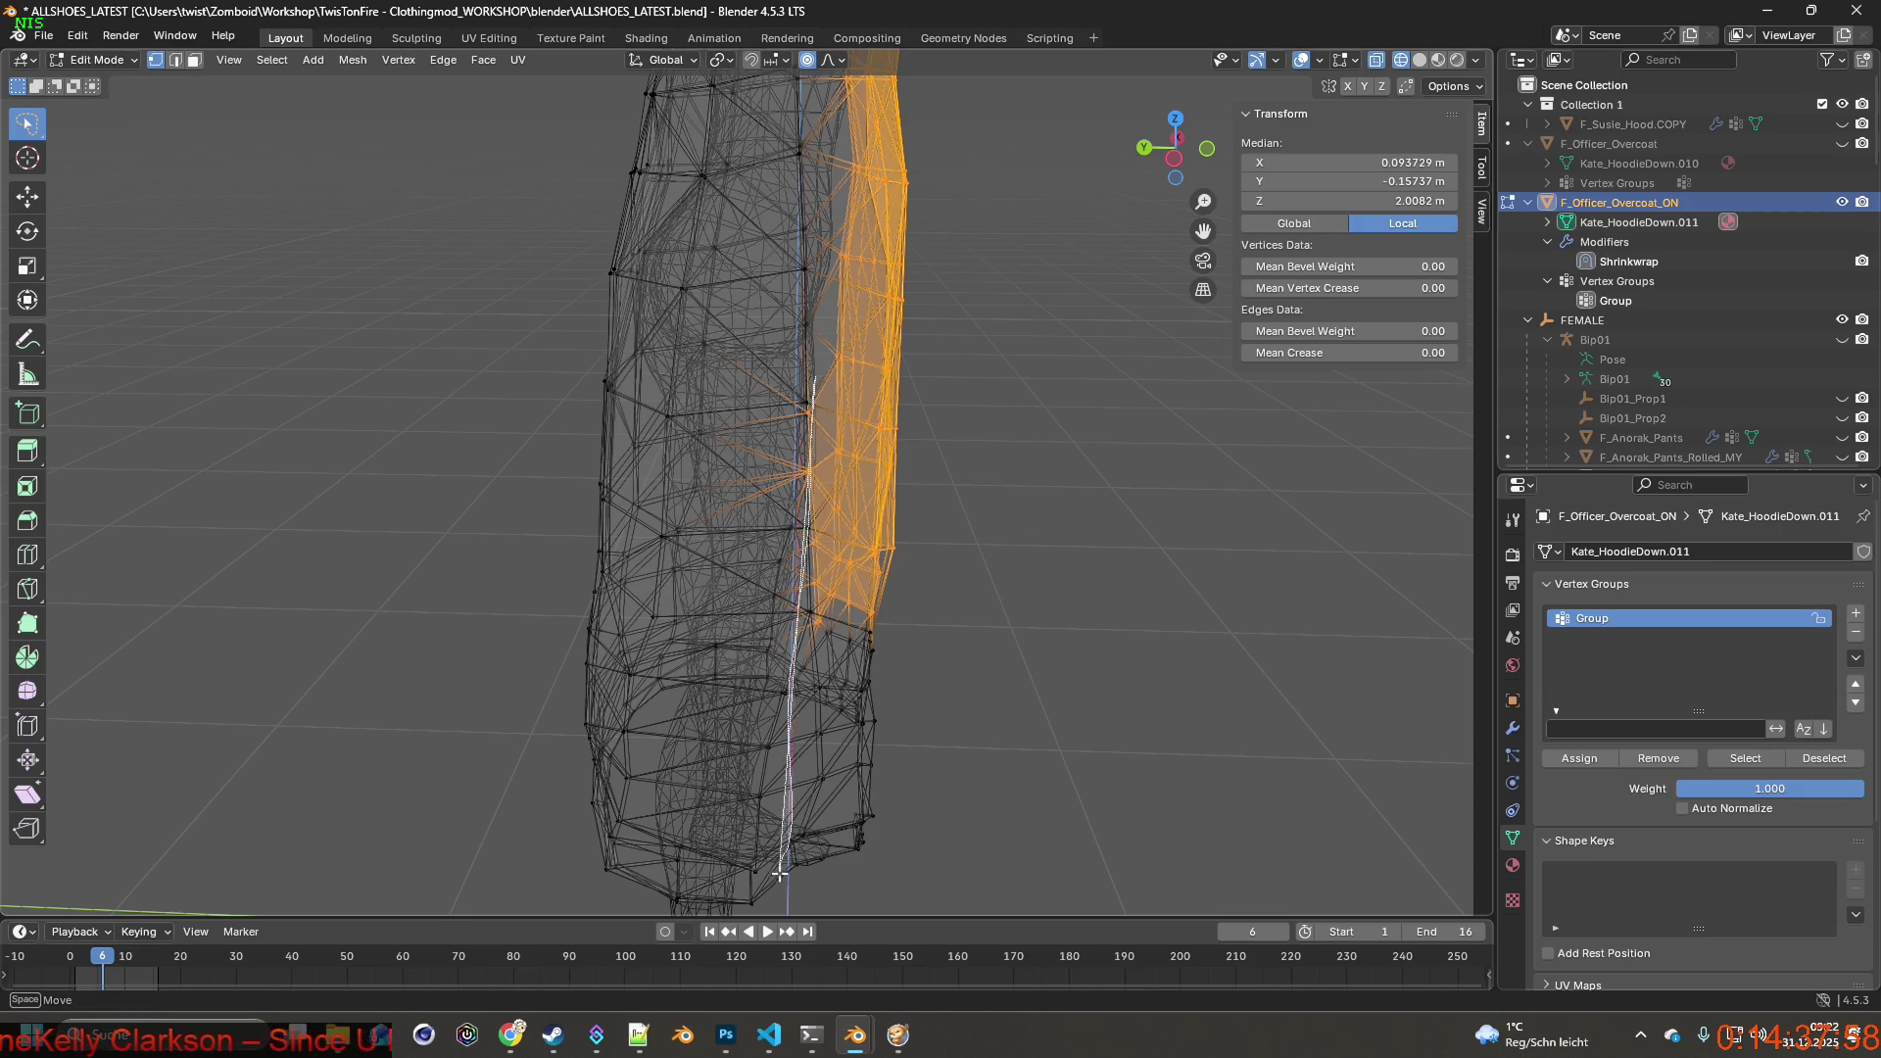
pyautogui.keyDown('ctrl'); pyautogui.moveTo(791, 787); pyautogui.dragTo(794, 854); pyautogui.keyUp('ctrl')
pyautogui.moveTo(882, 662); pyautogui.dragTo(812, 837, button='middle')
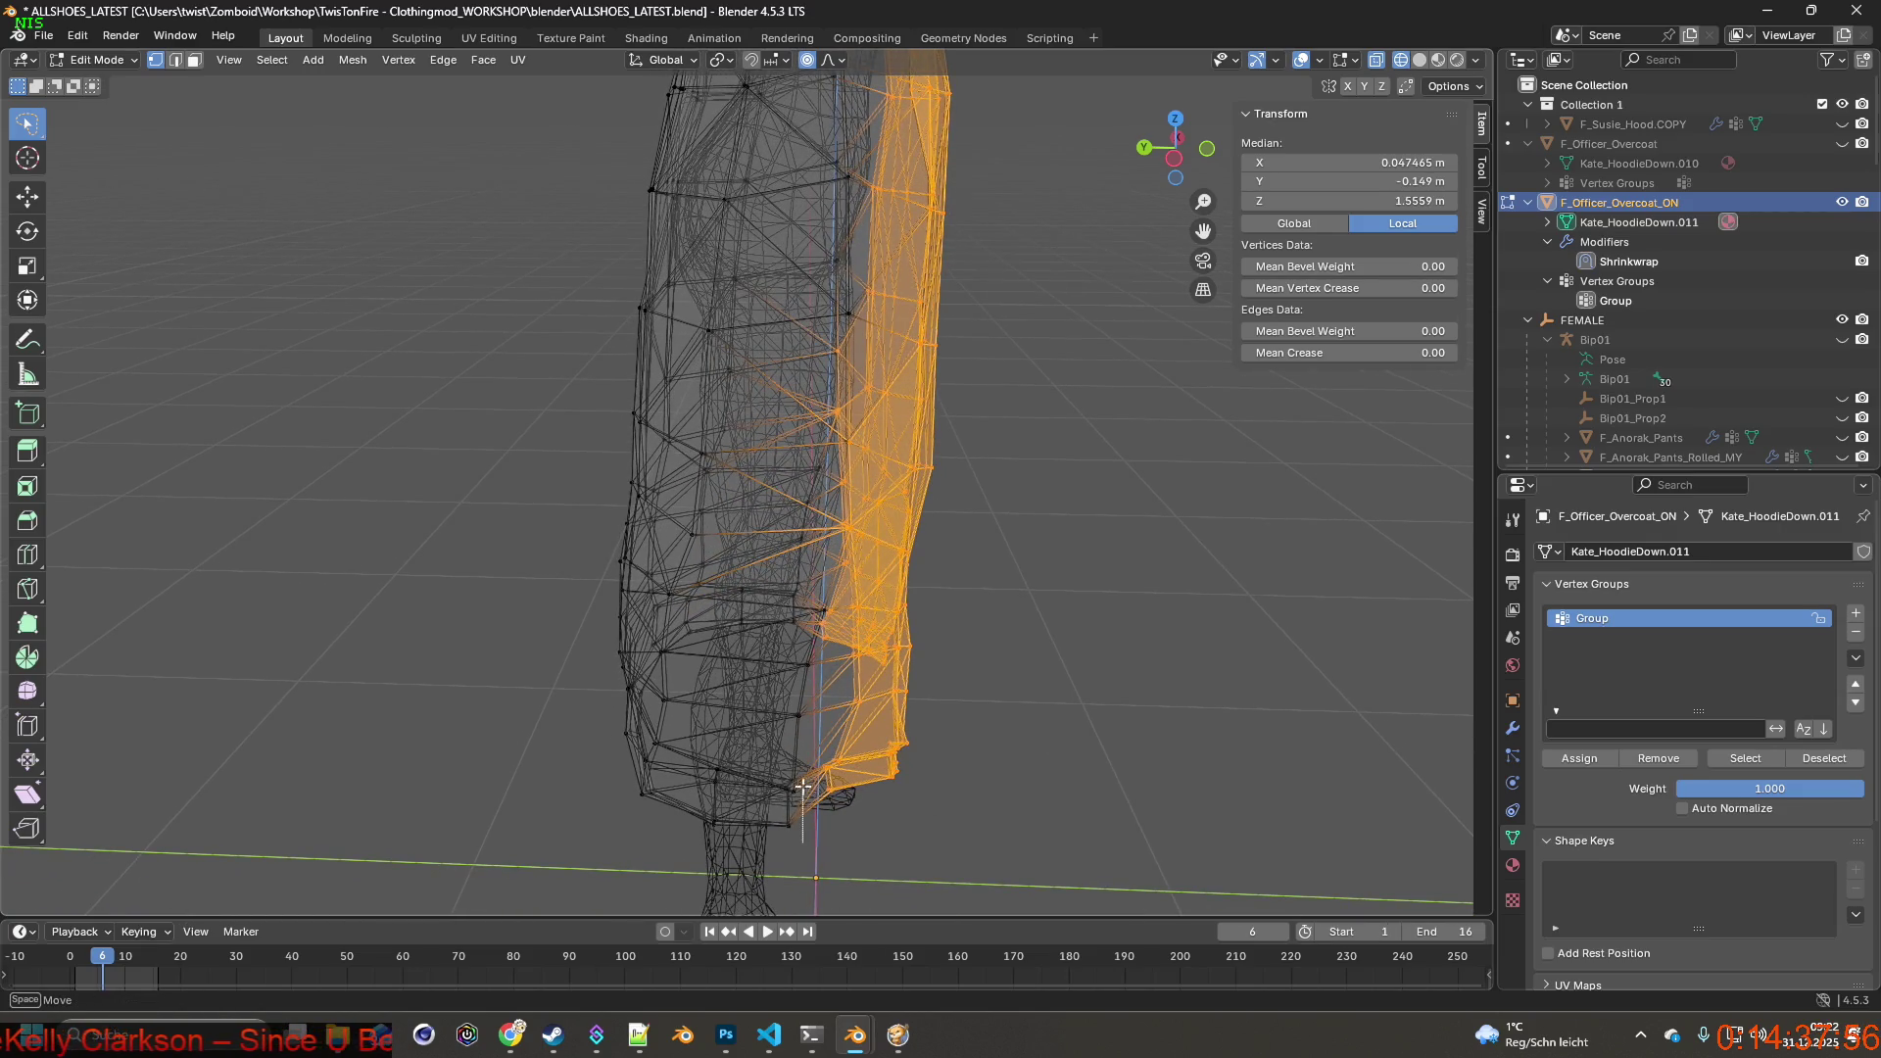
pyautogui.keyDown('ctrl'); pyautogui.moveTo(827, 618); pyautogui.dragTo(829, 581); pyautogui.keyUp('ctrl')
pyautogui.moveTo(883, 618); pyautogui.dragTo(735, 645, button='middle')
pyautogui.keyDown('ctrl'); pyautogui.moveTo(646, 604); pyautogui.dragTo(704, 842); pyautogui.keyUp('ctrl')
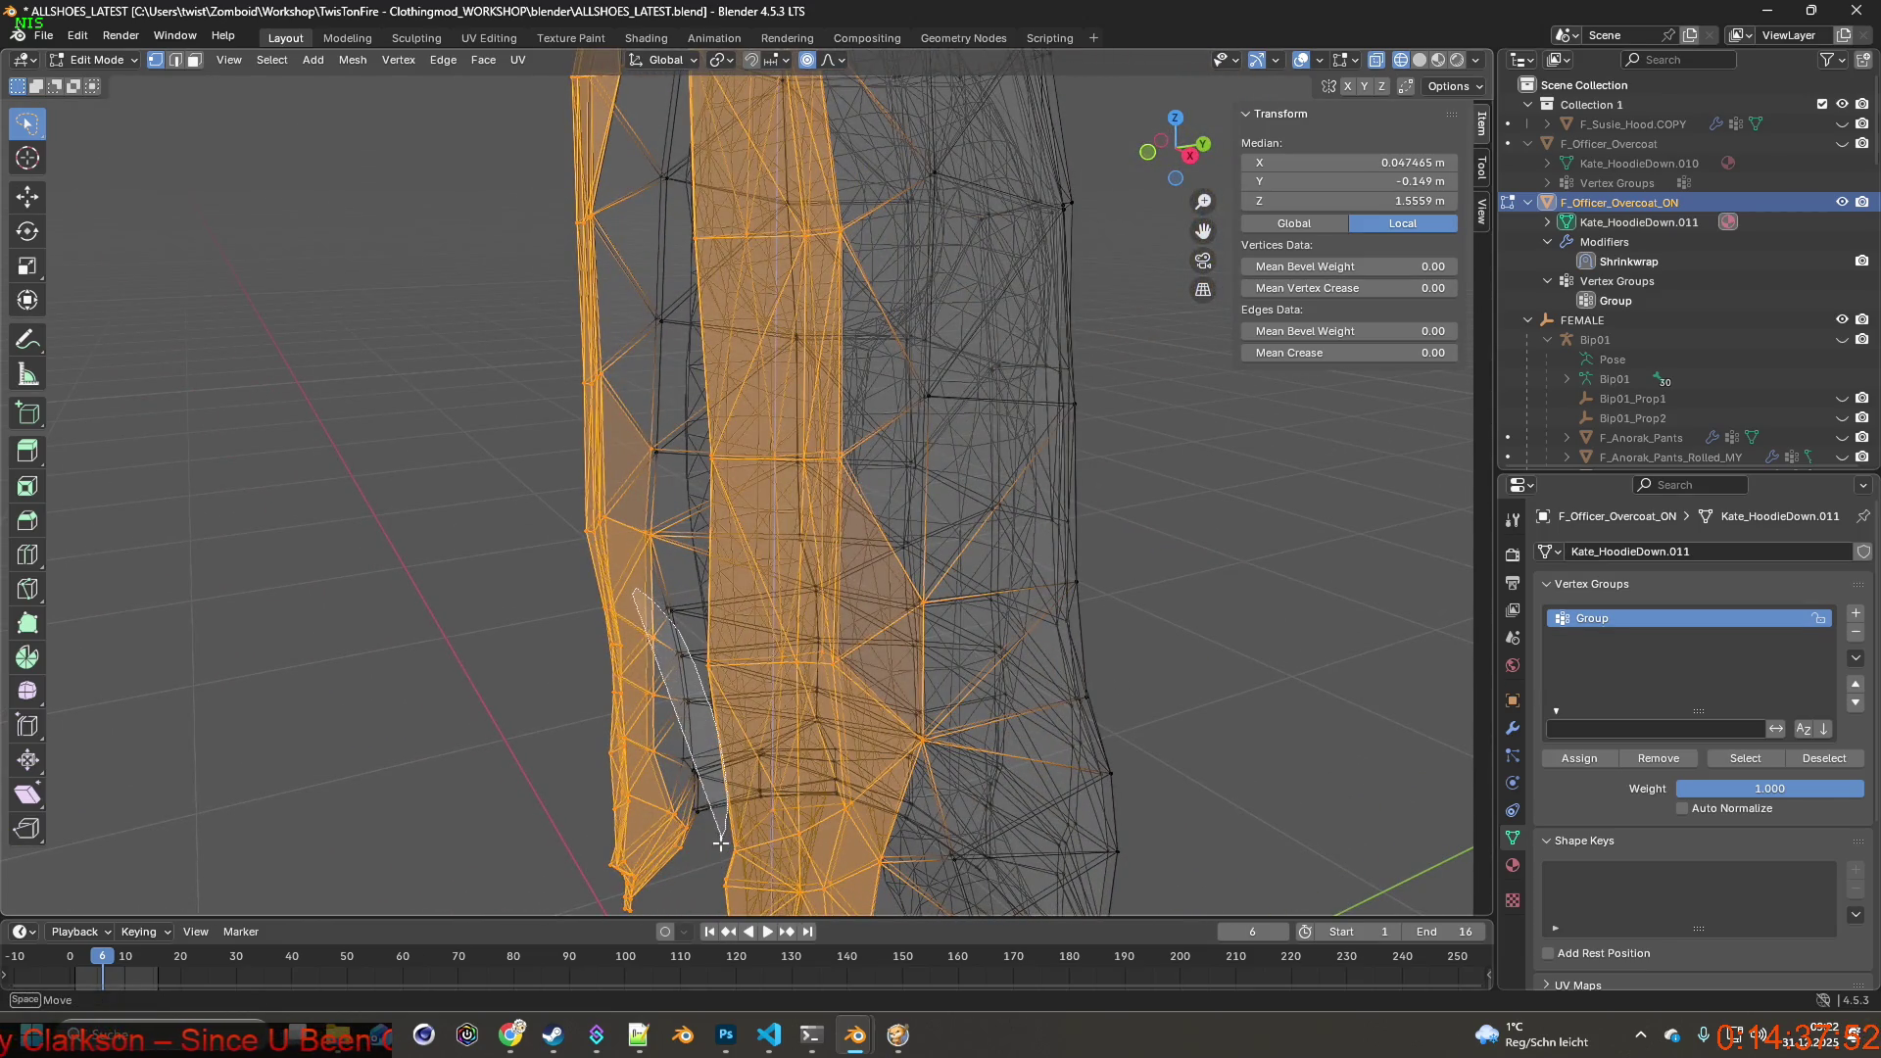
pyautogui.keyDown('ctrl'); pyautogui.moveTo(762, 787); pyautogui.dragTo(735, 824); pyautogui.keyUp('ctrl')
# Extend the selection along the front edge and hem, then lose it to a stray click.
pyautogui.moveTo(764, 795)
pyautogui.mouseDown(button='middle')
pyautogui.moveTo(883, 765)
pyautogui.moveTo(824, 779)
pyautogui.mouseUp(button='middle')
pyautogui.moveTo(735, 720)
pyautogui.keyDown('ctrl'); pyautogui.mouseDown()
pyautogui.moveTo(771, 823)
pyautogui.moveTo(706, 722)
pyautogui.mouseUp(); pyautogui.keyUp('ctrl')
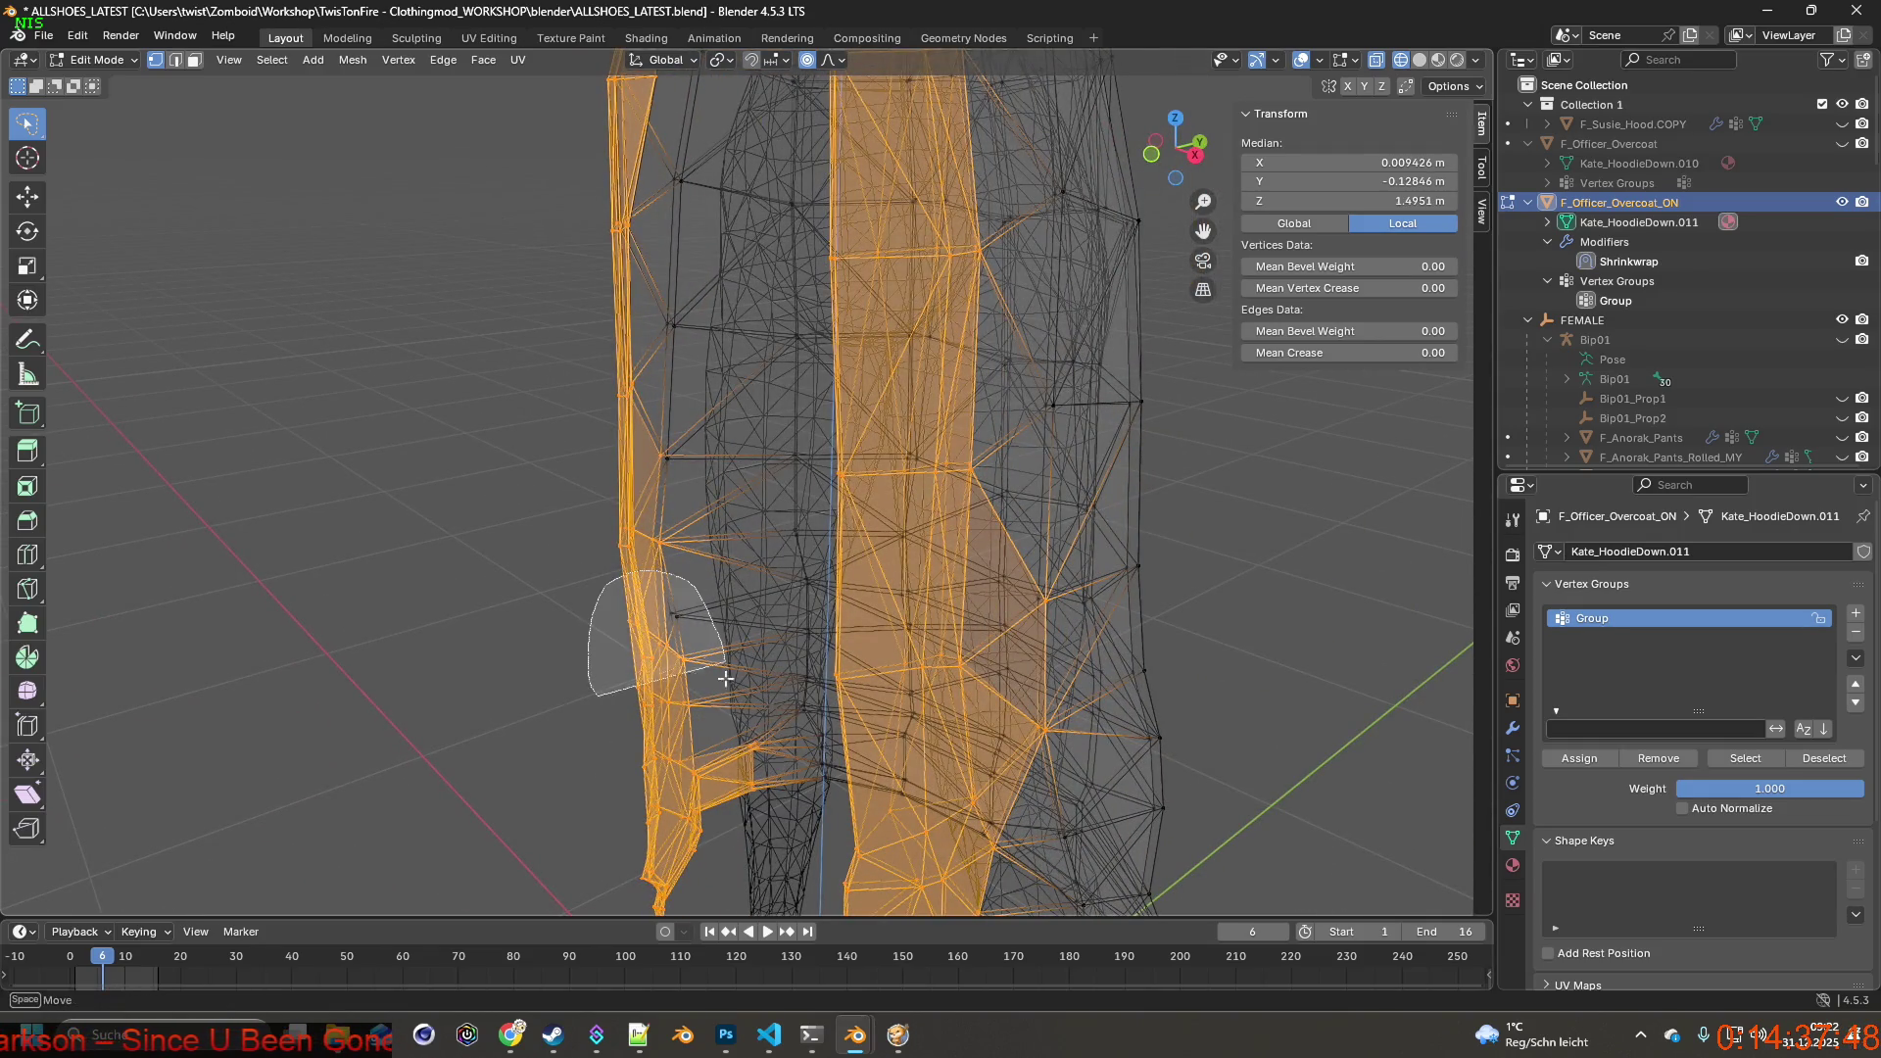
pyautogui.keyDown('ctrl'); pyautogui.moveTo(632, 589); pyautogui.dragTo(721, 683); pyautogui.keyUp('ctrl')
pyautogui.moveTo(736, 662)
pyautogui.mouseDown(button='middle')
pyautogui.moveTo(1038, 720)
pyautogui.moveTo(983, 735)
pyautogui.mouseUp(button='middle')
pyautogui.keyDown('ctrl'); pyautogui.moveTo(982, 735); pyautogui.dragTo(1146, 485); pyautogui.keyUp('ctrl')
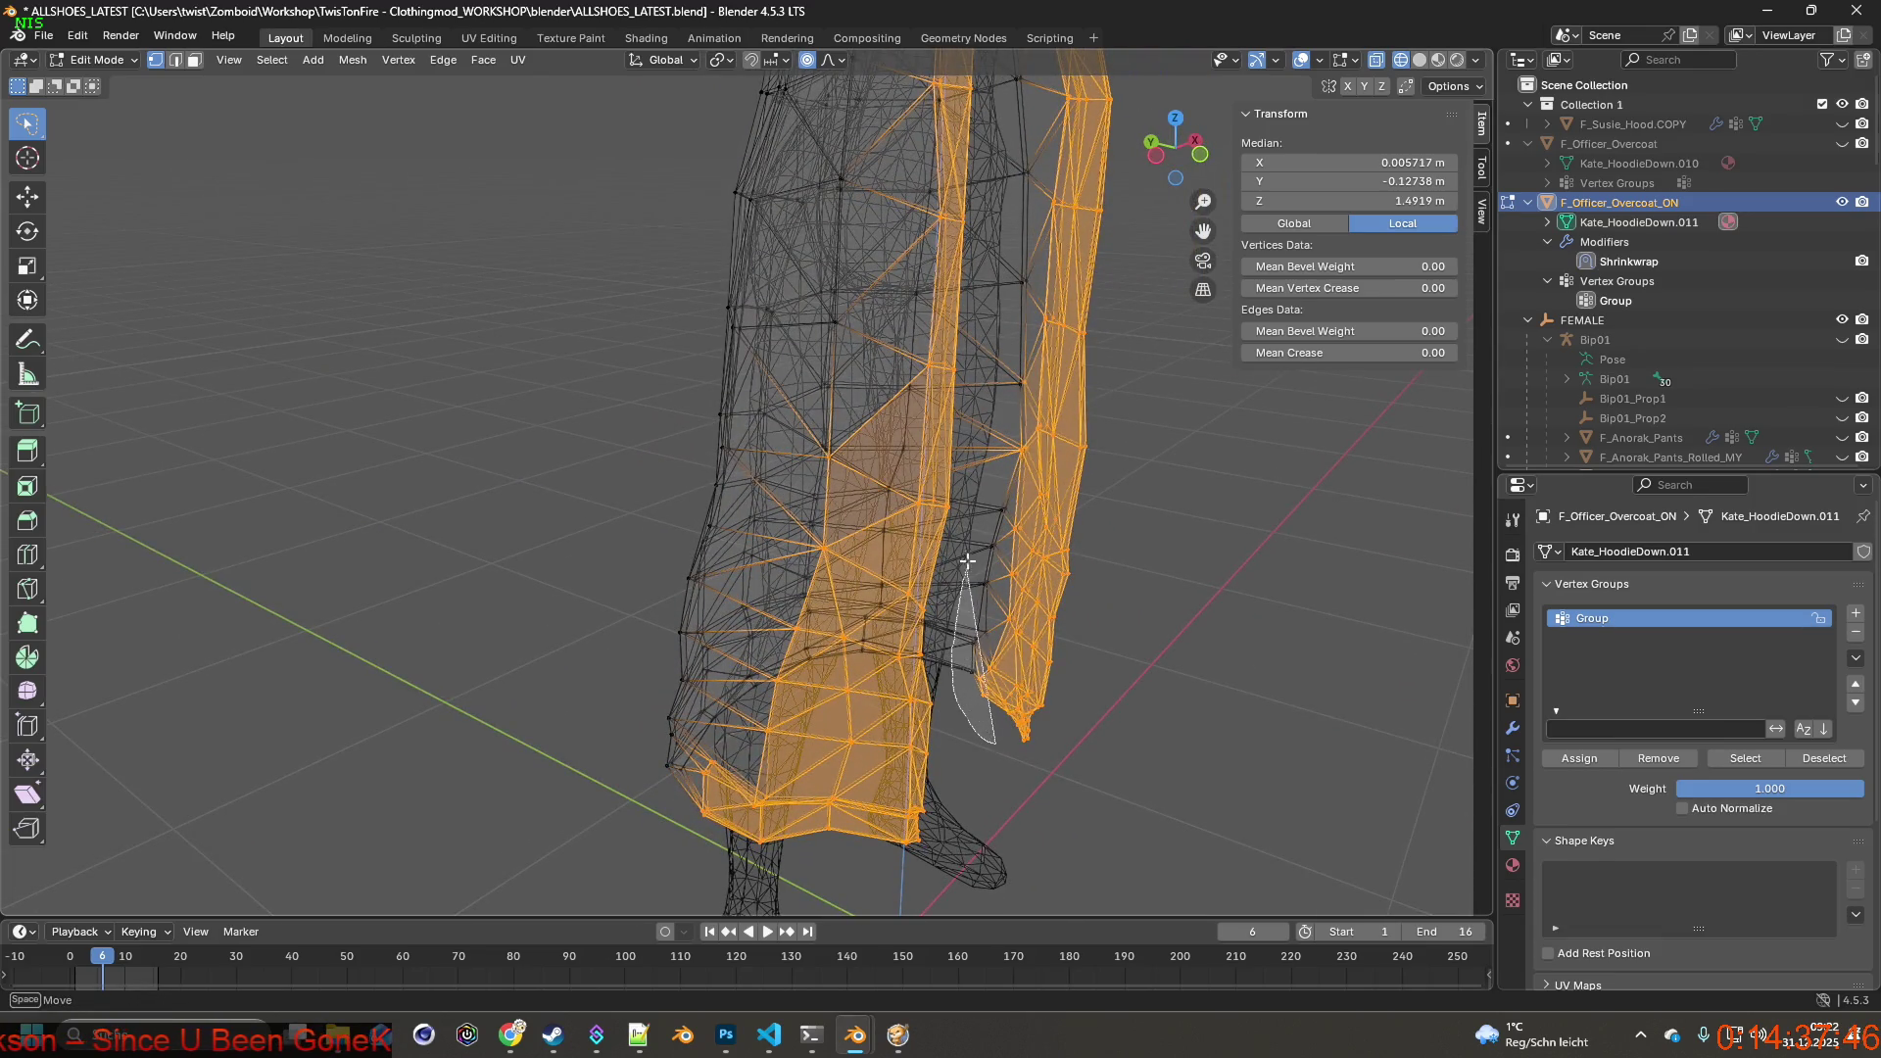
pyautogui.moveTo(1029, 662)
pyautogui.mouseDown(button='middle')
pyautogui.moveTo(1109, 698)
pyautogui.moveTo(647, 662)
pyautogui.mouseUp(button='middle')
pyautogui.keyDown('ctrl'); pyautogui.moveTo(471, 589); pyautogui.dragTo(575, 721); pyautogui.keyUp('ctrl')
pyautogui.moveTo(588, 690)
pyautogui.mouseDown(button='middle')
pyautogui.moveTo(549, 681)
pyautogui.moveTo(800, 621)
pyautogui.moveTo(944, 547)
pyautogui.moveTo(1026, 567)
pyautogui.mouseUp(button='middle')
pyautogui.scroll(-3, 943, 546)
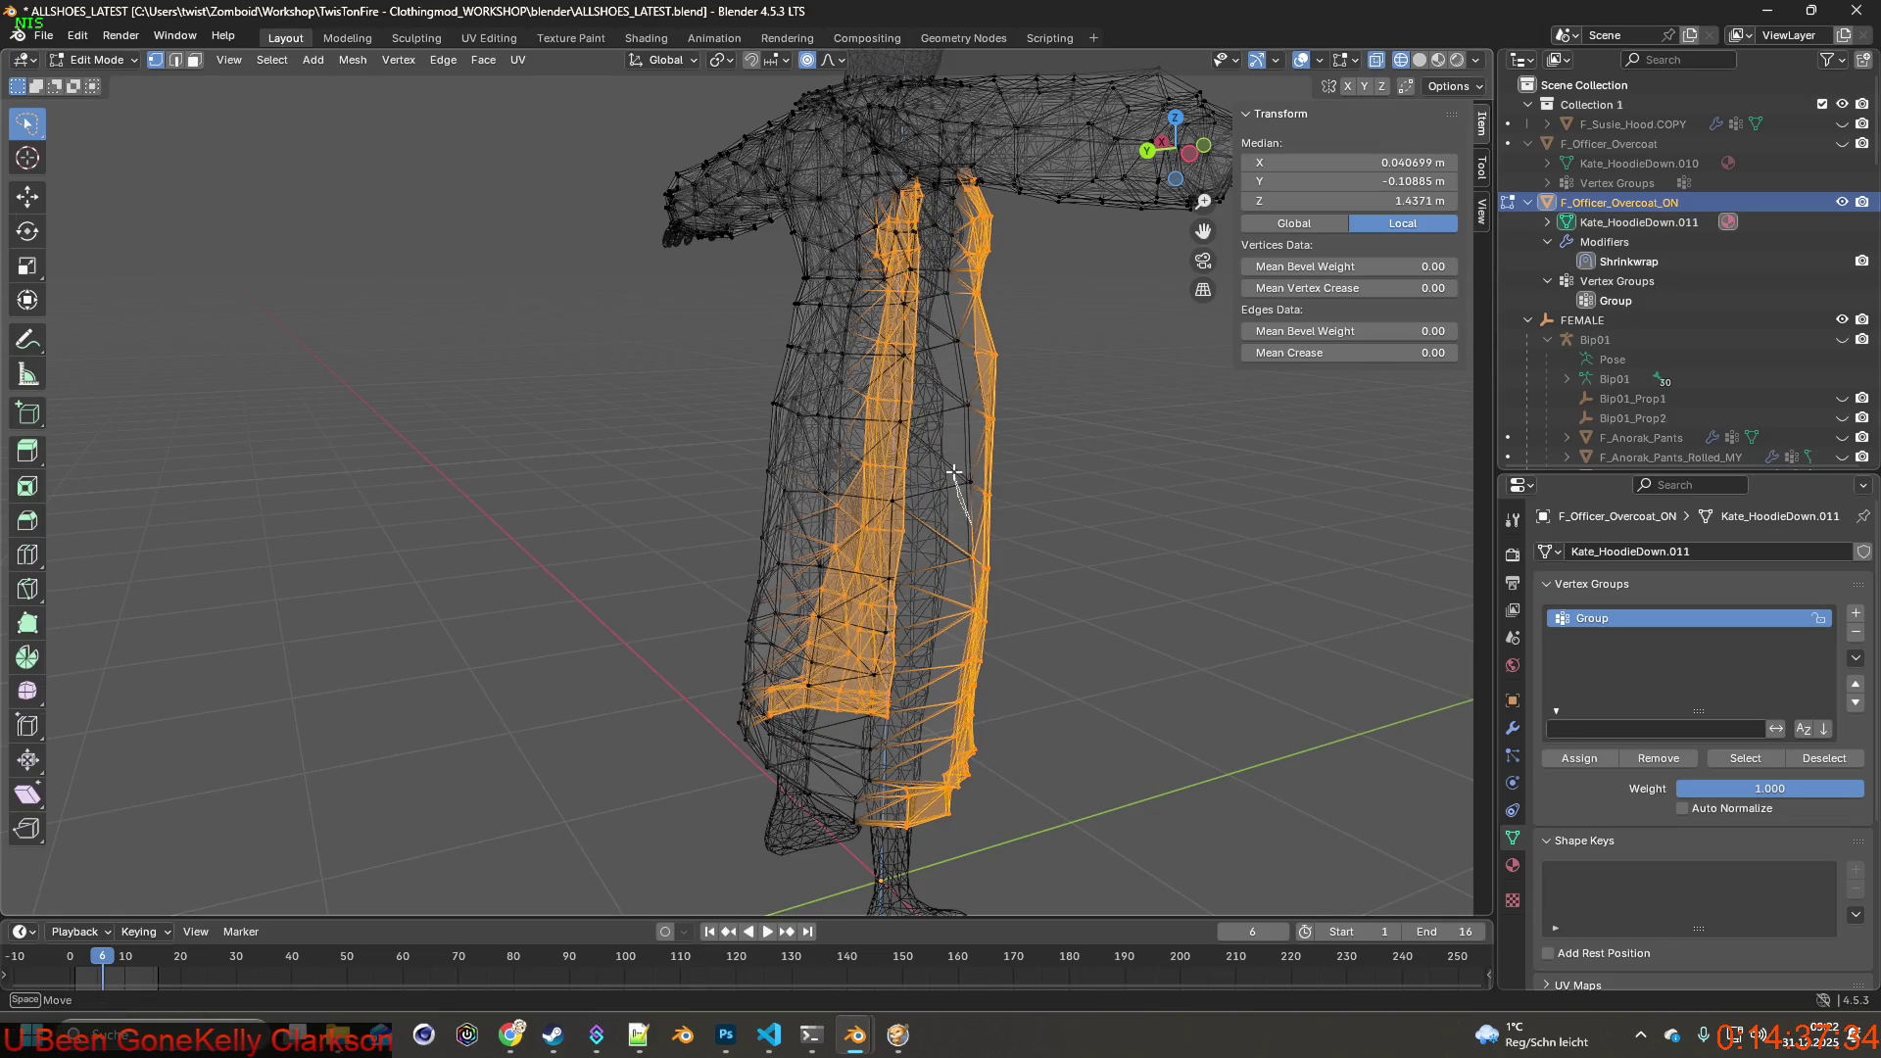
pyautogui.click(956, 474)
# Restore the selection with Edit > Undo and add vertices along the coat edge.
pyautogui.click(77, 36)
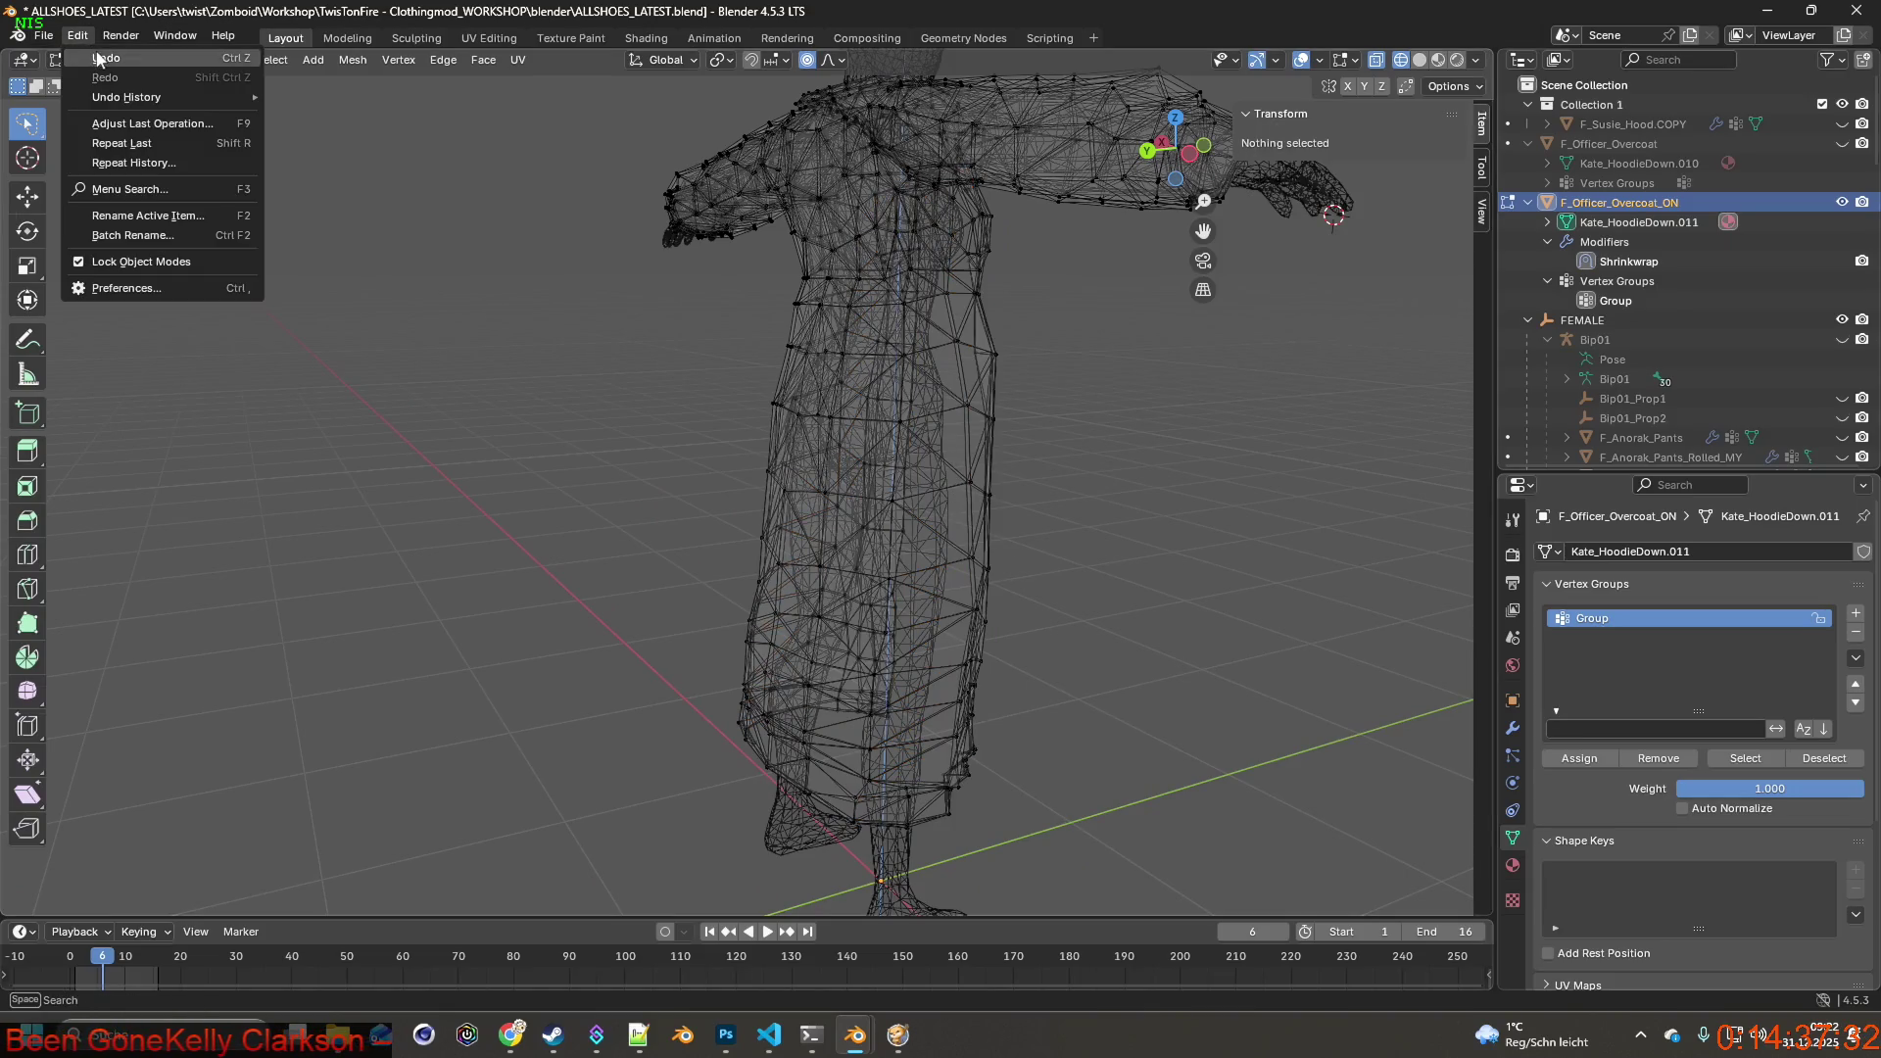
pyautogui.click(118, 59)
pyautogui.keyDown('ctrl'); pyautogui.moveTo(946, 400); pyautogui.dragTo(962, 315); pyautogui.keyUp('ctrl')
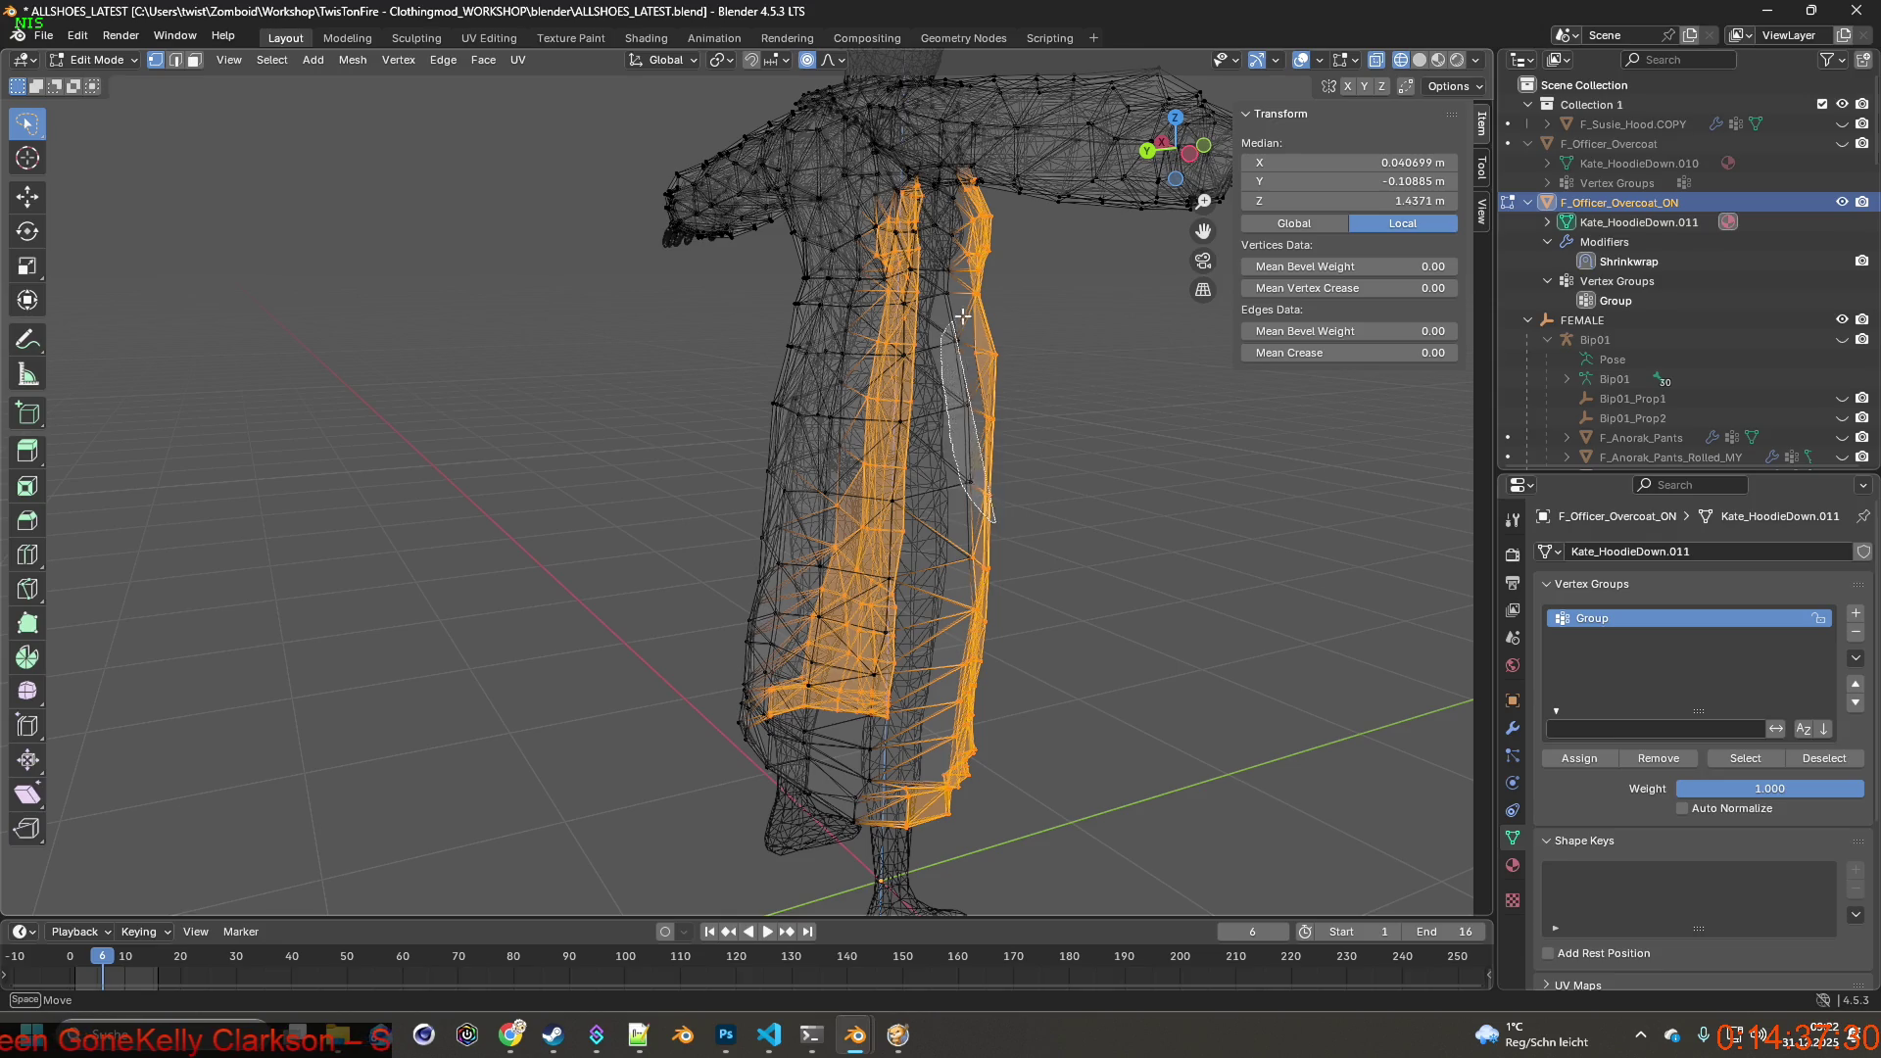
pyautogui.moveTo(955, 411)
pyautogui.mouseDown(button='middle')
pyautogui.moveTo(1103, 391)
pyautogui.moveTo(475, 375)
pyautogui.moveTo(505, 434)
pyautogui.mouseUp(button='middle')
# Lasso more vertices up the front edge to the coat's shoulder.
pyautogui.keyDown('ctrl'); pyautogui.moveTo(565, 496); pyautogui.dragTo(566, 288); pyautogui.keyUp('ctrl')
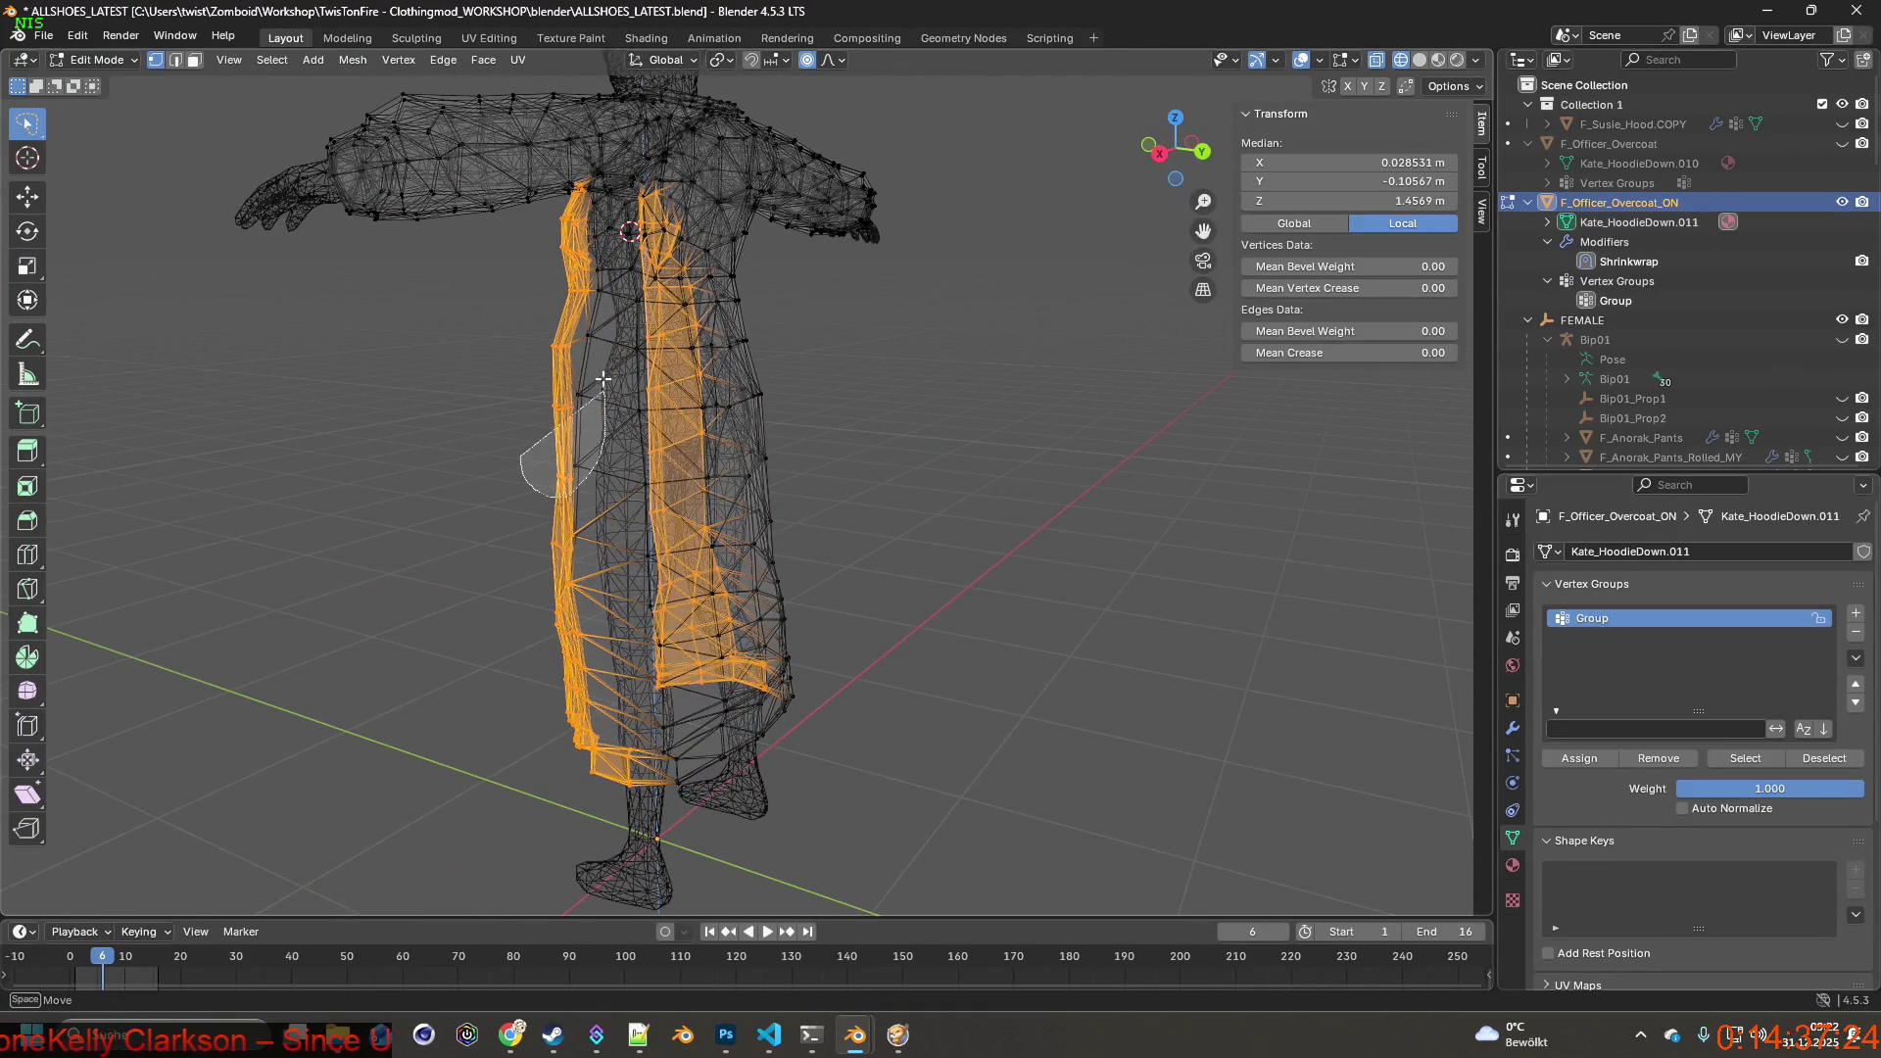
pyautogui.moveTo(573, 295)
pyautogui.mouseDown(button='middle')
pyautogui.moveTo(596, 324)
pyautogui.moveTo(531, 295)
pyautogui.mouseUp(button='middle')
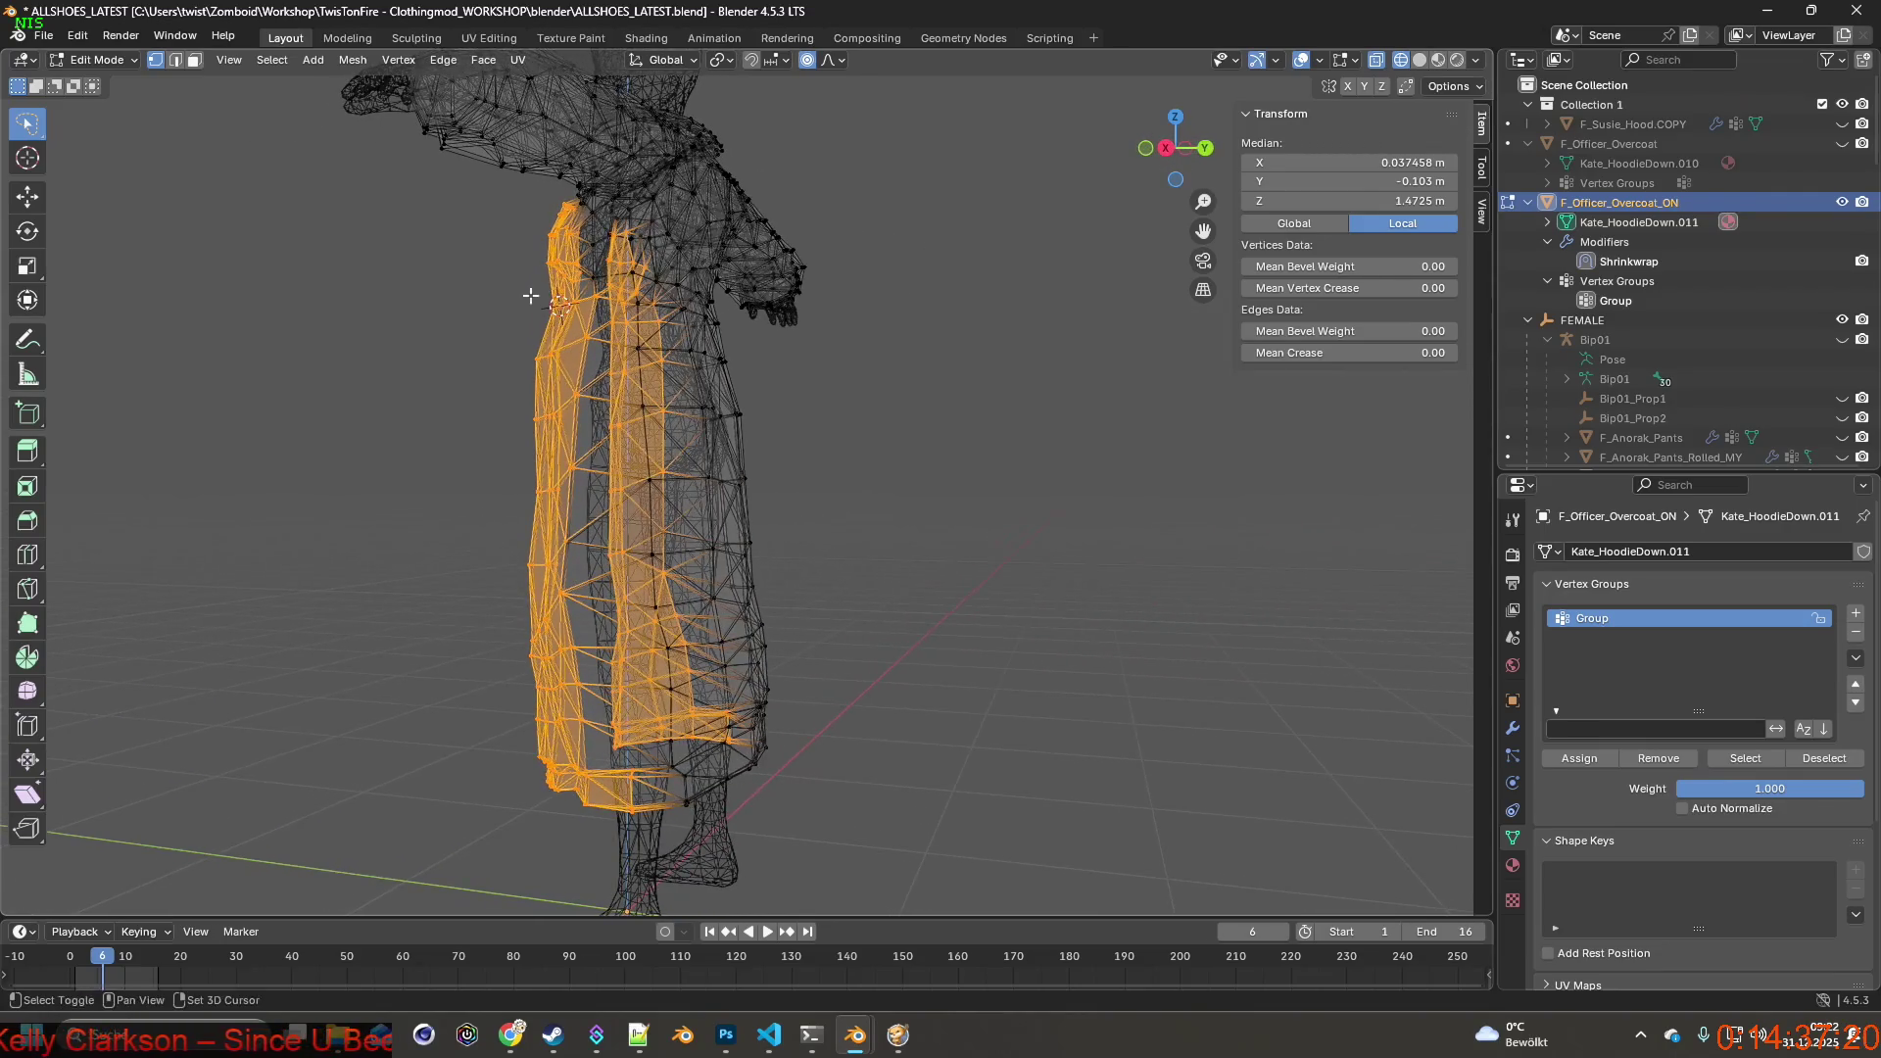
pyautogui.keyDown('ctrl'); pyautogui.moveTo(567, 232); pyautogui.dragTo(559, 294); pyautogui.keyUp('ctrl')
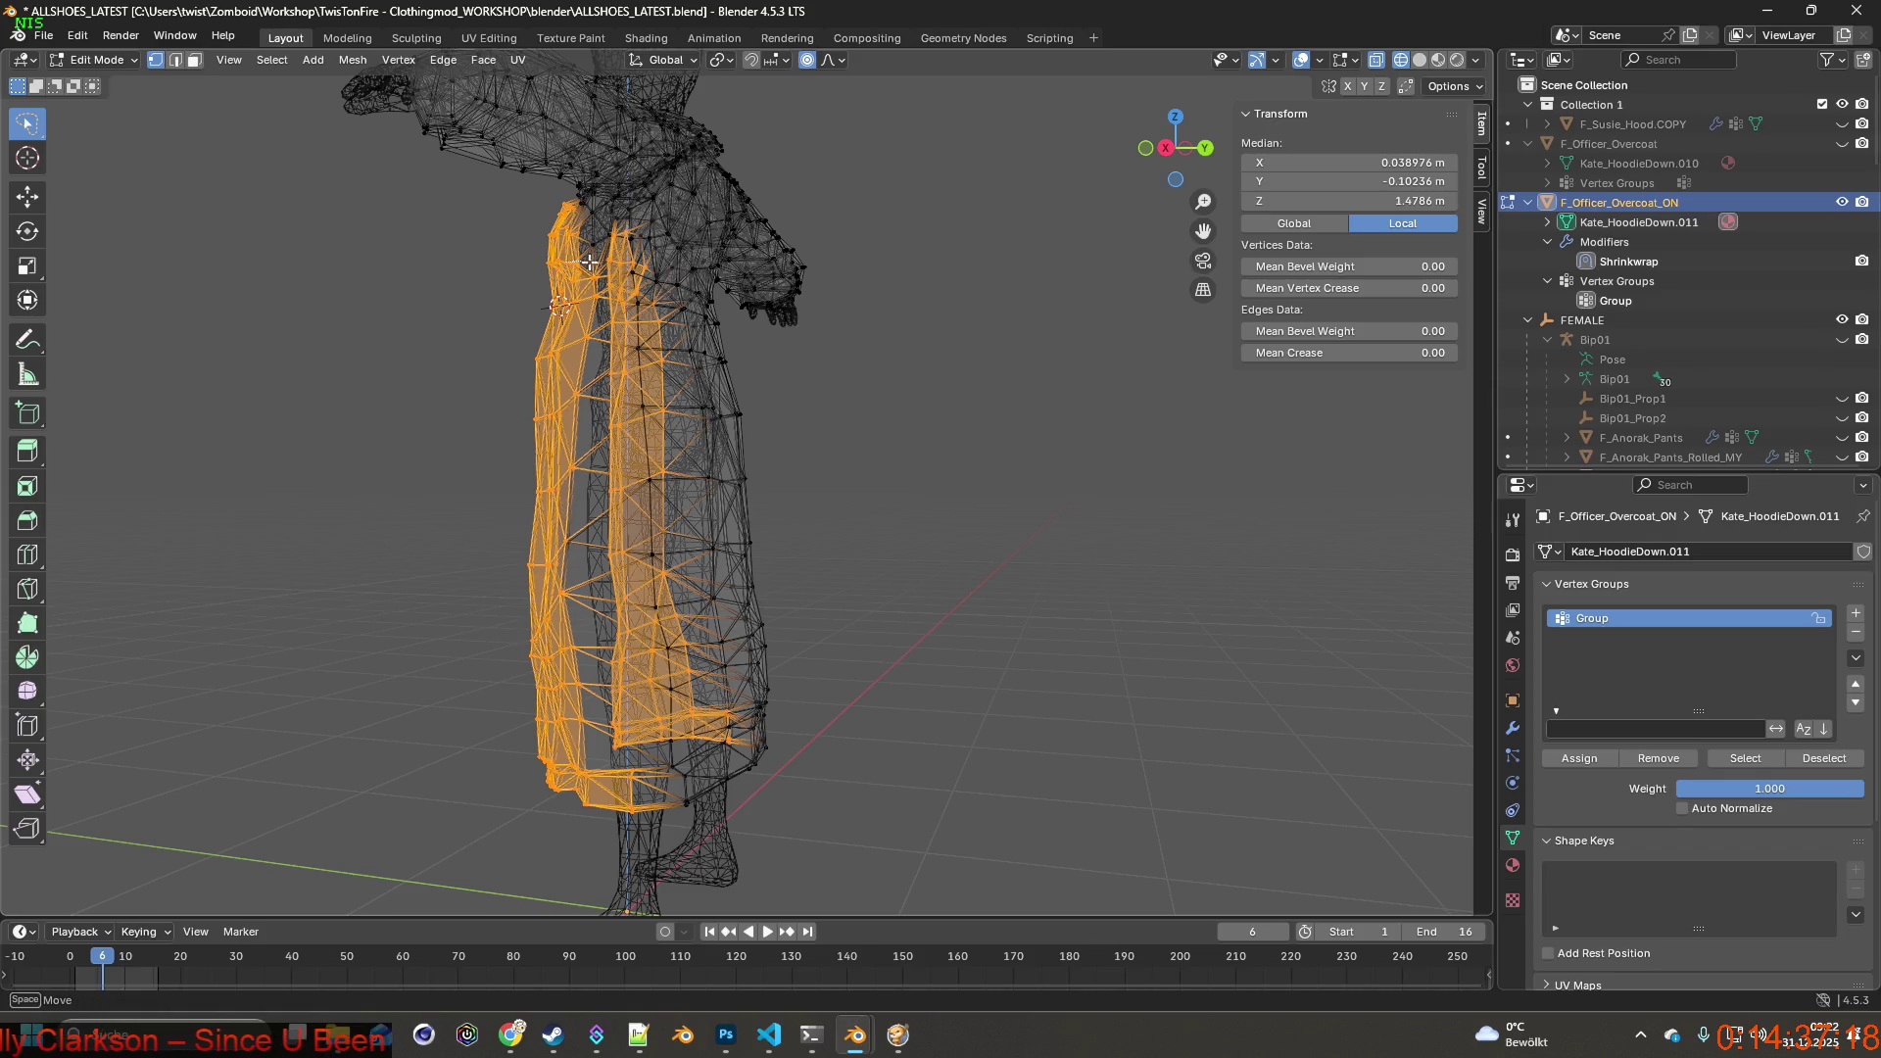
pyautogui.moveTo(472, 235)
pyautogui.mouseDown(button='middle')
pyautogui.moveTo(928, 365)
pyautogui.moveTo(966, 246)
pyautogui.mouseUp(button='middle')
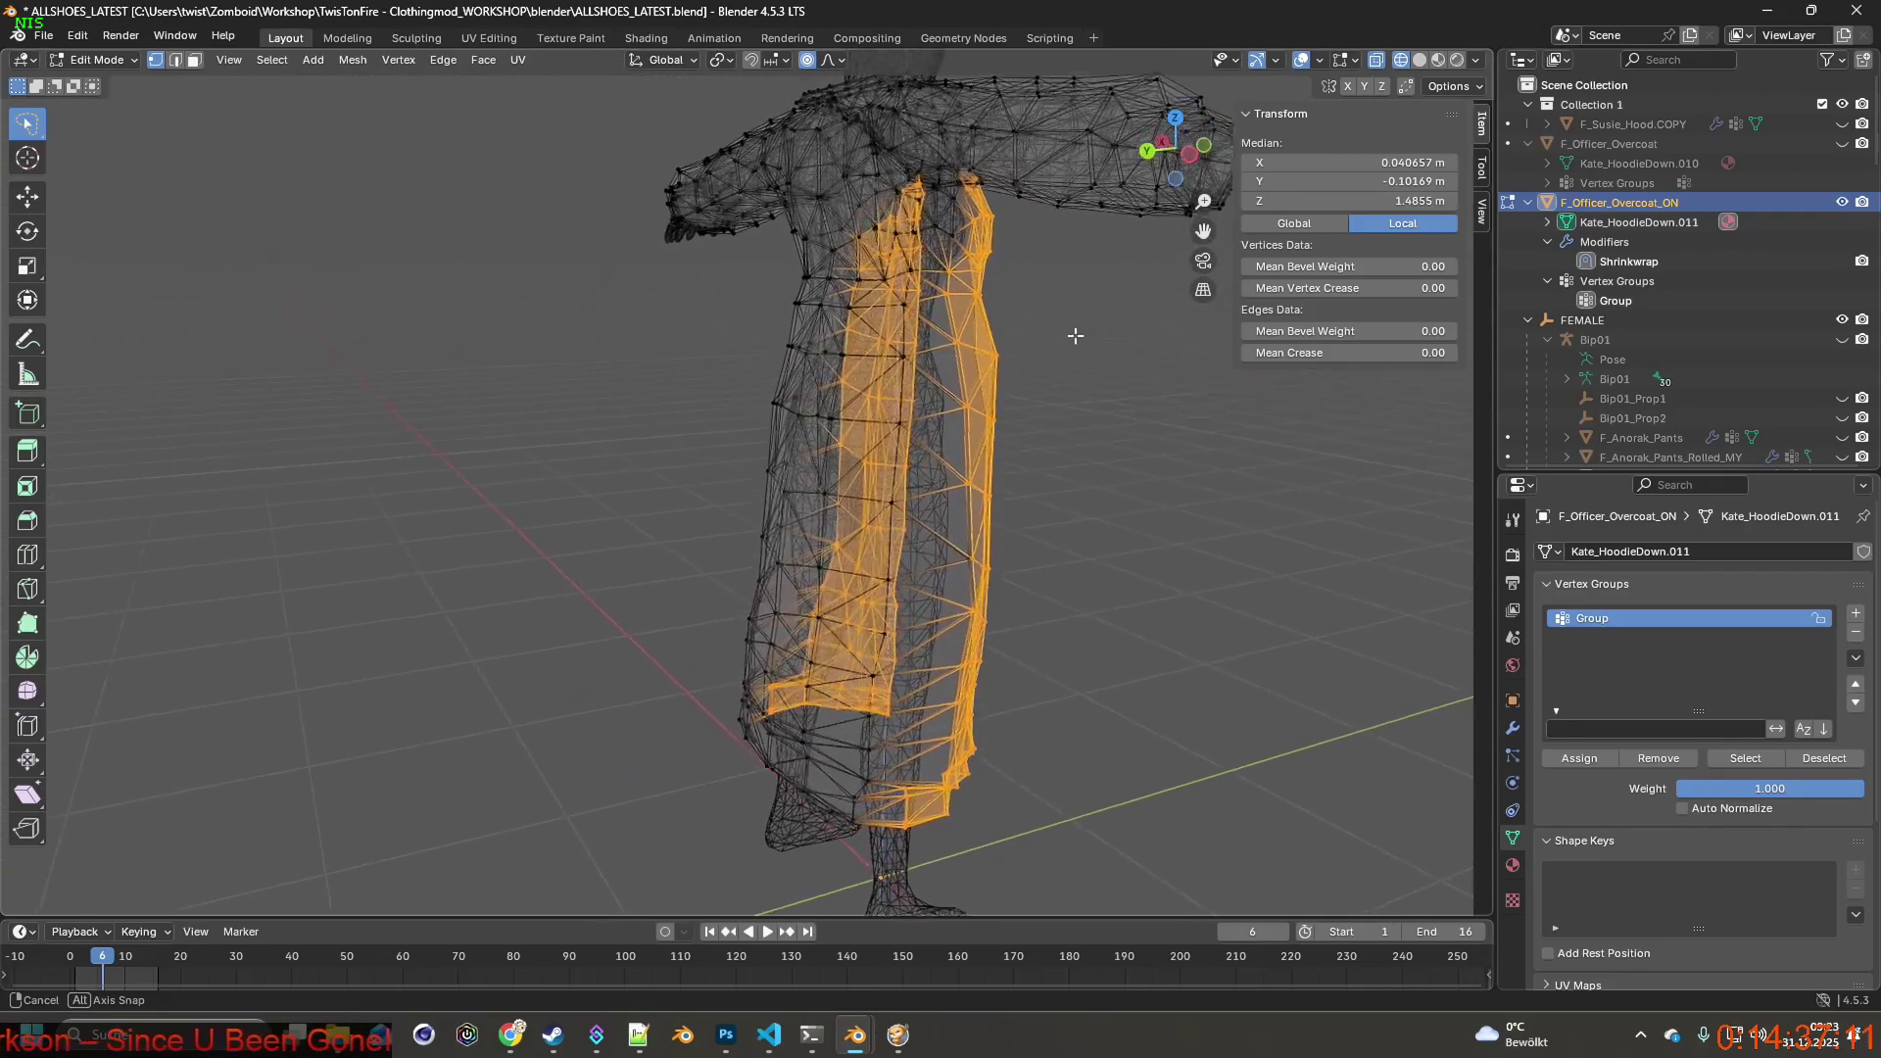
# Confirm the vertex move, set Weight to 0 and Assign the selection to vertex group Group.
pyautogui.click(1003, 235)
pyautogui.moveTo(1004, 235); pyautogui.dragTo(953, 397, button='middle')
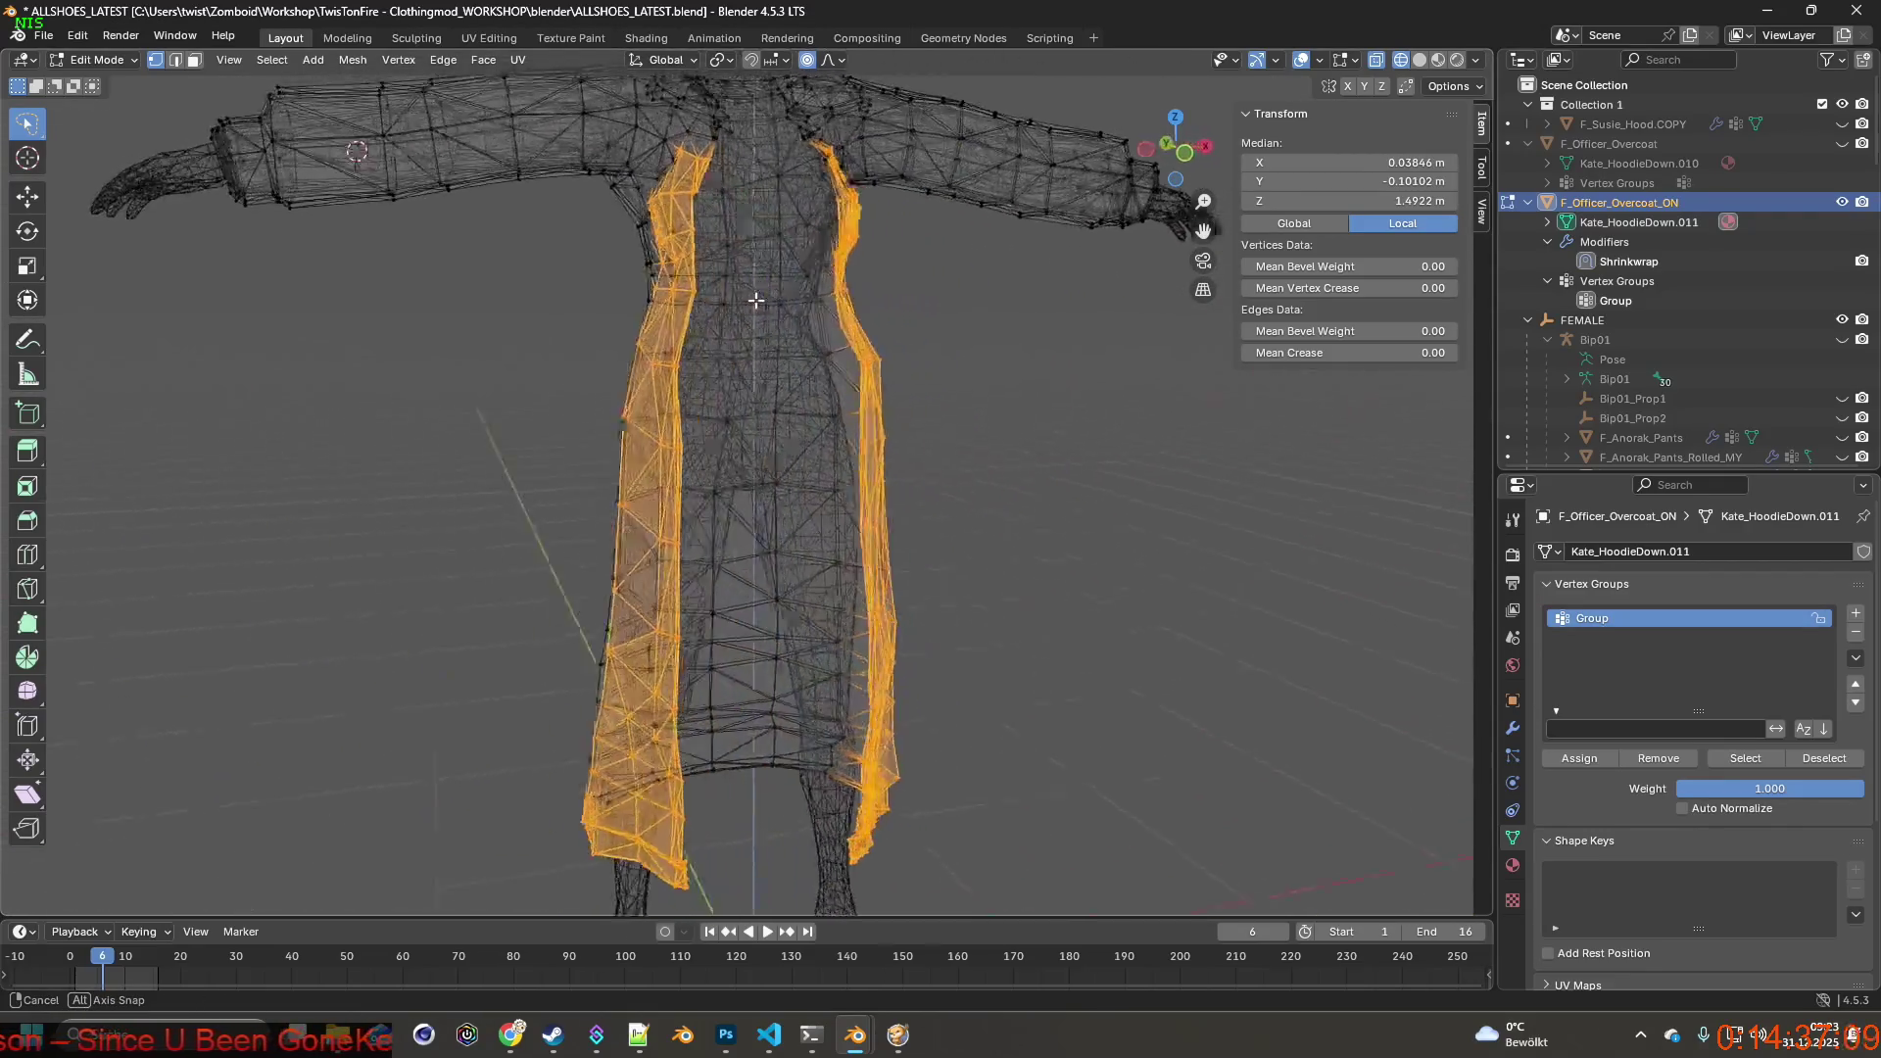
pyautogui.moveTo(1781, 791); pyautogui.dragTo(1690, 790)
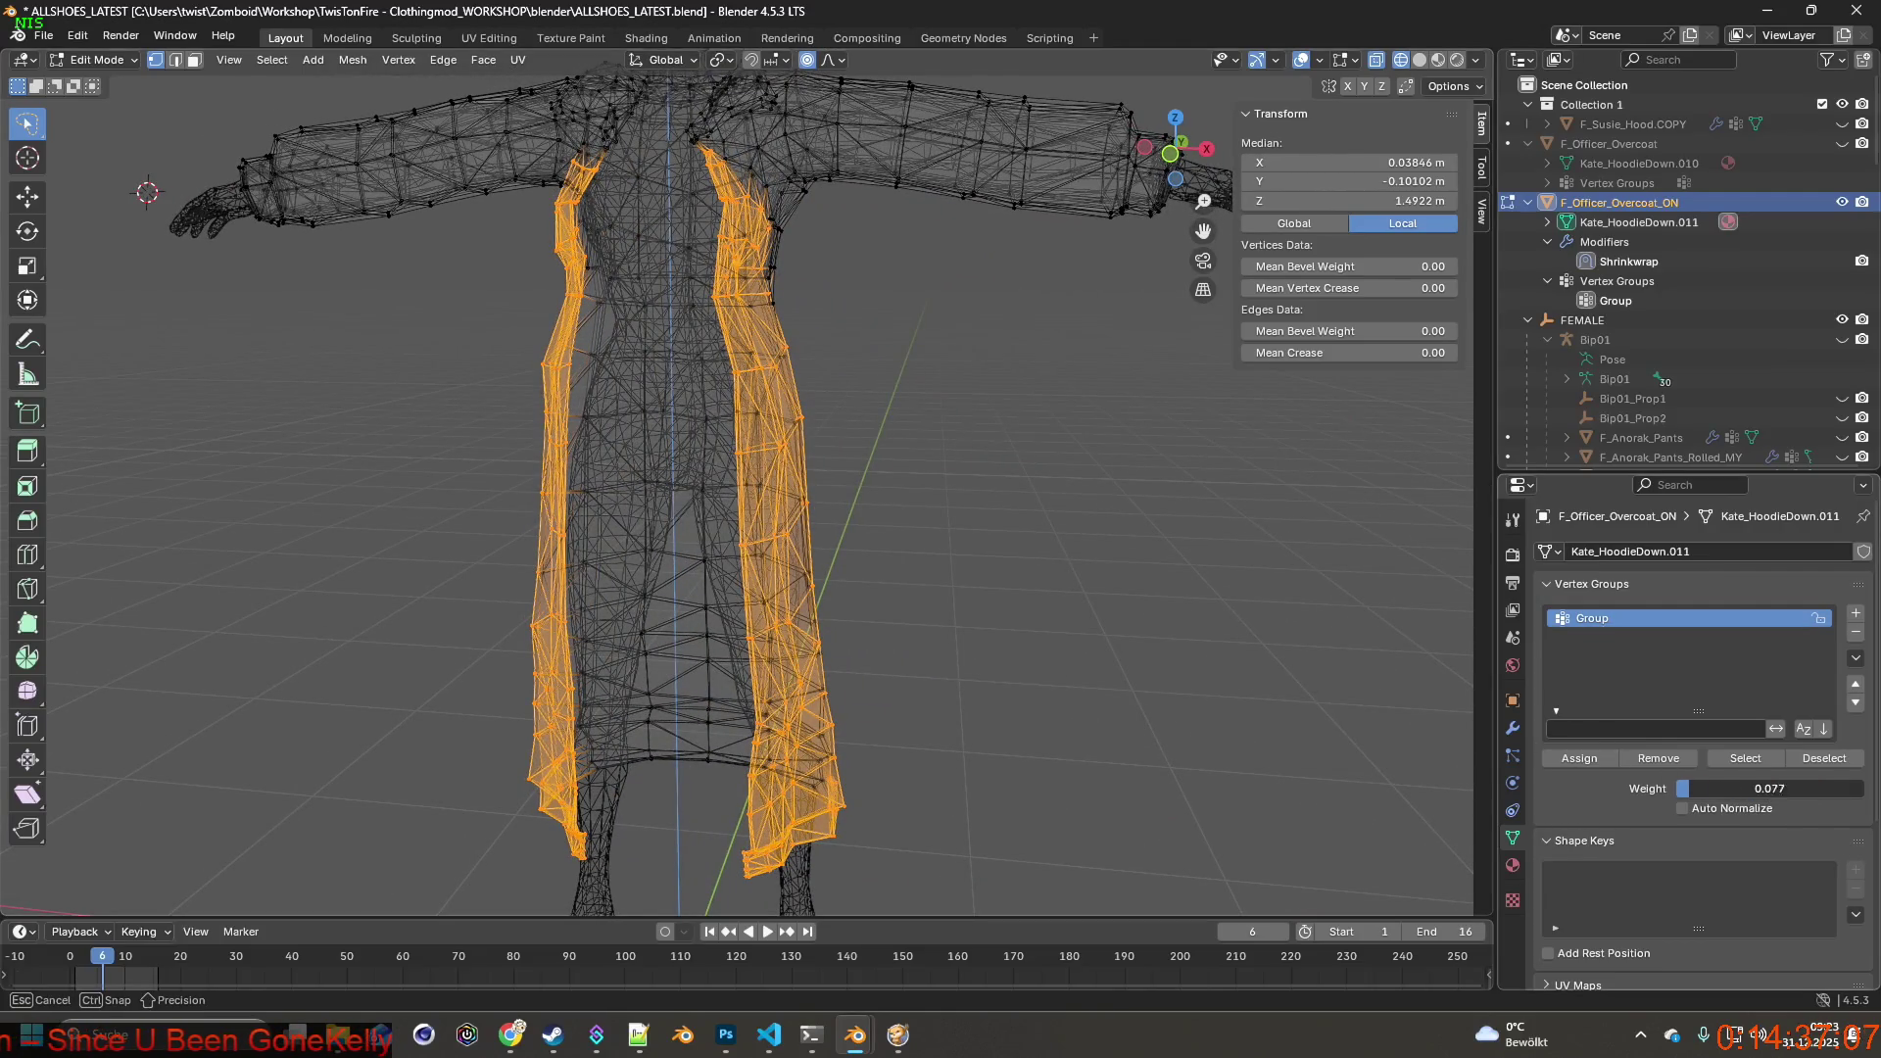
pyautogui.click(1578, 759)
pyautogui.moveTo(882, 558)
pyautogui.mouseDown(button='middle')
pyautogui.moveTo(1074, 573)
pyautogui.moveTo(1047, 540)
pyautogui.moveTo(608, 549)
pyautogui.moveTo(1022, 518)
pyautogui.moveTo(1060, 584)
pyautogui.moveTo(1037, 547)
pyautogui.mouseUp(button='middle')
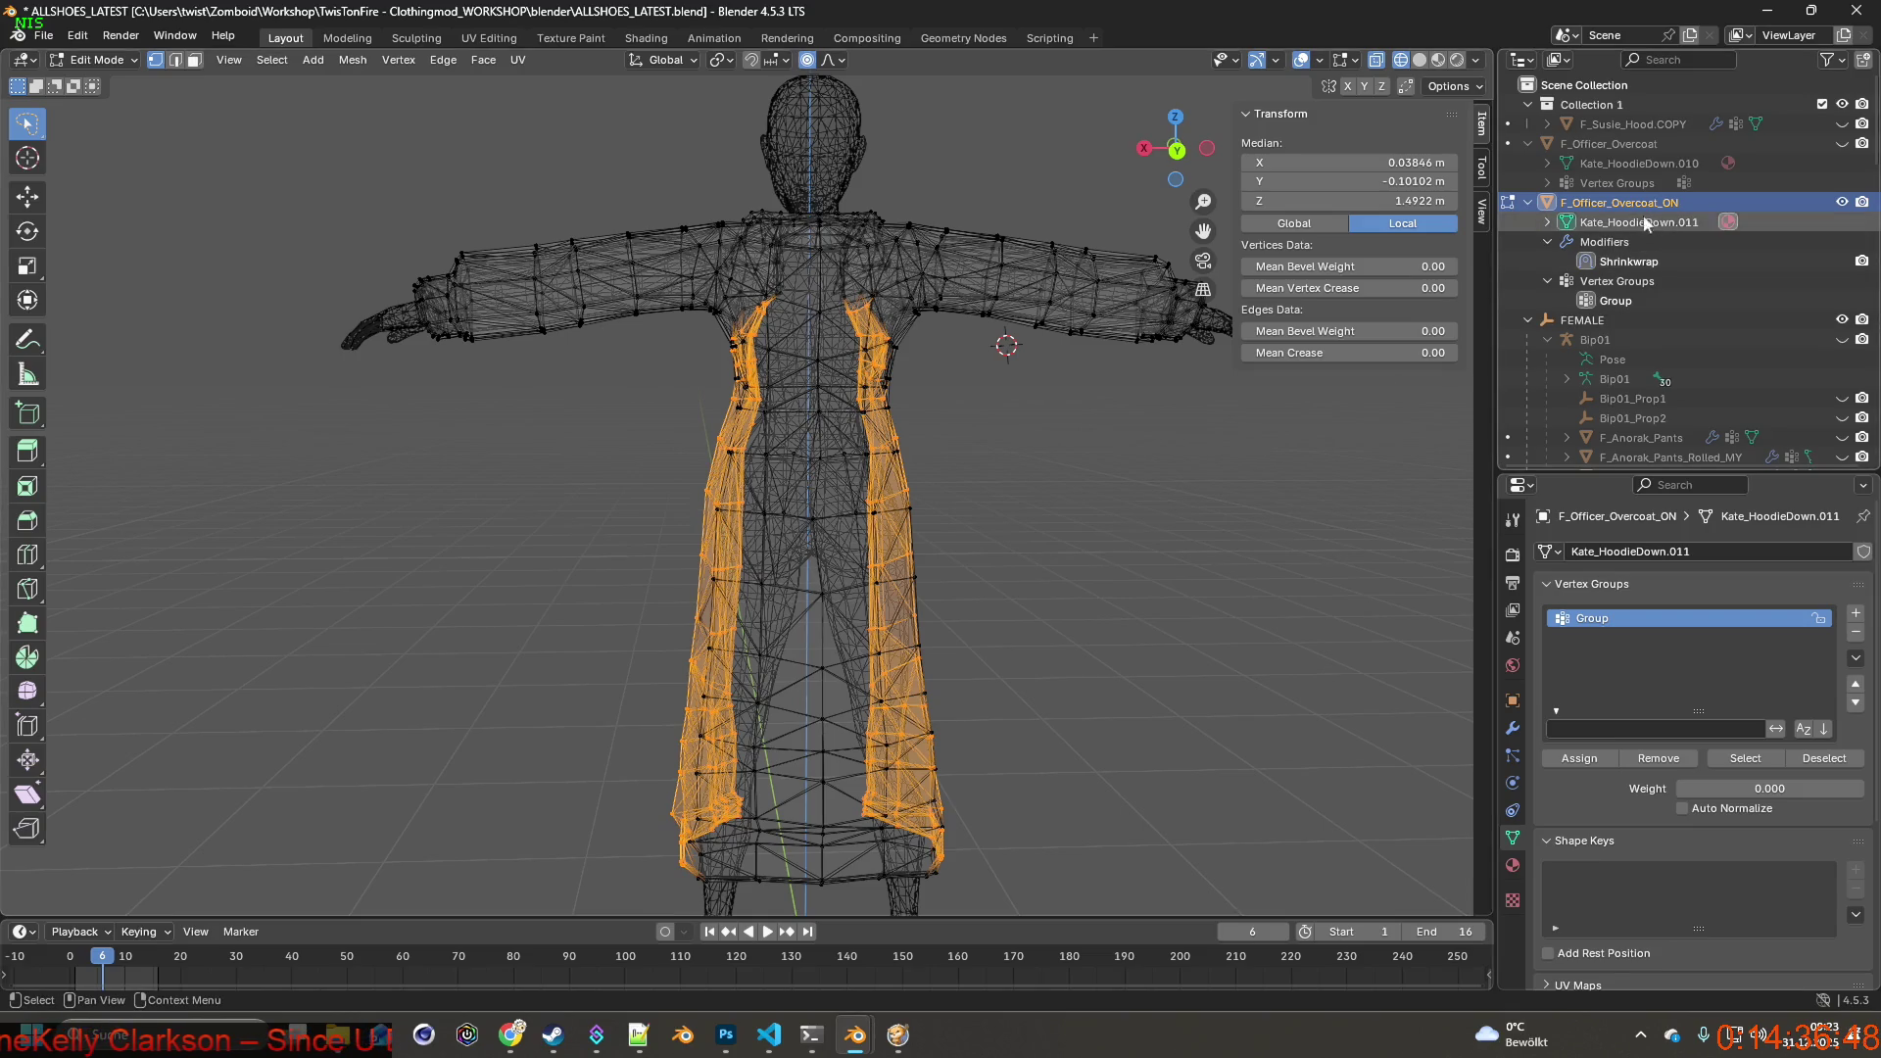
pyautogui.click(103, 61)
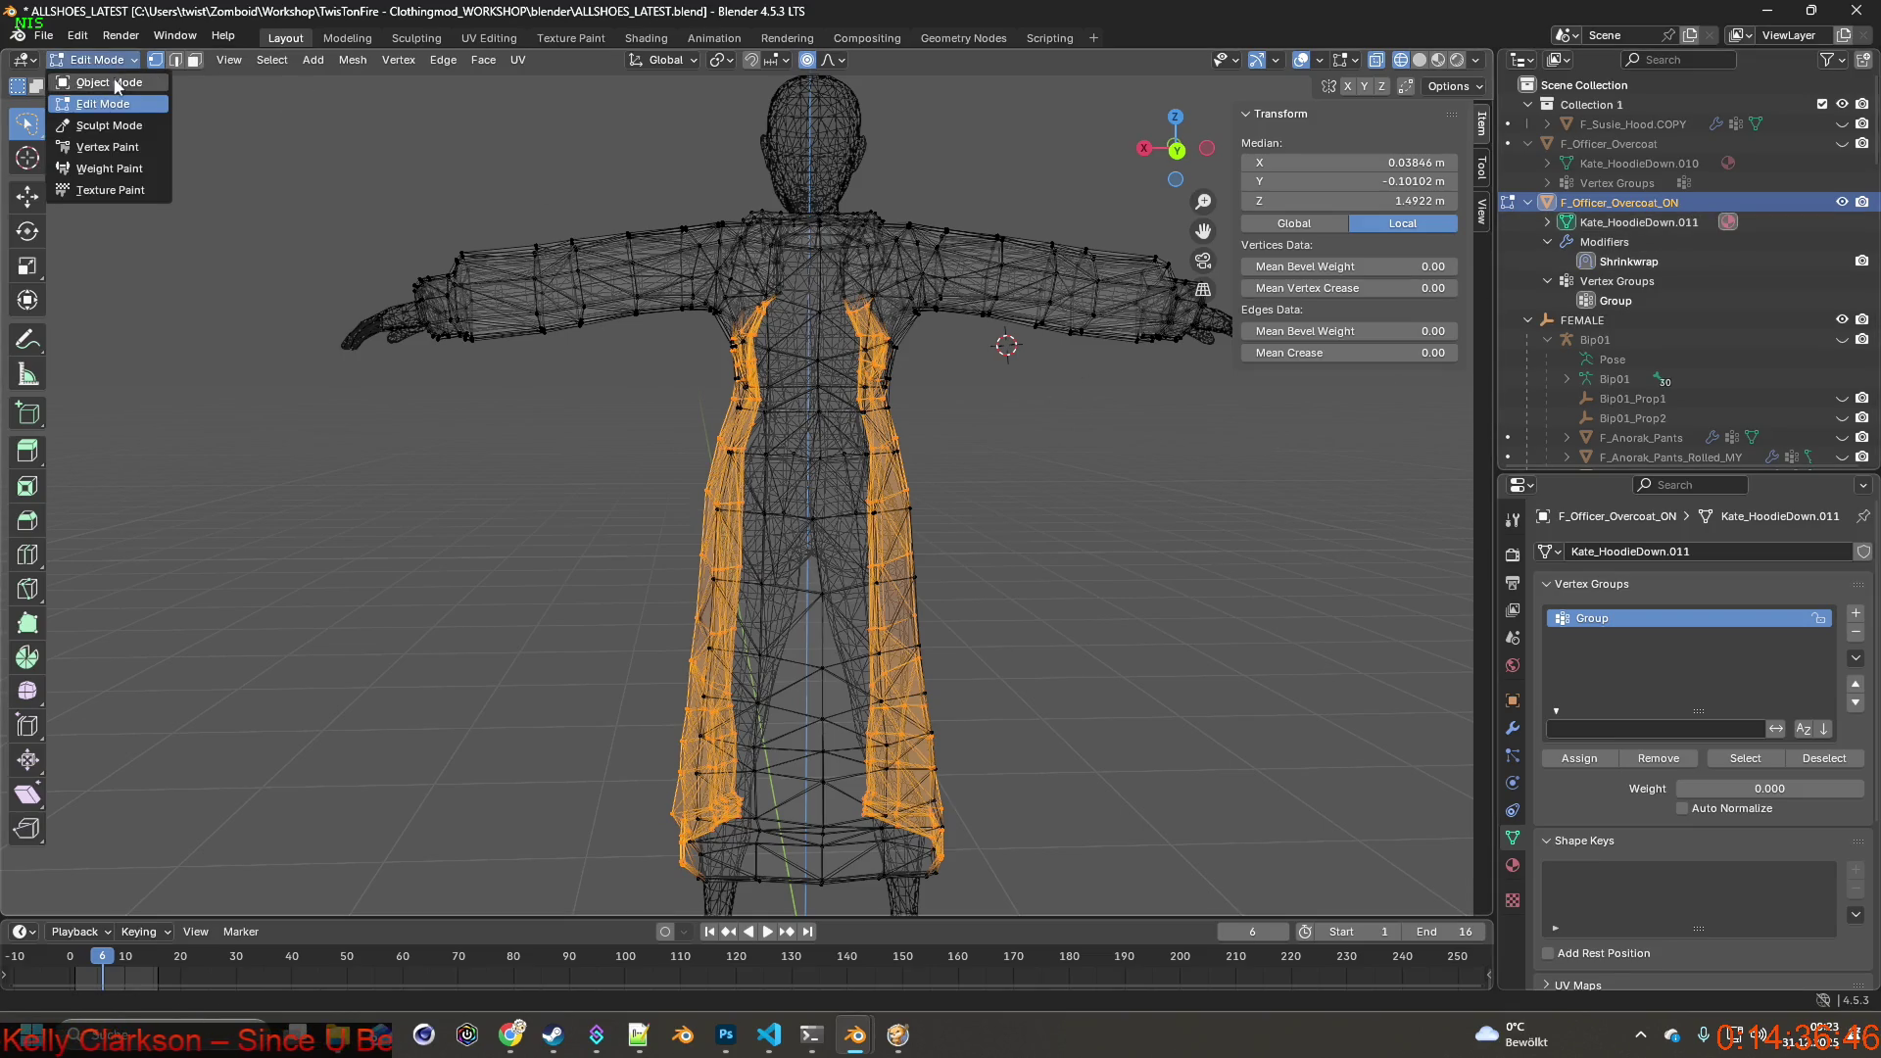
# View the coat textured in Object Mode with Material Preview, then return to Edit Mode.
pyautogui.click(109, 84)
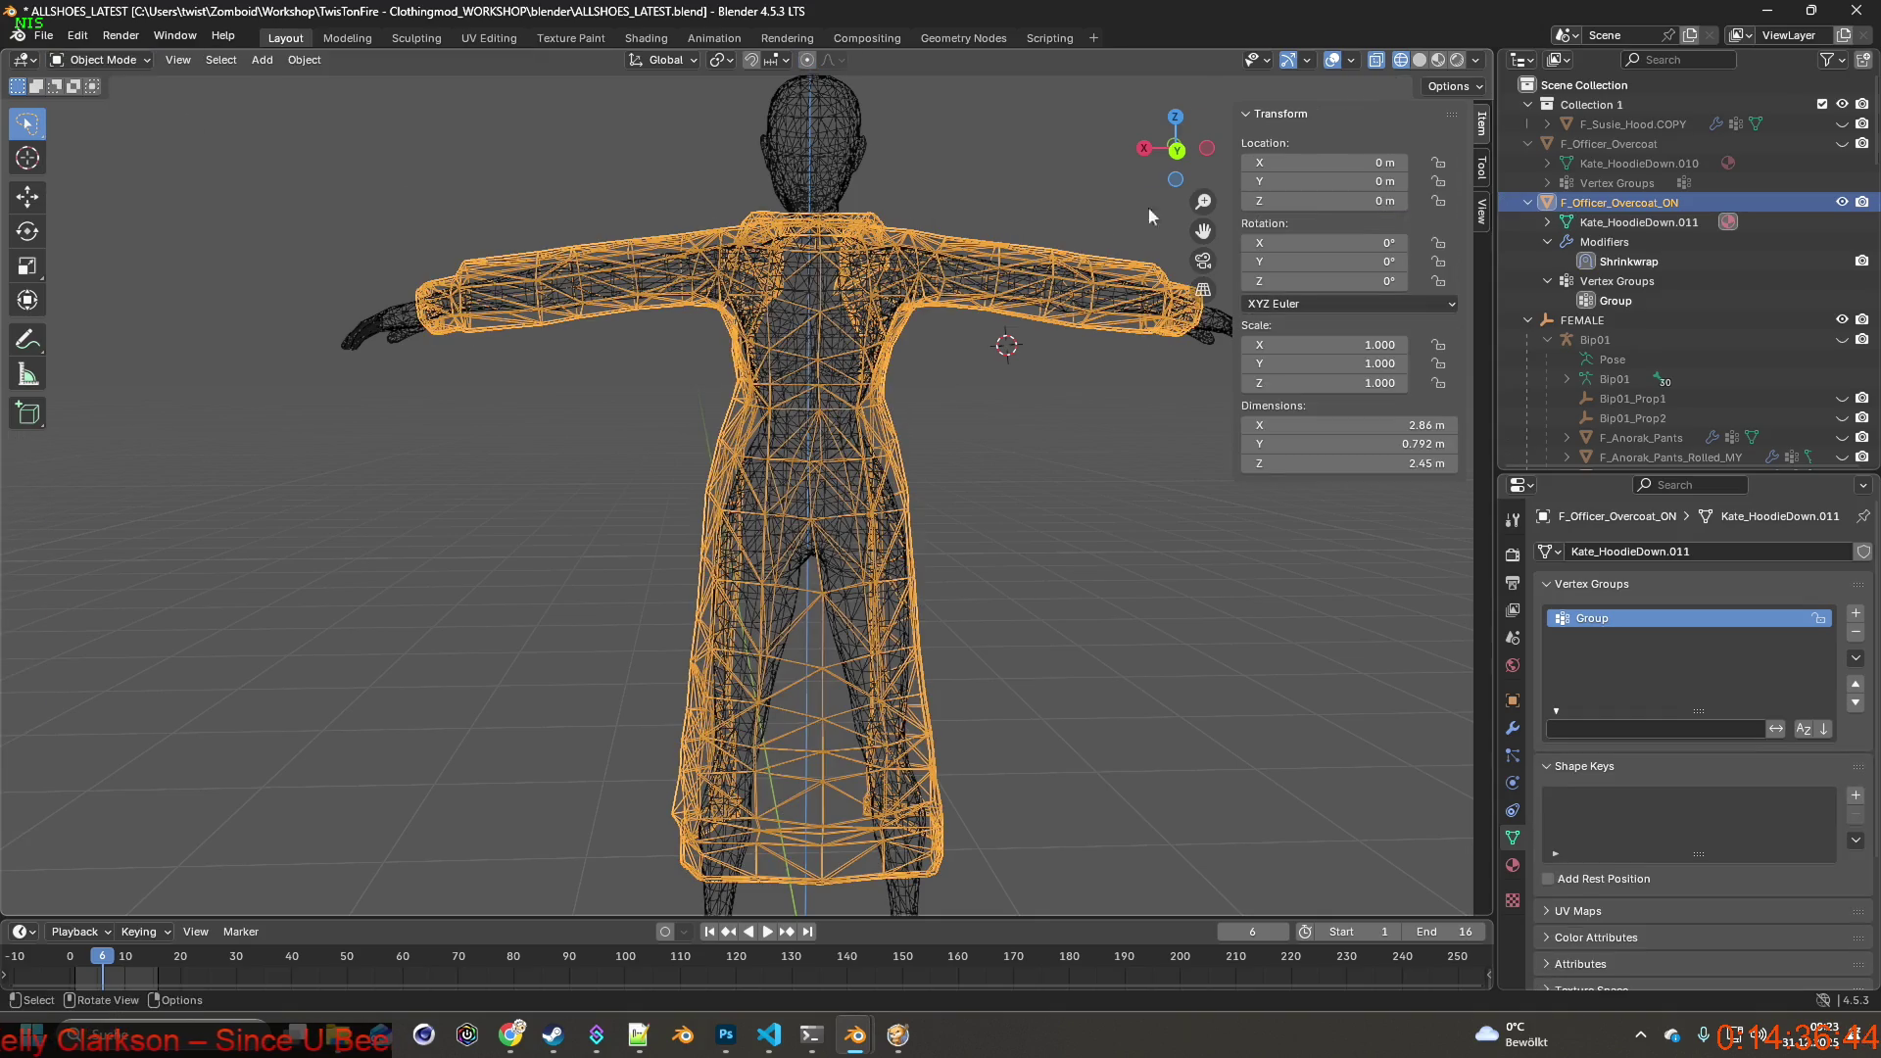
pyautogui.click(1440, 61)
pyautogui.moveTo(1012, 365)
pyautogui.mouseDown(button='middle')
pyautogui.moveTo(886, 371)
pyautogui.moveTo(994, 377)
pyautogui.moveTo(1001, 400)
pyautogui.mouseUp(button='middle')
pyautogui.scroll(5, 985, 427)
pyautogui.scroll(3, 998, 446)
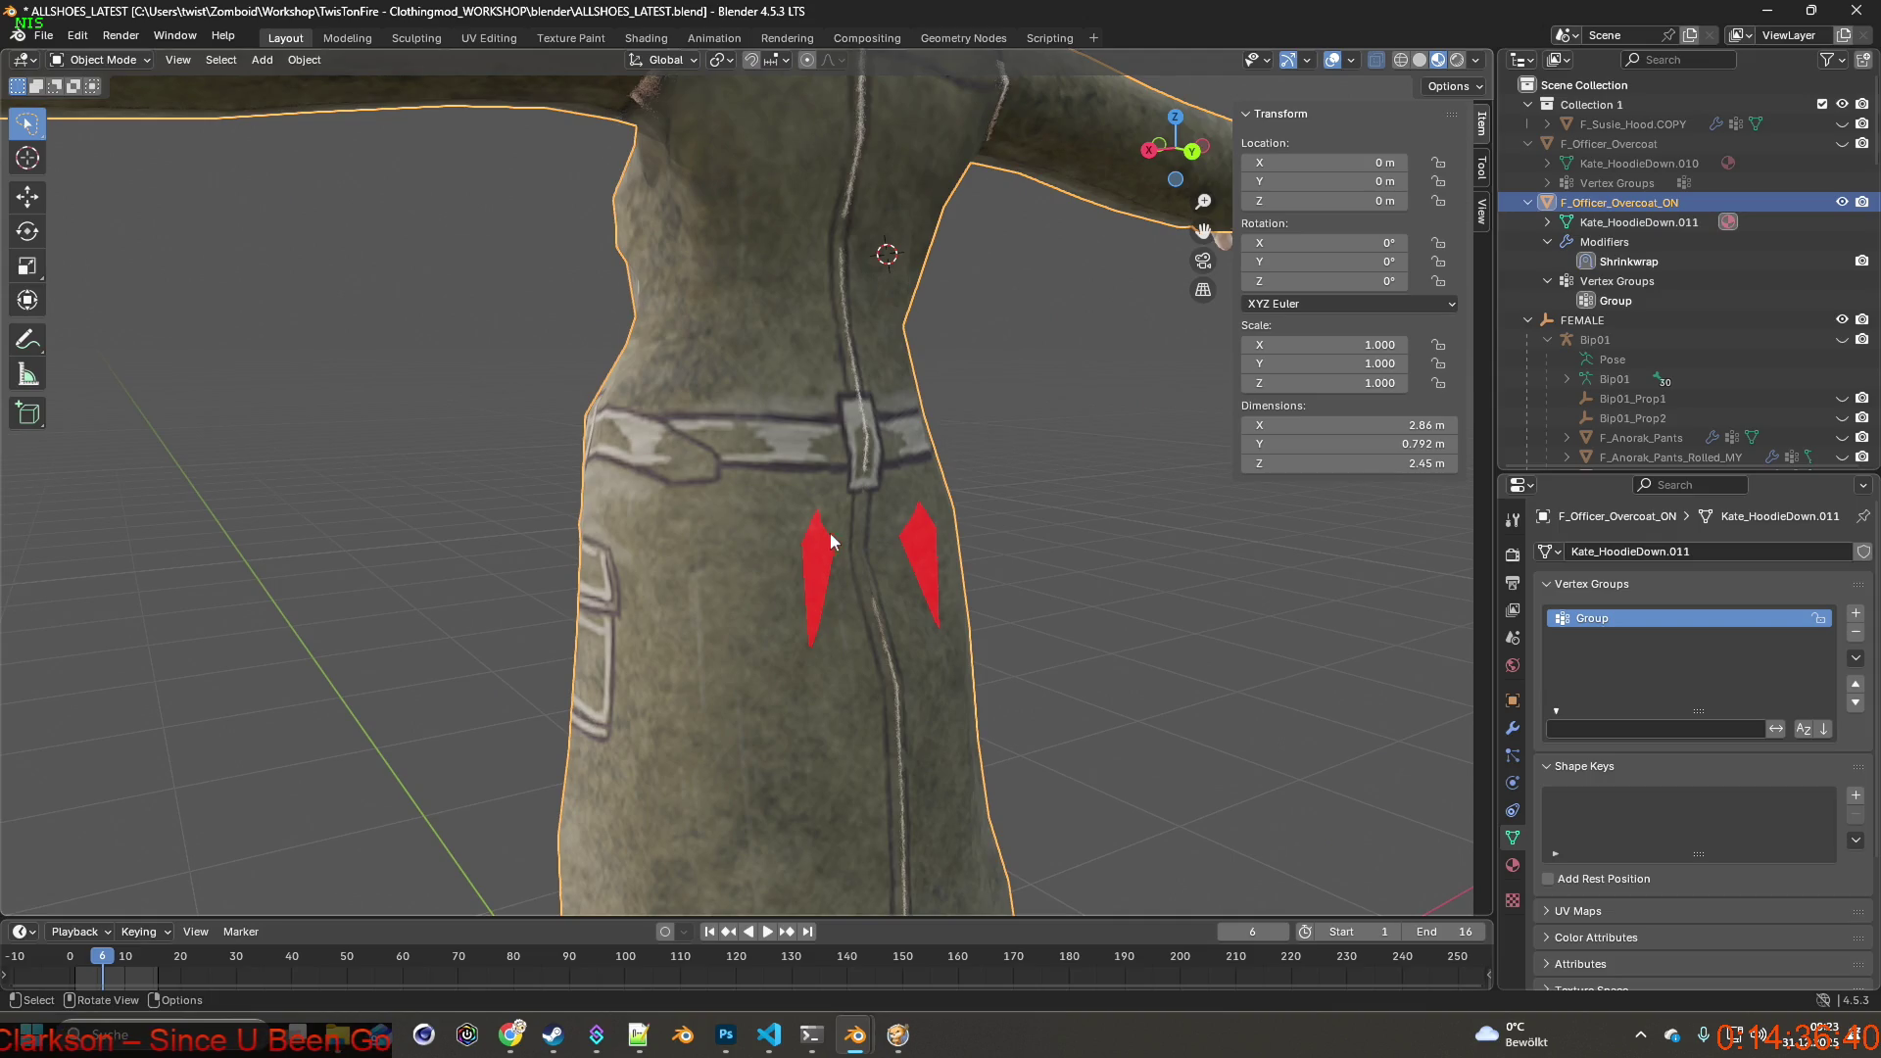
pyautogui.click(104, 61)
pyautogui.click(103, 101)
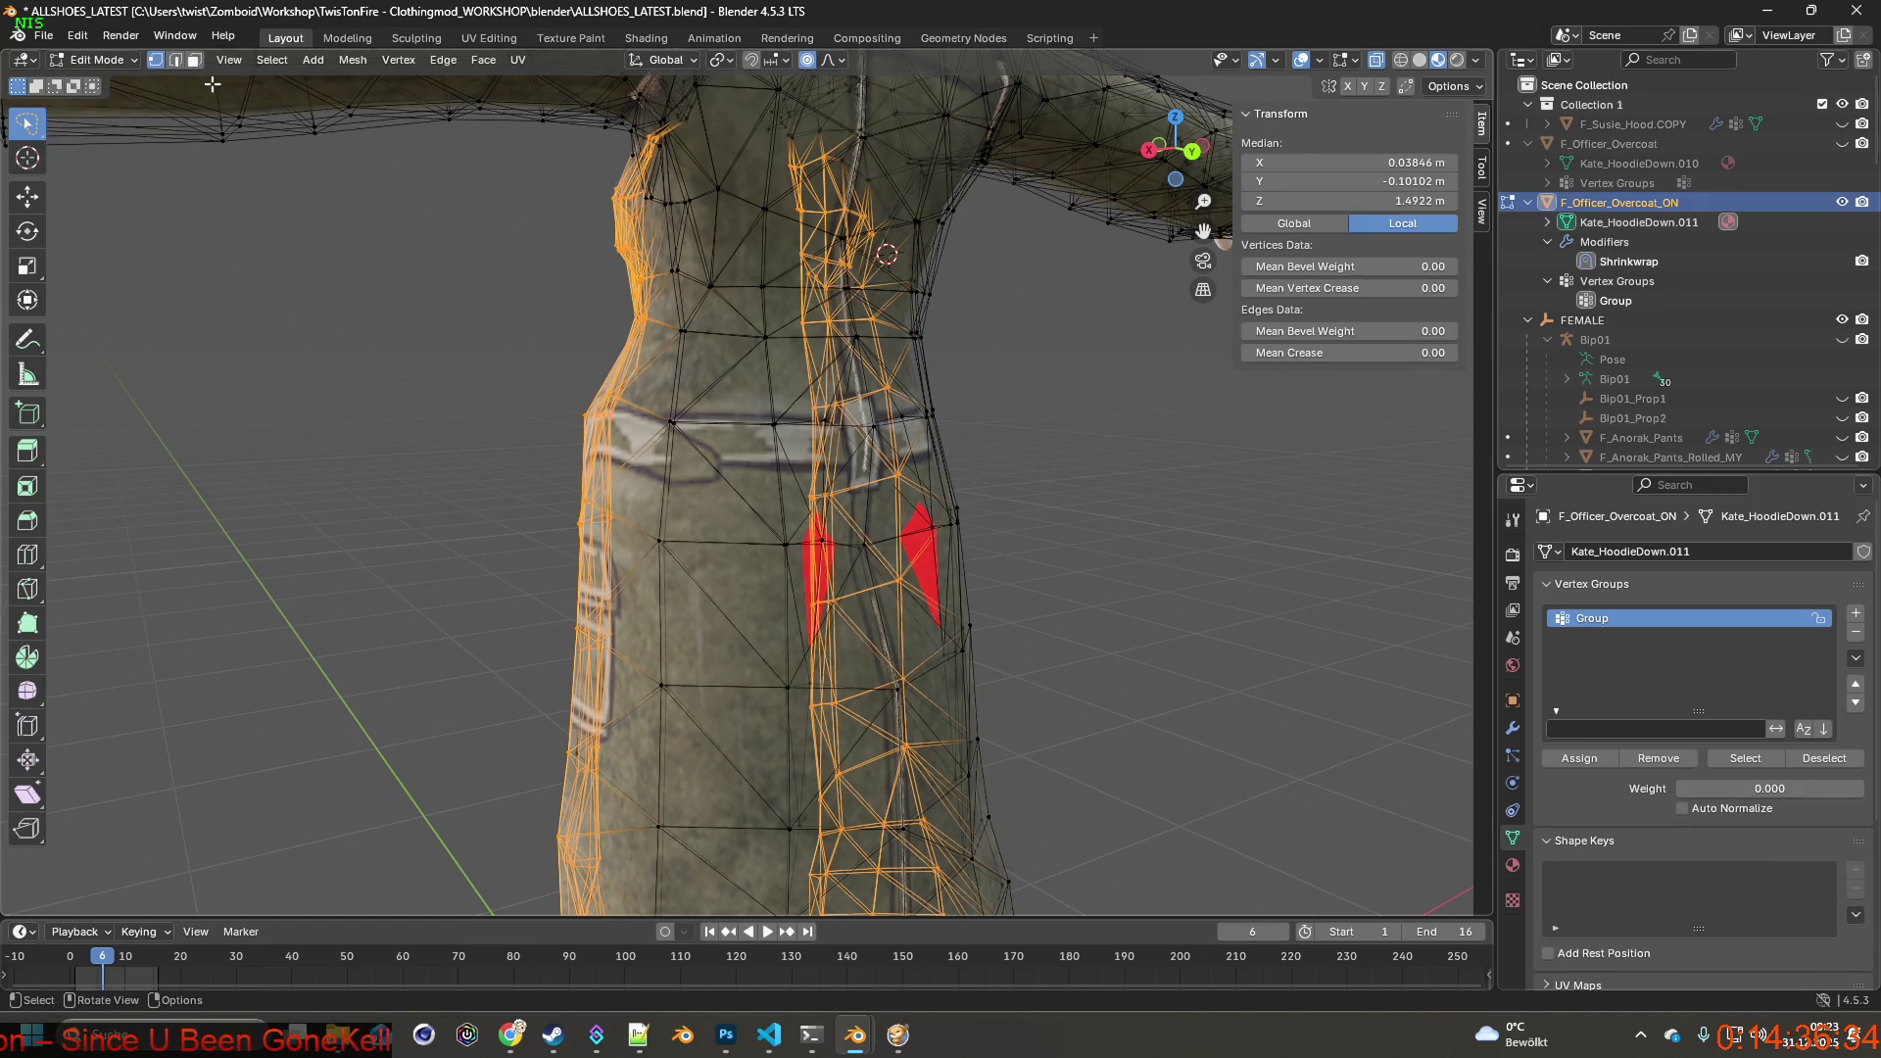
# In Face select, pick the faces beside and over a red spot on the back.
pyautogui.click(192, 61)
pyautogui.scroll(2, 915, 571)
pyautogui.click(994, 610)
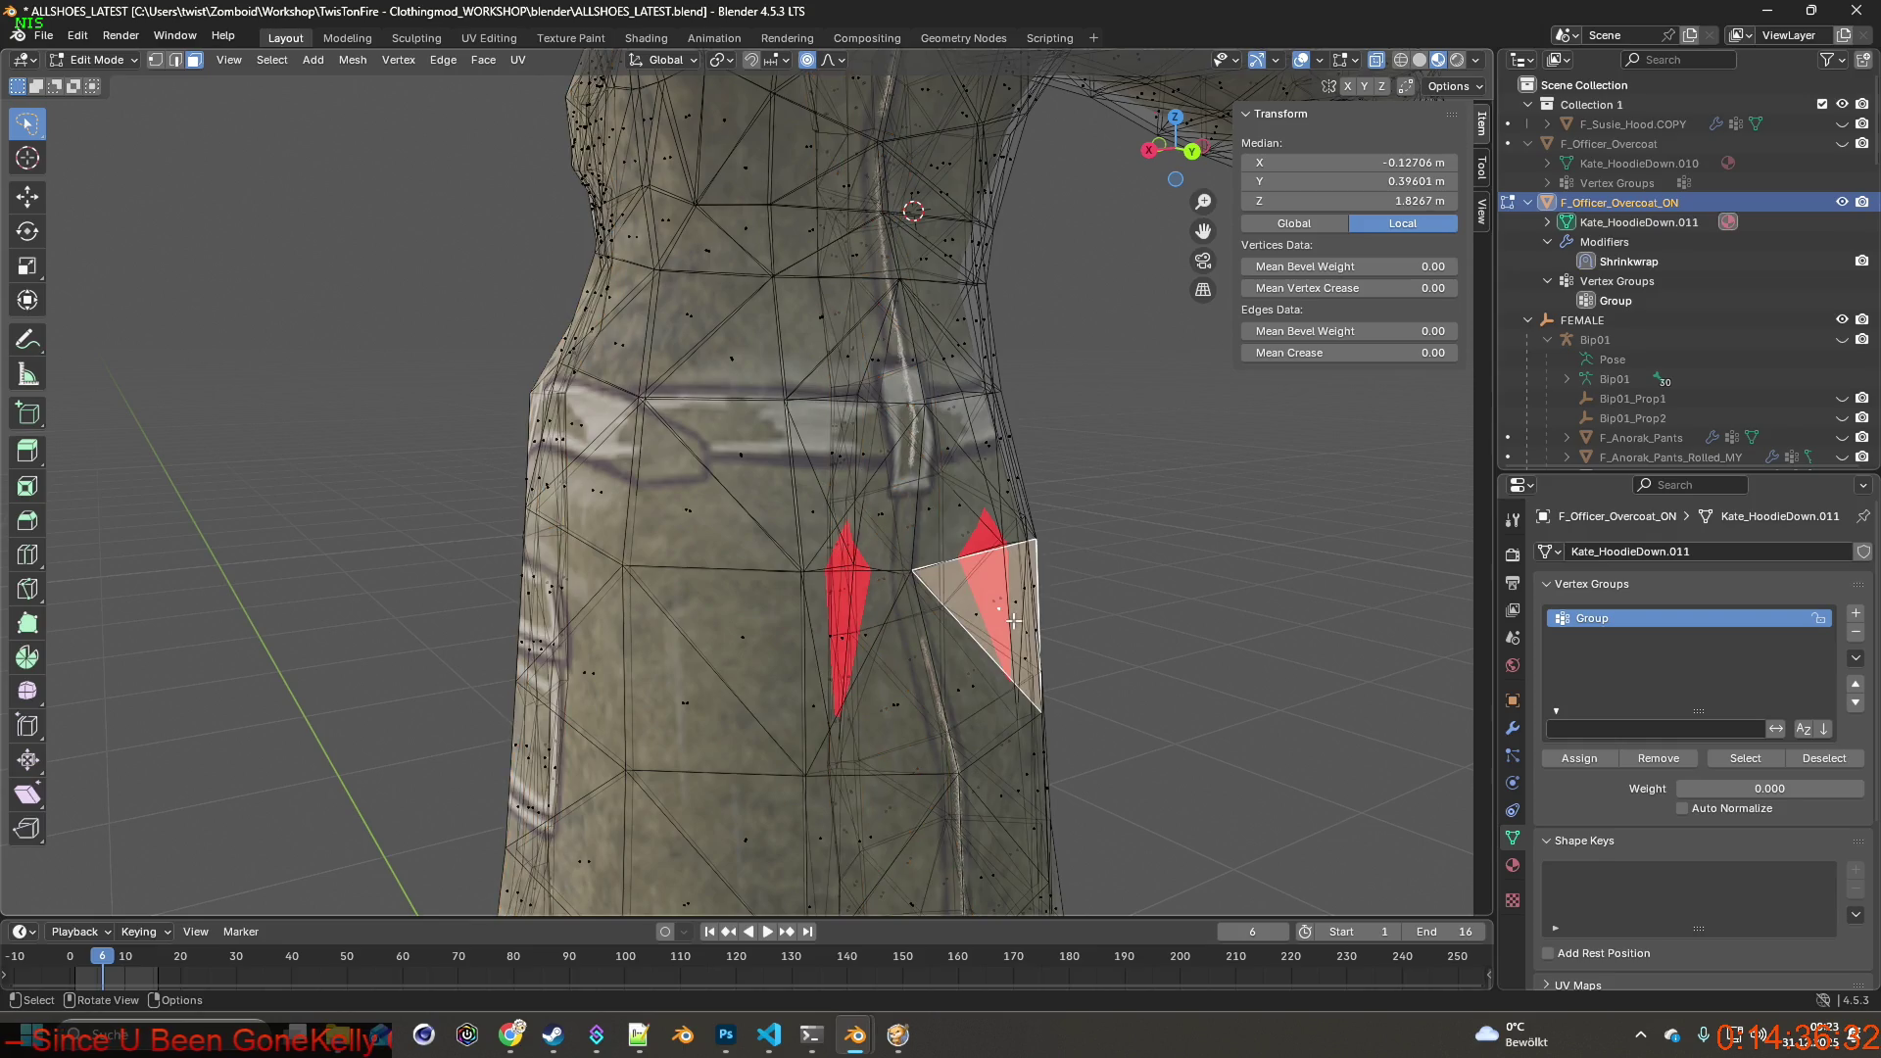
pyautogui.click(1000, 604)
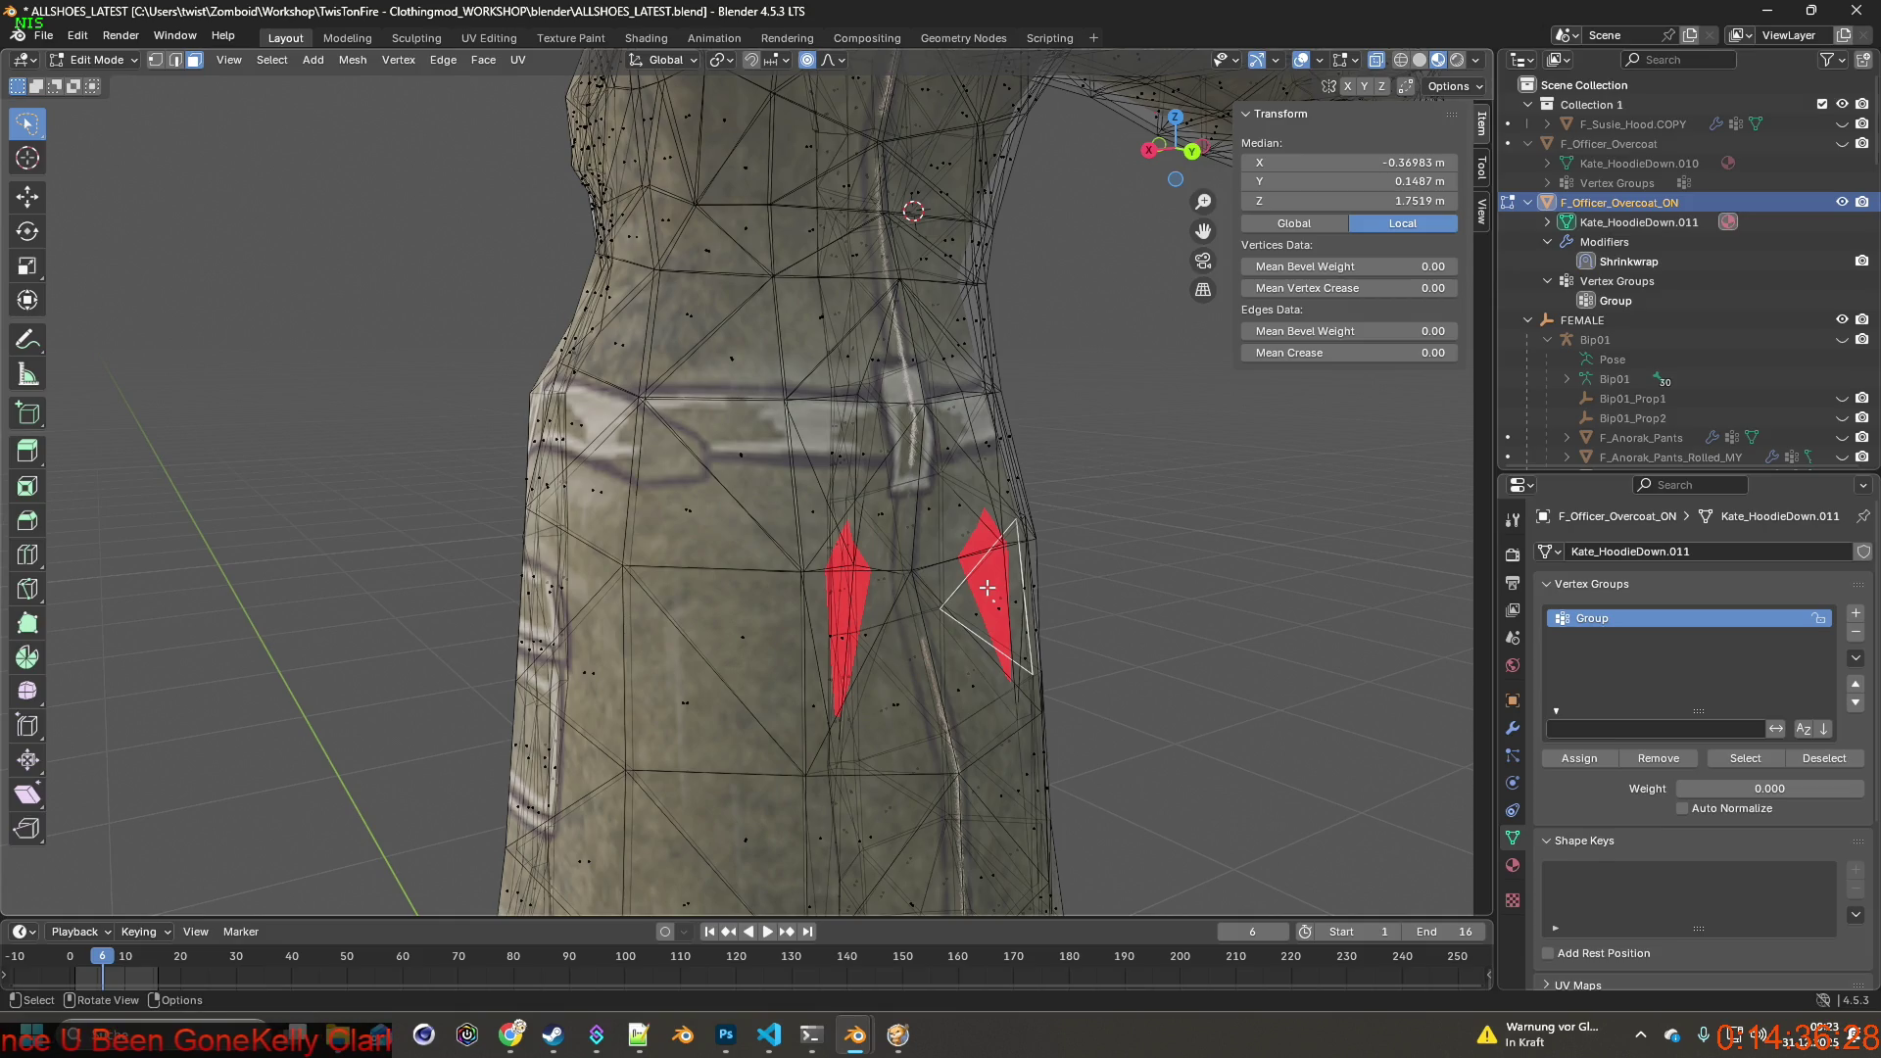
pyautogui.moveTo(989, 607)
pyautogui.mouseDown(button='middle')
pyautogui.moveTo(558, 517)
pyautogui.moveTo(748, 632)
pyautogui.moveTo(611, 610)
pyautogui.mouseUp(button='middle')
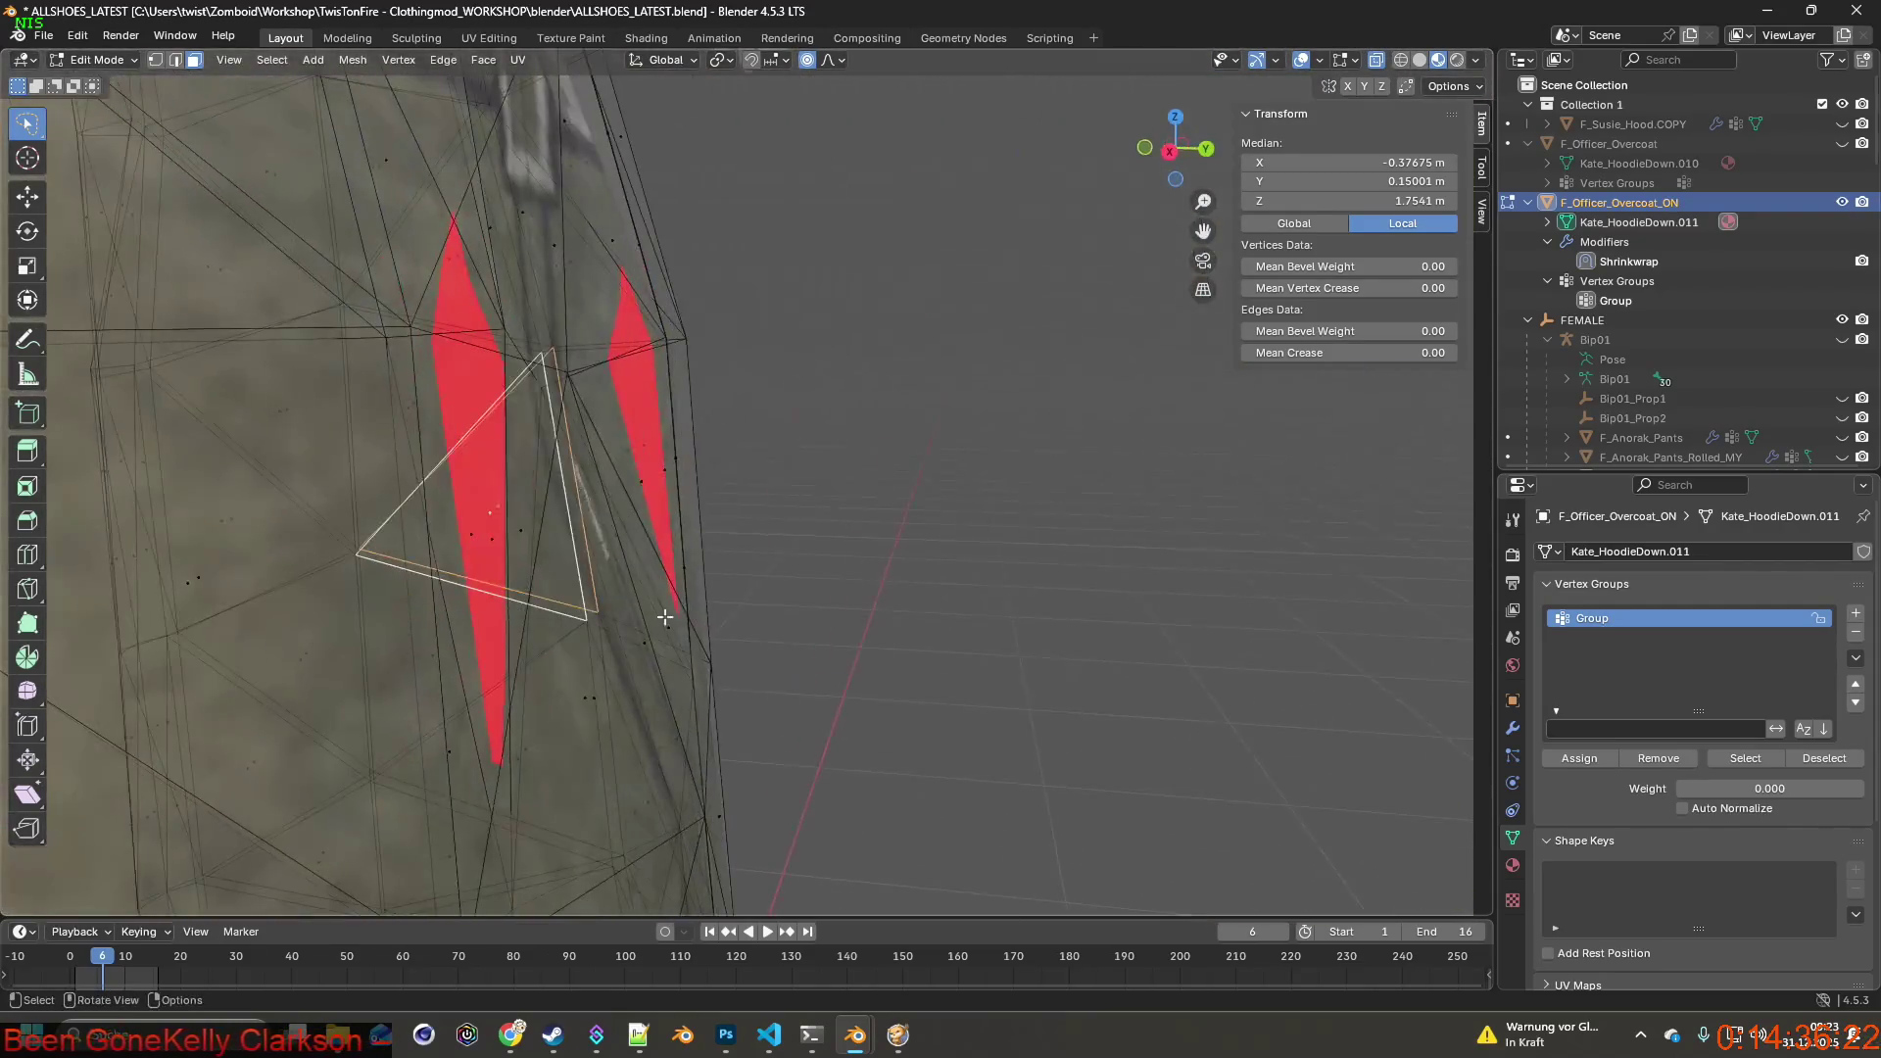
# Select the triangle faces over the left red spot, view them edge-on, then clear the selection.
pyautogui.click(404, 511)
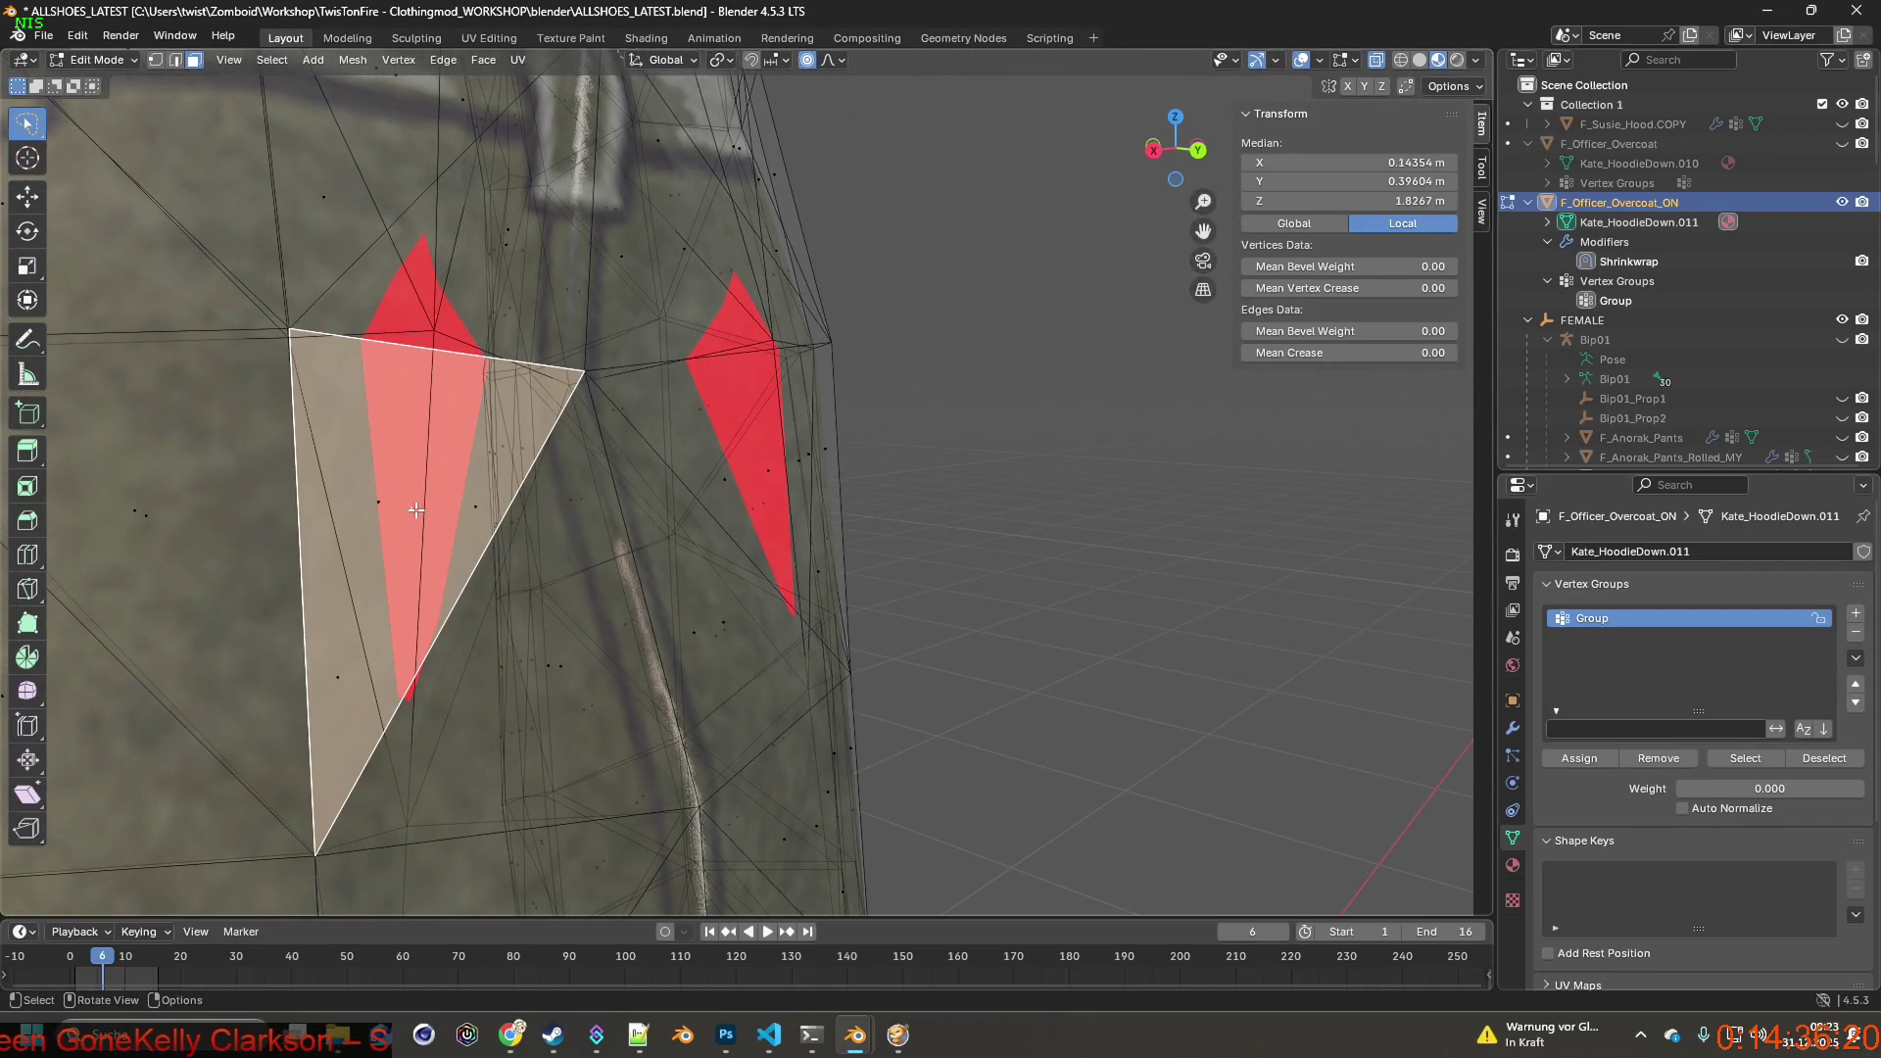
pyautogui.click(379, 499)
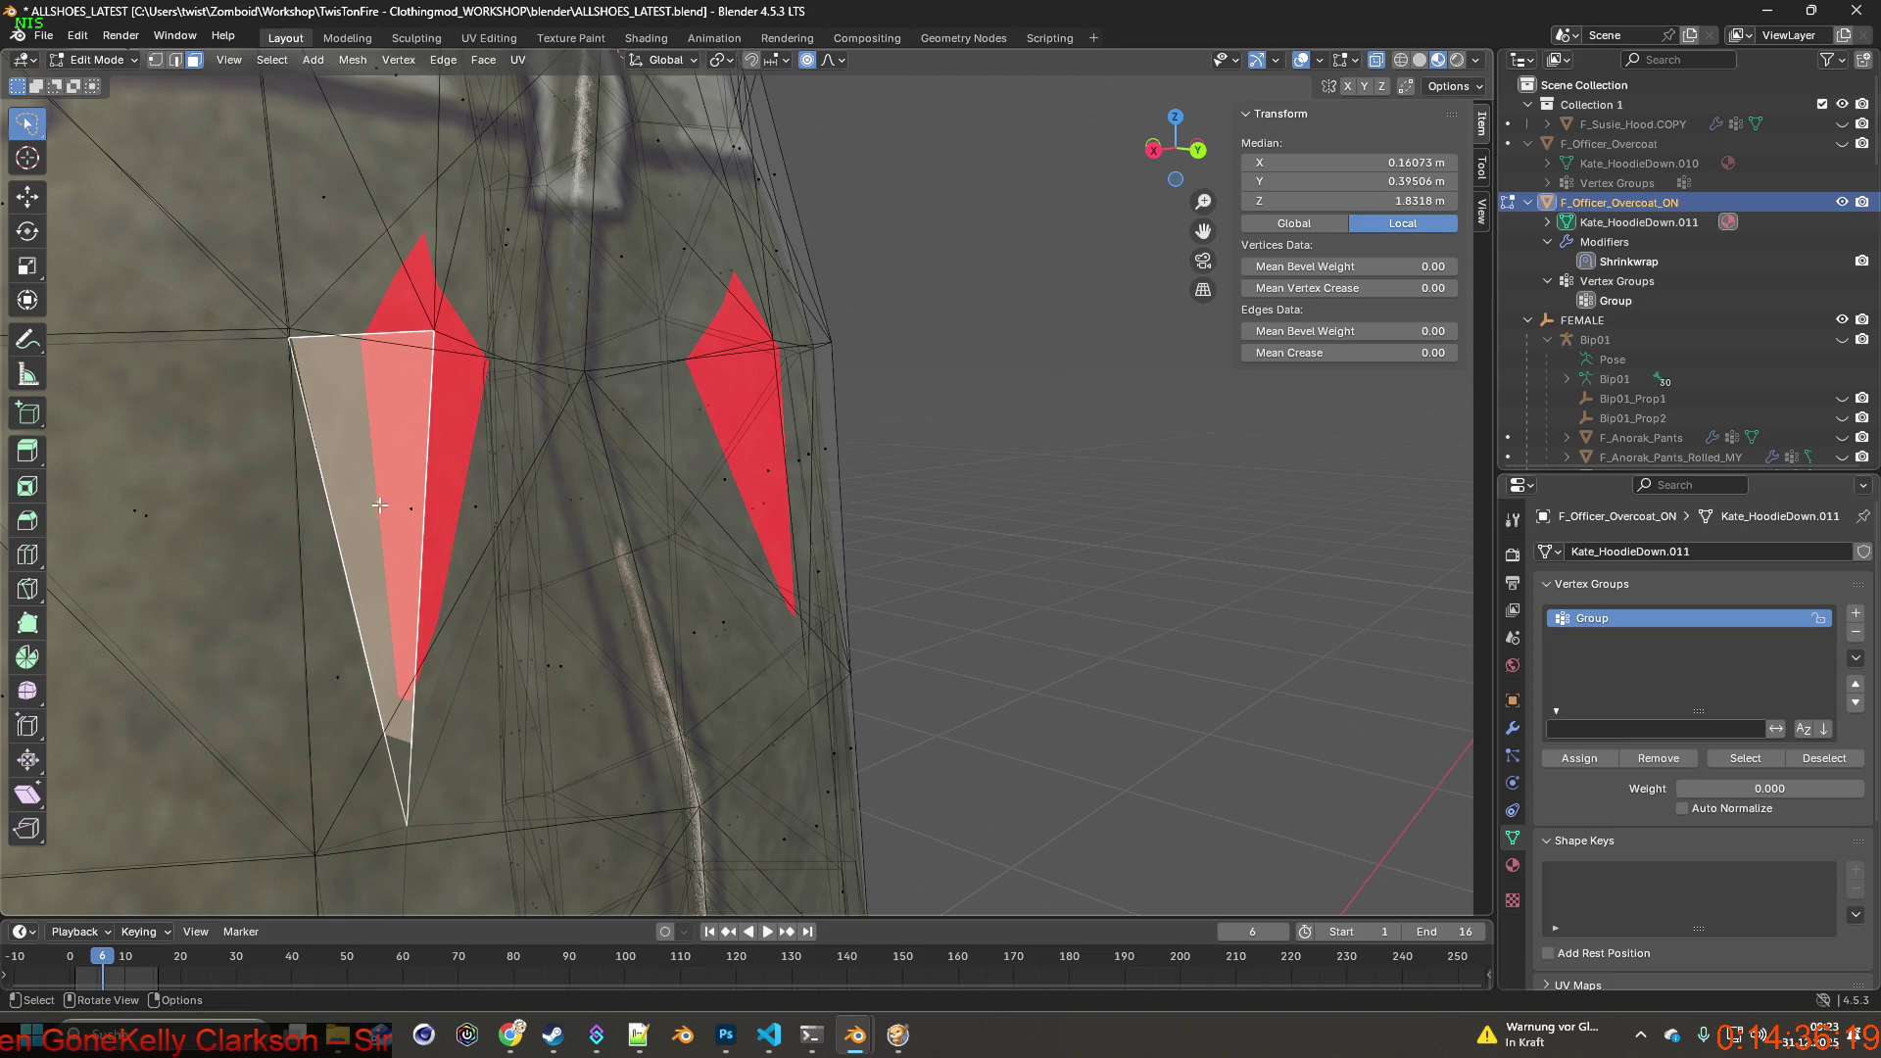
pyautogui.keyDown('shift'); pyautogui.click(456, 512); pyautogui.keyUp('shift')
pyautogui.moveTo(456, 512); pyautogui.dragTo(604, 524, button='middle')
pyautogui.moveTo(1025, 394)
pyautogui.mouseDown(button='middle')
pyautogui.moveTo(1006, 361)
pyautogui.moveTo(977, 383)
pyautogui.mouseUp(button='middle')
pyautogui.press('Delete')
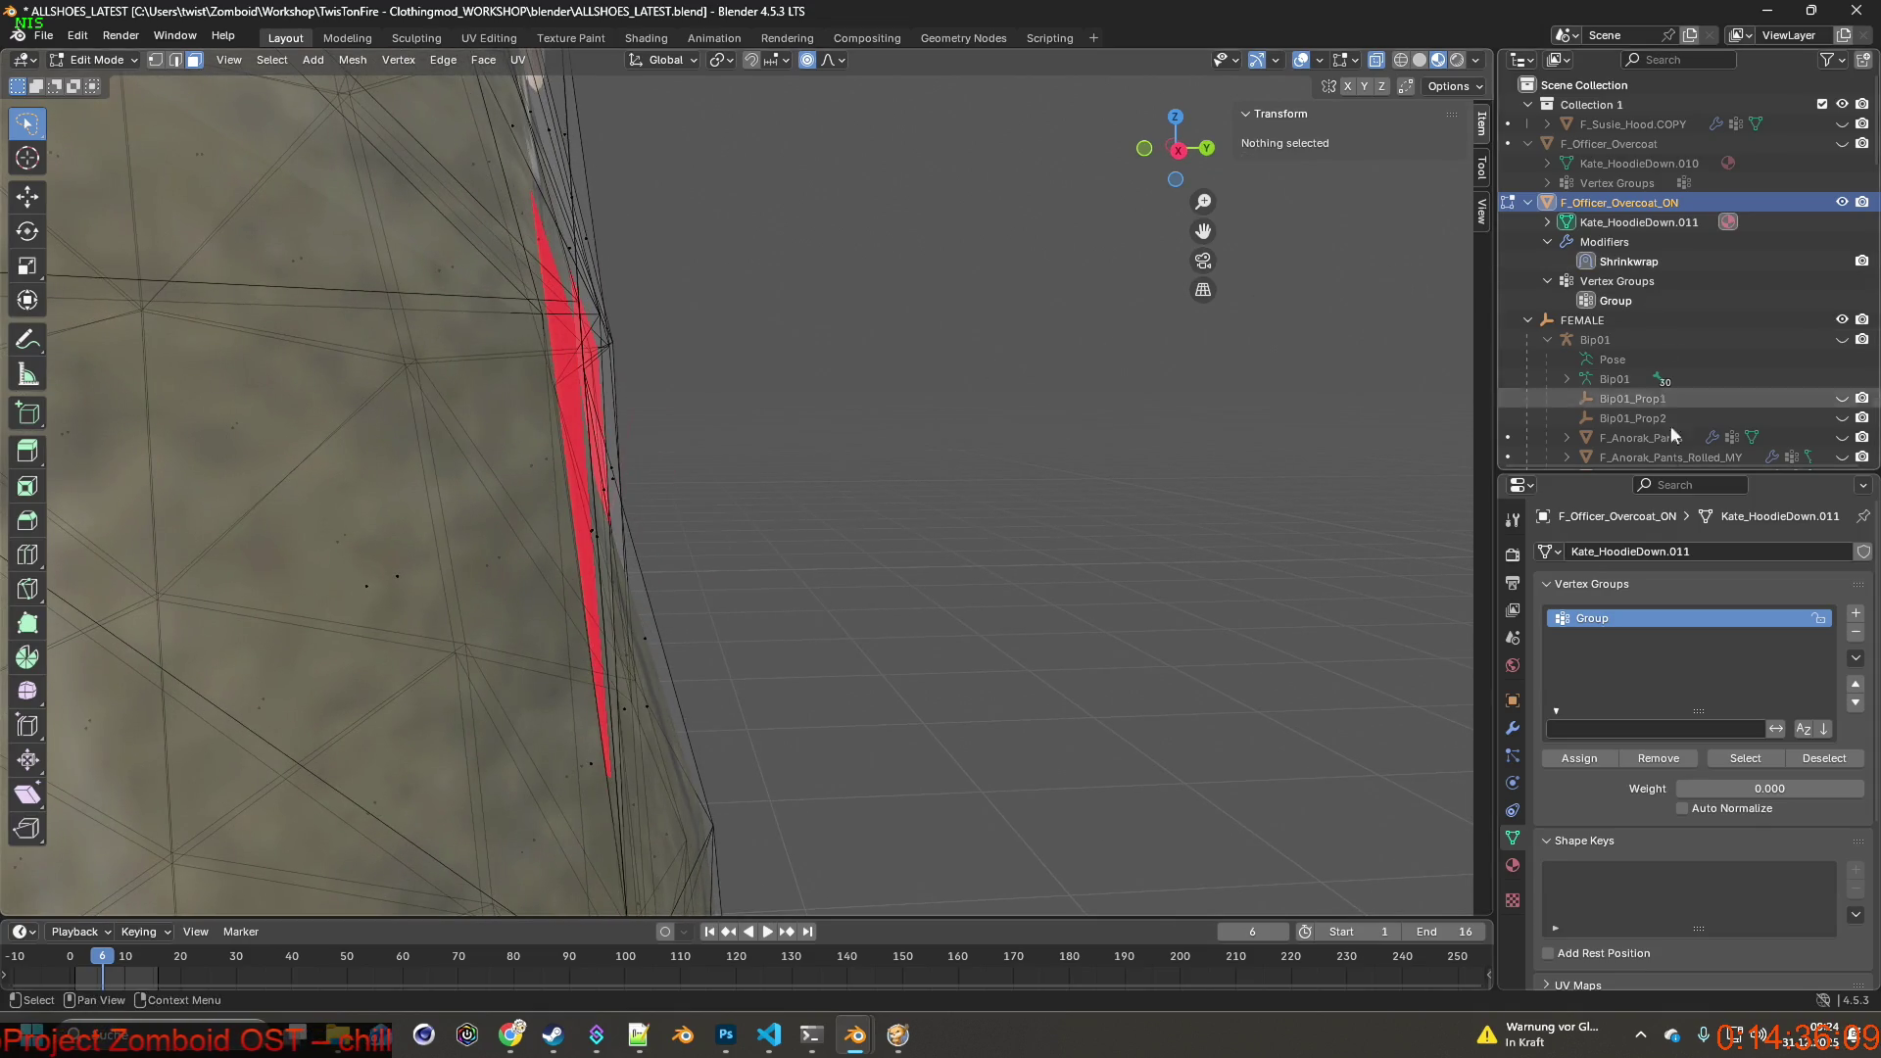
pyautogui.click(1511, 727)
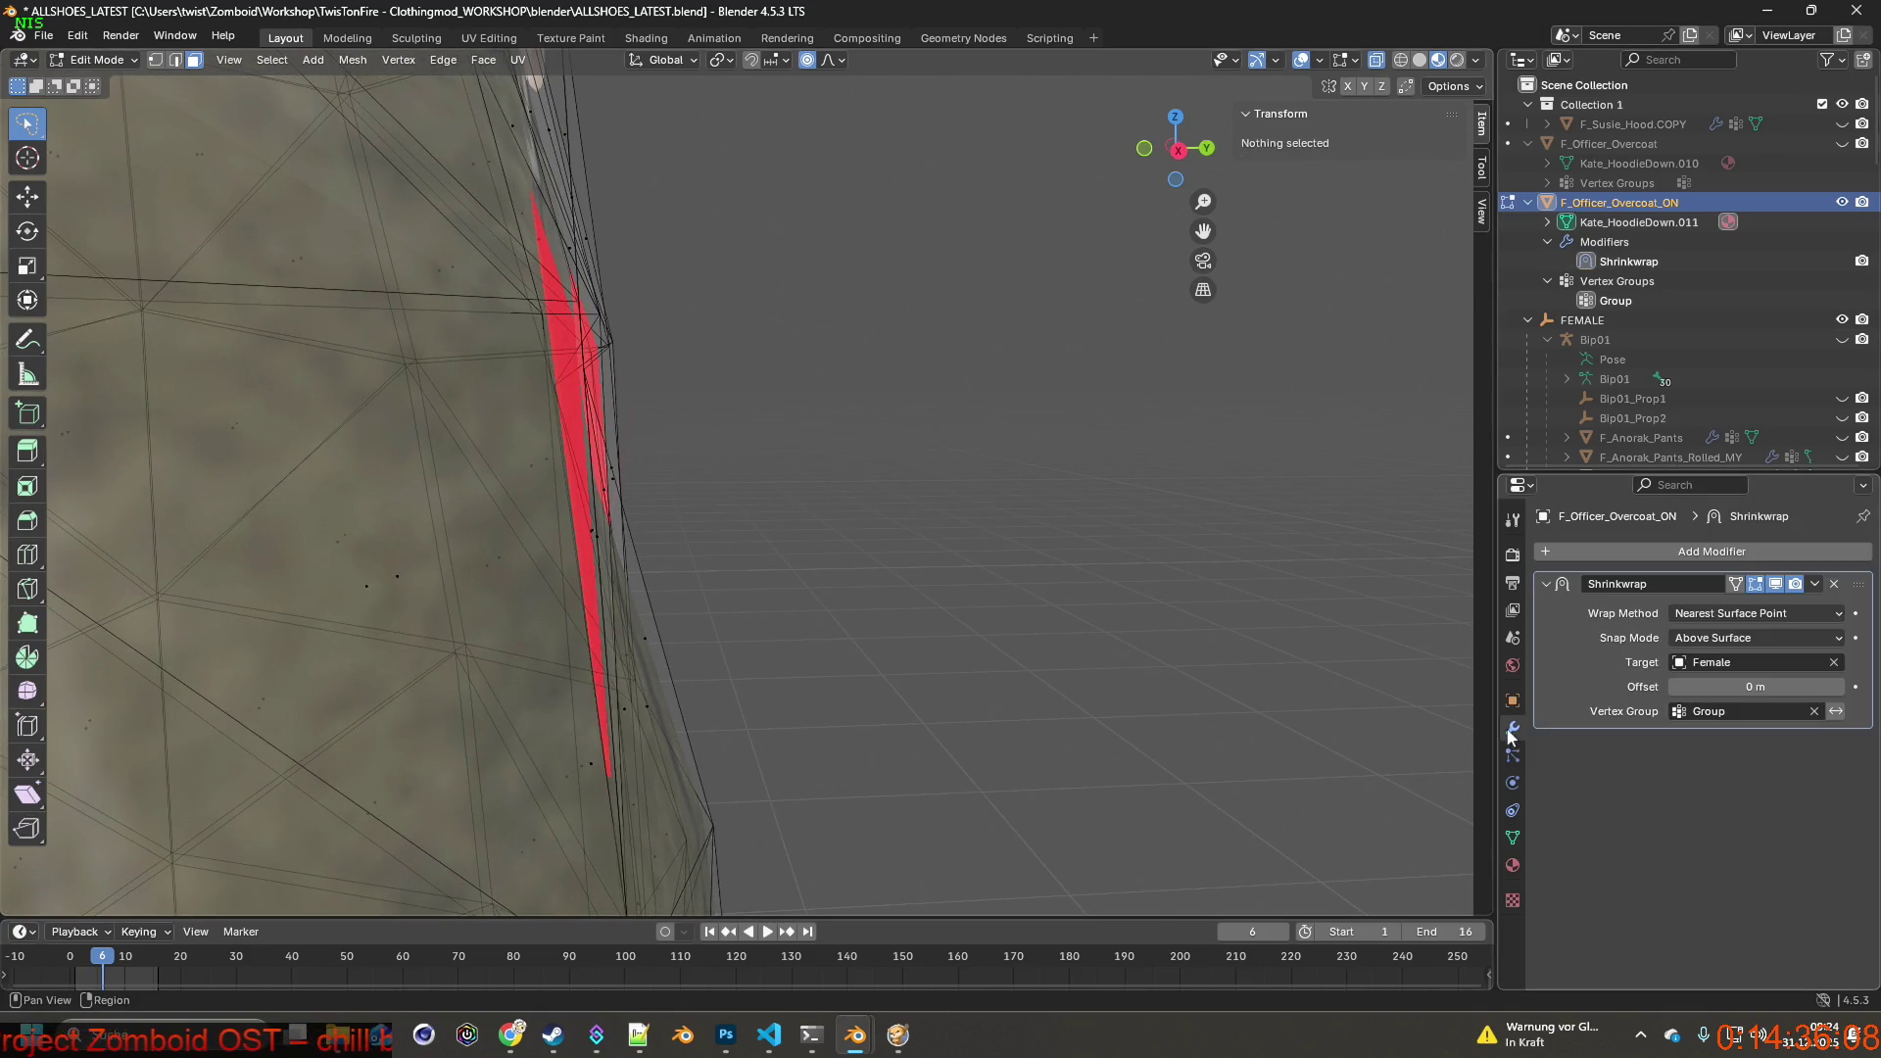
# Enable the Shrinkwrap's Edit Mode display, select the red spot's tip vertex and start a Y-axis move.
pyautogui.click(1735, 583)
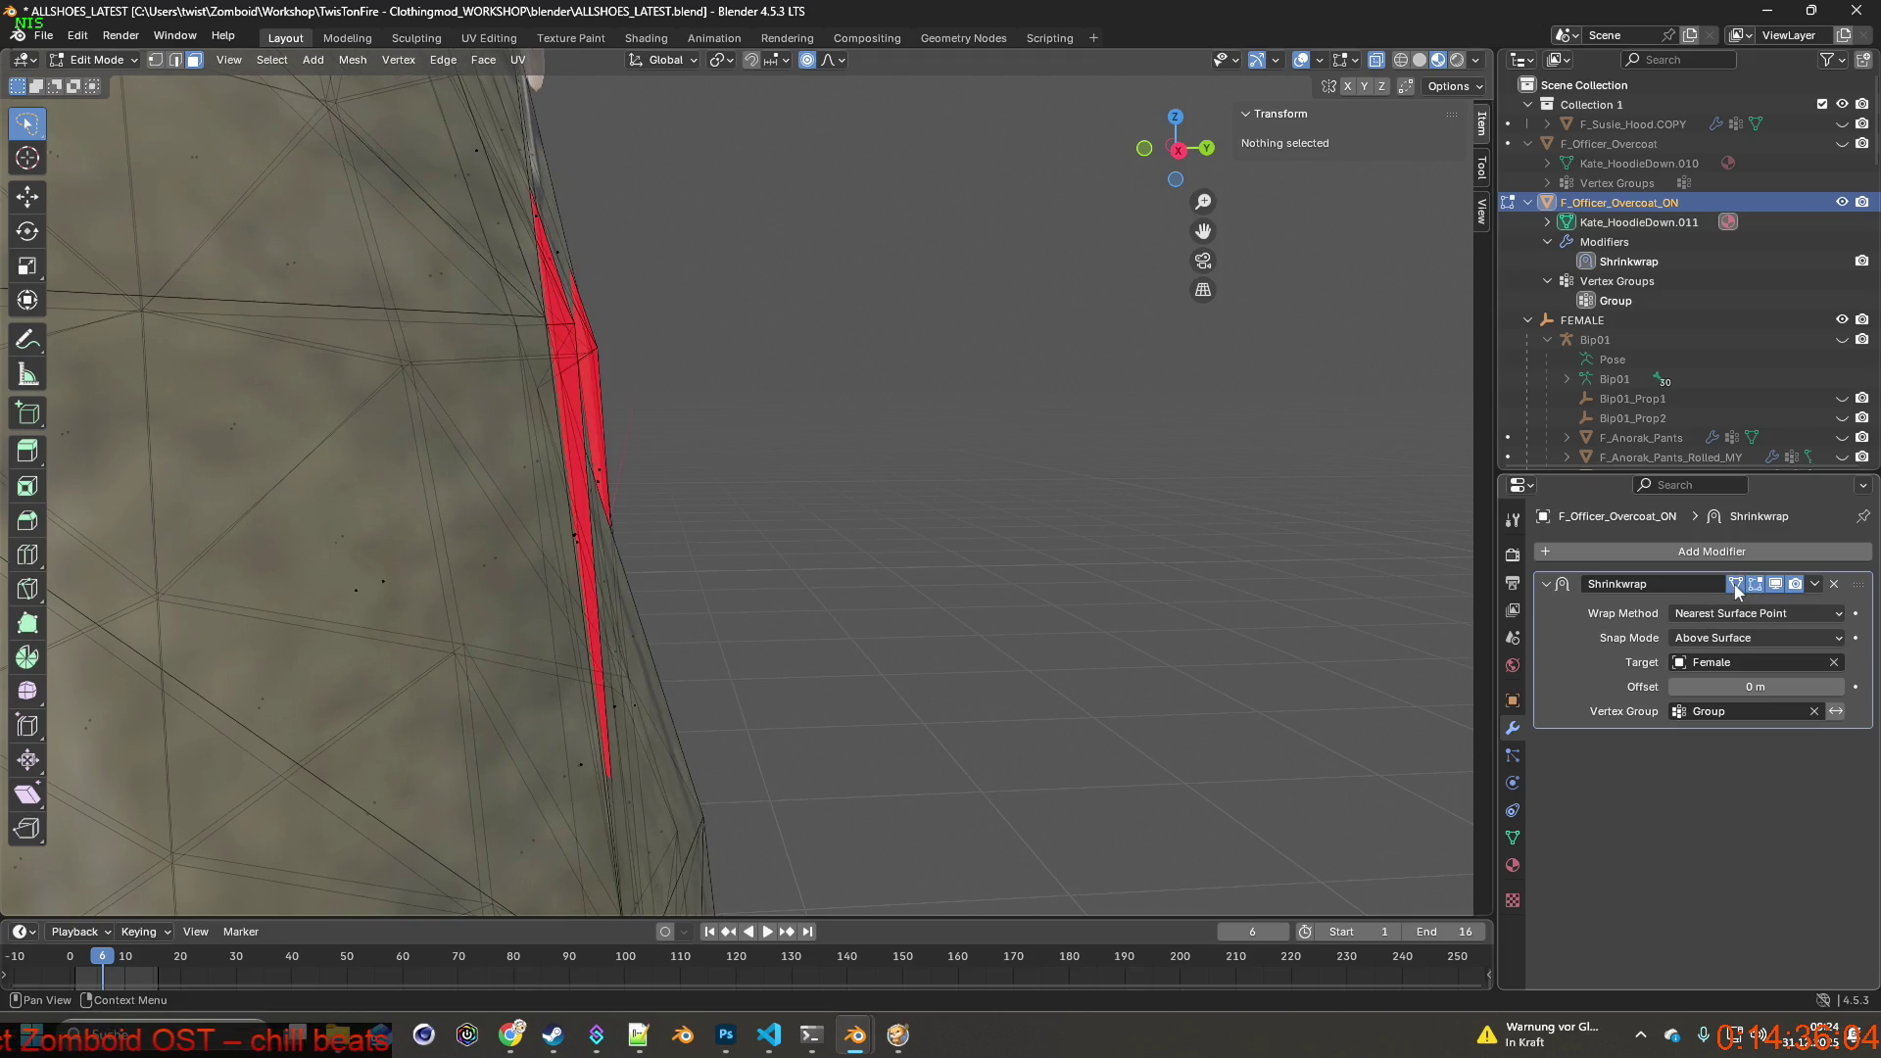
pyautogui.moveTo(1112, 493); pyautogui.dragTo(1086, 530, button='middle')
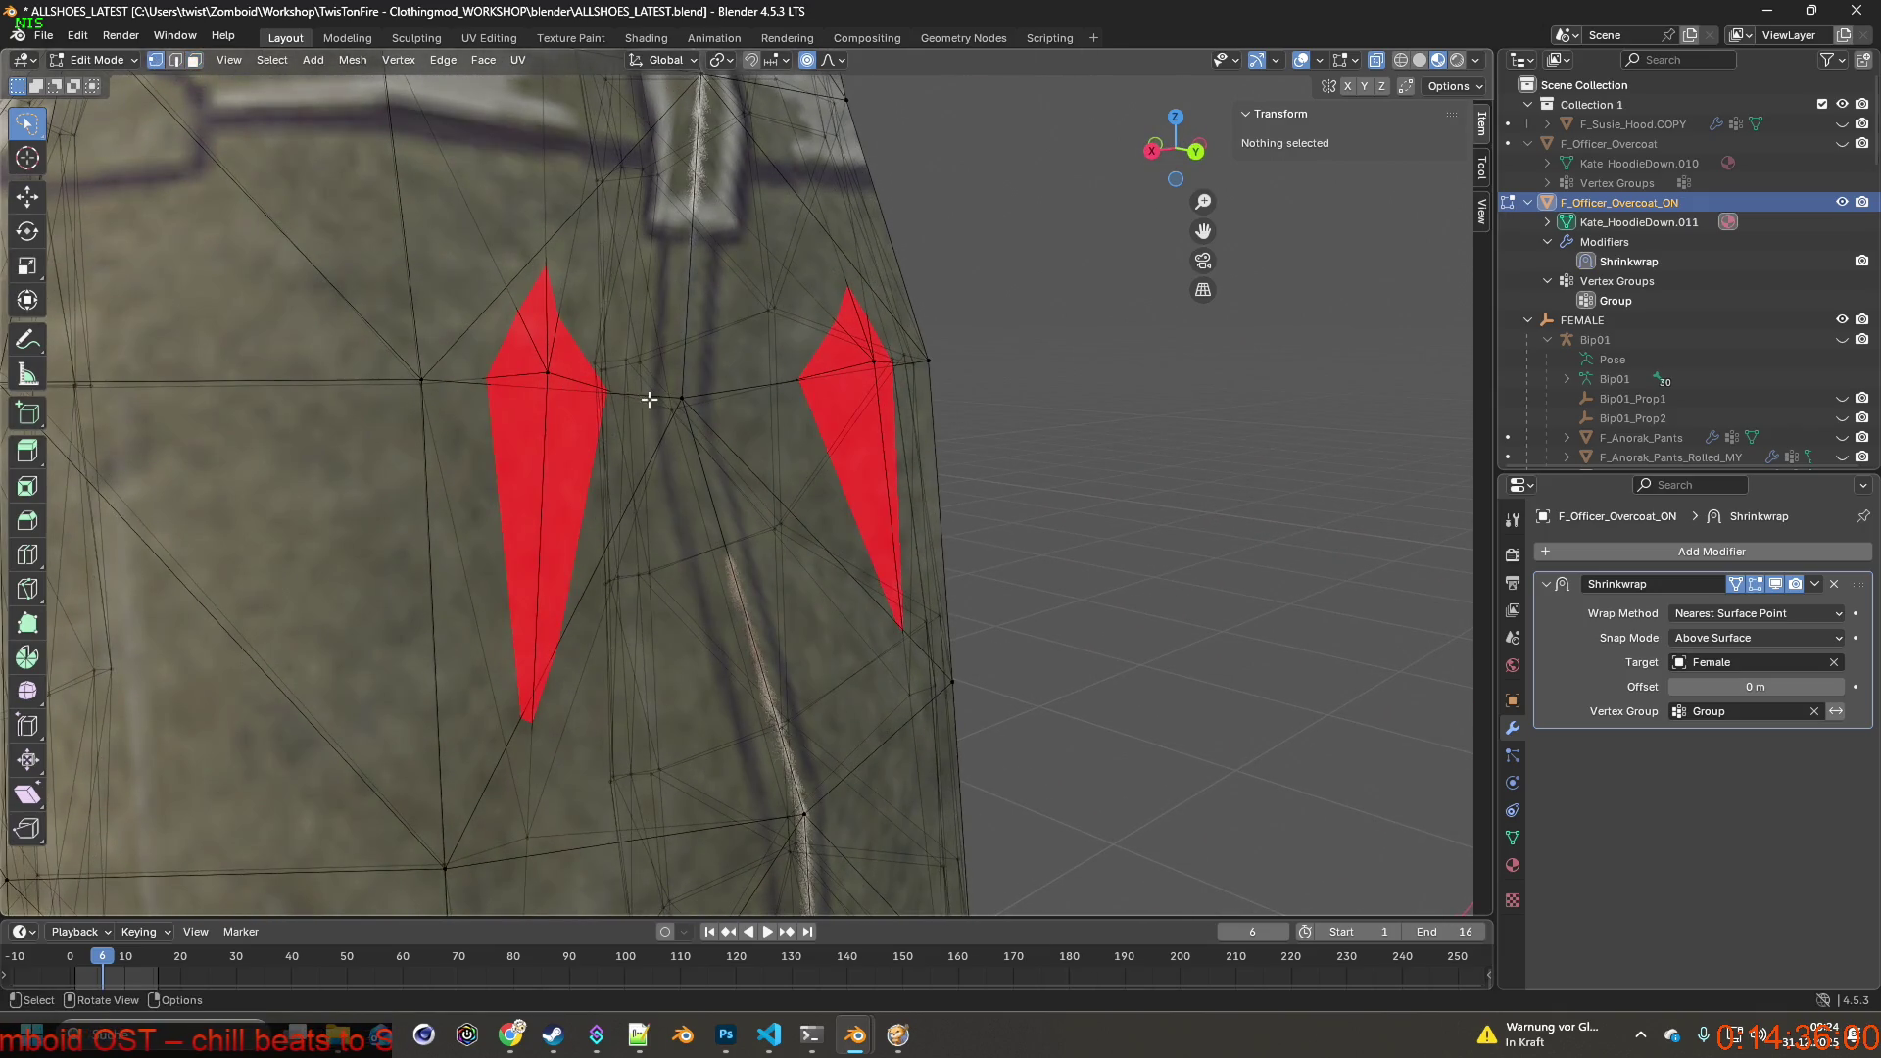
pyautogui.click(551, 376)
pyautogui.moveTo(944, 424); pyautogui.dragTo(1052, 415, button='middle')
pyautogui.press('g')
pyautogui.press('y')
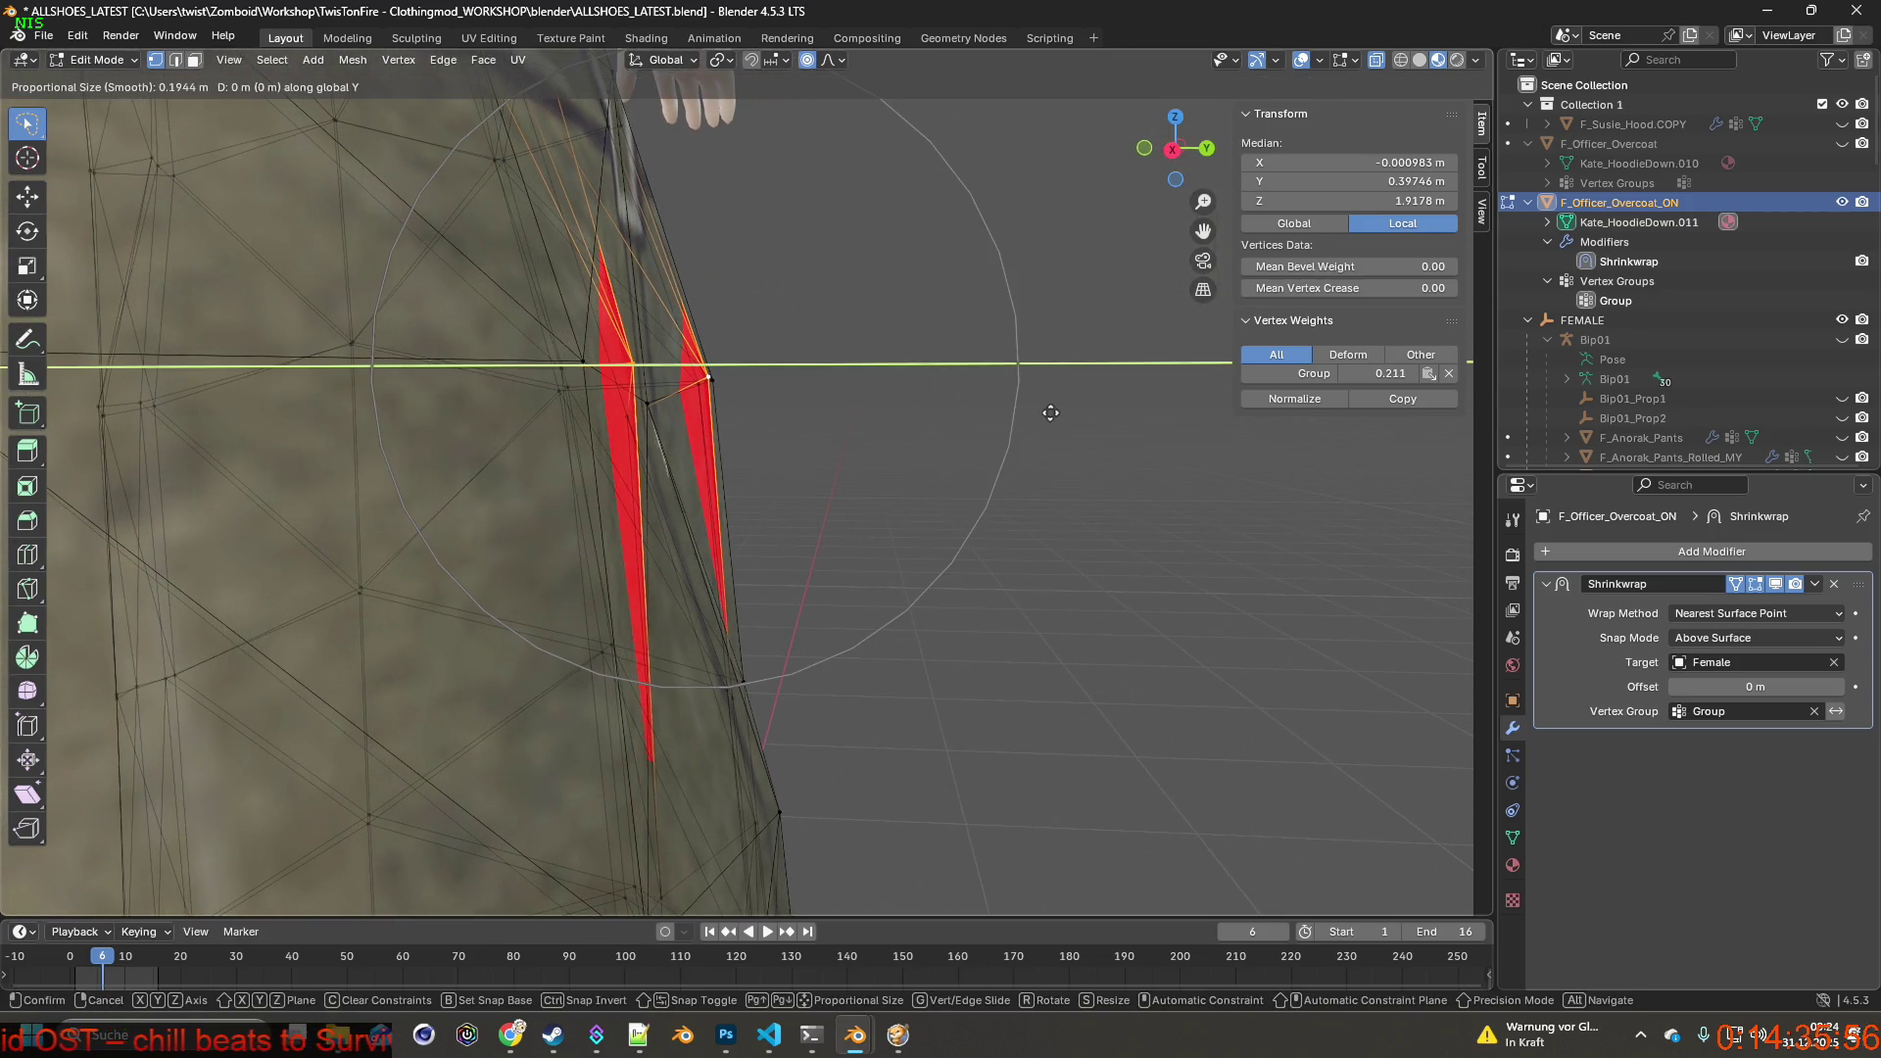
# Undo the first move, confirm a -0.0417 m Y move, then select the central back vertex.
pyautogui.click(953, 424)
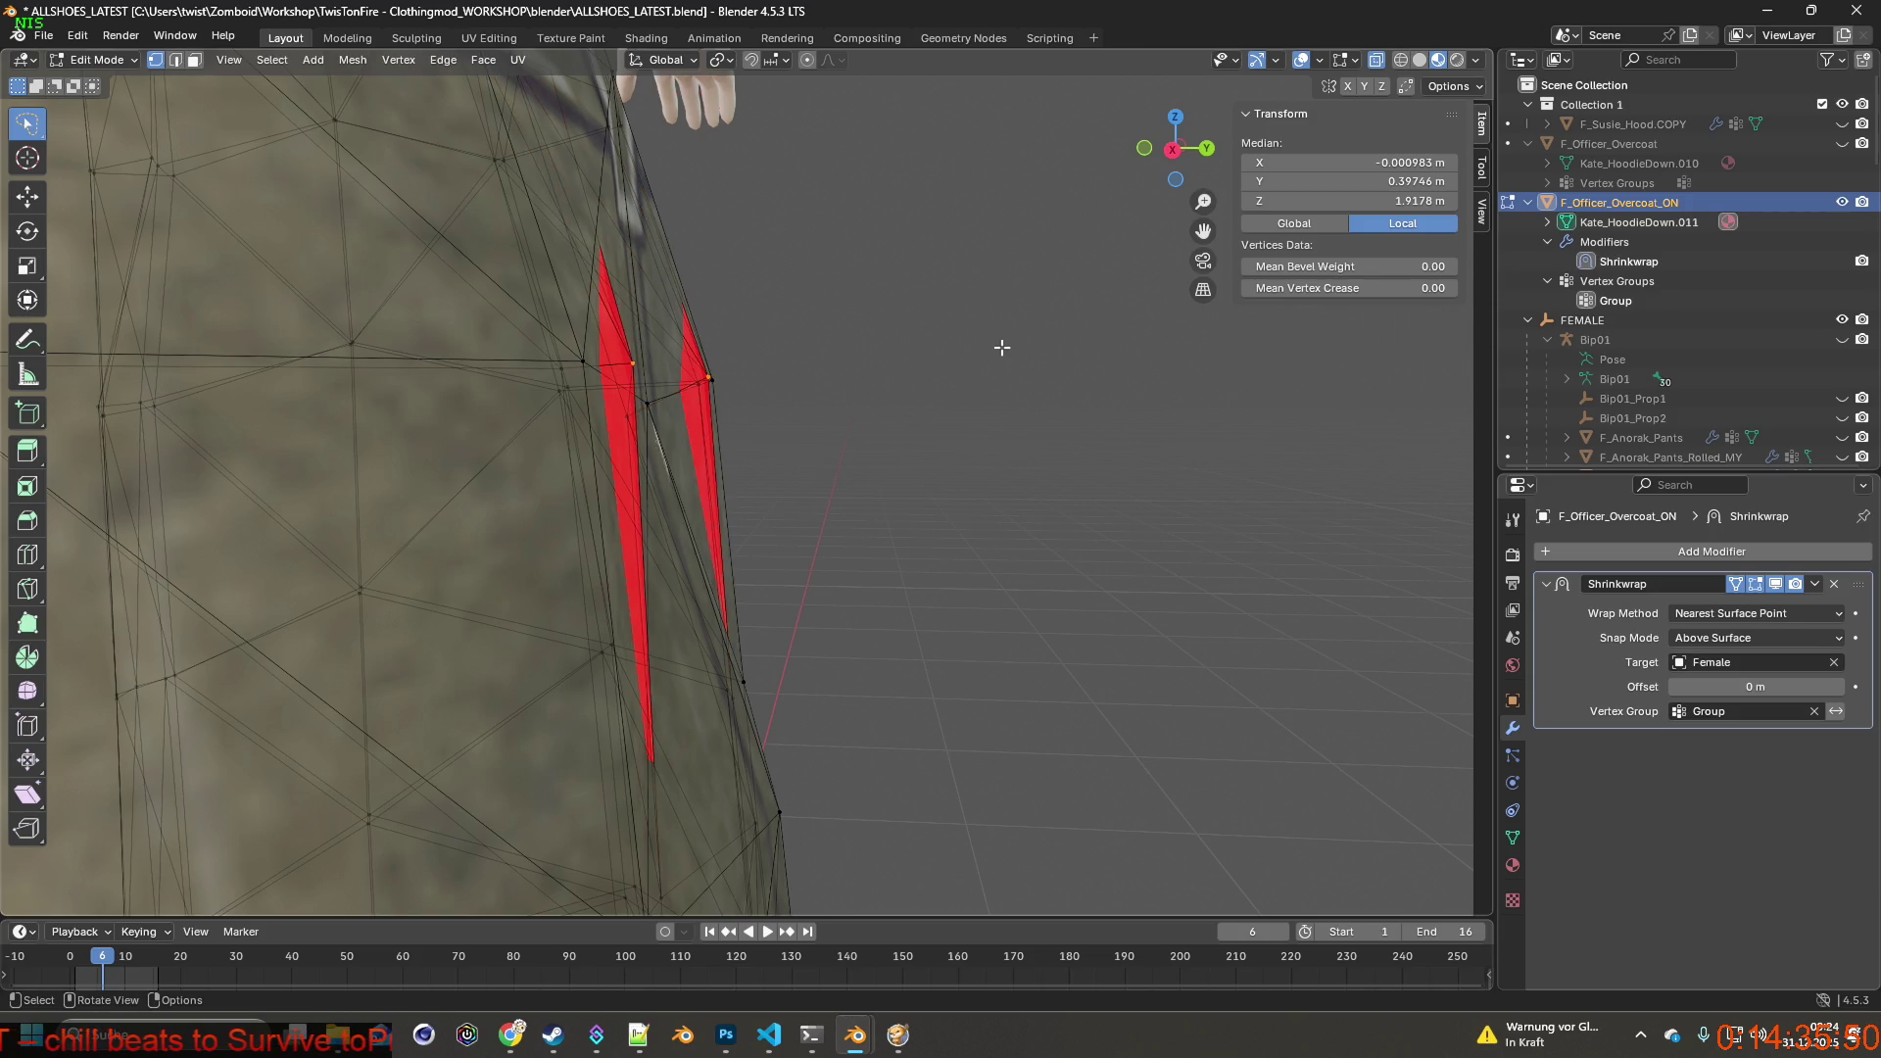
pyautogui.click(76, 36)
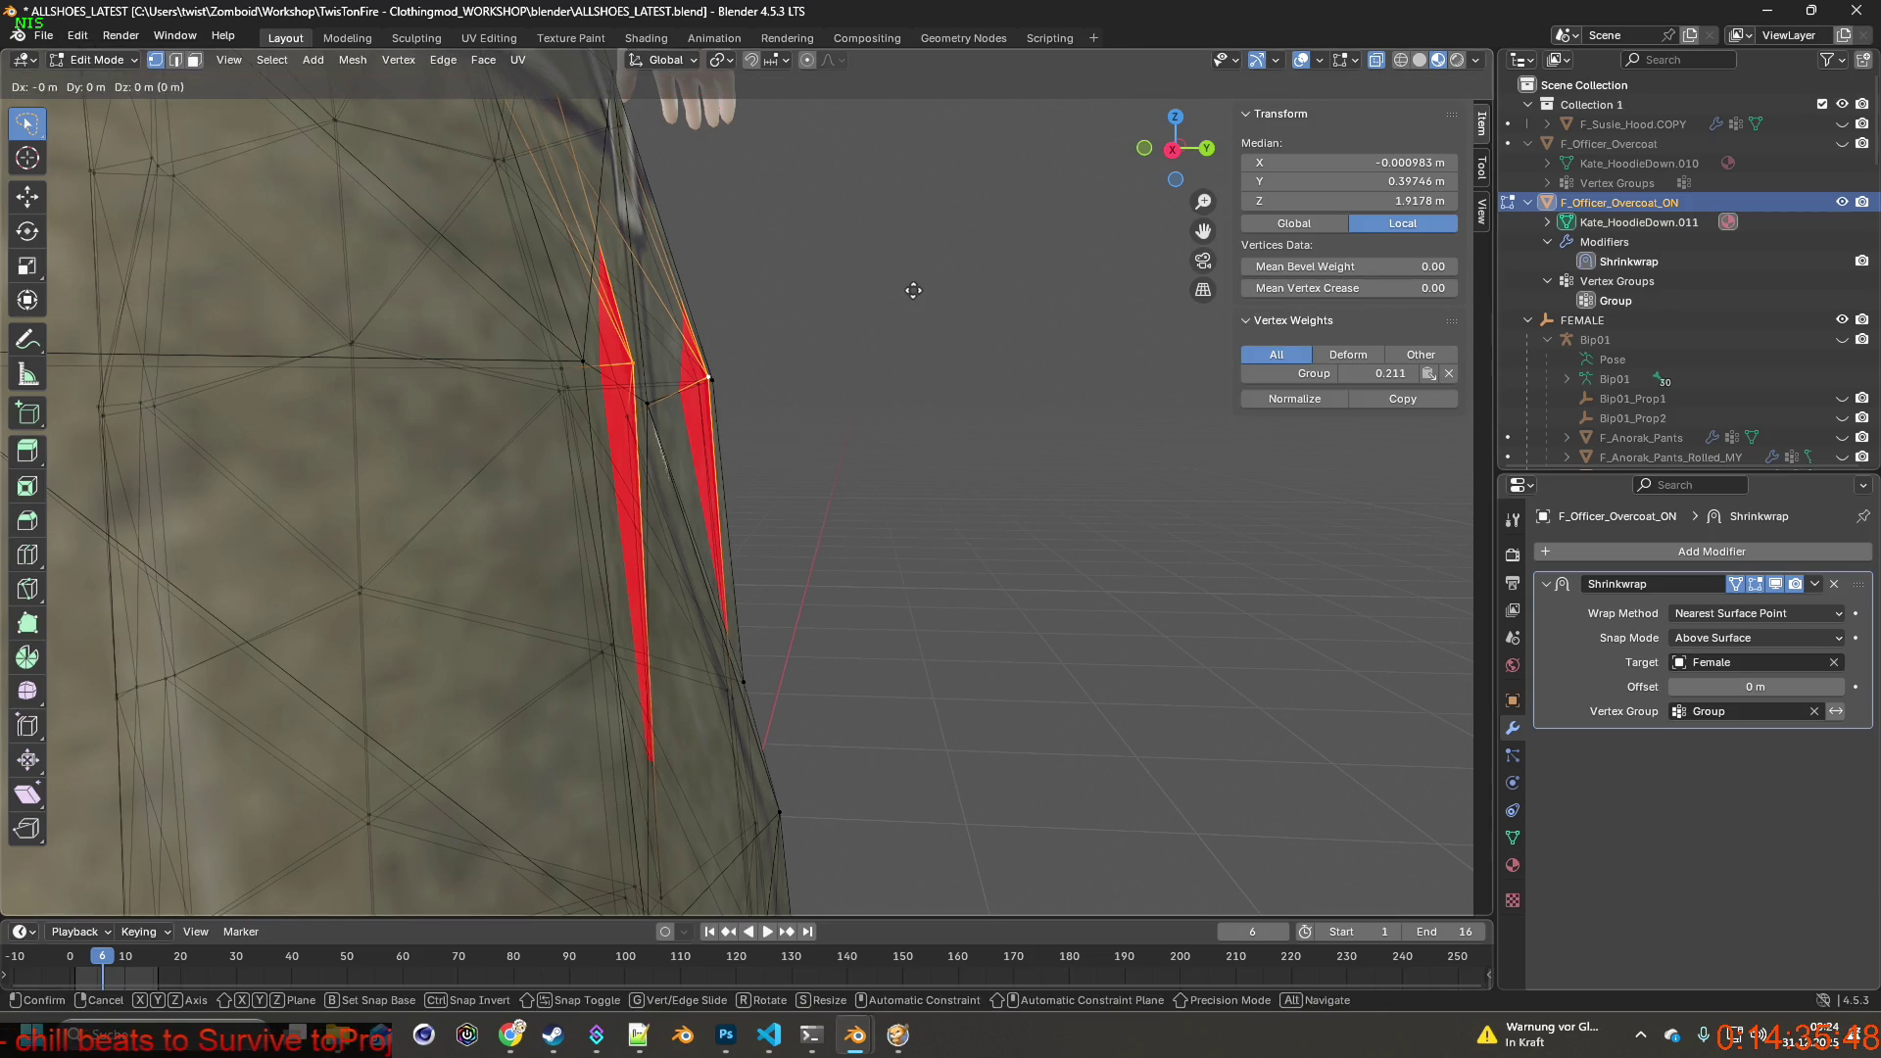
pyautogui.click(844, 306)
pyautogui.moveTo(843, 306)
pyautogui.mouseDown(button='middle')
pyautogui.moveTo(741, 385)
pyautogui.moveTo(918, 375)
pyautogui.moveTo(782, 390)
pyautogui.moveTo(820, 378)
pyautogui.mouseUp(button='middle')
pyautogui.click(730, 423)
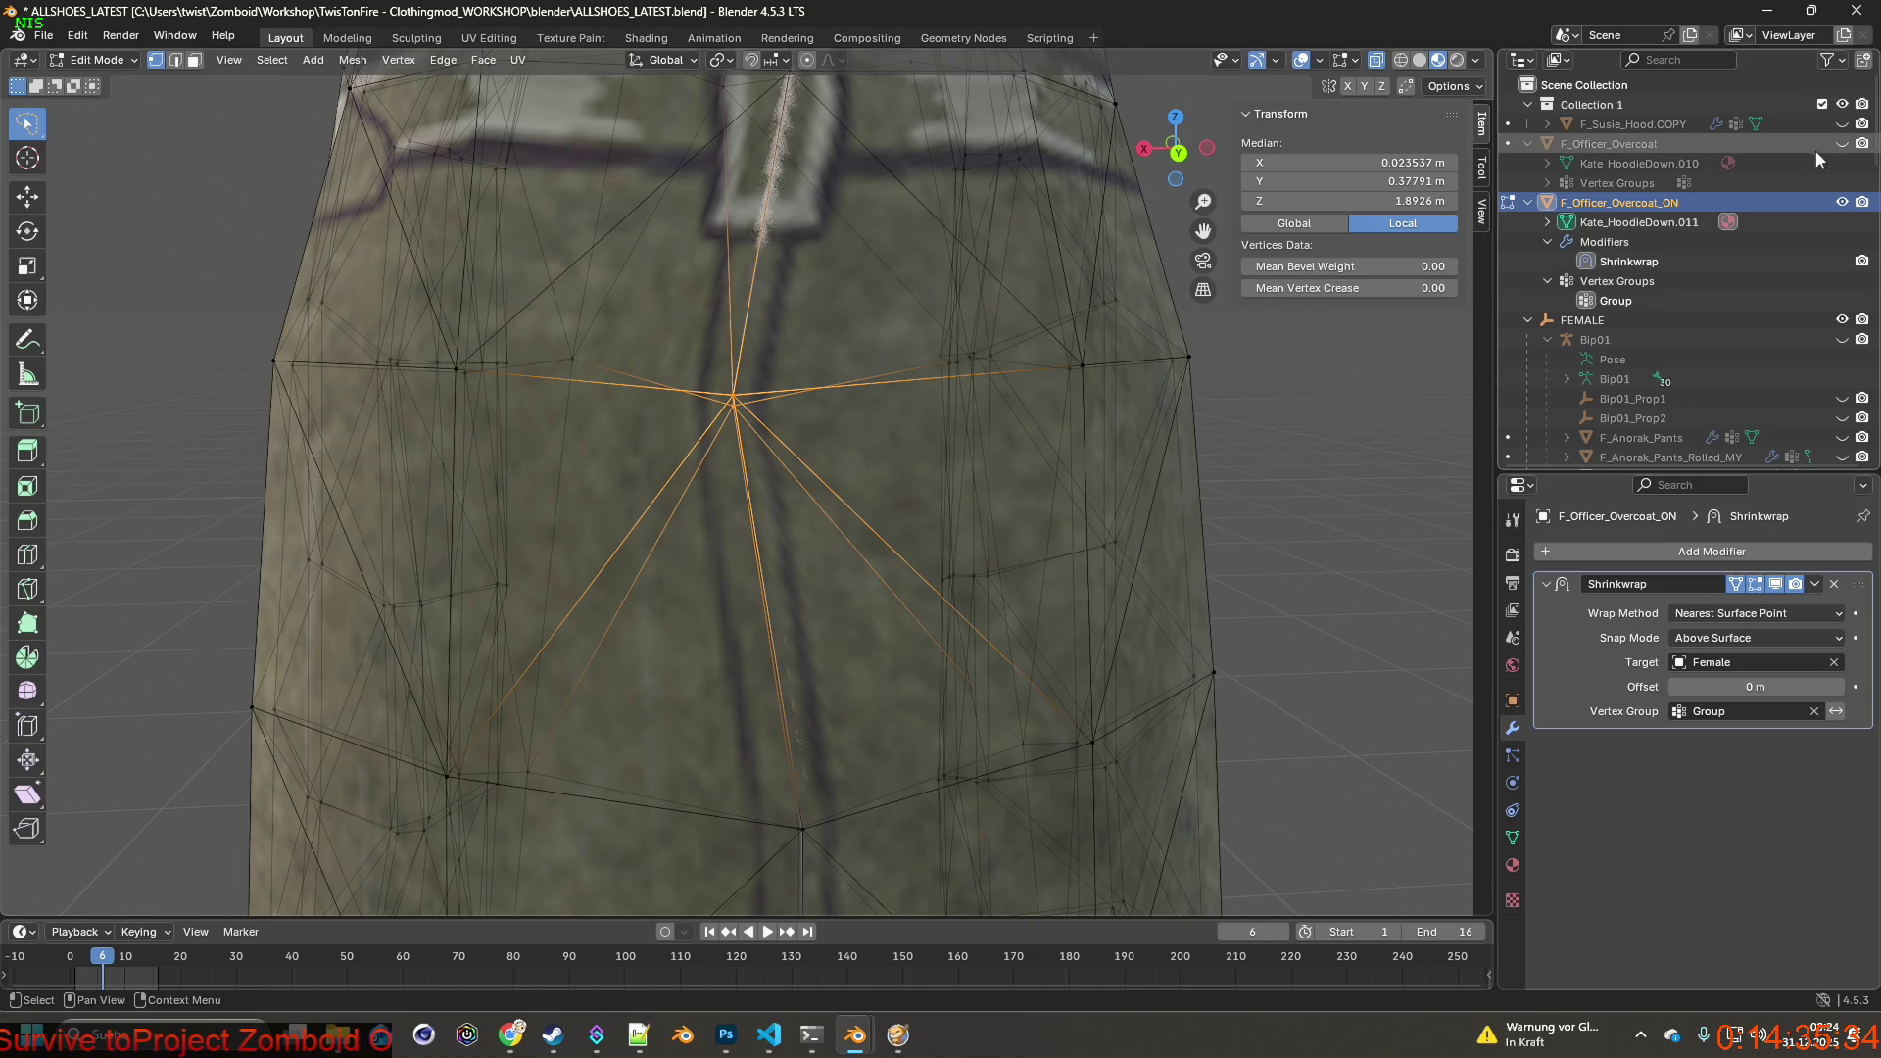
# Show the F_Officer_Overcoat object, switch to wireframe shading and confirm the vertex move.
pyautogui.click(1842, 142)
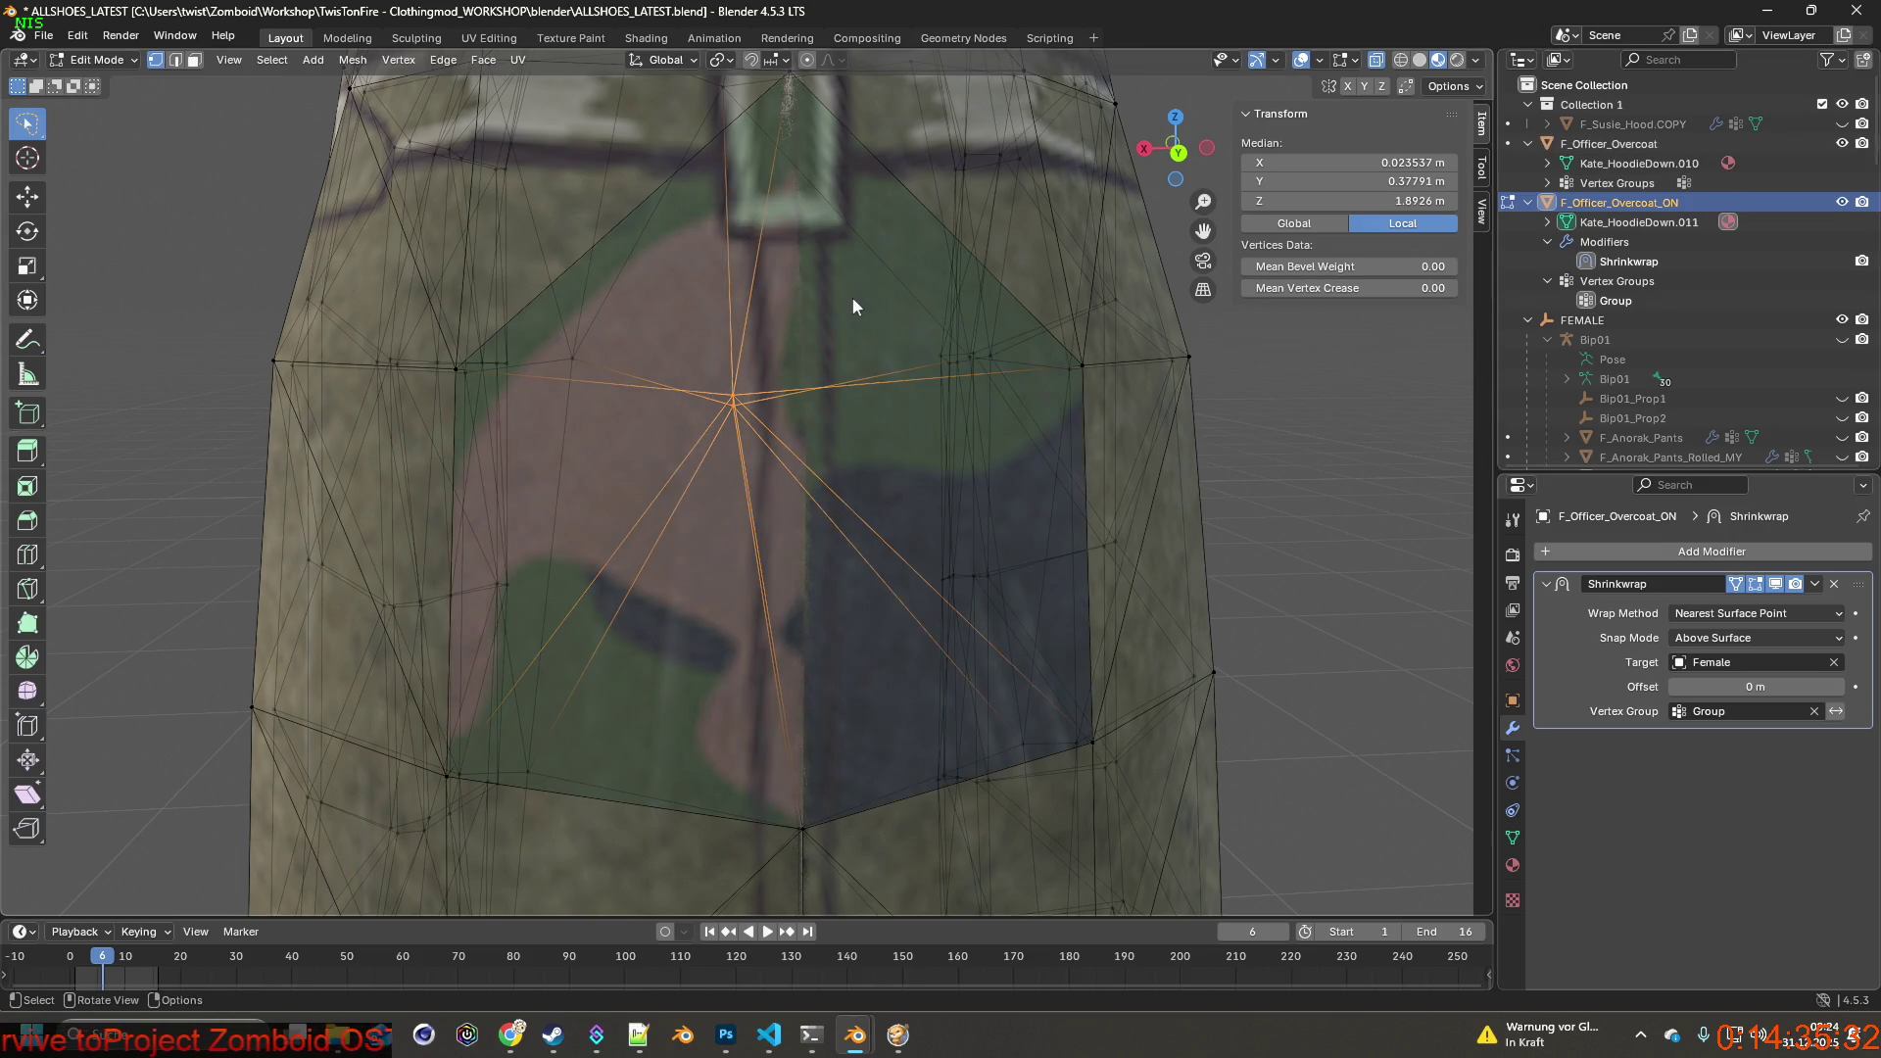
pyautogui.click(1399, 61)
pyautogui.moveTo(937, 369)
pyautogui.mouseDown(button='middle')
pyautogui.moveTo(960, 405)
pyautogui.moveTo(907, 428)
pyautogui.moveTo(872, 399)
pyautogui.moveTo(868, 287)
pyautogui.moveTo(861, 394)
pyautogui.moveTo(885, 347)
pyautogui.mouseUp(button='middle')
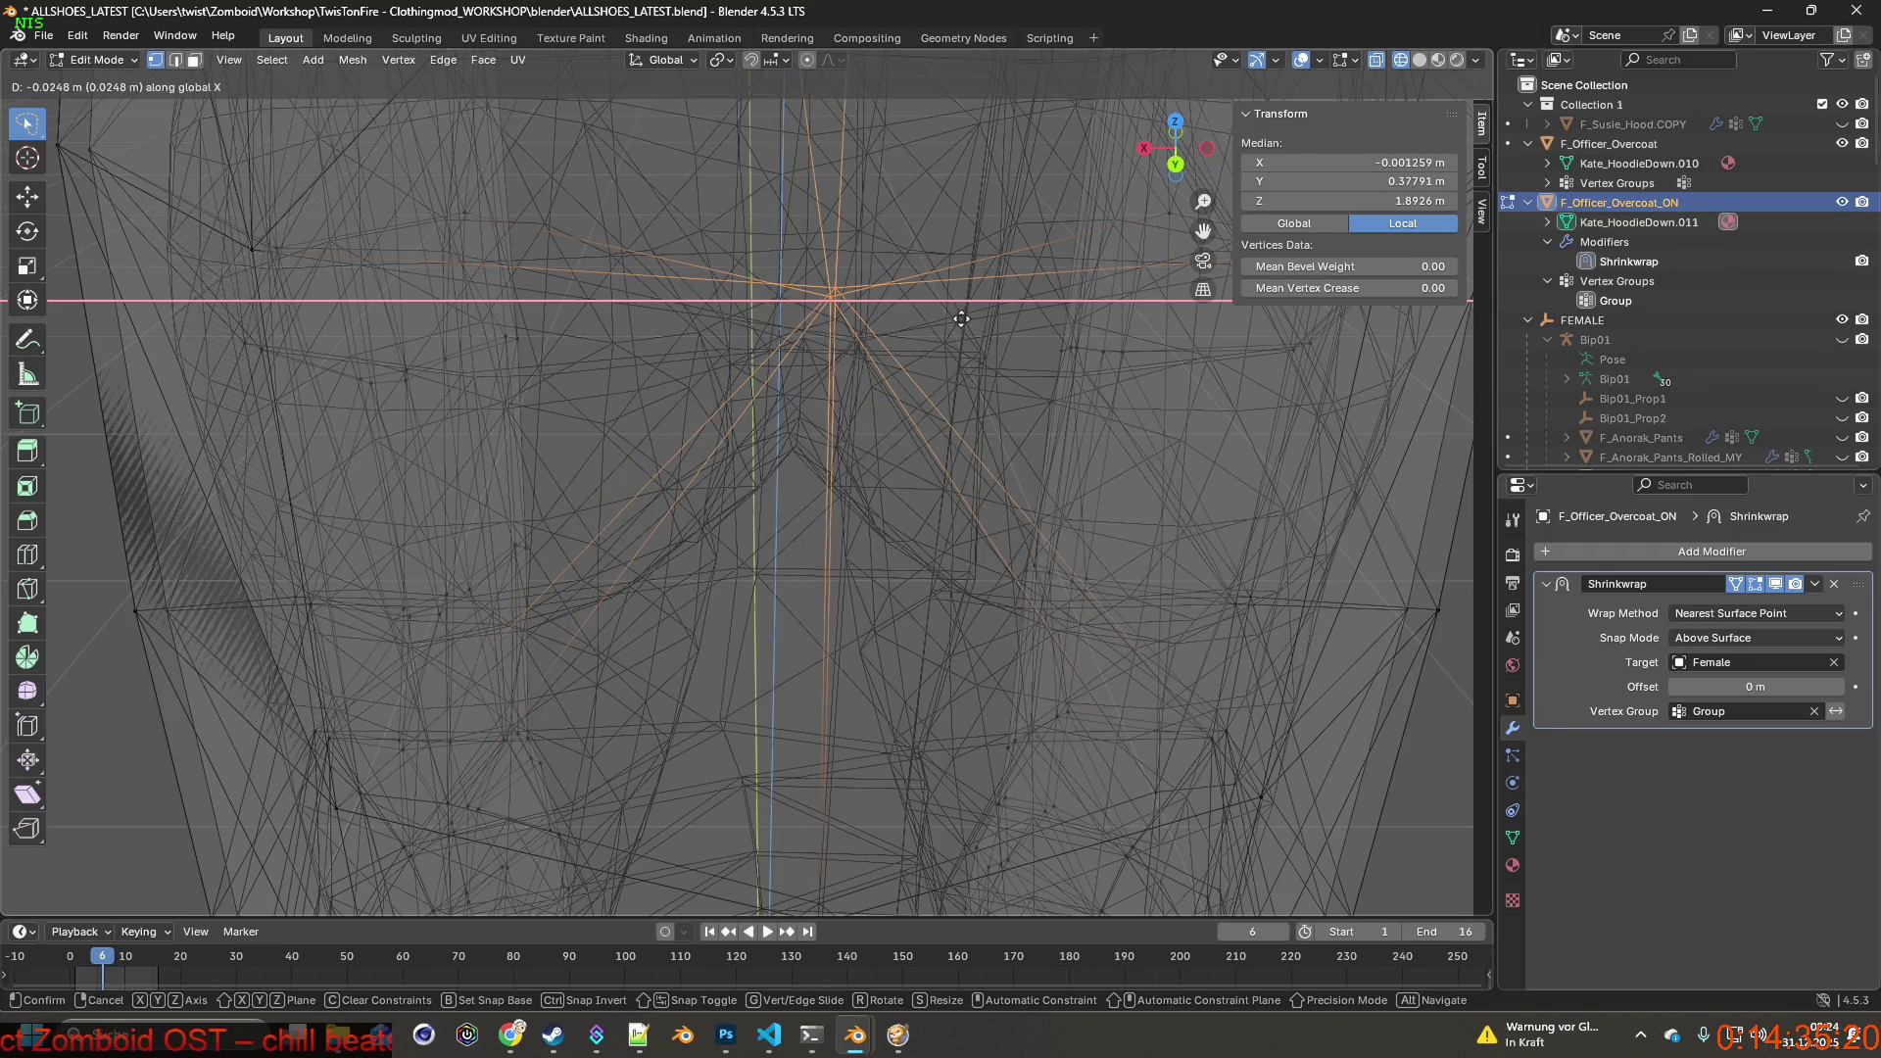
pyautogui.click(955, 323)
pyautogui.moveTo(955, 321)
pyautogui.mouseDown(button='middle')
pyautogui.moveTo(837, 353)
pyautogui.moveTo(740, 334)
pyautogui.moveTo(699, 272)
pyautogui.moveTo(993, 276)
pyautogui.moveTo(779, 271)
pyautogui.mouseUp(button='middle')
# Nudge the side vertex about 5 mm with small moves along X, Y and X again.
pyautogui.press('g')
pyautogui.press('x')
pyautogui.click(1007, 277)
pyautogui.press('g')
pyautogui.press('y')
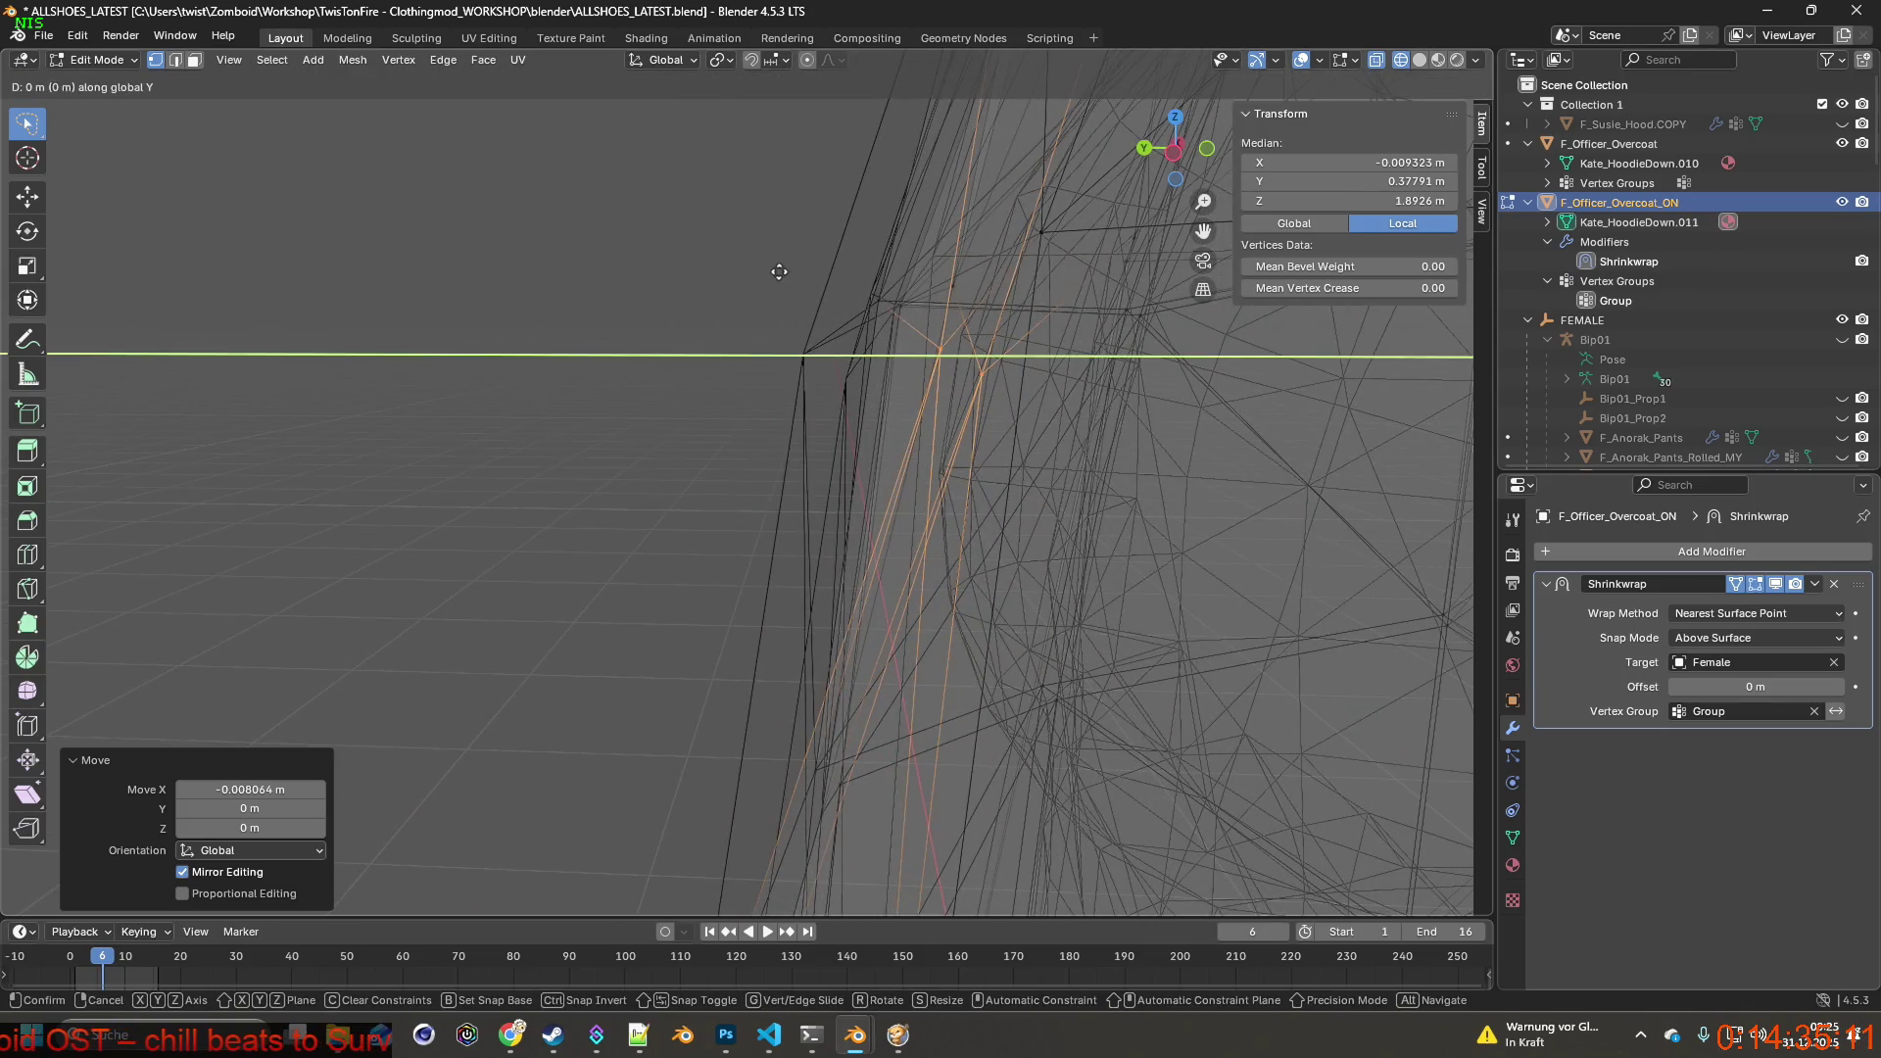
pyautogui.click(614, 286)
pyautogui.moveTo(616, 287); pyautogui.dragTo(877, 301, button='middle')
pyautogui.press('g')
pyautogui.press('x')
pyautogui.click(855, 313)
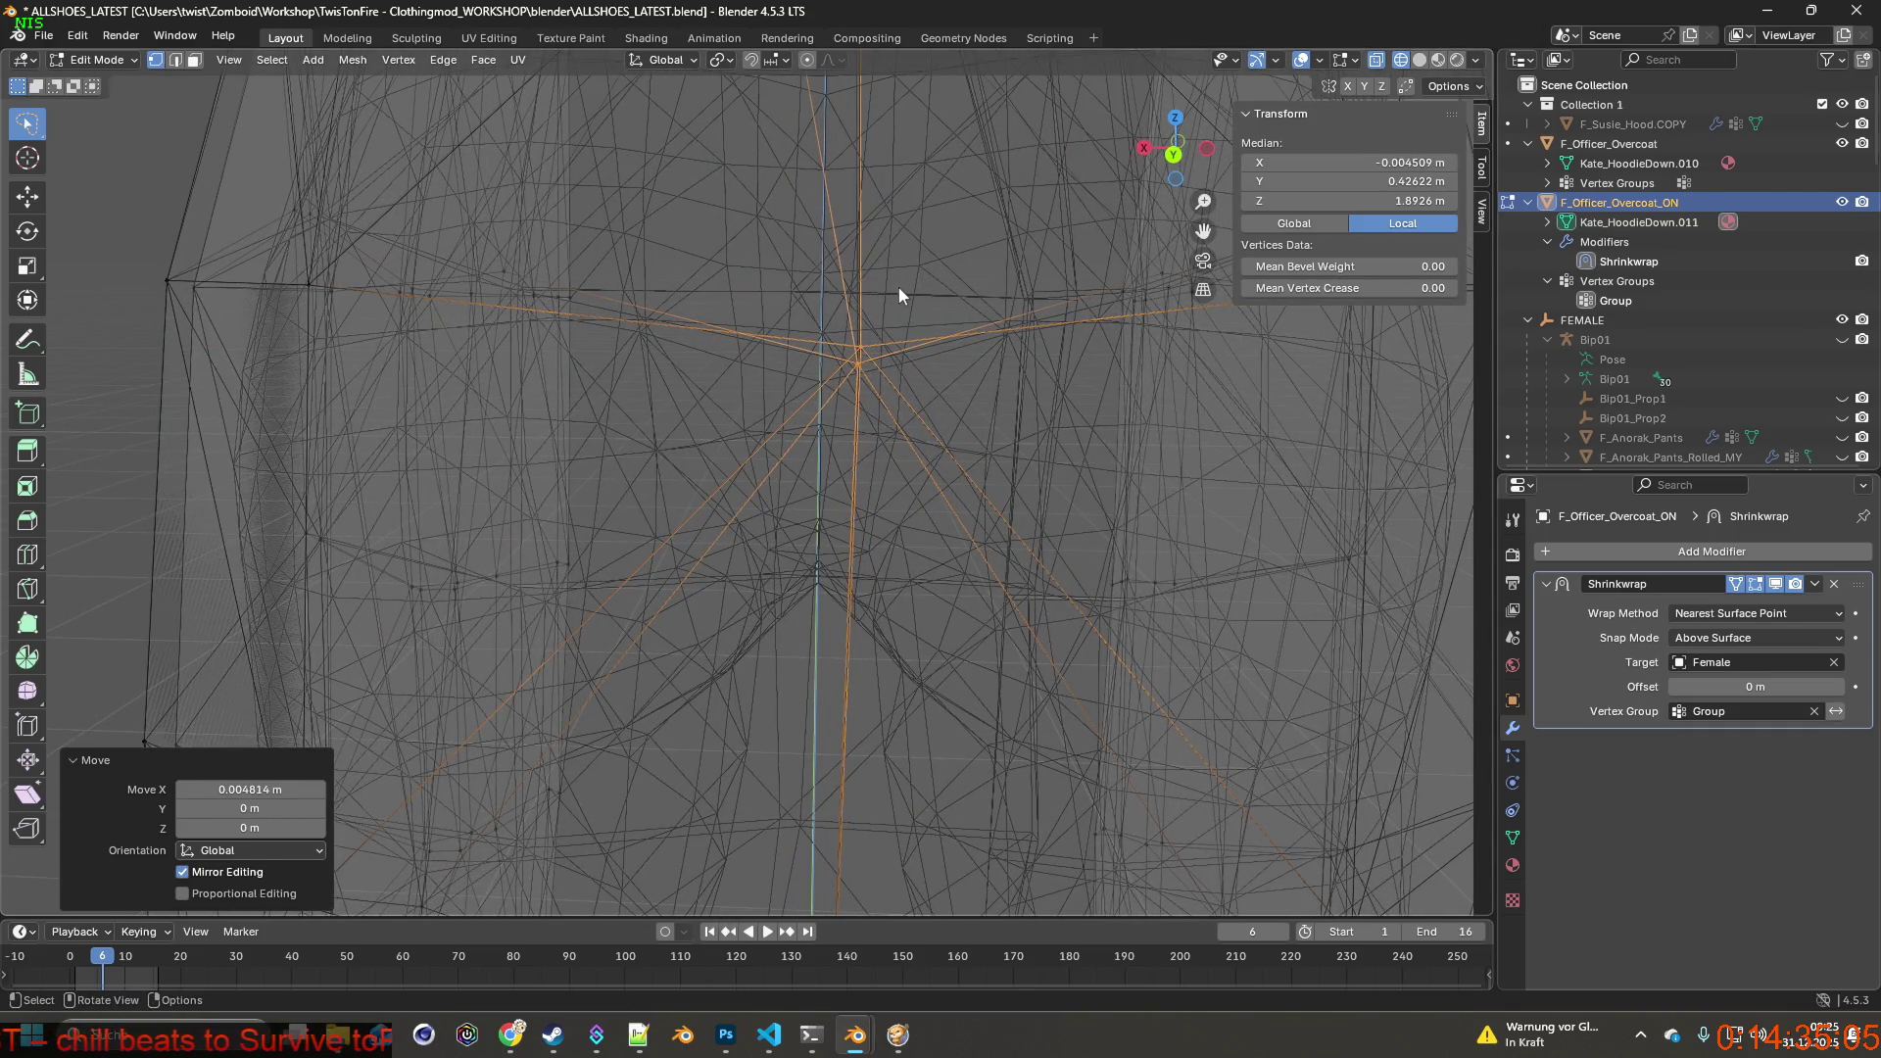
pyautogui.scroll(-4, 898, 338)
# Return the viewport to Material Preview and look the coat over.
pyautogui.moveTo(904, 401)
pyautogui.mouseDown(button='middle')
pyautogui.moveTo(917, 372)
pyautogui.moveTo(907, 400)
pyautogui.moveTo(1007, 399)
pyautogui.moveTo(829, 397)
pyautogui.moveTo(907, 400)
pyautogui.mouseUp(button='middle')
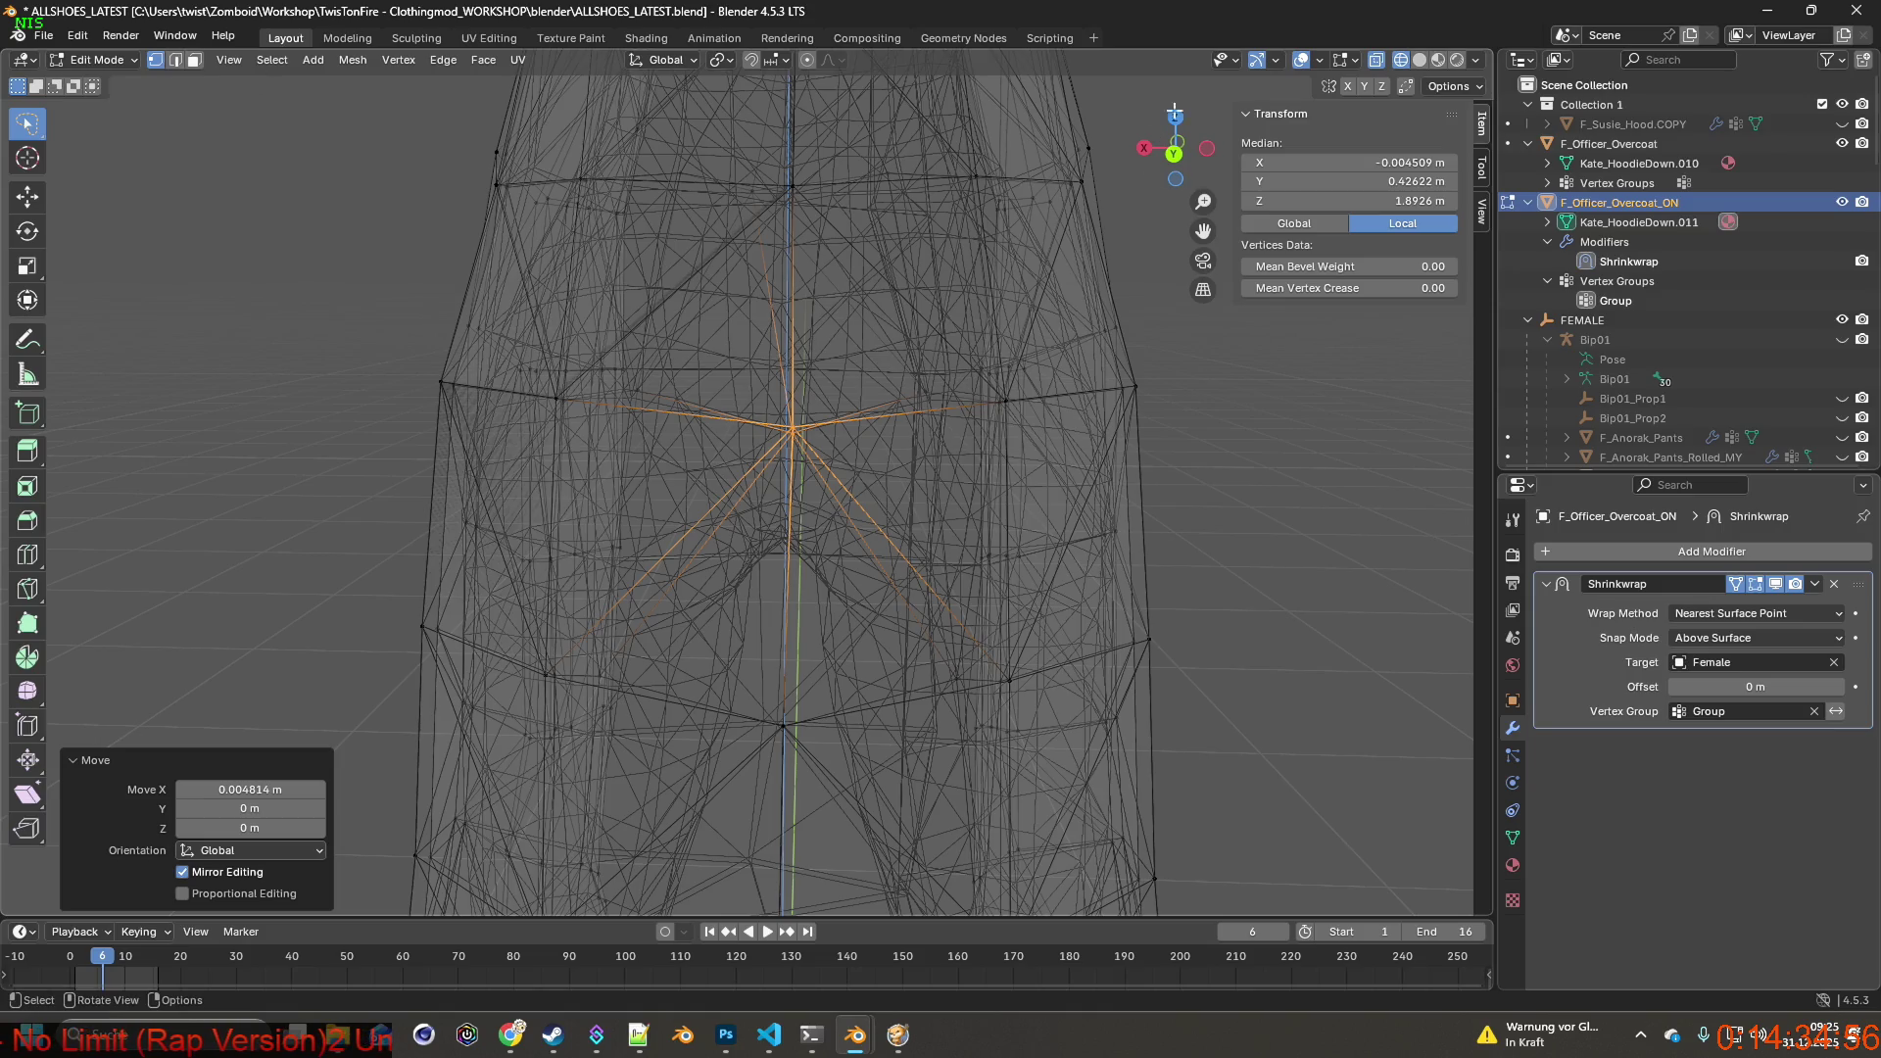
pyautogui.click(1437, 60)
pyautogui.moveTo(882, 382)
pyautogui.mouseDown(button='middle')
pyautogui.moveTo(777, 316)
pyautogui.moveTo(823, 353)
pyautogui.moveTo(911, 368)
pyautogui.moveTo(845, 353)
pyautogui.moveTo(864, 348)
pyautogui.moveTo(911, 397)
pyautogui.moveTo(1085, 420)
pyautogui.moveTo(806, 459)
pyautogui.moveTo(669, 433)
pyautogui.moveTo(691, 404)
pyautogui.moveTo(1014, 420)
pyautogui.moveTo(826, 420)
pyautogui.moveTo(1021, 455)
pyautogui.moveTo(802, 441)
pyautogui.moveTo(781, 469)
pyautogui.moveTo(955, 448)
pyautogui.moveTo(705, 441)
pyautogui.mouseUp(button='middle')
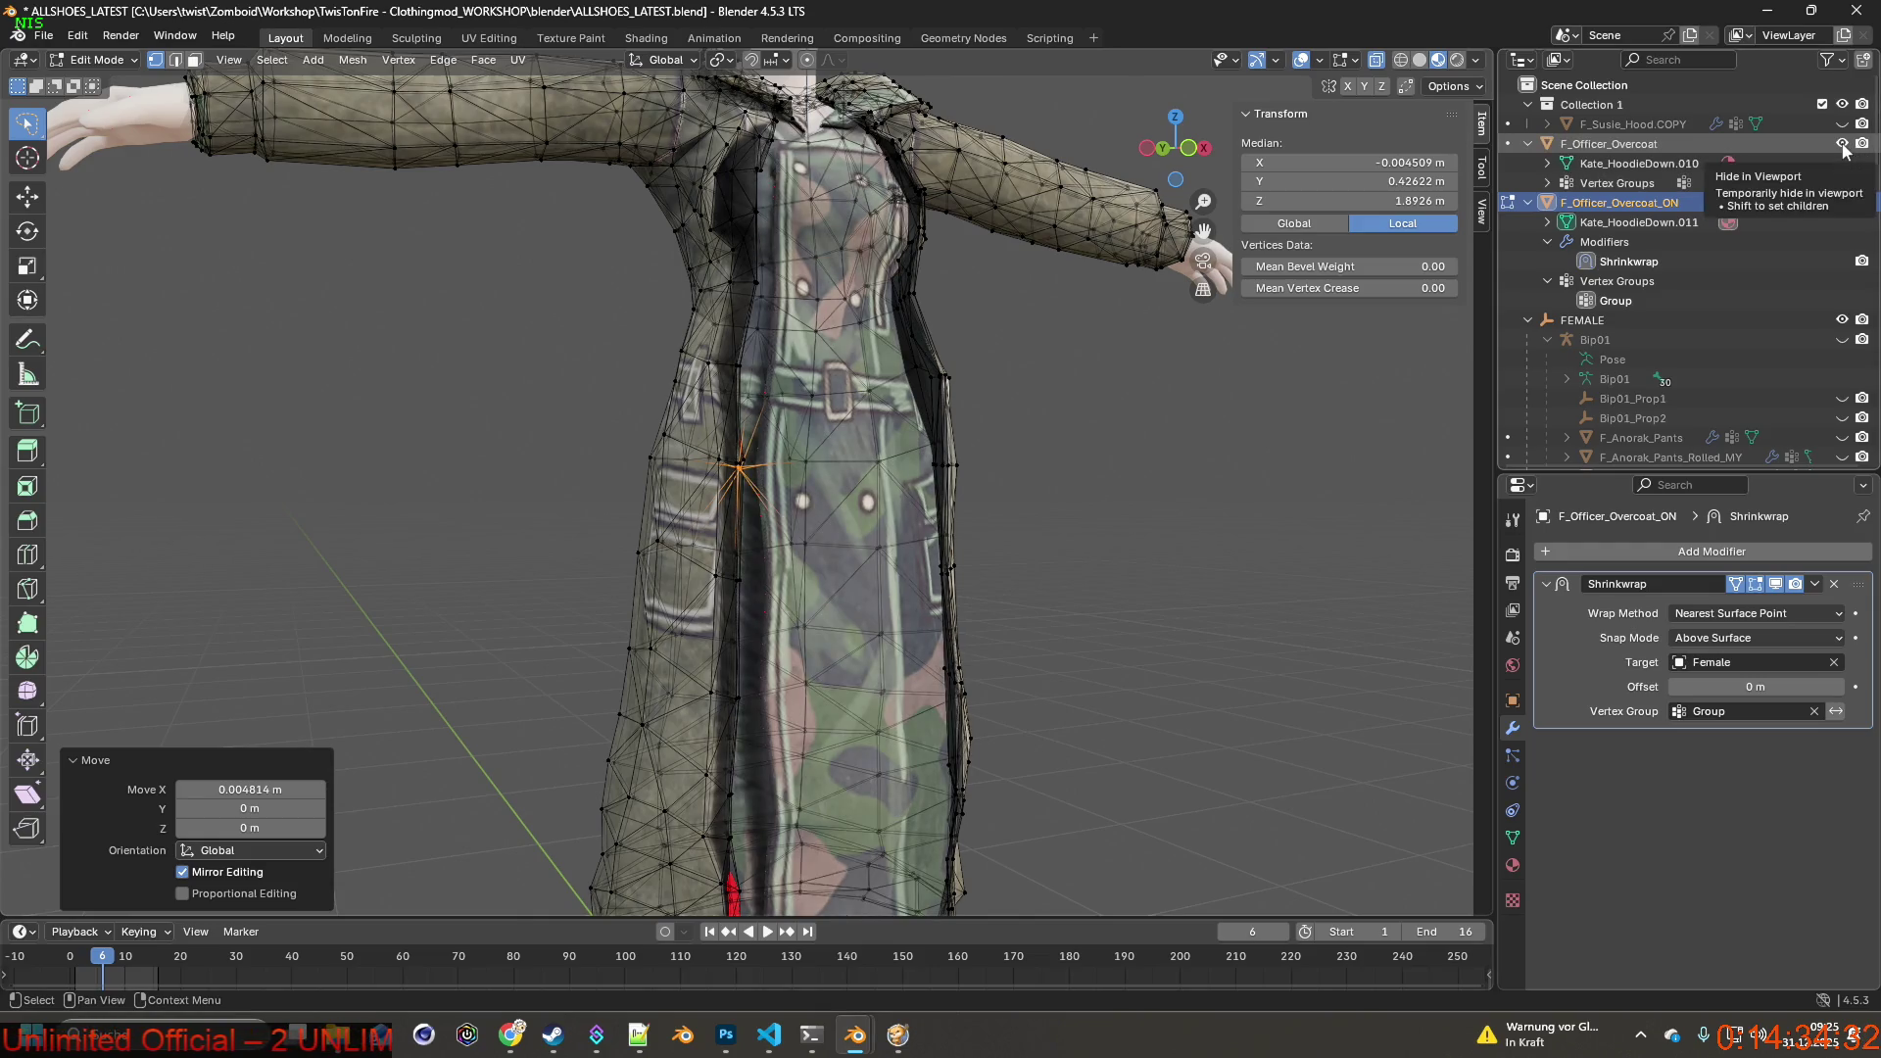
pyautogui.moveTo(942, 441)
pyautogui.mouseDown(button='middle')
pyautogui.moveTo(824, 412)
pyautogui.moveTo(890, 380)
pyautogui.moveTo(788, 408)
pyautogui.mouseUp(button='middle')
pyautogui.moveTo(940, 406)
pyautogui.mouseDown(button='middle')
pyautogui.moveTo(999, 353)
pyautogui.moveTo(823, 331)
pyautogui.moveTo(908, 336)
pyautogui.mouseUp(button='middle')
pyautogui.scroll(4, 970, 367)
pyautogui.click(1844, 202)
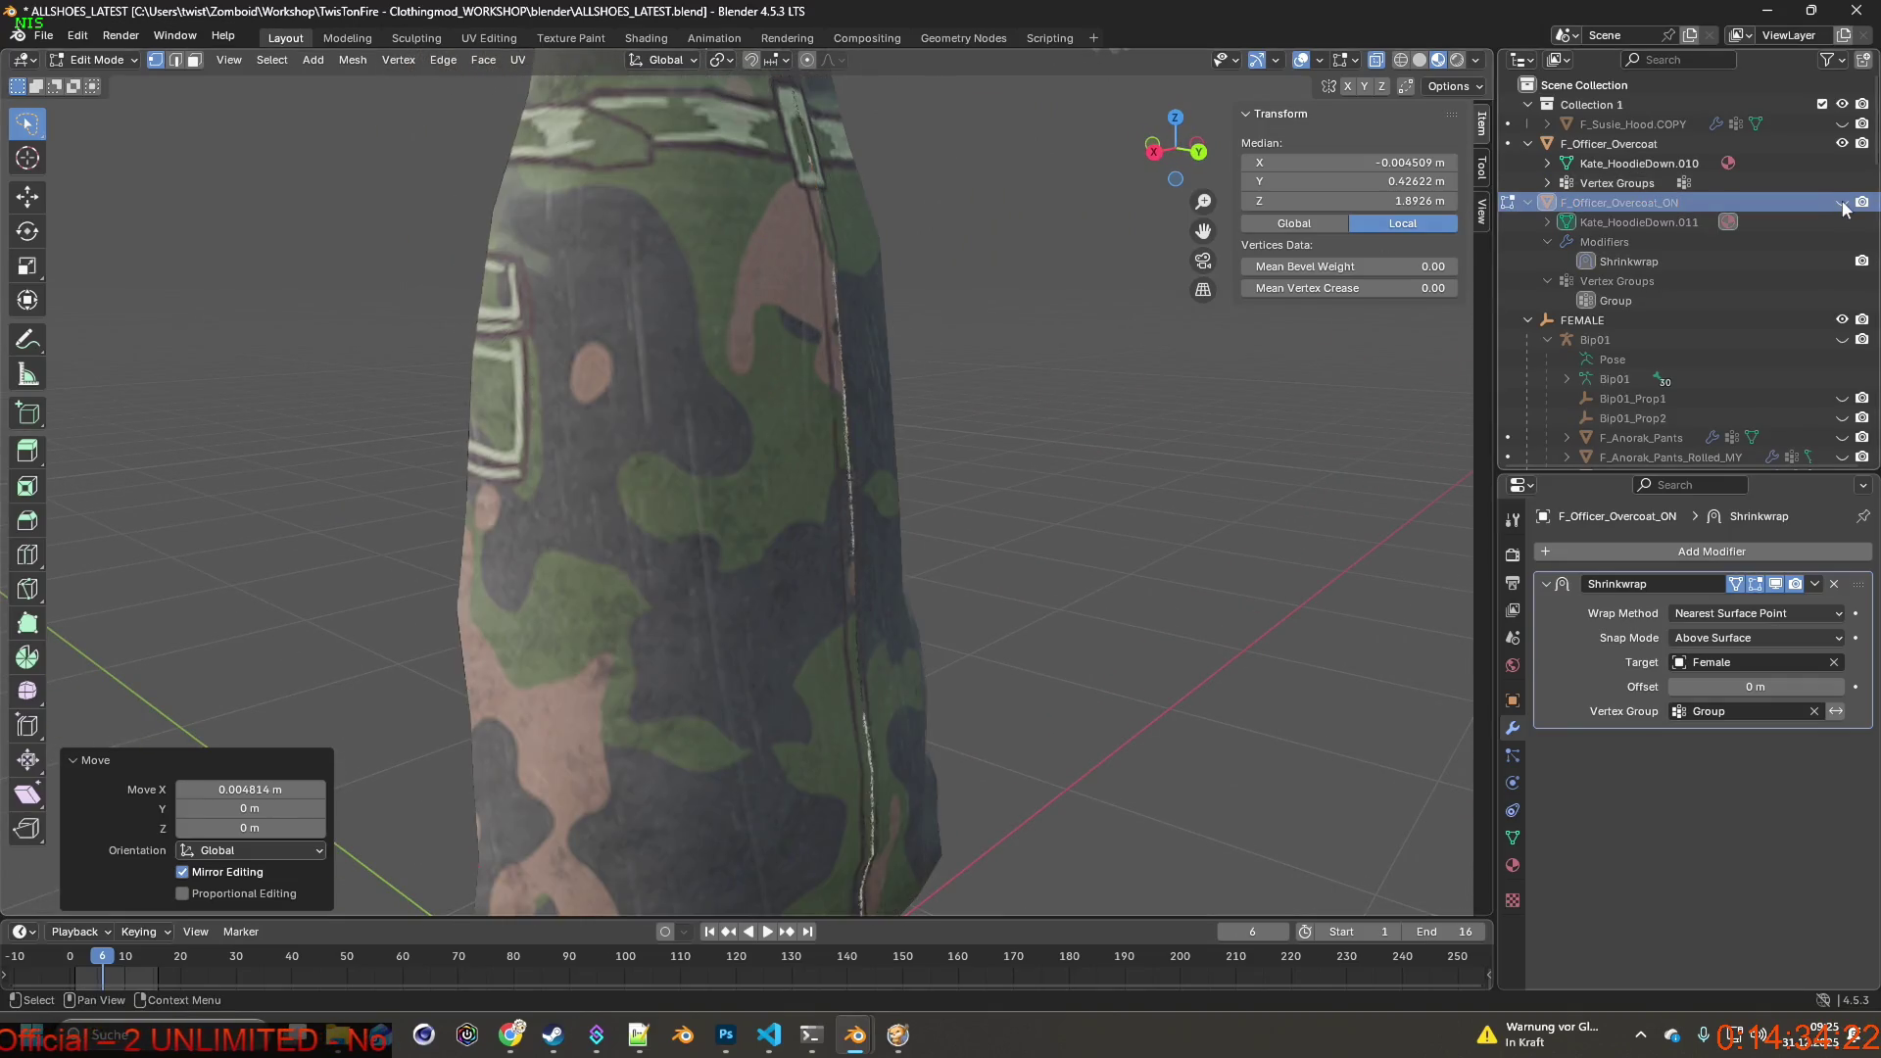
pyautogui.click(1843, 202)
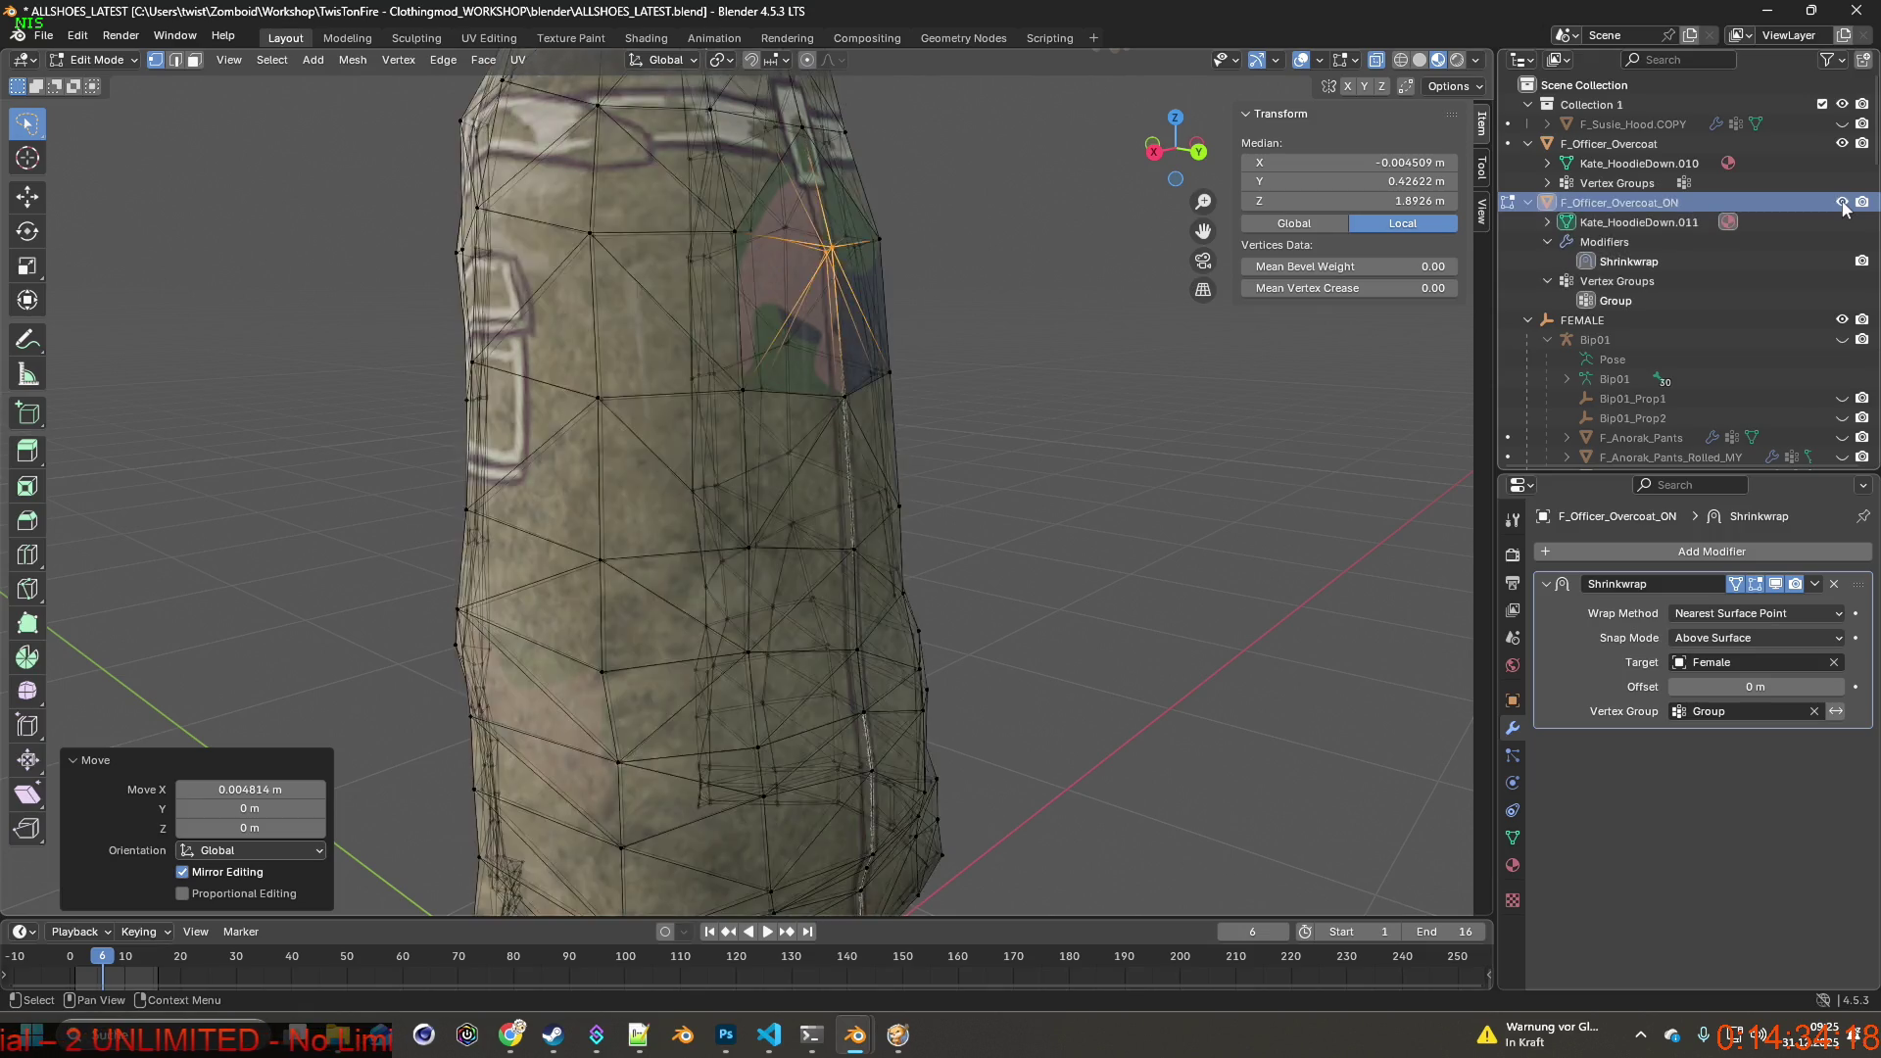
pyautogui.click(1842, 202)
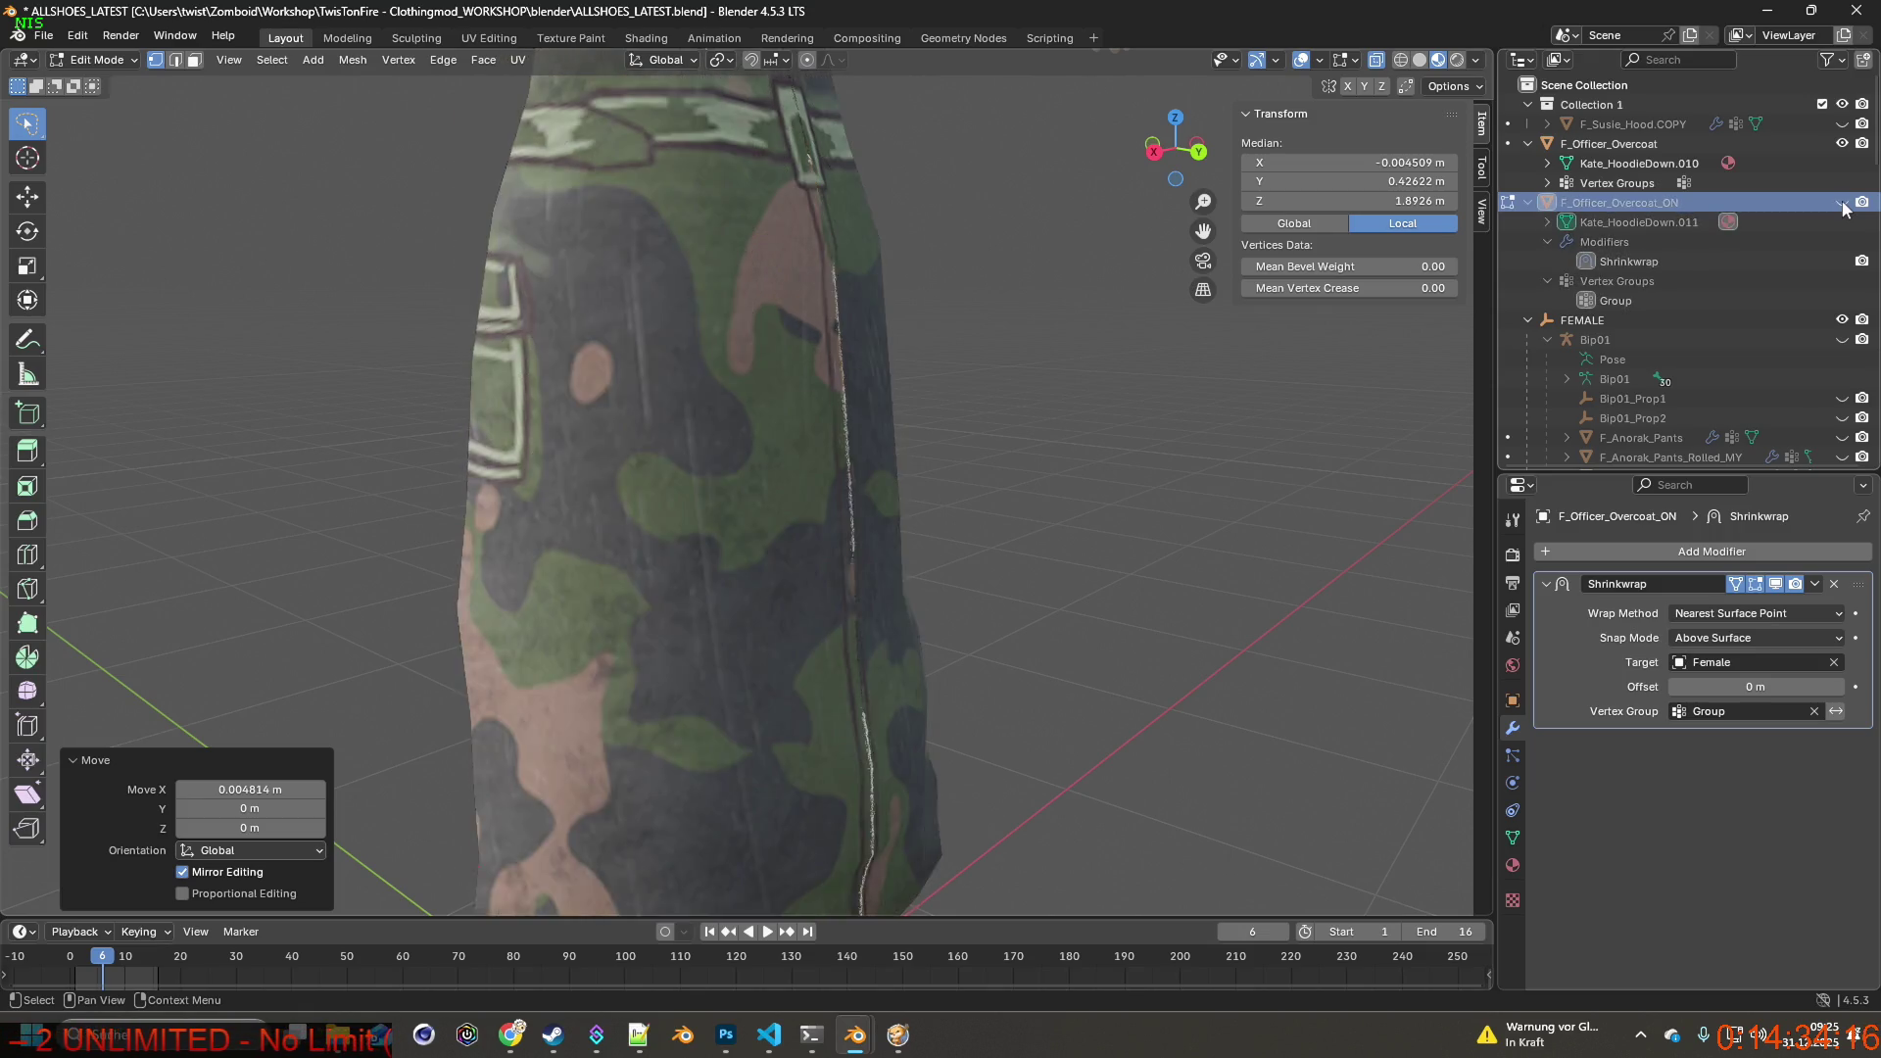
pyautogui.click(1843, 204)
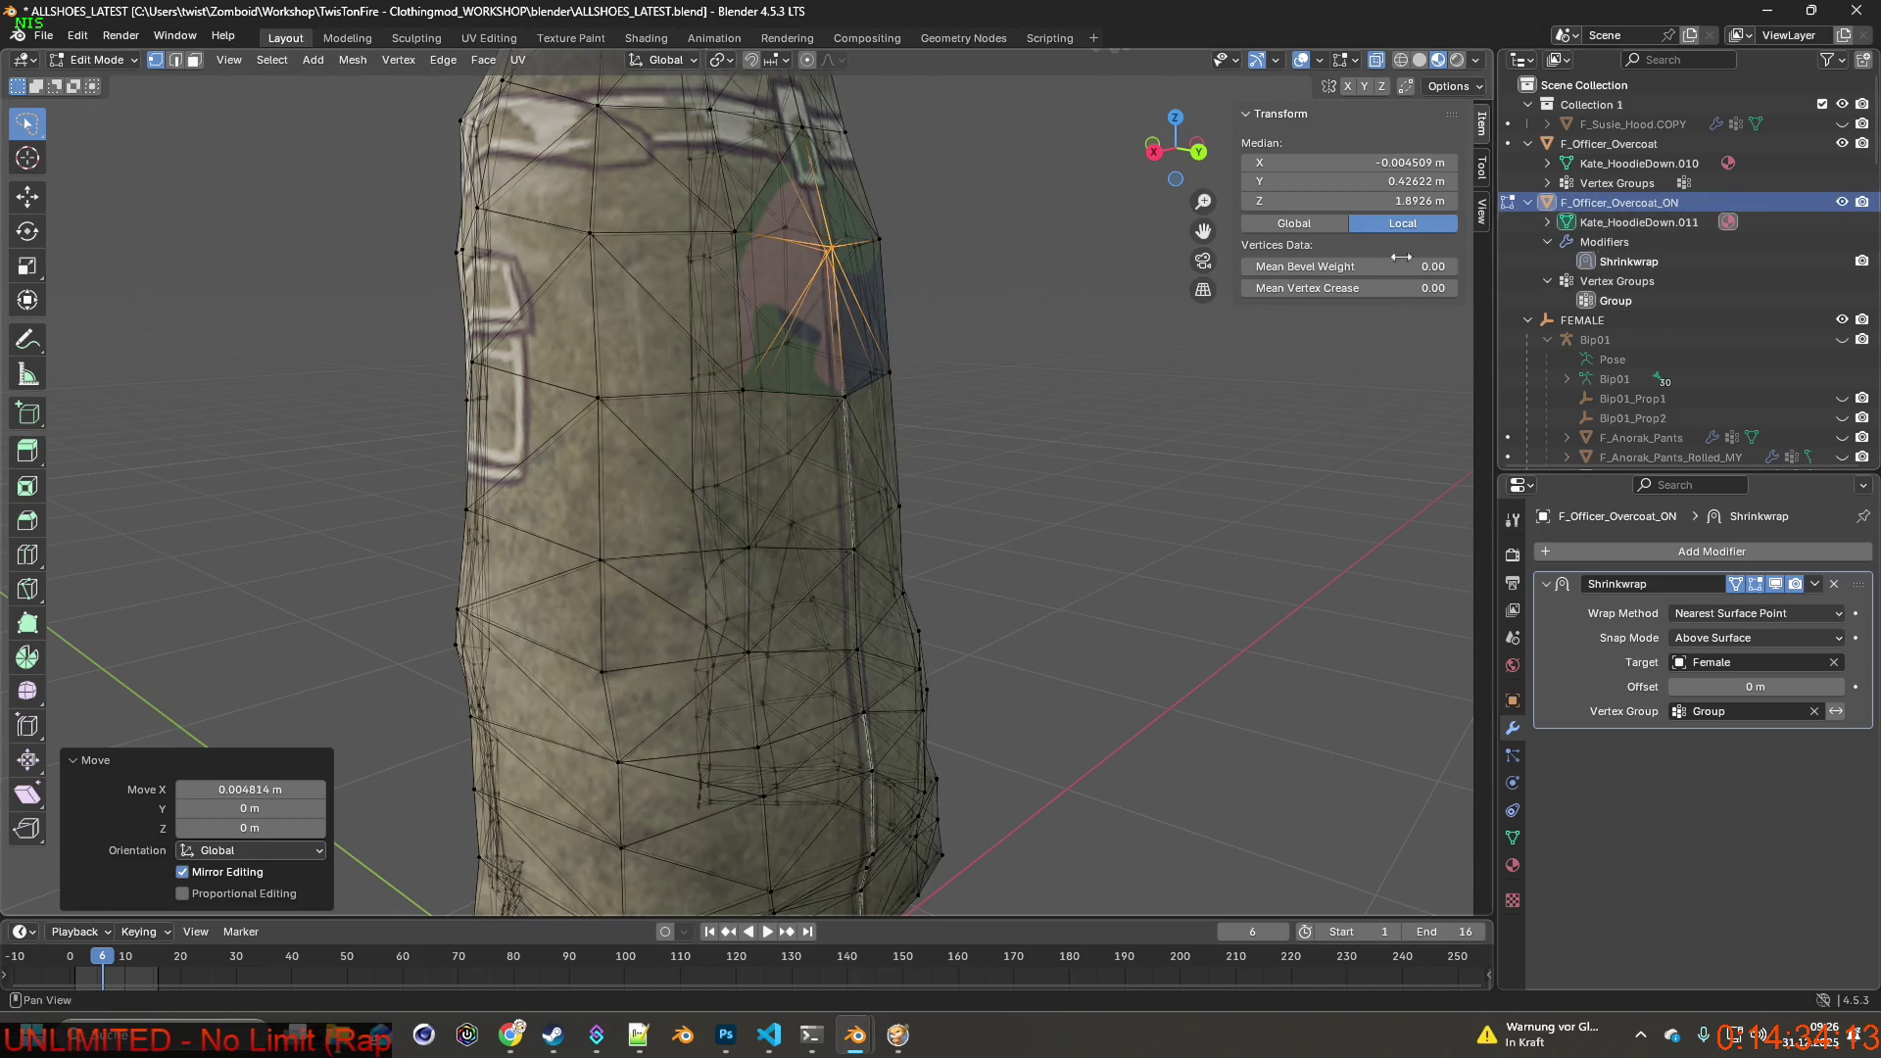
pyautogui.moveTo(1073, 279)
pyautogui.mouseDown(button='middle')
pyautogui.moveTo(1029, 302)
pyautogui.moveTo(1253, 313)
pyautogui.mouseUp(button='middle')
pyautogui.scroll(-3, 1028, 301)
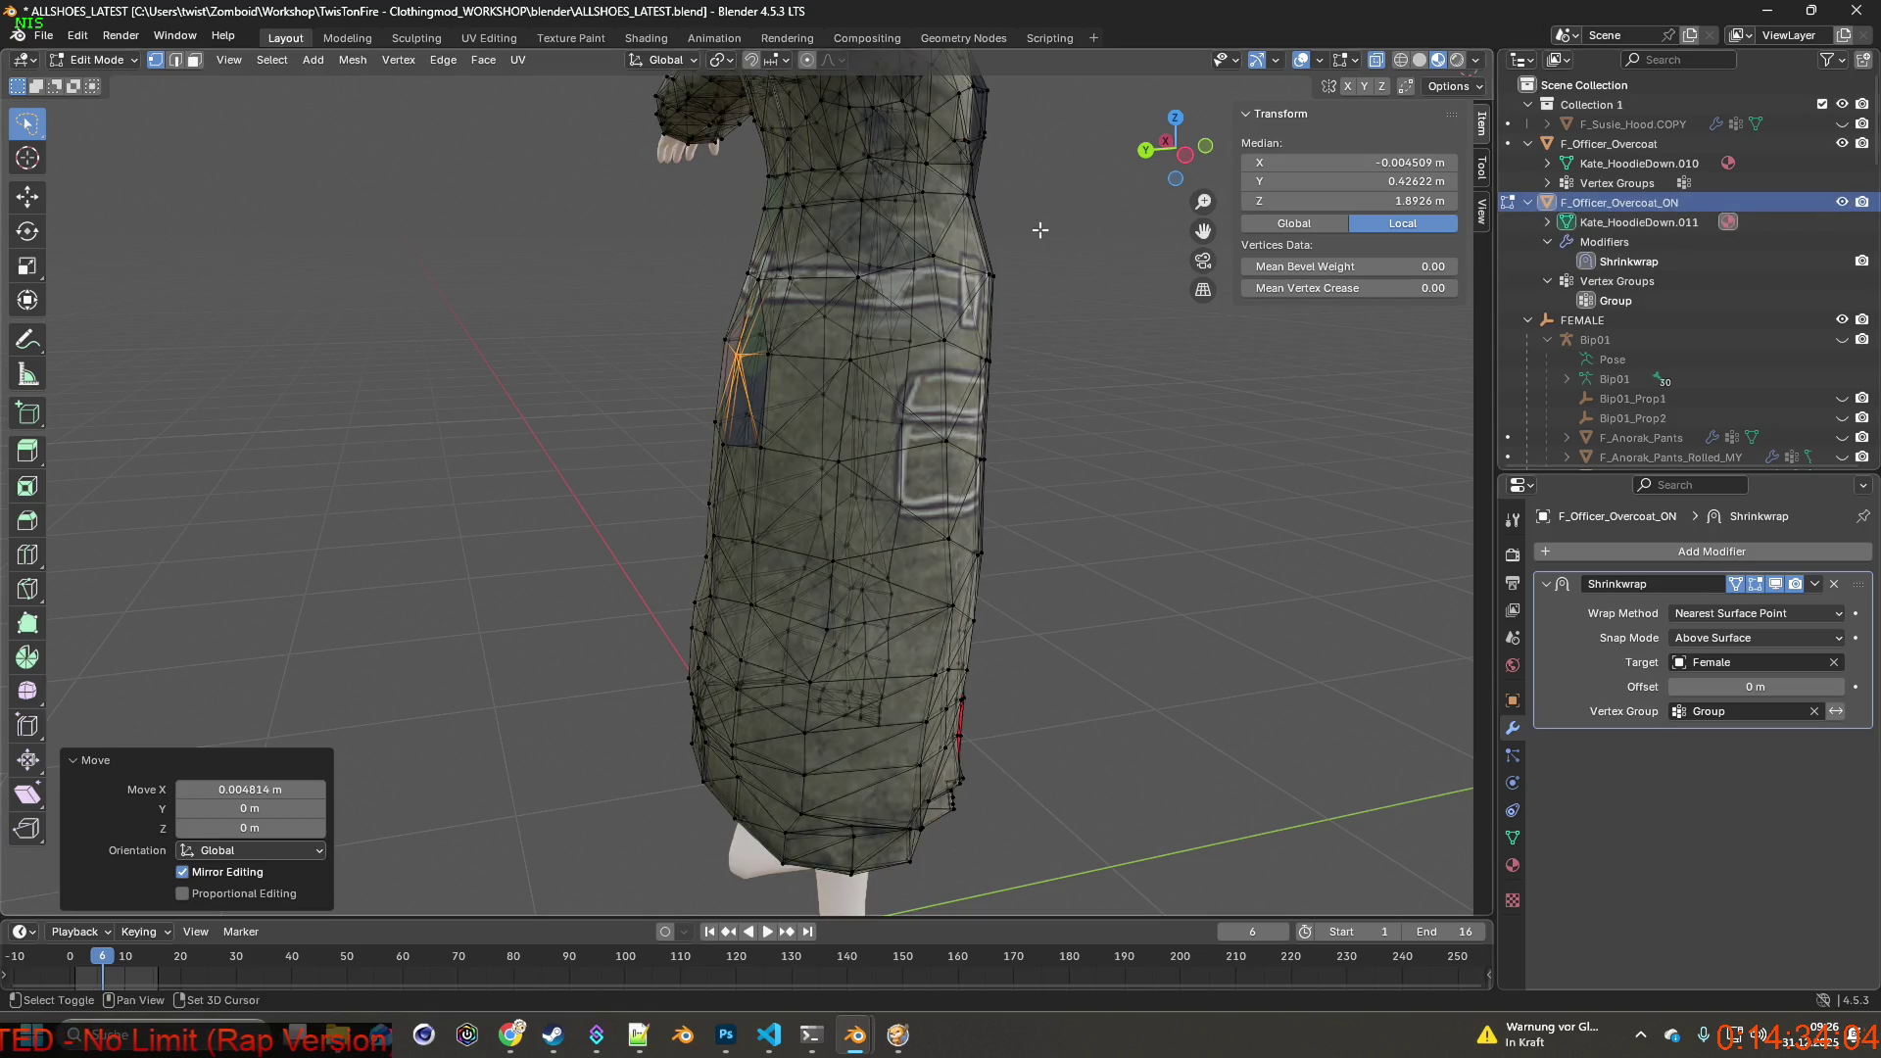
pyautogui.moveTo(1040, 231); pyautogui.dragTo(994, 471, button='middle')
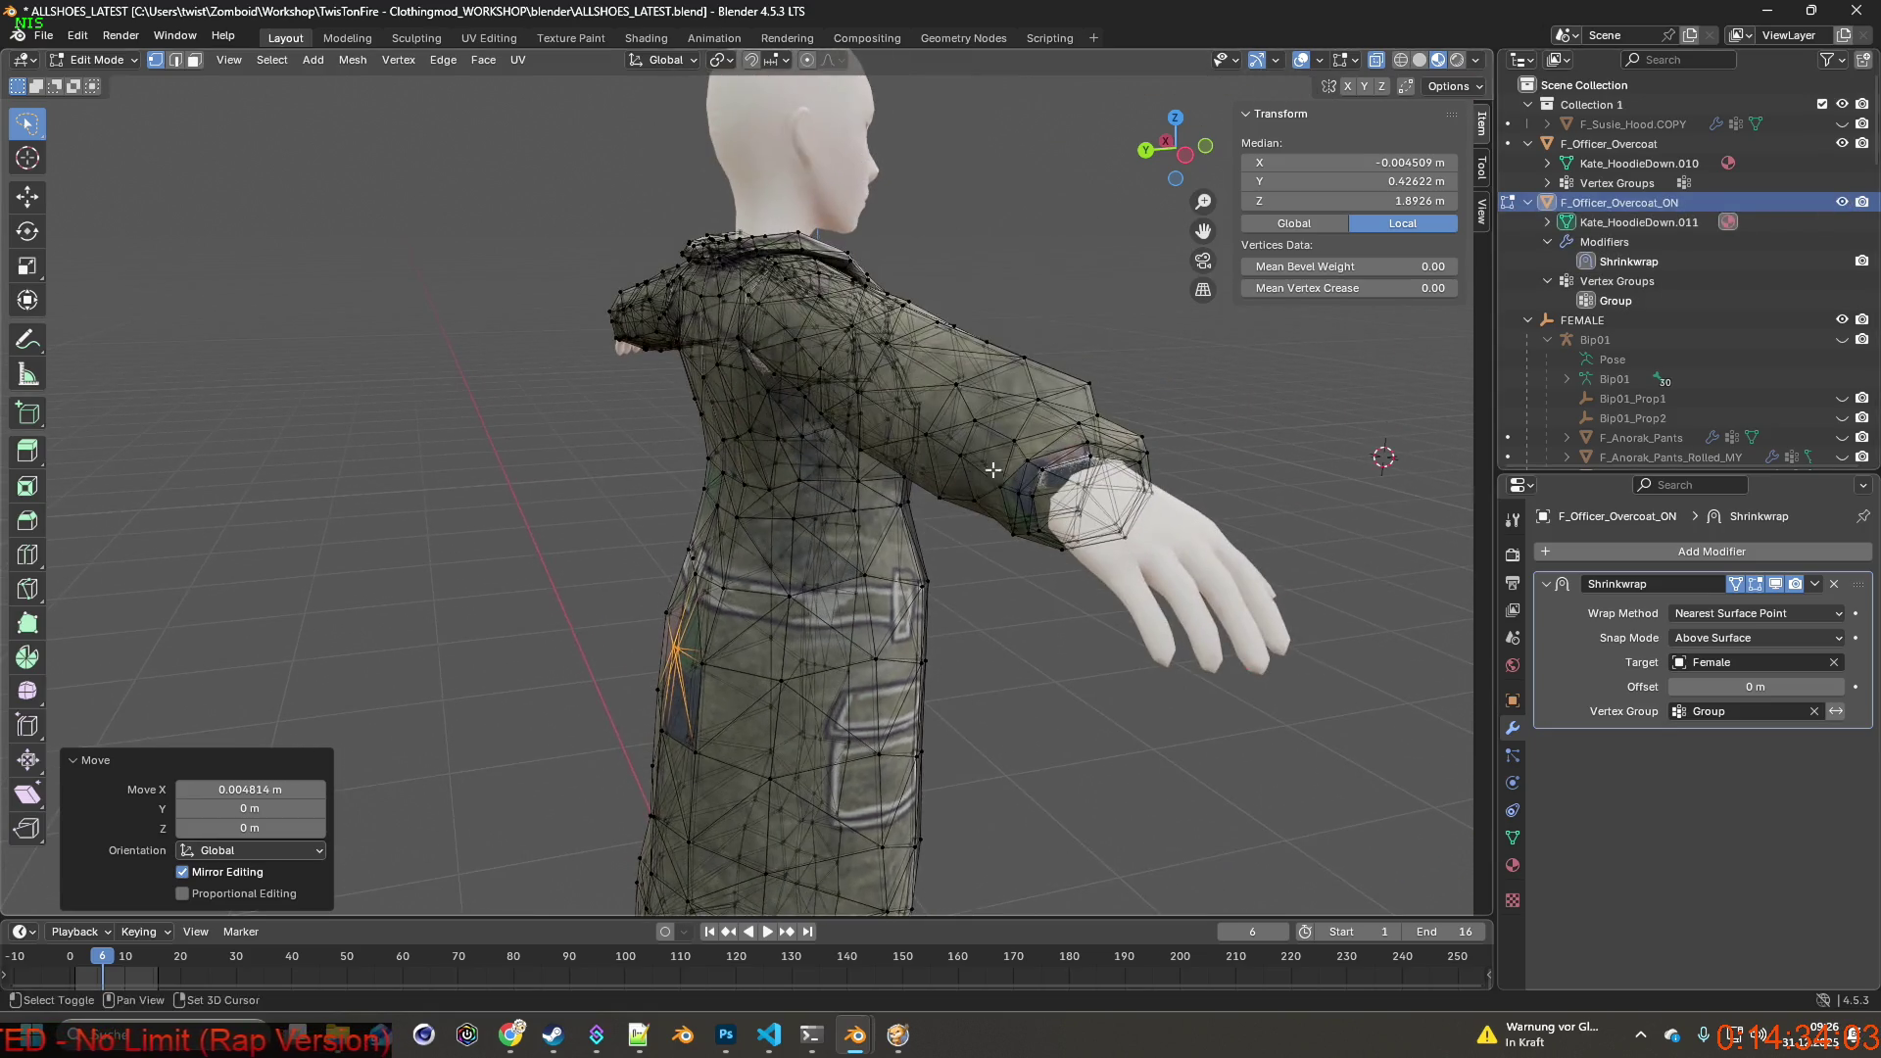
pyautogui.click(1843, 202)
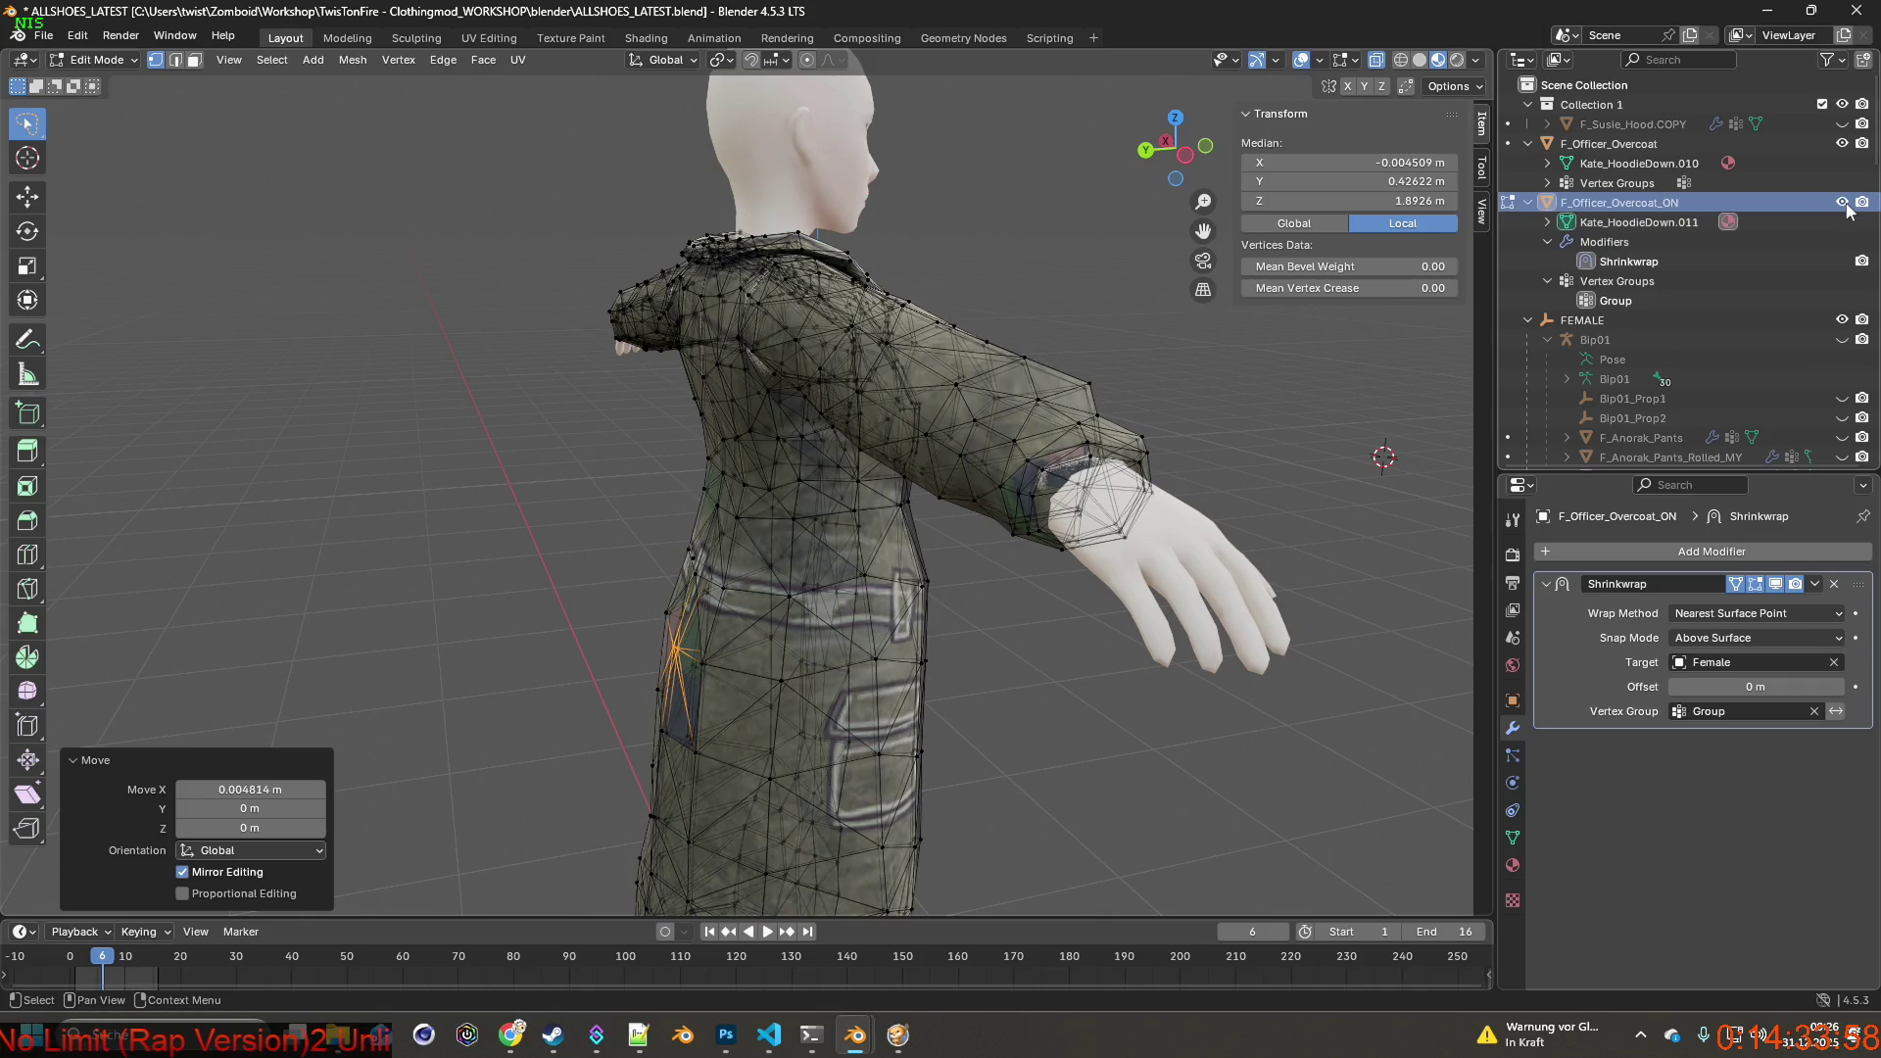
pyautogui.moveTo(1116, 412)
pyautogui.mouseDown(button='middle')
pyautogui.moveTo(911, 426)
pyautogui.moveTo(1020, 368)
pyautogui.moveTo(1066, 374)
pyautogui.moveTo(936, 370)
pyautogui.moveTo(1293, 323)
pyautogui.mouseUp(button='middle')
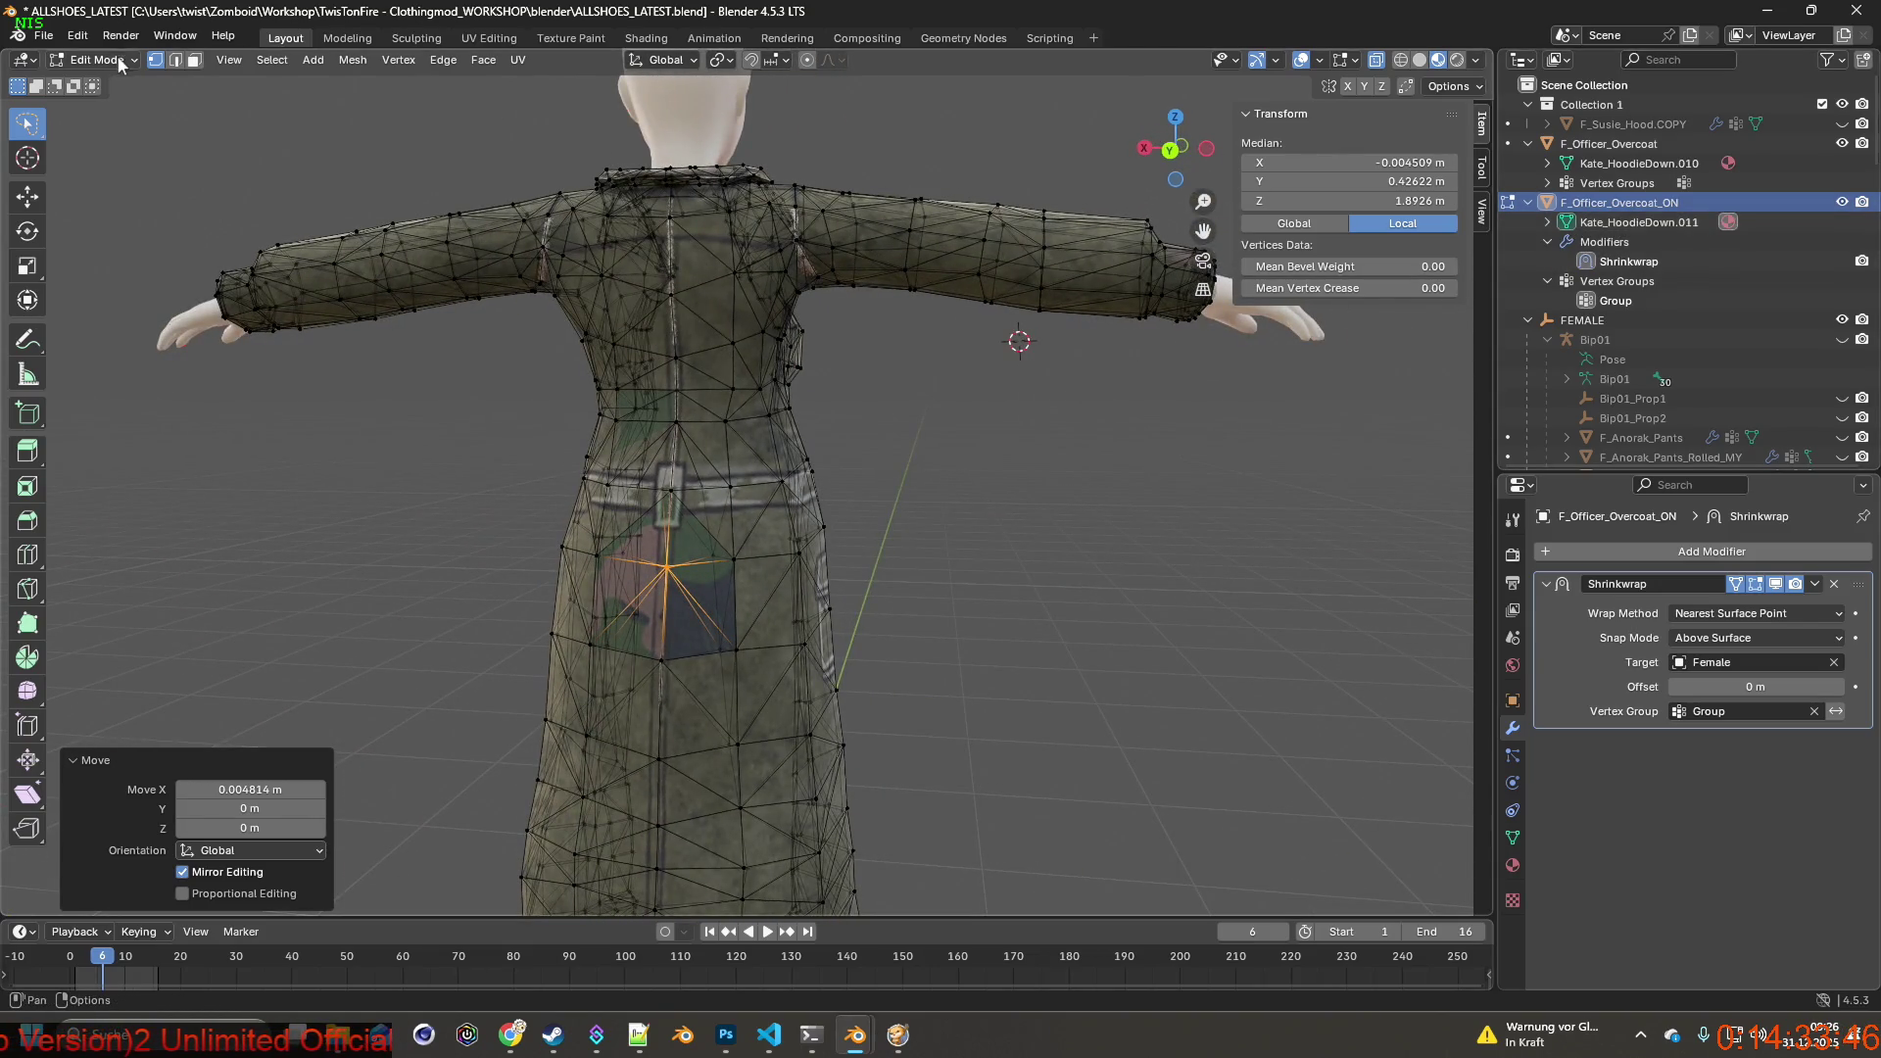
# In Object Mode, Apply the Shrinkwrap modifier from the Outliner so the coat keeps its shape.
pyautogui.click(110, 83)
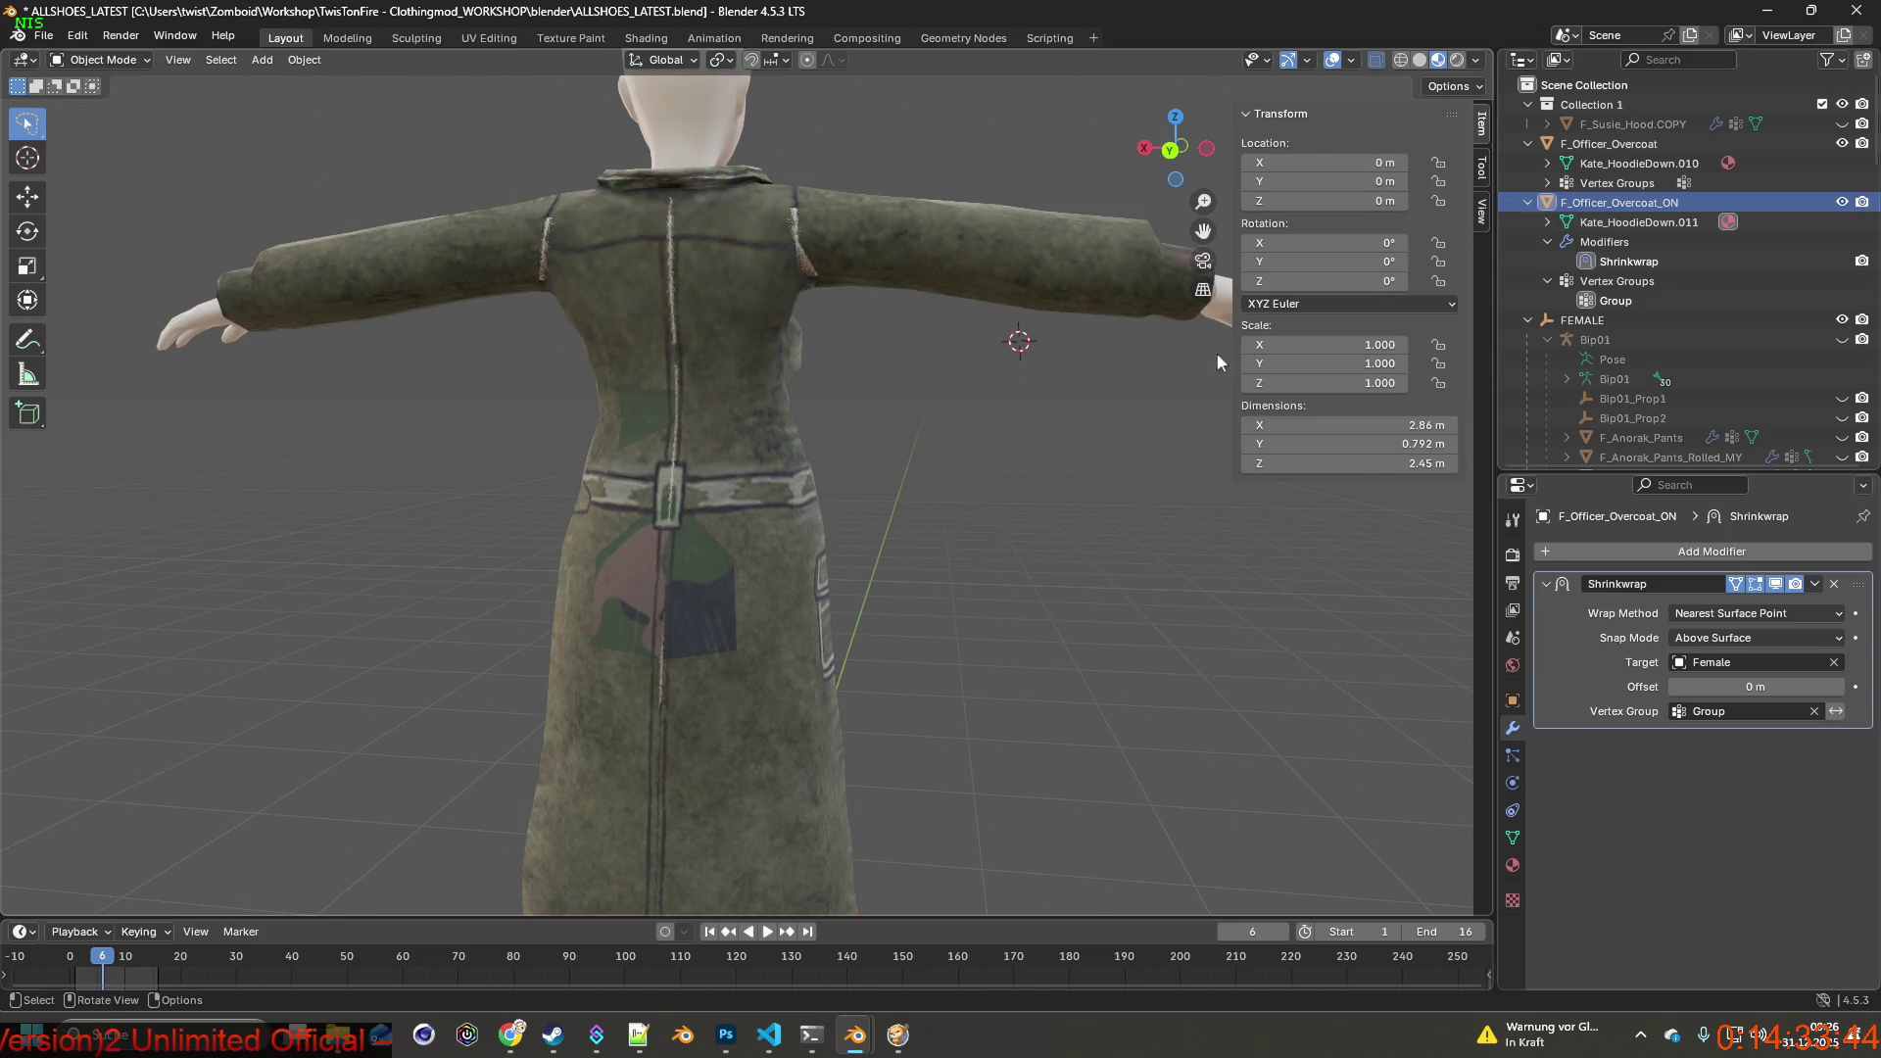
pyautogui.rightClick(1619, 265)
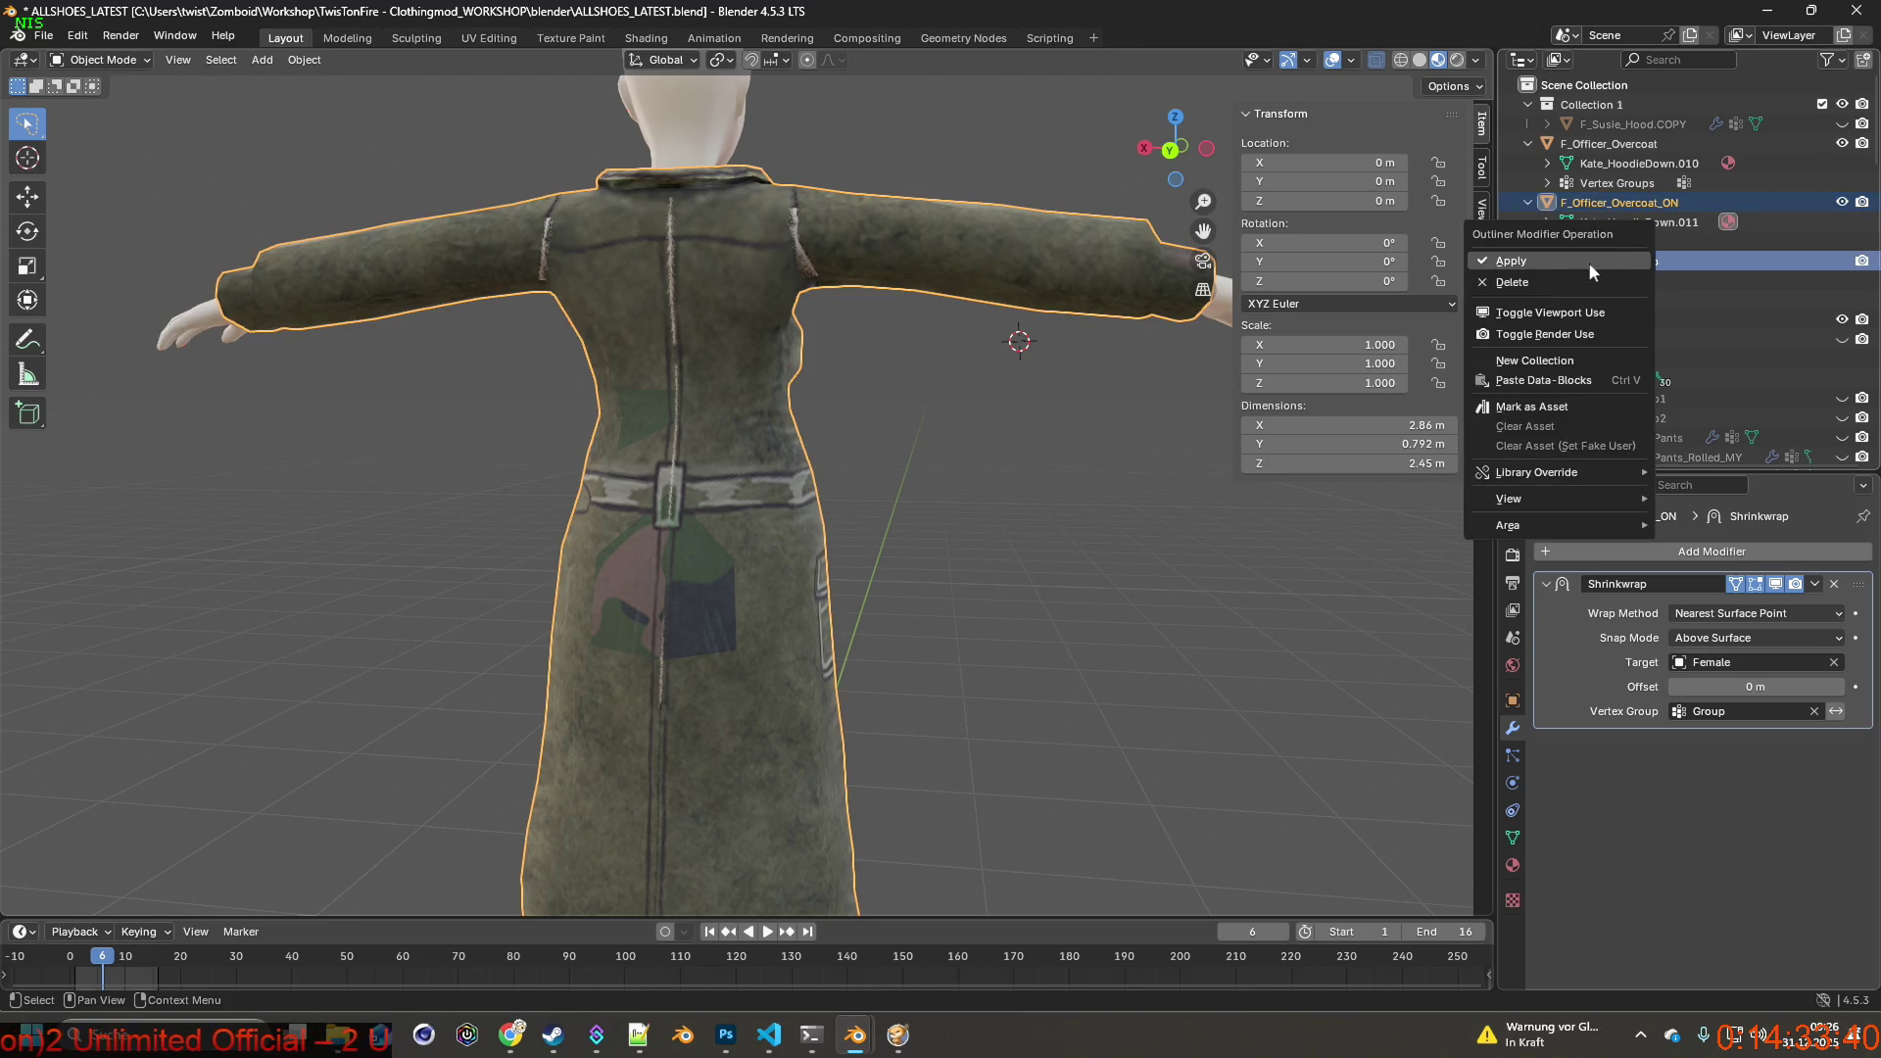
pyautogui.click(1589, 294)
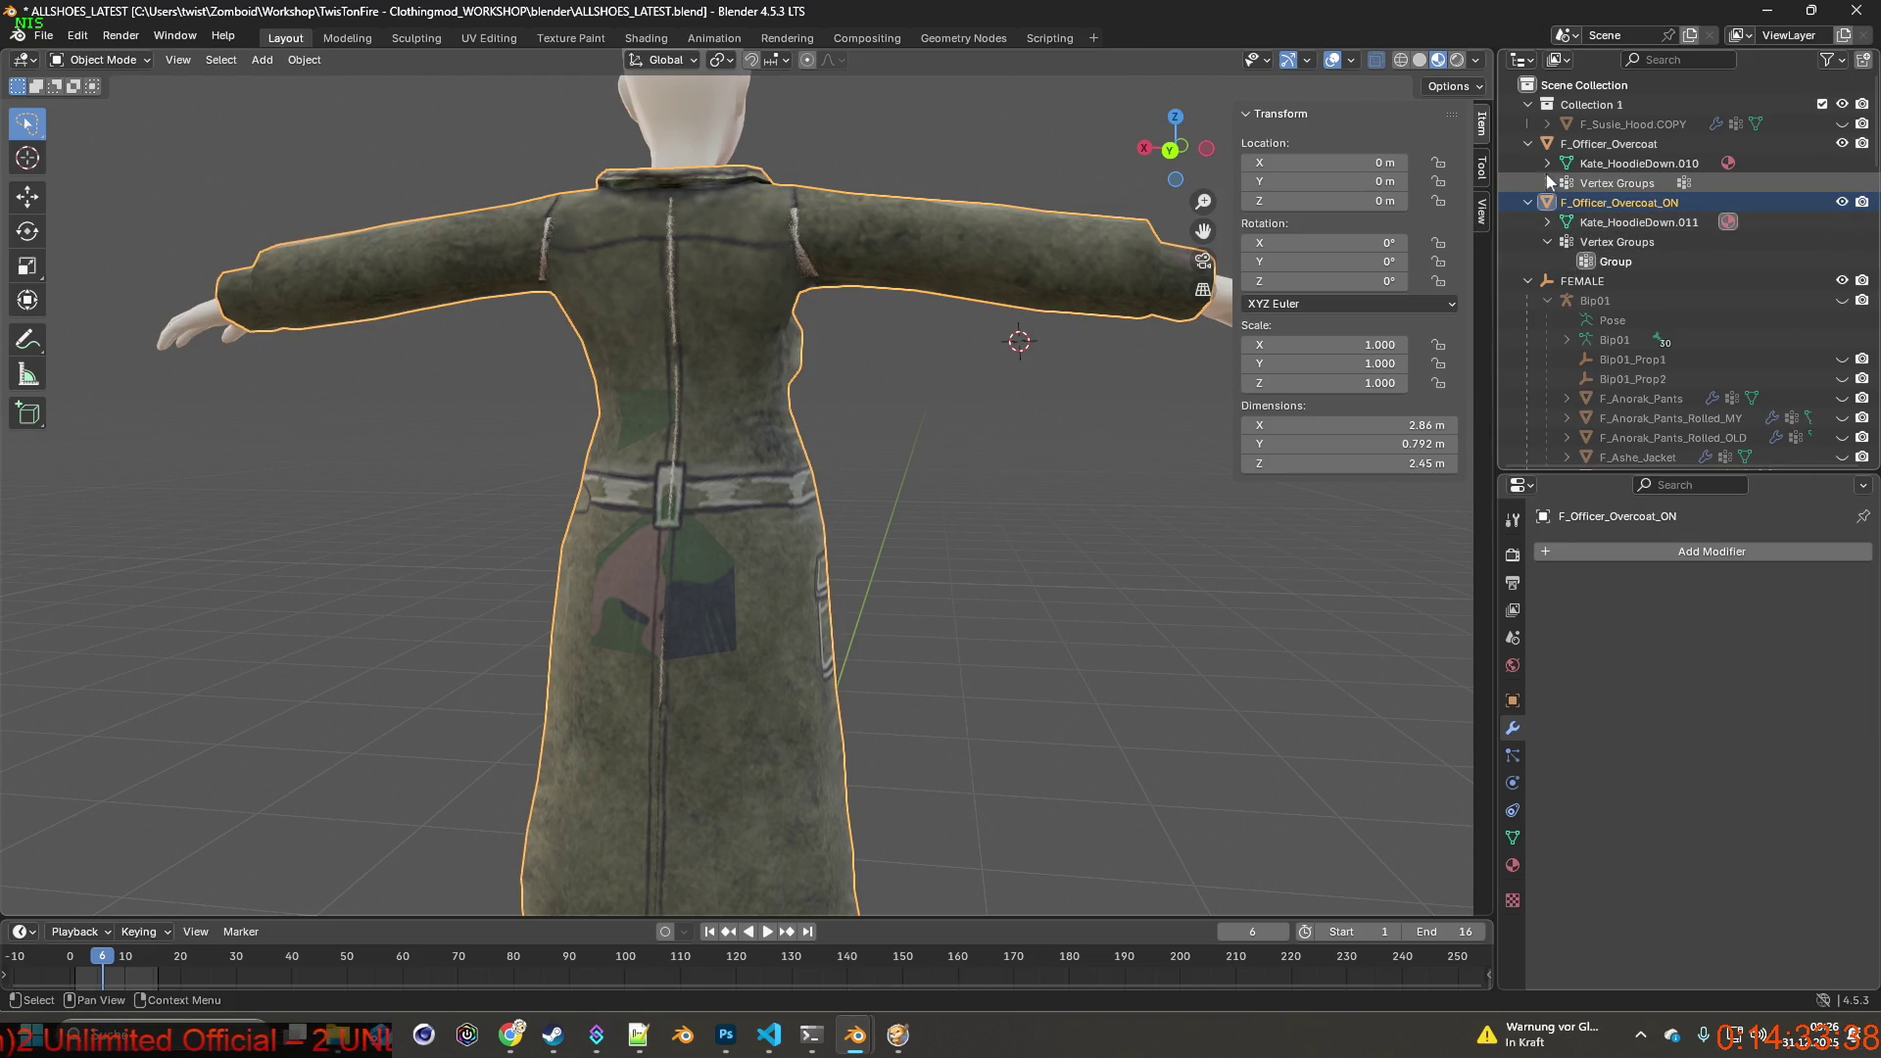
pyautogui.moveTo(973, 421)
pyautogui.mouseDown(button='middle')
pyautogui.moveTo(888, 421)
pyautogui.moveTo(706, 333)
pyautogui.moveTo(511, 312)
pyautogui.moveTo(640, 398)
pyautogui.moveTo(889, 433)
pyautogui.mouseUp(button='middle')
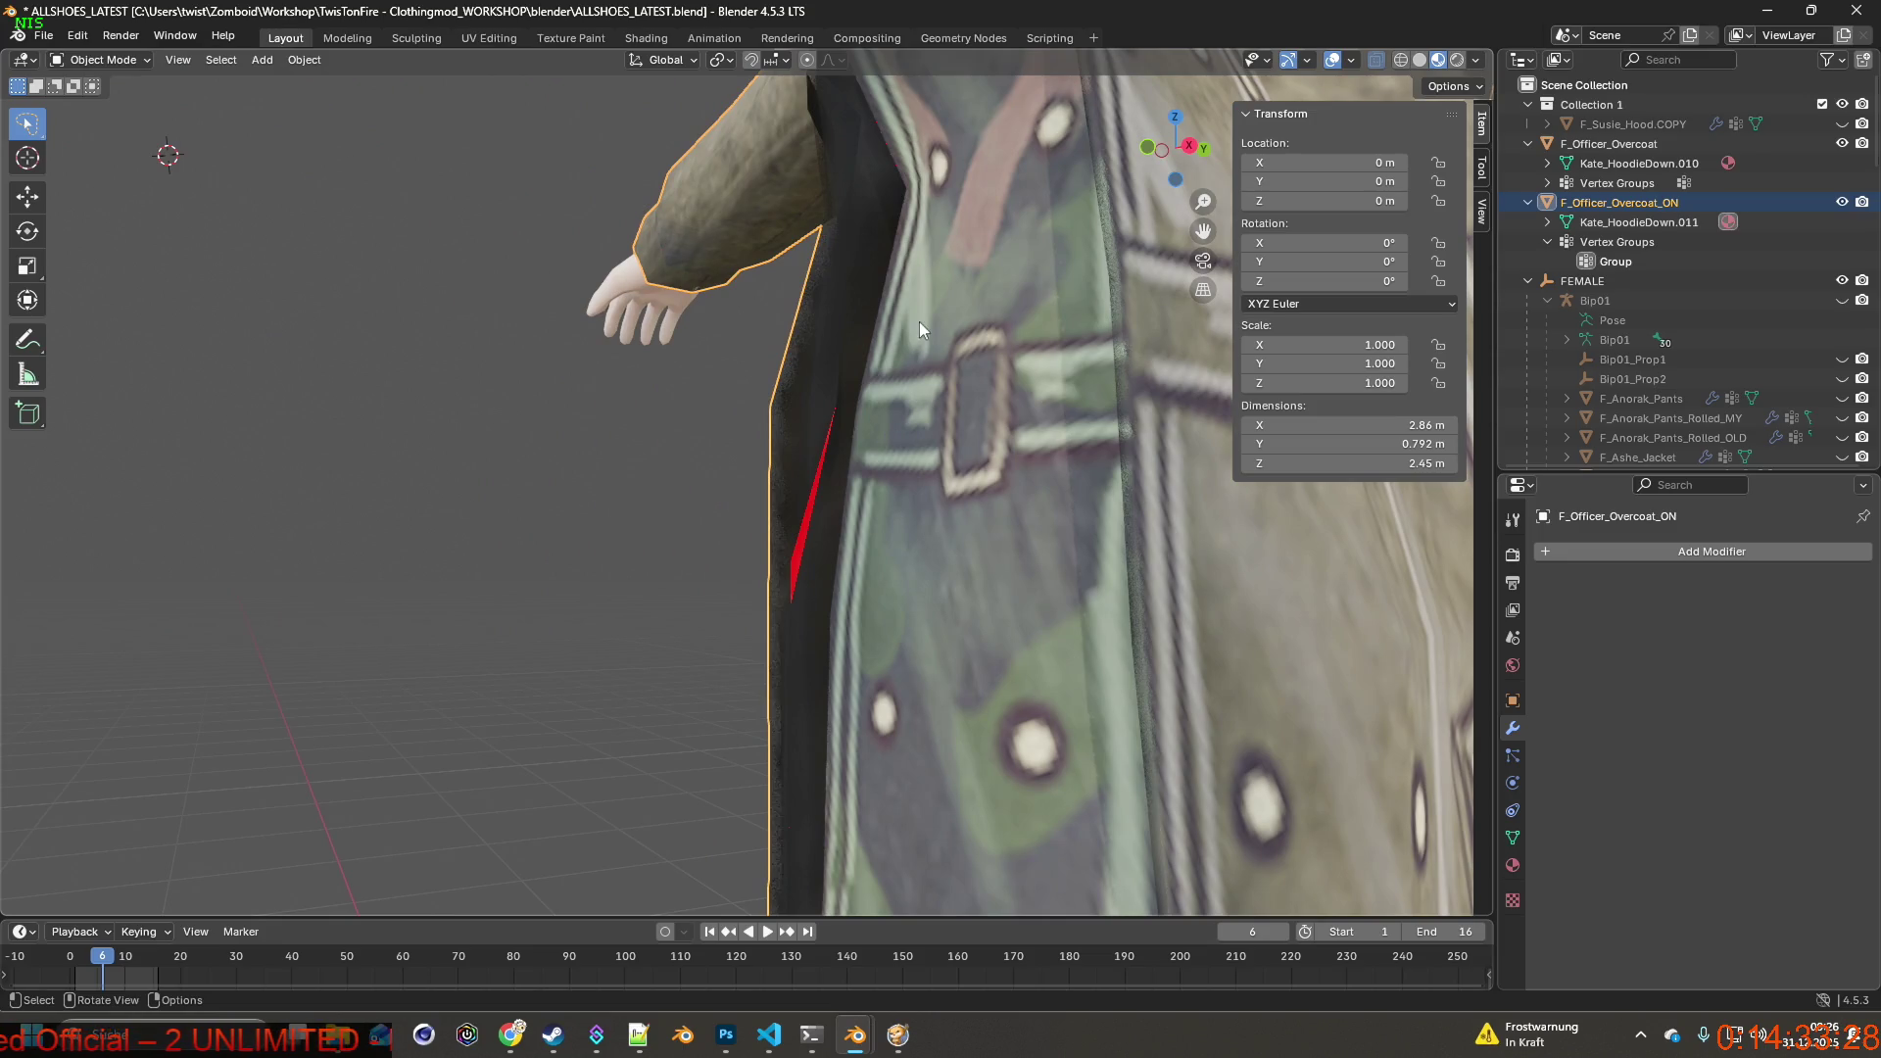
# Hide the camouflage F_Officer_Overcoat and return to Edit Mode facing the red lining.
pyautogui.click(1841, 143)
pyautogui.scroll(3, 821, 382)
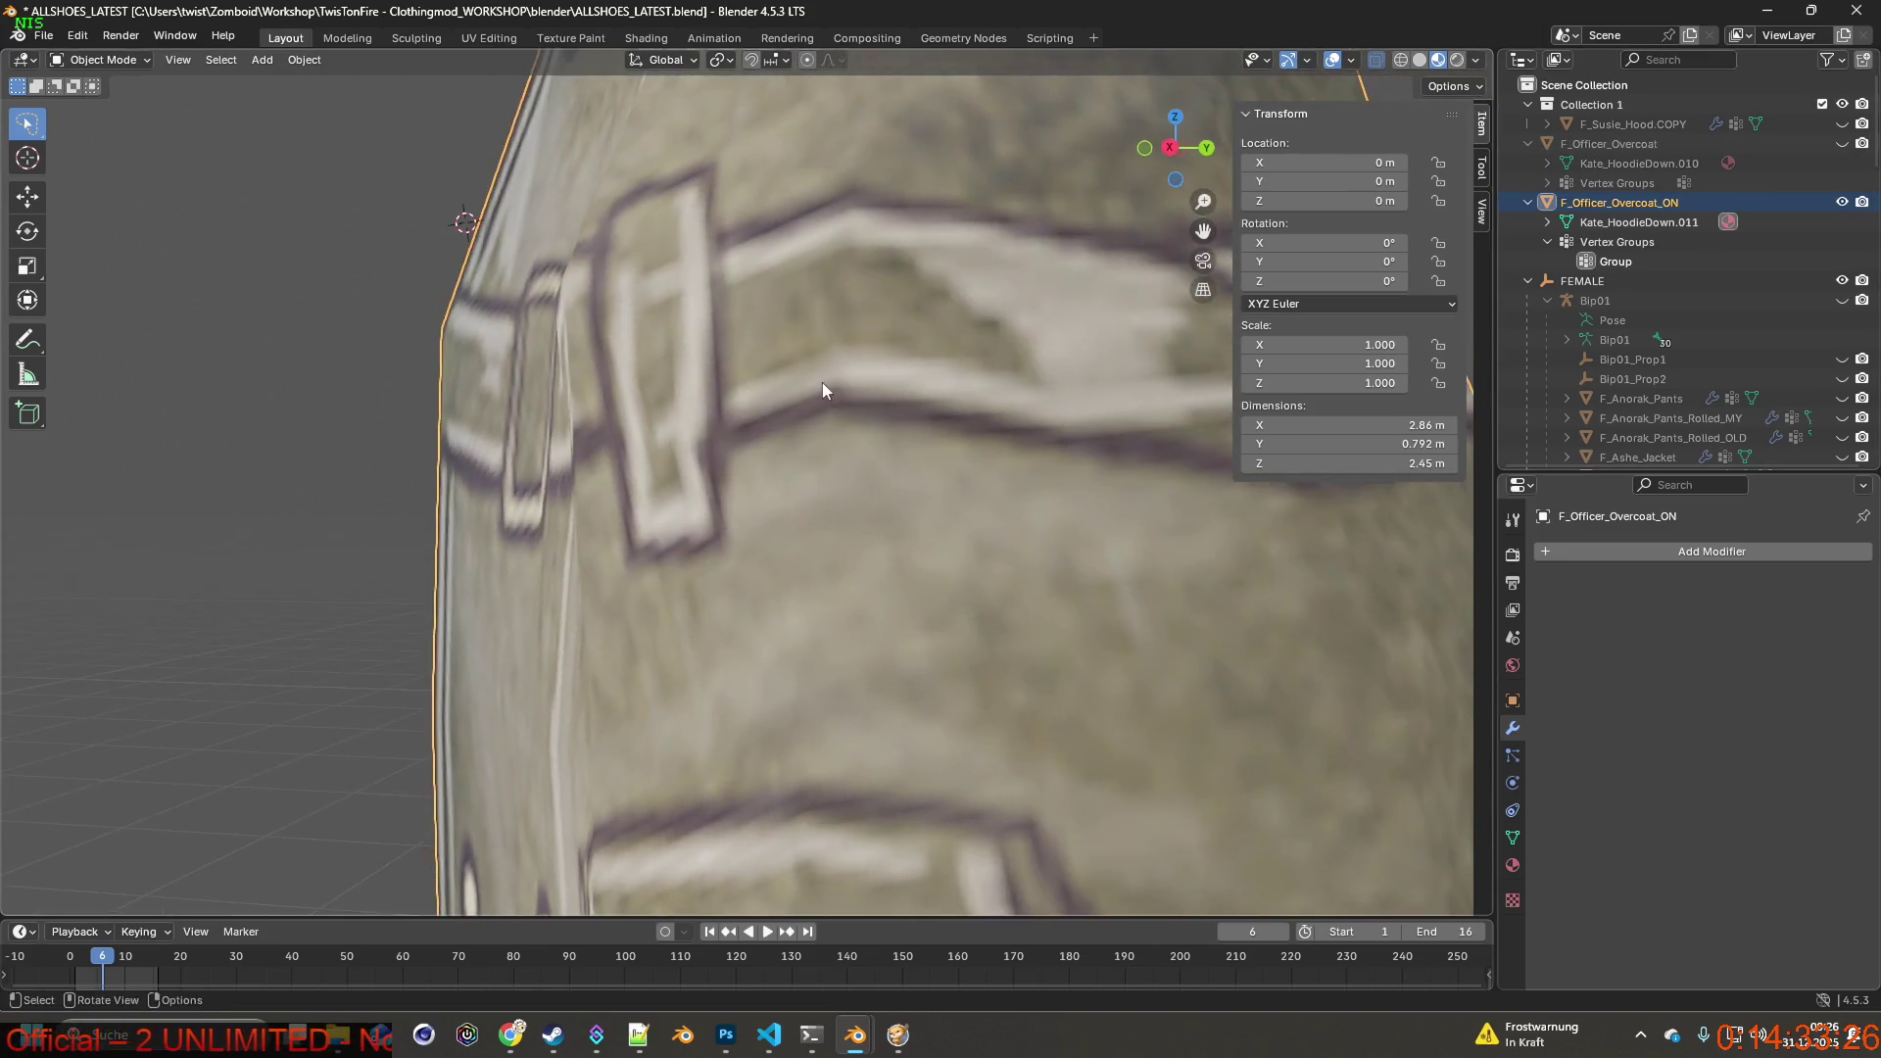
pyautogui.scroll(-3, 821, 382)
pyautogui.click(101, 103)
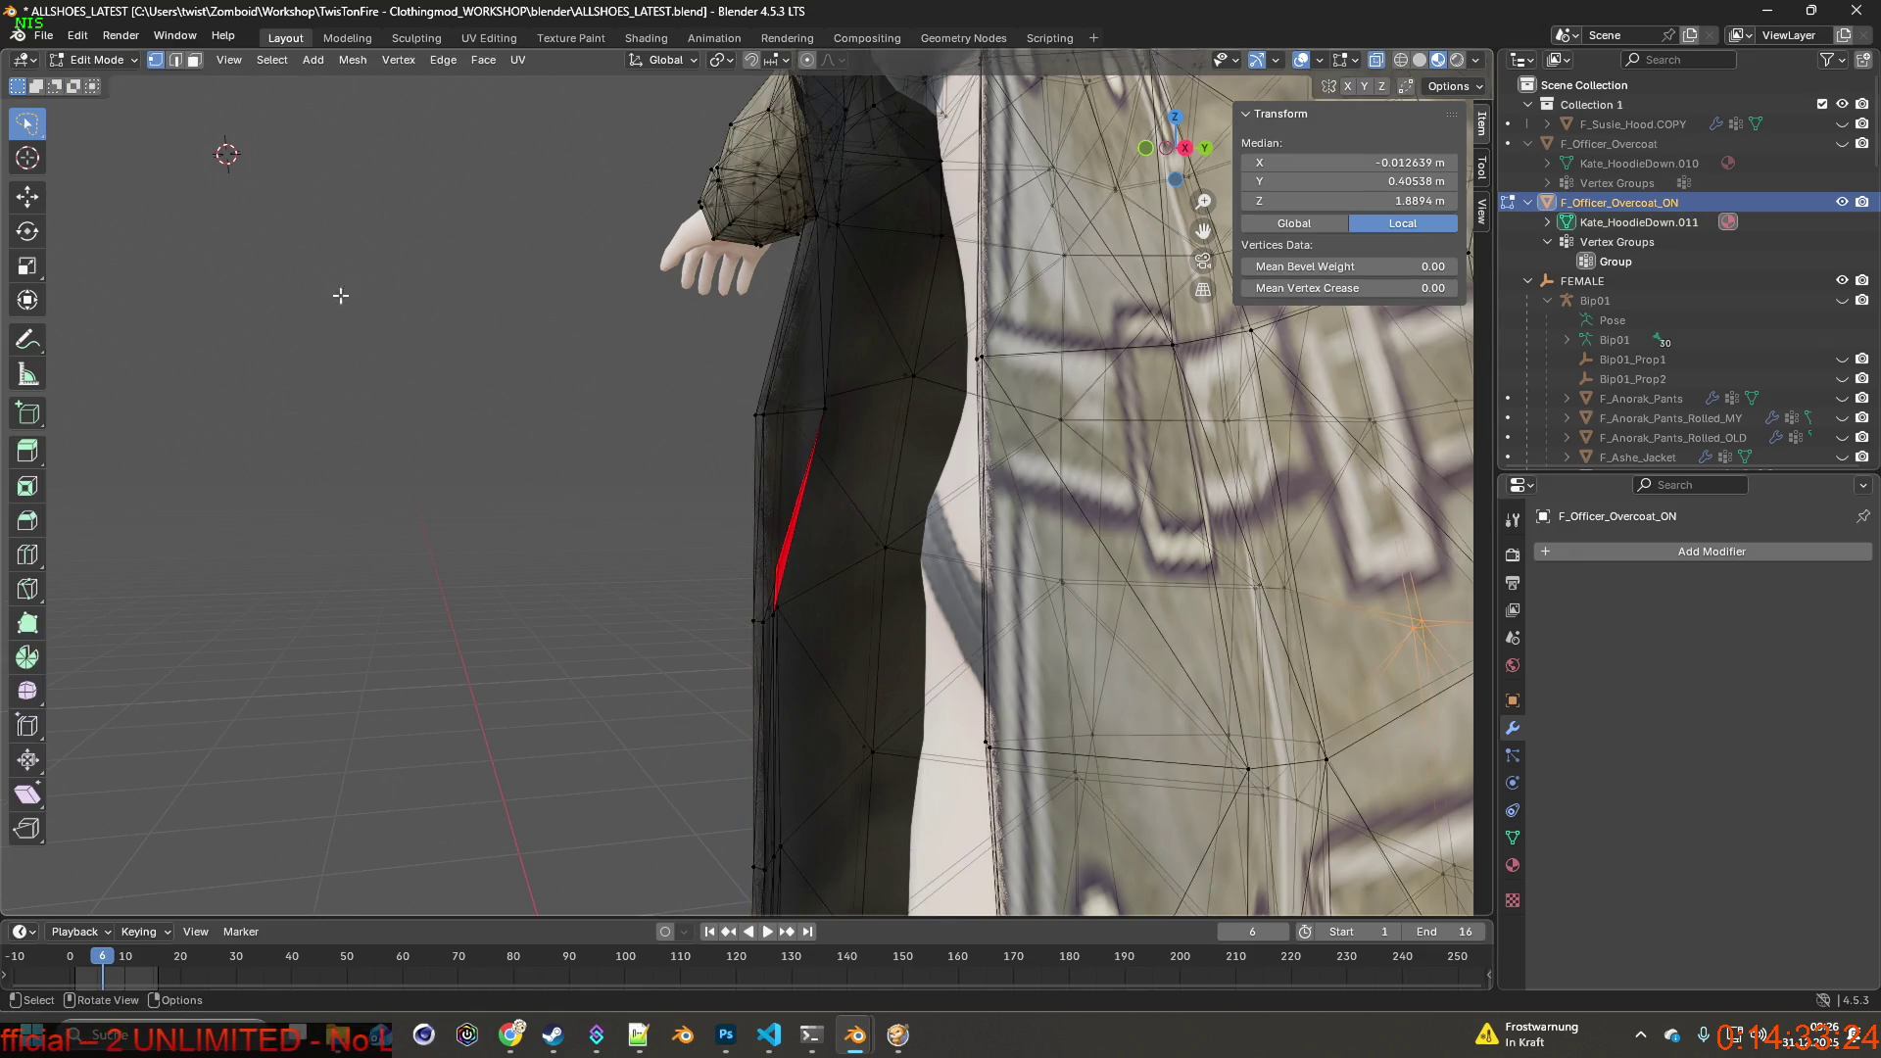
pyautogui.scroll(5, 866, 490)
pyautogui.scroll(4, 866, 490)
pyautogui.moveTo(866, 489)
pyautogui.mouseDown(button='middle')
pyautogui.moveTo(713, 356)
pyautogui.moveTo(780, 548)
pyautogui.moveTo(950, 390)
pyautogui.moveTo(936, 417)
pyautogui.mouseUp(button='middle')
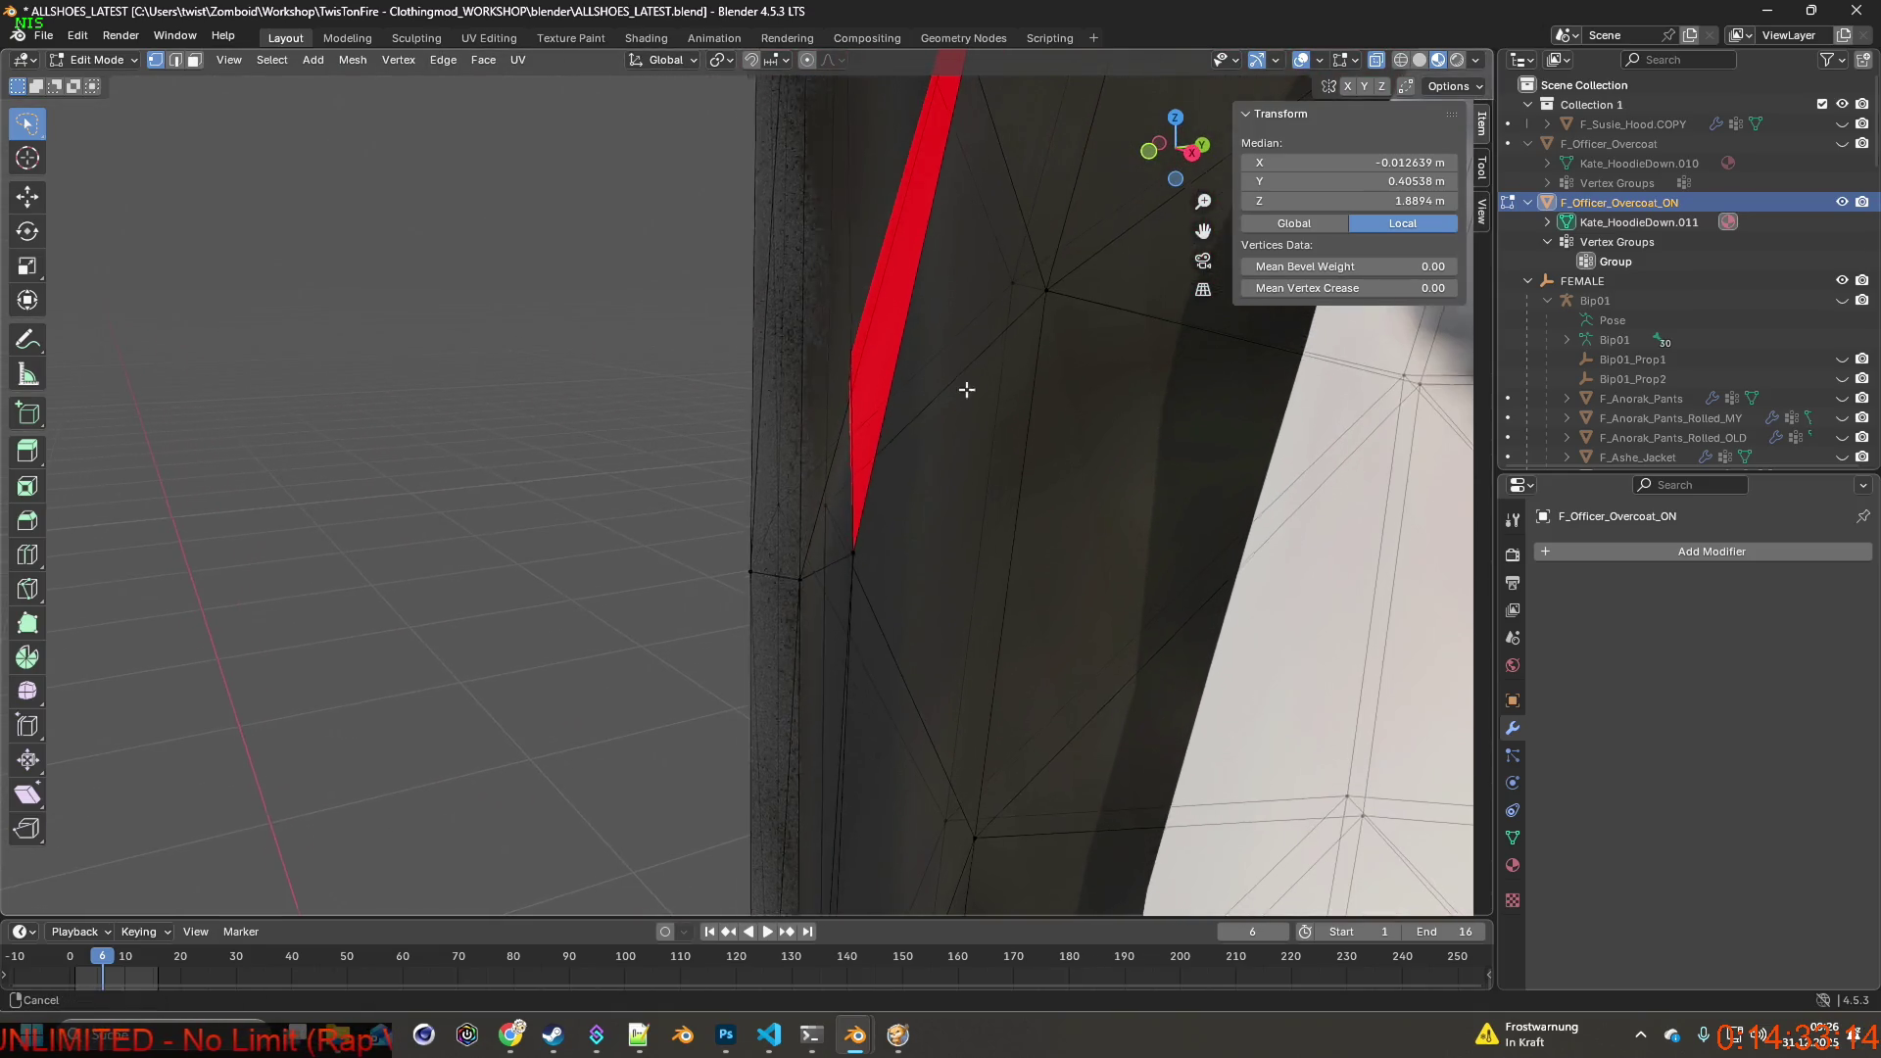
pyautogui.moveTo(904, 464); pyautogui.dragTo(882, 441, button='middle')
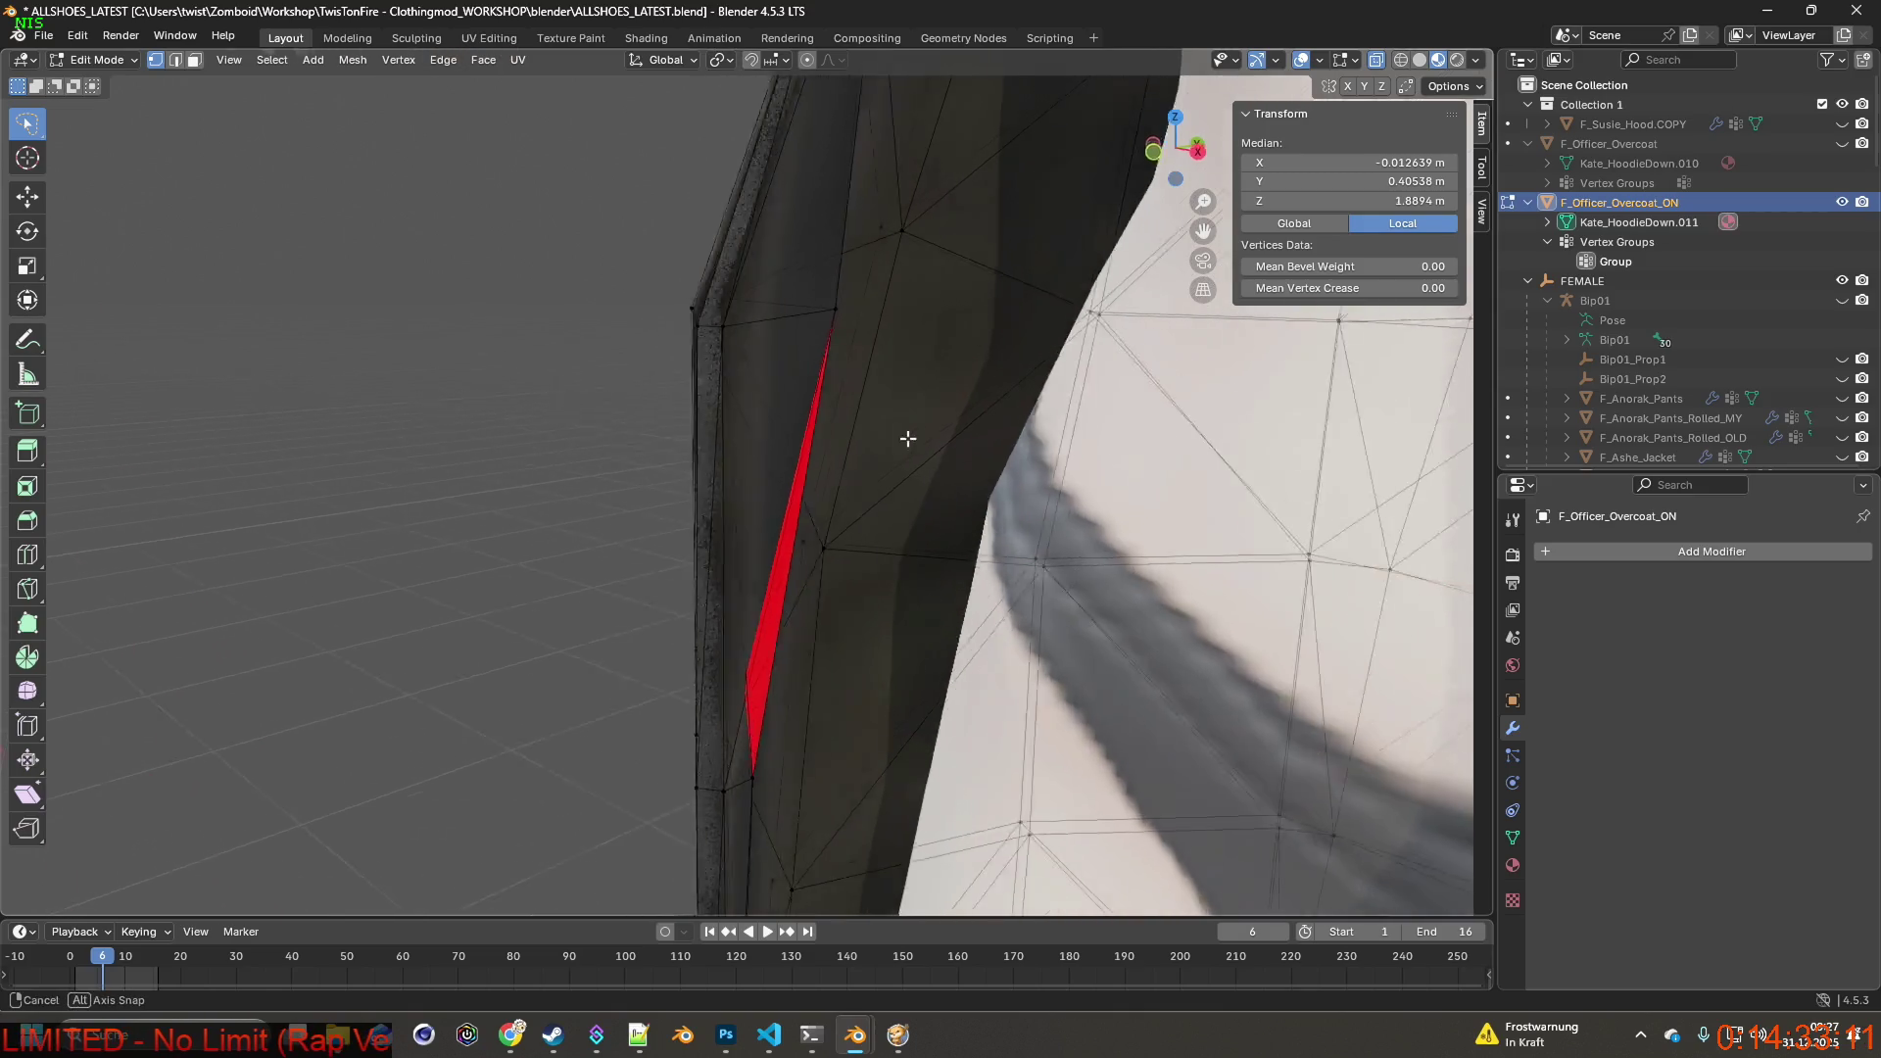
# Select a vertex on the coat's side edge at the hip and shift it along Y.
pyautogui.click(850, 309)
pyautogui.moveTo(850, 338)
pyautogui.mouseDown(button='middle')
pyautogui.moveTo(717, 419)
pyautogui.moveTo(798, 353)
pyautogui.mouseUp(button='middle')
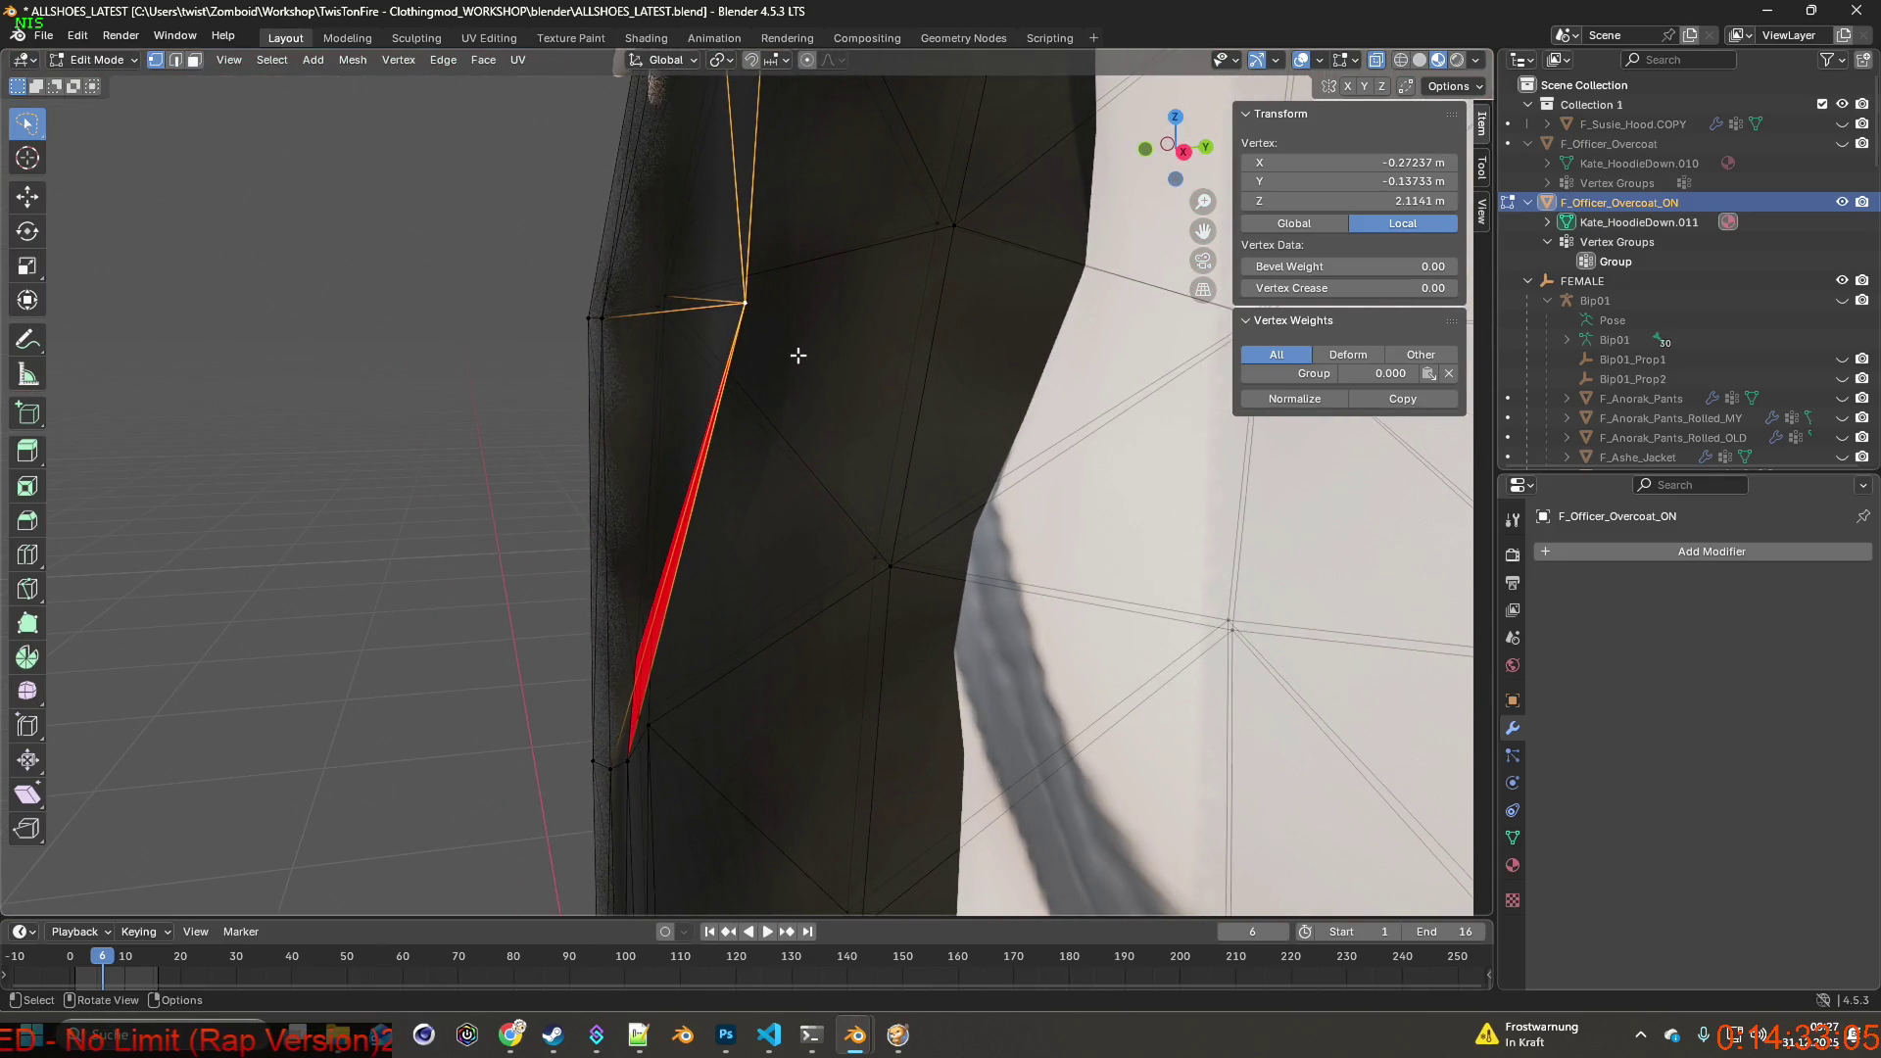
pyautogui.moveTo(798, 354)
pyautogui.mouseDown(button='middle')
pyautogui.moveTo(813, 400)
pyautogui.moveTo(810, 382)
pyautogui.mouseUp(button='middle')
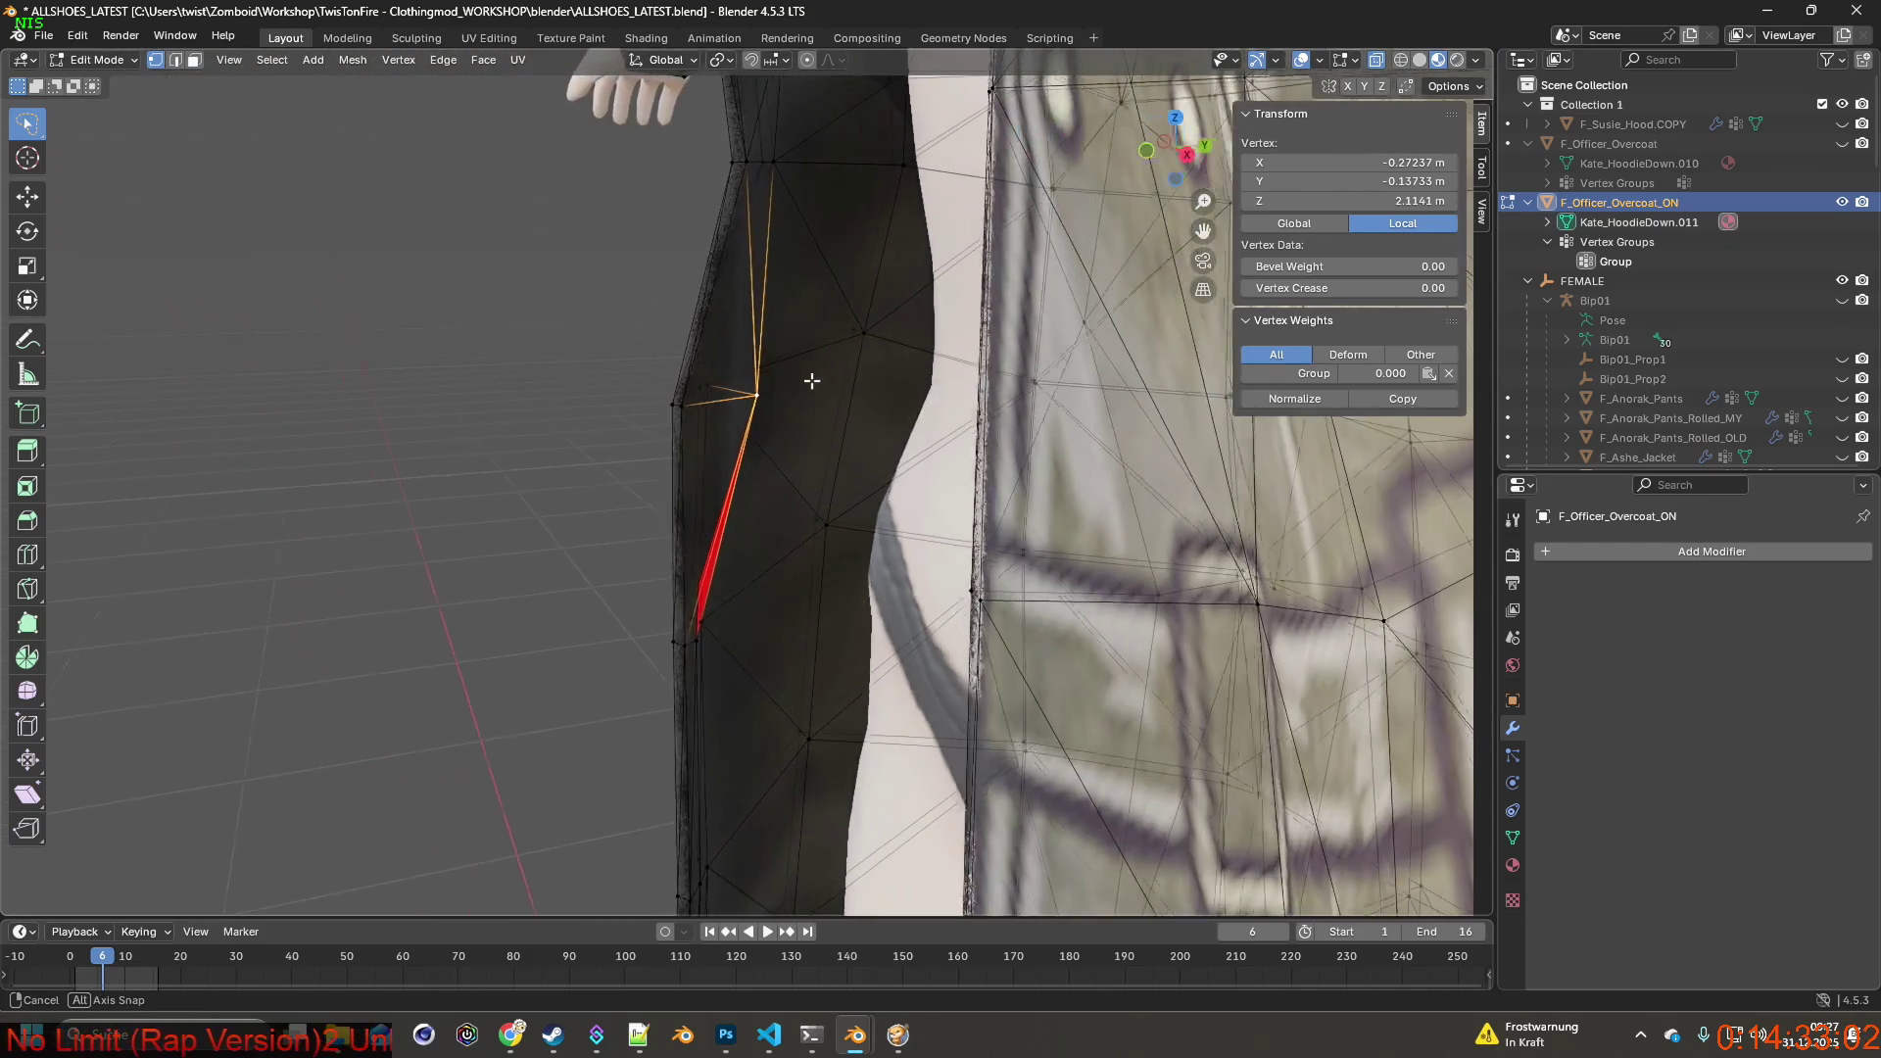
pyautogui.press('g')
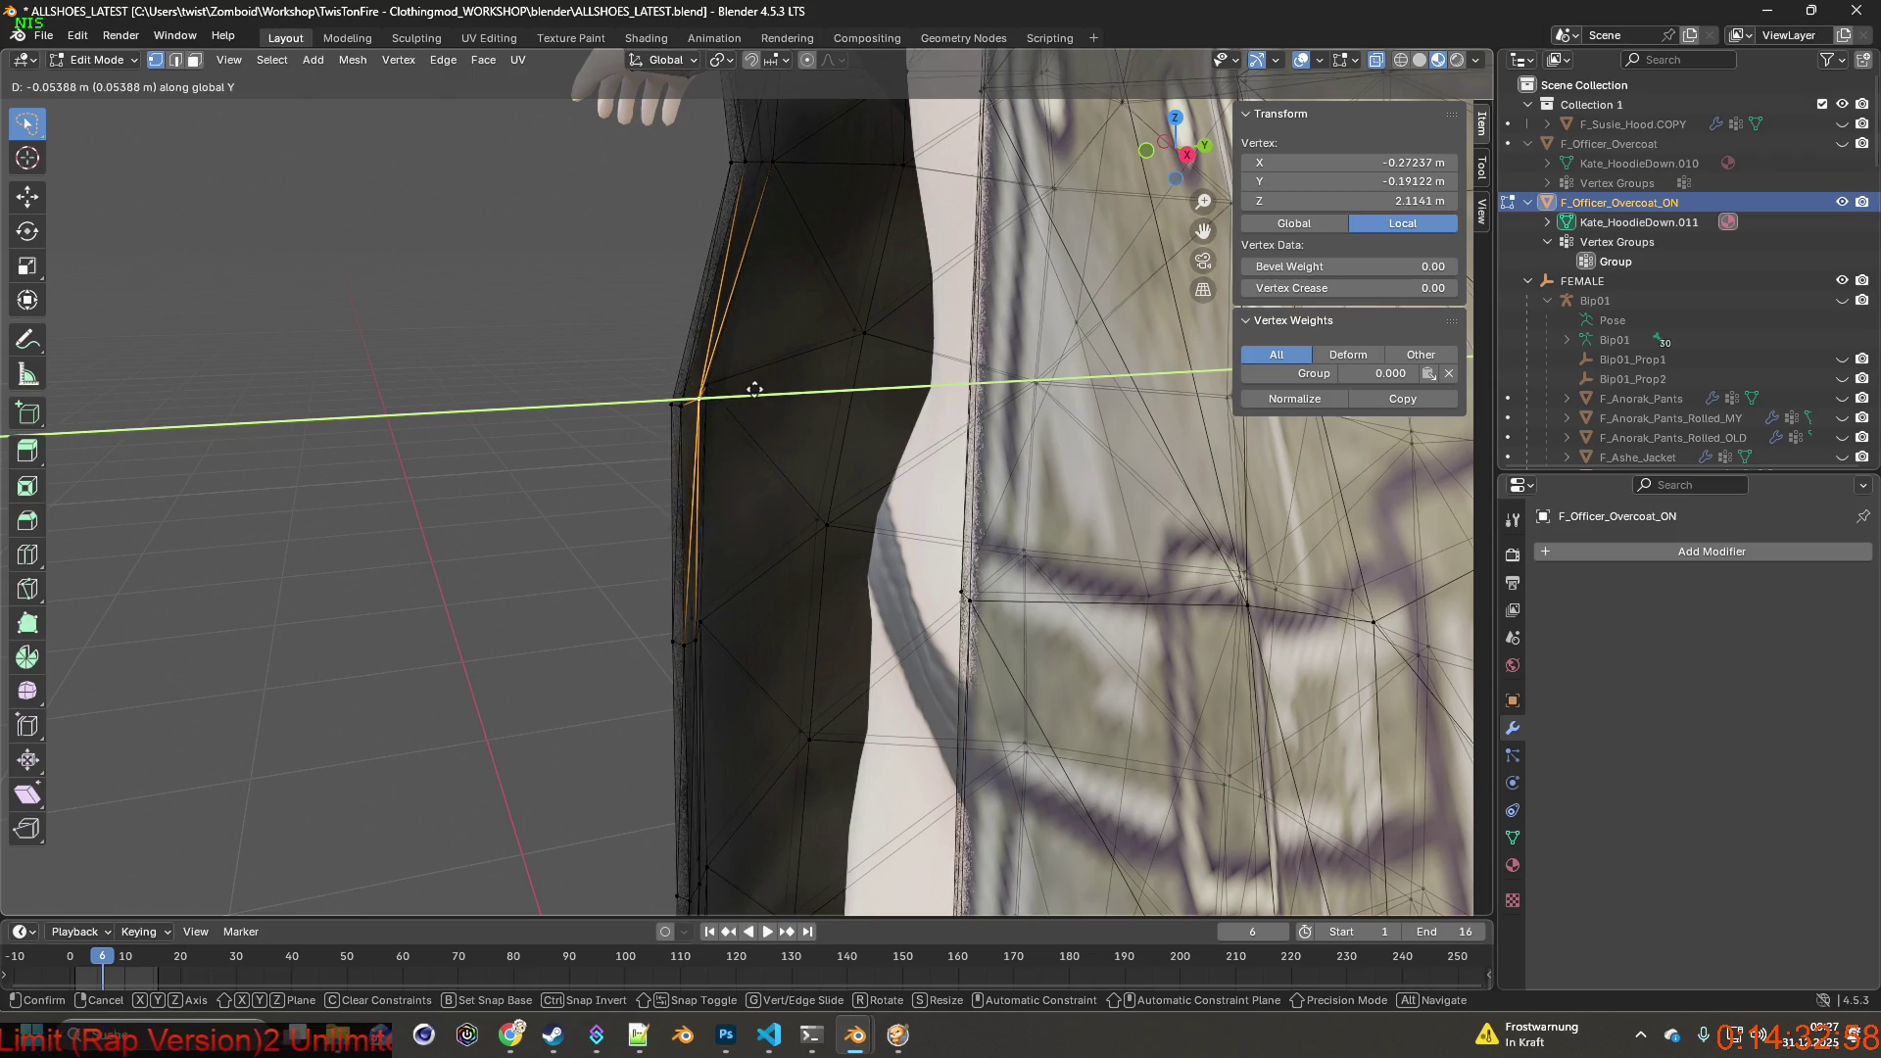
pyautogui.click(753, 390)
pyautogui.moveTo(754, 389)
pyautogui.mouseDown(button='middle')
pyautogui.moveTo(911, 400)
pyautogui.moveTo(730, 399)
pyautogui.mouseUp(button='middle')
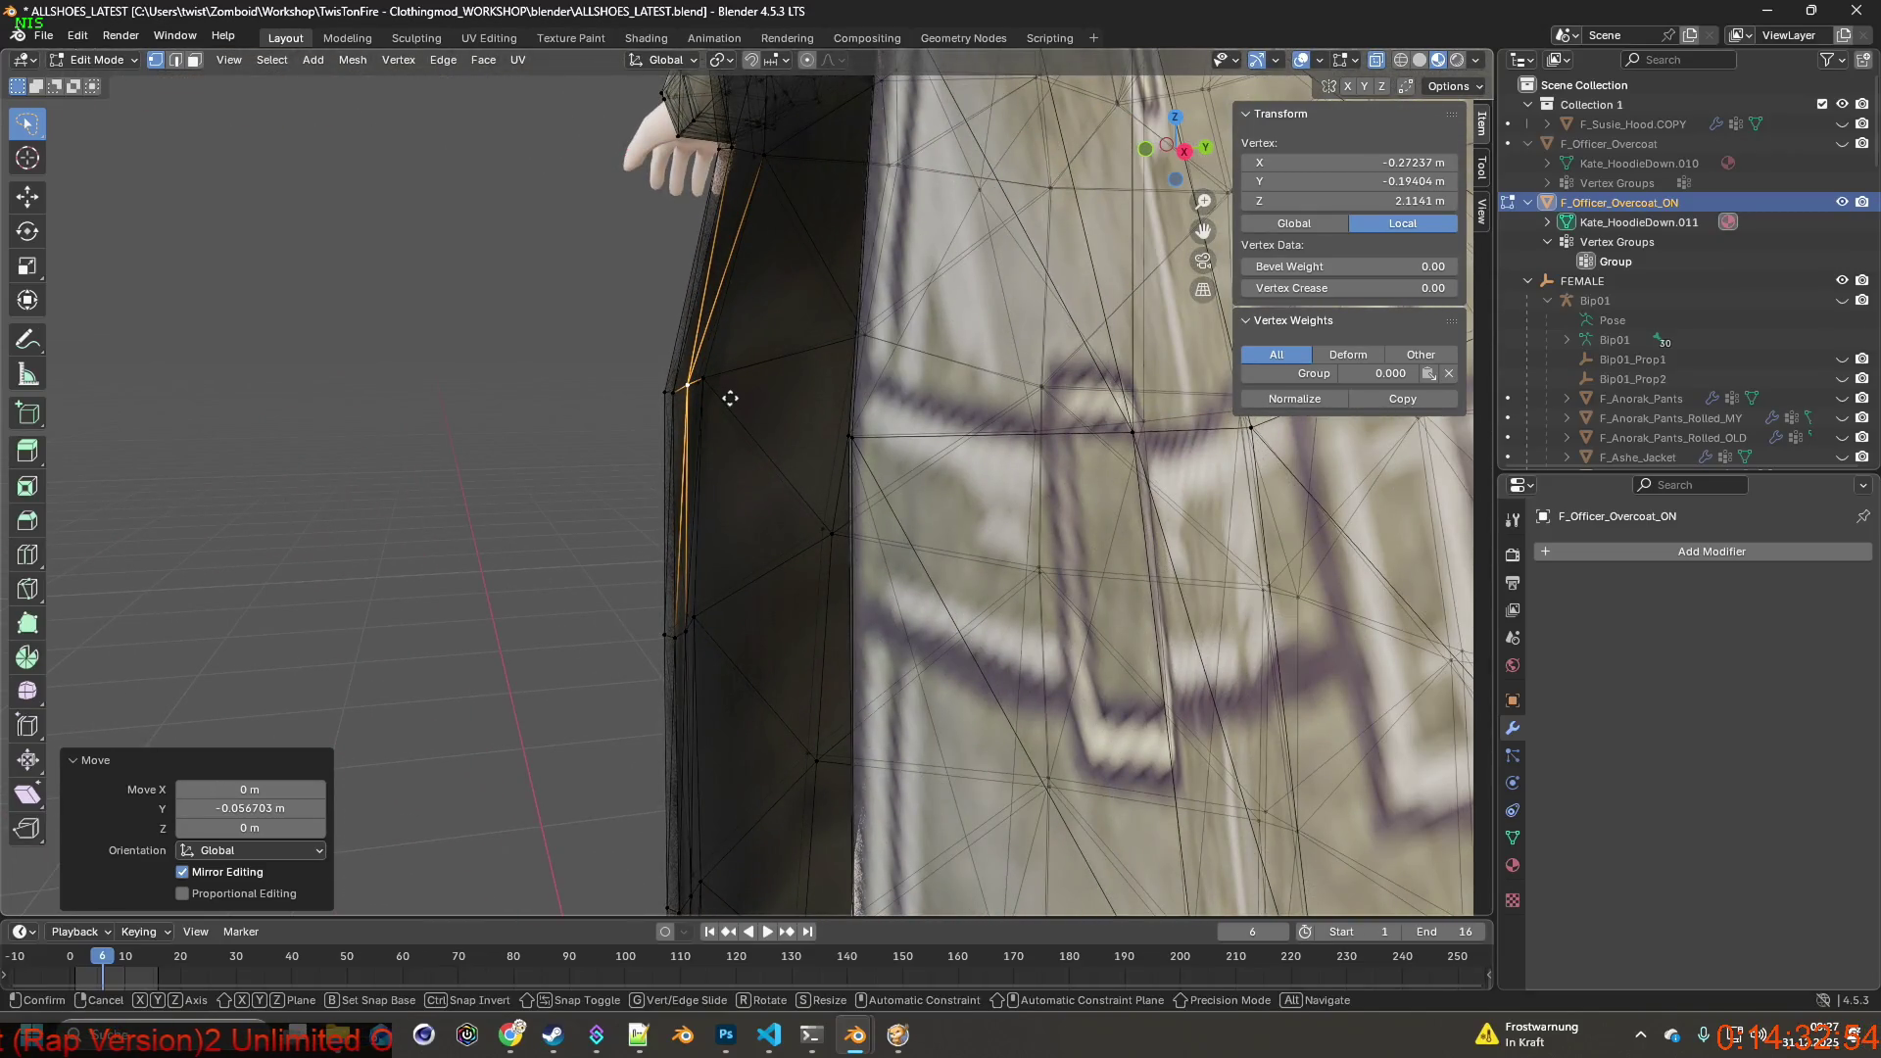
# Move that vertex about 6 cm along X, then pull it partly back, checking from front and side.
pyautogui.press('g')
pyautogui.press('x')
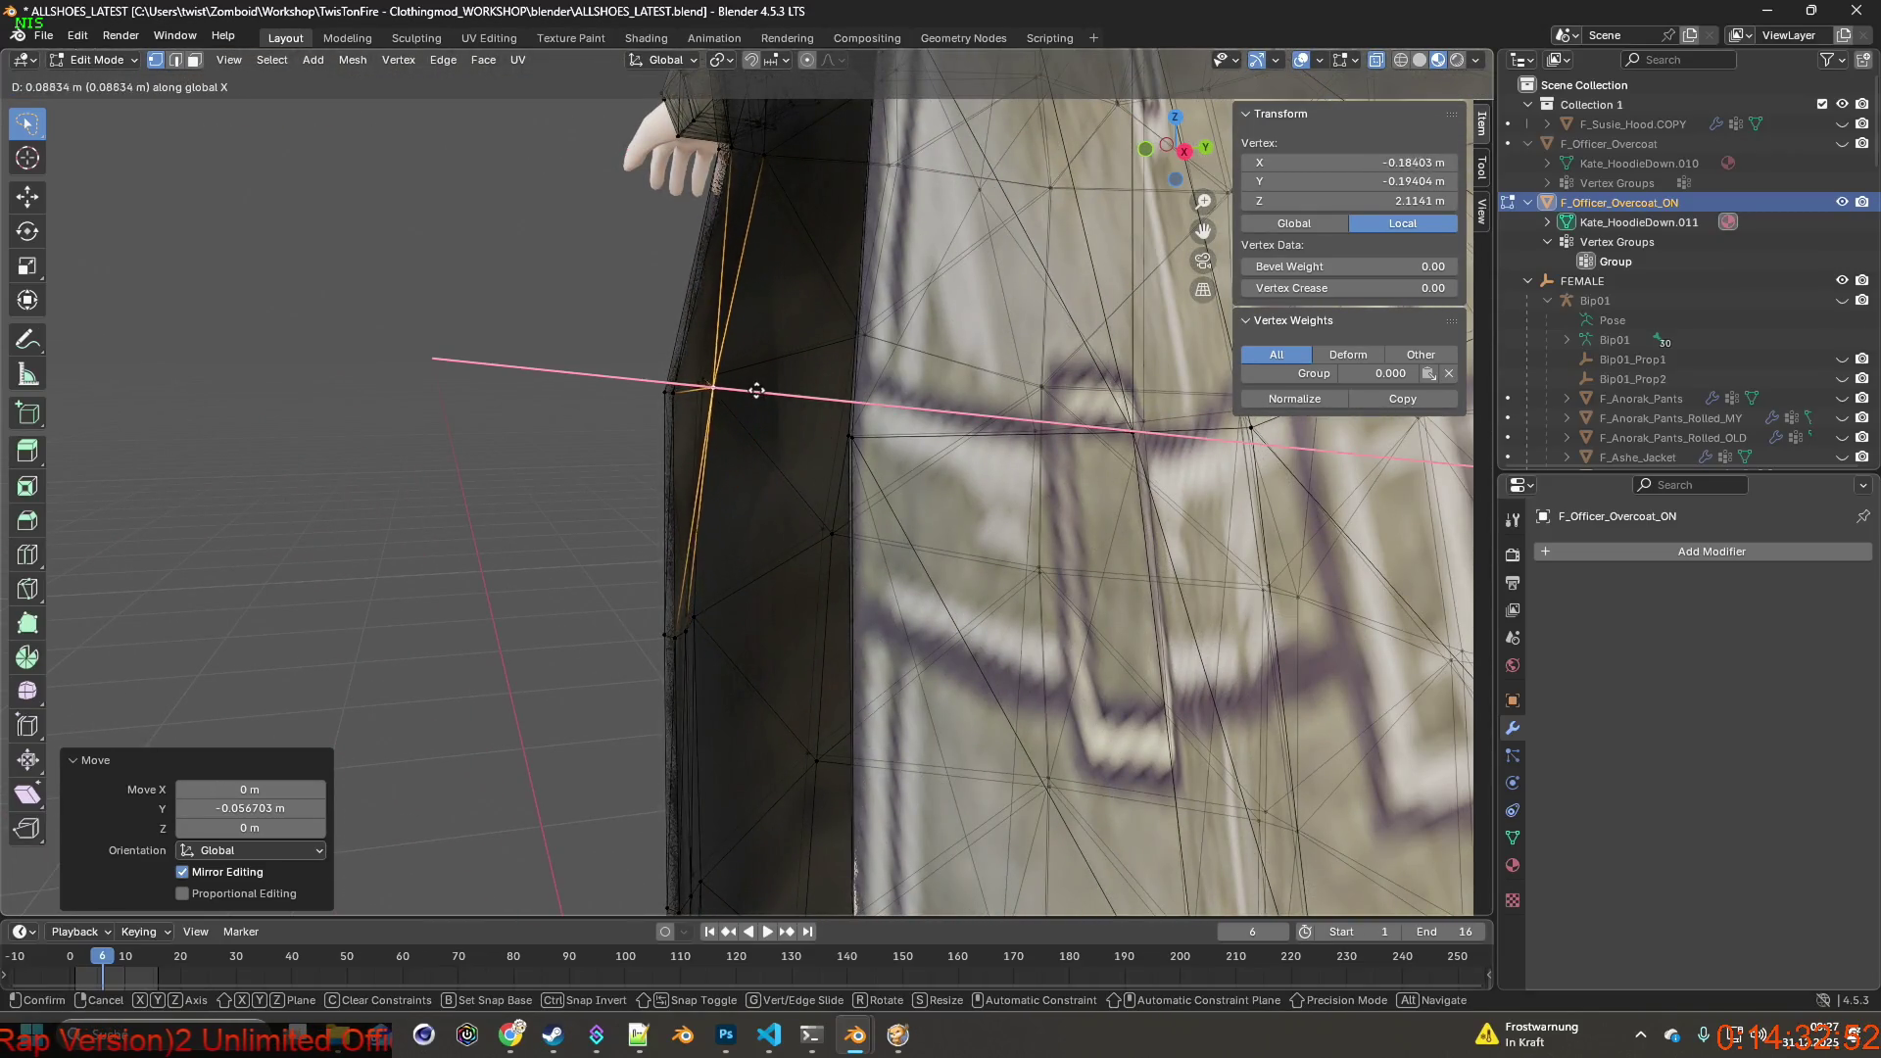
pyautogui.click(754, 390)
pyautogui.moveTo(754, 390); pyautogui.dragTo(903, 389, button='middle')
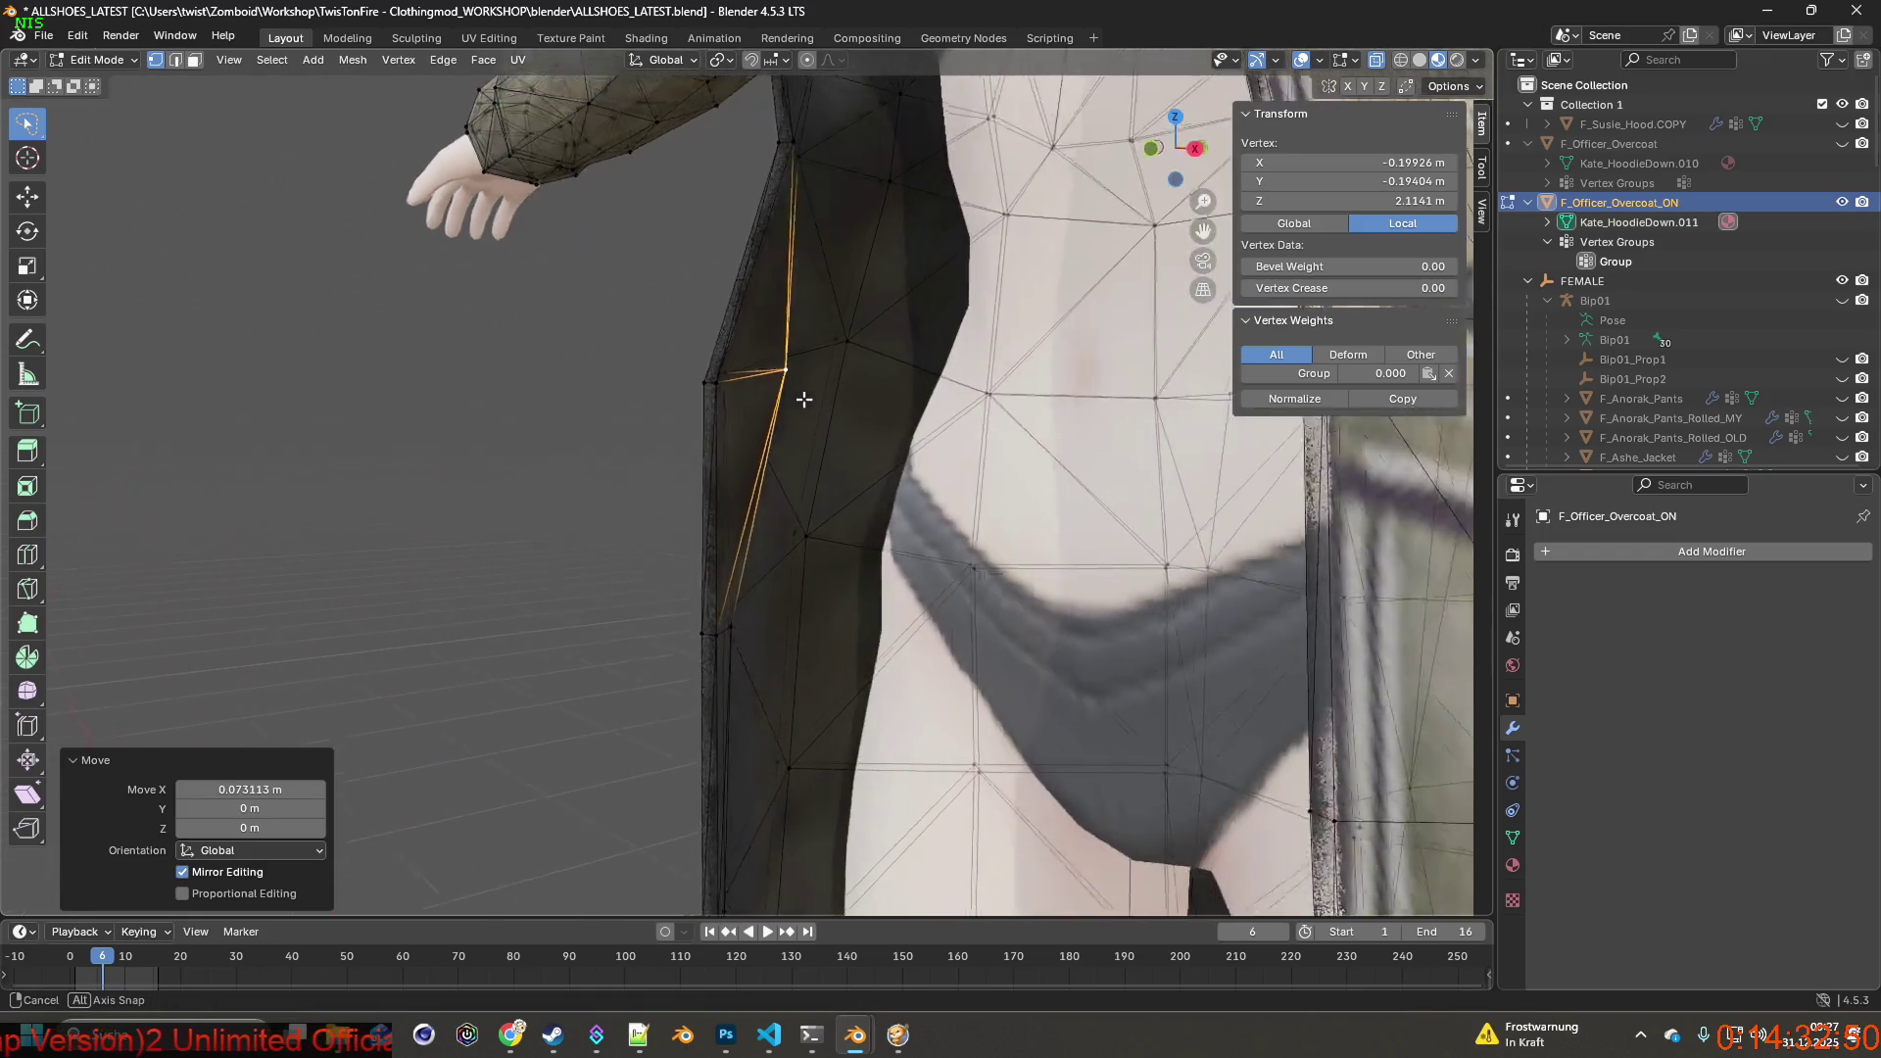
pyautogui.press('g')
pyautogui.press('x')
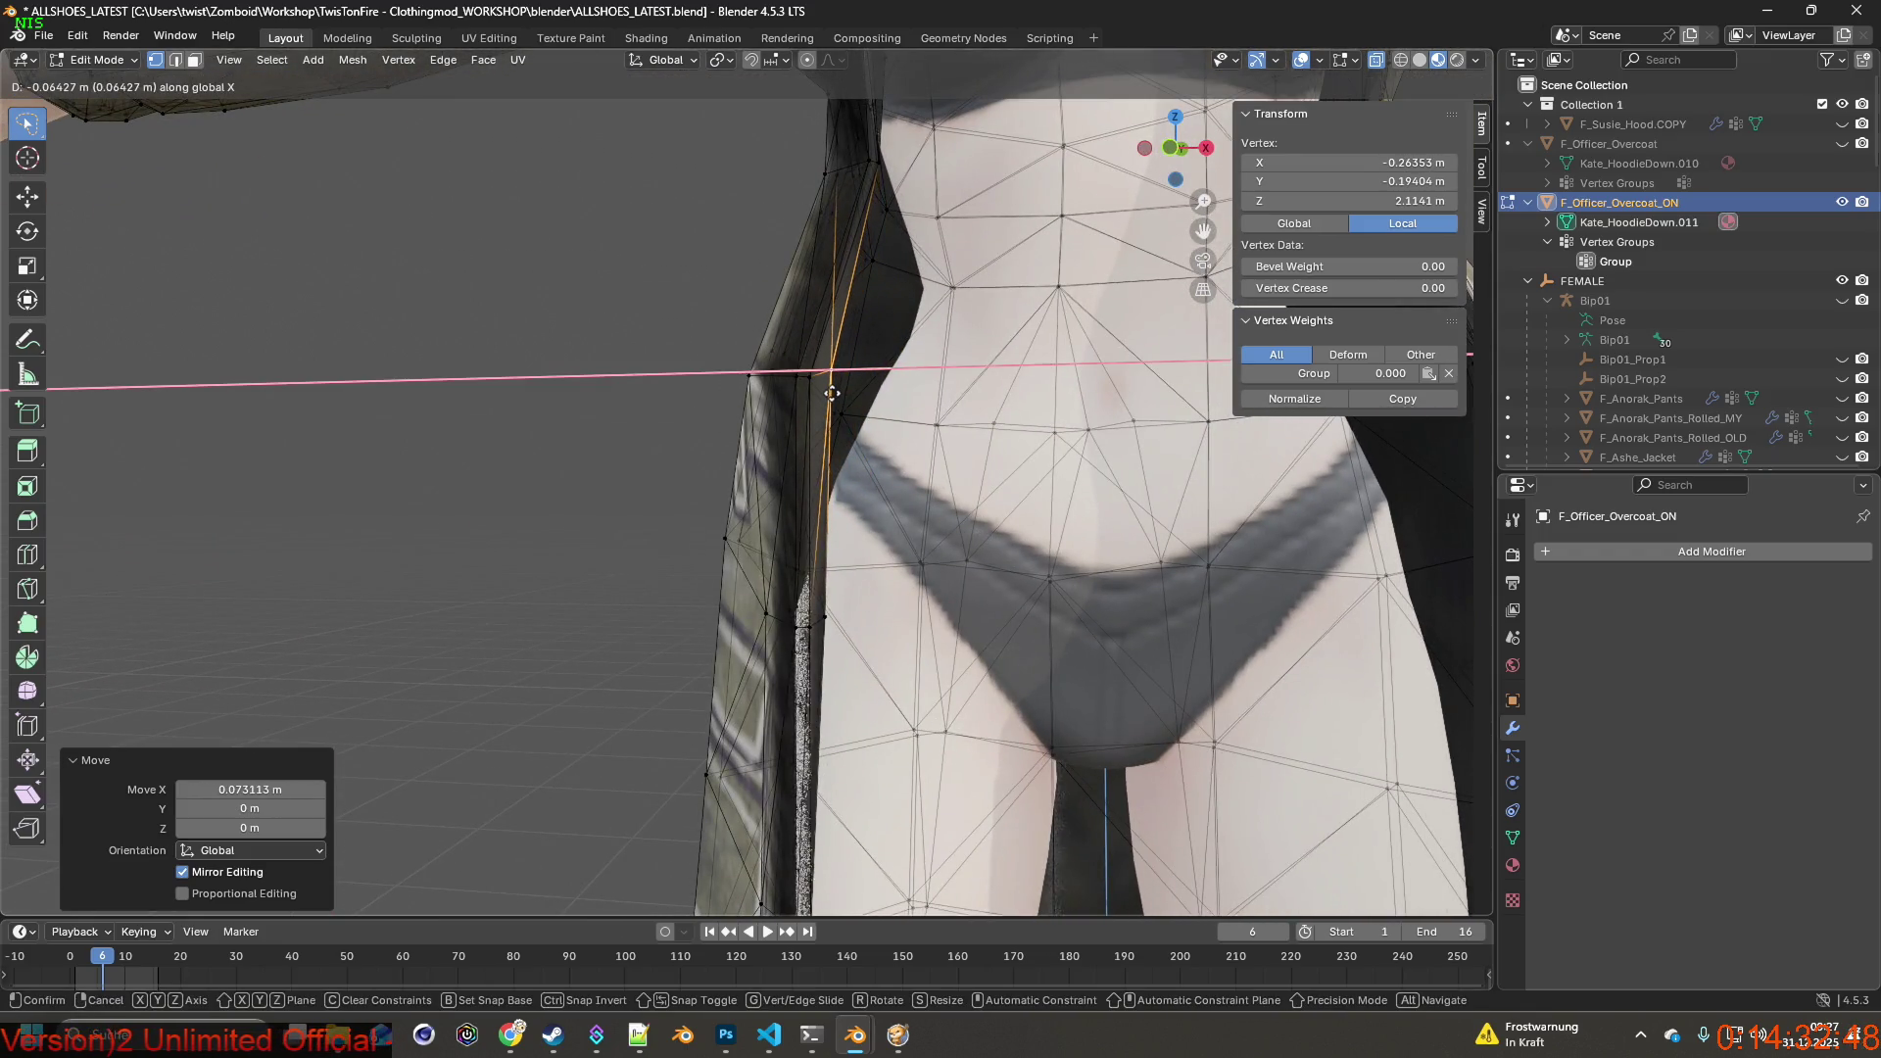
pyautogui.click(831, 394)
pyautogui.moveTo(831, 394)
pyautogui.mouseDown(button='middle')
pyautogui.moveTo(643, 459)
pyautogui.moveTo(691, 367)
pyautogui.moveTo(735, 339)
pyautogui.moveTo(864, 434)
pyautogui.moveTo(492, 449)
pyautogui.moveTo(751, 515)
pyautogui.moveTo(1015, 551)
pyautogui.moveTo(1002, 568)
pyautogui.moveTo(603, 501)
pyautogui.moveTo(764, 536)
pyautogui.moveTo(731, 543)
pyautogui.mouseUp(button='middle')
pyautogui.scroll(3, 864, 434)
pyautogui.scroll(-3, 818, 438)
pyautogui.scroll(3, 1003, 569)
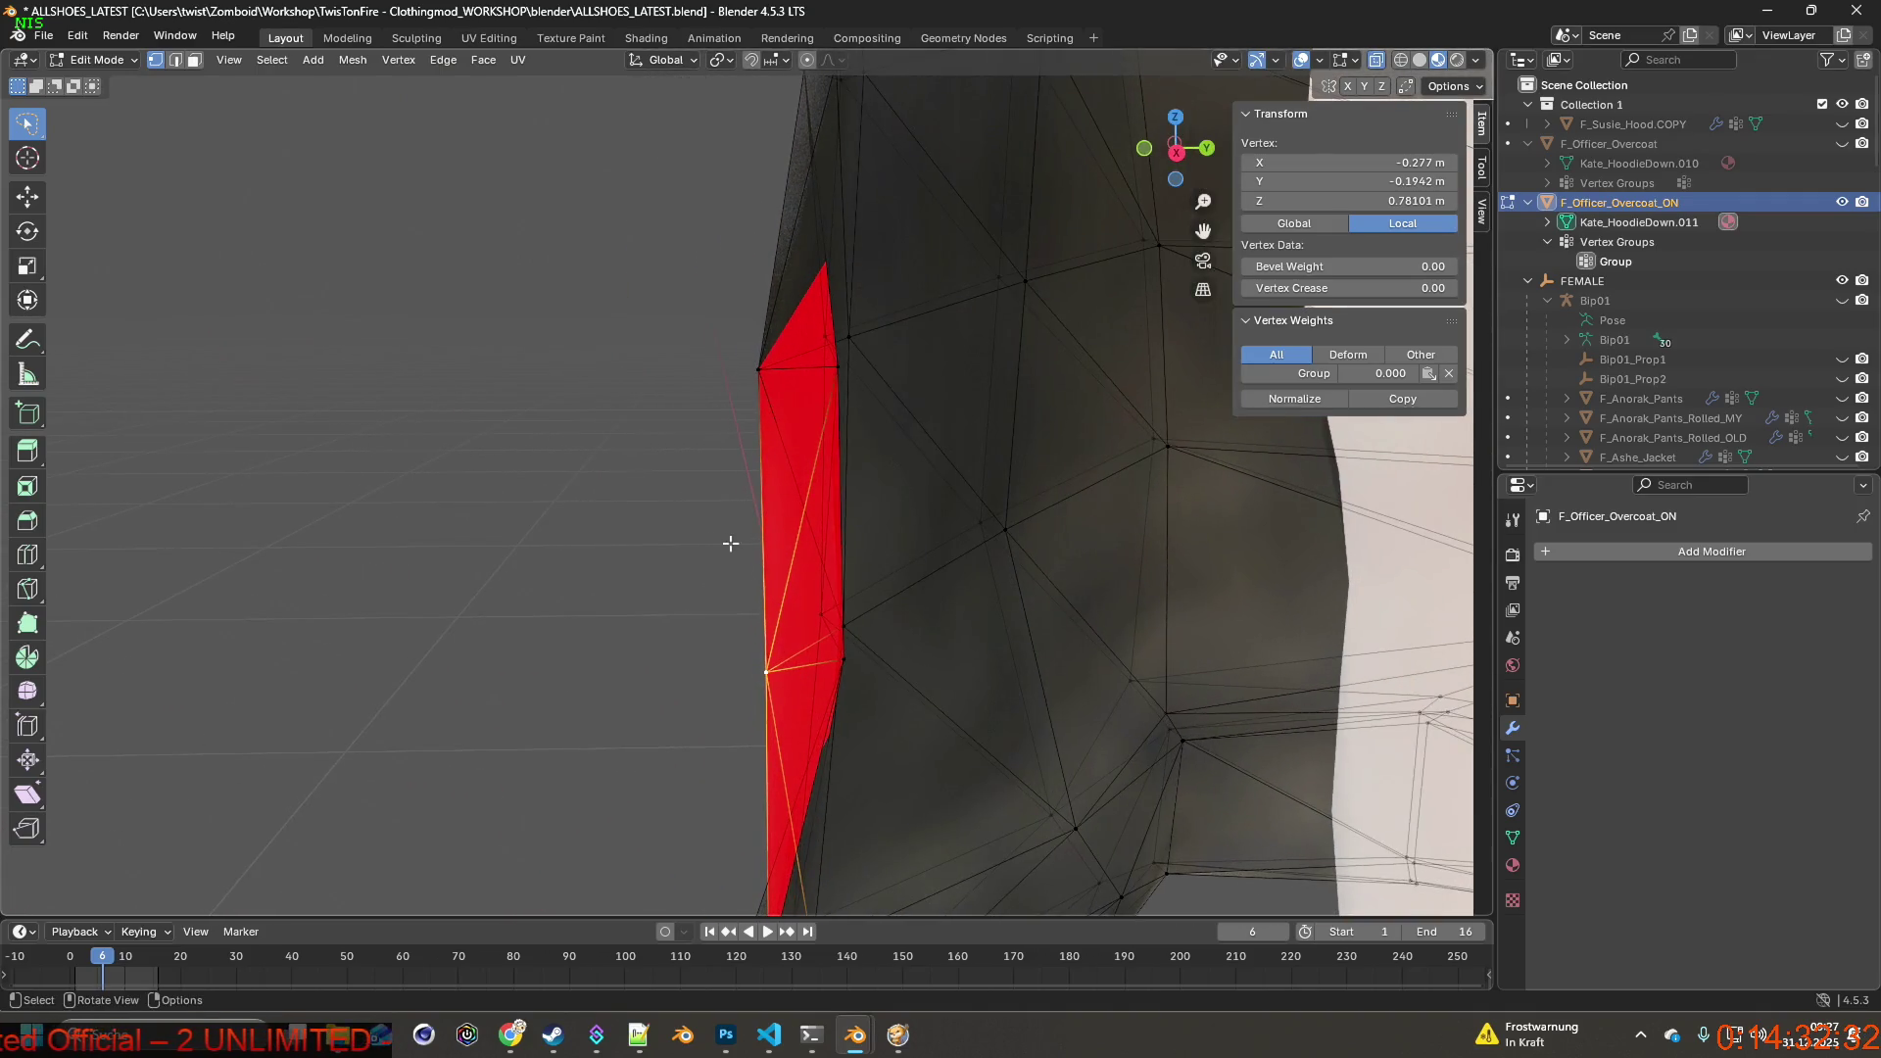
# Nudge the selected hem vertex outward along X three times, checking the red panel between moves.
pyautogui.moveTo(864, 652); pyautogui.dragTo(886, 635, button='middle')
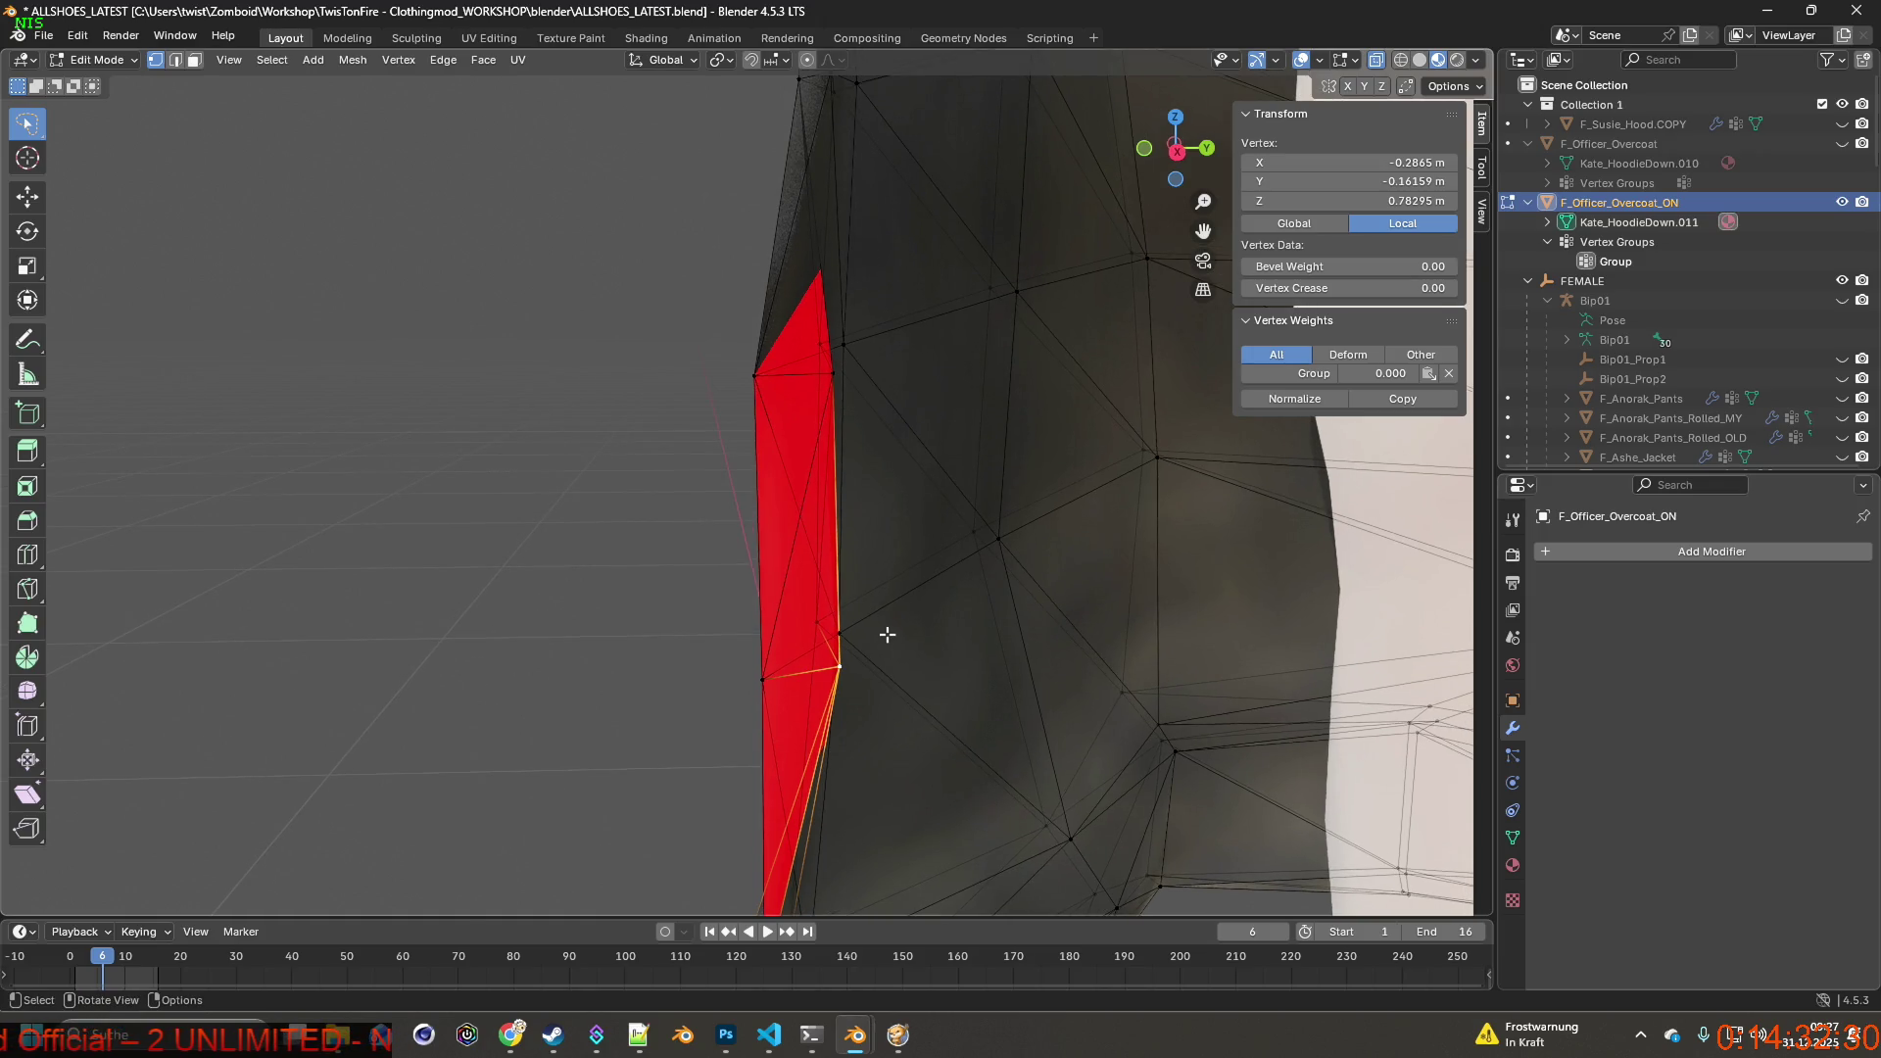
pyautogui.press('g')
pyautogui.press('x')
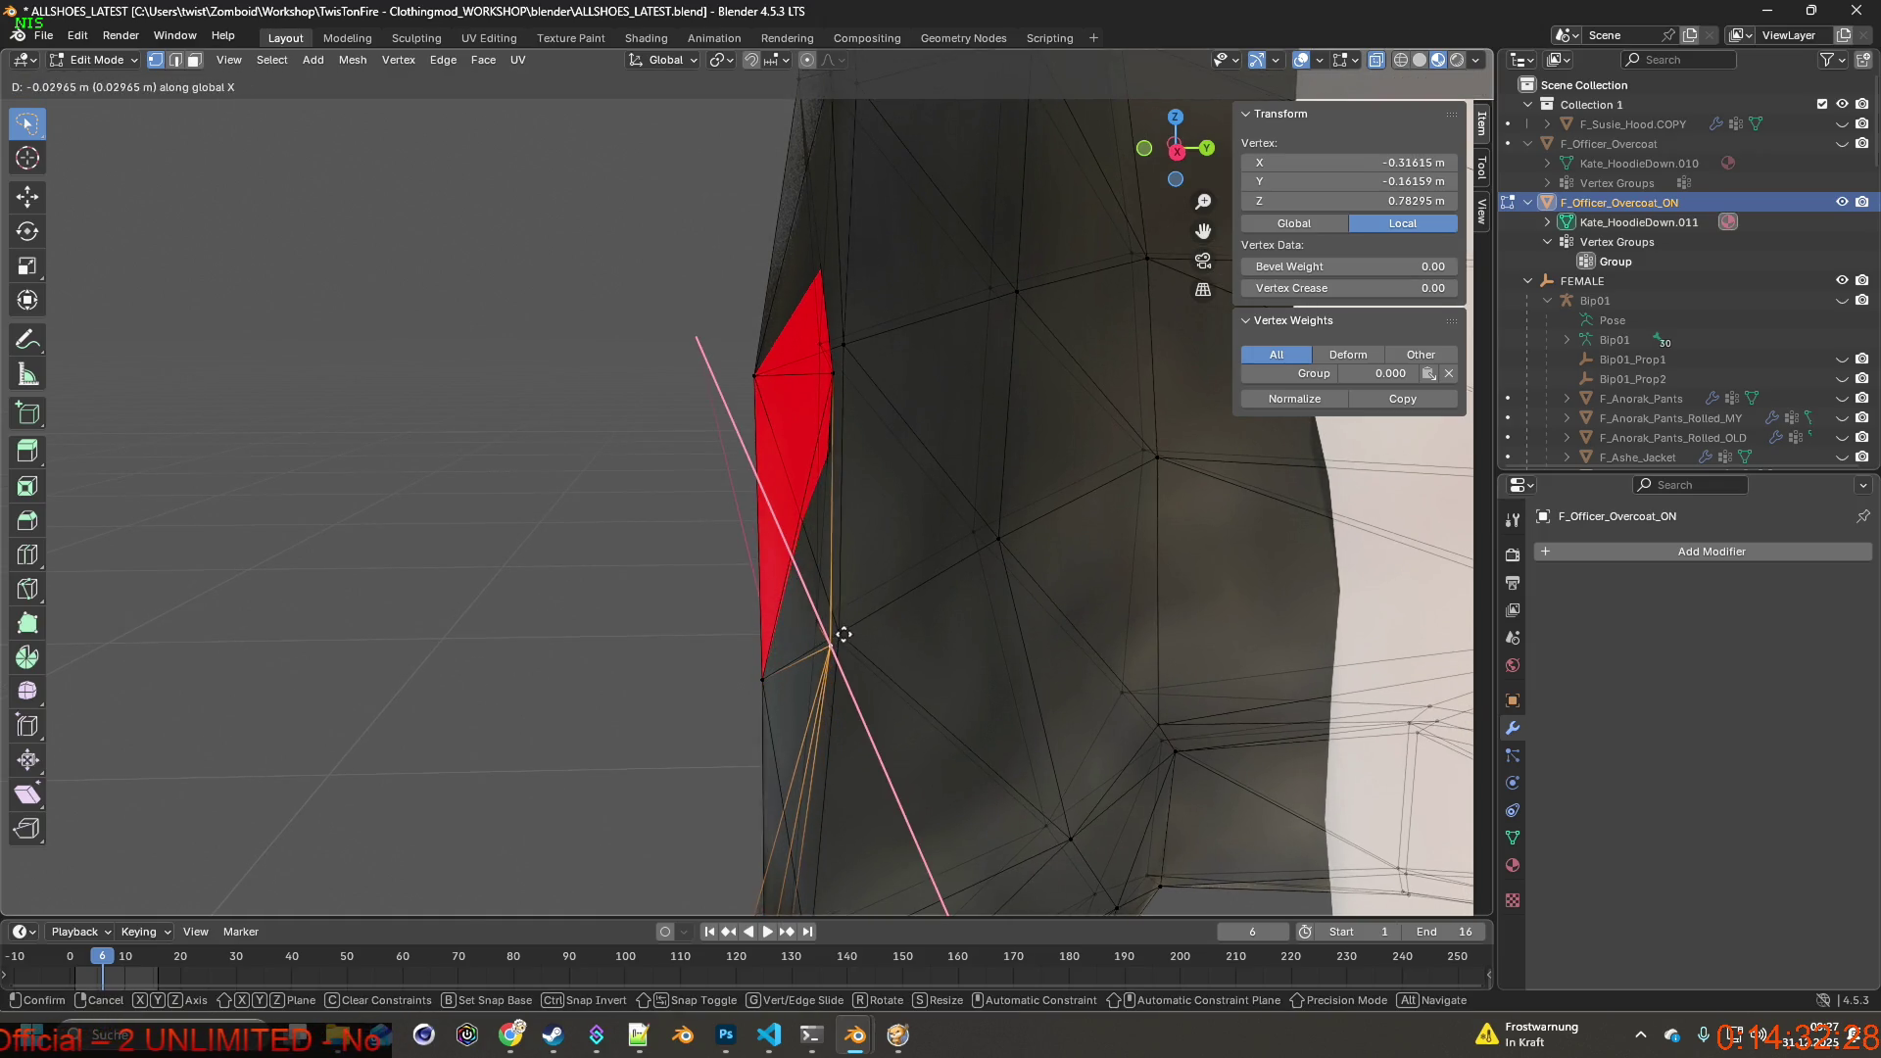
pyautogui.click(846, 635)
pyautogui.moveTo(867, 648)
pyautogui.mouseDown(button='middle')
pyautogui.moveTo(1062, 655)
pyautogui.moveTo(881, 647)
pyautogui.moveTo(827, 446)
pyautogui.moveTo(801, 452)
pyautogui.mouseUp(button='middle')
pyautogui.press('g')
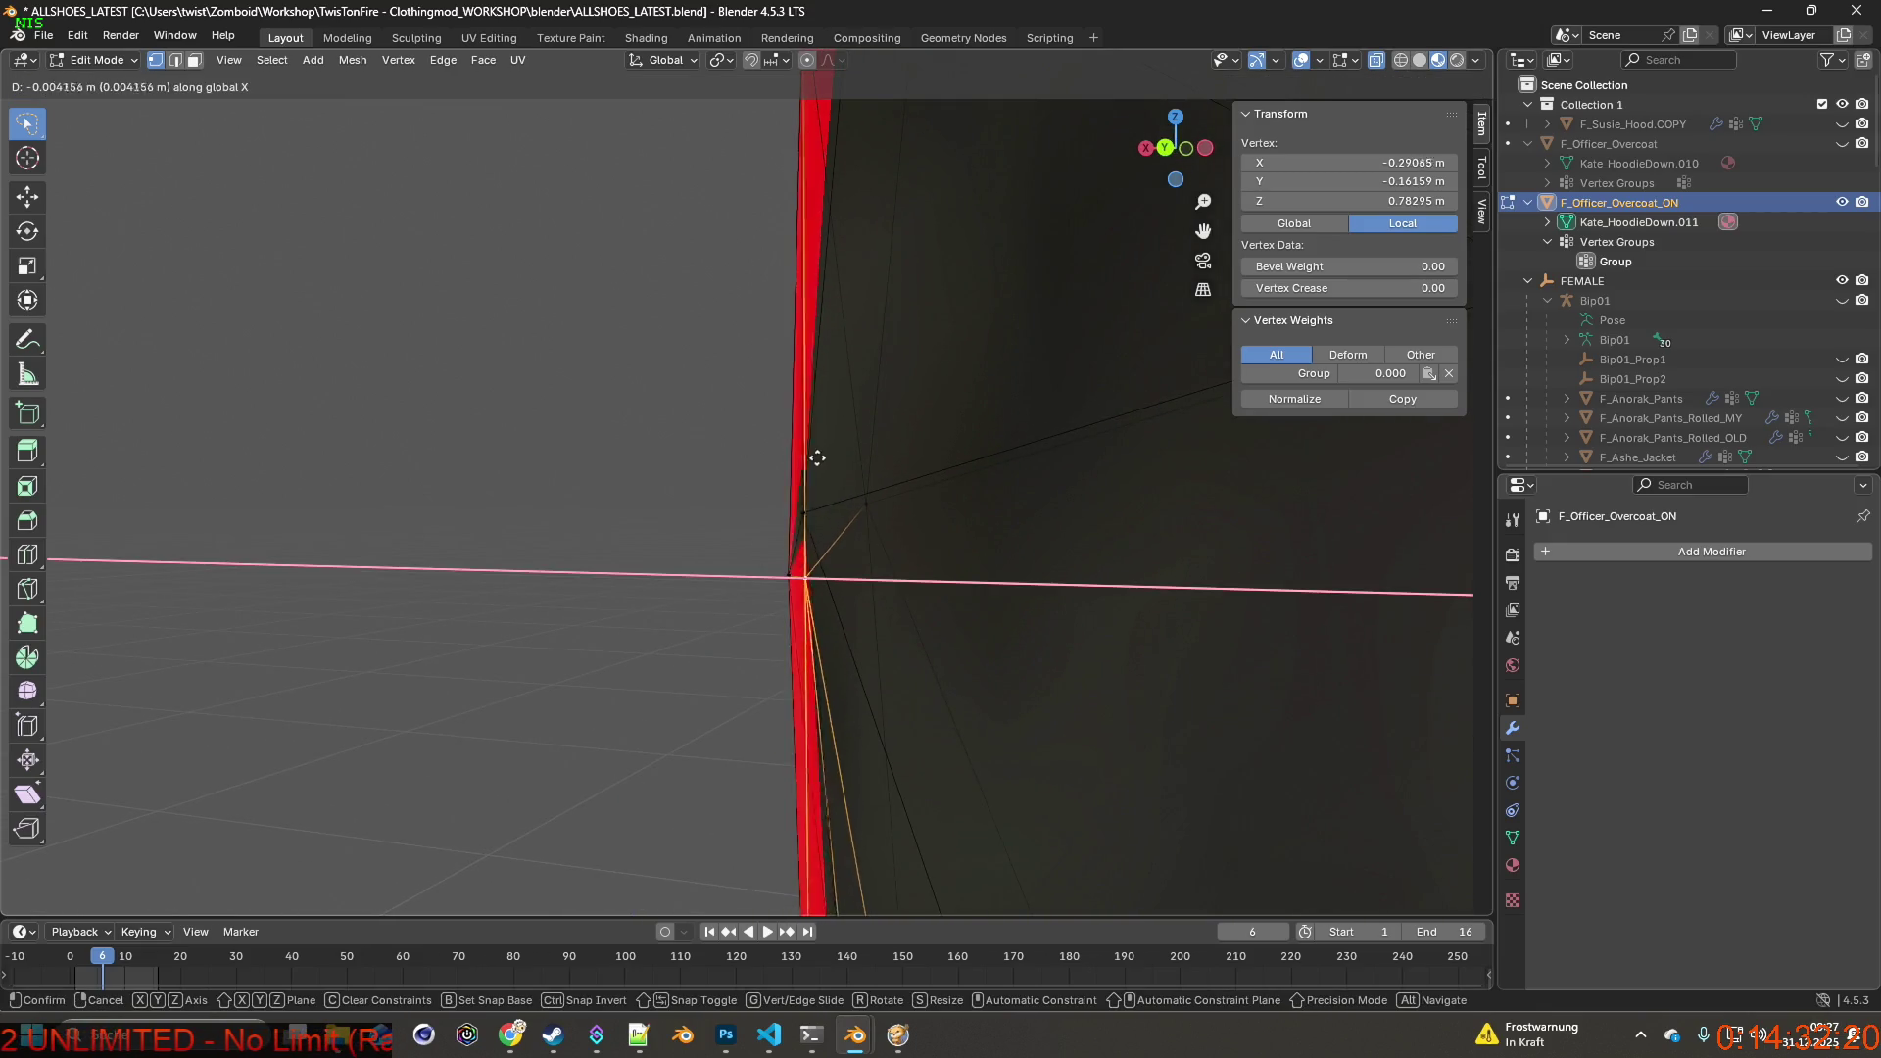
pyautogui.click(839, 459)
pyautogui.moveTo(837, 460)
pyautogui.mouseDown(button='middle')
pyautogui.moveTo(888, 473)
pyautogui.moveTo(798, 486)
pyautogui.mouseUp(button='middle')
pyautogui.press('g')
pyautogui.press('x')
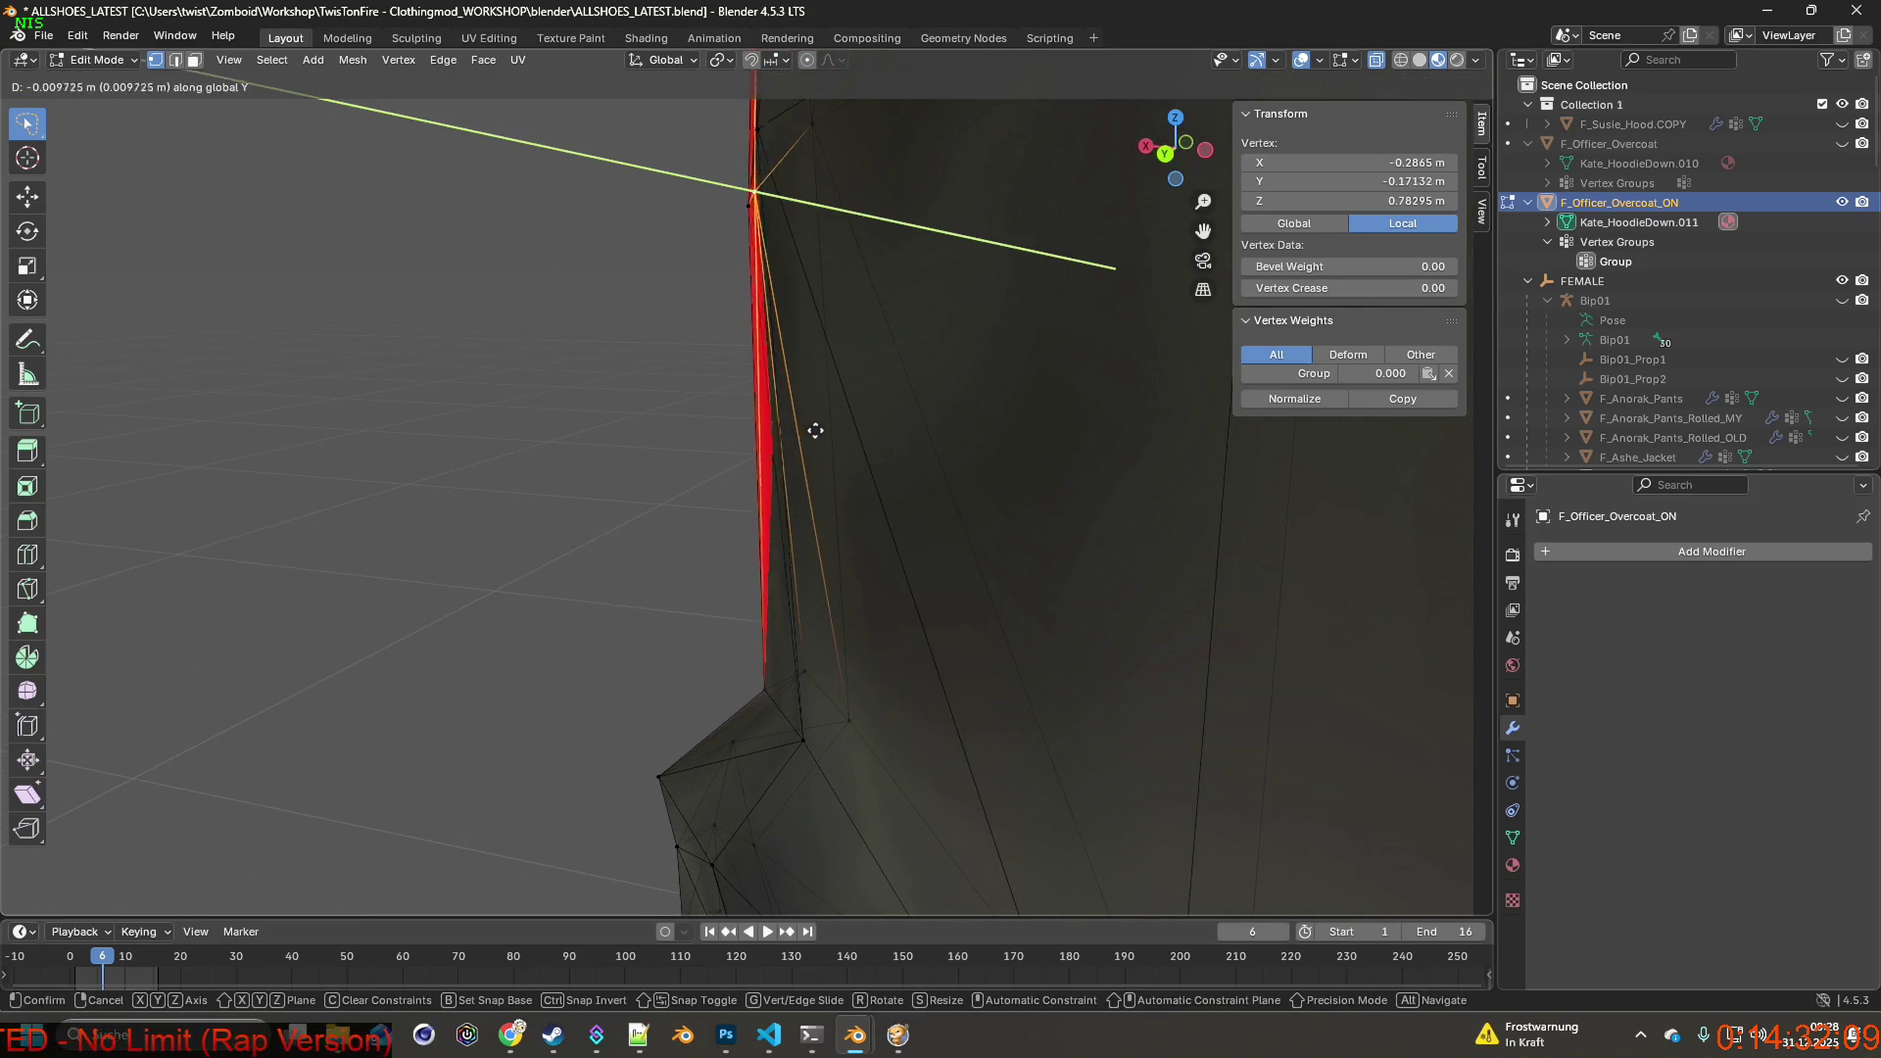
pyautogui.click(857, 429)
pyautogui.moveTo(853, 428)
pyautogui.mouseDown(button='middle')
pyautogui.moveTo(894, 450)
pyautogui.moveTo(895, 496)
pyautogui.moveTo(885, 400)
pyautogui.moveTo(721, 334)
pyautogui.moveTo(670, 388)
pyautogui.mouseUp(button='middle')
# Select the next vertex beside the red lining and push it outward along X twice.
pyautogui.click(670, 388)
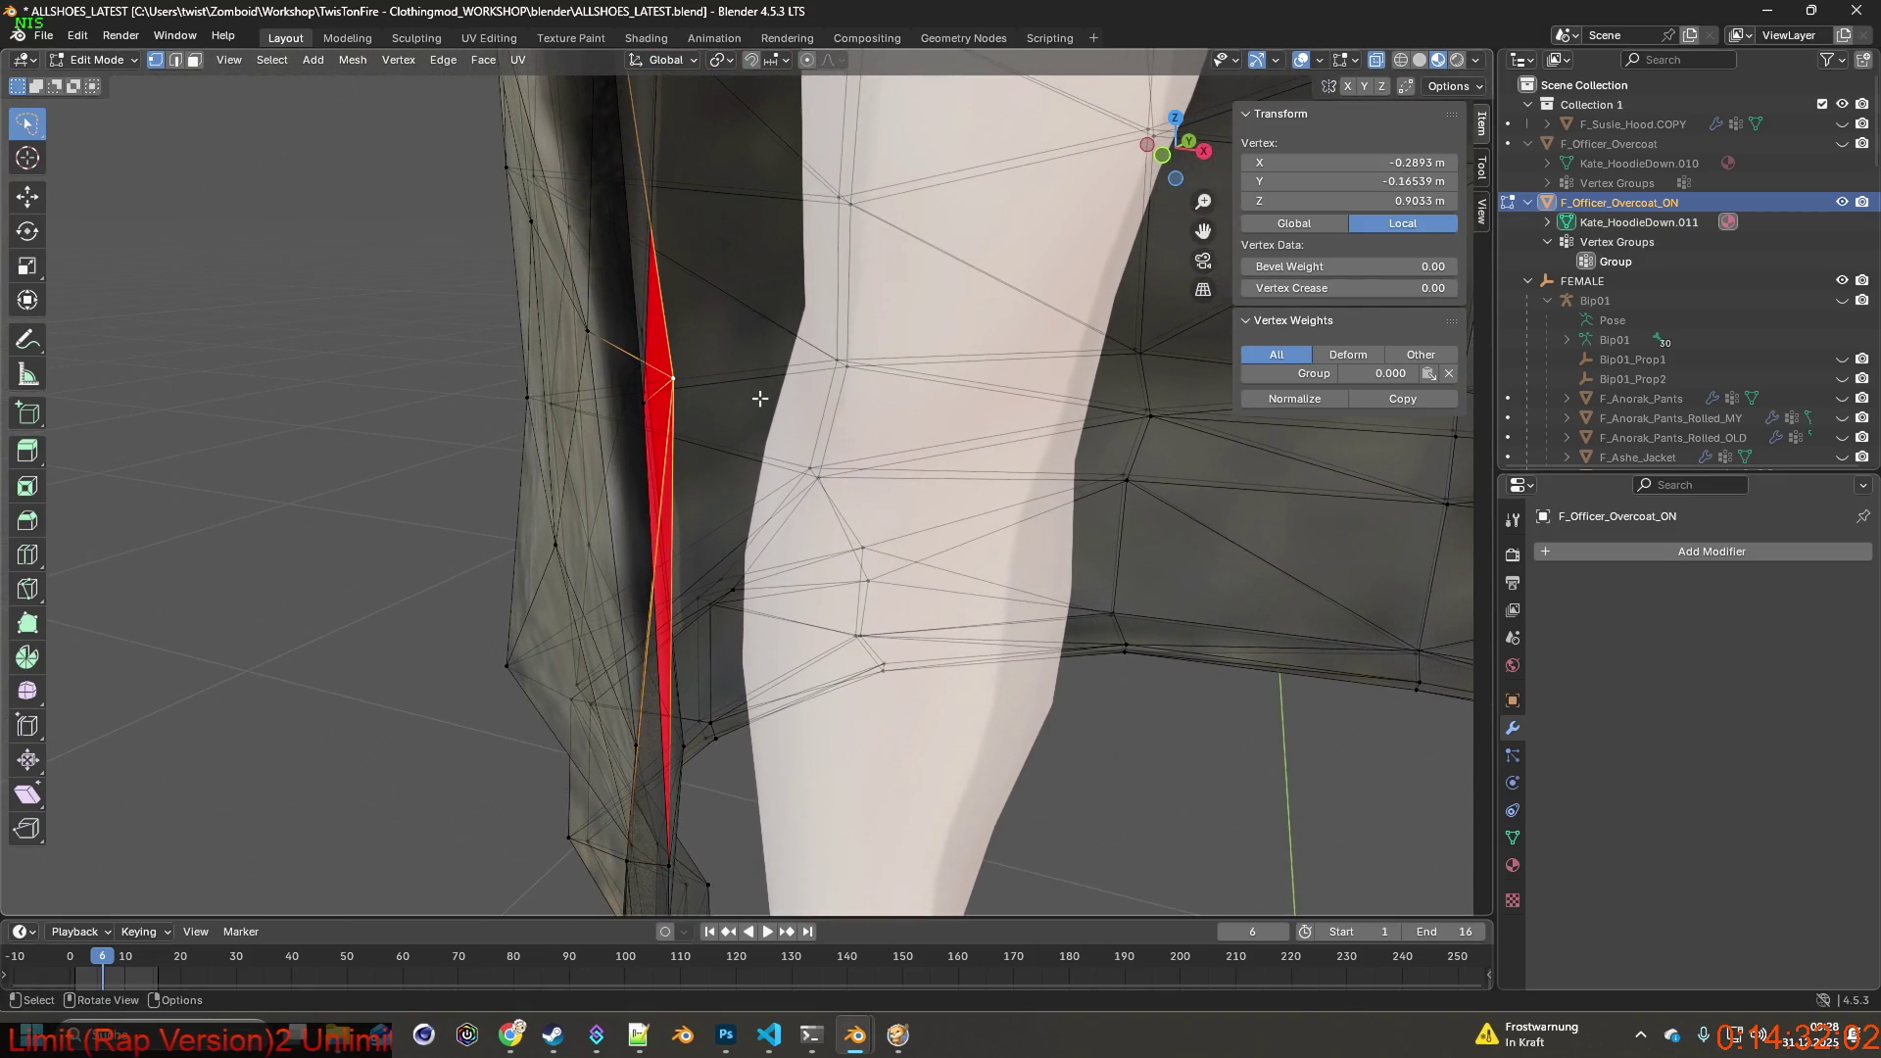
pyautogui.press('g')
pyautogui.press('x')
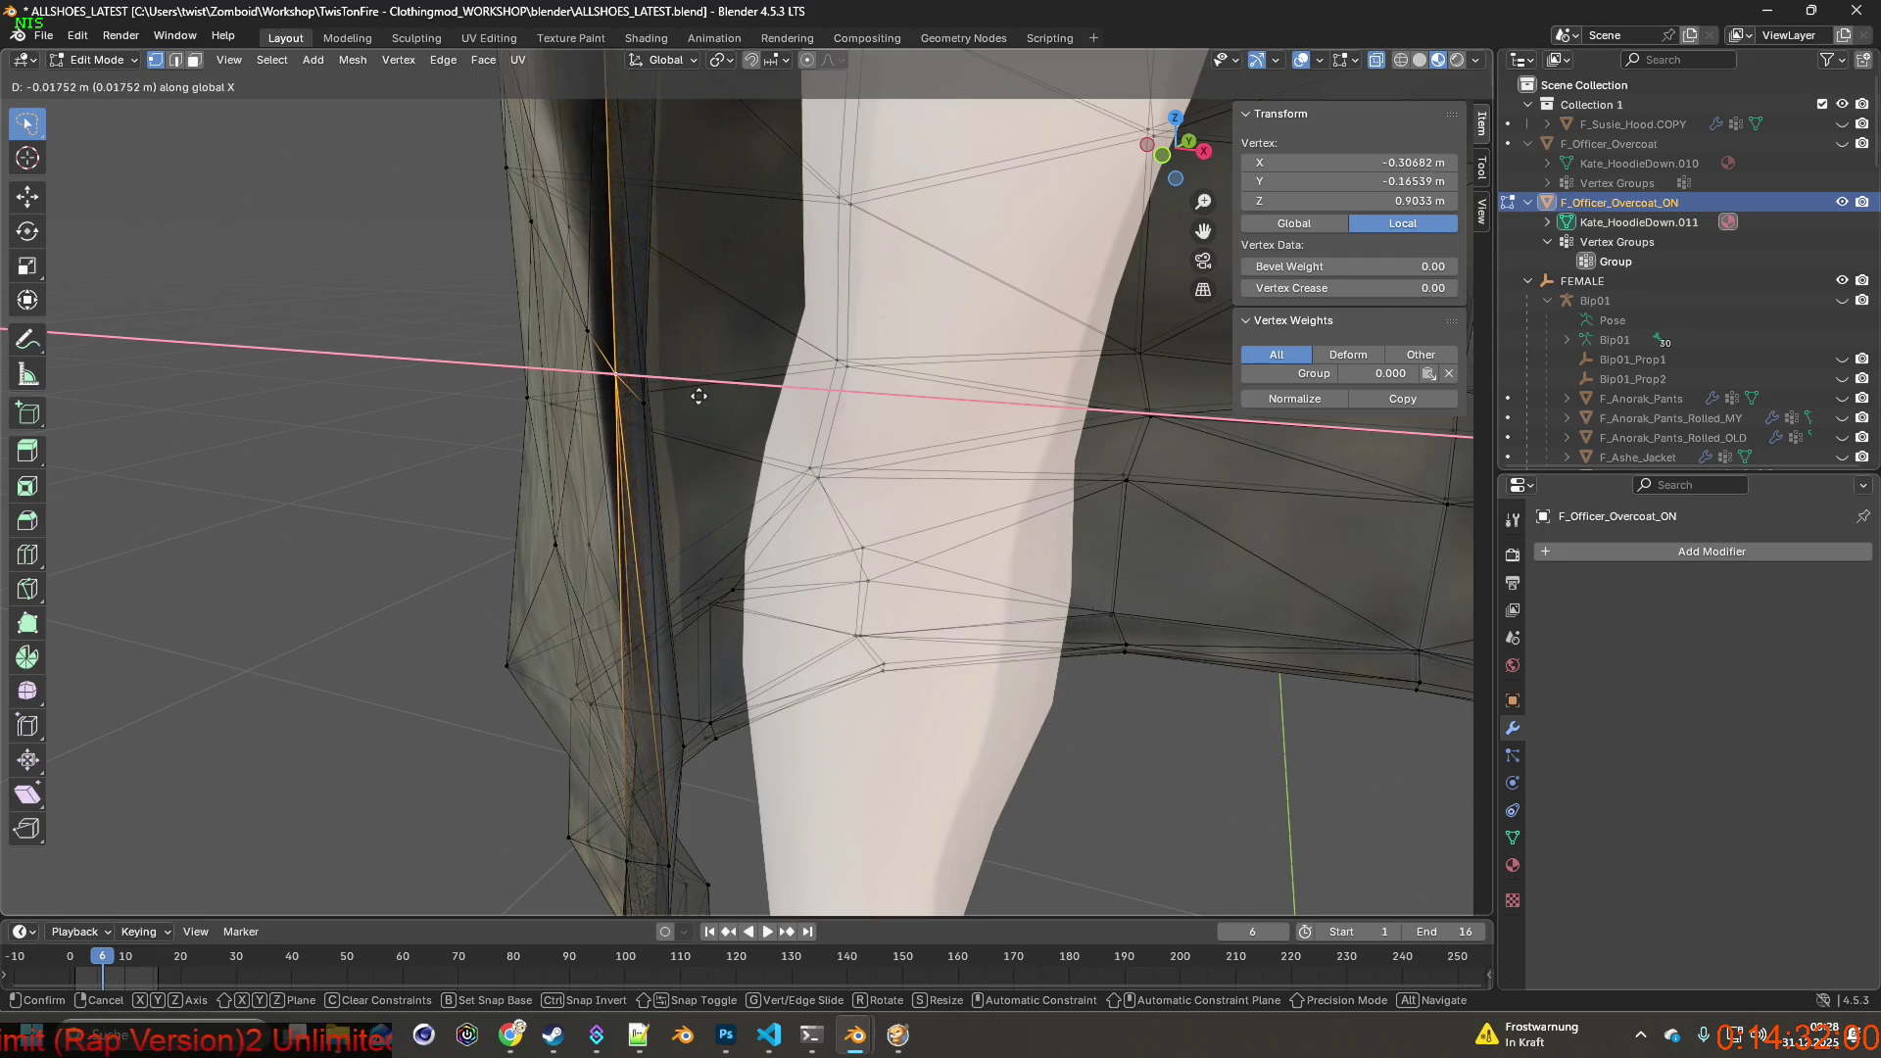
pyautogui.click(697, 397)
pyautogui.moveTo(697, 397); pyautogui.dragTo(563, 394, button='middle')
pyautogui.press('g')
pyautogui.press('x')
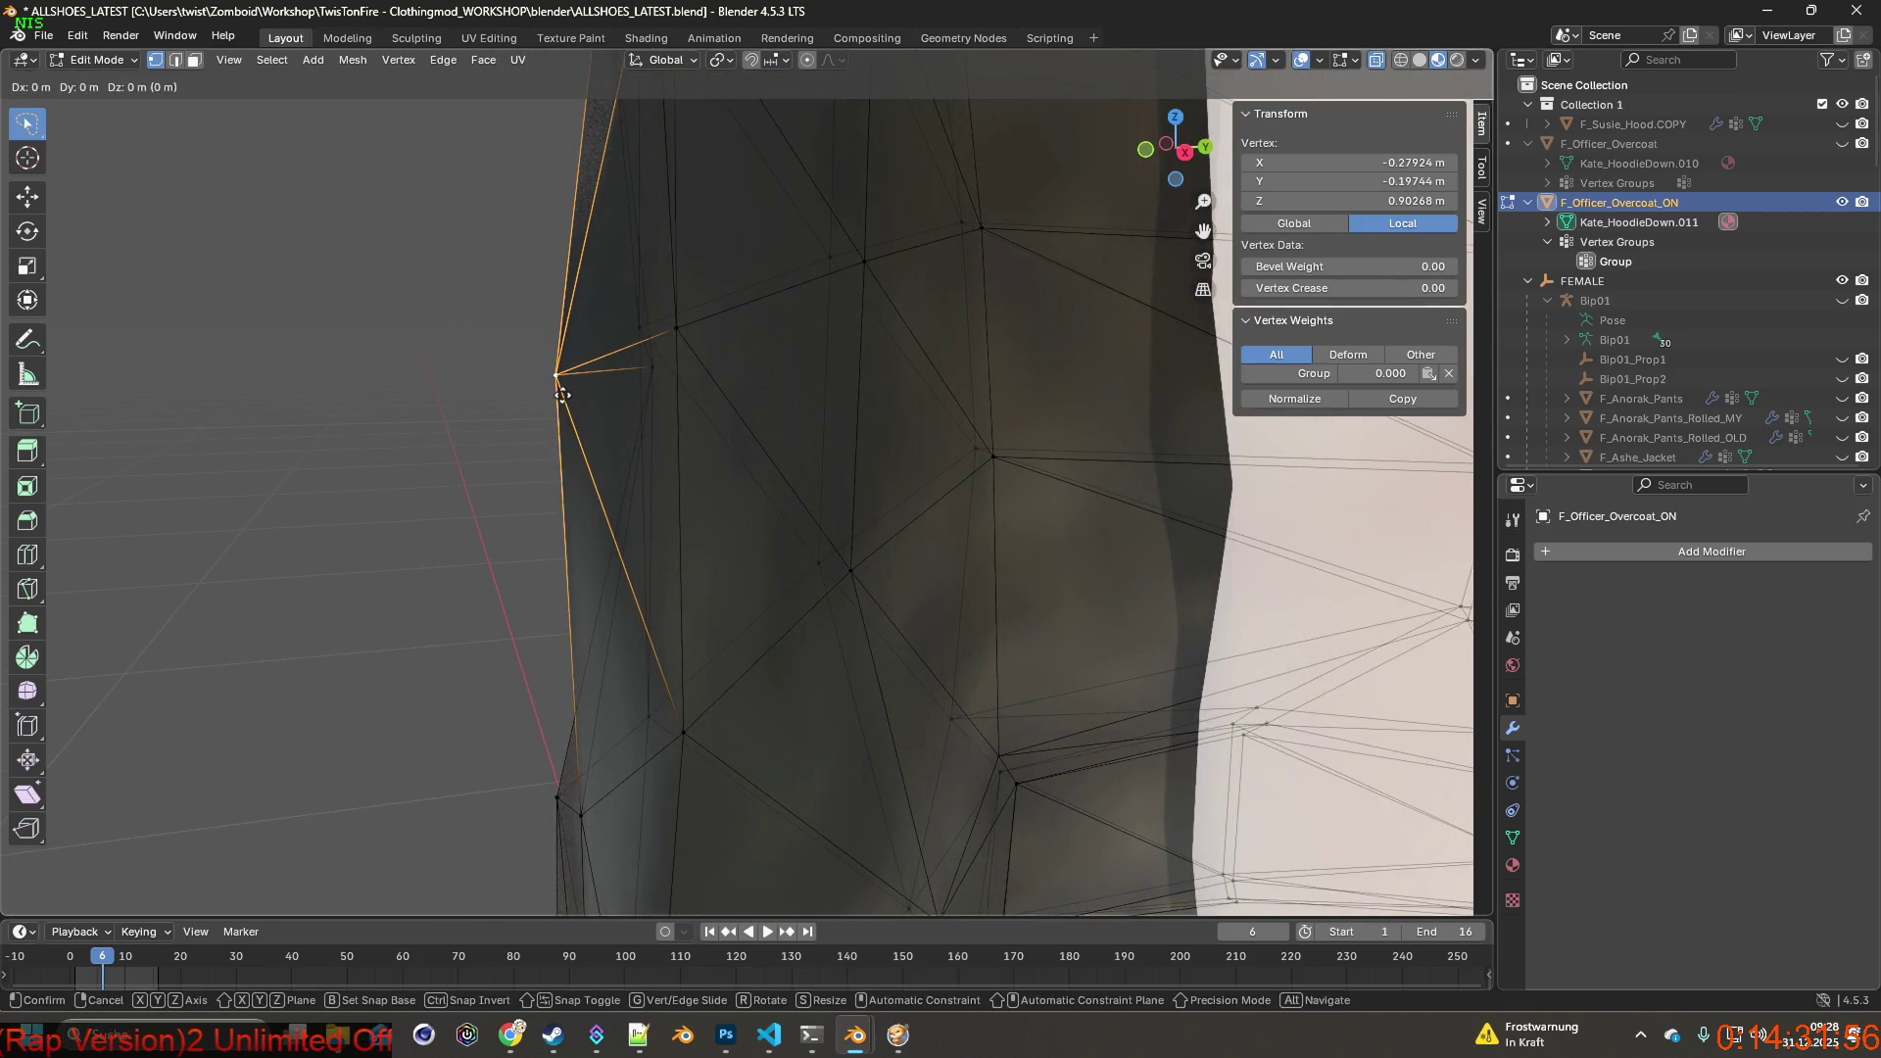
pyautogui.click(602, 392)
pyautogui.moveTo(602, 392)
pyautogui.mouseDown(button='middle')
pyautogui.moveTo(735, 394)
pyautogui.moveTo(708, 397)
pyautogui.moveTo(778, 411)
pyautogui.moveTo(794, 436)
pyautogui.moveTo(824, 418)
pyautogui.mouseUp(button='middle')
# Reselect a coat-edge vertex and move it along X, then Y, then X again.
pyautogui.click(794, 435)
pyautogui.click(793, 436)
pyautogui.press('g')
pyautogui.press('x')
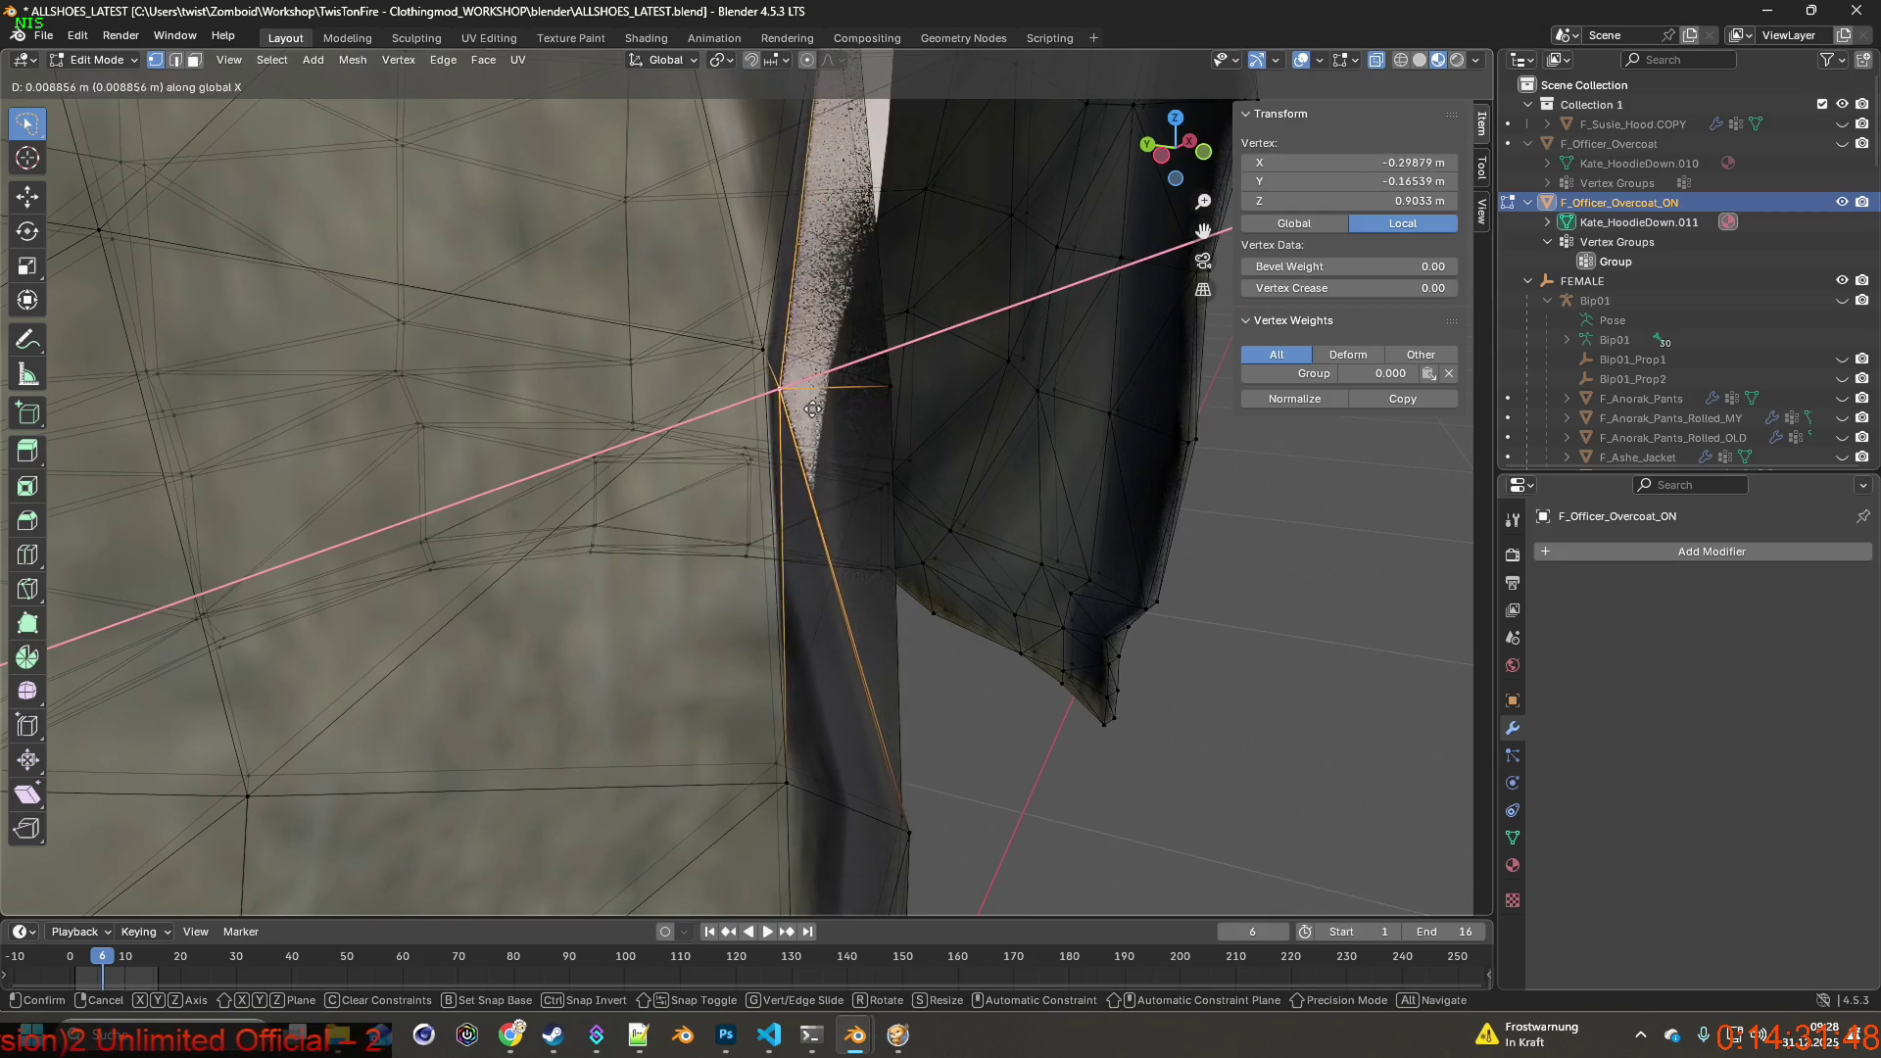
pyautogui.click(823, 409)
pyautogui.moveTo(778, 410)
pyautogui.mouseDown(button='middle')
pyautogui.moveTo(823, 412)
pyautogui.moveTo(736, 411)
pyautogui.mouseUp(button='middle')
pyautogui.press('g')
pyautogui.press('y')
pyautogui.click(844, 416)
pyautogui.press('g')
pyautogui.press('x')
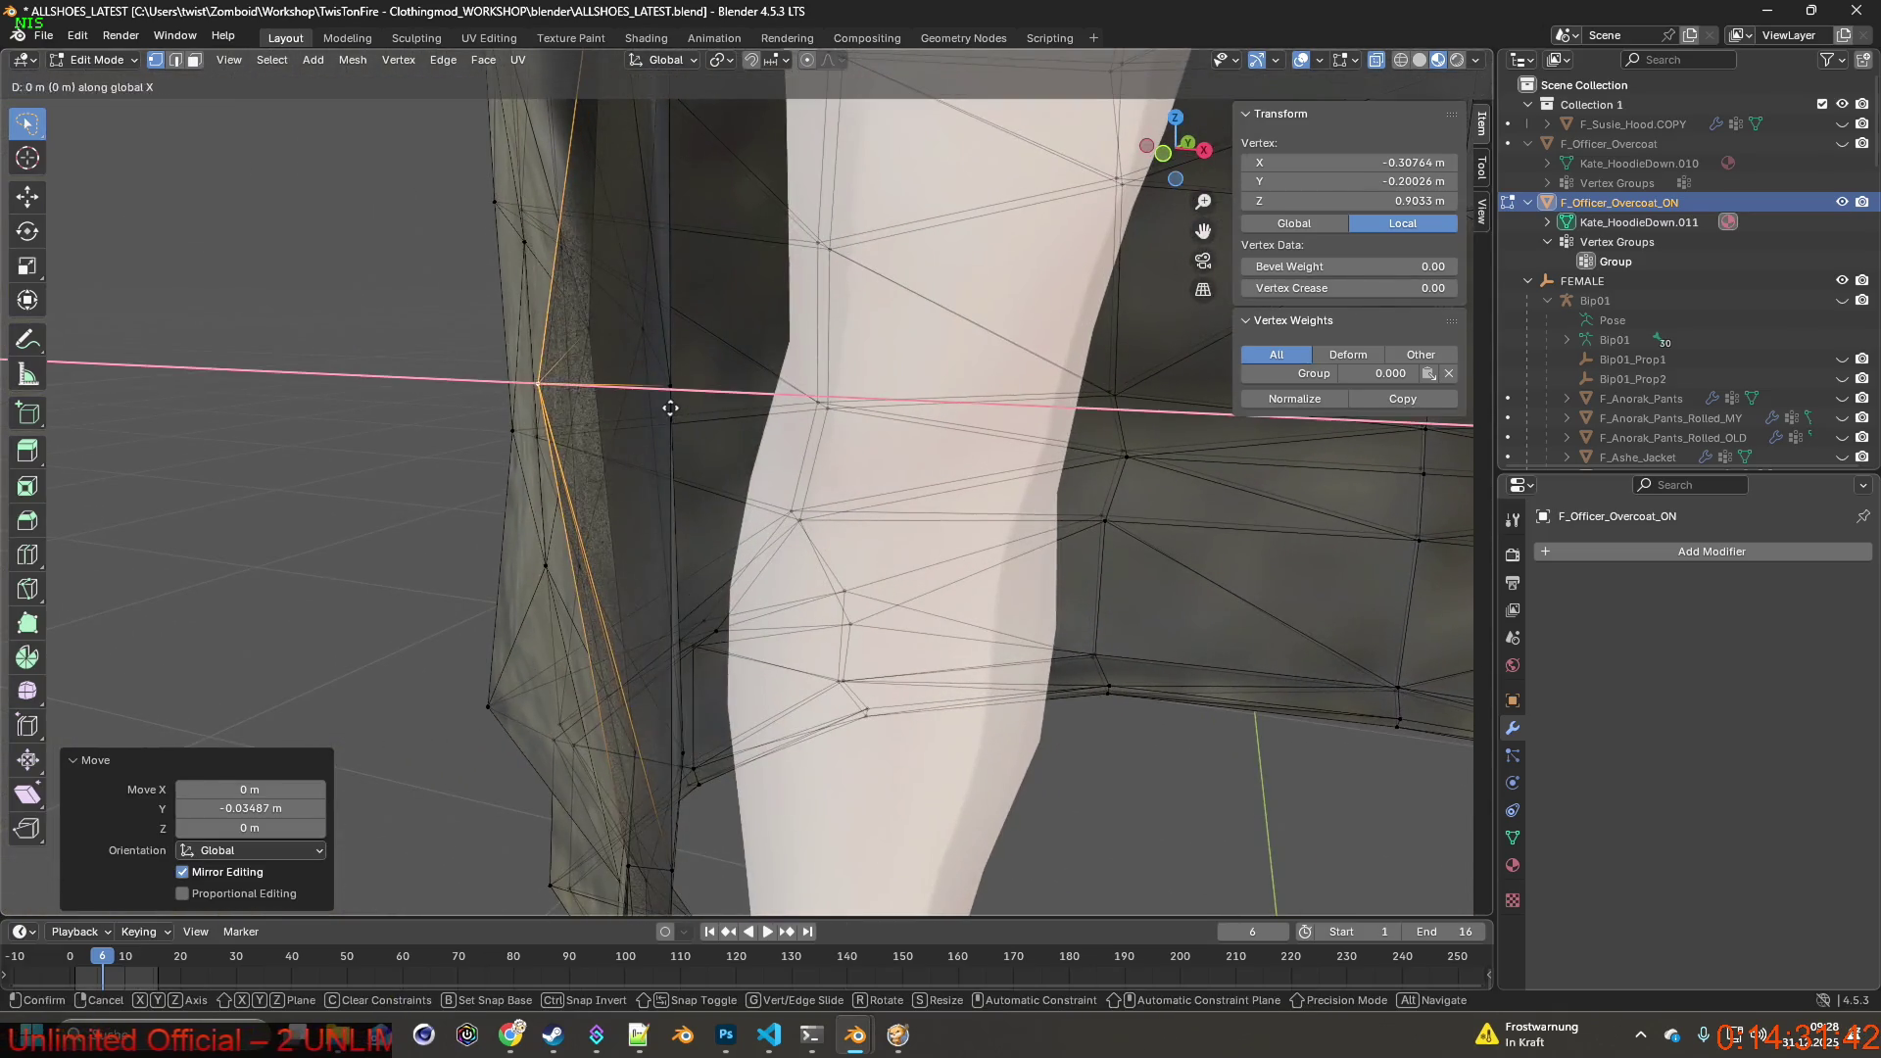
pyautogui.click(782, 406)
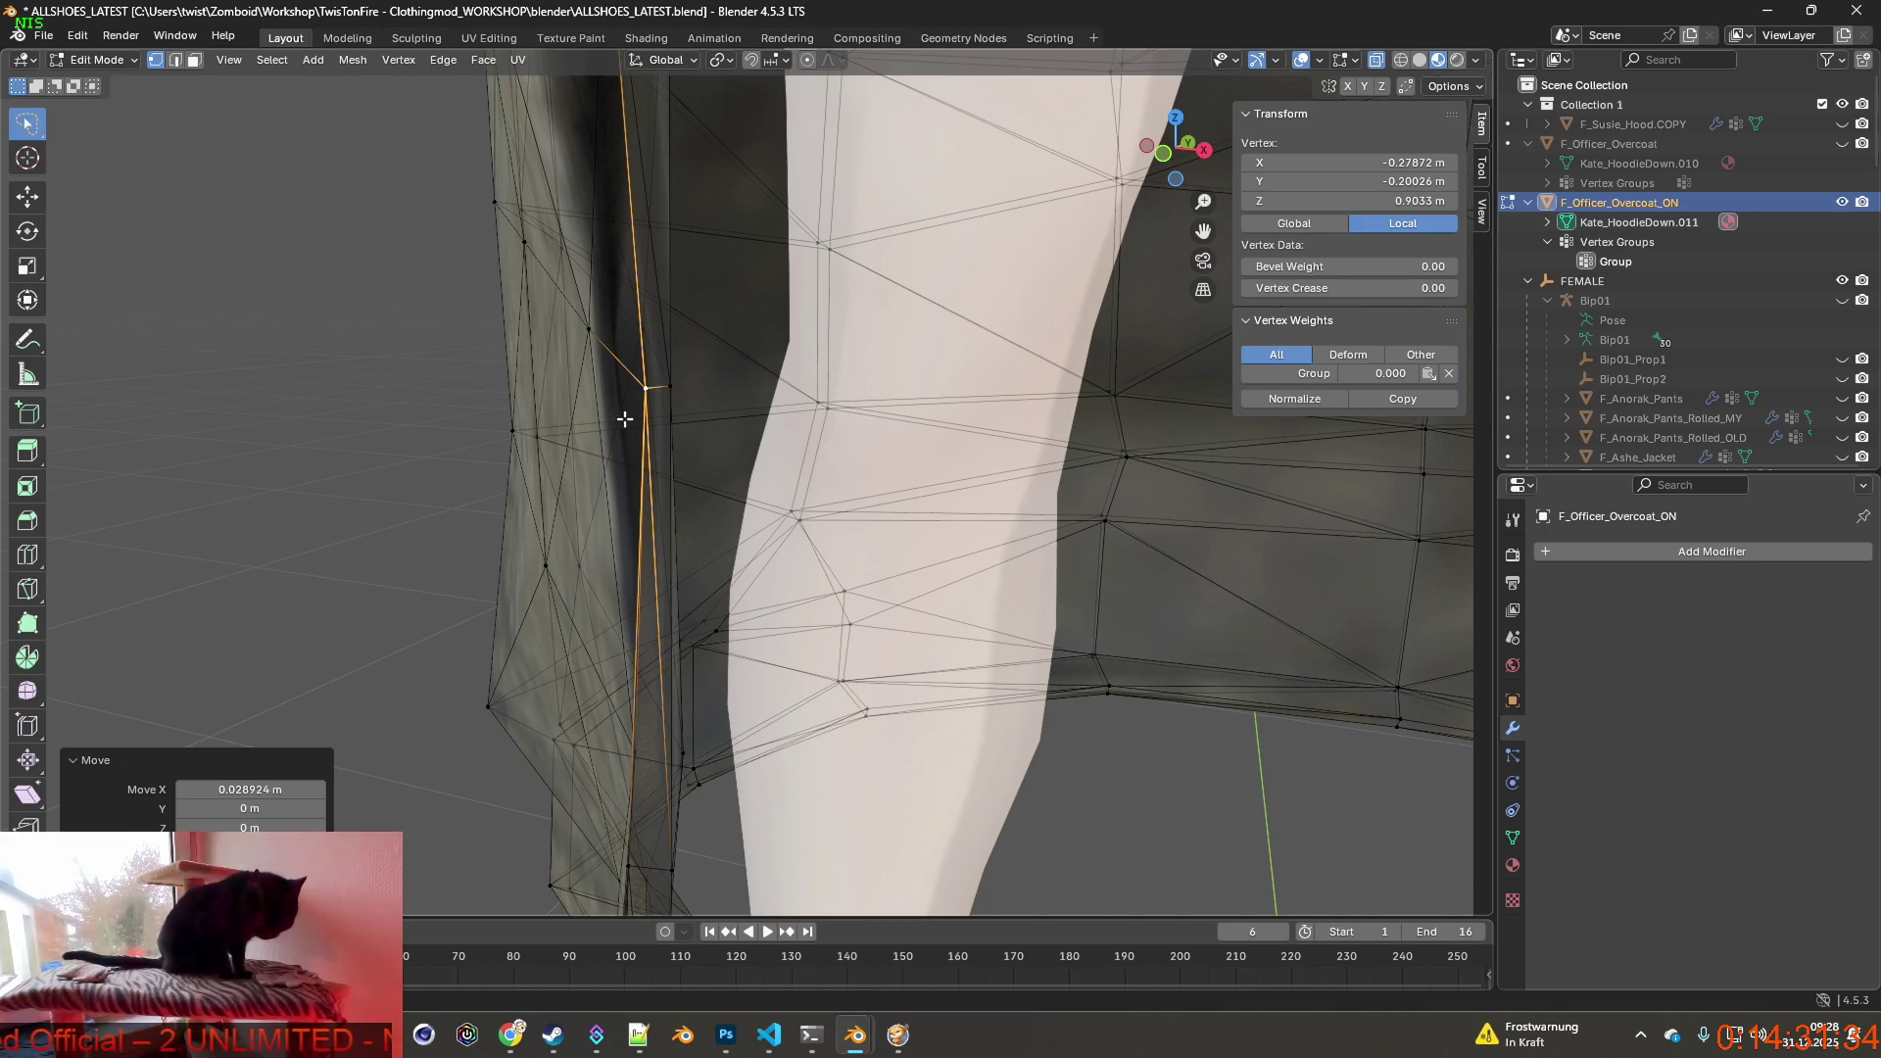
# Adjust the vertex along Y and X alternately while viewing it against the body and from below.
pyautogui.moveTo(625, 423); pyautogui.dragTo(493, 461, button='middle')
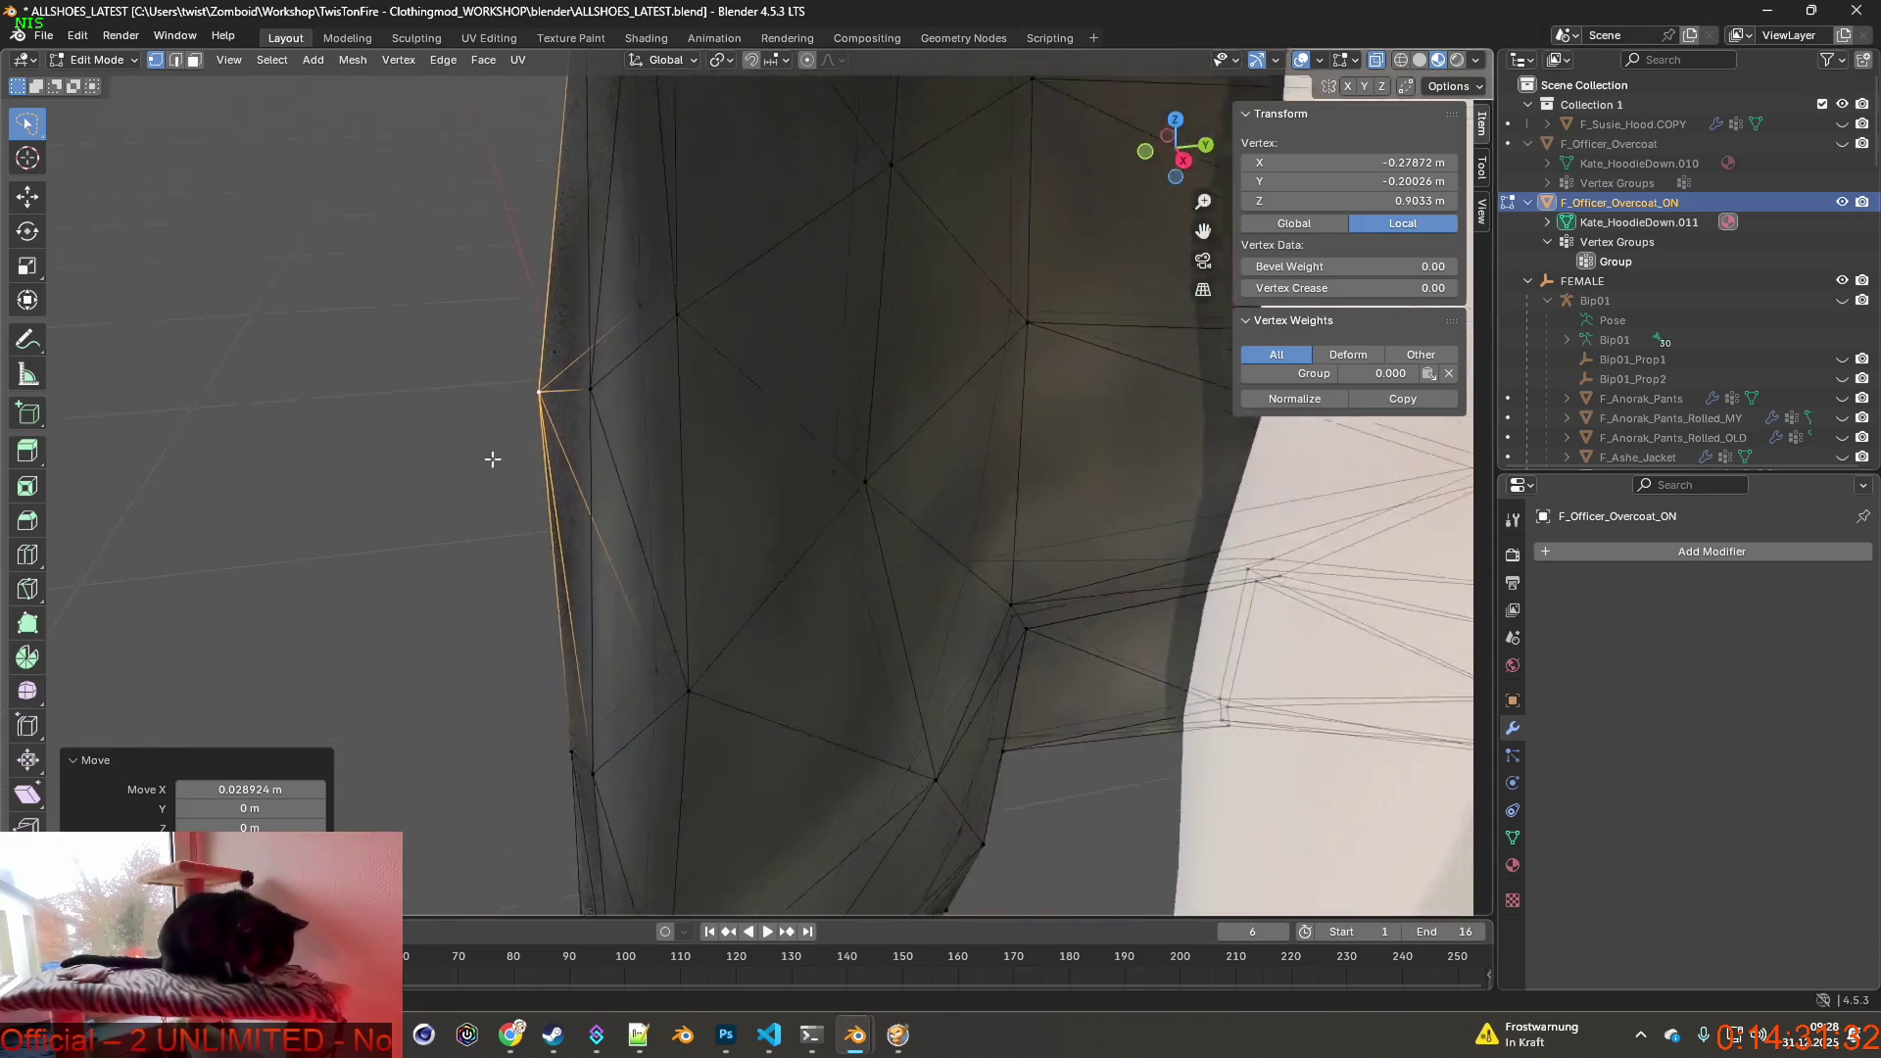
pyautogui.scroll(2, 493, 459)
pyautogui.scroll(2, 573, 364)
pyautogui.press('g')
pyautogui.press('y')
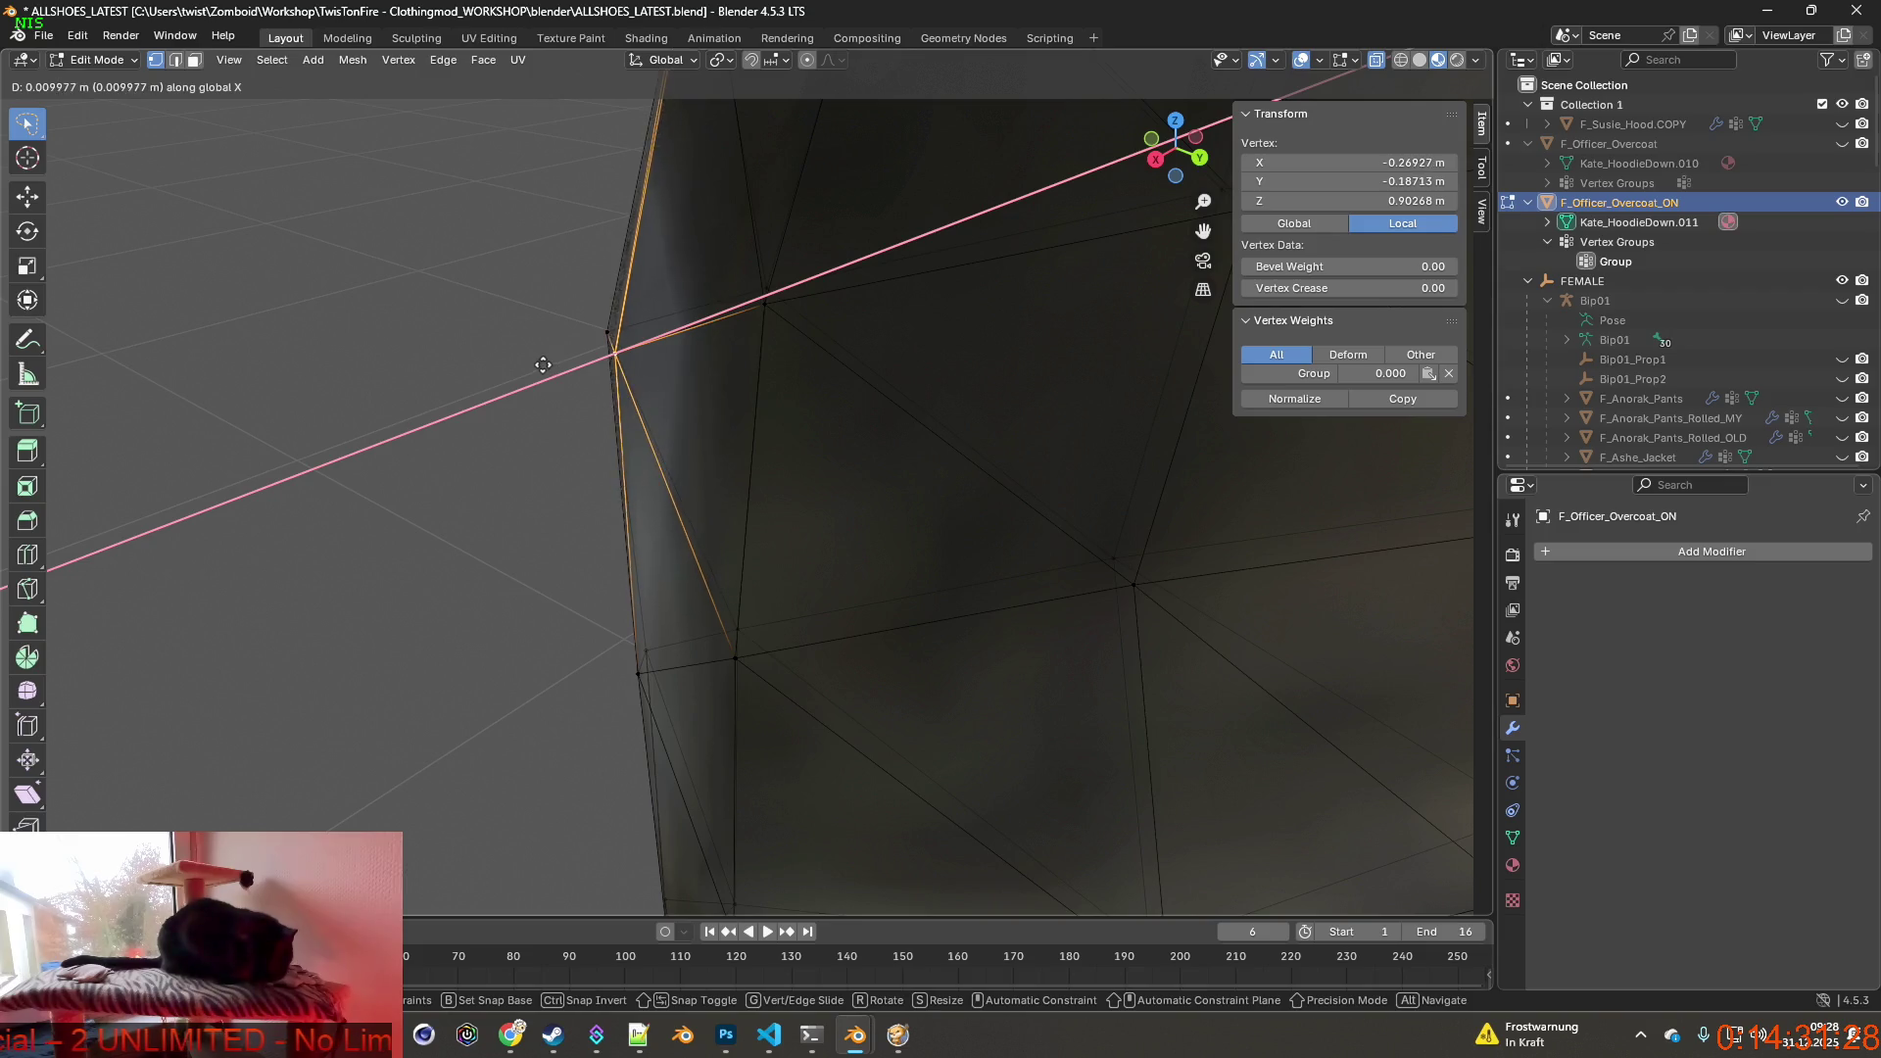
pyautogui.click(539, 368)
pyautogui.moveTo(538, 368)
pyautogui.mouseDown(button='middle')
pyautogui.moveTo(771, 391)
pyautogui.moveTo(684, 429)
pyautogui.moveTo(695, 395)
pyautogui.mouseUp(button='middle')
pyautogui.press('g')
pyautogui.press('x')
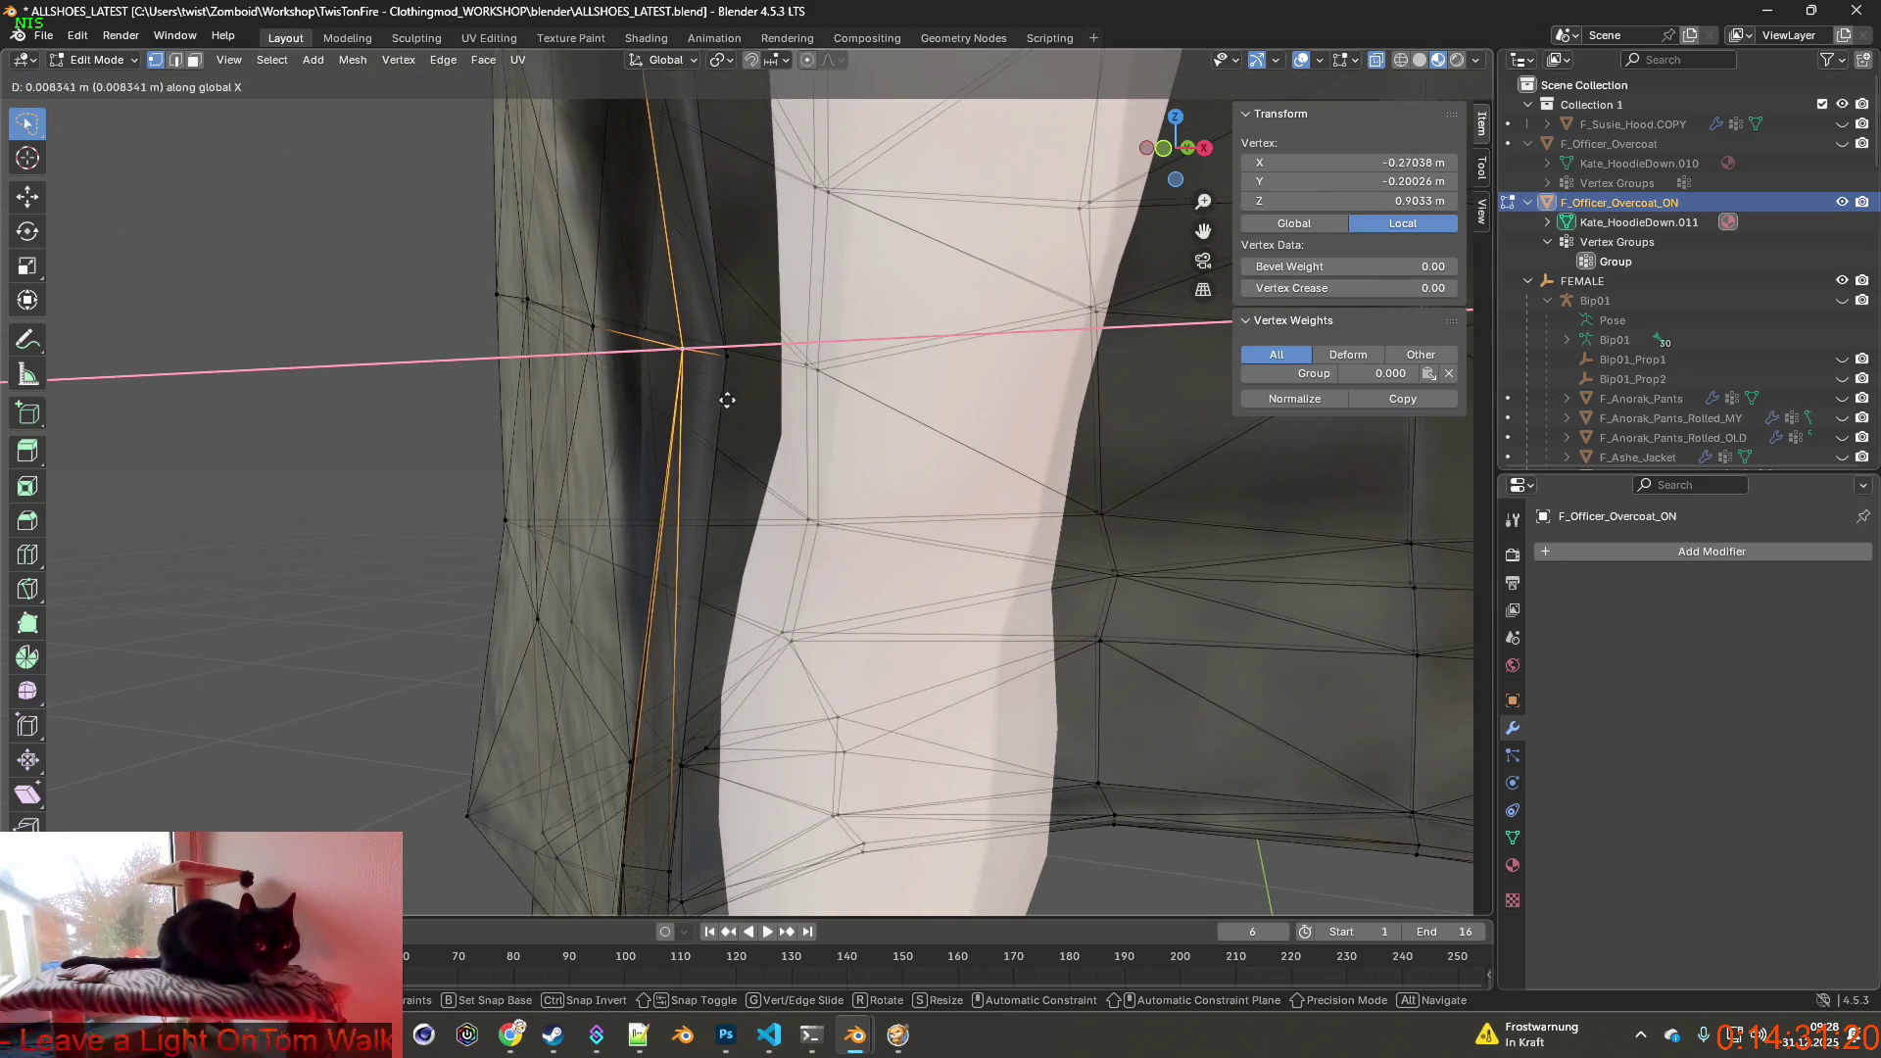
pyautogui.click(724, 400)
pyautogui.moveTo(718, 433)
pyautogui.mouseDown(button='middle')
pyautogui.moveTo(683, 590)
pyautogui.moveTo(663, 580)
pyautogui.mouseUp(button='middle')
pyautogui.press('g')
pyautogui.press('y')
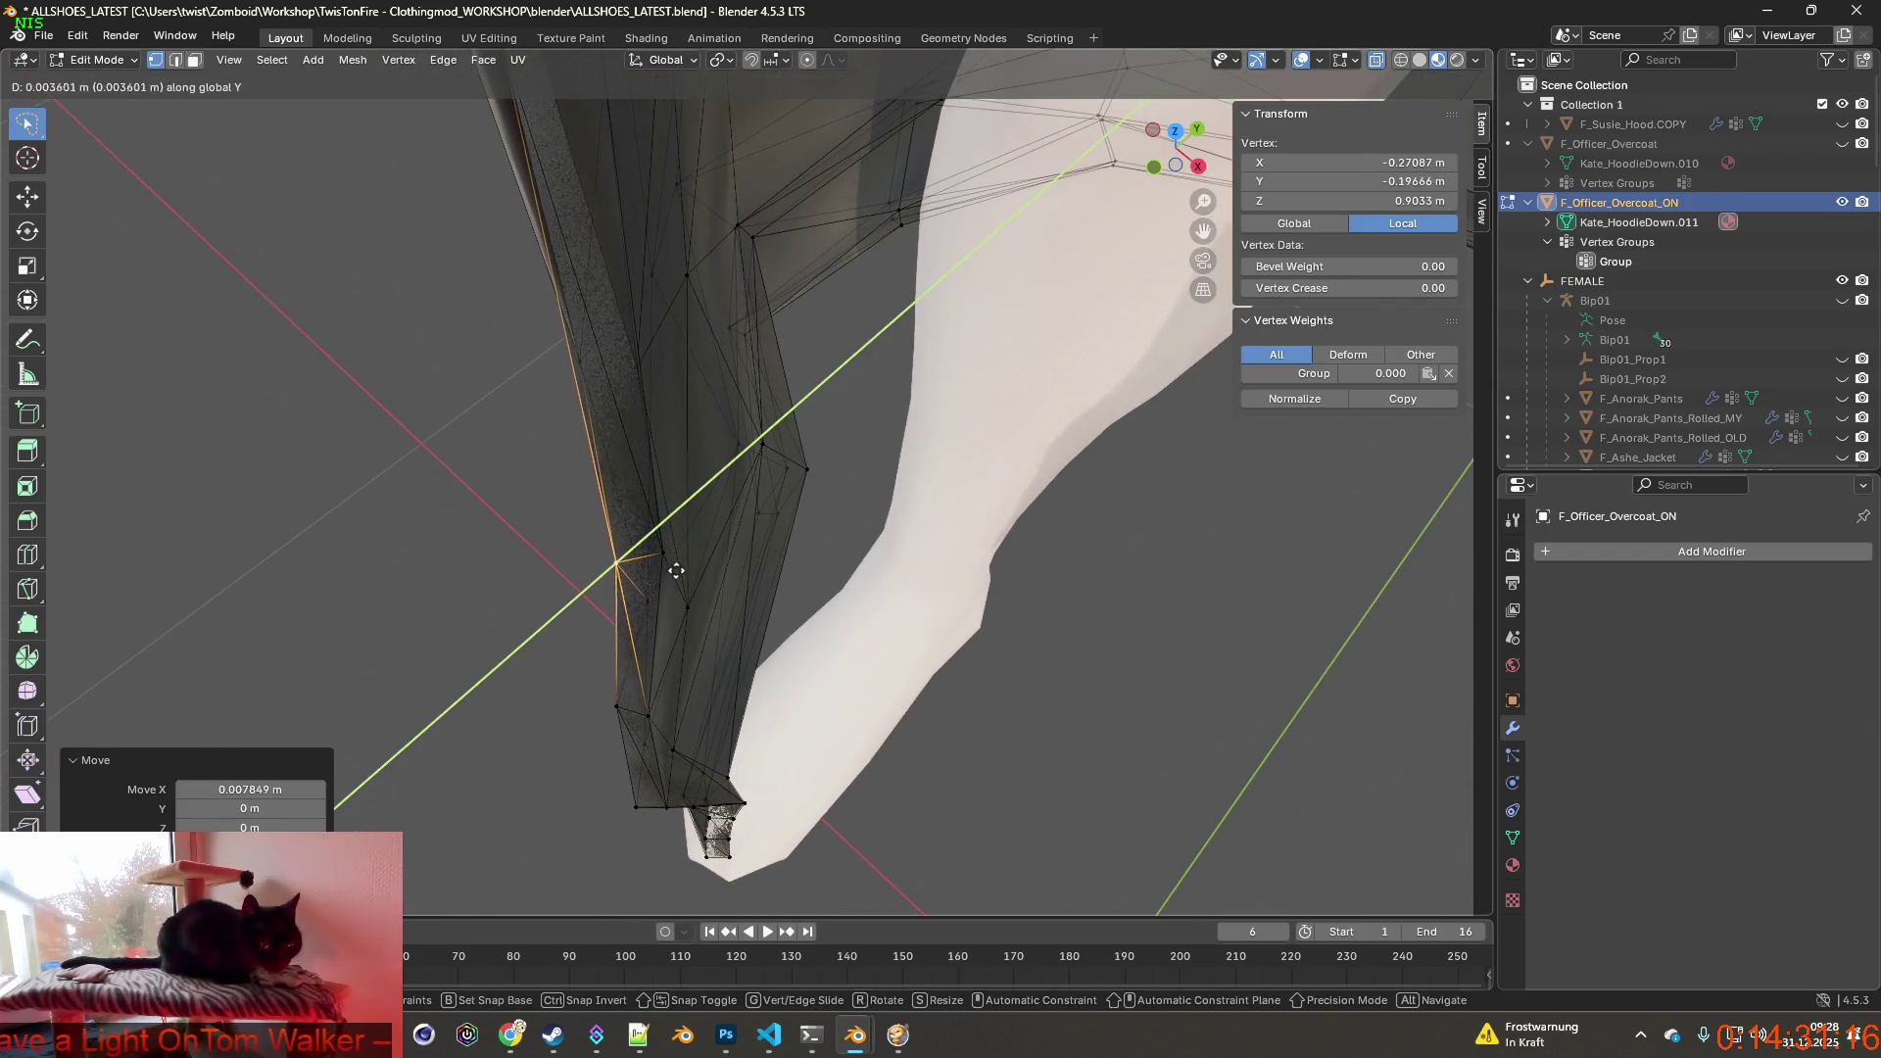
pyautogui.click(692, 563)
# From a side view, fine-tune the vertex beside the leg with small X and Y shifts.
pyautogui.moveTo(691, 564)
pyautogui.mouseDown(button='middle')
pyautogui.moveTo(677, 441)
pyautogui.moveTo(696, 336)
pyautogui.mouseUp(button='middle')
pyautogui.scroll(3, 694, 331)
pyautogui.scroll(-4, 694, 330)
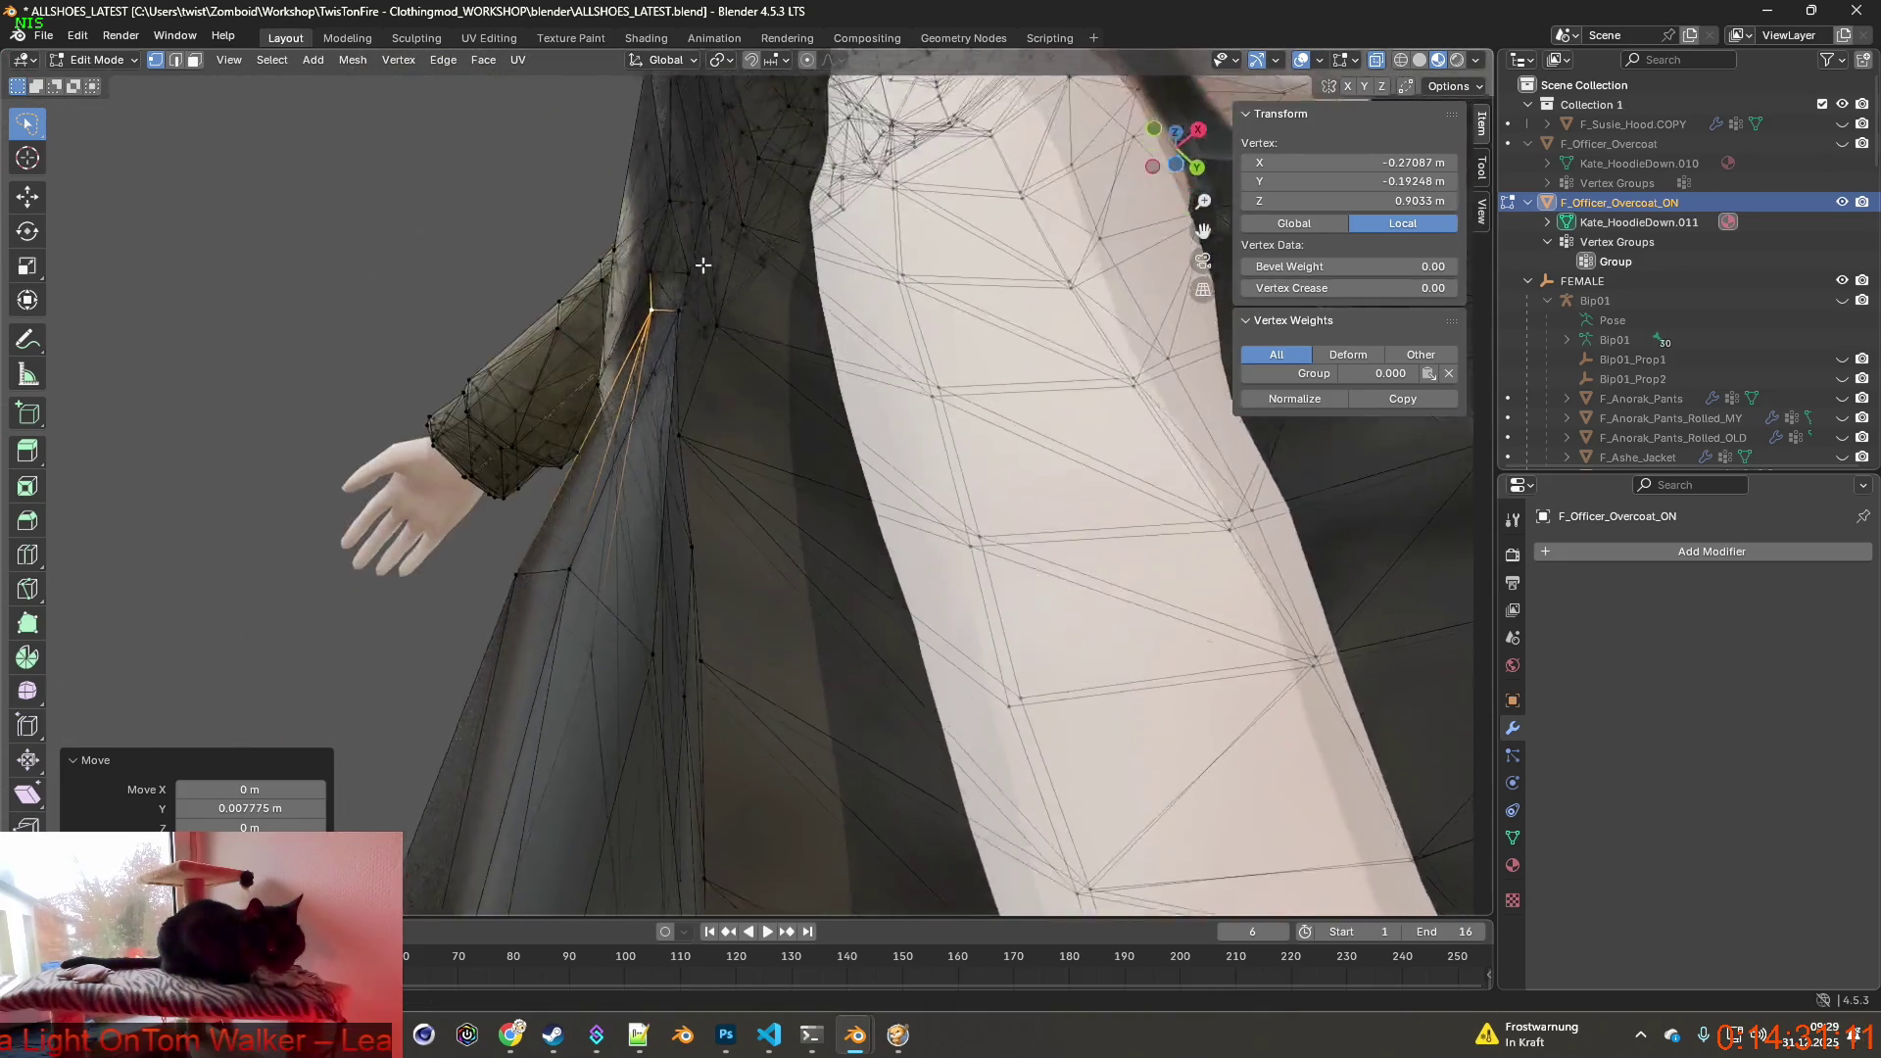
pyautogui.scroll(4, 698, 337)
pyautogui.press('g')
pyautogui.press('x')
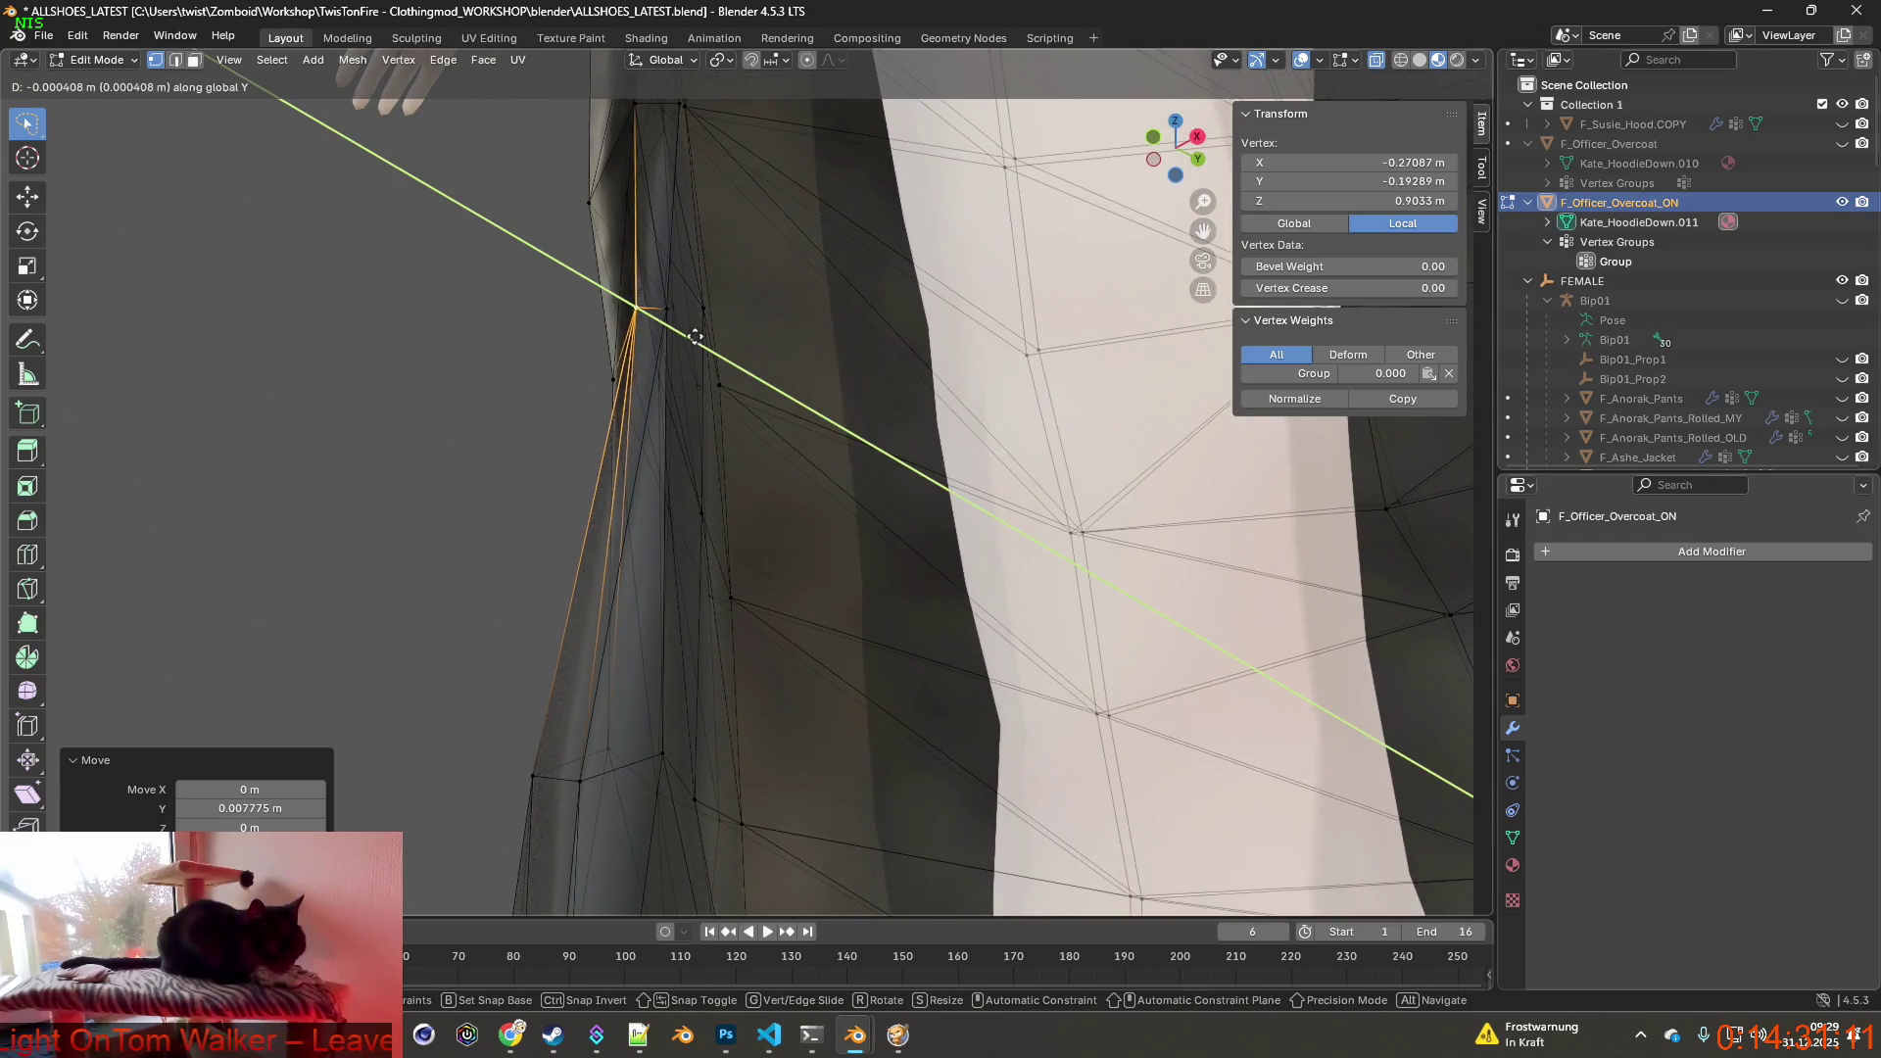
pyautogui.click(690, 337)
pyautogui.moveTo(721, 369)
pyautogui.mouseDown(button='middle')
pyautogui.moveTo(823, 412)
pyautogui.moveTo(852, 470)
pyautogui.moveTo(837, 582)
pyautogui.moveTo(726, 563)
pyautogui.moveTo(742, 537)
pyautogui.mouseUp(button='middle')
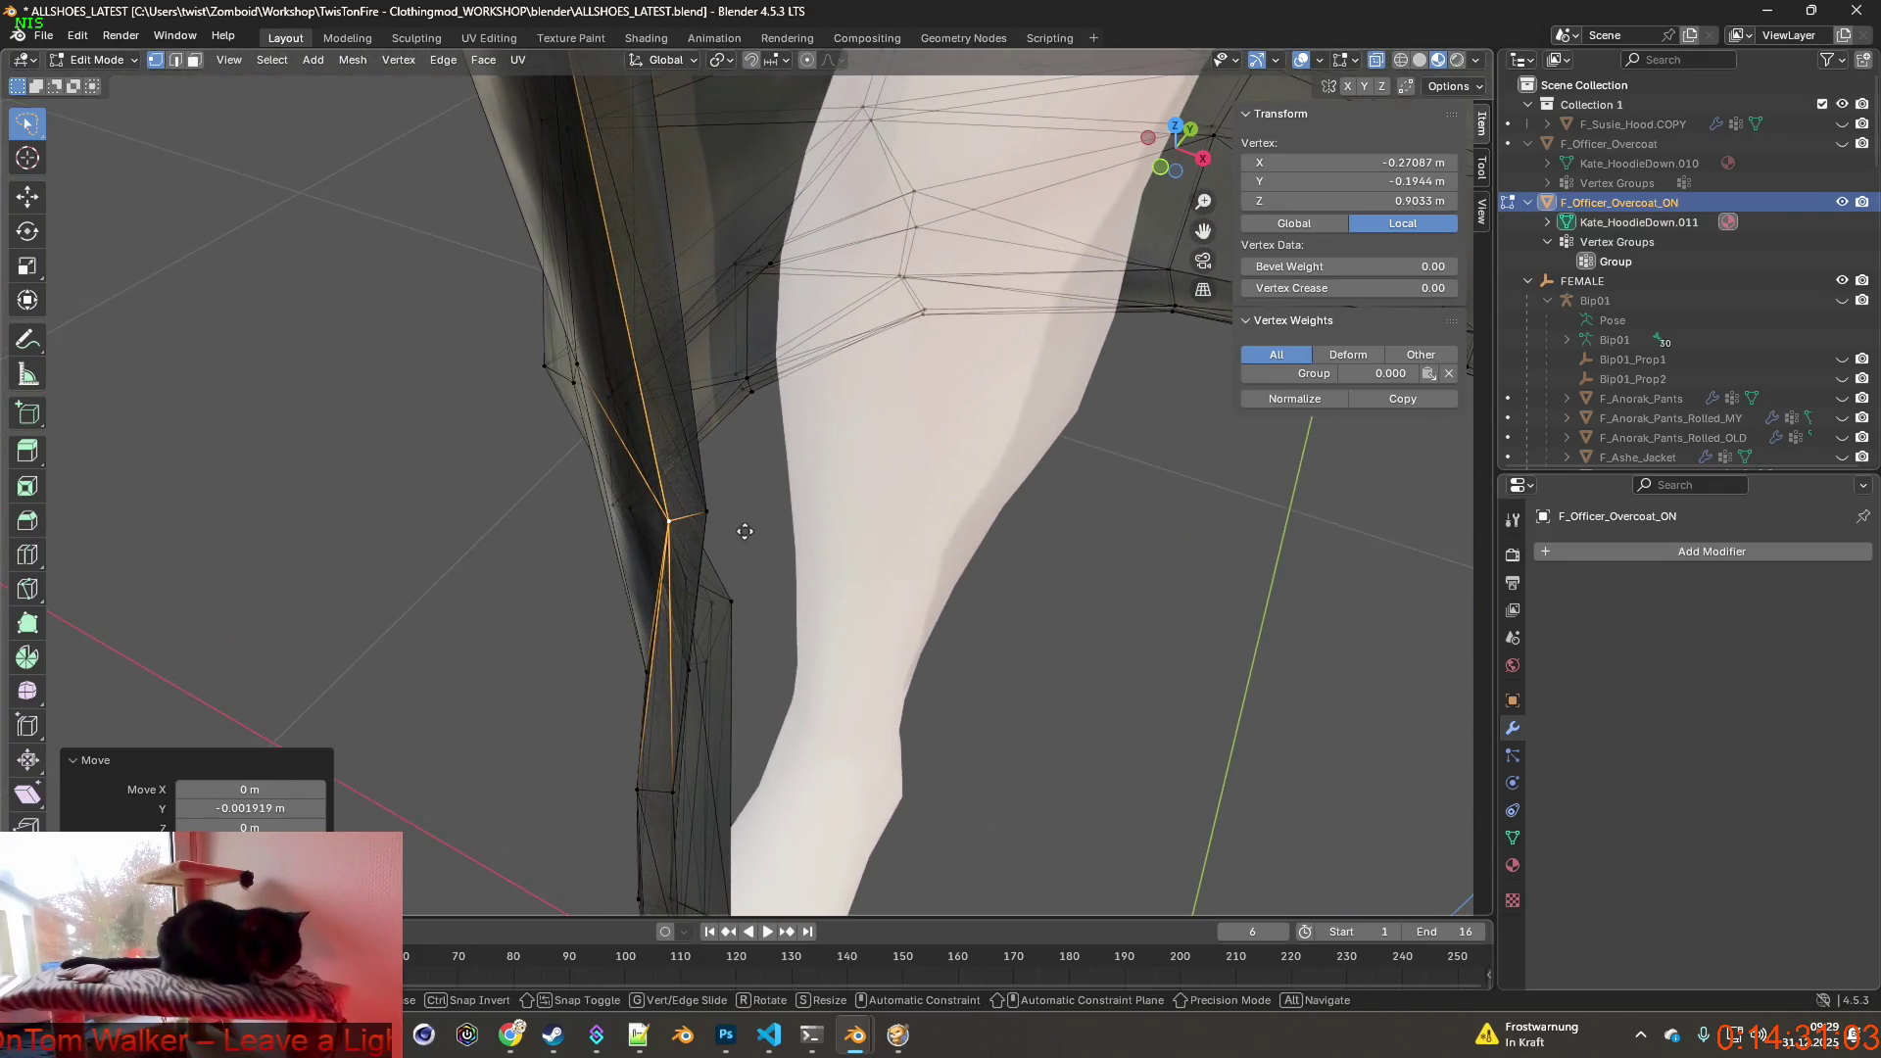
pyautogui.press('g')
pyautogui.press('y')
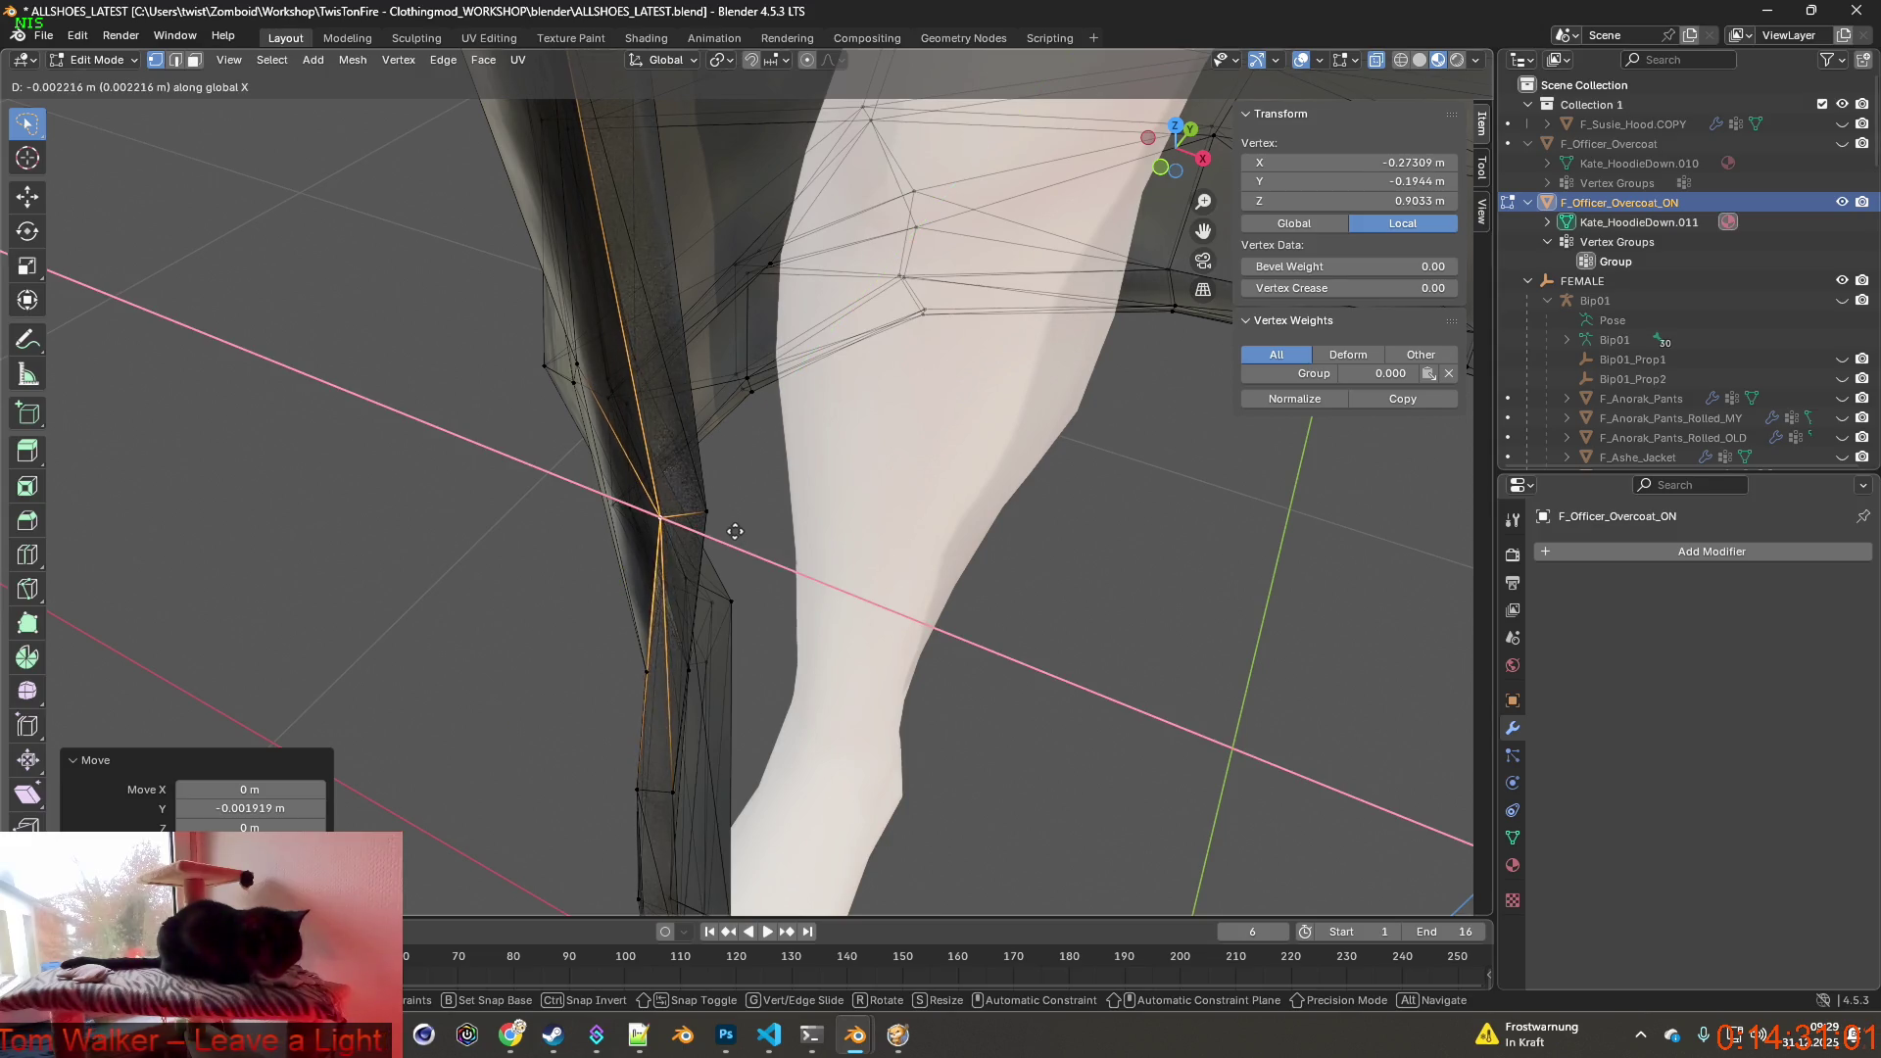
pyautogui.click(726, 532)
pyautogui.press('g')
pyautogui.press('x')
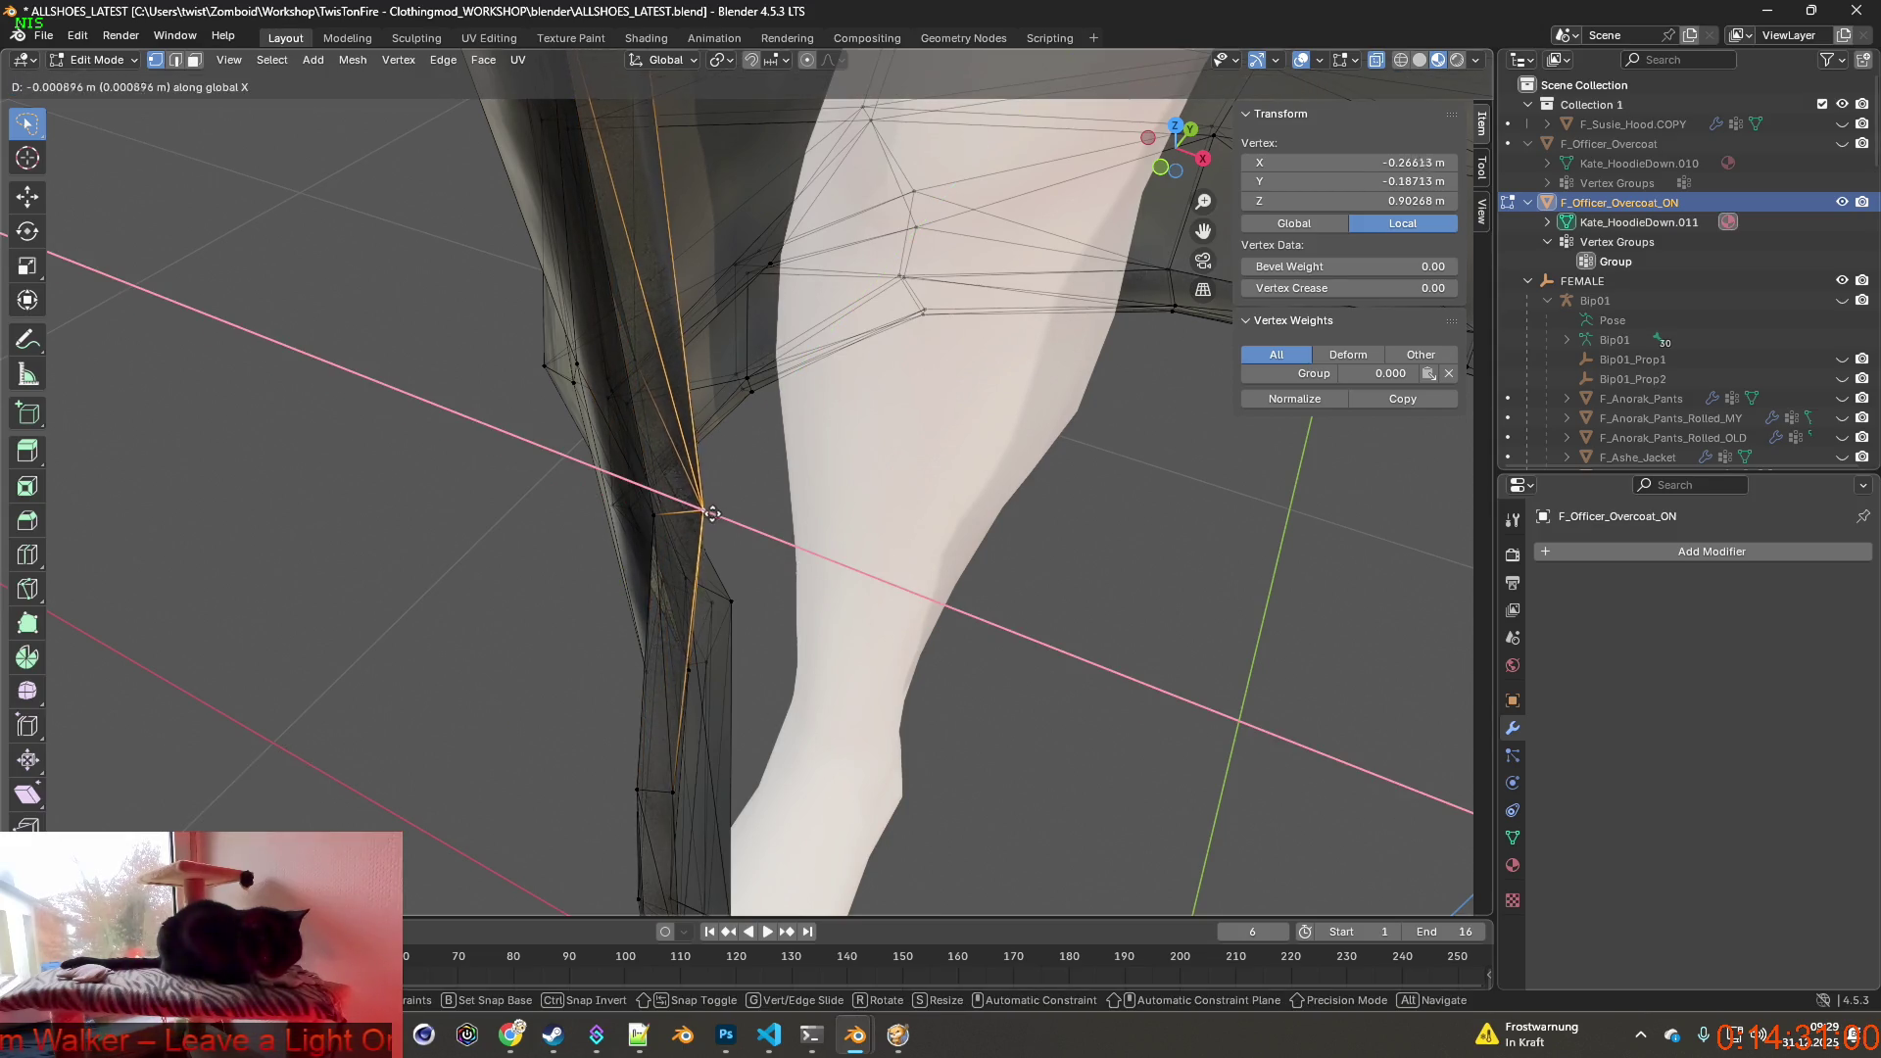
pyautogui.click(699, 513)
# Settle the lower front-edge vertex with a free move, an X shift and two more small moves.
pyautogui.press('g')
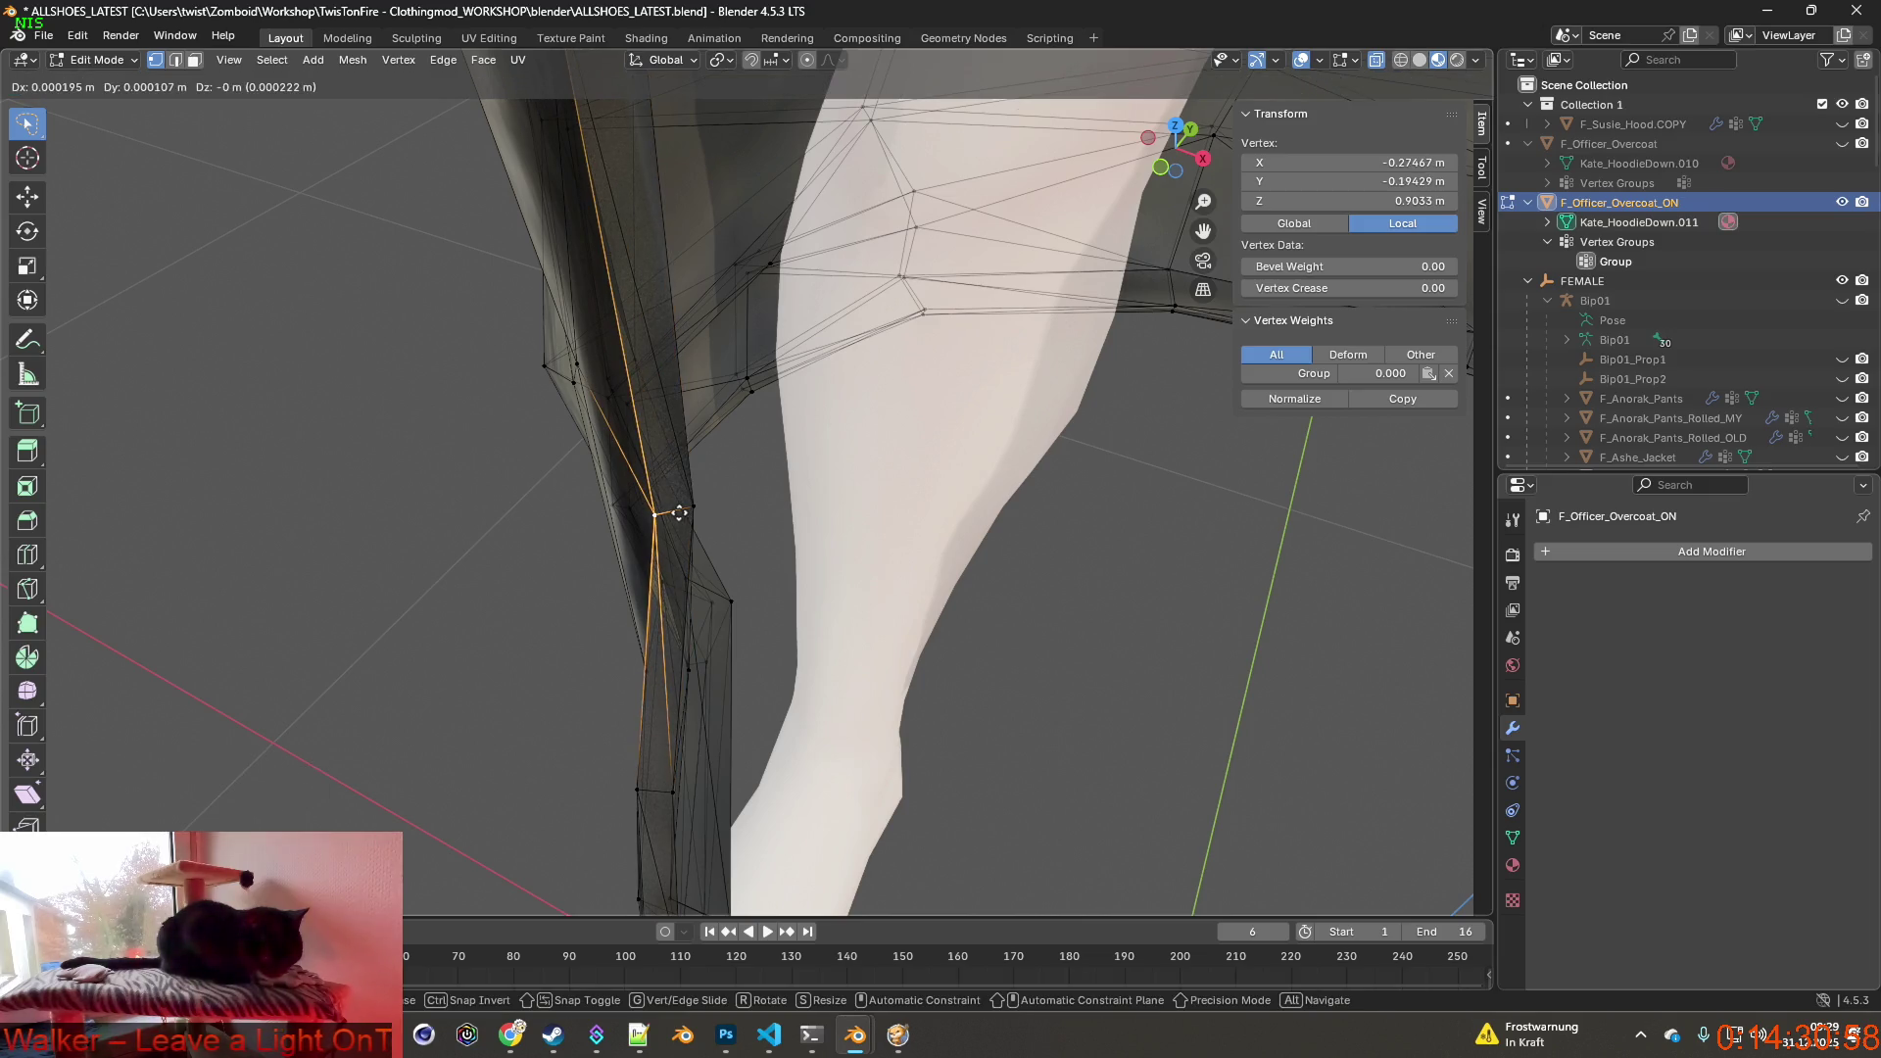
pyautogui.click(669, 511)
pyautogui.moveTo(668, 512)
pyautogui.mouseDown(button='middle')
pyautogui.moveTo(729, 578)
pyautogui.moveTo(716, 526)
pyautogui.mouseUp(button='middle')
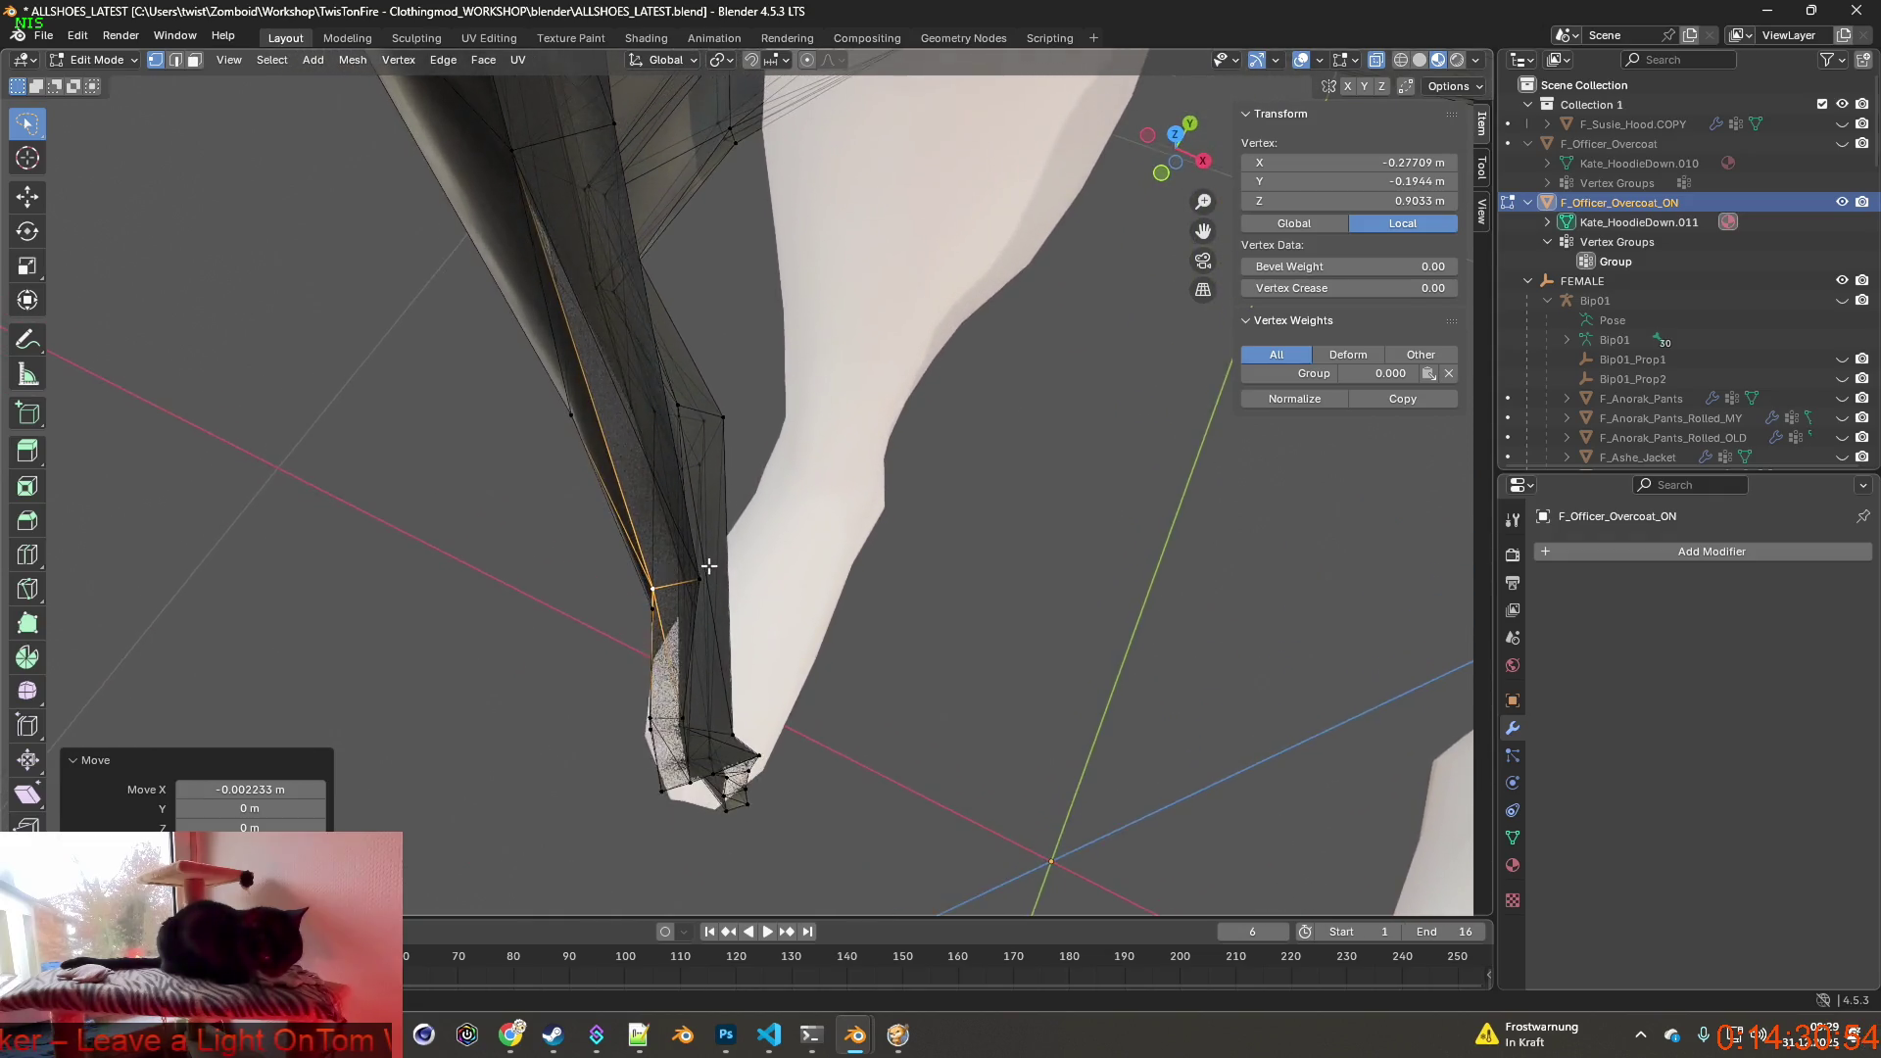
pyautogui.scroll(3, 716, 526)
pyautogui.press('g')
pyautogui.press('x')
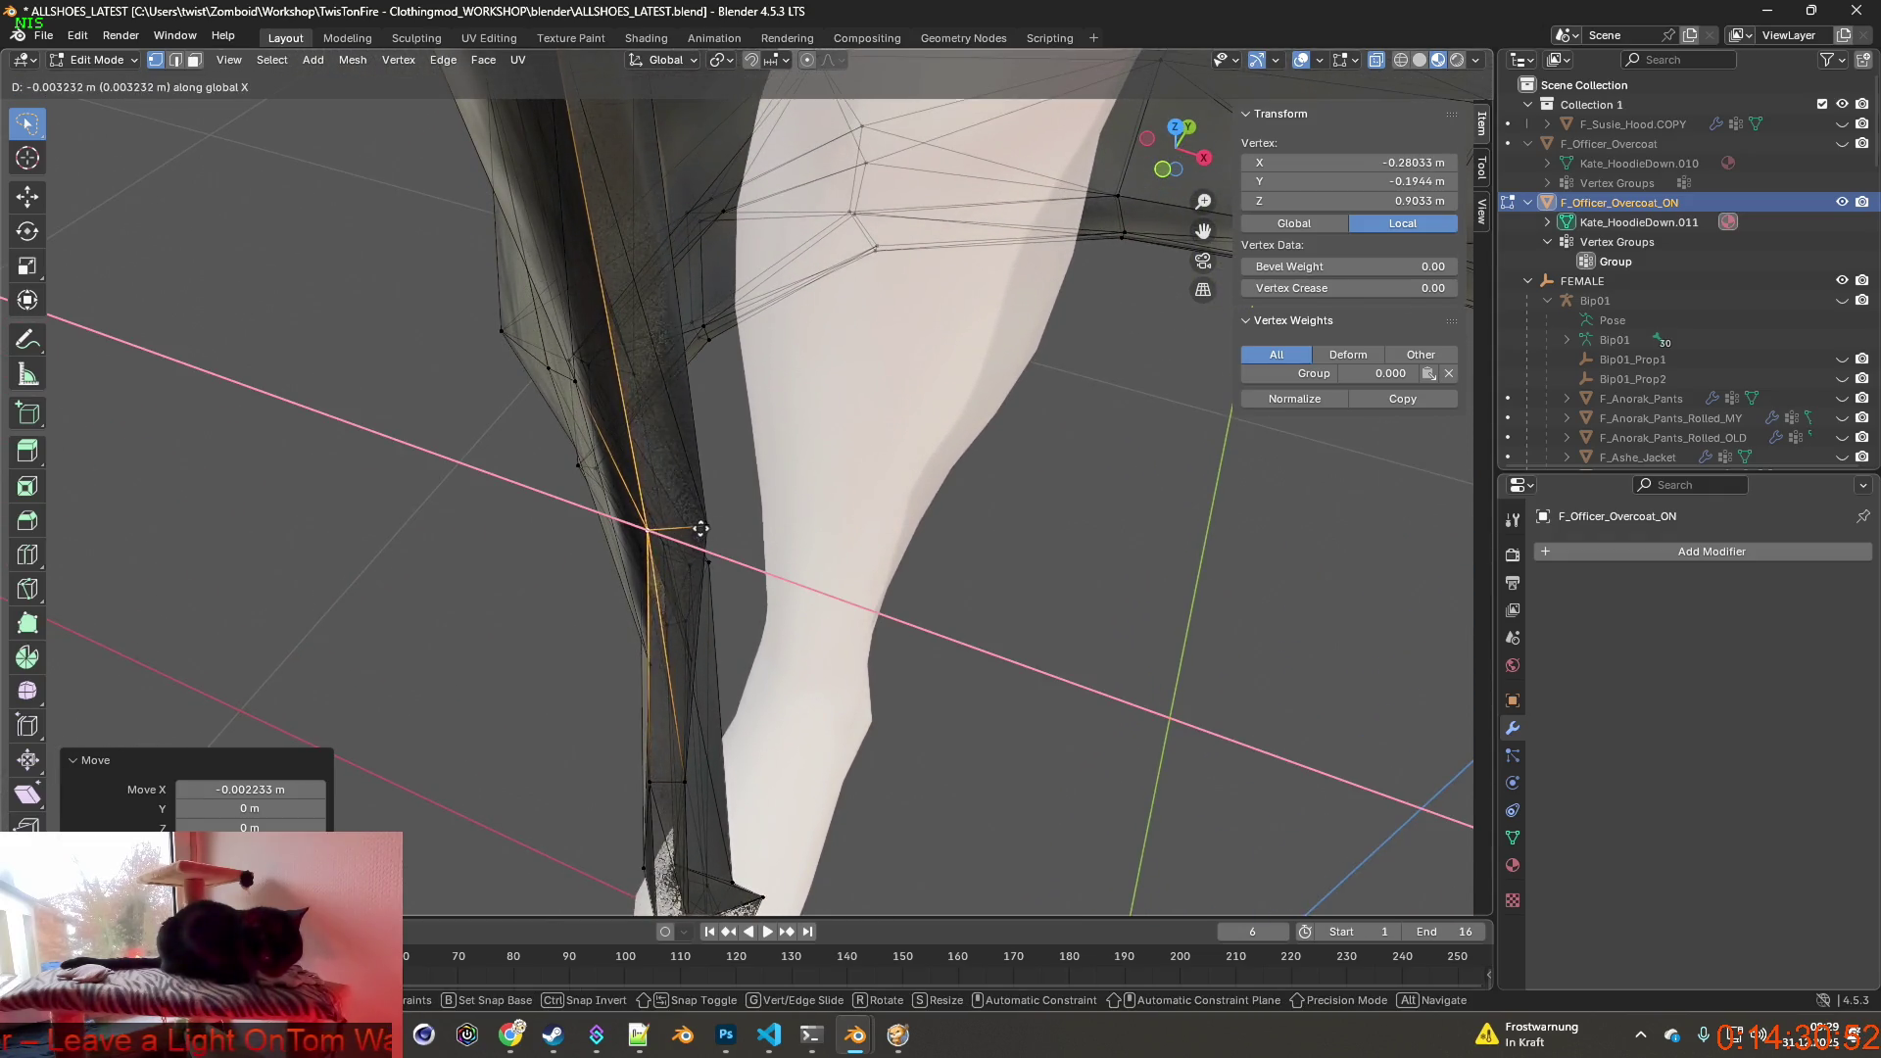
pyautogui.click(692, 529)
pyautogui.press('g')
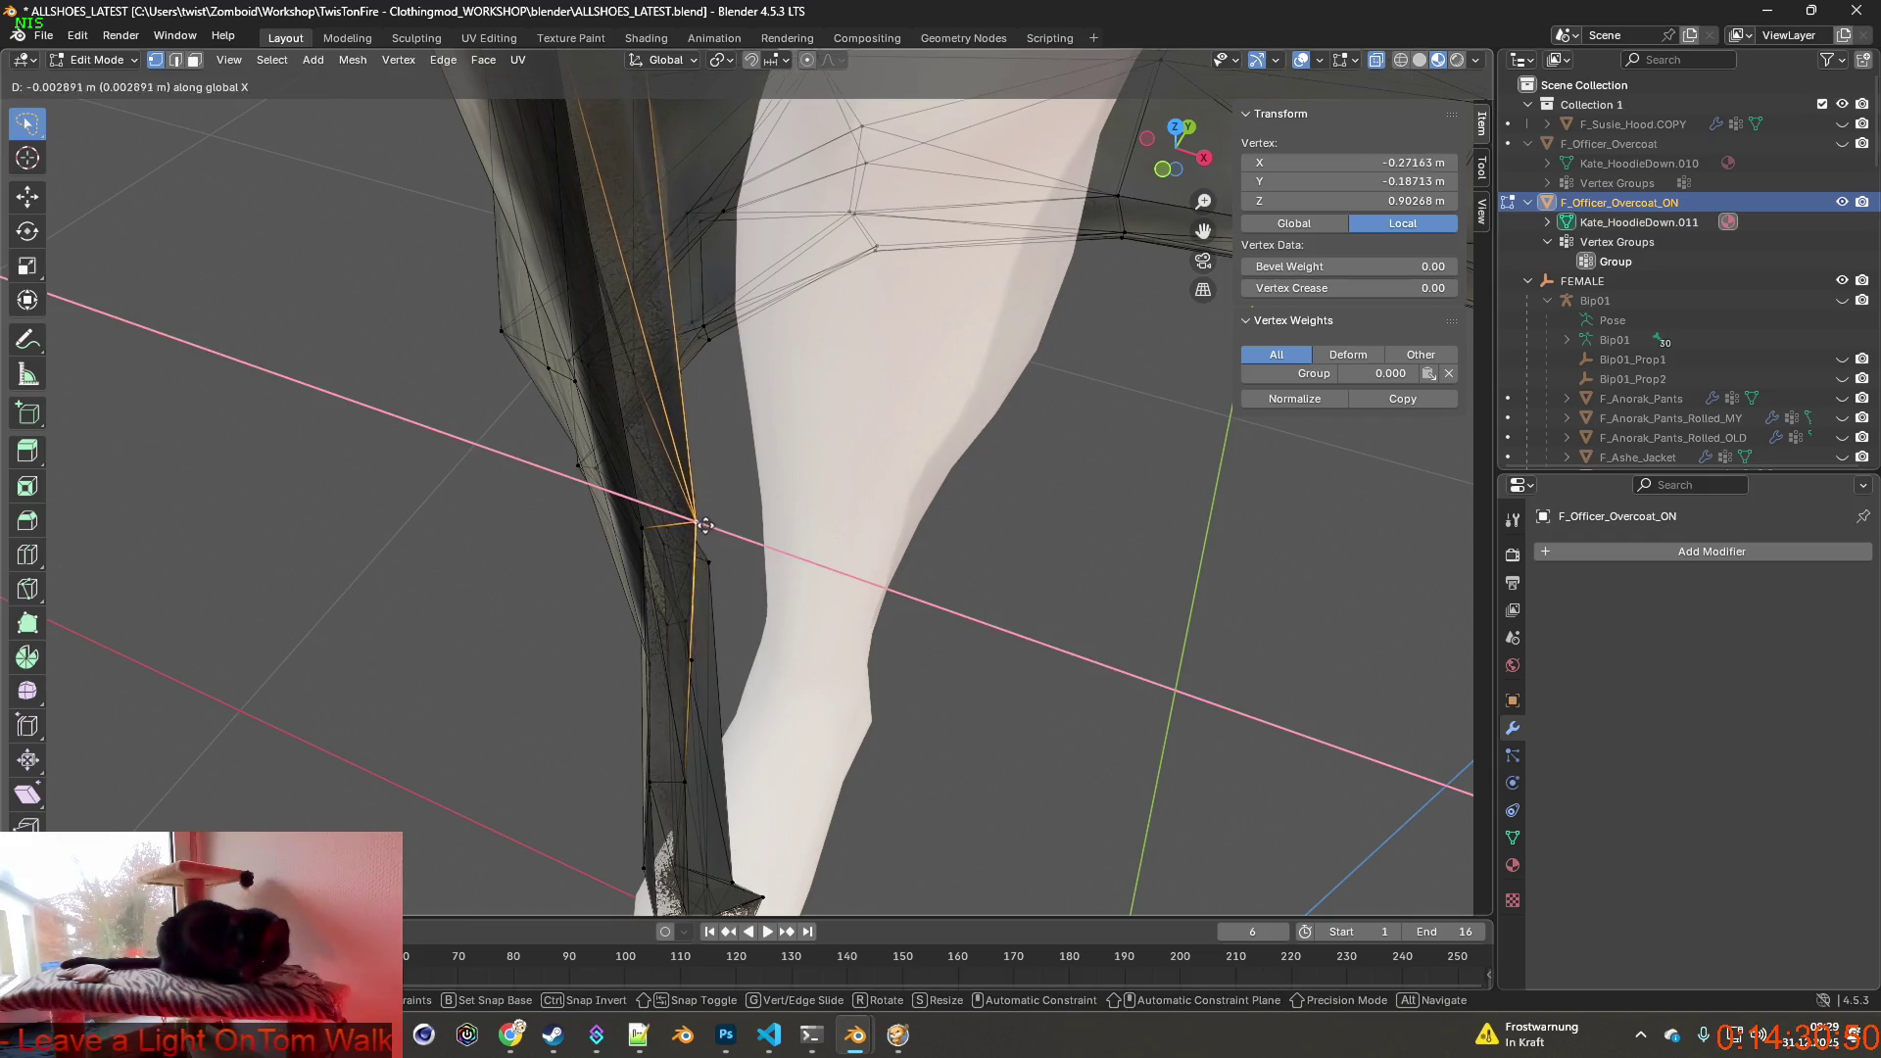
pyautogui.click(692, 525)
pyautogui.press('g')
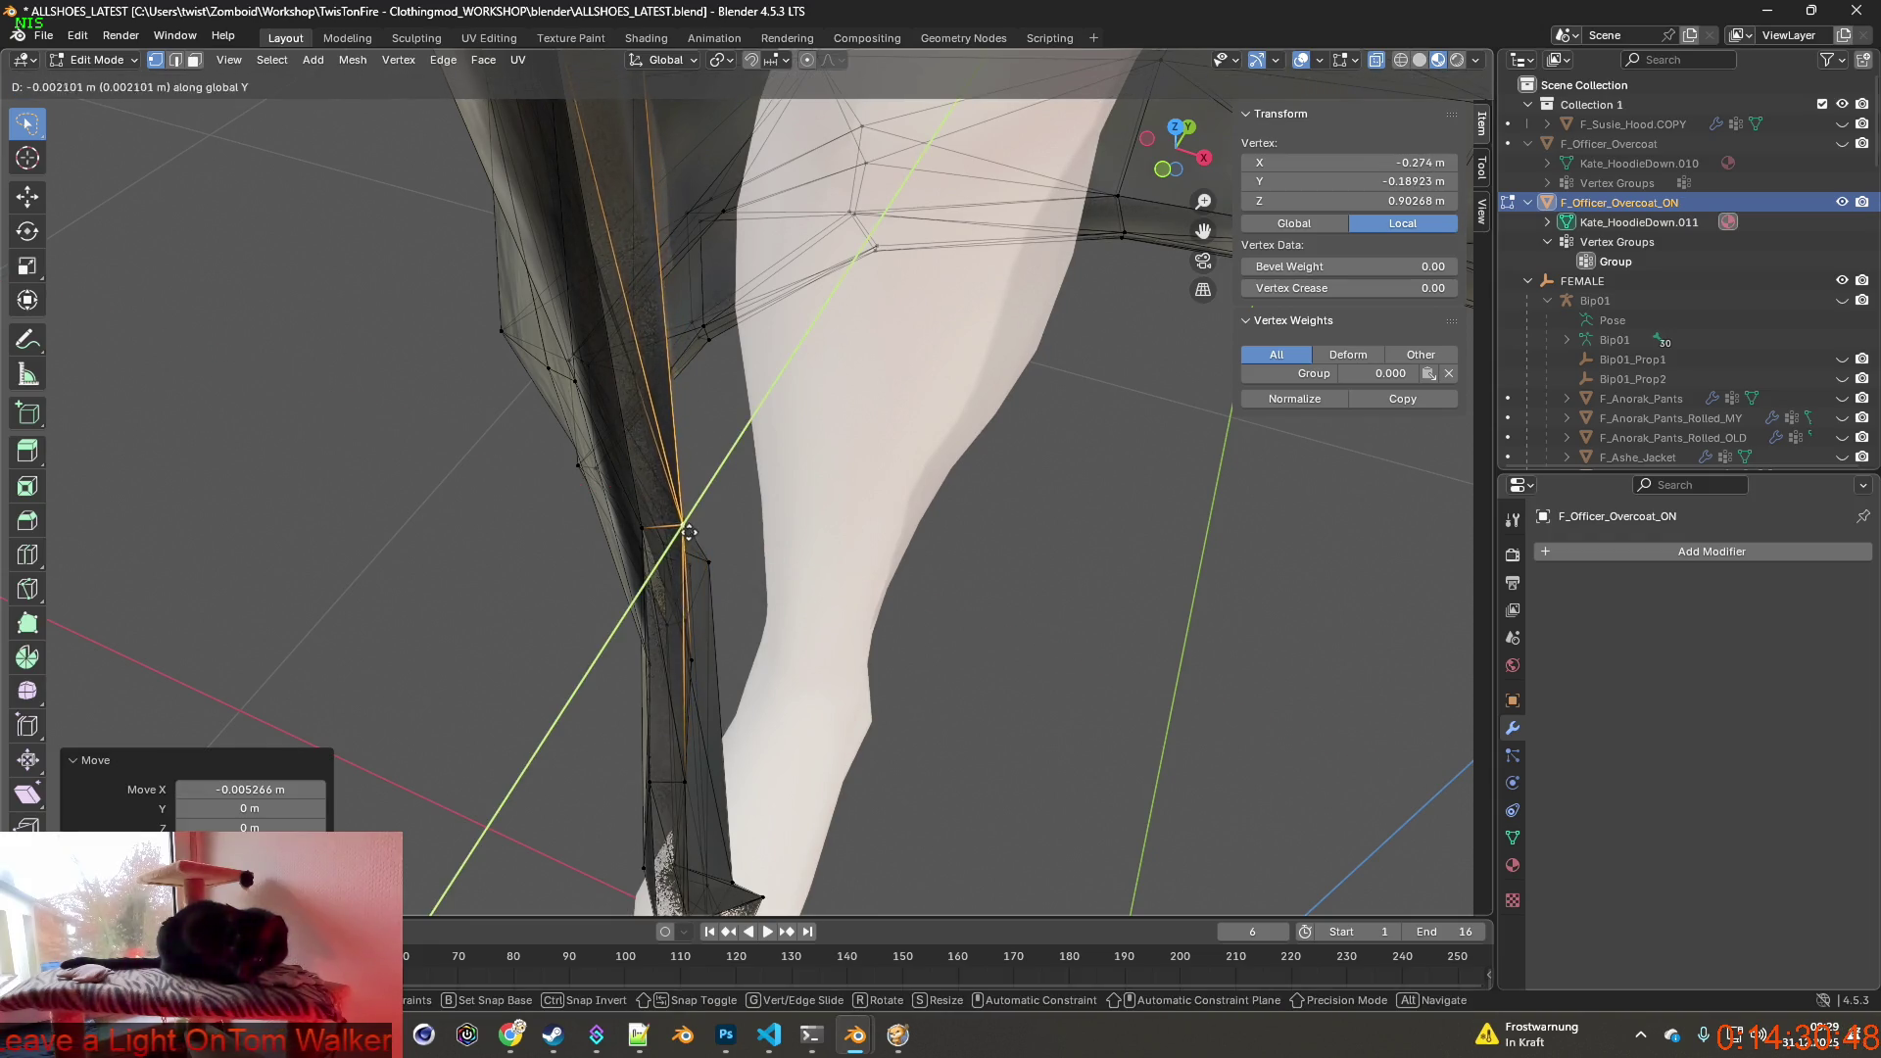
pyautogui.click(688, 532)
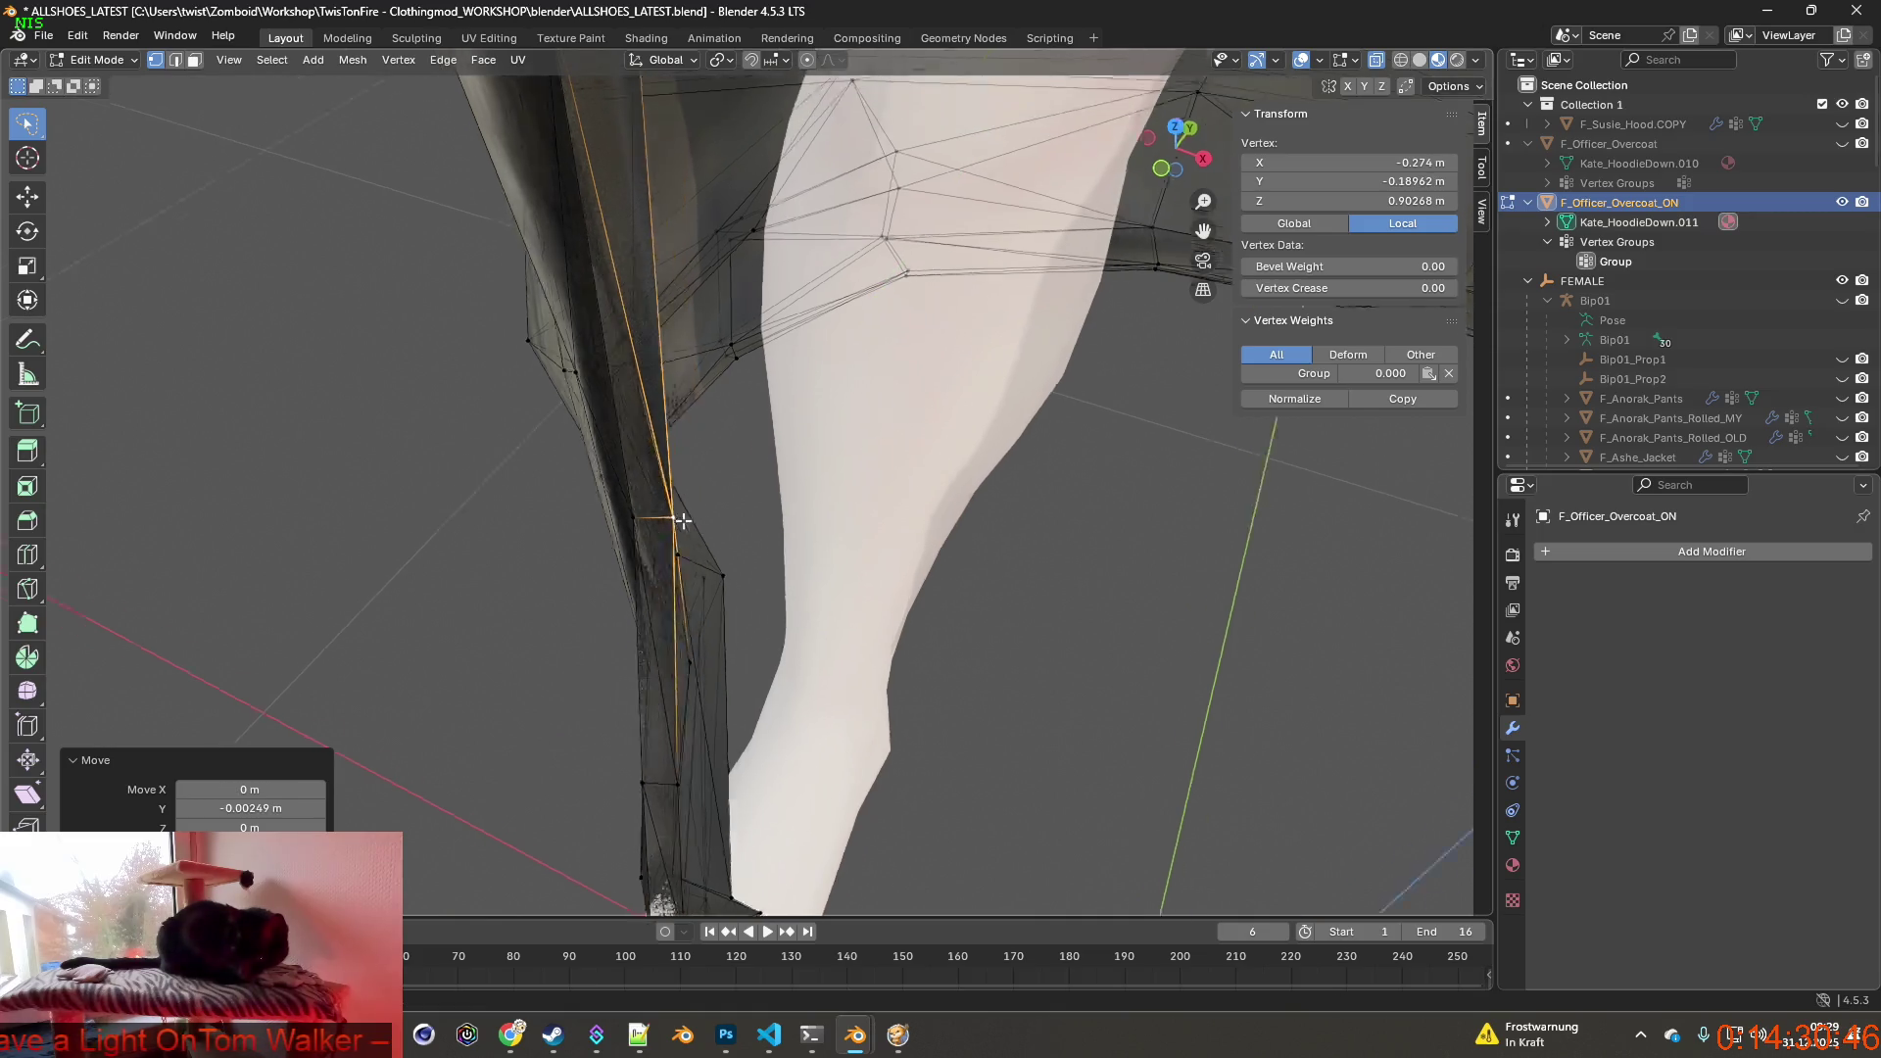
pyautogui.scroll(5, 688, 532)
# Orbit around the coat and box-select a group of vertices along its edge.
pyautogui.moveTo(688, 532); pyautogui.dragTo(507, 408, button='middle')
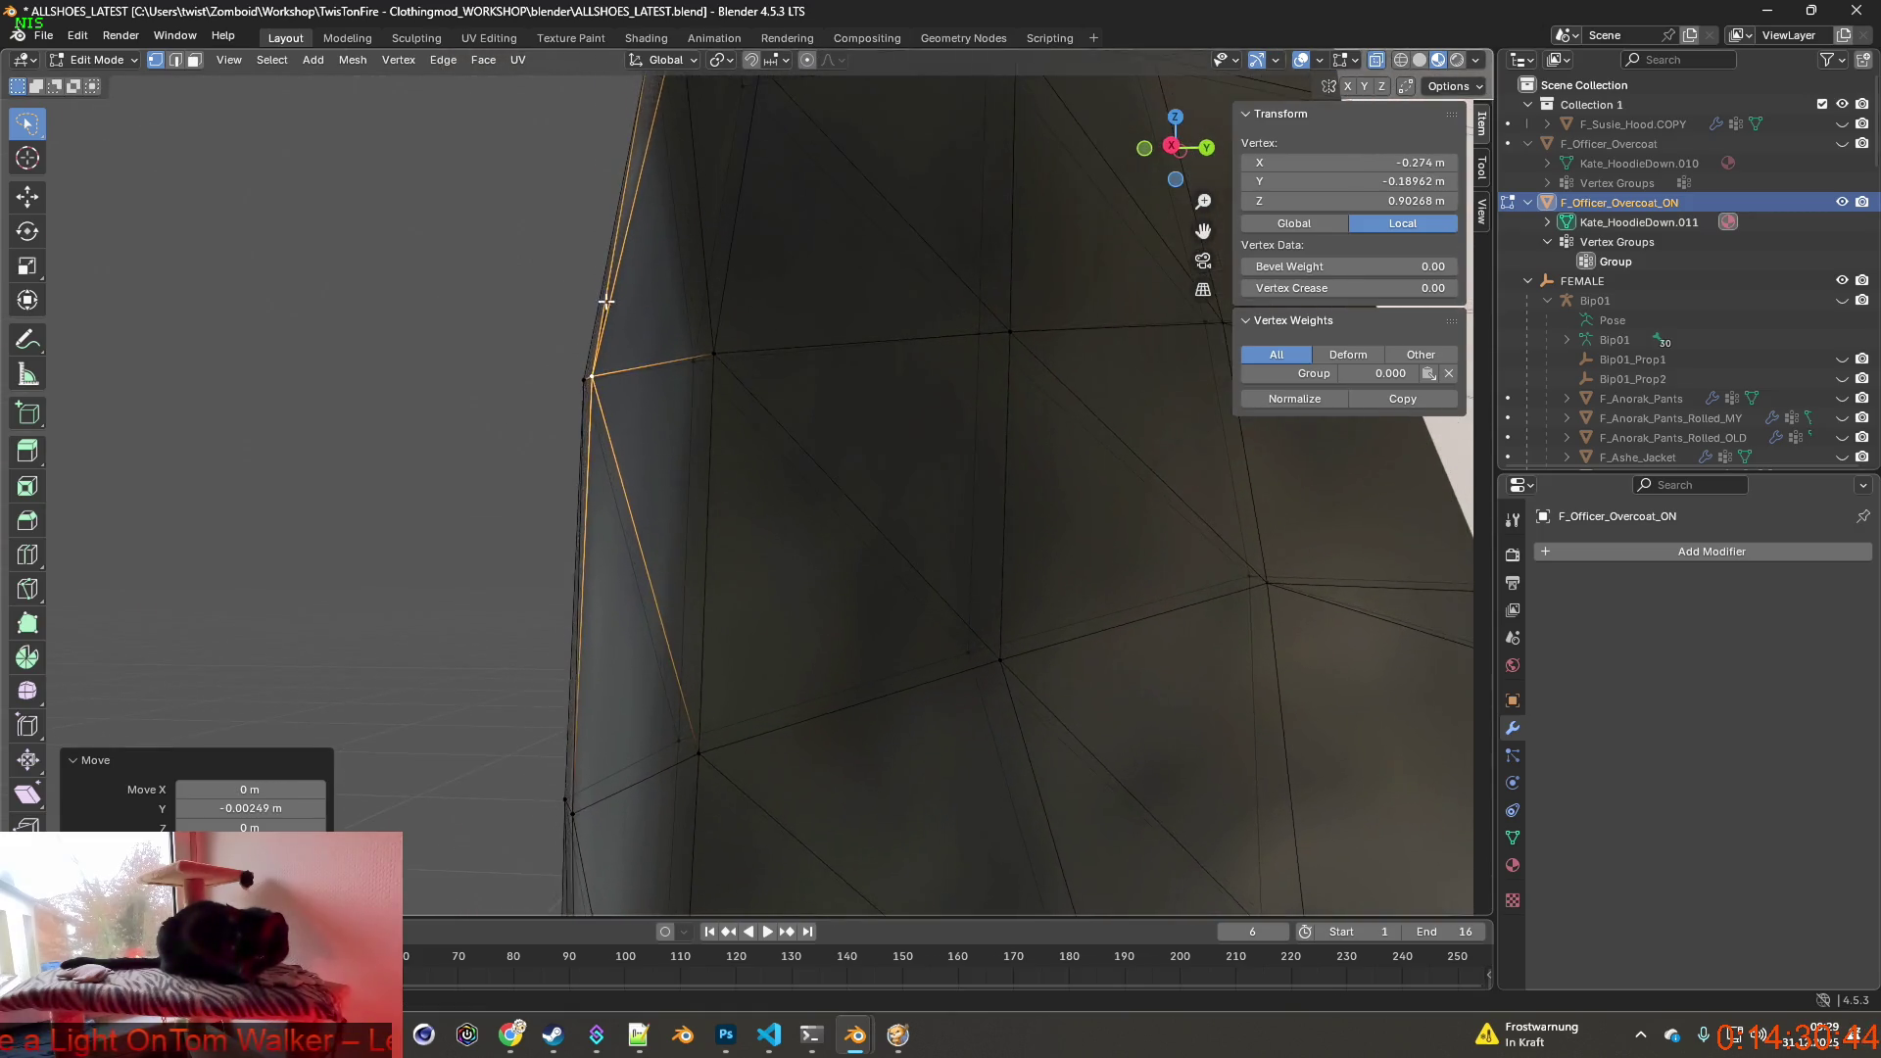
pyautogui.moveTo(606, 301); pyautogui.dragTo(618, 486, button='middle')
pyautogui.moveTo(721, 529)
pyautogui.mouseDown(button='middle')
pyautogui.moveTo(754, 517)
pyautogui.moveTo(563, 283)
pyautogui.mouseUp(button='middle')
pyautogui.moveTo(747, 354); pyautogui.dragTo(912, 353, button='middle')
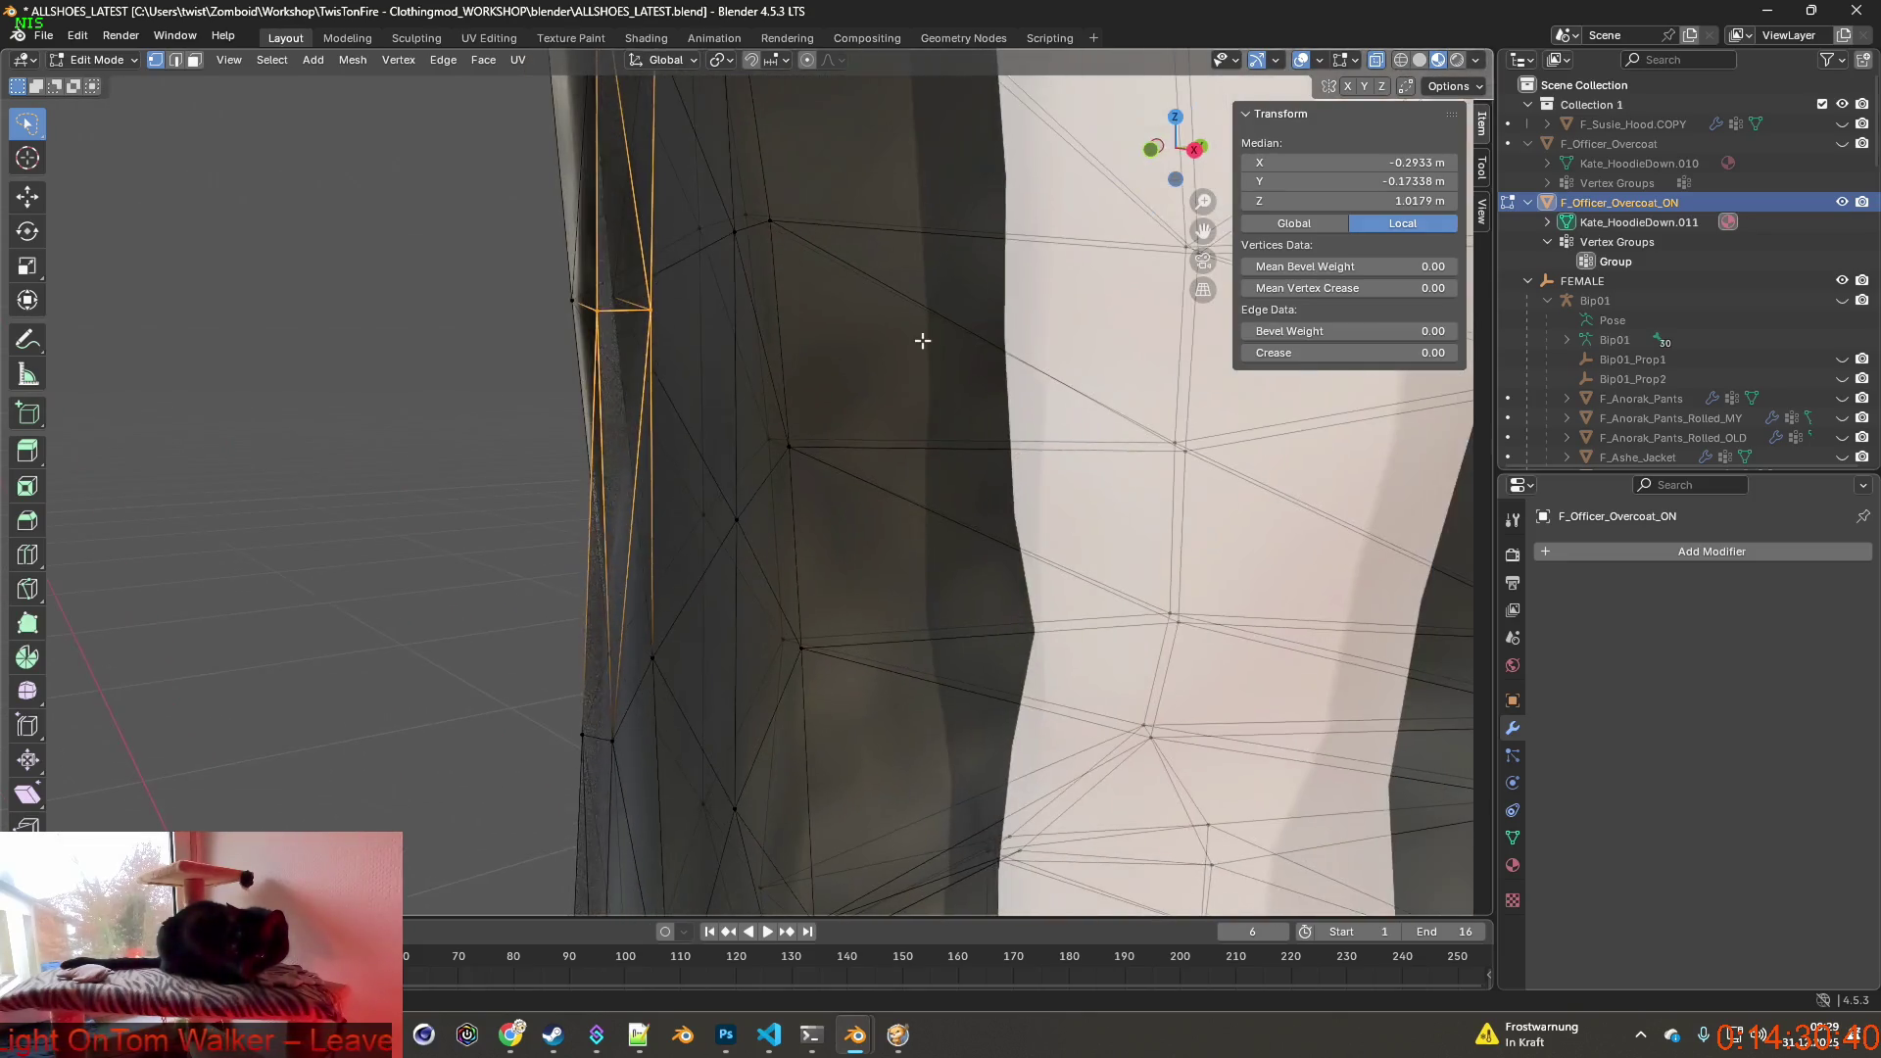
# Shift the selected edge vertices along Y twice, about 2 cm, checking the whole leg between moves.
pyautogui.press('g')
pyautogui.click(898, 339)
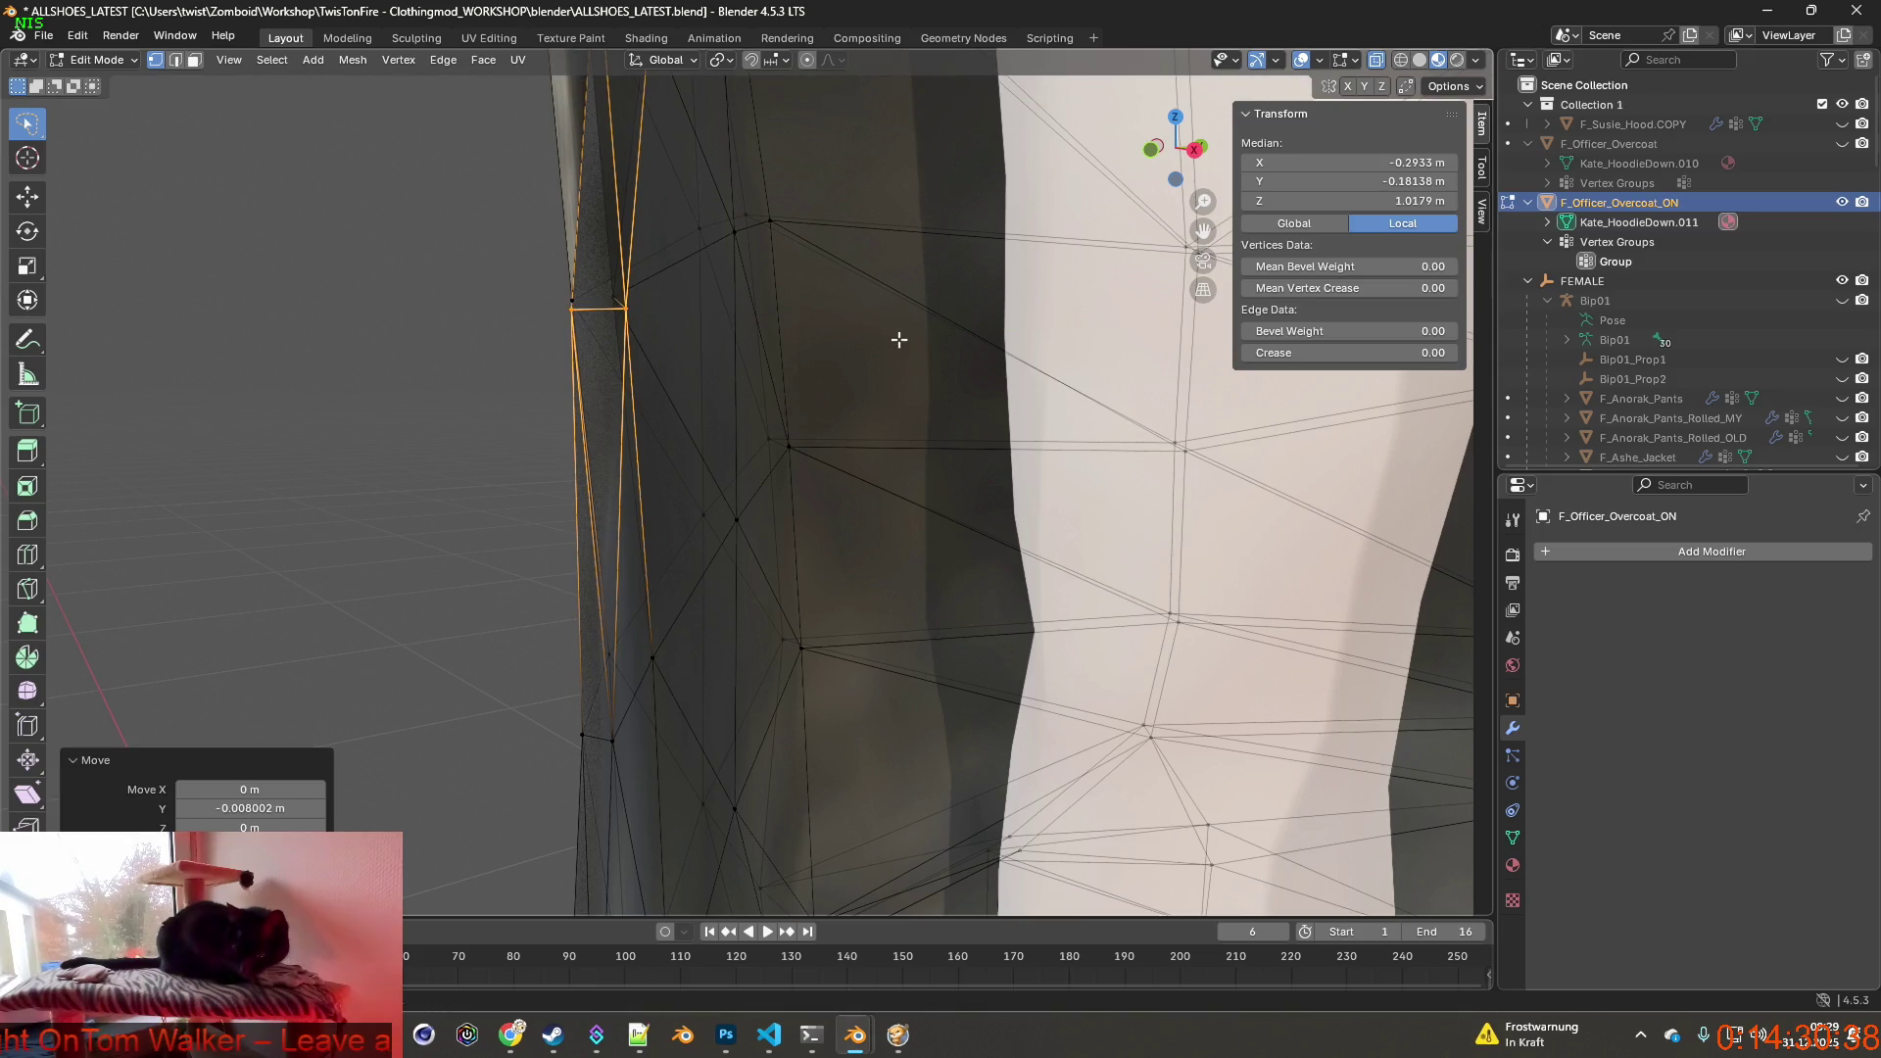
pyautogui.moveTo(897, 340); pyautogui.dragTo(681, 295, button='middle')
pyautogui.scroll(-4, 681, 294)
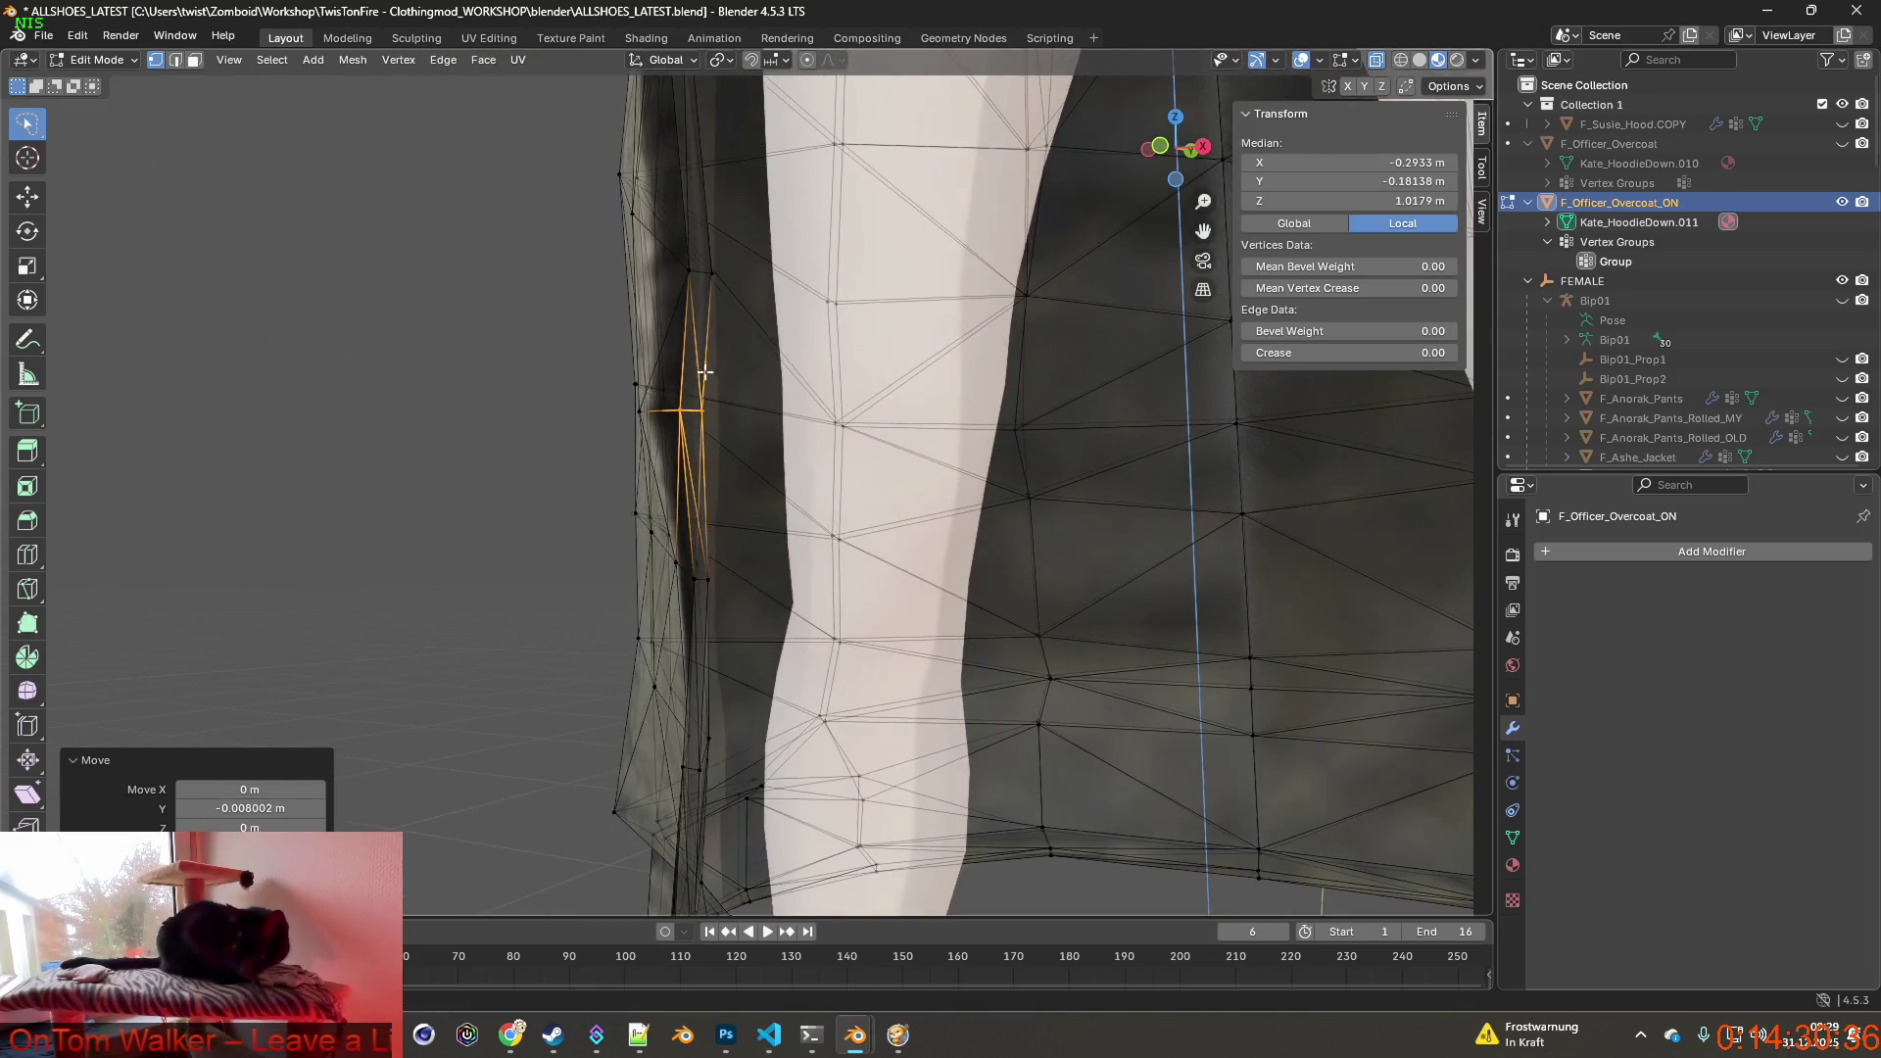
pyautogui.moveTo(680, 367)
pyautogui.mouseDown(button='middle')
pyautogui.moveTo(695, 514)
pyautogui.moveTo(681, 438)
pyautogui.moveTo(617, 433)
pyautogui.mouseUp(button='middle')
pyautogui.scroll(4, 682, 439)
pyautogui.scroll(5, 683, 440)
pyautogui.scroll(-3, 590, 429)
pyautogui.moveTo(627, 360); pyautogui.dragTo(764, 383, button='middle')
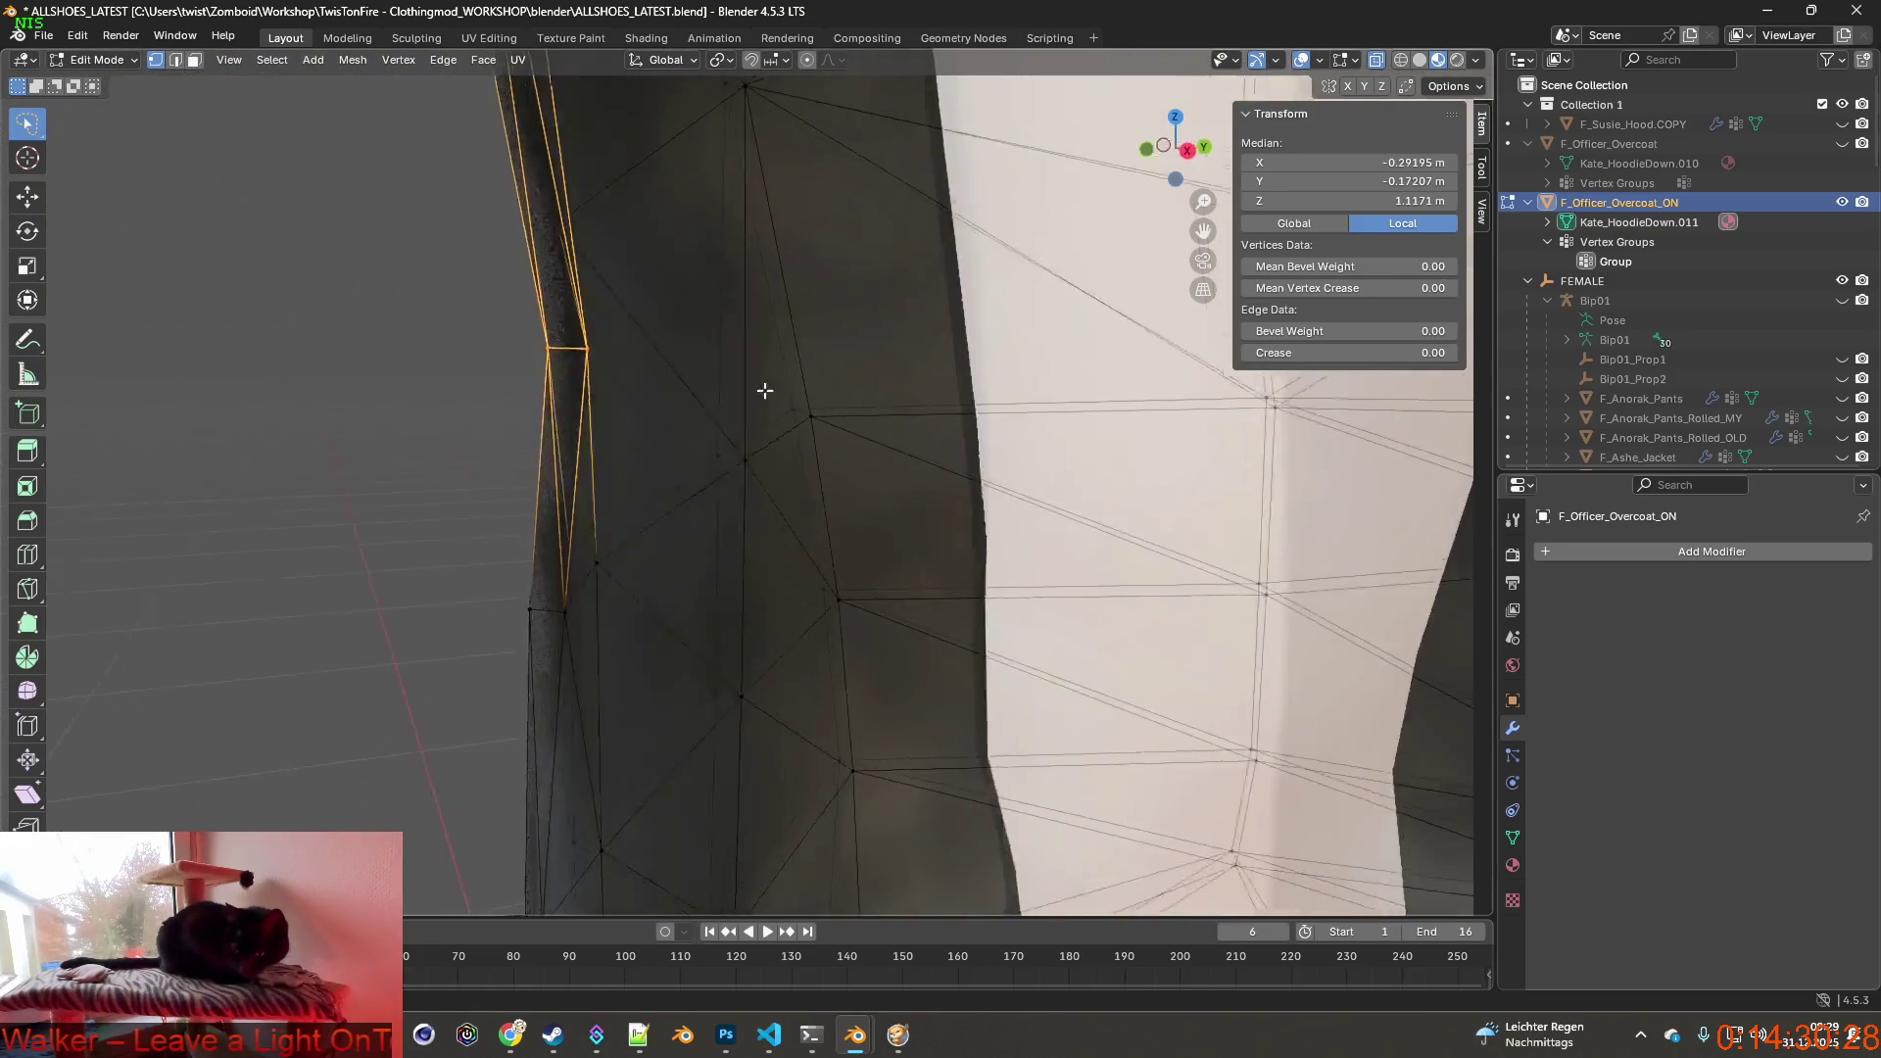
pyautogui.press('g')
pyautogui.press('y')
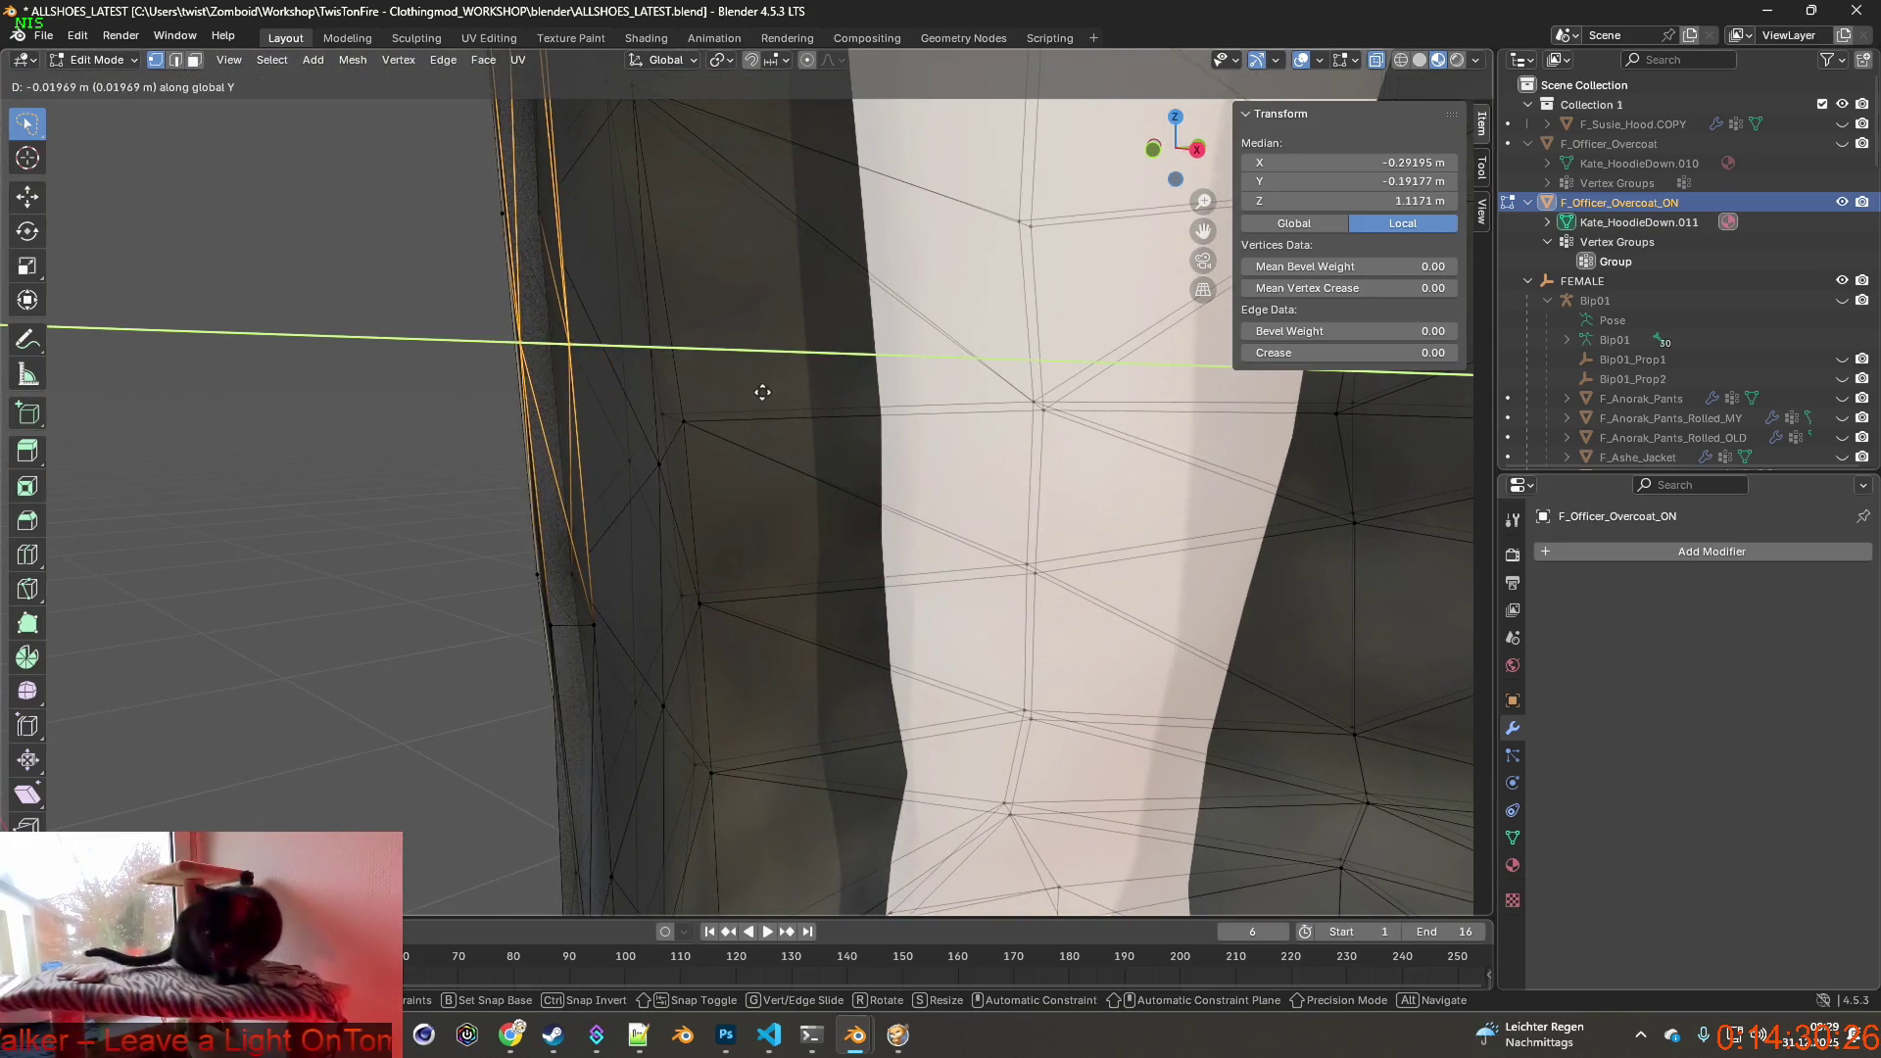
pyautogui.click(775, 391)
pyautogui.moveTo(774, 411)
pyautogui.mouseDown(button='middle')
pyautogui.moveTo(786, 445)
pyautogui.moveTo(887, 381)
pyautogui.moveTo(852, 485)
pyautogui.moveTo(816, 504)
pyautogui.mouseUp(button='middle')
pyautogui.scroll(-4, 786, 446)
pyautogui.scroll(-4, 824, 426)
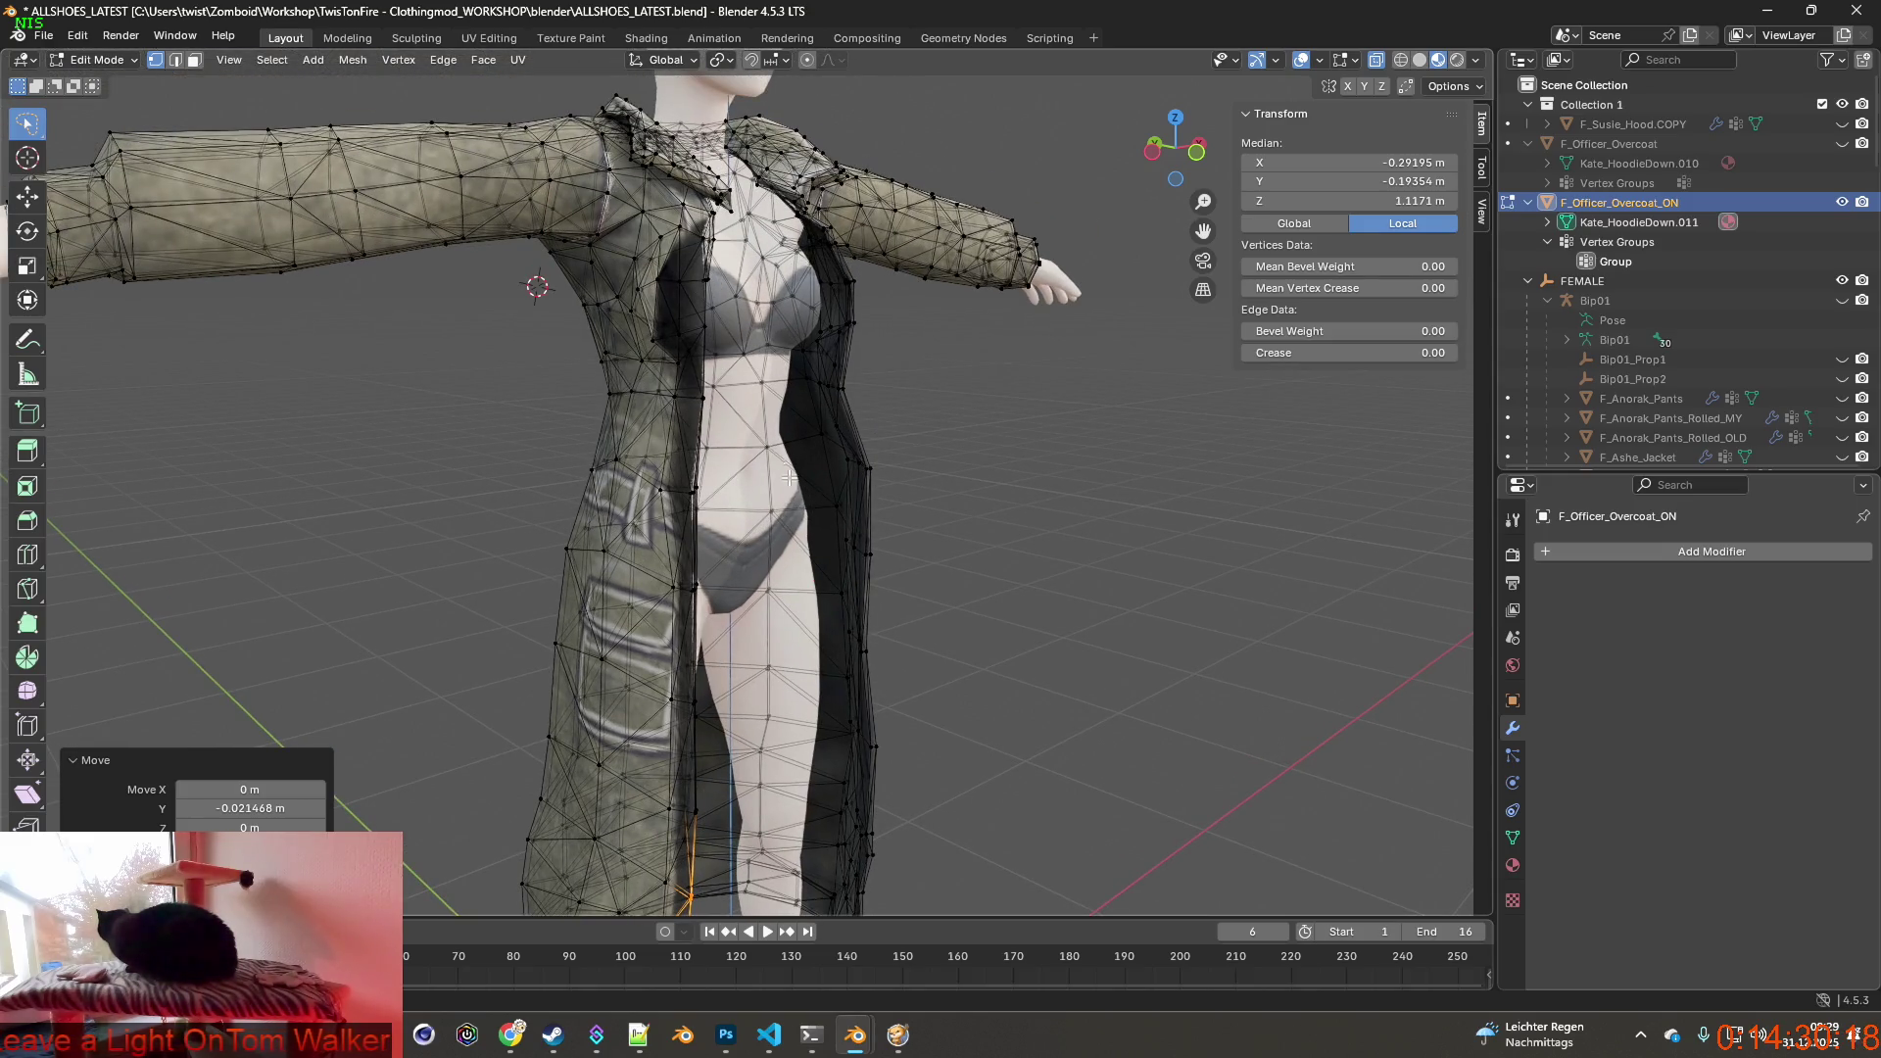
pyautogui.moveTo(832, 353)
pyautogui.mouseDown(button='middle')
pyautogui.moveTo(667, 334)
pyautogui.moveTo(837, 379)
pyautogui.moveTo(820, 353)
pyautogui.moveTo(816, 415)
pyautogui.moveTo(770, 456)
pyautogui.moveTo(780, 588)
pyautogui.moveTo(813, 669)
pyautogui.mouseUp(button='middle')
pyautogui.scroll(2, 769, 457)
pyautogui.scroll(2, 764, 463)
pyautogui.scroll(1, 758, 468)
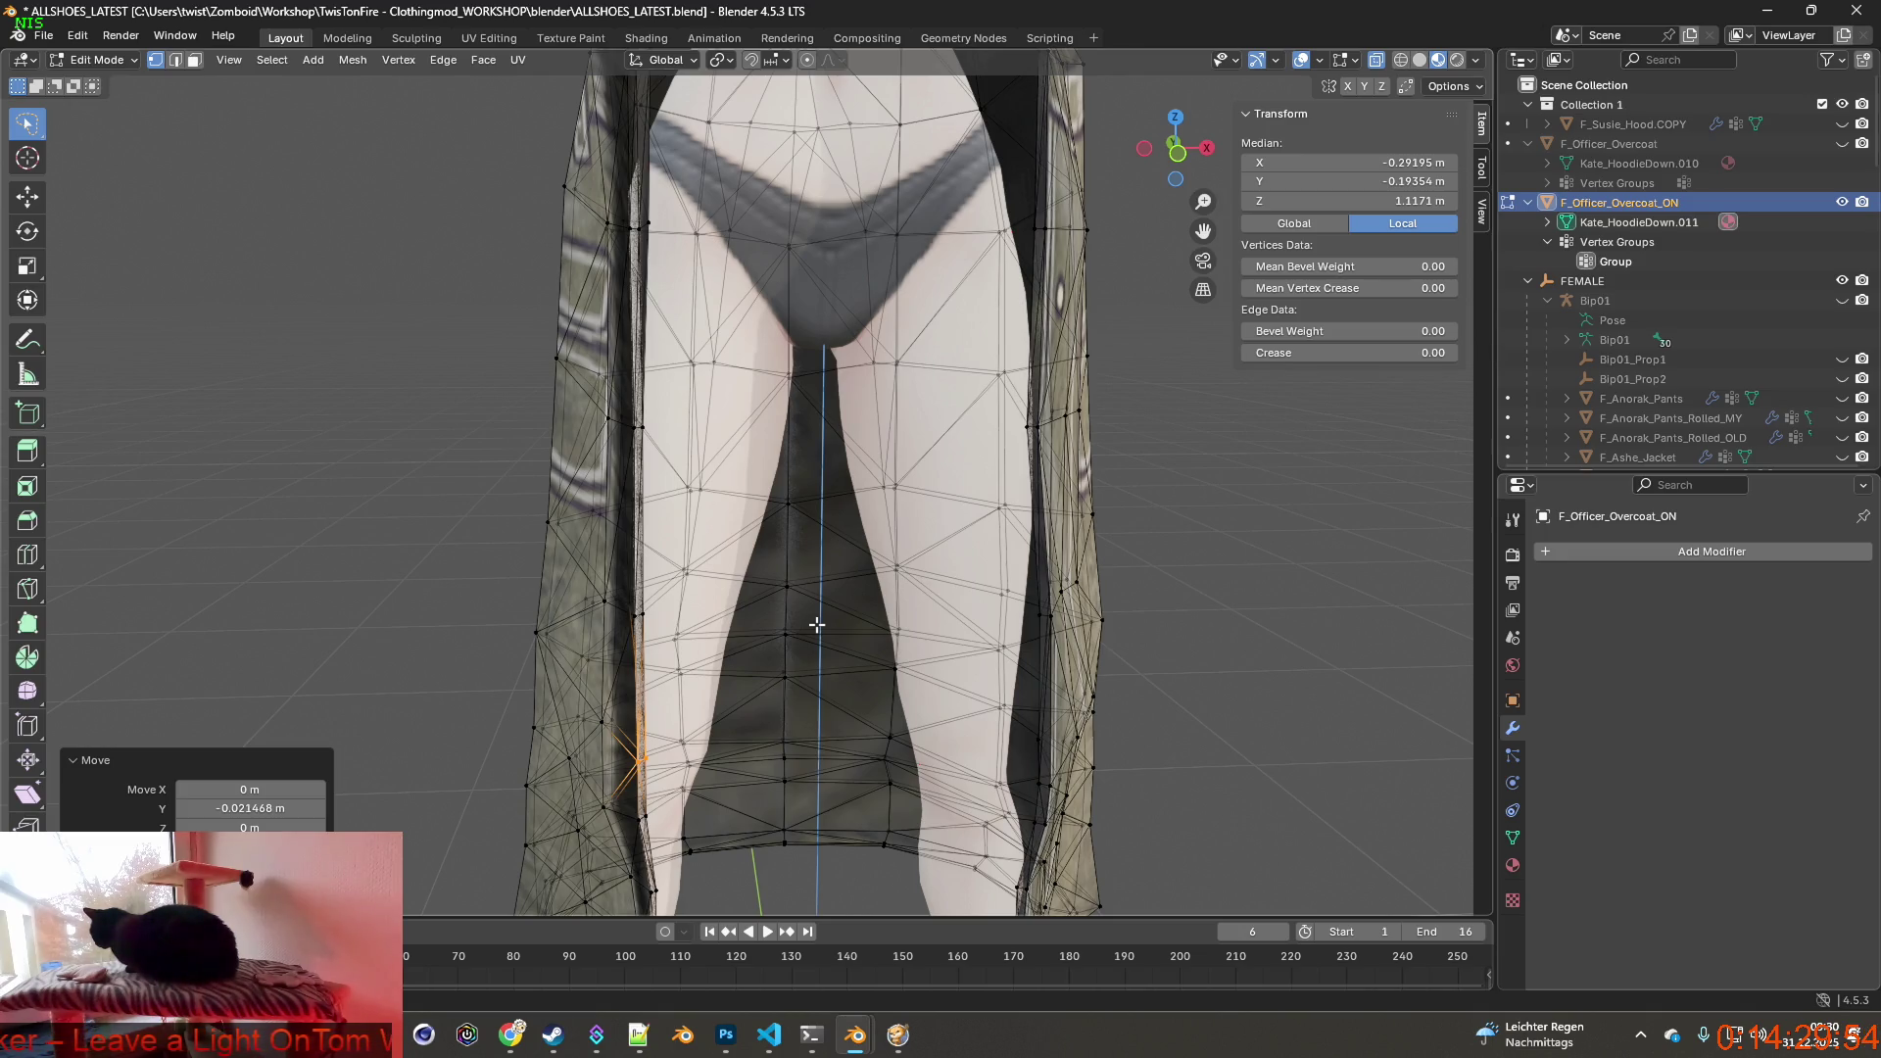
pyautogui.moveTo(817, 625)
pyautogui.mouseDown(button='middle')
pyautogui.moveTo(655, 536)
pyautogui.moveTo(733, 548)
pyautogui.mouseUp(button='middle')
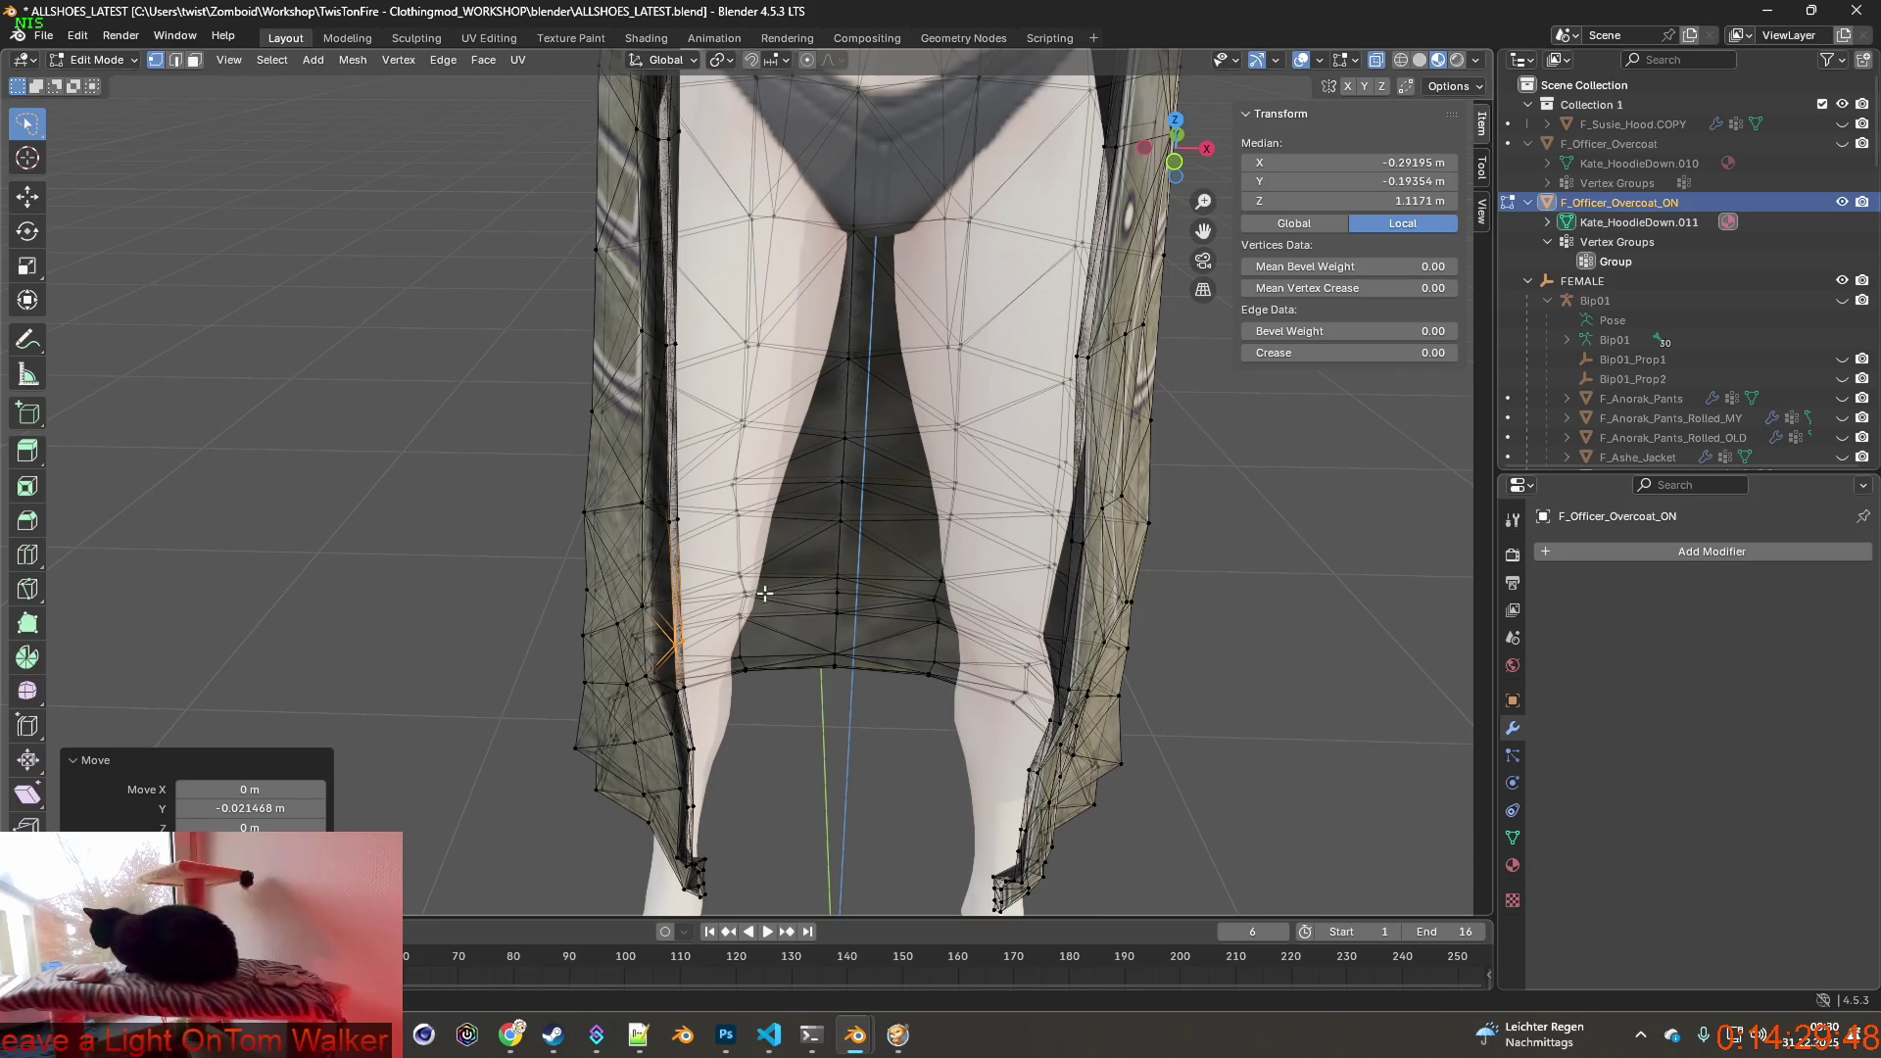
pyautogui.moveTo(784, 619)
pyautogui.mouseDown(button='middle')
pyautogui.moveTo(842, 343)
pyautogui.moveTo(784, 448)
pyautogui.moveTo(926, 510)
pyautogui.mouseUp(button='middle')
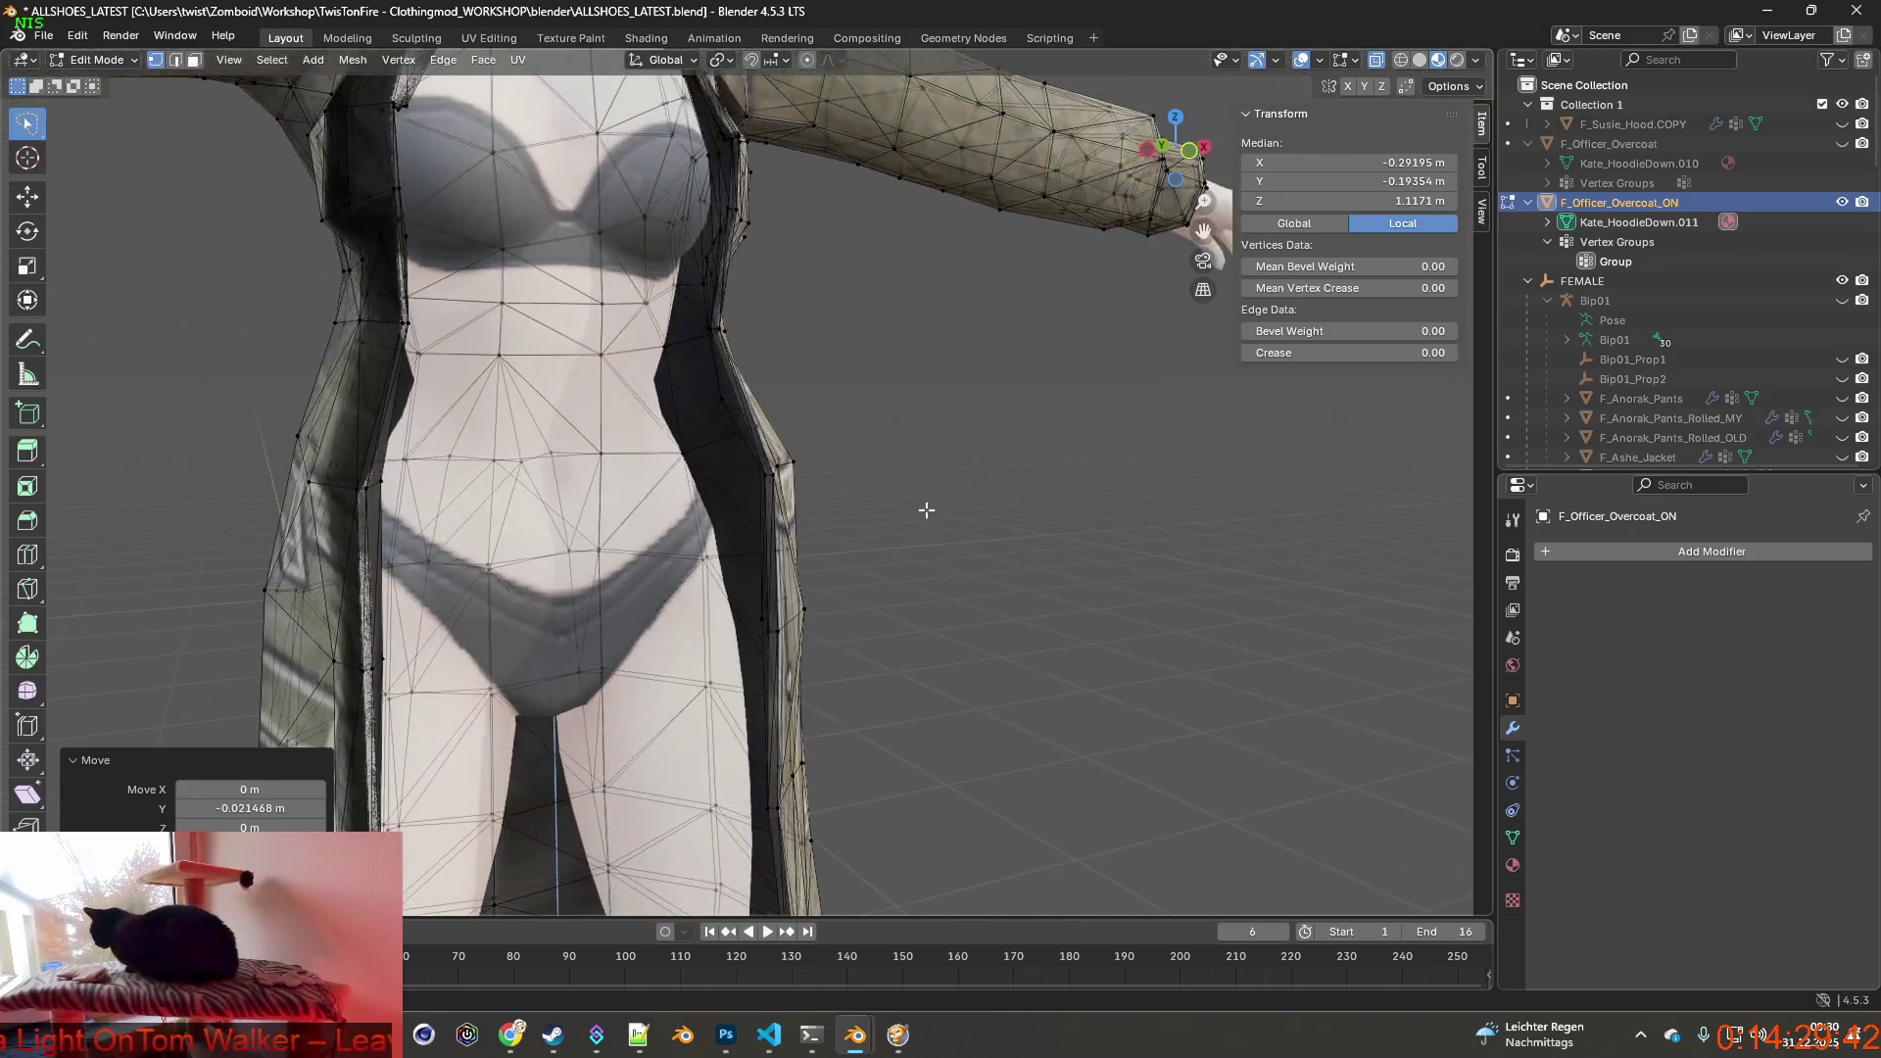
pyautogui.moveTo(650, 449)
pyautogui.mouseDown(button='middle')
pyautogui.moveTo(549, 425)
pyautogui.moveTo(844, 693)
pyautogui.moveTo(808, 577)
pyautogui.moveTo(880, 591)
pyautogui.moveTo(764, 567)
pyautogui.moveTo(722, 502)
pyautogui.moveTo(819, 506)
pyautogui.moveTo(864, 576)
pyautogui.moveTo(1015, 567)
pyautogui.mouseUp(button='middle')
pyautogui.scroll(4, 845, 692)
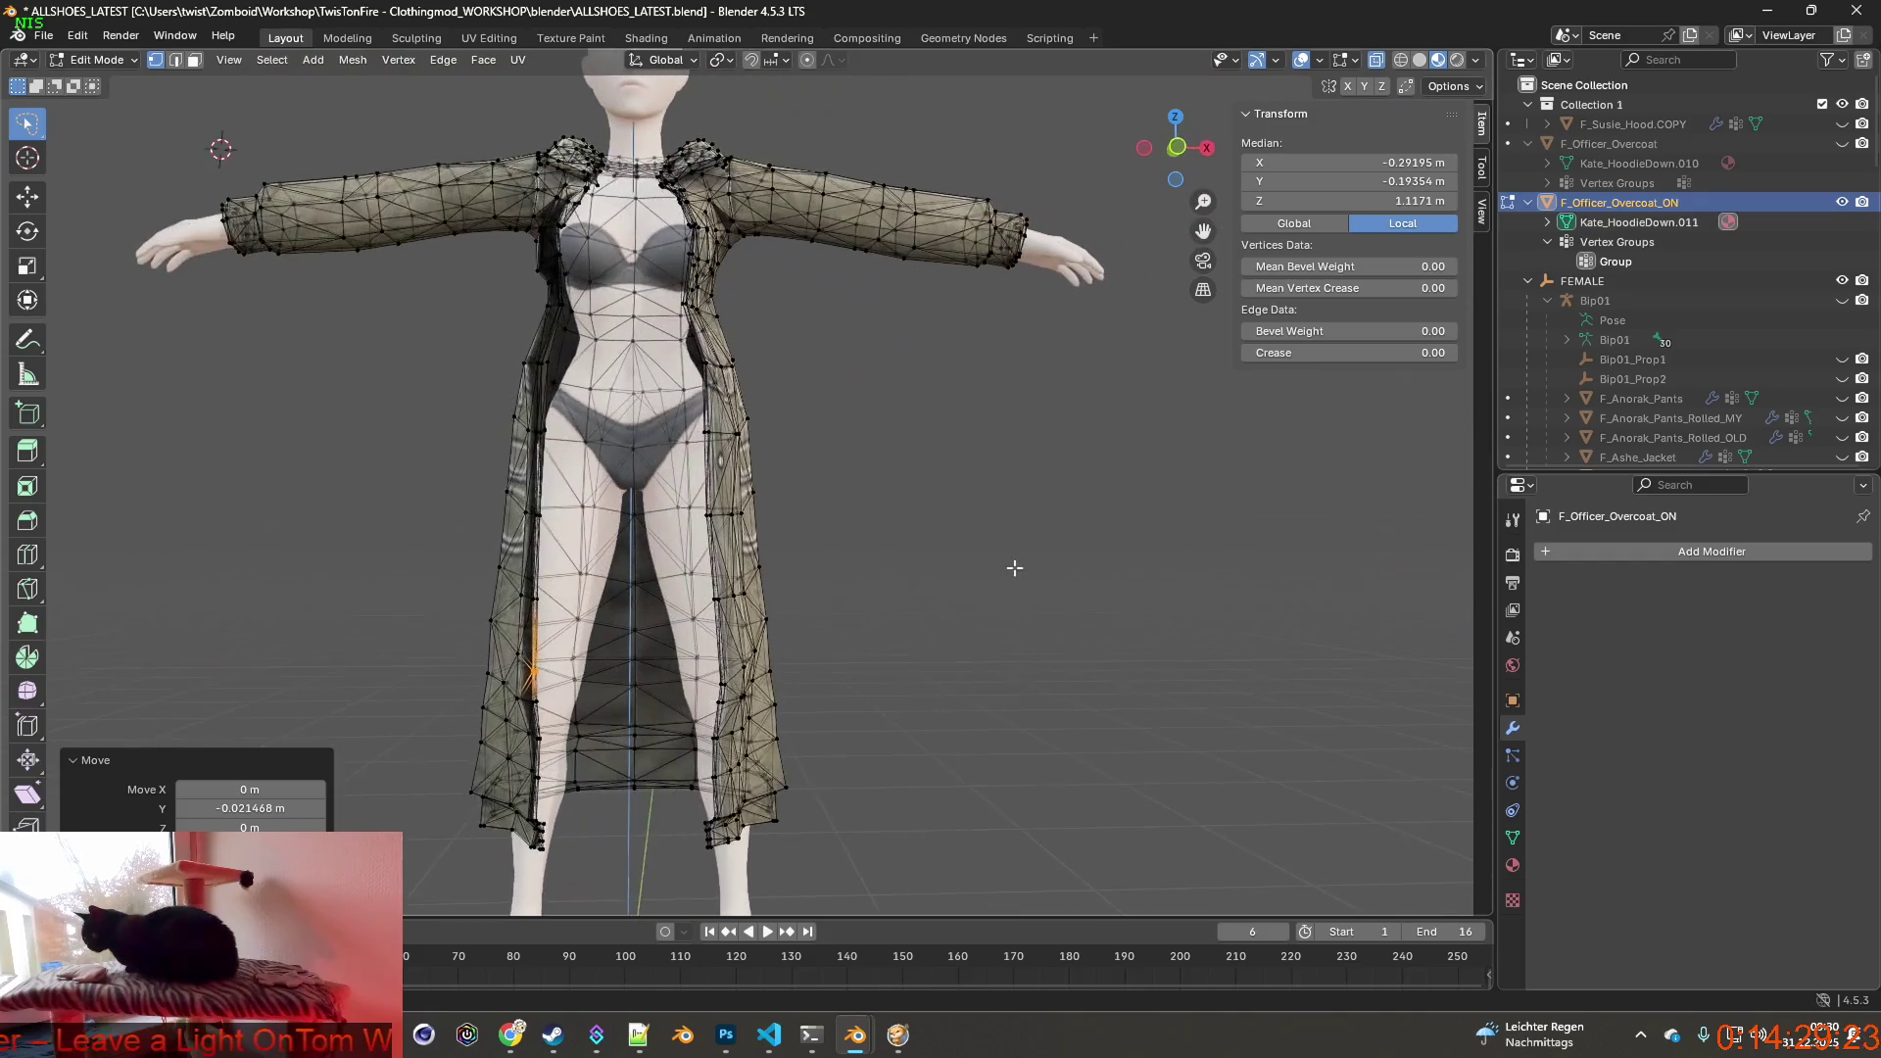
# Swap visibility to the textured overcoat and inspect it from the side and full front.
pyautogui.click(1841, 201)
pyautogui.click(1841, 142)
pyautogui.moveTo(1161, 482)
pyautogui.mouseDown(button='middle')
pyautogui.moveTo(1024, 496)
pyautogui.moveTo(979, 562)
pyautogui.moveTo(794, 445)
pyautogui.moveTo(702, 440)
pyautogui.mouseUp(button='middle')
pyautogui.scroll(-3, 1023, 496)
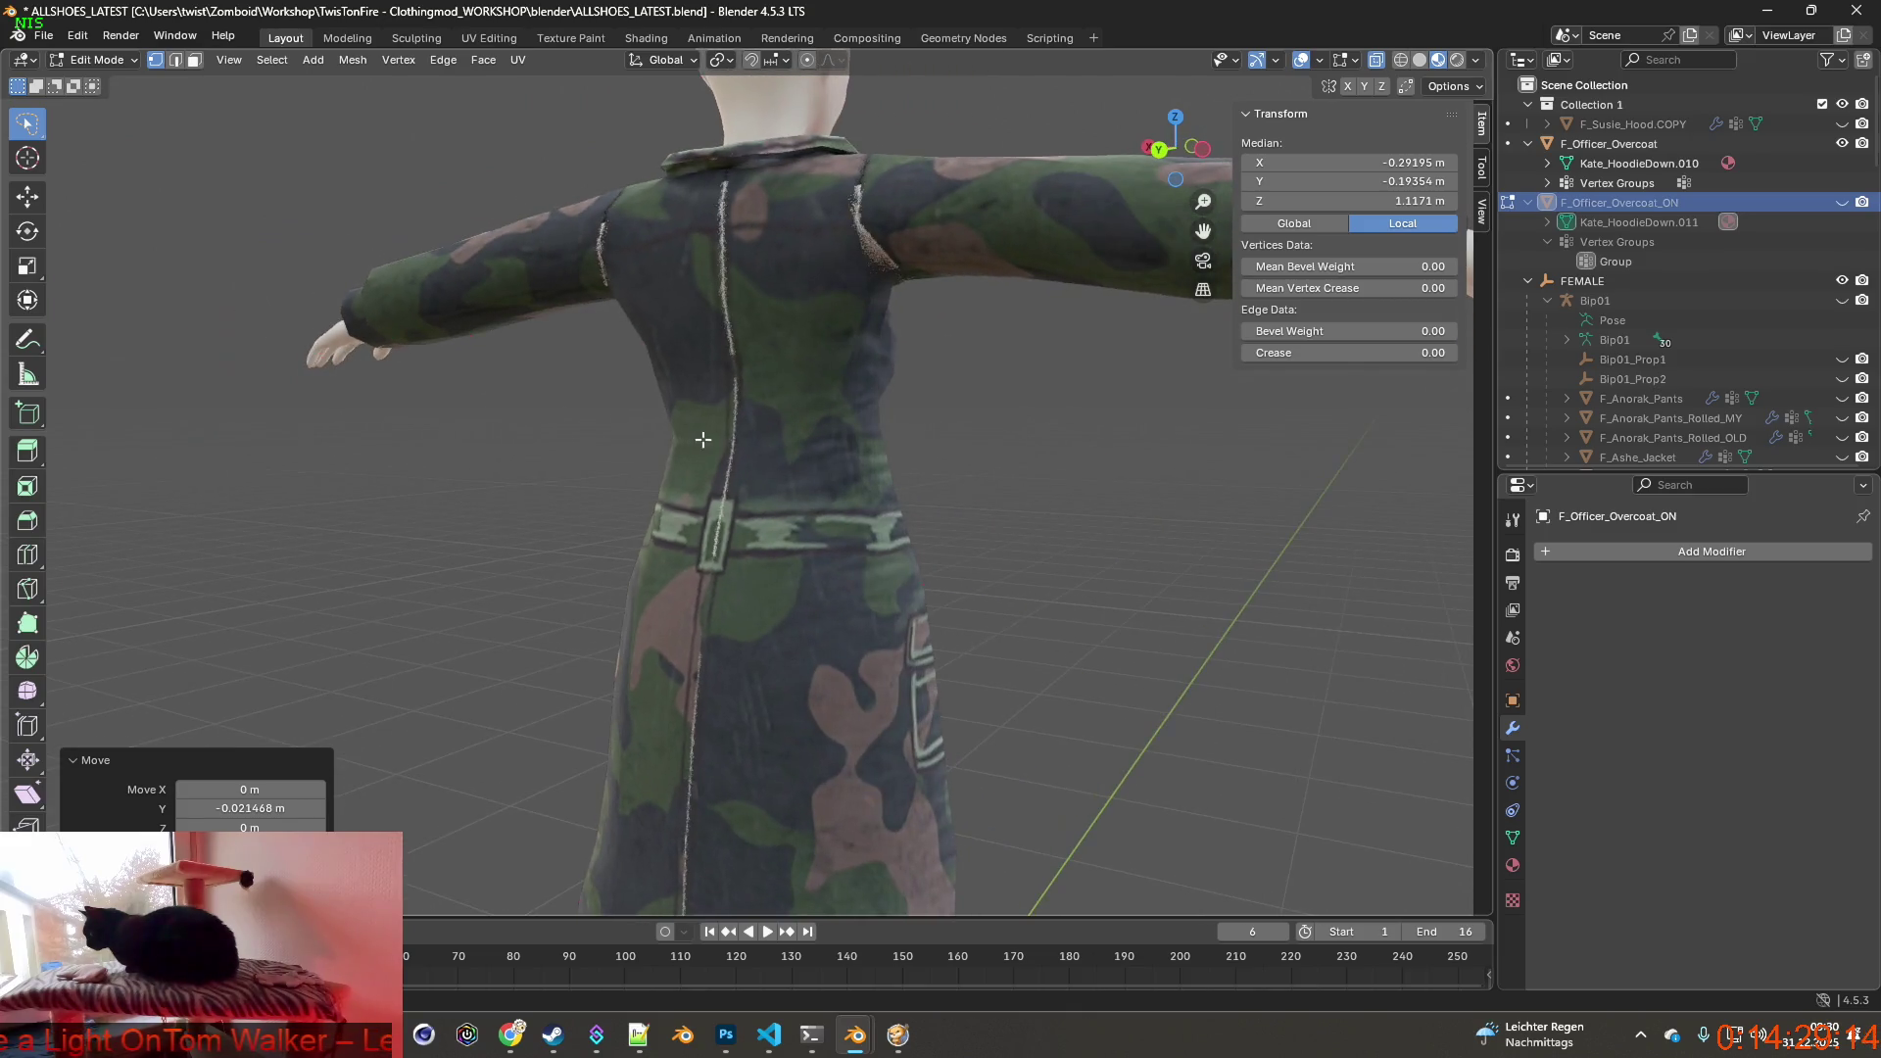
pyautogui.moveTo(1064, 450); pyautogui.dragTo(916, 596, button='middle')
pyautogui.scroll(-2, 942, 558)
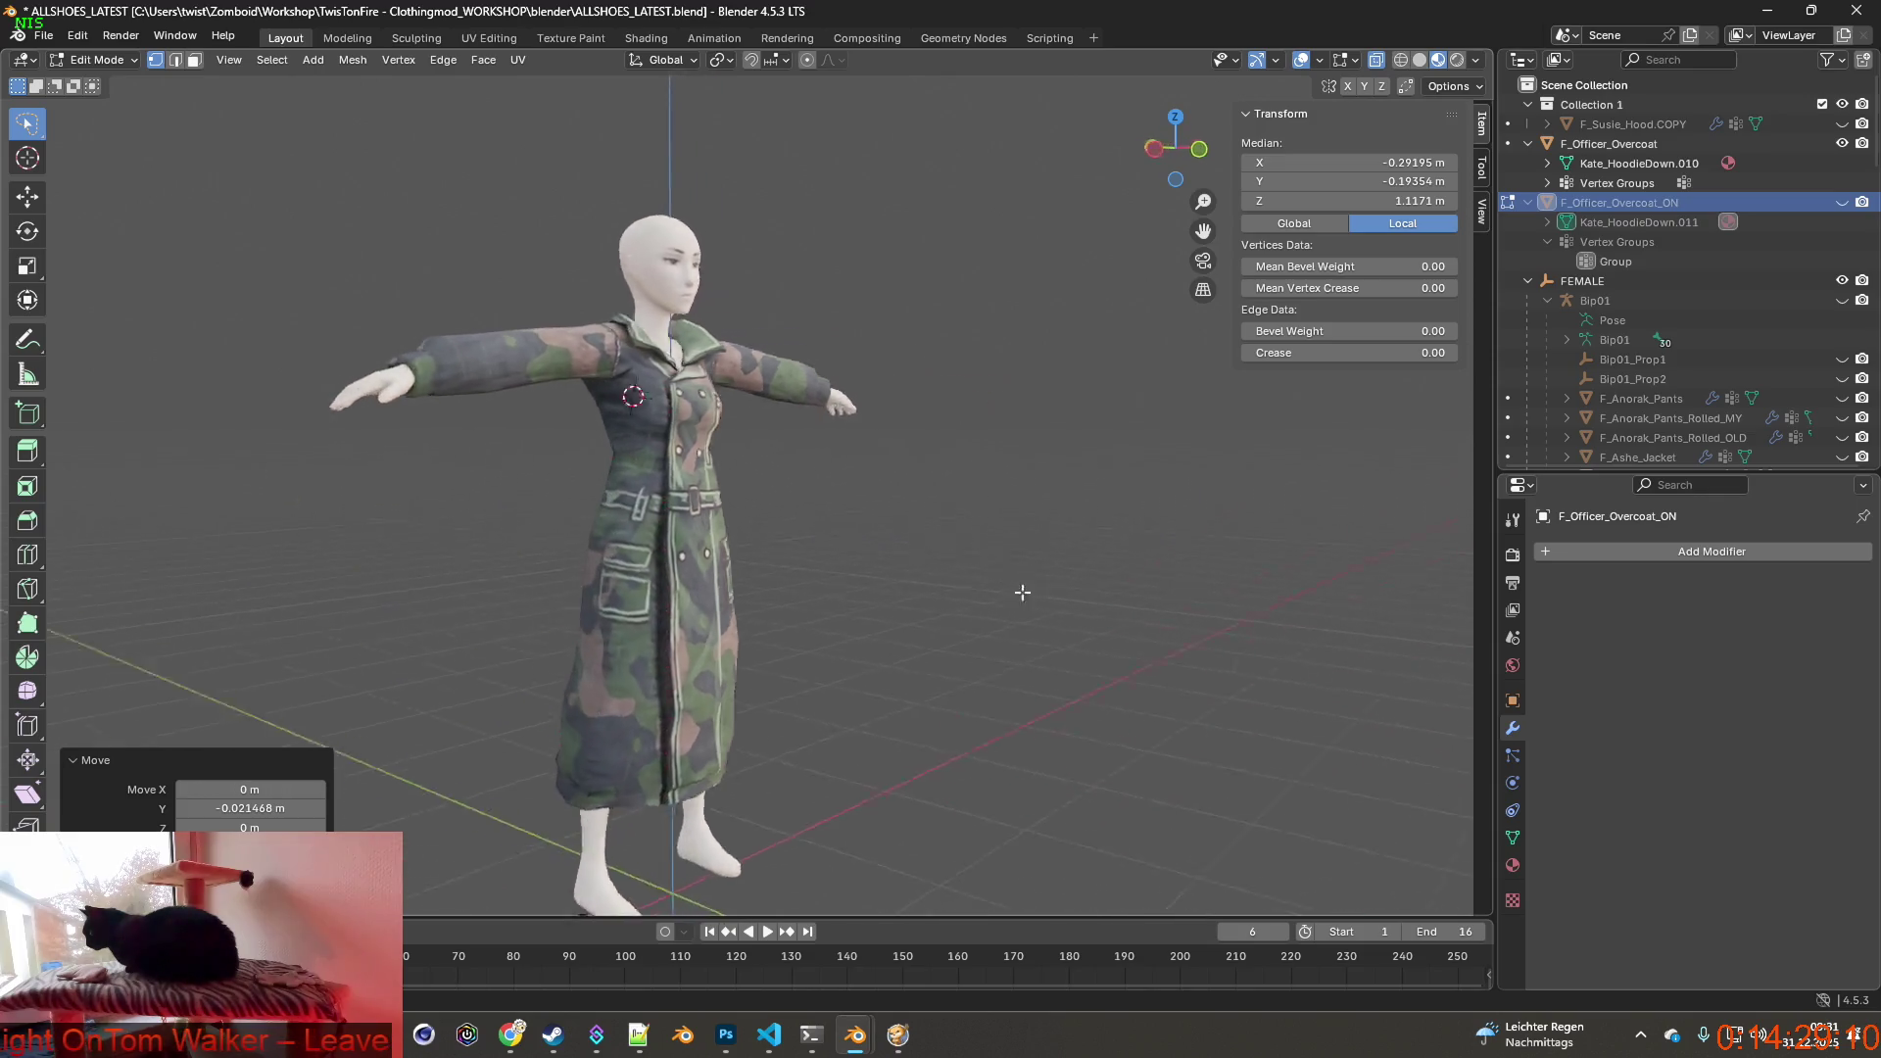
# Check the coat's back, leave Edit Mode and make F_Officer_Overcoat the active object.
pyautogui.moveTo(964, 515); pyautogui.dragTo(927, 501, button='middle')
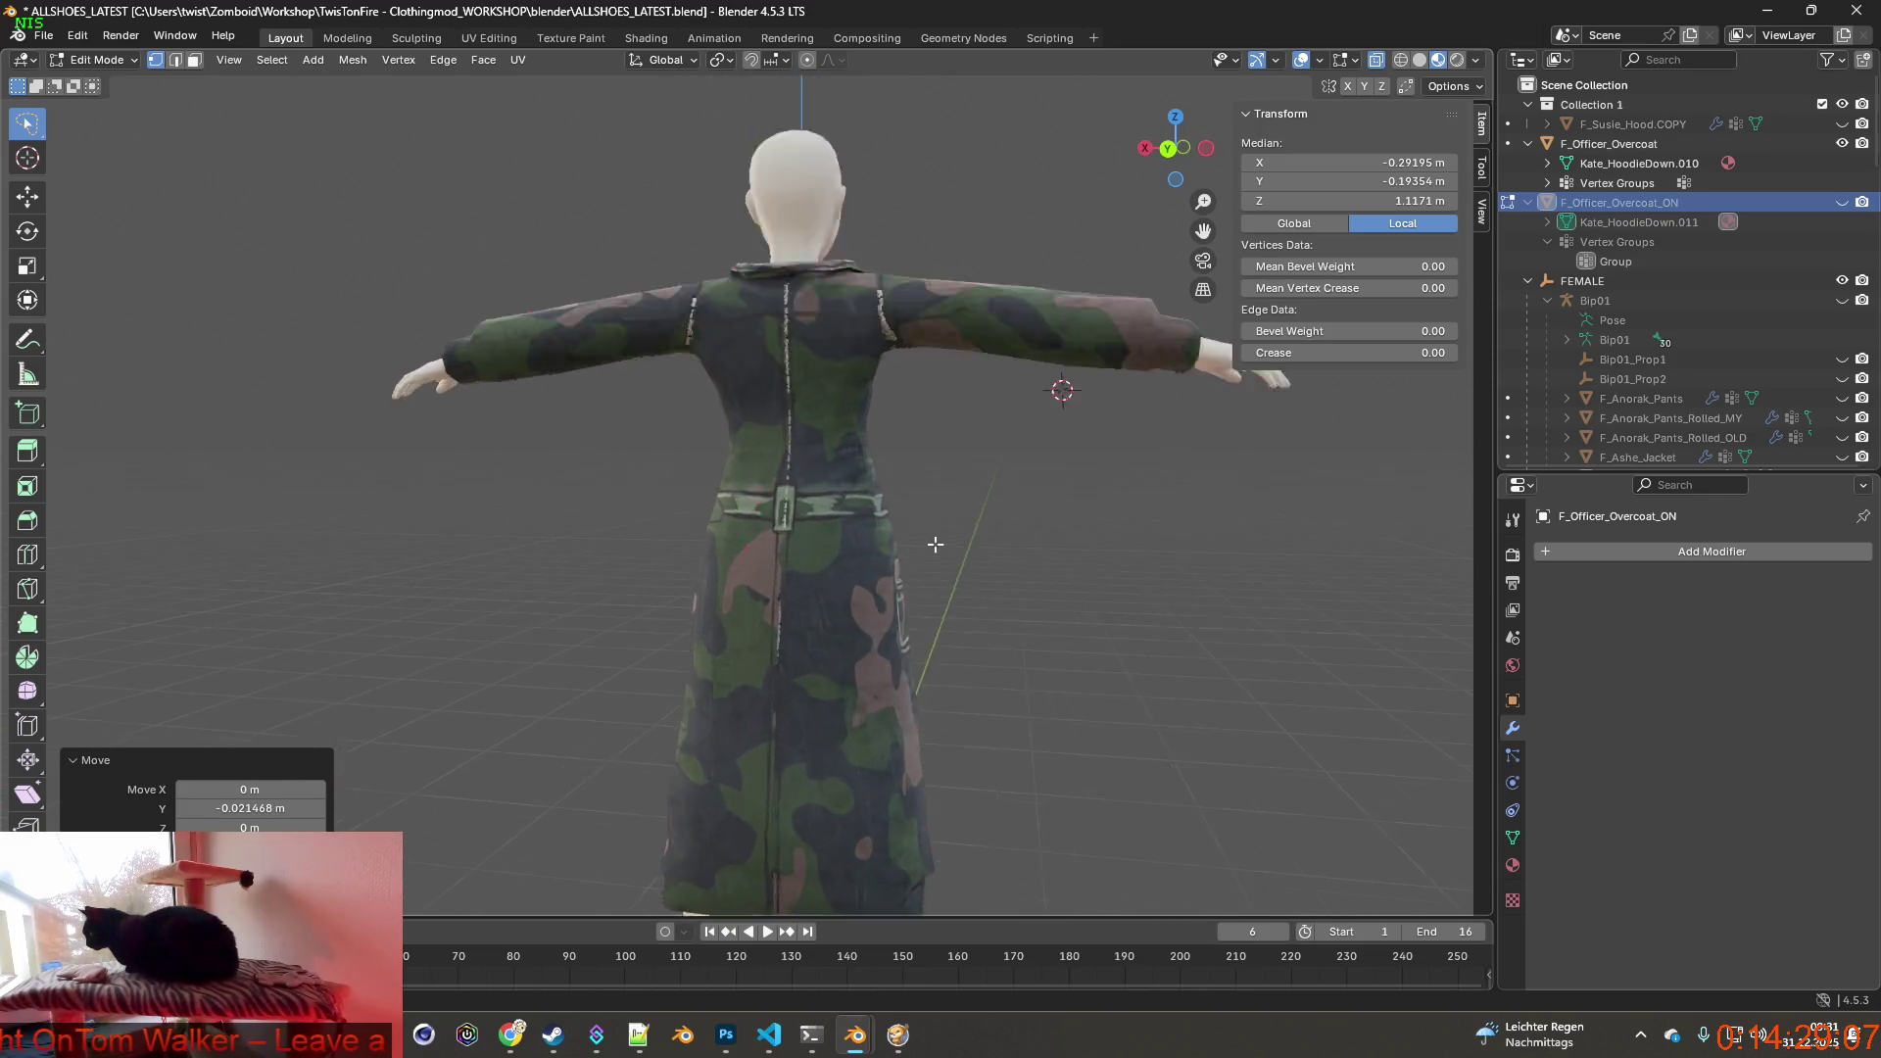
pyautogui.scroll(4, 926, 500)
pyautogui.scroll(2, 1010, 543)
pyautogui.scroll(-6, 1010, 543)
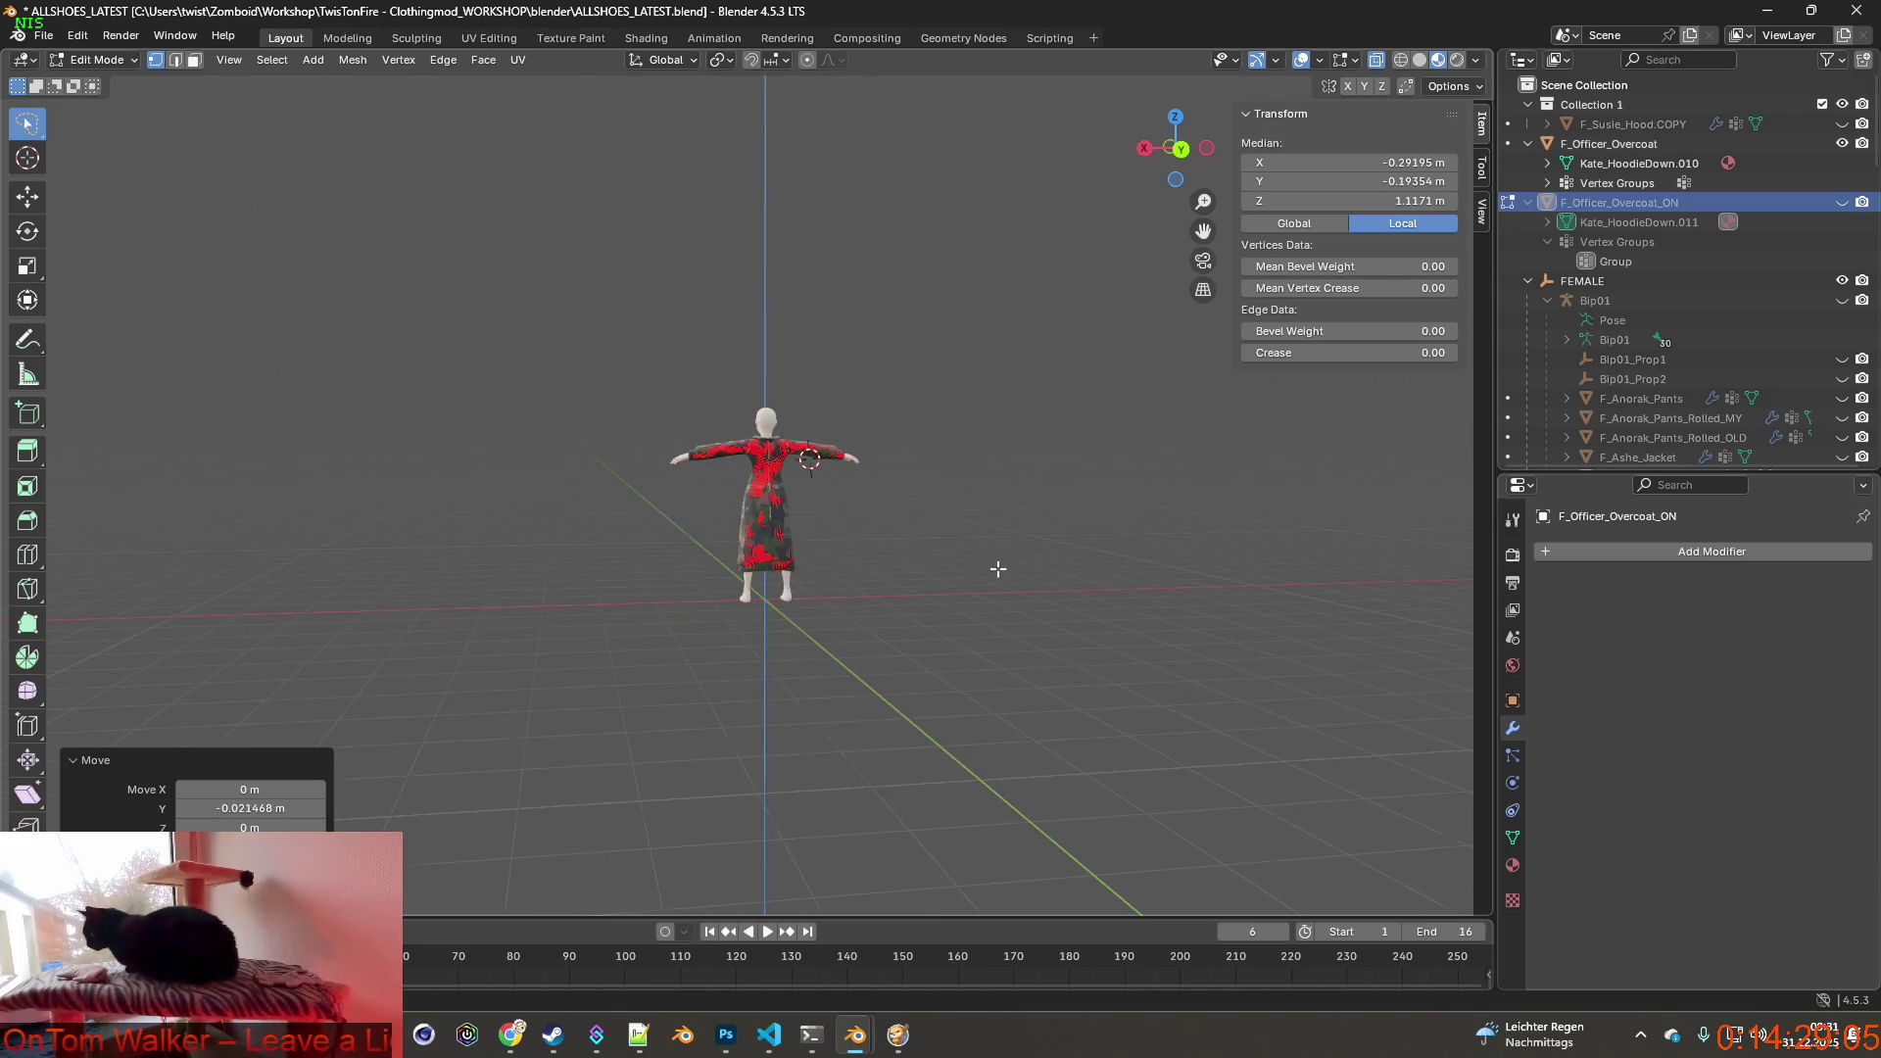
pyautogui.scroll(4, 970, 569)
pyautogui.scroll(3, 969, 568)
pyautogui.moveTo(1000, 552)
pyautogui.mouseDown(button='middle')
pyautogui.moveTo(795, 526)
pyautogui.moveTo(1058, 539)
pyautogui.moveTo(941, 472)
pyautogui.mouseUp(button='middle')
pyautogui.scroll(-5, 795, 527)
pyautogui.scroll(4, 1051, 539)
pyautogui.scroll(-3, 940, 472)
pyautogui.scroll(-3, 926, 500)
pyautogui.scroll(-4, 896, 542)
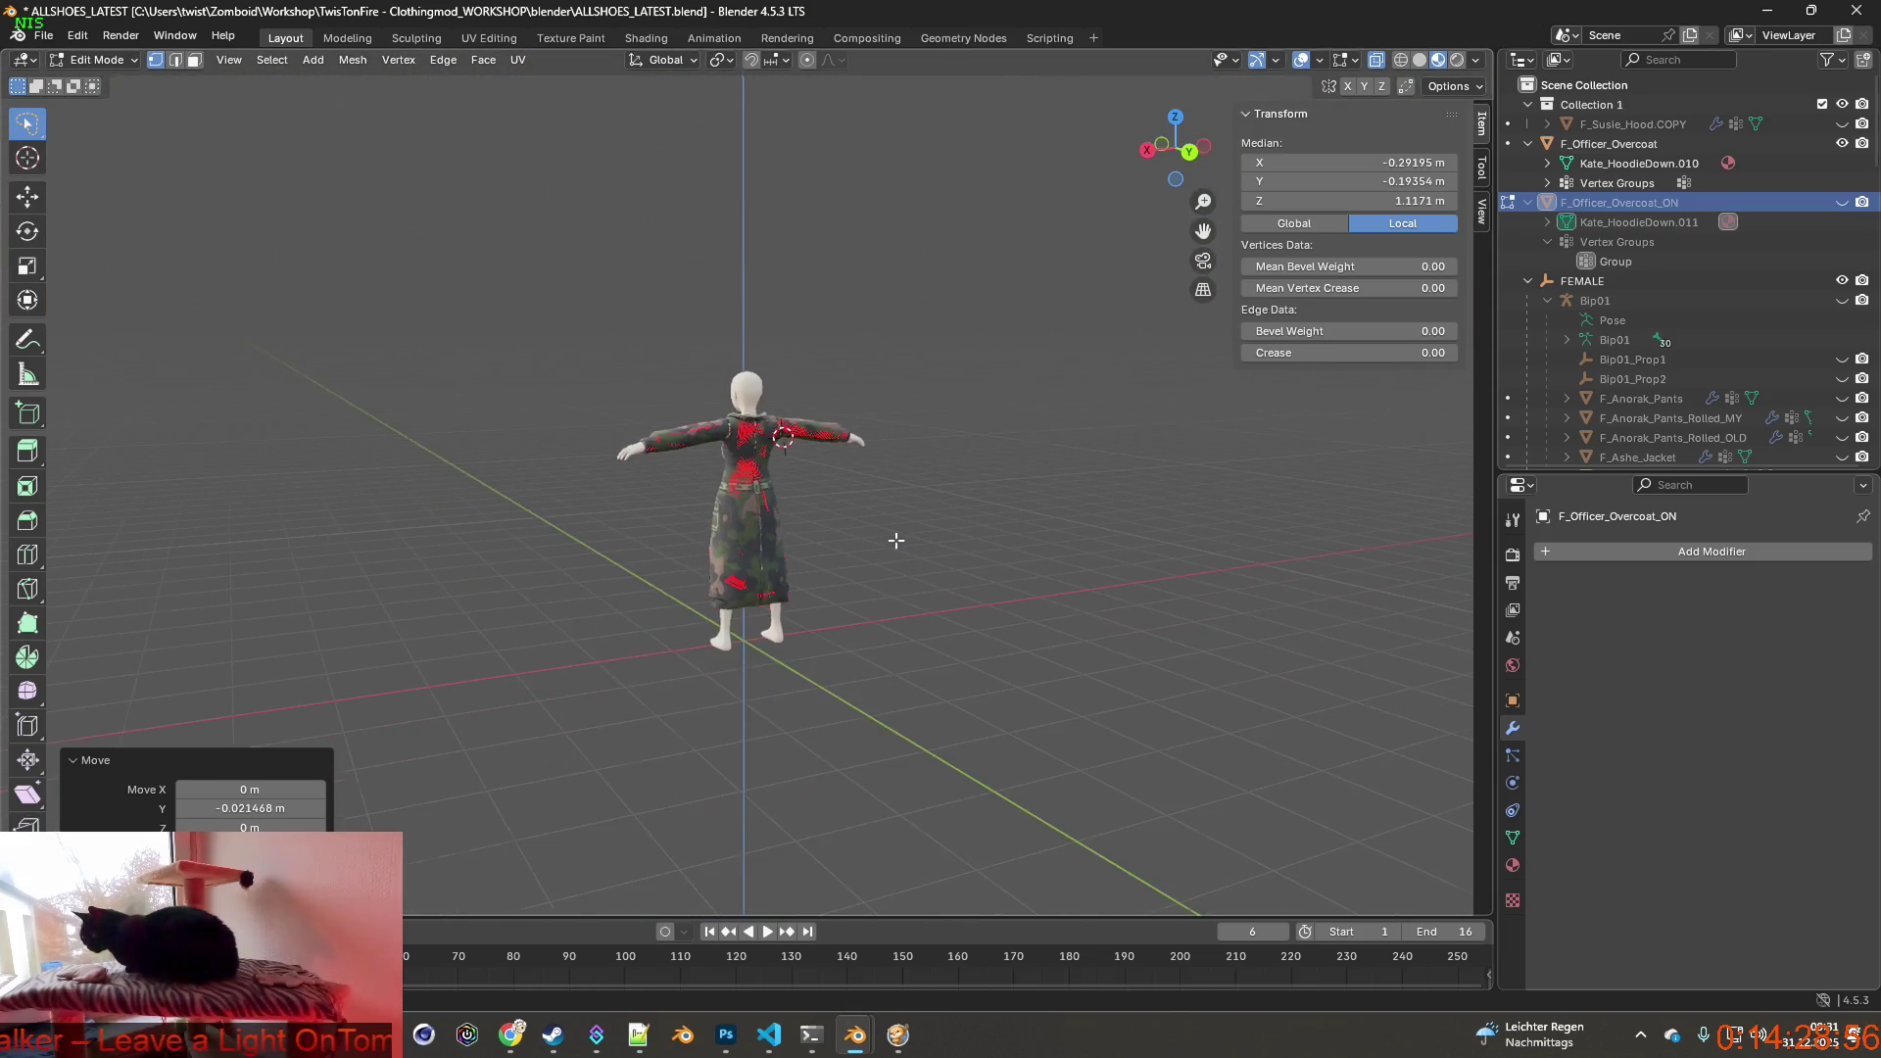
pyautogui.scroll(5, 893, 540)
pyautogui.scroll(2, 867, 539)
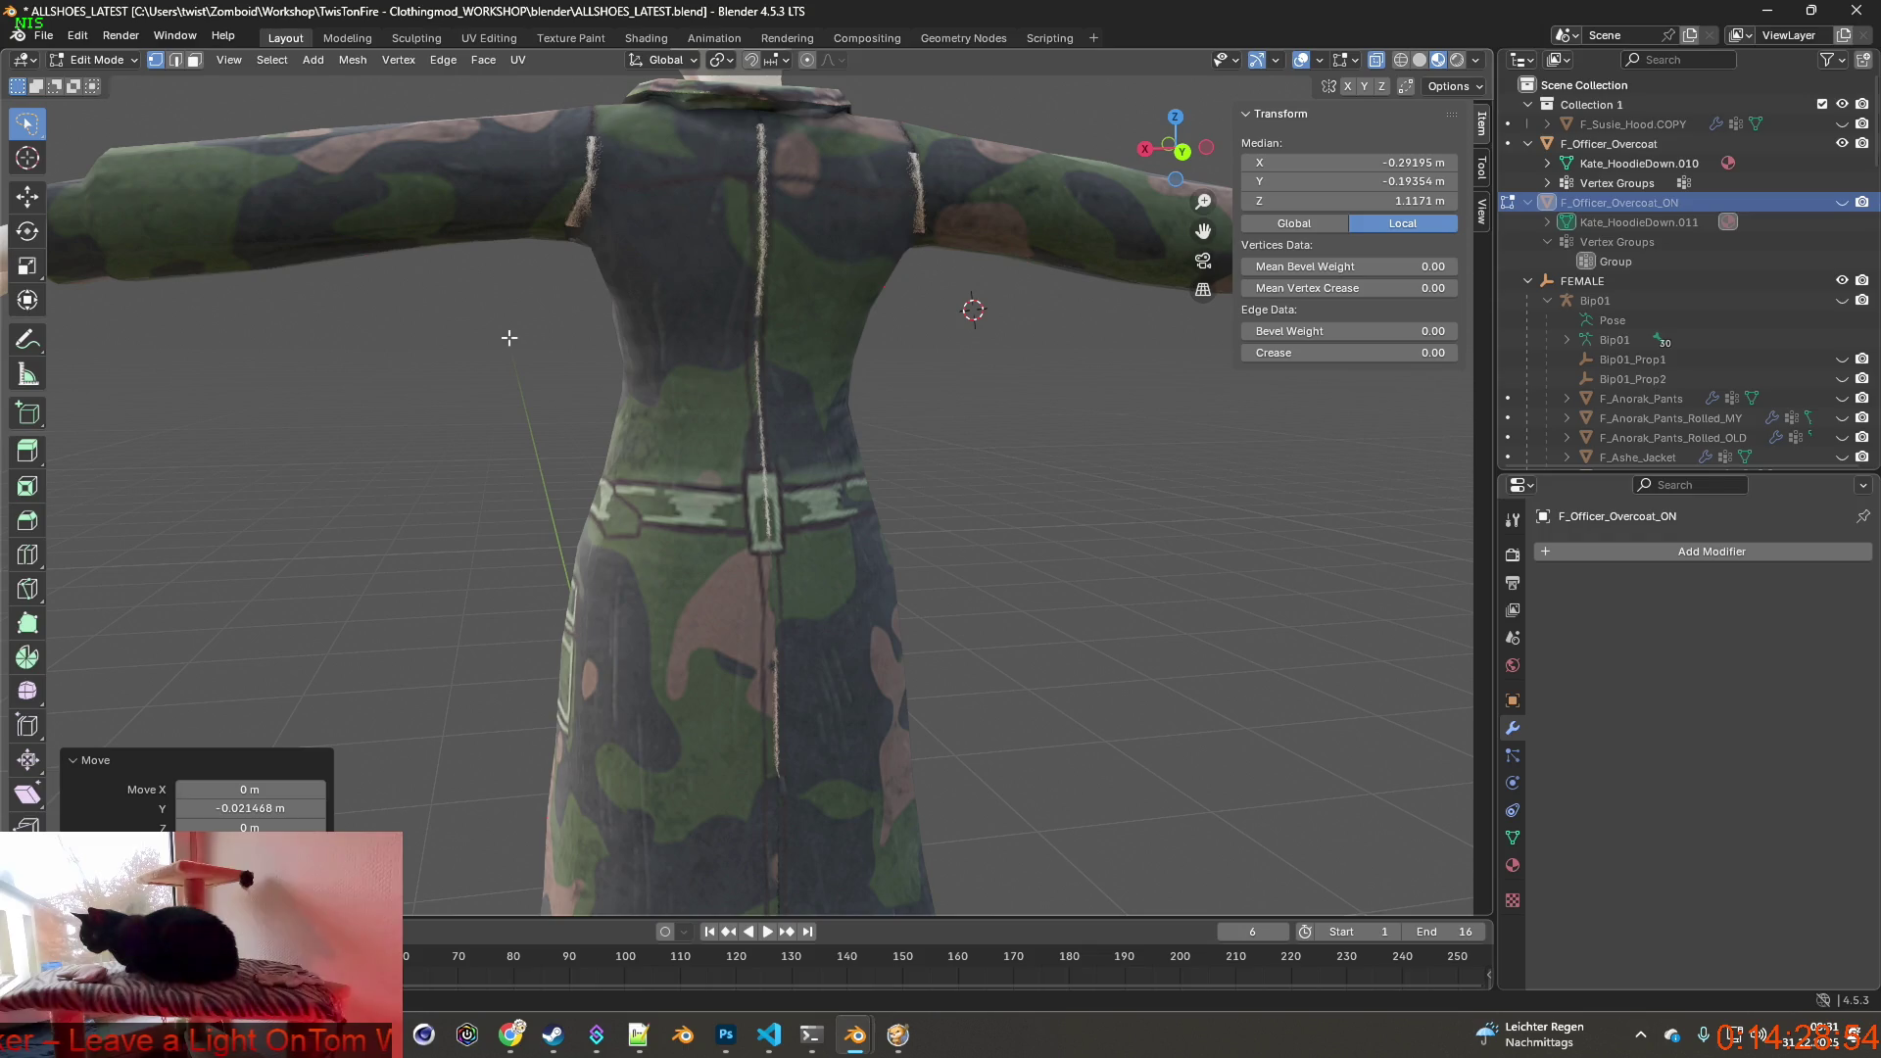
pyautogui.press('Tab')
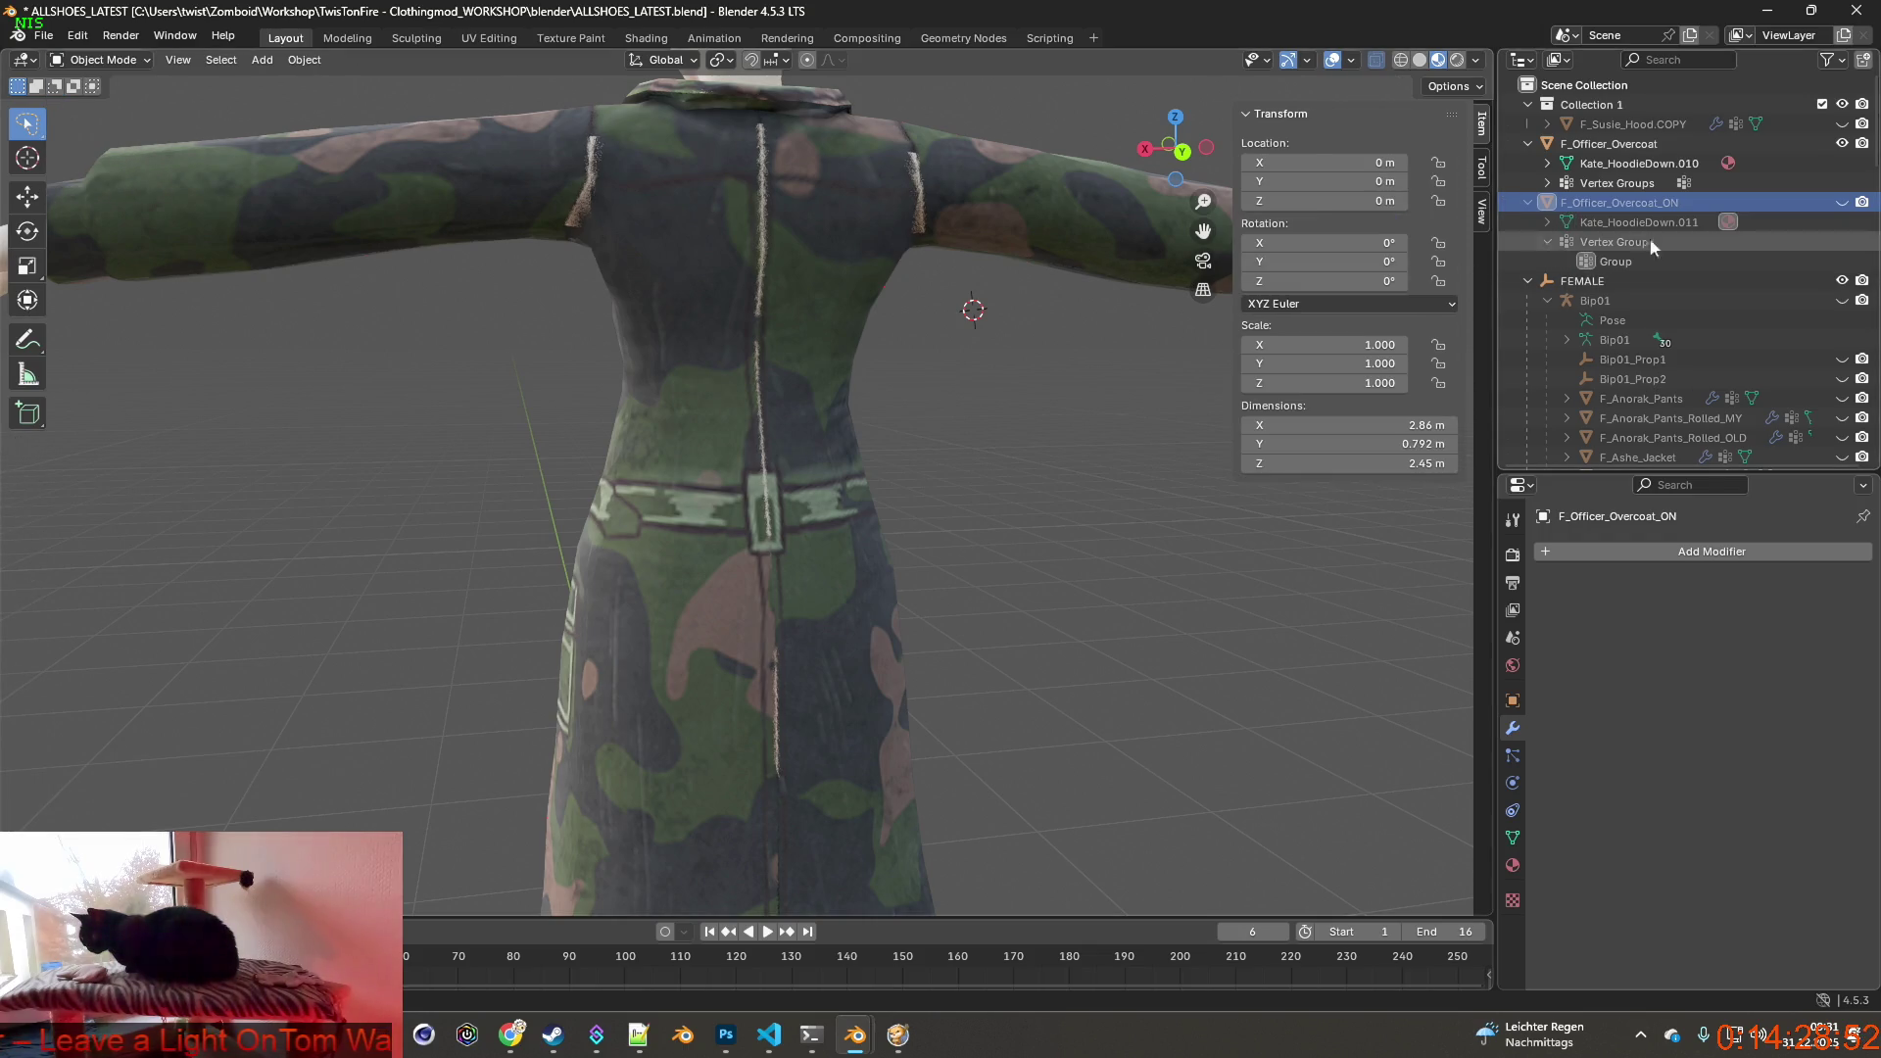
pyautogui.click(1628, 146)
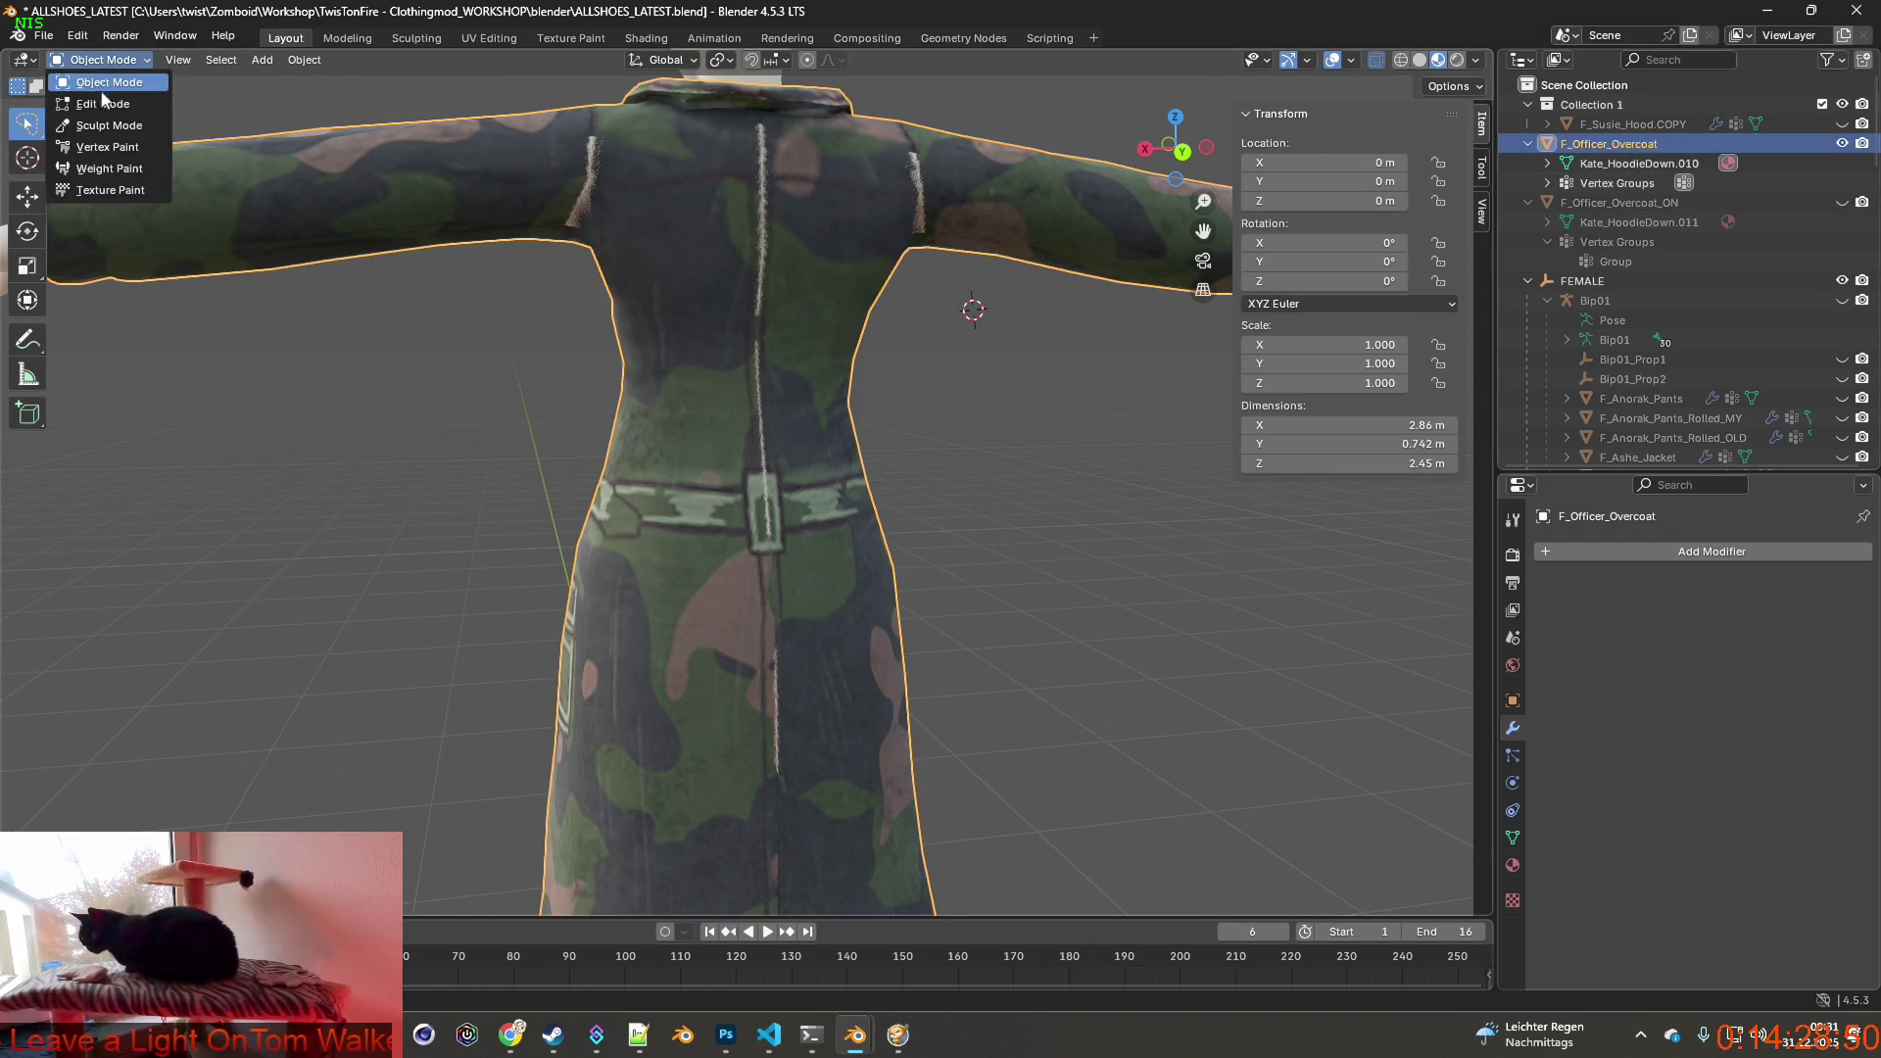
# Enter Edit Mode on F_Officer_Overcoat and look over its mesh.
pyautogui.click(103, 103)
pyautogui.moveTo(882, 441); pyautogui.dragTo(1011, 486, button='middle')
pyautogui.scroll(3, 1011, 485)
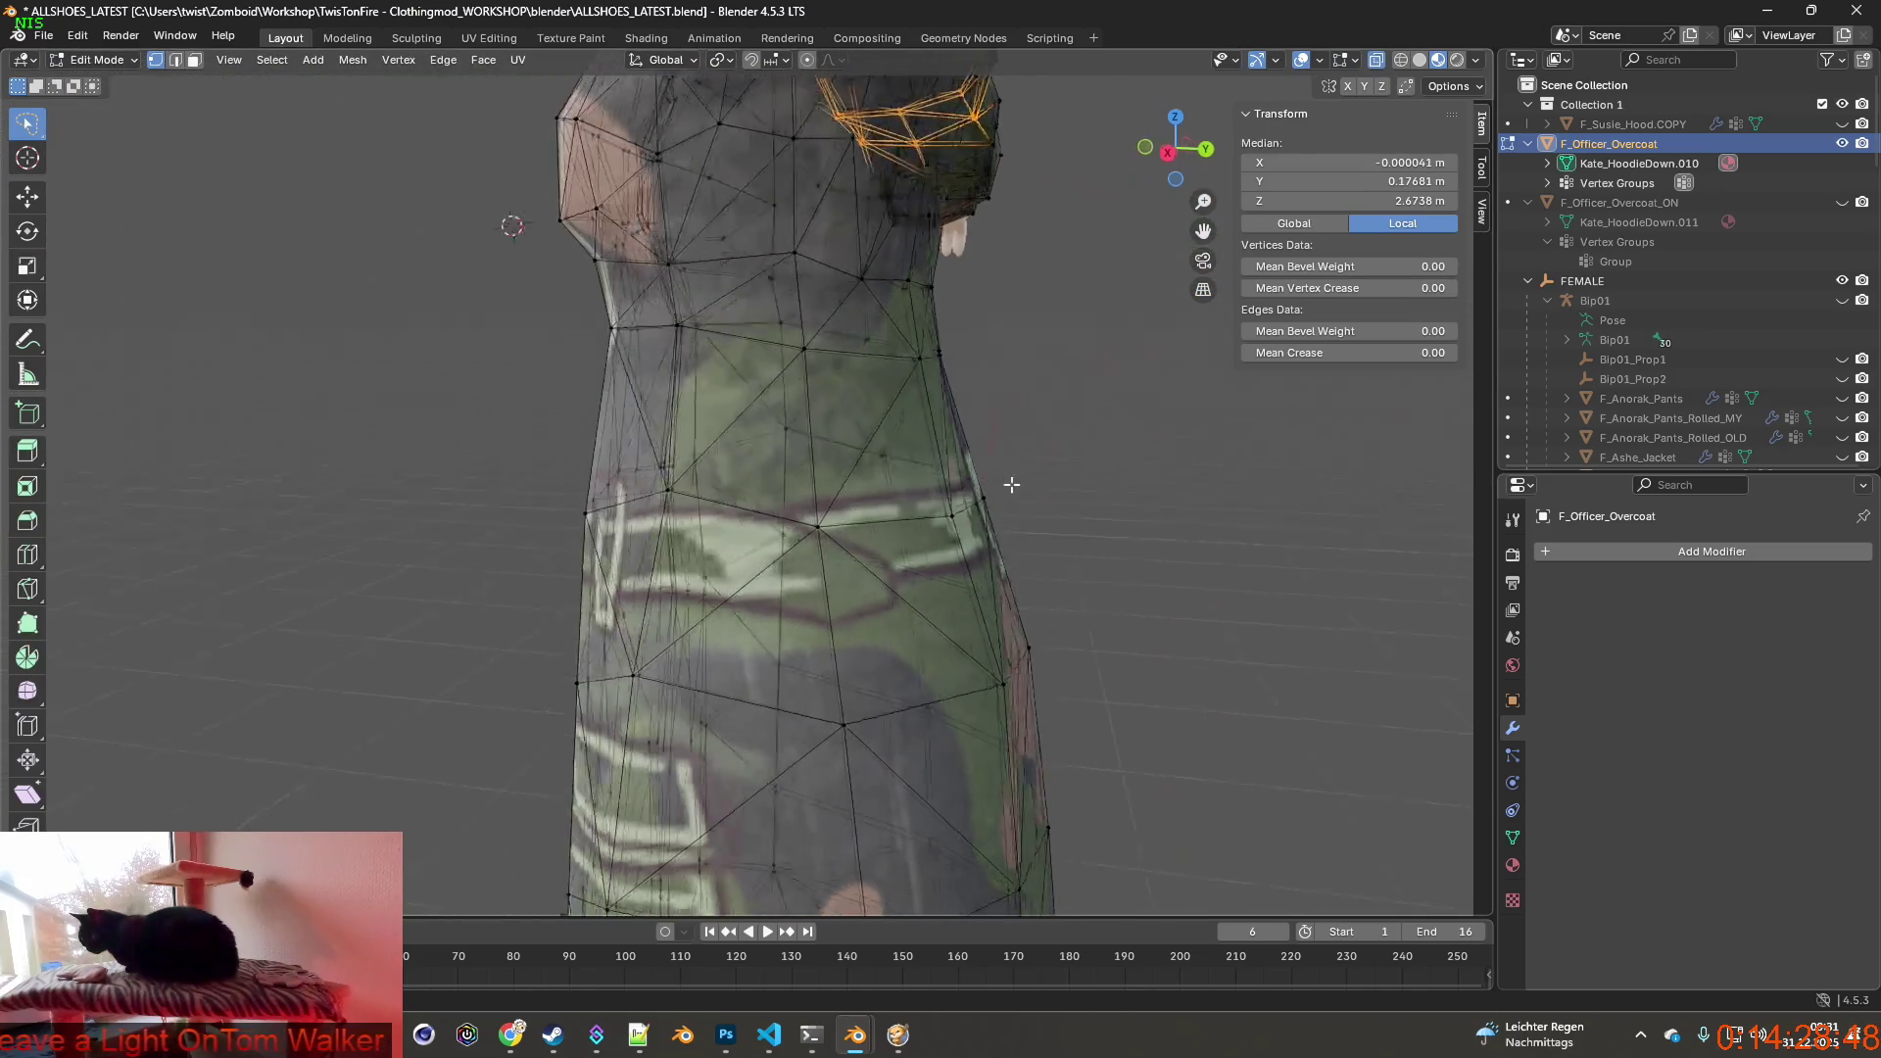
pyautogui.scroll(3, 1012, 485)
pyautogui.scroll(3, 883, 455)
pyautogui.moveTo(882, 456)
pyautogui.keyDown('shift'); pyautogui.mouseDown(button='middle')
pyautogui.moveTo(740, 421)
pyautogui.moveTo(787, 427)
pyautogui.moveTo(724, 490)
pyautogui.mouseUp(button='middle'); pyautogui.keyUp('shift')
# Select a coat vertex, shift it about 5 mm along Y, then pick the next vertex inside the mesh.
pyautogui.click(591, 339)
pyautogui.moveTo(592, 339)
pyautogui.mouseDown(button='middle')
pyautogui.moveTo(563, 377)
pyautogui.moveTo(575, 350)
pyautogui.mouseUp(button='middle')
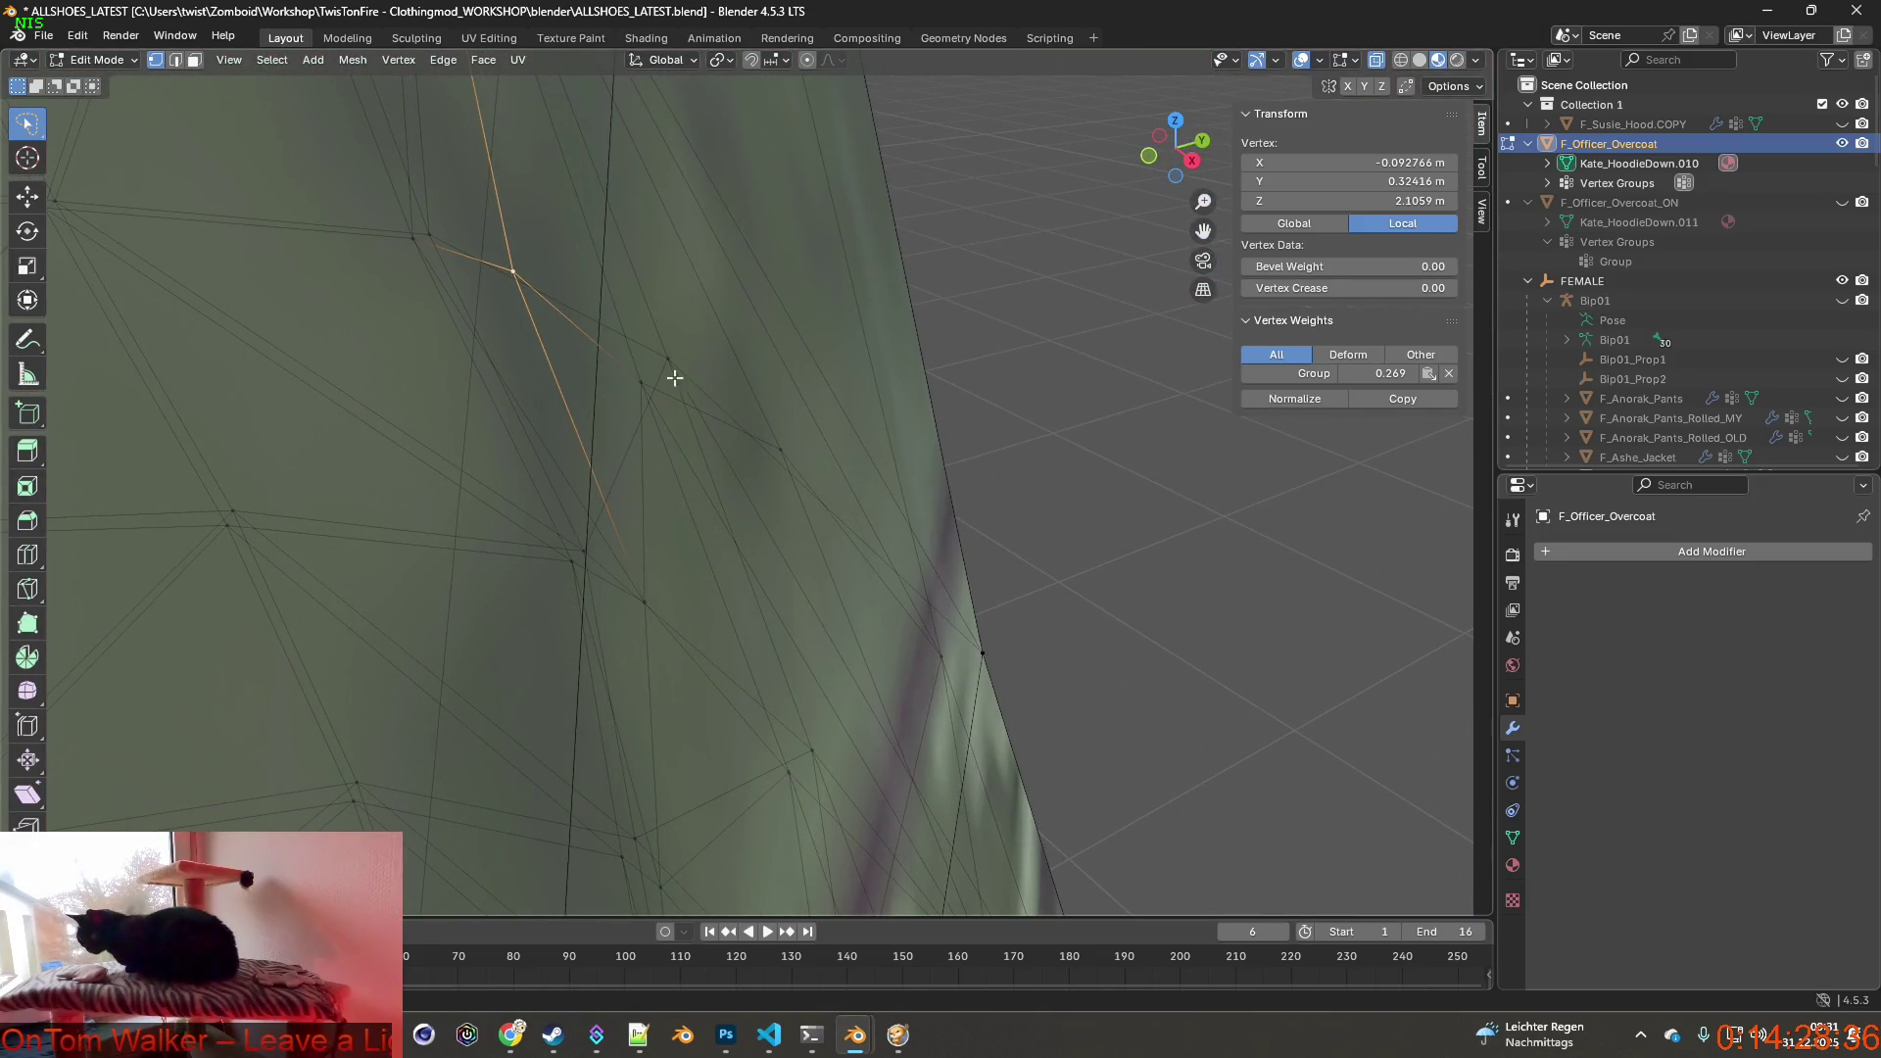
pyautogui.moveTo(783, 446)
pyautogui.mouseDown(button='middle')
pyautogui.moveTo(632, 486)
pyautogui.moveTo(803, 440)
pyautogui.moveTo(942, 500)
pyautogui.moveTo(918, 463)
pyautogui.moveTo(823, 433)
pyautogui.moveTo(691, 432)
pyautogui.mouseUp(button='middle')
pyautogui.click(786, 445)
pyautogui.moveTo(567, 358)
pyautogui.mouseDown(button='middle')
pyautogui.moveTo(651, 400)
pyautogui.moveTo(743, 512)
pyautogui.moveTo(551, 479)
pyautogui.mouseUp(button='middle')
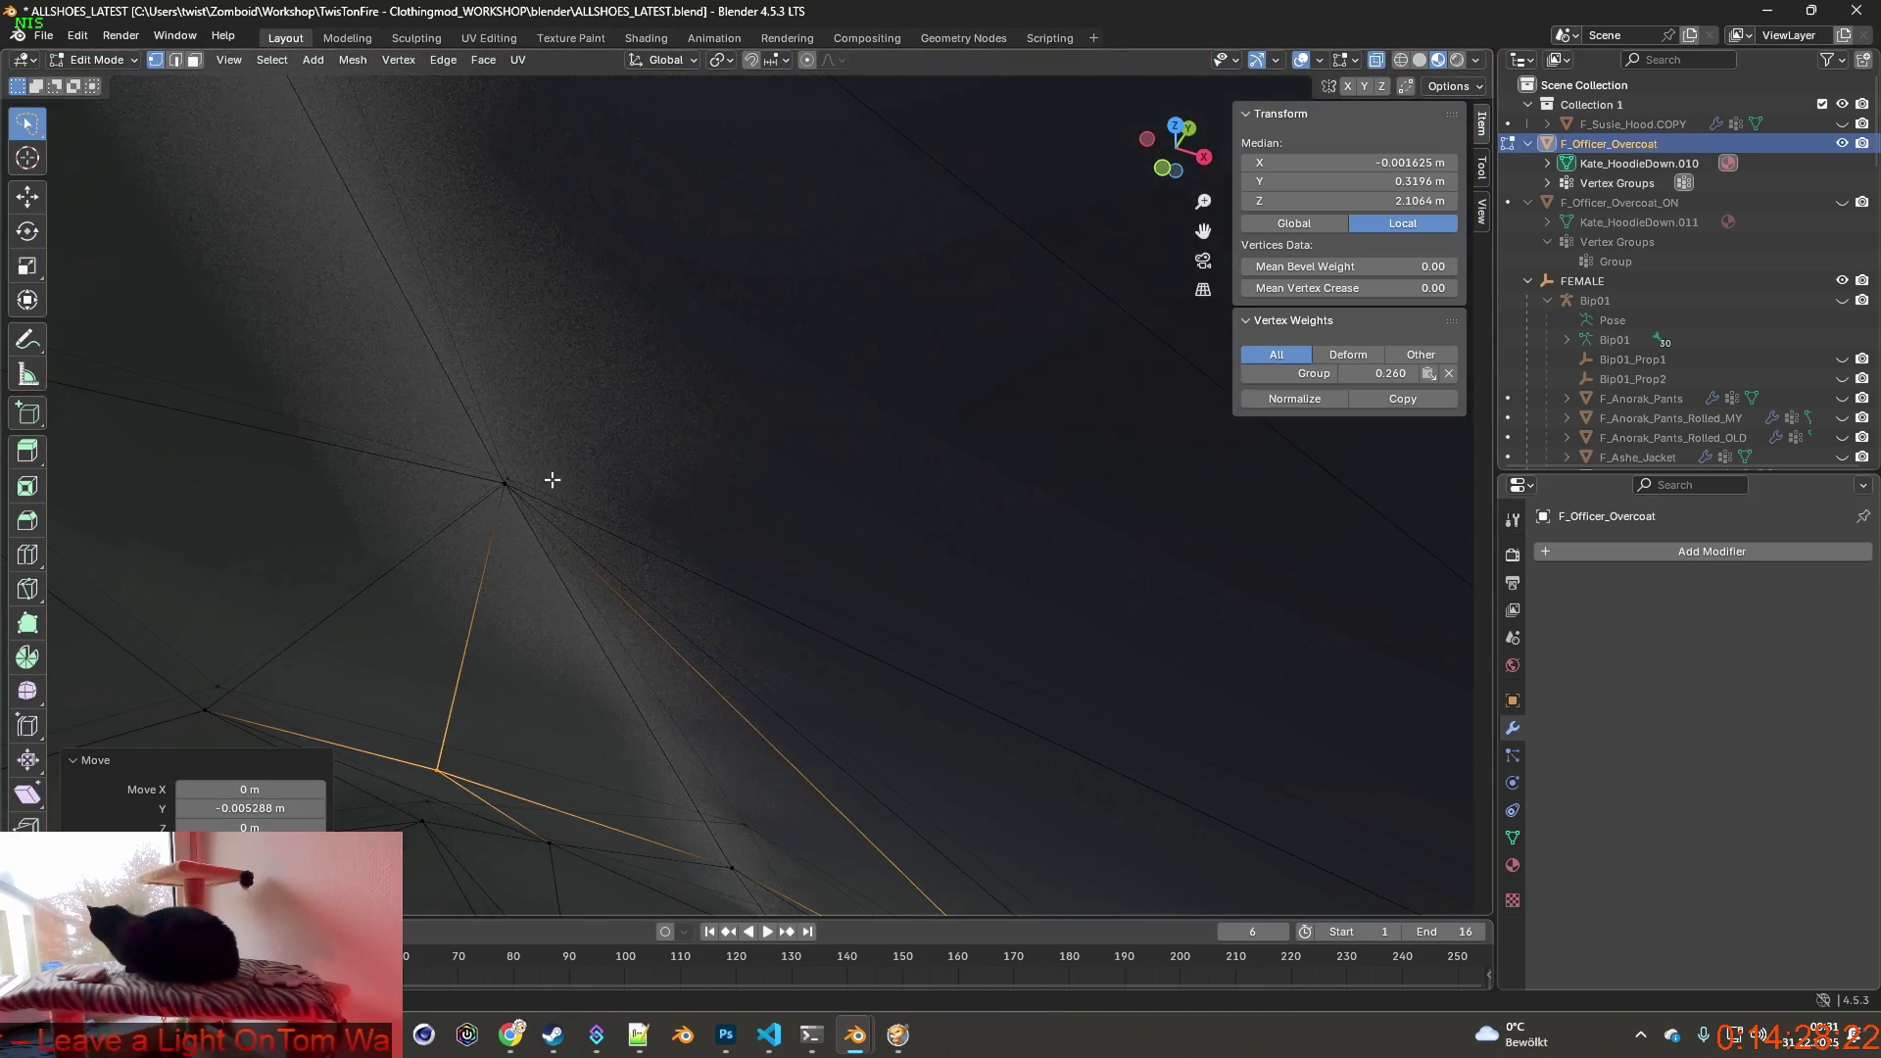
pyautogui.click(506, 482)
pyautogui.scroll(3, 572, 475)
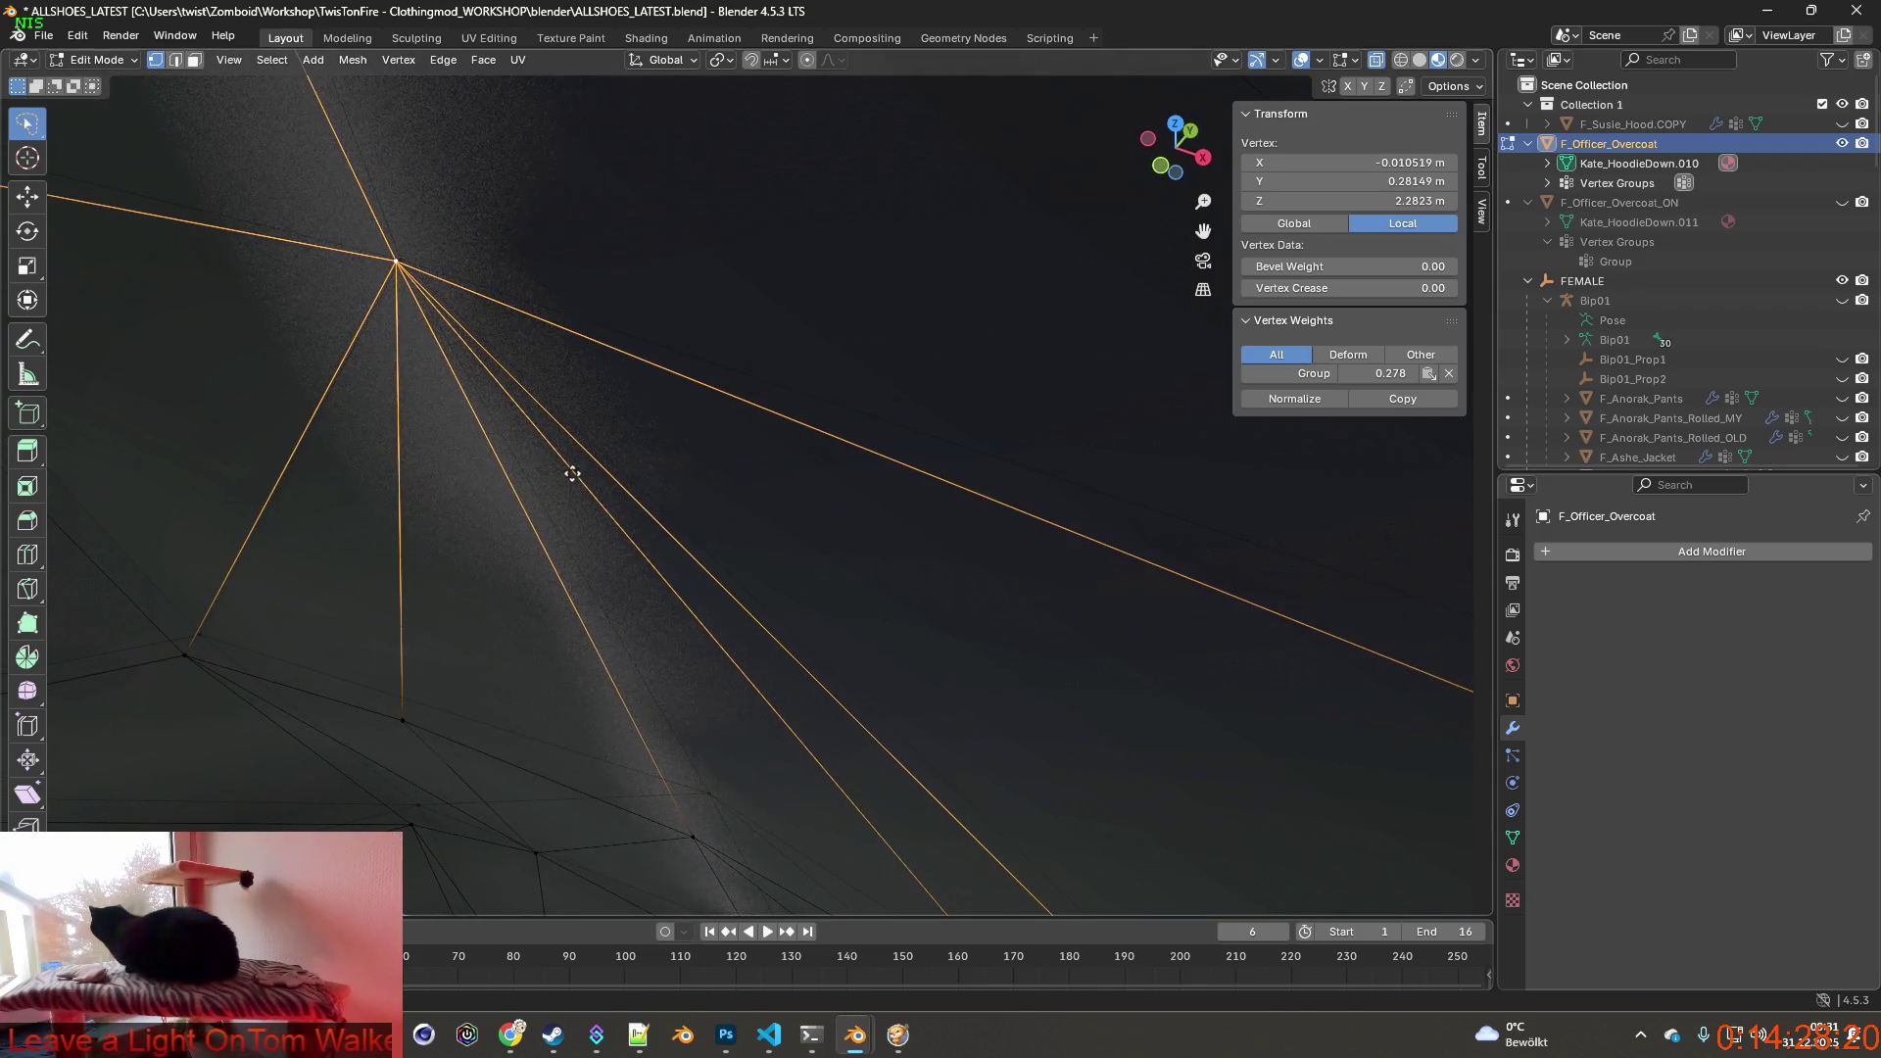
# Move two spots on the coat's back slightly along Y, viewing from inside the mesh.
pyautogui.press('g')
pyautogui.press('y')
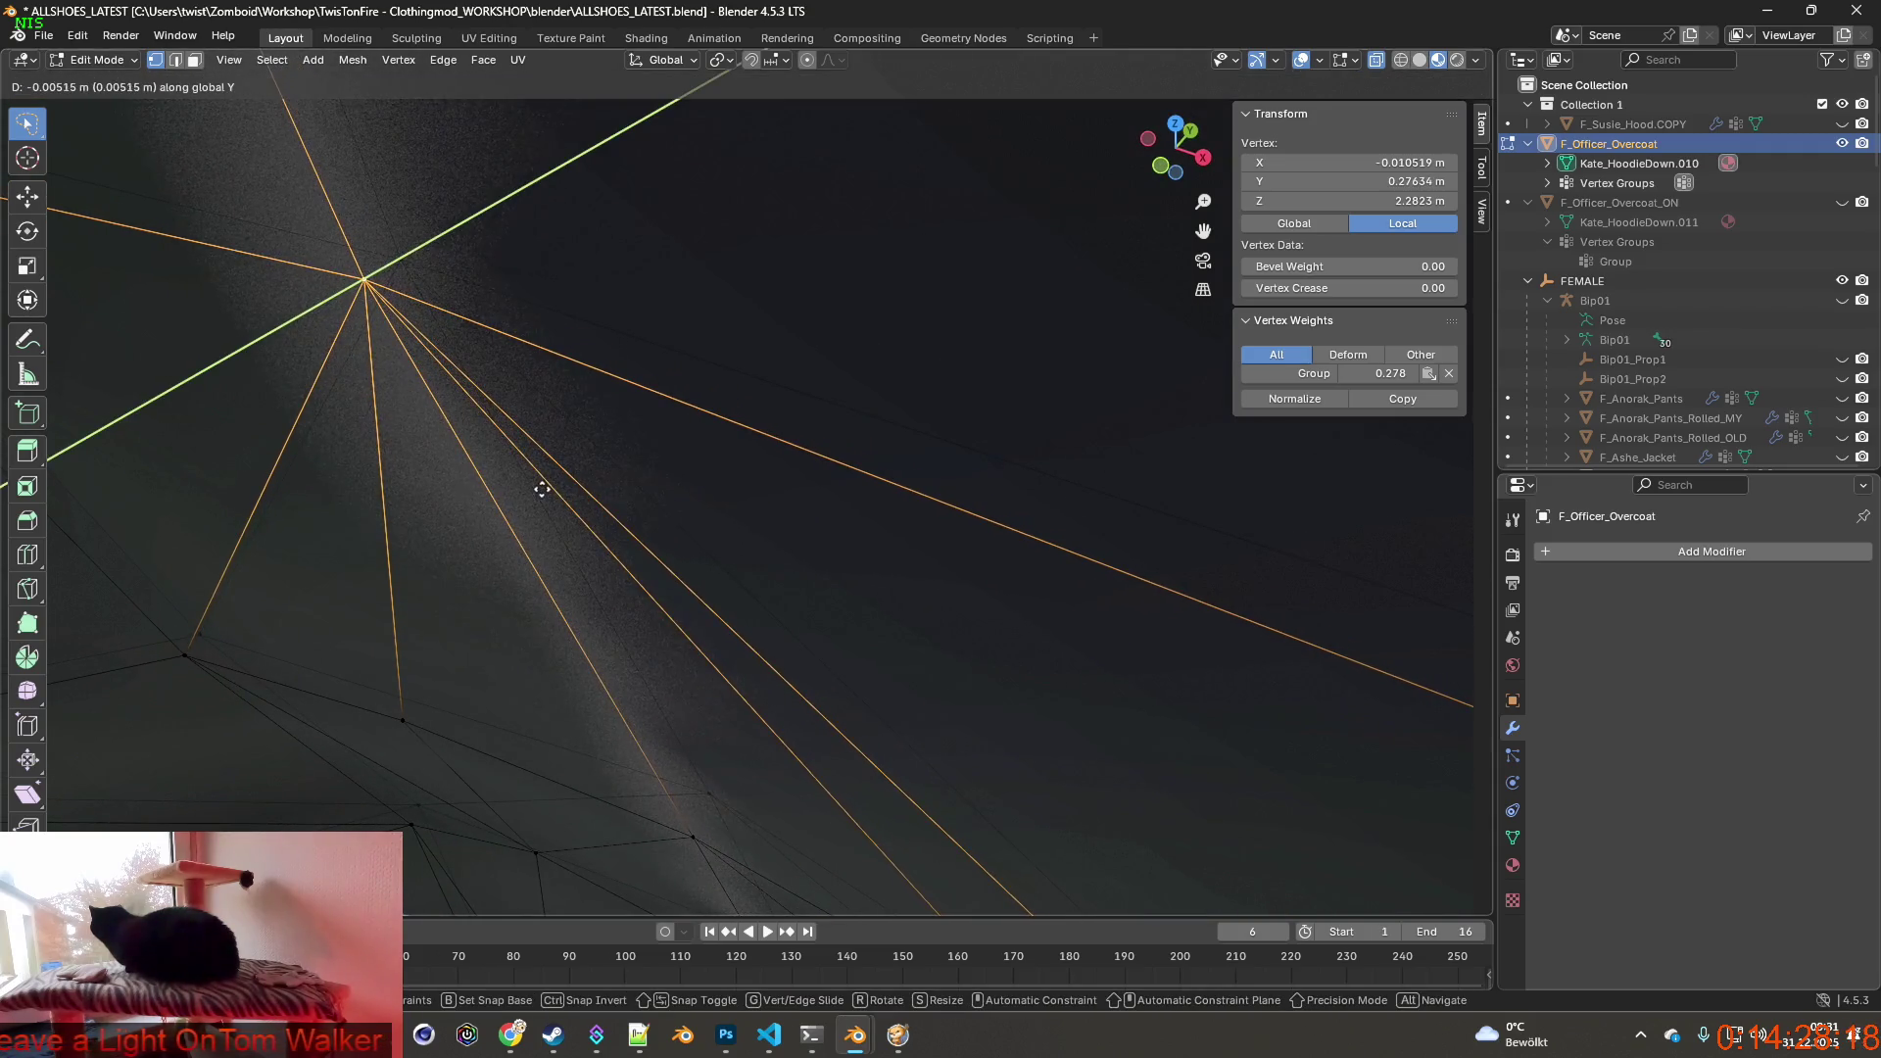
pyautogui.click(543, 490)
pyautogui.scroll(-5, 543, 490)
pyautogui.moveTo(543, 490)
pyautogui.mouseDown(button='middle')
pyautogui.moveTo(613, 483)
pyautogui.moveTo(558, 450)
pyautogui.moveTo(595, 467)
pyautogui.mouseUp(button='middle')
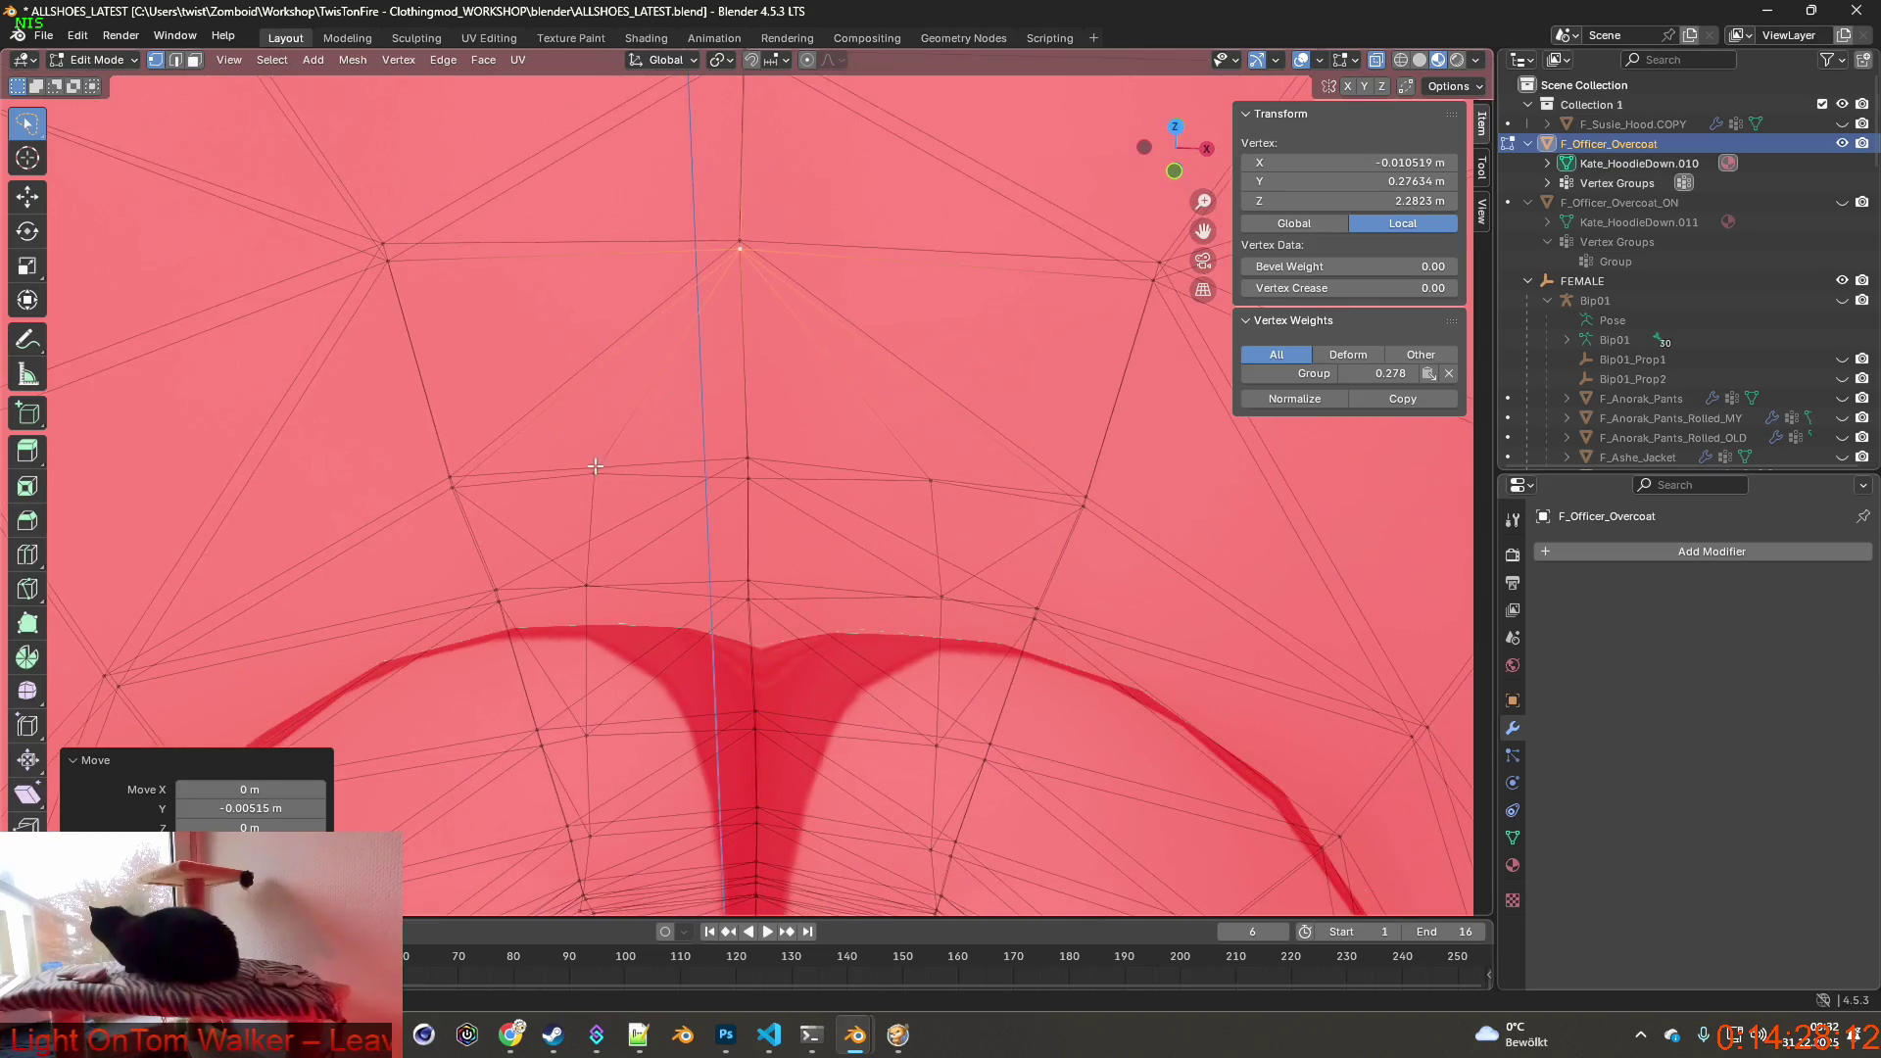
pyautogui.moveTo(931, 473)
pyautogui.mouseDown(button='middle')
pyautogui.moveTo(832, 494)
pyautogui.moveTo(793, 442)
pyautogui.moveTo(691, 435)
pyautogui.moveTo(669, 410)
pyautogui.moveTo(842, 485)
pyautogui.mouseUp(button='middle')
pyautogui.press('g')
pyautogui.press('y')
pyautogui.click(929, 491)
# Shift two more vertex groups about 4 mm along Y, checked from inside and outside the coat.
pyautogui.moveTo(709, 437); pyautogui.dragTo(740, 507, button='middle')
pyautogui.press('g')
pyautogui.press('y')
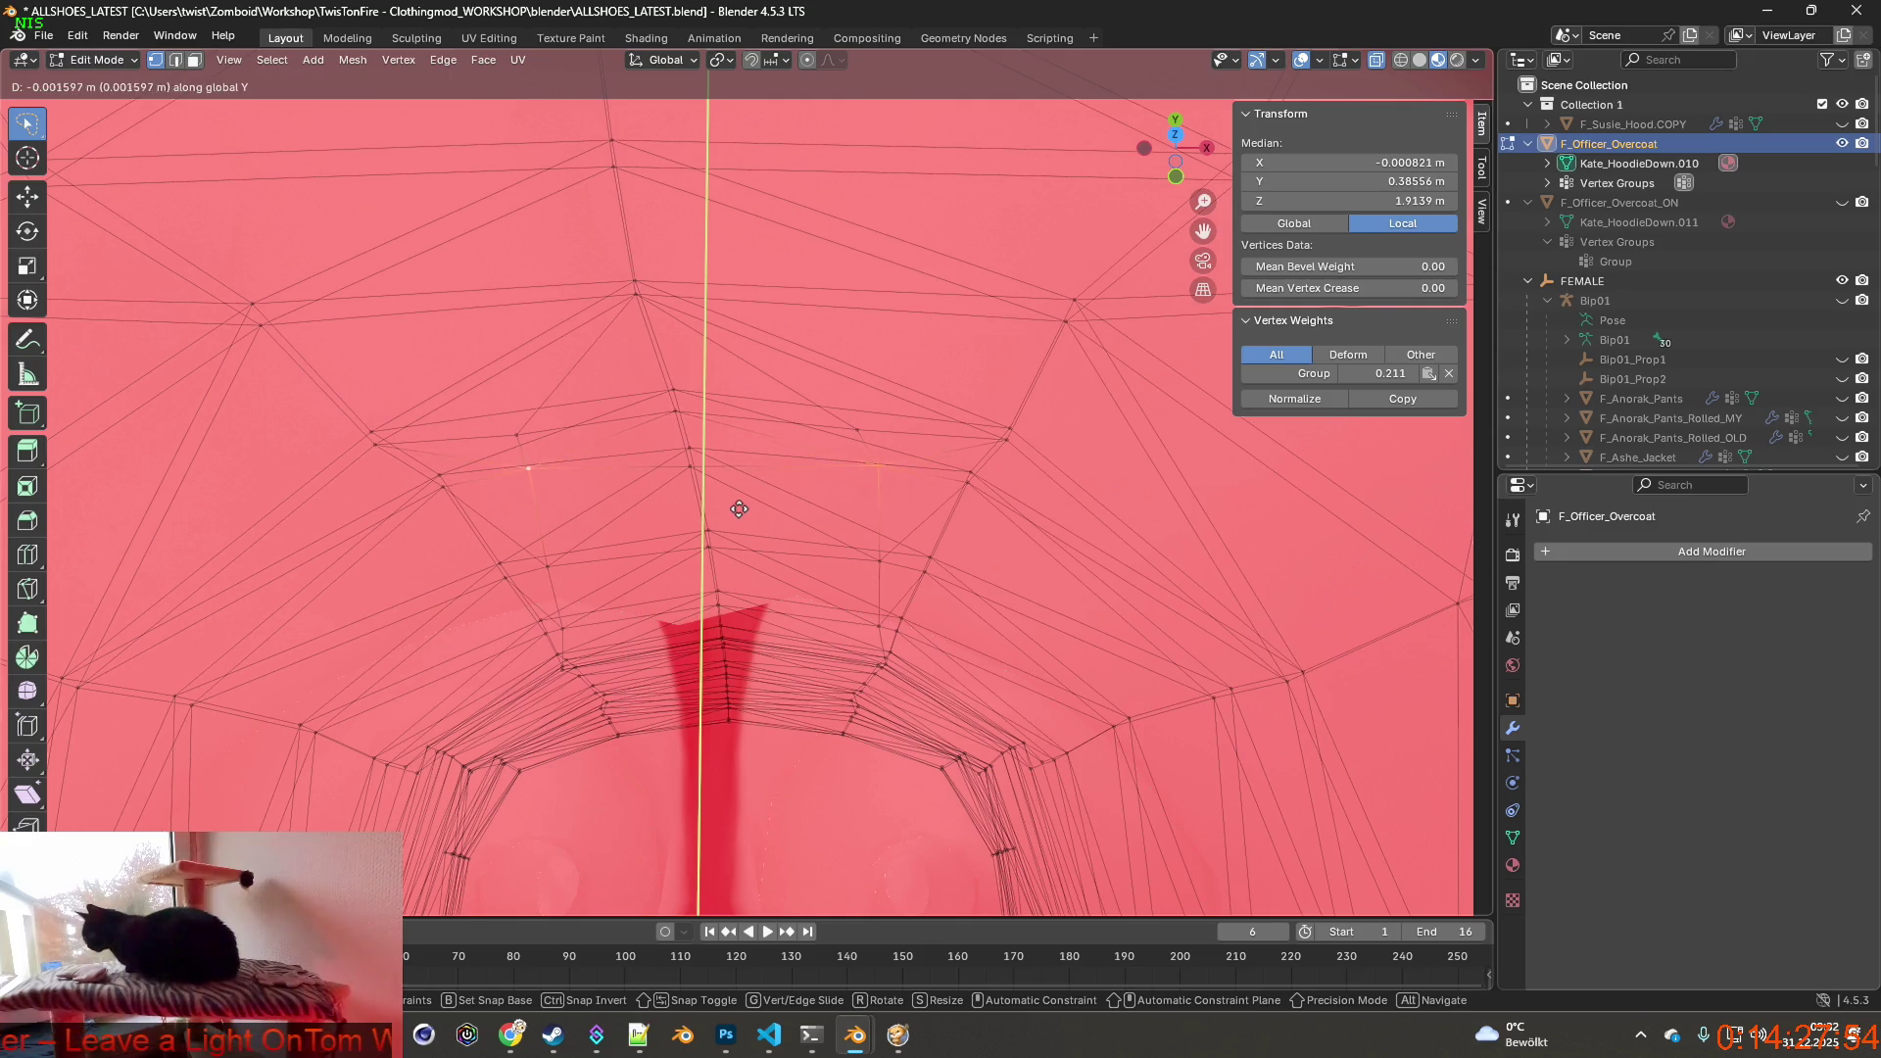
pyautogui.click(739, 518)
pyautogui.moveTo(739, 517)
pyautogui.mouseDown(button='middle')
pyautogui.moveTo(424, 427)
pyautogui.moveTo(531, 408)
pyautogui.moveTo(506, 411)
pyautogui.moveTo(643, 421)
pyautogui.mouseUp(button='middle')
pyautogui.press('g')
pyautogui.press('y')
pyautogui.click(539, 408)
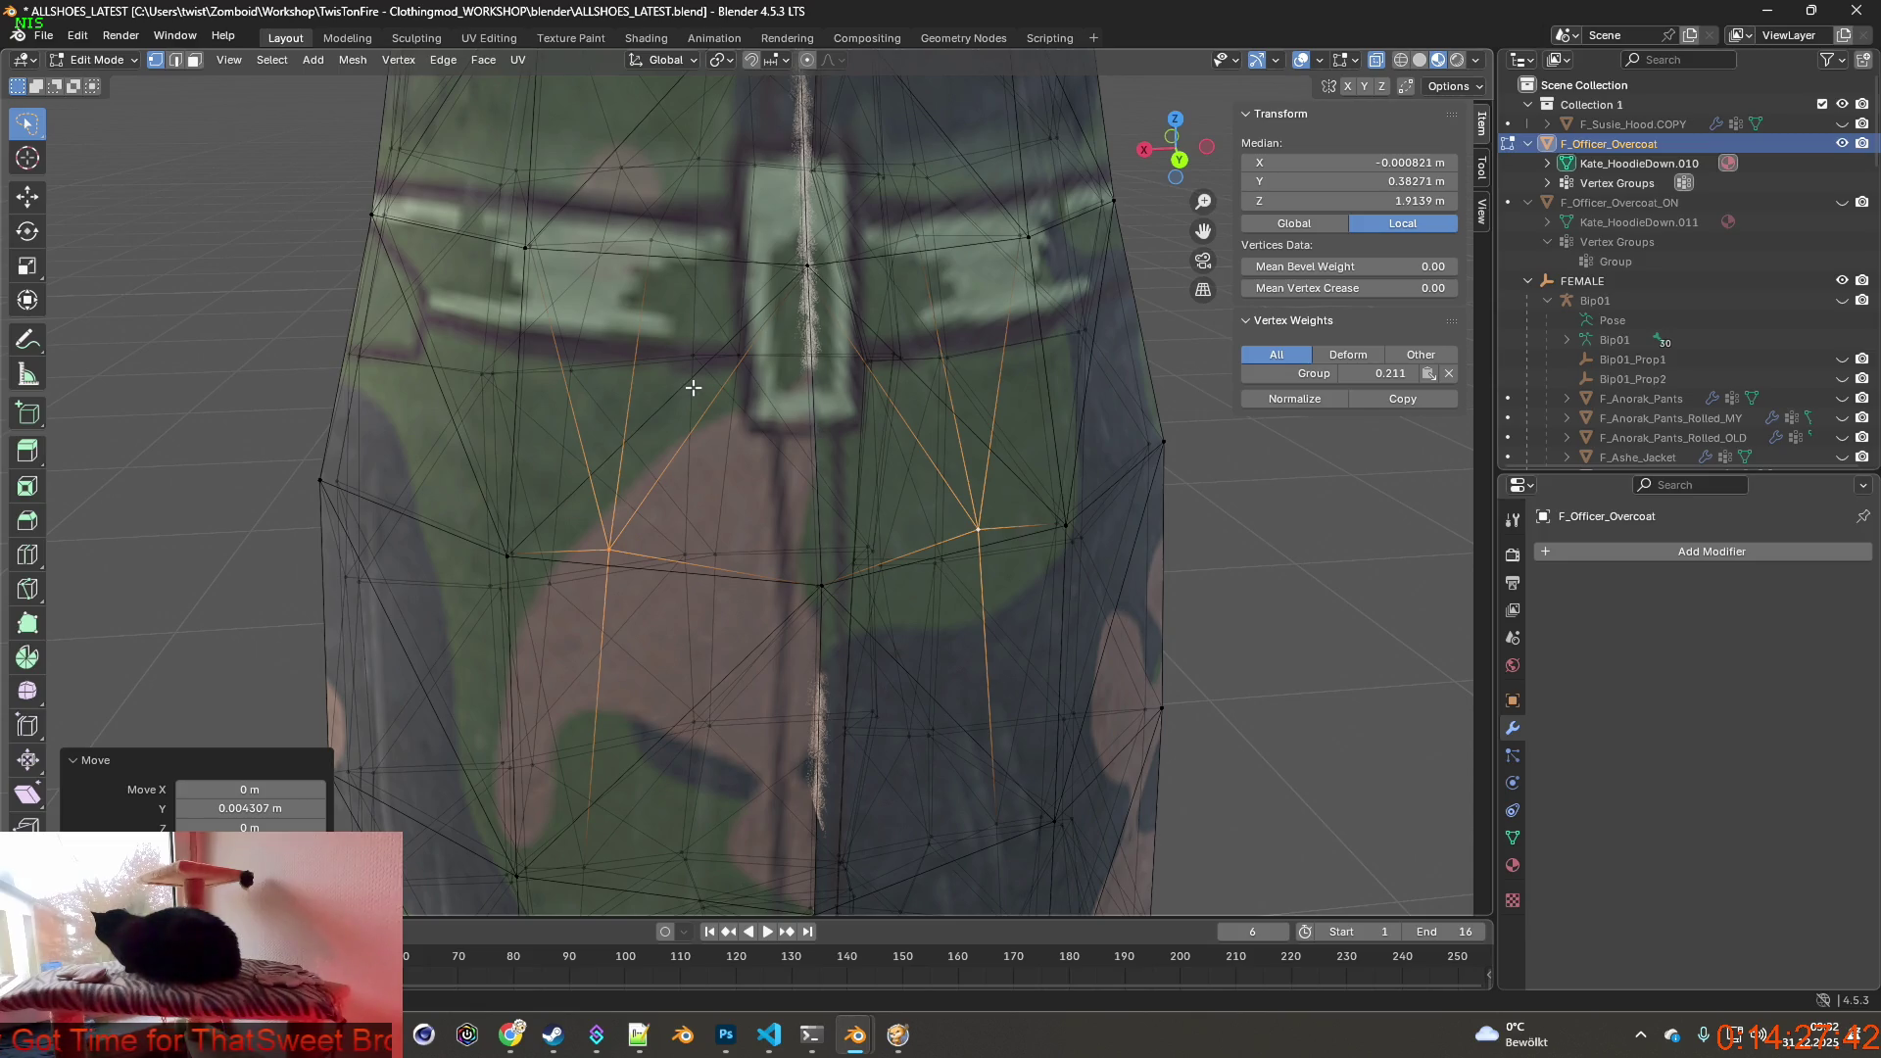
pyautogui.scroll(-1, 695, 386)
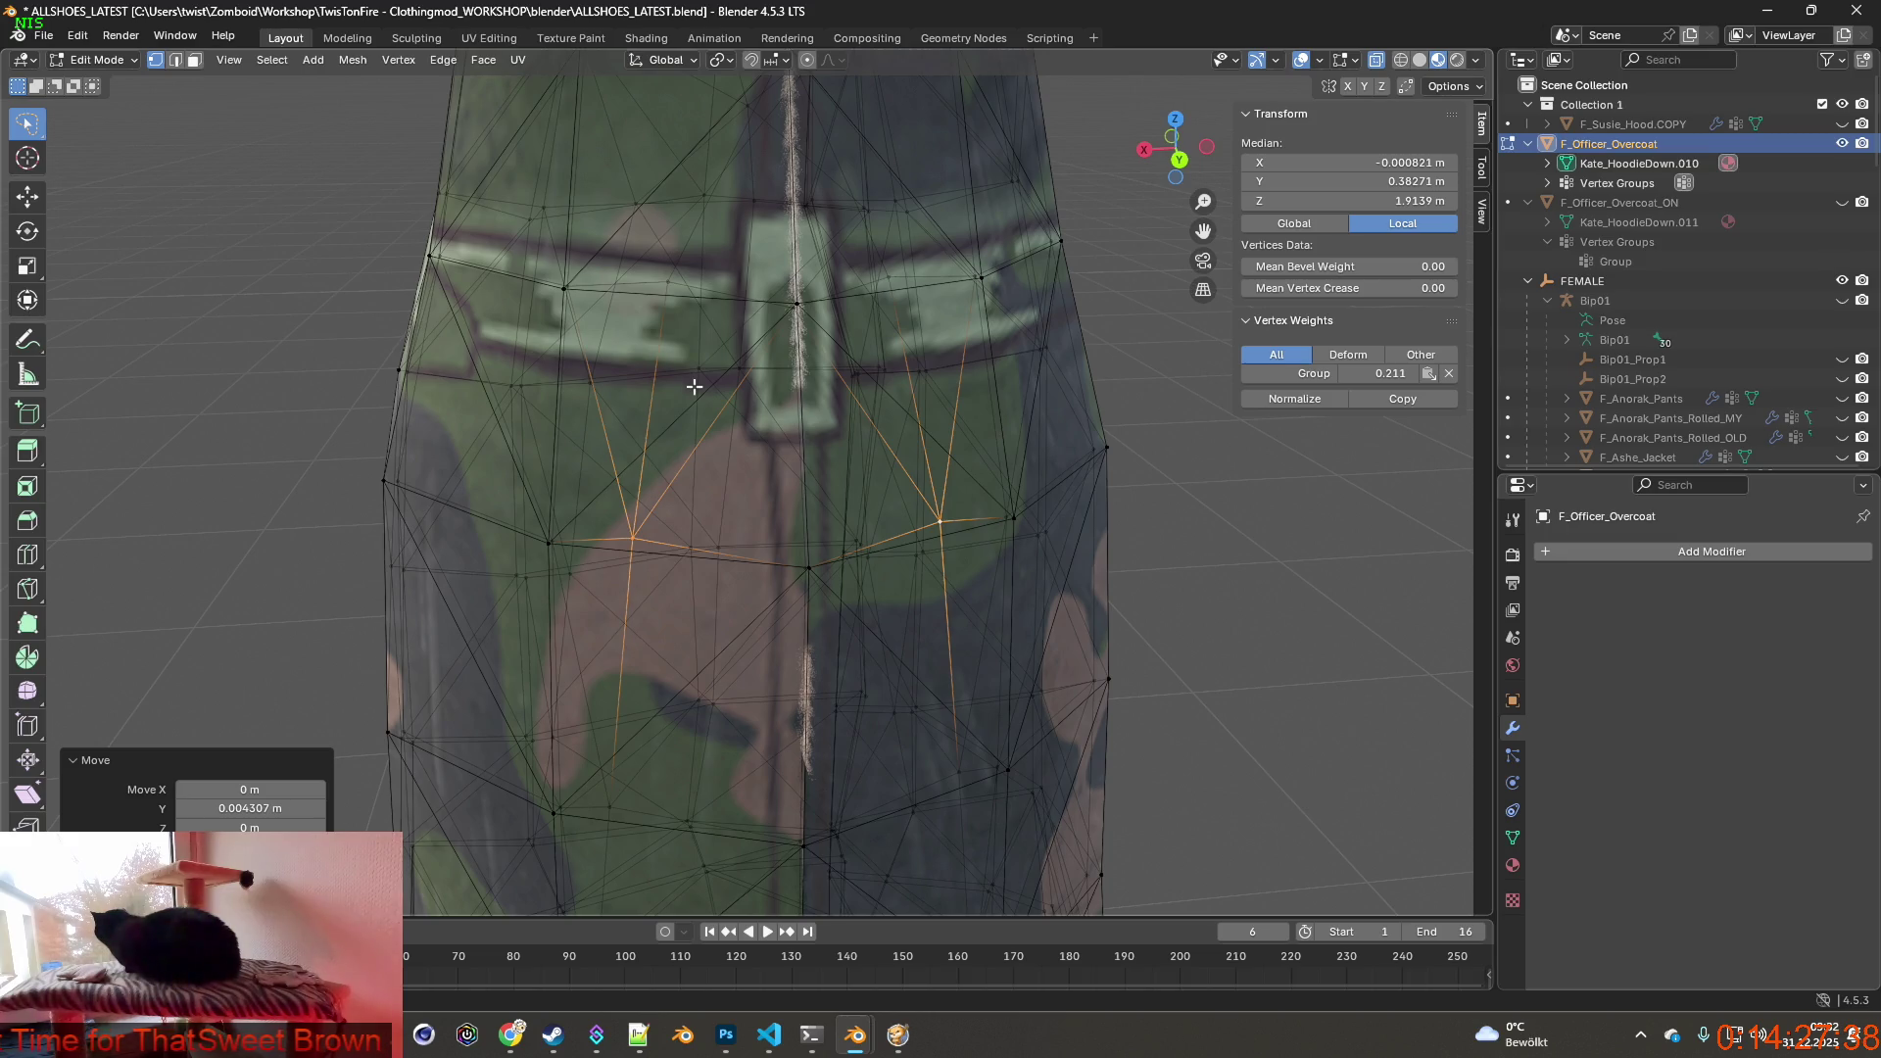
# View the coat's back from the side and select a single vertex there.
pyautogui.moveTo(1034, 405); pyautogui.dragTo(835, 444, button='middle')
pyautogui.scroll(3, 836, 444)
pyautogui.scroll(2, 835, 444)
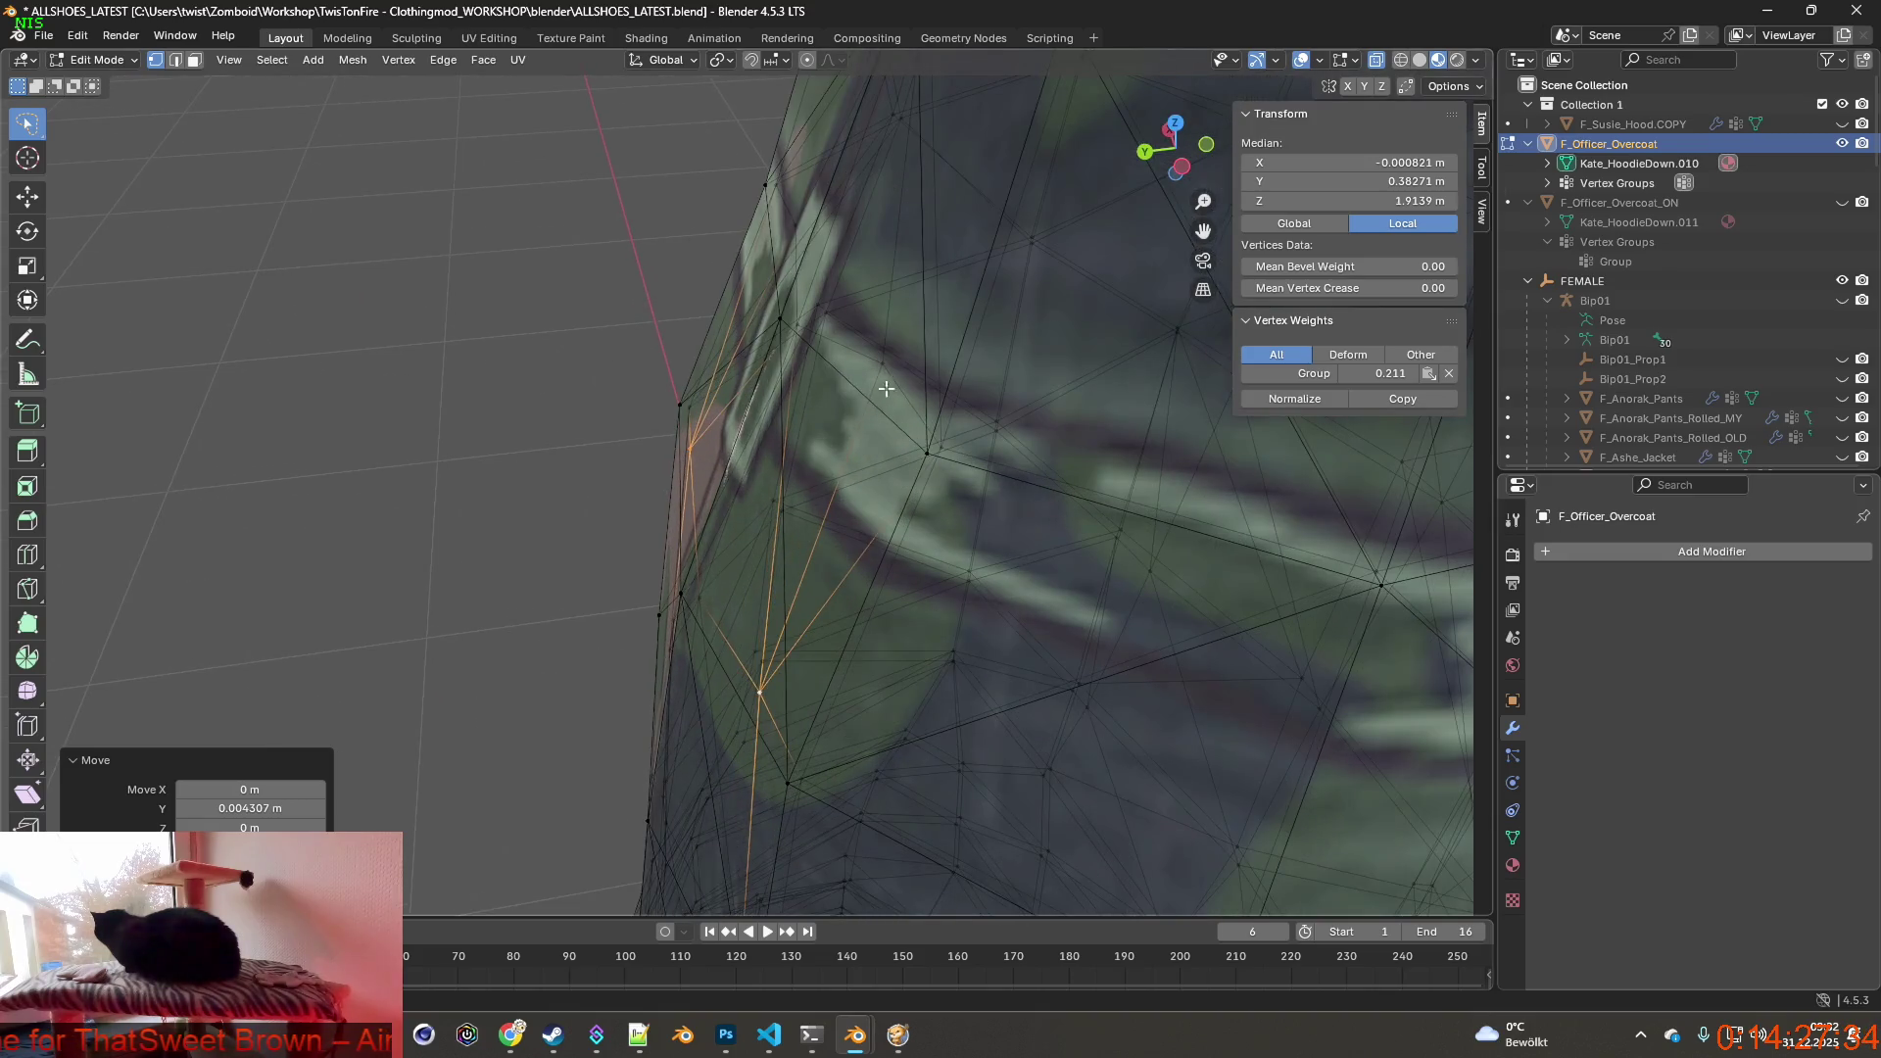
pyautogui.click(823, 380)
pyautogui.scroll(2, 815, 374)
pyautogui.moveTo(816, 373)
pyautogui.mouseDown(button='middle')
pyautogui.moveTo(750, 380)
pyautogui.moveTo(671, 432)
pyautogui.moveTo(700, 448)
pyautogui.moveTo(805, 392)
pyautogui.moveTo(827, 403)
pyautogui.moveTo(707, 429)
pyautogui.moveTo(889, 427)
pyautogui.mouseUp(button='middle')
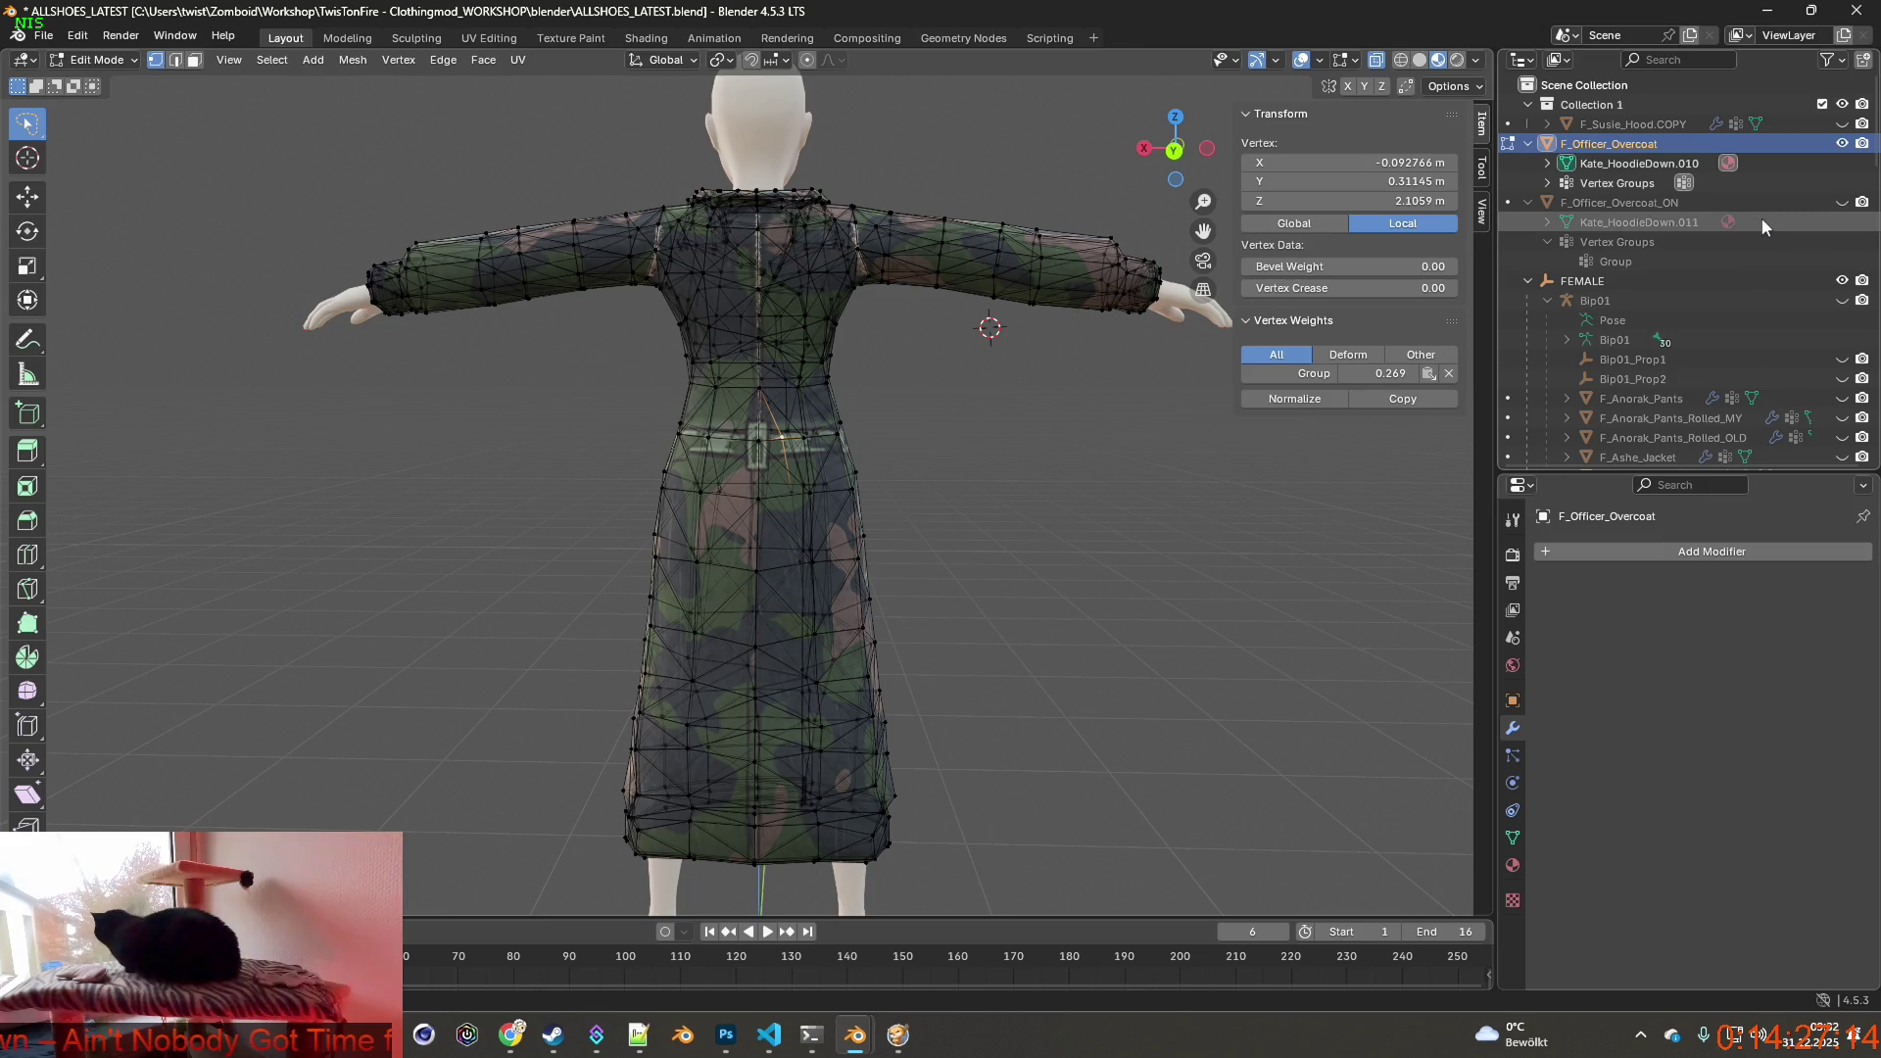
# Toggle the overcoat off and on to check the body beneath, then bring up the Edit menu's undo history.
pyautogui.click(1846, 144)
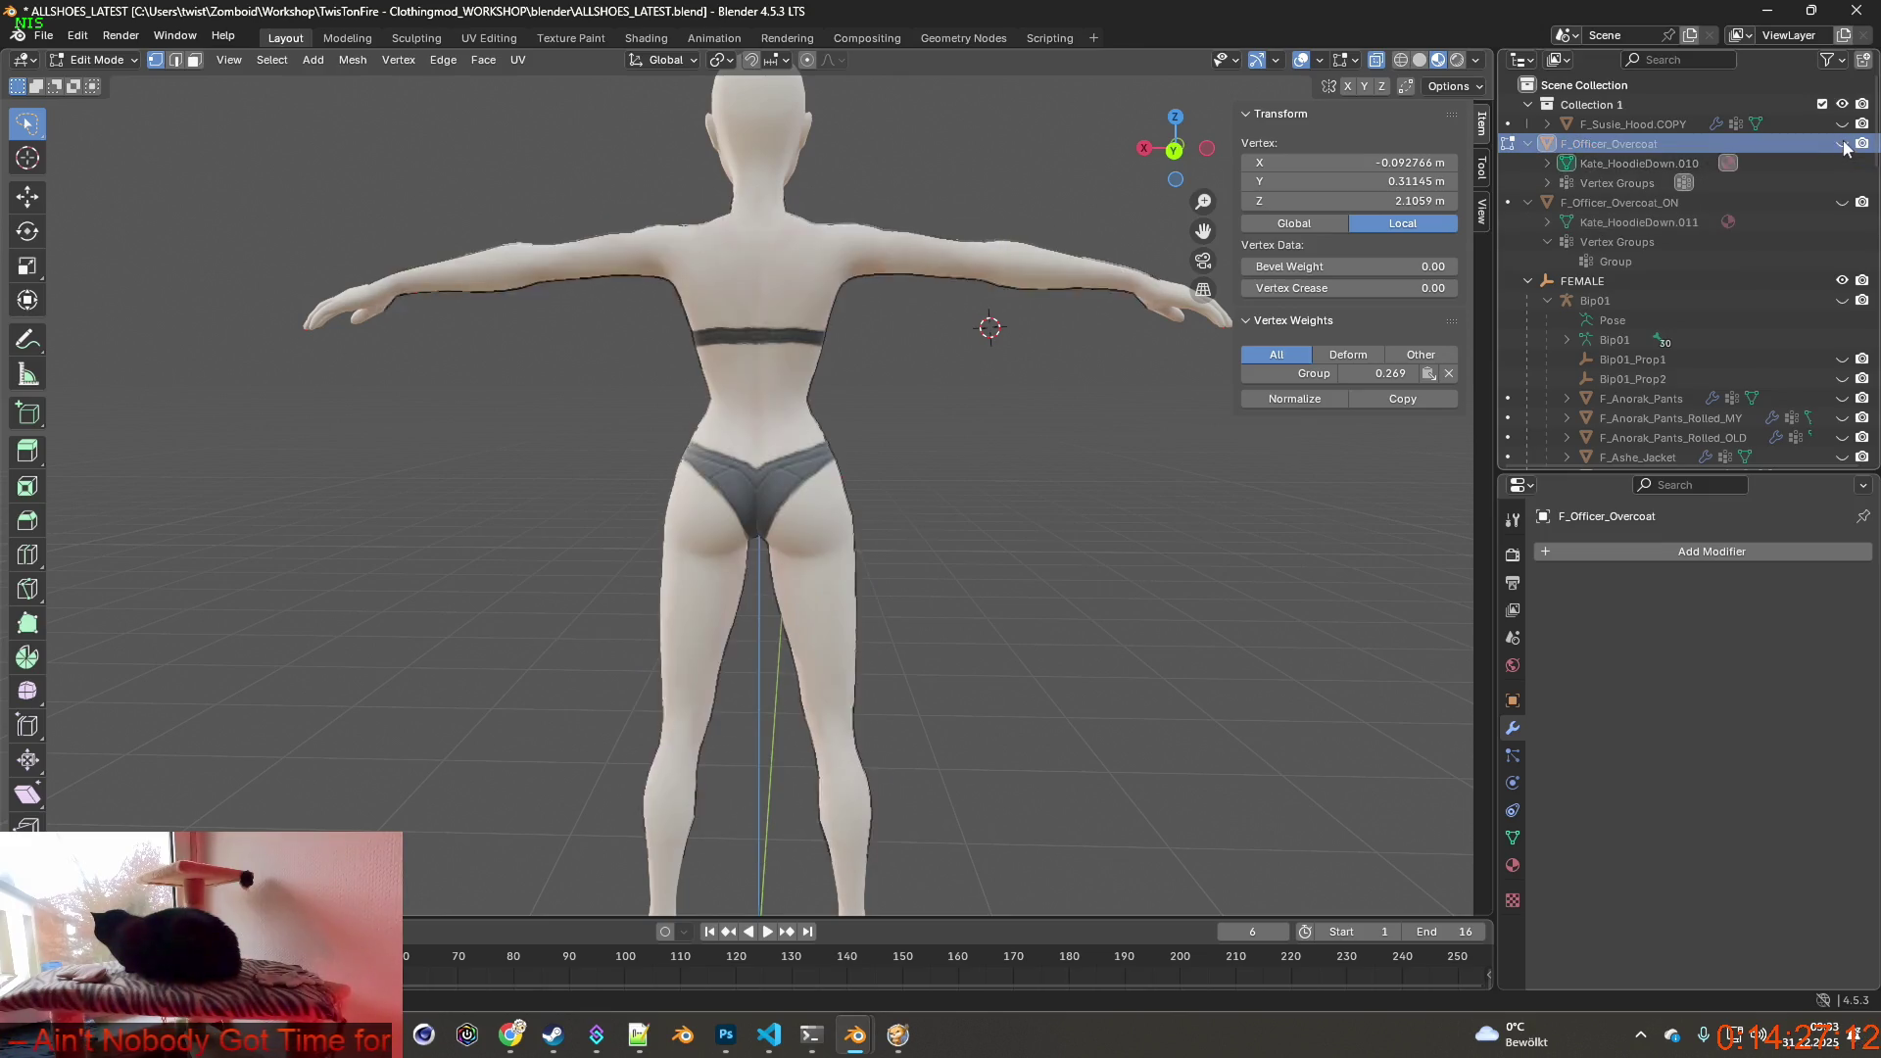
pyautogui.click(1840, 204)
pyautogui.moveTo(987, 326)
pyautogui.mouseDown(button='middle')
pyautogui.moveTo(828, 306)
pyautogui.moveTo(1052, 305)
pyautogui.mouseUp(button='middle')
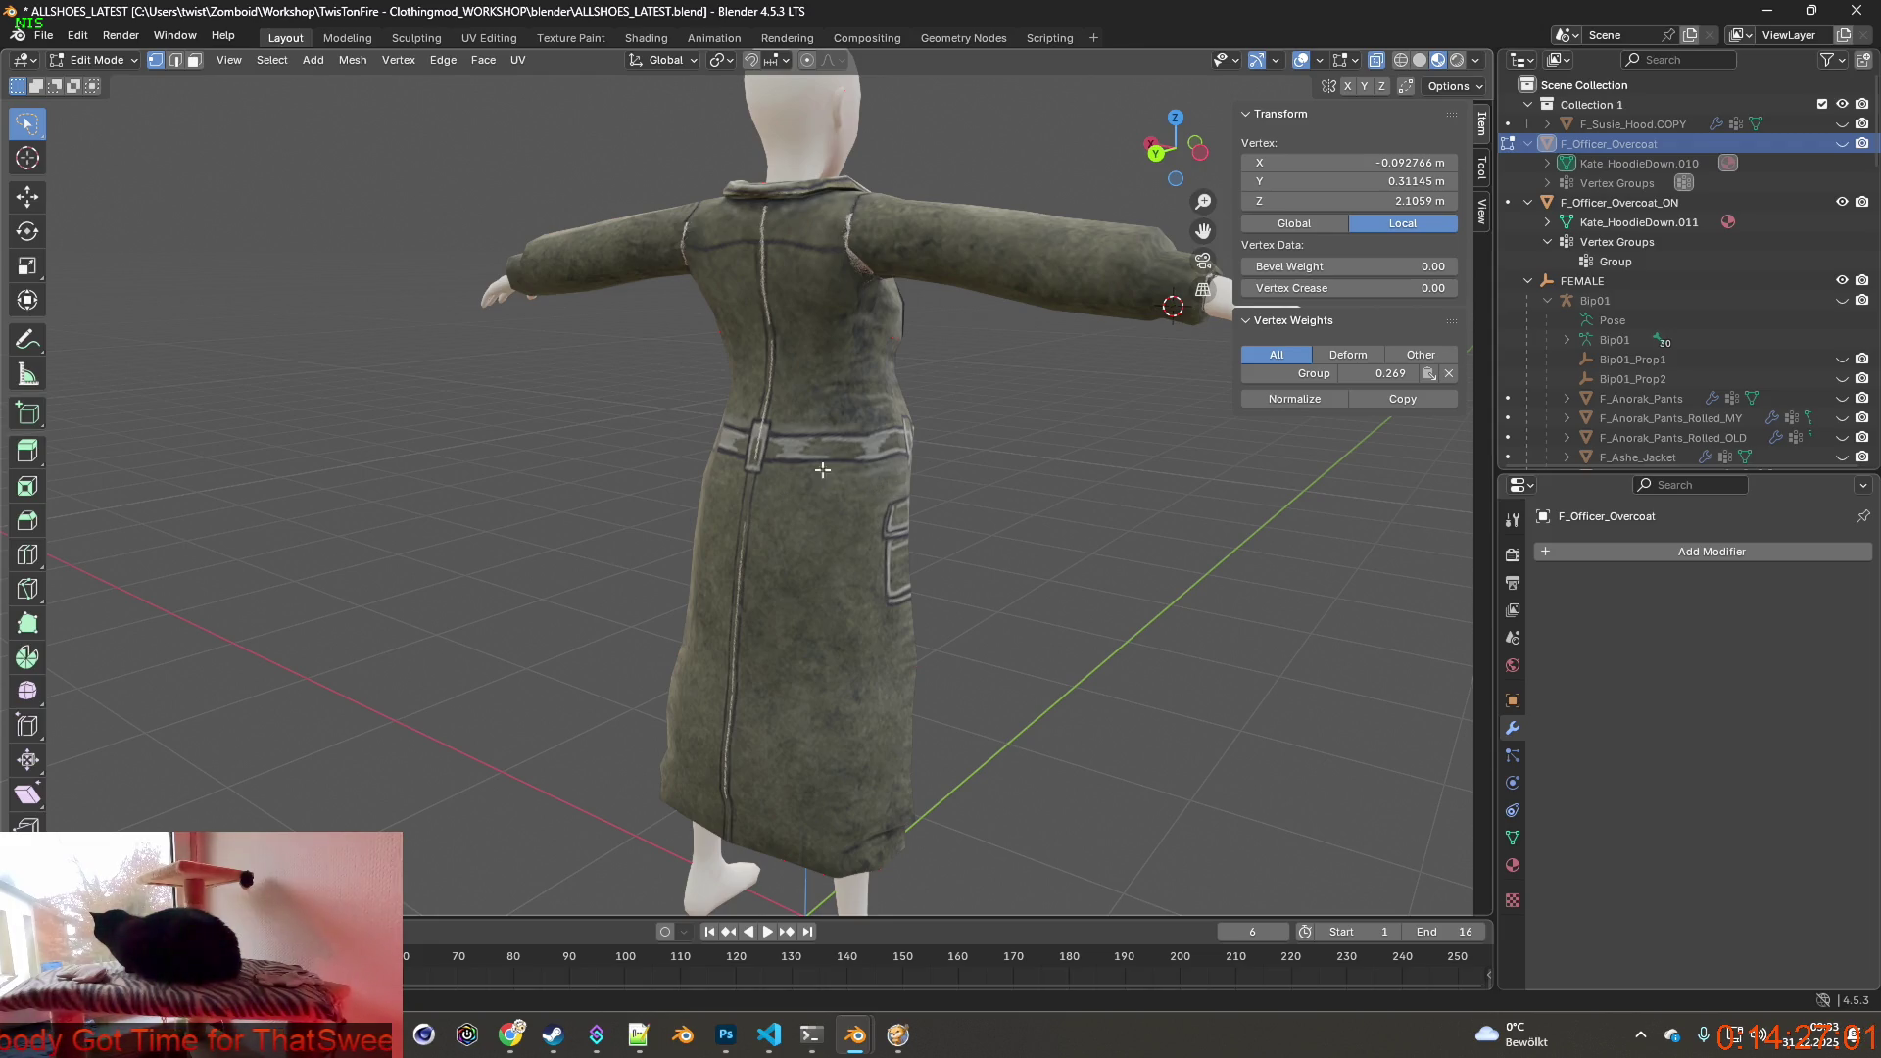
pyautogui.click(77, 37)
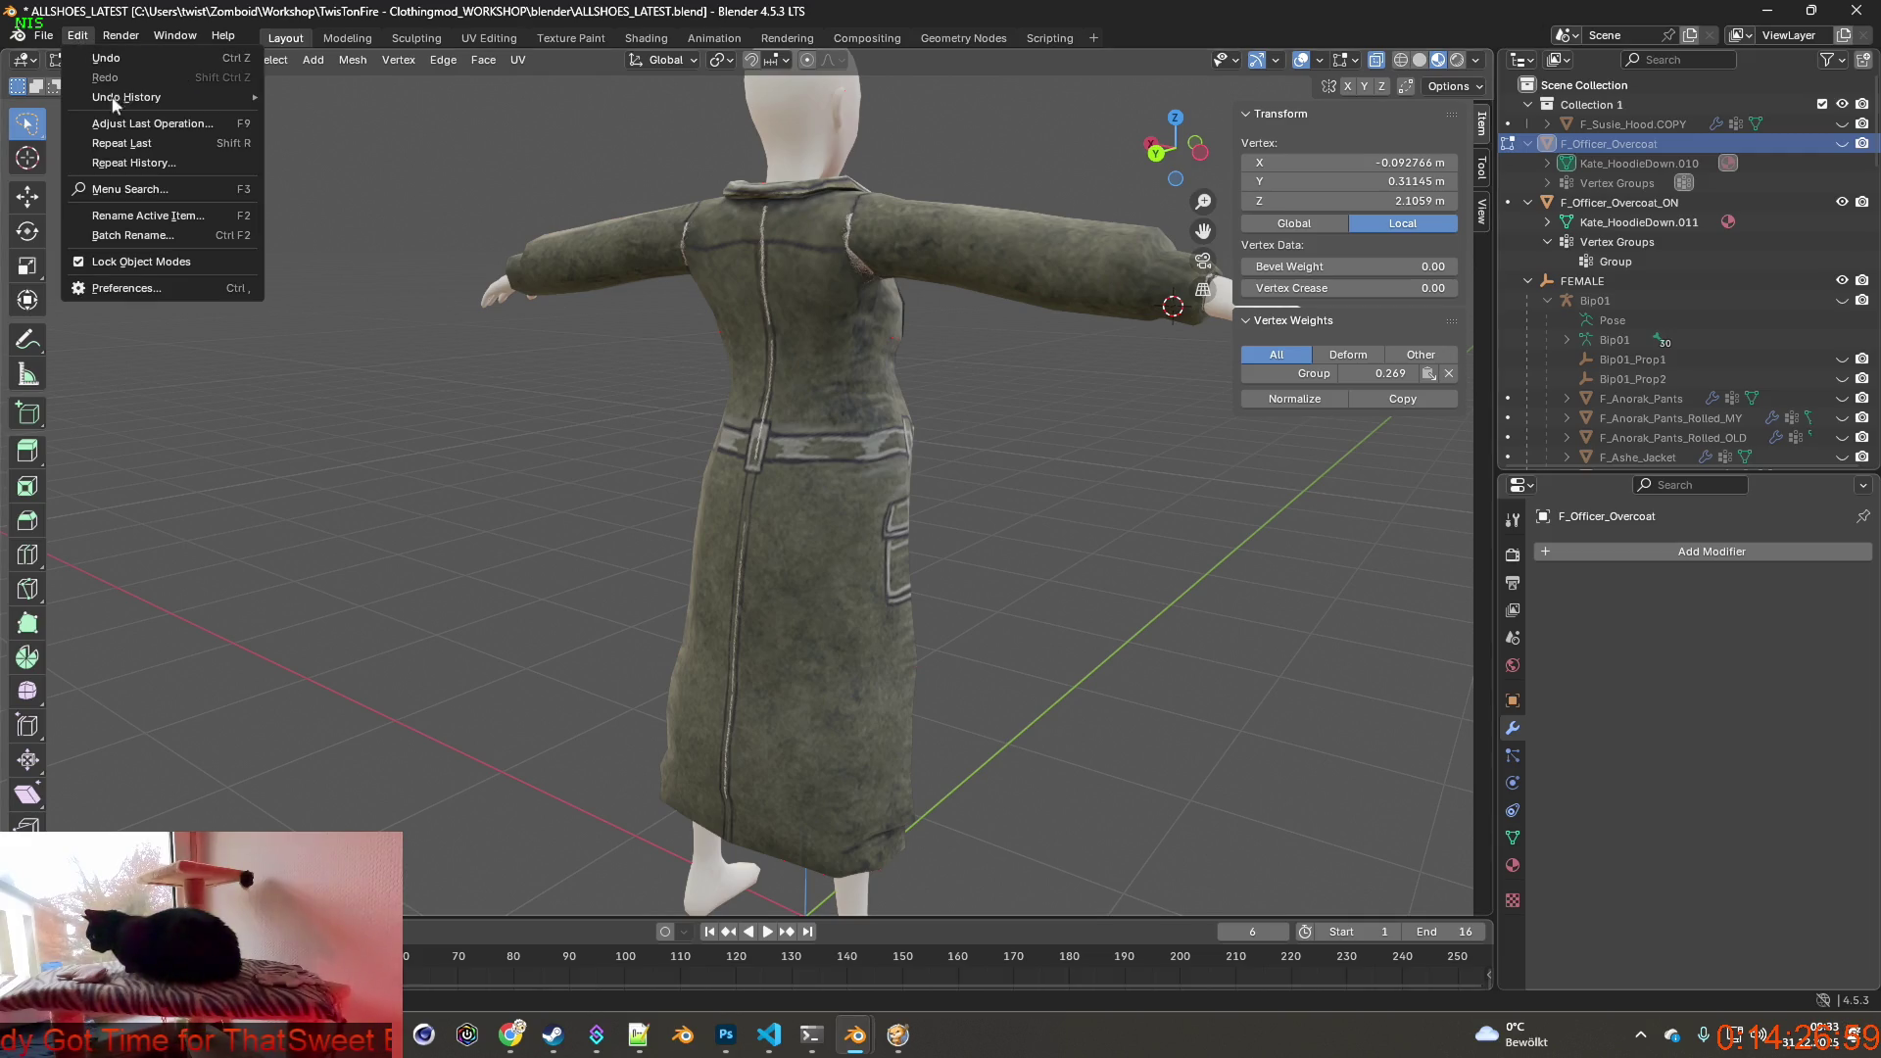
pyautogui.moveTo(128, 96)
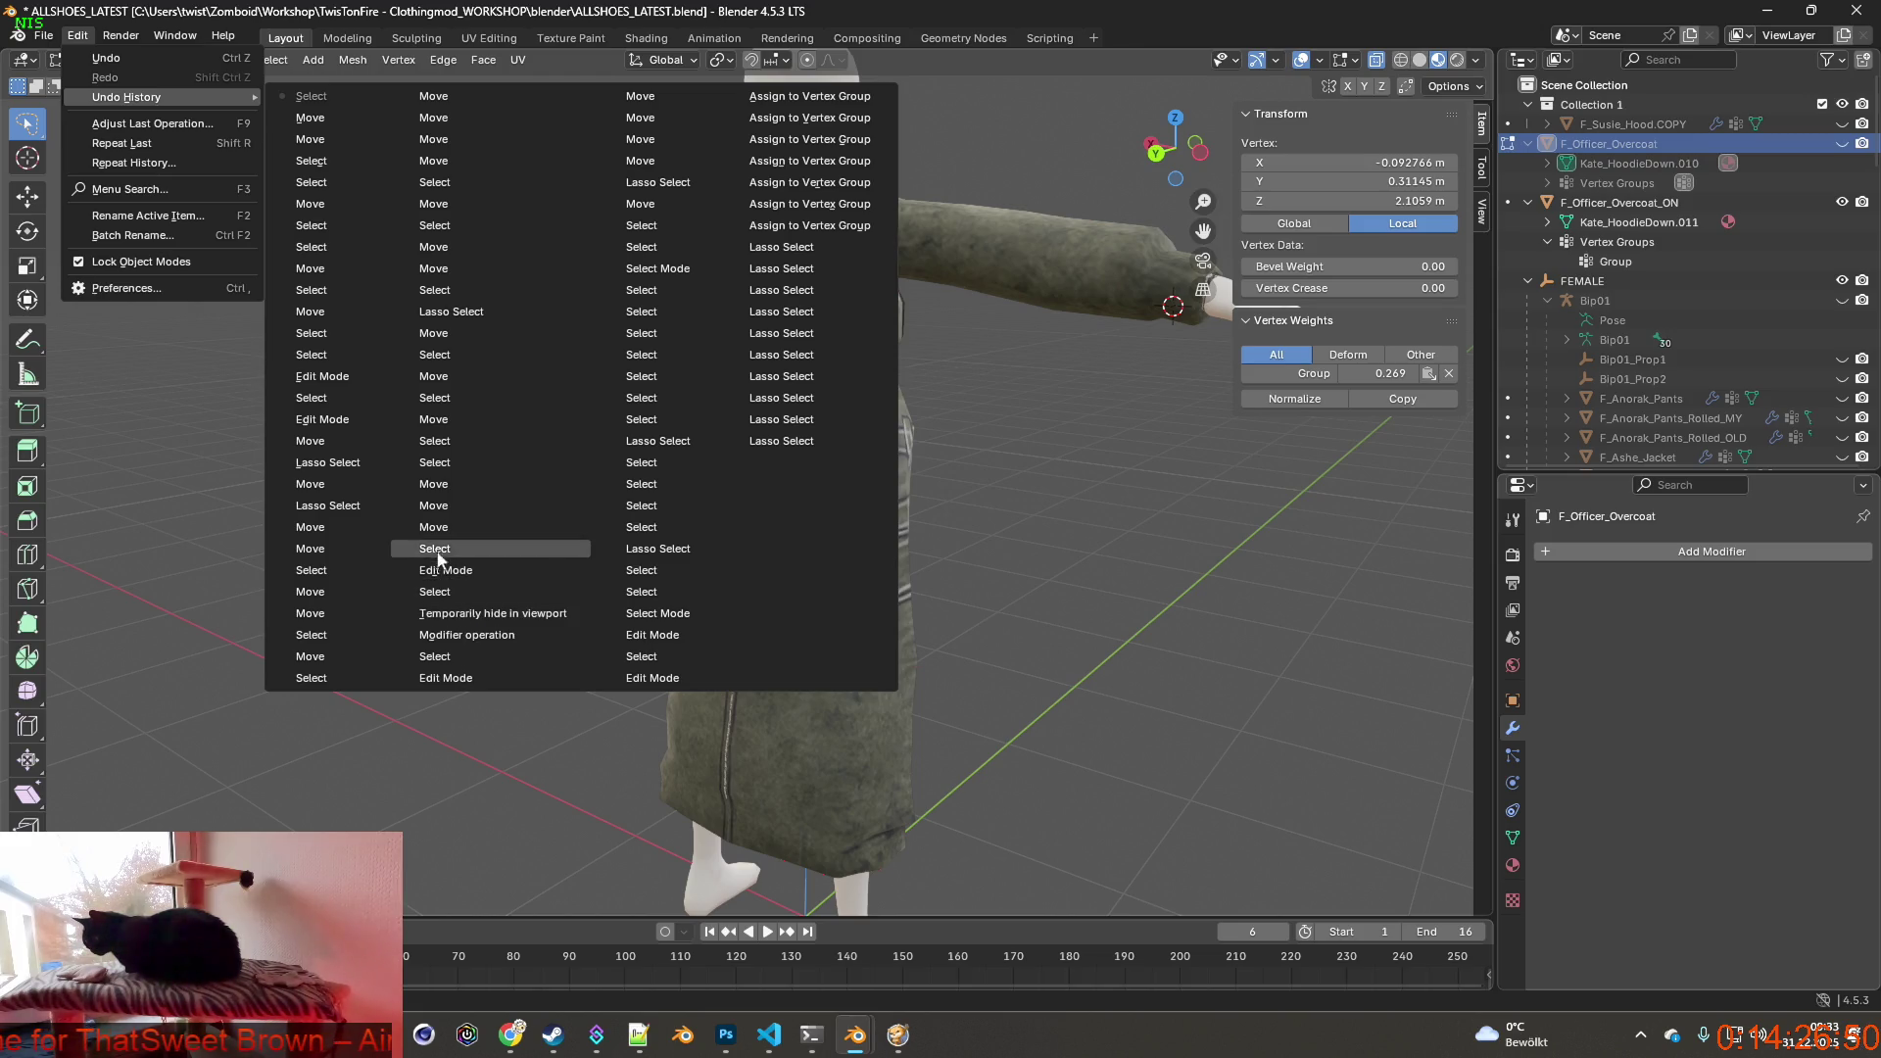
# Step back through Undo History to earlier lasso-selection states, then redo one step.
pyautogui.click(441, 314)
pyautogui.moveTo(734, 440); pyautogui.dragTo(441, 368, button='middle')
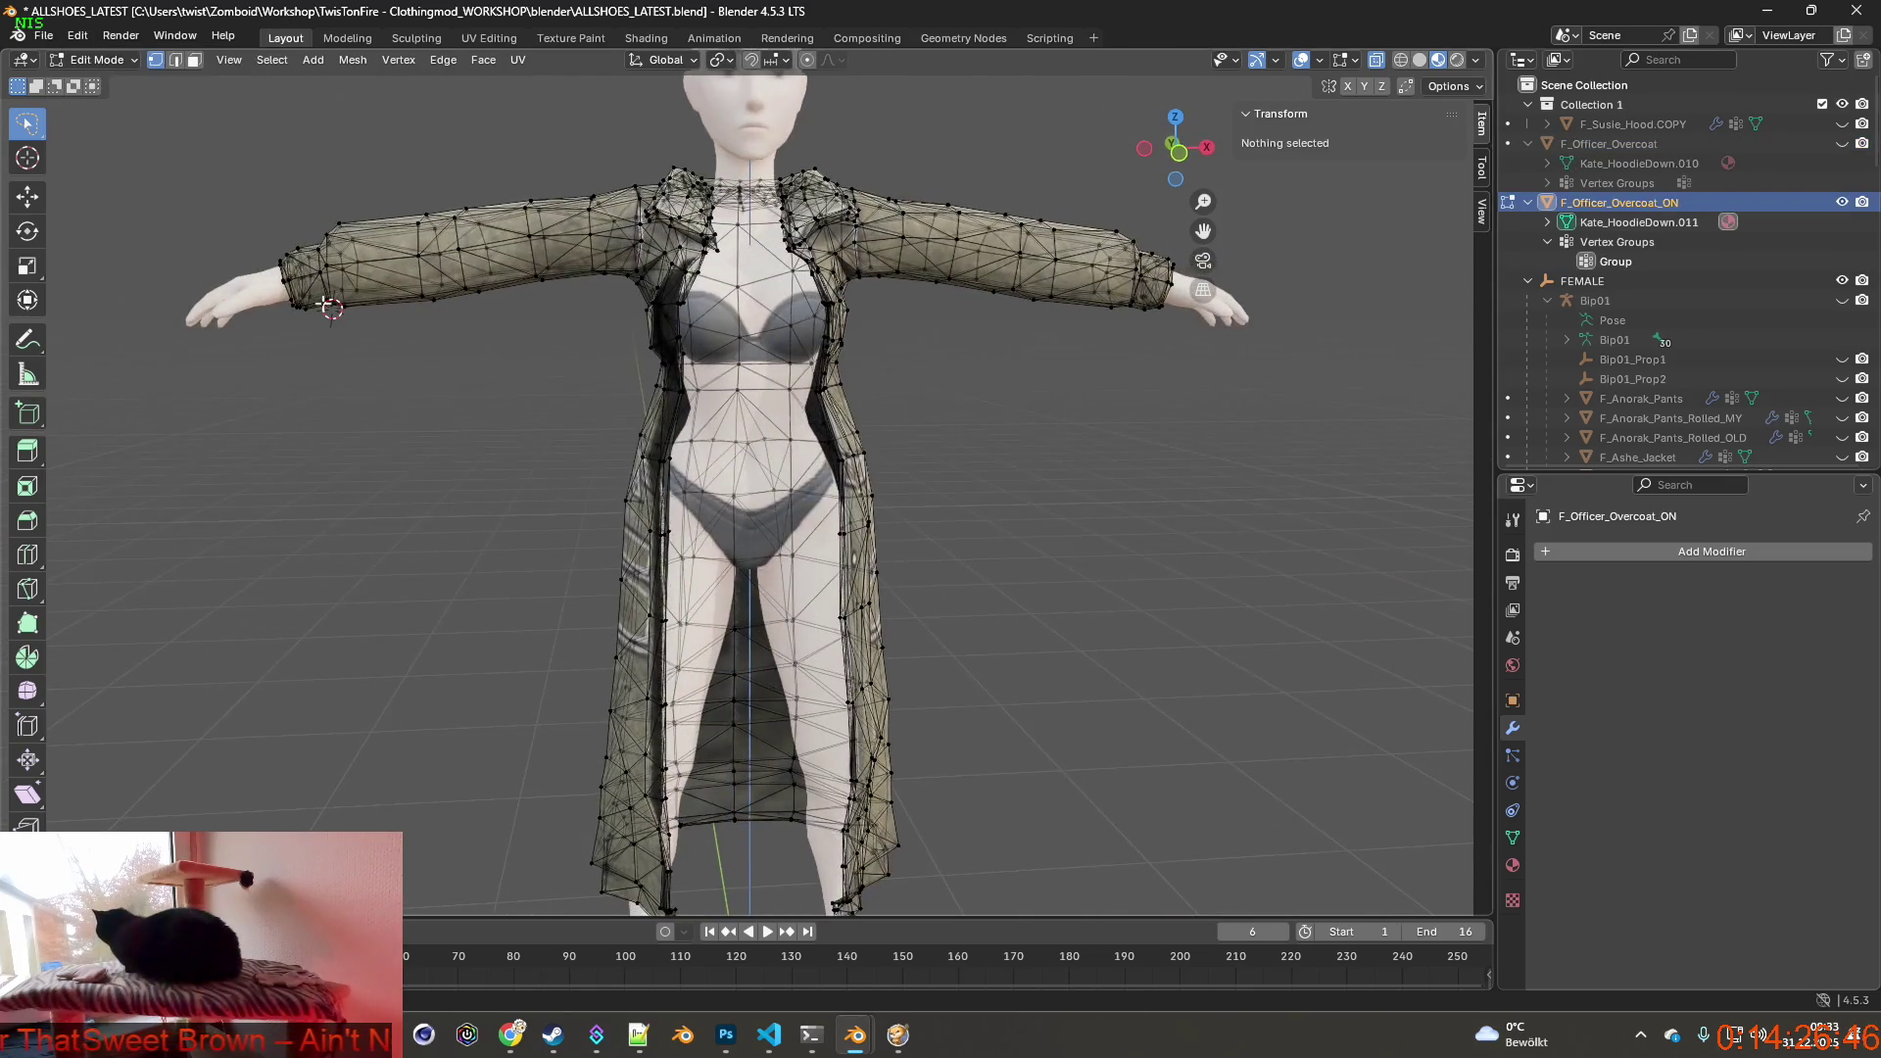
pyautogui.click(79, 37)
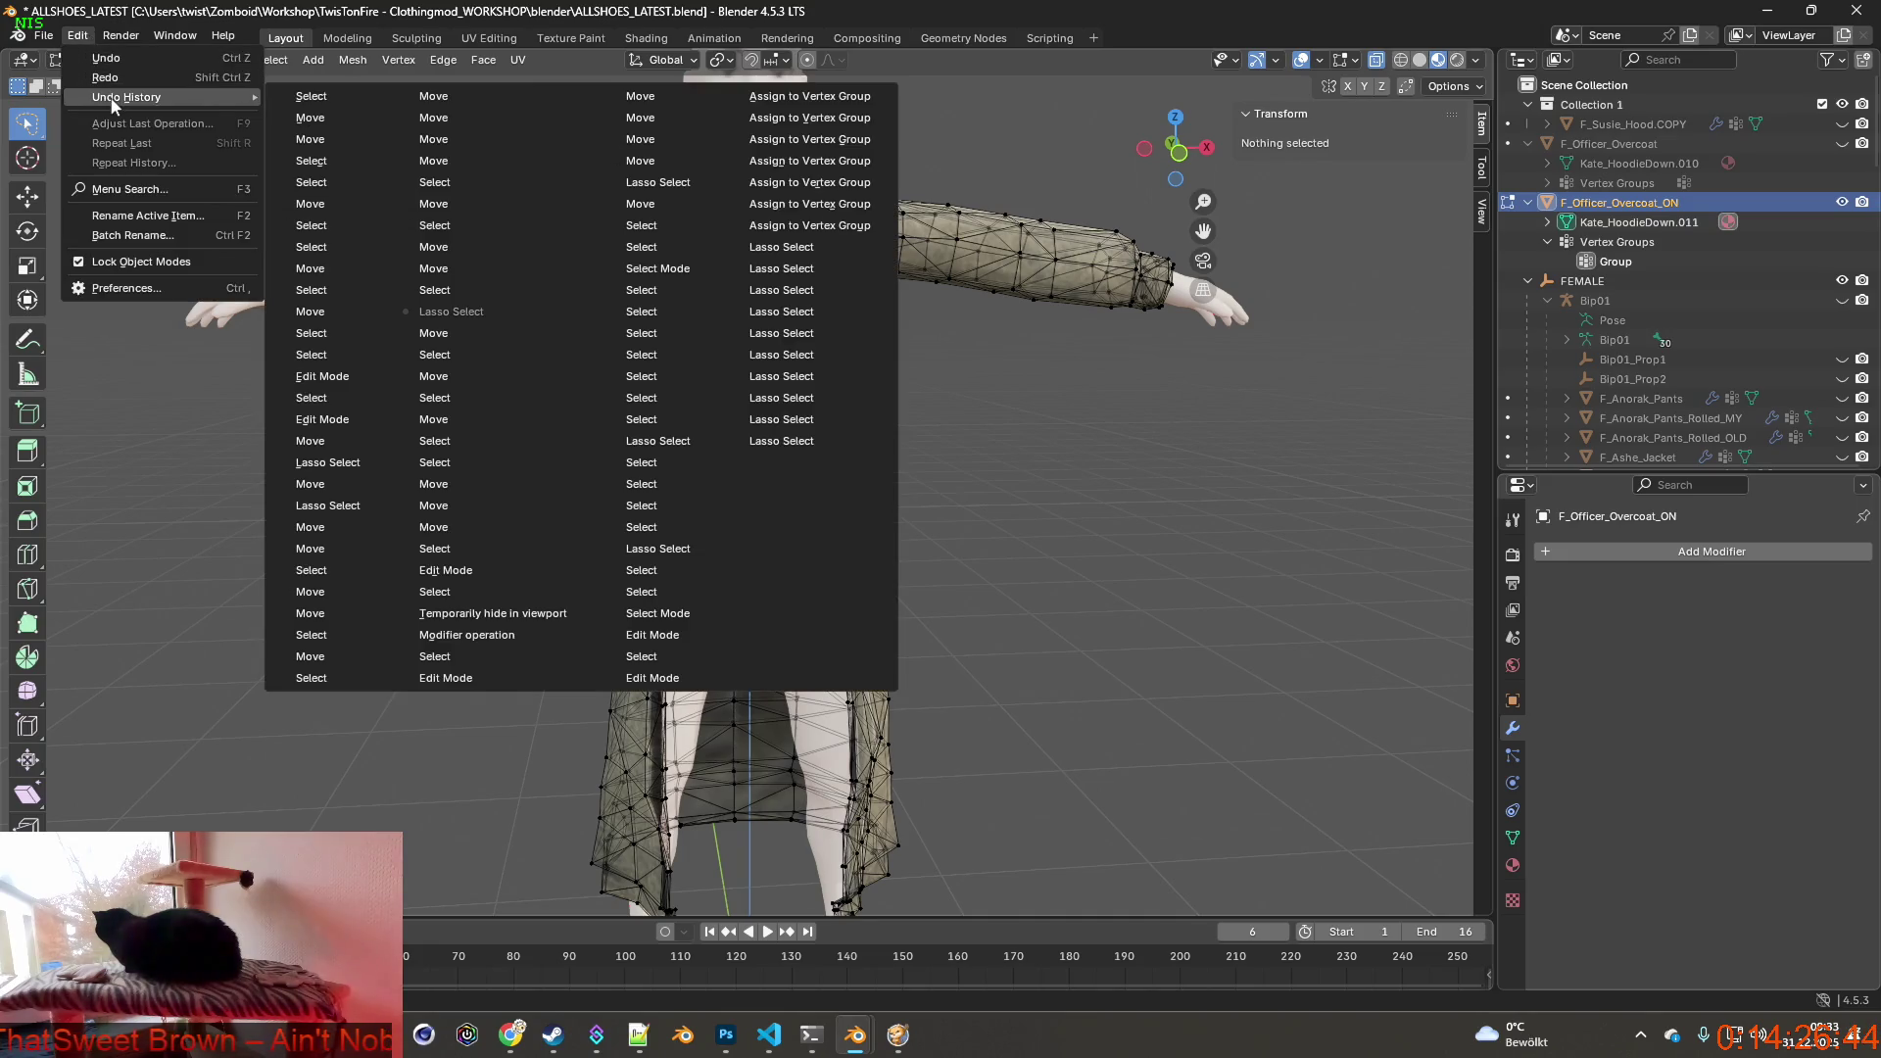
pyautogui.click(455, 291)
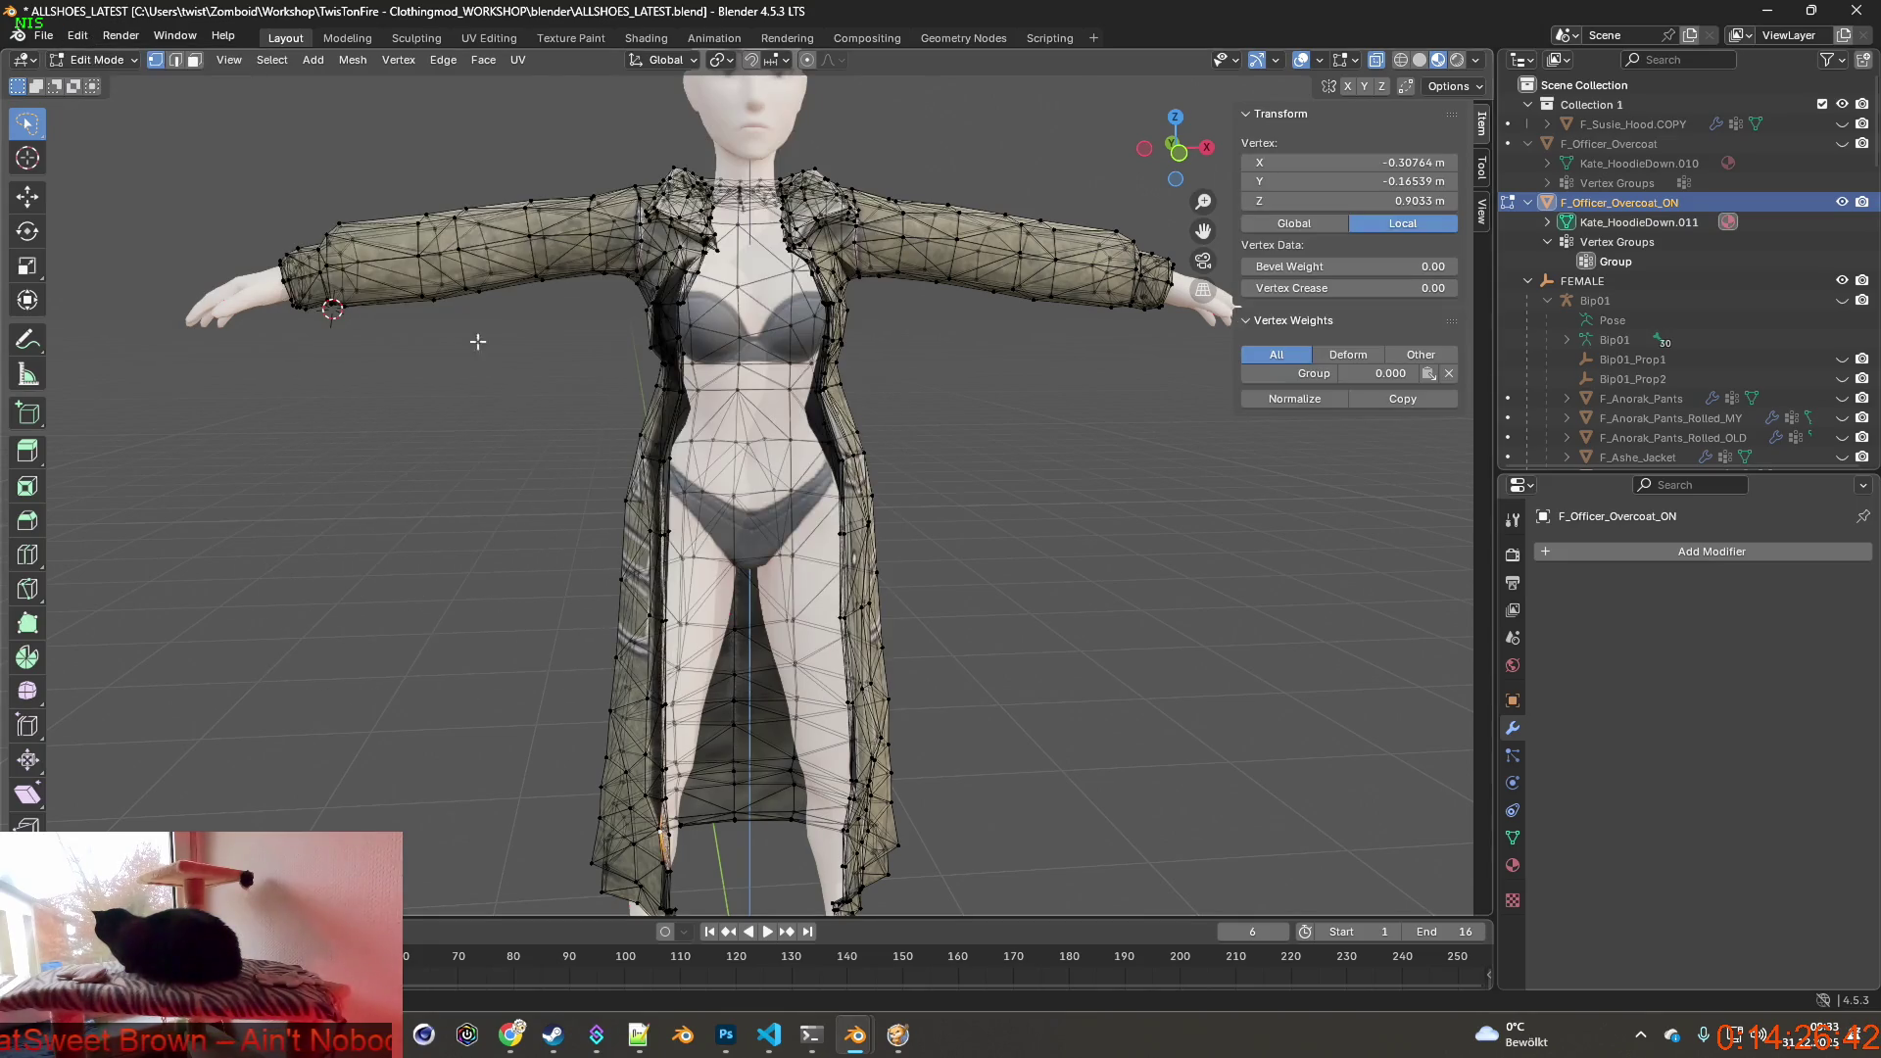
pyautogui.click(124, 38)
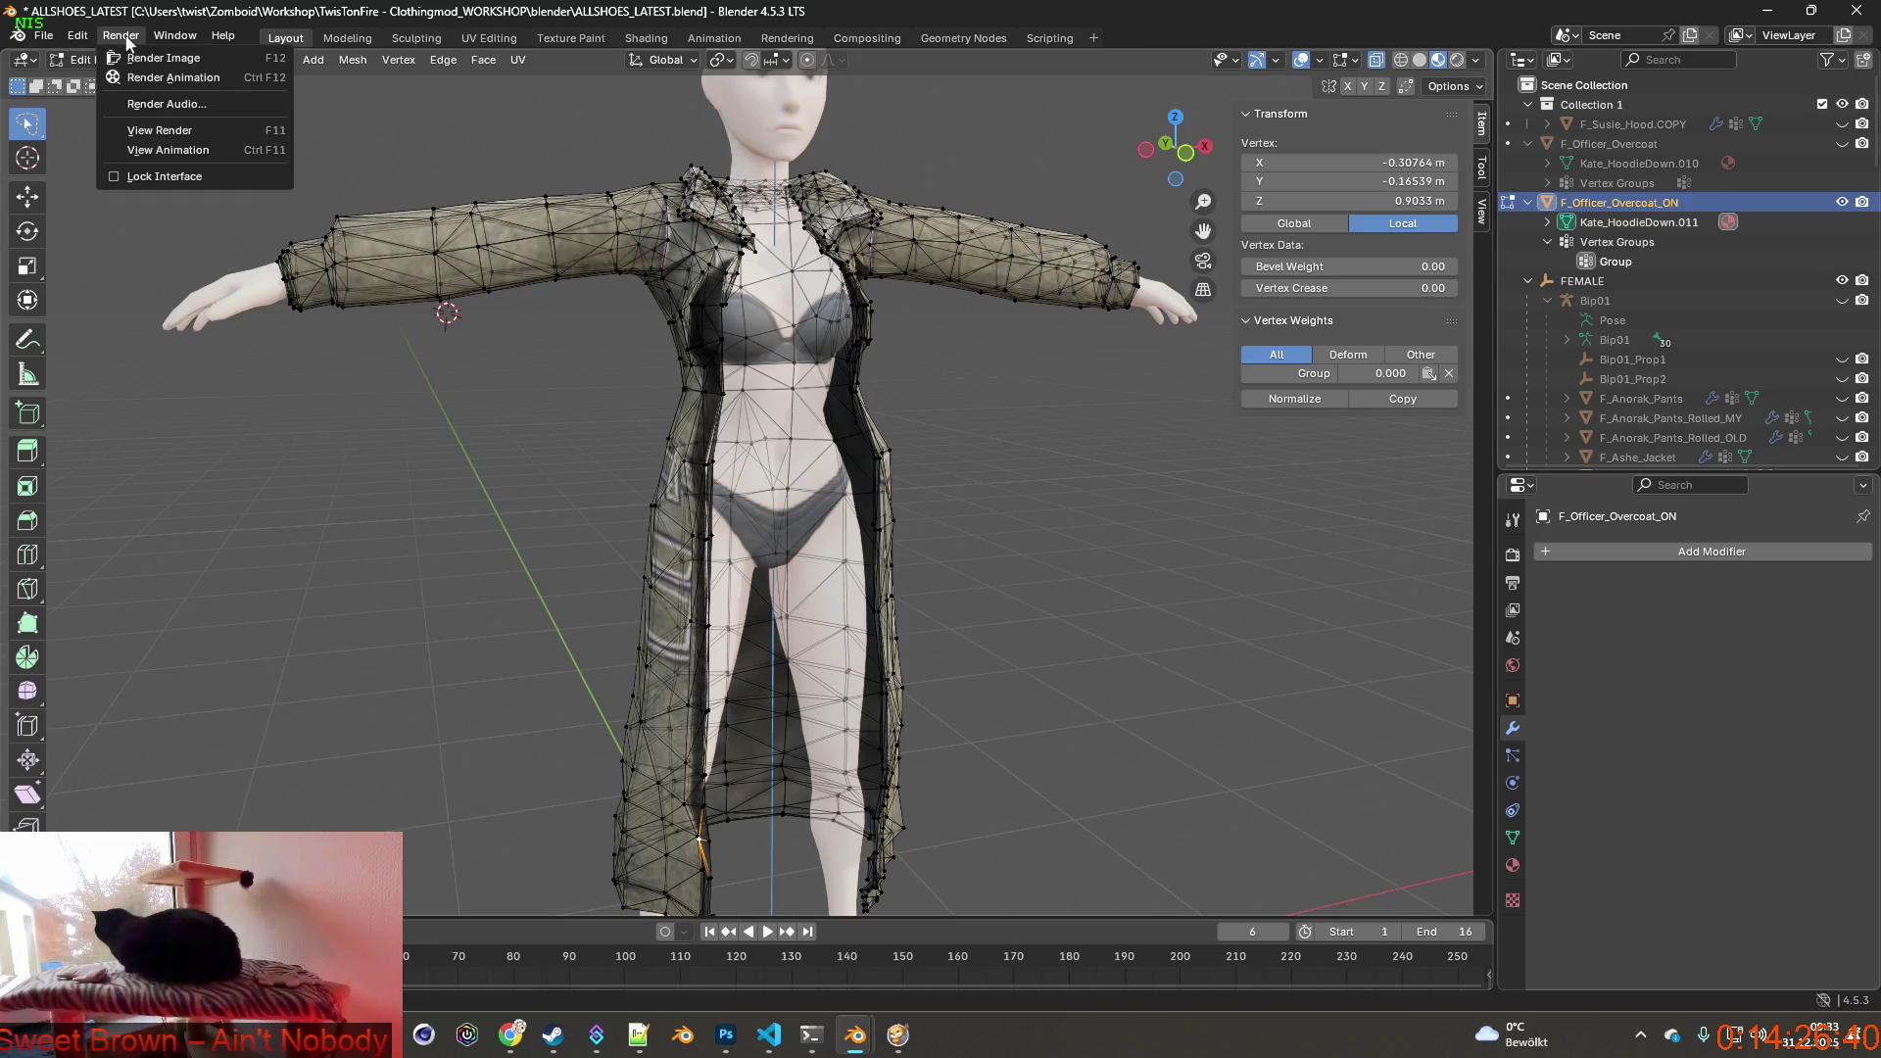
pyautogui.click(82, 37)
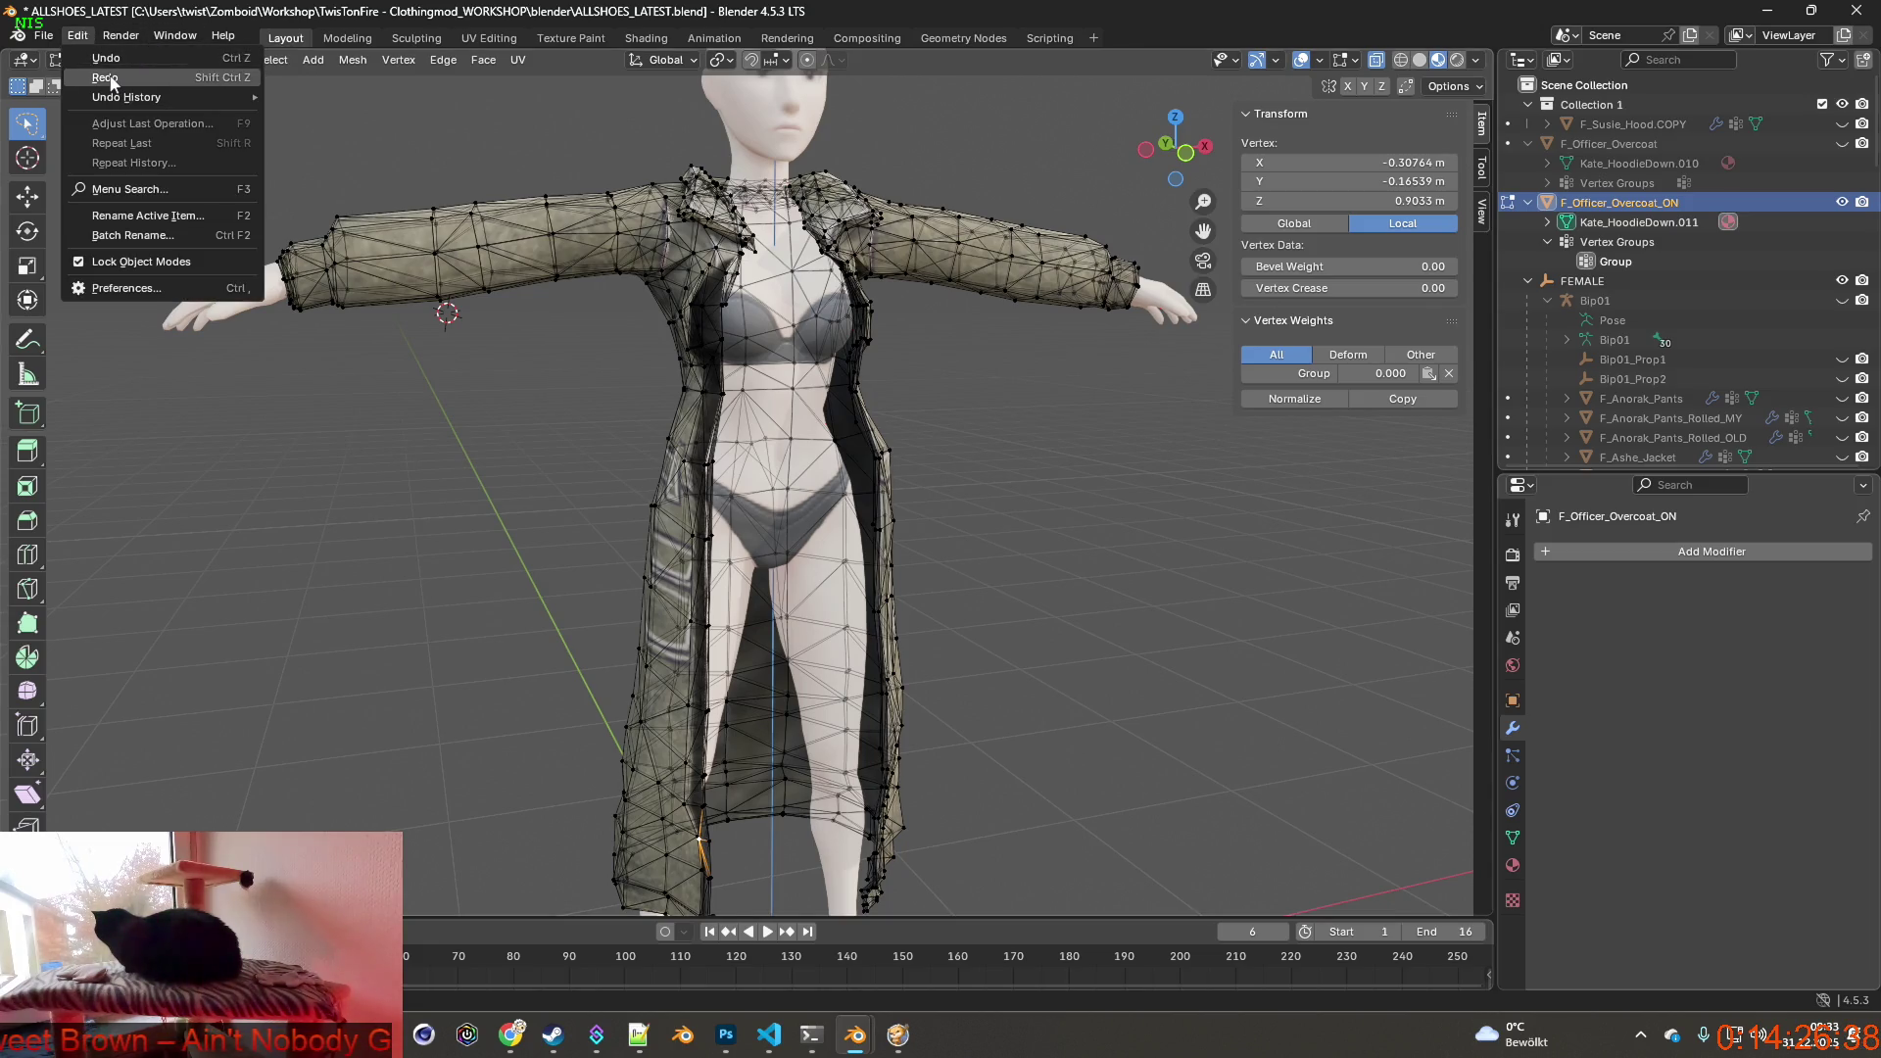
pyautogui.click(111, 76)
# Jump between earlier edit, lasso-selection and mode-switch entries in Undo History.
pyautogui.click(82, 38)
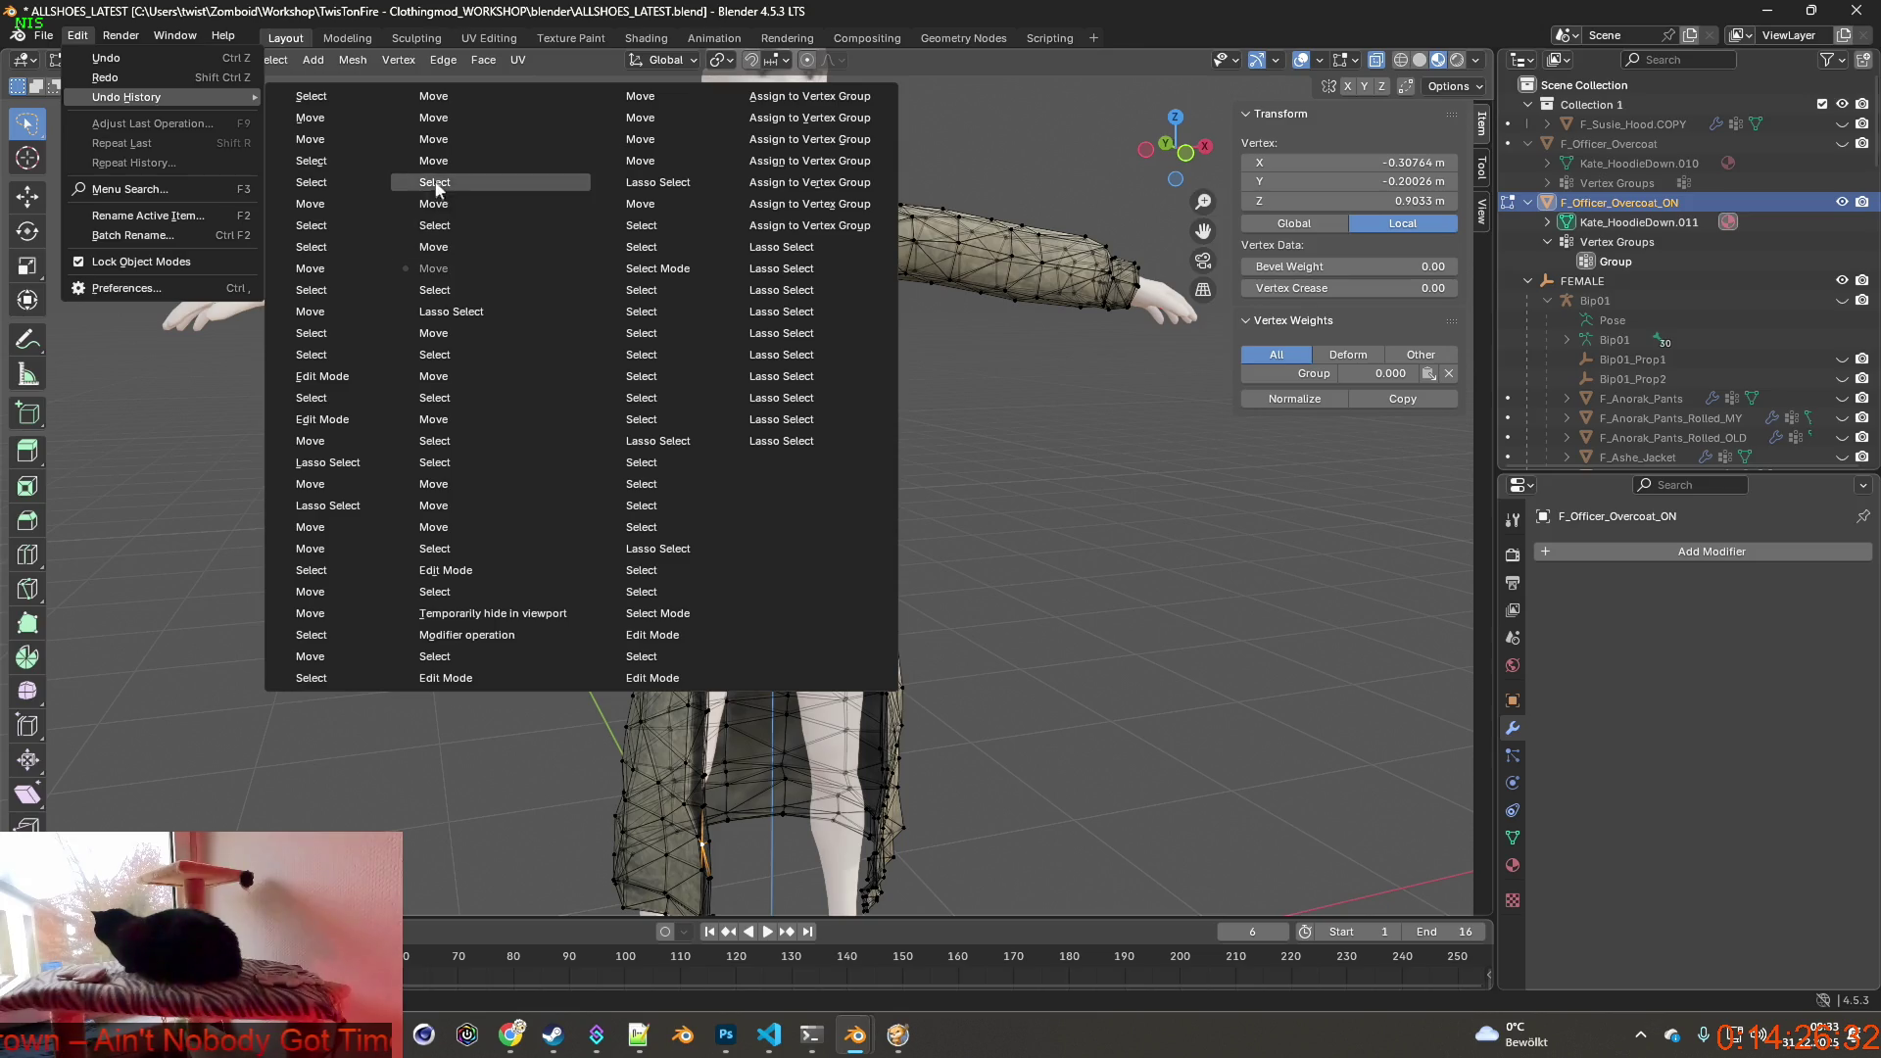
pyautogui.click(325, 614)
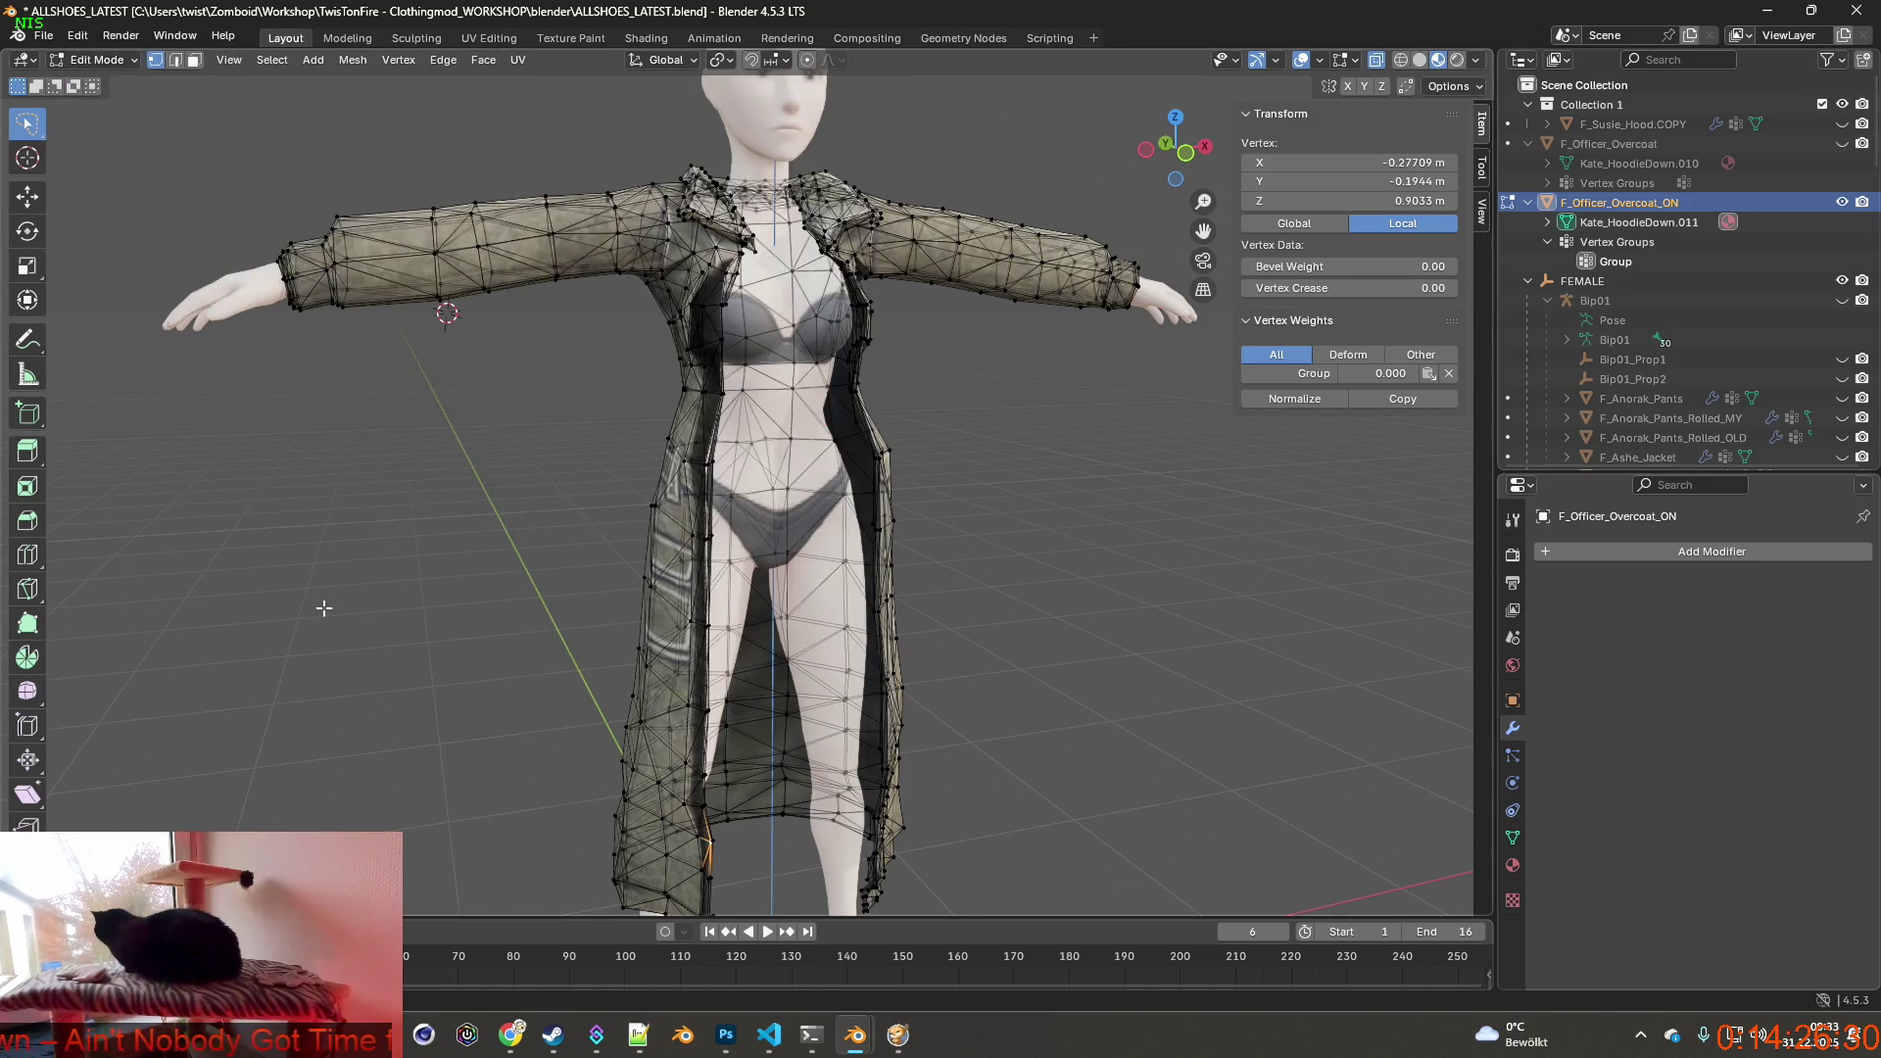
pyautogui.click(121, 35)
pyautogui.moveTo(126, 97)
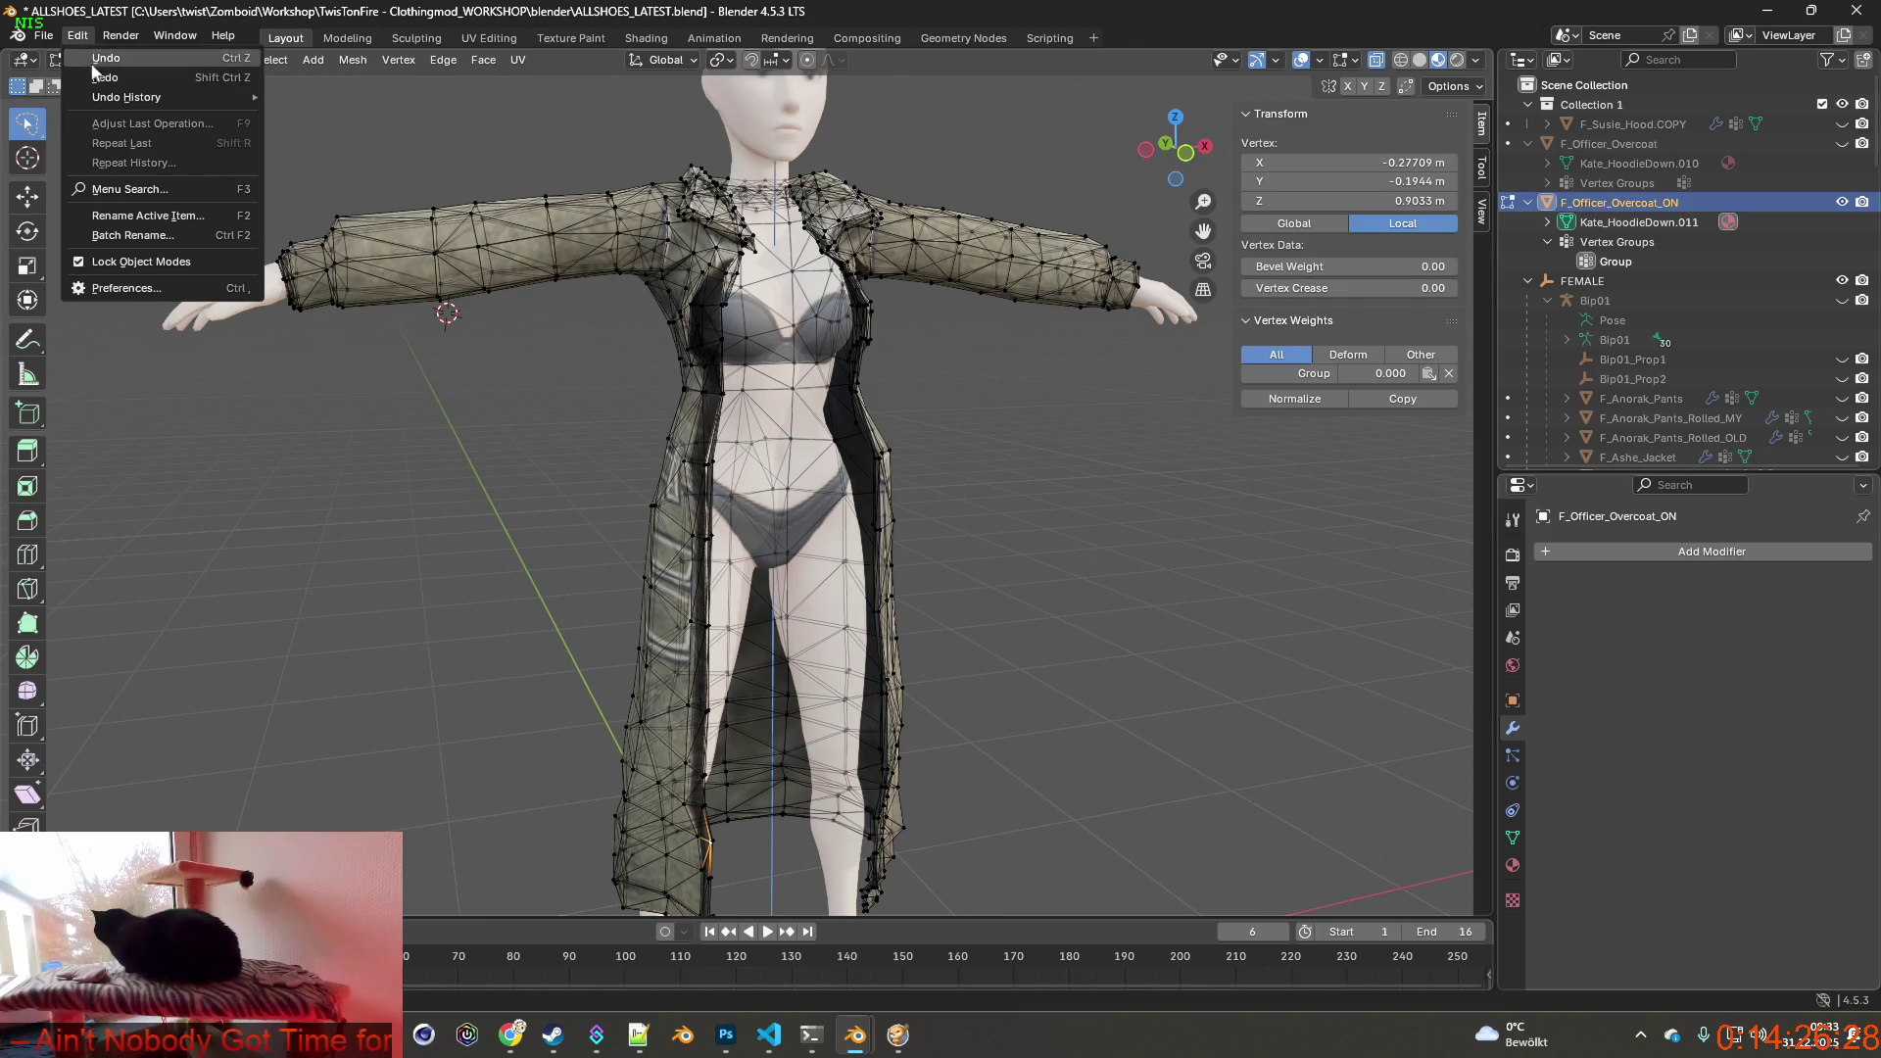
pyautogui.click(326, 506)
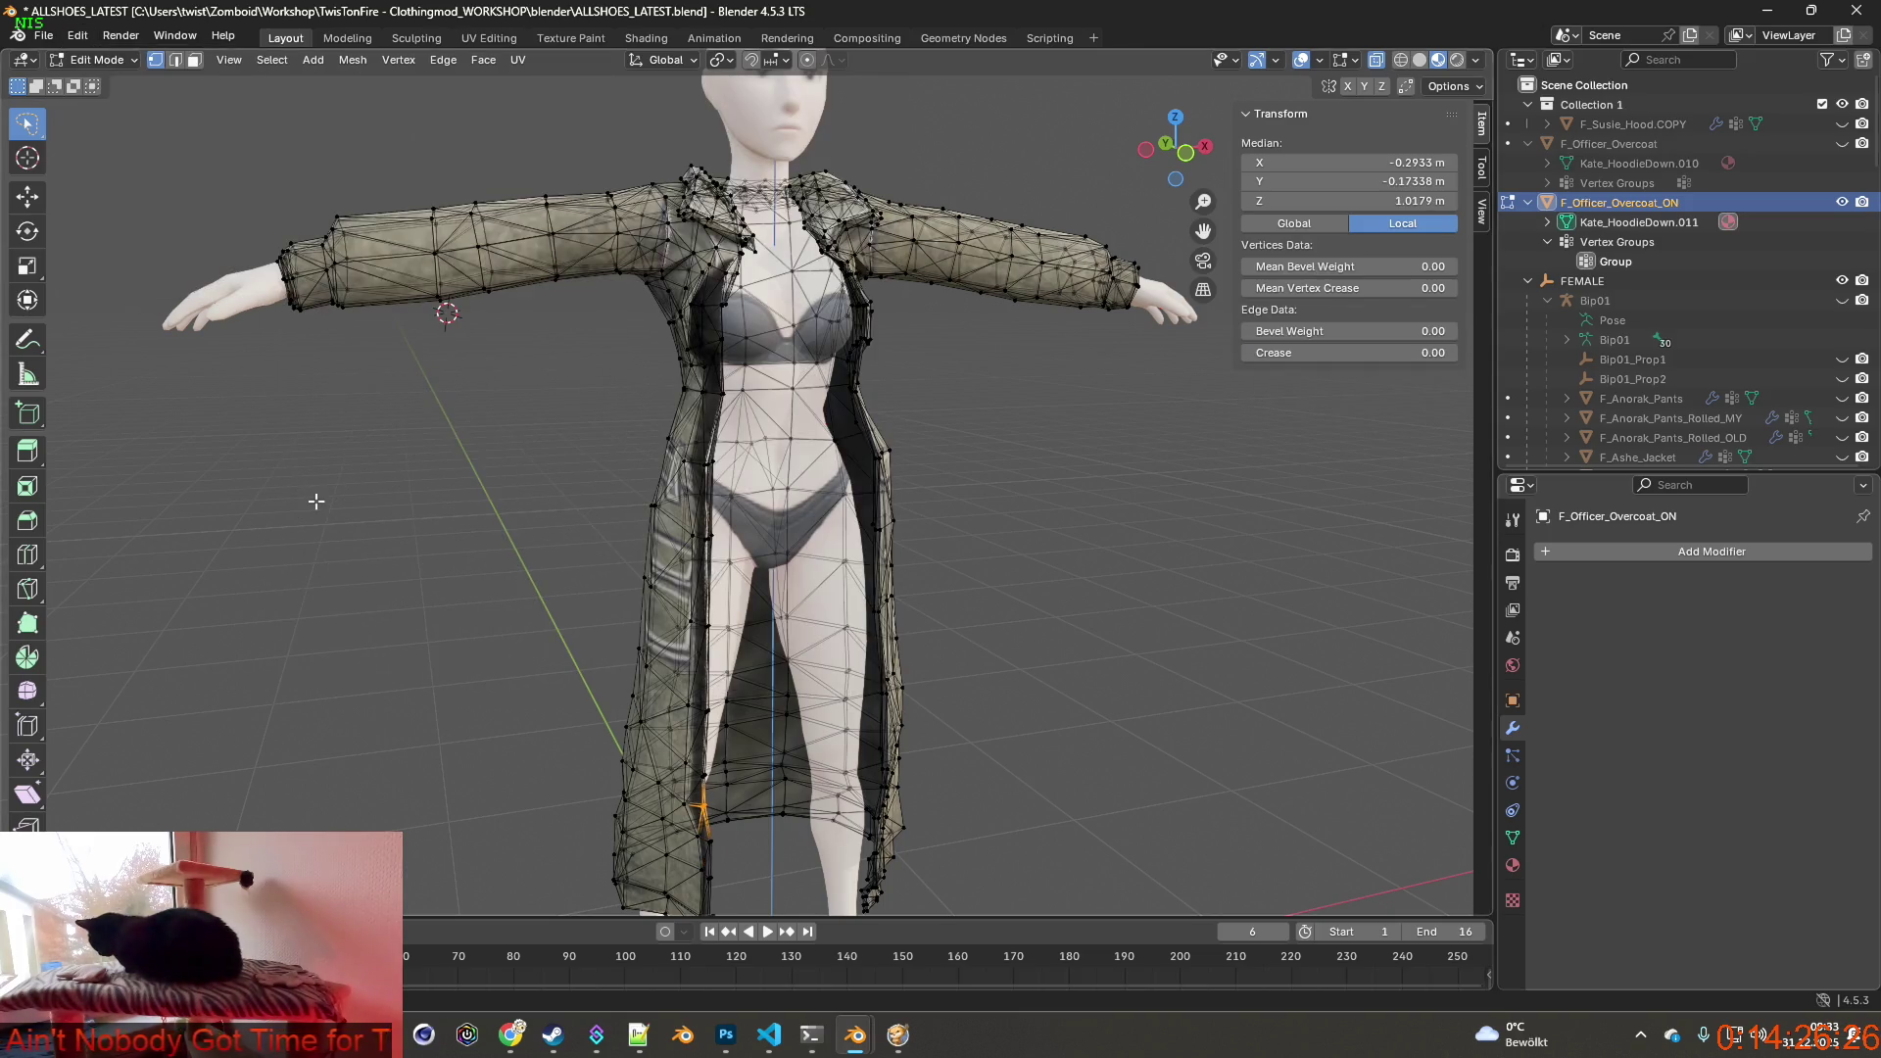
pyautogui.click(78, 37)
pyautogui.moveTo(127, 97)
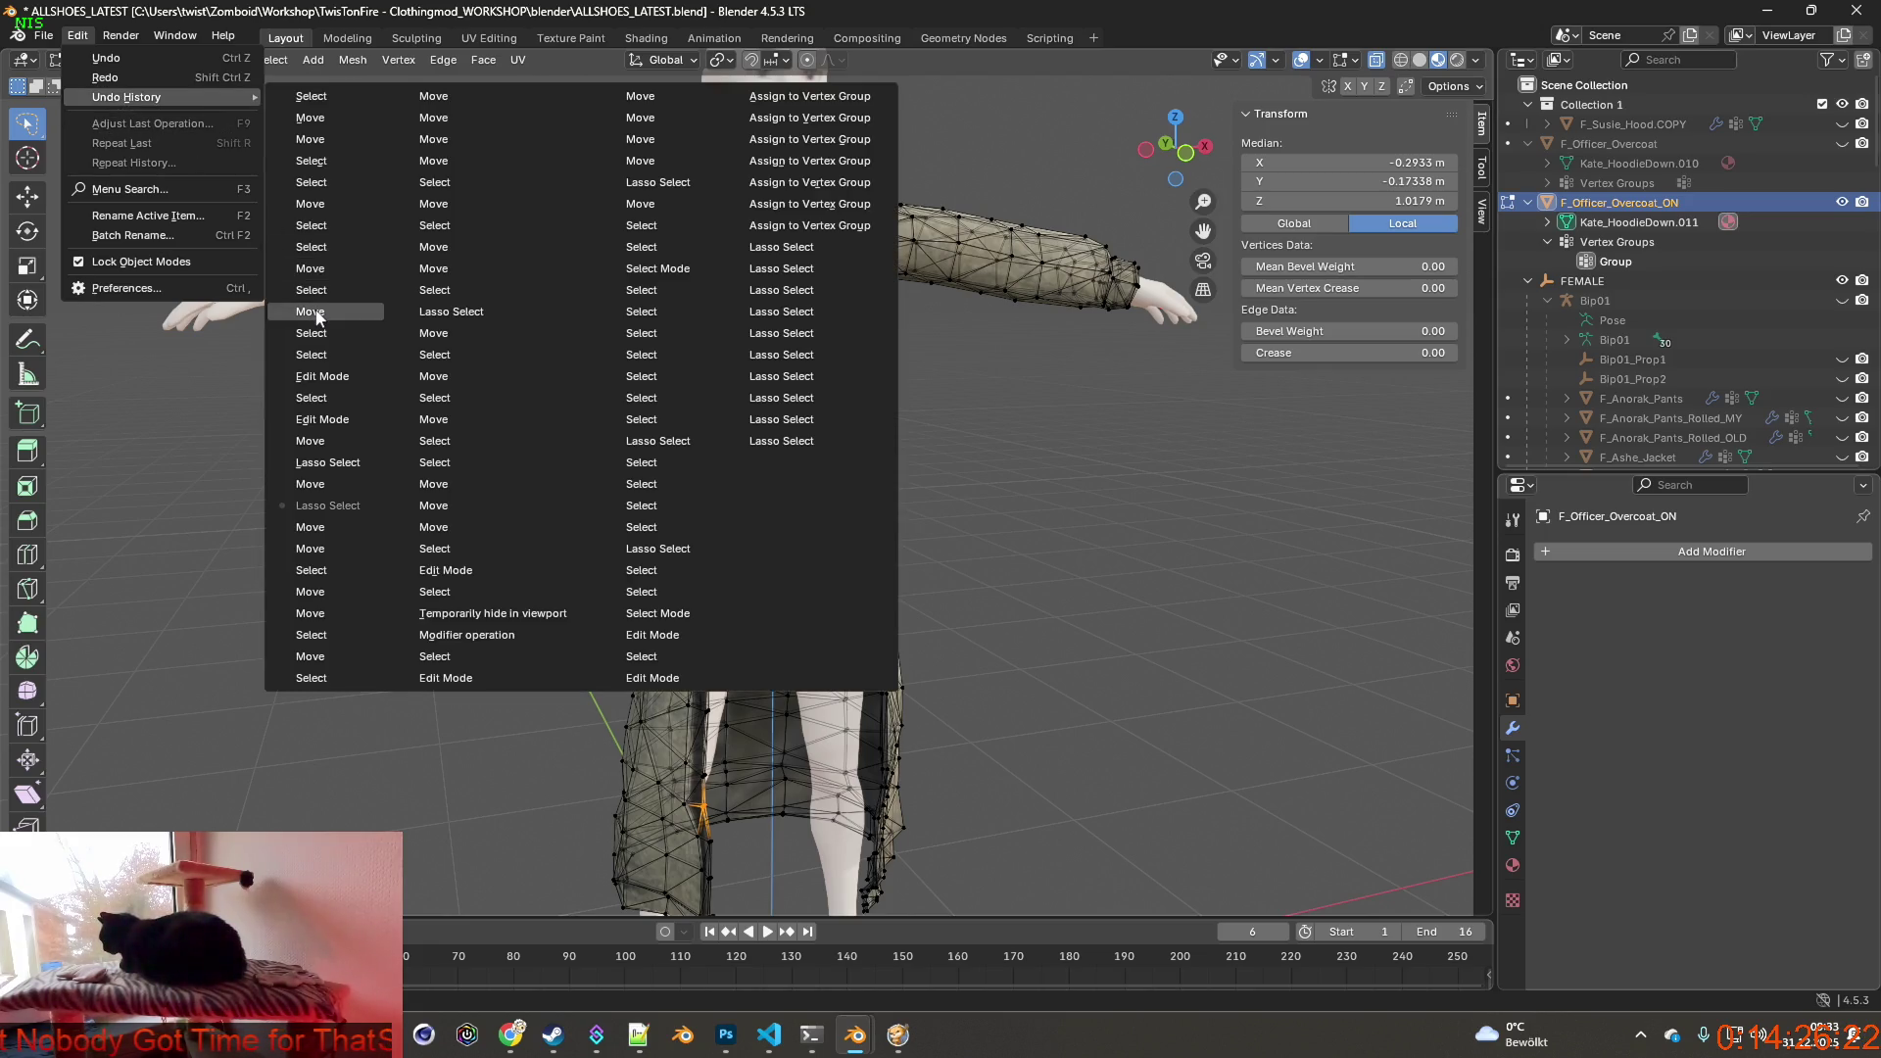
pyautogui.click(323, 376)
pyautogui.moveTo(471, 452); pyautogui.dragTo(764, 442, button='middle')
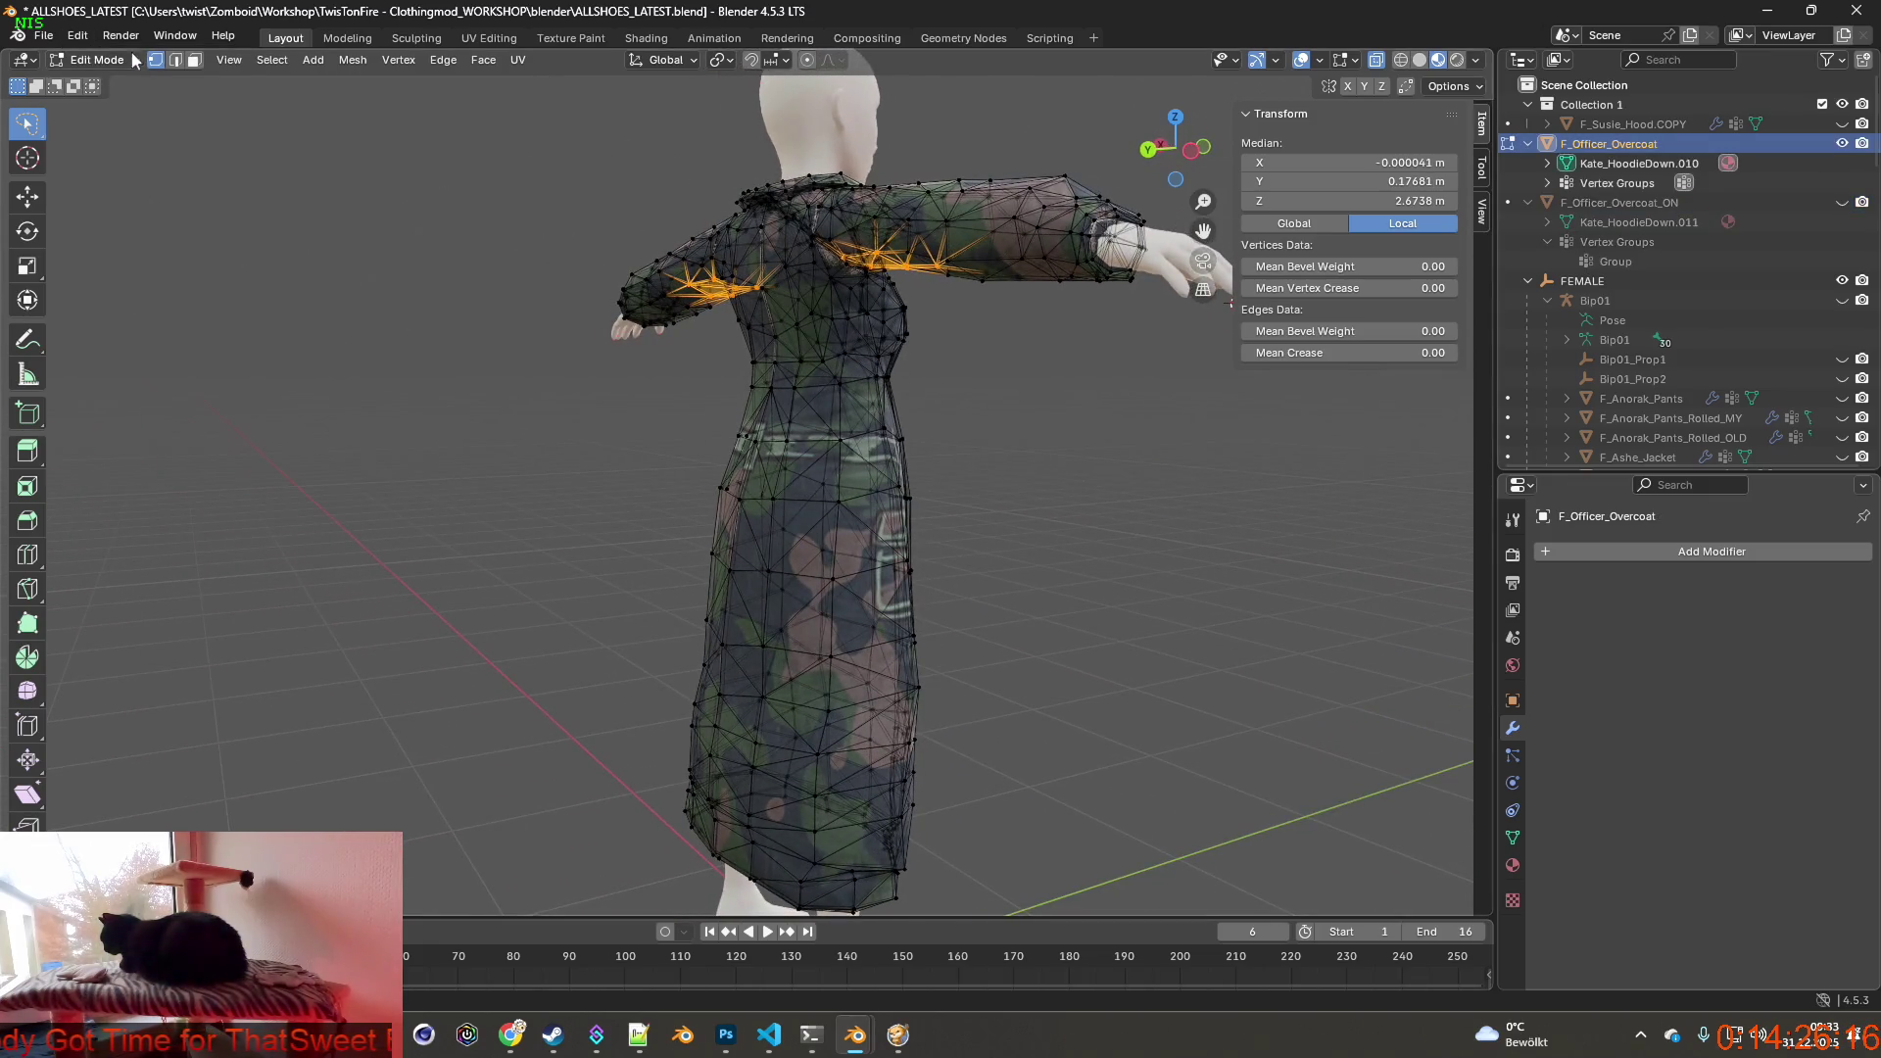
# Settle on the Select entry for the reshaped F_Officer_Overcoat mesh.
pyautogui.click(76, 37)
pyautogui.moveTo(127, 98)
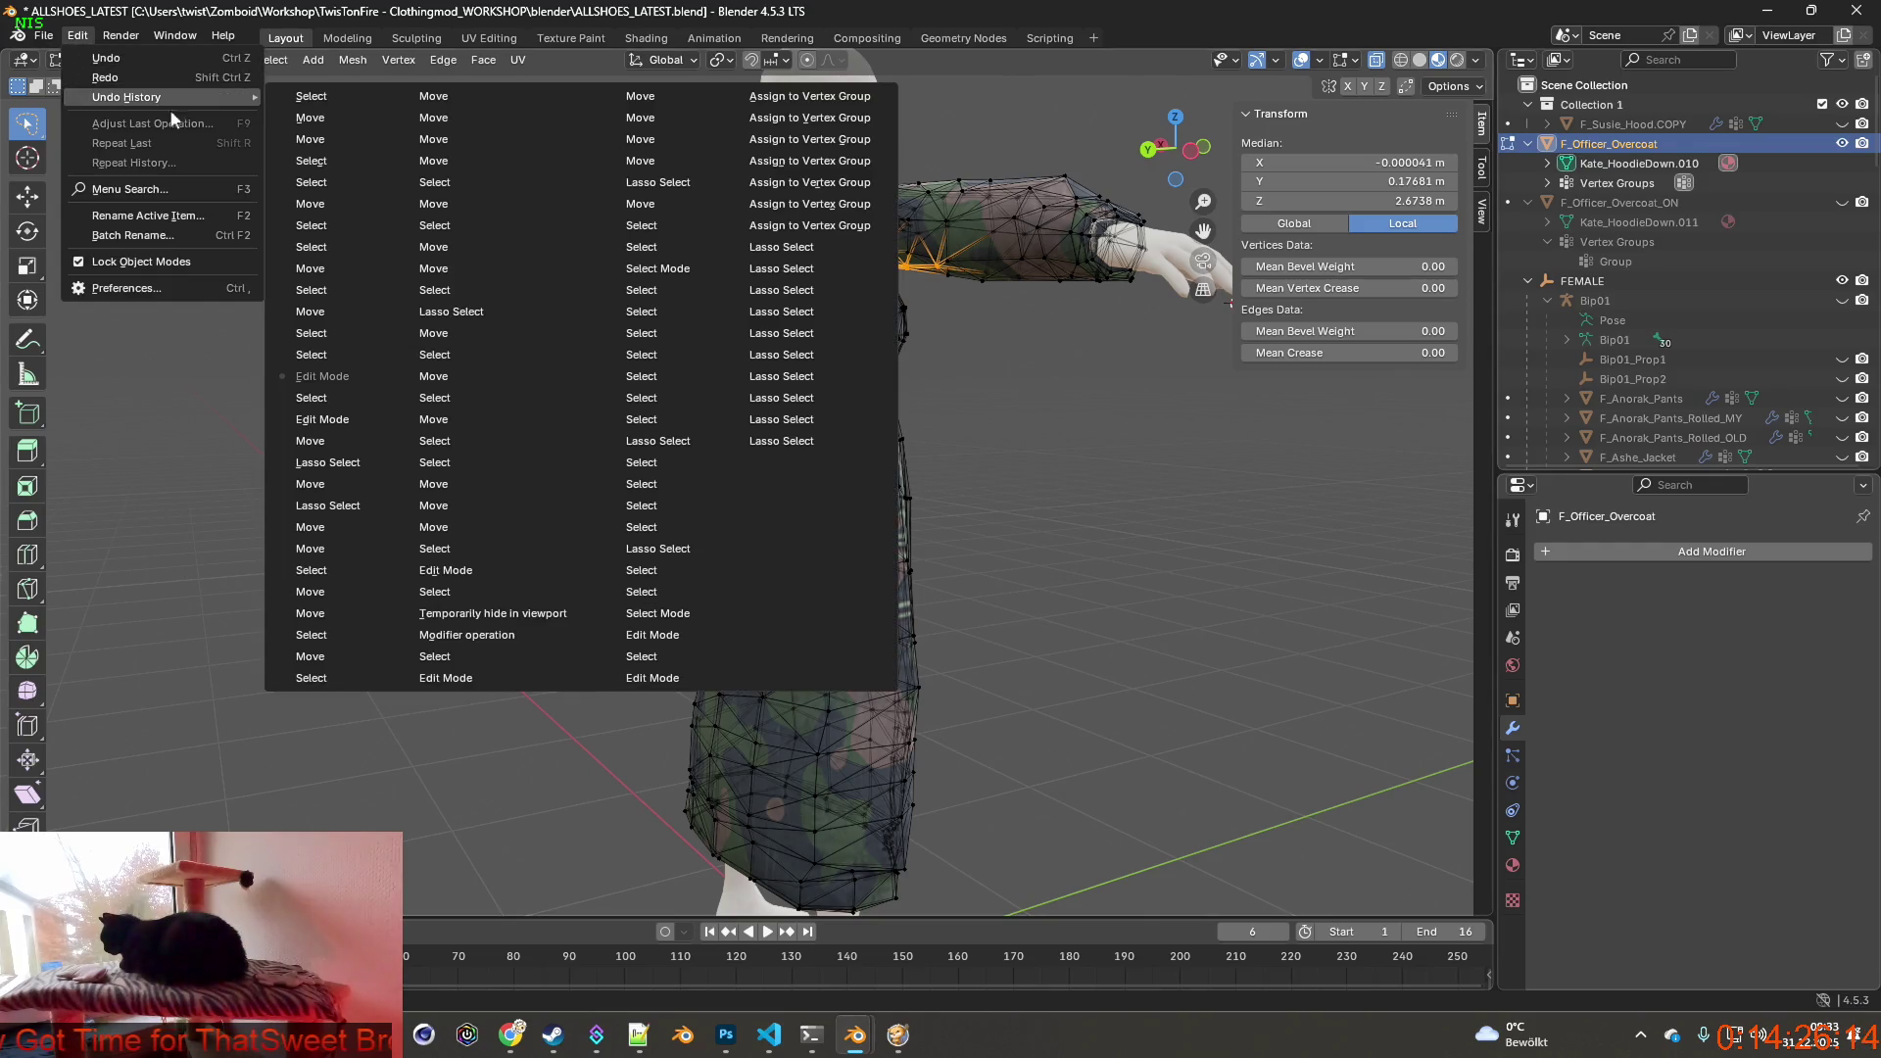
pyautogui.click(323, 356)
pyautogui.moveTo(529, 441)
pyautogui.mouseDown(button='middle')
pyautogui.moveTo(790, 436)
pyautogui.moveTo(705, 426)
pyautogui.mouseUp(button='middle')
pyautogui.scroll(4, 790, 436)
pyautogui.scroll(-1, 790, 436)
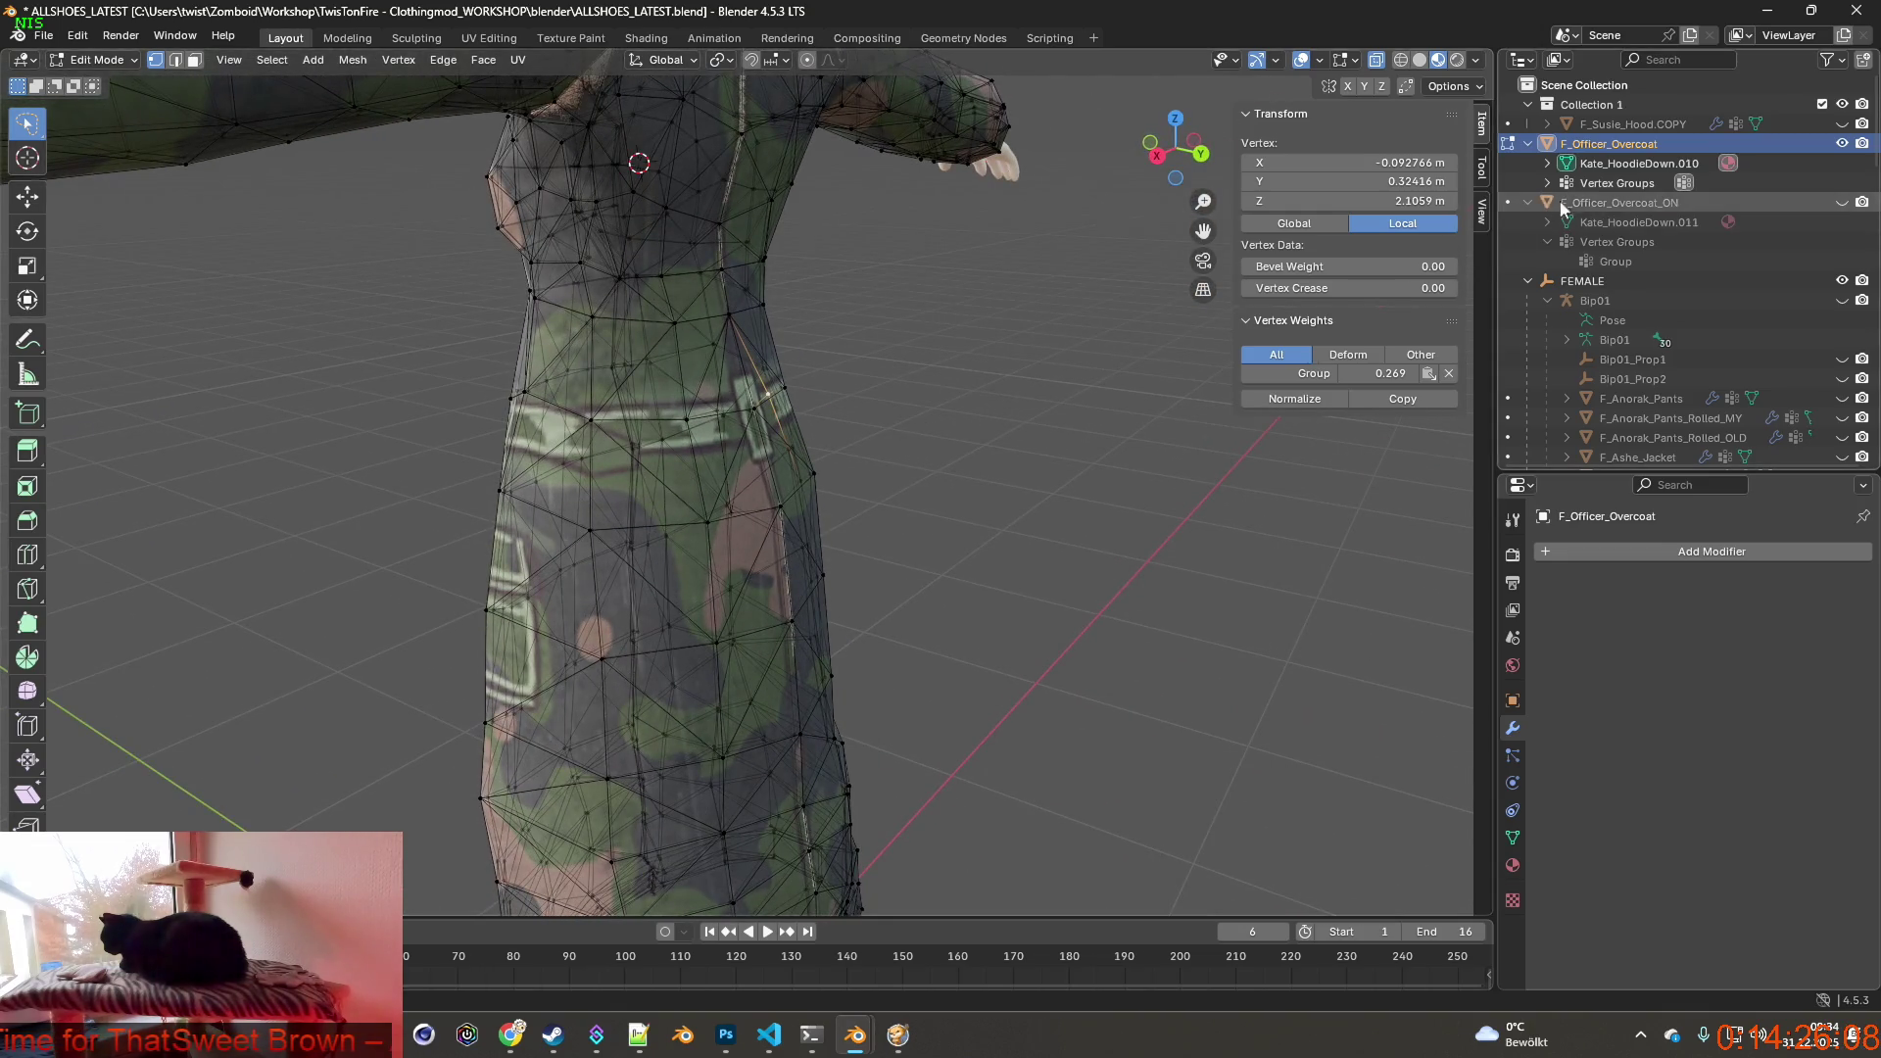
# Unhide F_Officer_Overcoat_ON and select it with F_Officer_Overcoat in Object Mode.
pyautogui.click(1843, 204)
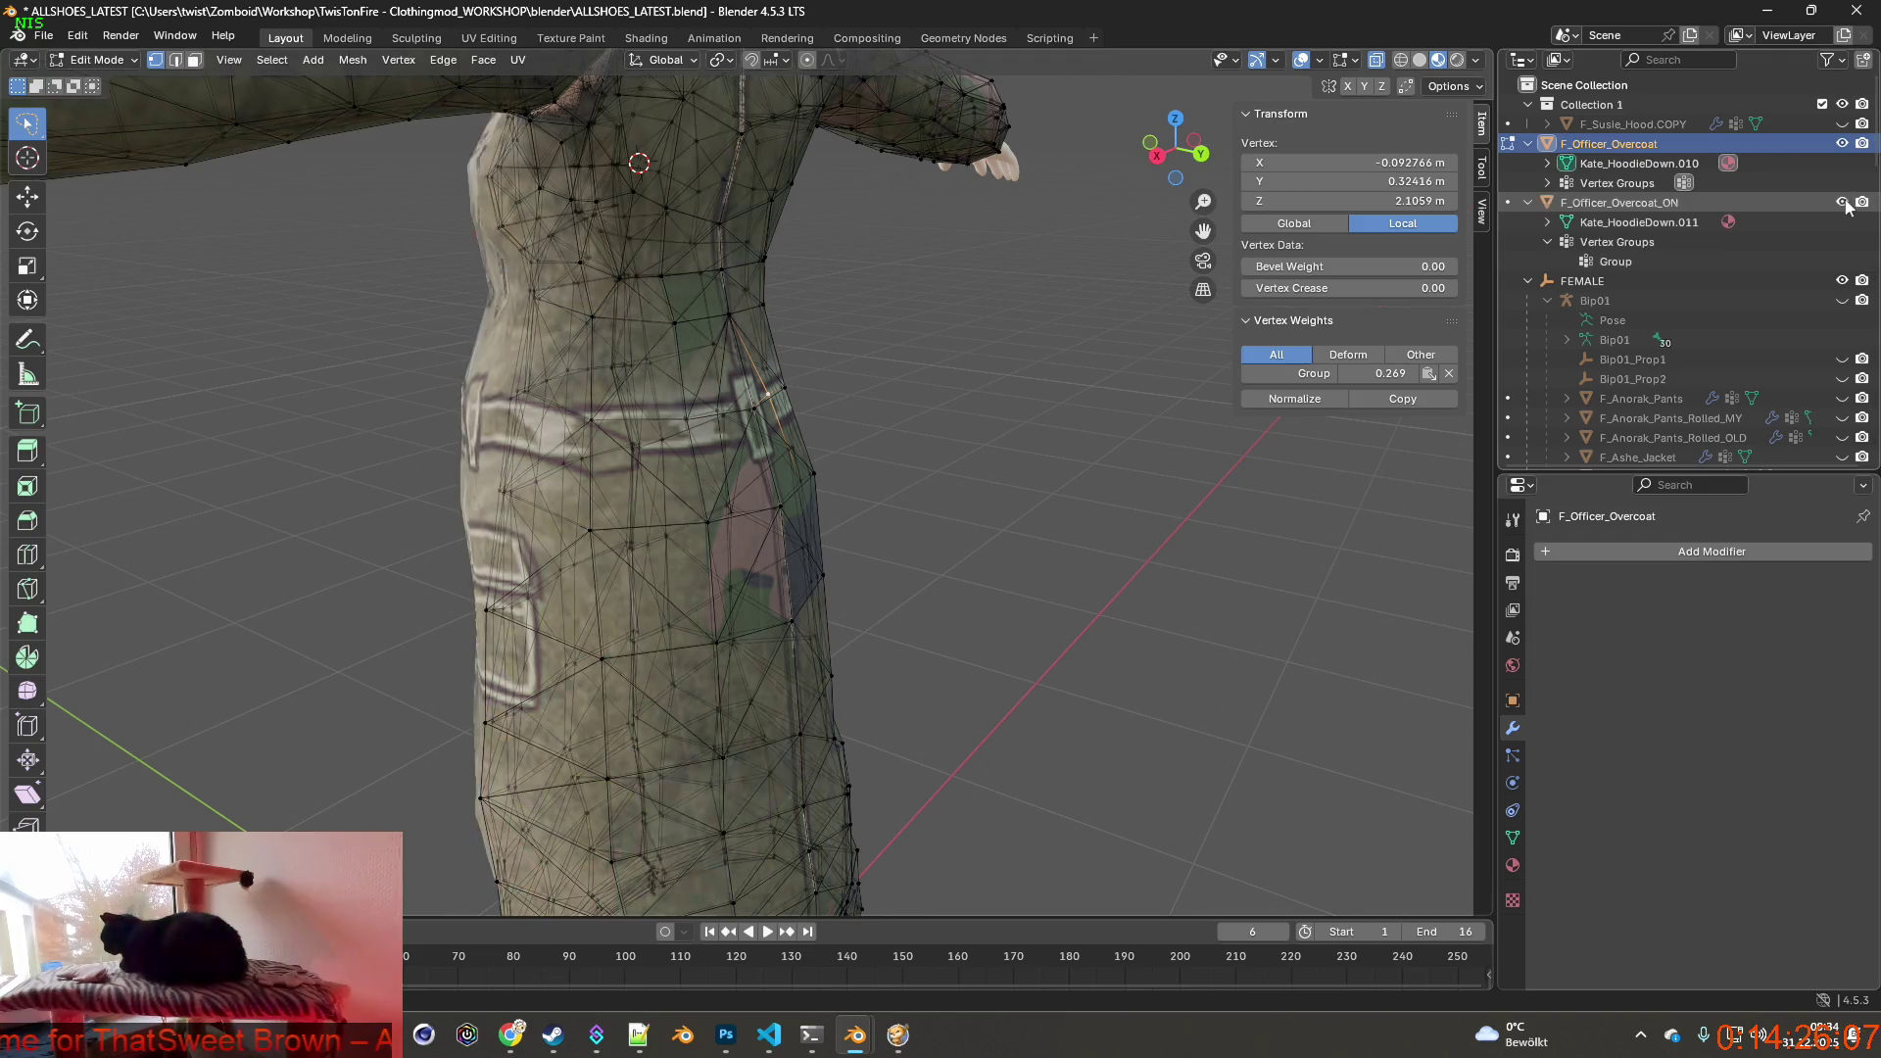
pyautogui.click(1612, 203)
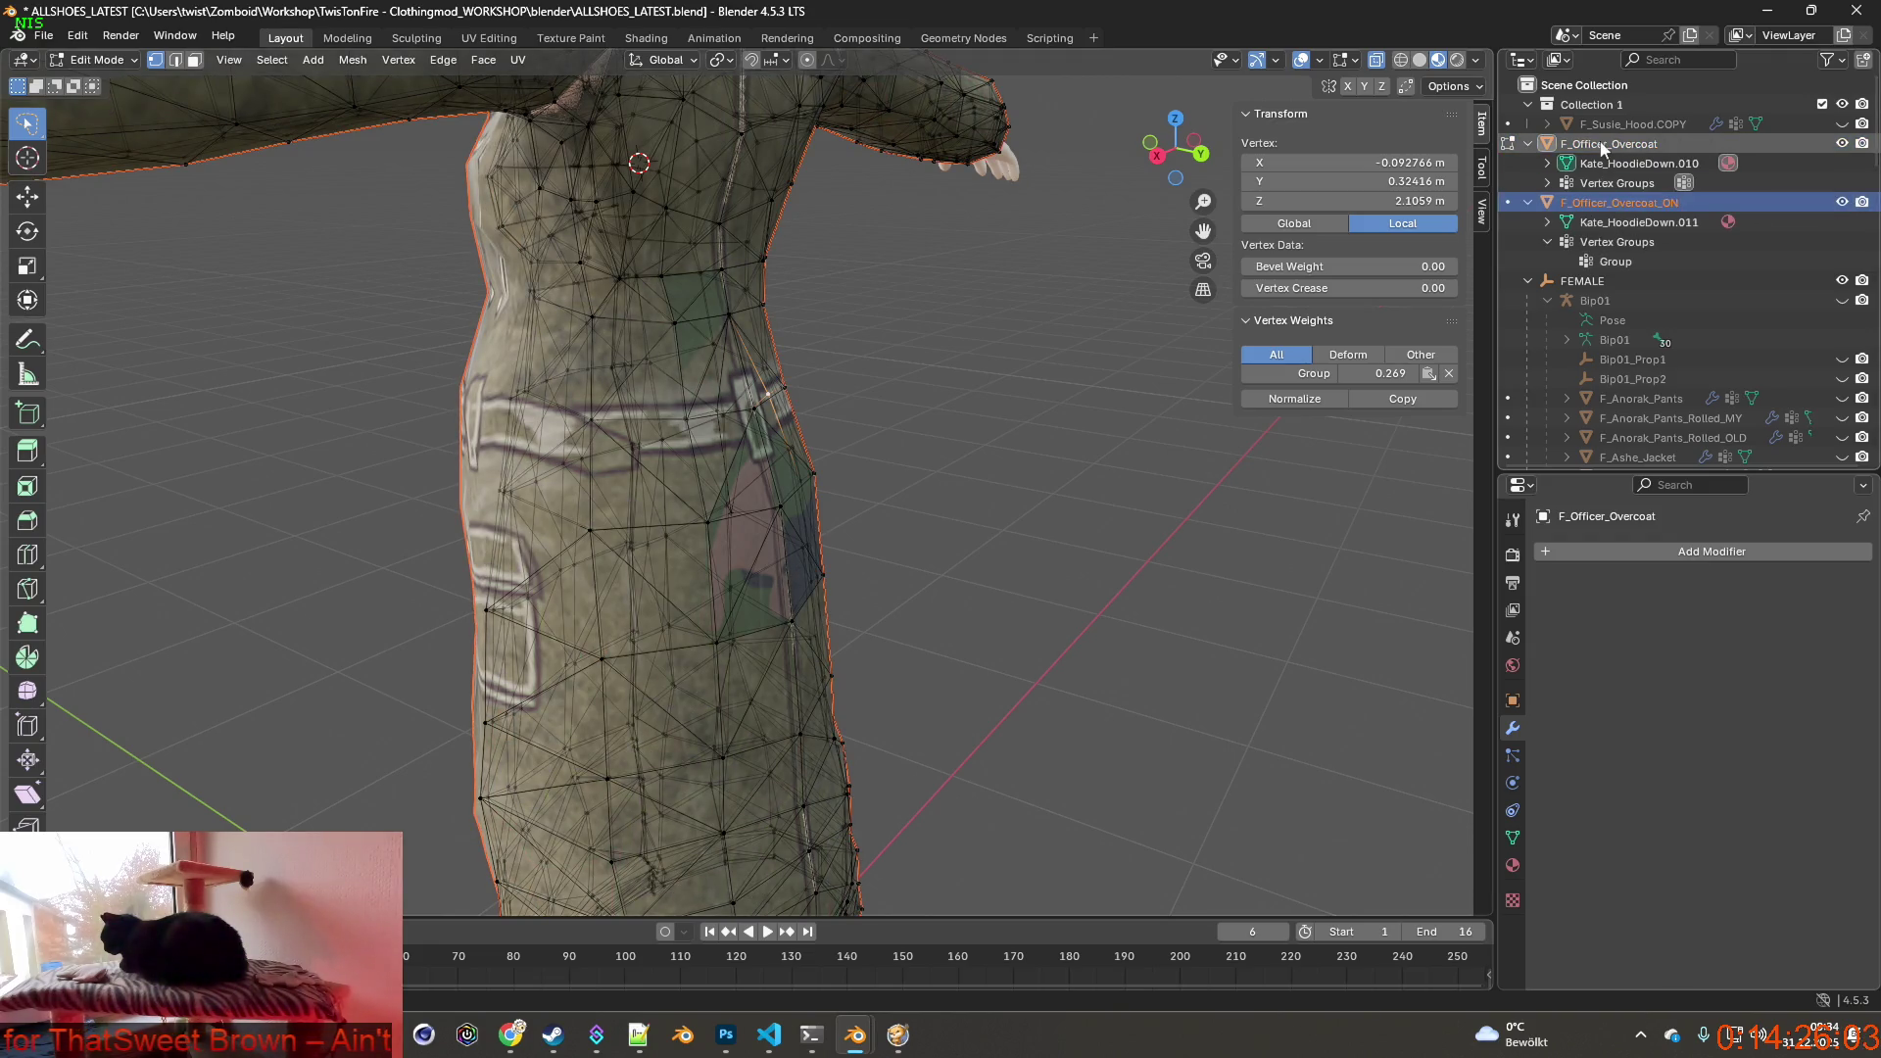
pyautogui.click(95, 60)
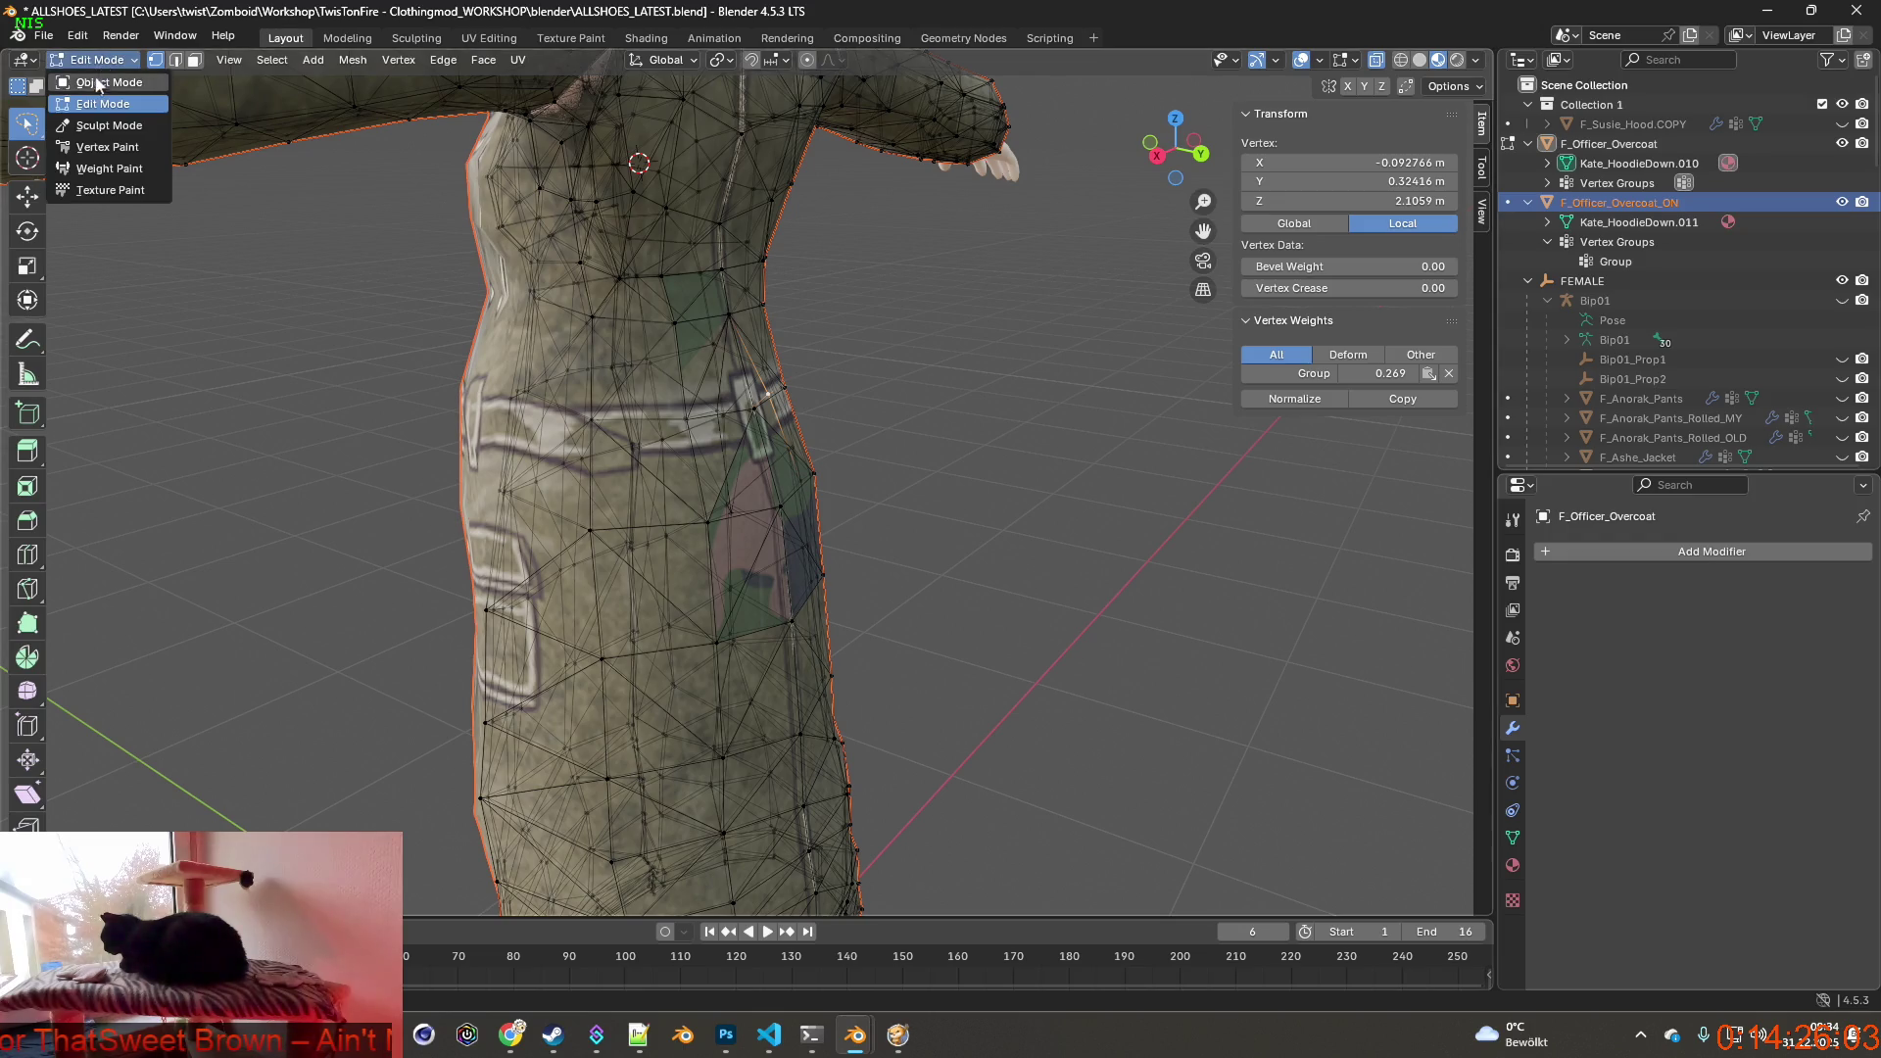
pyautogui.click(1610, 203)
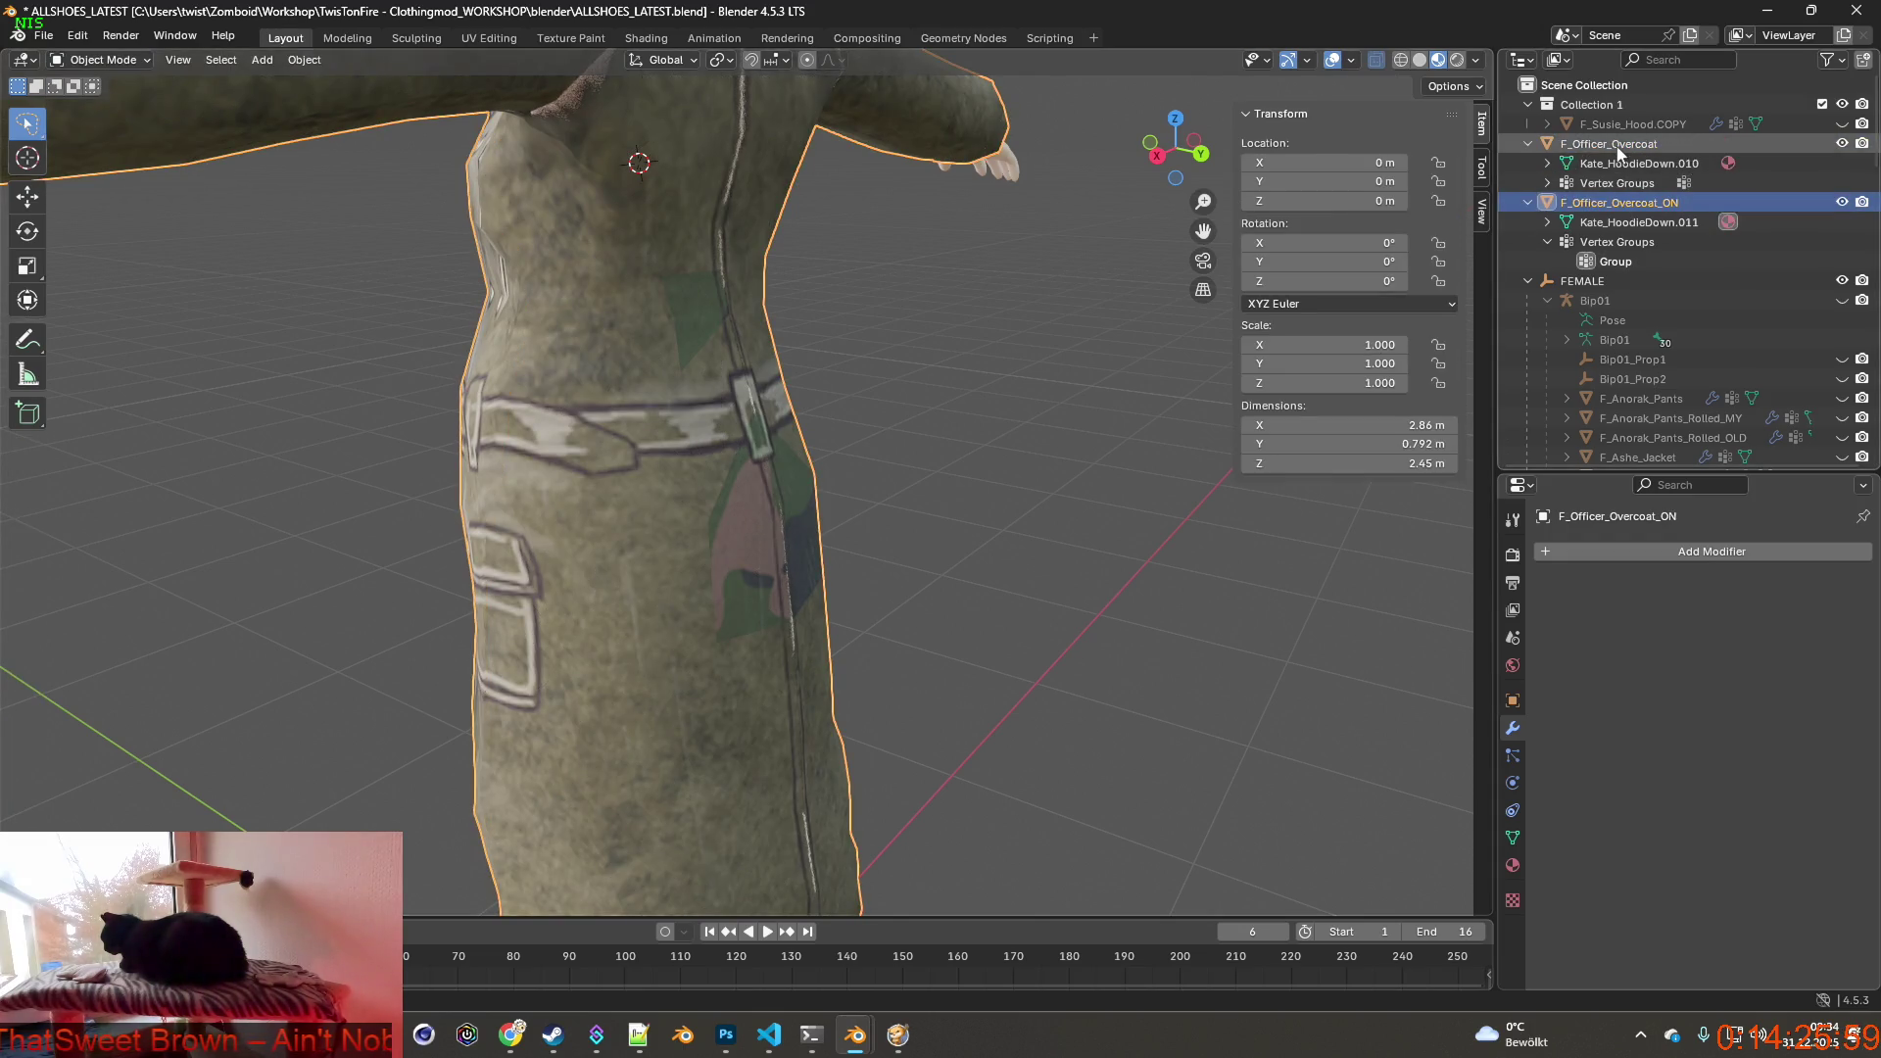
pyautogui.keyDown('ctrl'); pyautogui.click(1619, 144); pyautogui.keyUp('ctrl')
# Enter Edit Mode on both overcoat meshes together and inspect the coat.
pyautogui.moveTo(660, 255); pyautogui.dragTo(255, 110, button='middle')
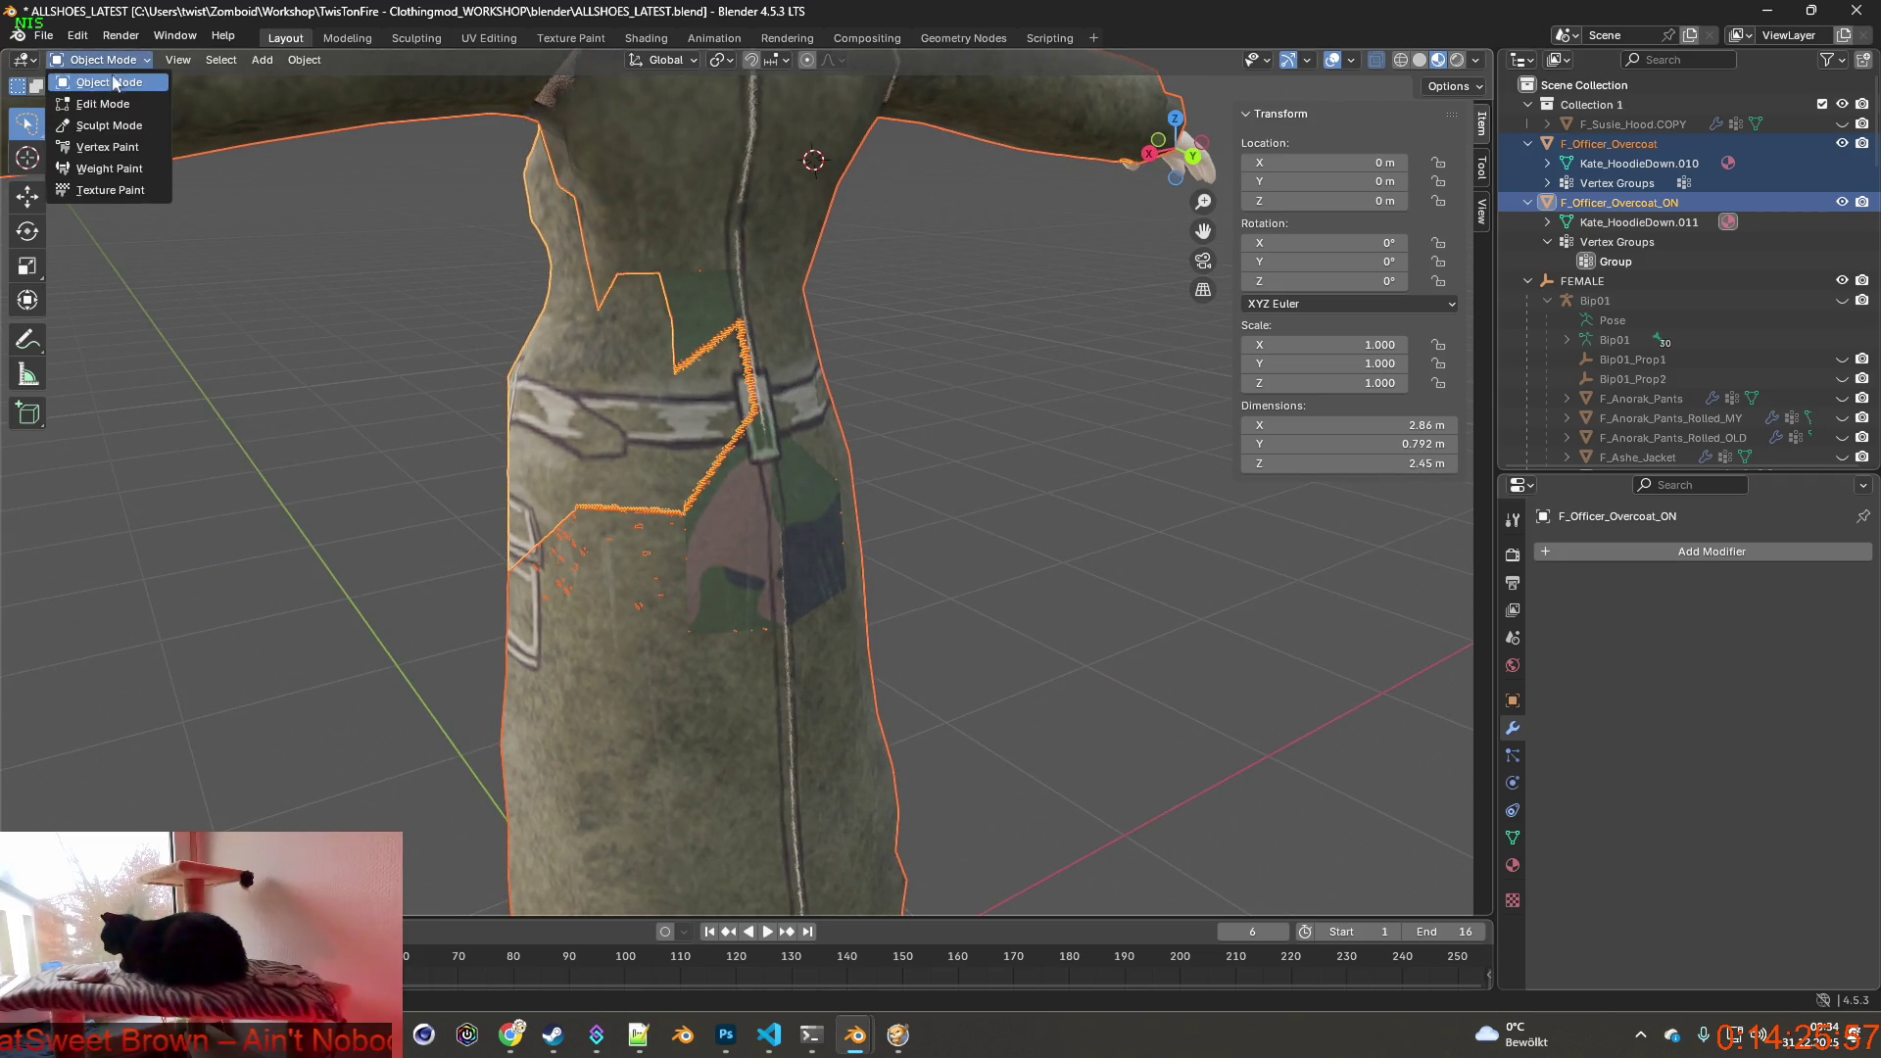
pyautogui.click(101, 103)
pyautogui.scroll(4, 662, 441)
pyautogui.moveTo(662, 441)
pyautogui.mouseDown(button='middle')
pyautogui.moveTo(875, 456)
pyautogui.moveTo(900, 542)
pyautogui.mouseUp(button='middle')
pyautogui.moveTo(998, 595)
pyautogui.mouseDown(button='middle')
pyautogui.moveTo(947, 497)
pyautogui.moveTo(646, 427)
pyautogui.mouseUp(button='middle')
pyautogui.scroll(5, 632, 440)
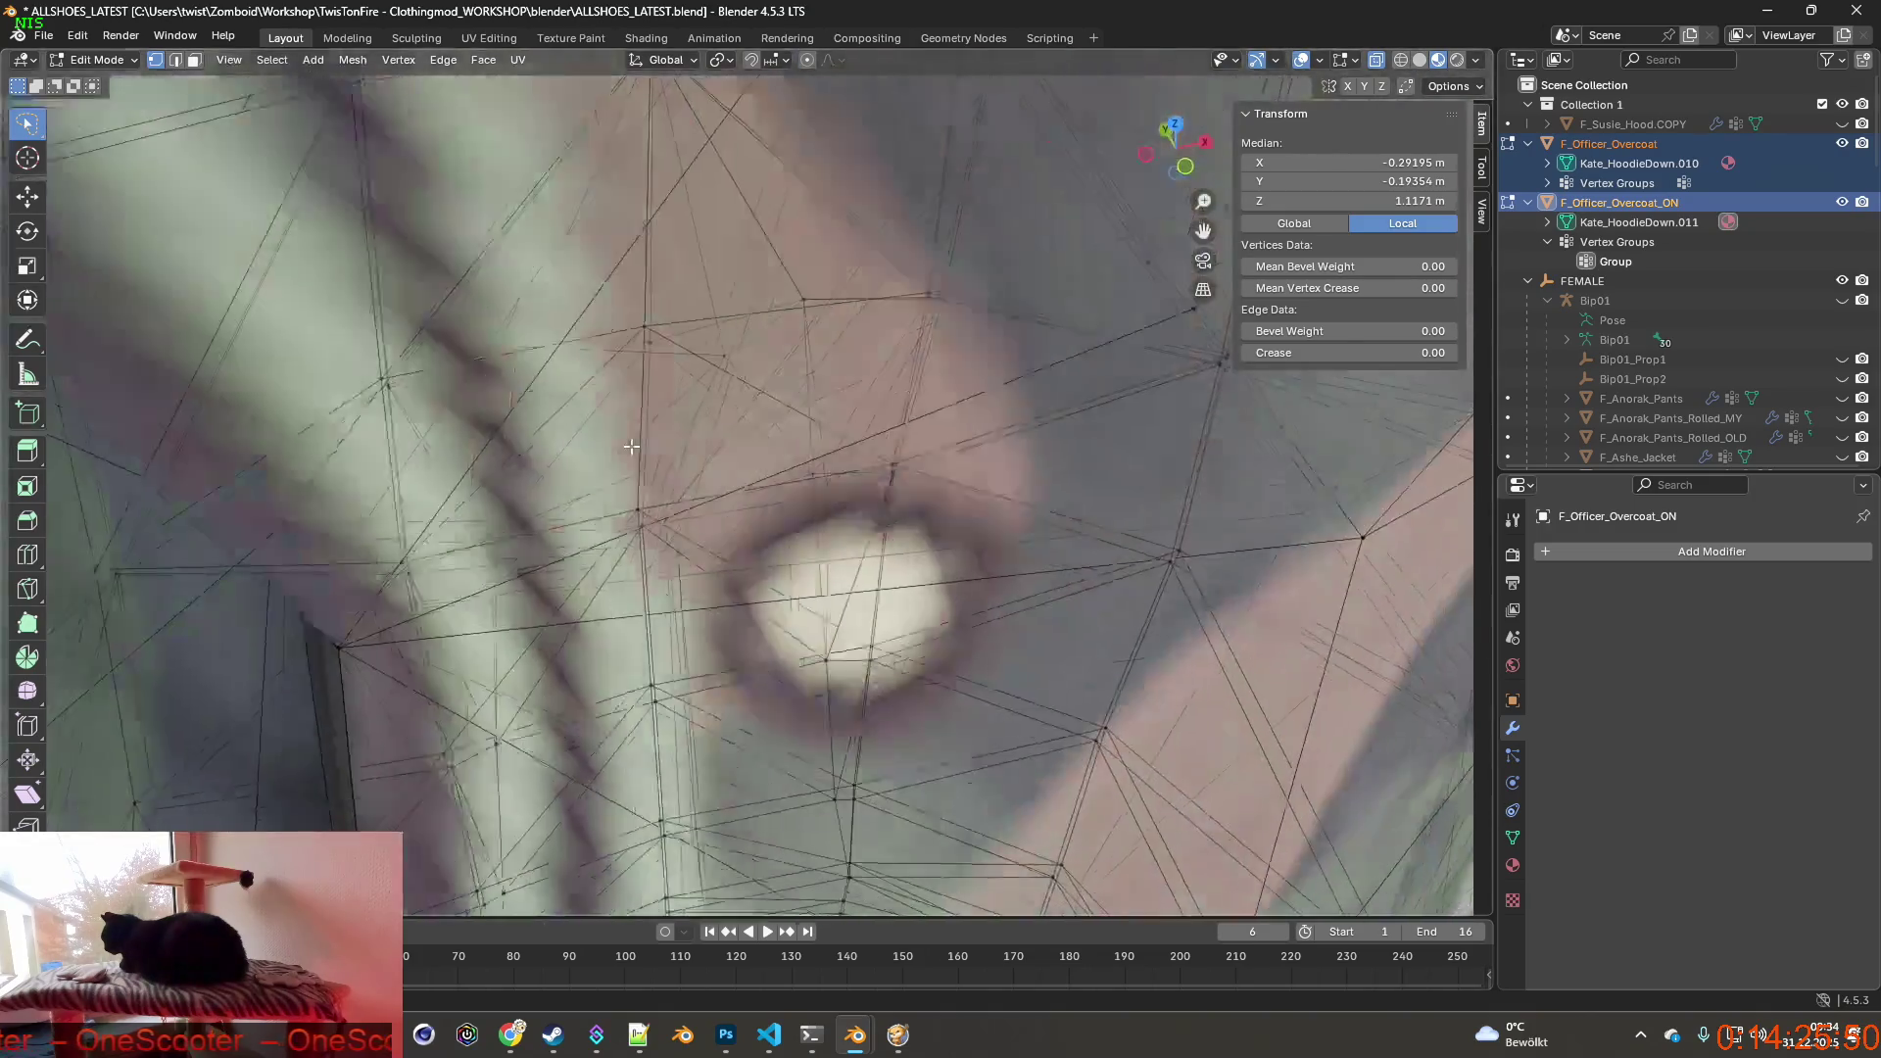
pyautogui.scroll(3, 632, 445)
pyautogui.scroll(3, 633, 446)
# Select an inner-surface vertex of Overcoat_ON and shift it along Y.
pyautogui.moveTo(632, 444); pyautogui.dragTo(762, 409, button='middle')
pyautogui.scroll(-3, 759, 419)
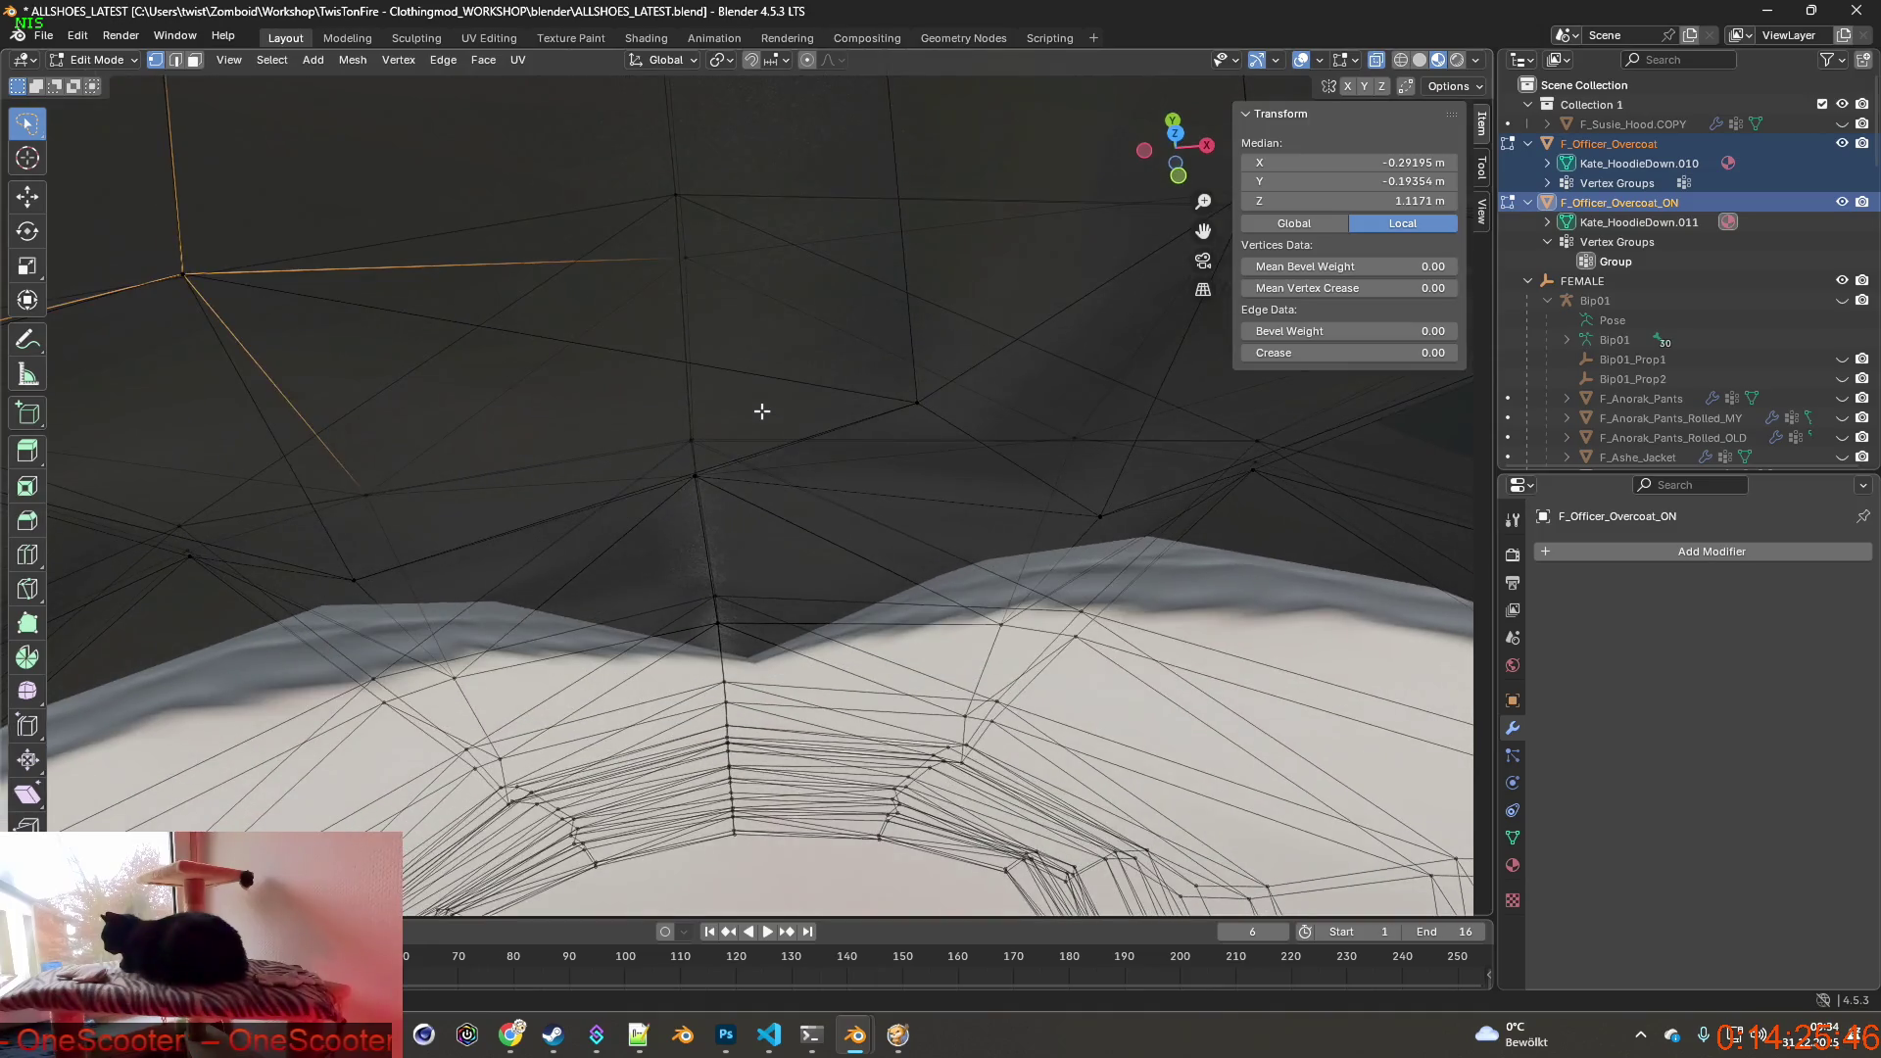
pyautogui.click(915, 405)
pyautogui.moveTo(877, 419); pyautogui.dragTo(881, 436, button='middle')
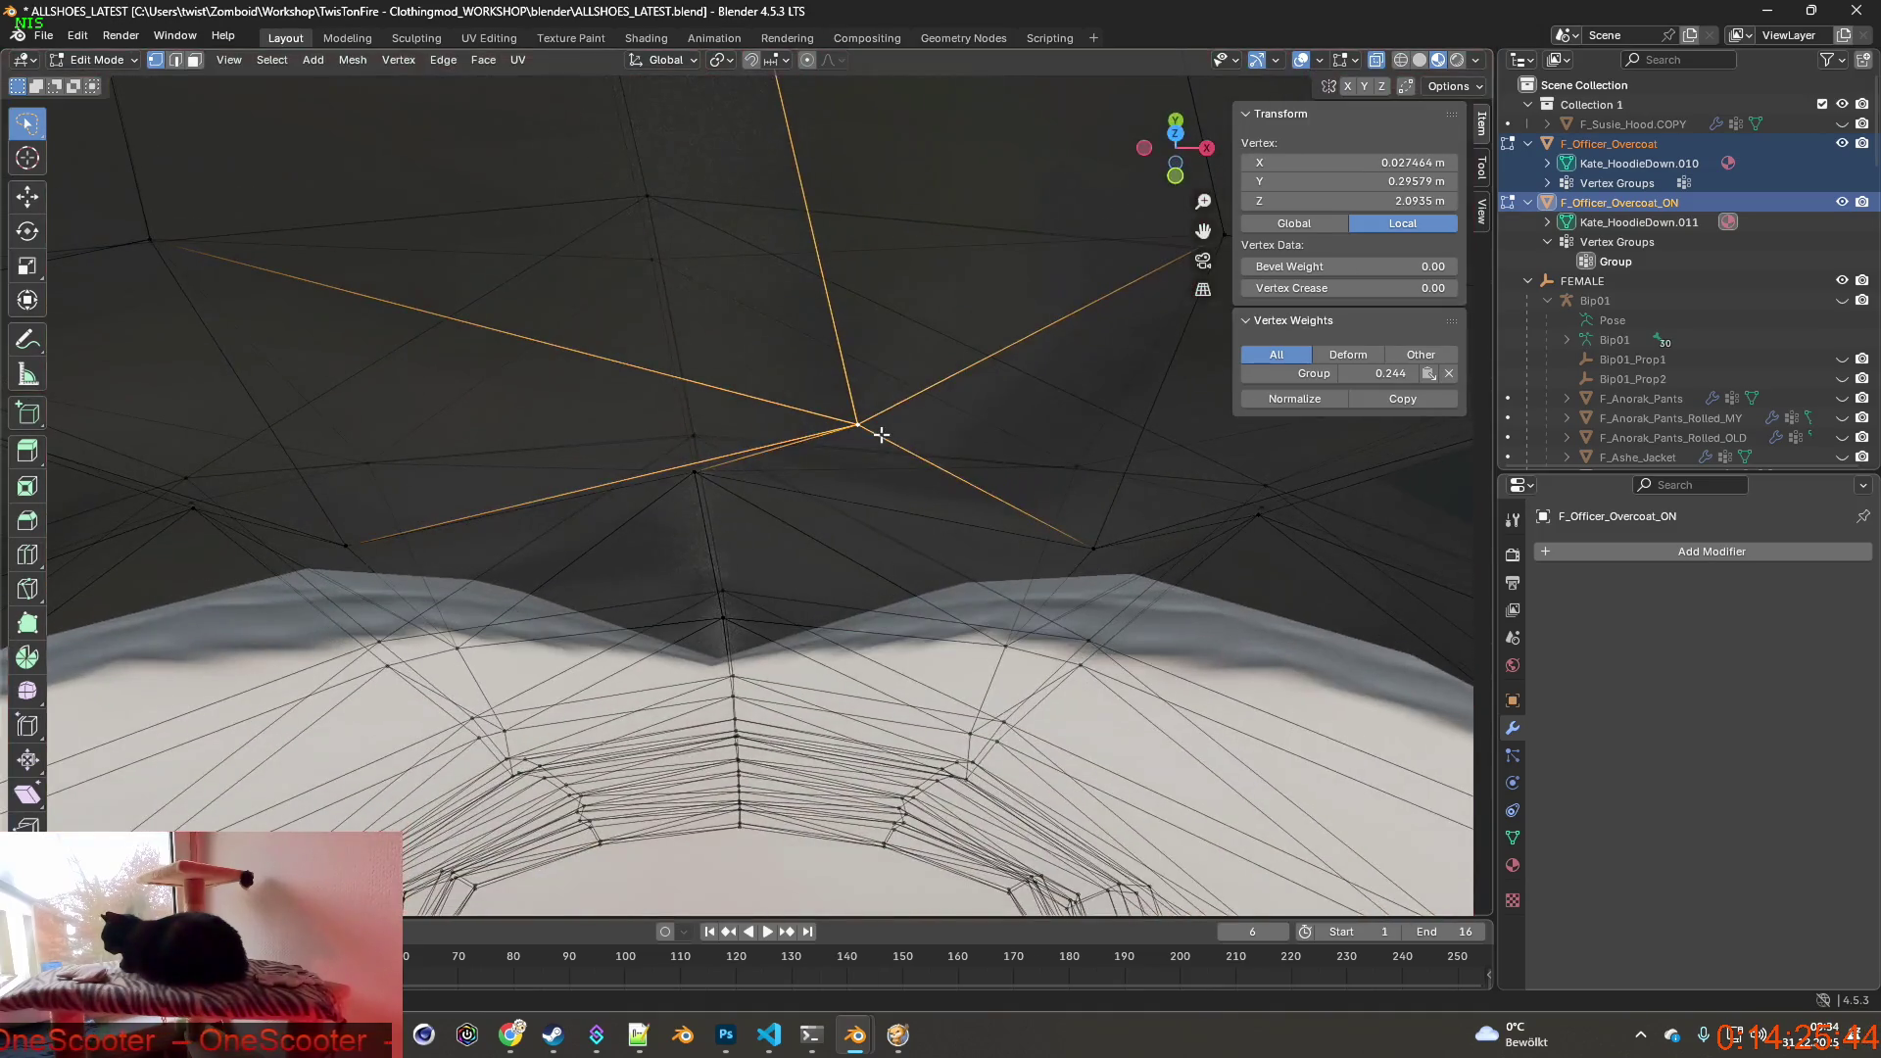
pyautogui.press('g')
pyautogui.press('y')
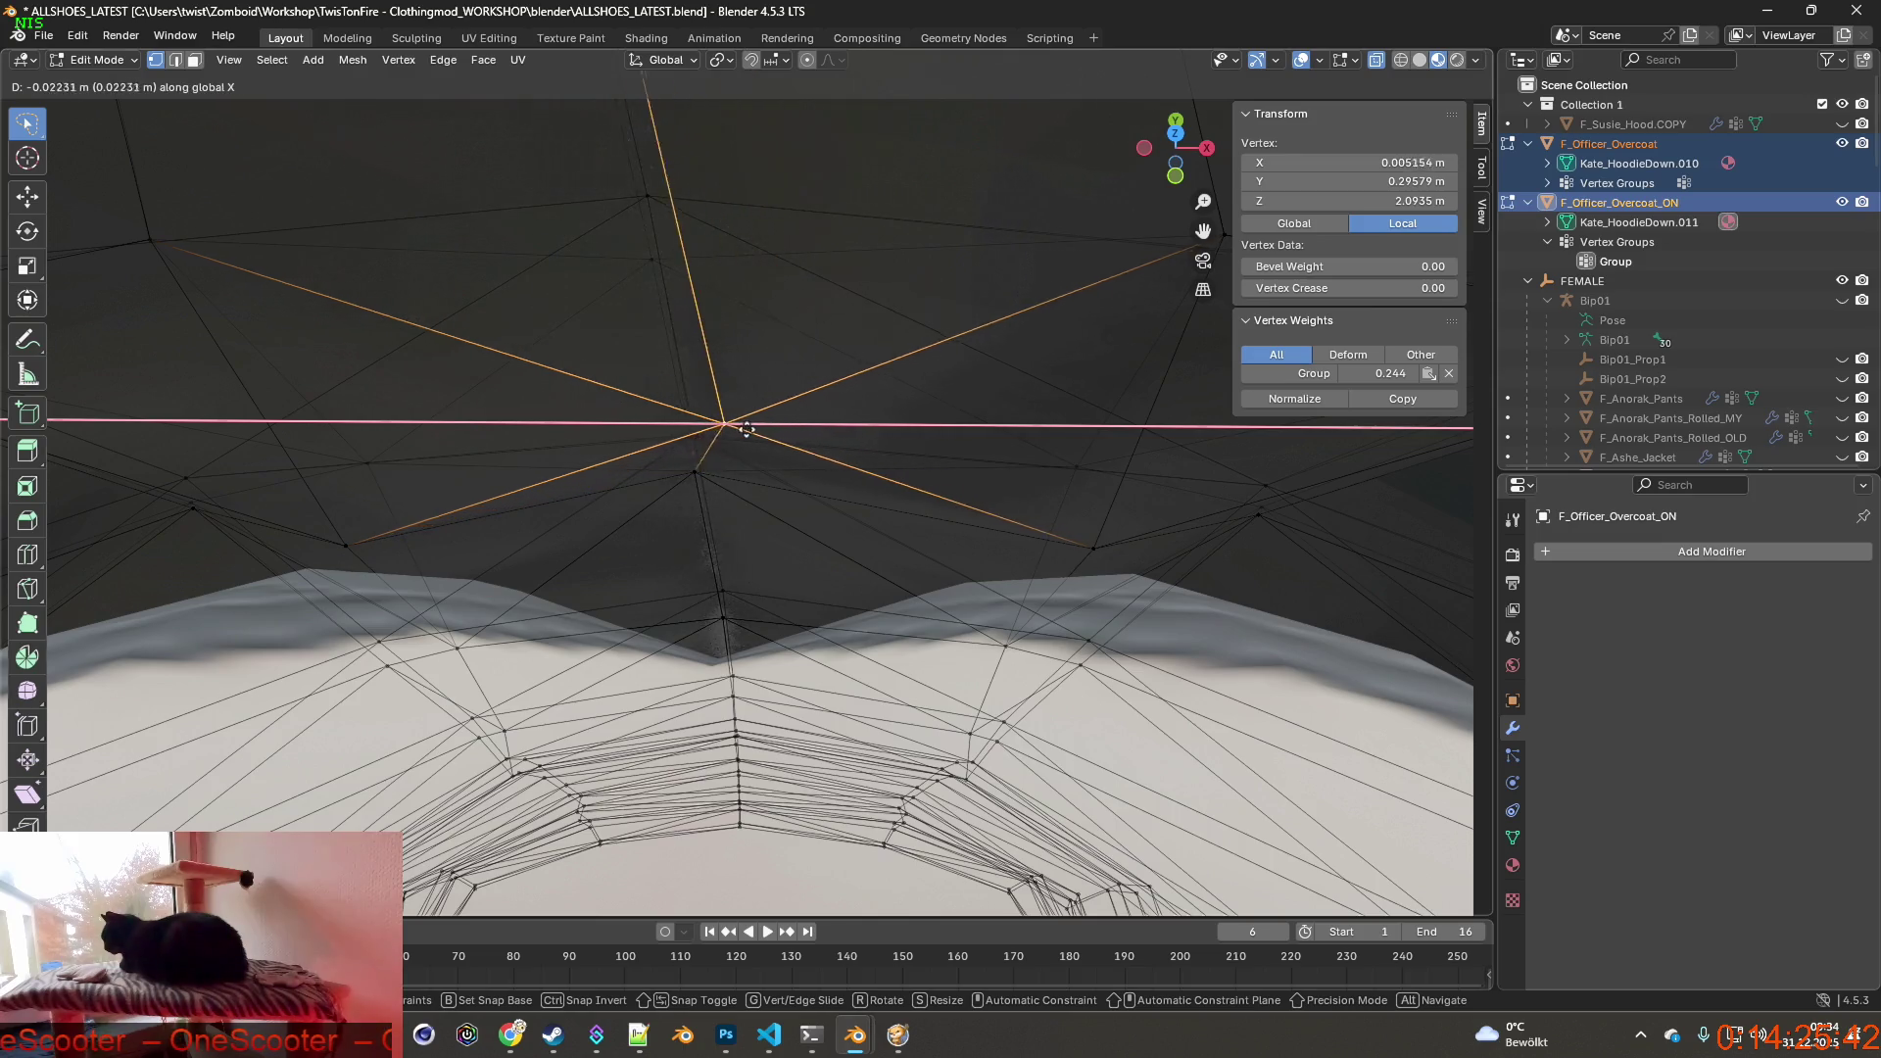
pyautogui.click(692, 426)
pyautogui.moveTo(690, 427); pyautogui.dragTo(646, 411, button='middle')
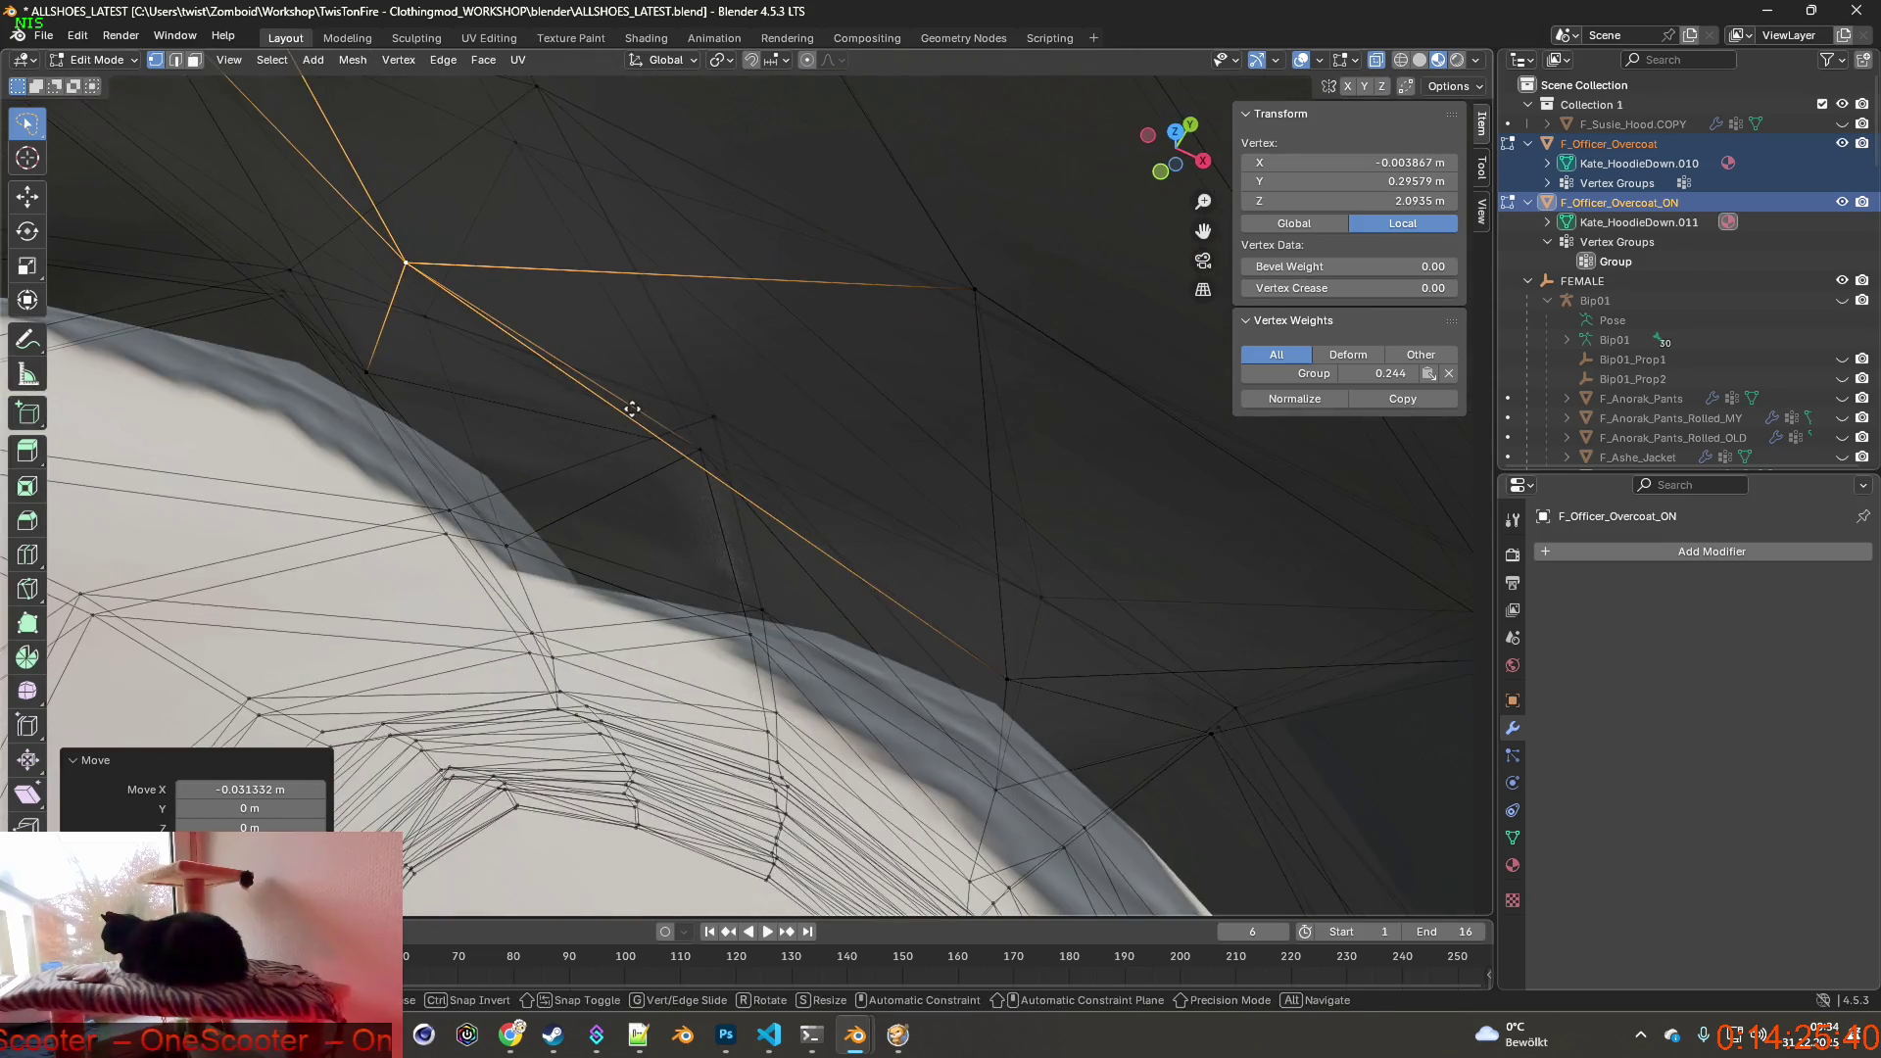
# Move the vertex about 4 cm along Y and 6 mm sideways so it no longer clips.
pyautogui.press('g')
pyautogui.press('y')
pyautogui.click(814, 283)
pyautogui.moveTo(815, 282)
pyautogui.mouseDown(button='middle')
pyautogui.moveTo(793, 338)
pyautogui.moveTo(762, 352)
pyautogui.mouseUp(button='middle')
pyautogui.press('g')
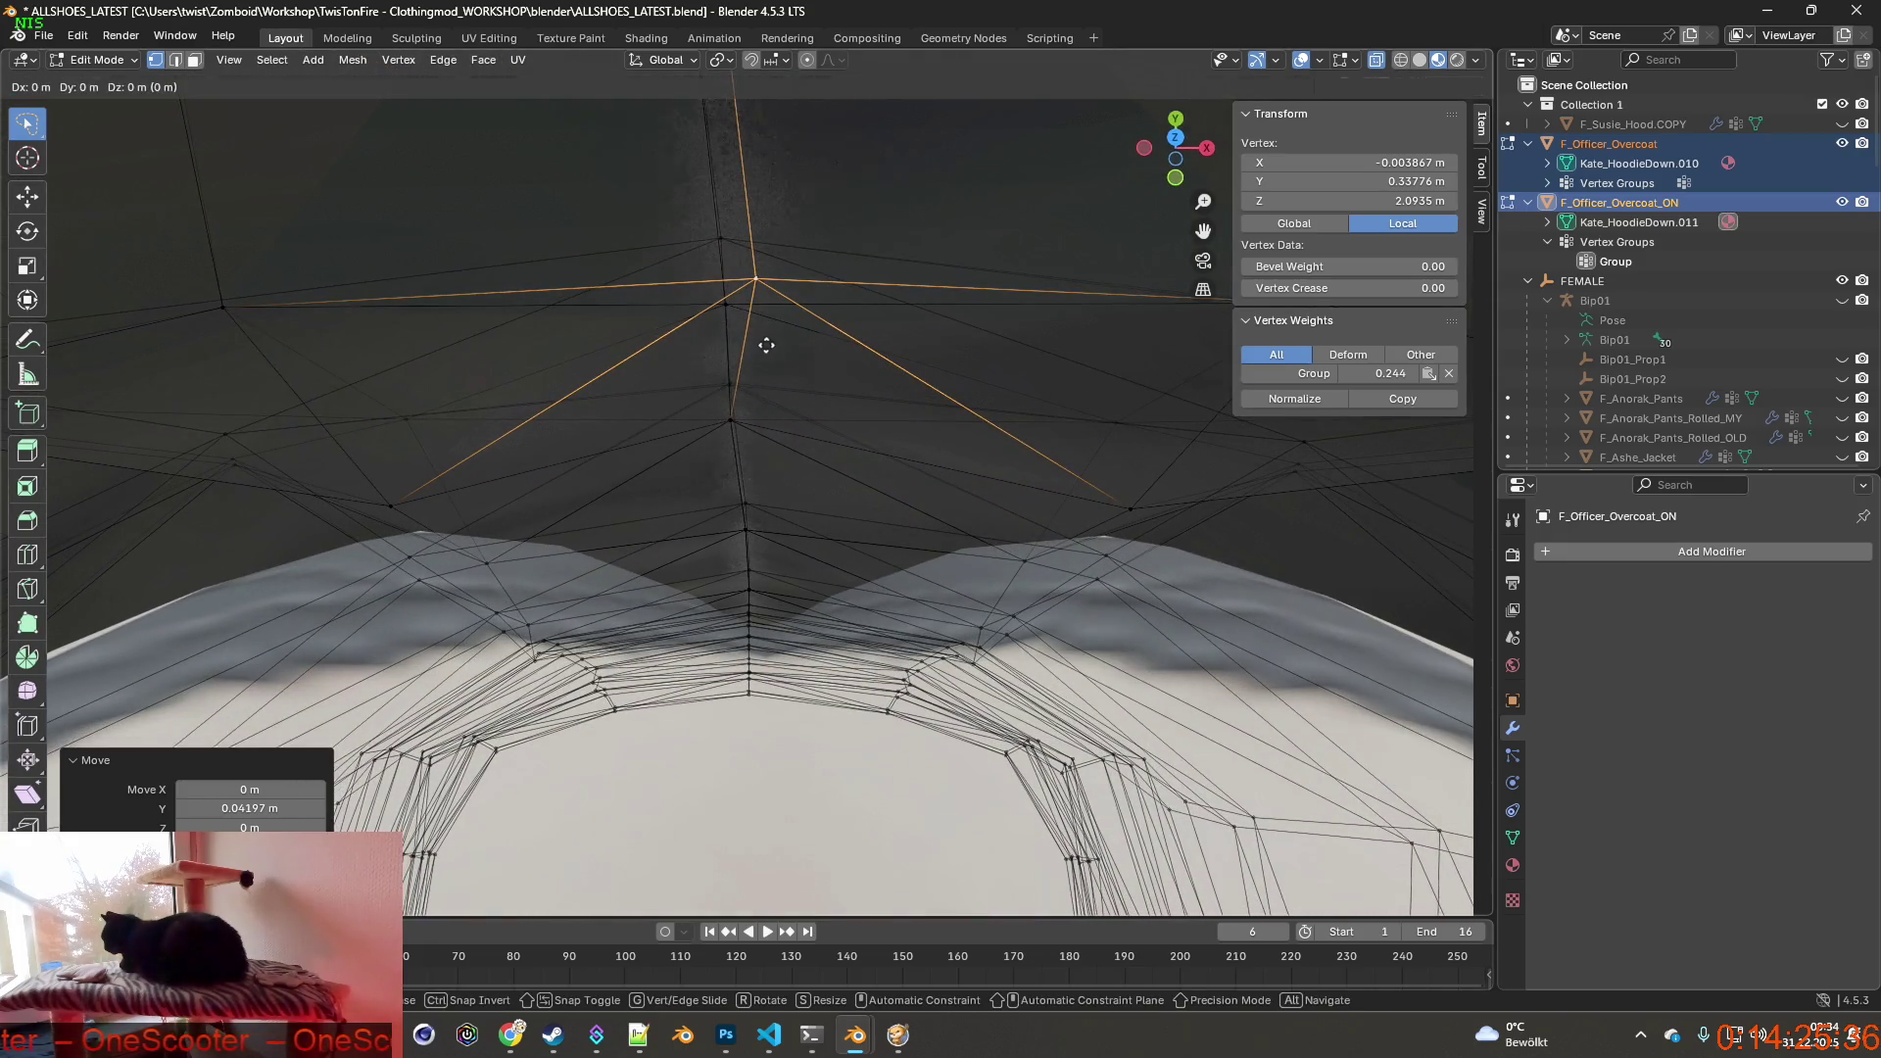
pyautogui.click(735, 349)
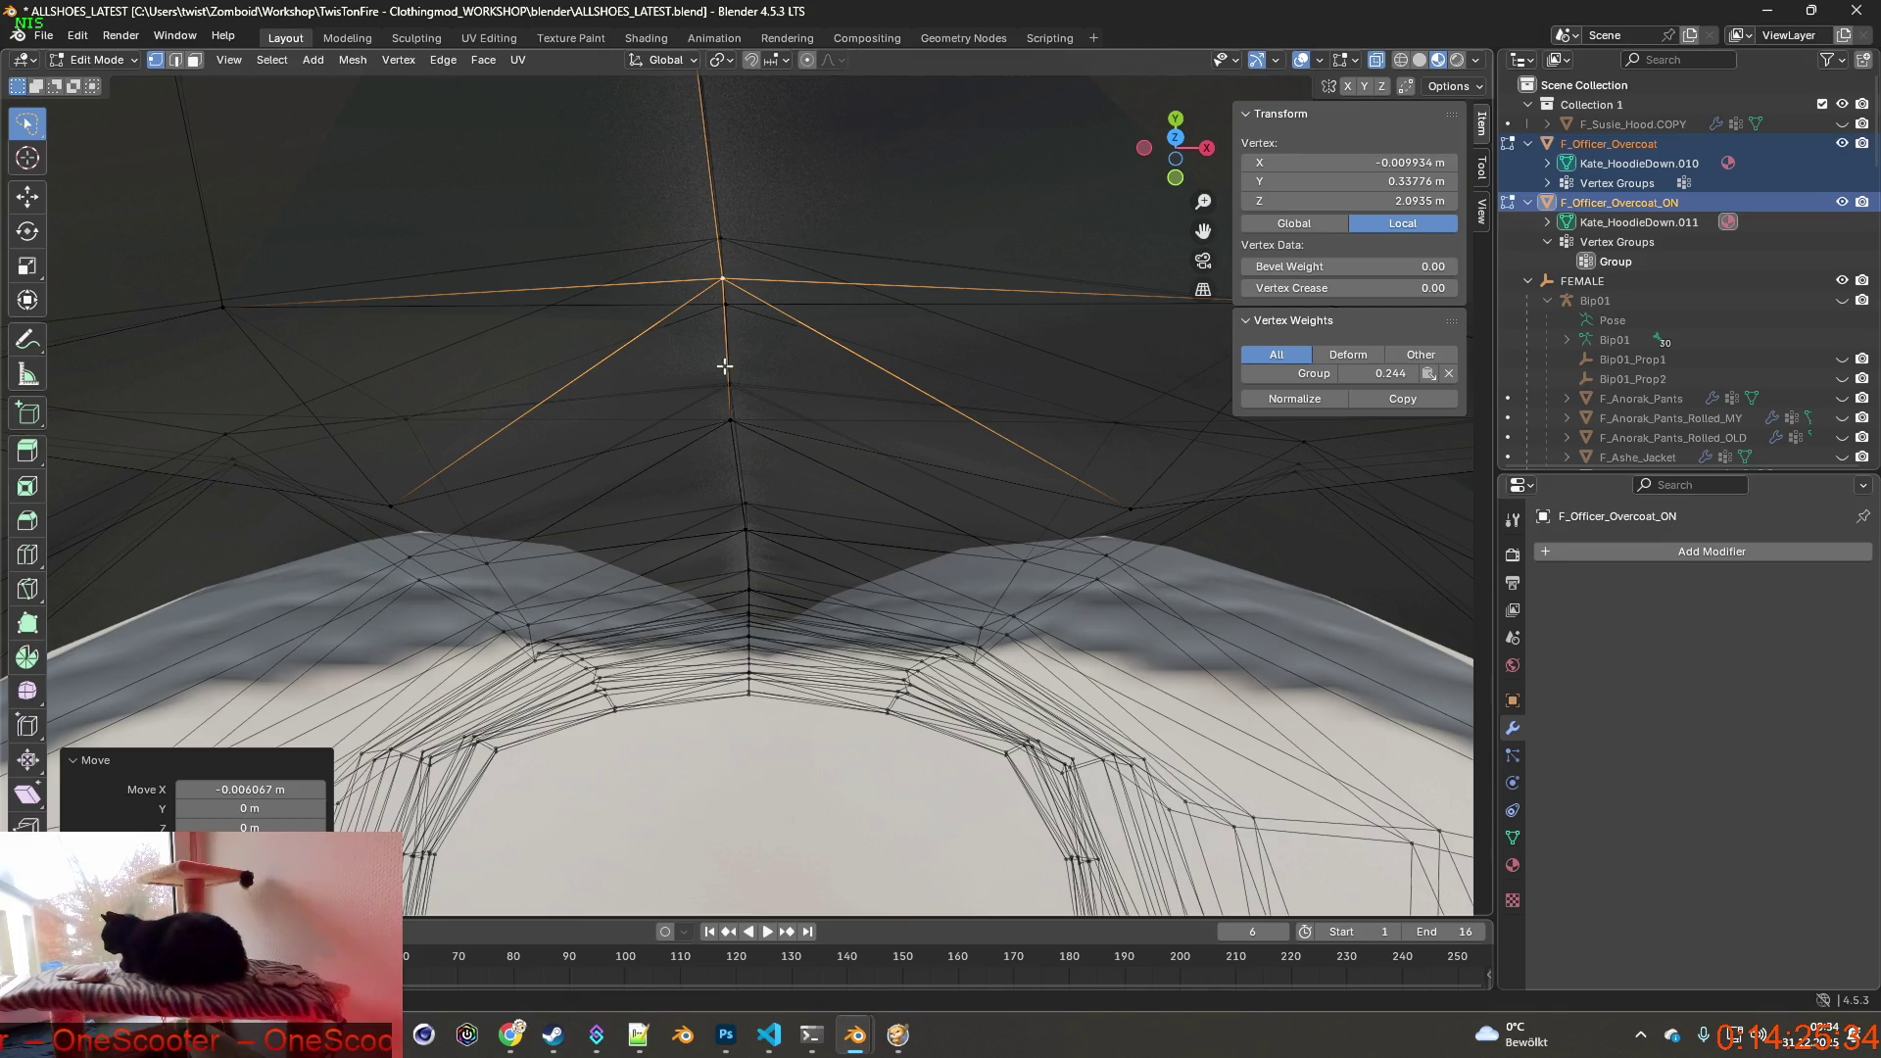
pyautogui.moveTo(735, 348)
pyautogui.mouseDown(button='middle')
pyautogui.moveTo(703, 365)
pyautogui.moveTo(557, 358)
pyautogui.mouseUp(button='middle')
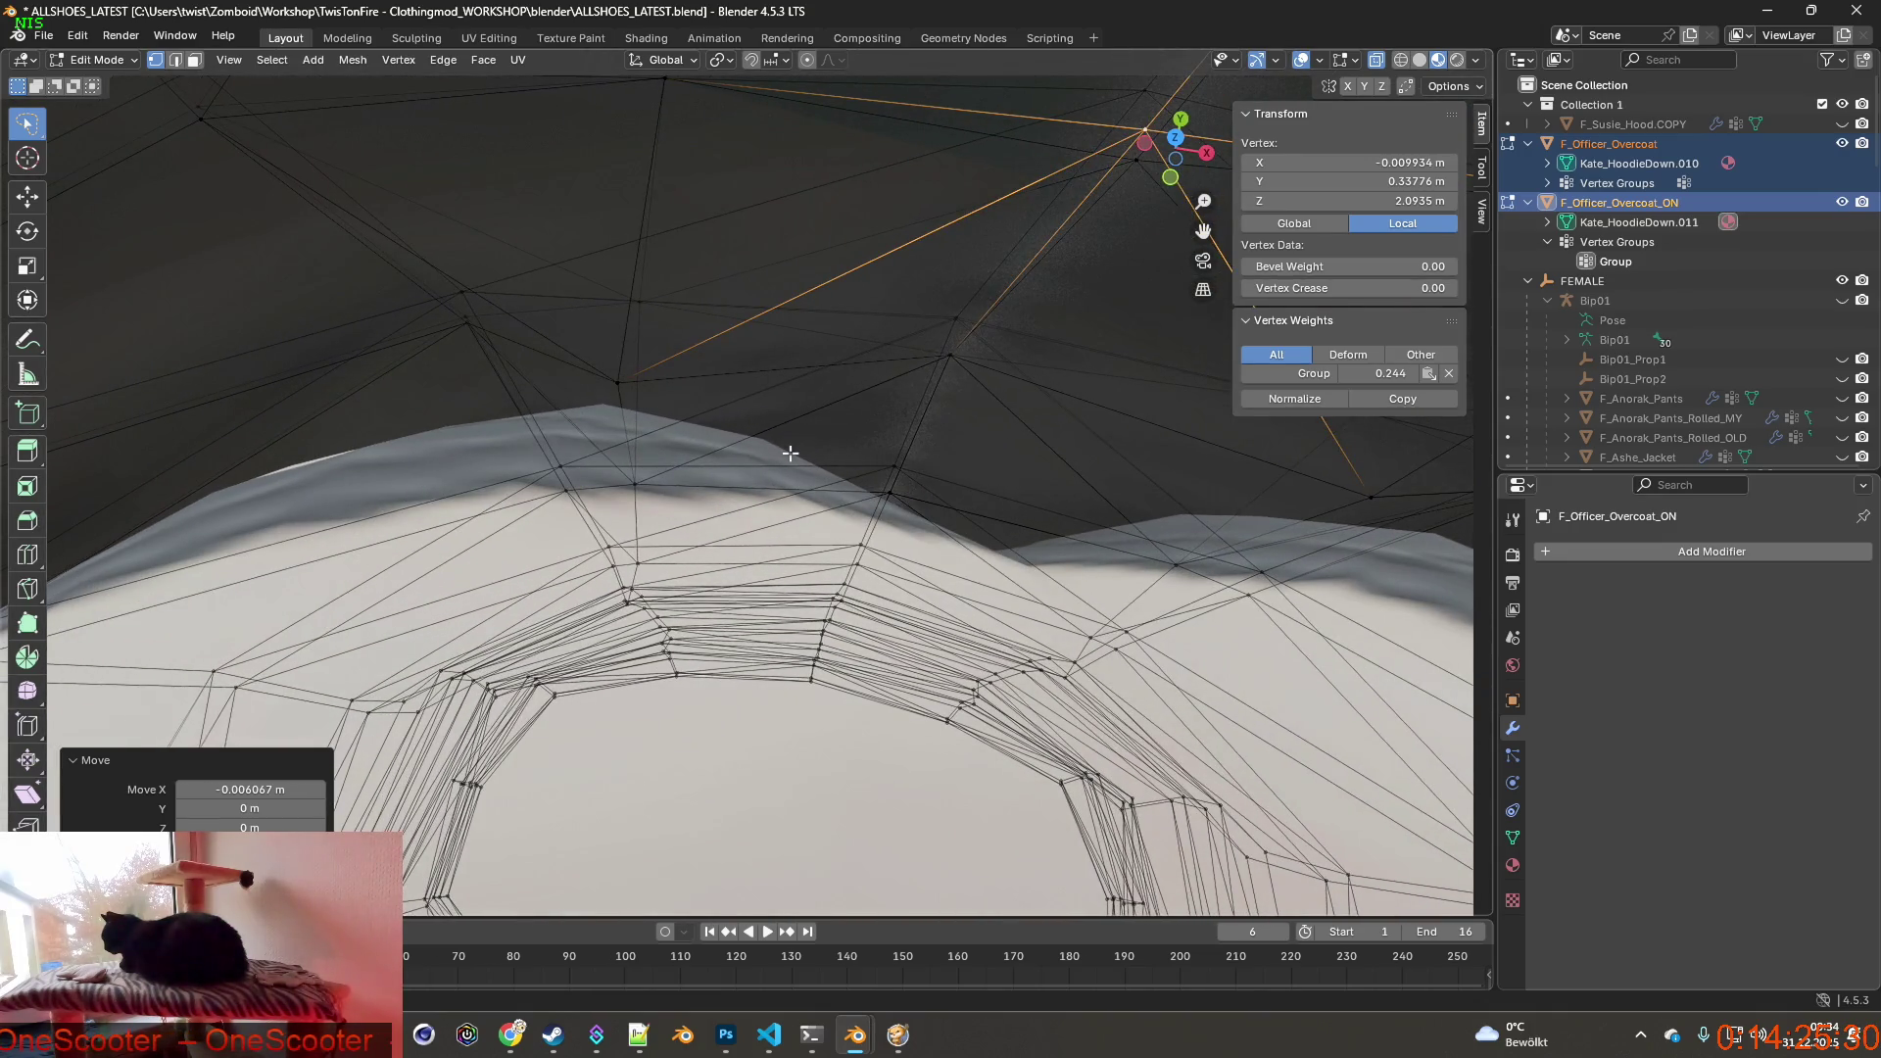
pyautogui.moveTo(791, 453); pyautogui.dragTo(918, 457, button='middle')
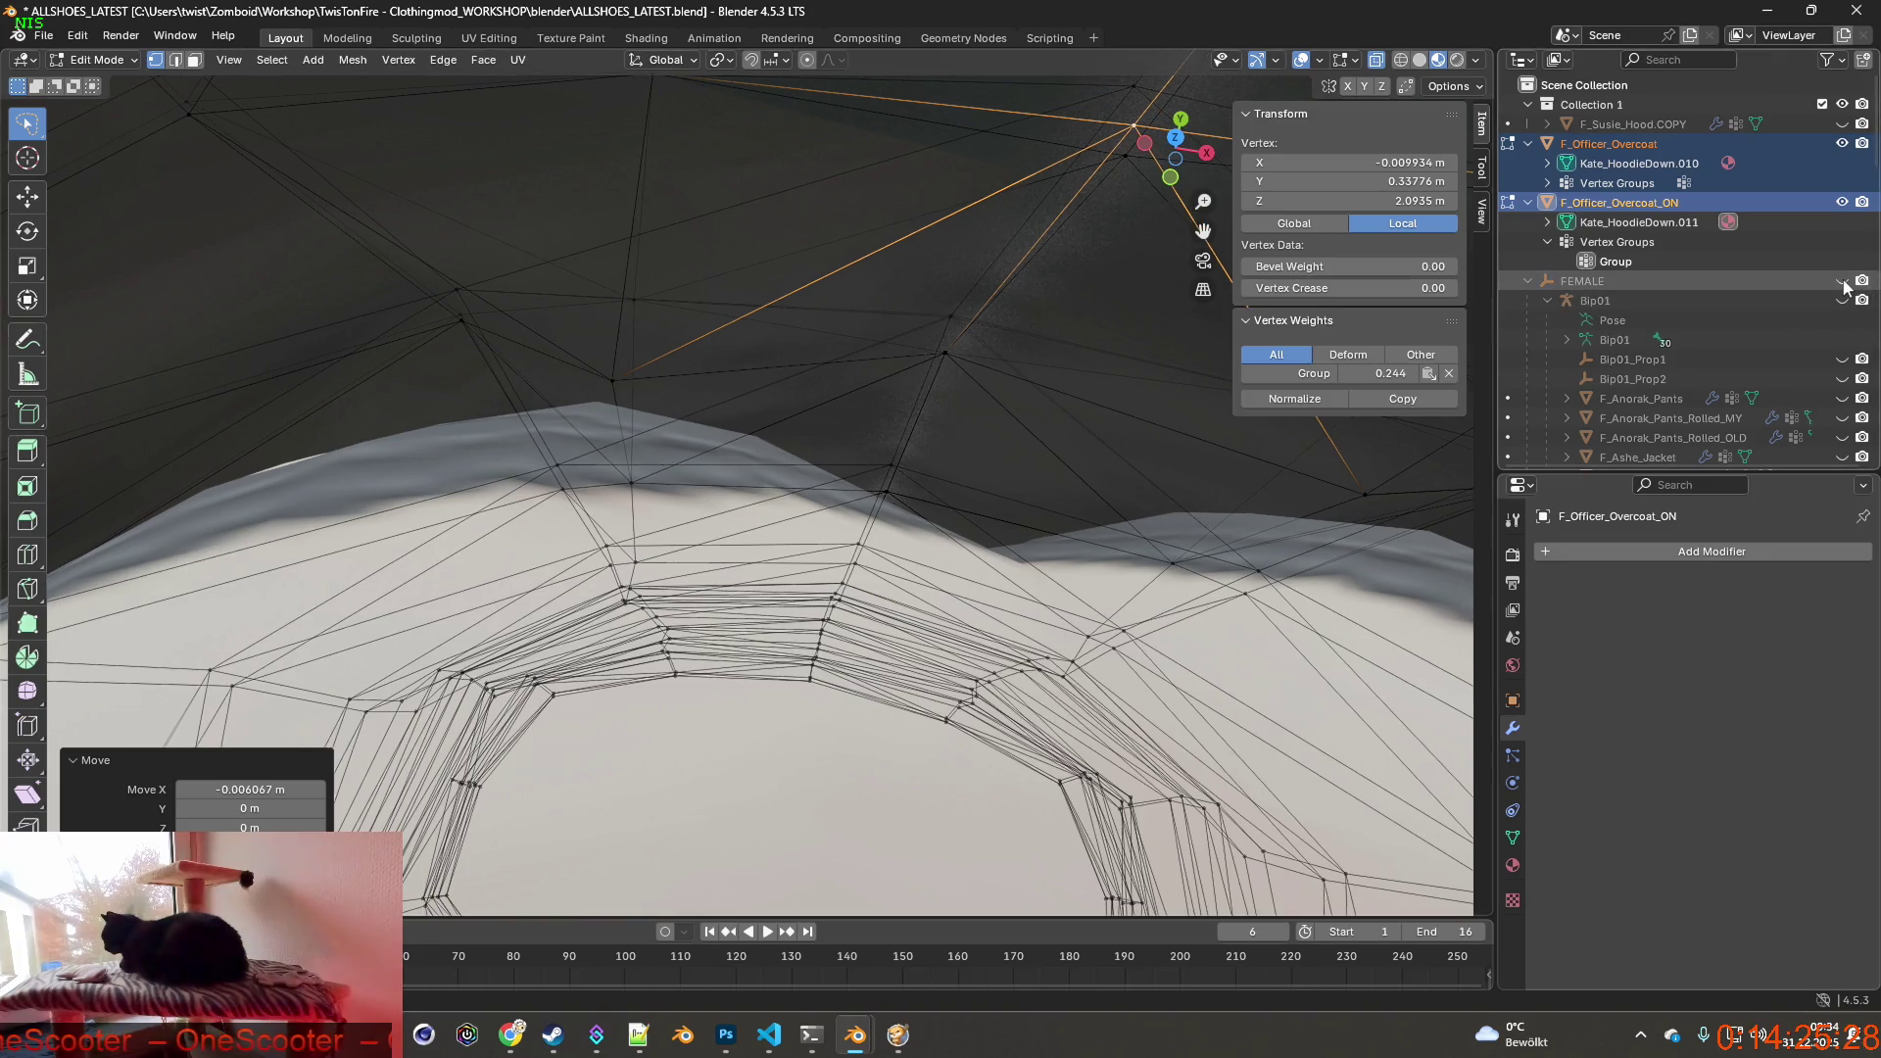
pyautogui.scroll(-5, 1845, 294)
pyautogui.scroll(-5, 1845, 309)
pyautogui.scroll(-3, 1845, 316)
pyautogui.scroll(-2, 1842, 323)
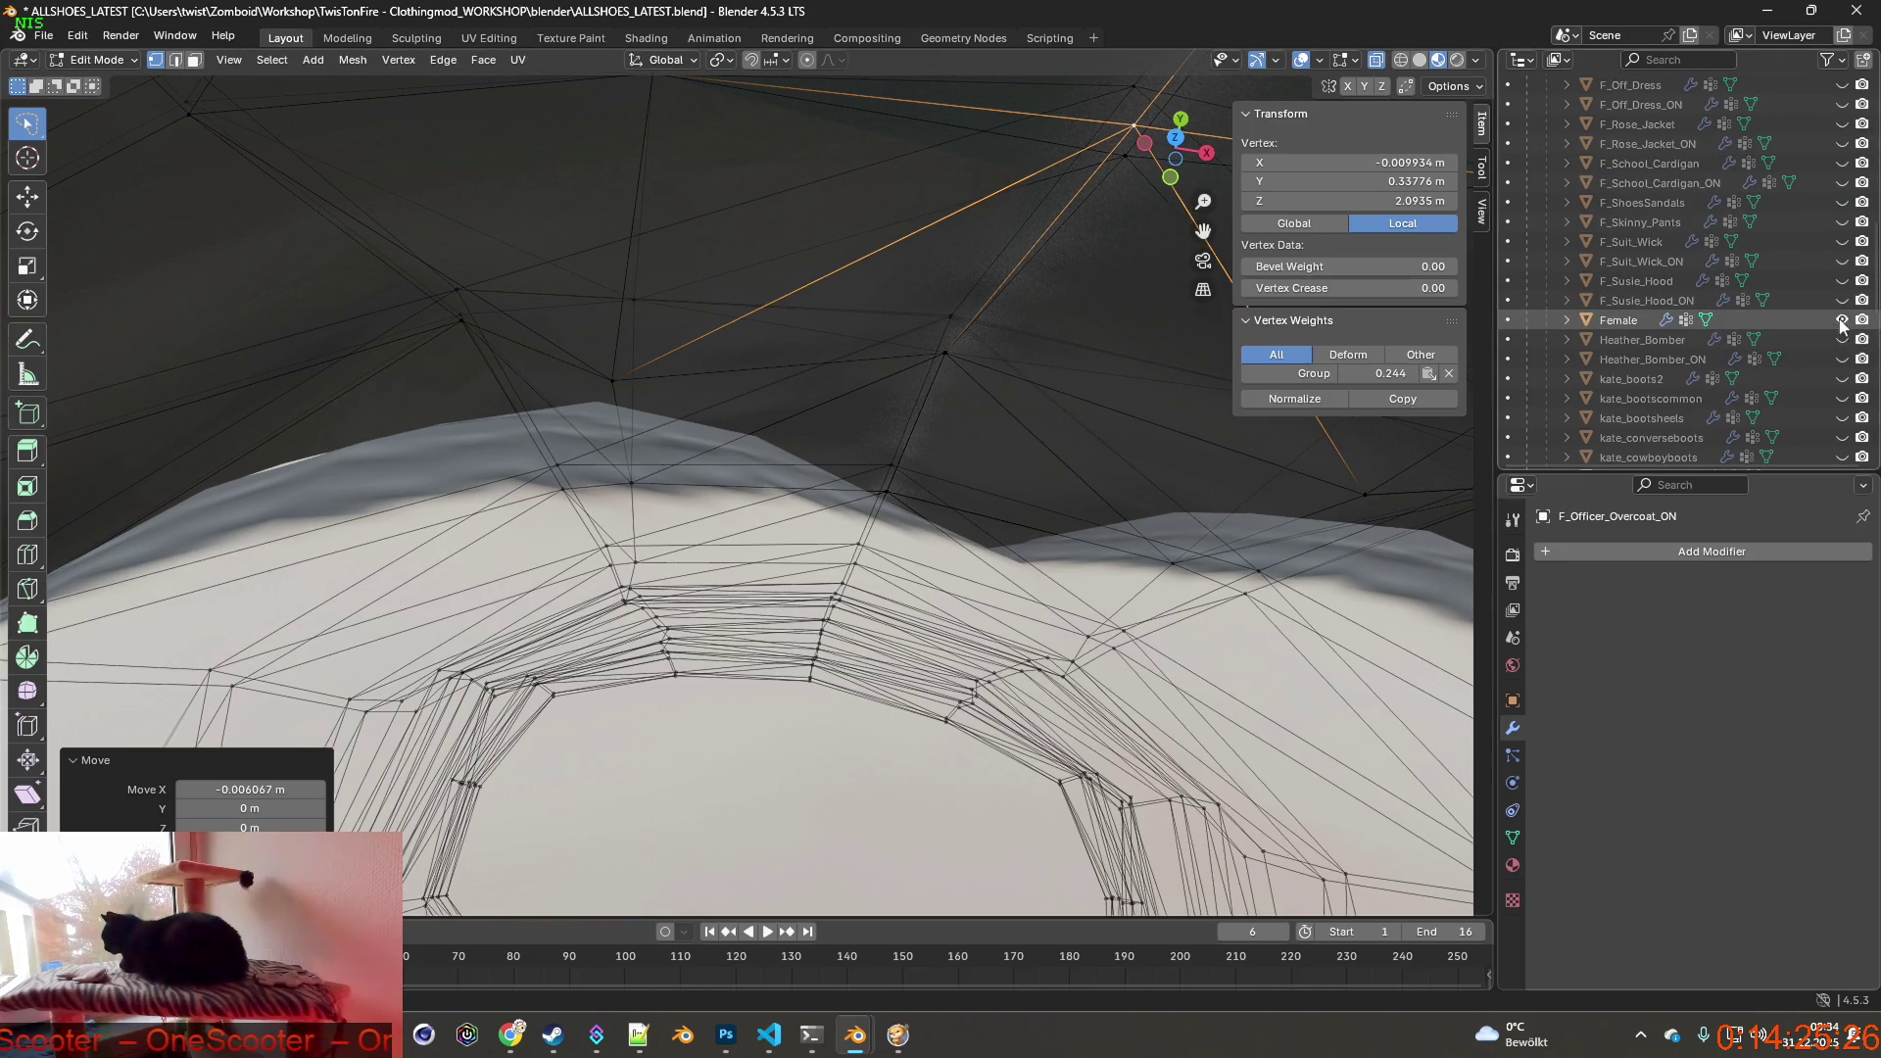
# Hide the Female body mesh and shift one coat vertex along Y.
pyautogui.click(1843, 320)
pyautogui.moveTo(941, 411)
pyautogui.mouseDown(button='middle')
pyautogui.moveTo(970, 398)
pyautogui.moveTo(837, 412)
pyautogui.moveTo(830, 386)
pyautogui.moveTo(863, 381)
pyautogui.moveTo(646, 310)
pyautogui.moveTo(480, 284)
pyautogui.moveTo(609, 309)
pyautogui.moveTo(691, 284)
pyautogui.moveTo(497, 279)
pyautogui.mouseUp(button='middle')
pyautogui.moveTo(647, 271)
pyautogui.mouseDown(button='middle')
pyautogui.moveTo(588, 251)
pyautogui.moveTo(574, 266)
pyautogui.moveTo(581, 375)
pyautogui.moveTo(630, 342)
pyautogui.mouseUp(button='middle')
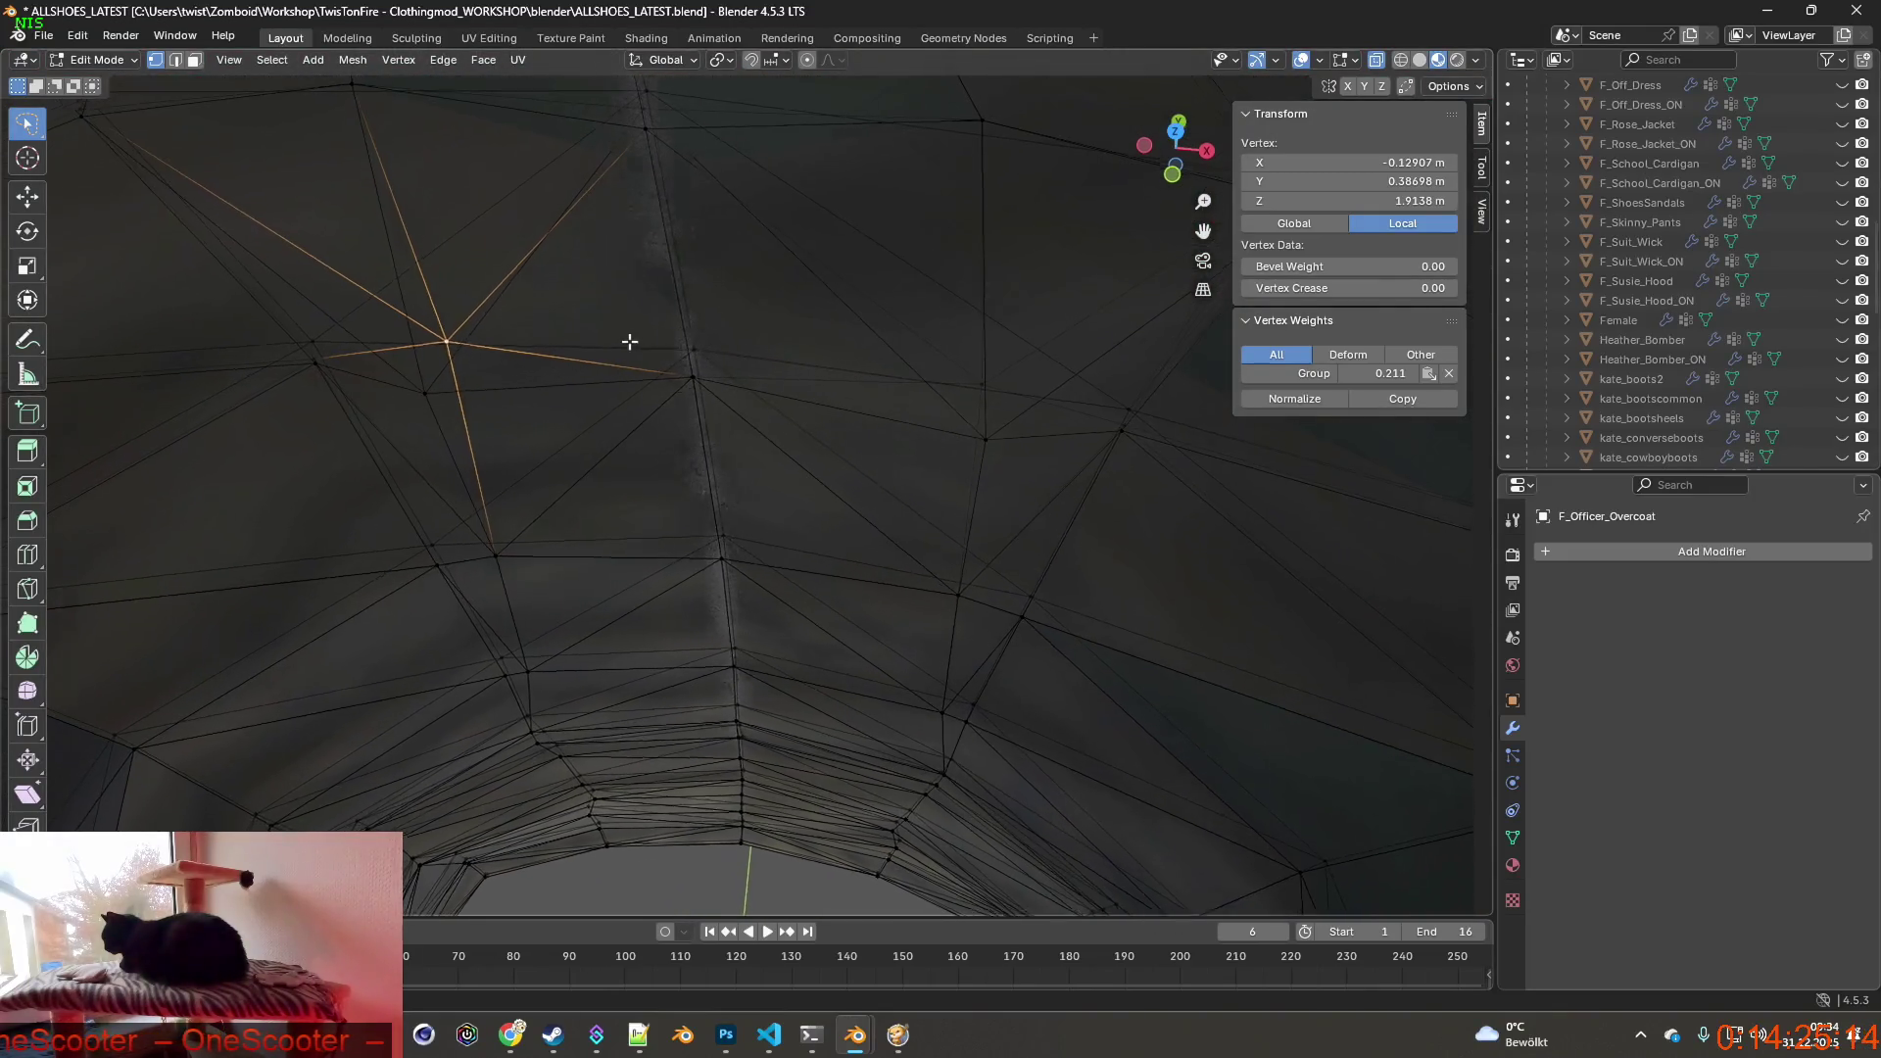
pyautogui.press('g')
pyautogui.press('y')
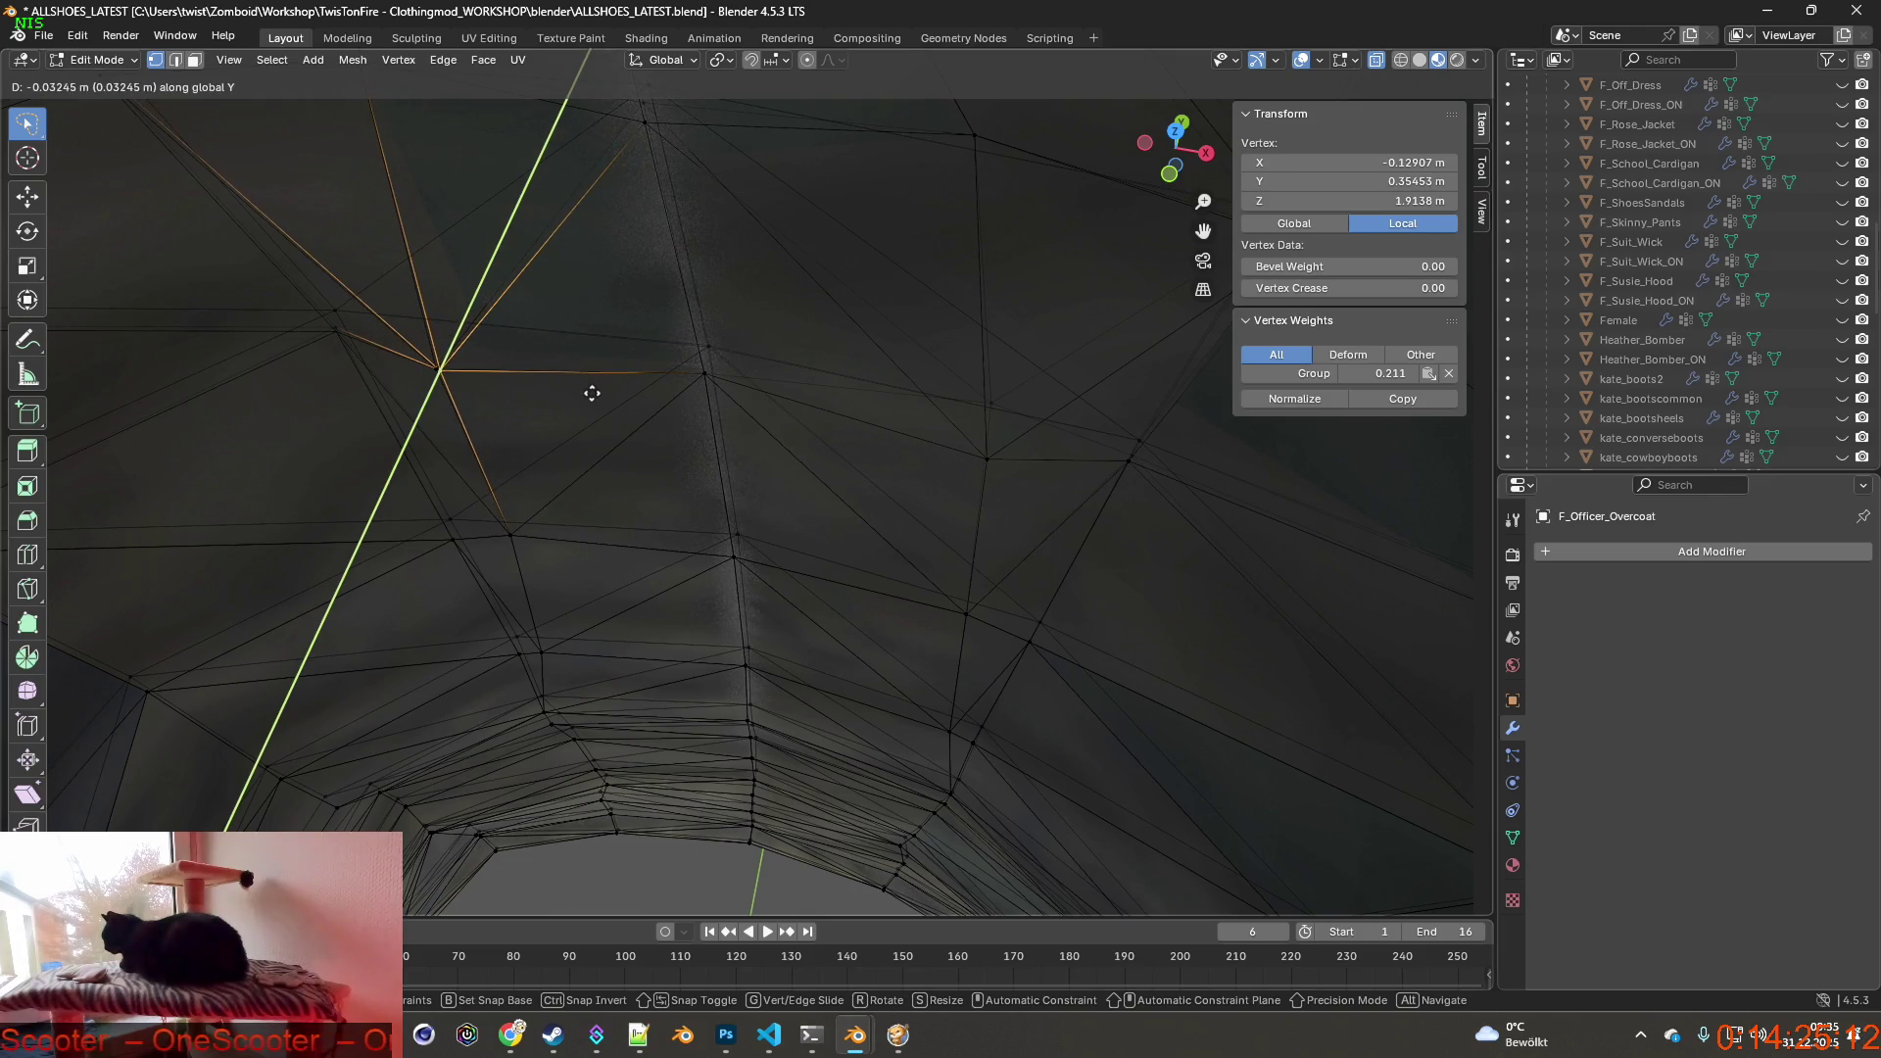
pyautogui.click(592, 393)
pyautogui.moveTo(590, 393); pyautogui.dragTo(803, 380, button='middle')
# Nudge two more inner-surface vertices along Y, about 5.6 mm, then turn off X-ray.
pyautogui.click(924, 323)
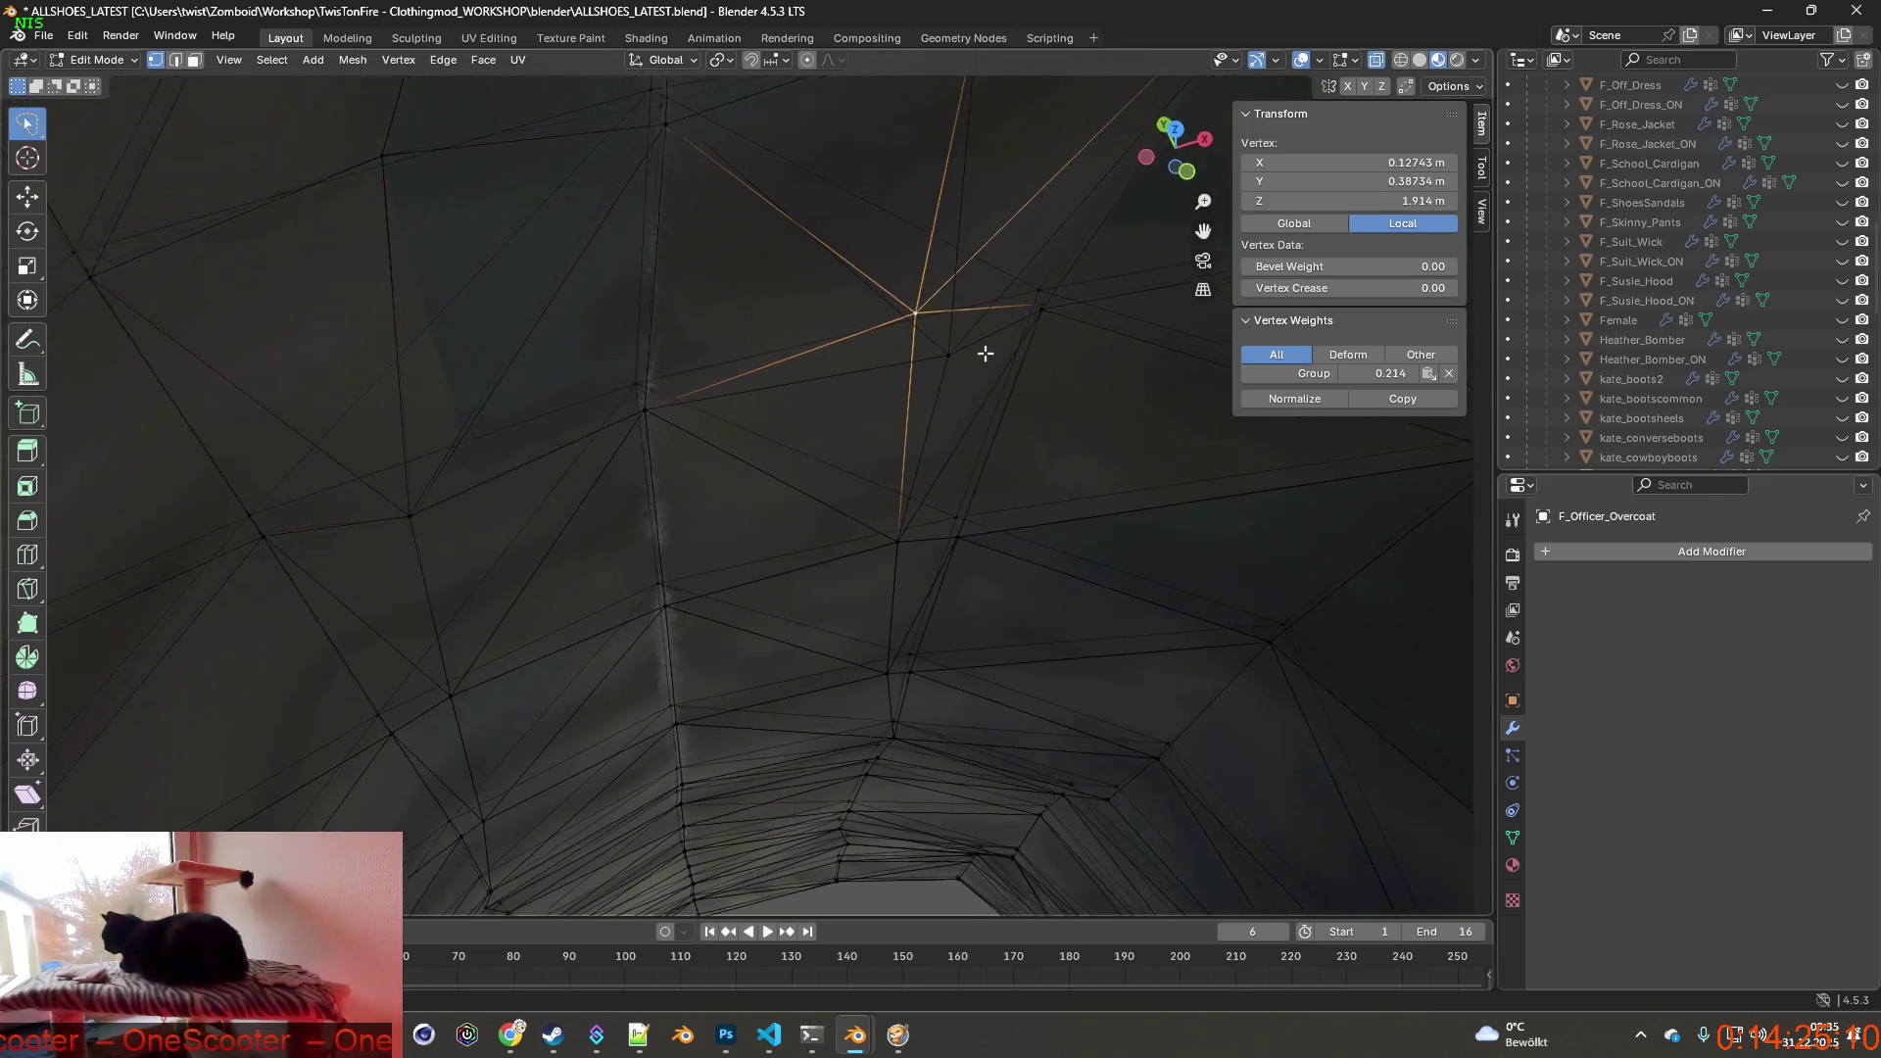
pyautogui.press('g')
pyautogui.press('y')
pyautogui.click(1025, 391)
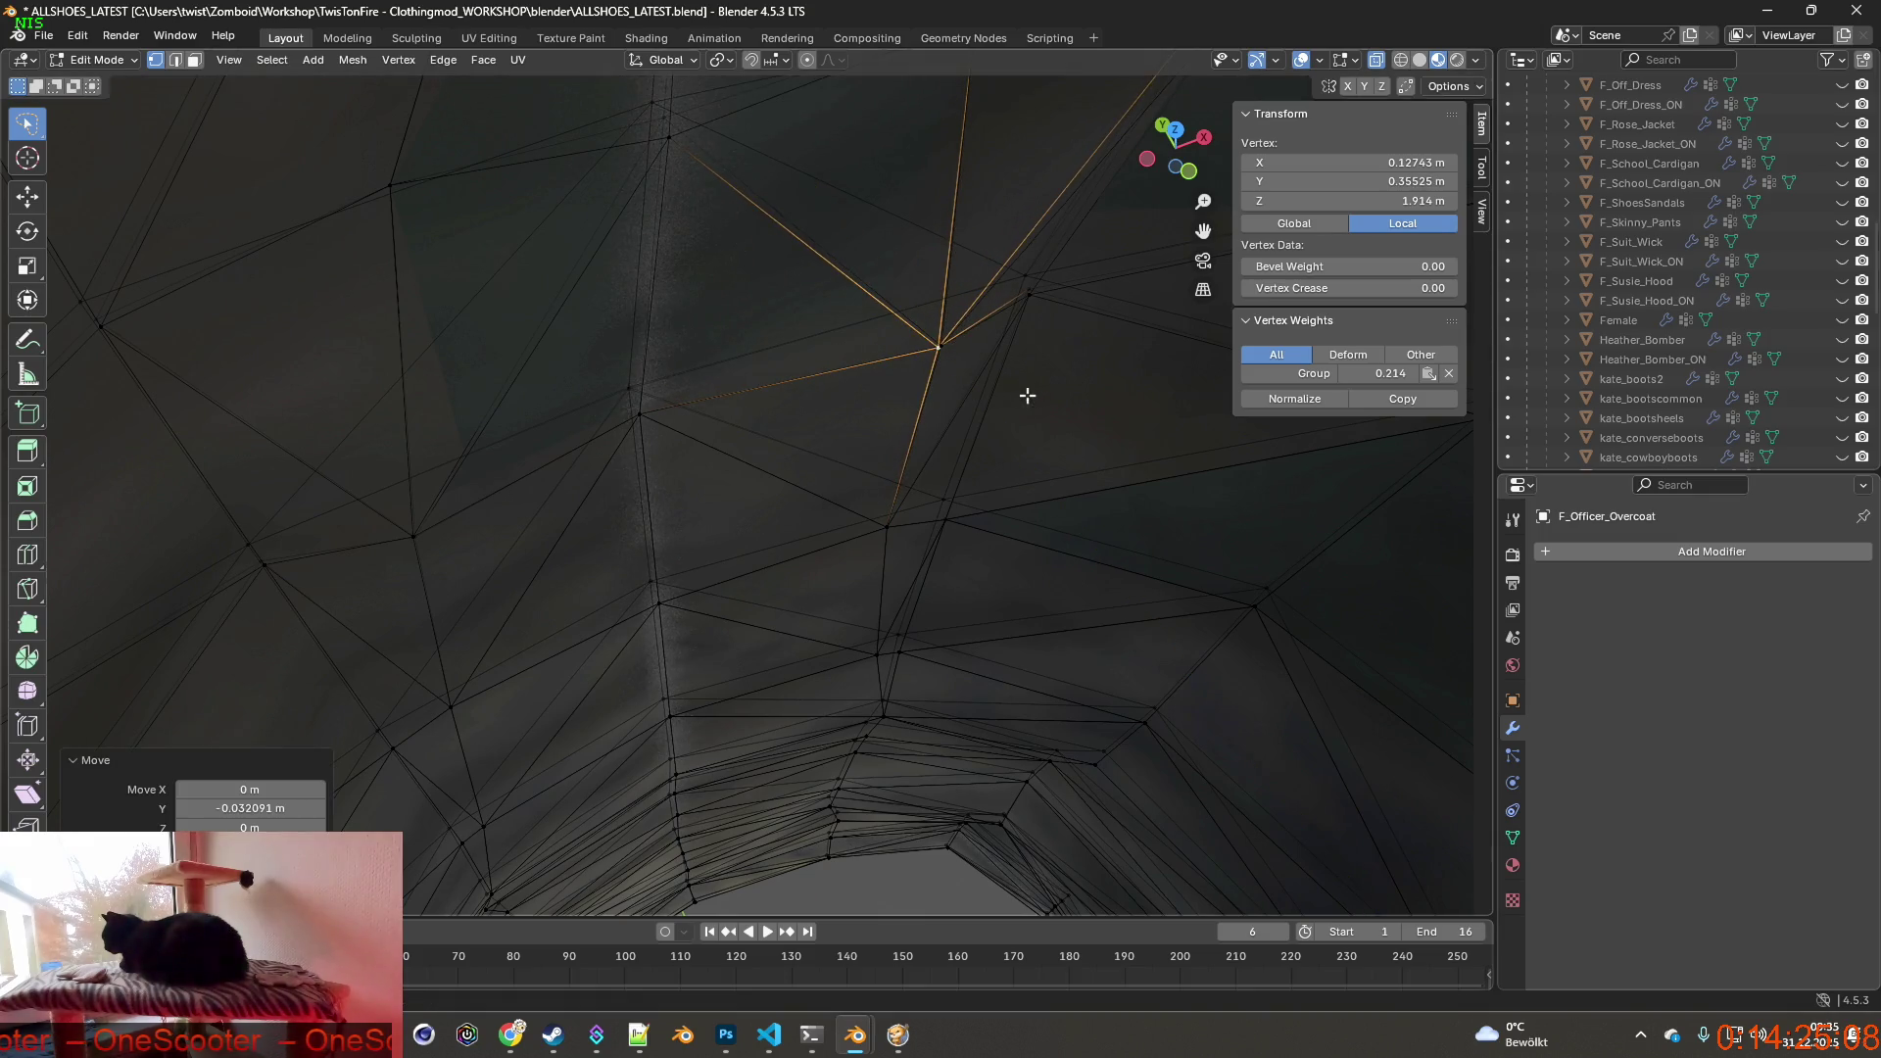
pyautogui.moveTo(1026, 392)
pyautogui.mouseDown(button='middle')
pyautogui.moveTo(774, 375)
pyautogui.moveTo(888, 457)
pyautogui.moveTo(994, 453)
pyautogui.mouseUp(button='middle')
pyautogui.moveTo(907, 386); pyautogui.dragTo(879, 387, button='middle')
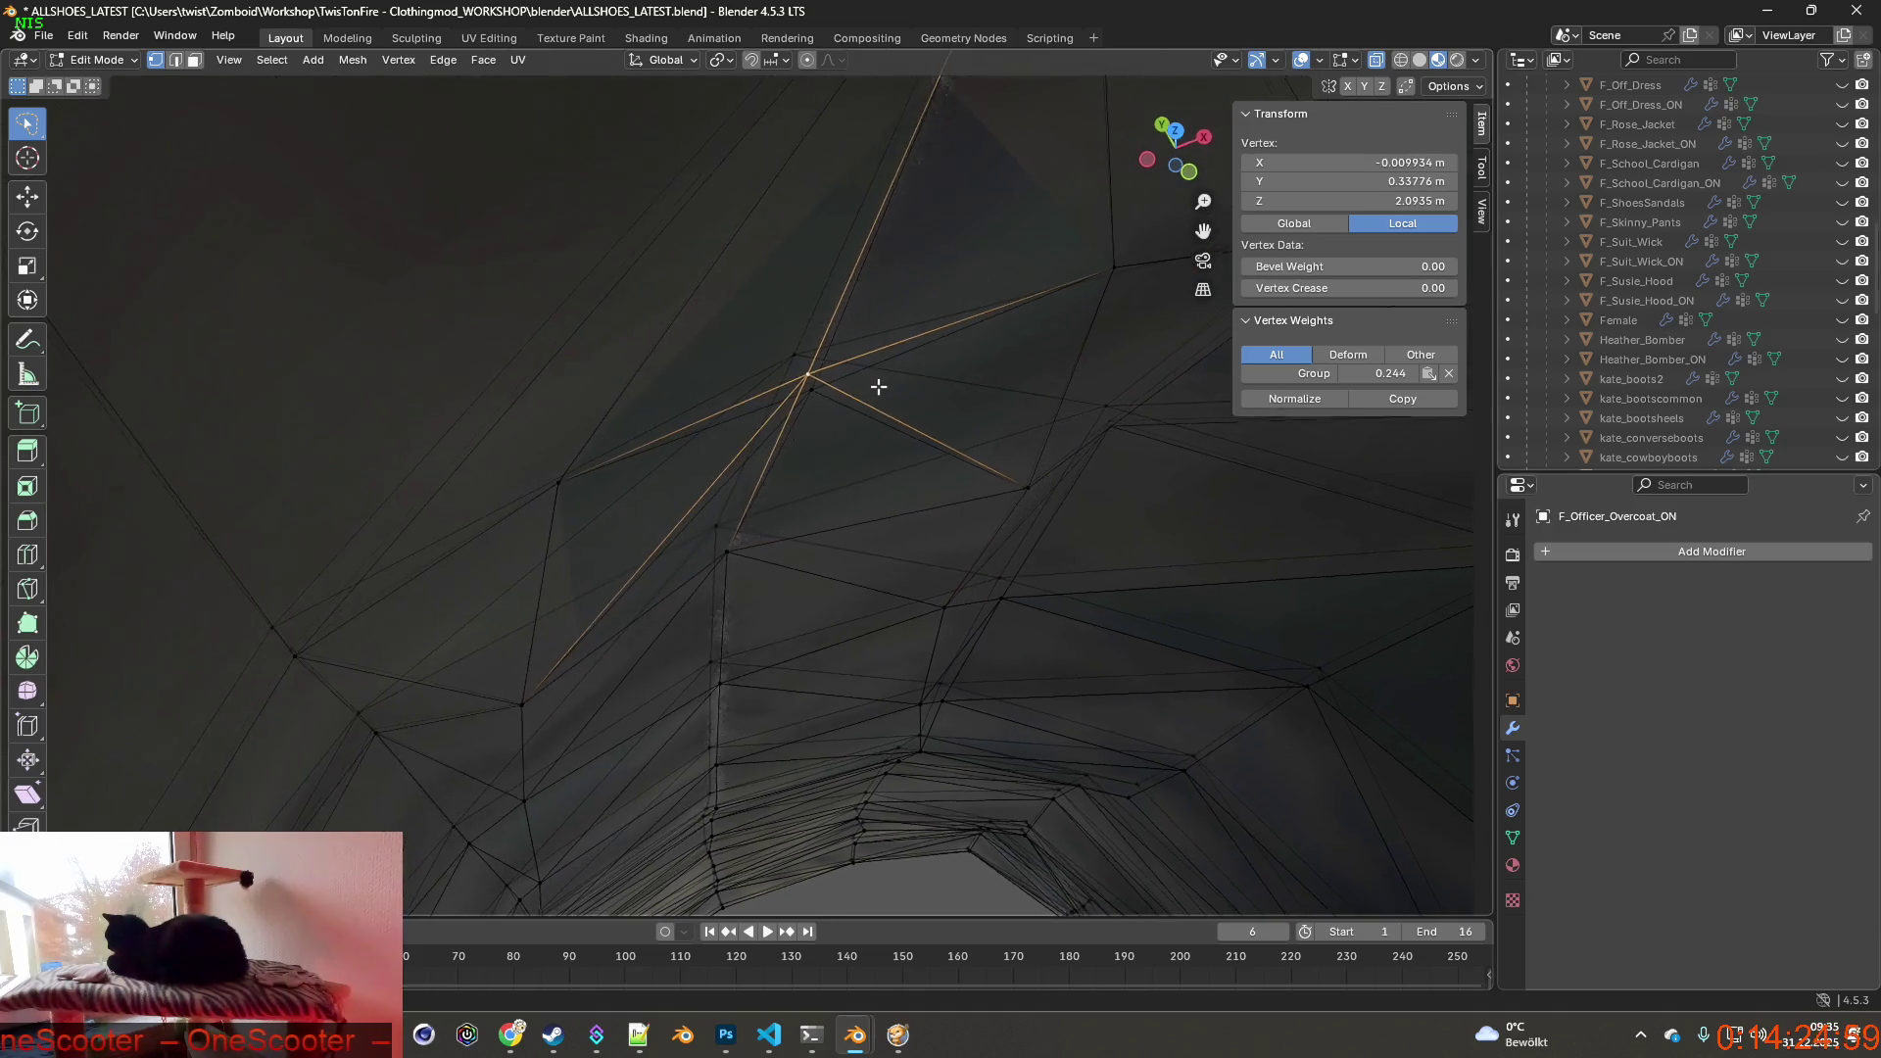
pyautogui.press('g')
pyautogui.press('y')
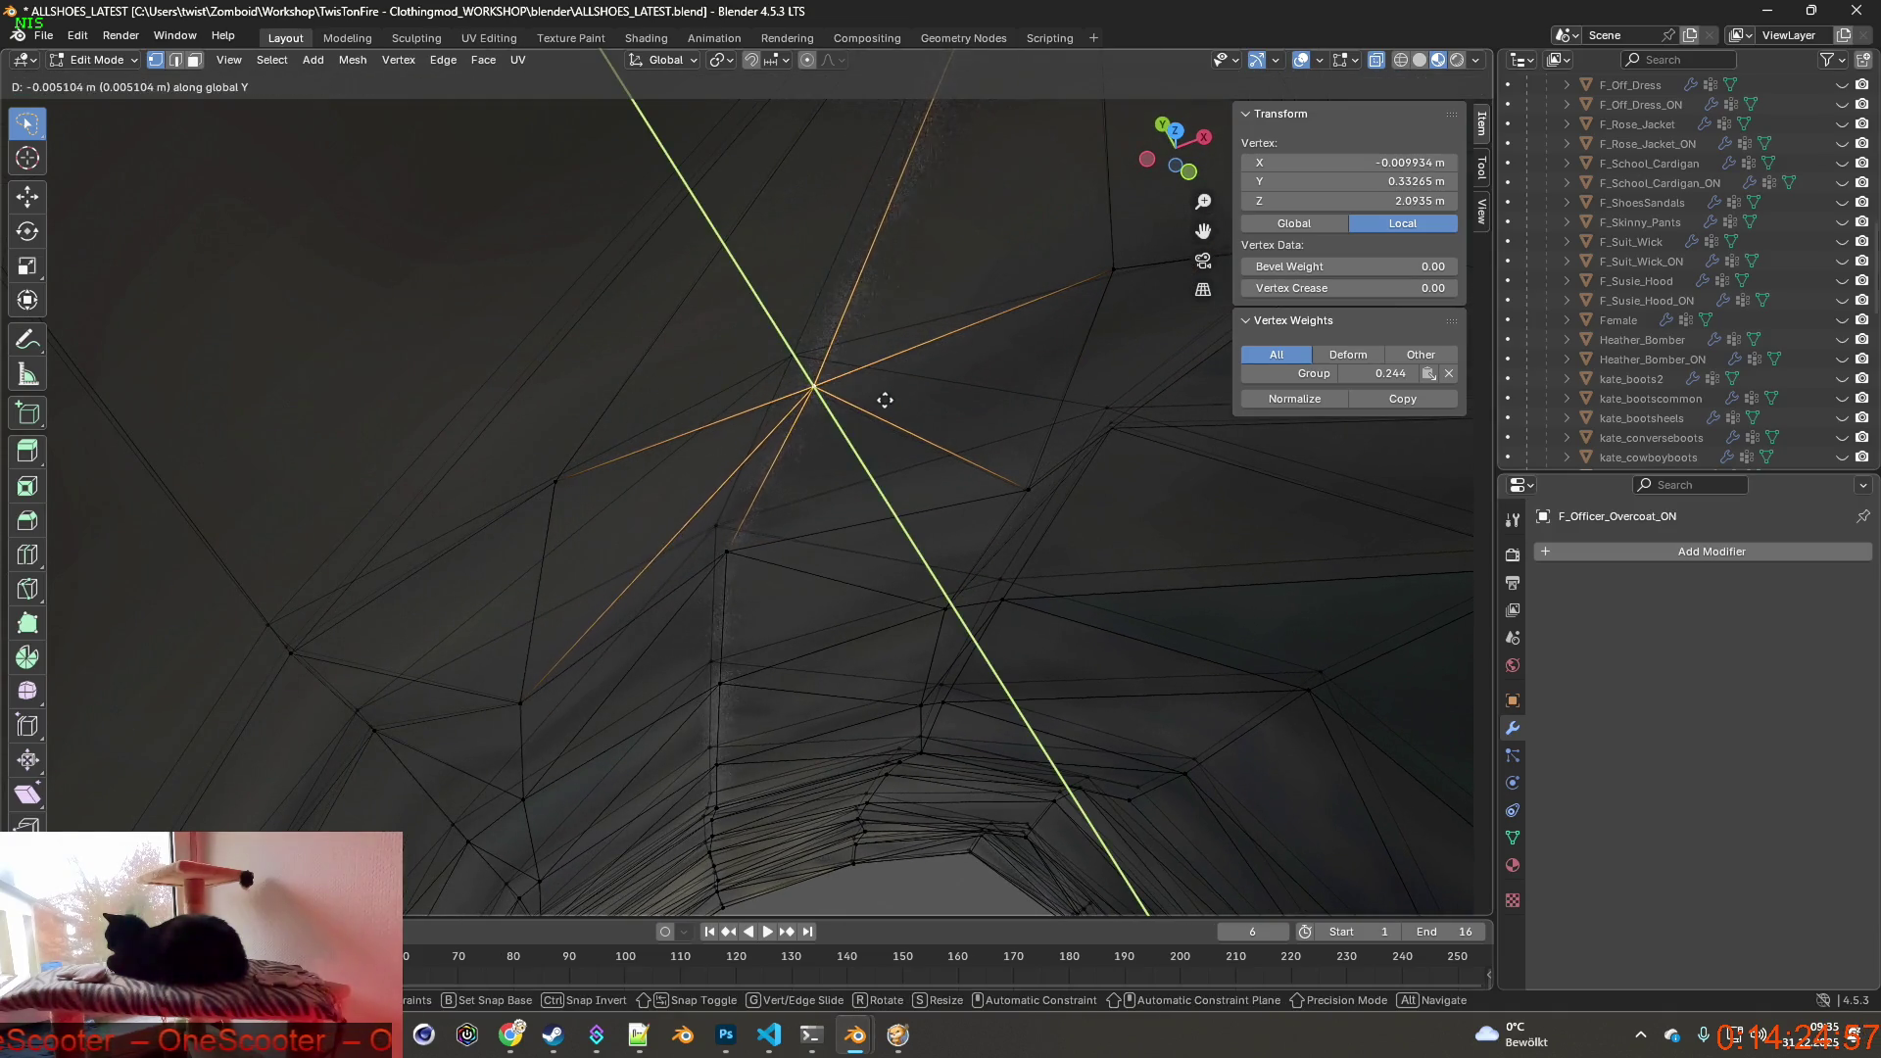
pyautogui.click(885, 402)
pyautogui.moveTo(884, 402)
pyautogui.mouseDown(button='middle')
pyautogui.moveTo(765, 394)
pyautogui.moveTo(785, 360)
pyautogui.moveTo(853, 368)
pyautogui.moveTo(764, 427)
pyautogui.moveTo(796, 419)
pyautogui.moveTo(772, 434)
pyautogui.moveTo(777, 507)
pyautogui.moveTo(728, 345)
pyautogui.moveTo(668, 434)
pyautogui.moveTo(868, 365)
pyautogui.mouseUp(button='middle')
pyautogui.hotkey('alt', 'z')
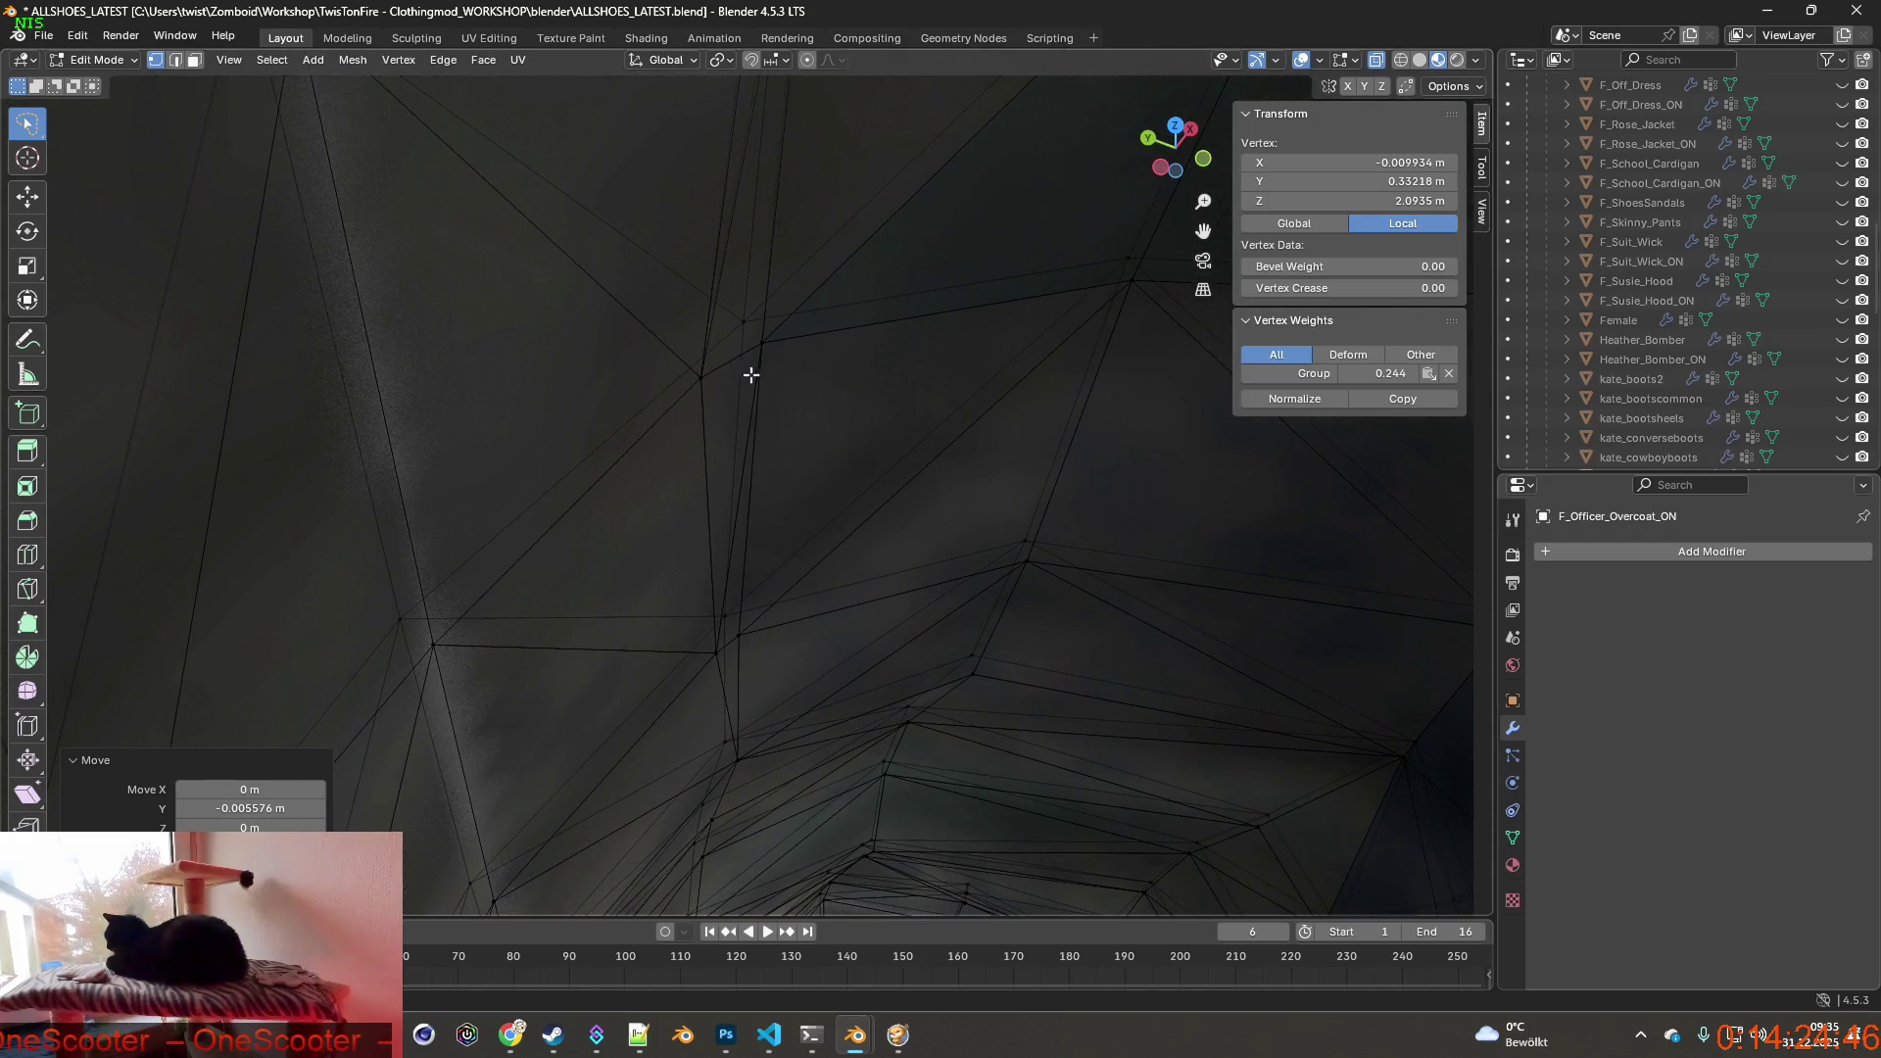
# Nudge two seam vertices slightly along Y.
pyautogui.click(702, 375)
pyautogui.moveTo(701, 375); pyautogui.dragTo(497, 397, button='middle')
pyautogui.moveTo(633, 368)
pyautogui.mouseDown(button='middle')
pyautogui.moveTo(609, 364)
pyautogui.moveTo(662, 392)
pyautogui.mouseUp(button='middle')
pyautogui.press('g')
pyautogui.press('y')
pyautogui.click(618, 382)
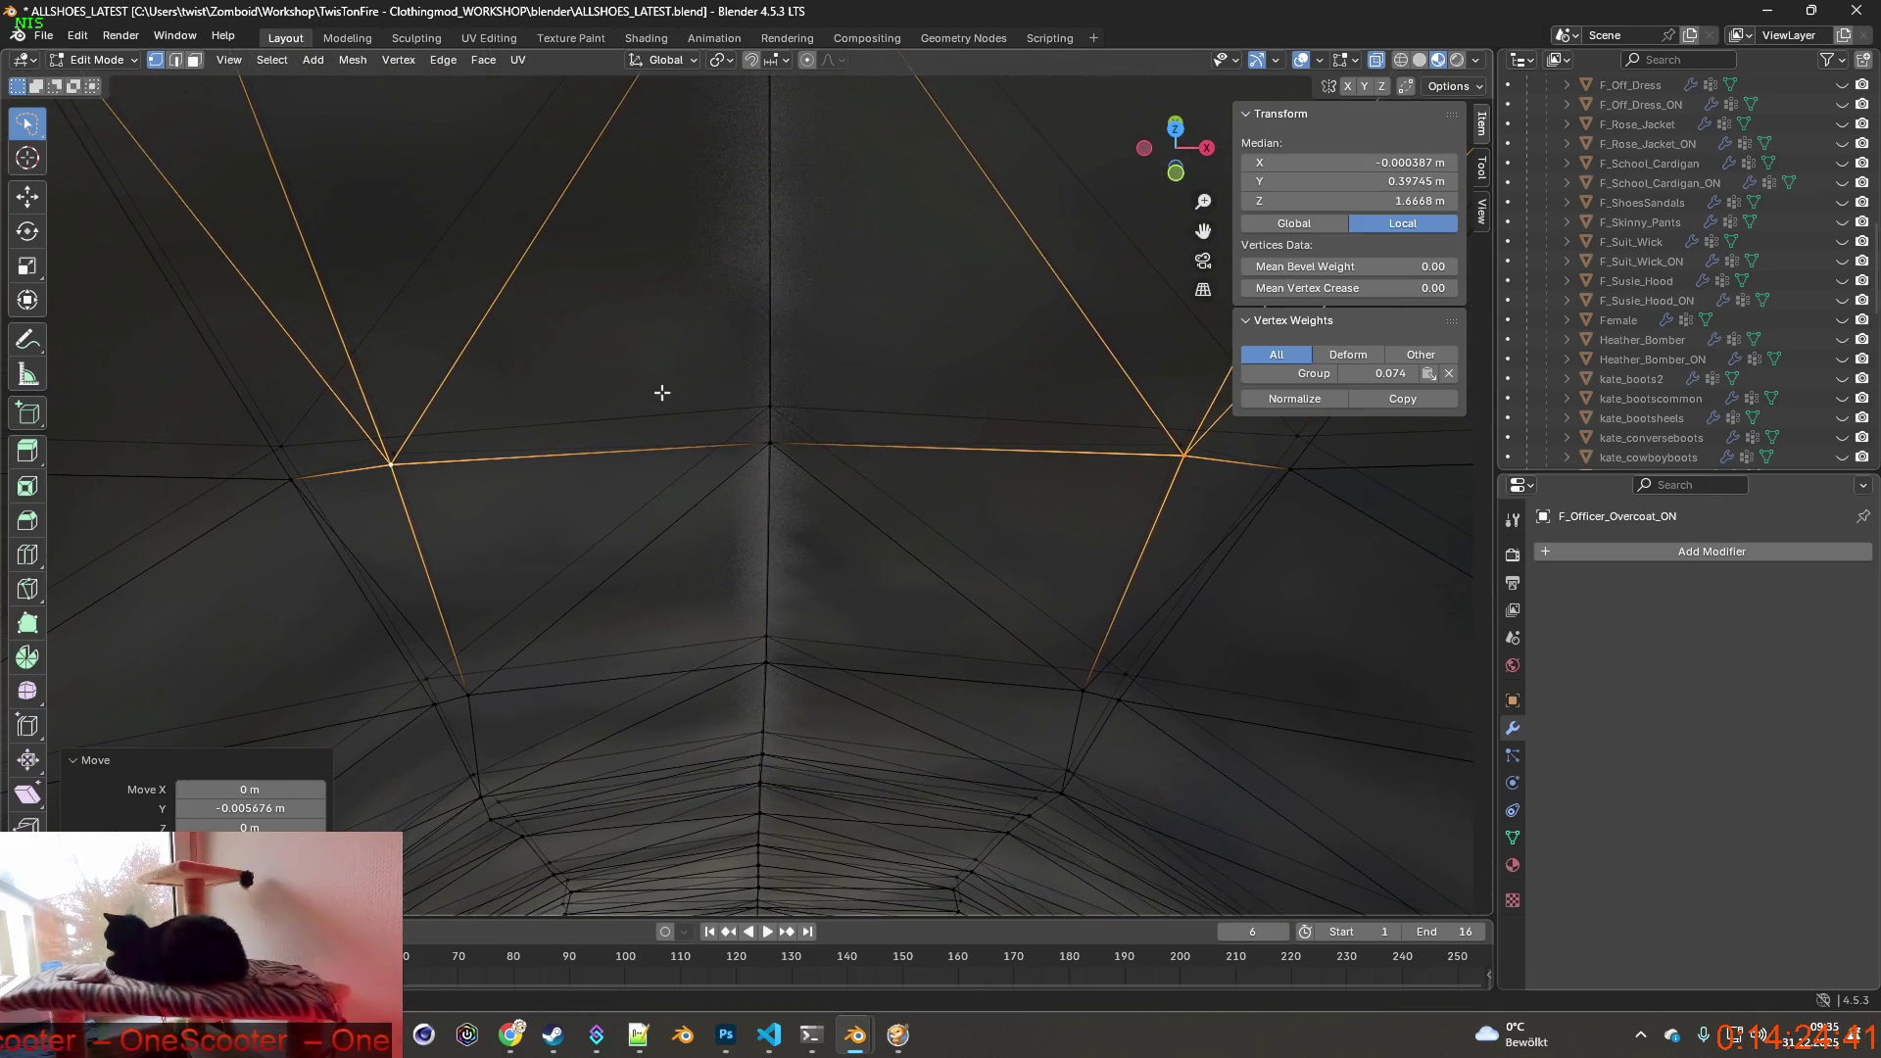
pyautogui.click(484, 472)
pyautogui.moveTo(883, 495)
pyautogui.mouseDown(button='middle')
pyautogui.moveTo(706, 485)
pyautogui.moveTo(593, 428)
pyautogui.mouseUp(button='middle')
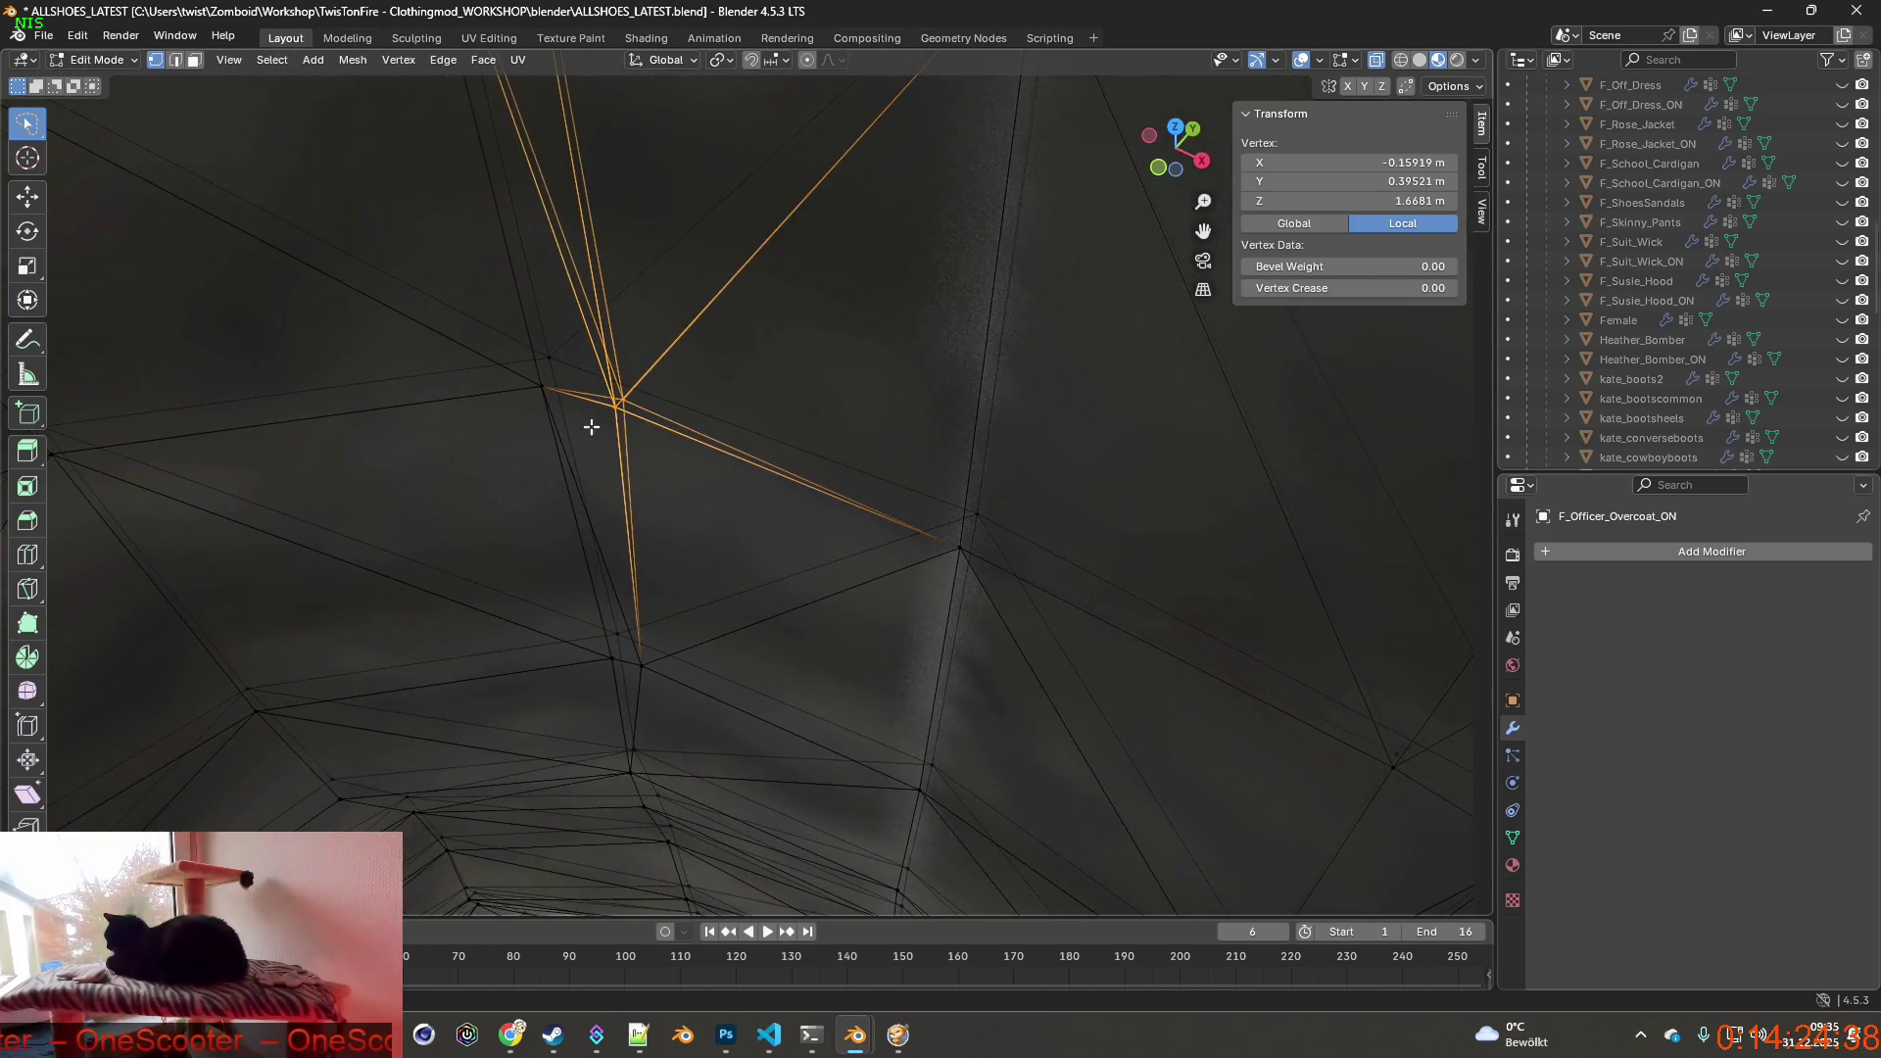
pyautogui.click(626, 406)
pyautogui.press('g')
pyautogui.press('y')
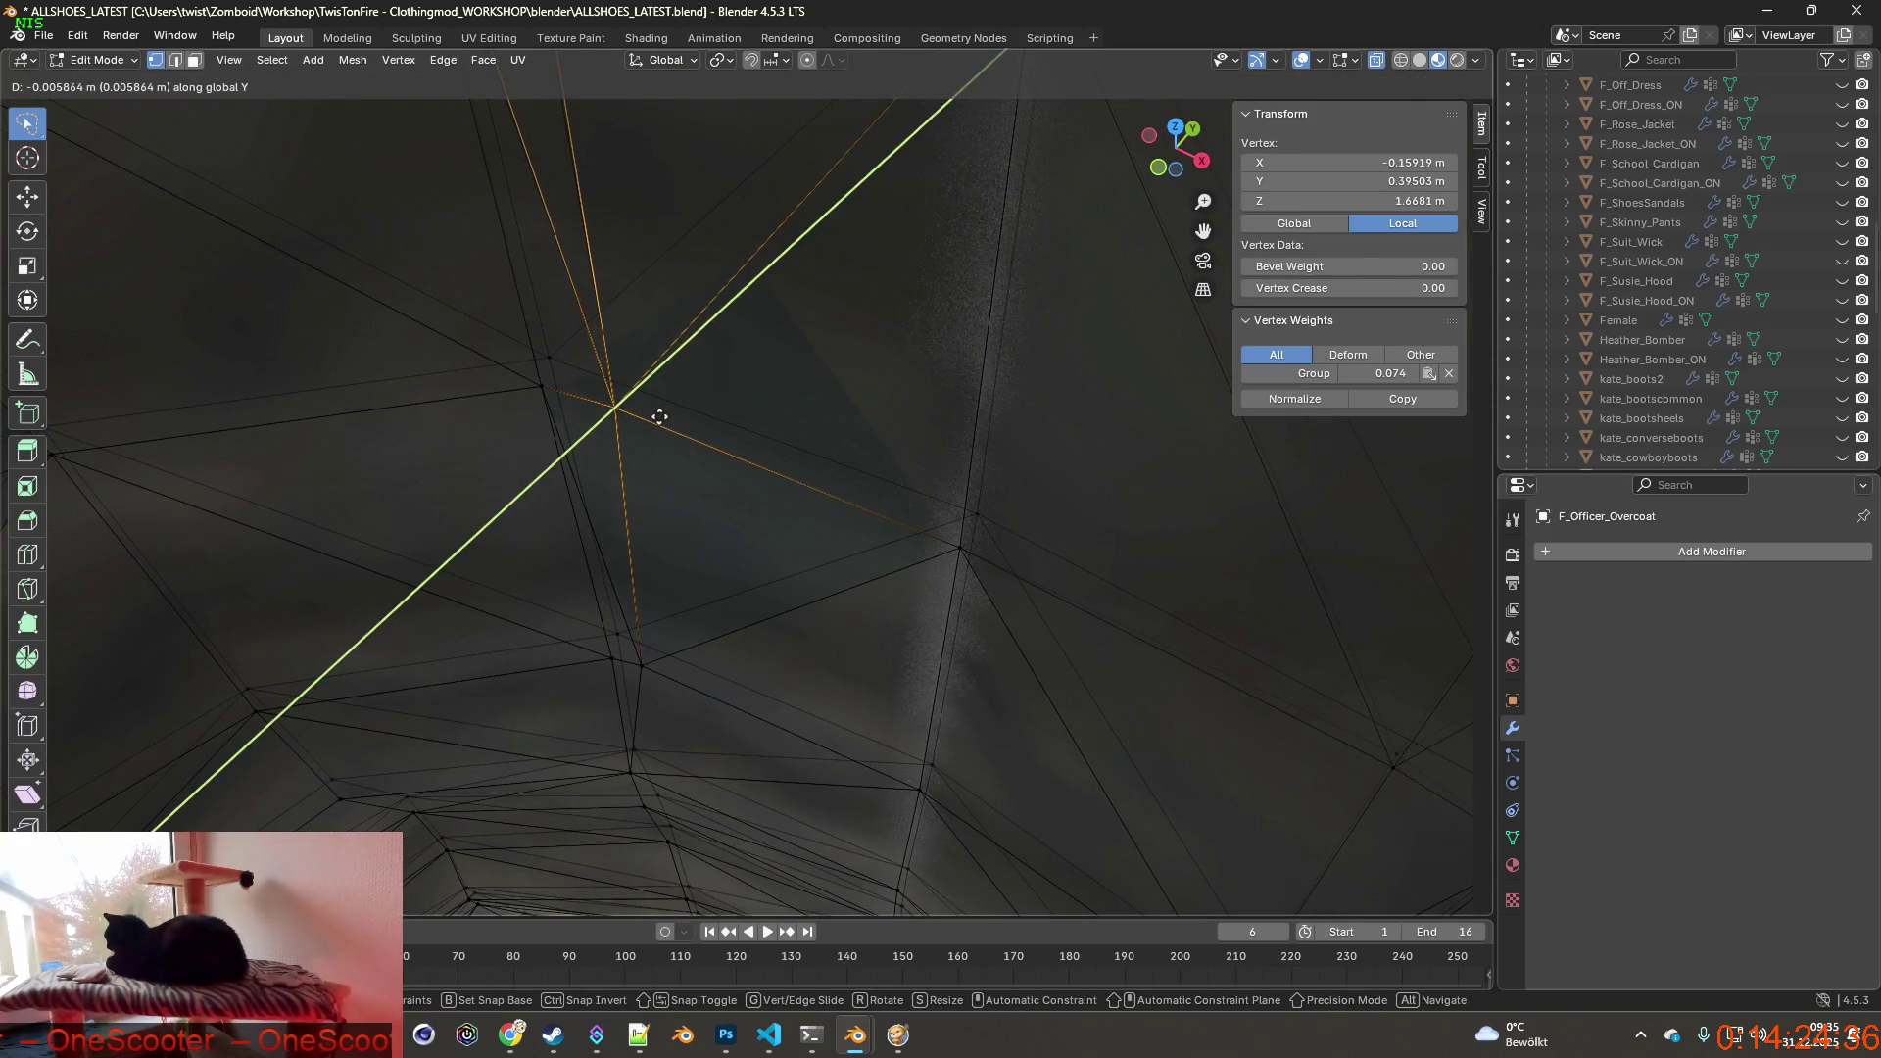
pyautogui.click(660, 418)
# Shift another vertex and a pair of stacked vertices along Y.
pyautogui.moveTo(706, 427)
pyautogui.keyDown('shift'); pyautogui.mouseDown(button='middle')
pyautogui.moveTo(823, 442)
pyautogui.moveTo(927, 423)
pyautogui.mouseUp(button='middle'); pyautogui.keyUp('shift')
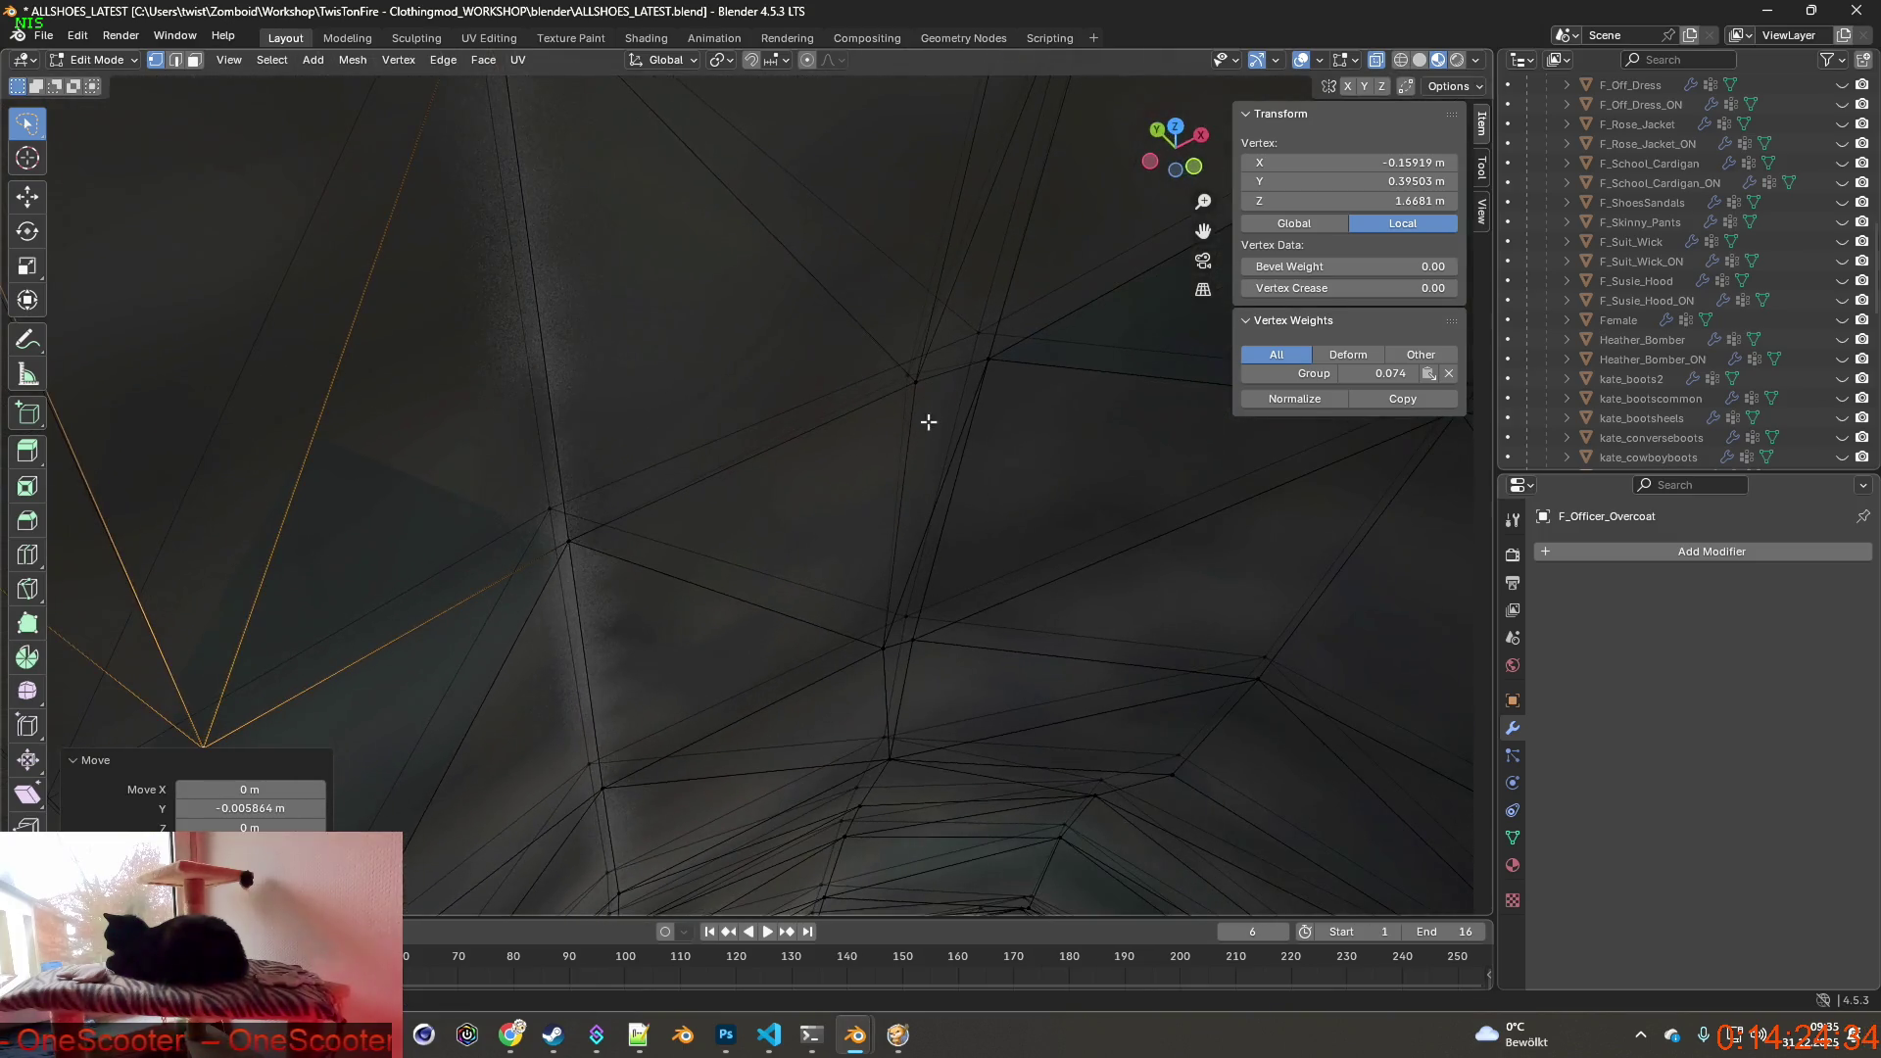
pyautogui.click(910, 383)
pyautogui.press('g')
pyautogui.press('y')
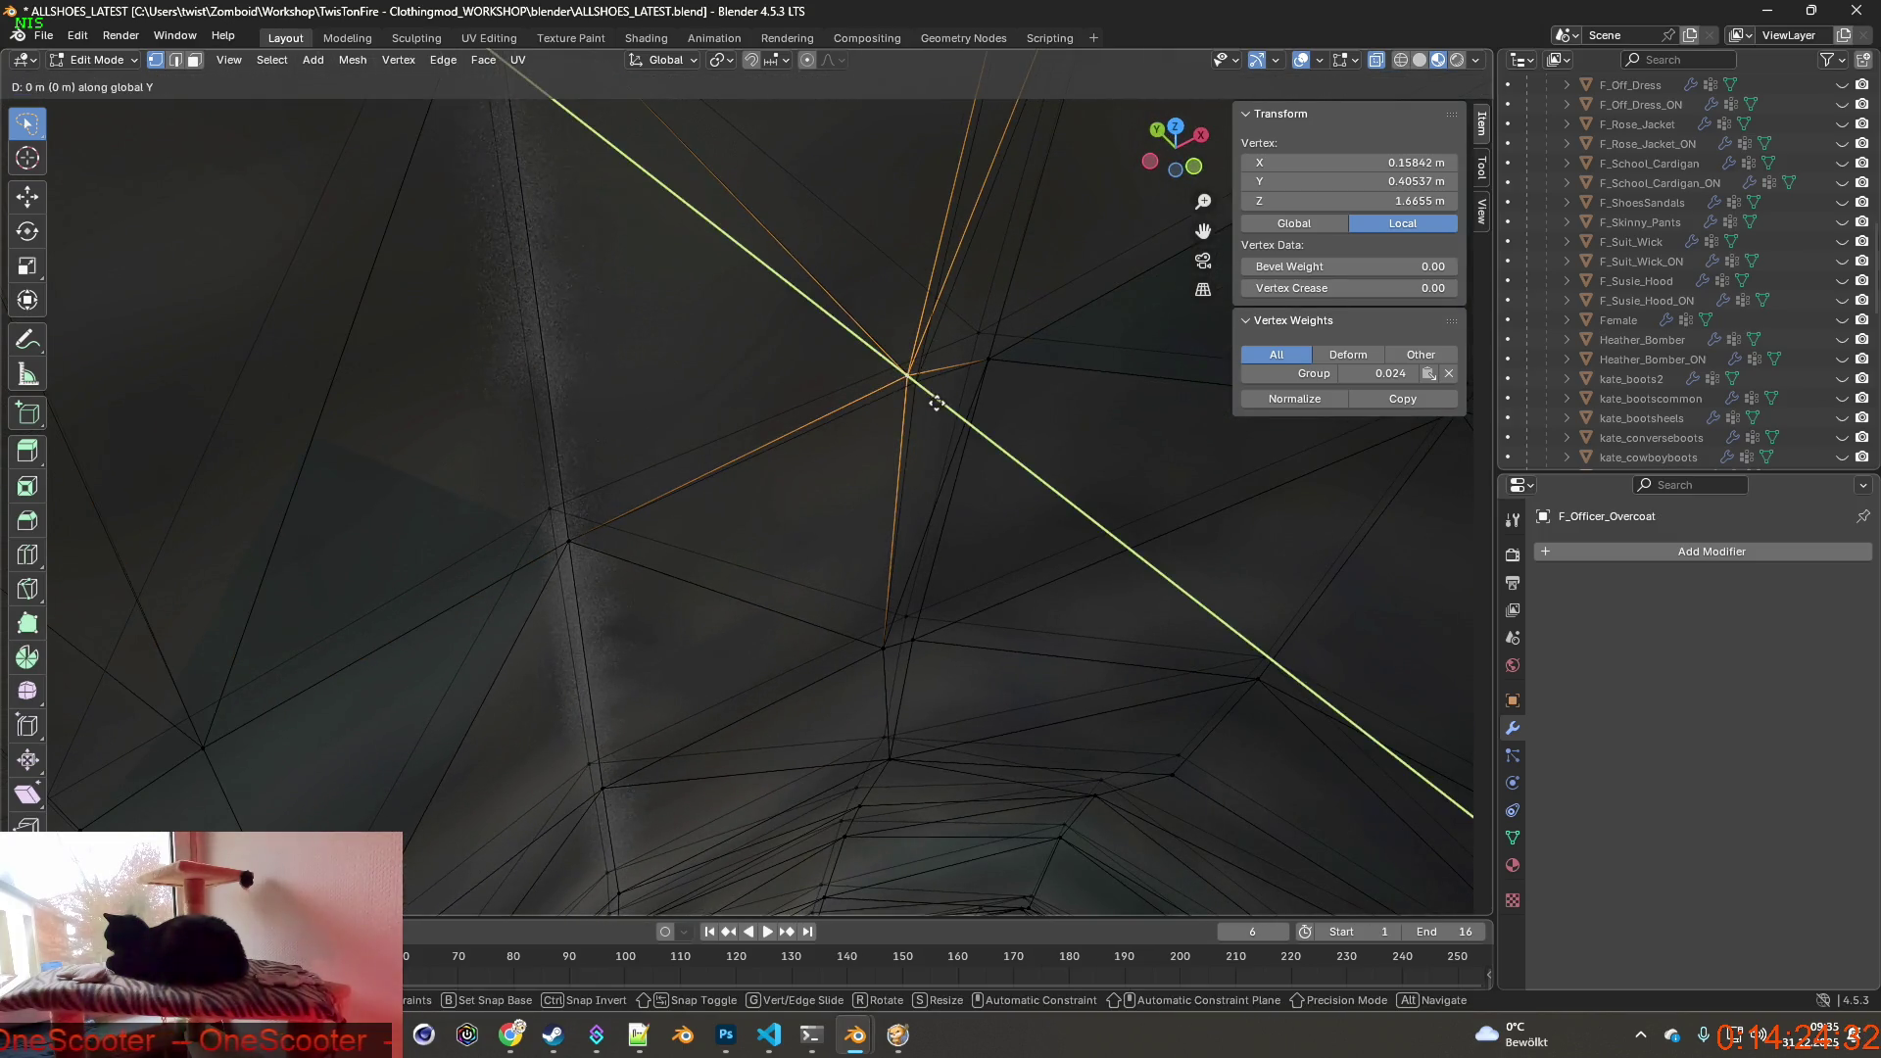
pyautogui.click(942, 408)
pyautogui.moveTo(896, 419)
pyautogui.mouseDown(button='middle')
pyautogui.moveTo(852, 503)
pyautogui.moveTo(968, 521)
pyautogui.mouseUp(button='middle')
pyautogui.moveTo(915, 367)
pyautogui.mouseDown(button='middle')
pyautogui.moveTo(836, 326)
pyautogui.moveTo(683, 324)
pyautogui.moveTo(808, 433)
pyautogui.moveTo(674, 423)
pyautogui.mouseUp(button='middle')
pyautogui.scroll(4, 852, 338)
pyautogui.keyDown('ctrl'); pyautogui.moveTo(750, 390); pyautogui.dragTo(777, 416); pyautogui.keyUp('ctrl')
pyautogui.moveTo(779, 411); pyautogui.dragTo(706, 396, button='middle')
pyautogui.press('g')
pyautogui.press('y')
pyautogui.click(848, 436)
# Try merging the stacked vertices At Last, then revert the merge via Undo History.
pyautogui.rightClick(851, 436)
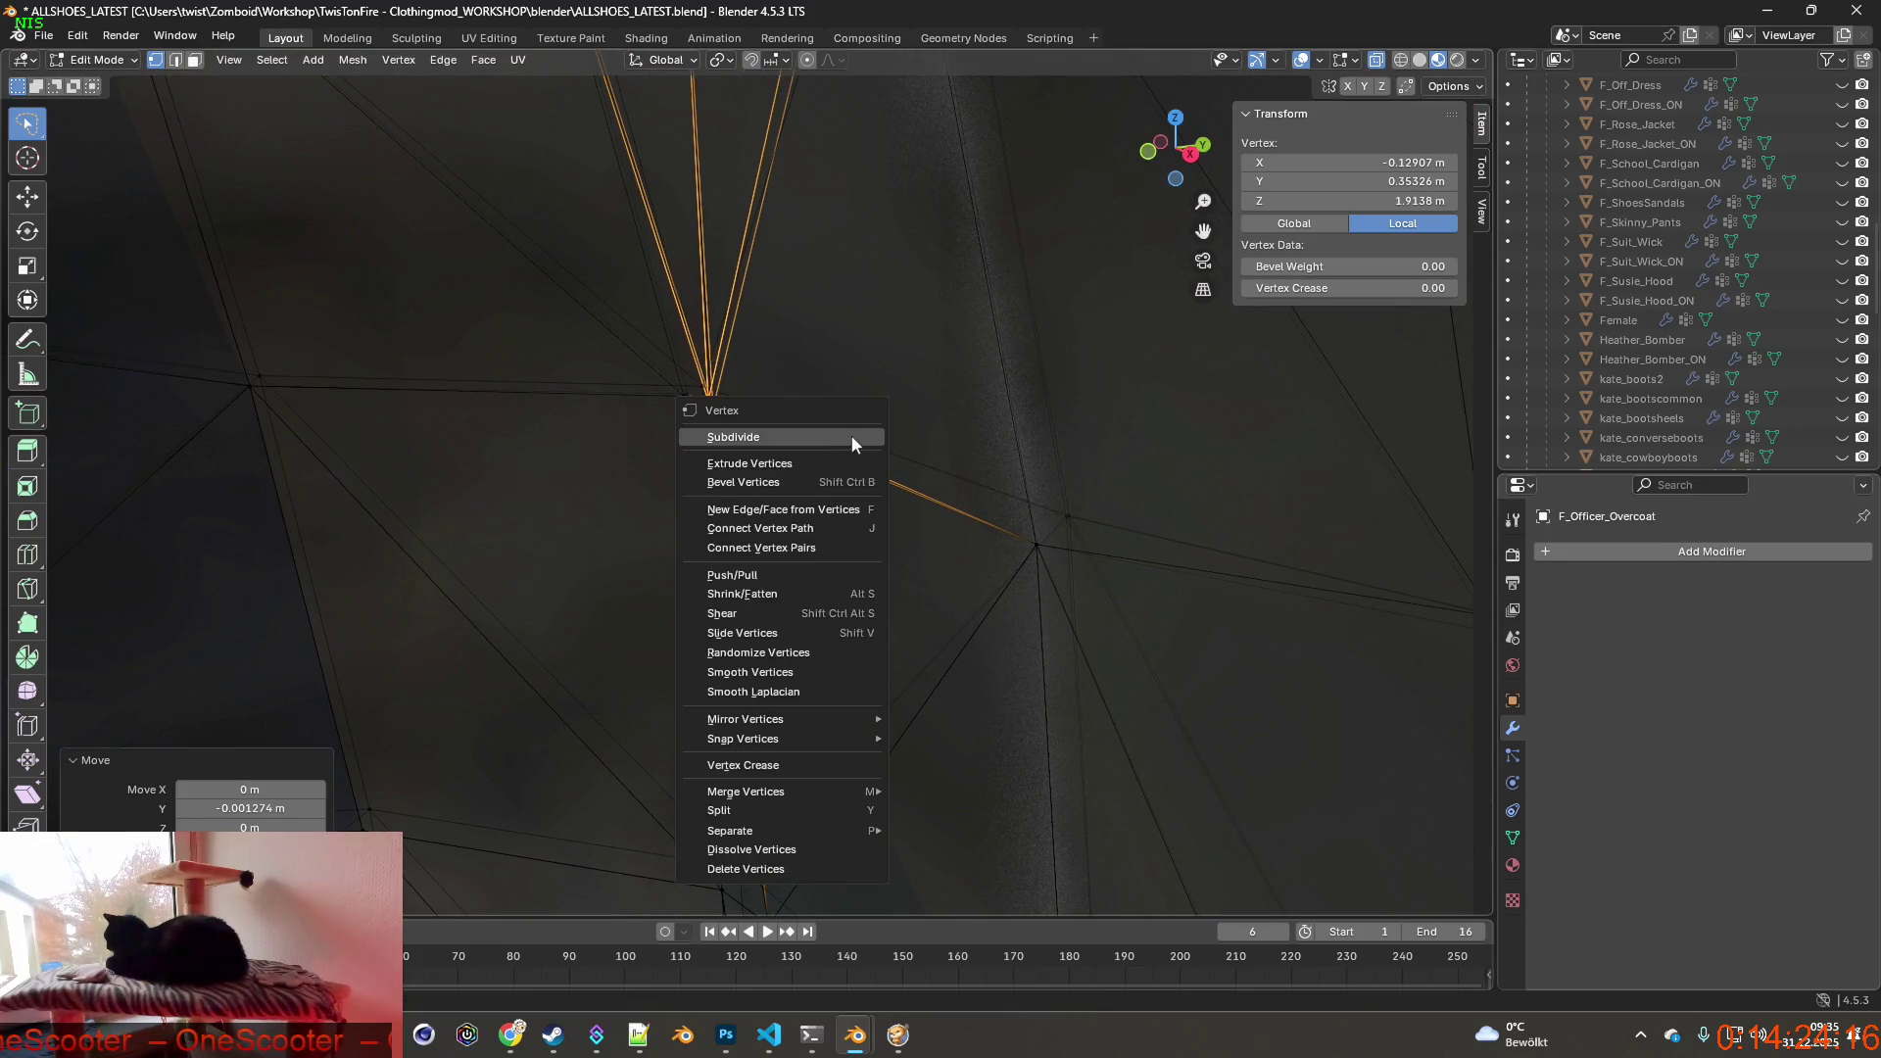
pyautogui.click(901, 342)
pyautogui.moveTo(907, 353); pyautogui.dragTo(956, 385, button='middle')
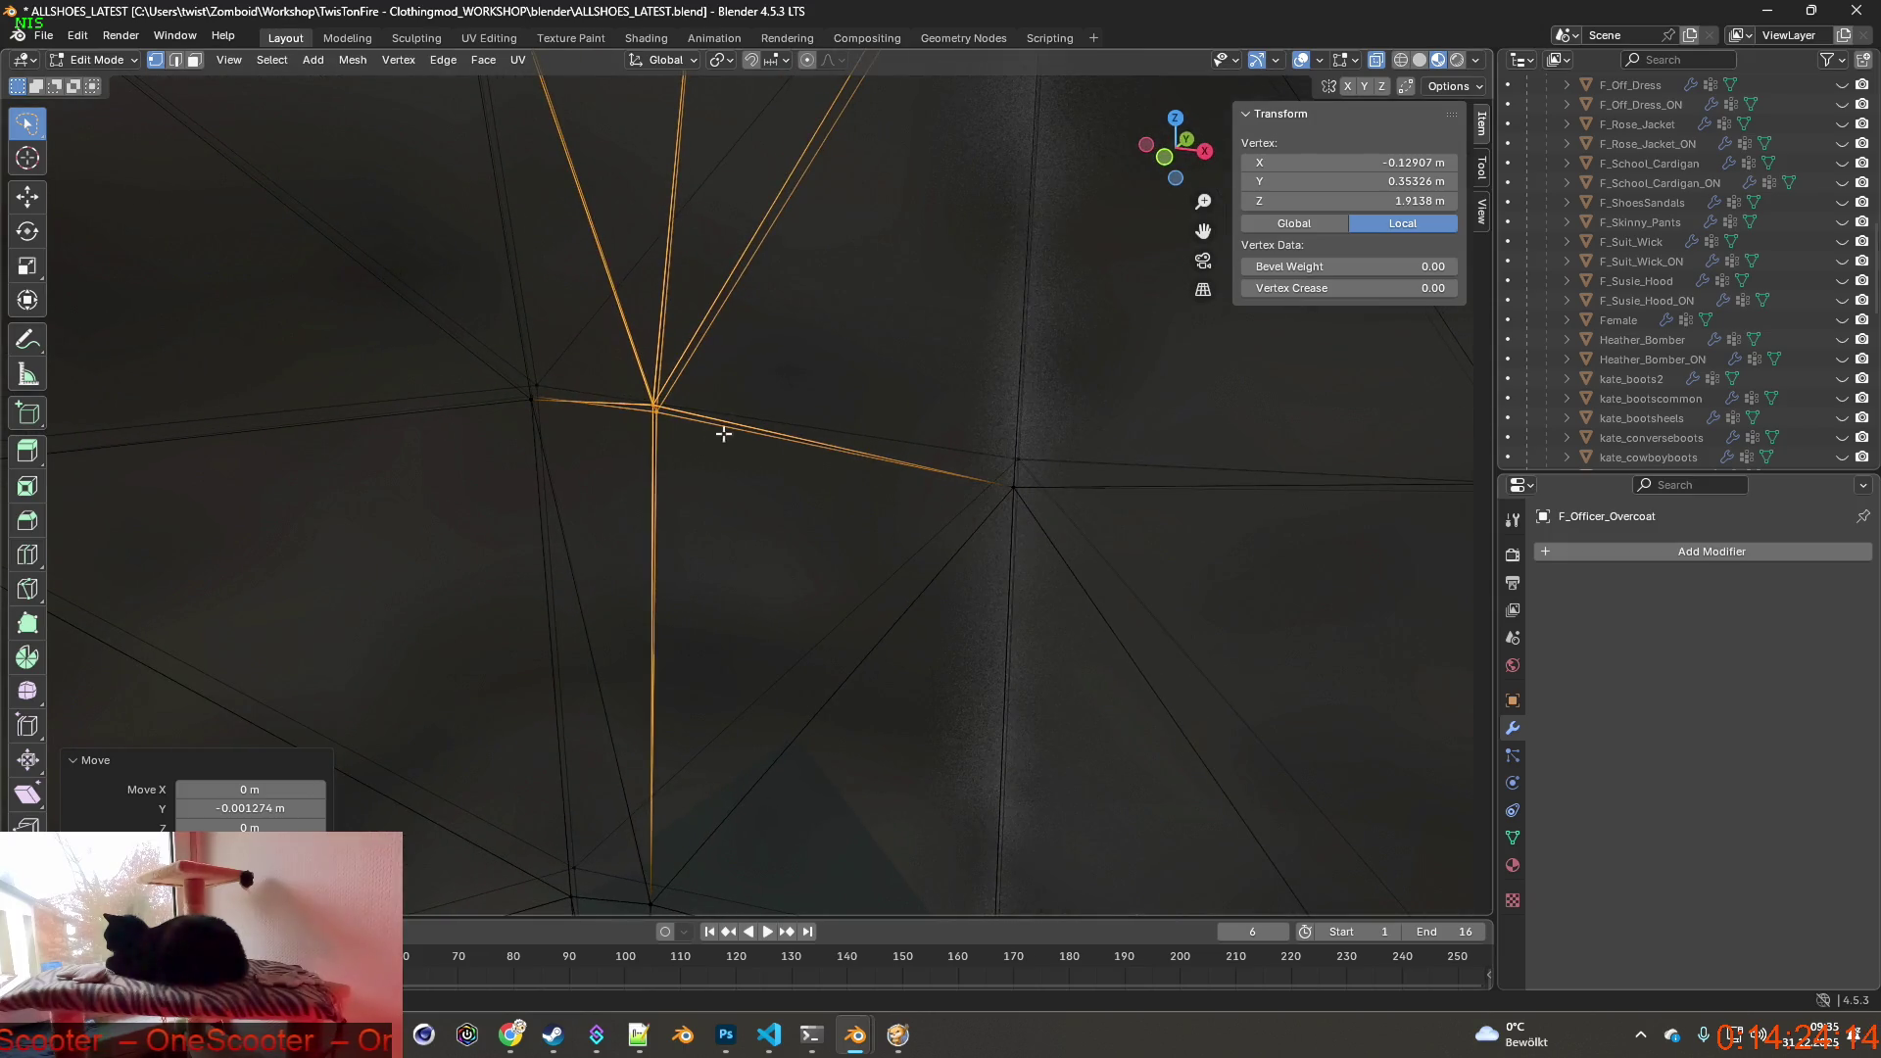
pyautogui.moveTo(723, 430); pyautogui.dragTo(772, 397, button='middle')
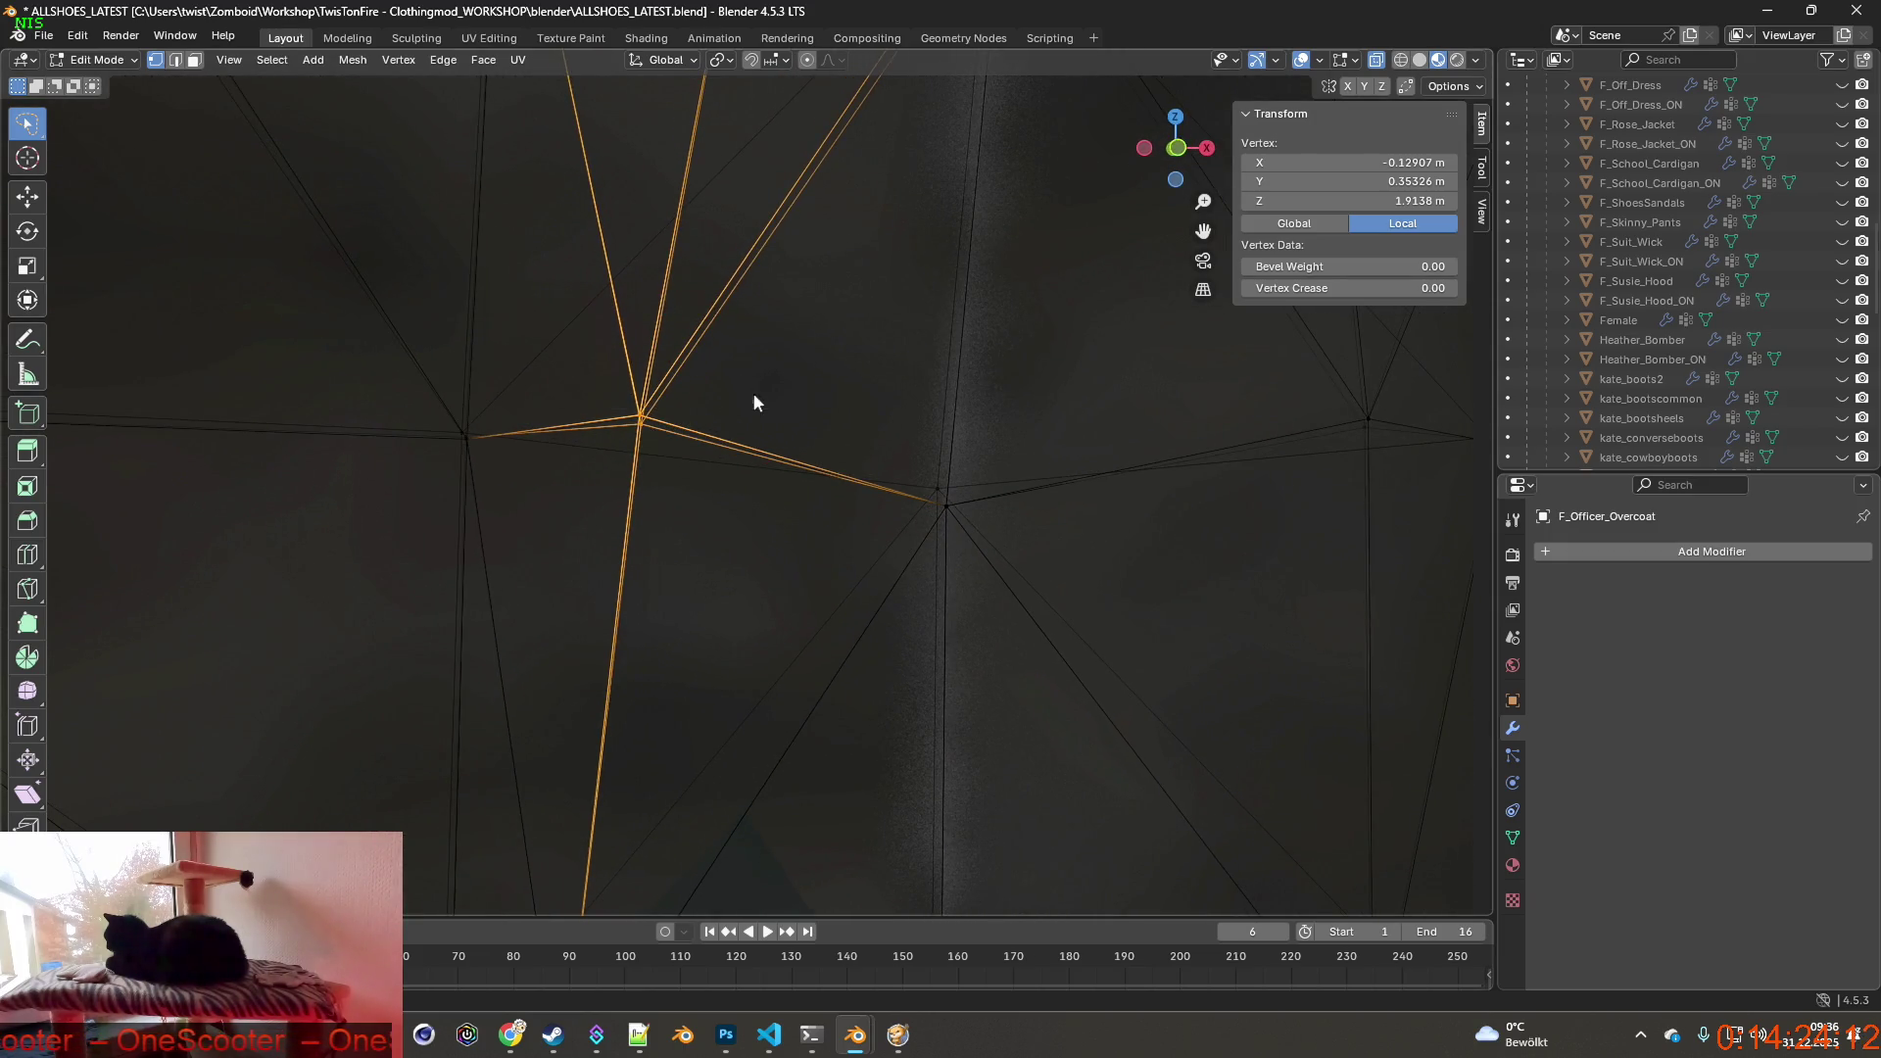
pyautogui.press('m')
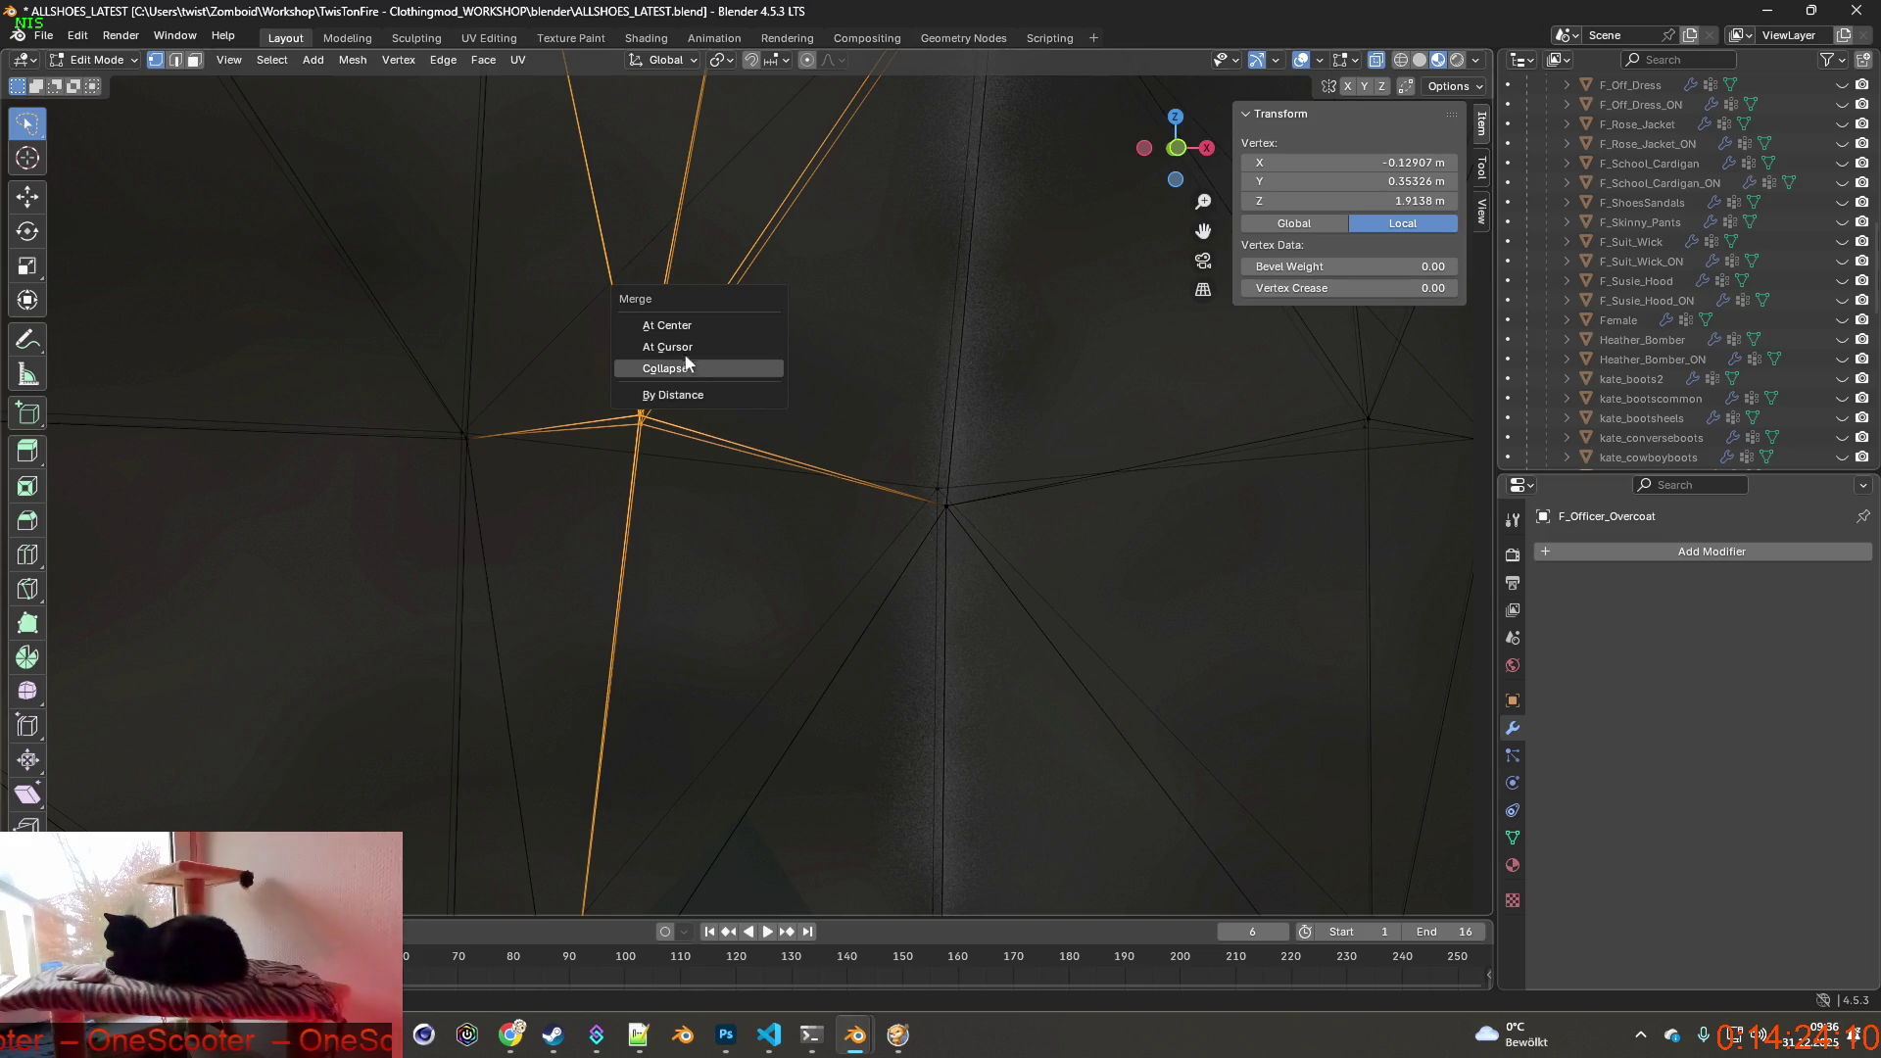
pyautogui.click(691, 395)
pyautogui.moveTo(691, 411); pyautogui.dragTo(784, 501, button='middle')
pyautogui.click(742, 444)
pyautogui.hotkey('alt', 'z')
pyautogui.scroll(3, 785, 500)
pyautogui.scroll(4, 735, 485)
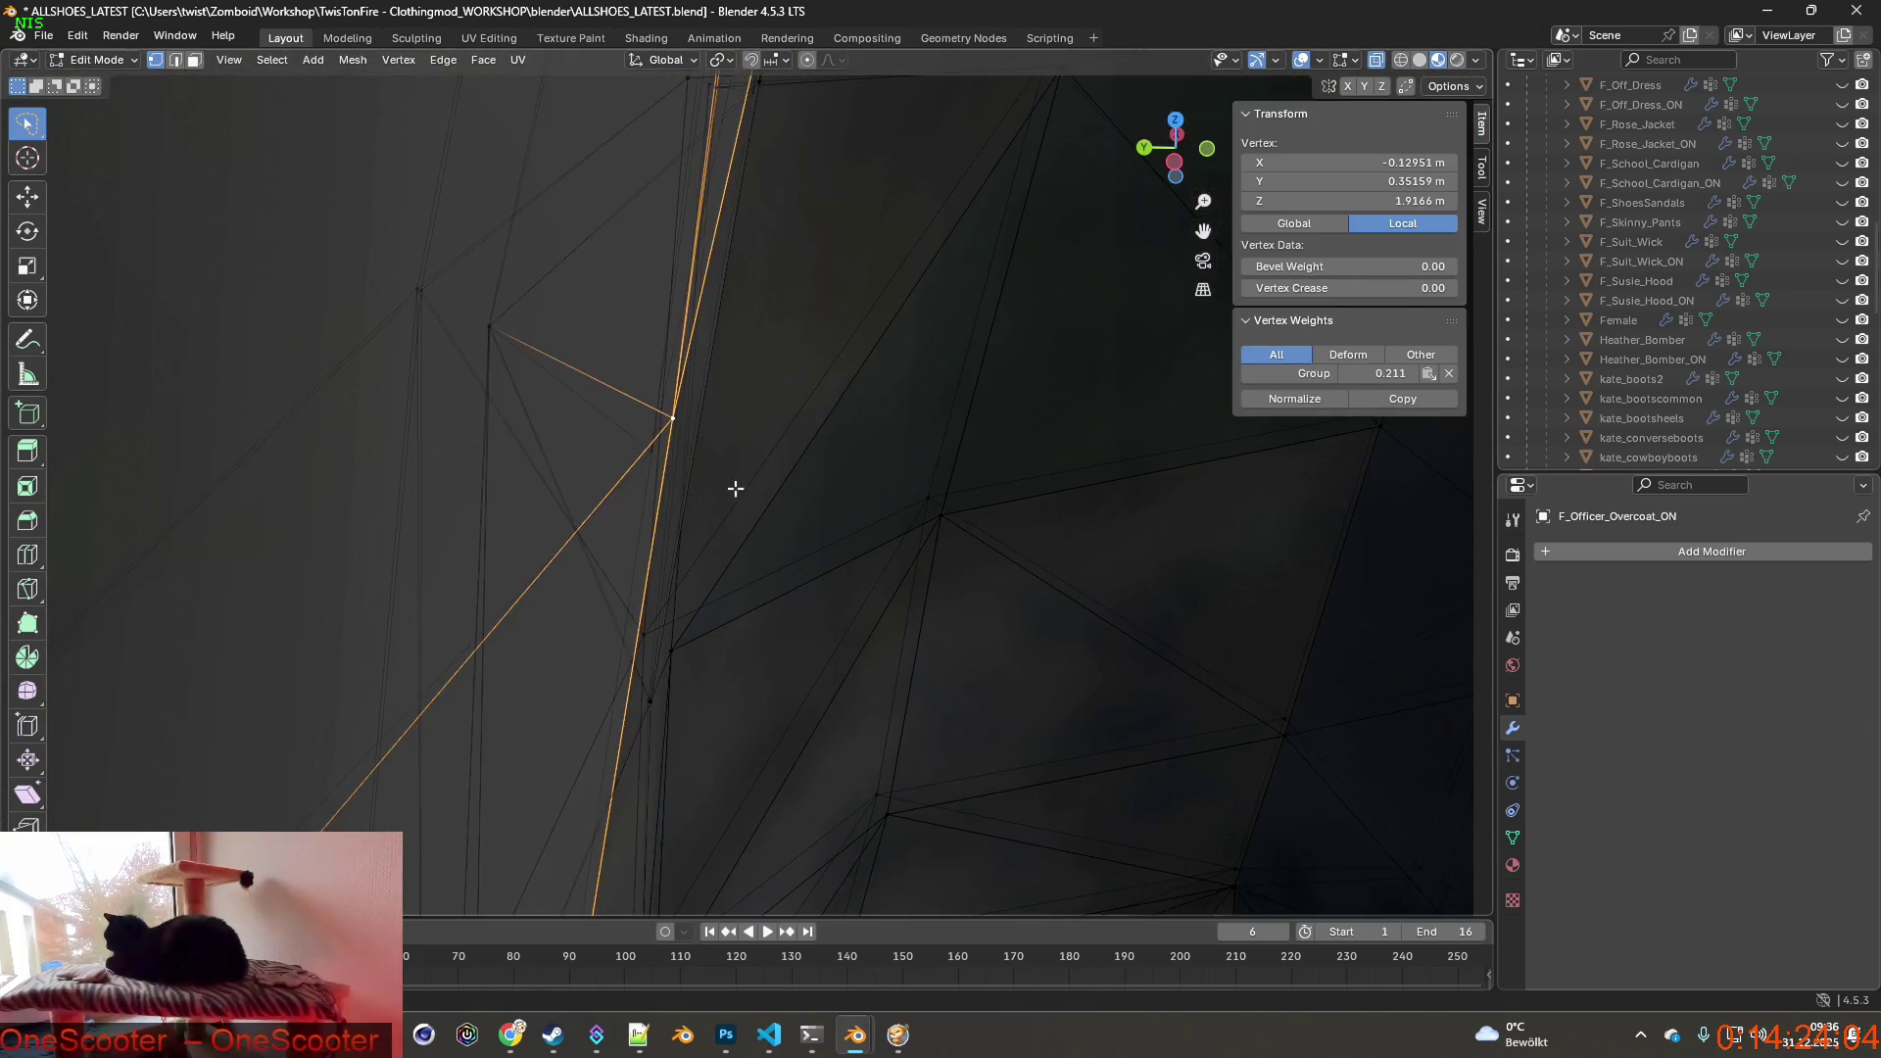
pyautogui.moveTo(667, 443); pyautogui.dragTo(665, 422, button='middle')
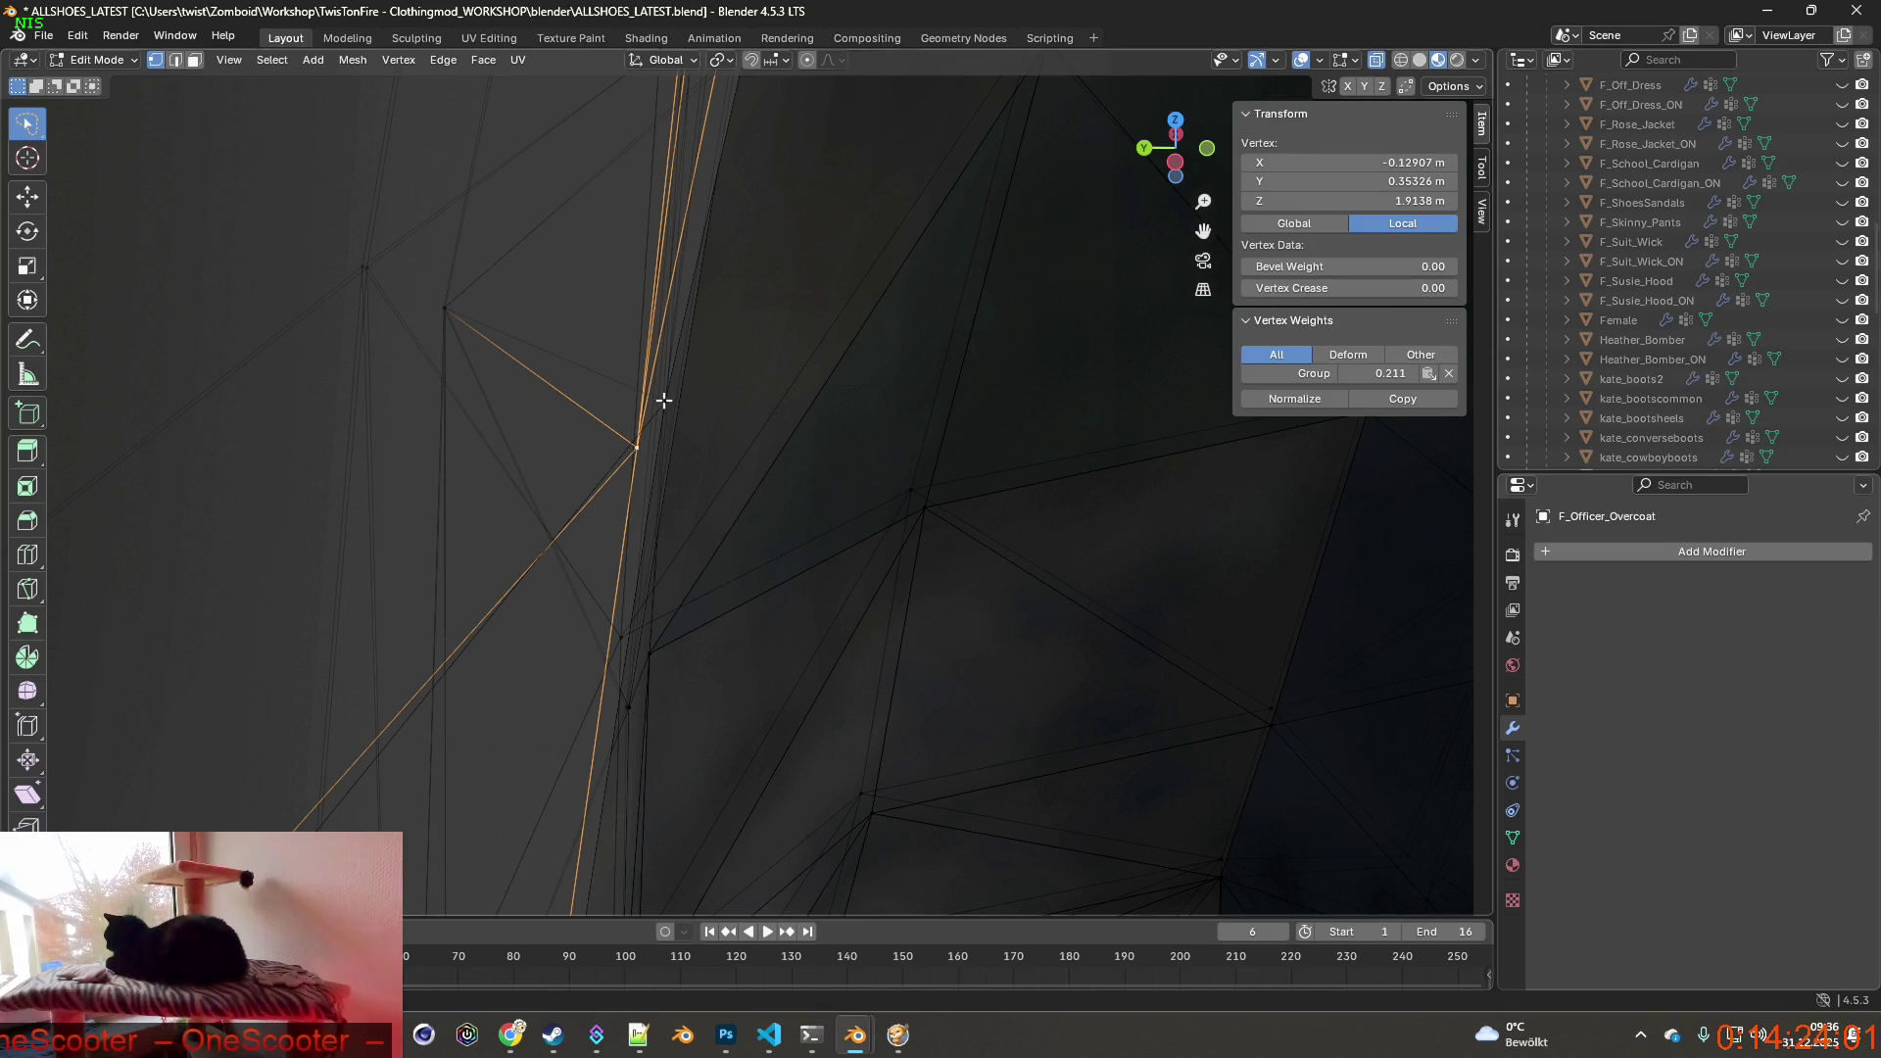
pyautogui.press('m')
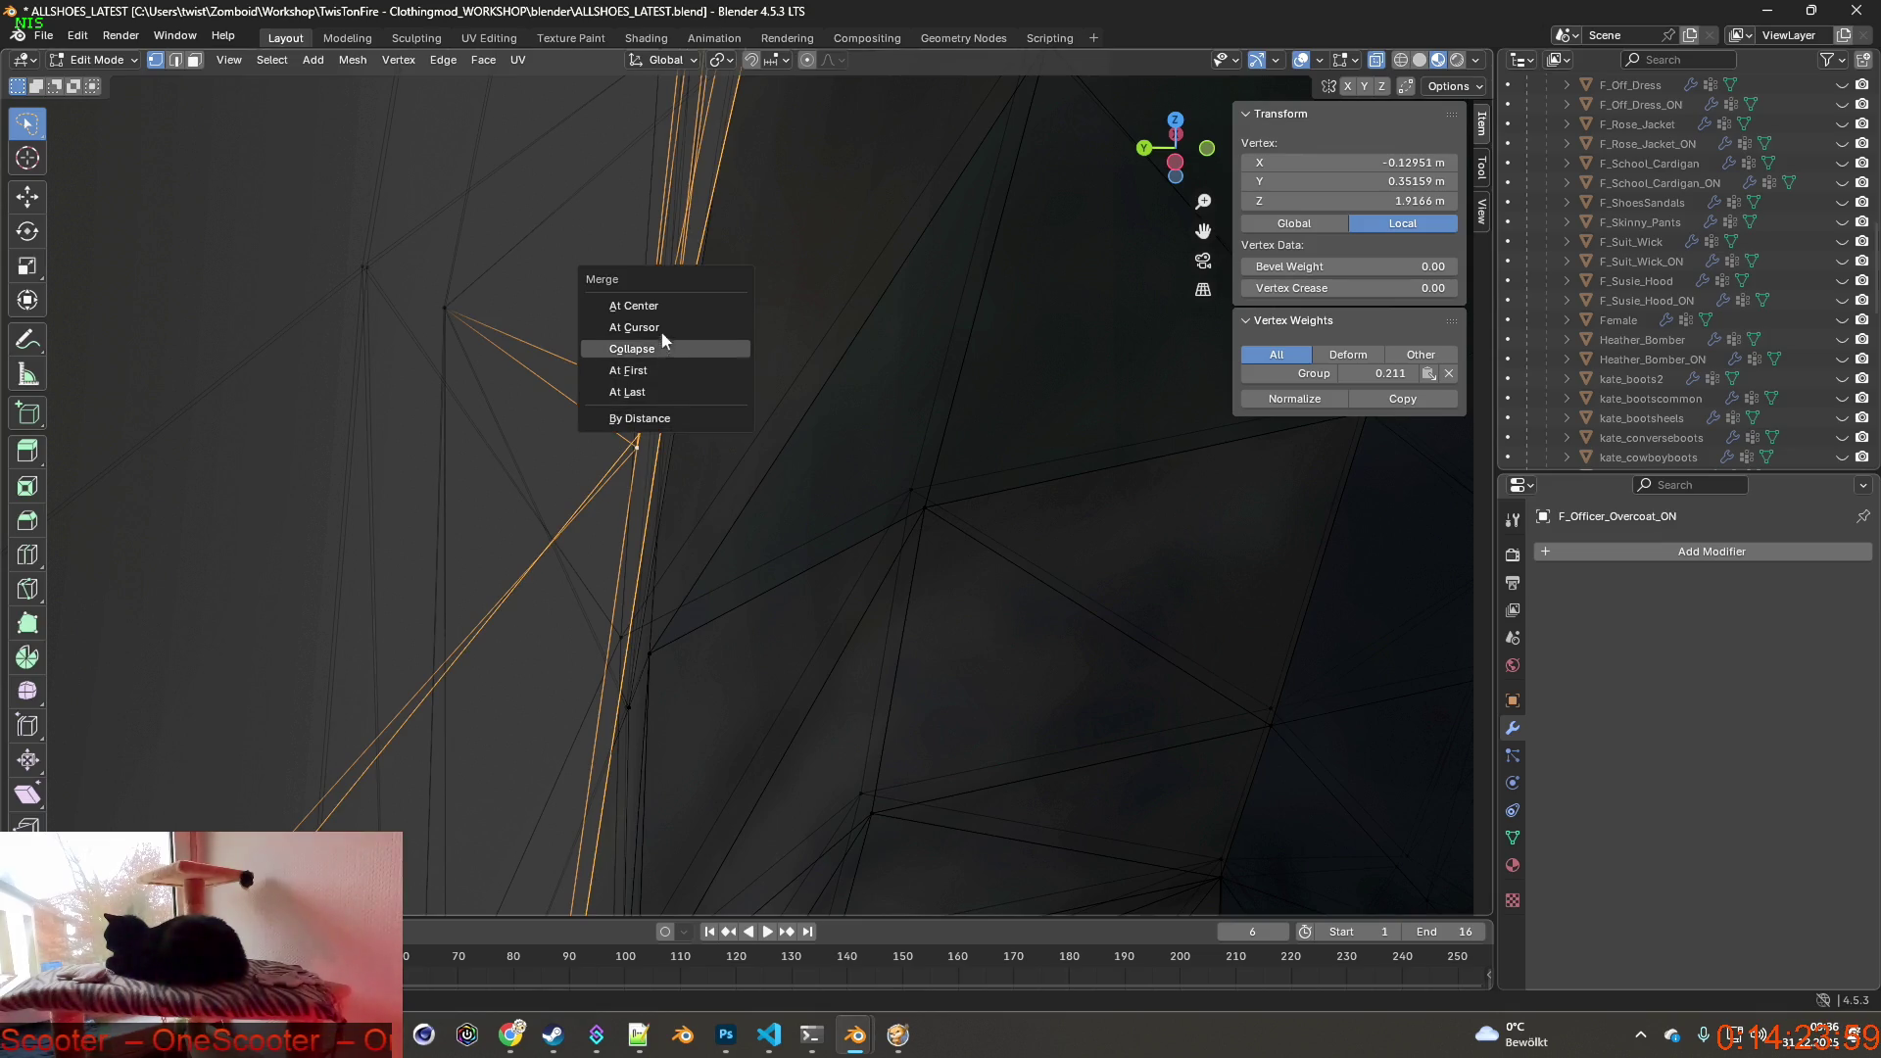
pyautogui.click(649, 388)
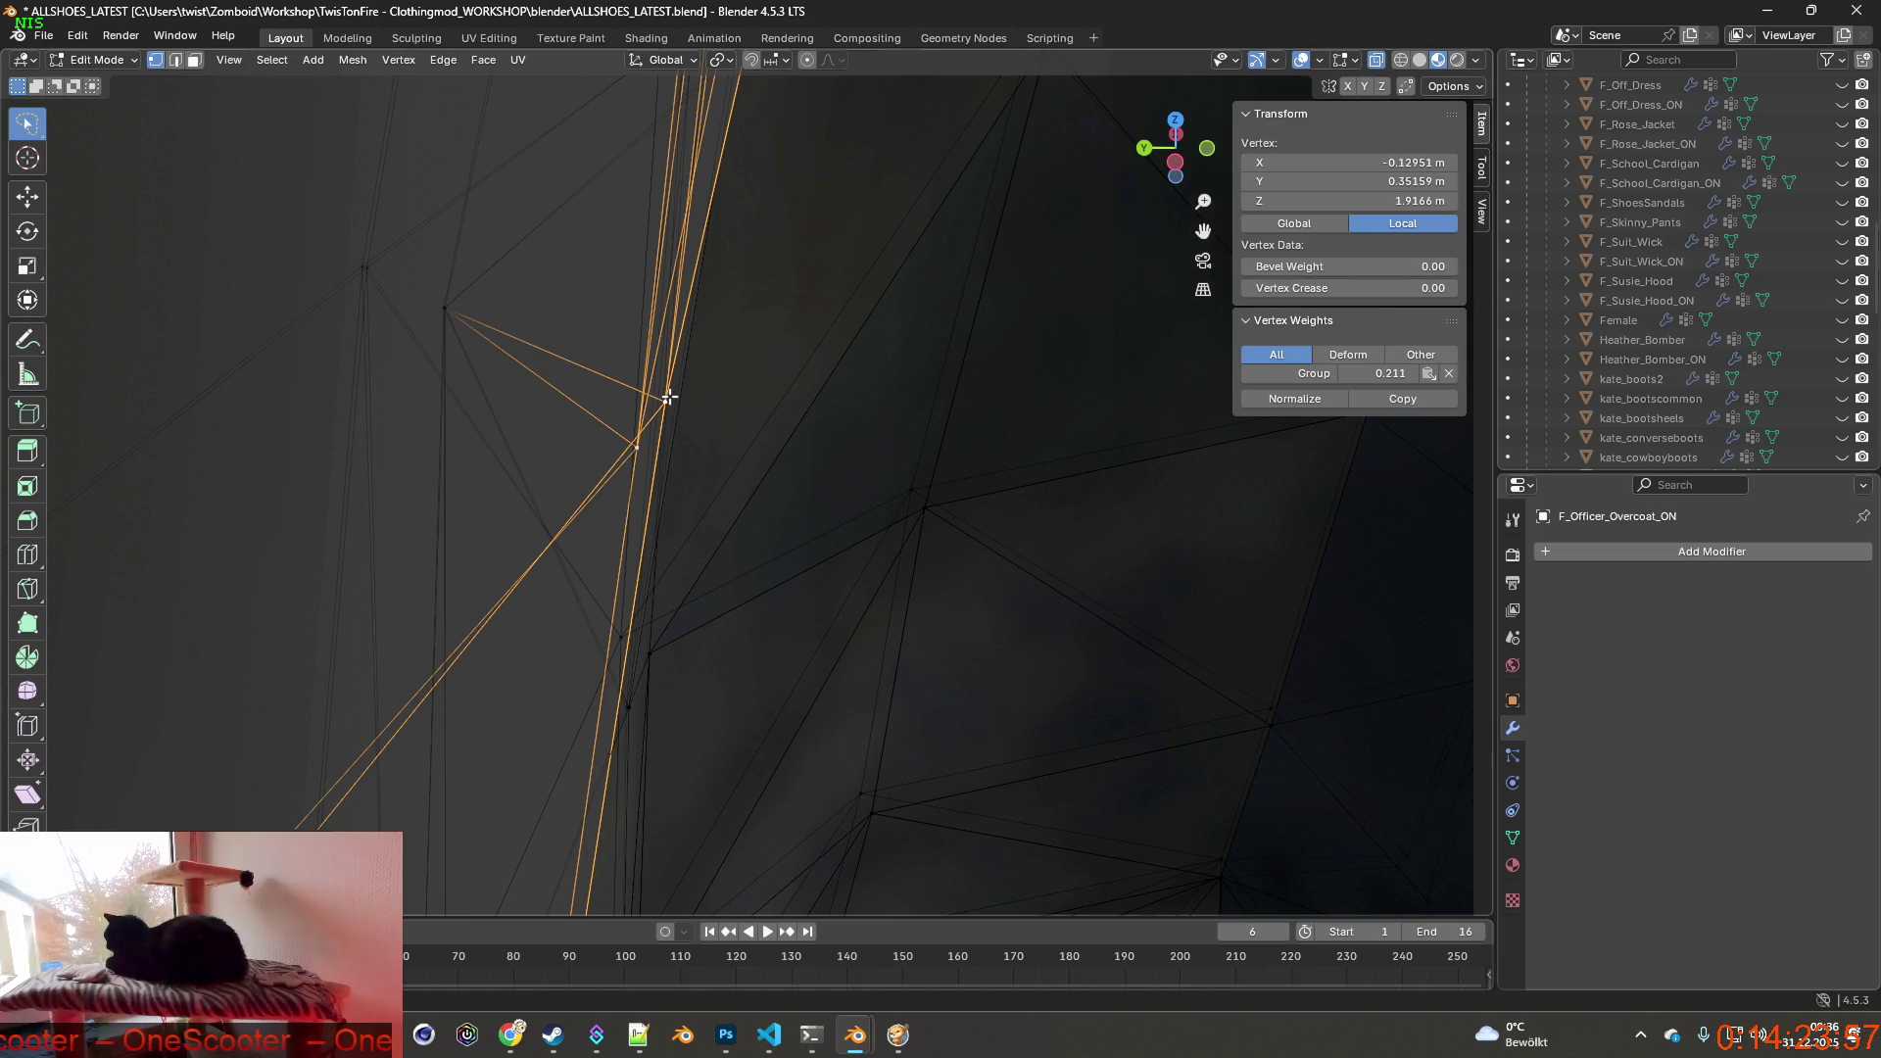
pyautogui.click(77, 37)
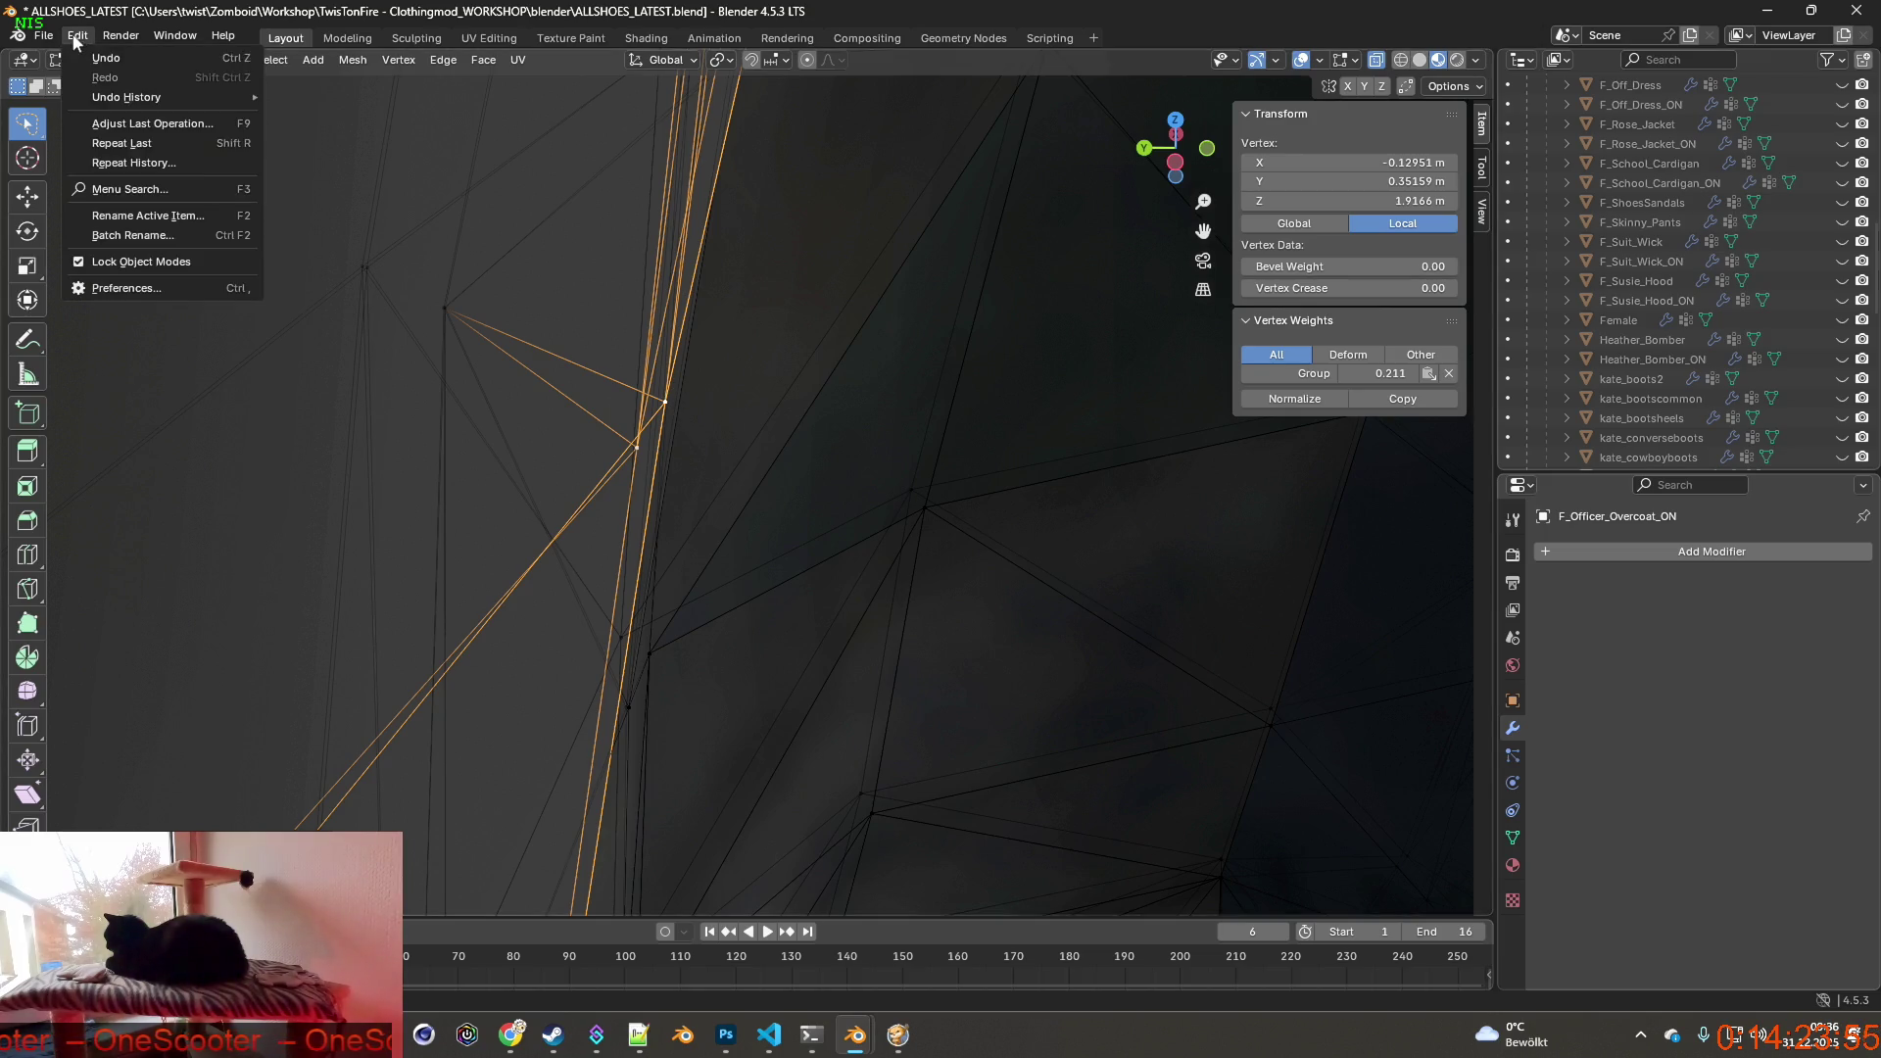
pyautogui.moveTo(126, 98)
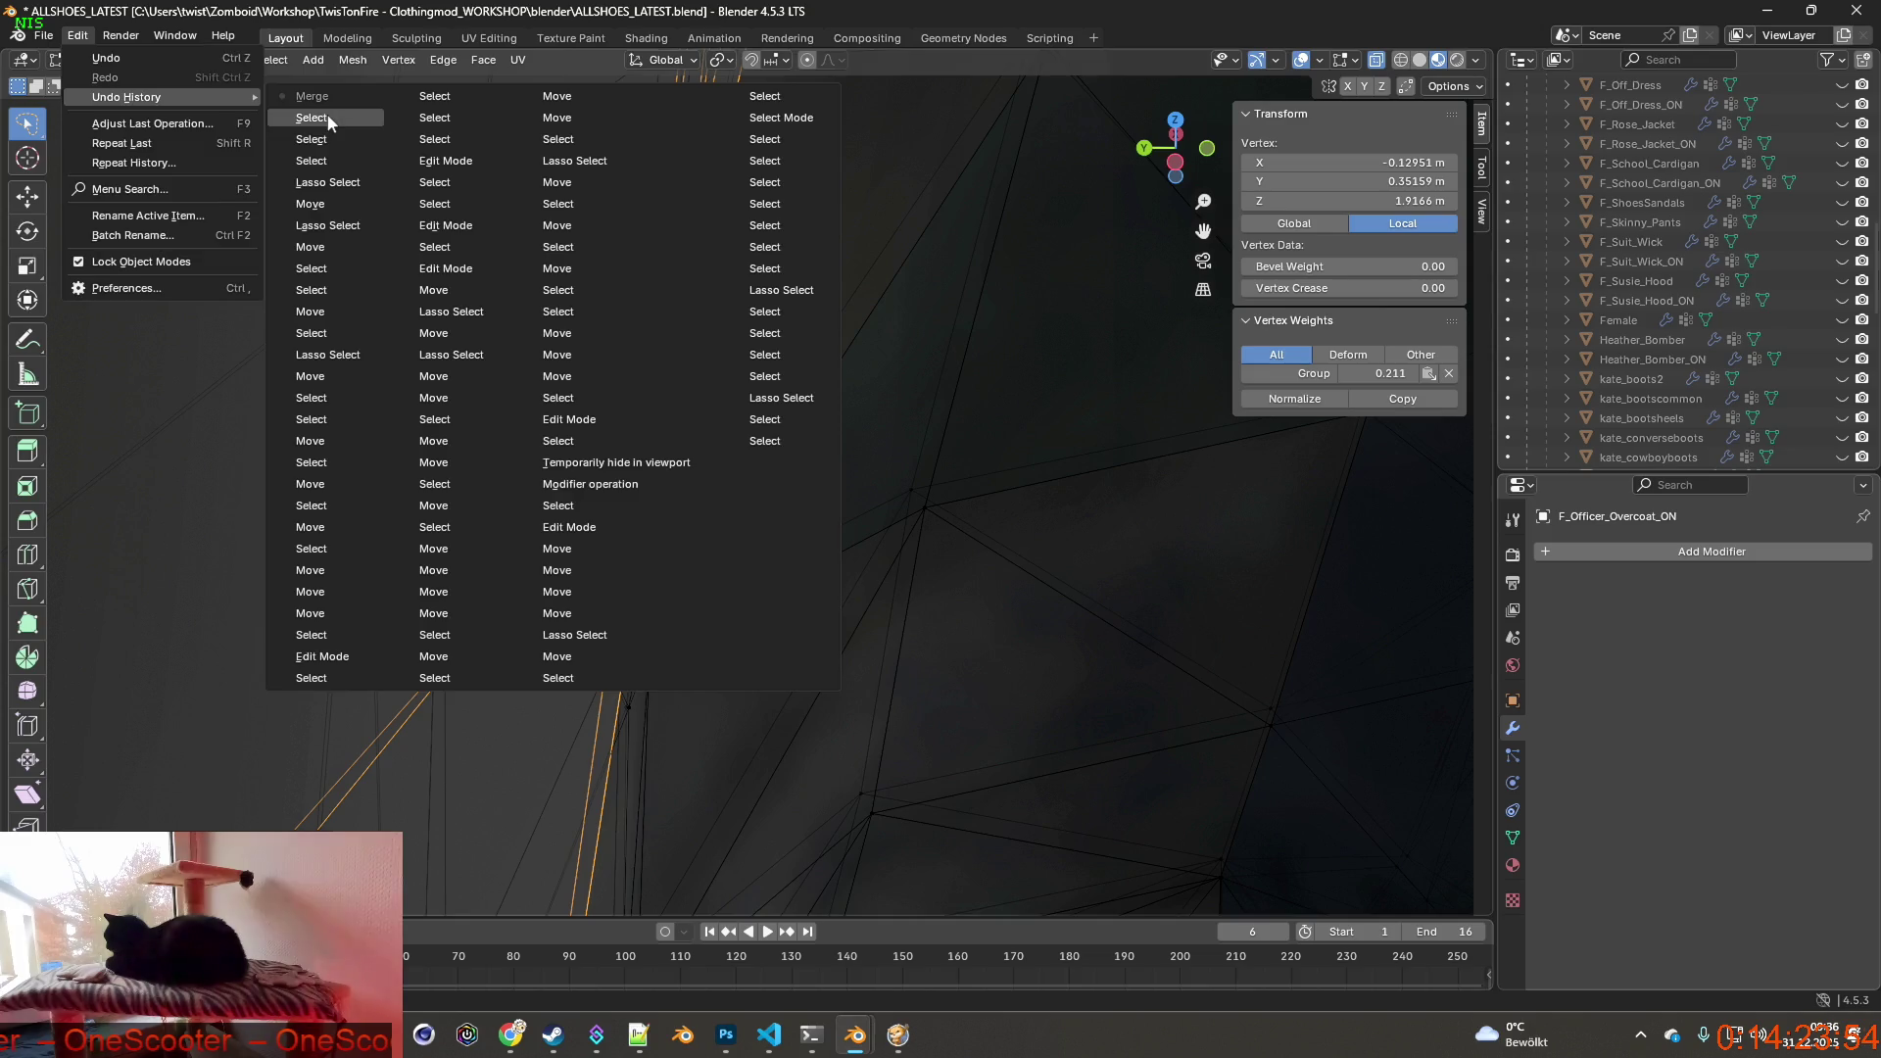
pyautogui.click(329, 118)
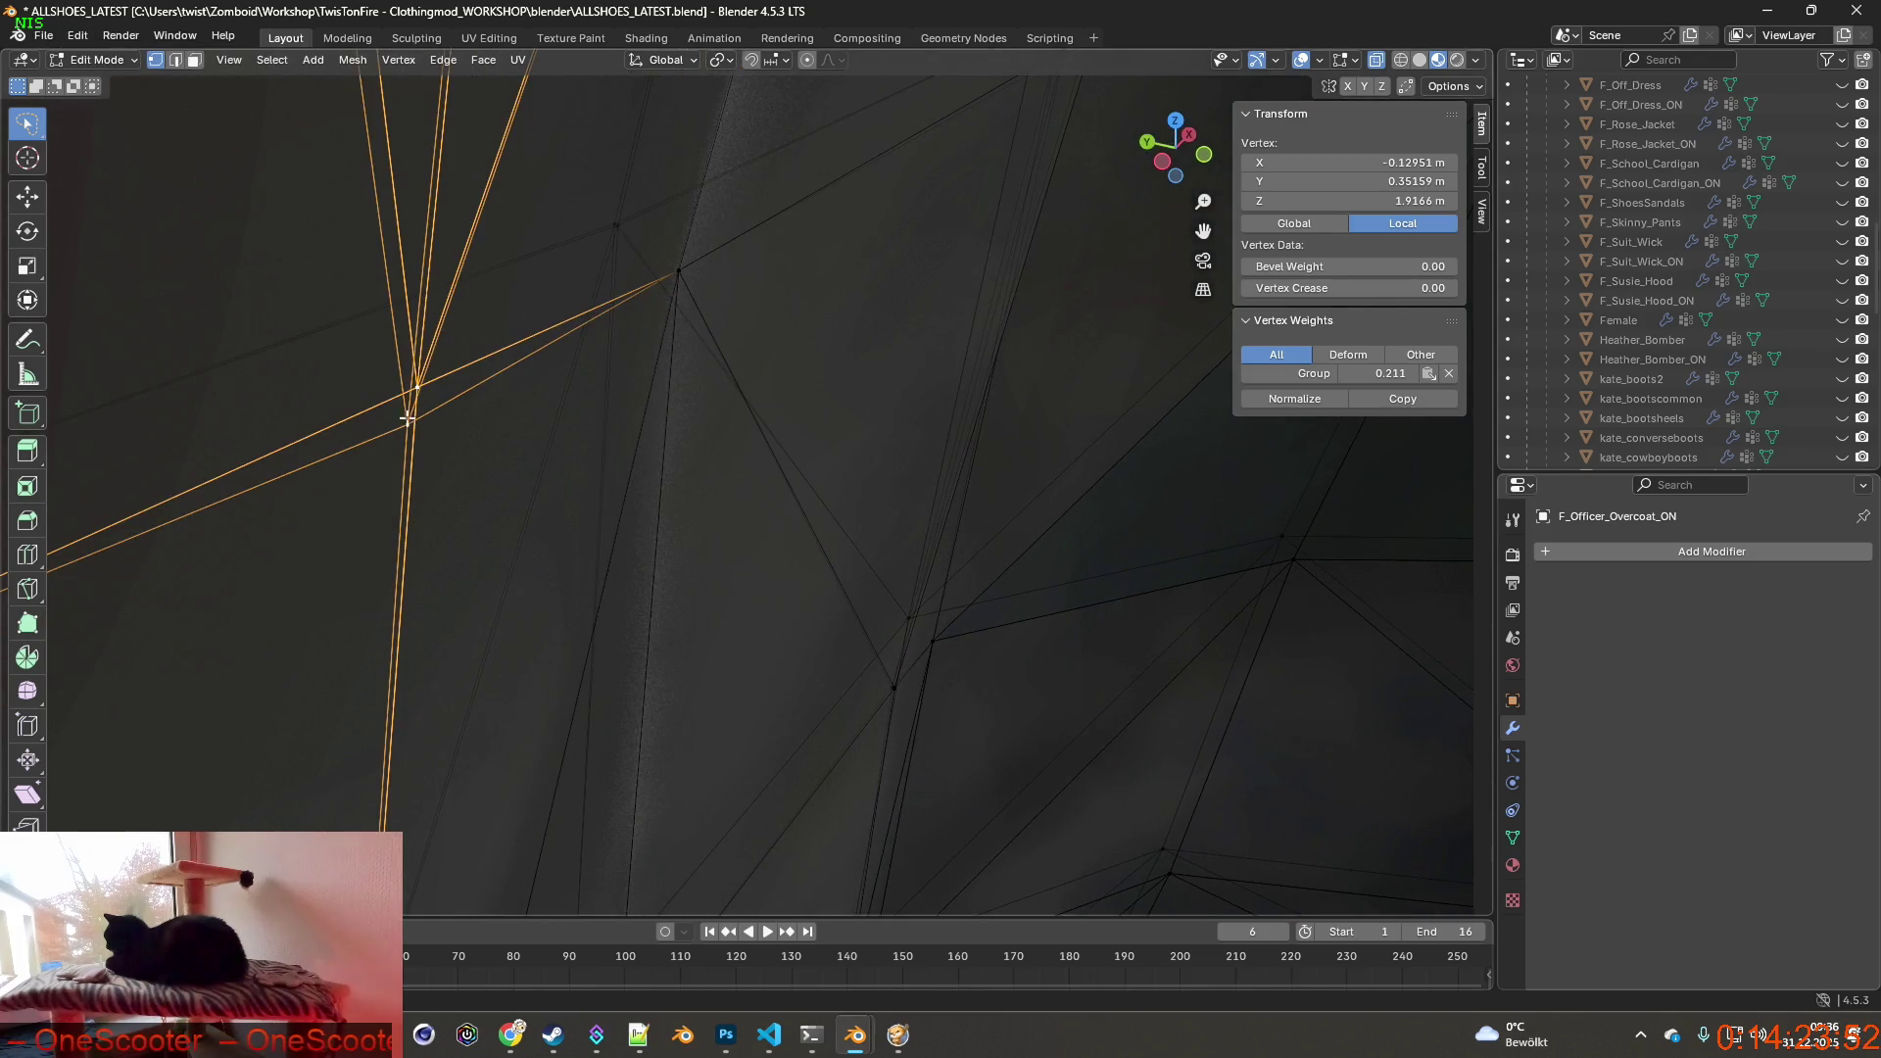
pyautogui.scroll(-3, 406, 419)
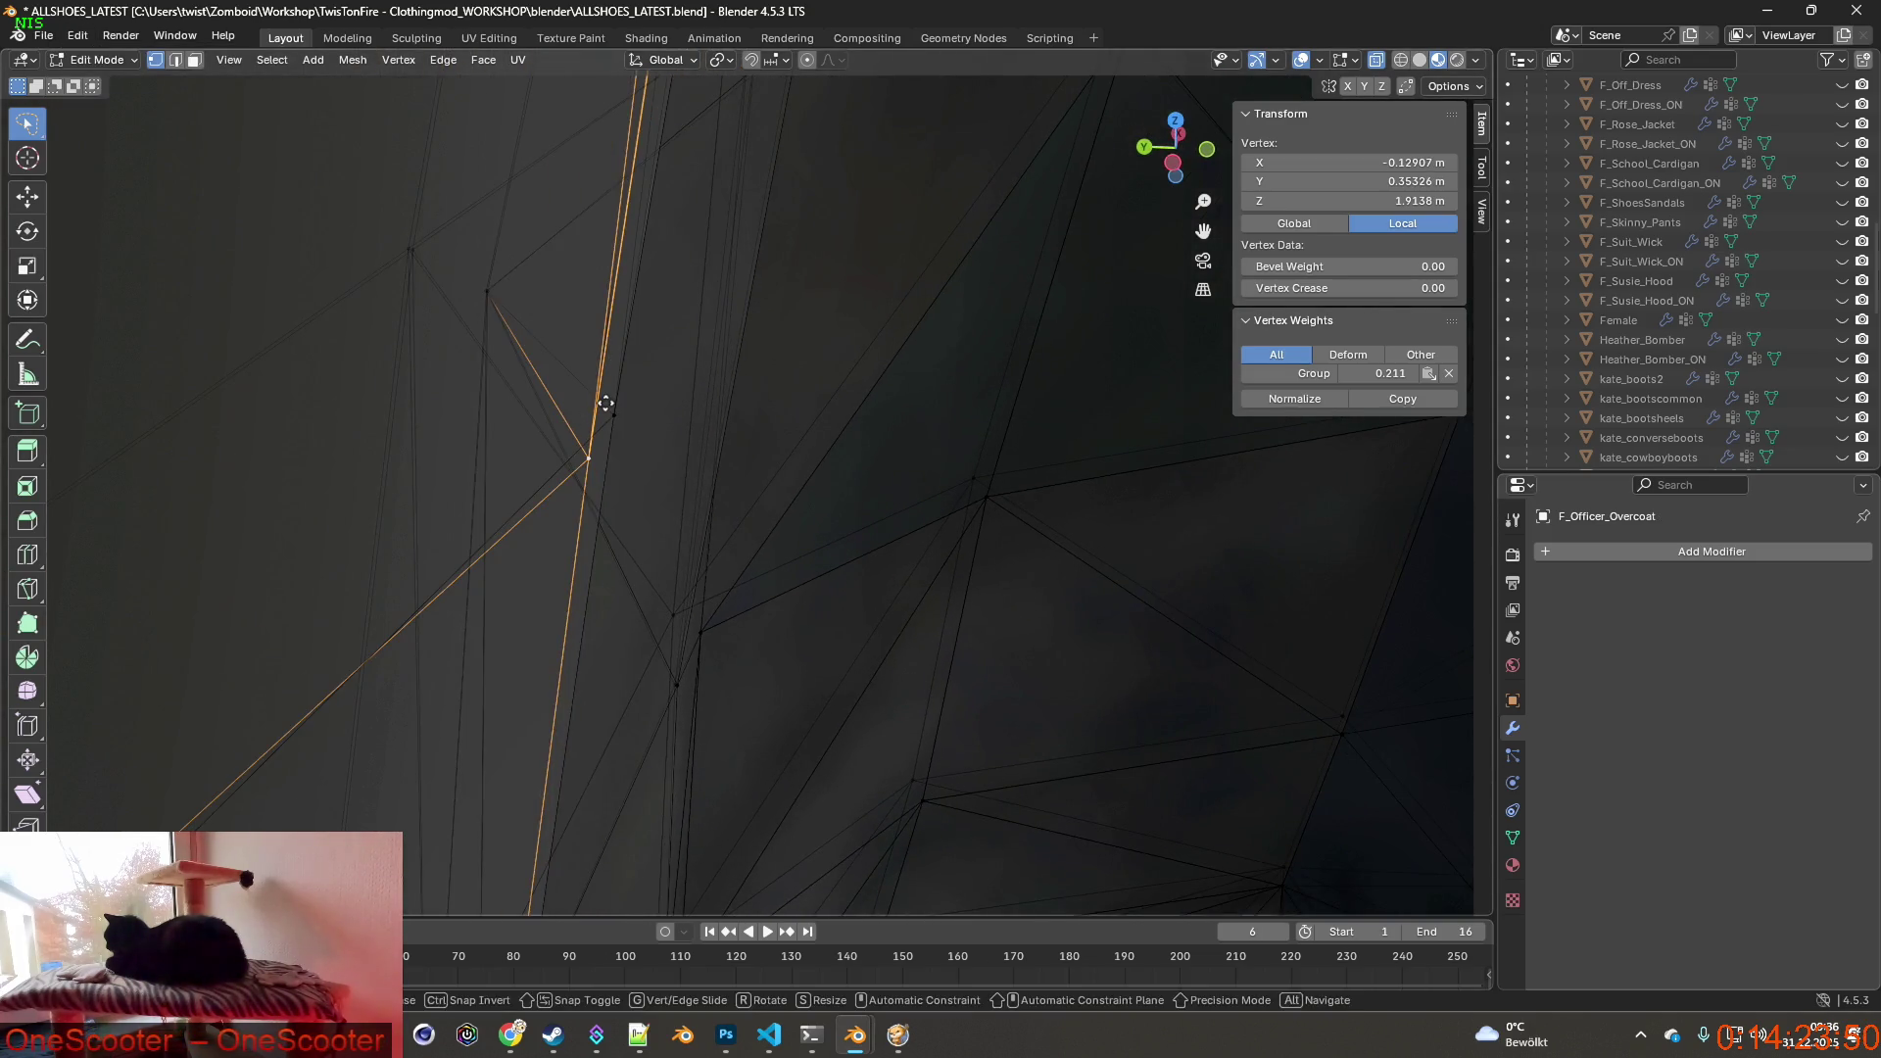
# Abandon a vertical move and nudge the vertex about 1.6 mm along Y instead.
pyautogui.press('g')
pyautogui.press('z')
pyautogui.click(617, 356)
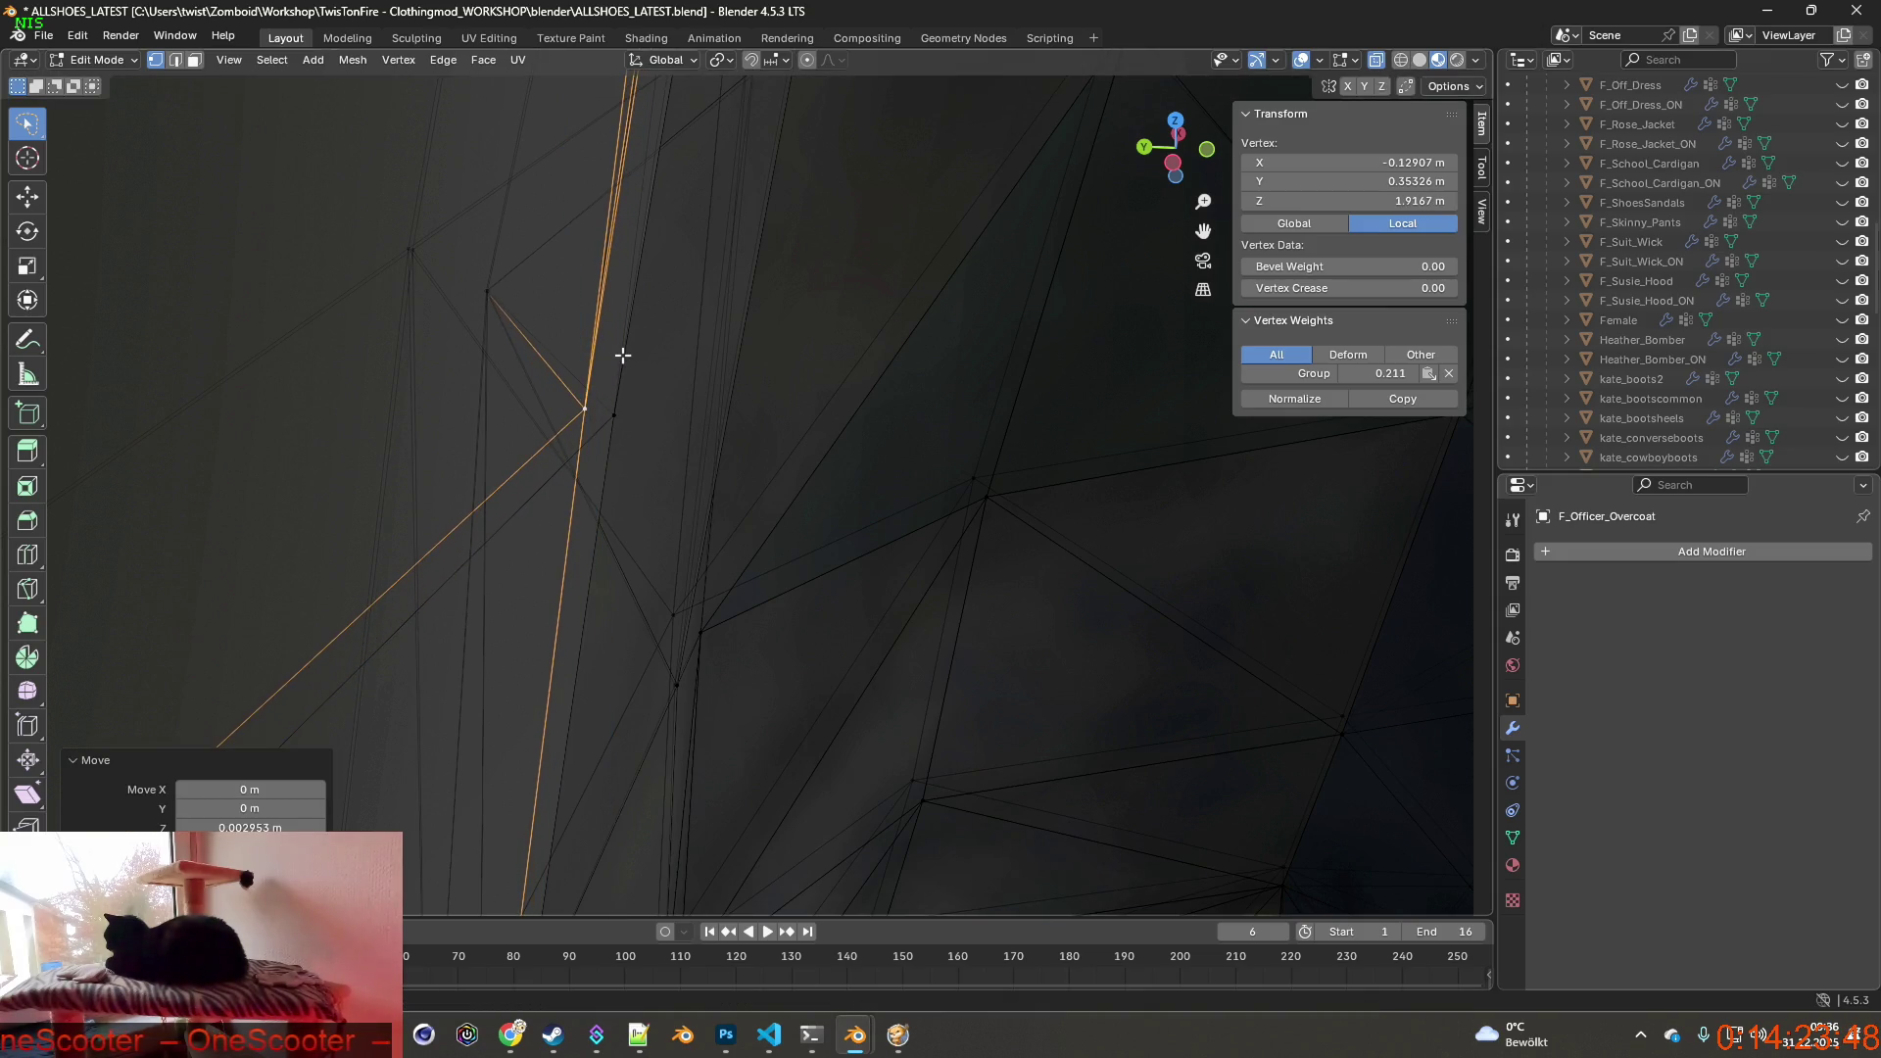
pyautogui.press('x')
pyautogui.press('Escape')
pyautogui.click(79, 37)
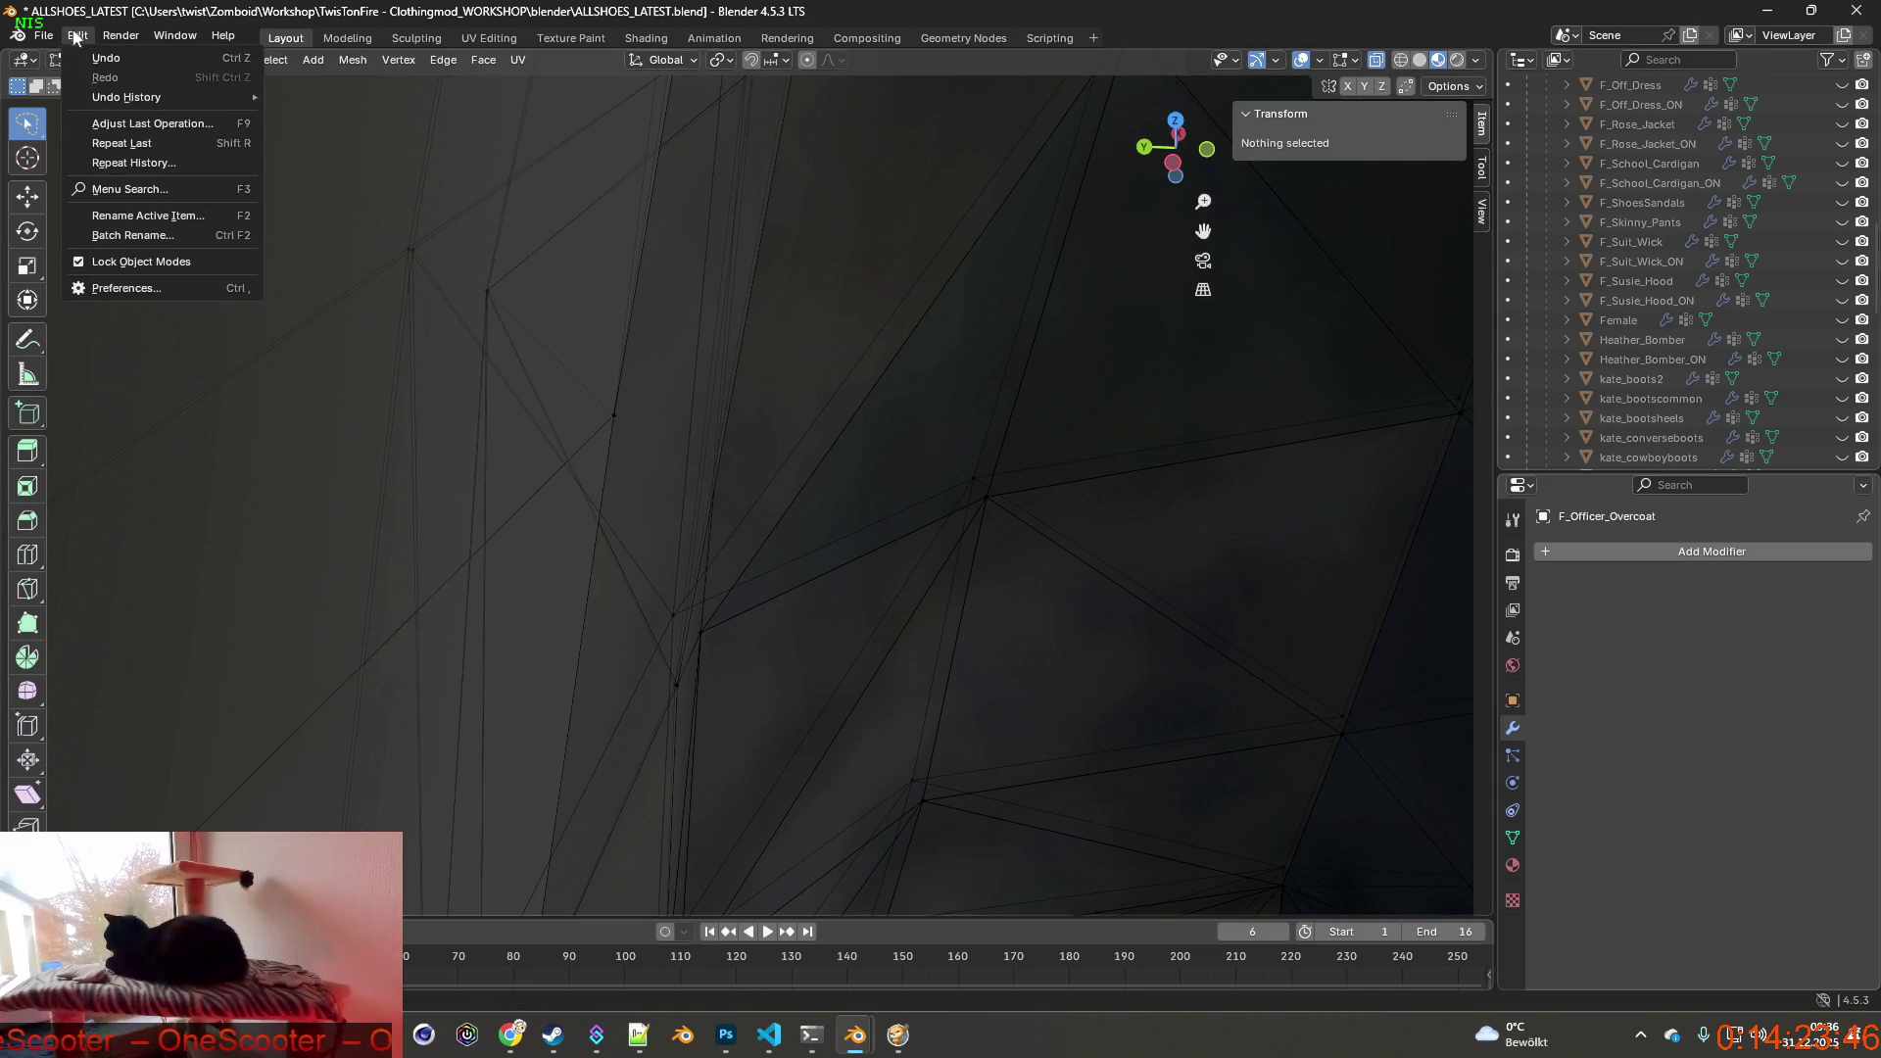
pyautogui.press('g')
pyautogui.press('y')
pyautogui.click(622, 274)
pyautogui.scroll(4, 622, 273)
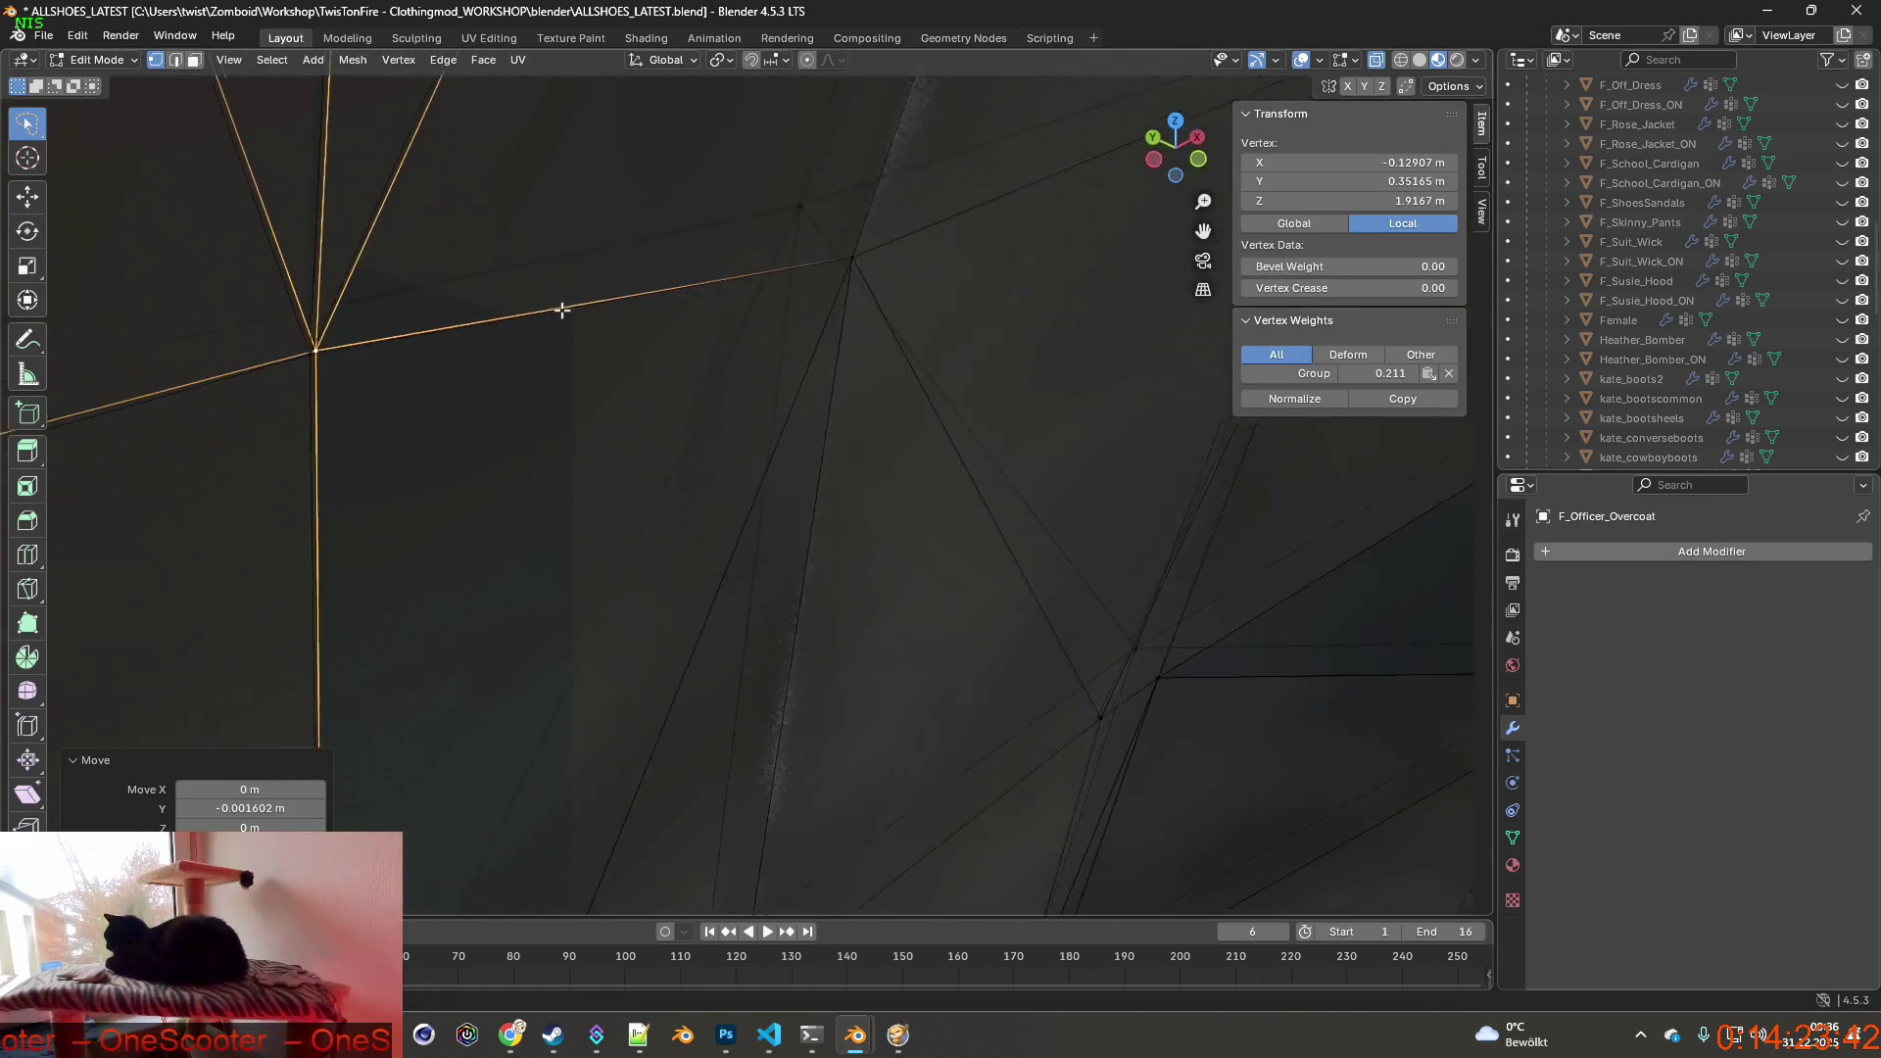
# Nudge a vertex on the other side about 2.5 mm back along Y.
pyautogui.keyDown('shift'); pyautogui.moveTo(560, 294); pyautogui.dragTo(661, 317, button='middle'); pyautogui.keyUp('shift')
pyautogui.keyDown('shift'); pyautogui.moveTo(861, 353); pyautogui.dragTo(439, 468, button='middle'); pyautogui.keyUp('shift')
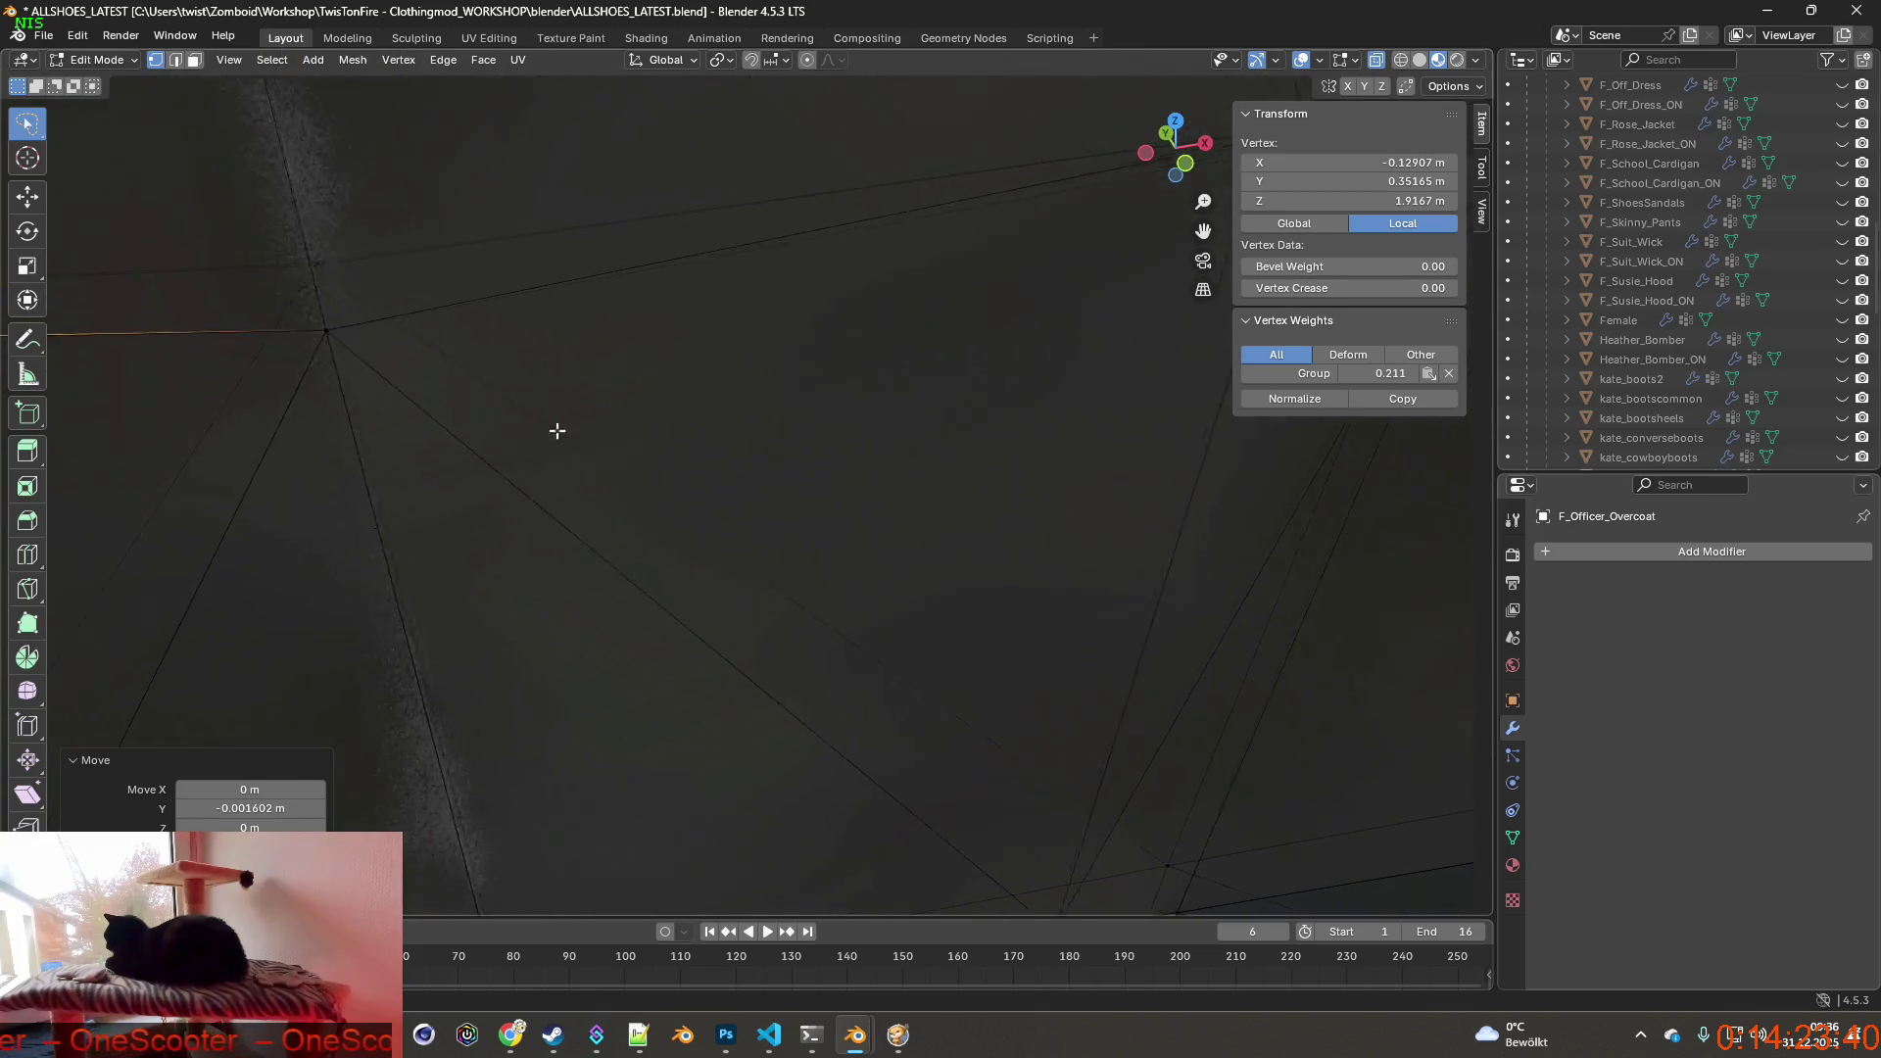
pyautogui.moveTo(679, 379); pyautogui.dragTo(633, 311, button='middle')
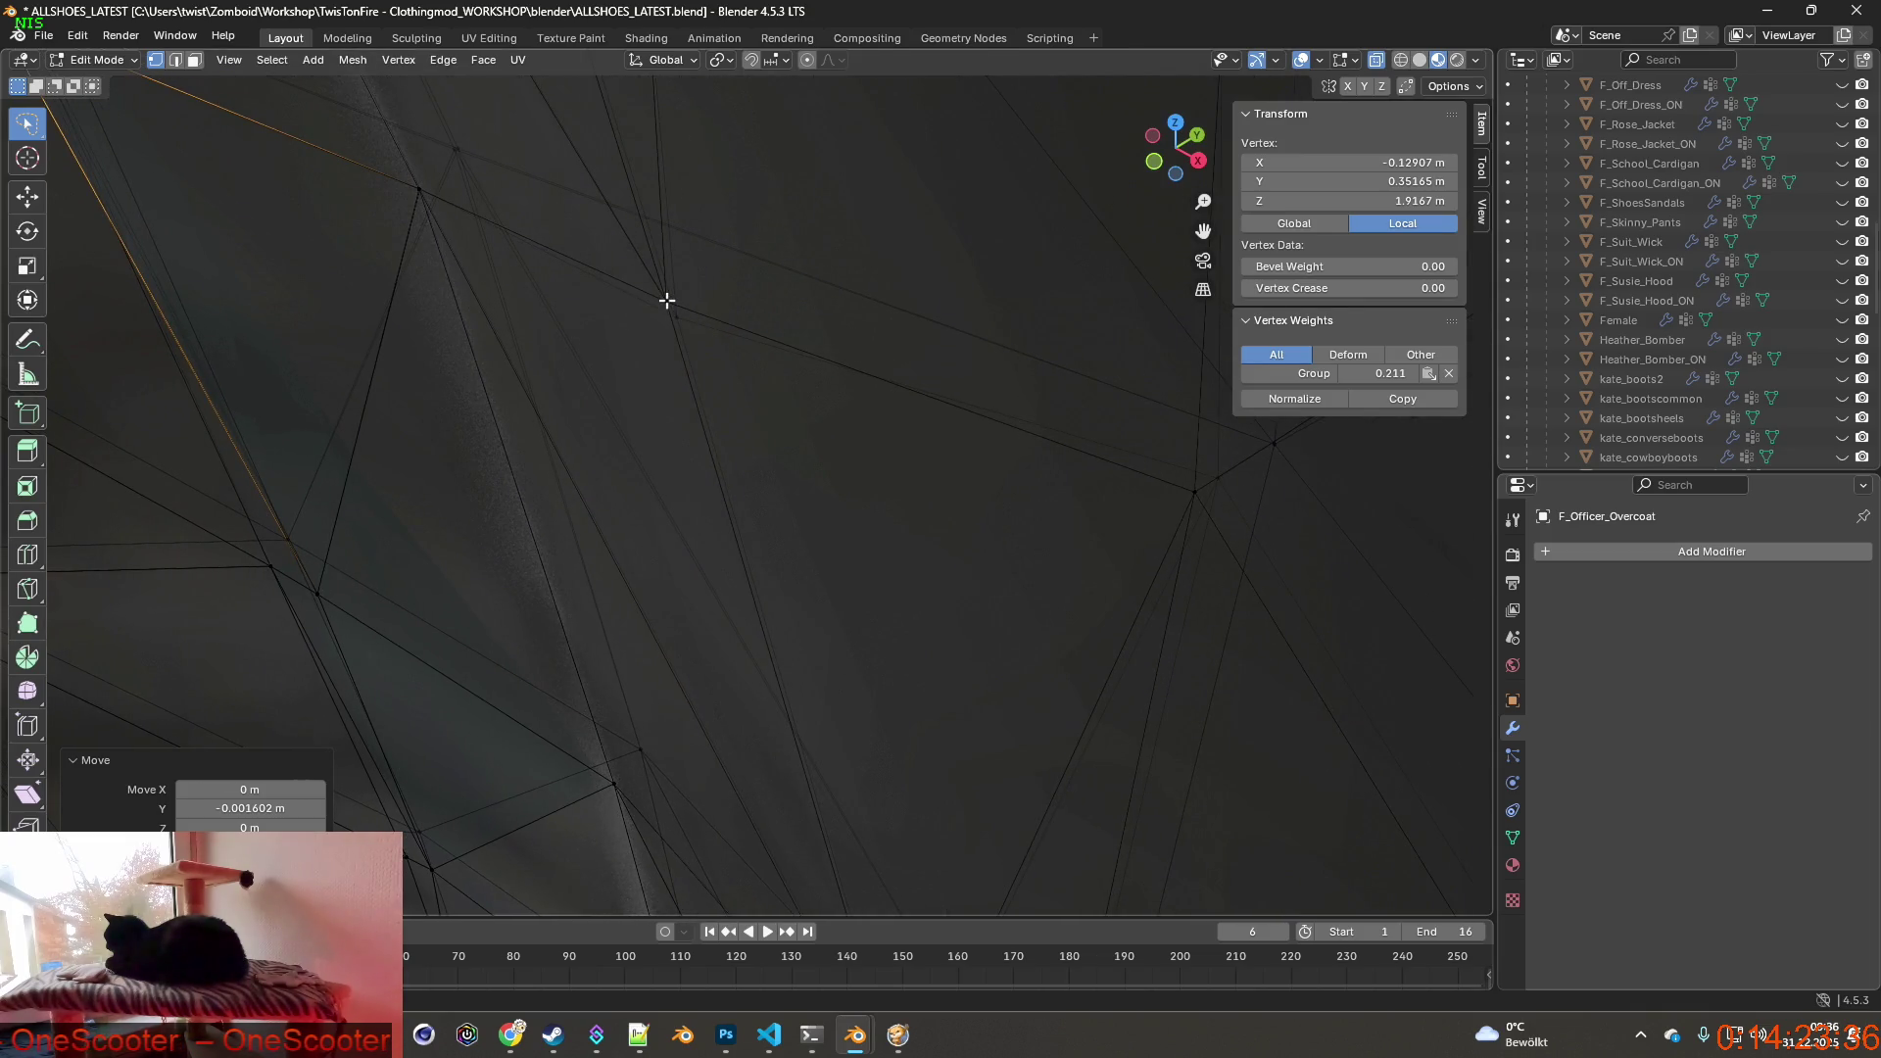
pyautogui.click(677, 300)
pyautogui.moveTo(677, 308)
pyautogui.mouseDown(button='middle')
pyautogui.moveTo(640, 315)
pyautogui.moveTo(693, 369)
pyautogui.mouseUp(button='middle')
pyautogui.press('g')
pyautogui.press('y')
pyautogui.click(630, 326)
pyautogui.scroll(-3, 629, 328)
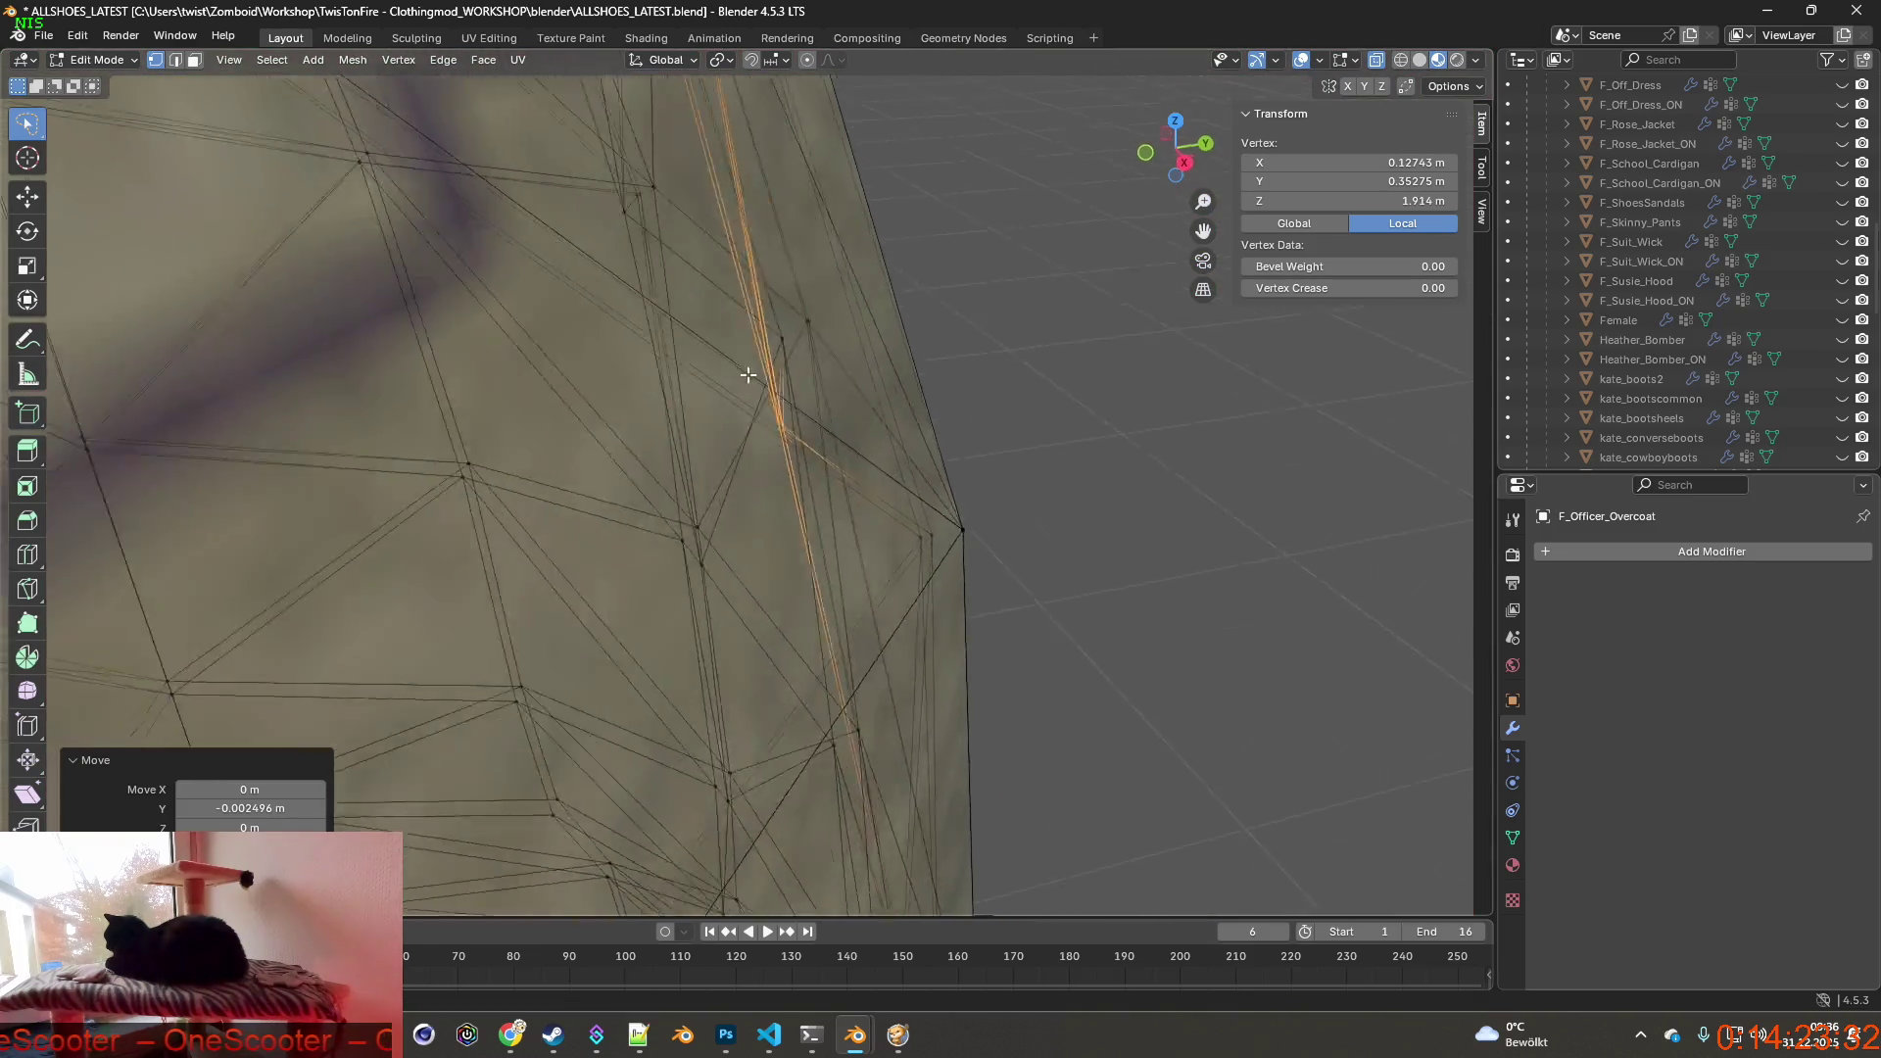
pyautogui.scroll(-1, 692, 368)
pyautogui.scroll(-1, 705, 368)
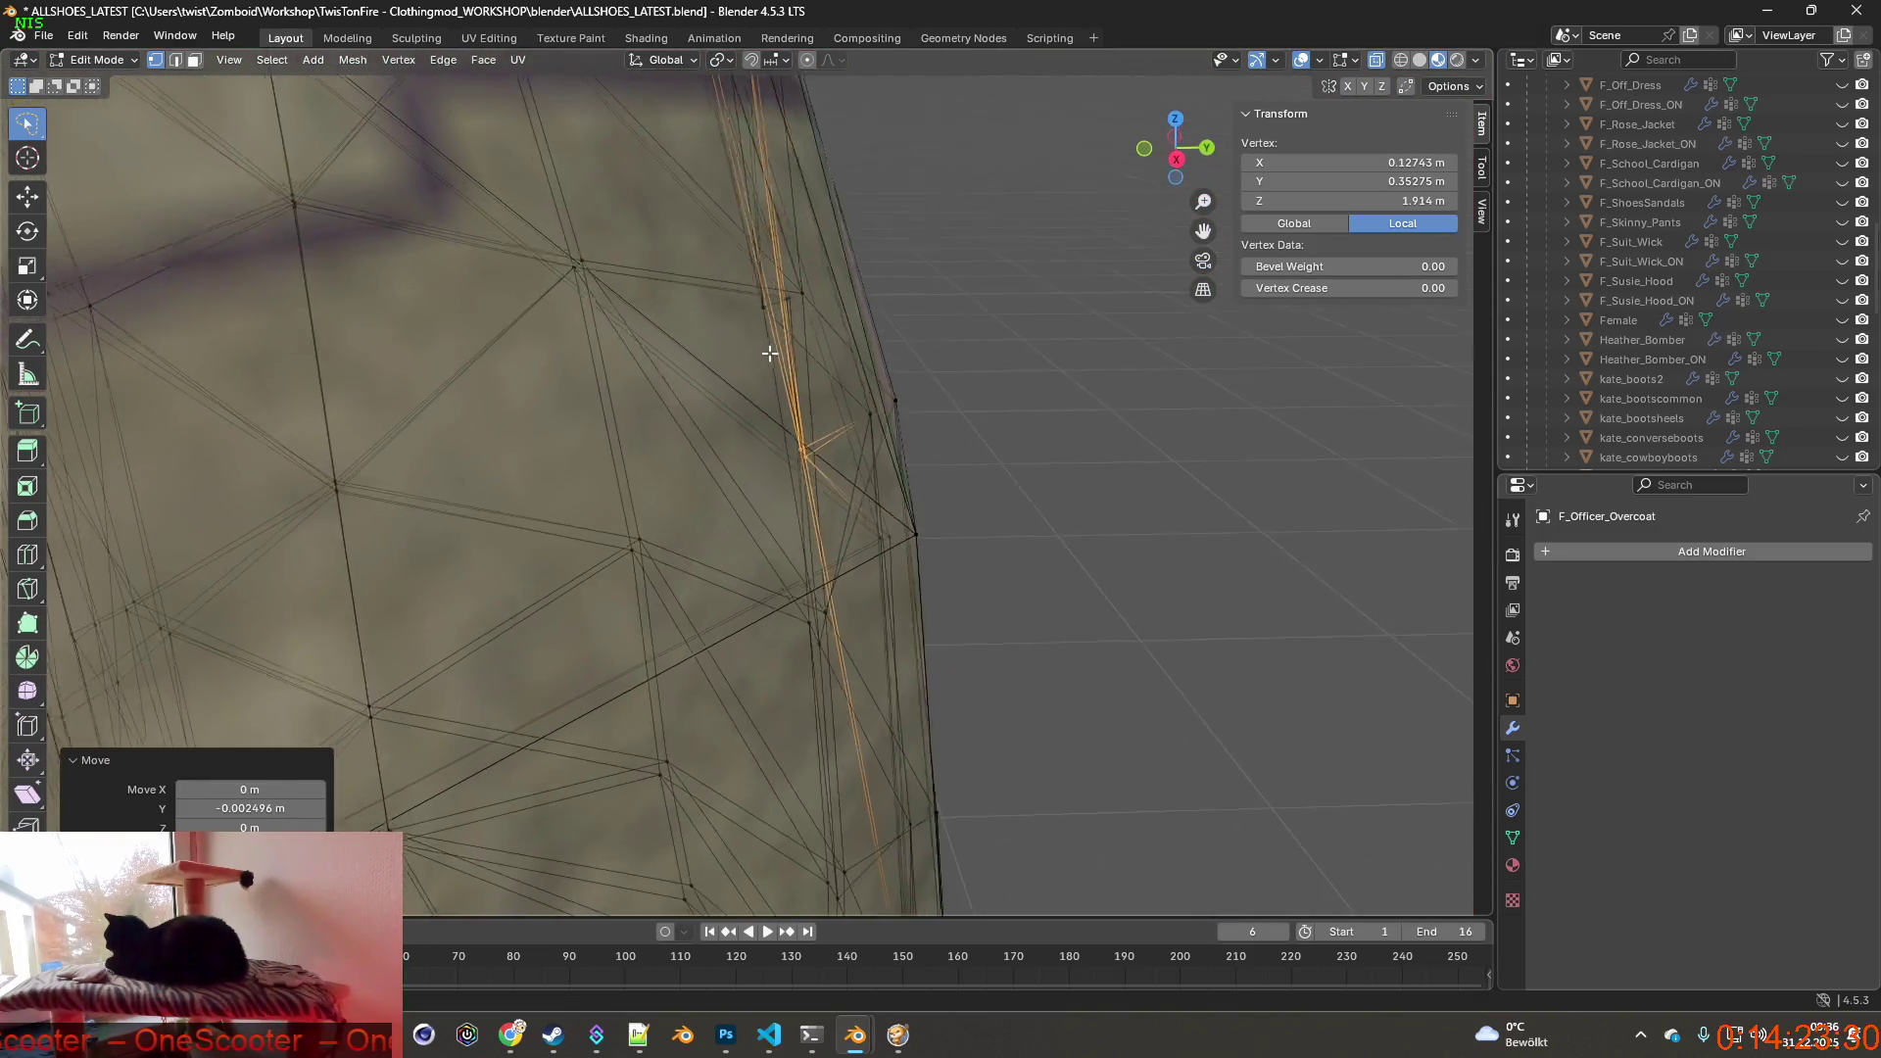
pyautogui.scroll(-2, 735, 364)
pyautogui.scroll(-2, 765, 360)
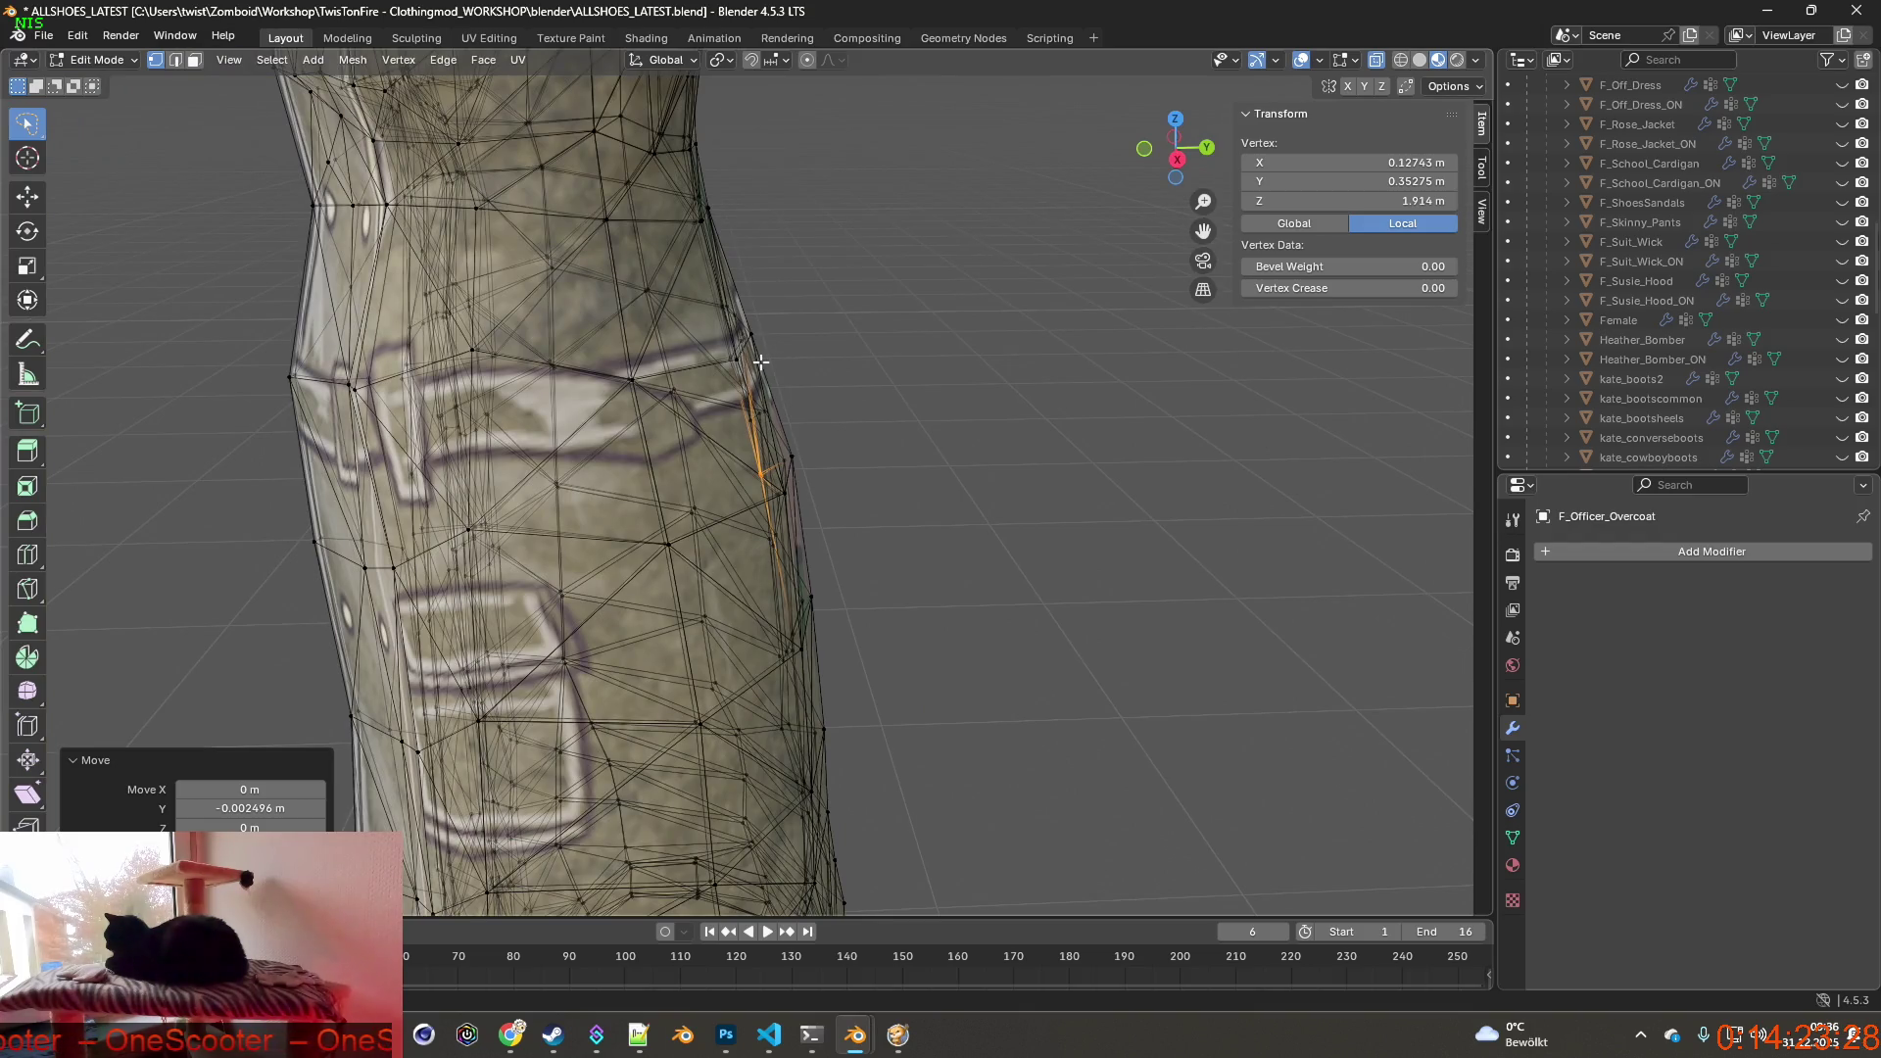
# Toggle F_Anorak_Pants visibility and expand Kate_HoodieDown.010 to show material0.006.
pyautogui.moveTo(707, 357)
pyautogui.mouseDown(button='middle')
pyautogui.moveTo(998, 339)
pyautogui.moveTo(882, 397)
pyautogui.moveTo(831, 451)
pyautogui.moveTo(888, 336)
pyautogui.moveTo(919, 385)
pyautogui.moveTo(734, 412)
pyautogui.moveTo(855, 292)
pyautogui.moveTo(794, 485)
pyautogui.moveTo(404, 523)
pyautogui.moveTo(522, 409)
pyautogui.moveTo(631, 554)
pyautogui.mouseUp(button='middle')
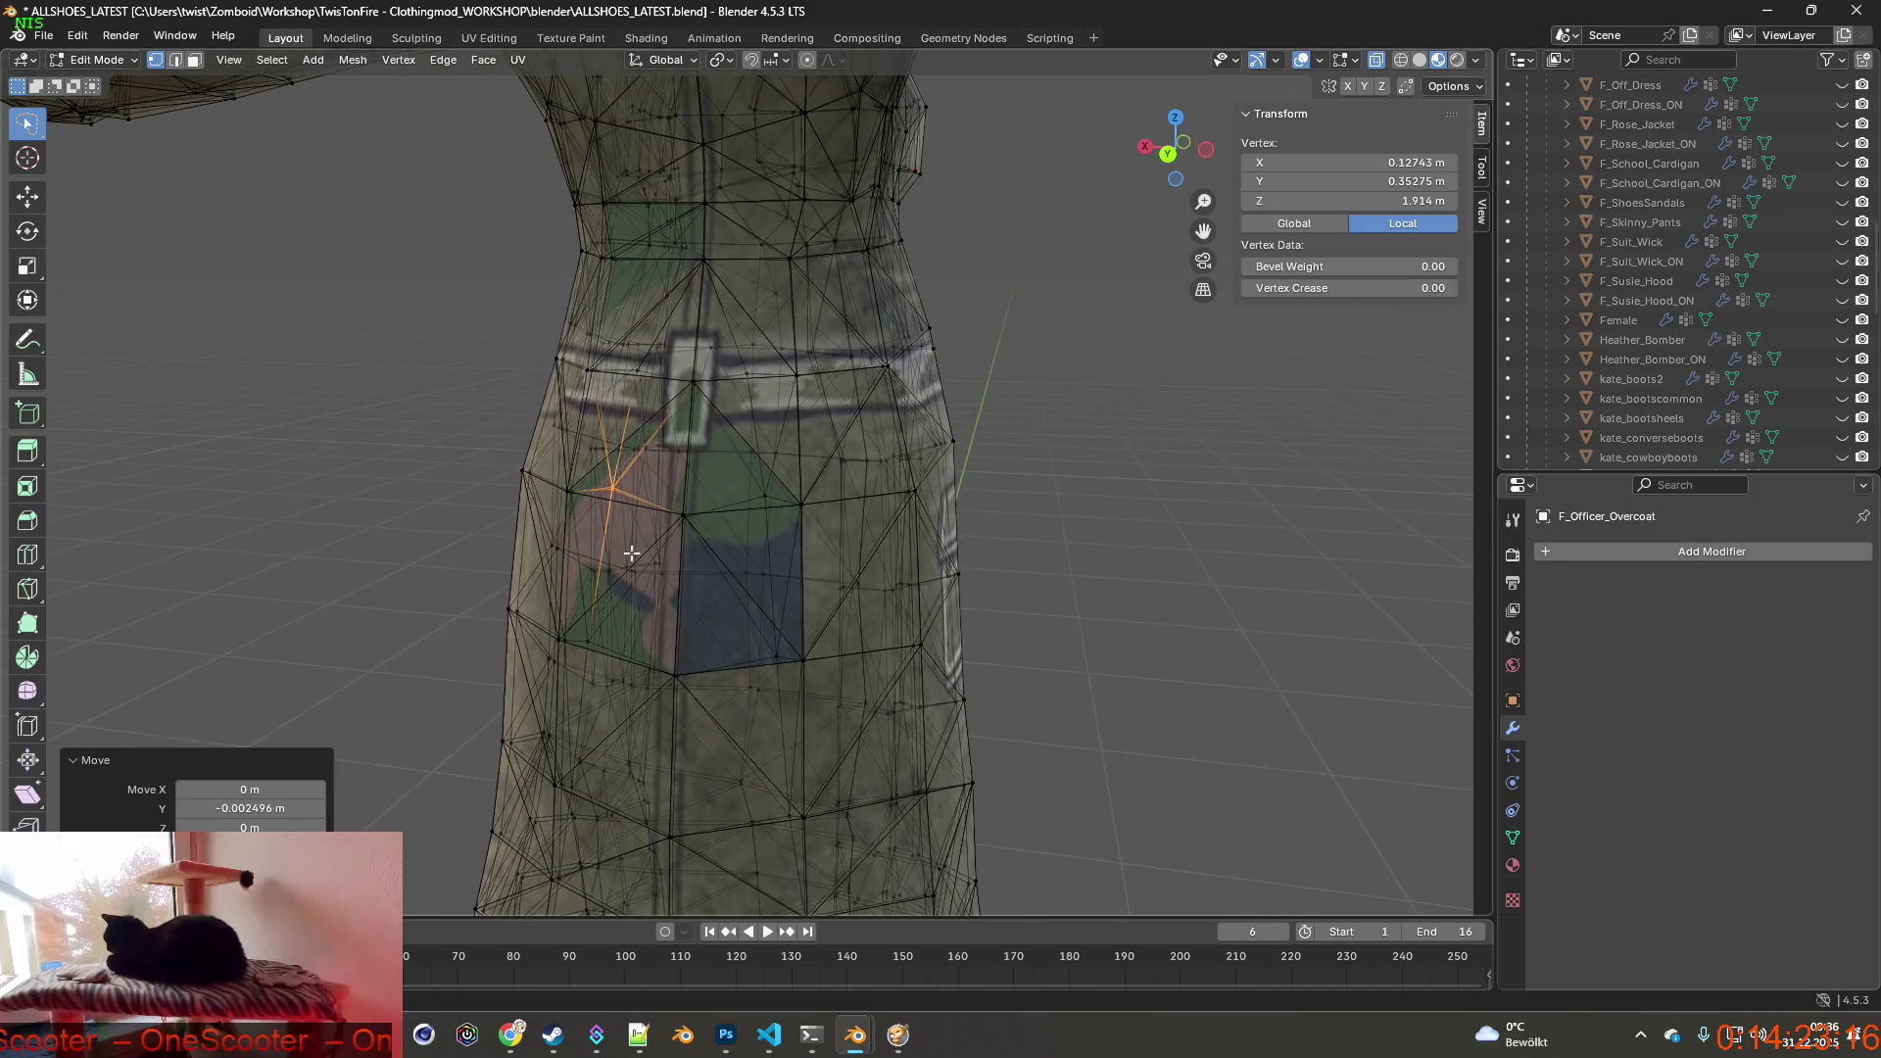
pyautogui.moveTo(746, 564); pyautogui.dragTo(786, 196, button='middle')
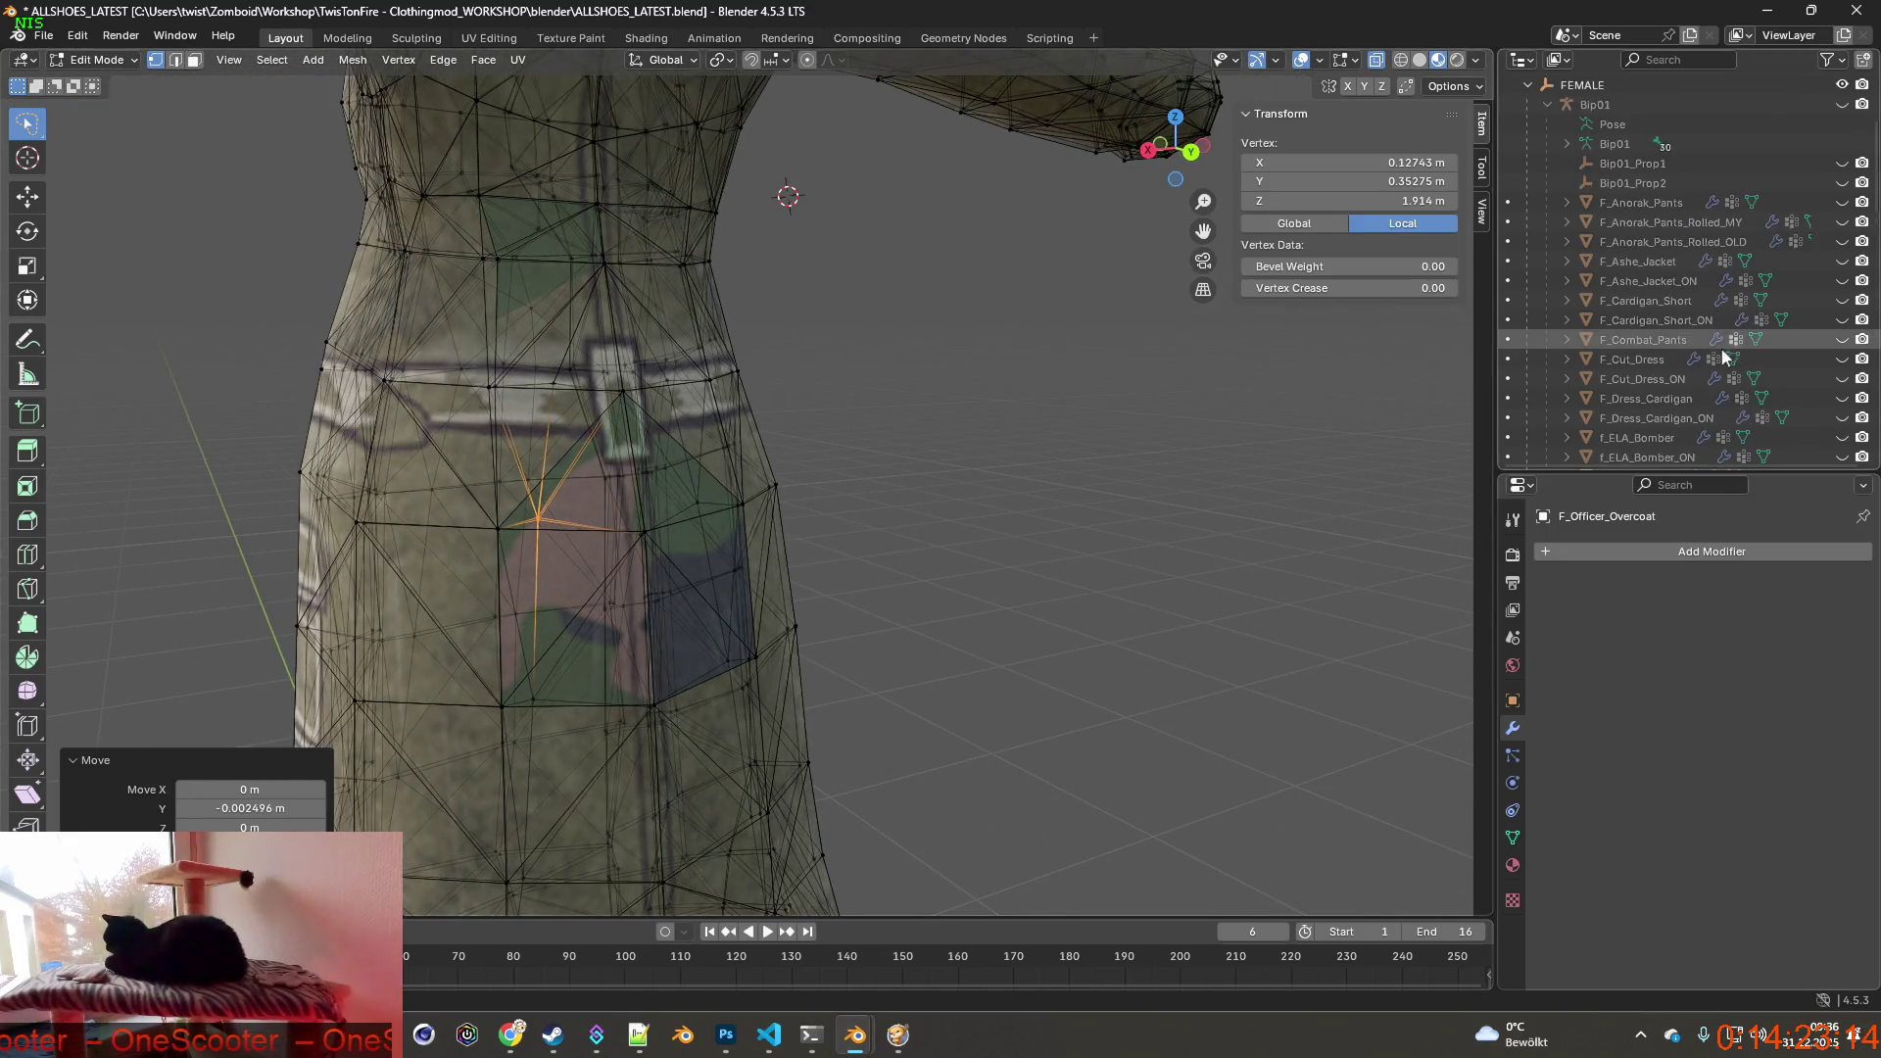
pyautogui.scroll(10, 1727, 348)
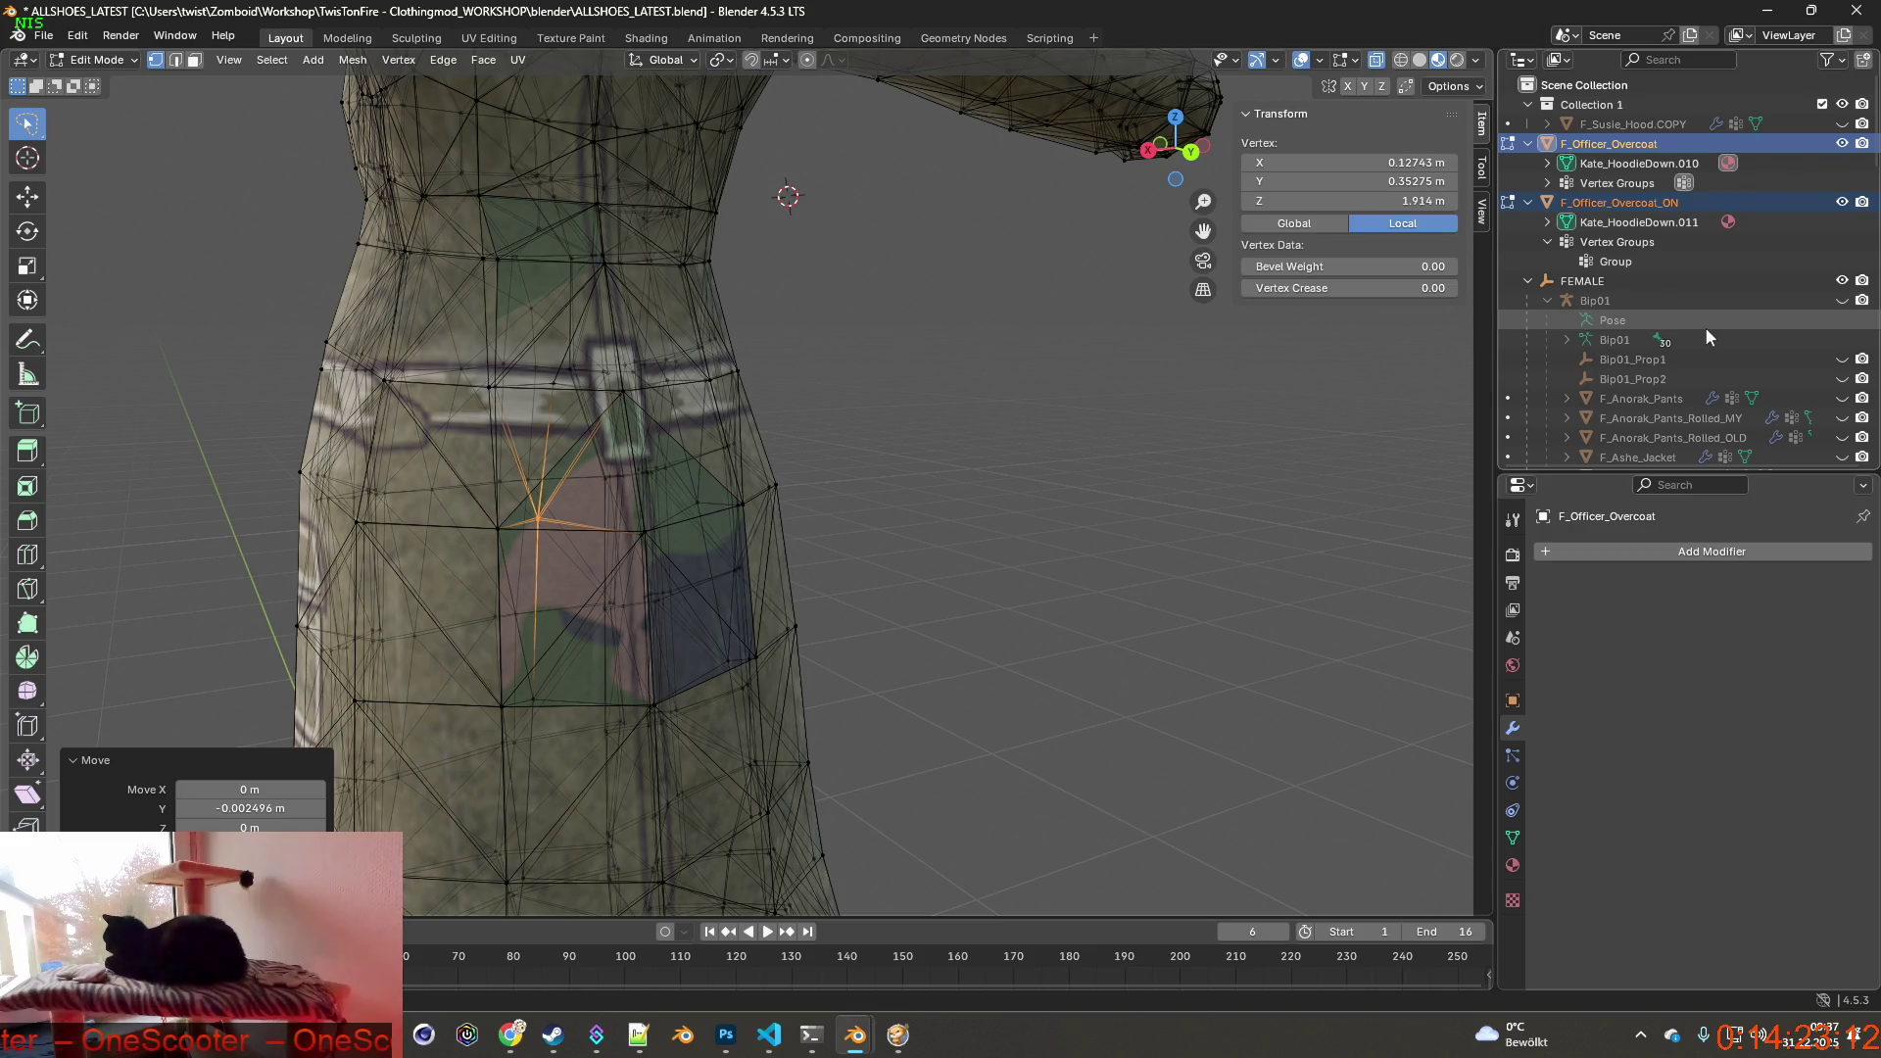
pyautogui.scroll(-3, 1677, 270)
pyautogui.scroll(-2, 1706, 308)
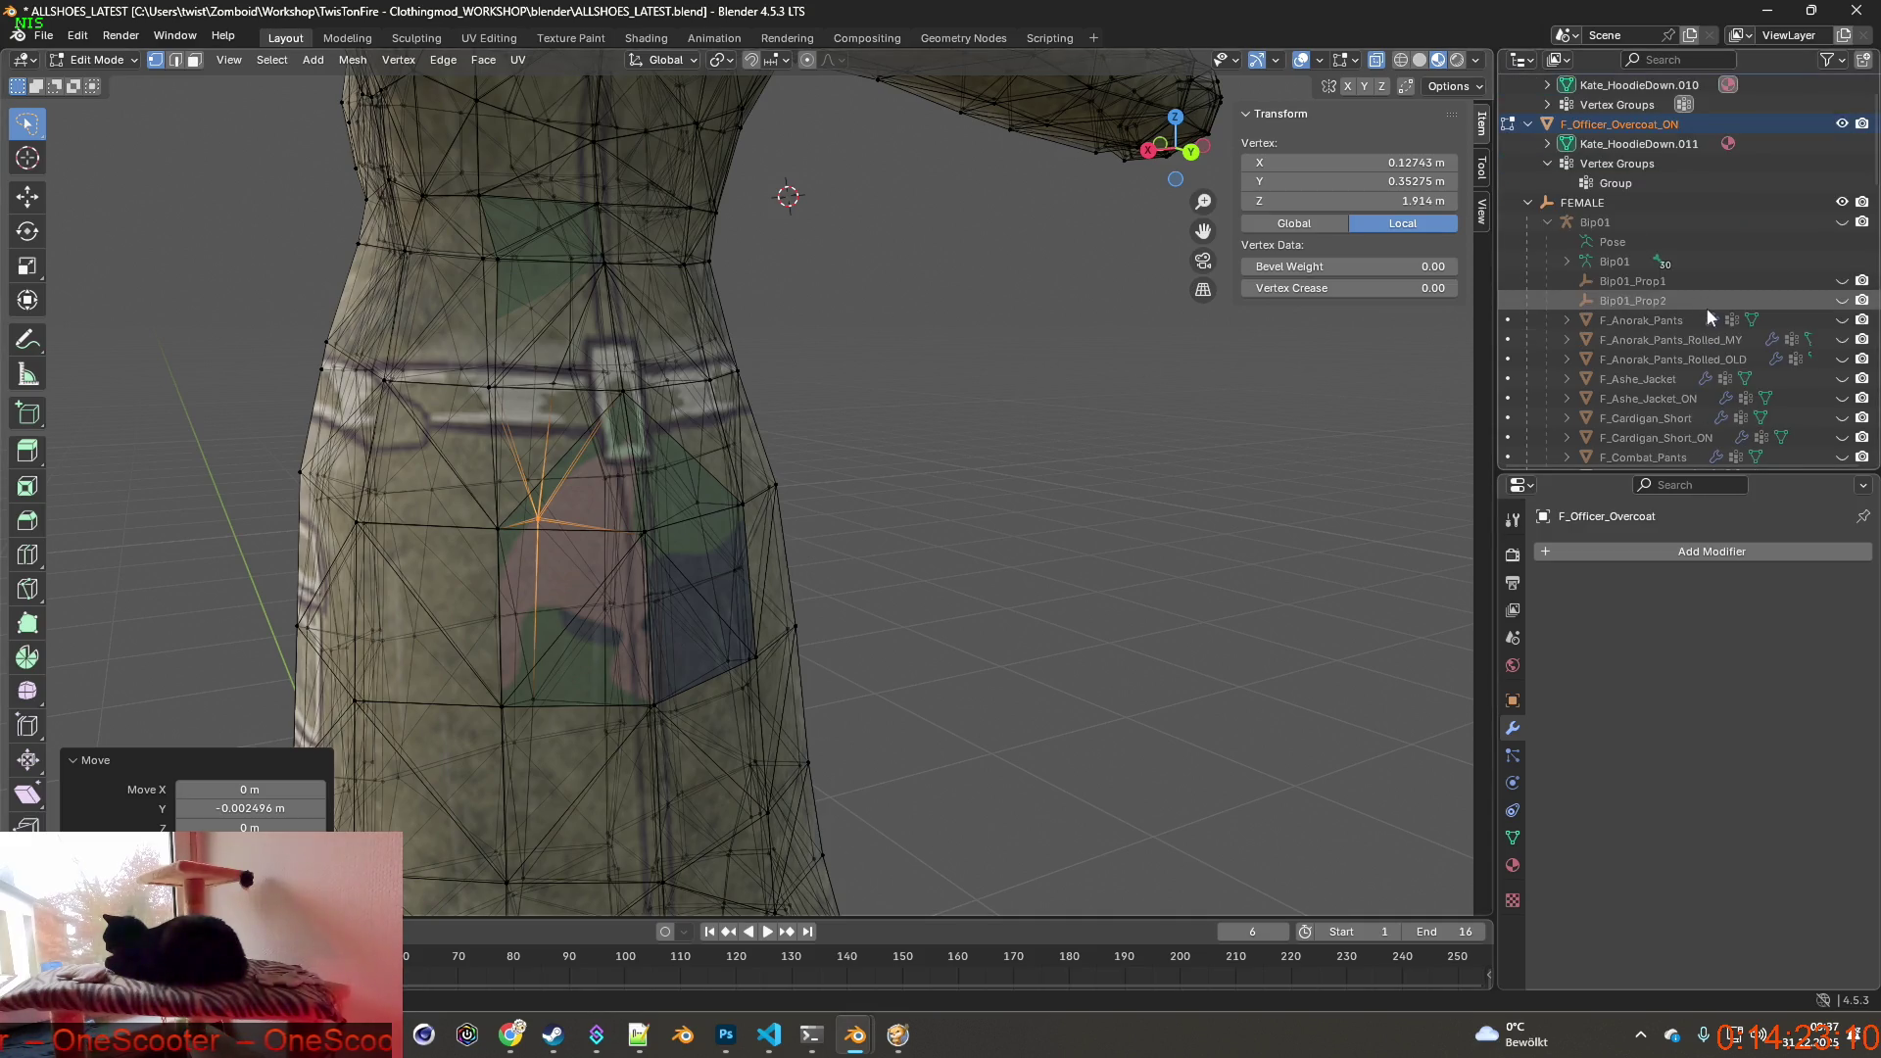
pyautogui.scroll(-4, 1715, 306)
pyautogui.scroll(3, 1744, 327)
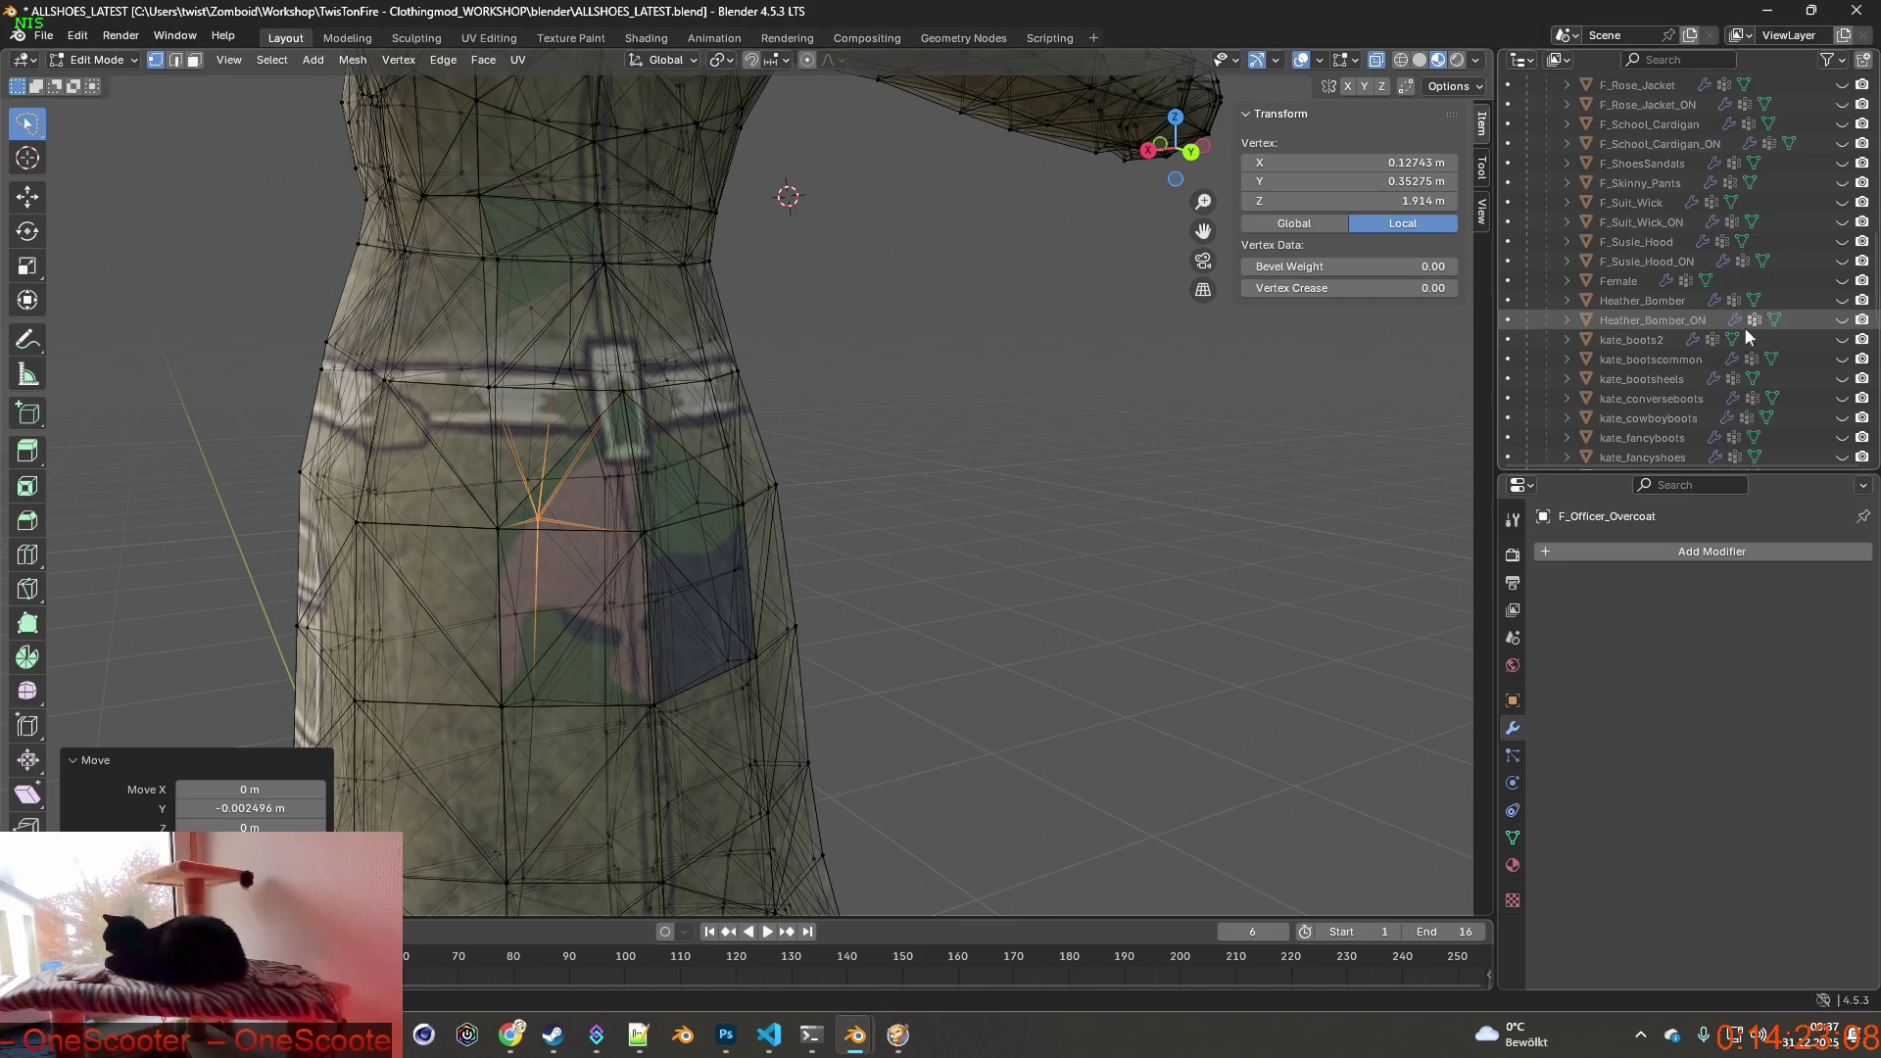
pyautogui.scroll(3, 1744, 327)
pyautogui.scroll(2, 1749, 338)
pyautogui.click(1842, 282)
pyautogui.moveTo(940, 442)
pyautogui.mouseDown(button='middle')
pyautogui.moveTo(1029, 456)
pyautogui.moveTo(890, 485)
pyautogui.mouseUp(button='middle')
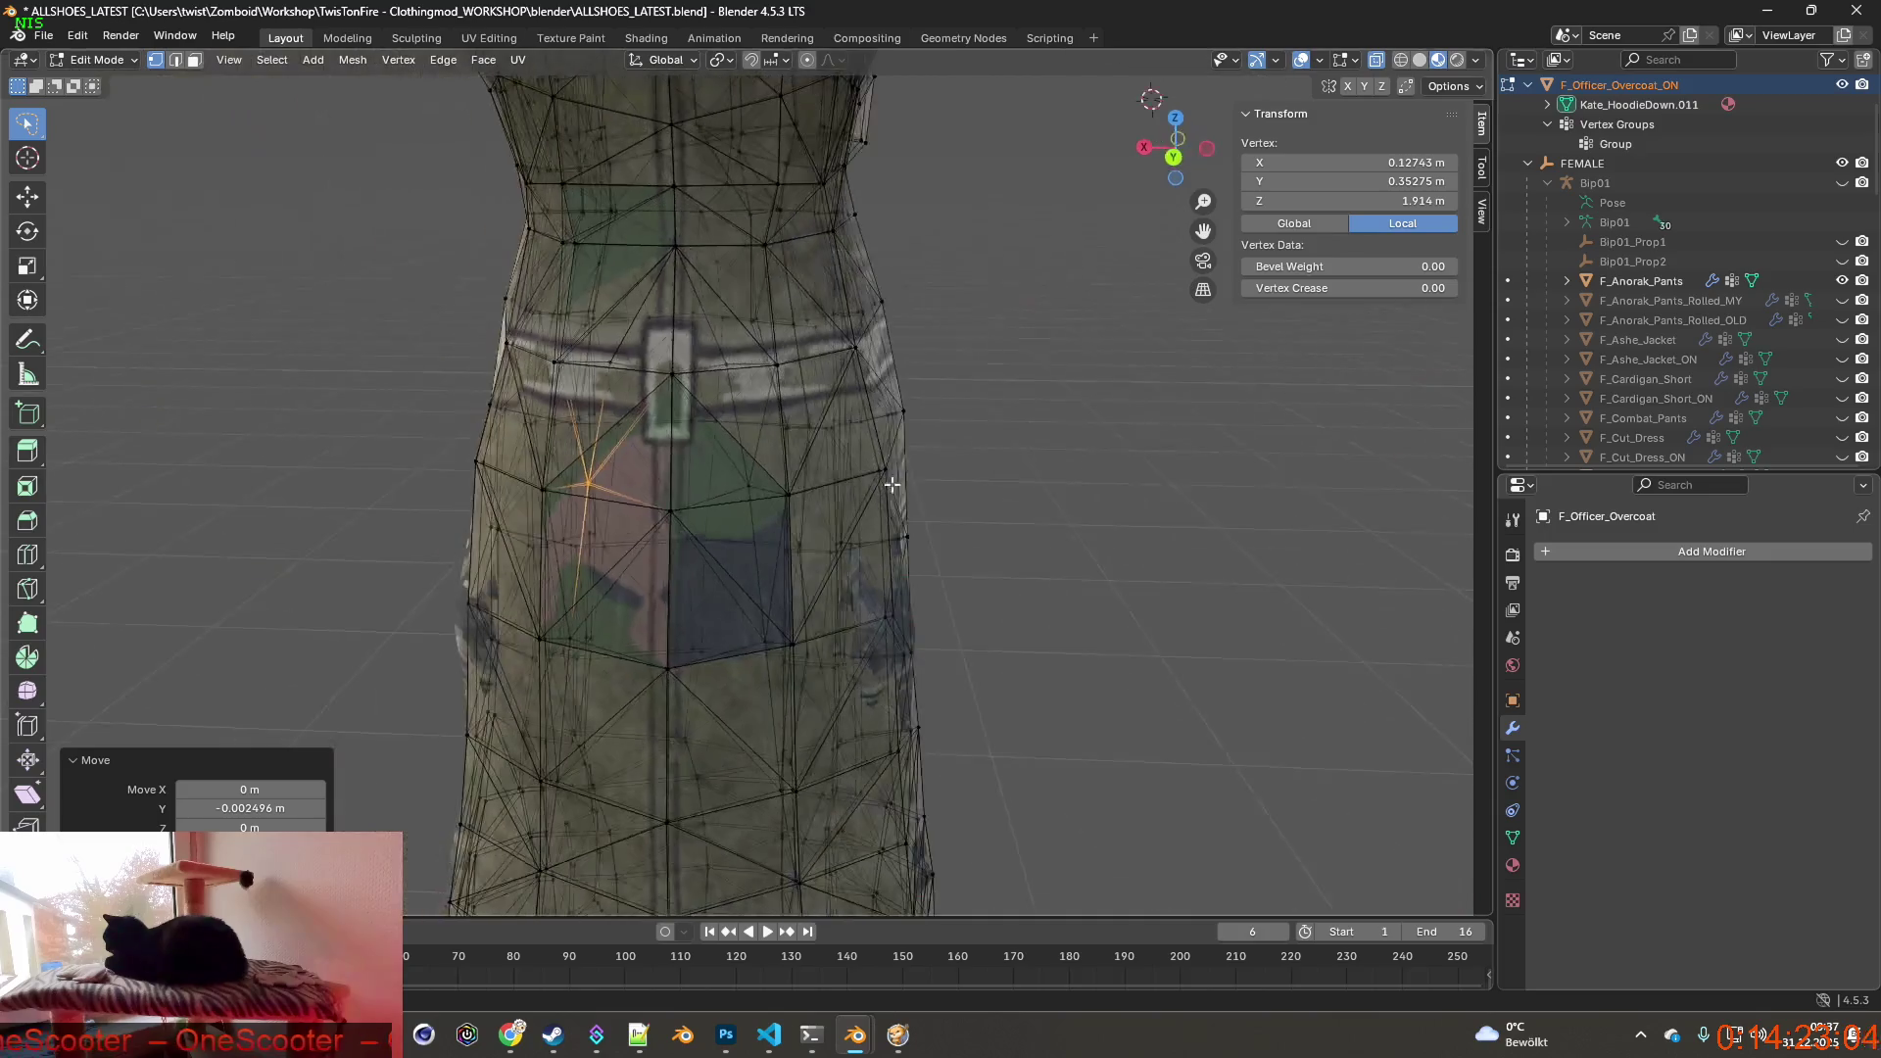
pyautogui.scroll(3, 1616, 173)
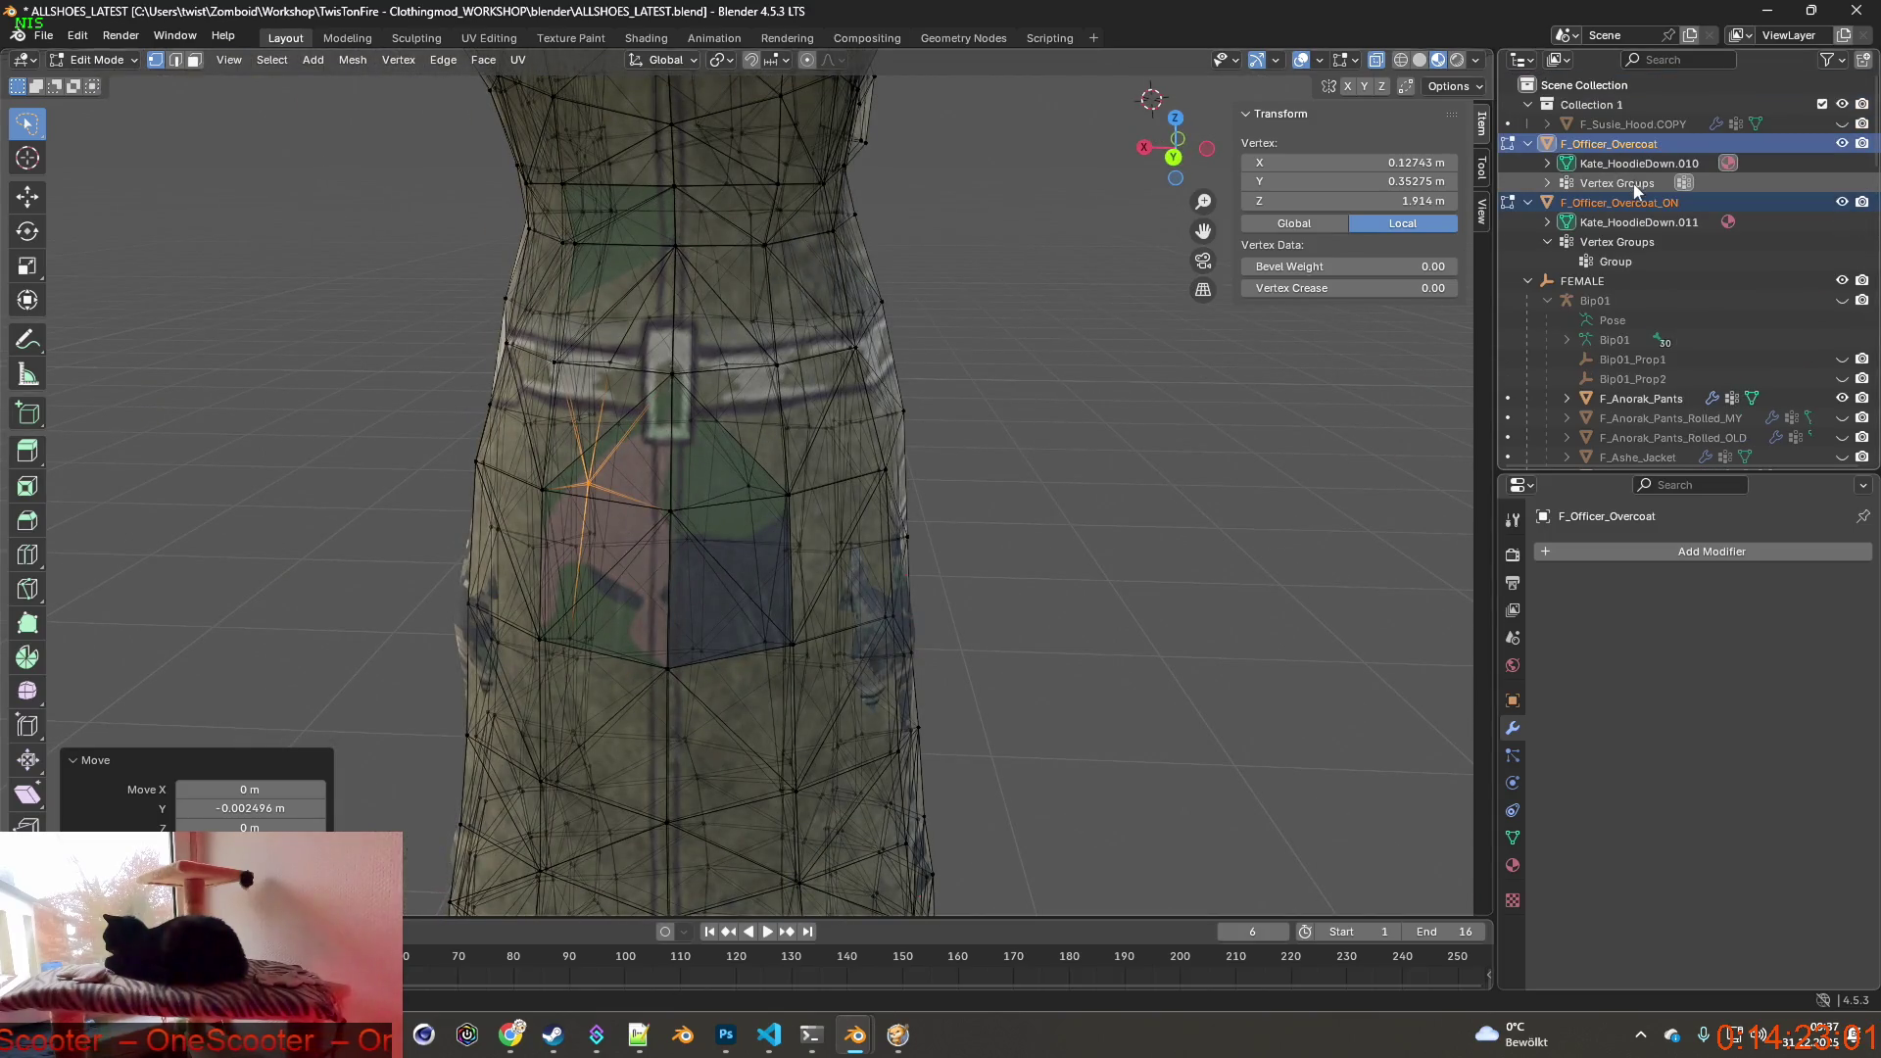
pyautogui.click(1549, 164)
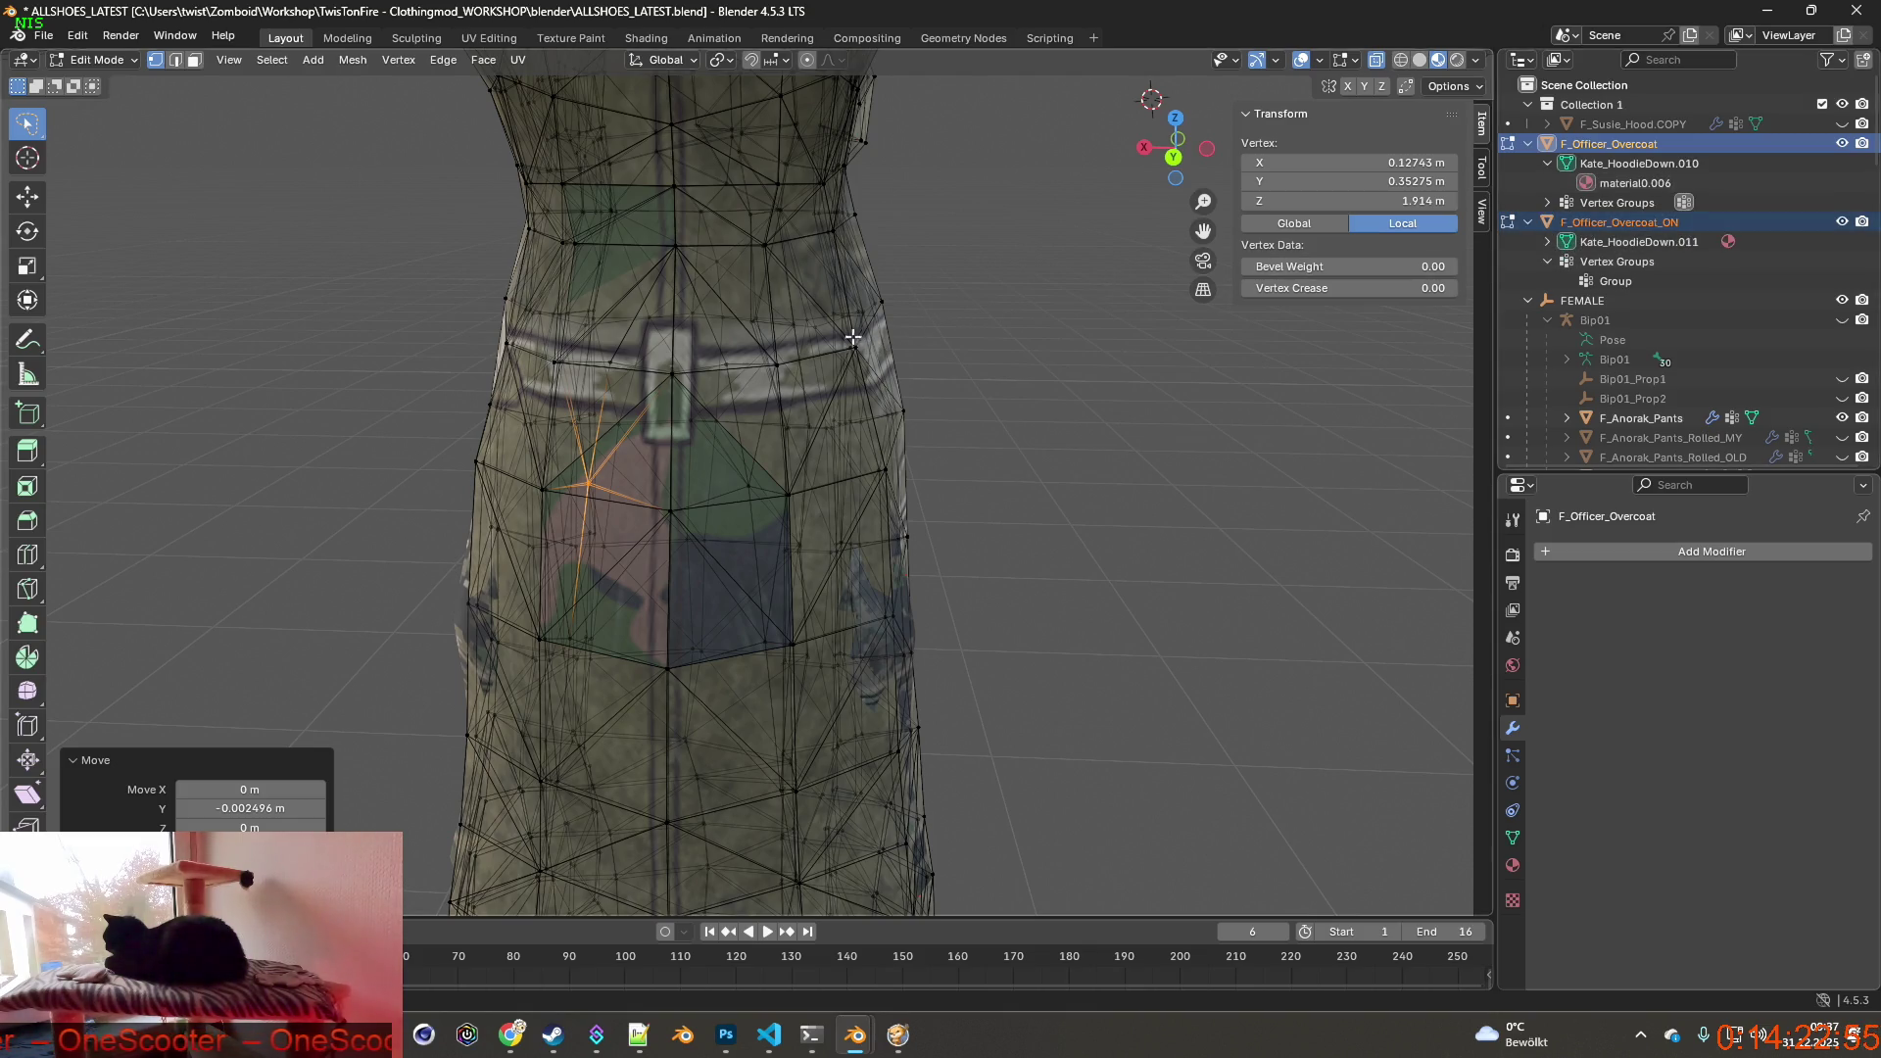
pyautogui.moveTo(819, 352)
pyautogui.mouseDown(button='middle')
pyautogui.moveTo(993, 392)
pyautogui.moveTo(729, 390)
pyautogui.moveTo(775, 344)
pyautogui.moveTo(951, 385)
pyautogui.moveTo(676, 373)
pyautogui.moveTo(819, 401)
pyautogui.moveTo(920, 476)
pyautogui.mouseUp(button='middle')
# Lasso-select the vertices along the side edge of the coat's lower section.
pyautogui.click(860, 425)
pyautogui.keyDown('shift'); pyautogui.click(883, 379); pyautogui.keyUp('shift')
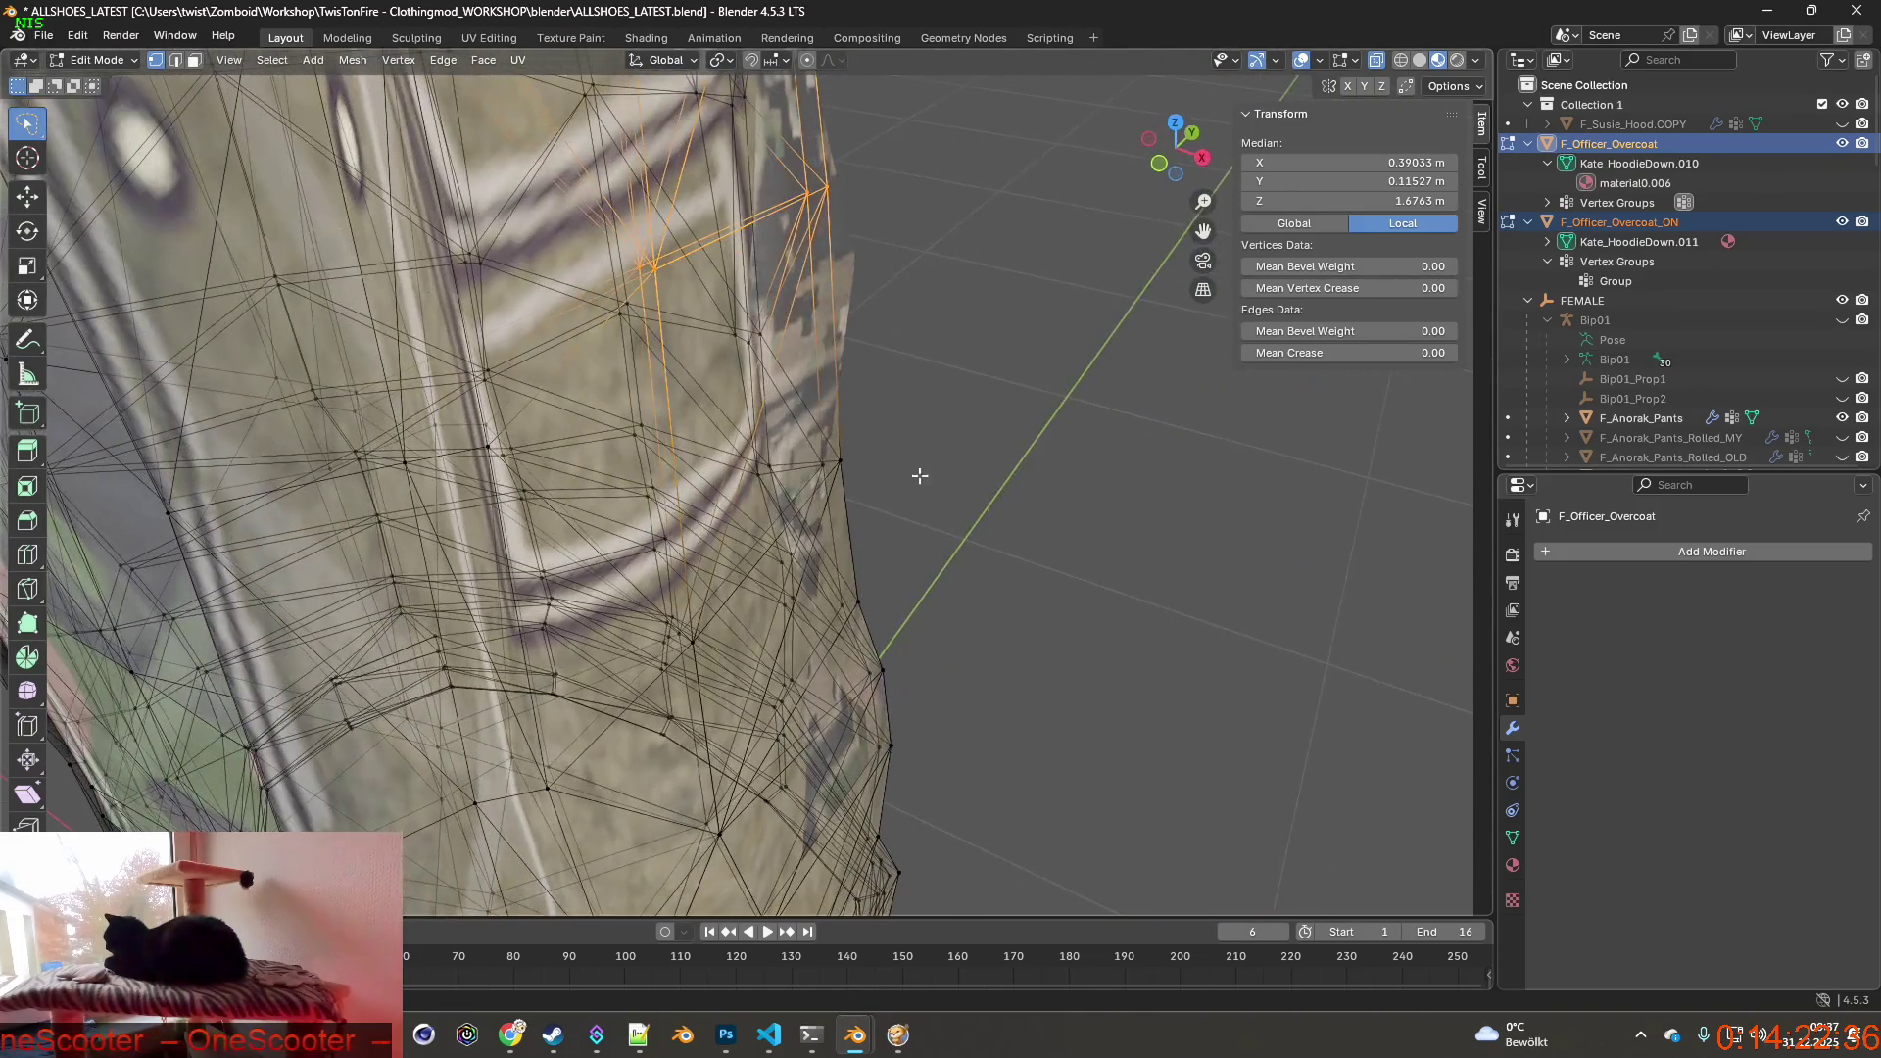
pyautogui.click(801, 449)
pyautogui.moveTo(800, 447)
pyautogui.mouseDown(button='middle')
pyautogui.moveTo(640, 439)
pyautogui.moveTo(881, 427)
pyautogui.moveTo(983, 476)
pyautogui.moveTo(804, 359)
pyautogui.moveTo(867, 367)
pyautogui.moveTo(834, 431)
pyautogui.moveTo(794, 405)
pyautogui.moveTo(563, 386)
pyautogui.moveTo(643, 376)
pyautogui.mouseUp(button='middle')
pyautogui.keyDown('ctrl'); pyautogui.moveTo(636, 380); pyautogui.dragTo(708, 448, button='right'); pyautogui.keyUp('ctrl')
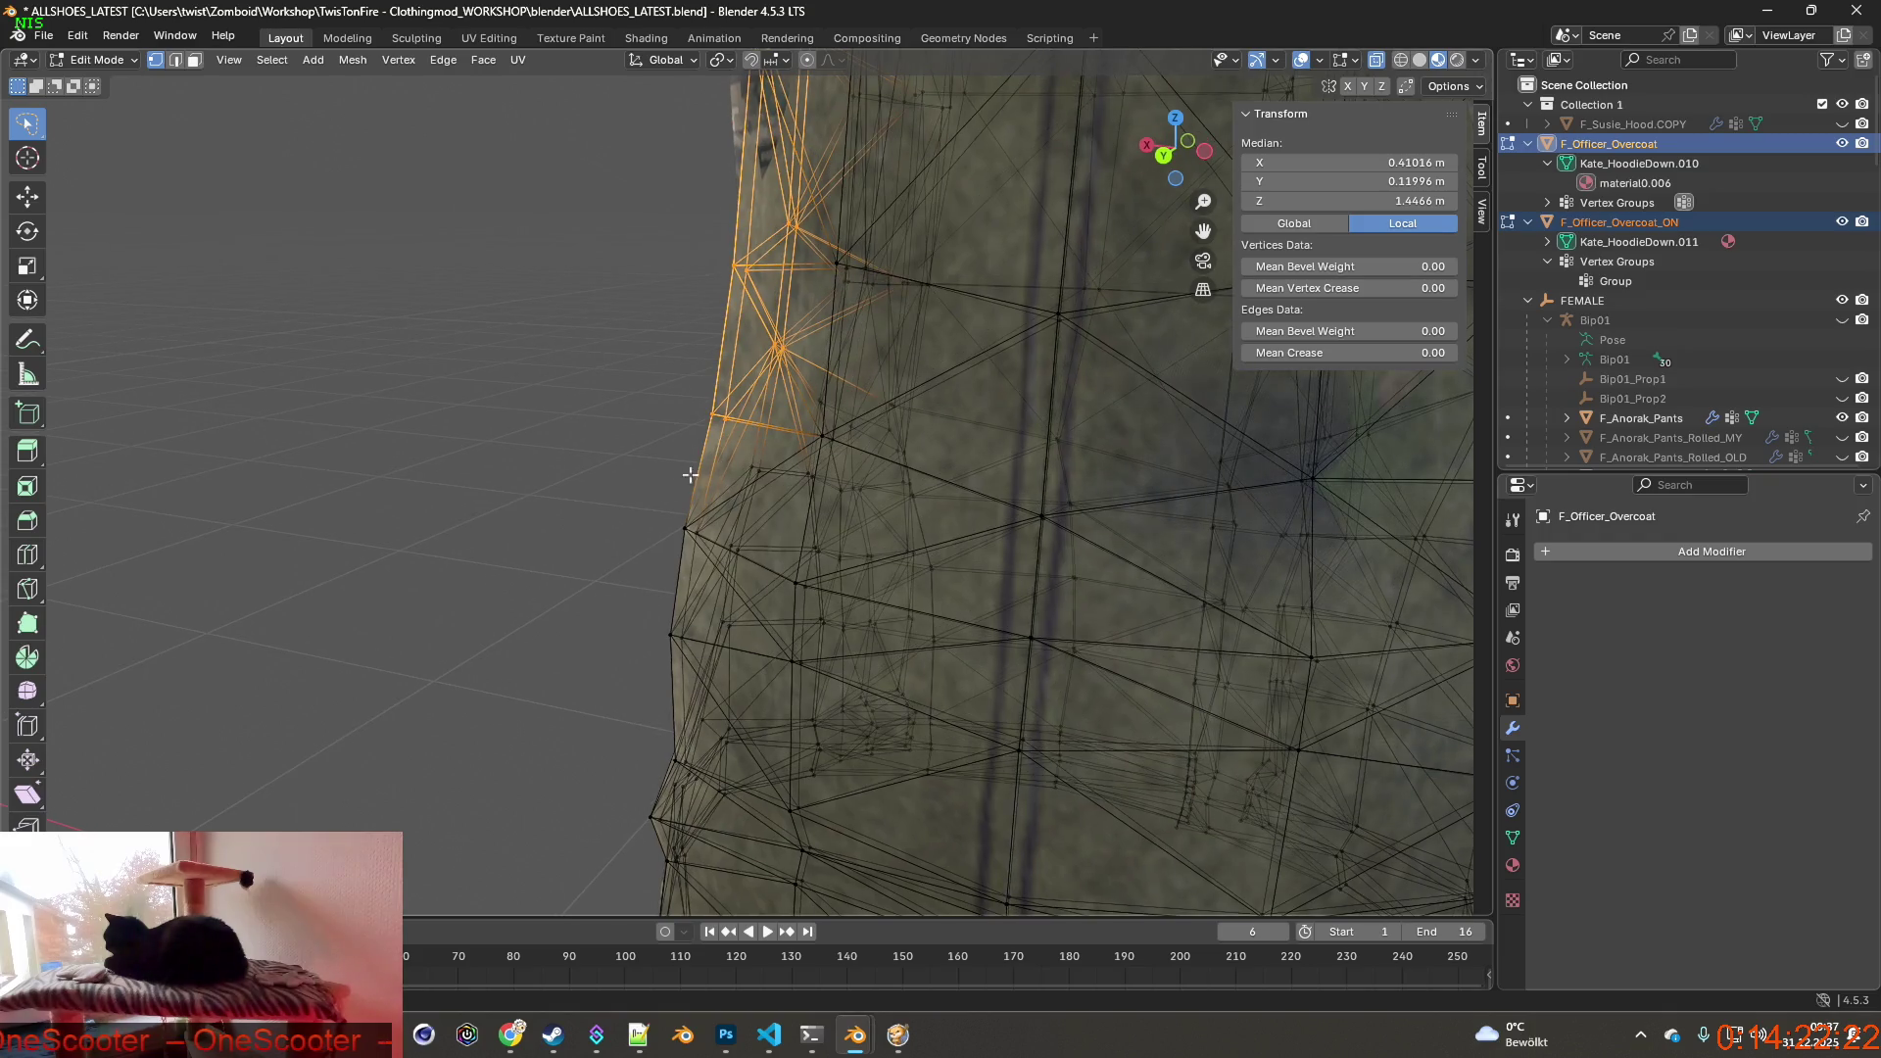
pyautogui.moveTo(656, 557)
pyautogui.mouseDown(button='middle')
pyautogui.moveTo(967, 546)
pyautogui.moveTo(671, 462)
pyautogui.mouseUp(button='middle')
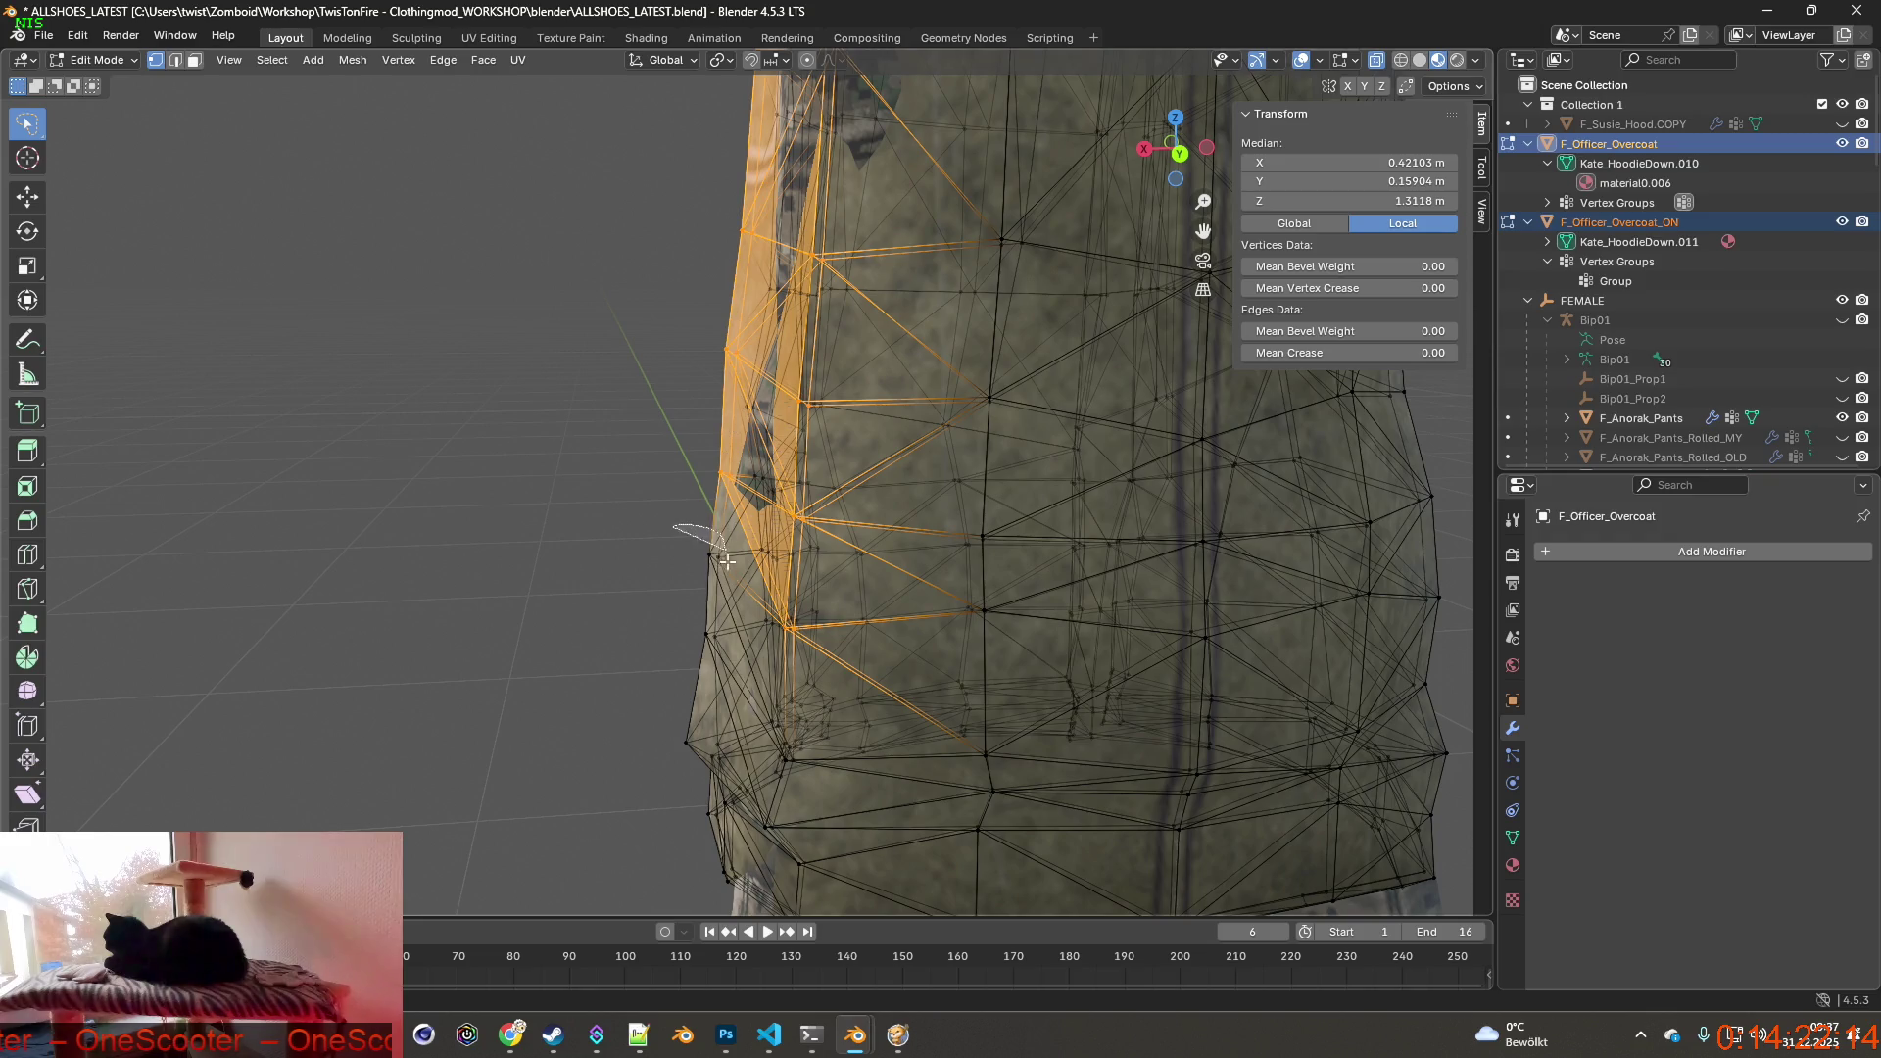
pyautogui.moveTo(678, 663)
pyautogui.mouseDown(button='middle')
pyautogui.moveTo(936, 649)
pyautogui.moveTo(823, 594)
pyautogui.mouseUp(button='middle')
pyautogui.scroll(-2, 794, 591)
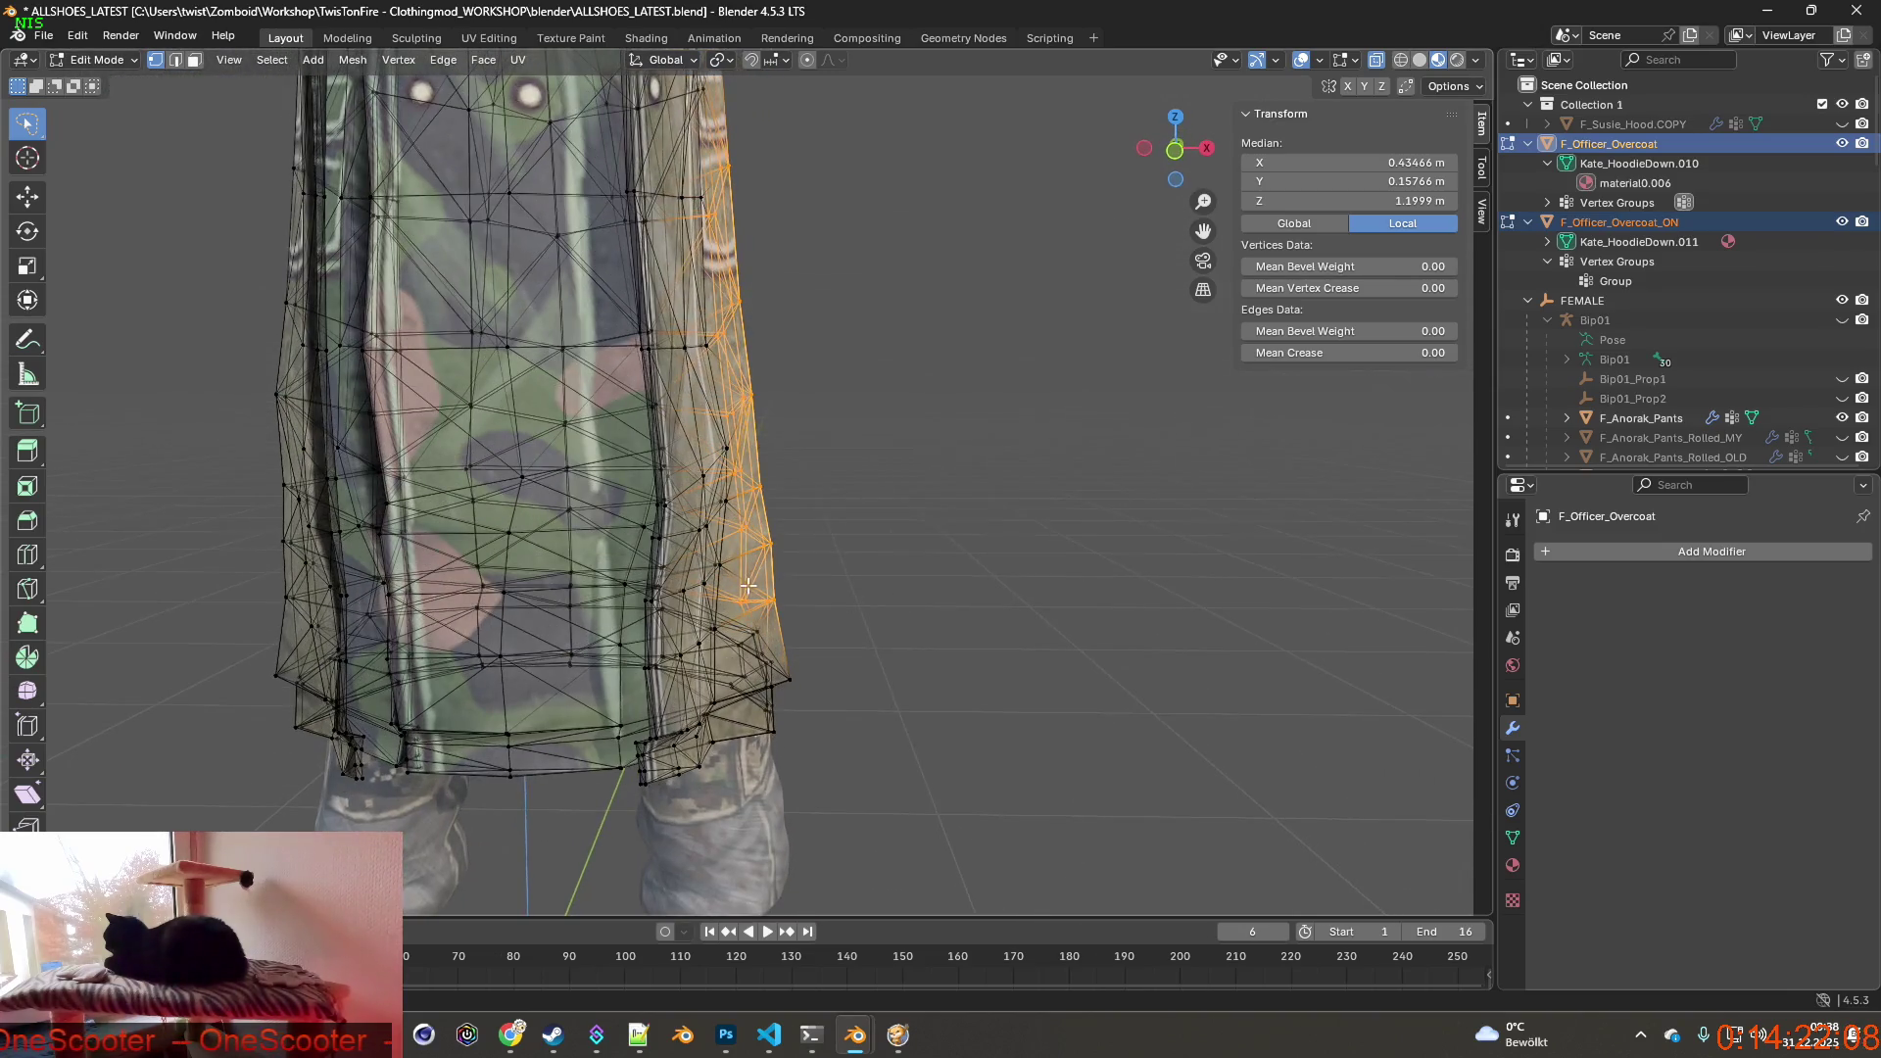
# Lasso-select hem vertices on both sides of the lower coat.
pyautogui.keyDown('ctrl'); pyautogui.moveTo(849, 781); pyautogui.dragTo(882, 736); pyautogui.keyUp('ctrl')
pyautogui.moveTo(911, 676)
pyautogui.mouseDown(button='middle')
pyautogui.moveTo(1029, 441)
pyautogui.moveTo(1000, 529)
pyautogui.moveTo(952, 589)
pyautogui.moveTo(1059, 441)
pyautogui.moveTo(938, 599)
pyautogui.moveTo(997, 639)
pyautogui.mouseUp(button='middle')
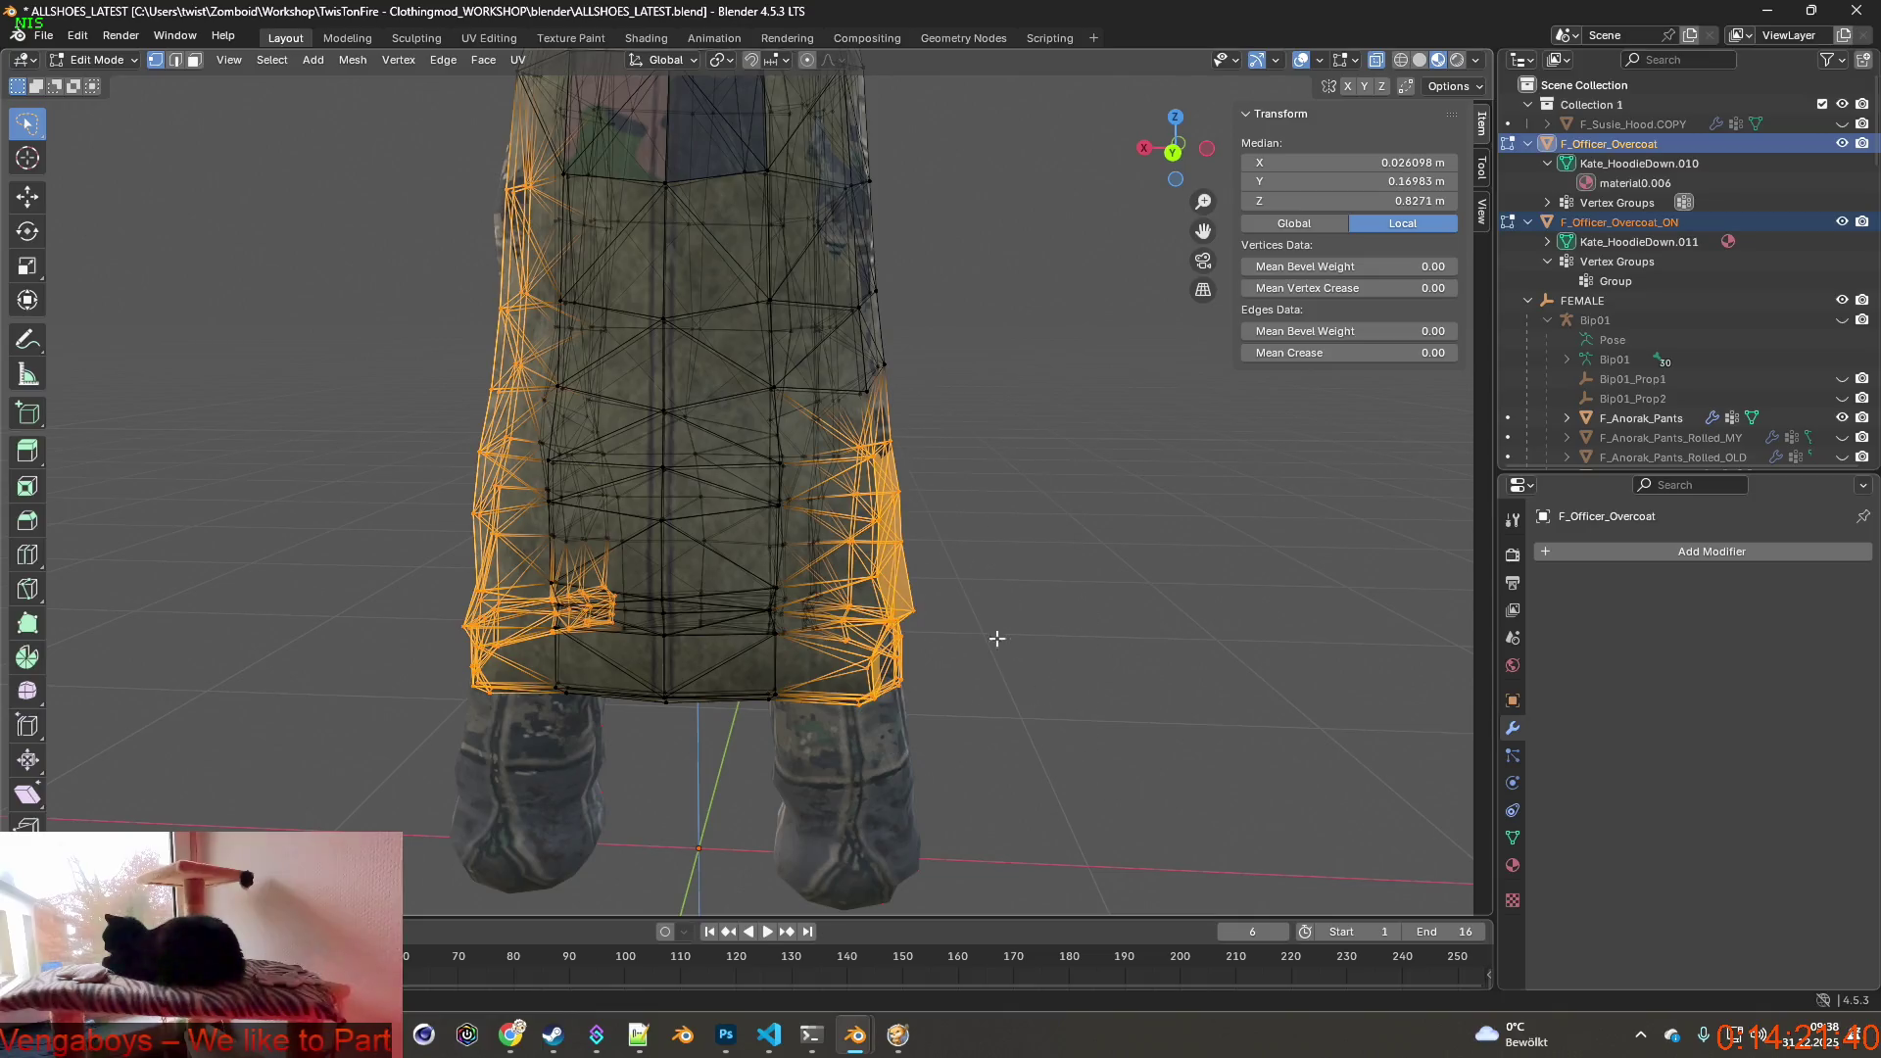
pyautogui.keyDown('shift'); pyautogui.moveTo(989, 461); pyautogui.dragTo(835, 684, button='middle'); pyautogui.keyUp('shift')
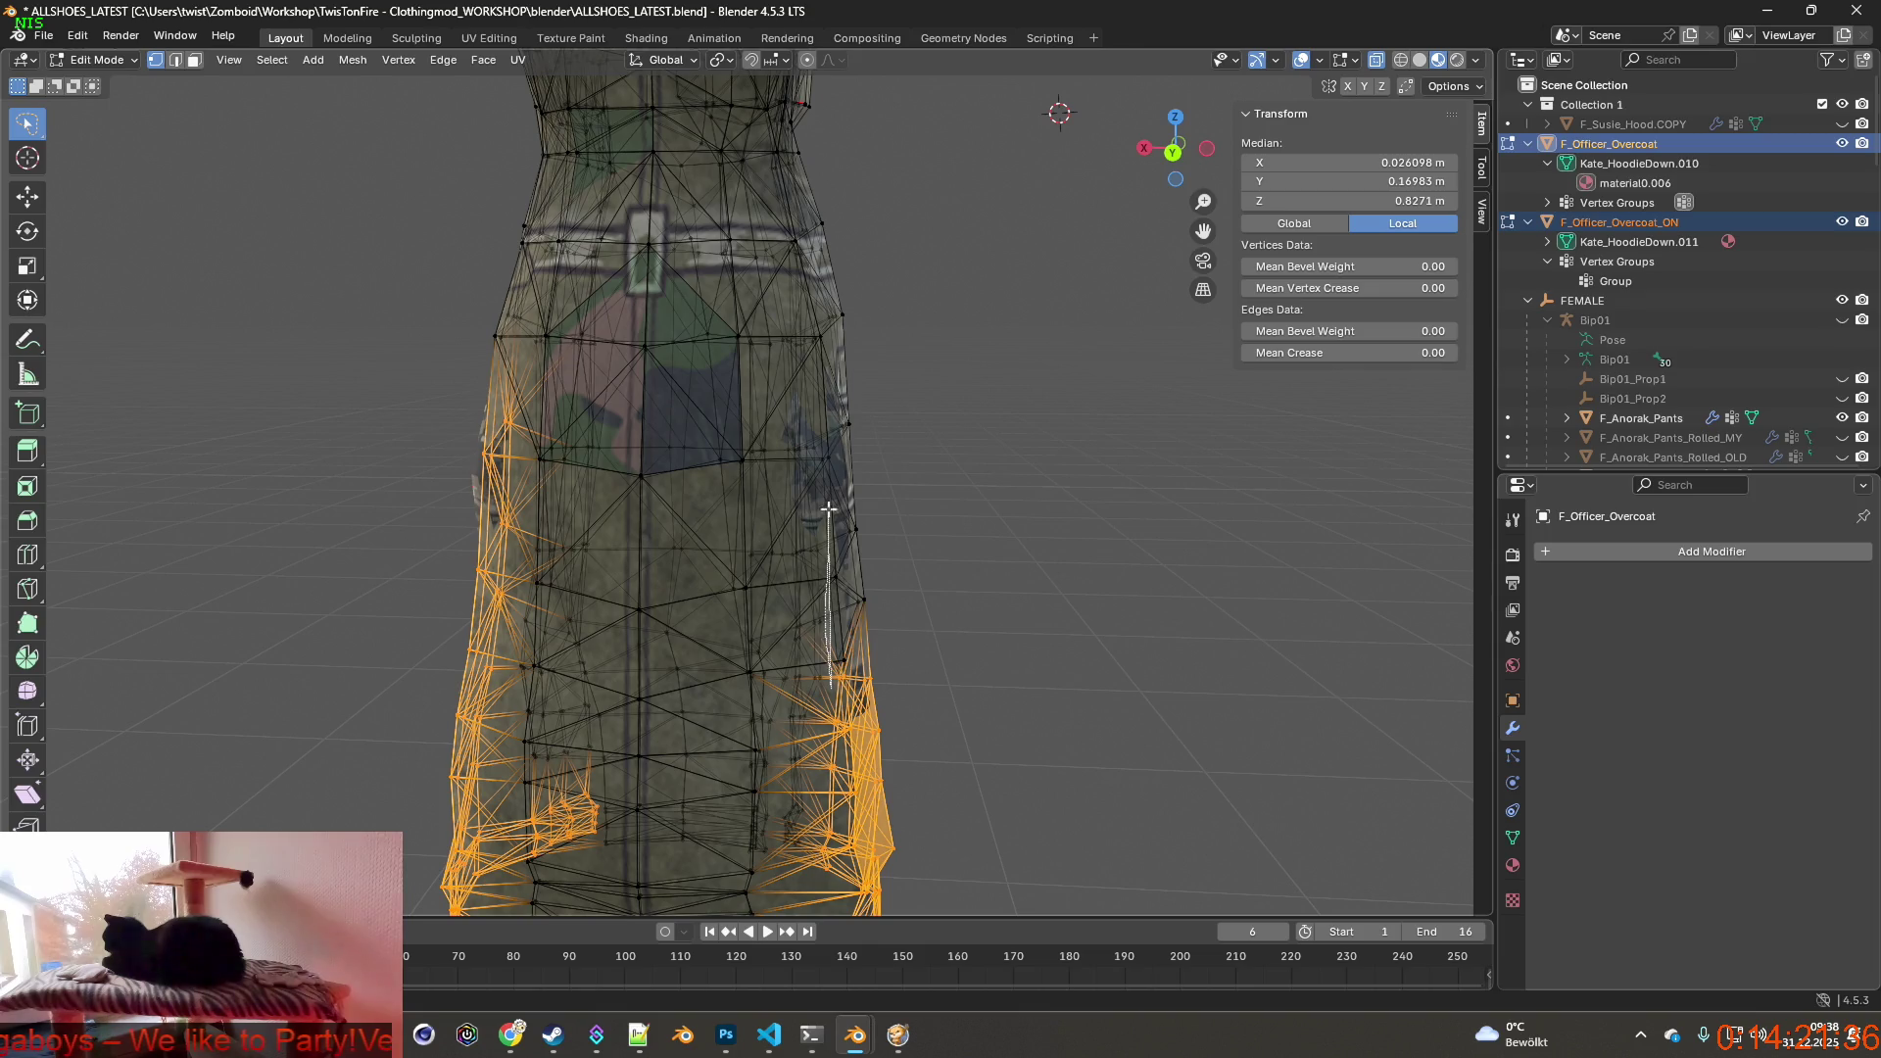
pyautogui.keyDown('ctrl'); pyautogui.moveTo(848, 391); pyautogui.dragTo(868, 618); pyautogui.keyUp('ctrl')
pyautogui.moveTo(985, 585)
pyautogui.mouseDown(button='middle')
pyautogui.moveTo(1157, 579)
pyautogui.moveTo(706, 591)
pyautogui.moveTo(1095, 627)
pyautogui.moveTo(961, 582)
pyautogui.moveTo(1015, 565)
pyautogui.moveTo(802, 428)
pyautogui.mouseUp(button='middle')
pyautogui.keyDown('ctrl'); pyautogui.moveTo(763, 362); pyautogui.dragTo(971, 706); pyautogui.keyUp('ctrl')
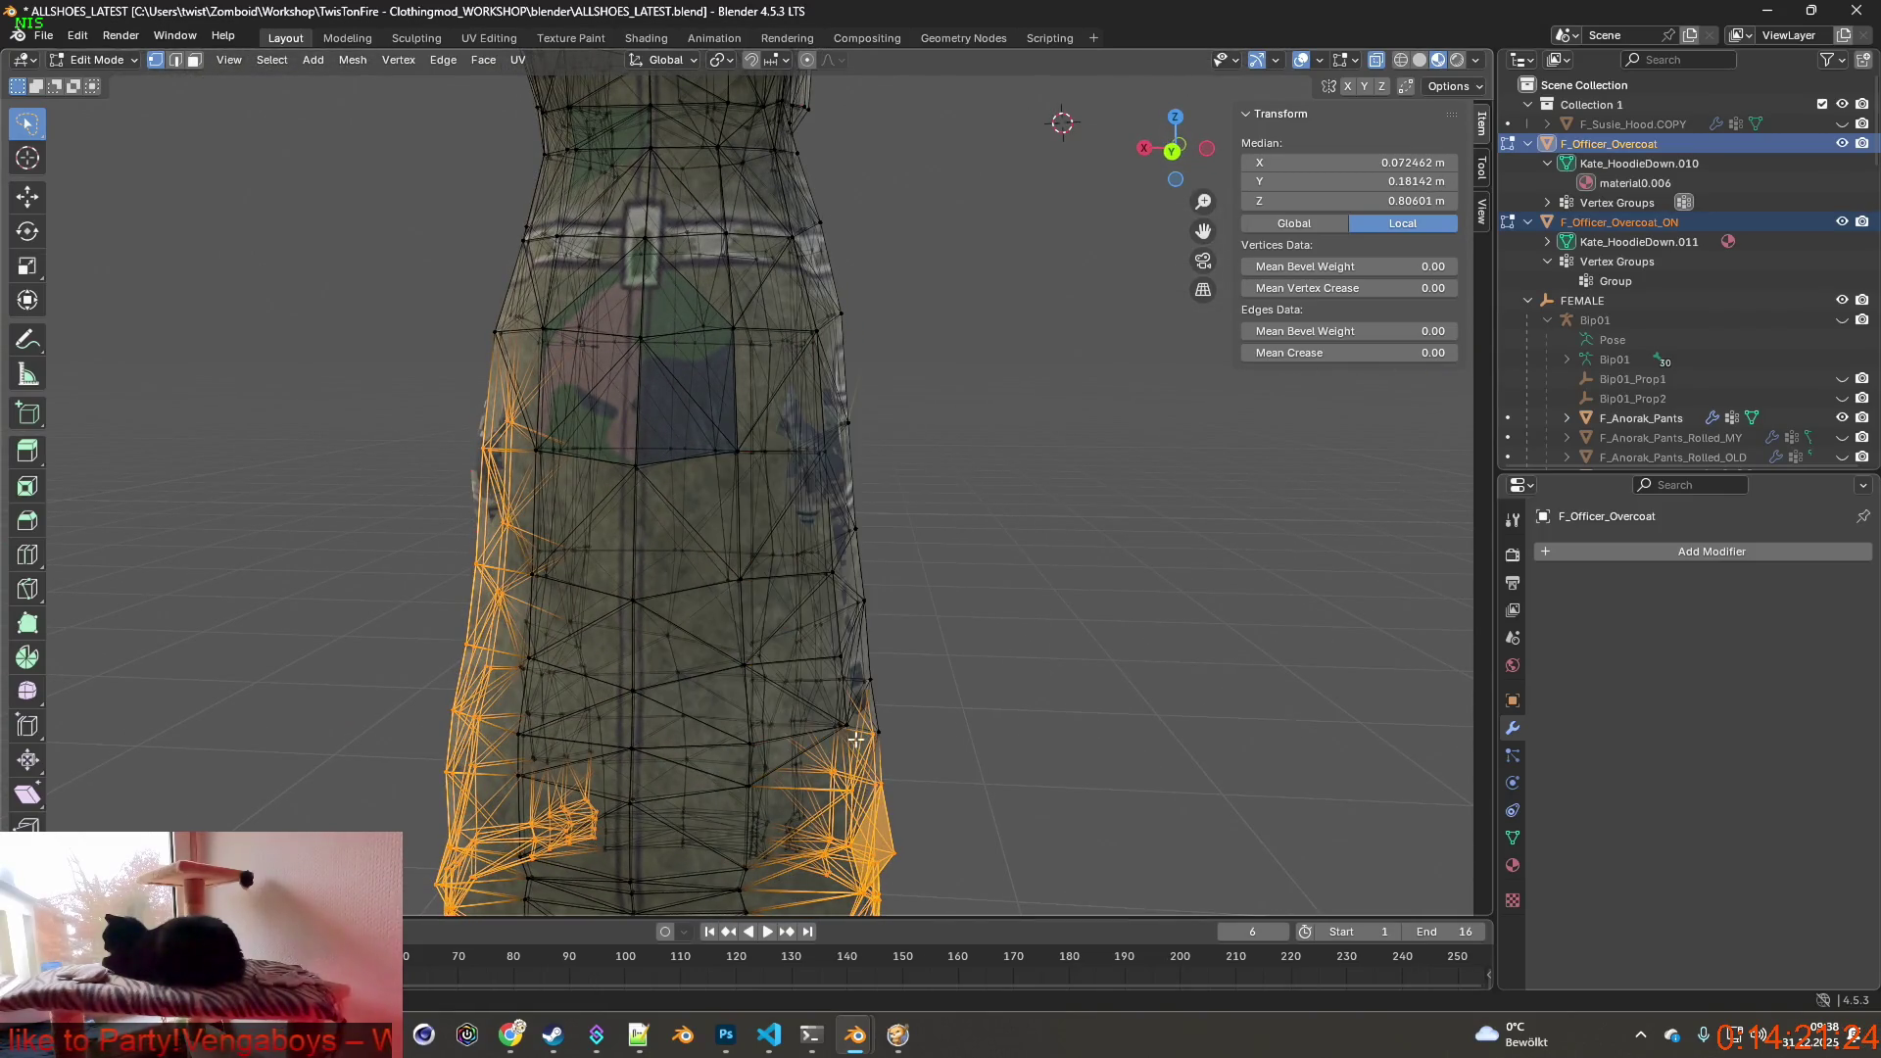
pyautogui.scroll(-2, 882, 589)
# Deselect the right-side hem and start a proportional move on the left side.
pyautogui.keyDown('ctrl'); pyautogui.moveTo(787, 427); pyautogui.dragTo(1015, 853); pyautogui.keyUp('ctrl')
pyautogui.moveTo(955, 735)
pyautogui.mouseDown(button='middle')
pyautogui.moveTo(822, 675)
pyautogui.moveTo(1030, 661)
pyautogui.moveTo(1022, 130)
pyautogui.mouseUp(button='middle')
pyautogui.moveTo(1047, 537); pyautogui.dragTo(871, 553, button='middle')
pyautogui.press('g')
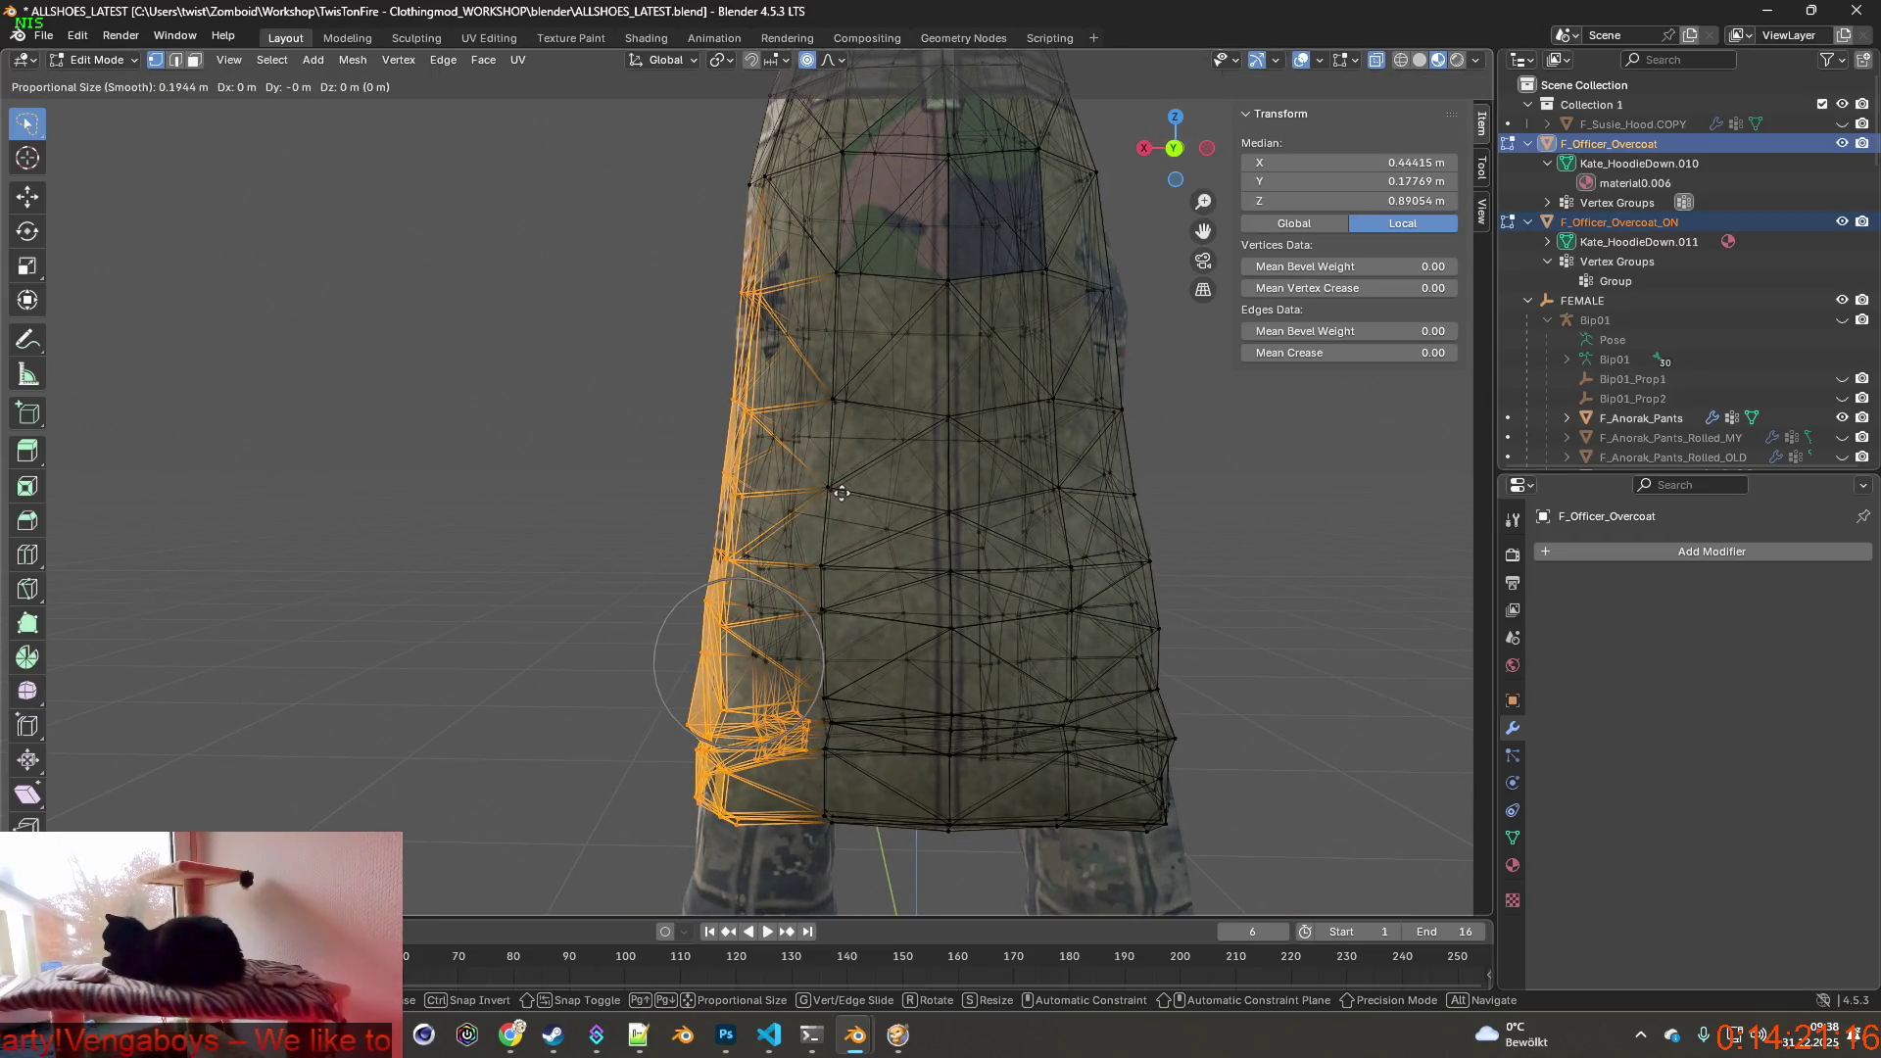
# Push the coat's left hem edge outward along Y (about 2.6 cm) with smooth falloff.
pyautogui.click(841, 493)
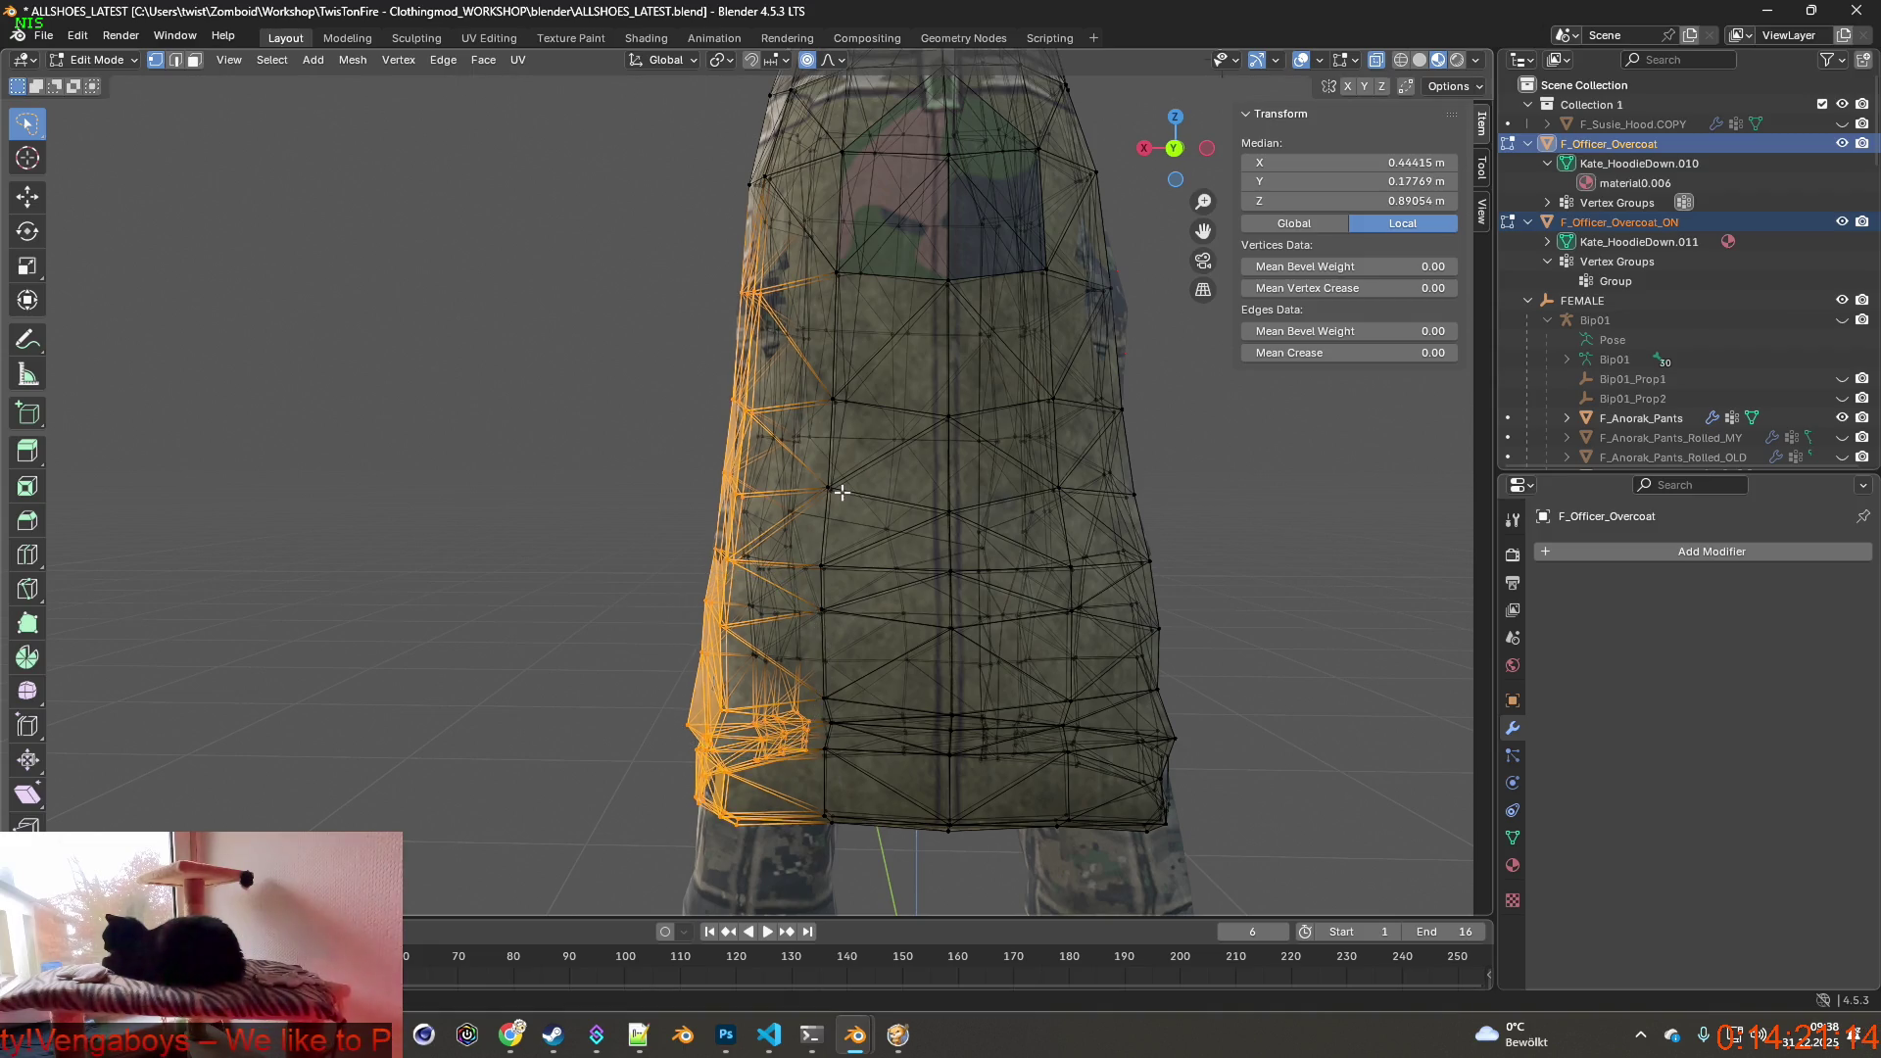
pyautogui.press('g')
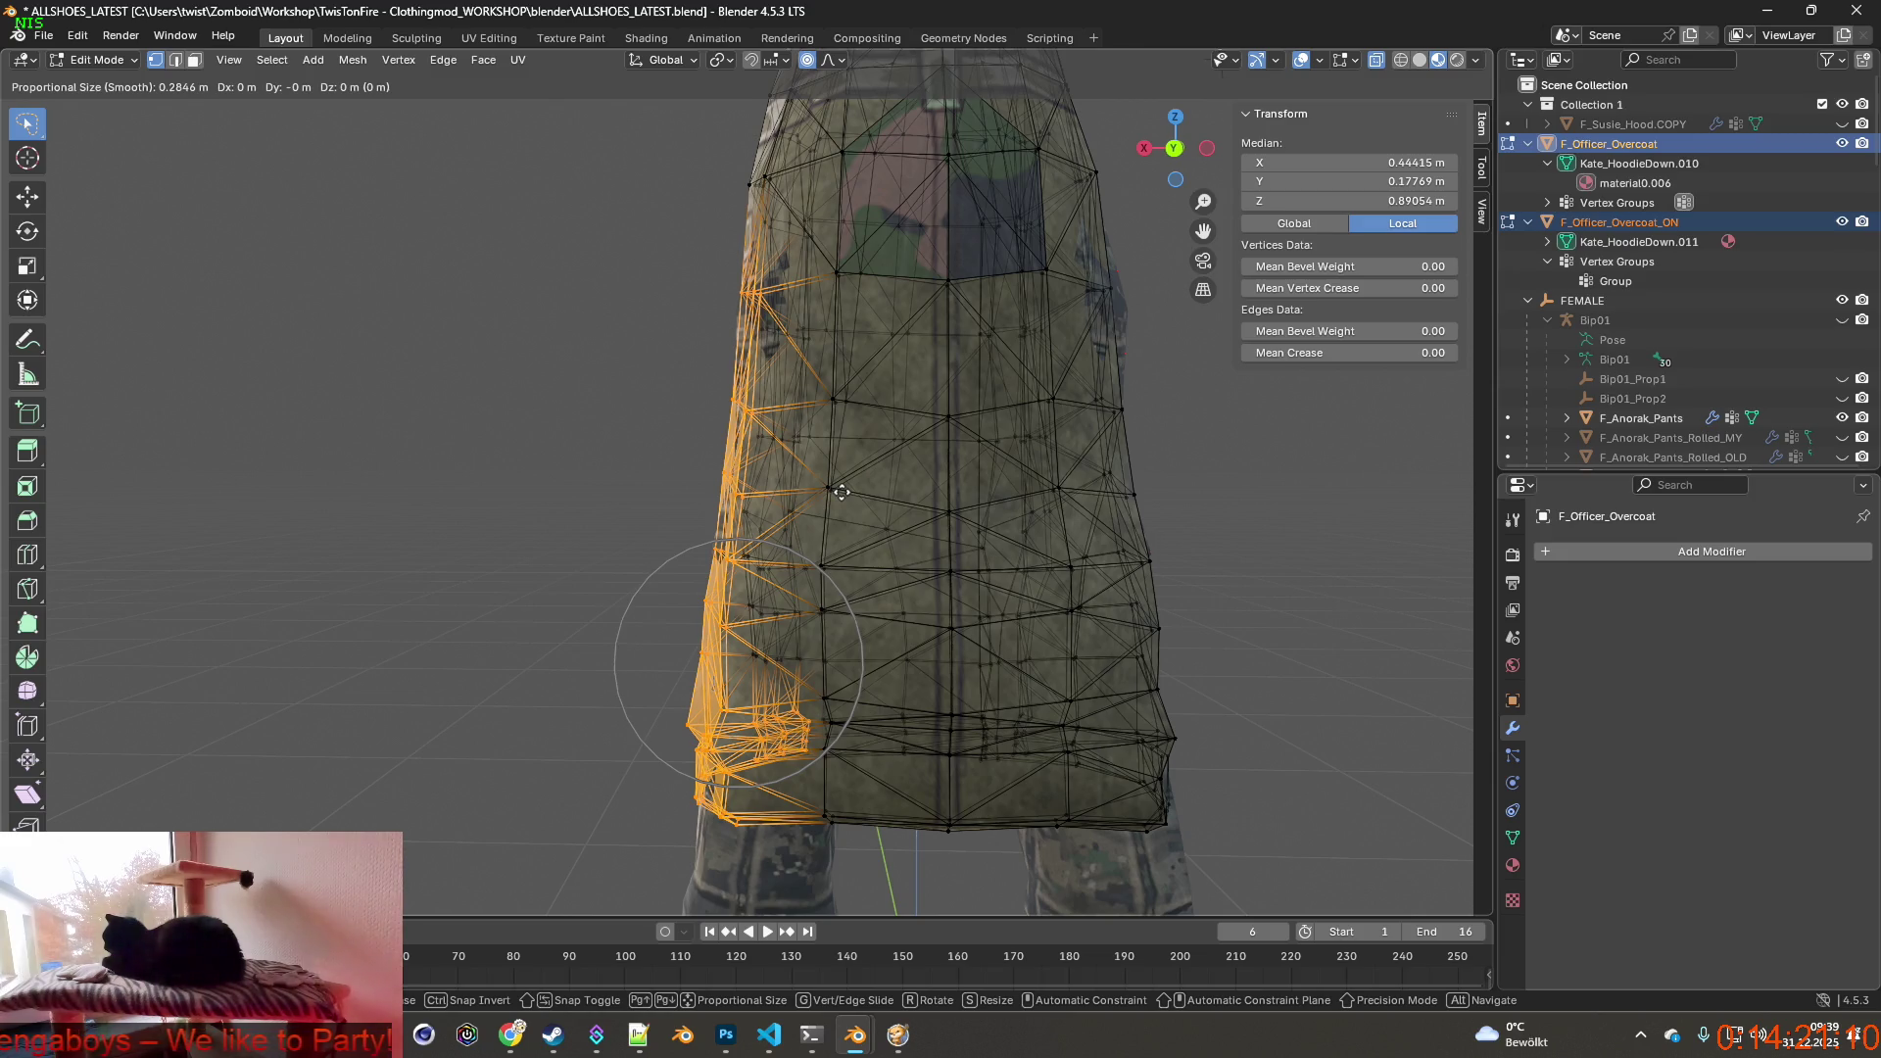
pyautogui.press('y')
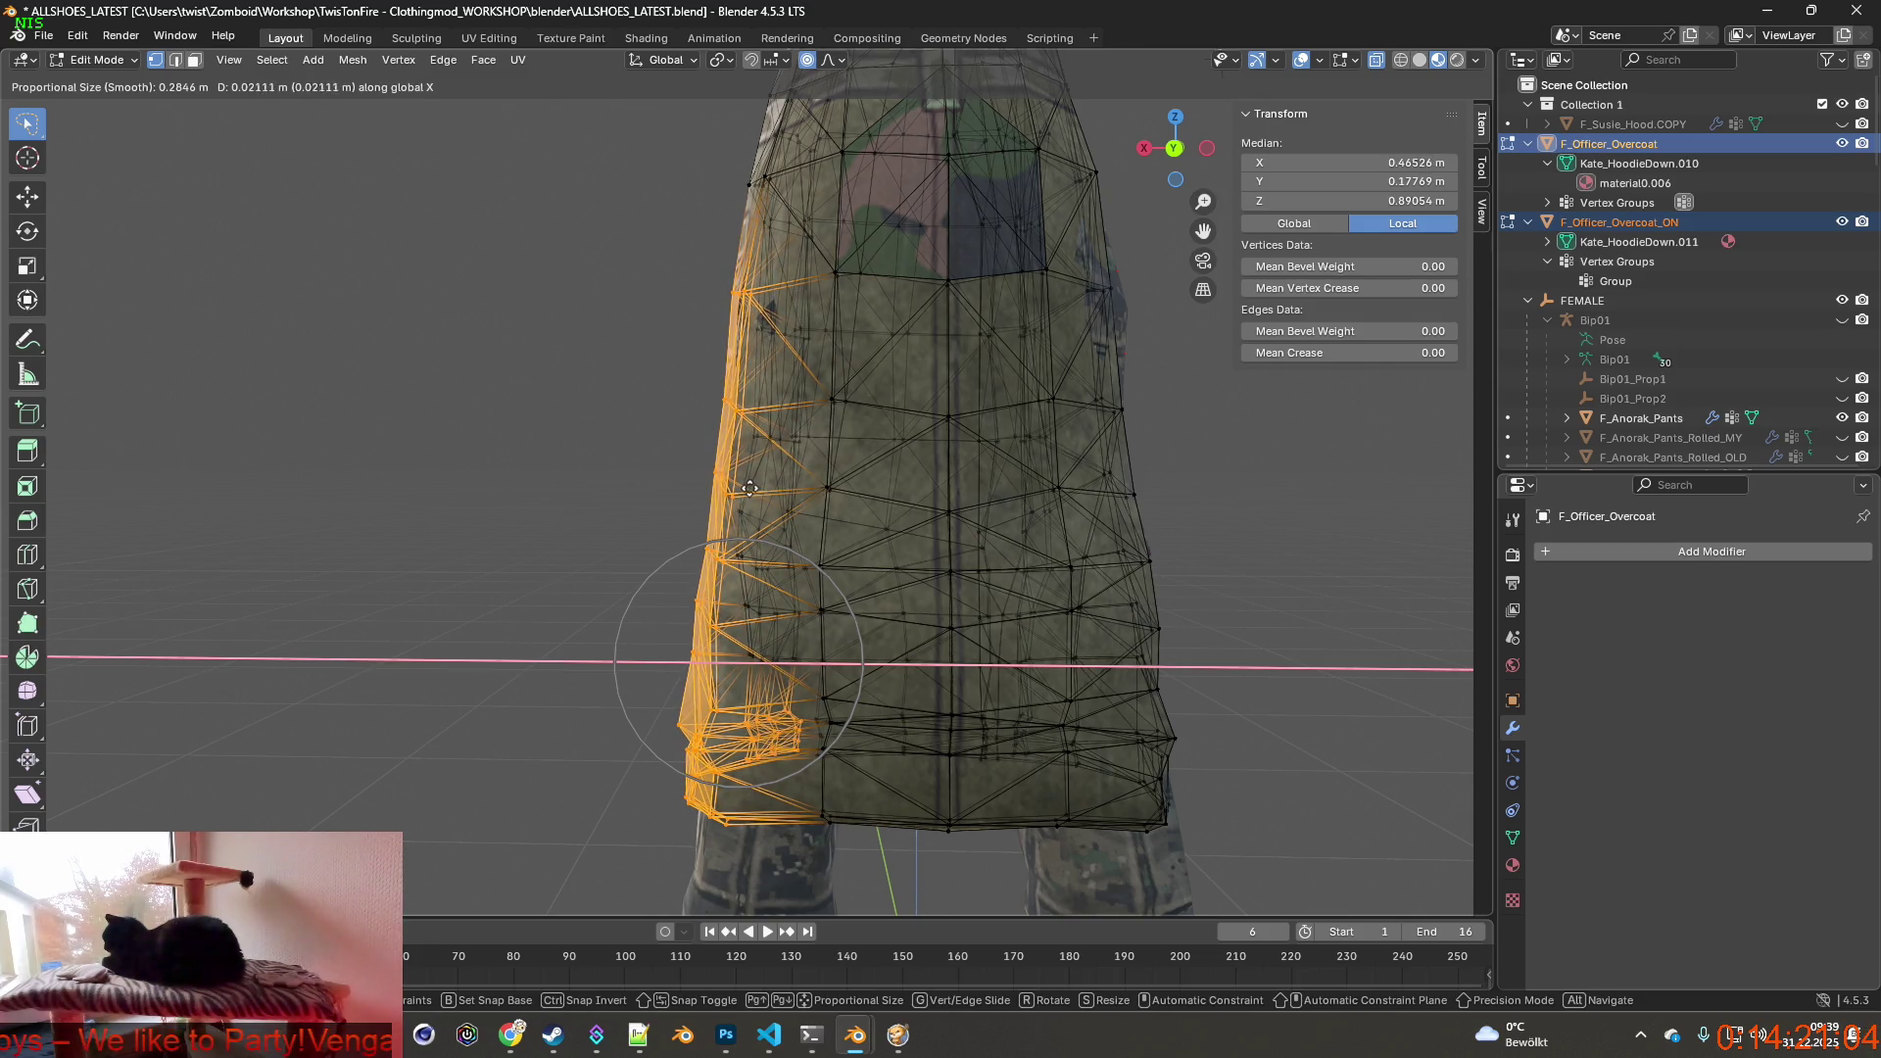
pyautogui.click(717, 490)
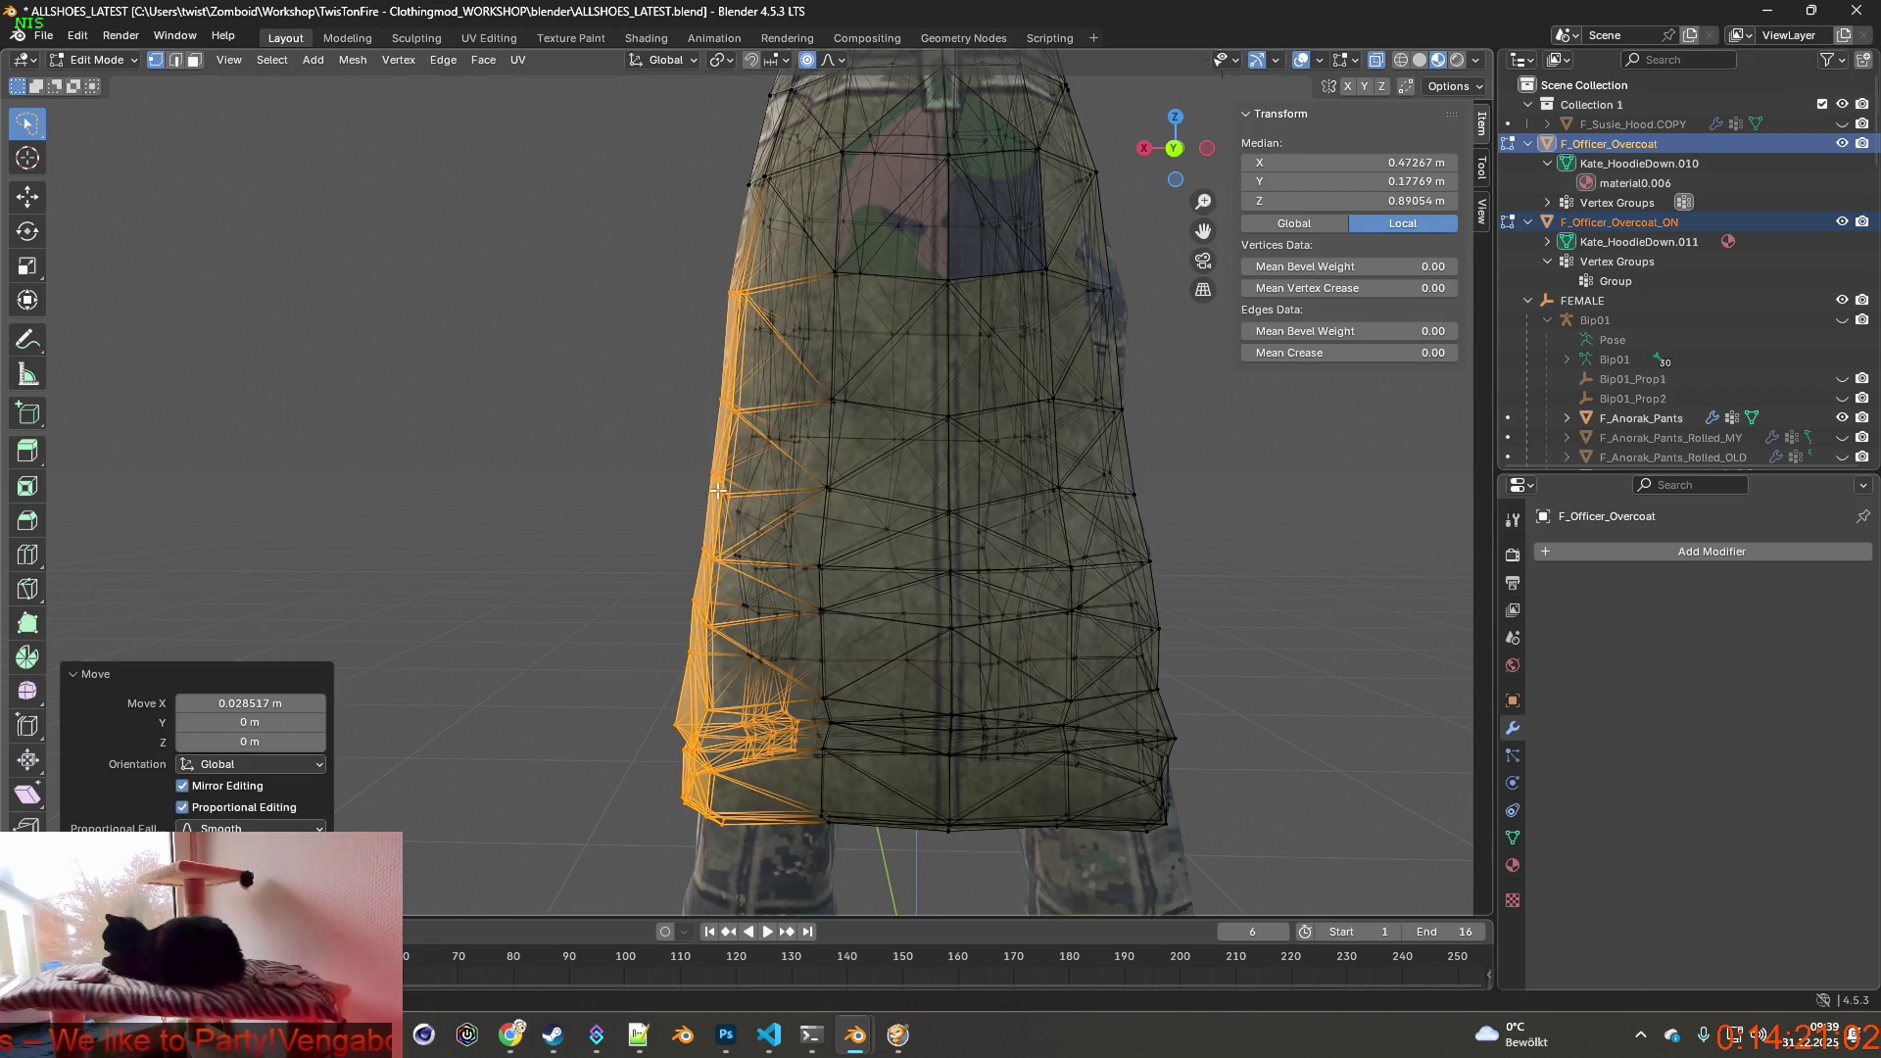
pyautogui.moveTo(734, 501)
pyautogui.mouseDown(button='middle')
pyautogui.moveTo(812, 544)
pyautogui.moveTo(904, 546)
pyautogui.moveTo(845, 561)
pyautogui.moveTo(975, 570)
pyautogui.moveTo(762, 605)
pyautogui.mouseUp(button='middle')
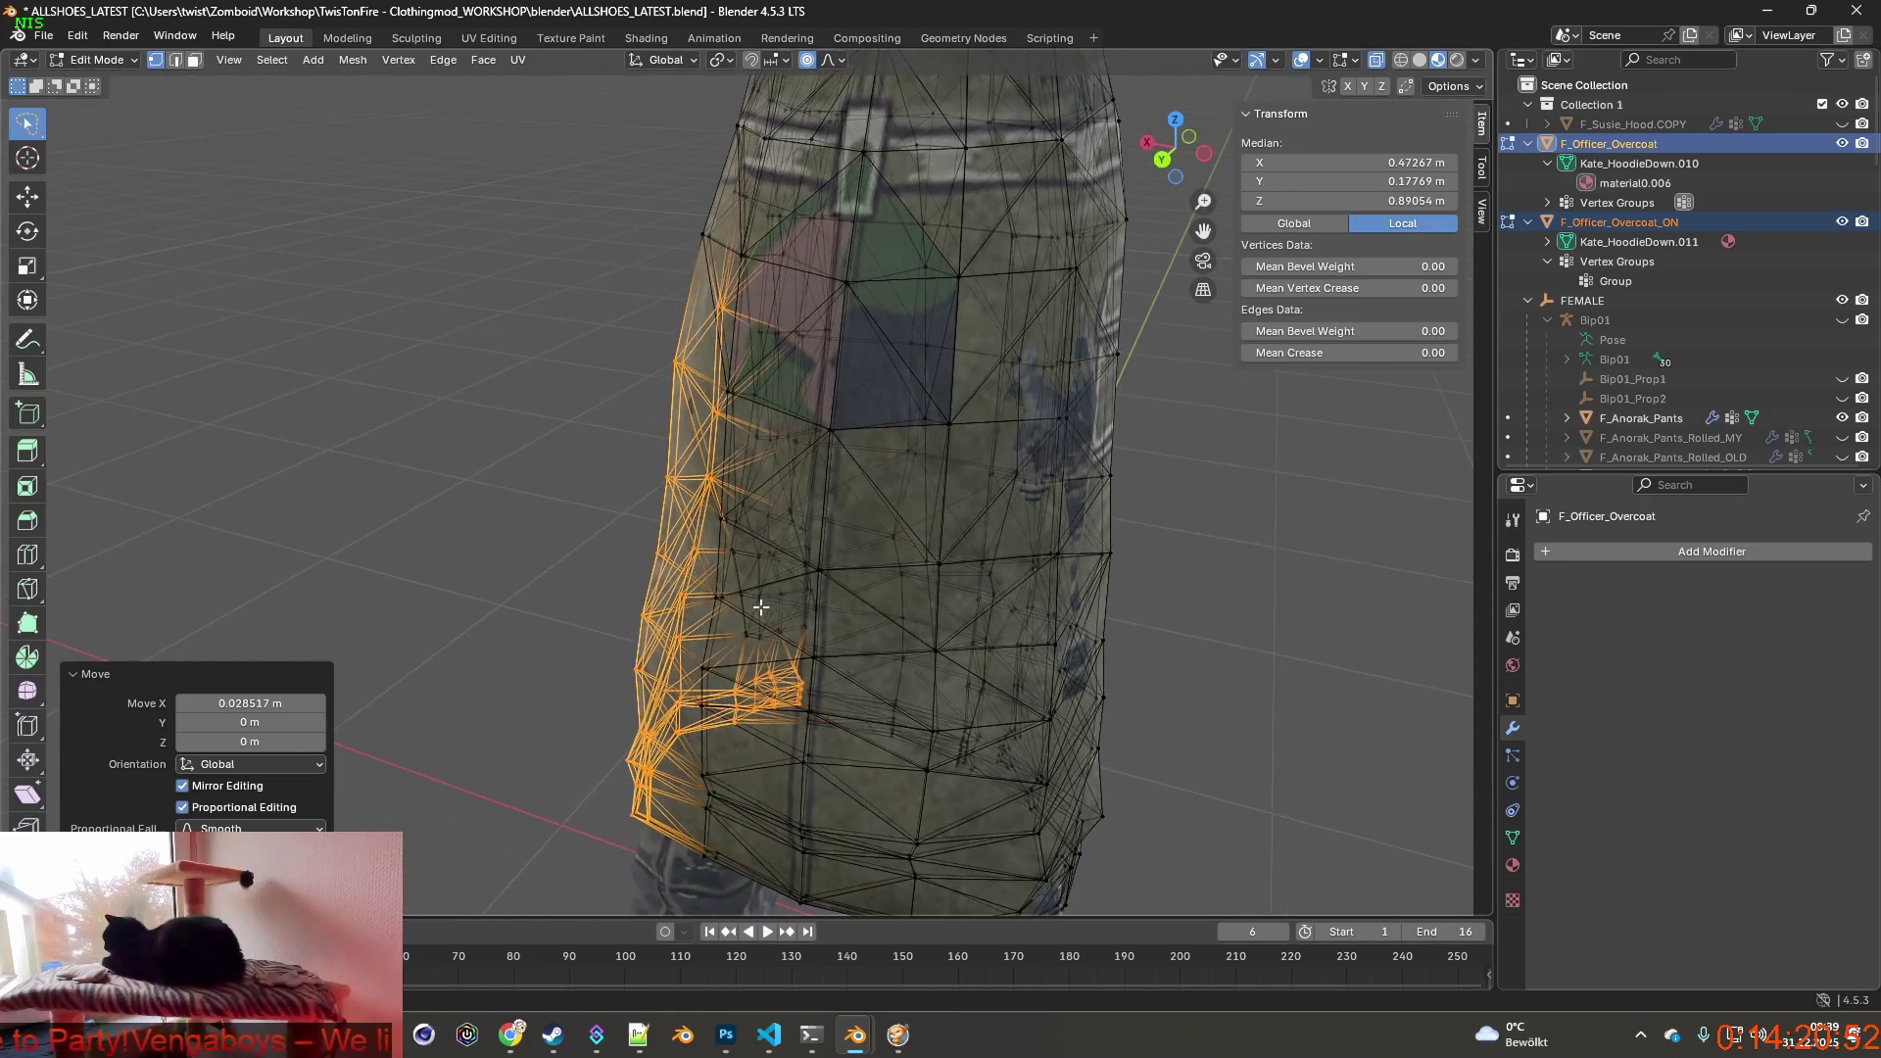
# Move one upper side vertex outward with proportional falloff from the back view.
pyautogui.click(671, 409)
pyautogui.moveTo(670, 409); pyautogui.dragTo(700, 398, button='middle')
pyautogui.press('g')
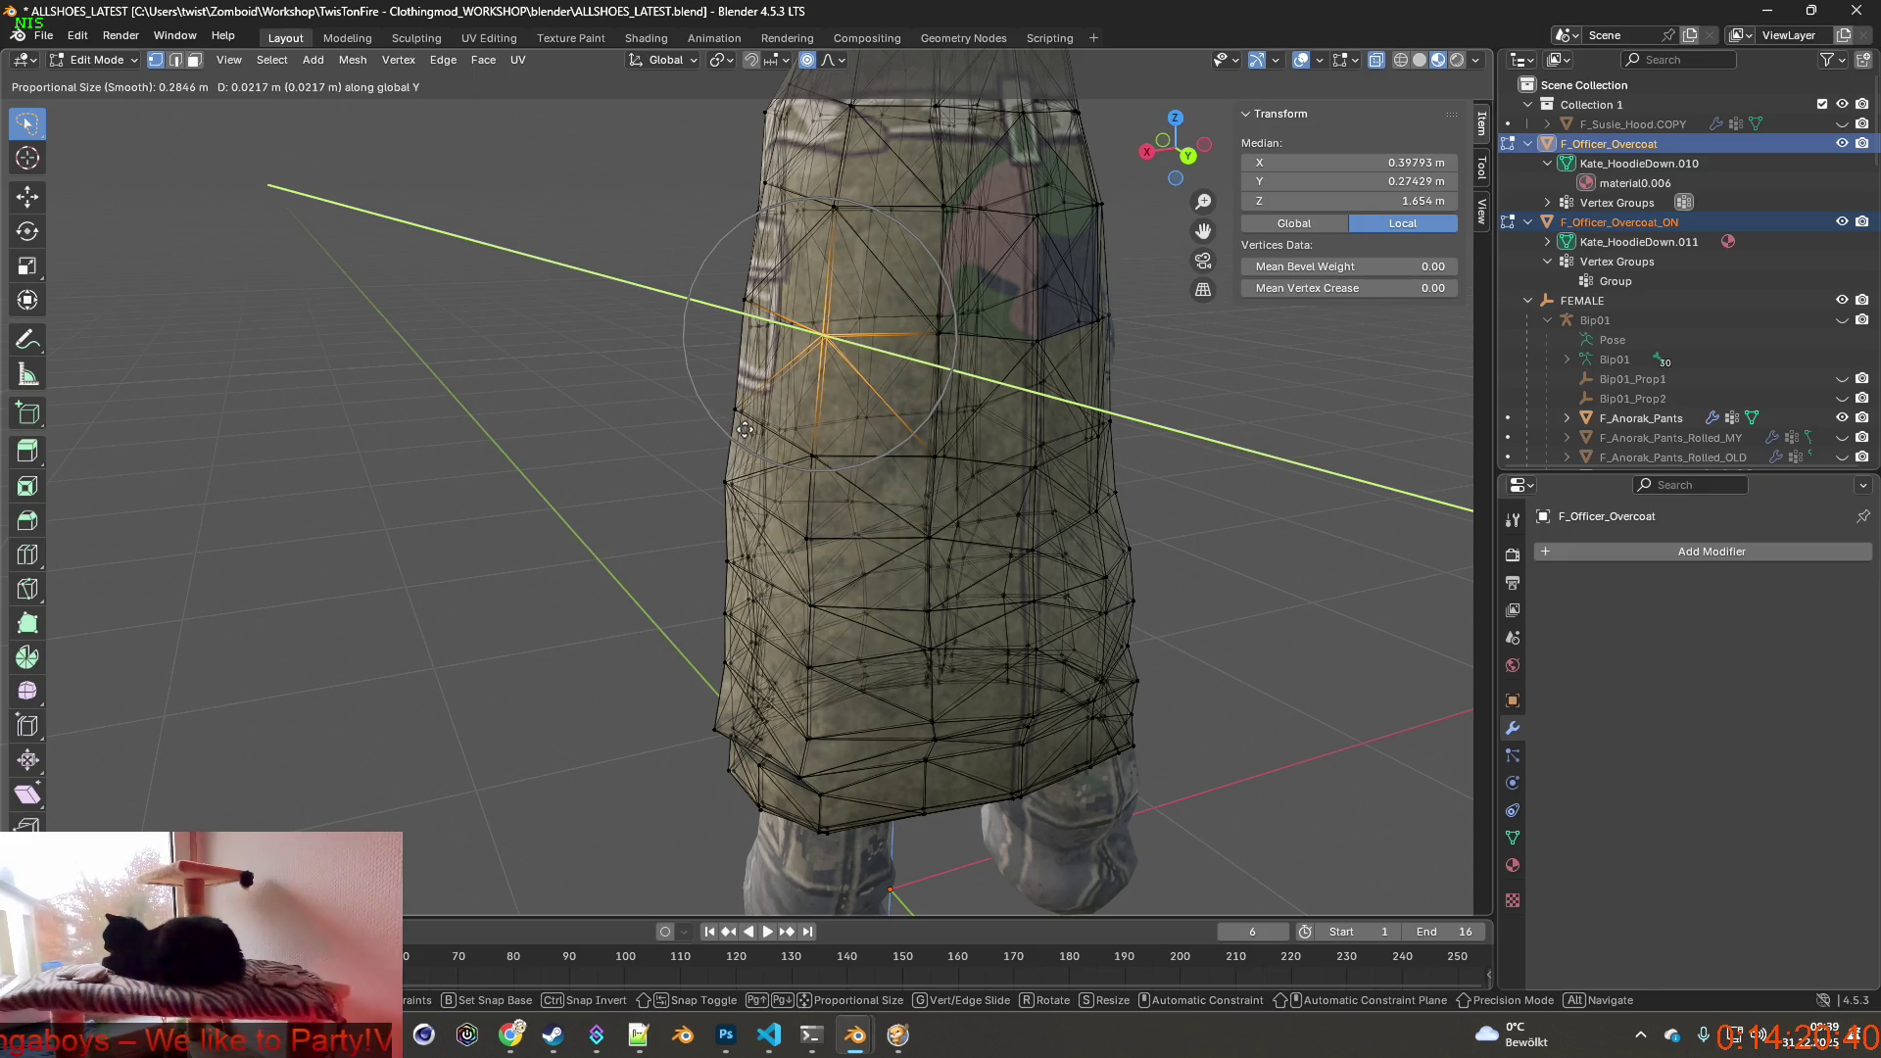
pyautogui.click(744, 428)
pyautogui.moveTo(746, 428)
pyautogui.mouseDown(button='middle')
pyautogui.moveTo(898, 429)
pyautogui.moveTo(867, 390)
pyautogui.mouseUp(button='middle')
# Push a second upper vertex outward along the front-back Y axis.
pyautogui.click(806, 419)
pyautogui.press('g')
pyautogui.press('y')
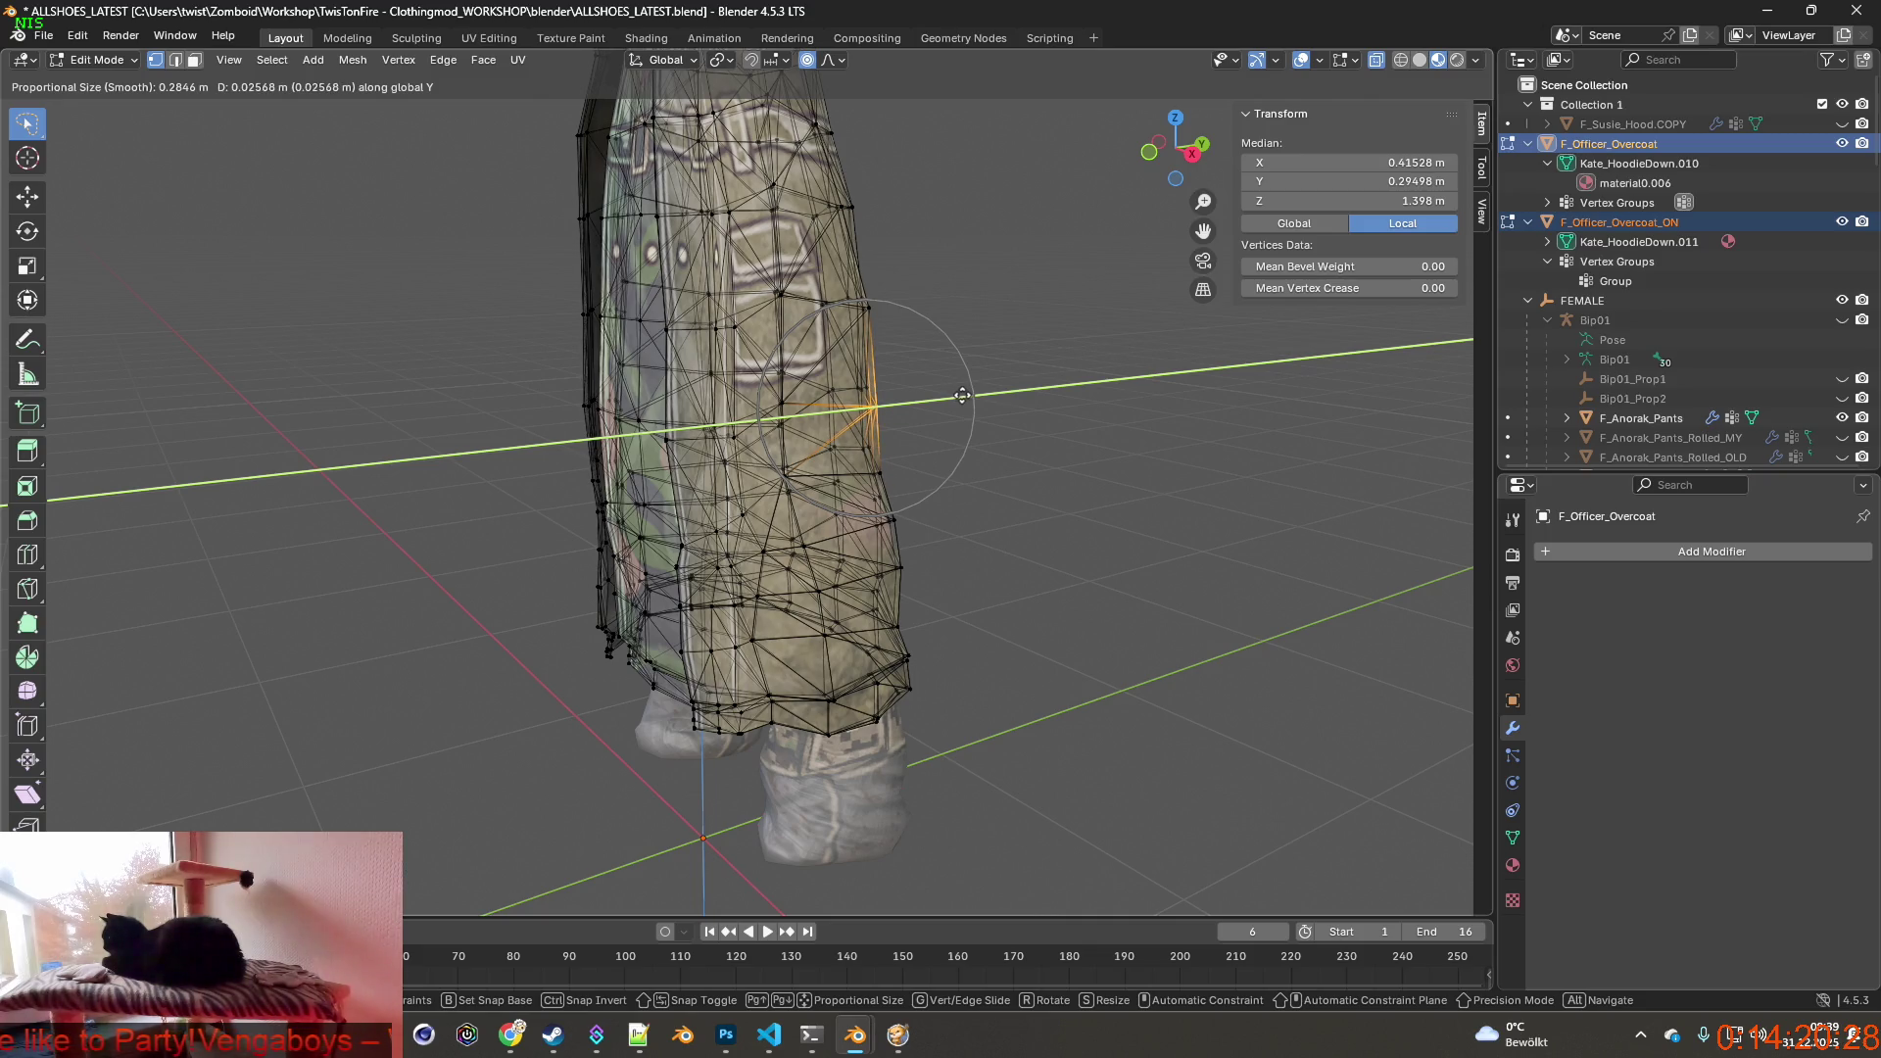
pyautogui.click(961, 398)
pyautogui.moveTo(961, 397)
pyautogui.mouseDown(button='middle')
pyautogui.moveTo(731, 400)
pyautogui.moveTo(1115, 482)
pyautogui.moveTo(1147, 594)
pyautogui.moveTo(1117, 643)
pyautogui.mouseUp(button='middle')
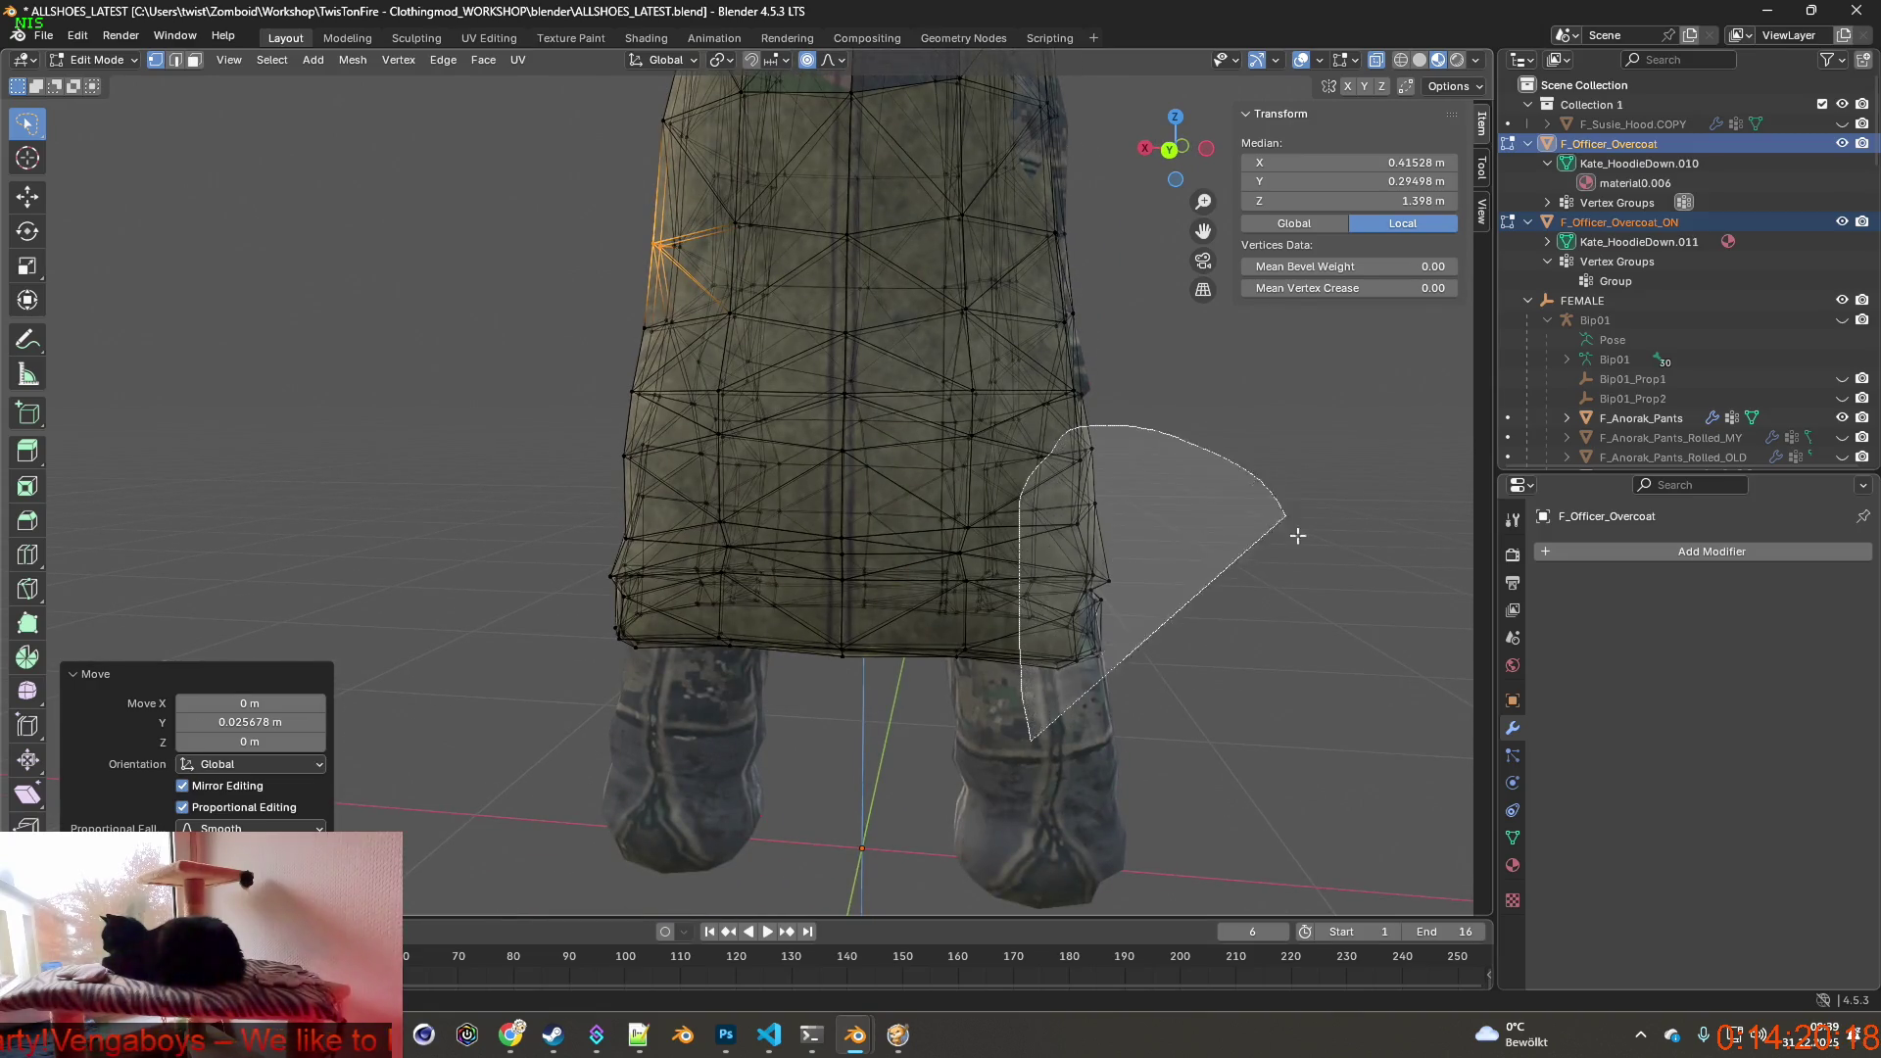
# Lasso-select the faces of the coat's right side panel.
pyautogui.keyDown('ctrl'); pyautogui.moveTo(1047, 456); pyautogui.dragTo(1259, 505, button='right'); pyautogui.keyUp('ctrl')
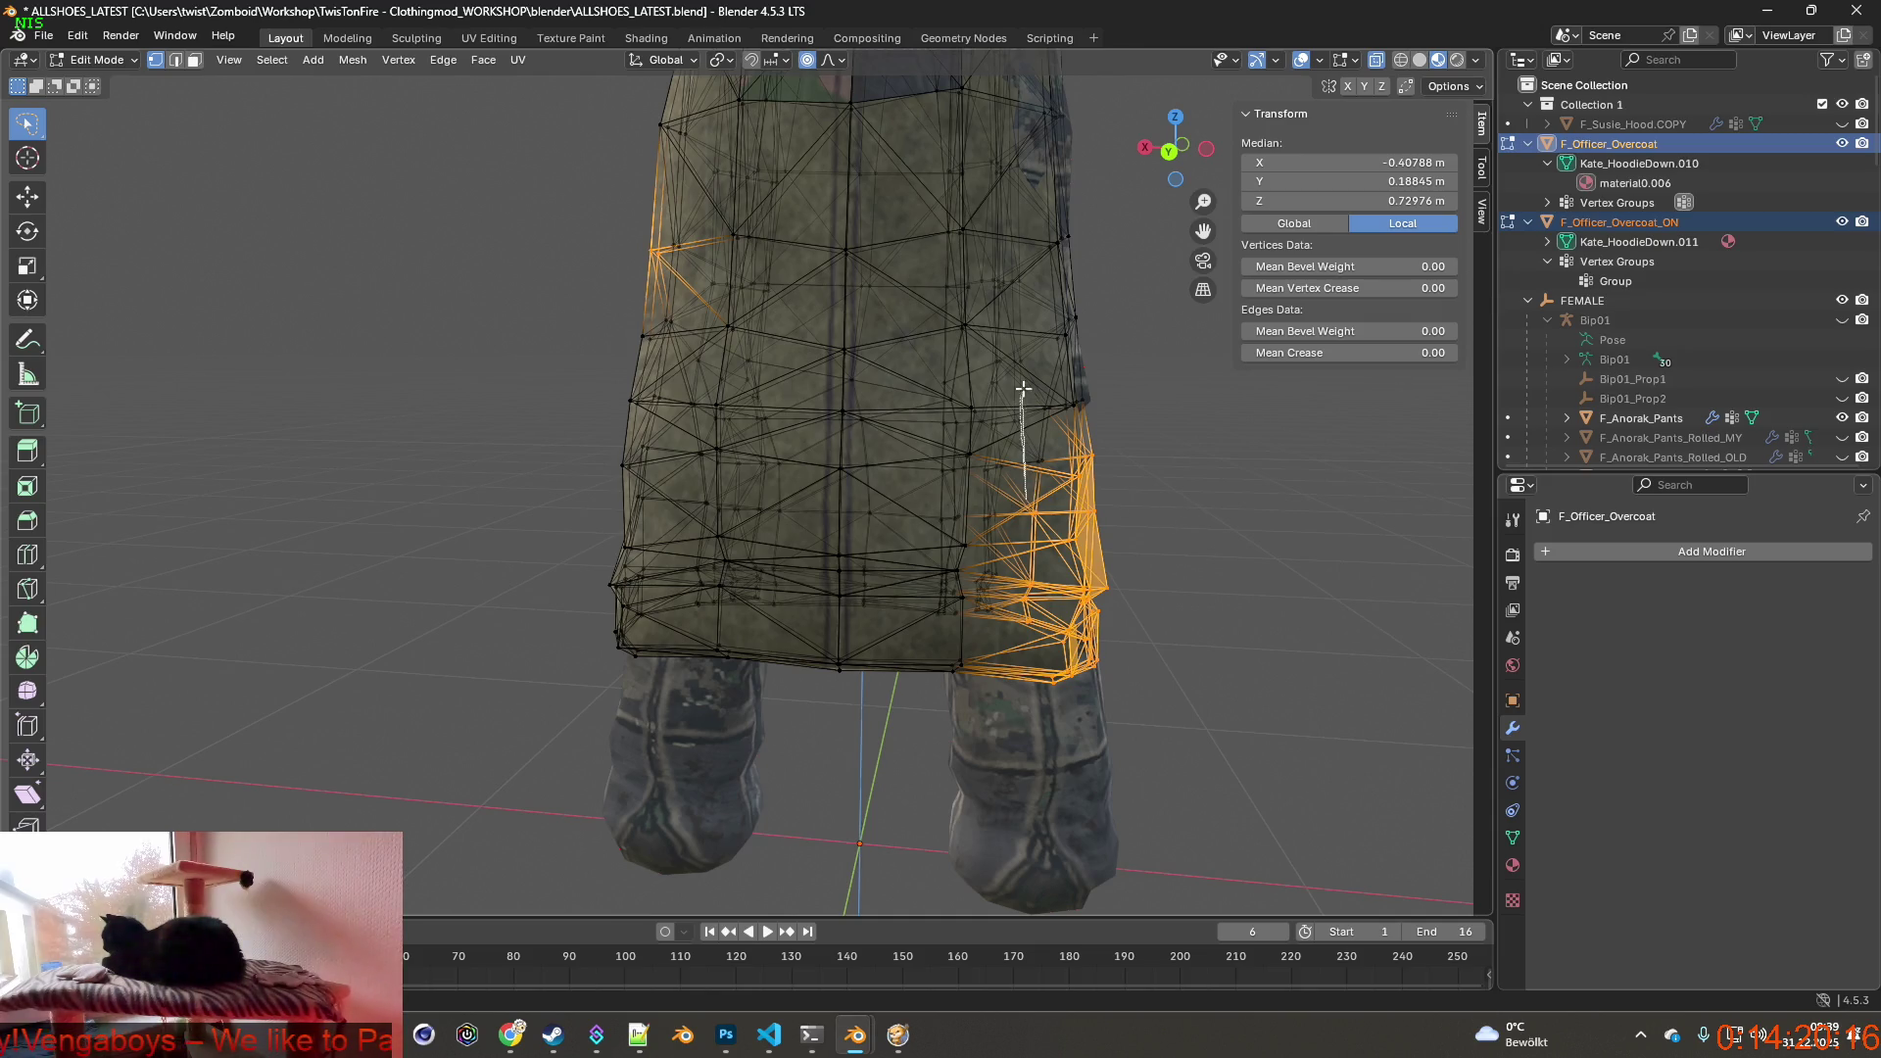
pyautogui.keyDown('ctrl'); pyautogui.moveTo(1043, 311); pyautogui.dragTo(1030, 485); pyautogui.keyUp('ctrl')
pyautogui.keyDown('shift'); pyautogui.moveTo(1117, 441); pyautogui.dragTo(1071, 565, button='middle'); pyautogui.keyUp('shift')
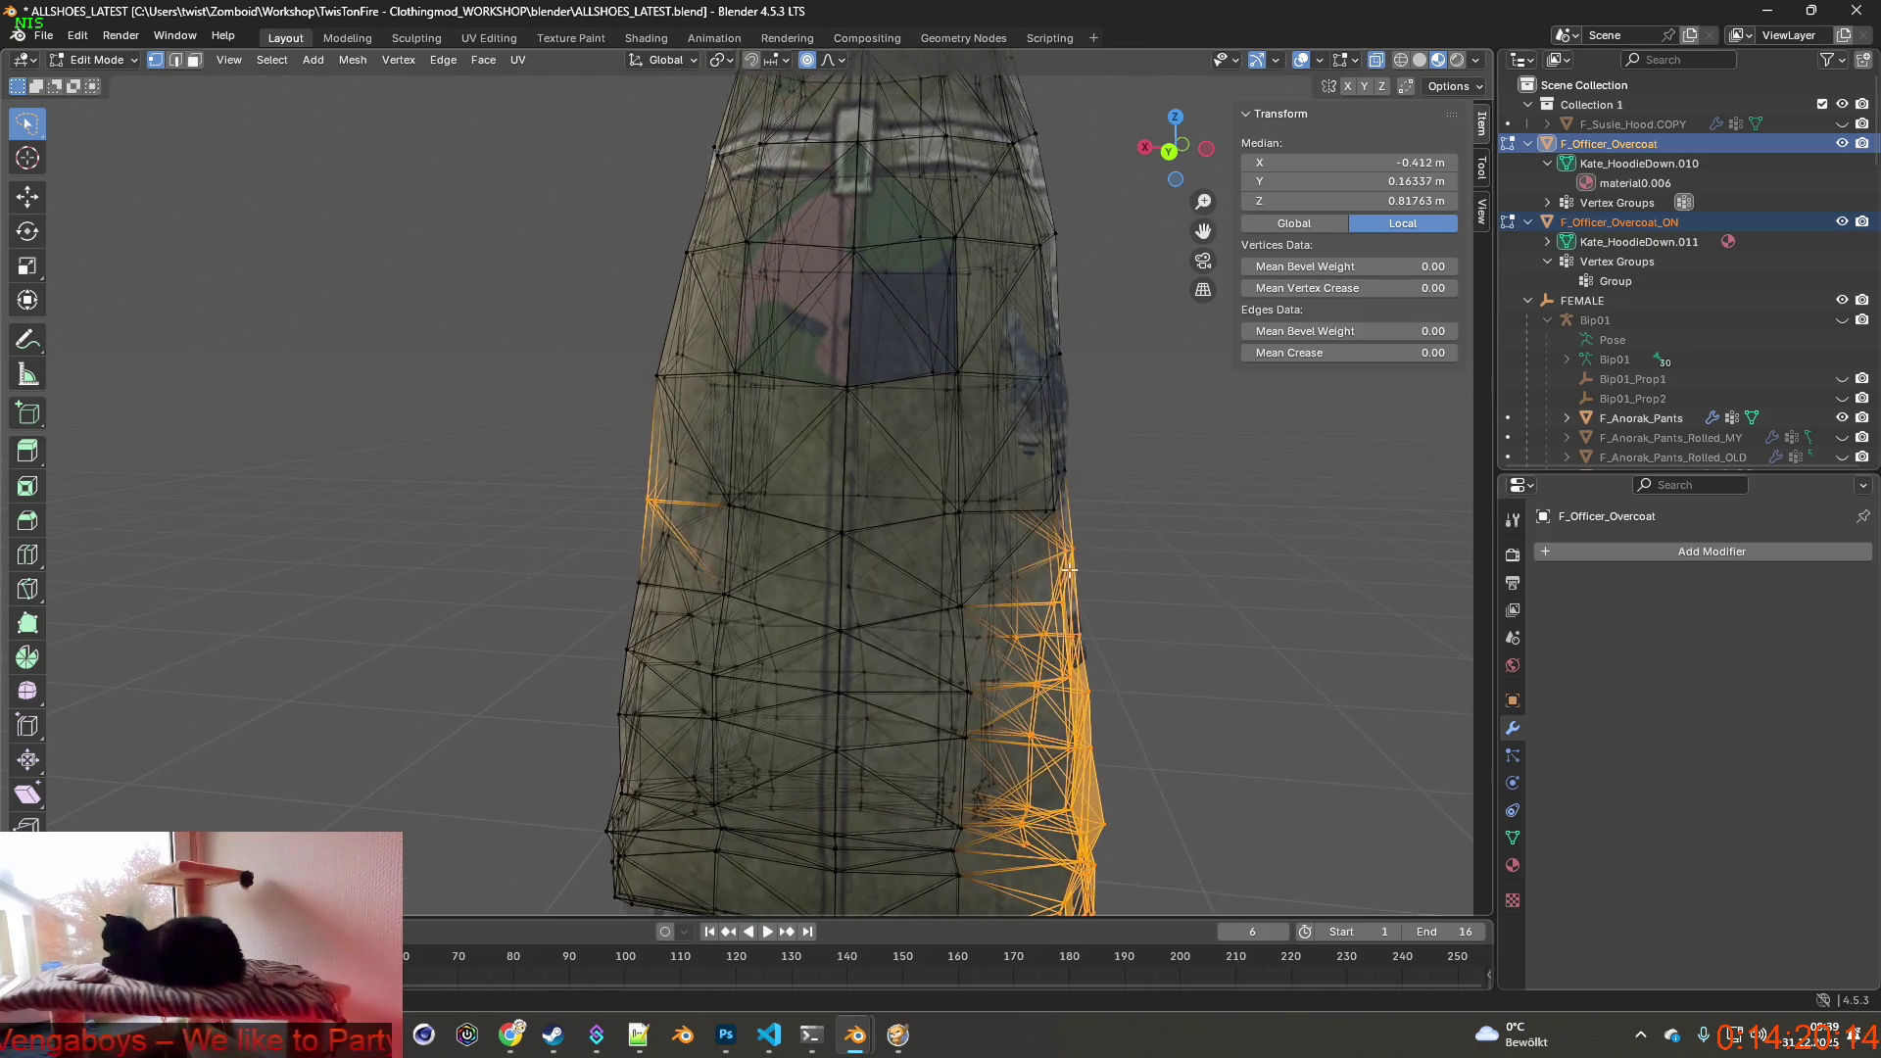
pyautogui.keyDown('ctrl'); pyautogui.moveTo(1019, 375); pyautogui.dragTo(1117, 485); pyautogui.keyUp('ctrl')
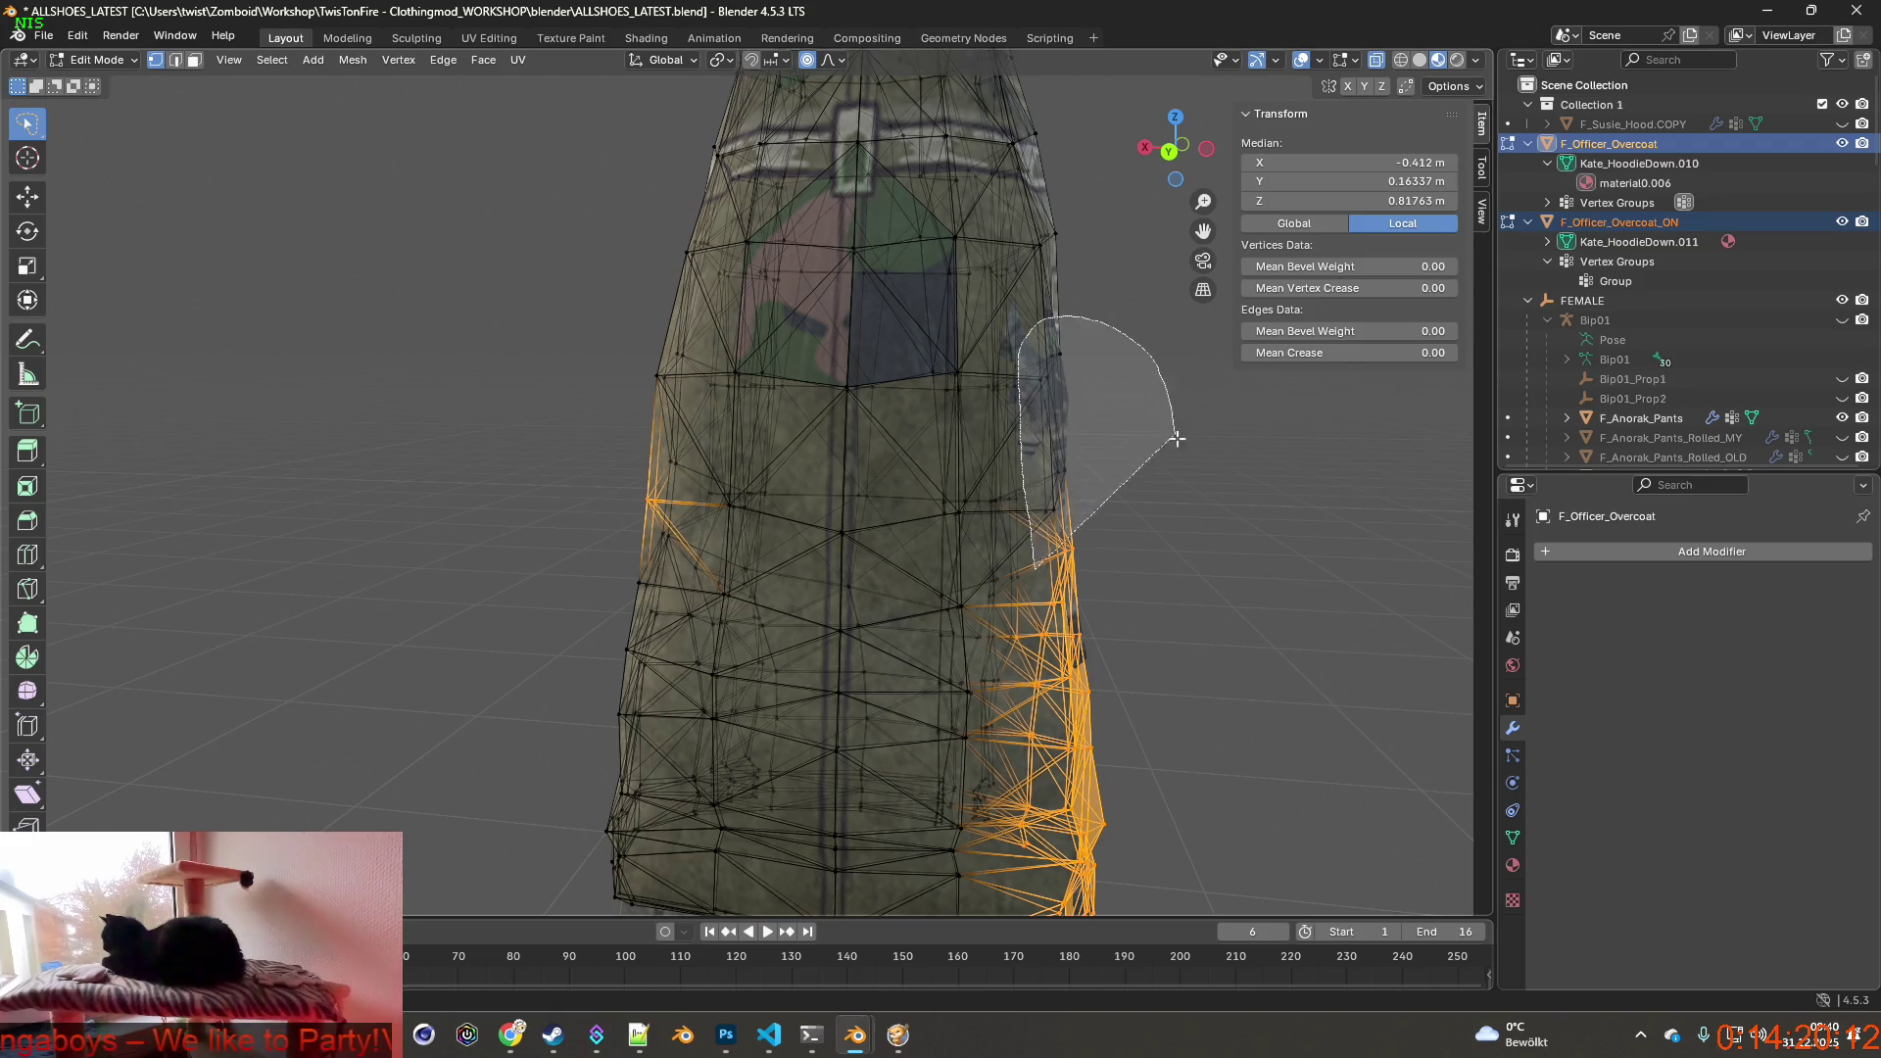
pyautogui.moveTo(1118, 485)
pyautogui.mouseDown(button='middle')
pyautogui.moveTo(752, 482)
pyautogui.moveTo(559, 439)
pyautogui.mouseUp(button='middle')
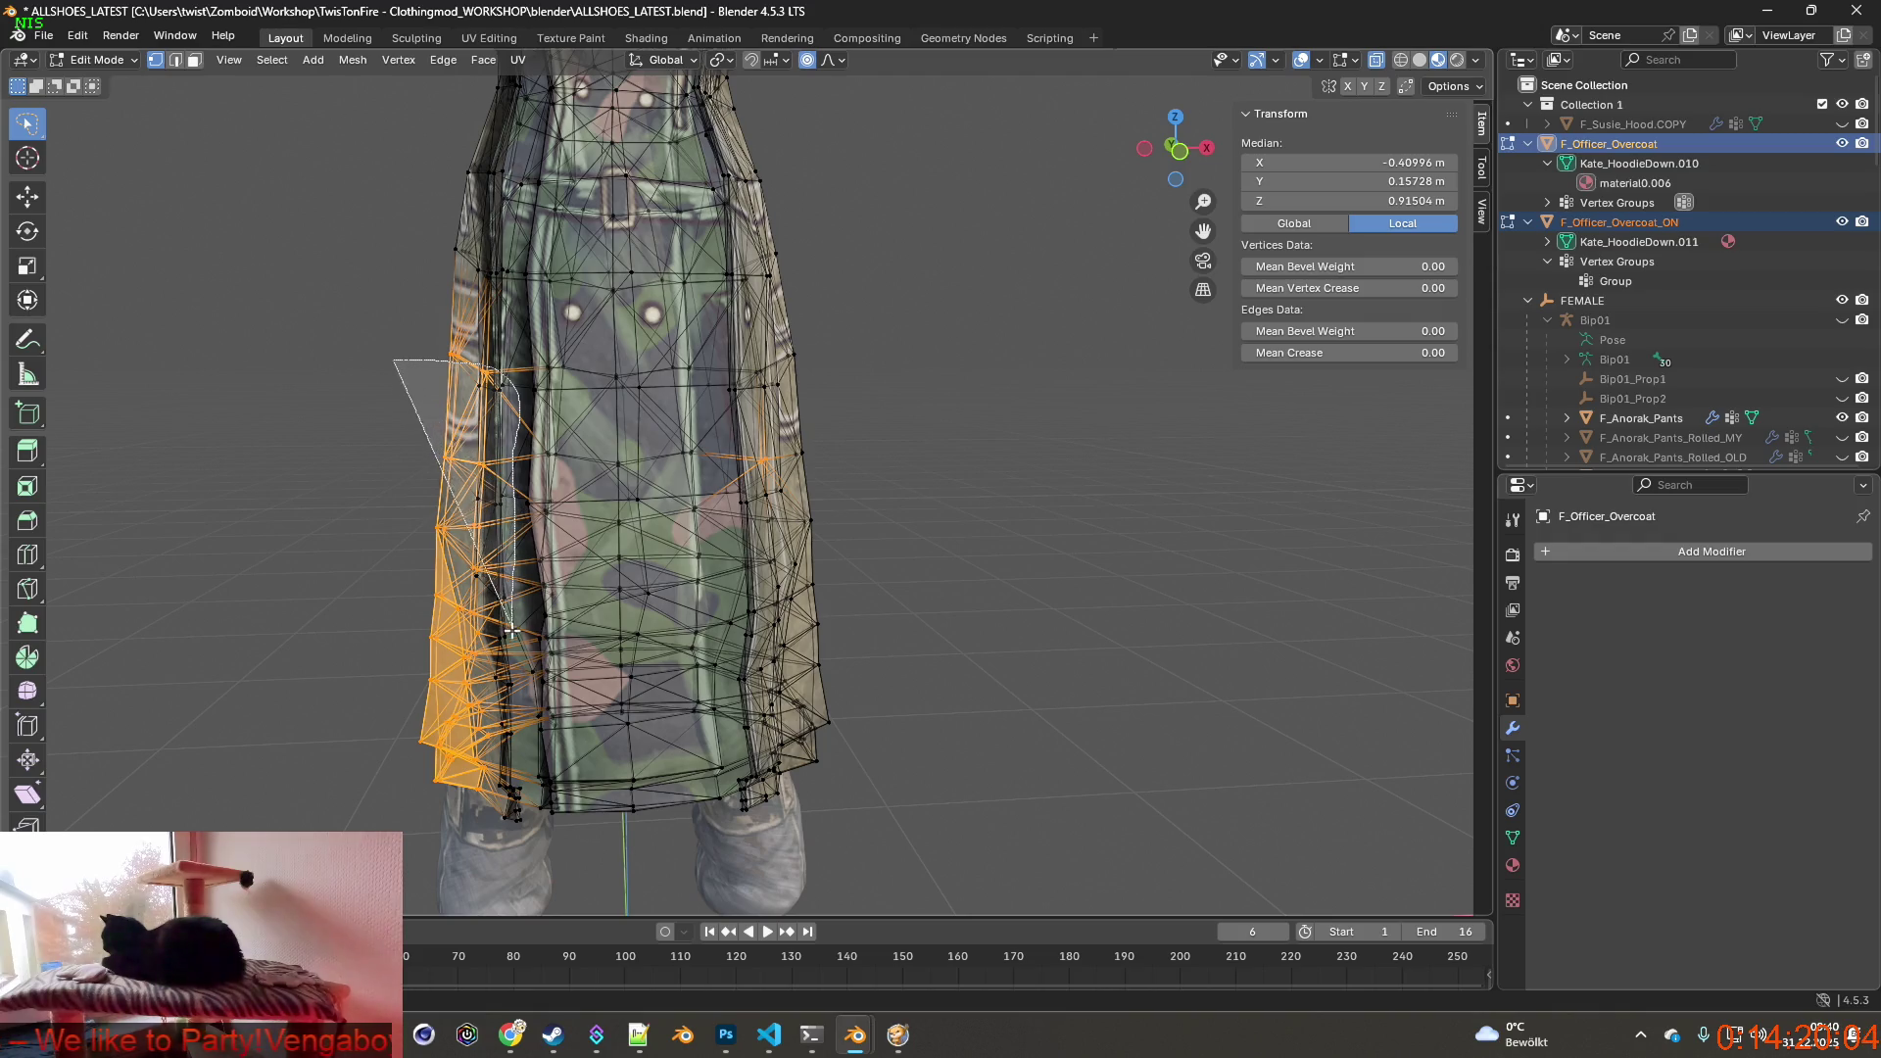
pyautogui.moveTo(523, 831)
pyautogui.mouseDown(button='middle')
pyautogui.moveTo(771, 732)
pyautogui.moveTo(521, 720)
pyautogui.moveTo(998, 672)
pyautogui.mouseUp(button='middle')
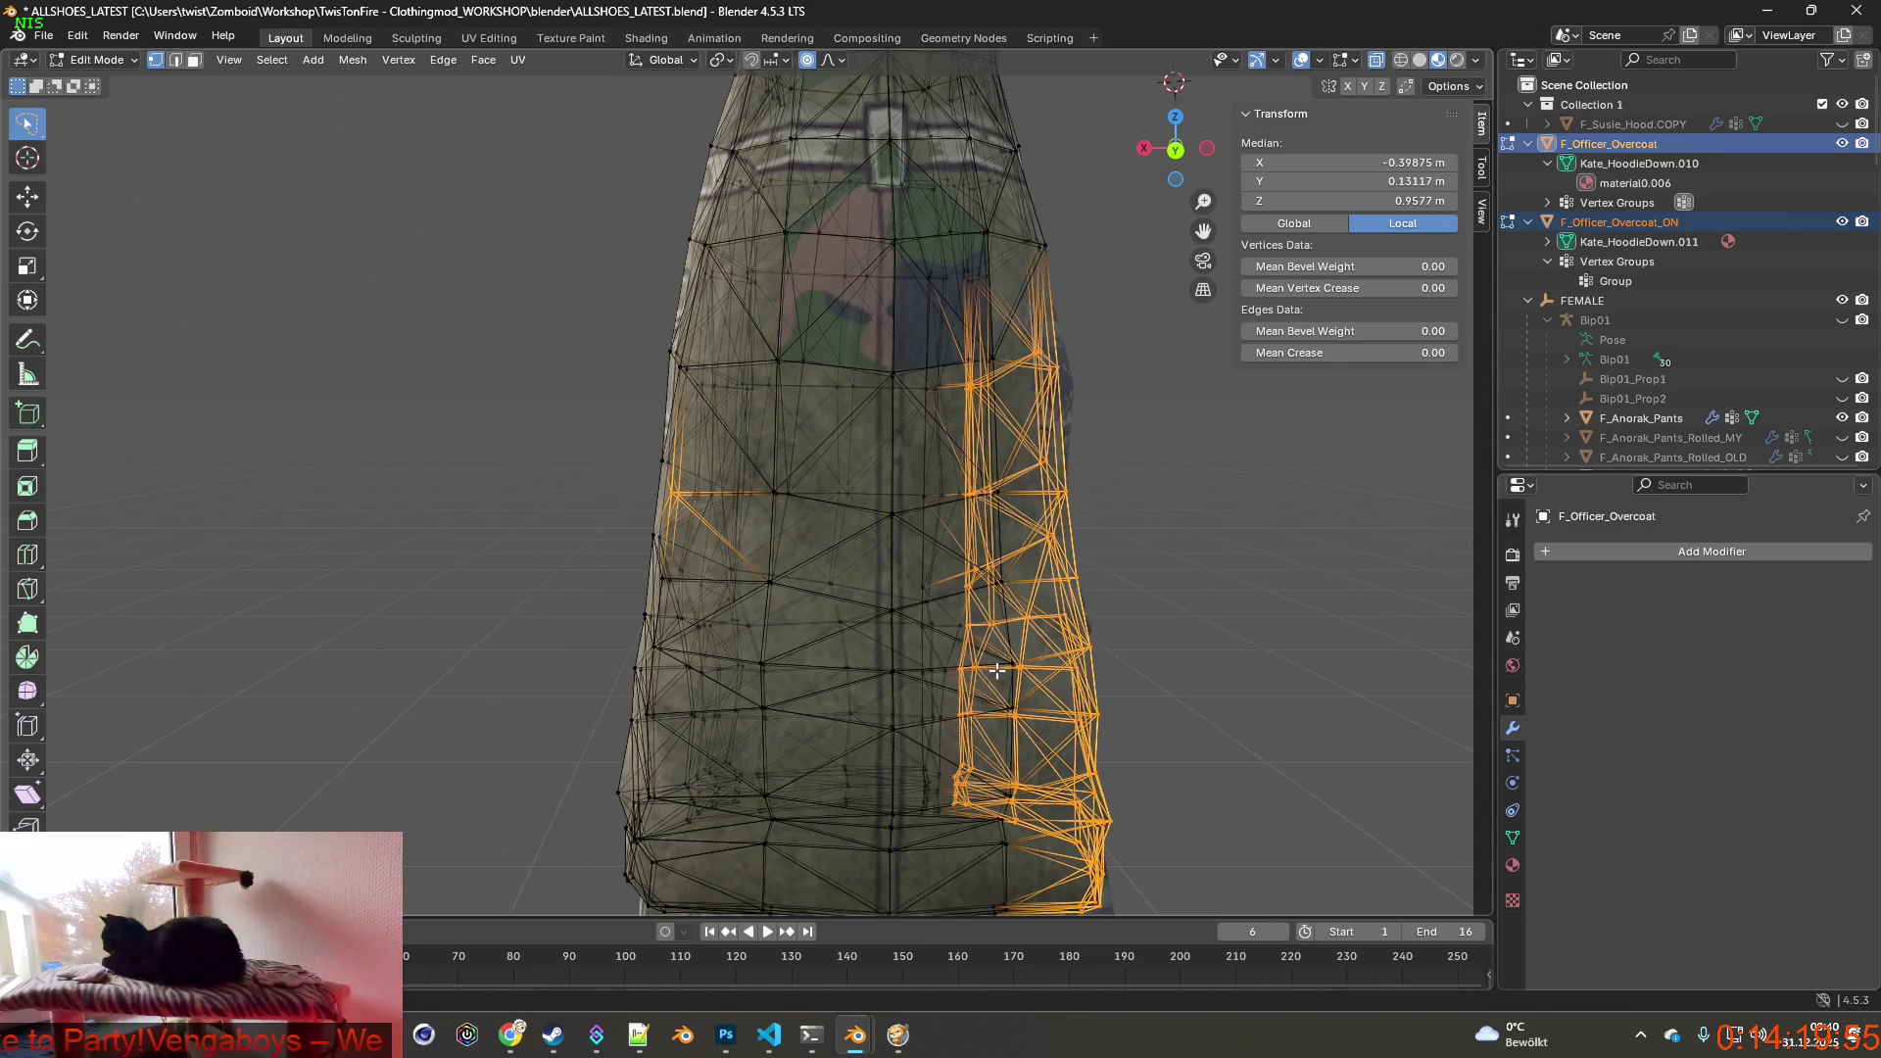
# Move the right side panel outward about 1.7 cm along X with mirrored falloff.
pyautogui.press('g')
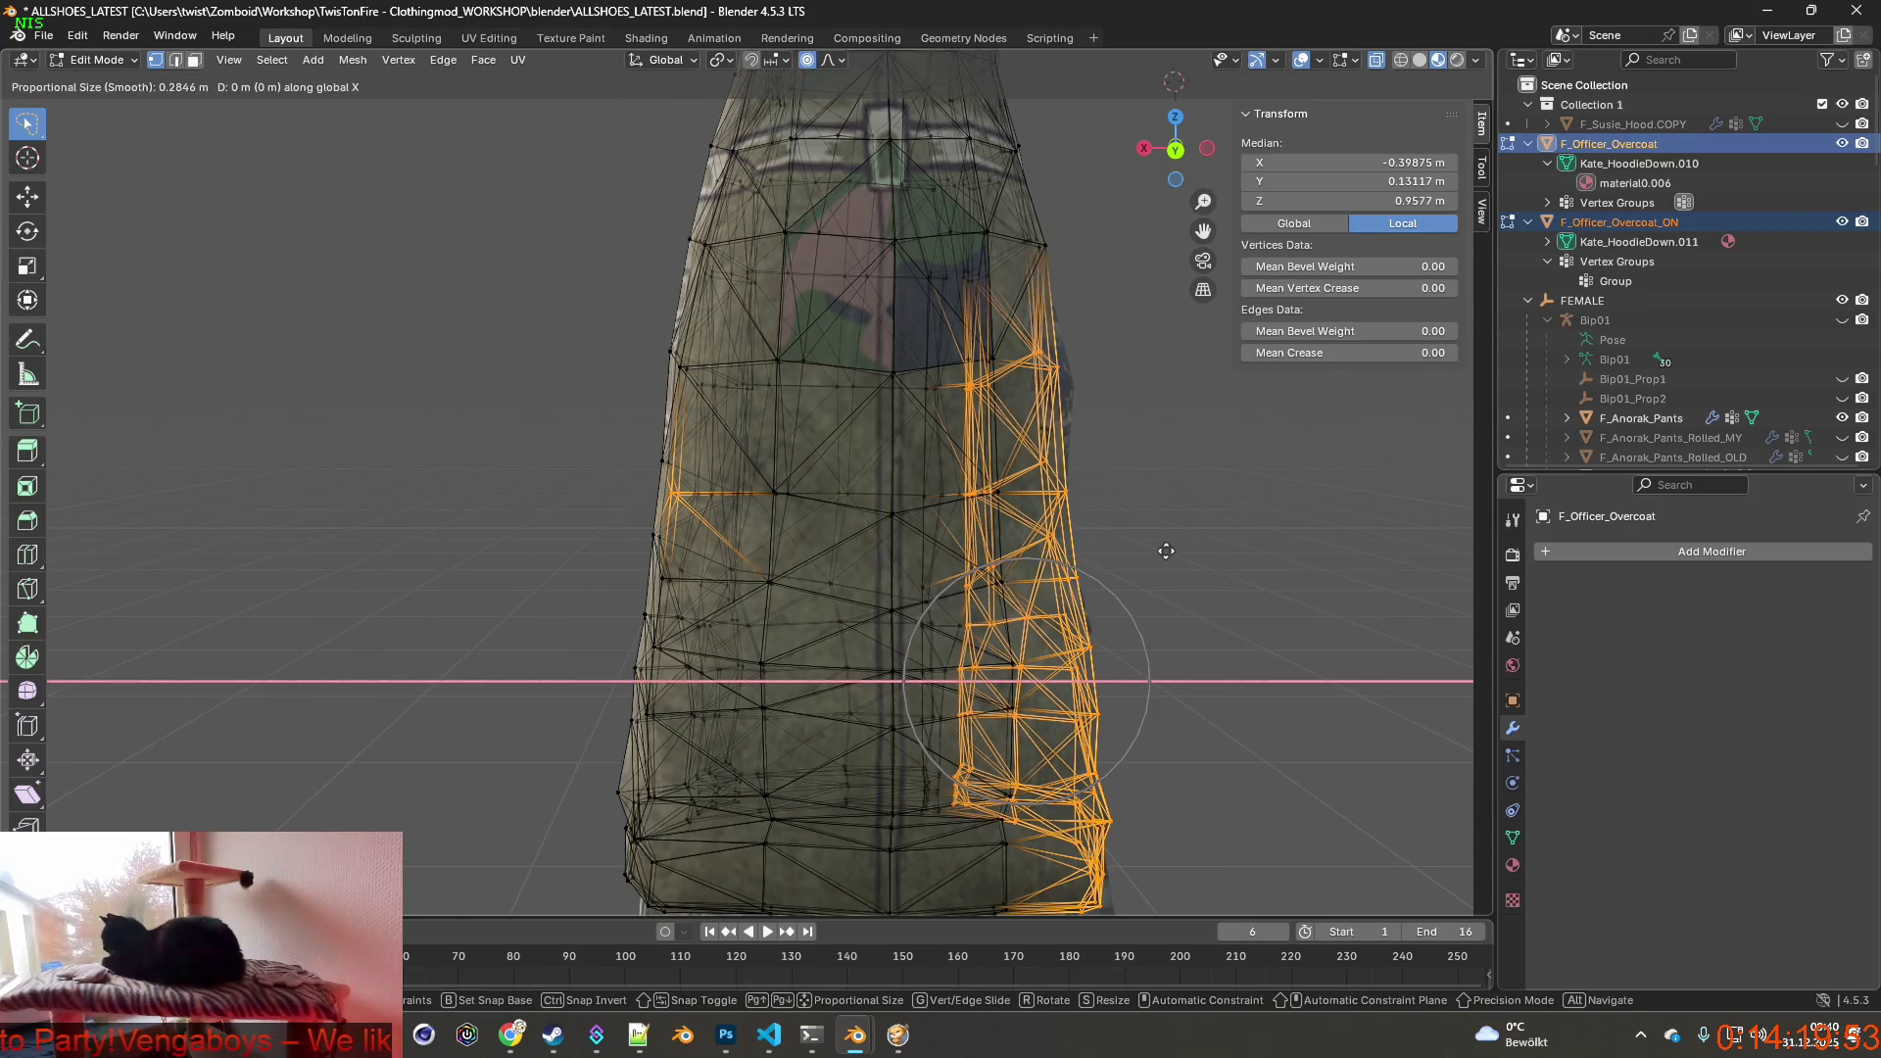
pyautogui.click(1241, 554)
pyautogui.moveTo(1242, 554)
pyautogui.mouseDown(button='middle')
pyautogui.moveTo(843, 560)
pyautogui.moveTo(857, 582)
pyautogui.moveTo(549, 593)
pyautogui.moveTo(522, 525)
pyautogui.mouseUp(button='middle')
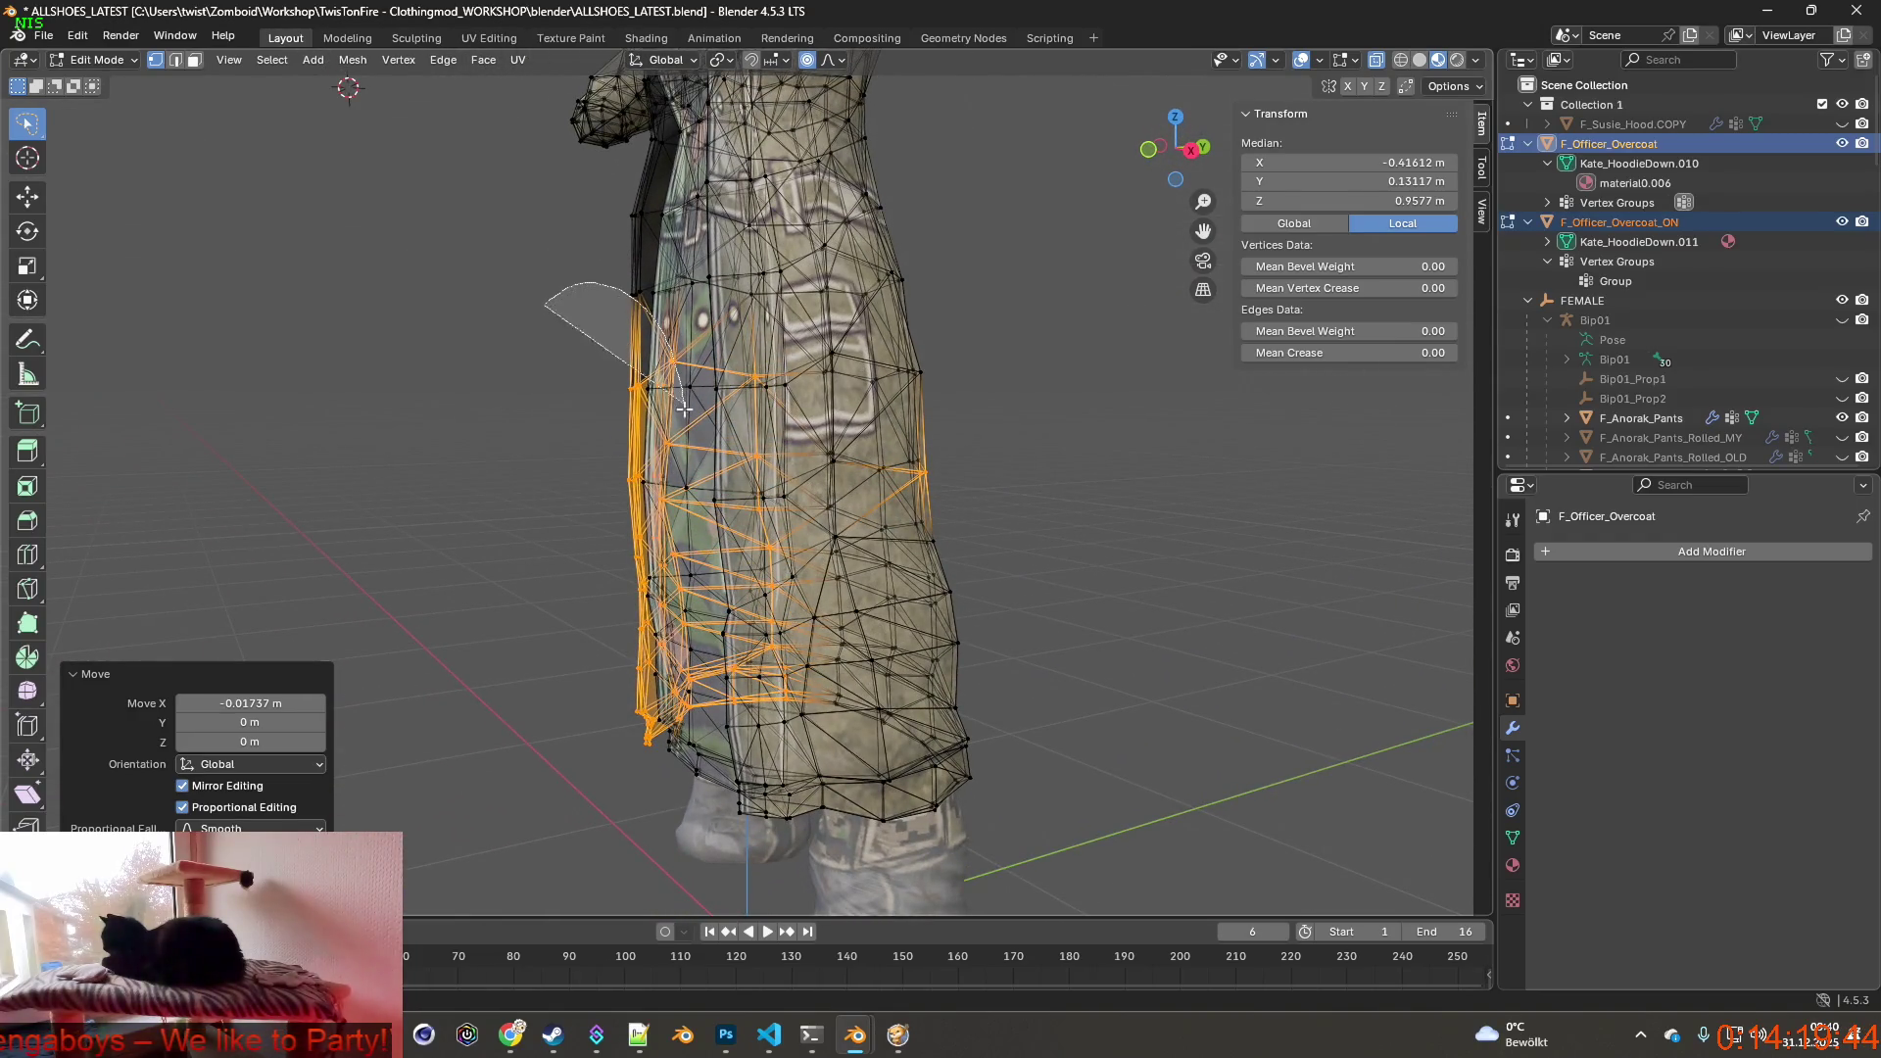
# Refine the lasso selection down to the coat's lower side faces.
pyautogui.moveTo(647, 679)
pyautogui.keyDown('ctrl'); pyautogui.mouseDown()
pyautogui.moveTo(530, 691)
pyautogui.moveTo(560, 698)
pyautogui.mouseUp(); pyautogui.keyUp('ctrl')
pyautogui.moveTo(588, 692)
pyautogui.mouseDown(button='middle')
pyautogui.moveTo(721, 679)
pyautogui.moveTo(873, 447)
pyautogui.mouseUp(button='middle')
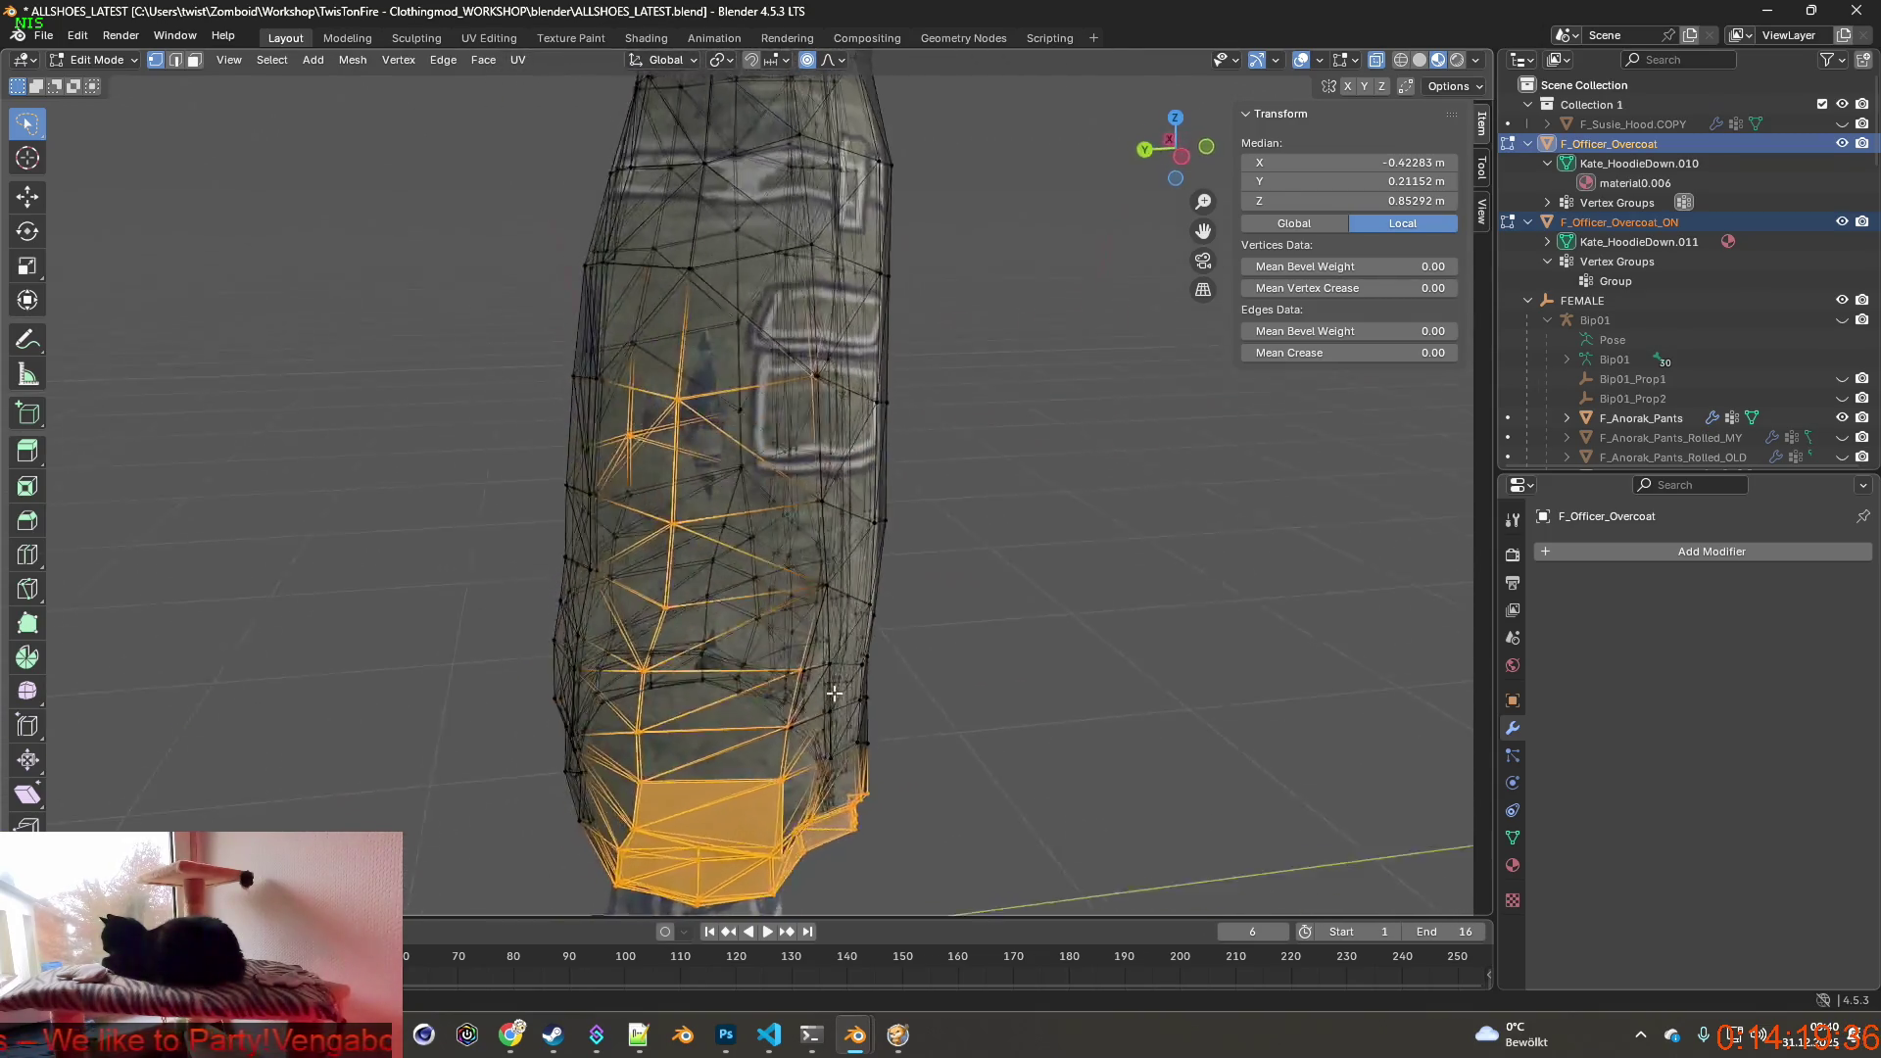
pyautogui.moveTo(951, 366); pyautogui.dragTo(911, 499, button='middle')
pyautogui.keyDown('ctrl'); pyautogui.moveTo(981, 523); pyautogui.dragTo(892, 516); pyautogui.keyUp('ctrl')
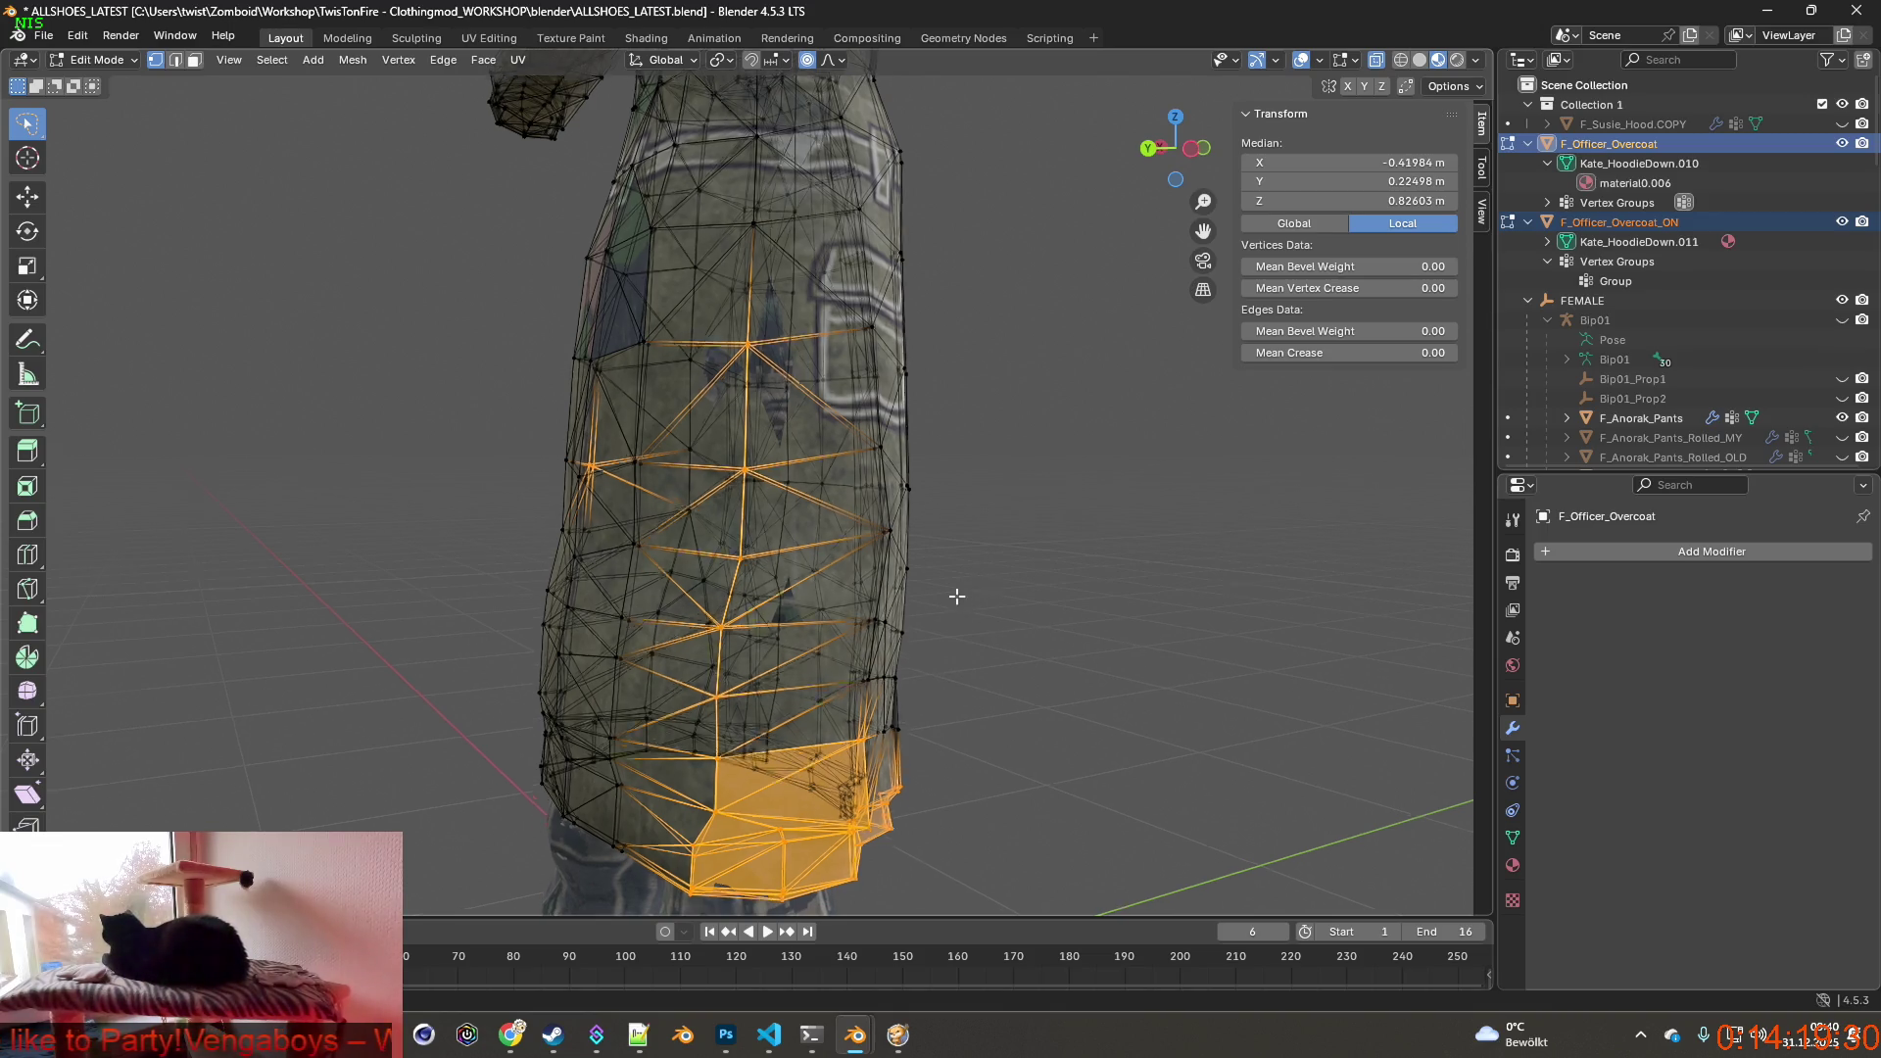
pyautogui.moveTo(957, 598); pyautogui.dragTo(824, 582, button='middle')
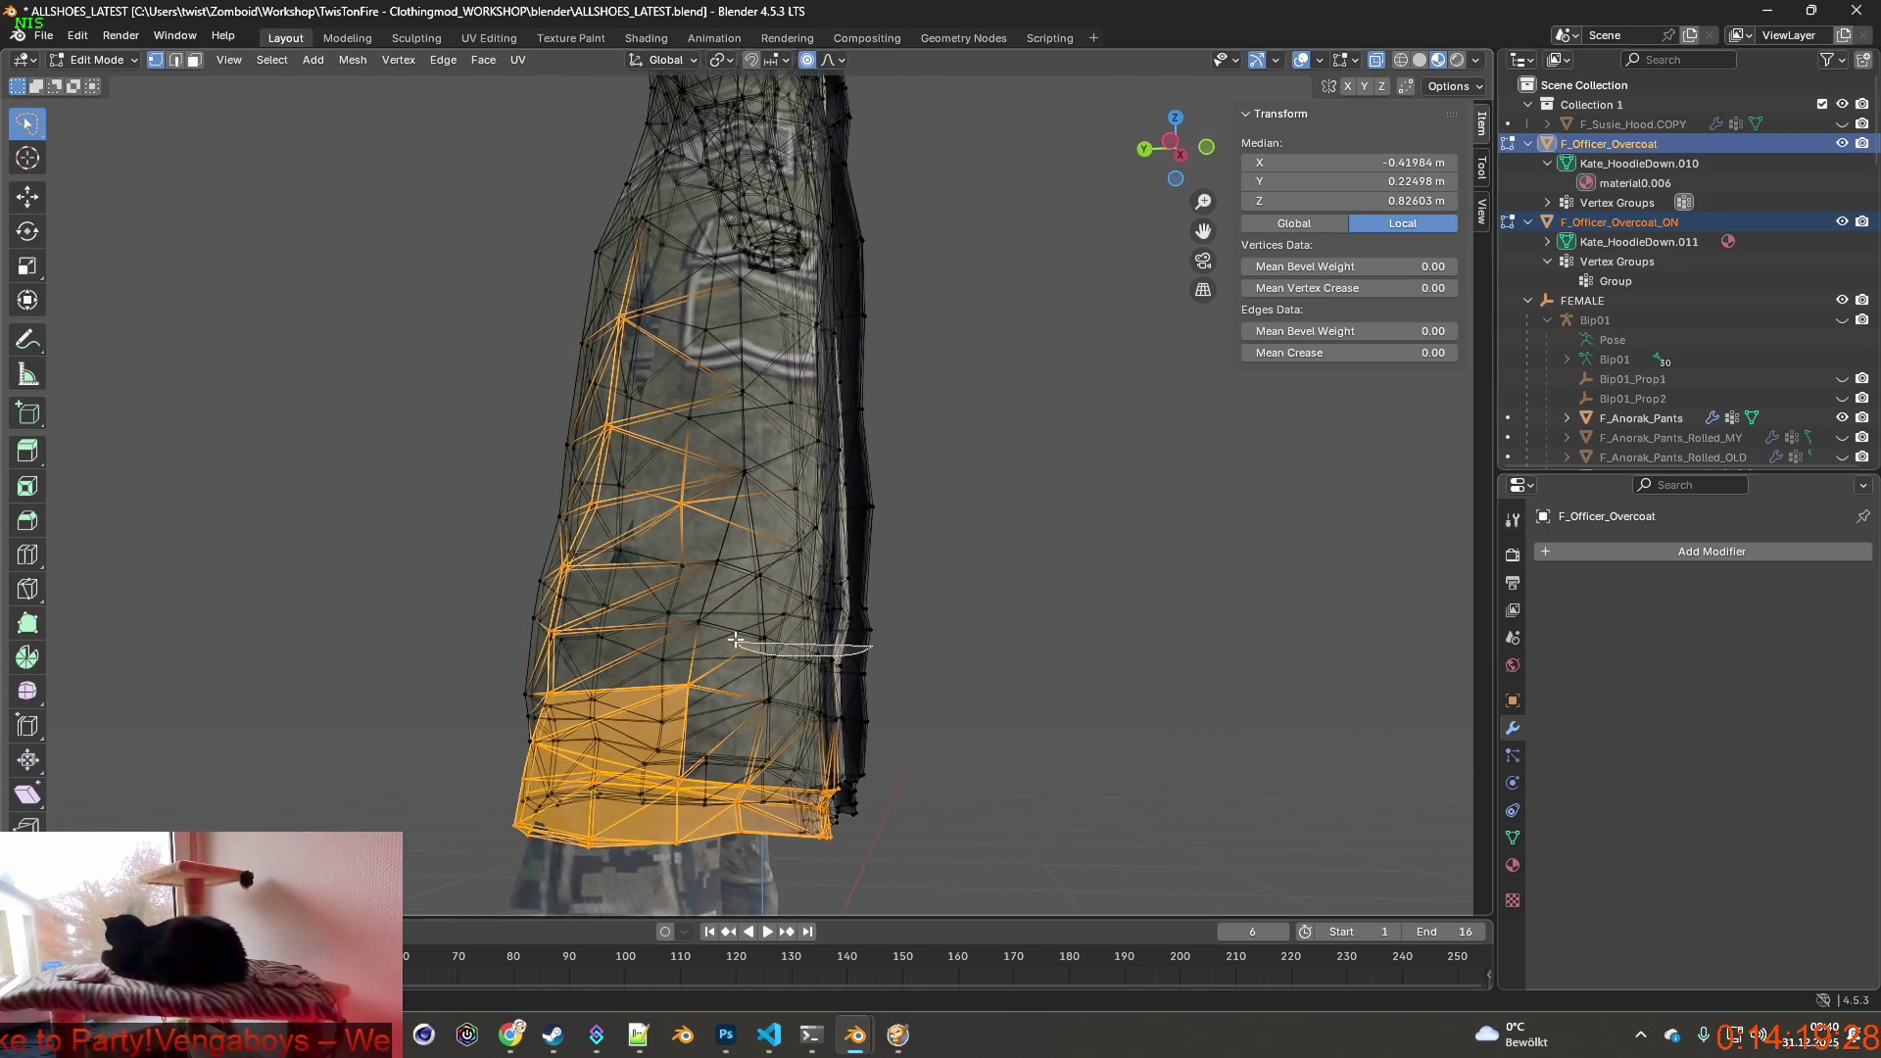
pyautogui.moveTo(919, 611); pyautogui.dragTo(881, 602, button='middle')
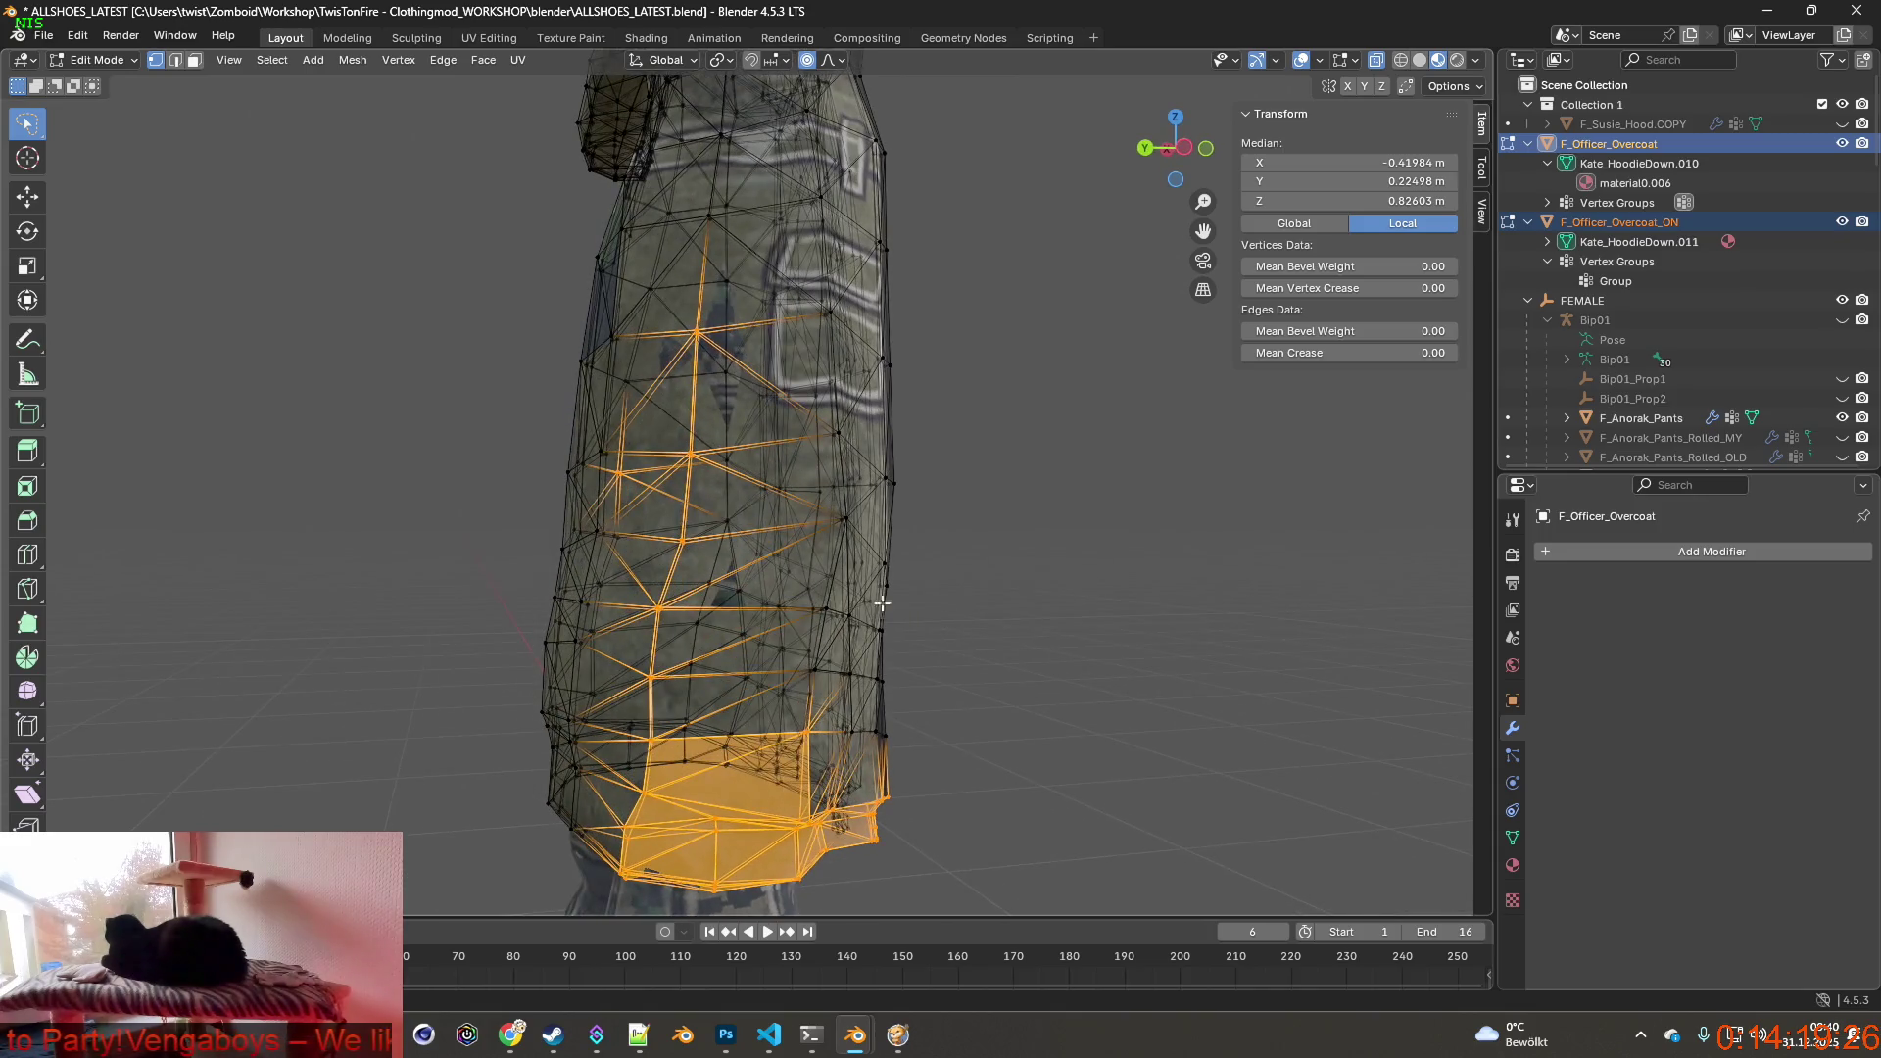
pyautogui.moveTo(522, 427); pyautogui.dragTo(756, 476, button='middle')
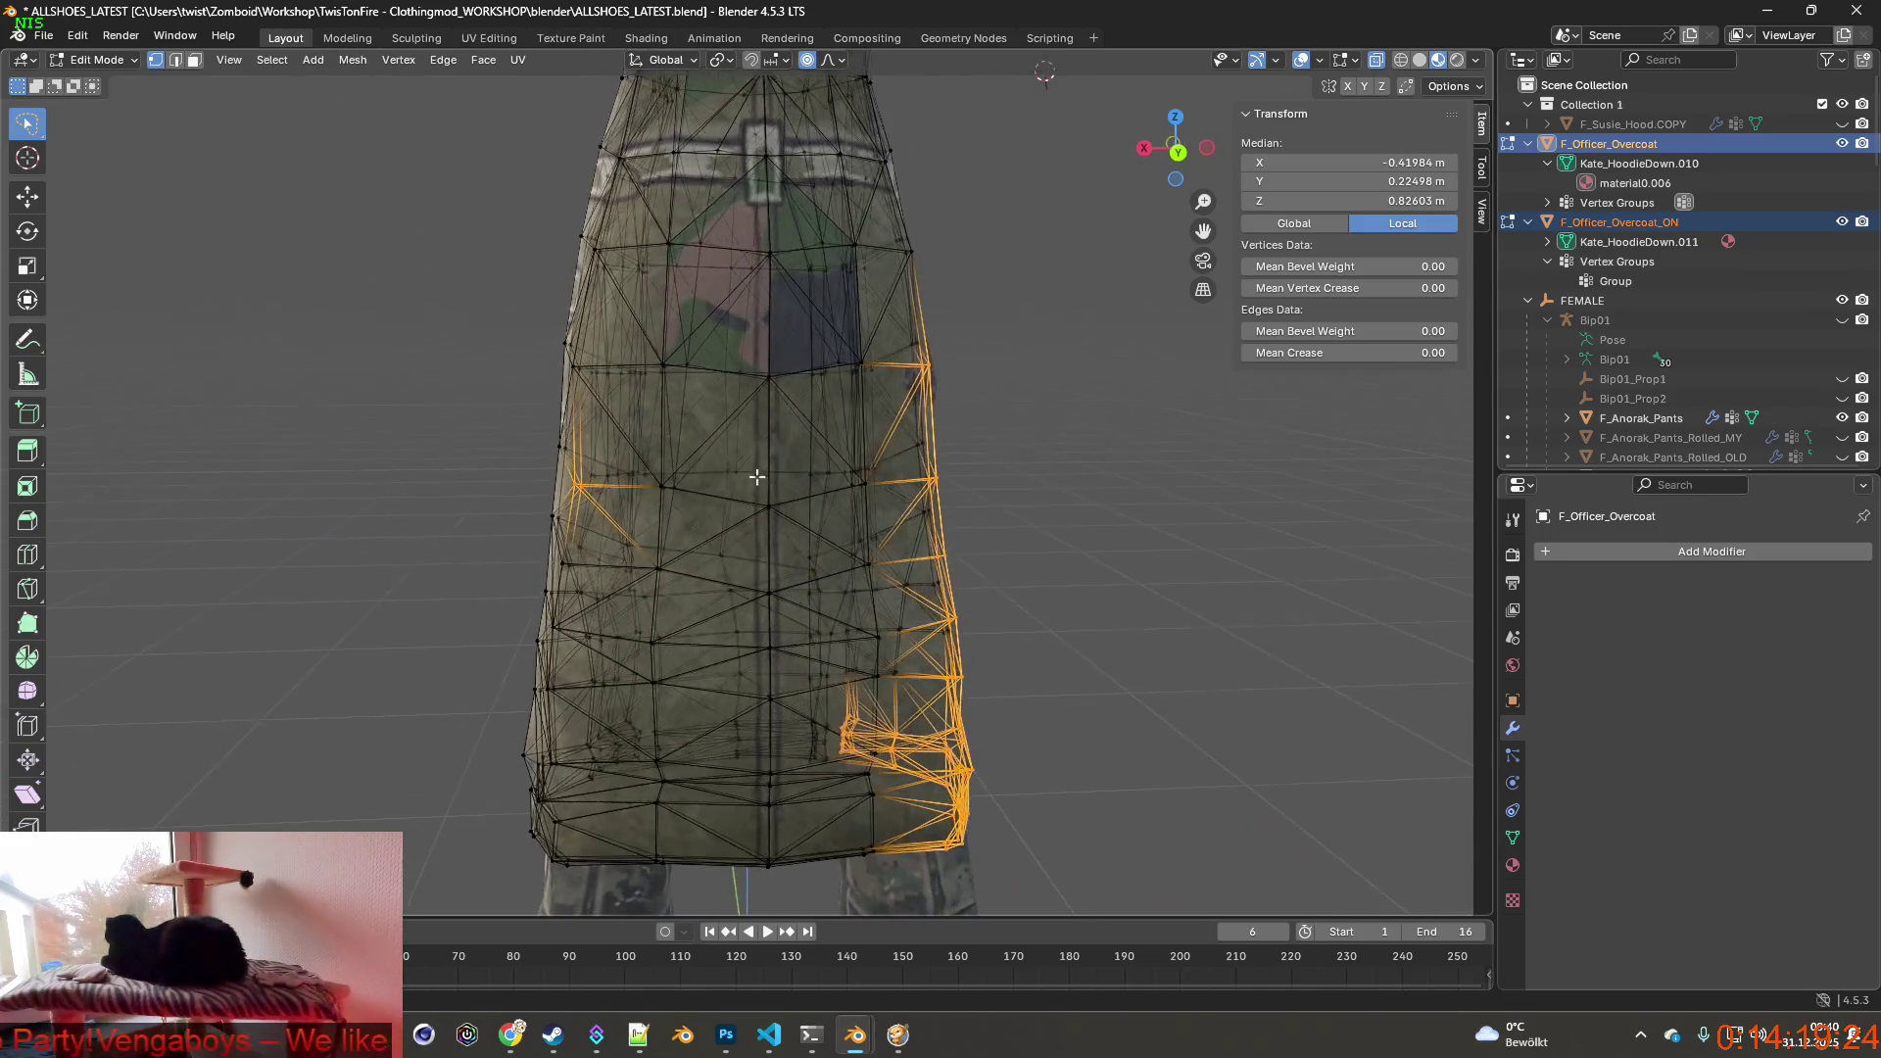
pyautogui.moveTo(547, 569)
pyautogui.mouseDown(button='middle')
pyautogui.moveTo(933, 541)
pyautogui.moveTo(902, 508)
pyautogui.moveTo(1088, 533)
pyautogui.moveTo(923, 552)
pyautogui.mouseUp(button='middle')
# Nudge the lower side faces outward along Y, then along X.
pyautogui.press('g')
pyautogui.press('y')
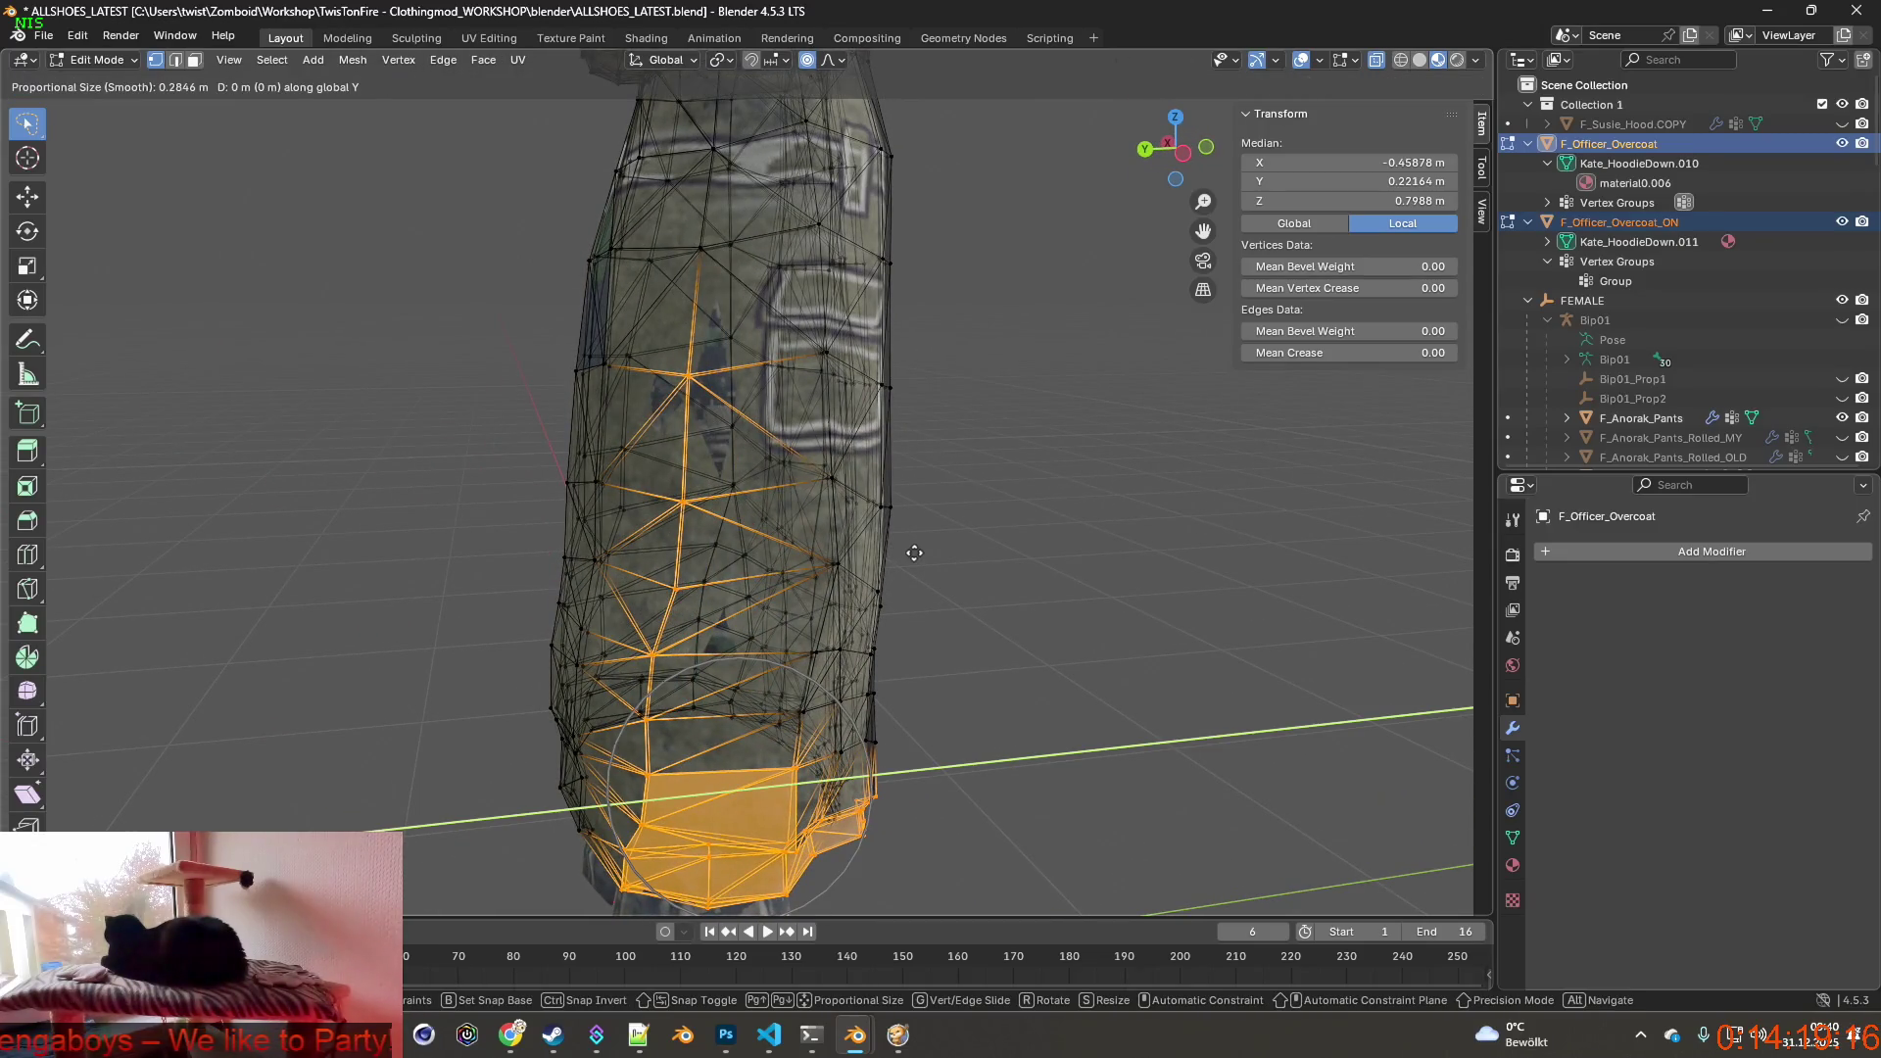
pyautogui.click(862, 561)
pyautogui.moveTo(862, 560); pyautogui.dragTo(999, 556, button='middle')
pyautogui.press('g')
pyautogui.press('x')
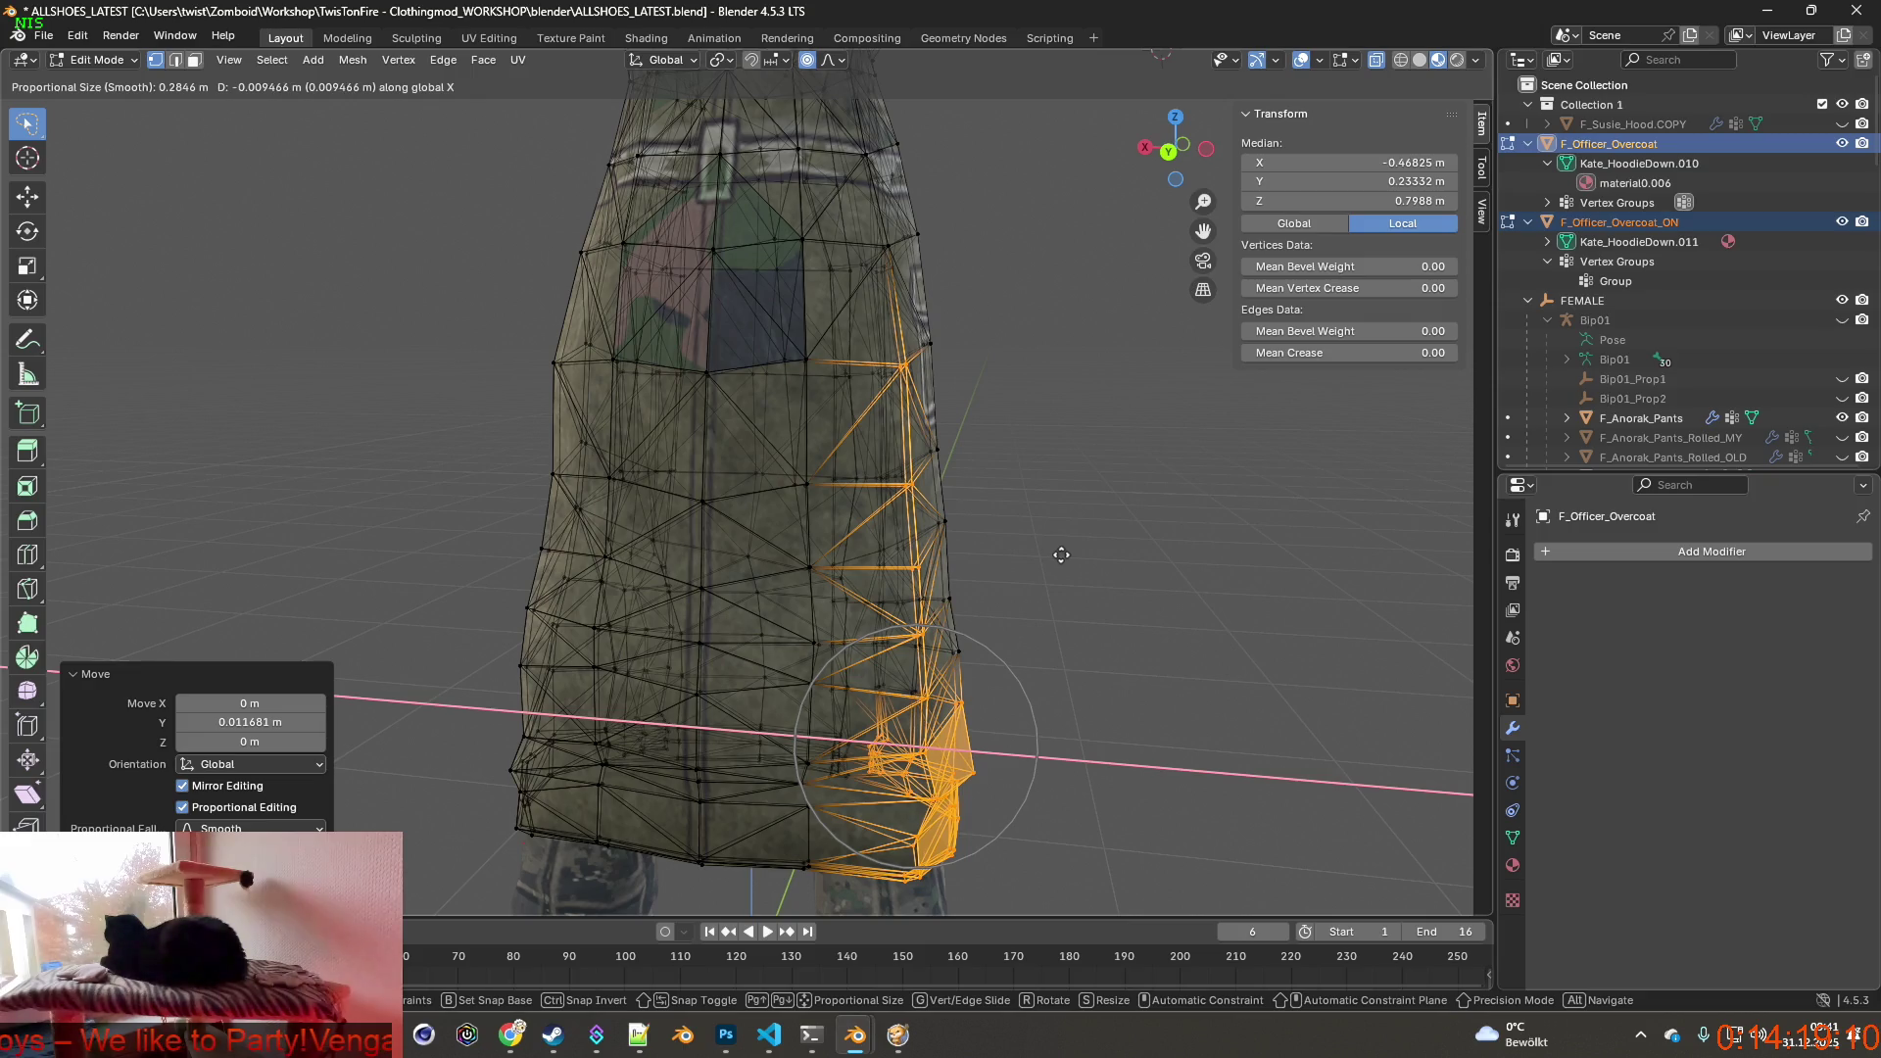
pyautogui.click(1062, 556)
pyautogui.moveTo(1062, 555)
pyautogui.mouseDown(button='middle')
pyautogui.moveTo(783, 555)
pyautogui.moveTo(1094, 565)
pyautogui.moveTo(1068, 500)
pyautogui.mouseUp(button='middle')
# Move one upper side vertex about 9 mm outward along X, mirrored and smoothed.
pyautogui.click(935, 348)
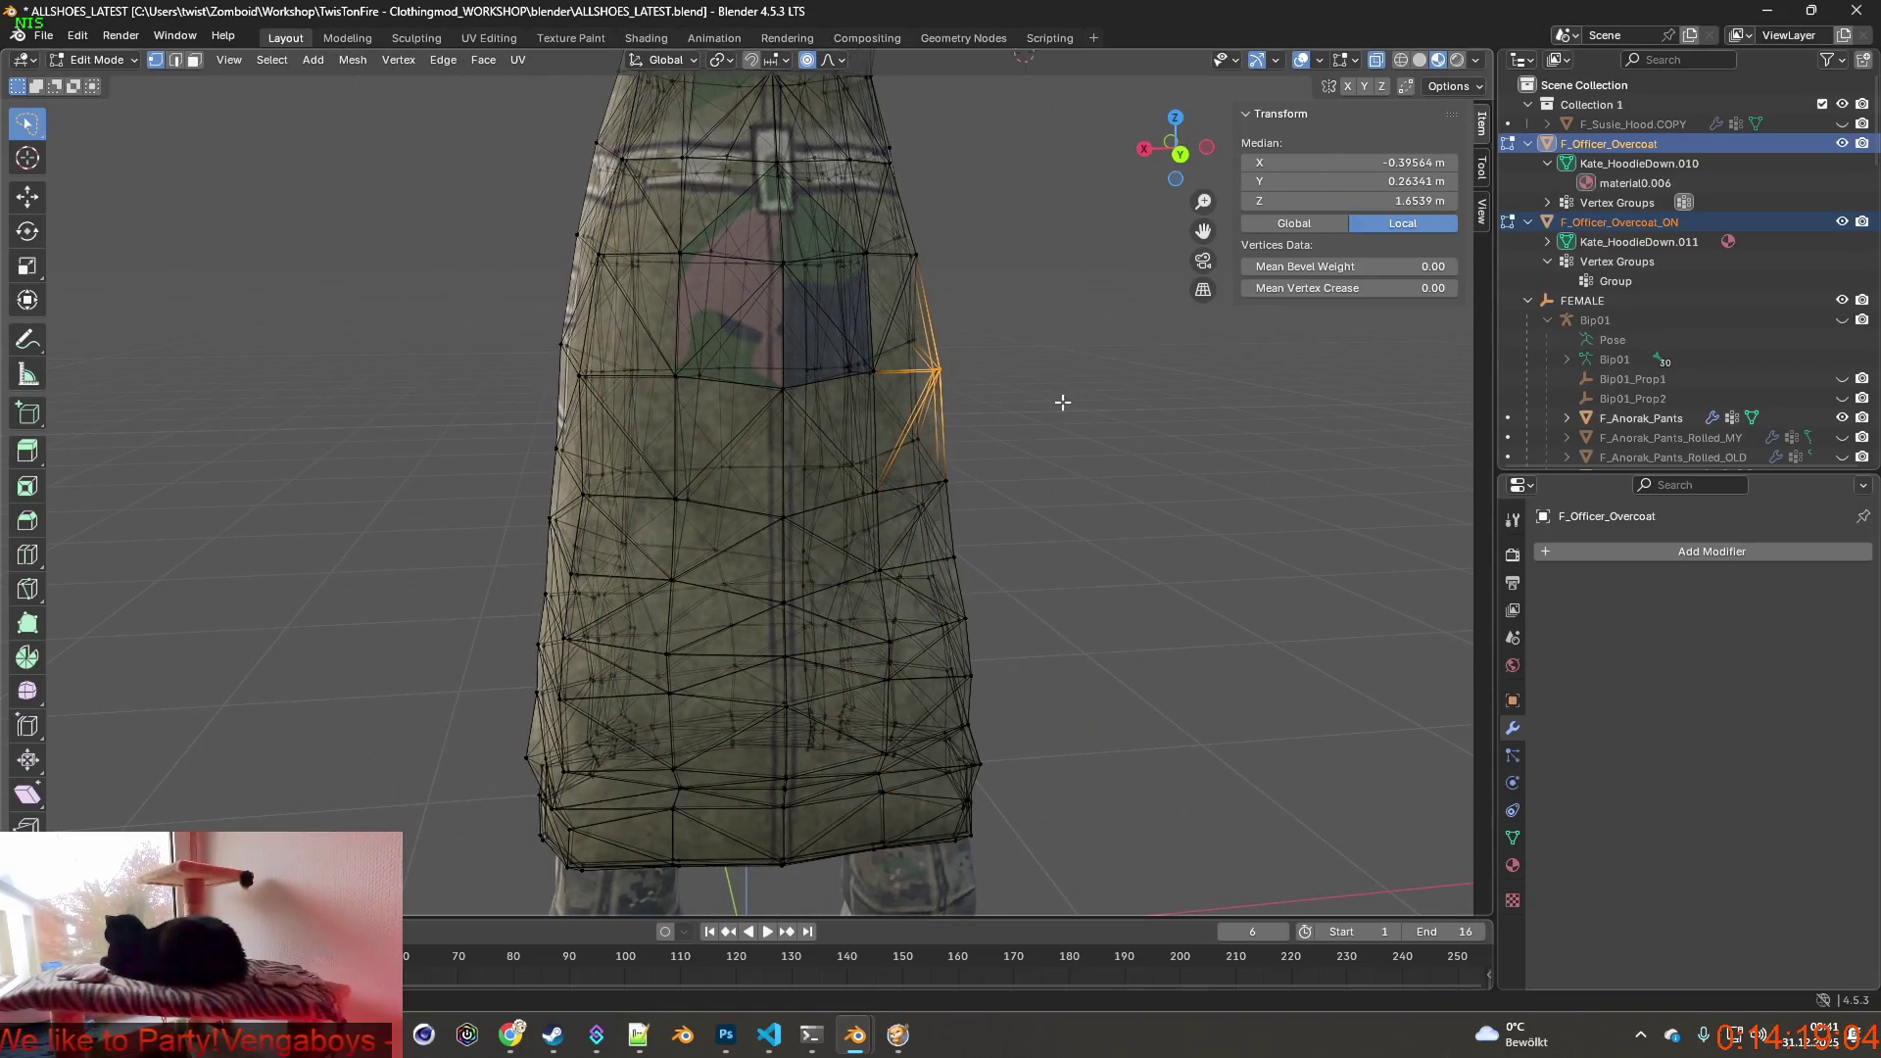
pyautogui.moveTo(940, 382); pyautogui.dragTo(1020, 401, button='middle')
pyautogui.press('g')
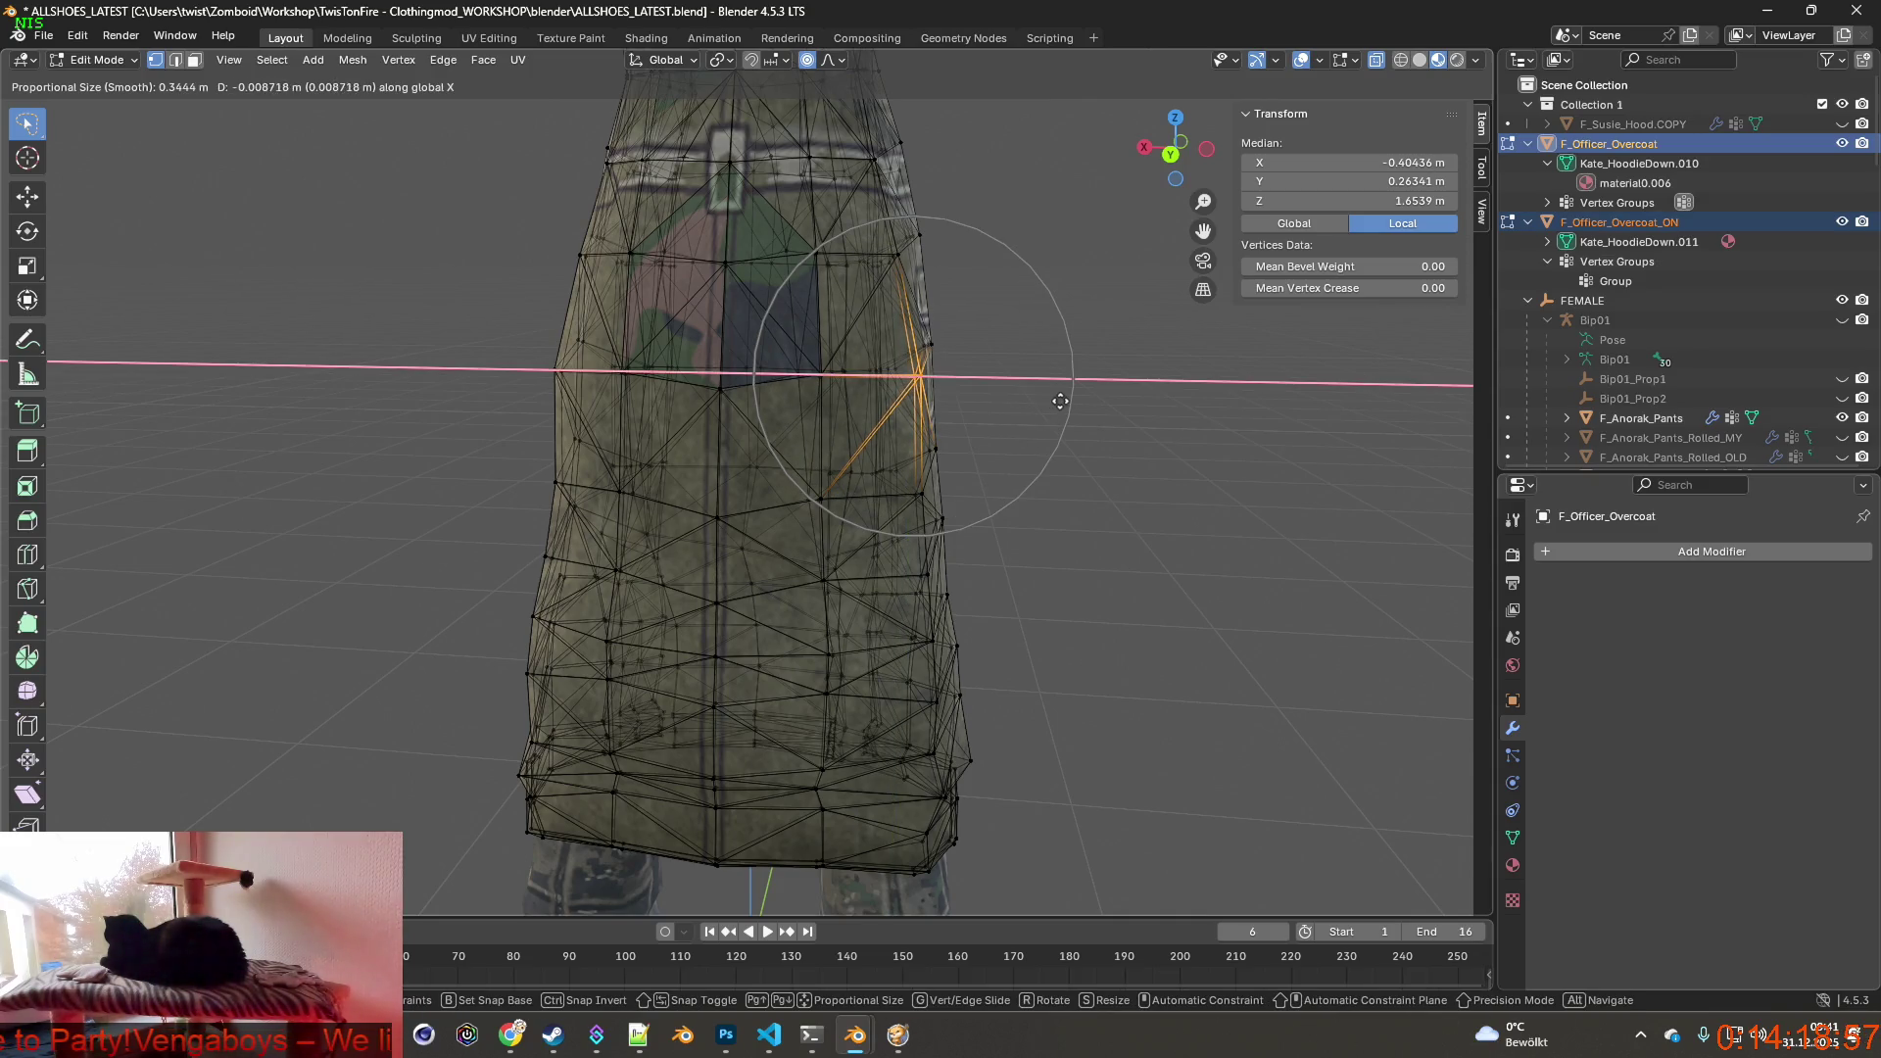
pyautogui.click(1059, 400)
pyautogui.moveTo(1059, 400); pyautogui.dragTo(1033, 402, button='middle')
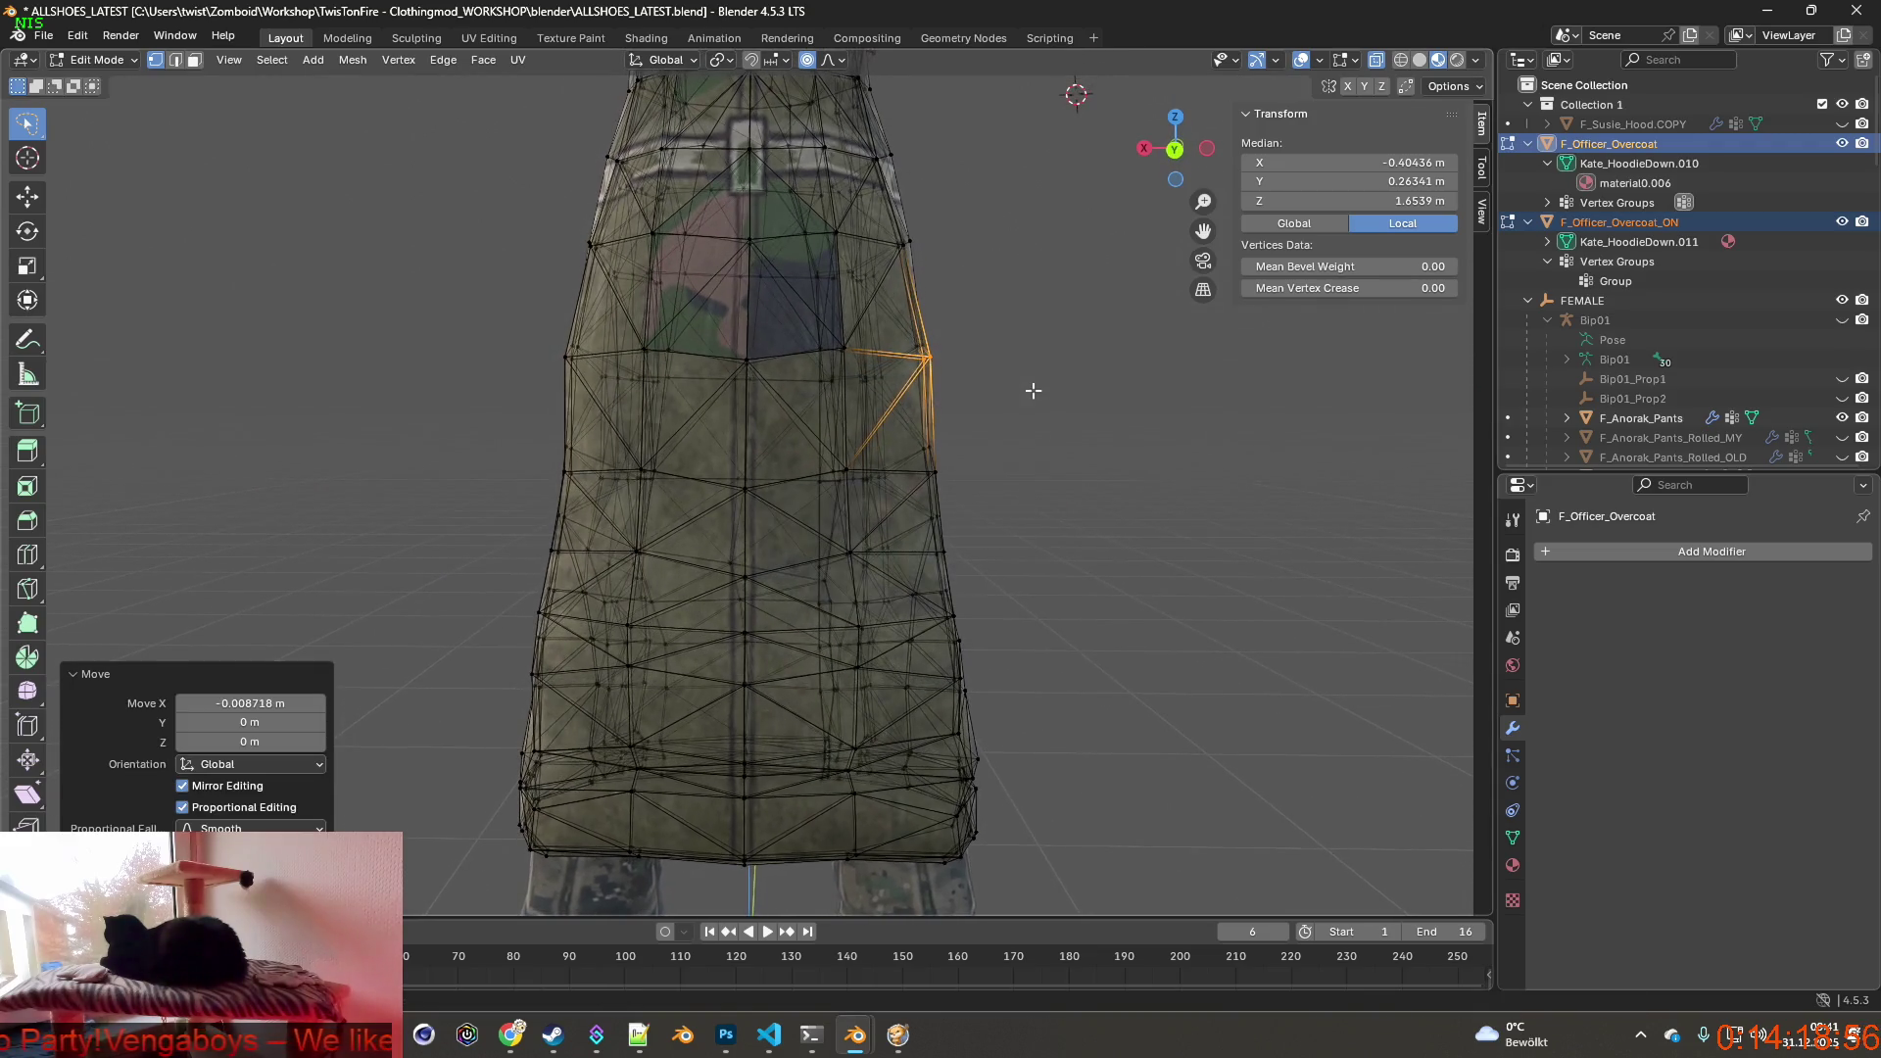
pyautogui.moveTo(982, 514)
pyautogui.mouseDown(button='middle')
pyautogui.moveTo(754, 519)
pyautogui.moveTo(865, 534)
pyautogui.moveTo(958, 322)
pyautogui.moveTo(899, 485)
pyautogui.moveTo(732, 517)
pyautogui.moveTo(842, 495)
pyautogui.mouseUp(button='middle')
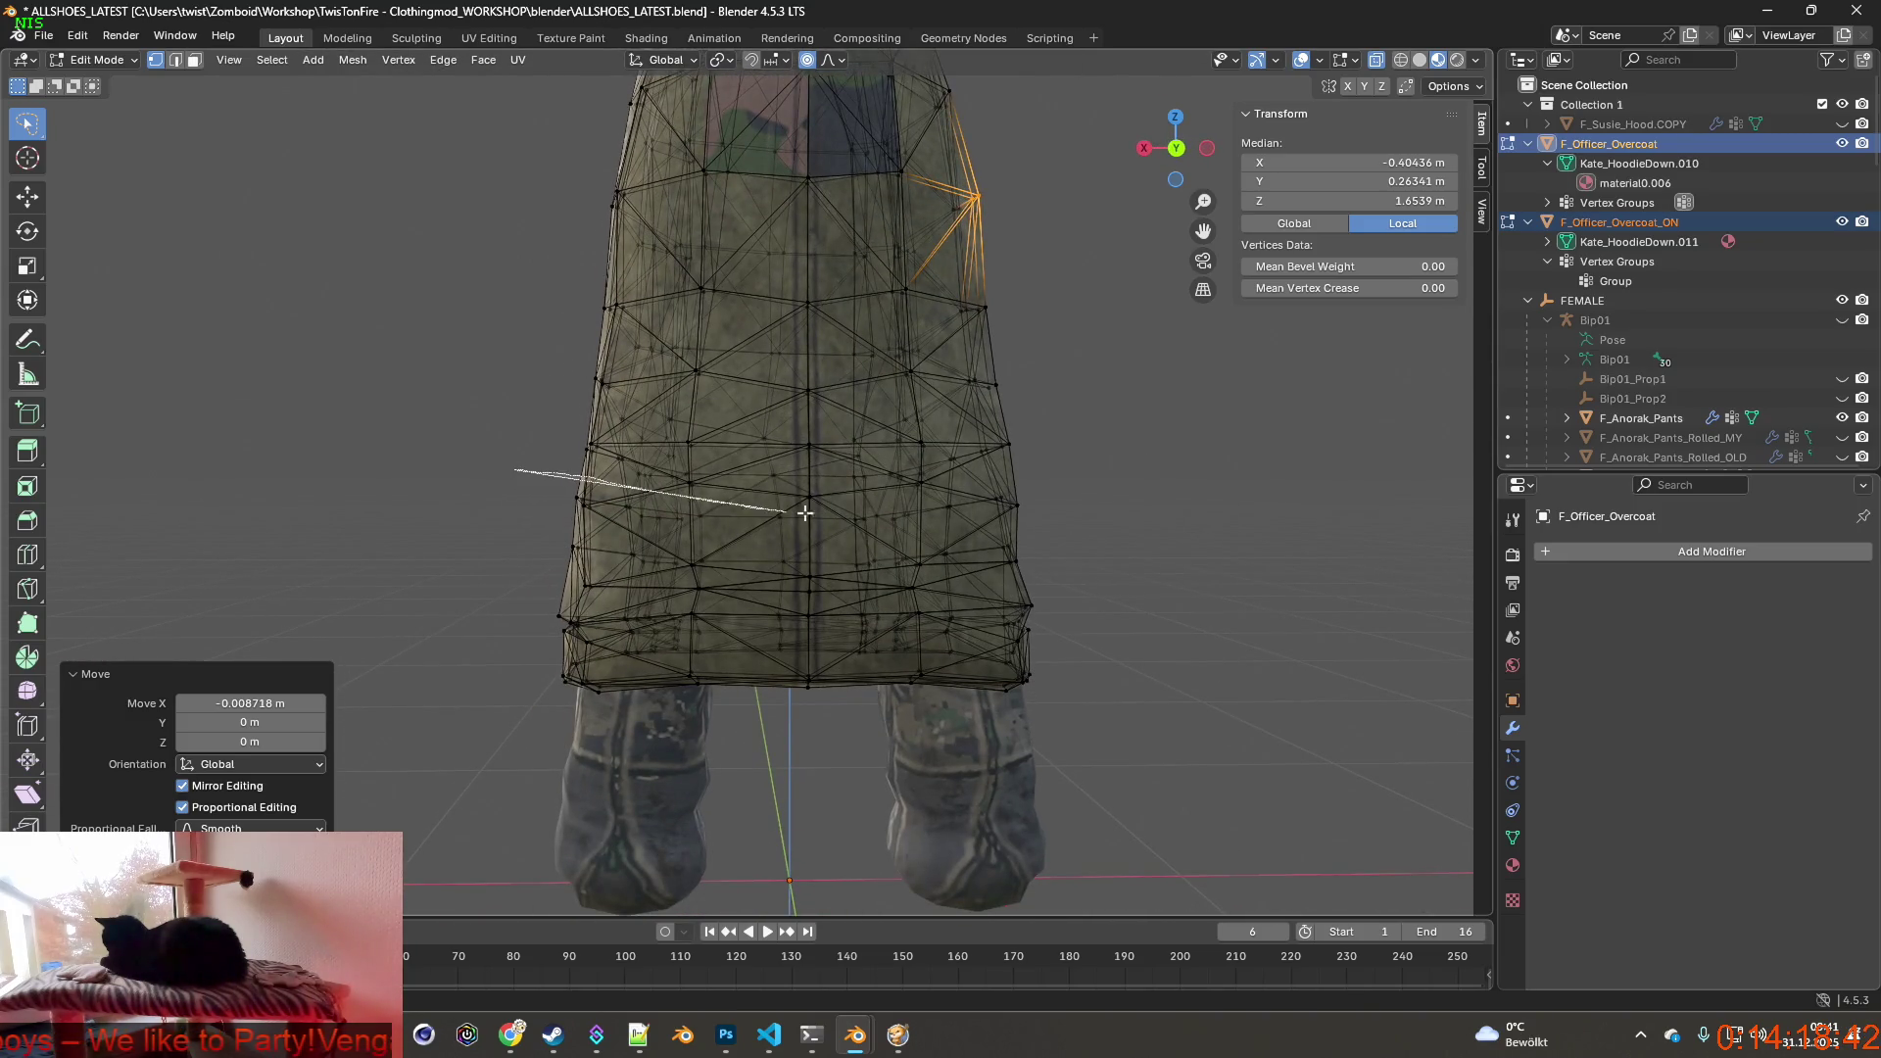
pyautogui.keyDown('ctrl'); pyautogui.moveTo(952, 489); pyautogui.dragTo(442, 647, button='right'); pyautogui.keyUp('ctrl')
# Scale the coat's lower band slightly larger.
pyautogui.moveTo(881, 587)
pyautogui.mouseDown(button='middle')
pyautogui.moveTo(692, 625)
pyautogui.moveTo(1027, 631)
pyautogui.mouseUp(button='middle')
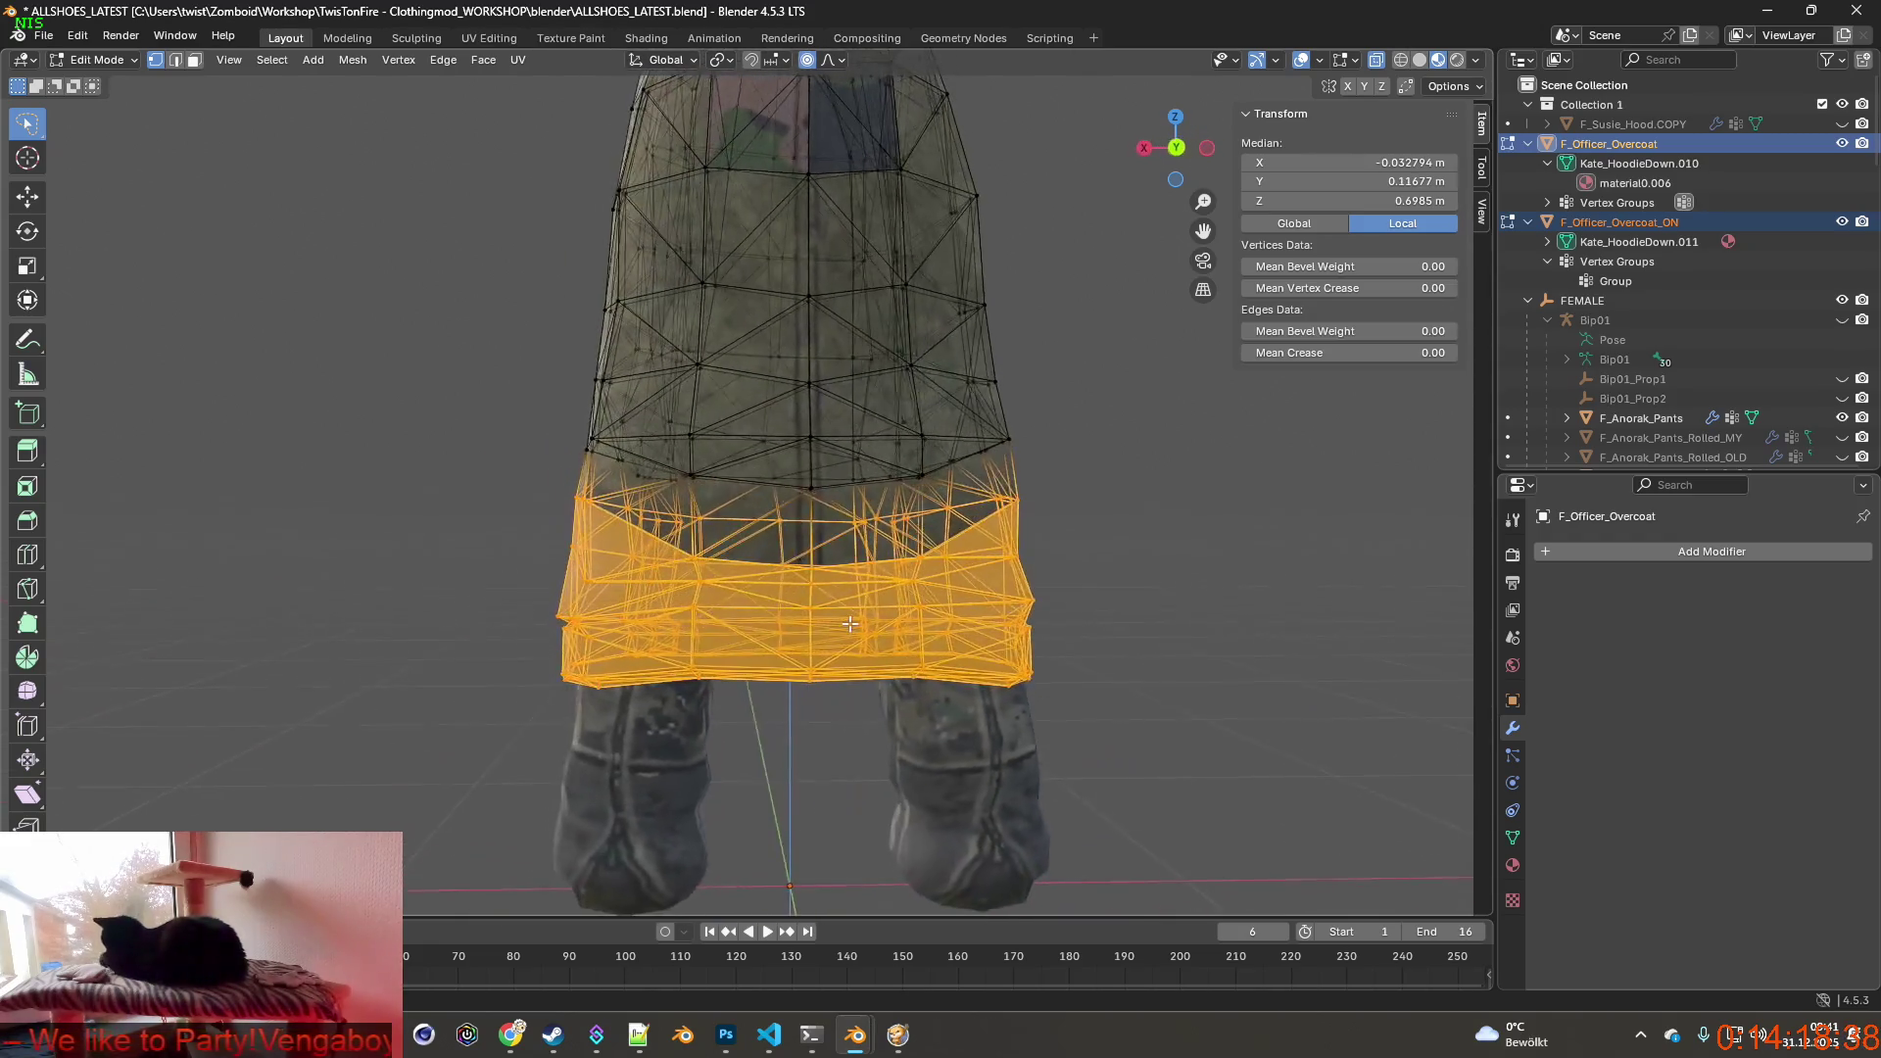
pyautogui.press('s')
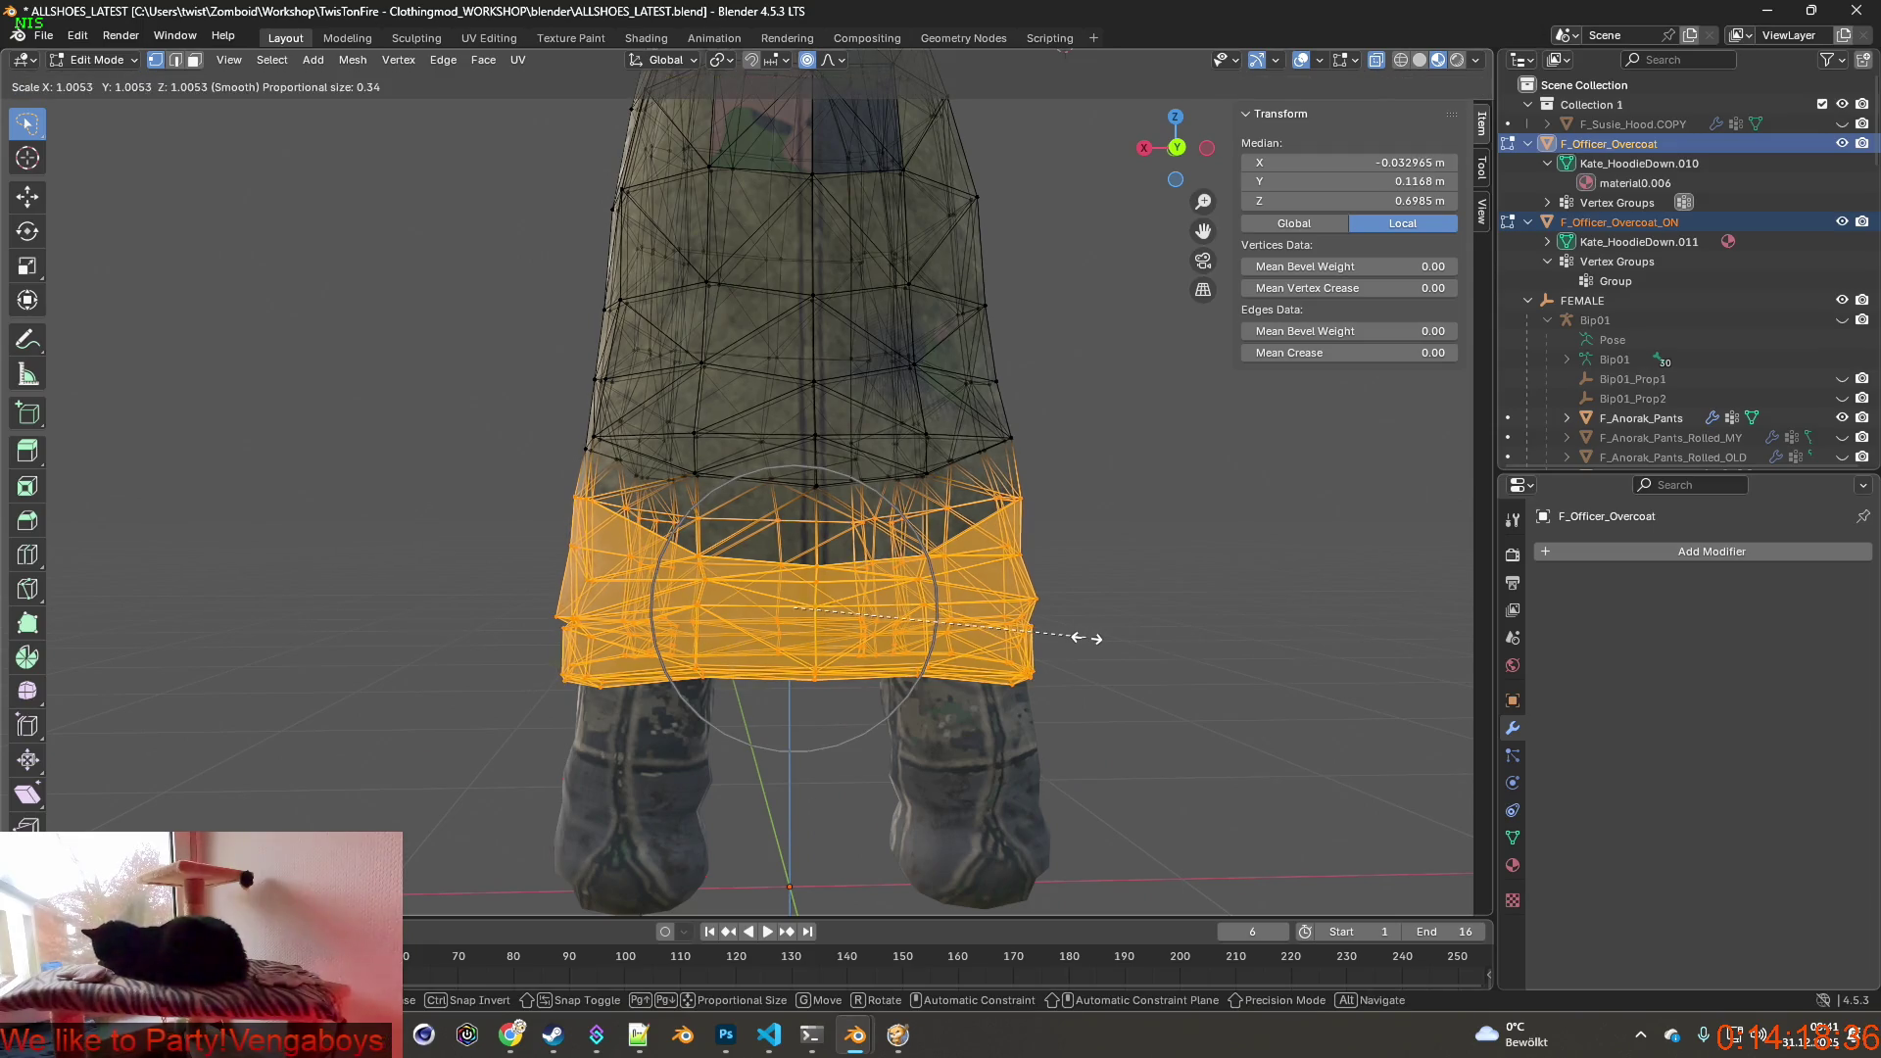
pyautogui.click(1143, 636)
pyautogui.moveTo(1143, 636)
pyautogui.mouseDown(button='middle')
pyautogui.moveTo(1084, 653)
pyautogui.moveTo(1133, 650)
pyautogui.mouseUp(button='middle')
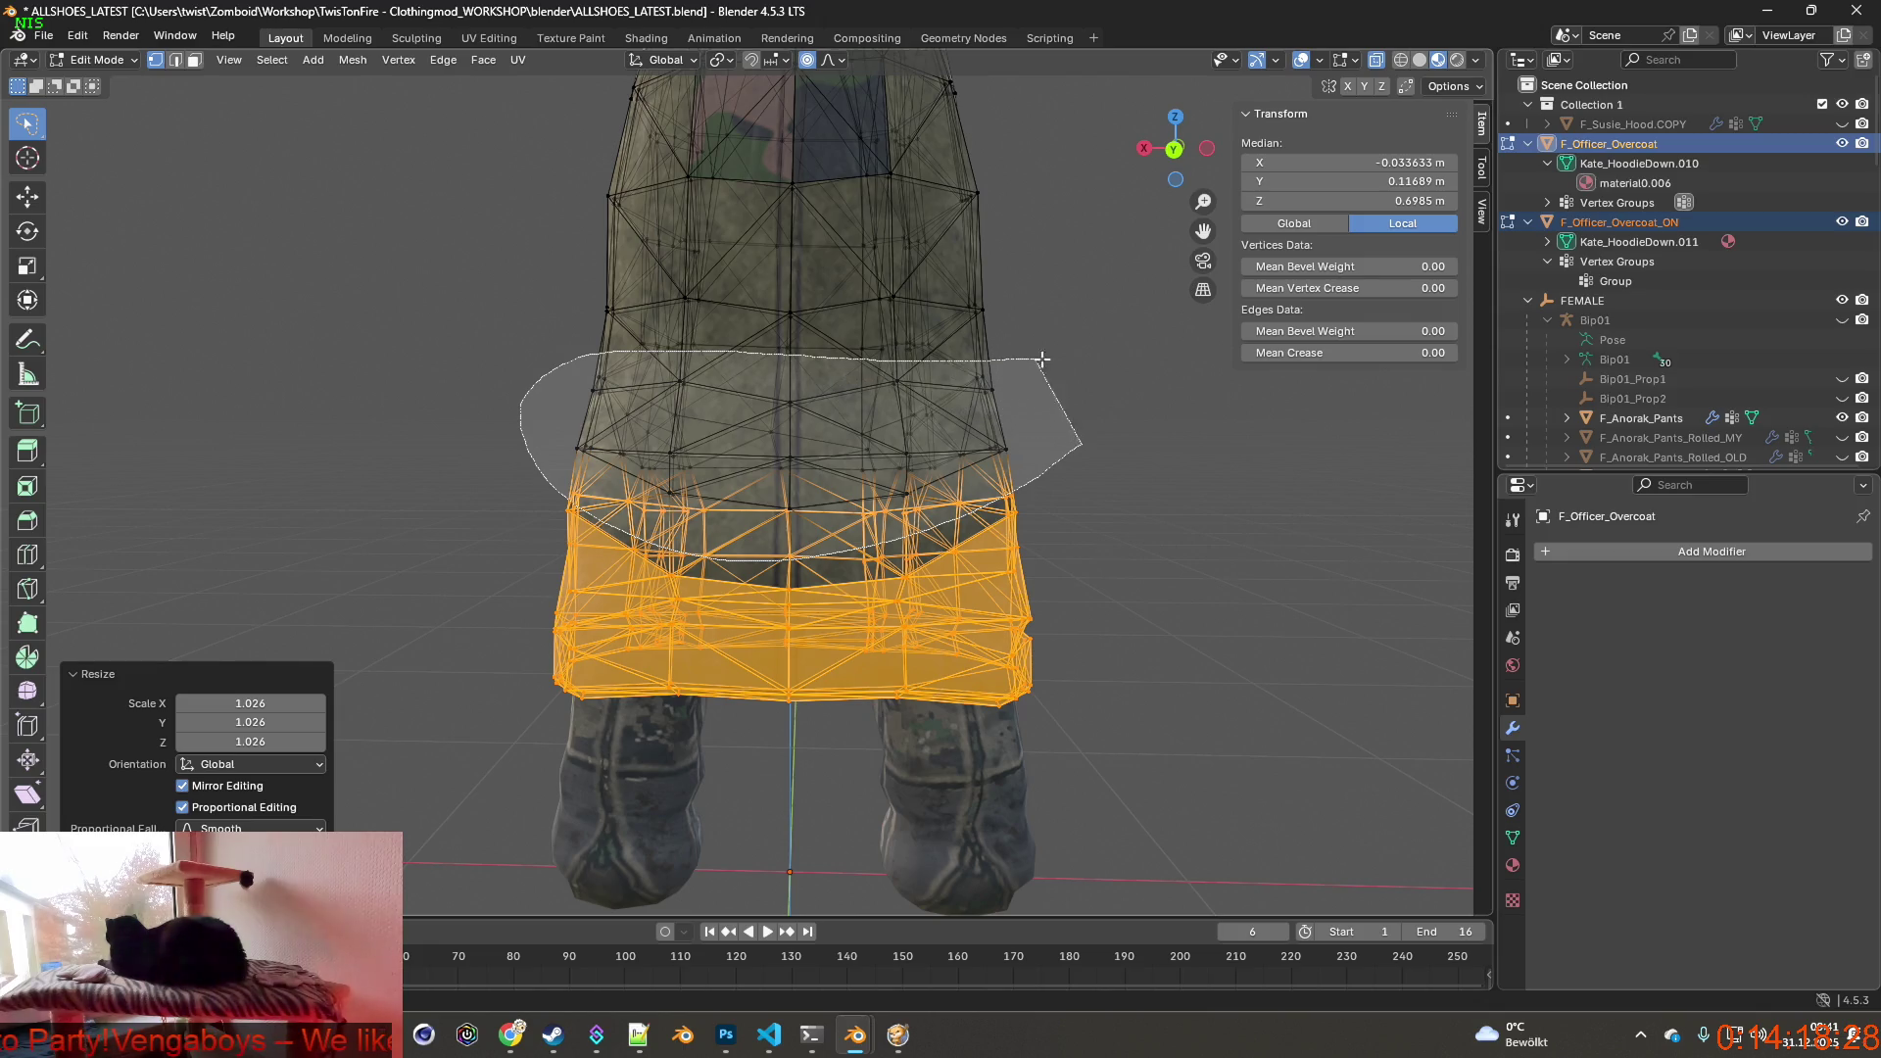
# Scale the coat's middle band slightly larger as well.
pyautogui.moveTo(1150, 350); pyautogui.dragTo(1155, 369)
pyautogui.moveTo(1087, 471); pyautogui.dragTo(1047, 459, button='middle')
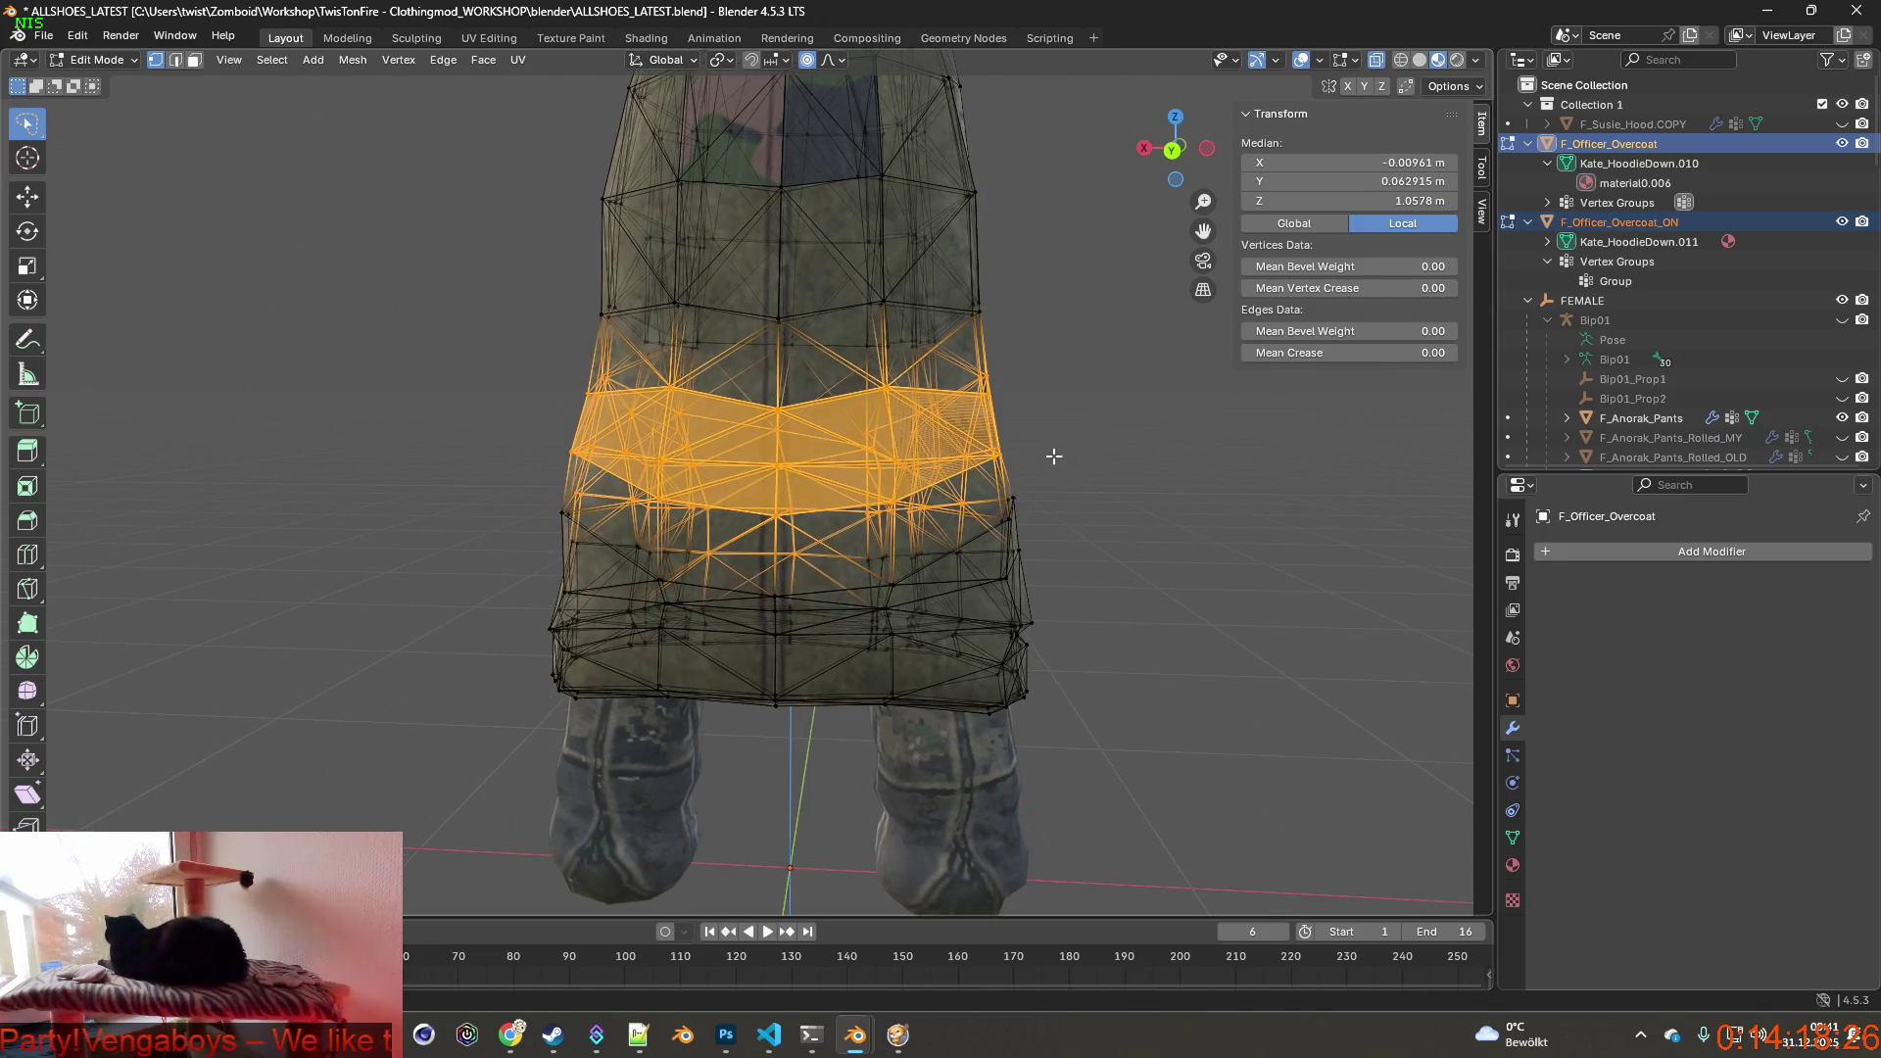
pyautogui.press('s')
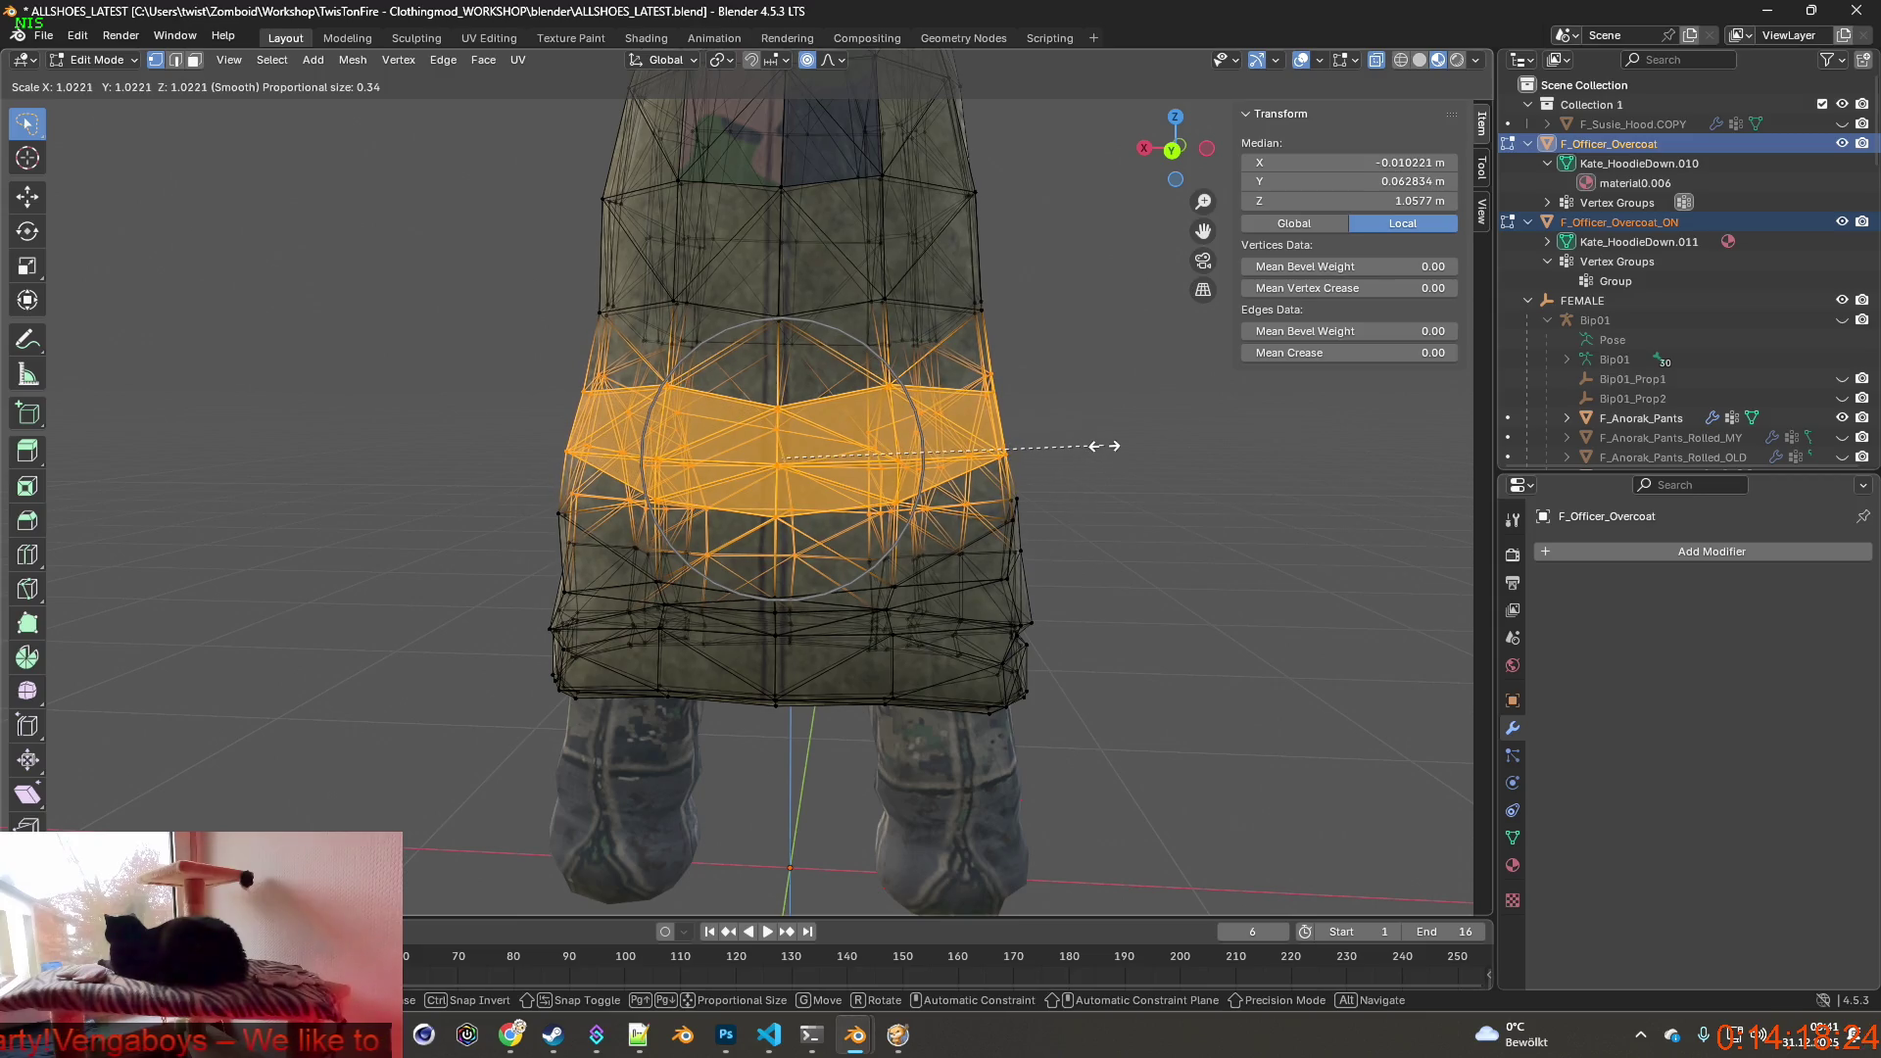
pyautogui.click(1103, 446)
pyautogui.moveTo(1097, 448); pyautogui.dragTo(710, 460, button='middle')
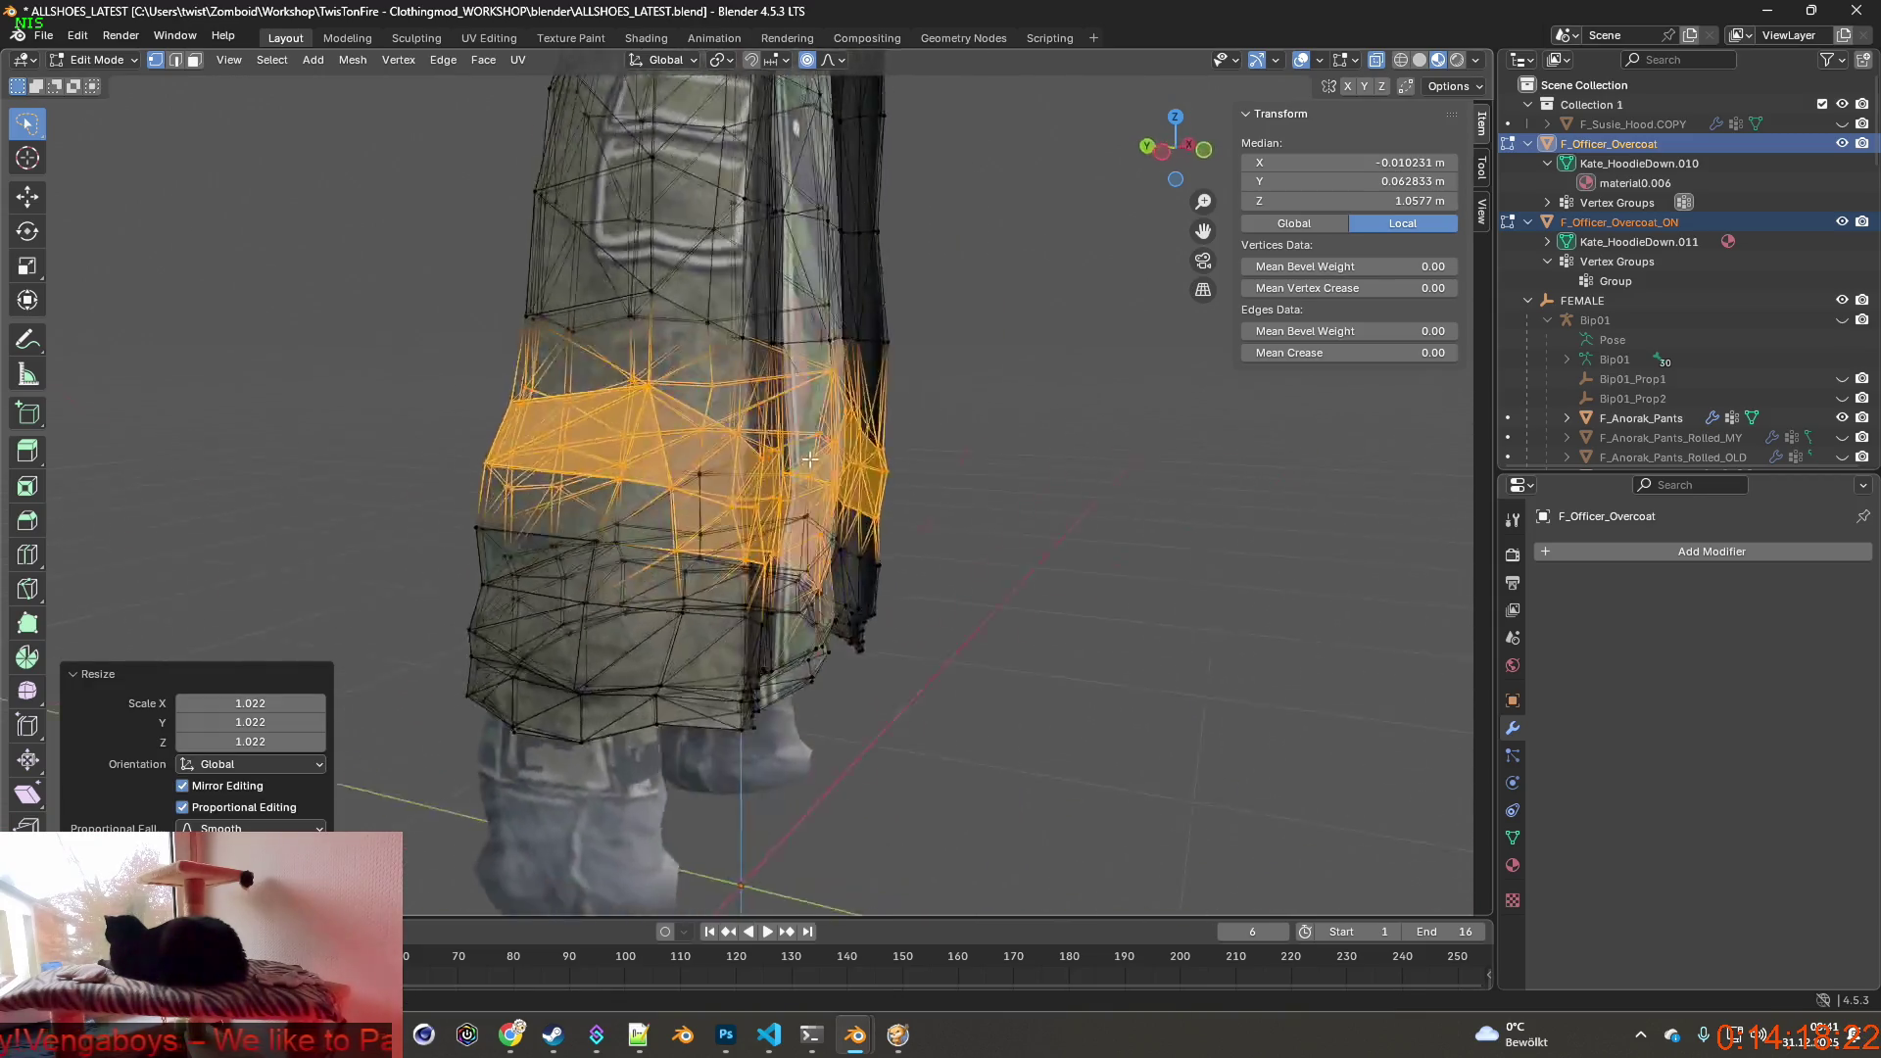
pyautogui.moveTo(1001, 479)
pyautogui.mouseDown(button='middle')
pyautogui.moveTo(542, 489)
pyautogui.moveTo(752, 466)
pyautogui.moveTo(1042, 479)
pyautogui.moveTo(1041, 461)
pyautogui.mouseUp(button='middle')
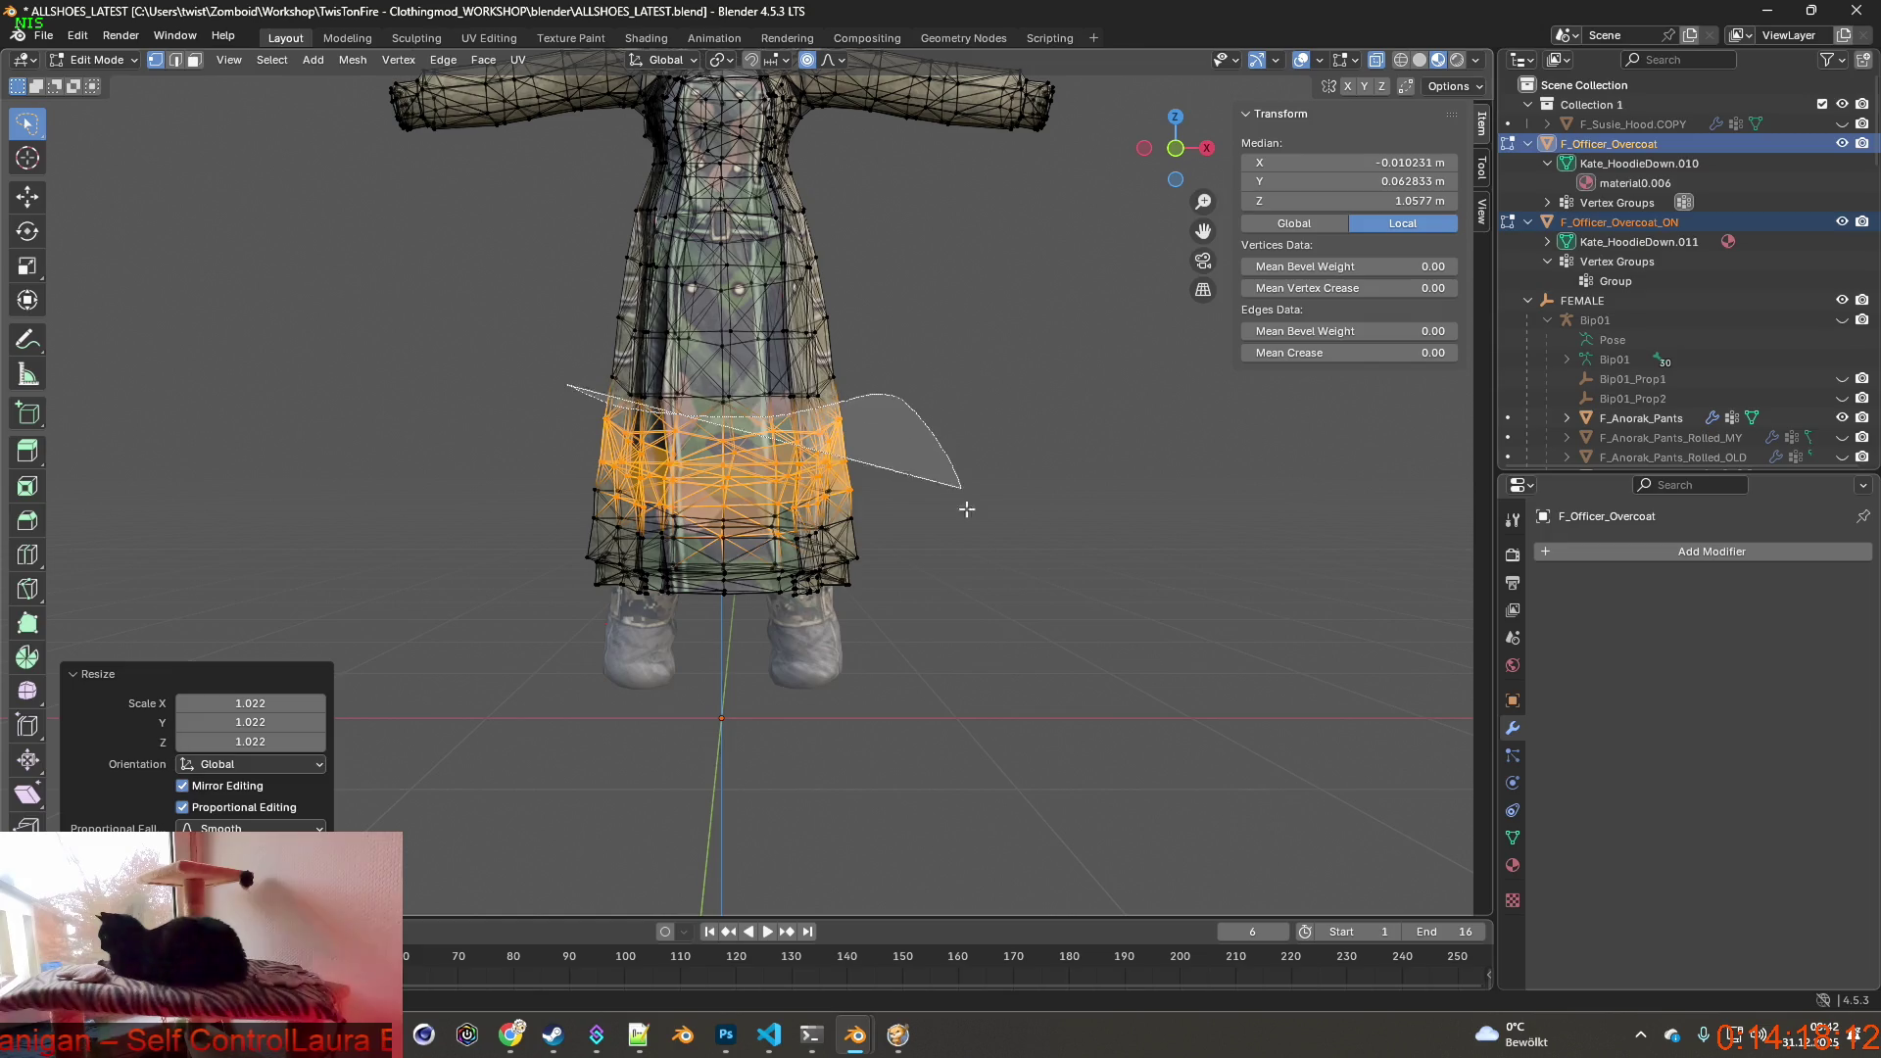
# Raise the whole lower skirt about 2.4 cm along Z with smooth falloff.
pyautogui.keyDown('ctrl'); pyautogui.moveTo(966, 508); pyautogui.dragTo(920, 589, button='right'); pyautogui.keyUp('ctrl')
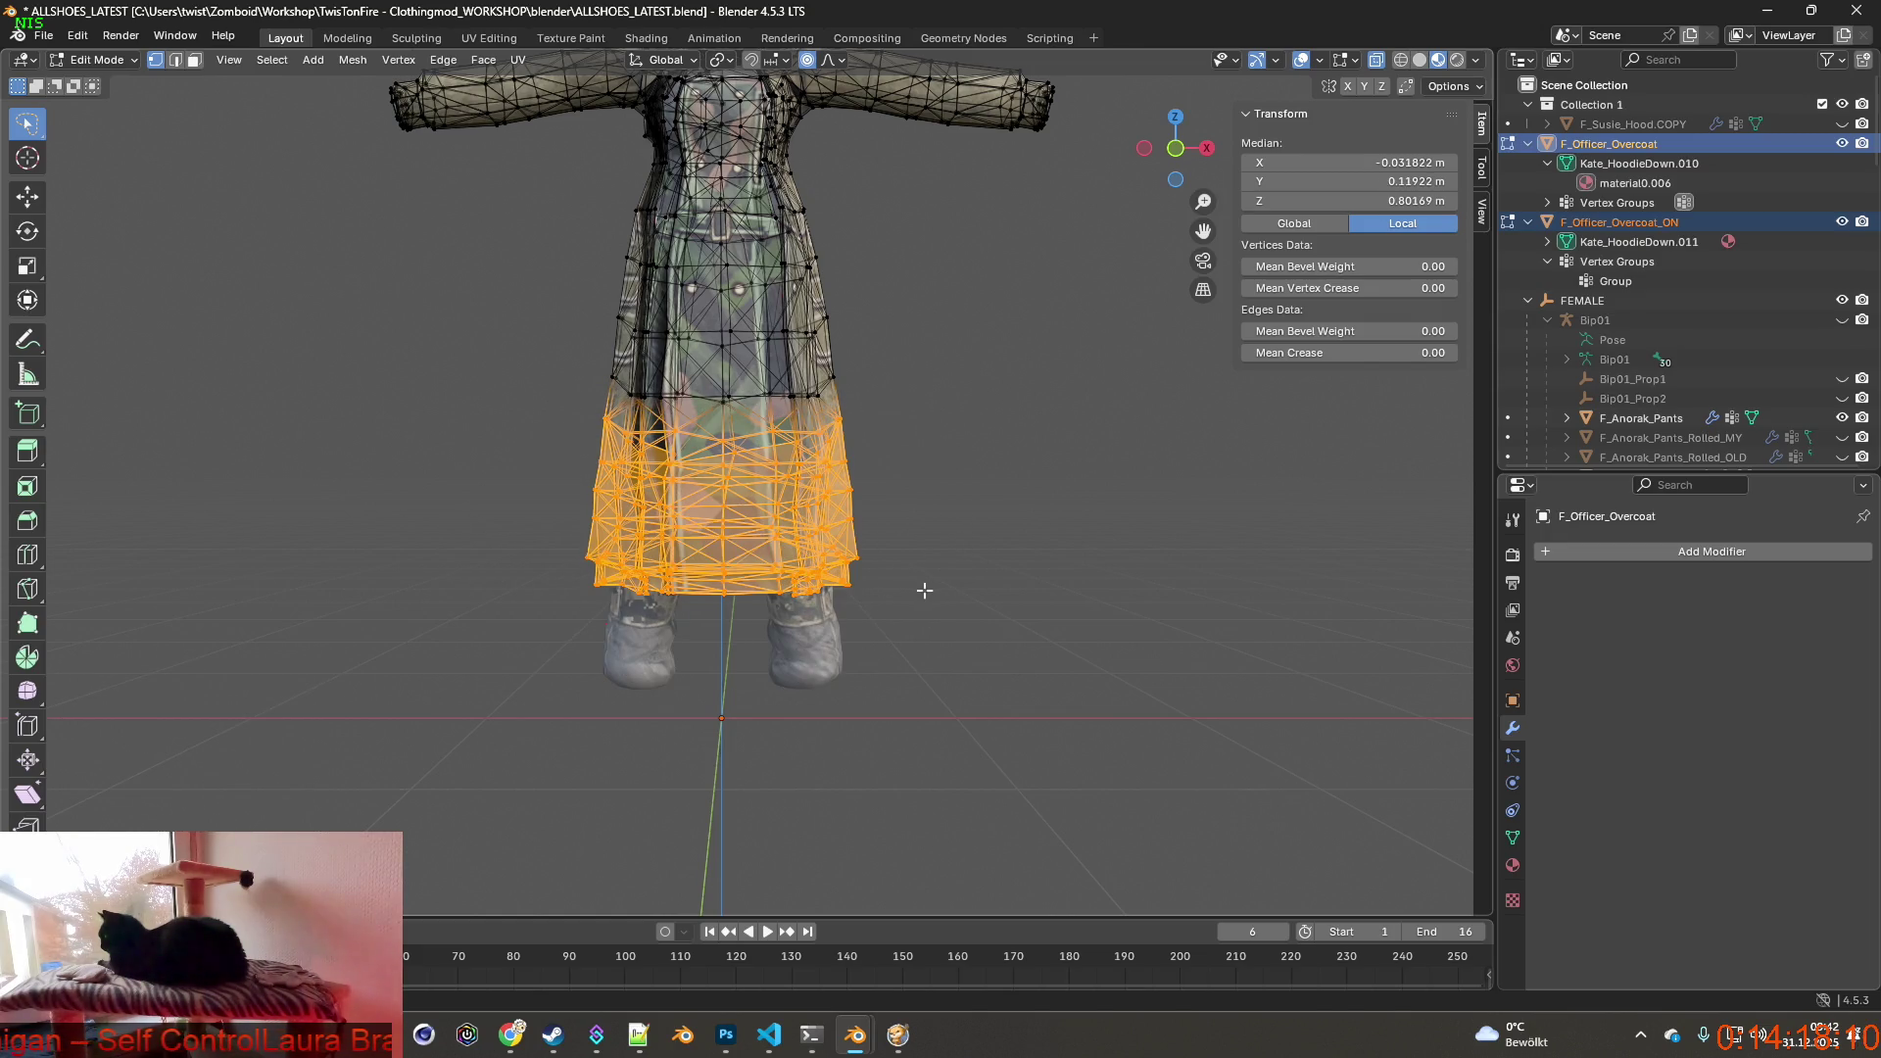
pyautogui.press('g')
pyautogui.press('z')
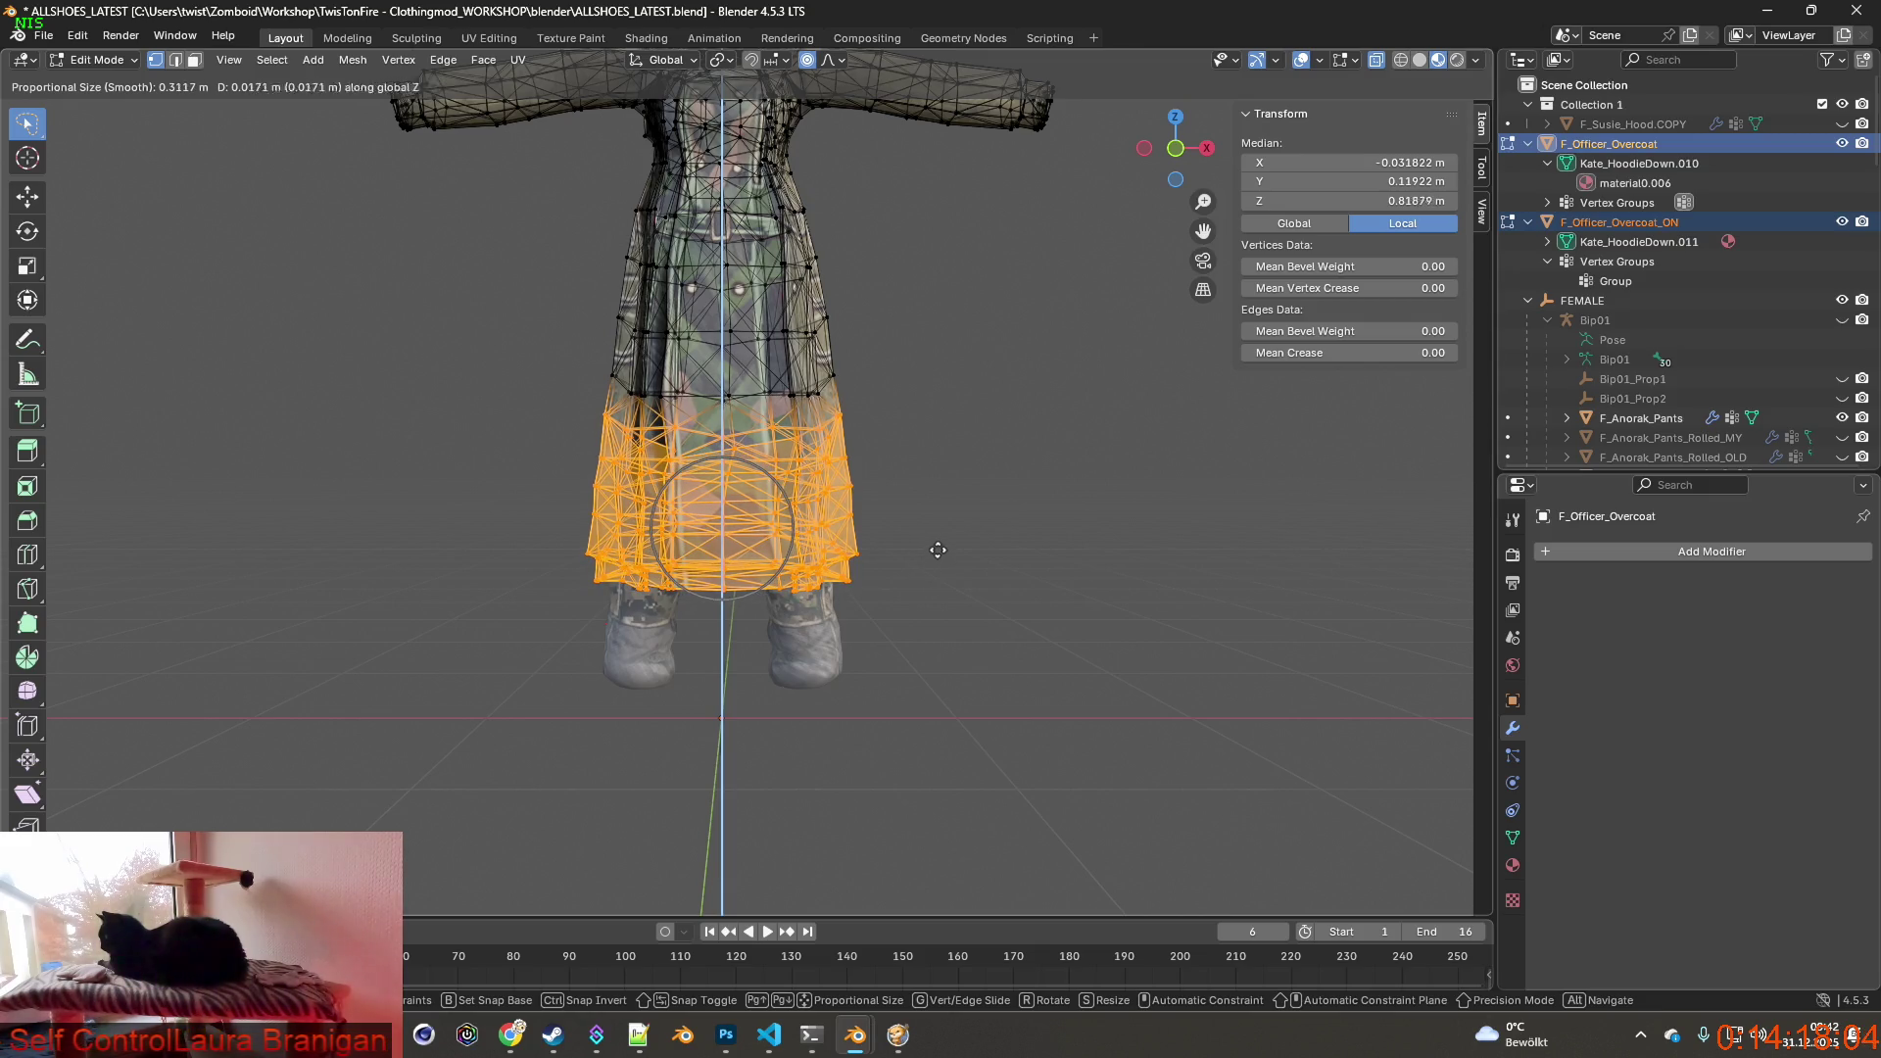
pyautogui.click(941, 536)
pyautogui.moveTo(942, 537)
pyautogui.mouseDown(button='middle')
pyautogui.moveTo(640, 545)
pyautogui.moveTo(886, 546)
pyautogui.moveTo(632, 566)
pyautogui.moveTo(643, 576)
pyautogui.mouseUp(button='middle')
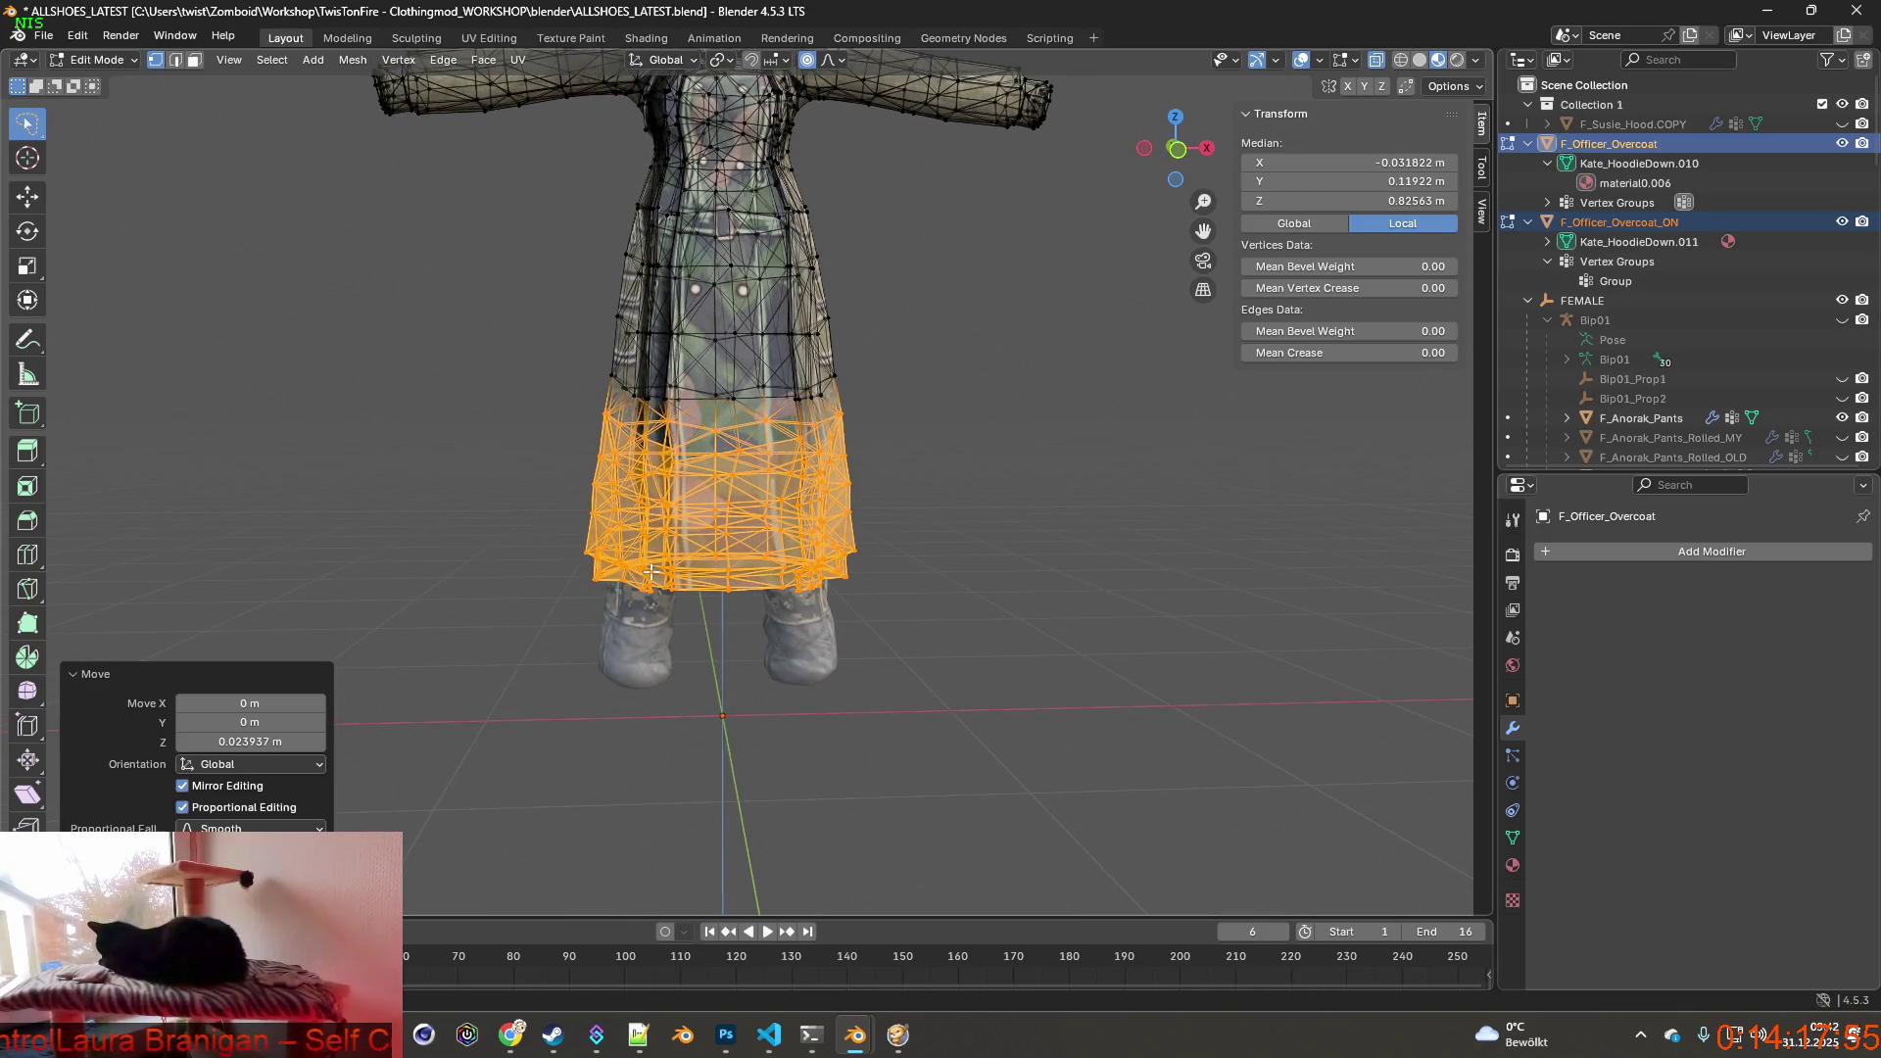
pyautogui.scroll(-3, 650, 572)
pyautogui.keyDown('shift'); pyautogui.moveTo(684, 368); pyautogui.dragTo(688, 507, button='middle'); pyautogui.keyUp('shift')
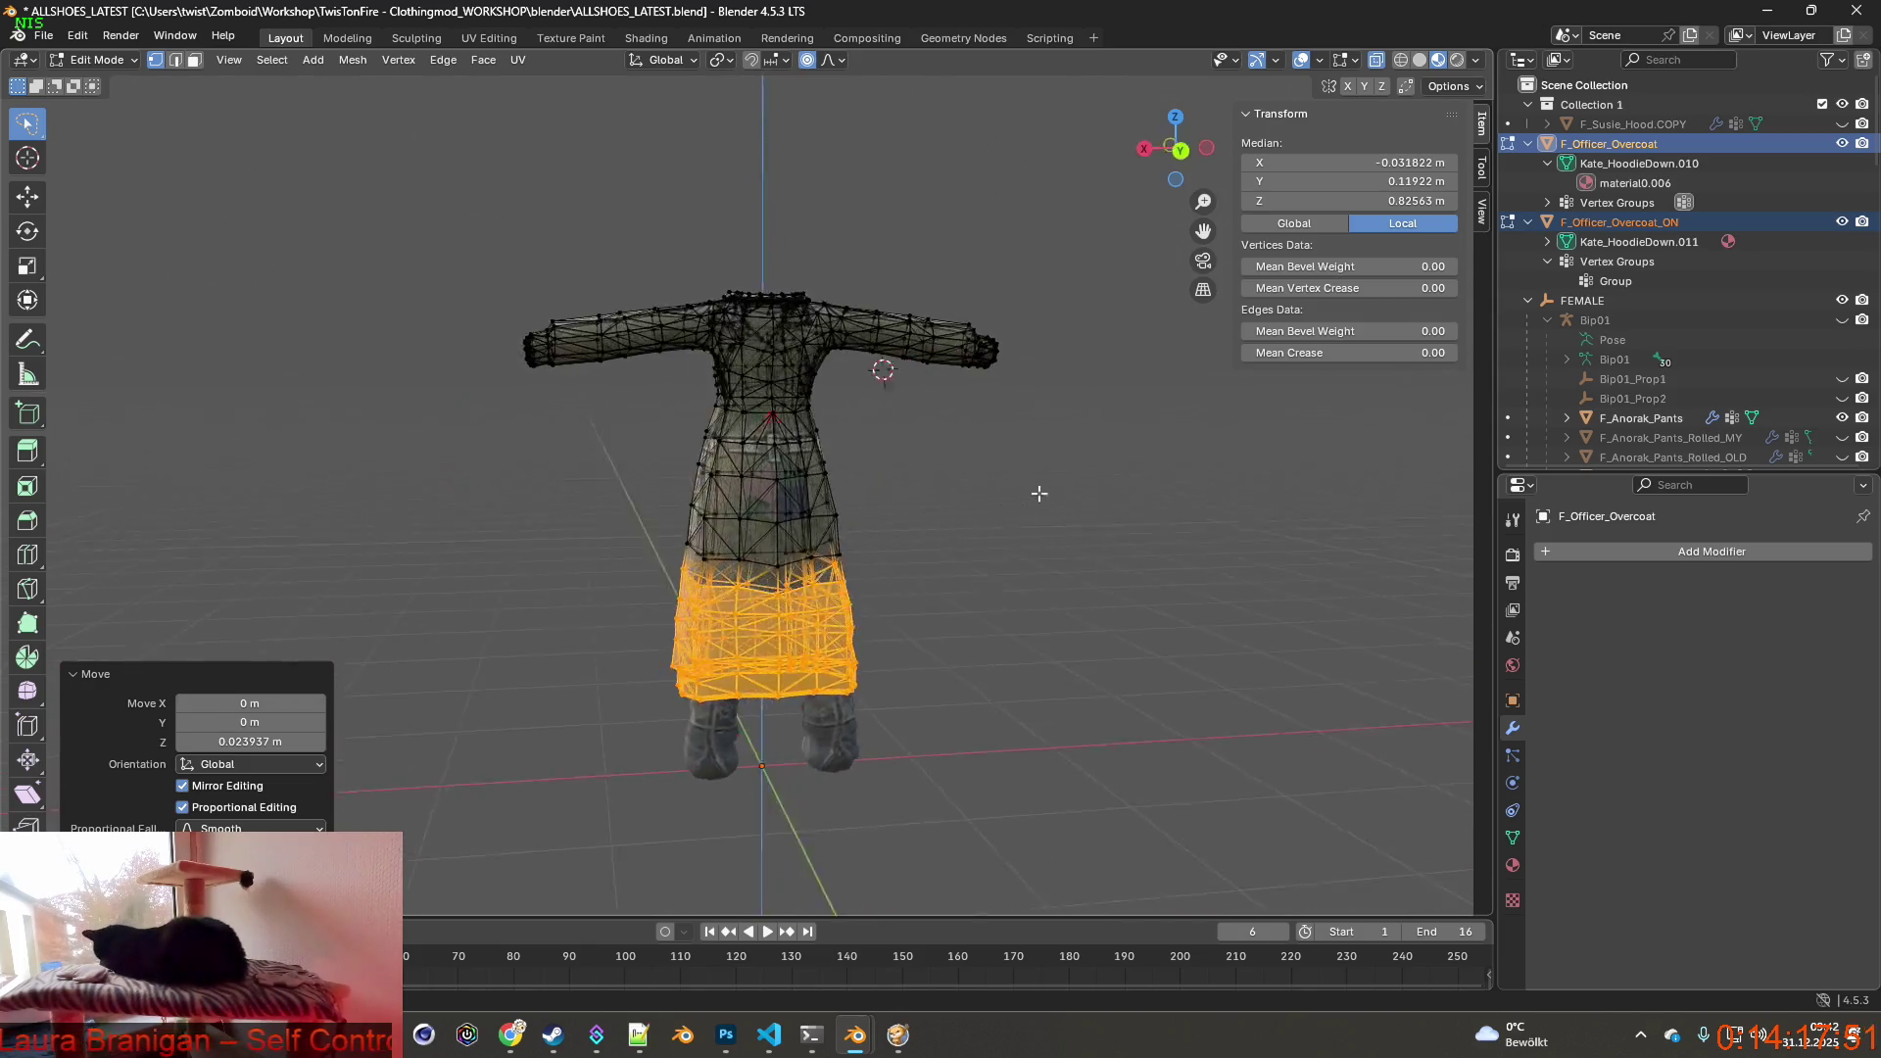
pyautogui.scroll(3, 902, 541)
pyautogui.scroll(3, 902, 541)
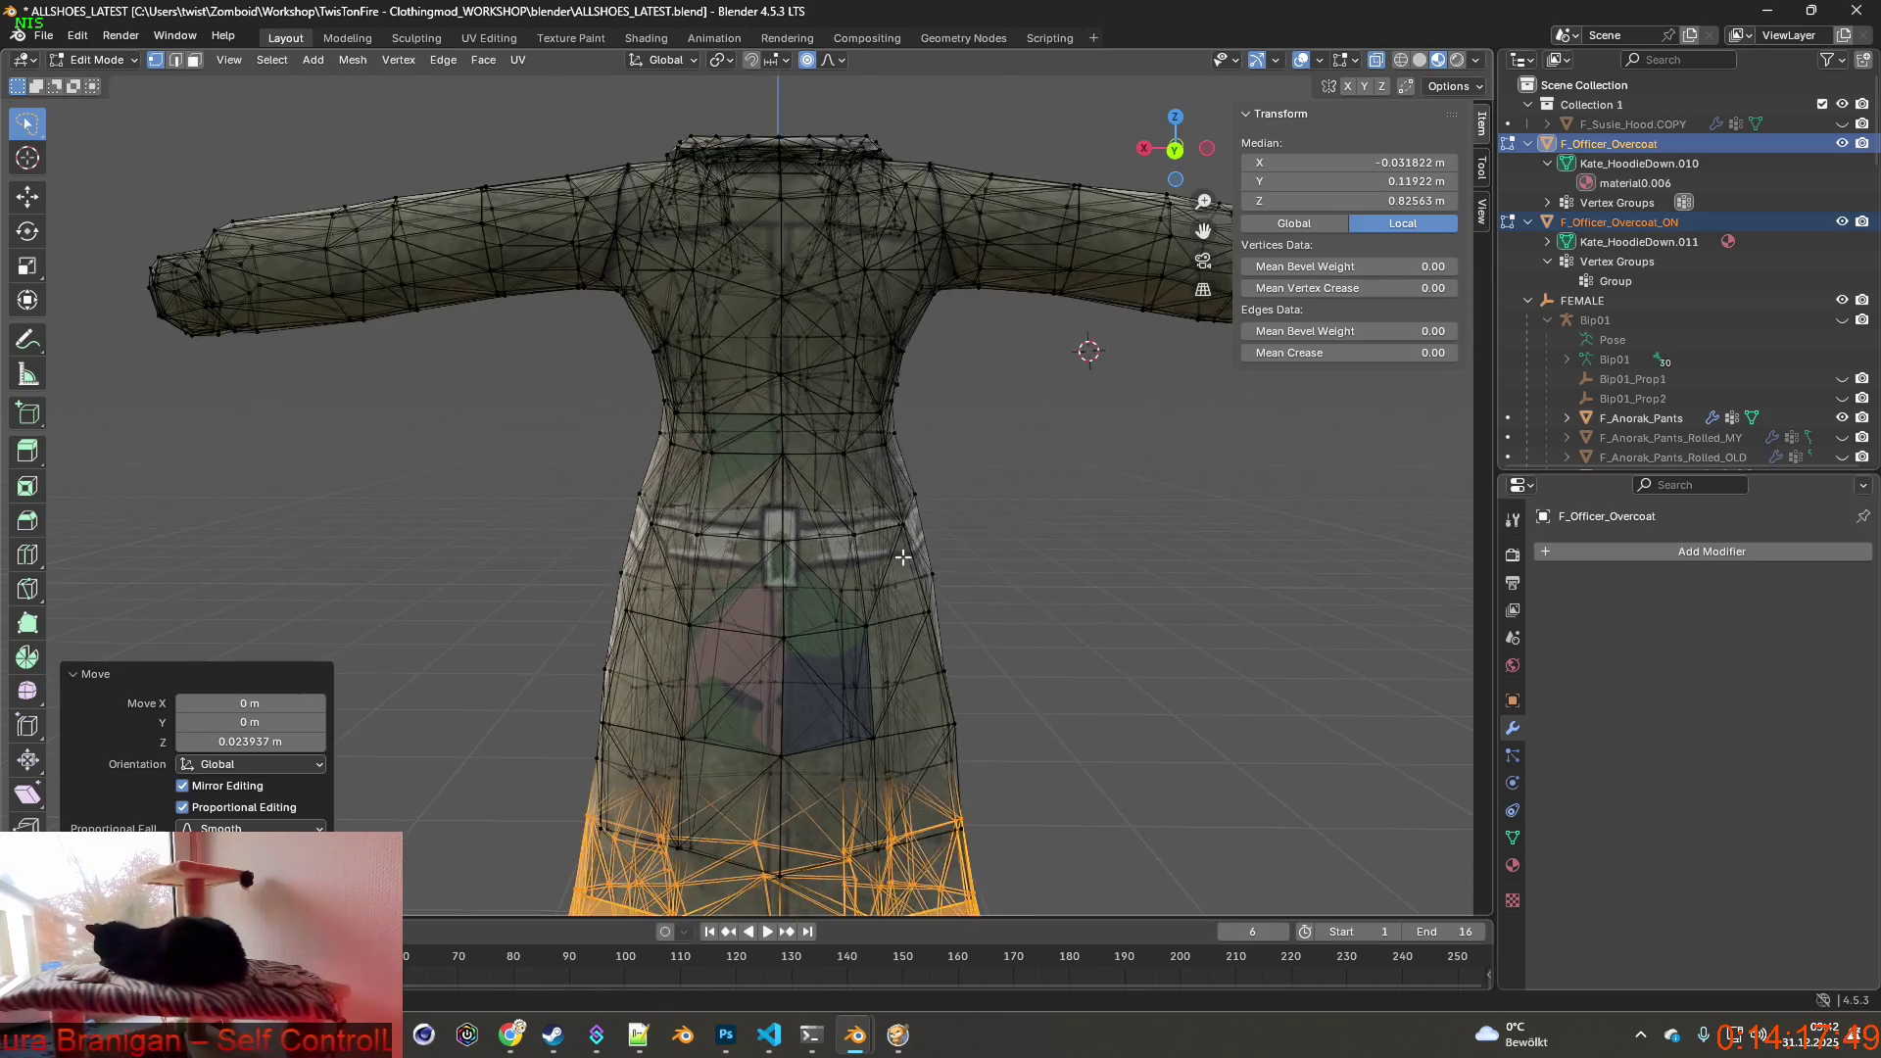
pyautogui.scroll(4, 902, 542)
pyautogui.scroll(-5, 903, 541)
pyautogui.scroll(-5, 902, 542)
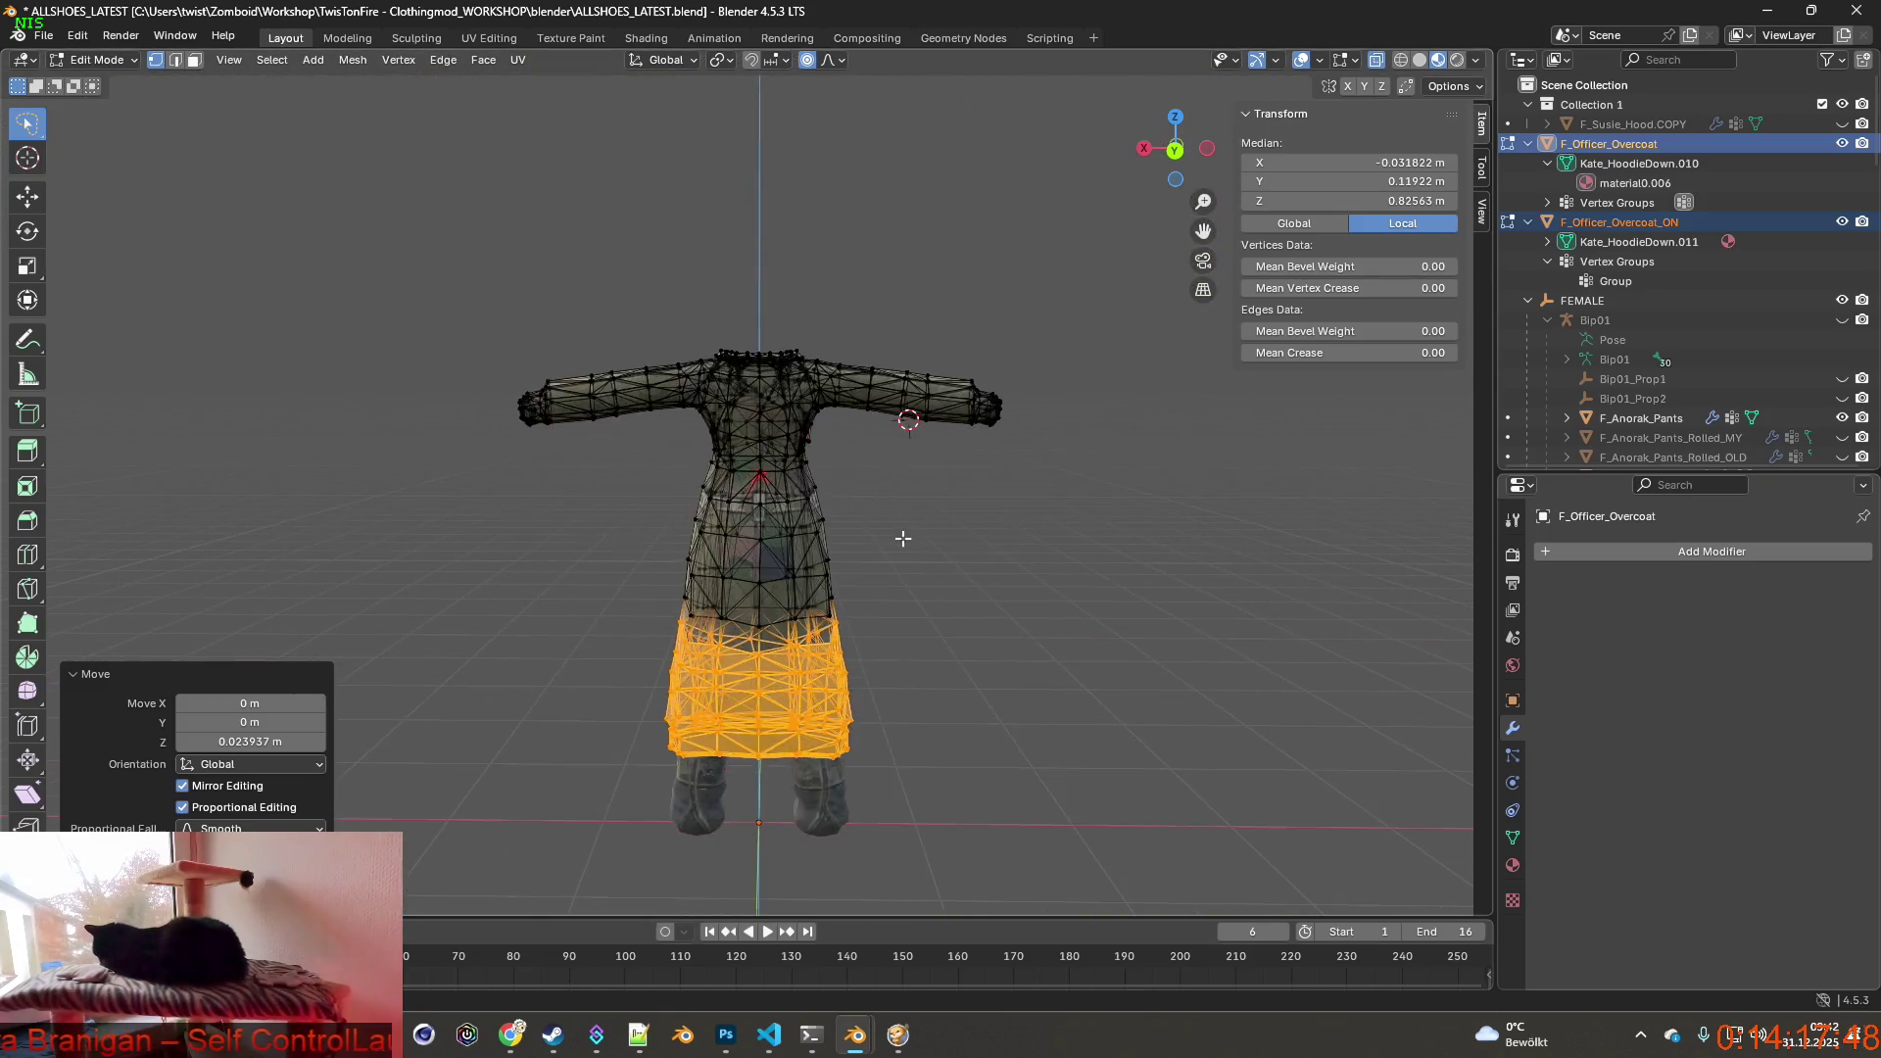
pyautogui.scroll(8, 902, 538)
pyautogui.moveTo(903, 539)
pyautogui.mouseDown(button='middle')
pyautogui.moveTo(635, 564)
pyautogui.moveTo(559, 485)
pyautogui.moveTo(771, 624)
pyautogui.moveTo(779, 580)
pyautogui.moveTo(837, 573)
pyautogui.moveTo(558, 558)
pyautogui.moveTo(726, 597)
pyautogui.moveTo(676, 617)
pyautogui.moveTo(675, 579)
pyautogui.mouseUp(button='middle')
pyautogui.scroll(4, 555, 482)
pyautogui.scroll(4, 556, 483)
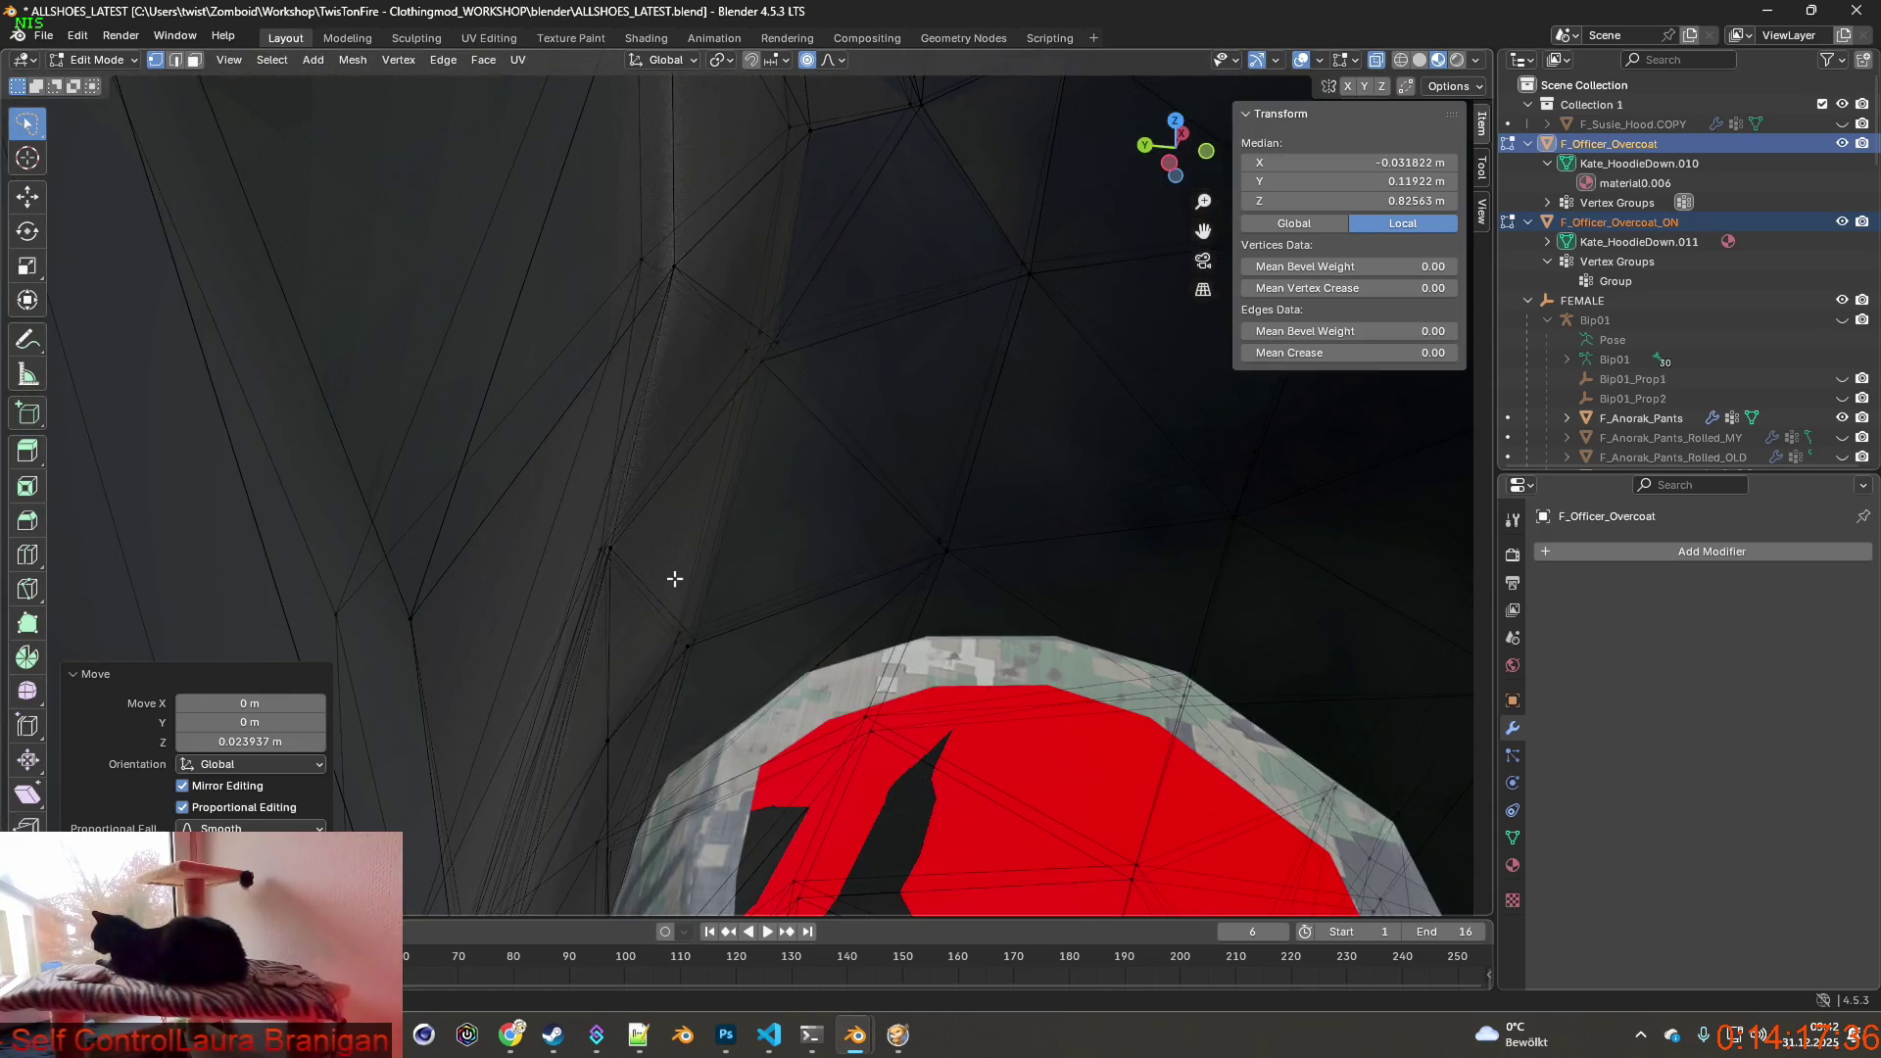
# Shift a chest vertex slightly back along Y so it clears the red body.
pyautogui.click(623, 571)
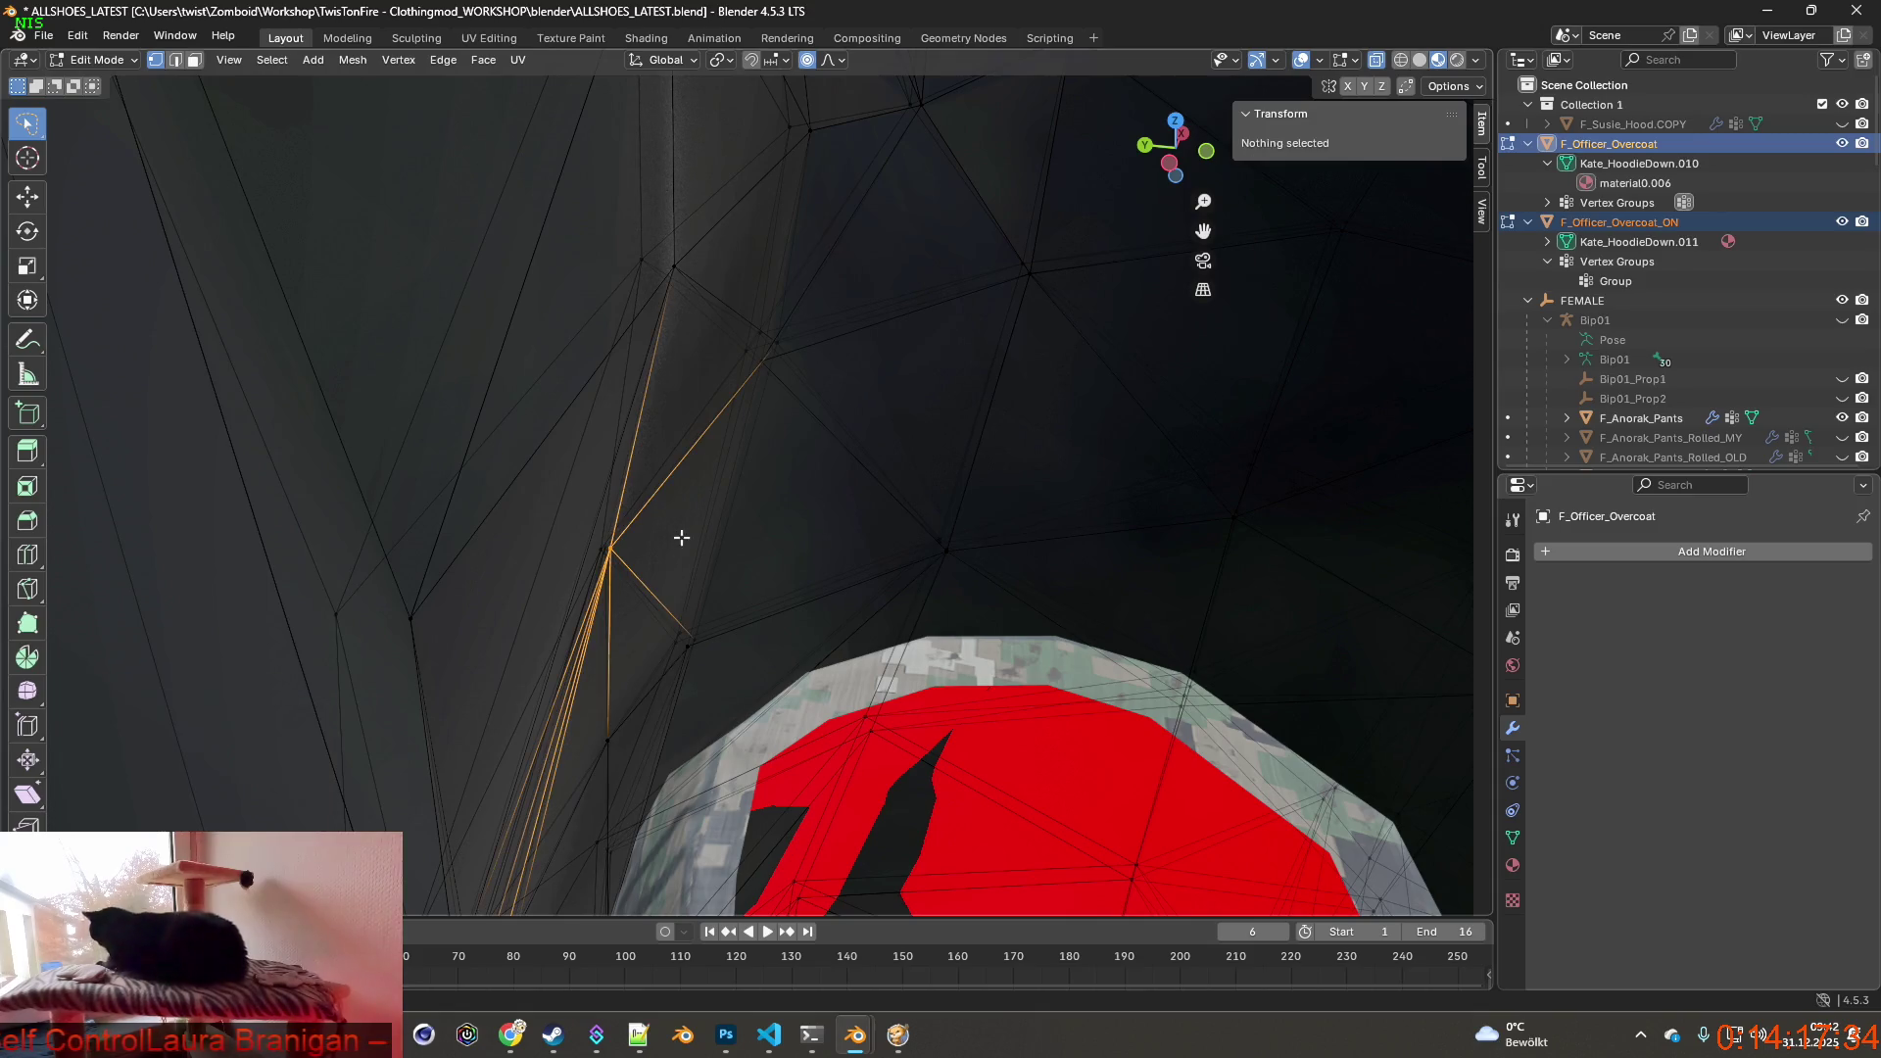
pyautogui.moveTo(674, 561); pyautogui.dragTo(717, 538, button='middle')
pyautogui.press('g')
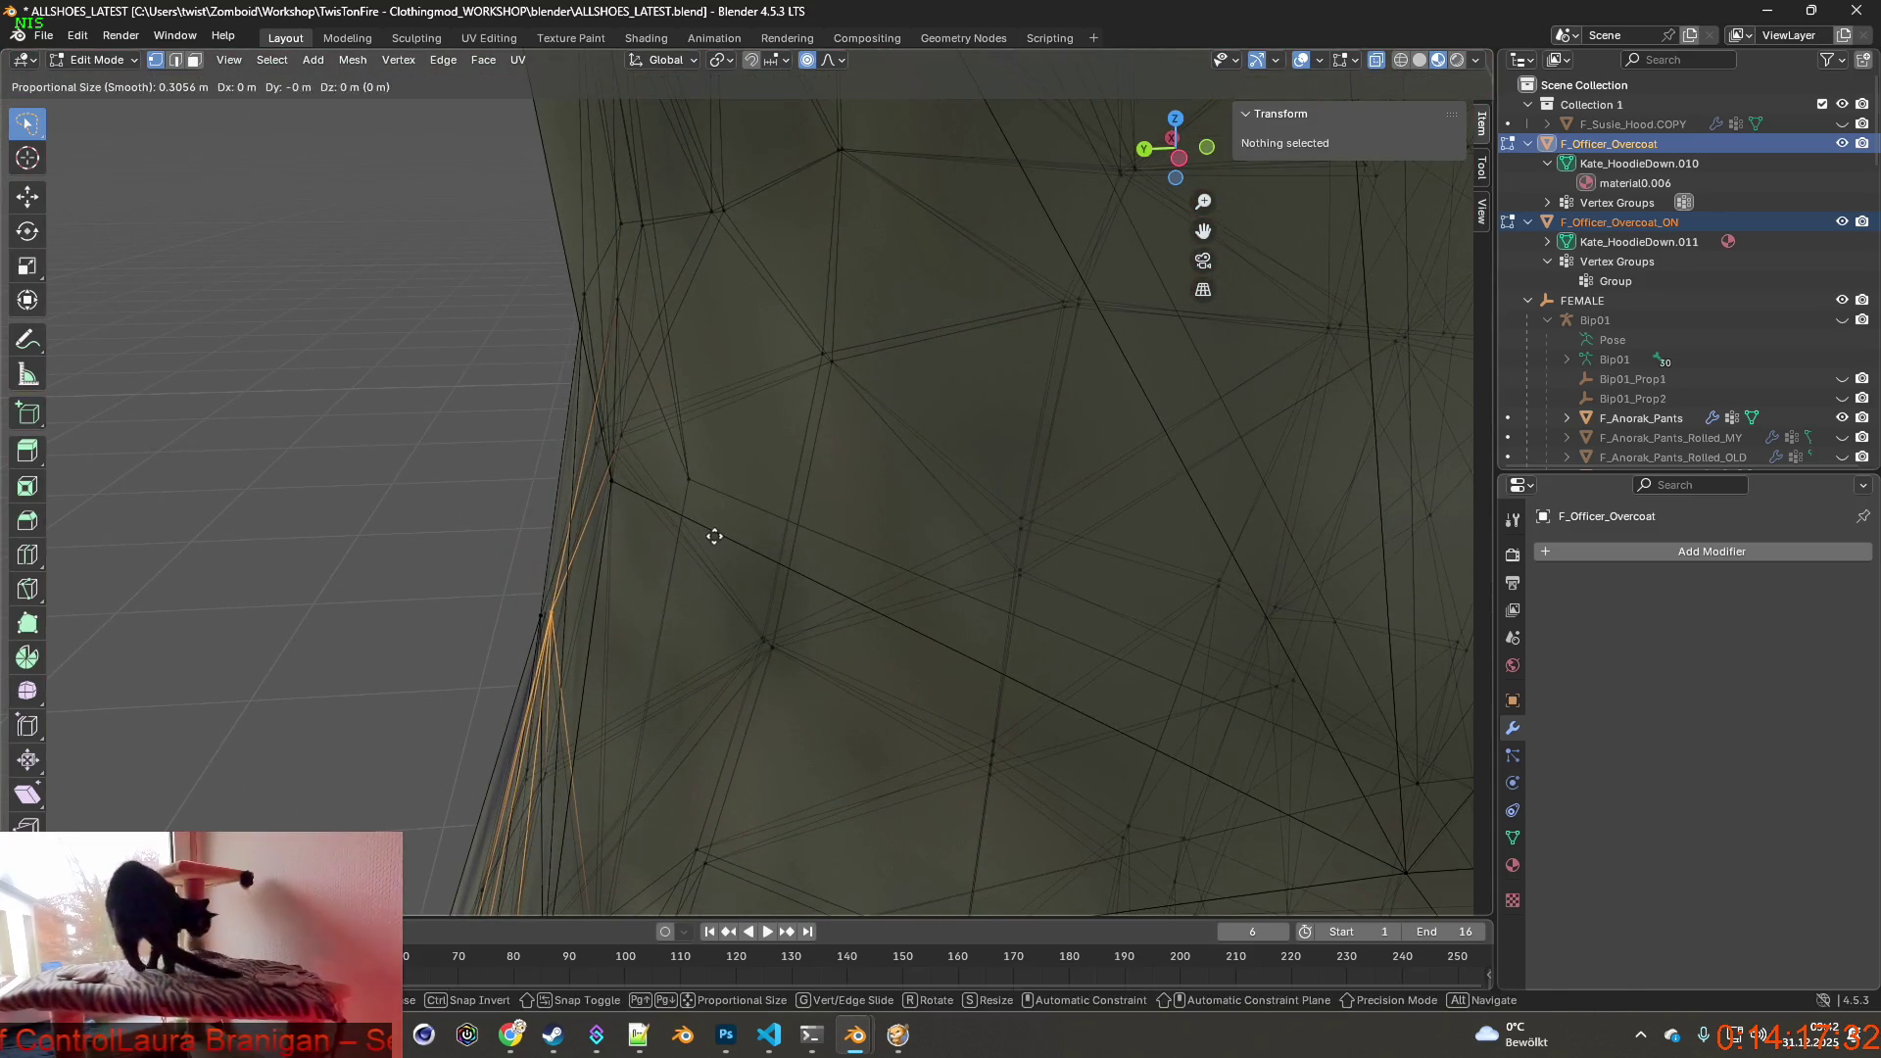
pyautogui.press('y')
pyautogui.click(715, 539)
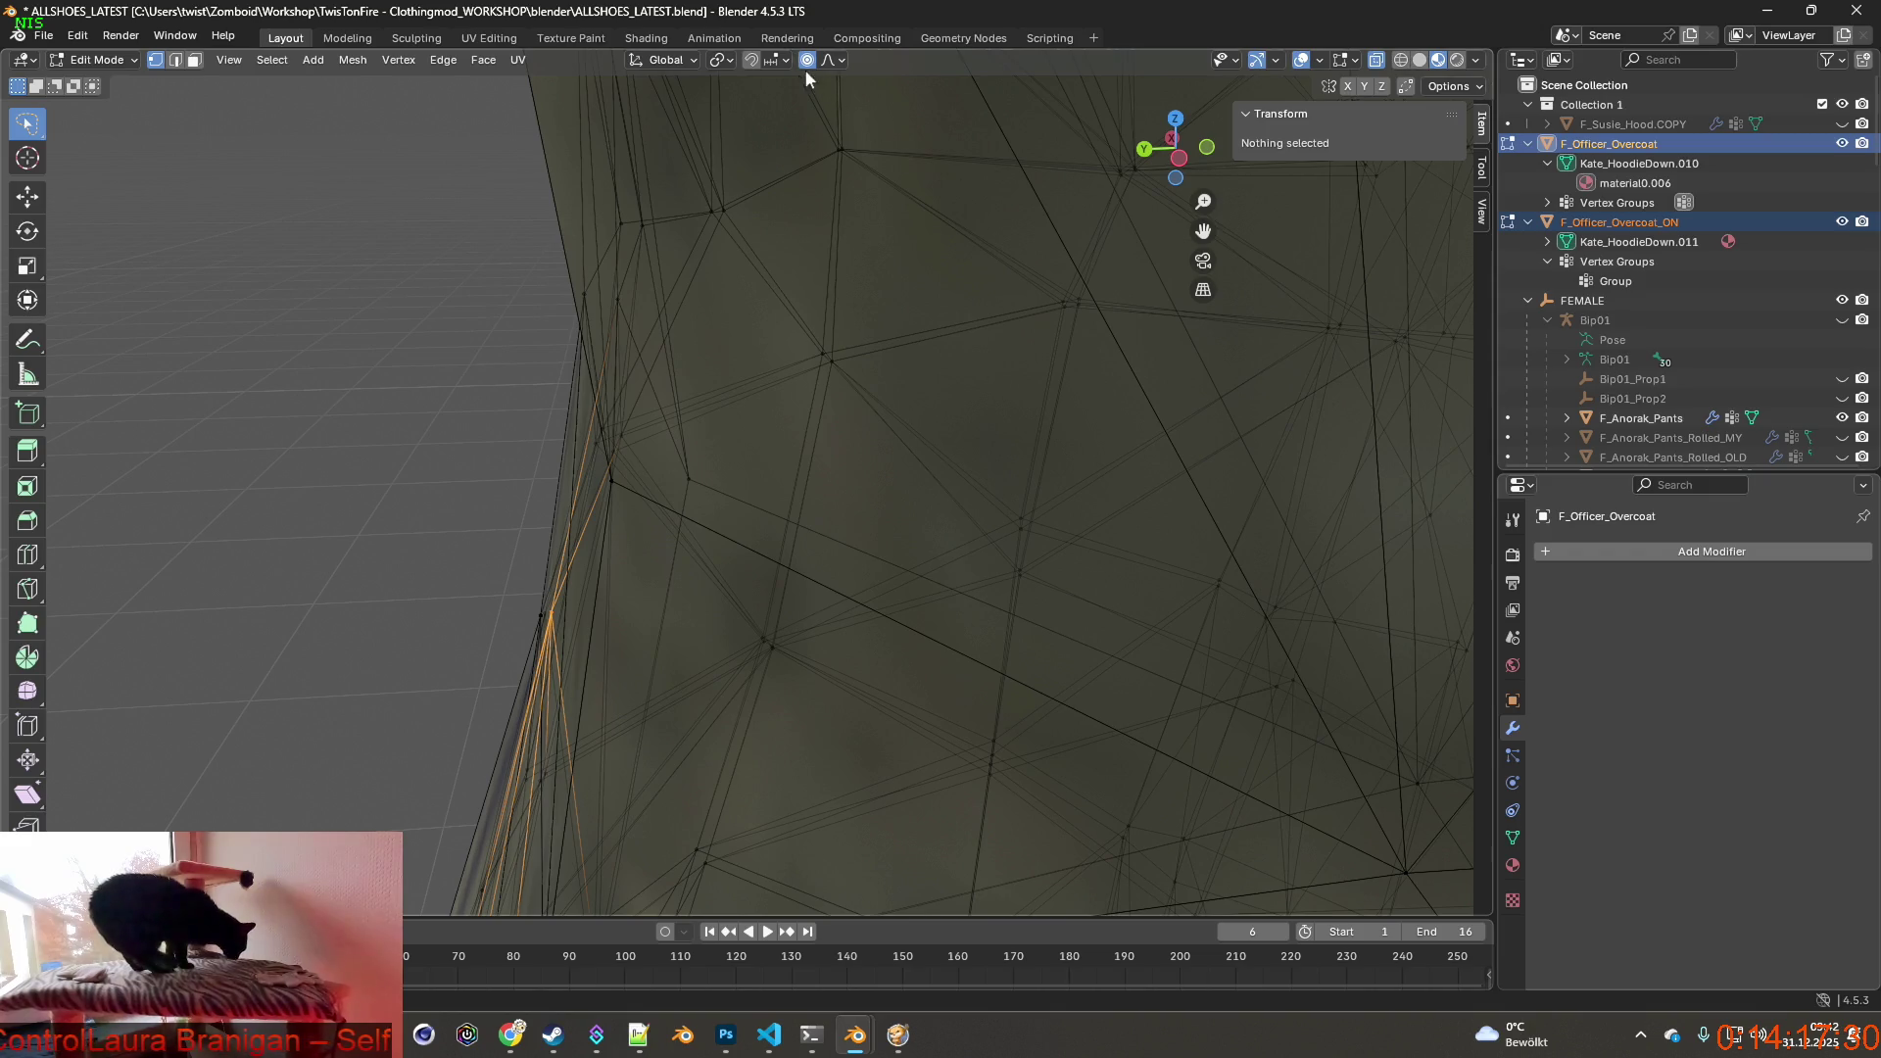
pyautogui.press('g')
pyautogui.press('y')
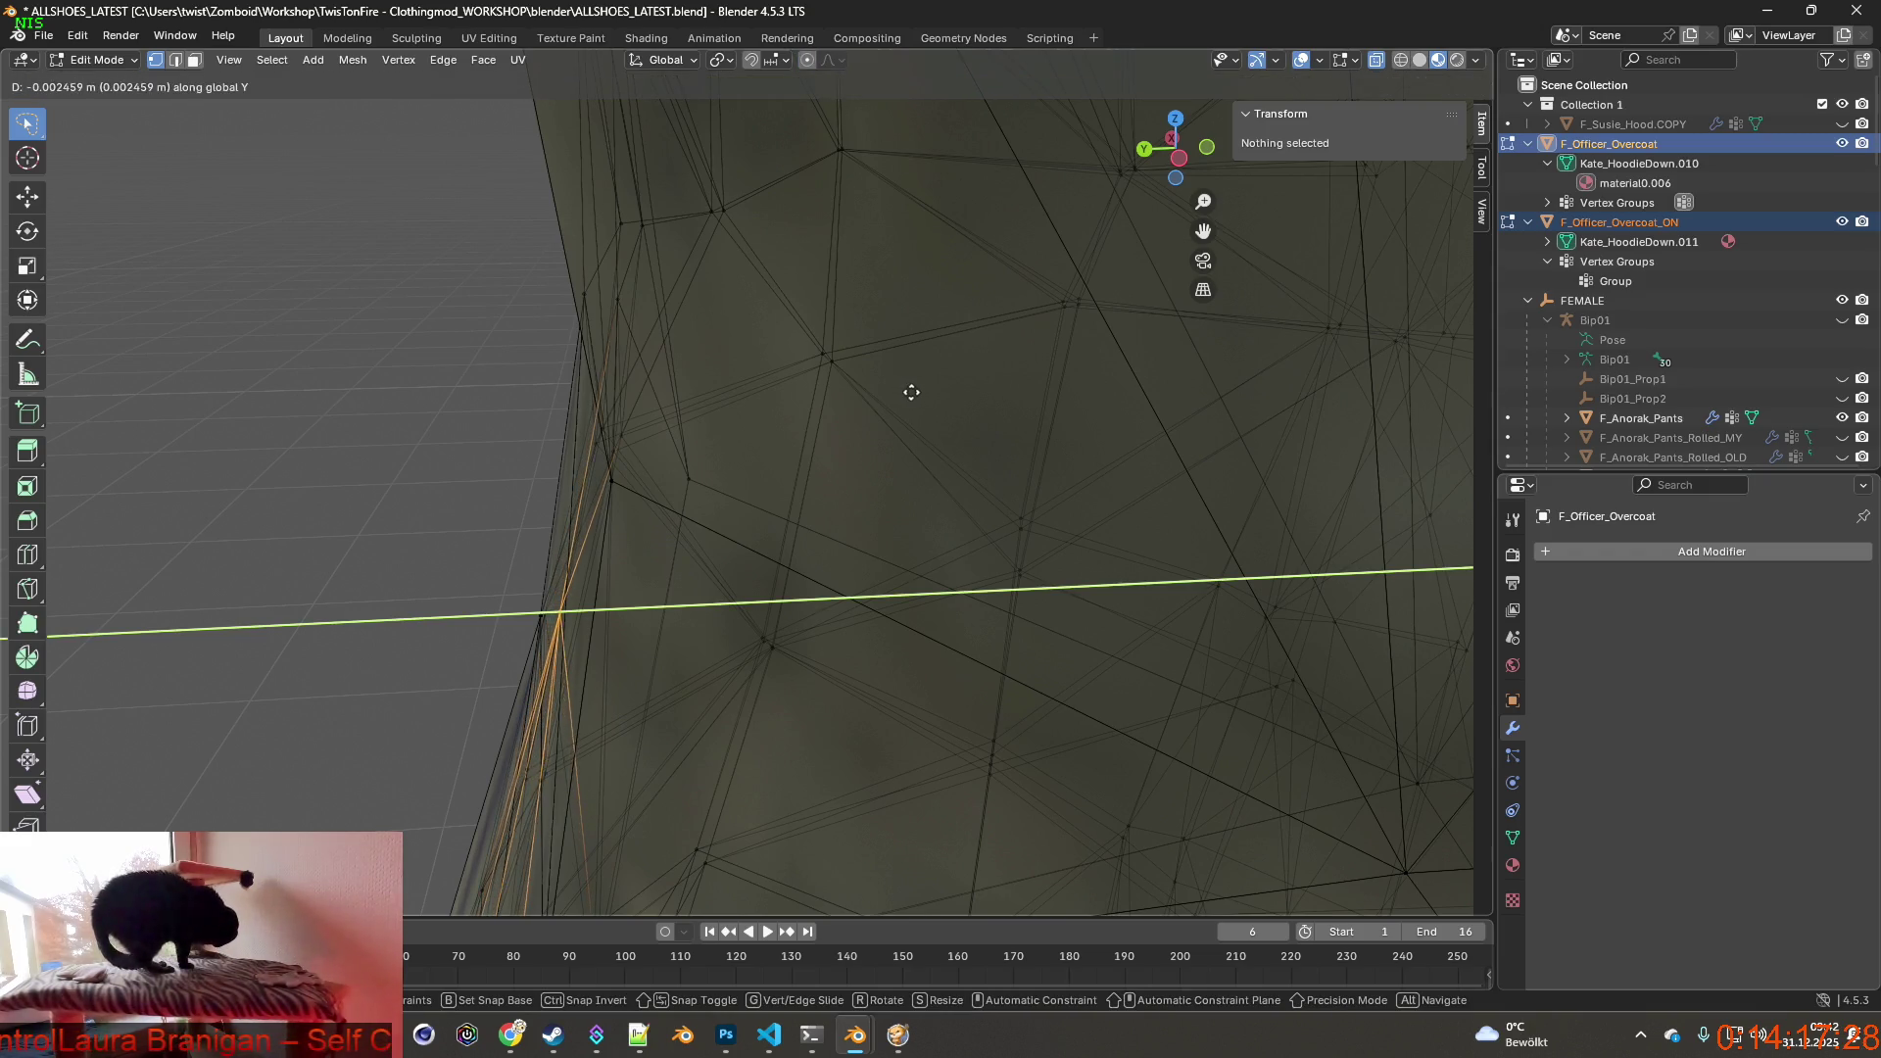
pyautogui.click(912, 394)
pyautogui.moveTo(912, 394)
pyautogui.mouseDown(button='middle')
pyautogui.moveTo(709, 525)
pyautogui.moveTo(475, 517)
pyautogui.moveTo(643, 553)
pyautogui.mouseUp(button='middle')
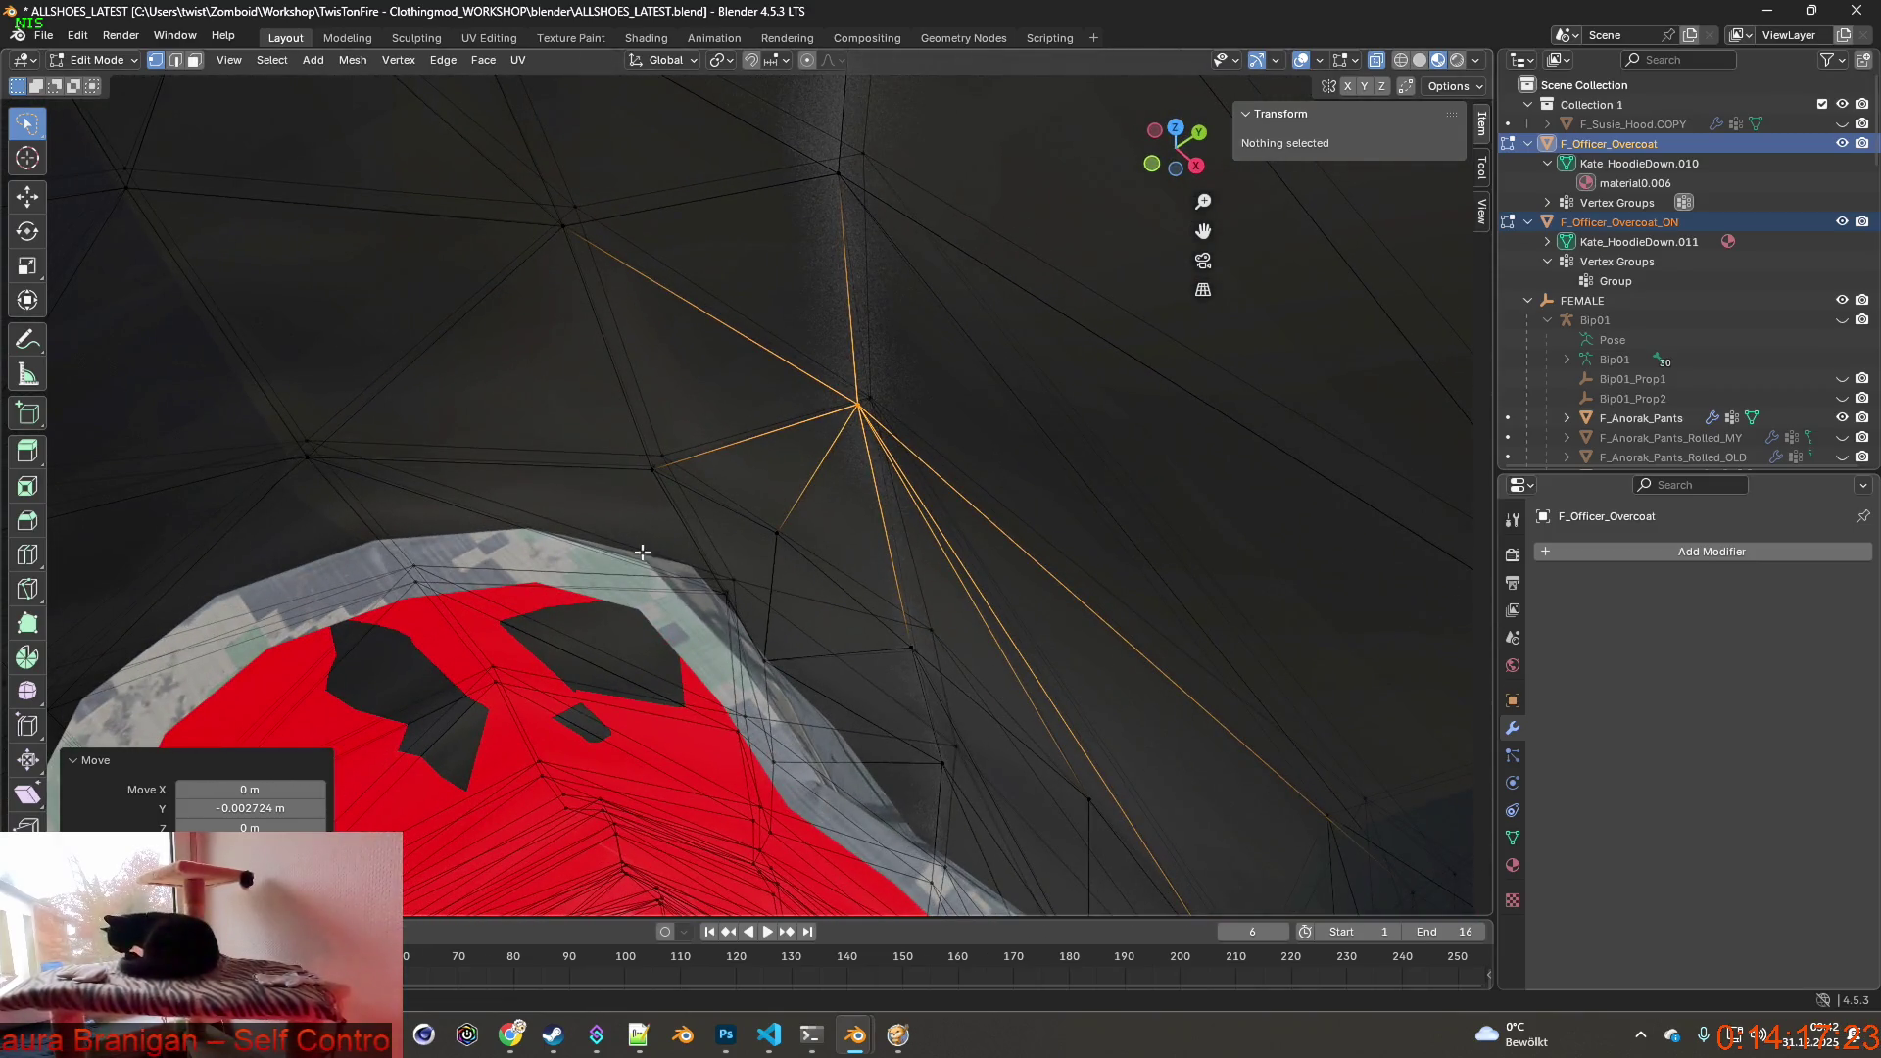
# Pick a second chest vertex above the red patch and move it about 3.4 mm back along Y.
pyautogui.click(775, 537)
pyautogui.moveTo(905, 642); pyautogui.dragTo(929, 652, button='middle')
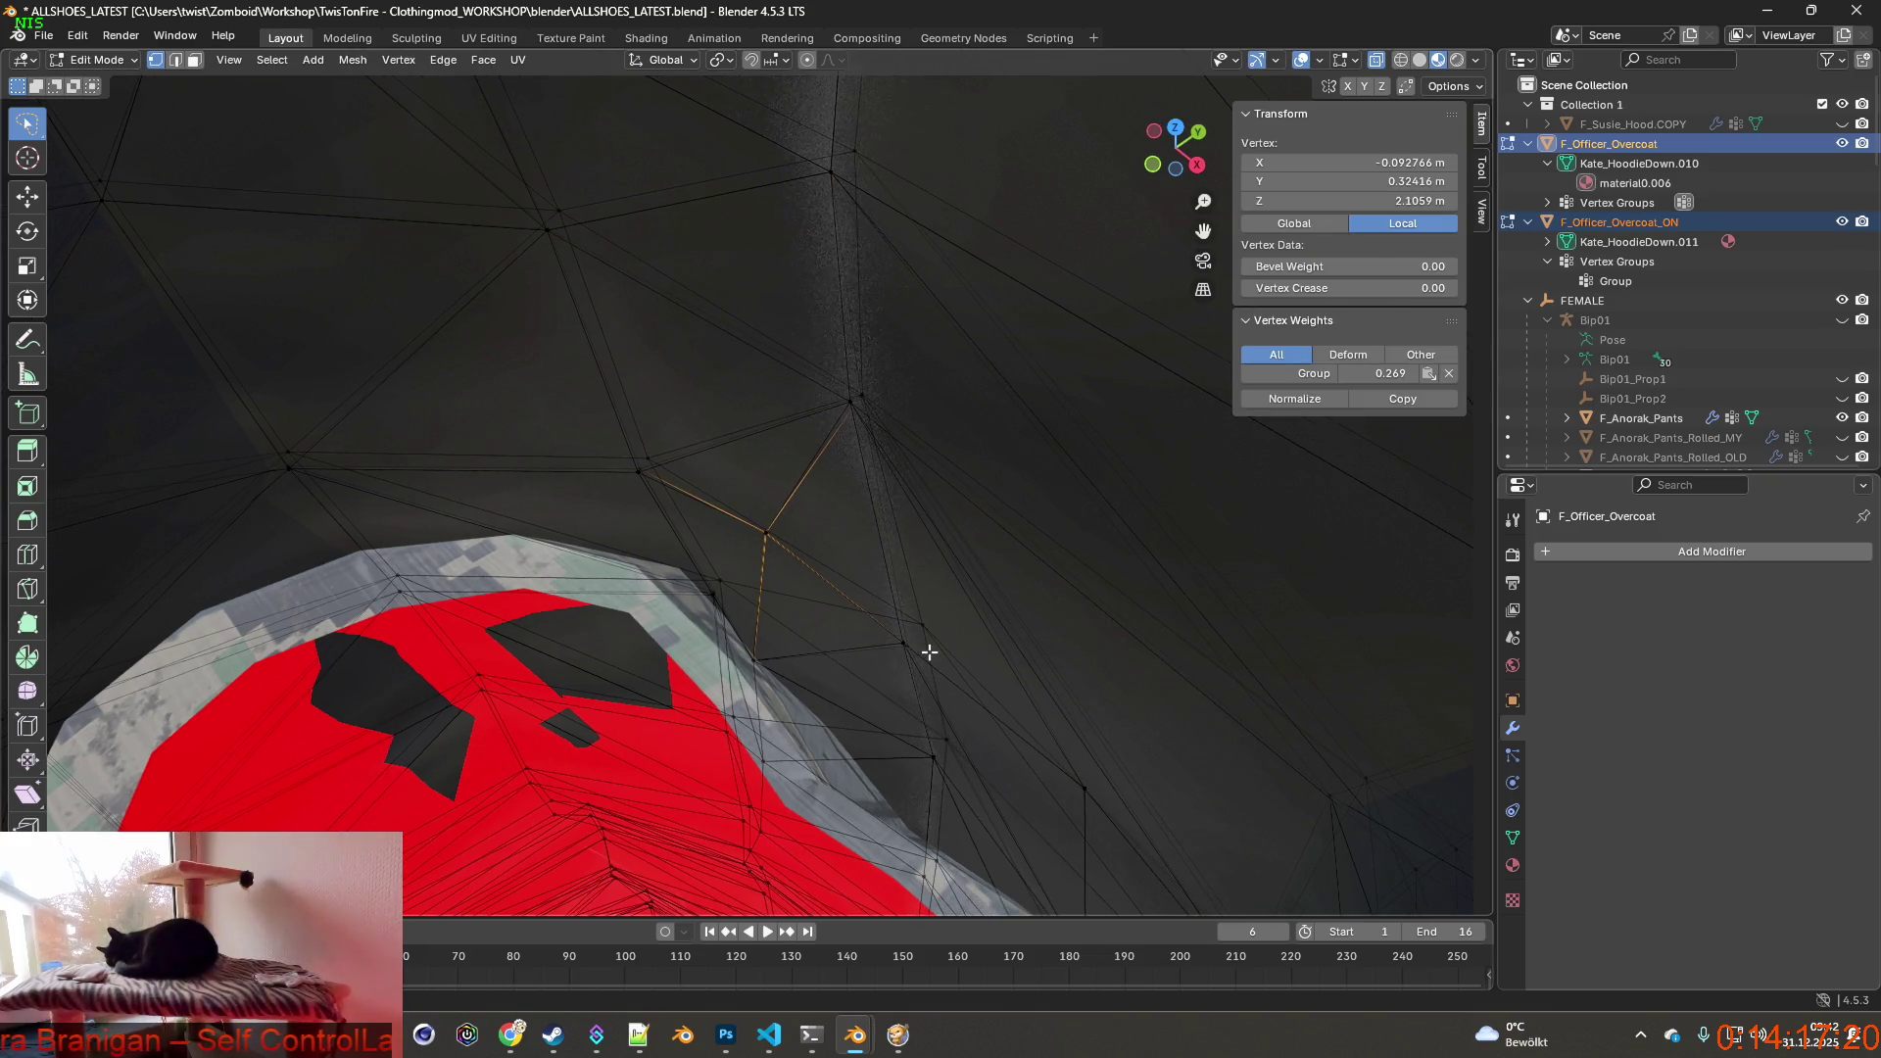
pyautogui.keyDown('shift'); pyautogui.click(764, 537); pyautogui.keyUp('shift')
pyautogui.keyDown('shift'); pyautogui.click(764, 538); pyautogui.keyUp('shift')
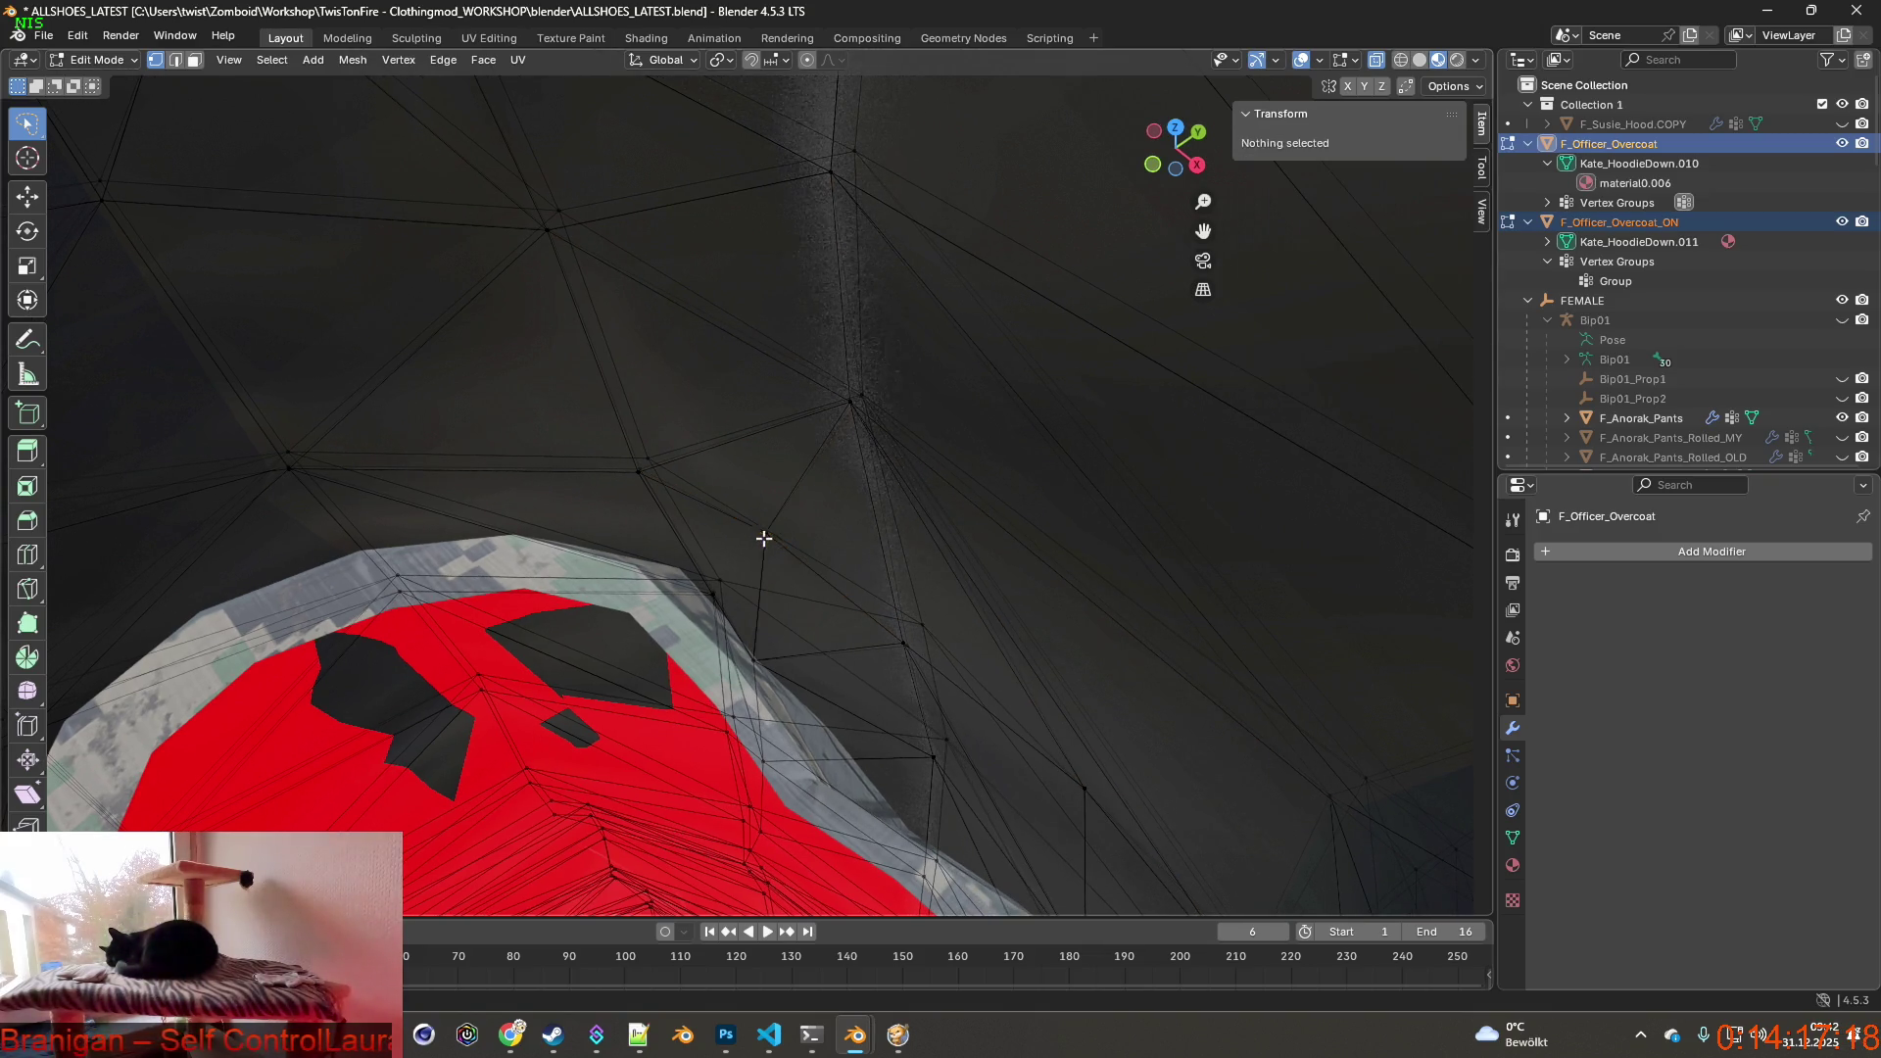
pyautogui.keyDown('shift'); pyautogui.click(765, 533); pyautogui.keyUp('shift')
pyautogui.moveTo(765, 560); pyautogui.dragTo(784, 660, button='middle')
pyautogui.click(715, 506)
pyautogui.moveTo(735, 515)
pyautogui.mouseDown(button='middle')
pyautogui.moveTo(903, 533)
pyautogui.moveTo(996, 474)
pyautogui.moveTo(789, 476)
pyautogui.moveTo(912, 544)
pyautogui.mouseUp(button='middle')
pyautogui.press('g')
pyautogui.press('y')
pyautogui.click(957, 519)
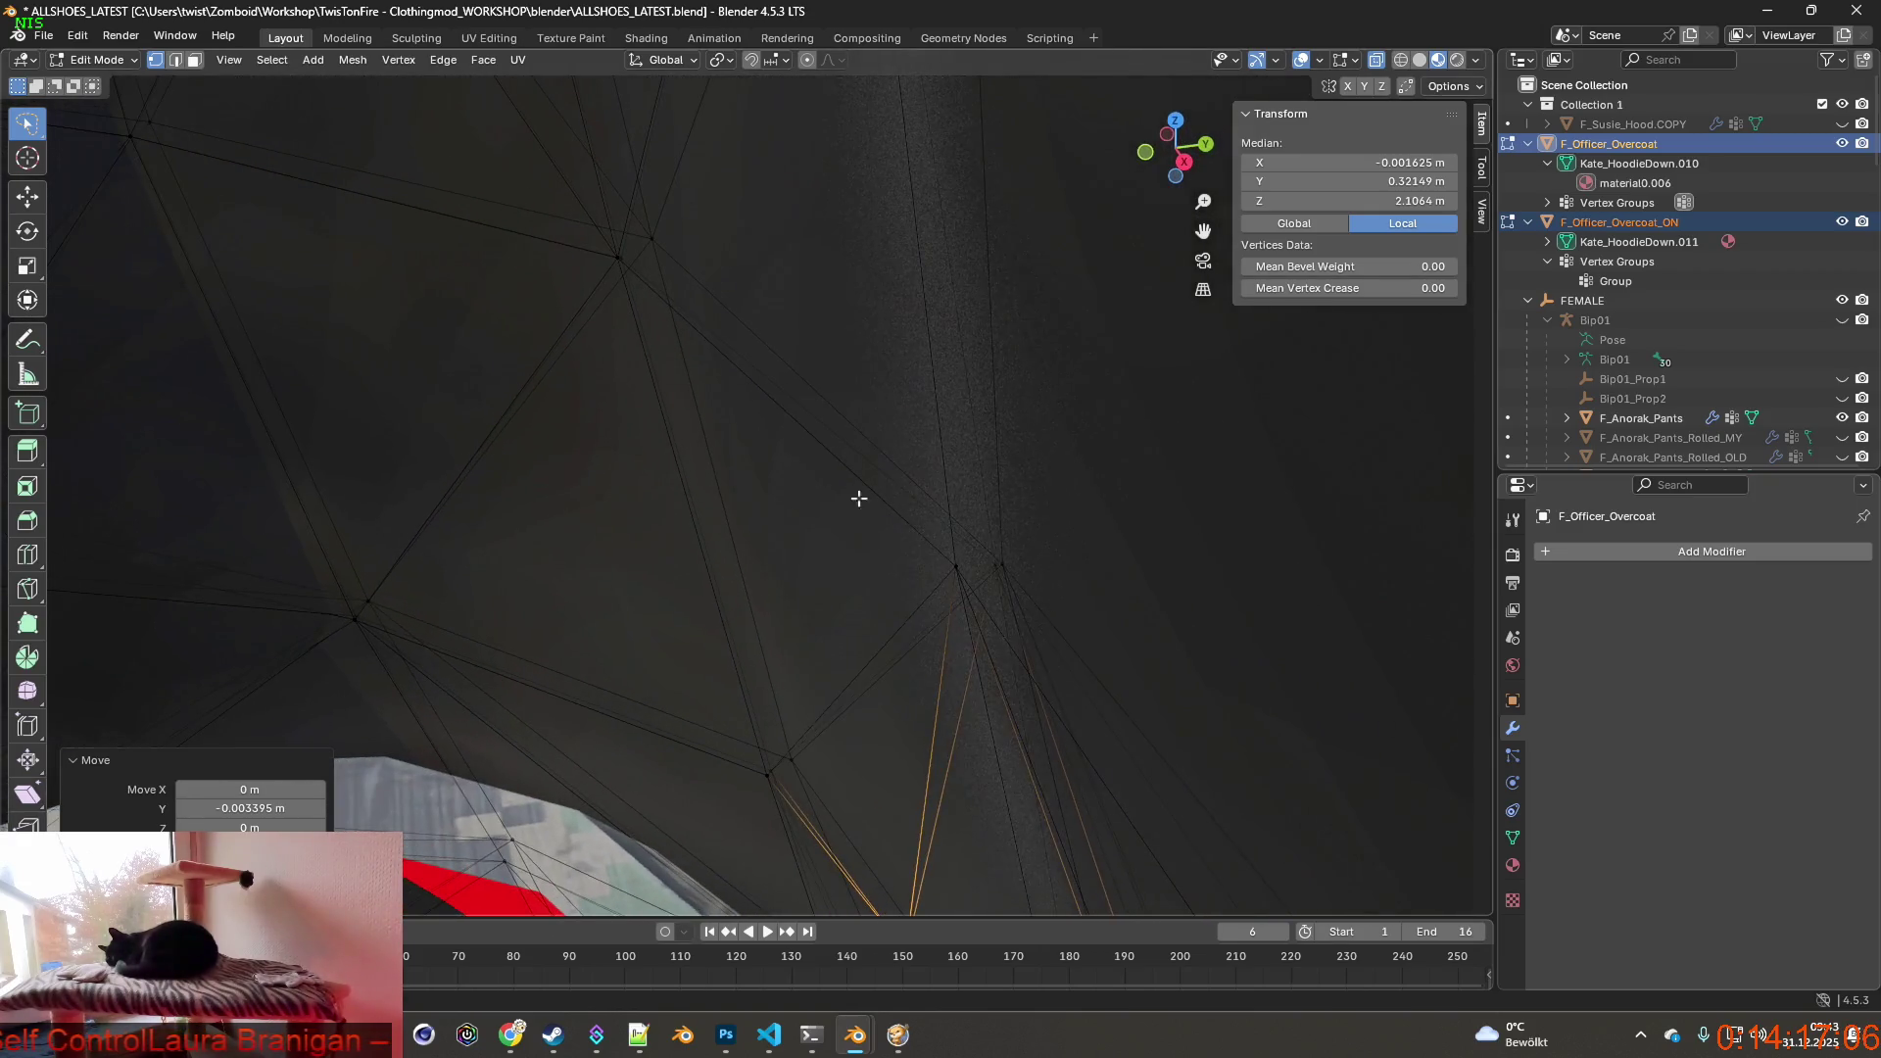
pyautogui.click(935, 565)
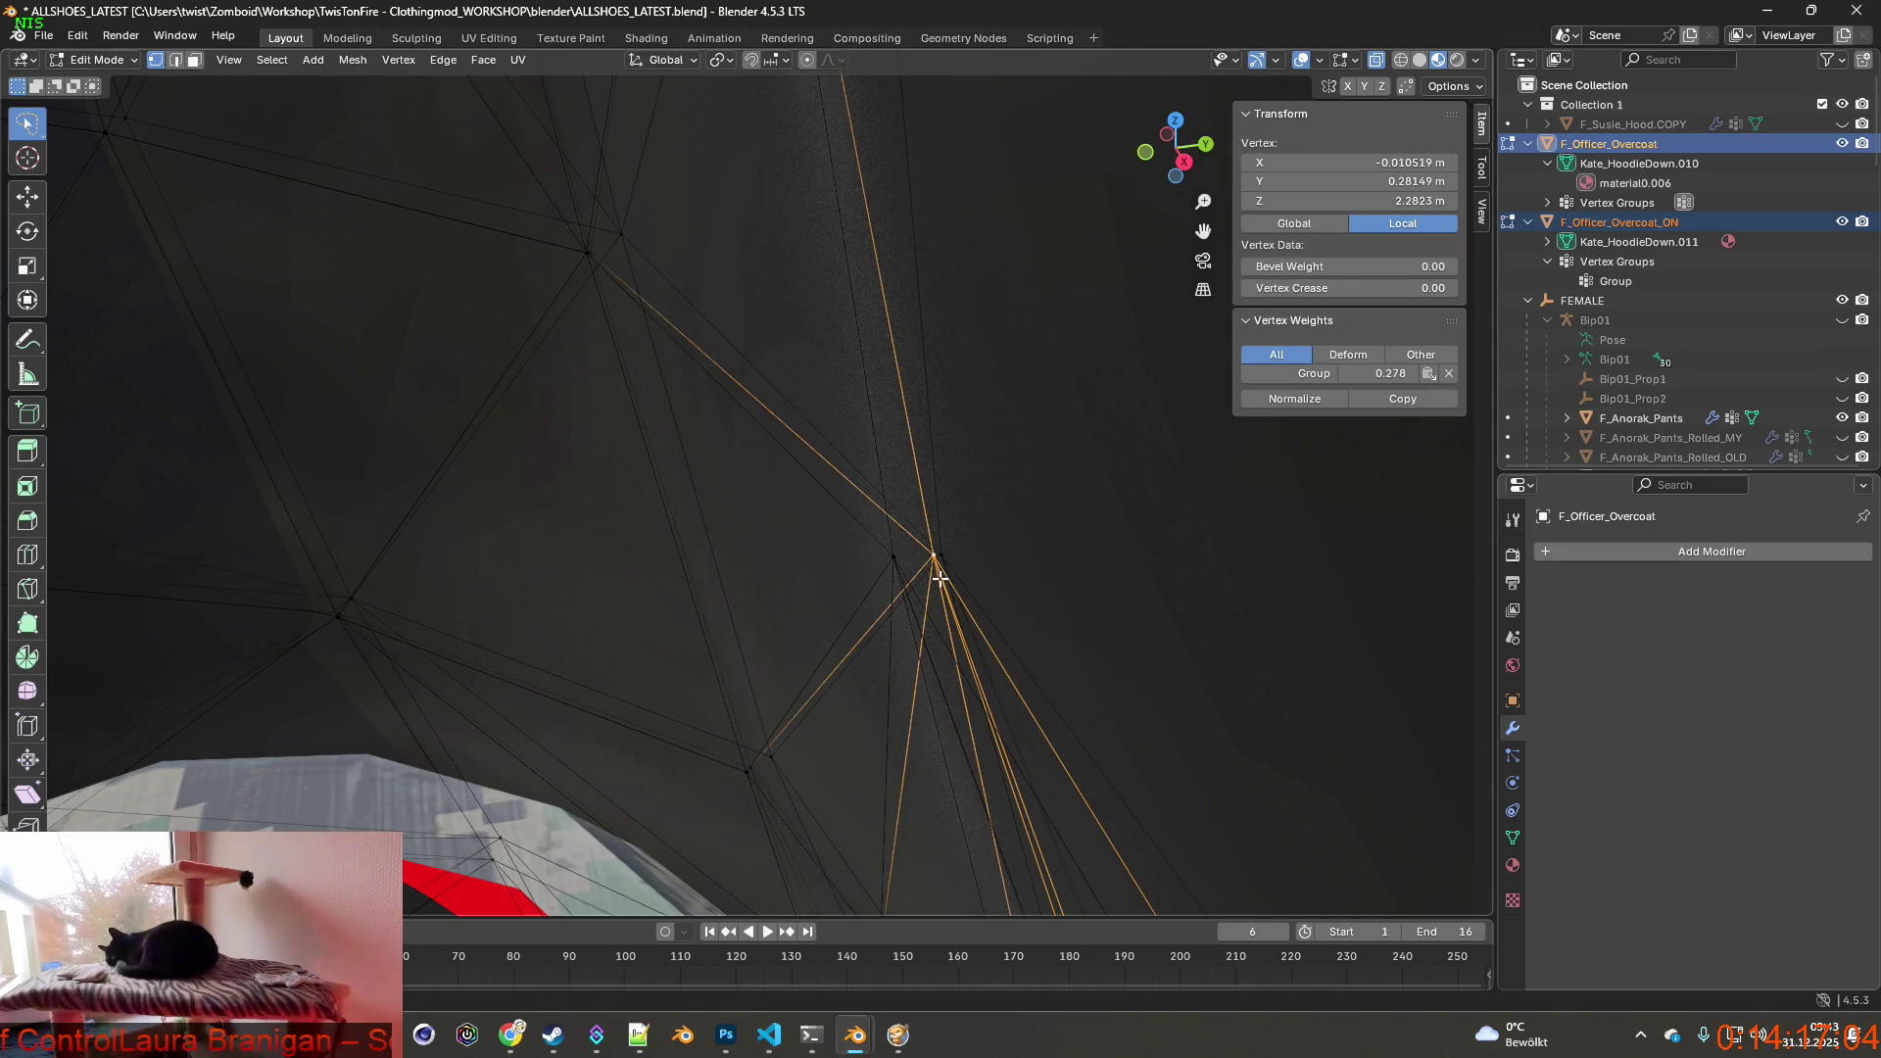
# Freely reposition the selected chest vertex with two successive moves.
pyautogui.press('g')
pyautogui.click(1035, 533)
pyautogui.moveTo(912, 485); pyautogui.dragTo(735, 485, button='middle')
pyautogui.scroll(3, 589, 539)
pyautogui.moveTo(589, 540); pyautogui.dragTo(677, 529, button='middle')
pyautogui.press('g')
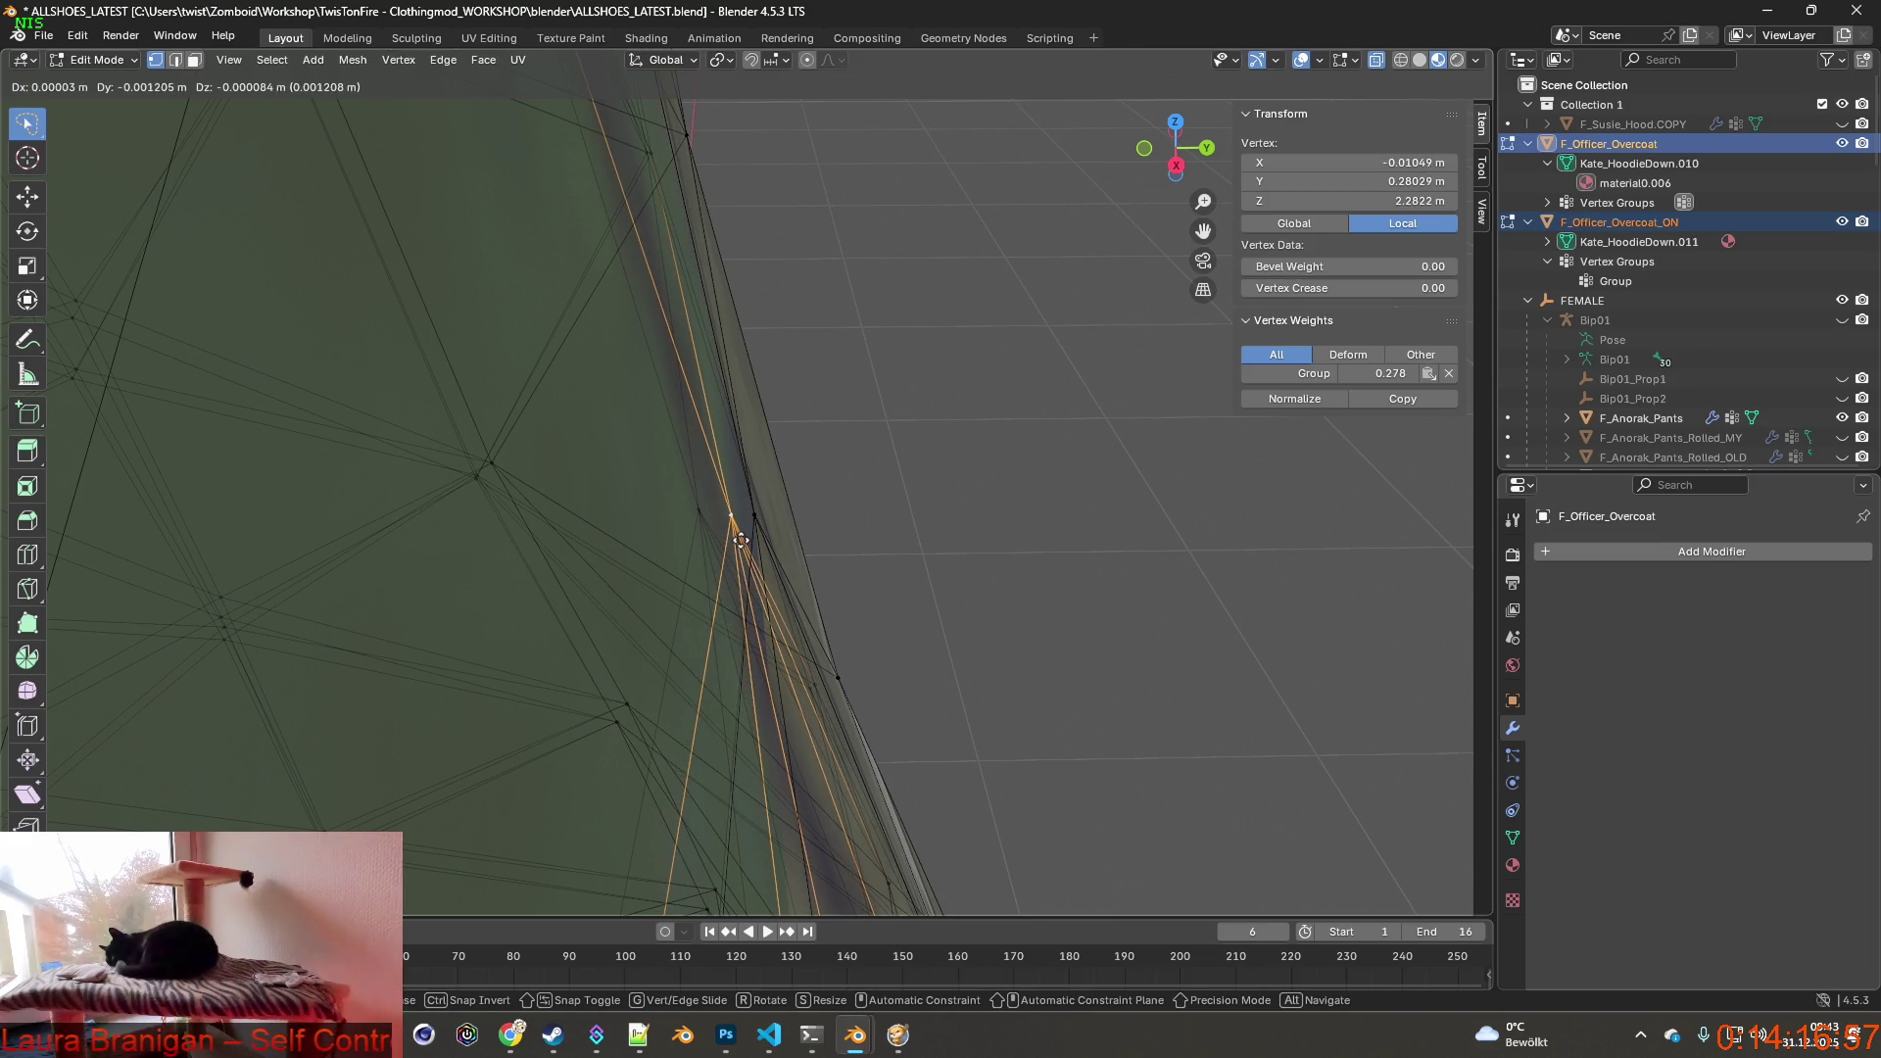
pyautogui.click(740, 537)
pyautogui.moveTo(765, 517); pyautogui.dragTo(760, 515, button='middle')
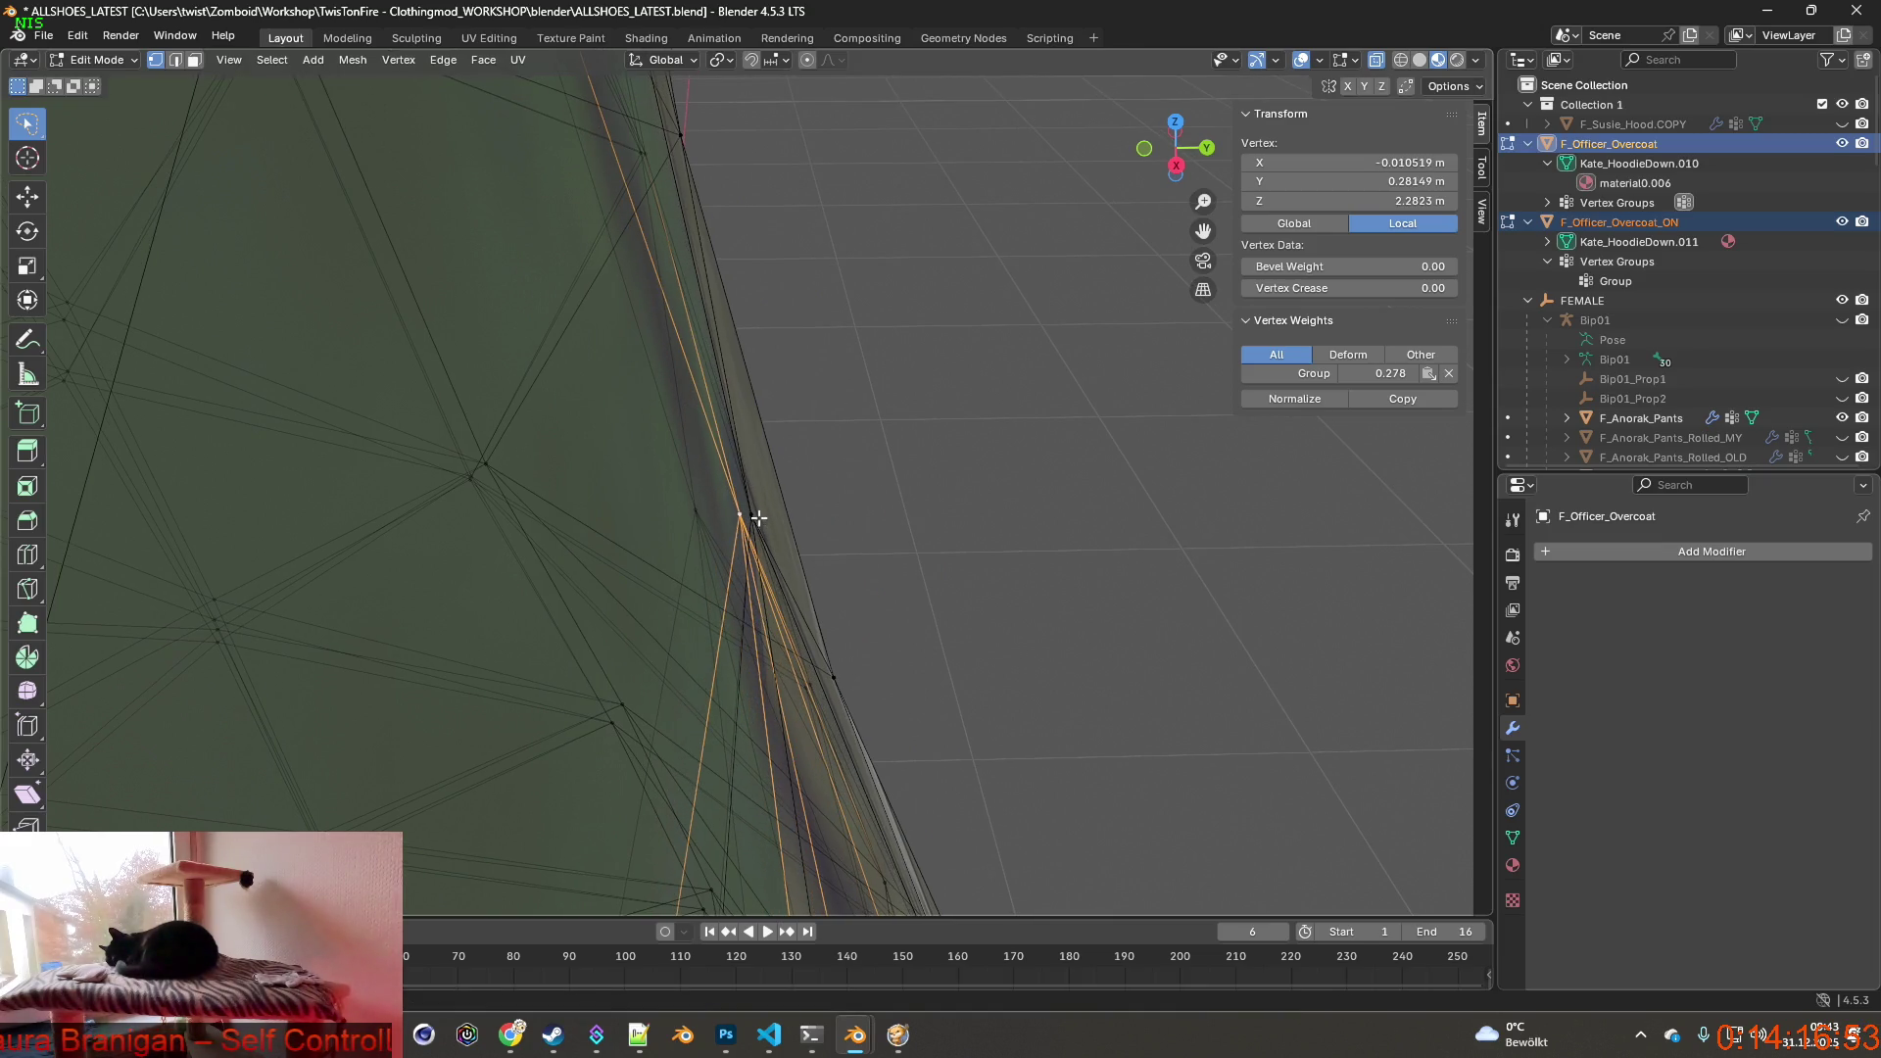
# Retry the vertex move after cancelling once, settling its adjusted position.
pyautogui.press('g')
pyautogui.rightClick(788, 513)
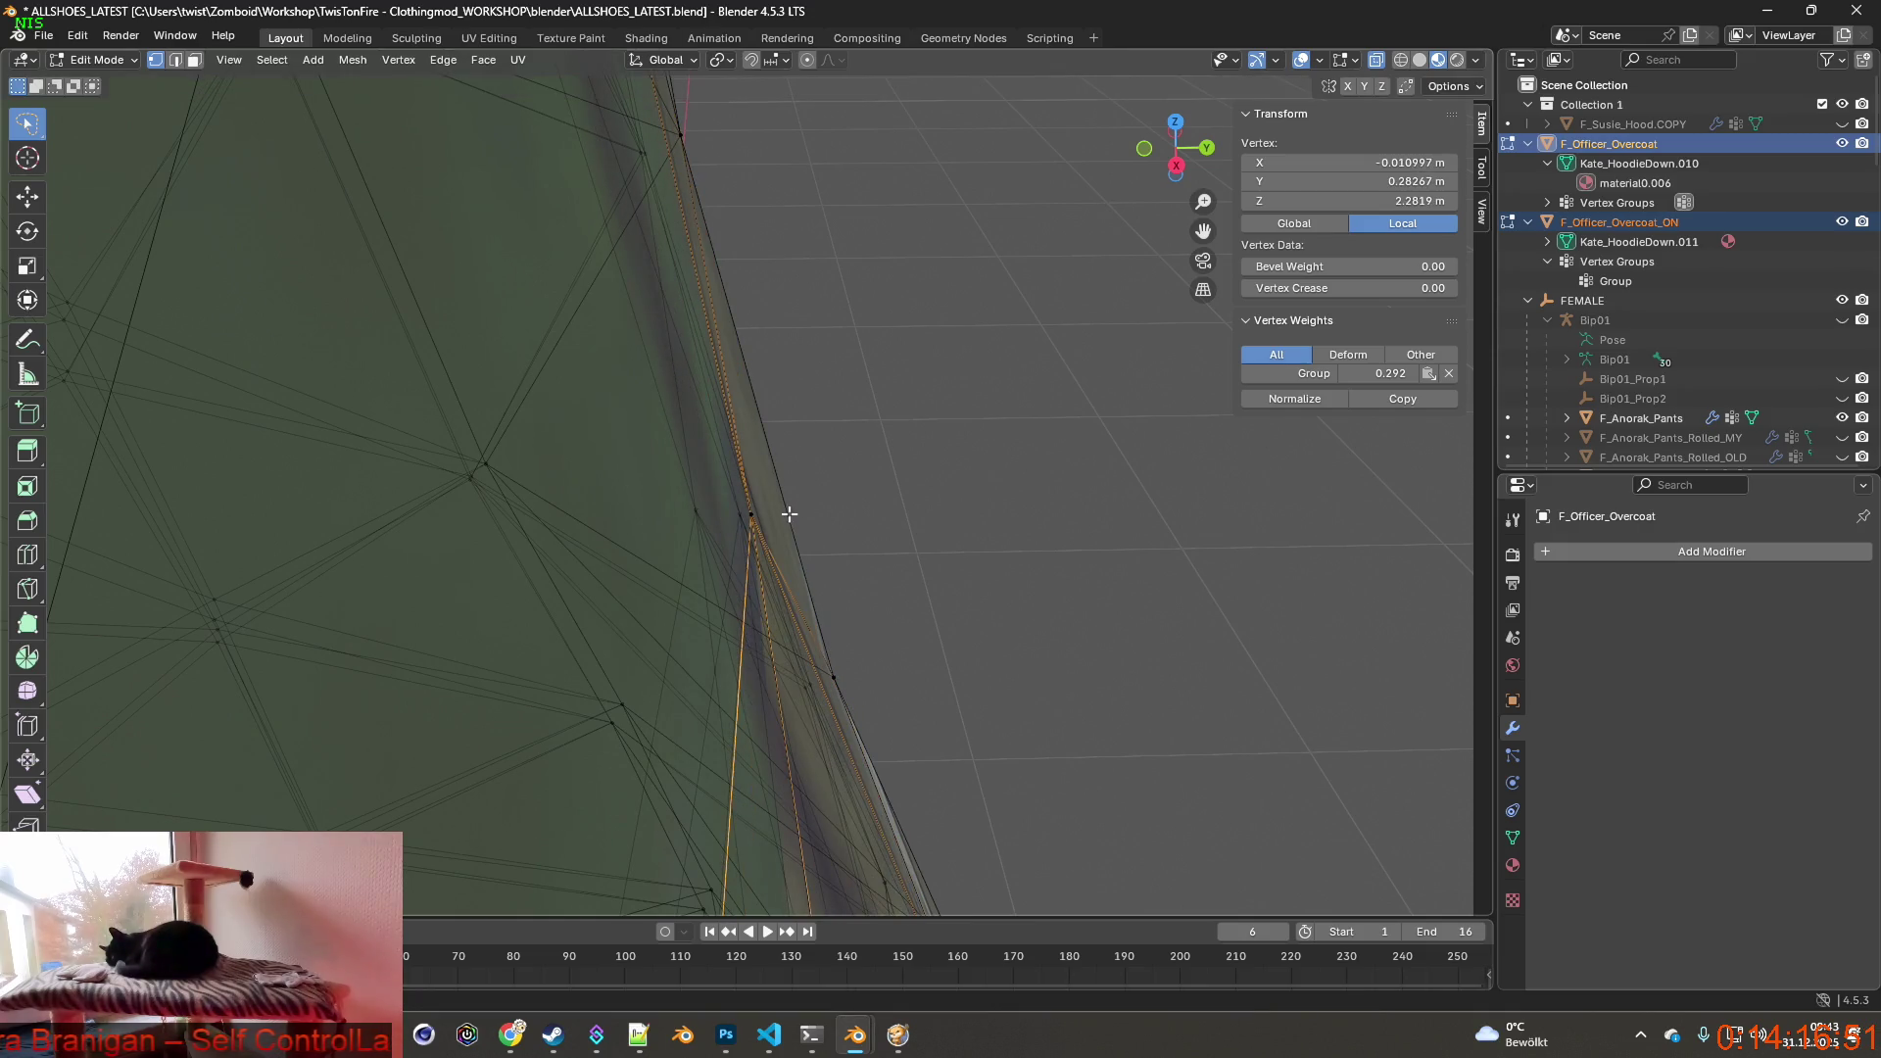
pyautogui.press('g')
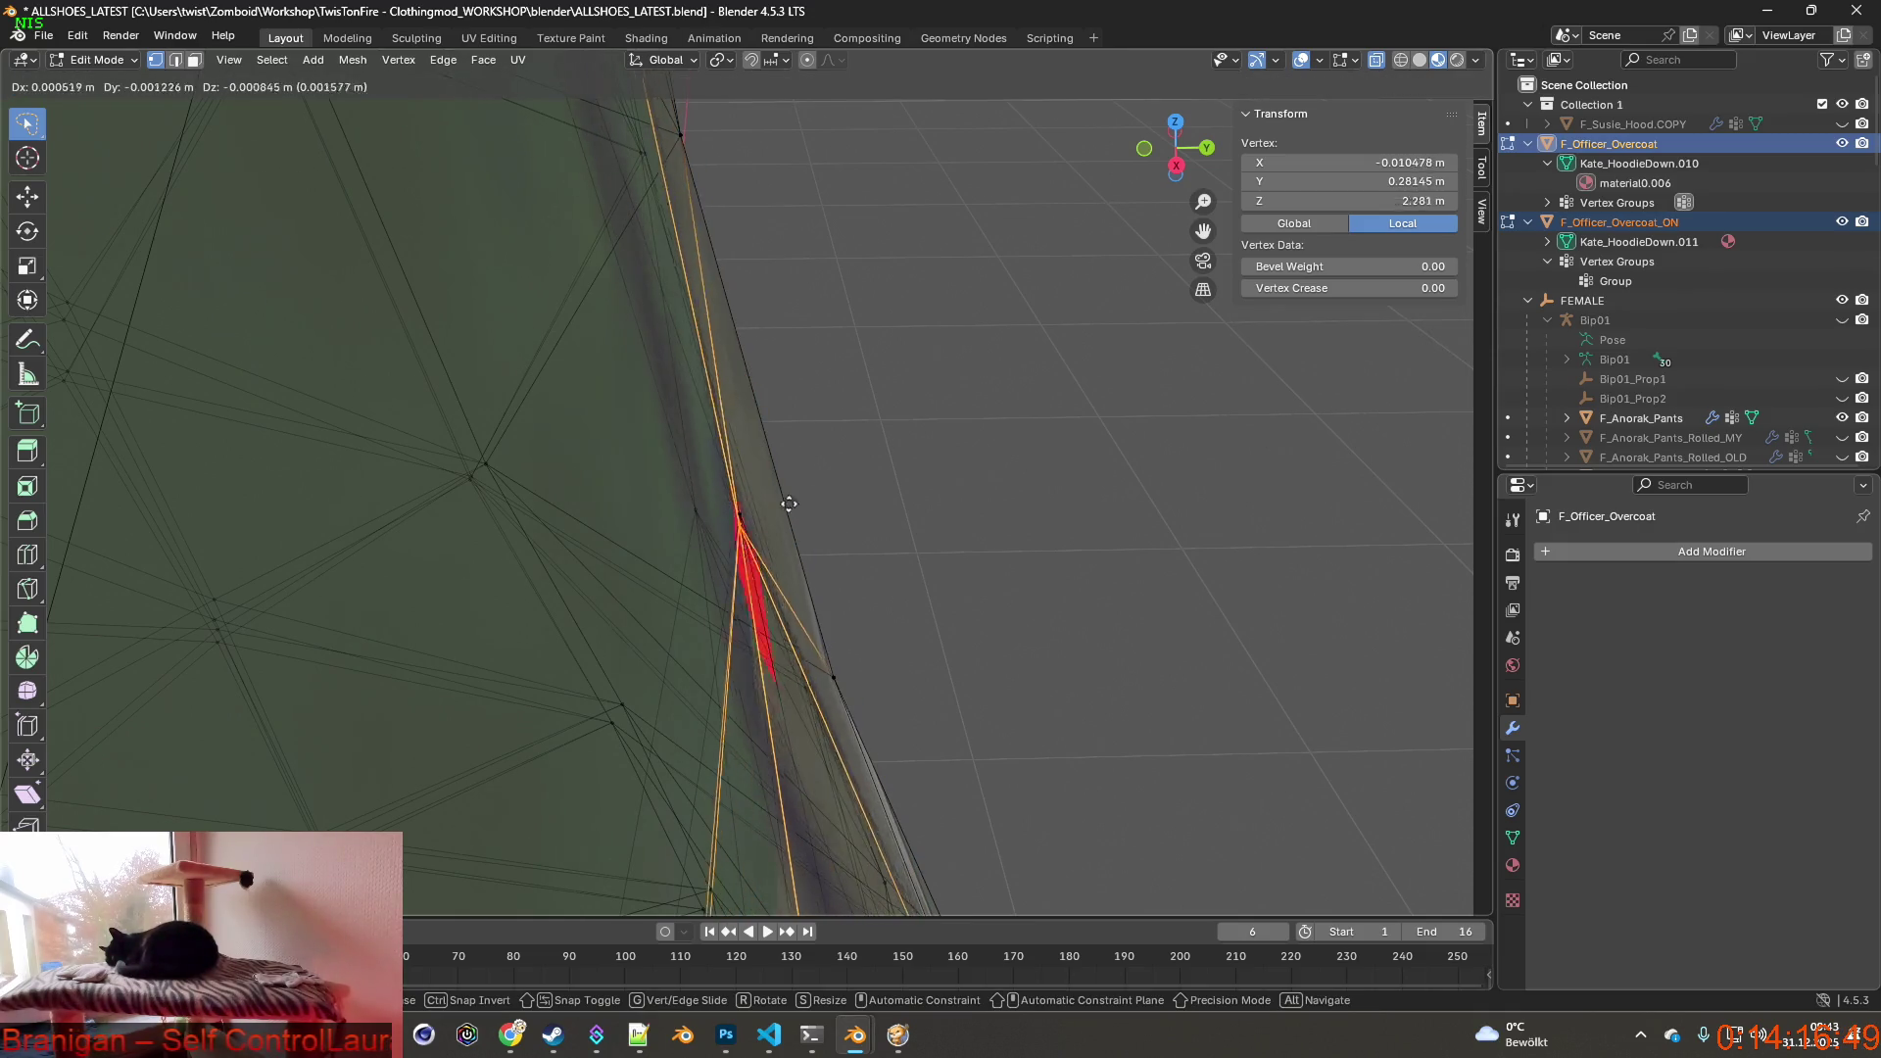
pyautogui.click(790, 504)
pyautogui.moveTo(801, 507); pyautogui.dragTo(818, 510, button='middle')
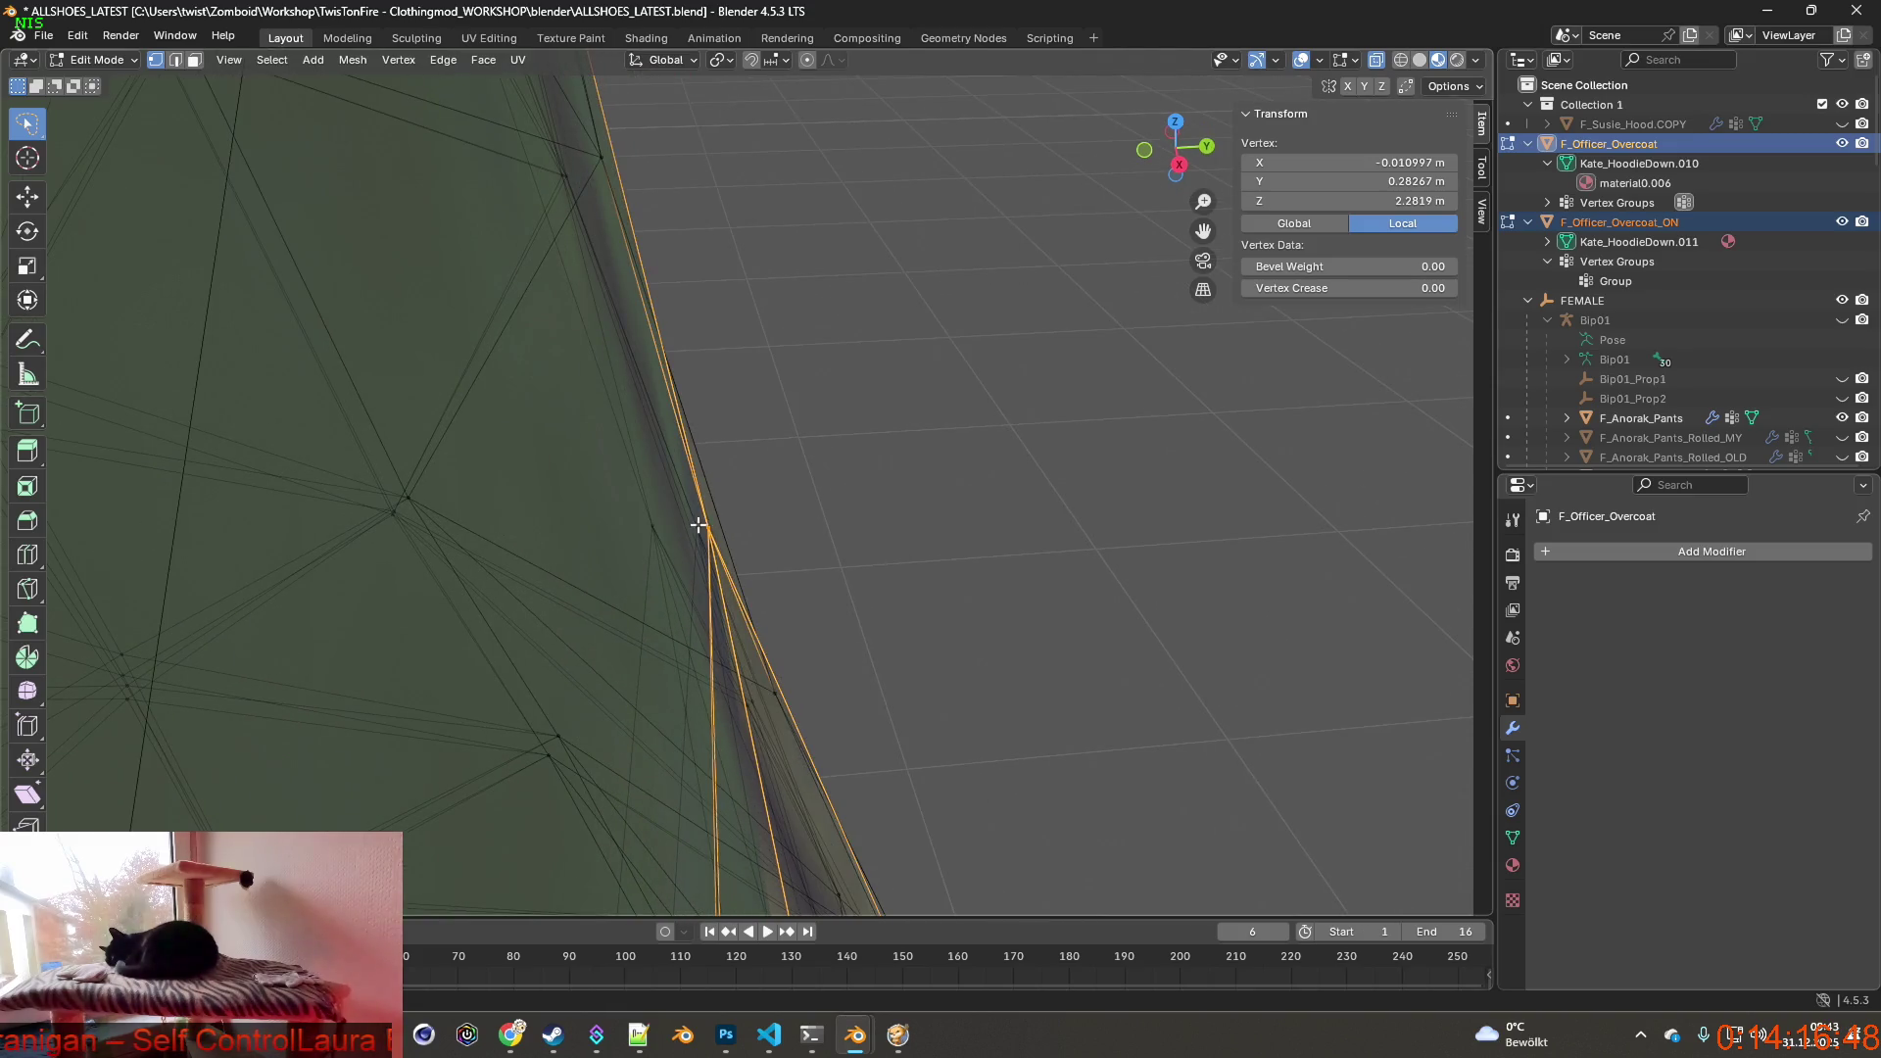
pyautogui.moveTo(698, 525); pyautogui.dragTo(798, 496, button='middle')
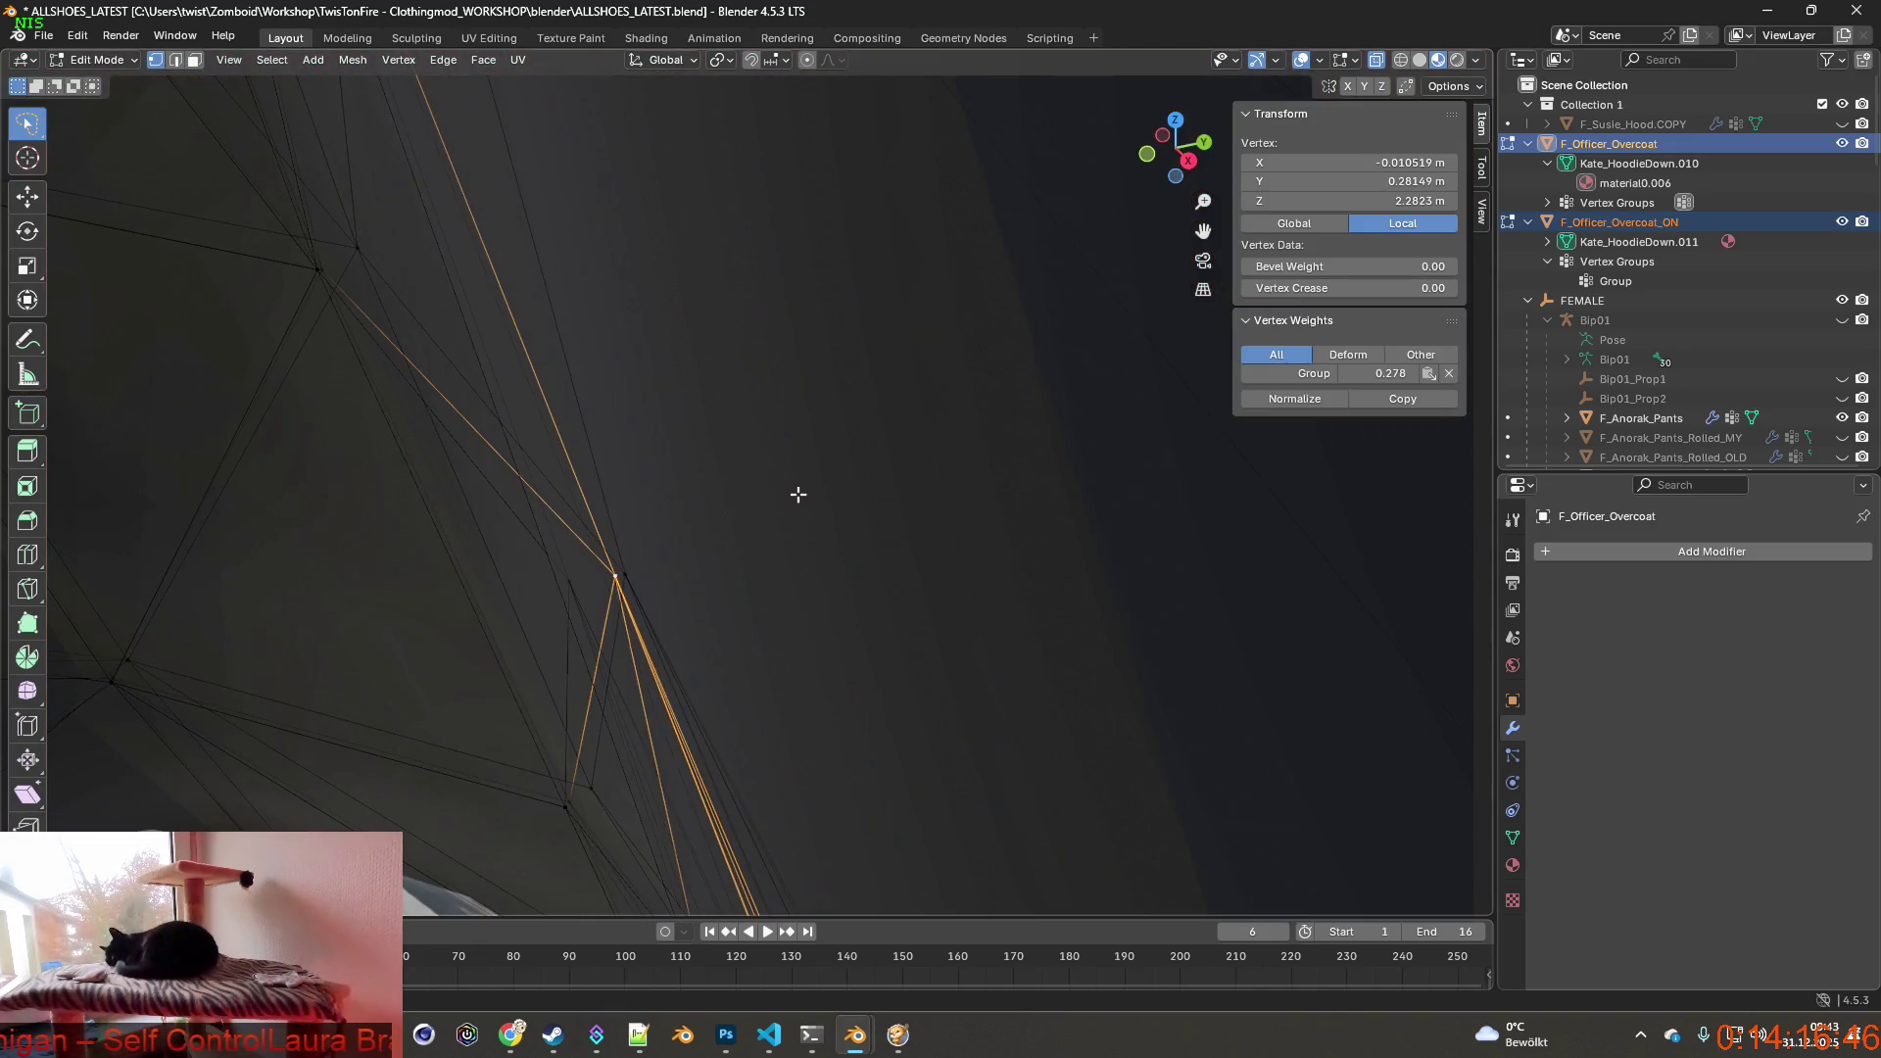
# Shift the vertex about 4.6 mm along one axis and check the coat from the front.
pyautogui.press('g')
pyautogui.press('x')
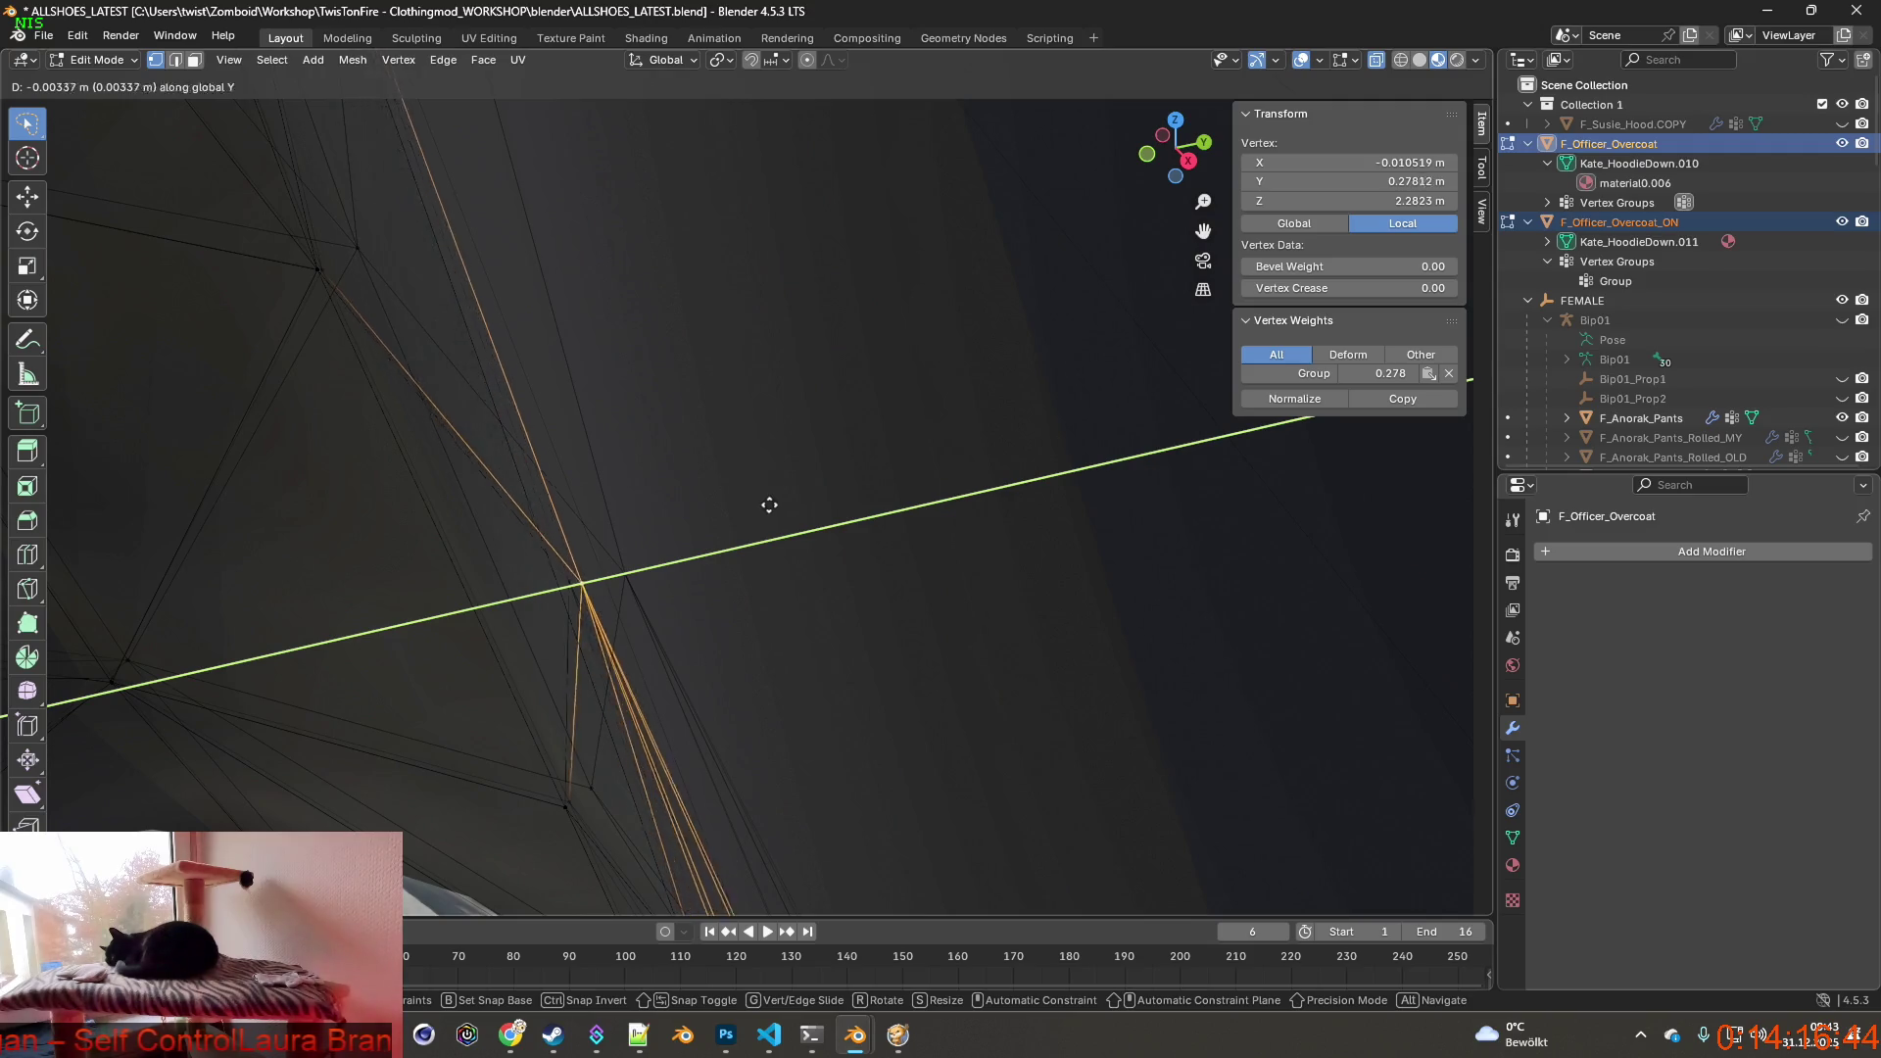
pyautogui.click(758, 509)
pyautogui.moveTo(759, 510)
pyautogui.mouseDown(button='middle')
pyautogui.moveTo(980, 580)
pyautogui.moveTo(859, 568)
pyautogui.moveTo(919, 559)
pyautogui.moveTo(914, 532)
pyautogui.moveTo(908, 587)
pyautogui.moveTo(843, 430)
pyautogui.moveTo(706, 485)
pyautogui.moveTo(691, 558)
pyautogui.moveTo(772, 441)
pyautogui.moveTo(668, 456)
pyautogui.moveTo(604, 491)
pyautogui.moveTo(545, 448)
pyautogui.mouseUp(button='middle')
pyautogui.scroll(3, 908, 586)
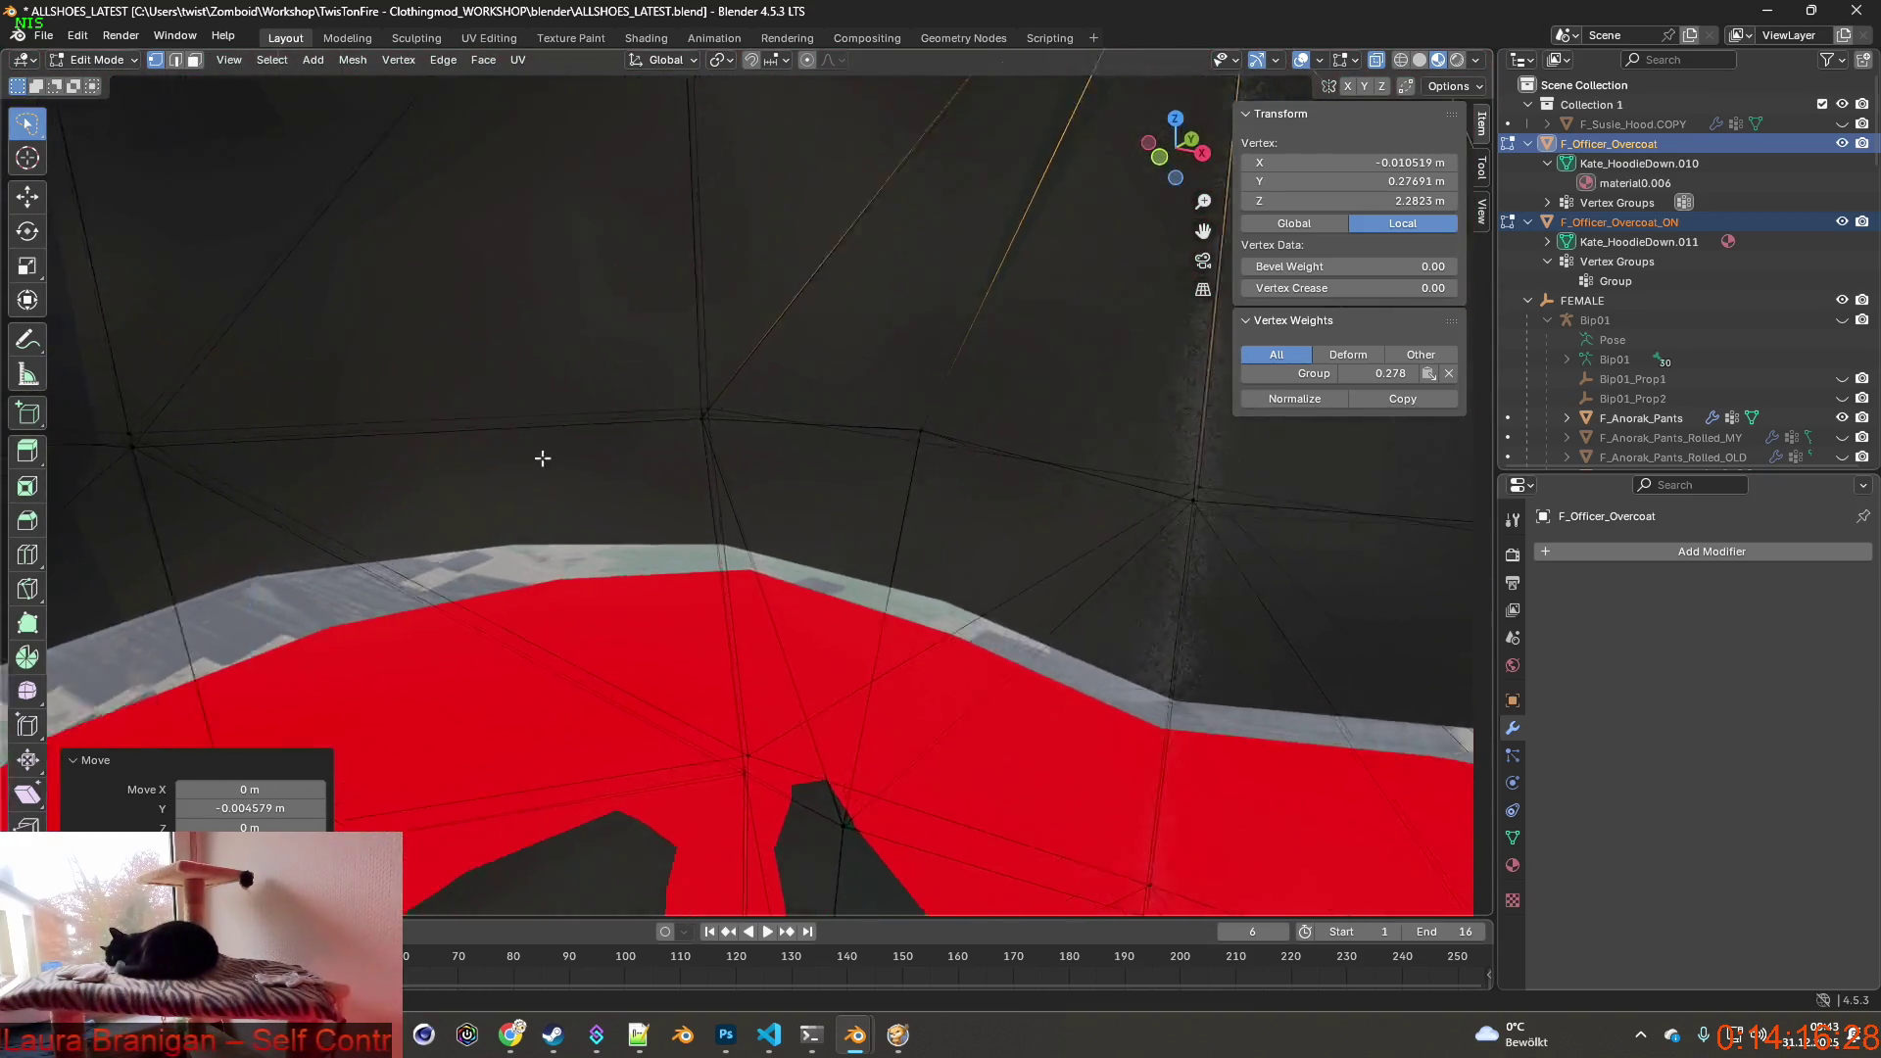
pyautogui.scroll(-4, 625, 501)
pyautogui.scroll(-4, 624, 502)
pyautogui.moveTo(624, 501)
pyautogui.mouseDown(button='middle')
pyautogui.moveTo(686, 519)
pyautogui.moveTo(566, 470)
pyautogui.mouseUp(button='middle')
pyautogui.scroll(3, 686, 519)
pyautogui.scroll(-4, 687, 518)
pyautogui.moveTo(947, 524); pyautogui.dragTo(1333, 418, button='middle')
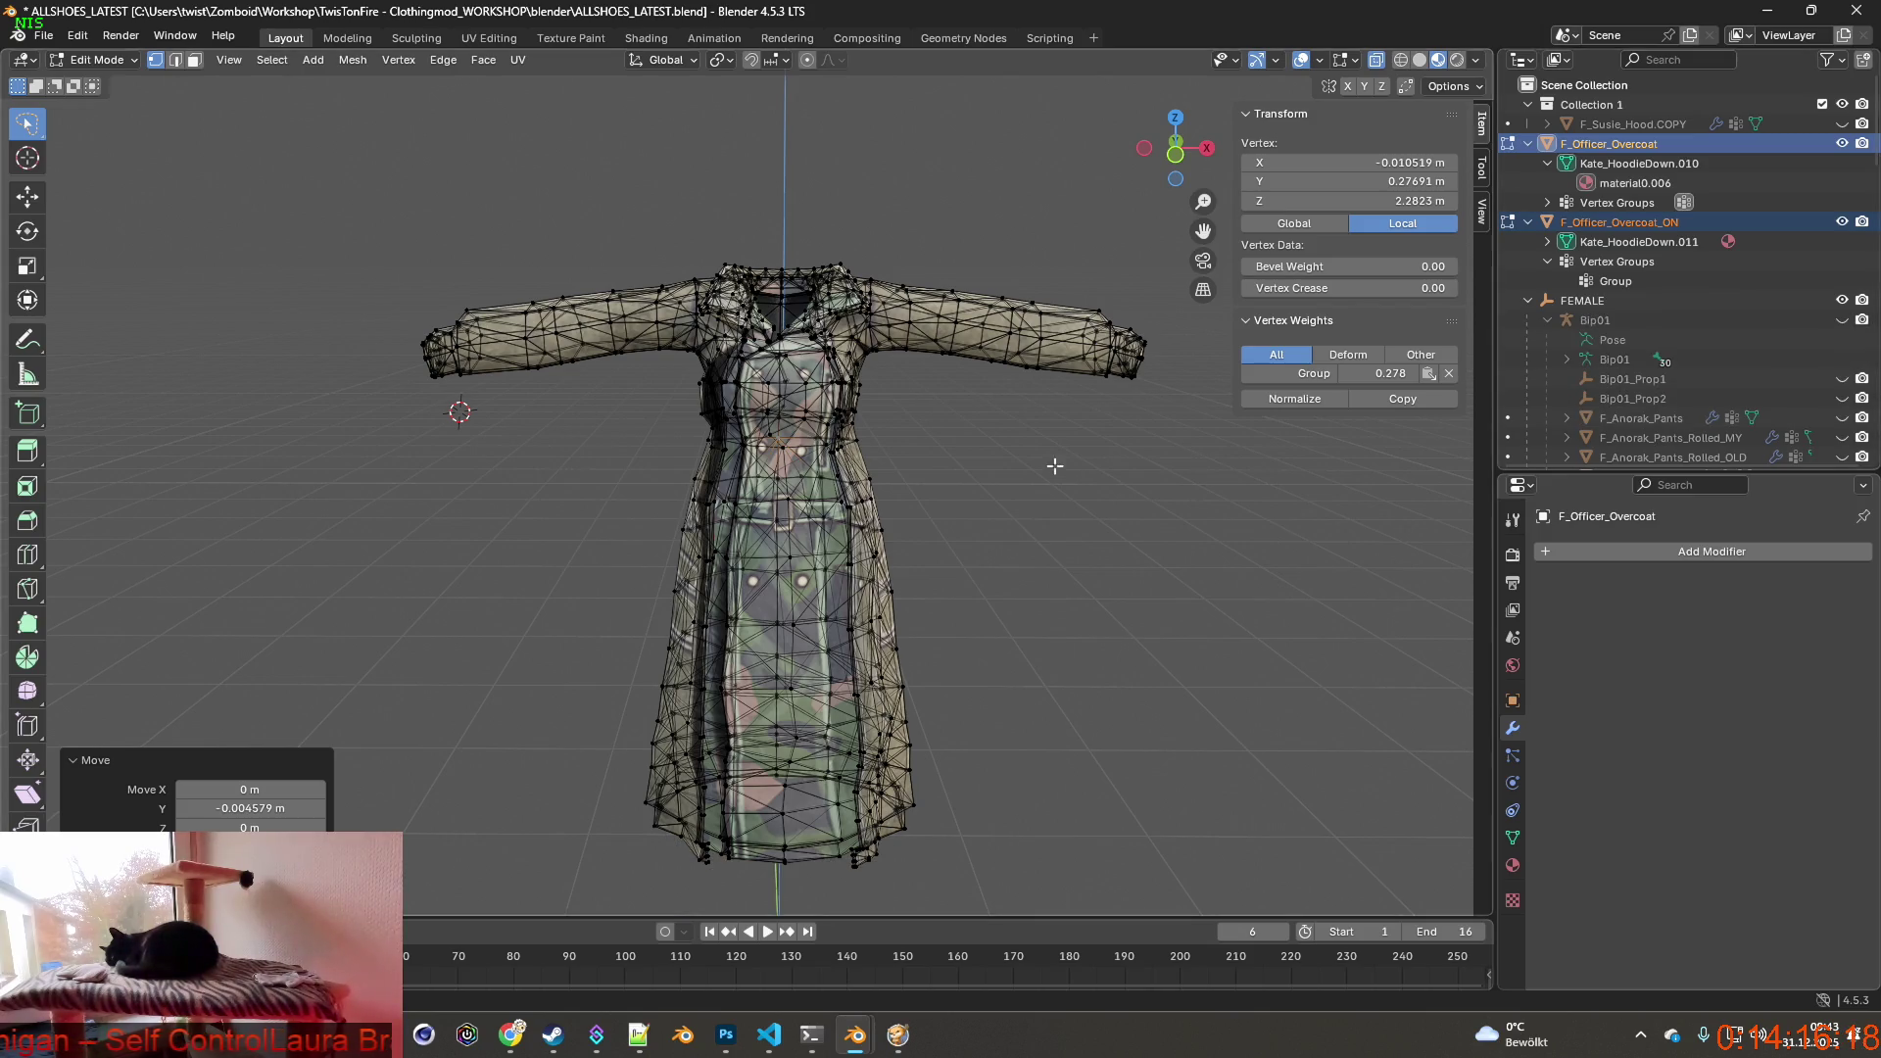
pyautogui.scroll(-3, 1072, 468)
# Return to Object Mode and view the textured coat from the side and front.
pyautogui.moveTo(1089, 473); pyautogui.dragTo(1071, 468, button='middle')
pyautogui.press('Tab')
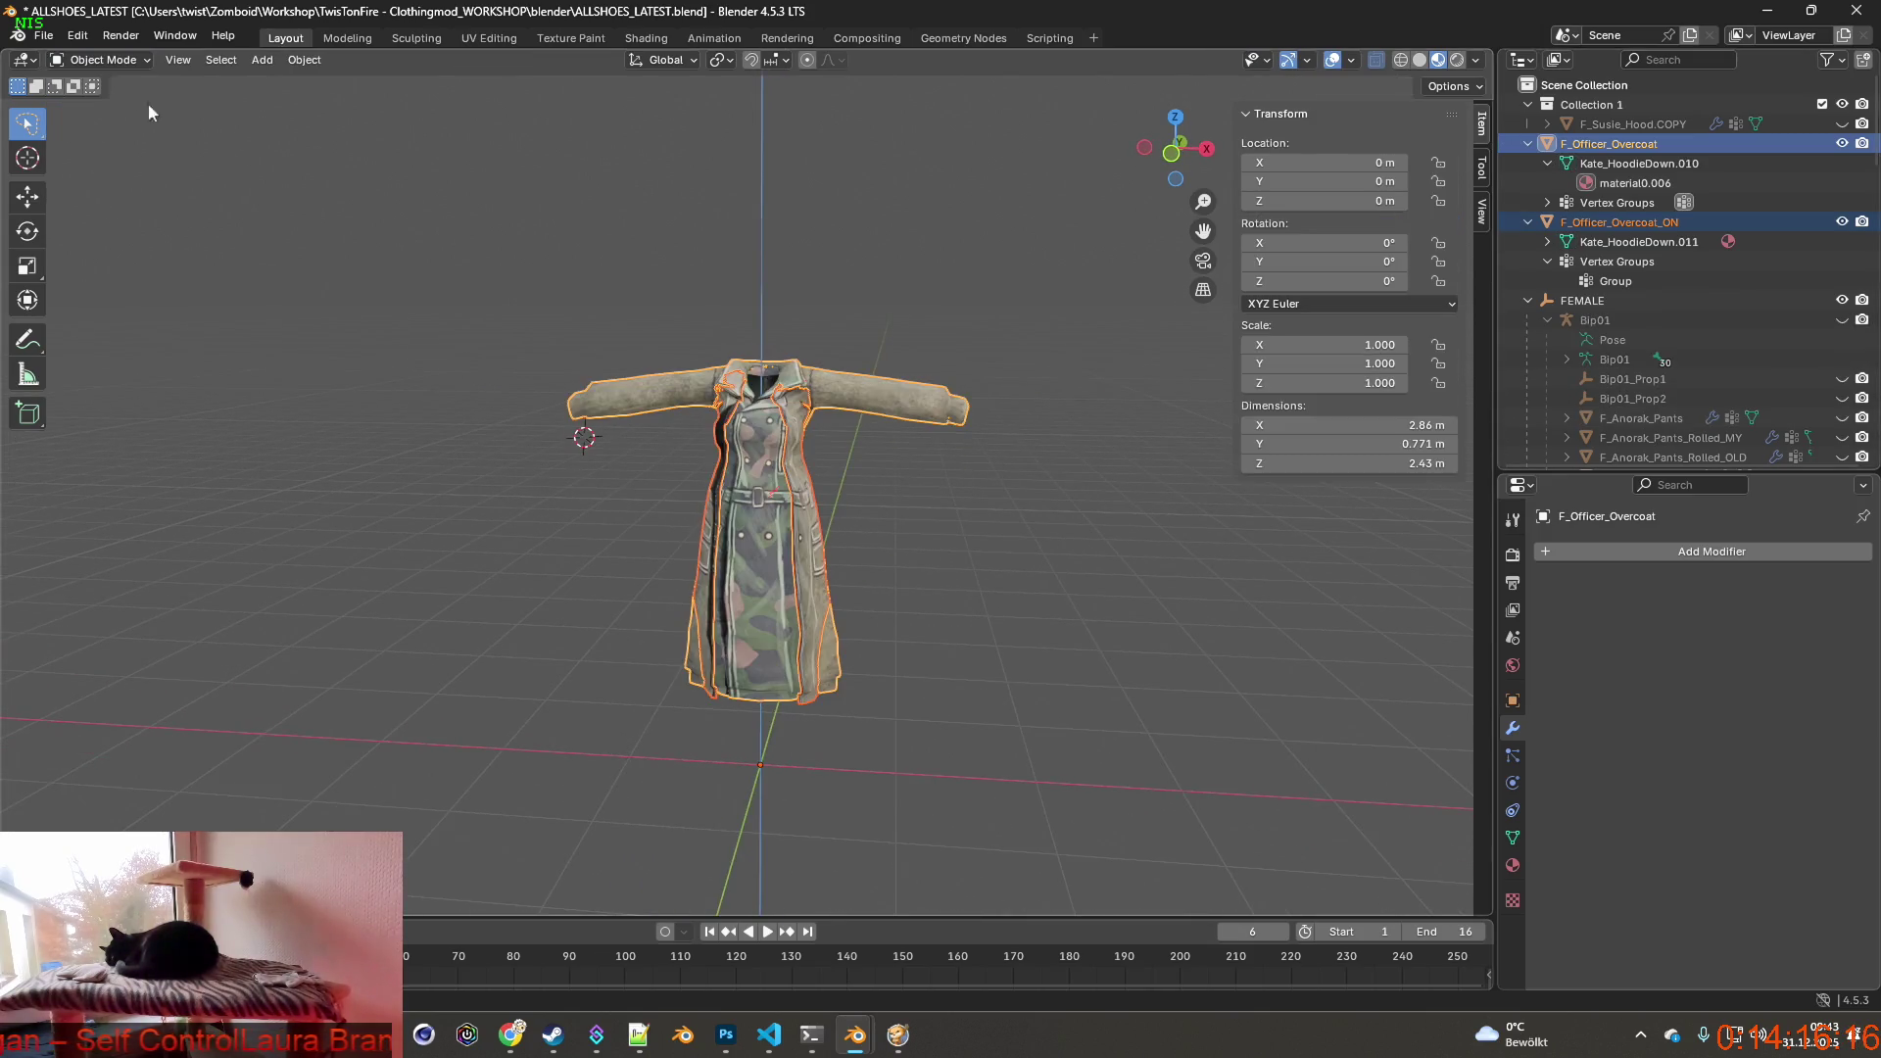
pyautogui.moveTo(818, 330)
pyautogui.mouseDown(button='middle')
pyautogui.moveTo(1051, 322)
pyautogui.moveTo(830, 342)
pyautogui.moveTo(959, 349)
pyautogui.moveTo(605, 350)
pyautogui.moveTo(721, 360)
pyautogui.mouseUp(button='middle')
pyautogui.moveTo(896, 354); pyautogui.dragTo(968, 351, button='middle')
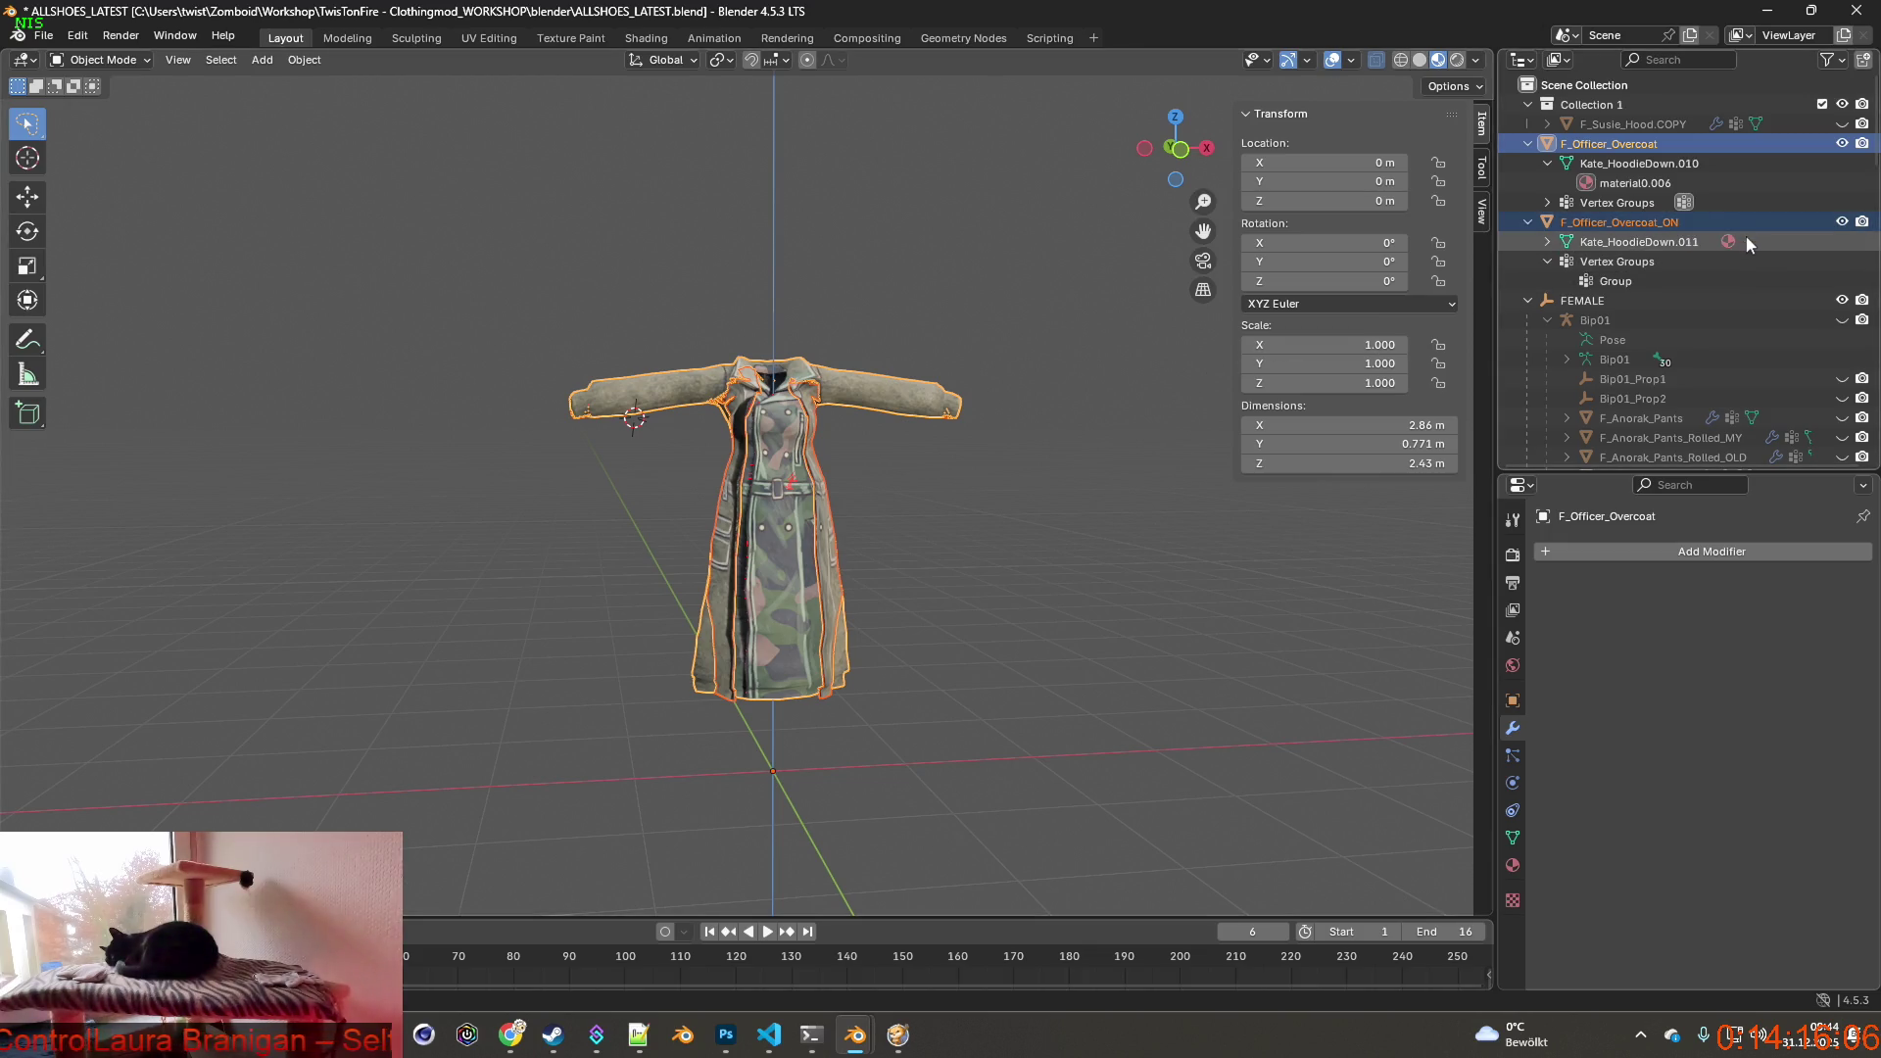
# Show the Bip01 armature, hide the F_Officer_Overcoat_ON copy, and make the armature active.
pyautogui.click(1844, 321)
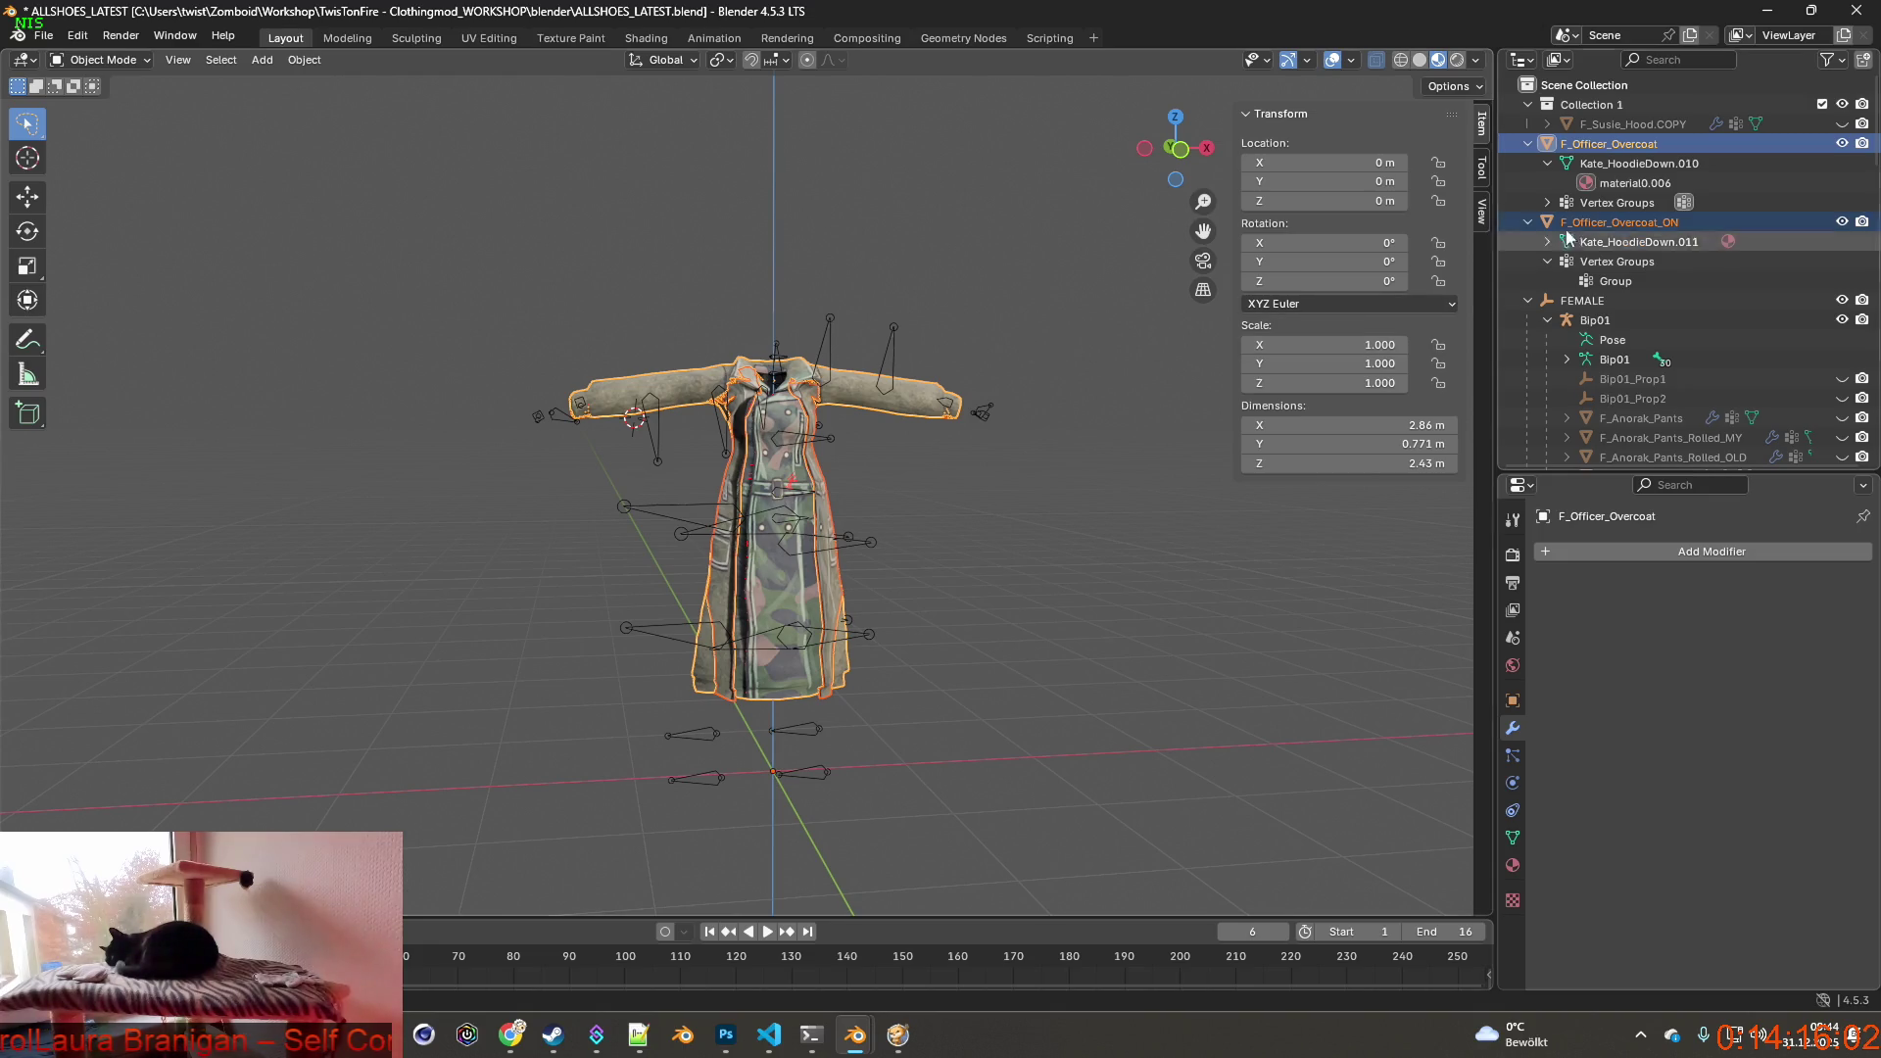
pyautogui.click(1842, 221)
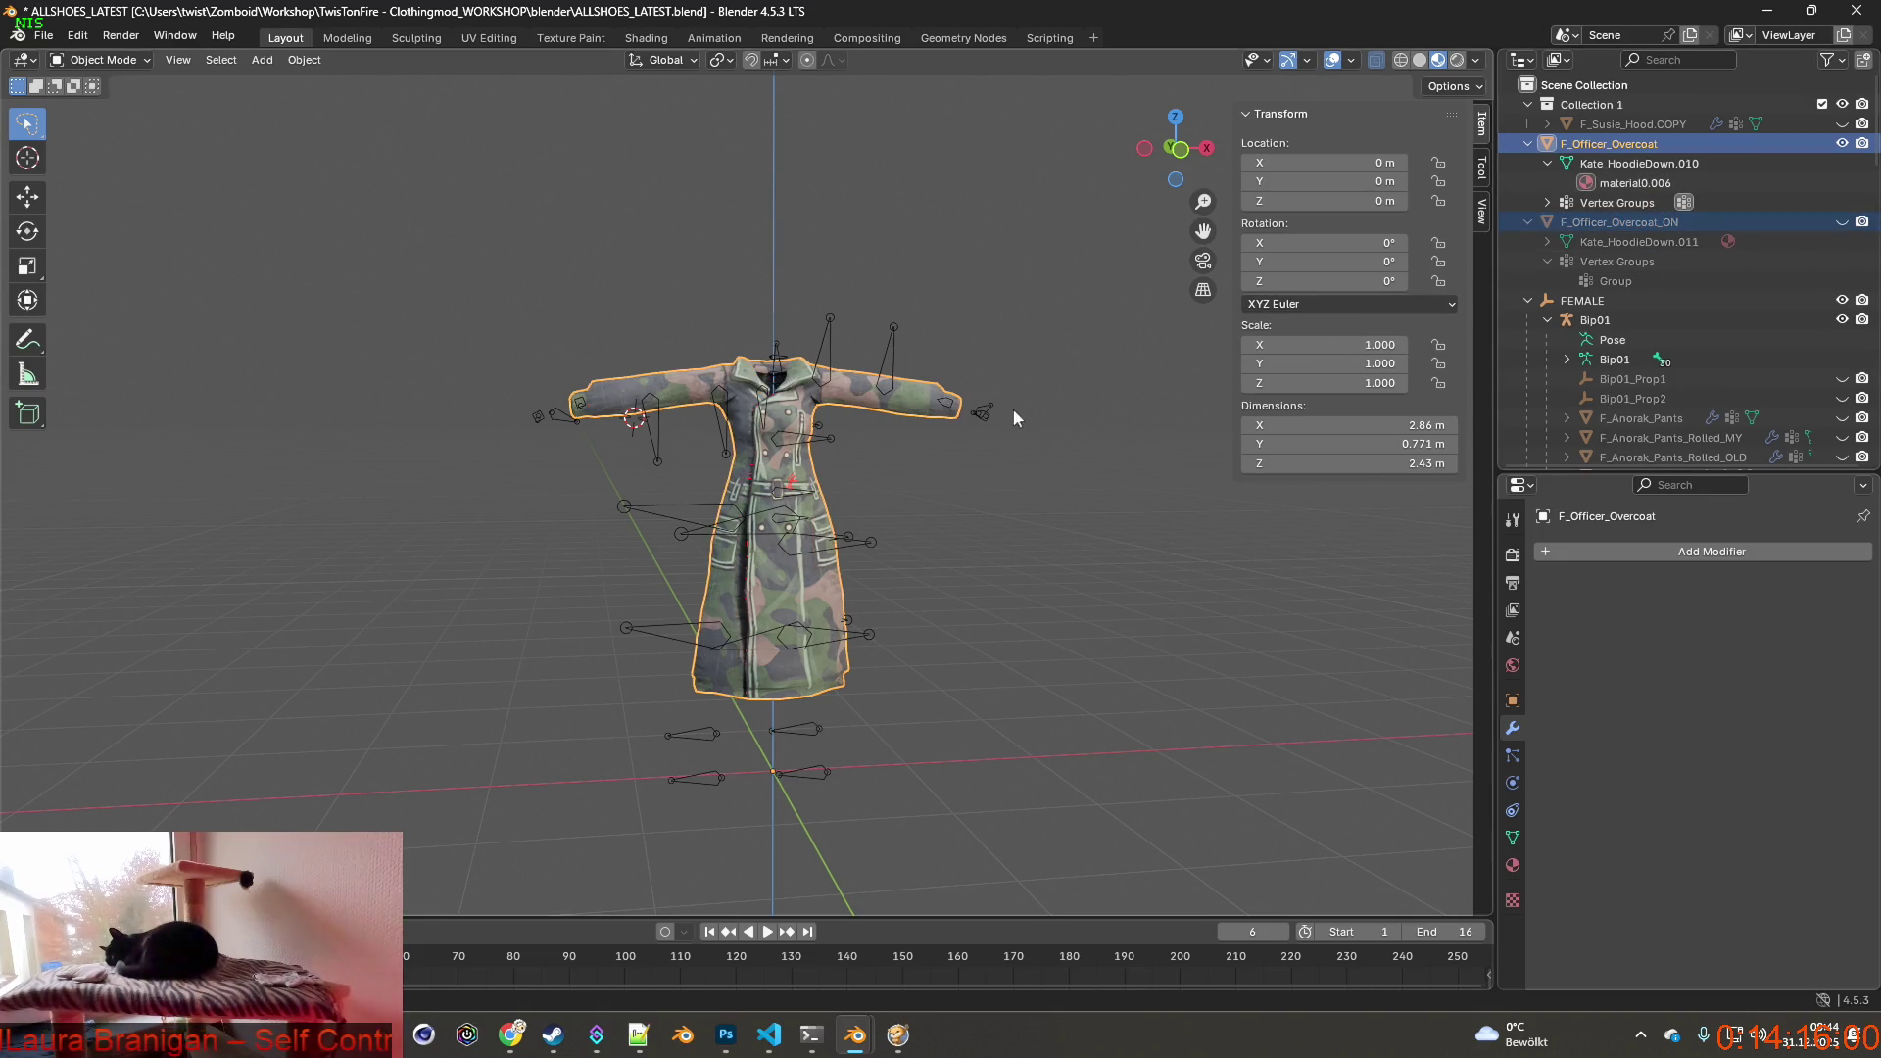
pyautogui.click(1055, 365)
pyautogui.click(882, 390)
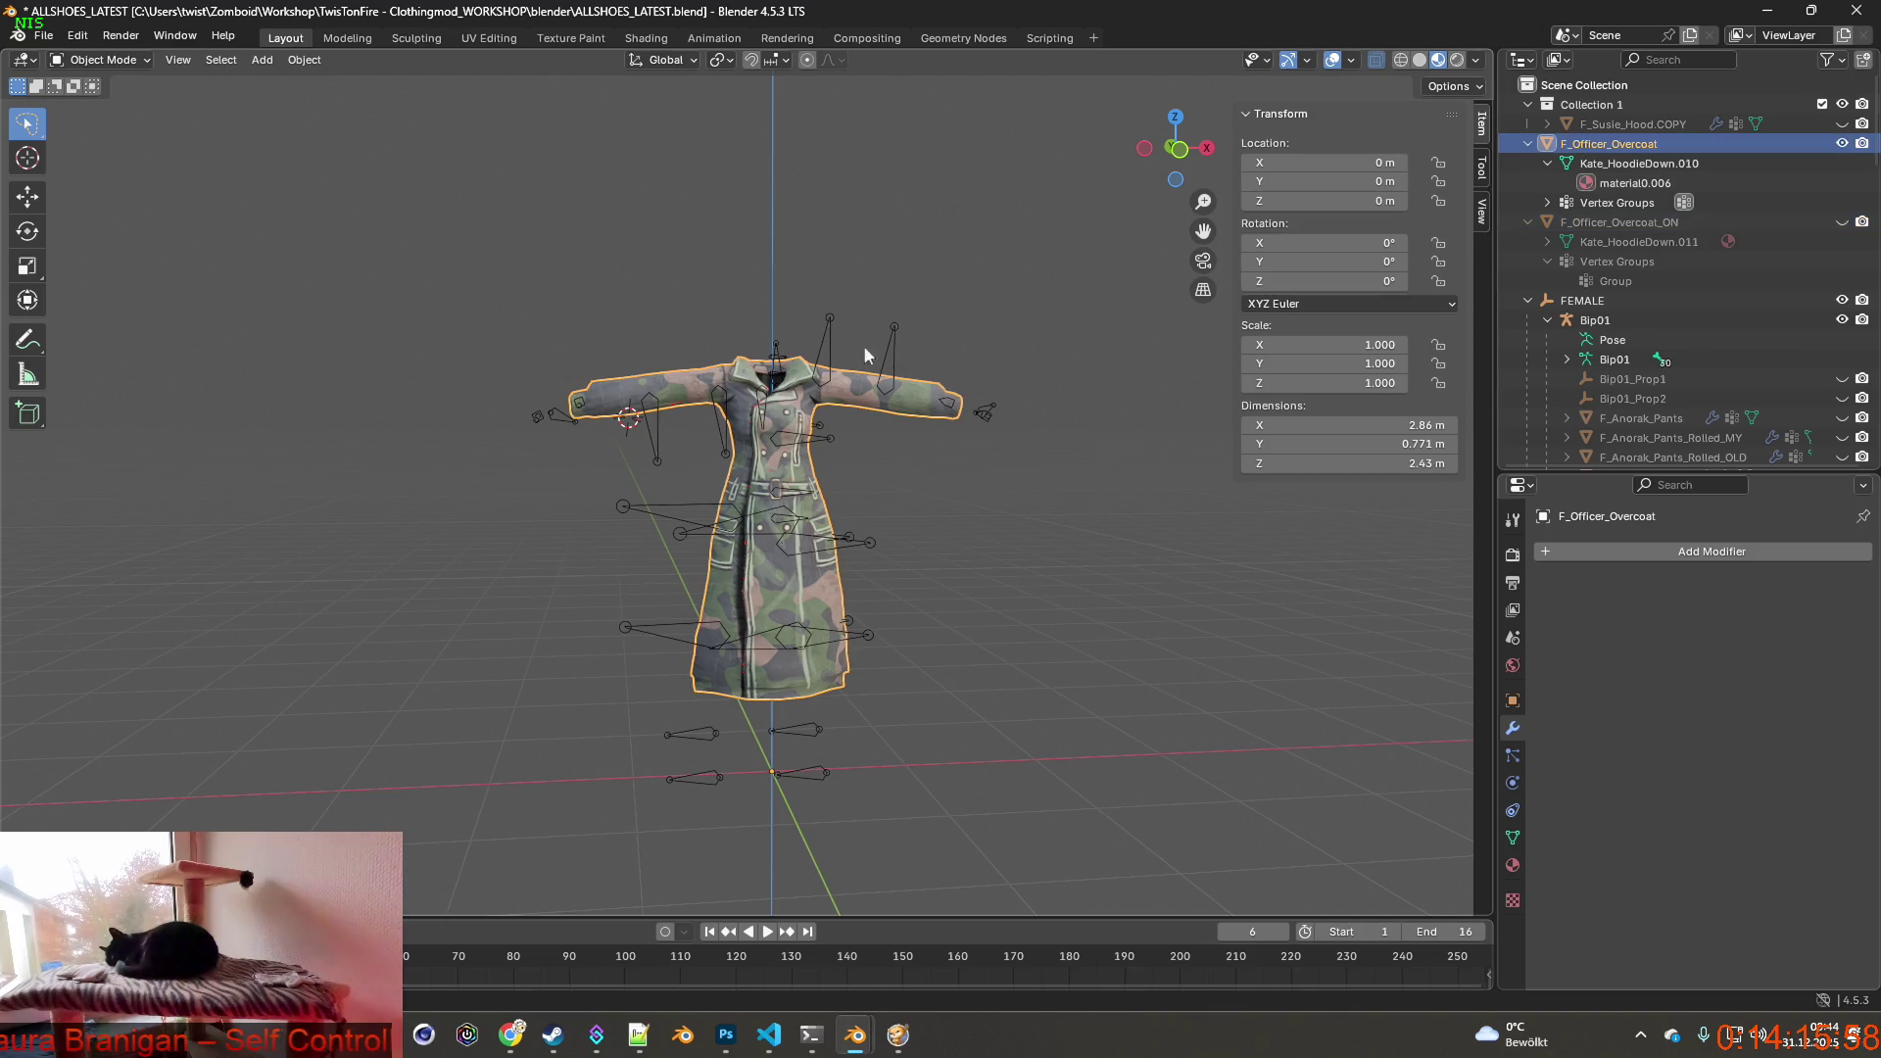
pyautogui.keyDown('shift'); pyautogui.click(828, 342); pyautogui.keyUp('shift')
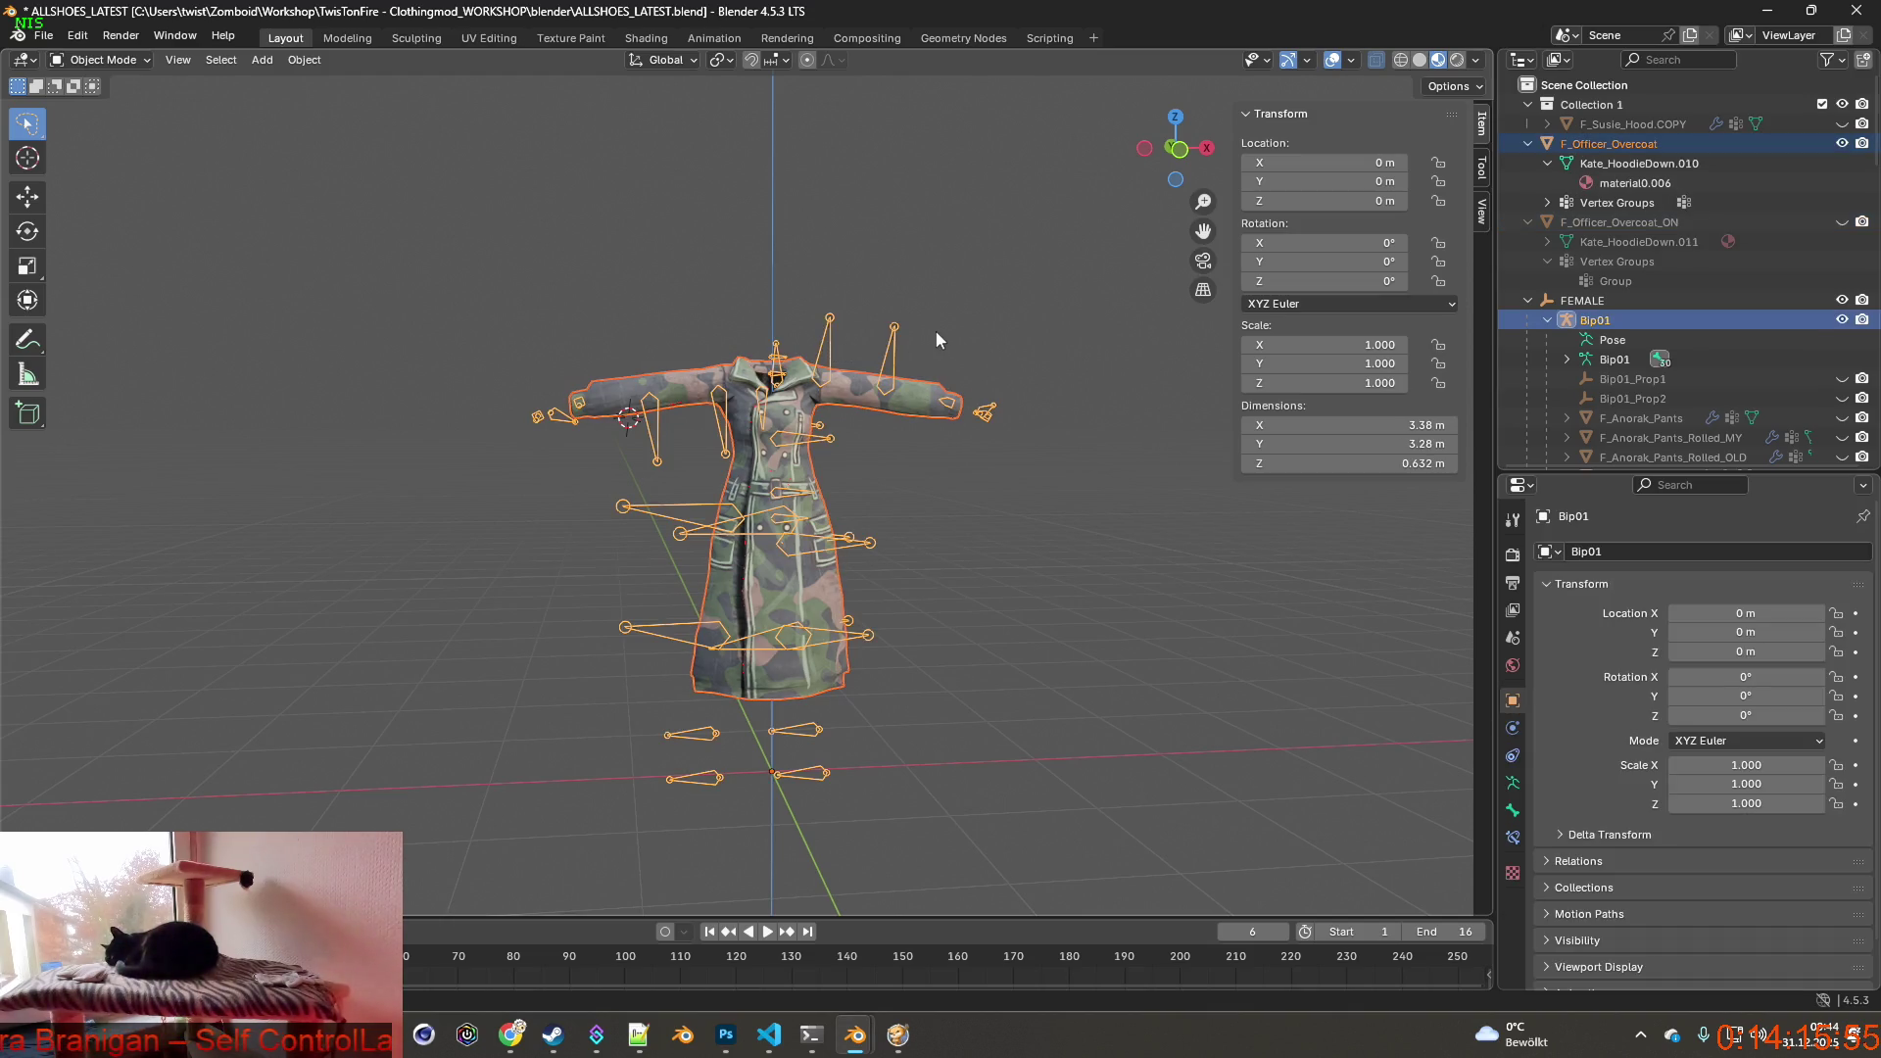
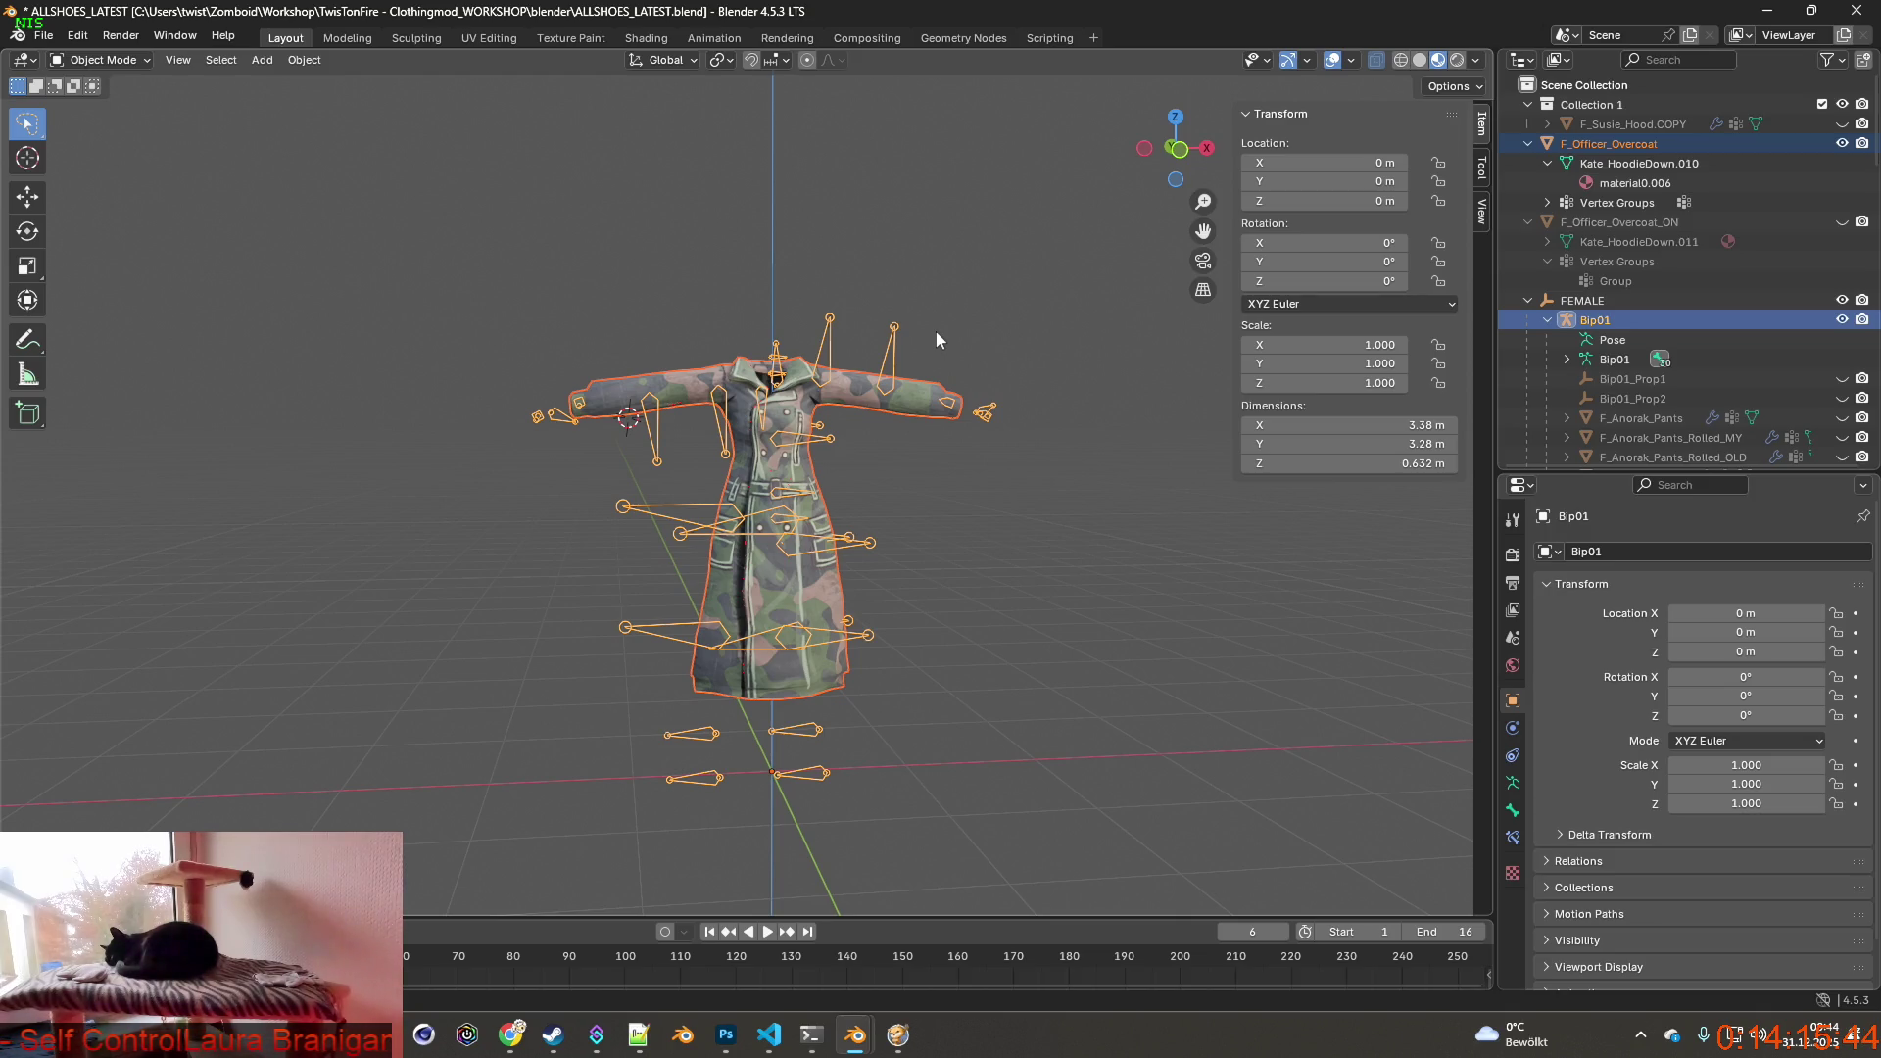
# Parent the F_Officer_Overcoat mesh to the Bip01 armature using Armature Deform with Empty Groups.
pyautogui.hotkey('ctrl', 'p')
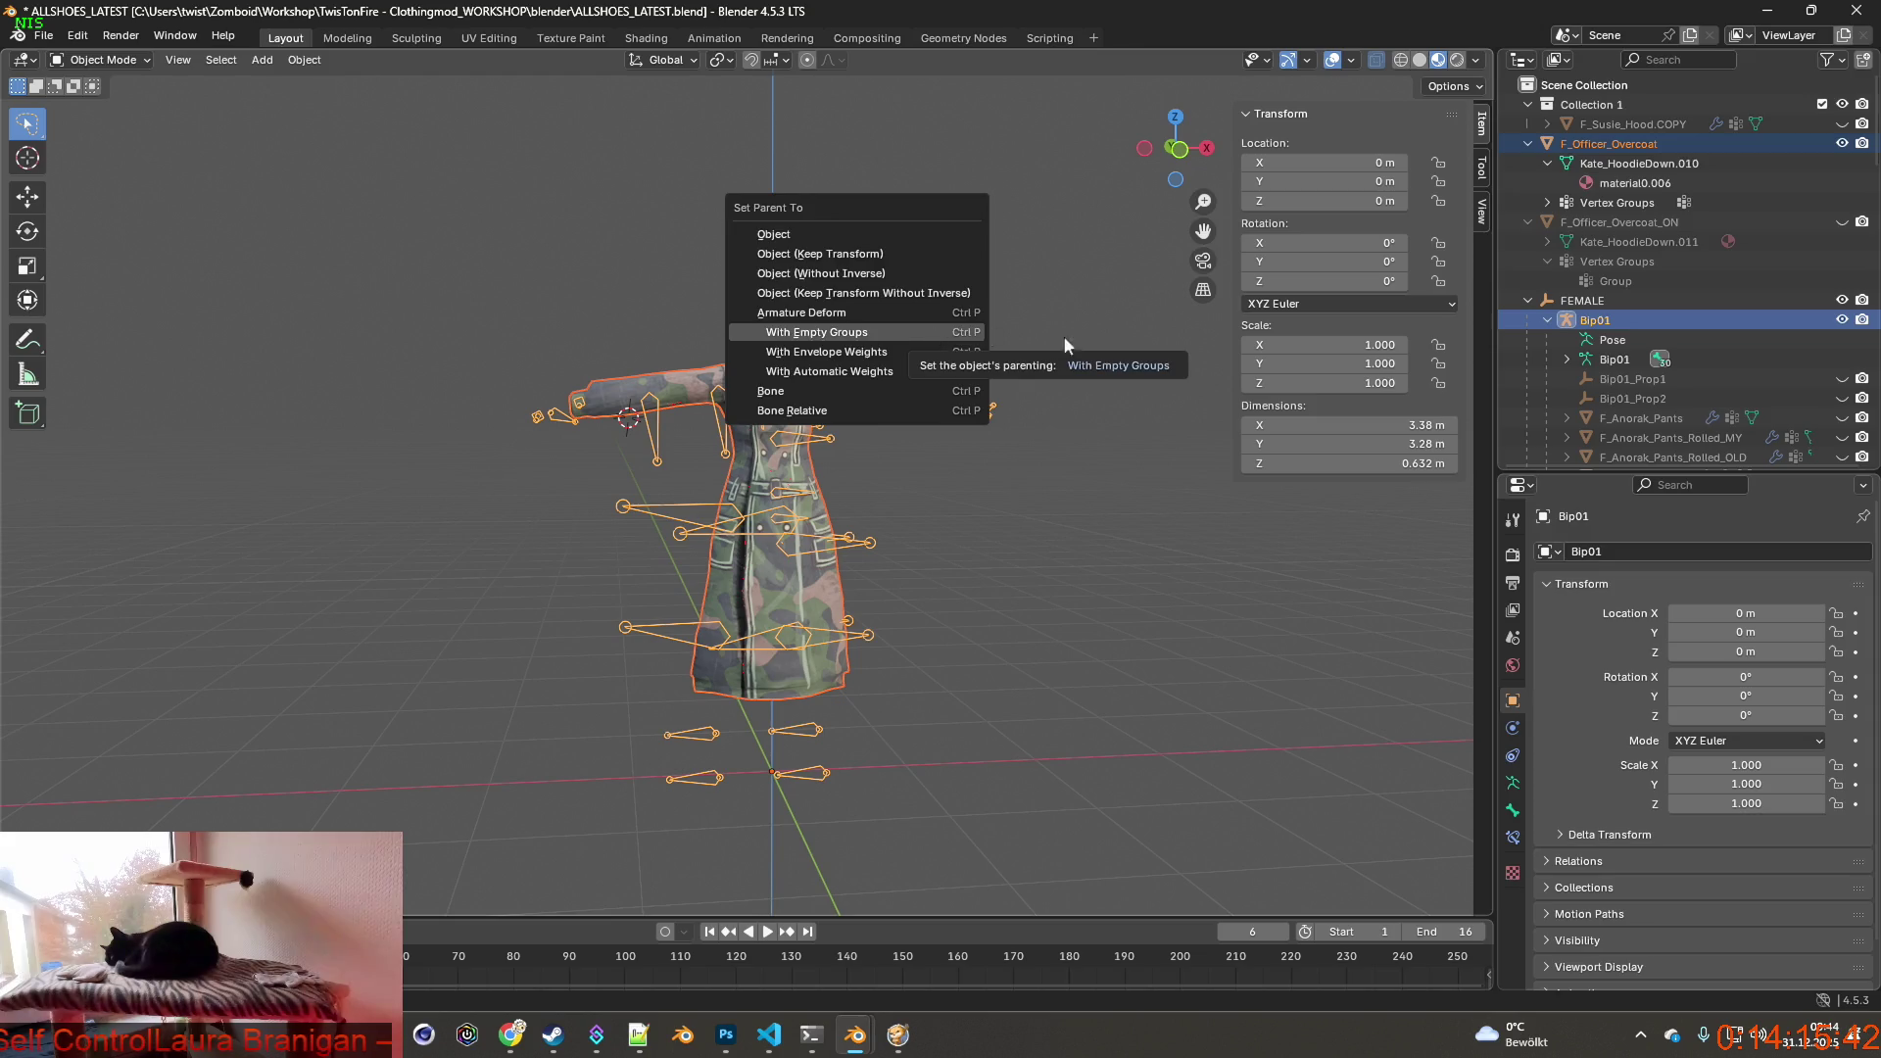
pyautogui.click(817, 331)
pyautogui.click(823, 440)
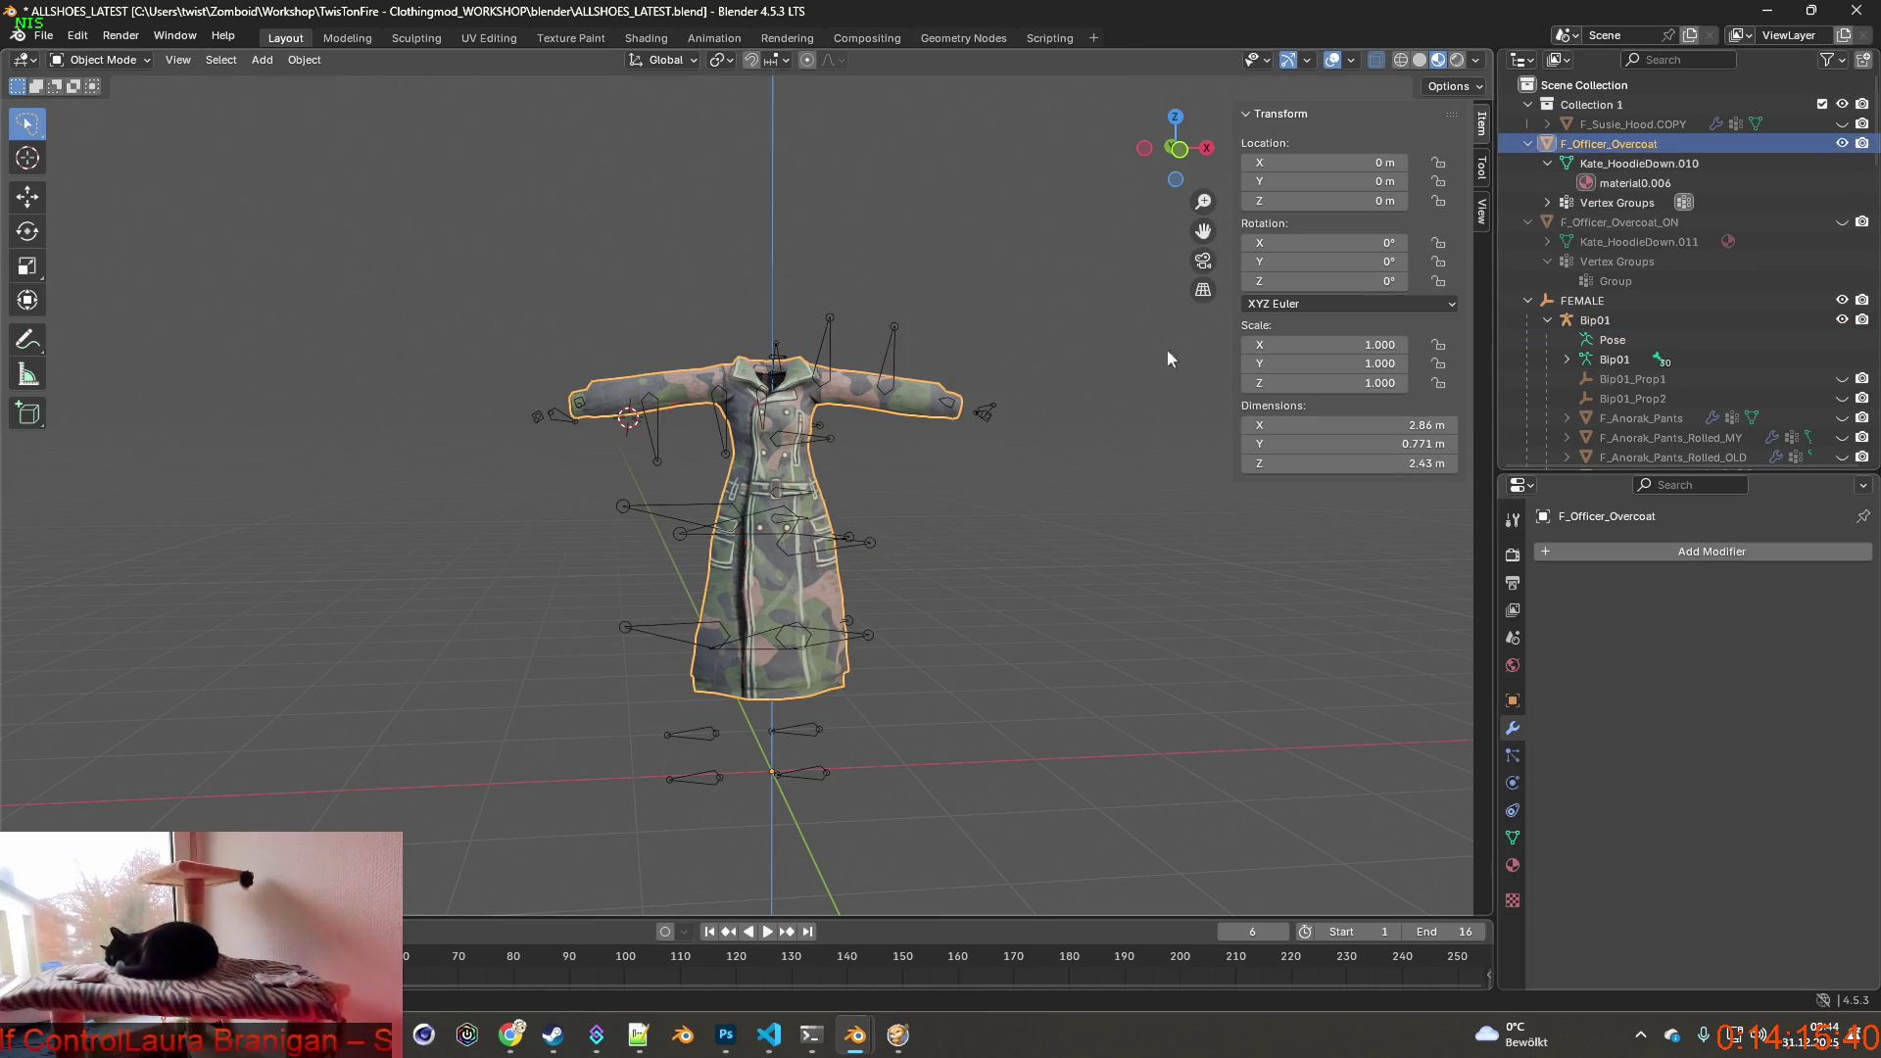
pyautogui.keyDown('shift'); pyautogui.click(892, 368); pyautogui.keyUp('shift')
pyautogui.hotkey('ctrl', 'p')
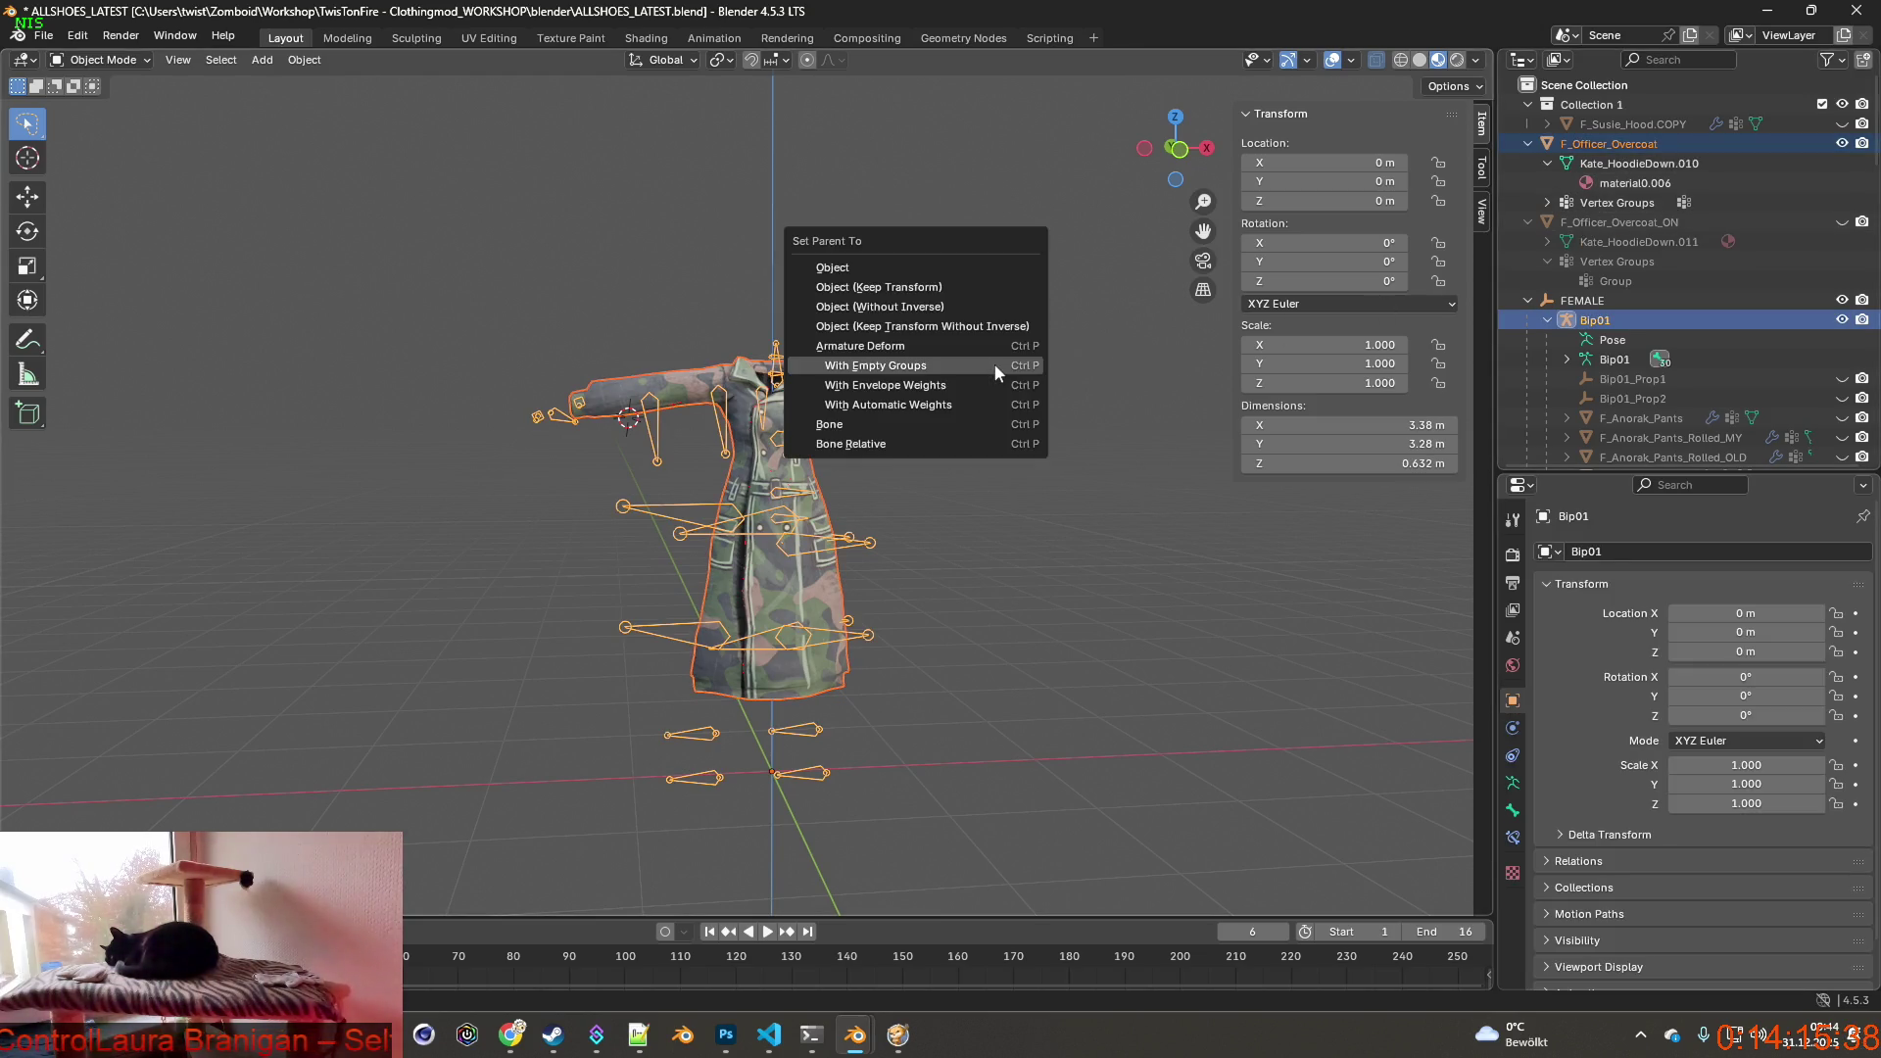
pyautogui.click(984, 360)
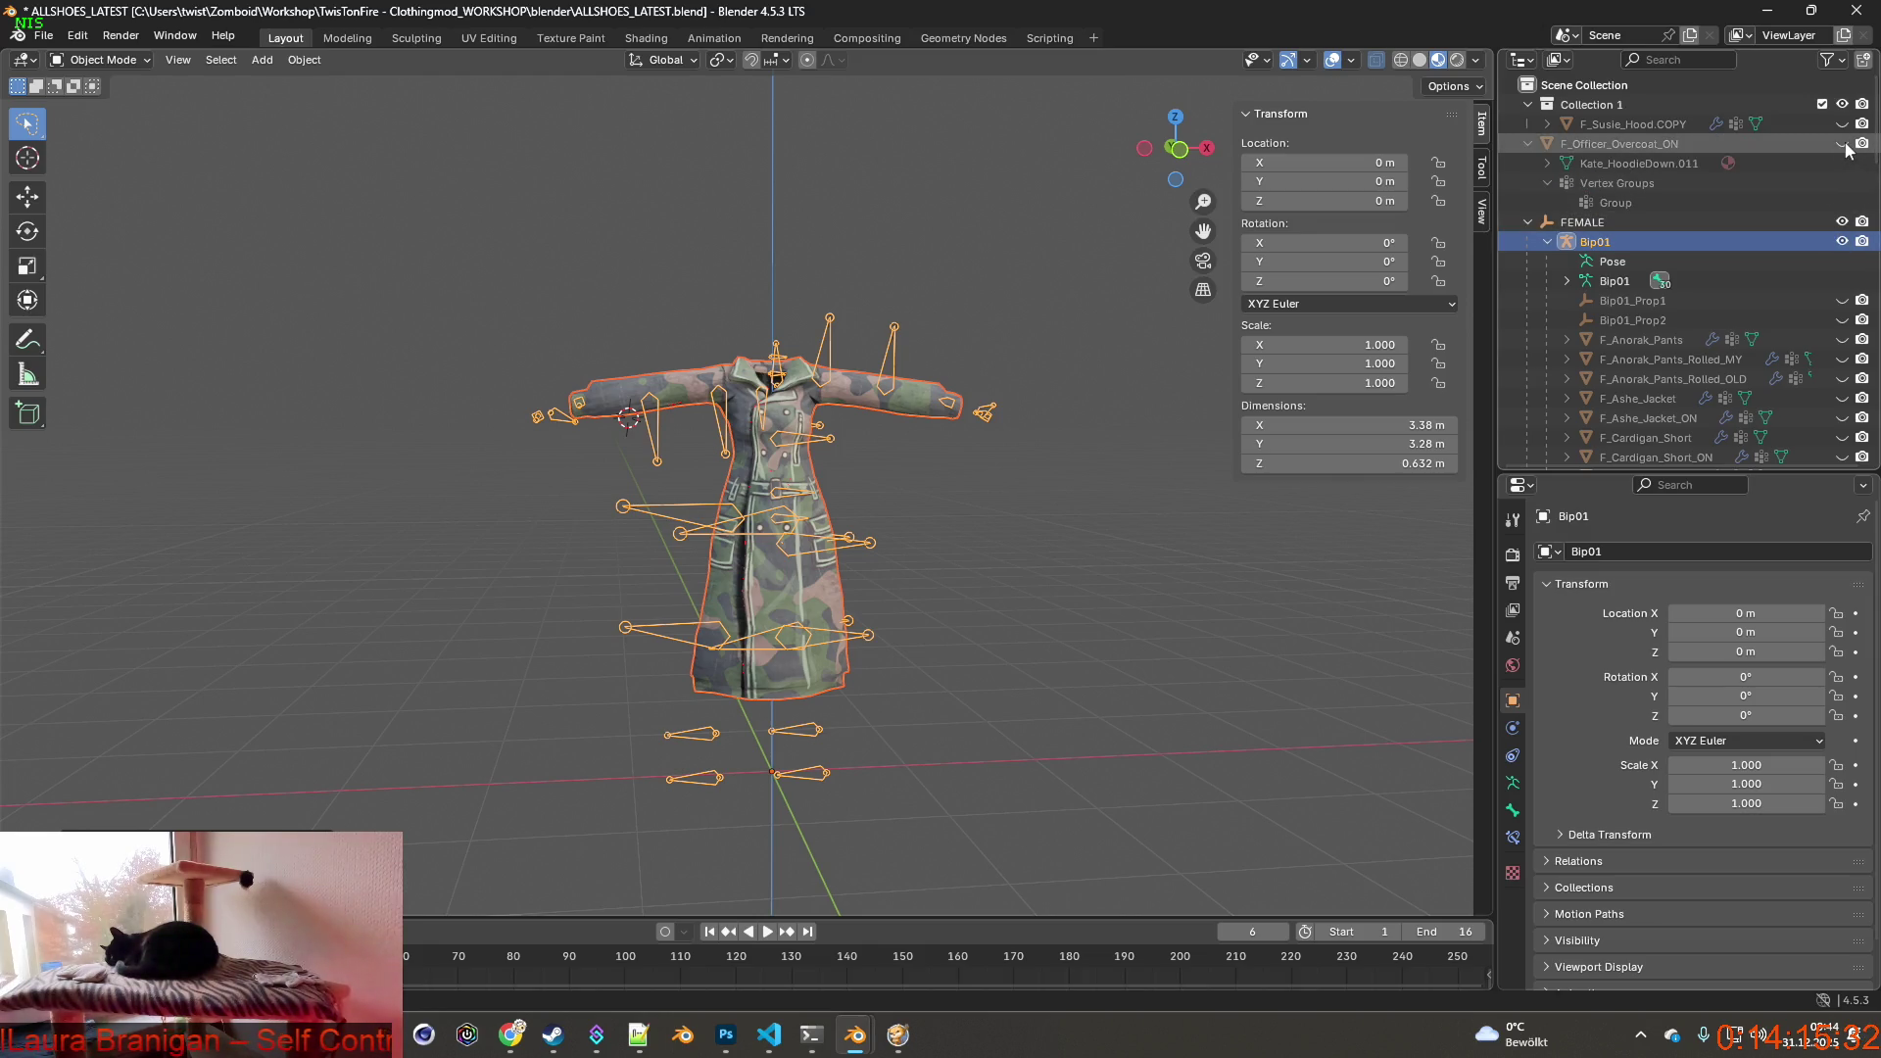
# Parent F_Officer_Overcoat_ON to Bip01 the same way, with empty bone vertex groups.
pyautogui.click(1632, 144)
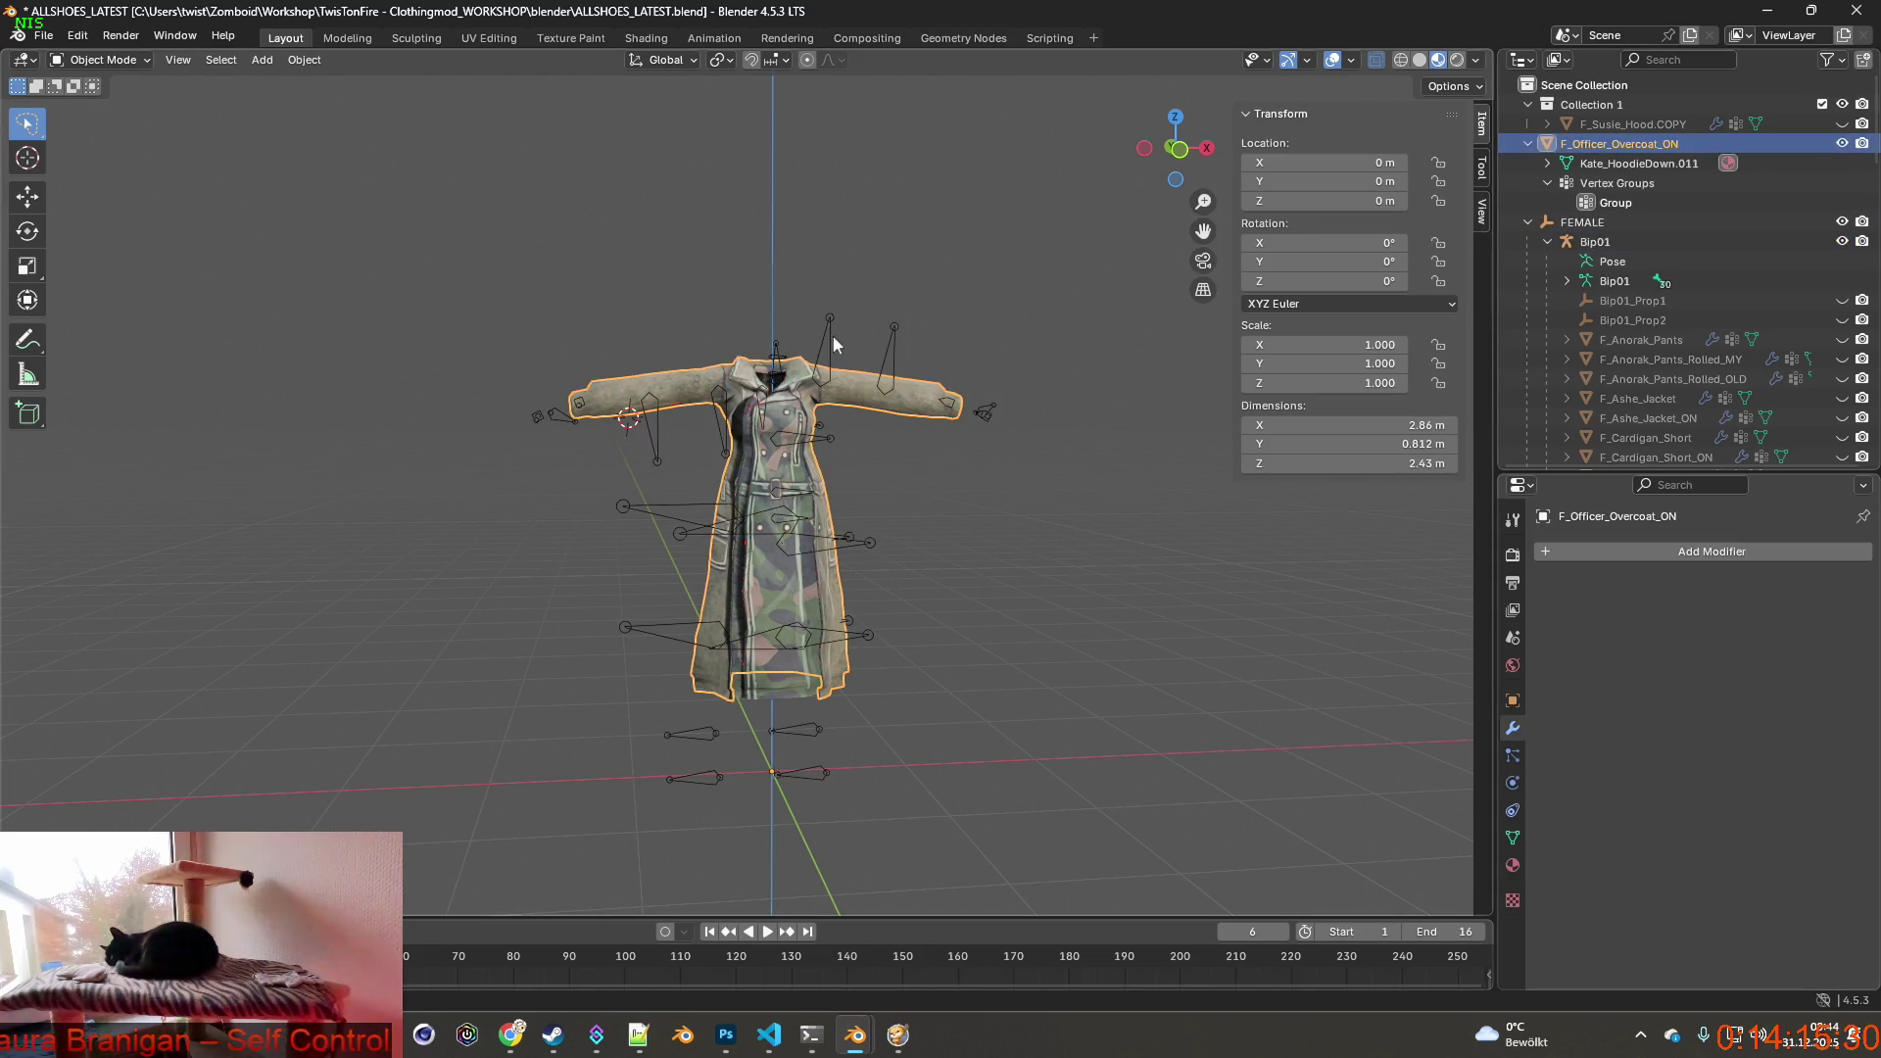
pyautogui.keyDown('shift'); pyautogui.click(833, 335); pyautogui.keyUp('shift')
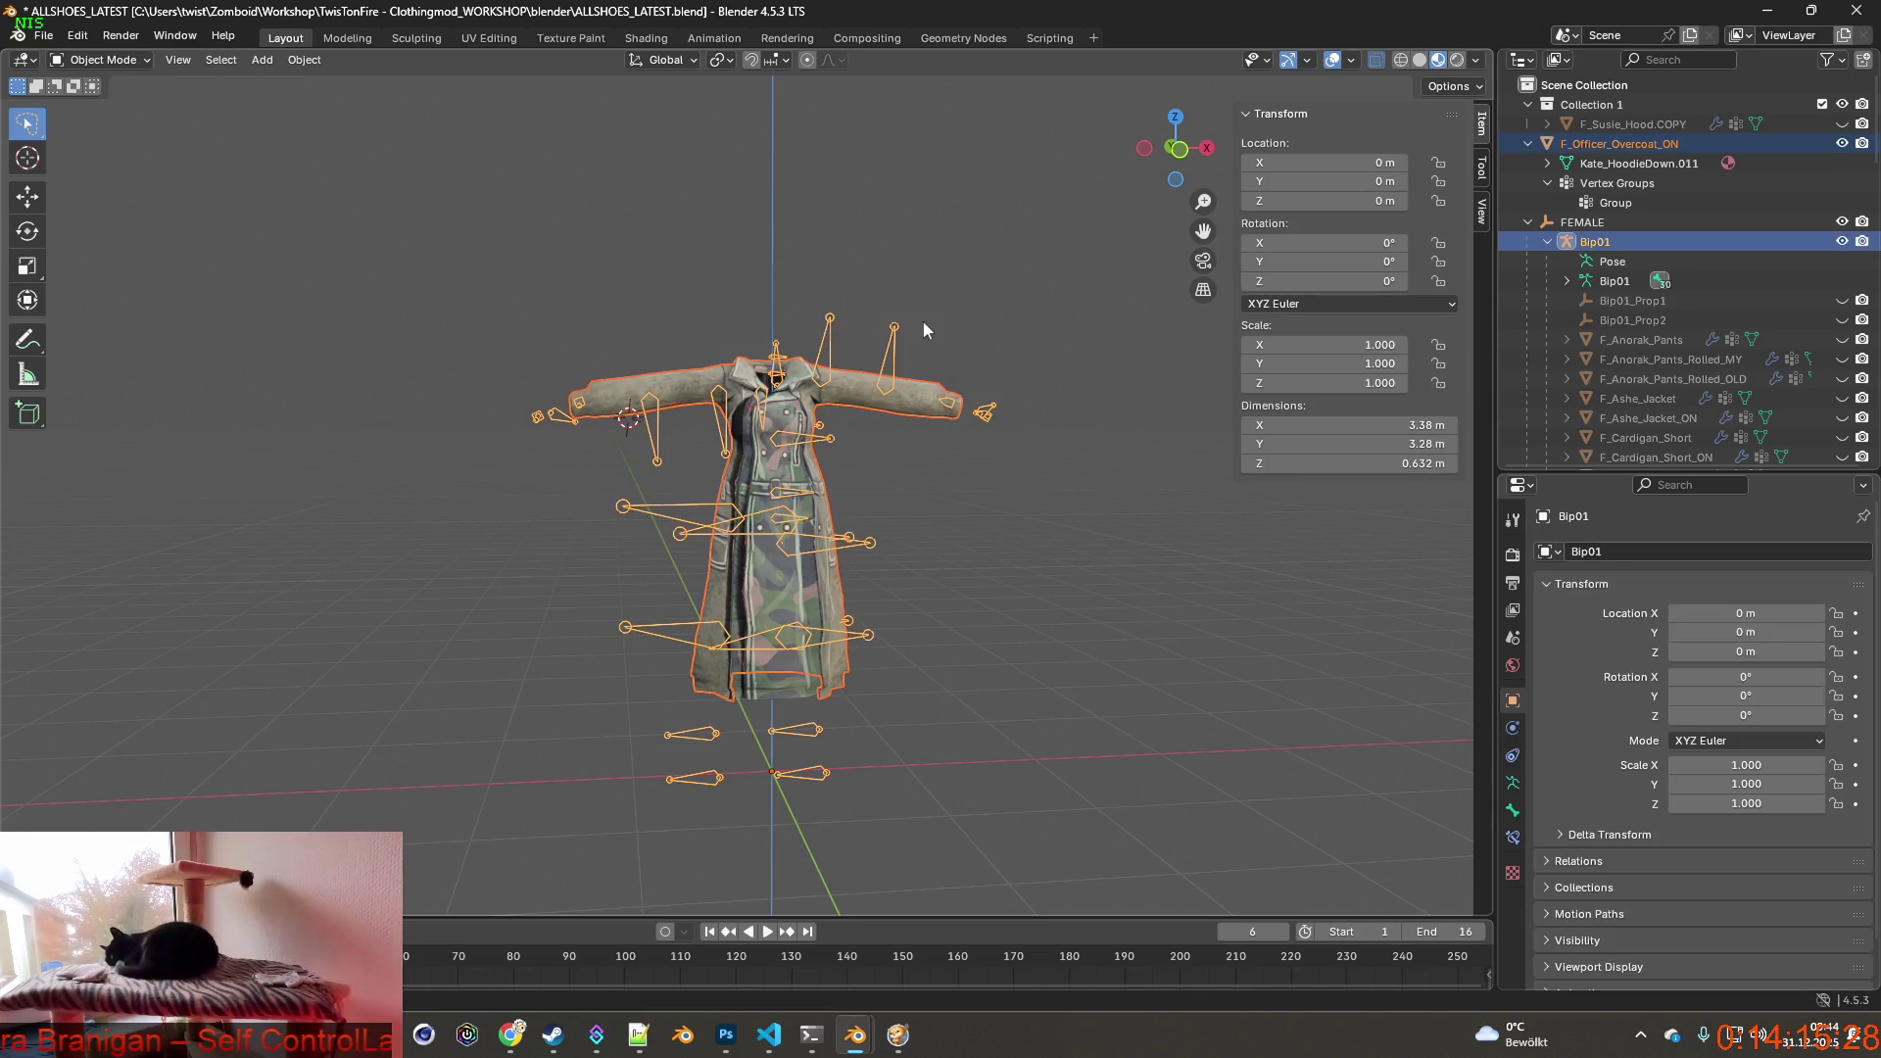
pyautogui.hotkey('ctrl', 'p')
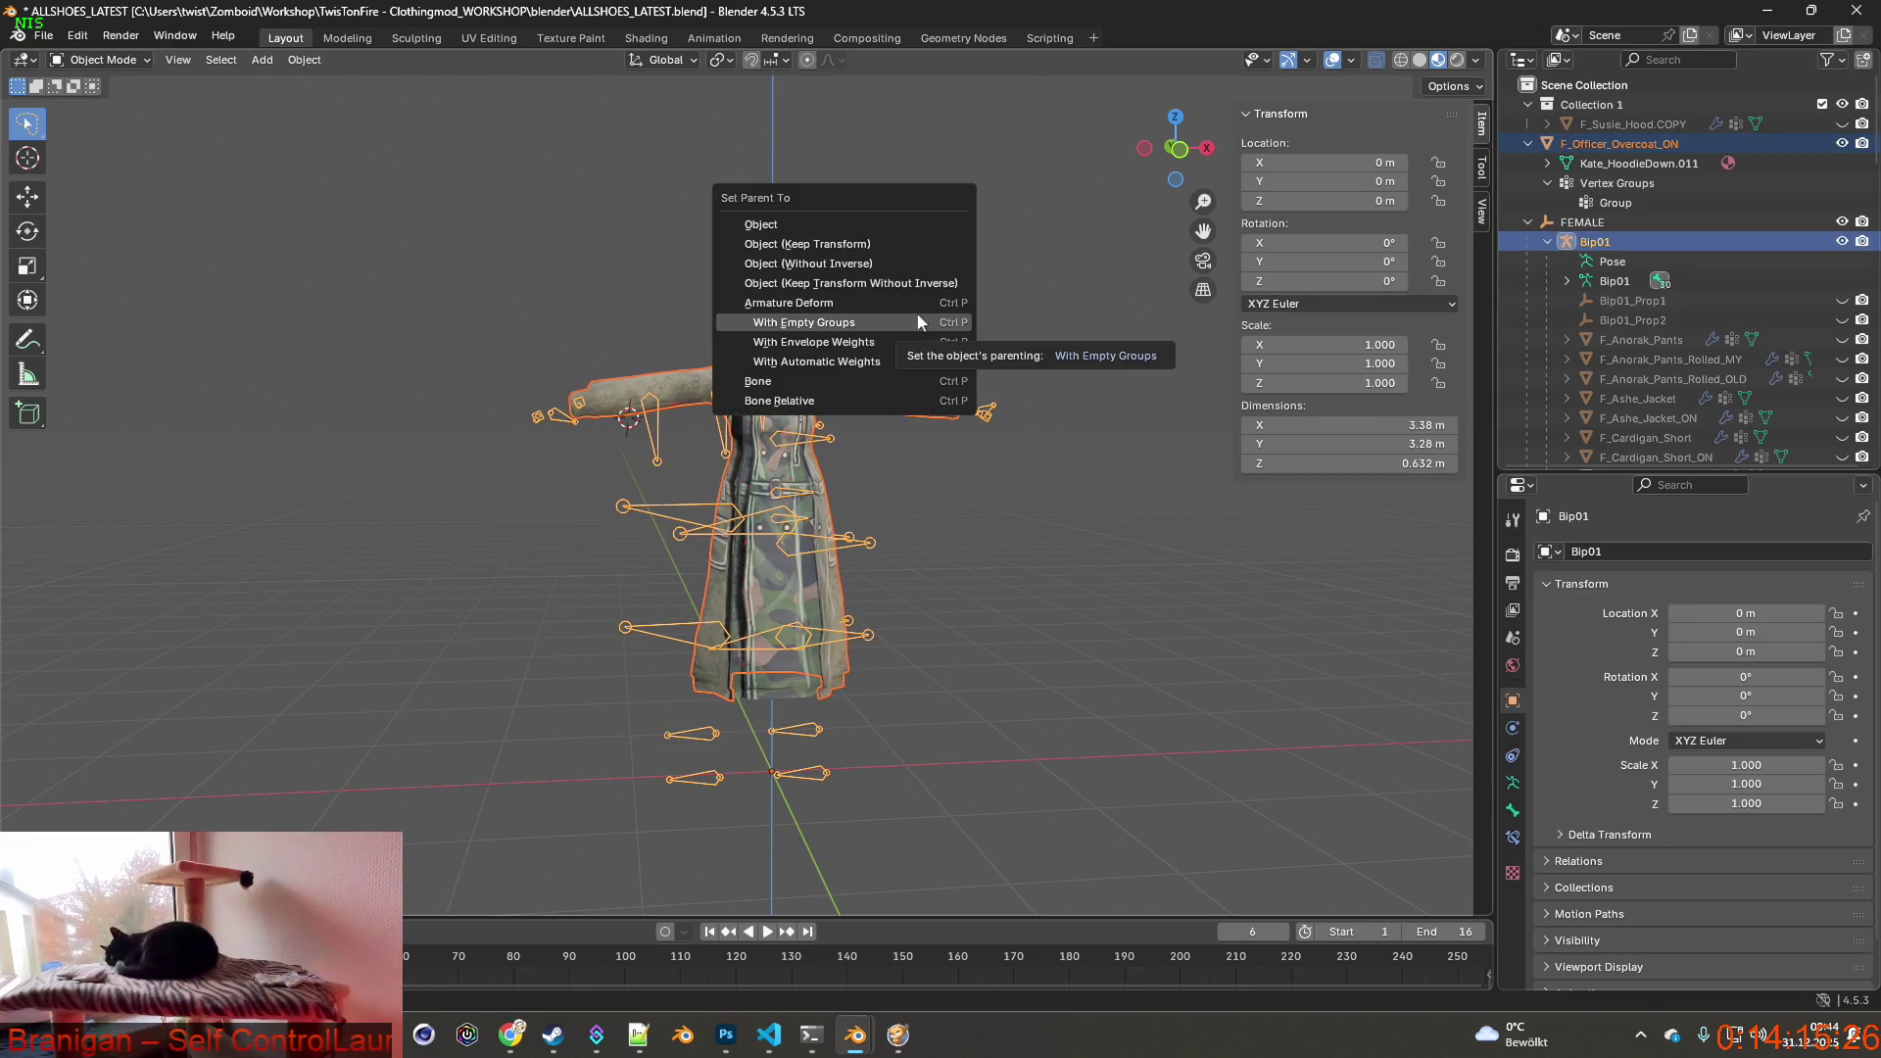
pyautogui.click(843, 324)
pyautogui.scroll(-3, 1667, 333)
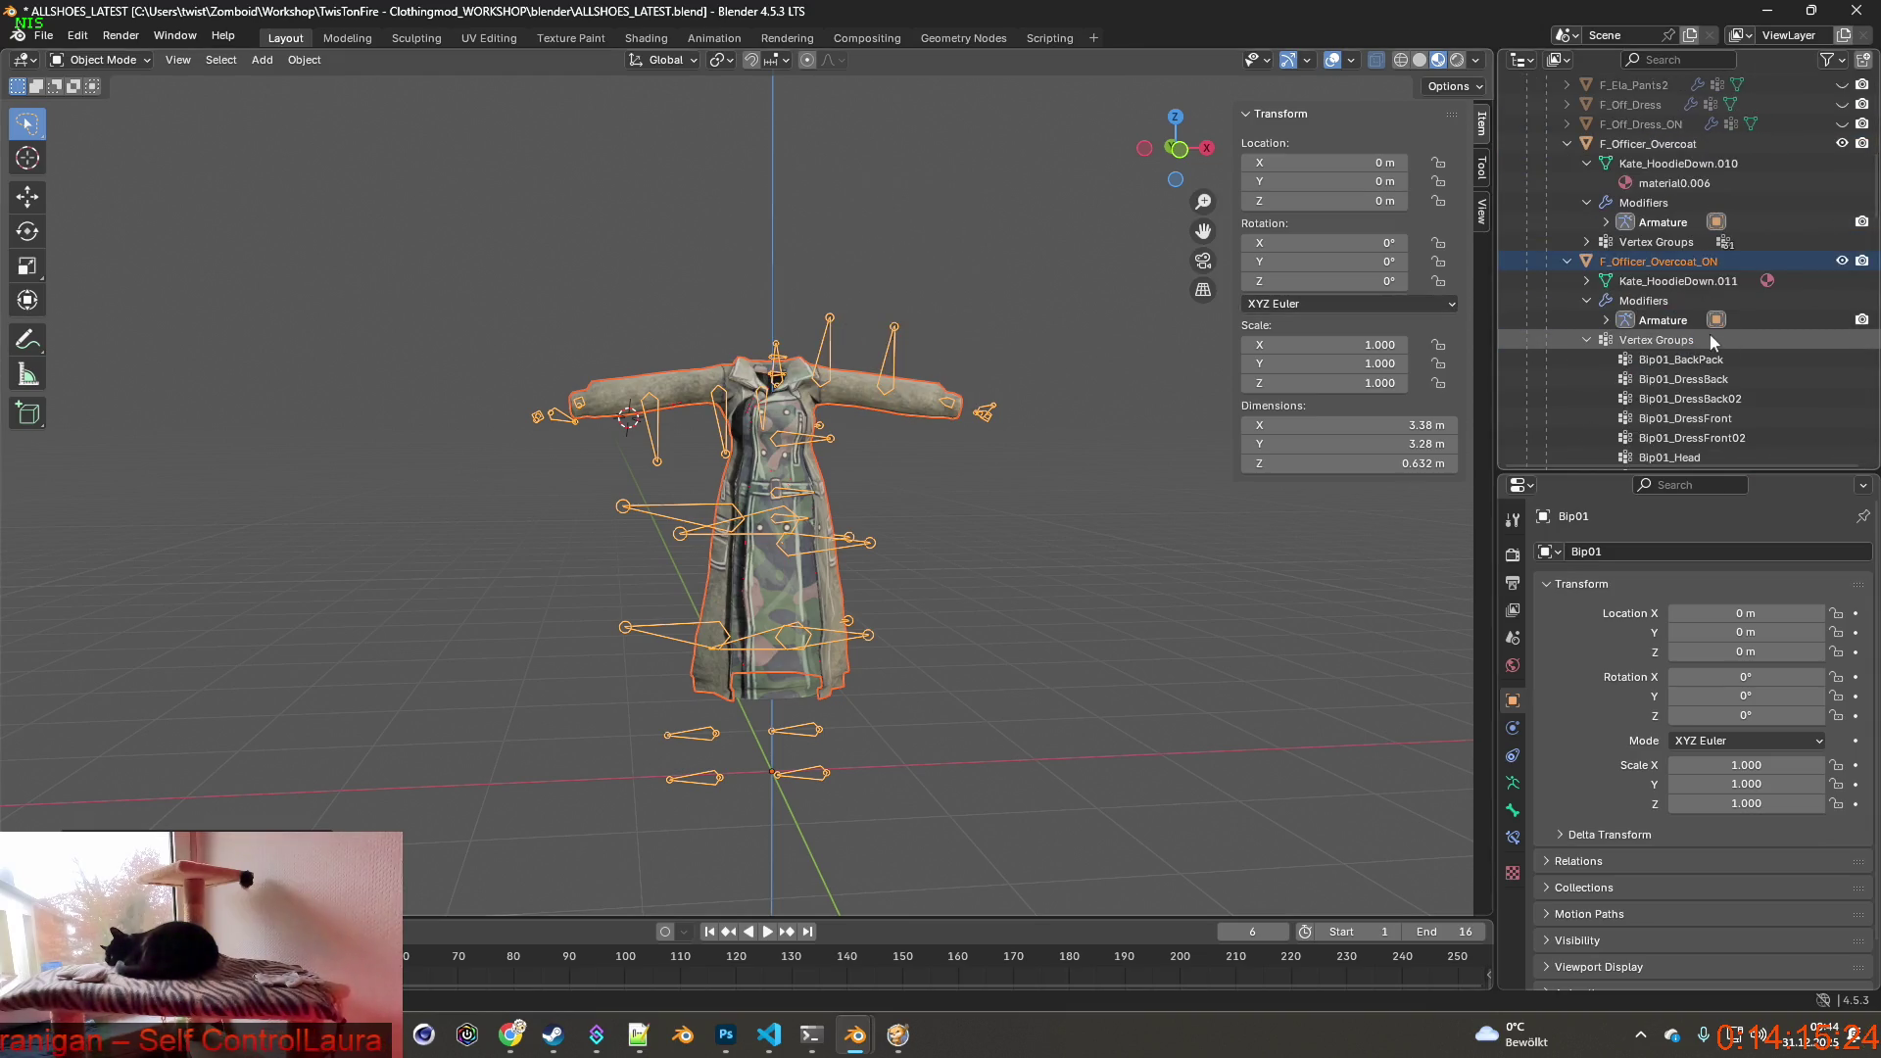
# Expand both overcoats in the Outliner to reveal their new Bip01 bone vertex groups.
pyautogui.click(1567, 261)
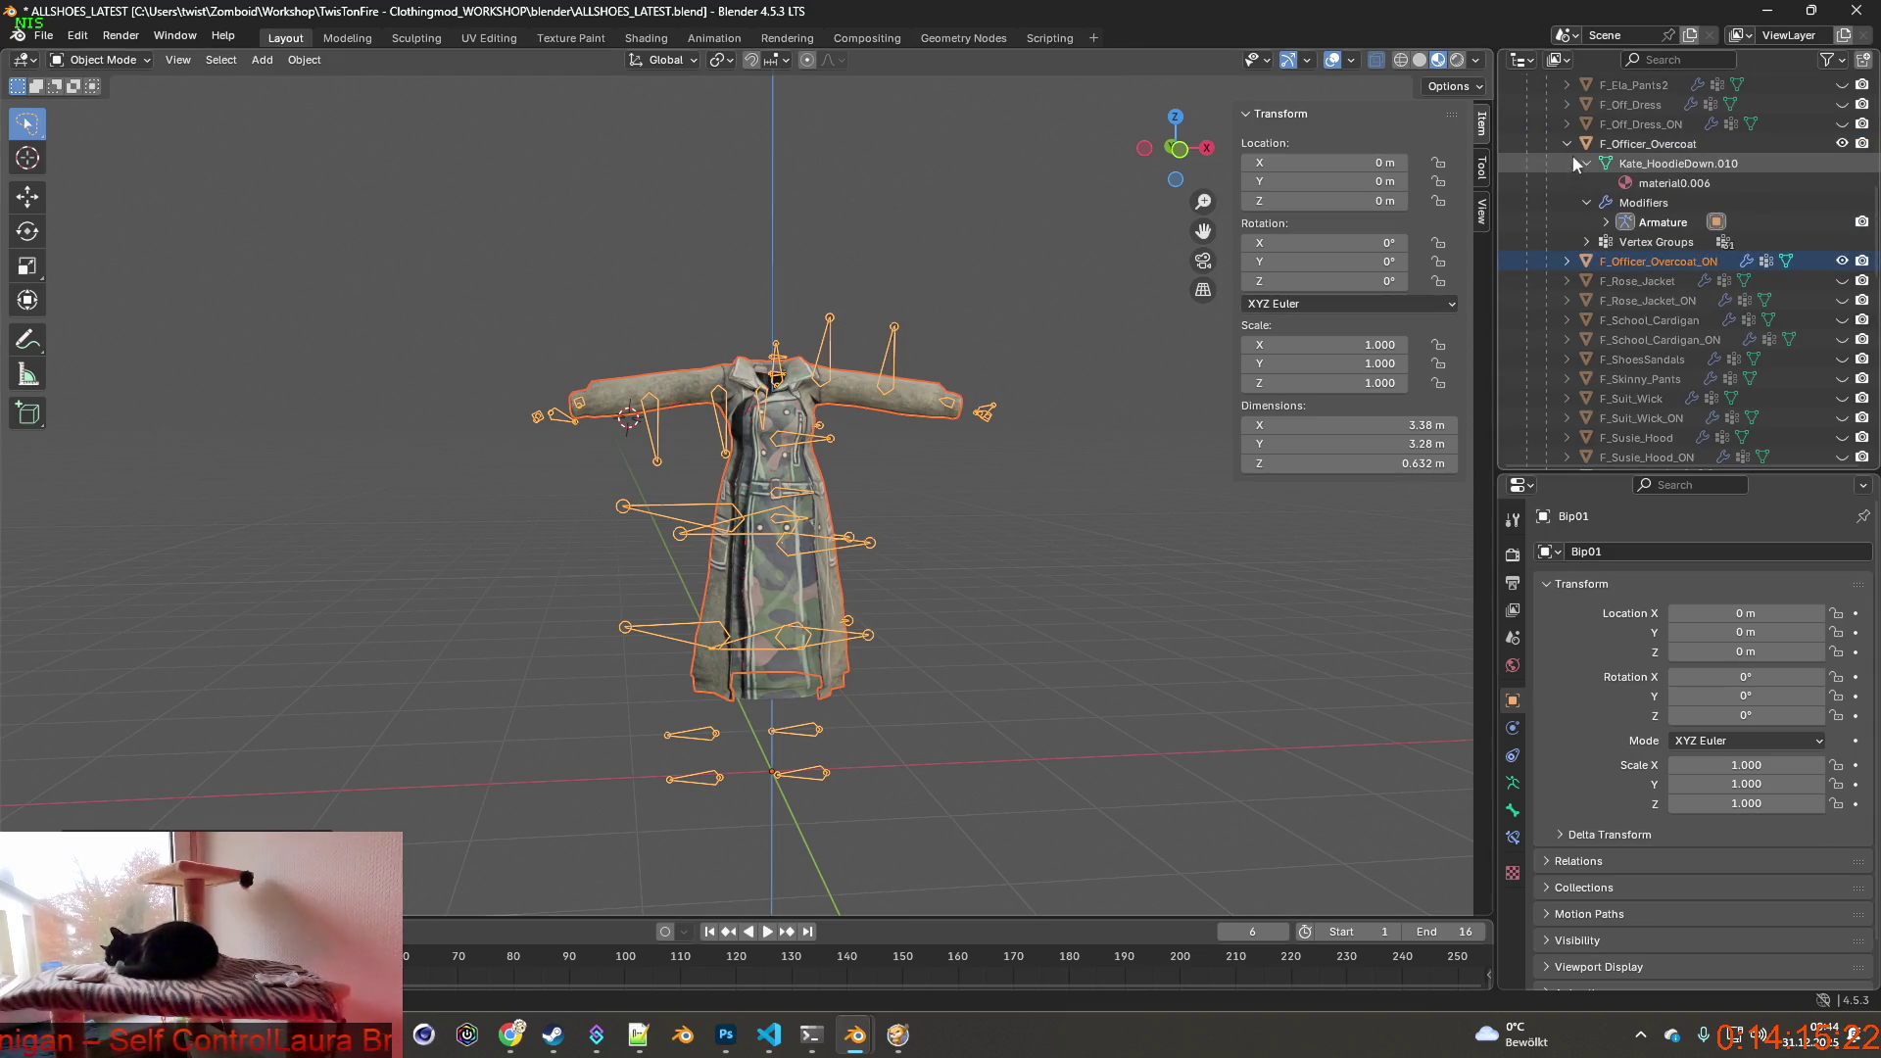
pyautogui.click(1567, 144)
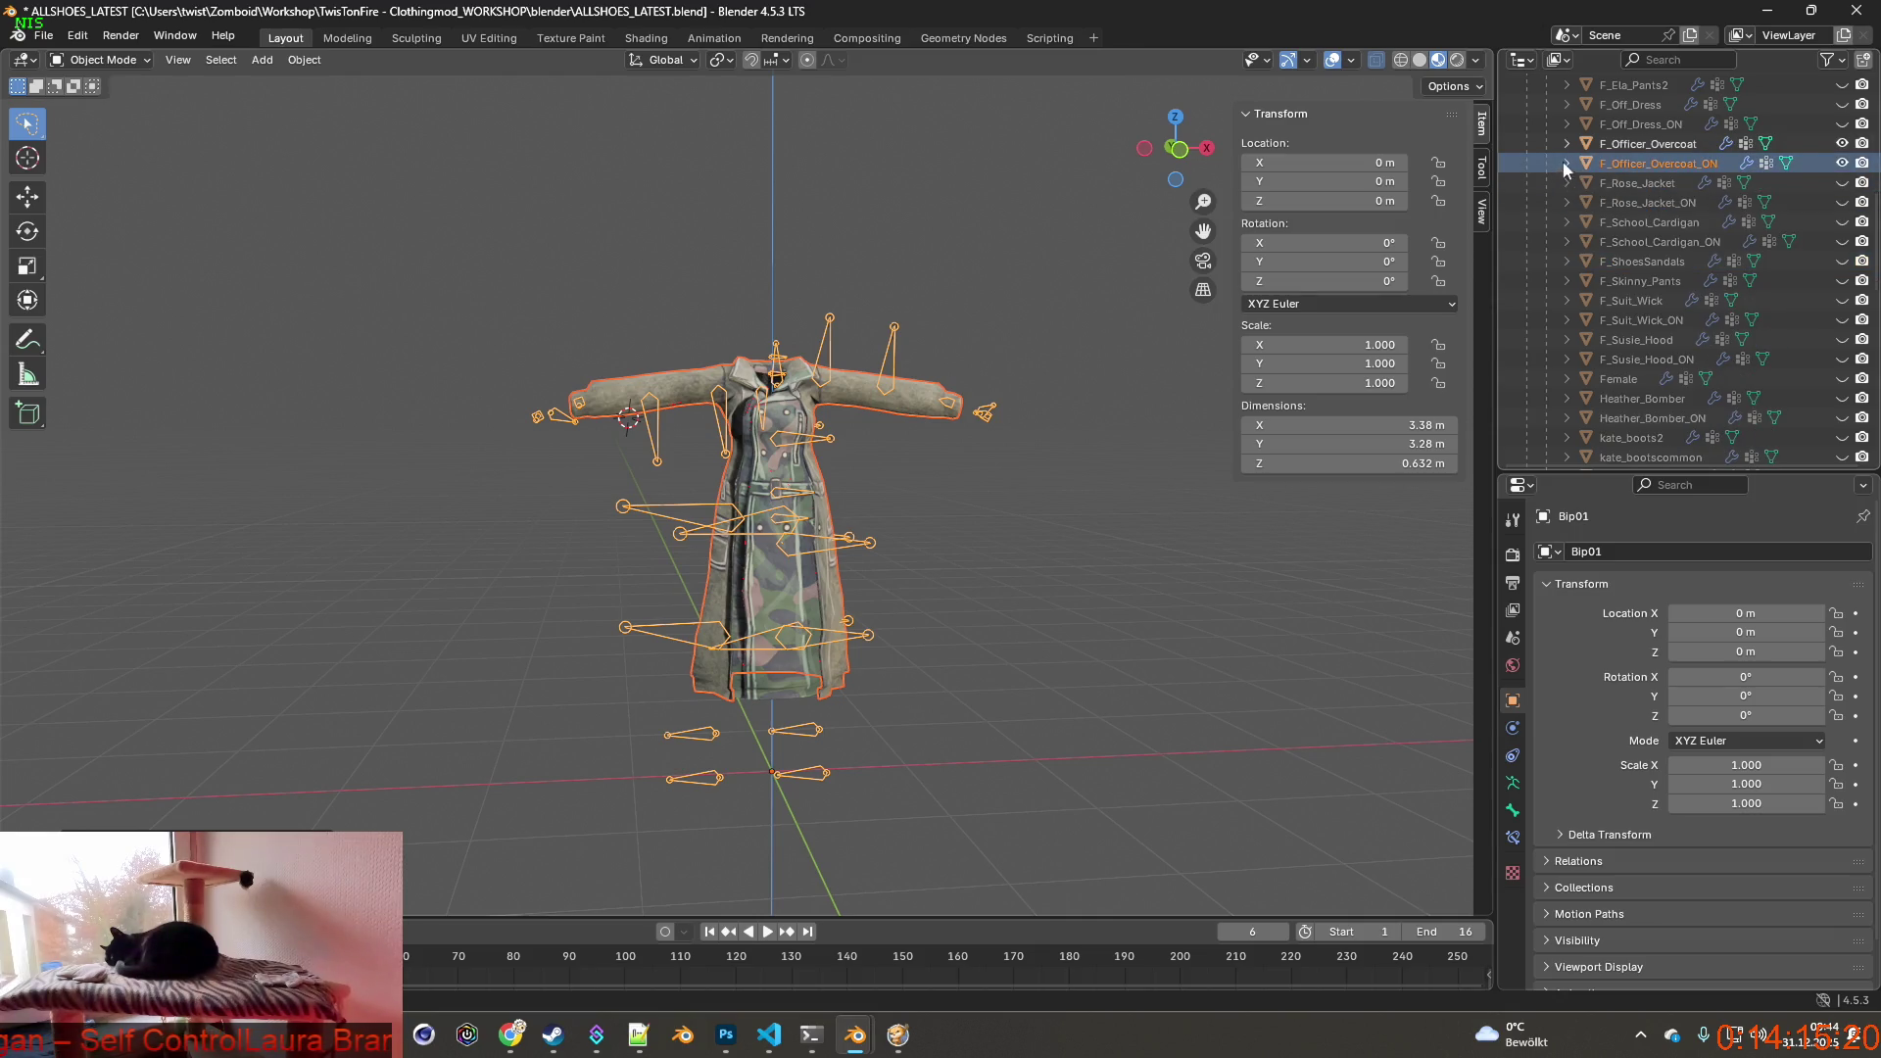
pyautogui.click(1604, 241)
pyautogui.scroll(-2, 1631, 266)
pyautogui.scroll(2, 1616, 235)
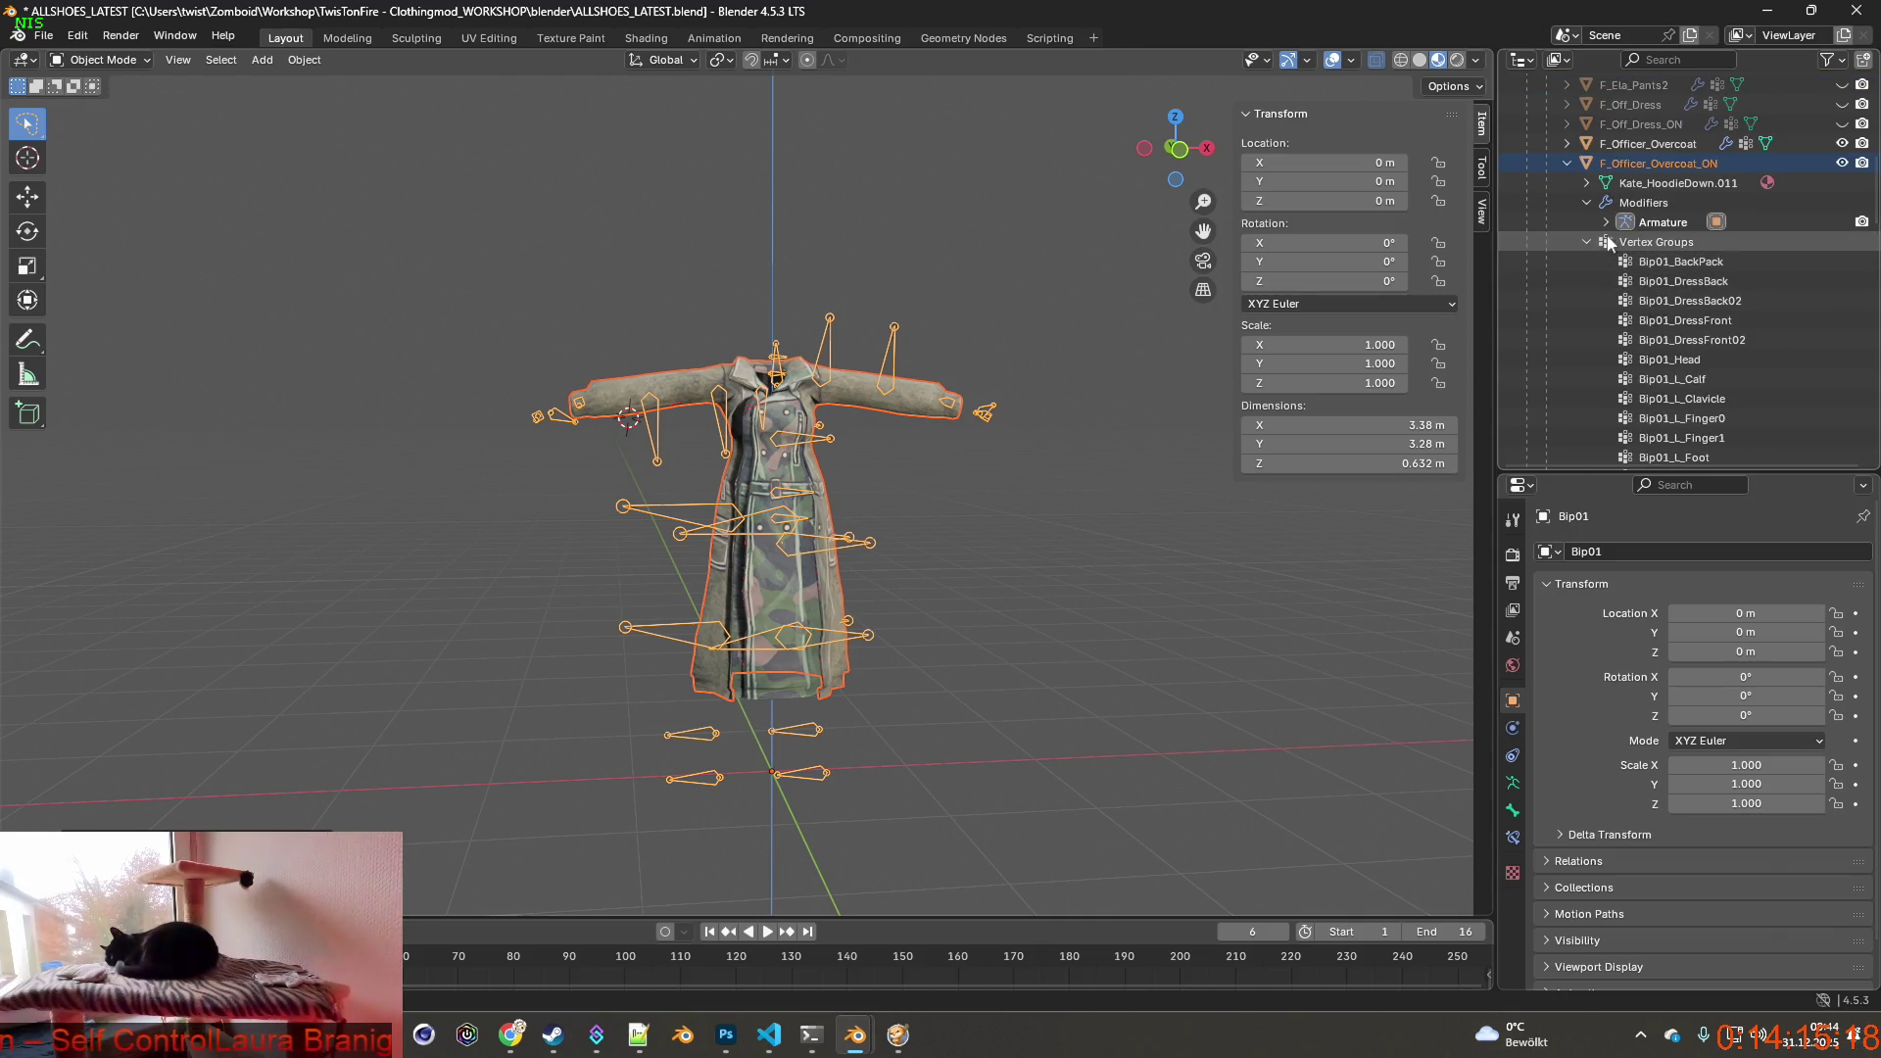
pyautogui.click(1566, 144)
pyautogui.click(1586, 163)
pyautogui.click(1606, 202)
pyautogui.click(1605, 222)
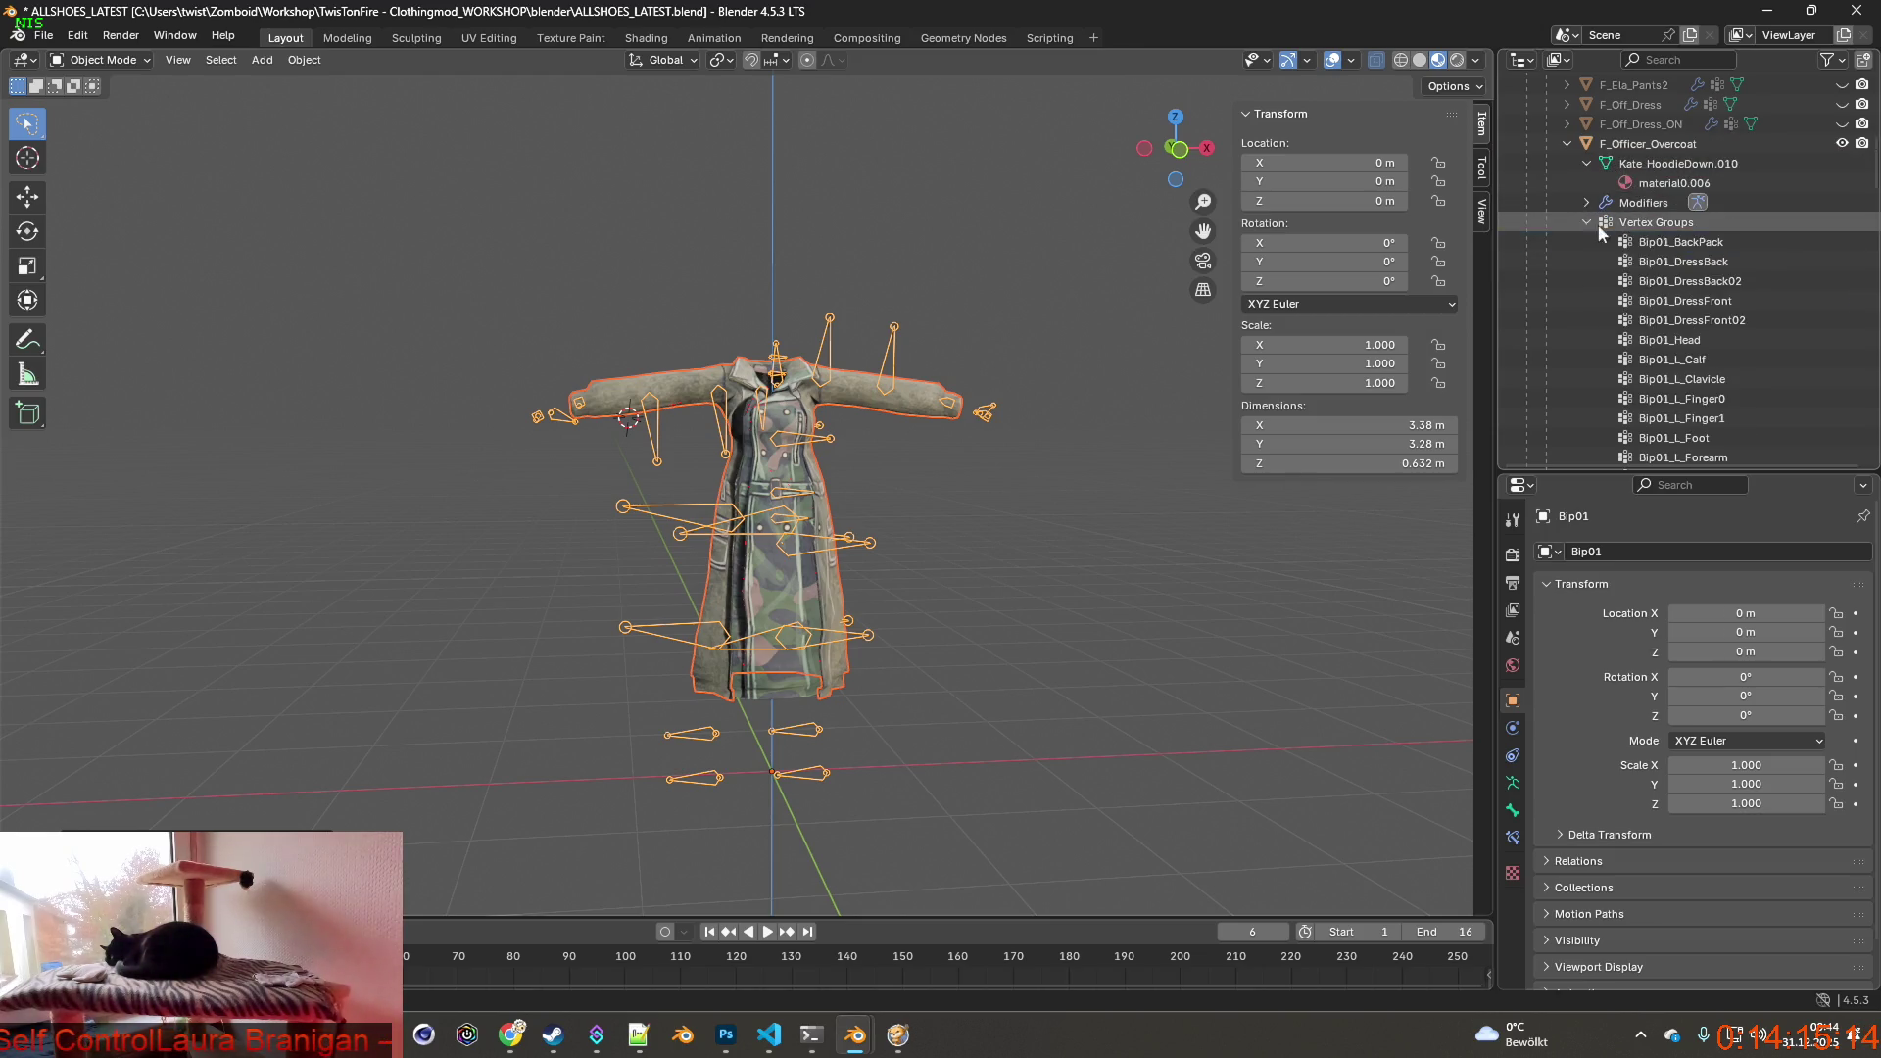
pyautogui.scroll(-3, 1668, 288)
pyautogui.scroll(-3, 1671, 289)
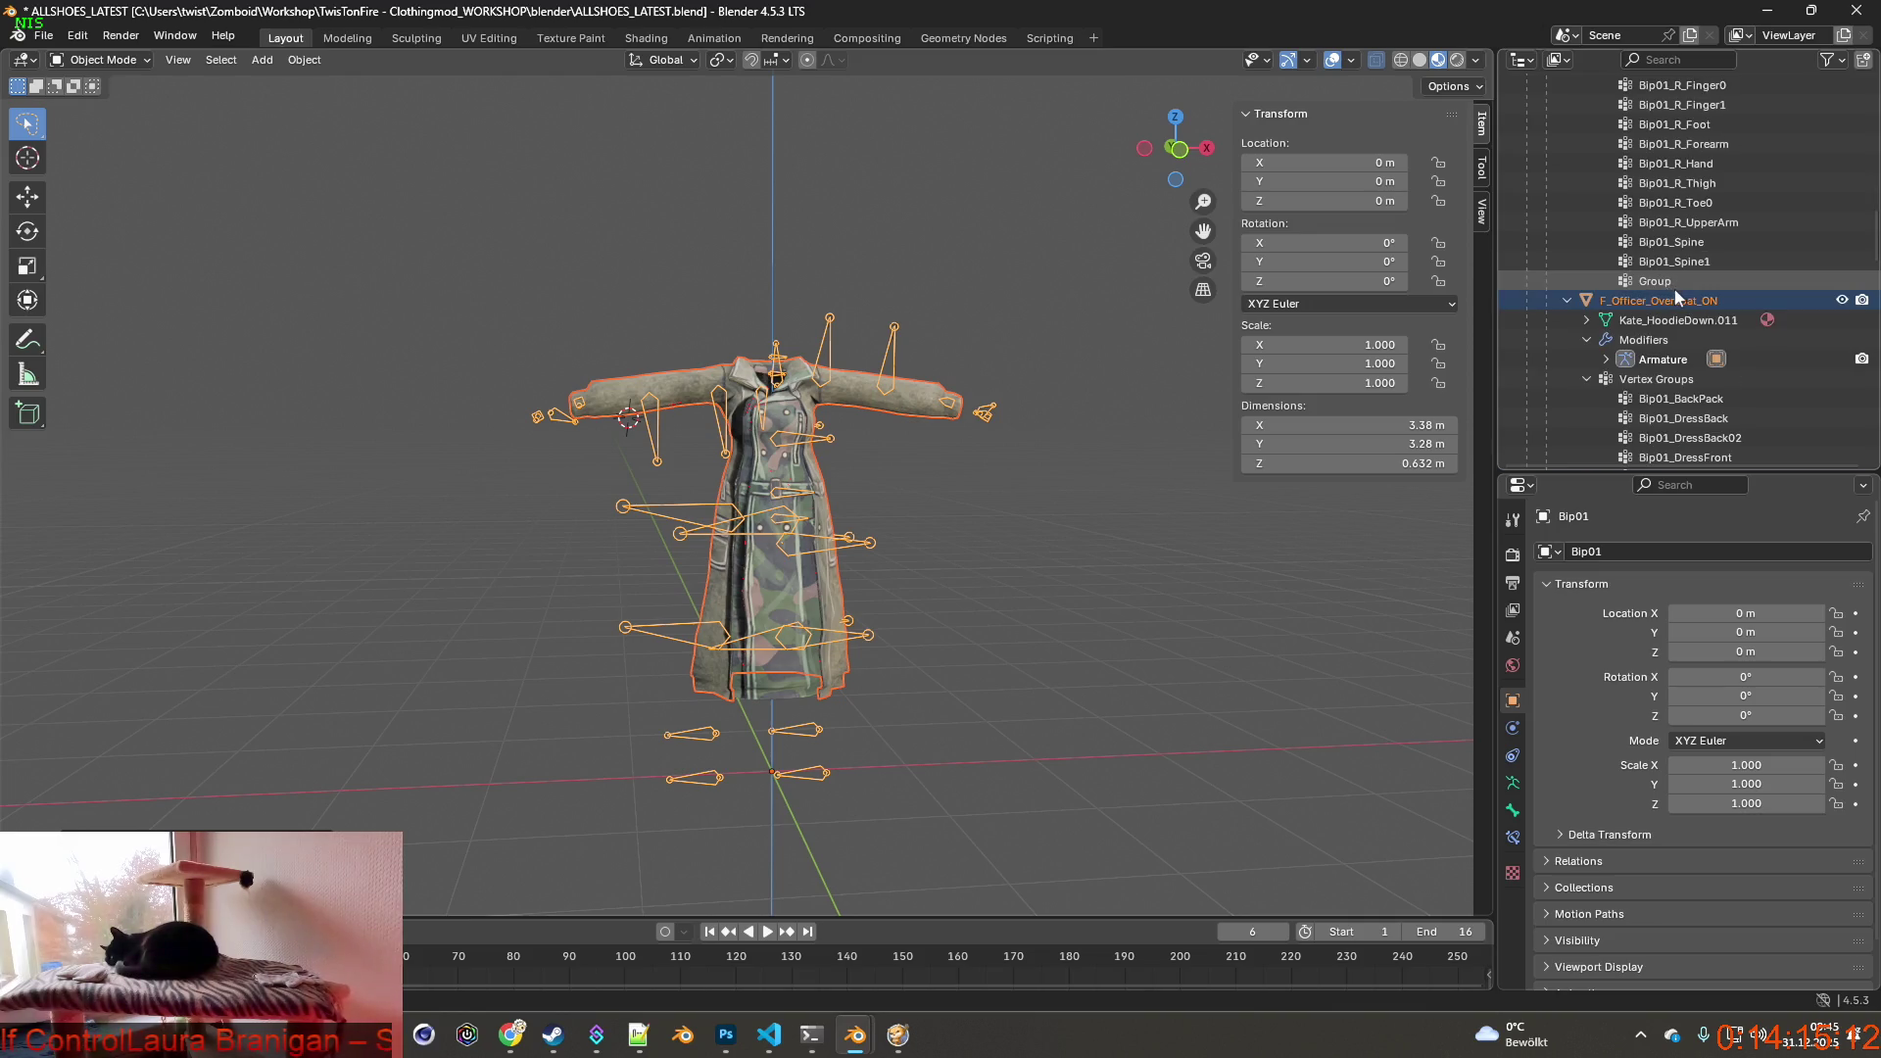
pyautogui.scroll(-2, 1673, 287)
pyautogui.scroll(4, 1671, 297)
pyautogui.scroll(2, 1671, 298)
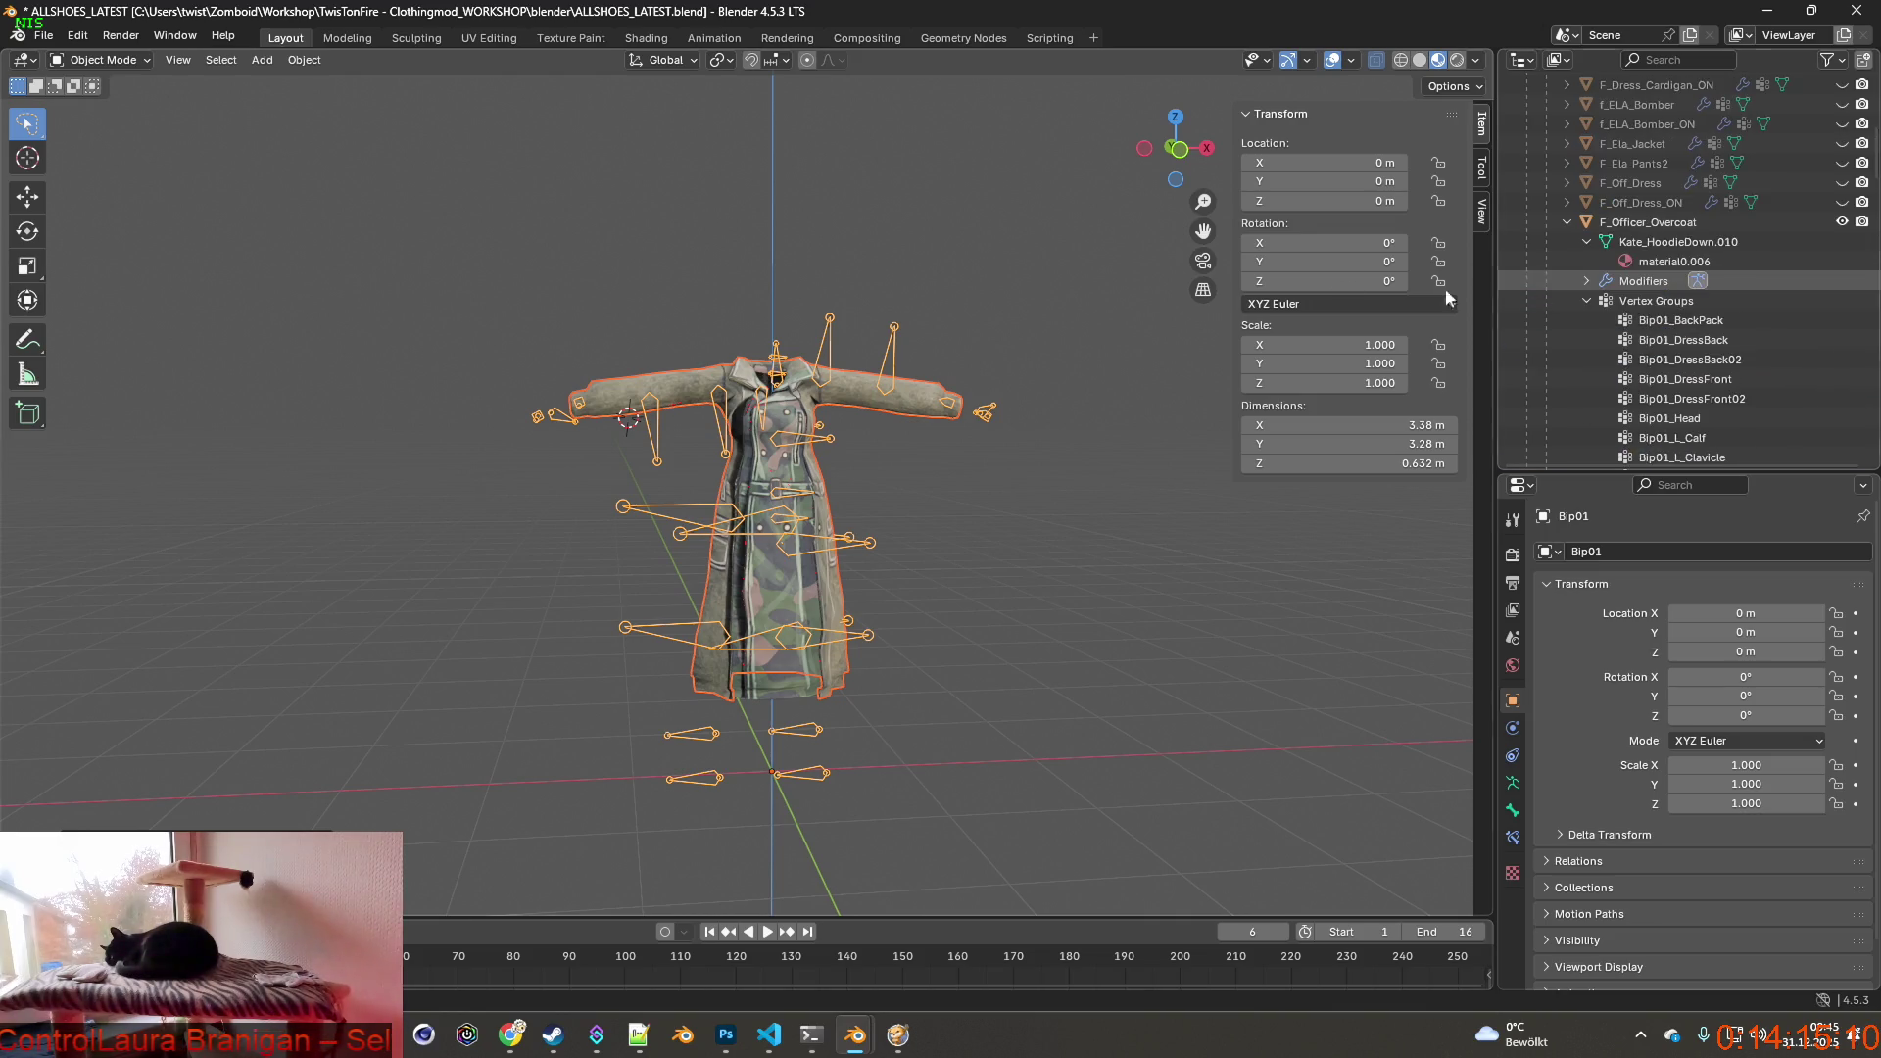
pyautogui.moveTo(1044, 307)
pyautogui.mouseDown(button='middle')
pyautogui.moveTo(914, 318)
pyautogui.moveTo(980, 329)
pyautogui.mouseUp(button='middle')
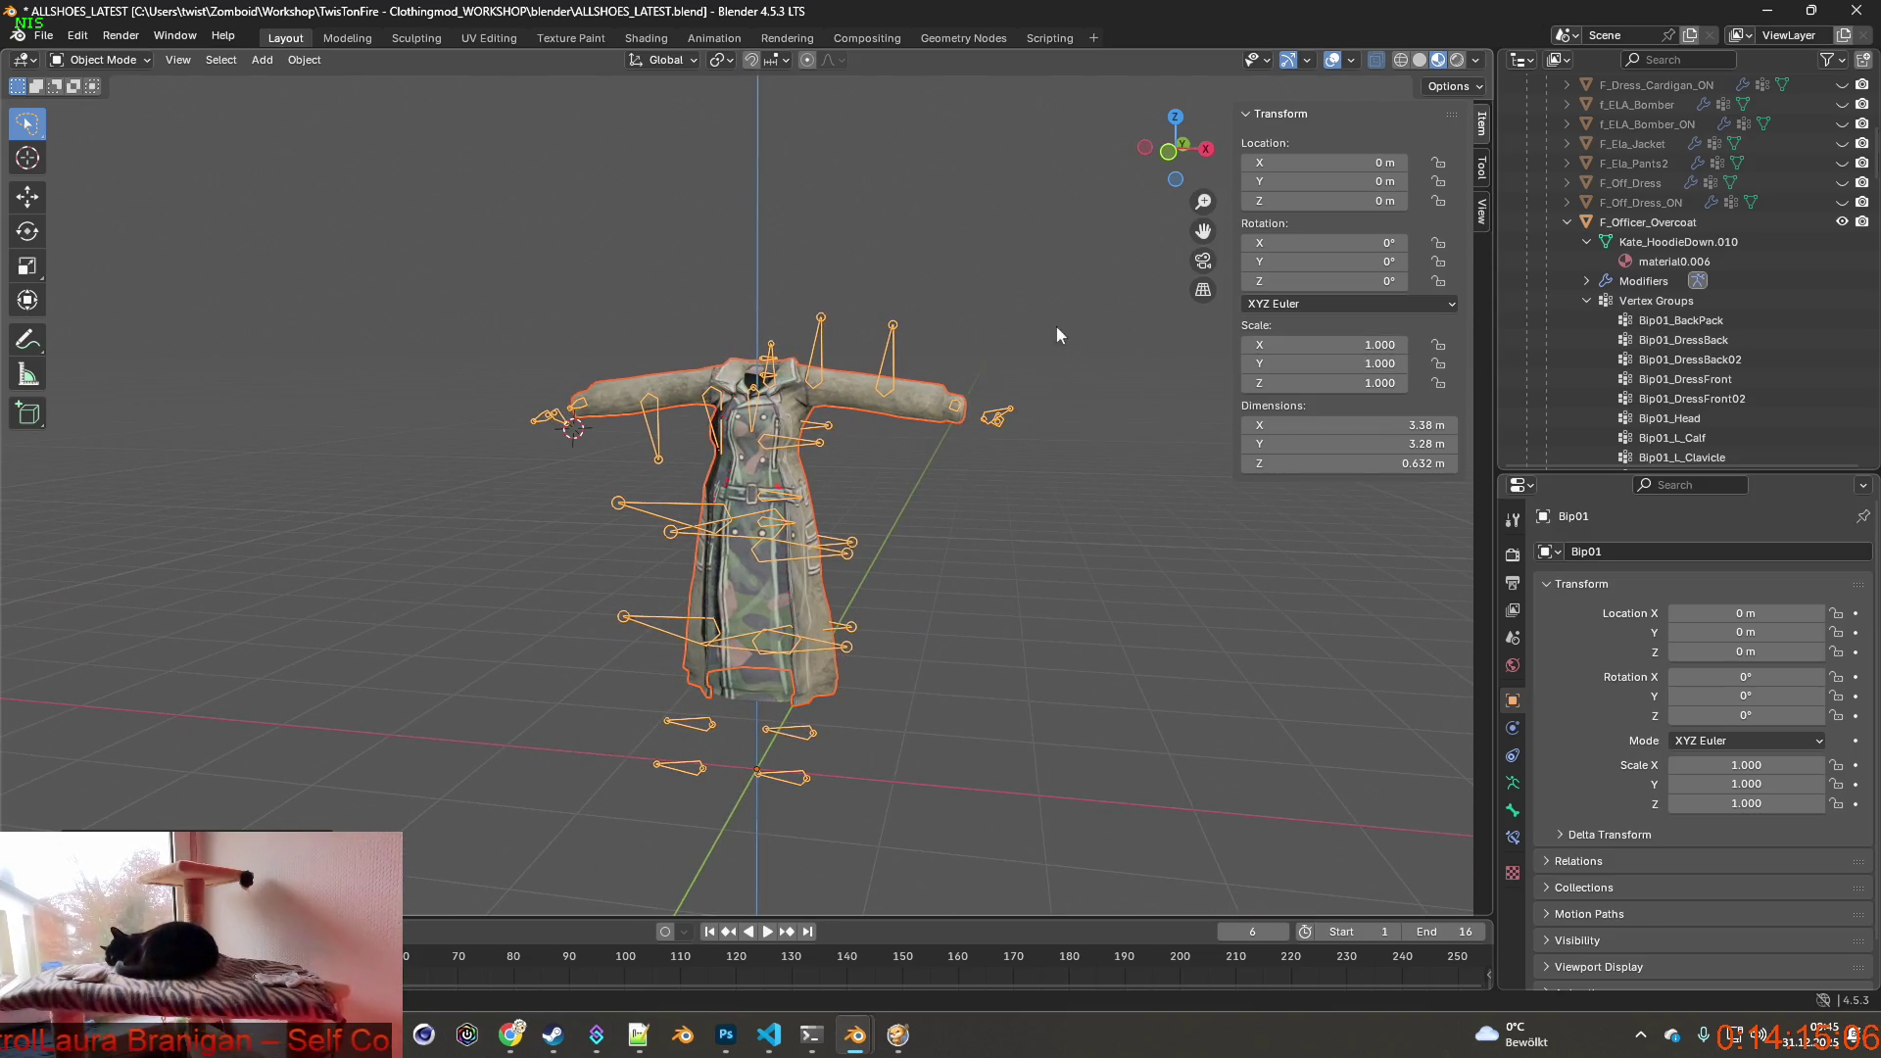
pyautogui.scroll(3, 1056, 339)
pyautogui.scroll(3, 1050, 361)
pyautogui.scroll(-8, 1043, 372)
pyautogui.scroll(-2, 1046, 379)
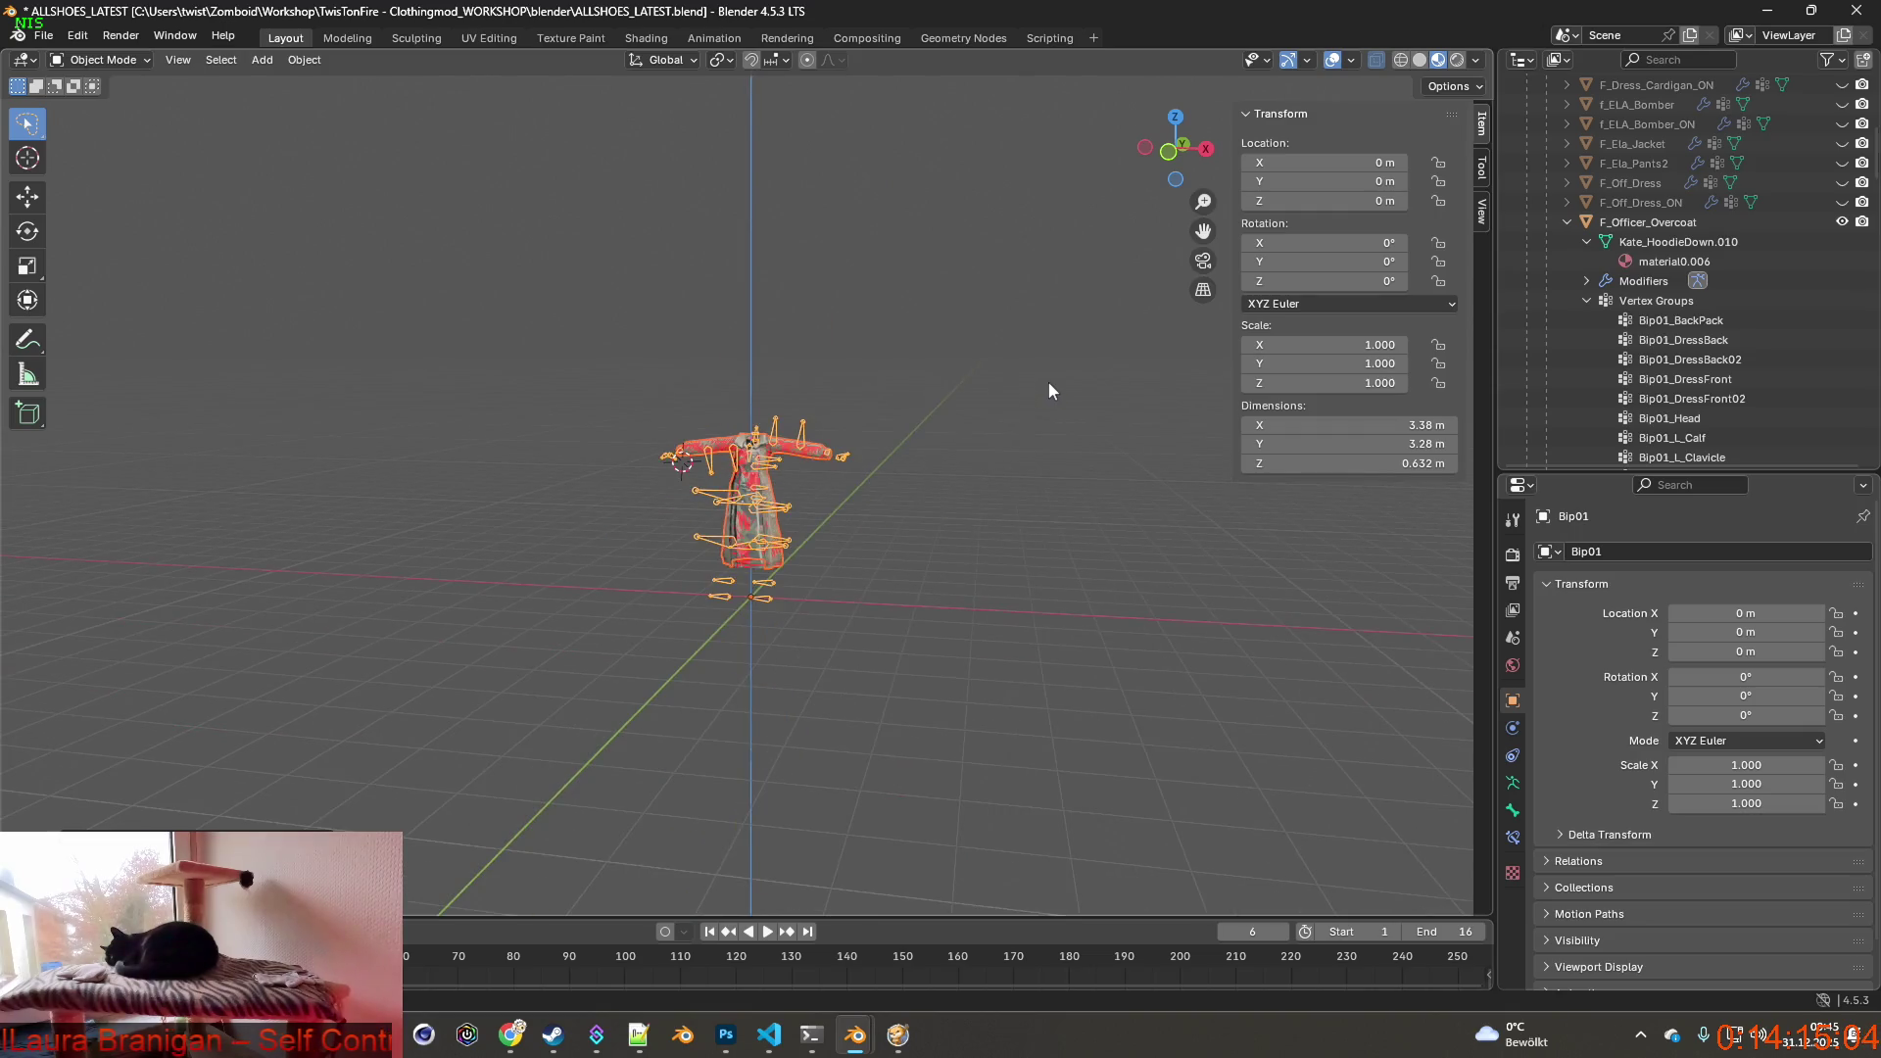
pyautogui.scroll(8, 1047, 382)
pyautogui.scroll(-3, 1686, 371)
pyautogui.scroll(-2, 1686, 371)
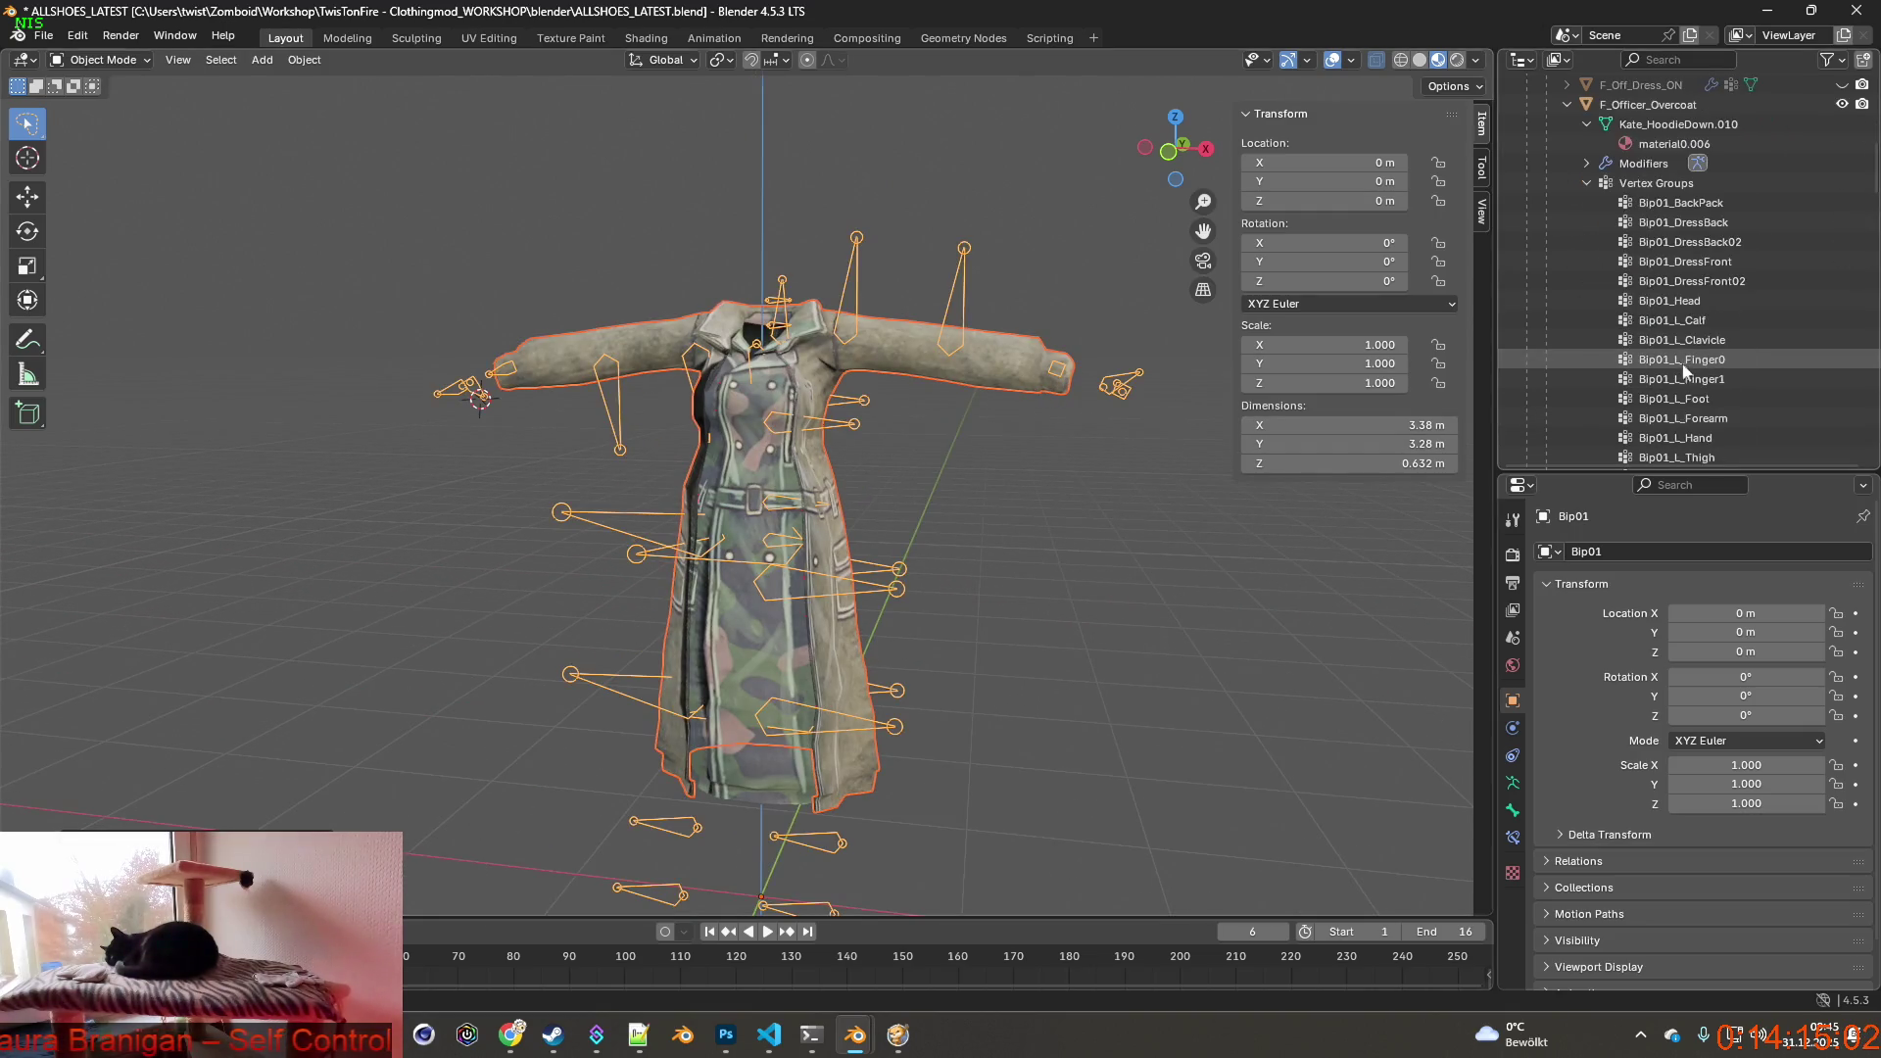
# Check F_Officer_Overcoat_ON's armature modifier entry, collapse both coats, and make F_Officer_Overcoat active.
pyautogui.click(1605, 183)
pyautogui.click(1586, 202)
pyautogui.click(1605, 242)
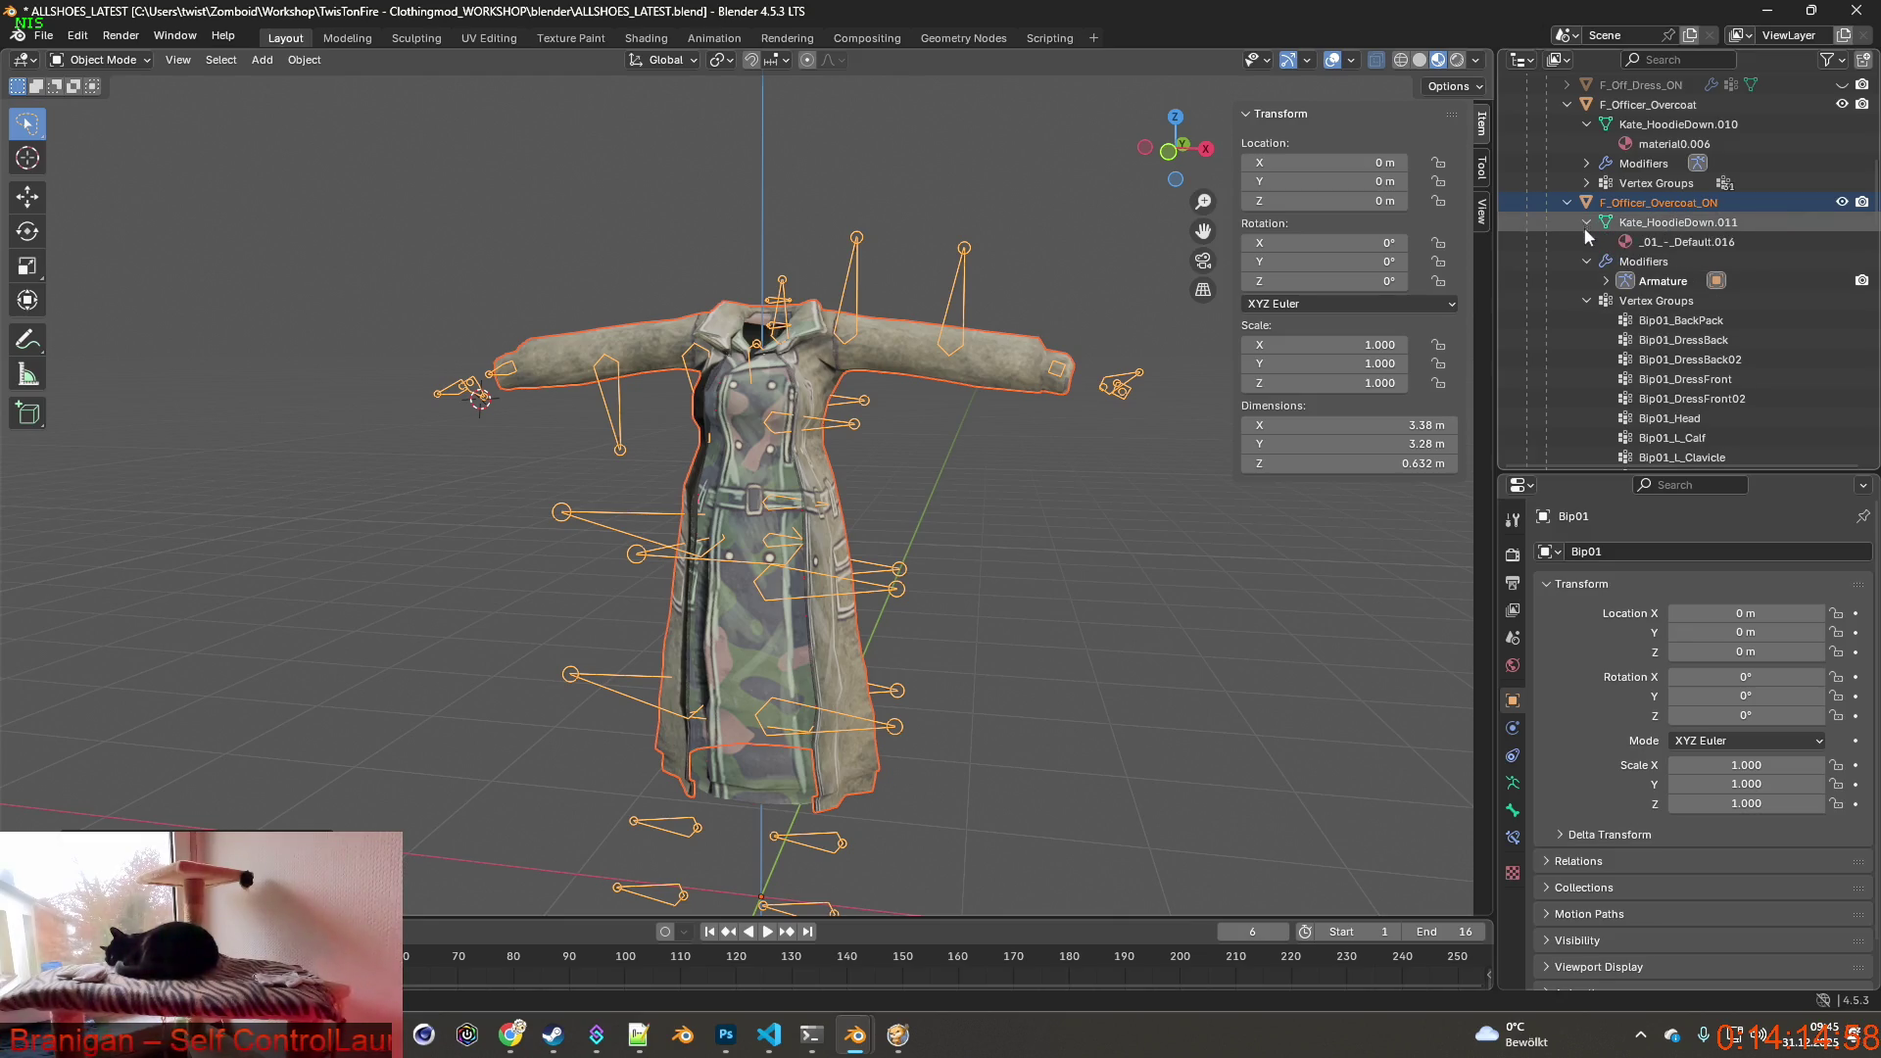
pyautogui.click(1587, 246)
pyautogui.click(1568, 201)
pyautogui.click(1568, 105)
pyautogui.scroll(2, 1588, 223)
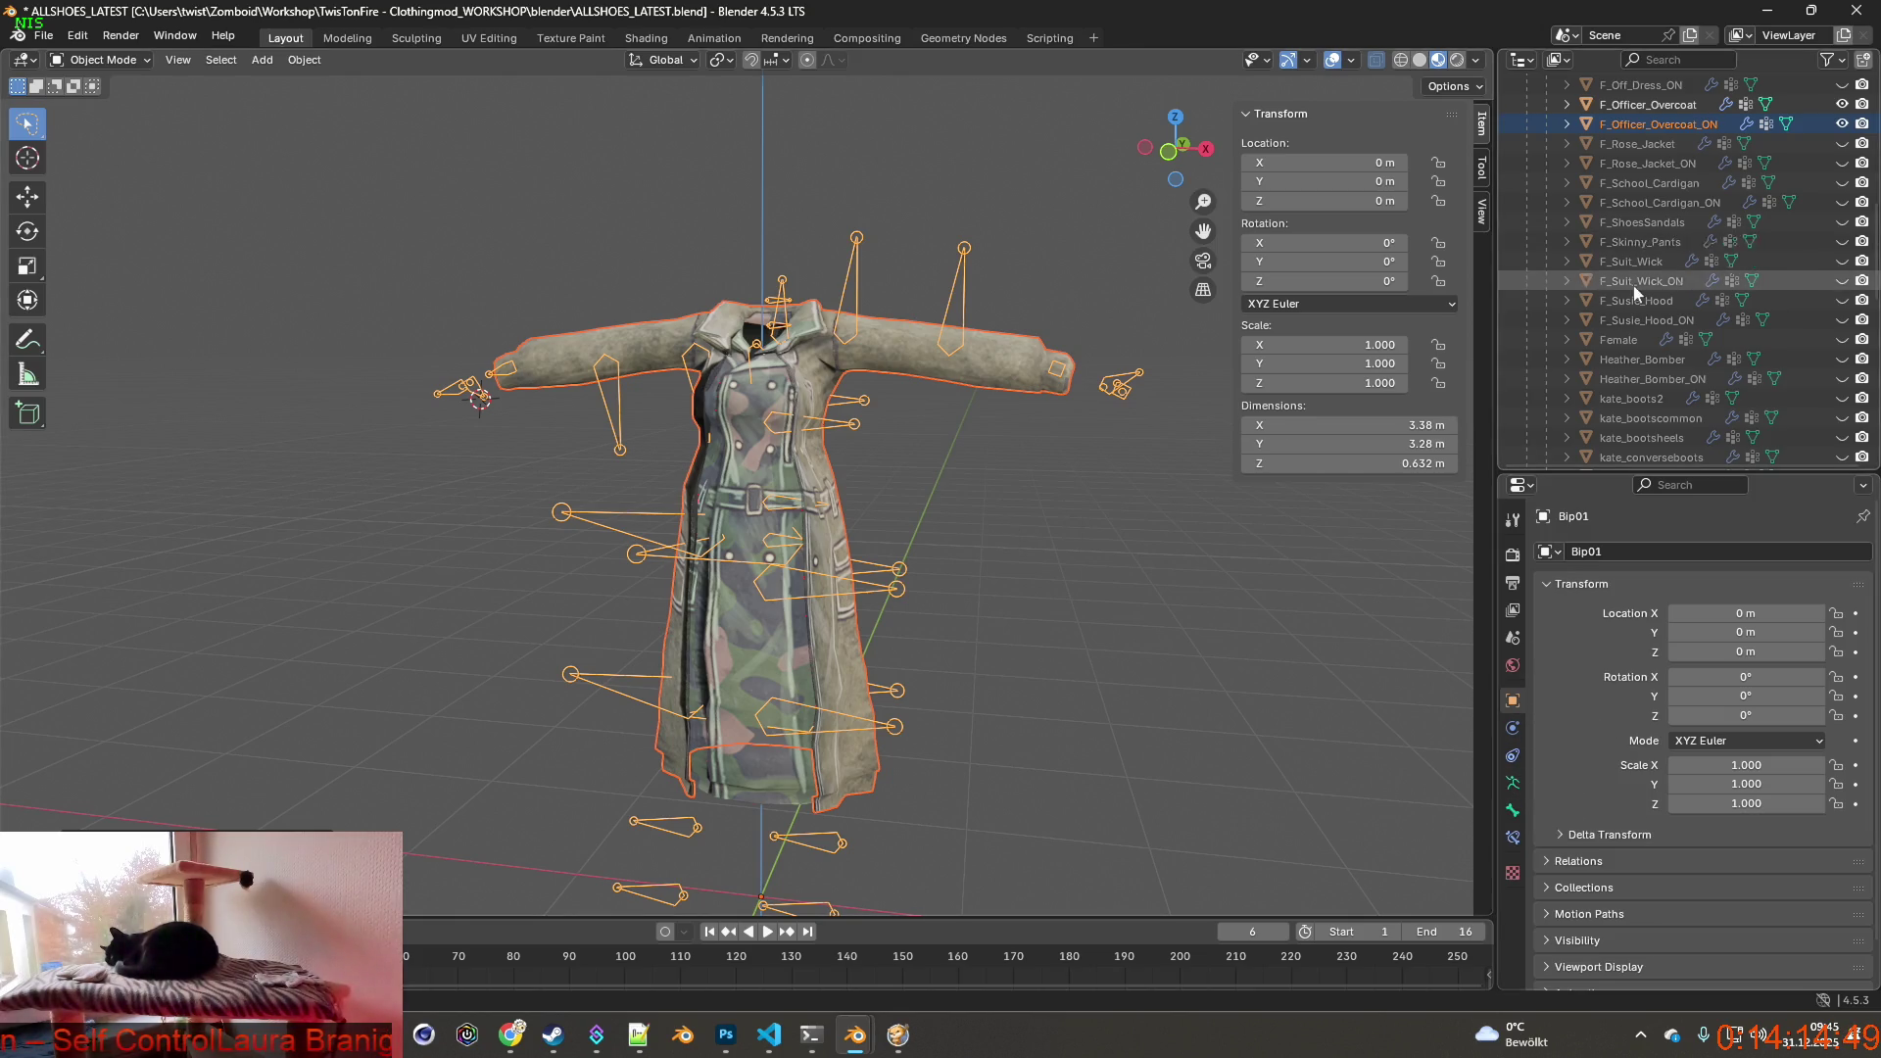
pyautogui.scroll(2, 1690, 249)
pyautogui.click(1647, 182)
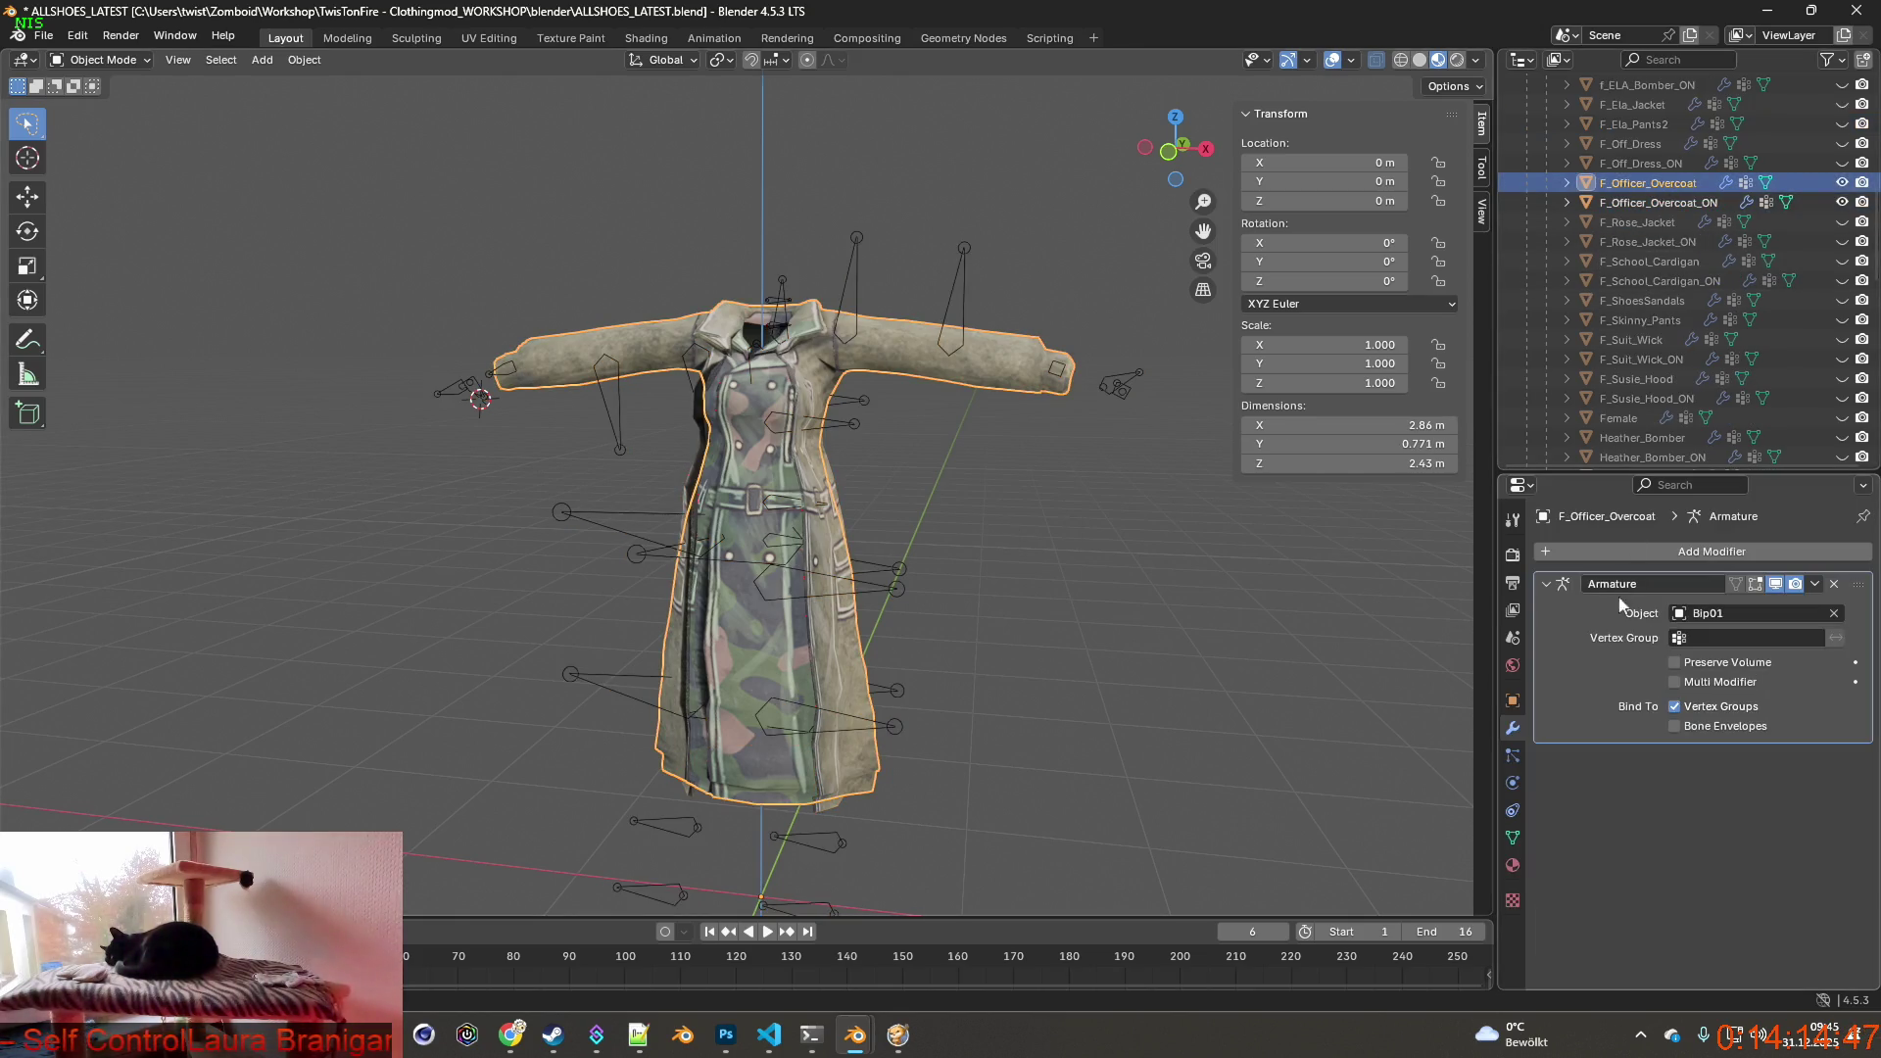
# Add a Data Transfer modifier above Armature on F_Officer_Overcoat, source Female, transferring Vertex Groups.
pyautogui.click(1513, 839)
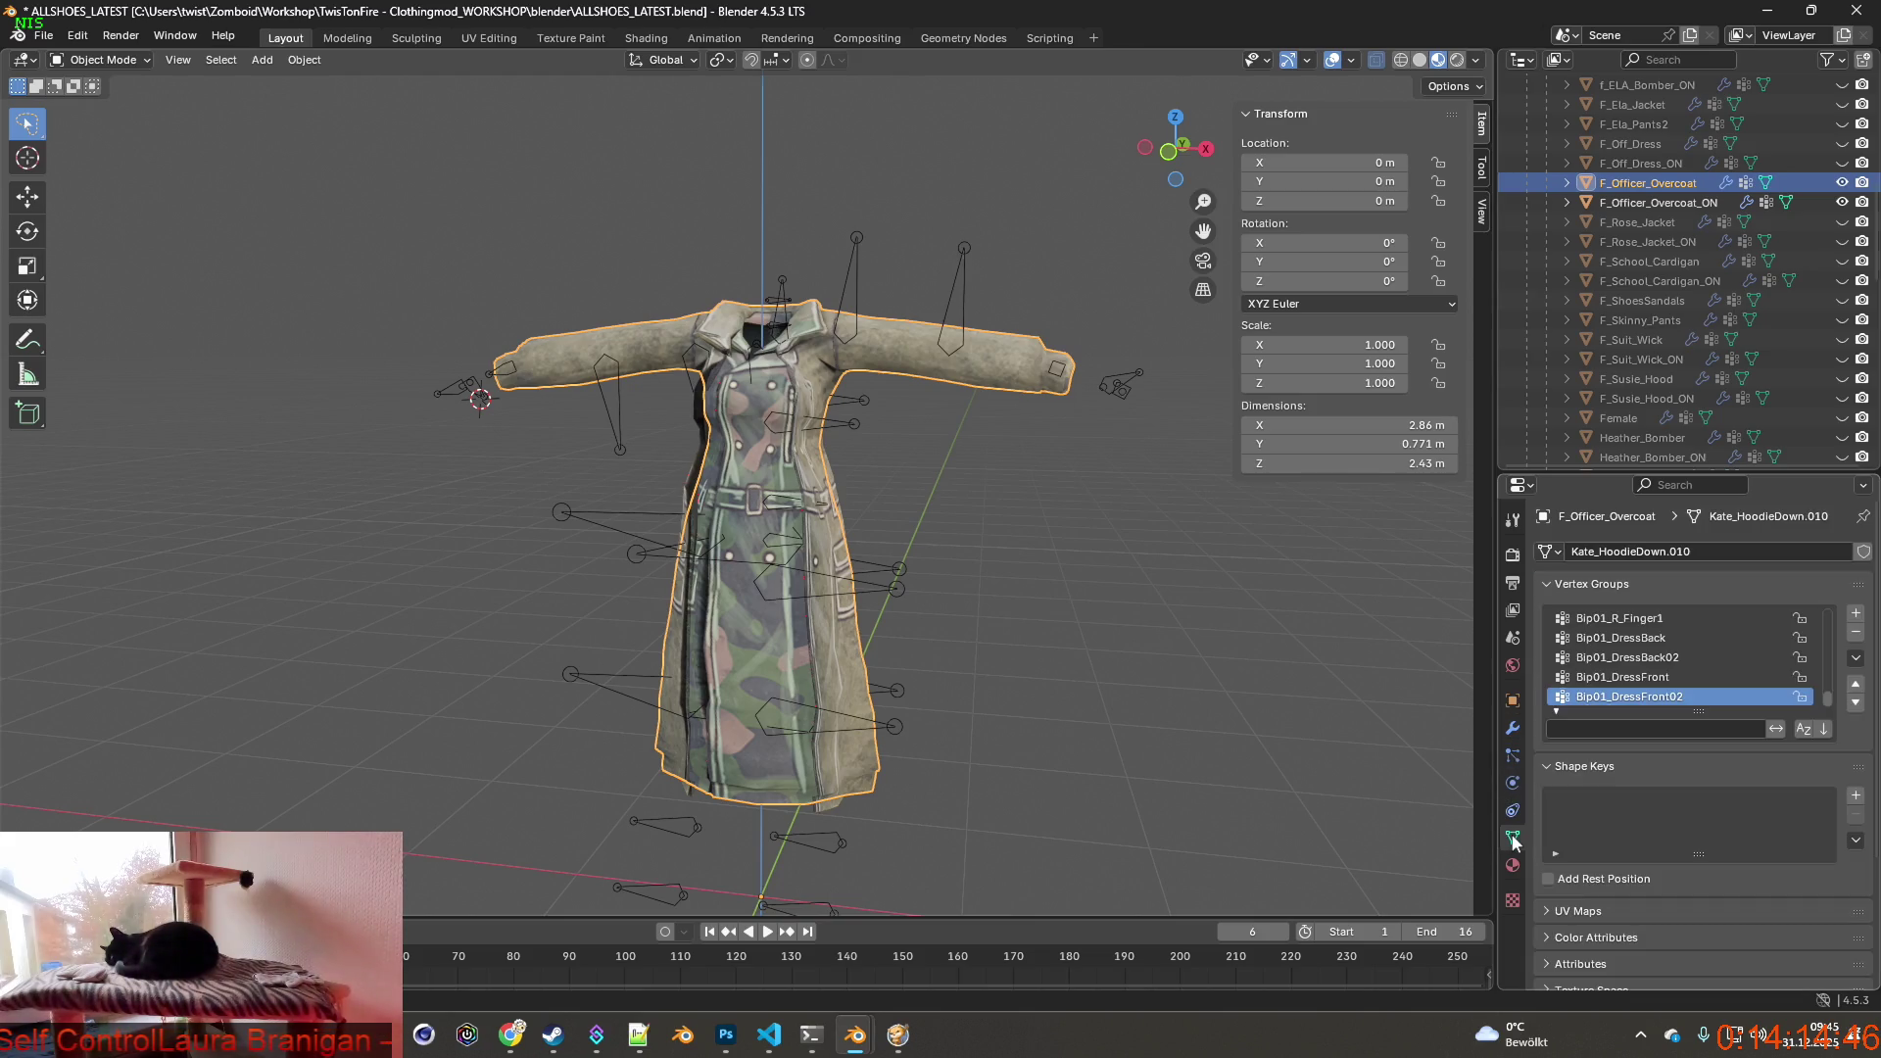
pyautogui.click(1513, 729)
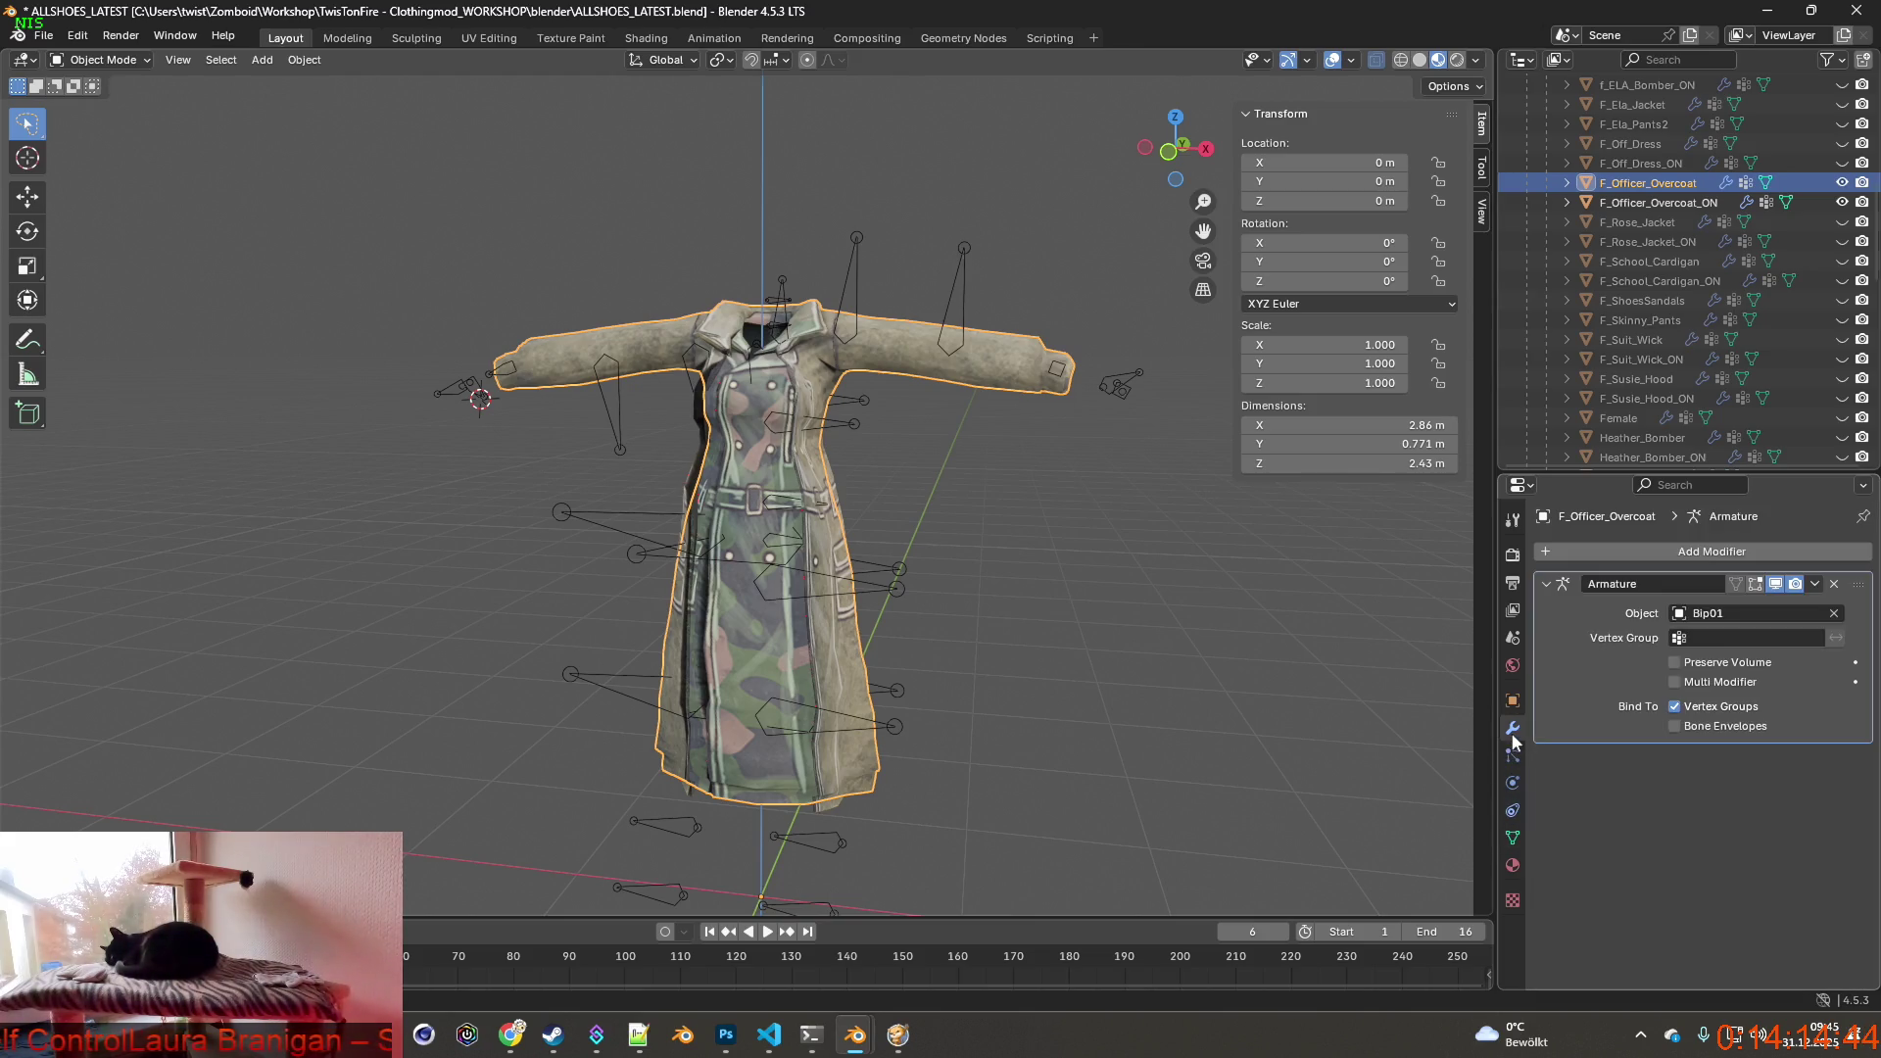
pyautogui.click(1742, 553)
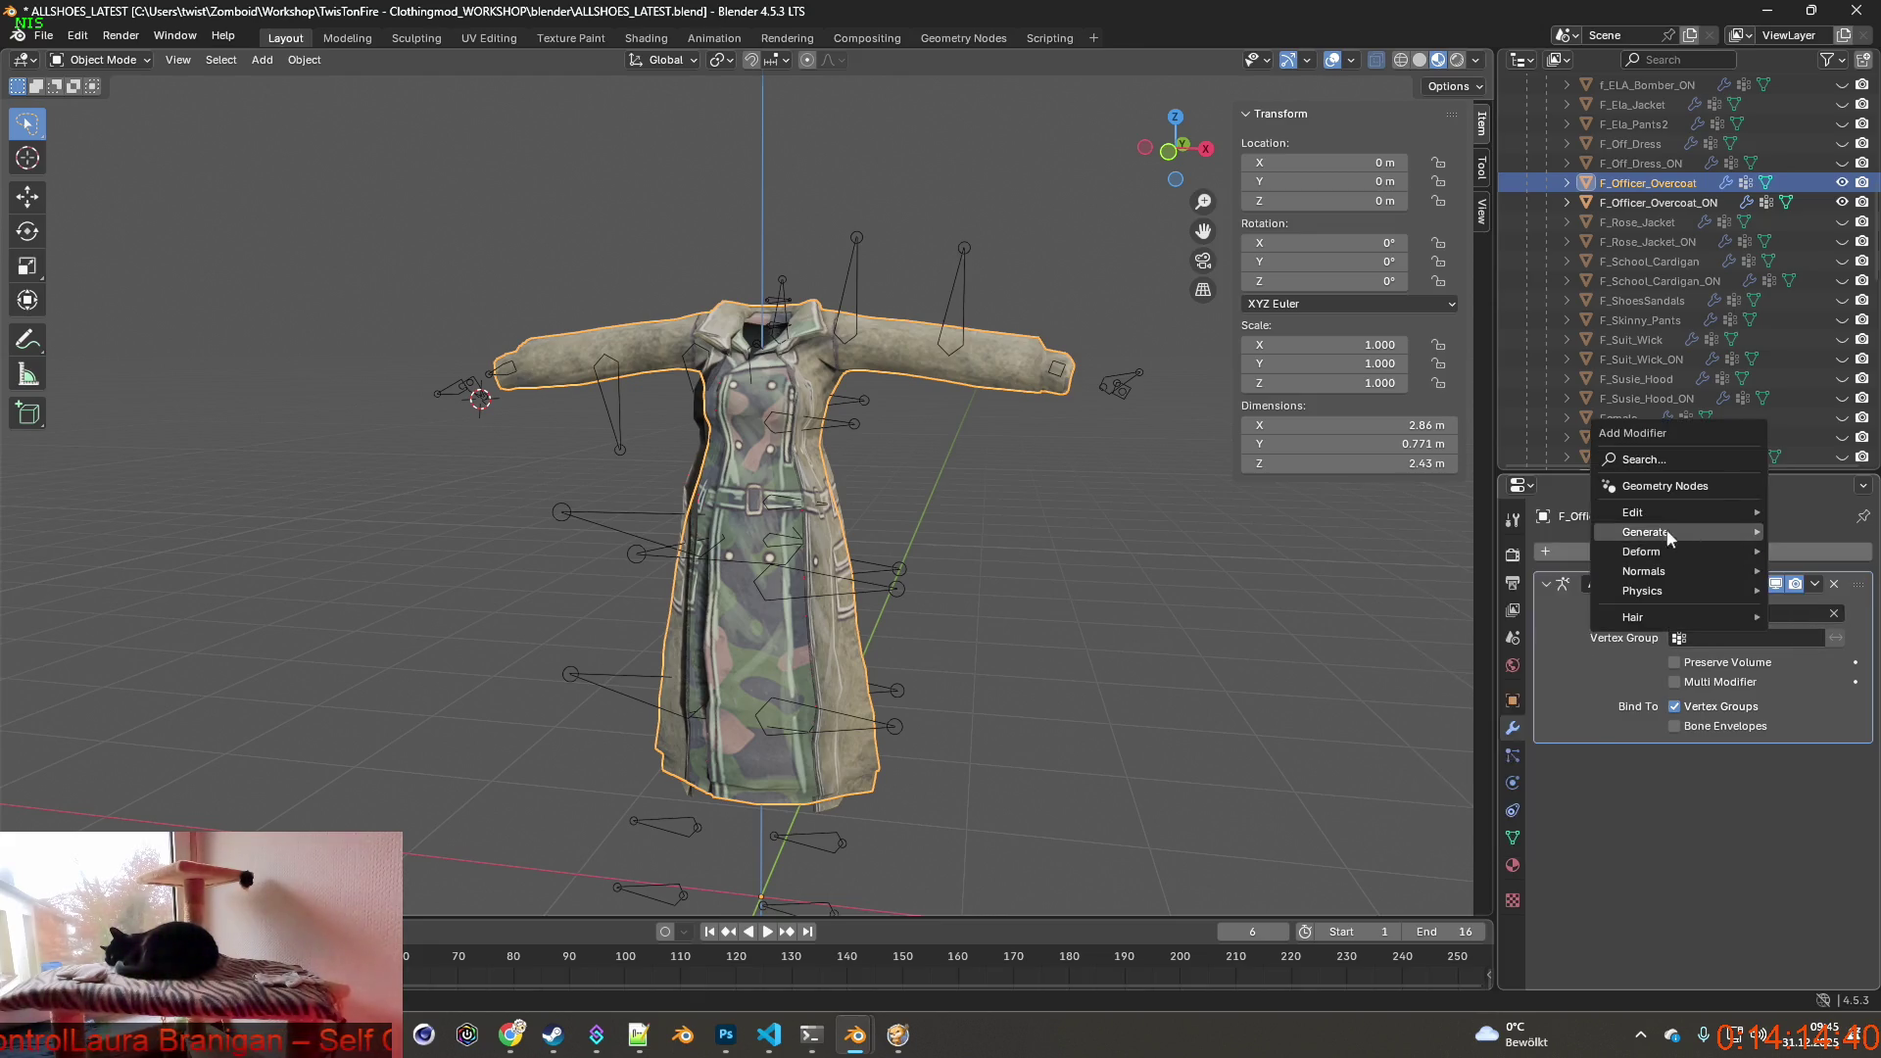
pyautogui.click(1469, 509)
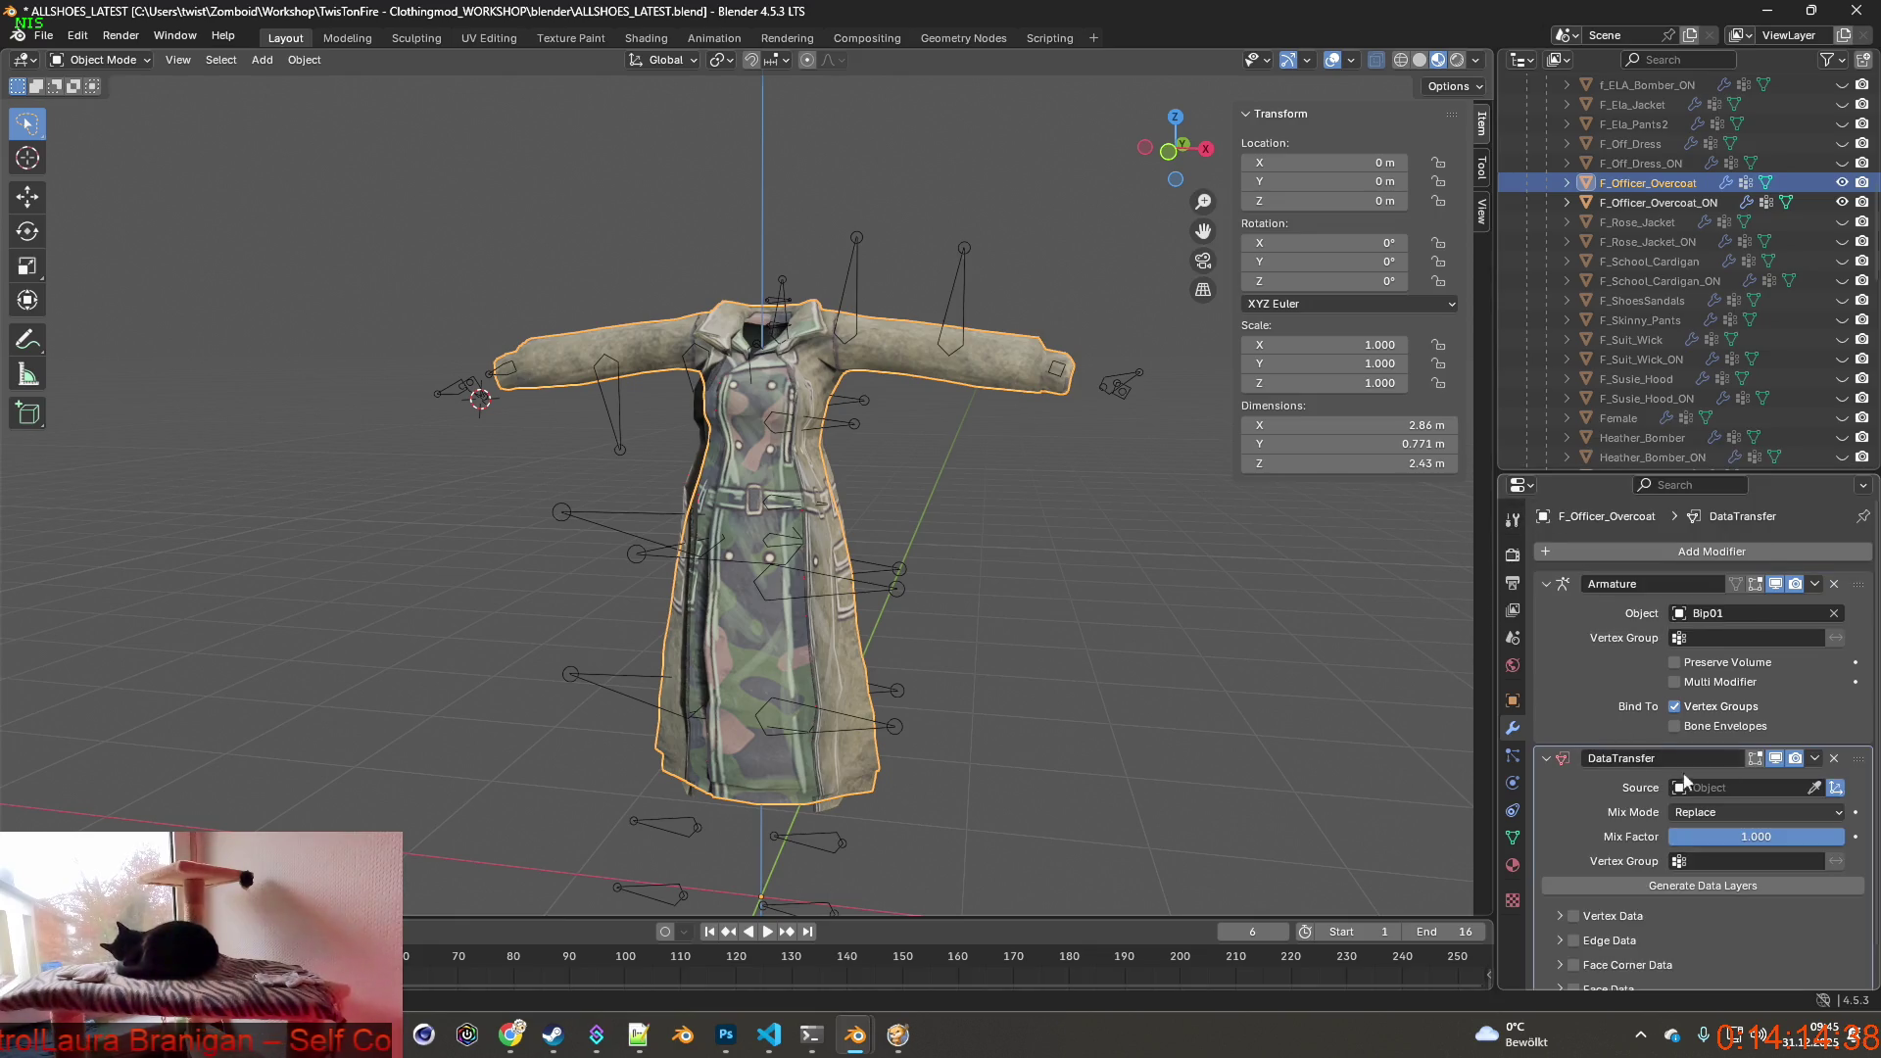
pyautogui.moveTo(1820, 763); pyautogui.dragTo(1812, 596)
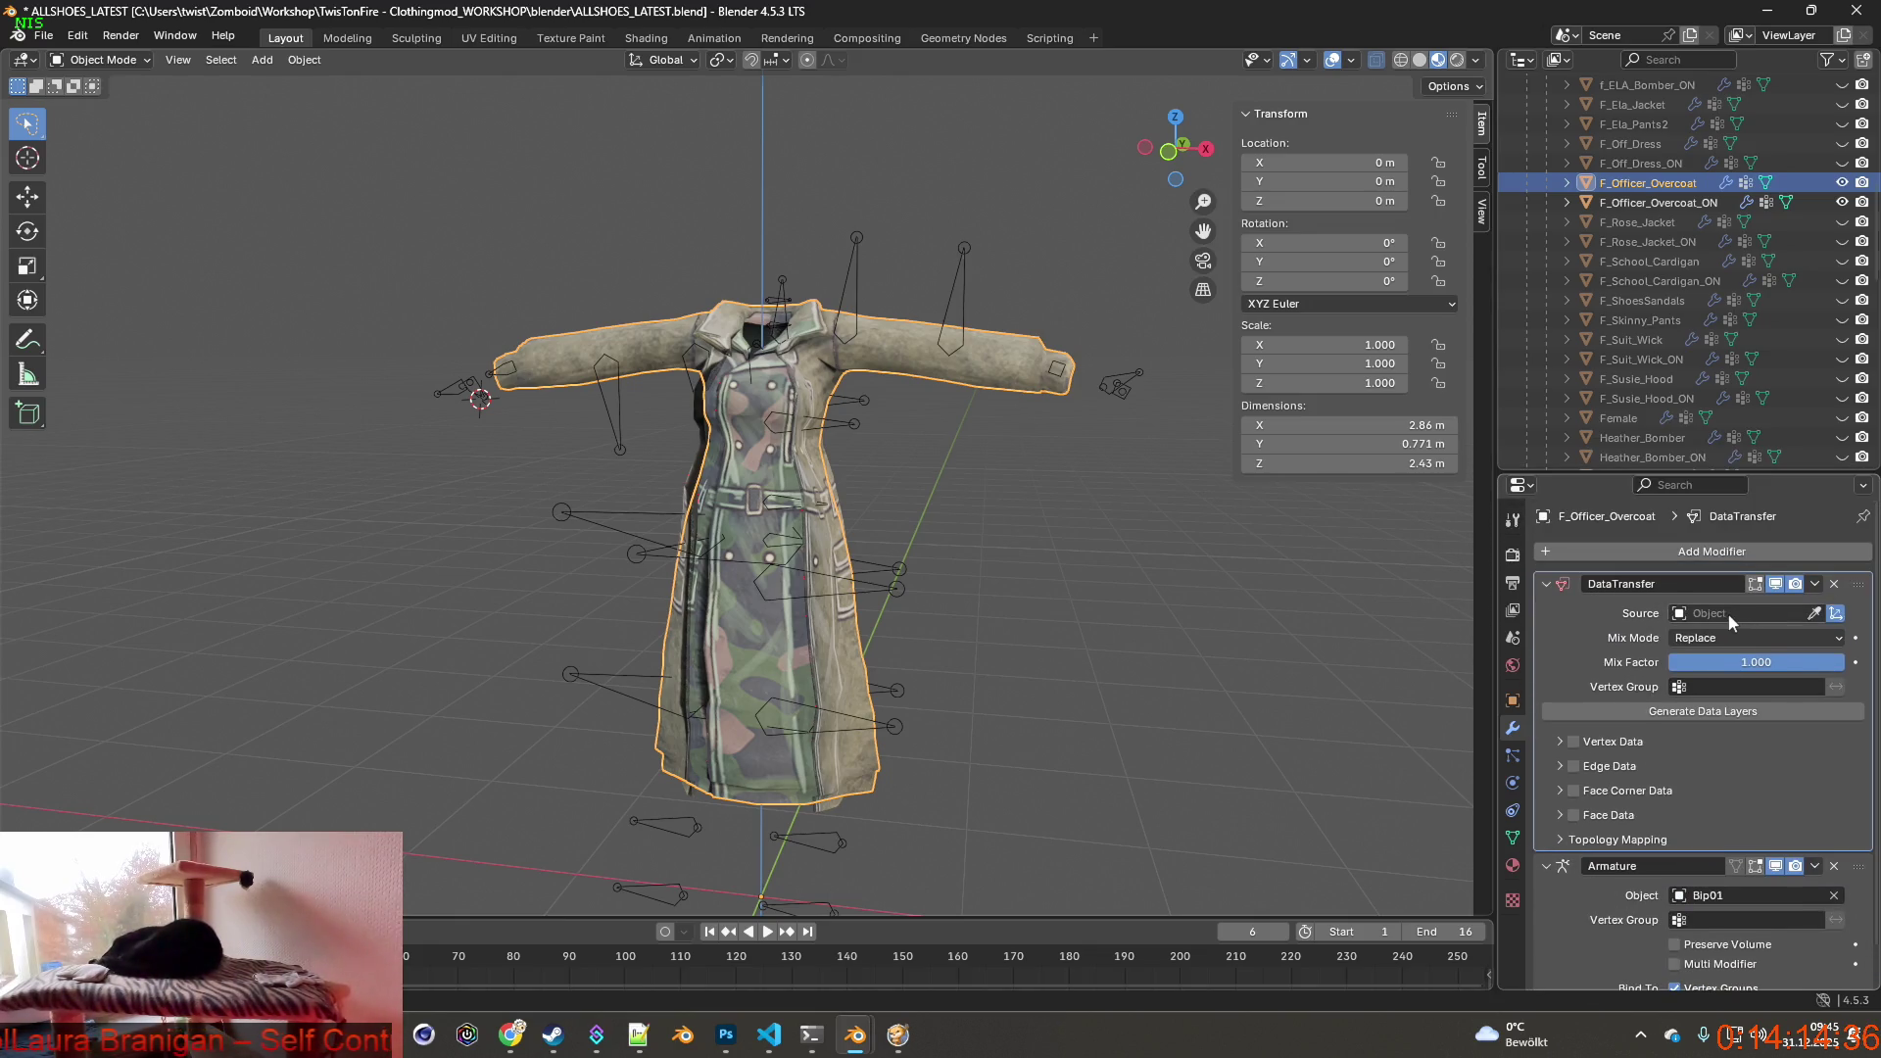
pyautogui.click(1728, 613)
pyautogui.write('fem')
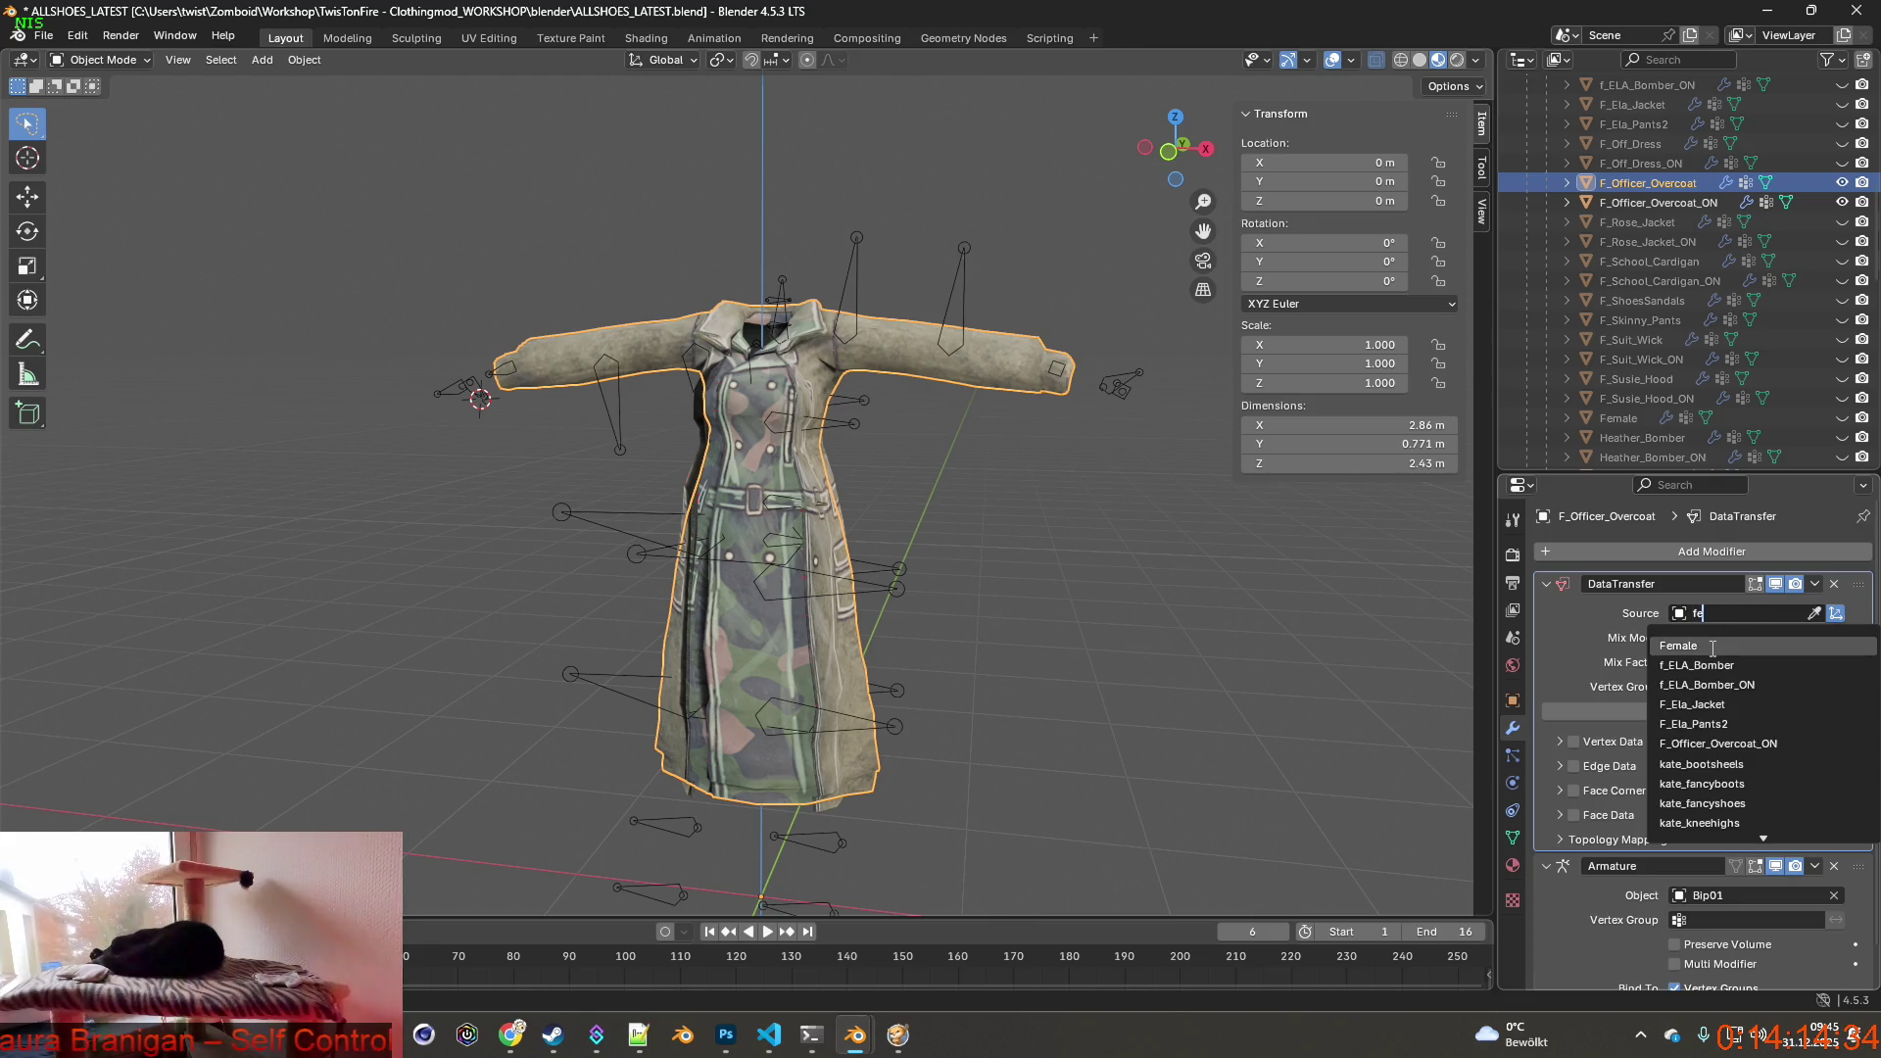
pyautogui.click(1706, 645)
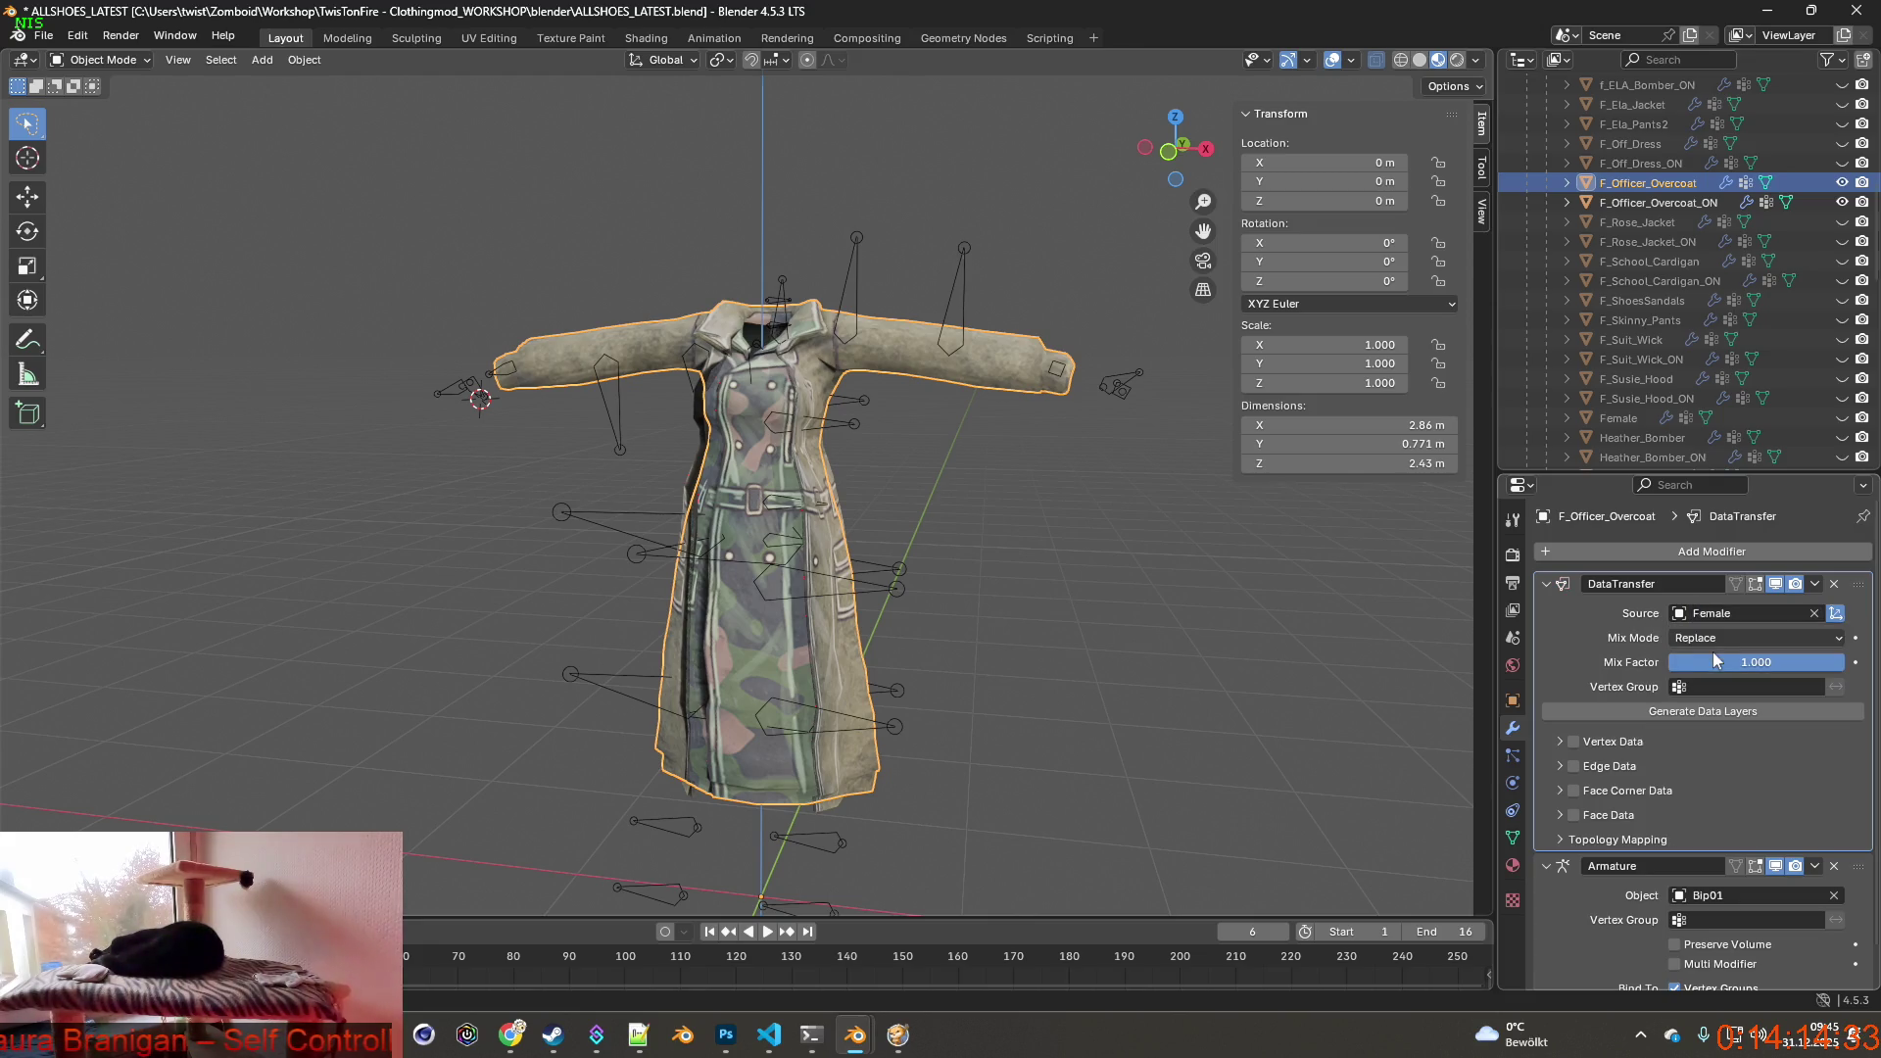
pyautogui.click(1573, 741)
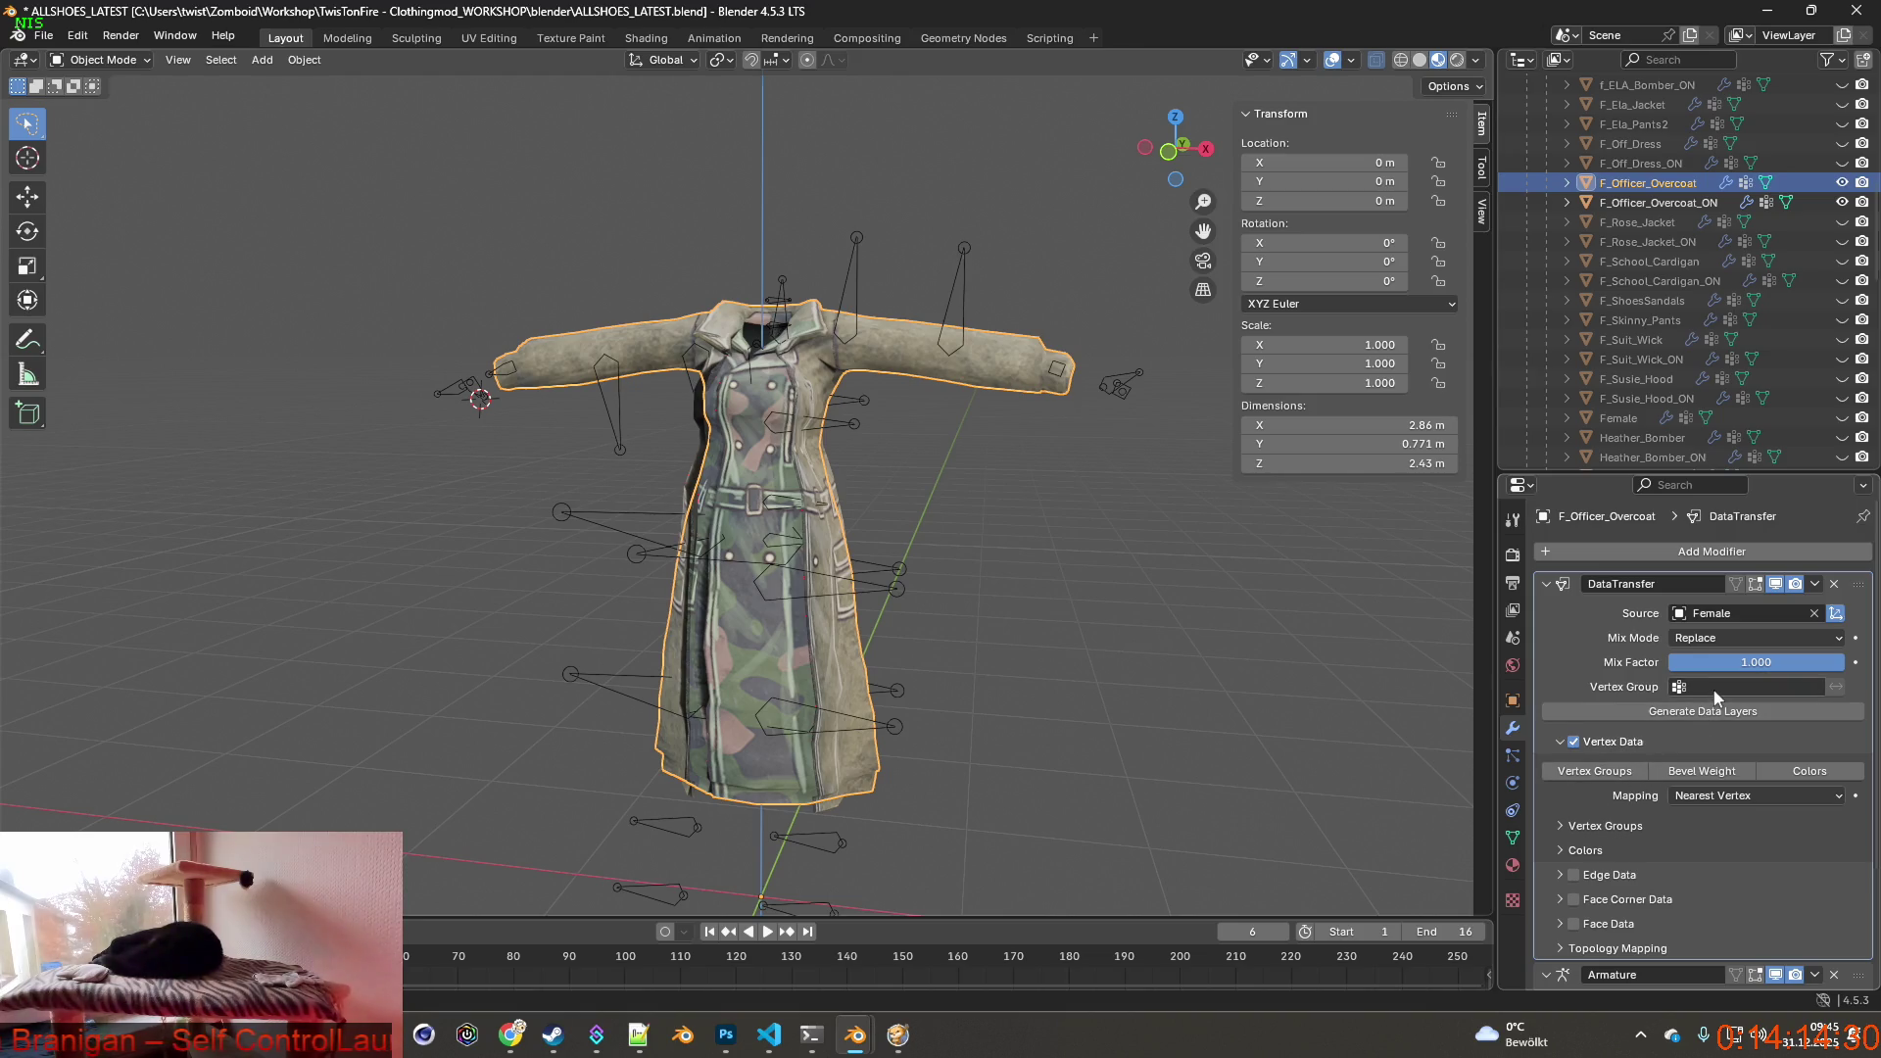
pyautogui.click(1604, 772)
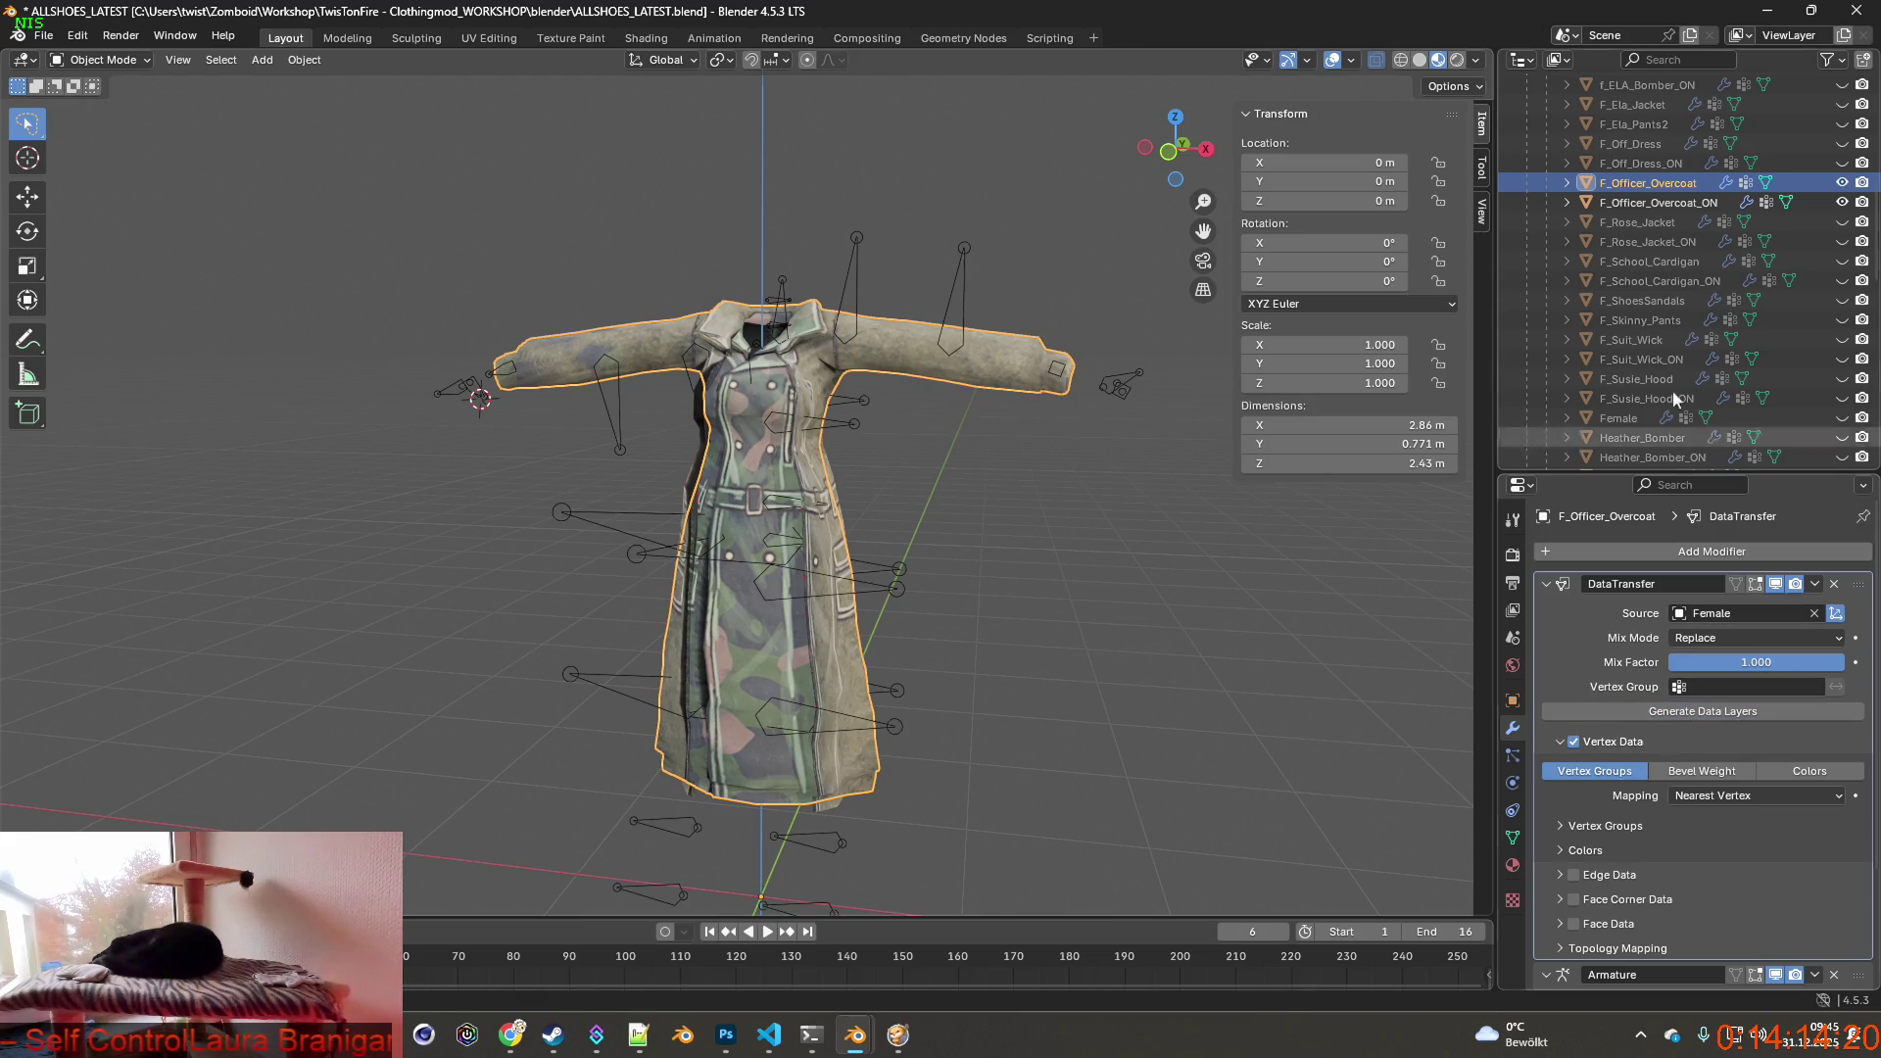
# Give F_Officer_Overcoat_ON the same Data Transfer modifier from Female copying vertex groups, placed above Armature.
pyautogui.click(1657, 201)
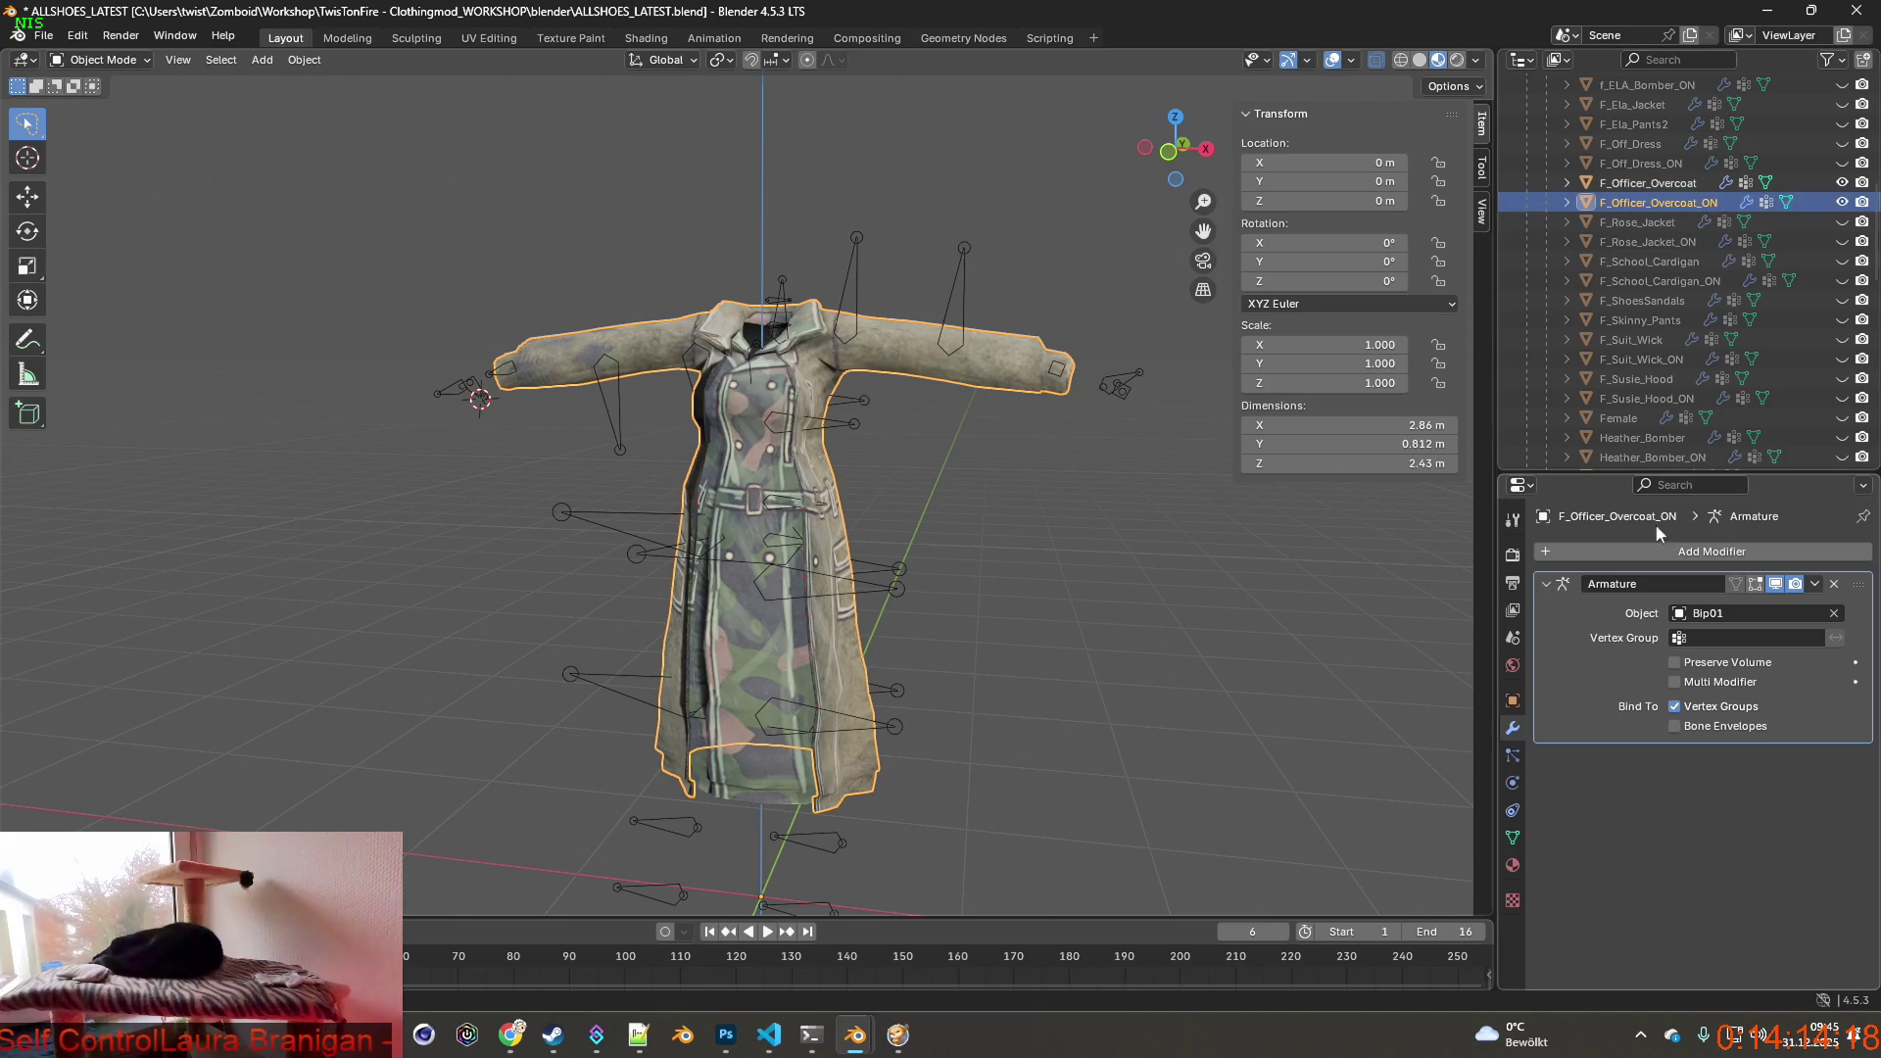
pyautogui.click(1664, 550)
pyautogui.click(1764, 553)
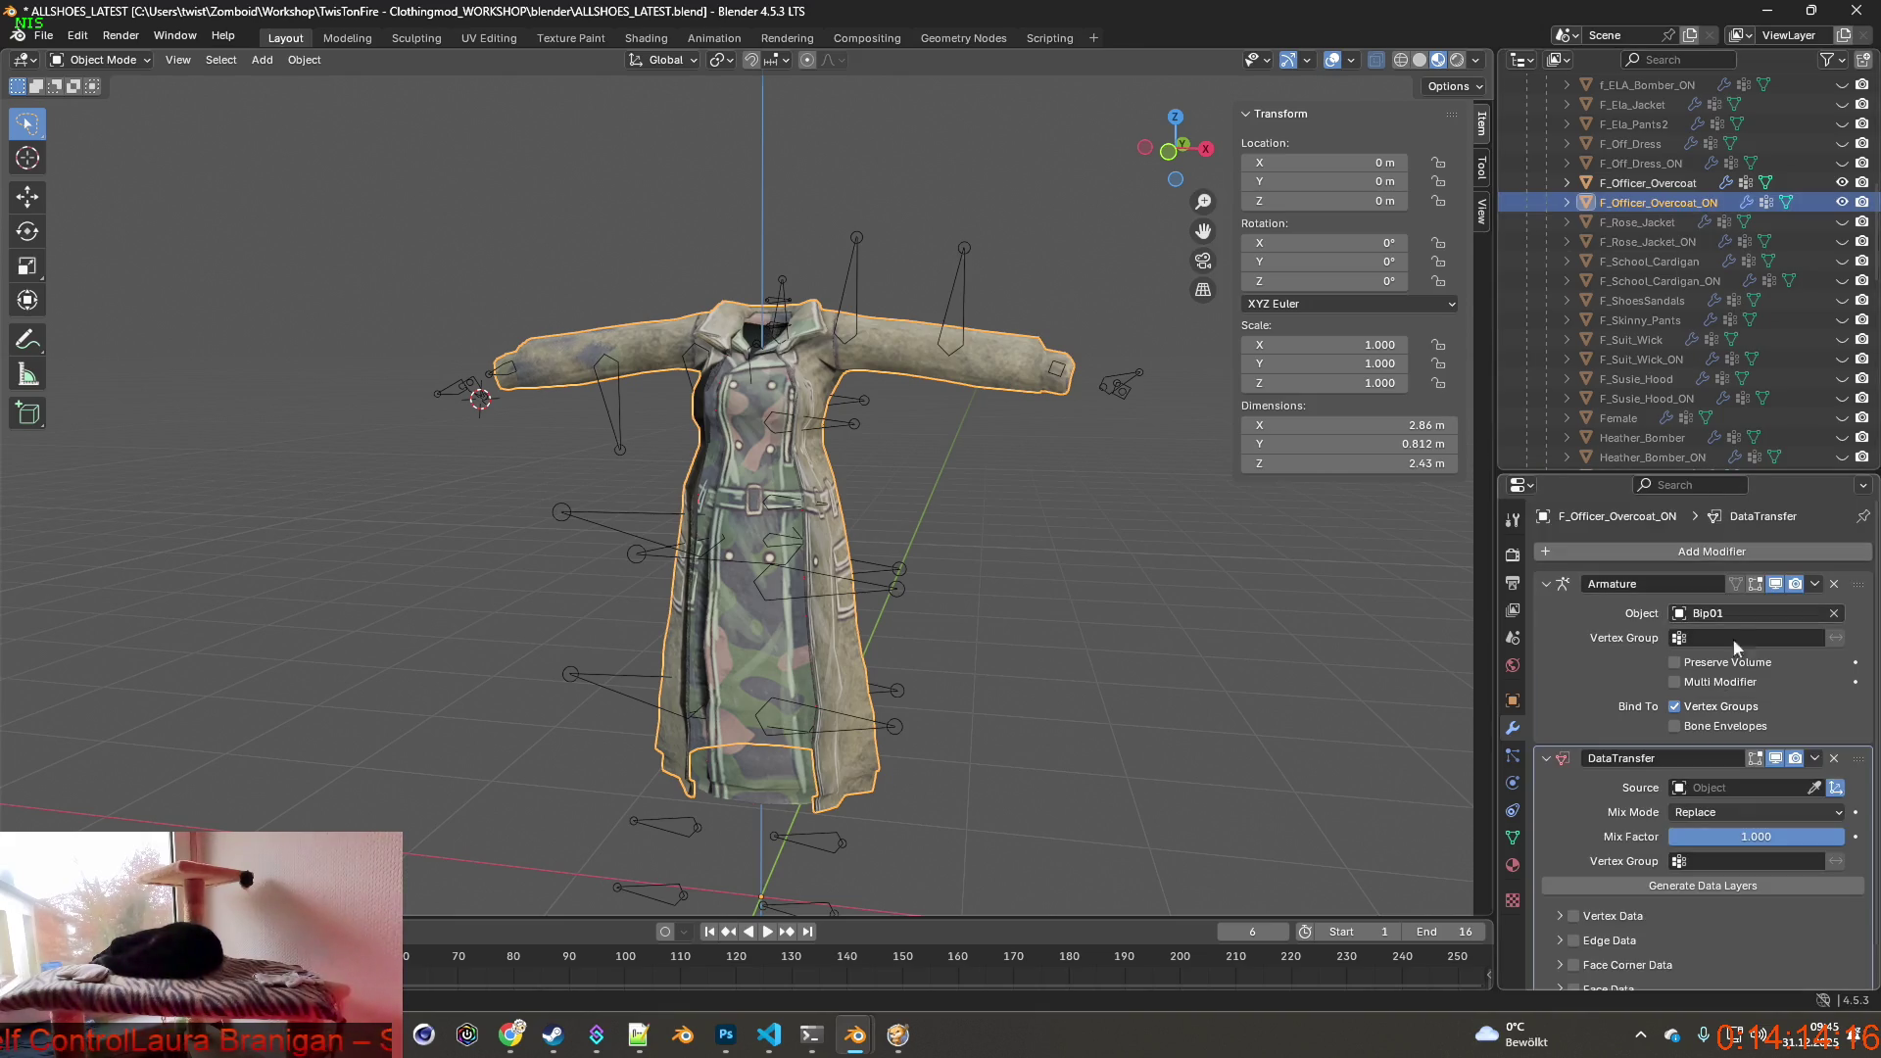
pyautogui.moveTo(1863, 758); pyautogui.dragTo(1863, 580)
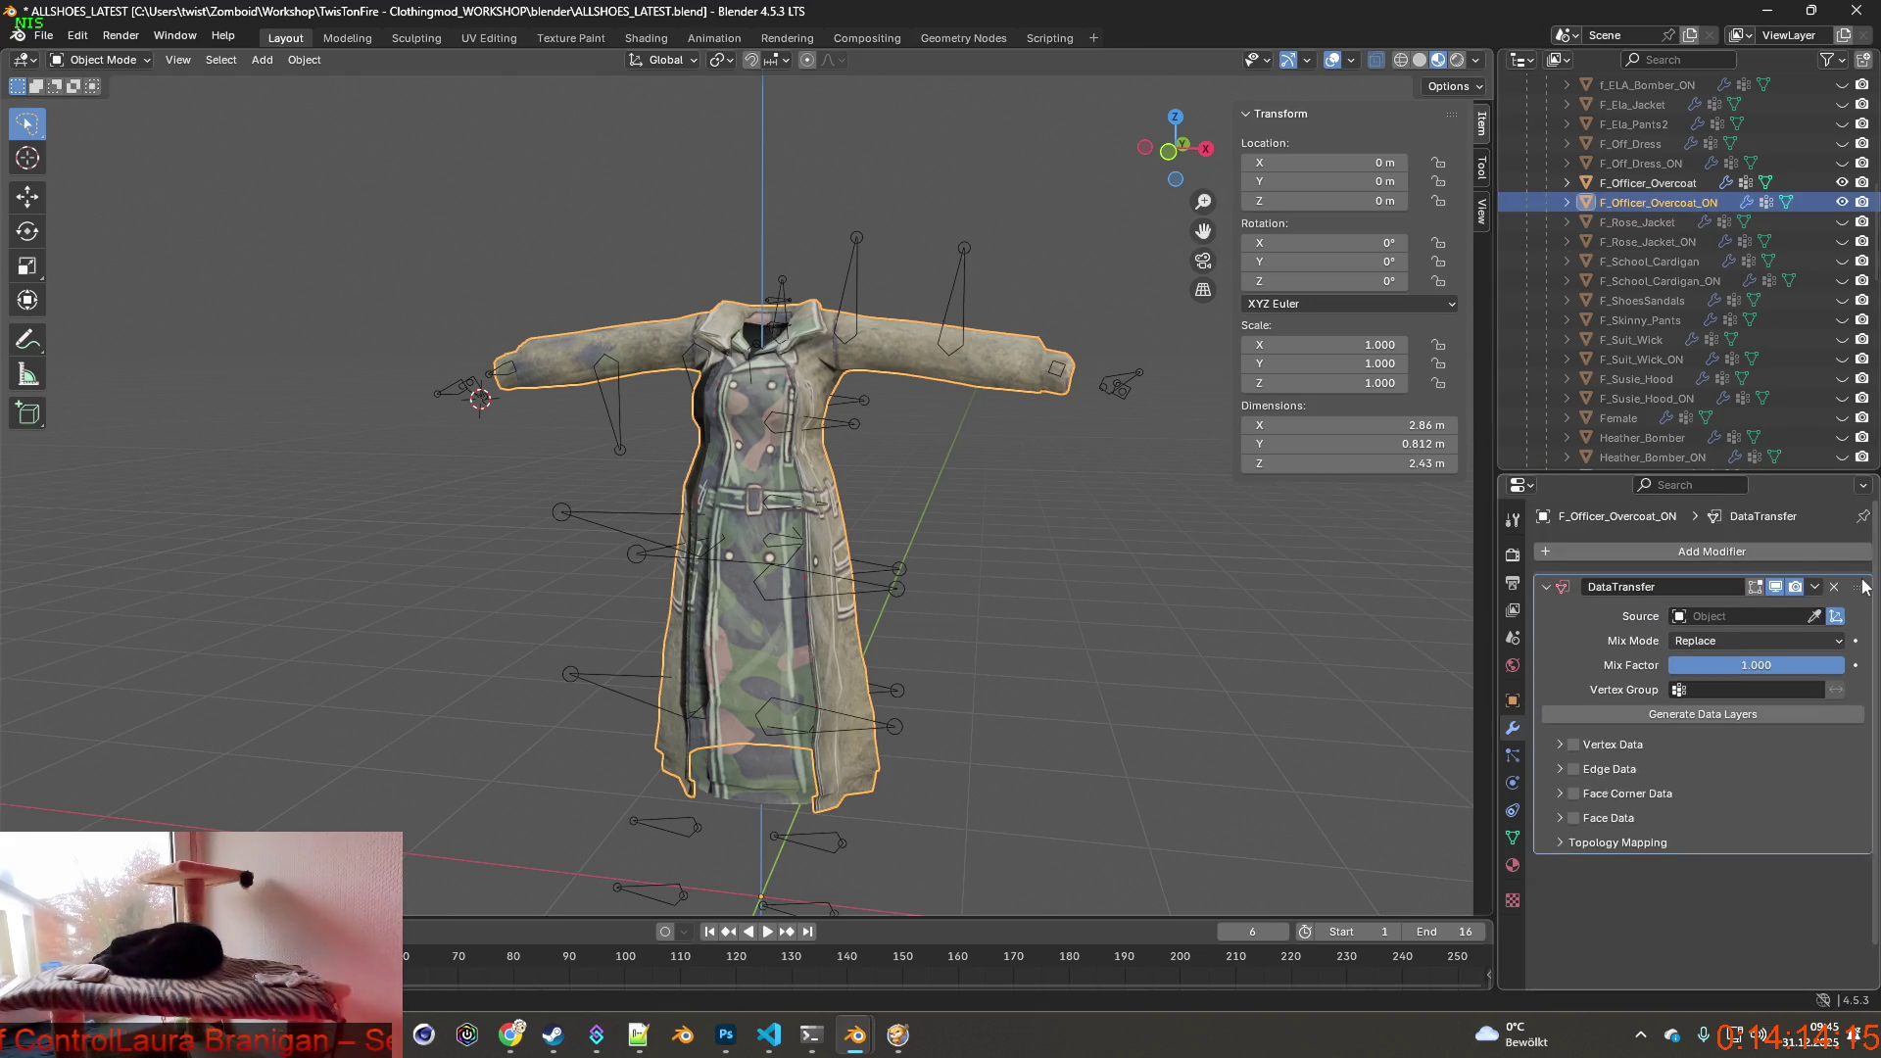
pyautogui.click(1734, 613)
pyautogui.write('fem')
pyautogui.click(1697, 646)
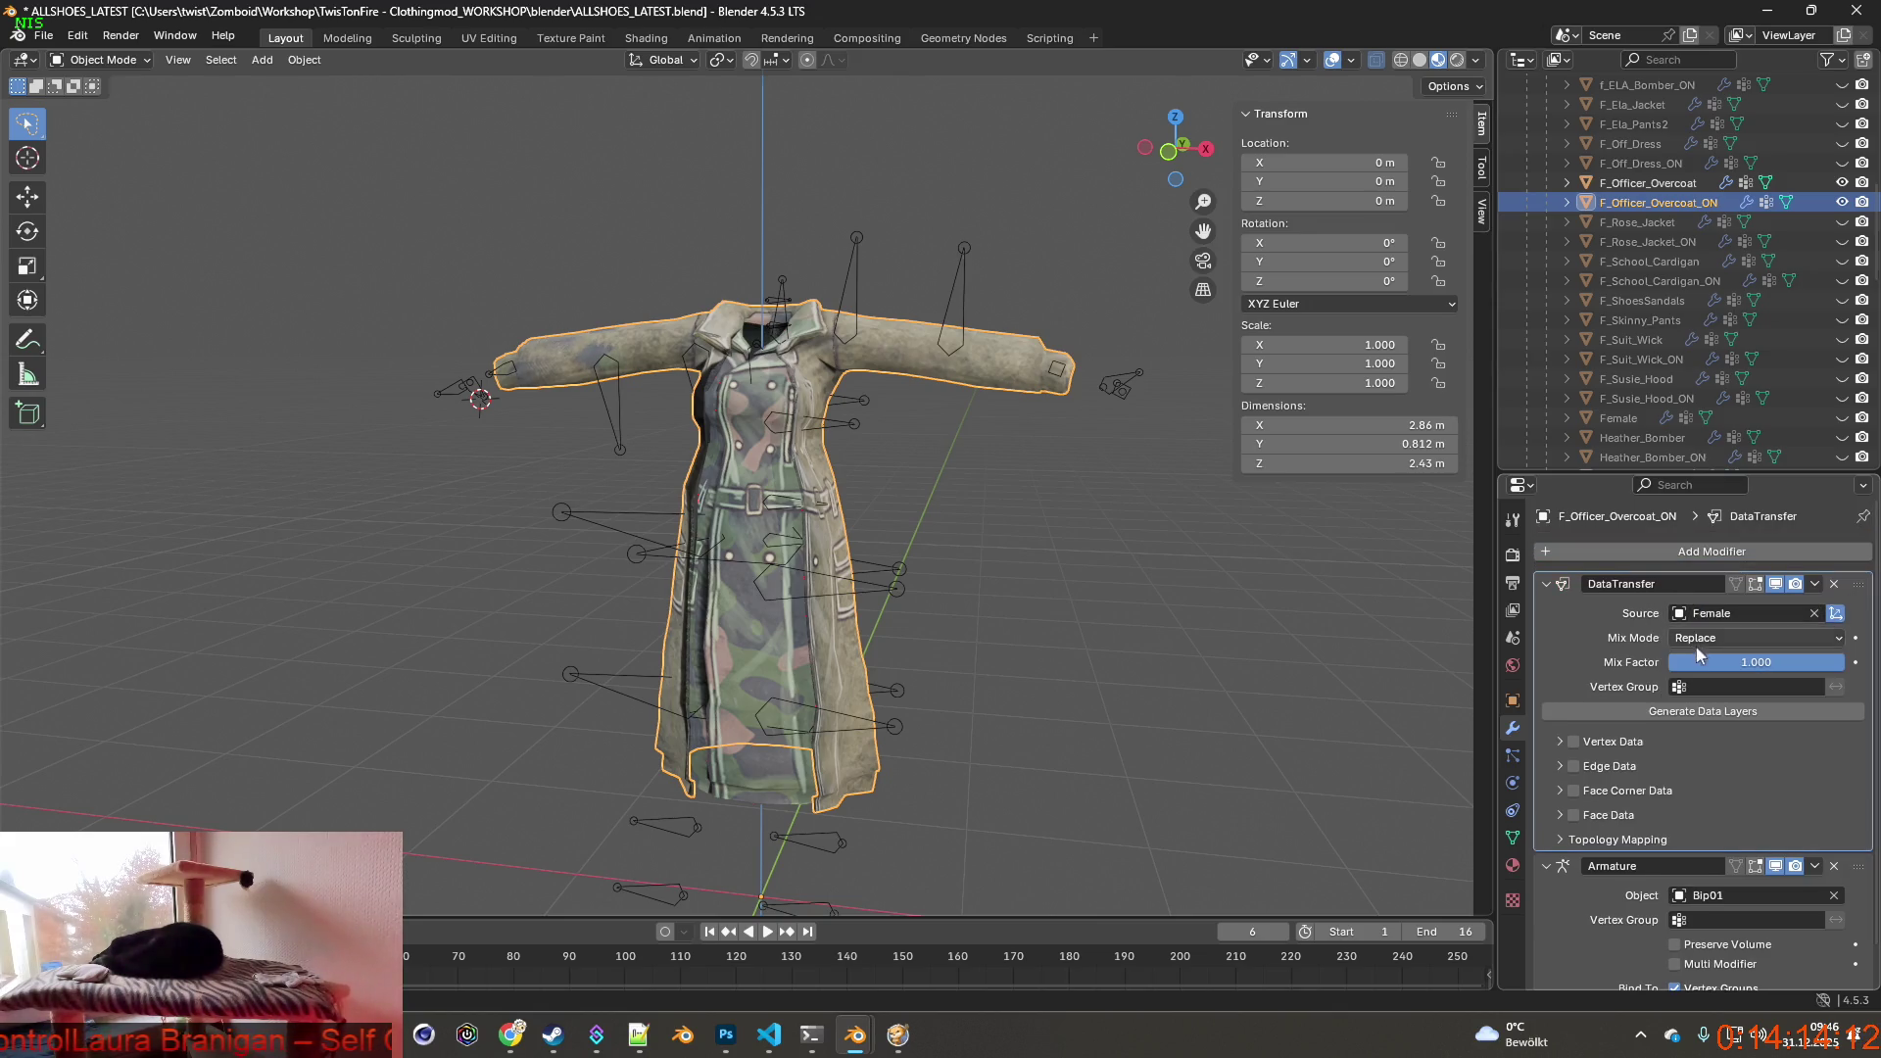
pyautogui.click(1574, 742)
pyautogui.click(1596, 770)
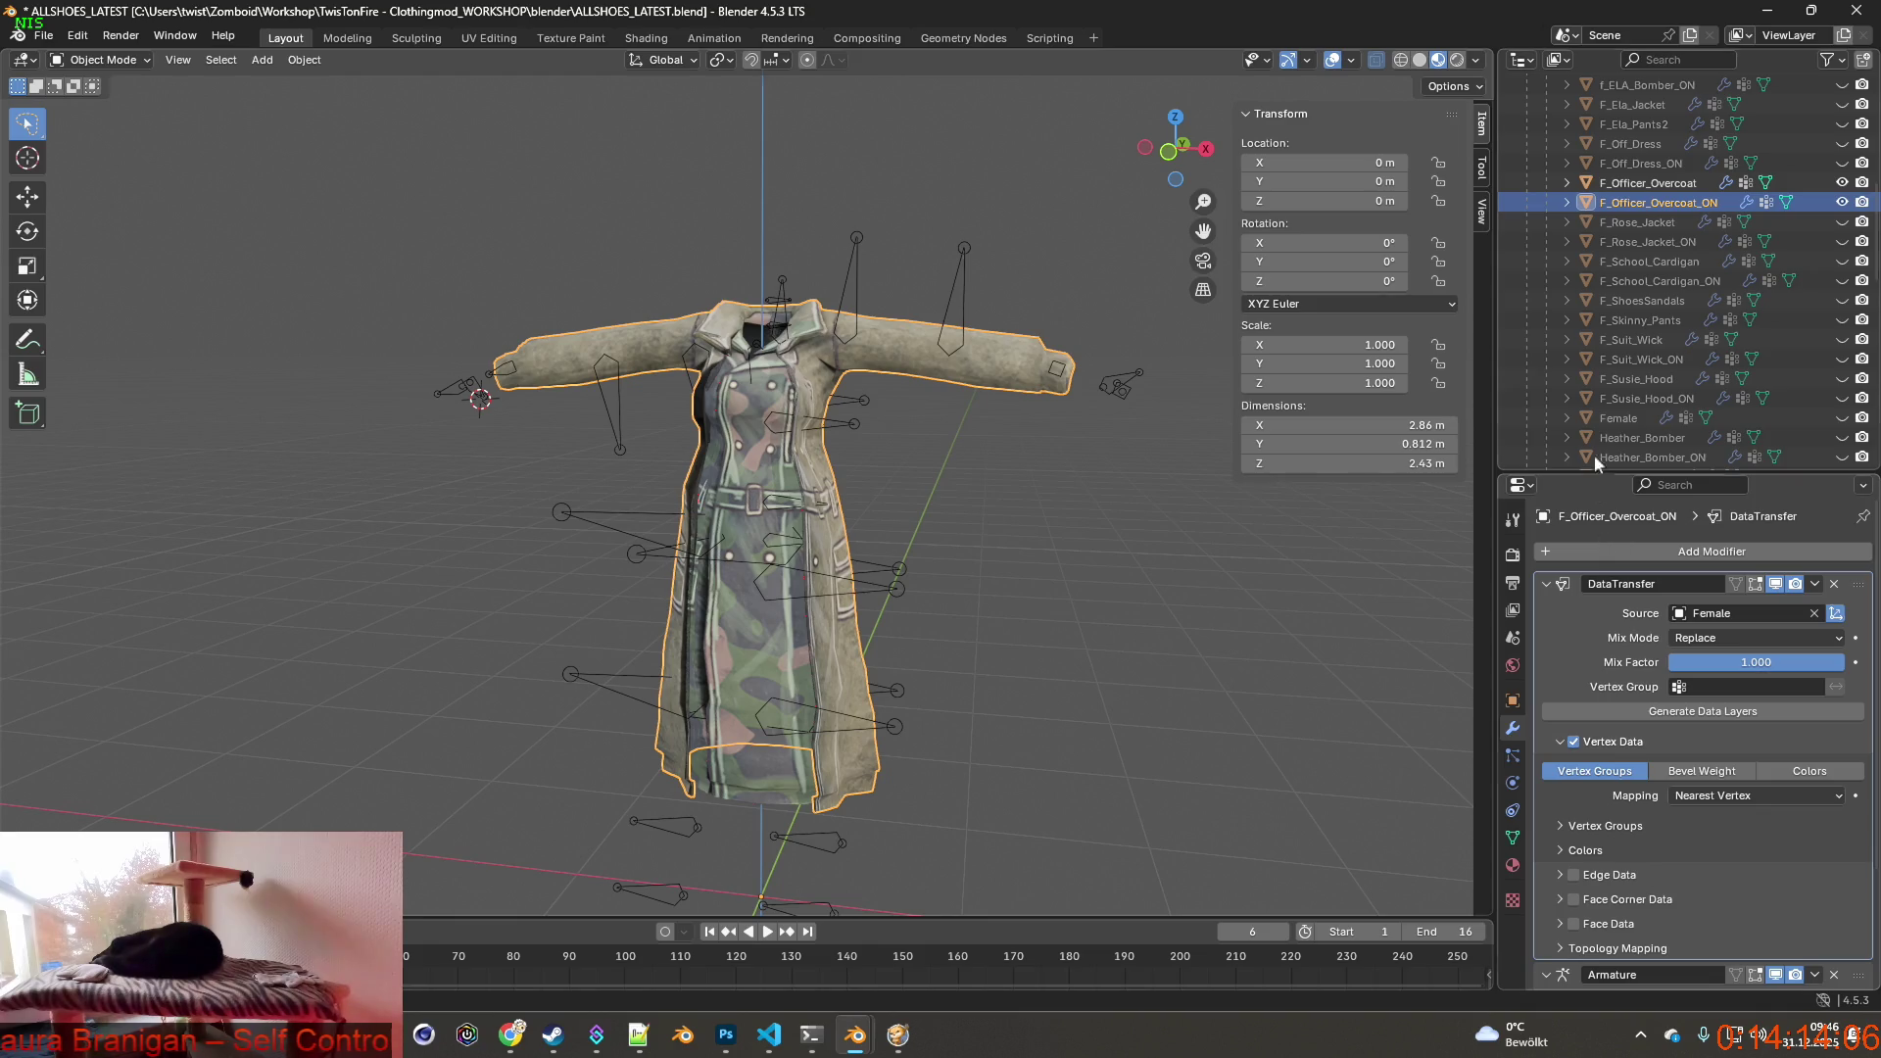
pyautogui.click(1515, 834)
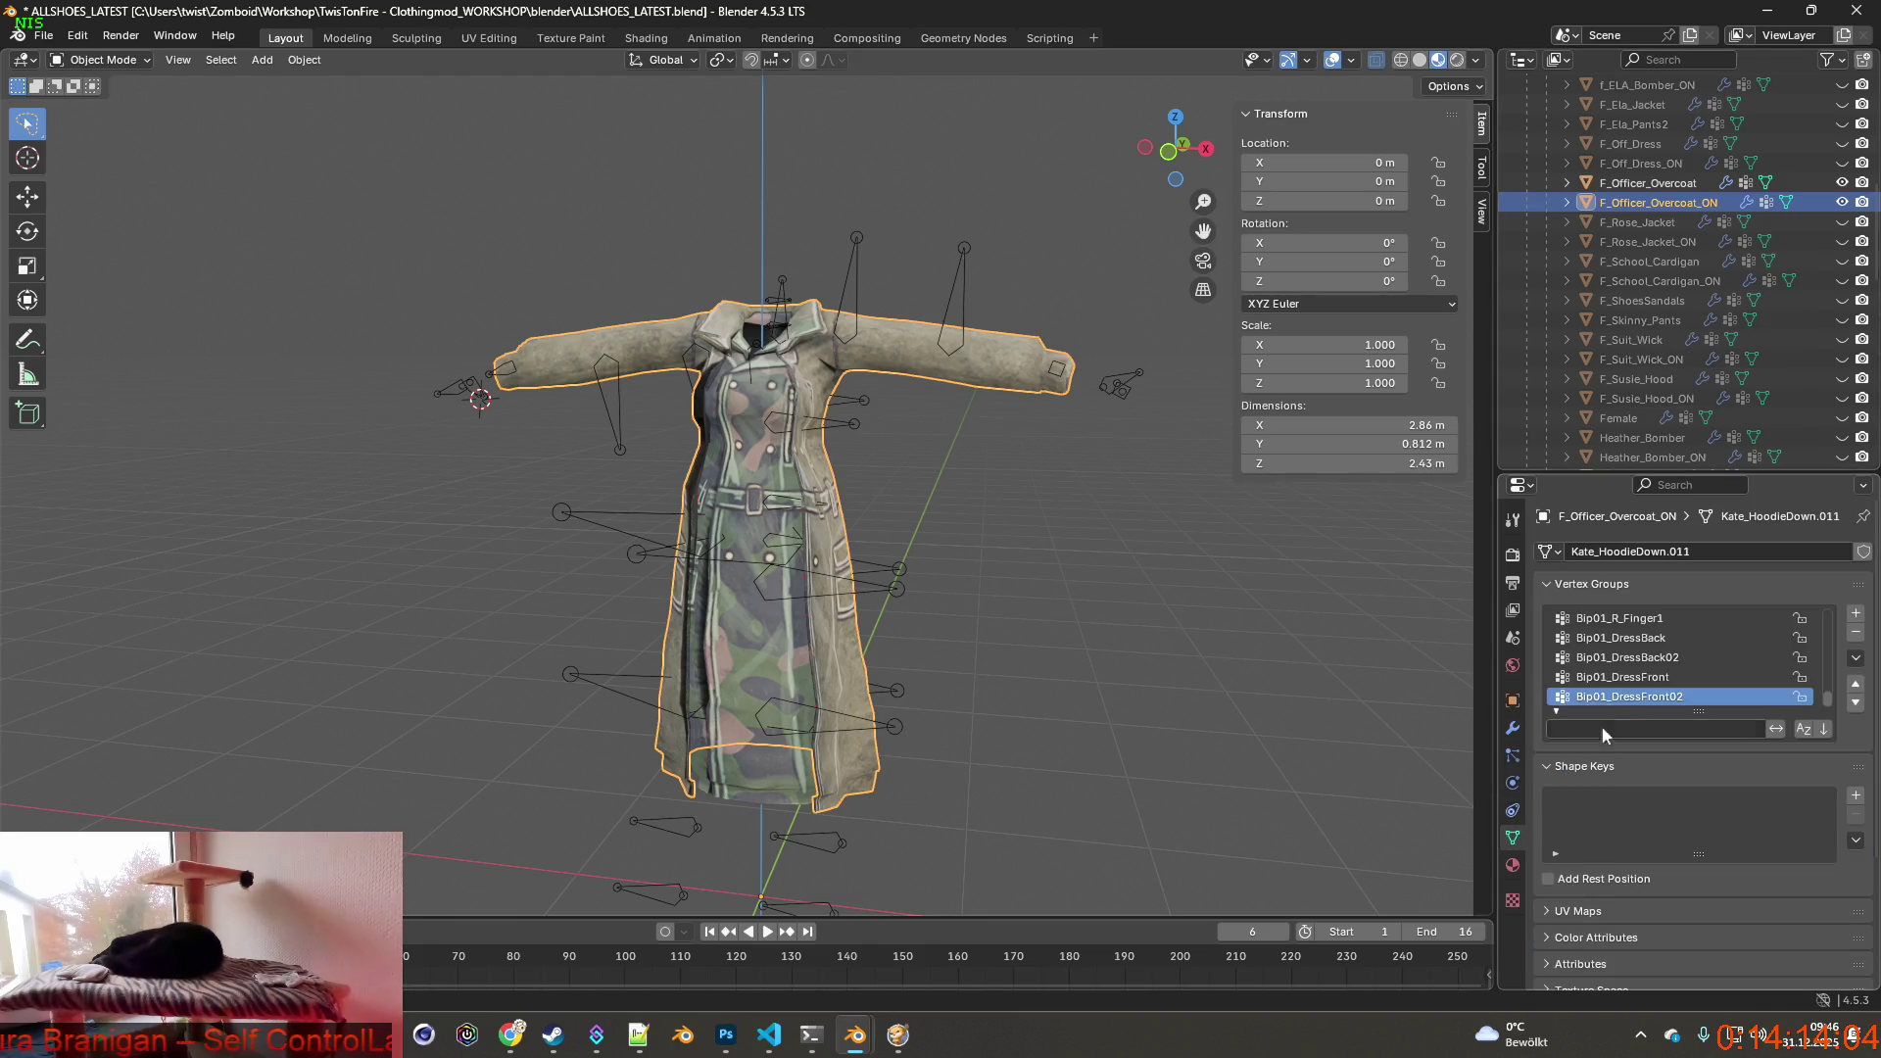
pyautogui.scroll(-3, 1650, 669)
# Remove the stray 'Group' vertex group from both coats and hide F_Officer_Overcoat_ON.
pyautogui.click(1592, 617)
pyautogui.click(1856, 648)
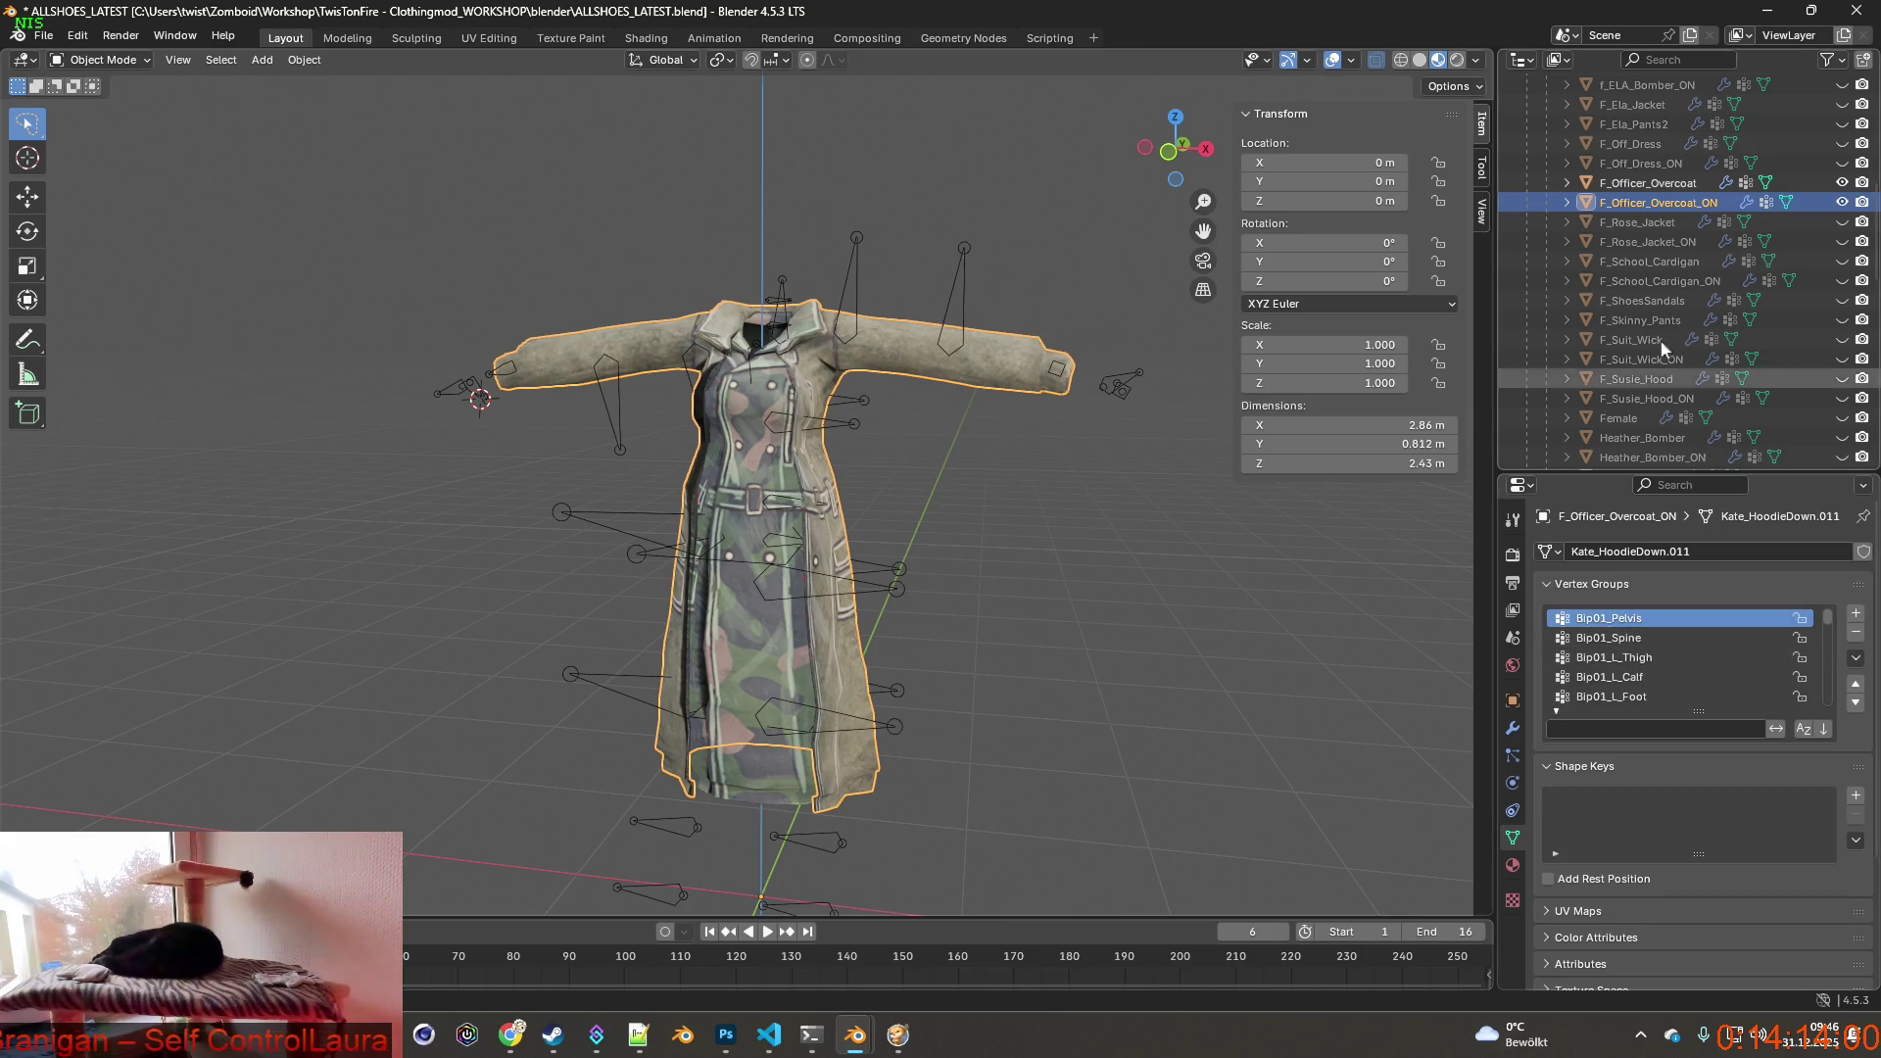
pyautogui.click(1661, 184)
pyautogui.scroll(-2, 1651, 647)
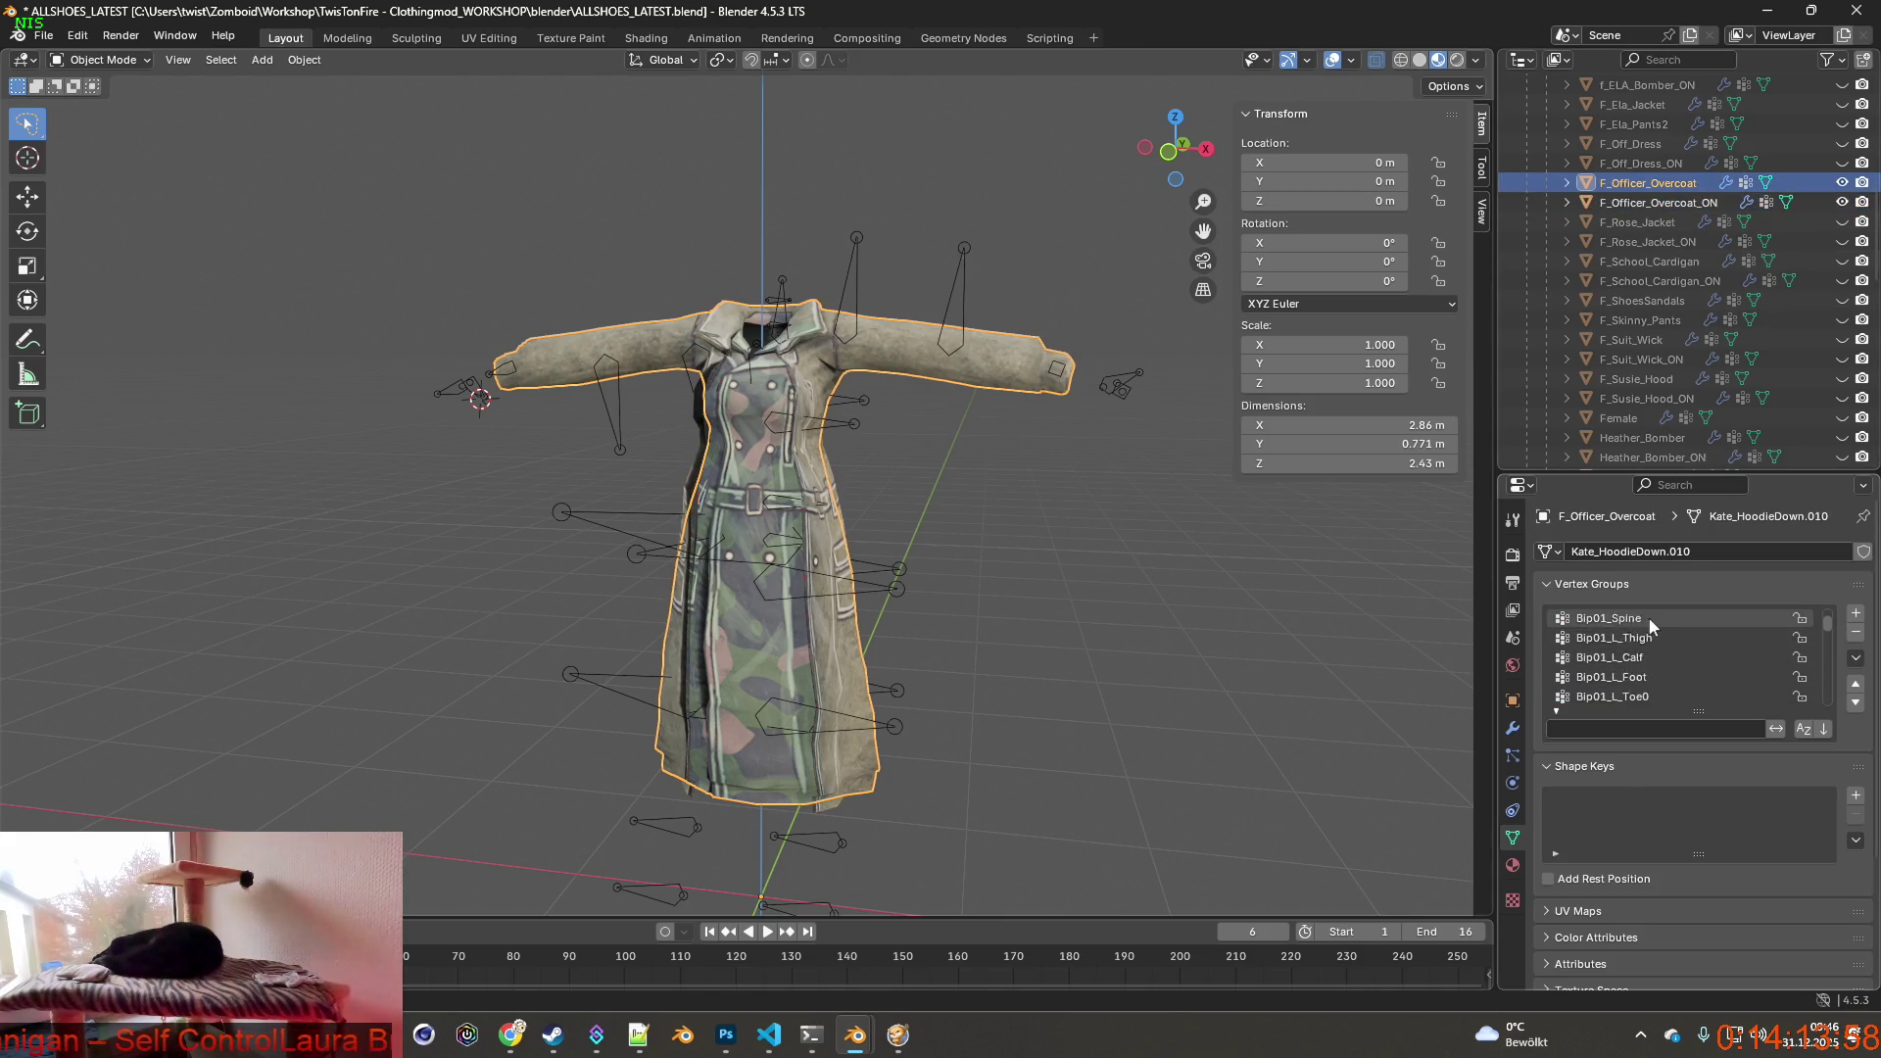
pyautogui.click(1642, 618)
pyautogui.click(1855, 638)
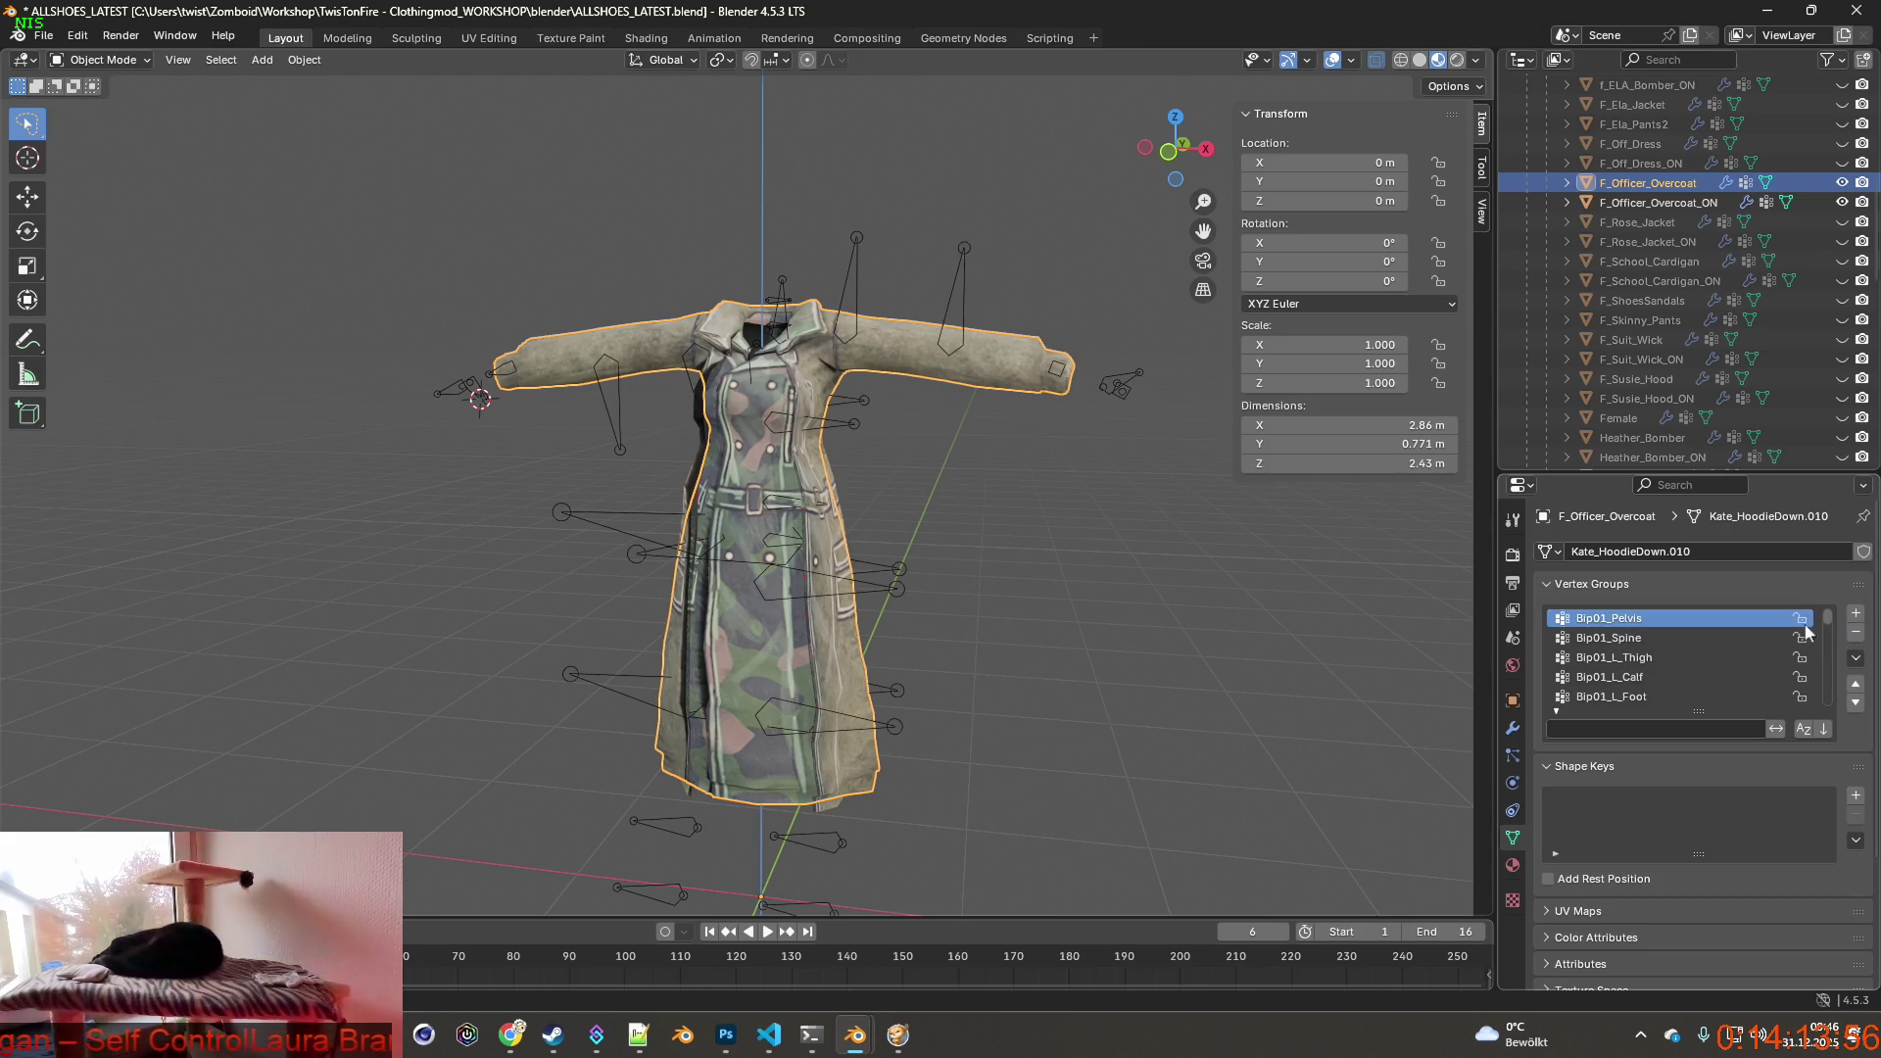
pyautogui.click(1842, 201)
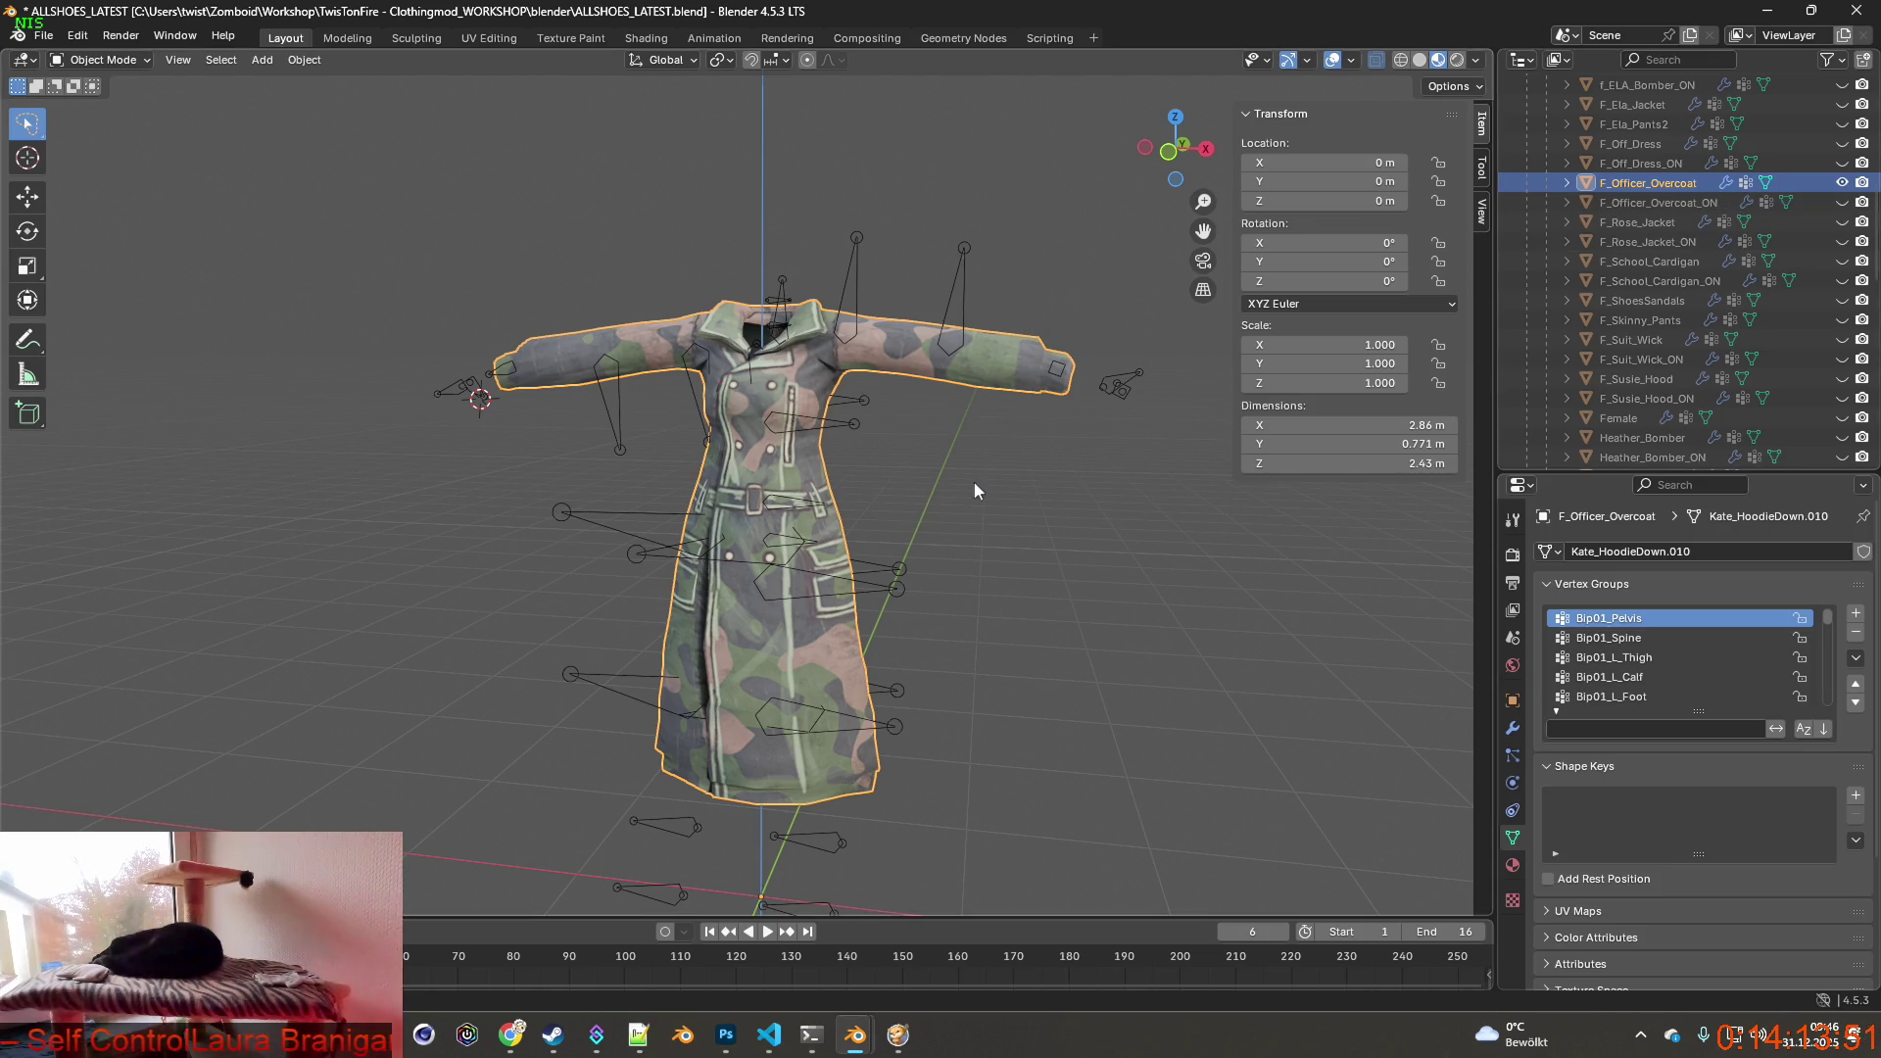
pyautogui.click(45, 36)
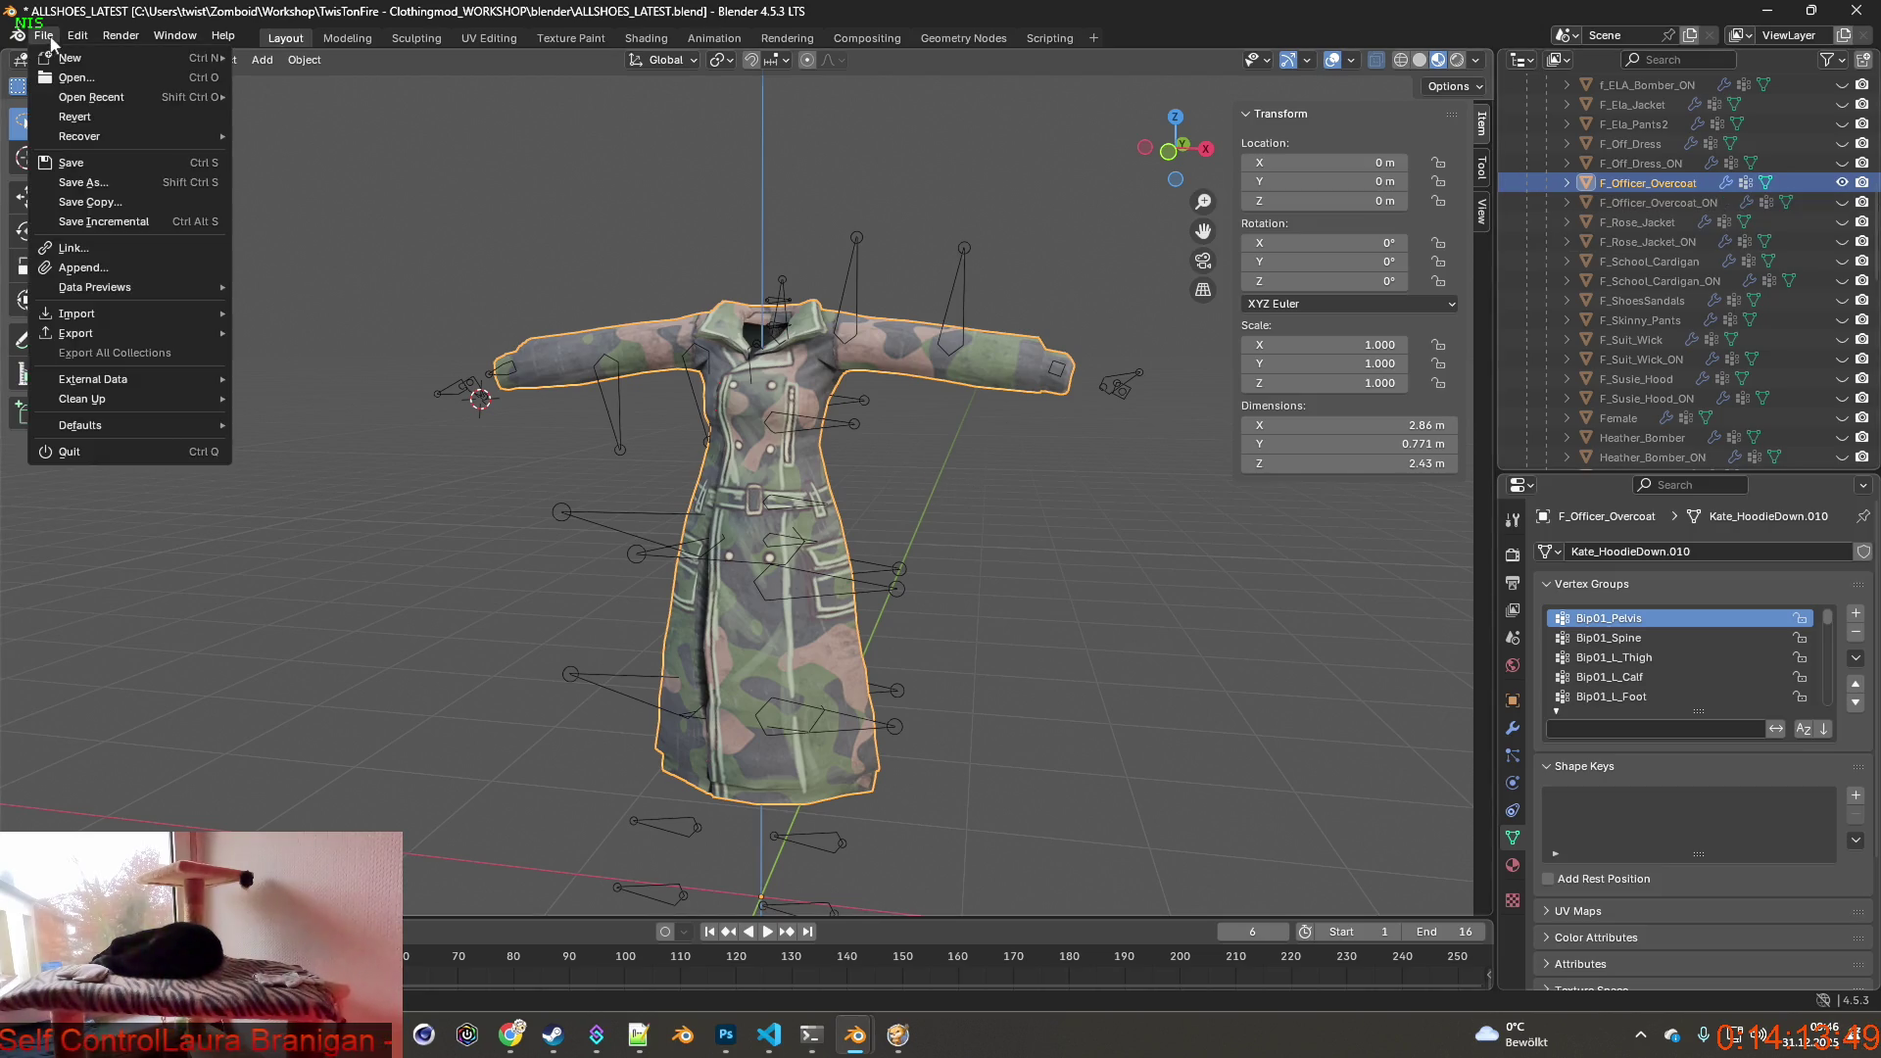
# Save a copy of the project as CRAZYTRY.blend.
pyautogui.click(97, 202)
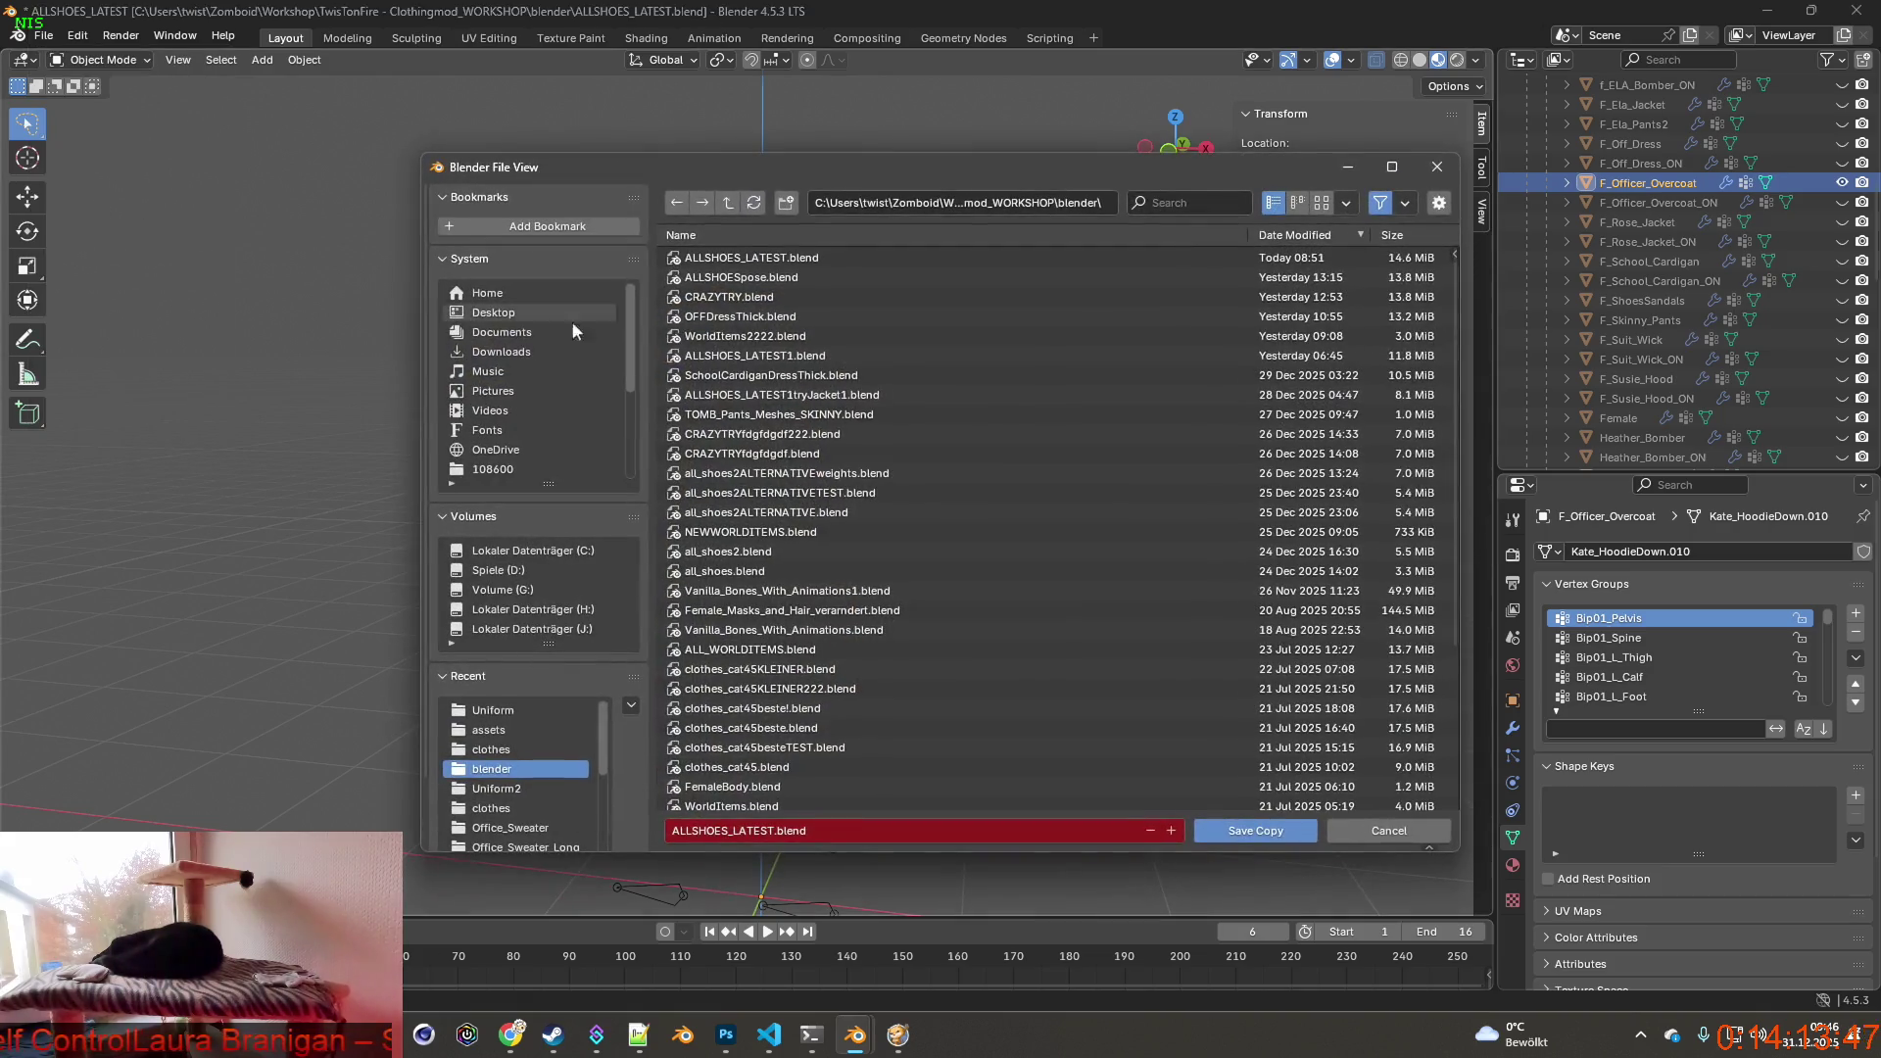
pyautogui.click(764, 298)
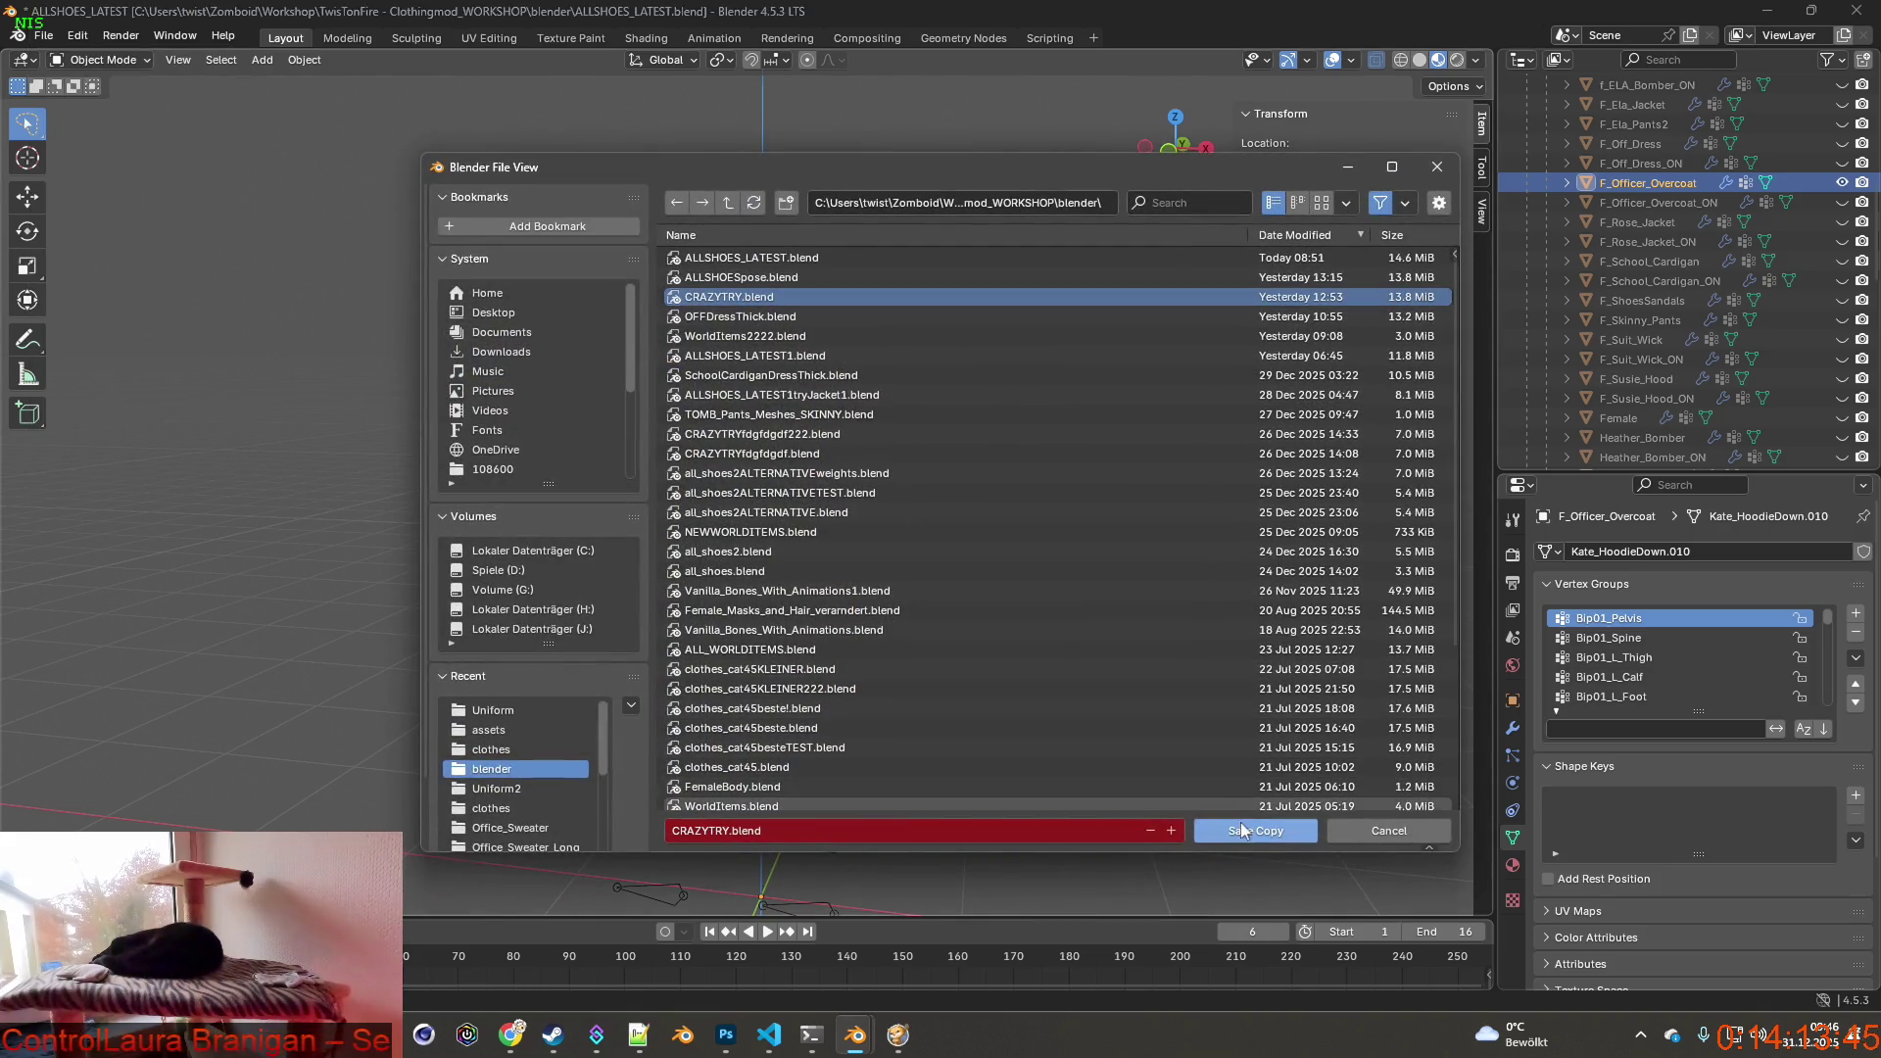
pyautogui.click(1254, 831)
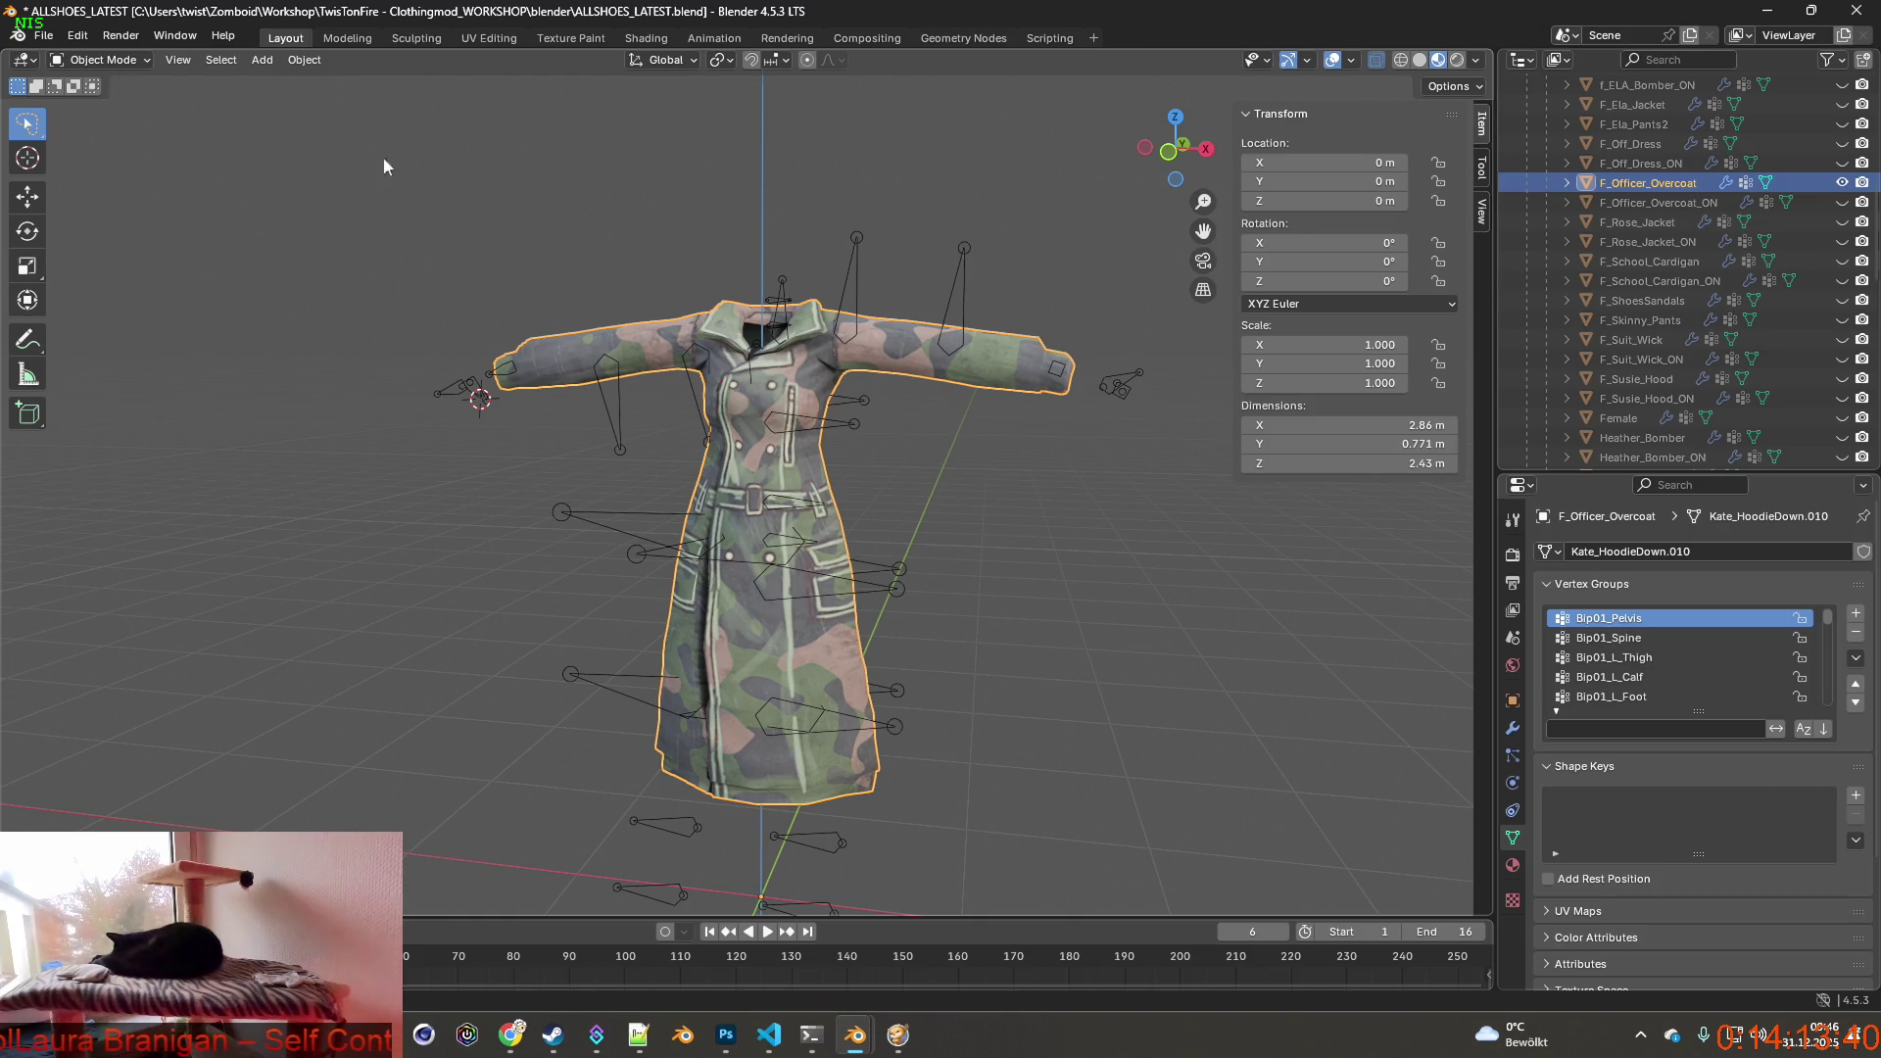
# Copy the F_Officer_Overcoat object name from the Outliner without renaming it.
pyautogui.click(44, 37)
pyautogui.moveTo(76, 334)
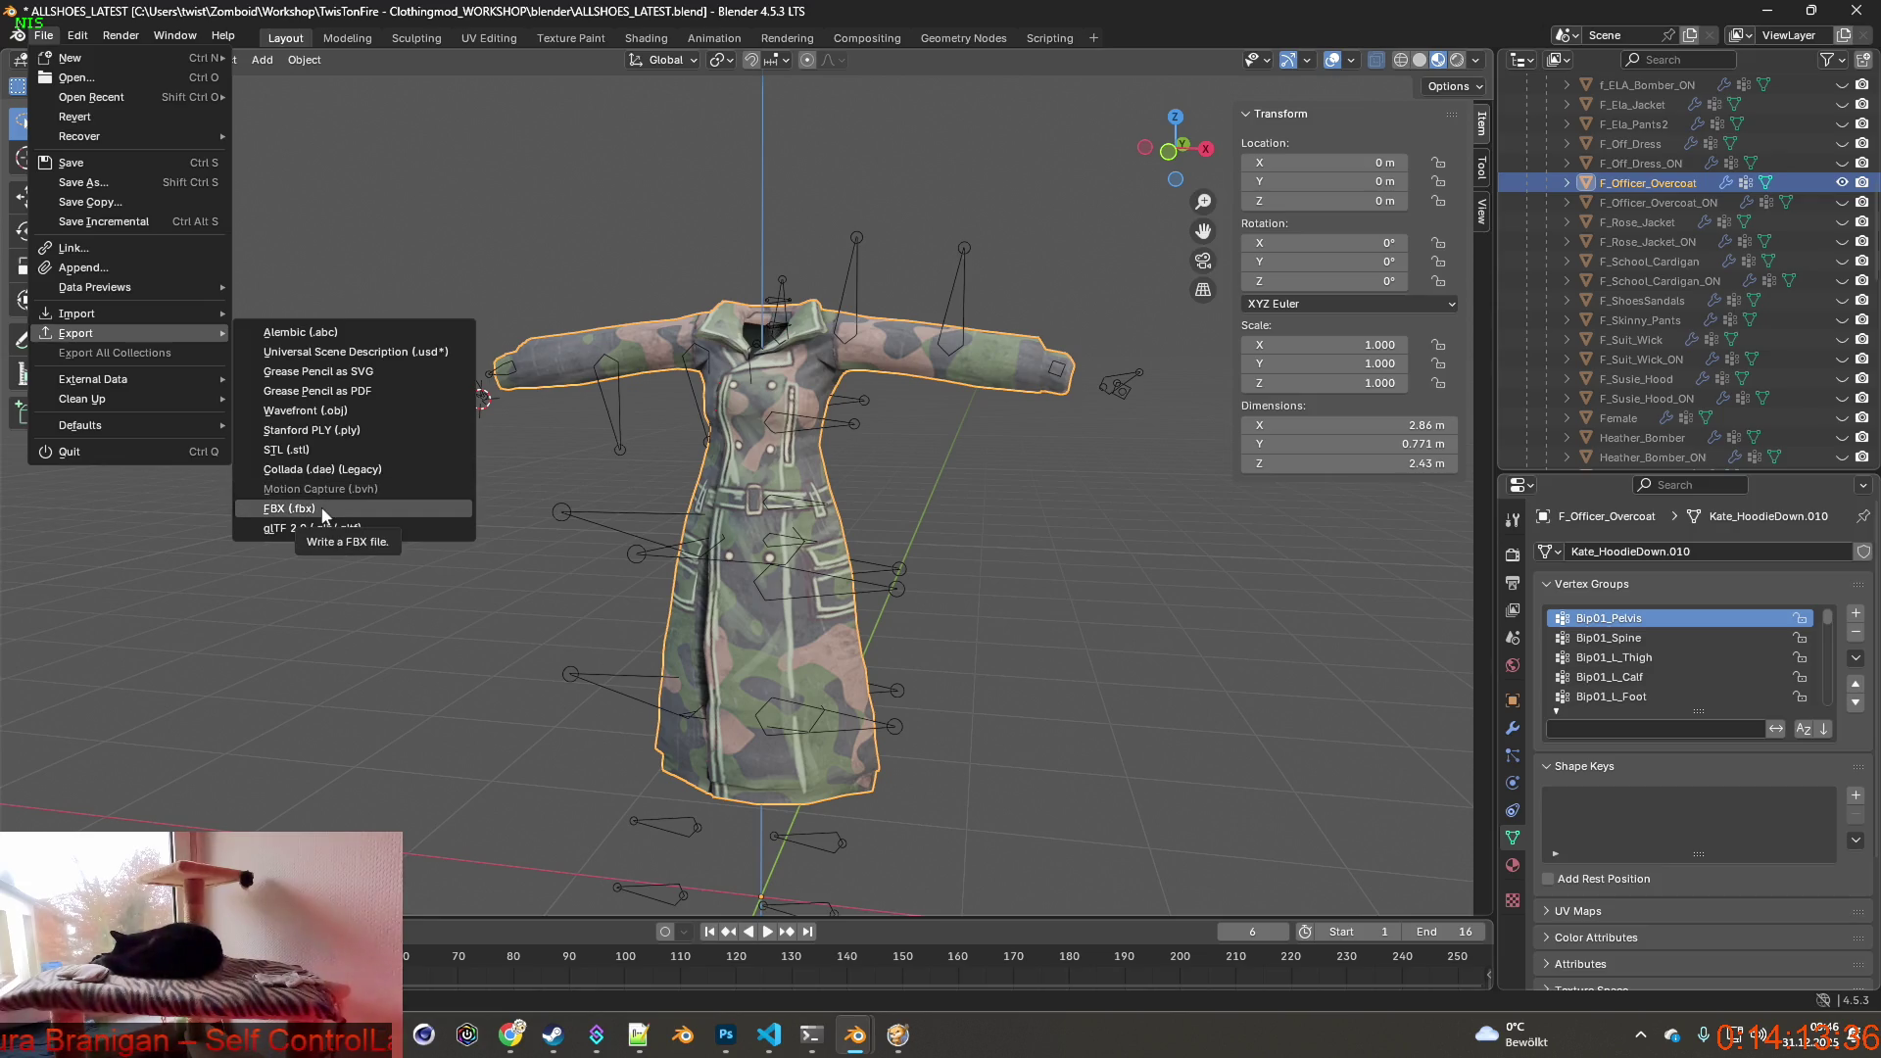
pyautogui.press('Escape')
pyautogui.doubleClick(1646, 181)
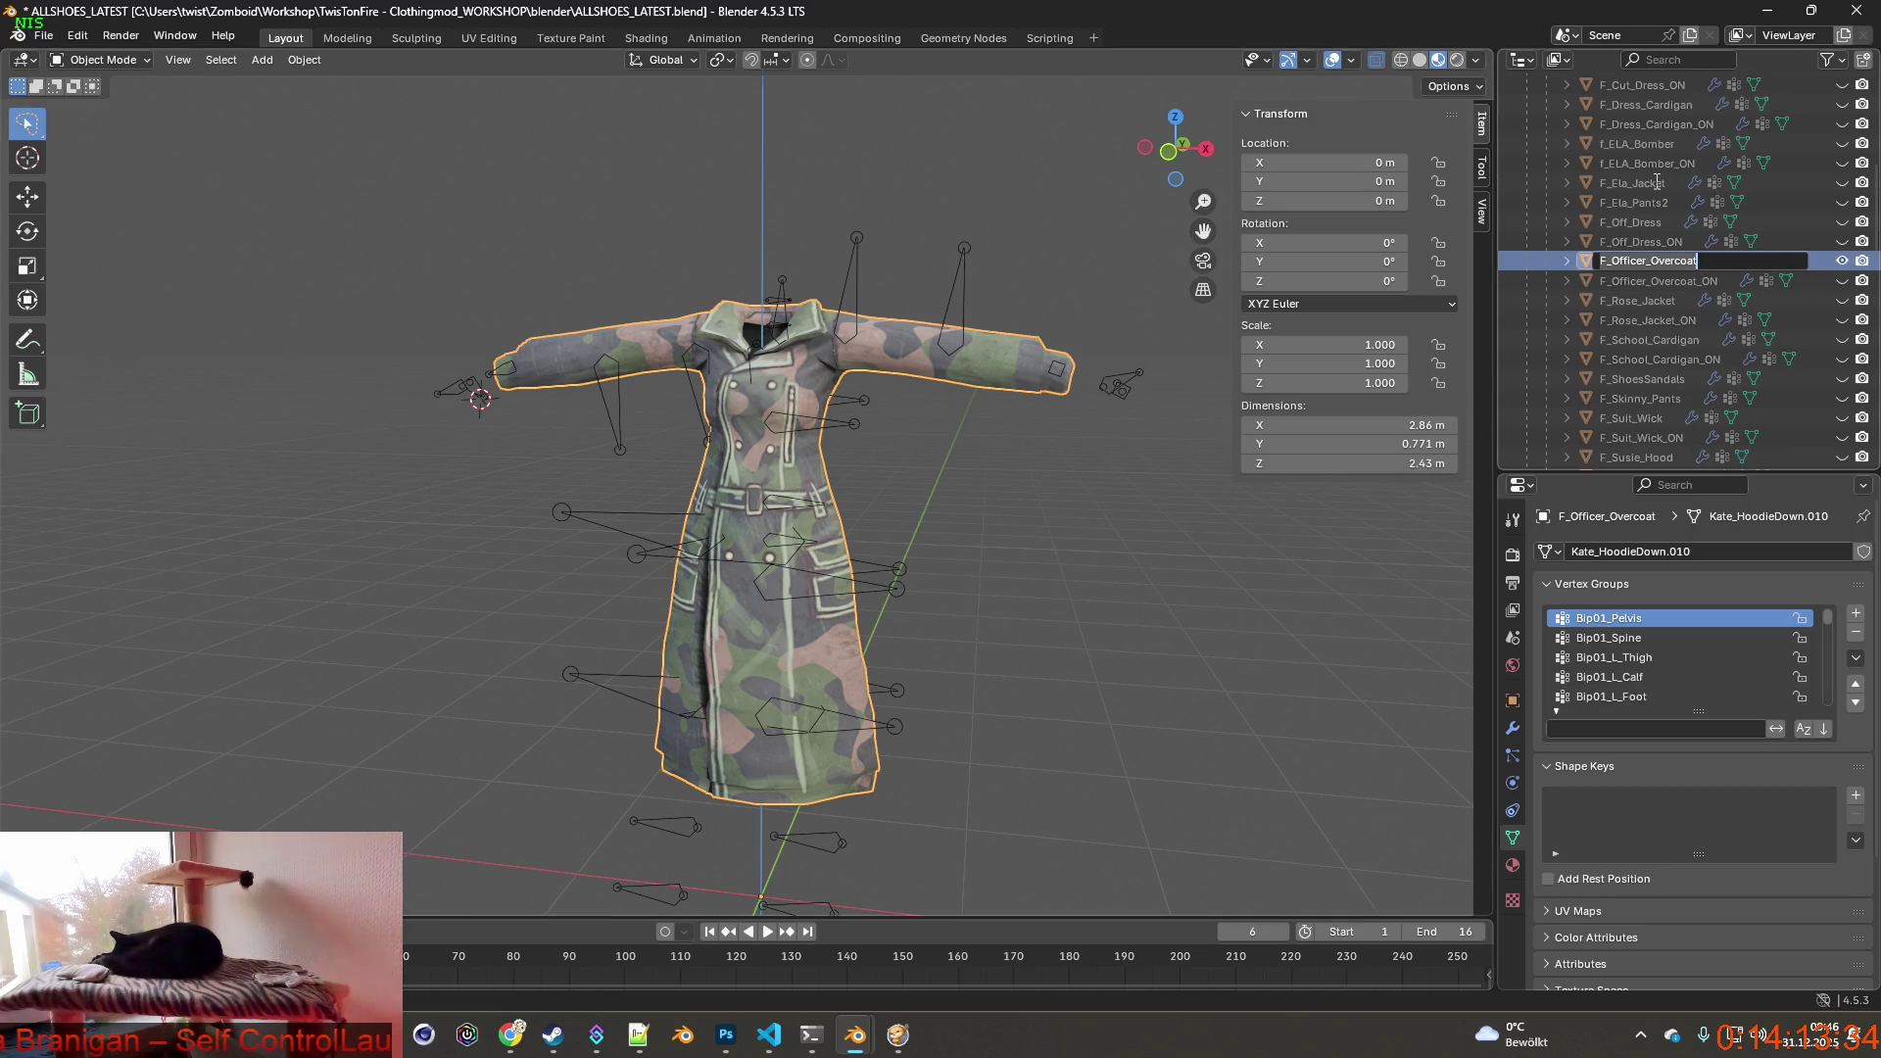
pyautogui.hotkey('ctrl', 'a')
pyautogui.hotkey('ctrl', 'c')
pyautogui.press('Return')
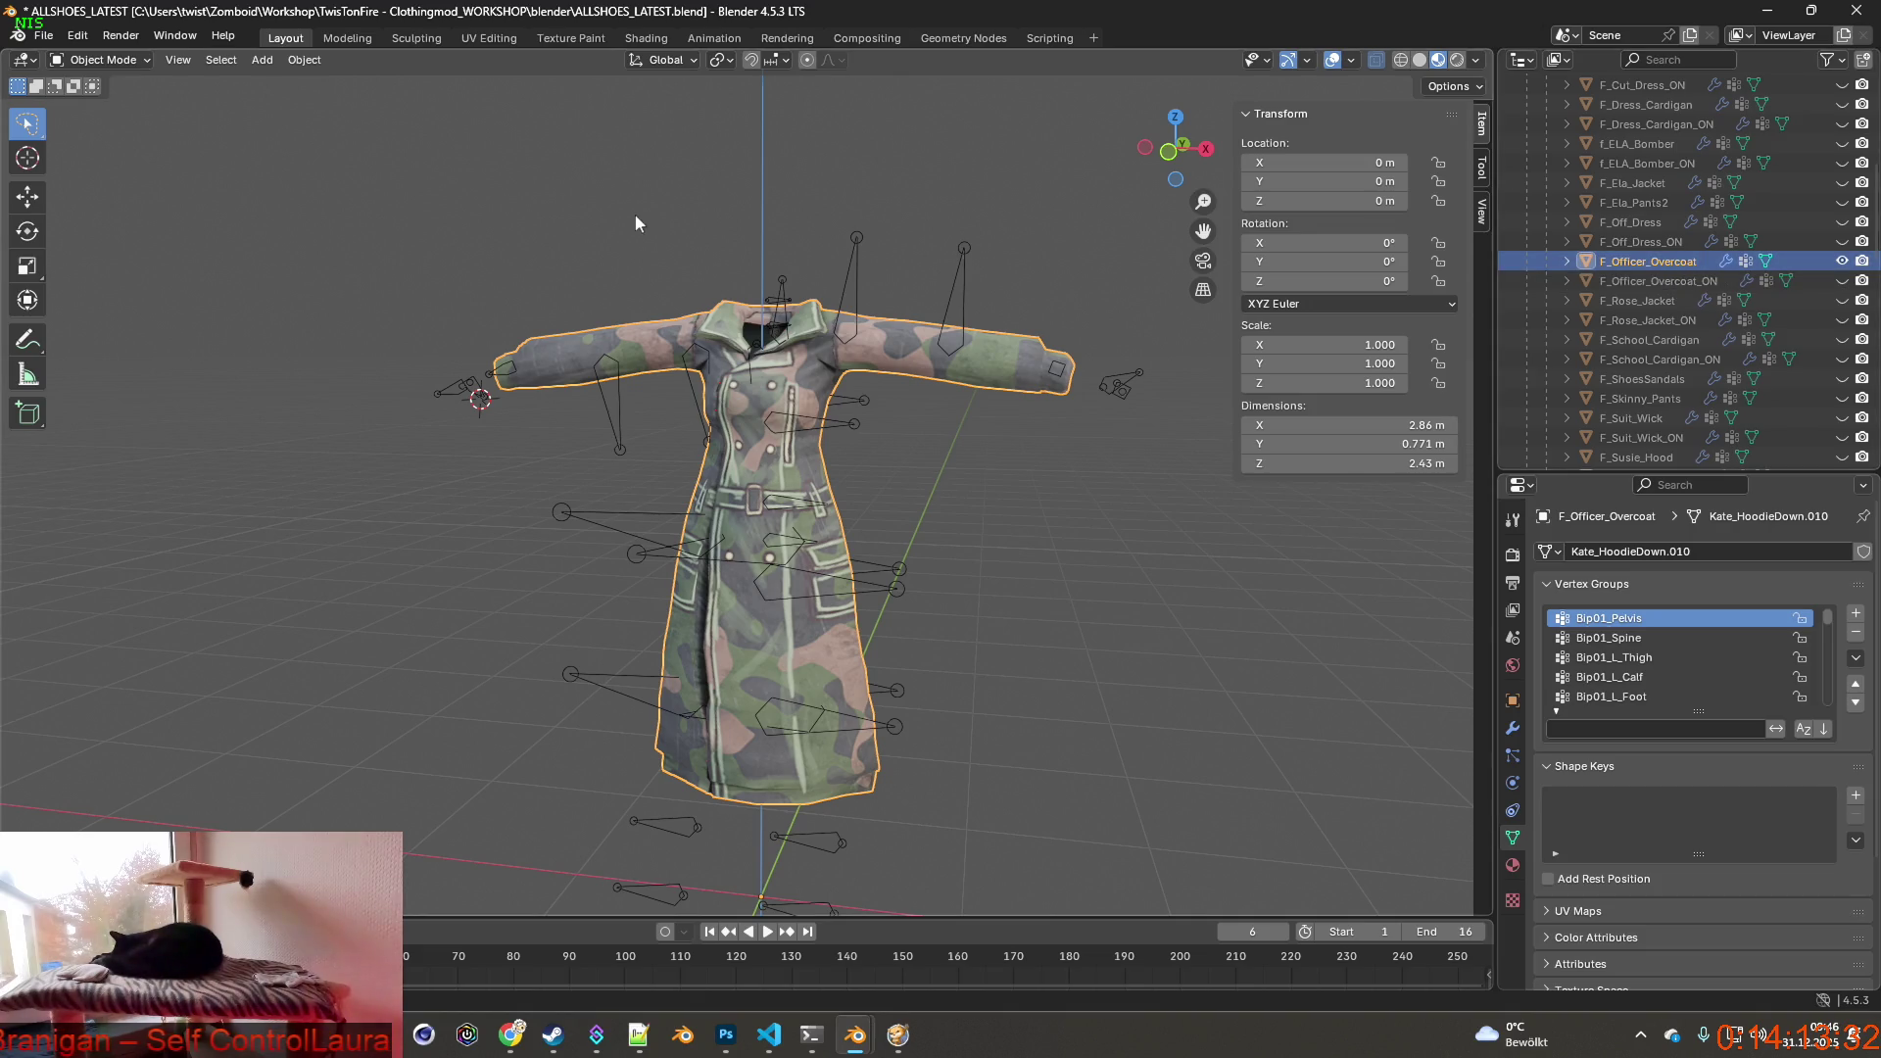
# Export the visible camouflage coat as F_Officer_Overcoat.fbx.
pyautogui.click(45, 35)
pyautogui.moveTo(75, 333)
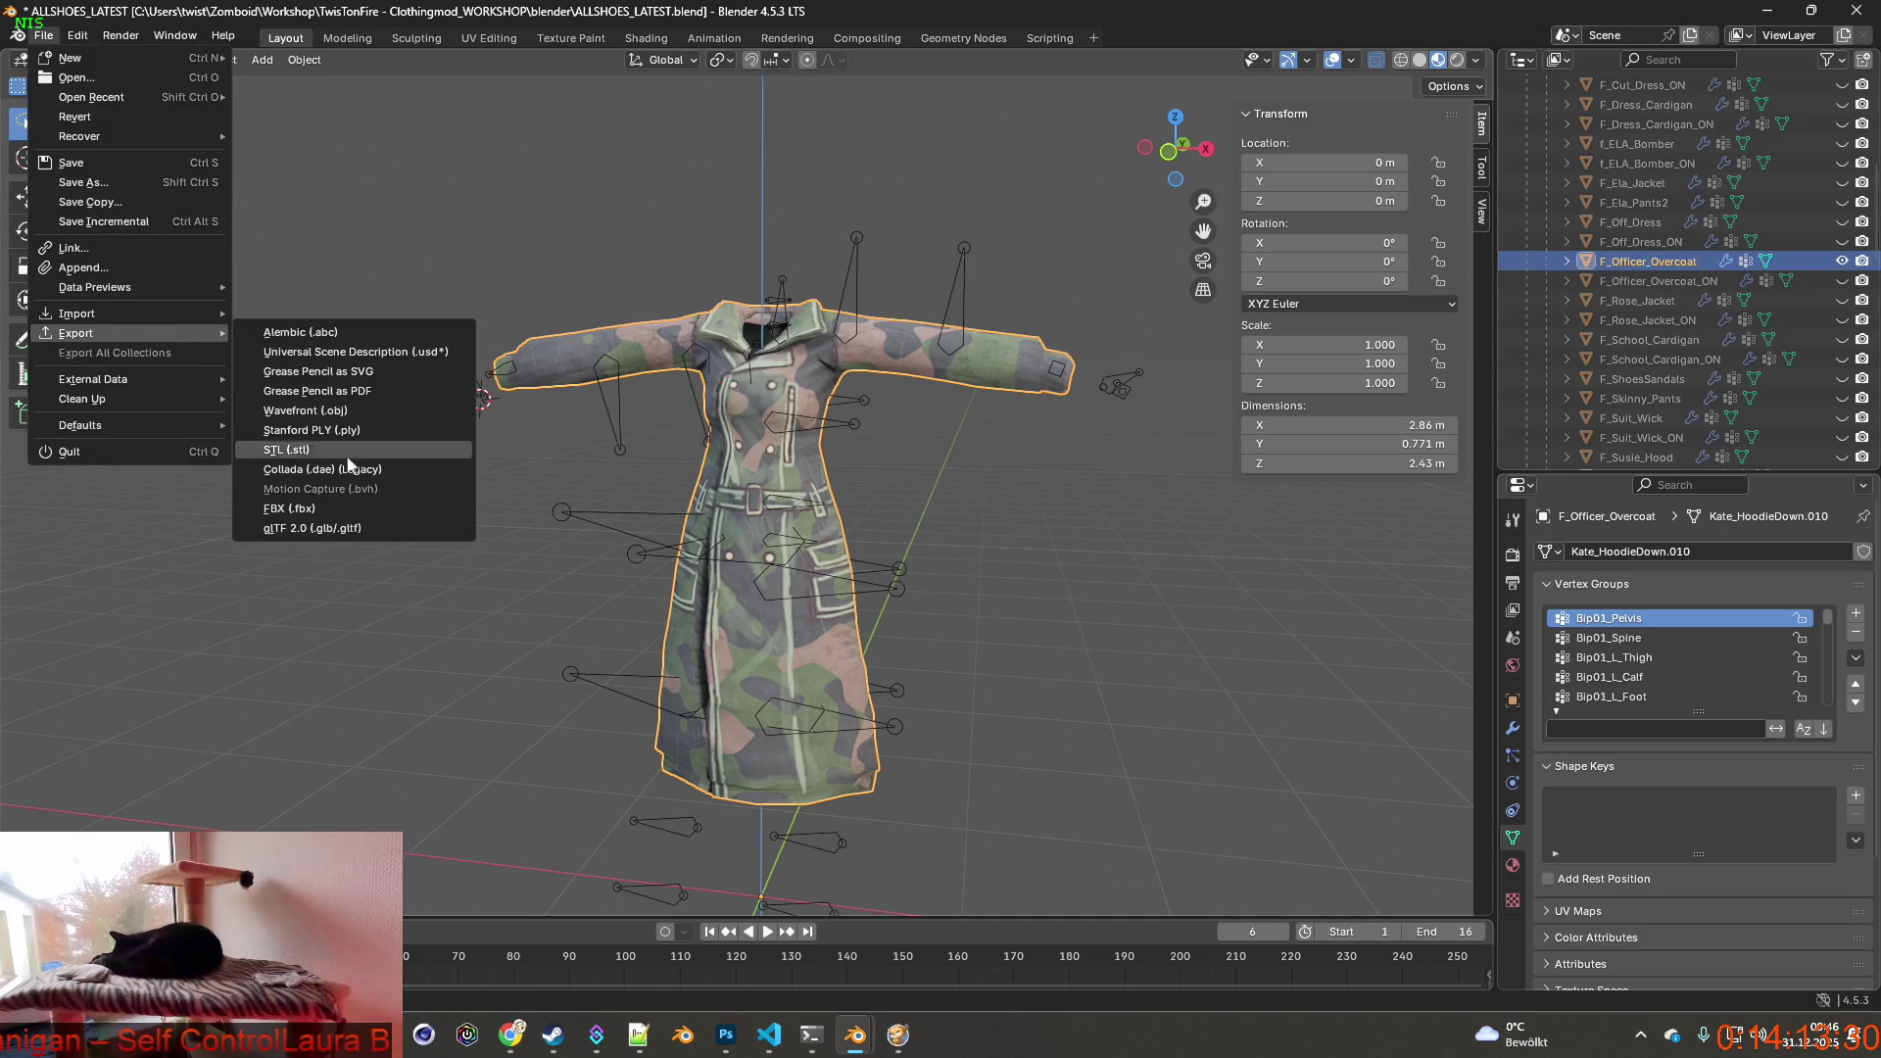
pyautogui.click(301, 510)
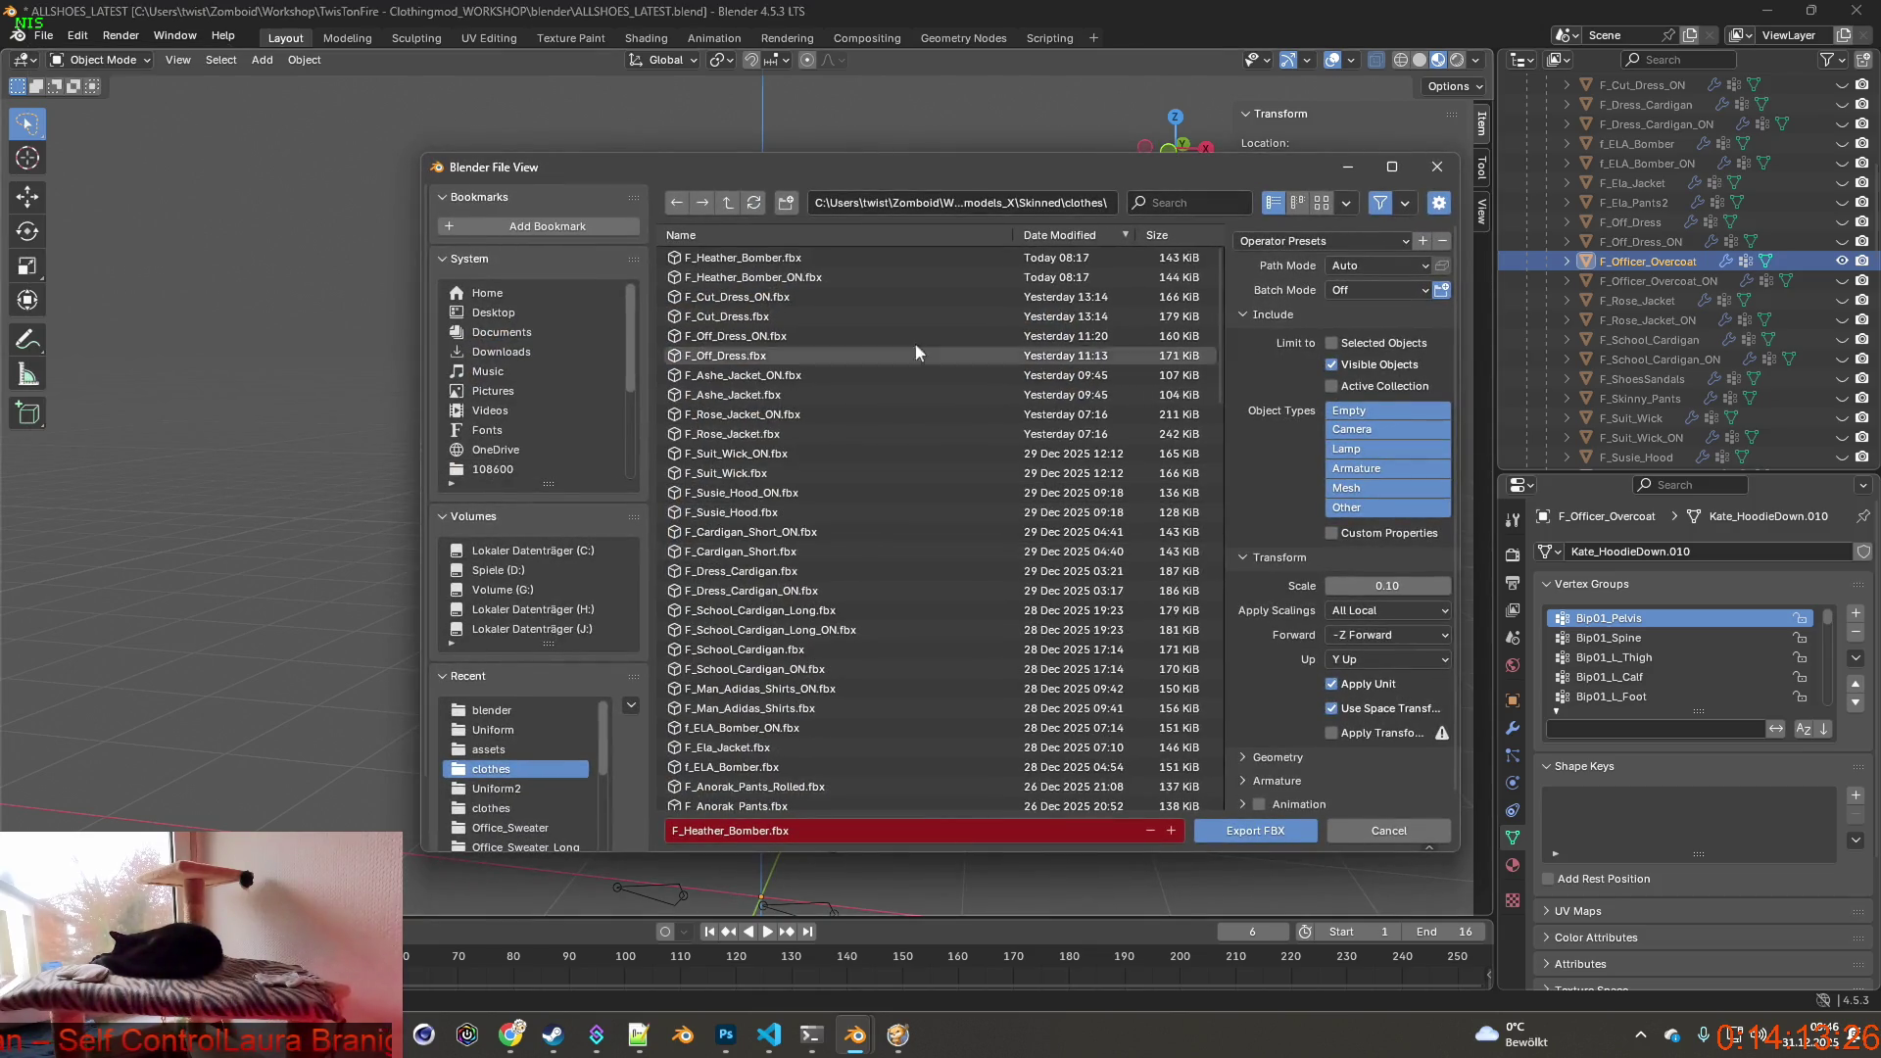
pyautogui.hotkey('ctrl', 'v')
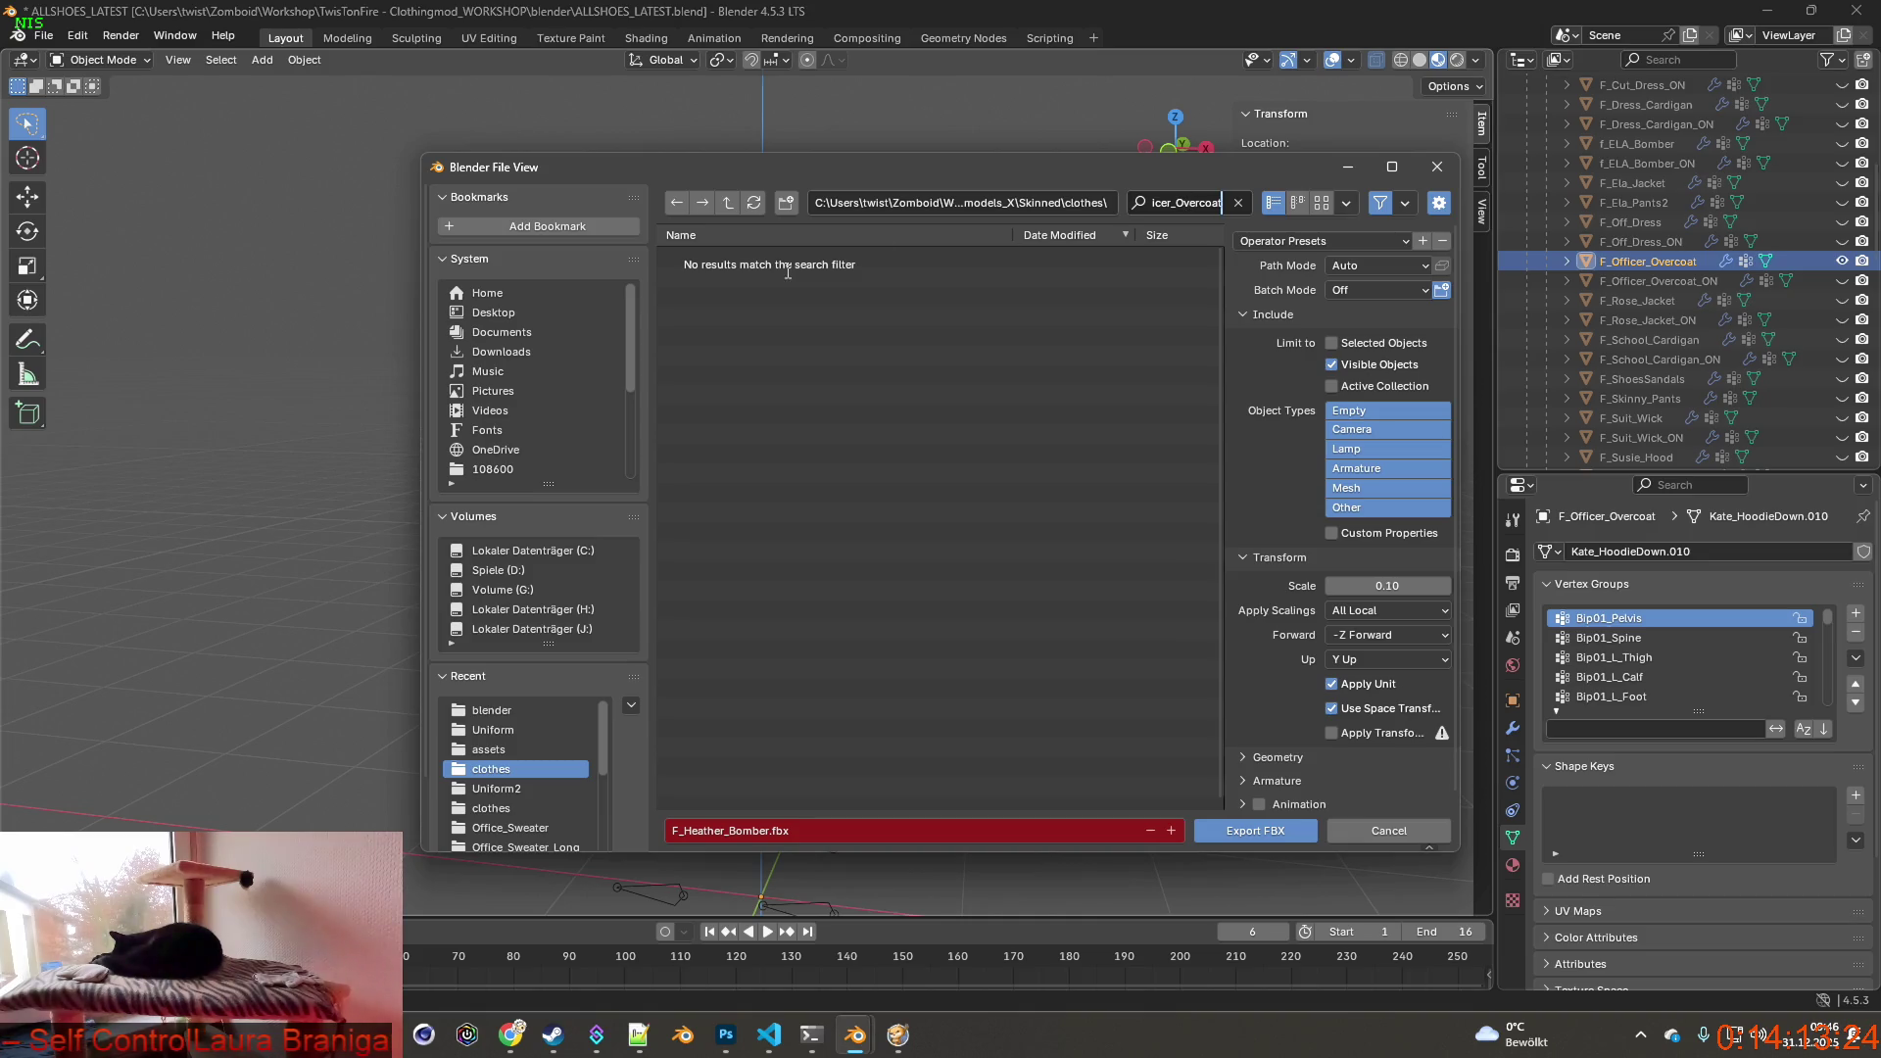
pyautogui.click(1238, 204)
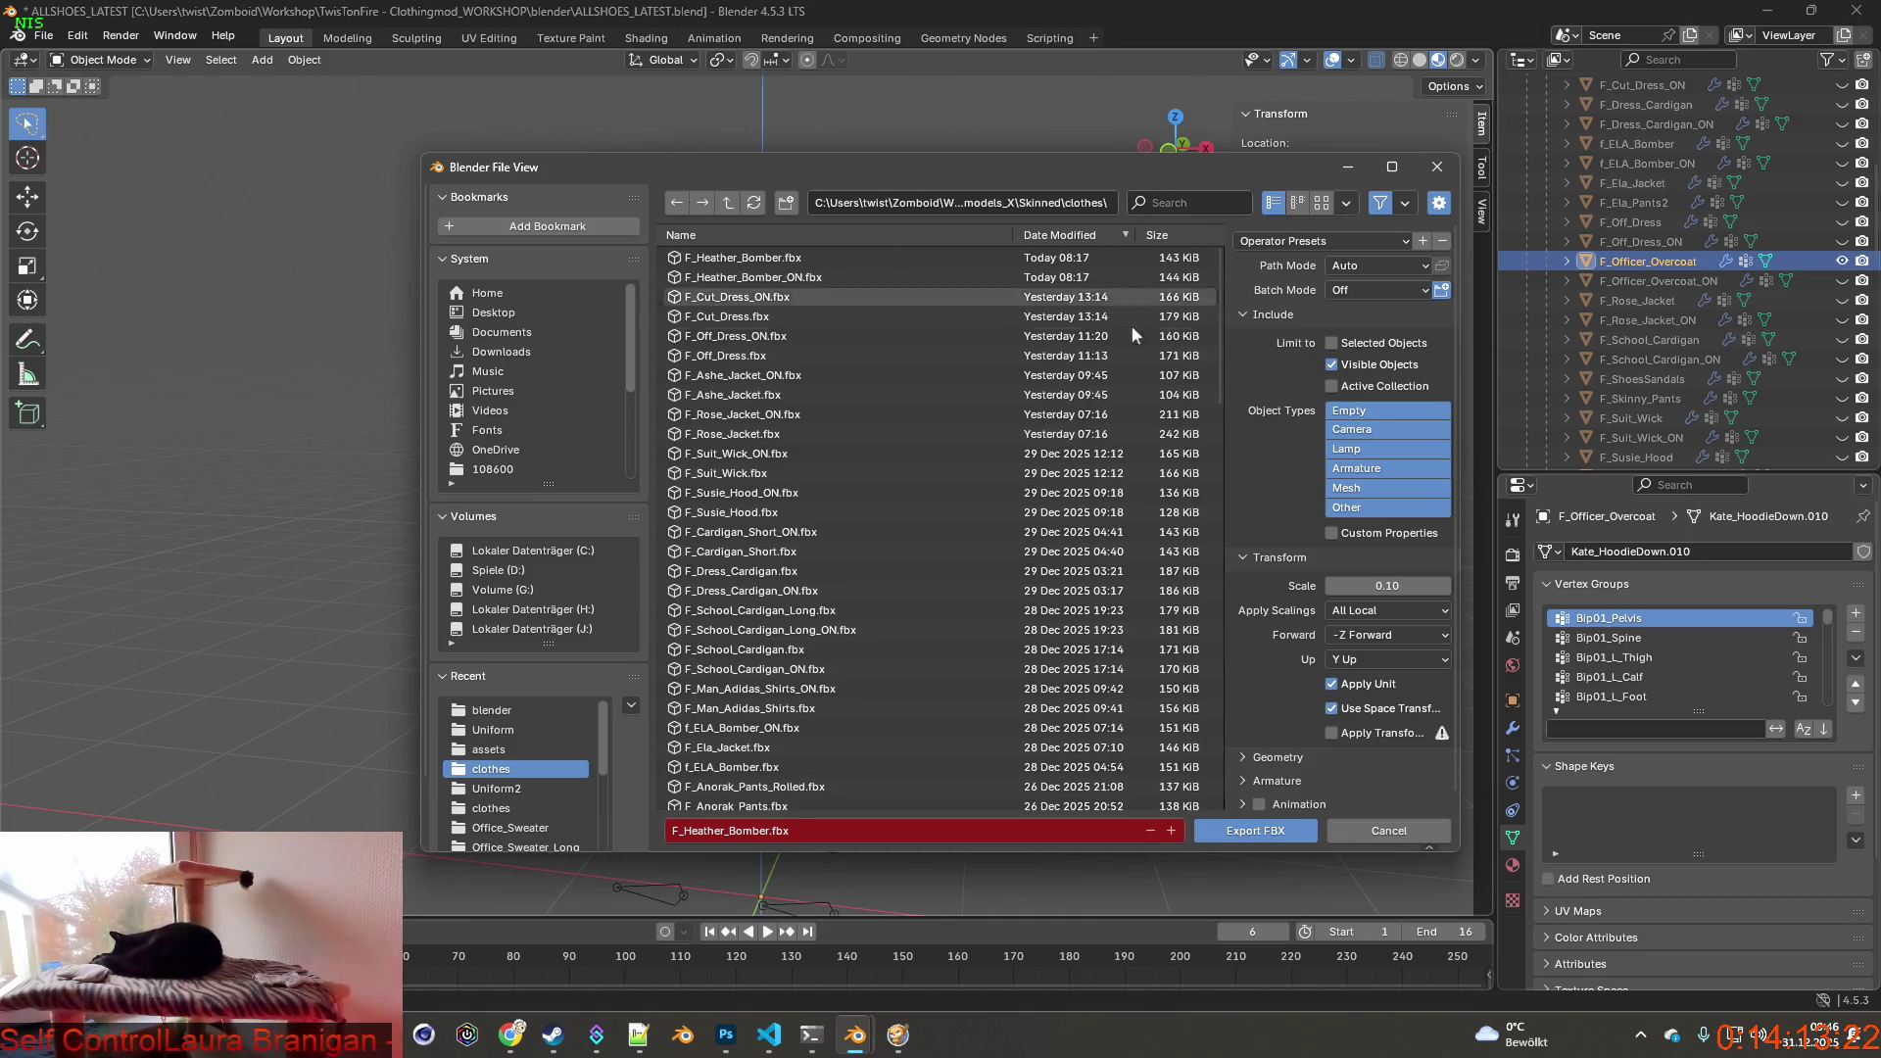
pyautogui.doubleClick(730, 830)
pyautogui.moveTo(769, 829); pyautogui.dragTo(673, 831)
pyautogui.write('F_Officer_Overcoat')
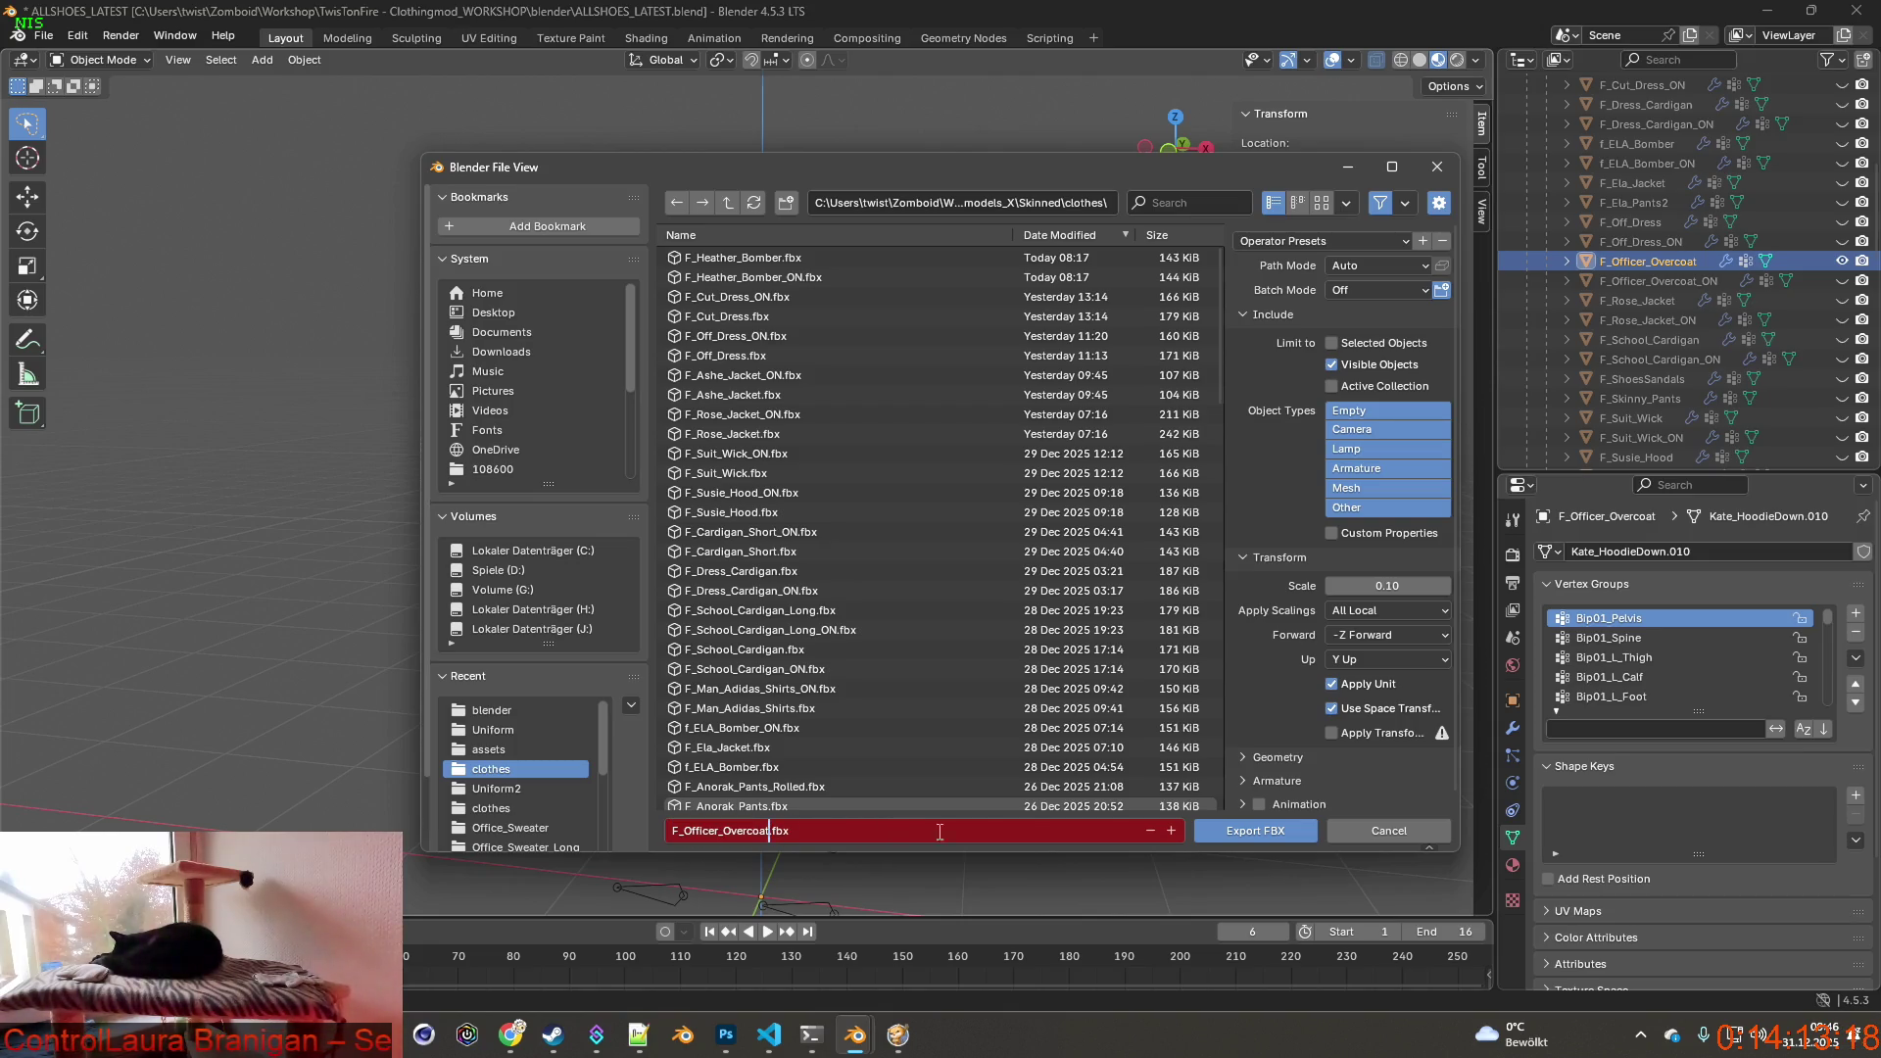
pyautogui.press('Return')
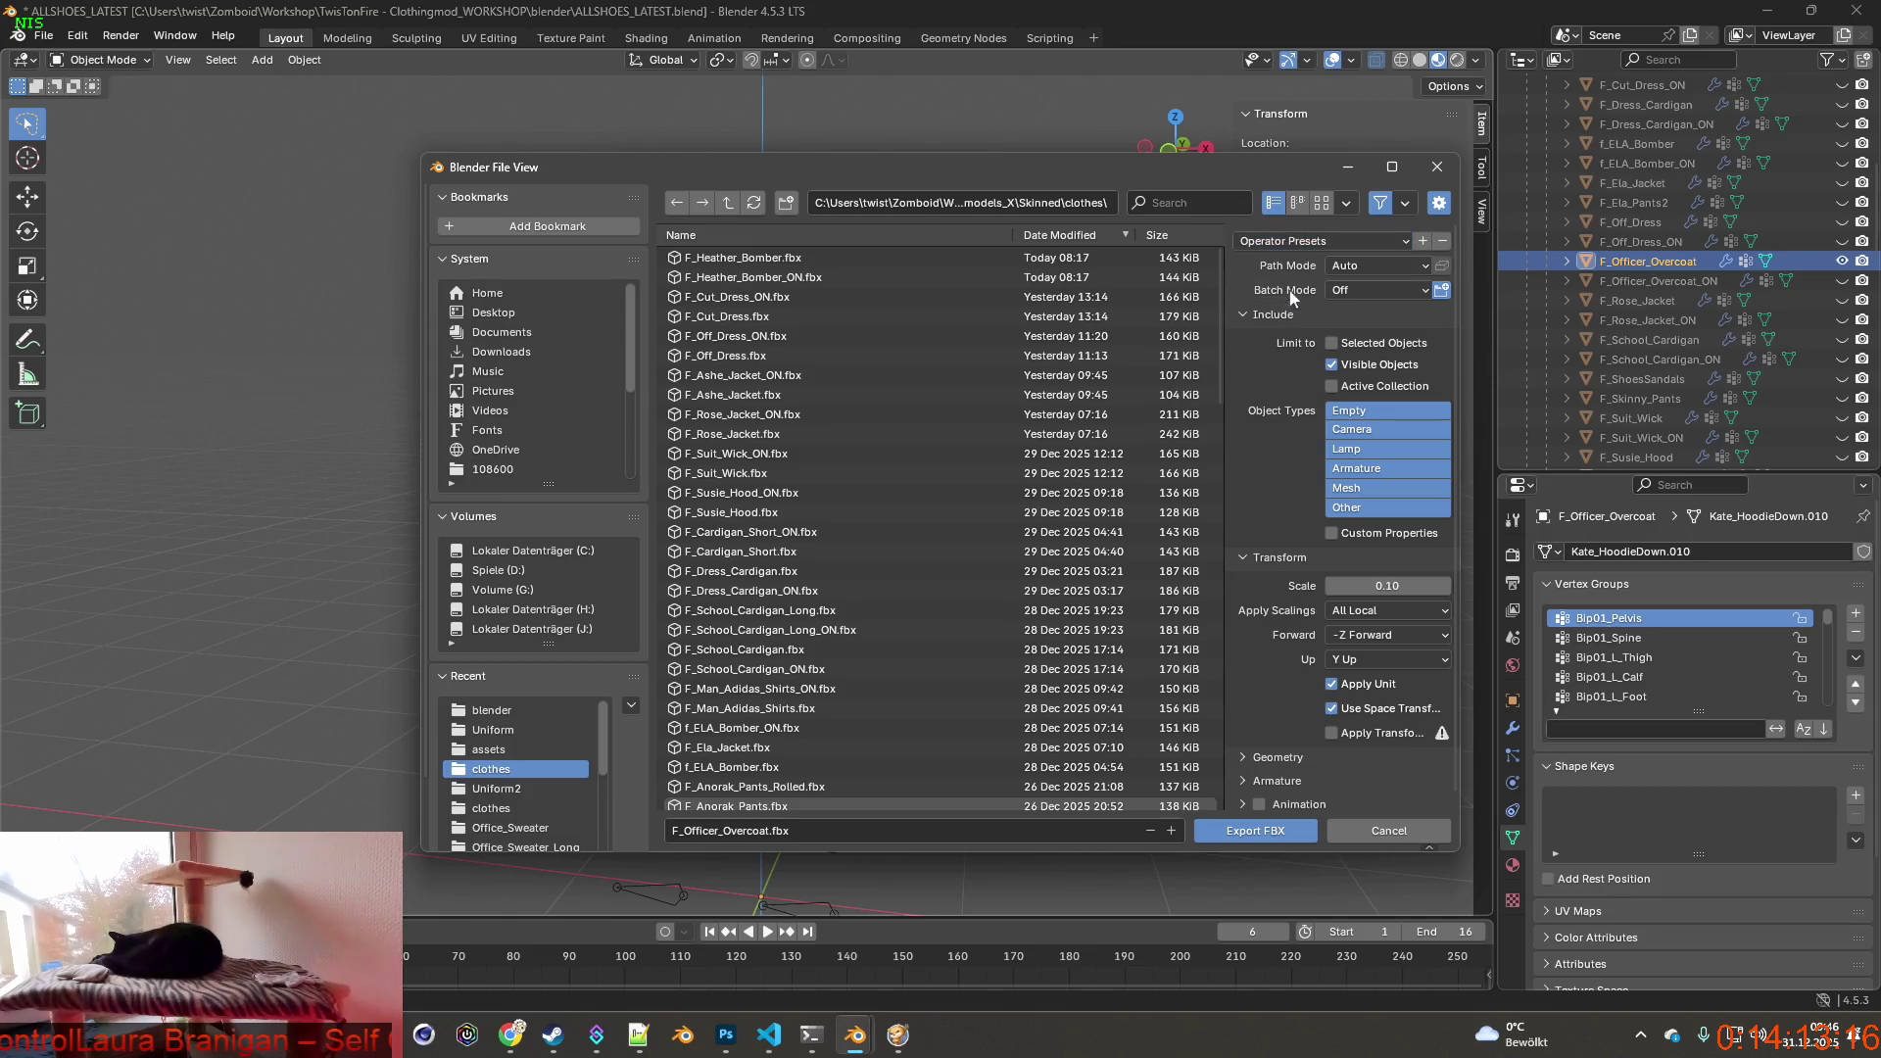
pyautogui.click(1254, 831)
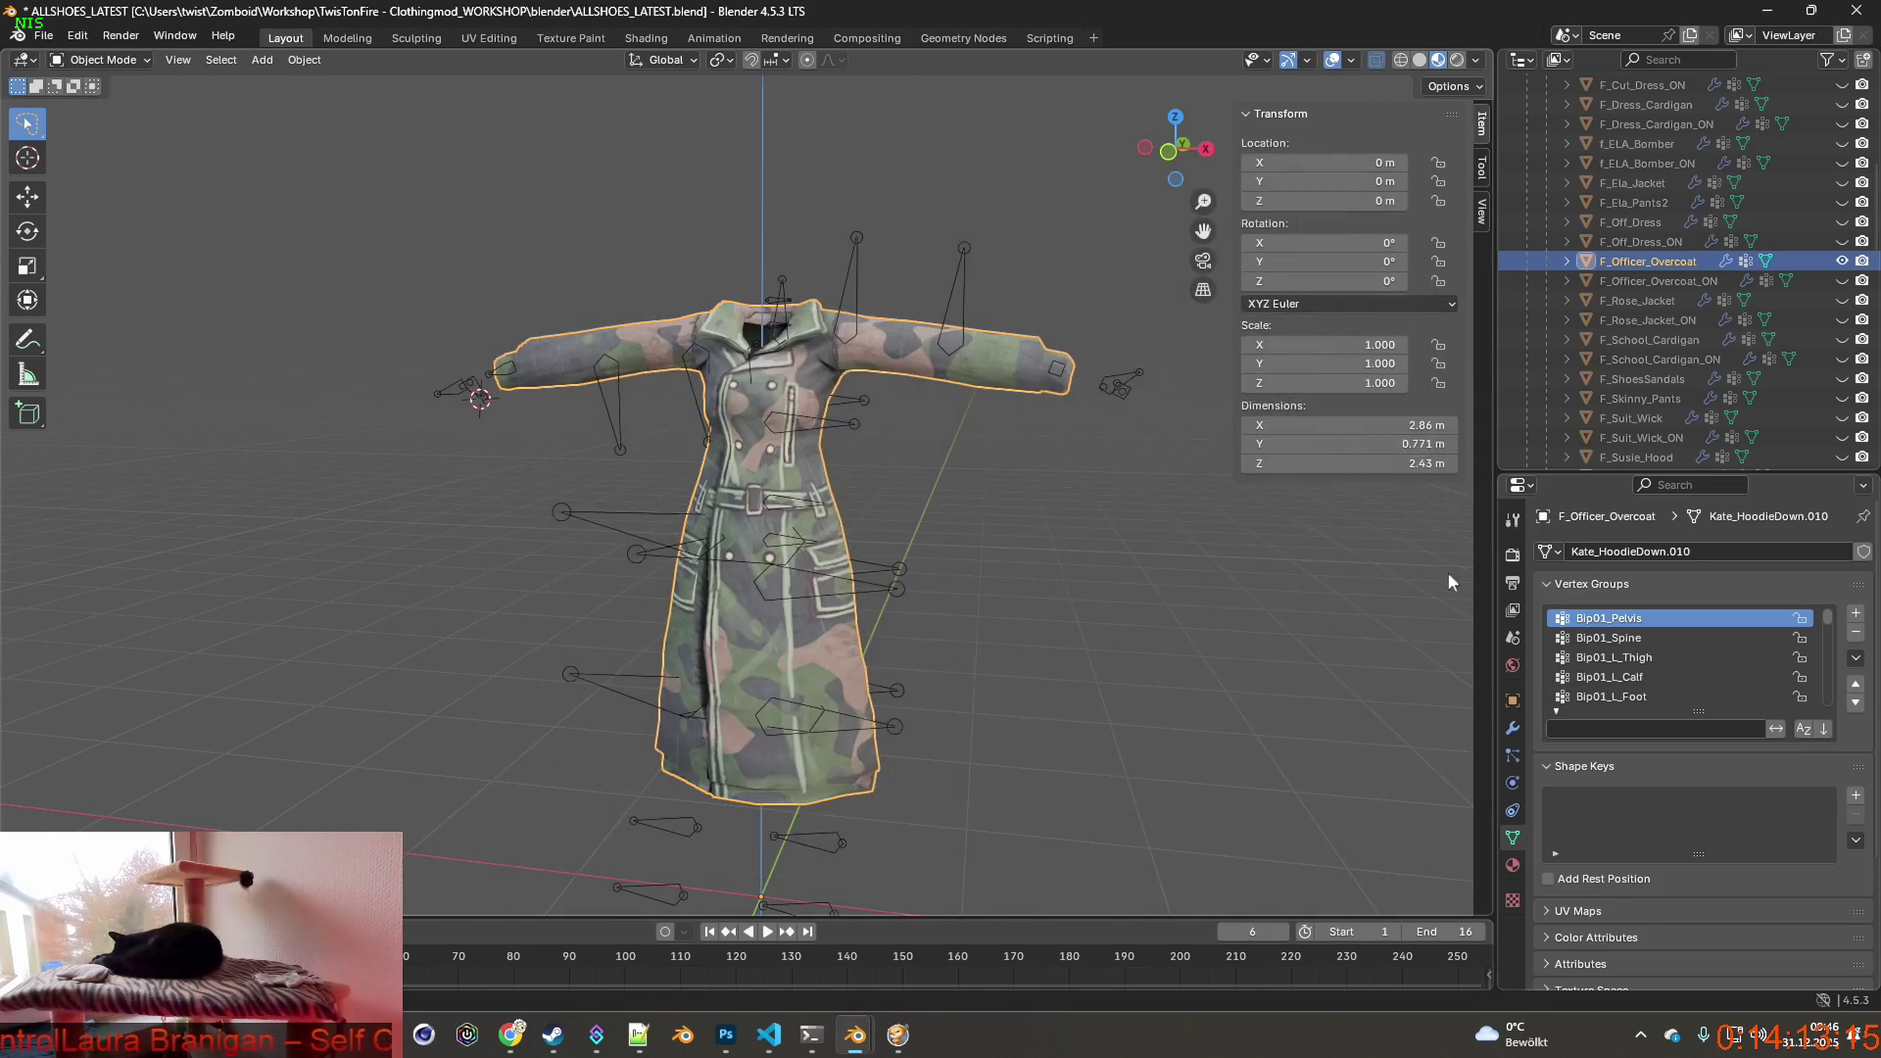
# Hide the camouflage coat and show only F_Officer_Overcoat_ON, selecting it.
pyautogui.click(1841, 261)
pyautogui.click(1844, 280)
pyautogui.doubleClick(1658, 282)
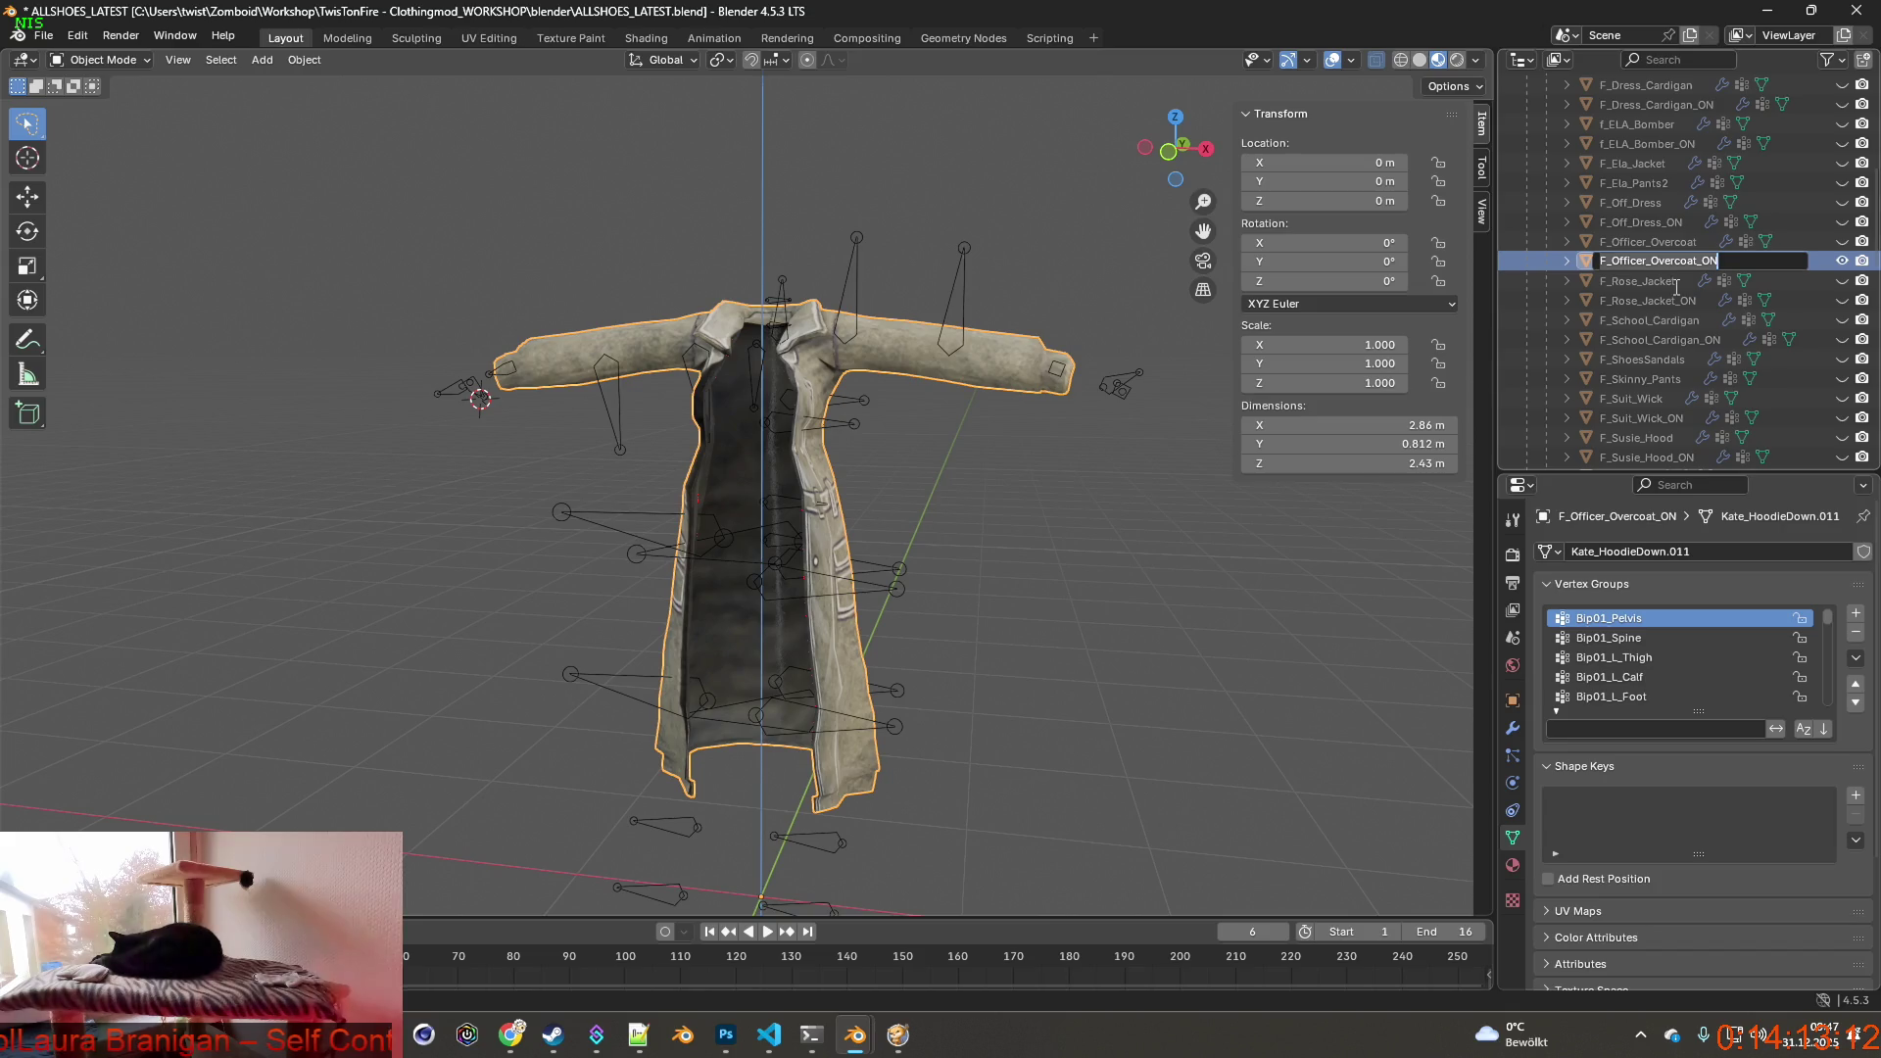
pyautogui.press('Return')
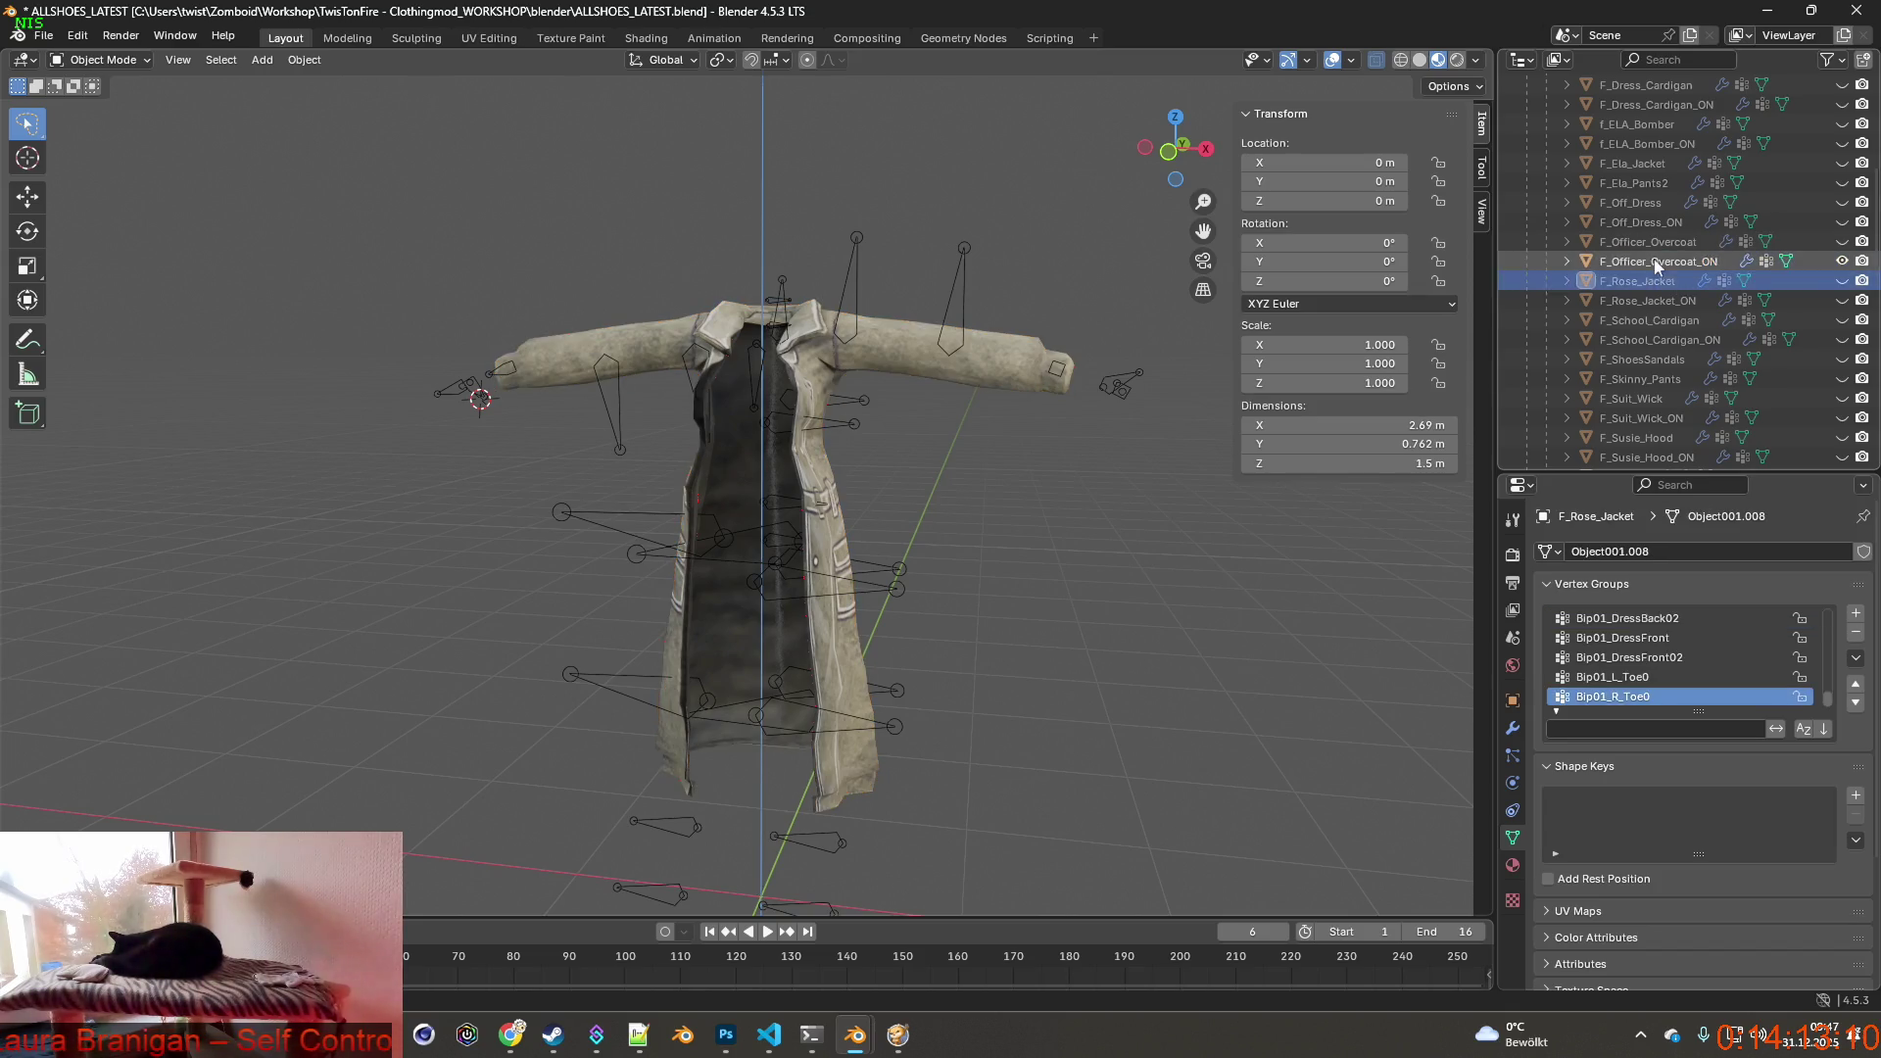
pyautogui.click(1653, 260)
# Export the plain coat as F_Officer_Overcoat_ON.fbx using the saved export preset.
pyautogui.click(46, 37)
pyautogui.moveTo(94, 286)
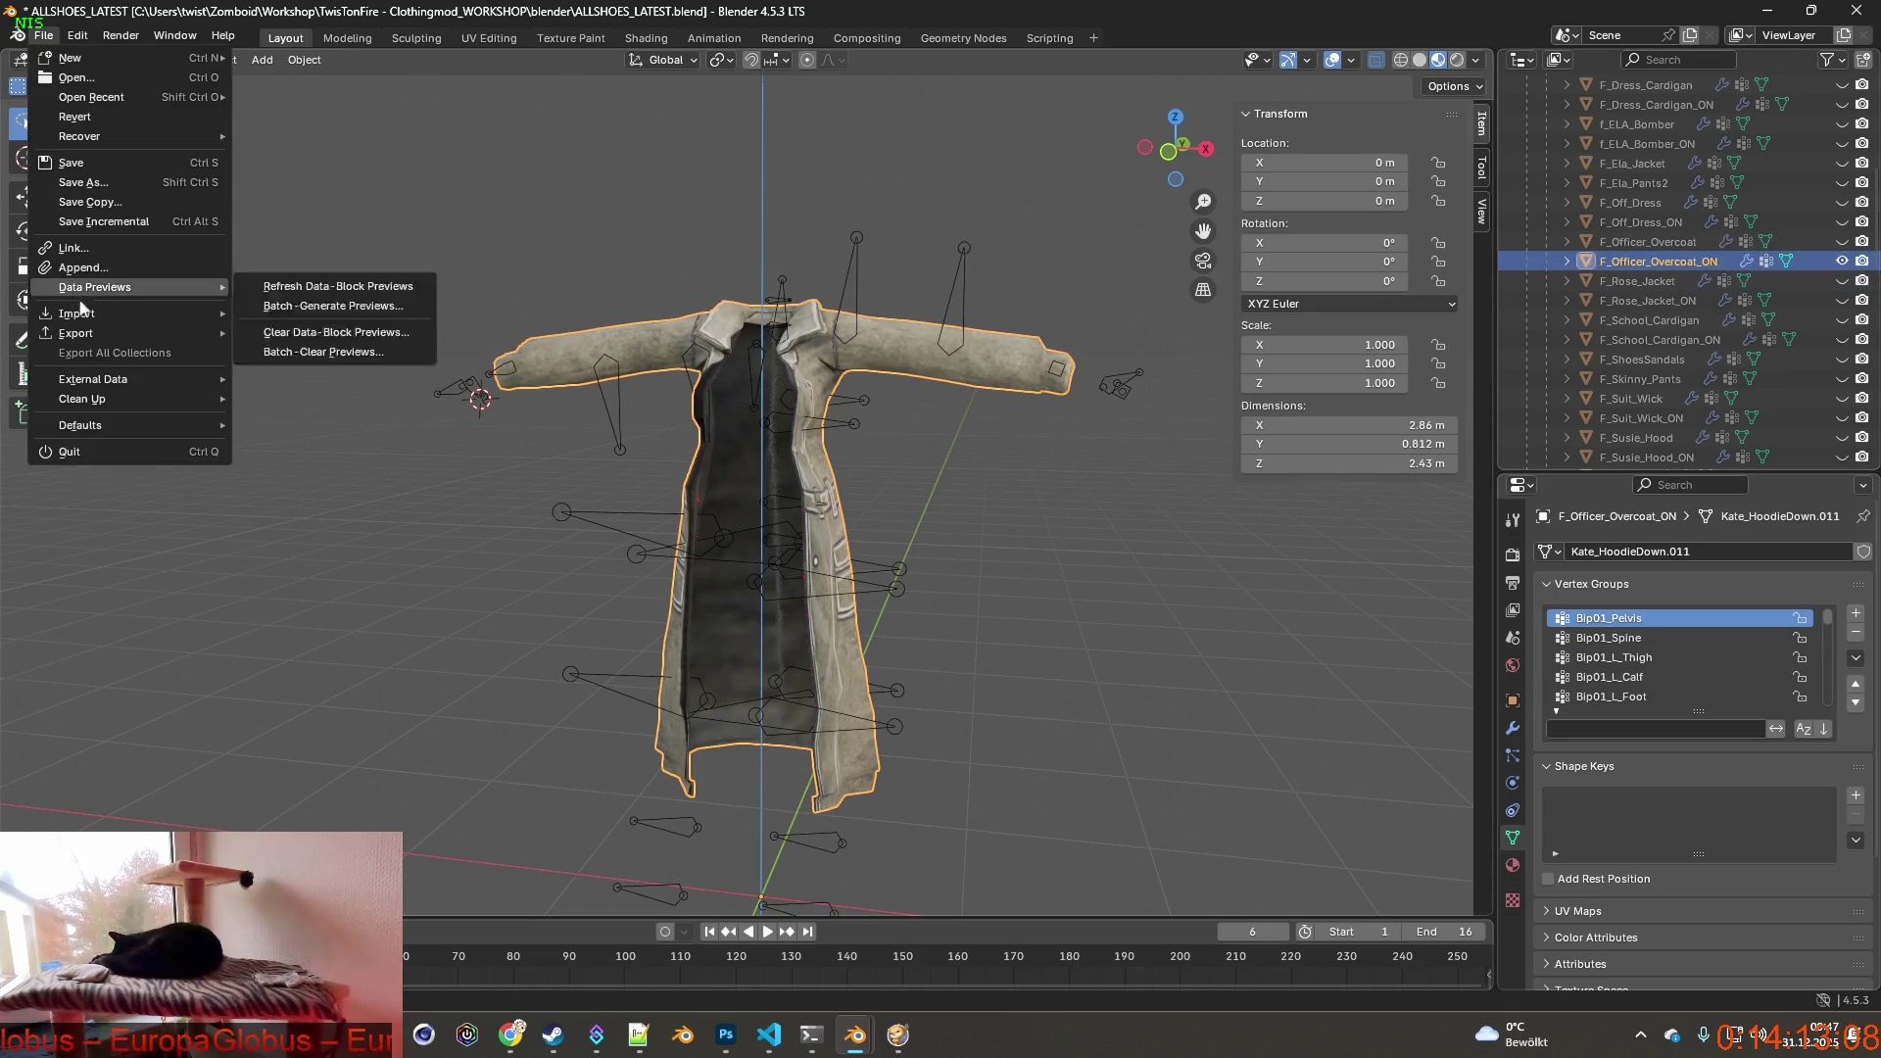
pyautogui.click(288, 510)
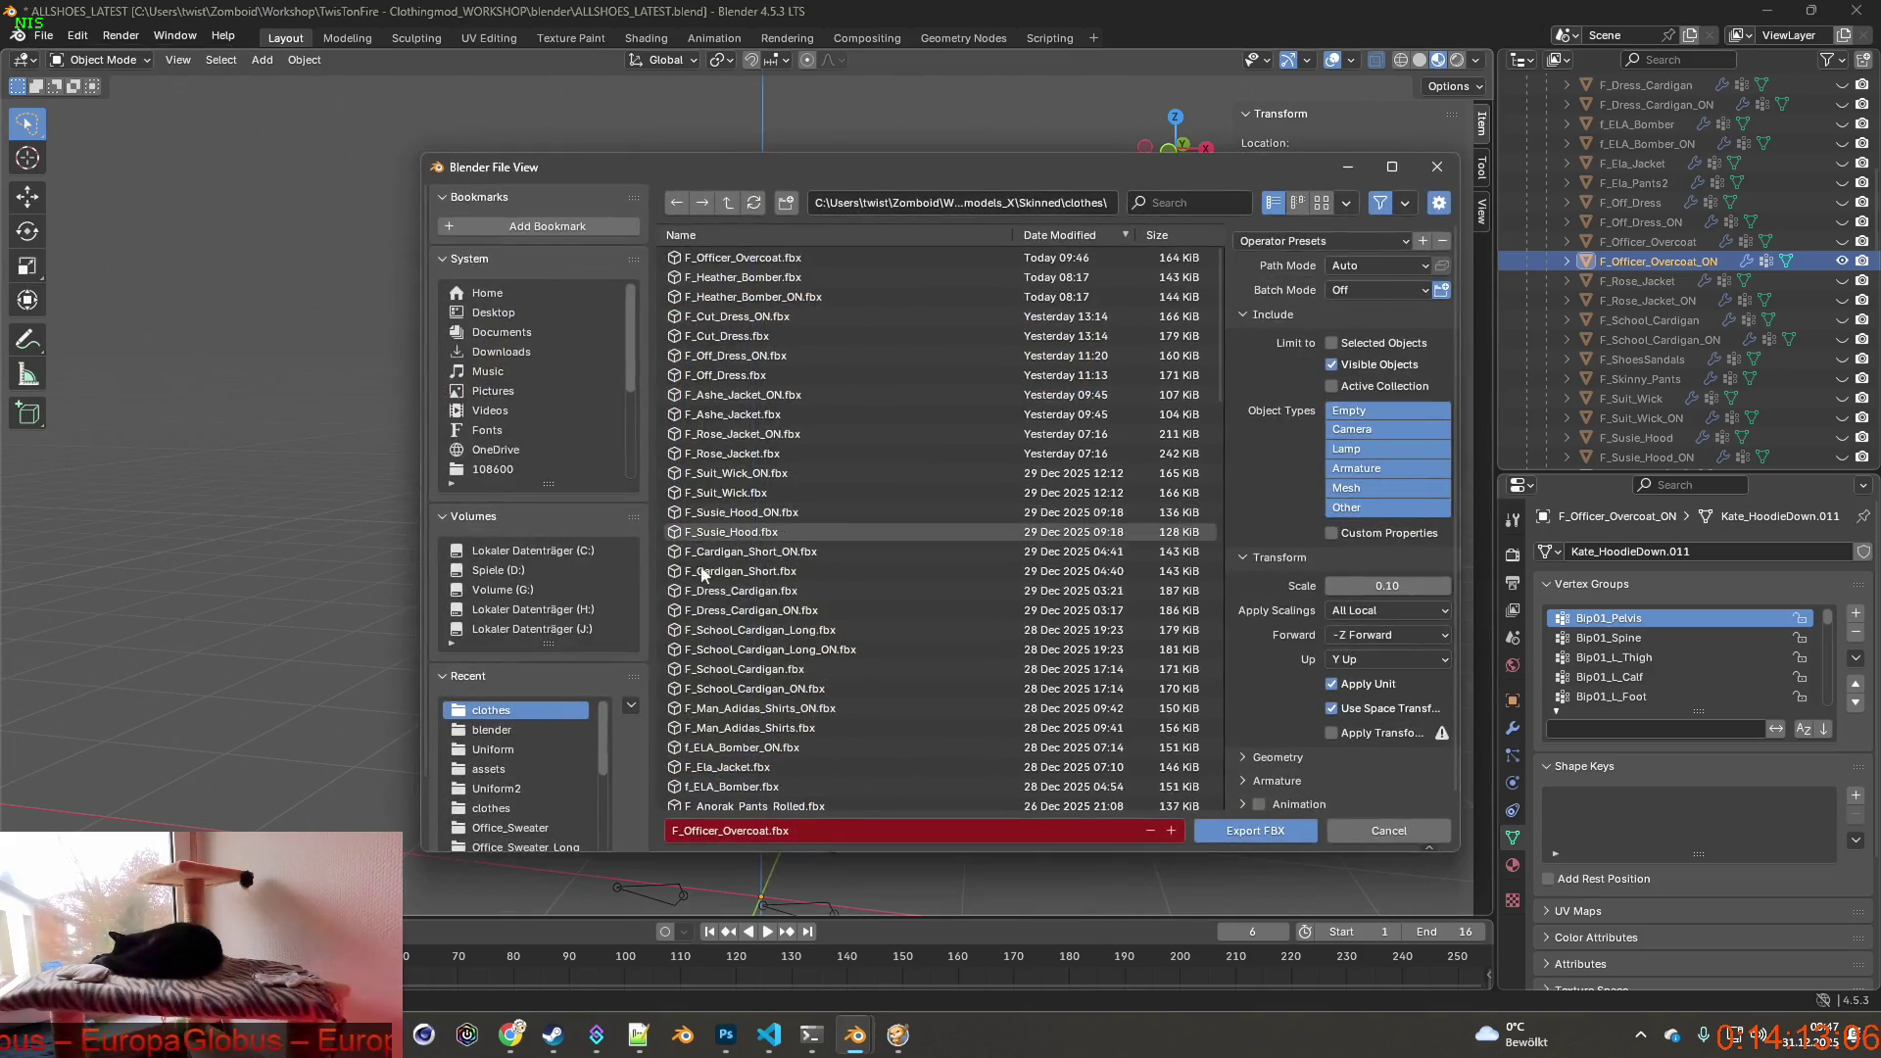
pyautogui.click(765, 831)
pyautogui.write('_ON')
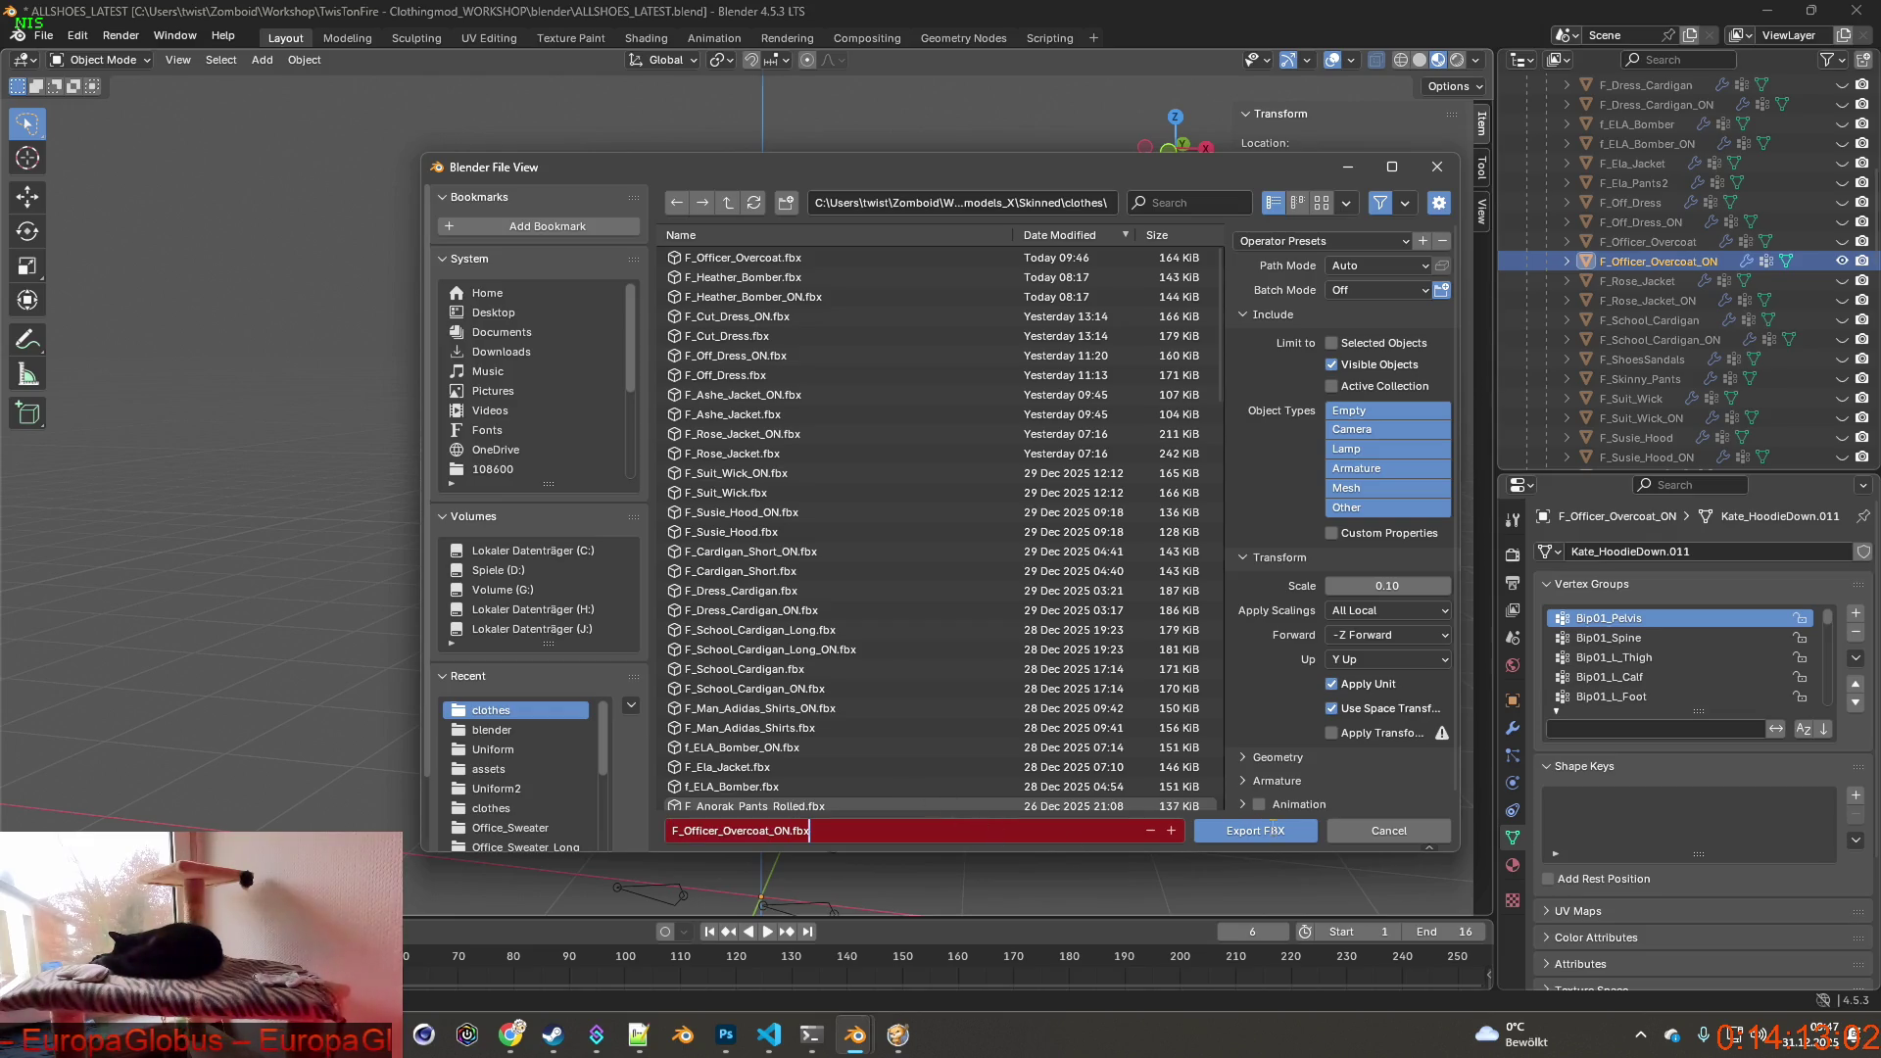
pyautogui.click(1324, 241)
pyautogui.click(1316, 294)
pyautogui.click(1255, 831)
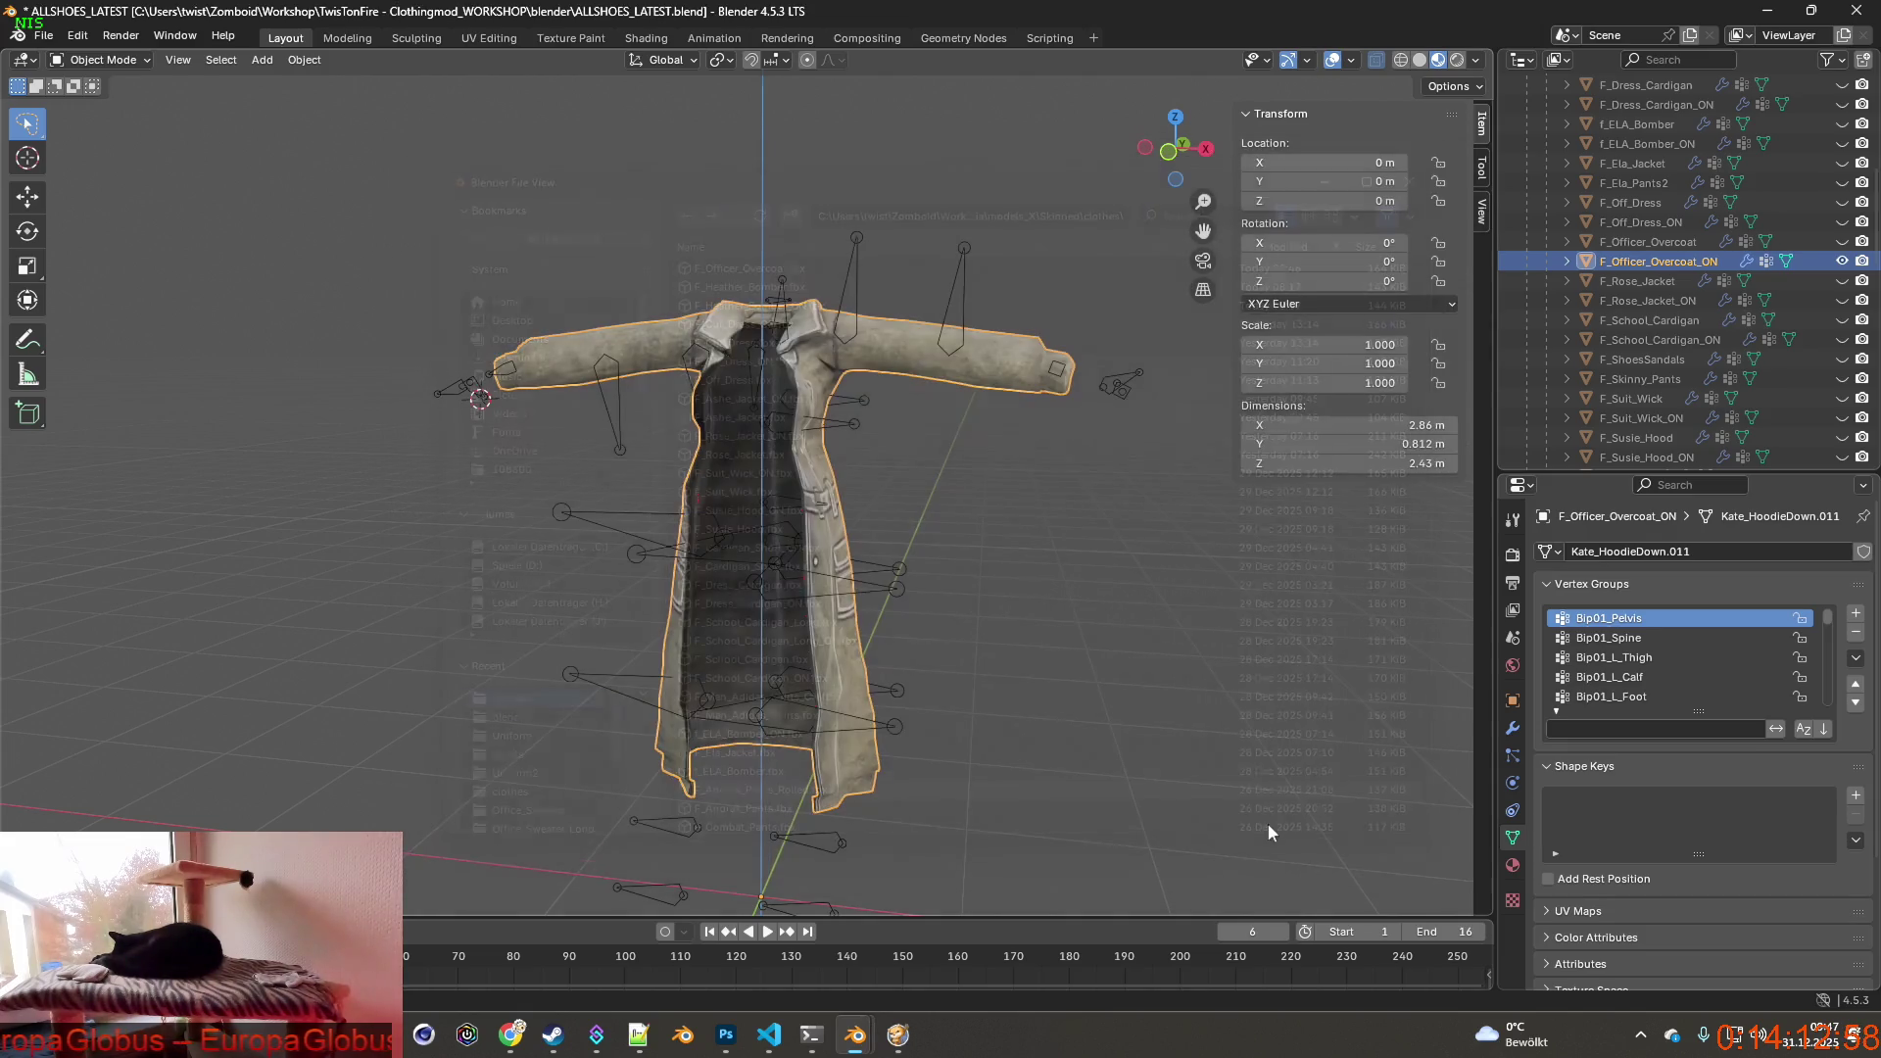
# Switch to Project Zomboid and quit the game to desktop.
pyautogui.hotkey('alt', 'Tab')
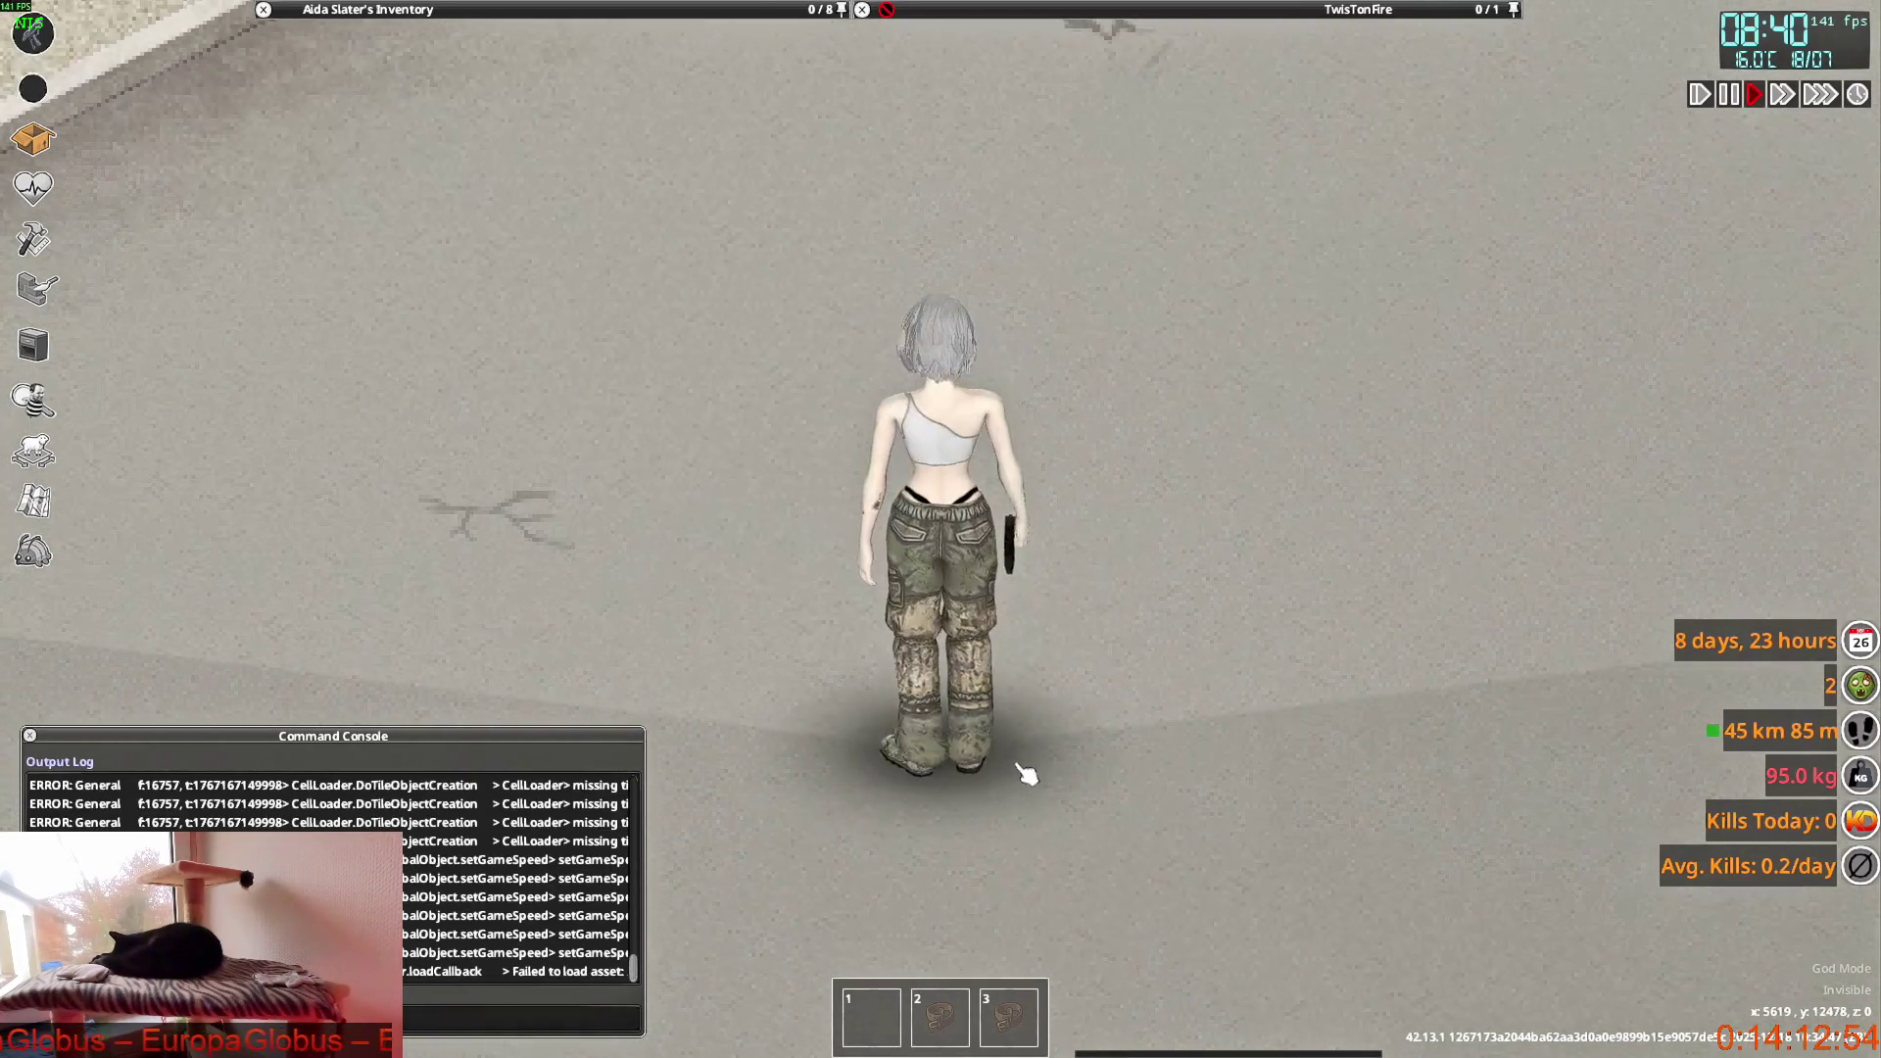
pyautogui.press('Escape')
pyautogui.click(315, 759)
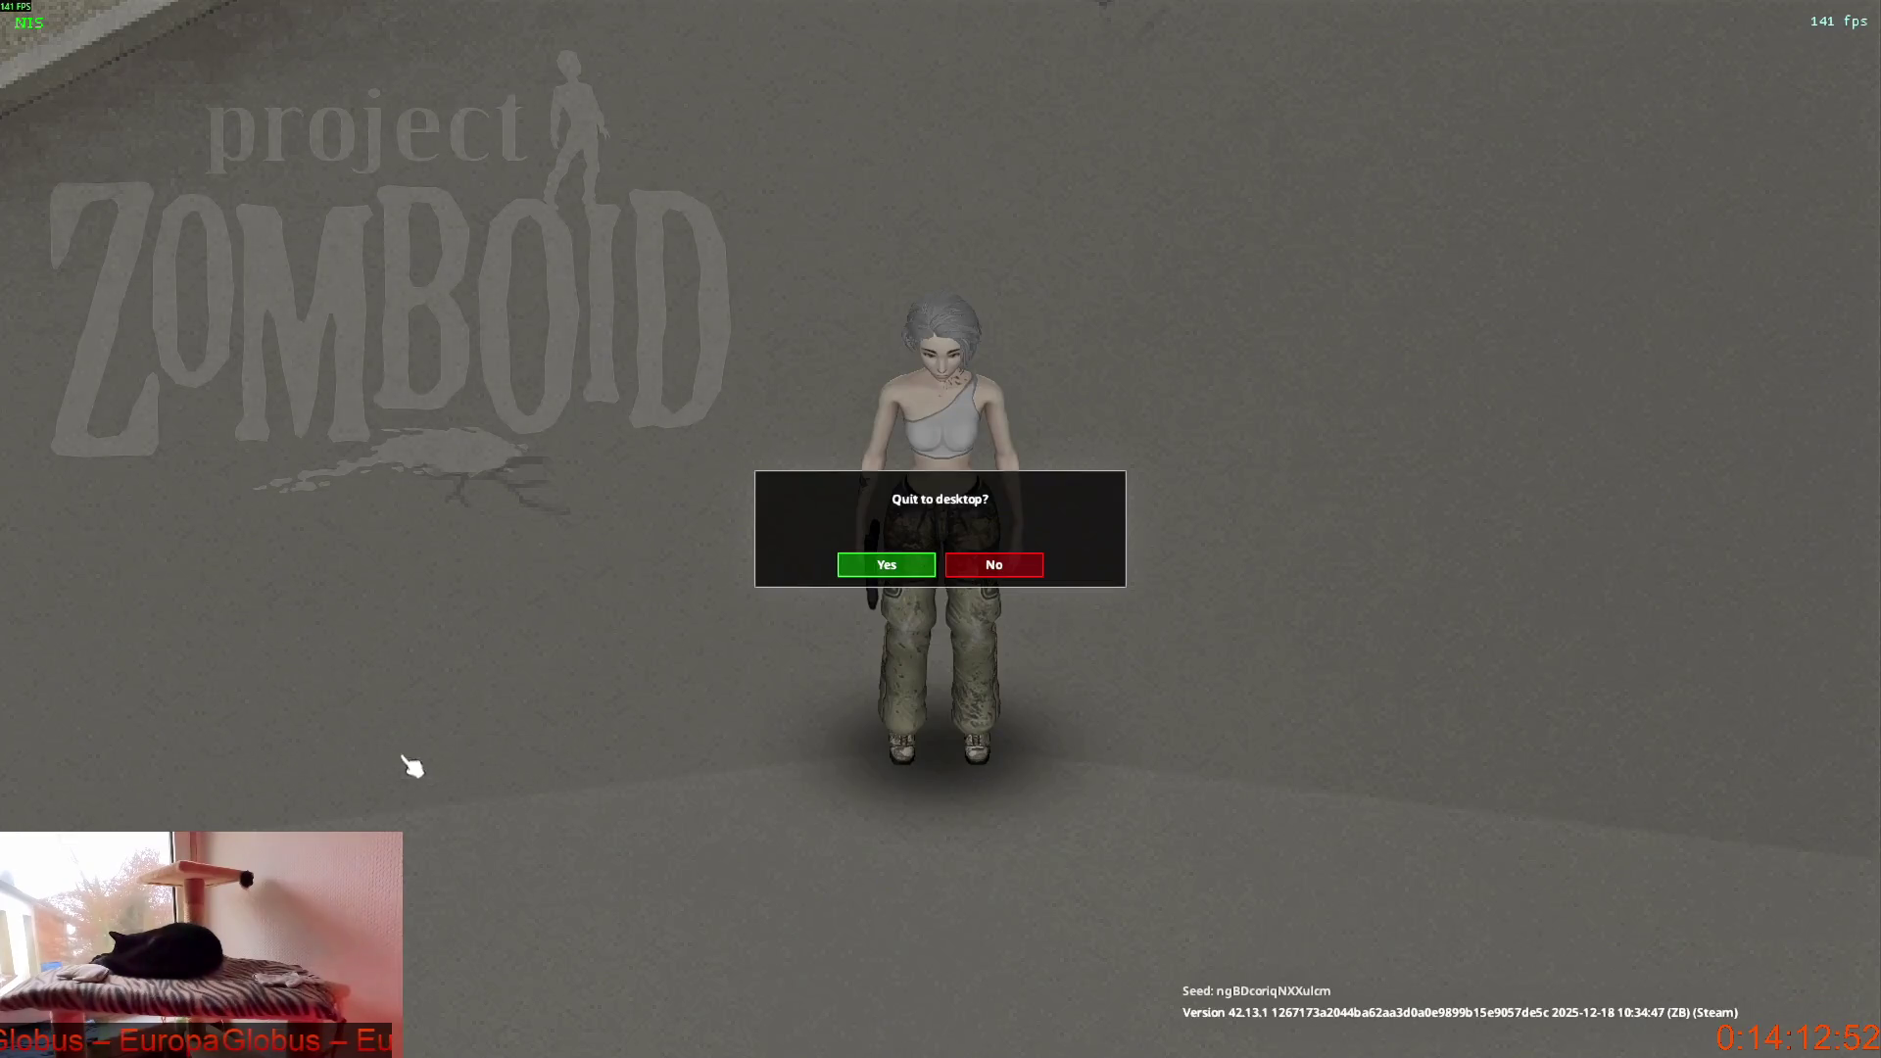
pyautogui.click(888, 564)
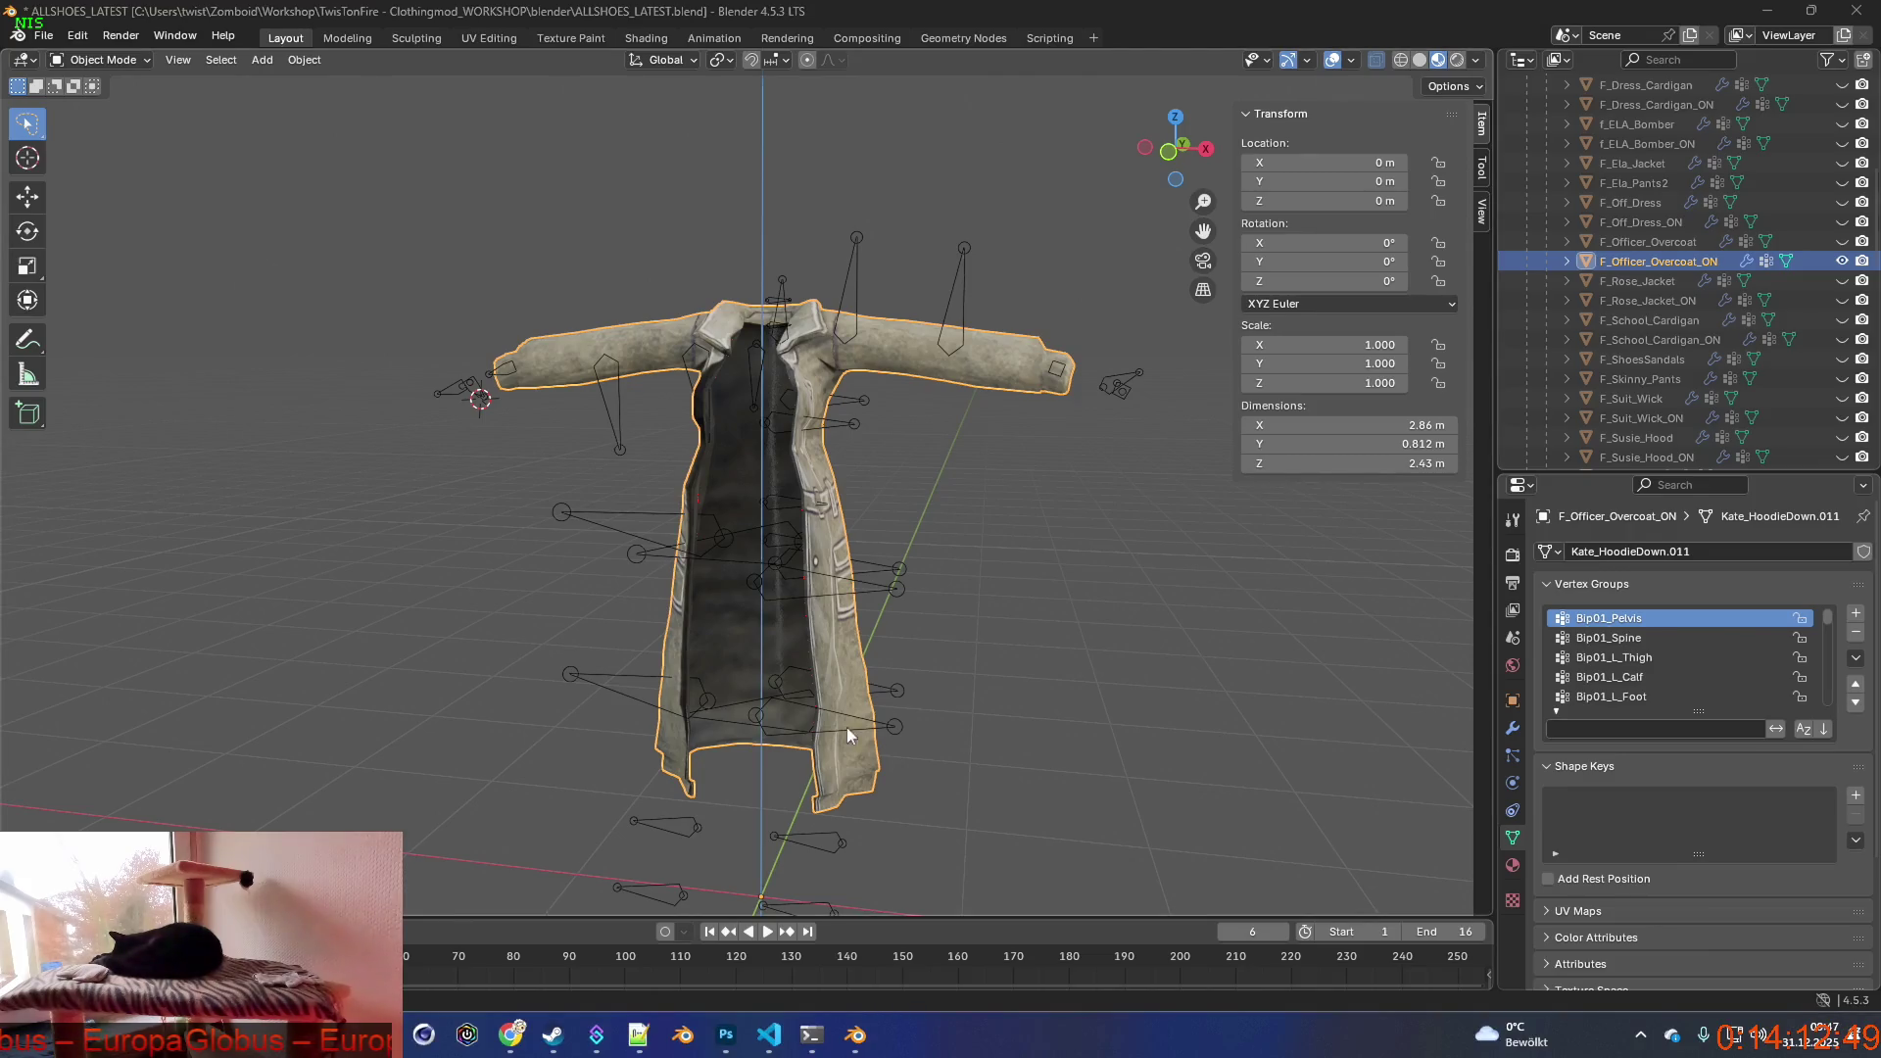
# Stop and relaunch Project Zomboid from the Steam library, confirming the launch options.
pyautogui.click(551, 1035)
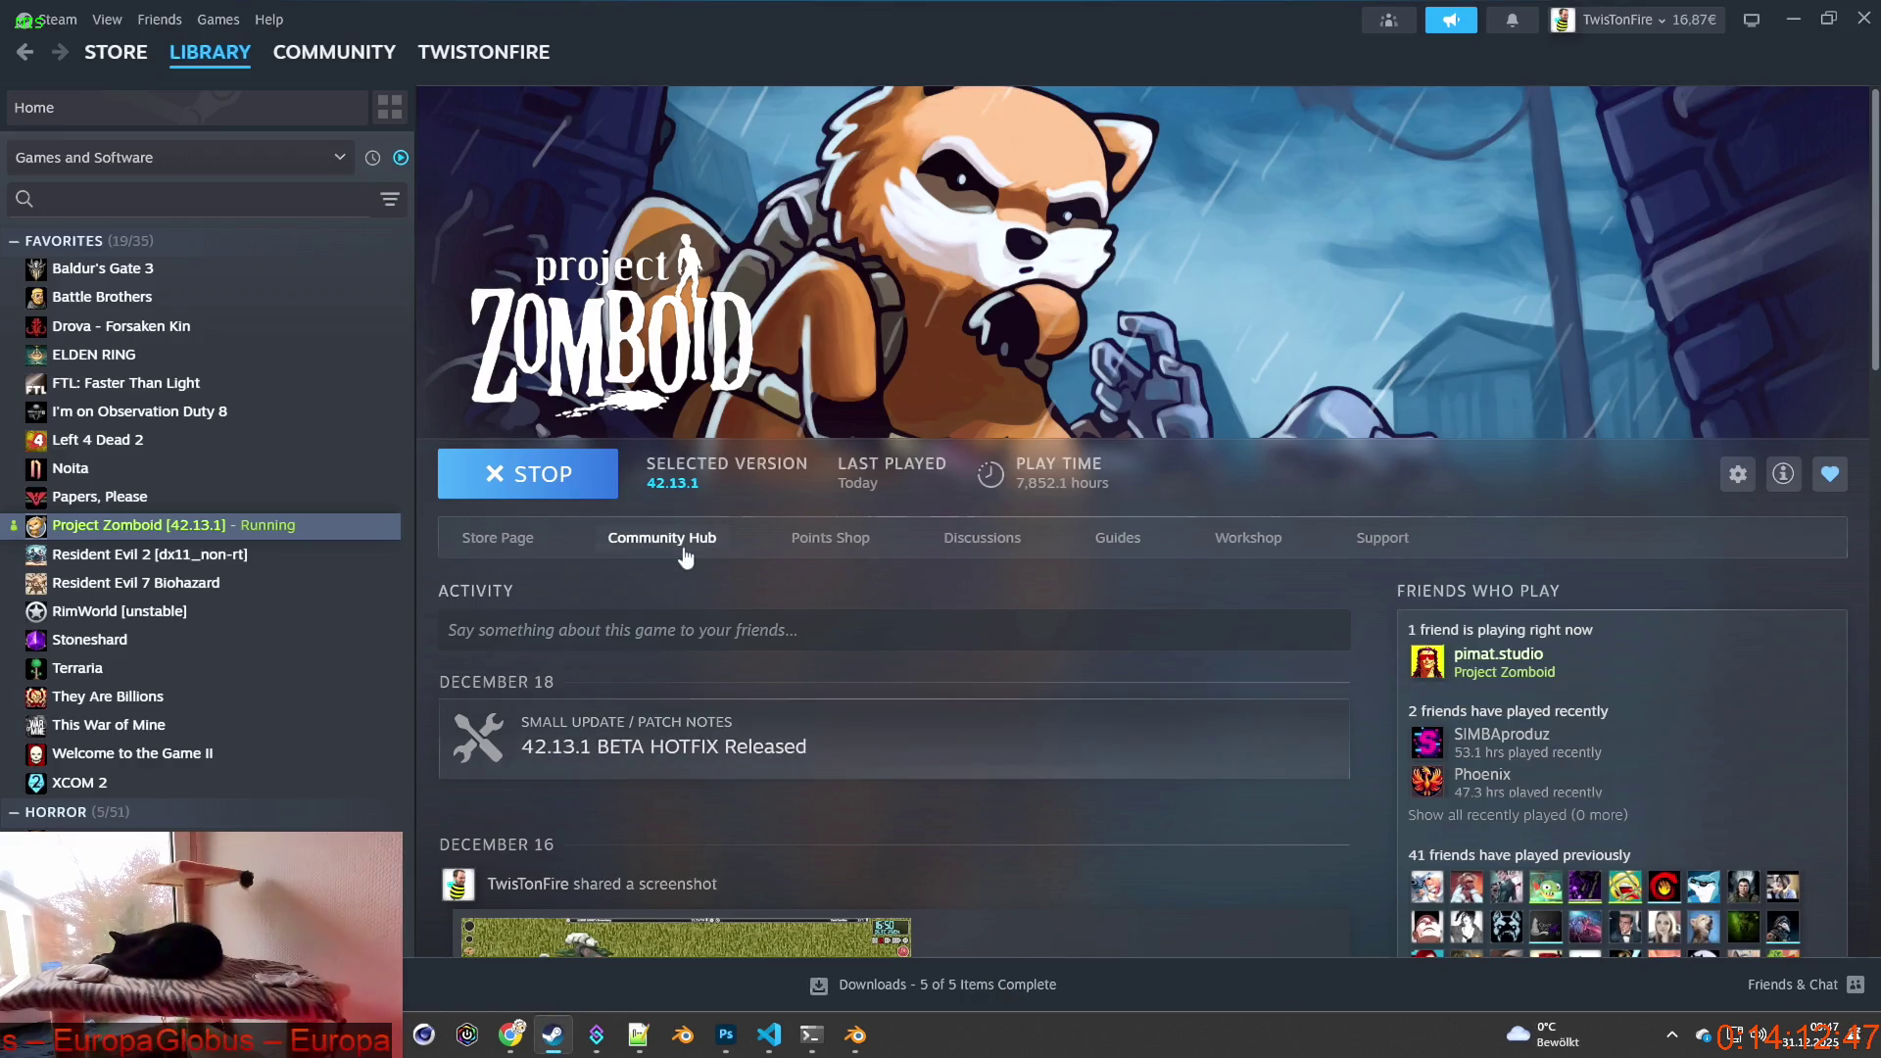
pyautogui.click(544, 473)
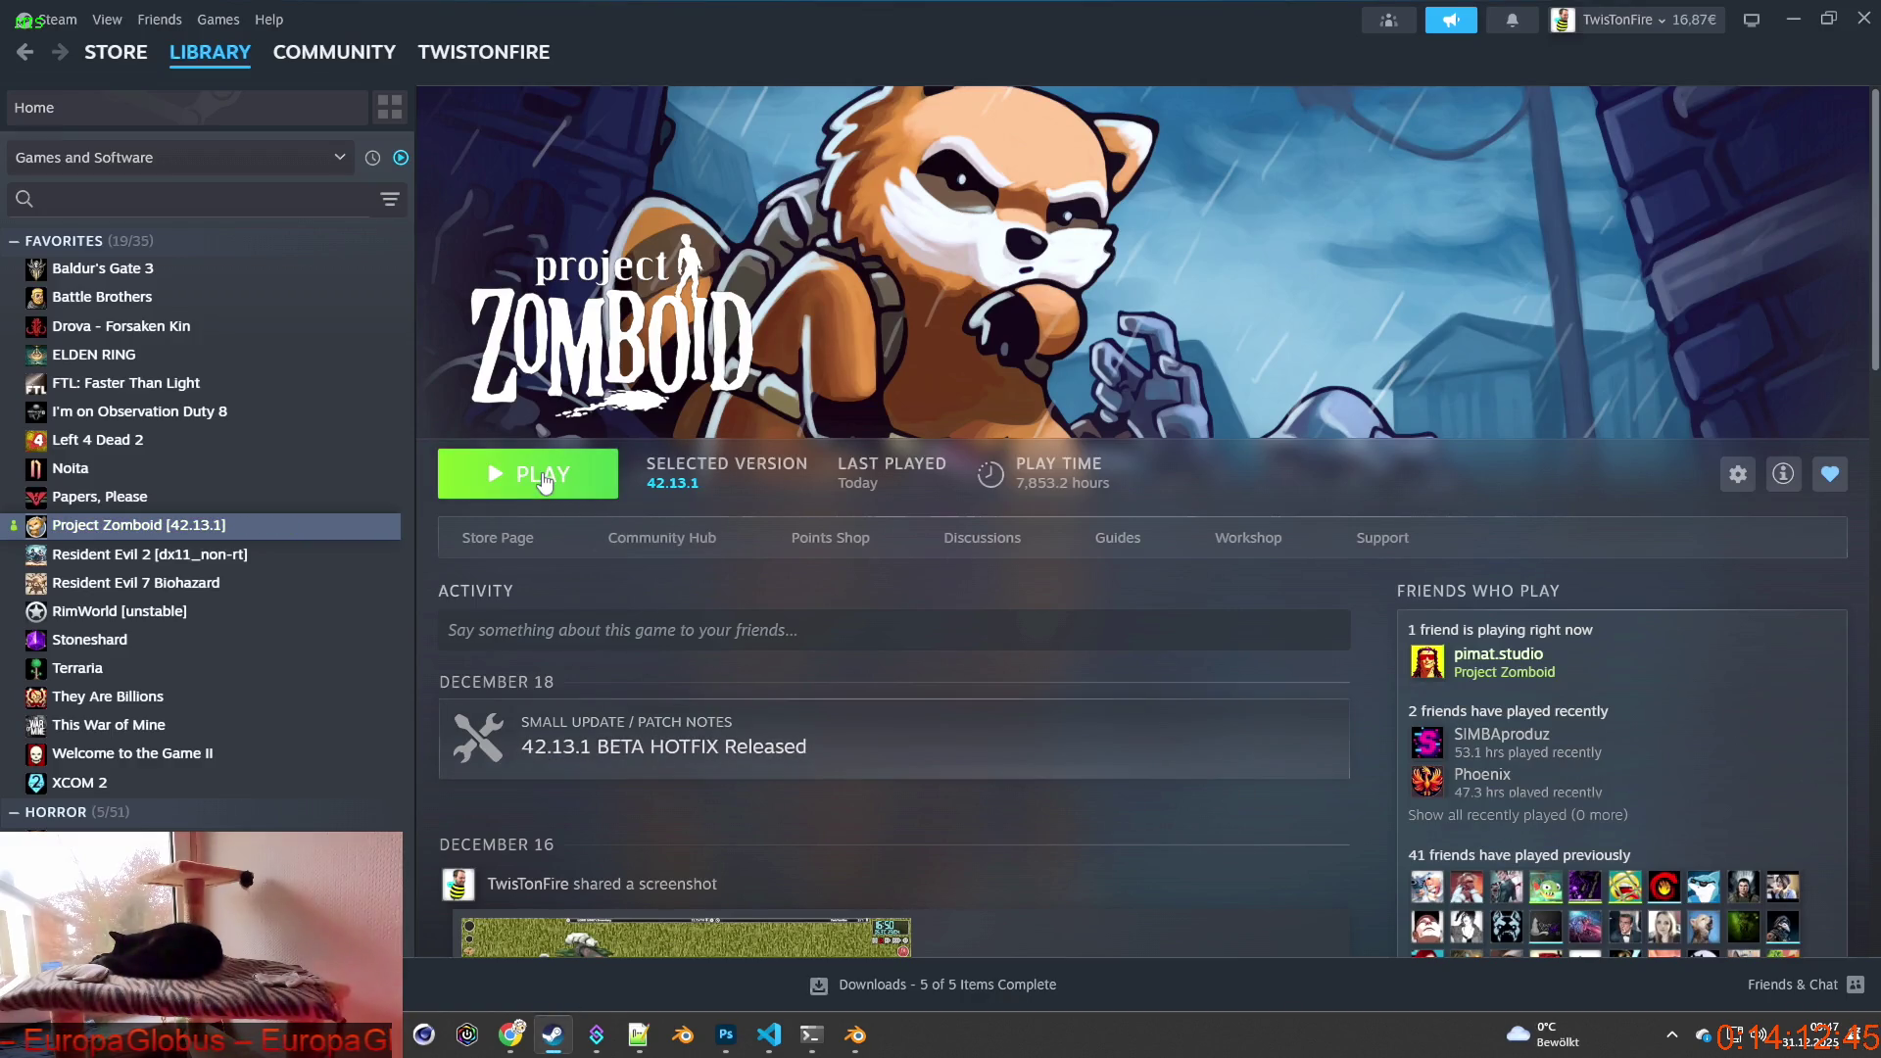
pyautogui.click(544, 478)
pyautogui.click(995, 706)
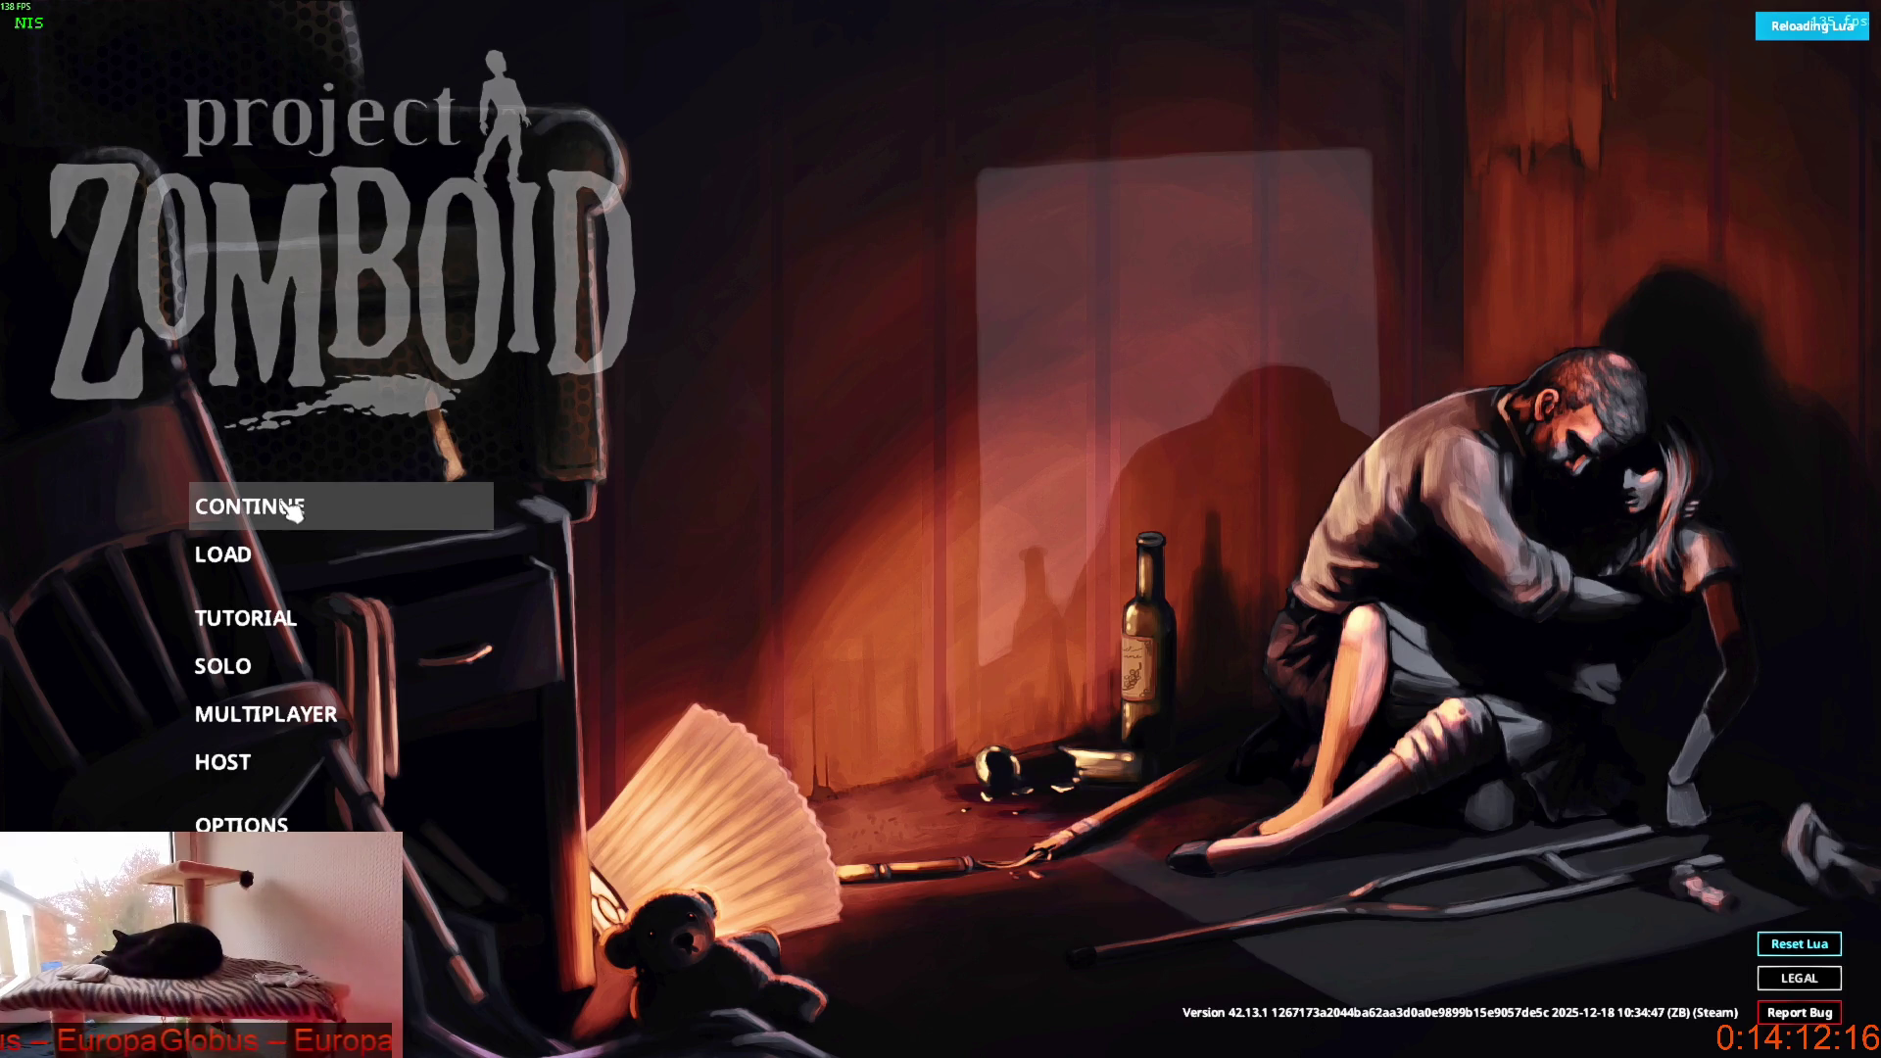
# Continue the saved game and click to start once loading finishes.
pyautogui.click(294, 509)
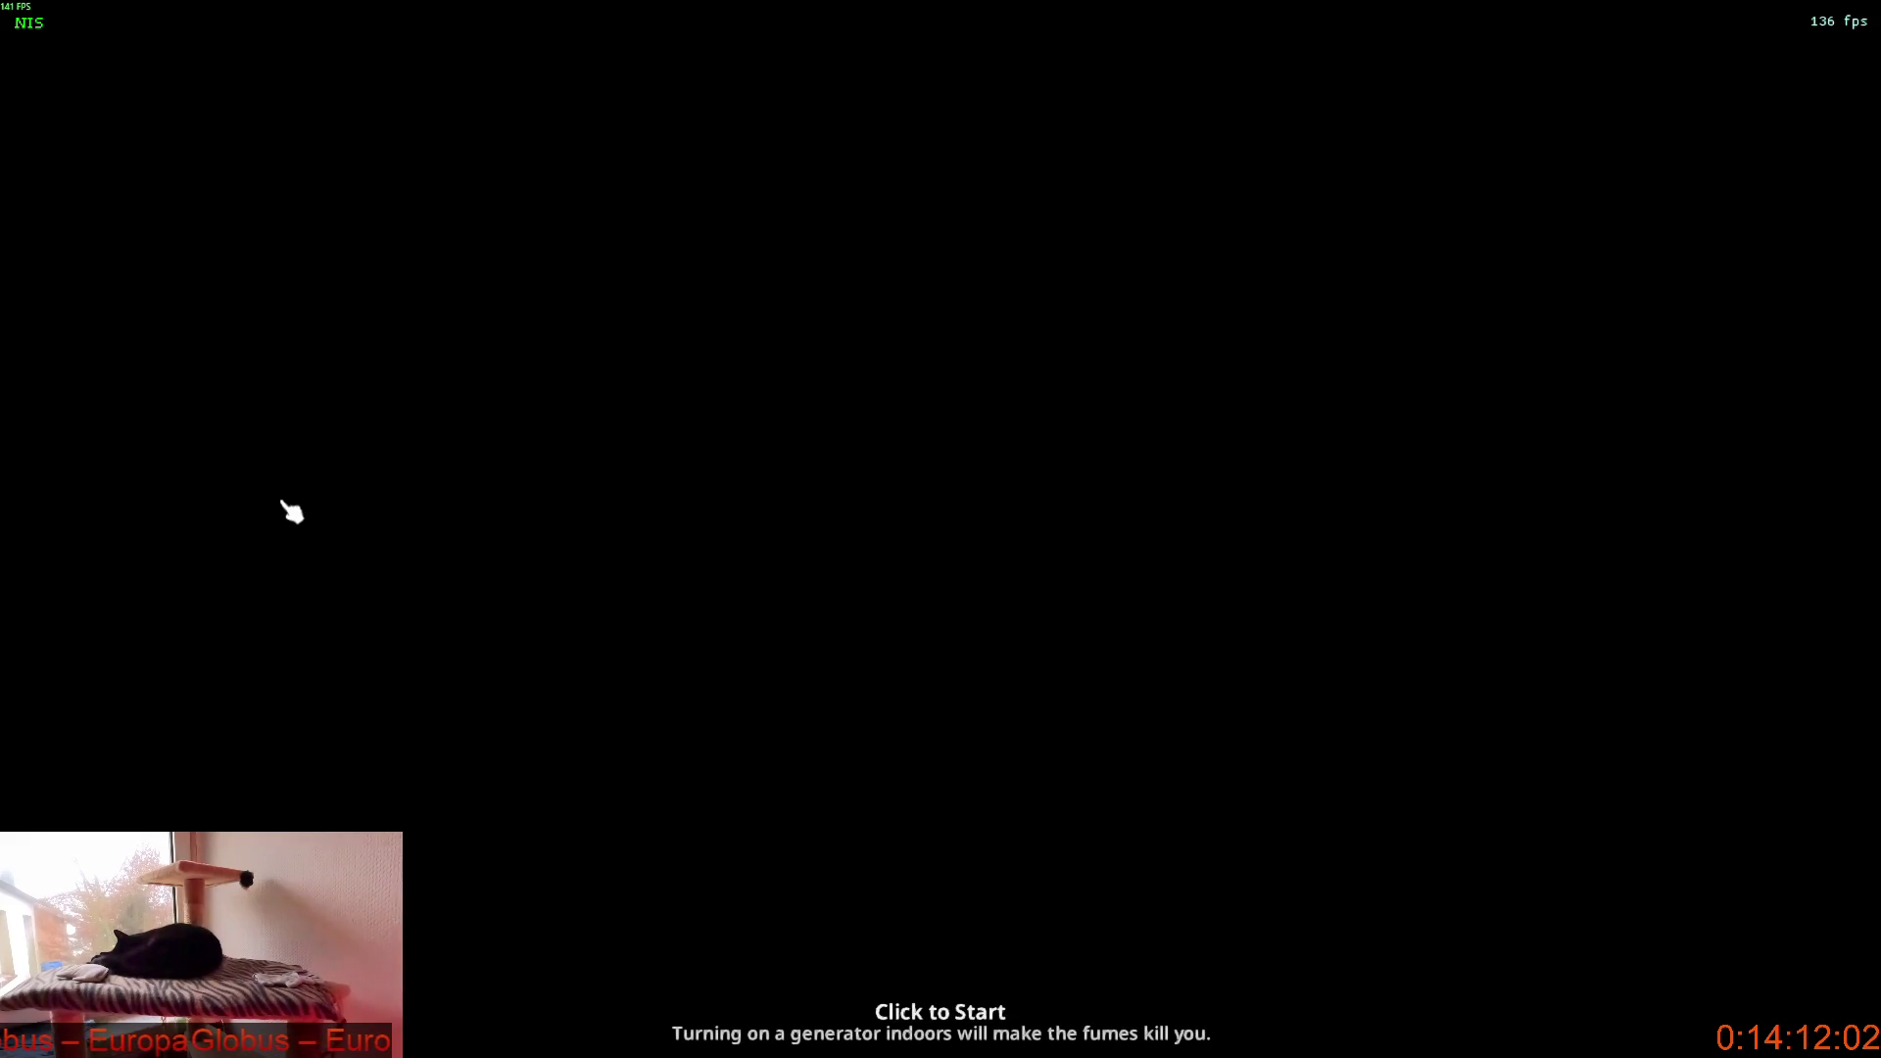
pyautogui.click(392, 543)
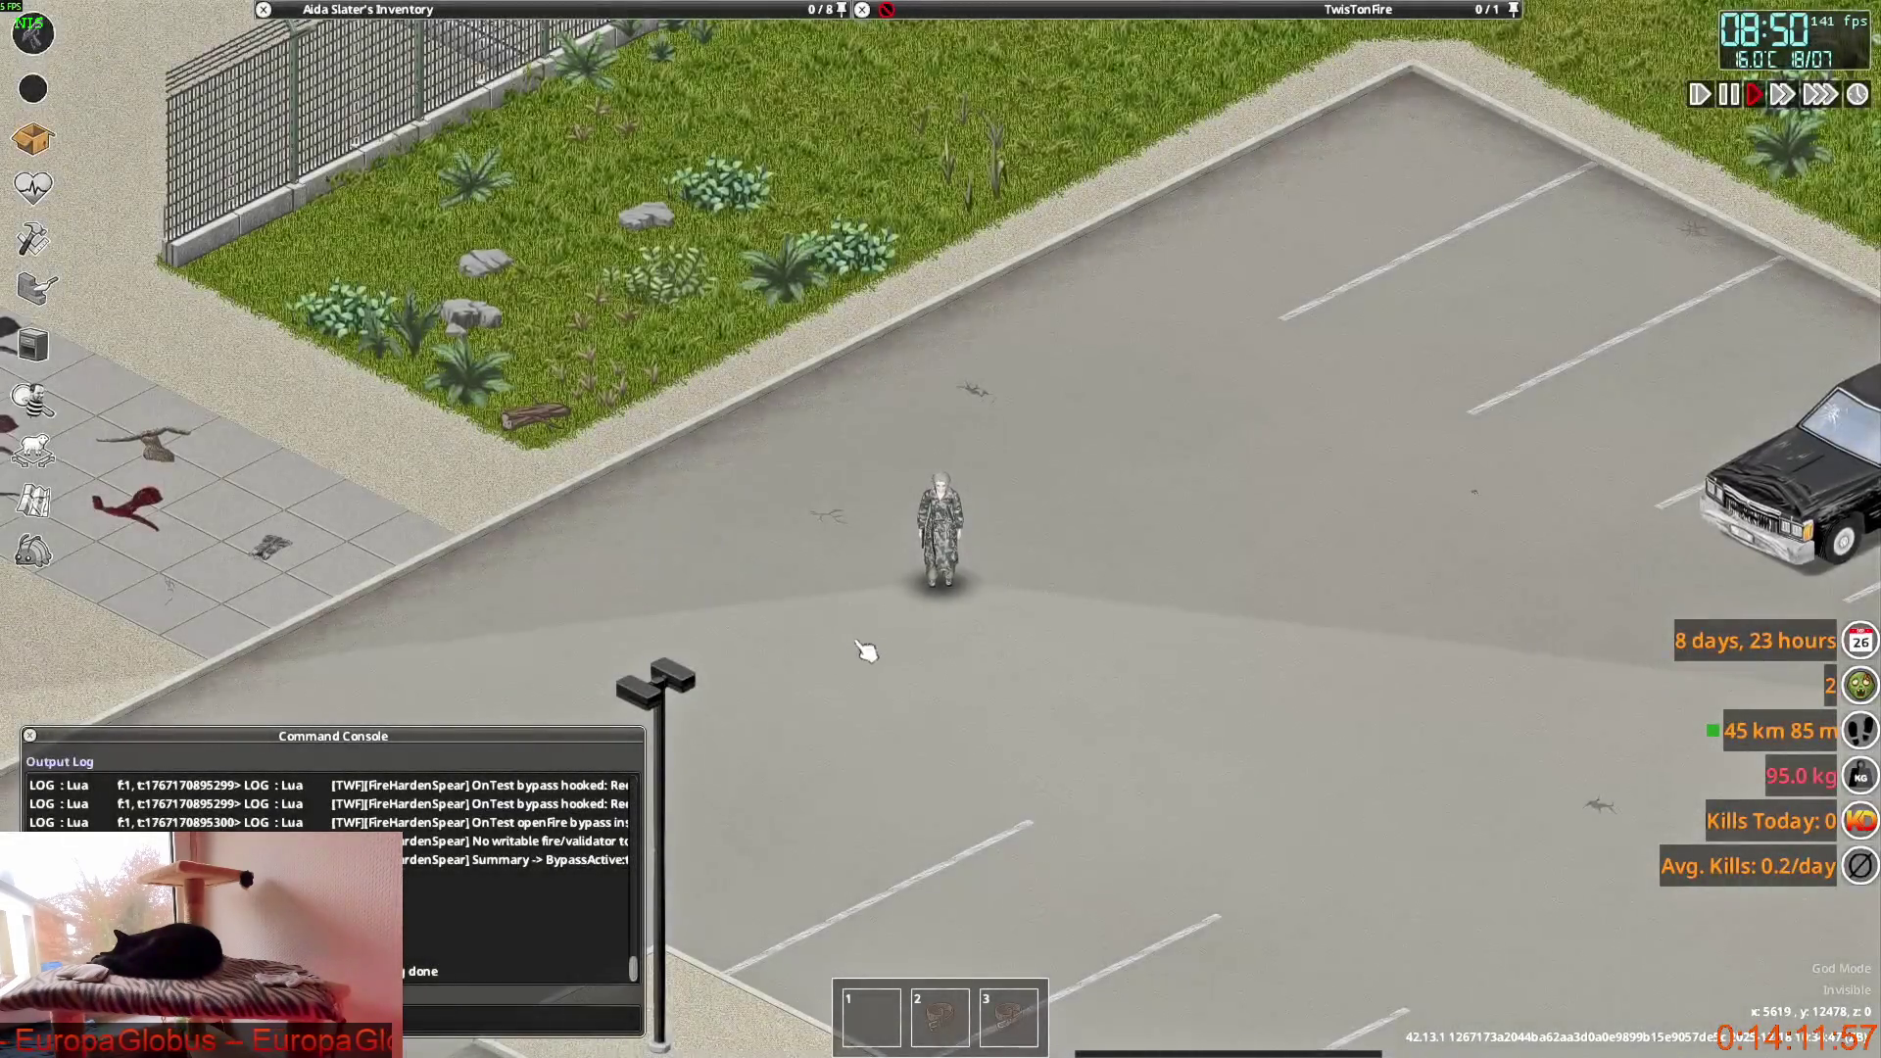
pyautogui.scroll(5, 853, 647)
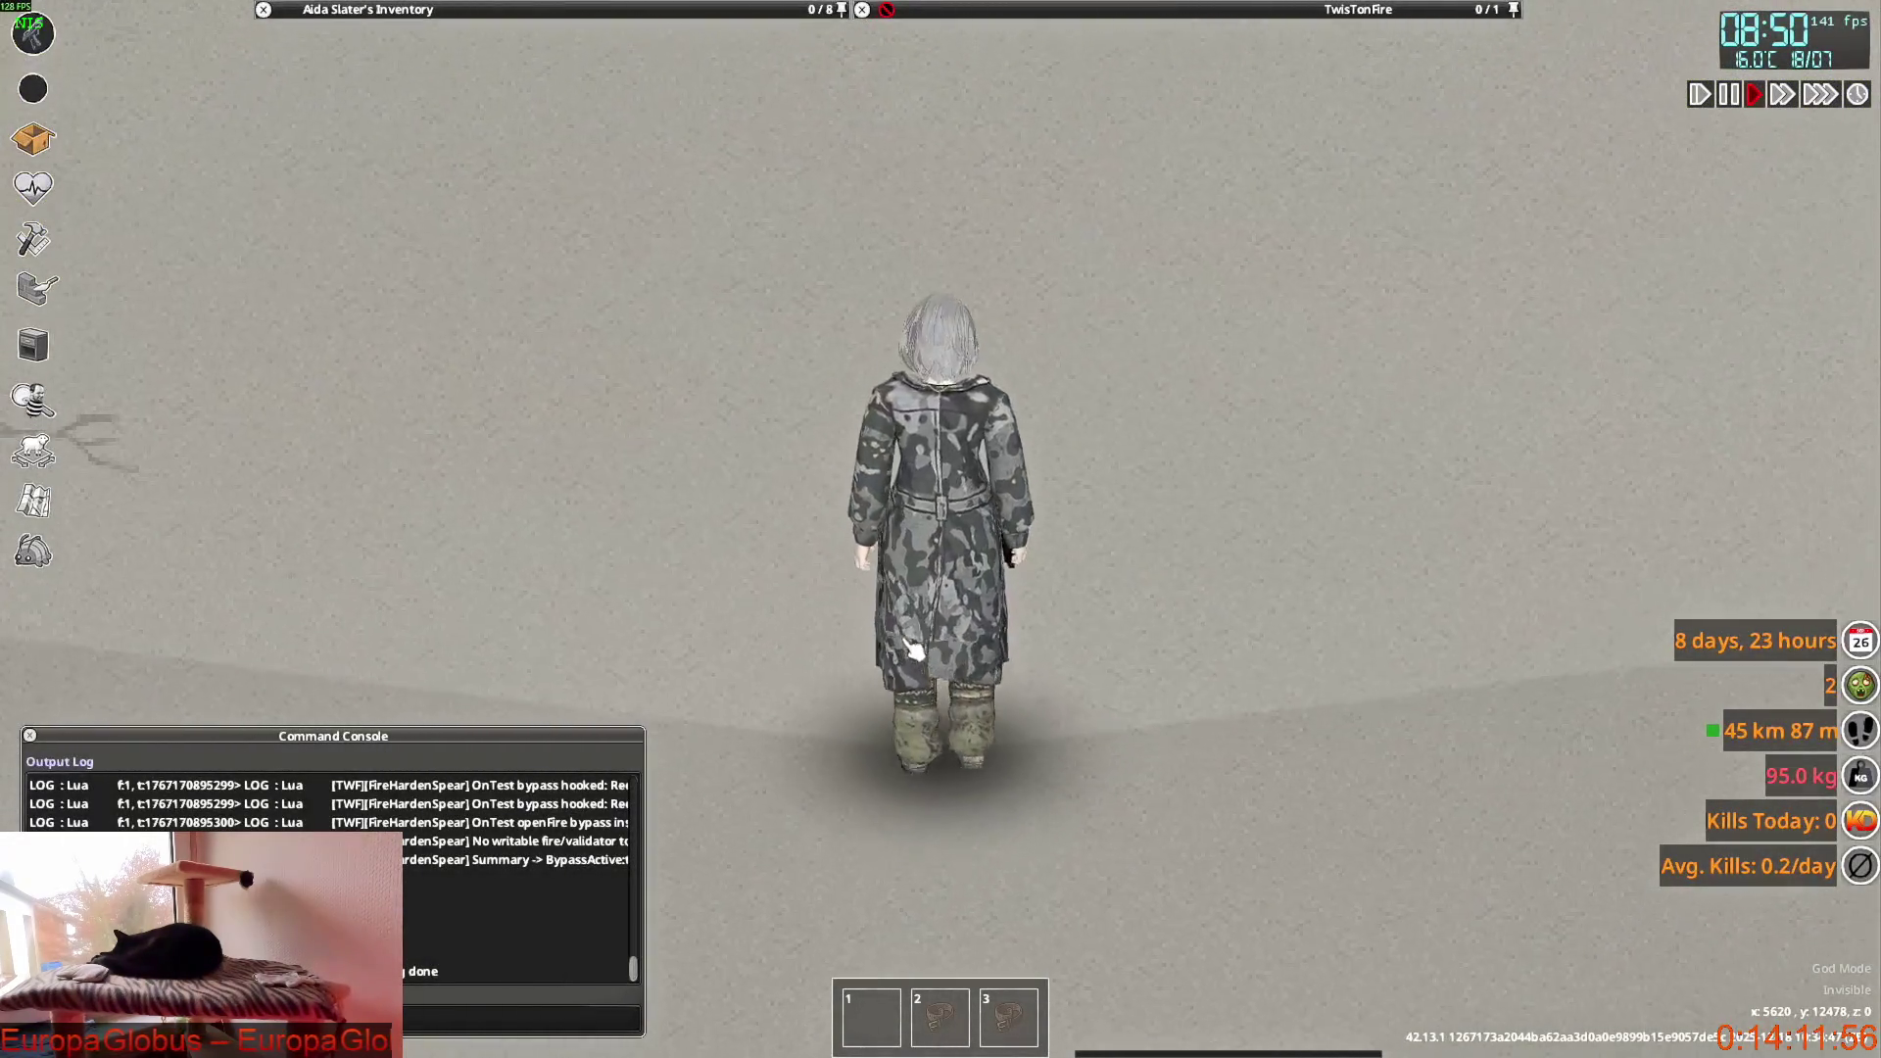
# Walk the character around in different directions with WASD to watch the coat tails.
pyautogui.press('s')
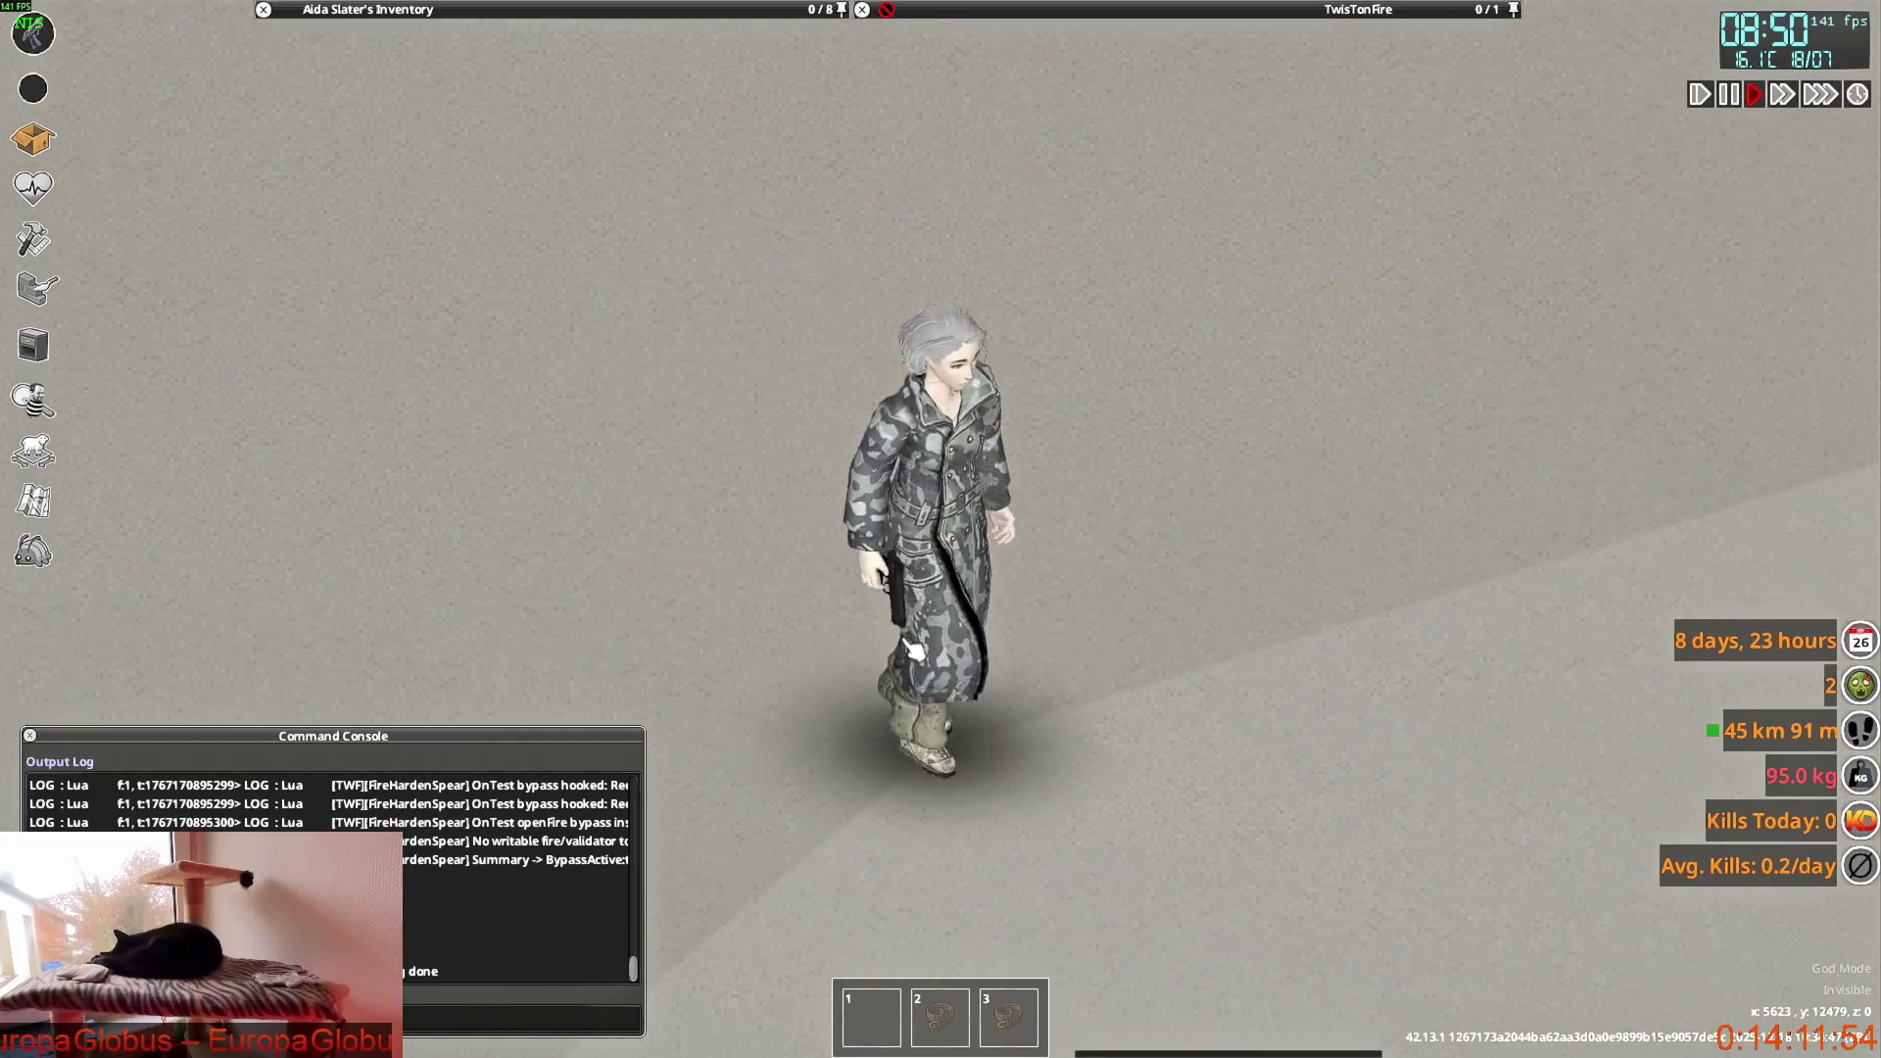
pyautogui.press('w')
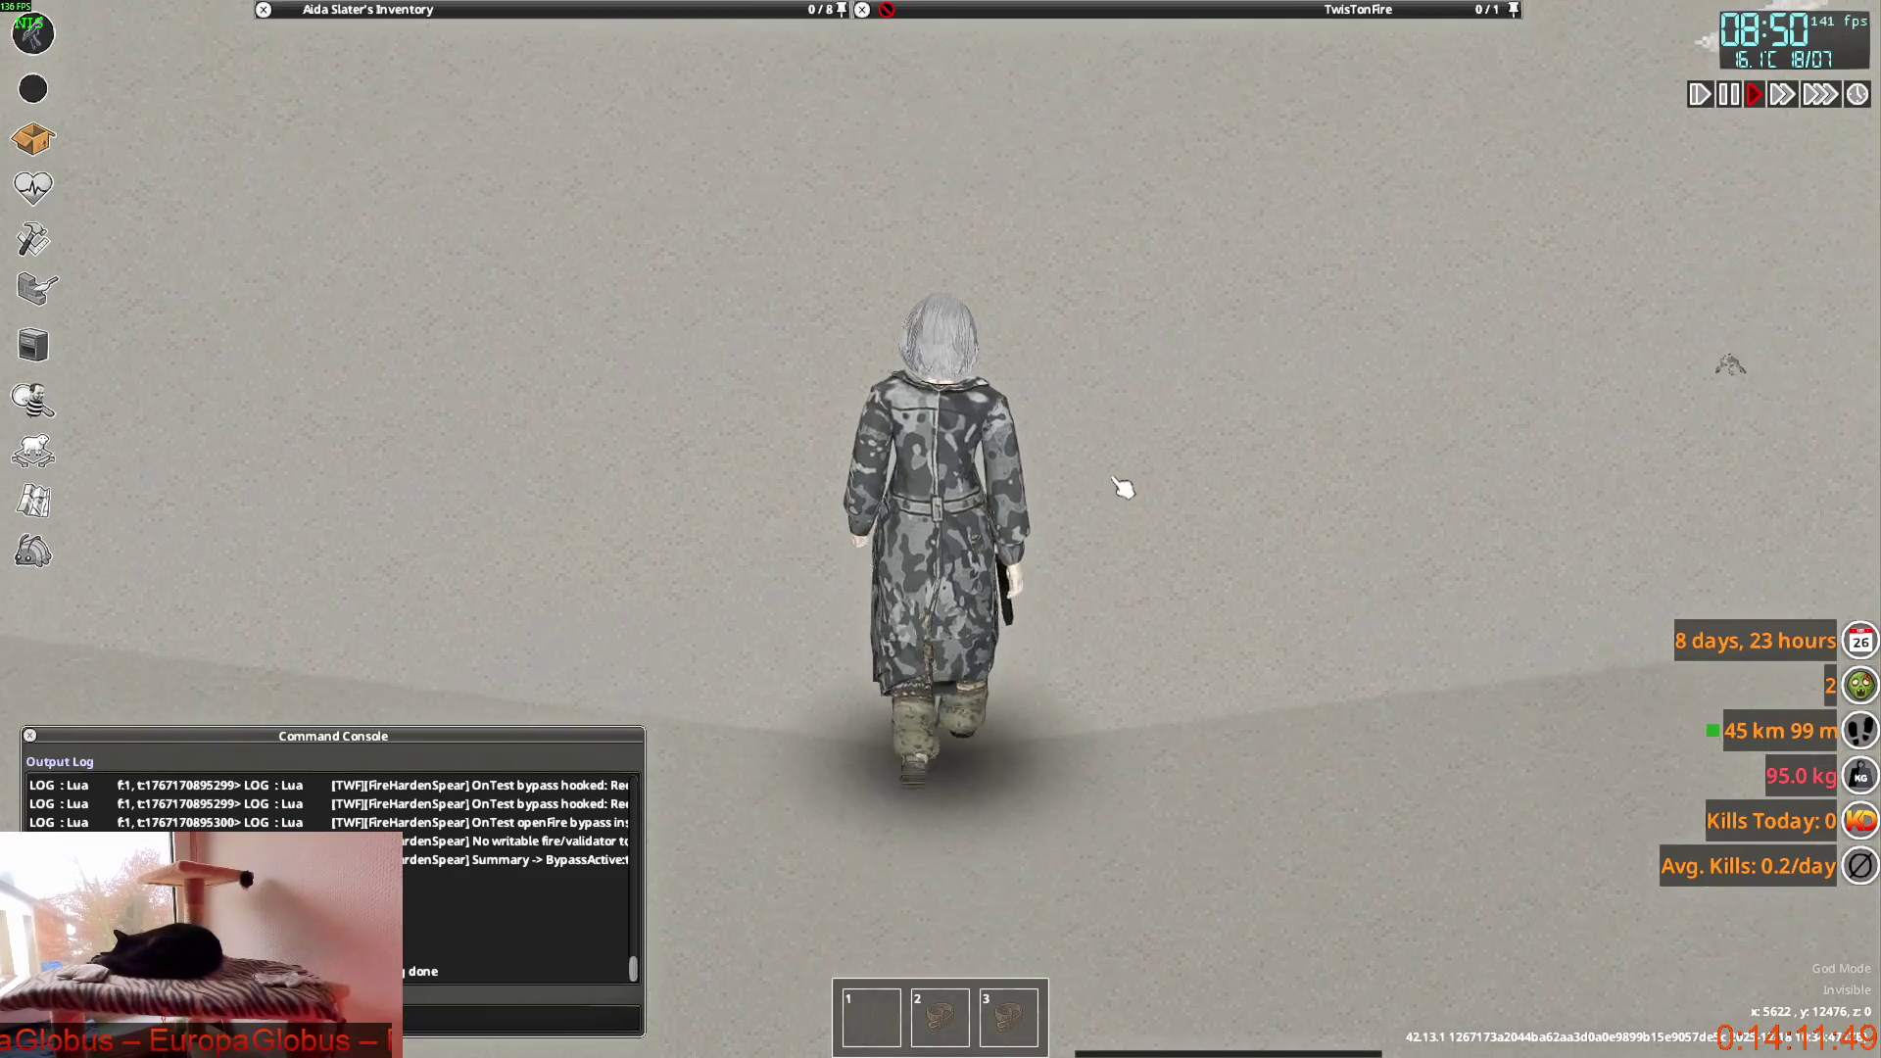
pyautogui.press('w')
# Aim the pistol while walking toward and away from the camera, then lower it and keep walking.
pyautogui.rightClick(1164, 313)
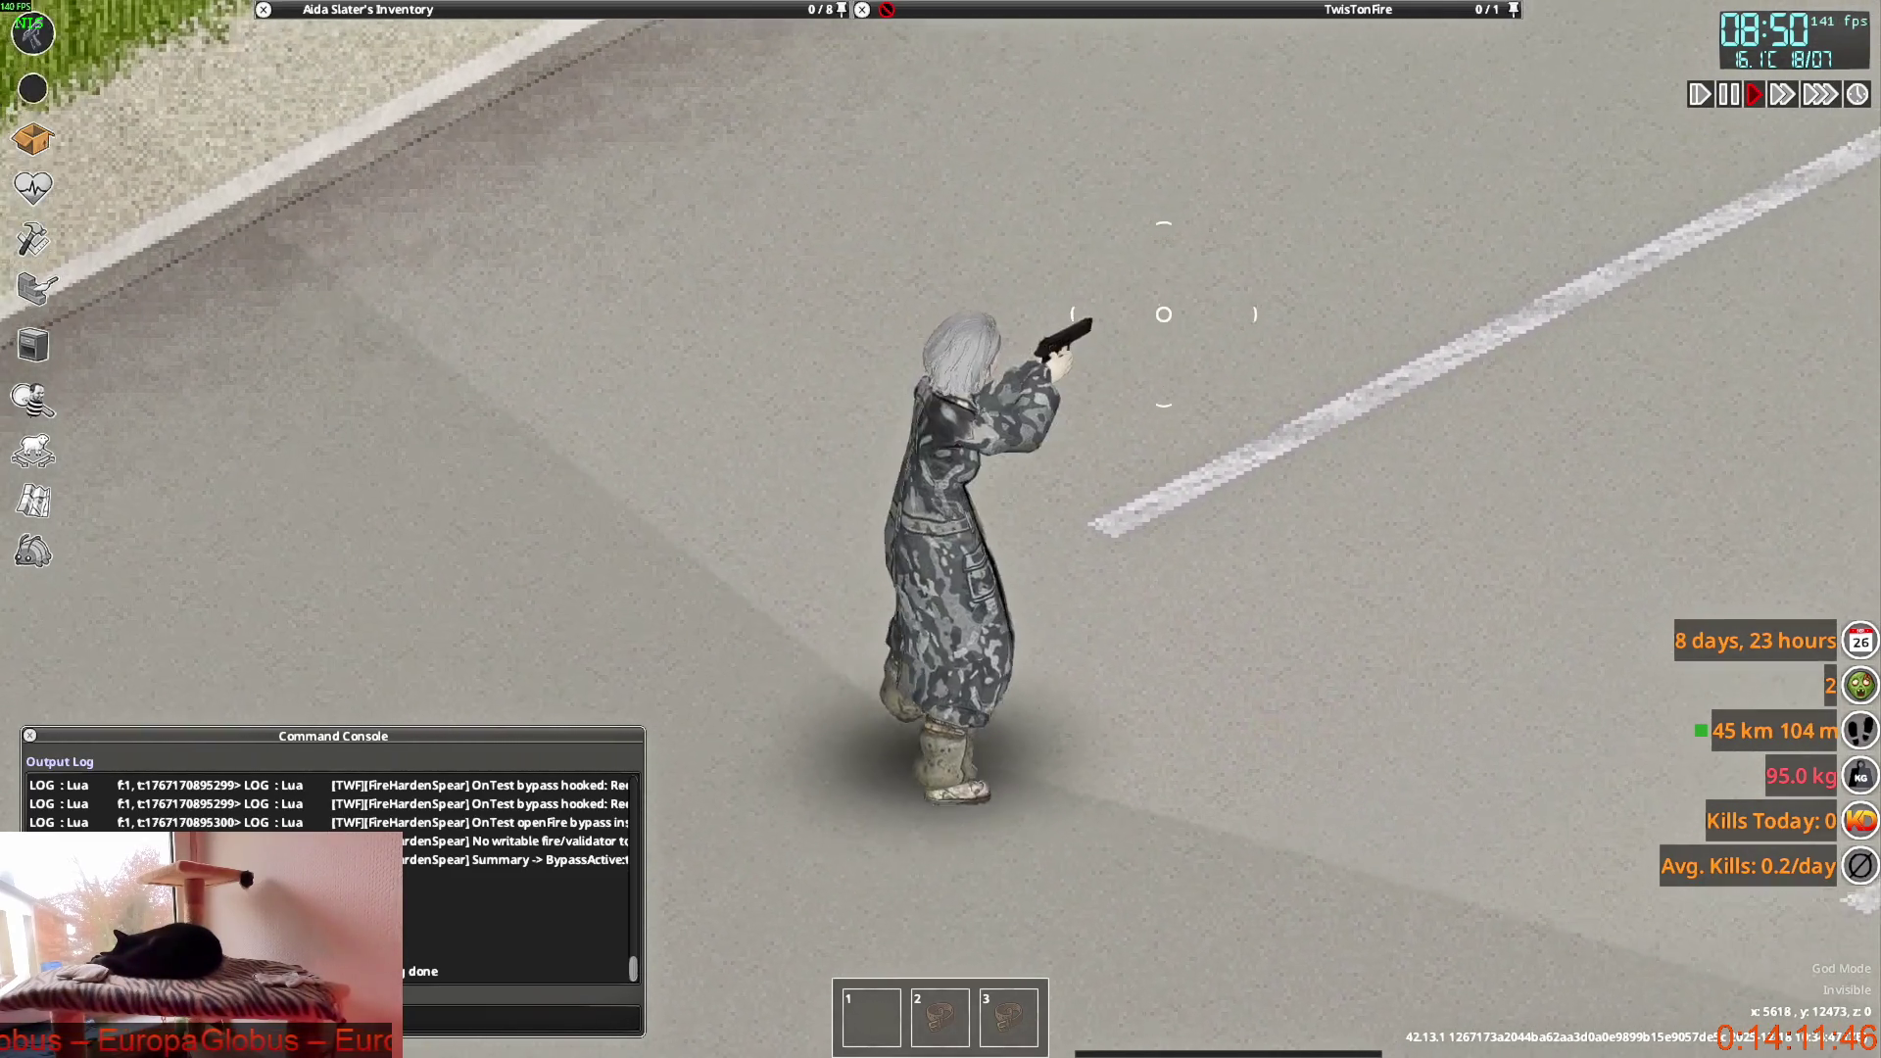
pyautogui.press('w')
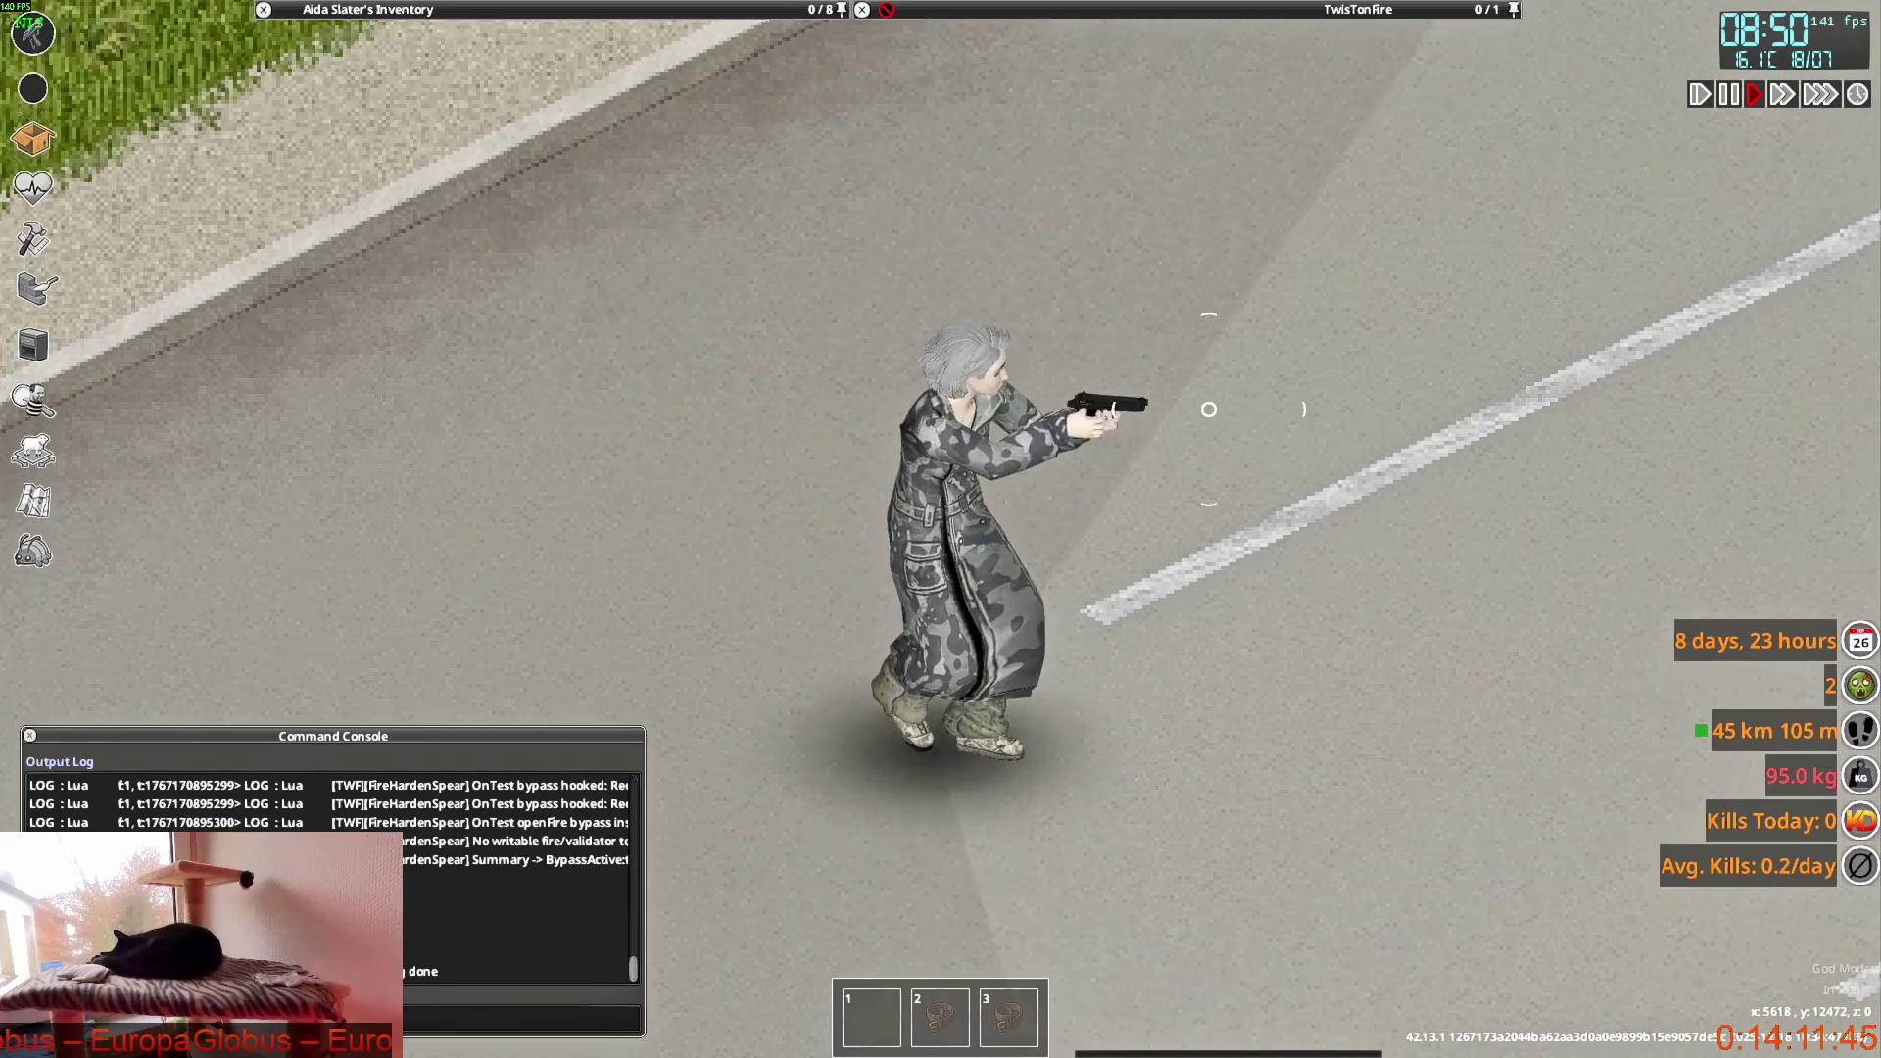
pyautogui.press('s')
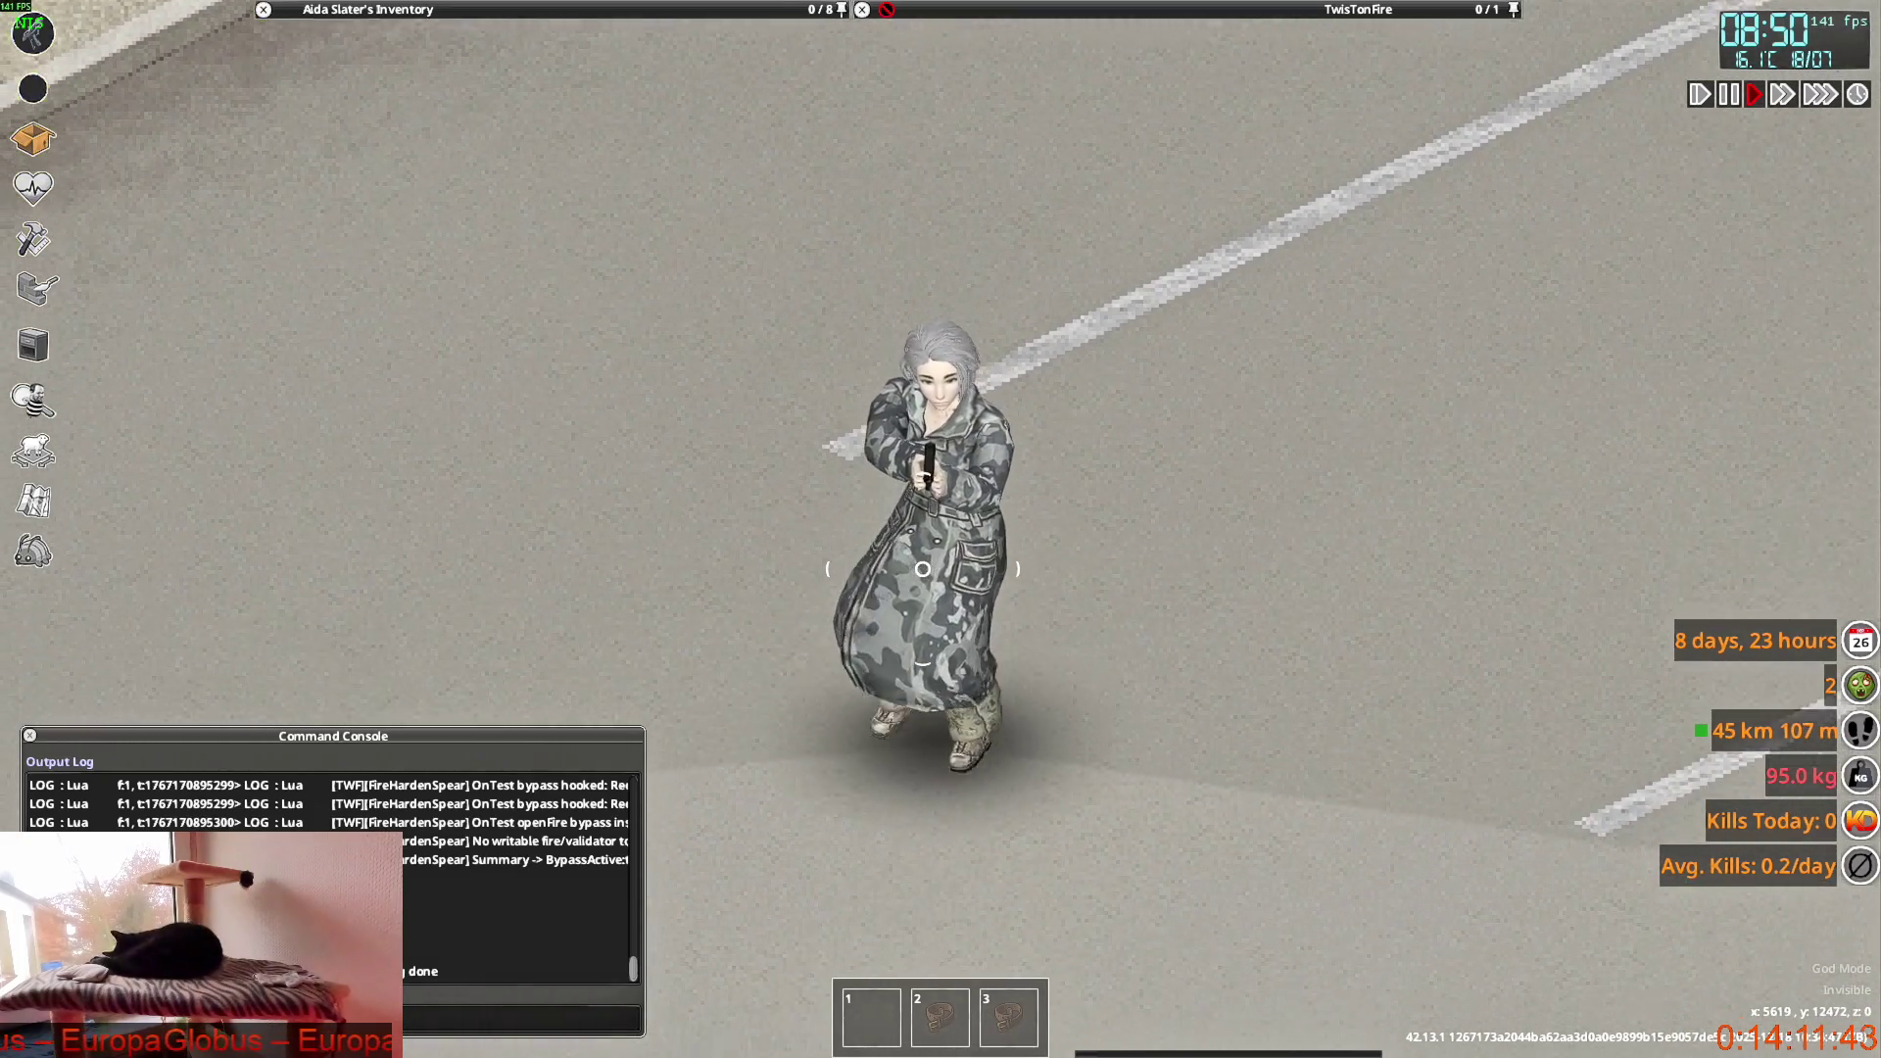
pyautogui.press('w')
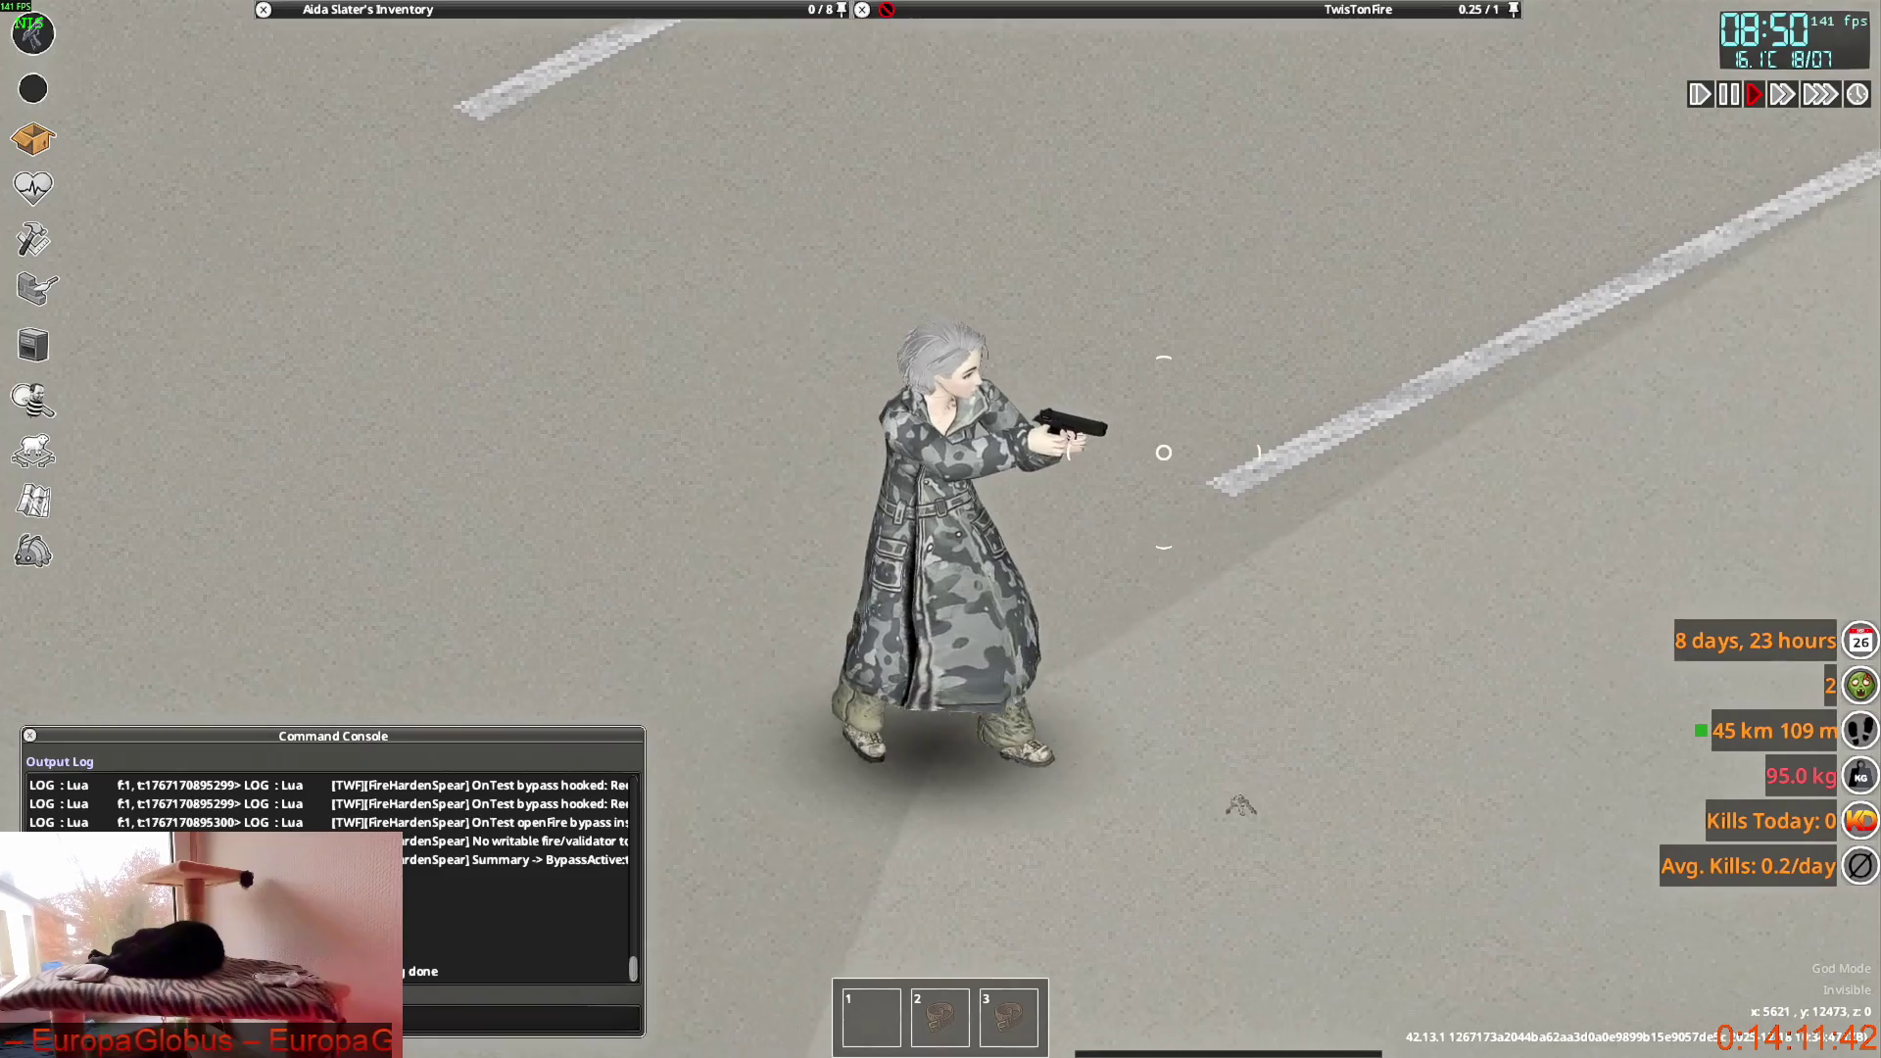
pyautogui.press('w')
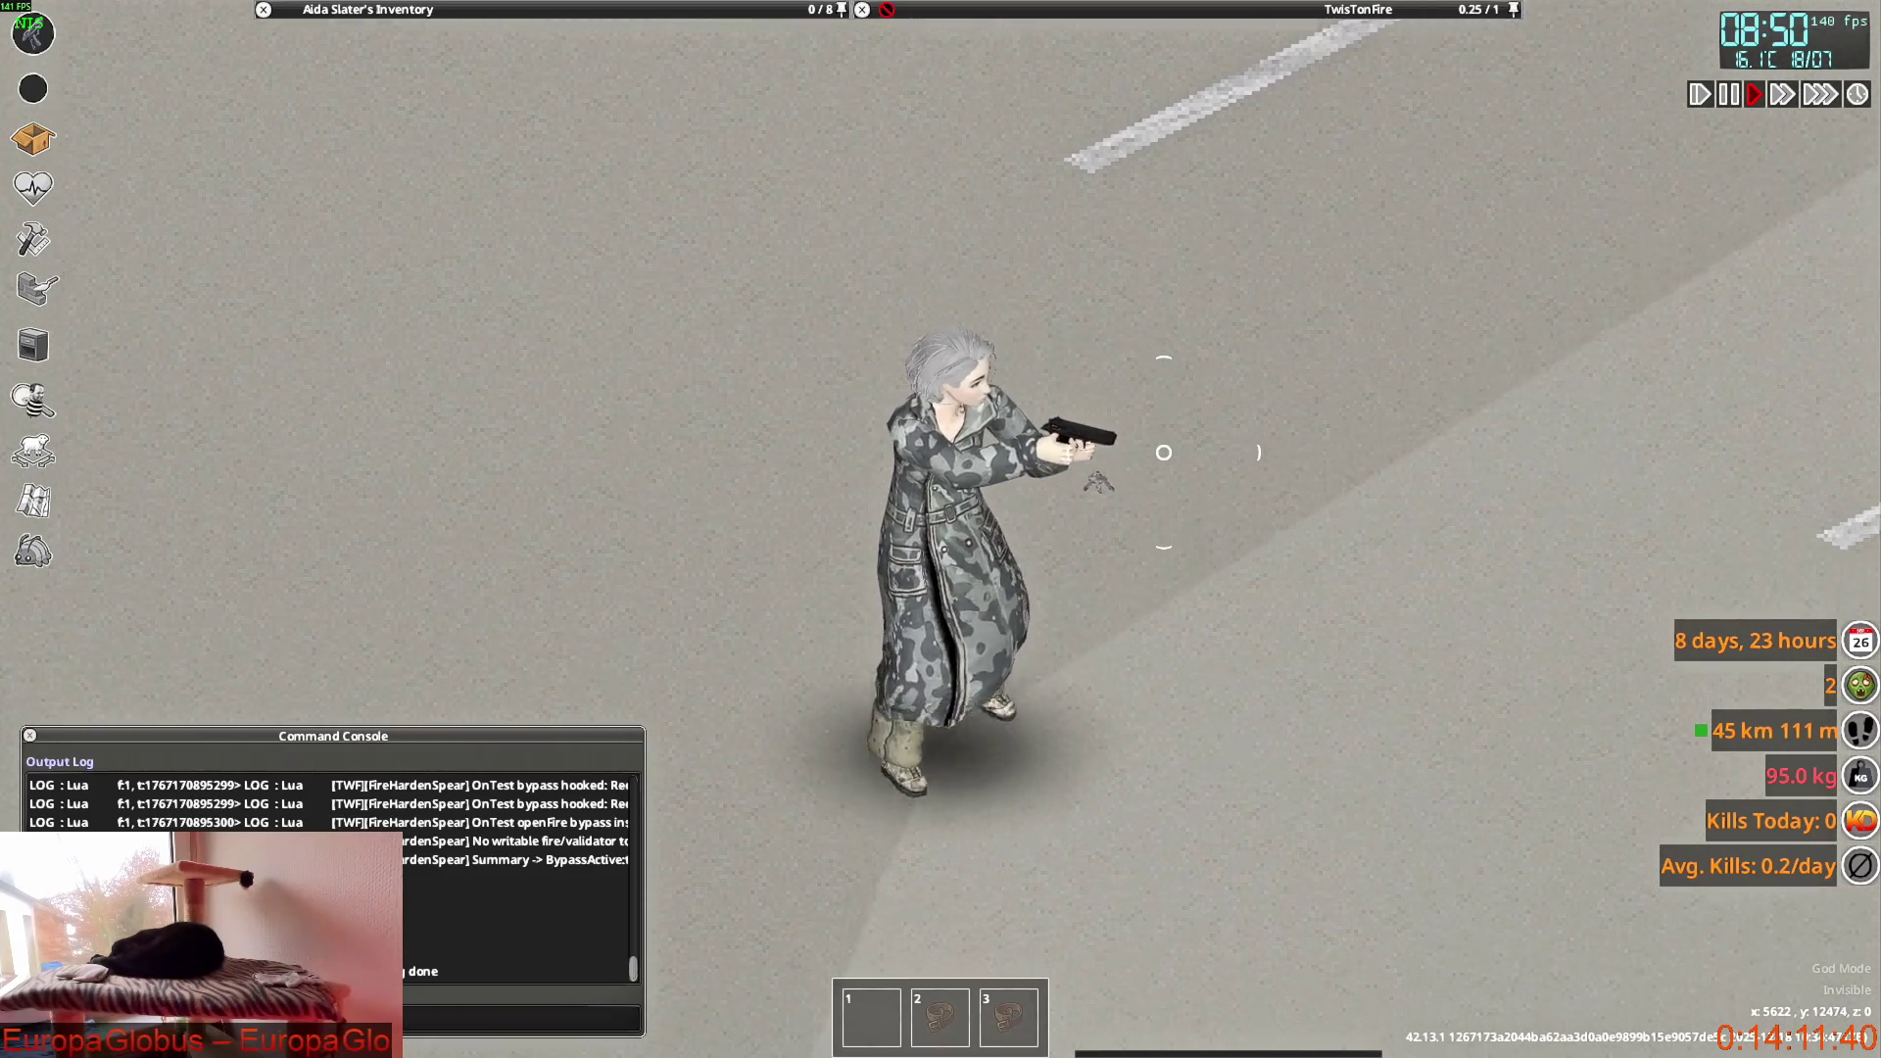
pyautogui.press('s')
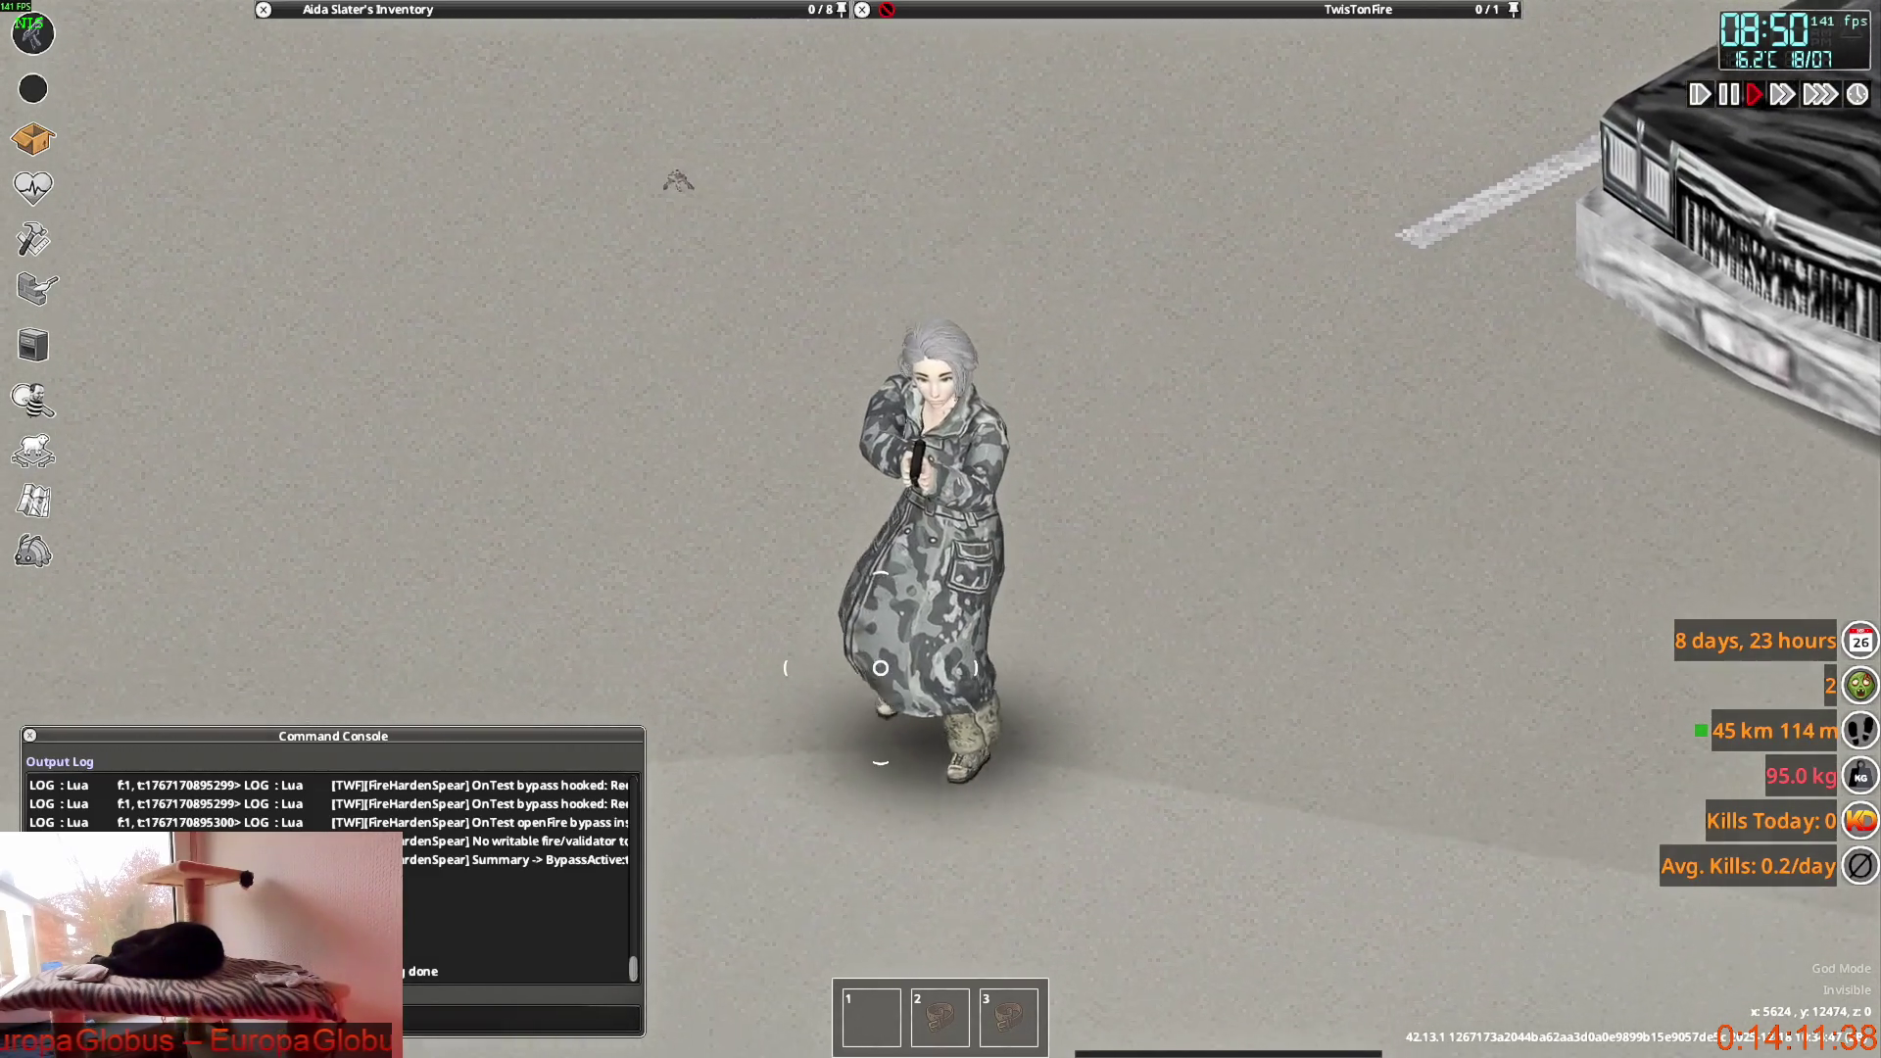
pyautogui.press('w')
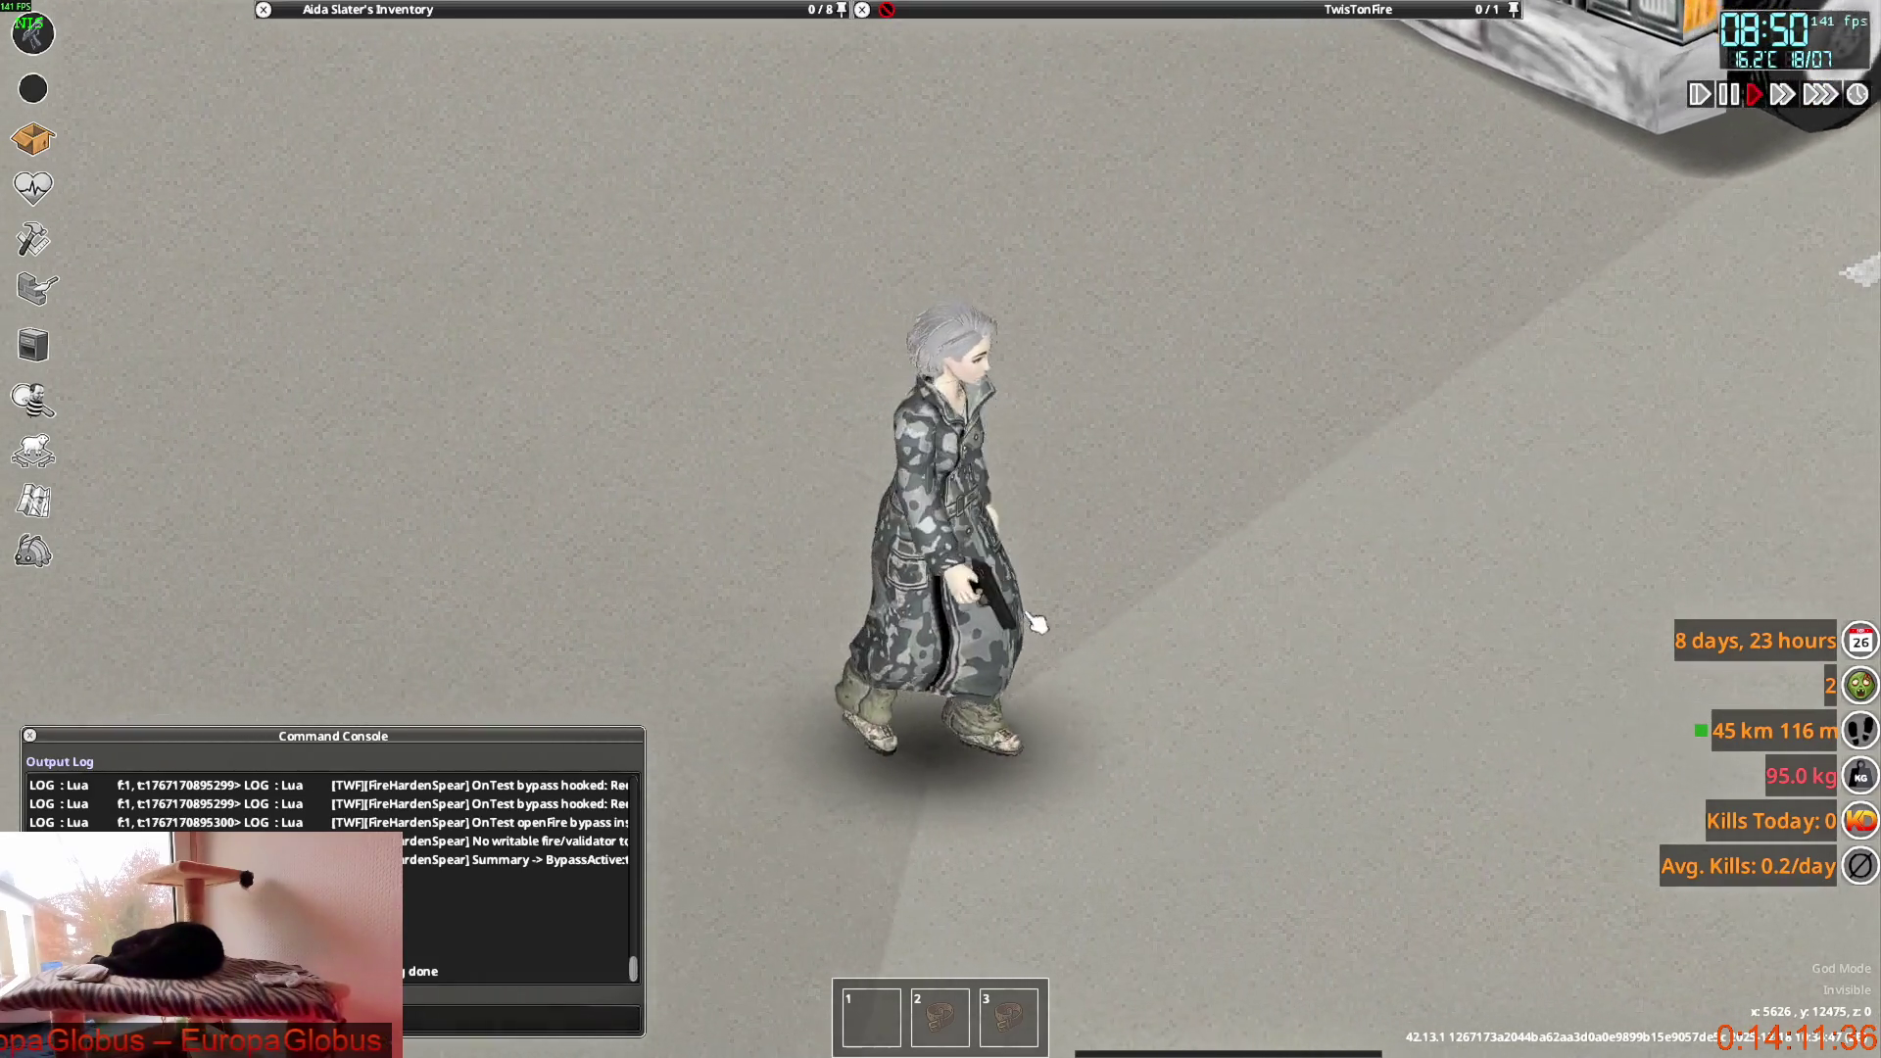
pyautogui.press('w')
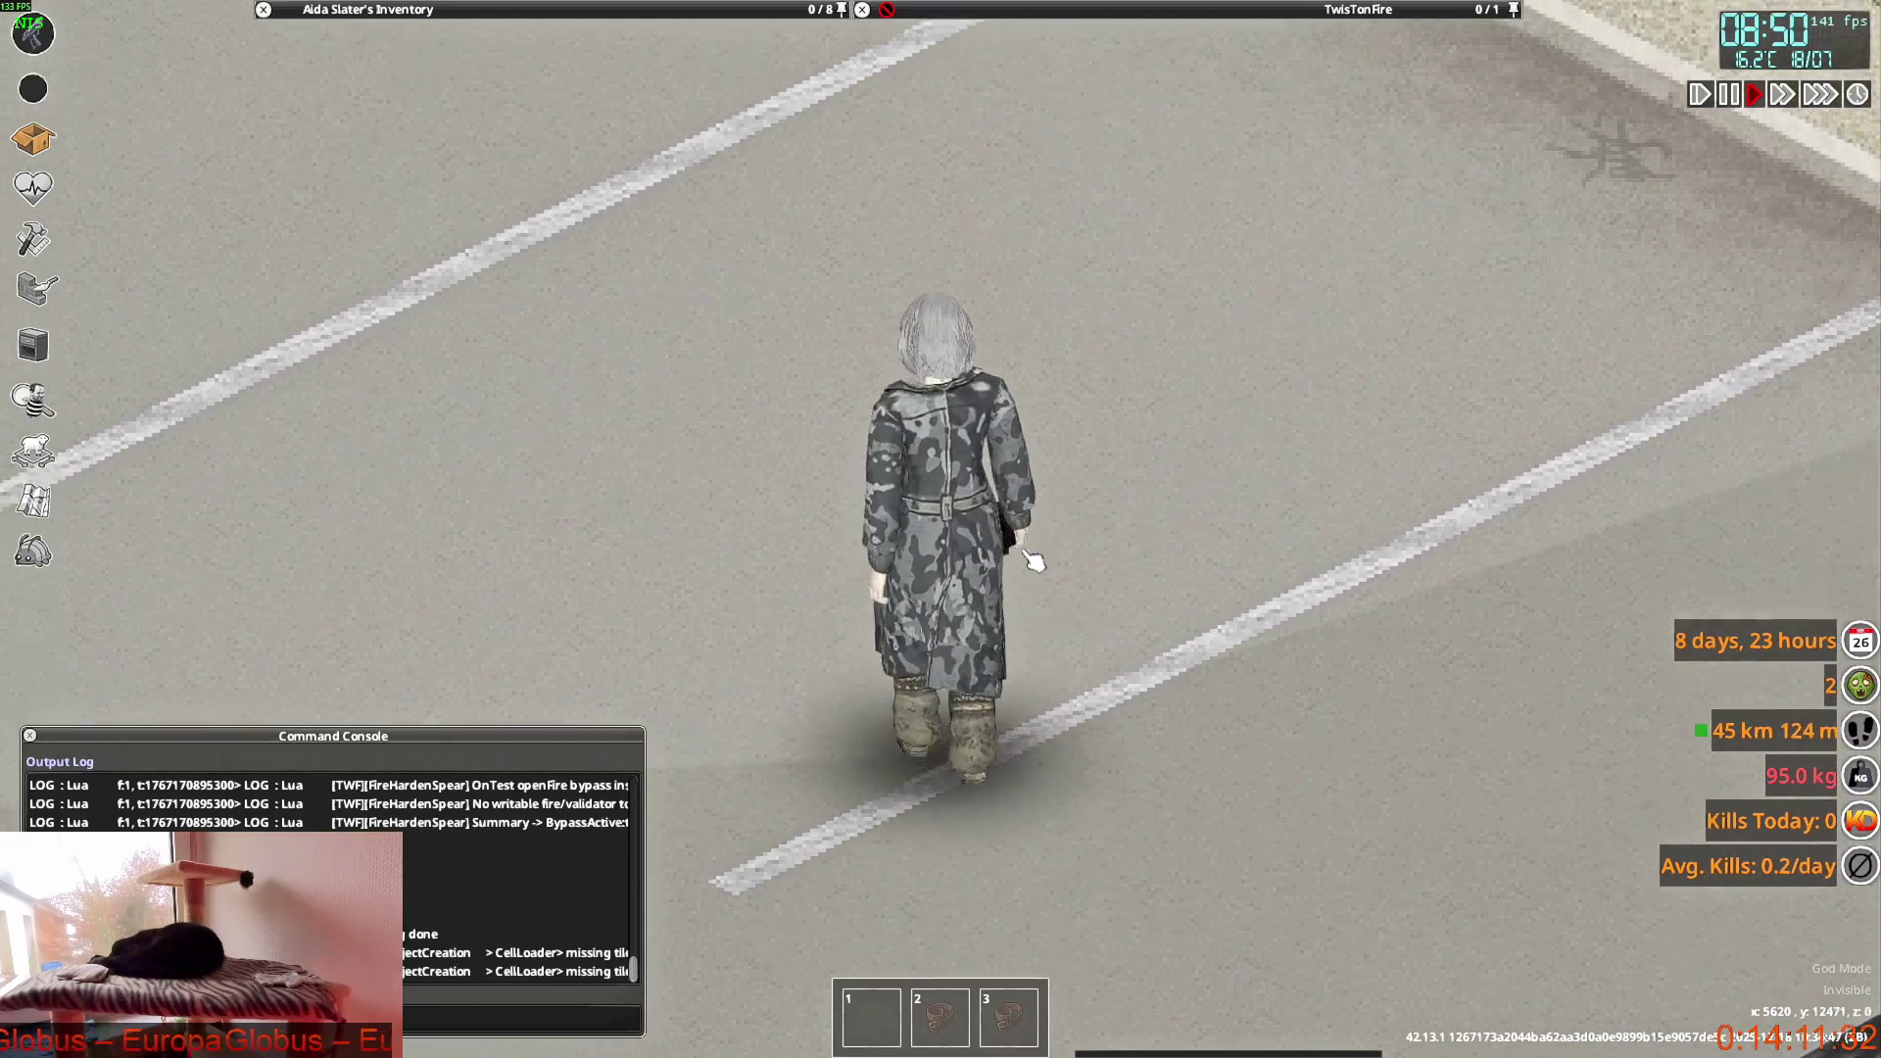
pyautogui.press('s')
# Choose Open Jacket on the Officer Overcoat in the inventory and turn the character away.
pyautogui.click(368, 9)
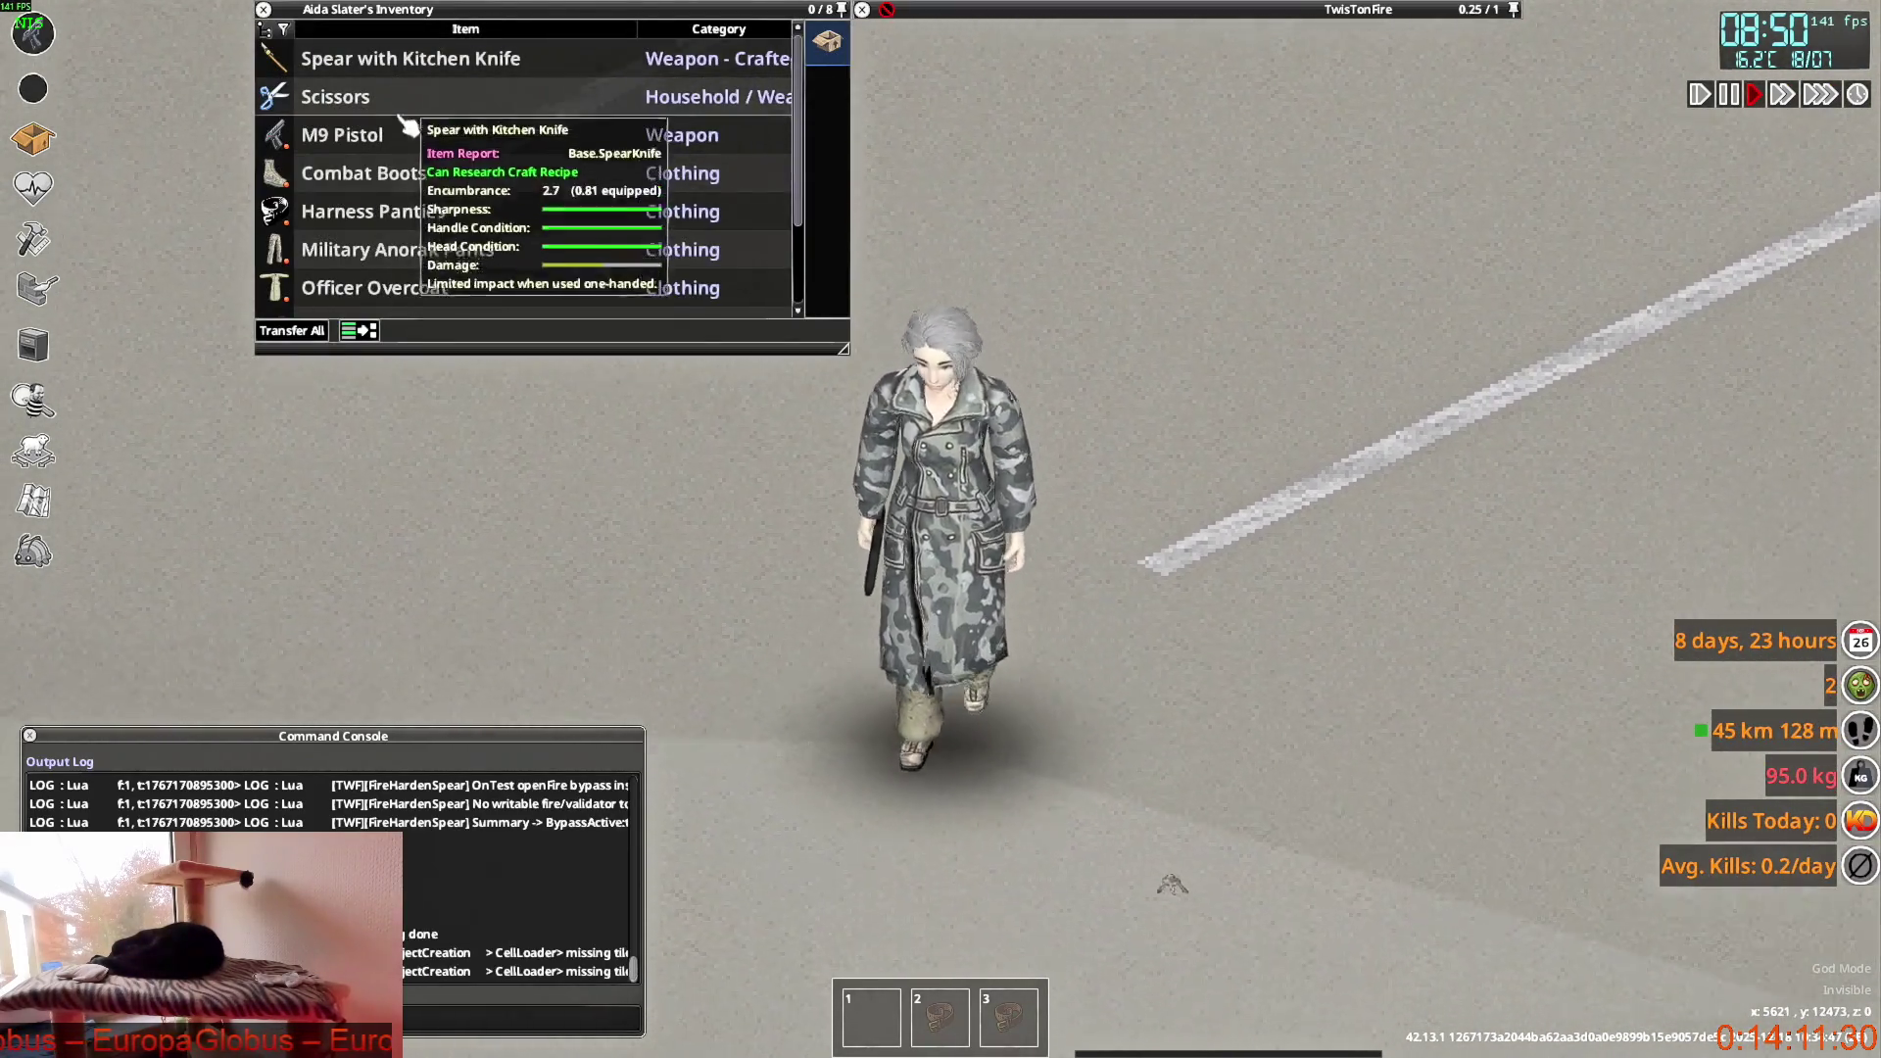
pyautogui.scroll(-2, 409, 176)
pyautogui.rightClick(393, 215)
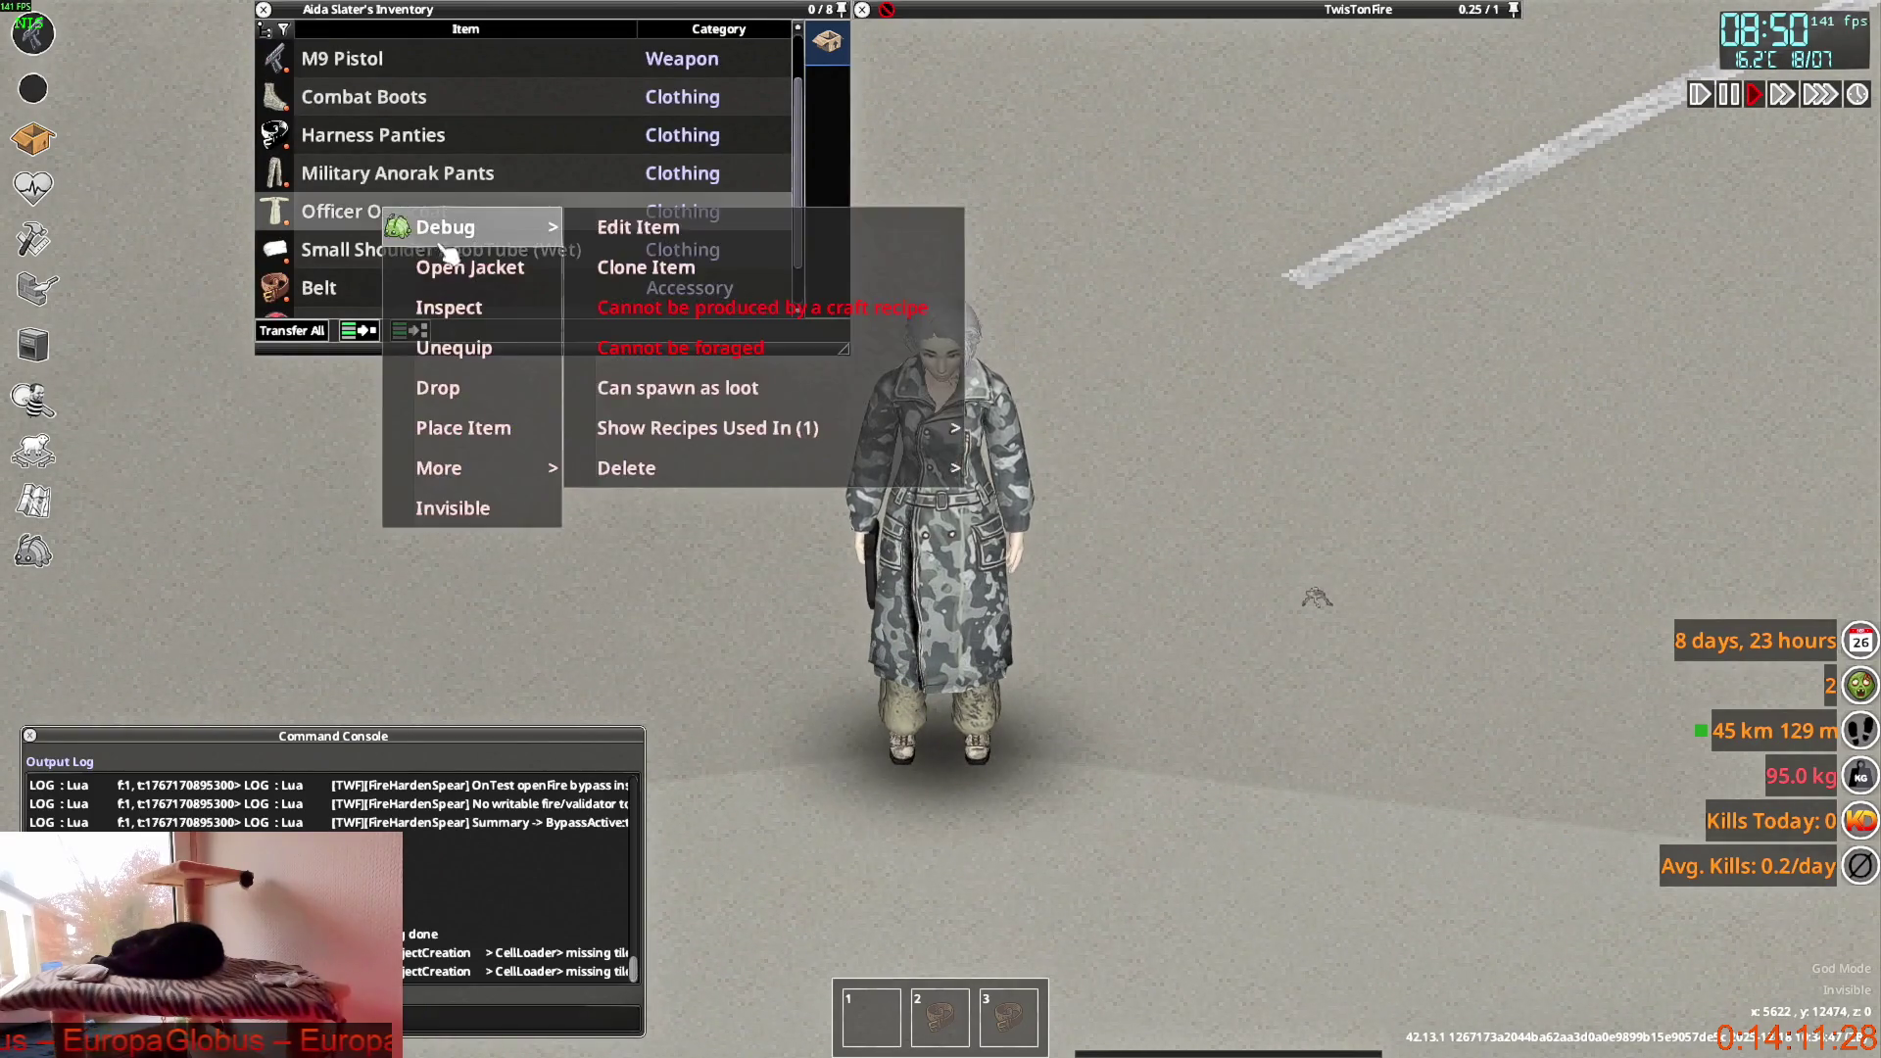
pyautogui.click(441, 228)
pyautogui.press('w')
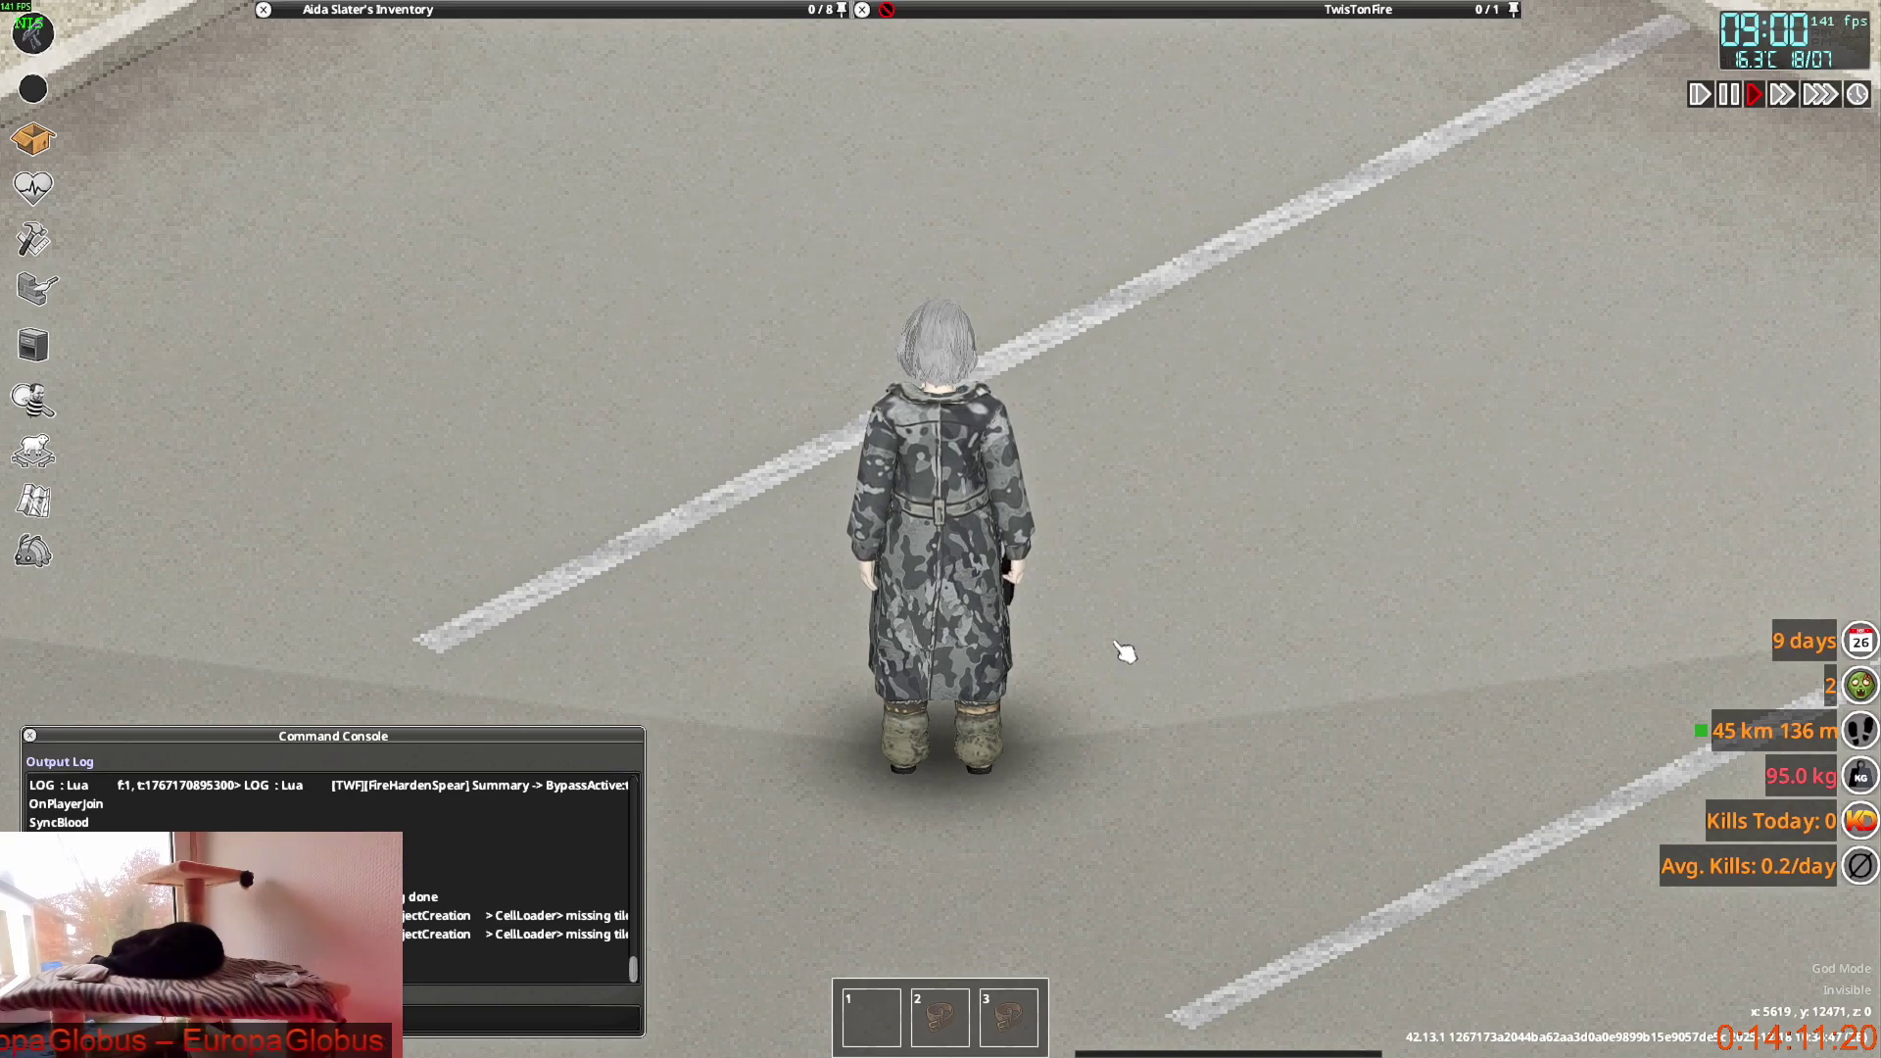
# Test the opened overcoat by walking toward and away from the camera while aiming the pistol.
pyautogui.press('s')
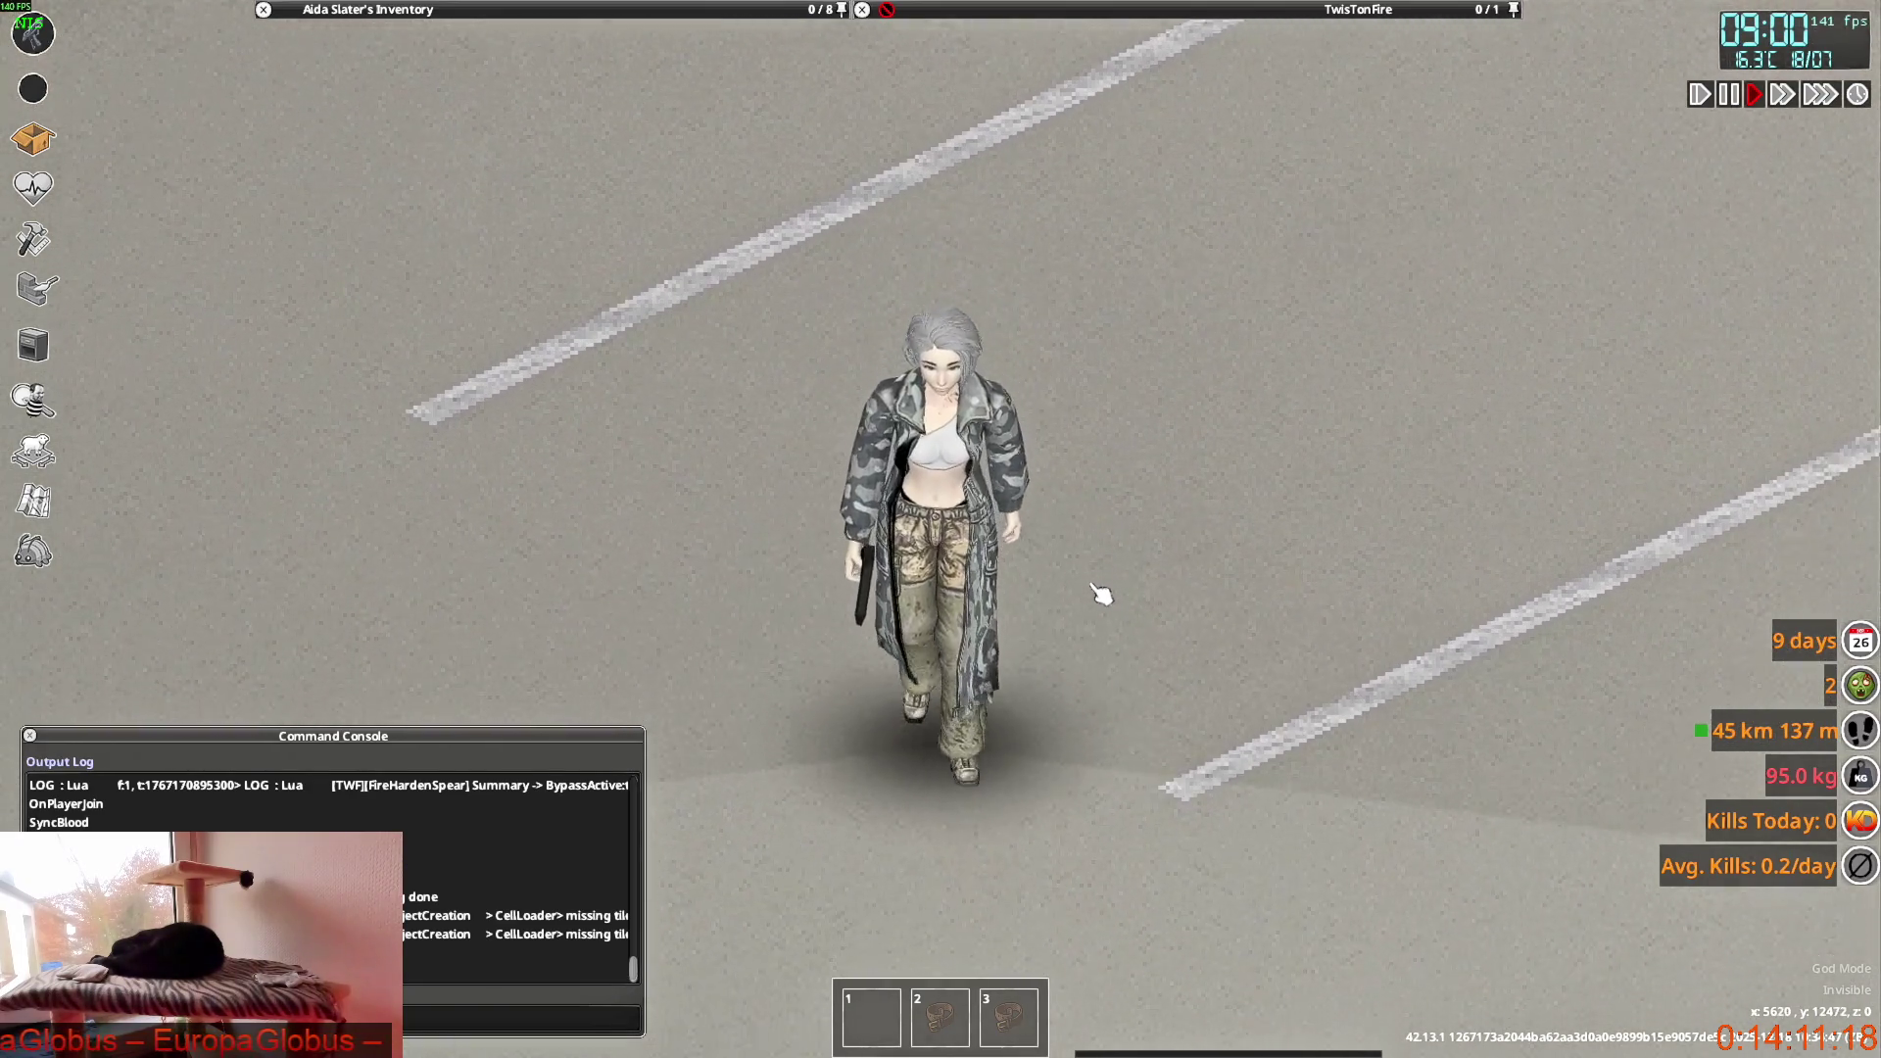
pyautogui.moveTo(1100, 594)
pyautogui.mouseDown(button='right')
pyautogui.moveTo(1083, 267)
pyautogui.moveTo(1005, 306)
pyautogui.mouseUp(button='right')
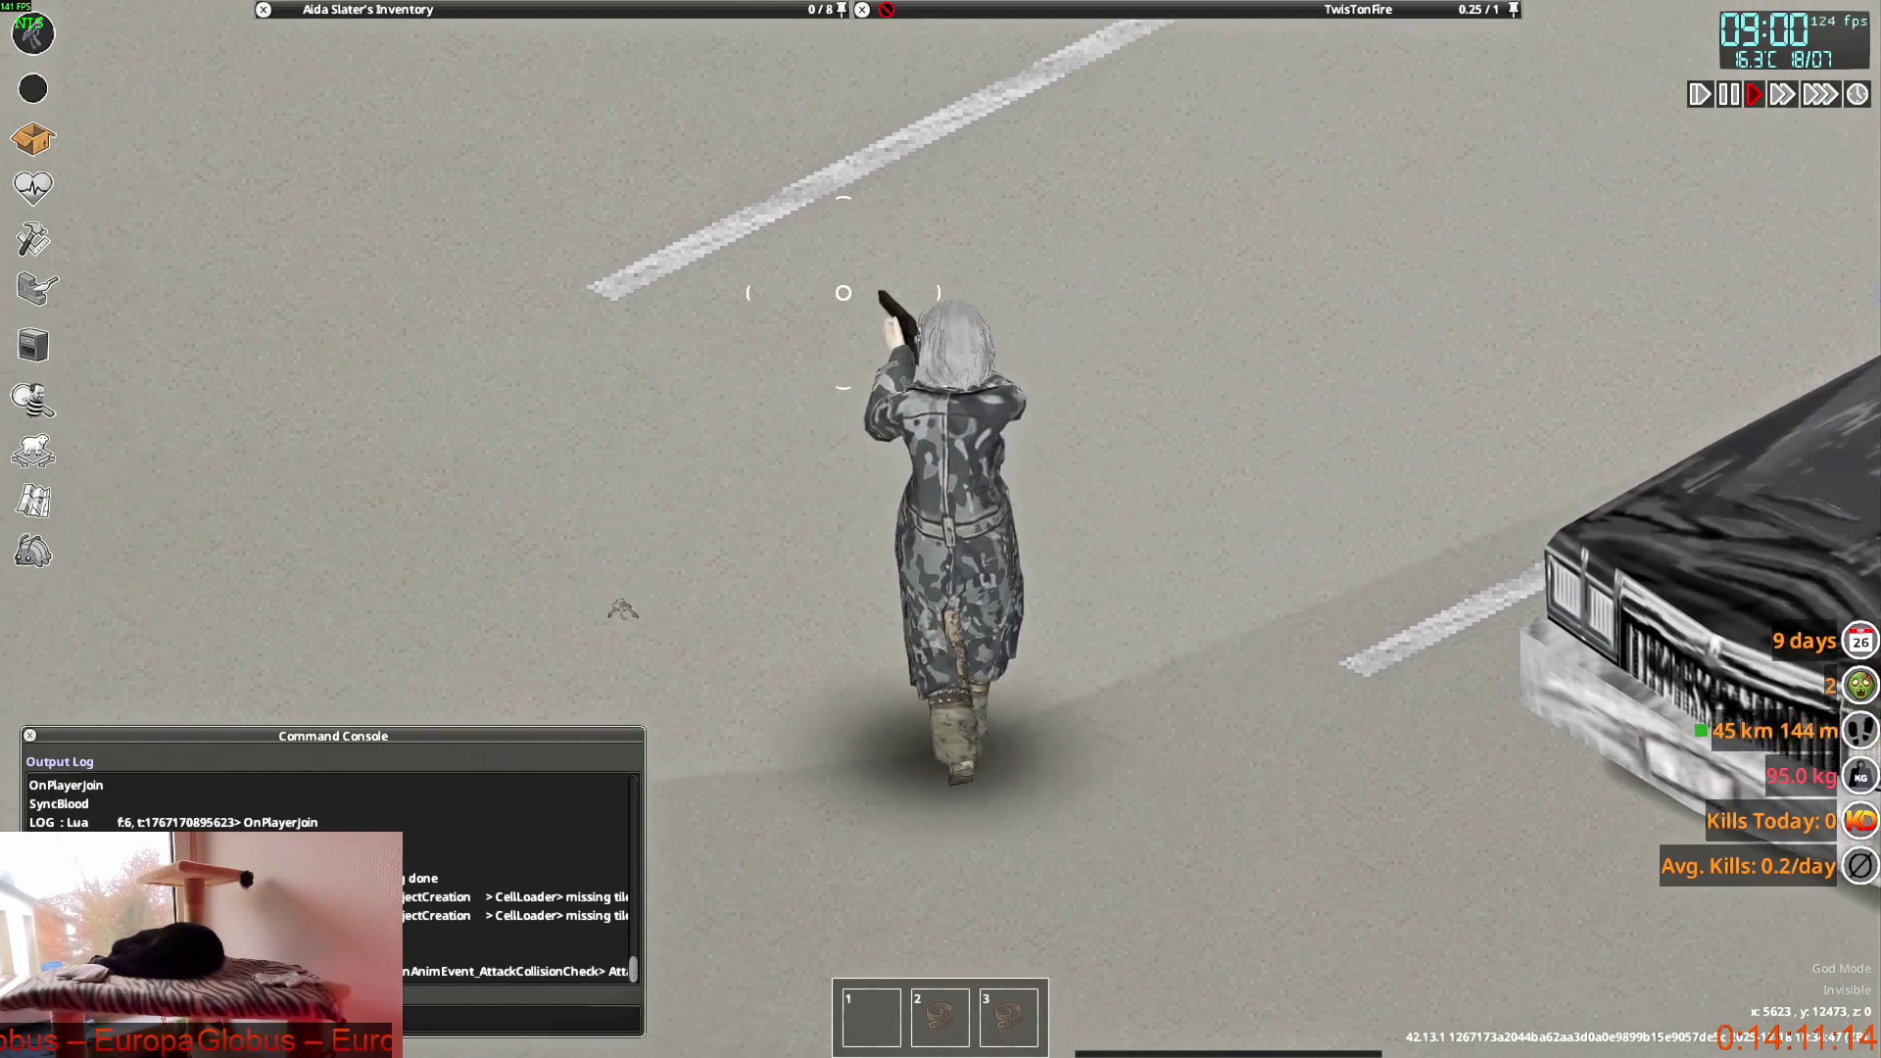
pyautogui.press('w')
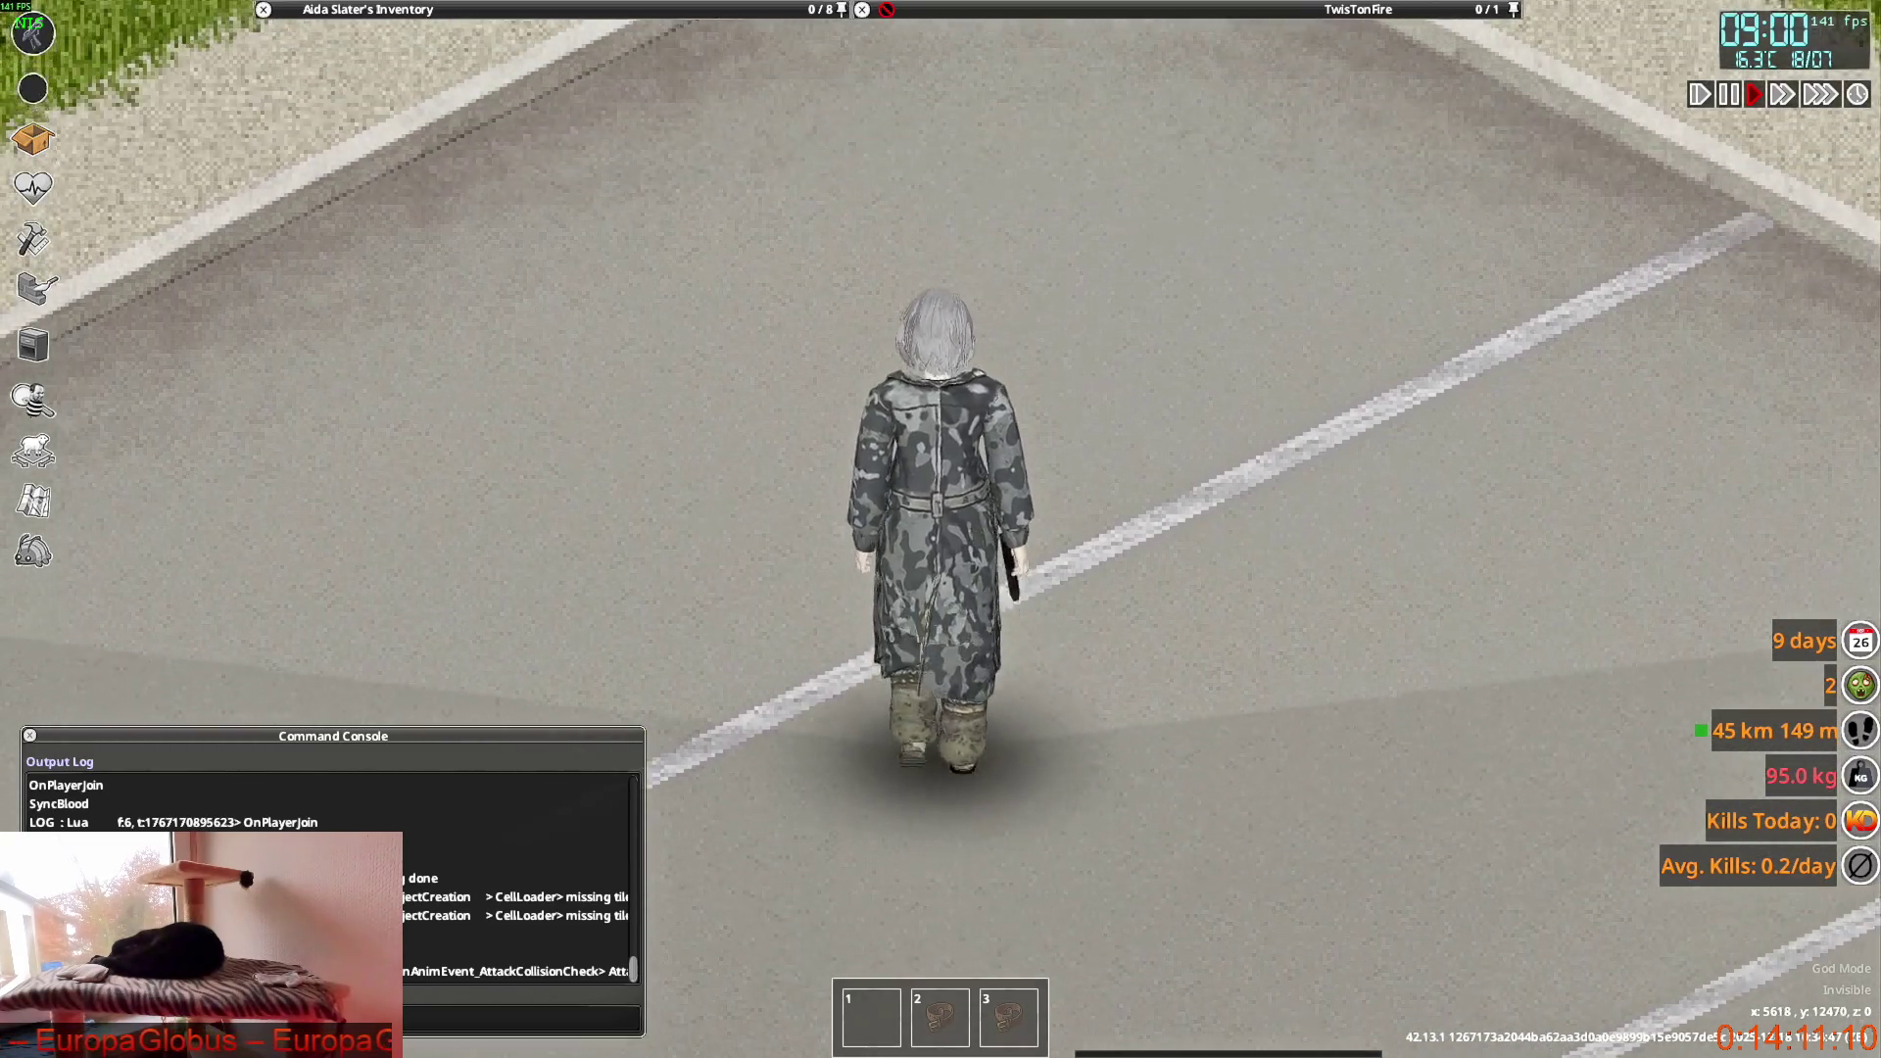
pyautogui.press('s')
pyautogui.moveTo(1188, 674)
pyautogui.mouseDown(button='right')
pyautogui.moveTo(1203, 573)
pyautogui.moveTo(1100, 497)
pyautogui.moveTo(1100, 461)
pyautogui.mouseUp(button='right')
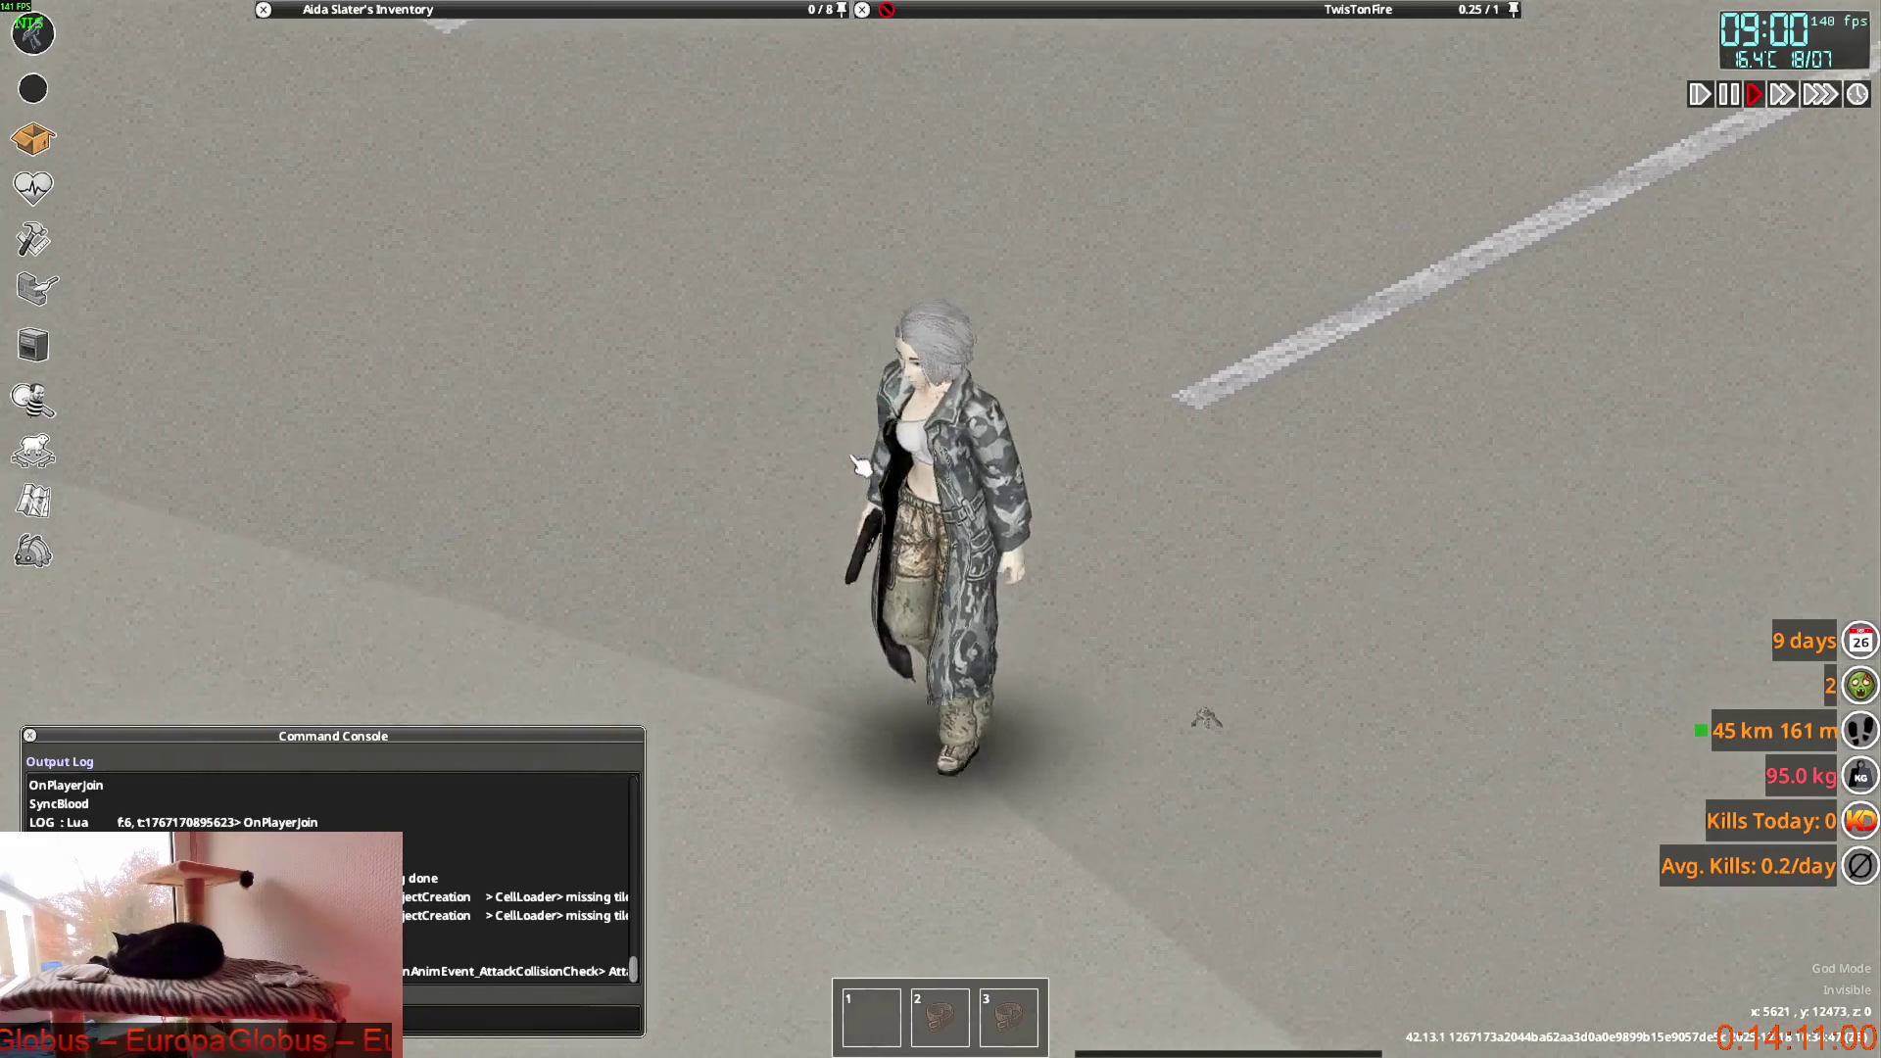
pyautogui.moveTo(949, 352)
pyautogui.mouseDown(button='right')
pyautogui.moveTo(905, 401)
pyautogui.moveTo(1087, 577)
pyautogui.mouseUp(button='right')
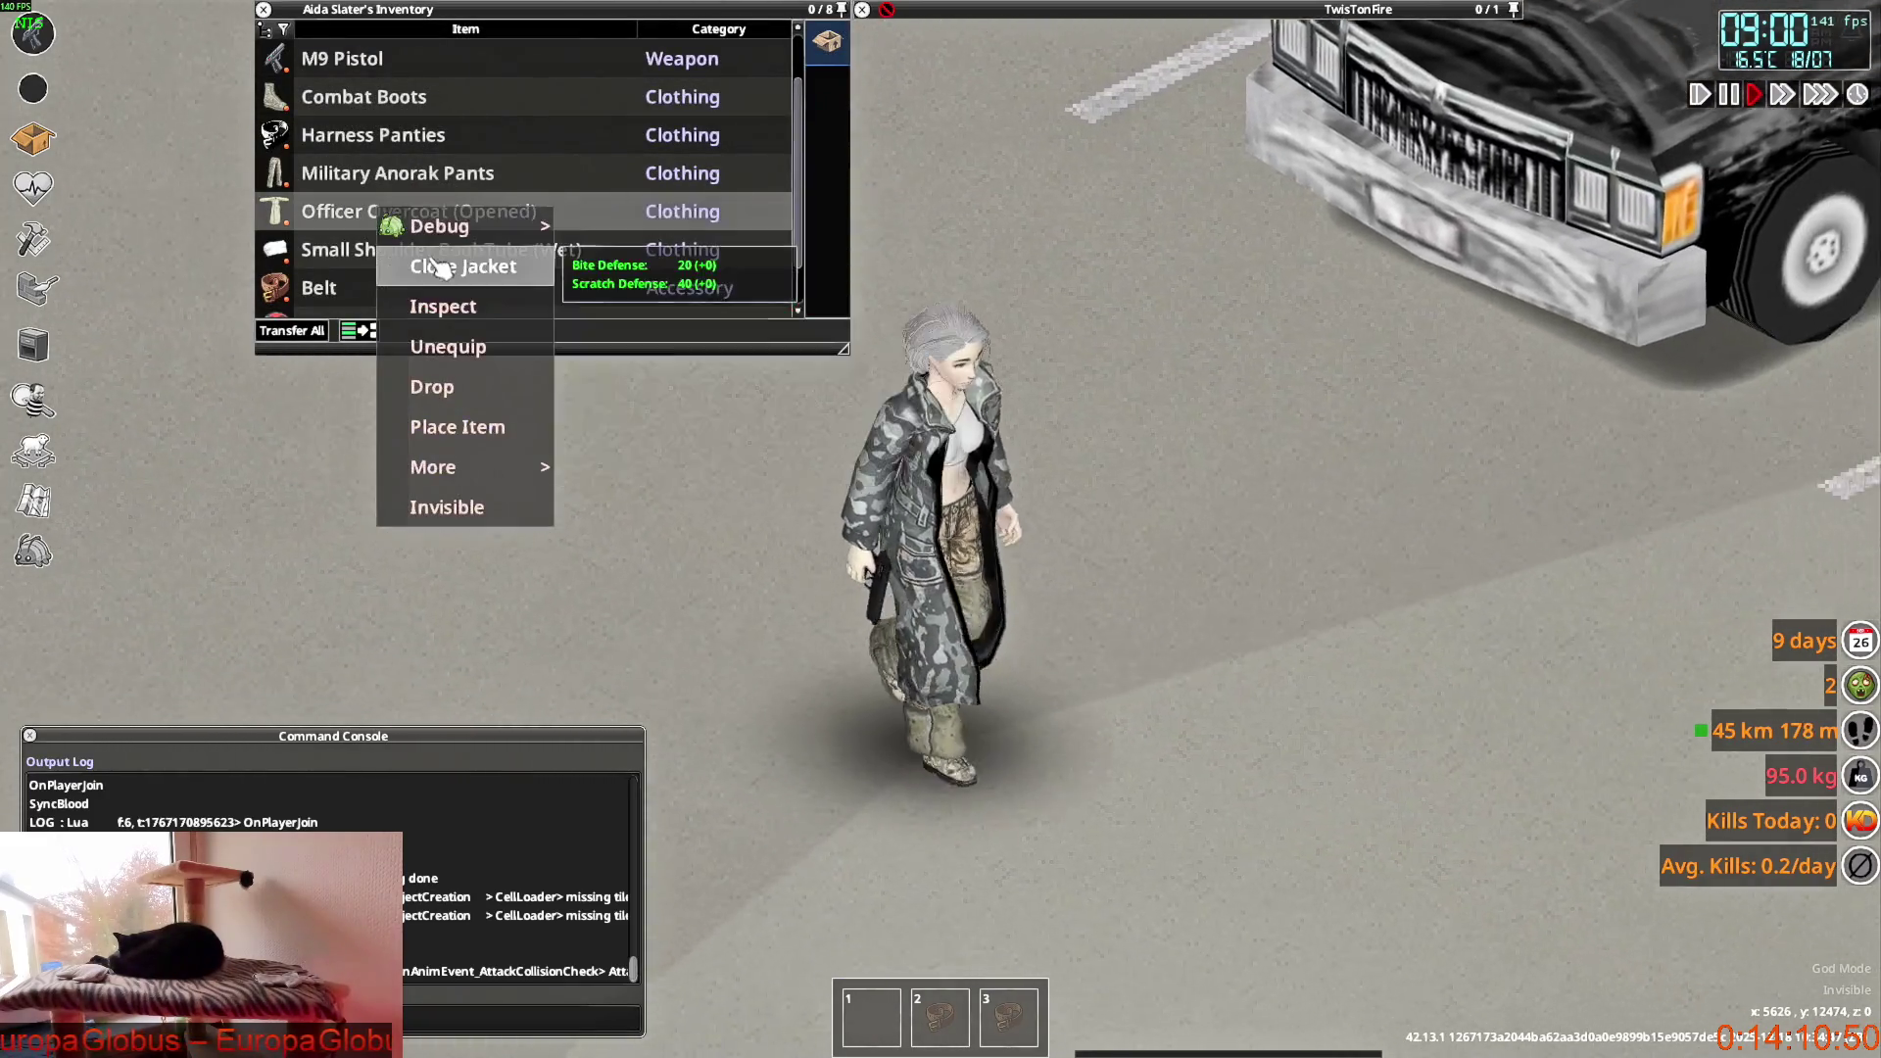
# Close the Officer Overcoat again, walk and aim to test it, and return to Blender.
pyautogui.click(463, 266)
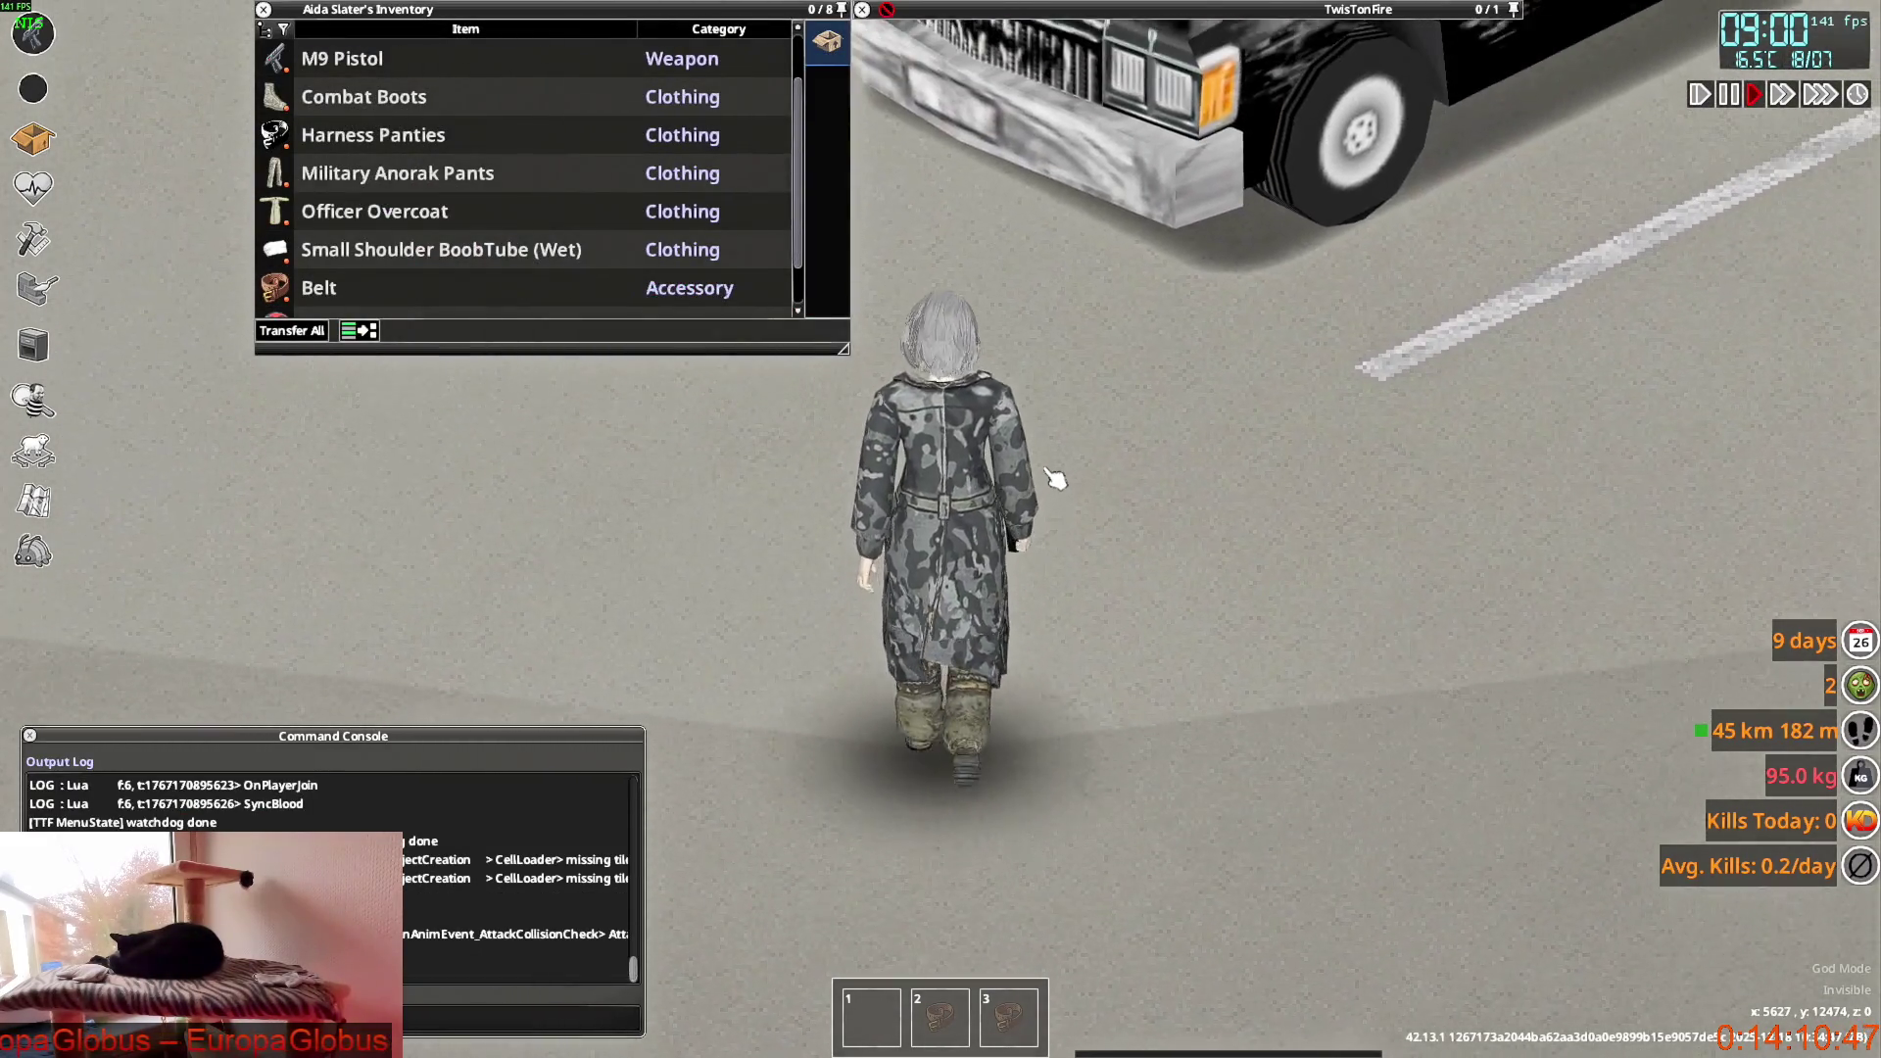
pyautogui.press('w')
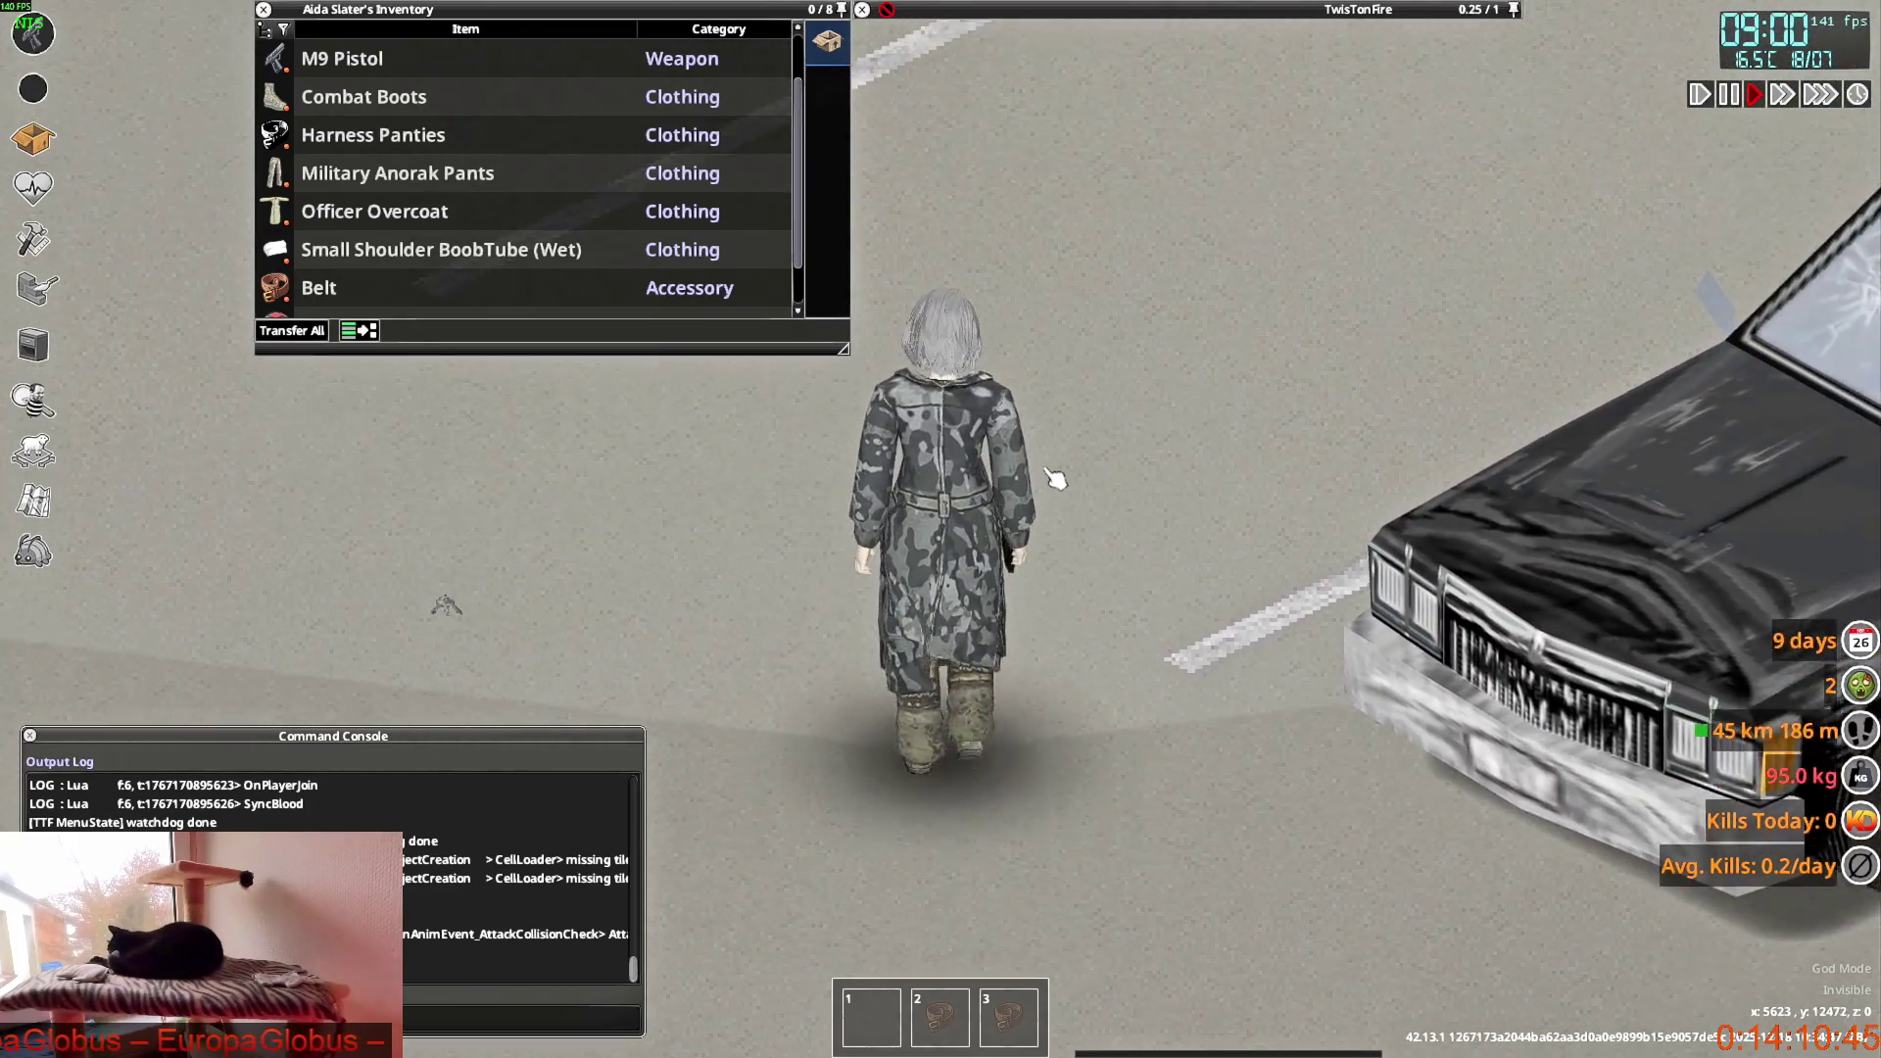
pyautogui.press('w')
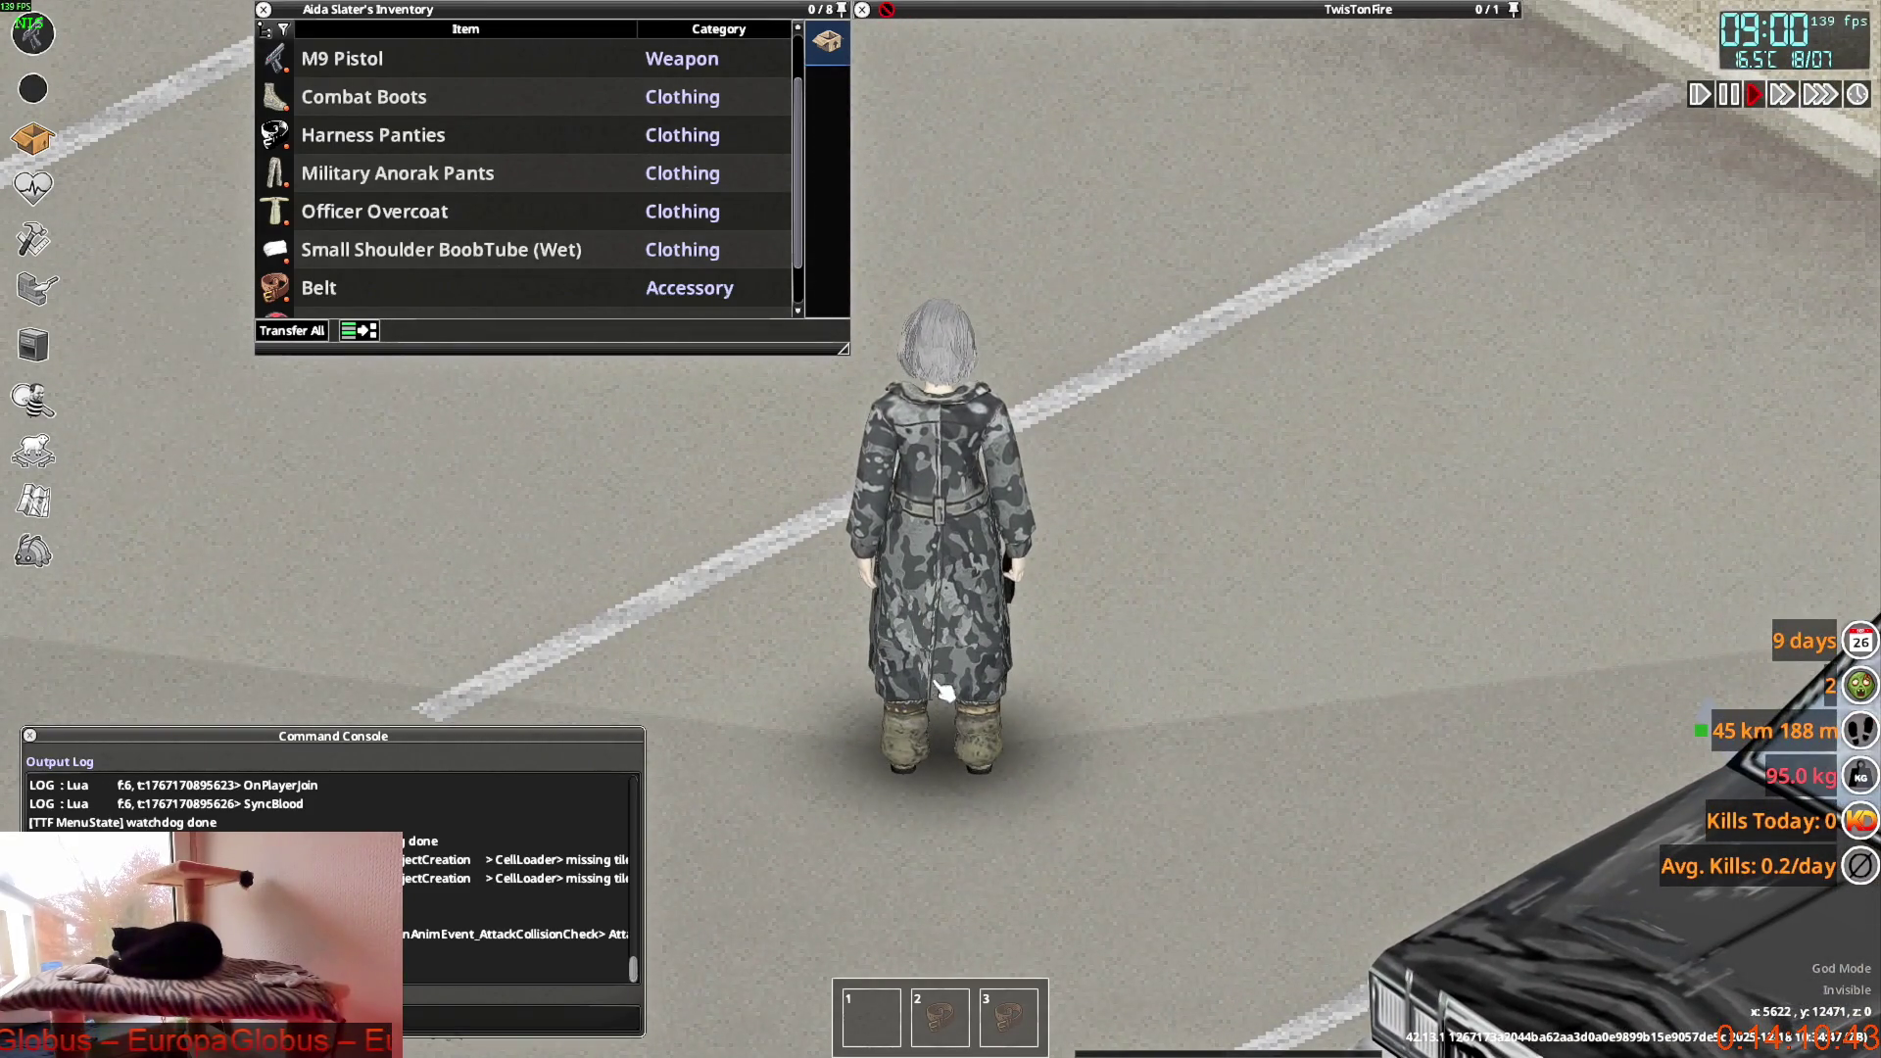
pyautogui.press('w')
pyautogui.rightClick(999, 221)
pyautogui.press('w')
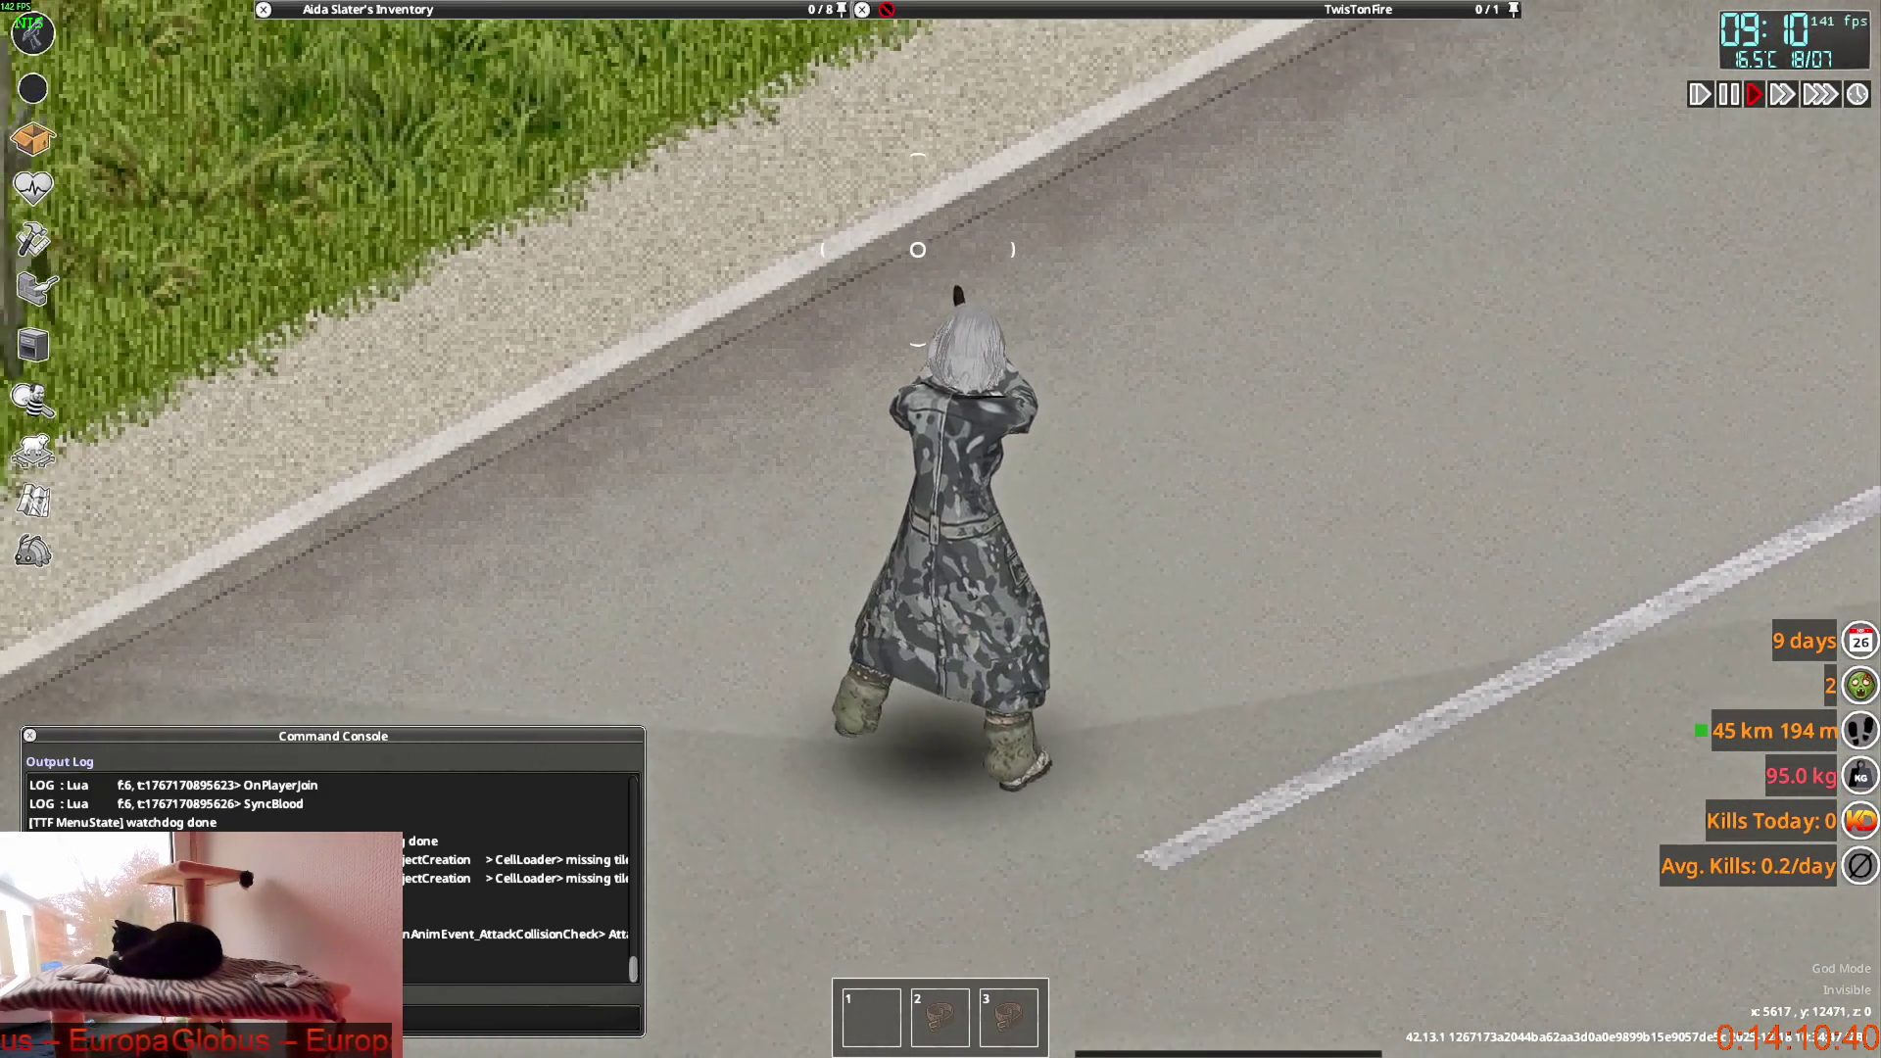
pyautogui.press('w')
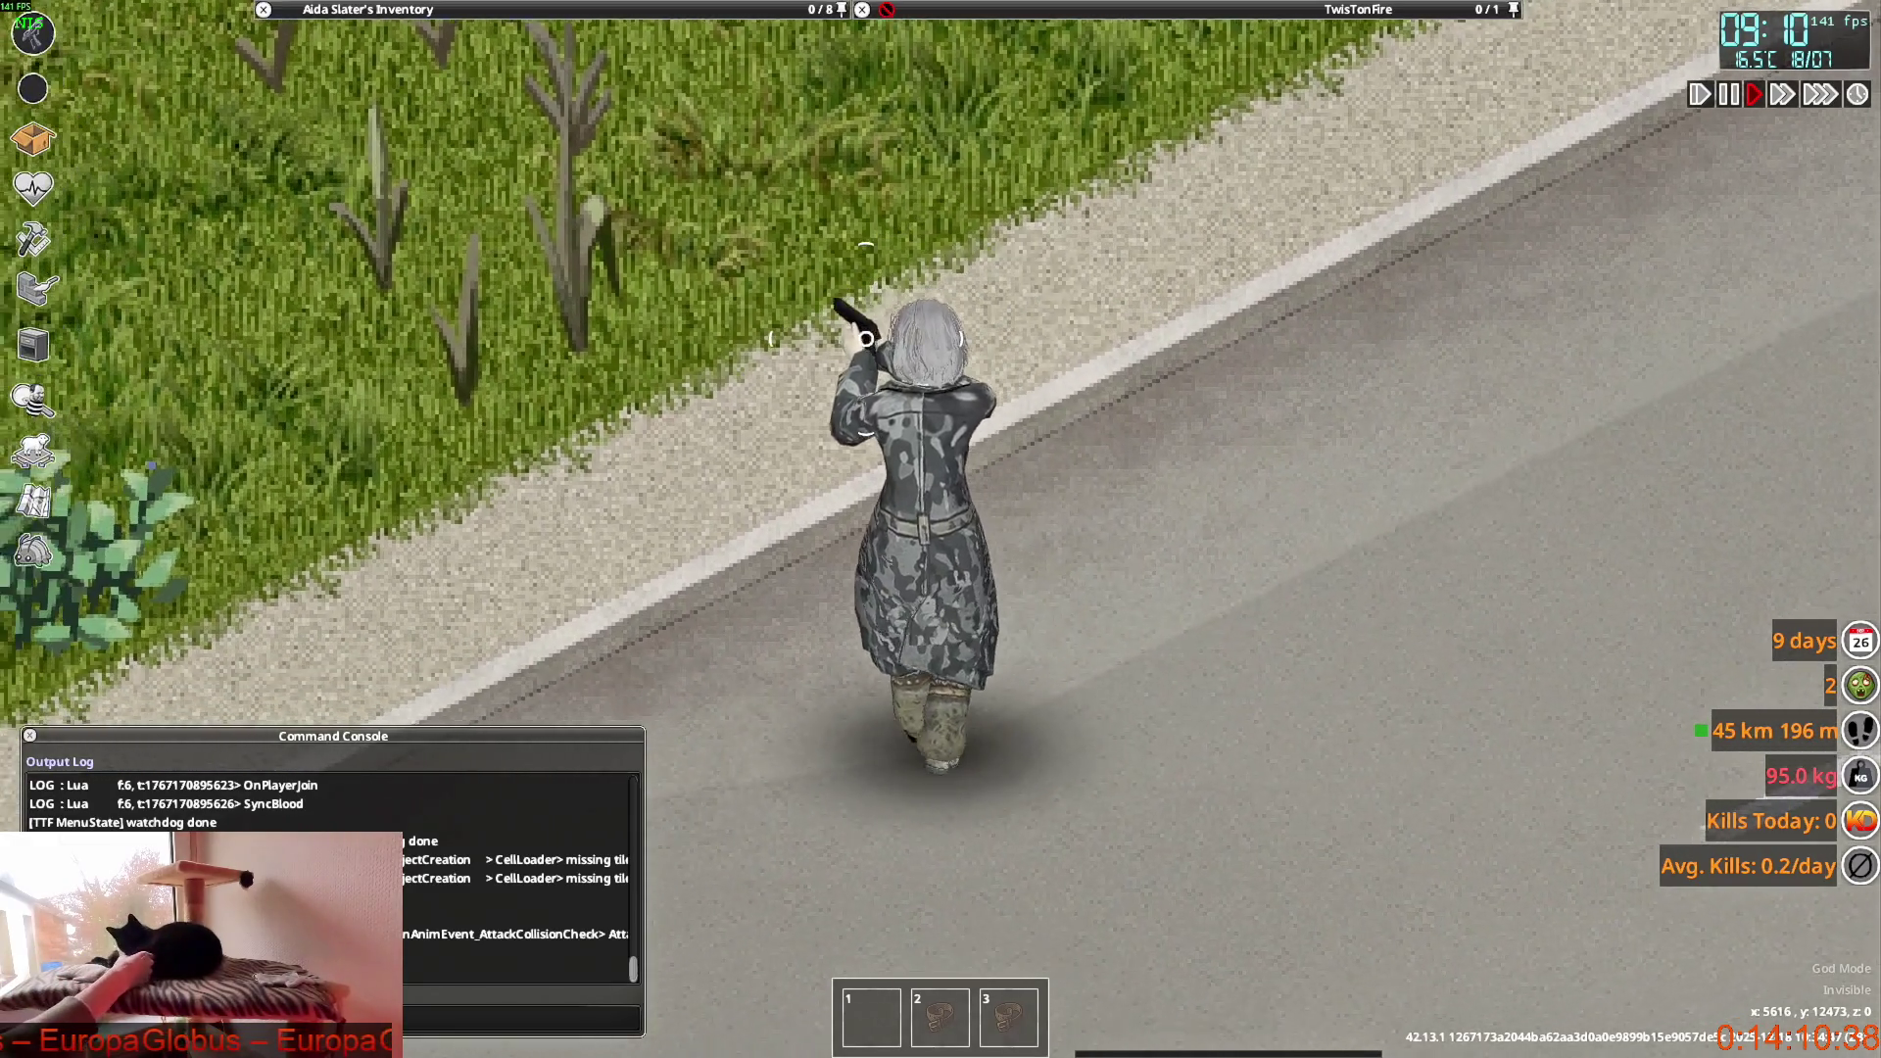
pyautogui.press('w')
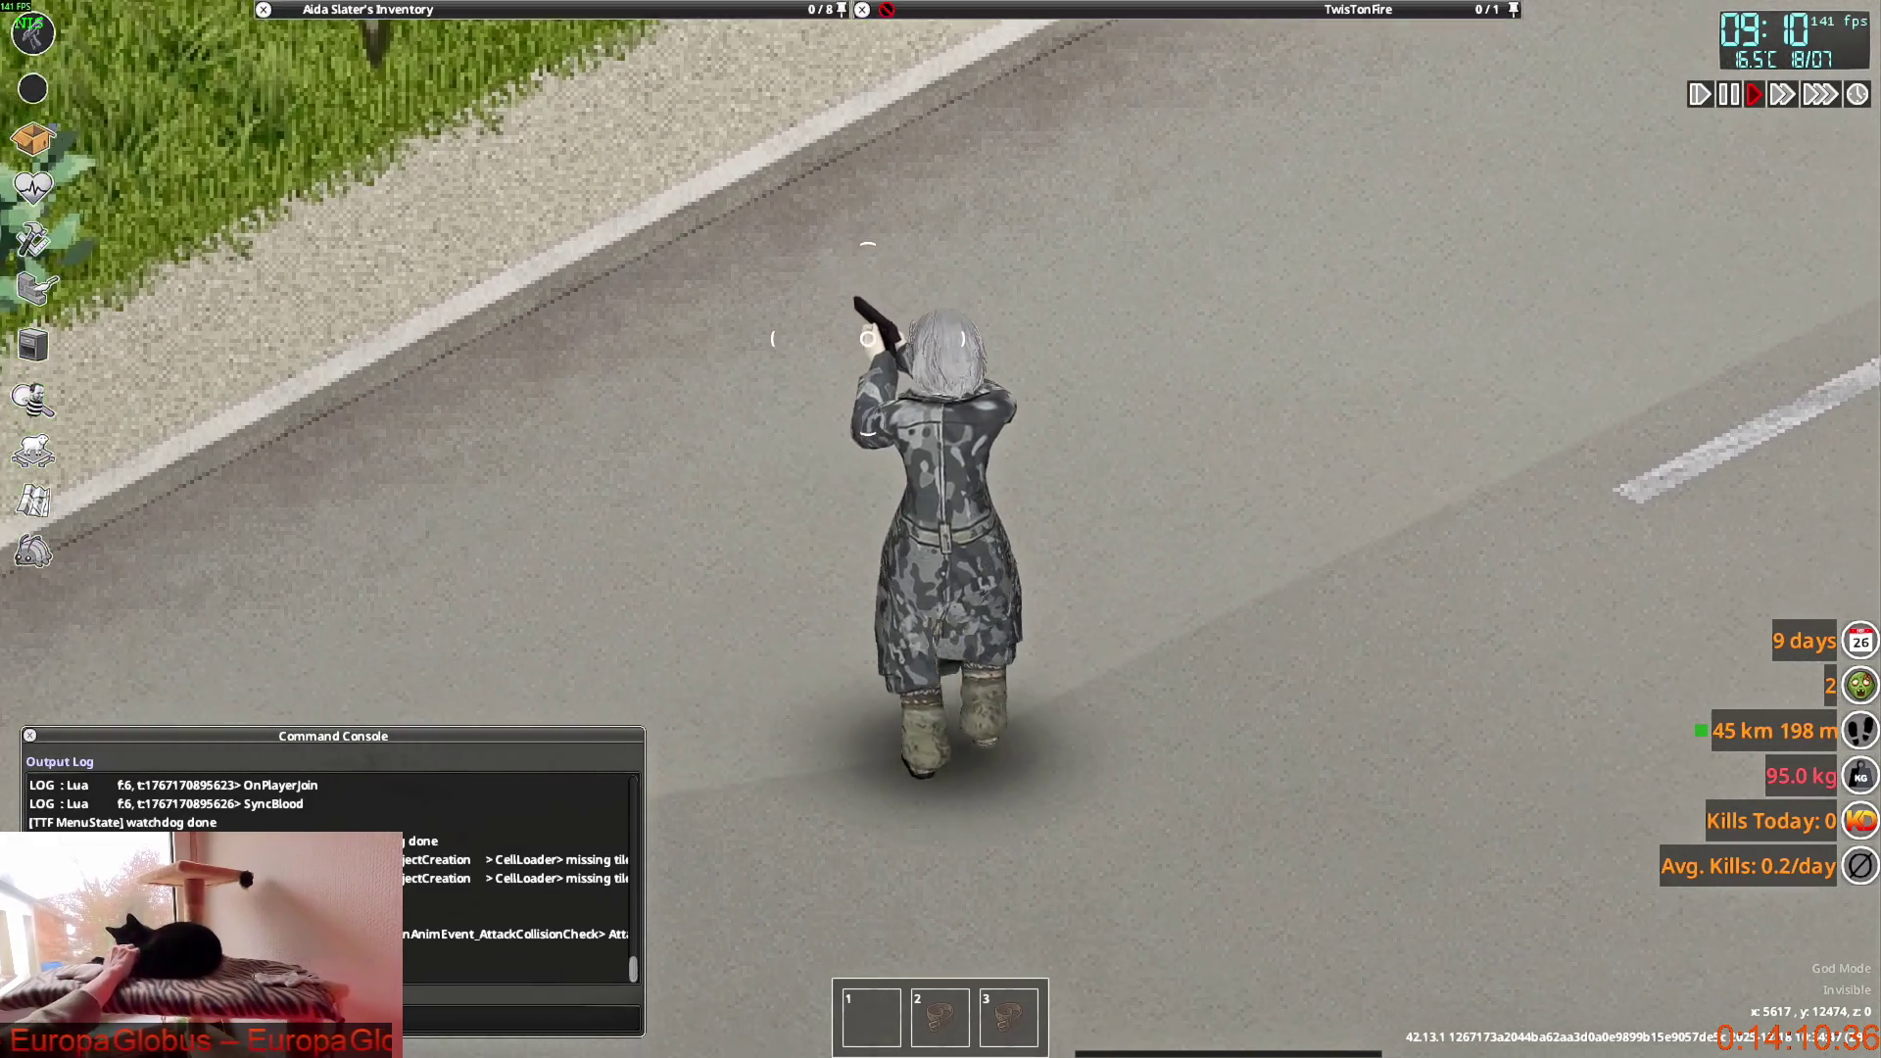
pyautogui.press('w')
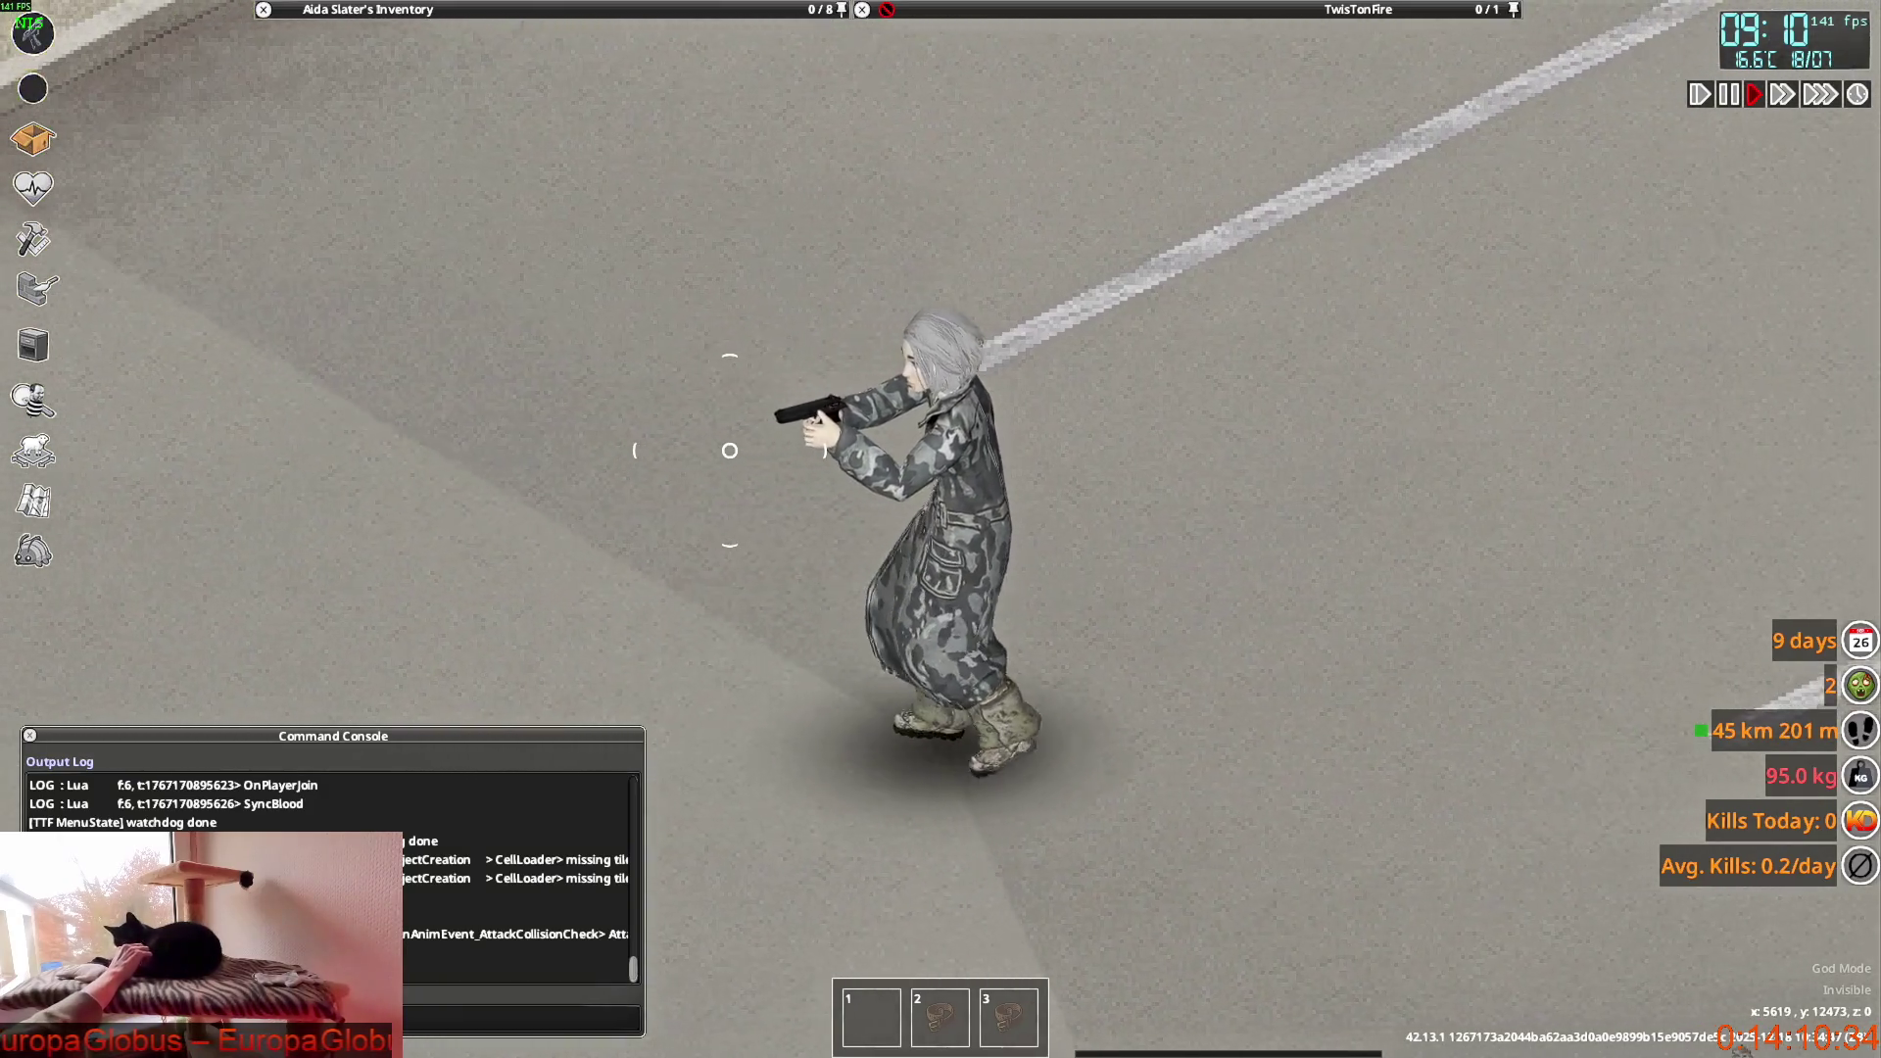
pyautogui.press('w')
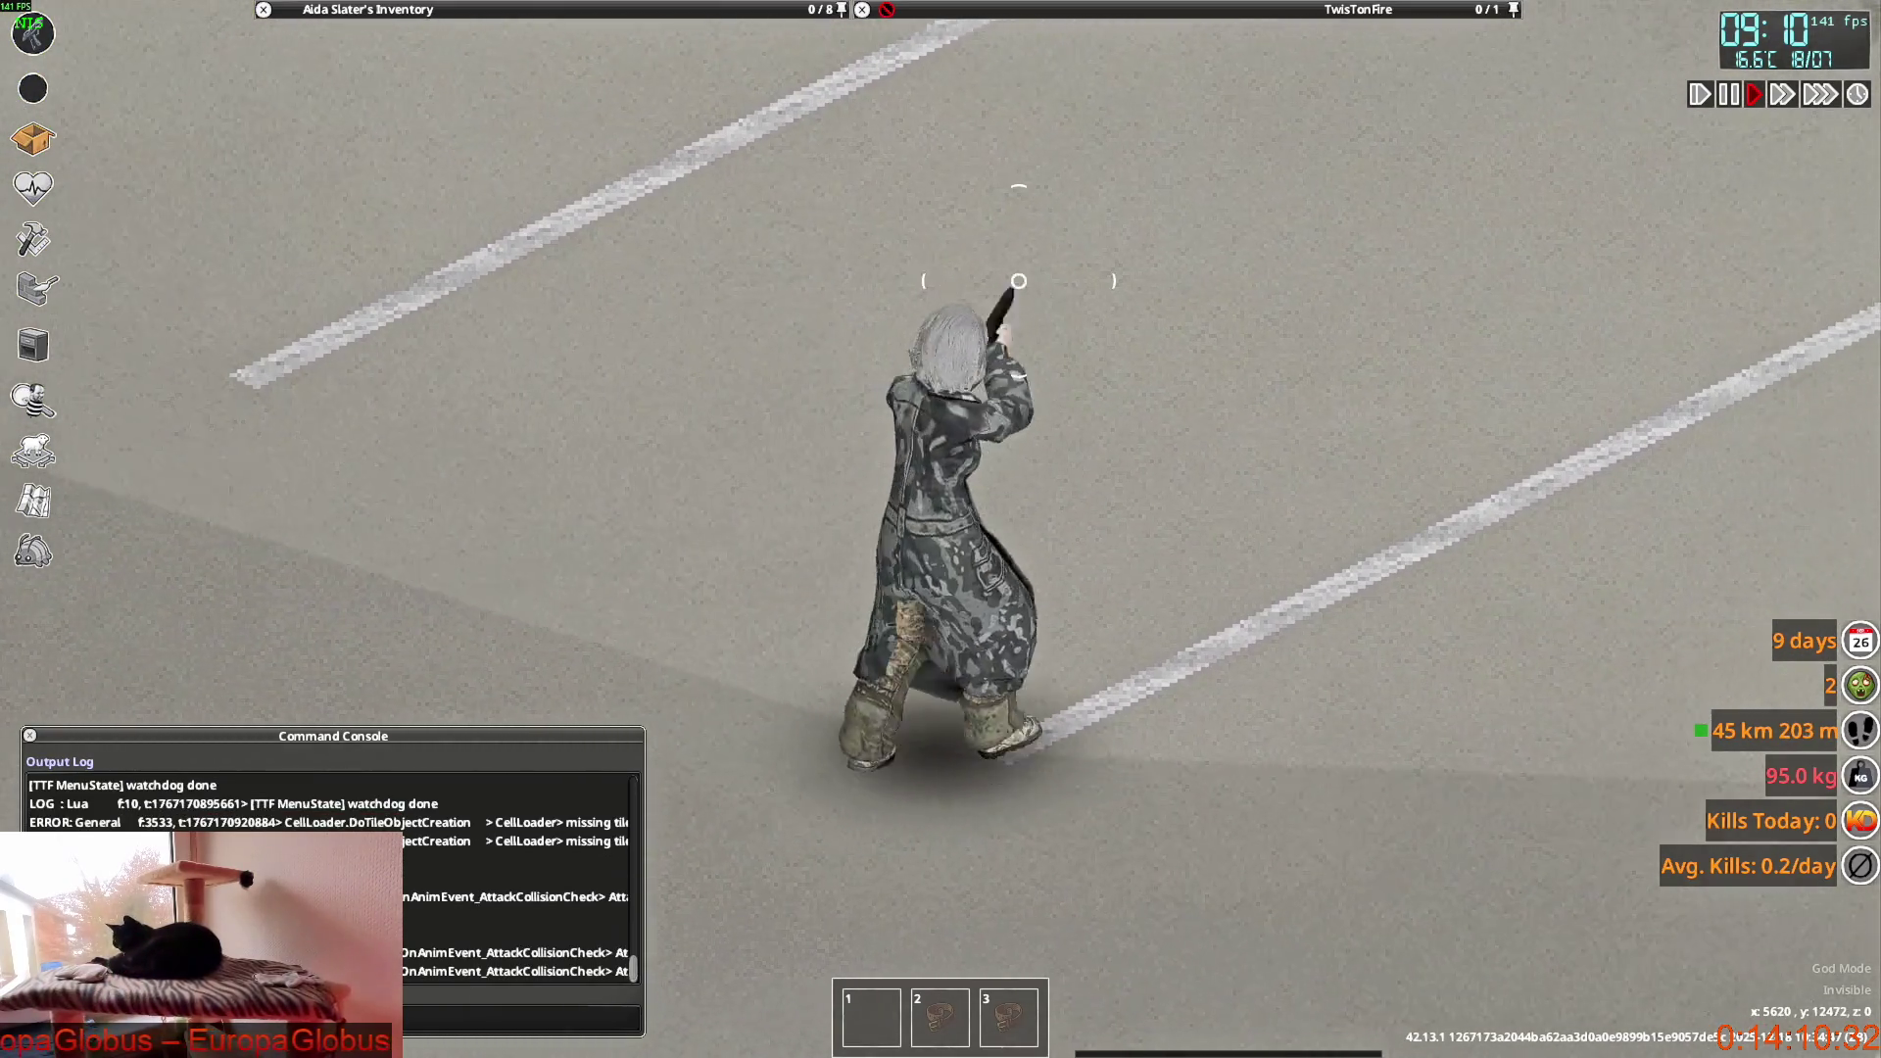
pyautogui.hotkey('alt', 'Tab')
# Select F_Officer_Overcoat together with F_Officer_Overcoat_ON in the Outliner and switch both into Edit Mode.
pyautogui.moveTo(821, 510)
pyautogui.mouseDown(button='middle')
pyautogui.moveTo(600, 522)
pyautogui.moveTo(725, 560)
pyautogui.moveTo(661, 422)
pyautogui.mouseUp(button='middle')
pyautogui.moveTo(743, 533); pyautogui.dragTo(795, 715, button='middle')
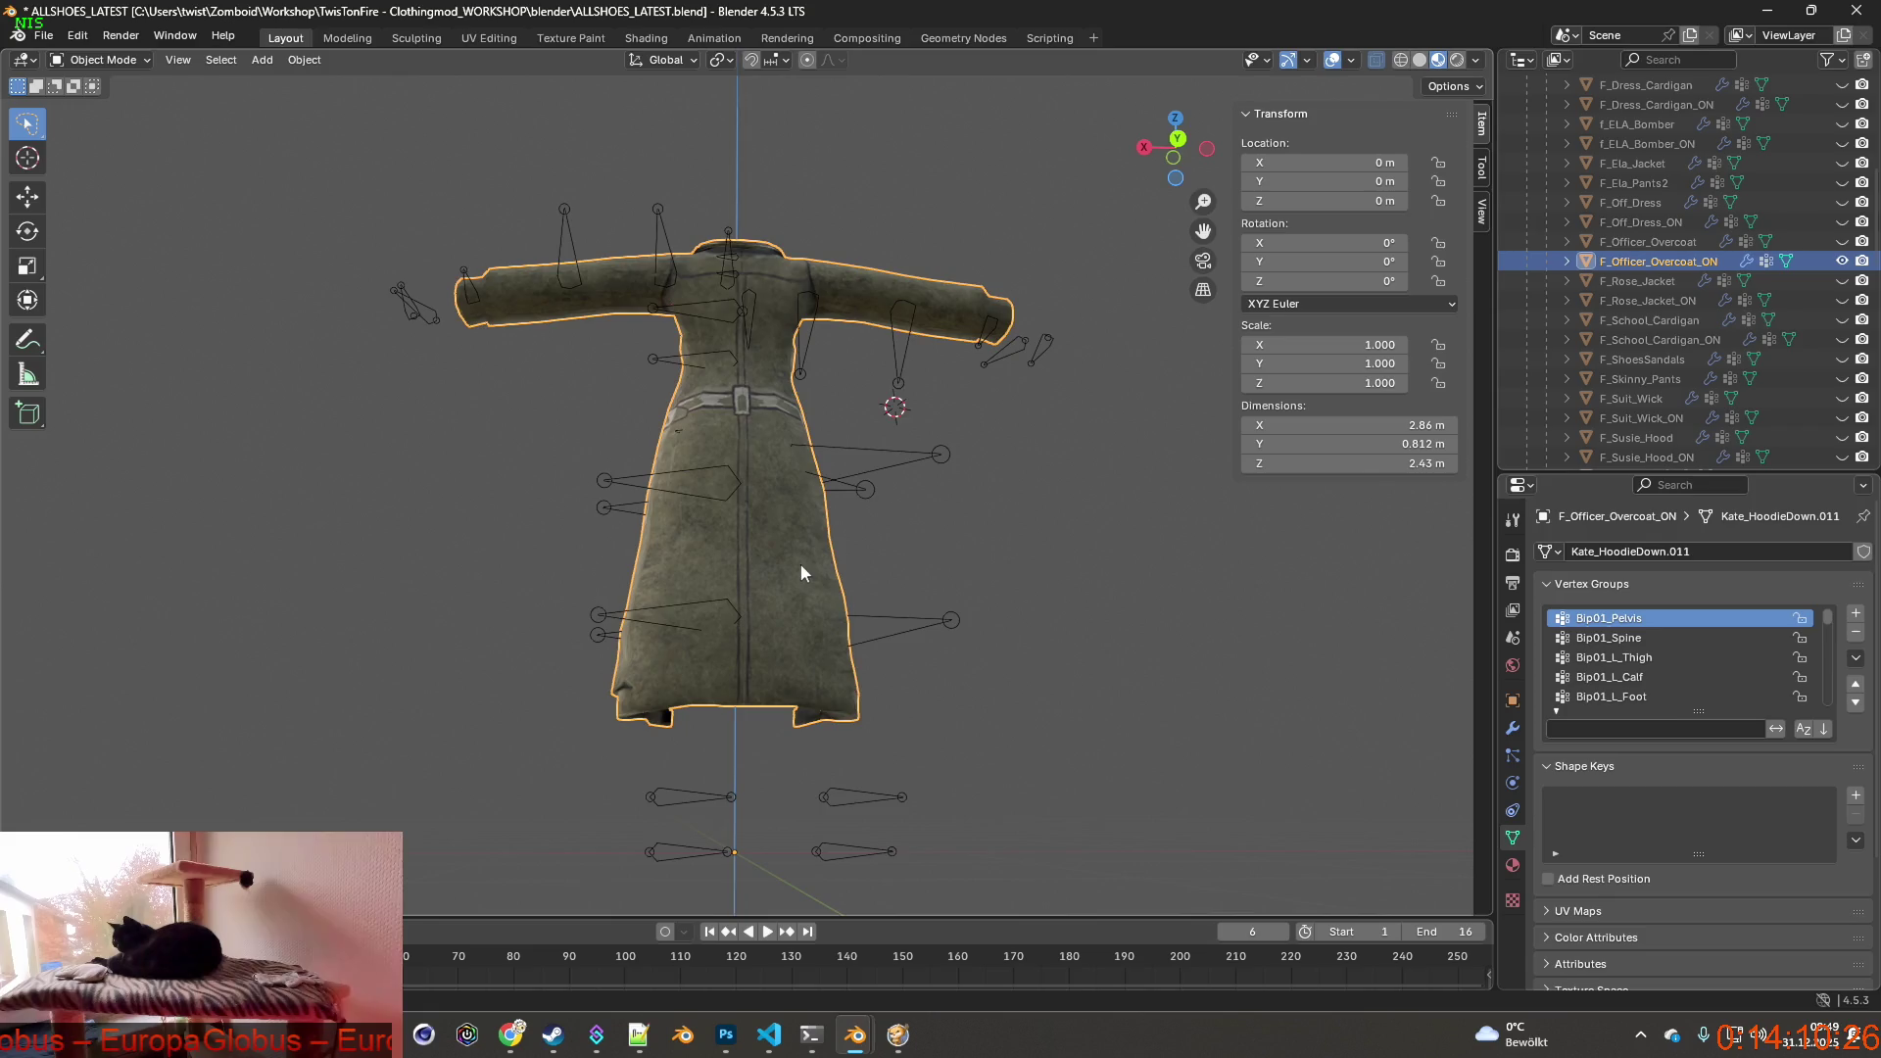
pyautogui.moveTo(801, 563); pyautogui.dragTo(801, 529, button='middle')
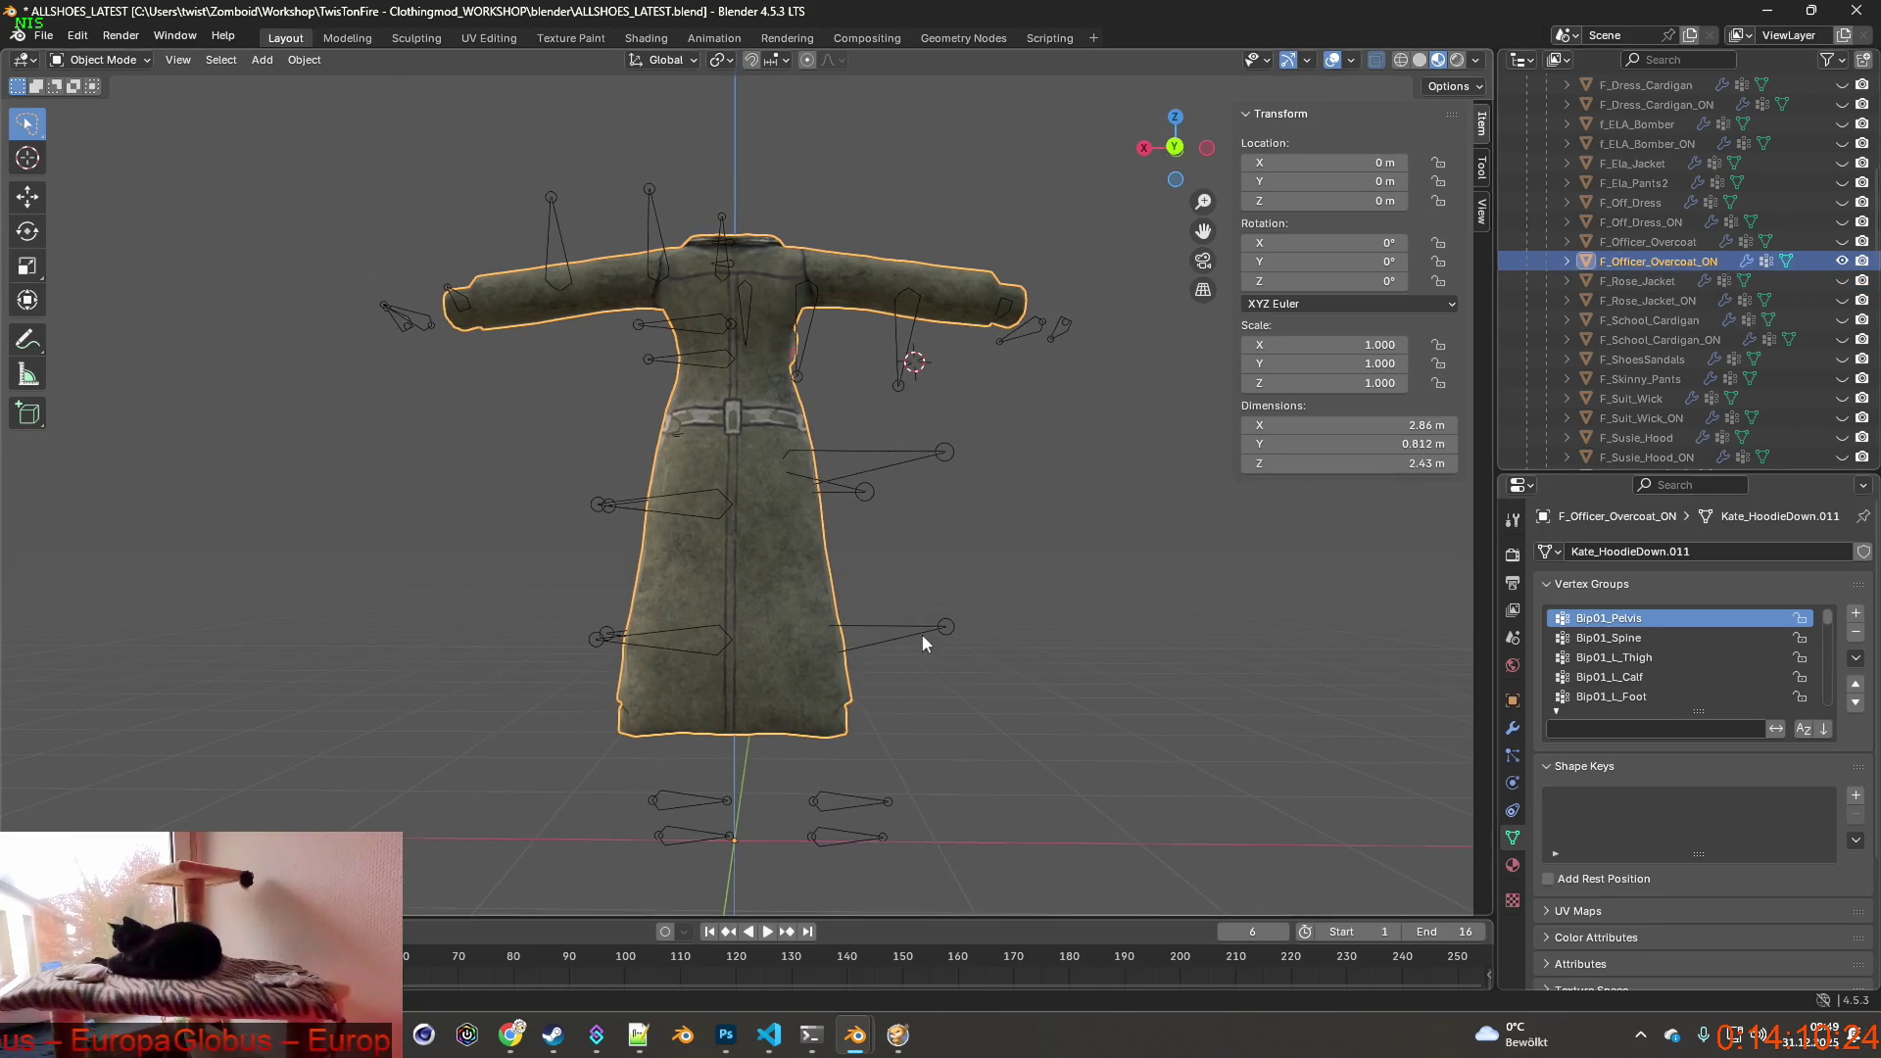
pyautogui.scroll(4, 1087, 522)
pyautogui.scroll(2, 1029, 558)
pyautogui.moveTo(1011, 550)
pyautogui.keyDown('shift'); pyautogui.mouseDown(button='middle')
pyautogui.moveTo(1010, 590)
pyautogui.moveTo(1128, 628)
pyautogui.moveTo(965, 549)
pyautogui.moveTo(958, 569)
pyautogui.moveTo(945, 430)
pyautogui.moveTo(901, 391)
pyautogui.moveTo(678, 451)
pyautogui.moveTo(565, 528)
pyautogui.moveTo(608, 588)
pyautogui.moveTo(965, 598)
pyautogui.moveTo(843, 319)
pyautogui.mouseUp(button='middle'); pyautogui.keyUp('shift')
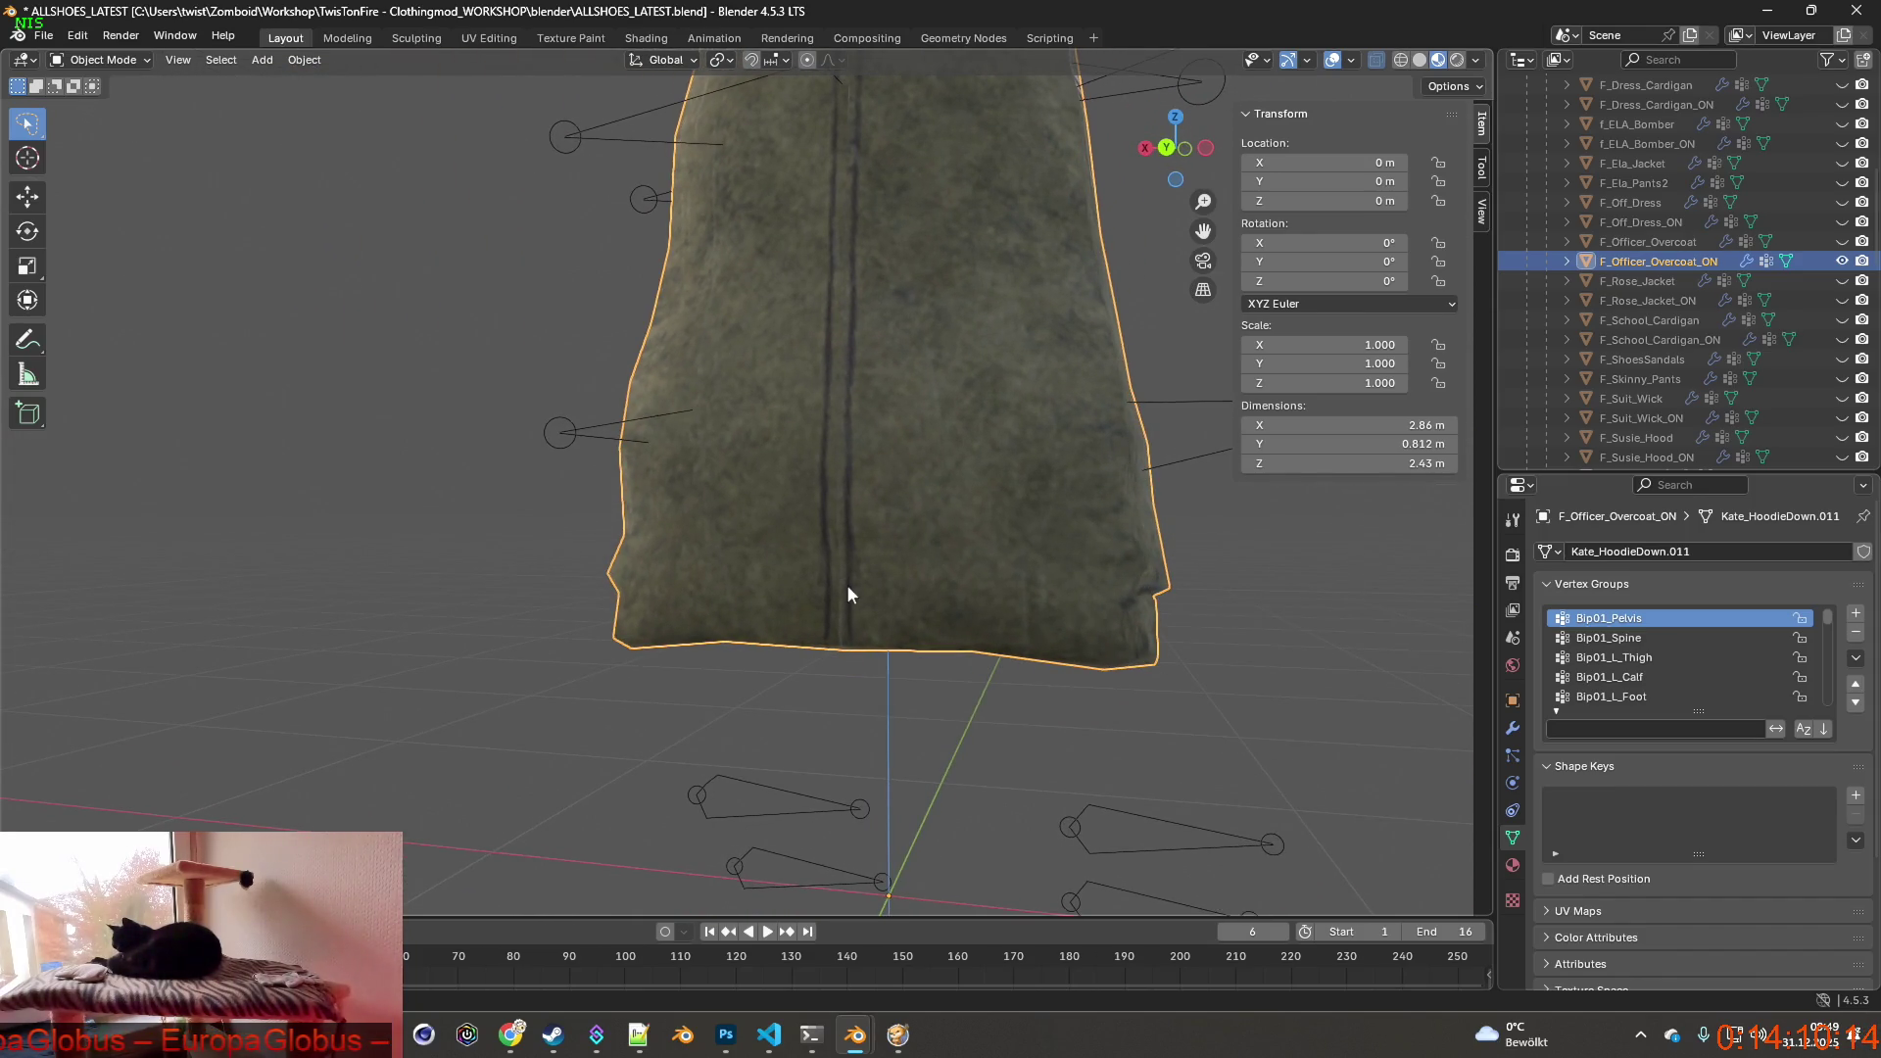
pyautogui.moveTo(846, 584); pyautogui.dragTo(879, 598, button='middle')
pyautogui.click(133, 62)
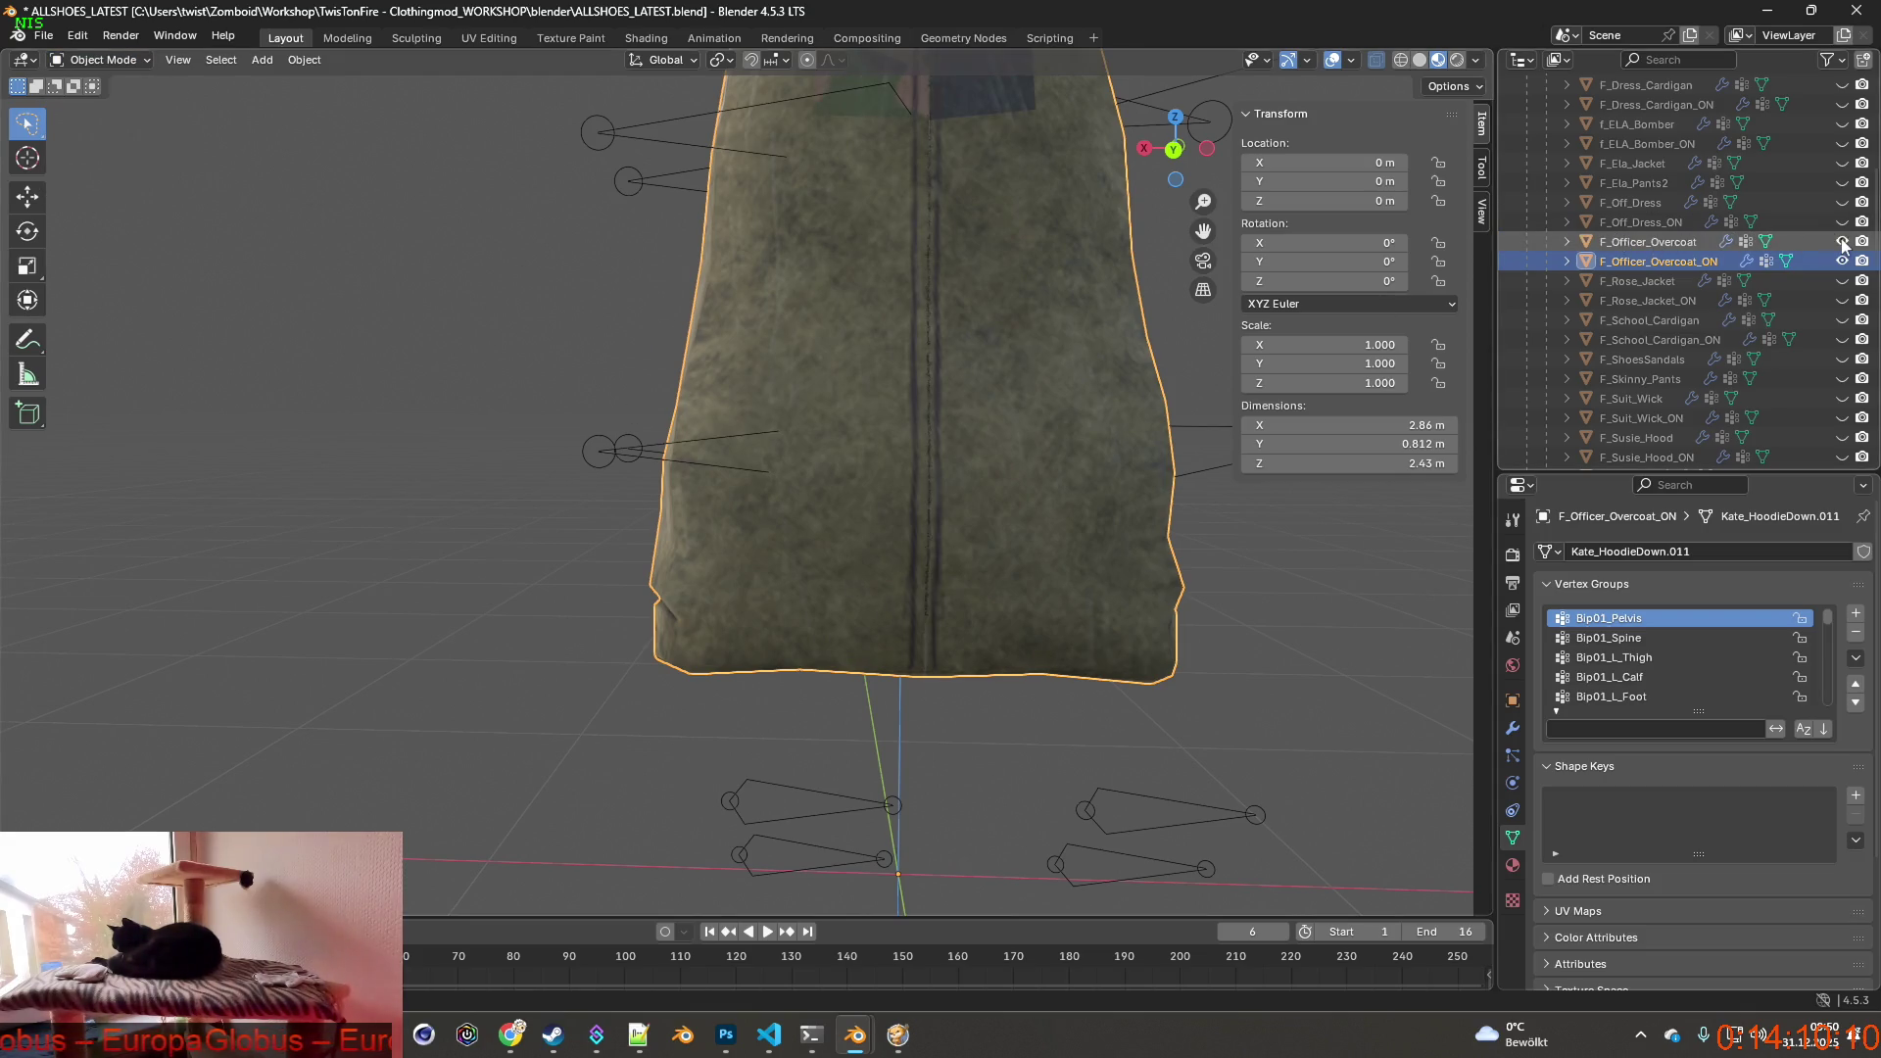
pyautogui.moveTo(1139, 417); pyautogui.dragTo(1036, 467, button='middle')
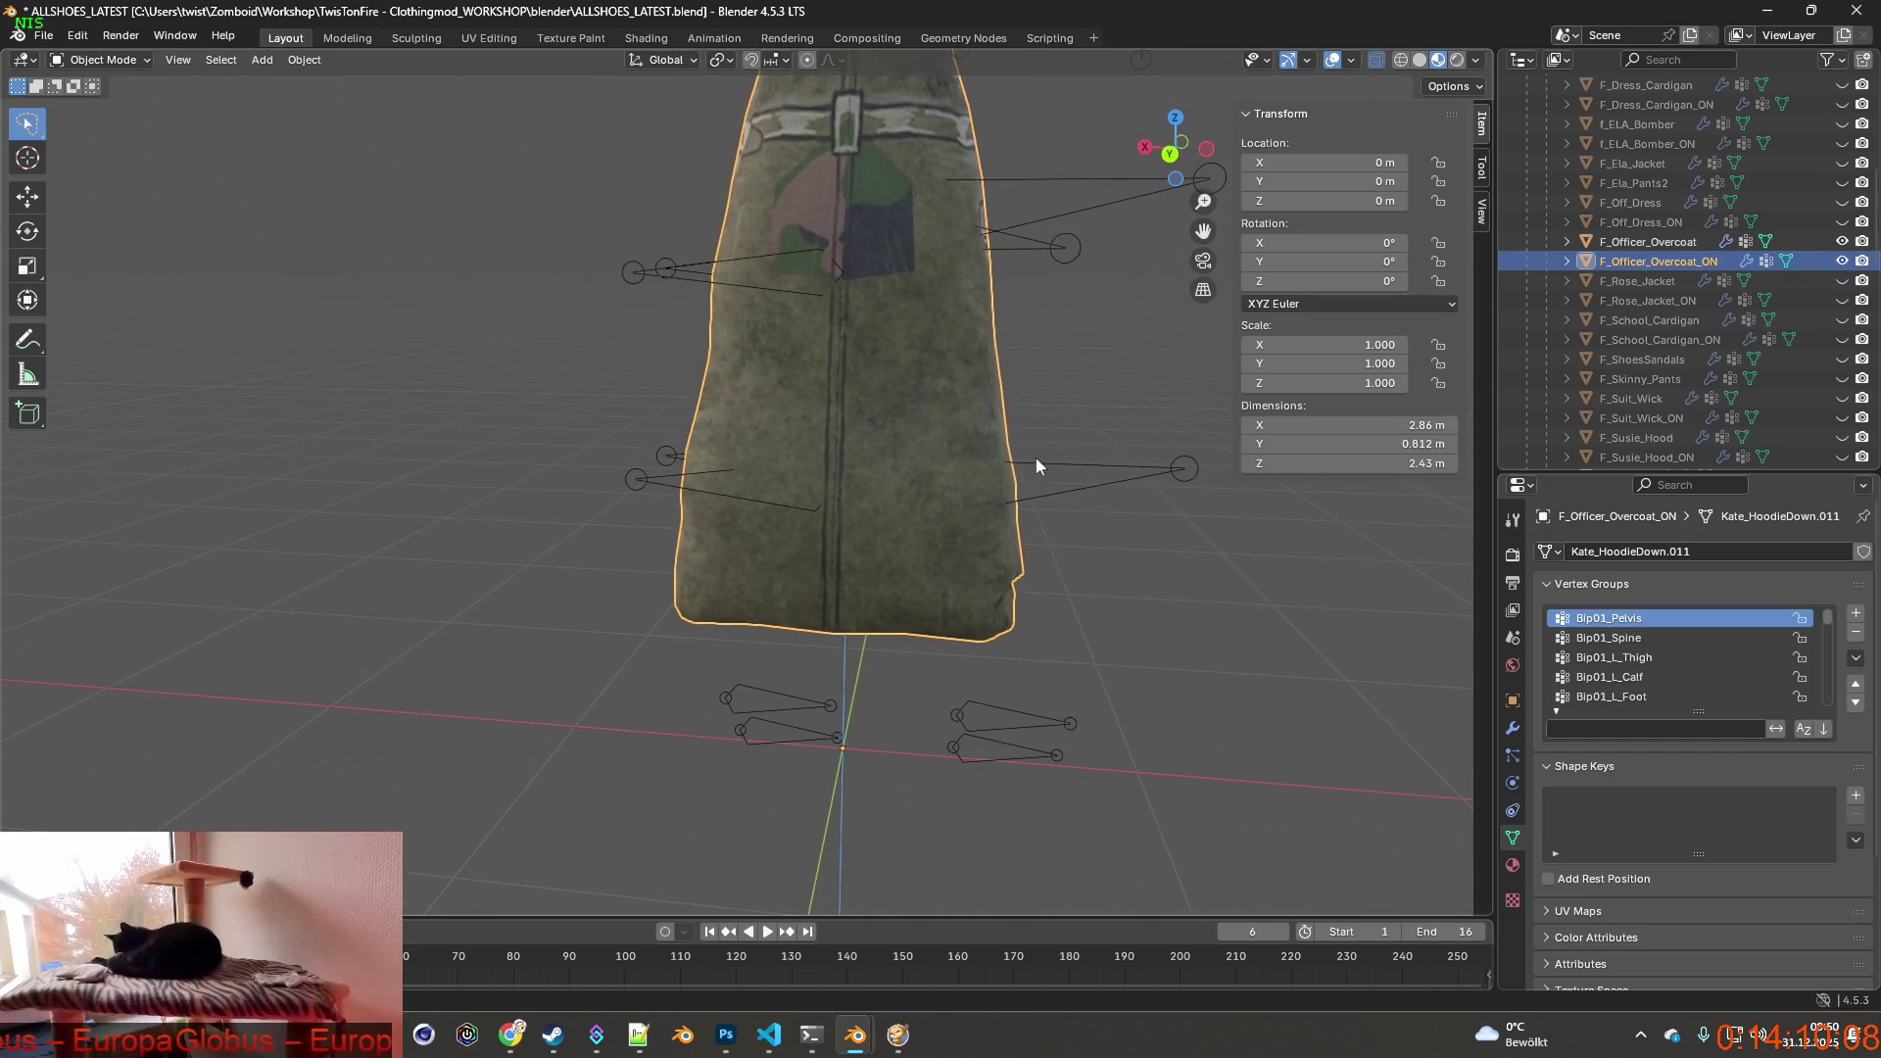
pyautogui.click(1643, 241)
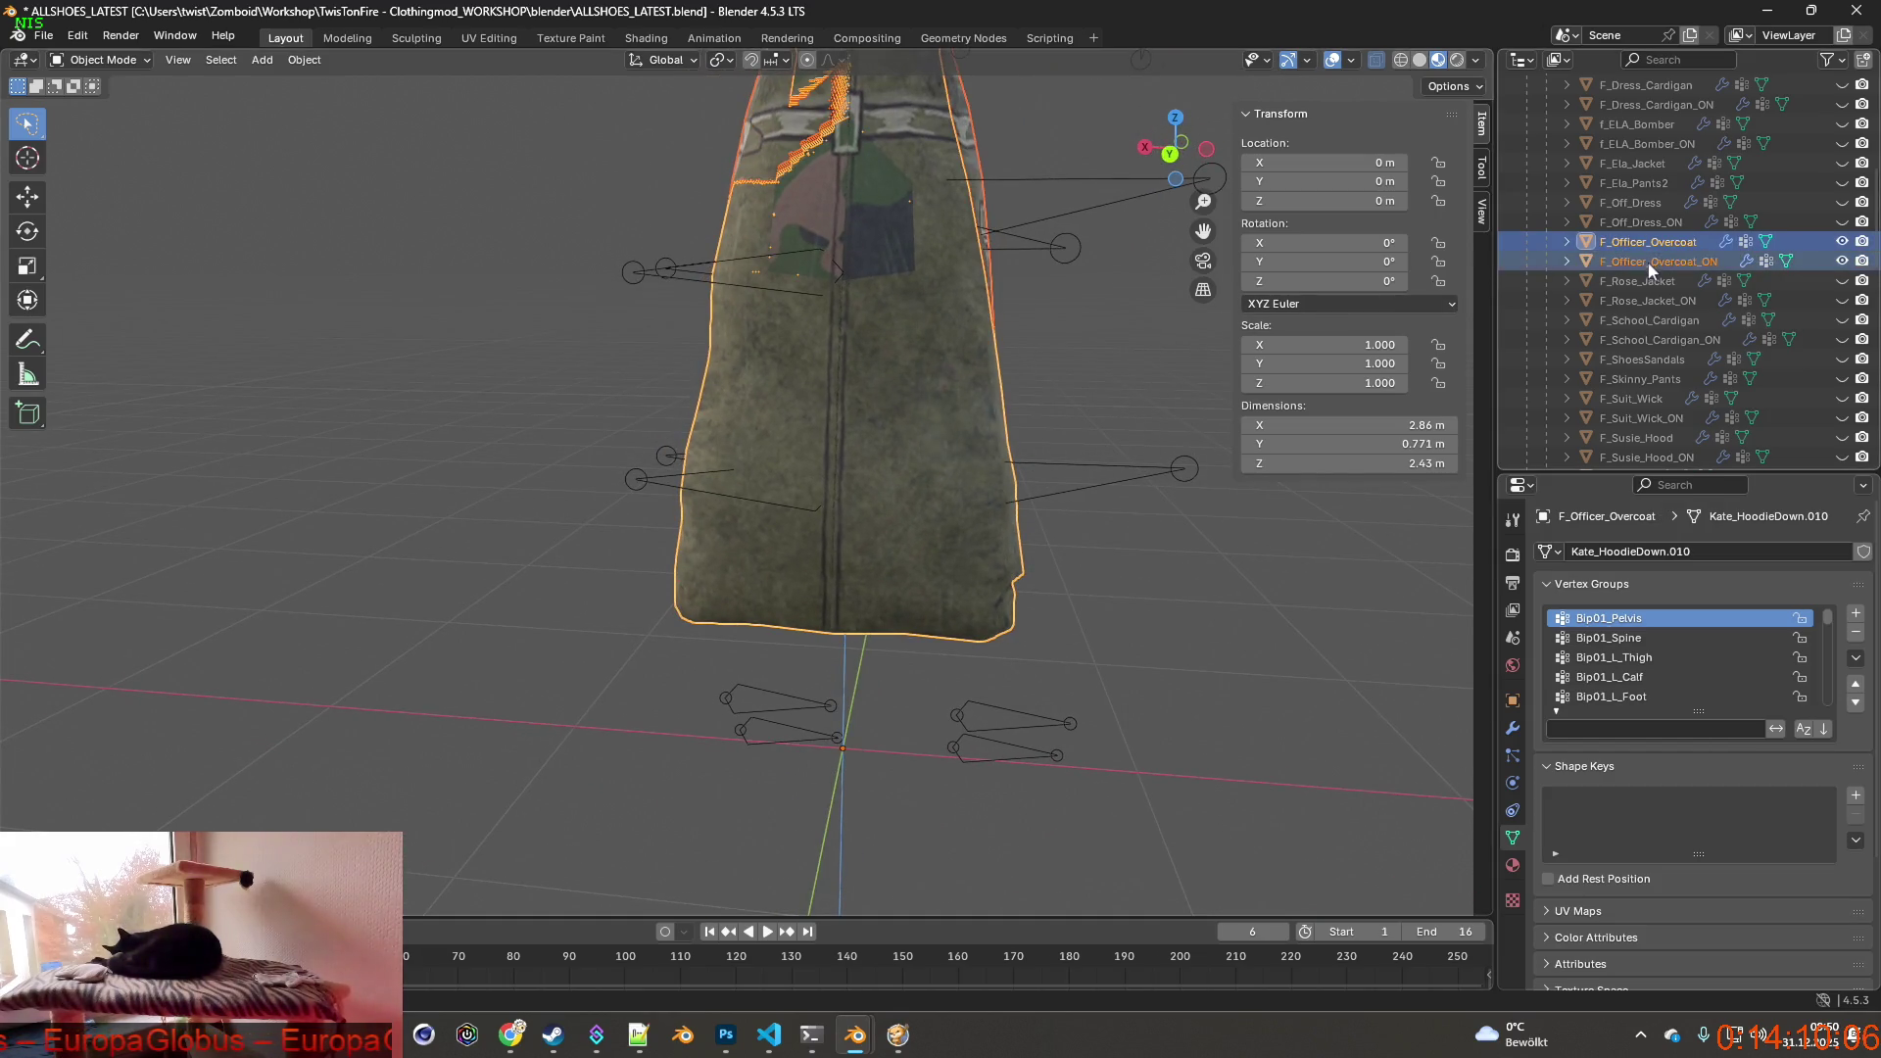
pyautogui.click(104, 59)
pyautogui.click(103, 103)
pyautogui.moveTo(837, 510)
pyautogui.mouseDown(button='middle')
pyautogui.moveTo(801, 433)
pyautogui.moveTo(633, 426)
pyautogui.moveTo(735, 558)
pyautogui.mouseUp(button='middle')
pyautogui.scroll(3, 822, 485)
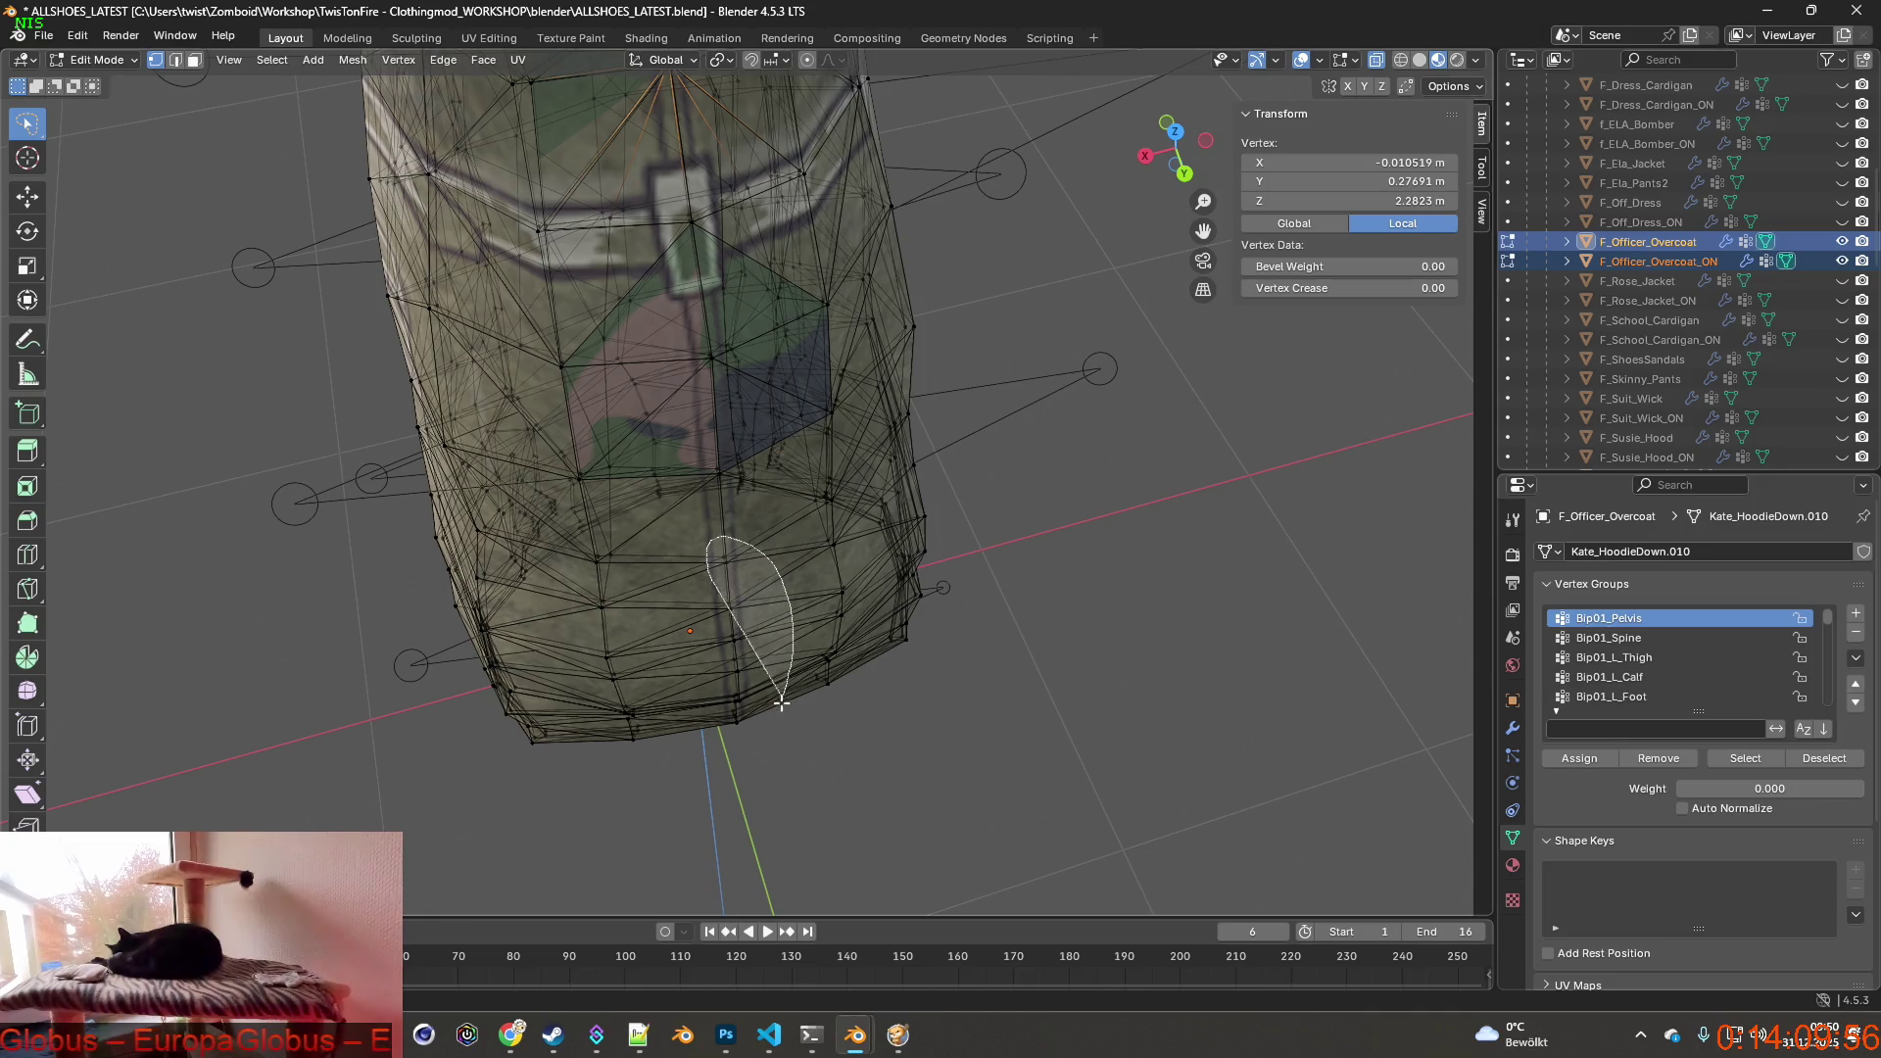
# Lasso-select the centre-back seam vertex column and scale it slightly.
pyautogui.keyDown('ctrl'); pyautogui.moveTo(718, 756); pyautogui.dragTo(735, 741); pyautogui.keyUp('ctrl')
pyautogui.moveTo(735, 661)
pyautogui.mouseDown(button='middle')
pyautogui.moveTo(569, 592)
pyautogui.moveTo(761, 588)
pyautogui.mouseUp(button='middle')
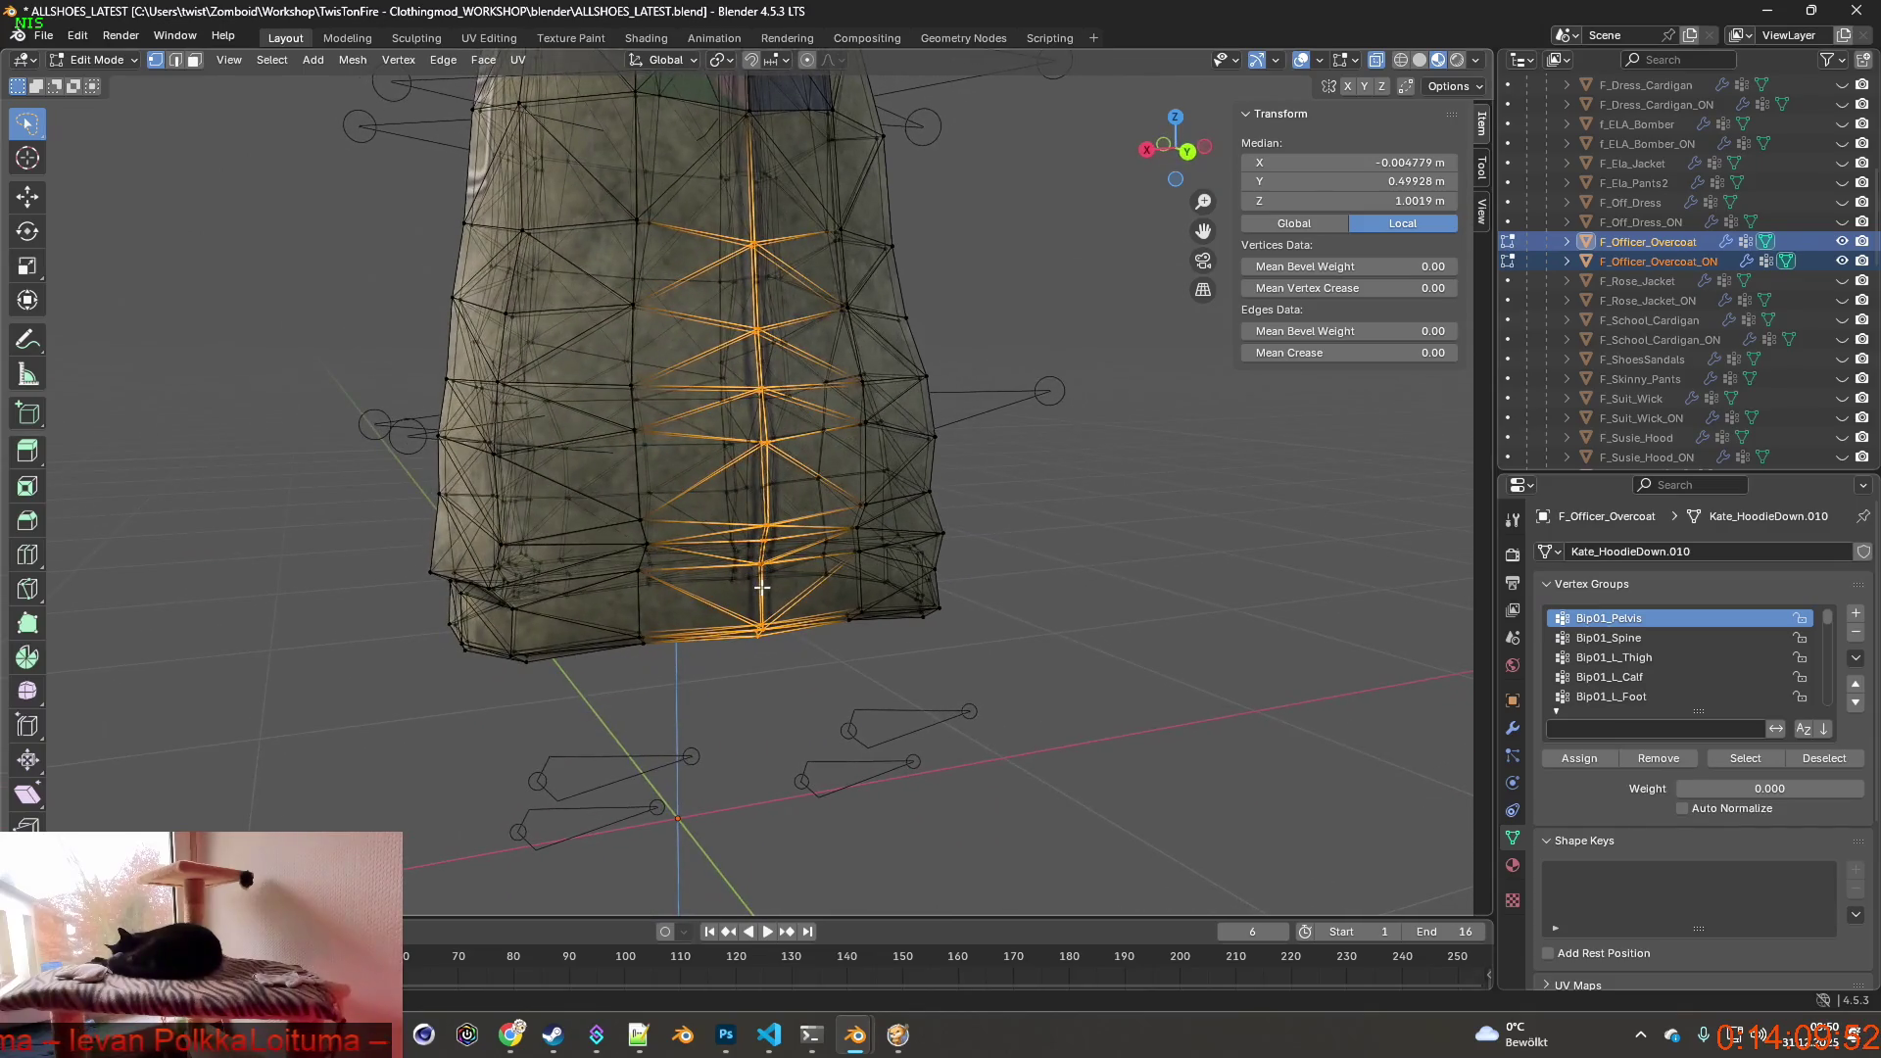
pyautogui.press('s')
pyautogui.click(771, 576)
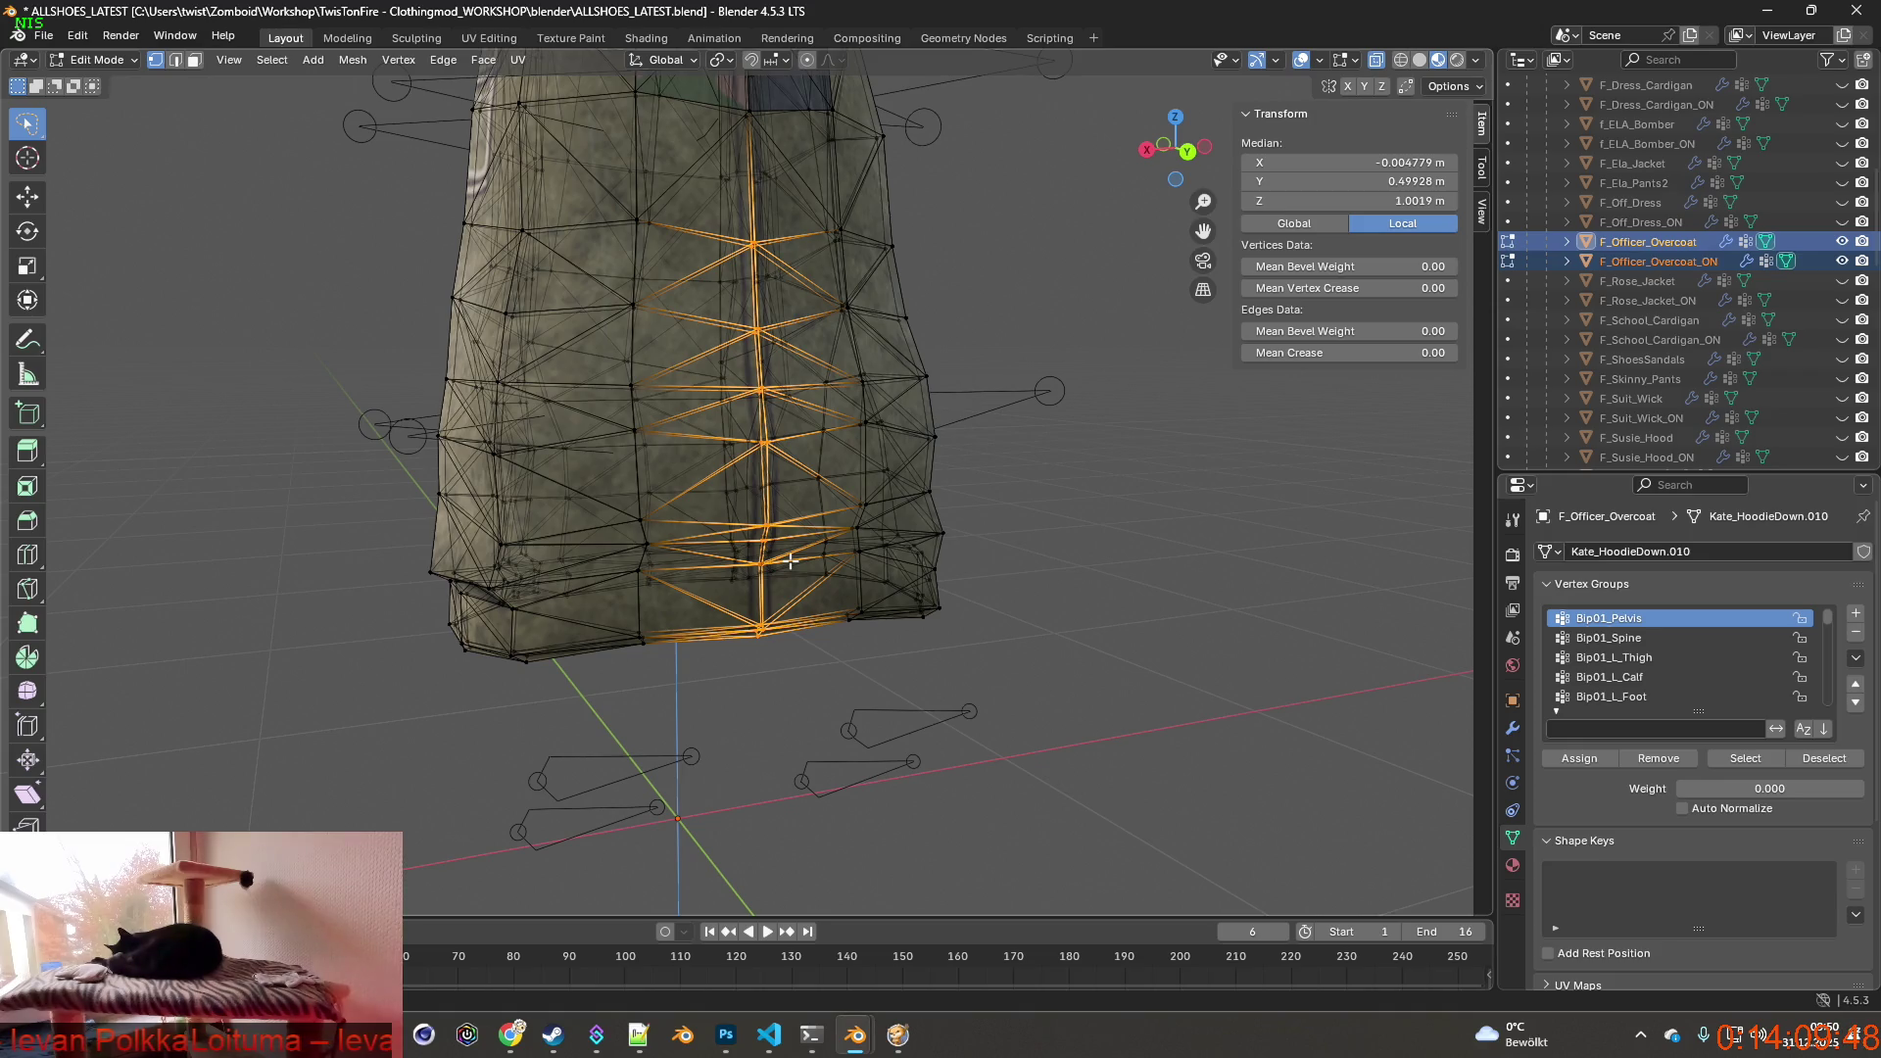
# Cancel the delete menu, narrow the selection to the vertical seam edges and start moving them with G.
pyautogui.press('x')
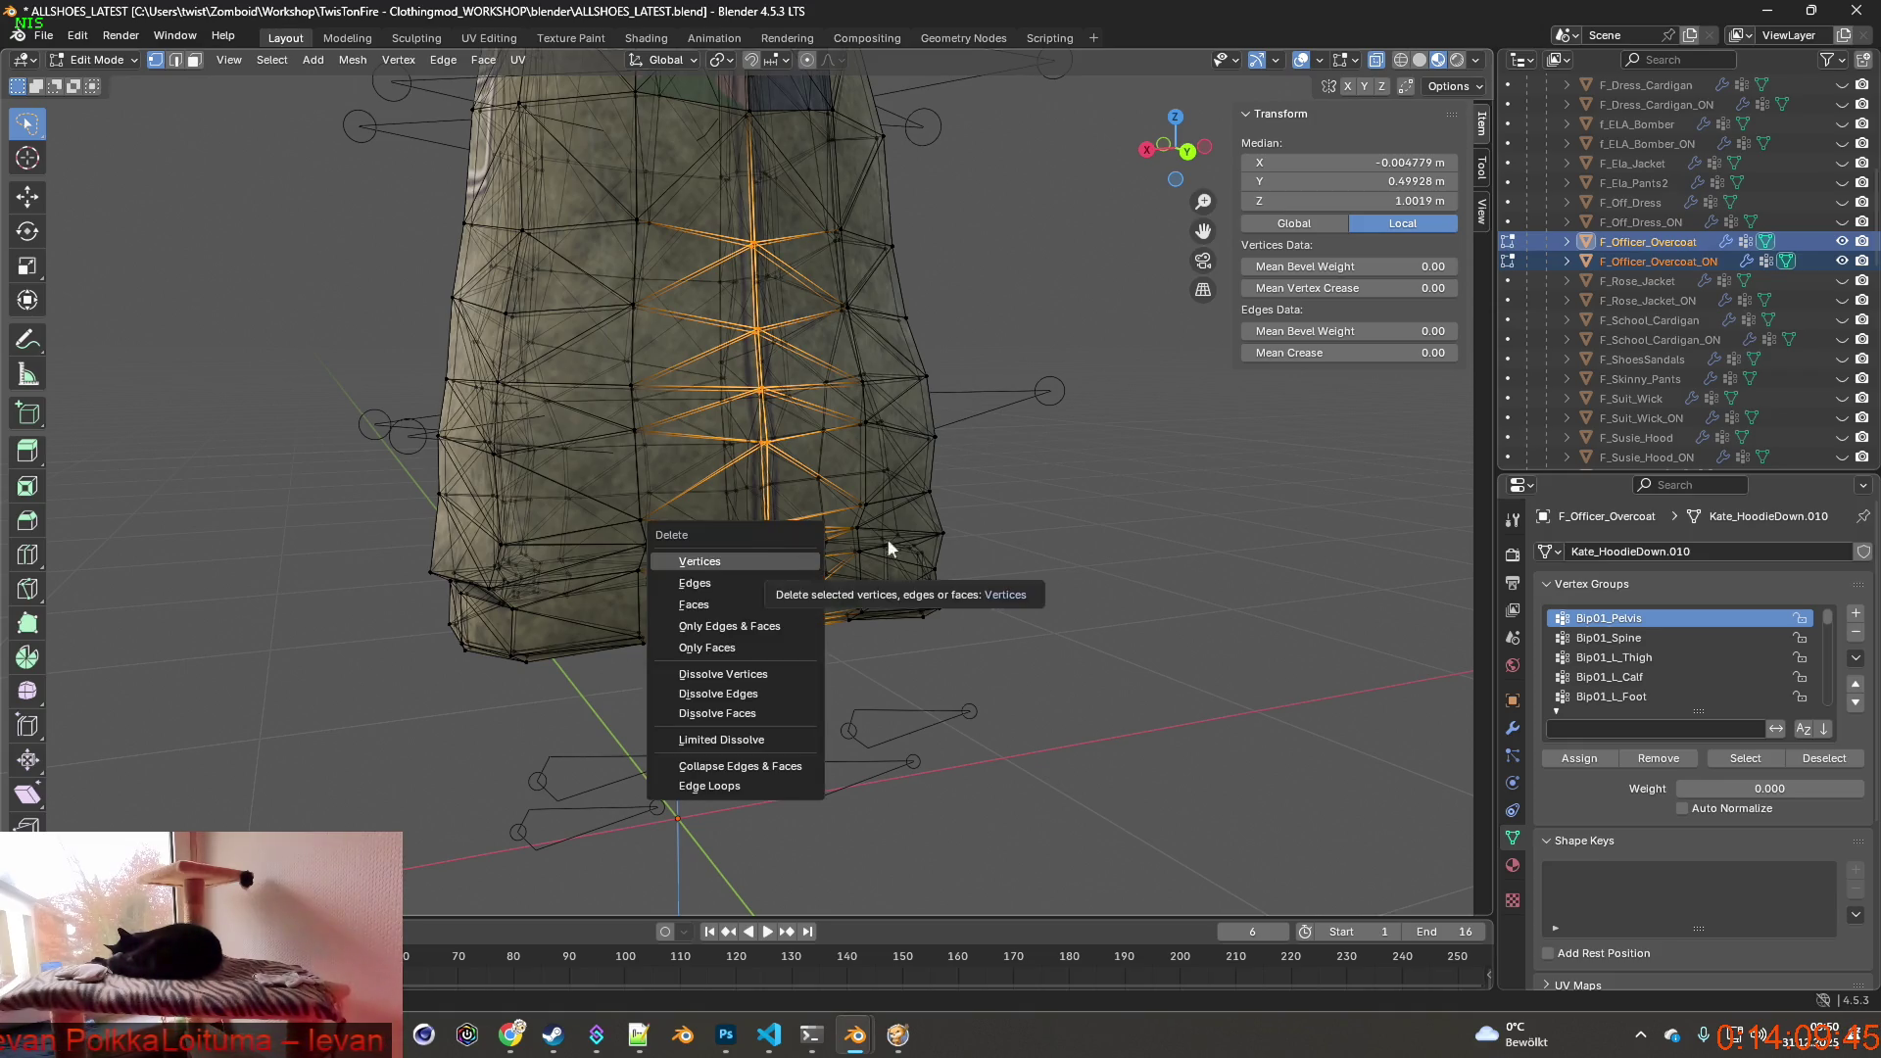
pyautogui.press('Escape')
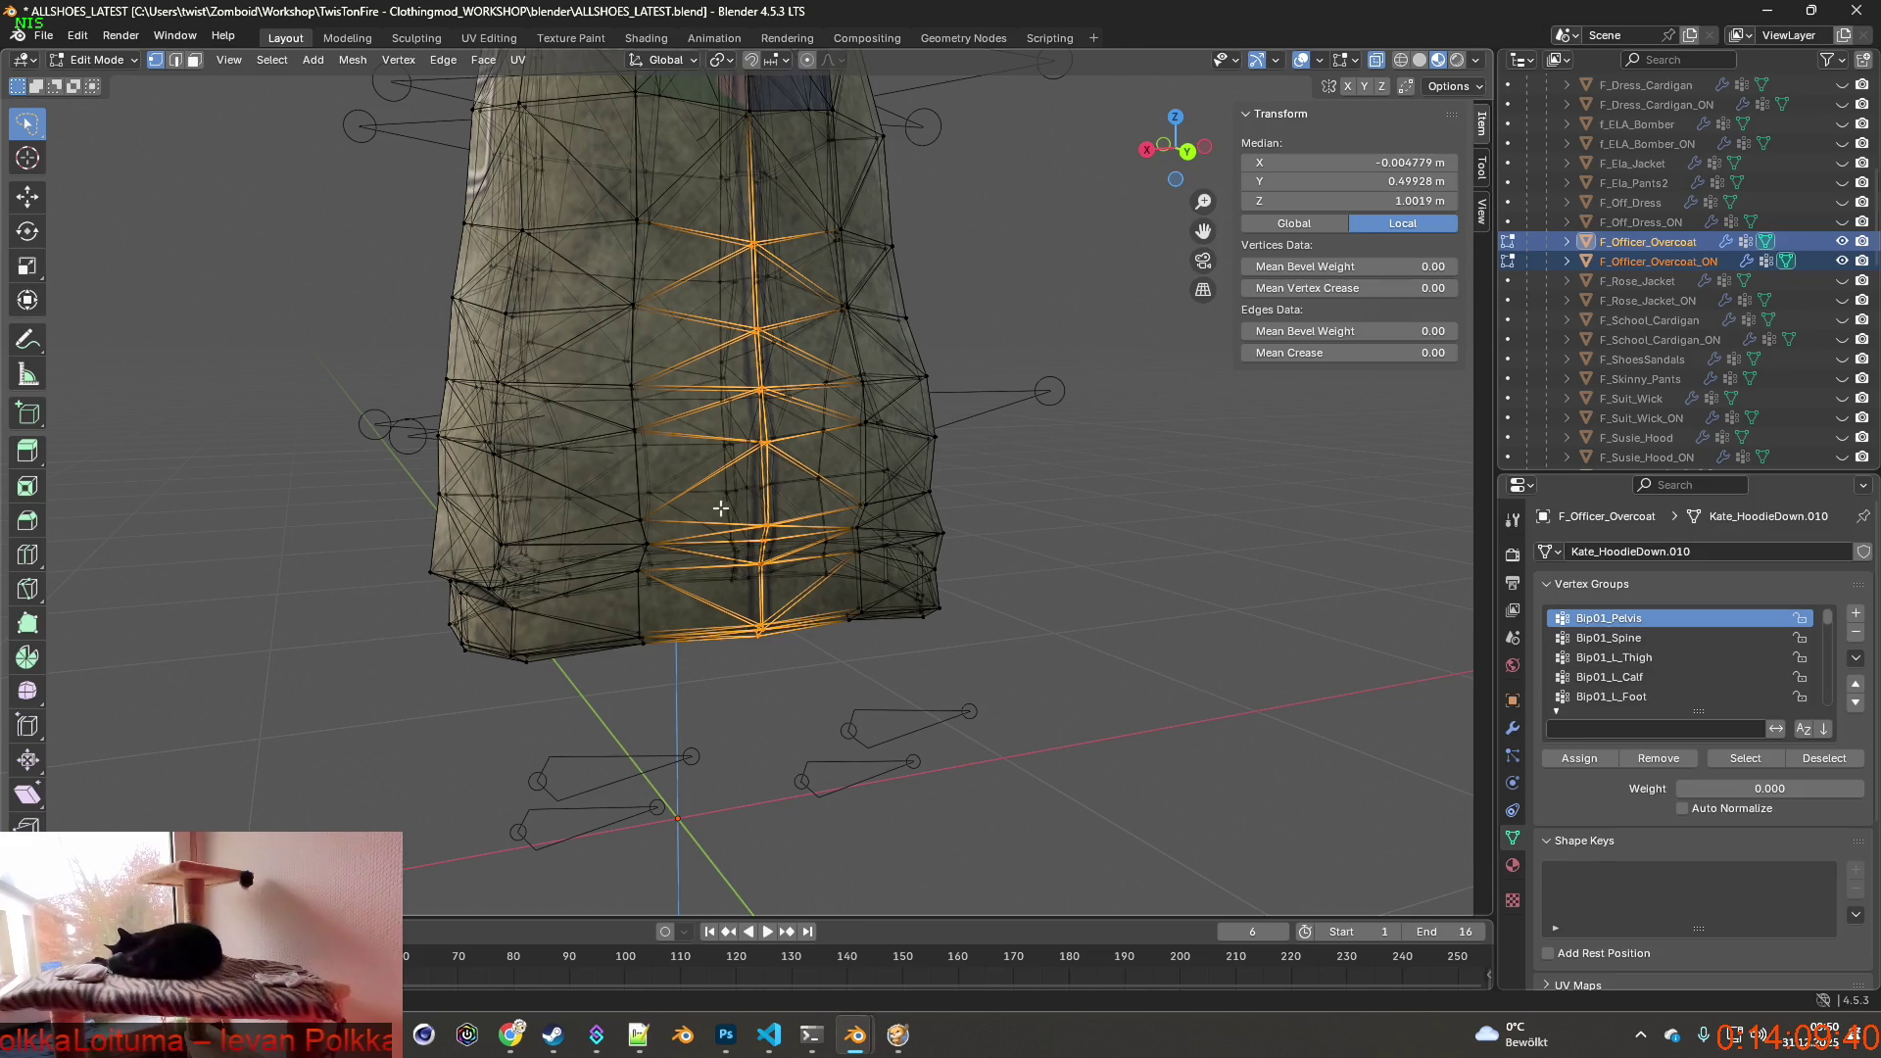
pyautogui.press('2')
pyautogui.moveTo(871, 497)
pyautogui.mouseDown(button='middle')
pyautogui.moveTo(930, 506)
pyautogui.moveTo(788, 512)
pyautogui.moveTo(1046, 384)
pyautogui.mouseUp(button='middle')
pyautogui.scroll(5, 931, 506)
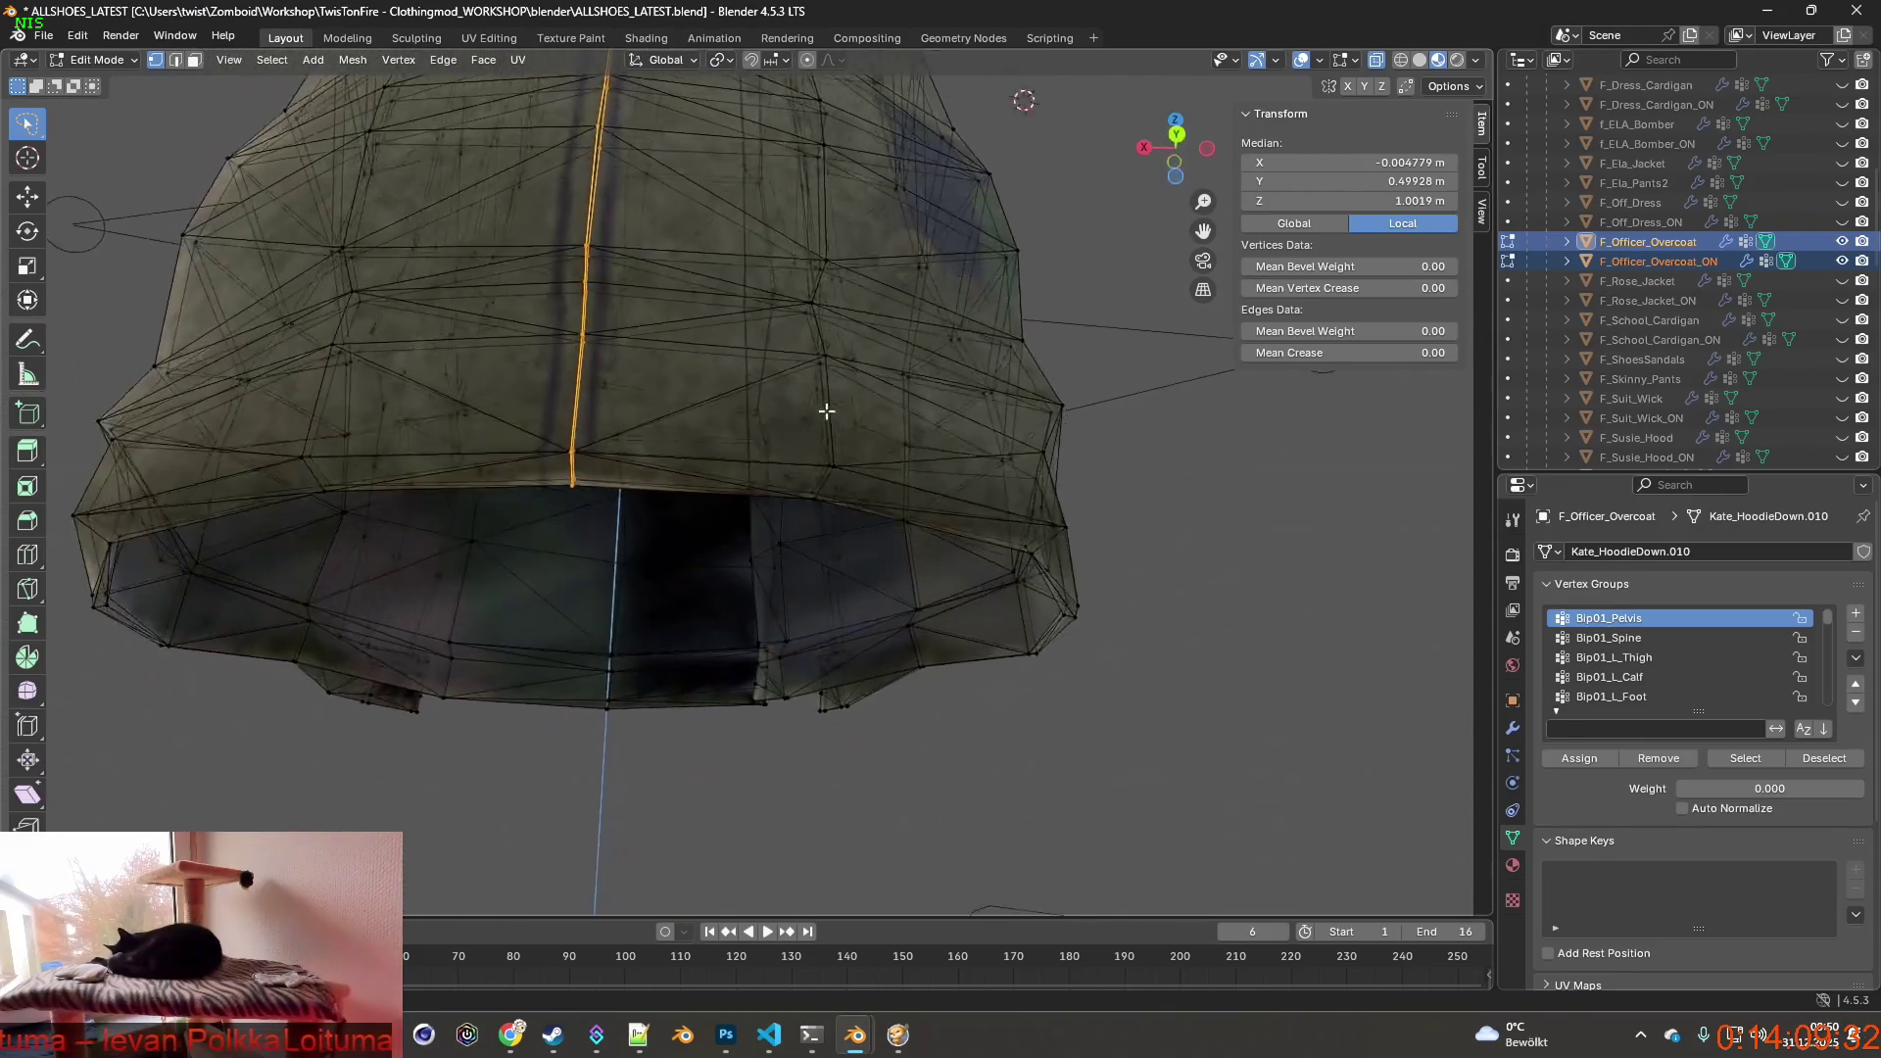
pyautogui.moveTo(1113, 390); pyautogui.dragTo(831, 556, button='middle')
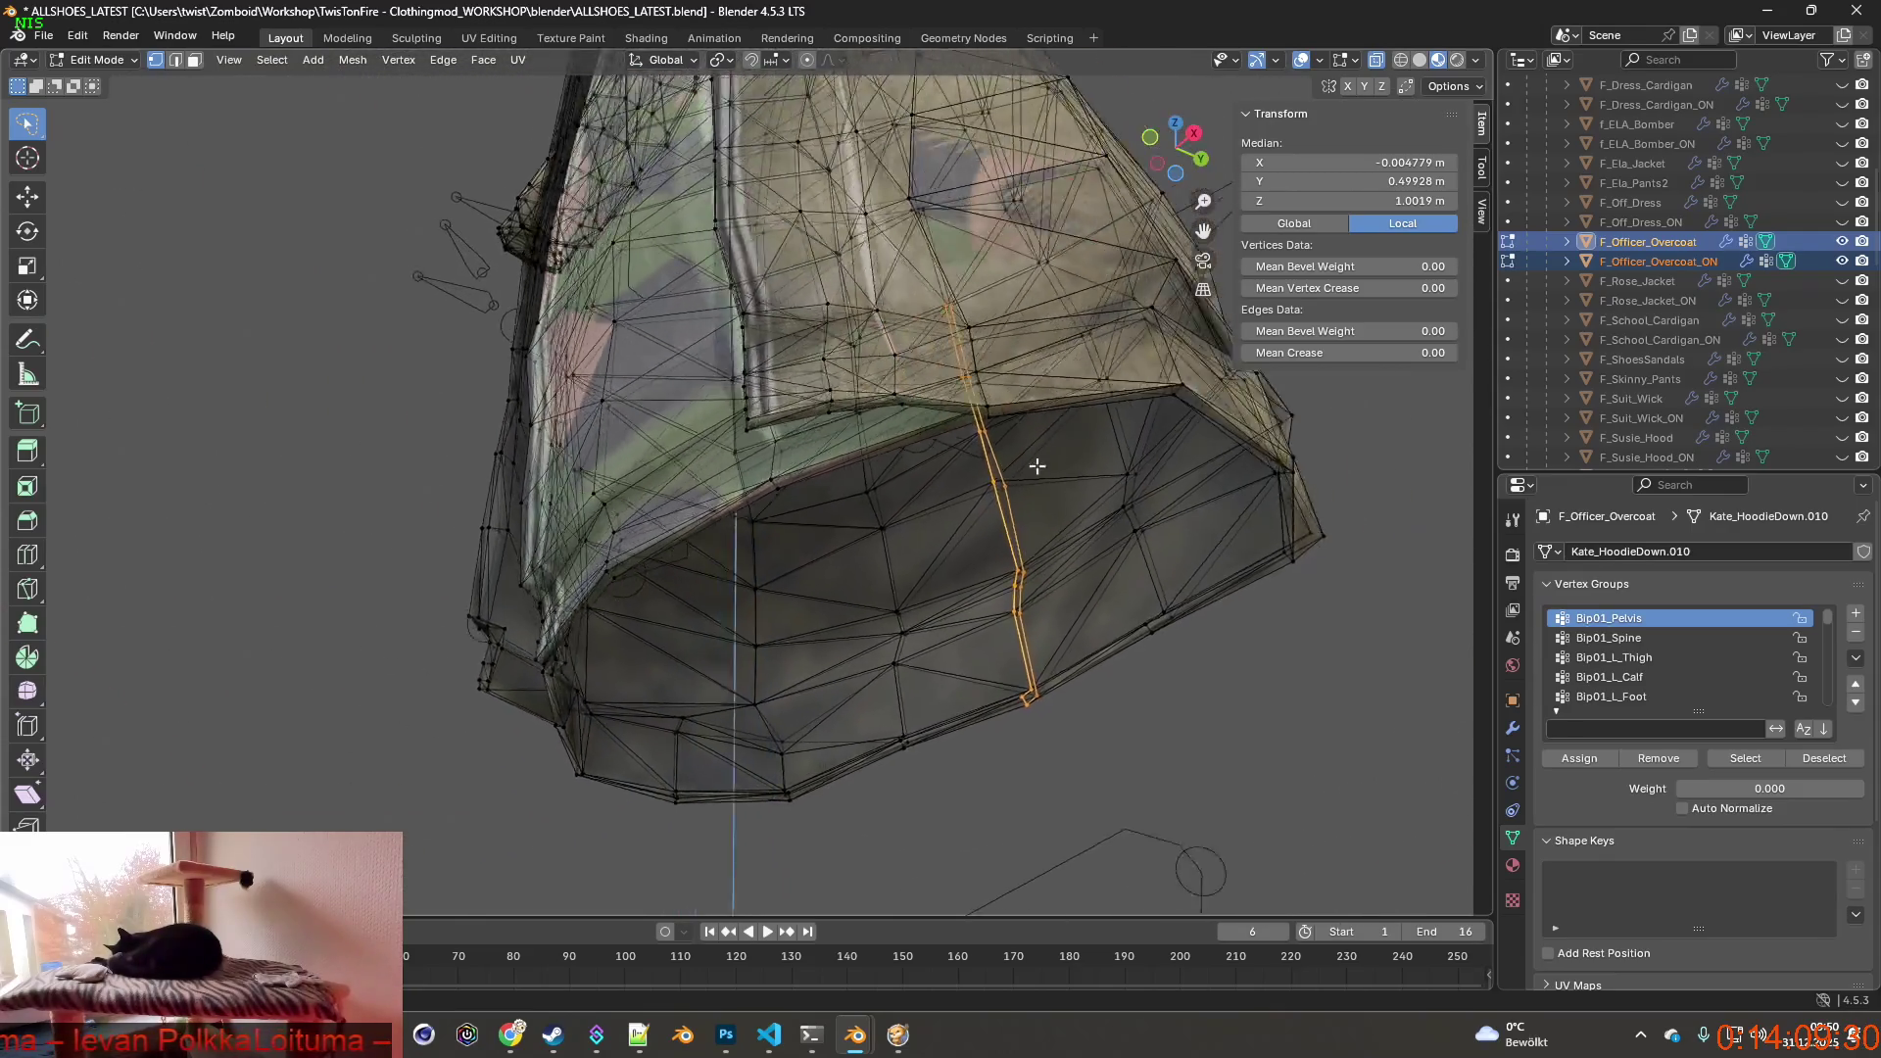
pyautogui.scroll(6, 833, 556)
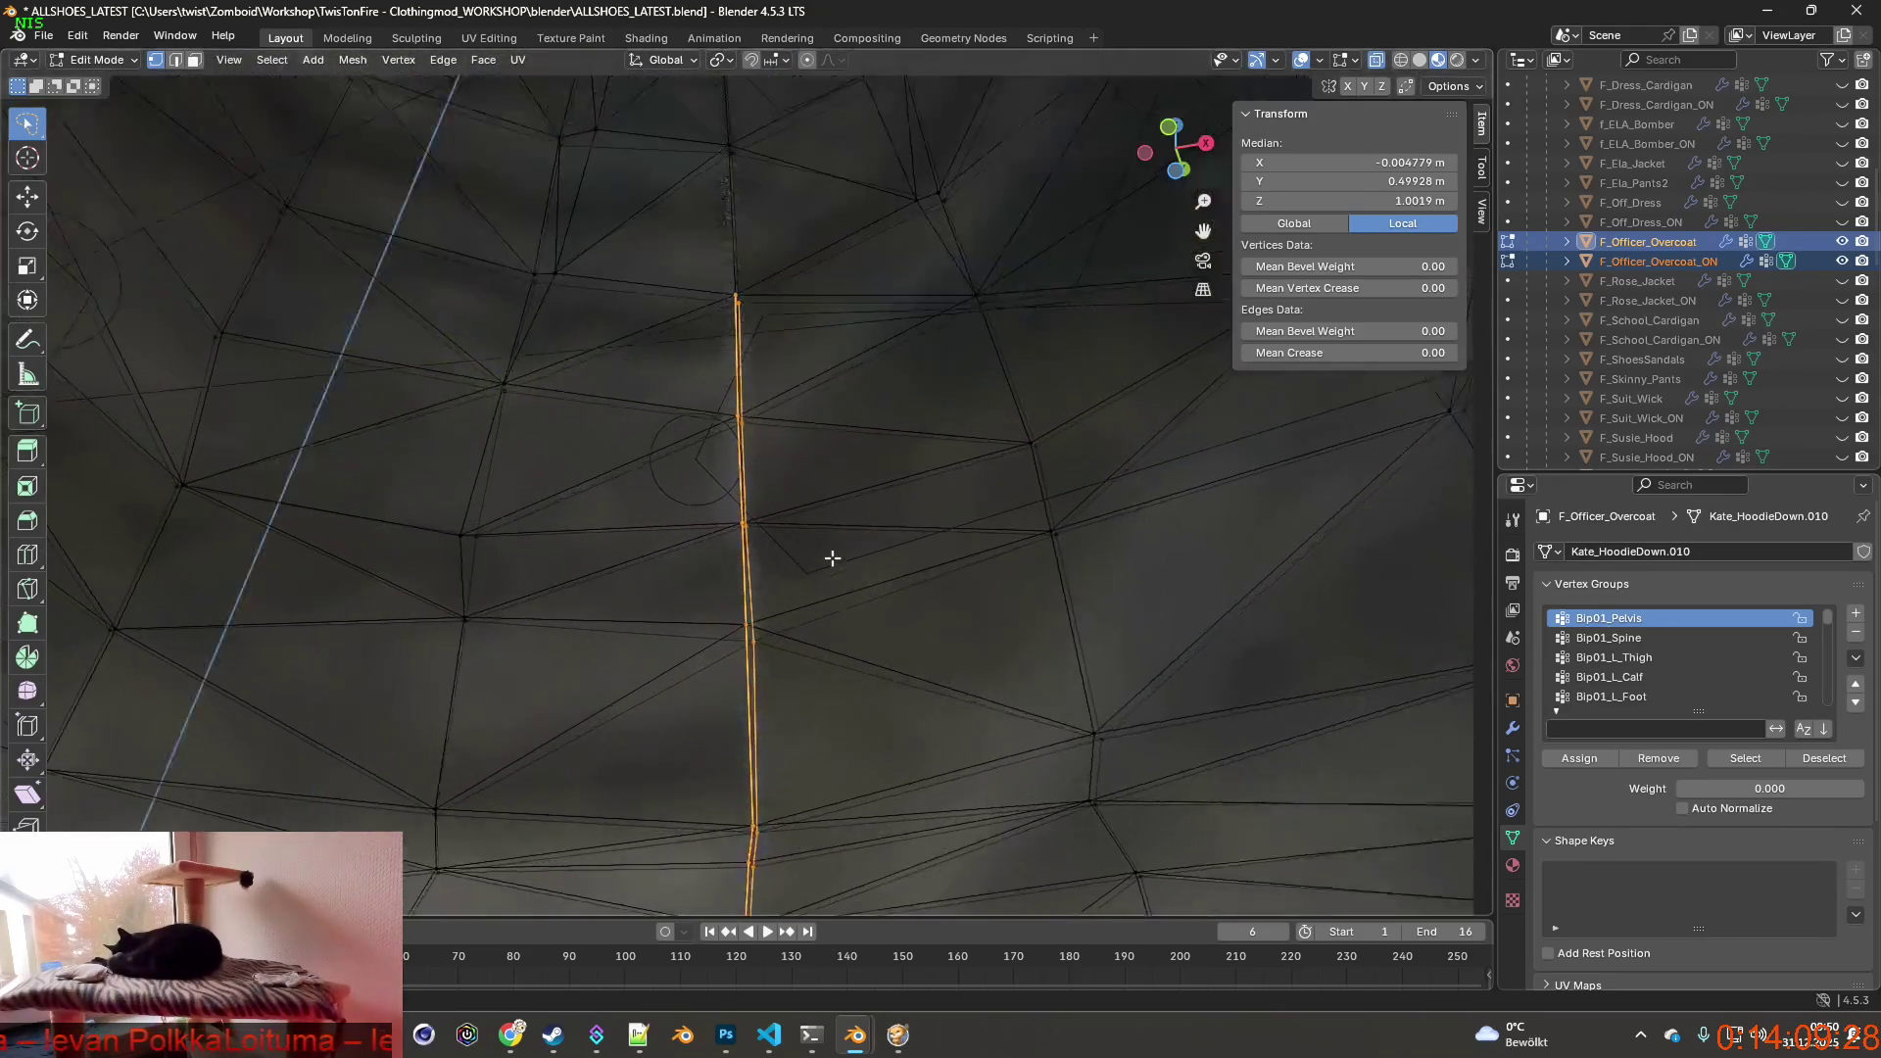
pyautogui.moveTo(832, 557); pyautogui.dragTo(868, 606, button='middle')
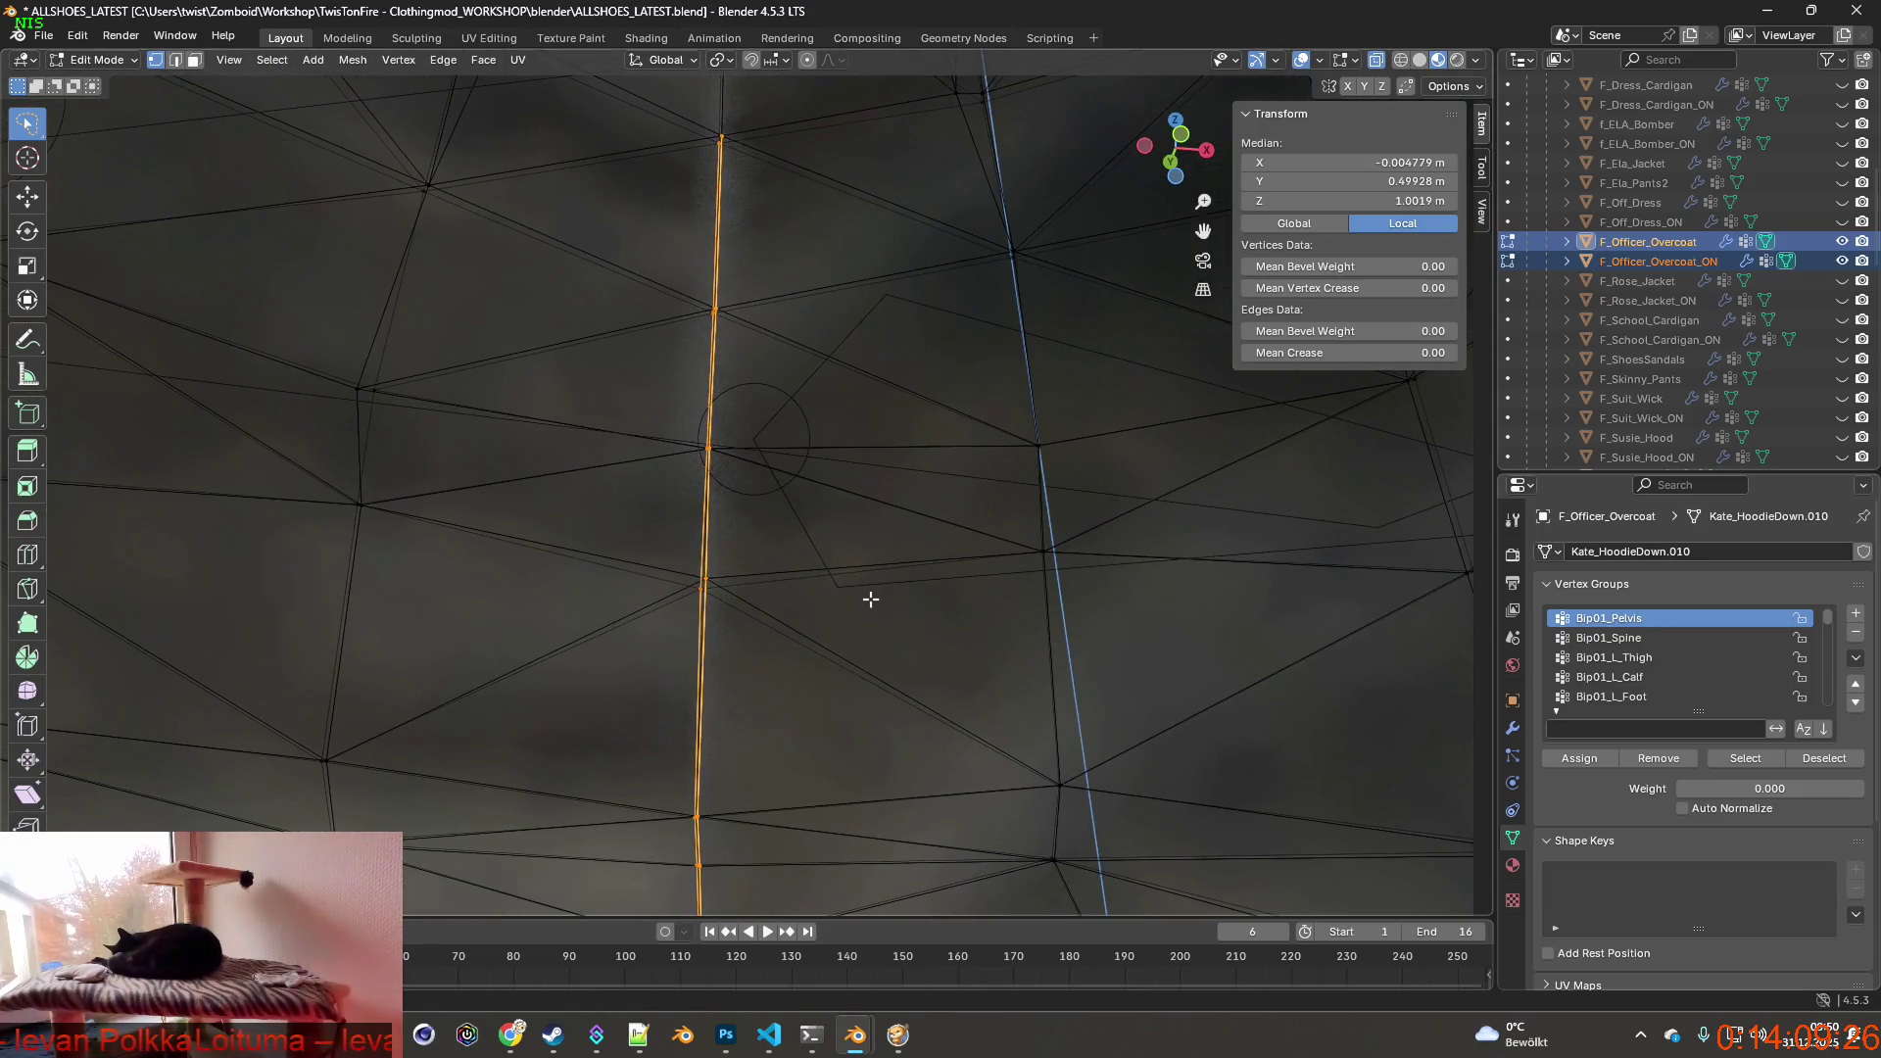
pyautogui.press('g')
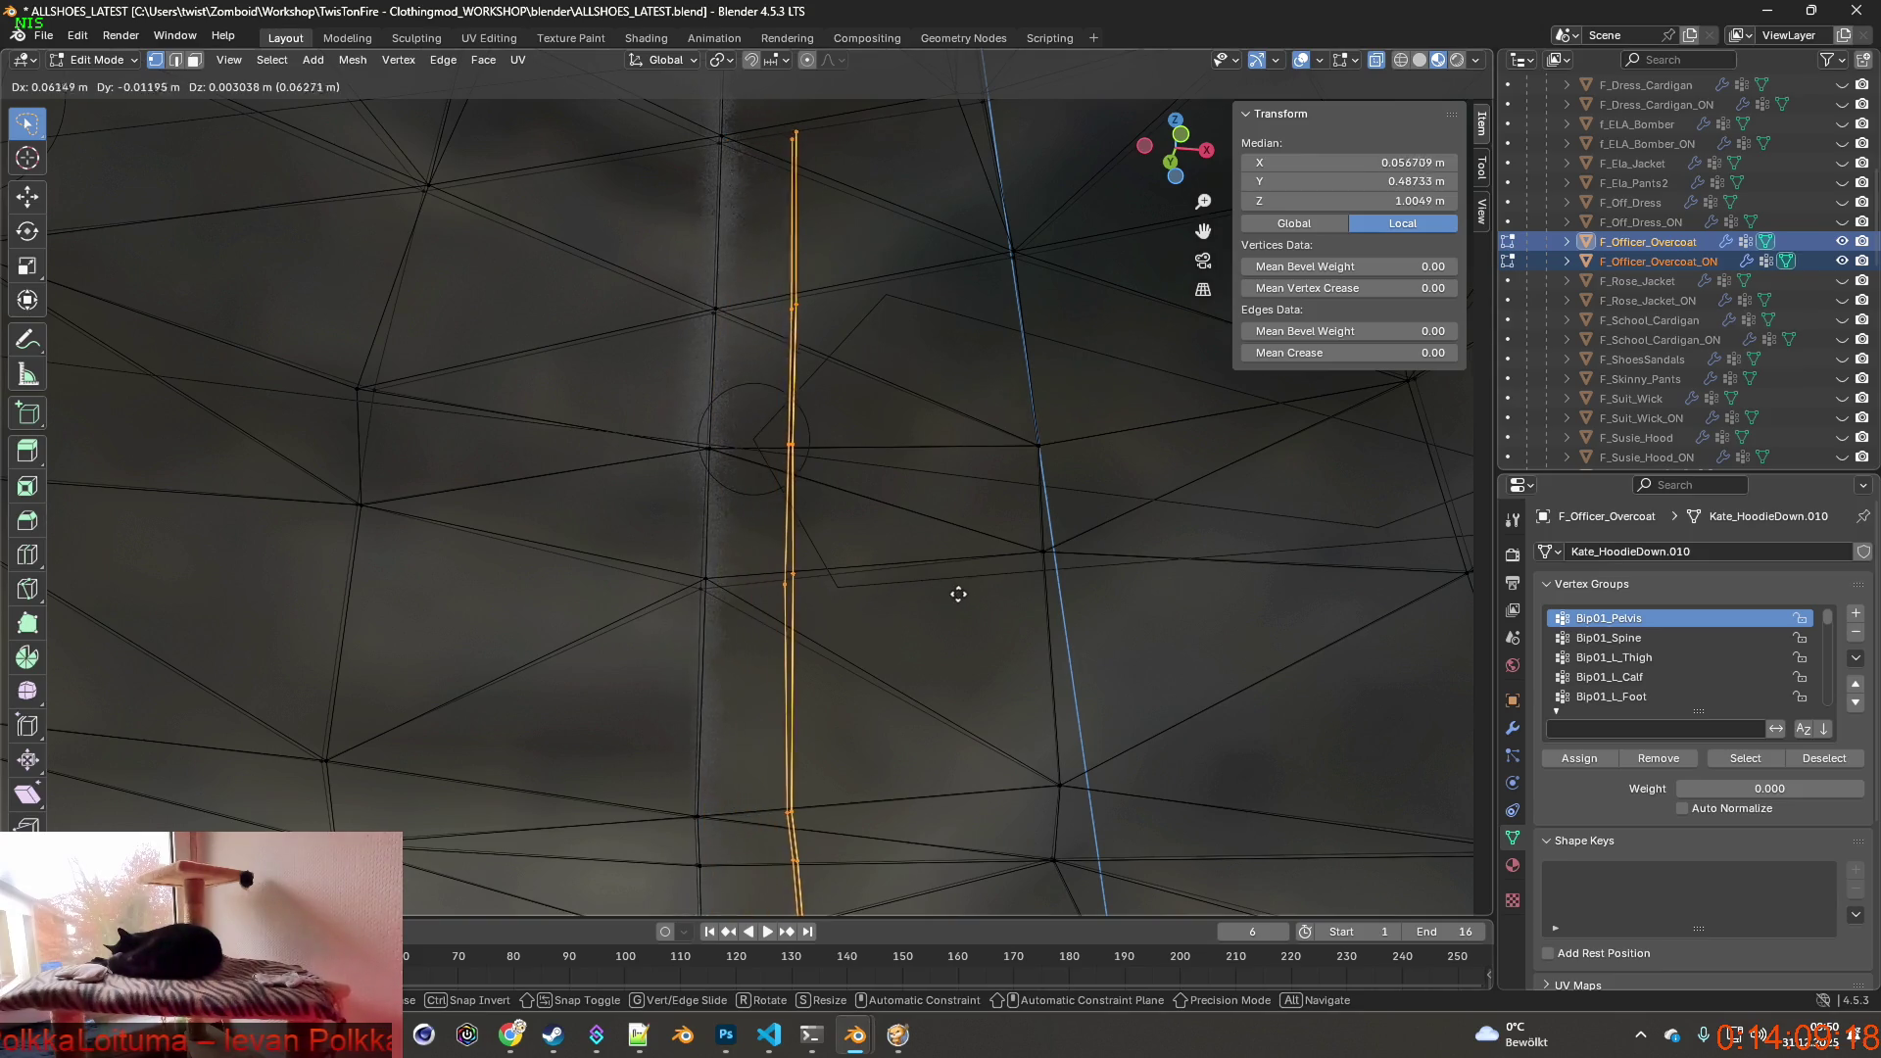
# Confirm the move, then grab the seam edge strip again and place it far left of the coat.
pyautogui.click(865, 594)
pyautogui.moveTo(865, 593); pyautogui.dragTo(683, 633, button='middle')
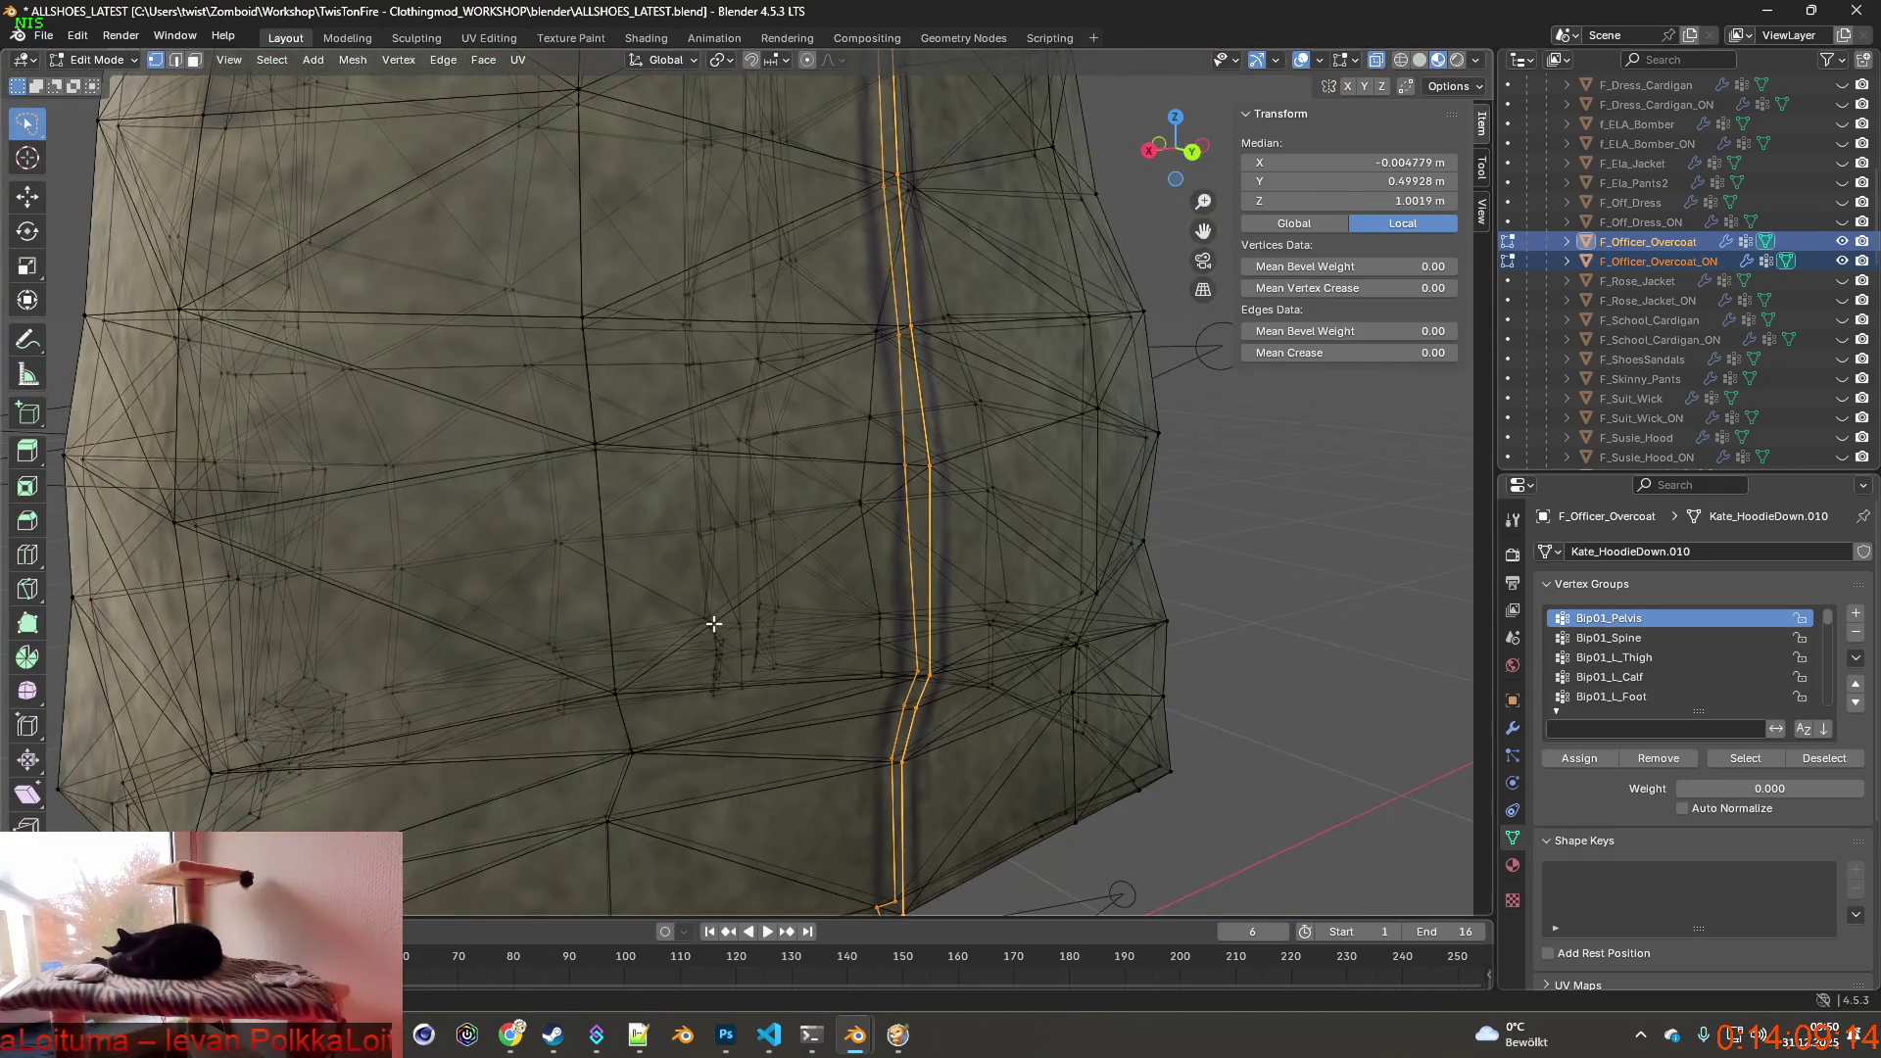
pyautogui.scroll(-4, 717, 619)
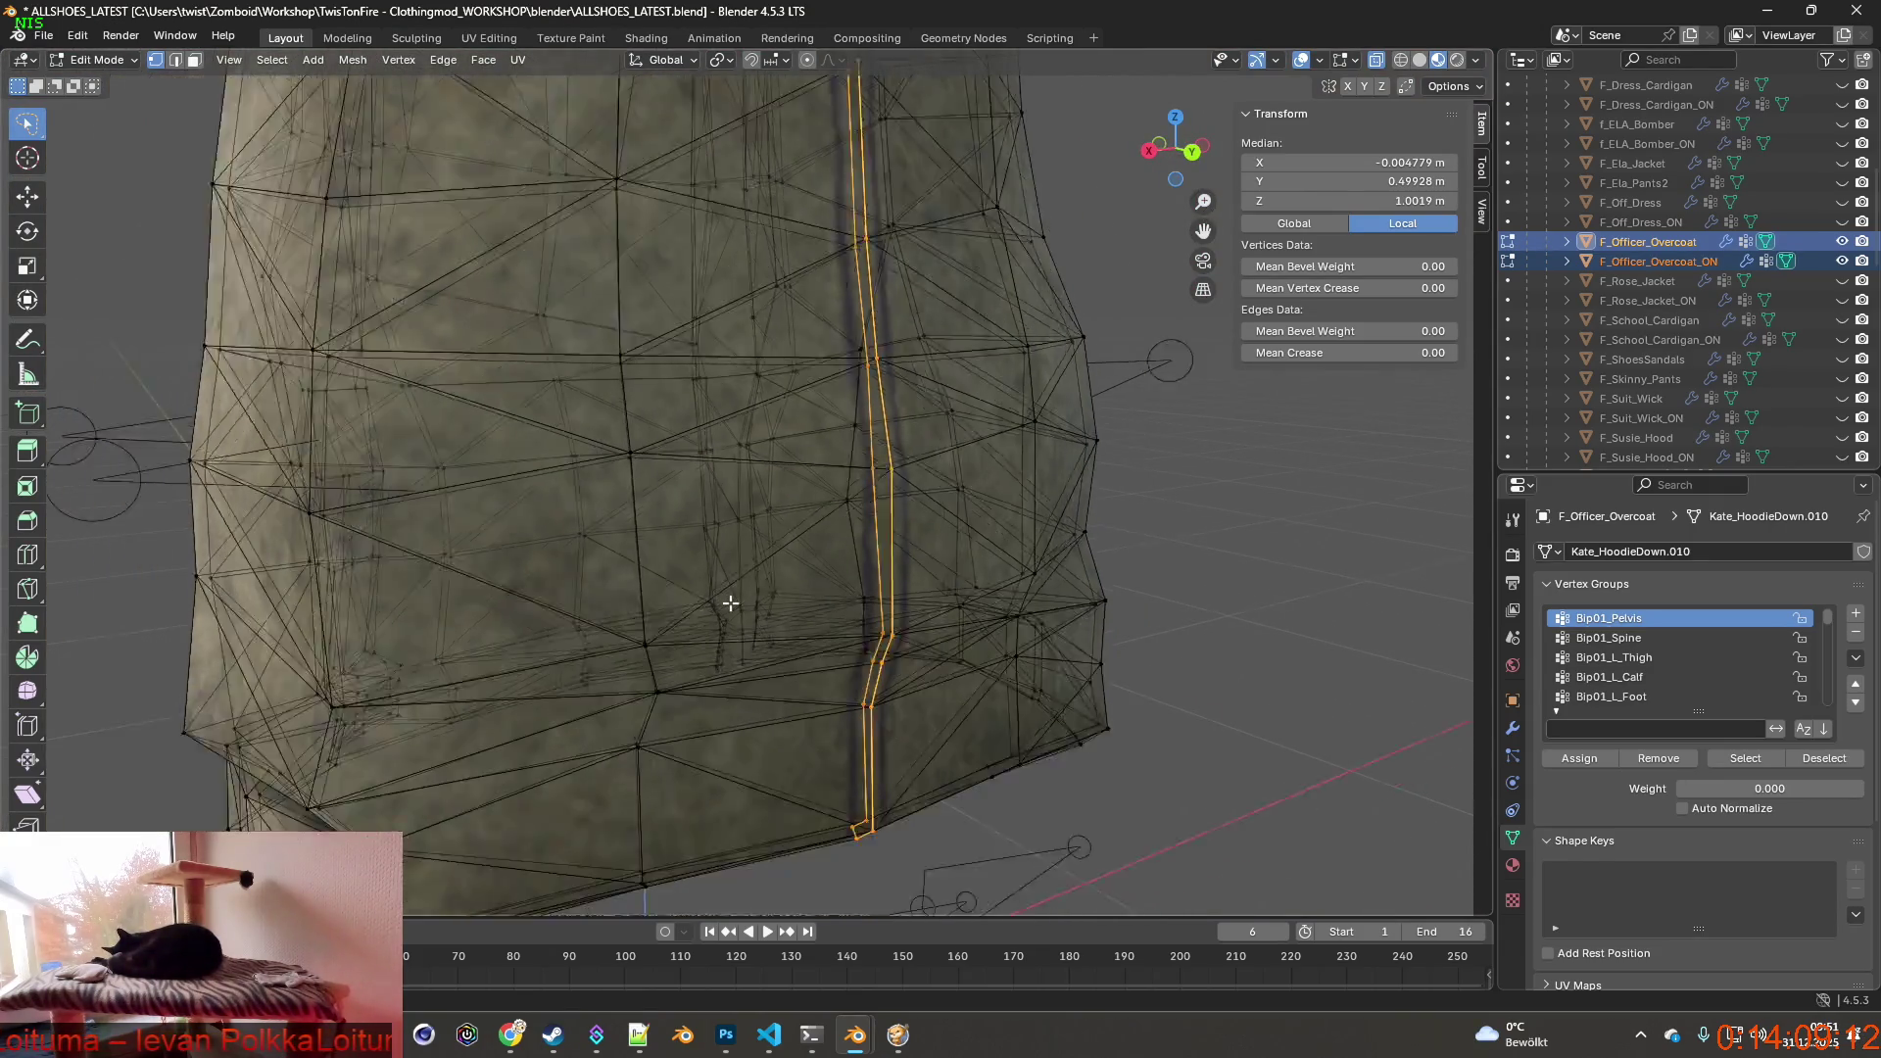
pyautogui.moveTo(718, 619); pyautogui.dragTo(753, 572, button='middle')
pyautogui.press('g')
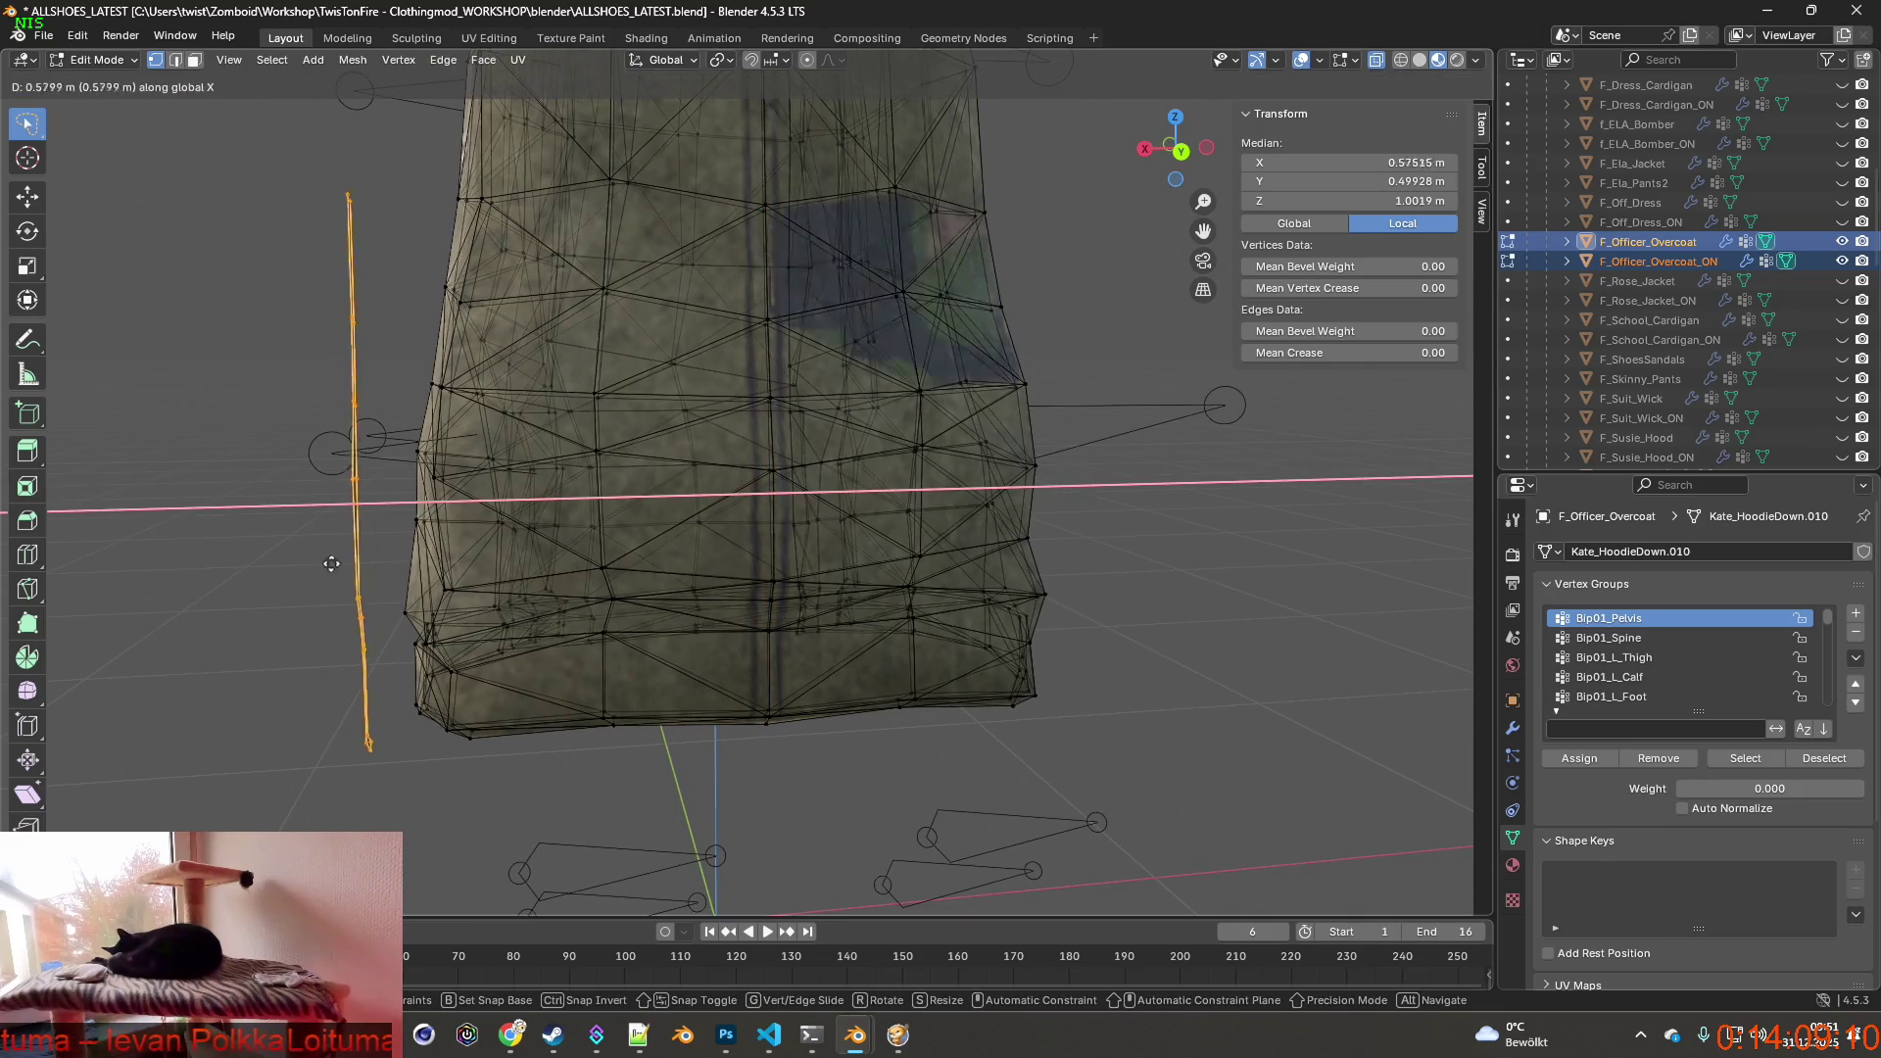
pyautogui.click(411, 558)
# Delete the stray edge strip via Delete Vertices.
pyautogui.moveTo(411, 558)
pyautogui.mouseDown(button='middle')
pyautogui.moveTo(638, 436)
pyautogui.moveTo(648, 529)
pyautogui.moveTo(794, 584)
pyautogui.moveTo(608, 574)
pyautogui.mouseUp(button='middle')
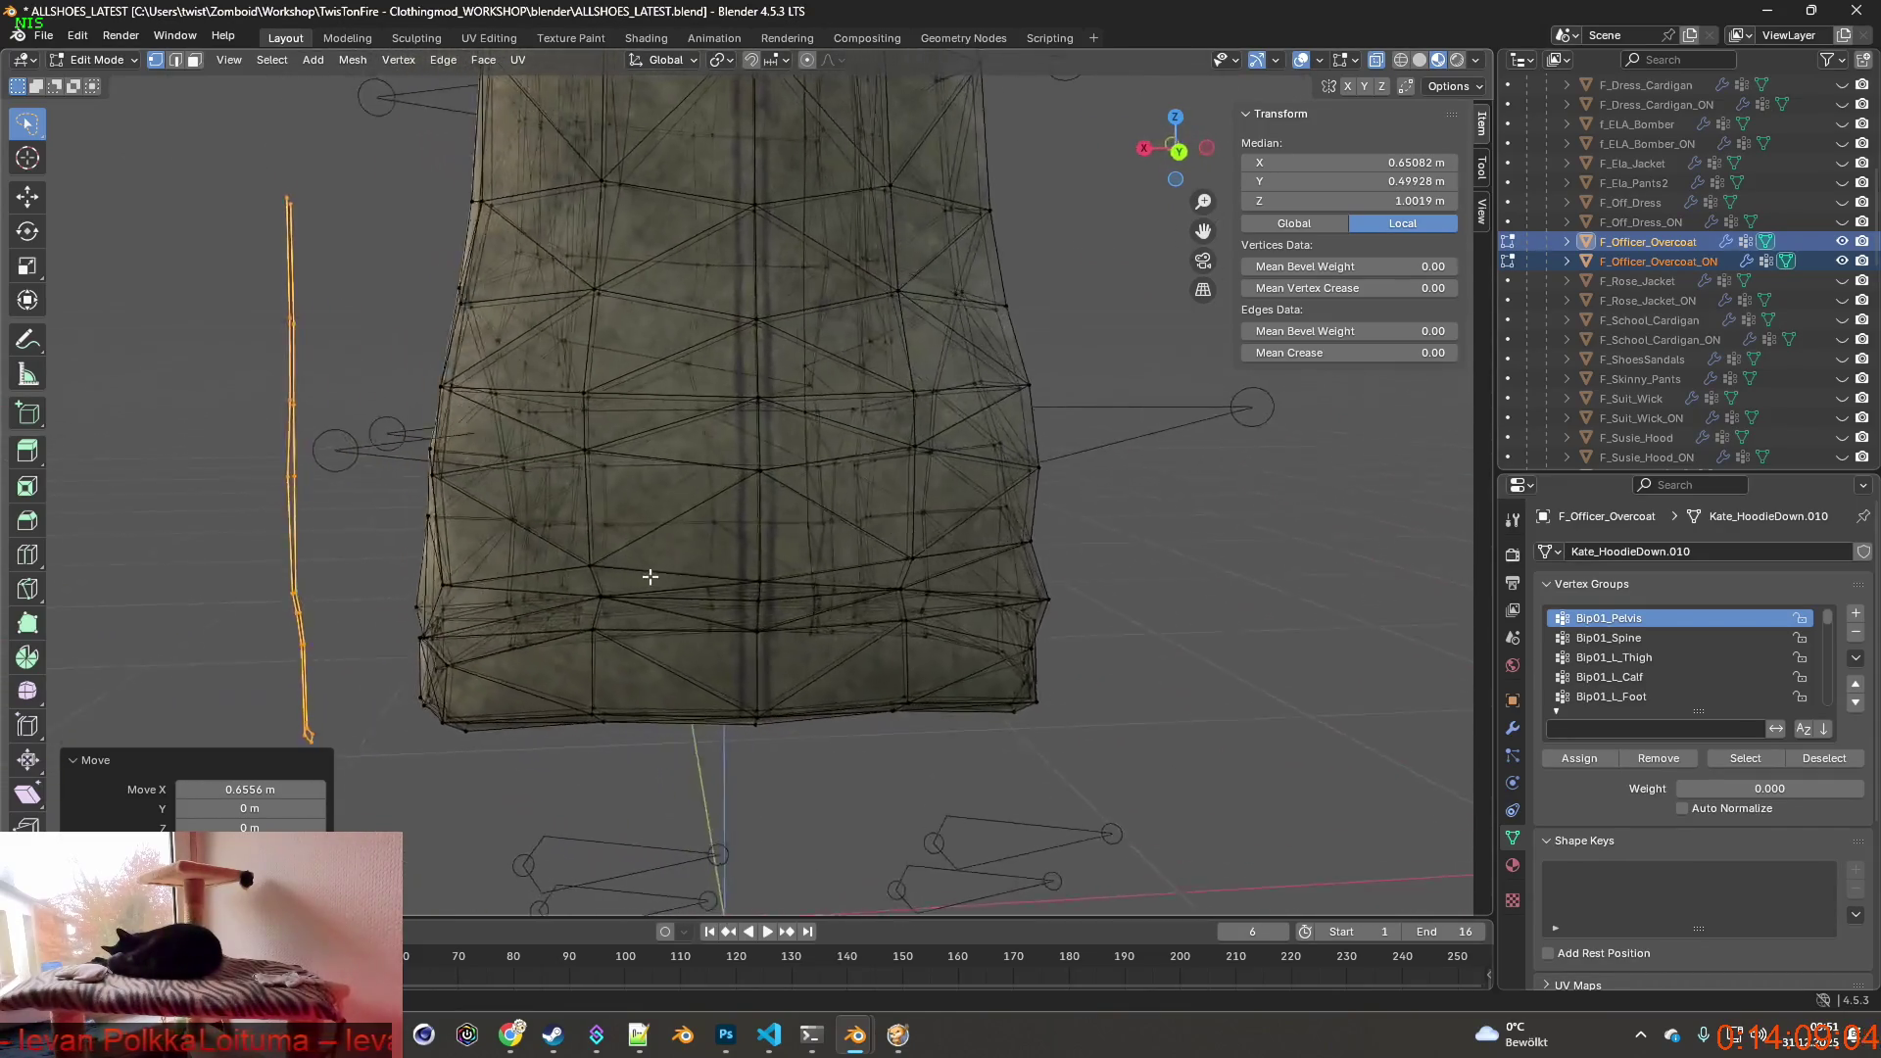
pyautogui.rightClick(411, 471)
pyautogui.click(486, 508)
# Select a vertex on the coat's back seam and bring up the edit history.
pyautogui.moveTo(667, 496); pyautogui.dragTo(752, 556, button='middle')
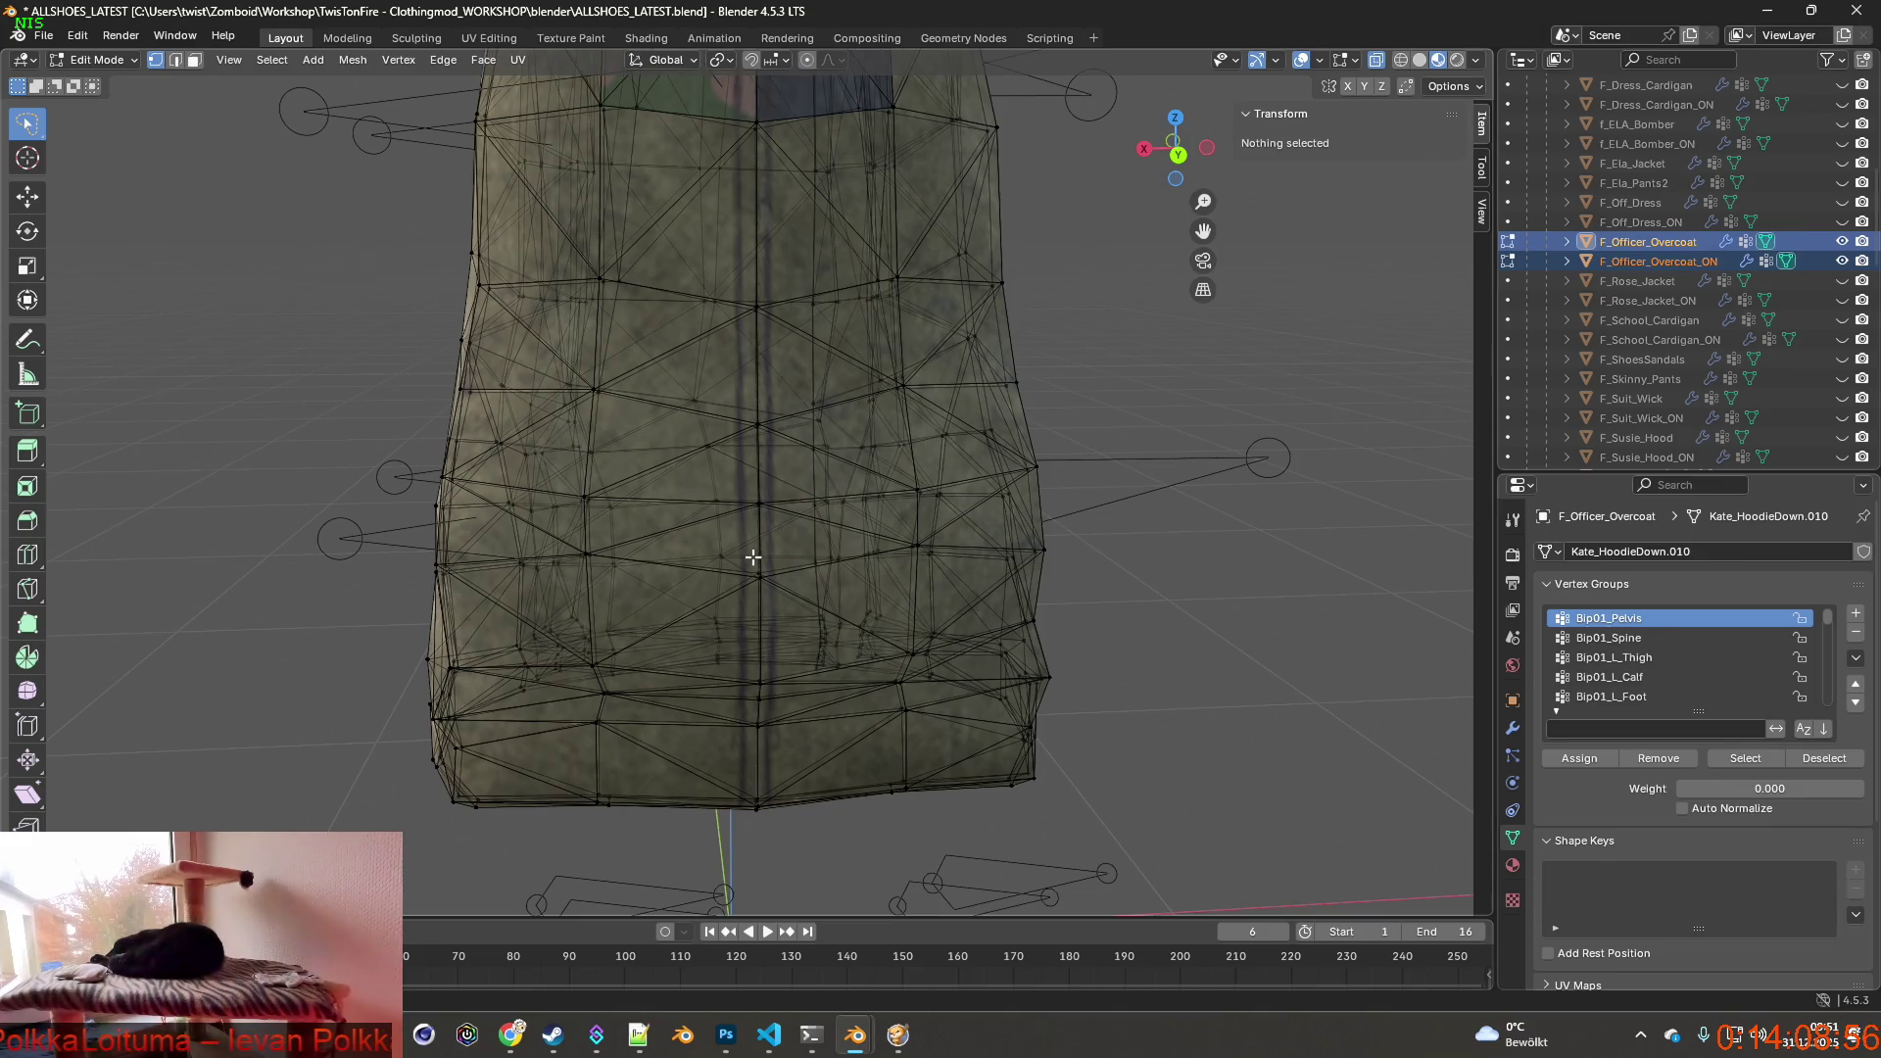
pyautogui.scroll(2, 774, 544)
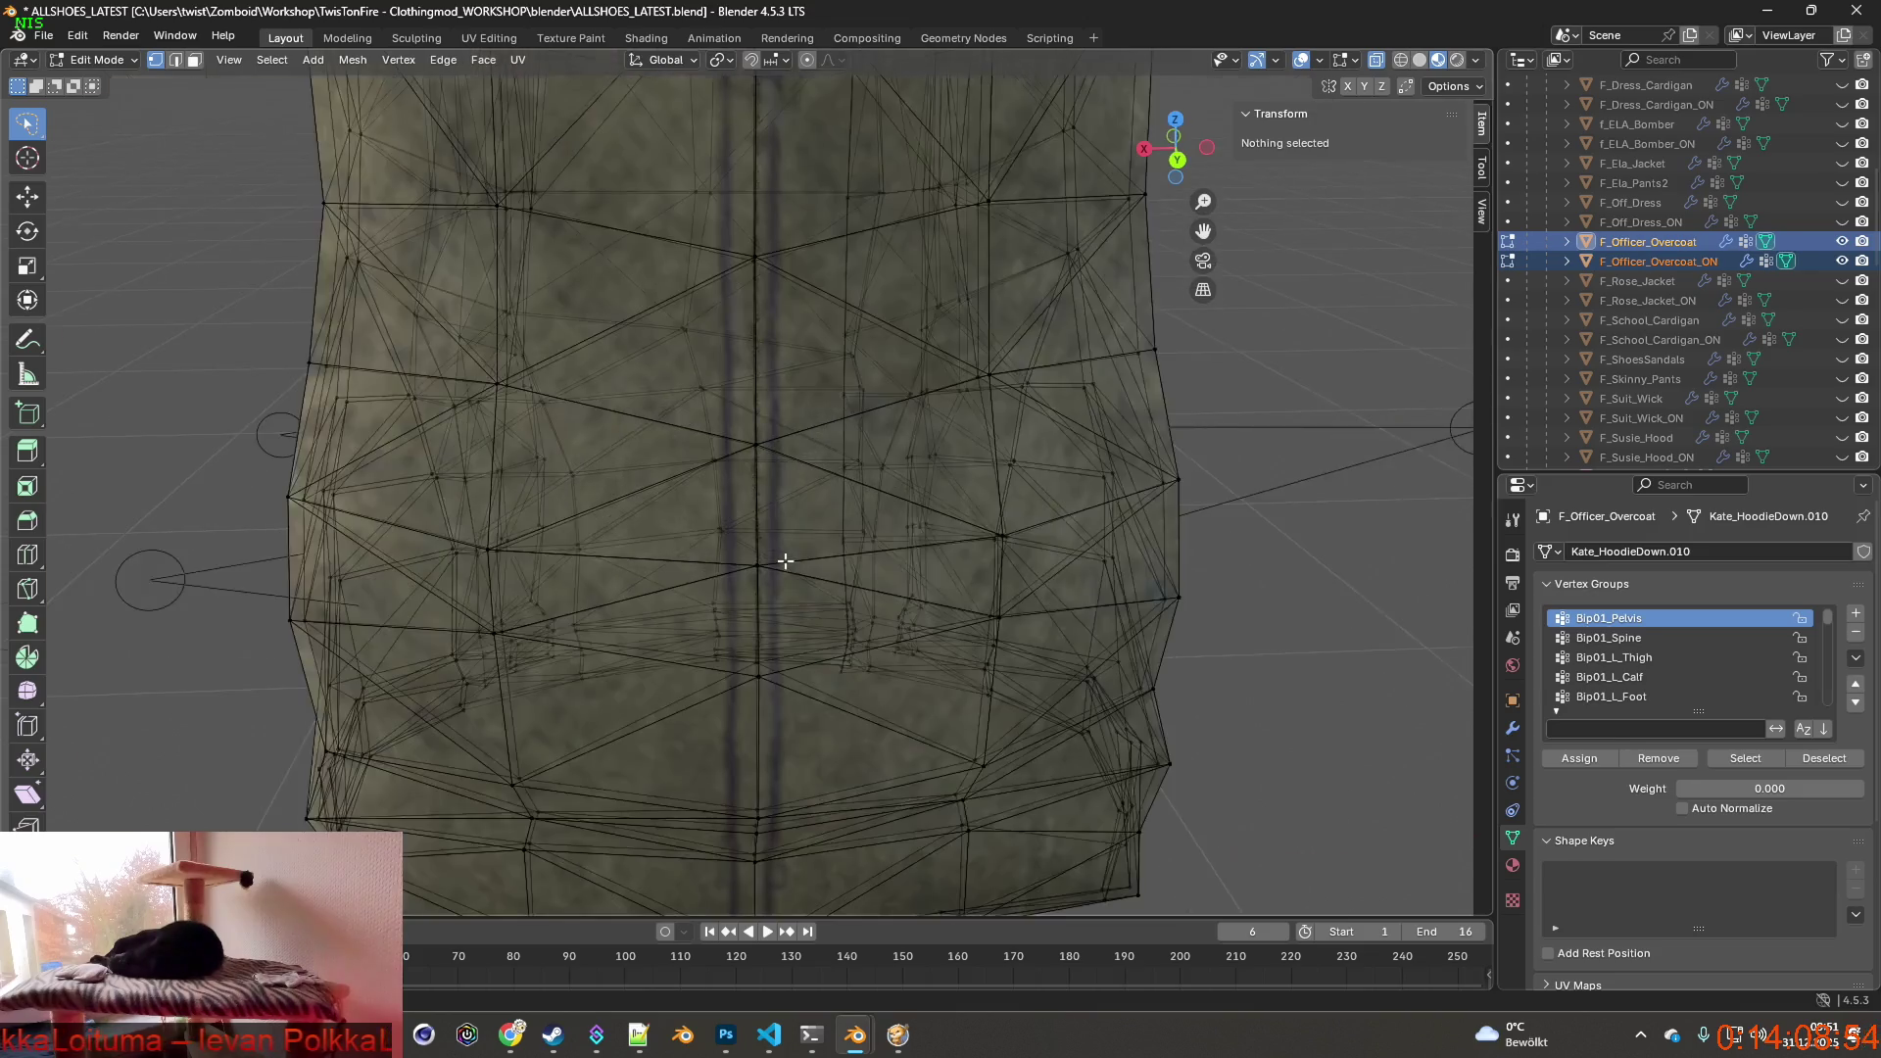
pyautogui.scroll(2, 774, 544)
pyautogui.scroll(2, 794, 589)
pyautogui.moveTo(802, 597); pyautogui.dragTo(847, 525, button='middle')
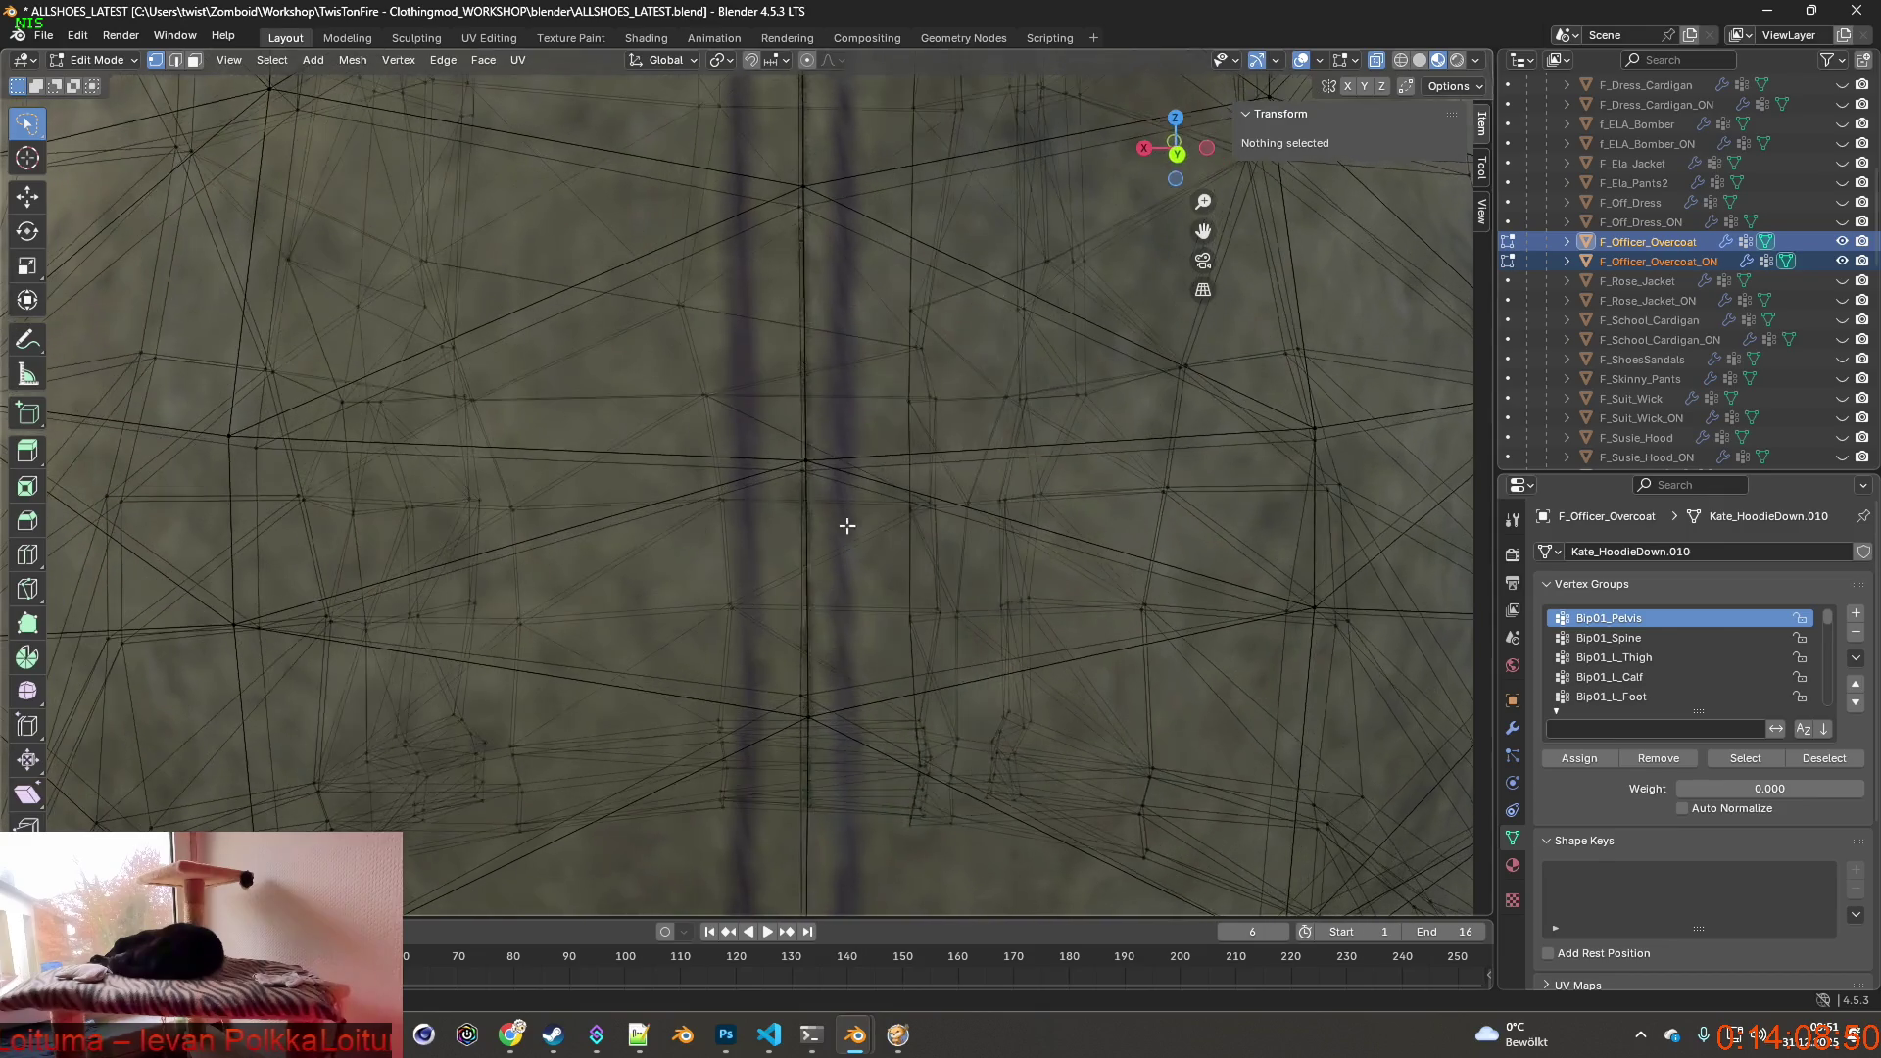
pyautogui.click(804, 475)
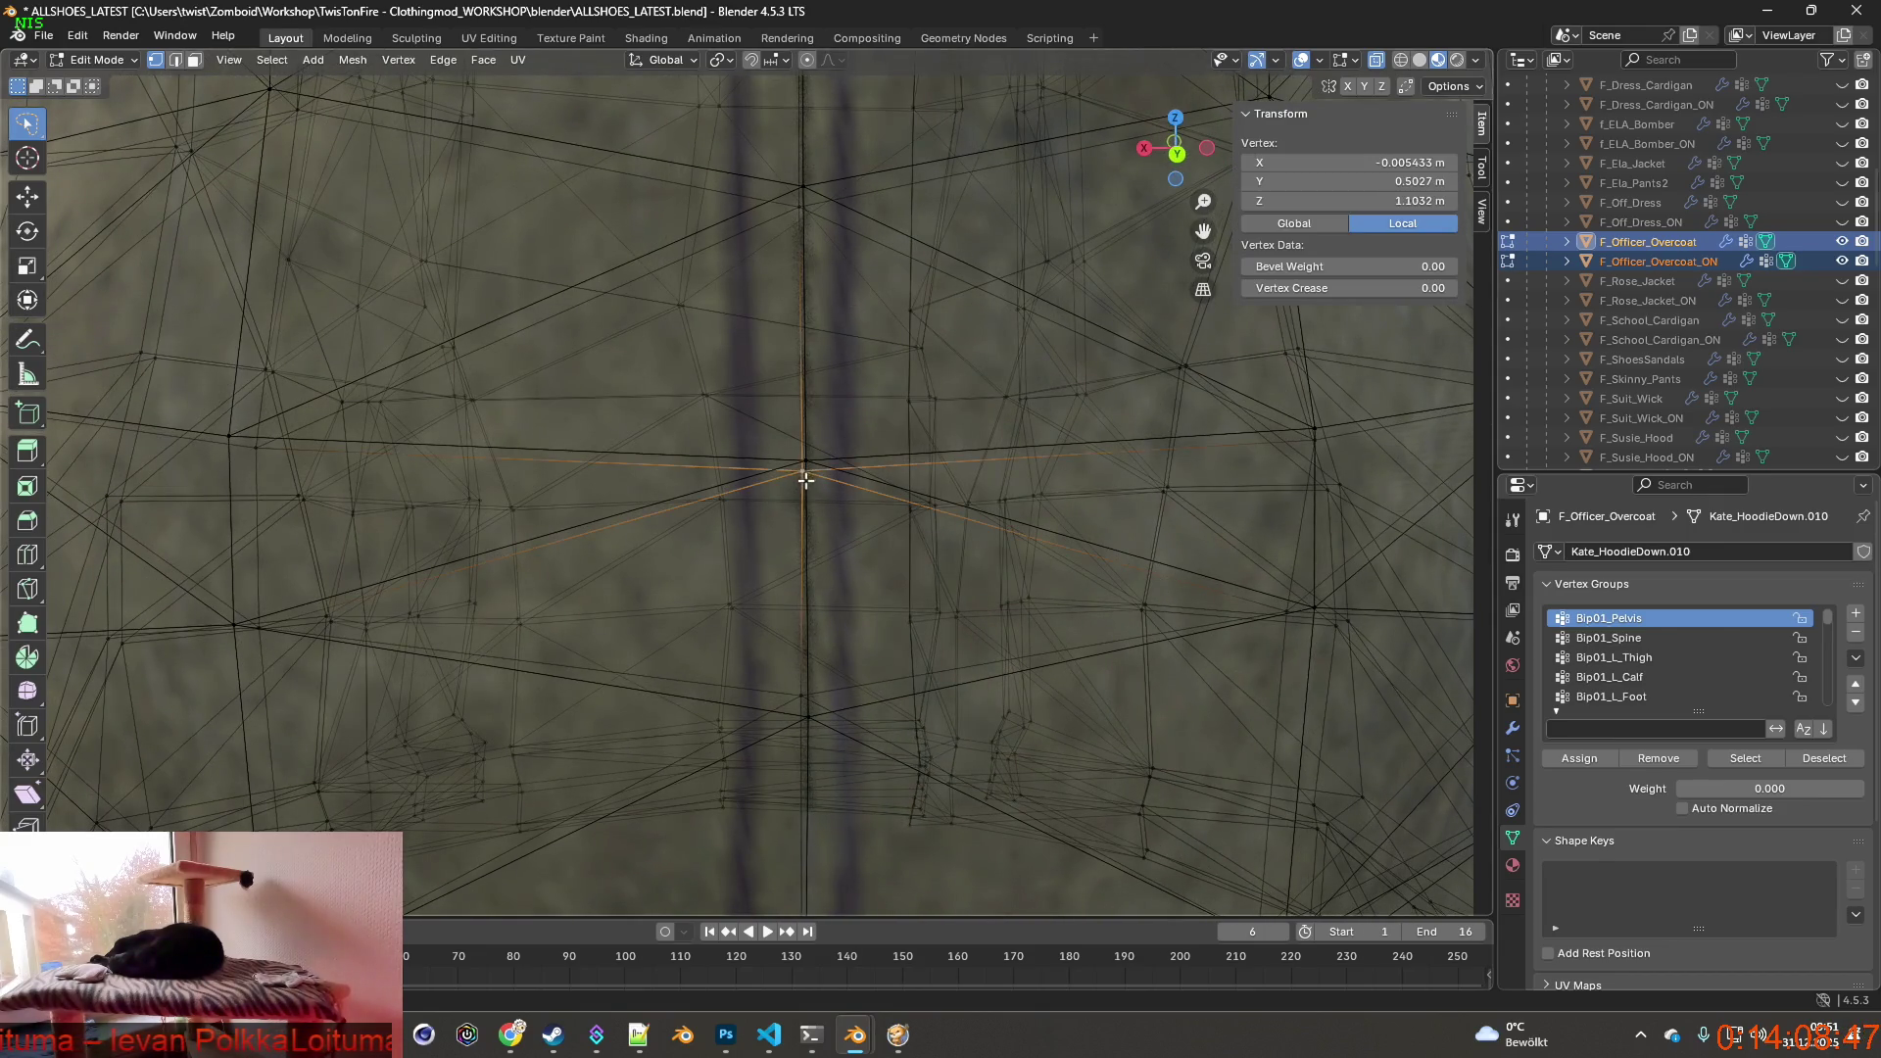
pyautogui.moveTo(801, 464)
pyautogui.keyDown('shift'); pyautogui.mouseDown(button='middle')
pyautogui.moveTo(883, 573)
pyautogui.moveTo(1025, 579)
pyautogui.moveTo(941, 588)
pyautogui.moveTo(1009, 617)
pyautogui.moveTo(882, 619)
pyautogui.moveTo(813, 664)
pyautogui.mouseUp(button='middle'); pyautogui.keyUp('shift')
pyautogui.scroll(6, 955, 604)
pyautogui.scroll(2, 813, 664)
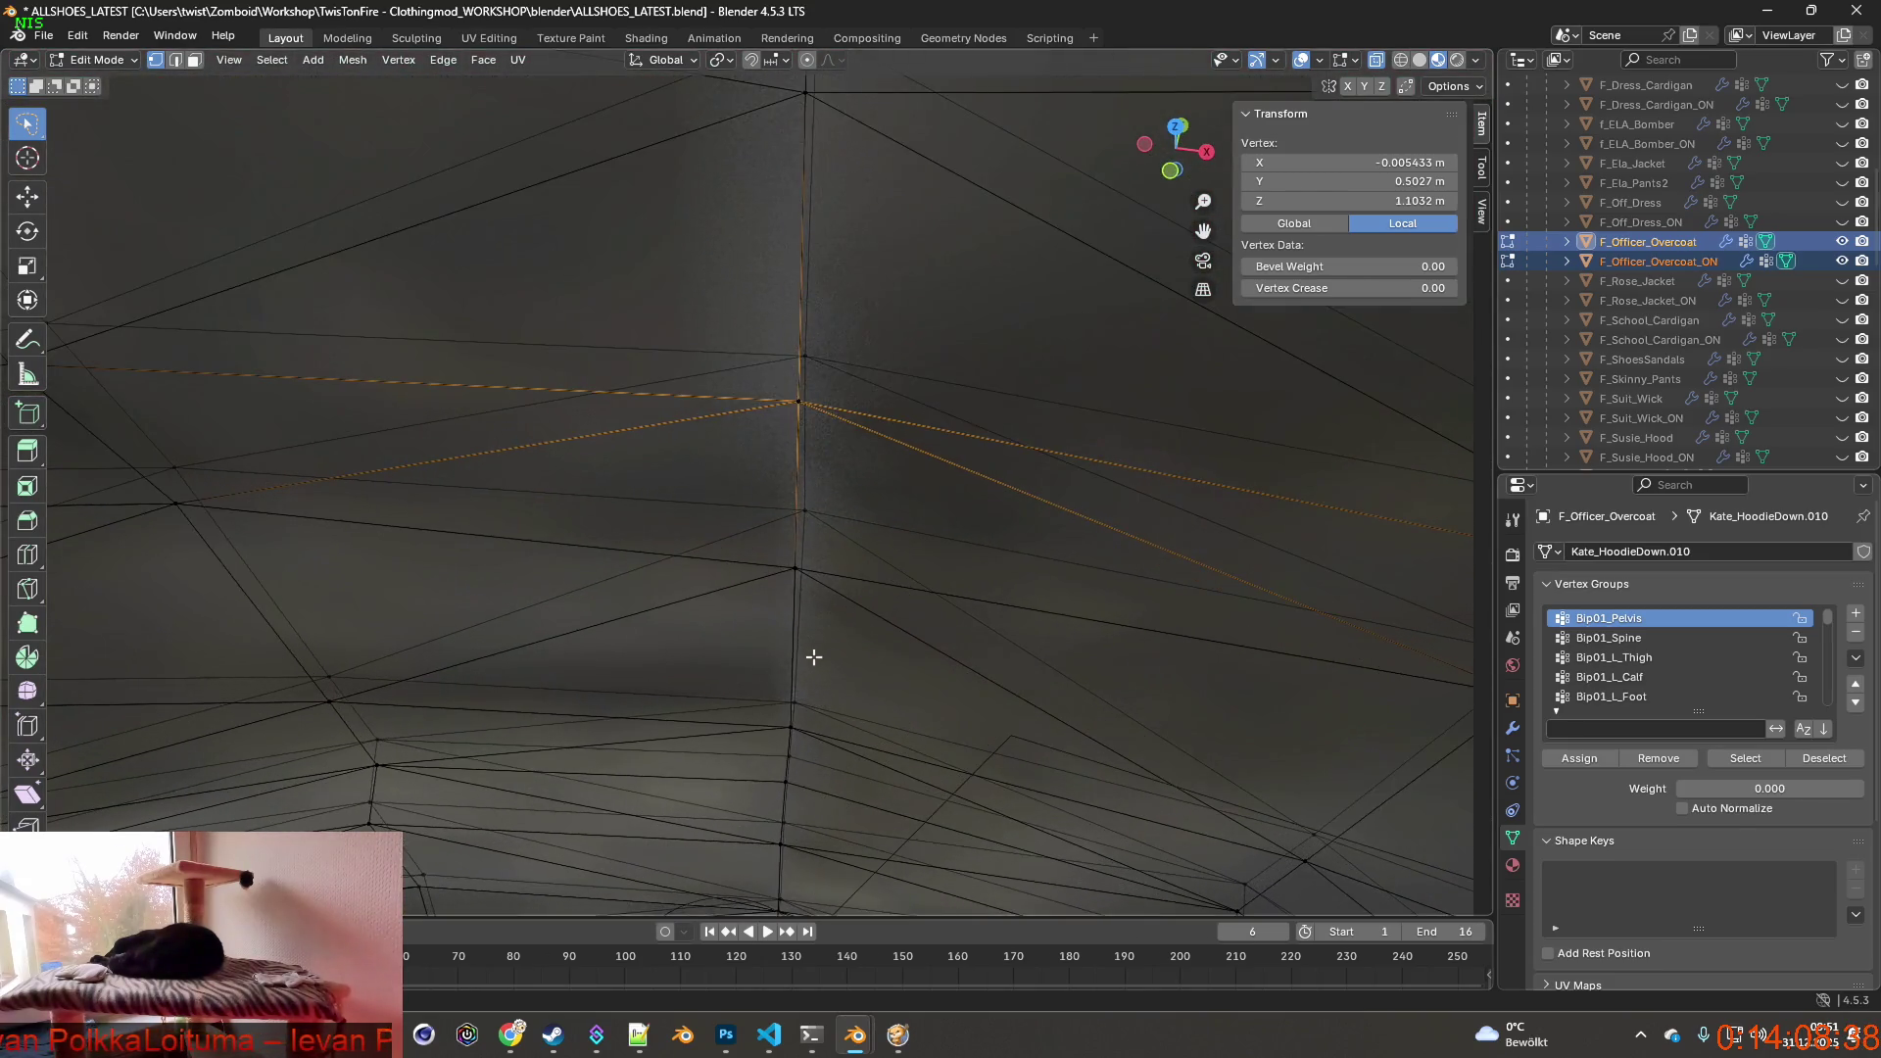
pyautogui.scroll(2, 867, 647)
pyautogui.scroll(2, 853, 639)
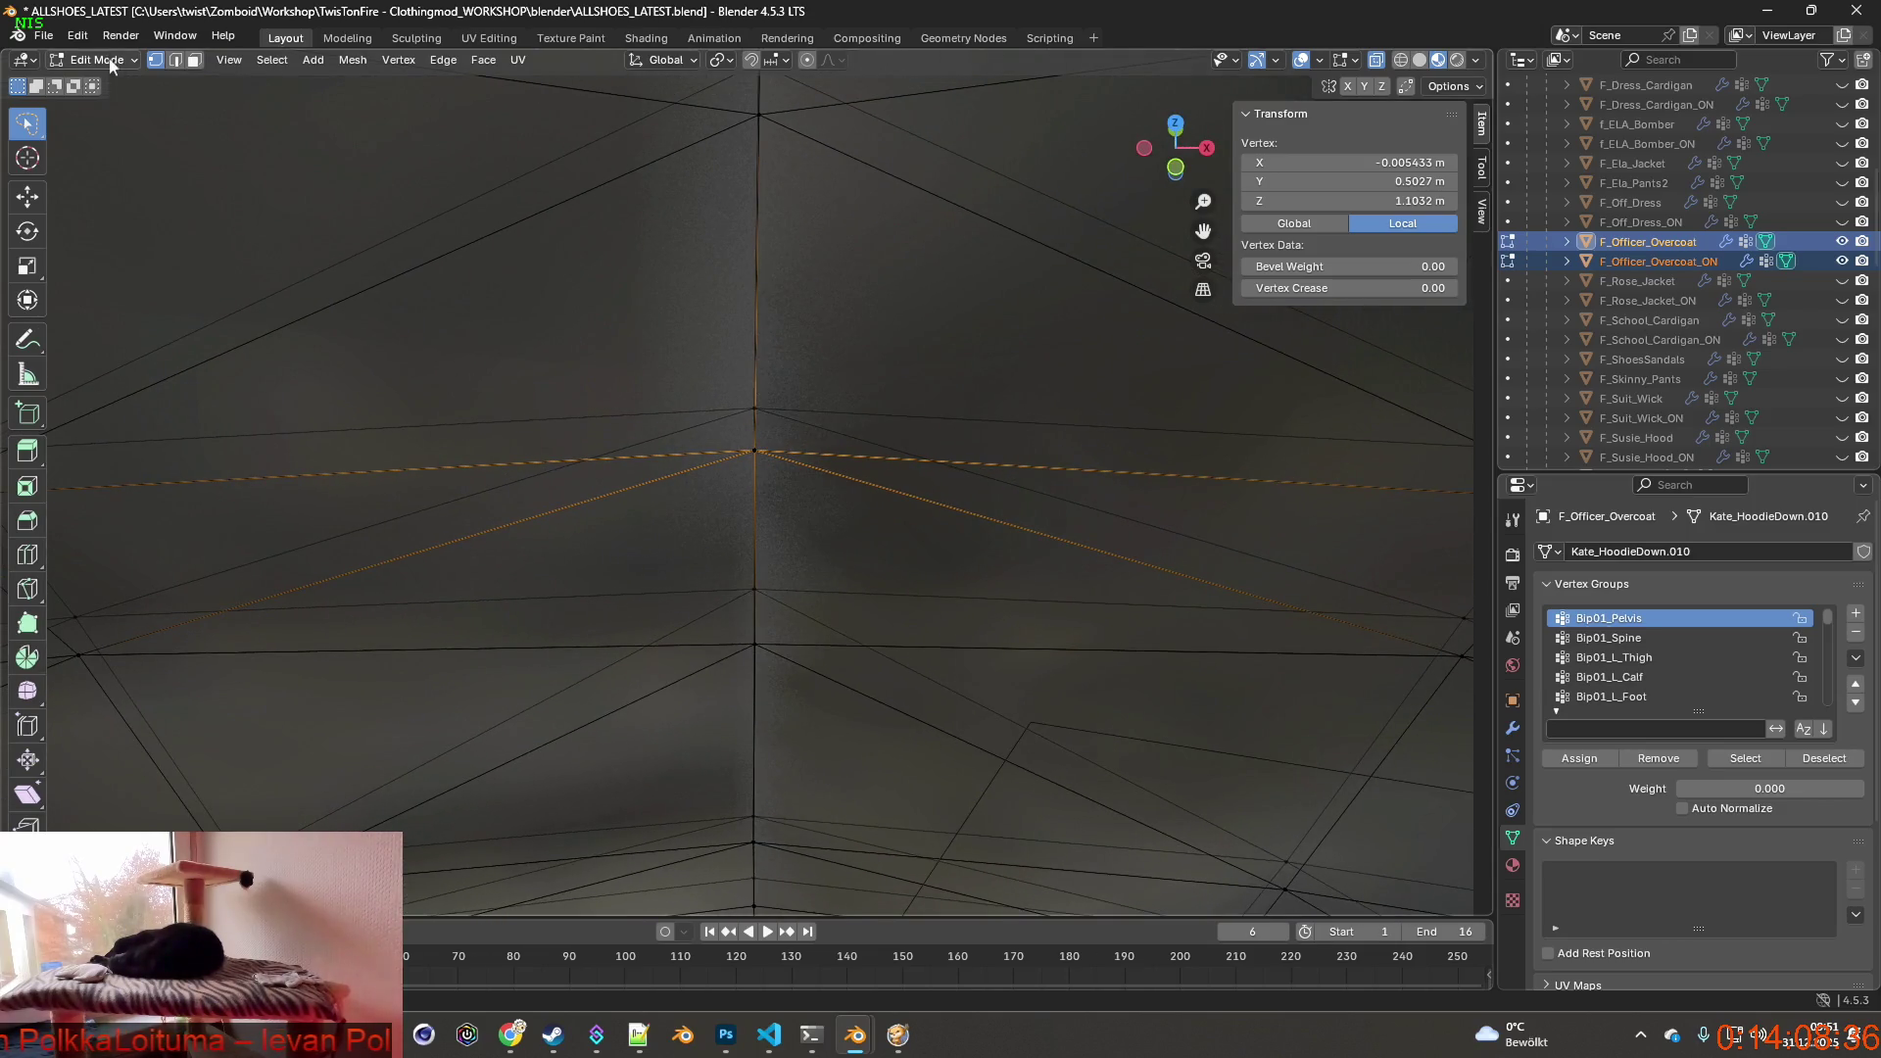
pyautogui.click(77, 38)
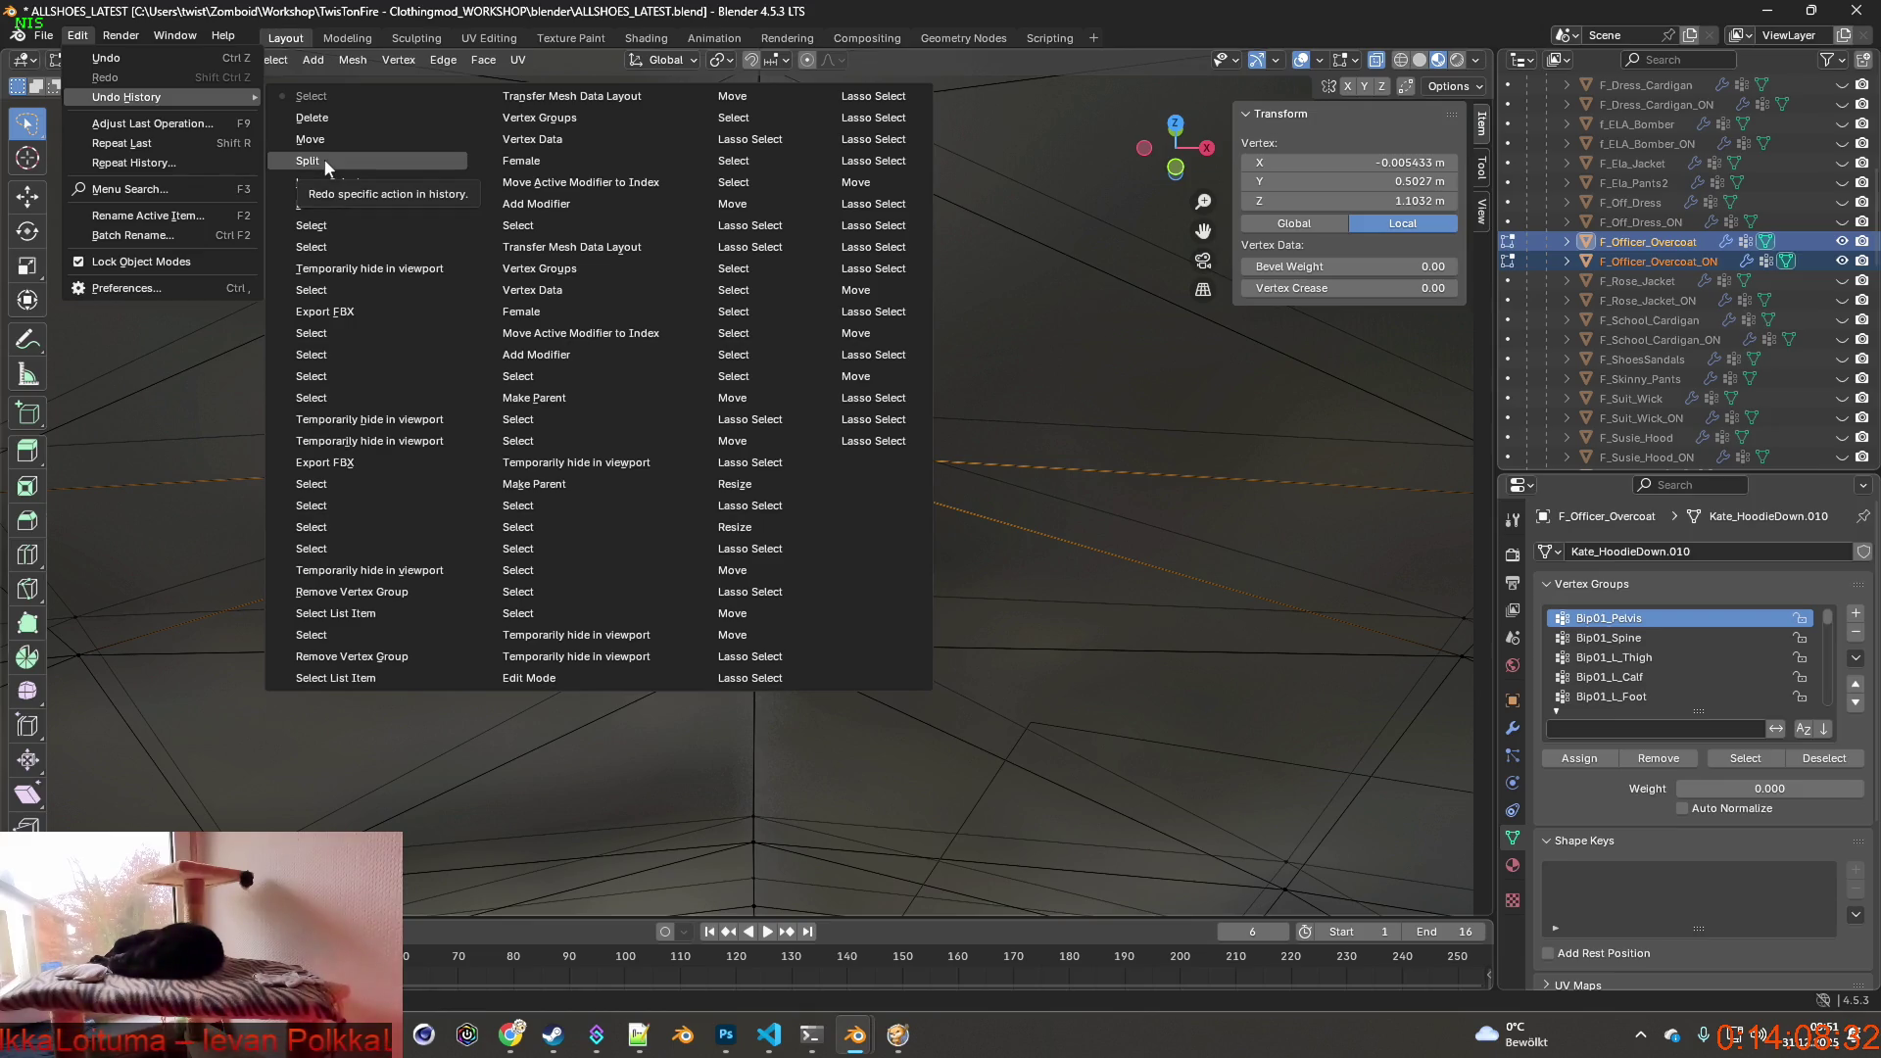
# Step back to an earlier point in the edit history and undo the last action on the seam.
pyautogui.click(323, 161)
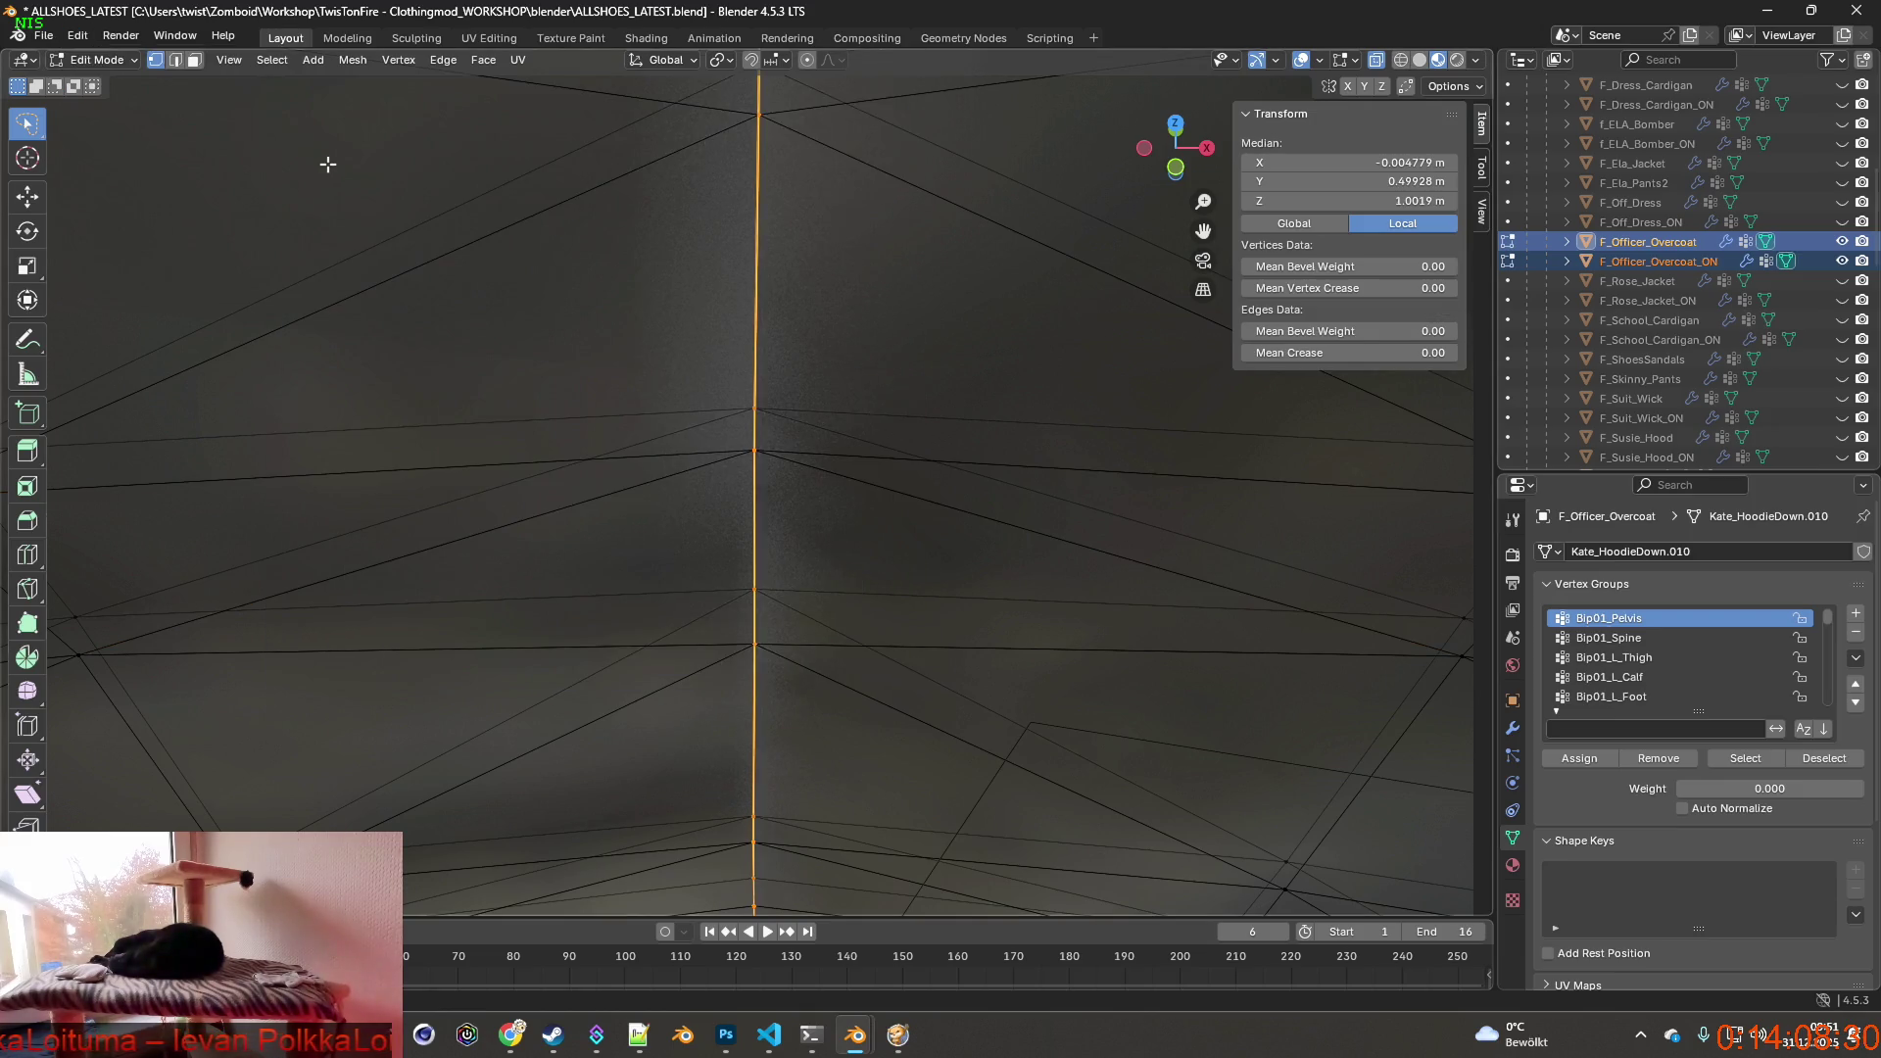
pyautogui.moveTo(327, 164)
pyautogui.mouseDown(button='middle')
pyautogui.moveTo(427, 309)
pyautogui.moveTo(577, 293)
pyautogui.mouseUp(button='middle')
pyautogui.scroll(-4, 428, 309)
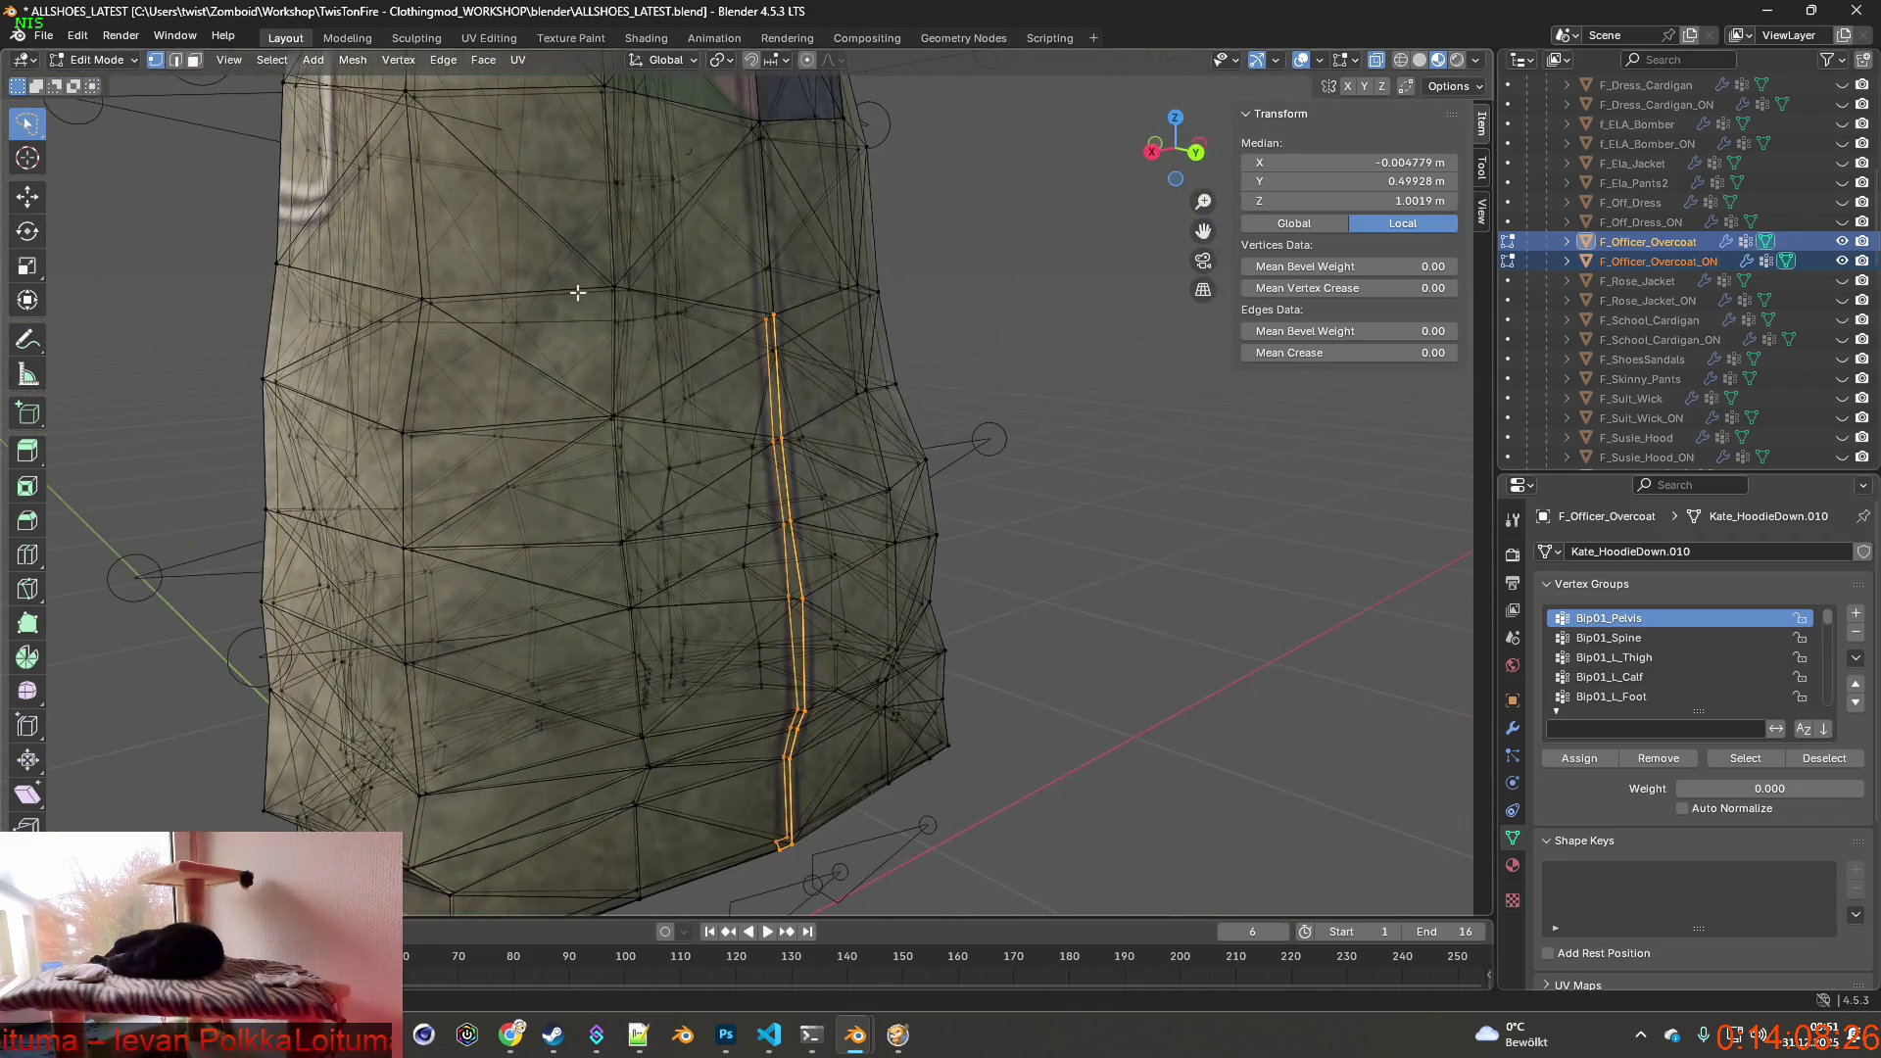
pyautogui.click(77, 37)
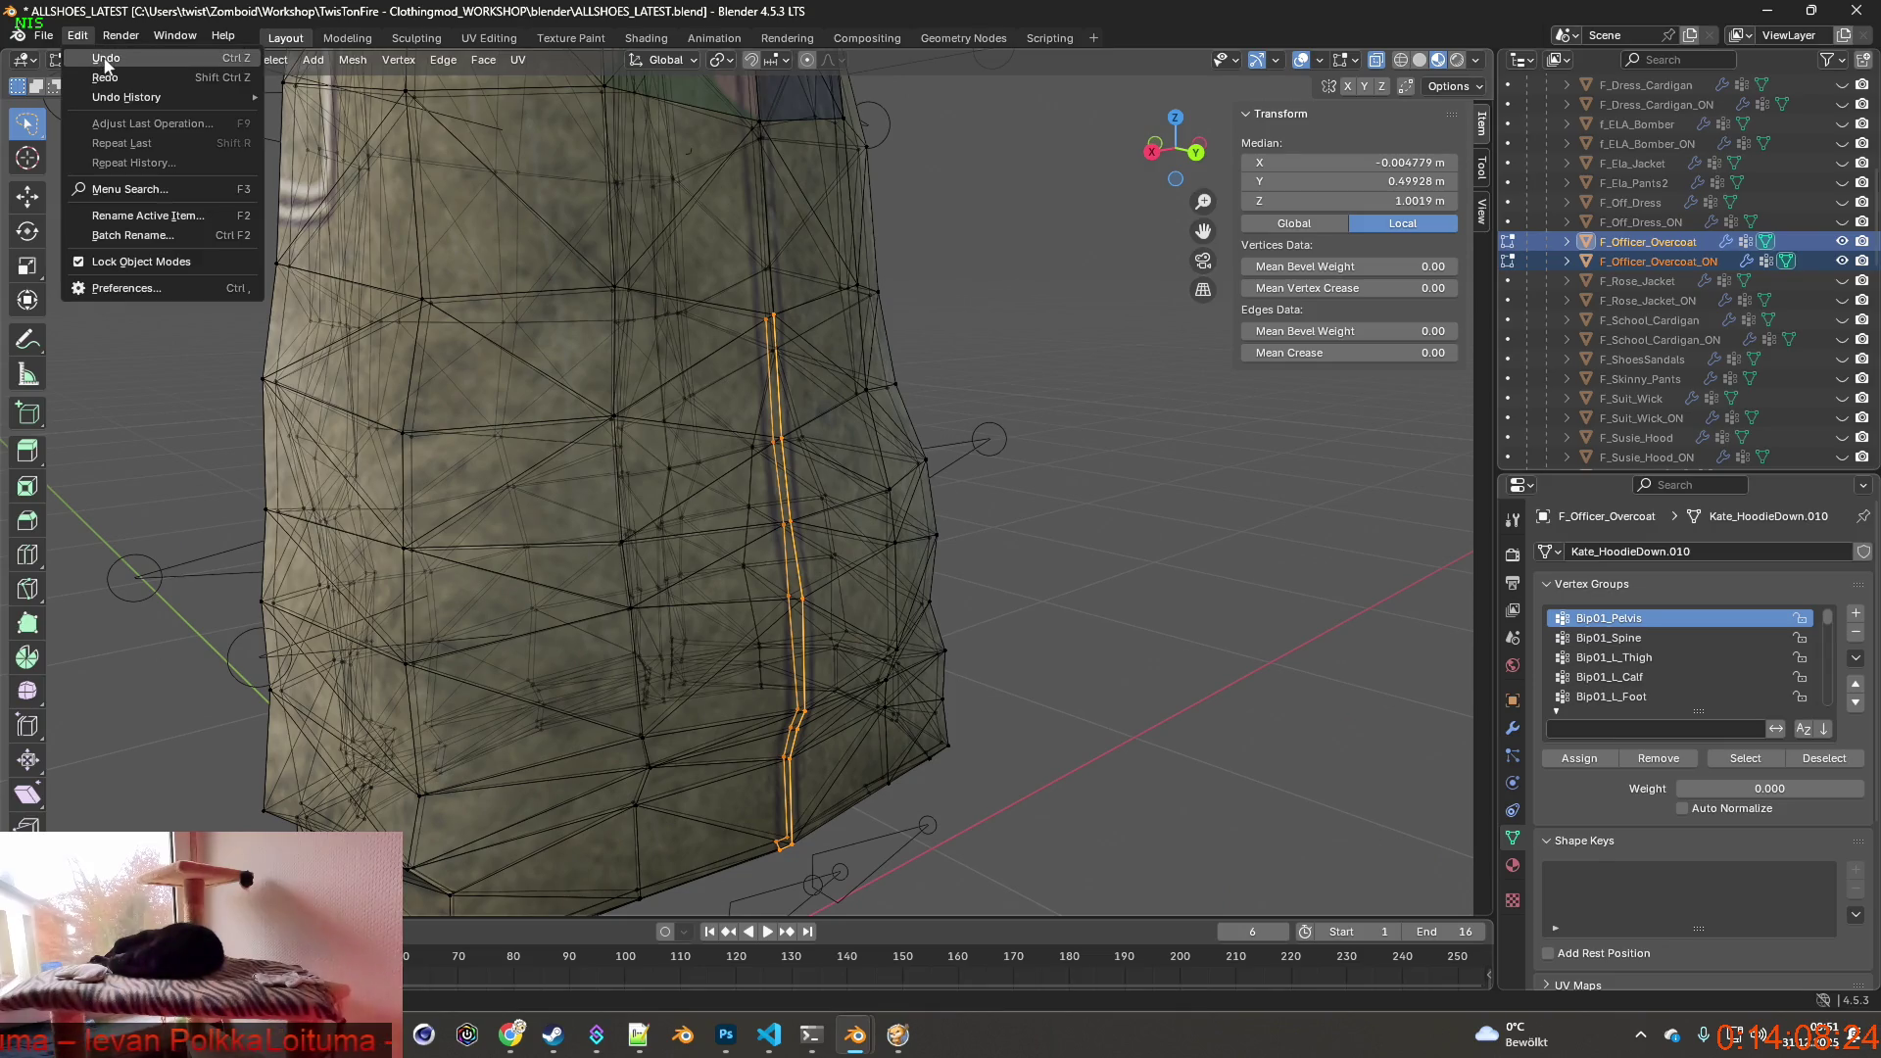
pyautogui.click(107, 62)
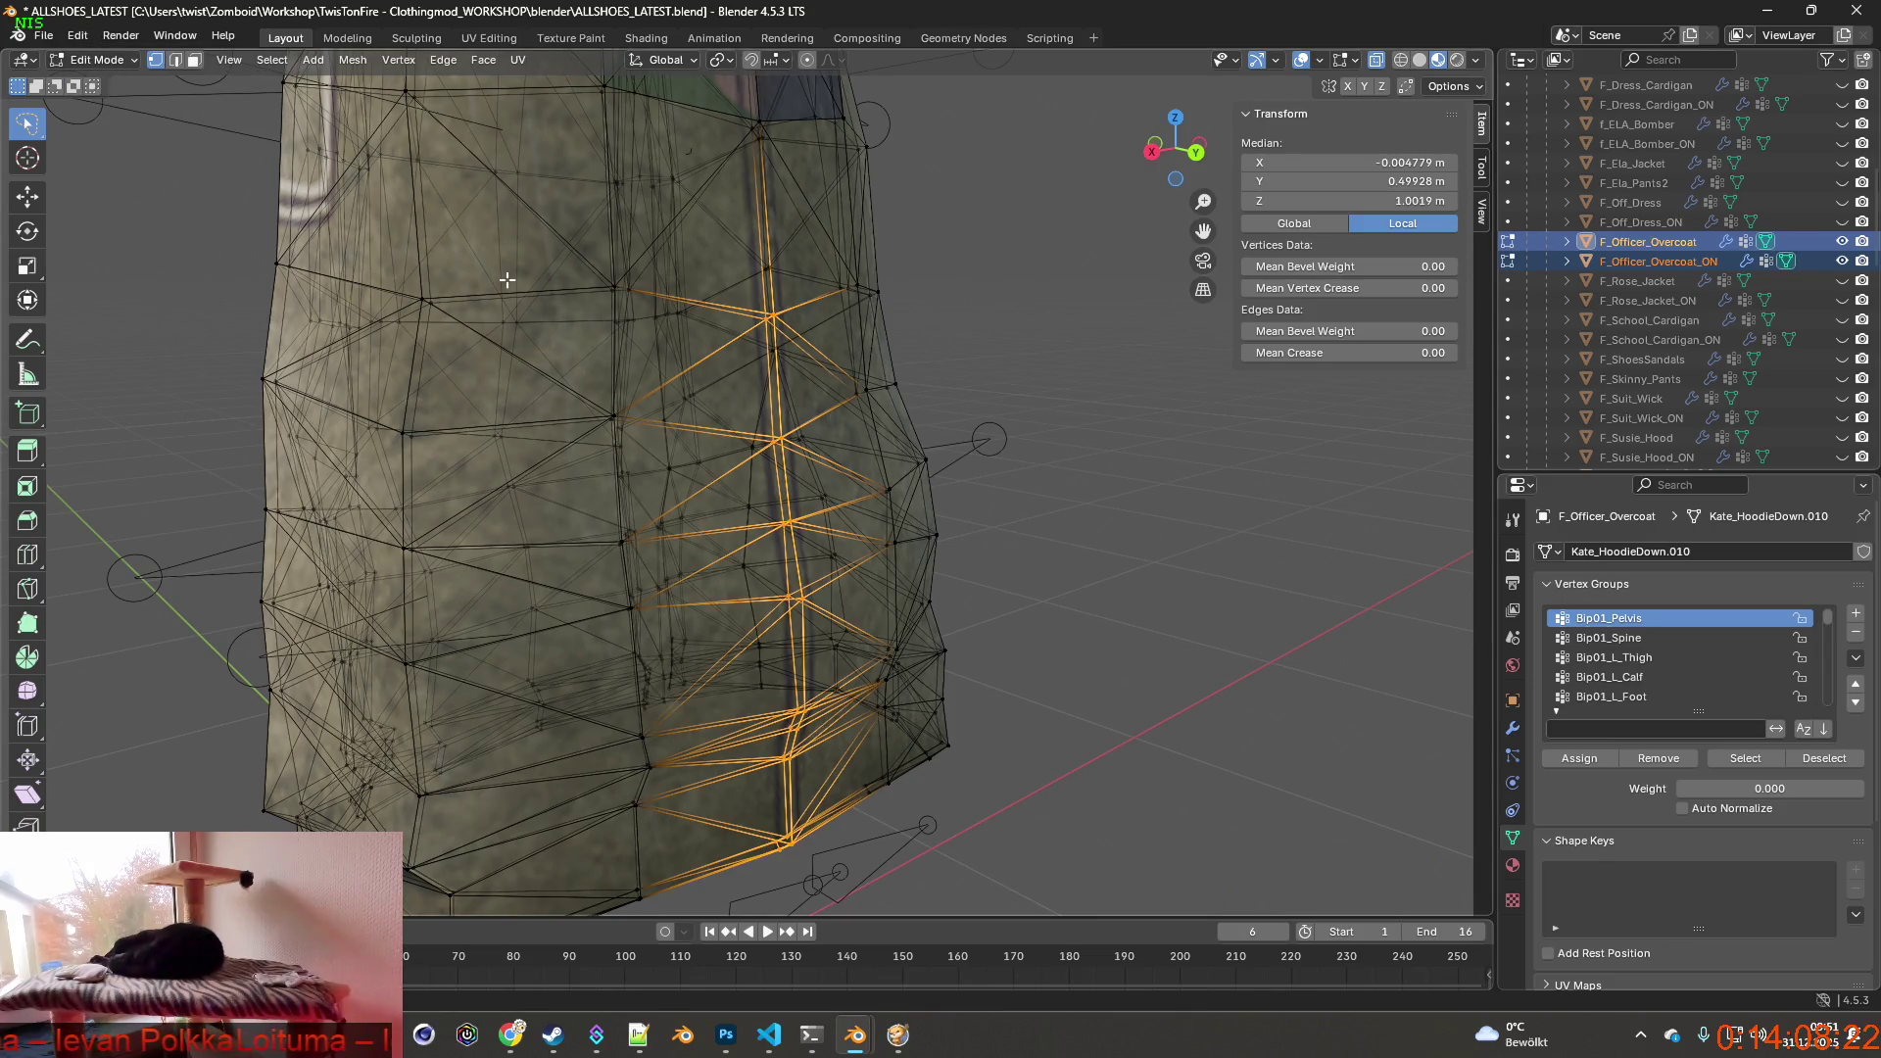
pyautogui.moveTo(508, 279)
pyautogui.mouseDown(button='middle')
pyautogui.moveTo(573, 330)
pyautogui.moveTo(545, 314)
pyautogui.mouseUp(button='middle')
pyautogui.moveTo(680, 389)
pyautogui.mouseDown(button='middle')
pyautogui.moveTo(617, 360)
pyautogui.moveTo(603, 456)
pyautogui.moveTo(690, 383)
pyautogui.moveTo(879, 356)
pyautogui.mouseUp(button='middle')
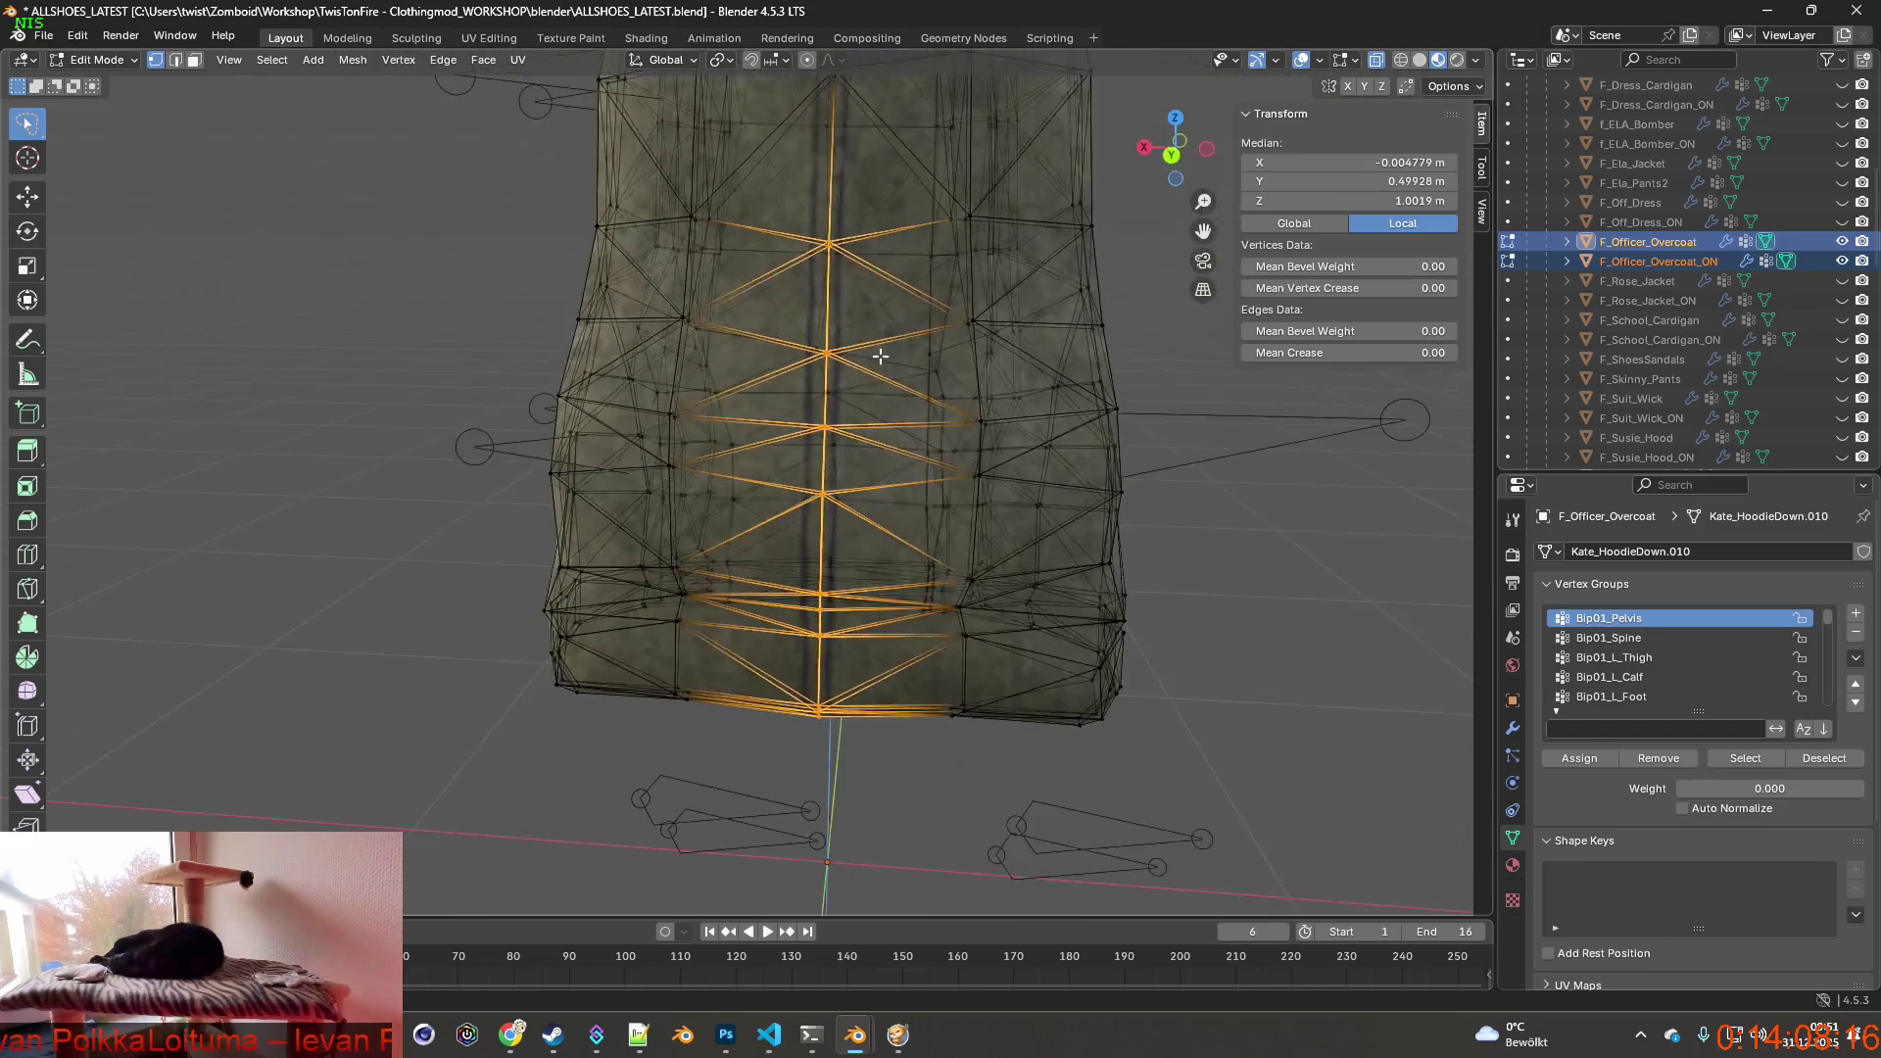
# Check the coat on the walking character in Project Zomboid, then return to the coat mesh in Blender.
pyautogui.hotkey('alt', 'Tab')
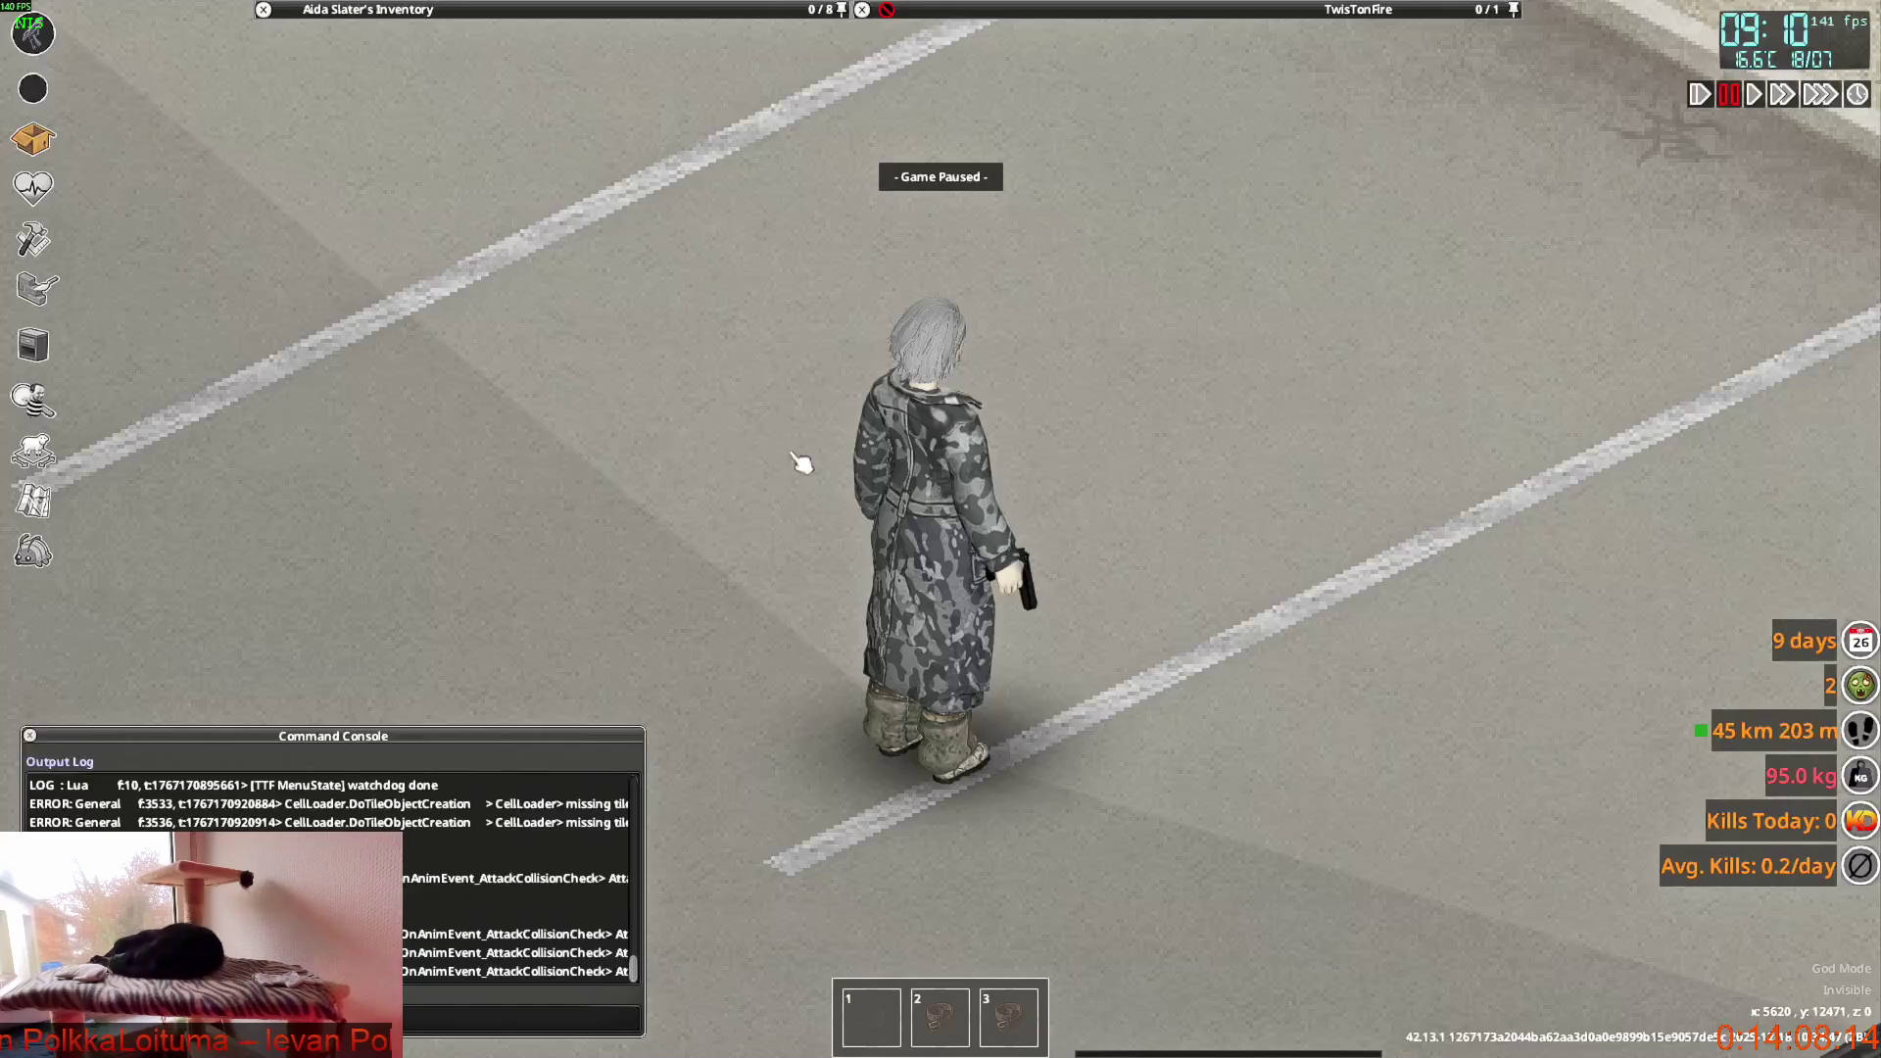
pyautogui.press('Escape')
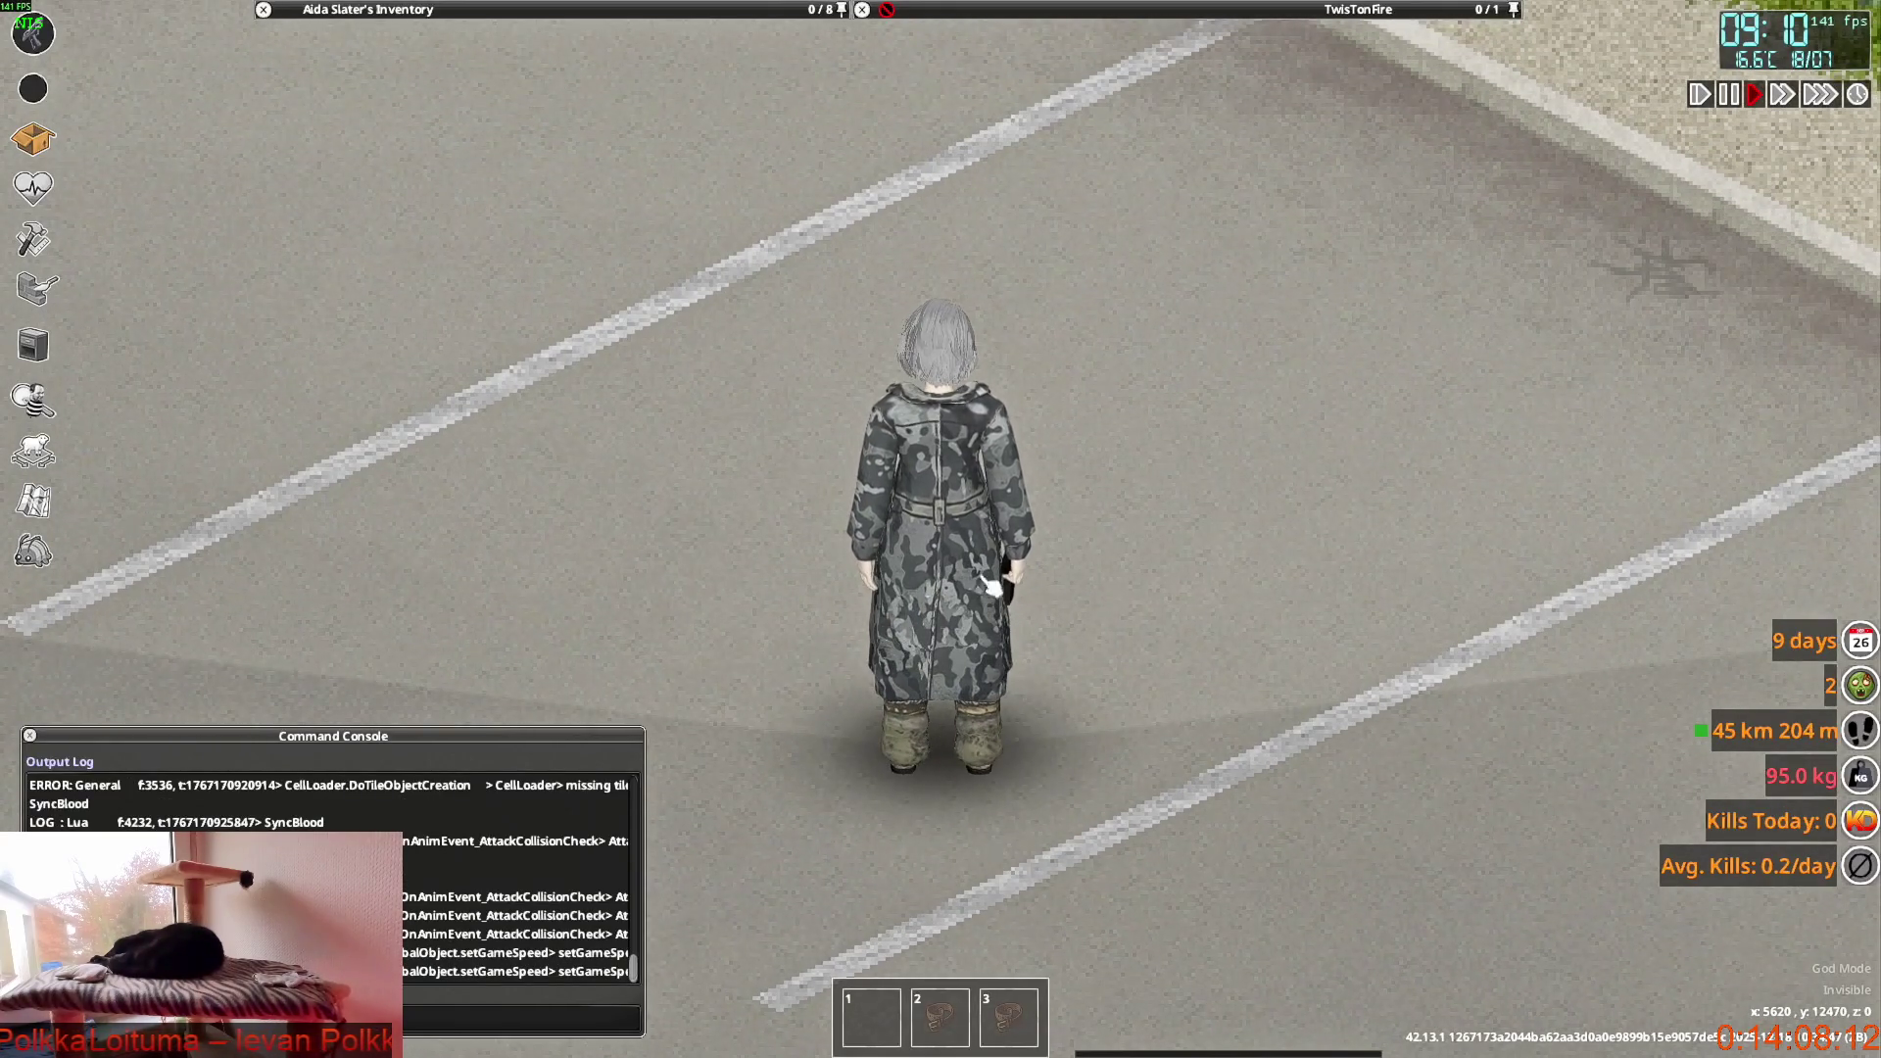
pyautogui.press('w')
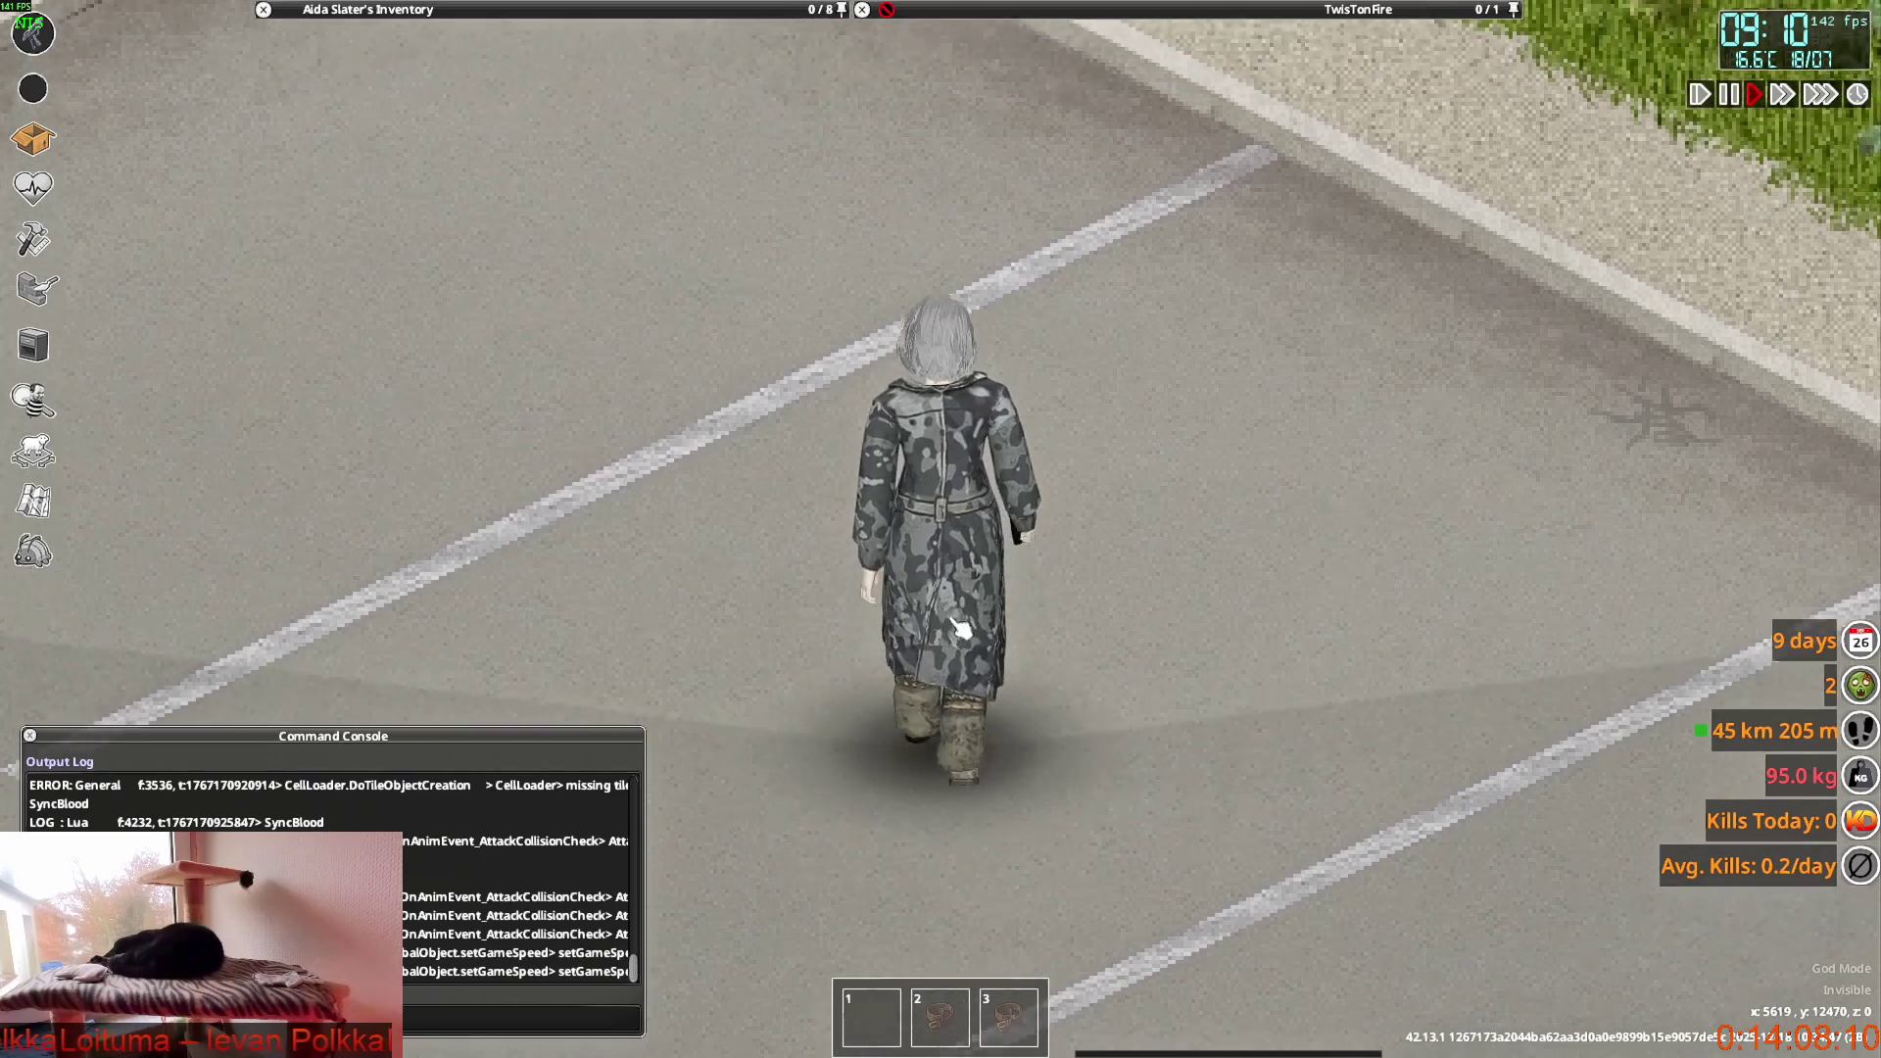
pyautogui.press('w')
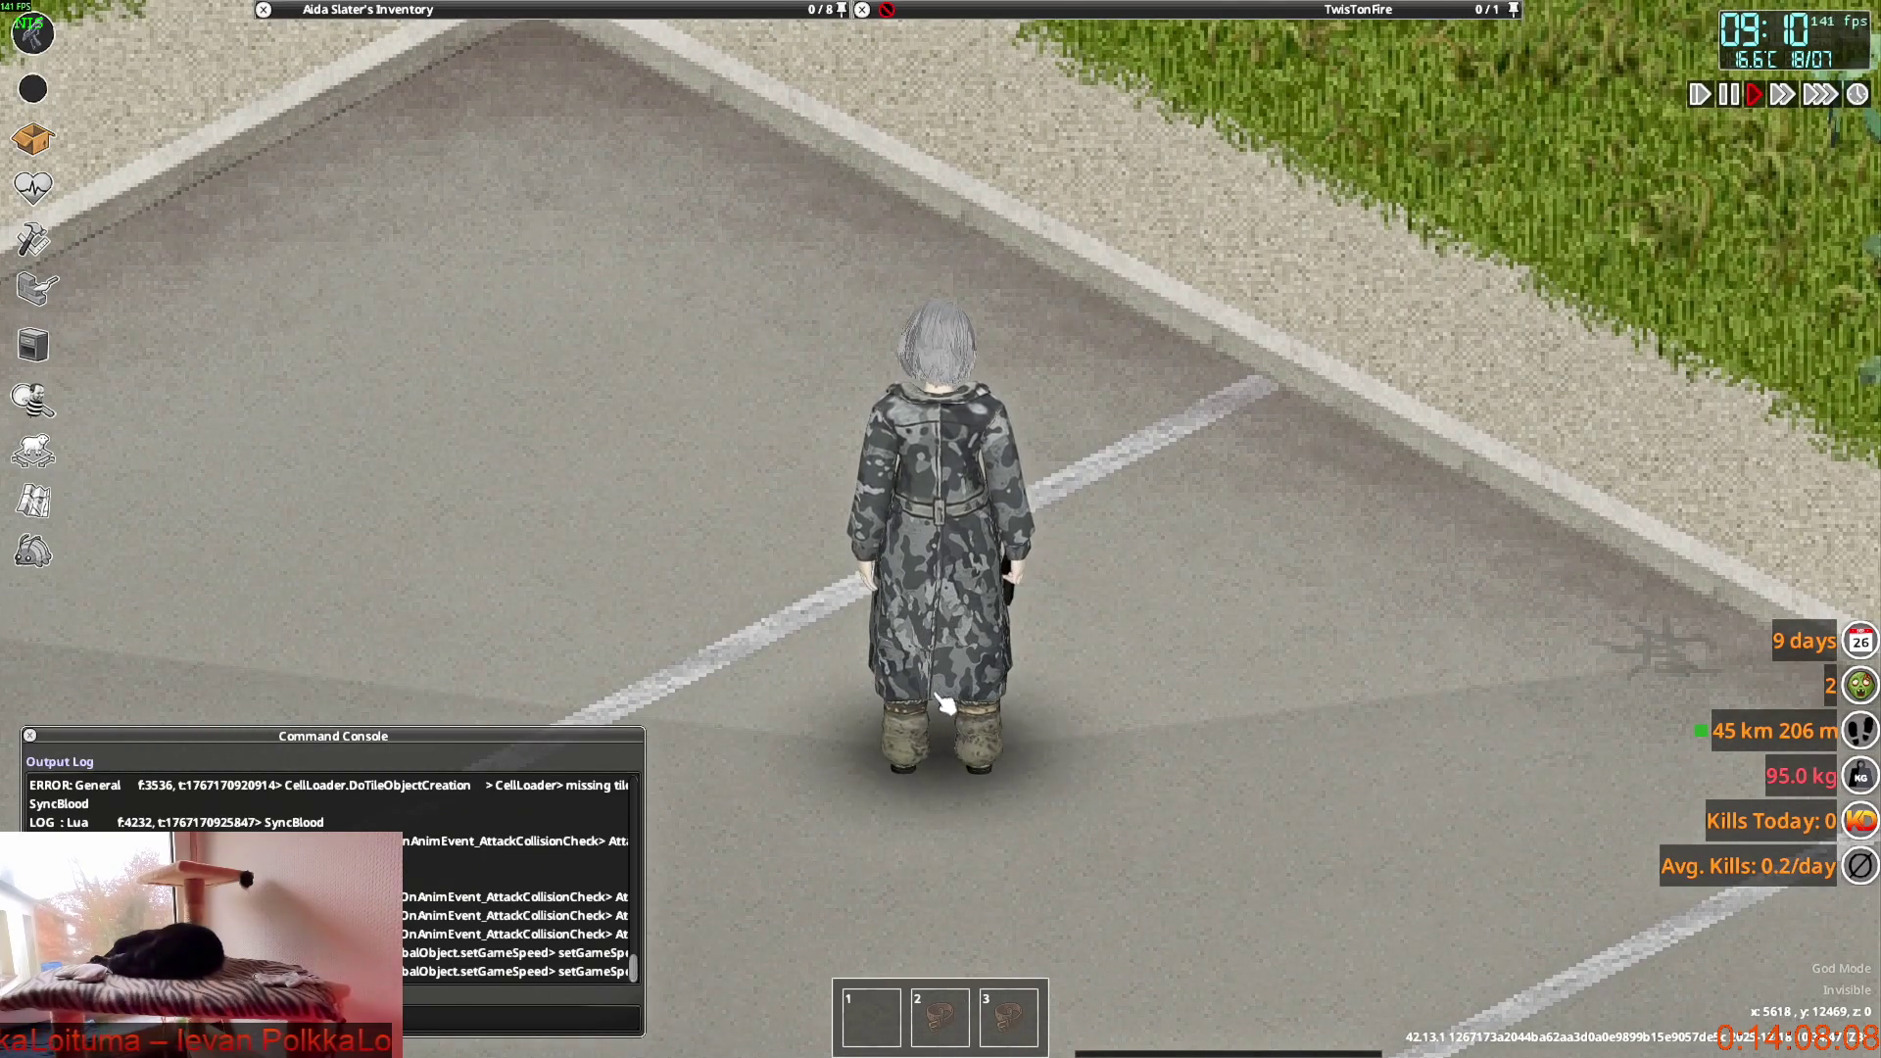
pyautogui.hotkey('alt', 'Tab')
pyautogui.moveTo(941, 589)
pyautogui.mouseDown(button='middle')
pyautogui.moveTo(959, 496)
pyautogui.moveTo(941, 441)
pyautogui.mouseUp(button='middle')
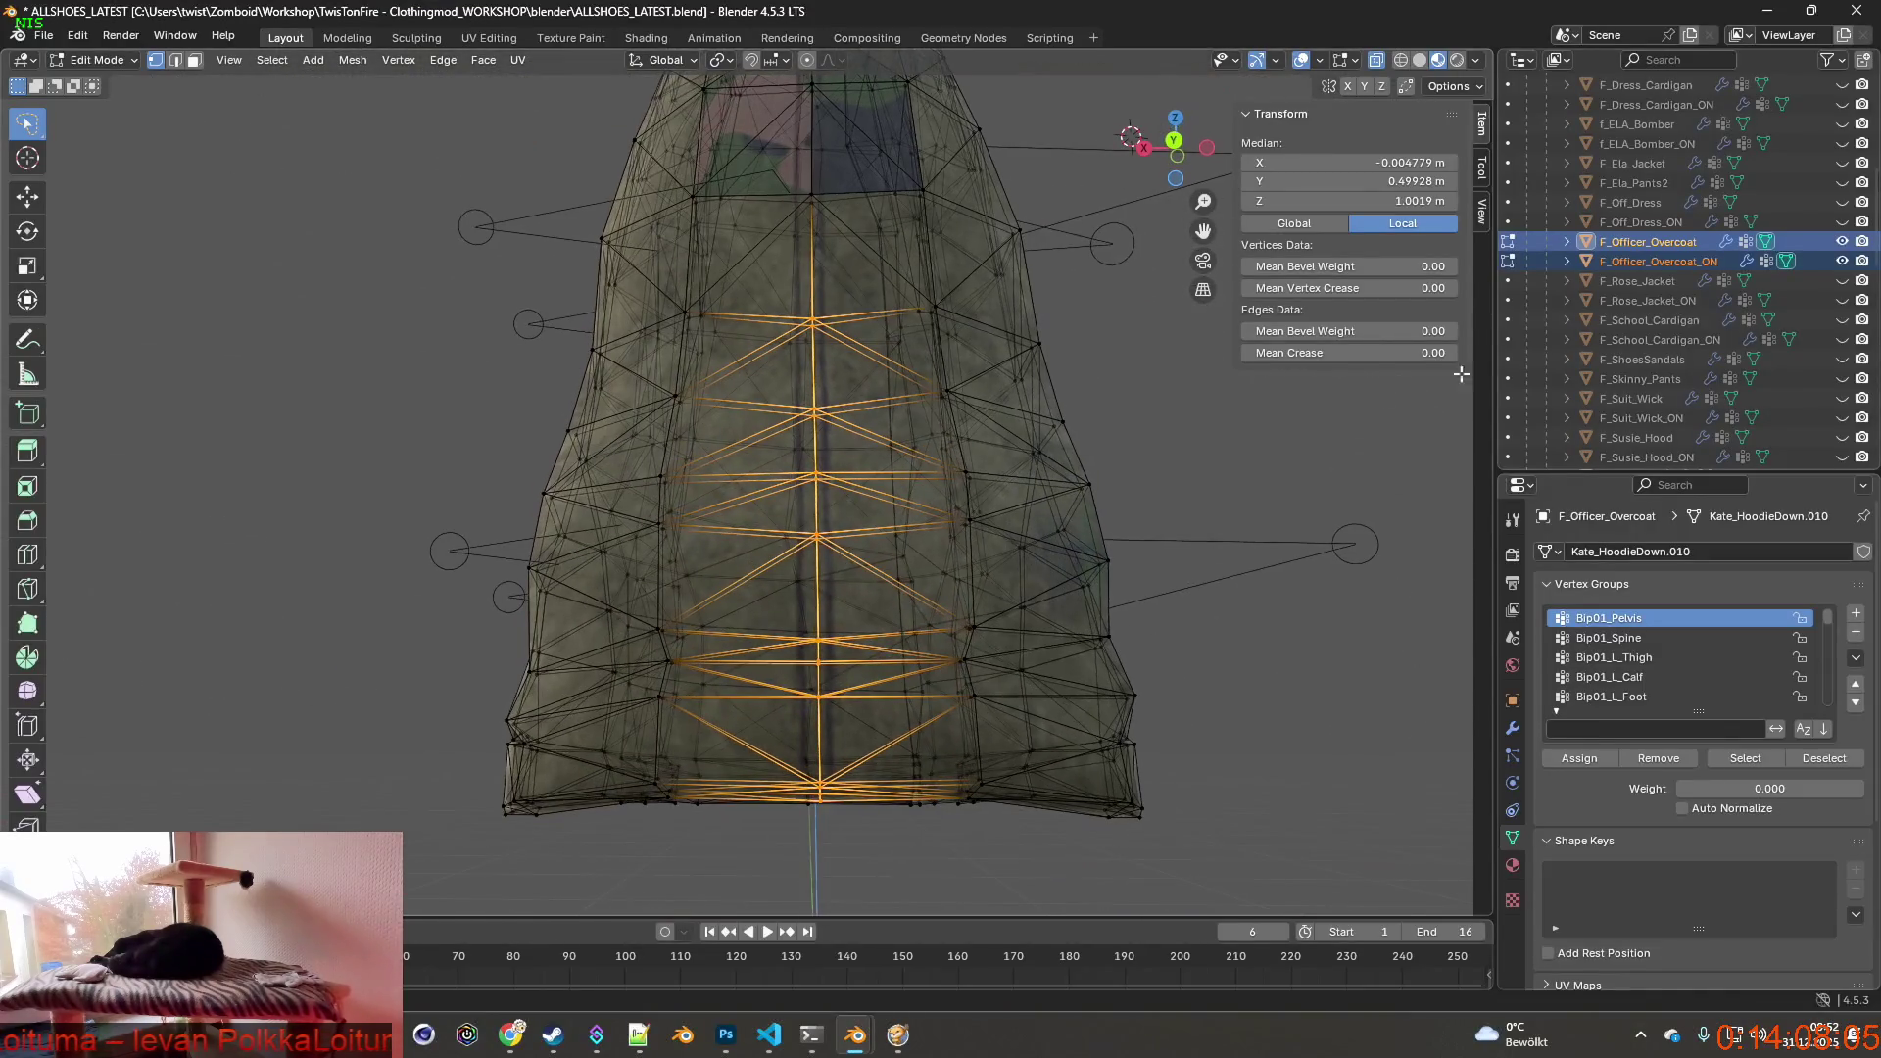
# Toggle F_Officer_Overcoat_ON visibility and probe the back-seam vertices and their context menus without changing anything.
pyautogui.click(1844, 261)
pyautogui.click(1844, 261)
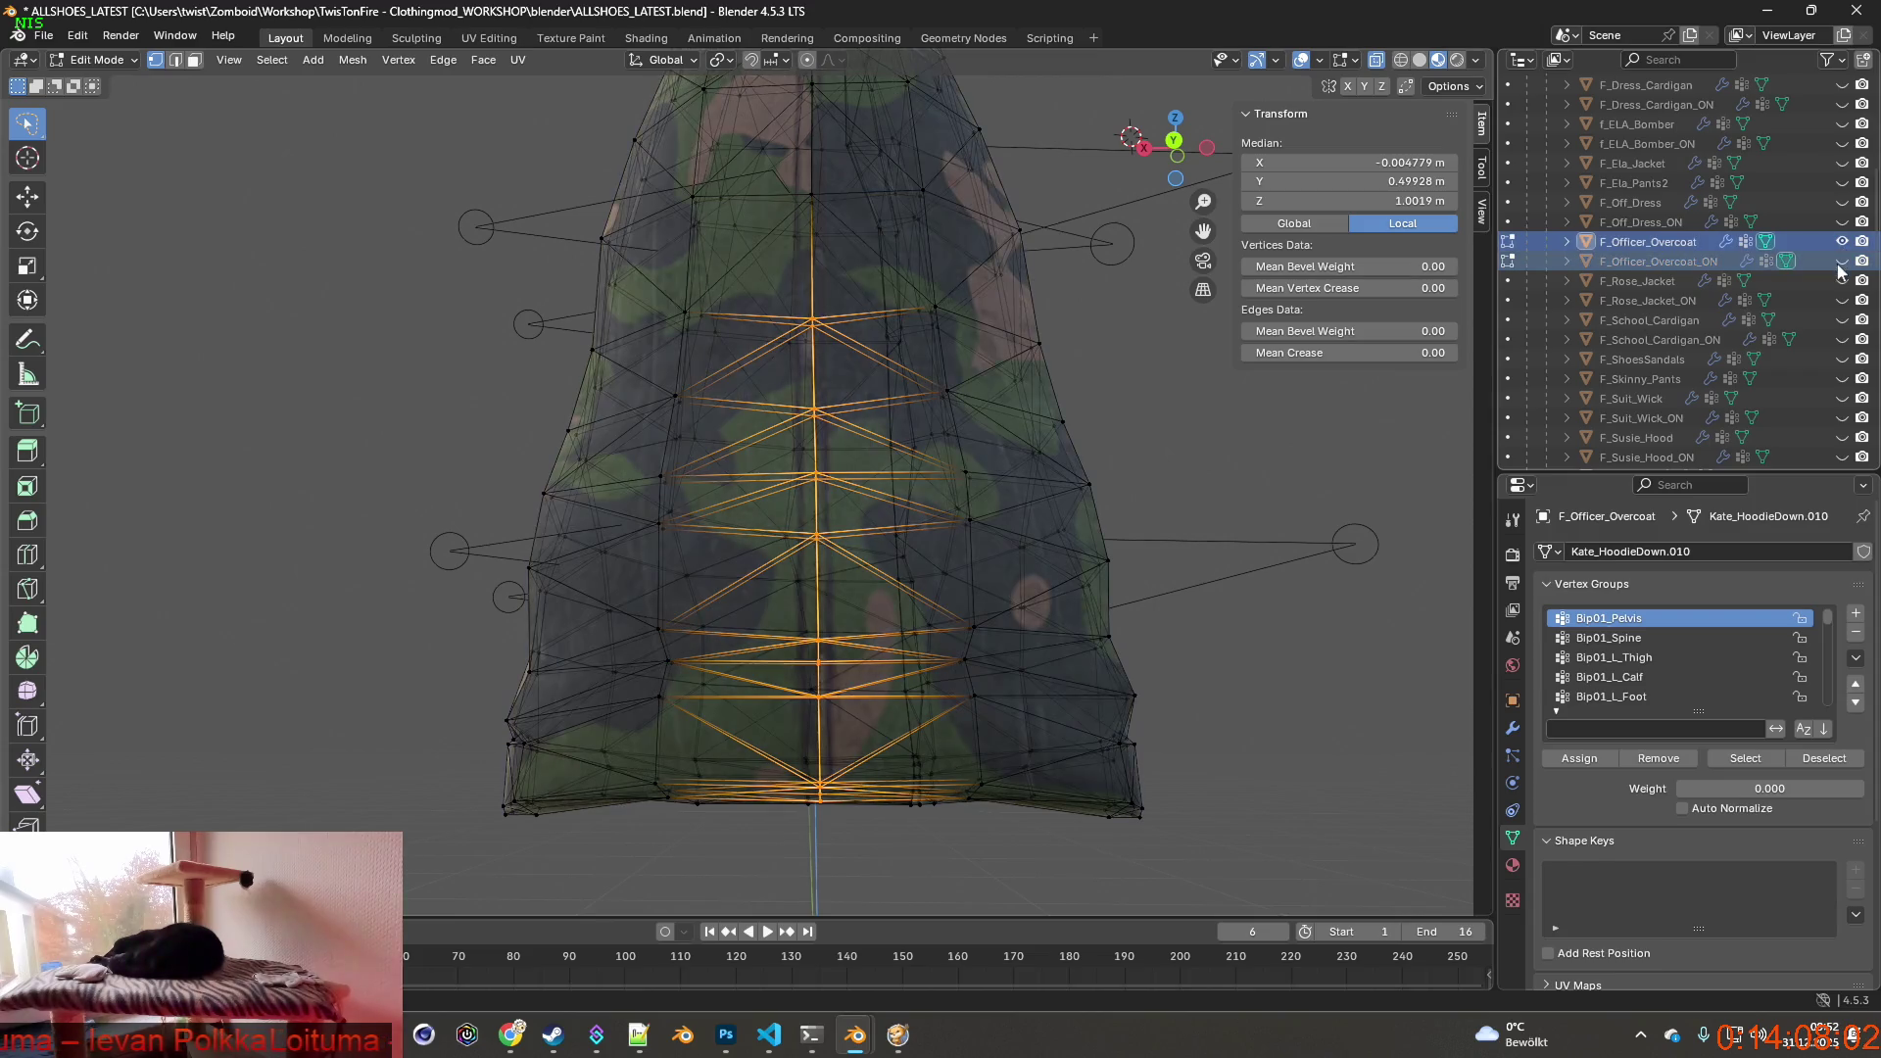
pyautogui.moveTo(941, 485)
pyautogui.mouseDown(button='middle')
pyautogui.moveTo(983, 464)
pyautogui.moveTo(823, 456)
pyautogui.moveTo(784, 398)
pyautogui.moveTo(779, 441)
pyautogui.mouseUp(button='middle')
pyautogui.scroll(5, 794, 453)
pyautogui.scroll(5, 794, 452)
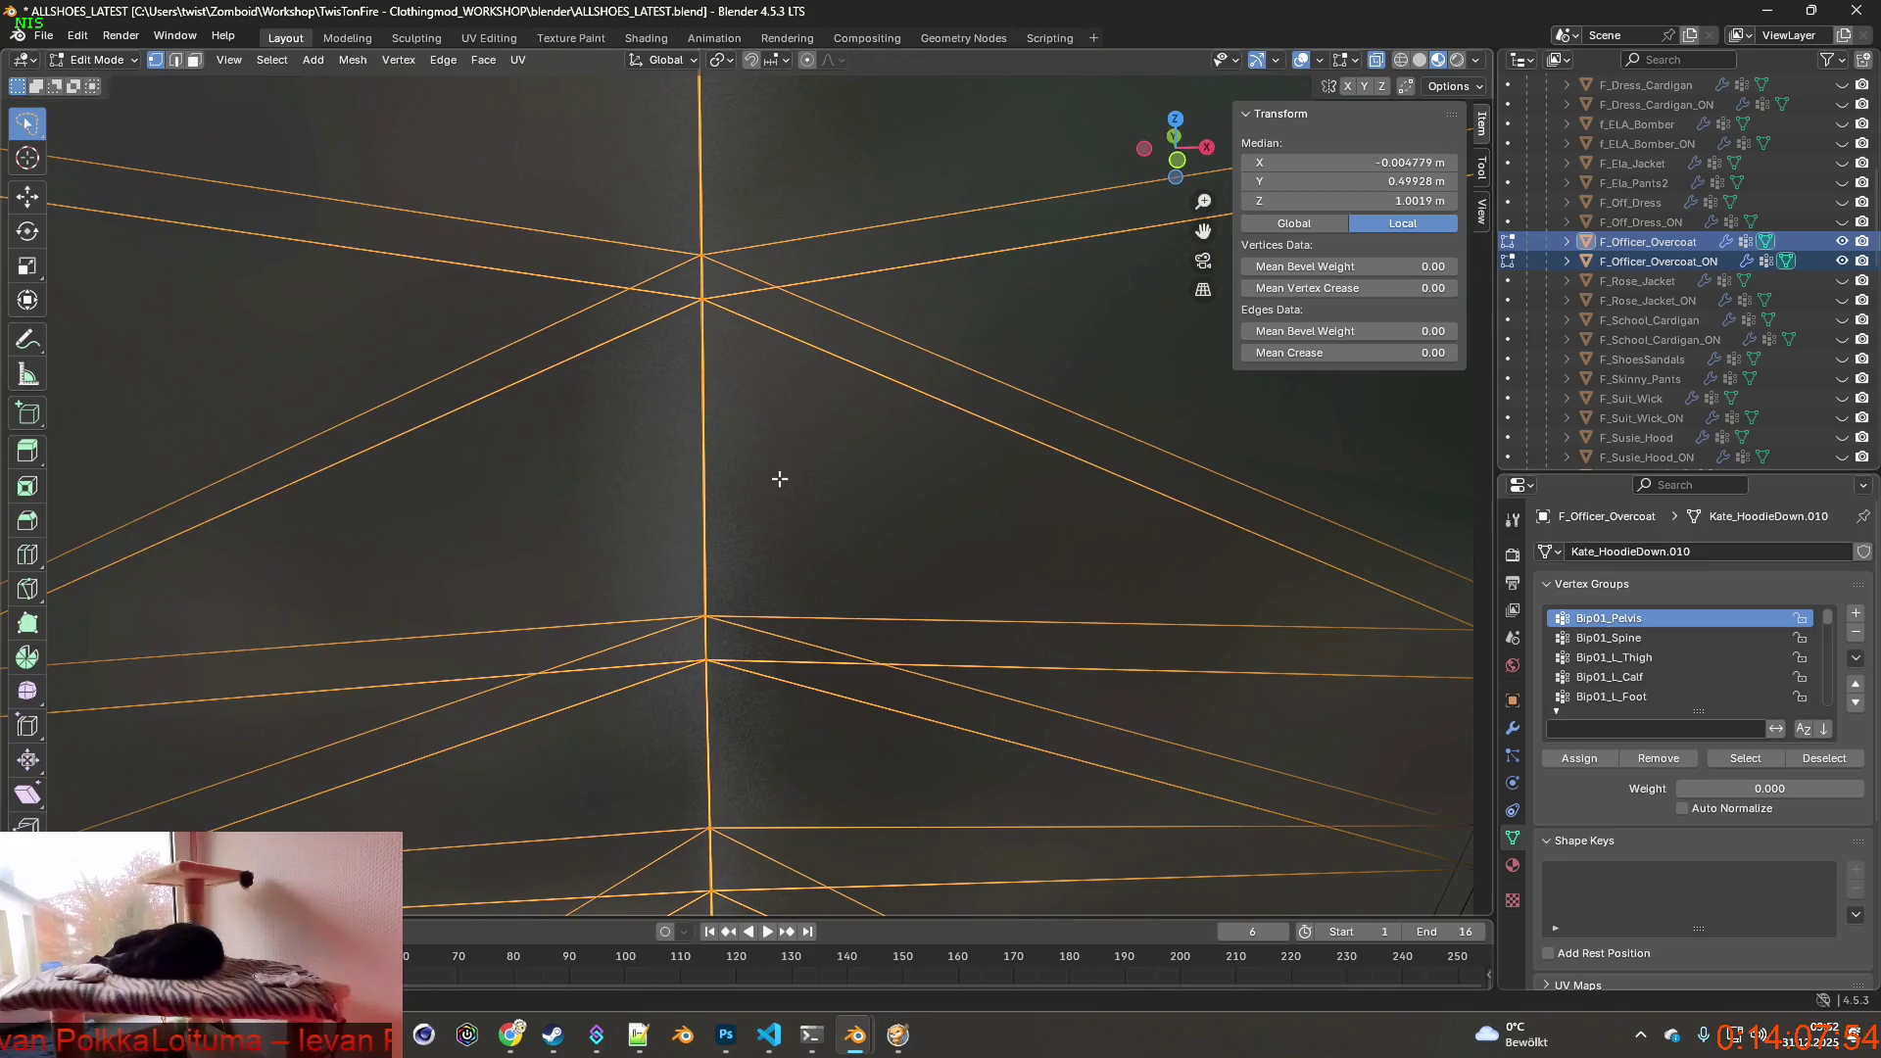
pyautogui.scroll(-2, 780, 477)
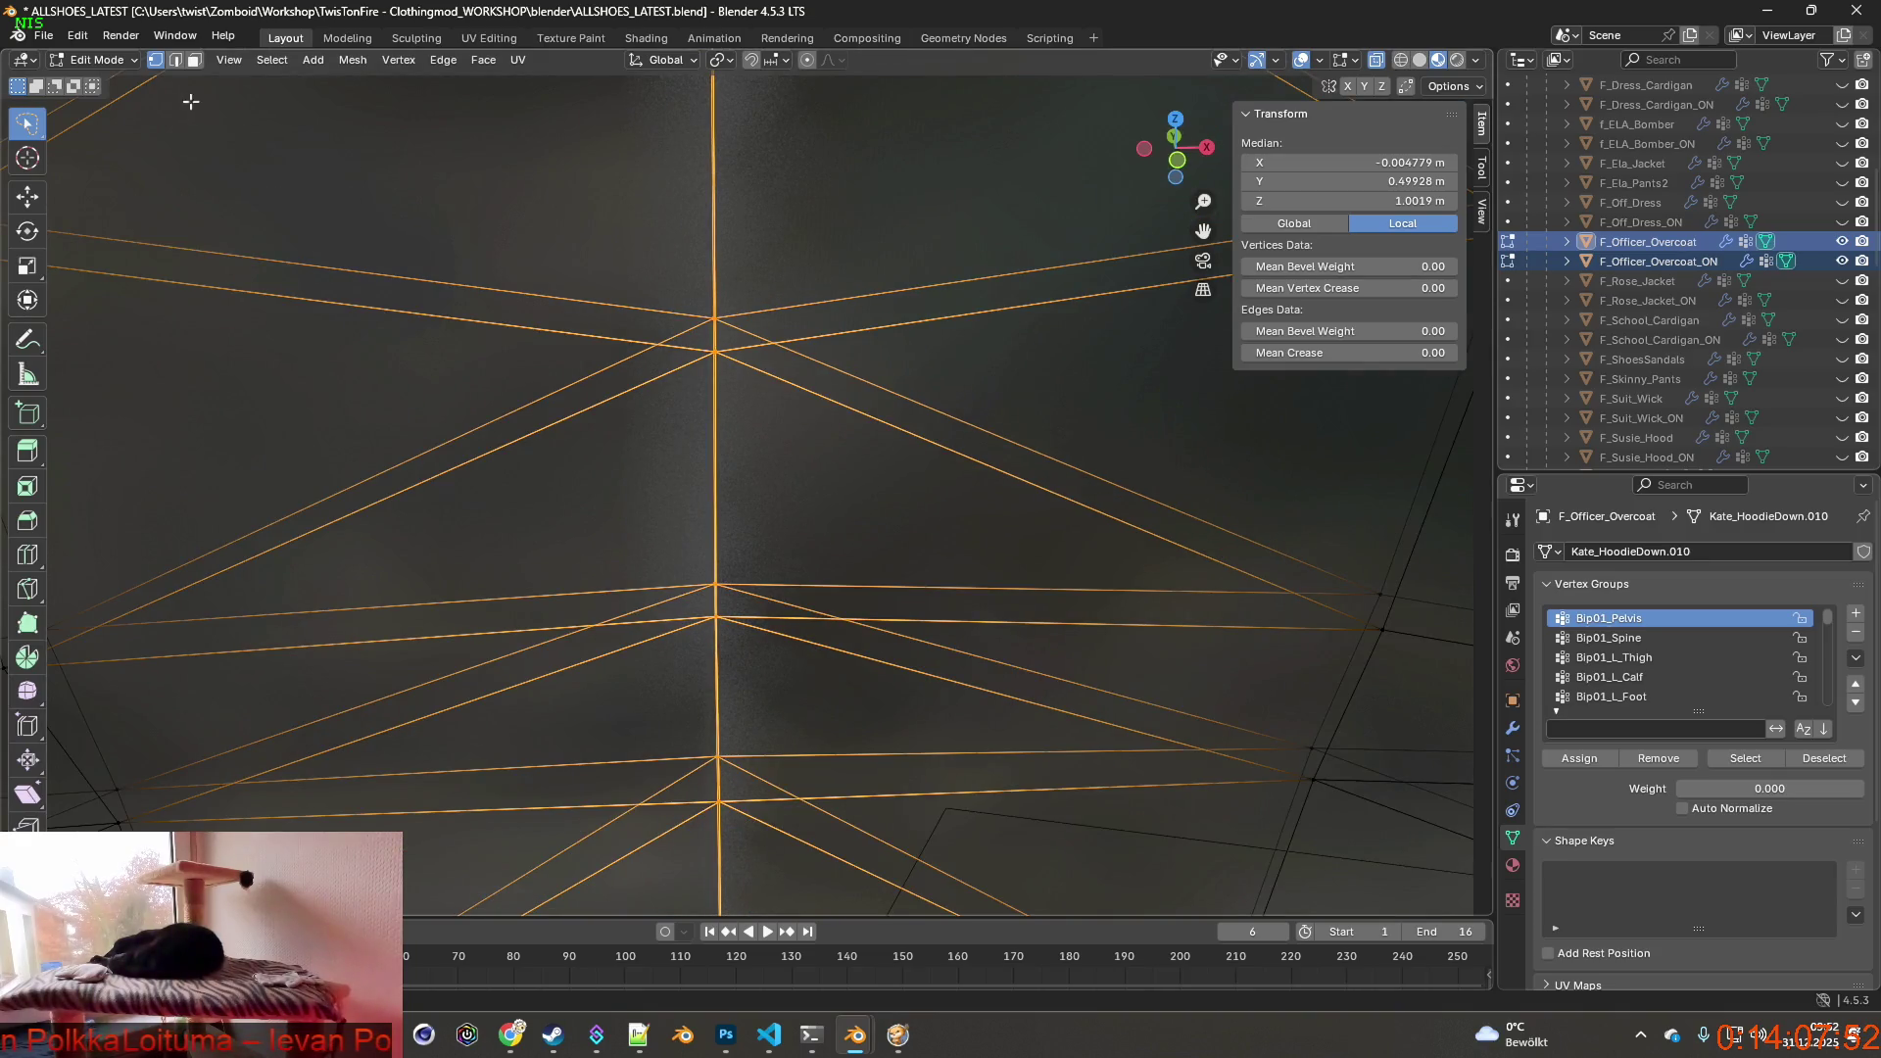
pyautogui.click(712, 354)
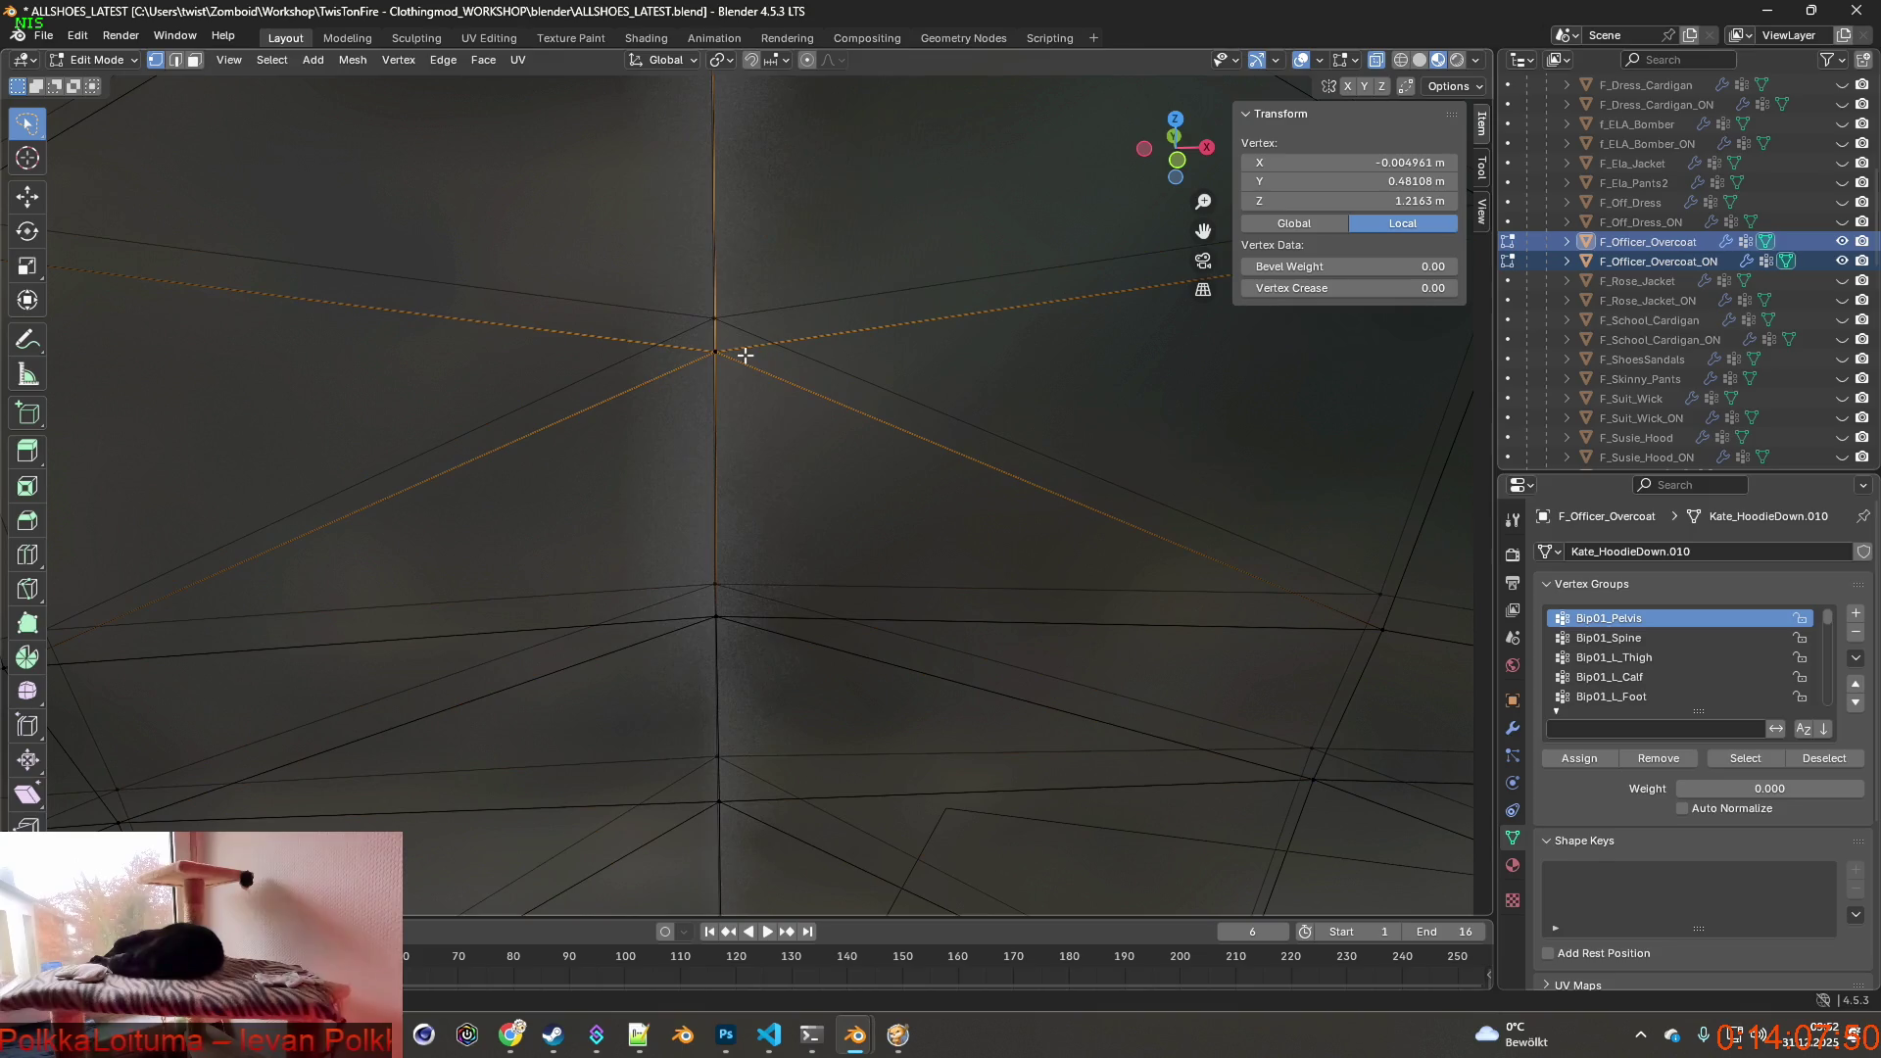
pyautogui.keyDown('shift'); pyautogui.click(723, 355); pyautogui.keyUp('shift')
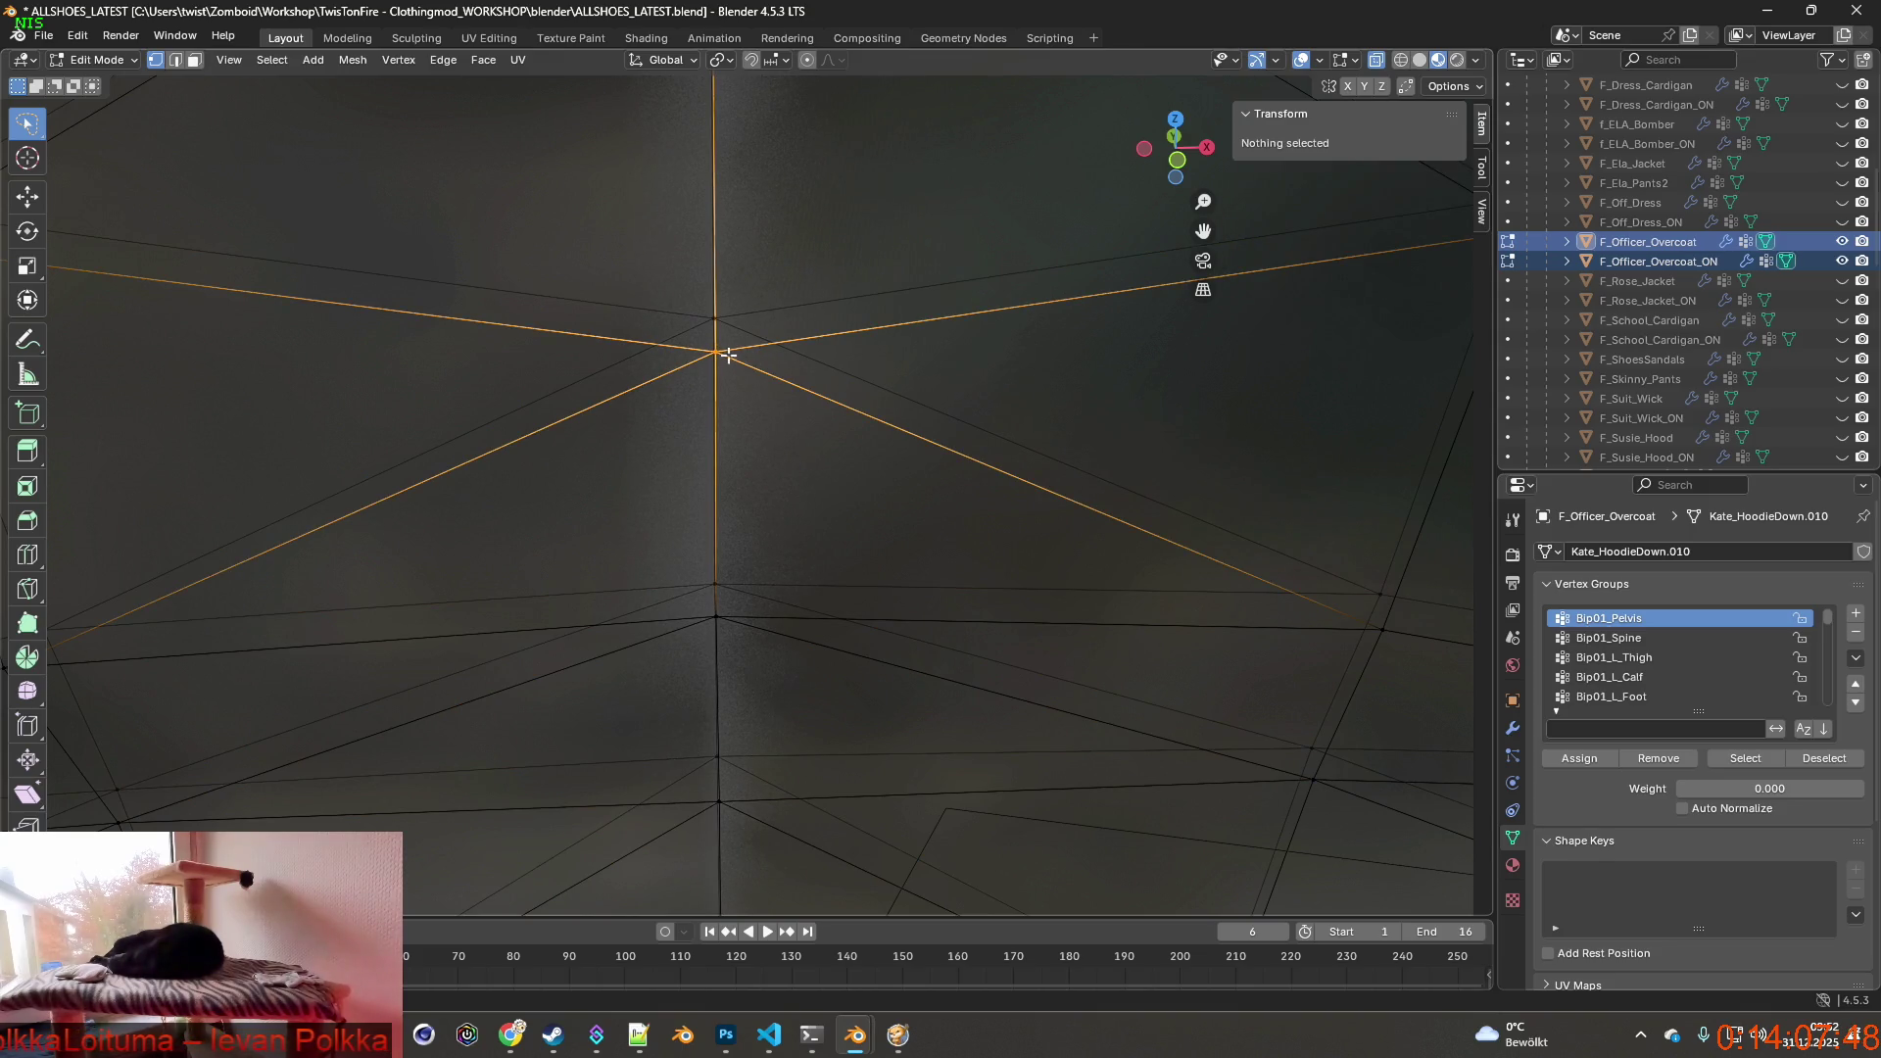
pyautogui.rightClick(790, 359)
pyautogui.click(897, 316)
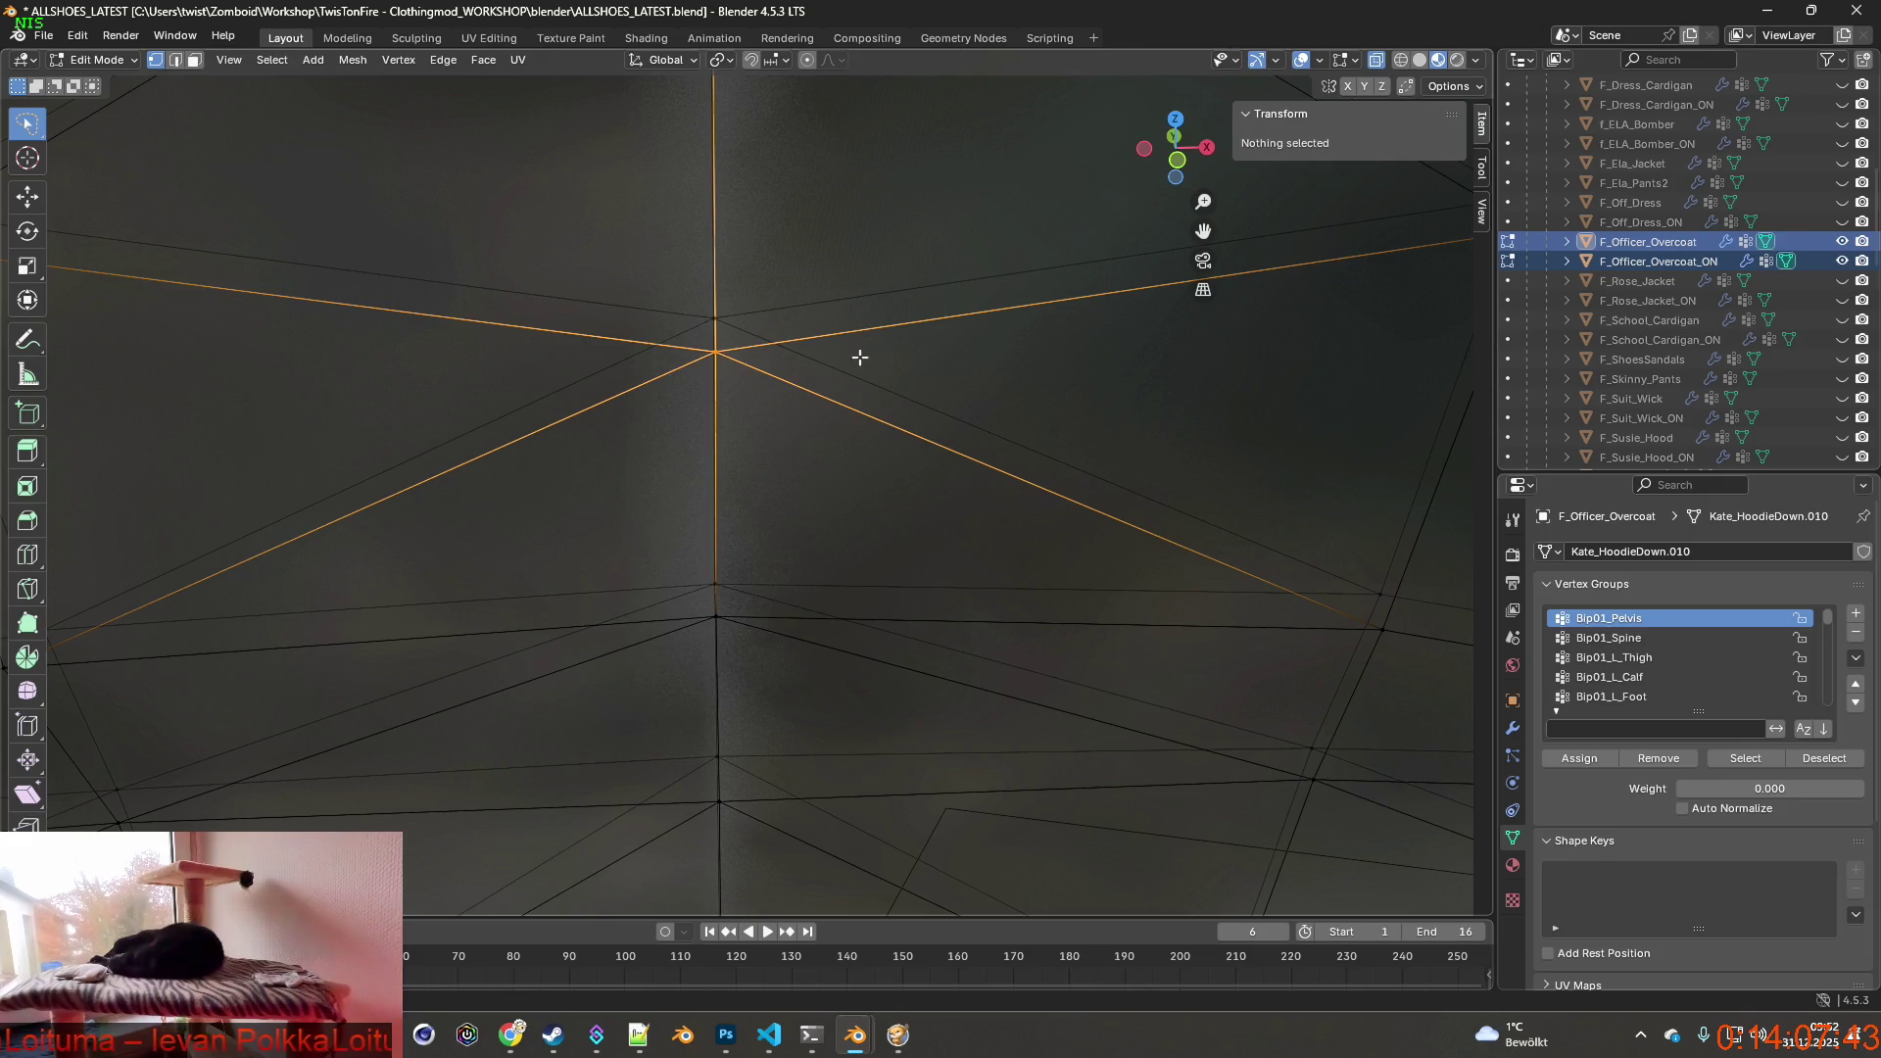
pyautogui.rightClick(770, 358)
pyautogui.click(899, 308)
pyautogui.scroll(3, 806, 324)
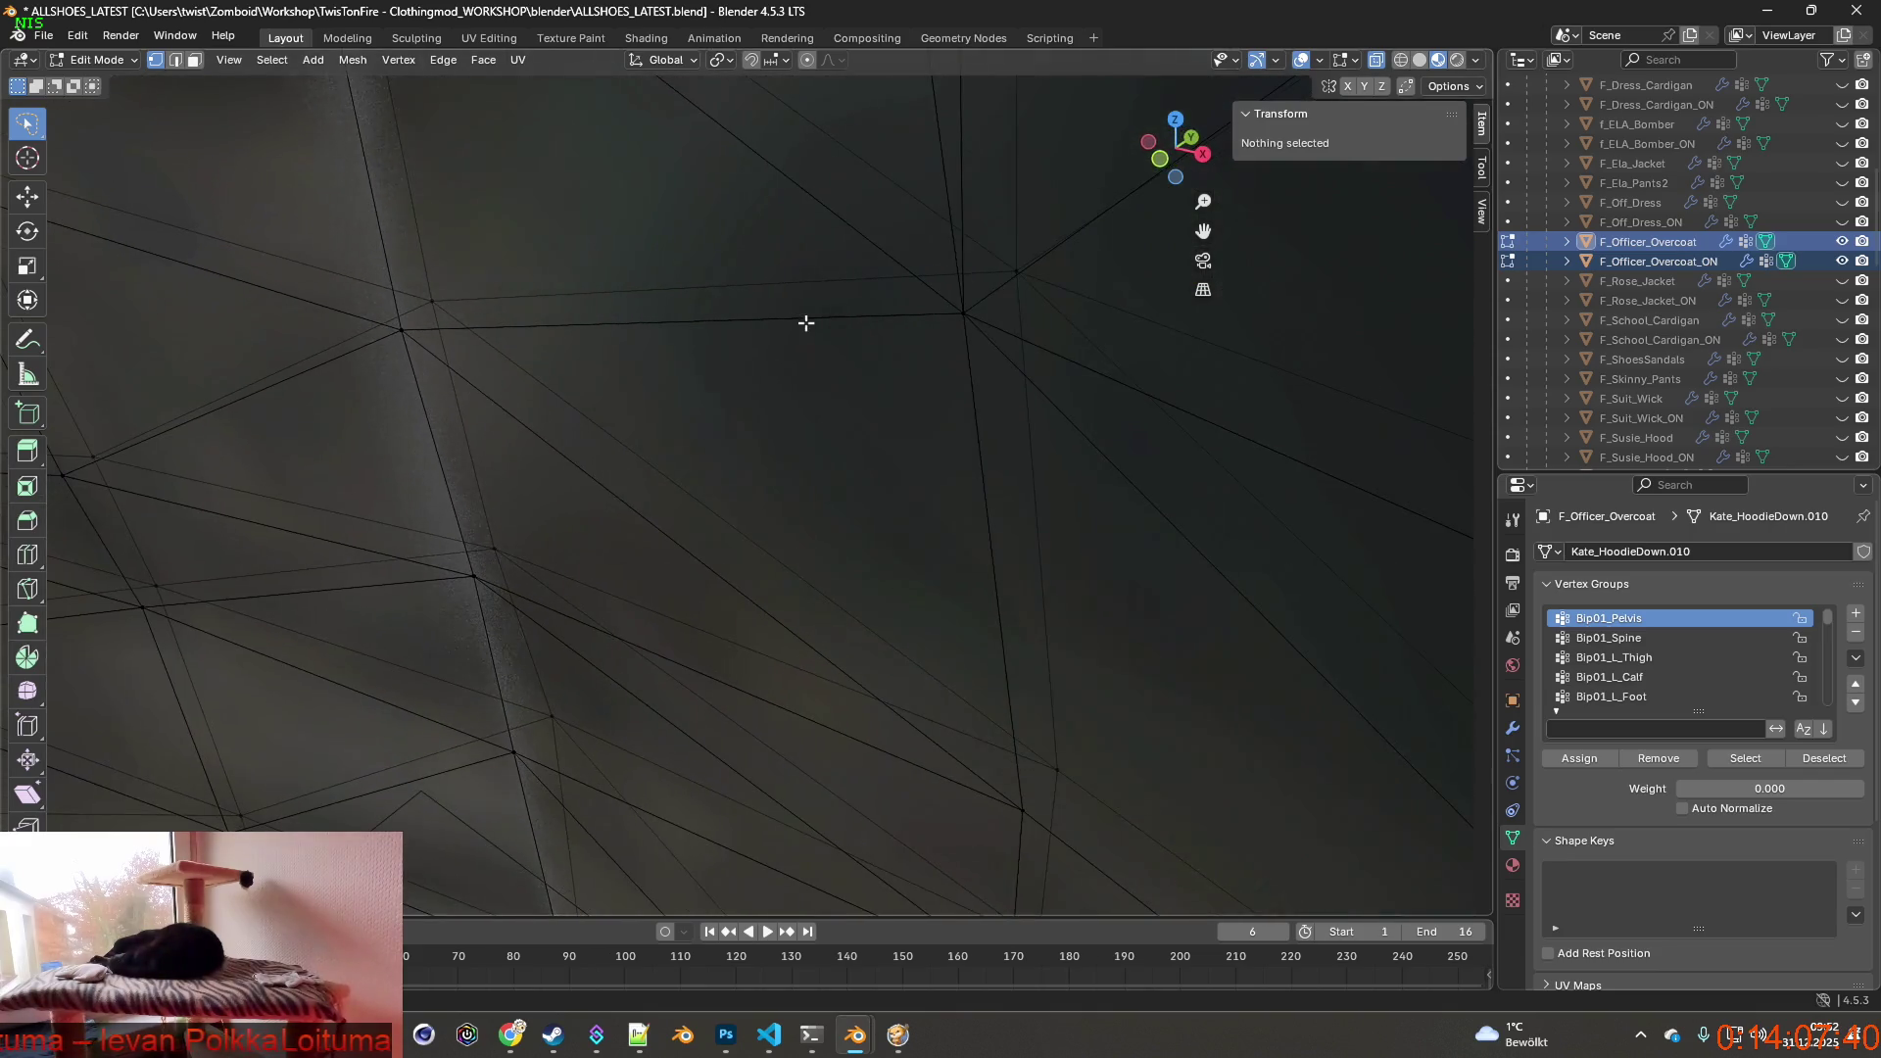
# Grab another back-seam vertex with G and nudge it in two attempts.
pyautogui.click(430, 299)
pyautogui.press('g')
pyautogui.click(473, 305)
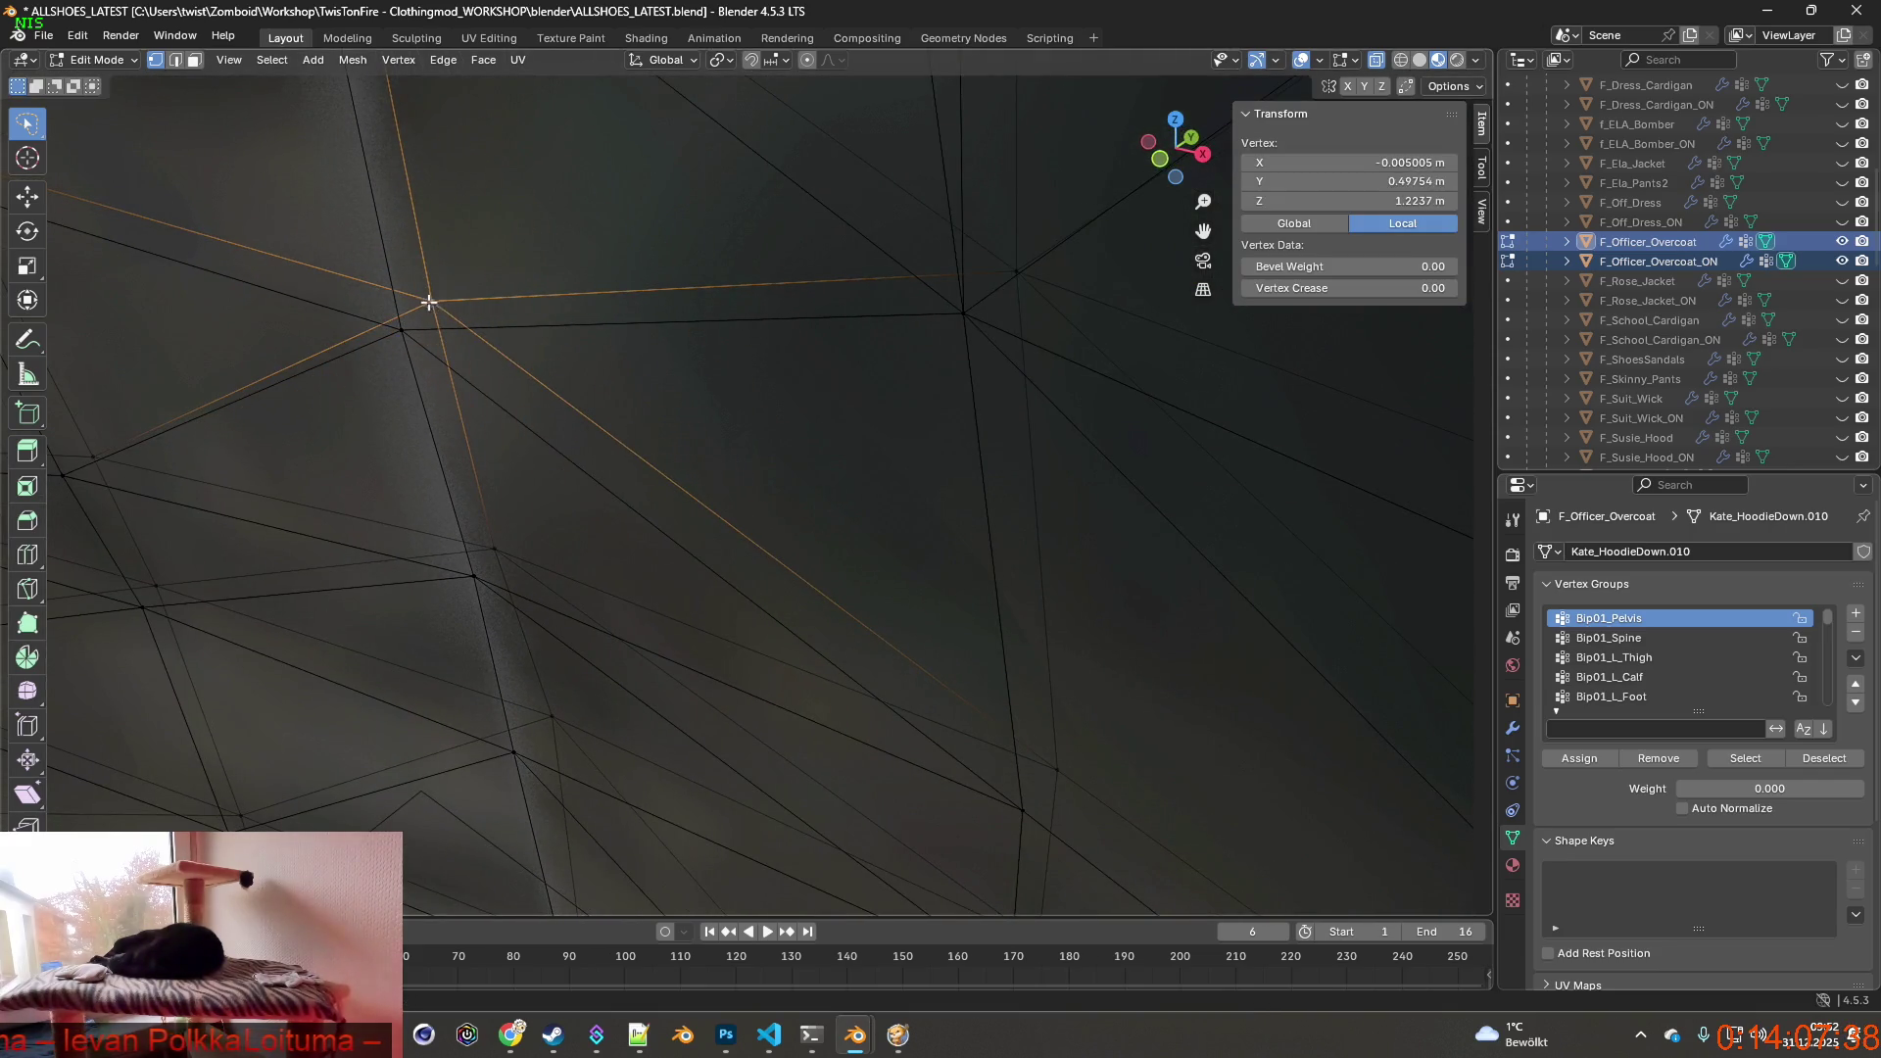
pyautogui.press('g')
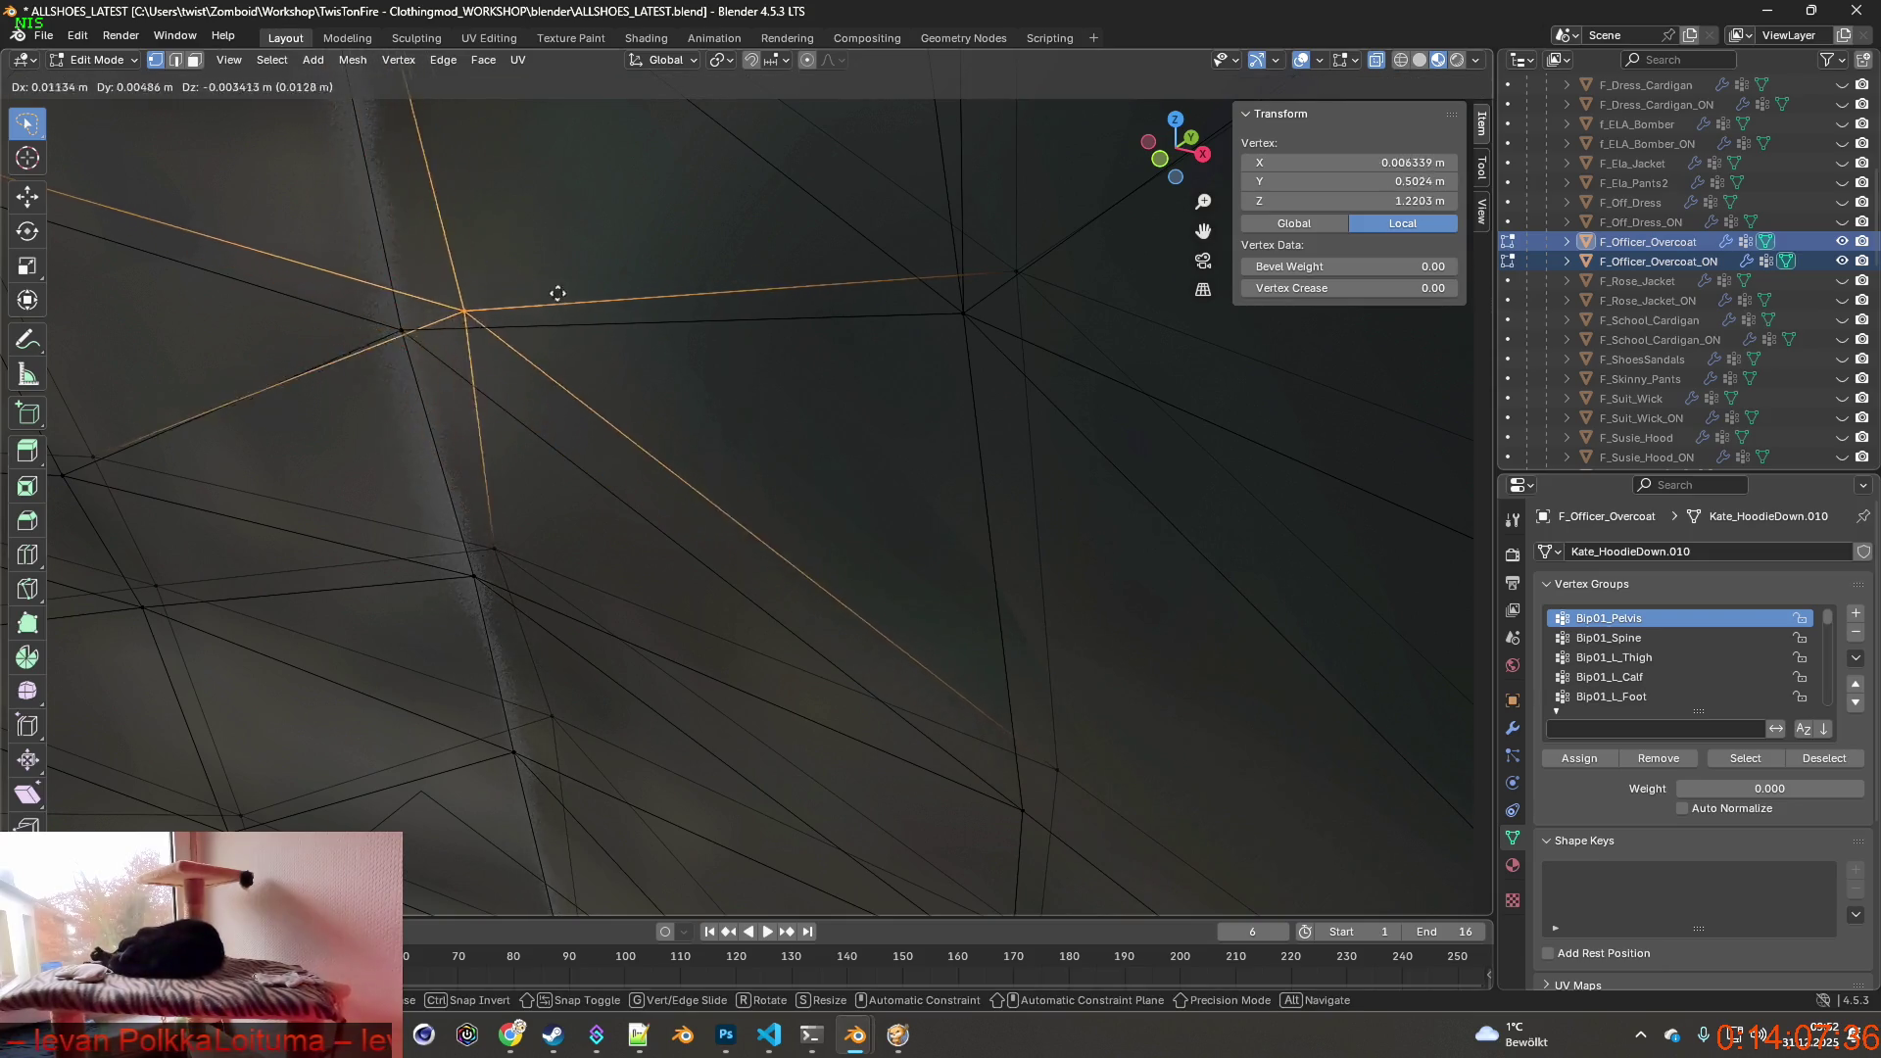
pyautogui.click(558, 293)
pyautogui.scroll(-5, 558, 301)
# Look over the coat's lower back and hem, then bring up the ChatGPT chat in Chrome.
pyautogui.moveTo(559, 309)
pyautogui.mouseDown(button='middle')
pyautogui.moveTo(547, 344)
pyautogui.moveTo(795, 441)
pyautogui.moveTo(706, 530)
pyautogui.moveTo(782, 444)
pyautogui.moveTo(727, 453)
pyautogui.moveTo(720, 194)
pyautogui.moveTo(724, 302)
pyautogui.mouseUp(button='middle')
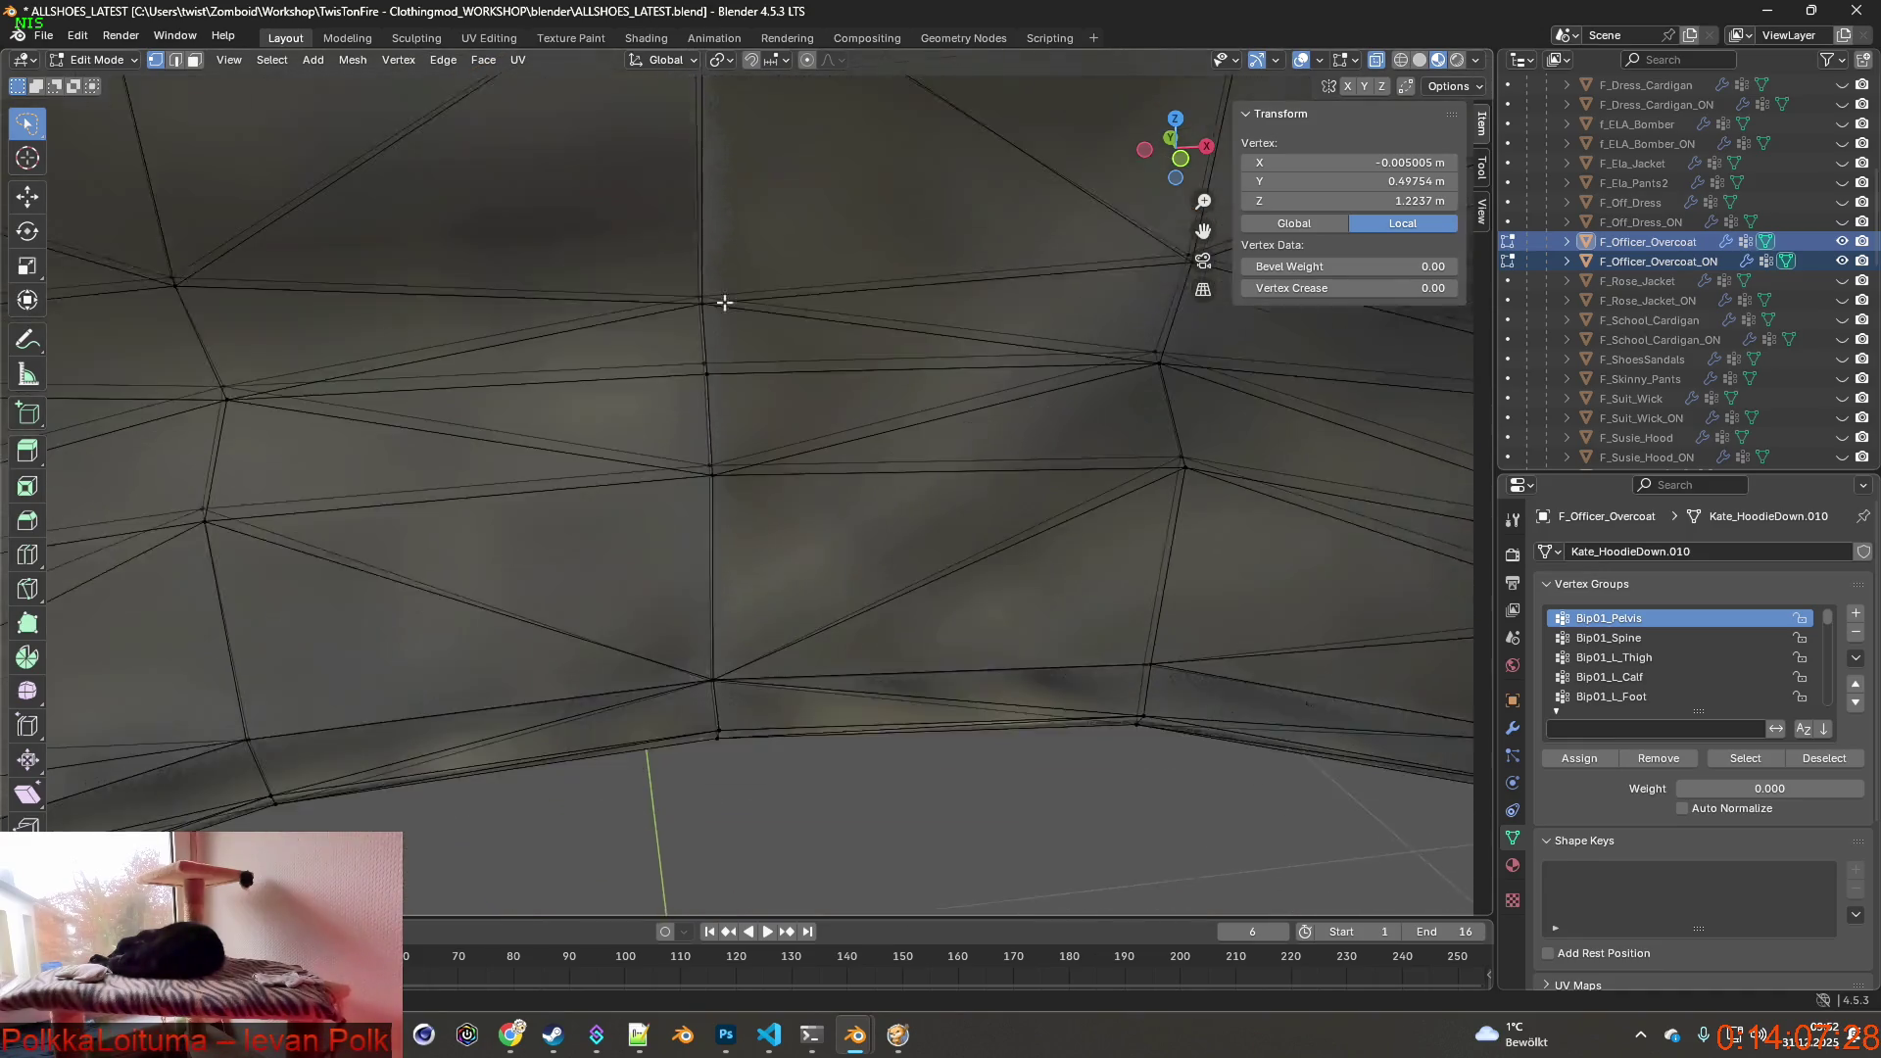
pyautogui.scroll(2, 723, 303)
pyautogui.moveTo(735, 397)
pyautogui.mouseDown(button='middle')
pyautogui.moveTo(803, 361)
pyautogui.moveTo(727, 273)
pyautogui.moveTo(723, 381)
pyautogui.mouseUp(button='middle')
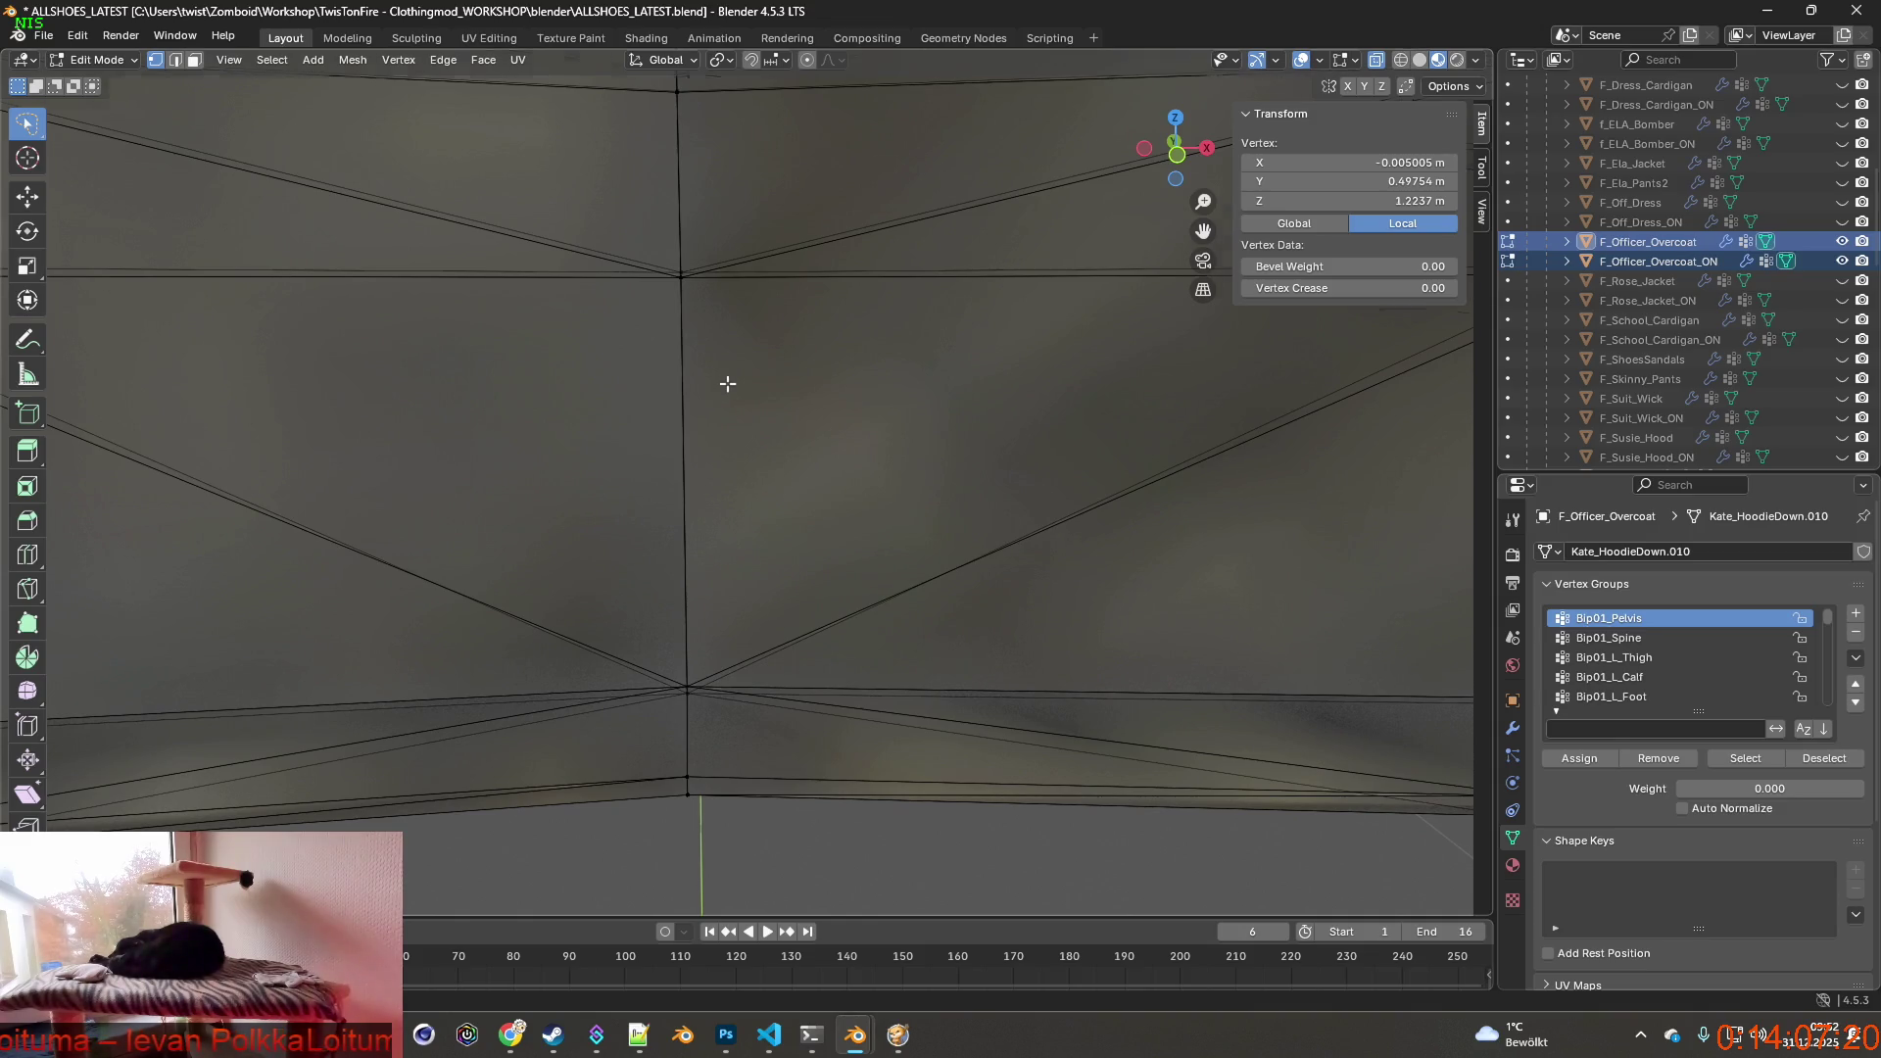
pyautogui.scroll(-3, 726, 384)
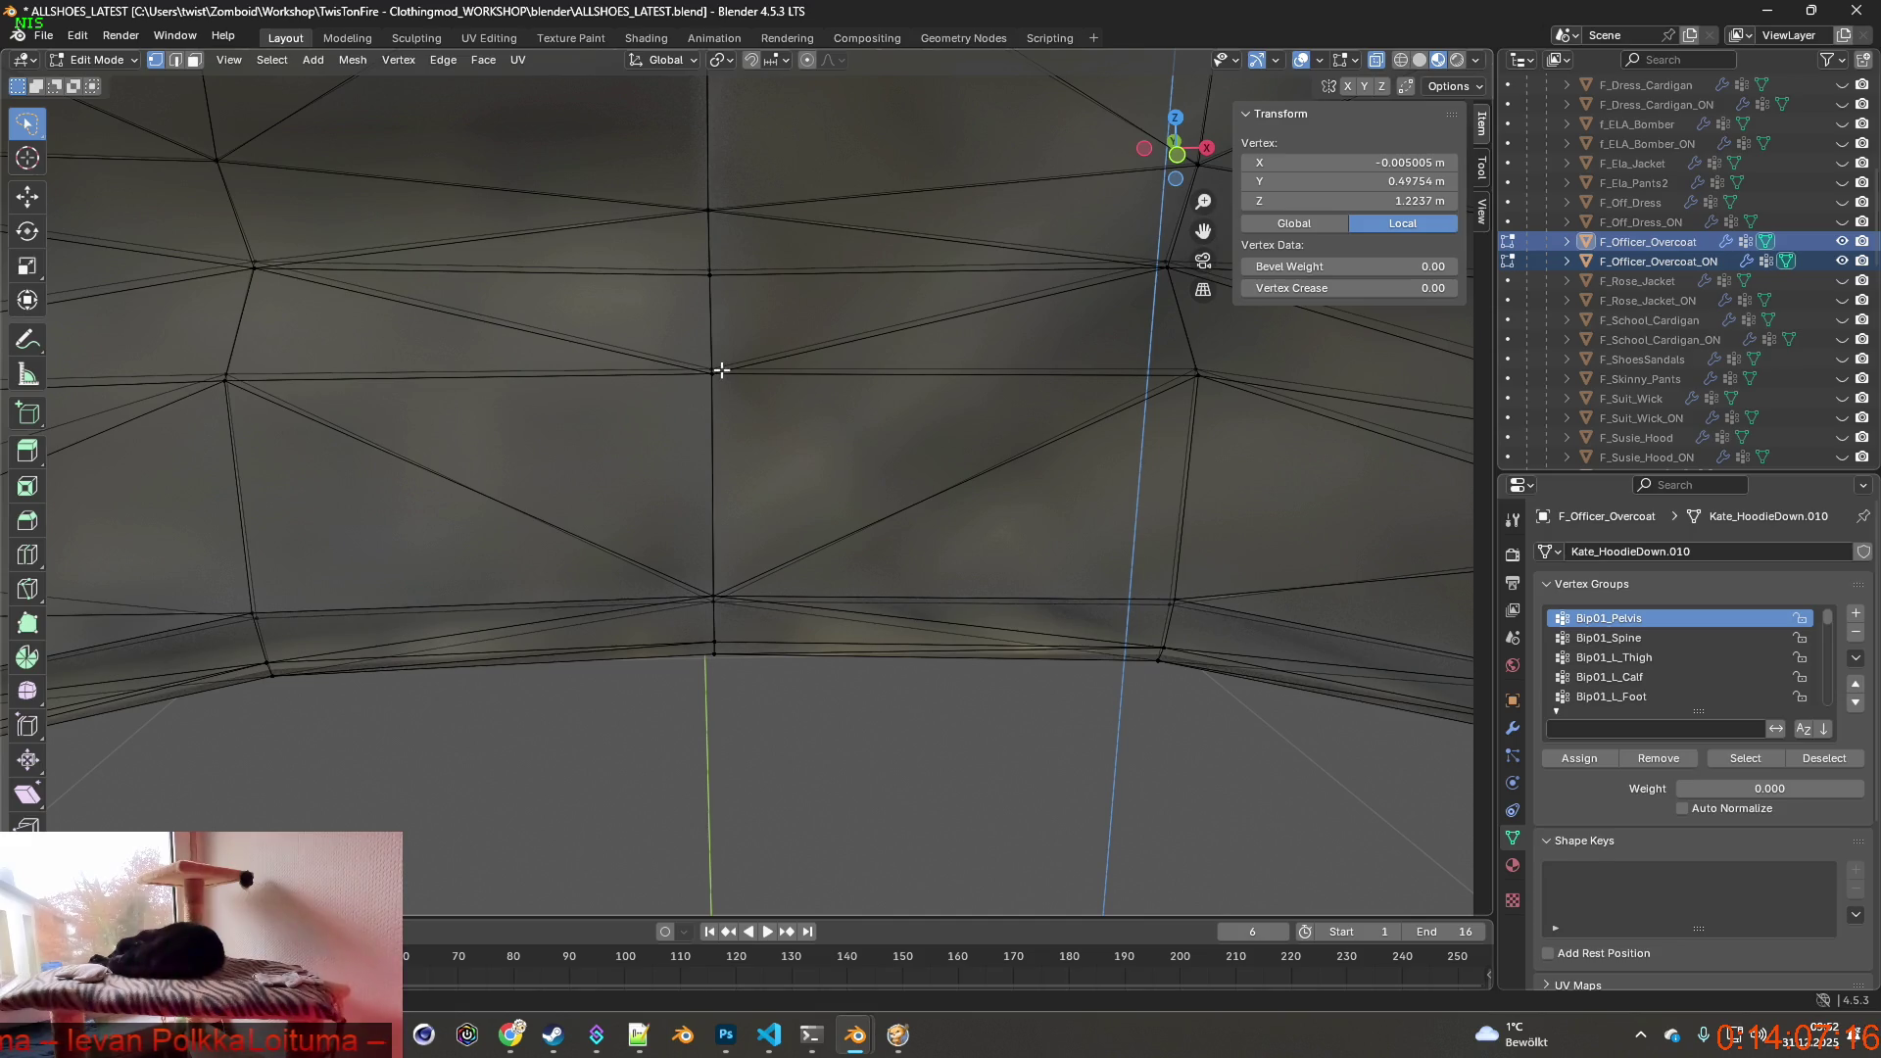
pyautogui.keyDown('shift'); pyautogui.moveTo(722, 370); pyautogui.dragTo(792, 443, button='middle'); pyautogui.keyUp('shift')
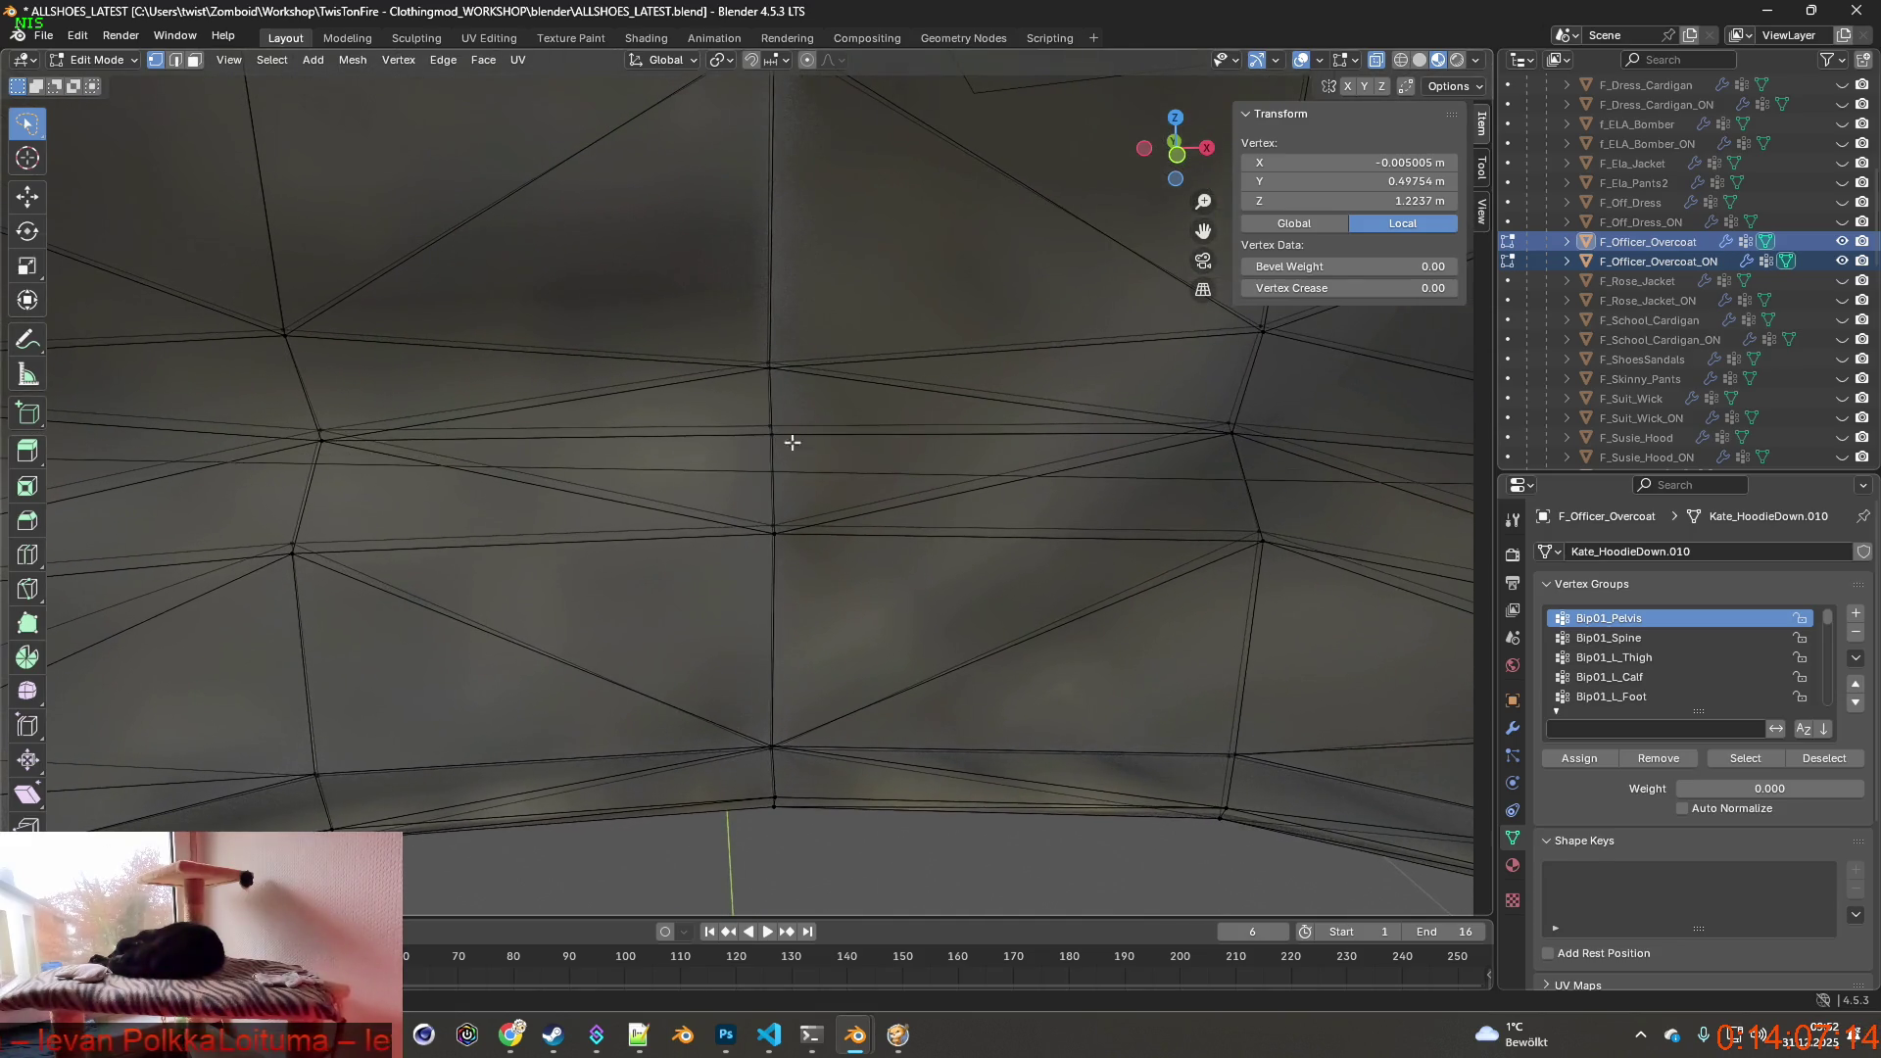
pyautogui.click(511, 1034)
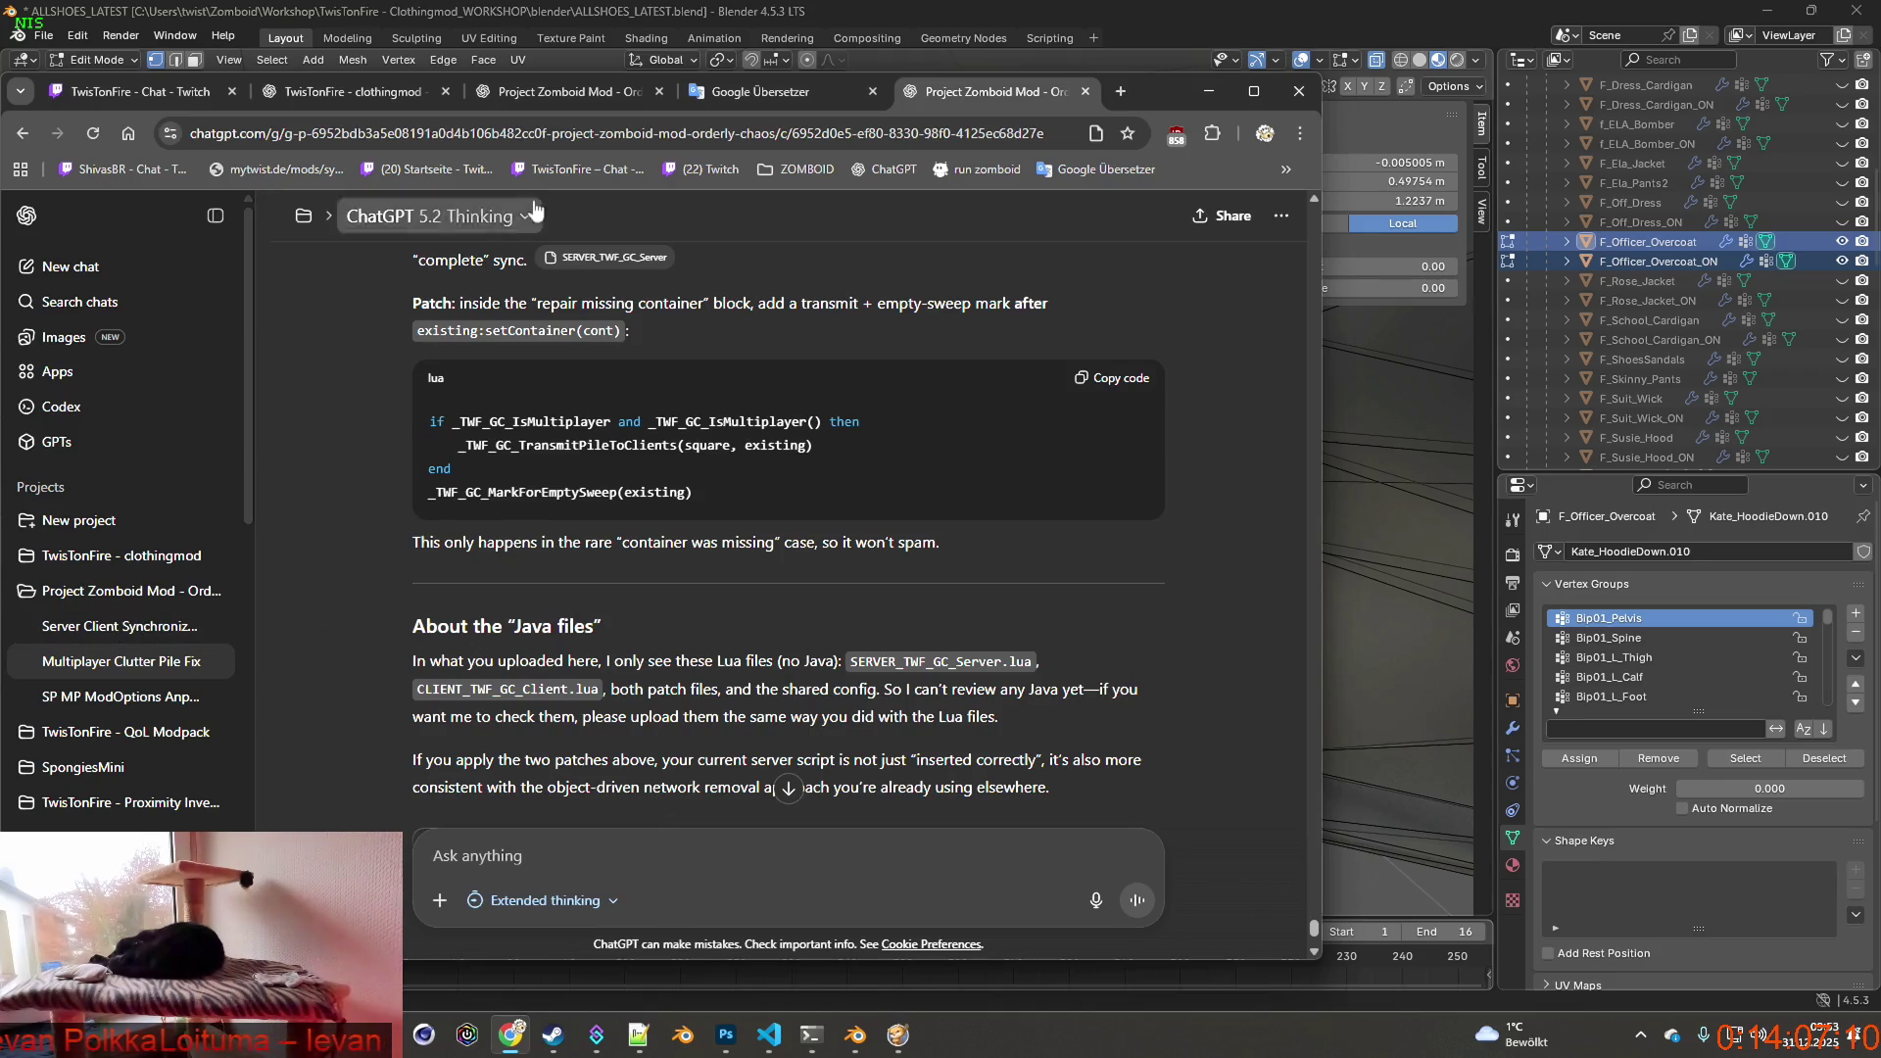
# In the clothingmod chat, write and send the German question about cutting the trenchcoat's lower back halves apart without ruining mesh or UVs.
pyautogui.click(350, 92)
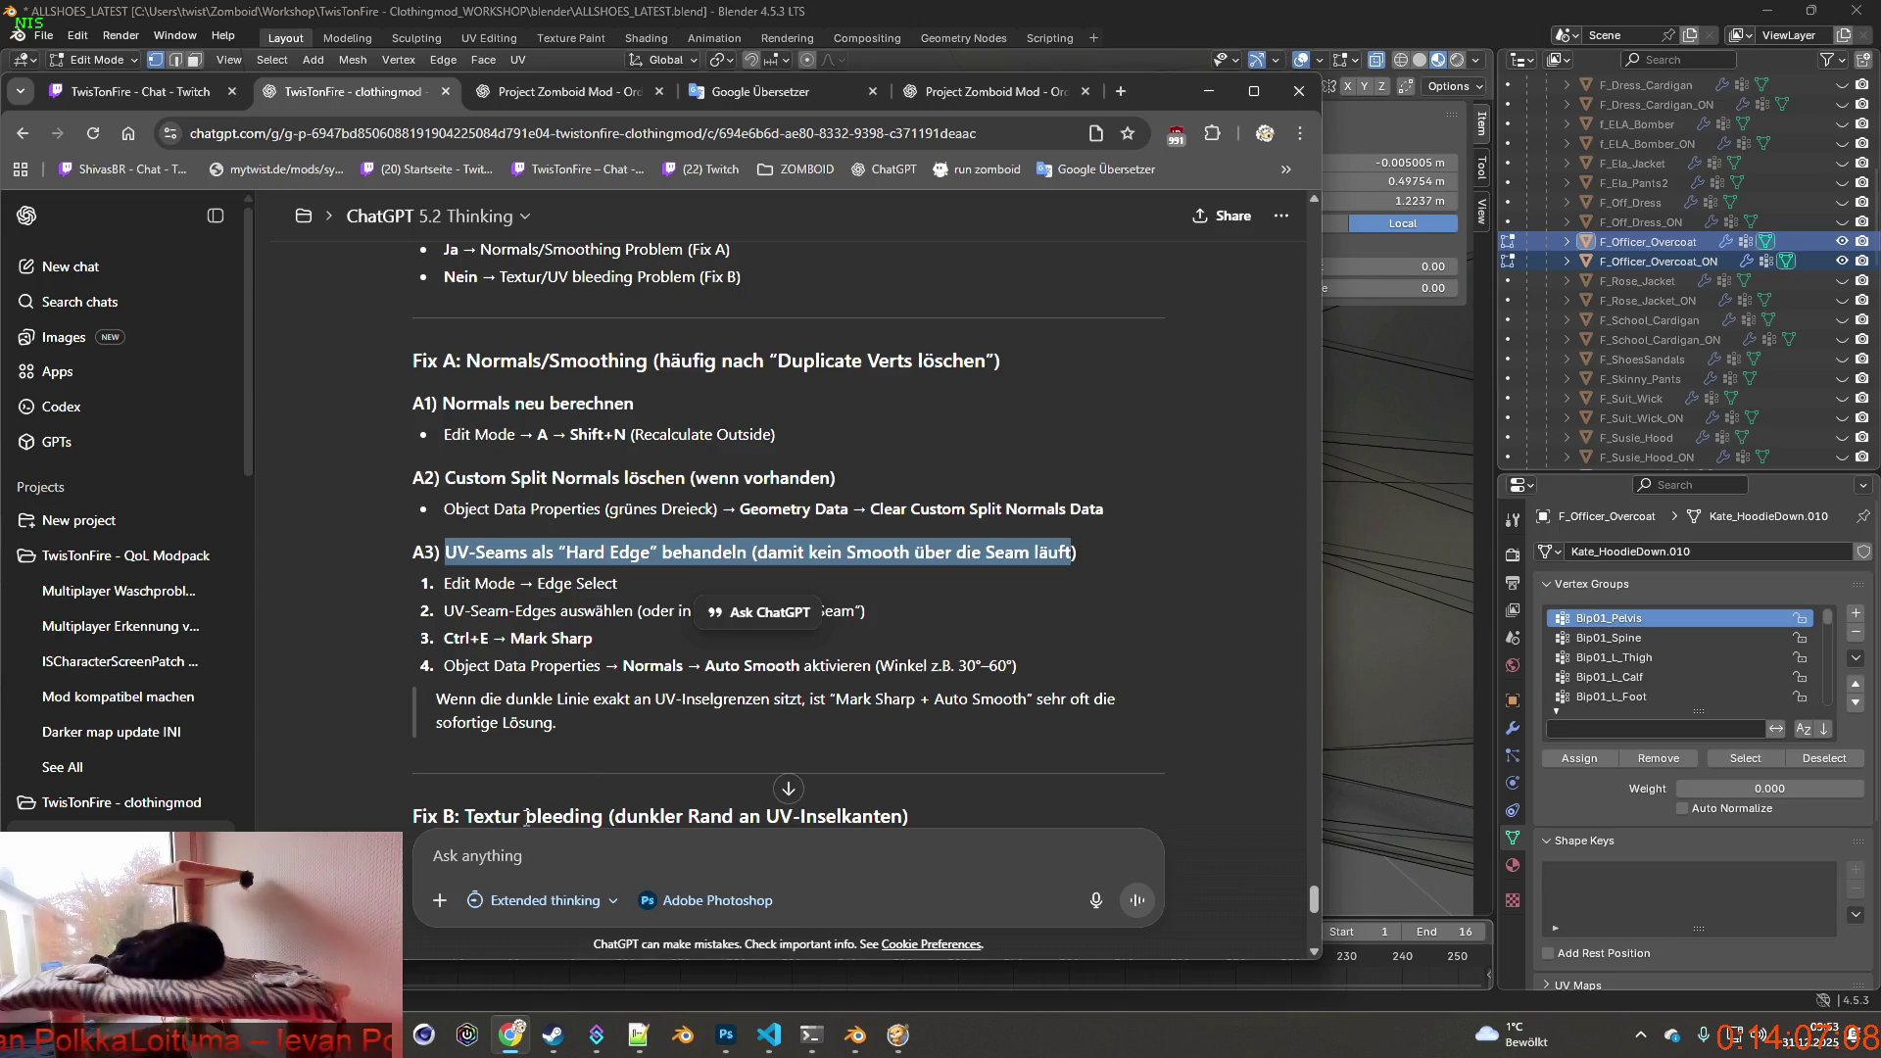
pyautogui.scroll(-5, 539, 714)
pyautogui.scroll(-3, 588, 735)
pyautogui.click(690, 853)
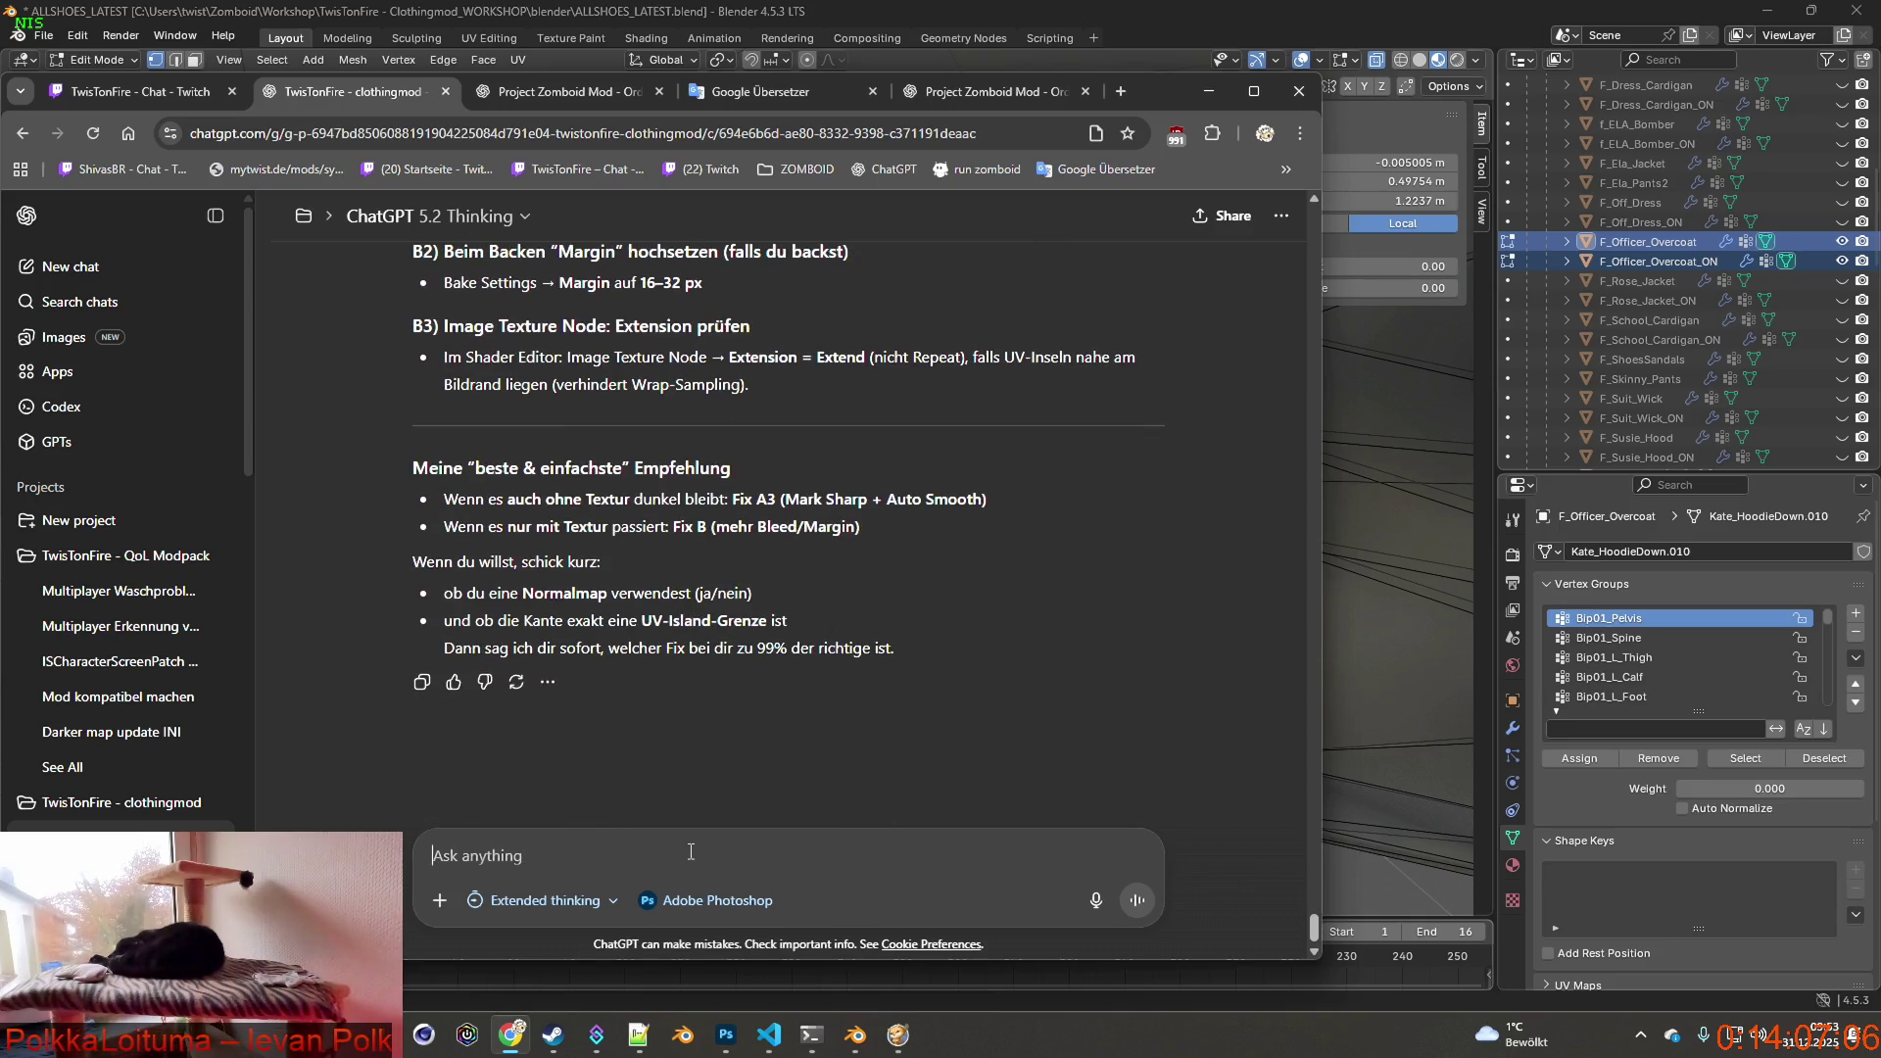
pyautogui.write('ich ha')
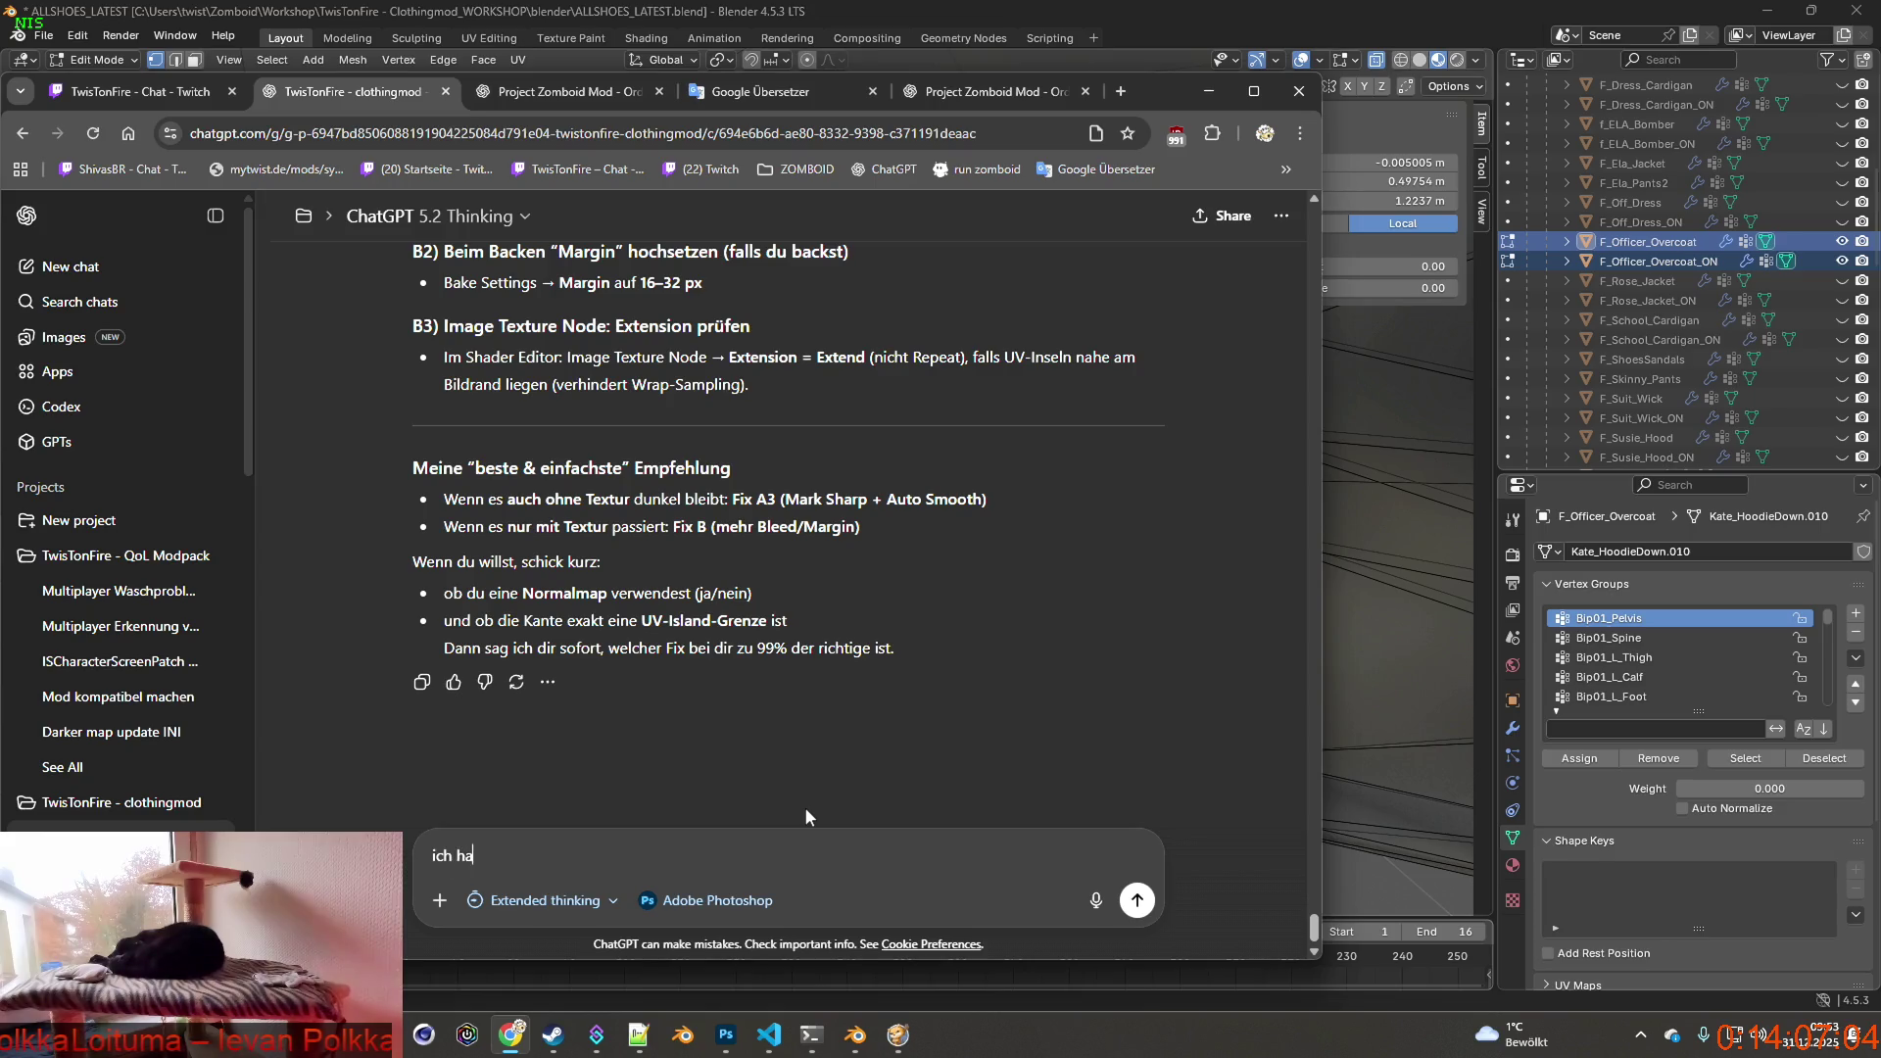
pyautogui.write('be einen ')
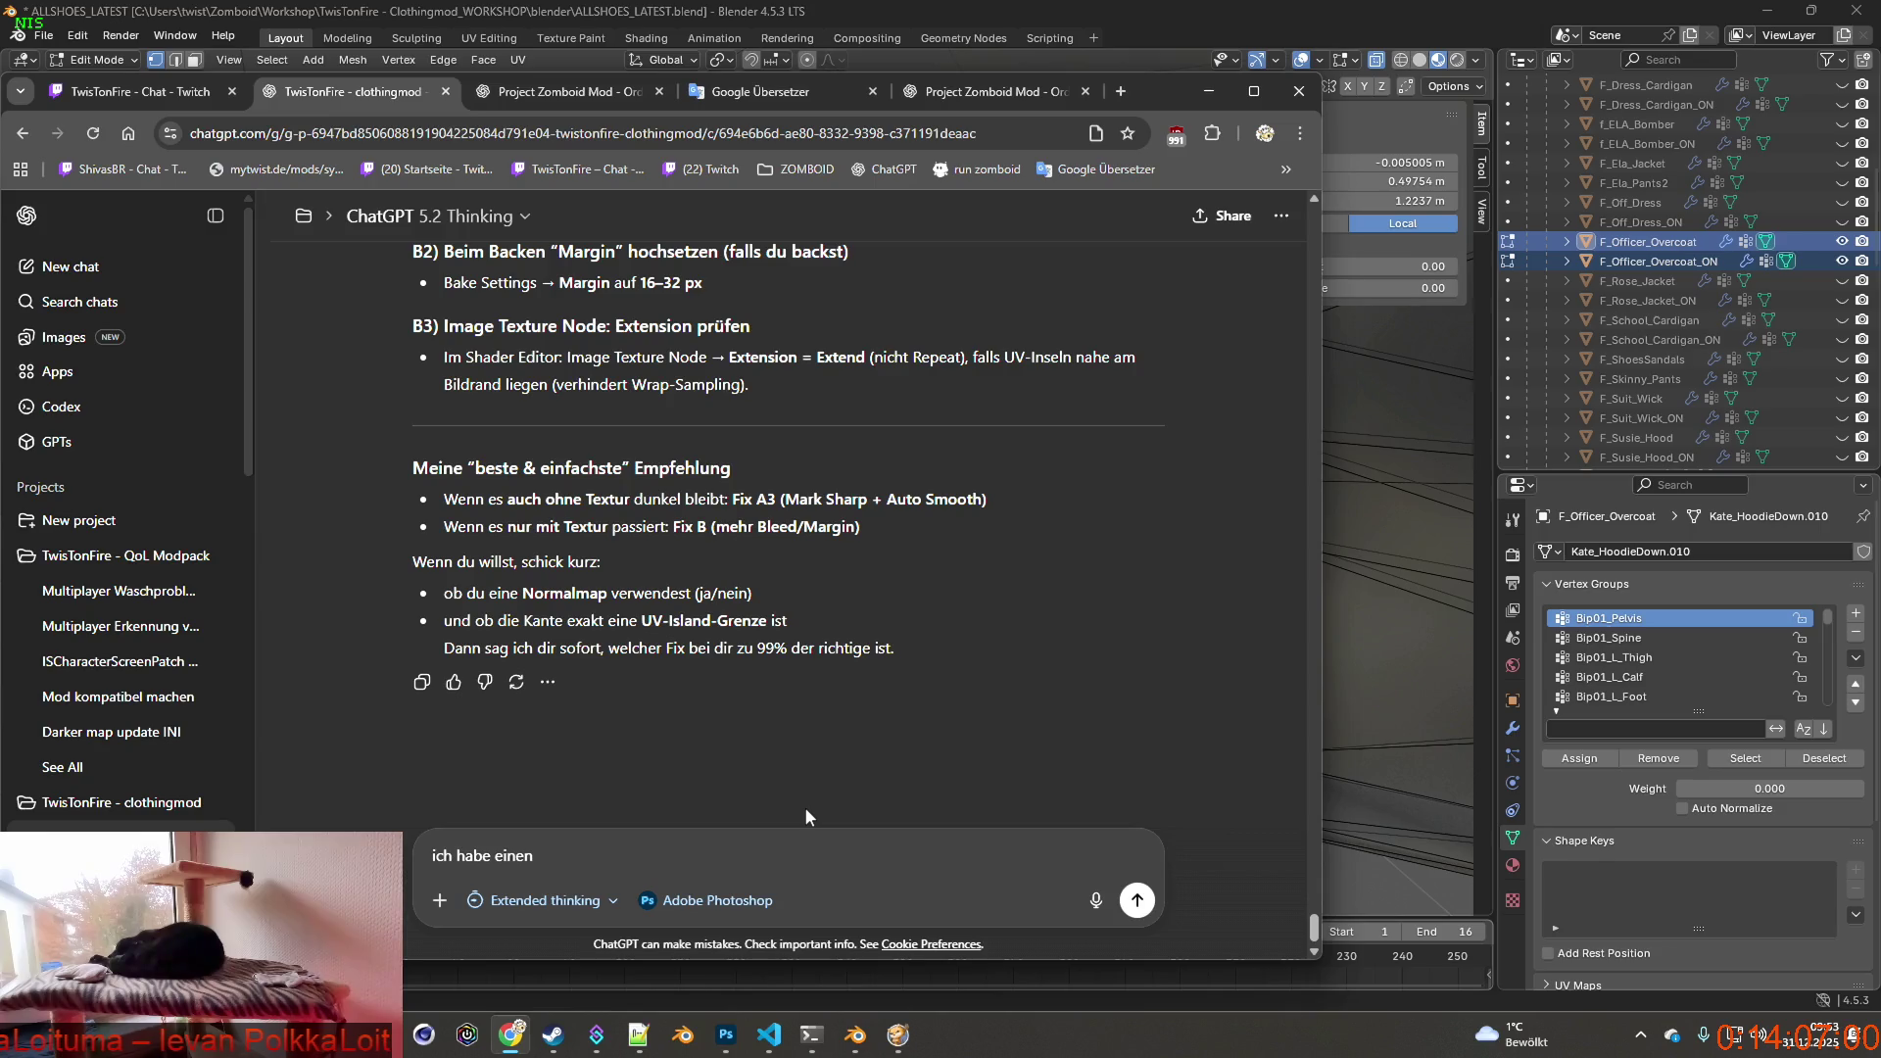
pyautogui.write('tre')
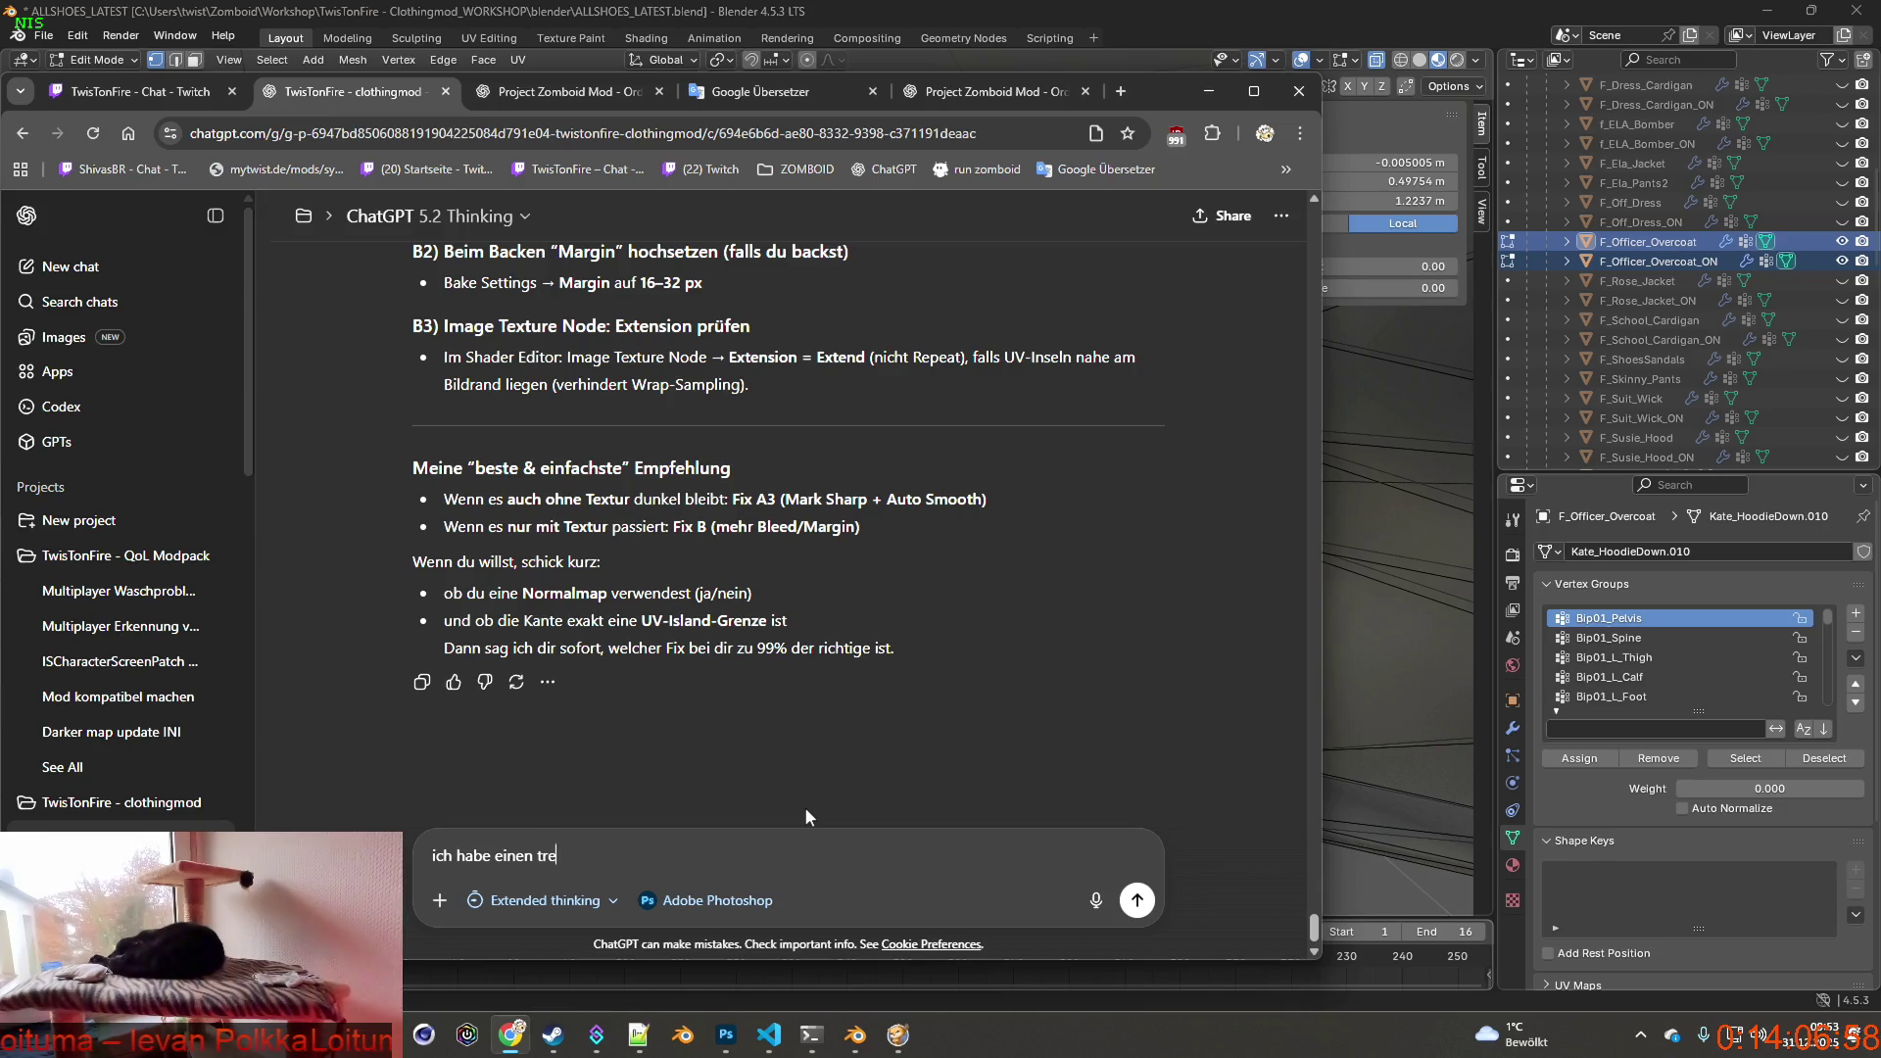
pyautogui.write('nch')
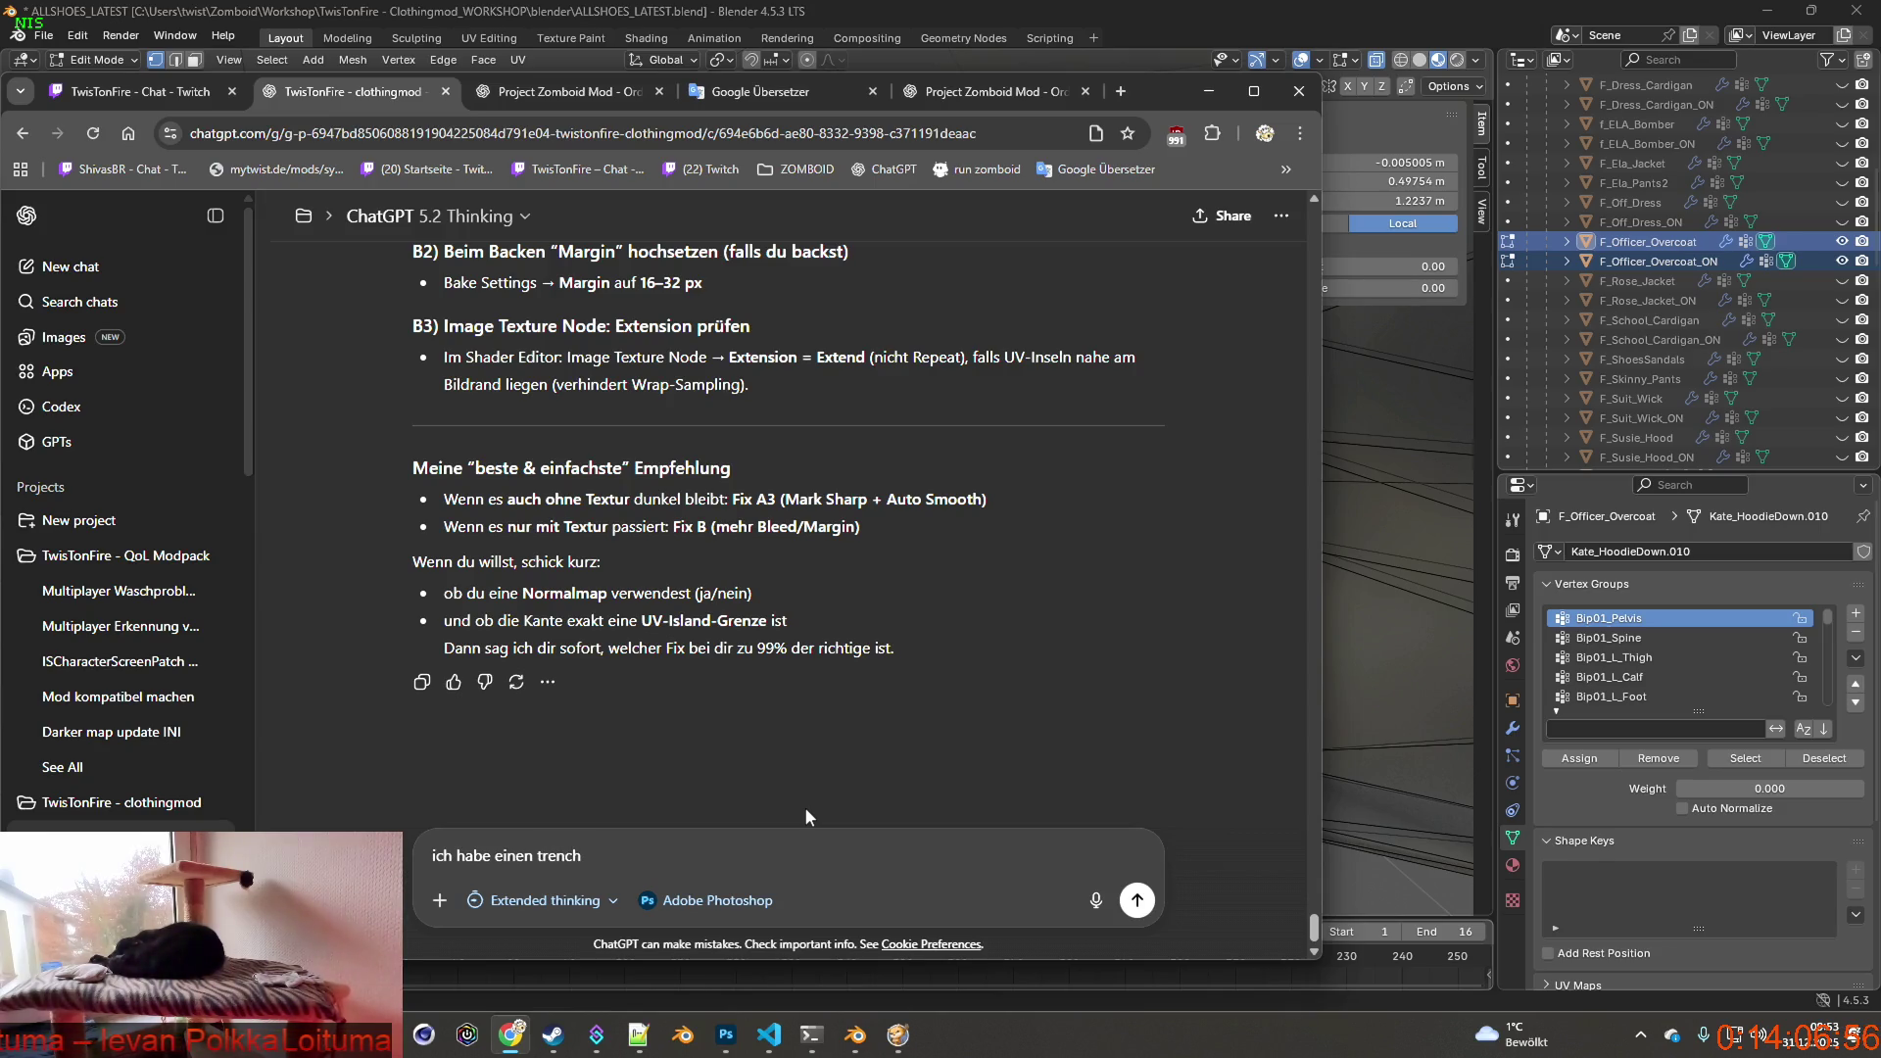
pyautogui.write('coat')
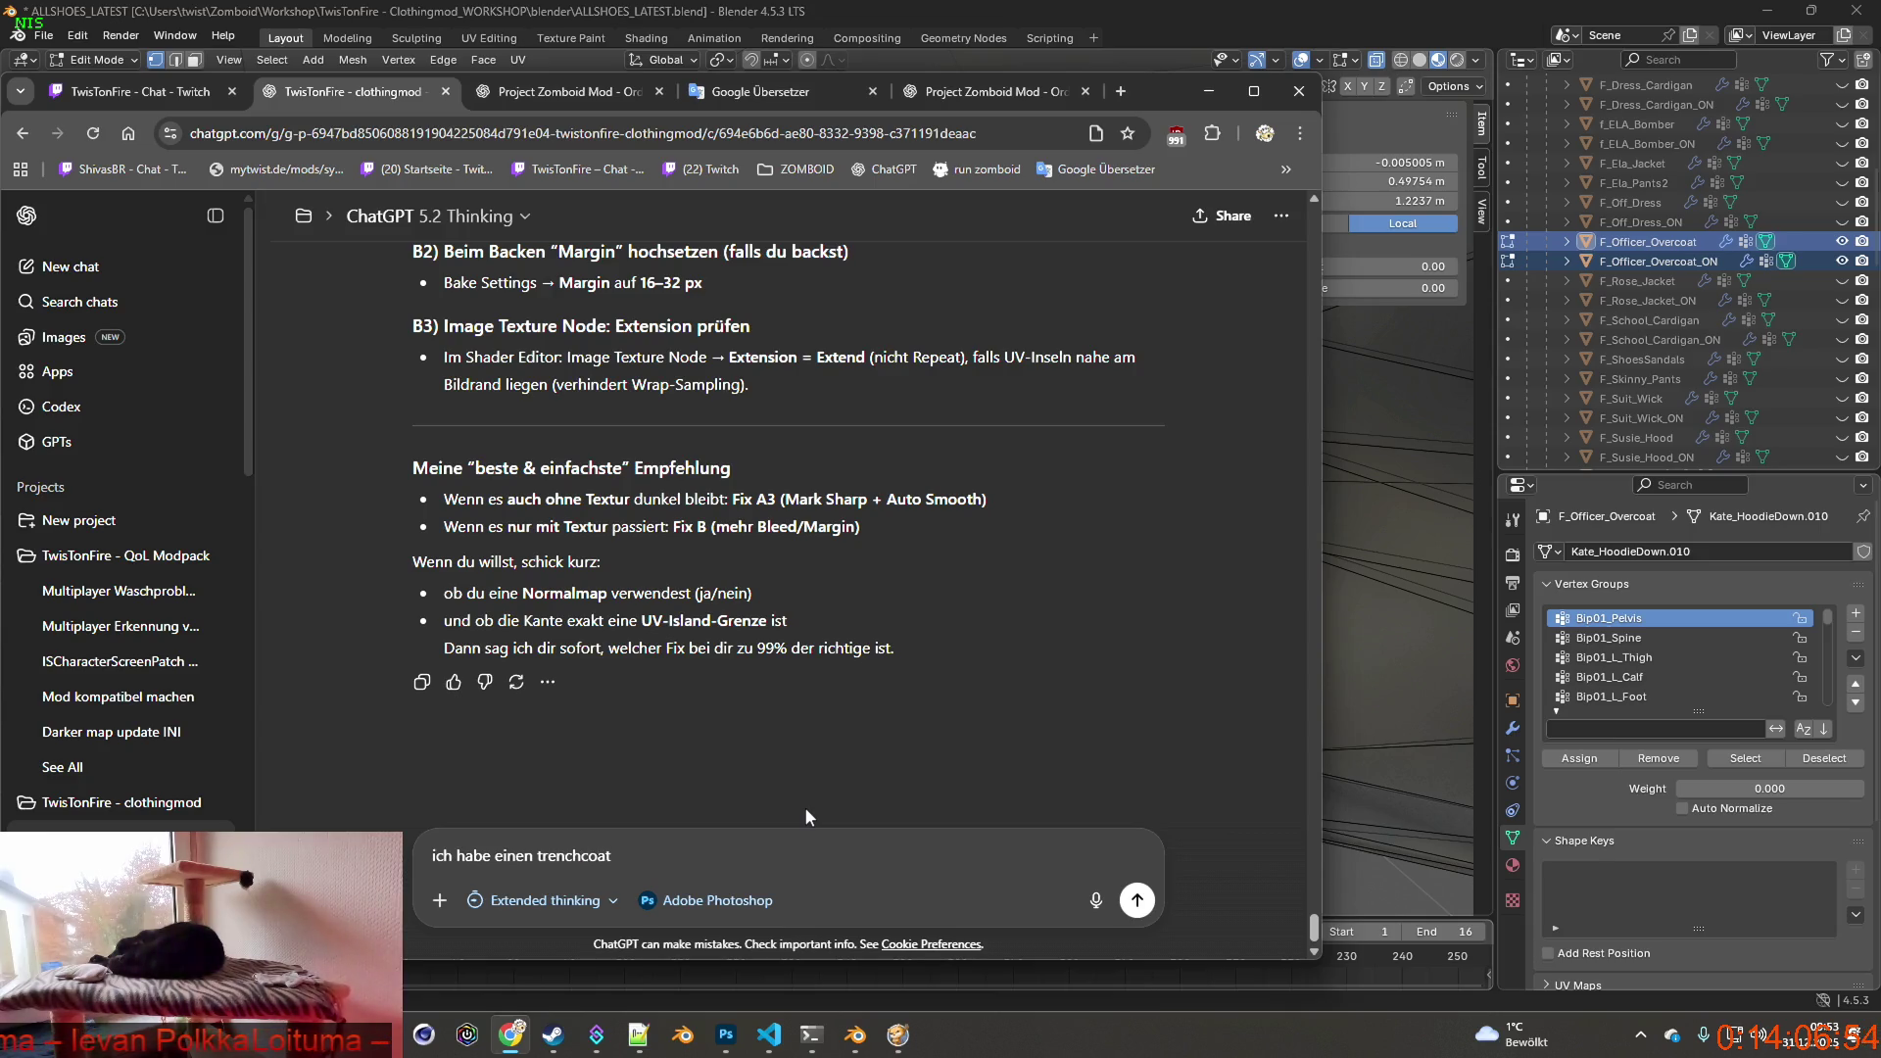
pyautogui.write(' als mesh ,')
pyautogui.press('BackSpace')
pyautogui.press('BackSpace')
pyautogui.write(', ich möchte für mehr b')
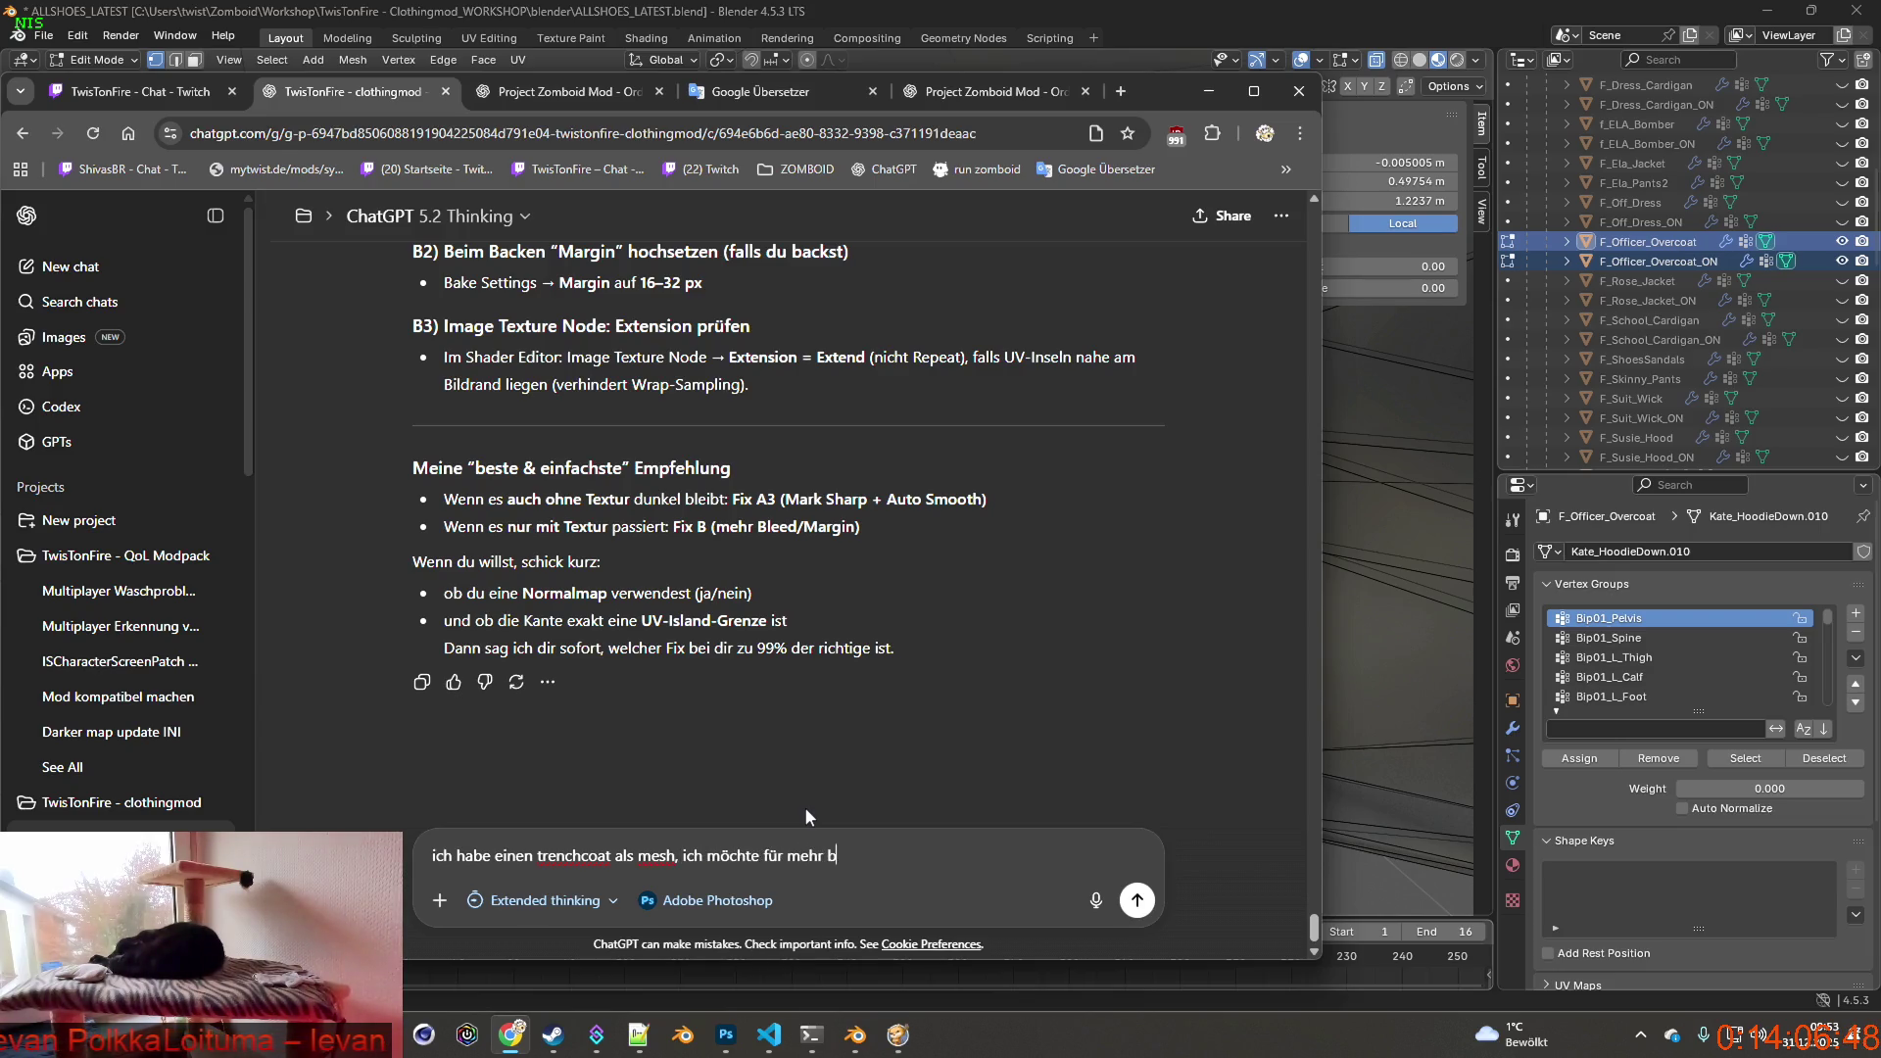
pyautogui.write('einfreiheit sogen (')
pyautogui.write('hi')
pyautogui.press('BackSpace')
pyautogui.press('BackSpace')
pyautogui.write('unten hinten) aktuell ist')
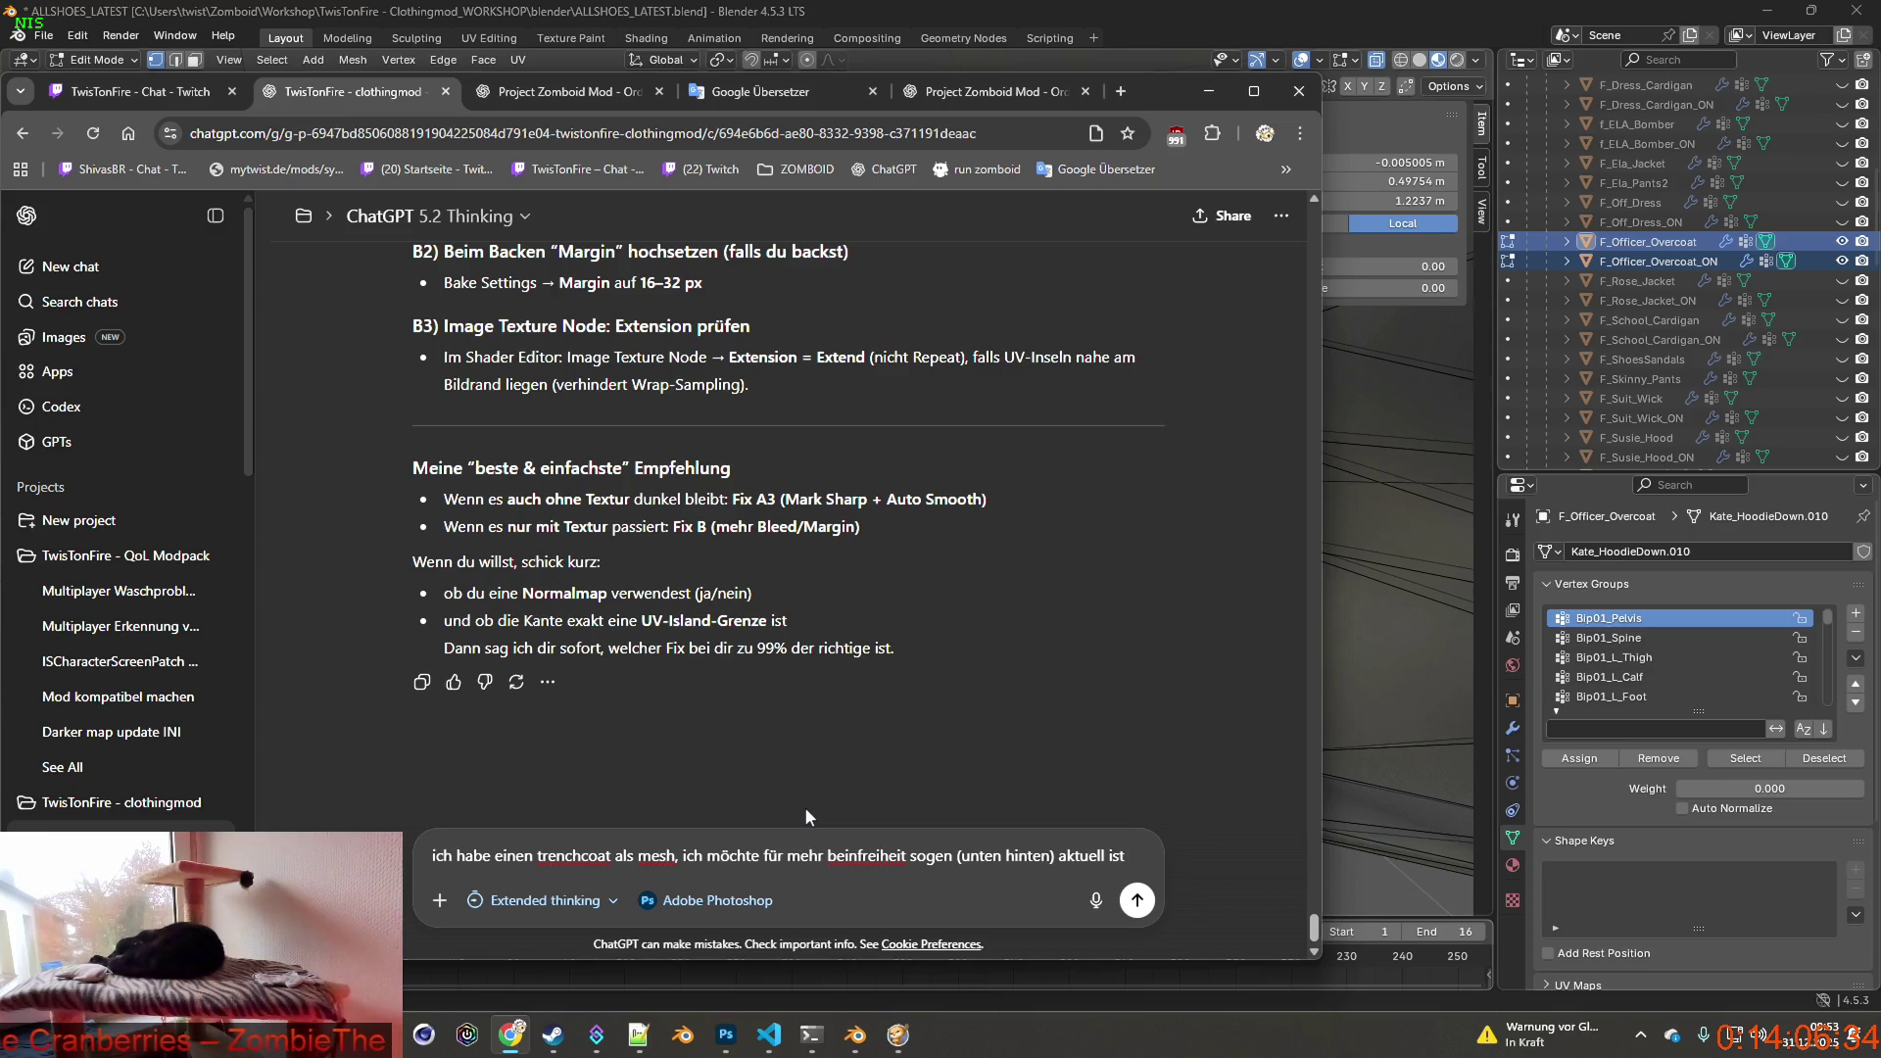
pyautogui.write('der mantel zu')
pyautogui.write('sammen in ')
pyautogui.write('der mitt')
pyautogui.write('e, ')
pyautogui.write('was ')
pyautogui.write('zt')
pyautogui.write('führt das s')
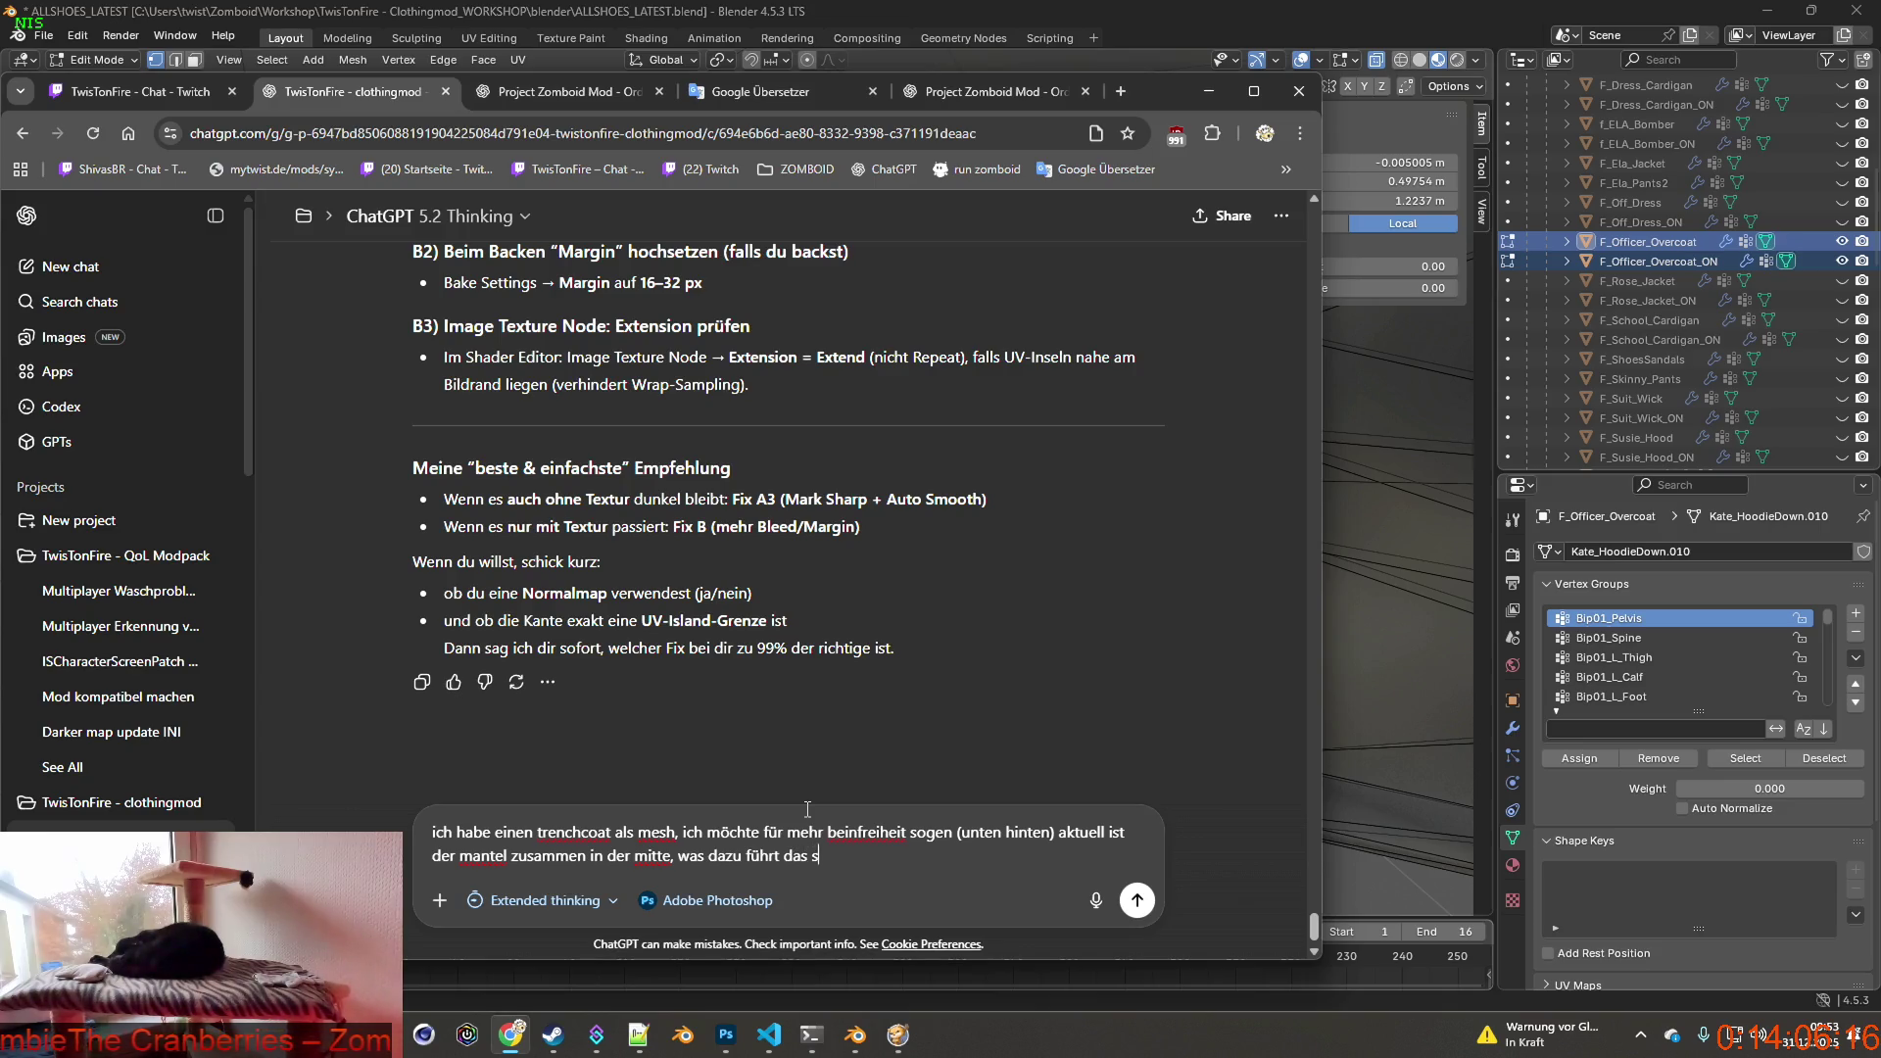
pyautogui.write('er mantel merkwürdig verhält.')
pyautogui.hotkey('shift', 'Return')
pyautogui.write('wie kann ichsauber für einen ')
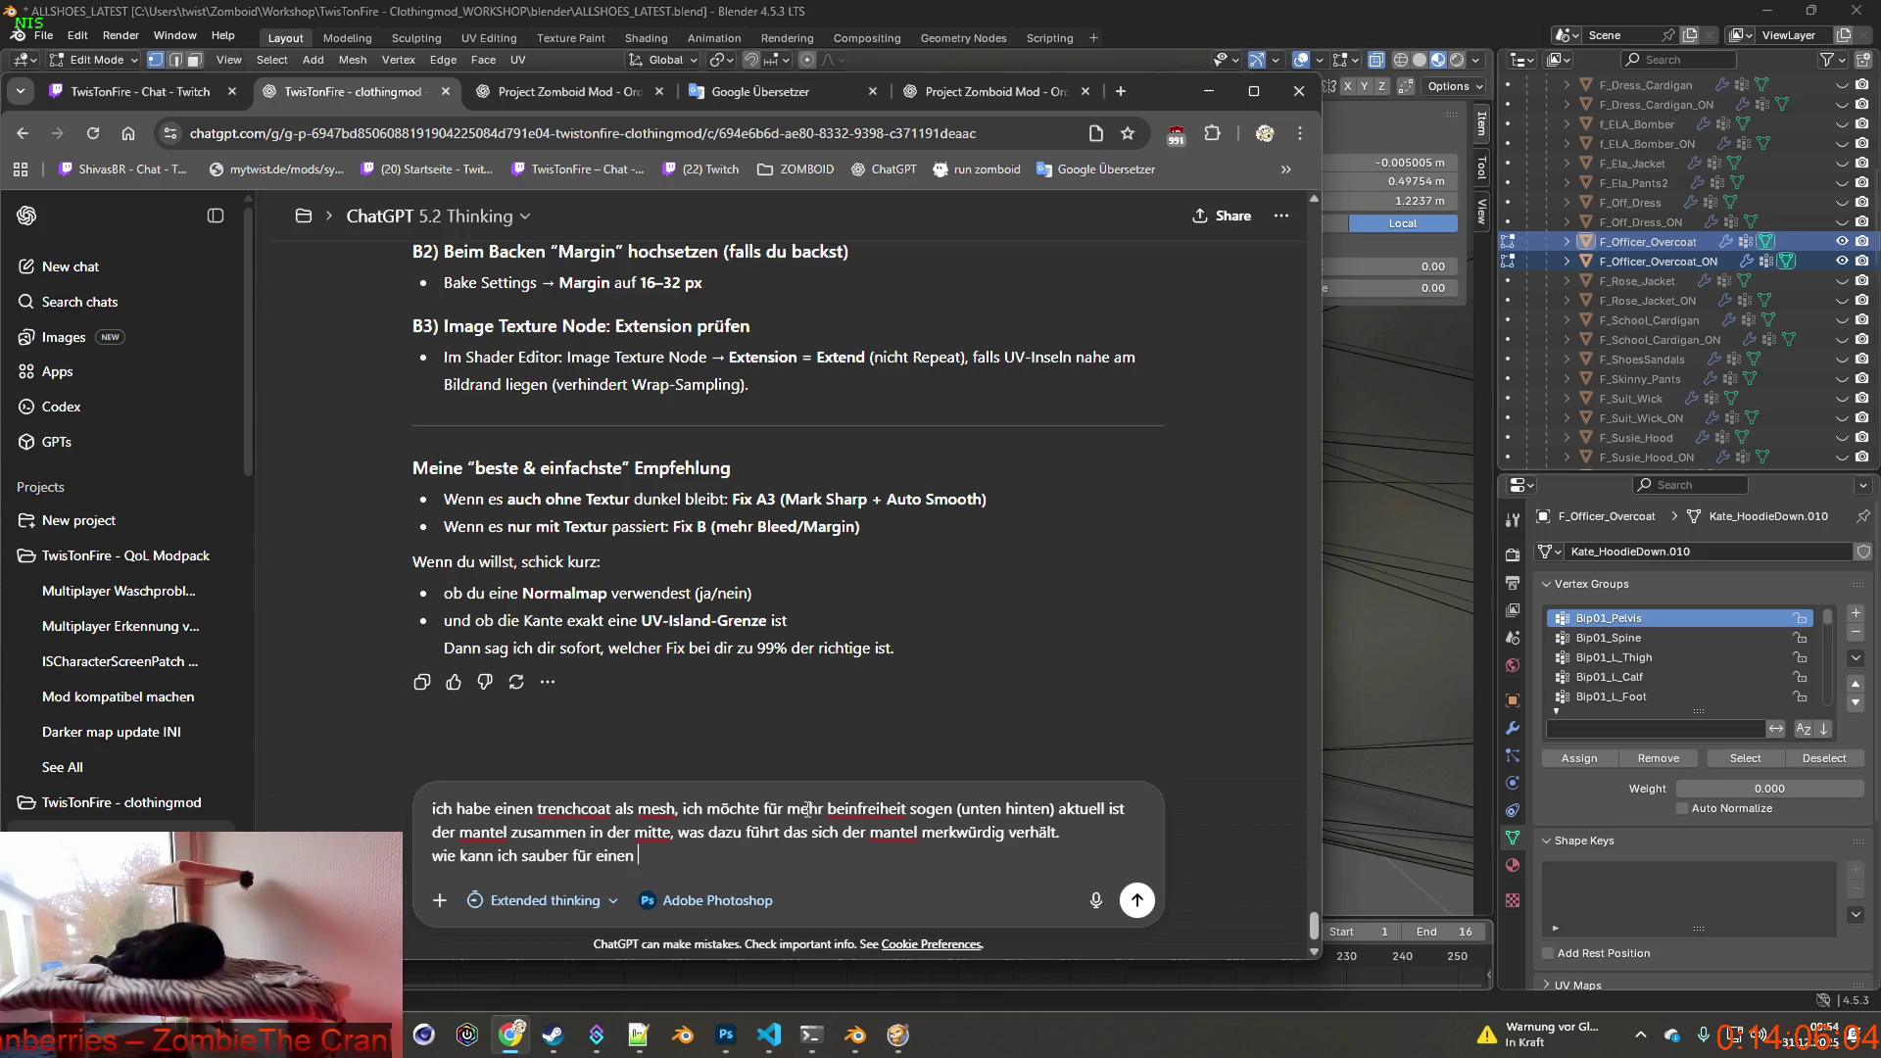
pyautogui.write('cu')
pyautogui.write(' sorgen, so das')
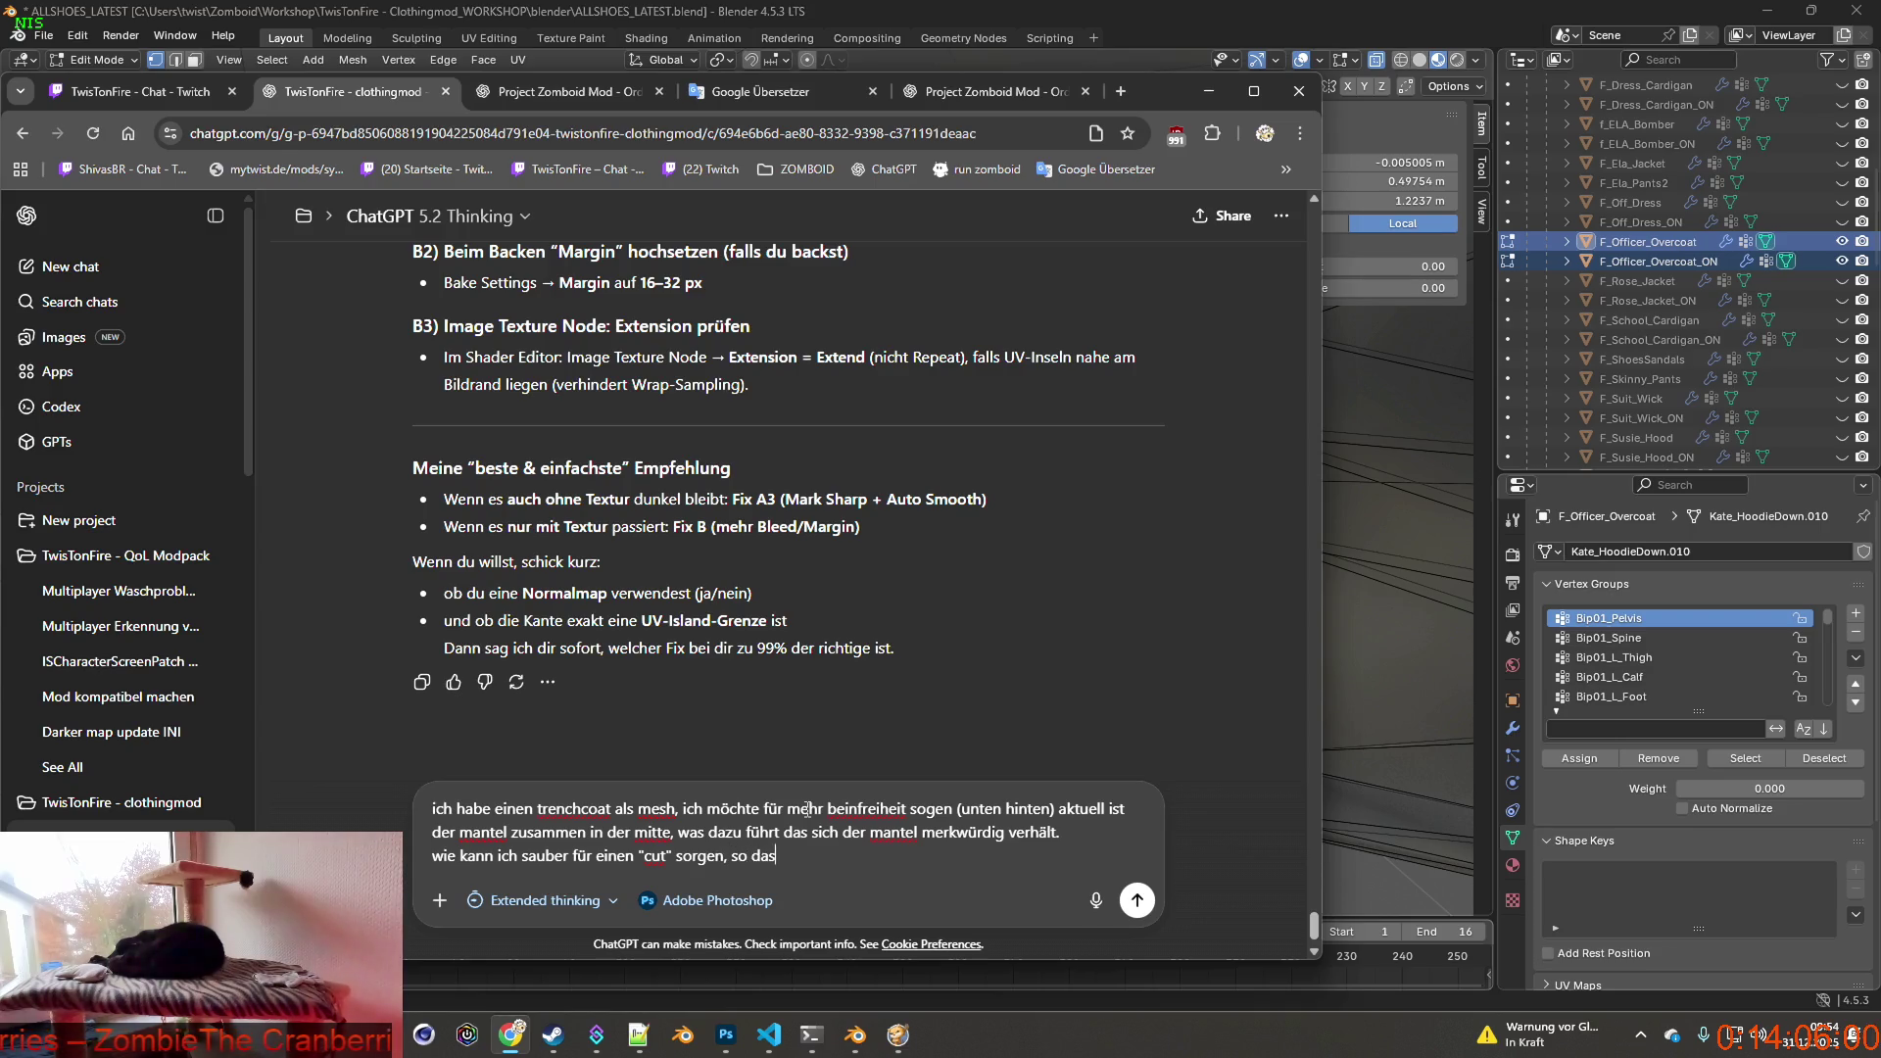
pyautogui.write(' l')
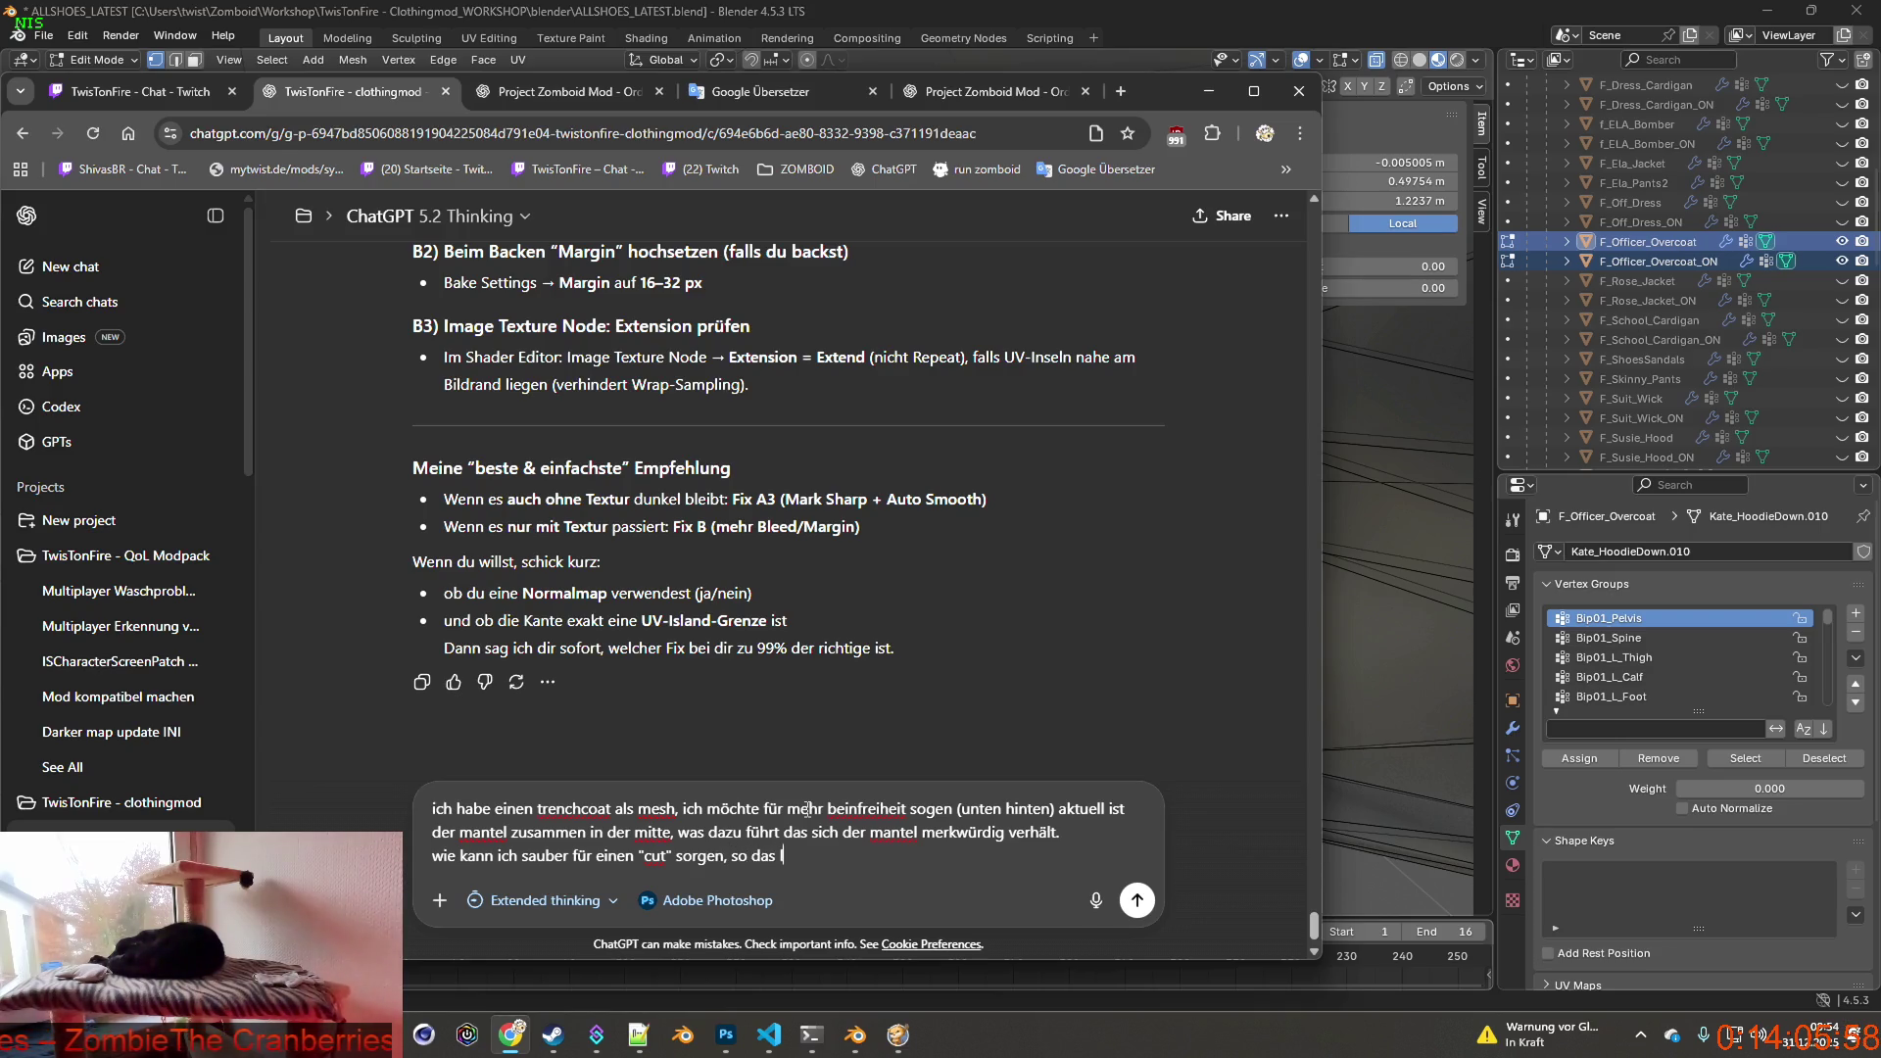
pyautogui.write('nter')
pyautogui.write('e lin')
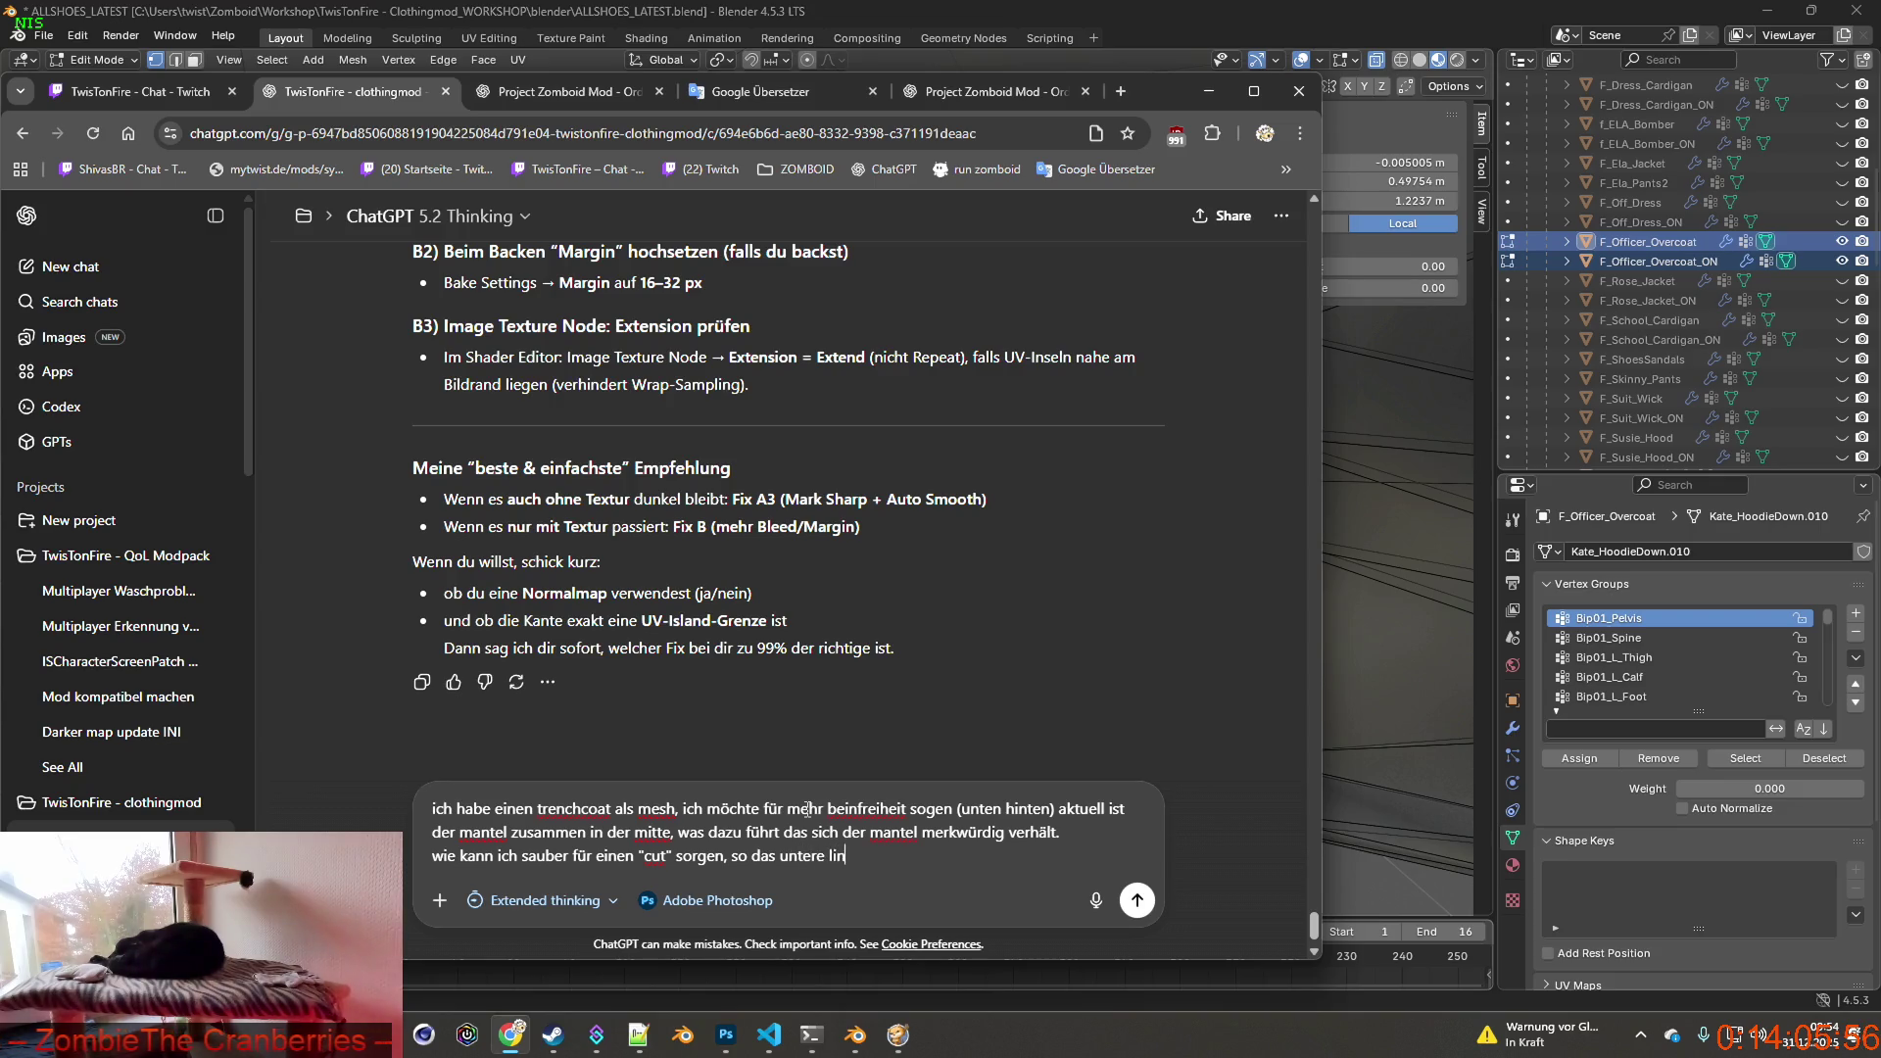
pyautogui.write('ke mantelhälft e')
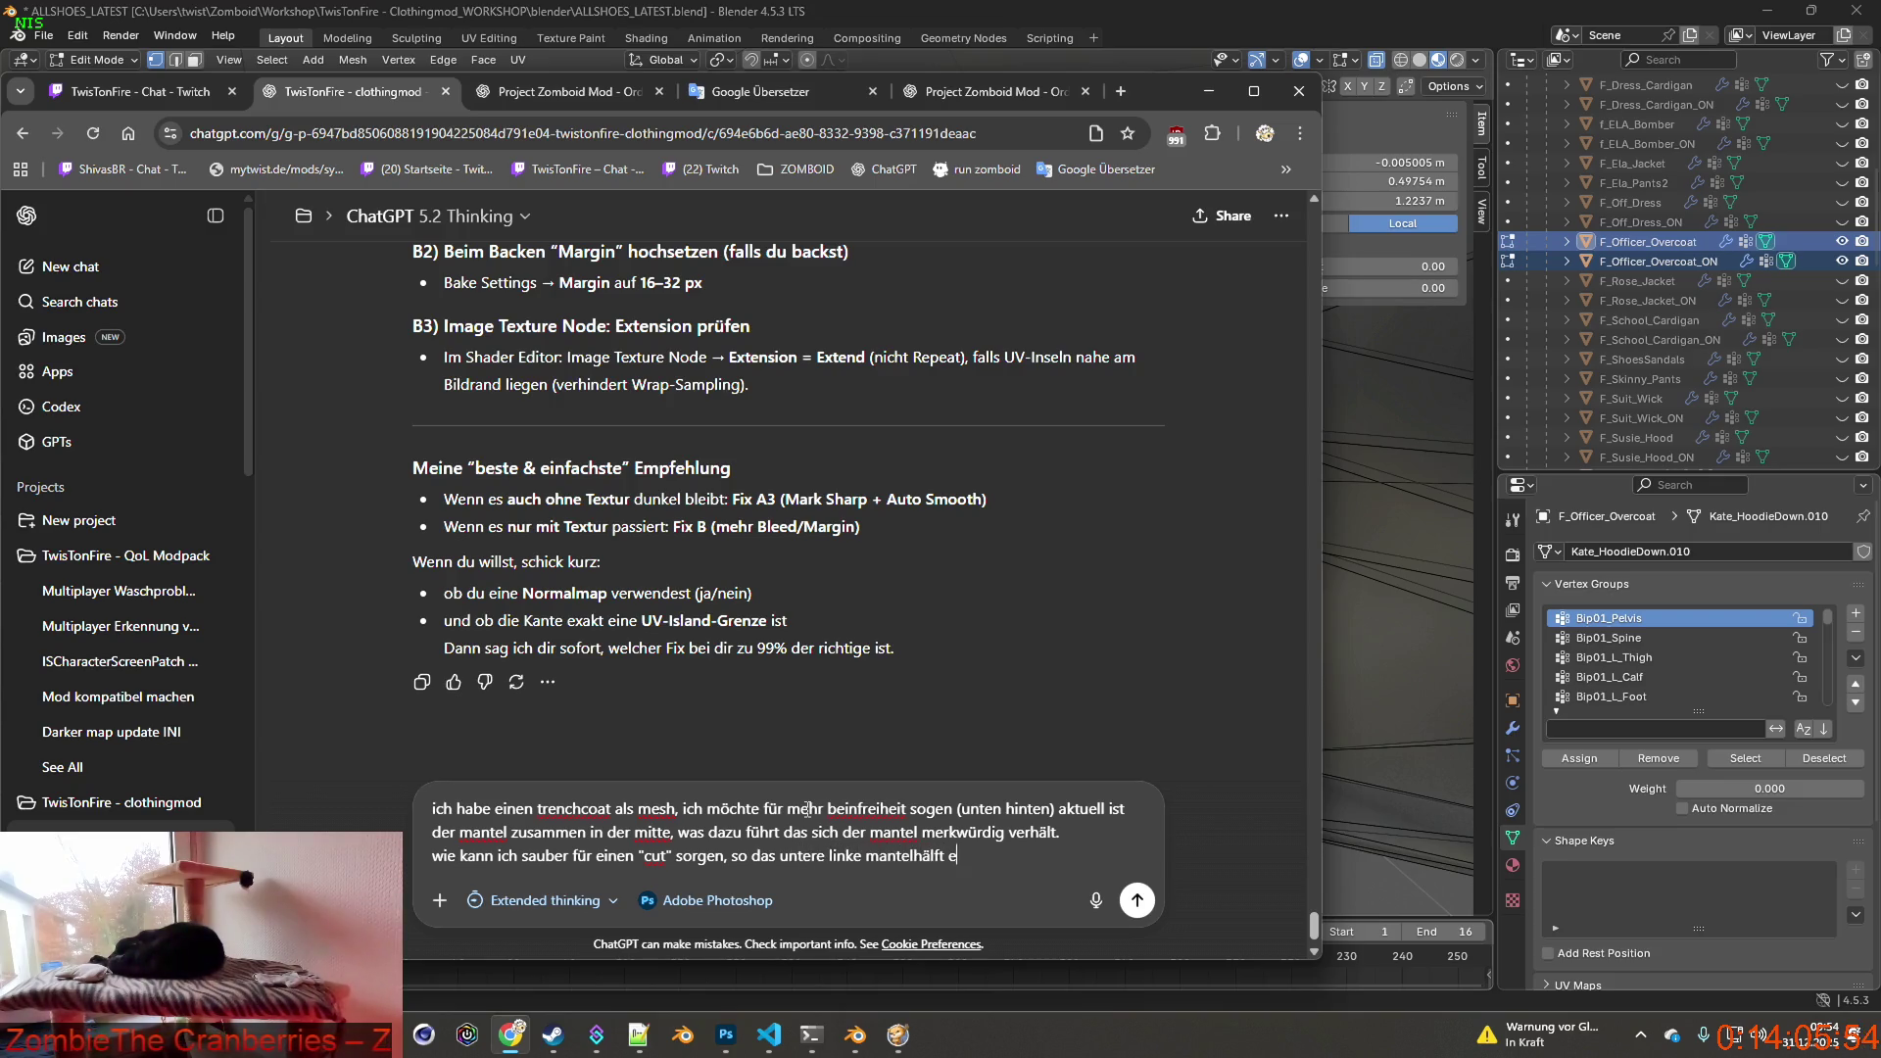
pyautogui.write('ge getrennt')
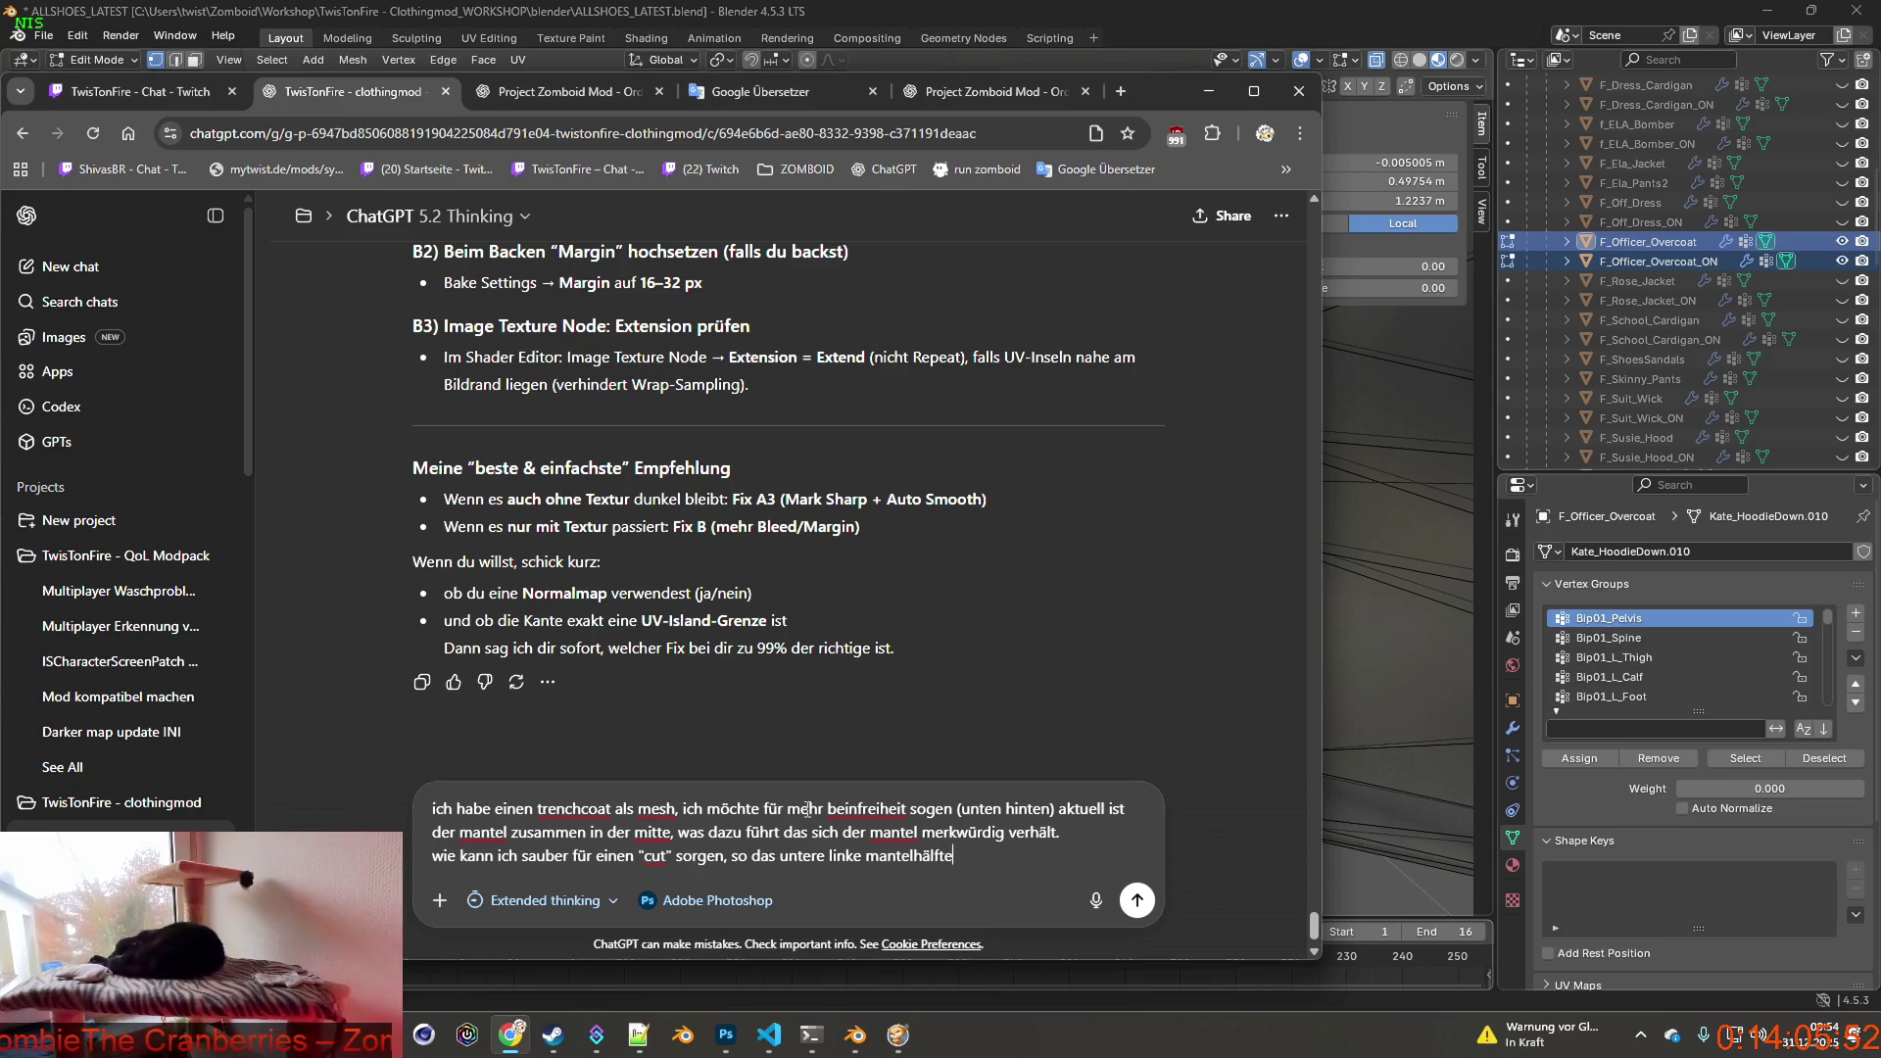
pyautogui.write(' w')
pyautogui.write('ird von')
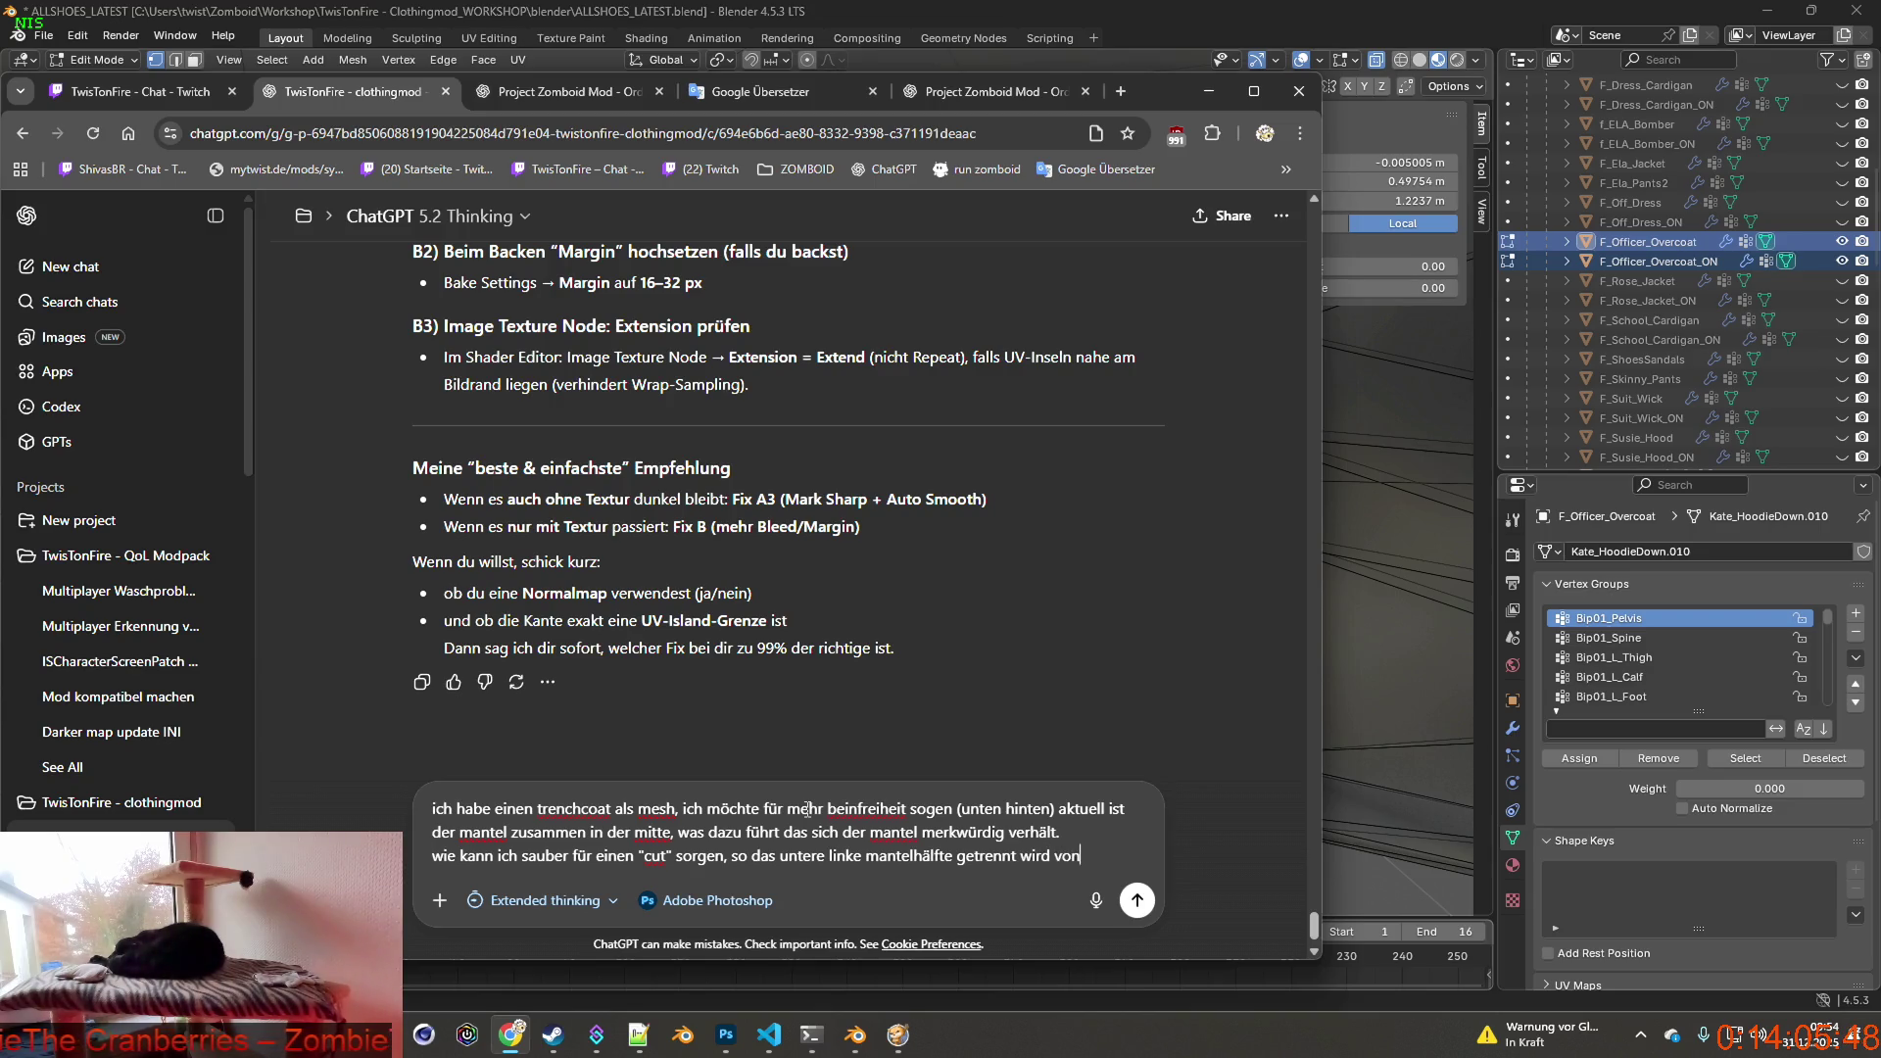
pyautogui.write('r rechten, ')
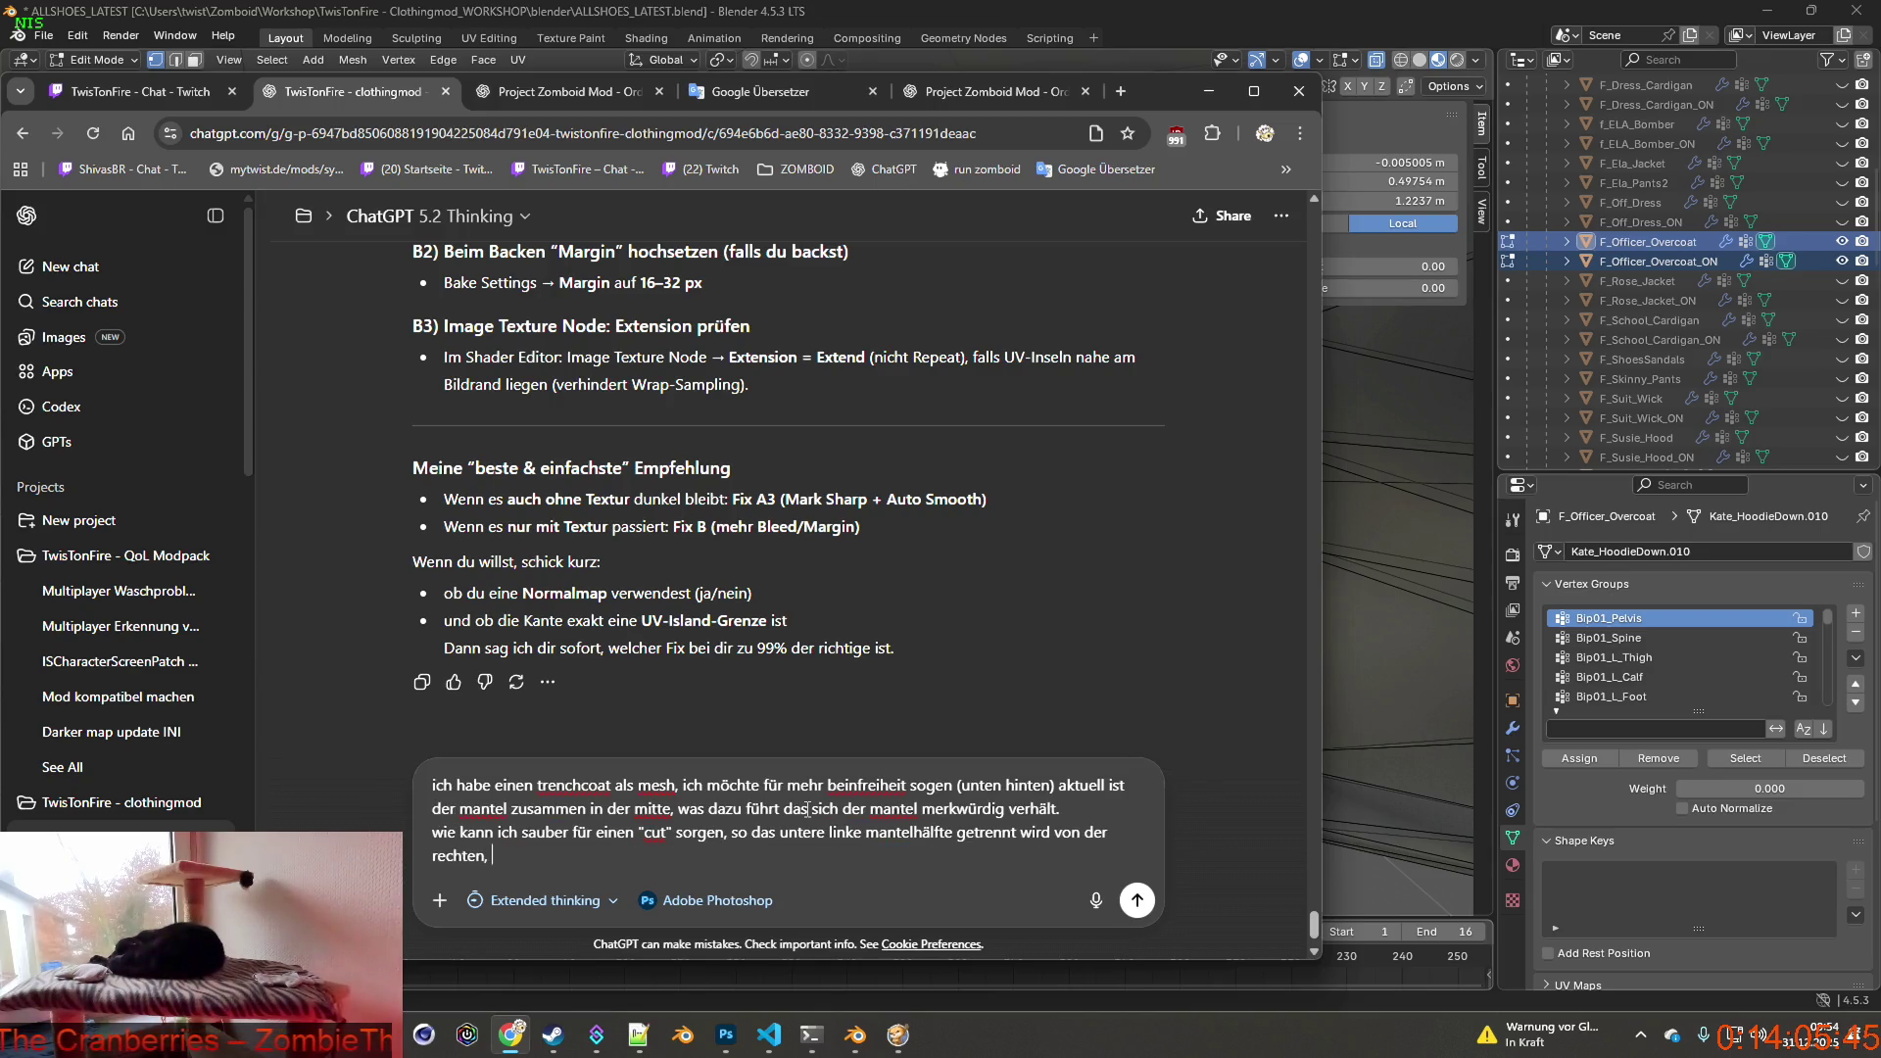
pyautogui.write('ohne das mesh')
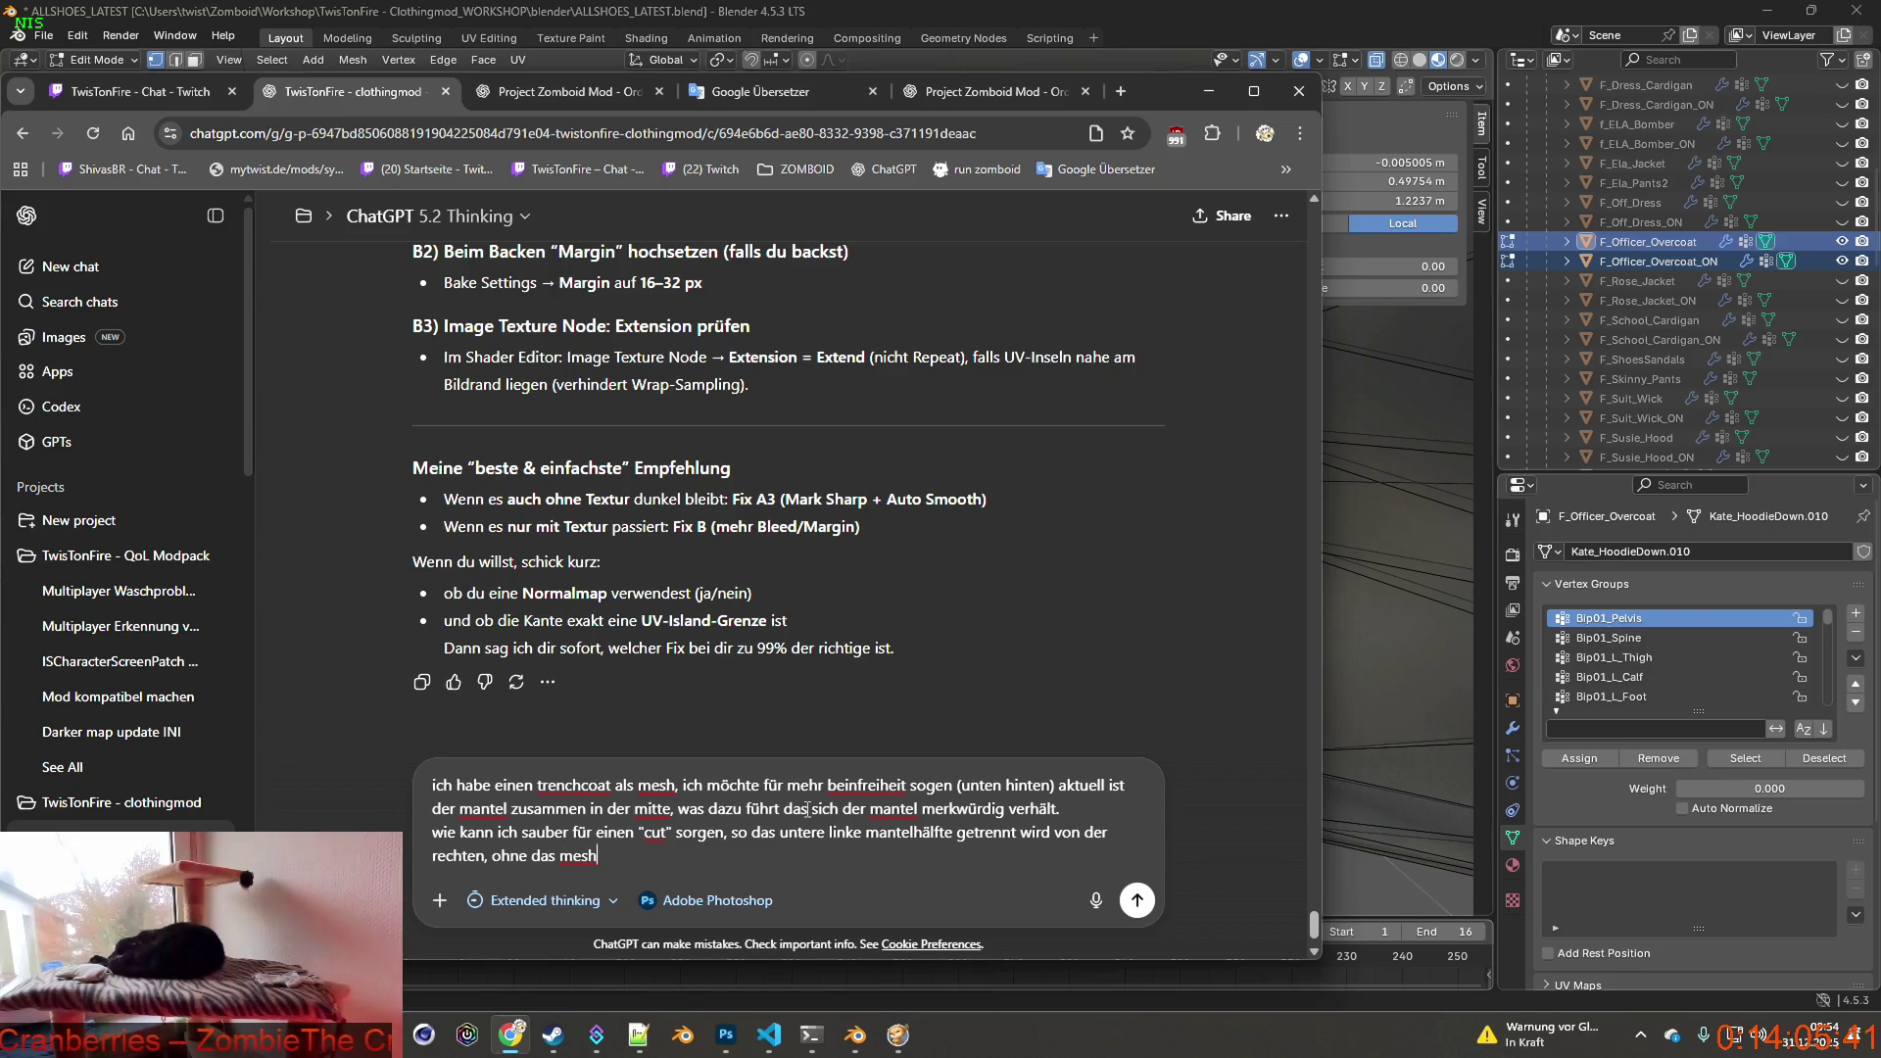
pyautogui.write(' zu')
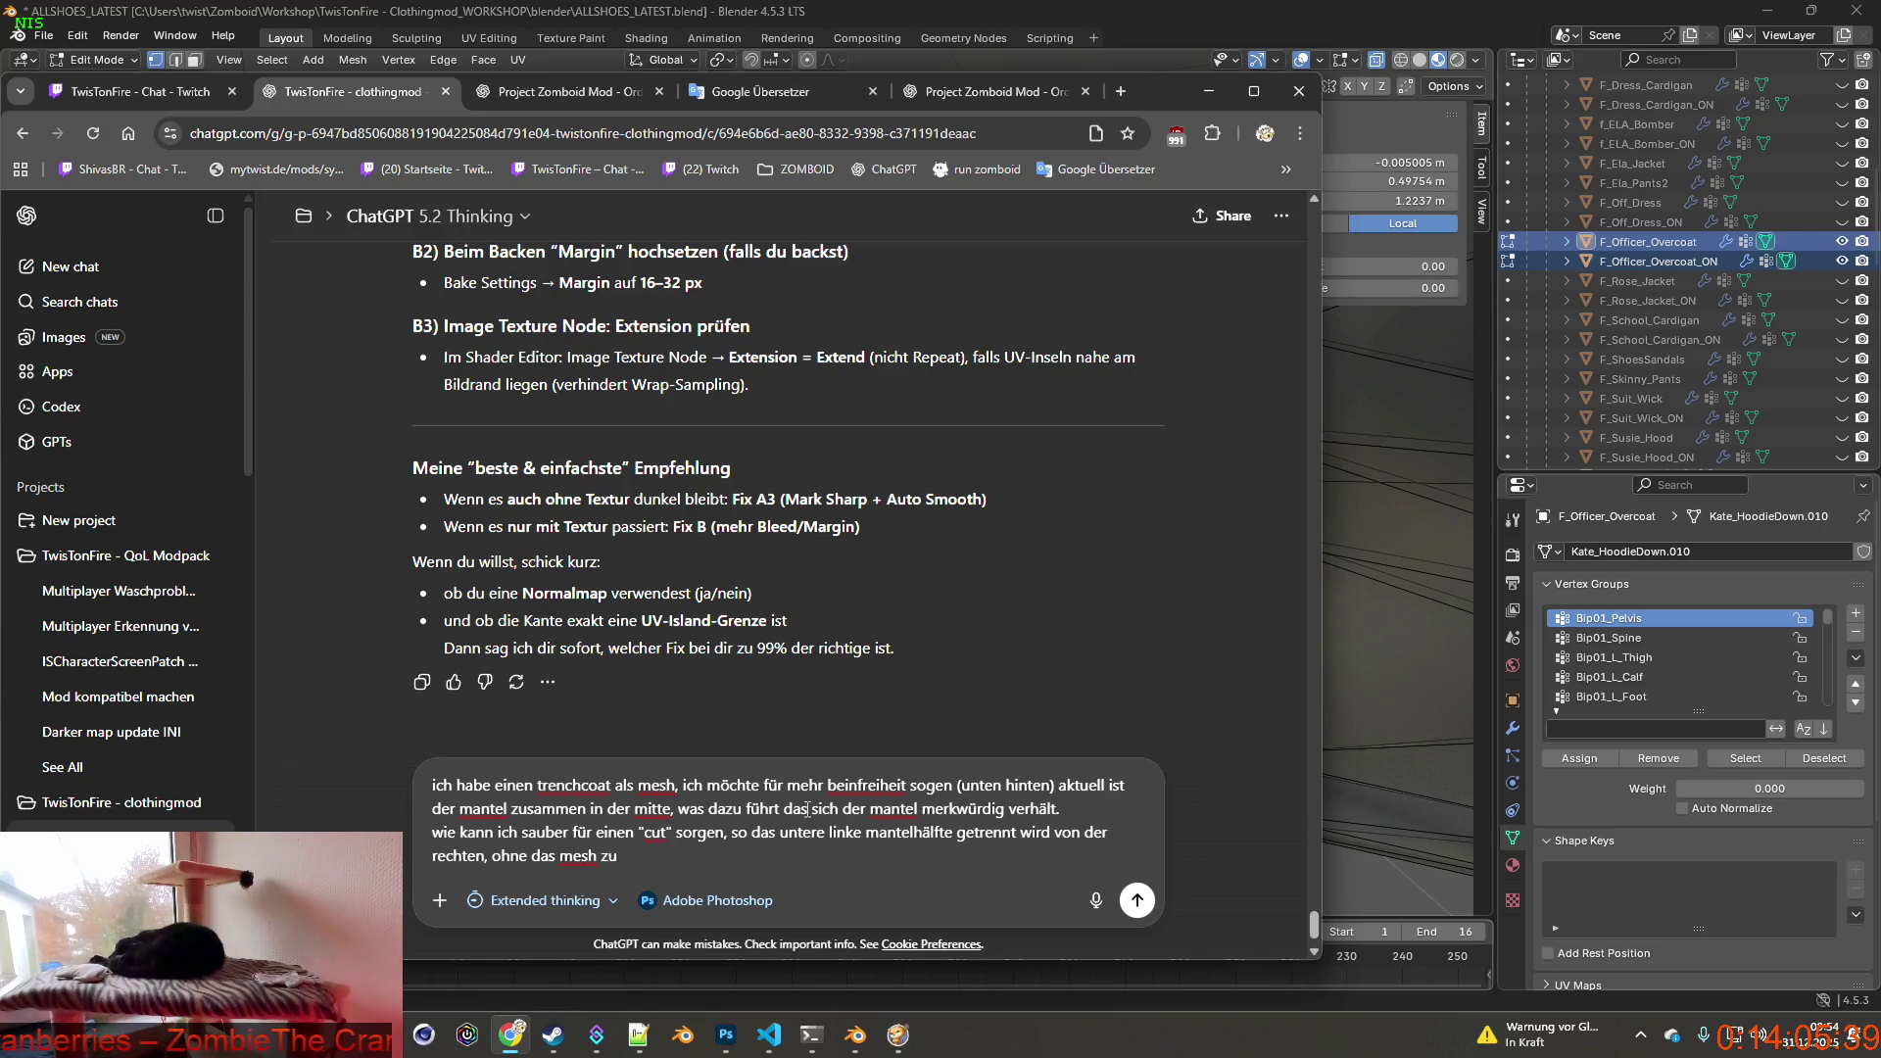
pyautogui.write(' ode')
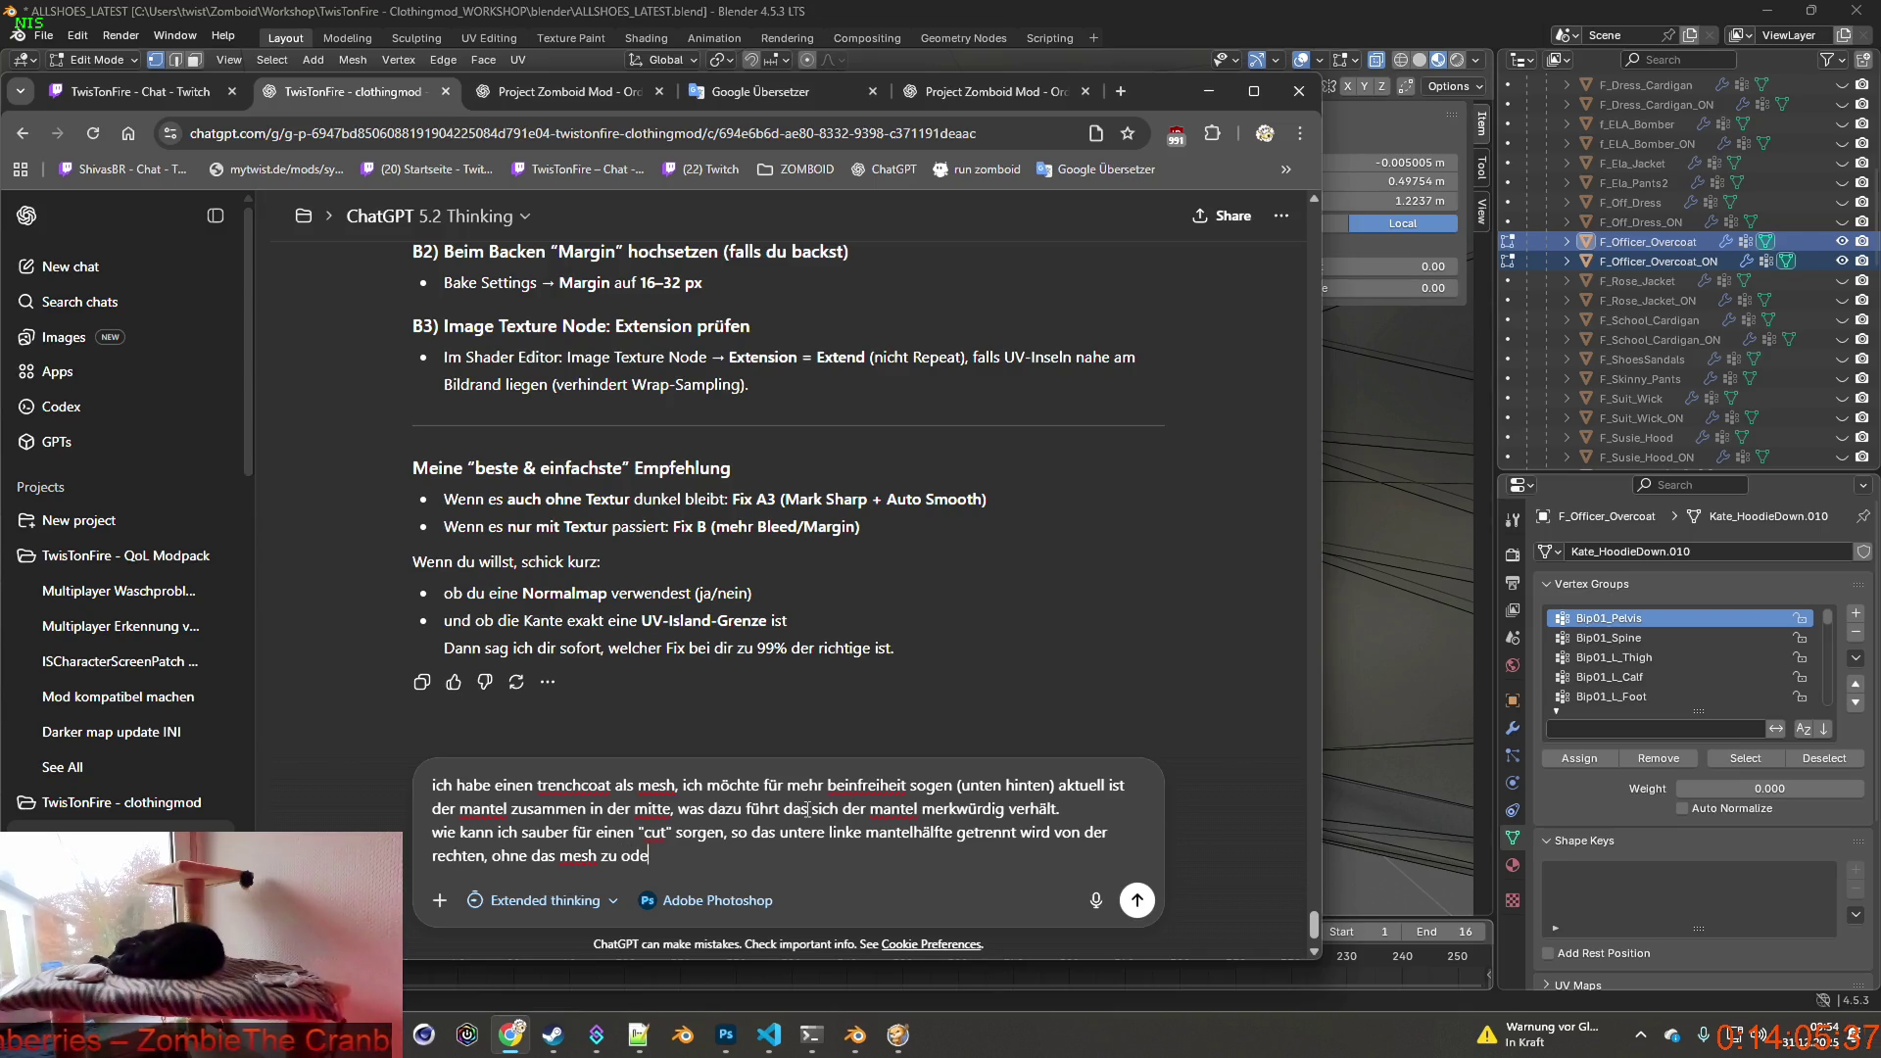
pyautogui.write('r uv komplett z')
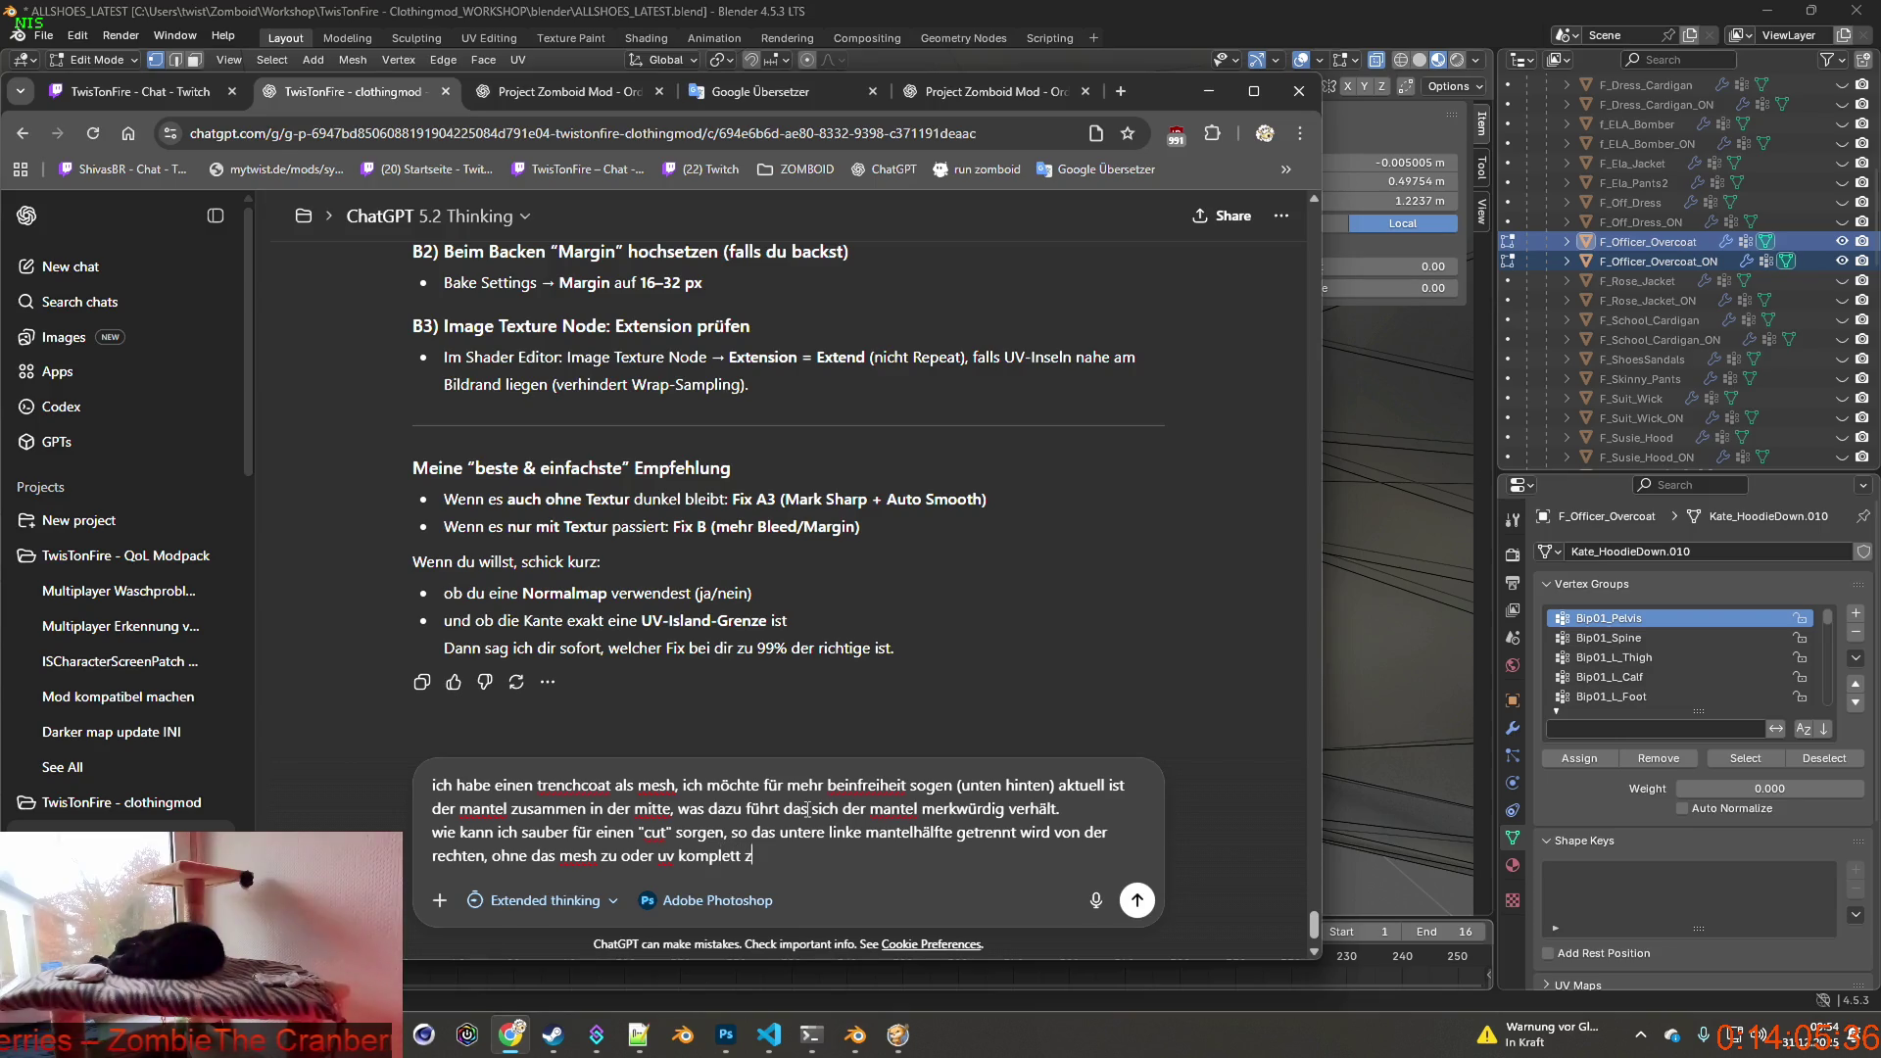
pyautogui.write('u zerstören ?')
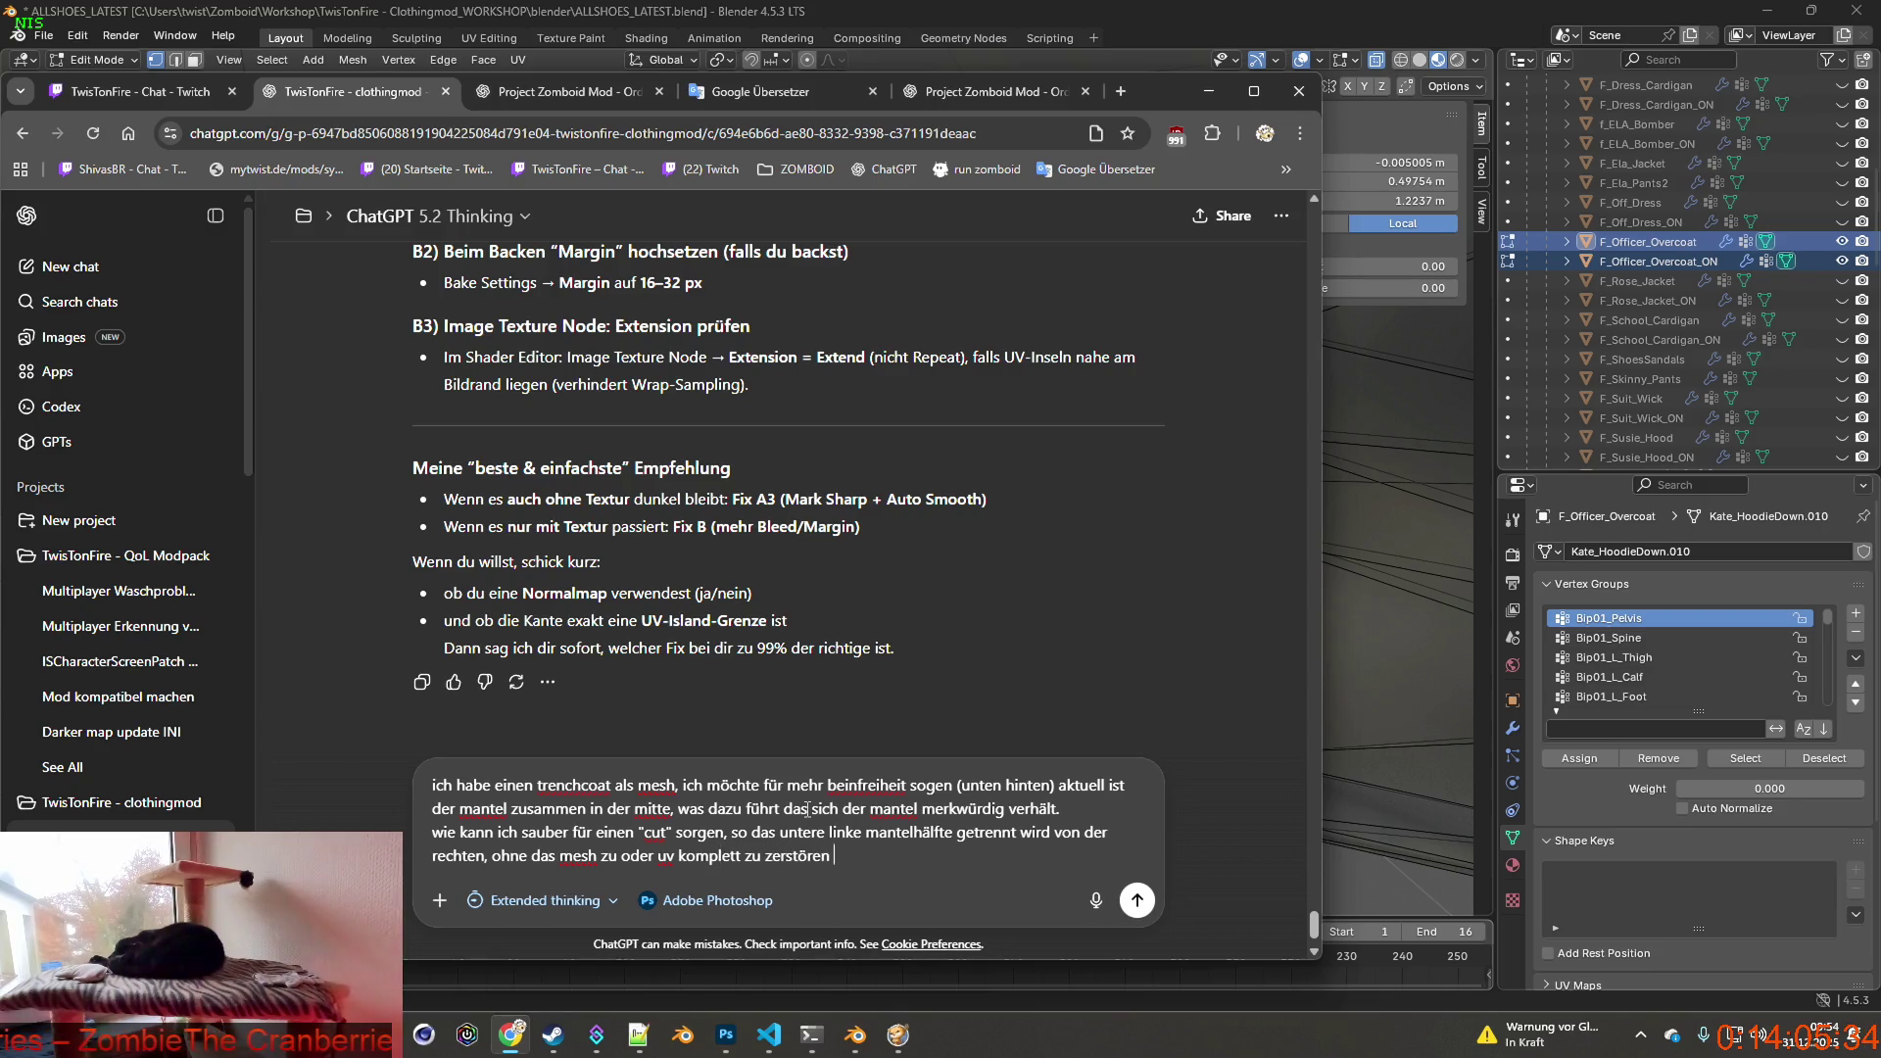
pyautogui.press('Return')
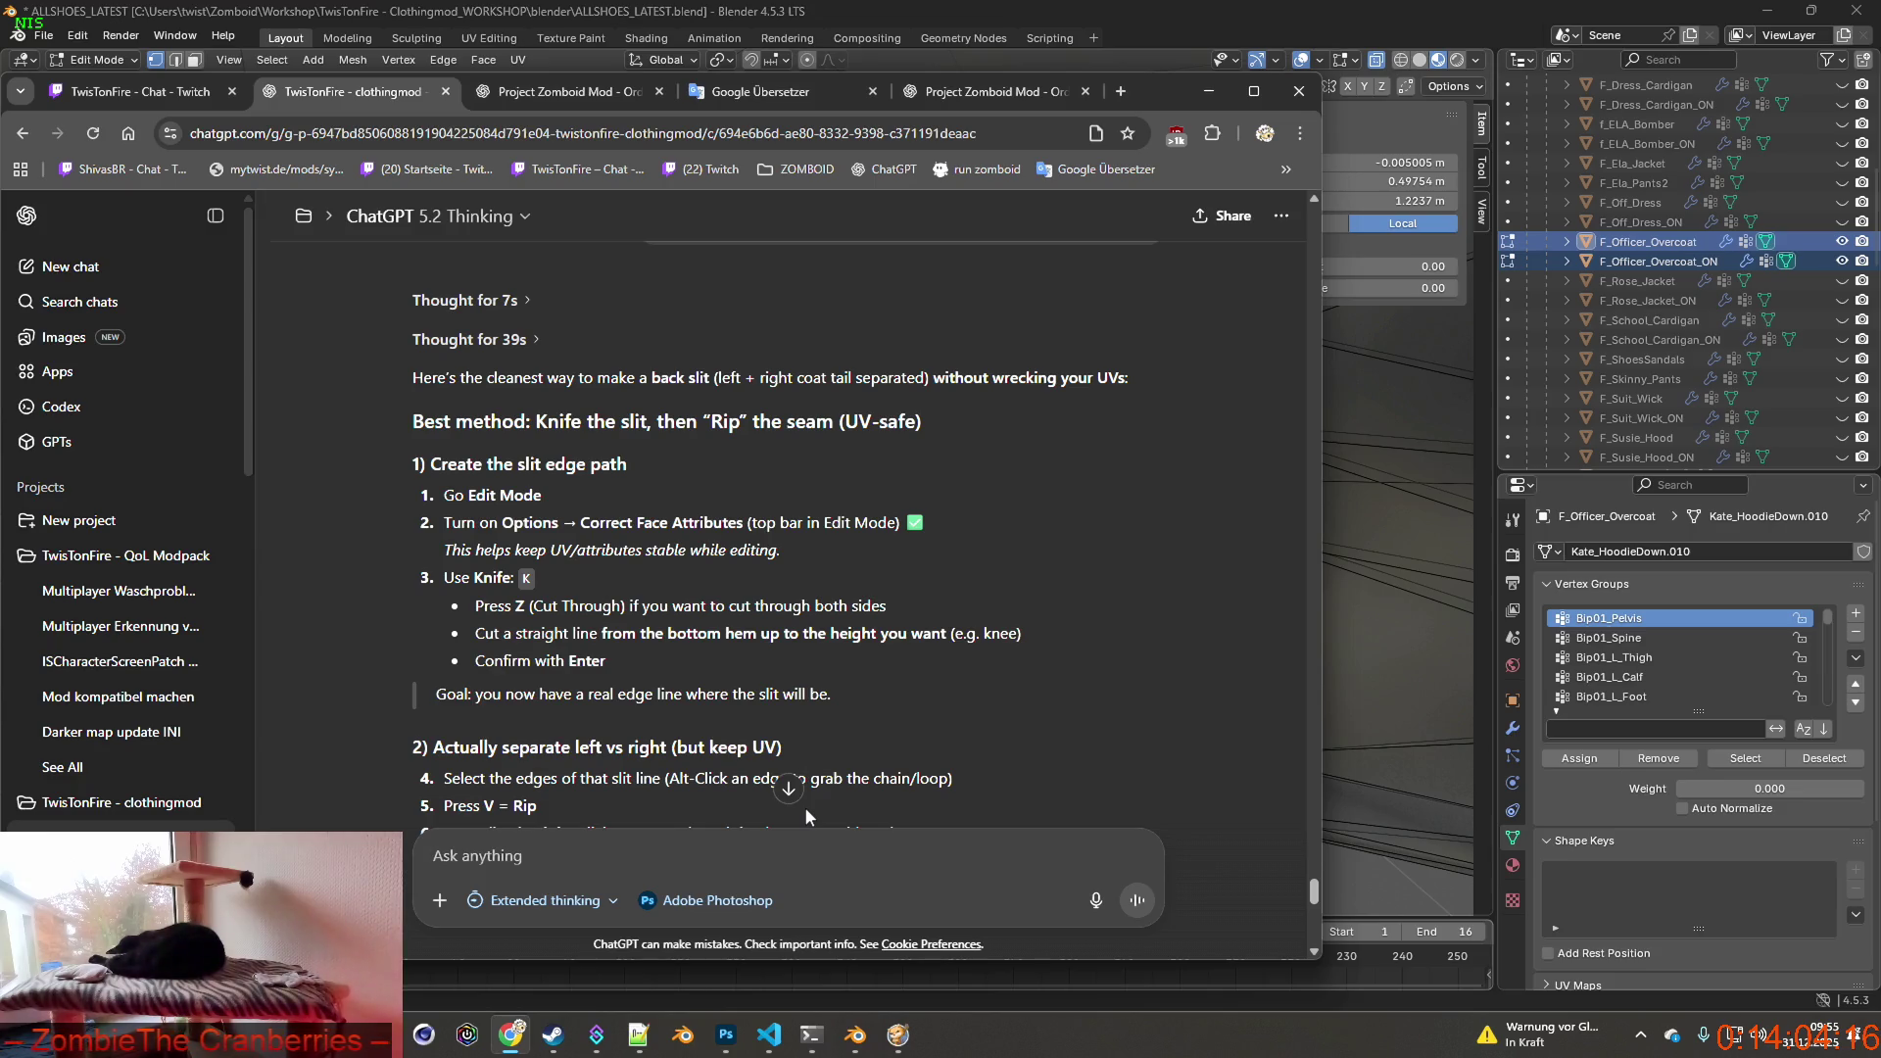
pyautogui.scroll(-1, 804, 807)
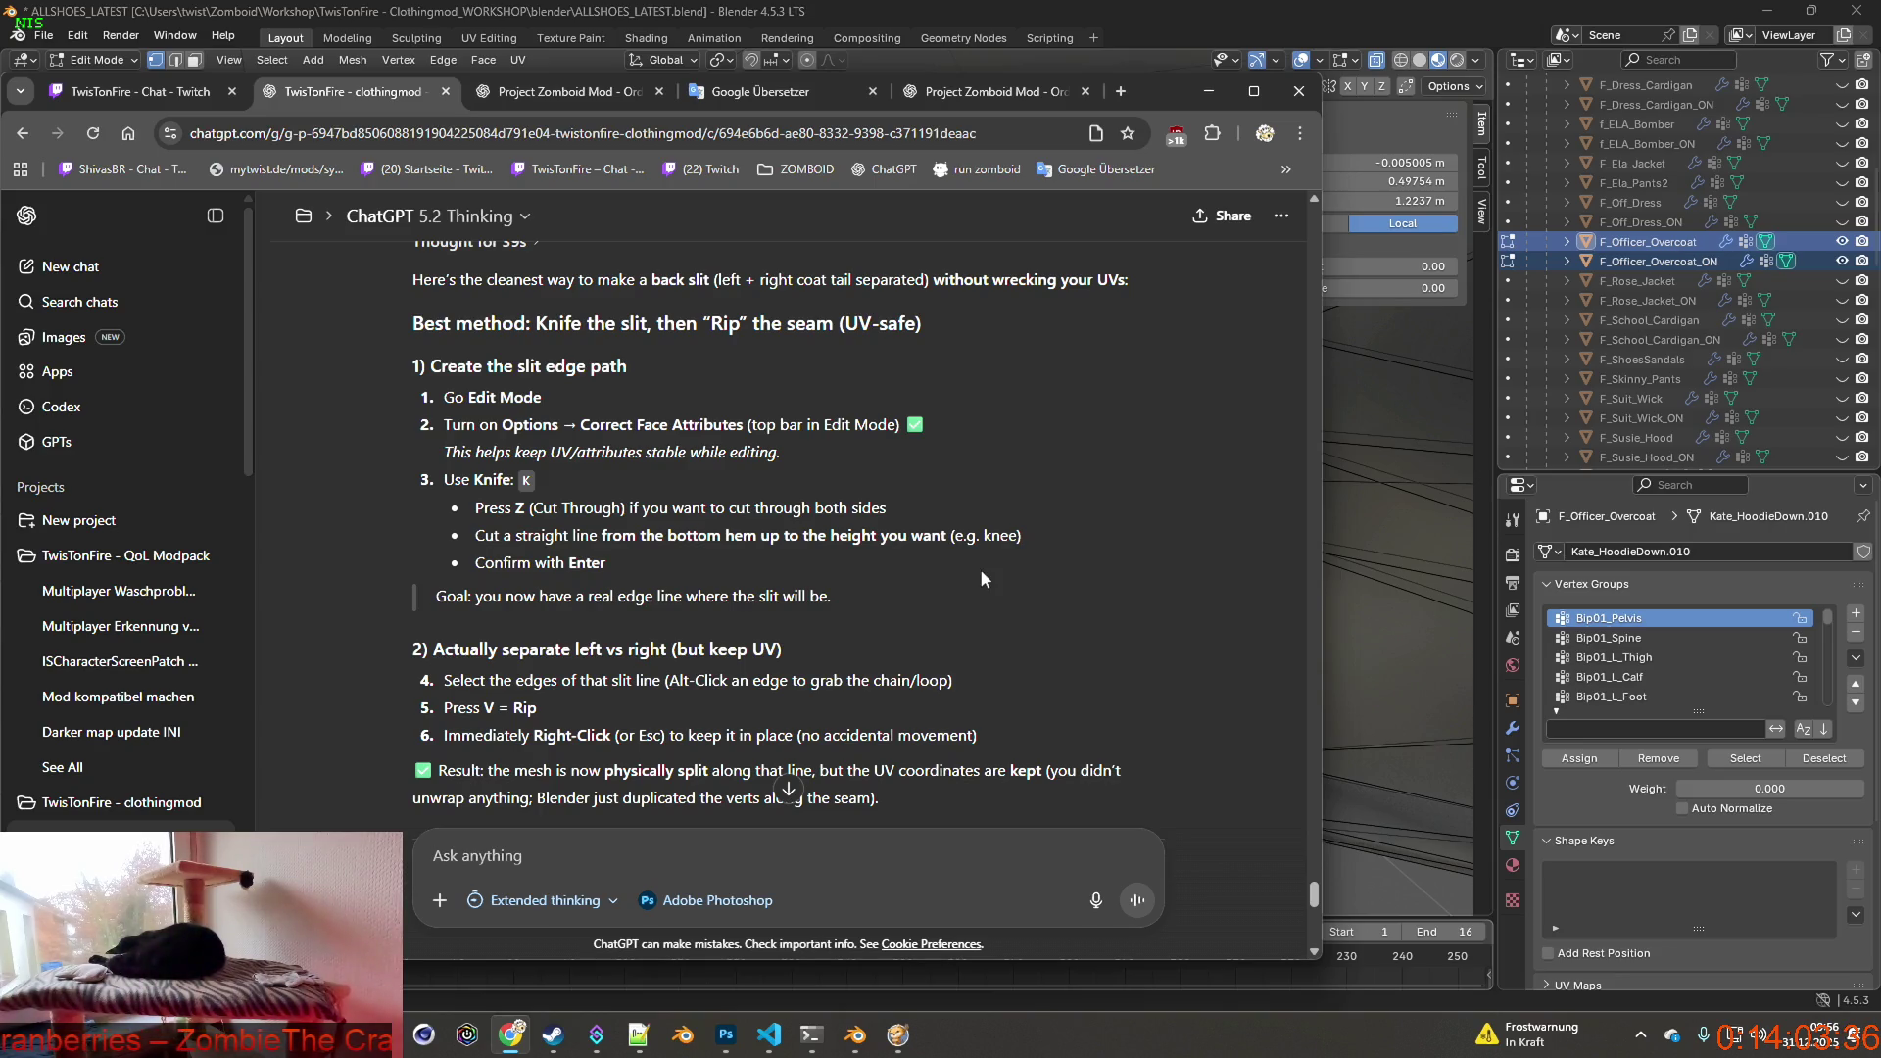
# After reading ChatGPT's knife-and-rip slit steps, bring Blender back to the front.
pyautogui.click(1177, 15)
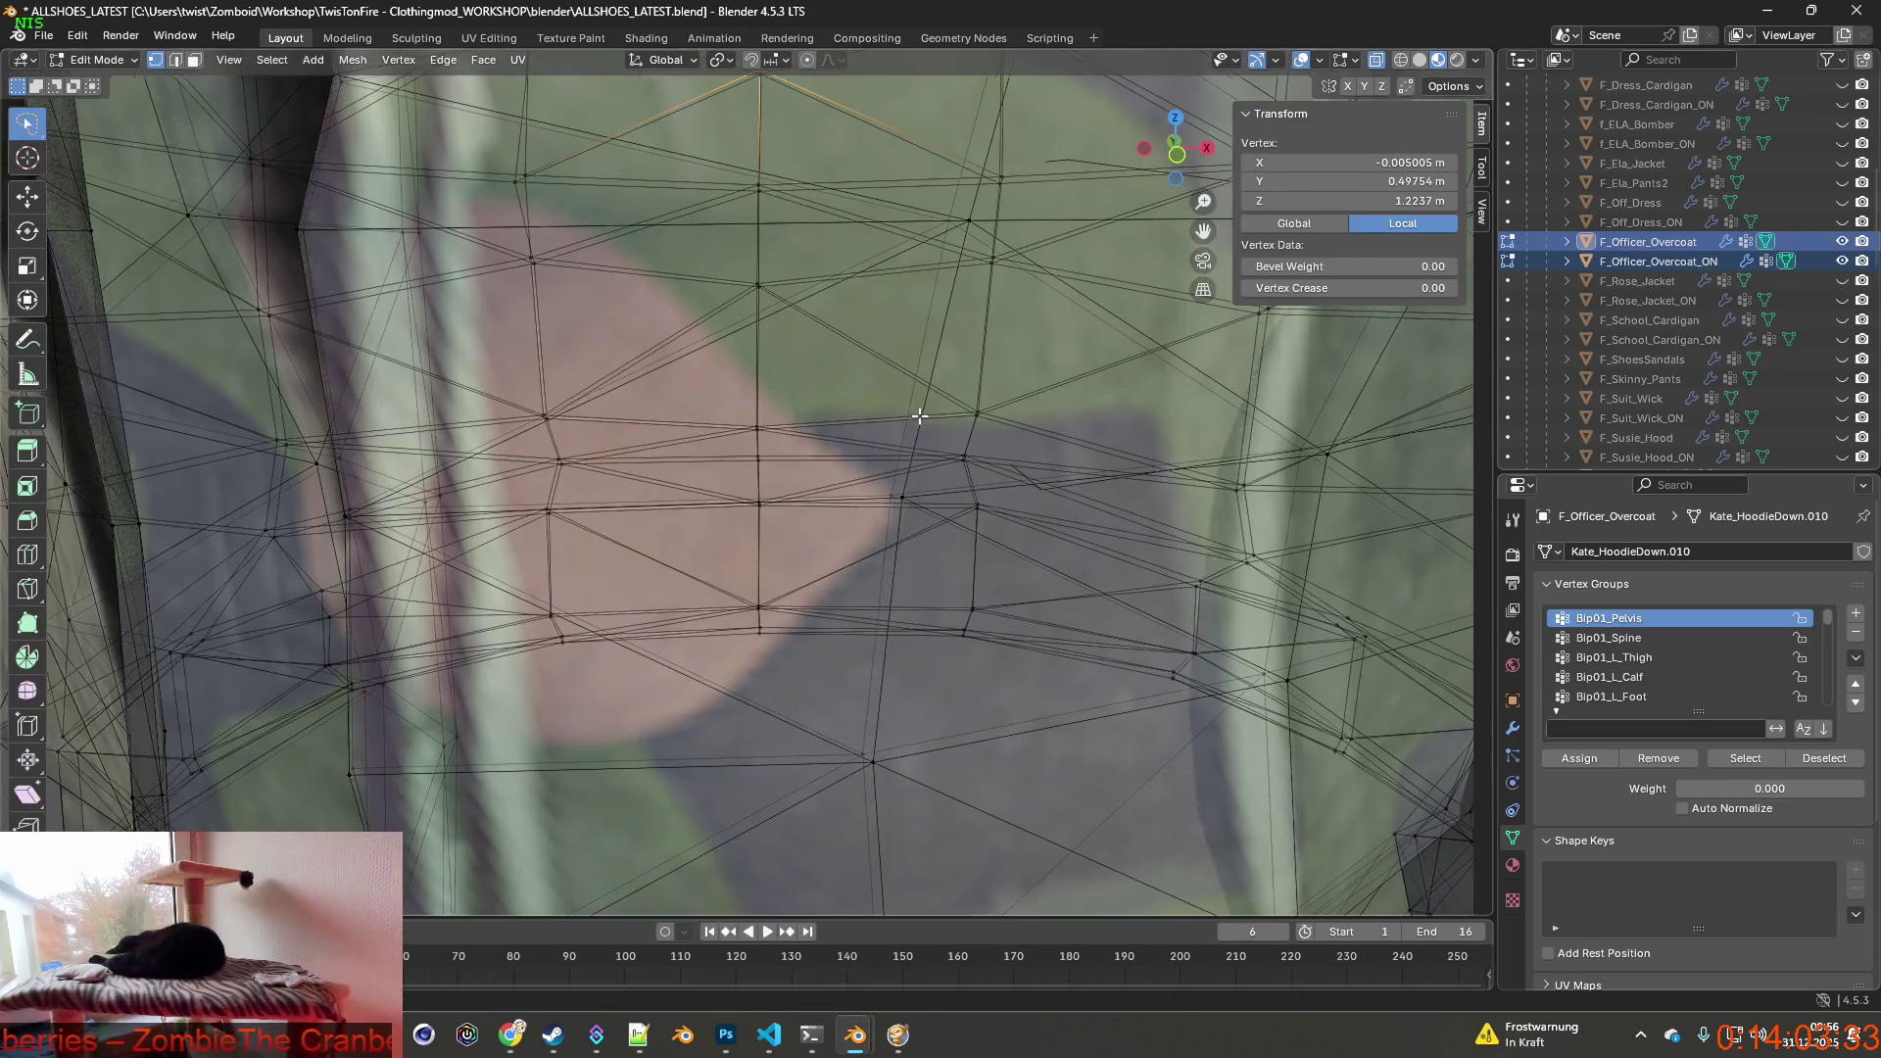
pyautogui.scroll(-5, 921, 409)
pyautogui.moveTo(920, 410)
pyautogui.mouseDown(button='middle')
pyautogui.moveTo(758, 419)
pyautogui.moveTo(806, 441)
pyautogui.moveTo(848, 604)
pyautogui.moveTo(809, 545)
pyautogui.mouseUp(button='middle')
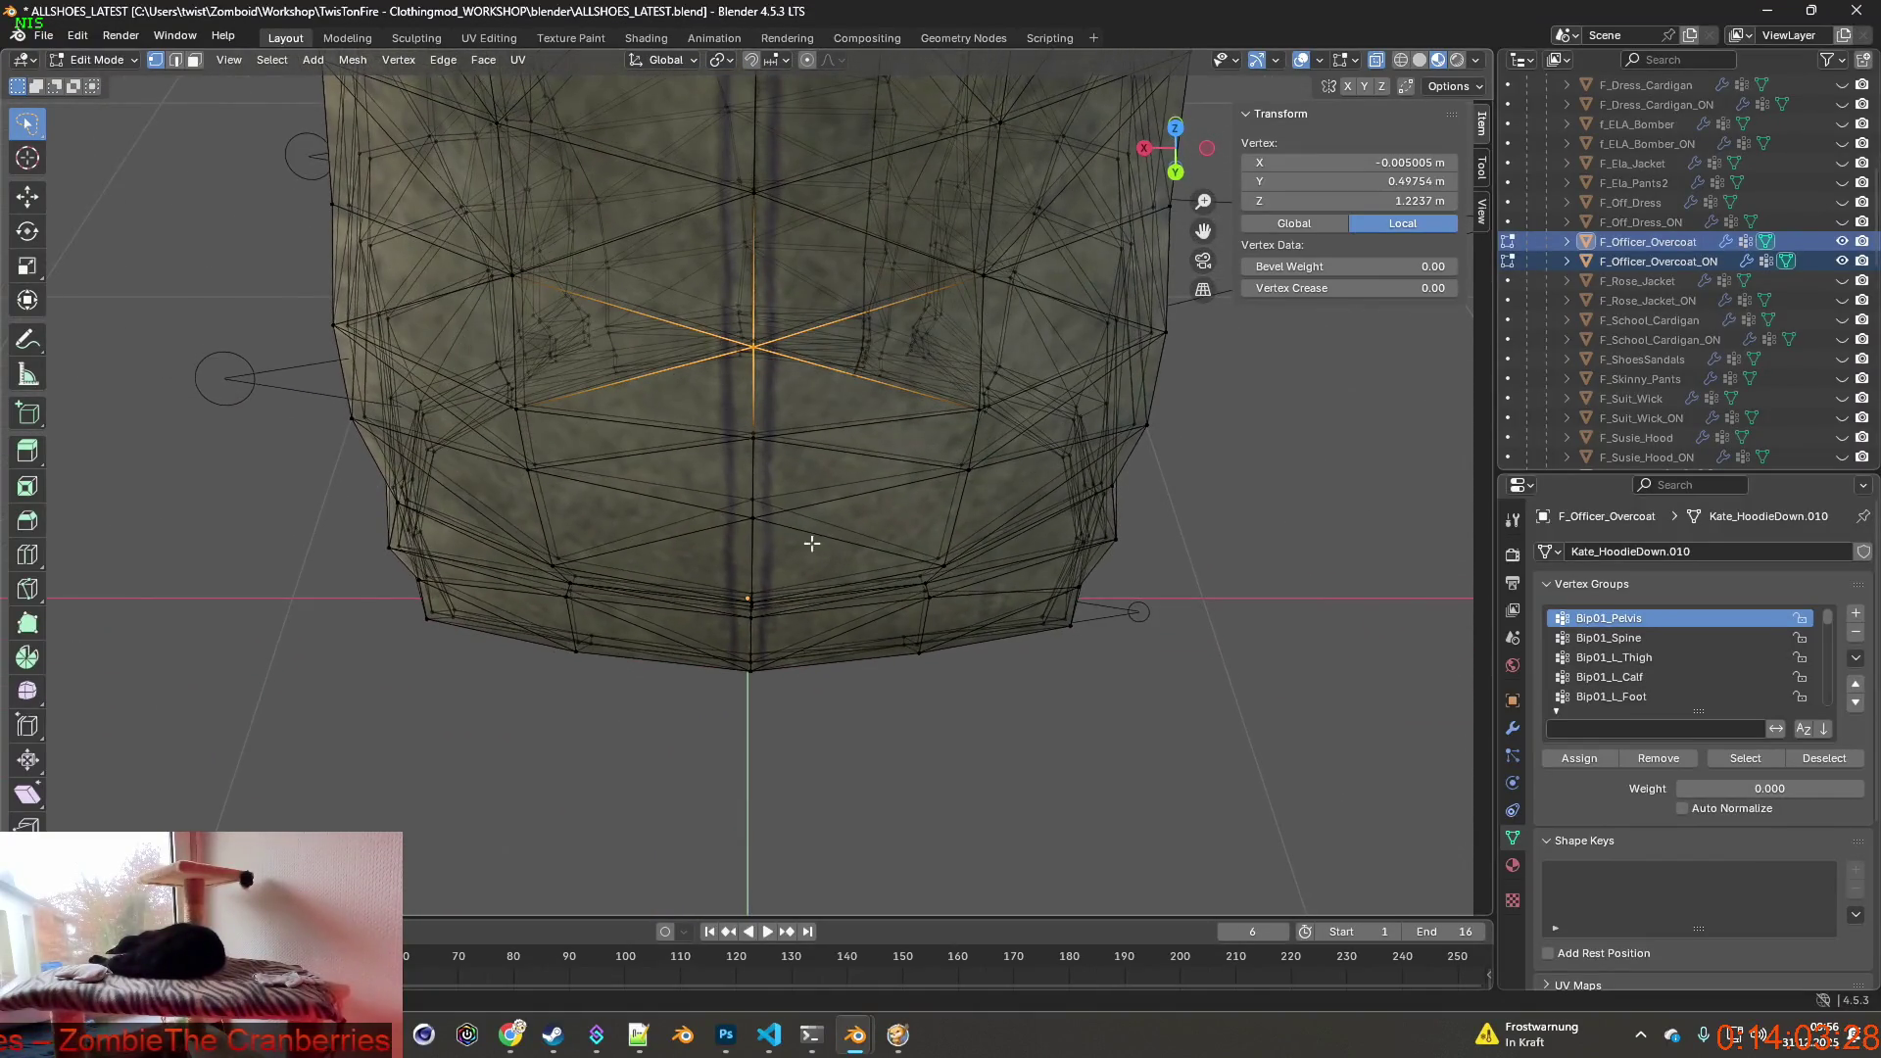
pyautogui.keyDown('ctrl'); pyautogui.moveTo(745, 439); pyautogui.dragTo(753, 735, button='right'); pyautogui.keyUp('ctrl')
# Extend the centre-back vertex selection, reread the ChatGPT slit steps, and return to Blender.
pyautogui.moveTo(764, 706); pyautogui.dragTo(816, 612, button='middle')
pyautogui.hotkey('alt', 'Tab')
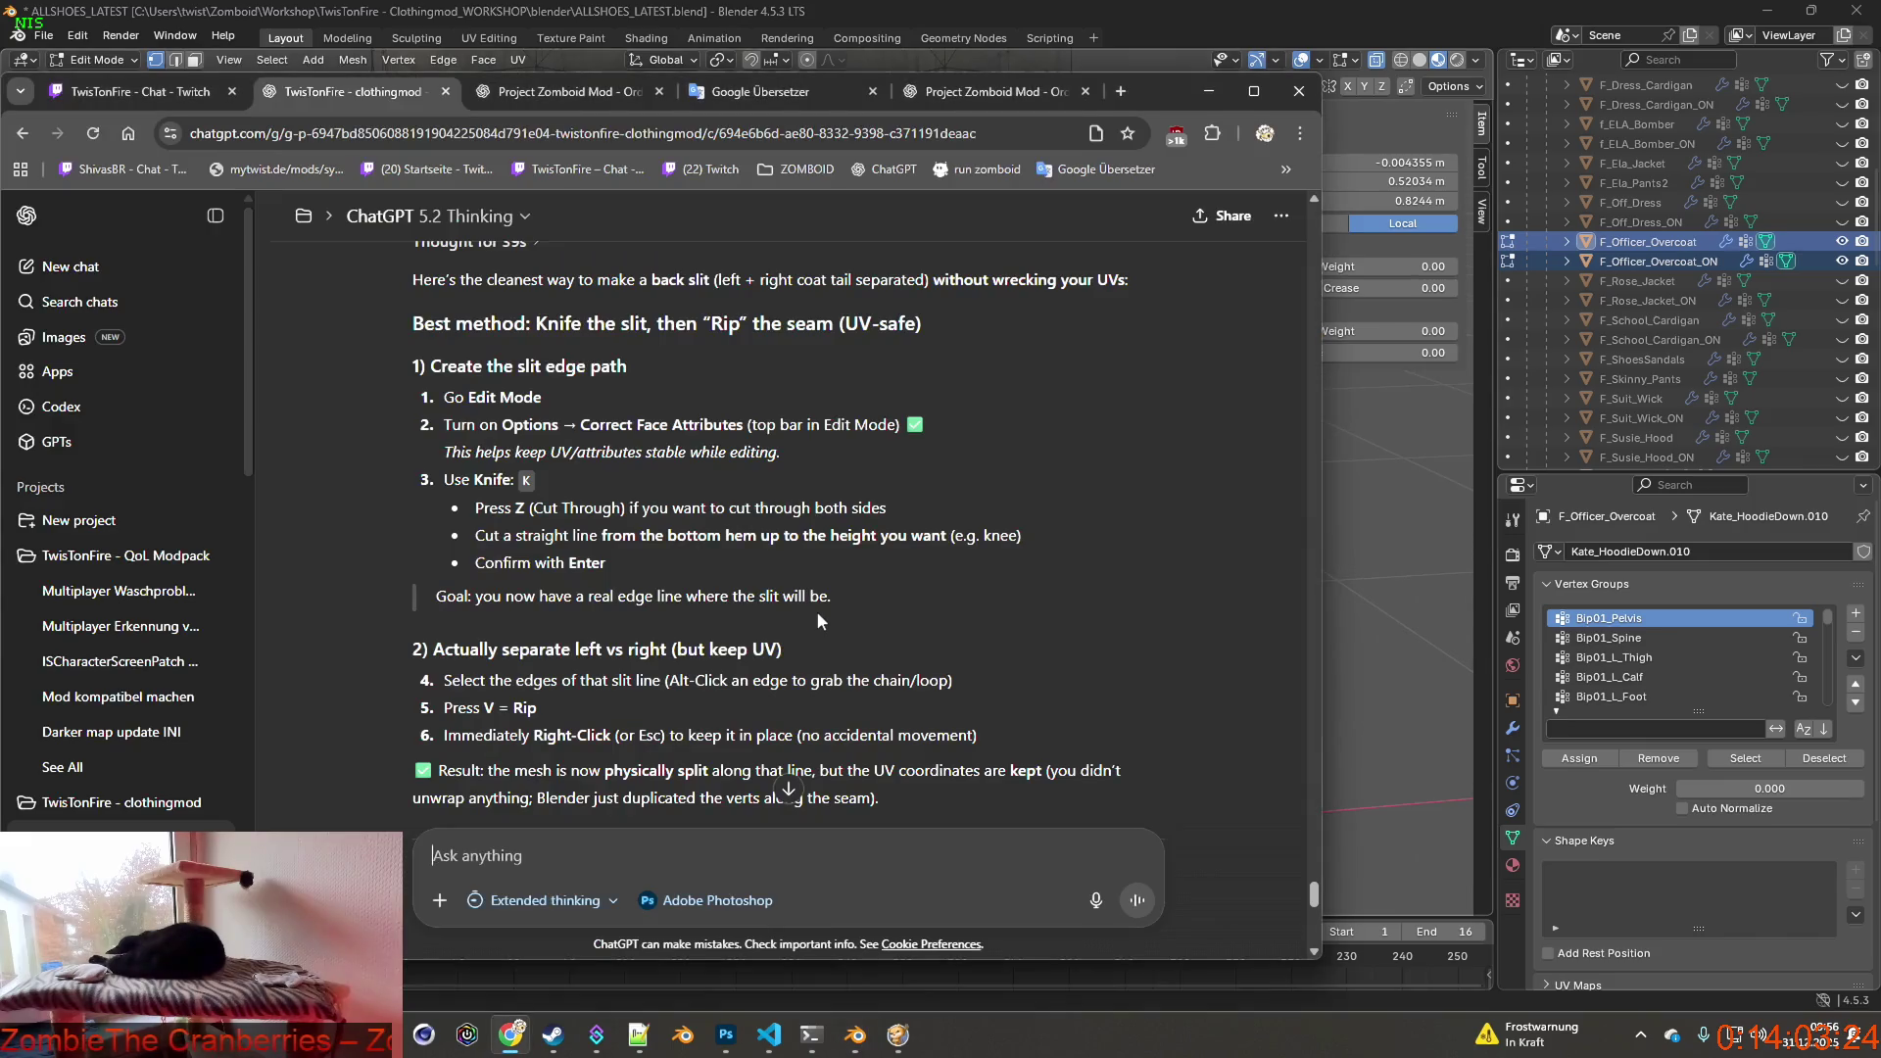
pyautogui.hotkey('alt', 'Tab')
pyautogui.hotkey('alt', 'Tab')
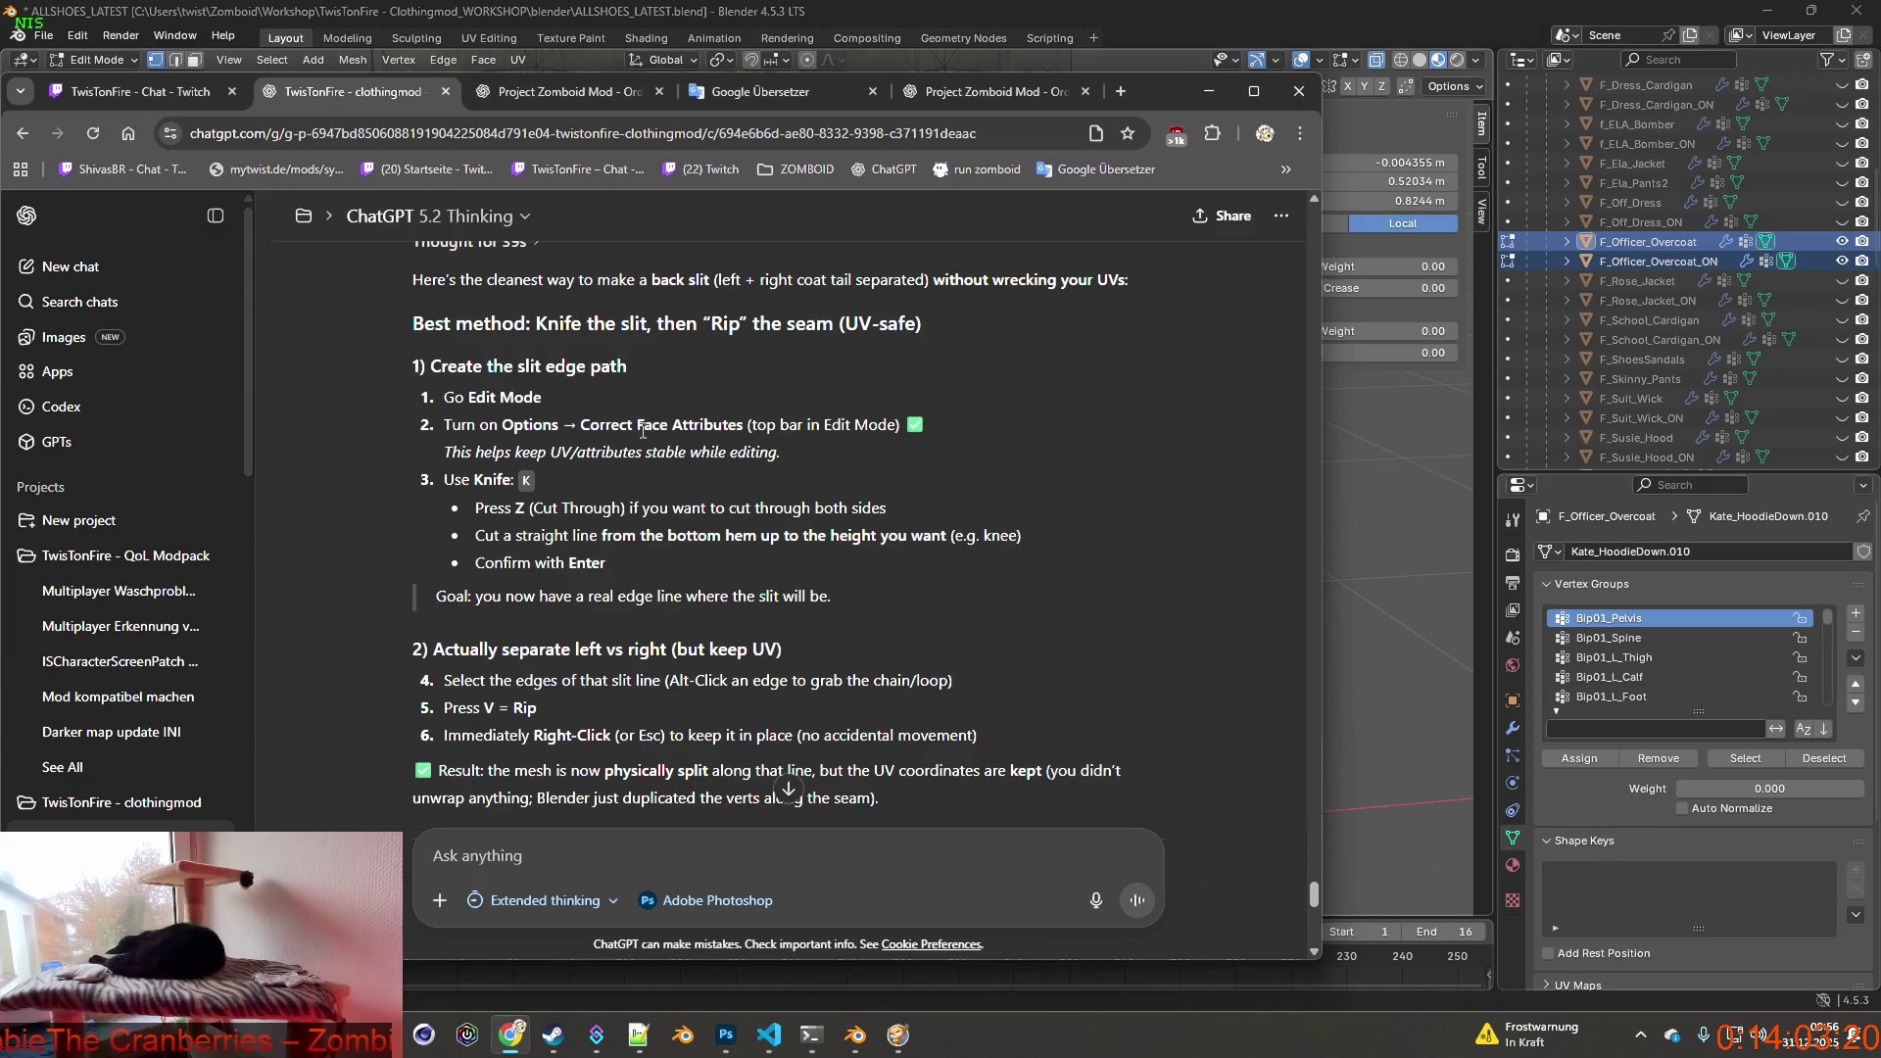
pyautogui.hotkey('alt', 'Tab')
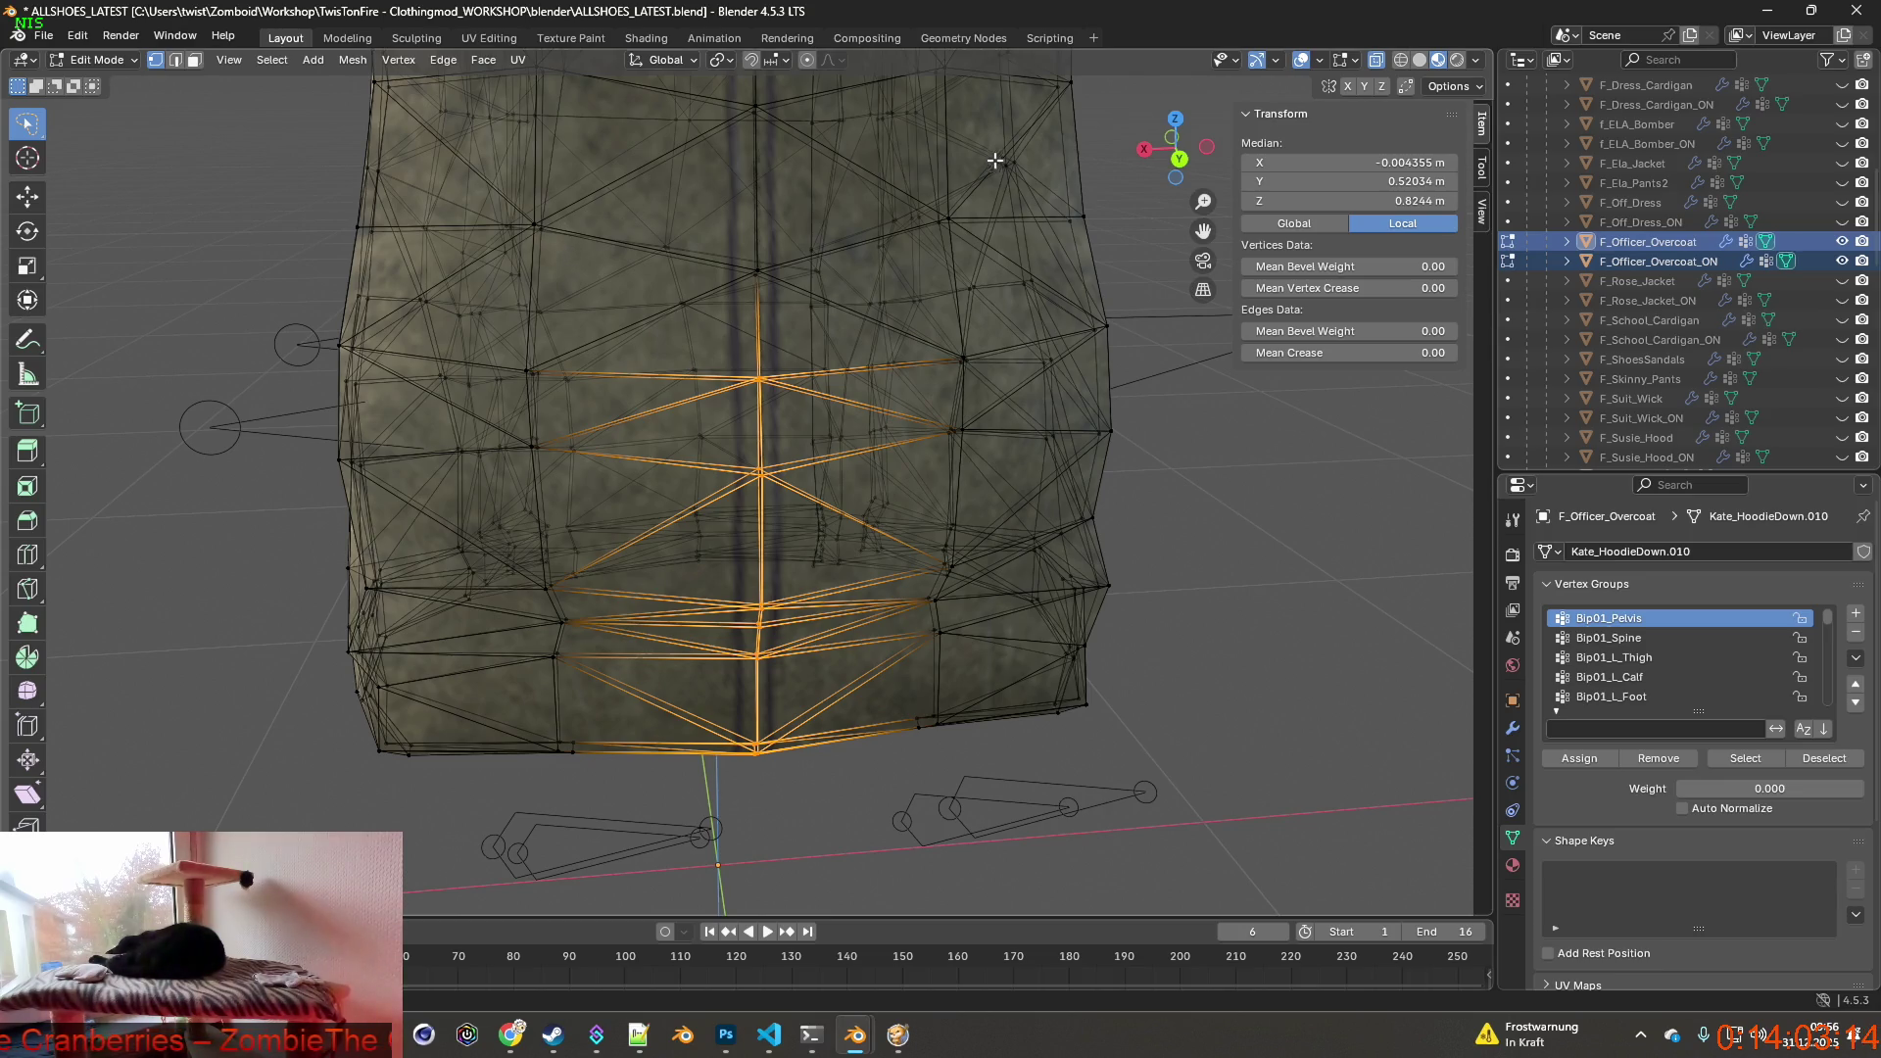
# Review the Face menu and ChatGPT, then switch the coat to Edge select mode.
pyautogui.click(487, 67)
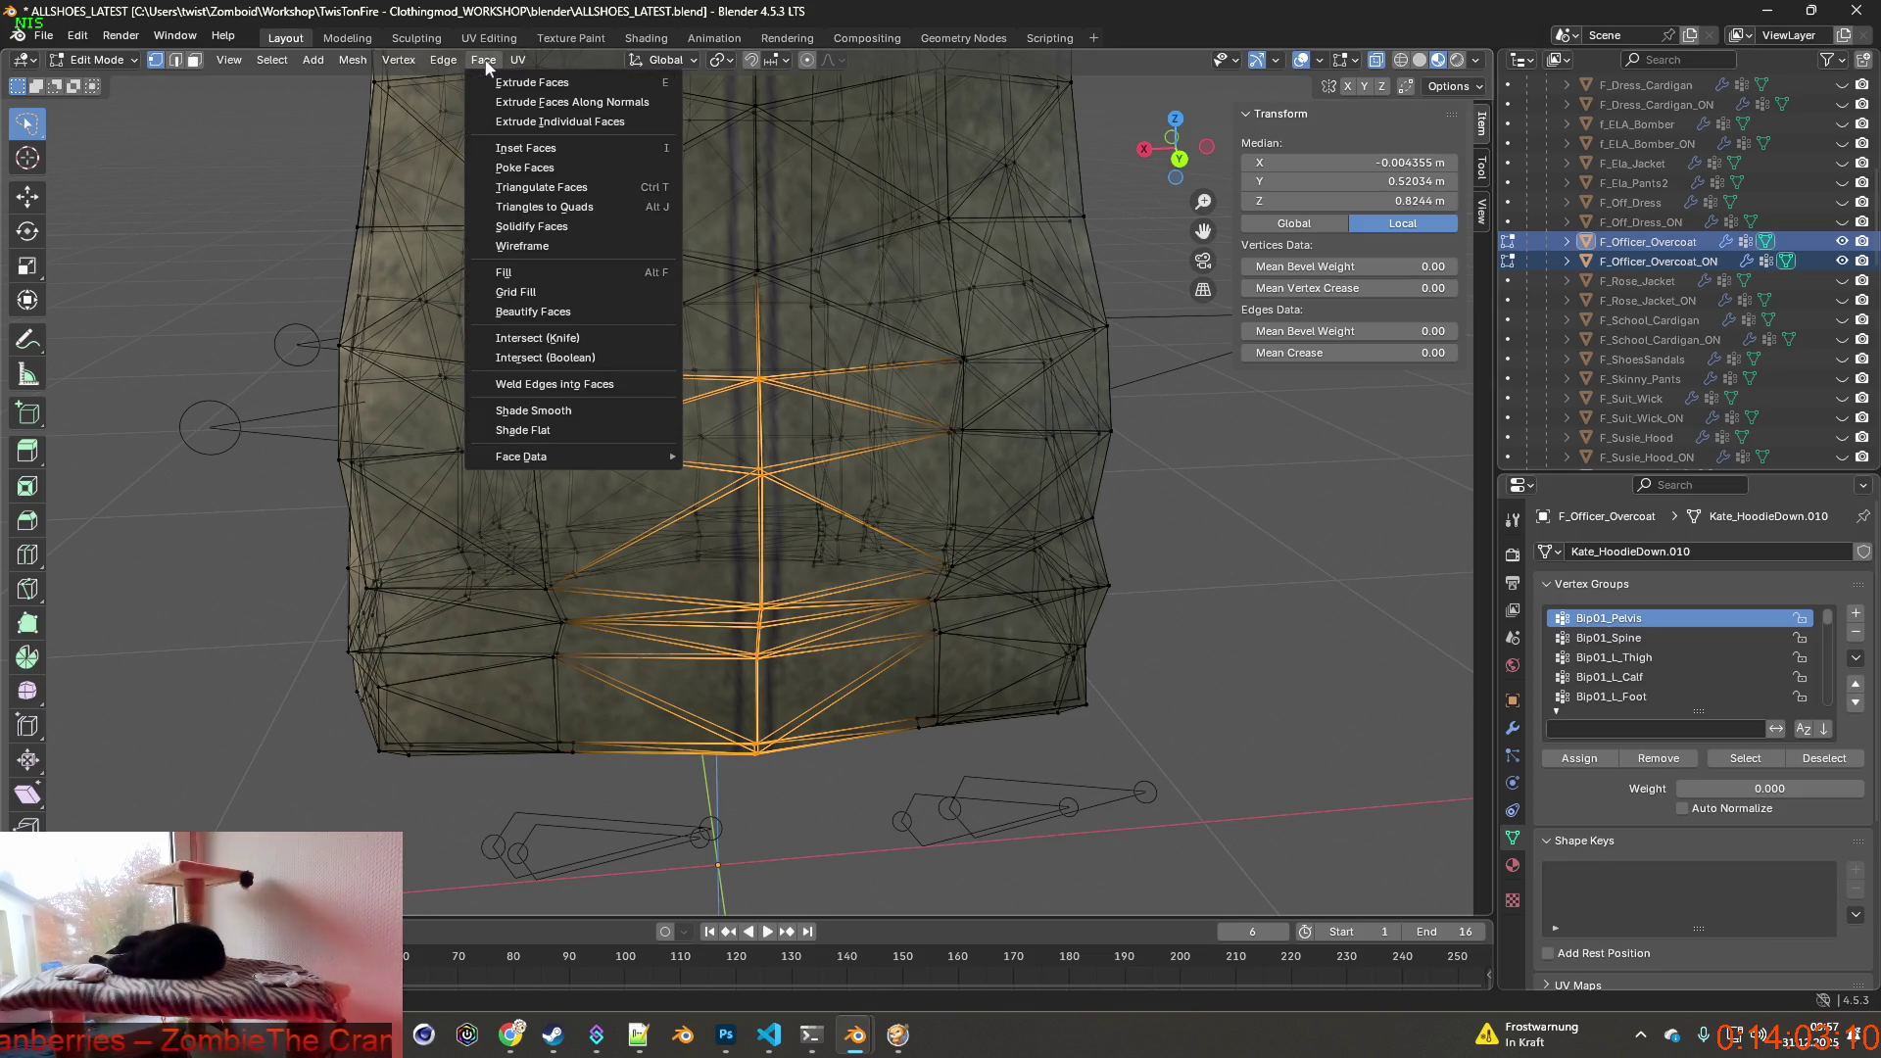
pyautogui.hotkey('alt', 'Tab')
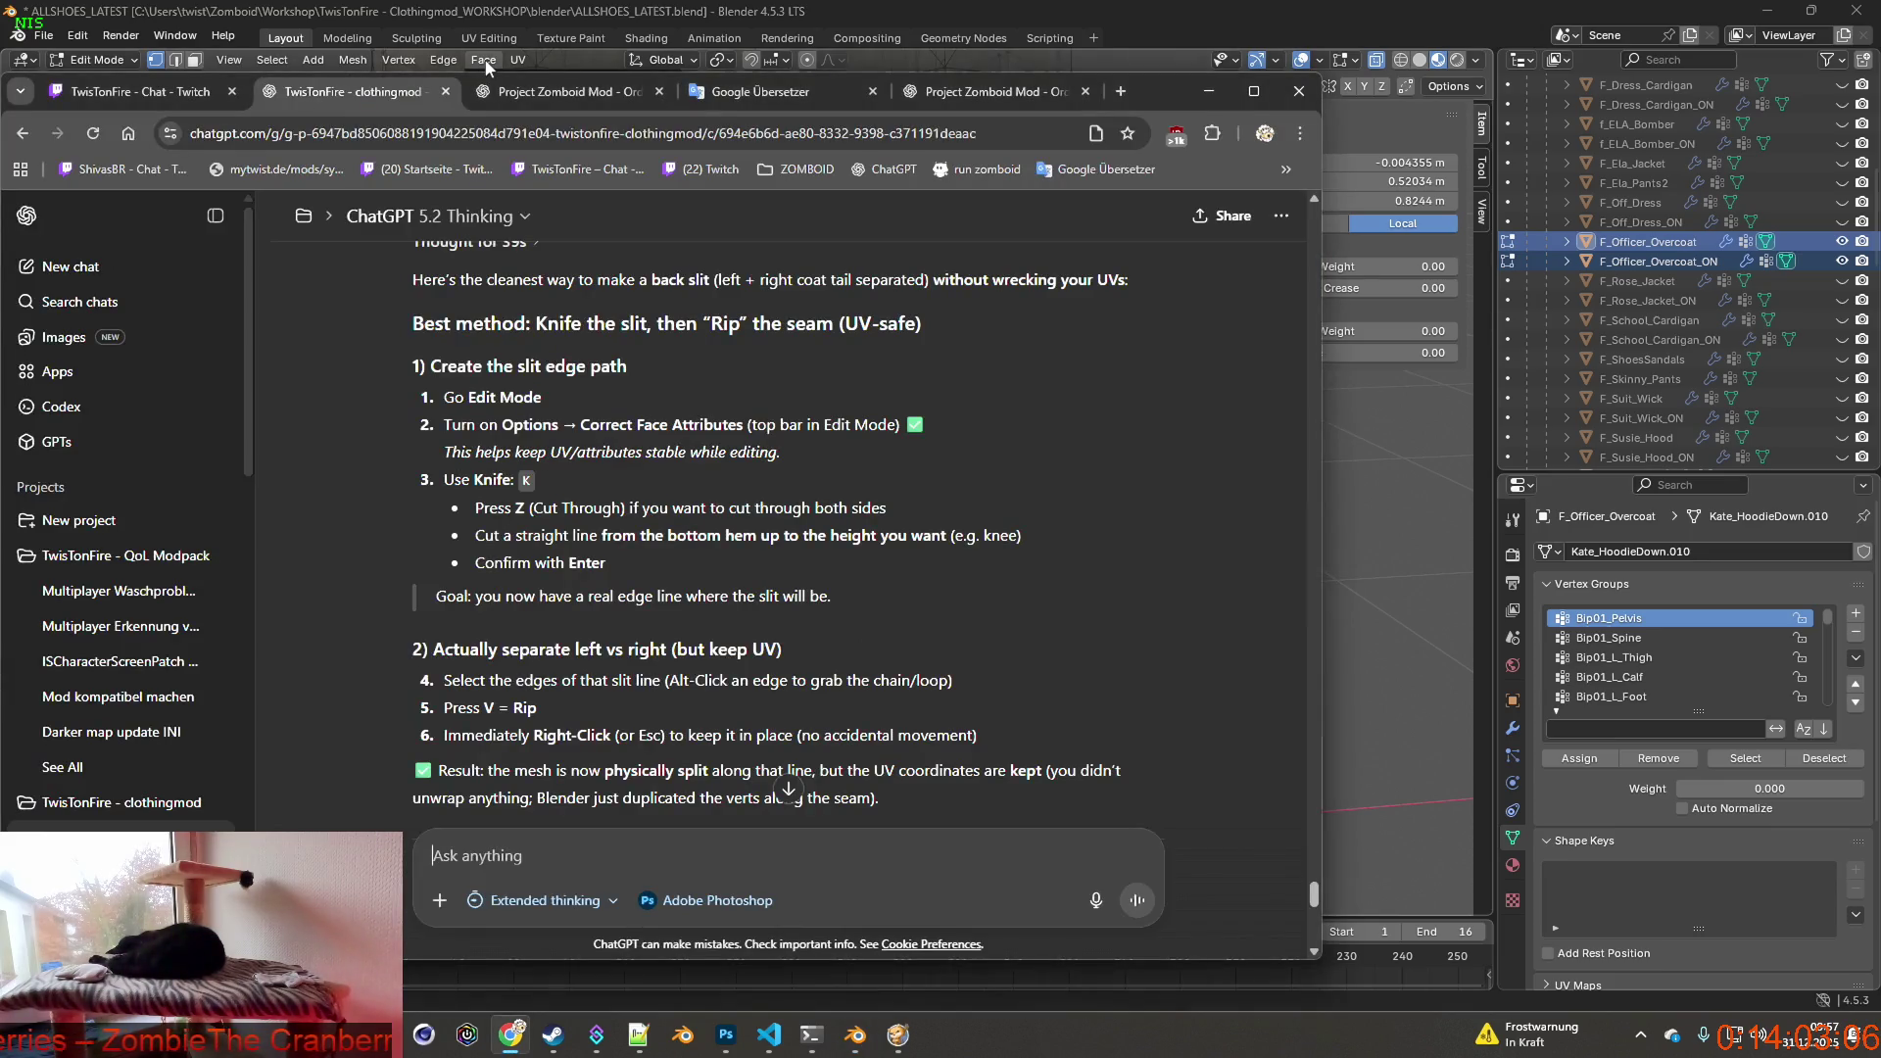
pyautogui.hotkey('alt', 'Tab')
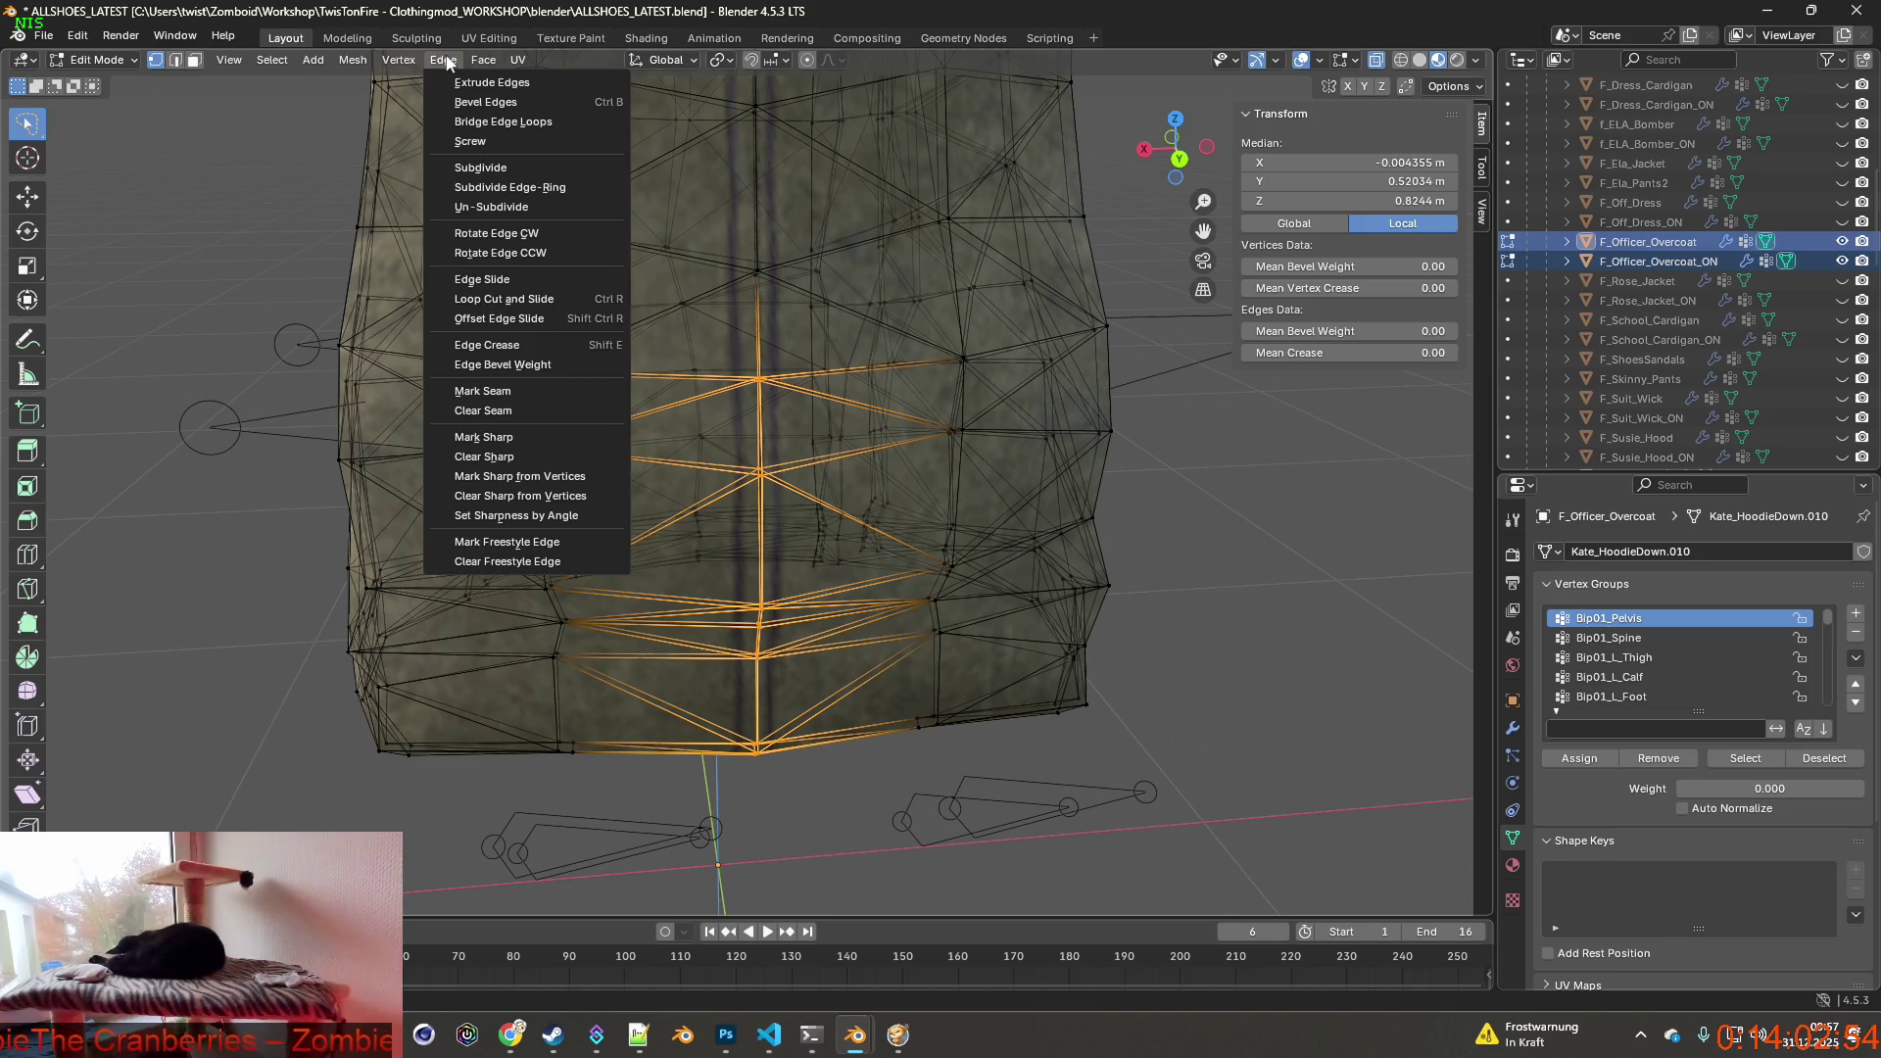
pyautogui.click(173, 62)
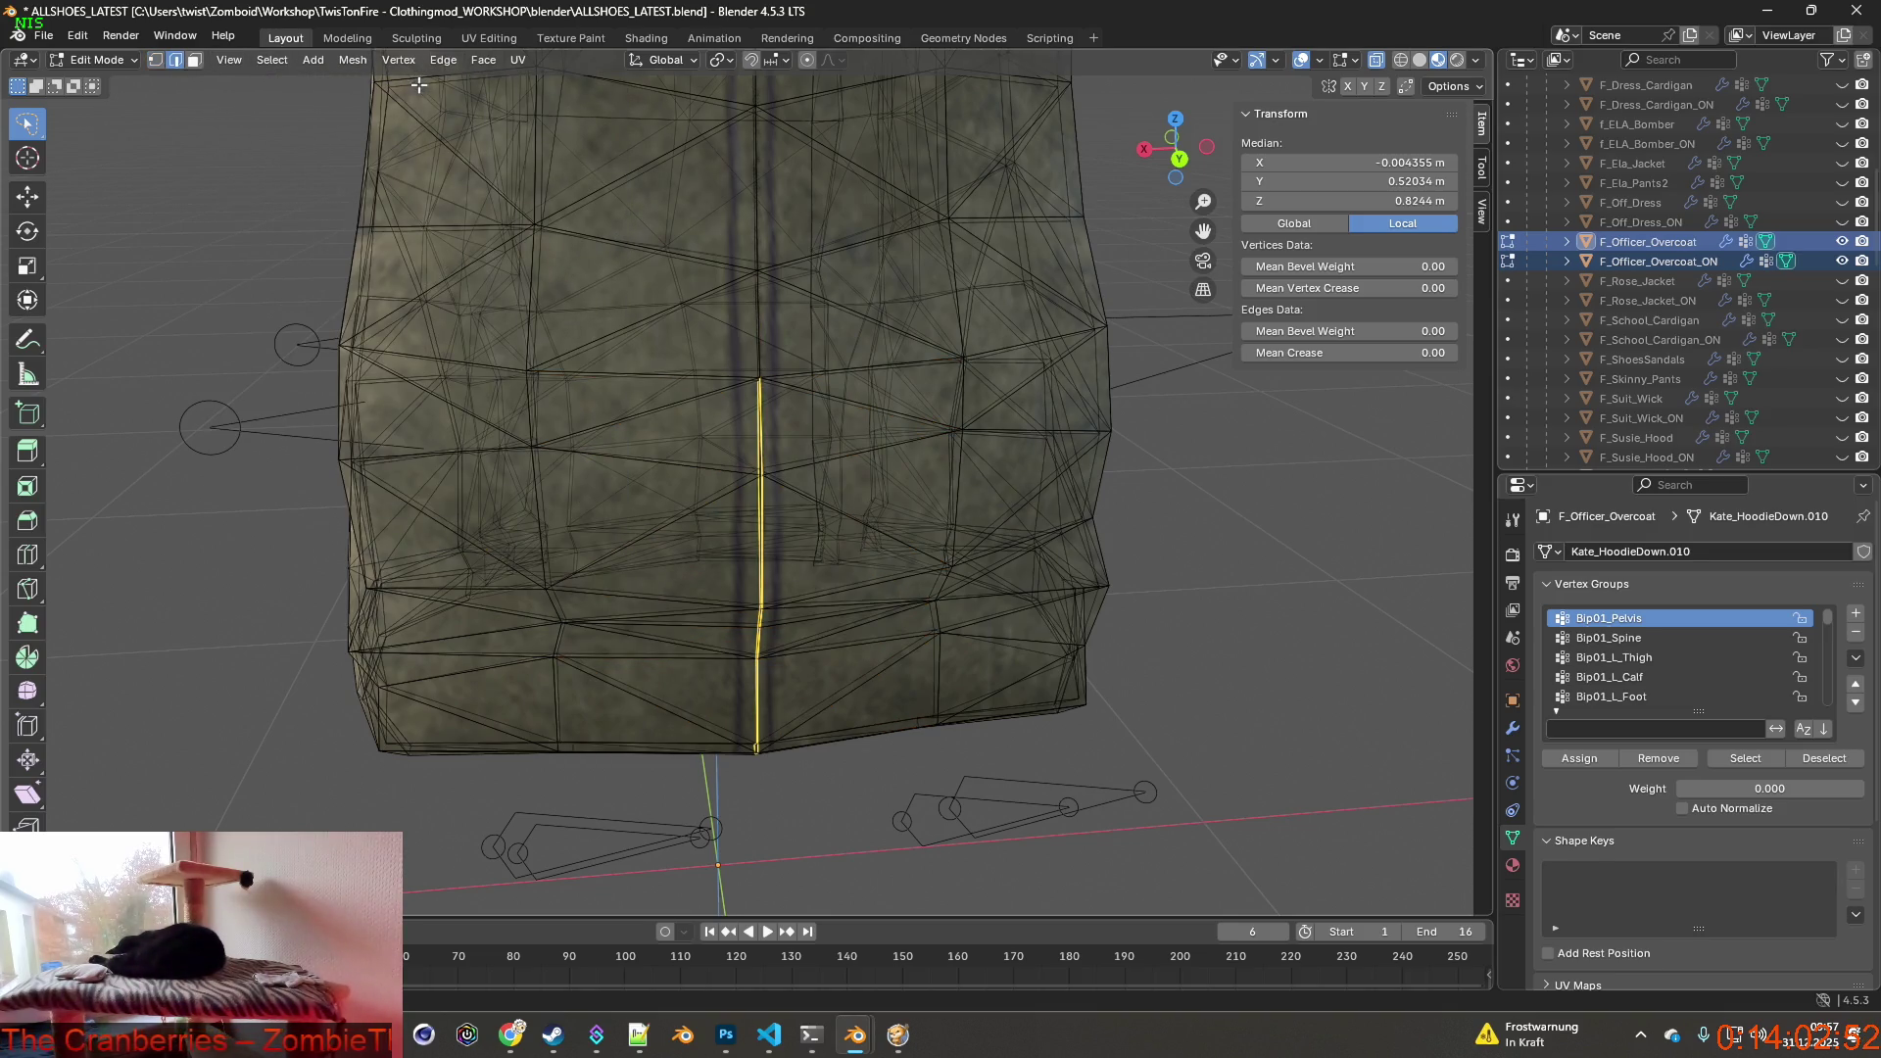
pyautogui.moveTo(690, 205)
pyautogui.mouseDown(button='middle')
pyautogui.moveTo(848, 211)
pyautogui.moveTo(813, 187)
pyautogui.moveTo(691, 192)
pyautogui.mouseUp(button='middle')
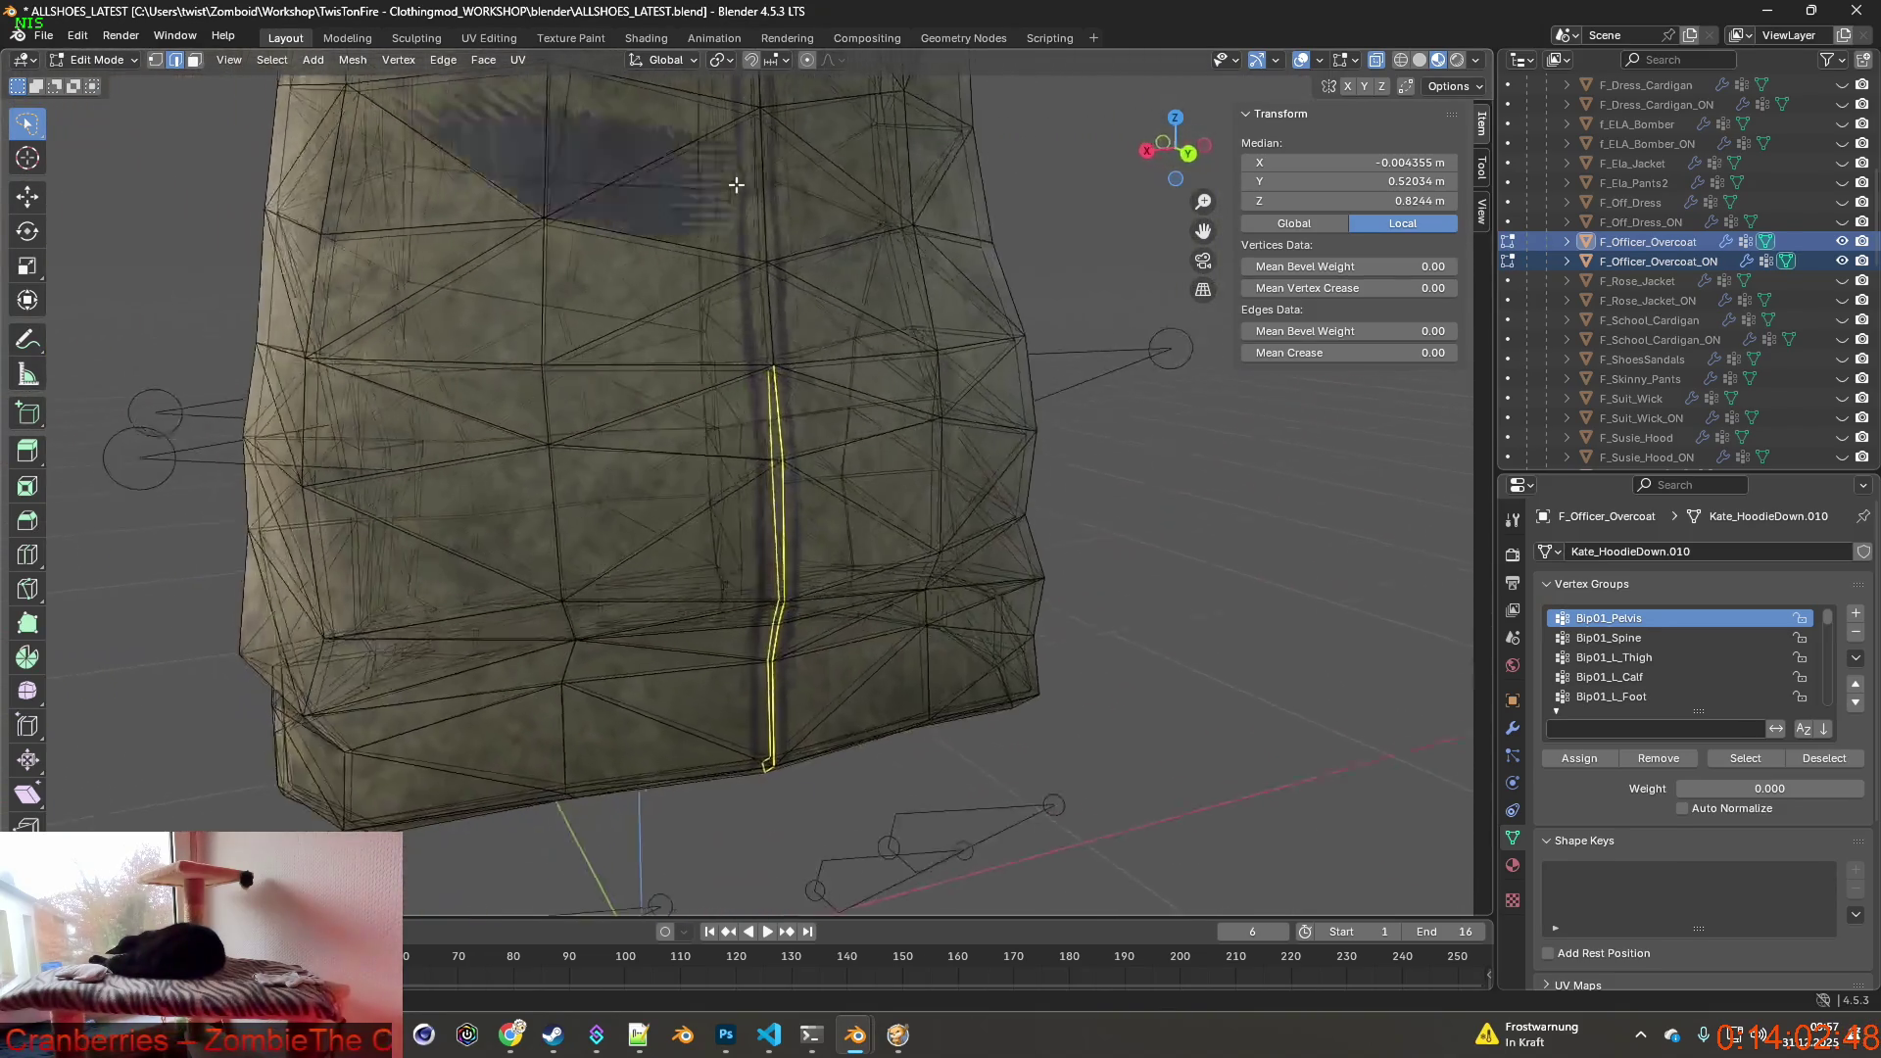
# Check the Face menu against ChatGPT's knife-and-rip steps, then deselect everything.
pyautogui.click(483, 61)
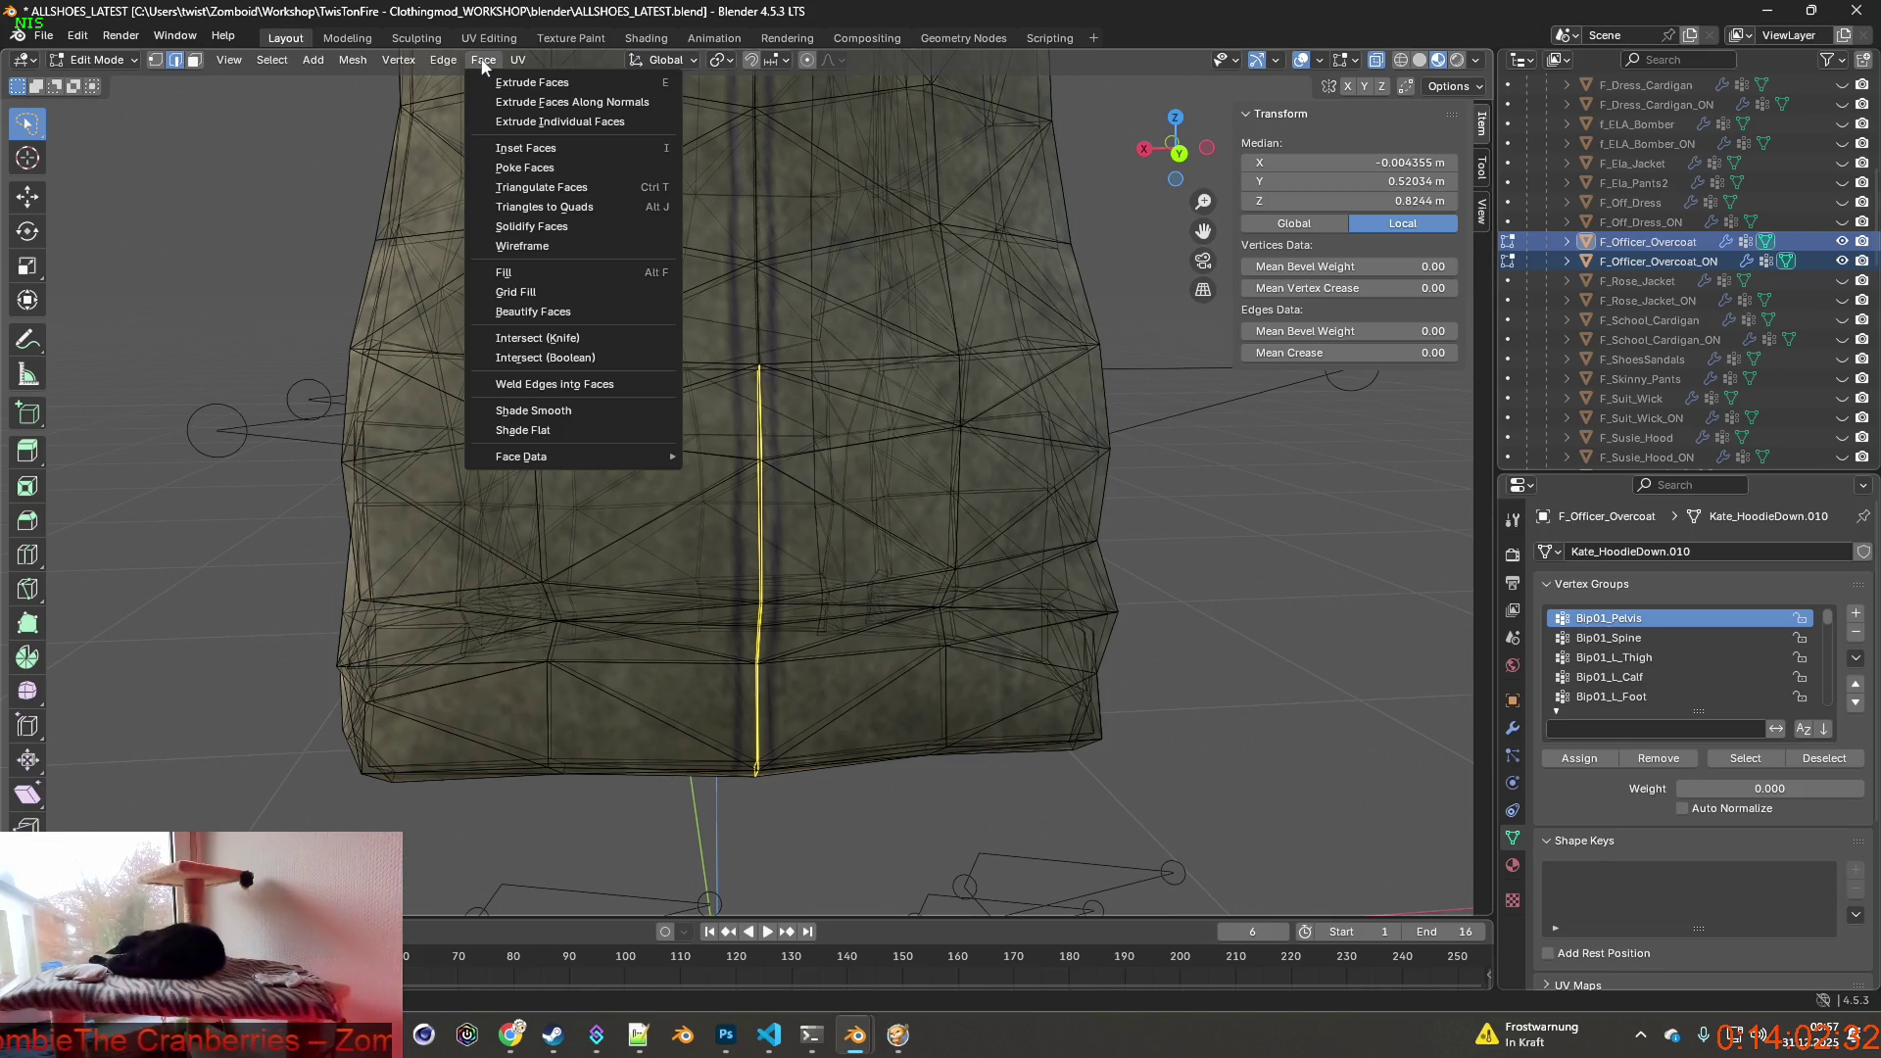
pyautogui.hotkey('alt', 'Tab')
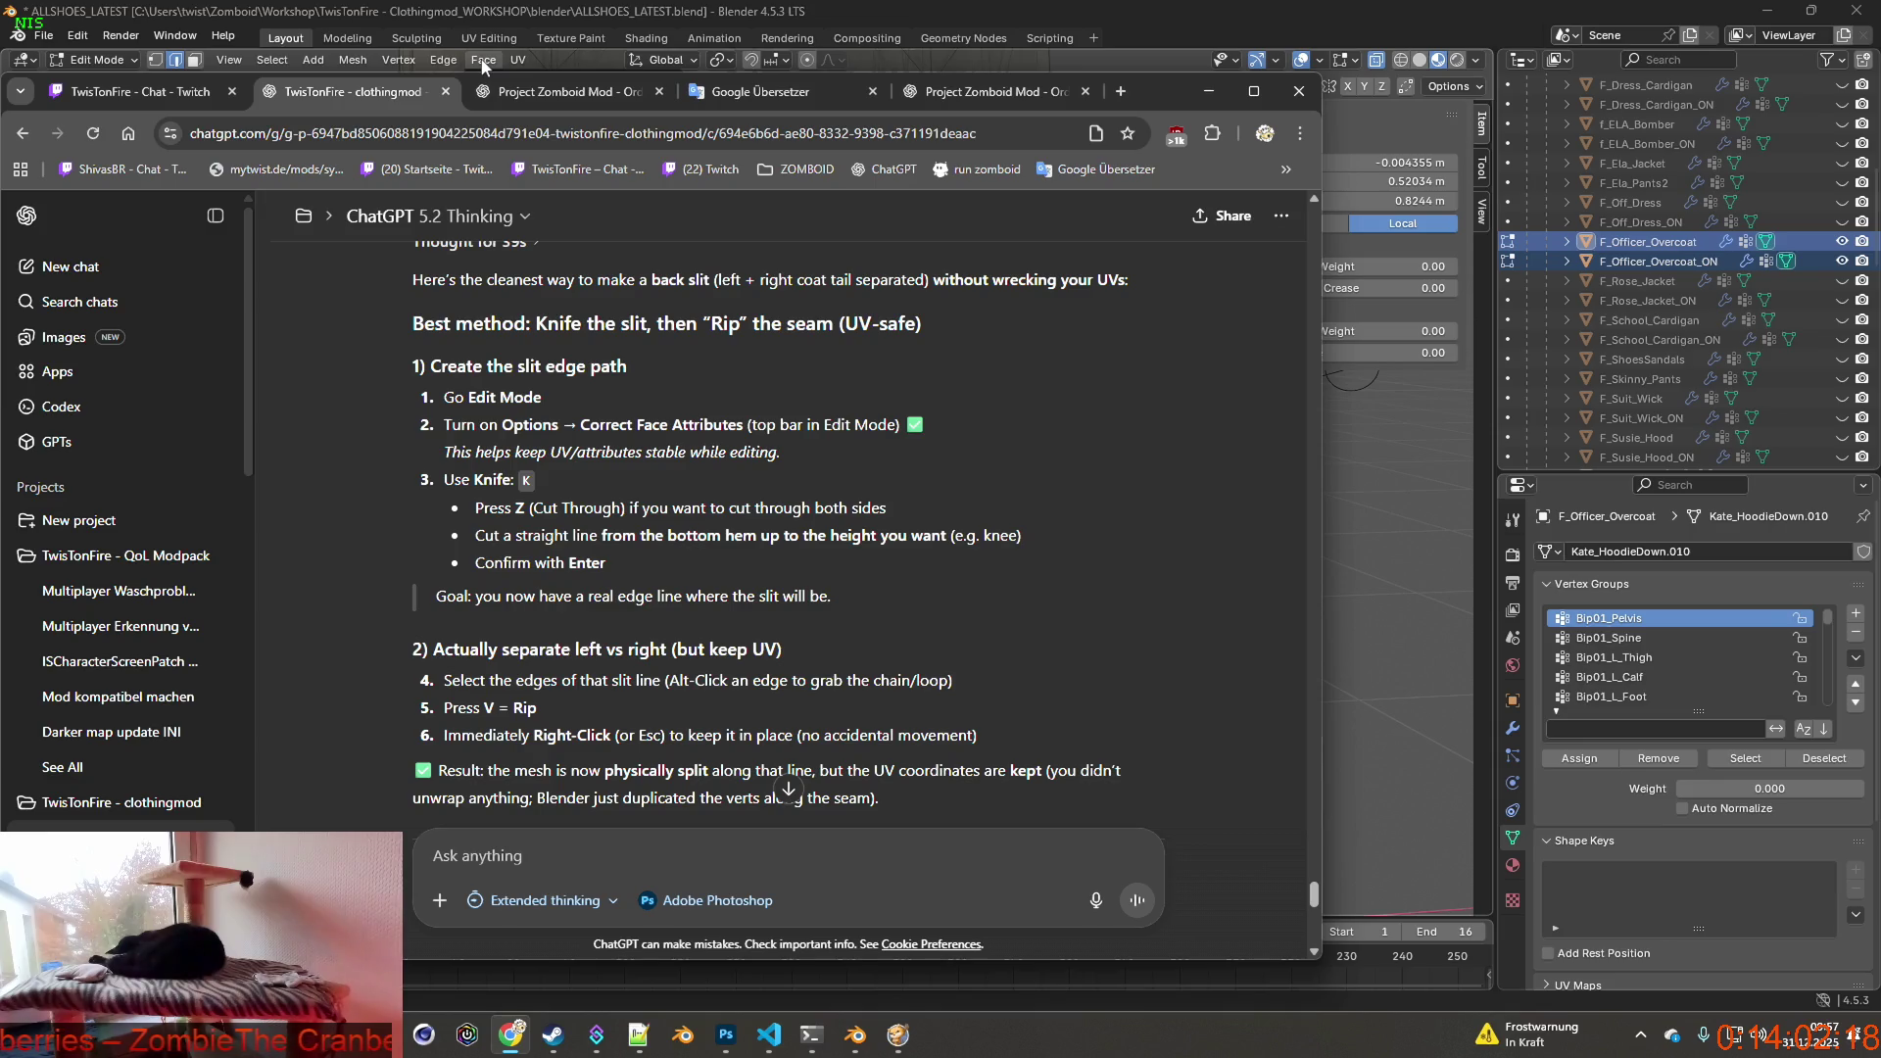
pyautogui.click(485, 66)
pyautogui.press('Escape')
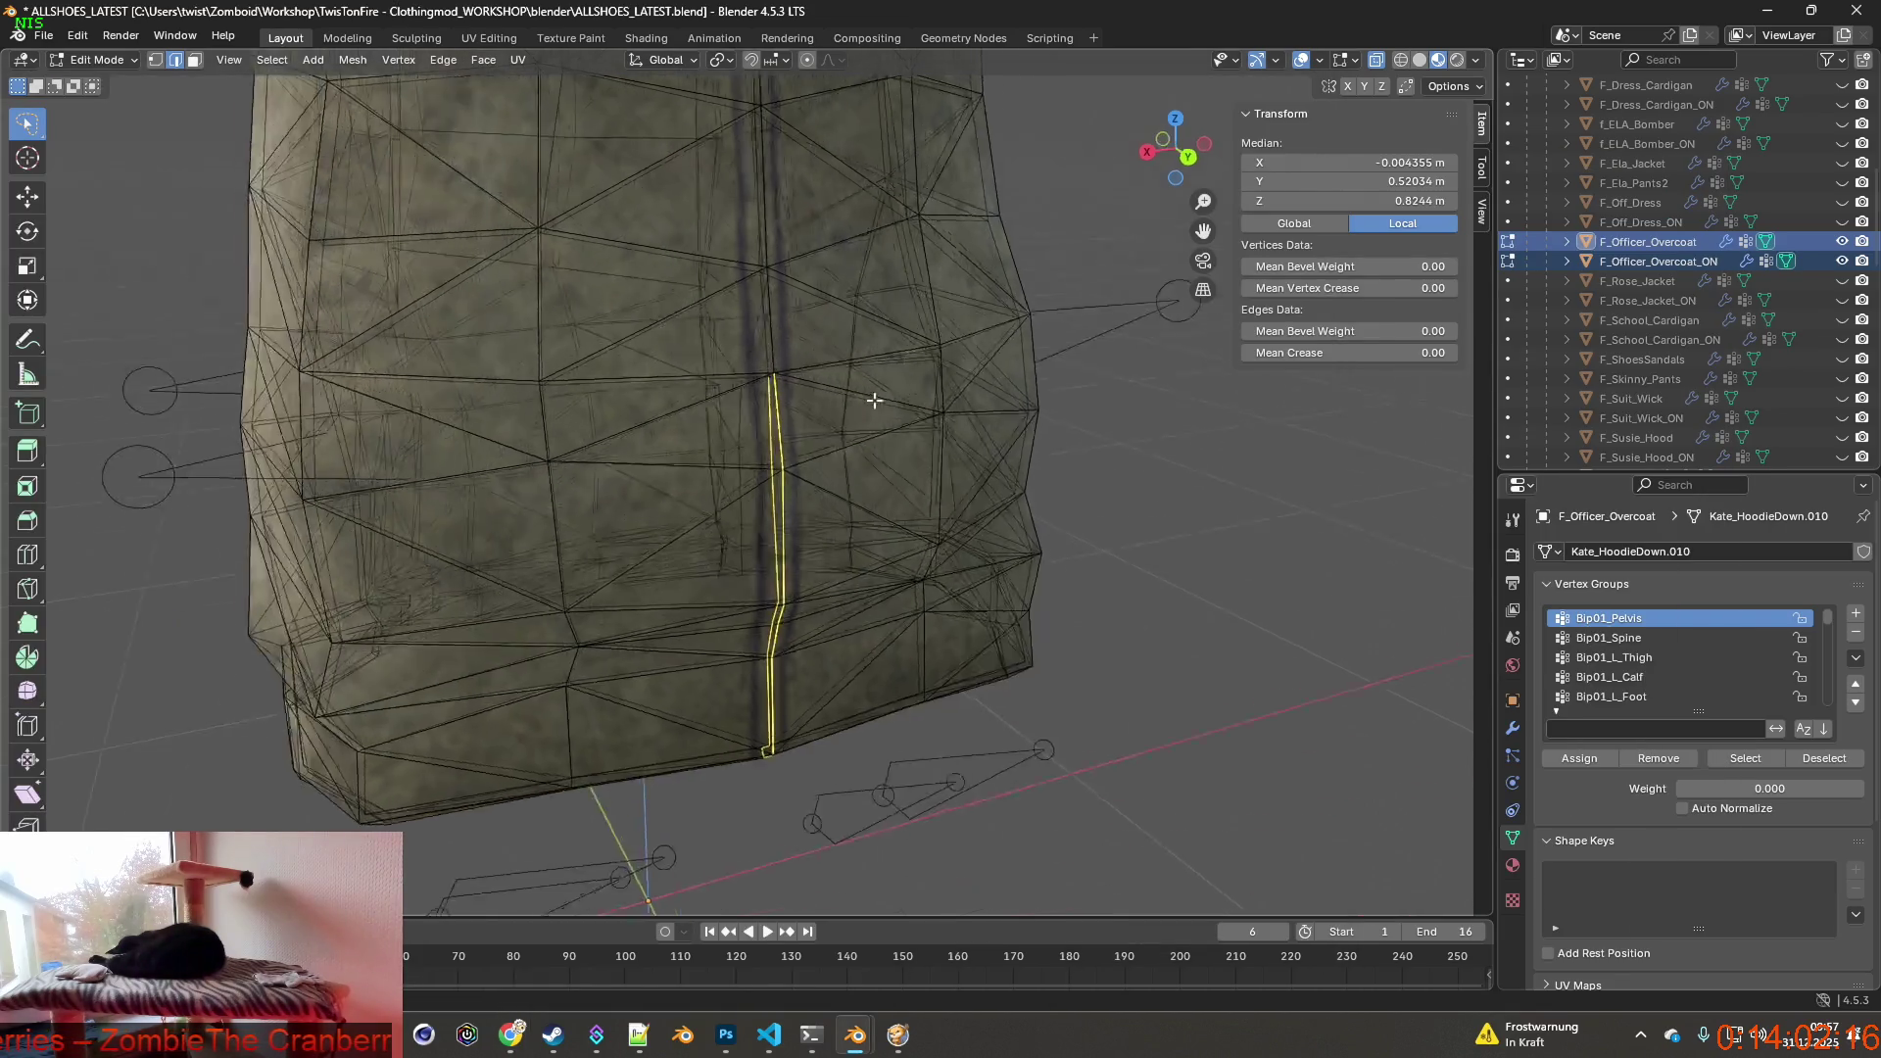
pyautogui.scroll(4, 852, 441)
pyautogui.click(1051, 384)
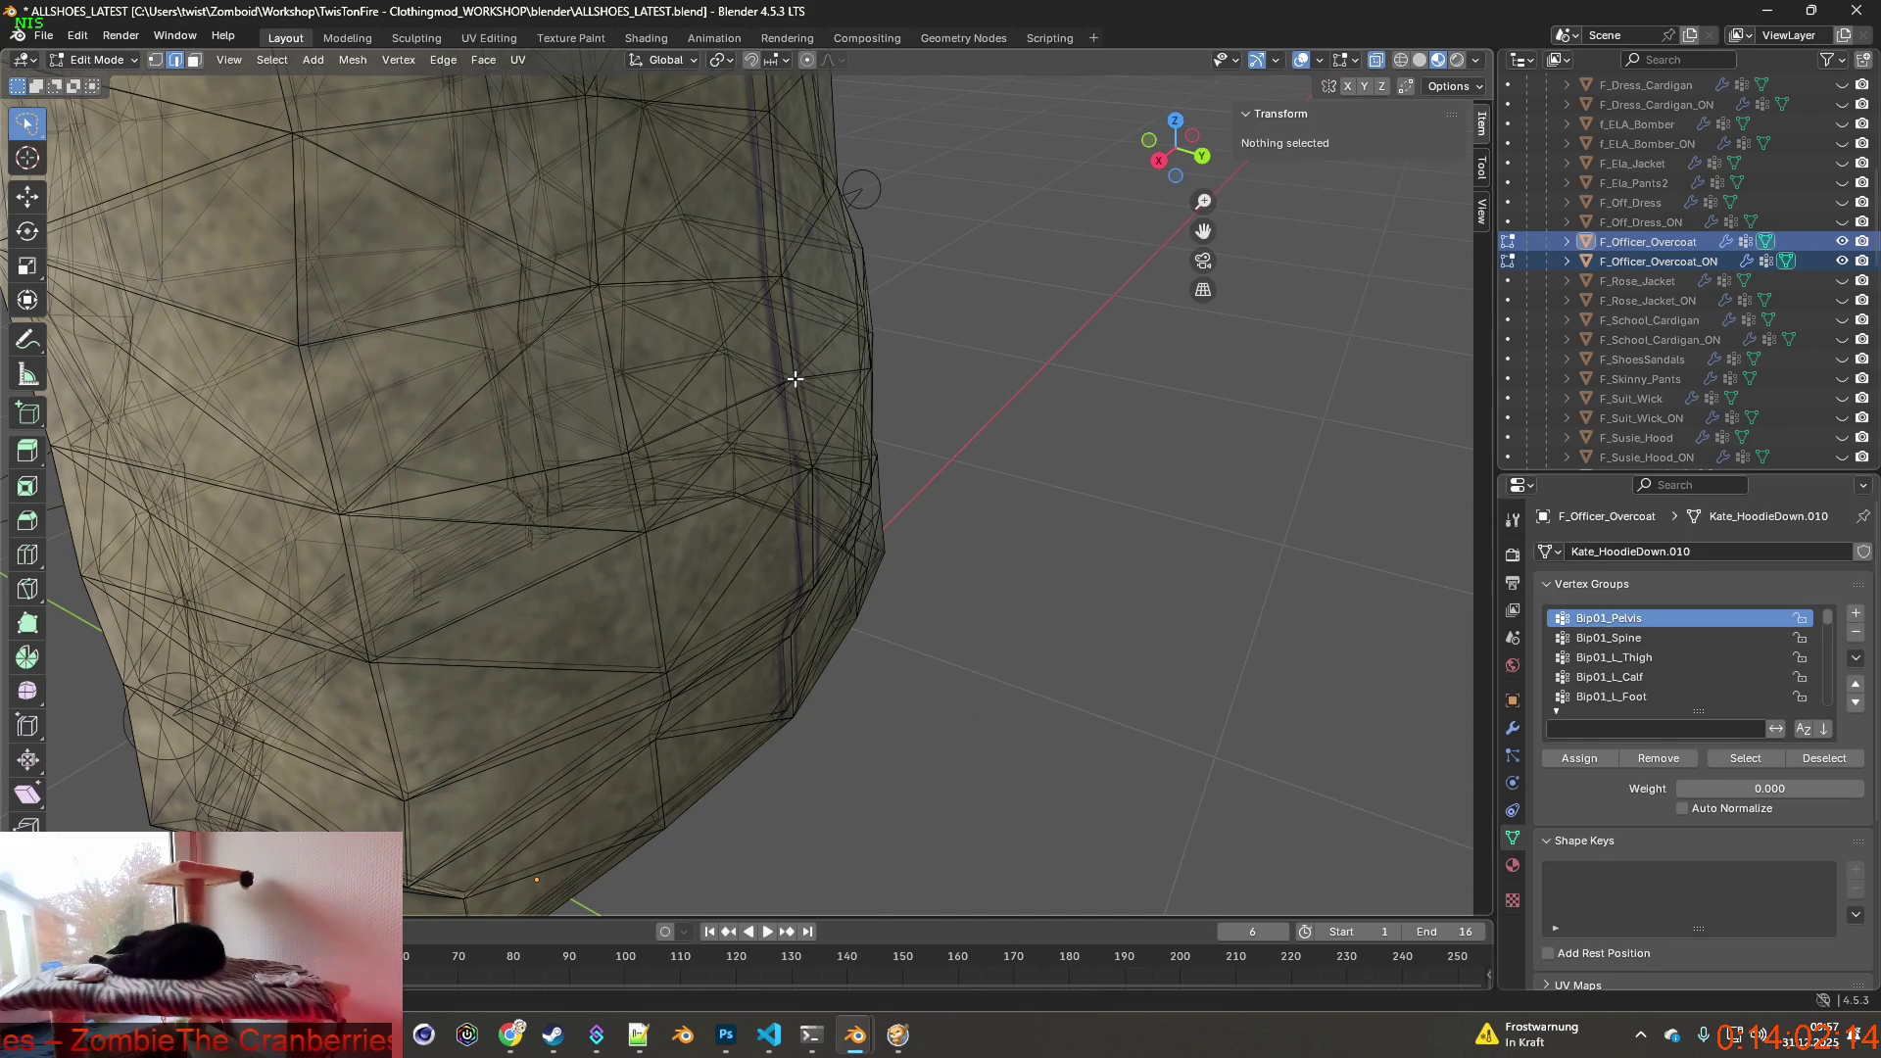
# Make a trial Knife cut at the coat's centre-back hem and confirm it.
pyautogui.click(795, 380)
pyautogui.moveTo(794, 381); pyautogui.dragTo(763, 387, button='middle')
pyautogui.press('k')
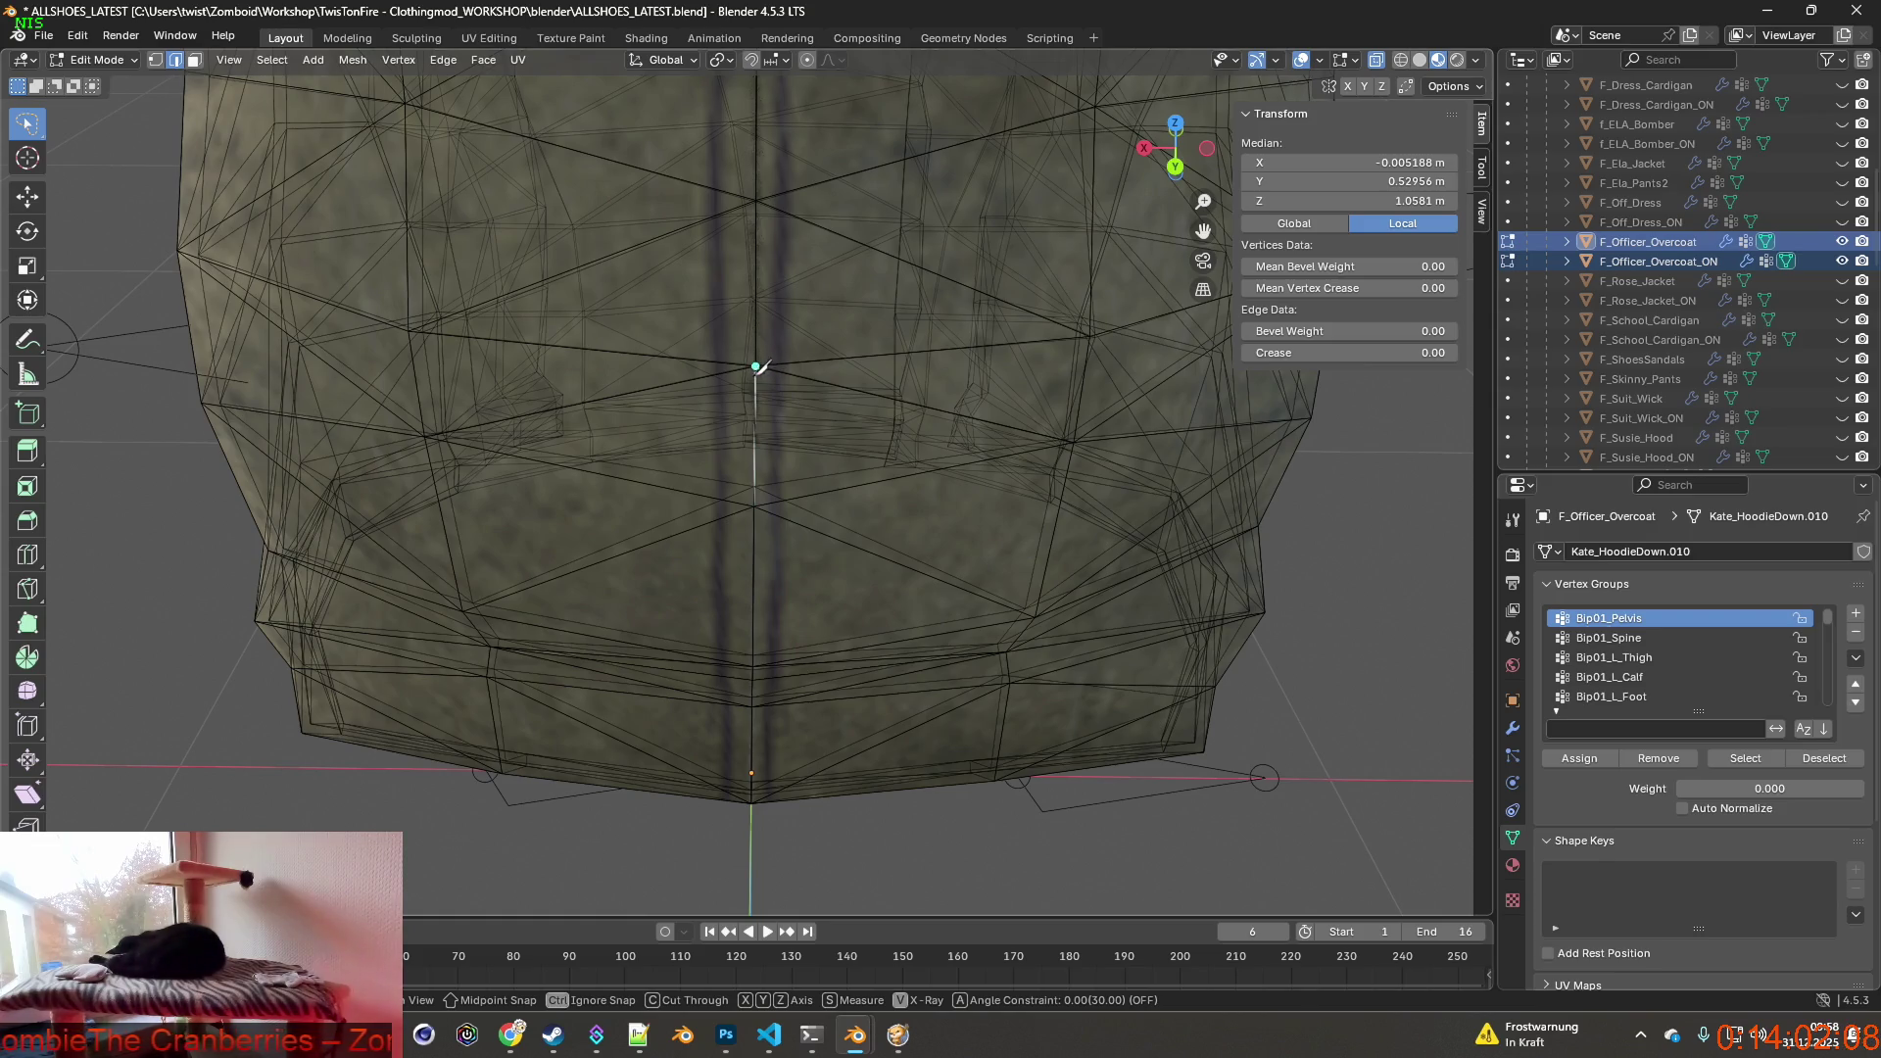
pyautogui.click(745, 700)
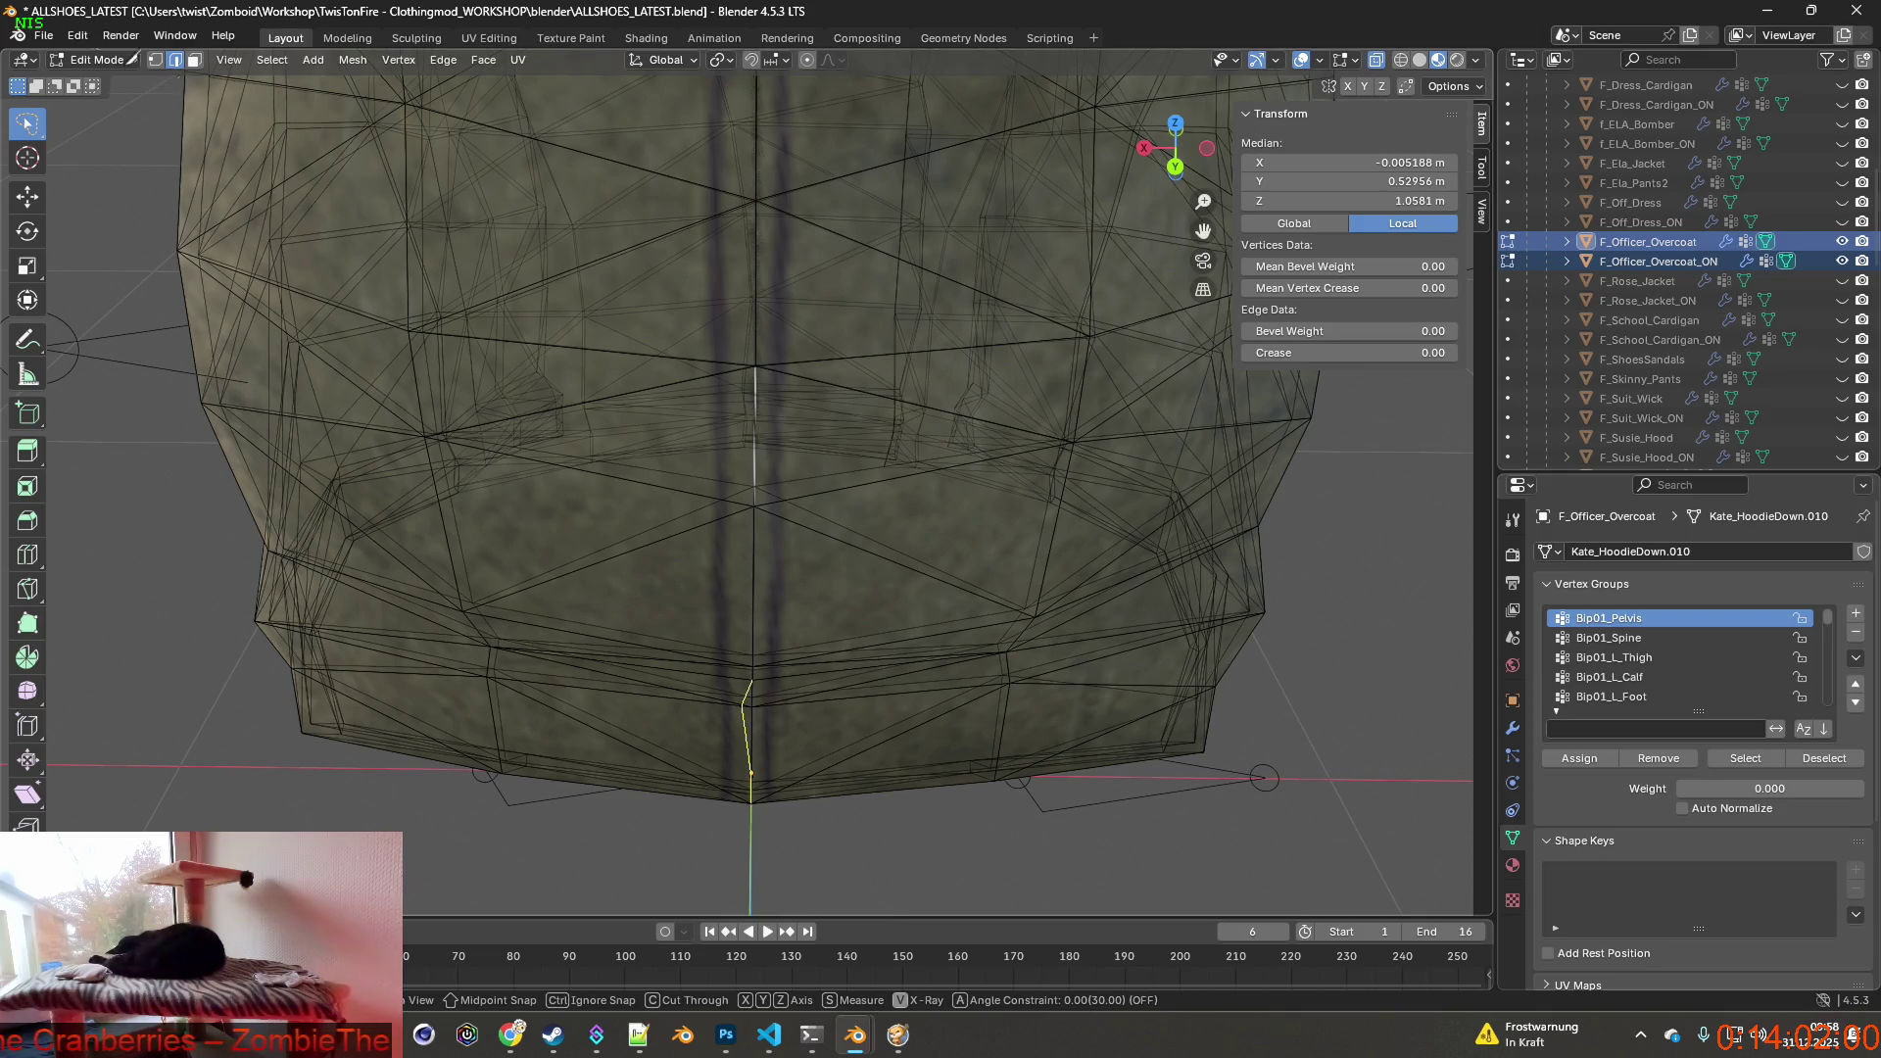
pyautogui.press('Return')
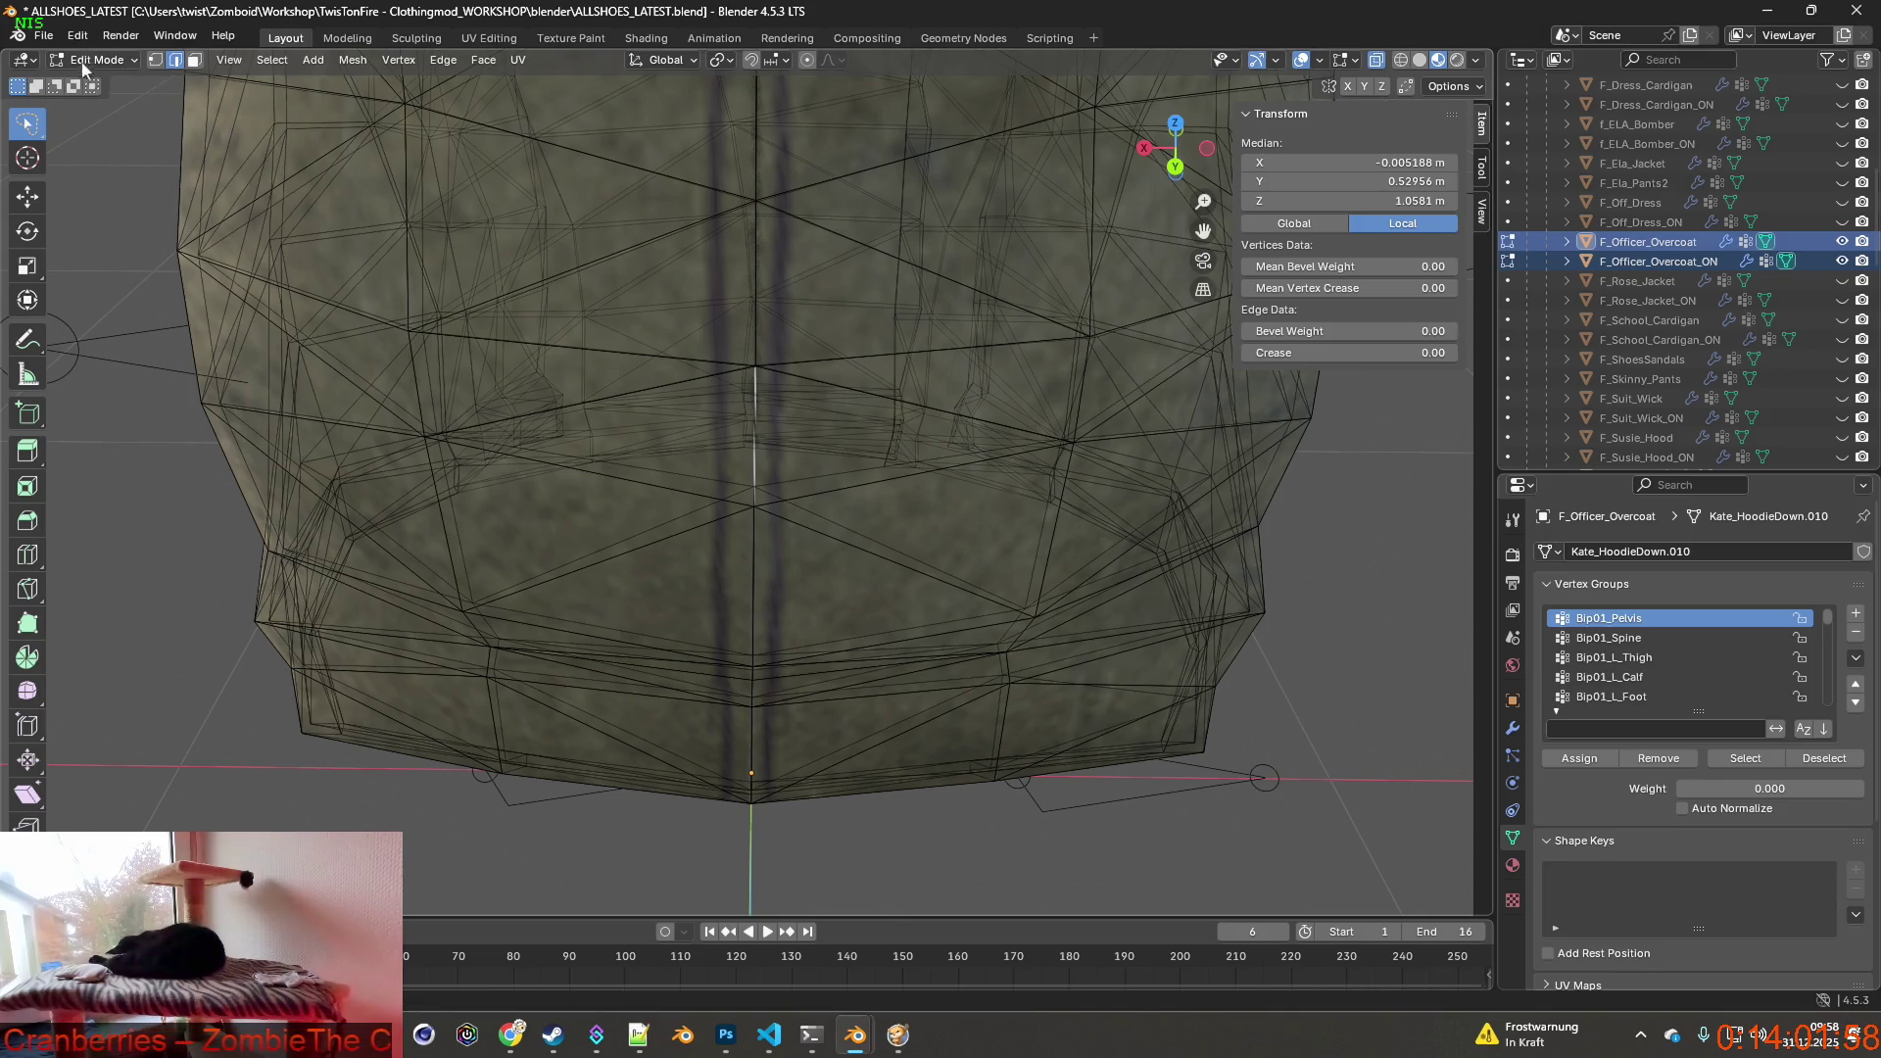
# Undo the cut and revert via Undo History to a step before it.
pyautogui.click(76, 38)
pyautogui.click(103, 63)
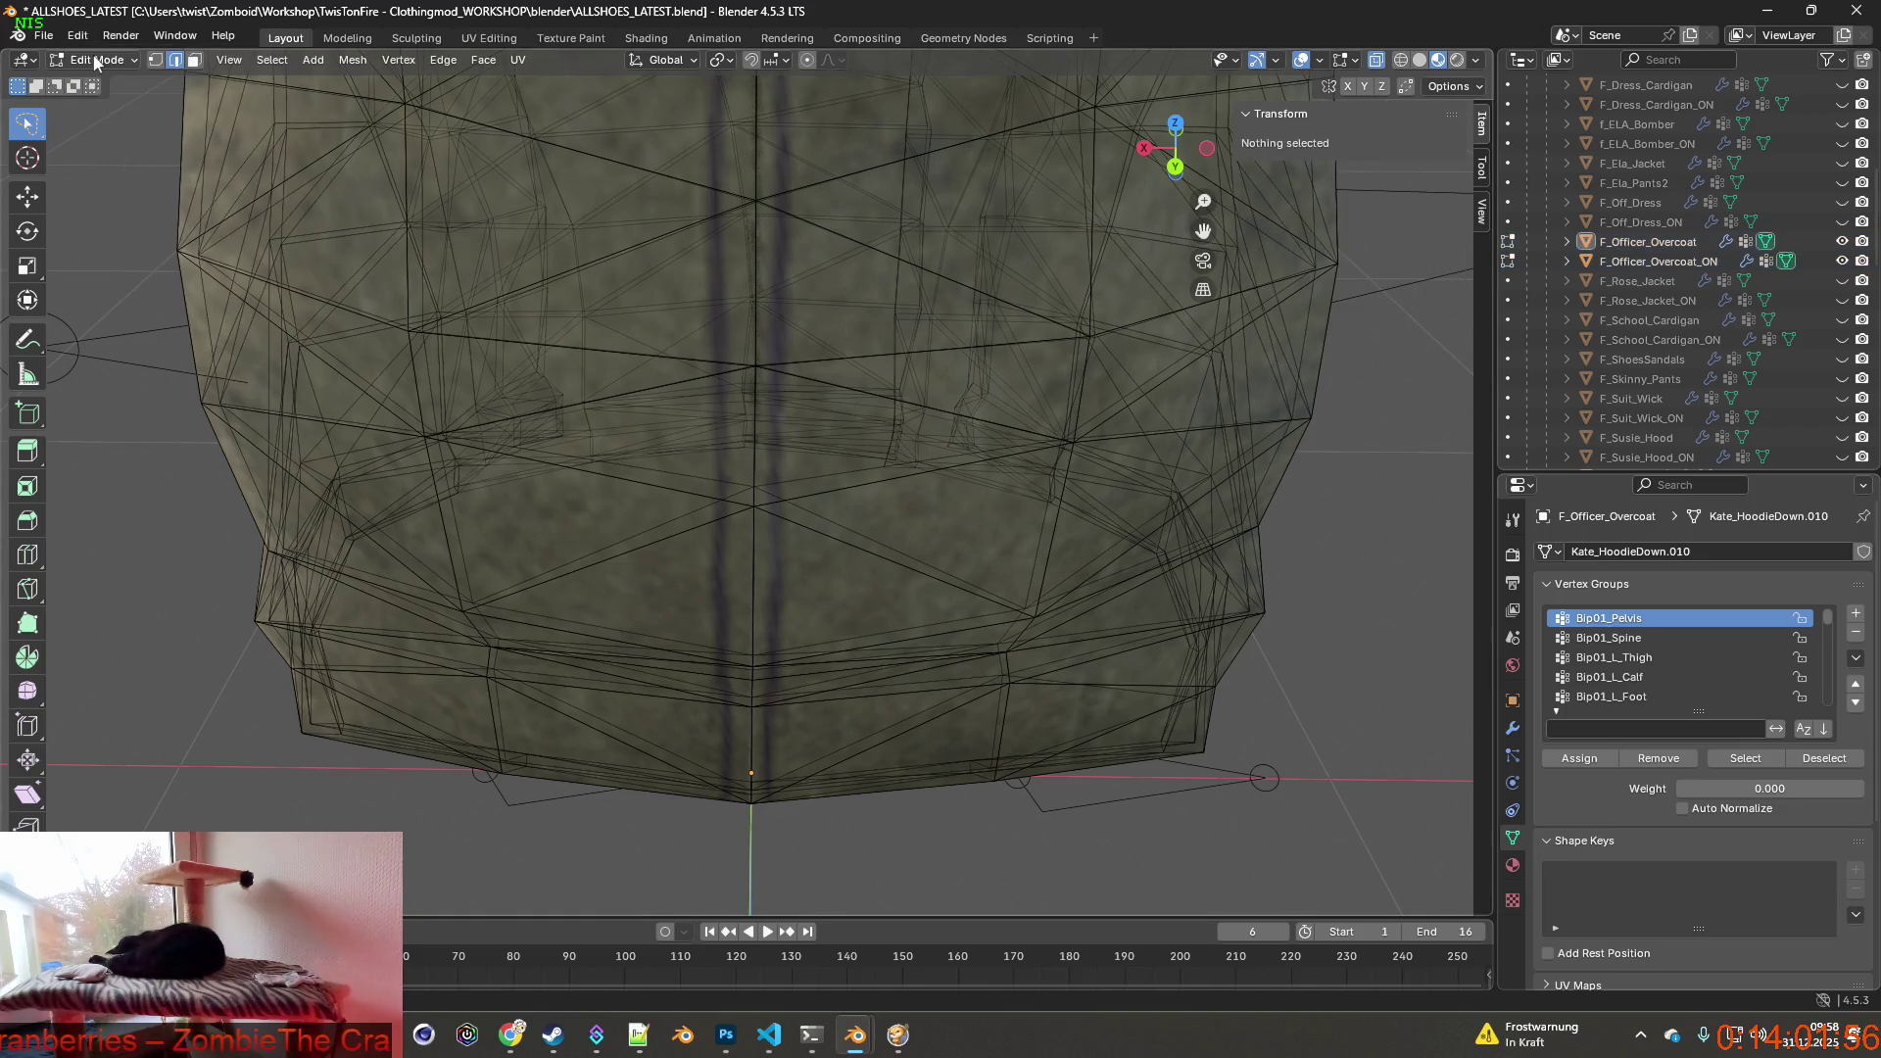
pyautogui.moveTo(883, 441); pyautogui.dragTo(490, 315, button='middle')
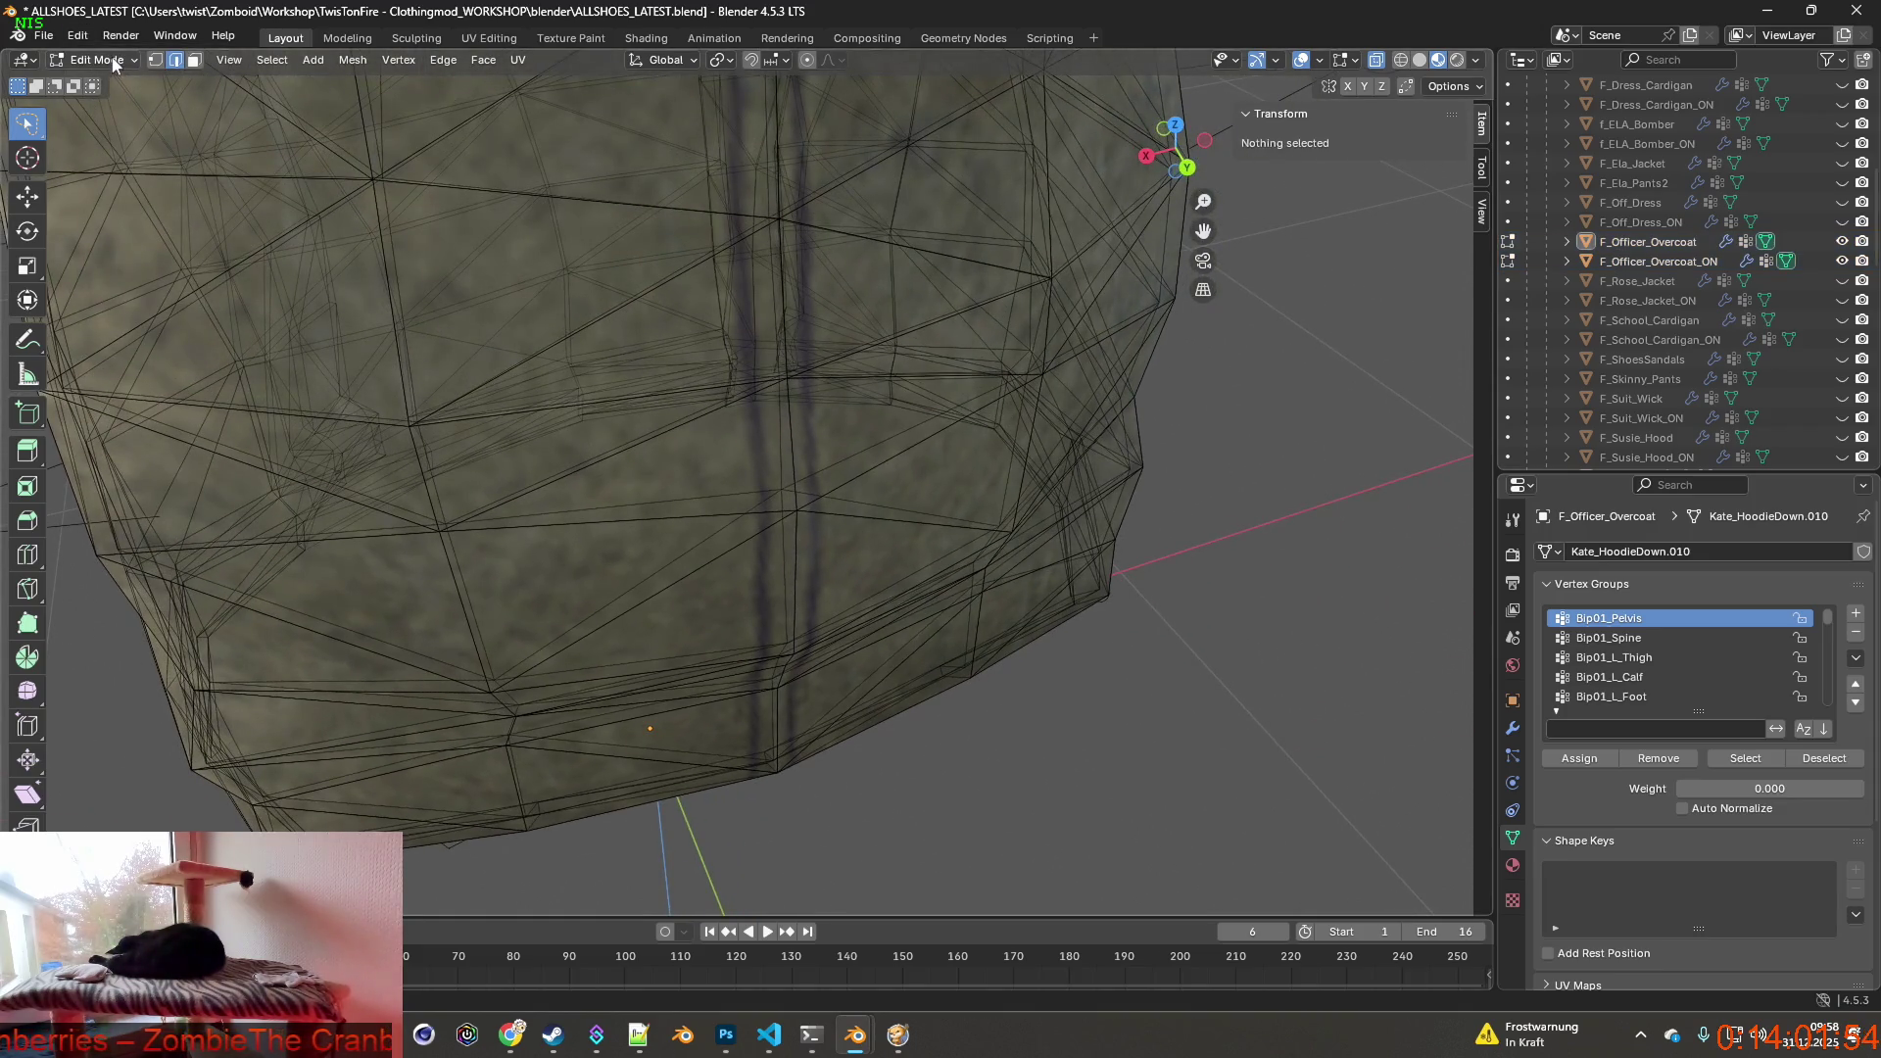
pyautogui.click(77, 37)
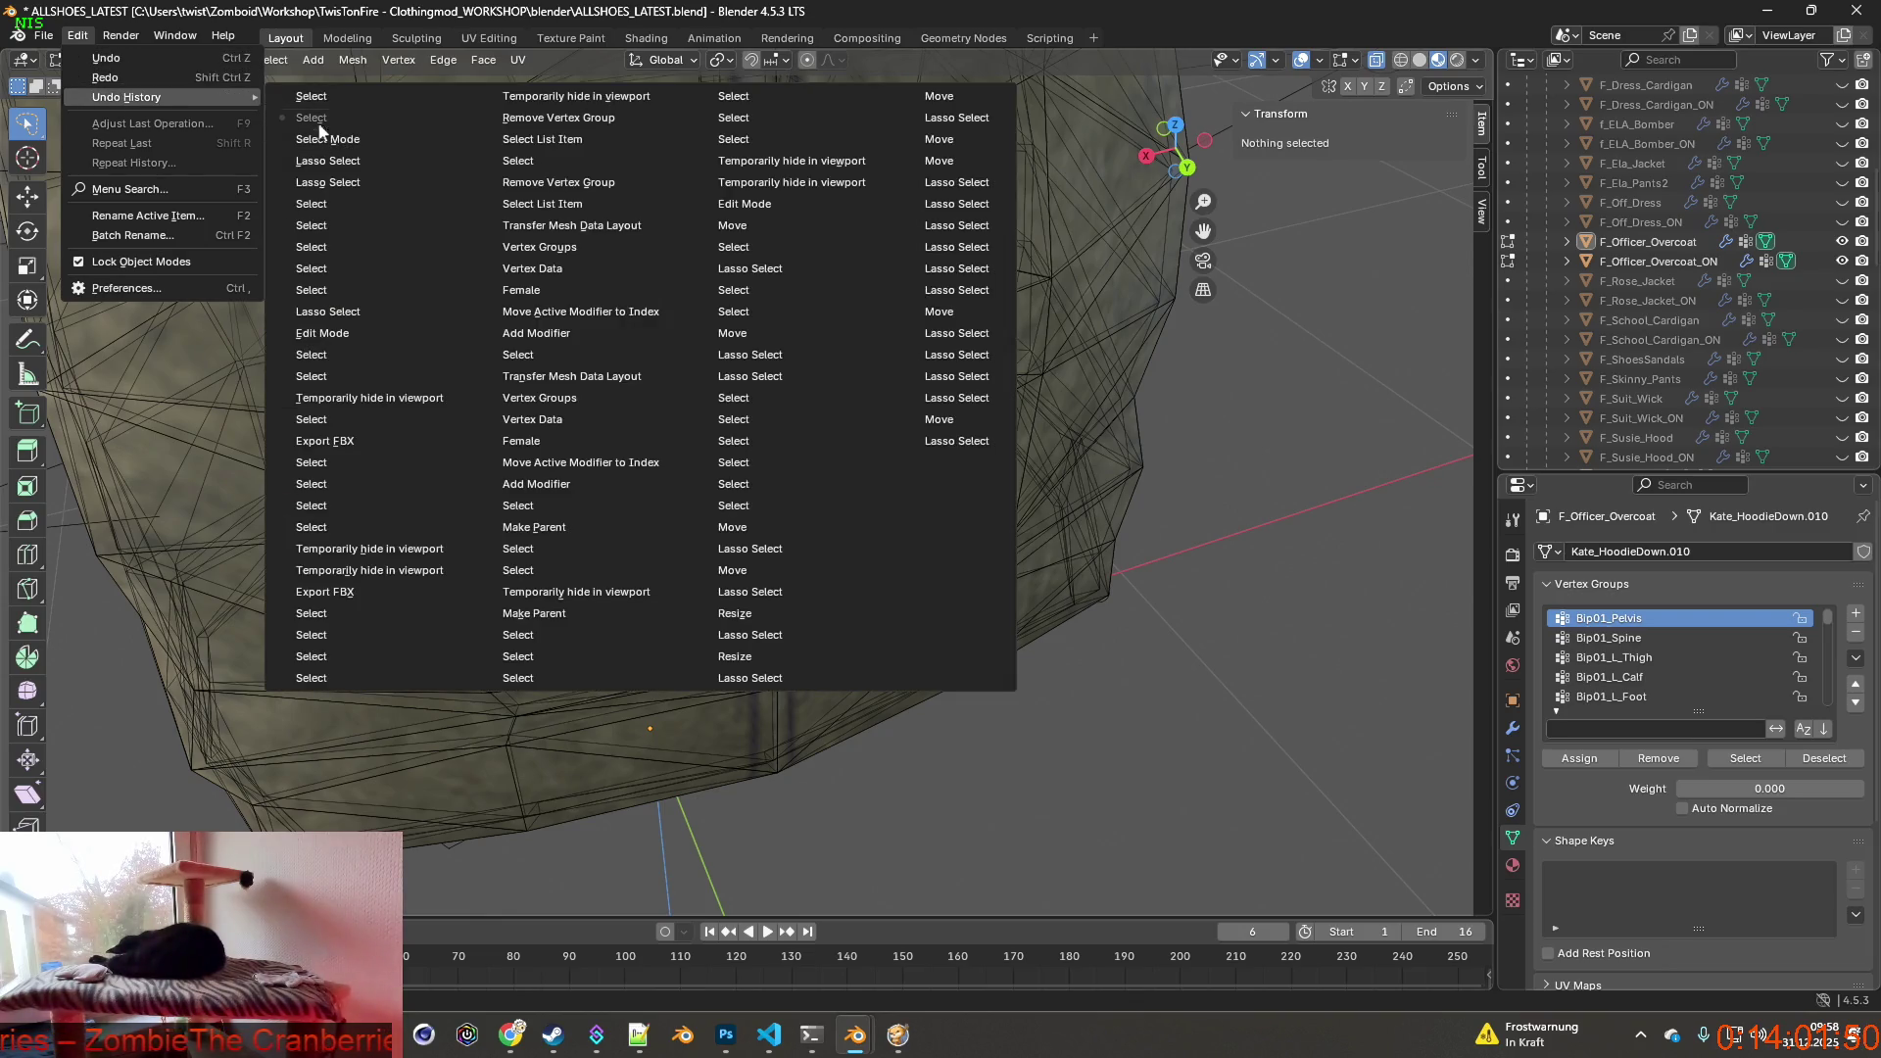
pyautogui.click(316, 122)
pyautogui.moveTo(1005, 563); pyautogui.dragTo(1003, 578, button='middle')
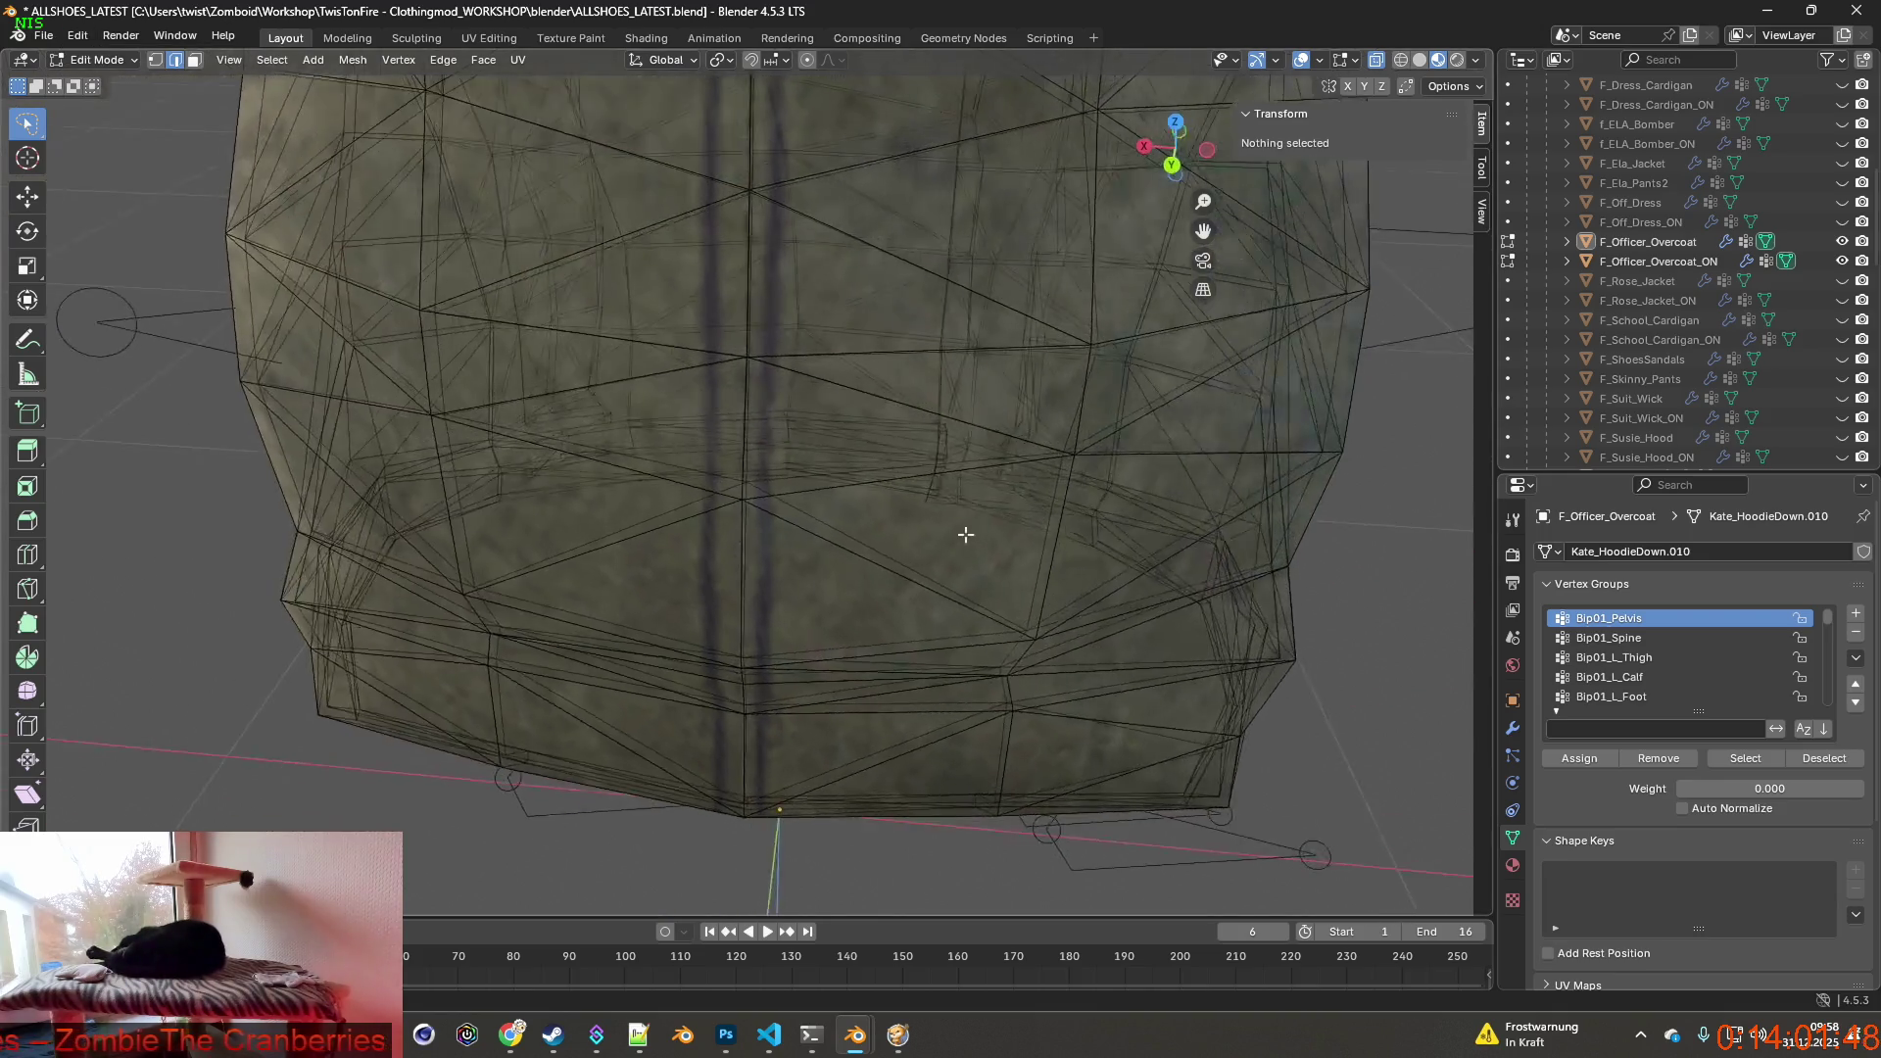
# Lasso-select the vertical edge chain along the coat's centre-back seam.
pyautogui.keyDown('ctrl'); pyautogui.moveTo(735, 394); pyautogui.dragTo(758, 600); pyautogui.keyUp('ctrl')
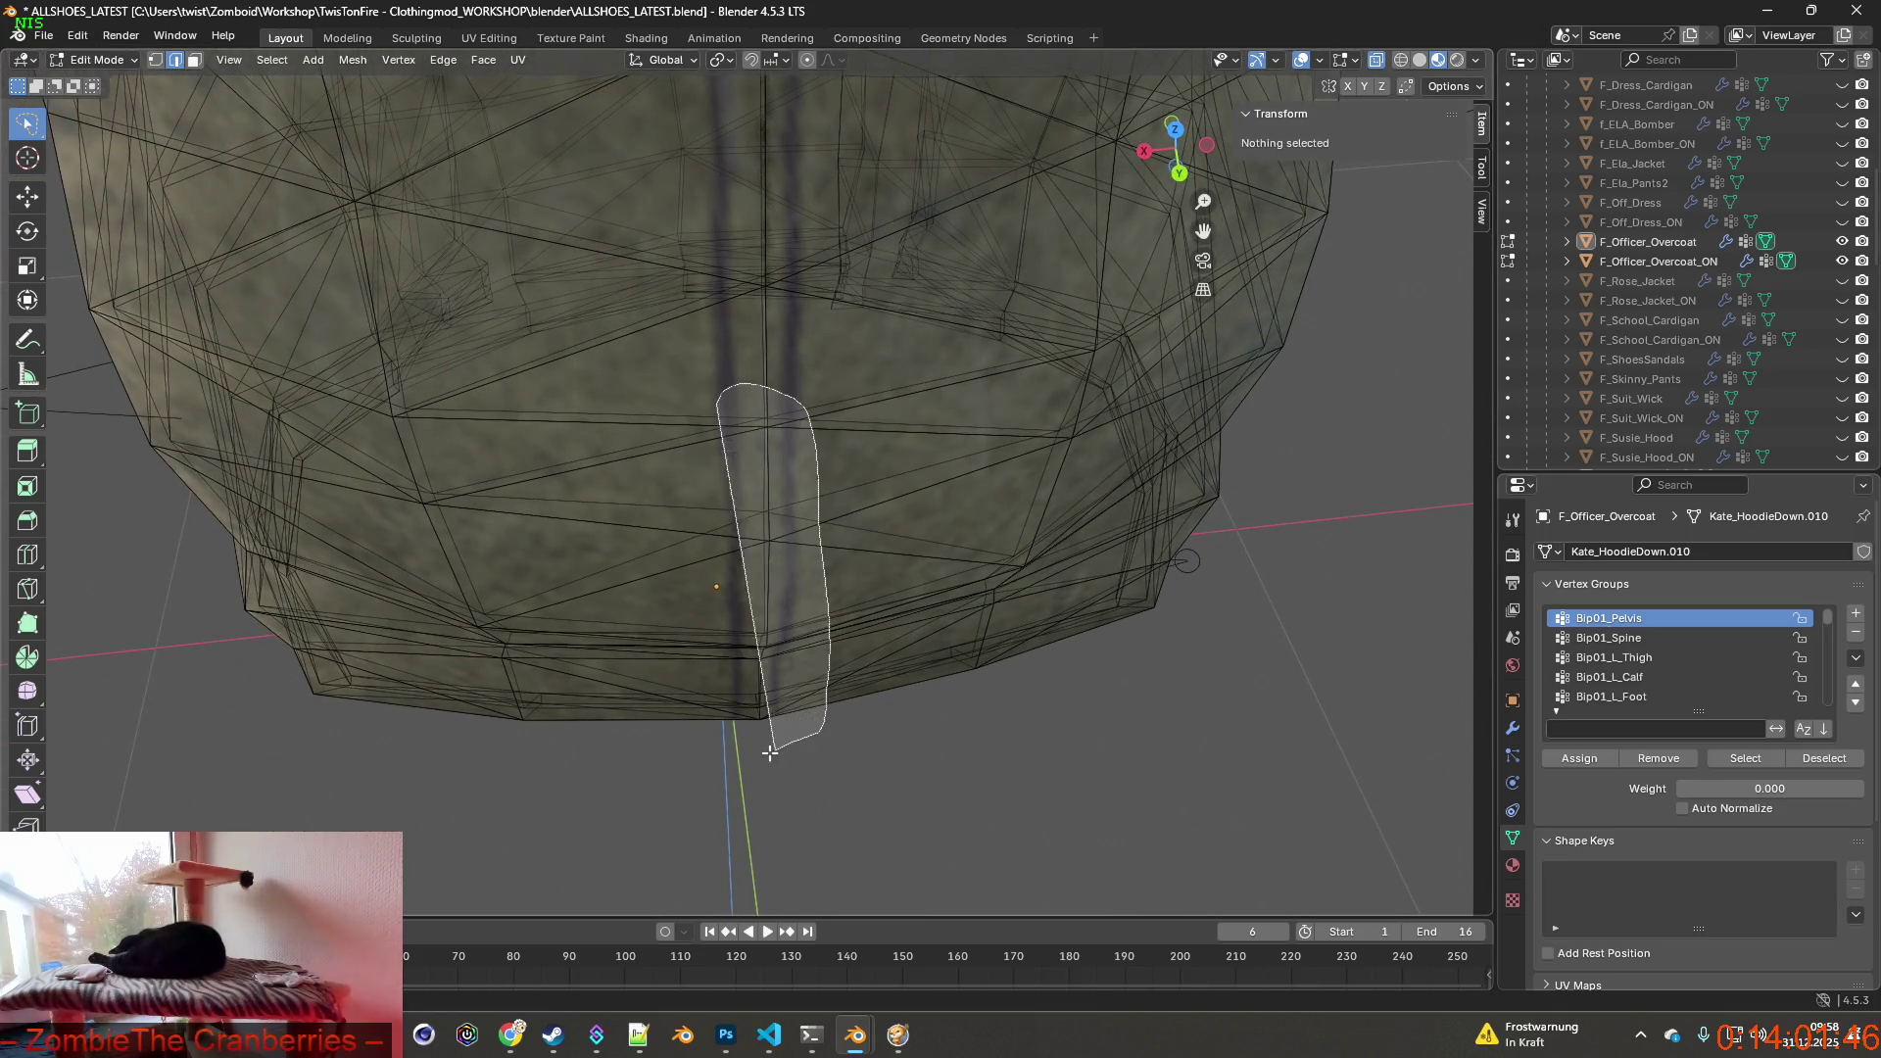
pyautogui.moveTo(758, 600); pyautogui.dragTo(756, 571, button='middle')
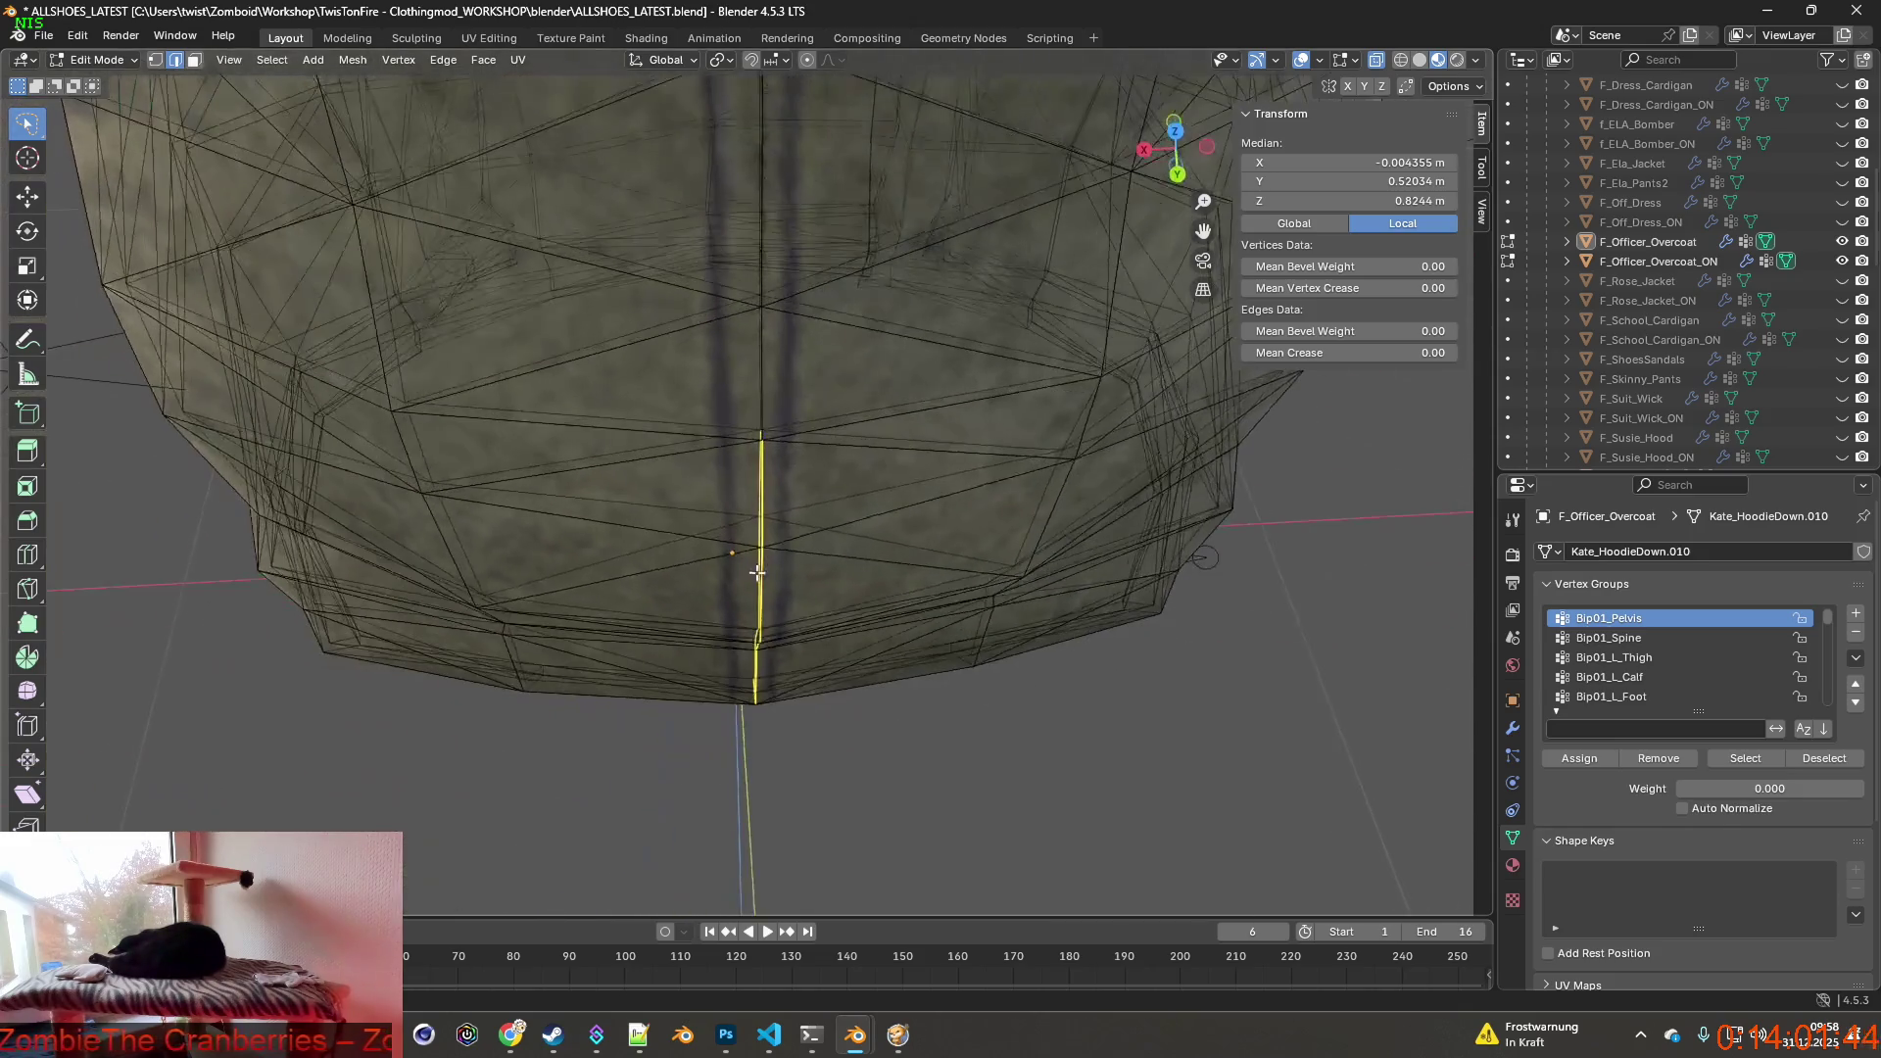
pyautogui.keyDown('ctrl'); pyautogui.moveTo(734, 491); pyautogui.dragTo(759, 734); pyautogui.keyUp('ctrl')
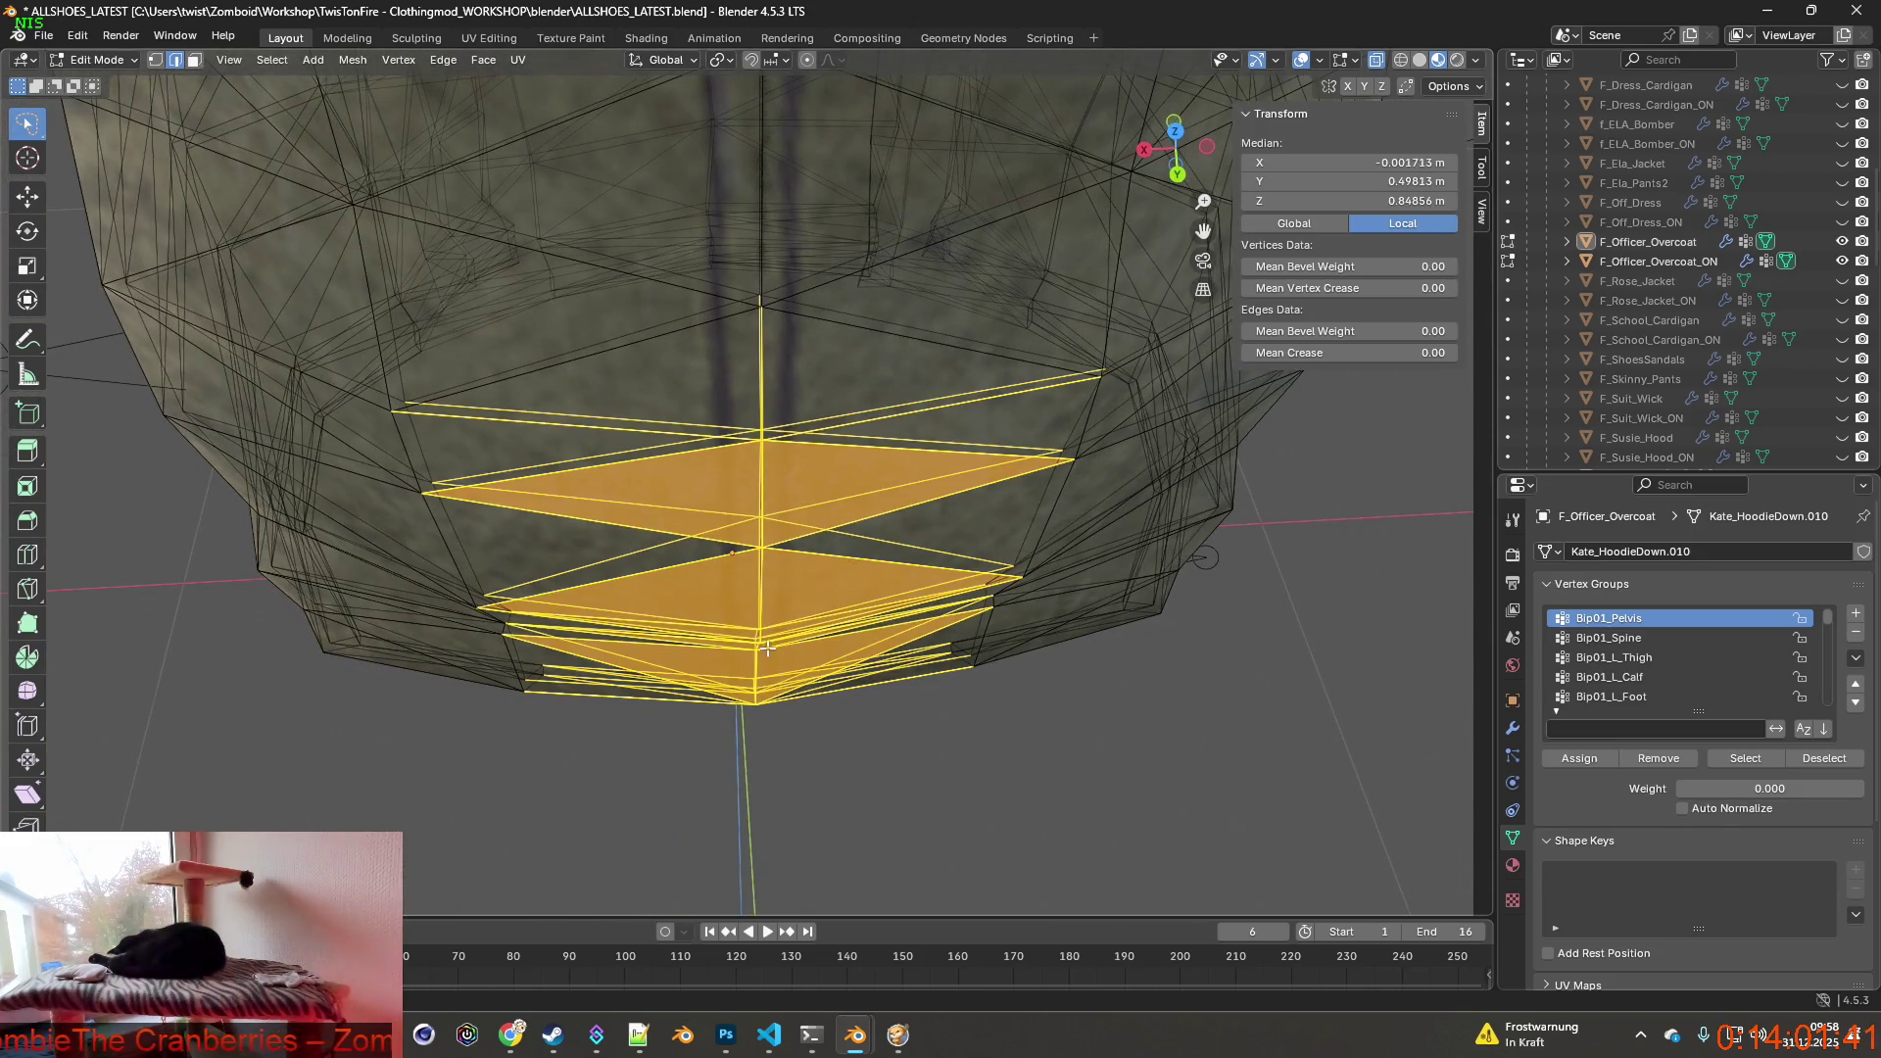
pyautogui.moveTo(765, 647); pyautogui.dragTo(772, 621, button='middle')
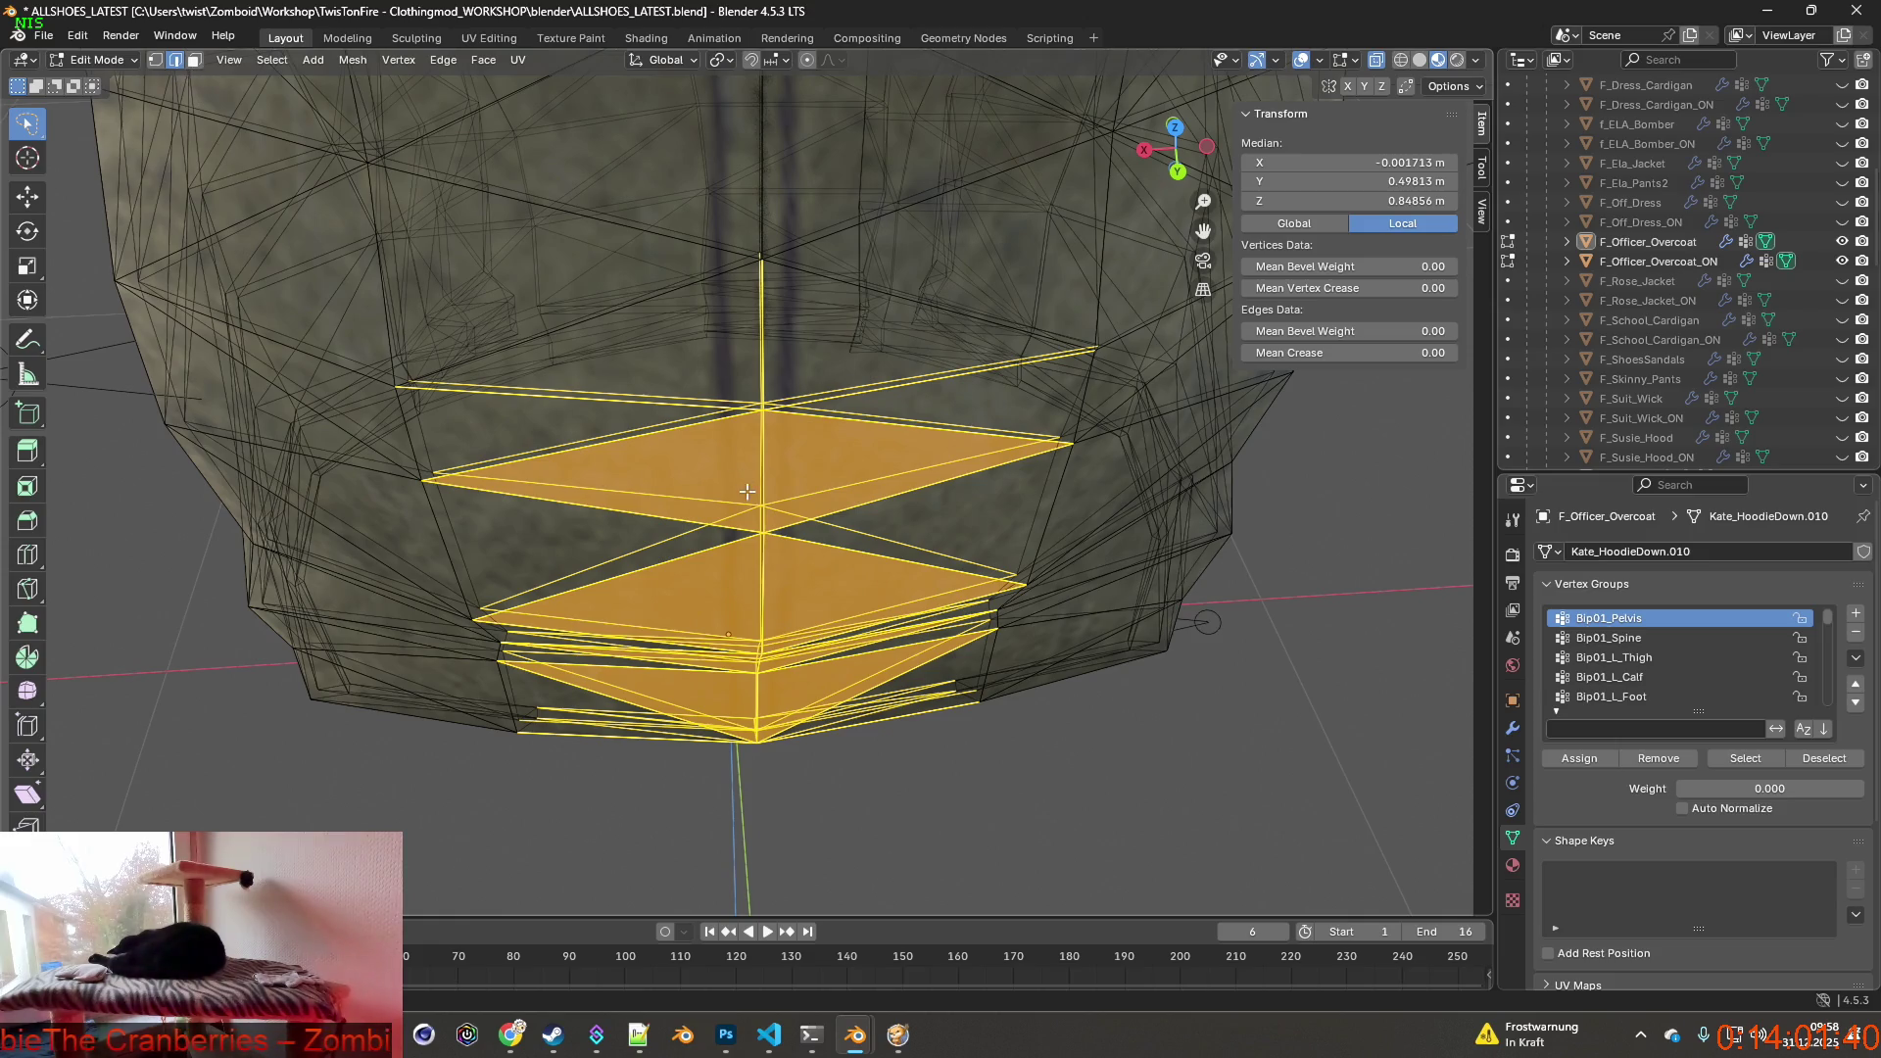
pyautogui.moveTo(747, 492); pyautogui.dragTo(755, 457, button='middle')
pyautogui.click(754, 434)
pyautogui.keyDown('ctrl'); pyautogui.moveTo(749, 407); pyautogui.dragTo(752, 743); pyautogui.keyUp('ctrl')
pyautogui.scroll(2, 776, 664)
pyautogui.moveTo(780, 664); pyautogui.dragTo(783, 643, button='middle')
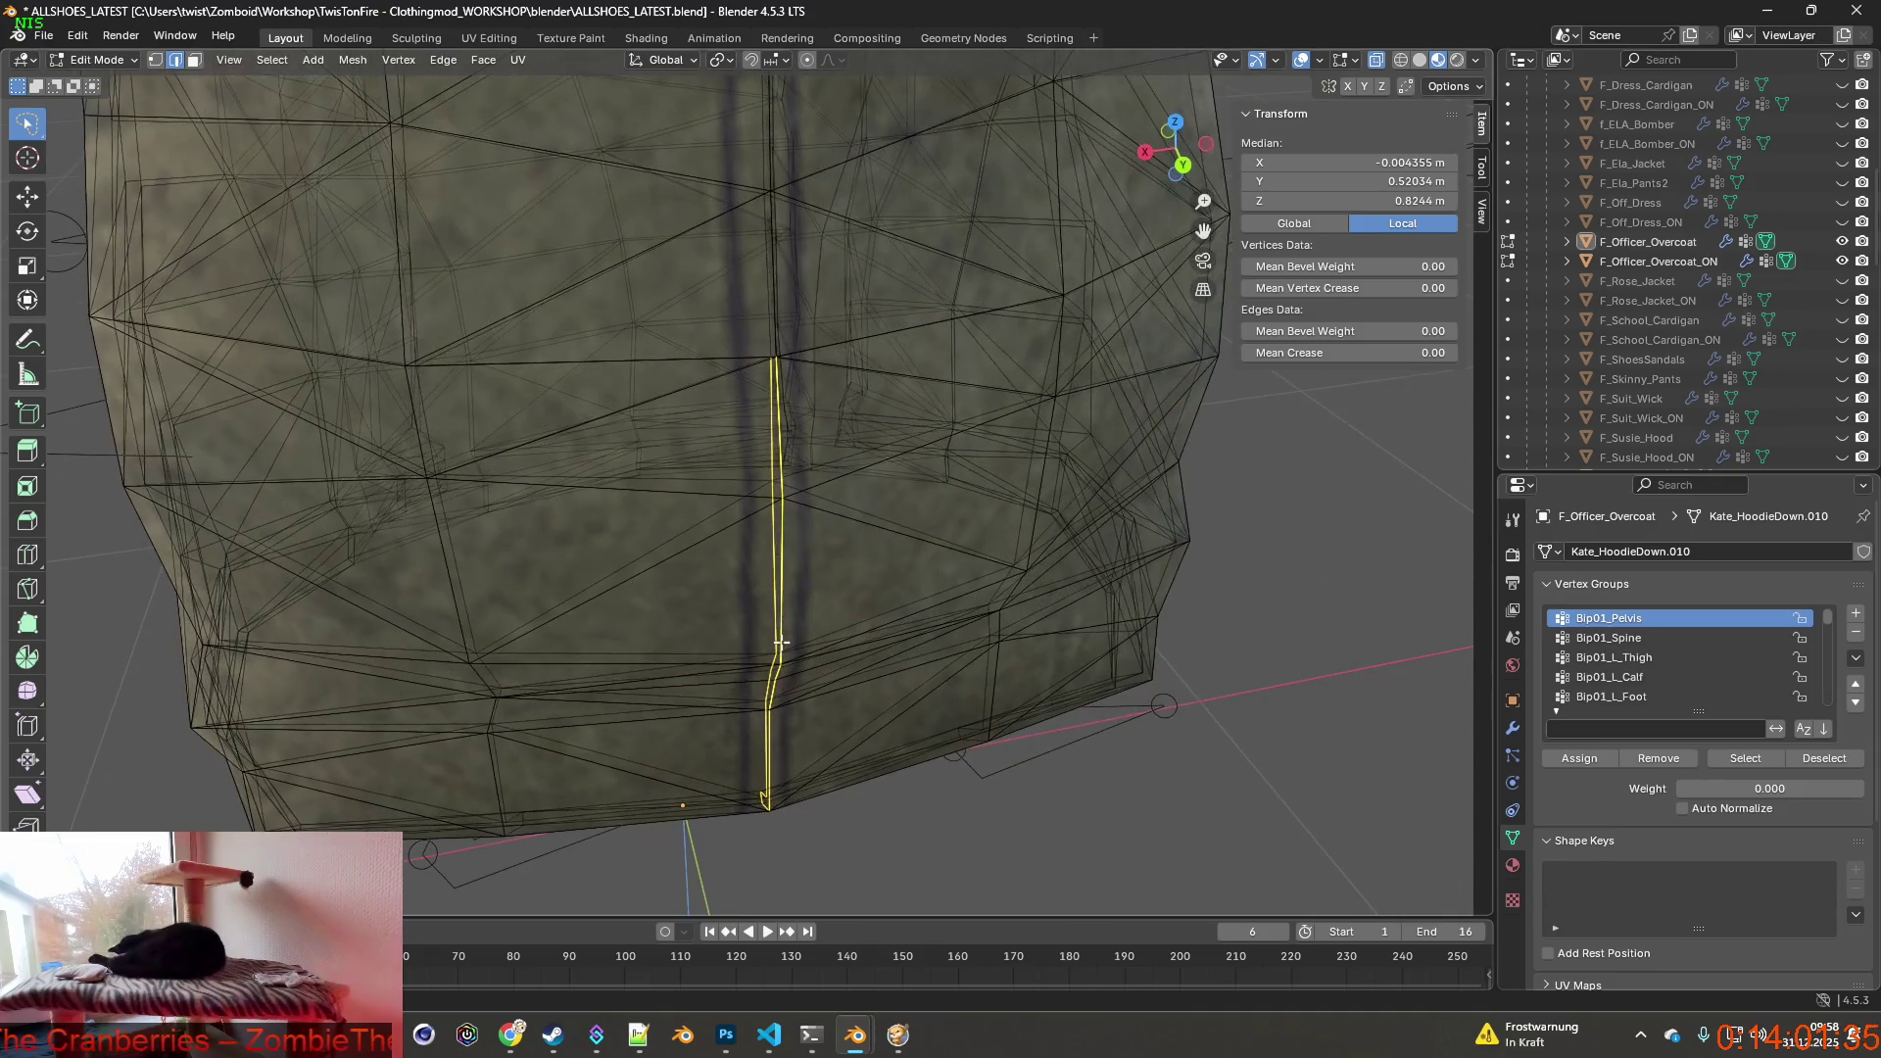
# Start the Knife tool, recheck ChatGPT's steps, and place the first cut point on the seam.
pyautogui.press('k')
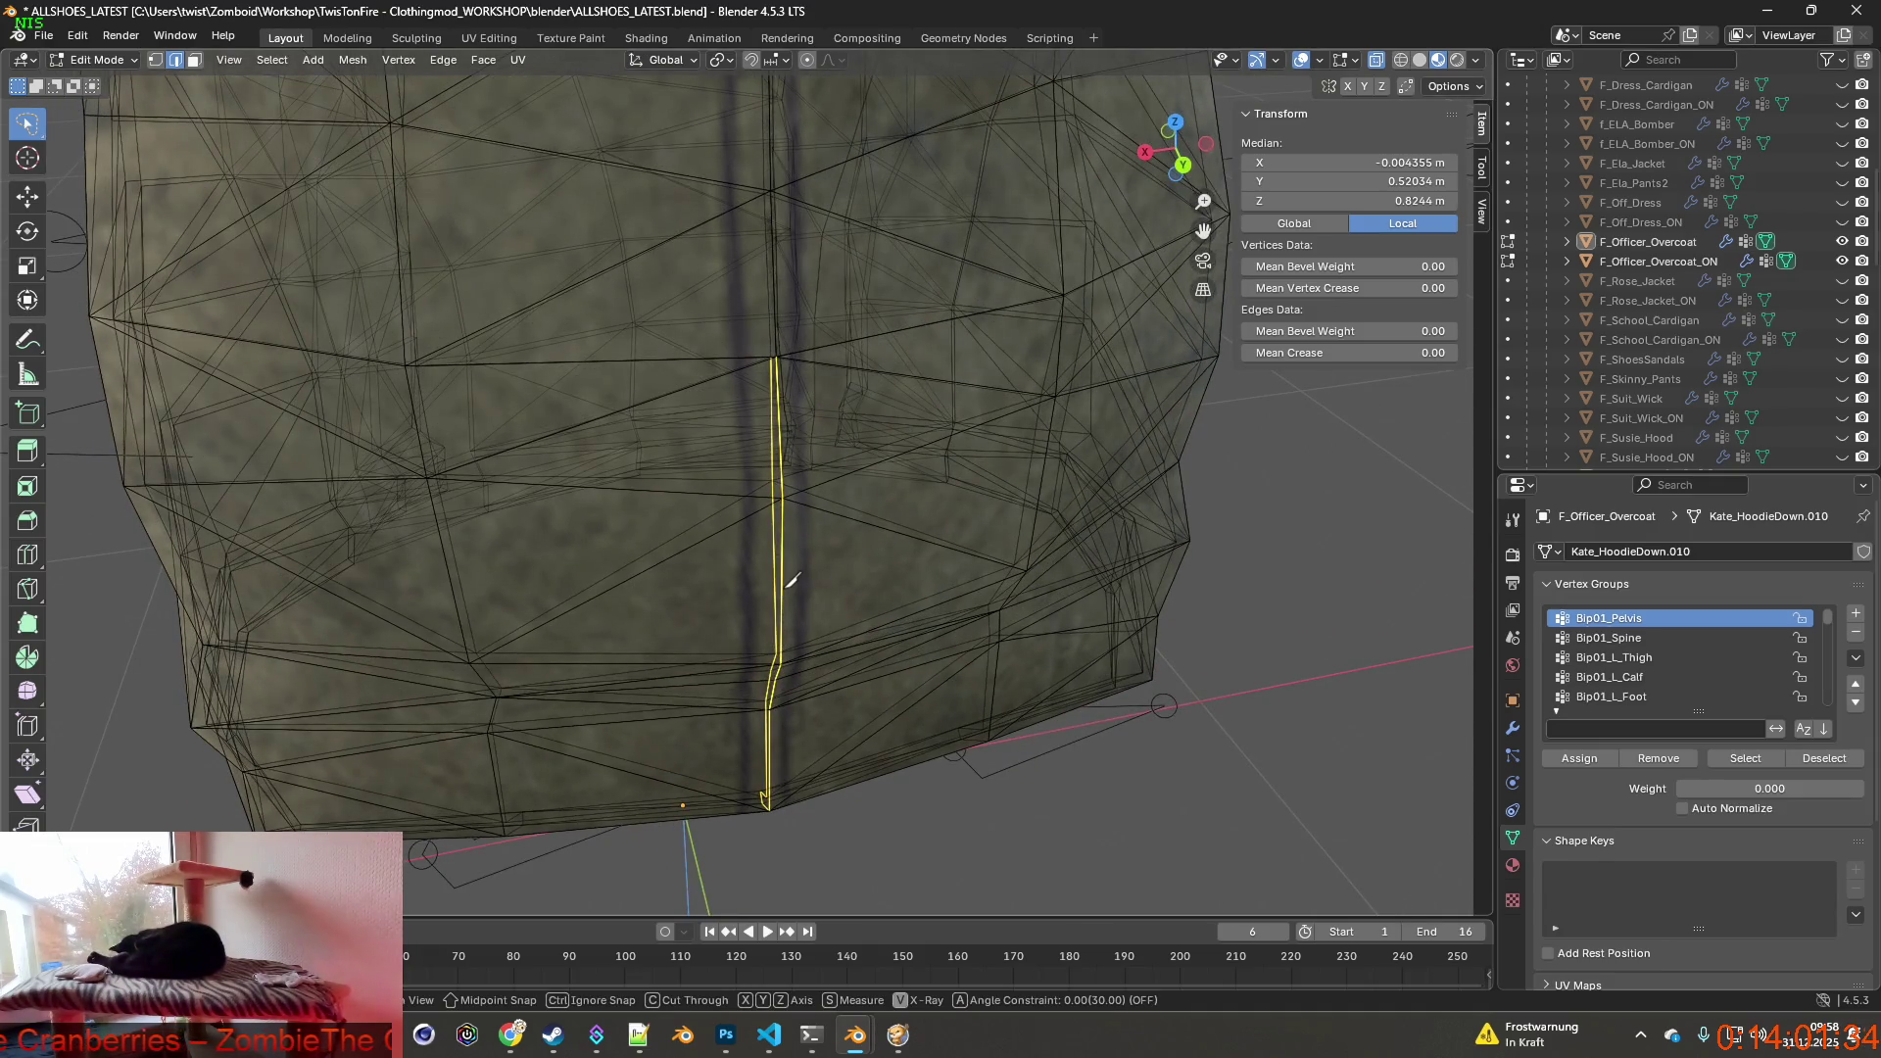
pyautogui.hotkey('alt', 'Tab')
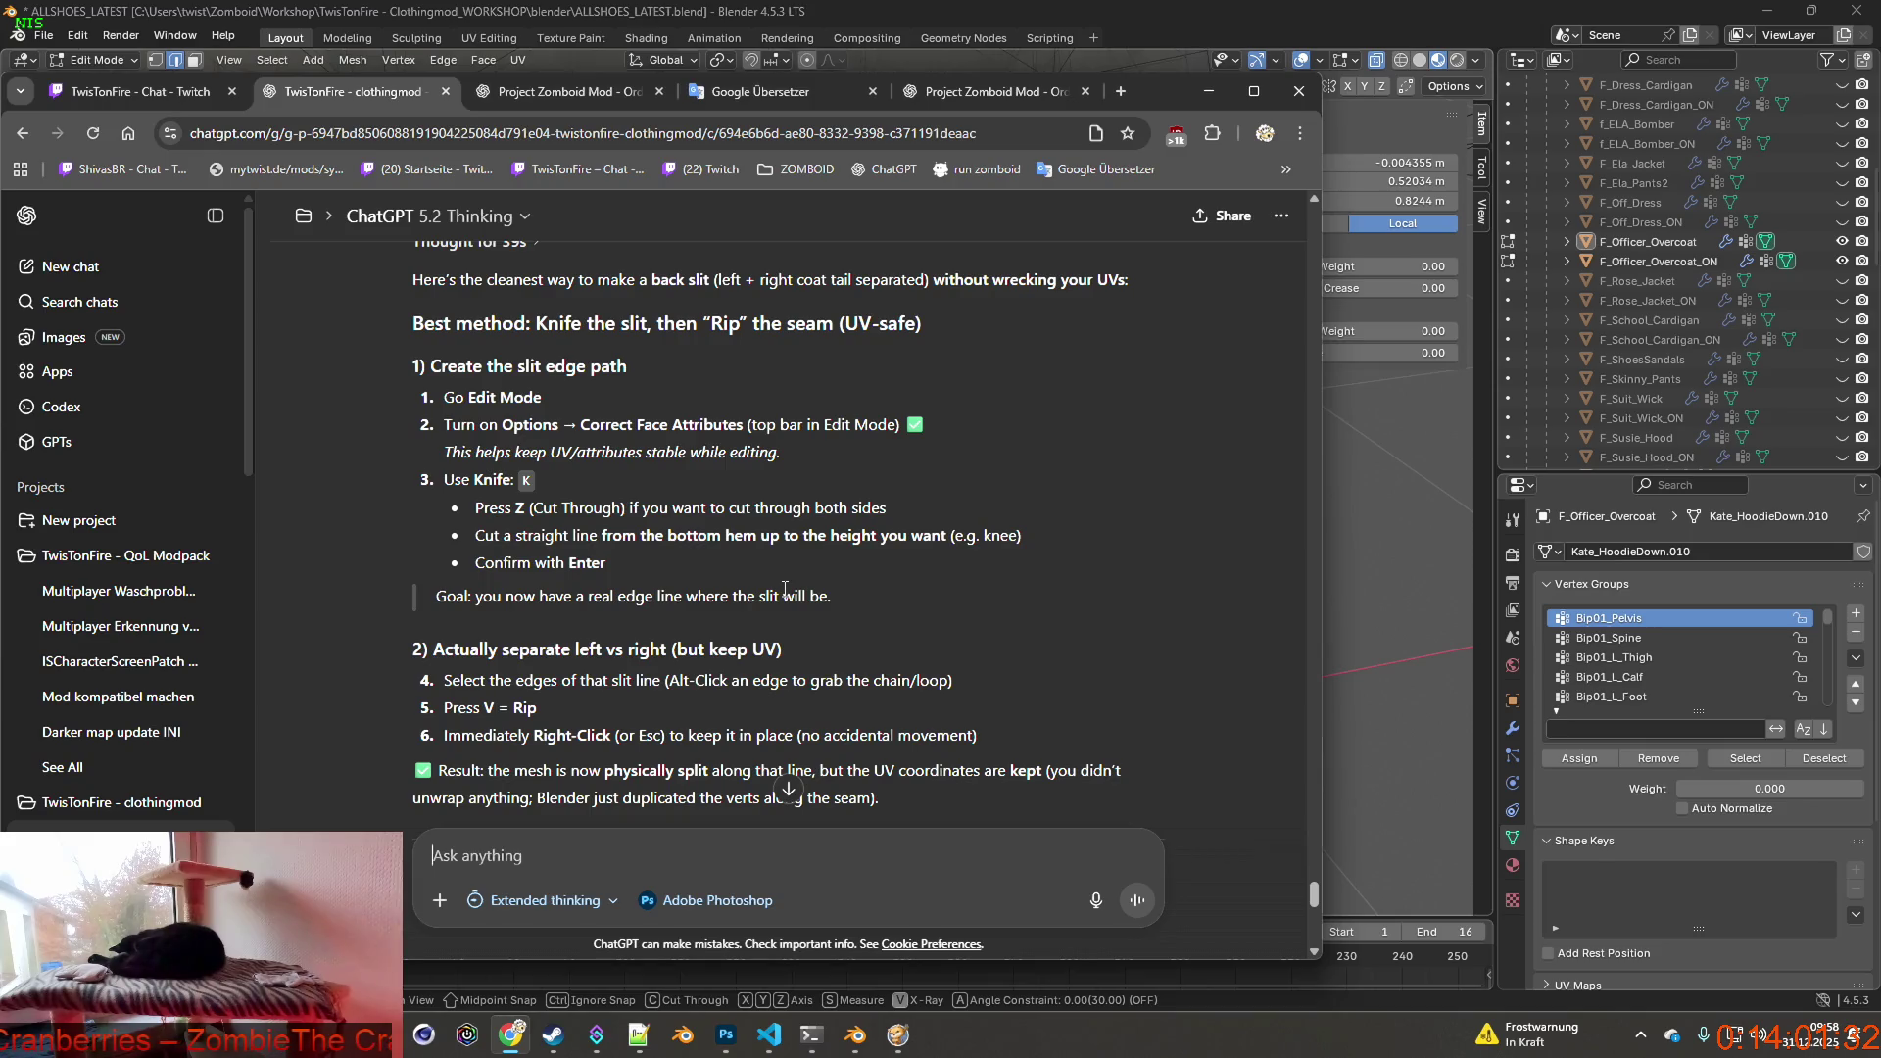
pyautogui.hotkey('alt', 'Tab')
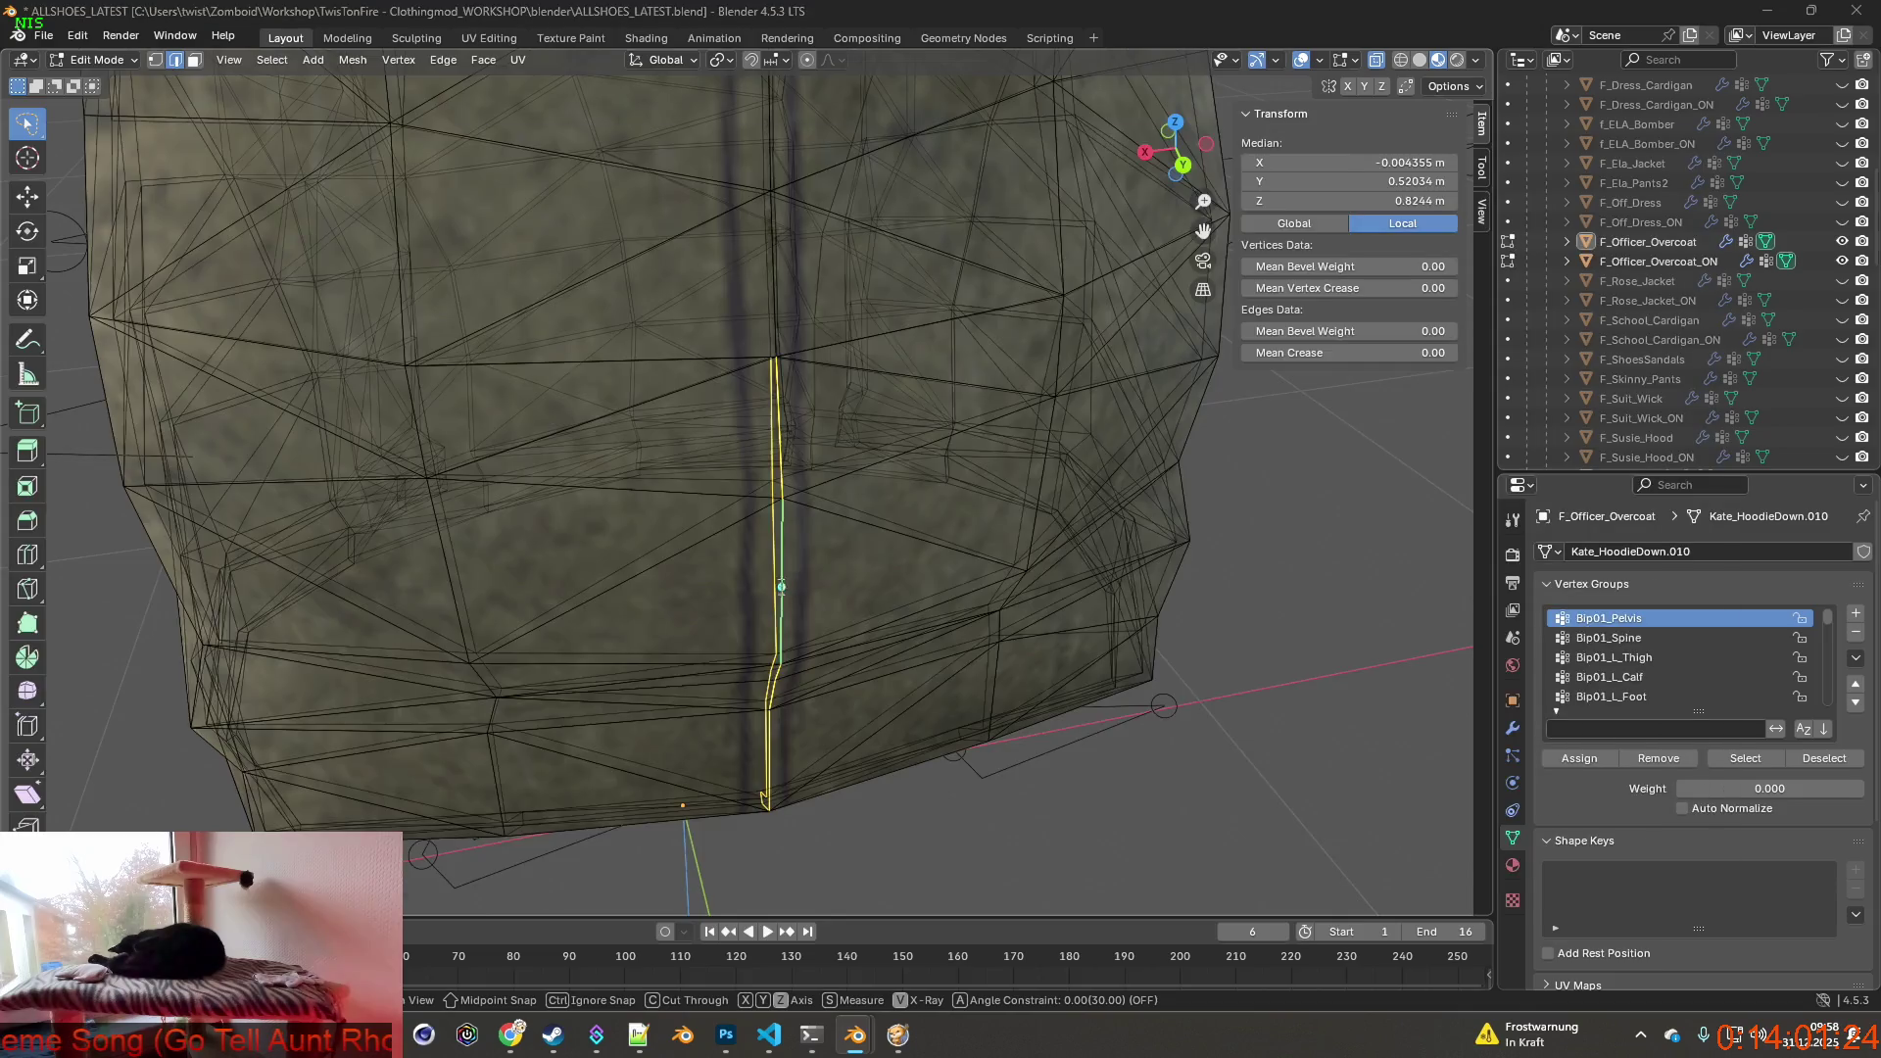
pyautogui.hotkey('alt', 'Tab')
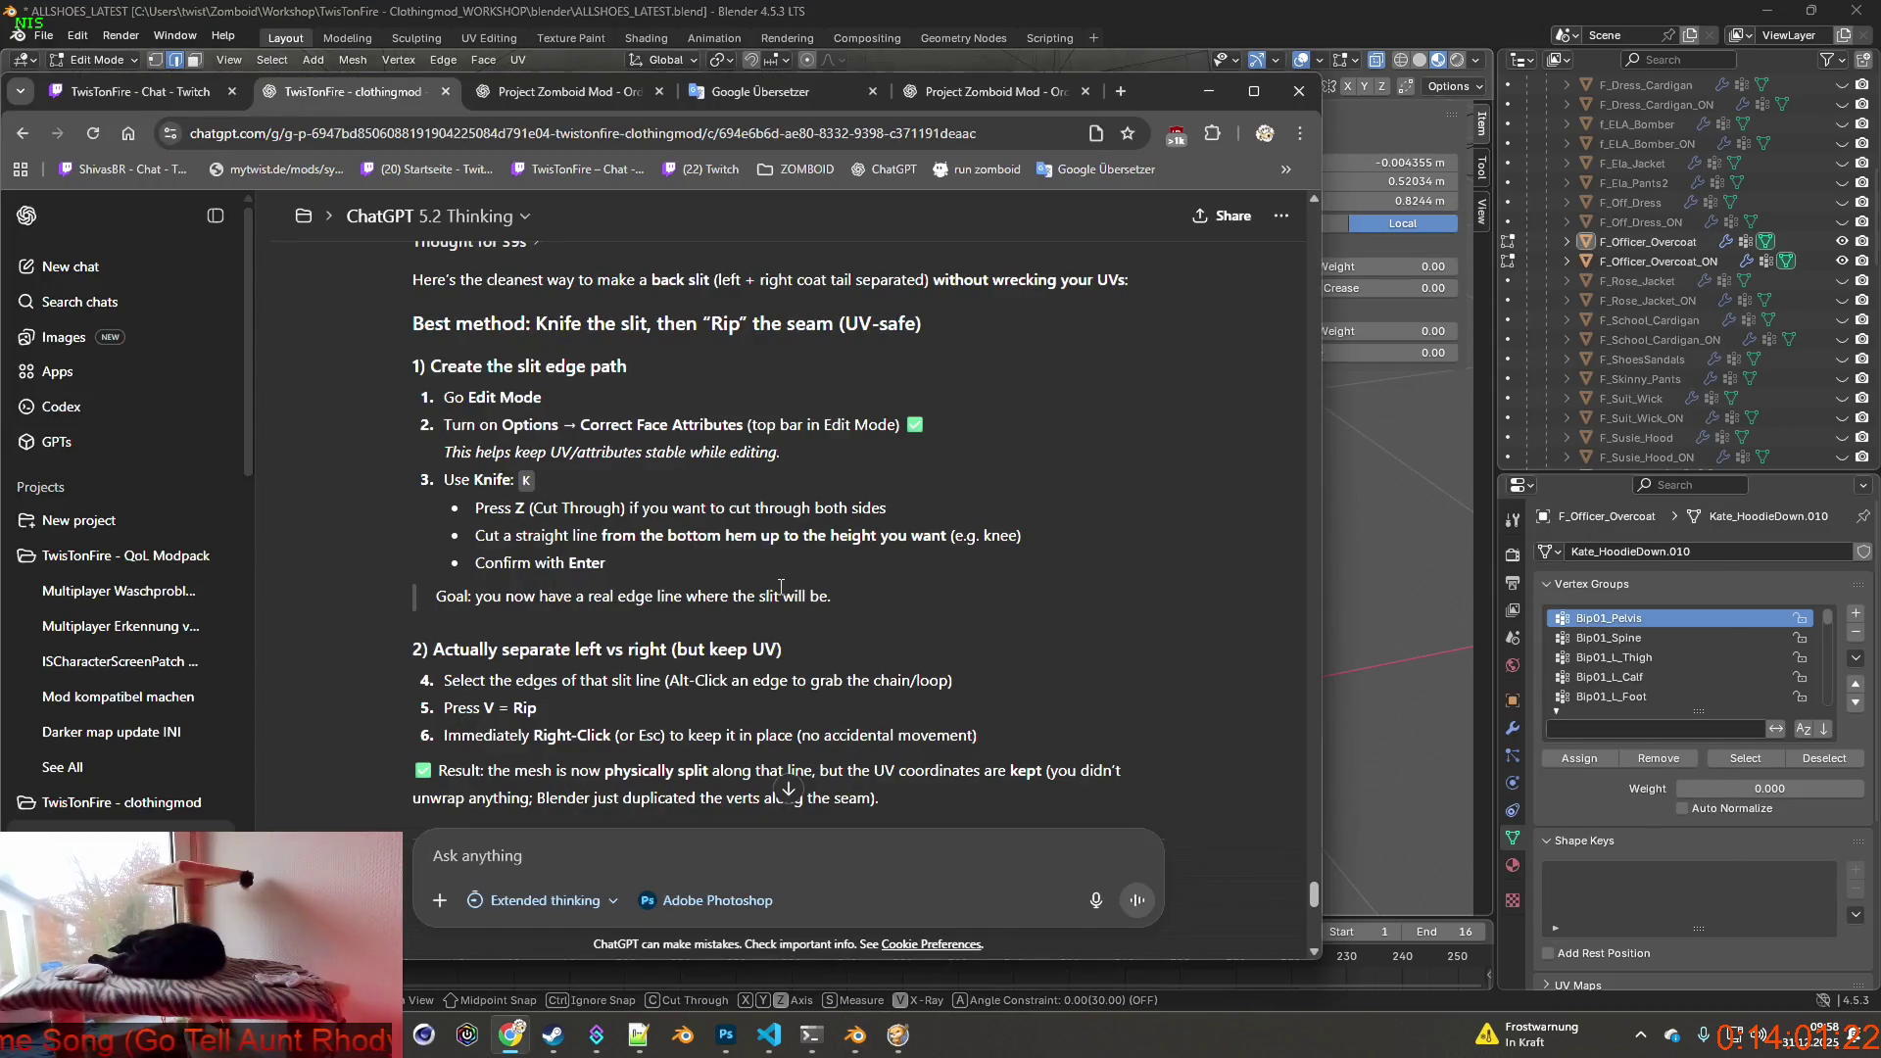
pyautogui.hotkey('alt', 'Tab')
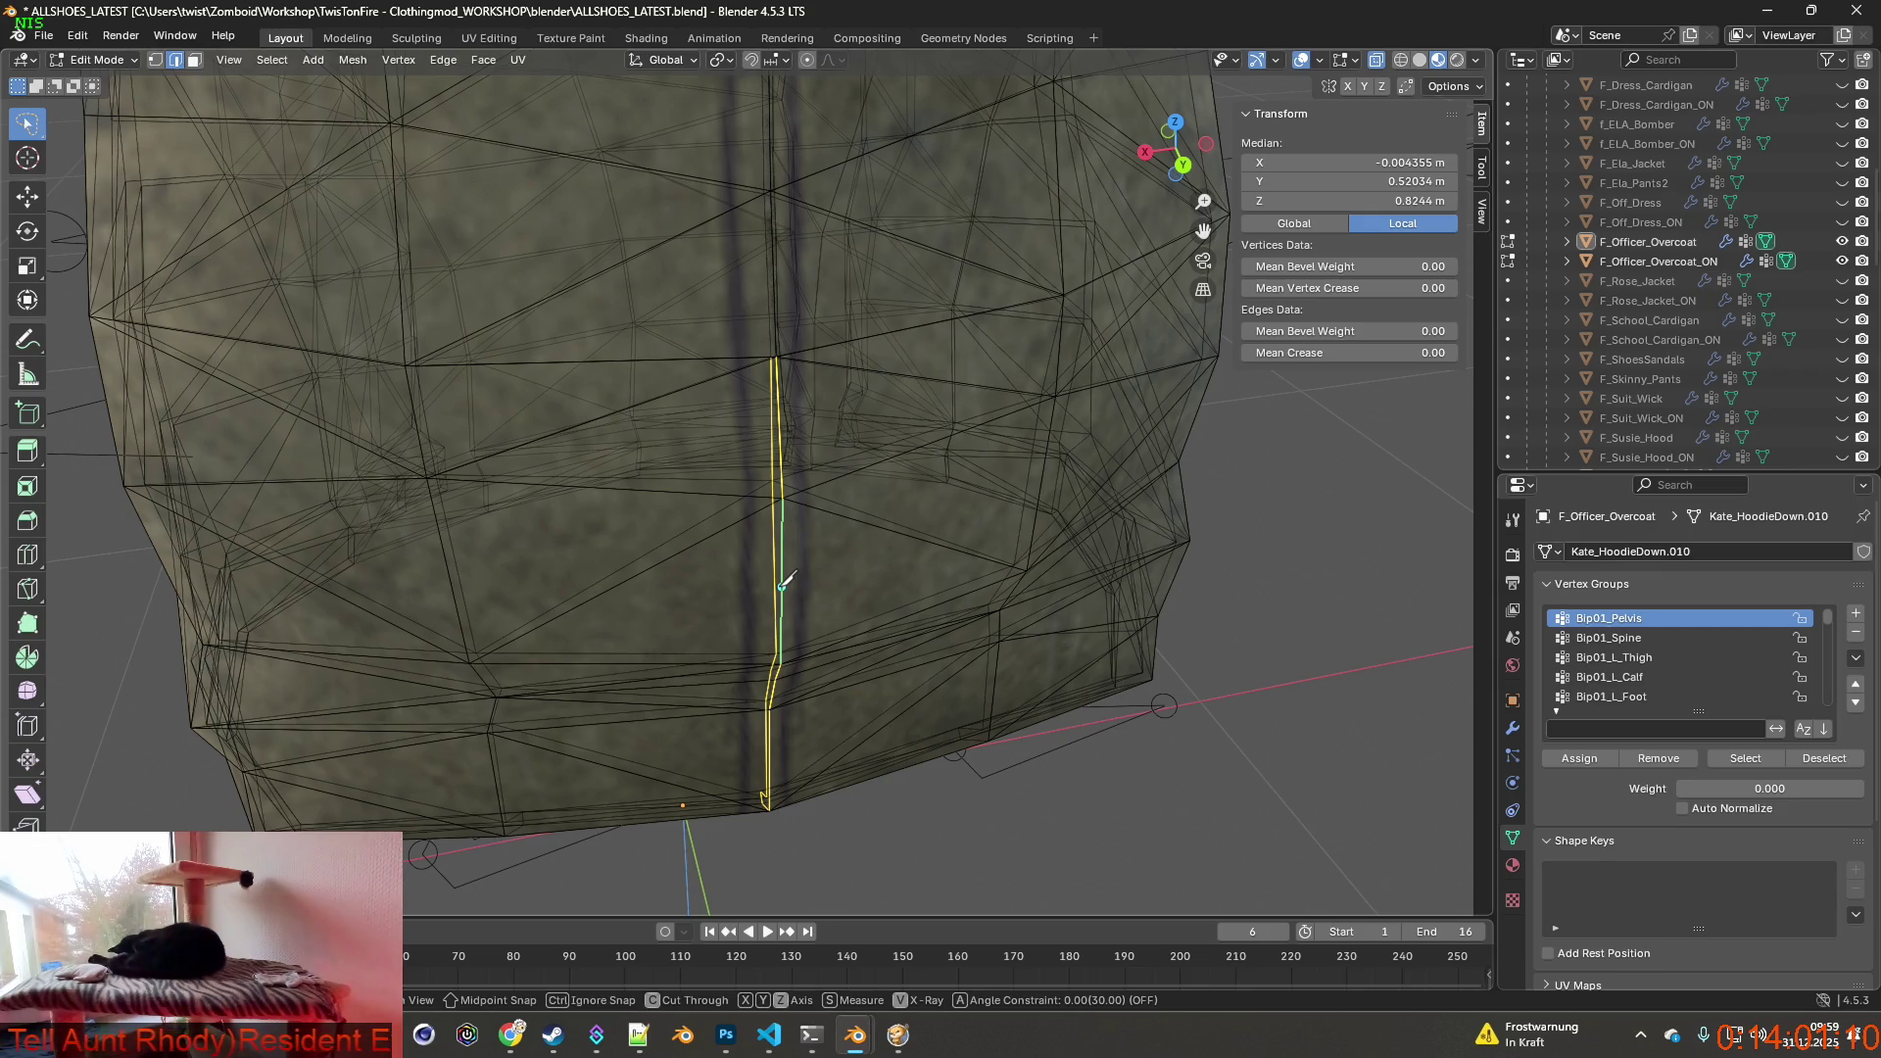
pyautogui.hotkey('alt', 'Tab')
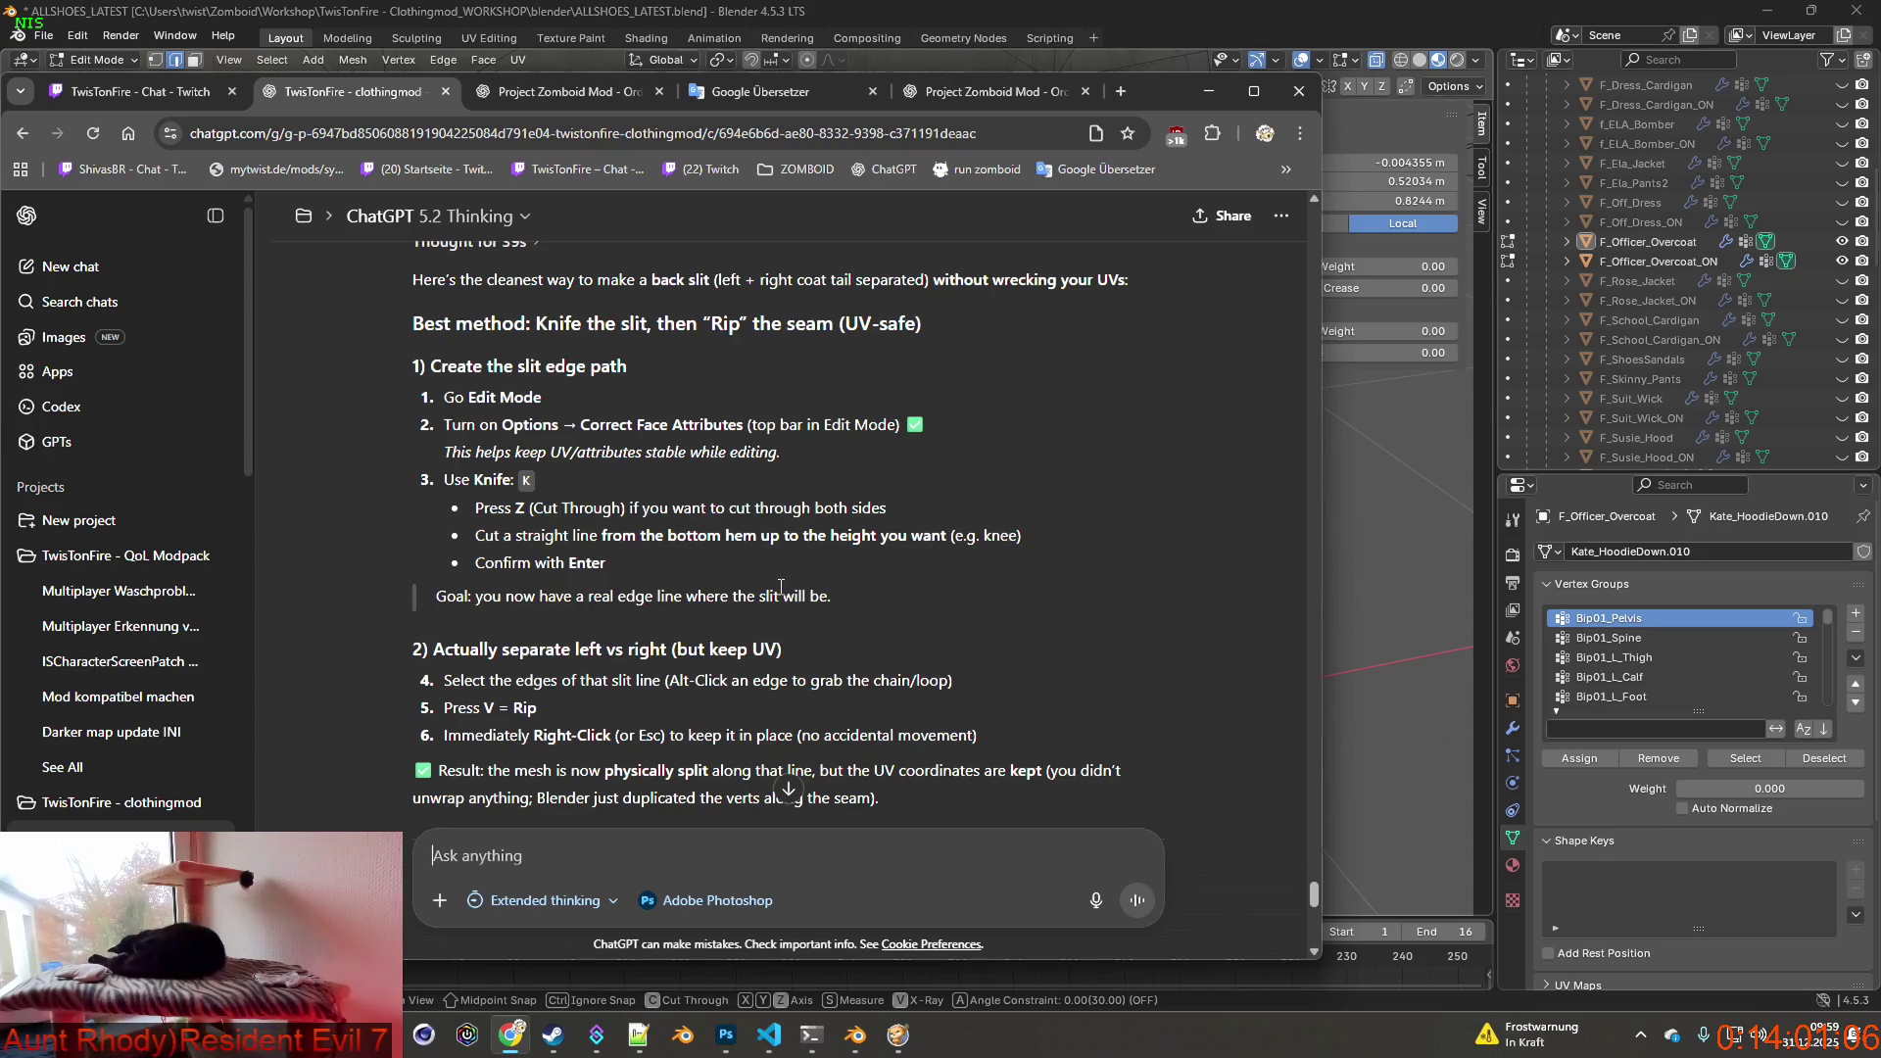
pyautogui.hotkey('alt', 'Tab')
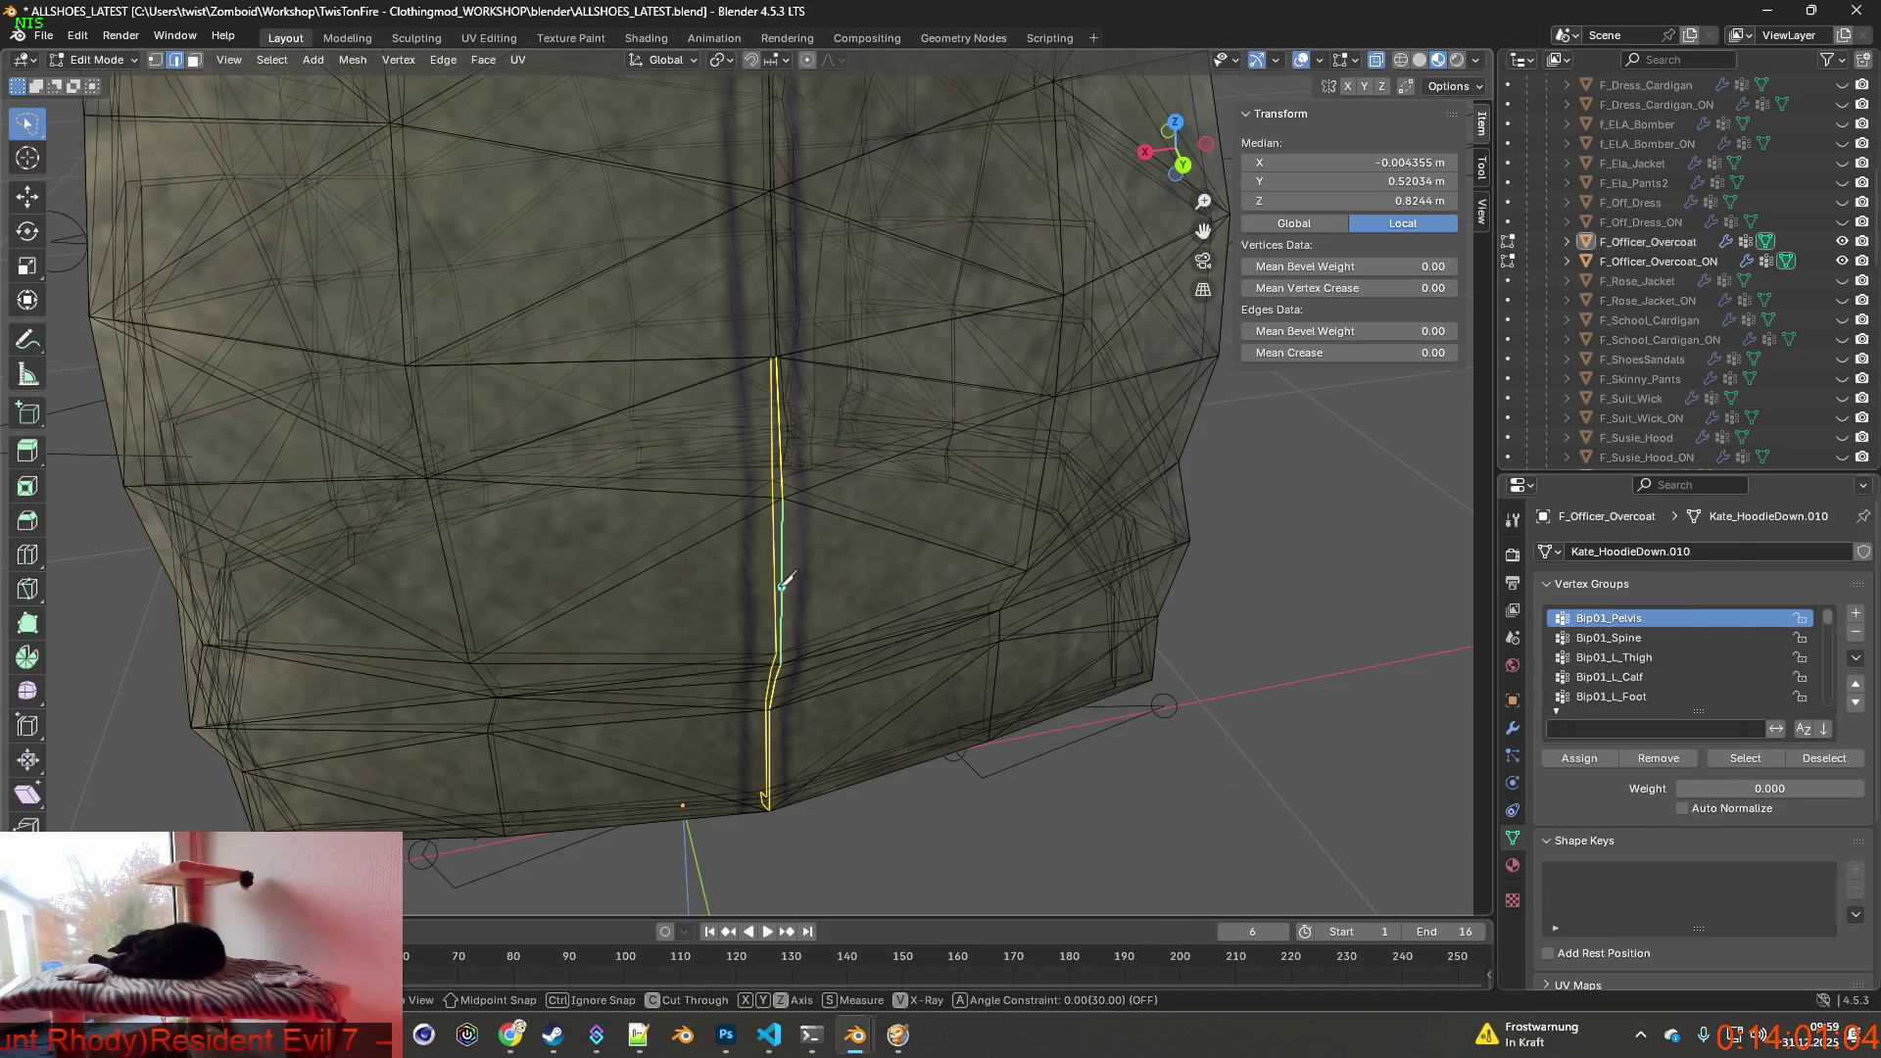
pyautogui.click(784, 661)
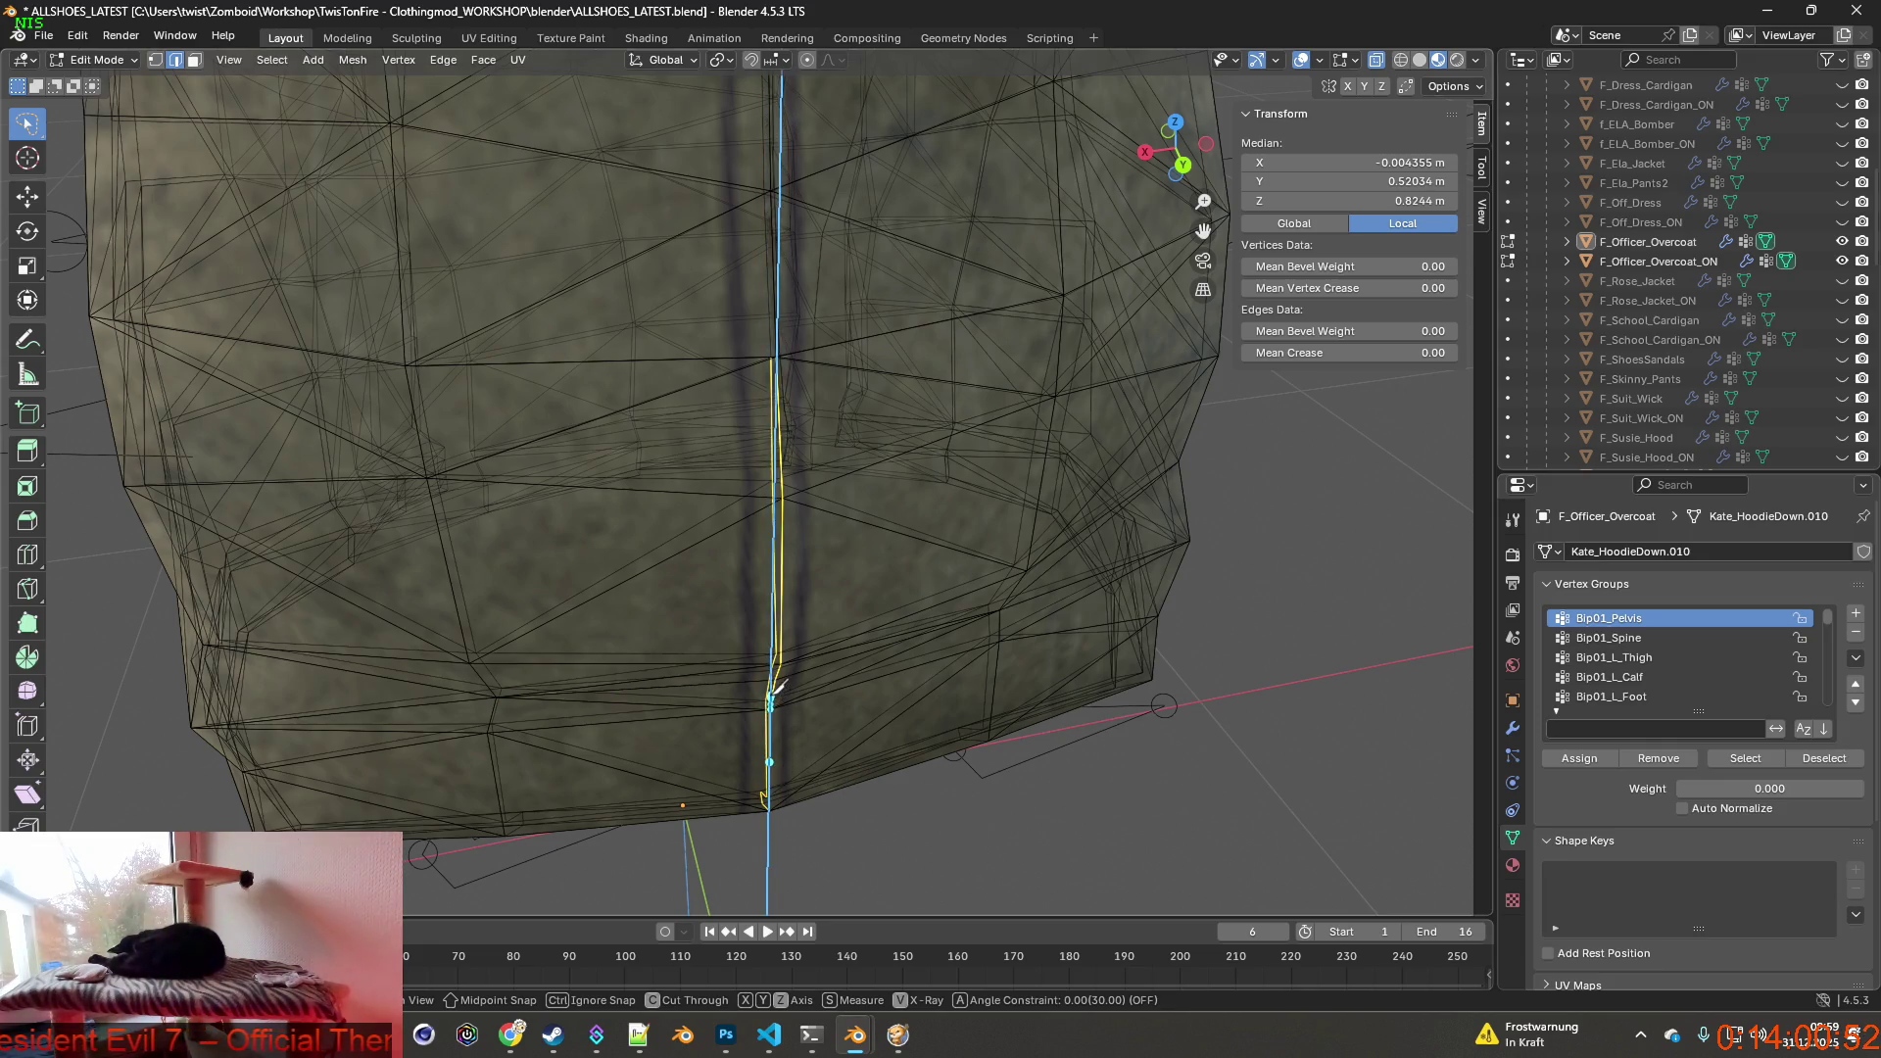
pyautogui.scroll(2, 779, 705)
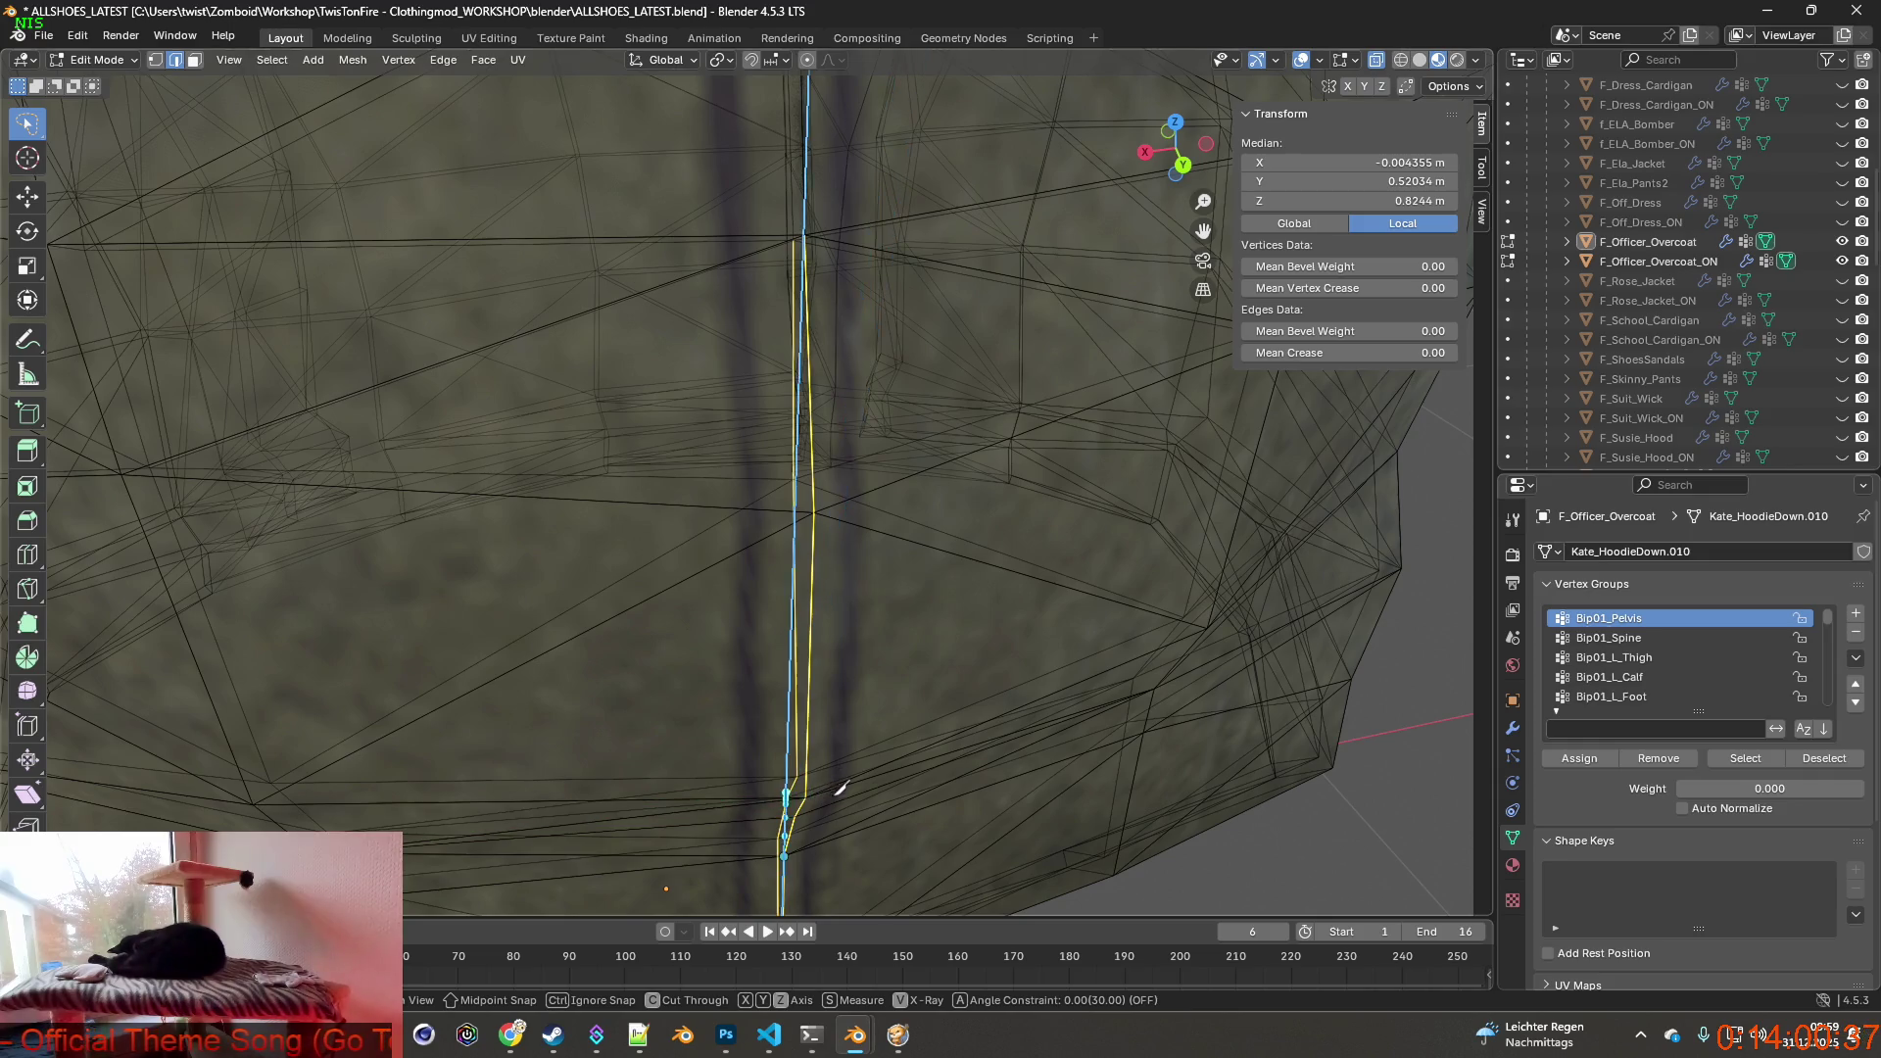
# Add a further knife point down the centre-back seam, orbiting to check it edge-on.
pyautogui.moveTo(792, 864)
pyautogui.mouseDown(button='middle')
pyautogui.moveTo(784, 443)
pyautogui.moveTo(706, 589)
pyautogui.moveTo(683, 700)
pyautogui.mouseUp(button='middle')
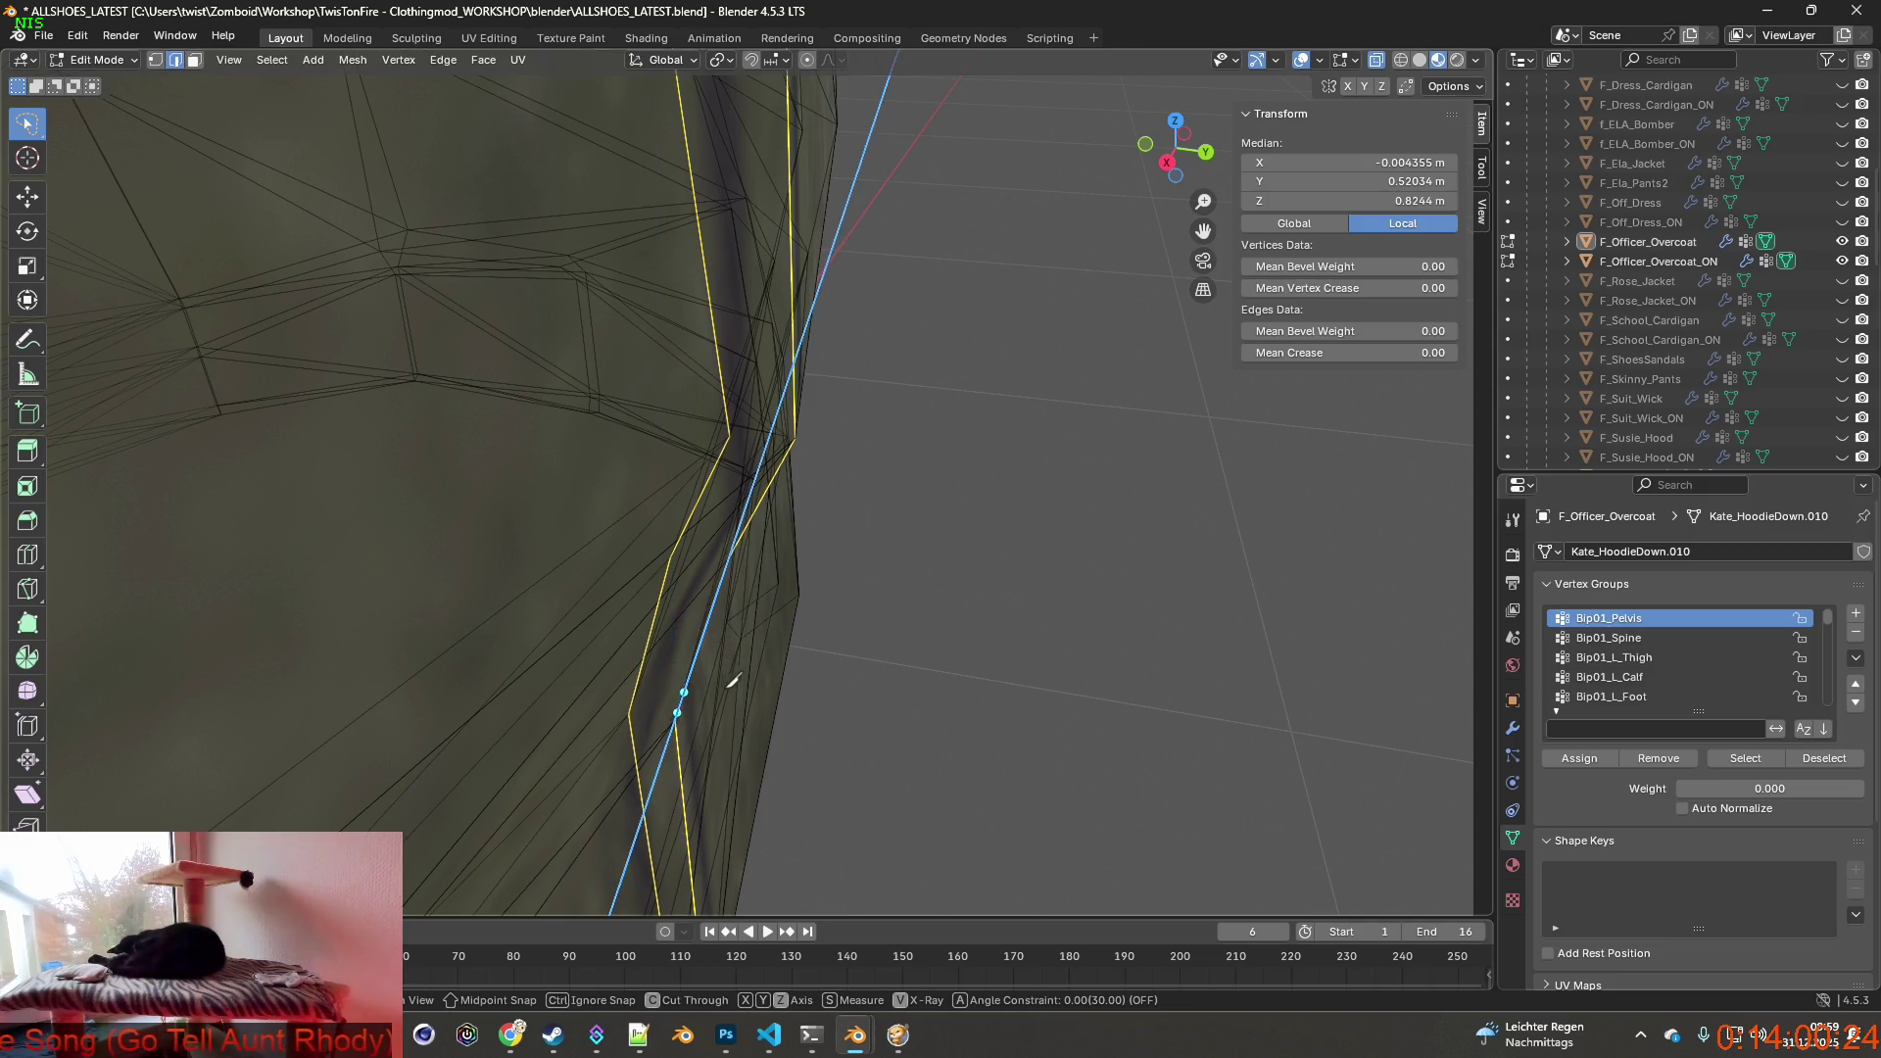
pyautogui.moveTo(731, 642)
pyautogui.mouseDown(button='middle')
pyautogui.moveTo(911, 676)
pyautogui.moveTo(1022, 724)
pyautogui.mouseUp(button='middle')
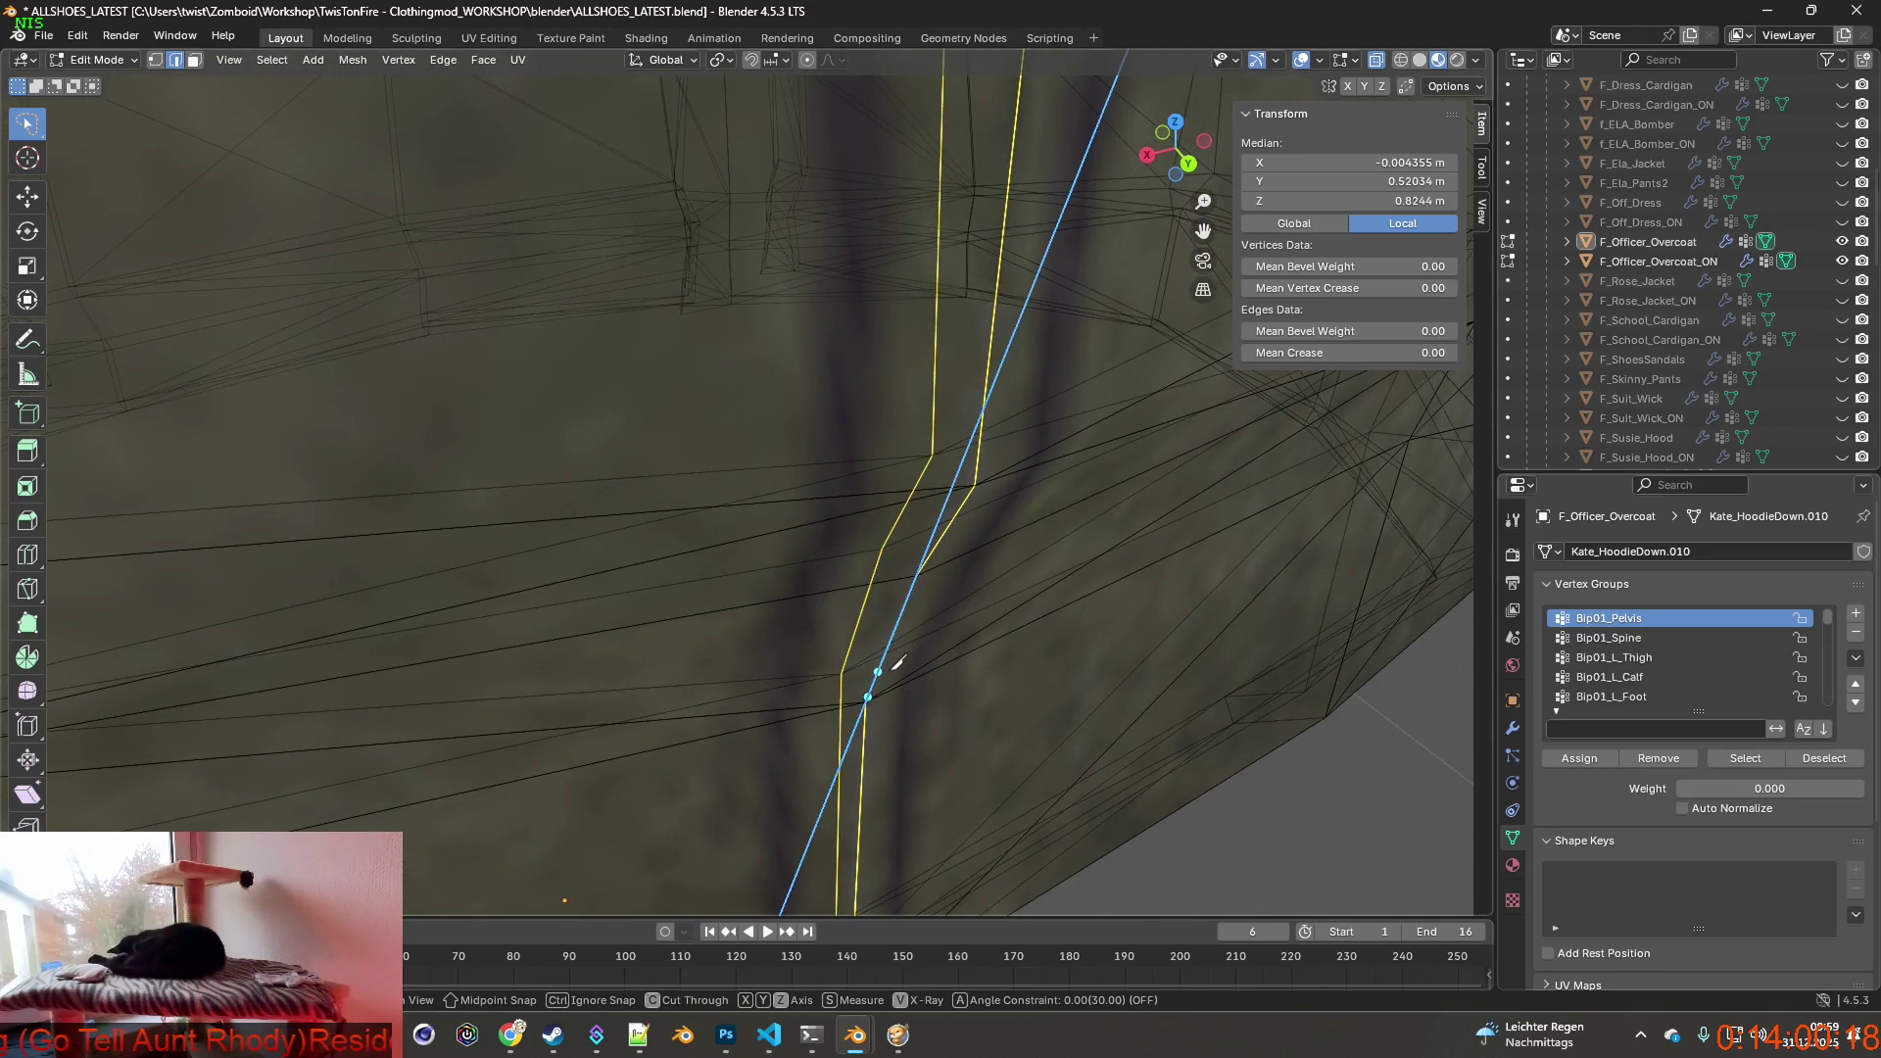
pyautogui.click(872, 643)
pyautogui.moveTo(938, 648)
pyautogui.mouseDown(button='middle')
pyautogui.moveTo(1029, 716)
pyautogui.moveTo(882, 647)
pyautogui.moveTo(970, 705)
pyautogui.moveTo(826, 692)
pyautogui.moveTo(882, 660)
pyautogui.moveTo(916, 672)
pyautogui.moveTo(902, 651)
pyautogui.mouseUp(button='middle')
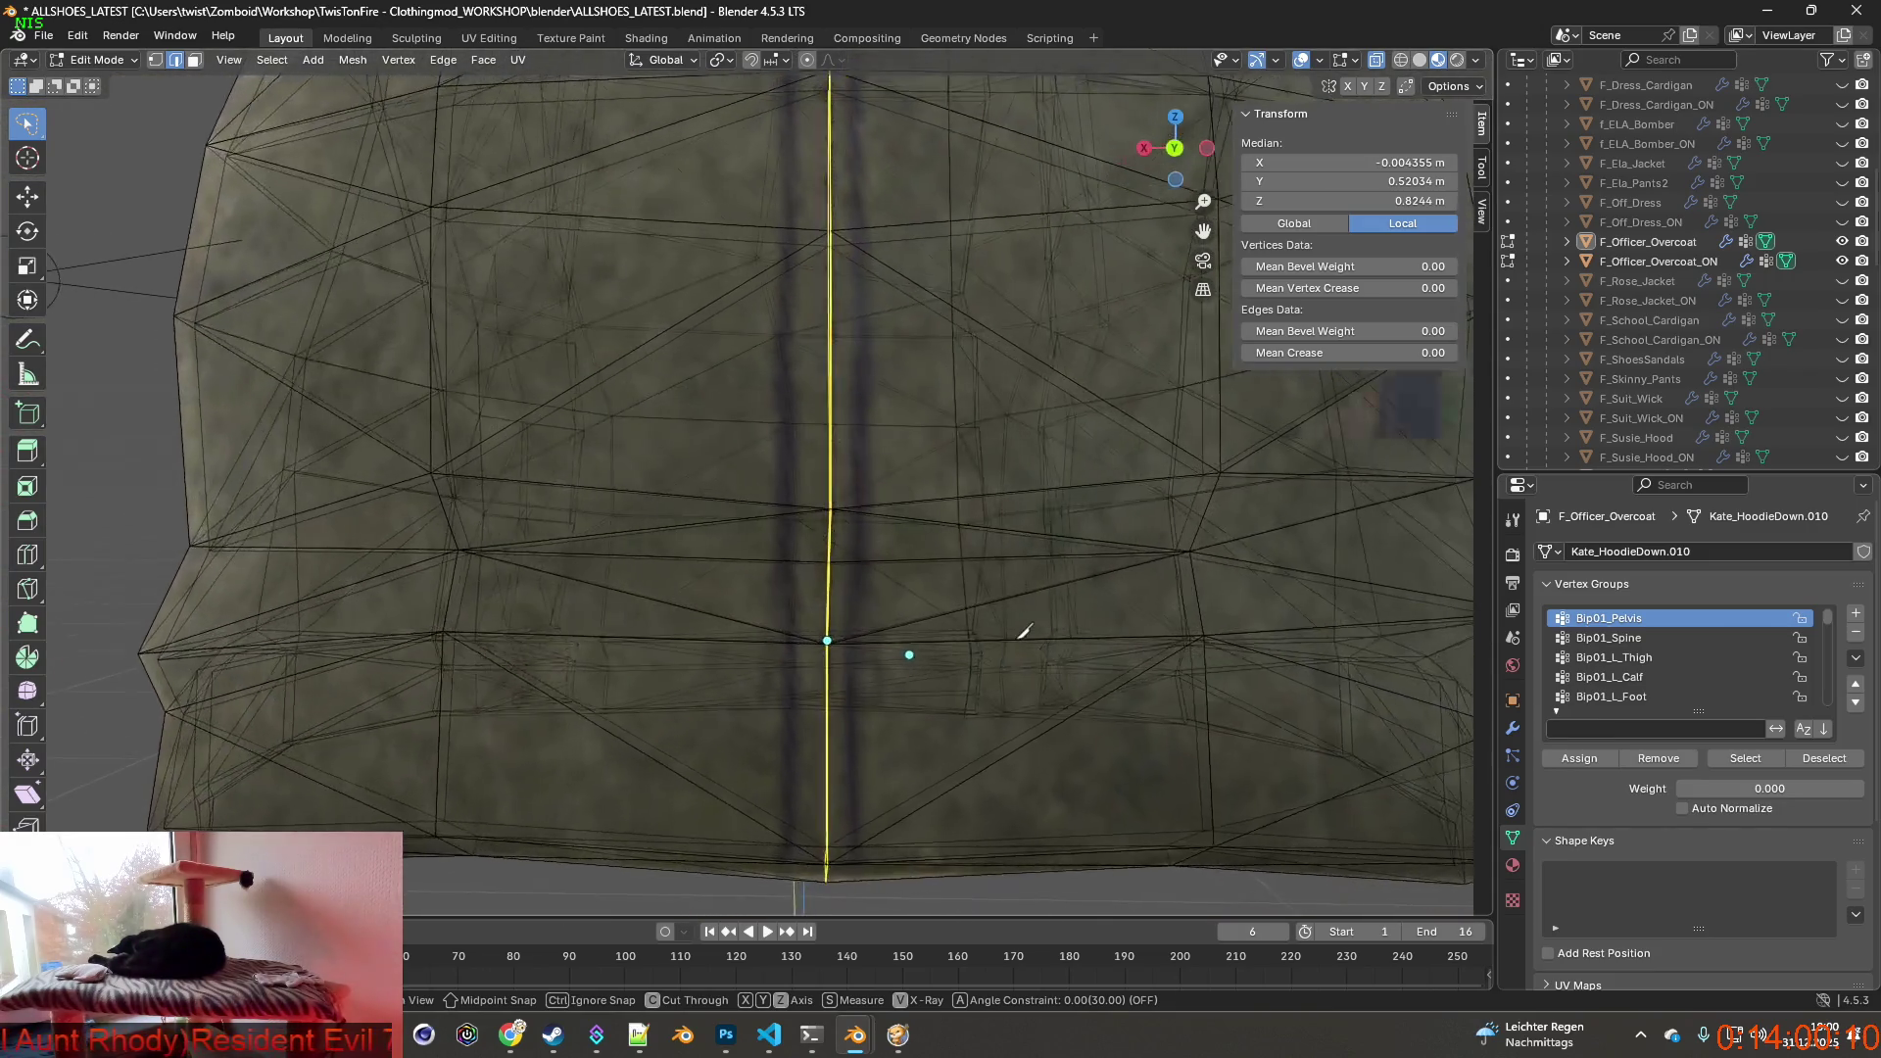
pyautogui.moveTo(1019, 632); pyautogui.dragTo(1007, 635, button='middle')
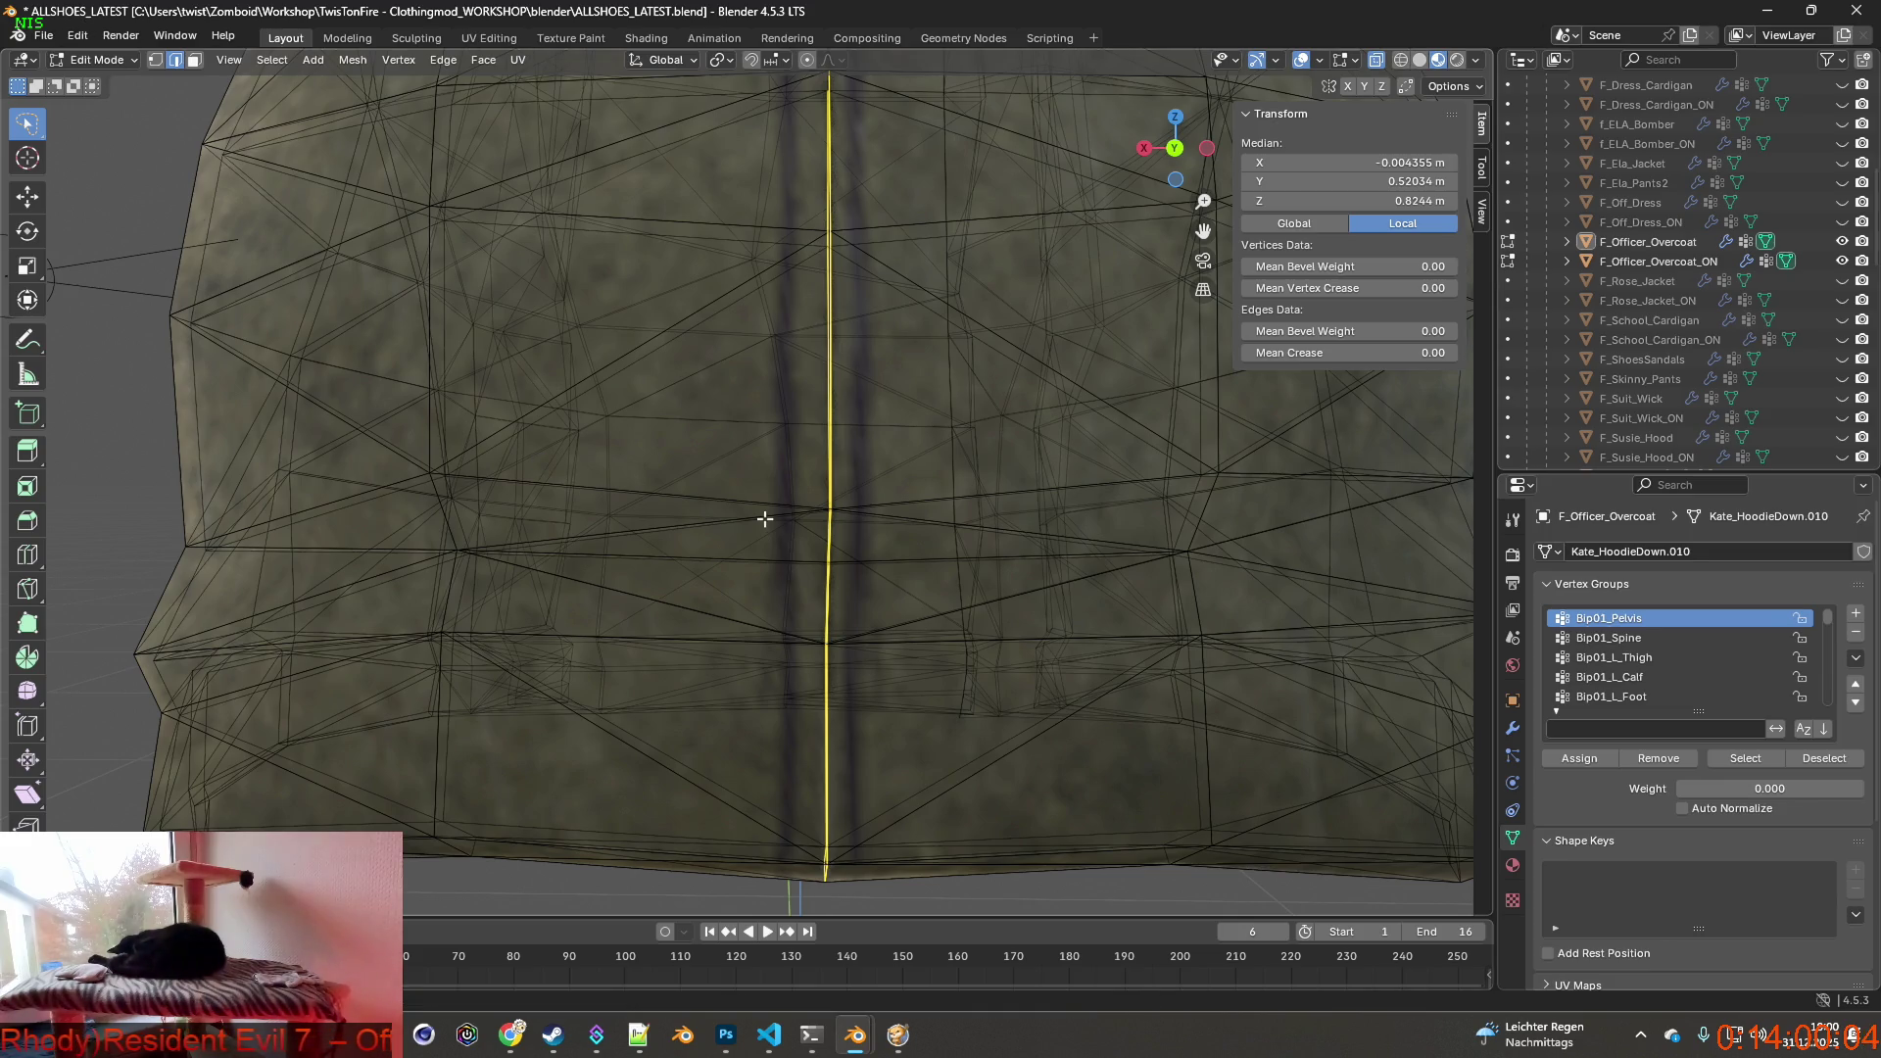
pyautogui.moveTo(787, 530)
pyautogui.mouseDown(button='middle')
pyautogui.moveTo(949, 561)
pyautogui.moveTo(771, 550)
pyautogui.moveTo(920, 629)
pyautogui.moveTo(877, 620)
pyautogui.mouseUp(button='middle')
pyautogui.scroll(2, 950, 562)
pyautogui.scroll(-3, 770, 550)
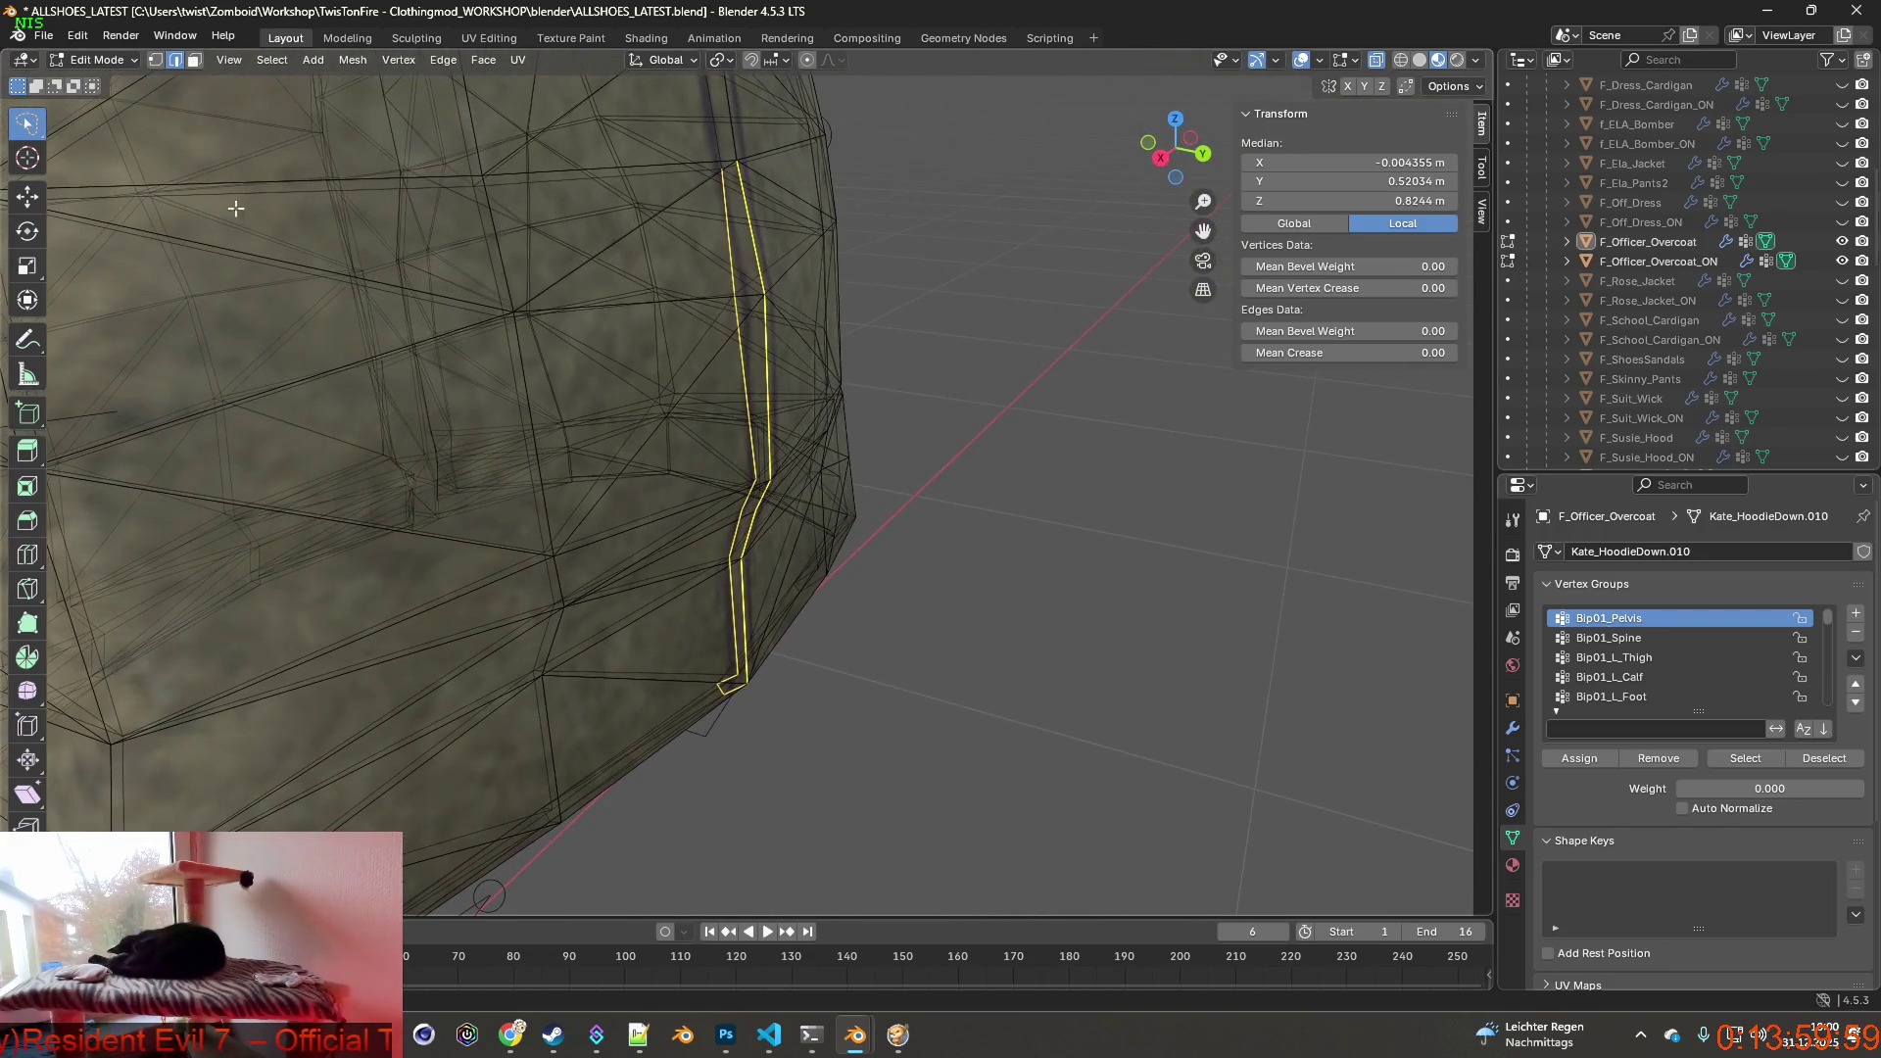
# Undo the last action and try moving the selected seam edges.
pyautogui.click(77, 36)
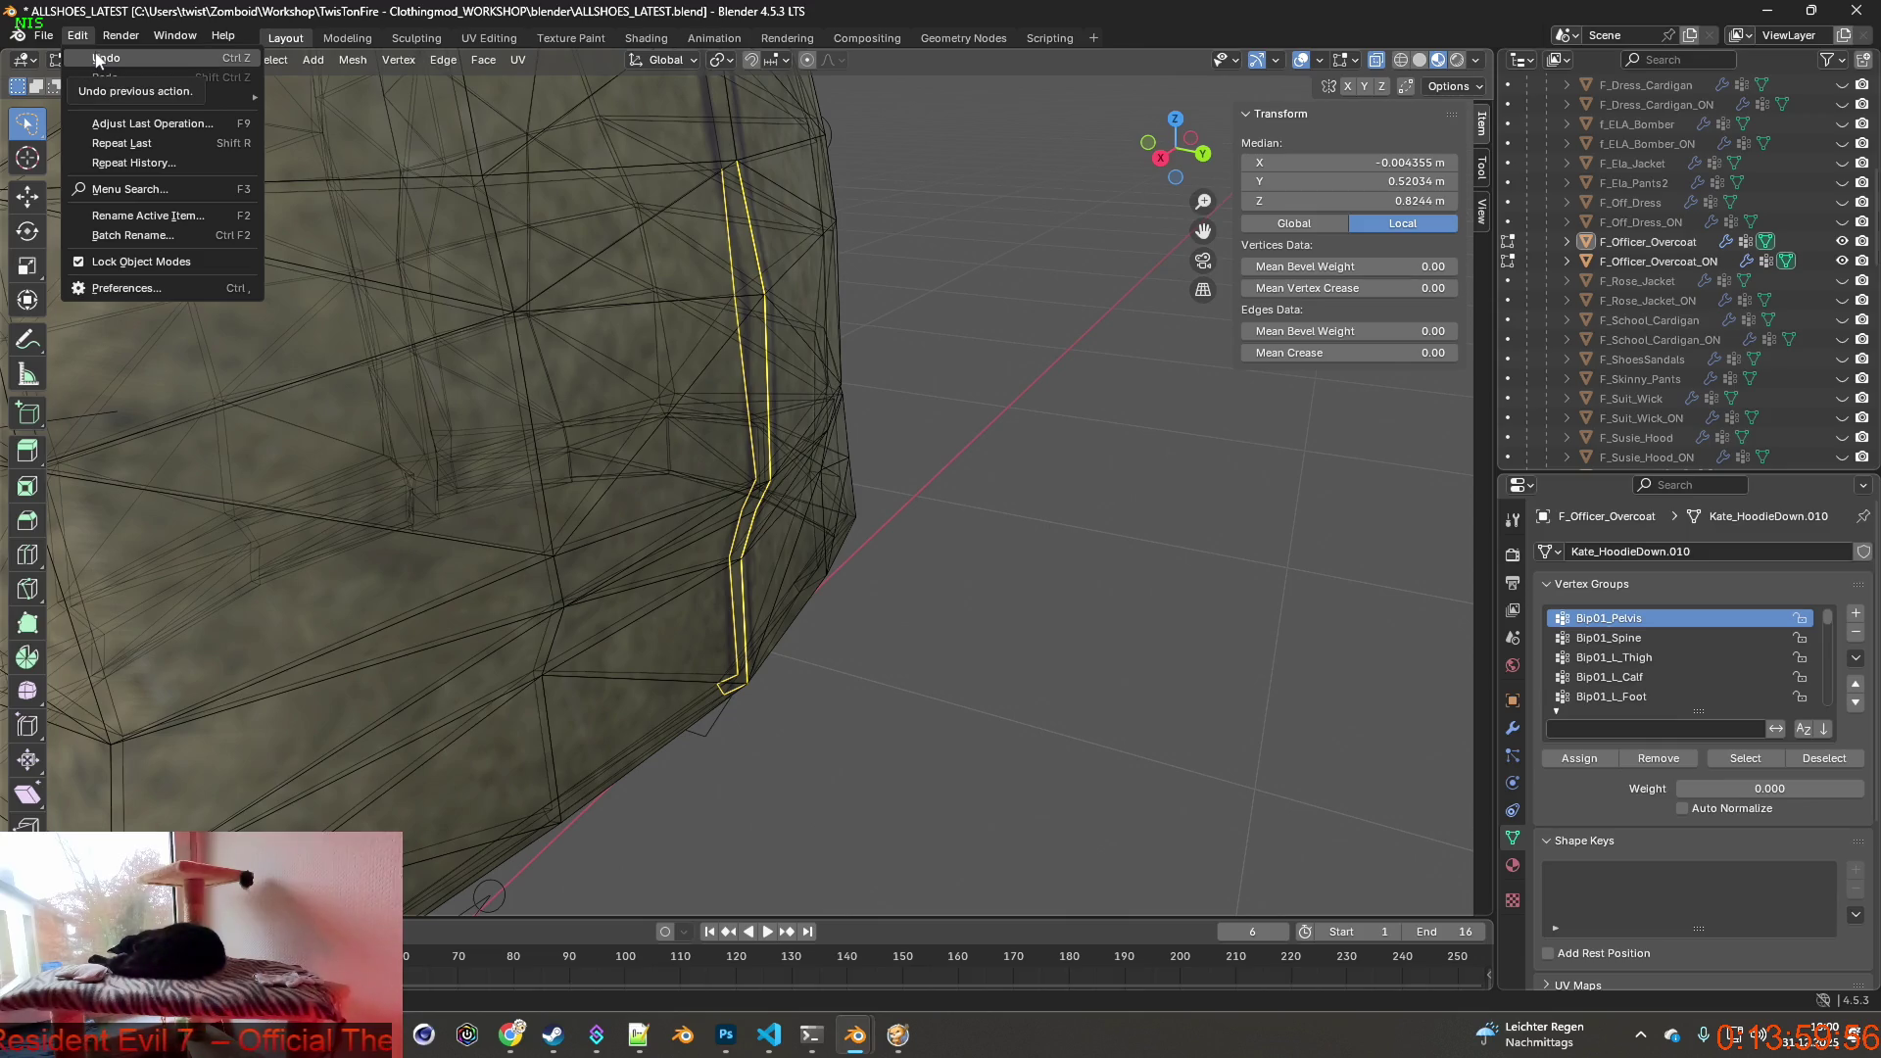
pyautogui.click(107, 59)
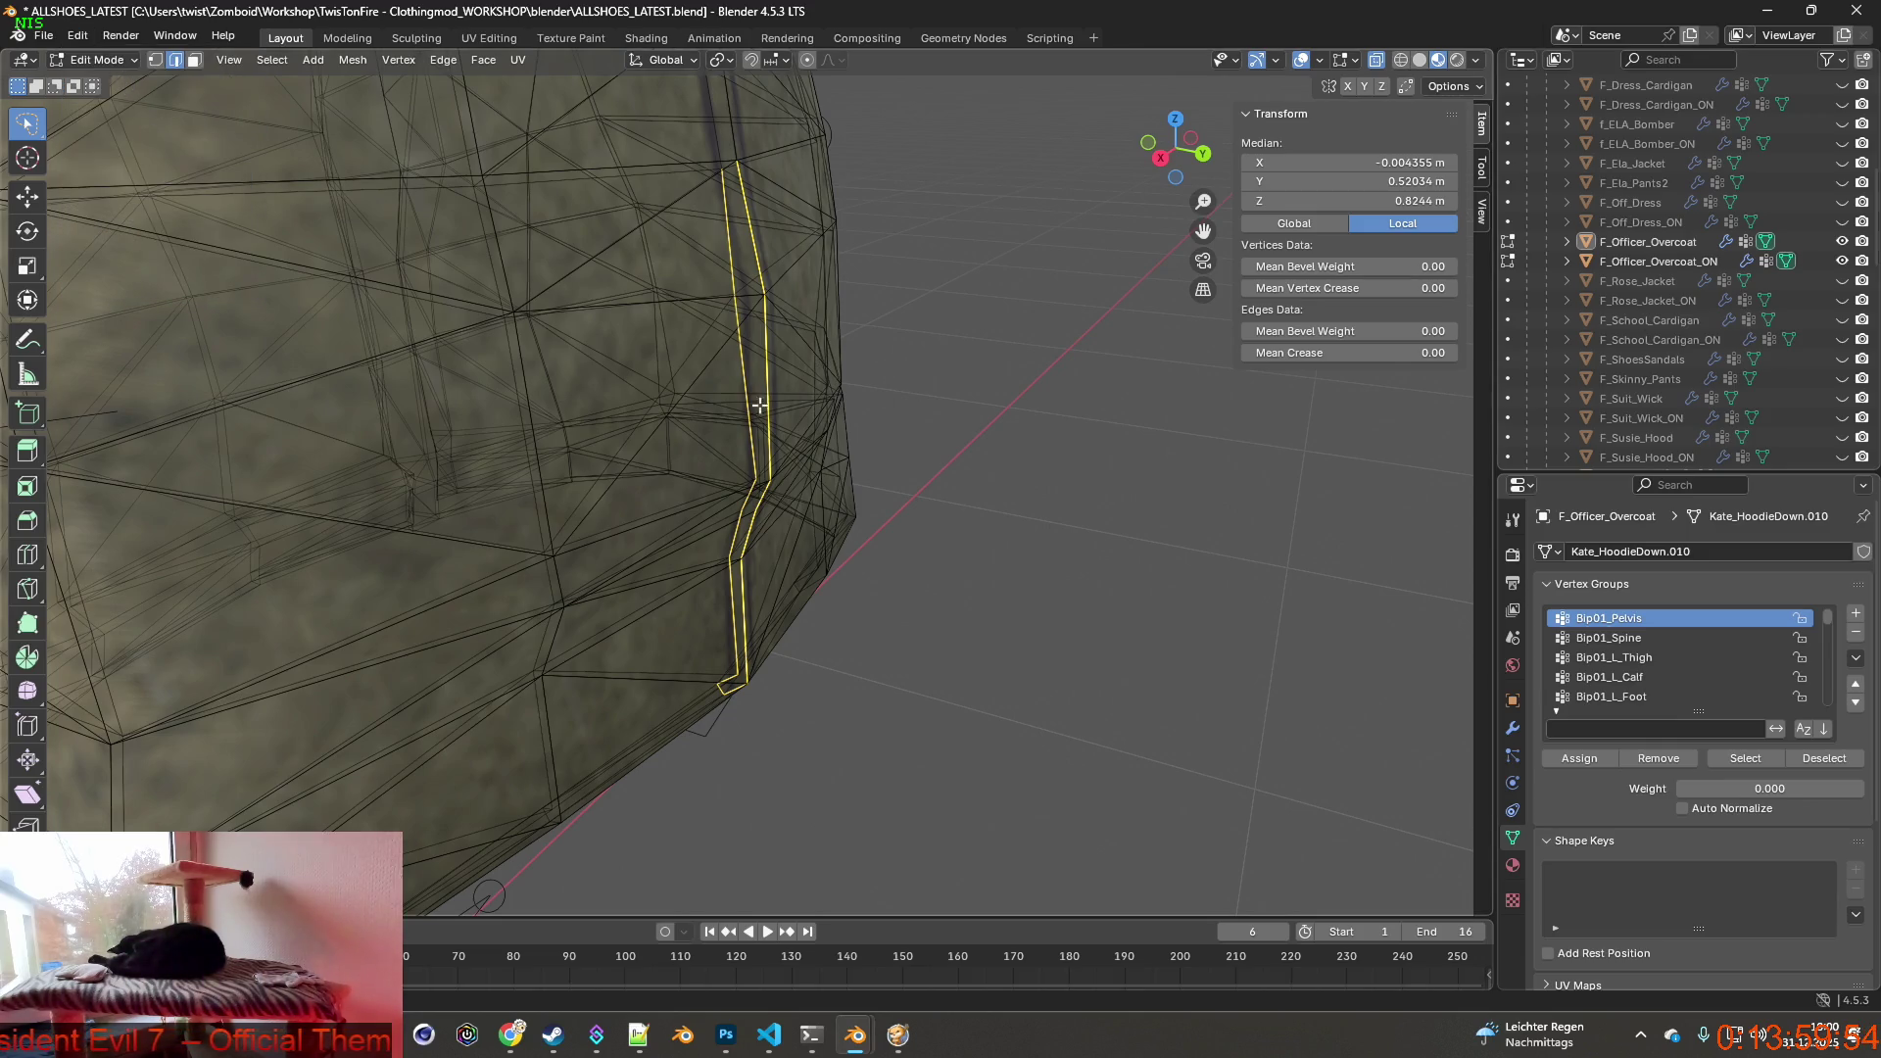
pyautogui.click(174, 61)
pyautogui.moveTo(644, 420); pyautogui.dragTo(441, 367, button='middle')
pyautogui.press('g')
pyautogui.click(728, 423)
# Revert to an earlier Undo History step and return F_Officer_Overcoat to Object Mode.
pyautogui.click(77, 37)
pyautogui.moveTo(127, 98)
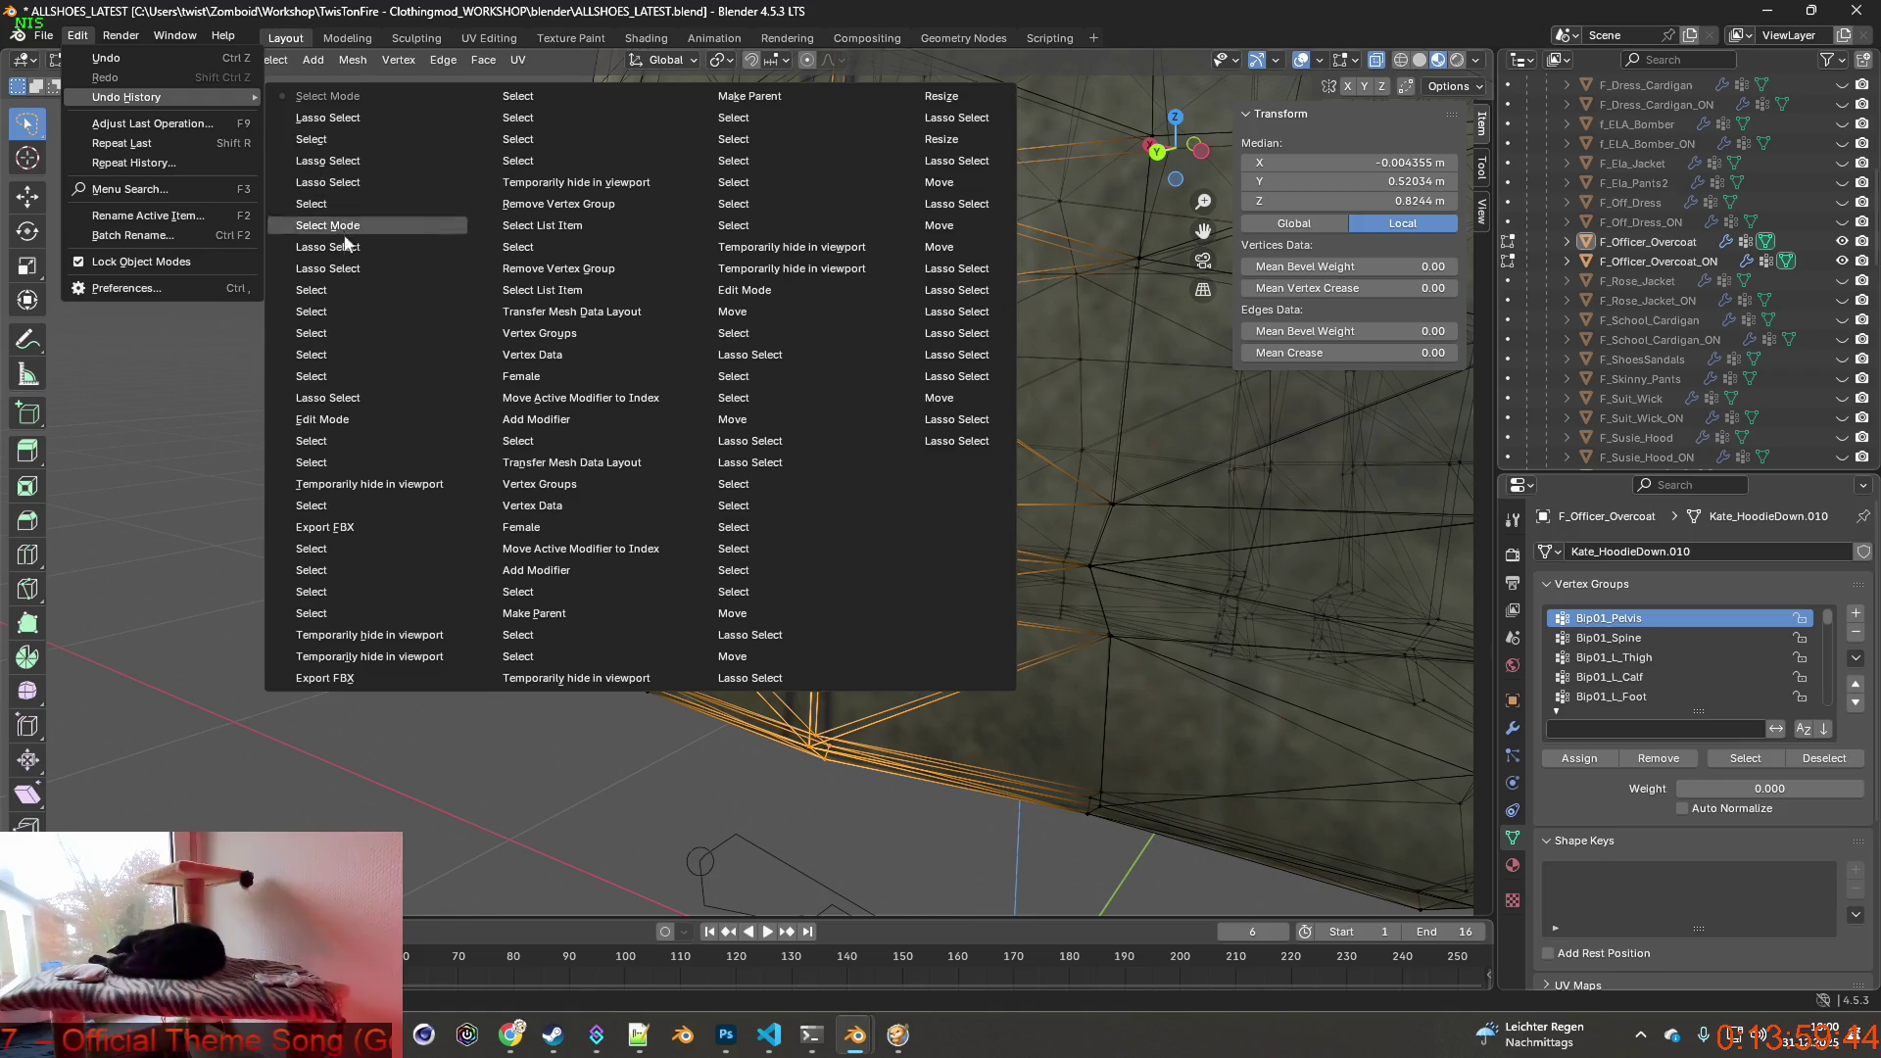
pyautogui.click(326, 272)
pyautogui.scroll(-4, 541, 410)
pyautogui.scroll(-3, 588, 420)
pyautogui.moveTo(661, 427)
pyautogui.mouseDown(button='middle')
pyautogui.moveTo(738, 479)
pyautogui.moveTo(728, 456)
pyautogui.mouseUp(button='middle')
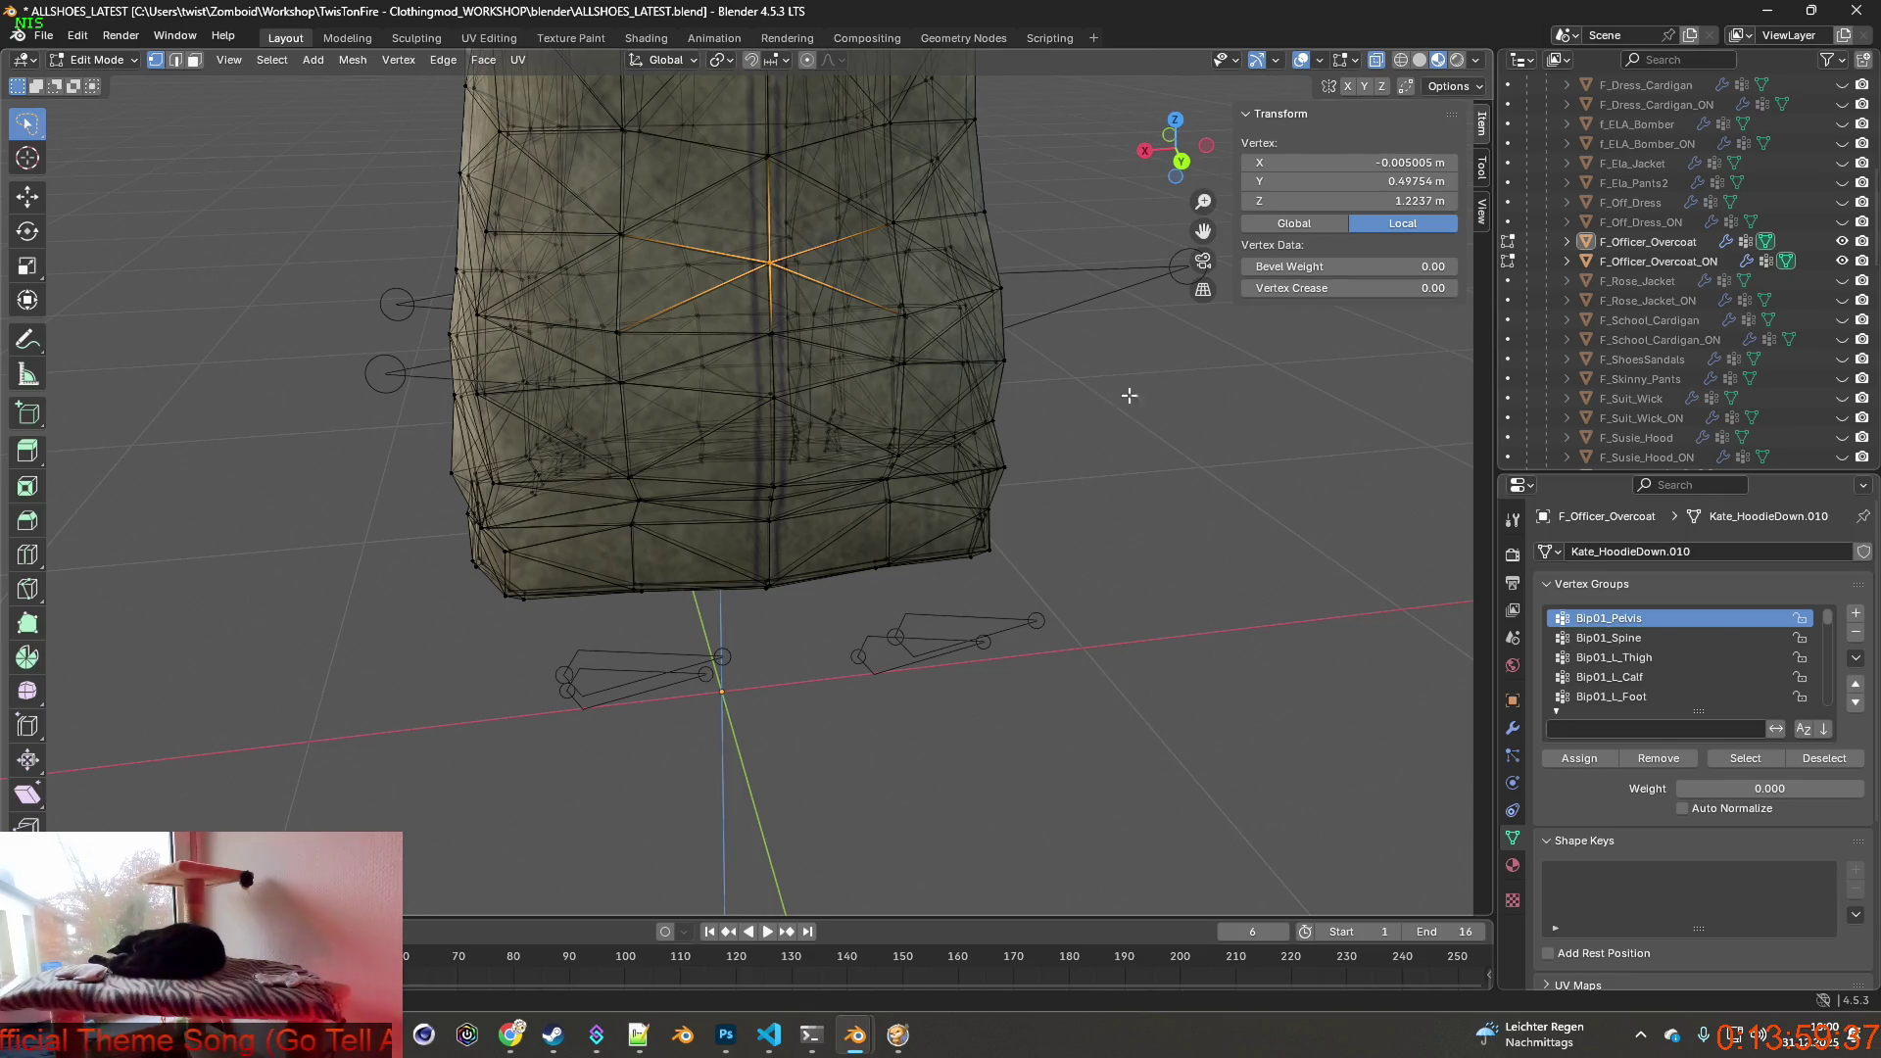
pyautogui.click(1635, 244)
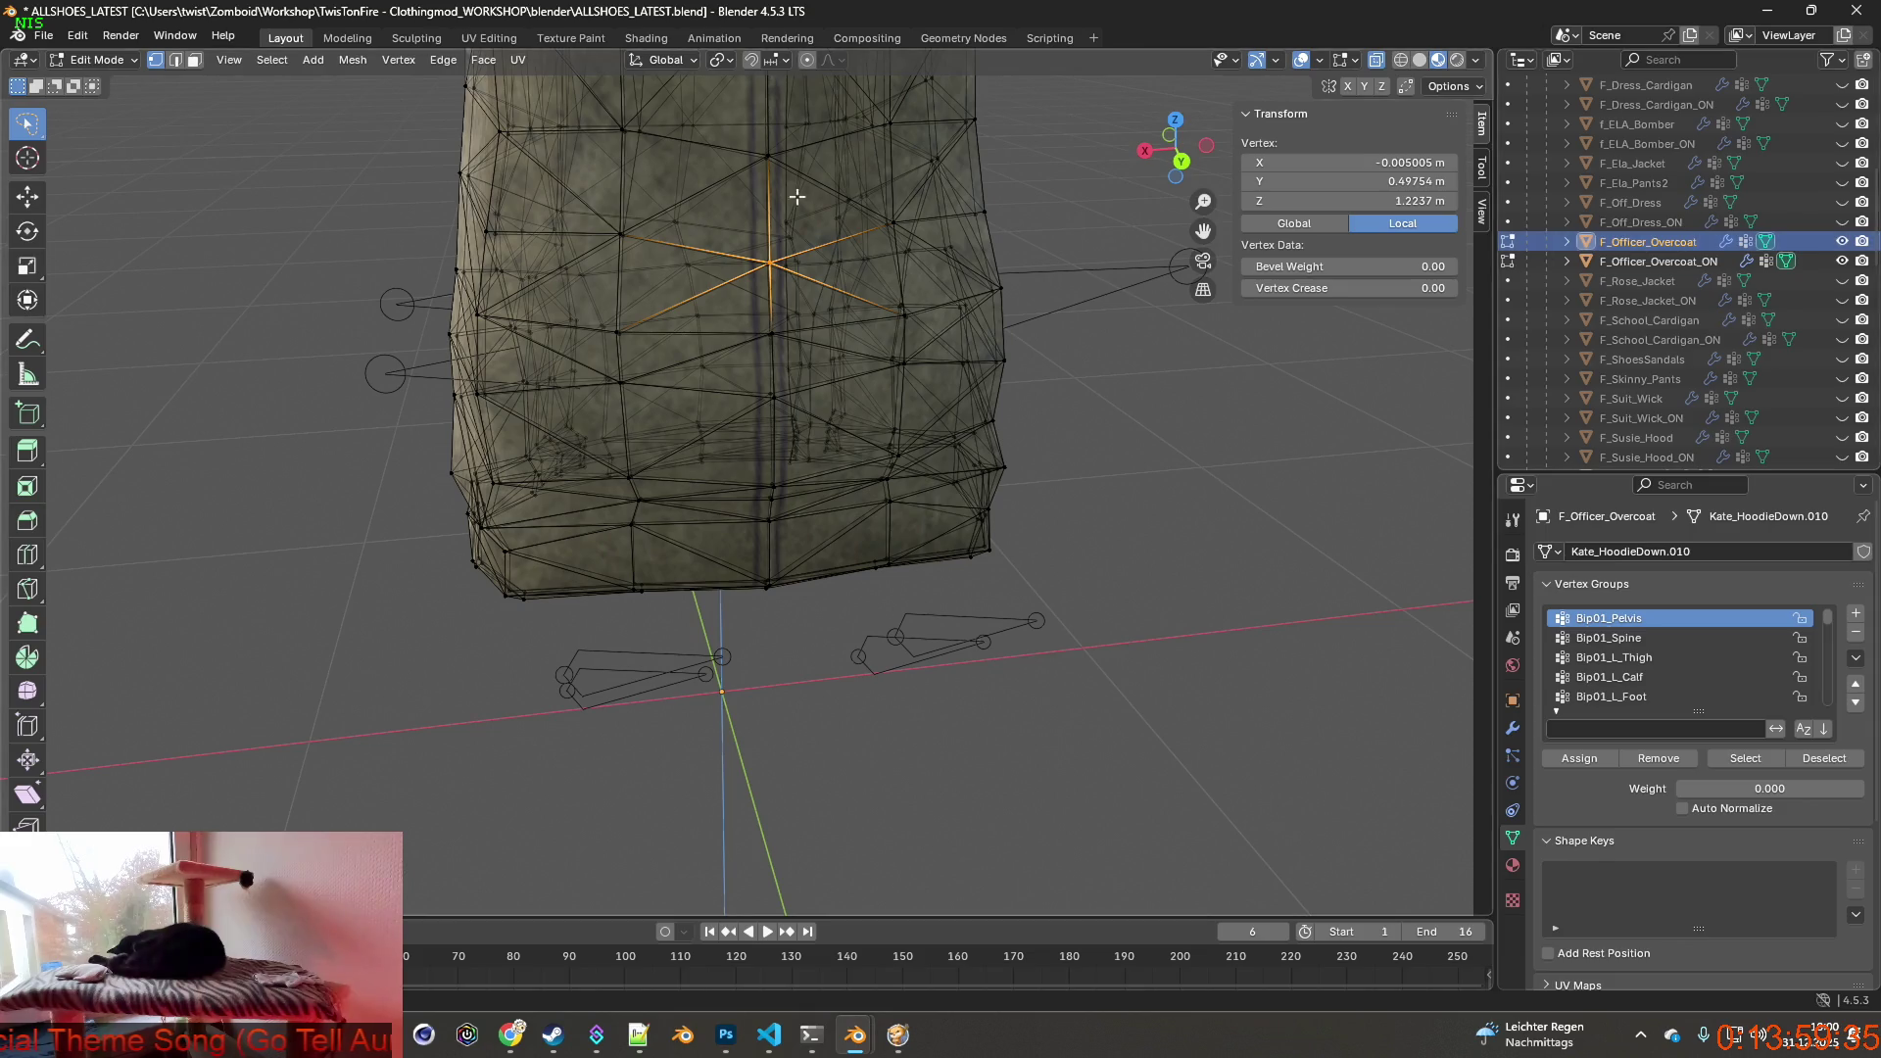
pyautogui.click(161, 60)
pyautogui.click(103, 89)
# Select F_Officer_Overcoat and enter Weight Paint mode.
pyautogui.click(1653, 261)
pyautogui.click(1652, 239)
pyautogui.click(118, 61)
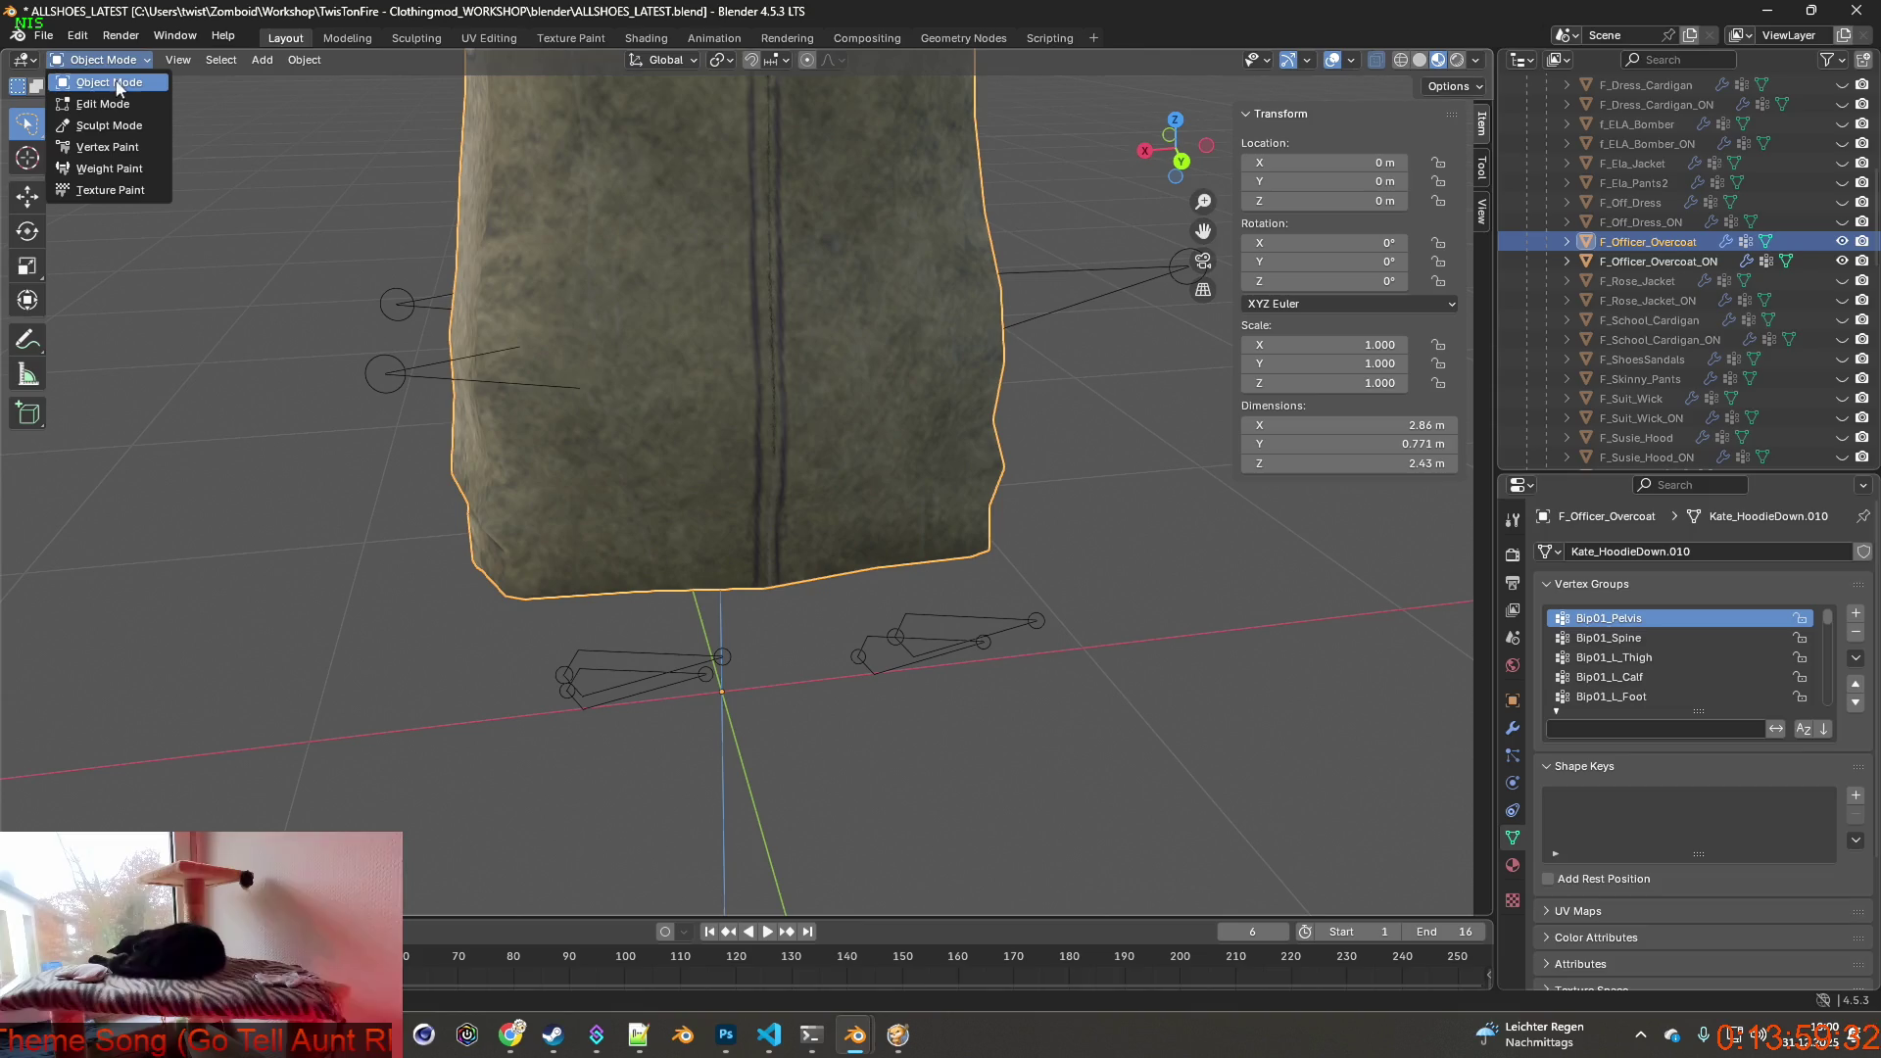
pyautogui.click(109, 167)
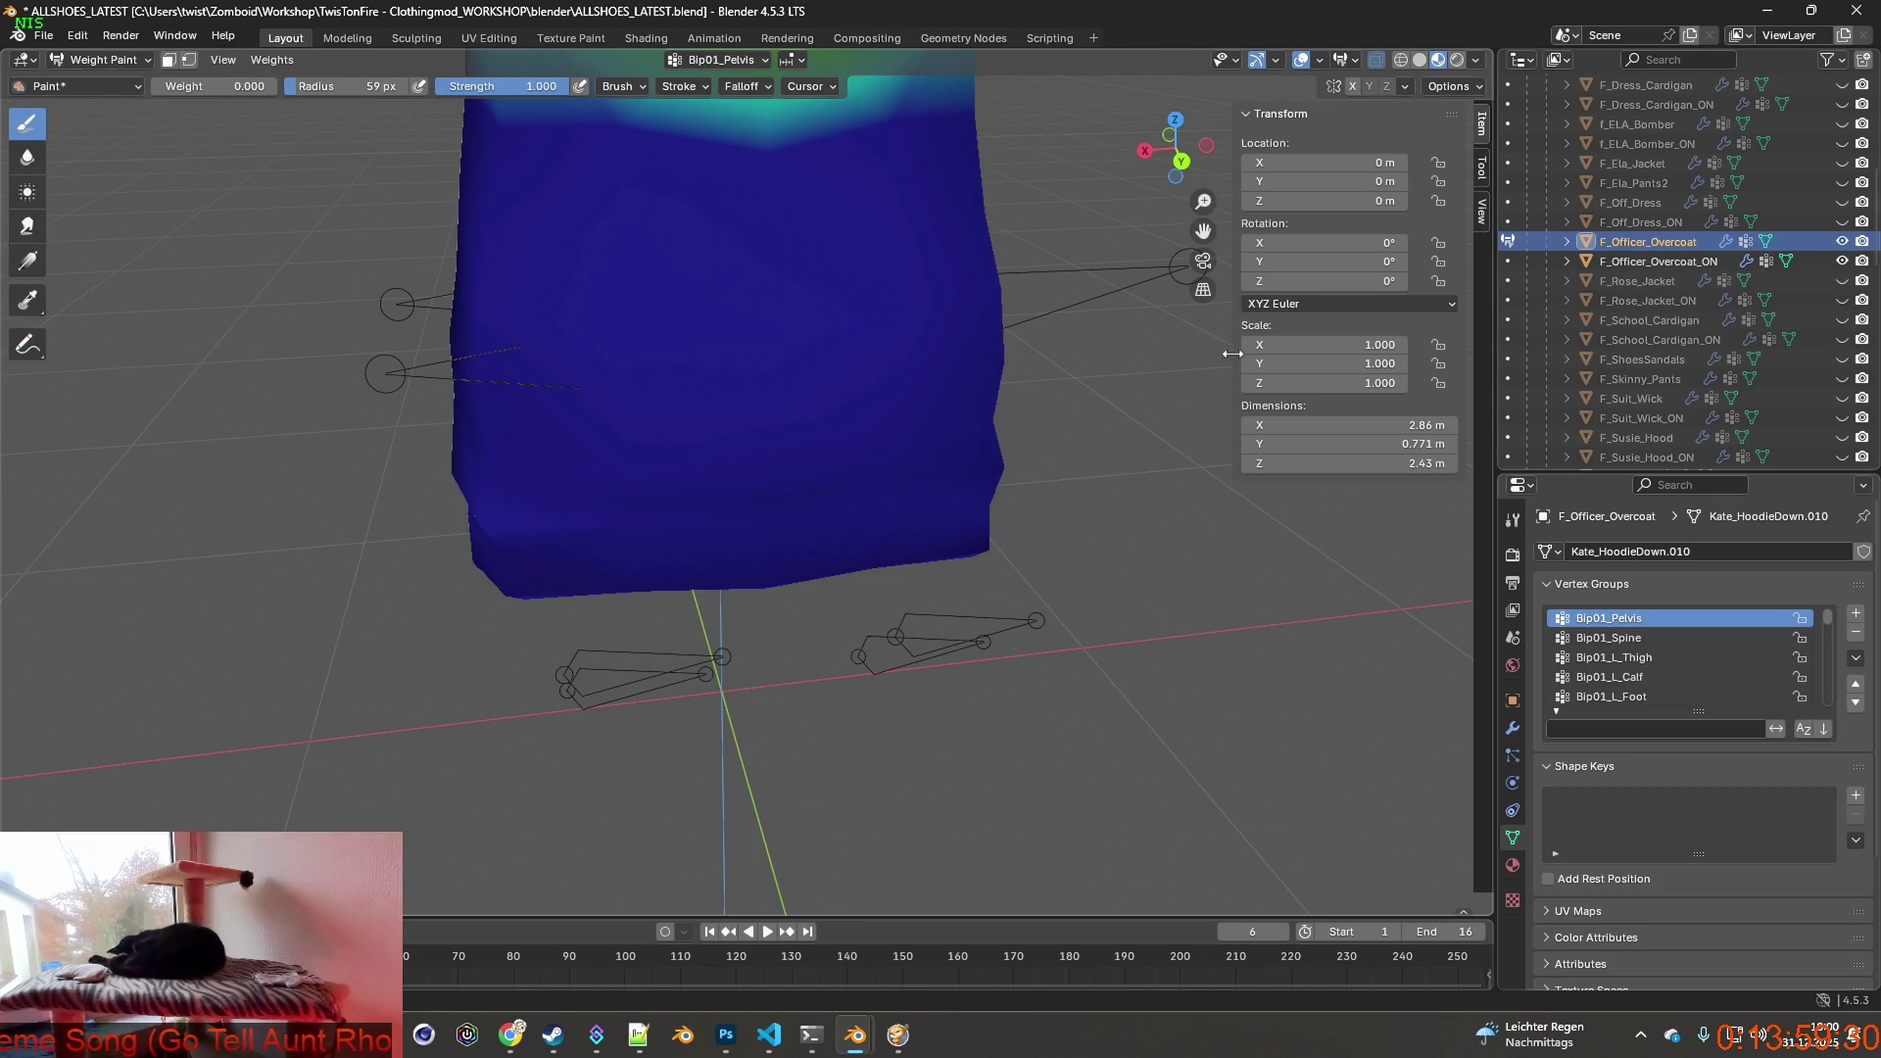
# View the Bip01_L_Thigh, L_Calf and L_Foot weights, then Bip01_R_Thigh on the coat back.
pyautogui.click(1610, 636)
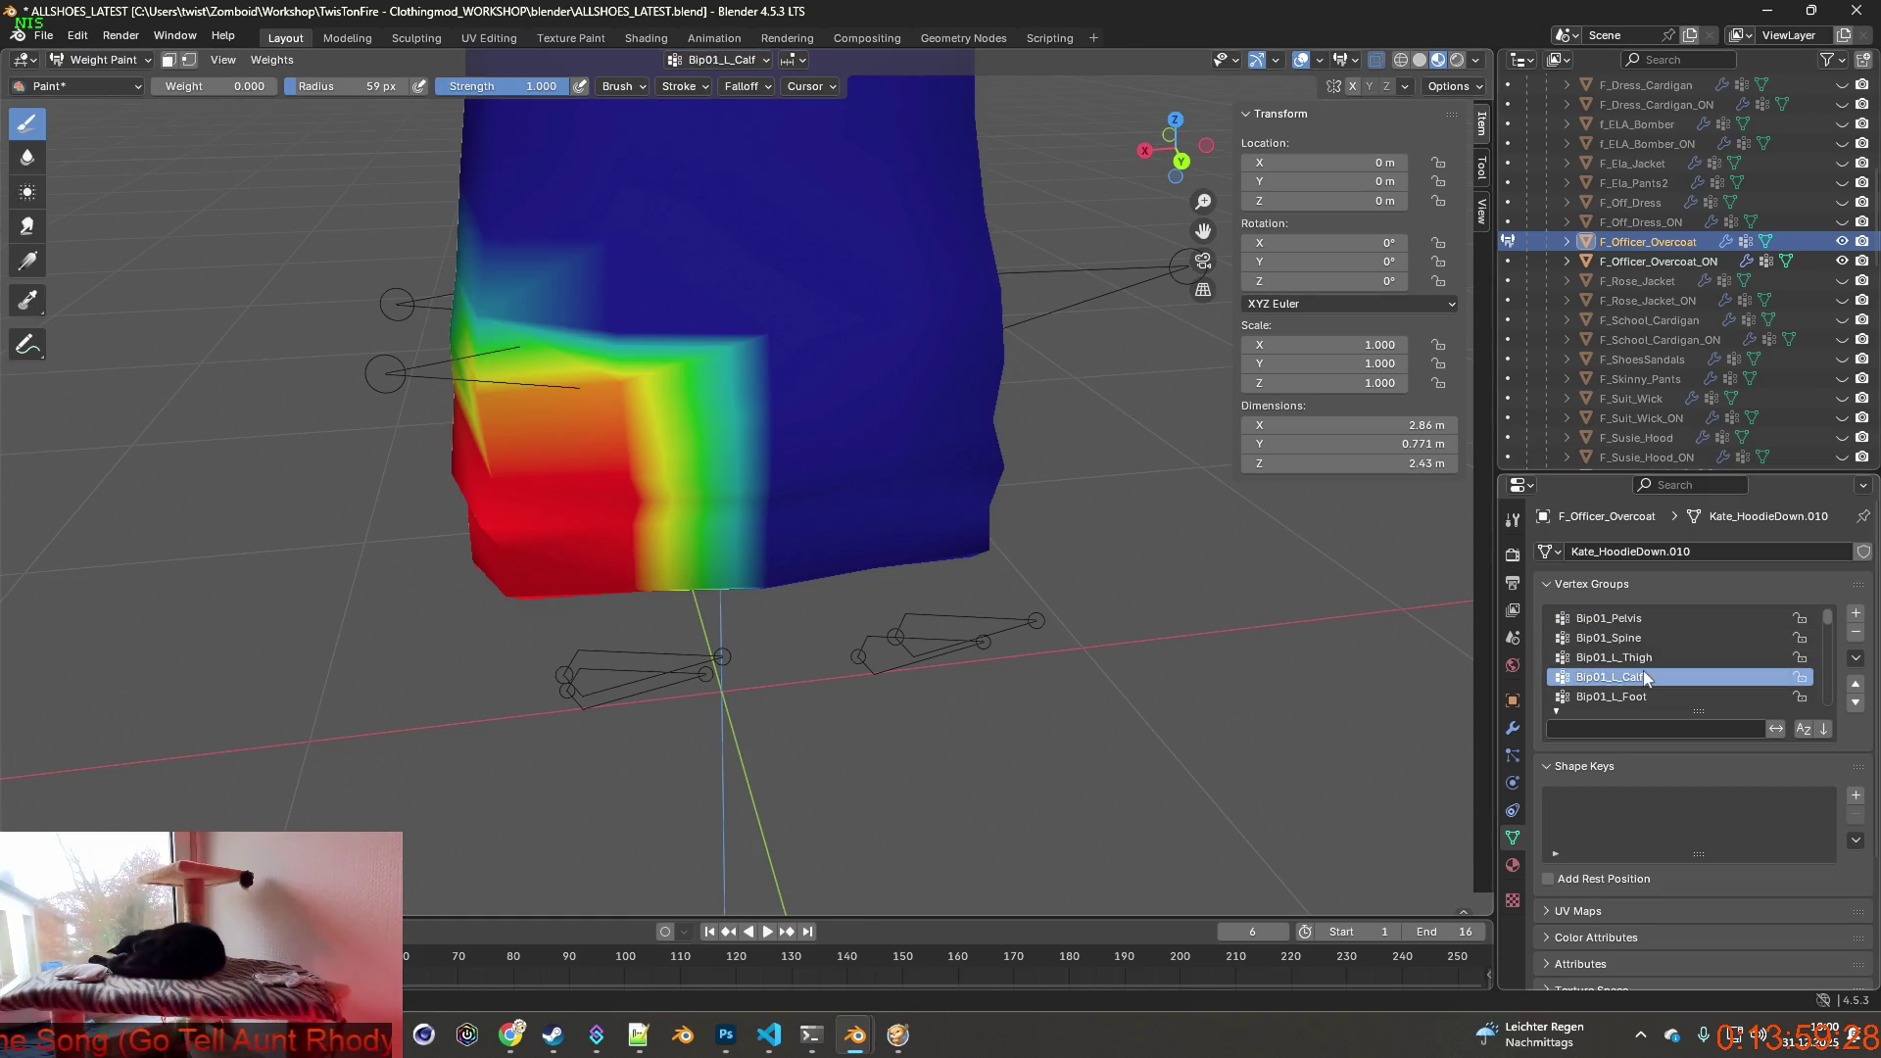
pyautogui.click(1611, 676)
pyautogui.click(1643, 693)
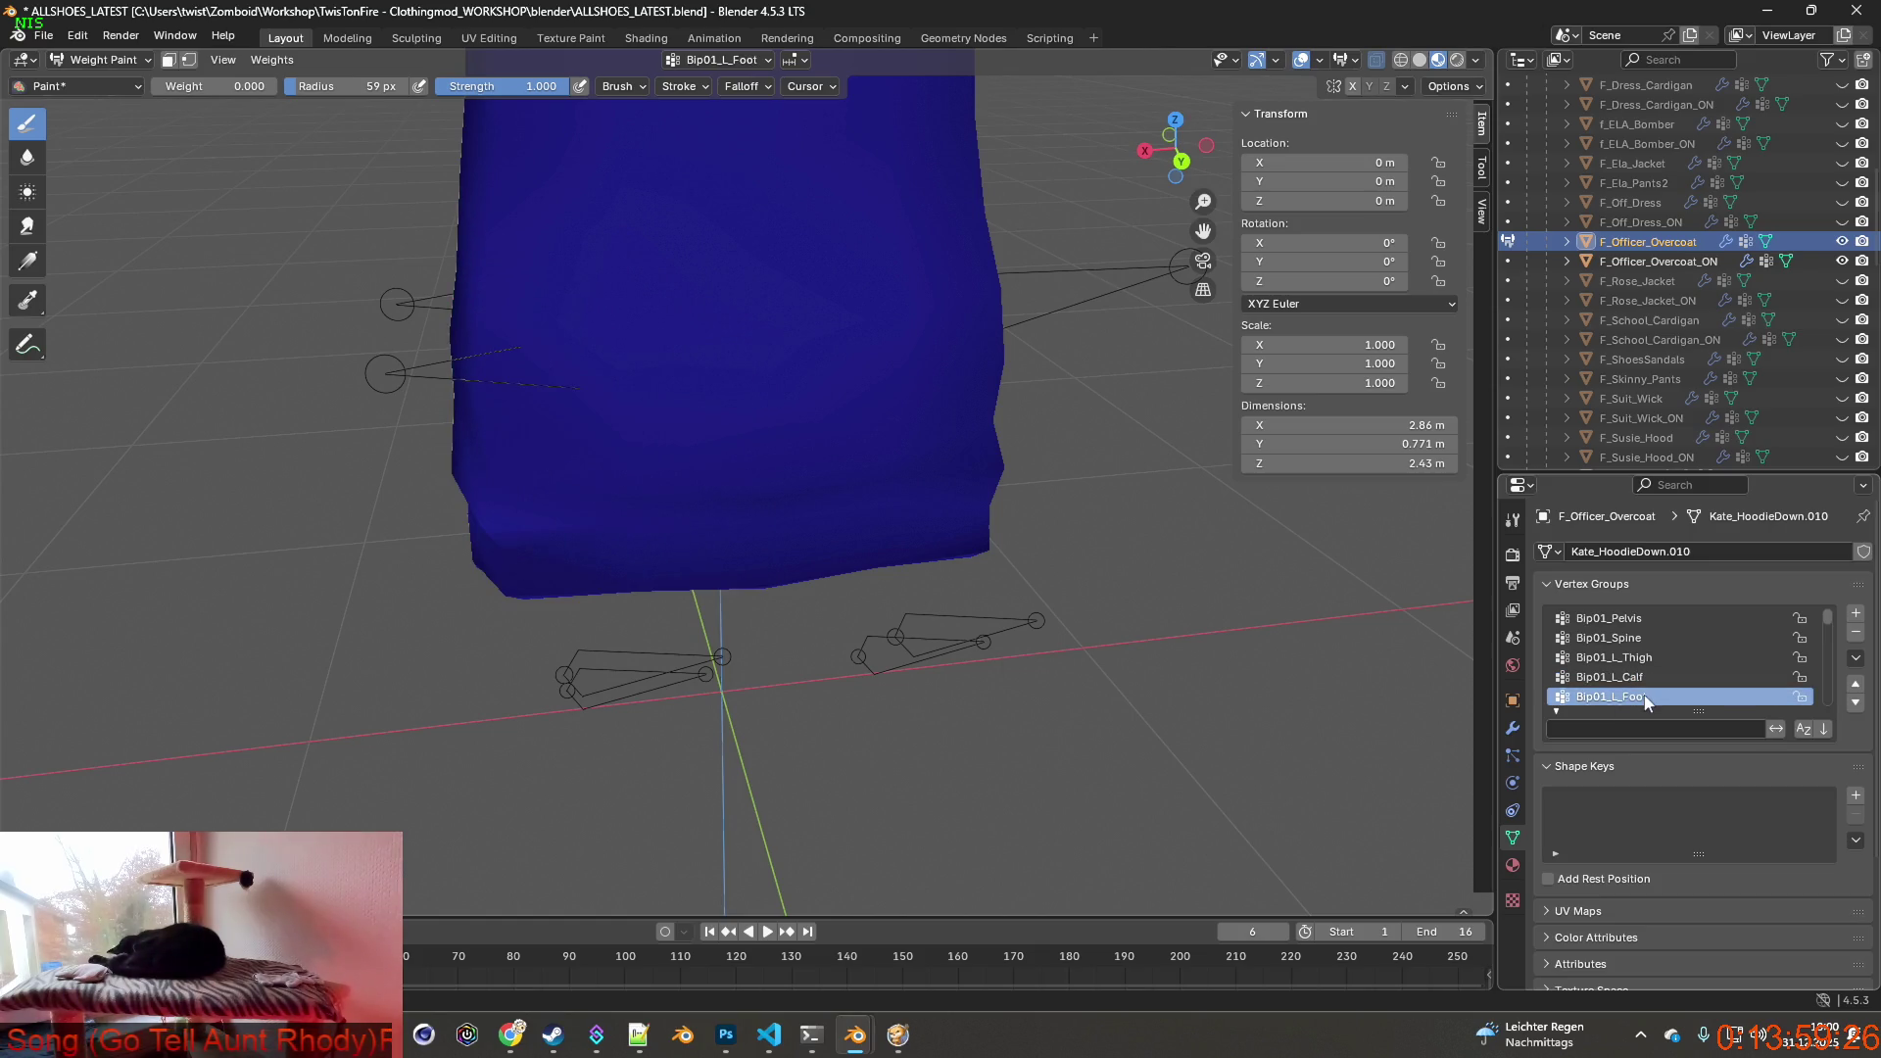
pyautogui.scroll(-3, 1647, 672)
pyautogui.click(1644, 657)
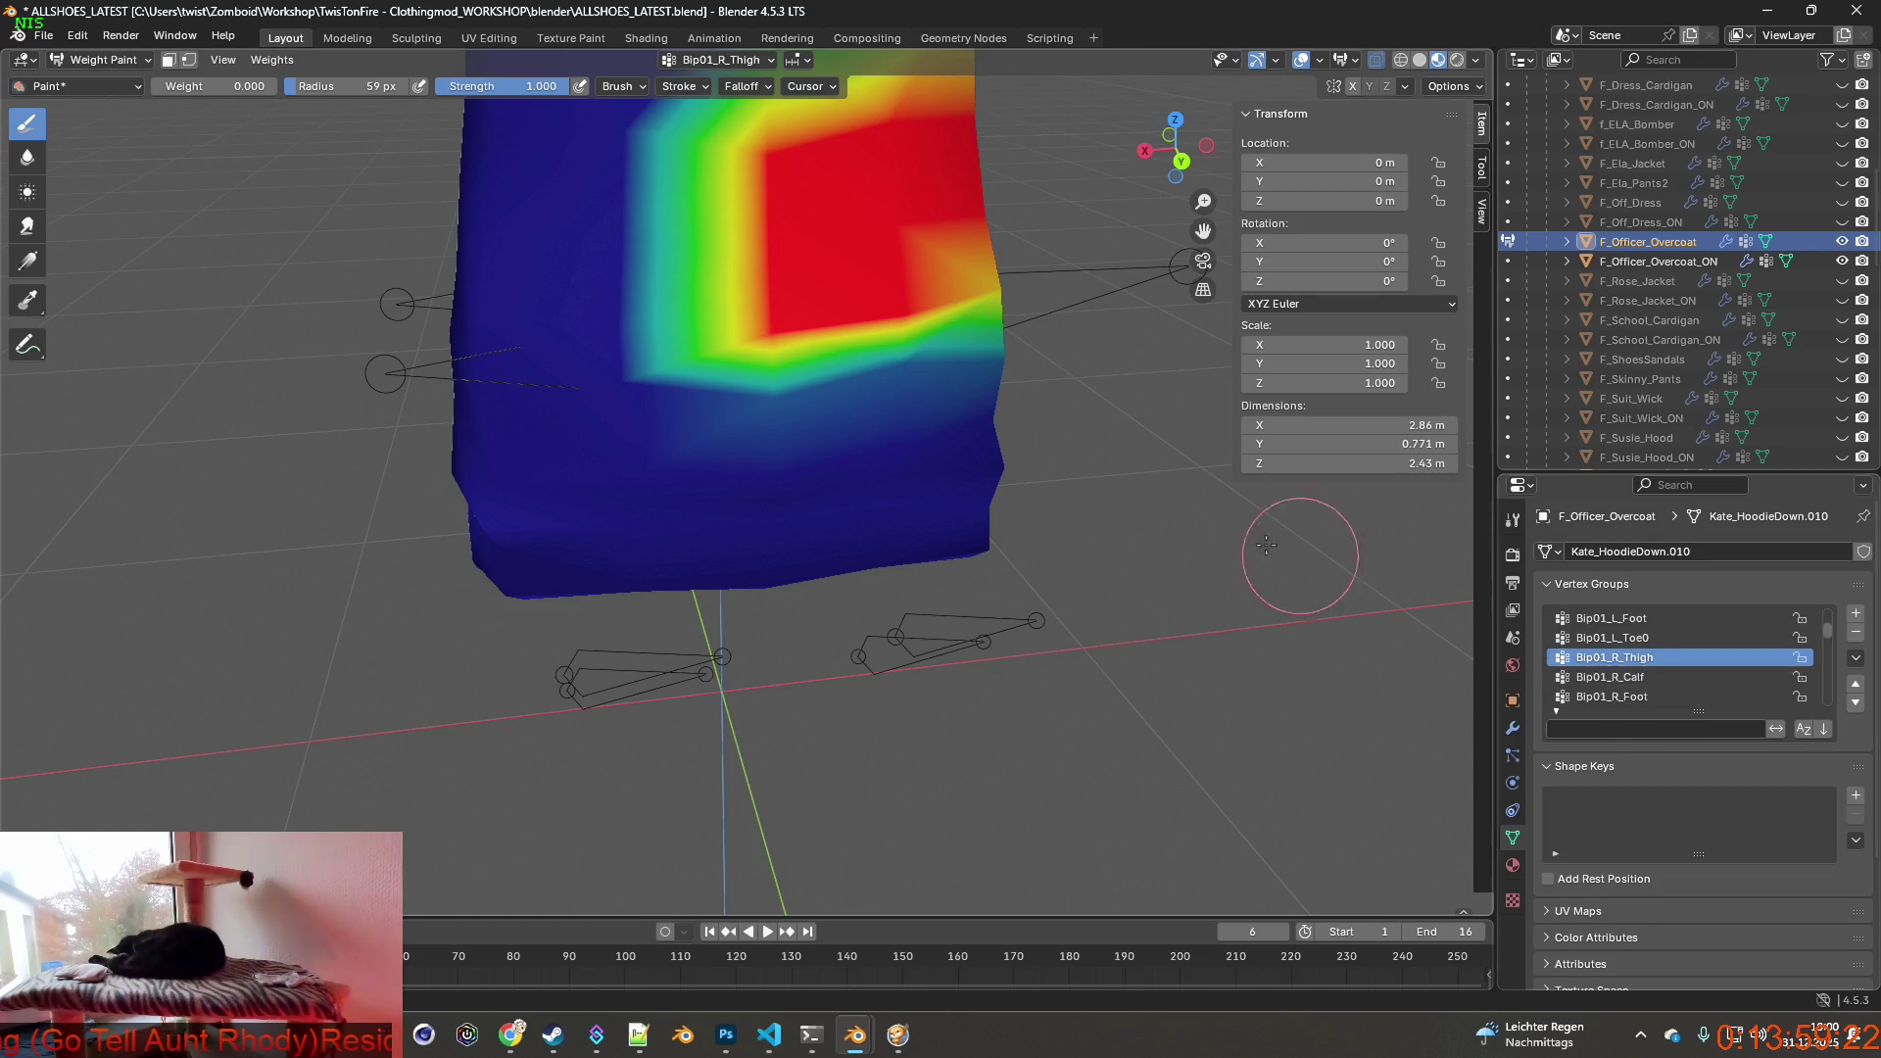
pyautogui.moveTo(1265, 556)
pyautogui.mouseDown(button='middle')
pyautogui.moveTo(1040, 557)
pyautogui.moveTo(1029, 618)
pyautogui.mouseUp(button='middle')
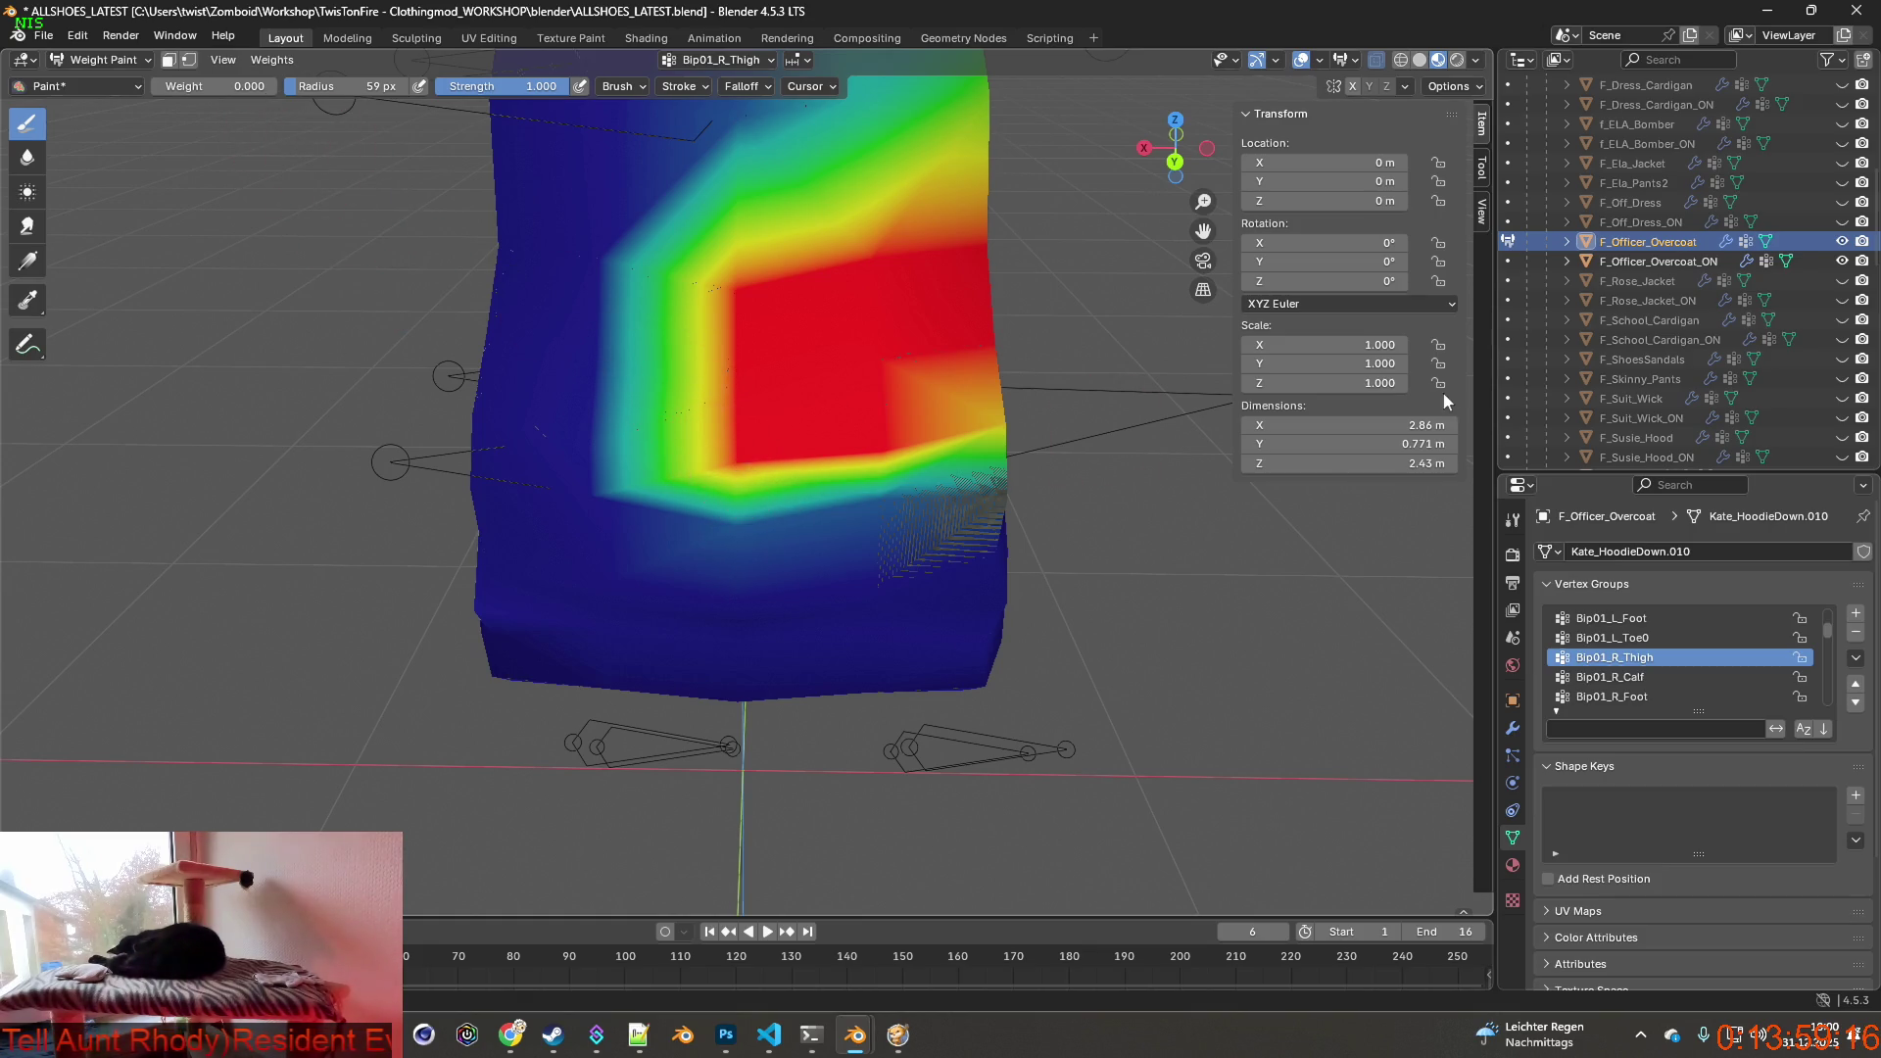
pyautogui.click(1566, 241)
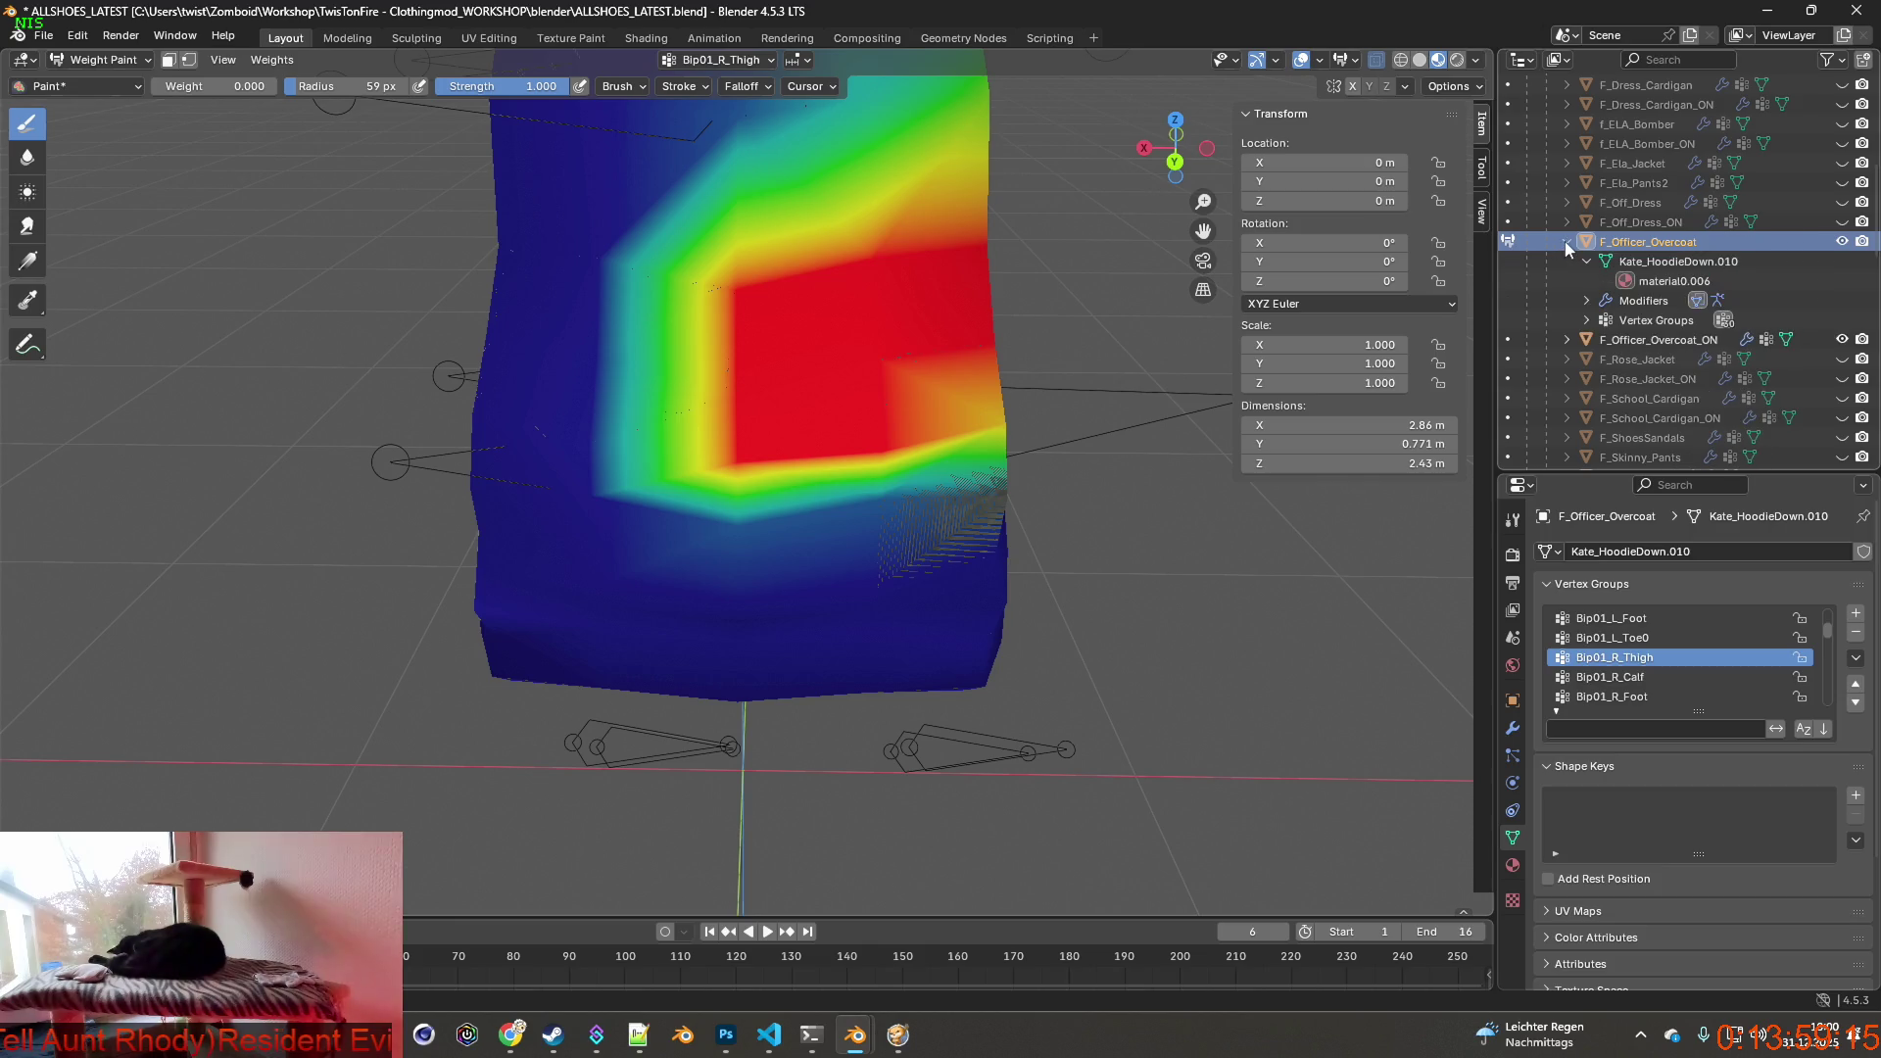
# Remove the DataTransfer modifier from F_Officer_Overcoat in the Outliner.
pyautogui.click(1603, 301)
pyautogui.rightClick(1668, 321)
pyautogui.click(1587, 317)
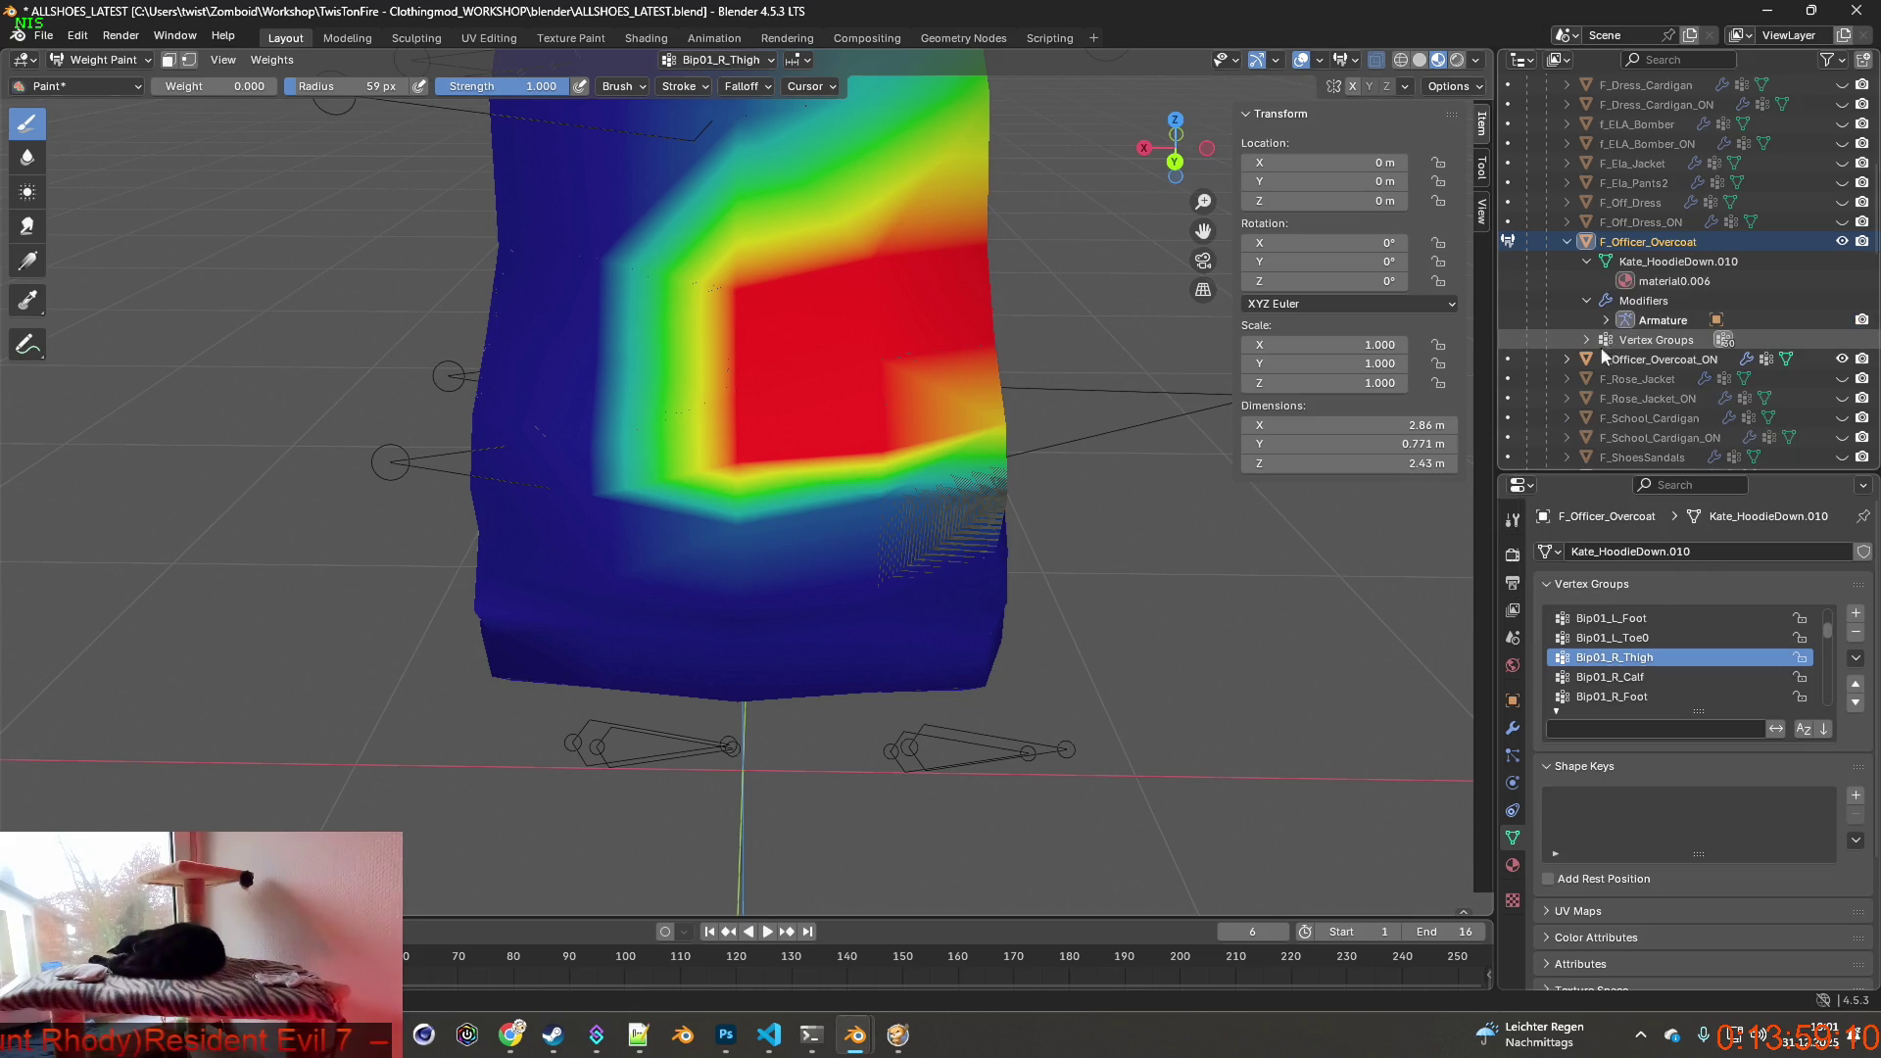
# Apply the DataTransfer modifier on F_Officer_Overcoat_ON and reactivate F_Officer_Overcoat.
pyautogui.click(1567, 359)
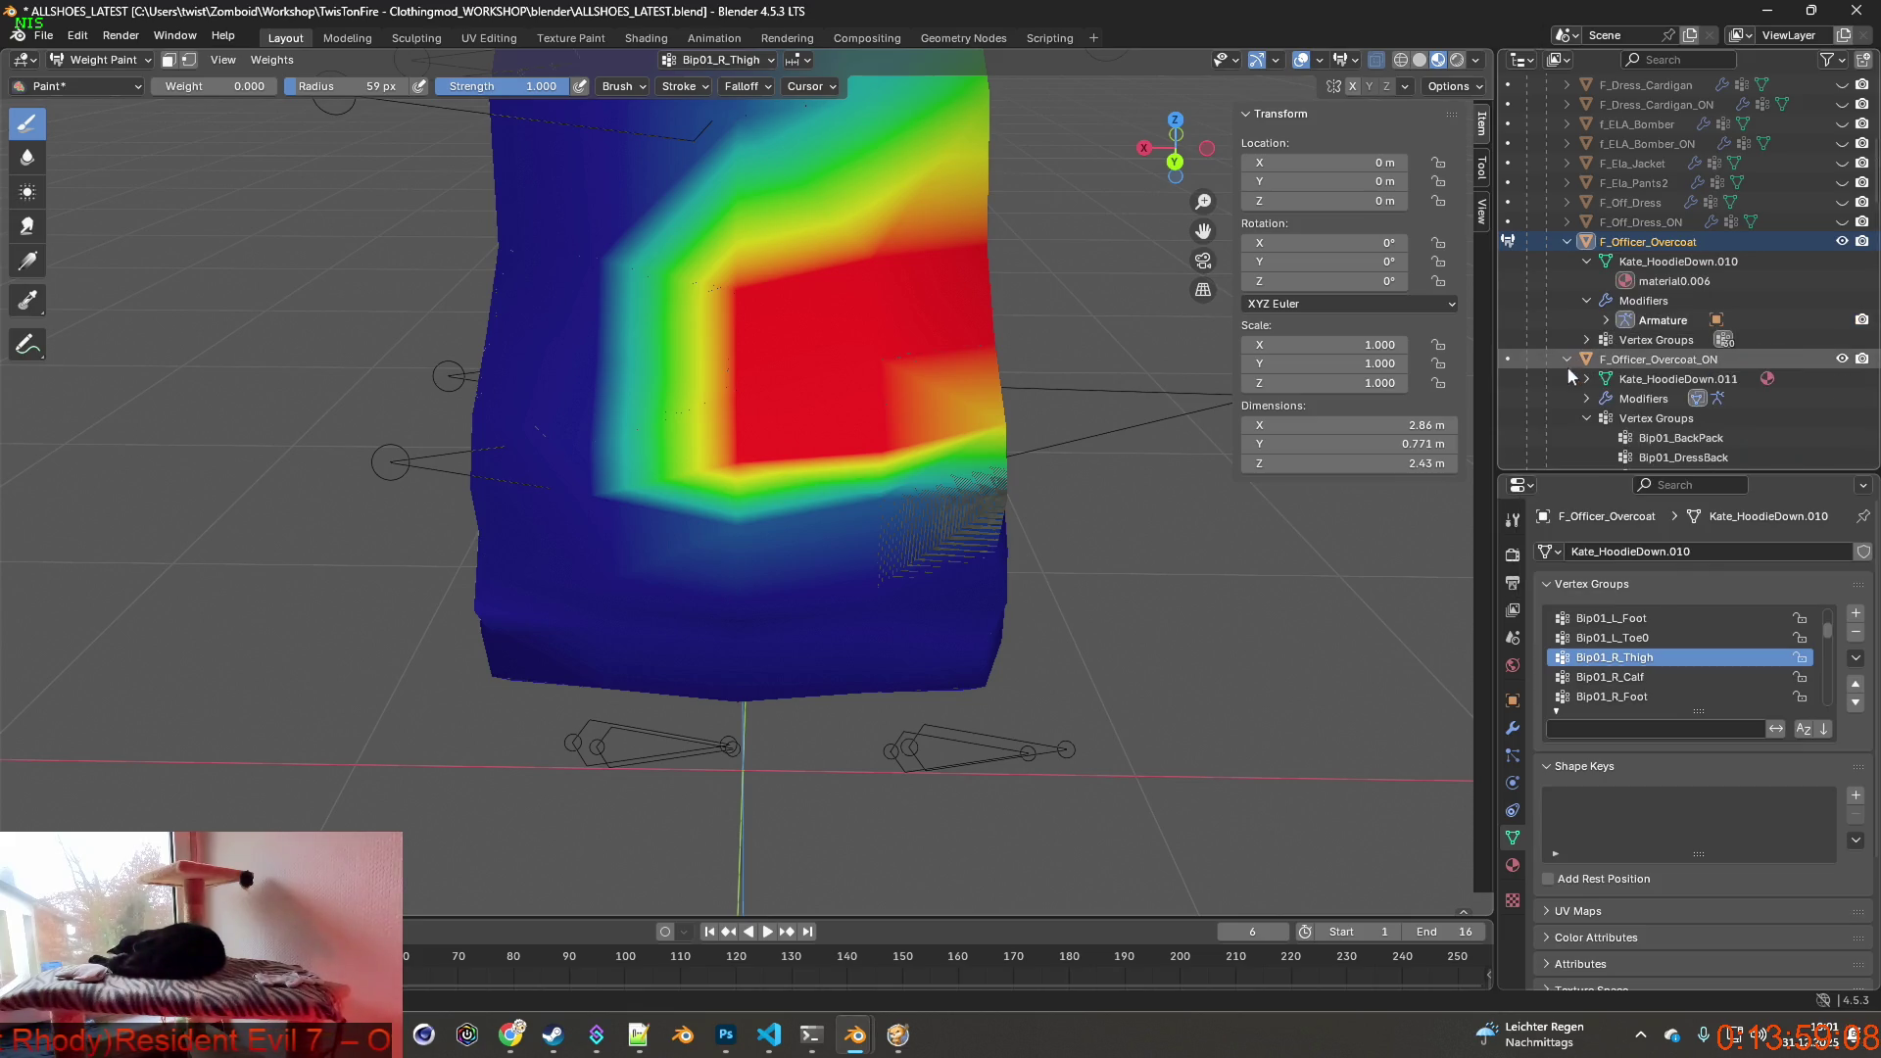
pyautogui.click(1587, 407)
pyautogui.rightClick(1664, 417)
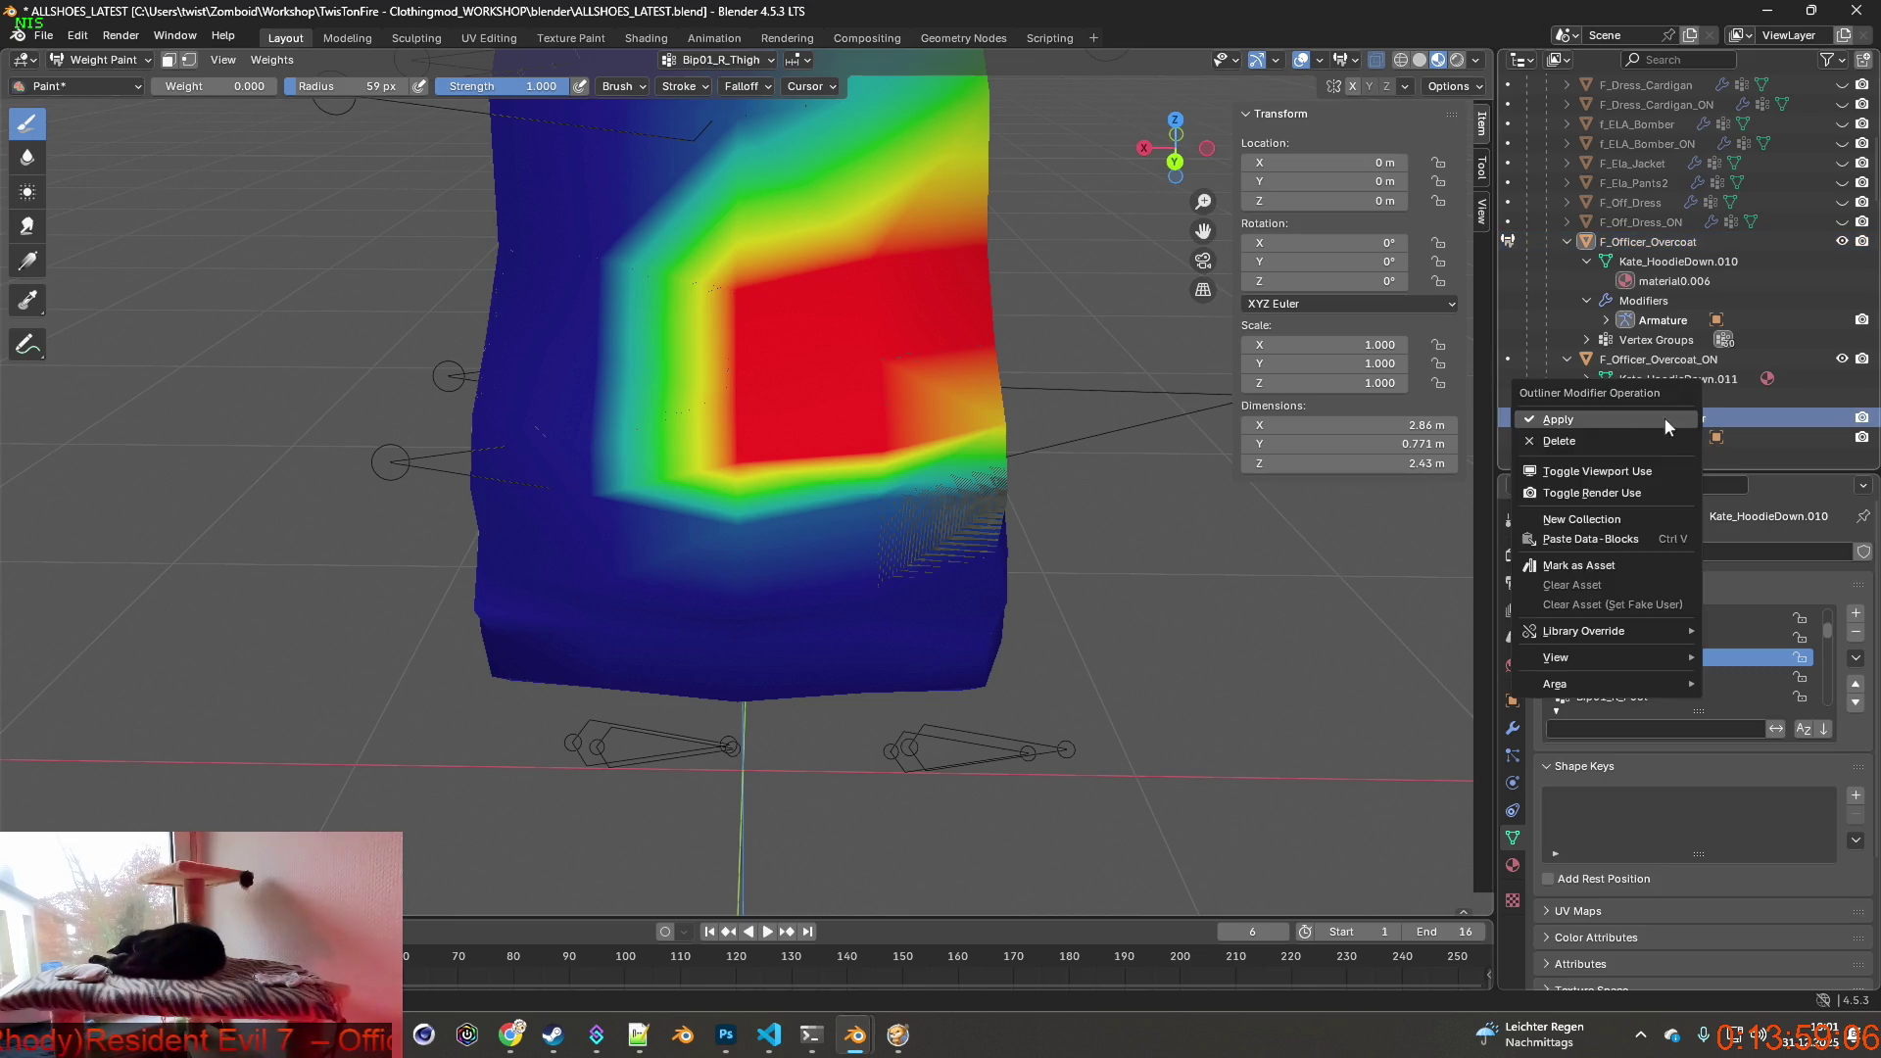
pyautogui.click(1587, 423)
pyautogui.moveTo(883, 339)
pyautogui.mouseDown(button='middle')
pyautogui.moveTo(824, 339)
pyautogui.moveTo(1088, 426)
pyautogui.mouseUp(button='middle')
pyautogui.click(1645, 241)
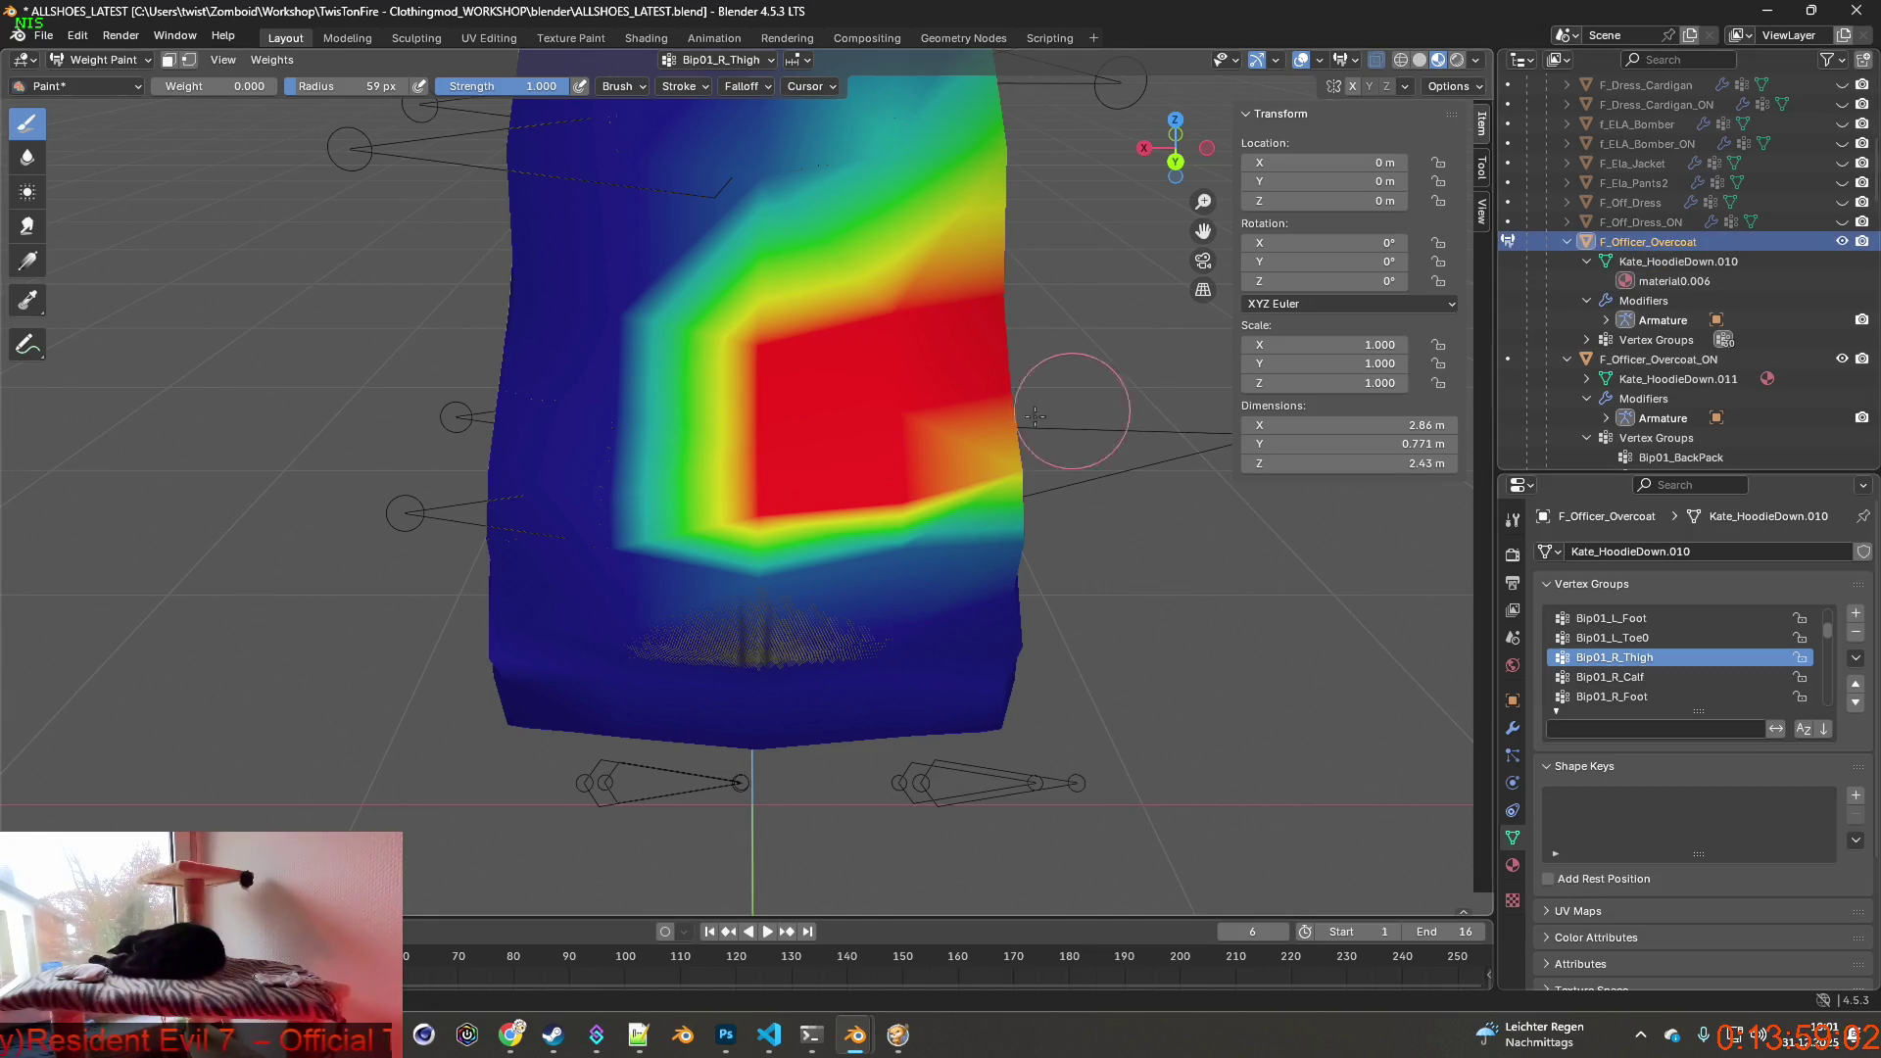
pyautogui.scroll(2, 921, 430)
# Paint the stray Bip01_R_Thigh weights on the coat's left side down to zero.
pyautogui.moveTo(785, 325); pyautogui.dragTo(750, 277)
pyautogui.moveTo(739, 386)
pyautogui.mouseDown()
pyautogui.moveTo(765, 442)
pyautogui.moveTo(765, 558)
pyautogui.moveTo(735, 588)
pyautogui.moveTo(759, 432)
pyautogui.mouseUp()
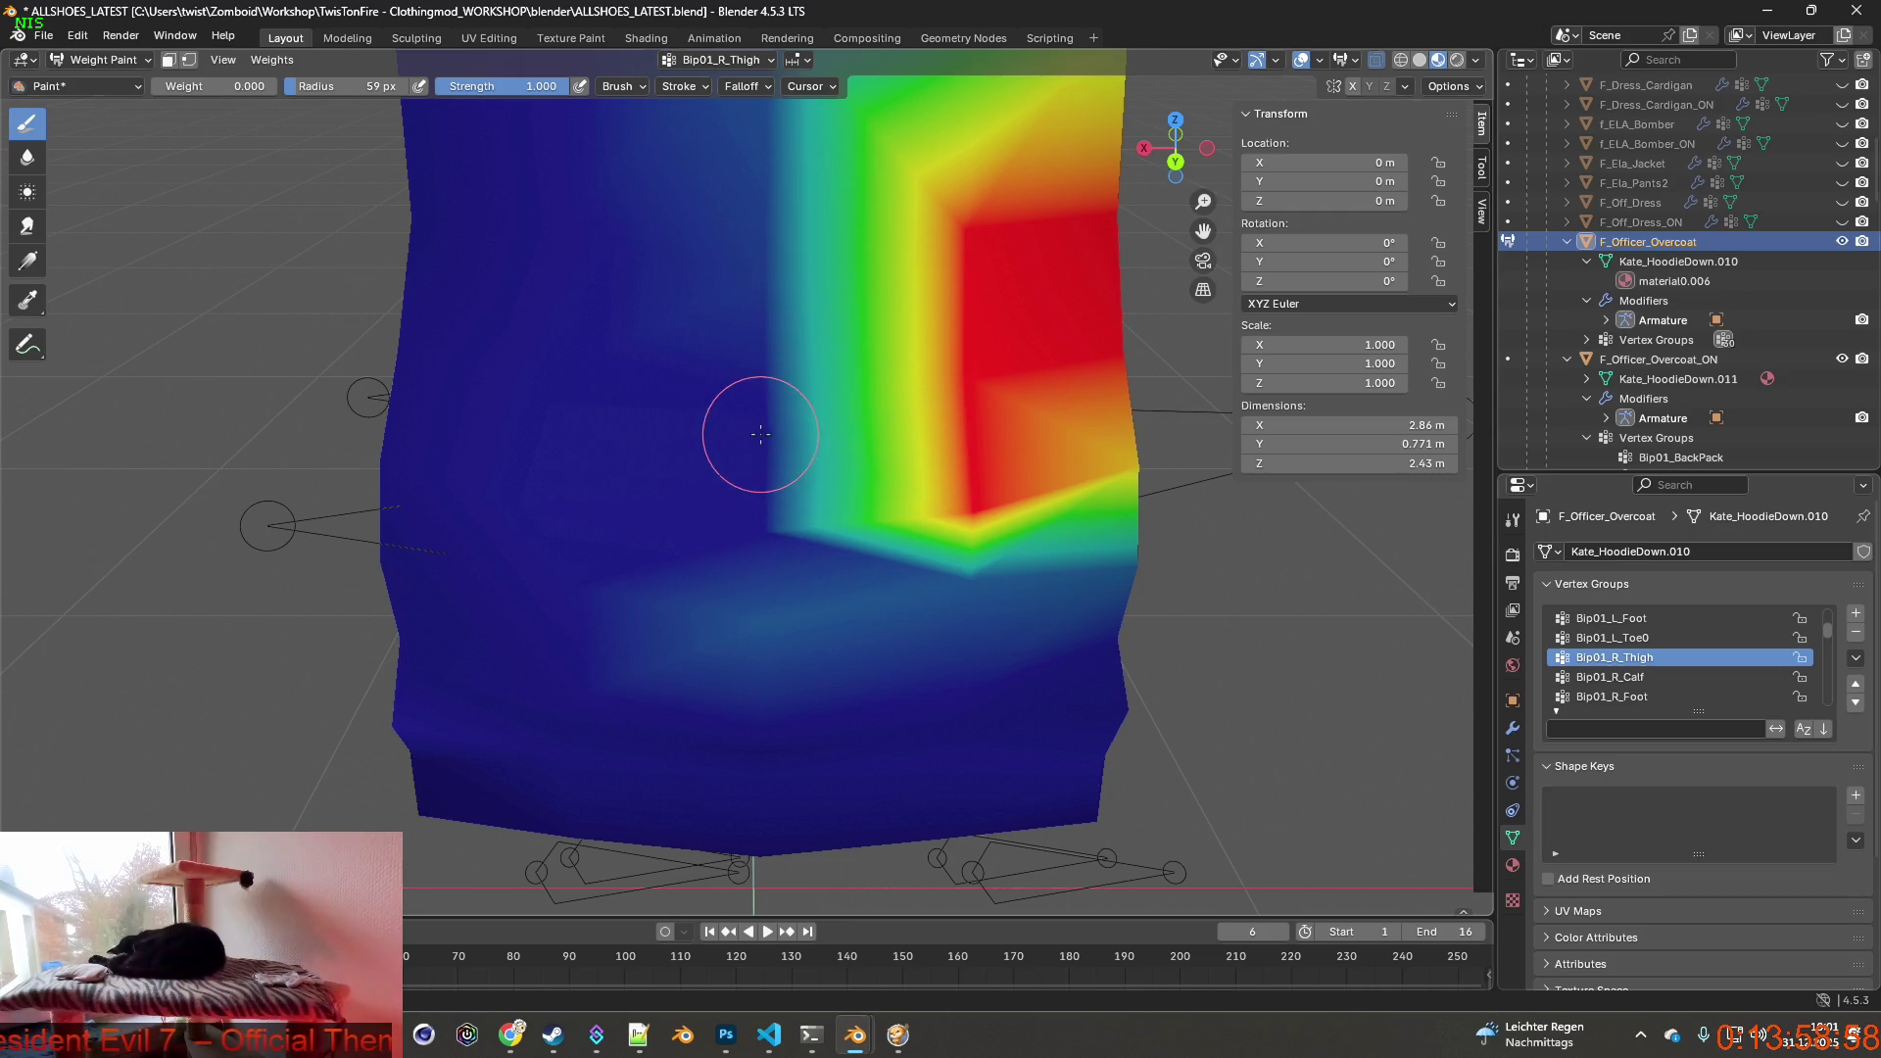
pyautogui.moveTo(757, 518)
pyautogui.mouseDown()
pyautogui.moveTo(757, 631)
pyautogui.moveTo(743, 523)
pyautogui.mouseUp()
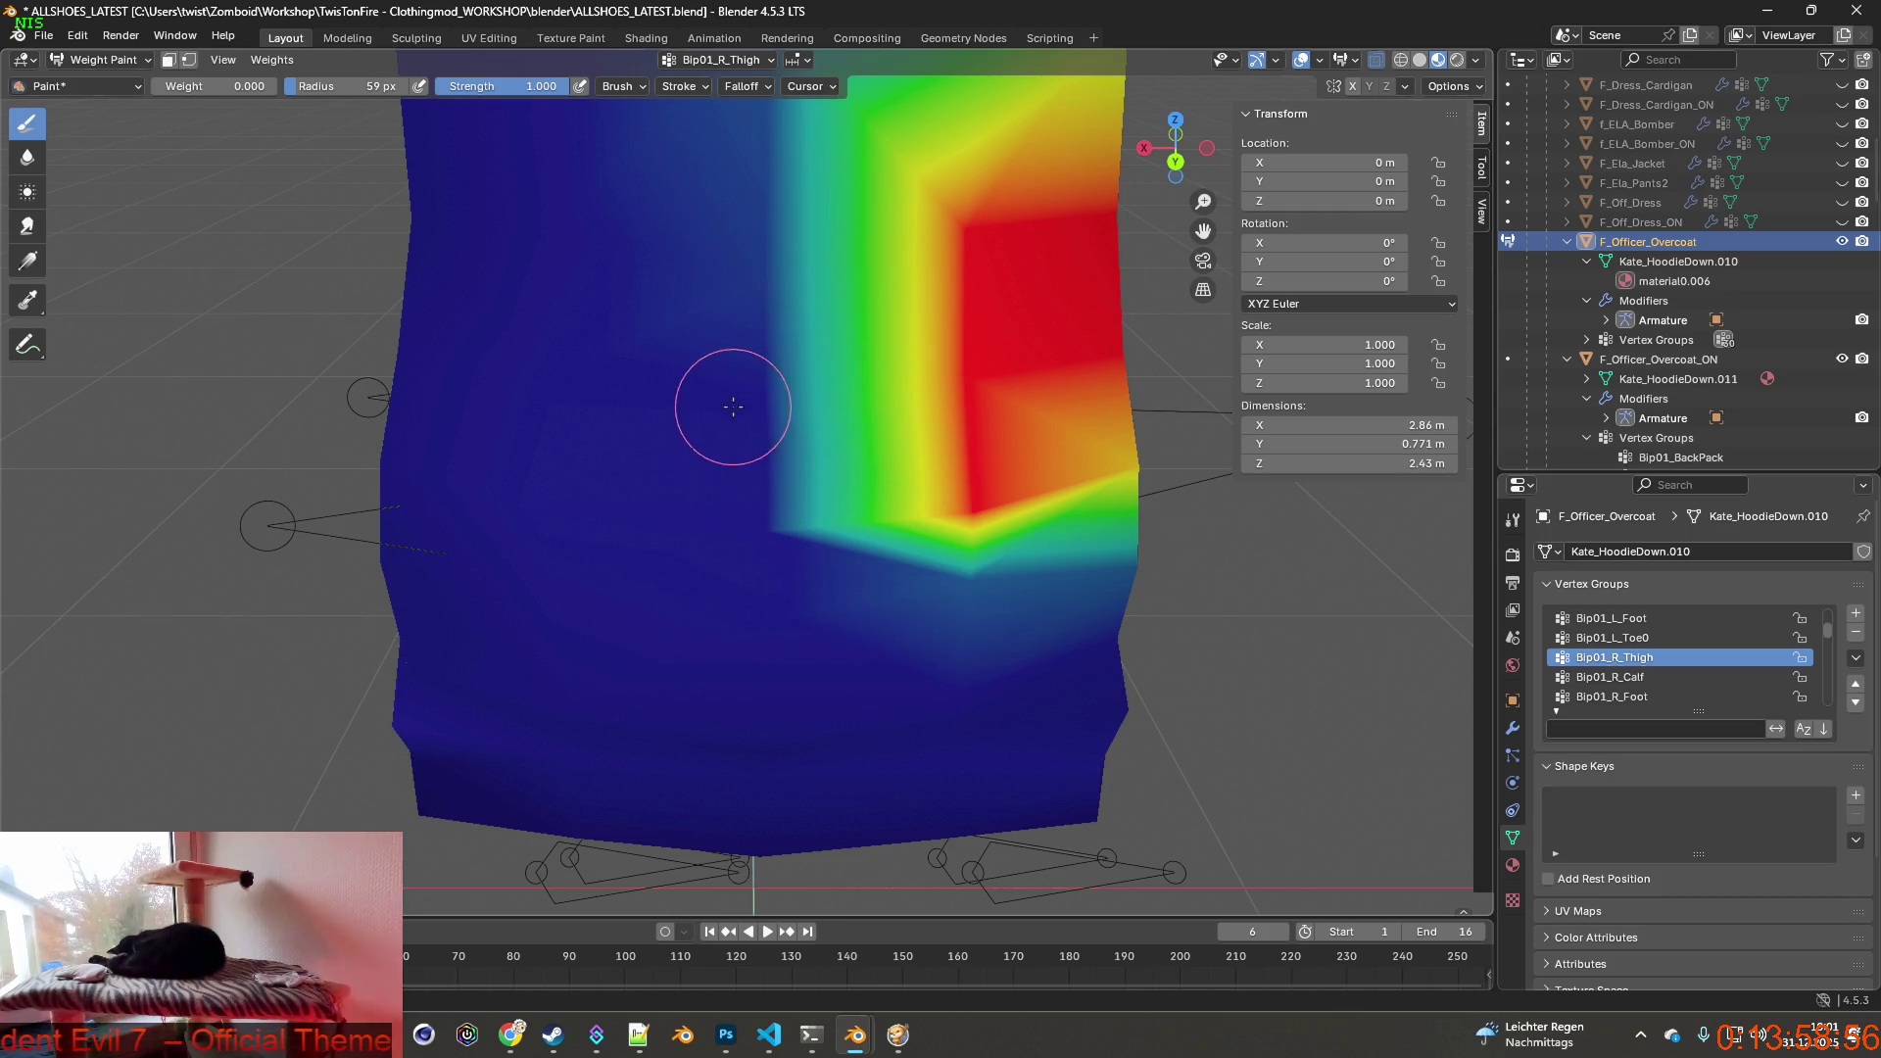
pyautogui.moveTo(733, 405); pyautogui.dragTo(734, 436, button='middle')
pyautogui.moveTo(732, 360); pyautogui.dragTo(746, 421, button='middle')
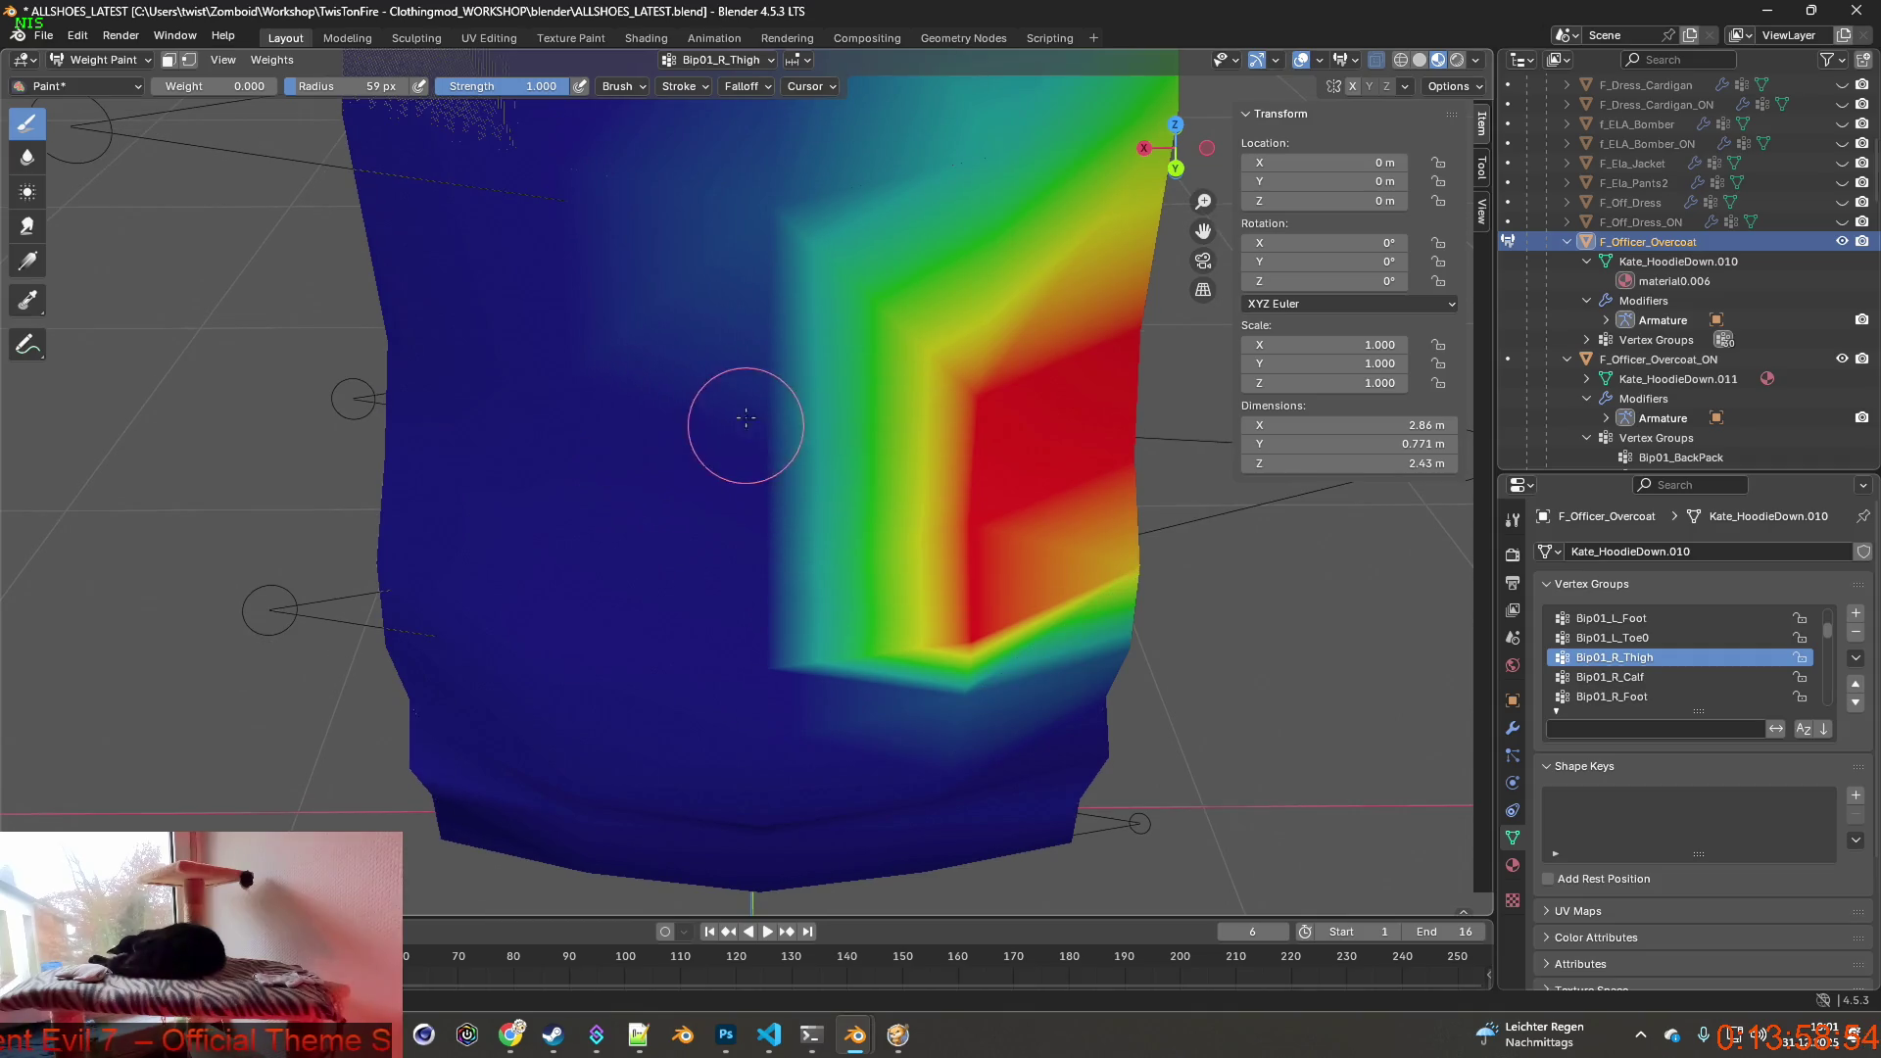
pyautogui.moveTo(749, 216); pyautogui.dragTo(751, 232)
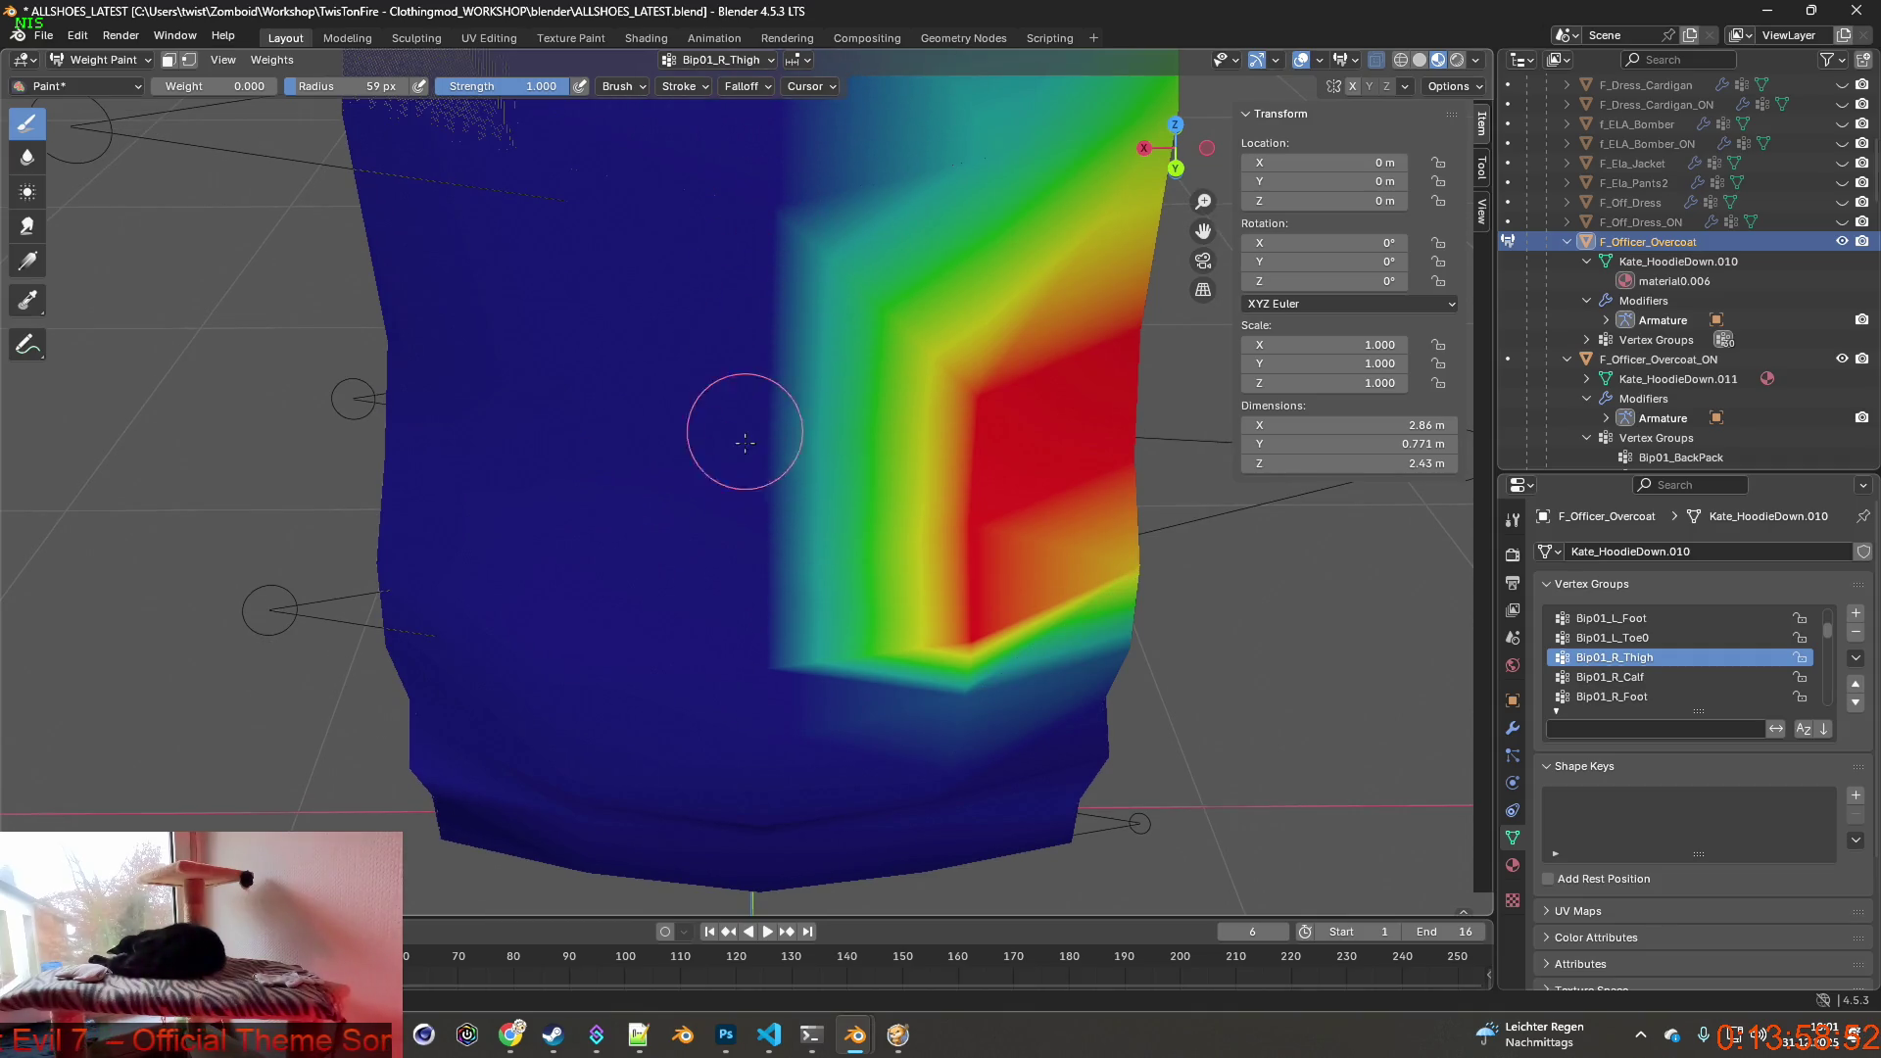
pyautogui.moveTo(745, 574); pyautogui.dragTo(748, 562, button='middle')
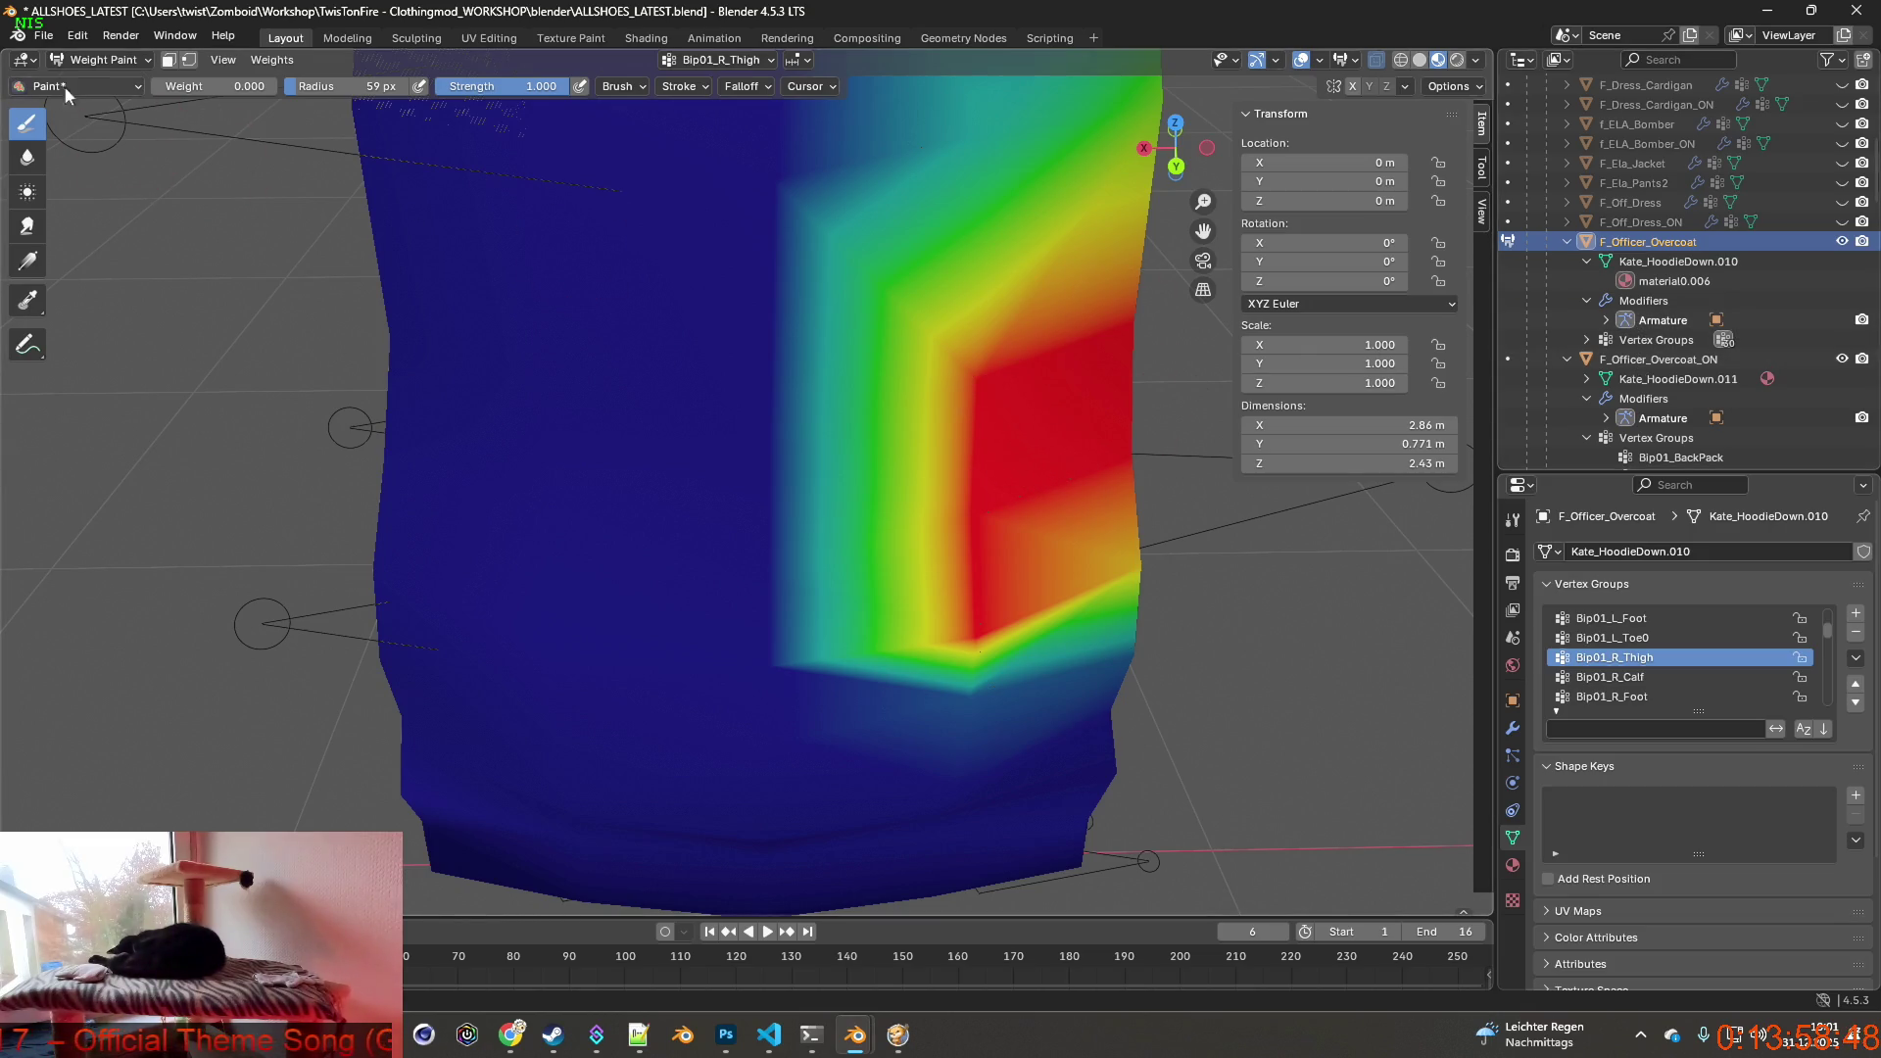
pyautogui.click(103, 61)
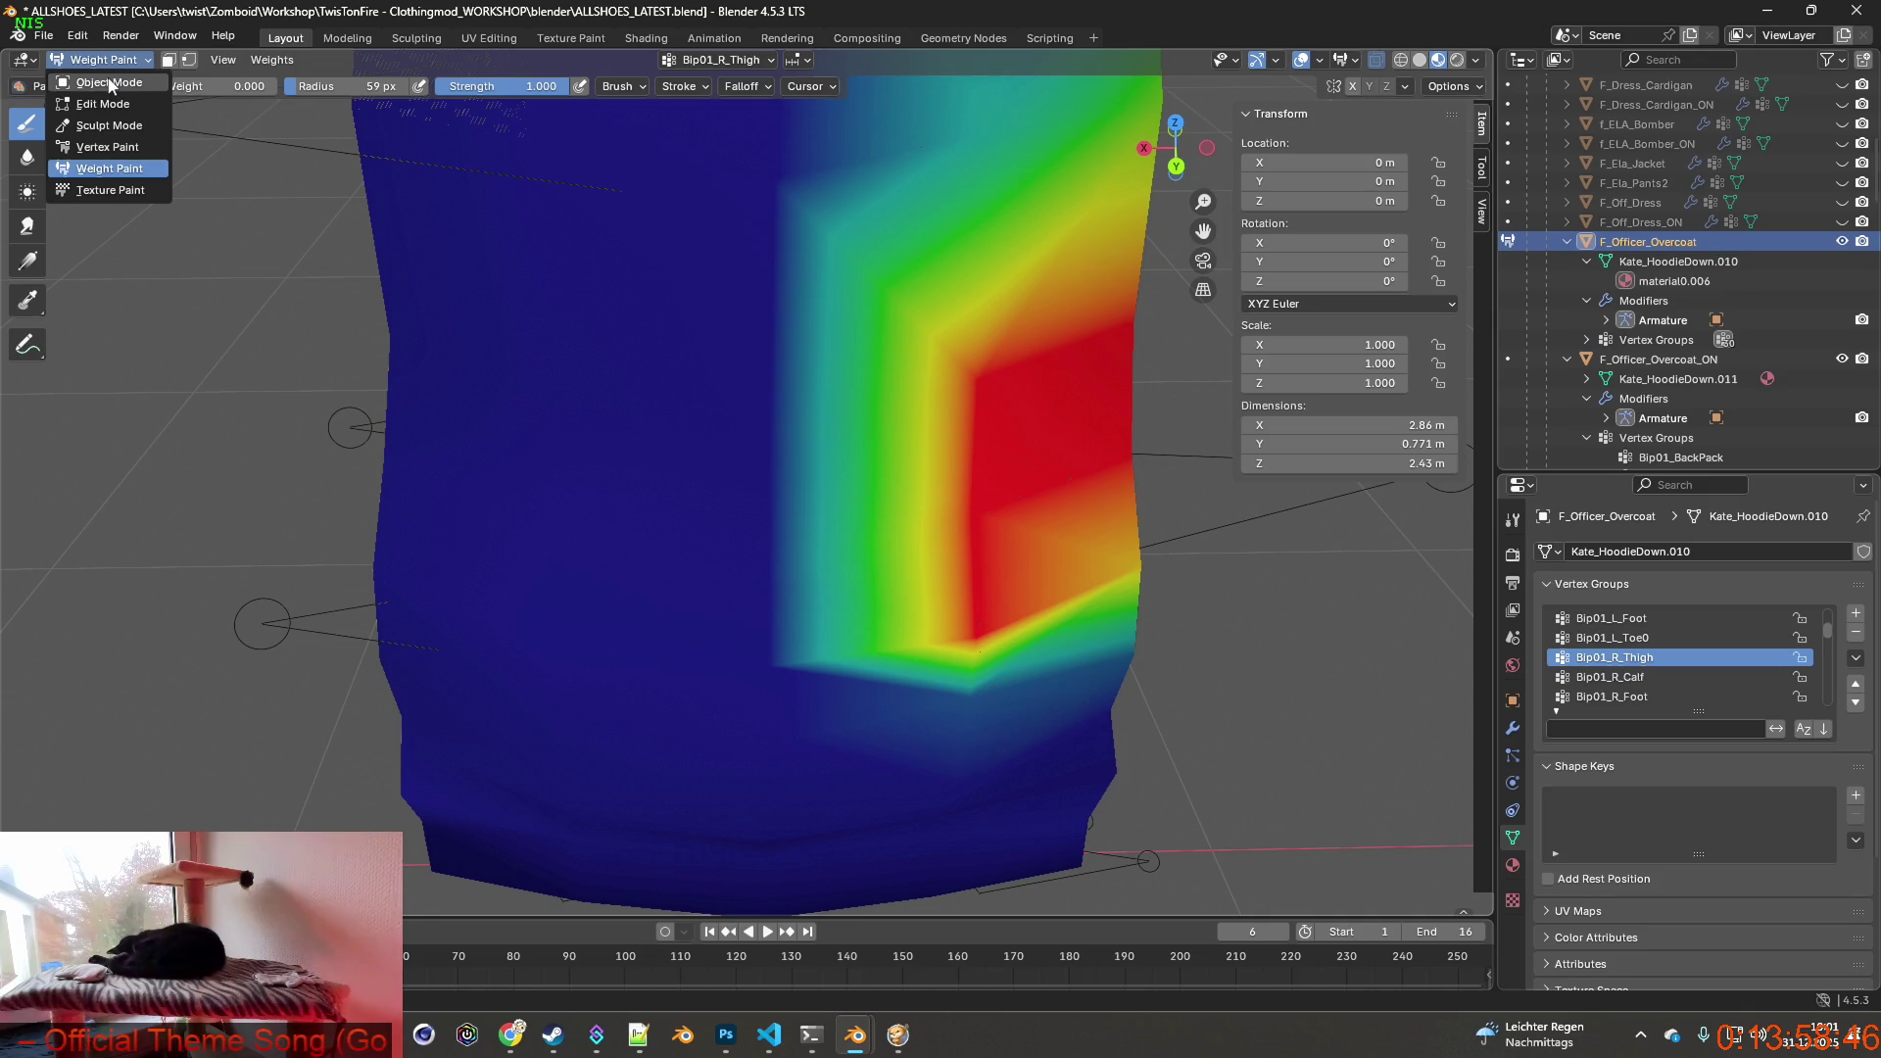
# Return to Object Mode, select F_Officer_Overcoat_ON, and enter Weight Paint on it.
pyautogui.click(111, 84)
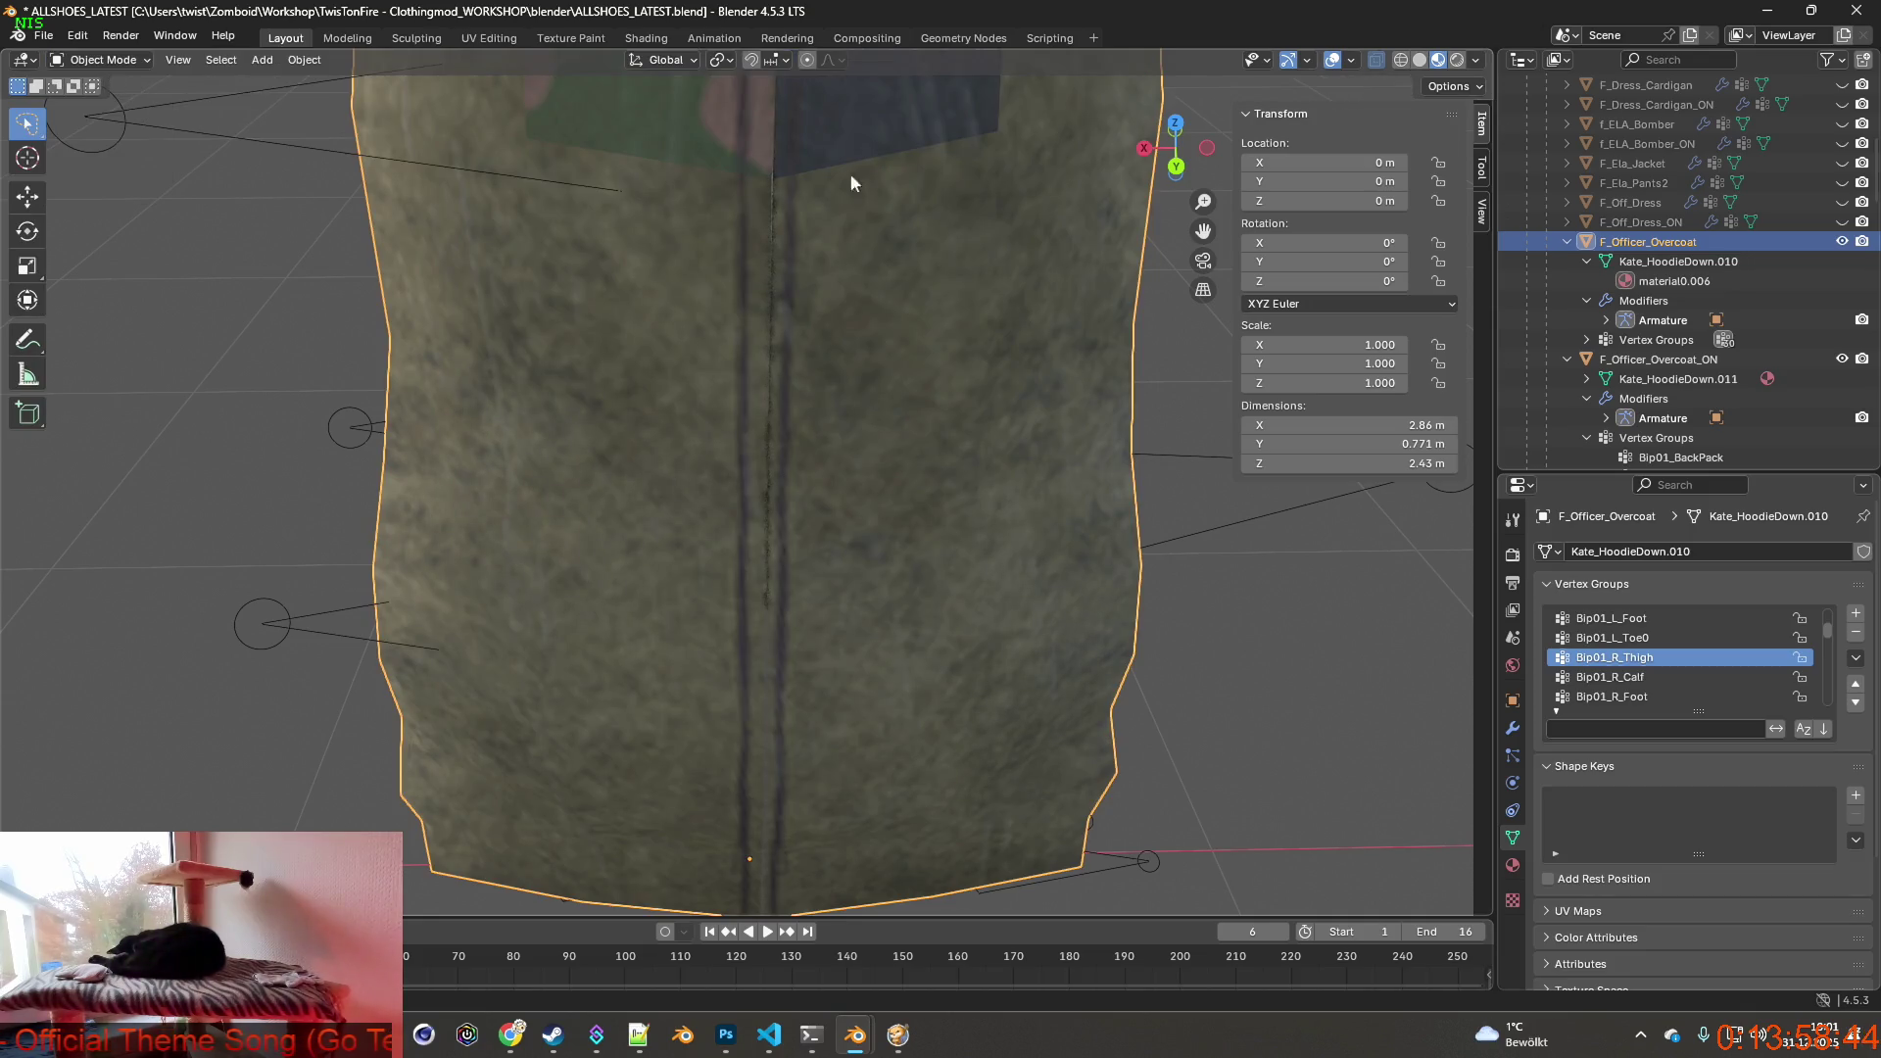
pyautogui.click(1659, 359)
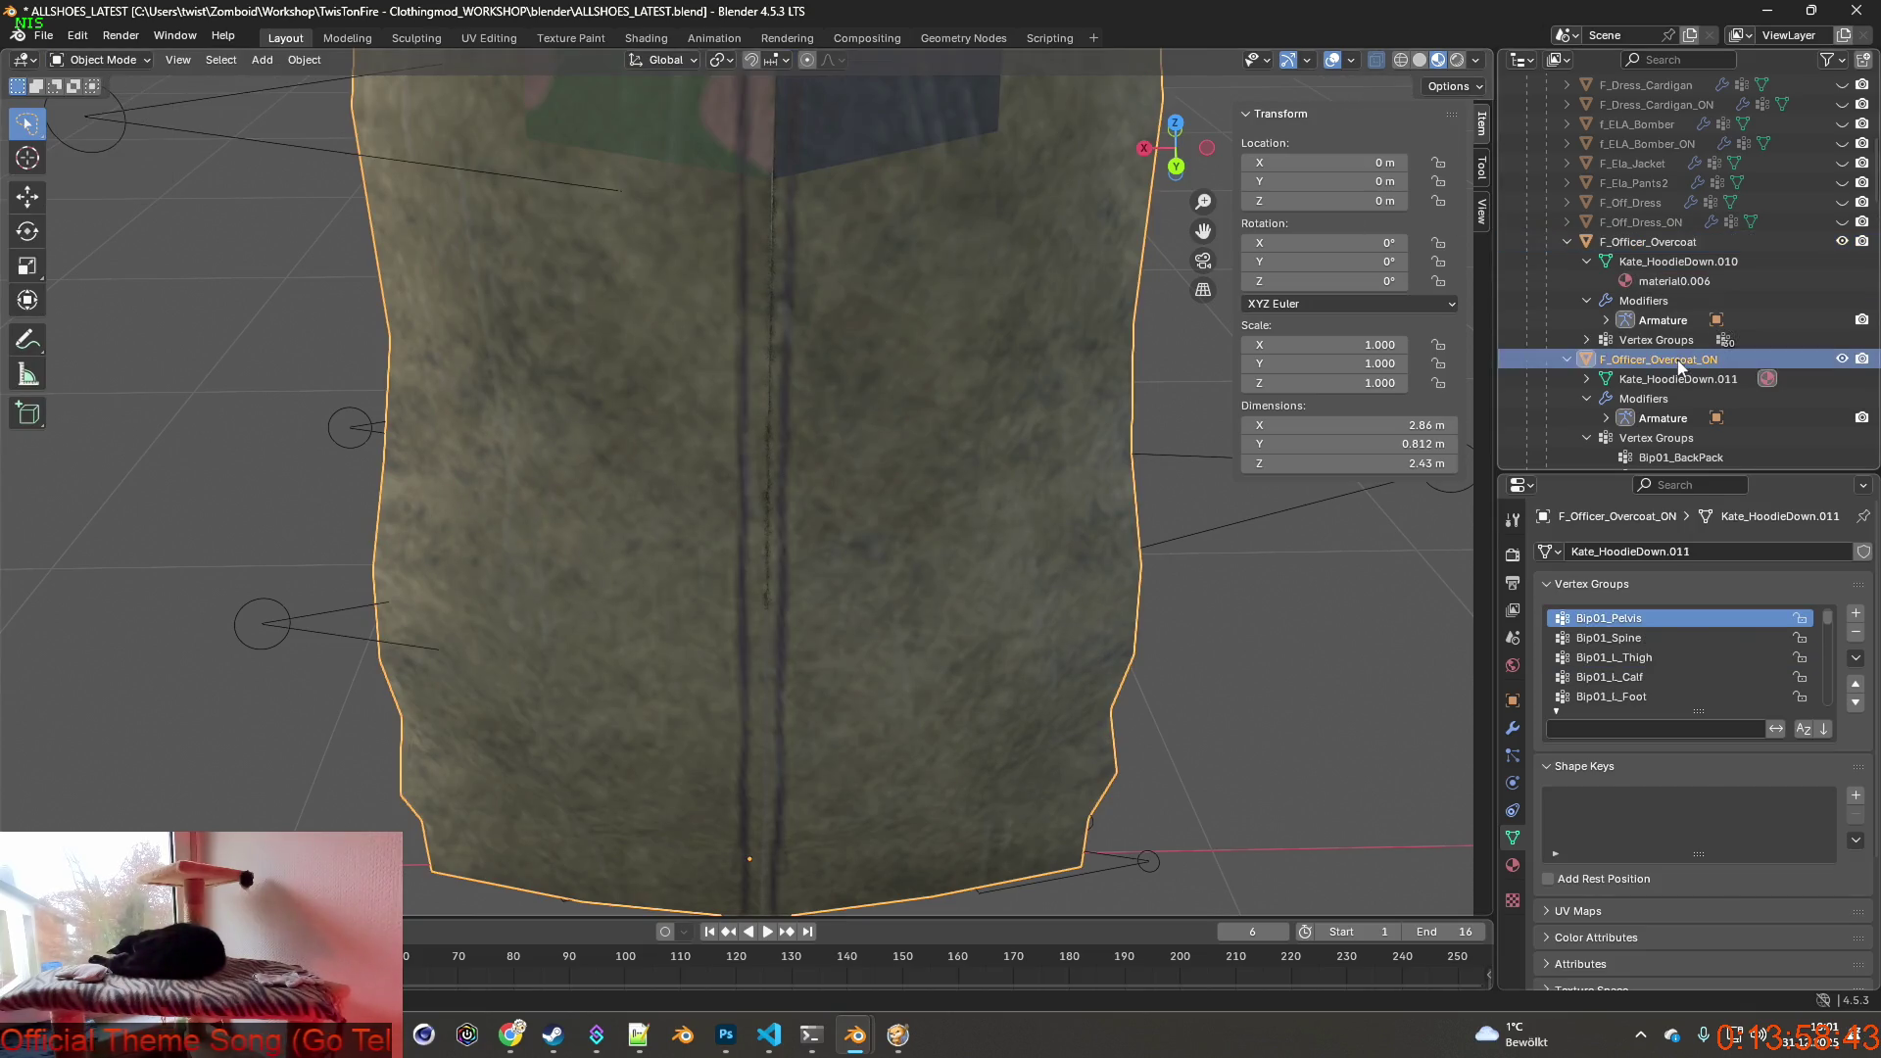
pyautogui.click(104, 61)
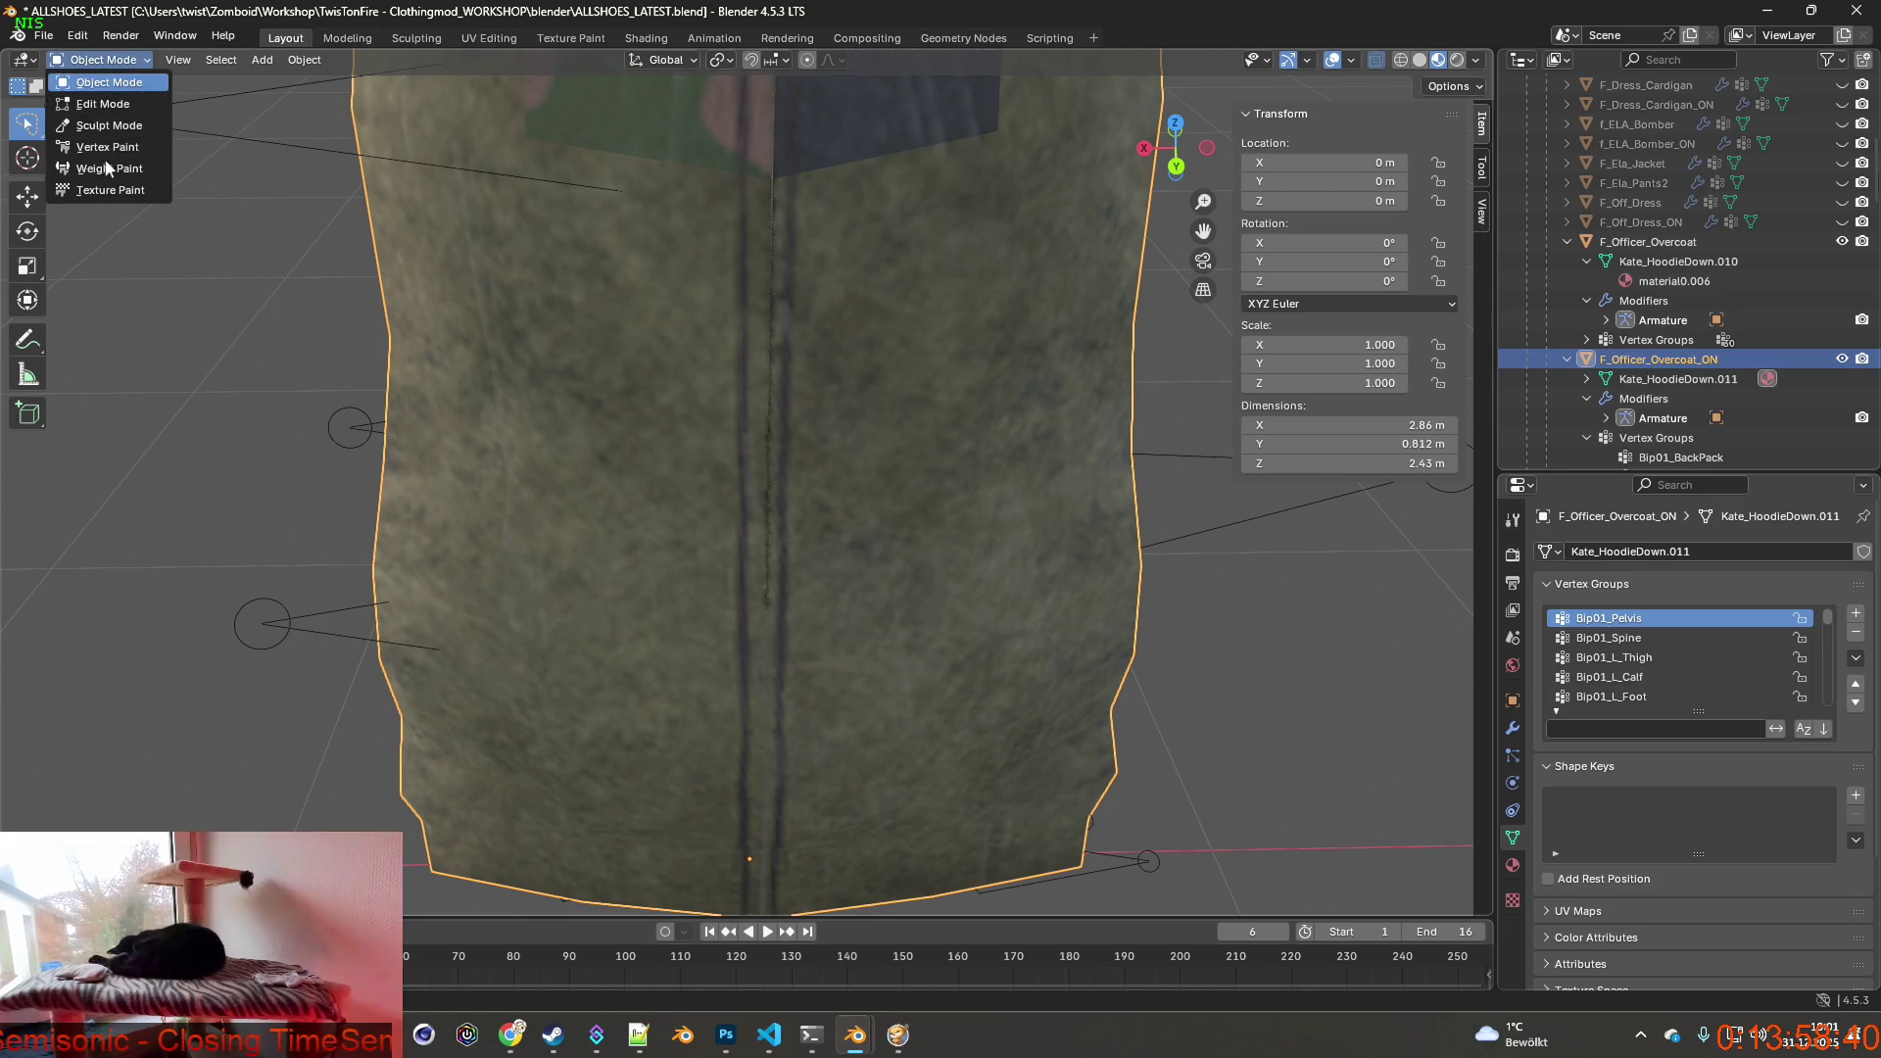
pyautogui.click(108, 168)
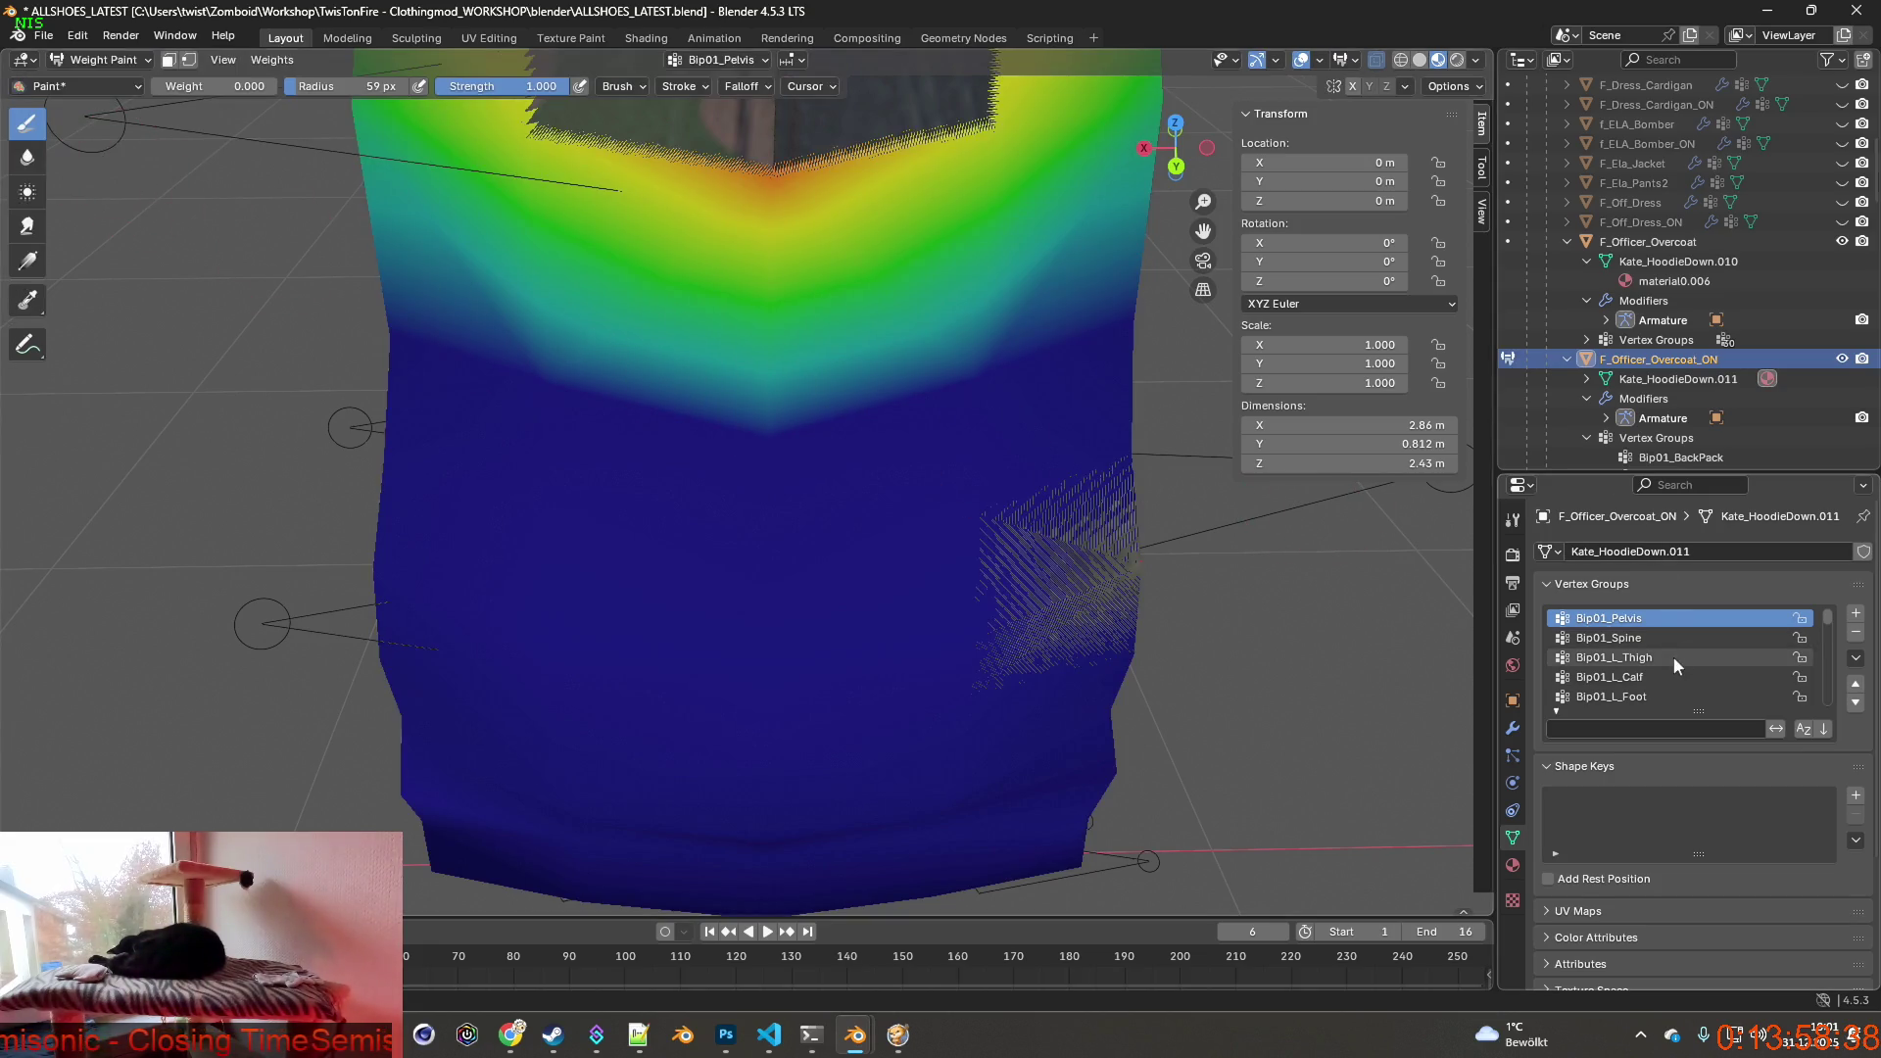
pyautogui.scroll(-1, 1656, 674)
pyautogui.scroll(-1, 1657, 675)
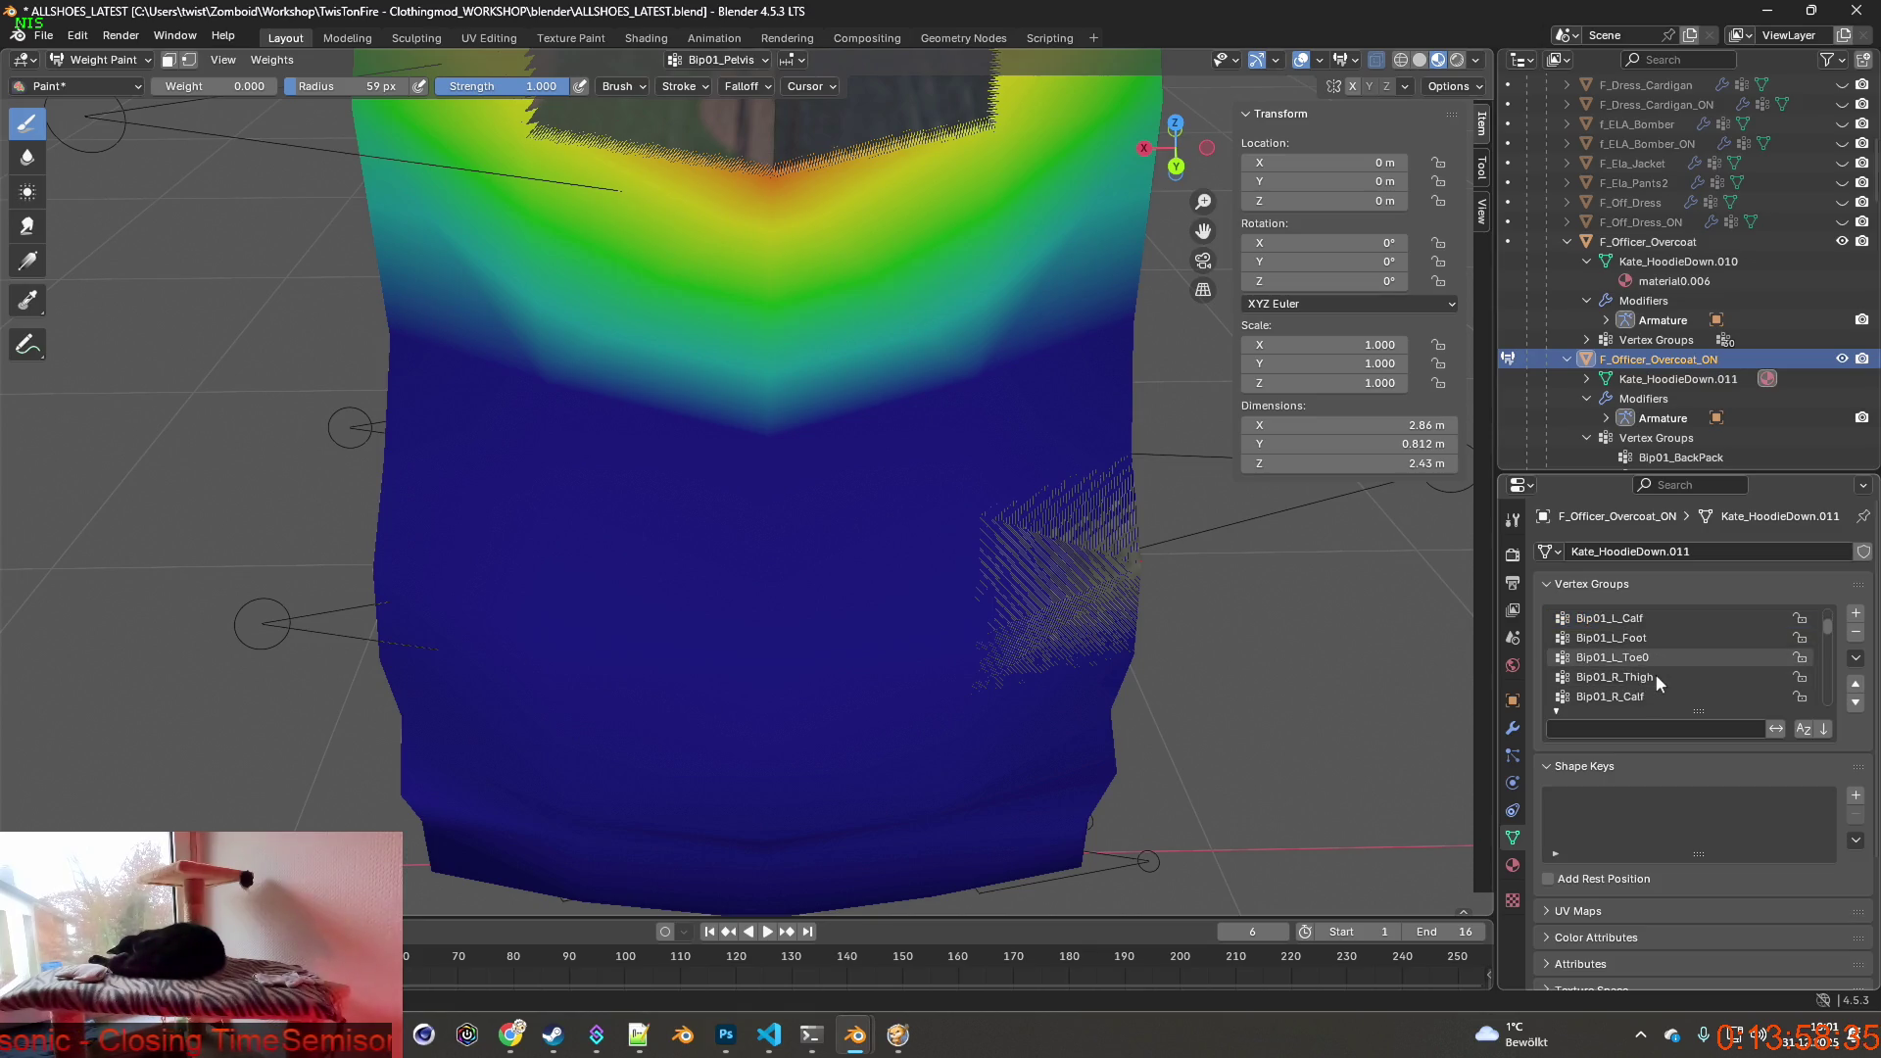
pyautogui.scroll(-1, 1656, 675)
# Paint Bip01_R_Thigh weight to 0 on the left side of F_Officer_Overcoat_ON.
pyautogui.click(1657, 674)
pyautogui.moveTo(749, 430); pyautogui.dragTo(763, 758)
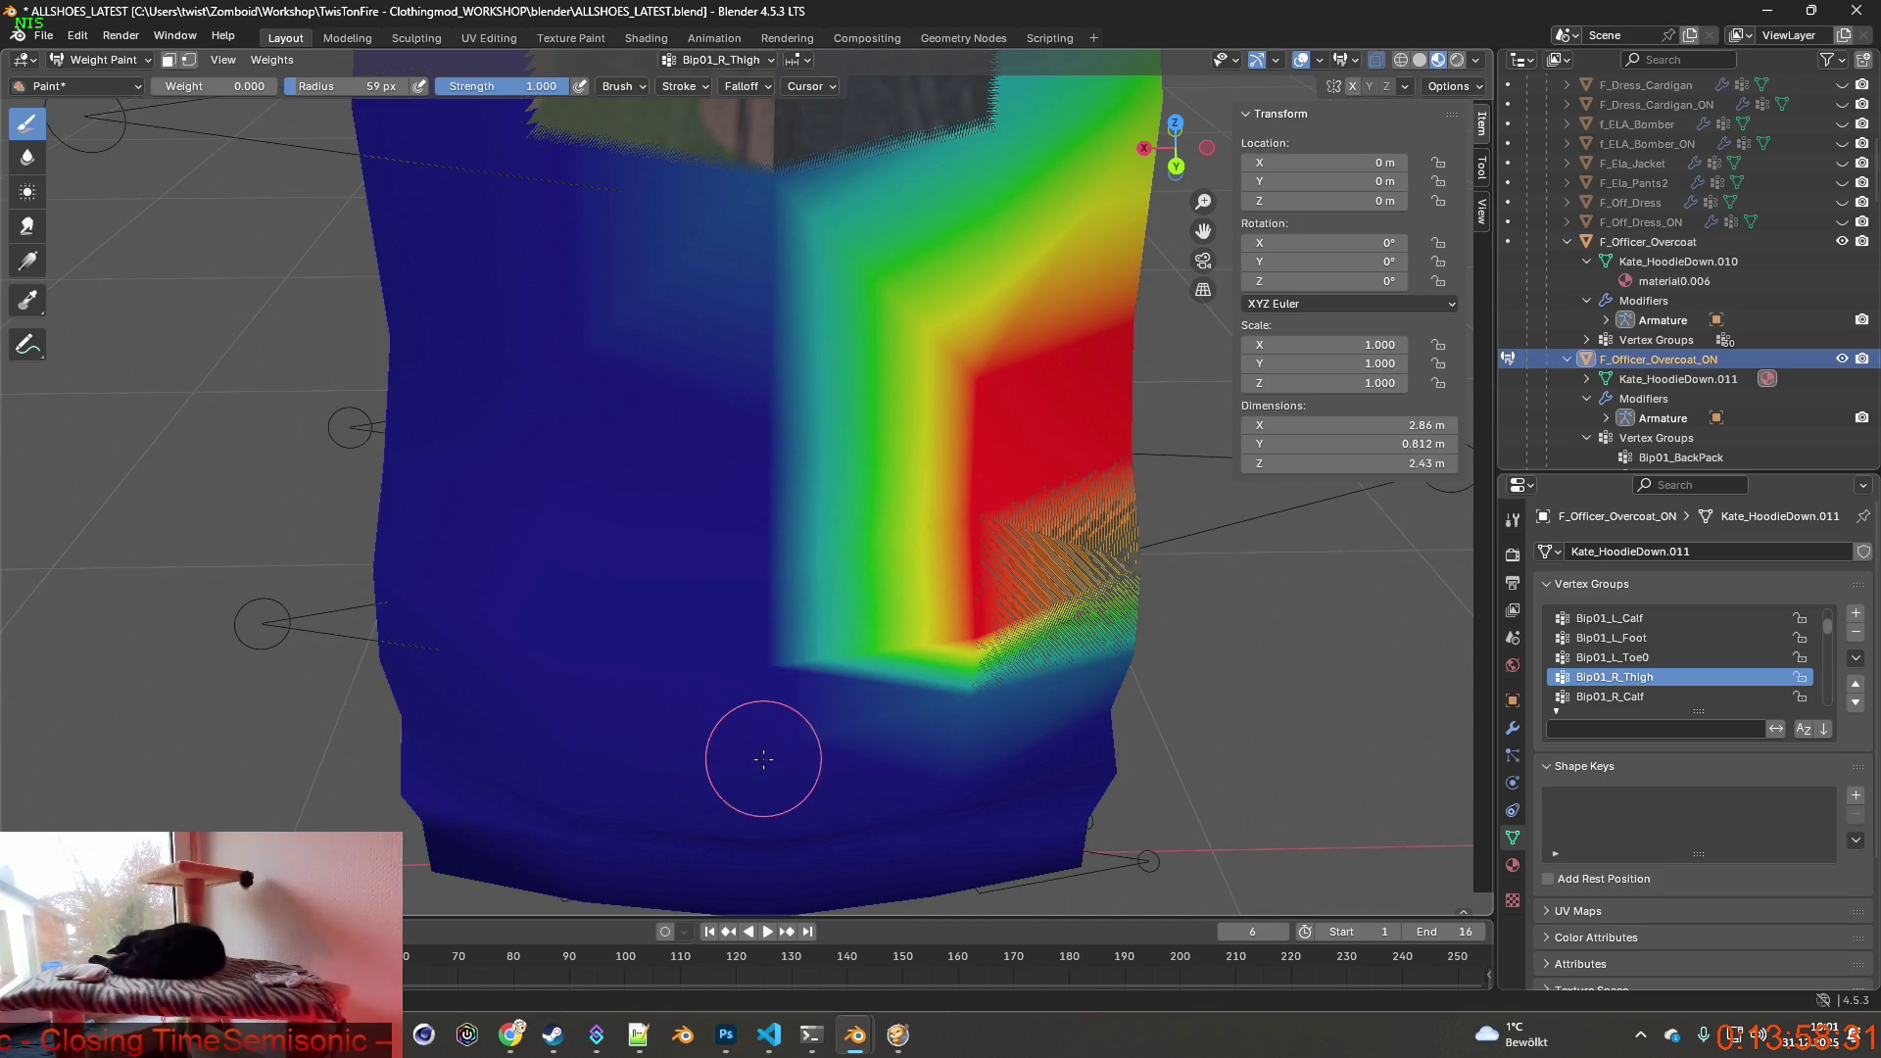
pyautogui.moveTo(756, 236); pyautogui.dragTo(755, 184)
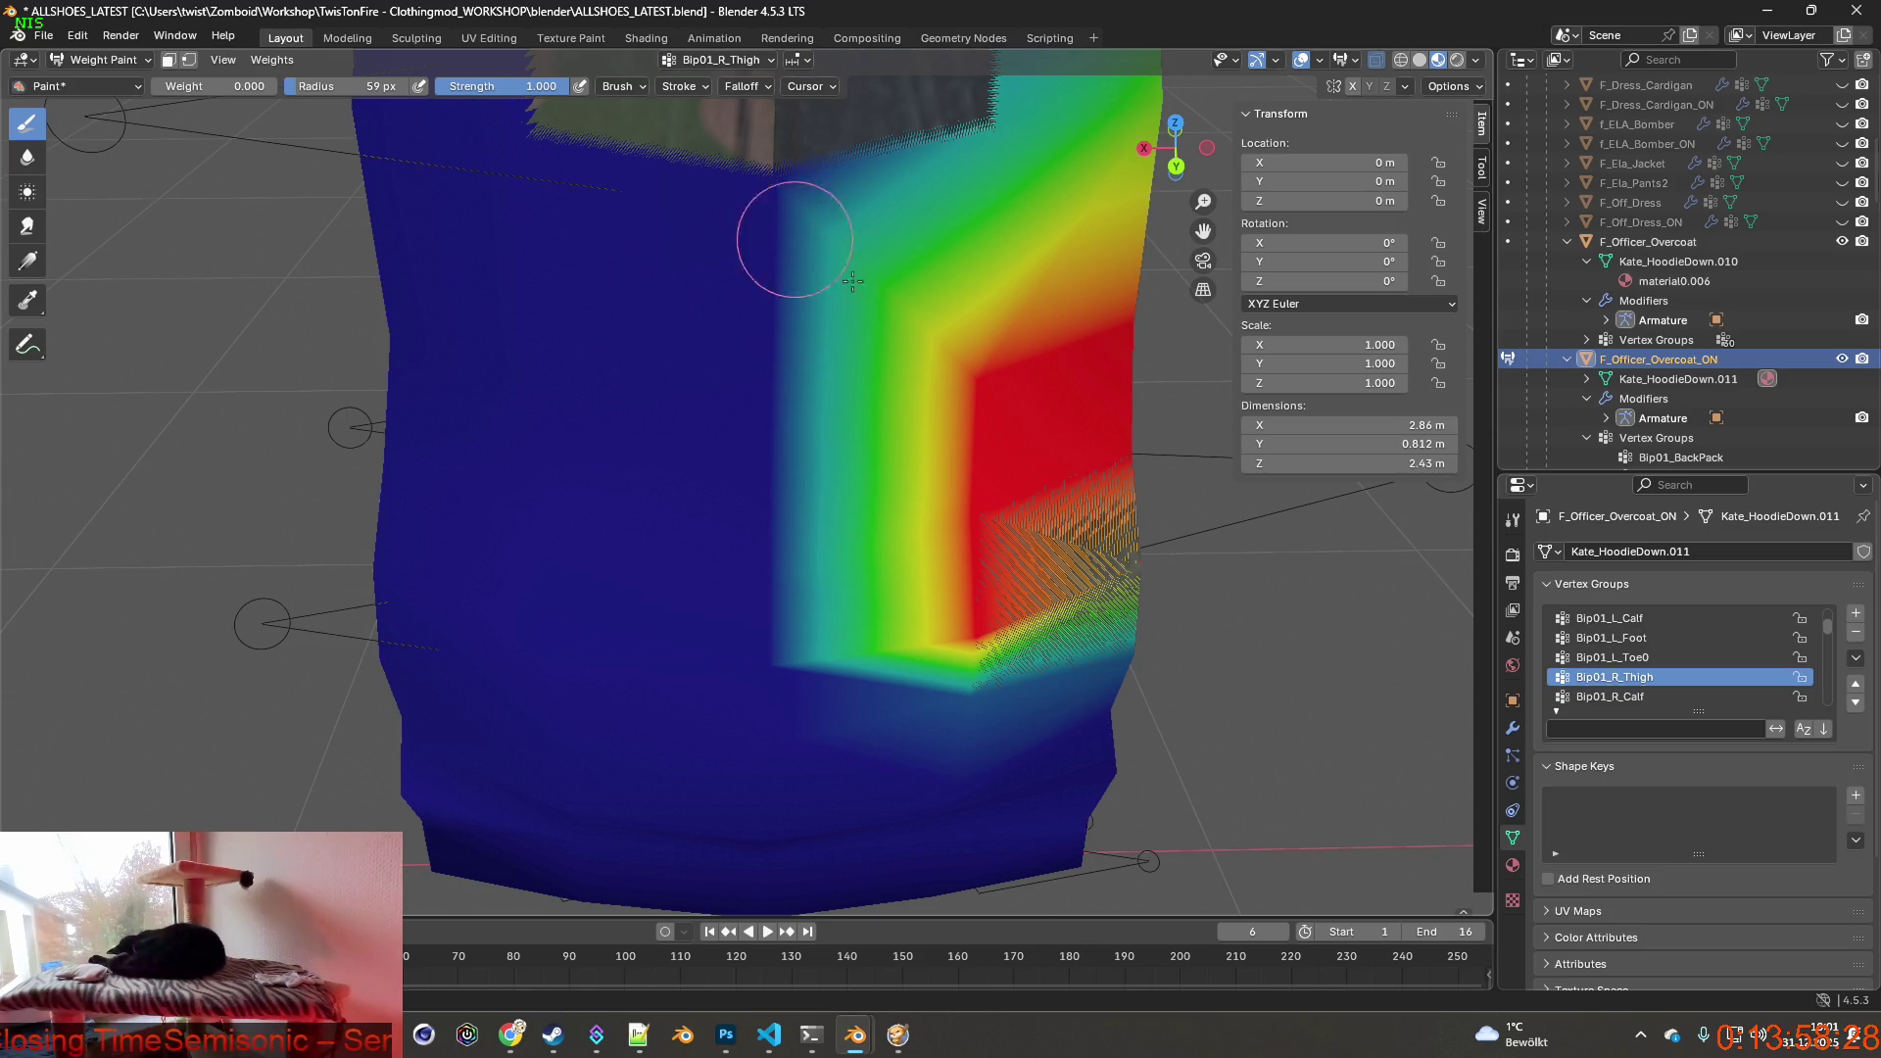
# Paint Bip01_R_Calf weight to 0 on the left tail and hem, then return to Object Mode.
pyautogui.click(1635, 697)
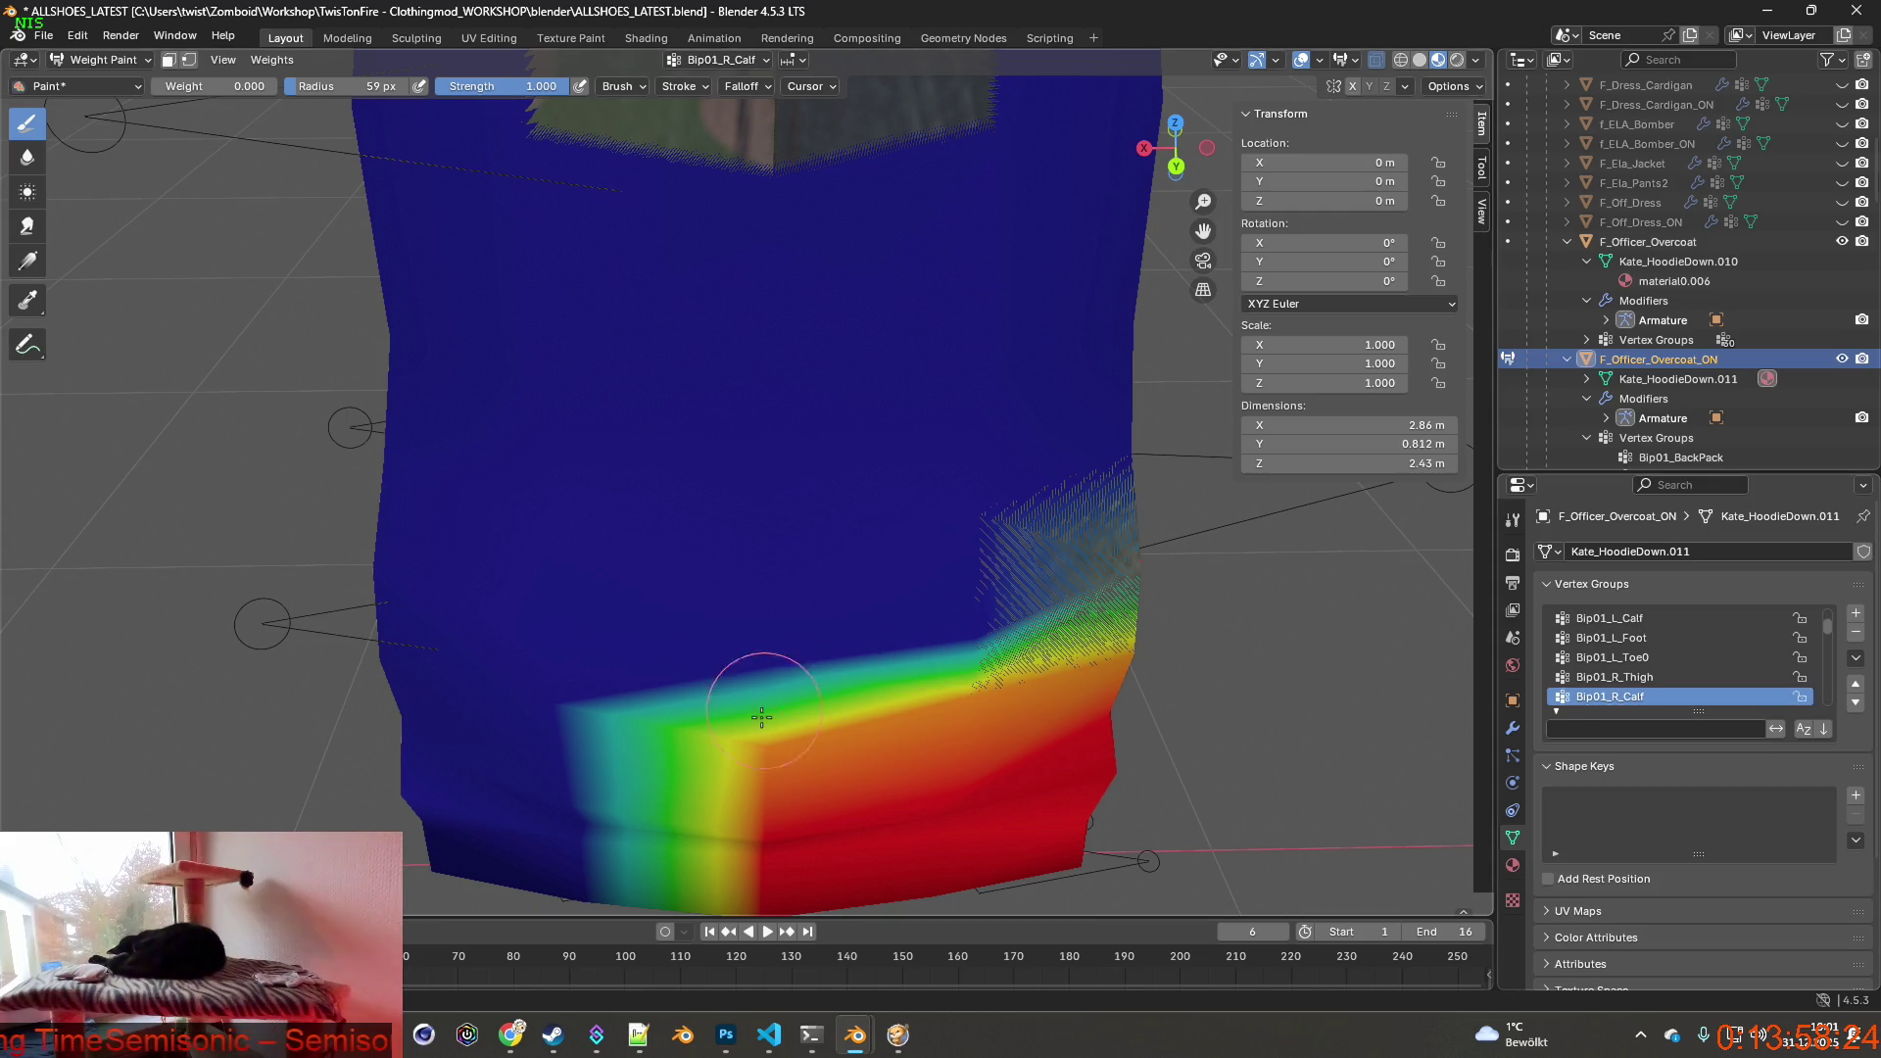
pyautogui.moveTo(748, 742); pyautogui.dragTo(647, 764)
pyautogui.moveTo(690, 823); pyautogui.dragTo(742, 872)
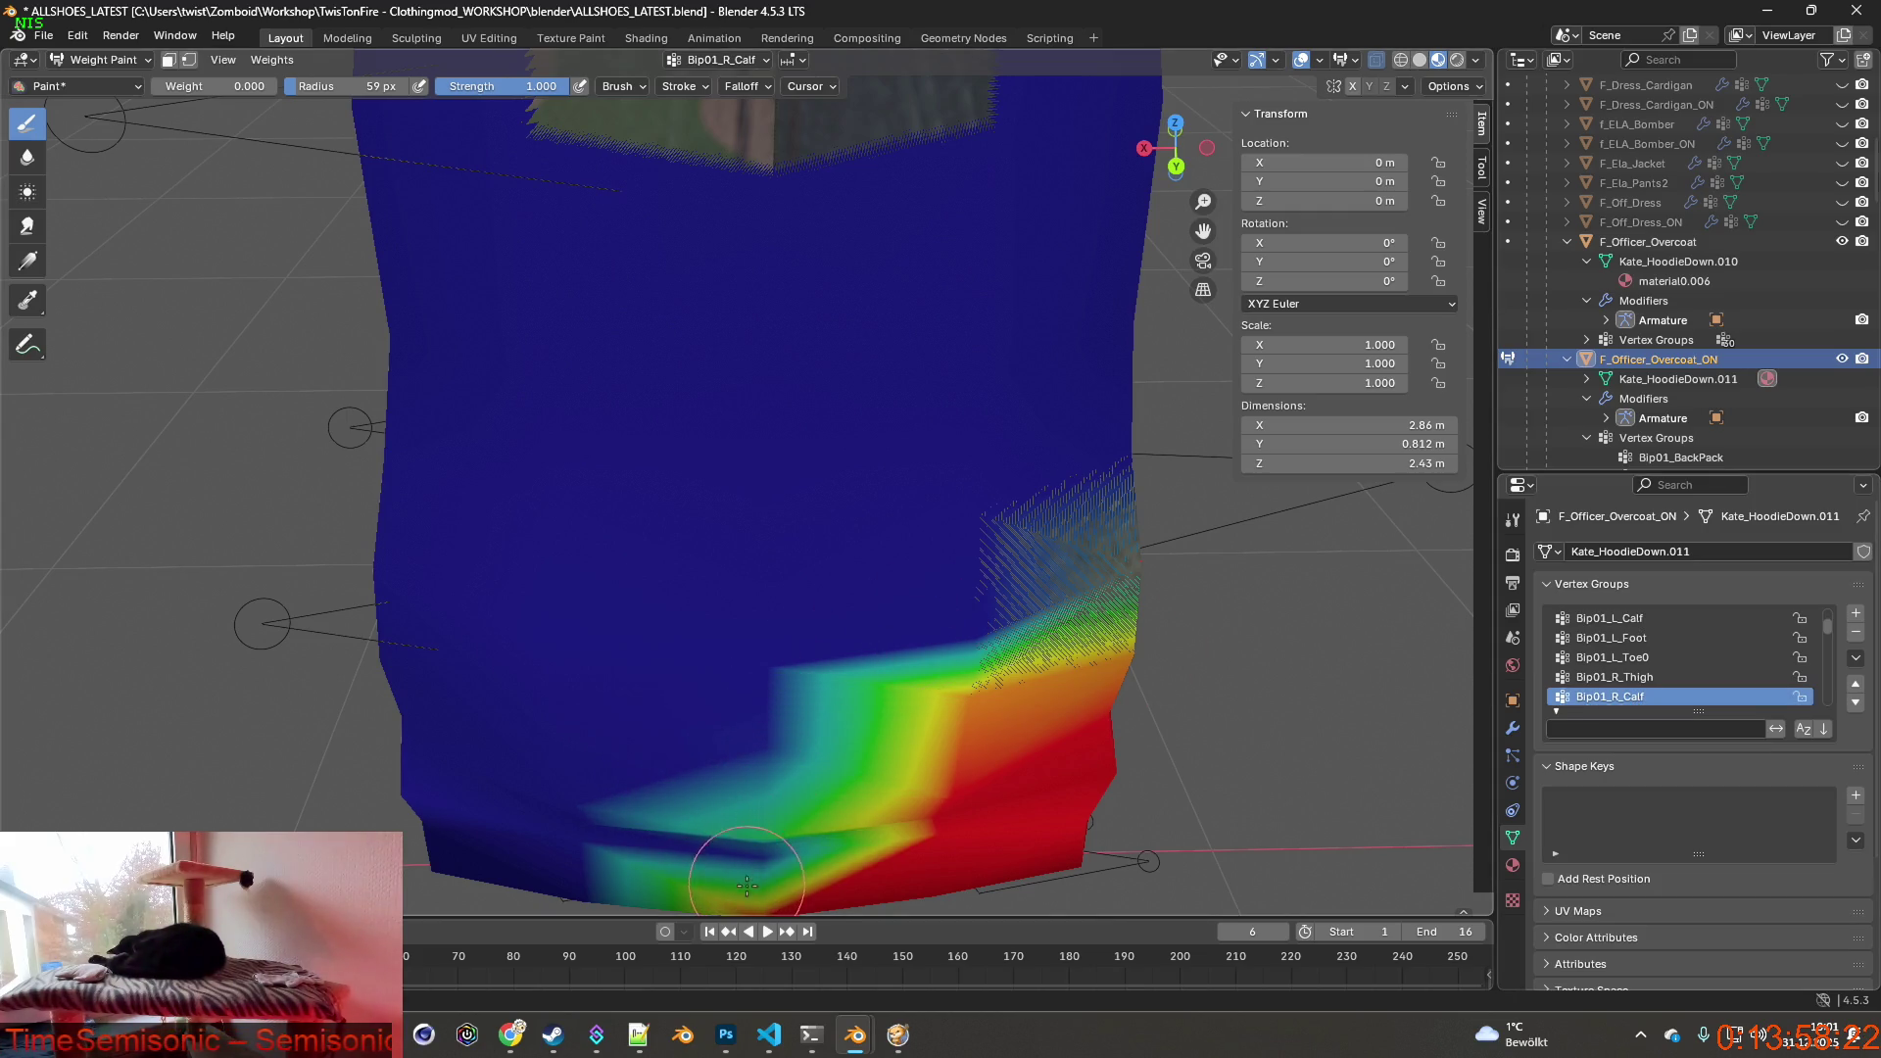
pyautogui.moveTo(742, 872); pyautogui.dragTo(764, 735, button='middle')
pyautogui.moveTo(661, 764); pyautogui.dragTo(882, 824)
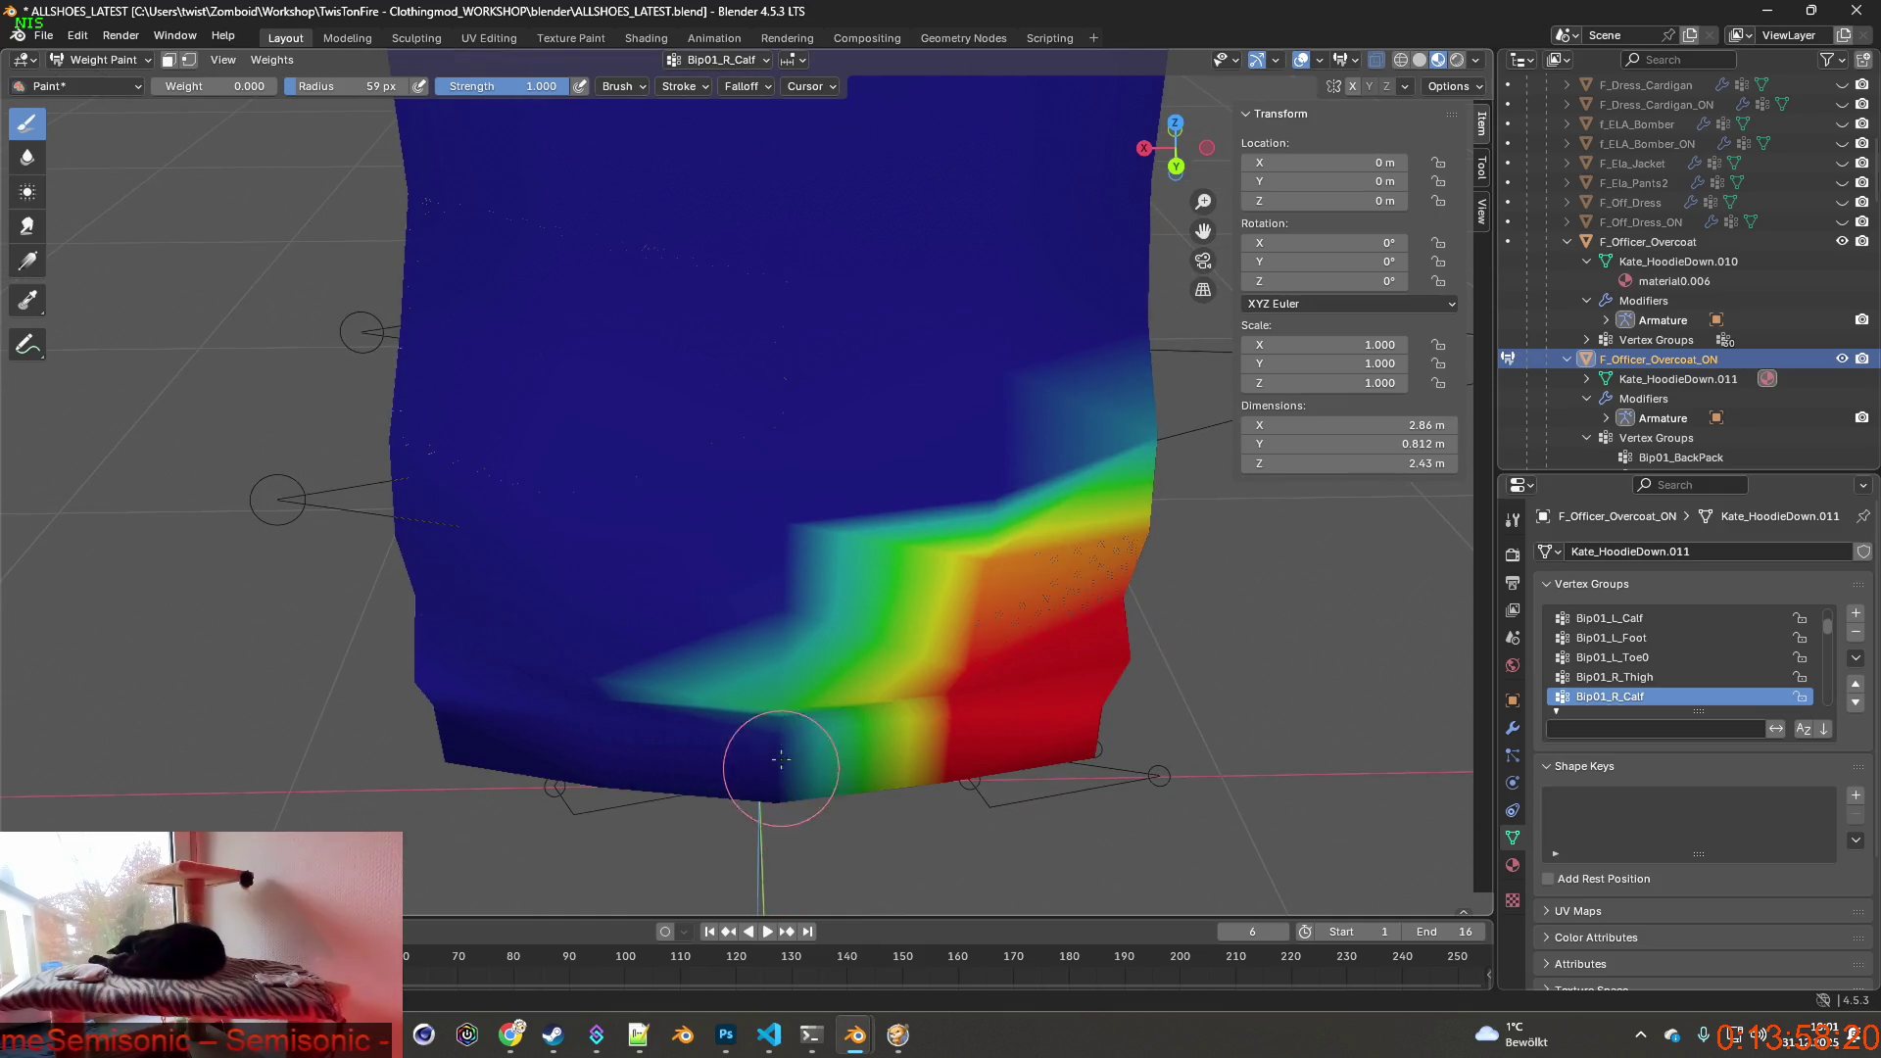
pyautogui.moveTo(632, 705); pyautogui.dragTo(883, 764)
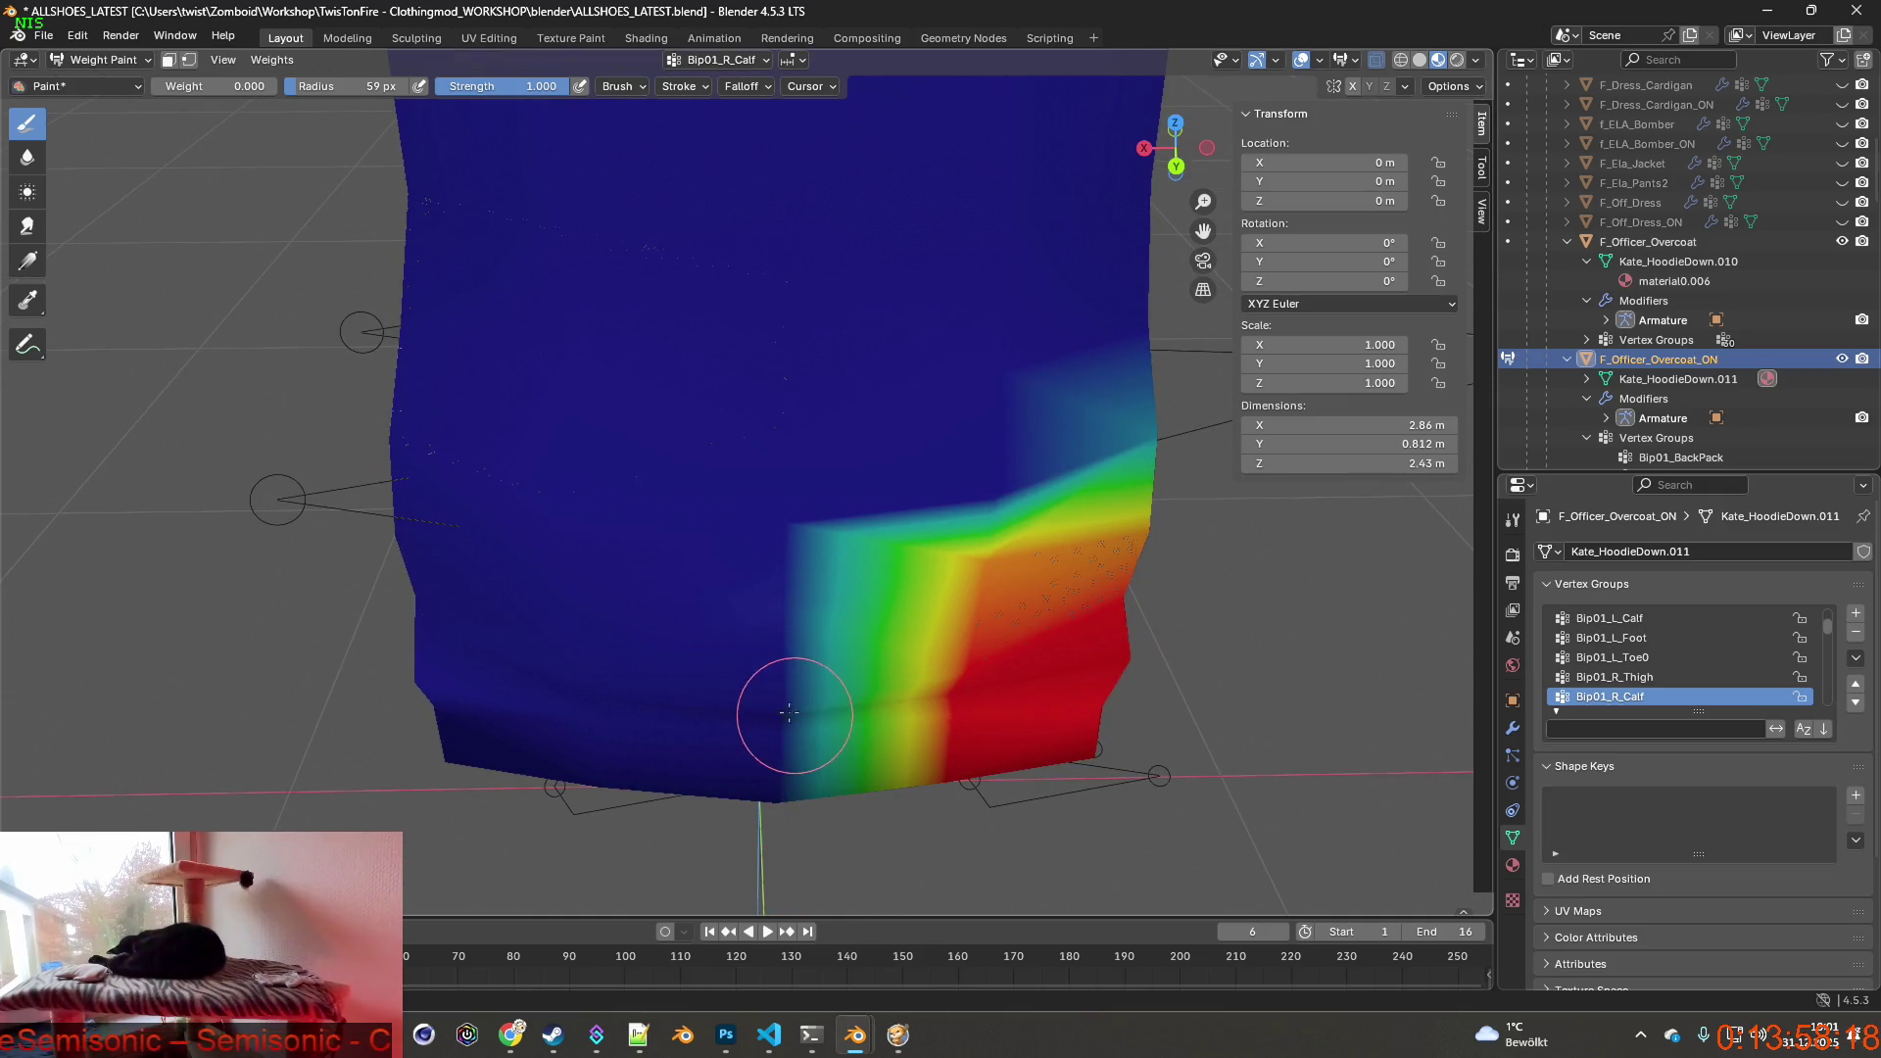
pyautogui.click(103, 58)
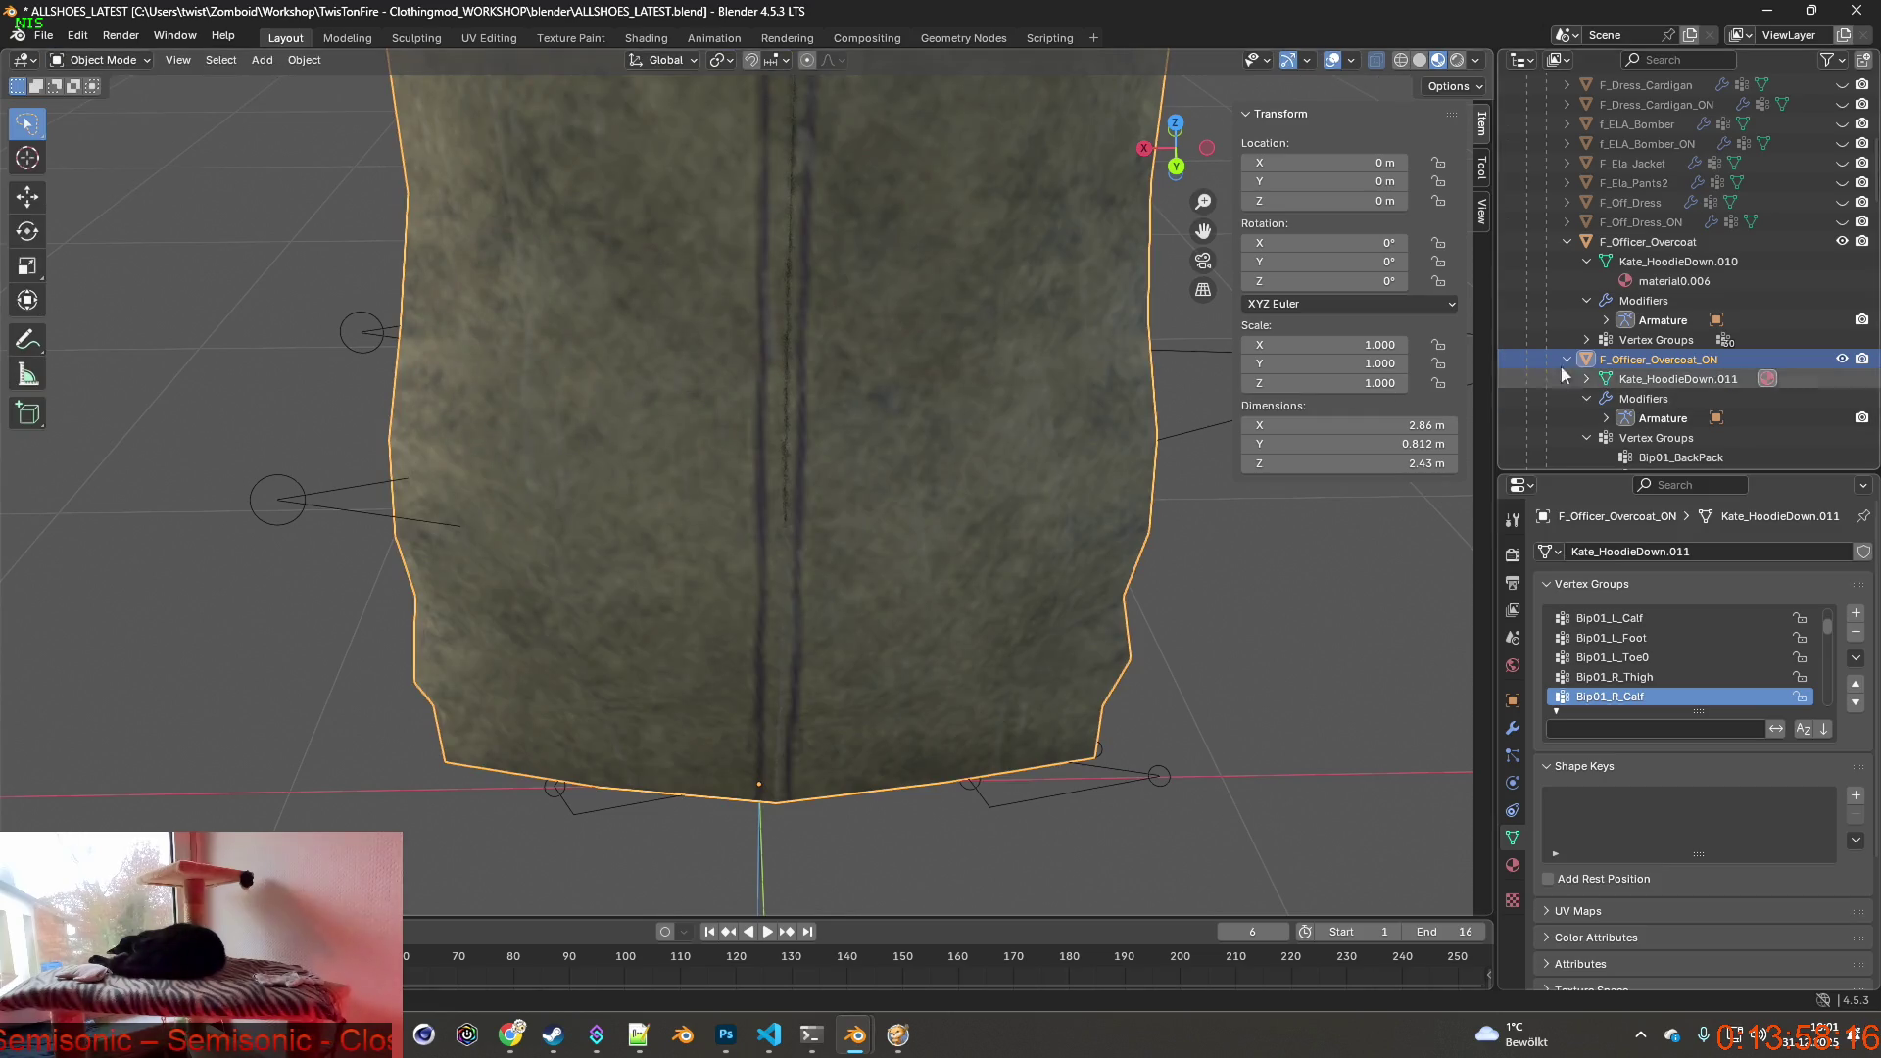
# Weight-paint F_Officer_Overcoat and clear Bip01_R_Calf weight from its left tail.
pyautogui.click(1646, 242)
pyautogui.click(103, 58)
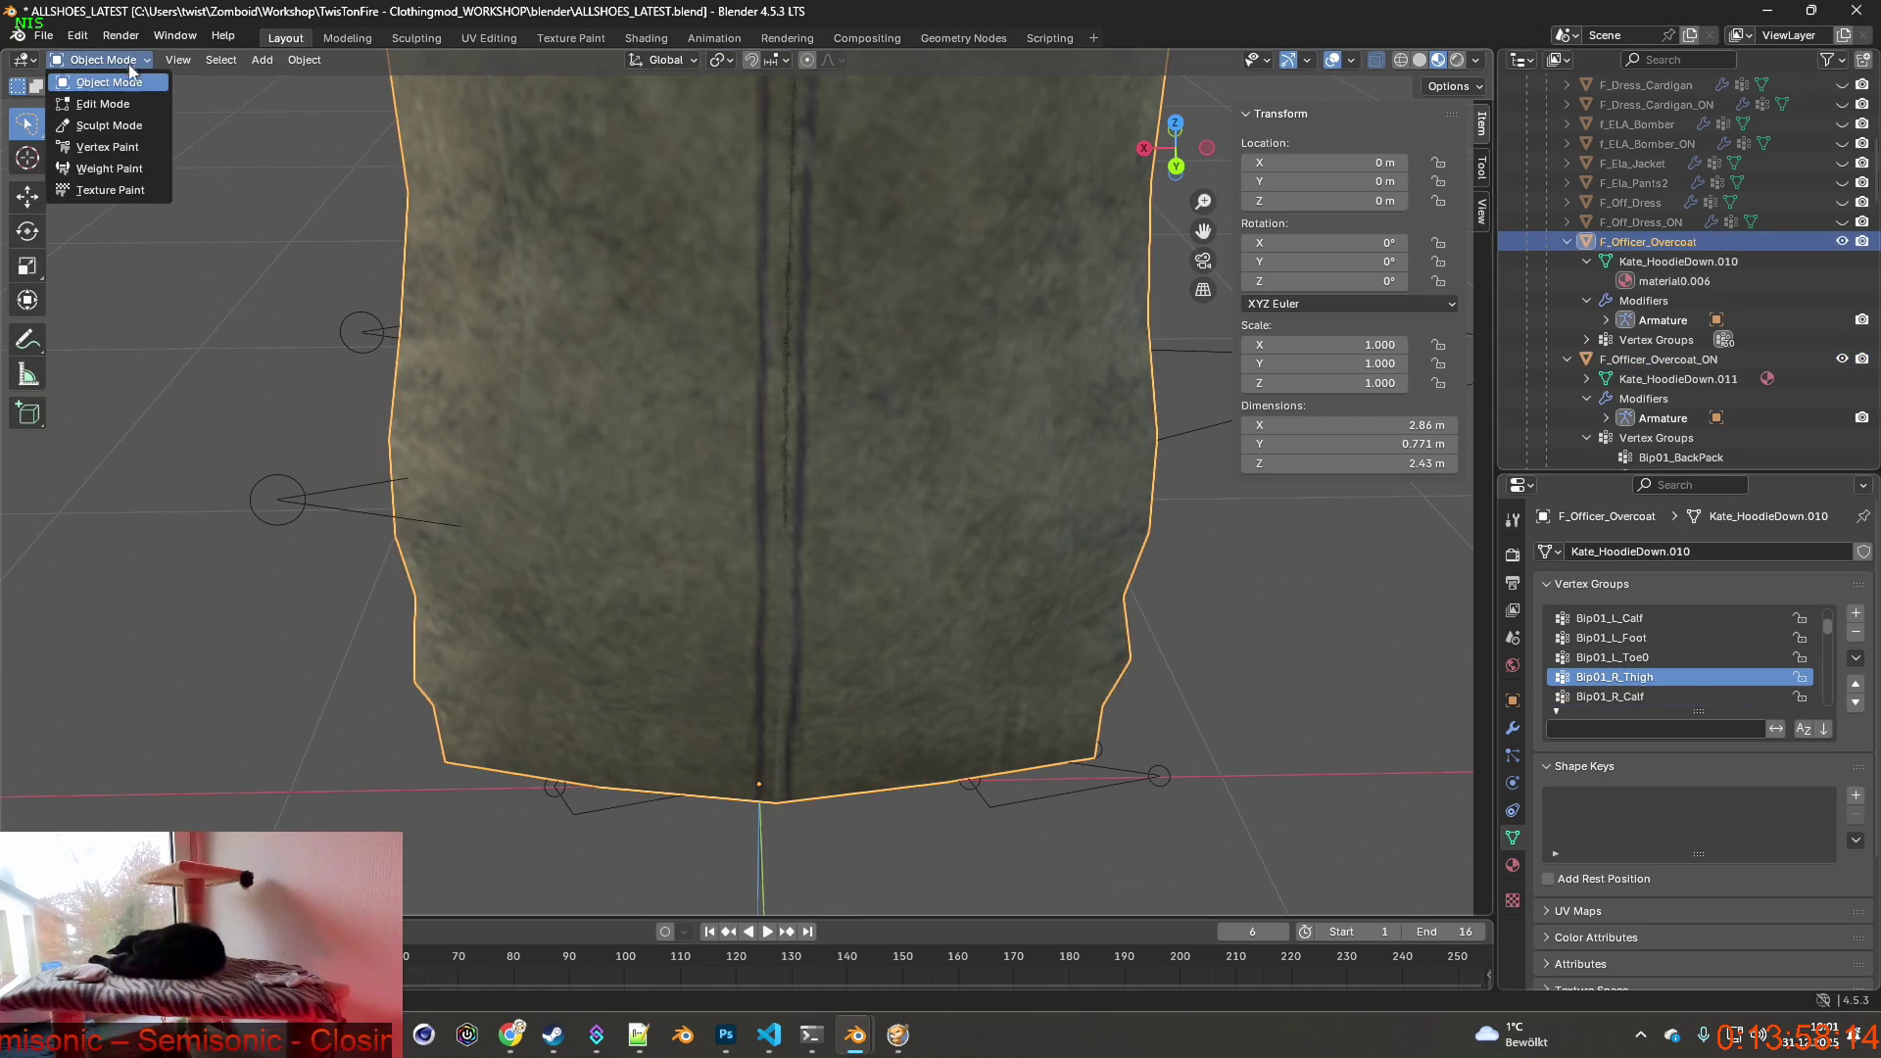
pyautogui.click(109, 167)
pyautogui.click(1610, 697)
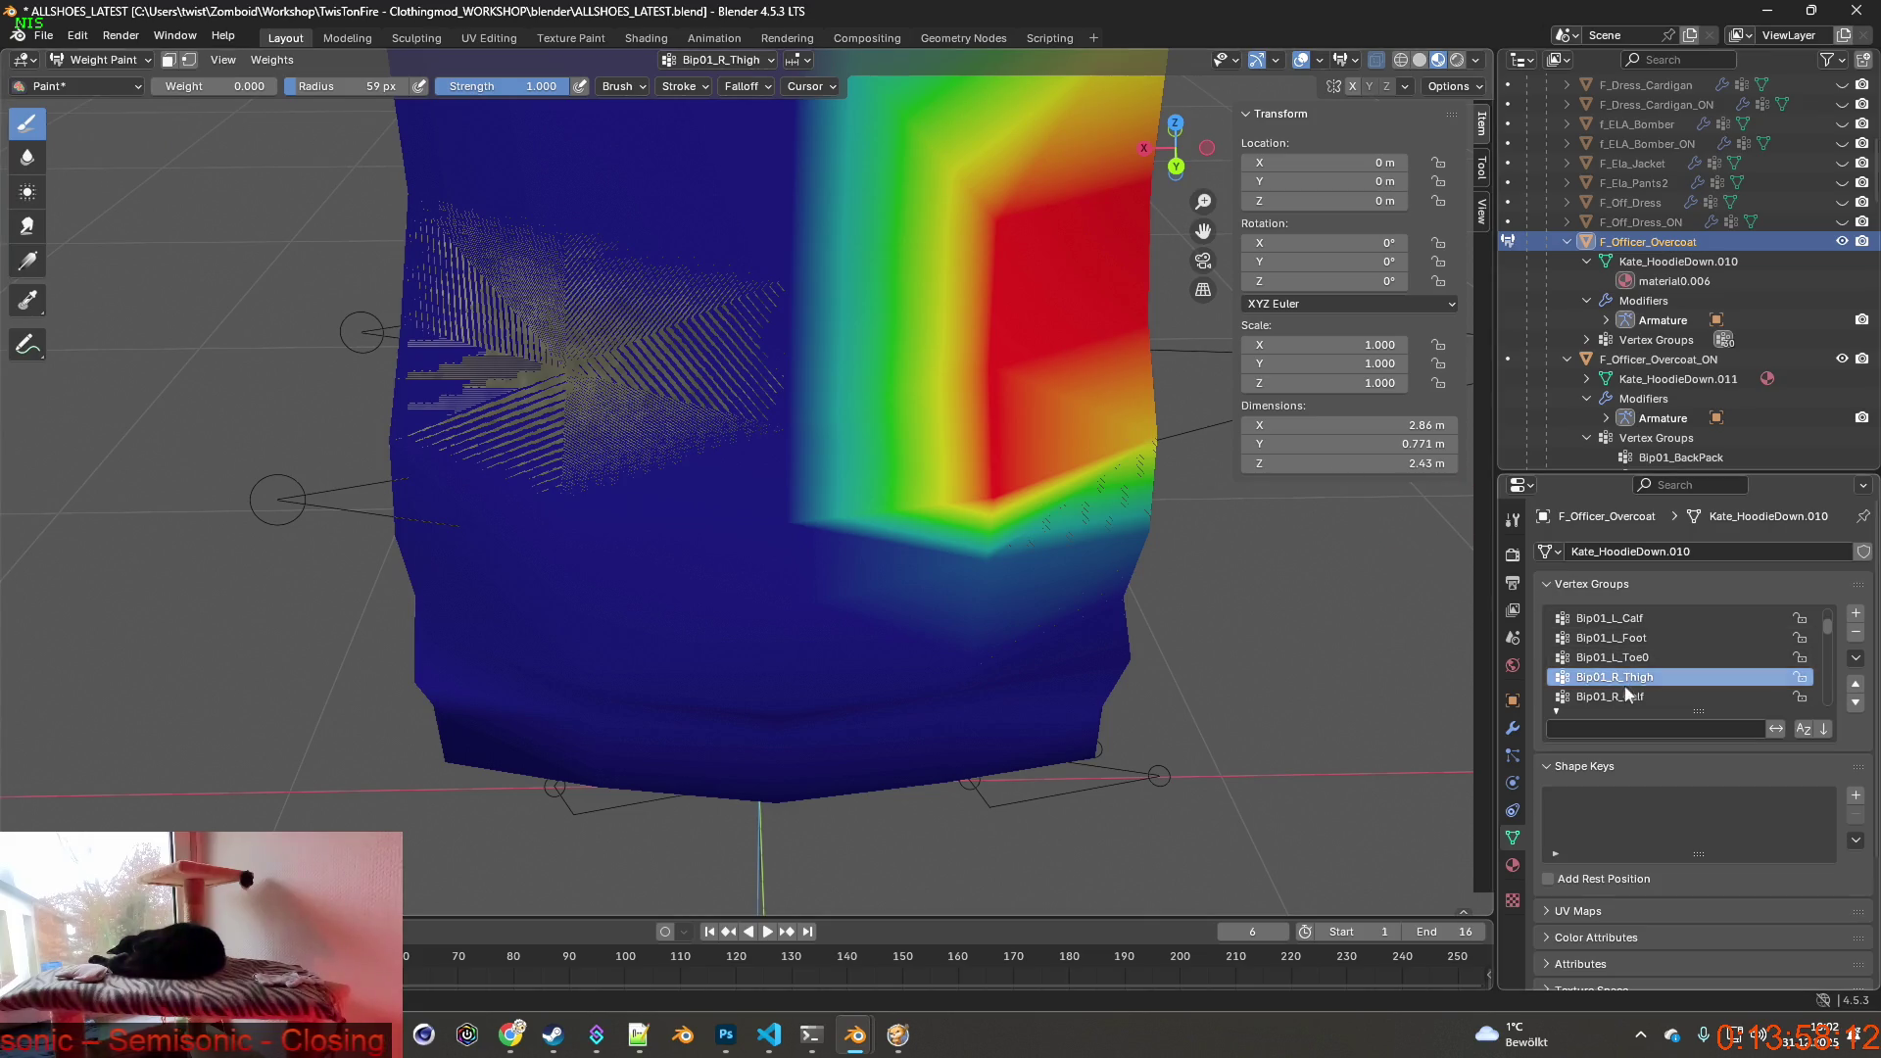
pyautogui.moveTo(779, 621); pyautogui.dragTo(776, 794)
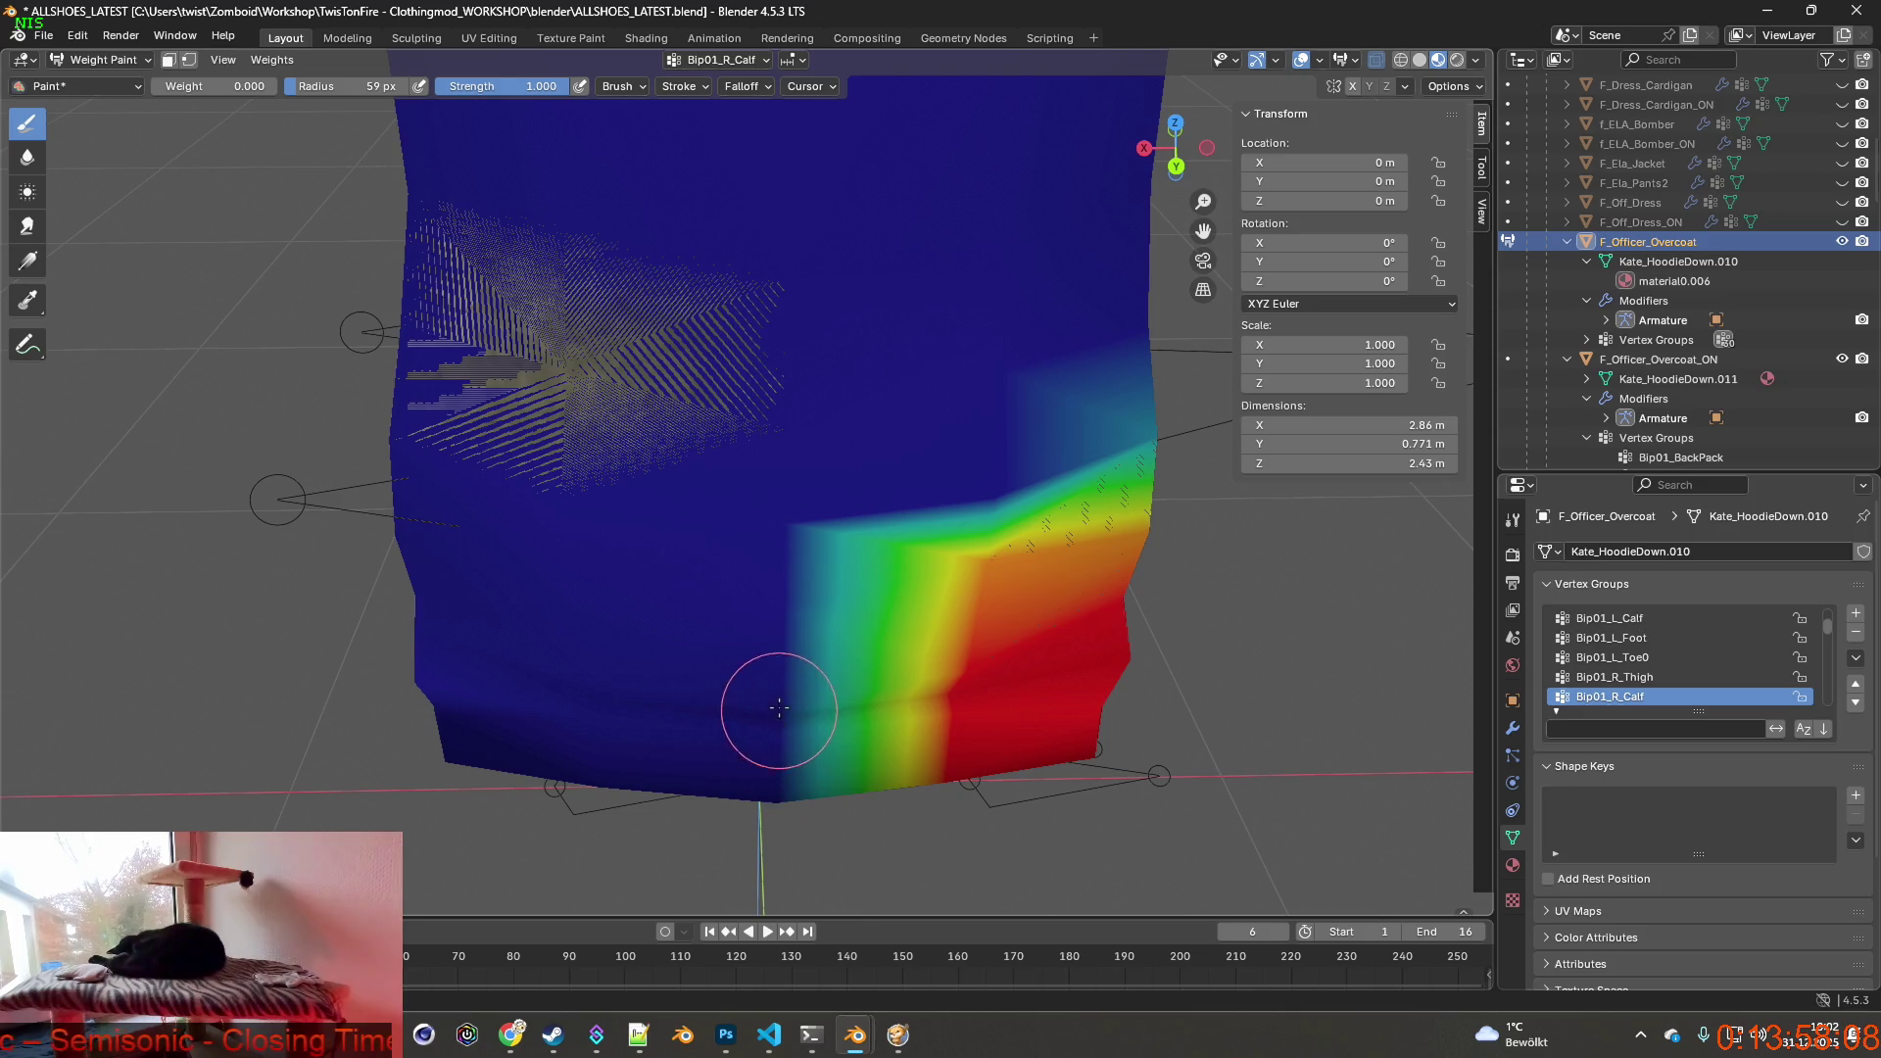
pyautogui.scroll(-2, 1646, 669)
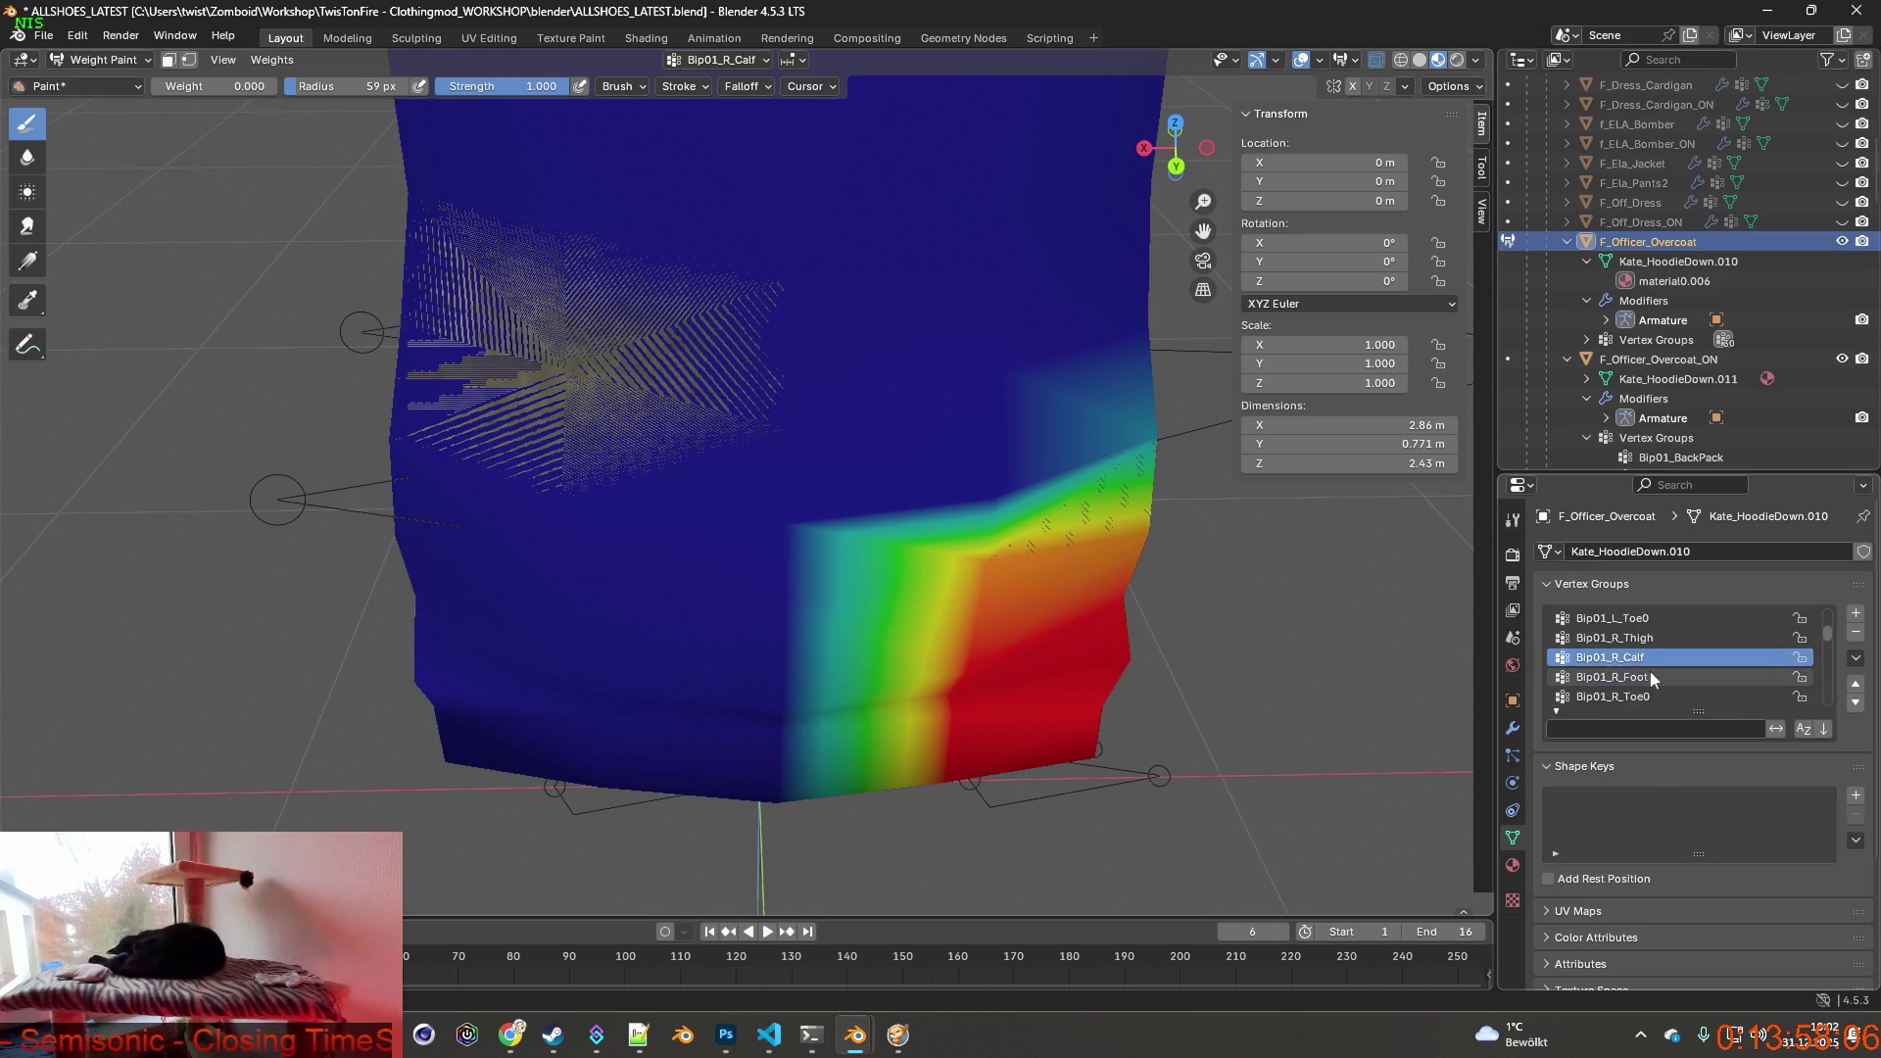
# Review the R_Foot, Spine1, R_Thigh, R_Calf and L_Calf vertex groups for stray weights.
pyautogui.click(1614, 657)
pyautogui.click(1611, 696)
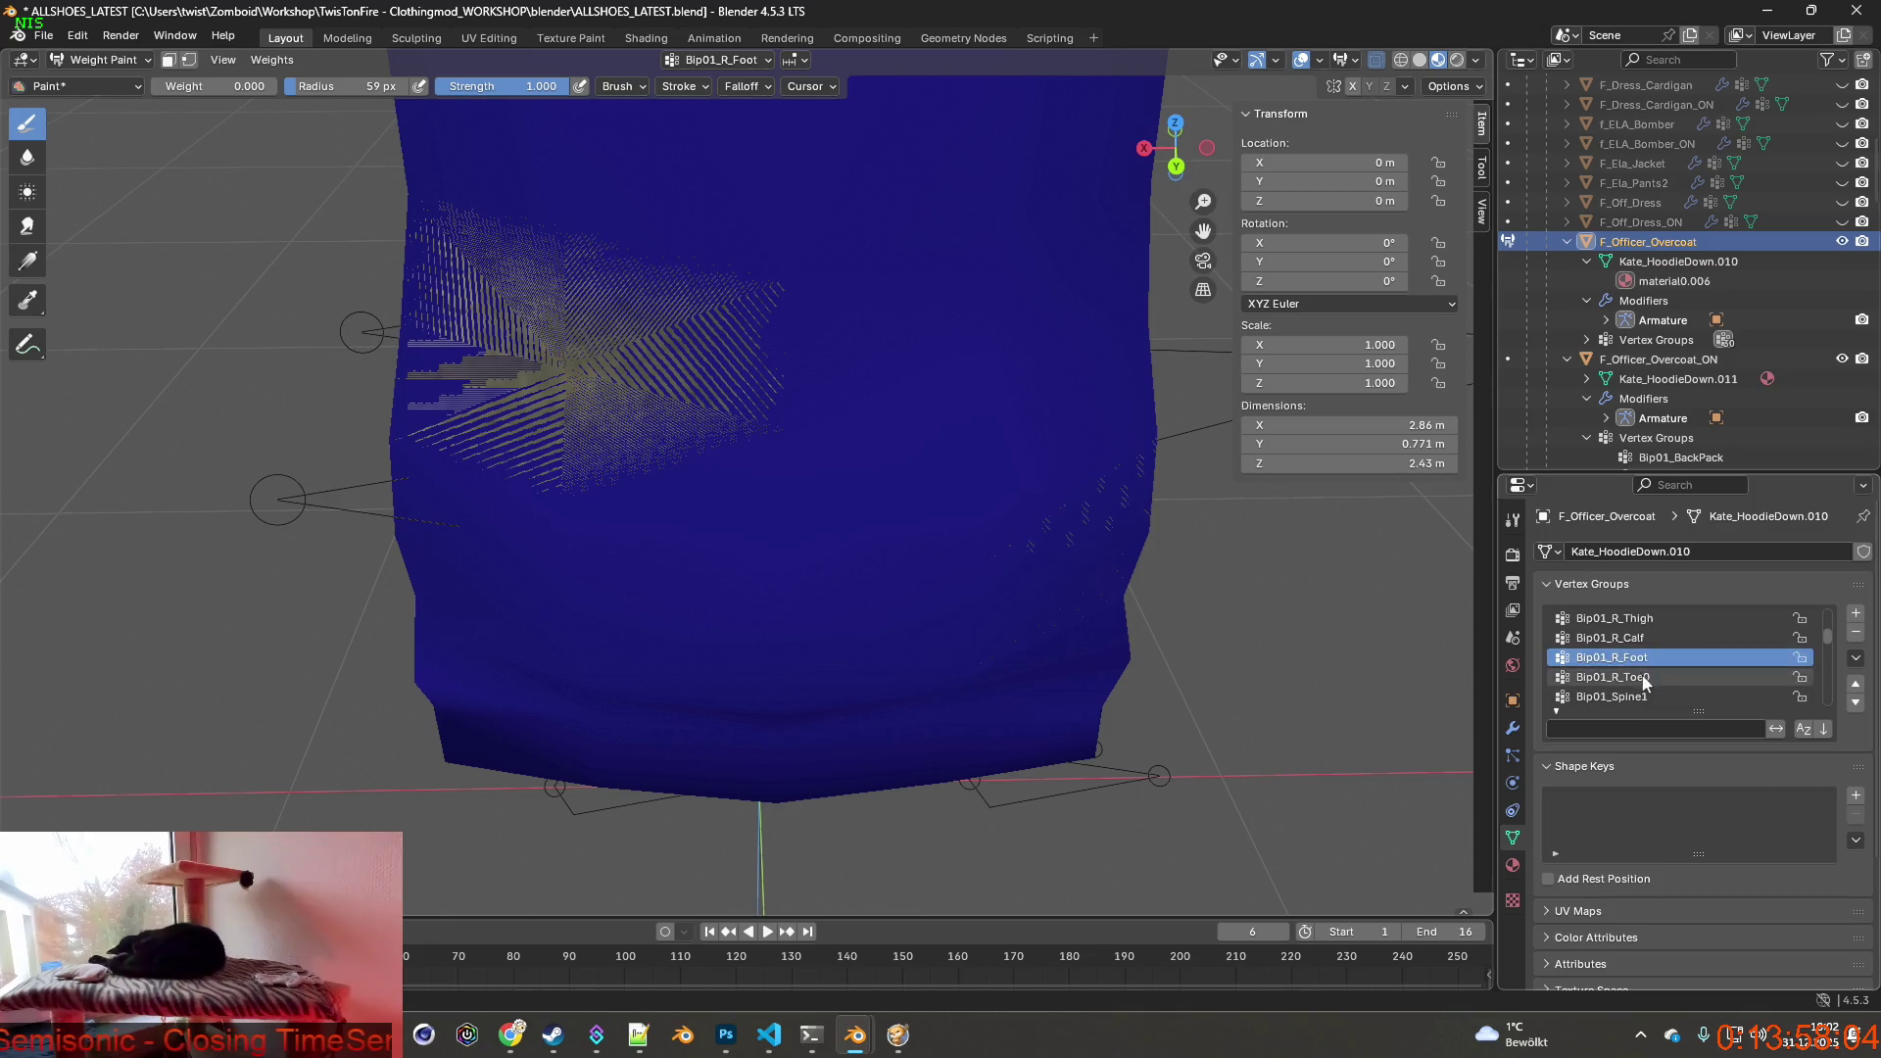
pyautogui.scroll(2, 1628, 688)
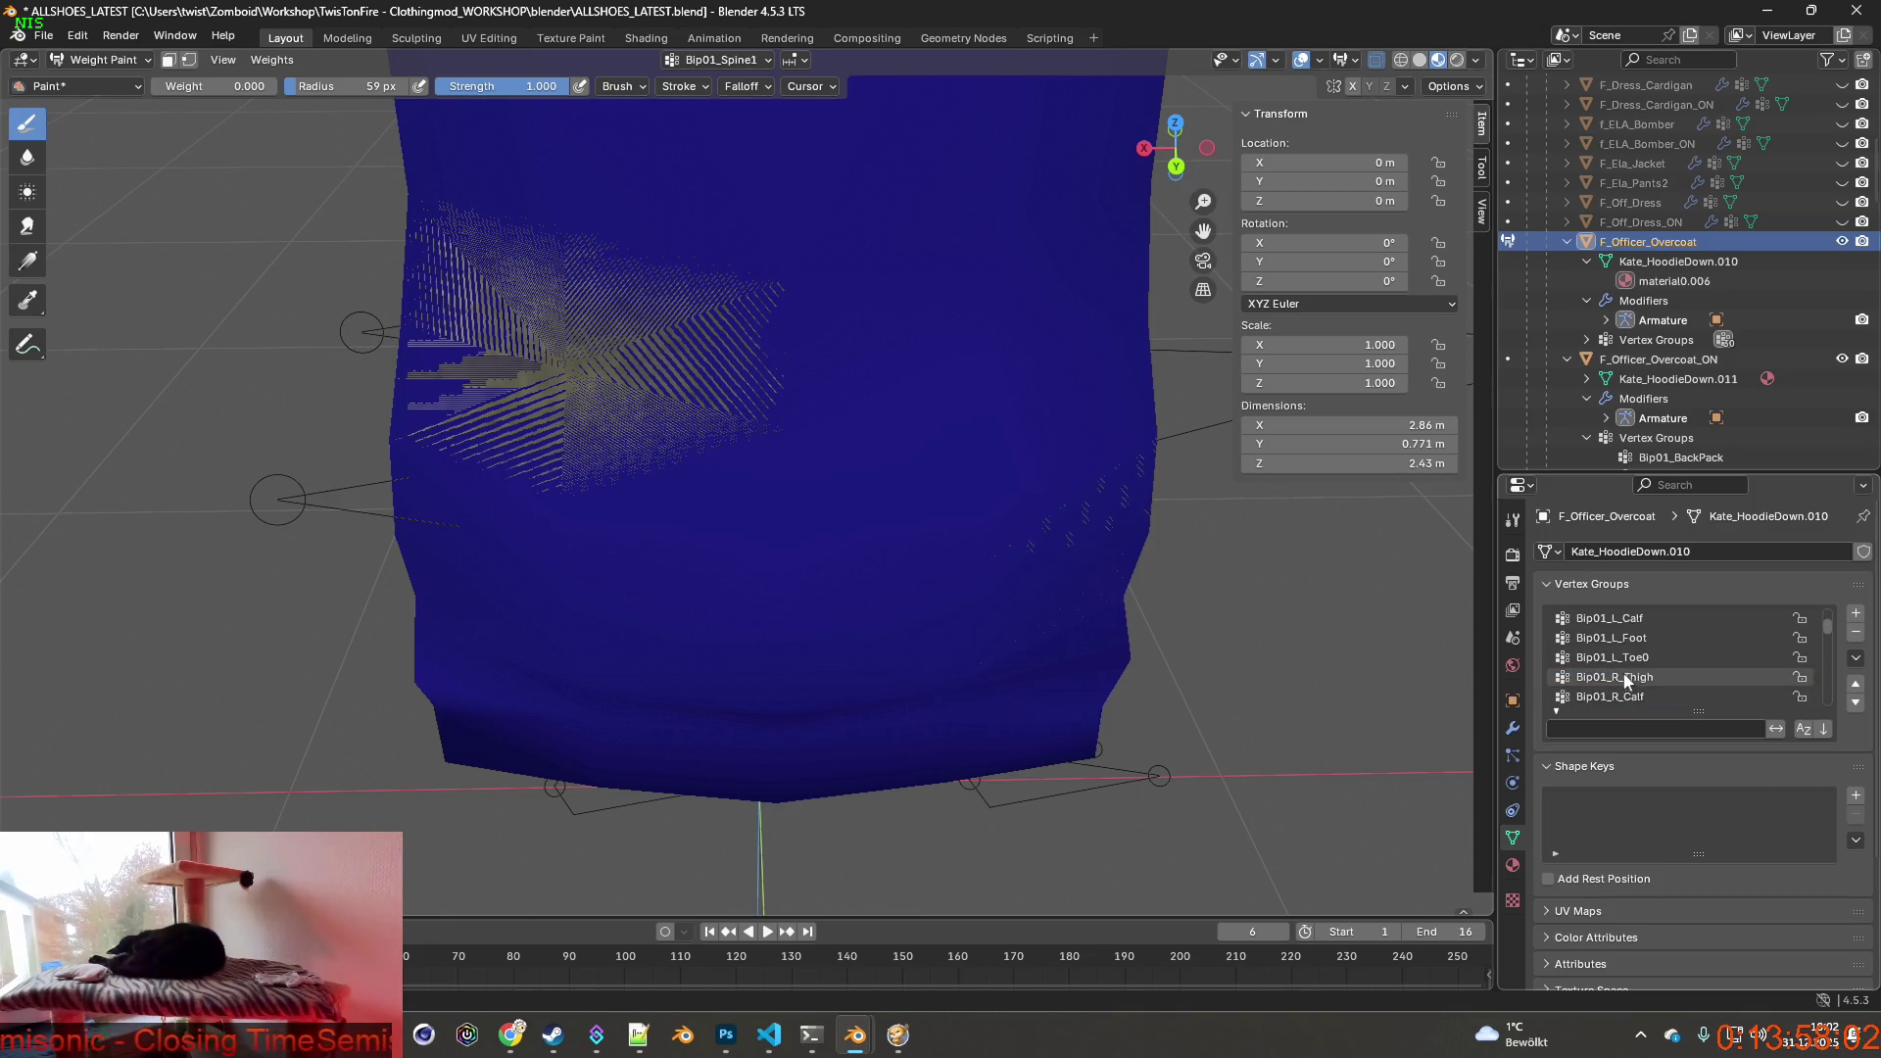
pyautogui.click(1617, 678)
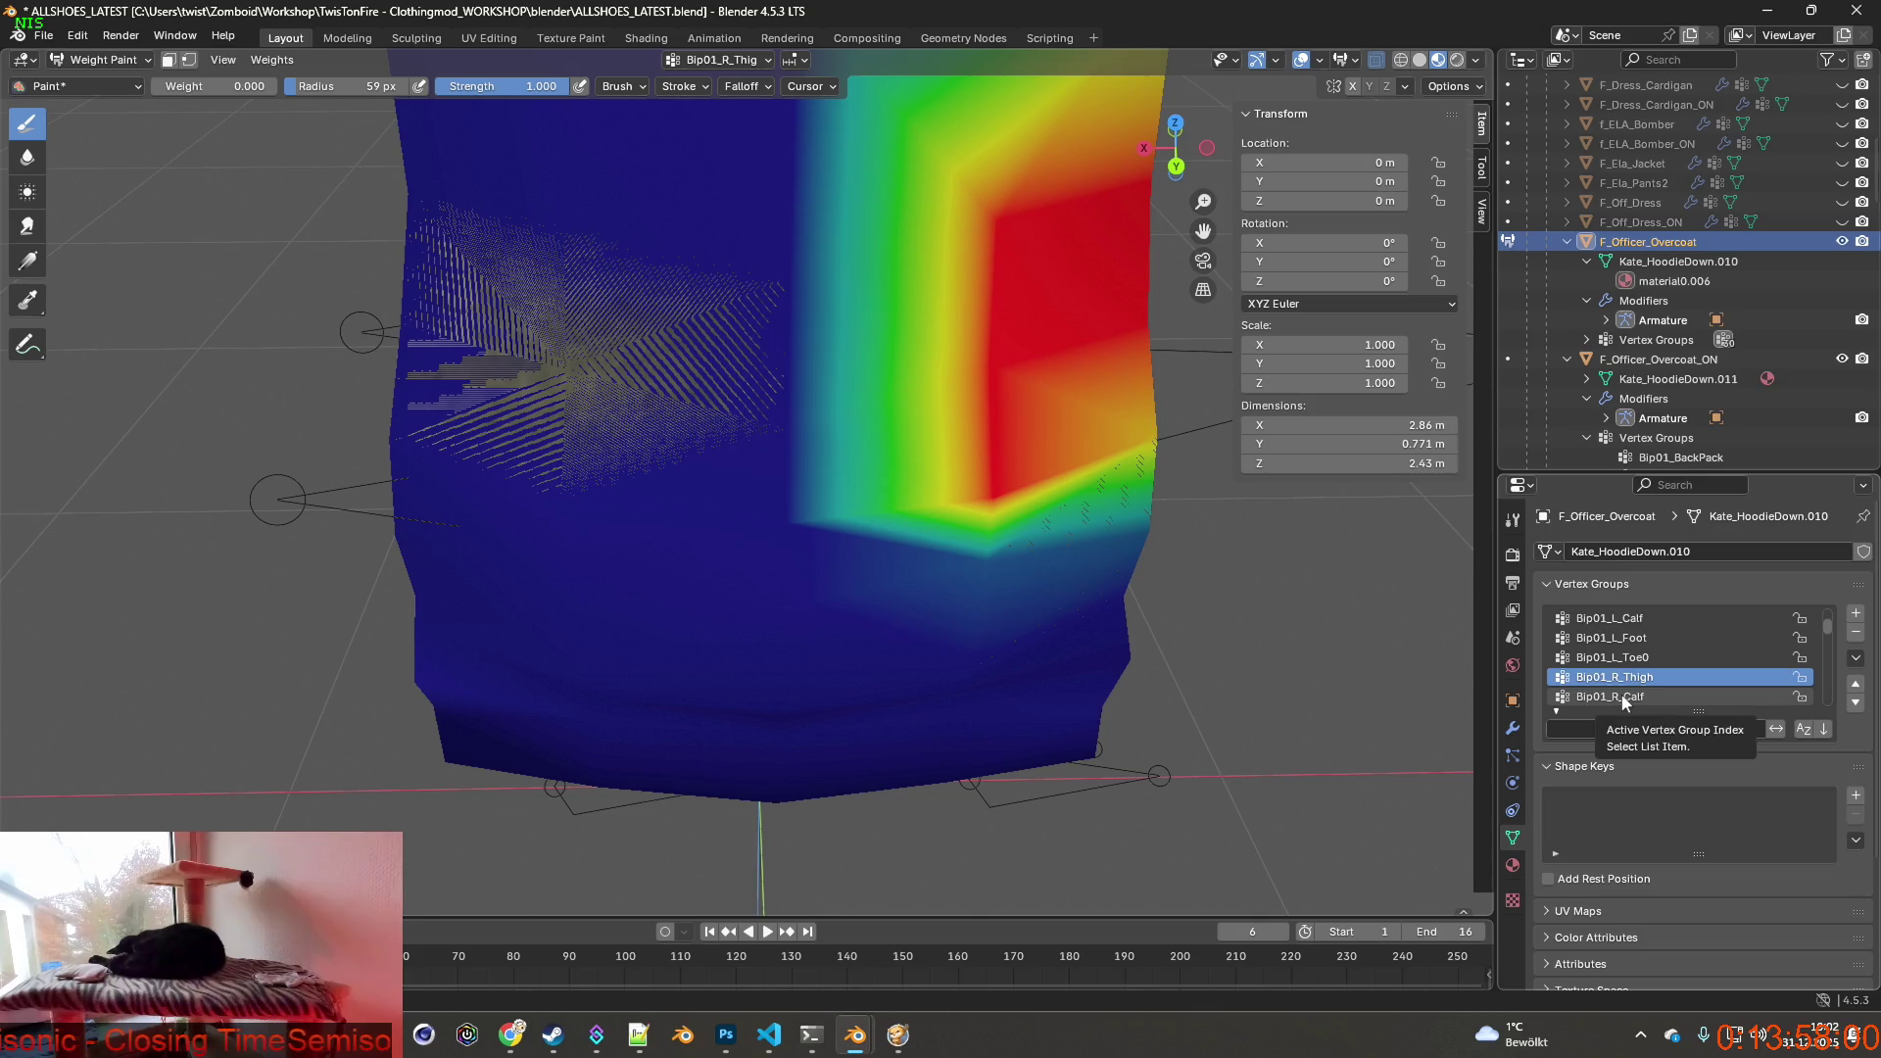
pyautogui.click(1624, 698)
pyautogui.click(1617, 677)
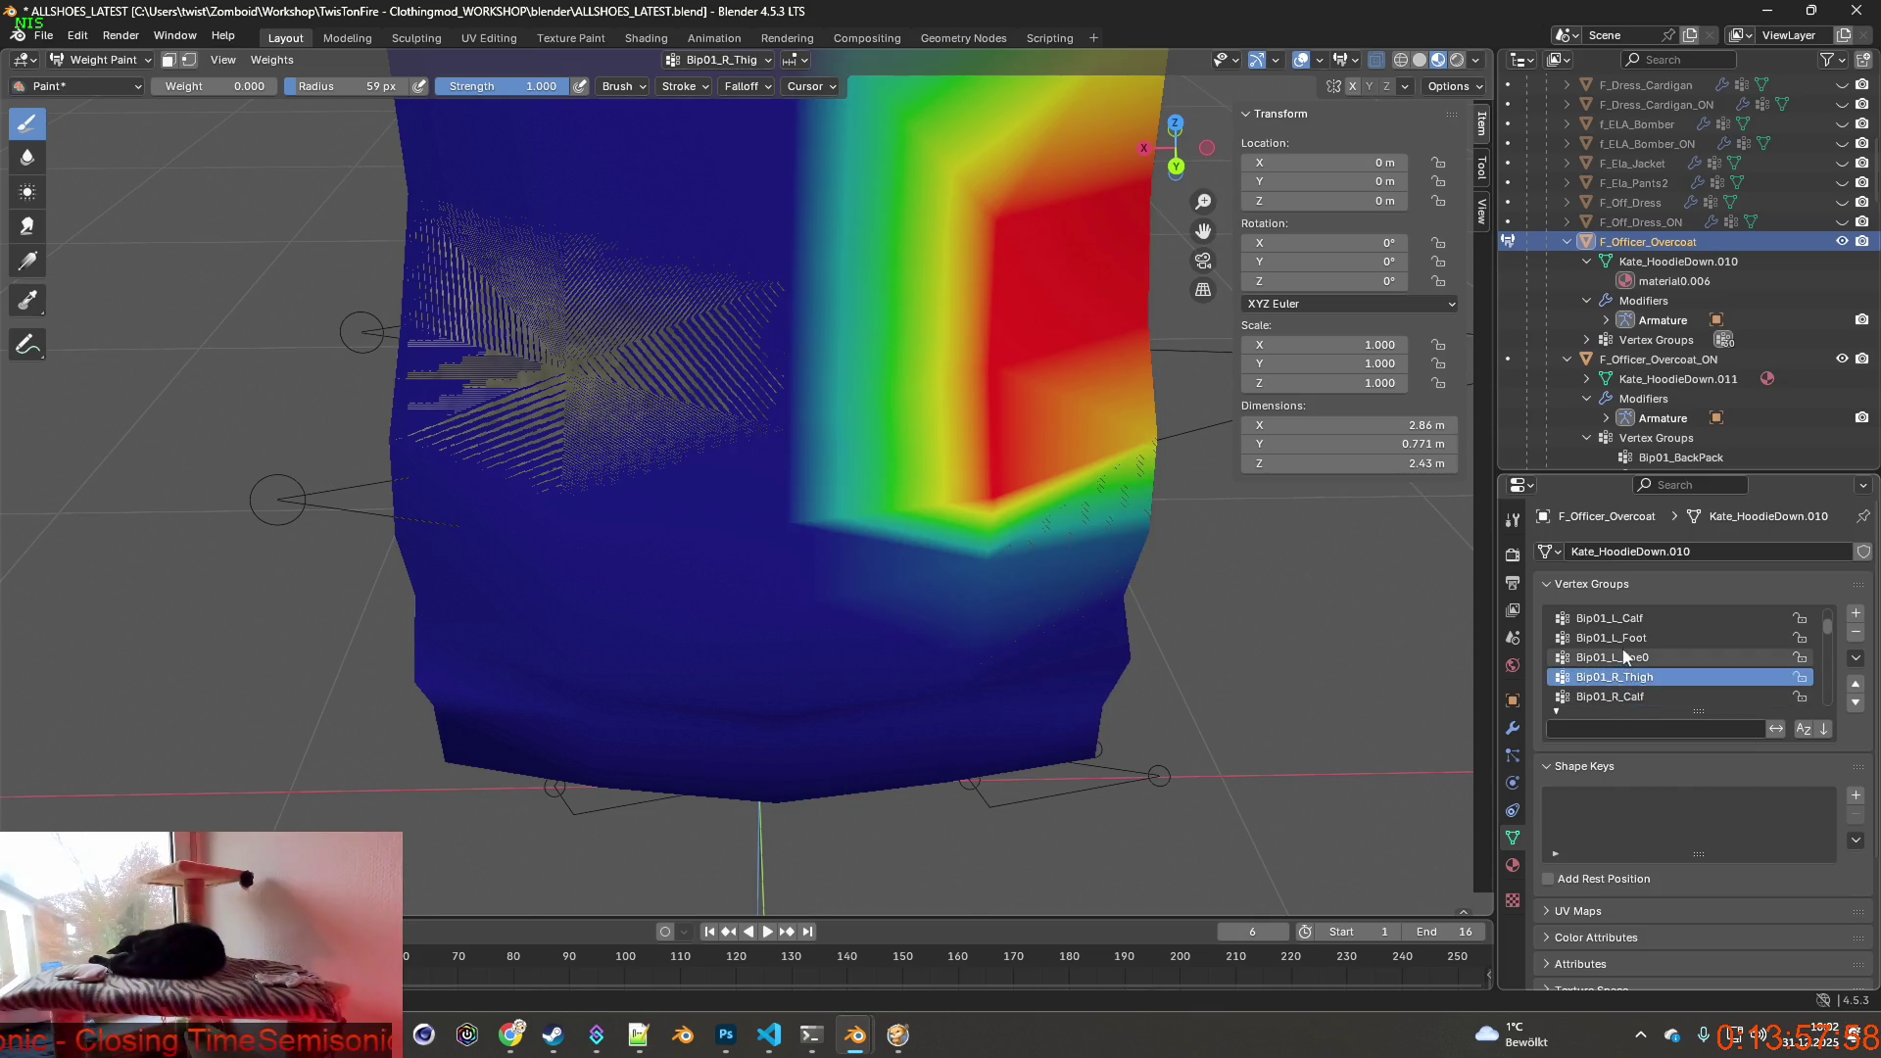
pyautogui.press('Up')
pyautogui.press('Up')
pyautogui.press('Up')
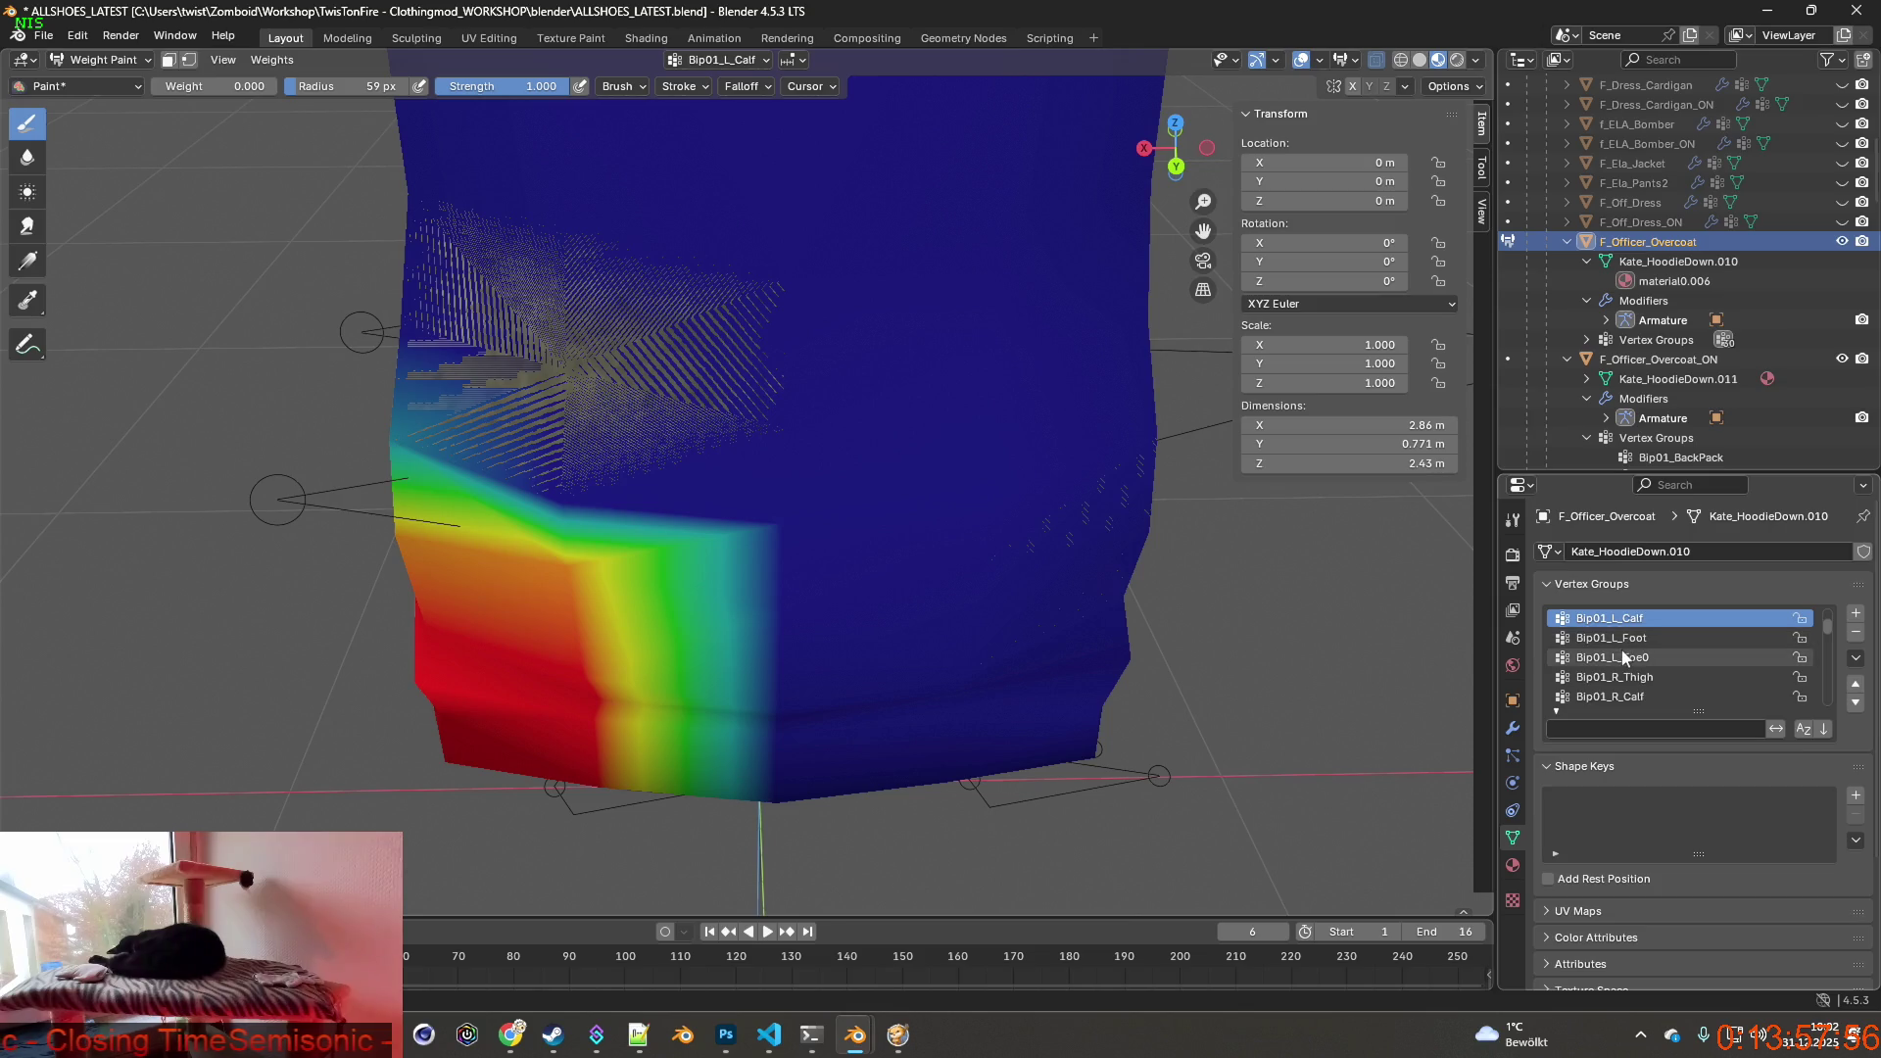
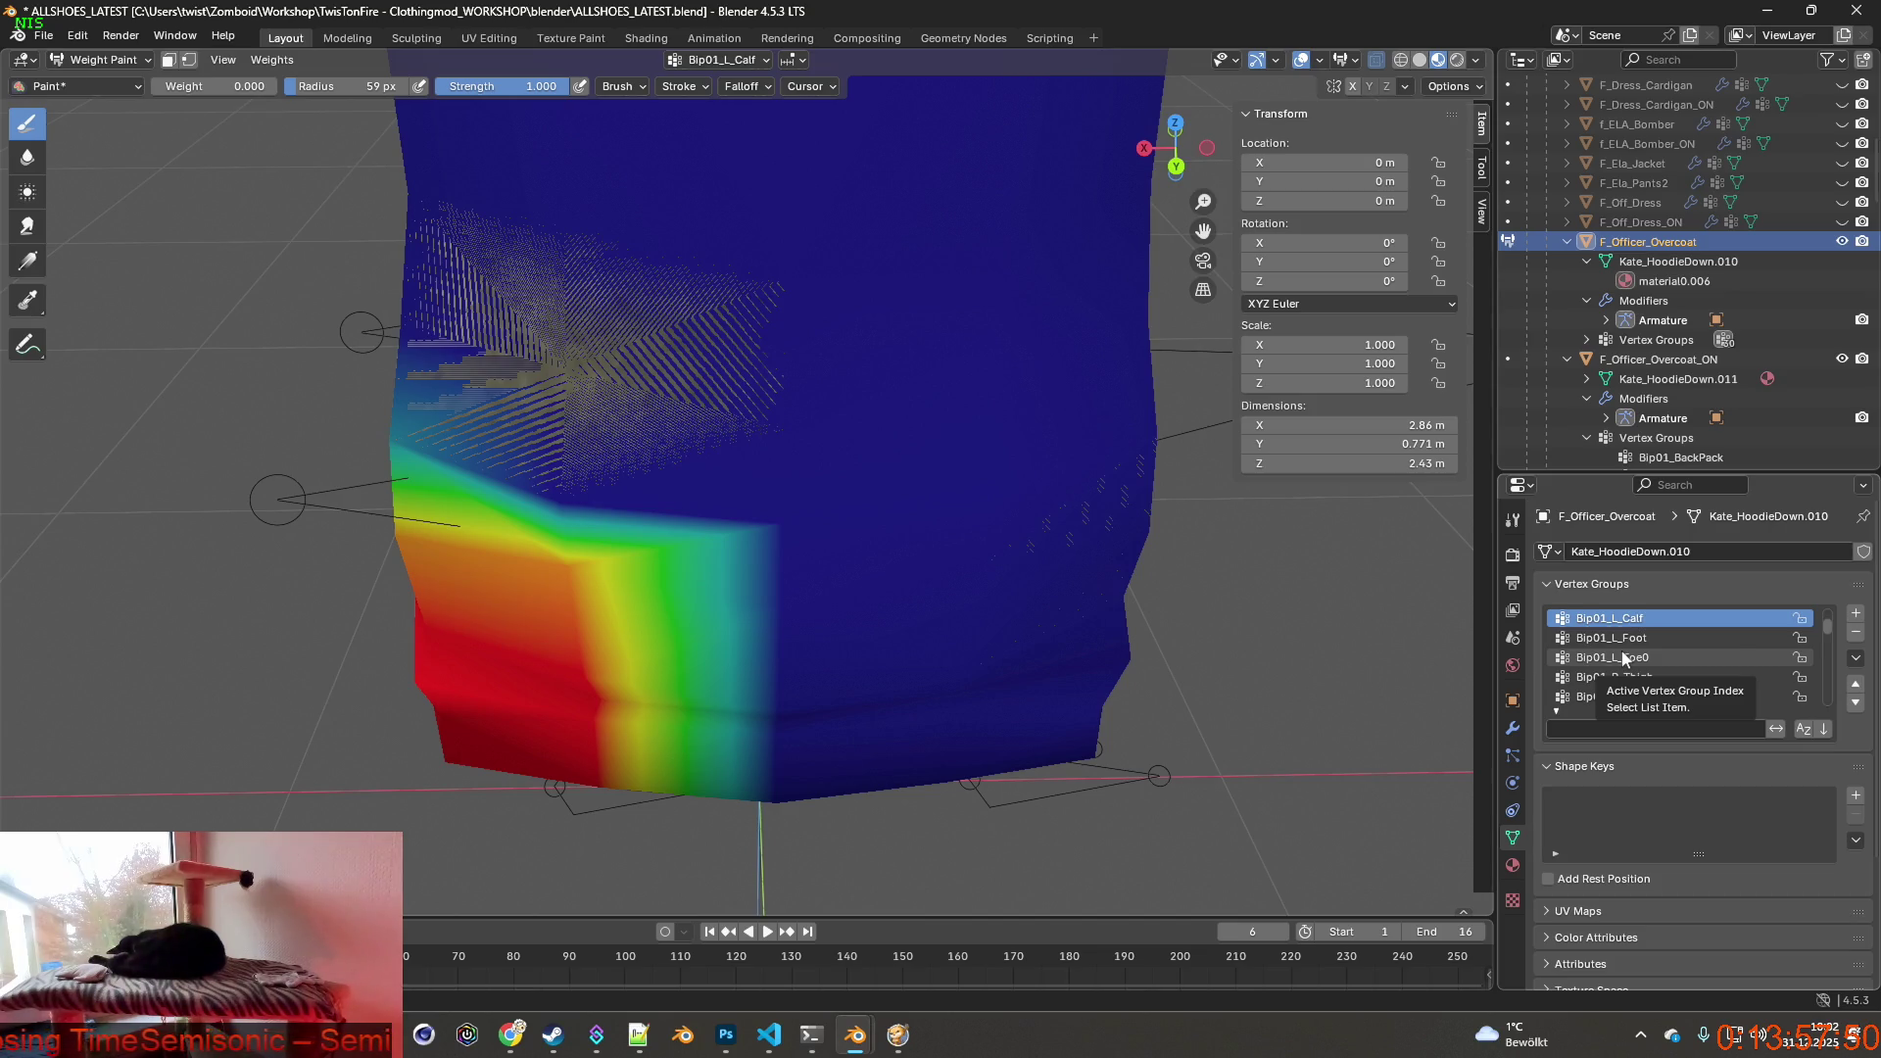
# Check the left thigh and calf weights on the camo coat, then hide it and make F_Officer_Overcoat_ON active.
pyautogui.click(1628, 630)
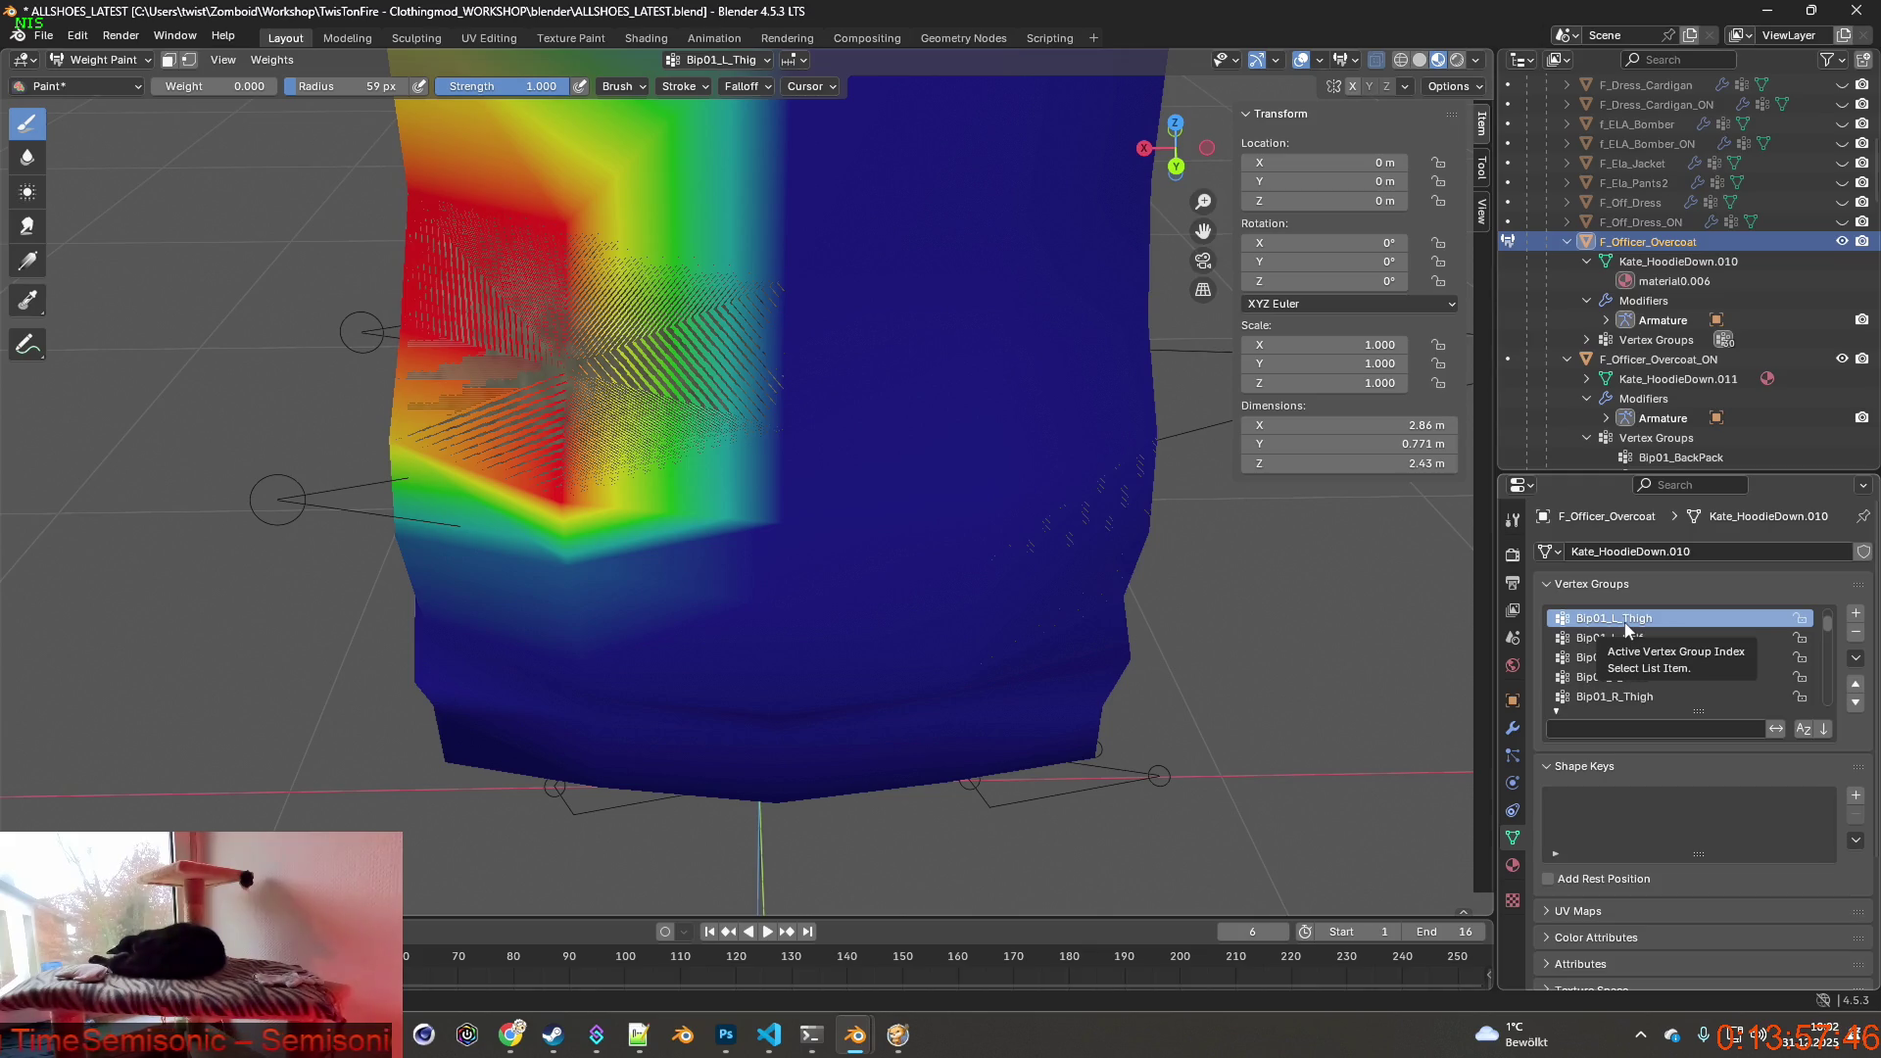
pyautogui.click(1613, 638)
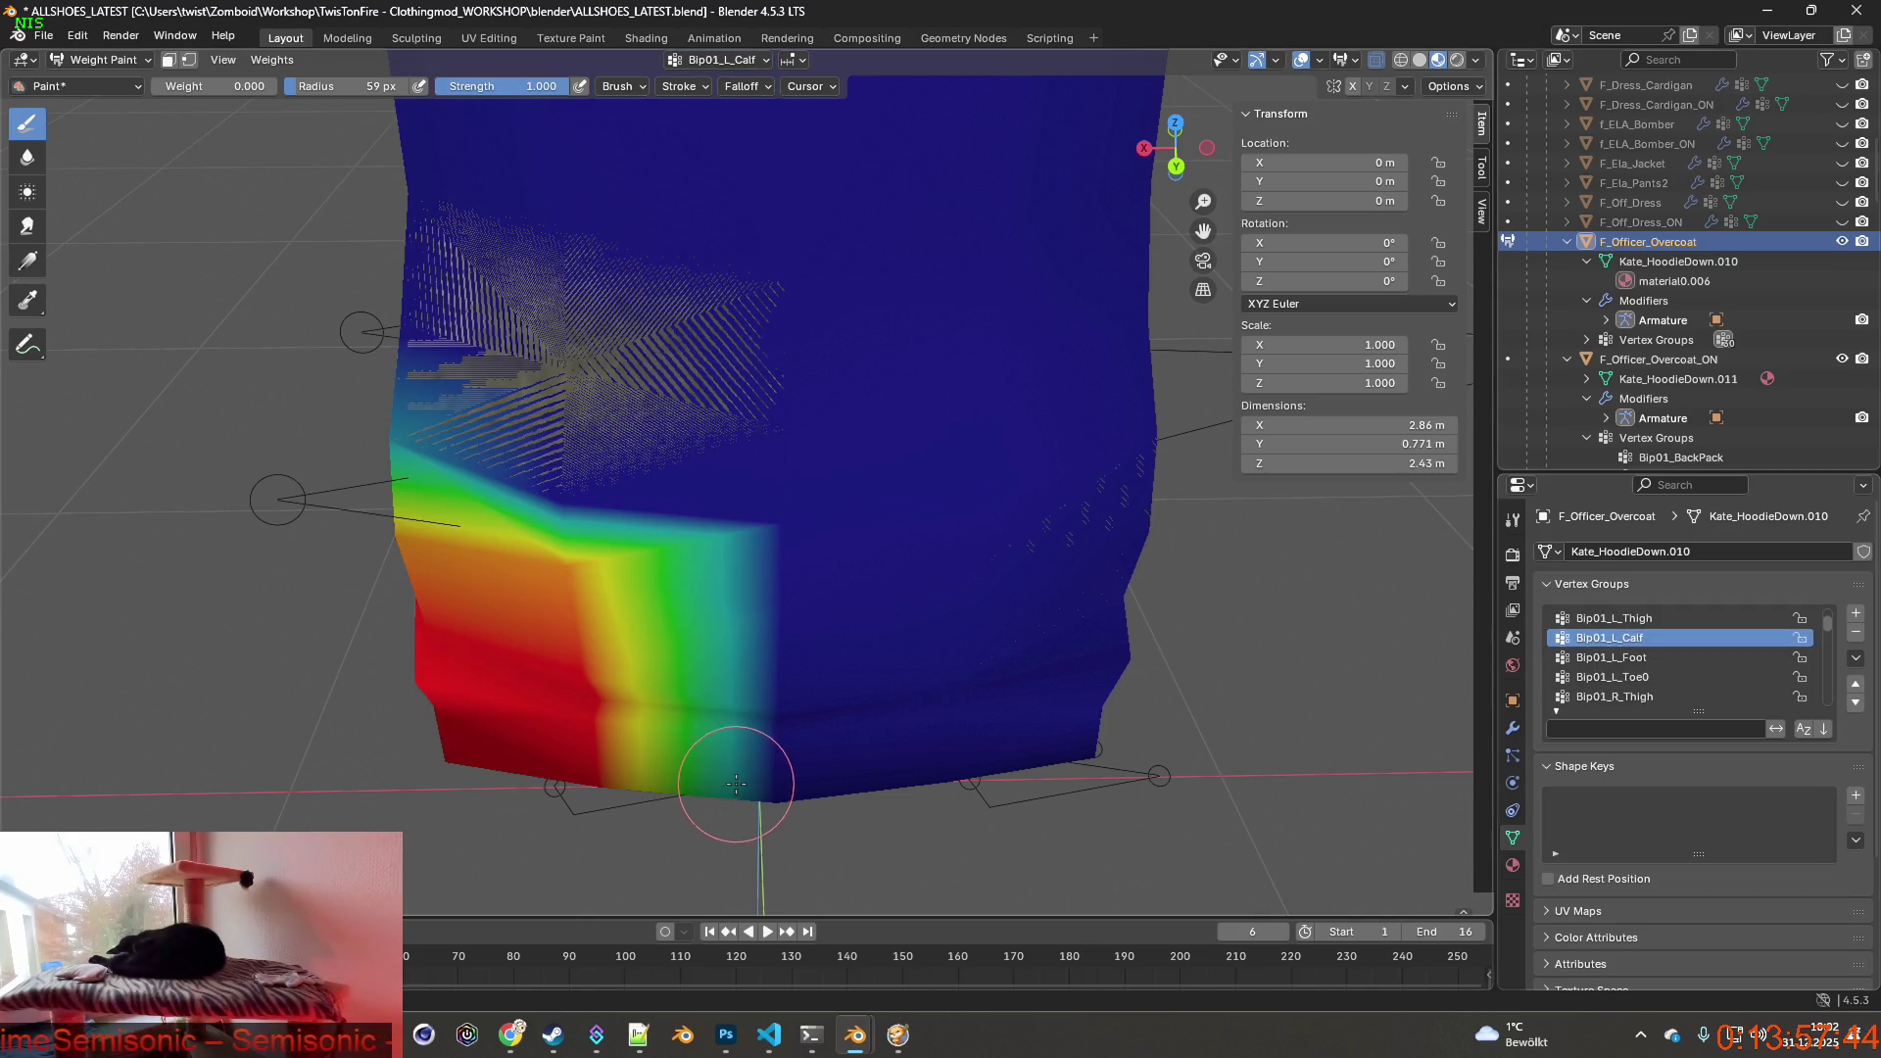
pyautogui.click(1642, 637)
pyautogui.scroll(1, 1641, 652)
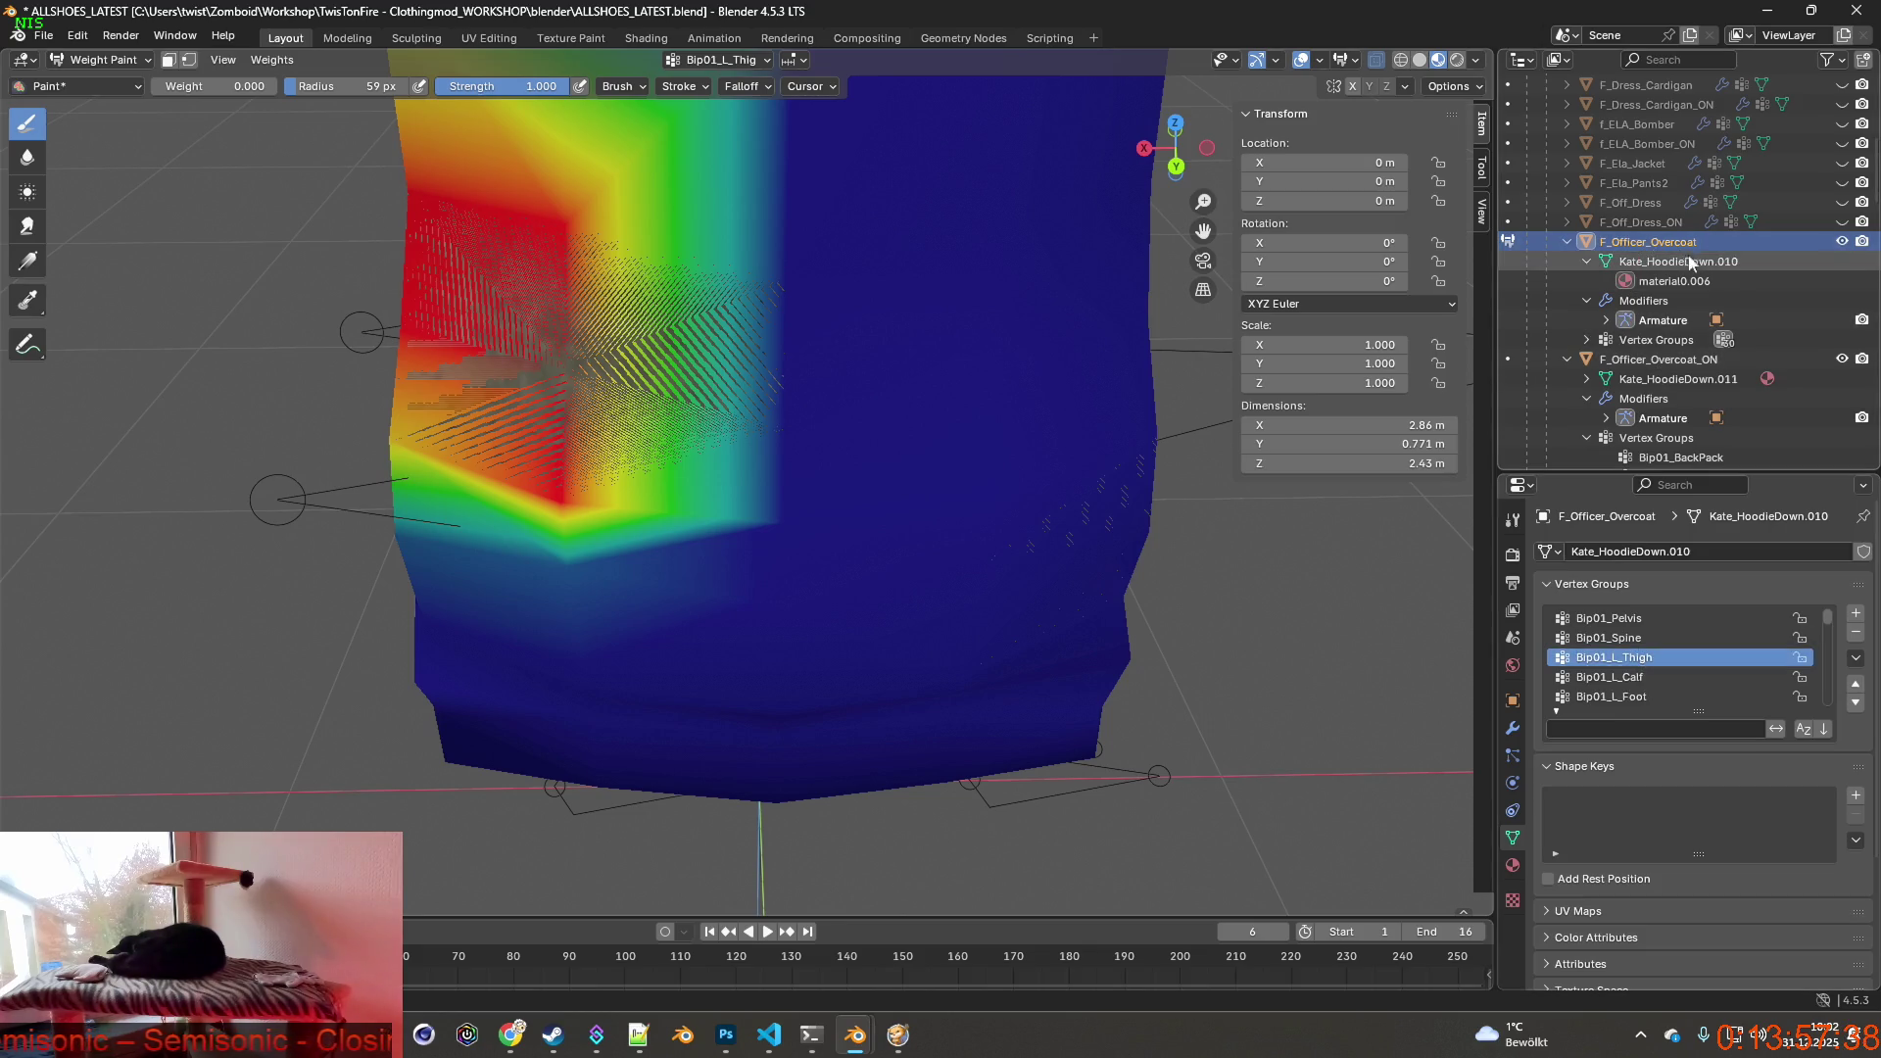
pyautogui.click(103, 59)
pyautogui.click(1843, 244)
pyautogui.click(1658, 360)
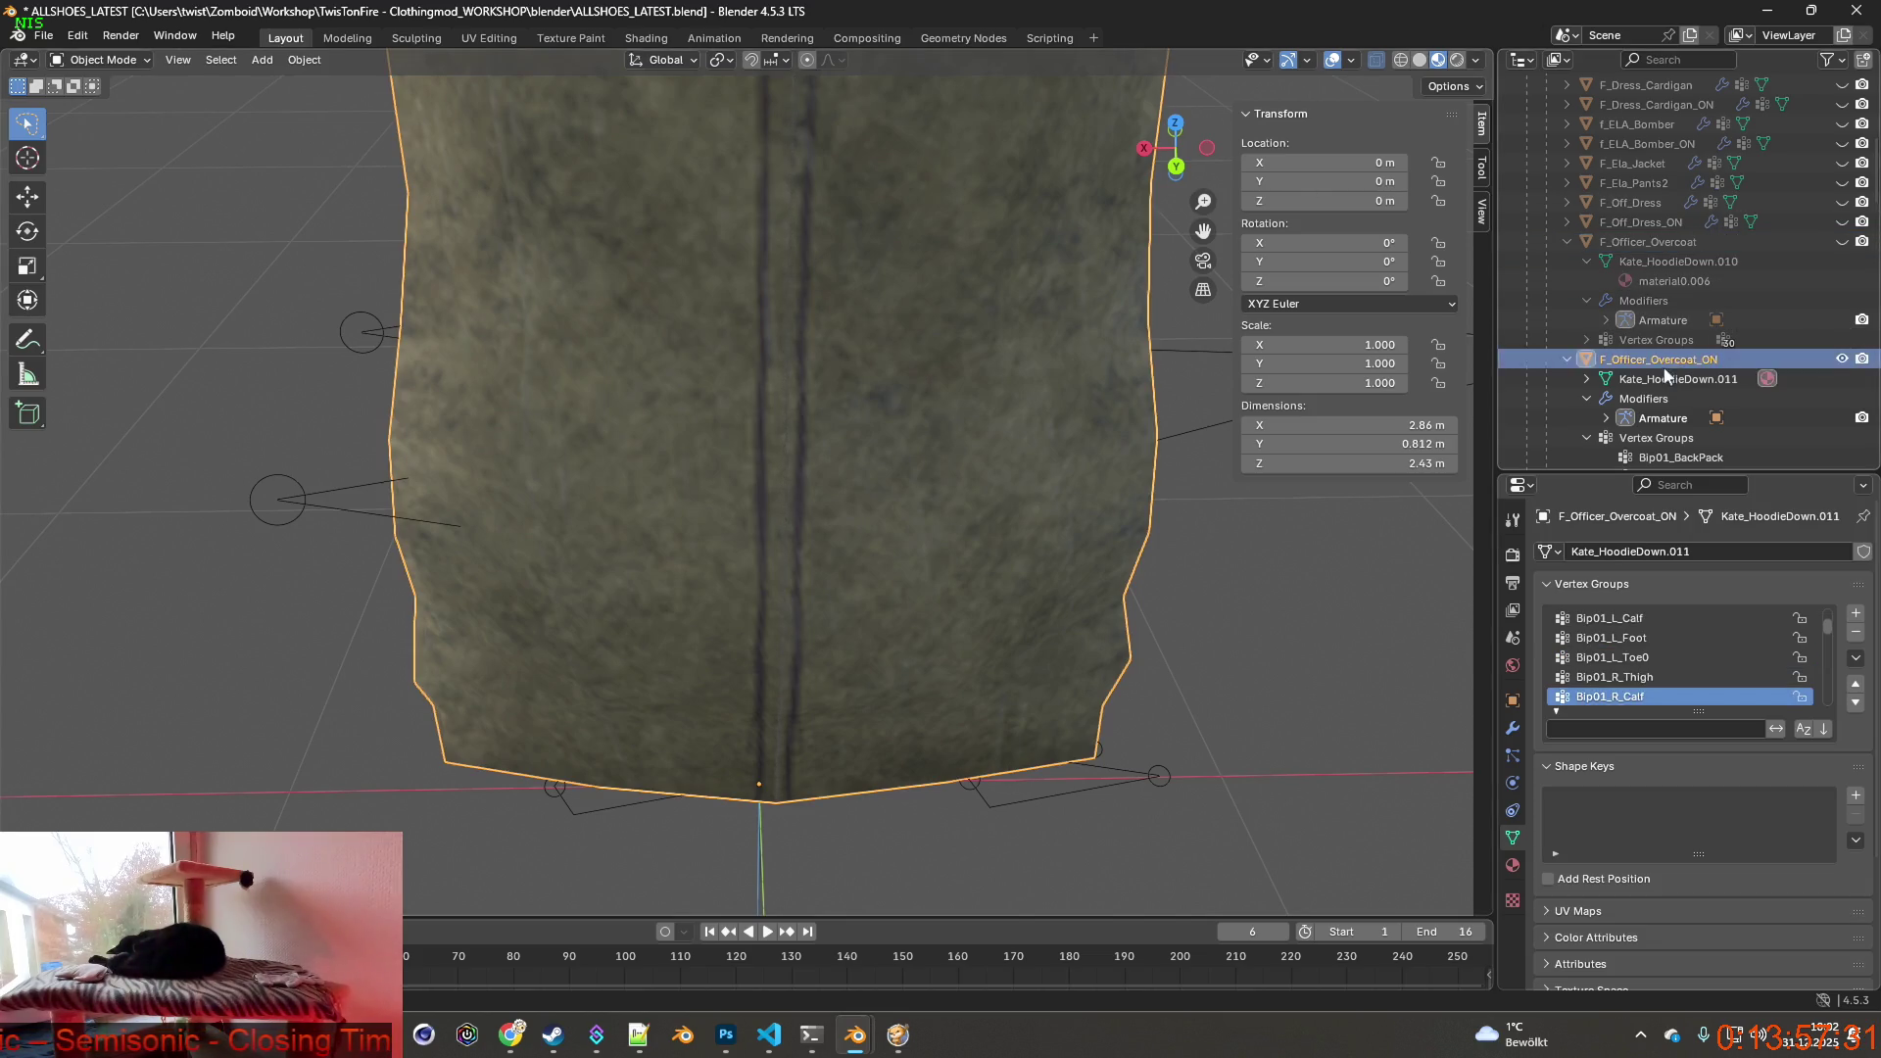
# Check the left calf, thigh and pelvis weights on F_Officer_Overcoat_ON in Weight Paint and return to object mode.
pyautogui.click(104, 60)
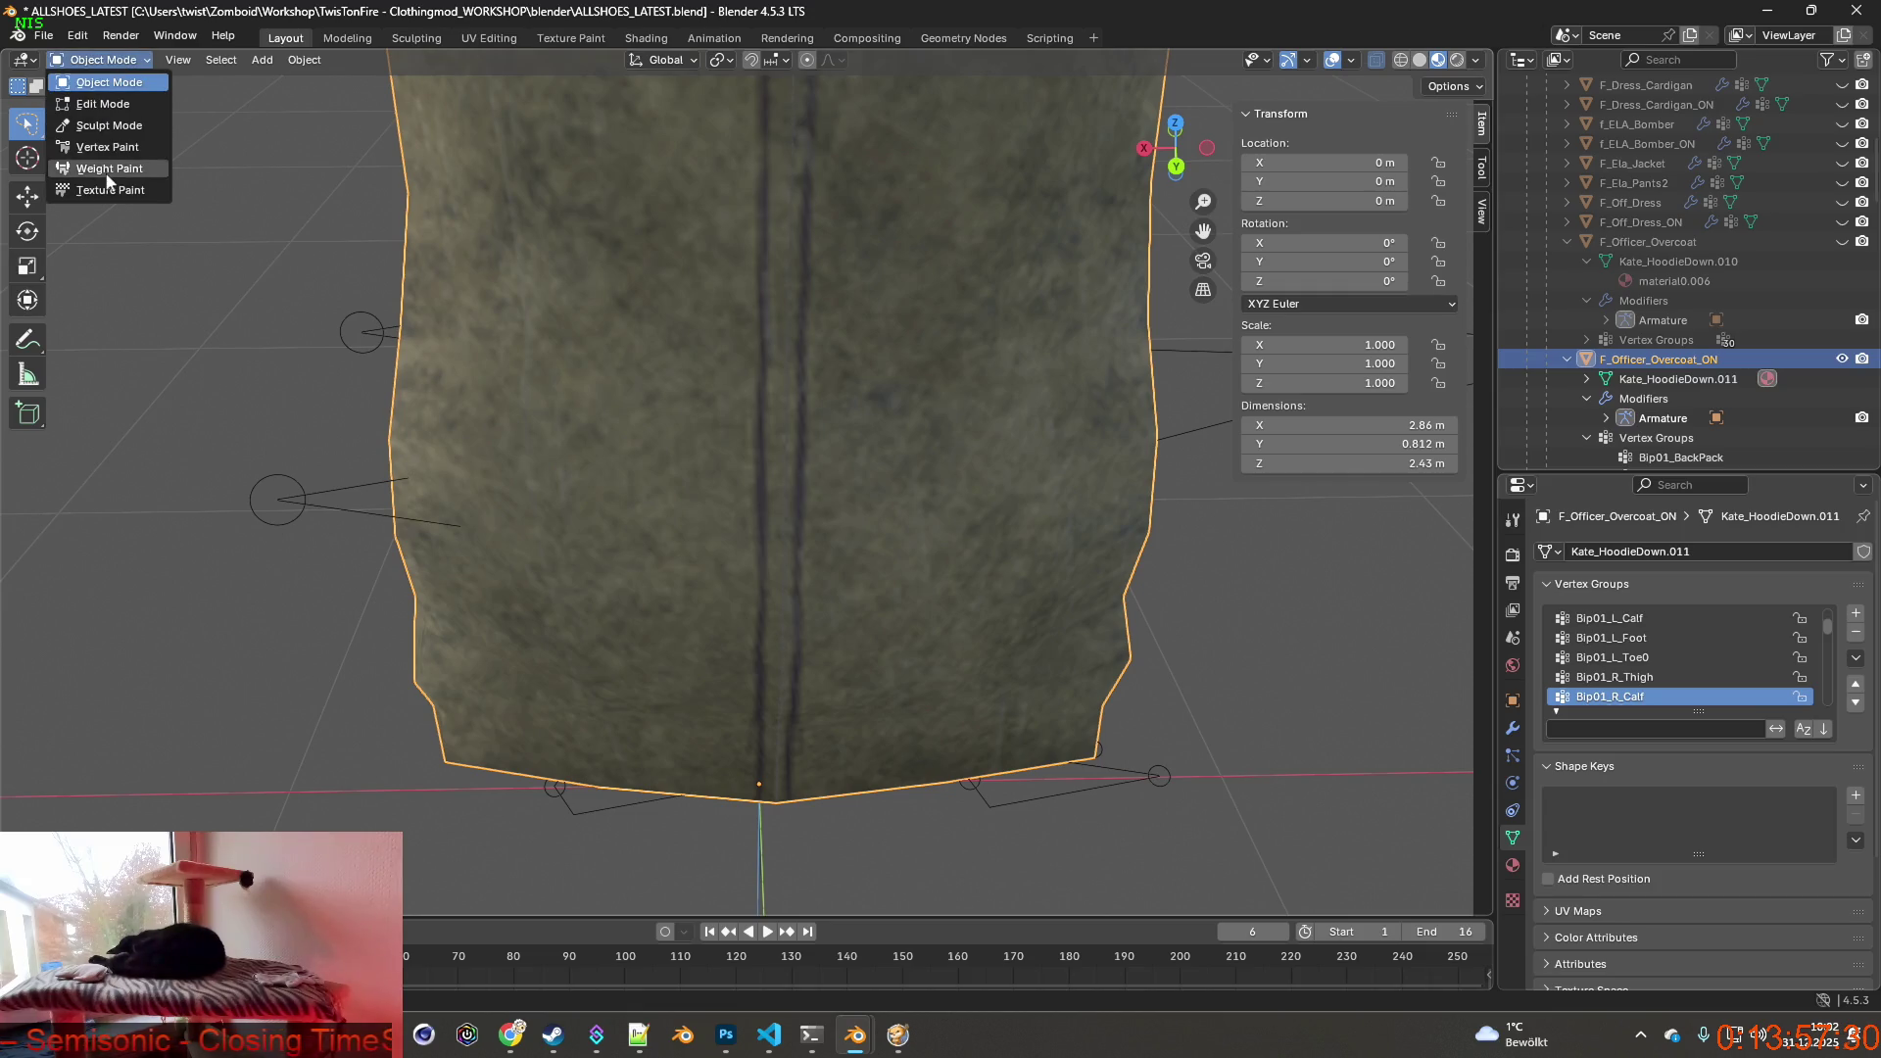
pyautogui.click(106, 167)
pyautogui.click(1614, 676)
pyautogui.click(1611, 638)
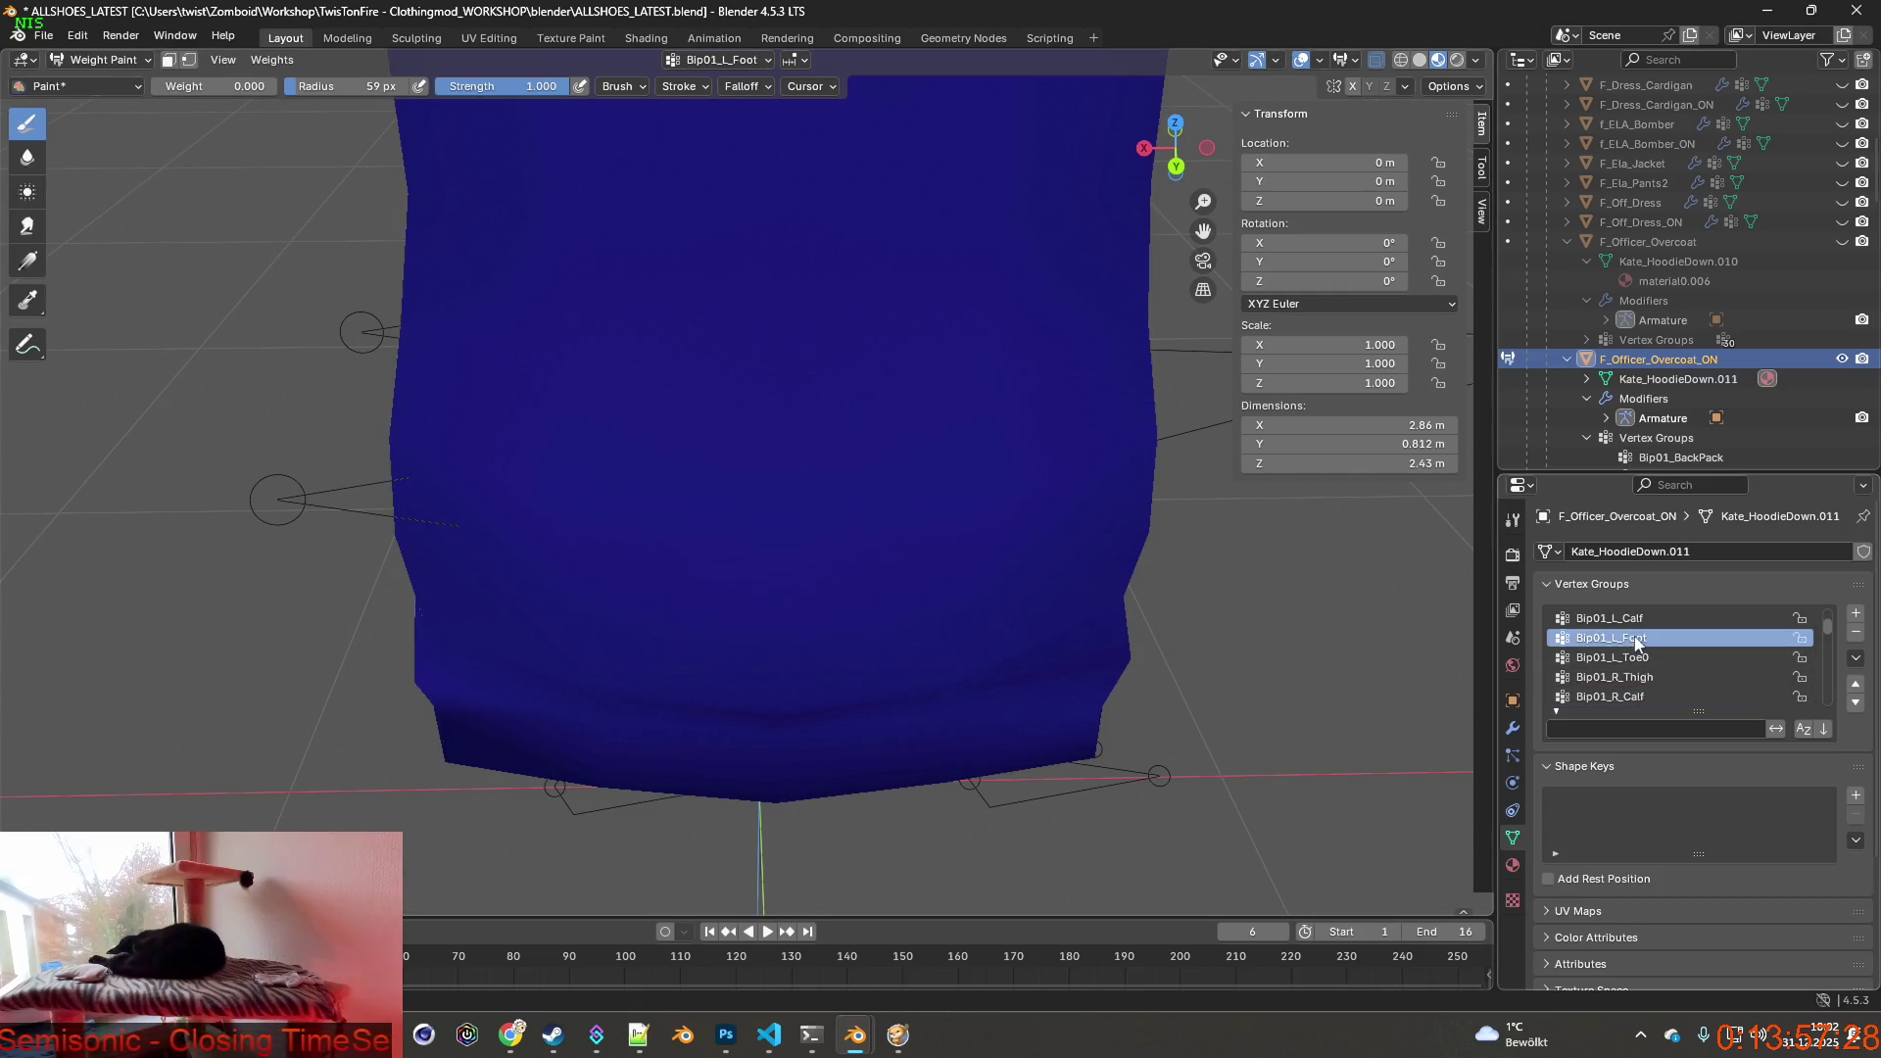
pyautogui.scroll(1, 1676, 646)
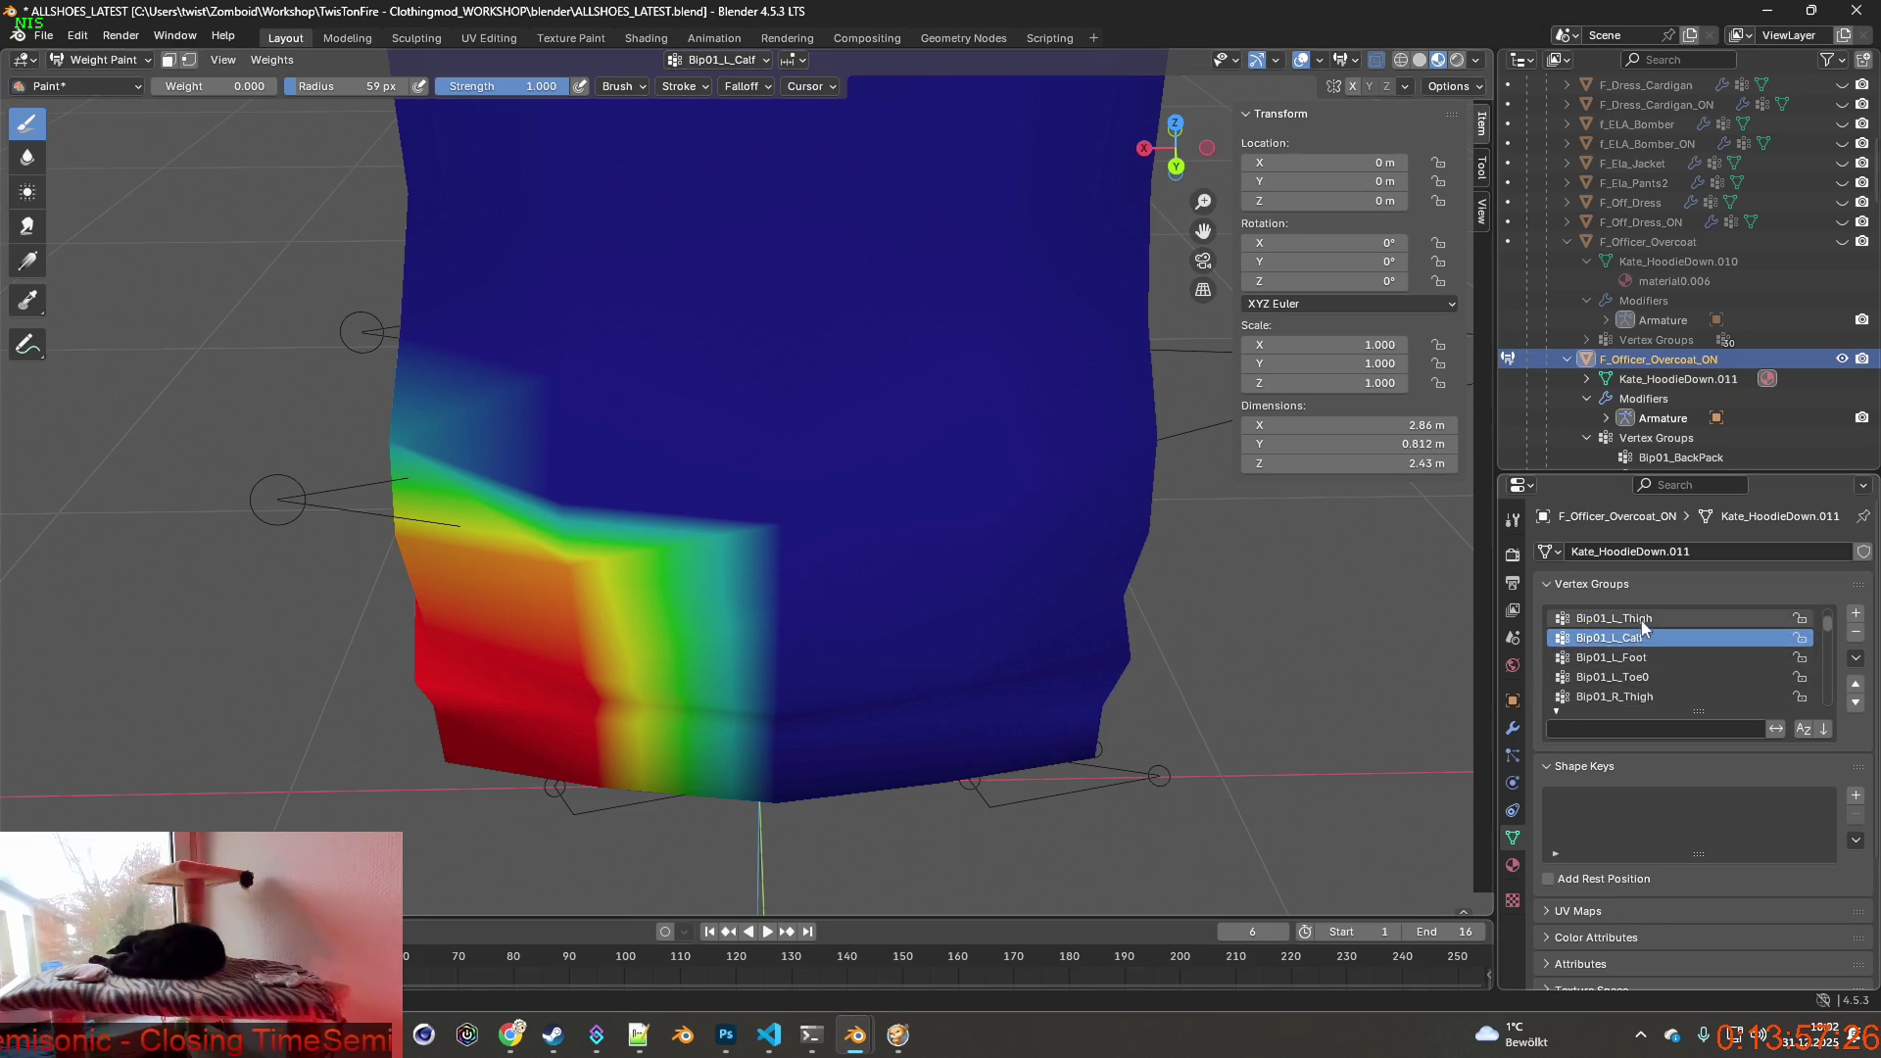
pyautogui.click(1614, 617)
pyautogui.scroll(2, 1617, 662)
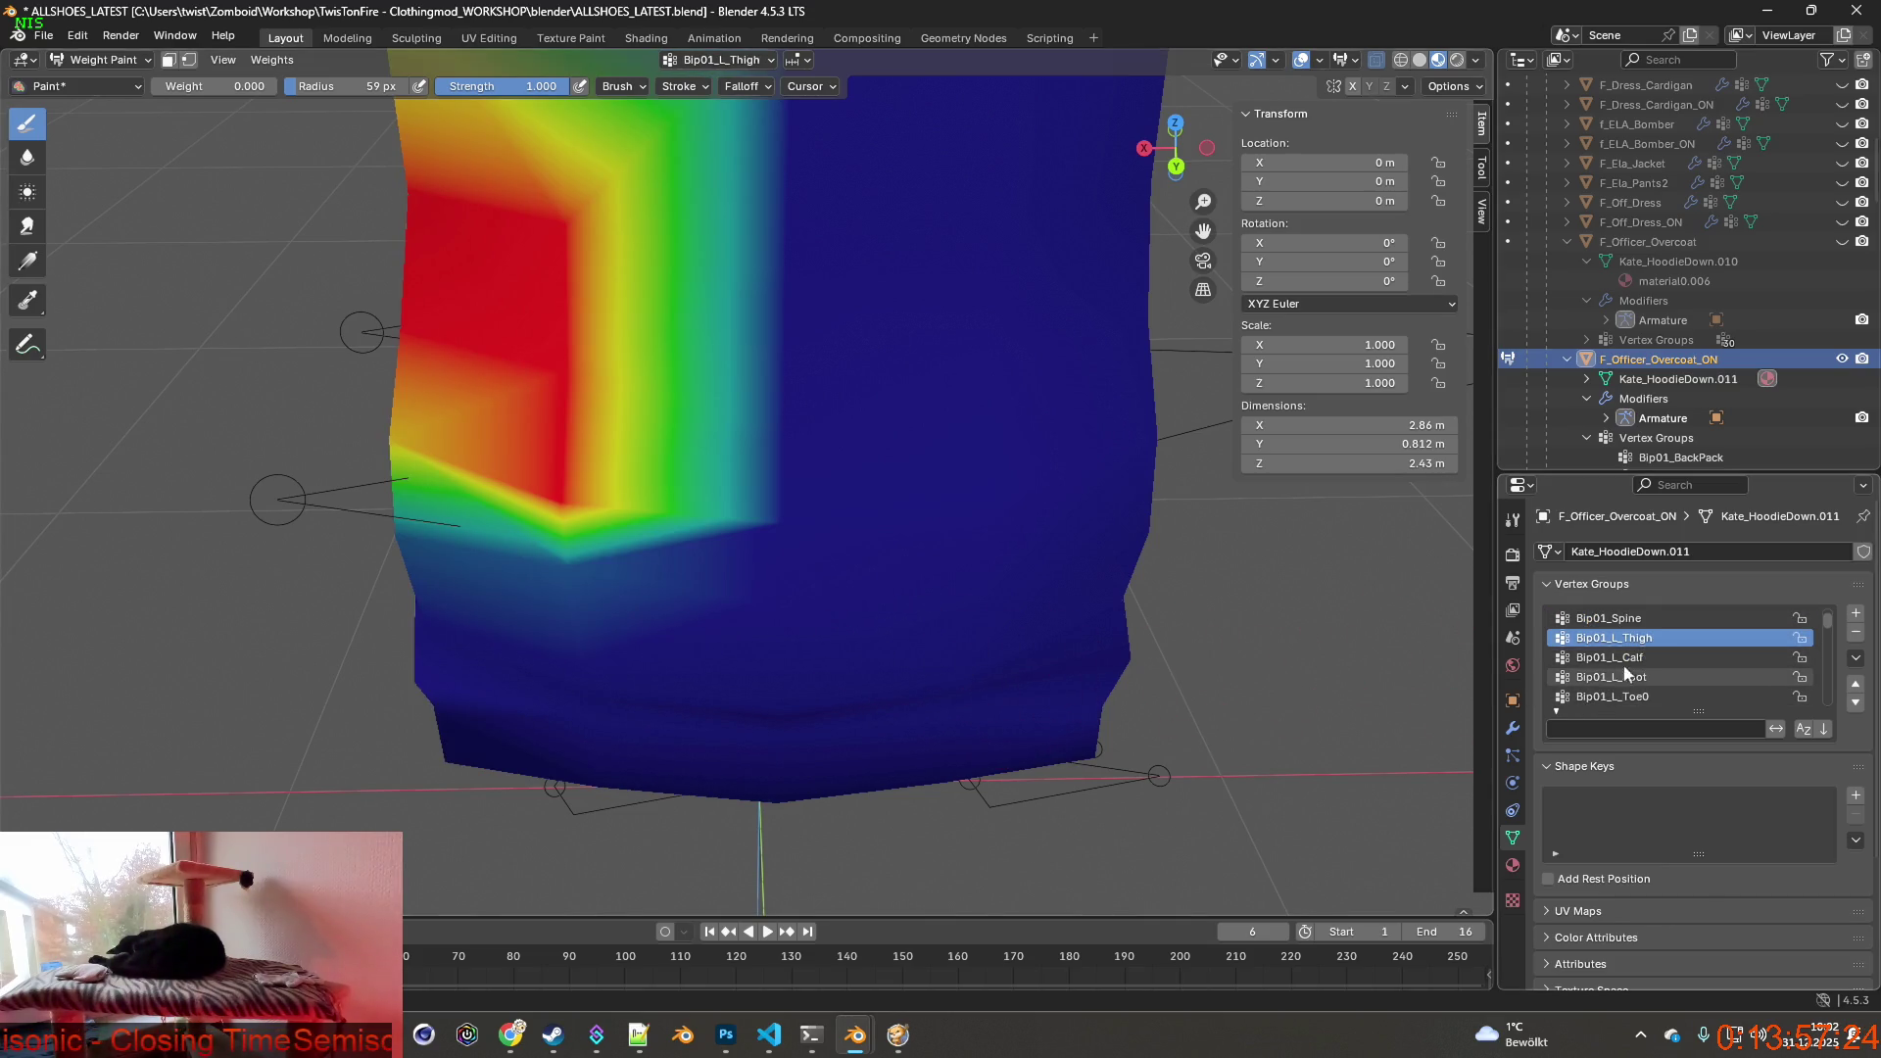
pyautogui.click(1610, 638)
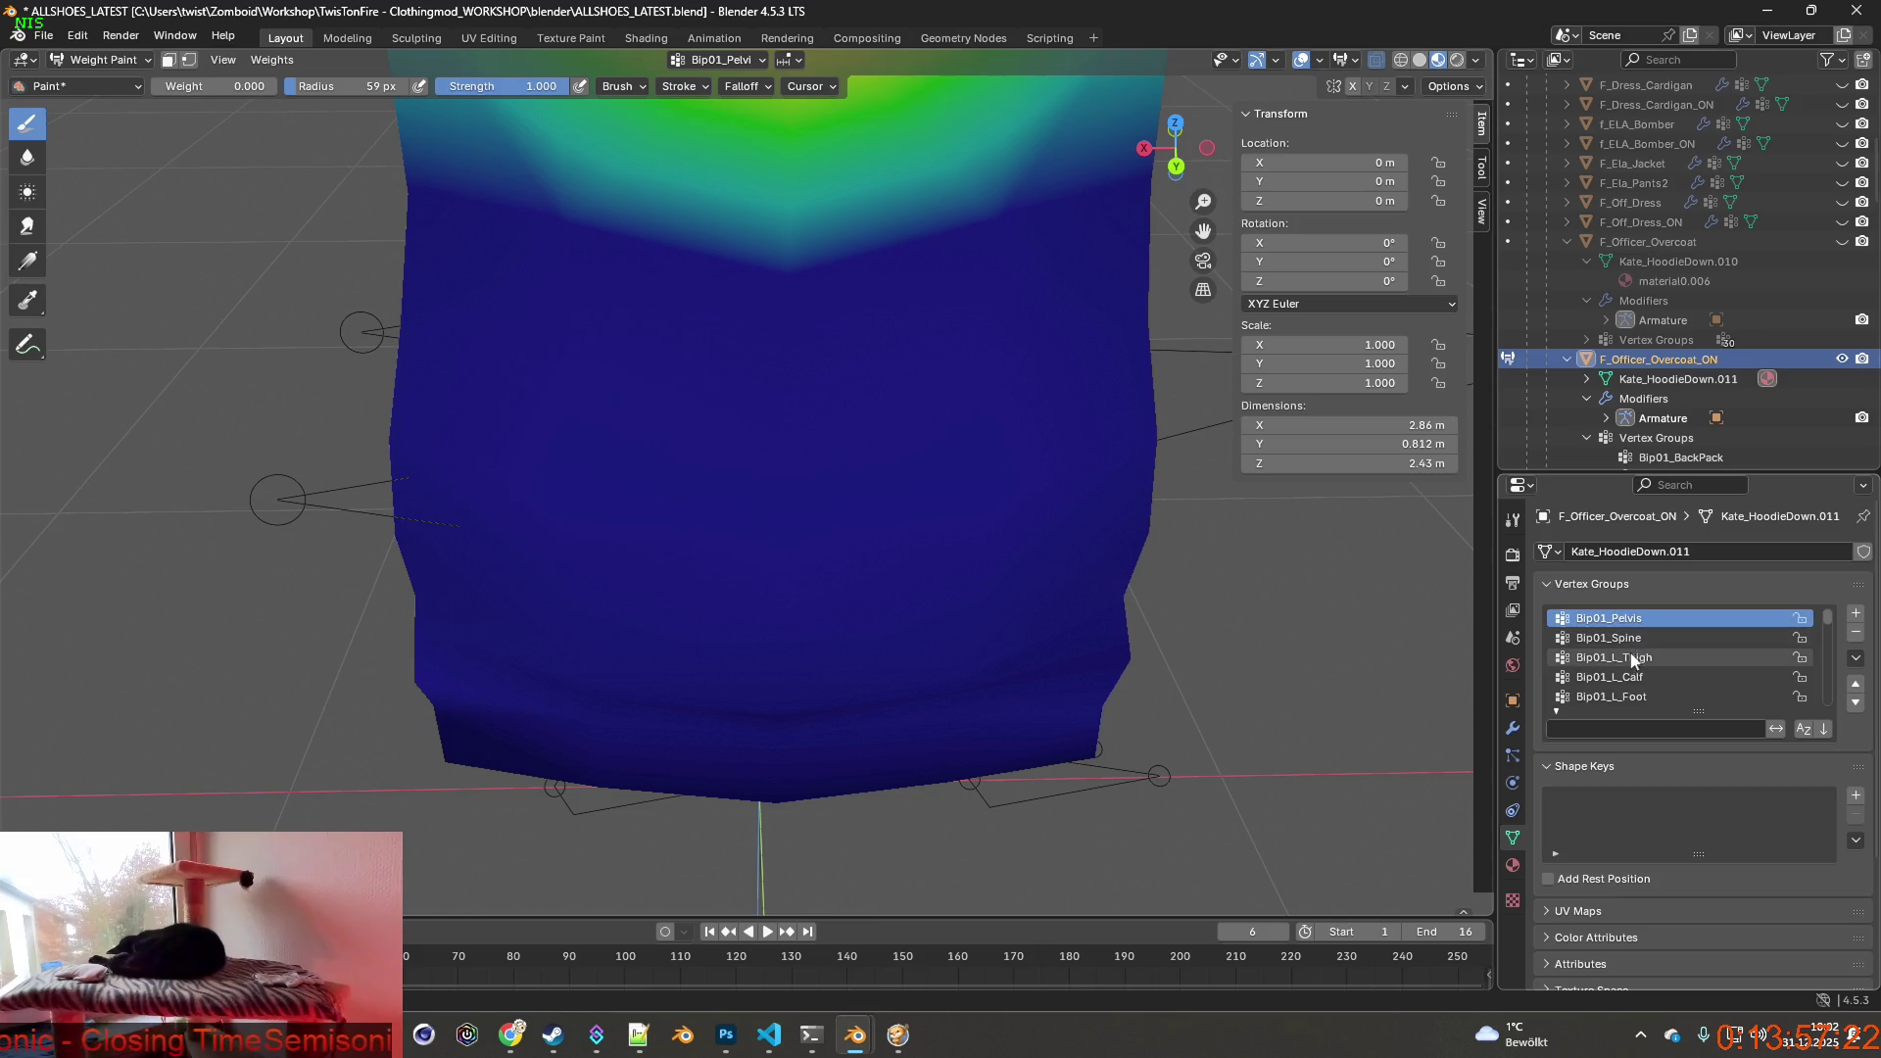
pyautogui.click(103, 60)
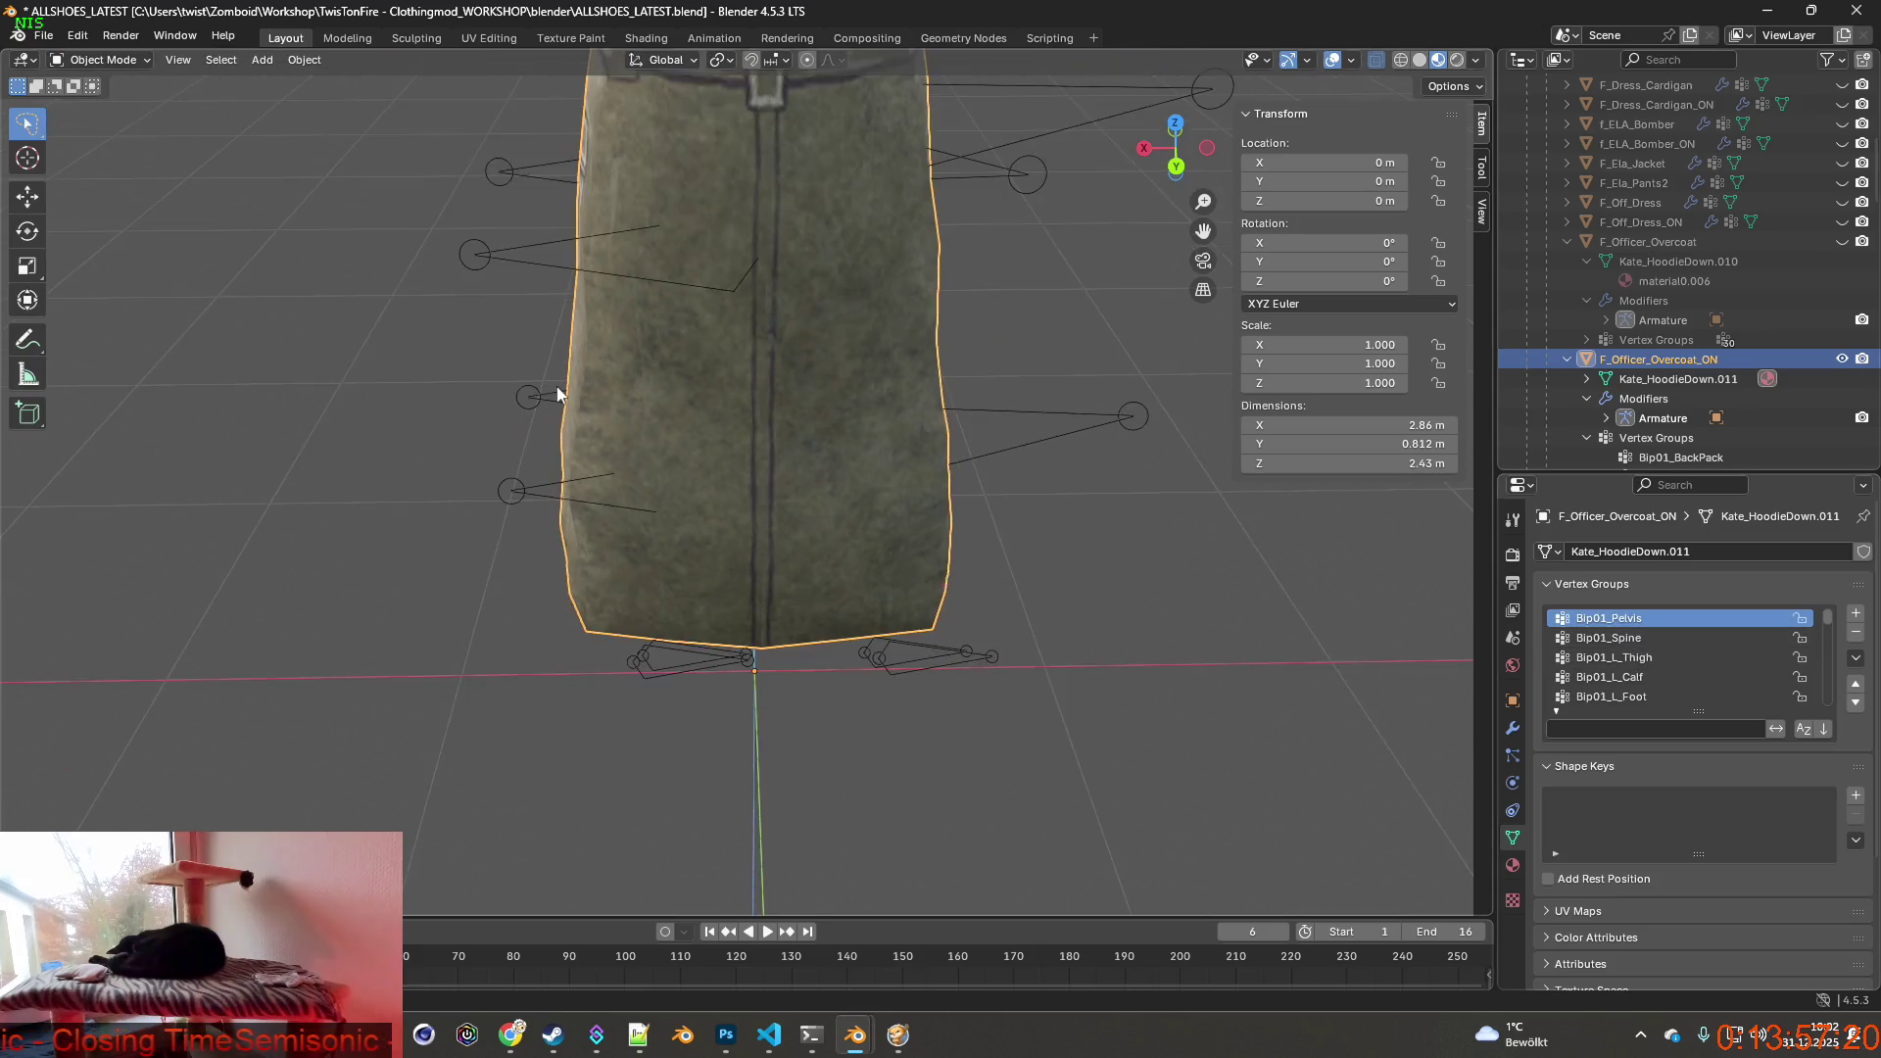
pyautogui.scroll(-5, 589, 368)
# Show only the camo F_Officer_Overcoat and export it as FBX into the clothes folder.
pyautogui.moveTo(630, 354)
pyautogui.mouseDown(button='middle')
pyautogui.moveTo(993, 340)
pyautogui.moveTo(860, 347)
pyautogui.moveTo(789, 397)
pyautogui.mouseUp(button='middle')
pyautogui.scroll(3, 798, 412)
pyautogui.scroll(1, 784, 412)
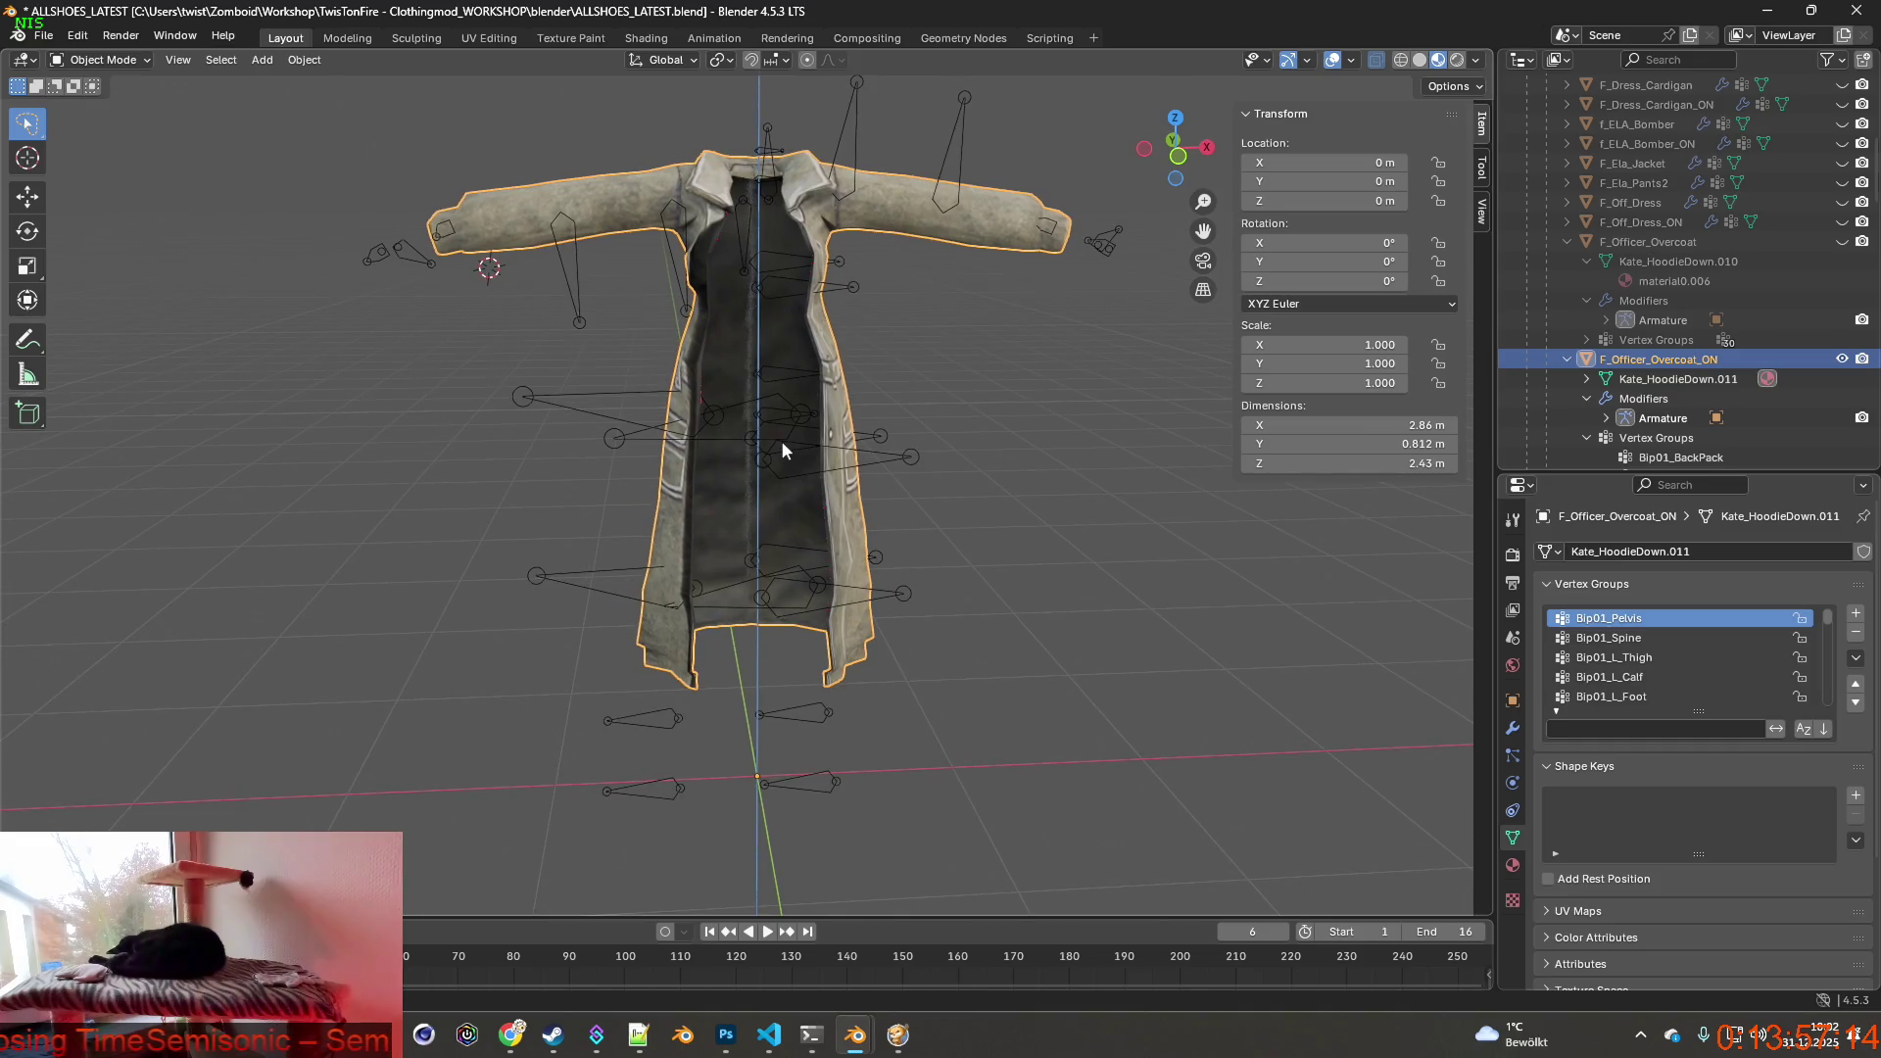
pyautogui.scroll(1, 780, 439)
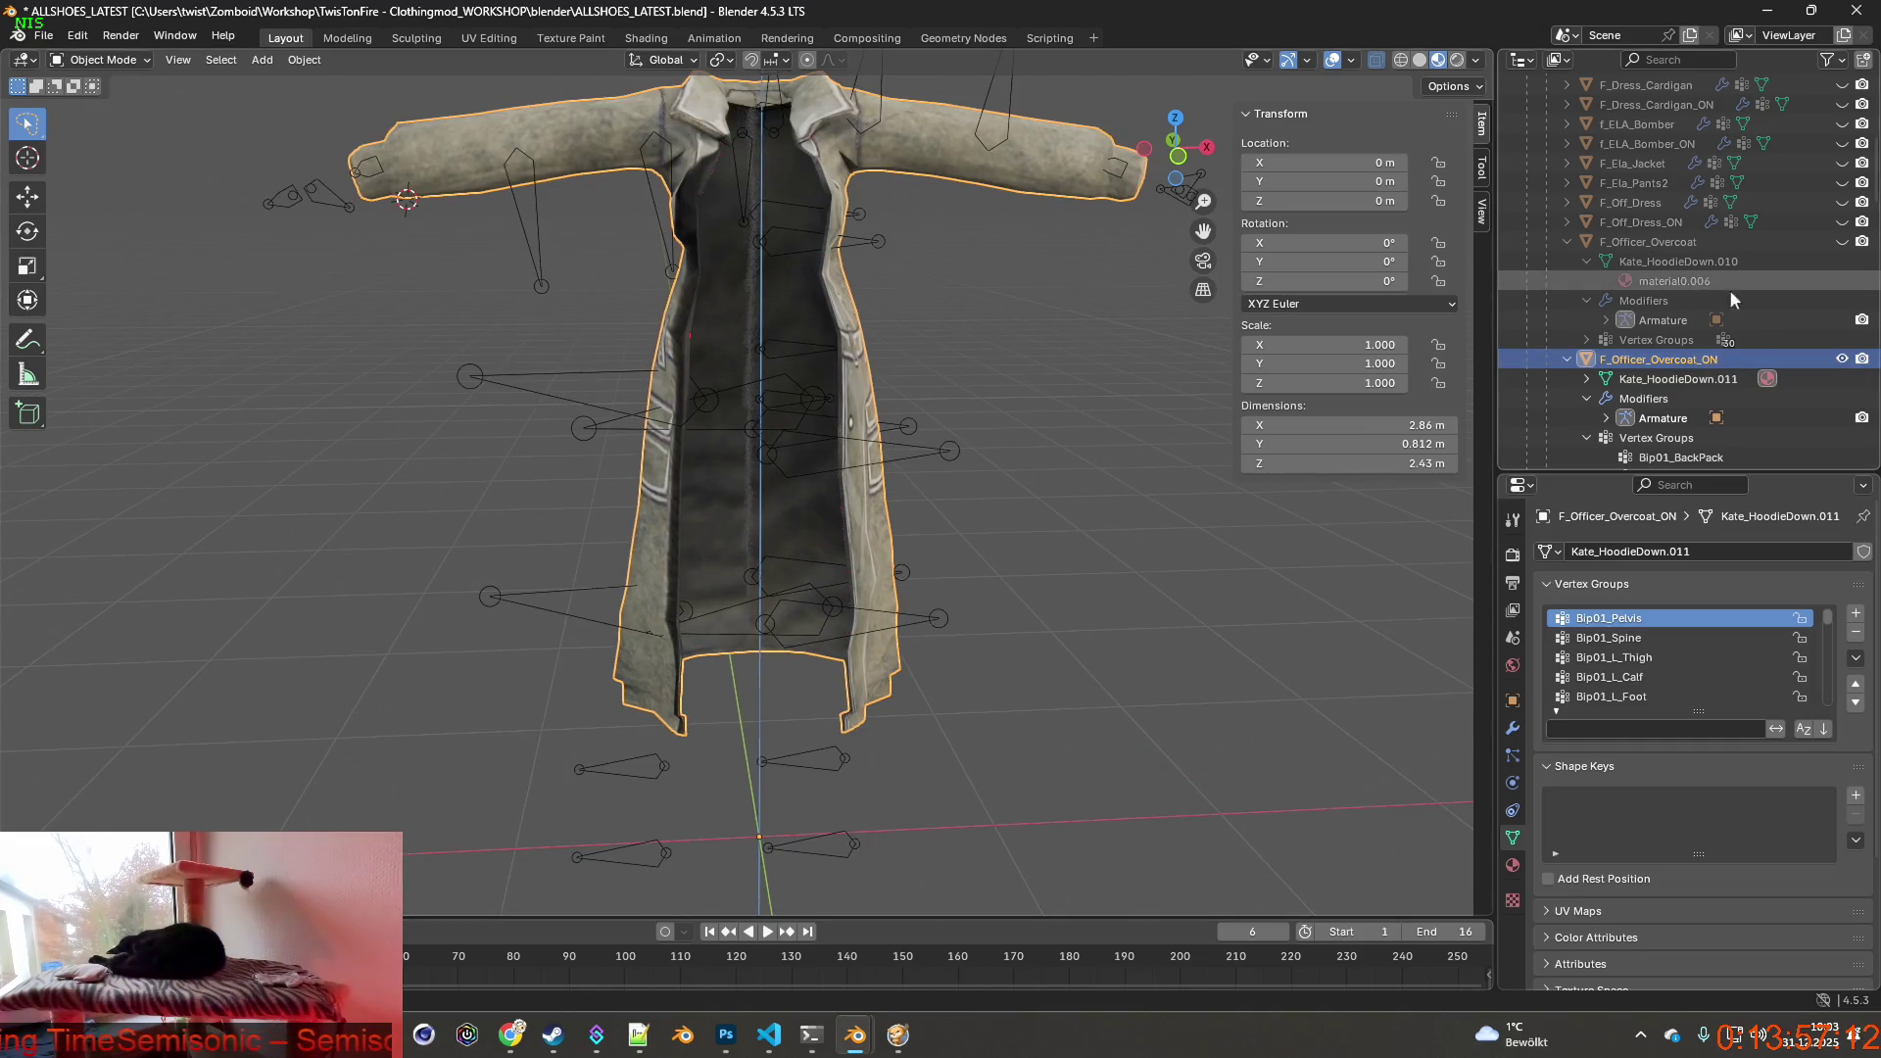
pyautogui.click(1841, 358)
pyautogui.click(1718, 243)
pyautogui.click(1842, 242)
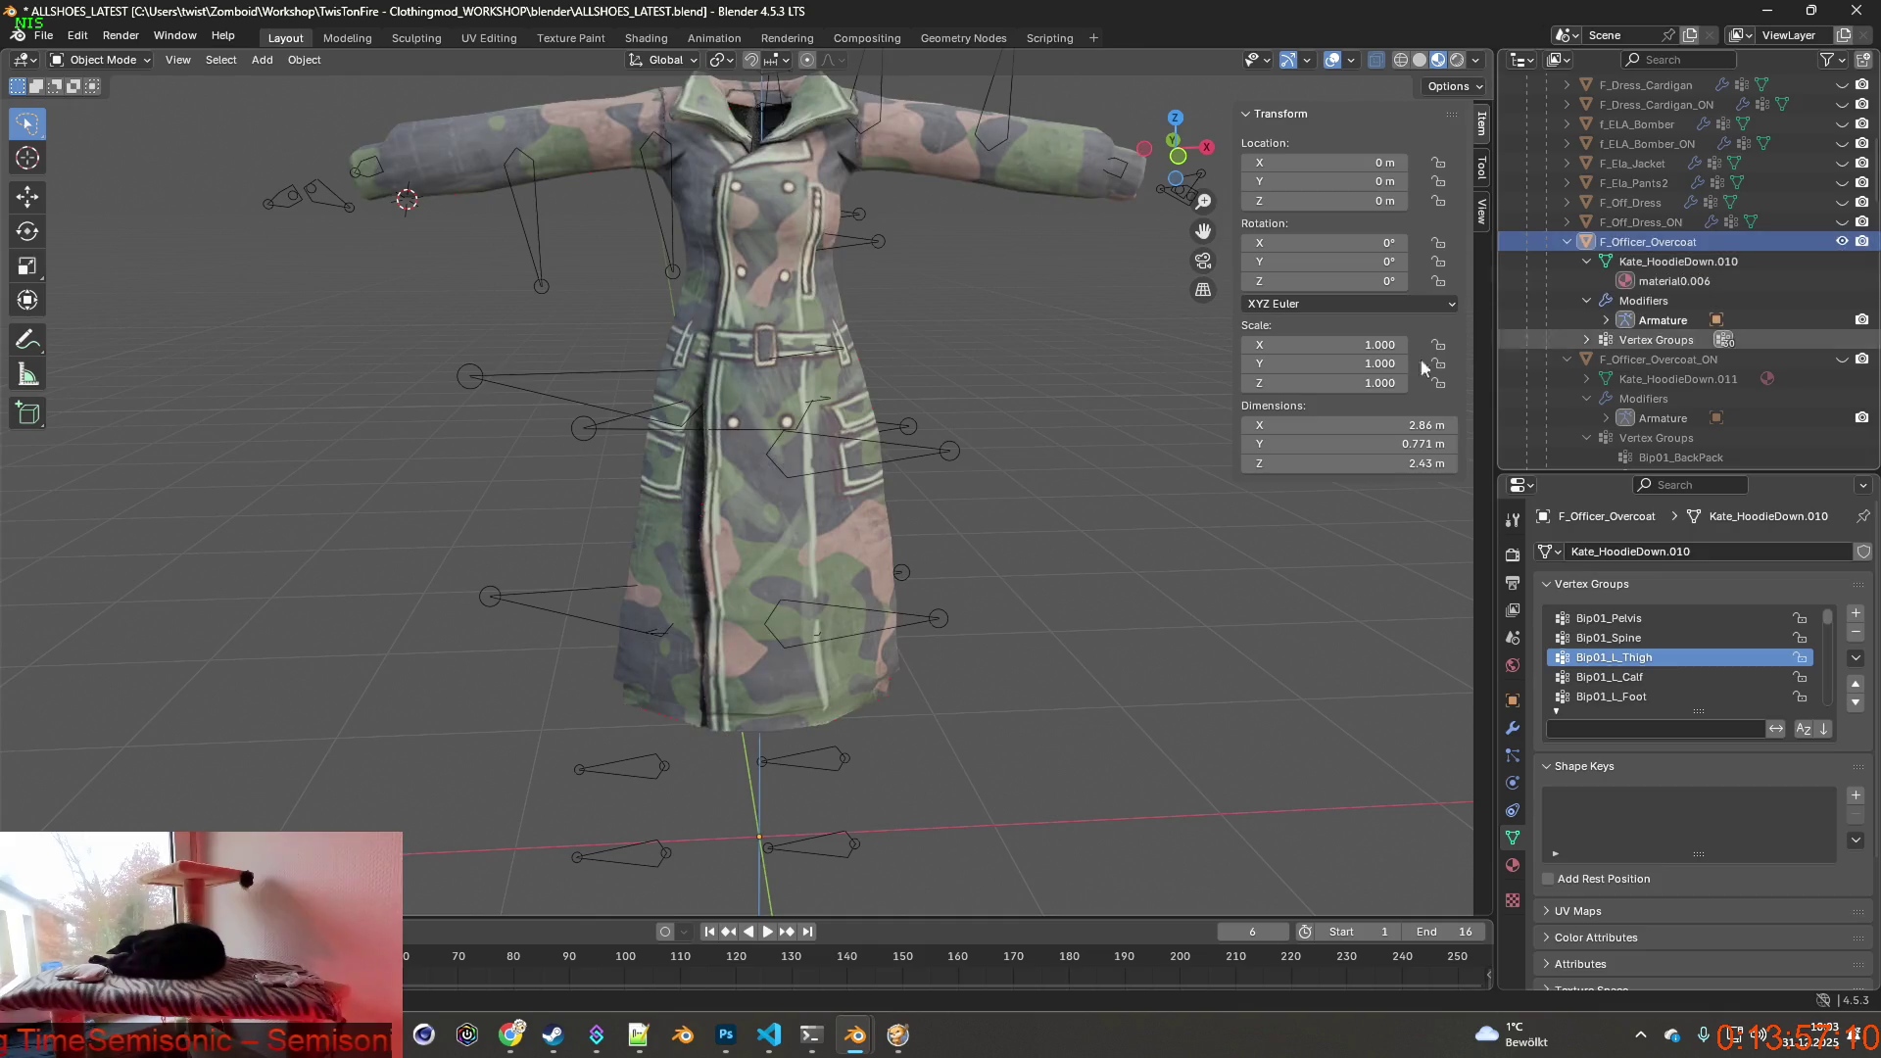
pyautogui.click(45, 35)
pyautogui.moveTo(76, 334)
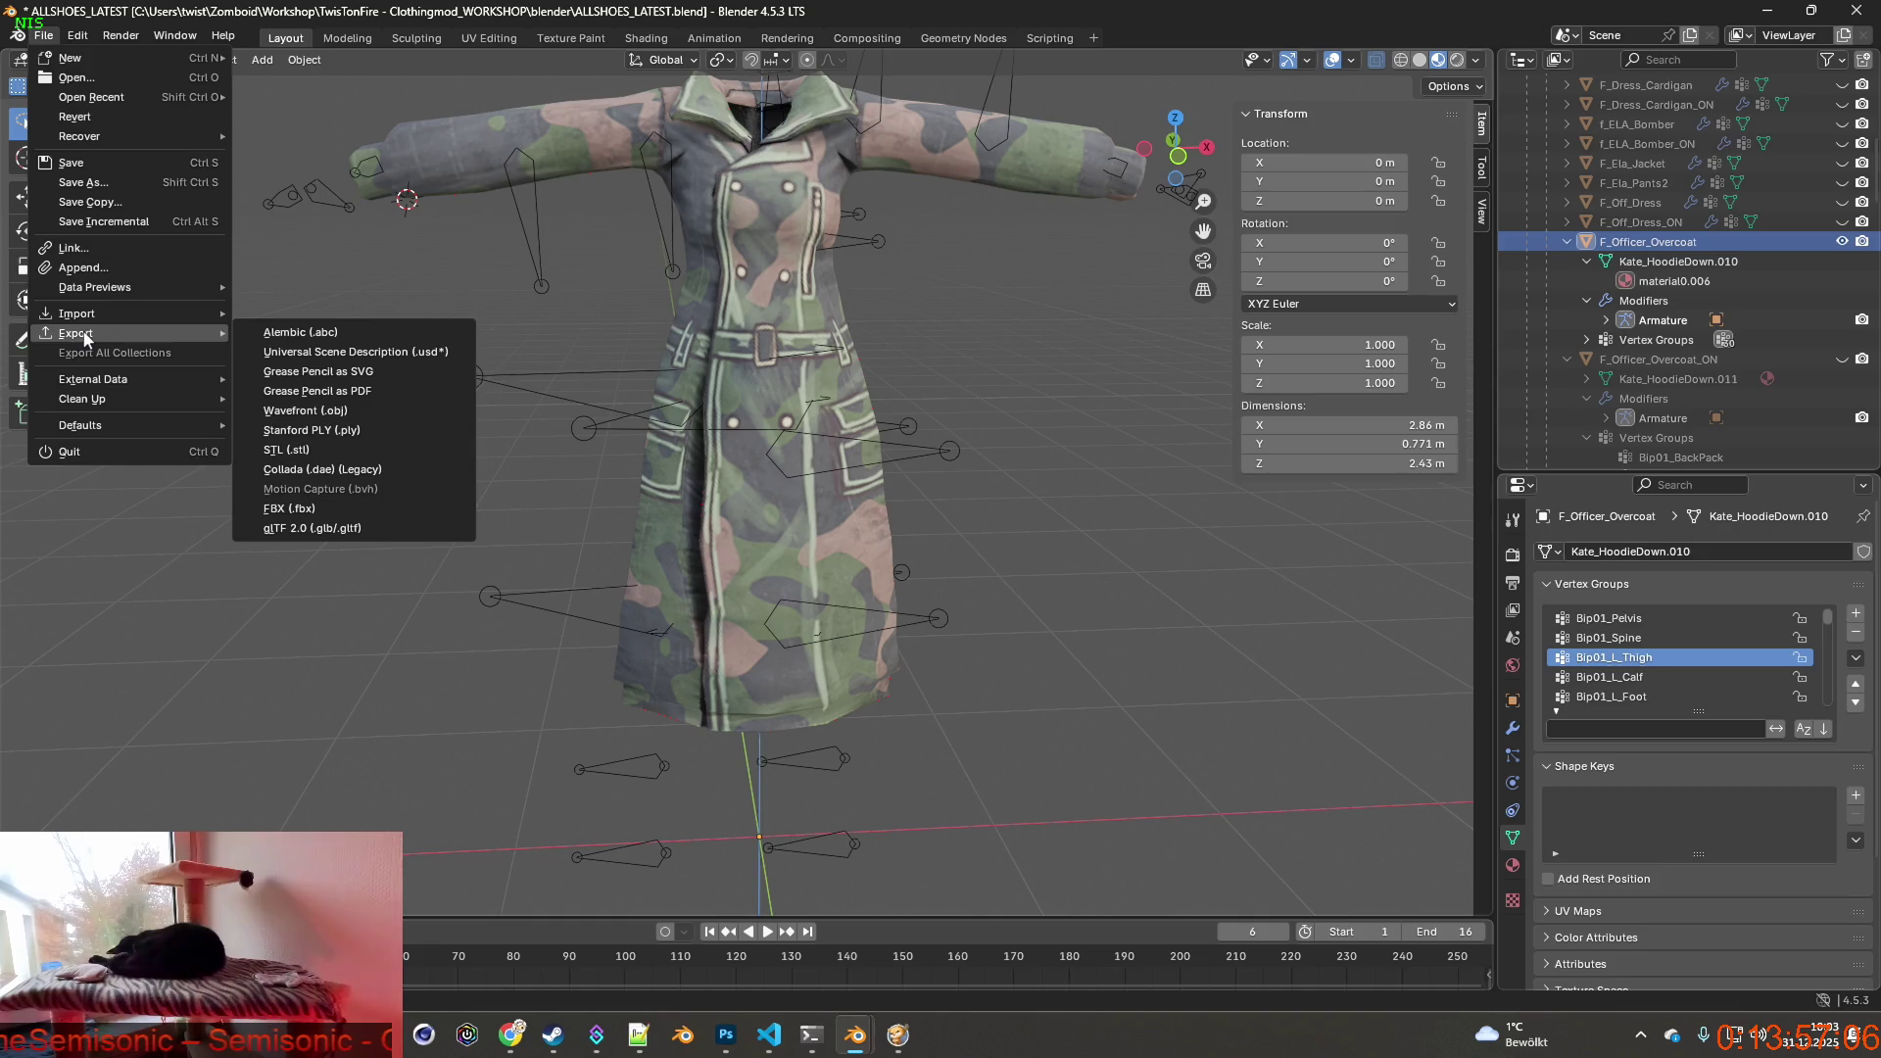
pyautogui.click(289, 509)
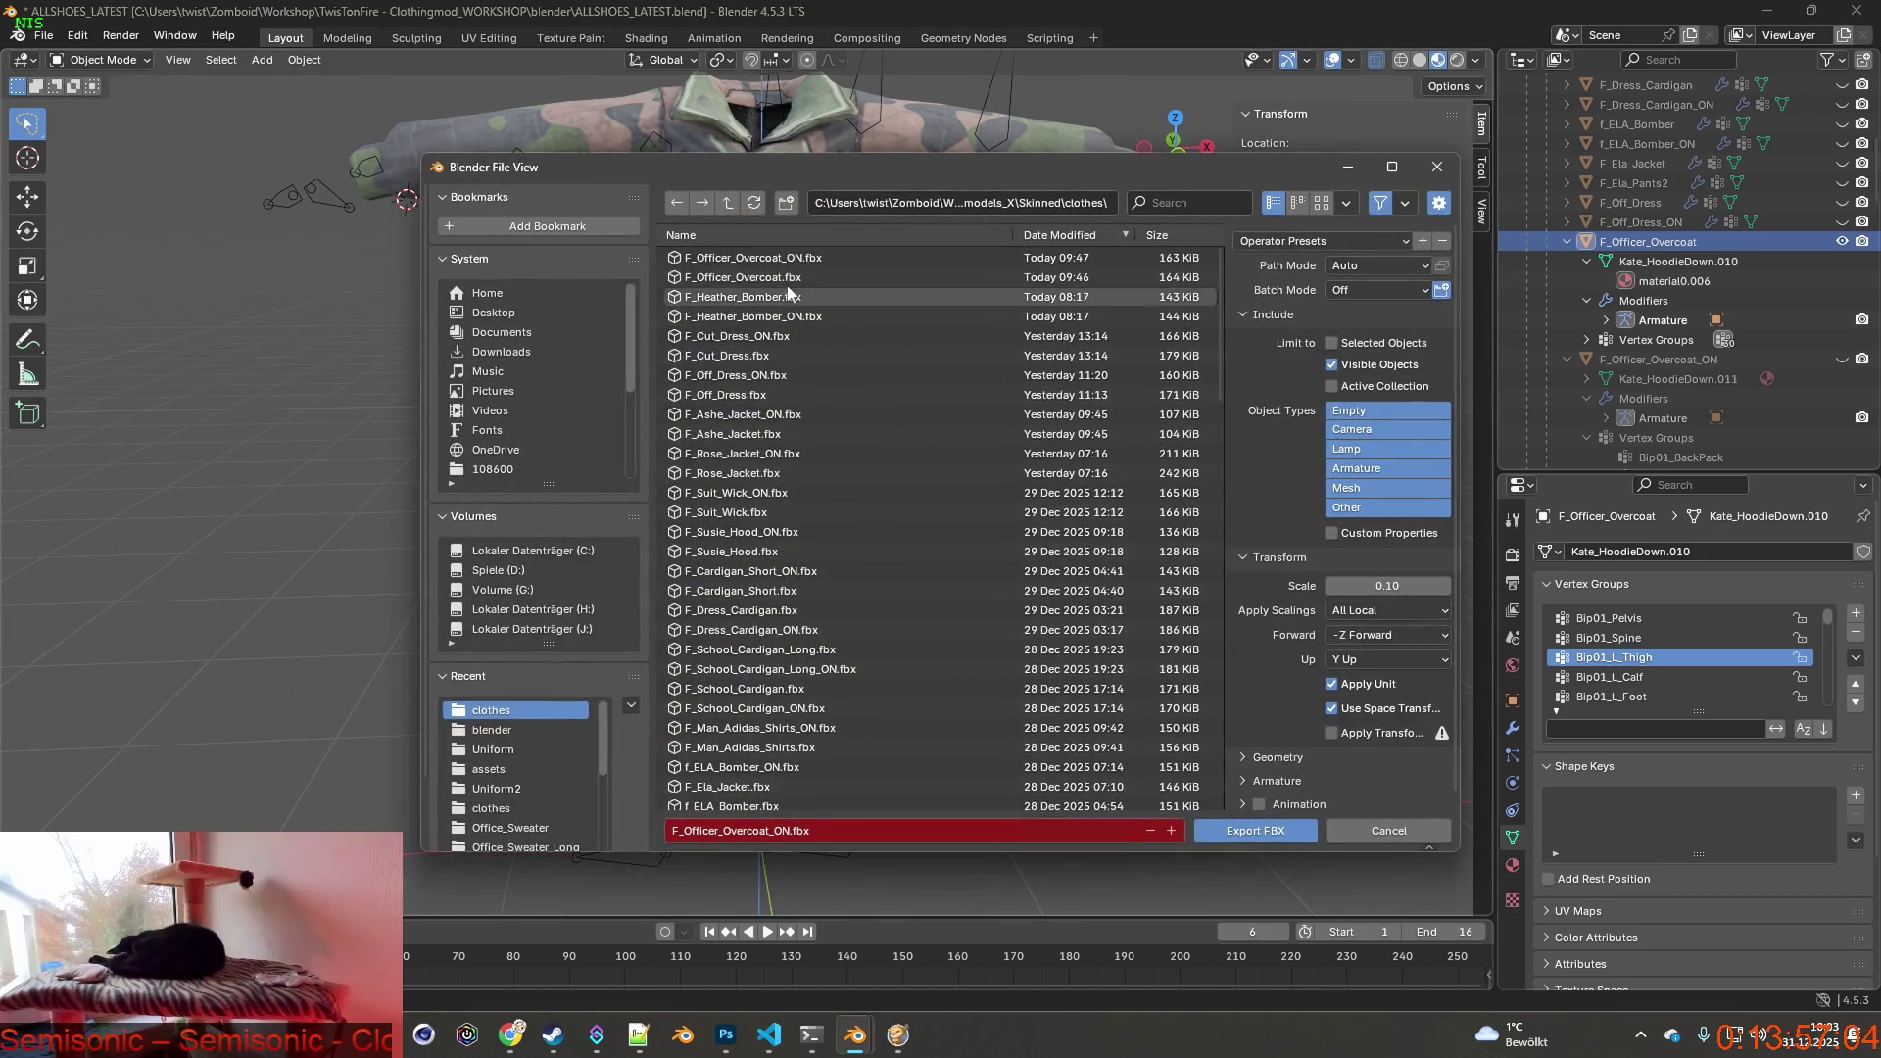
pyautogui.click(1256, 831)
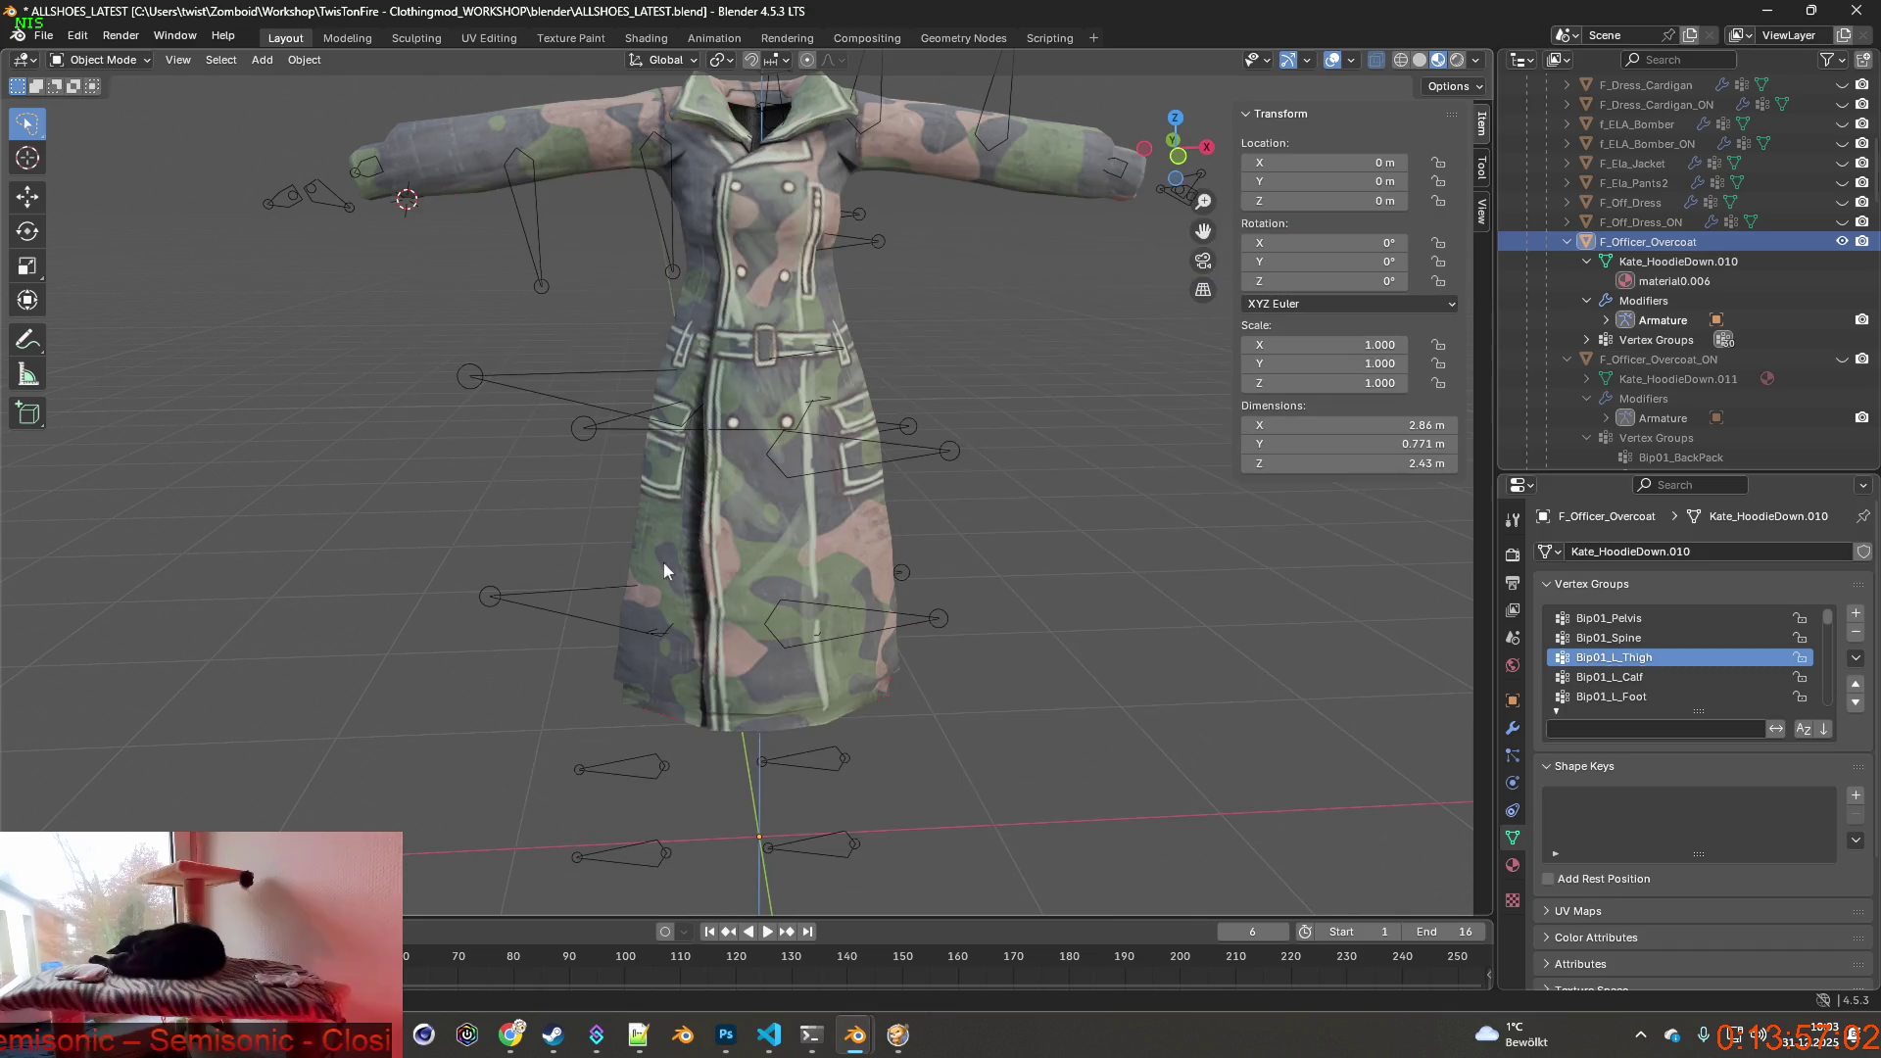
# Swap visibility to F_Officer_Overcoat_ON, export it as FBX, and switch to the running game.
pyautogui.click(1843, 243)
pyautogui.click(1842, 360)
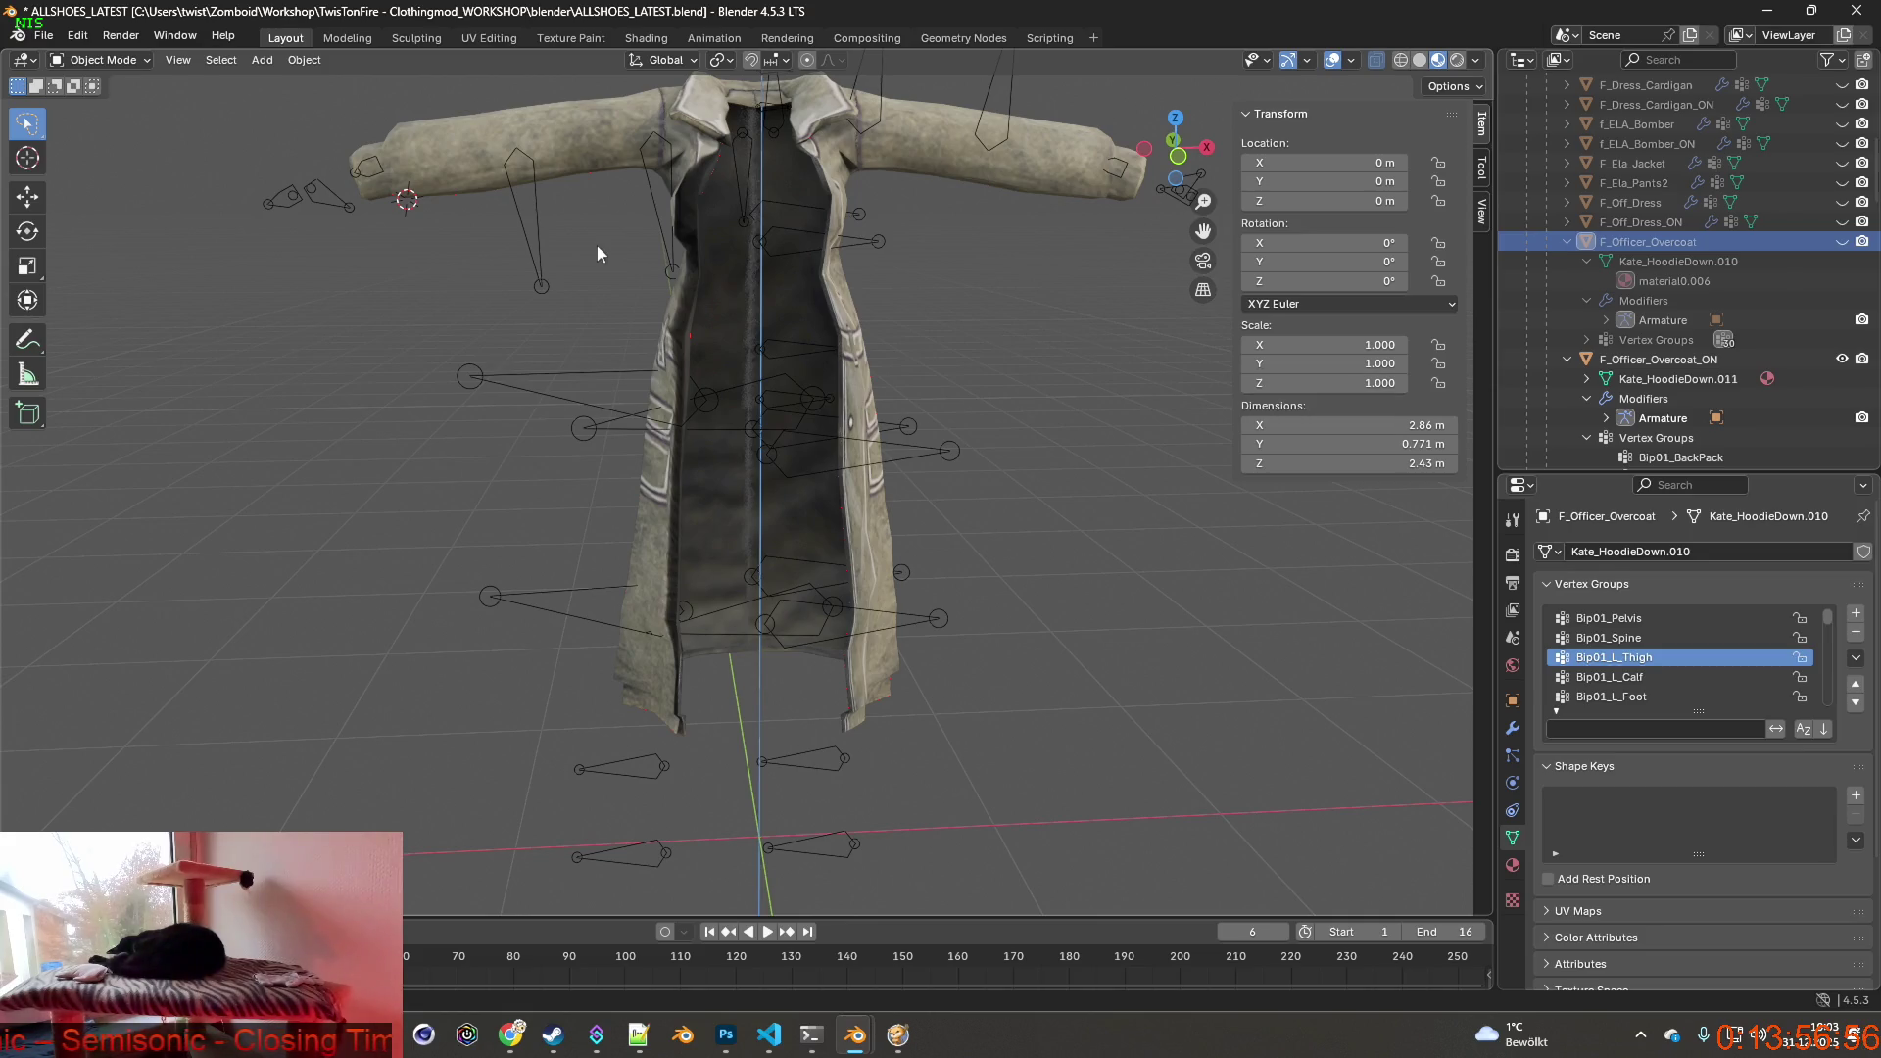
pyautogui.click(44, 37)
pyautogui.moveTo(76, 332)
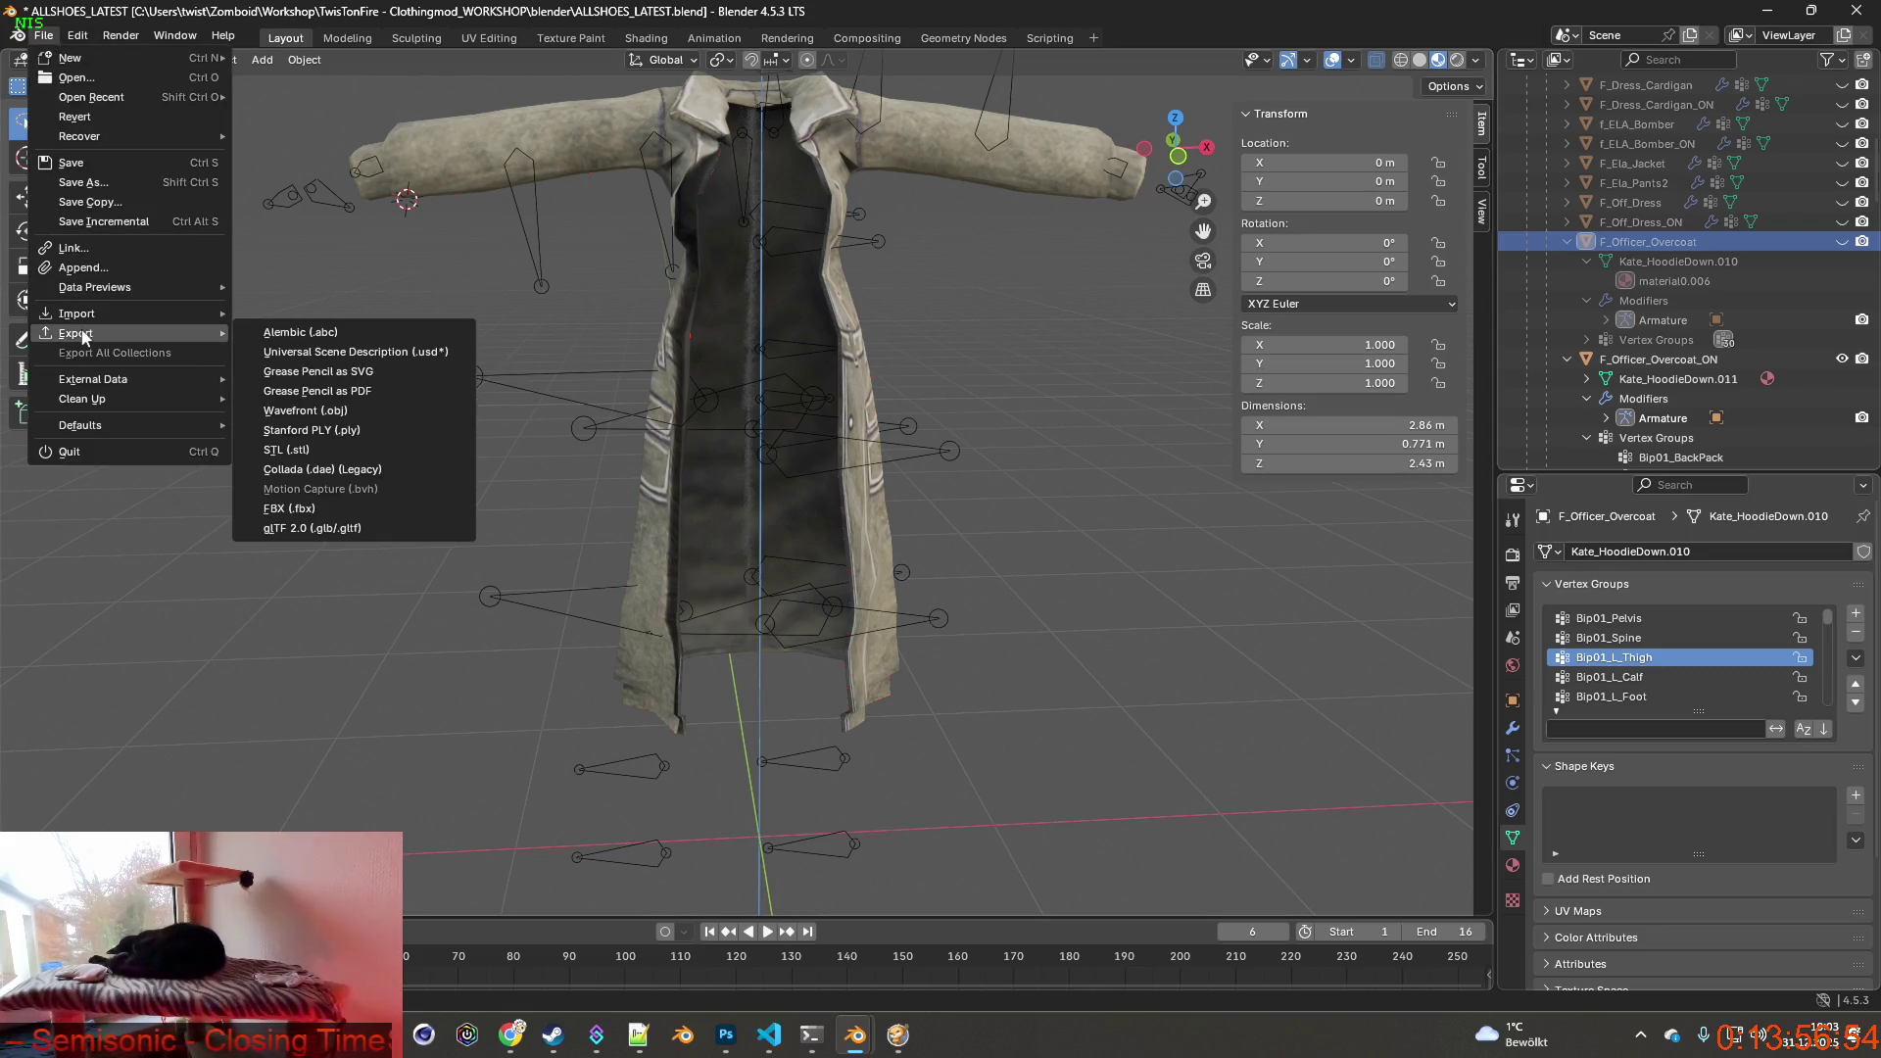
pyautogui.click(331, 505)
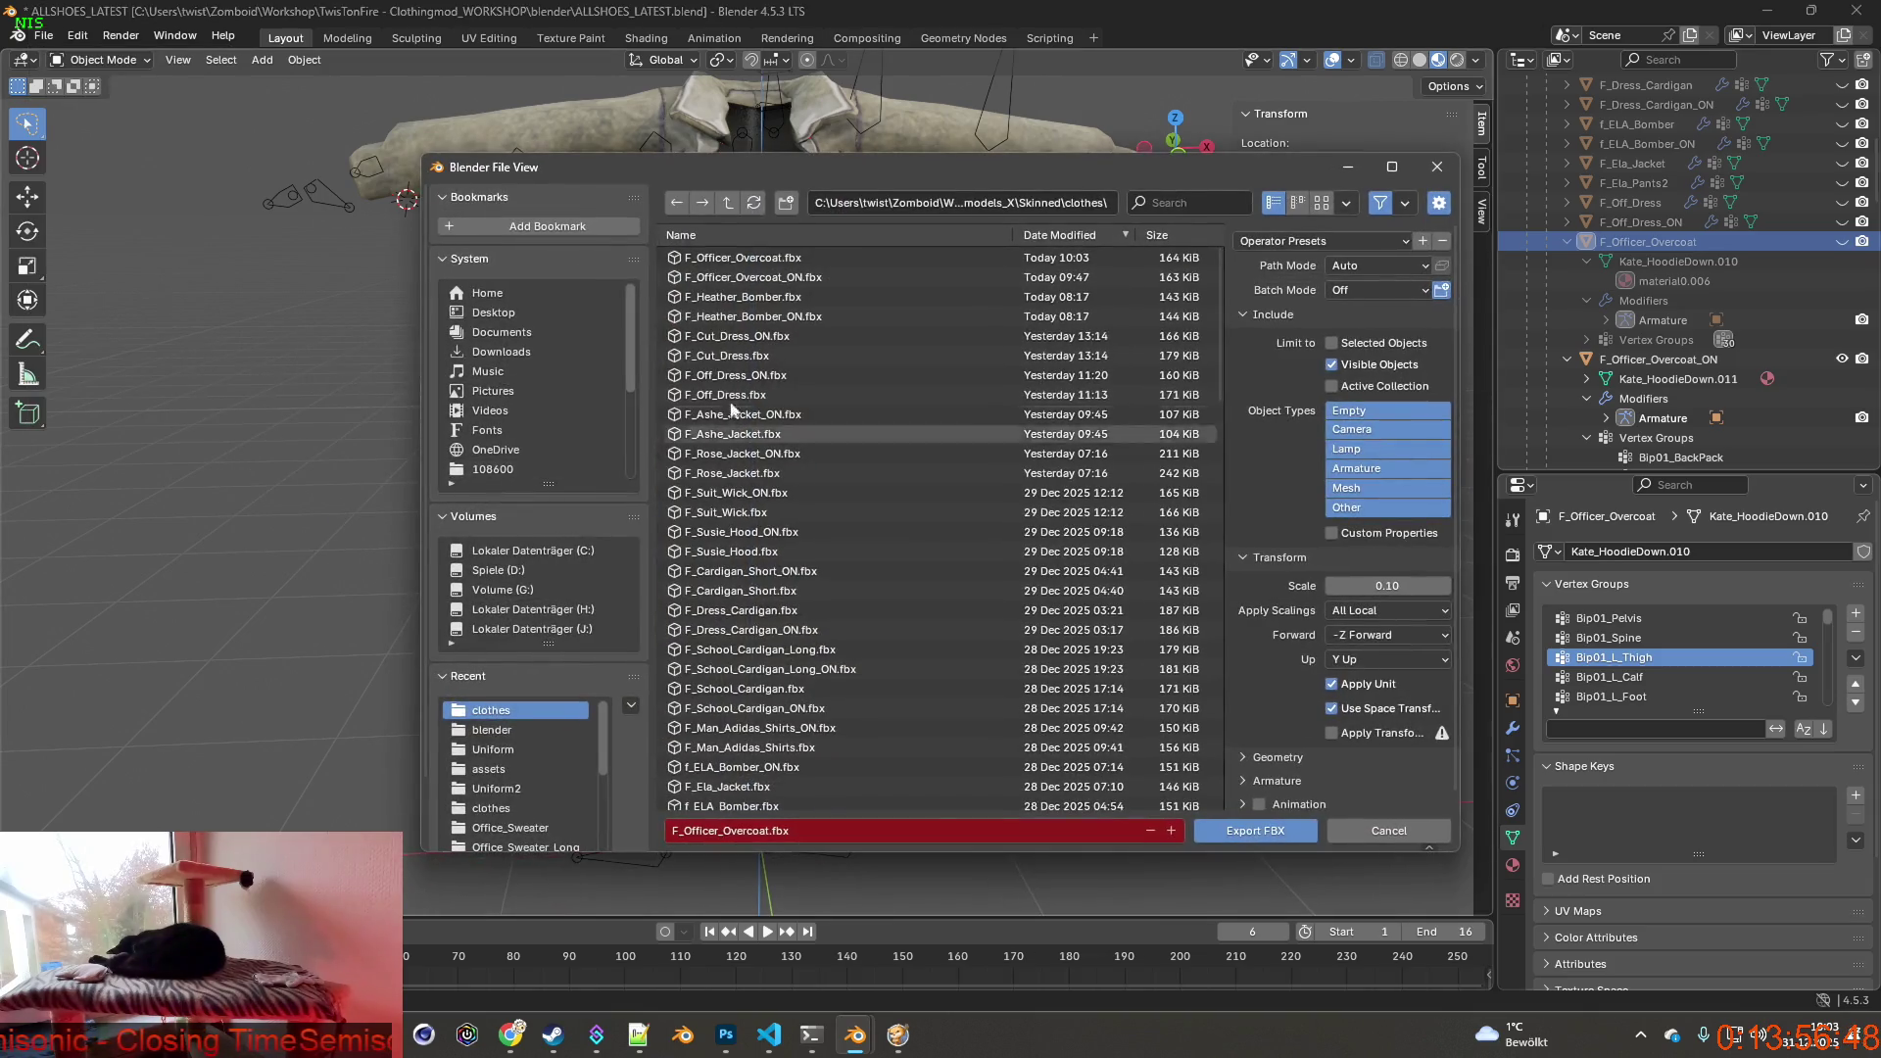
pyautogui.click(1254, 829)
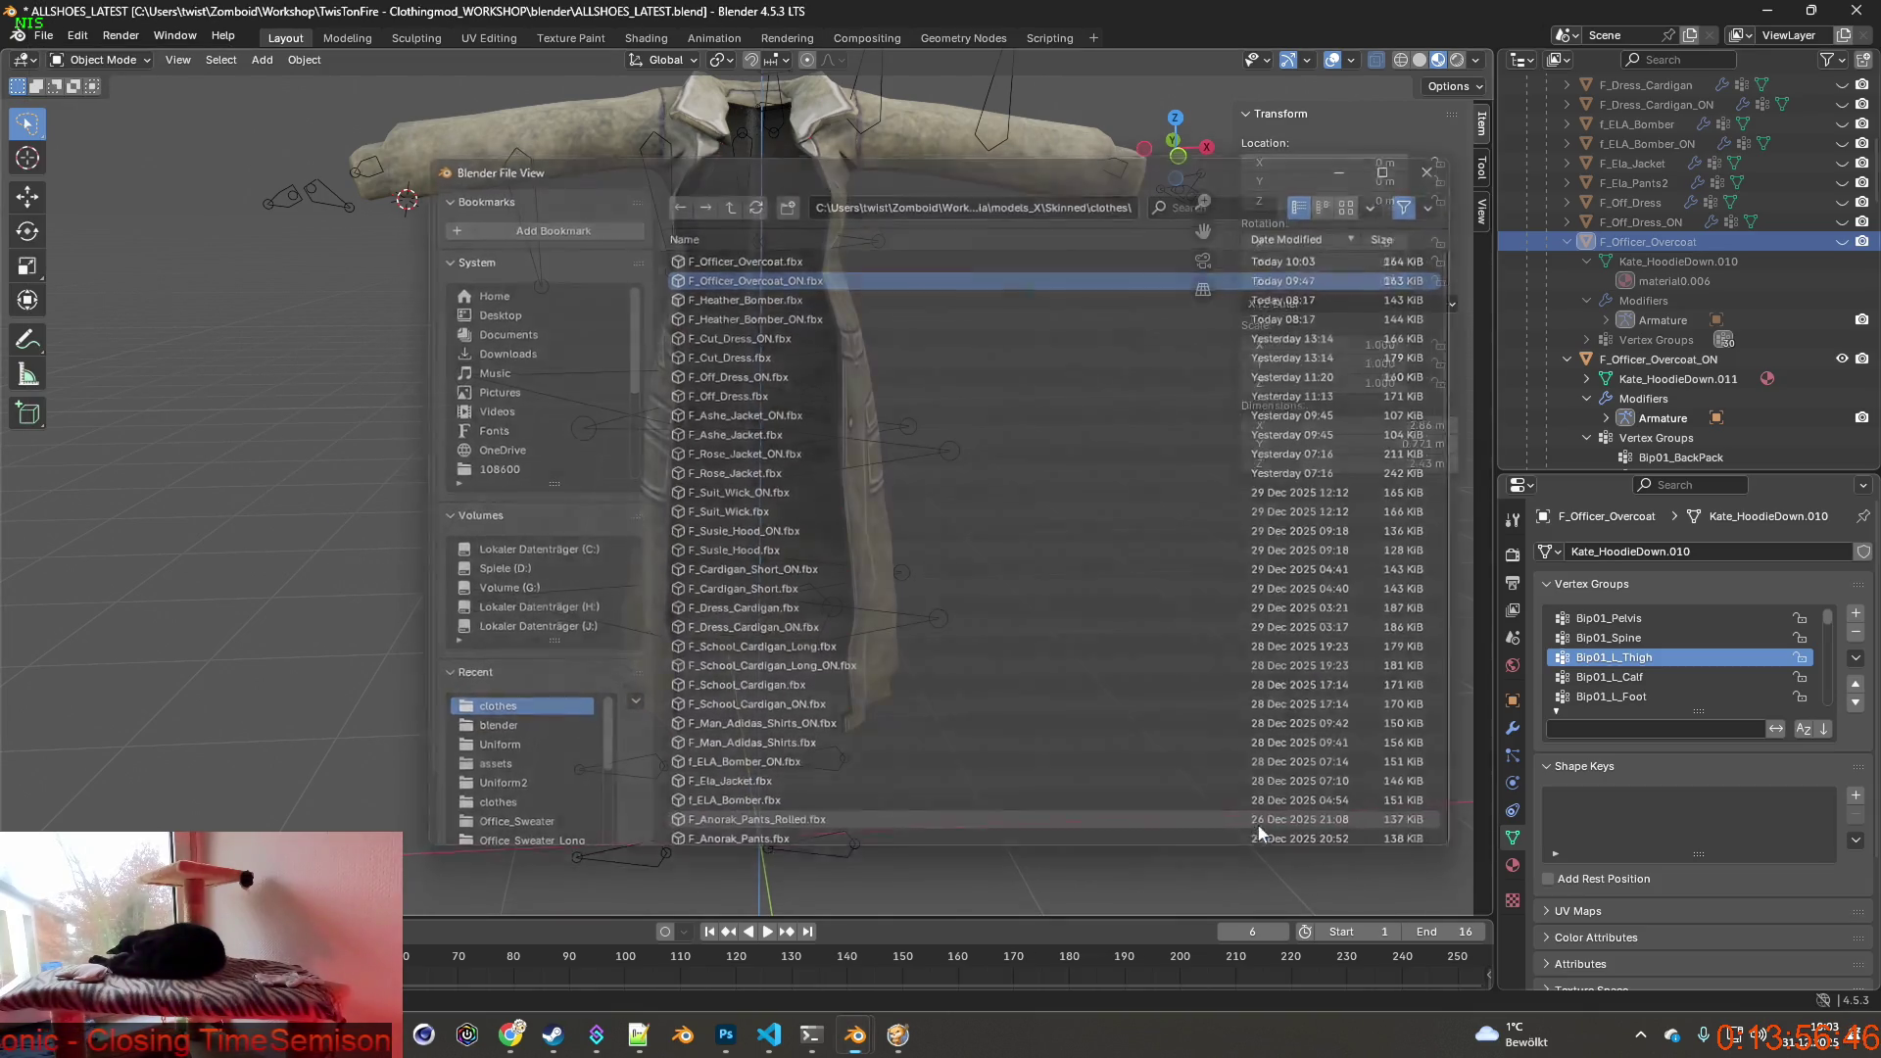
pyautogui.hotkey('alt', 'Tab')
# Resume the game and walk the character back and forth to view the camo coat from all sides.
pyautogui.press('Escape')
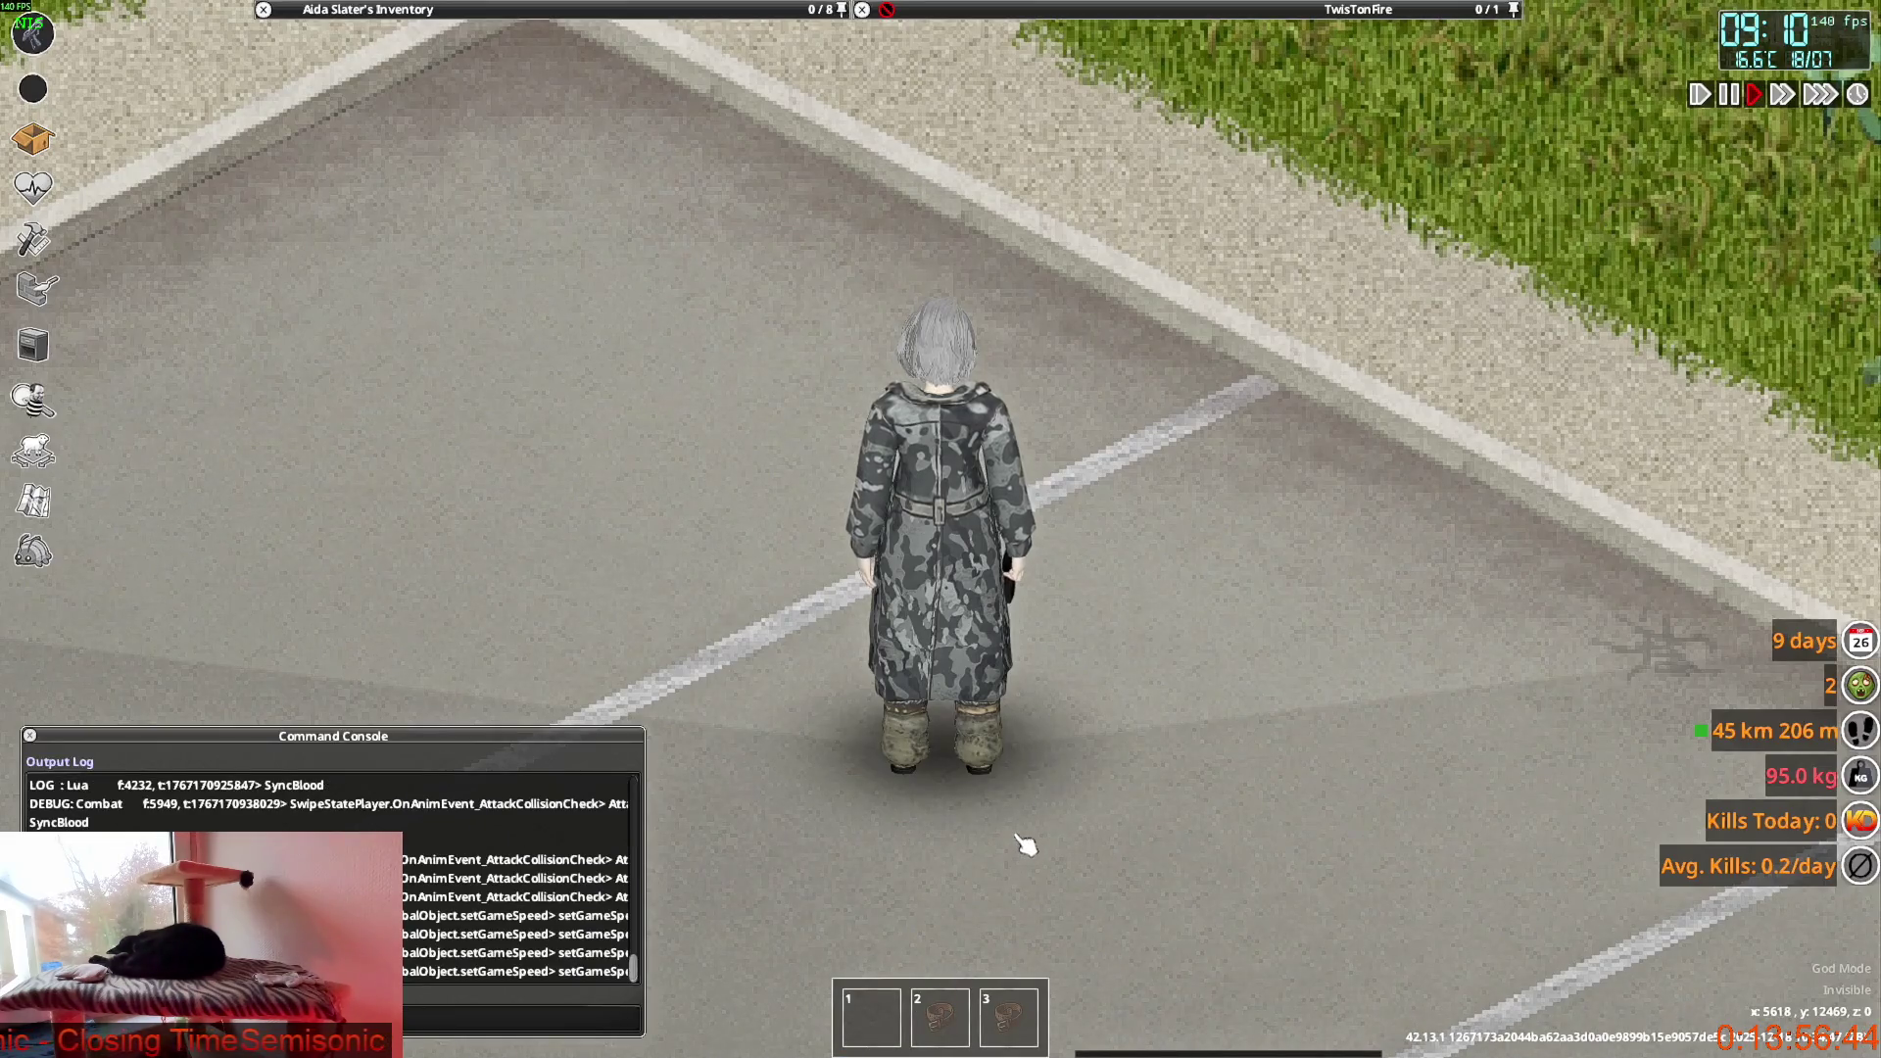
pyautogui.press('w')
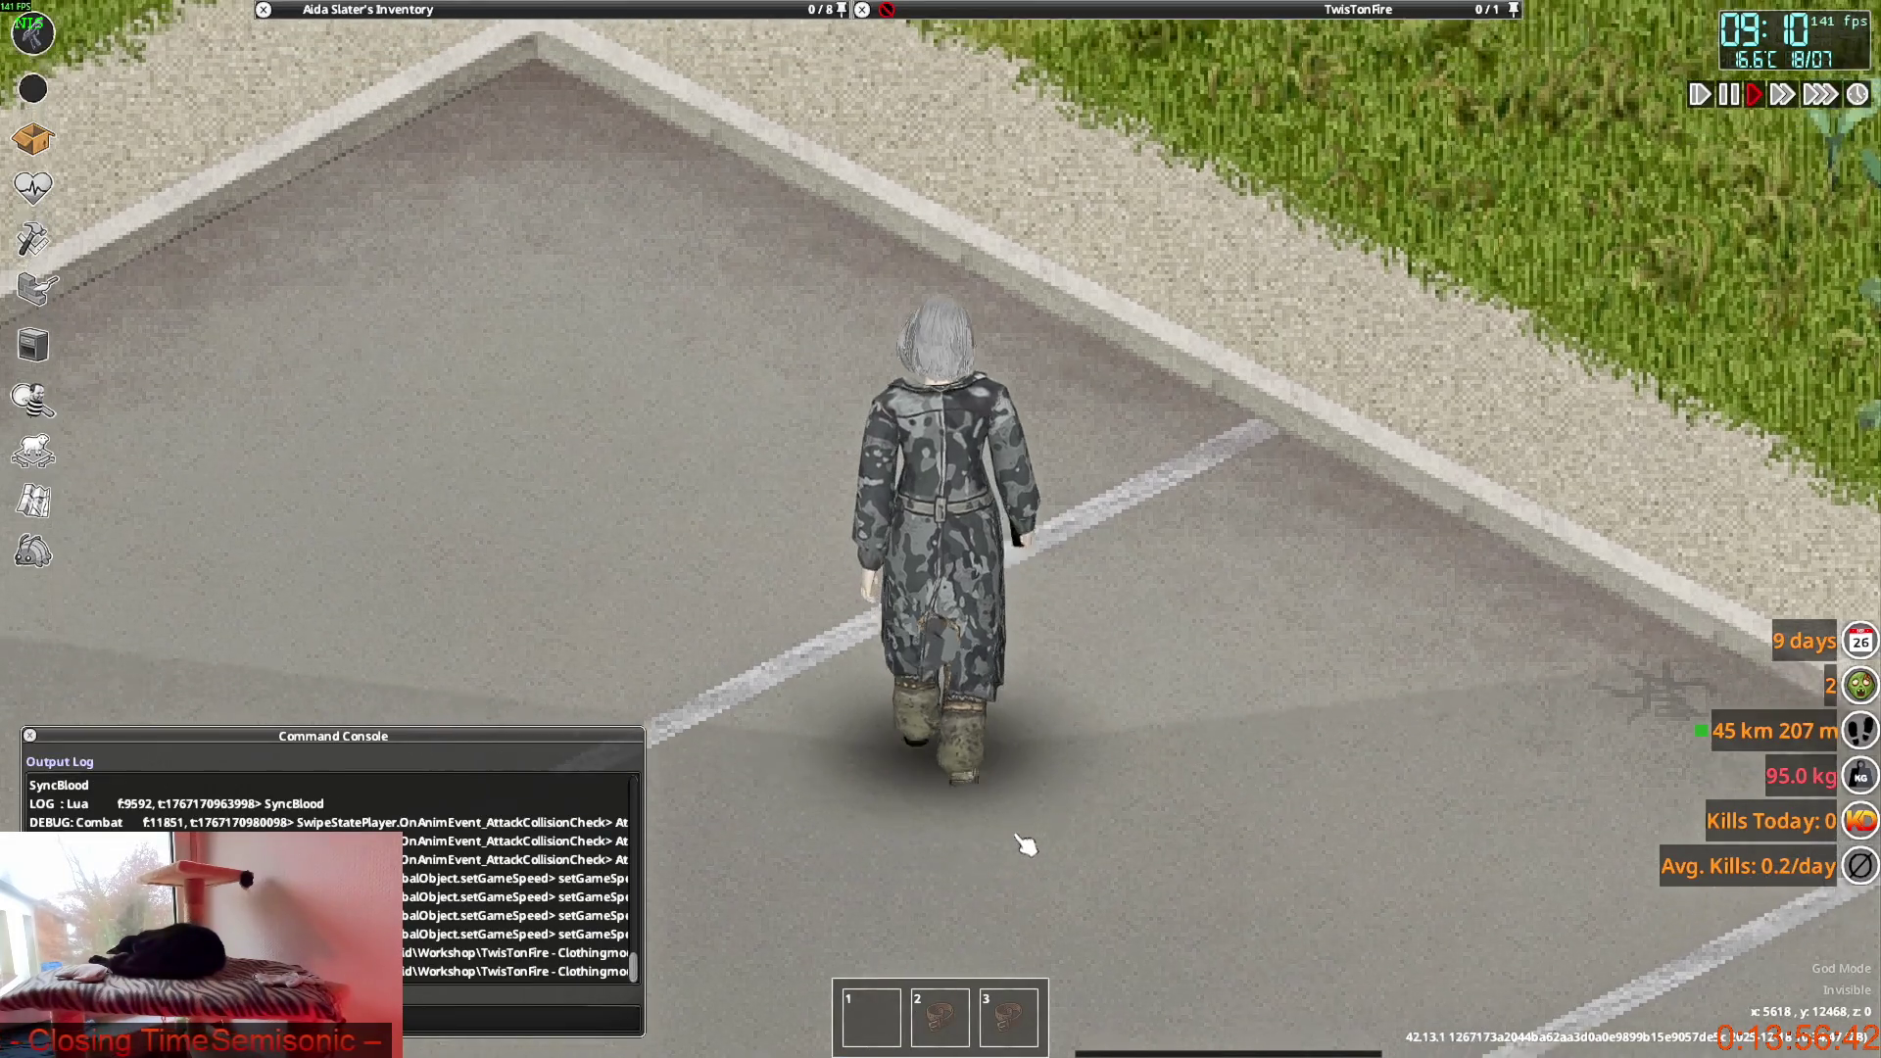
pyautogui.press('s')
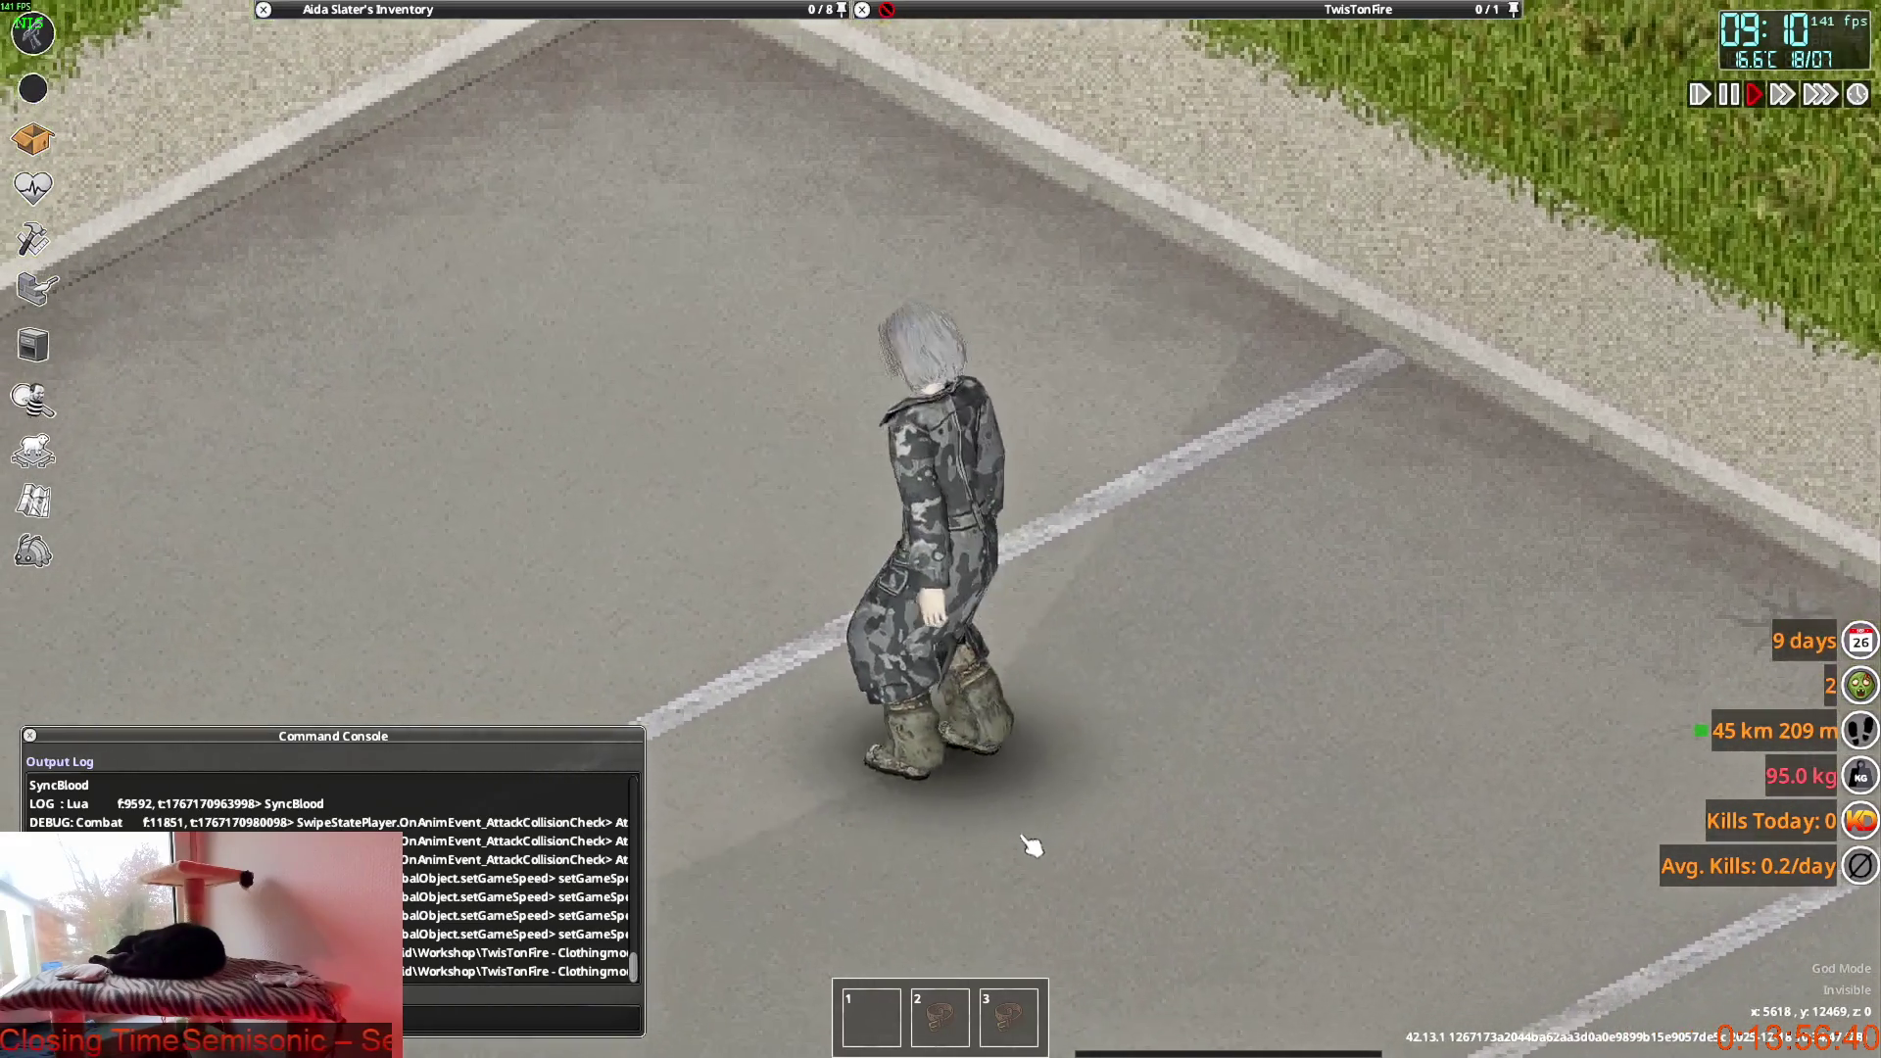
pyautogui.press('w')
pyautogui.press('s')
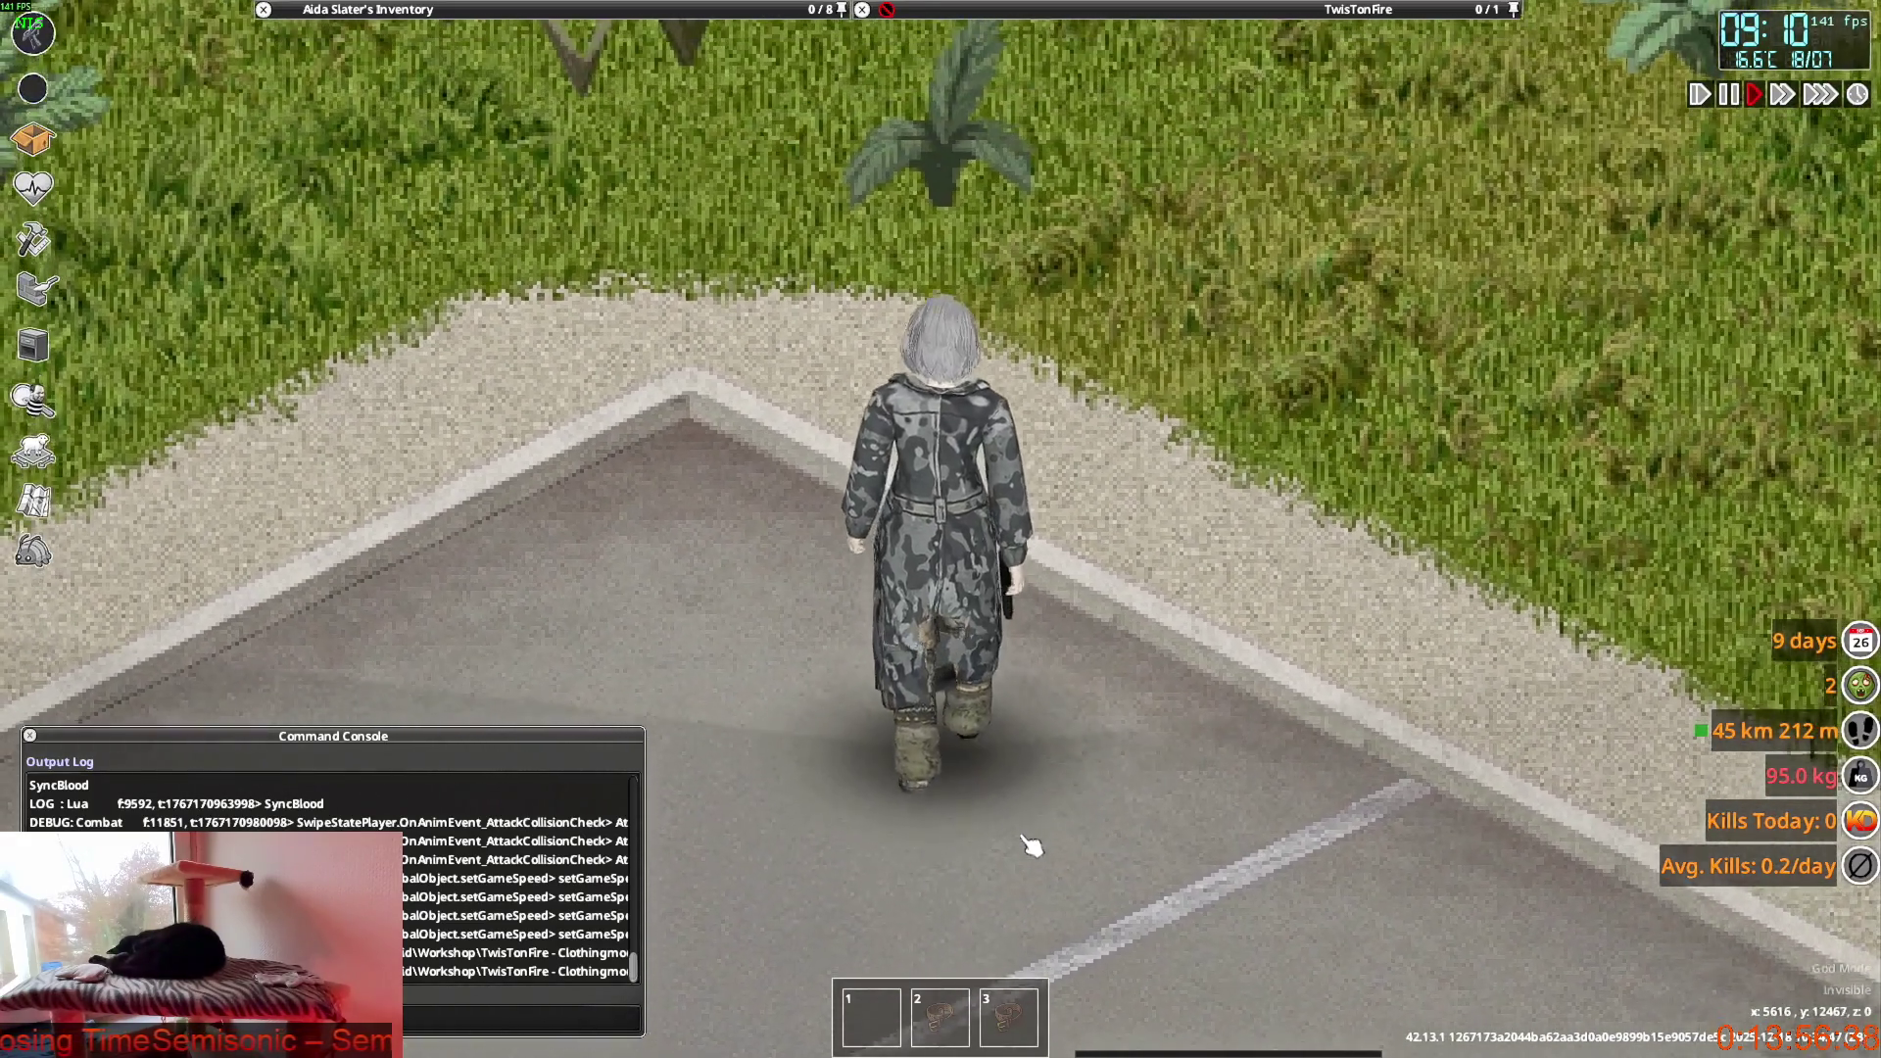
pyautogui.press('w')
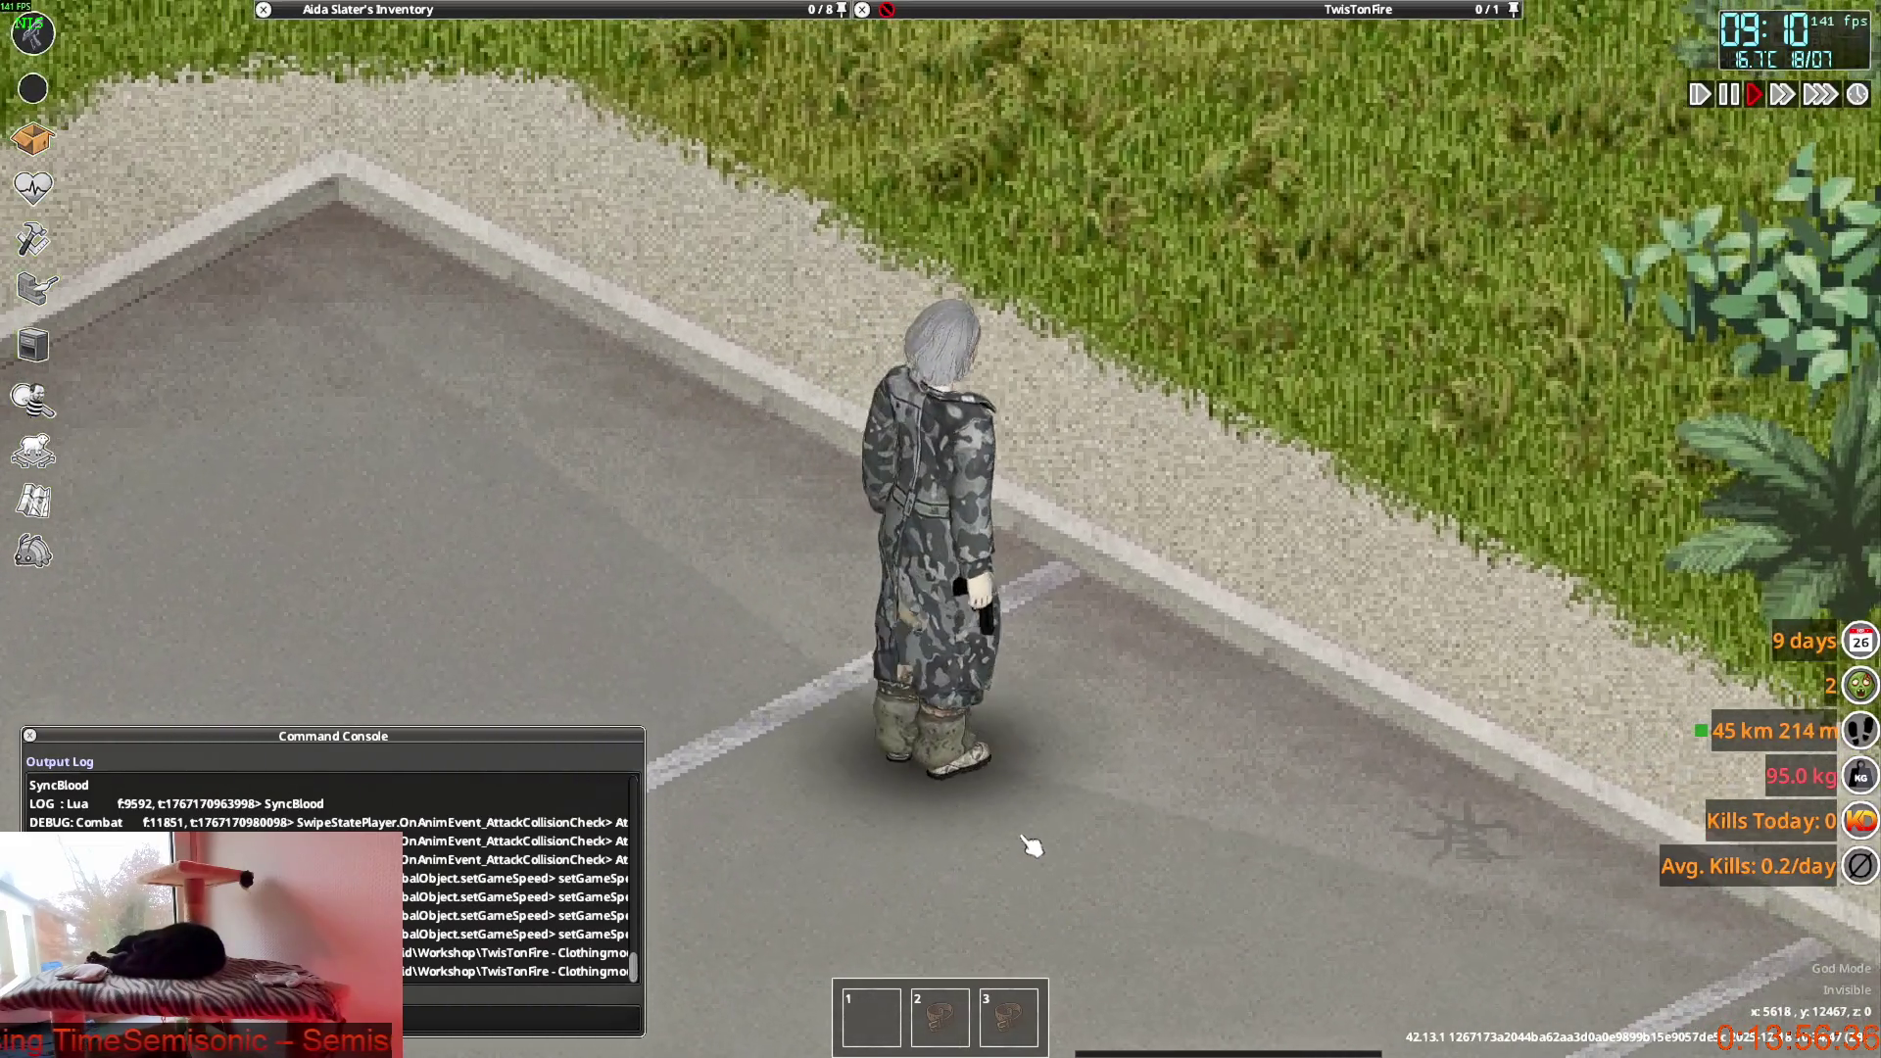
pyautogui.press('w')
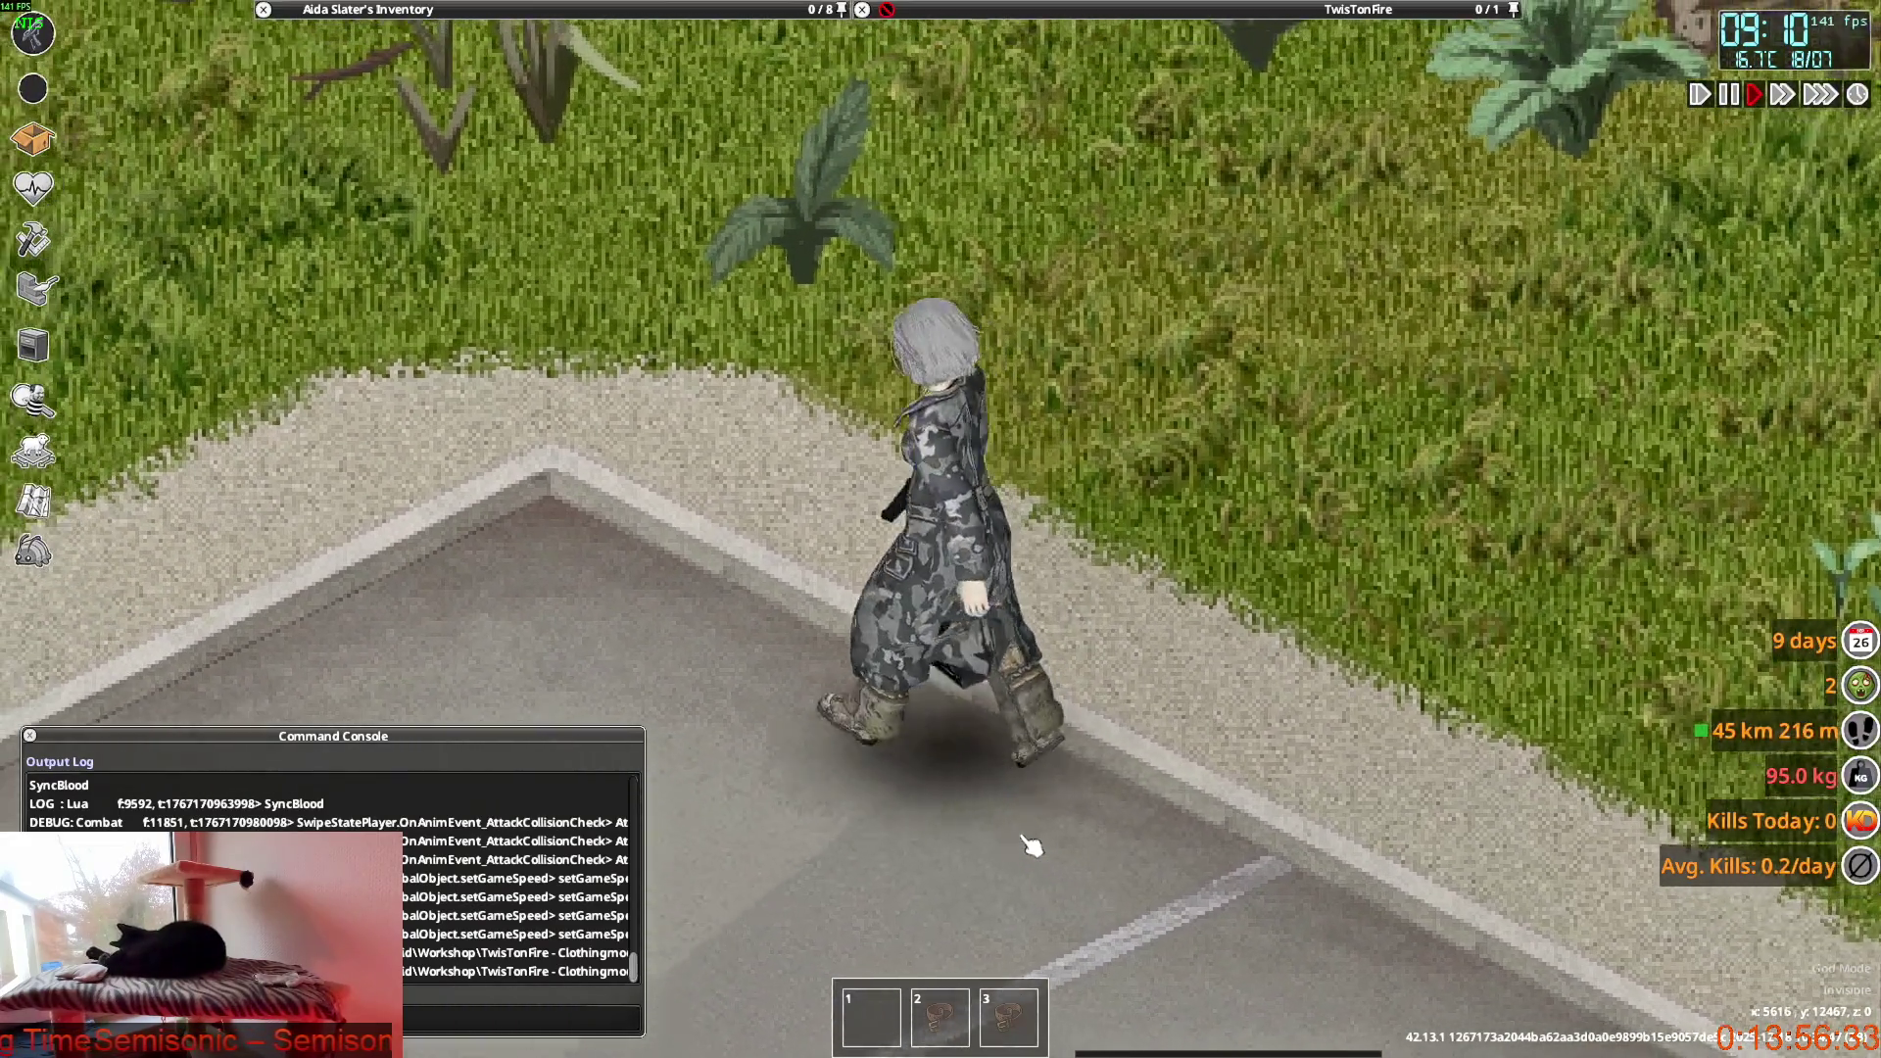
pyautogui.press('s')
pyautogui.press('s')
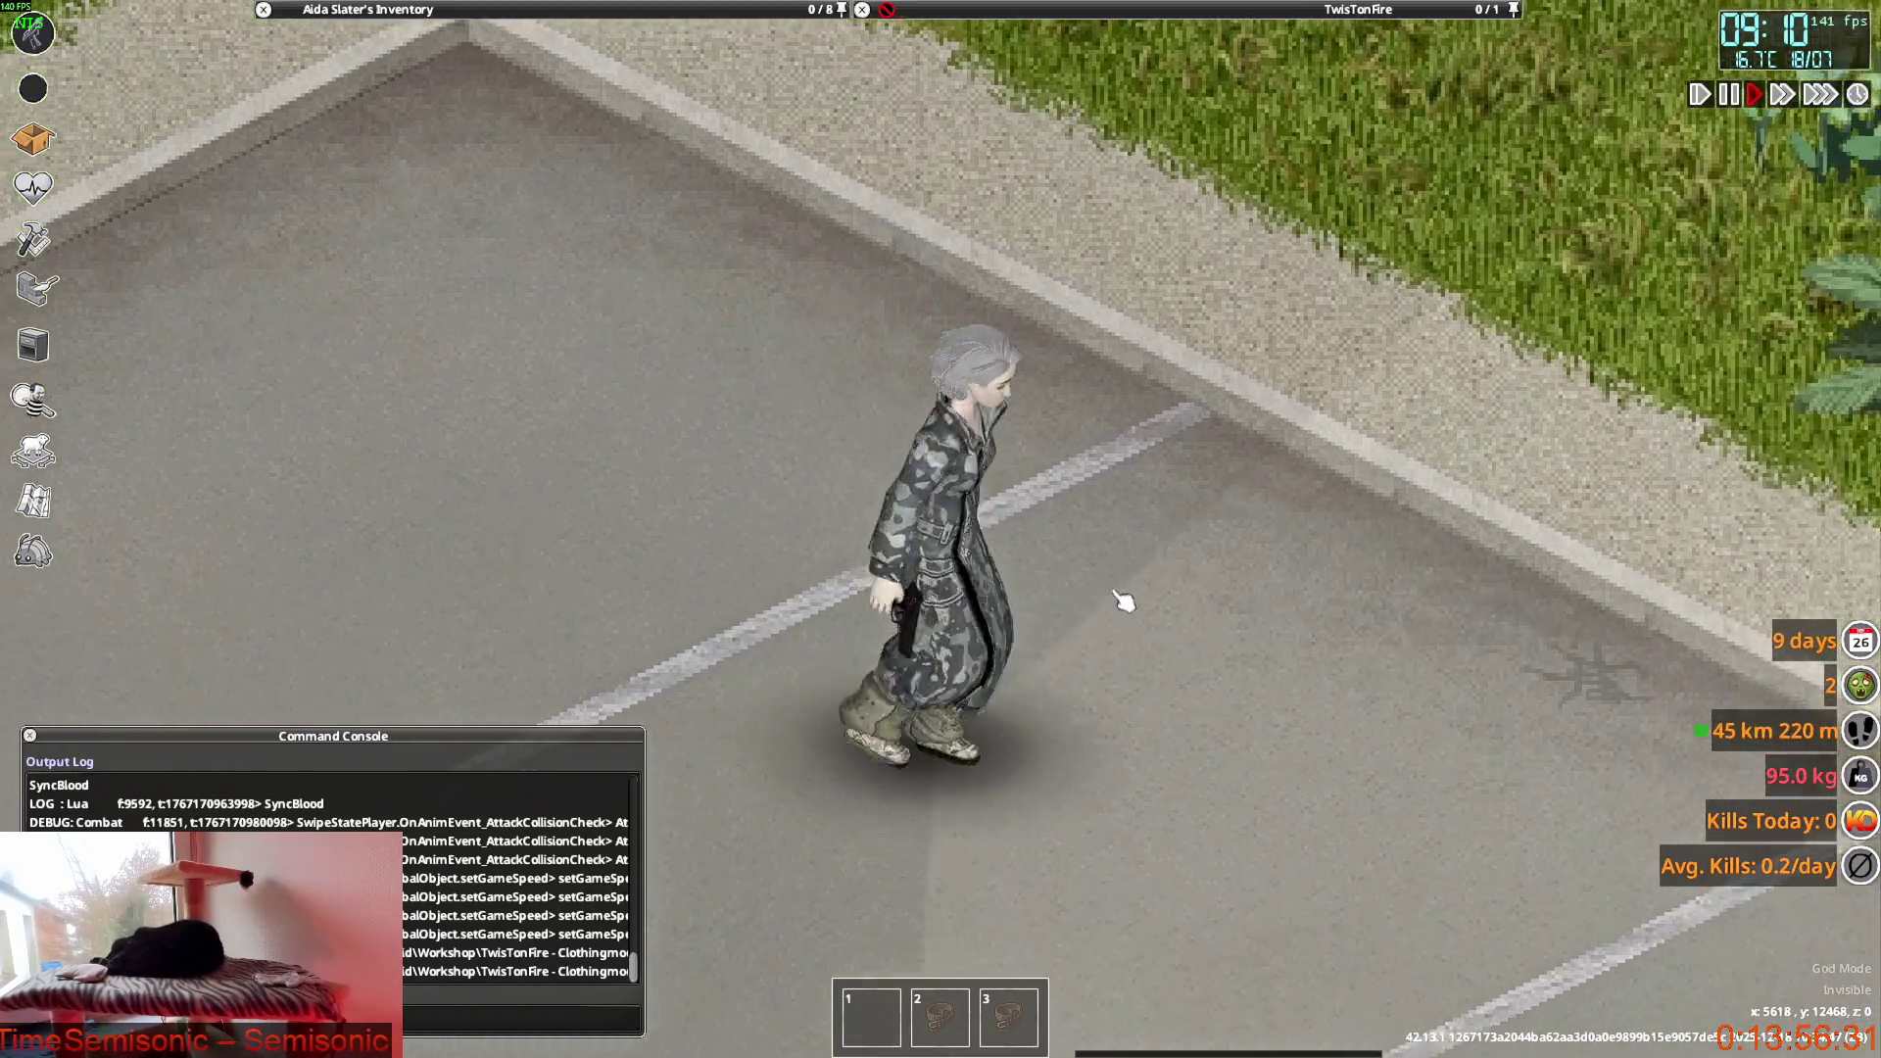
pyautogui.press('w')
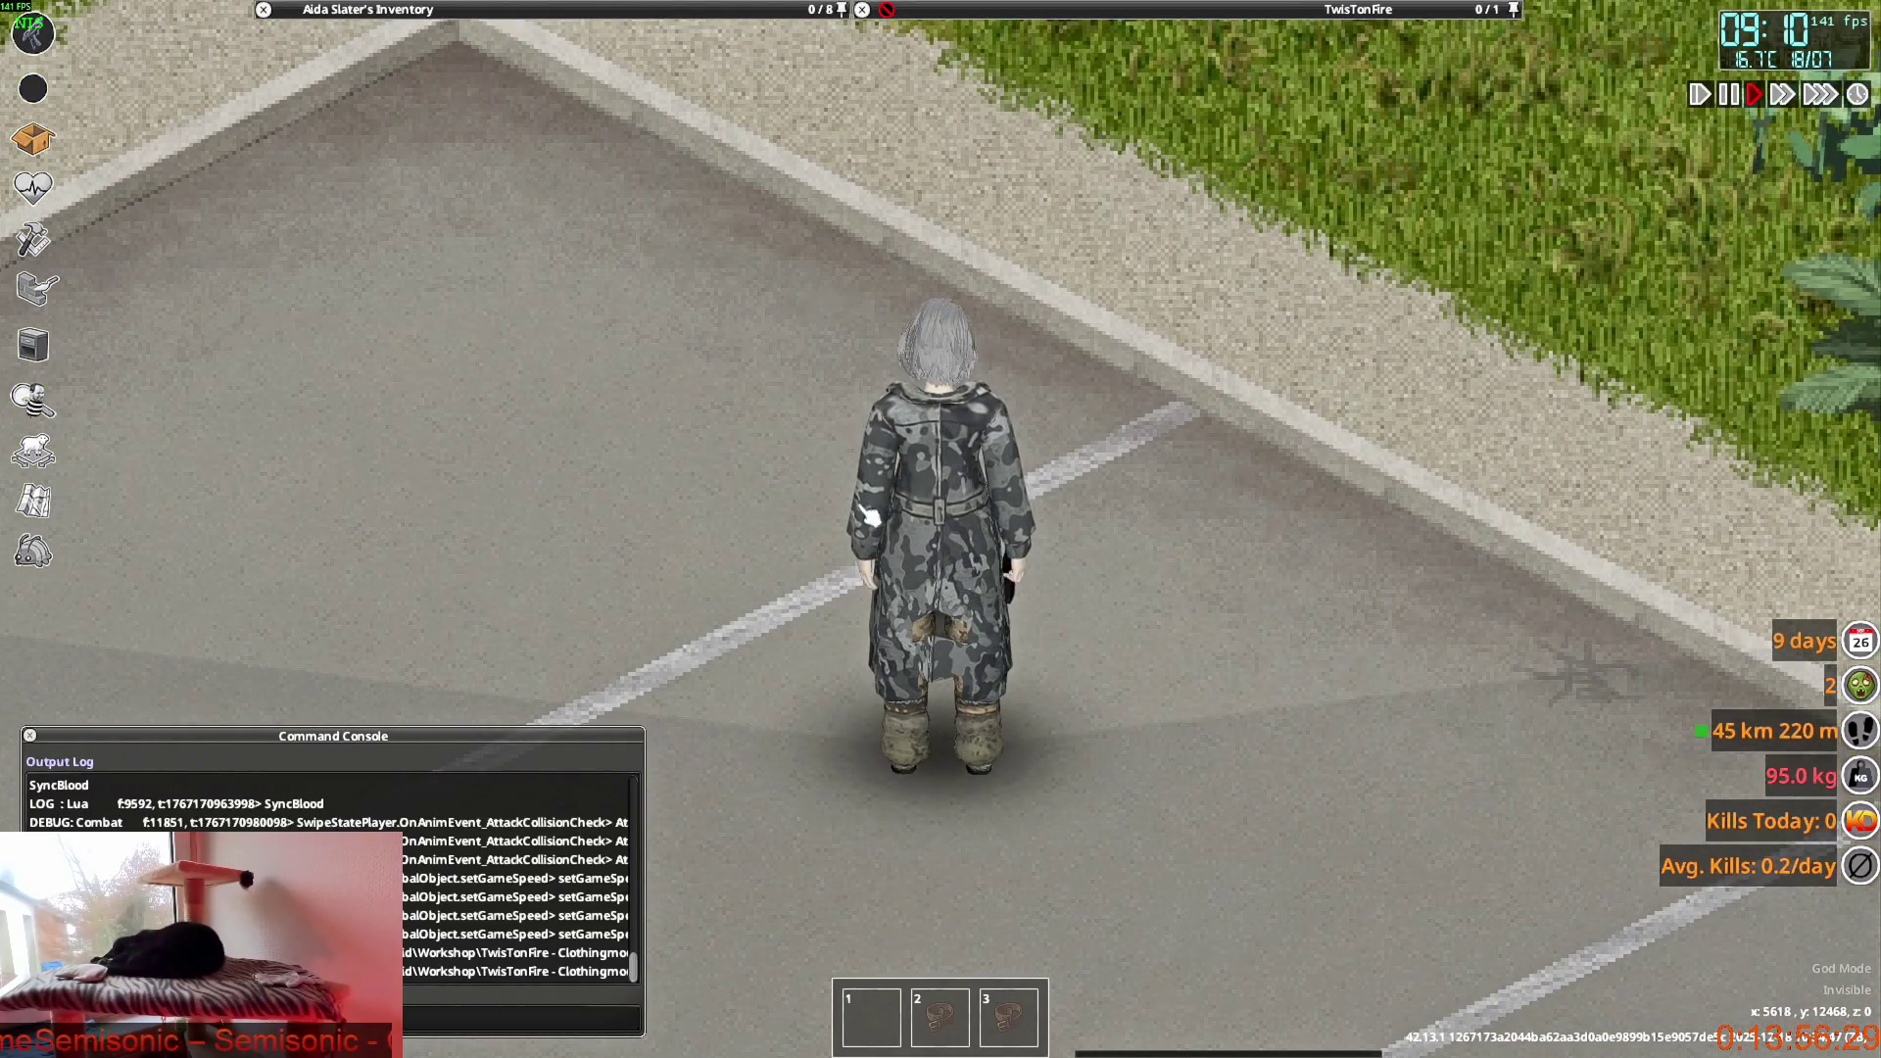
# Take off the Military Anorak Pants from the character's inventory.
pyautogui.press('Tab')
pyautogui.scroll(2, 408, 206)
pyautogui.scroll(-1, 409, 206)
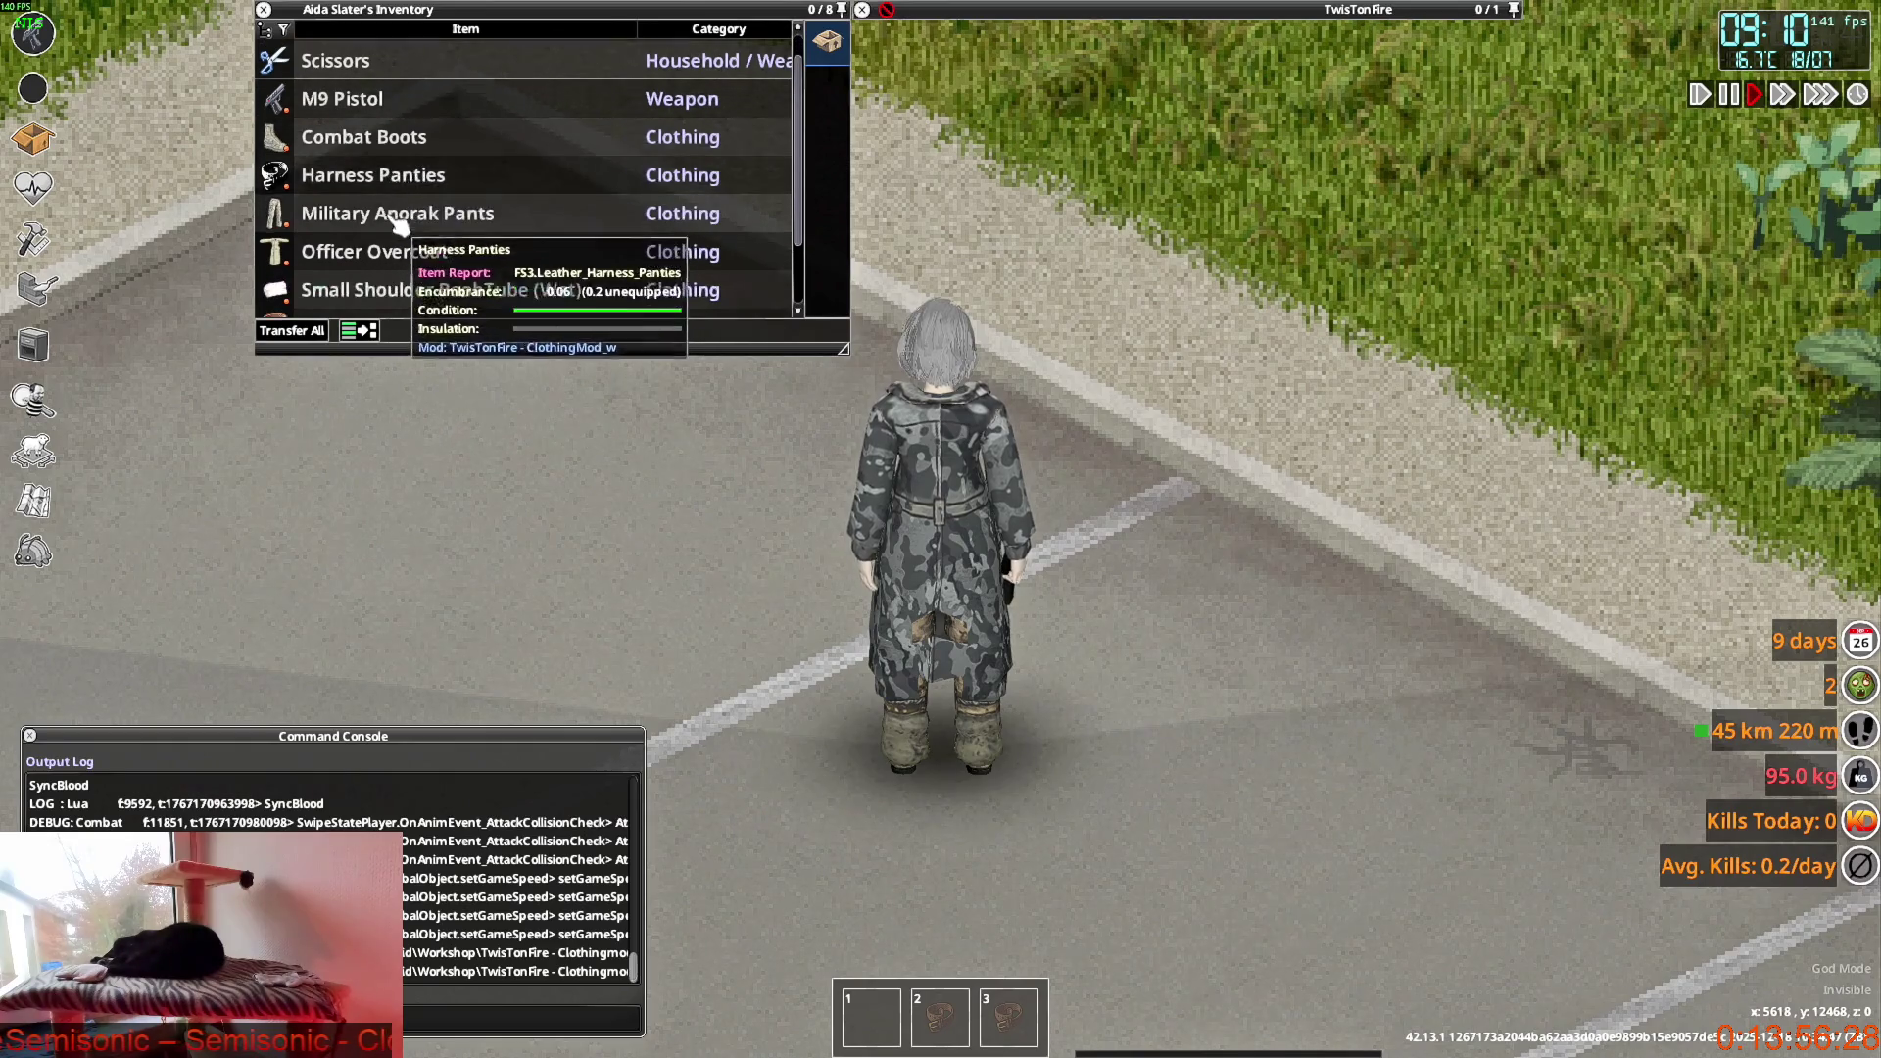
pyautogui.rightClick(398, 213)
pyautogui.click(458, 391)
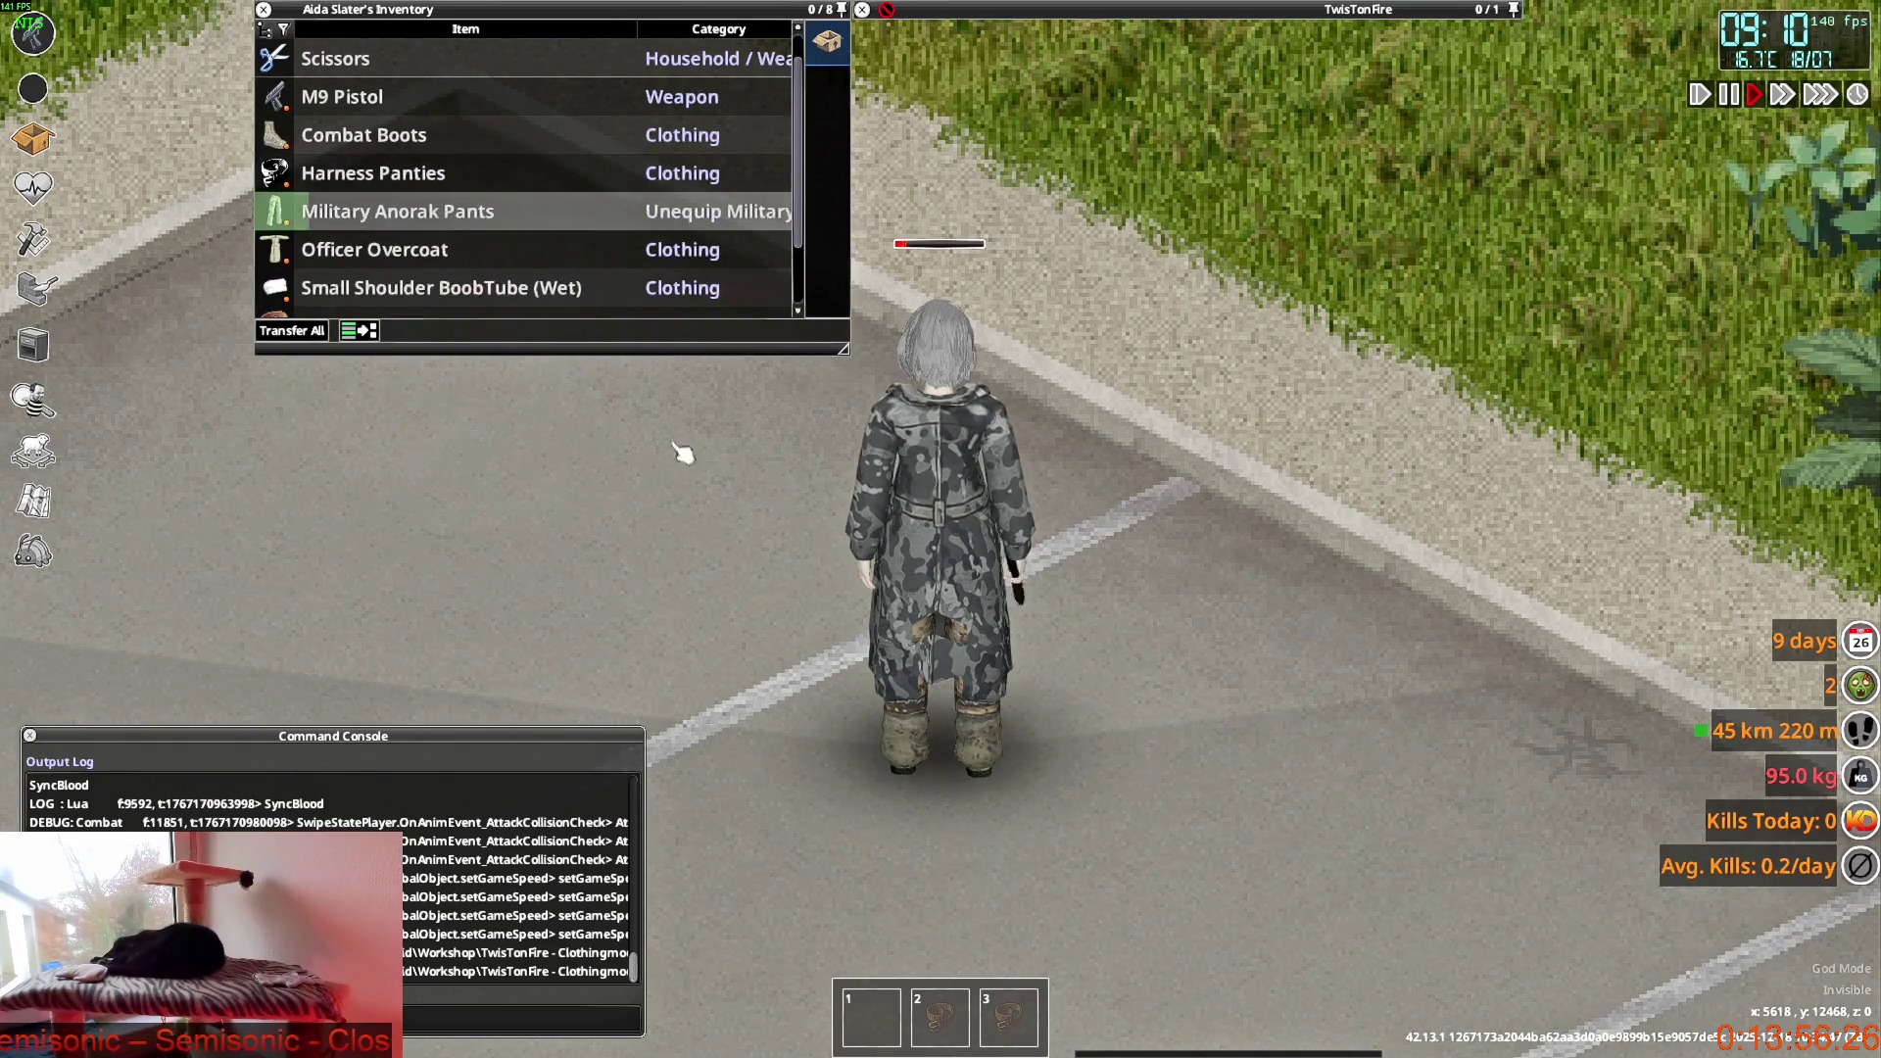
pyautogui.press('Tab')
# Walk the character to view the coat's front and back, then return to Blender's Edit menu.
pyautogui.press('s')
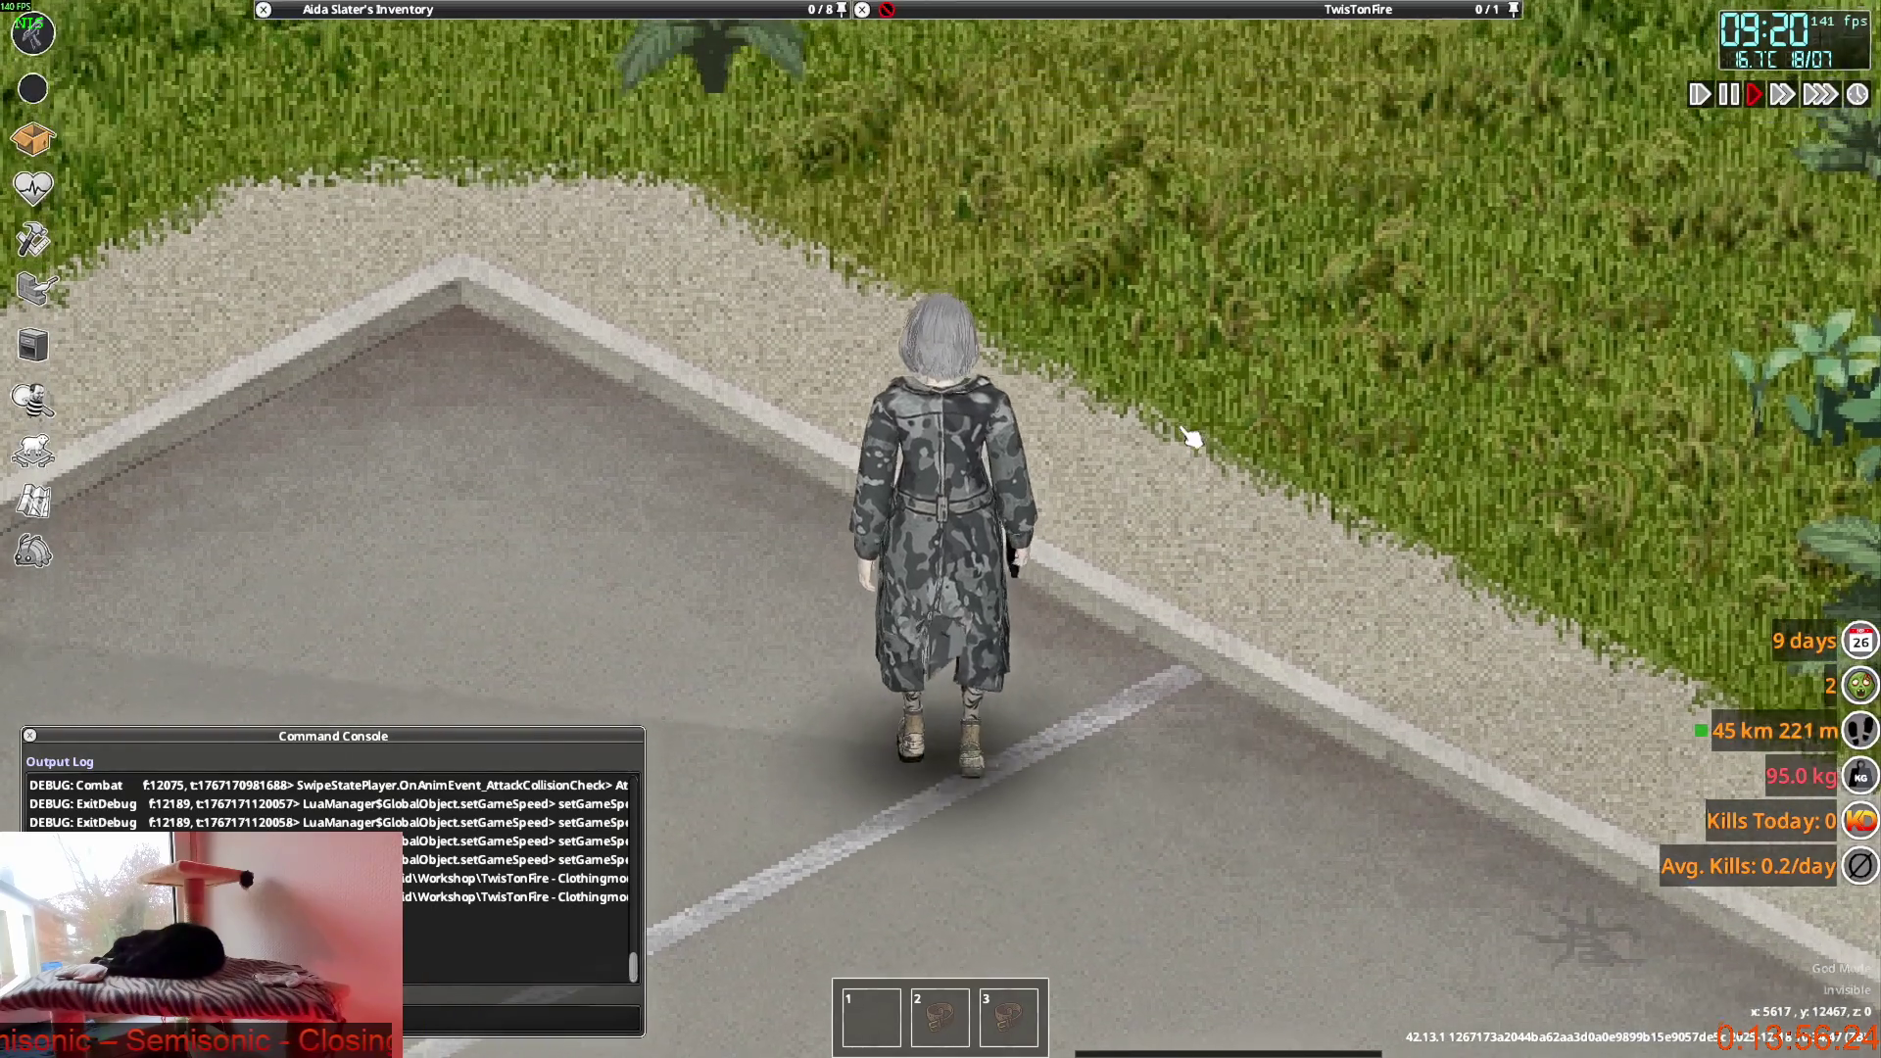
pyautogui.press('s')
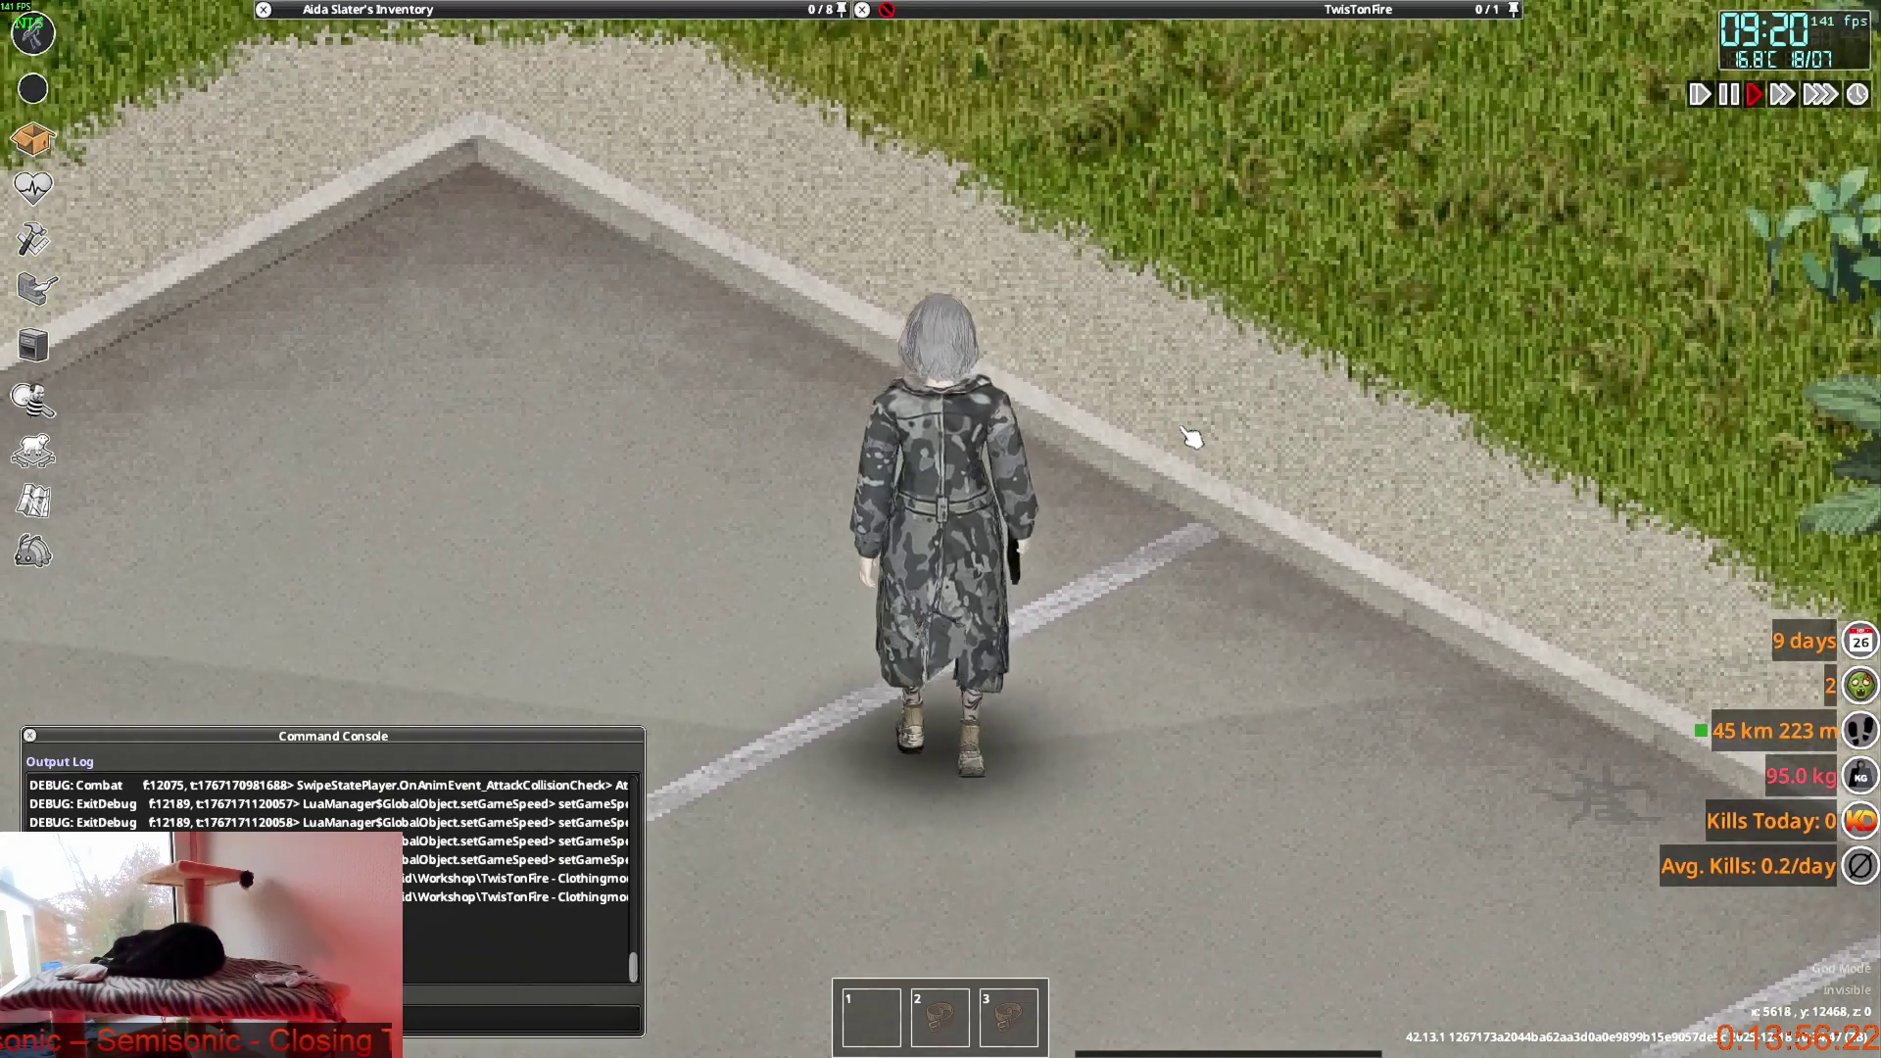
pyautogui.press('w')
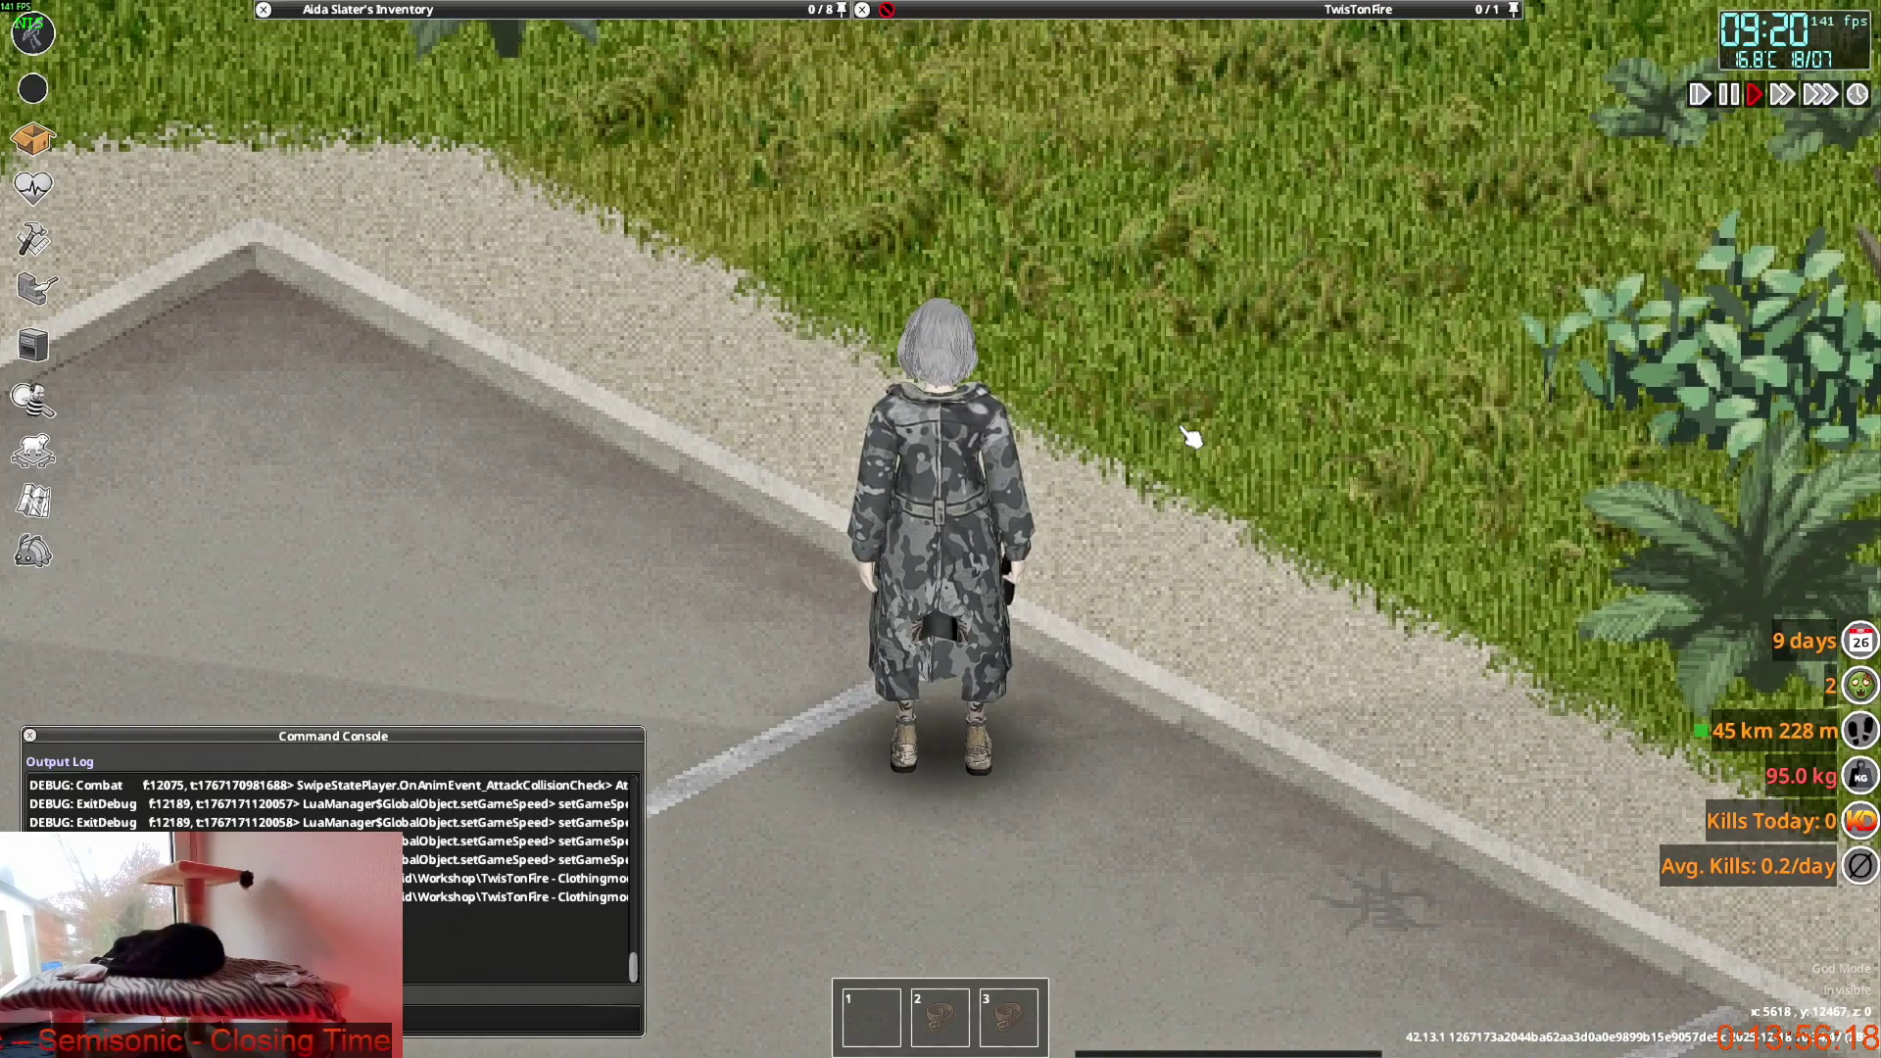
pyautogui.press('w')
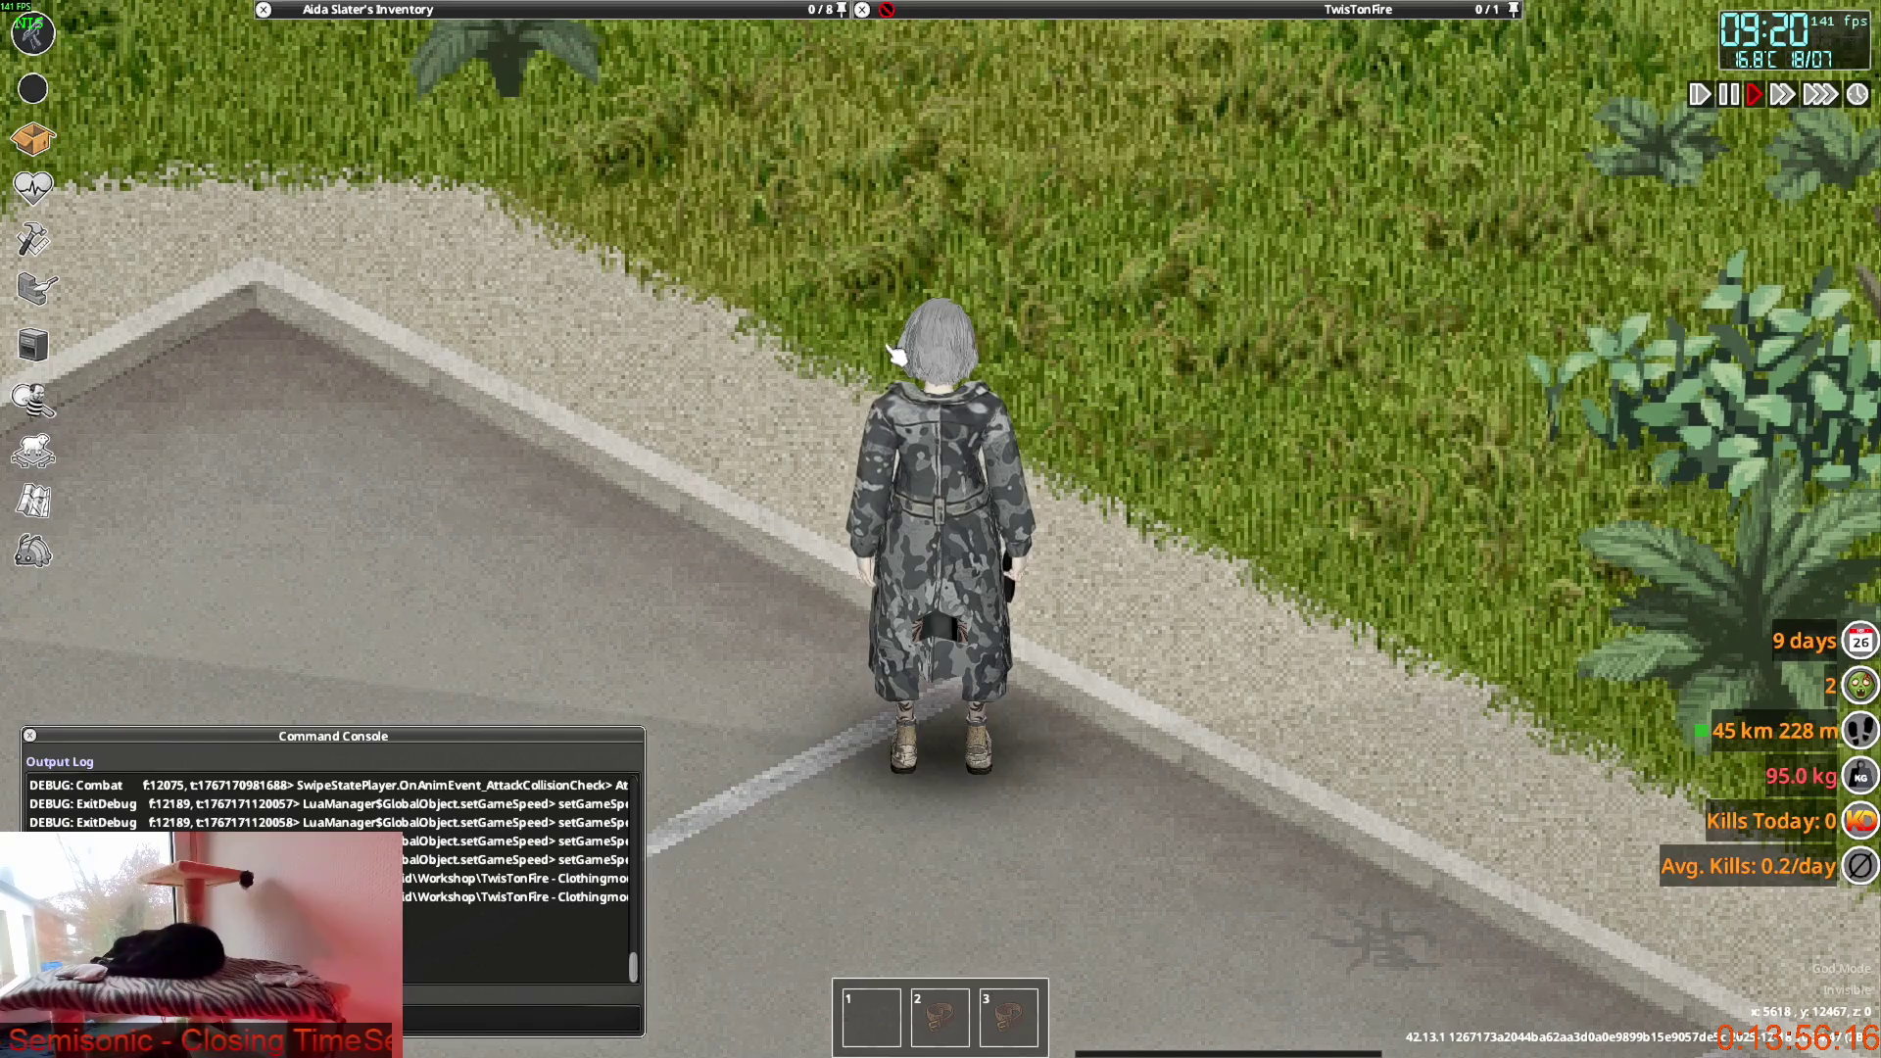
pyautogui.hotkey('alt', 'Tab')
pyautogui.click(80, 37)
pyautogui.moveTo(126, 98)
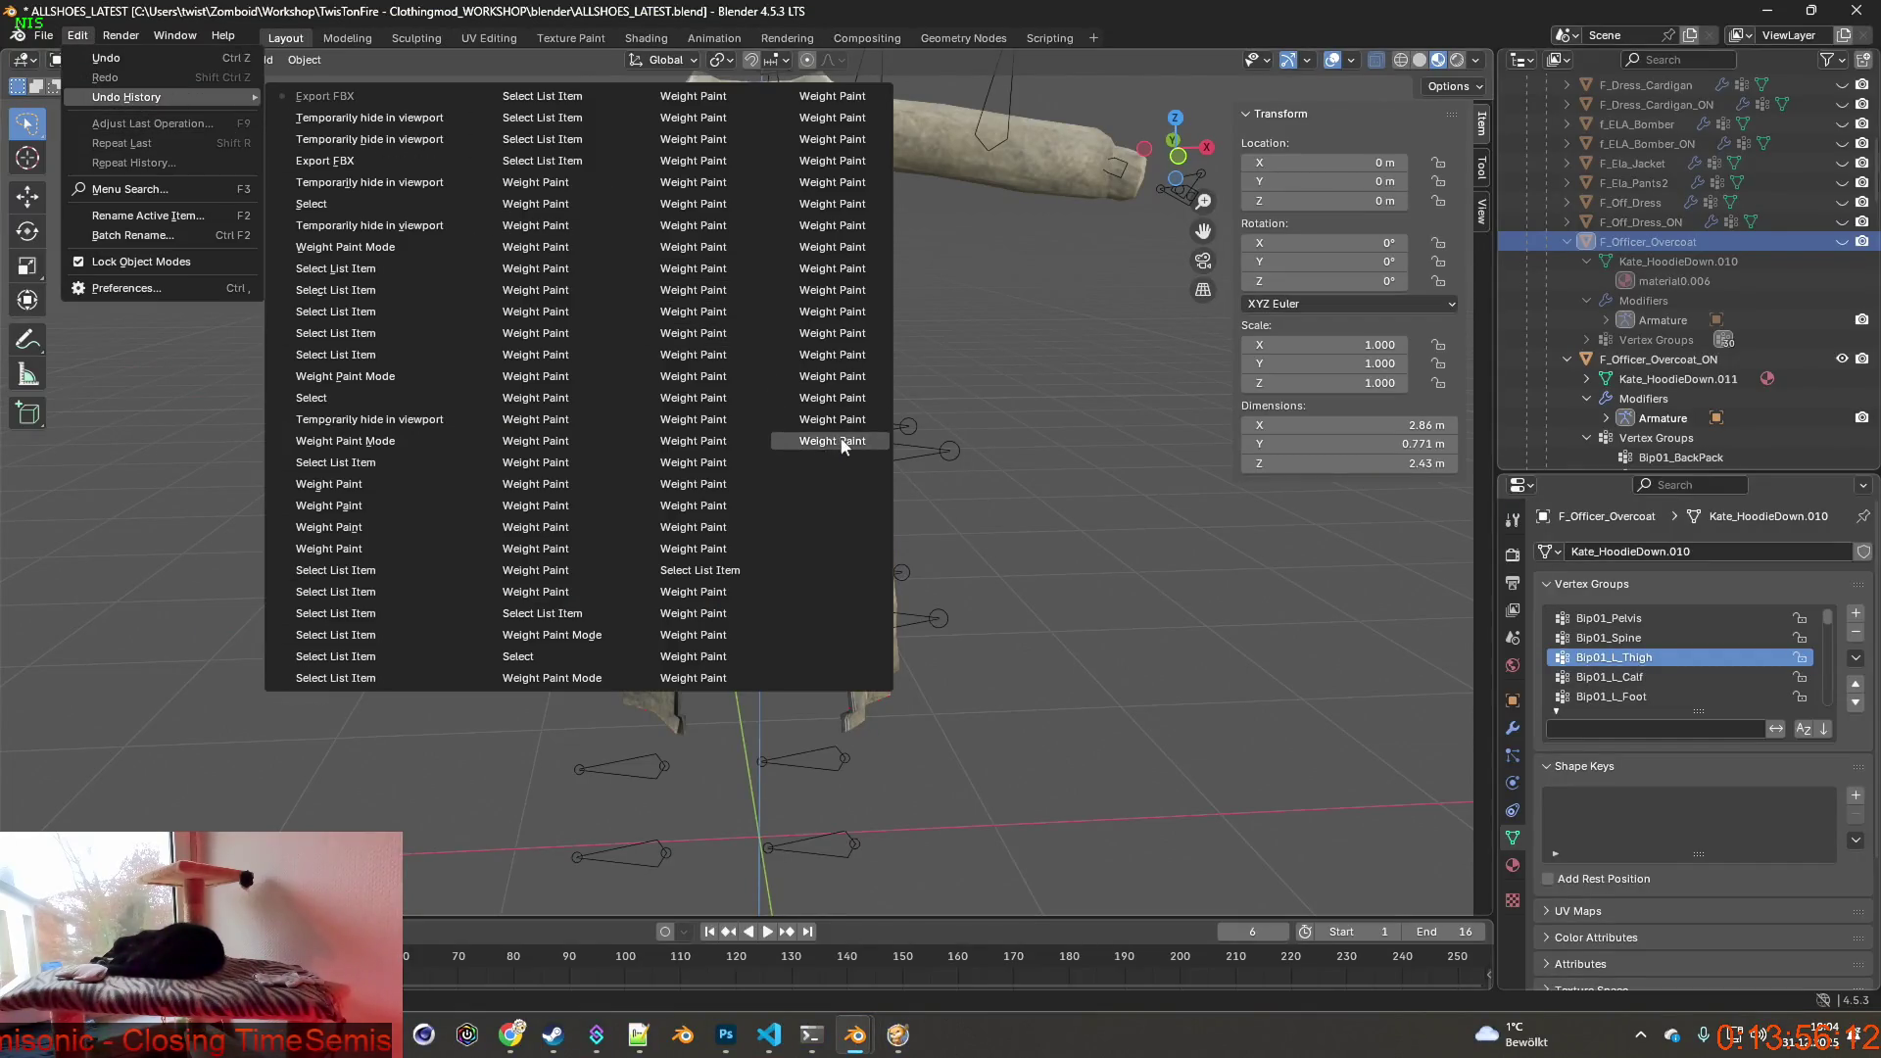
# Revert to an earlier weight-paint step in Undo History, inspect the coat all around, and return to object mode.
pyautogui.click(831, 442)
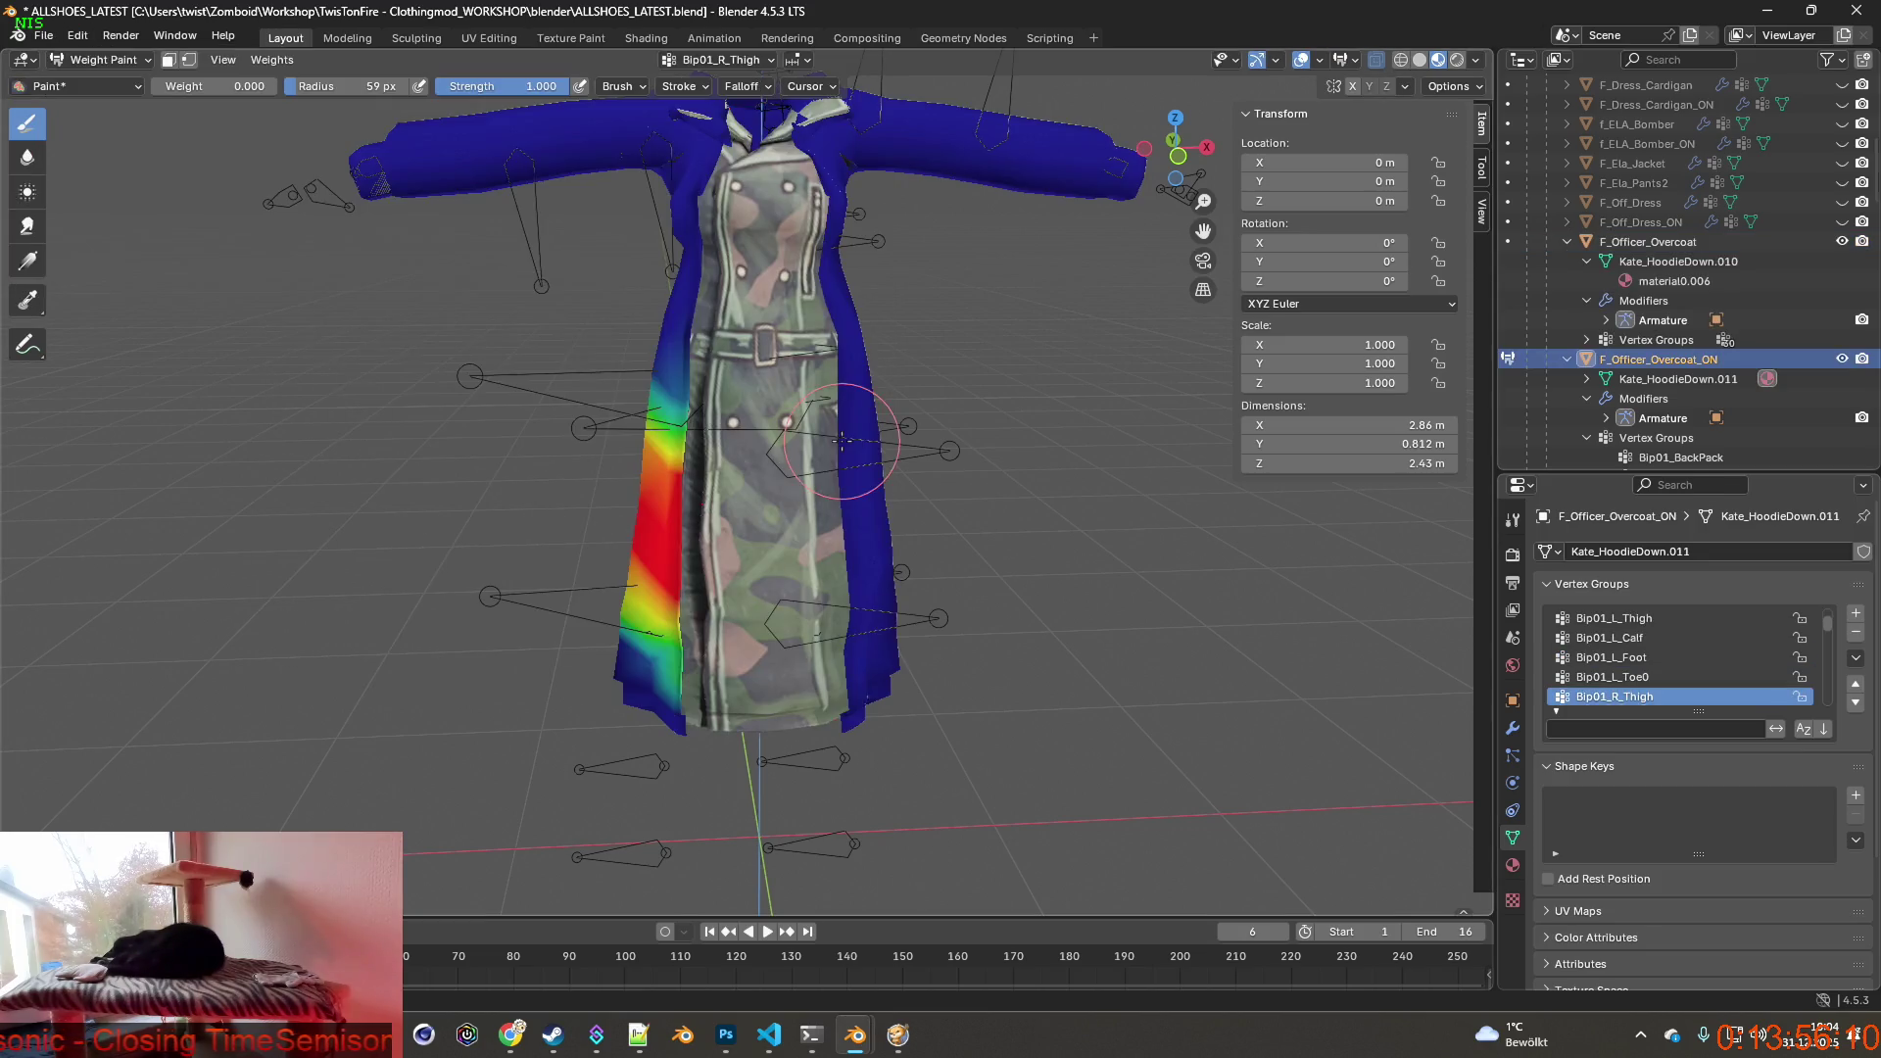
pyautogui.moveTo(906, 449); pyautogui.dragTo(647, 434, button='middle')
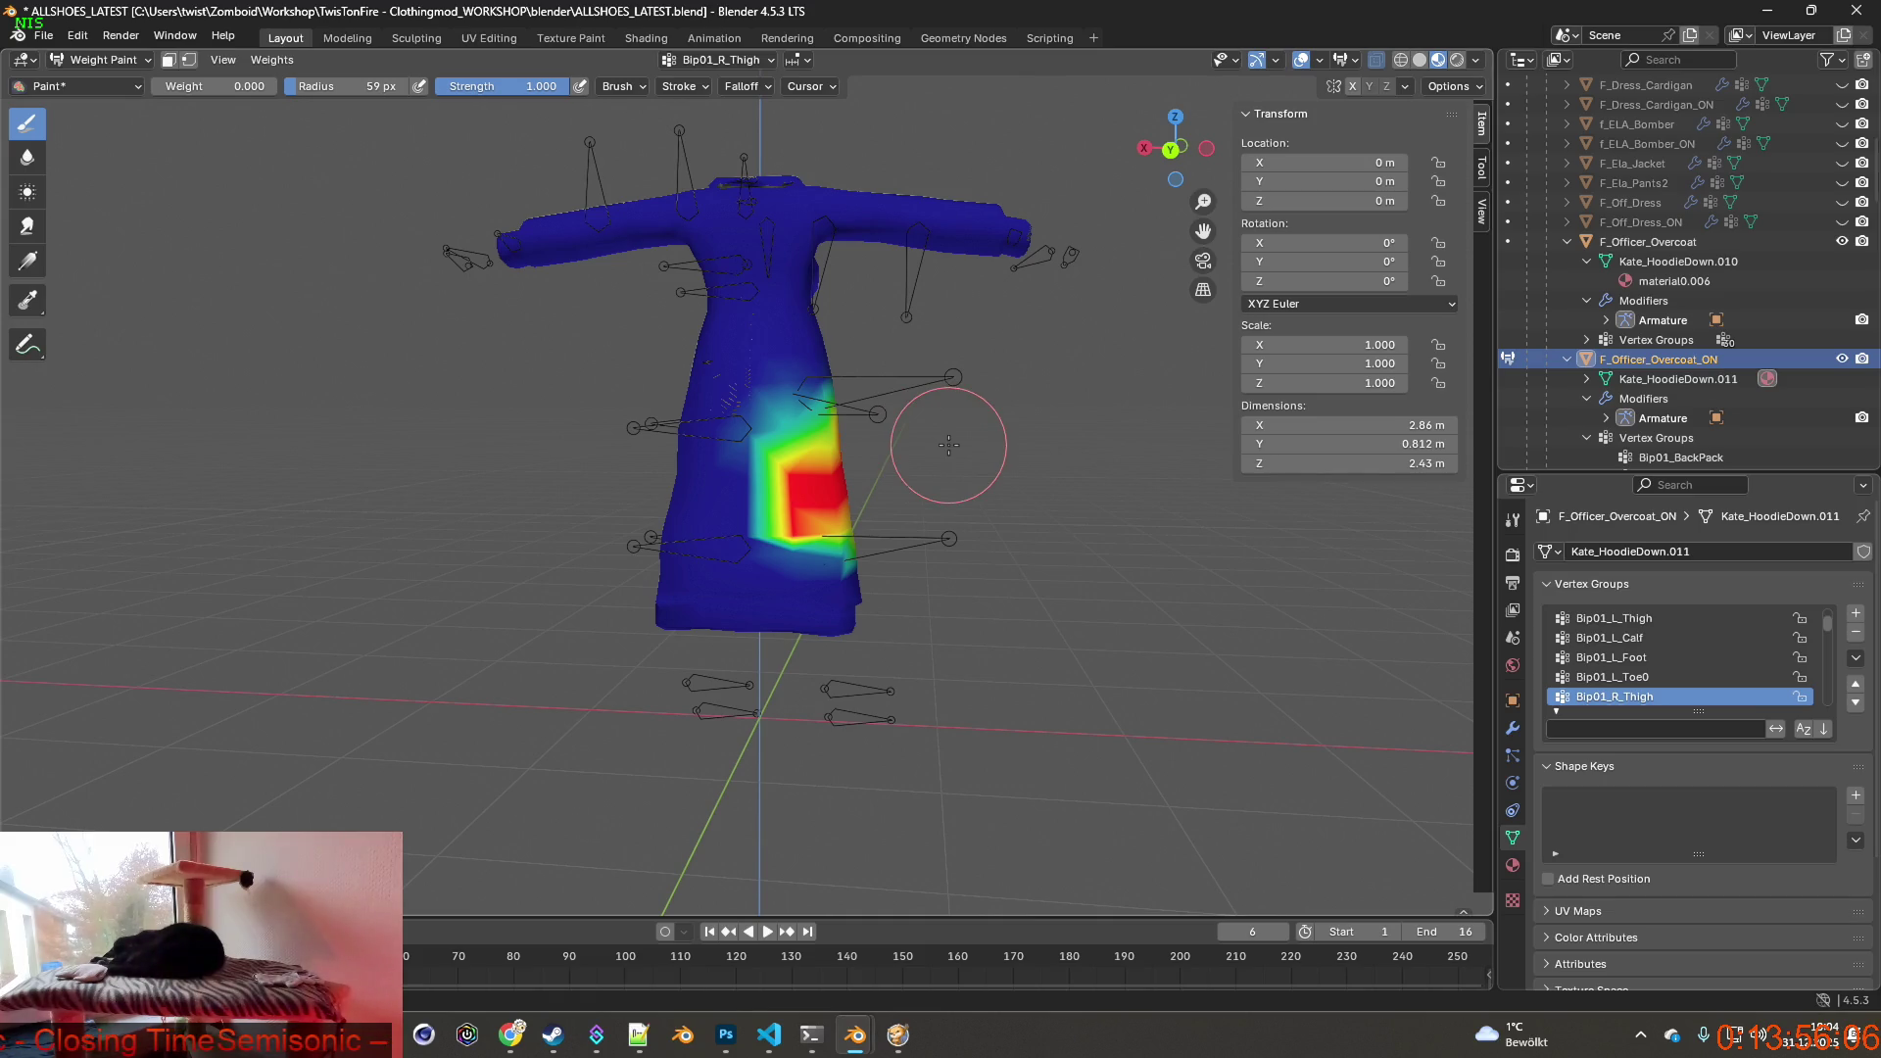
pyautogui.moveTo(947, 446); pyautogui.dragTo(760, 452, button='middle')
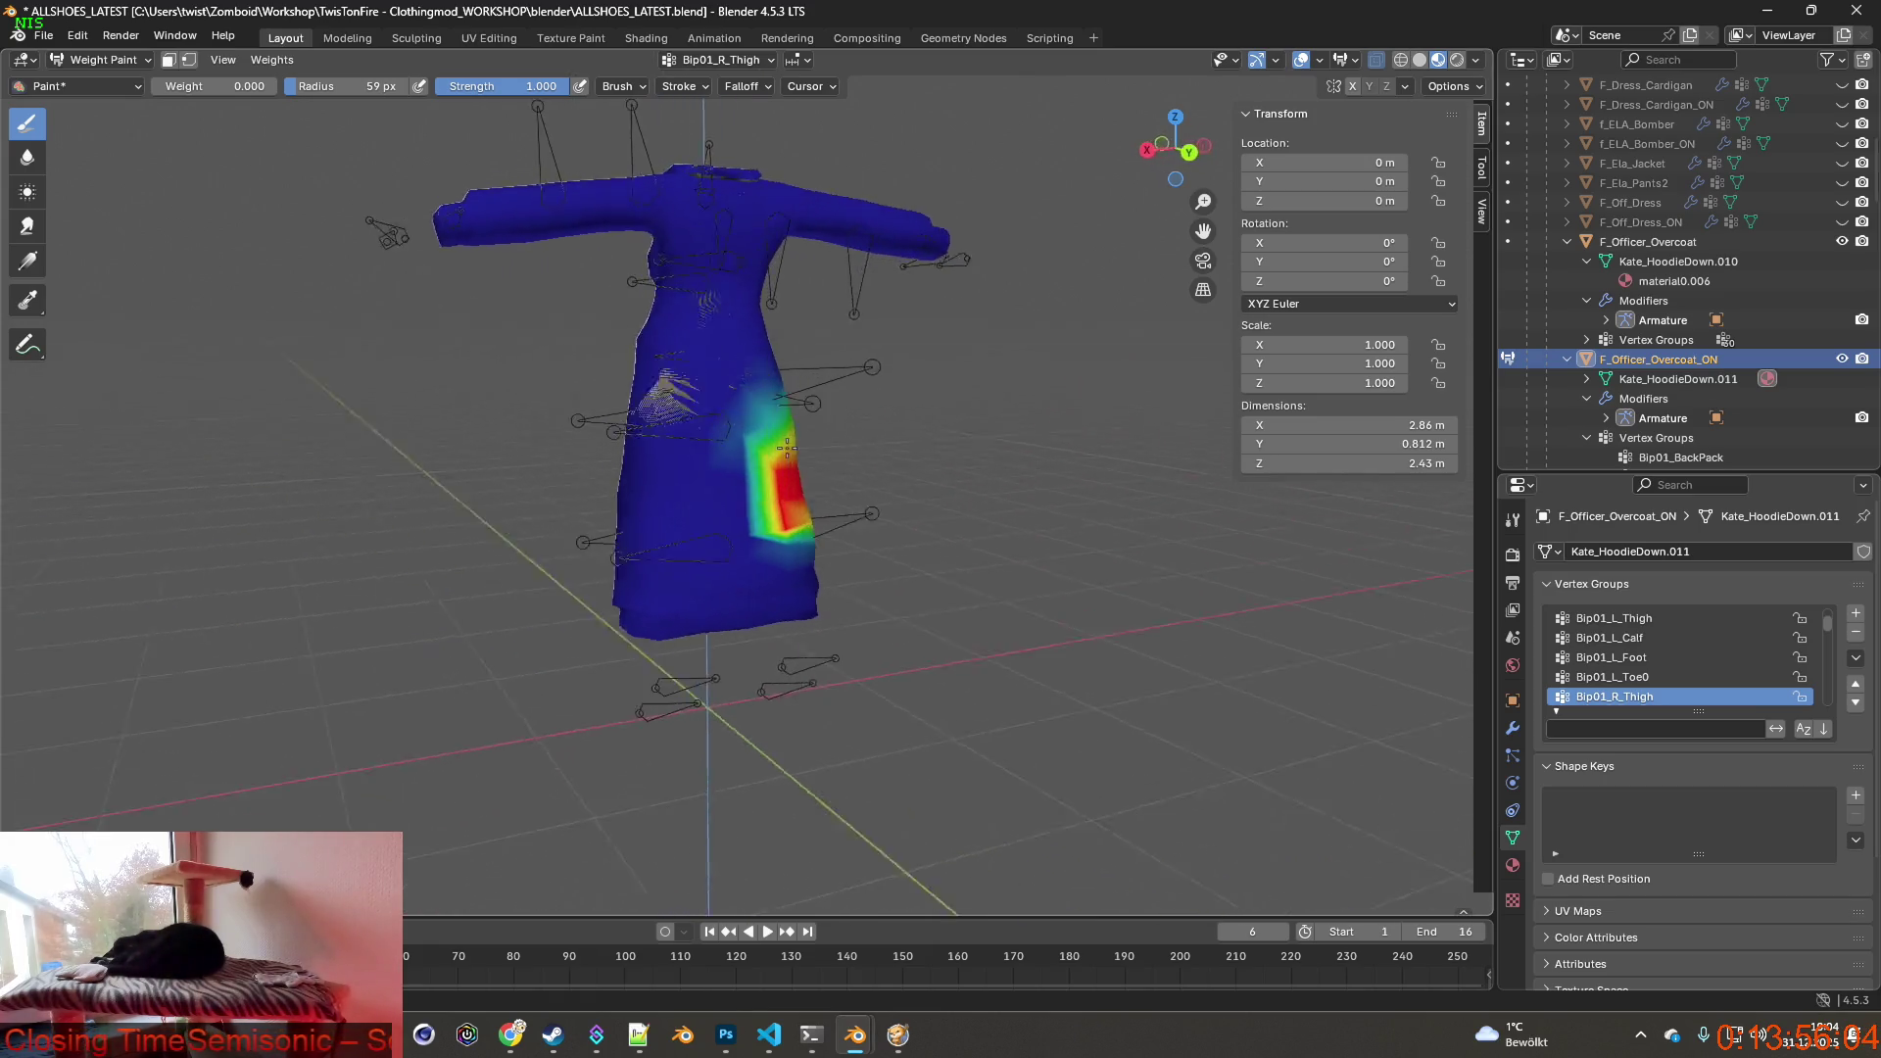
pyautogui.moveTo(412, 456)
pyautogui.mouseDown(button='middle')
pyautogui.moveTo(884, 438)
pyautogui.moveTo(685, 454)
pyautogui.mouseUp(button='middle')
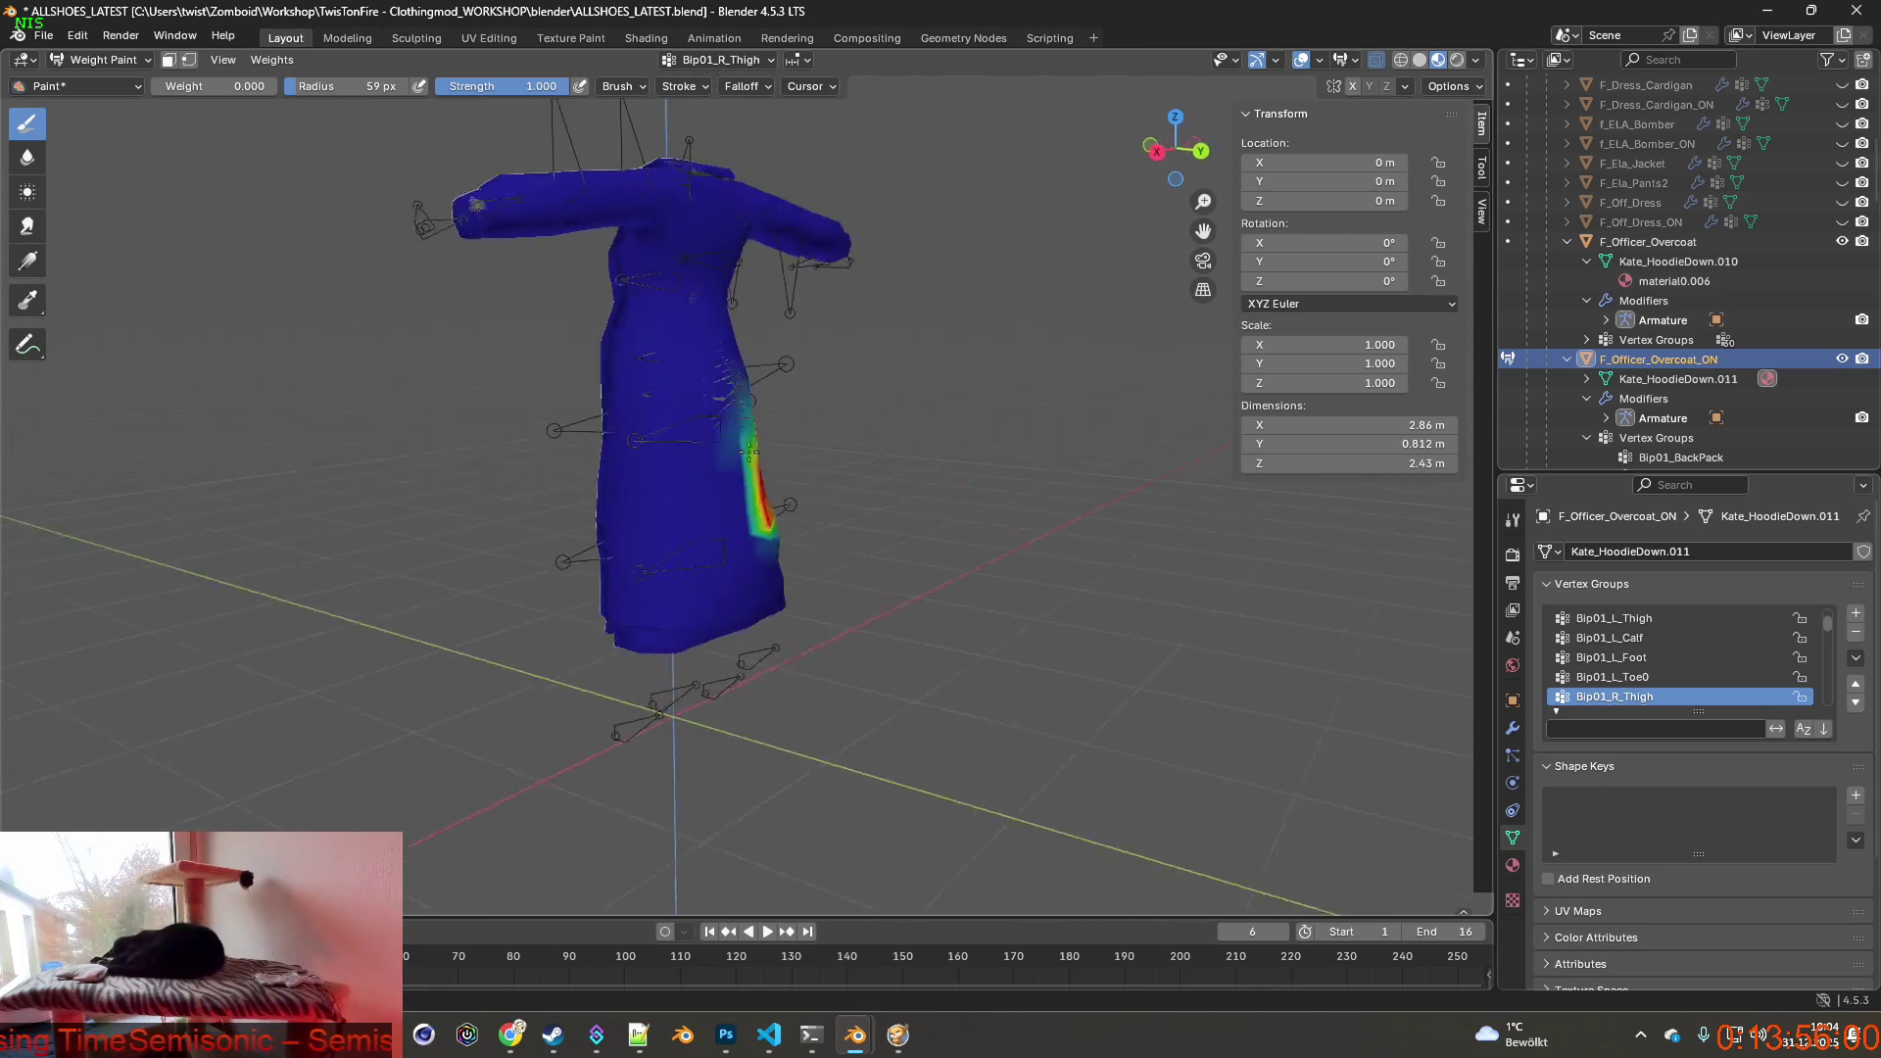
pyautogui.click(103, 60)
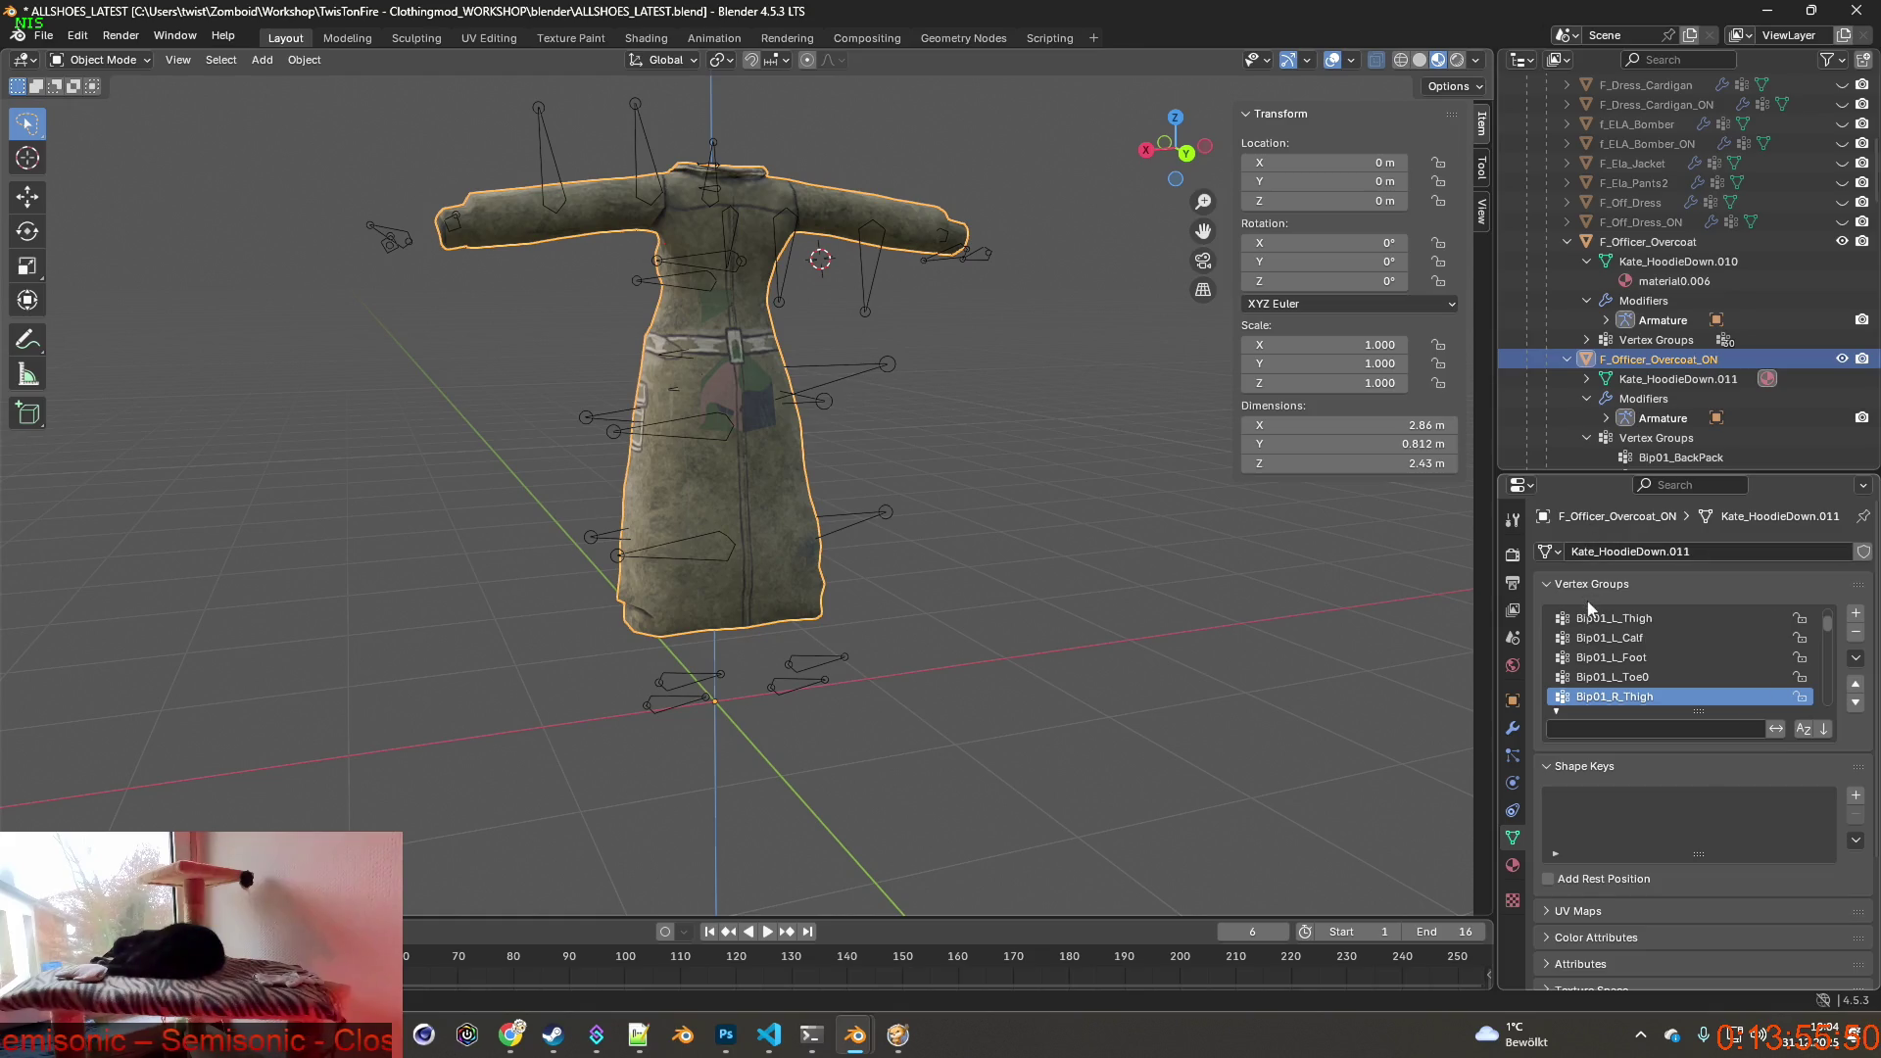
# Add a Data Transfer modifier to F_Officer_Overcoat_ON from the Modifiers tab.
pyautogui.click(1511, 729)
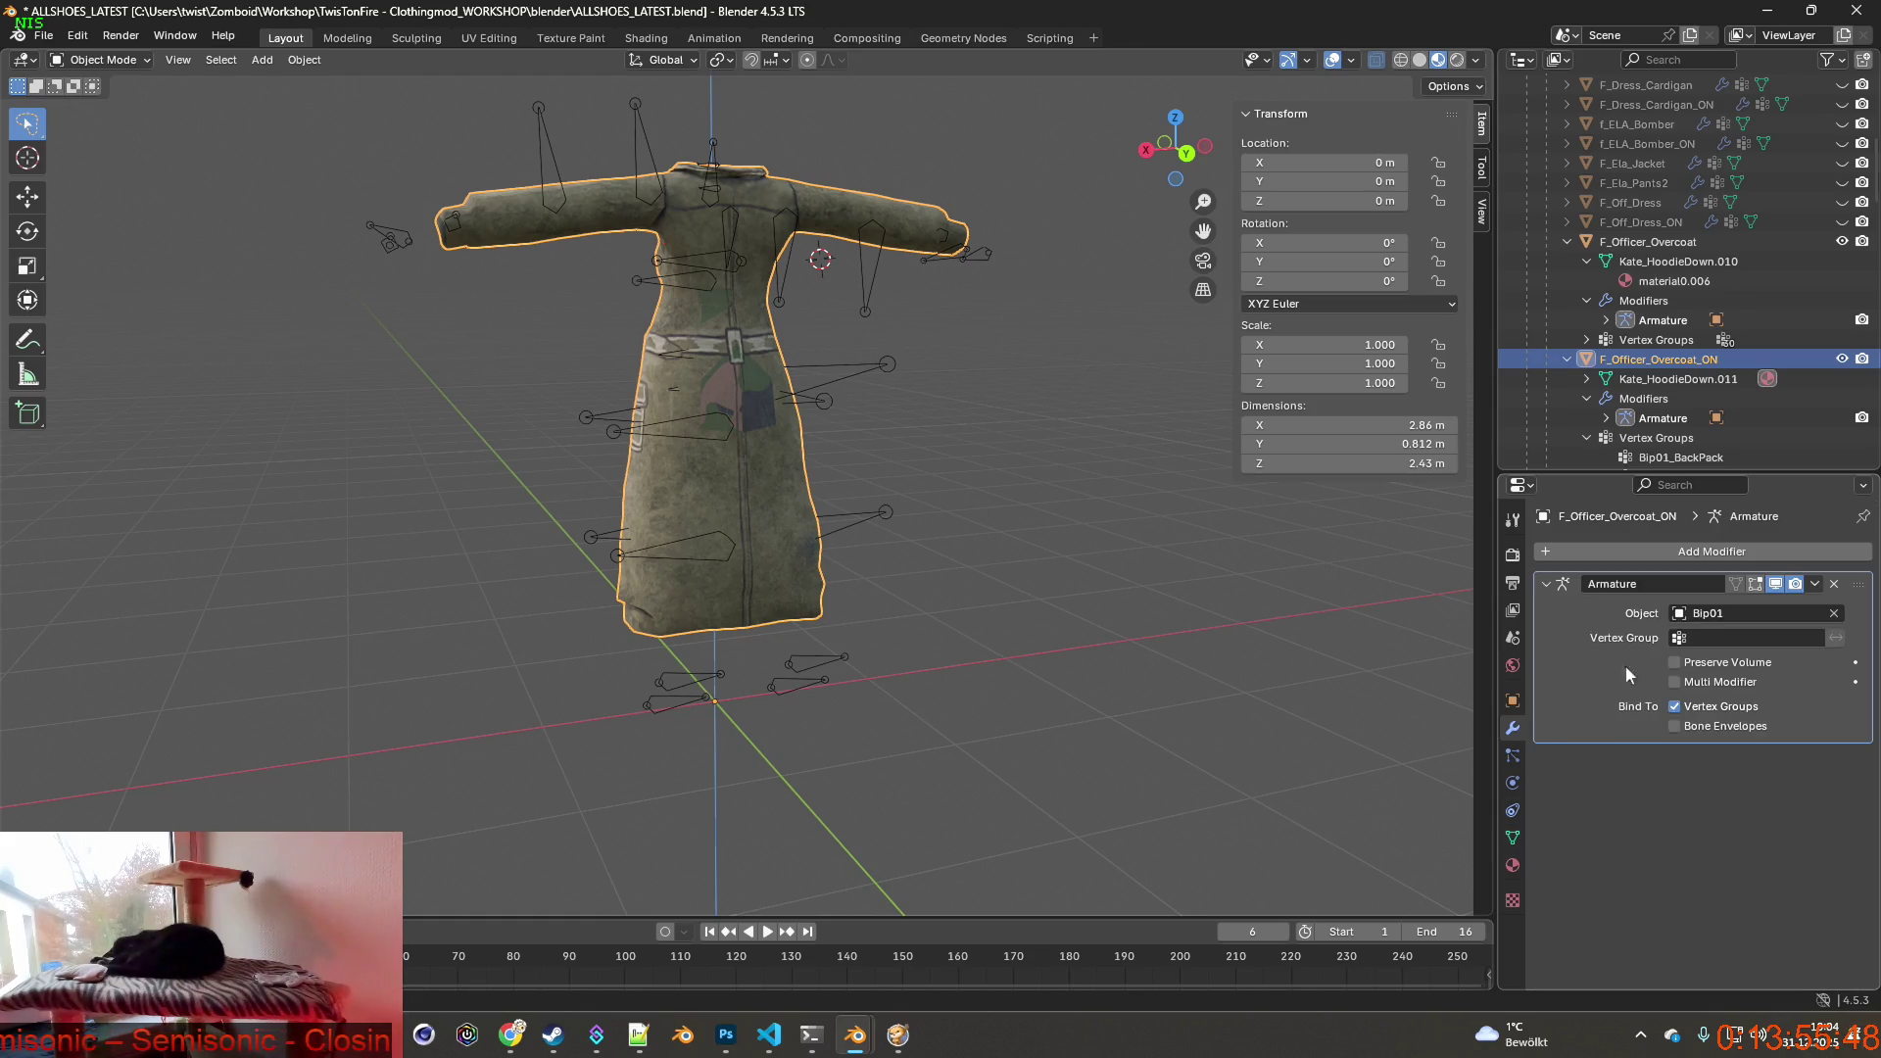
pyautogui.click(1712, 552)
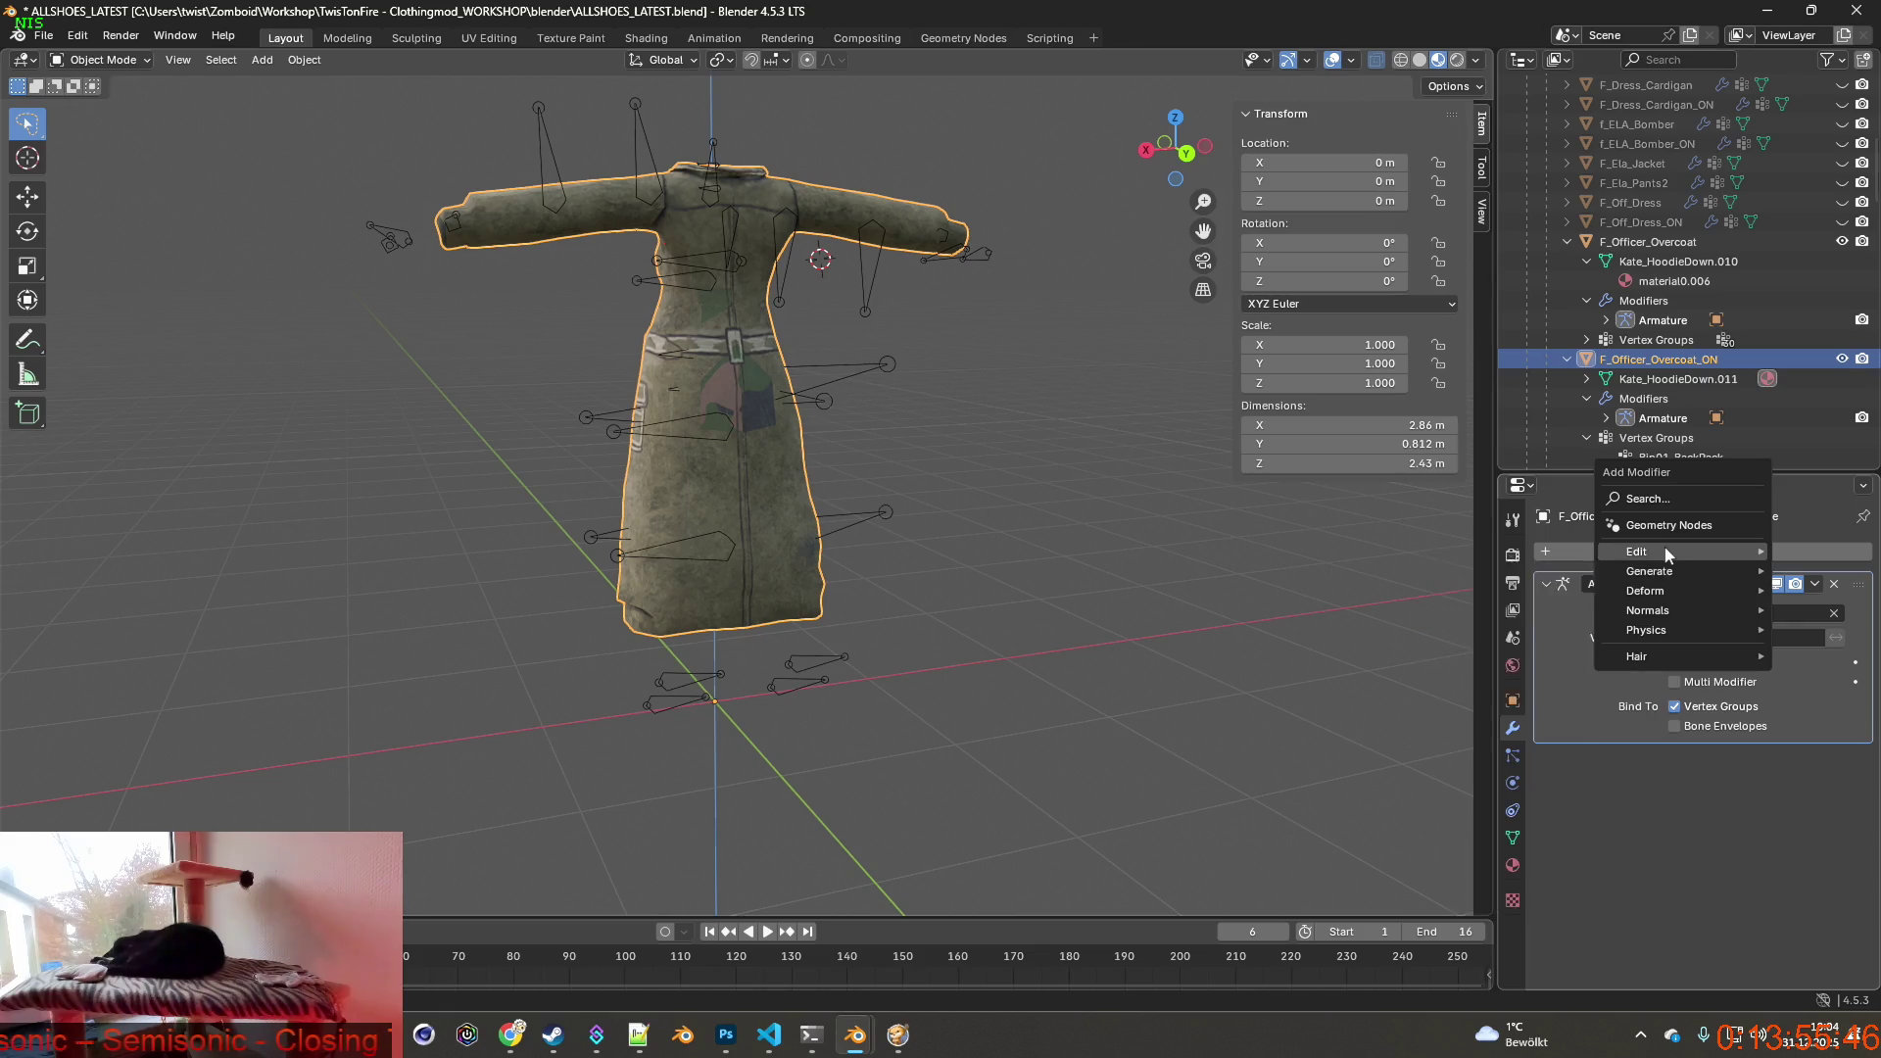
pyautogui.moveTo(1675, 551)
pyautogui.click(1511, 556)
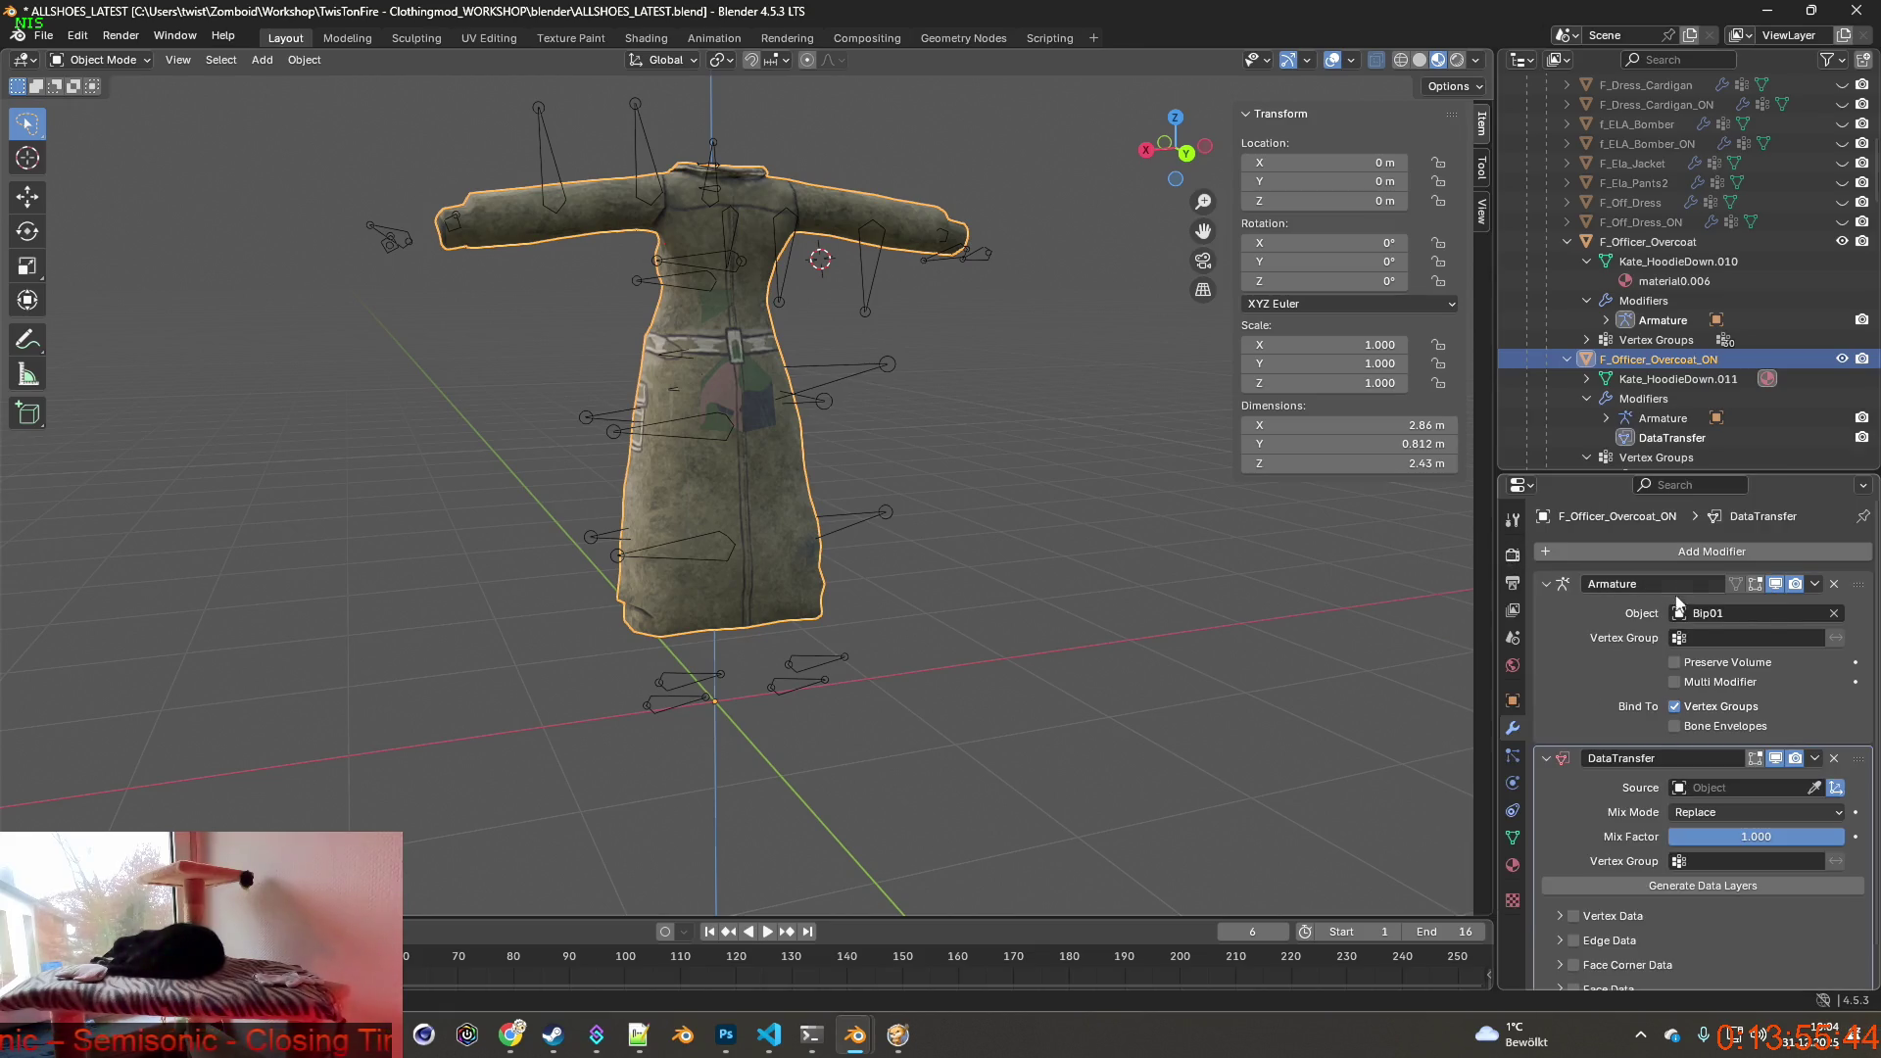
# Move DataTransfer above Armature, set its source to Female and enable Vertex Data.
pyautogui.moveTo(1874, 759); pyautogui.dragTo(1873, 574)
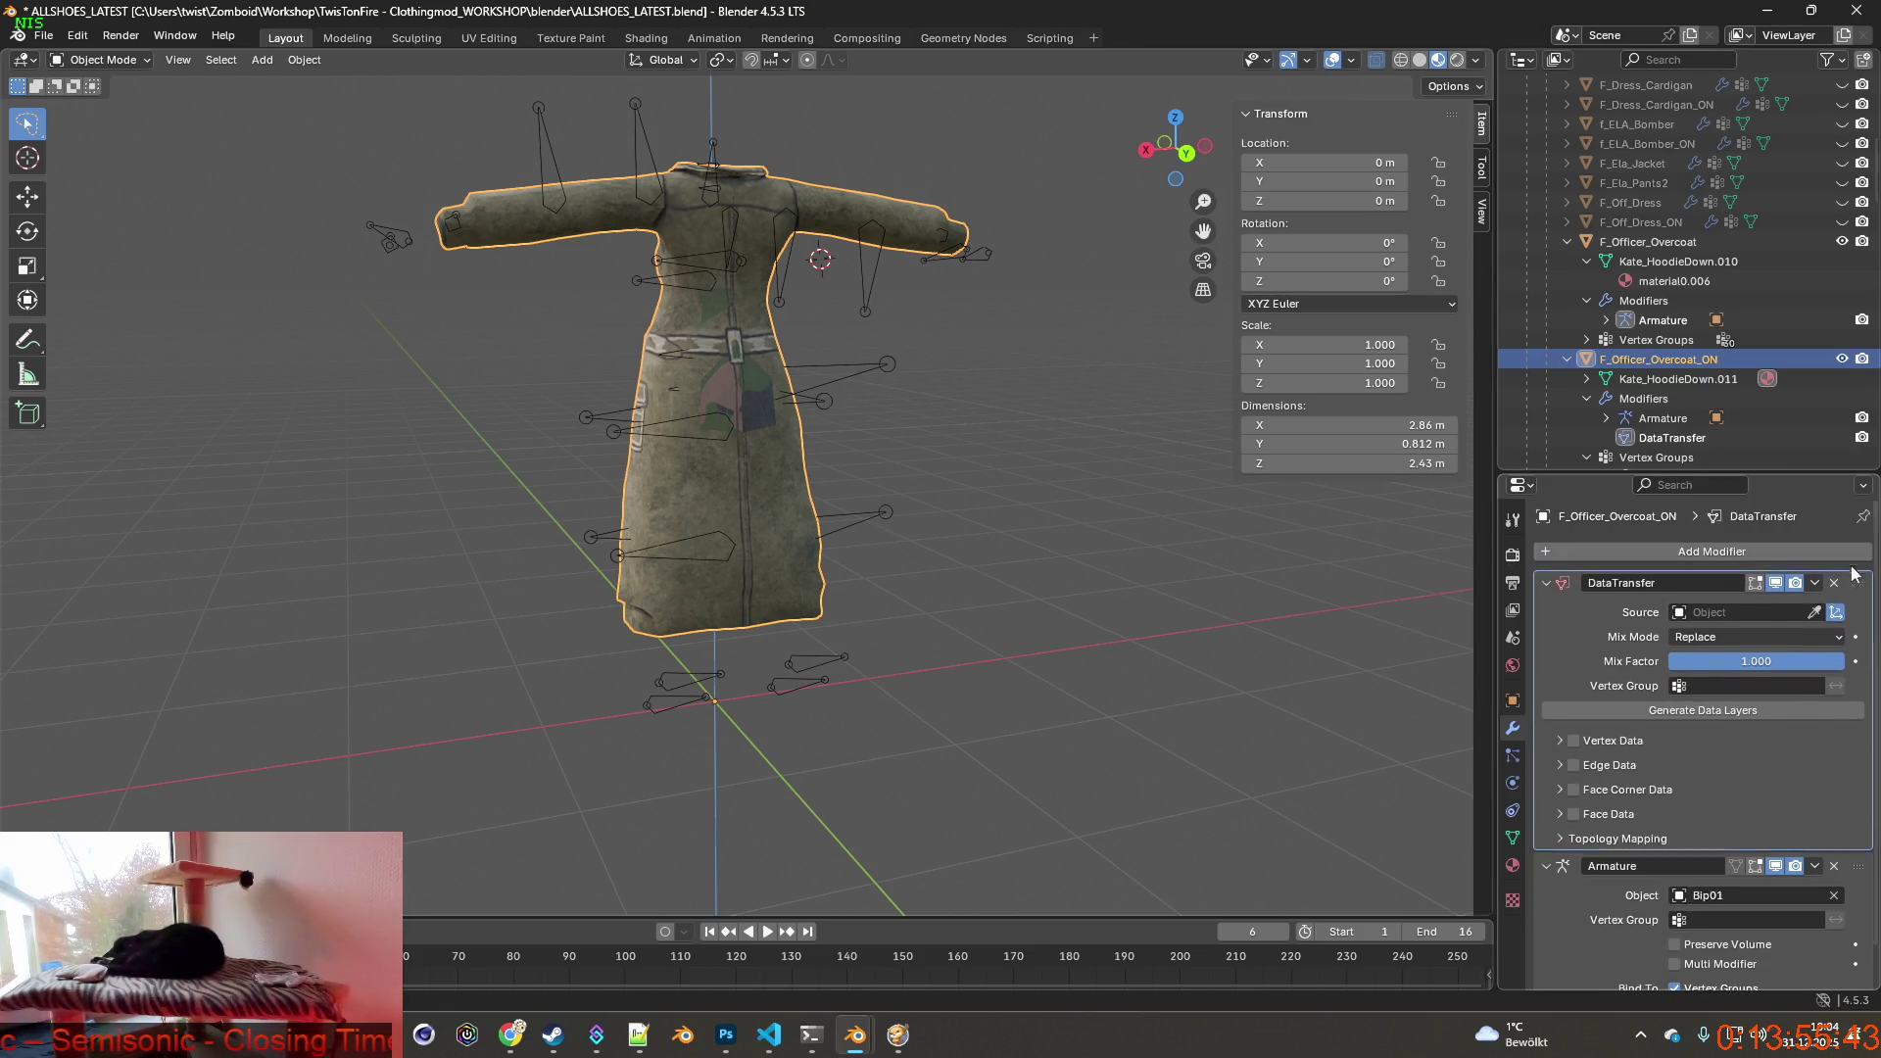
pyautogui.click(1726, 612)
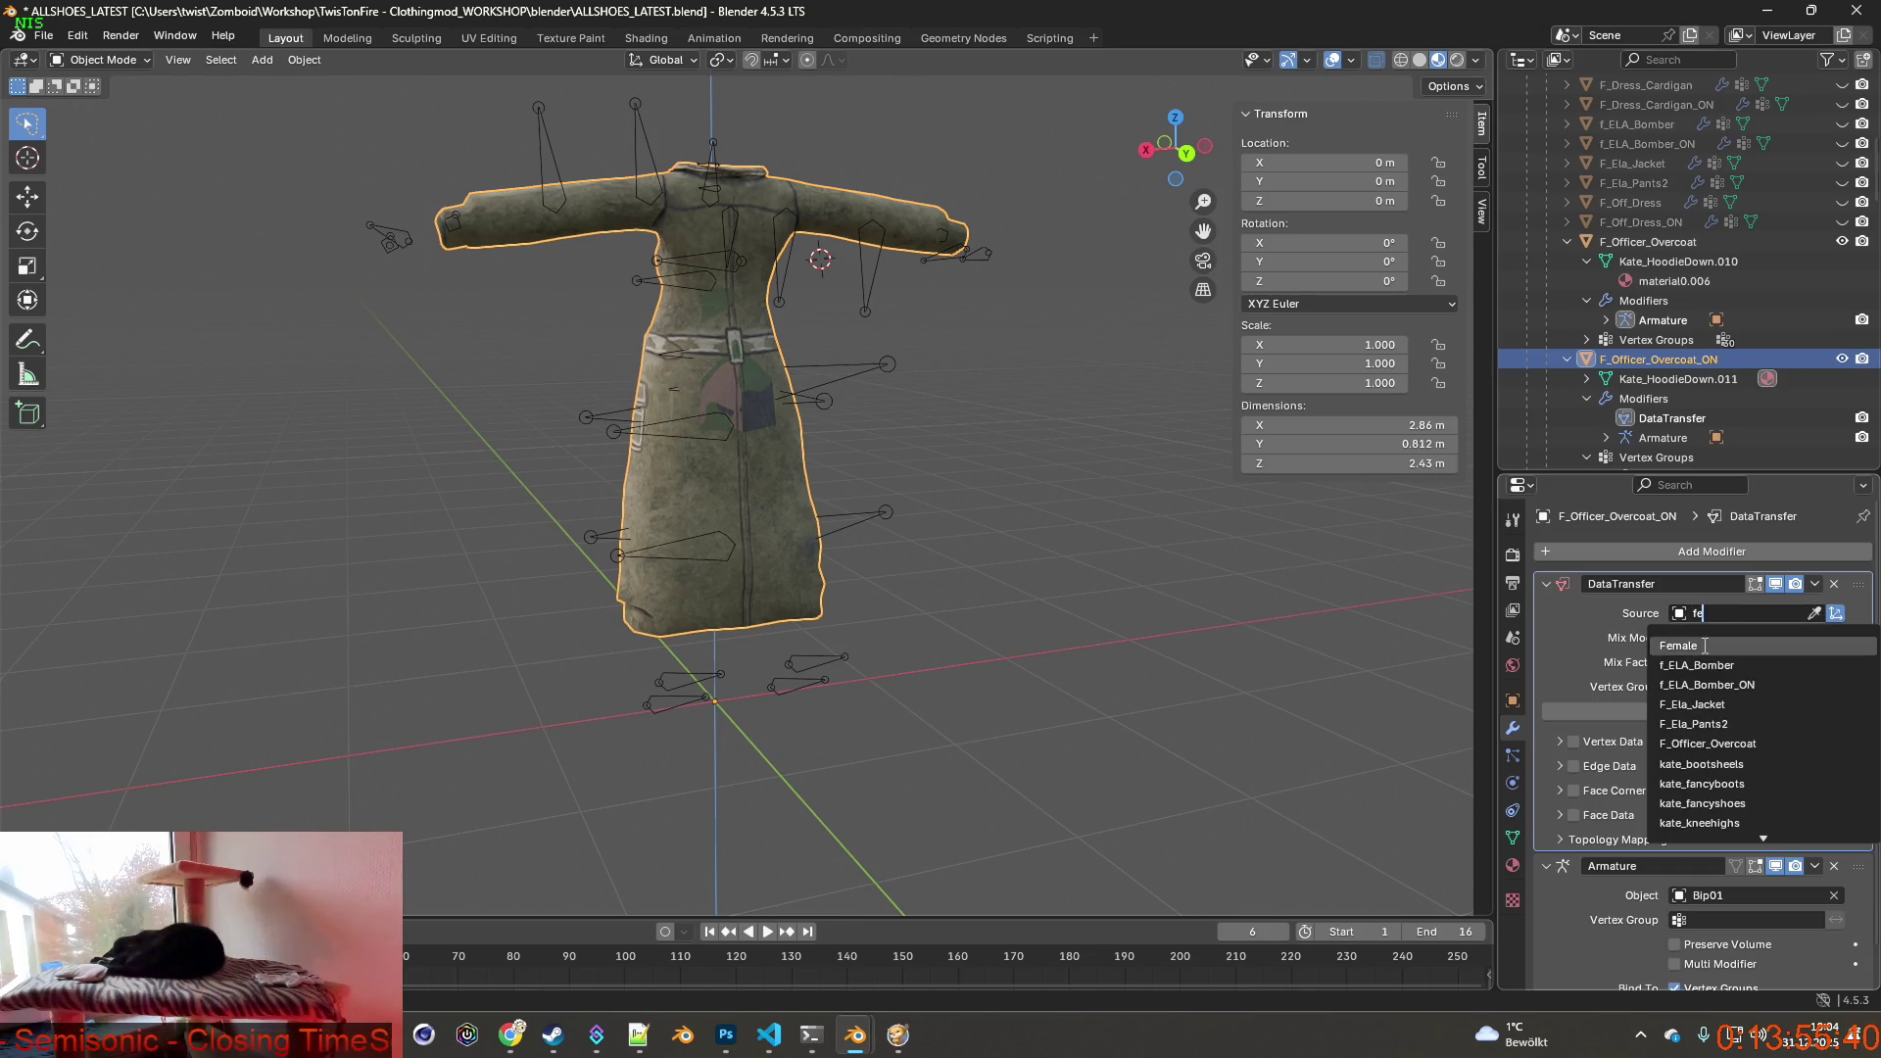
pyautogui.click(1703, 645)
pyautogui.click(1573, 741)
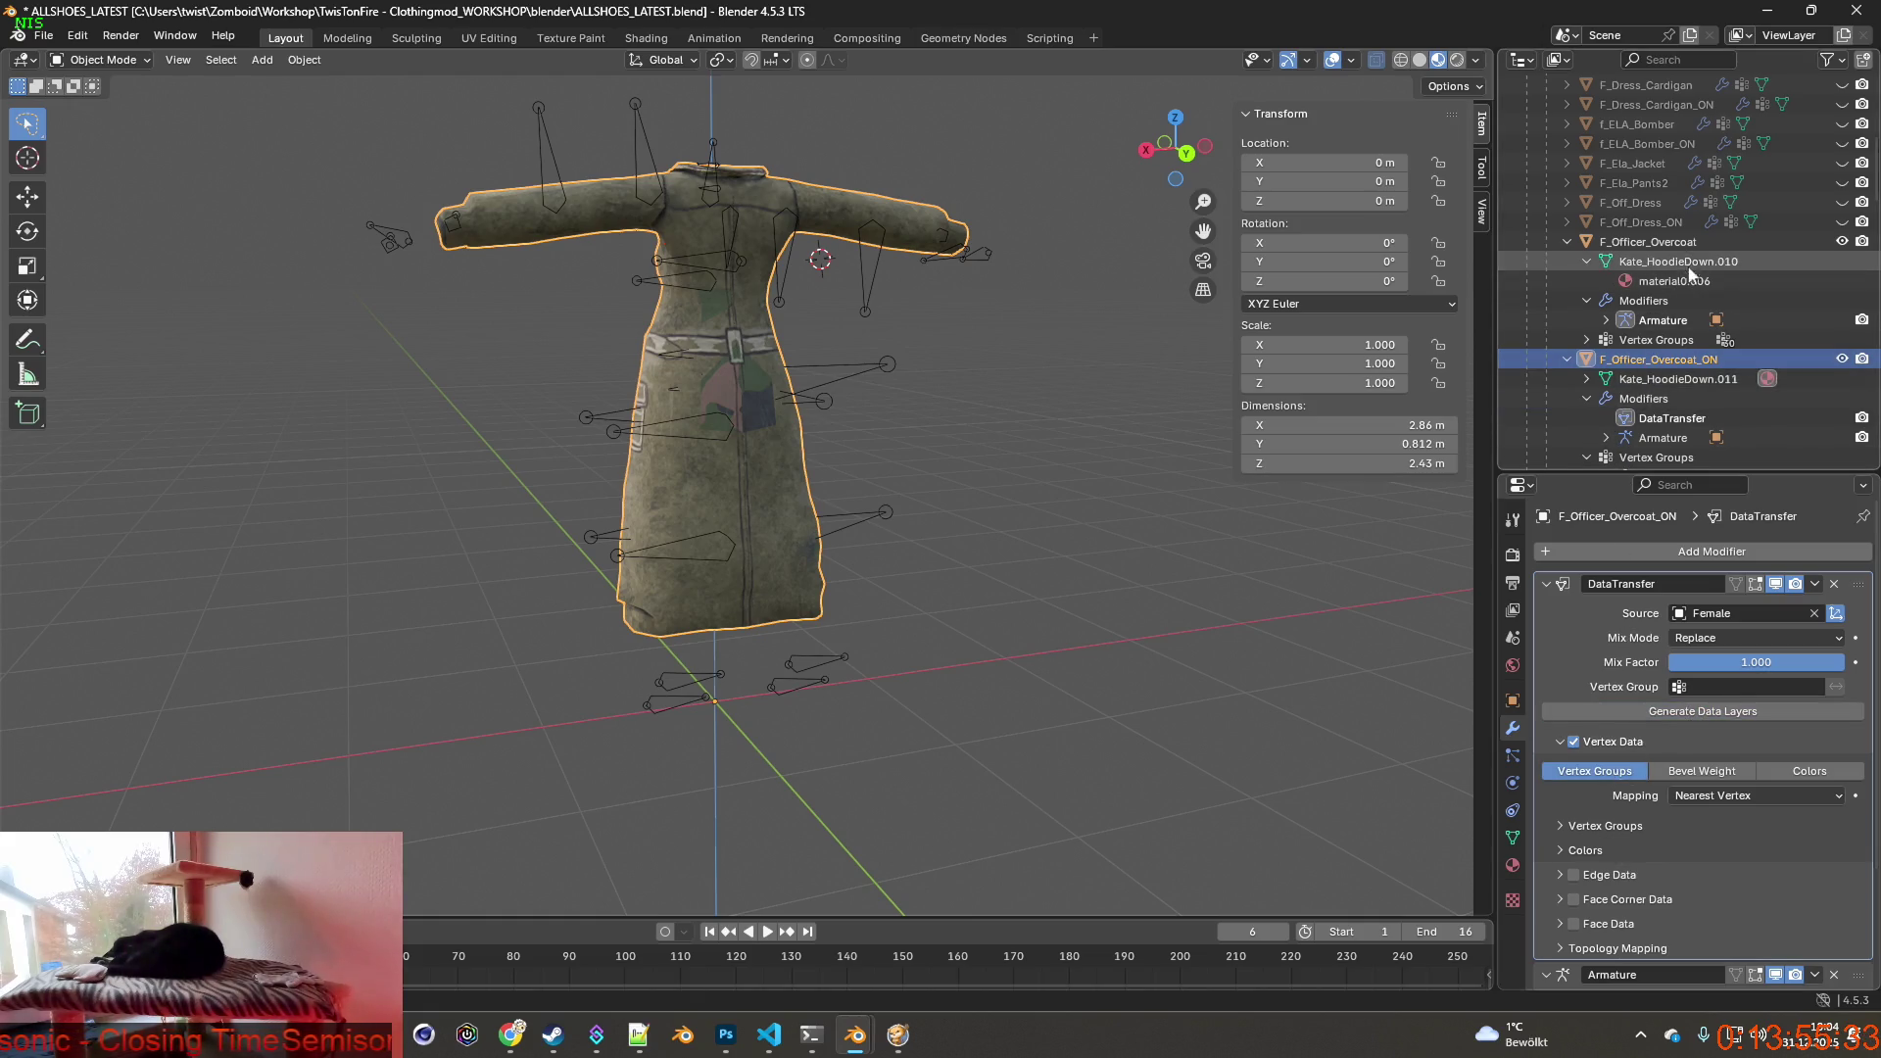
# Give F_Officer_Overcoat the same Data Transfer modifier above Armature, sourced from Female with Vertex Data.
pyautogui.click(1677, 243)
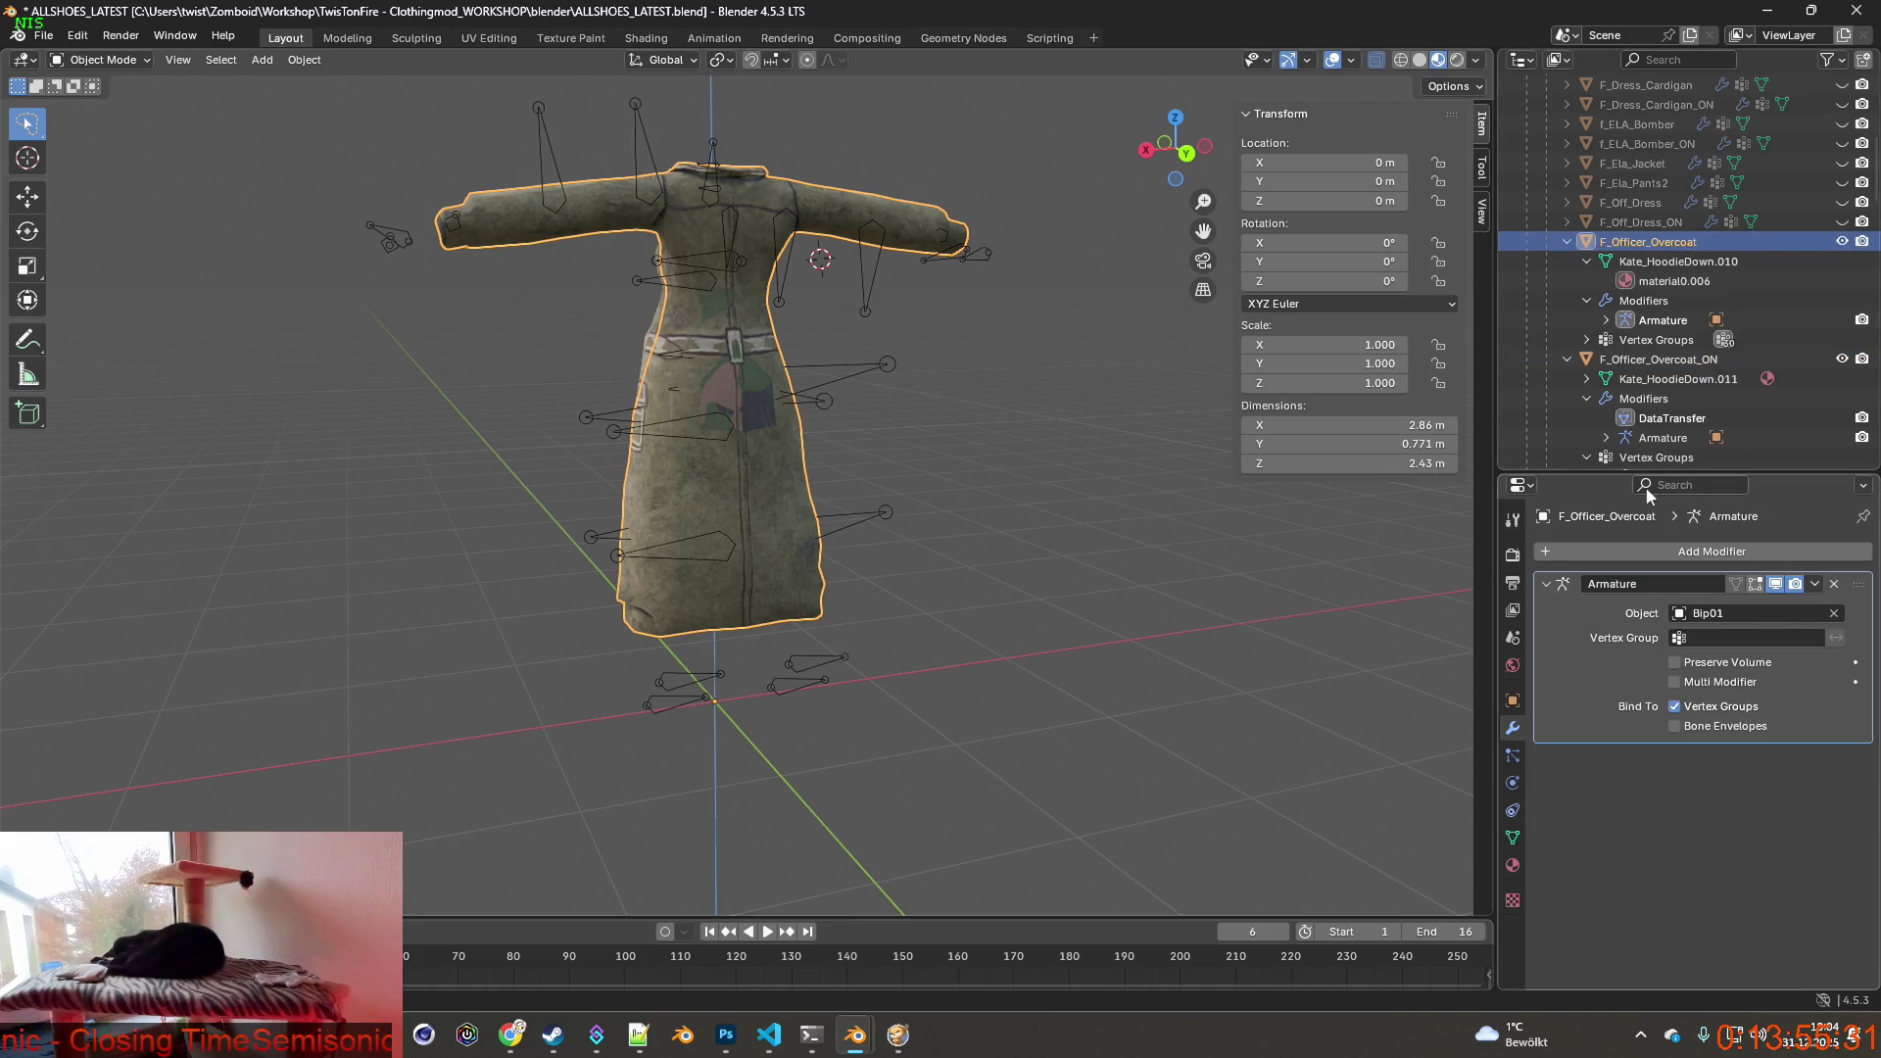
pyautogui.click(1709, 553)
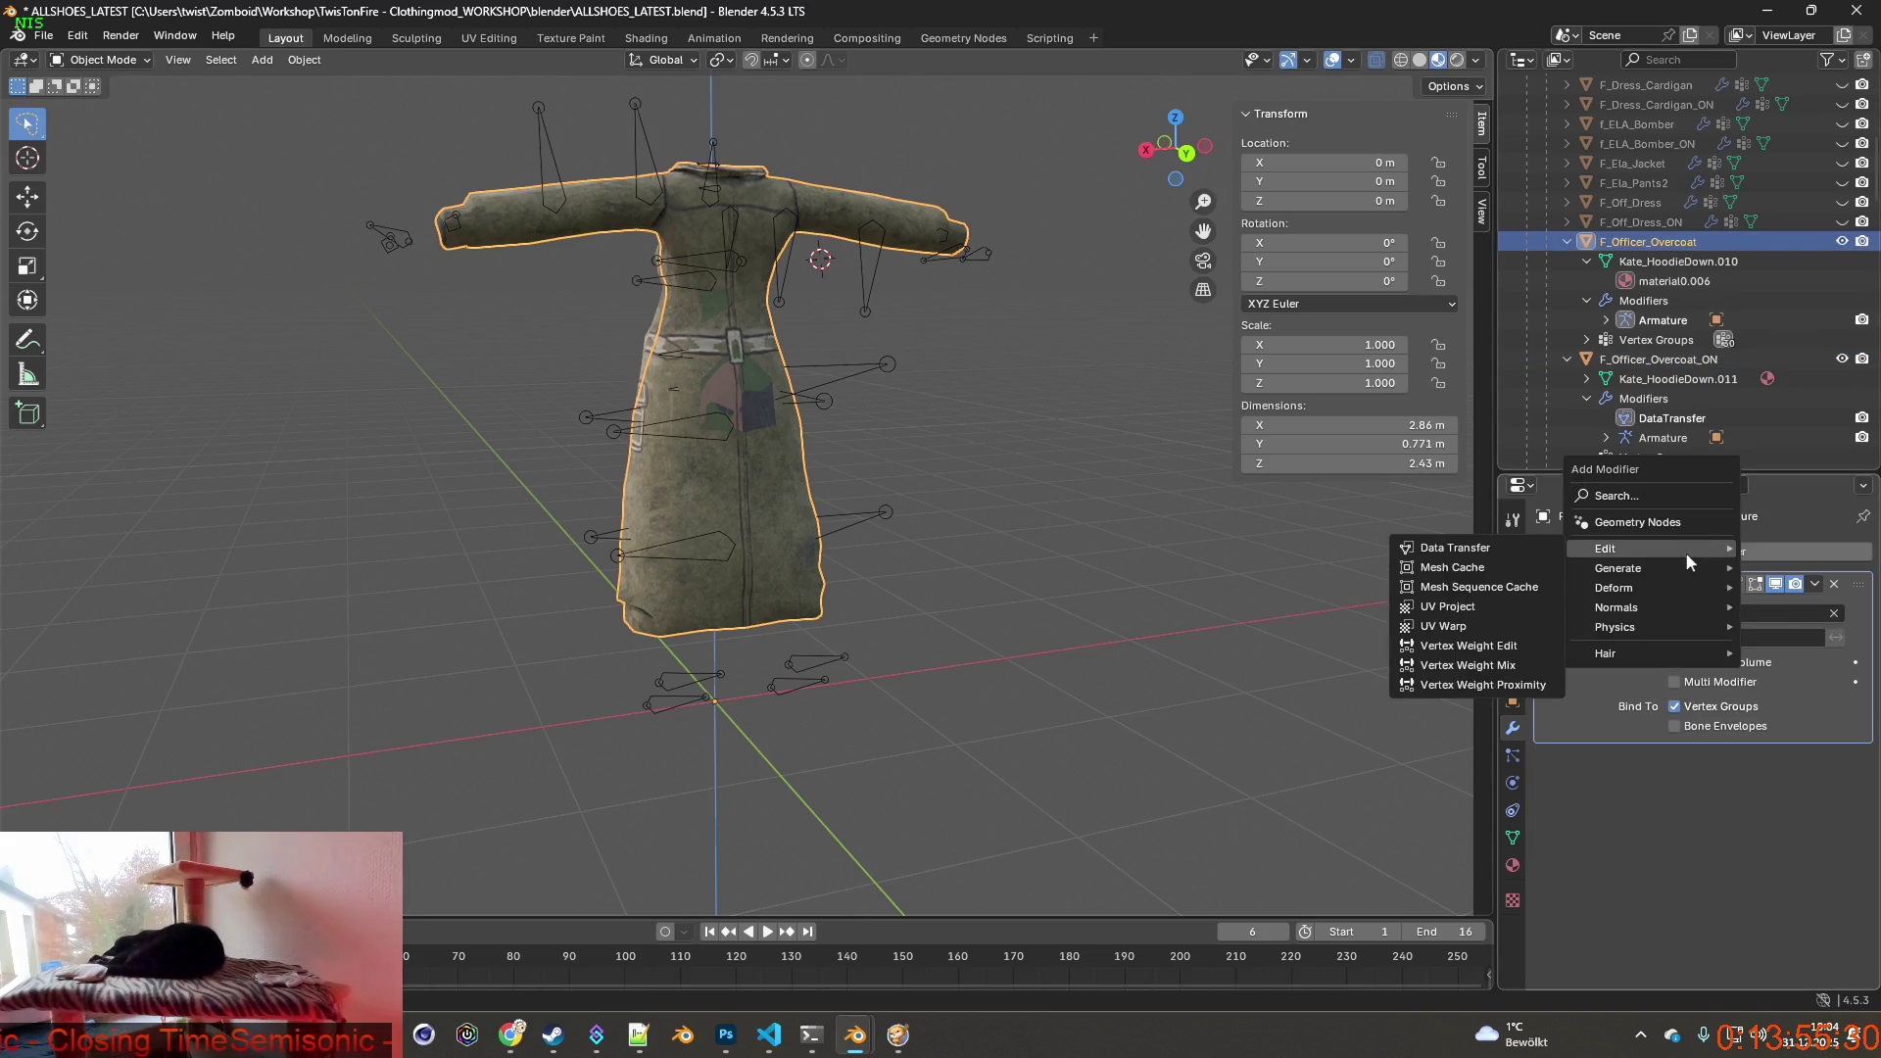
pyautogui.click(1490, 556)
pyautogui.moveTo(1856, 759); pyautogui.dragTo(1855, 584)
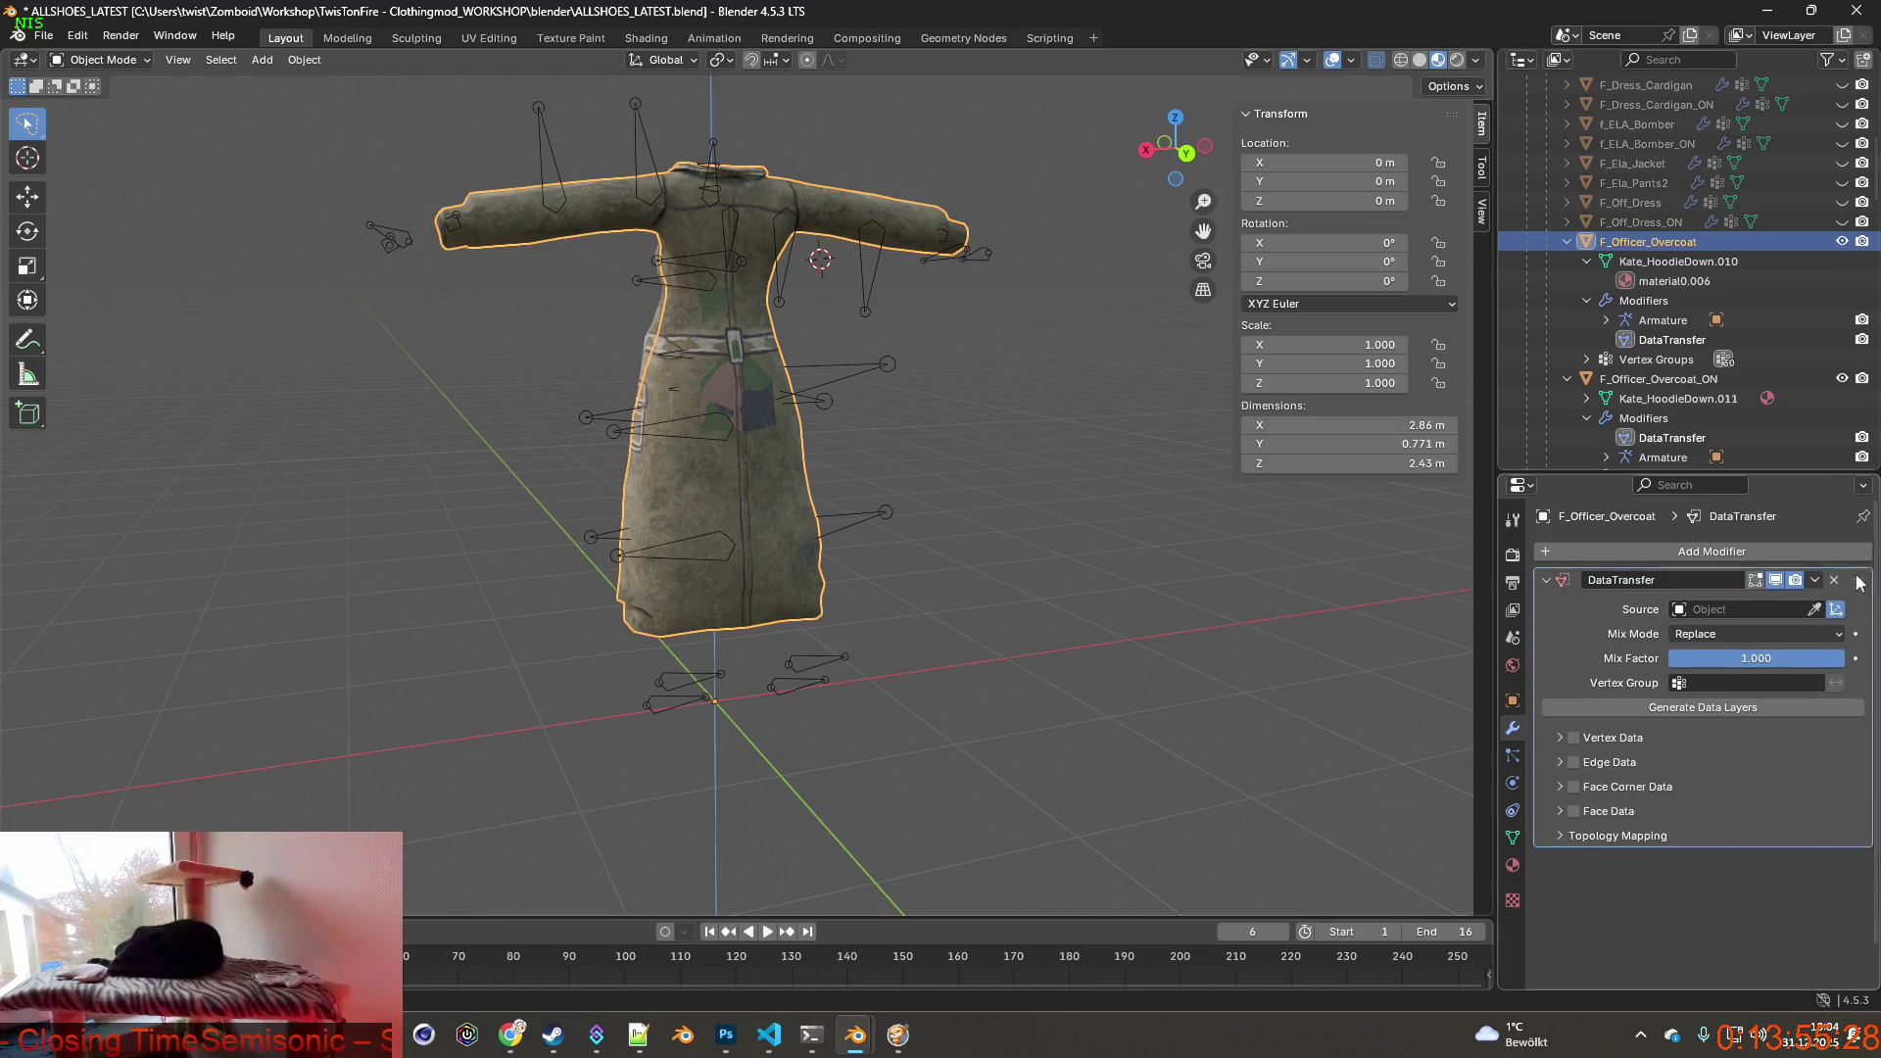
pyautogui.click(1741, 614)
pyautogui.write('fe')
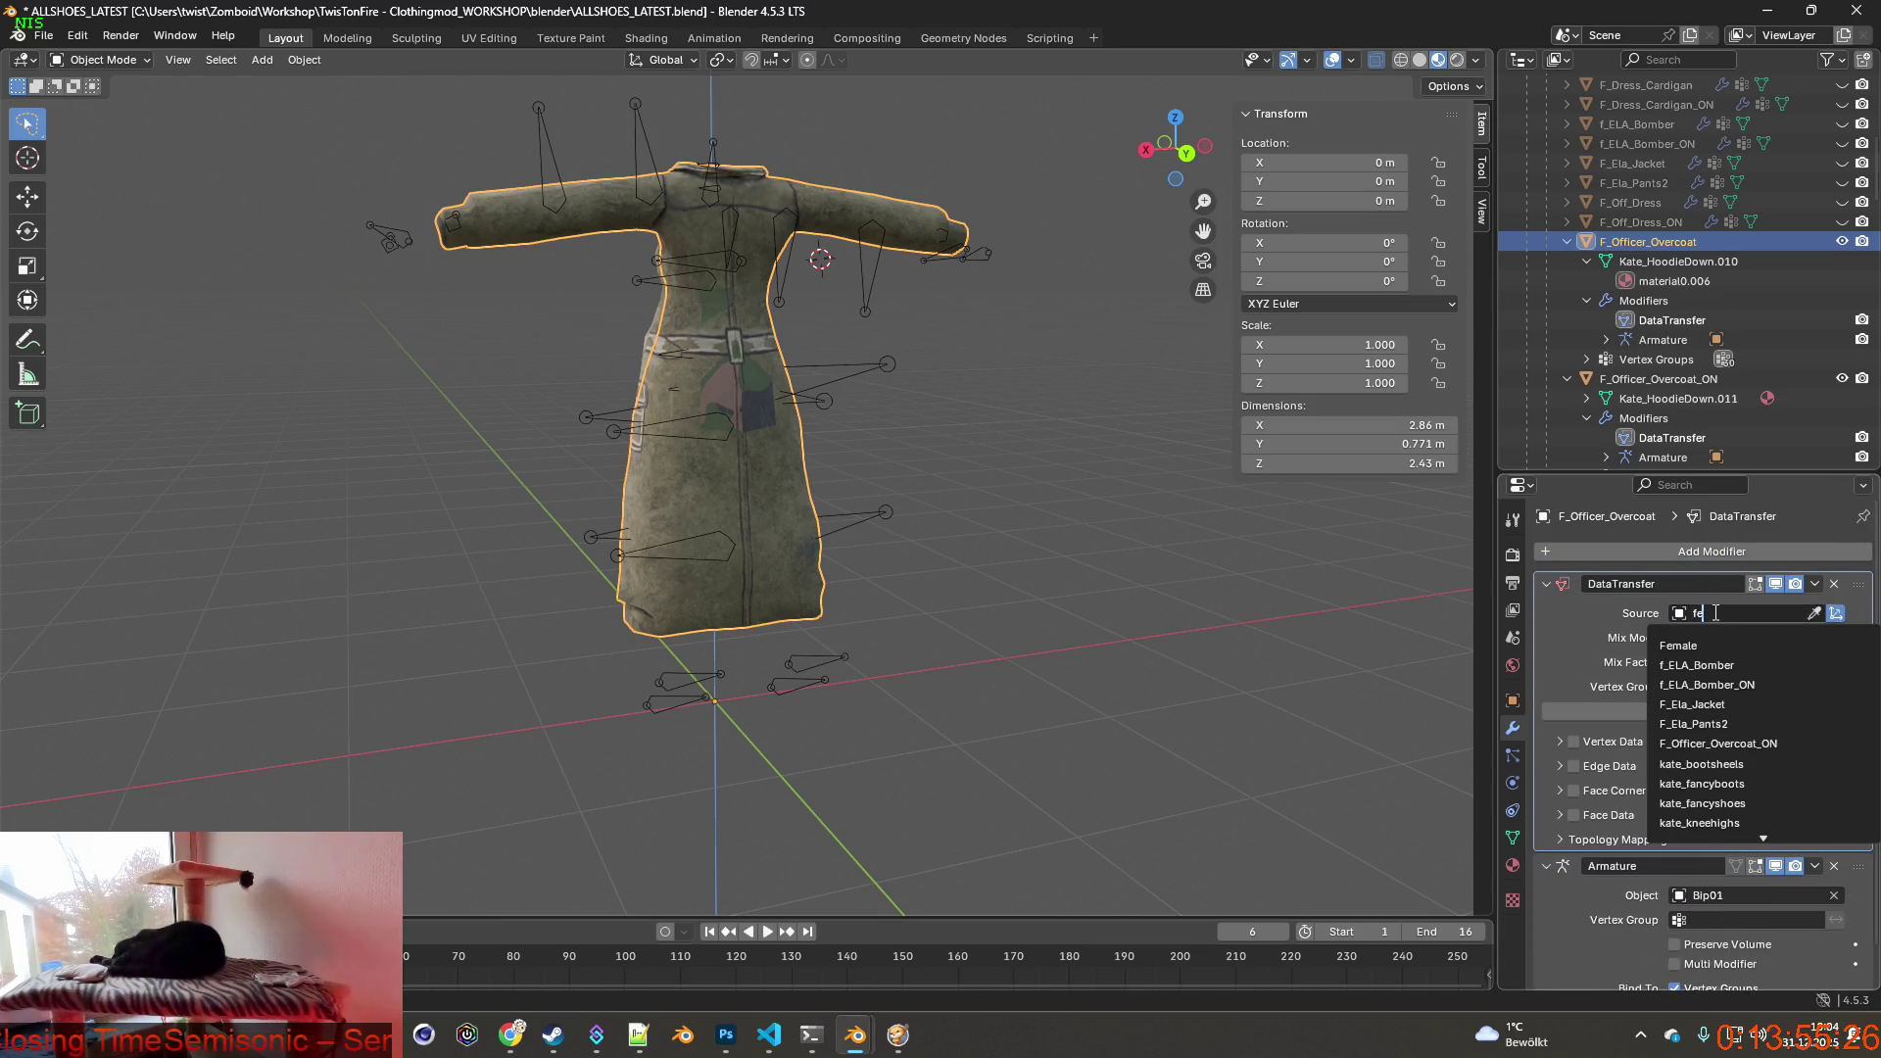
pyautogui.click(1690, 645)
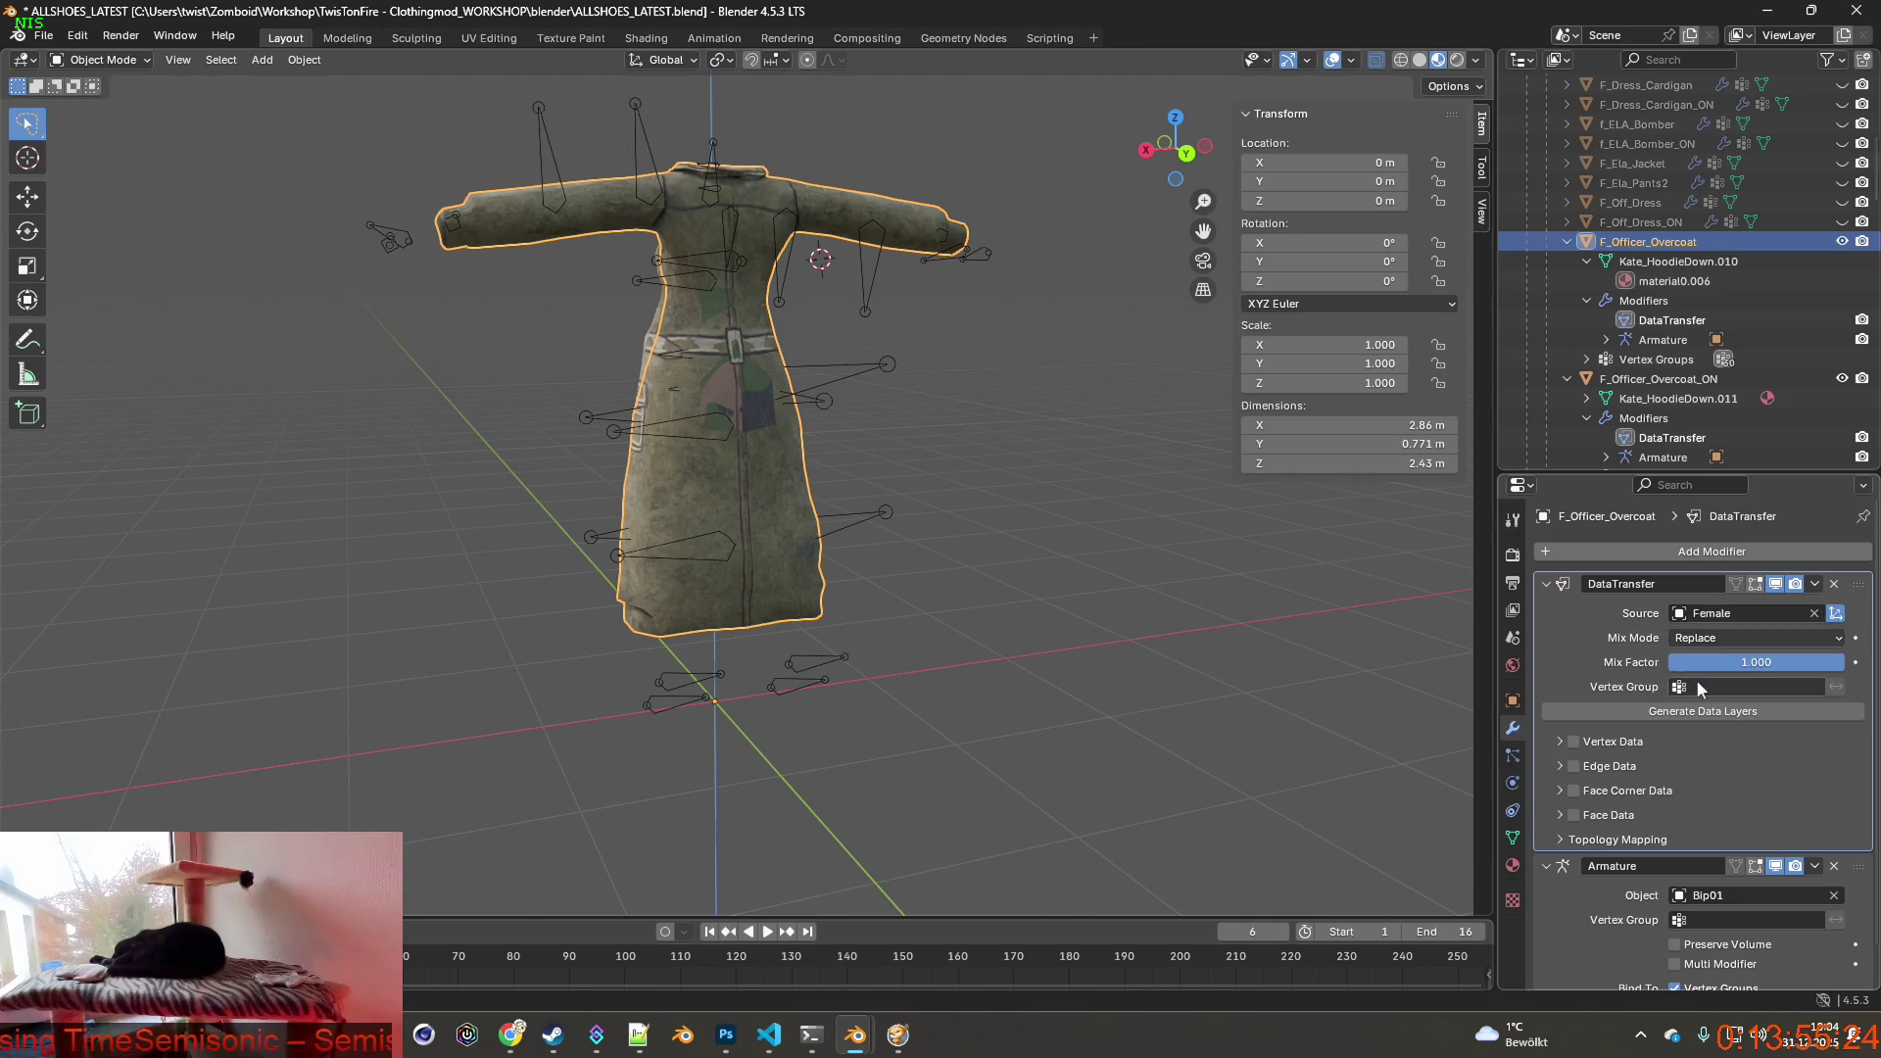
pyautogui.click(1561, 742)
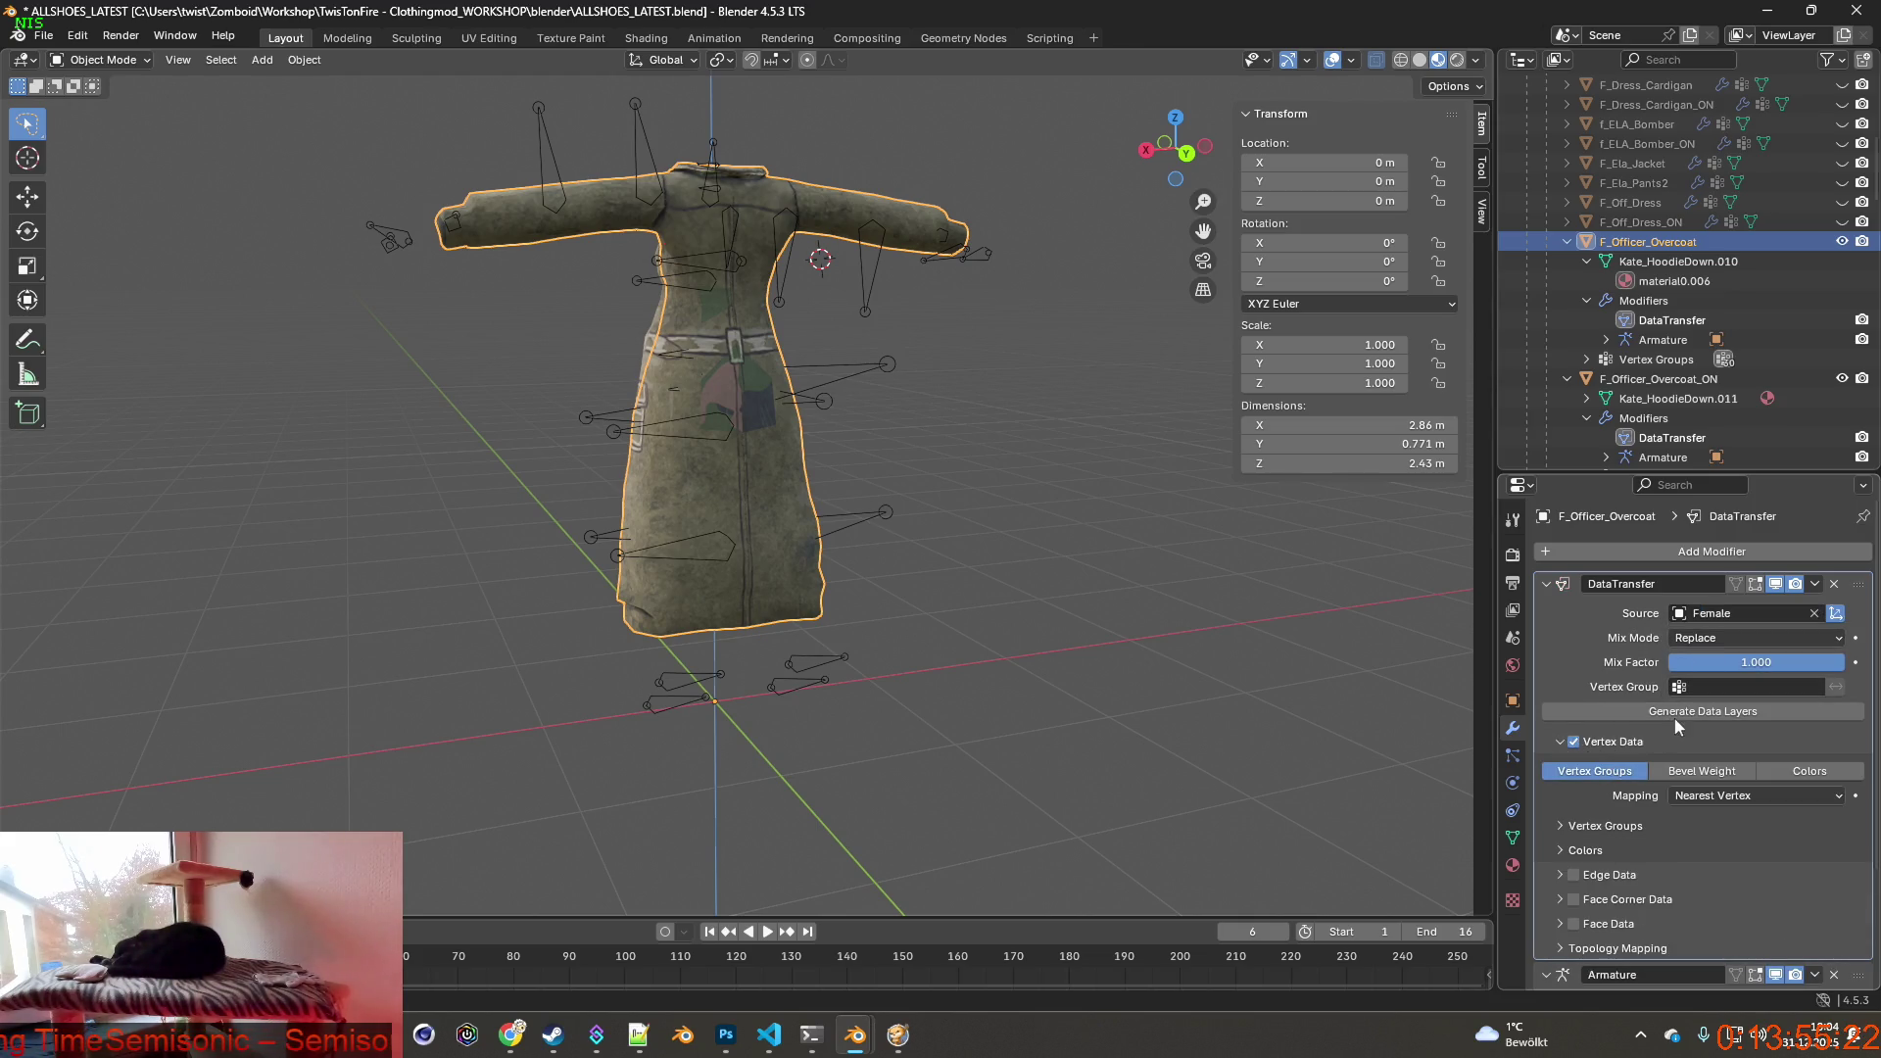
pyautogui.moveTo(1119, 392)
pyautogui.mouseDown(button='middle')
pyautogui.moveTo(980, 398)
pyautogui.moveTo(978, 290)
pyautogui.moveTo(971, 421)
pyautogui.mouseUp(button='middle')
pyautogui.click(107, 61)
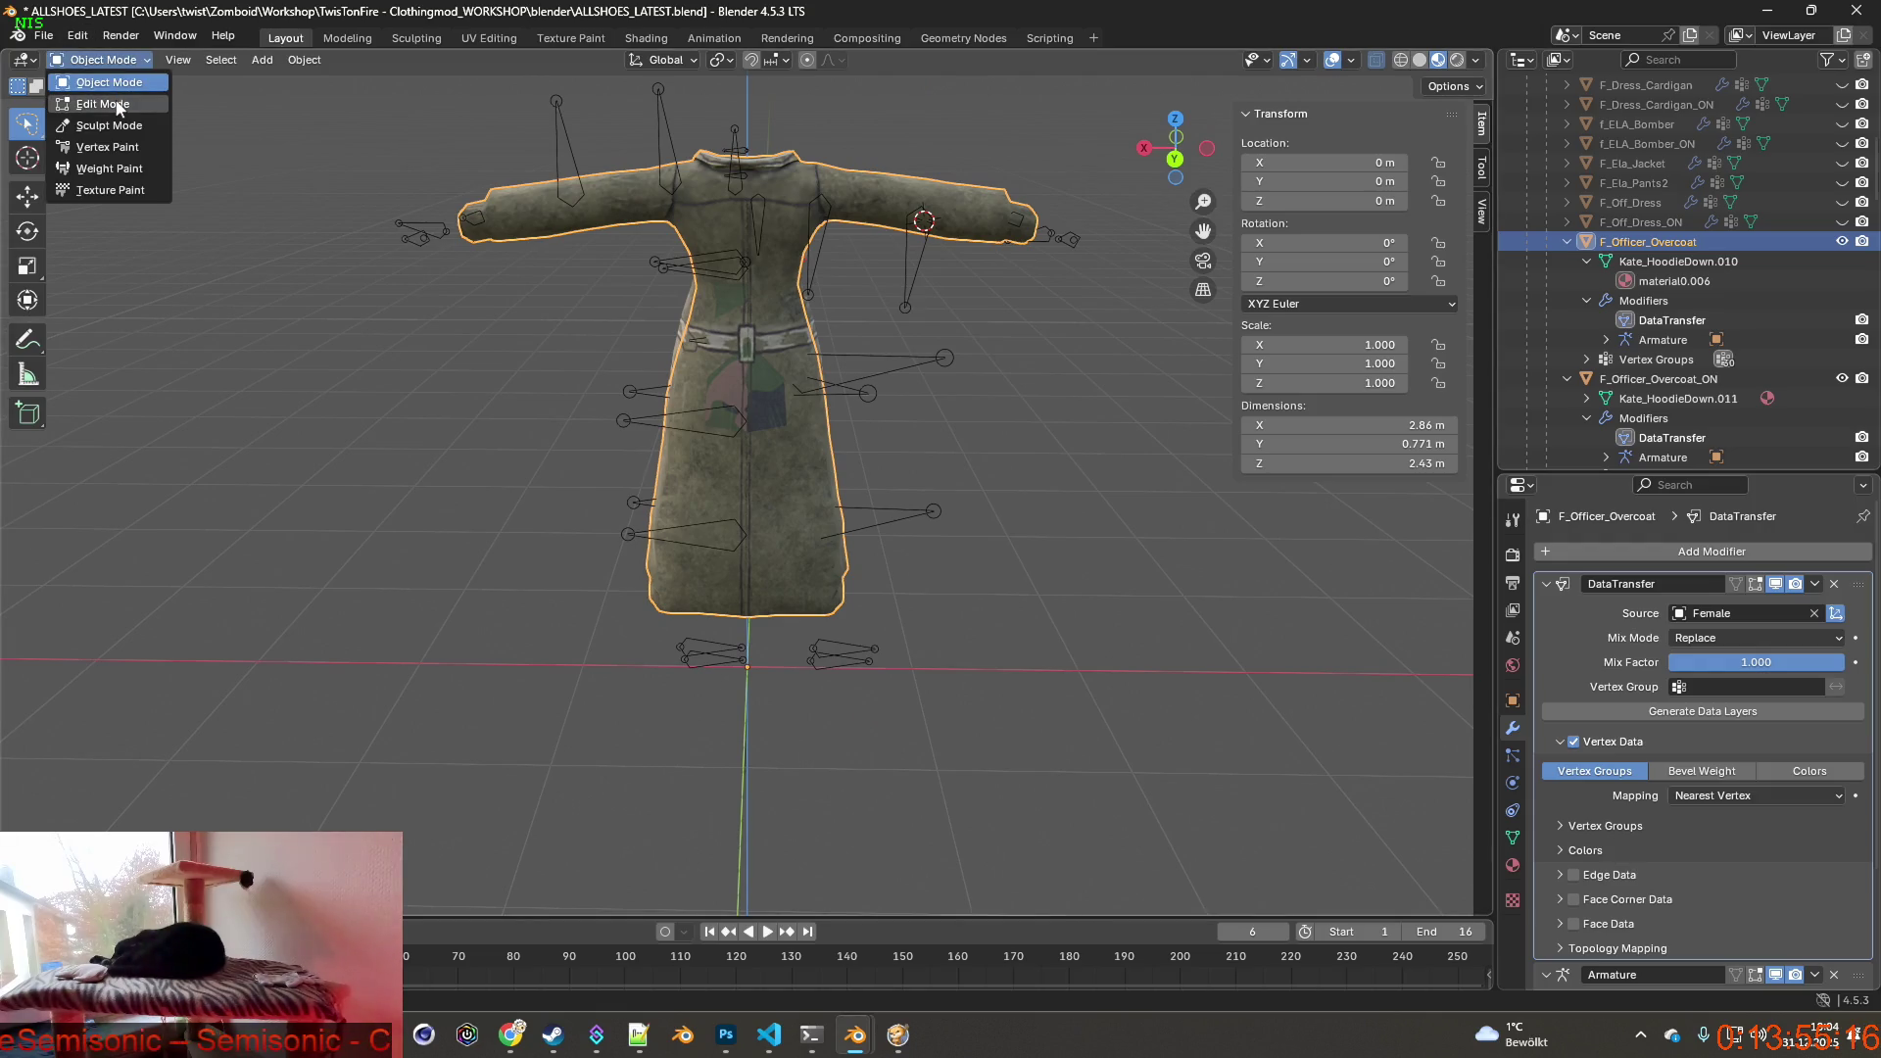
# Make F_Officer_Overcoat_ON active, enter Edit Mode and clear the vertex selection.
pyautogui.press('Escape')
pyautogui.click(1564, 241)
pyautogui.click(1605, 358)
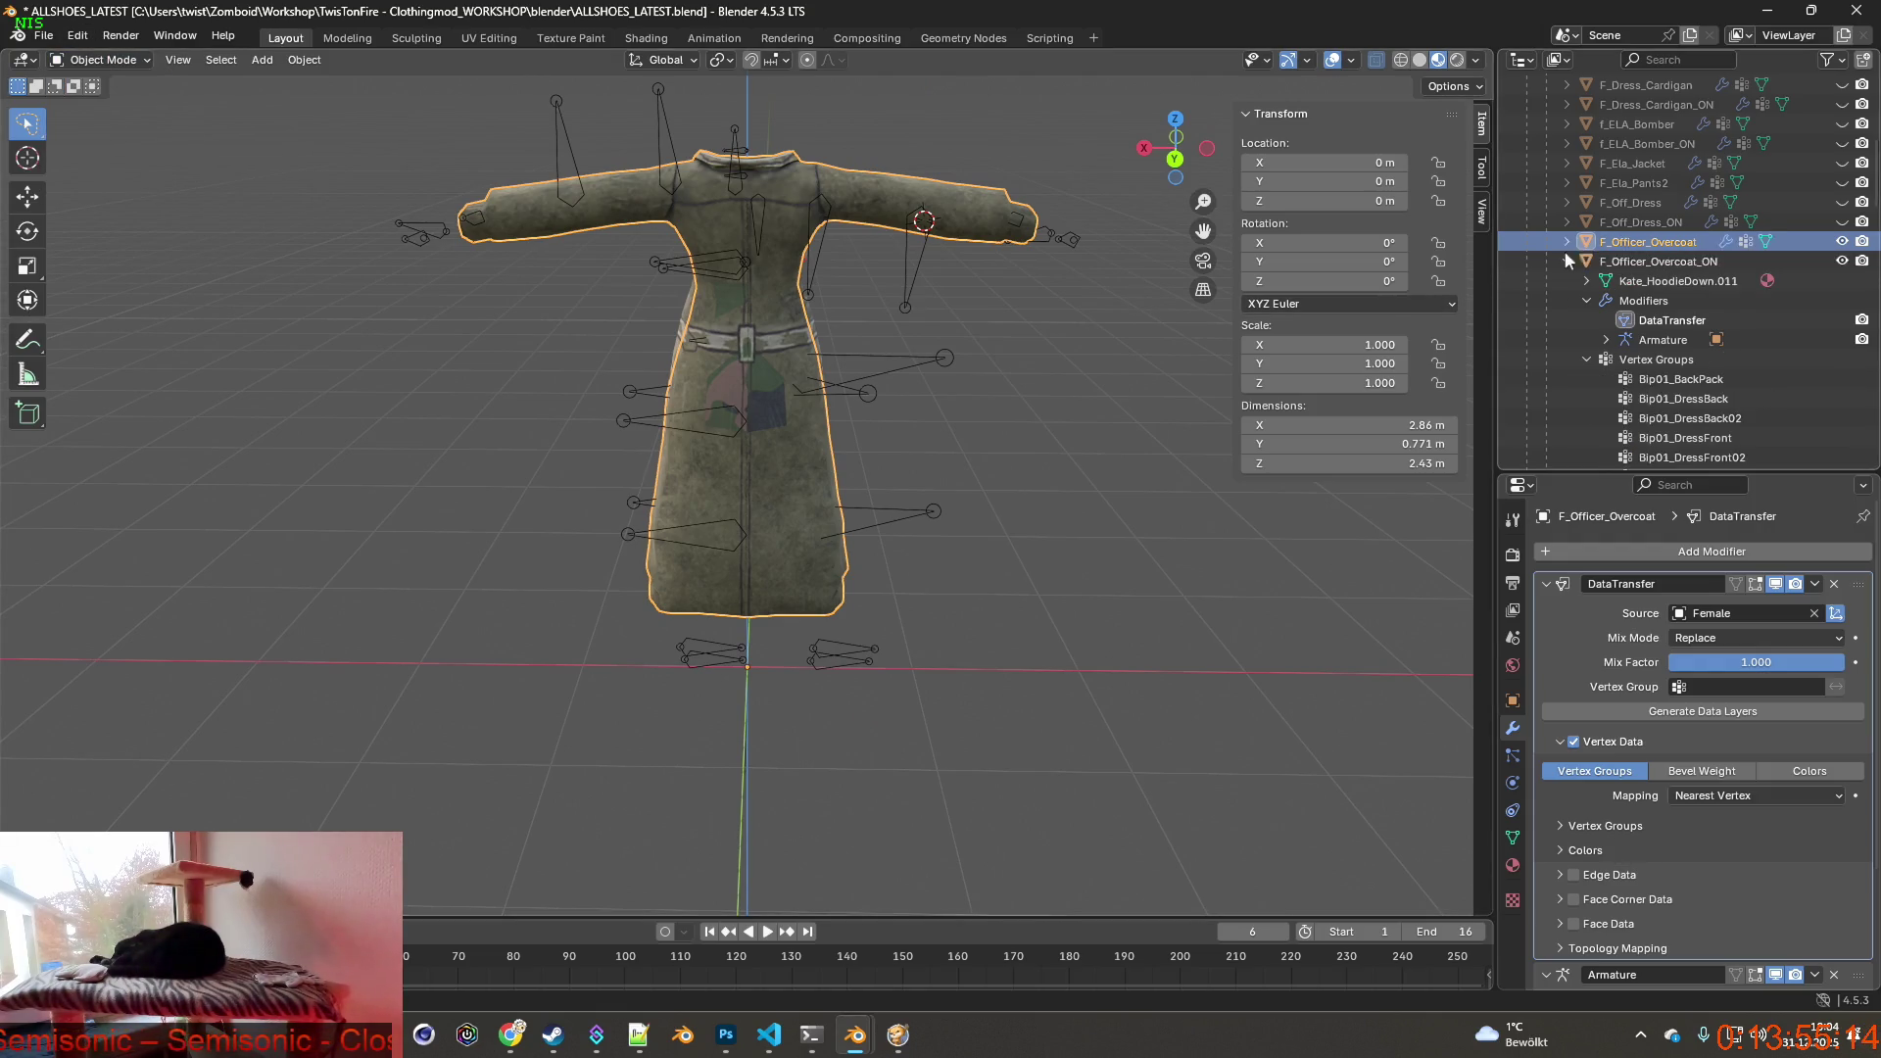
pyautogui.click(1565, 262)
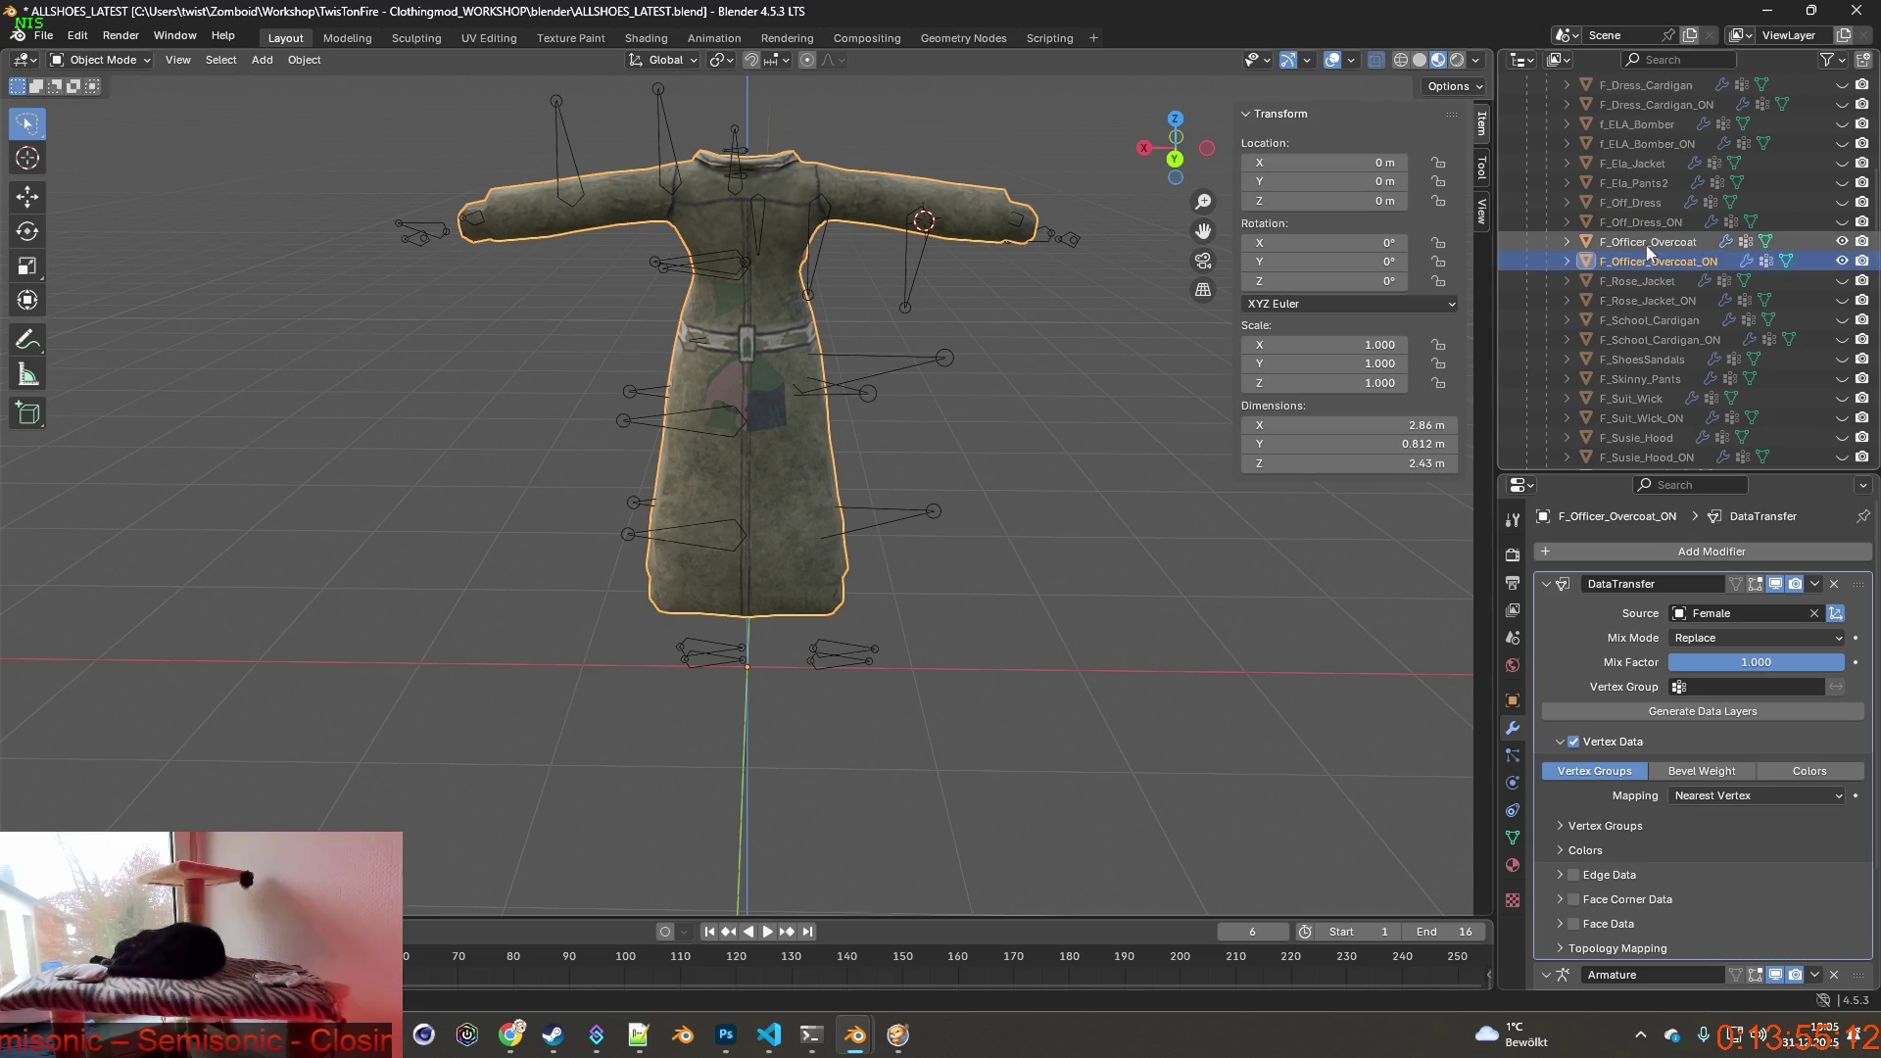
pyautogui.click(1646, 261)
pyautogui.click(105, 61)
pyautogui.click(106, 98)
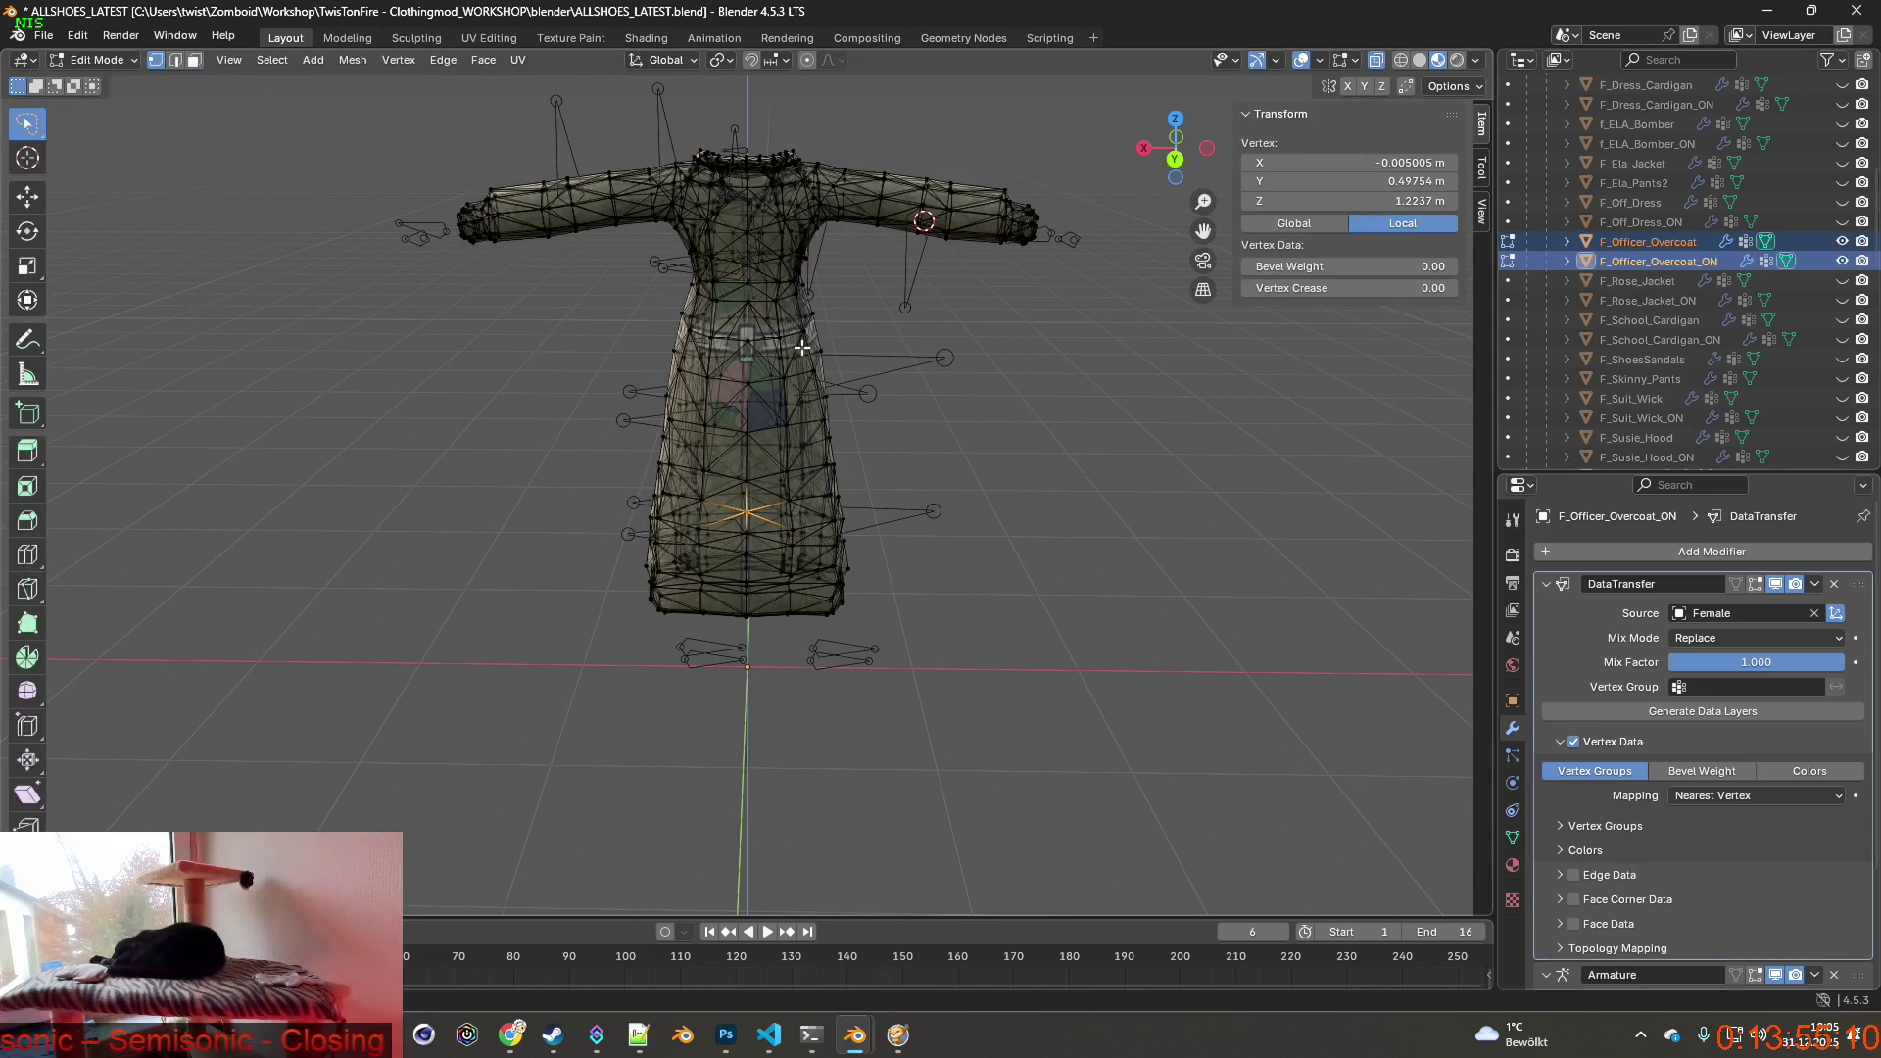
pyautogui.hotkey('alt', 'a')
# Select the lower-back vertex strip and move it about 0.018 m along the Y axis.
pyautogui.moveTo(959, 435)
pyautogui.mouseDown(button='middle')
pyautogui.moveTo(883, 553)
pyautogui.moveTo(879, 617)
pyautogui.moveTo(835, 548)
pyautogui.moveTo(792, 544)
pyautogui.mouseUp(button='middle')
pyautogui.scroll(3, 835, 546)
pyautogui.scroll(1, 791, 543)
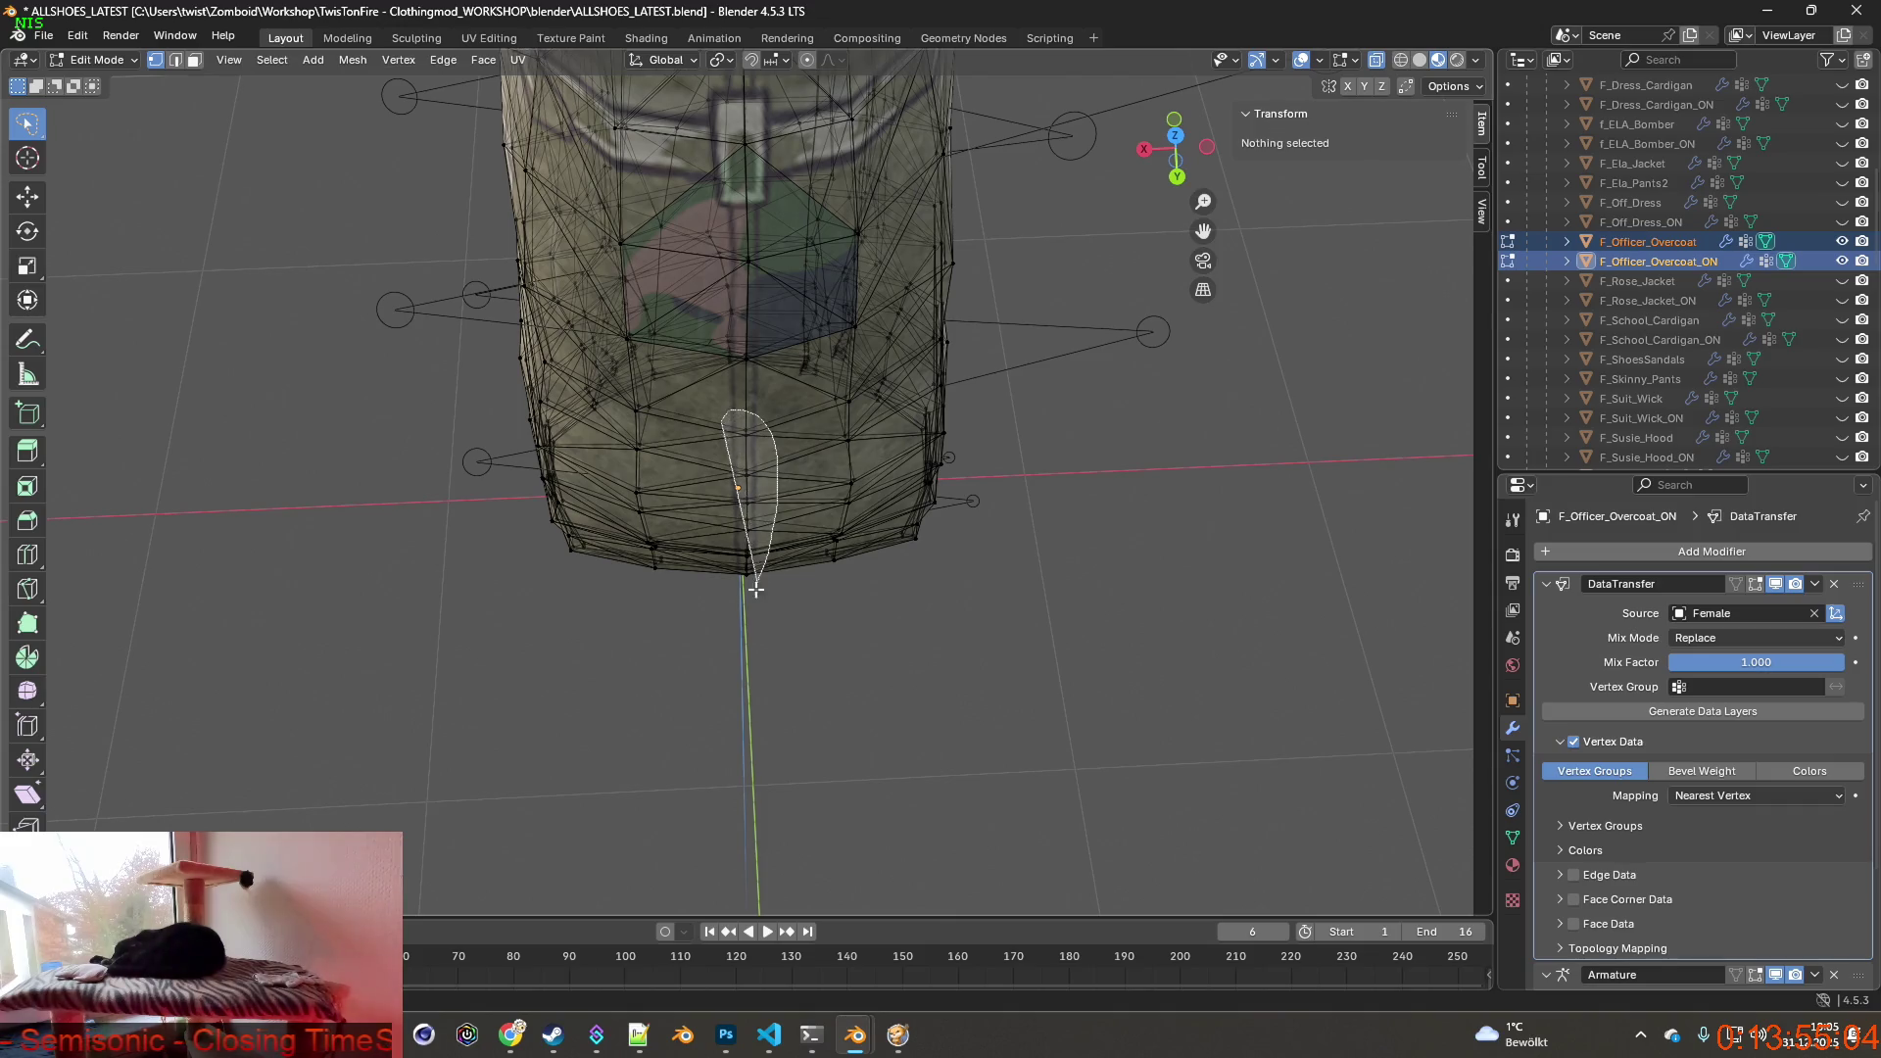
pyautogui.keyDown('ctrl'); pyautogui.moveTo(755, 589); pyautogui.dragTo(758, 594); pyautogui.keyUp('ctrl')
pyautogui.moveTo(759, 594); pyautogui.dragTo(1011, 439, button='middle')
pyautogui.press('g')
pyautogui.press('y')
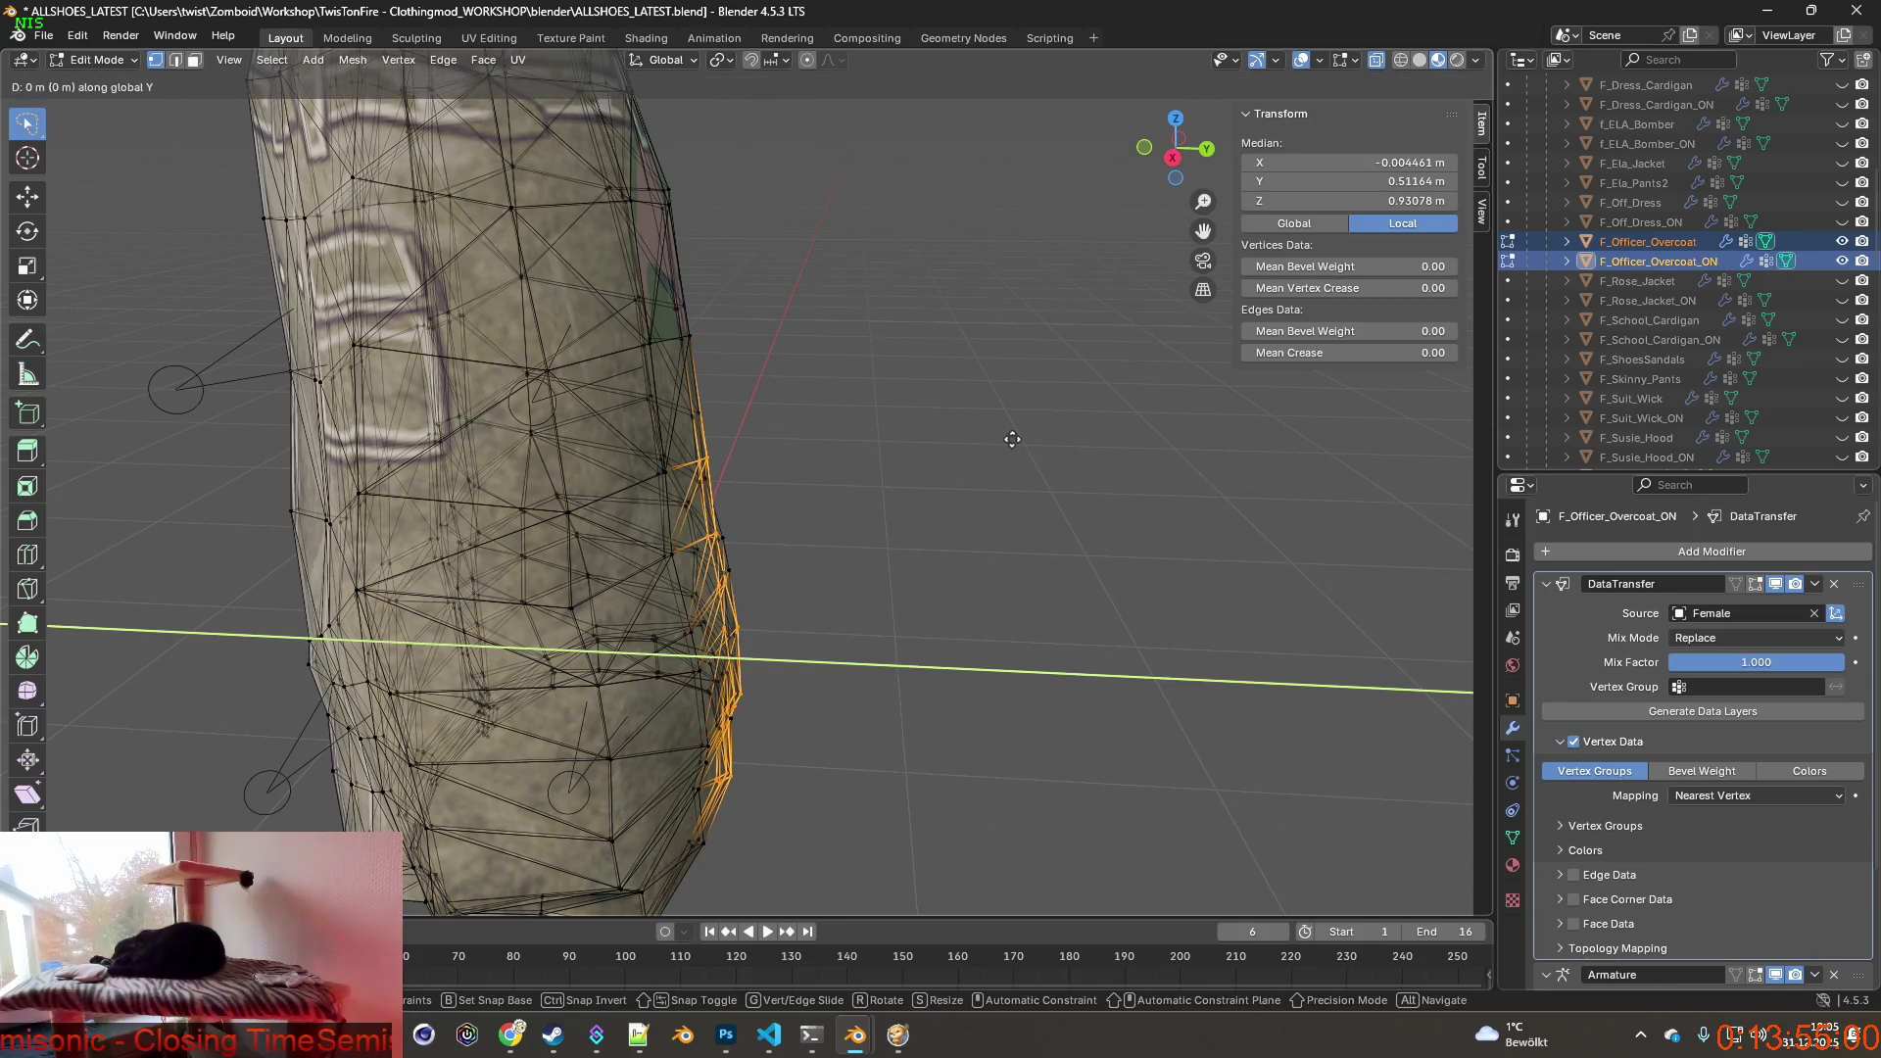
pyautogui.click(1021, 446)
pyautogui.moveTo(1019, 446)
pyautogui.mouseDown(button='middle')
pyautogui.moveTo(789, 535)
pyautogui.moveTo(896, 514)
pyautogui.moveTo(912, 485)
pyautogui.moveTo(647, 433)
pyautogui.moveTo(1029, 429)
pyautogui.moveTo(823, 446)
pyautogui.moveTo(707, 419)
pyautogui.mouseUp(button='middle')
# Back in object mode, export the camo coat over F_Officer_Overcoat.fbx in the clothes folder.
pyautogui.click(101, 59)
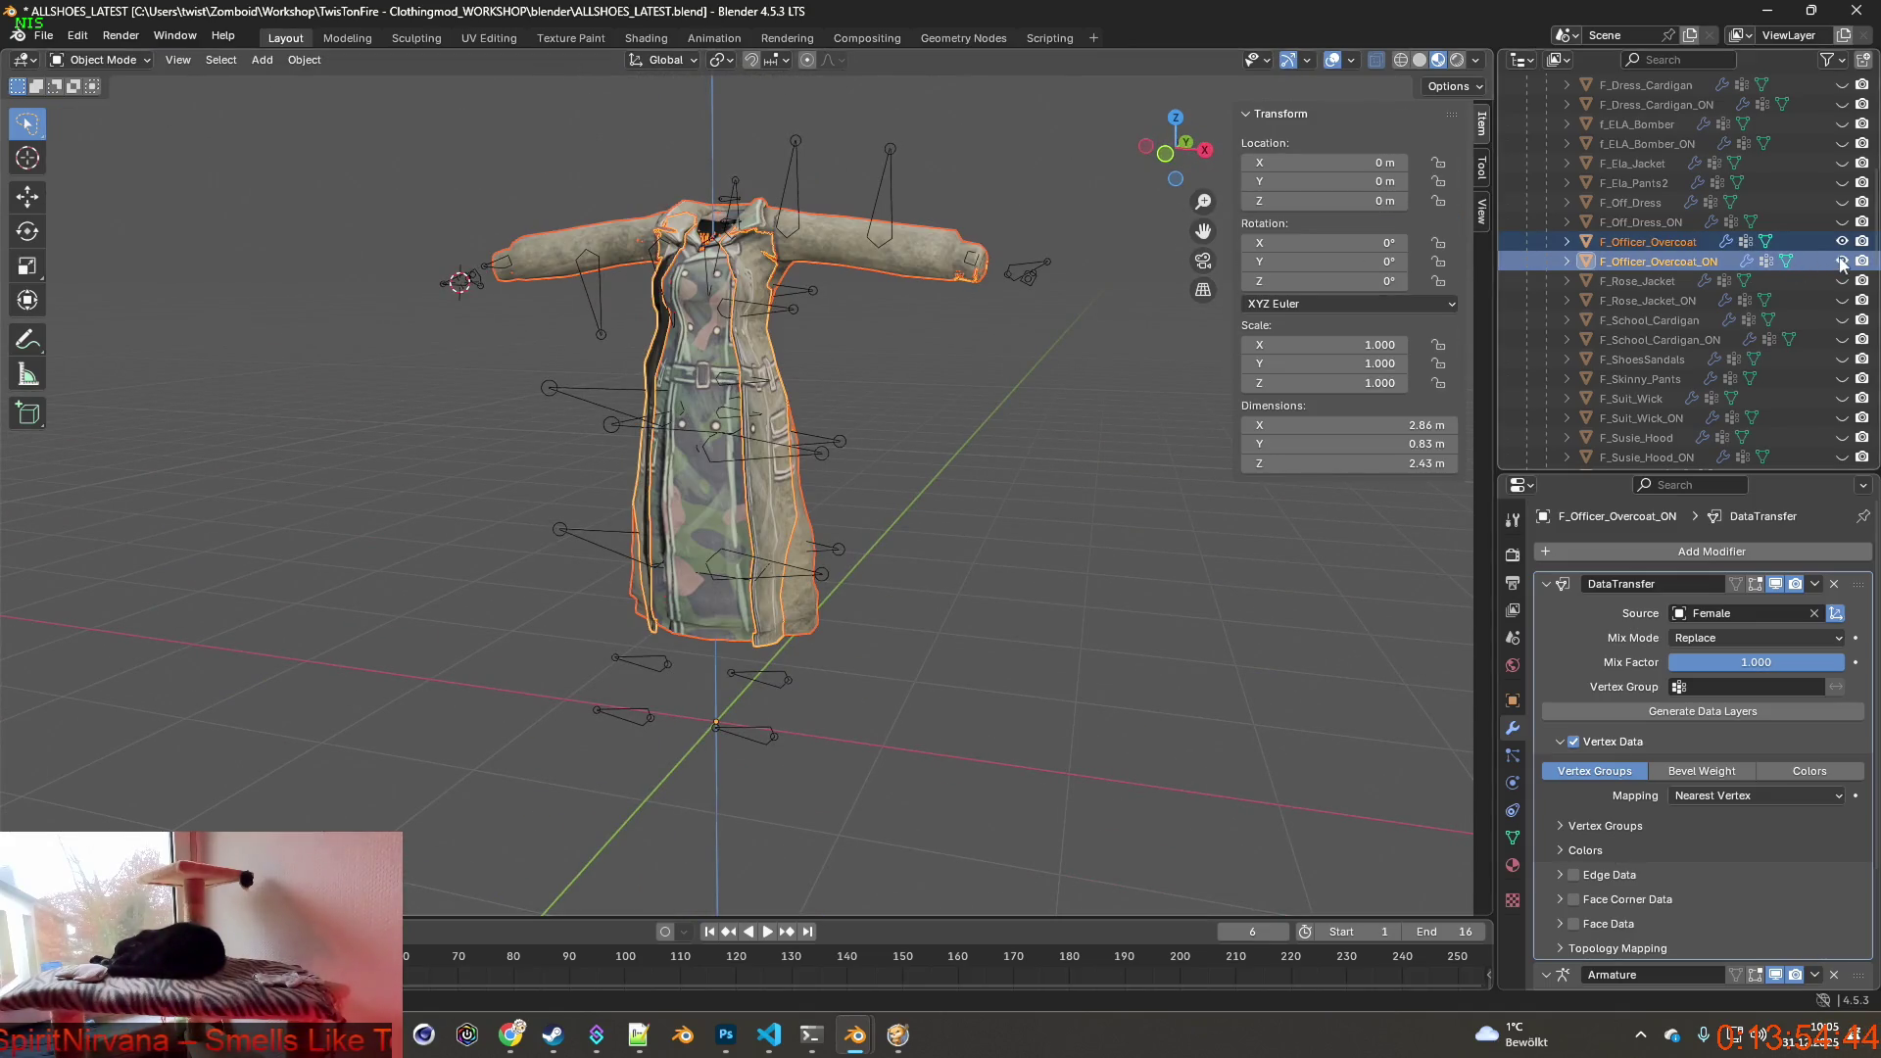
pyautogui.click(1841, 242)
pyautogui.click(1654, 241)
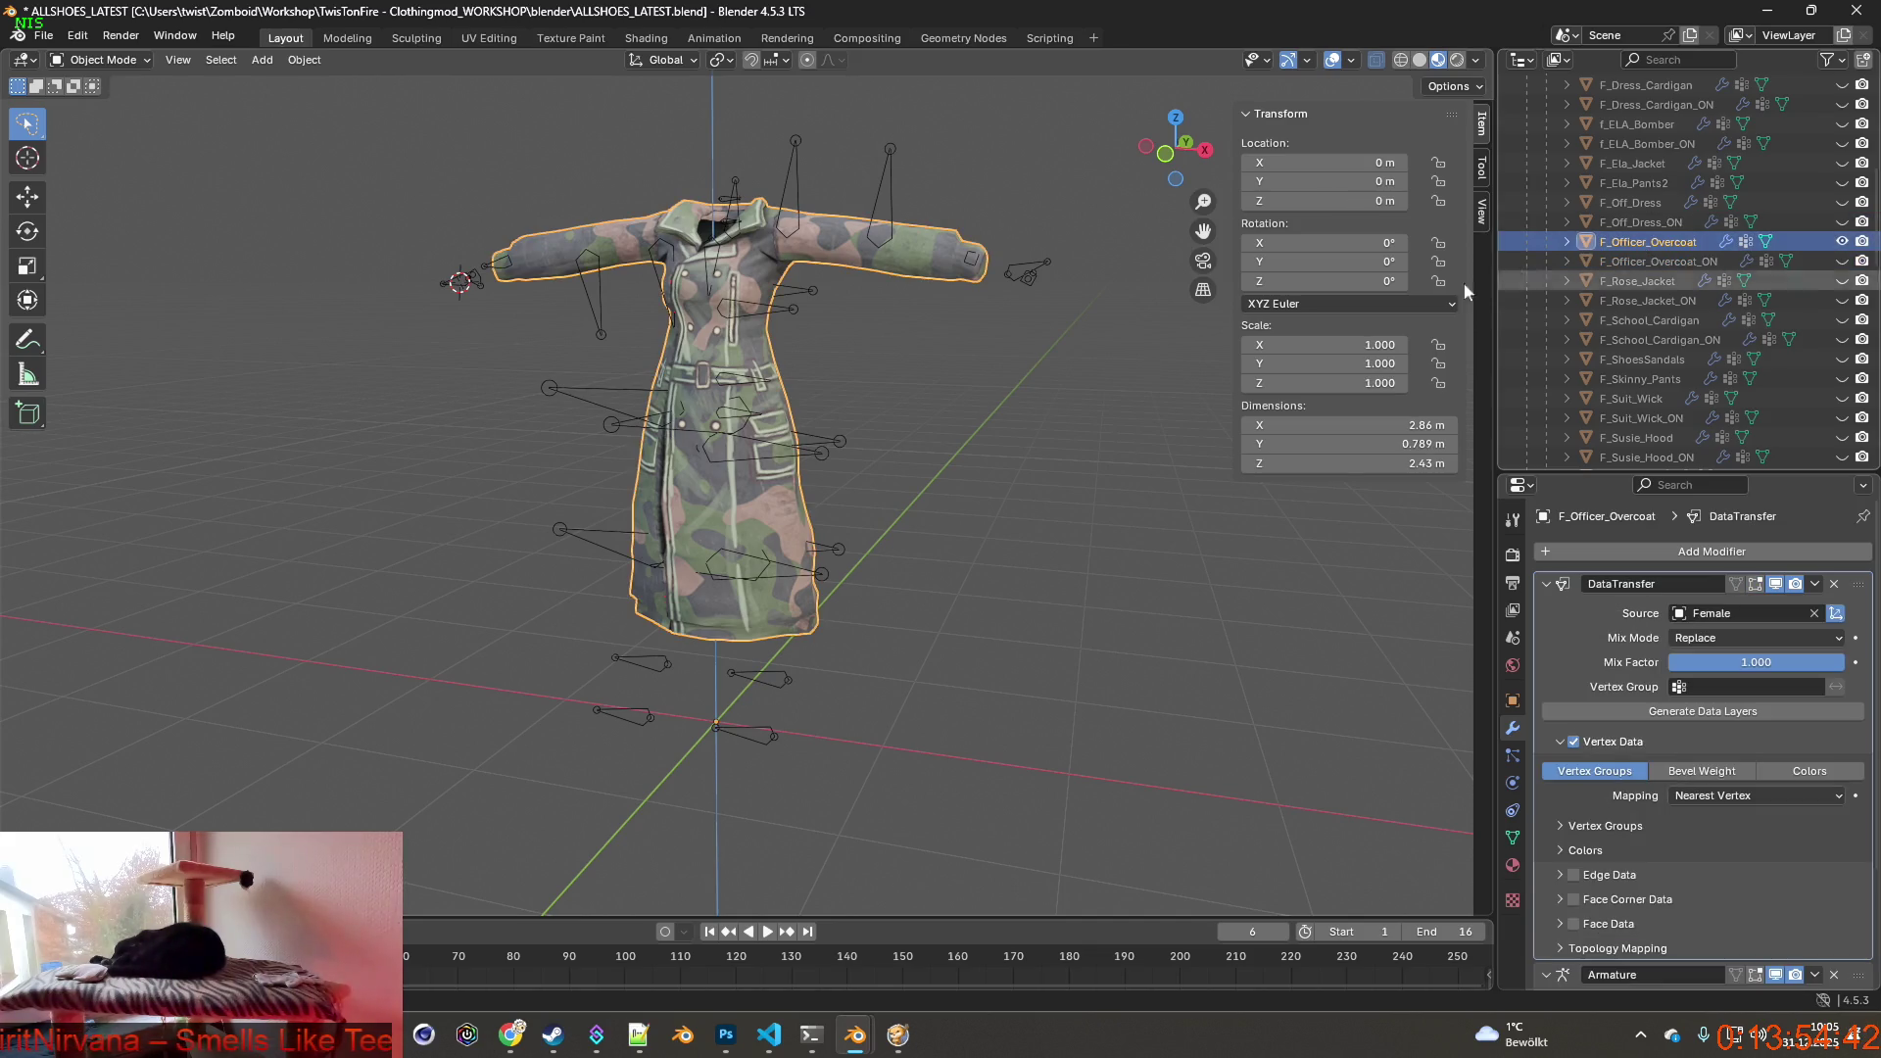
pyautogui.click(802, 196)
pyautogui.moveTo(990, 191); pyautogui.dragTo(919, 258, button='middle')
pyautogui.click(919, 256)
pyautogui.click(44, 36)
pyautogui.click(77, 332)
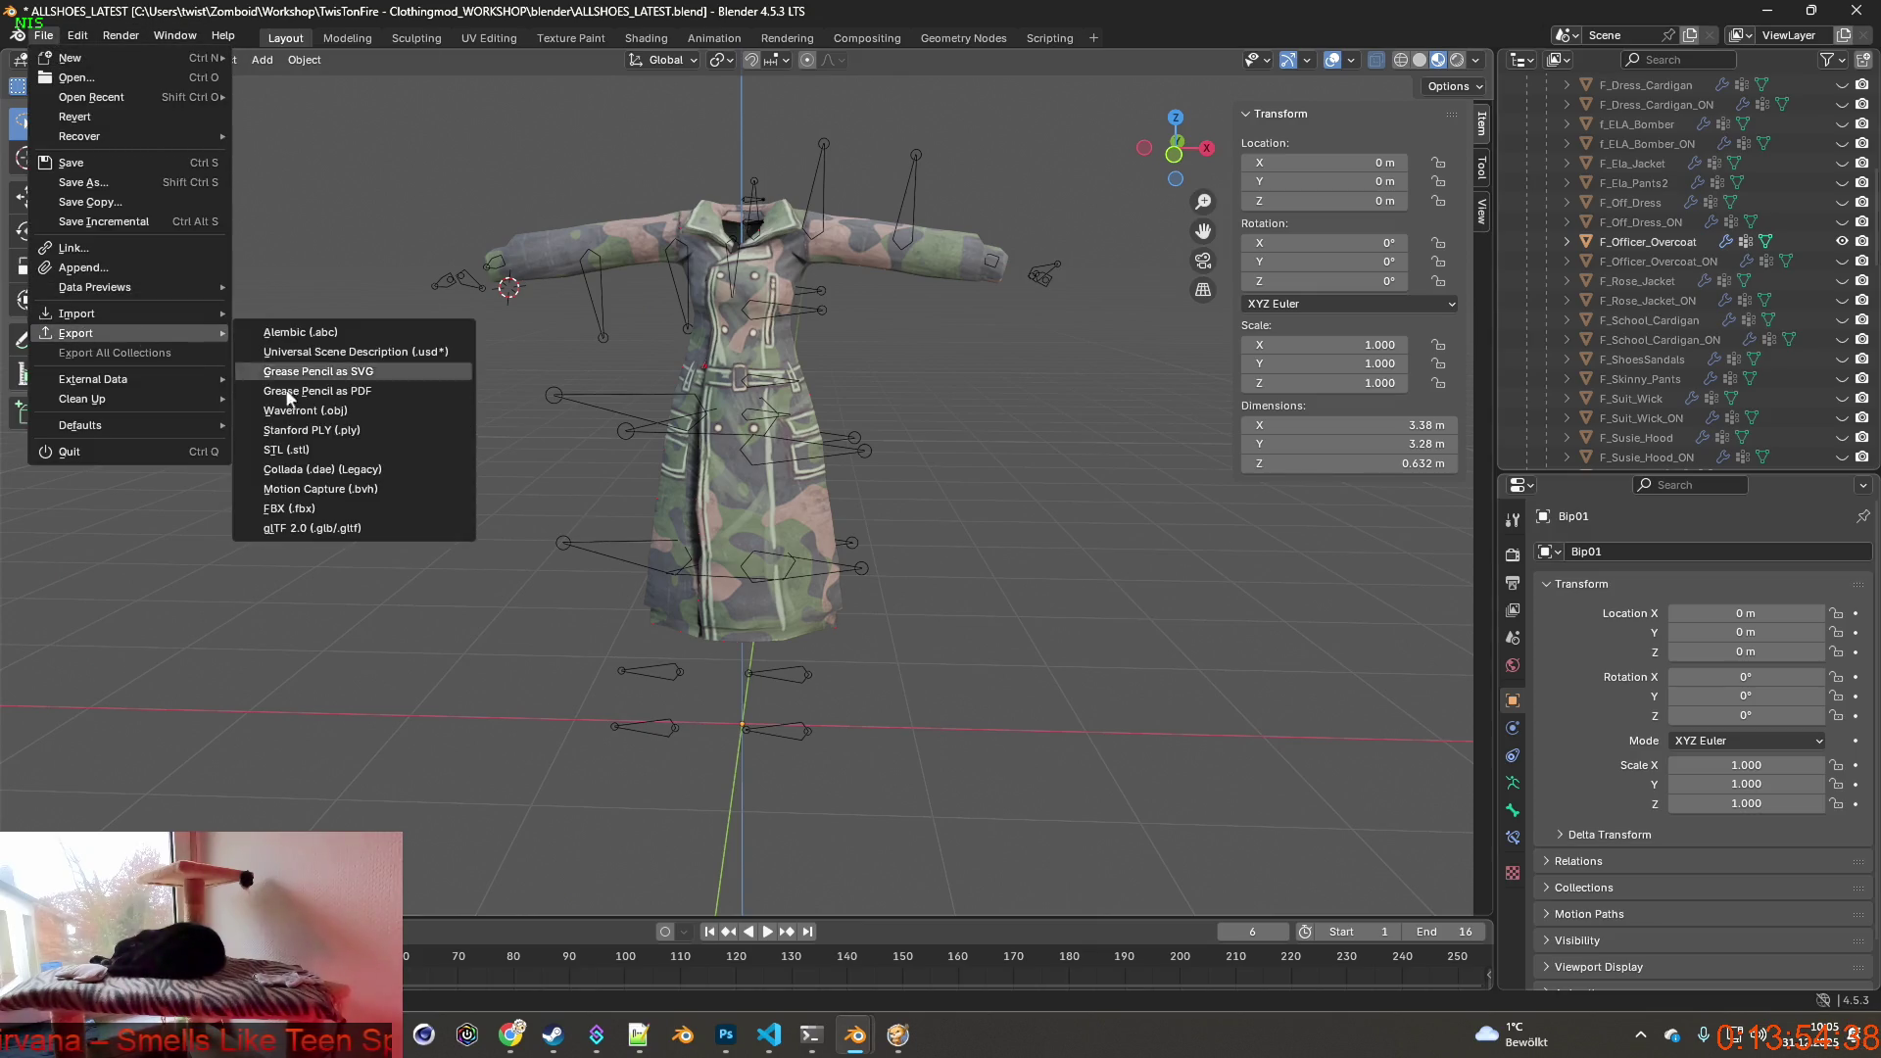
pyautogui.click(301, 511)
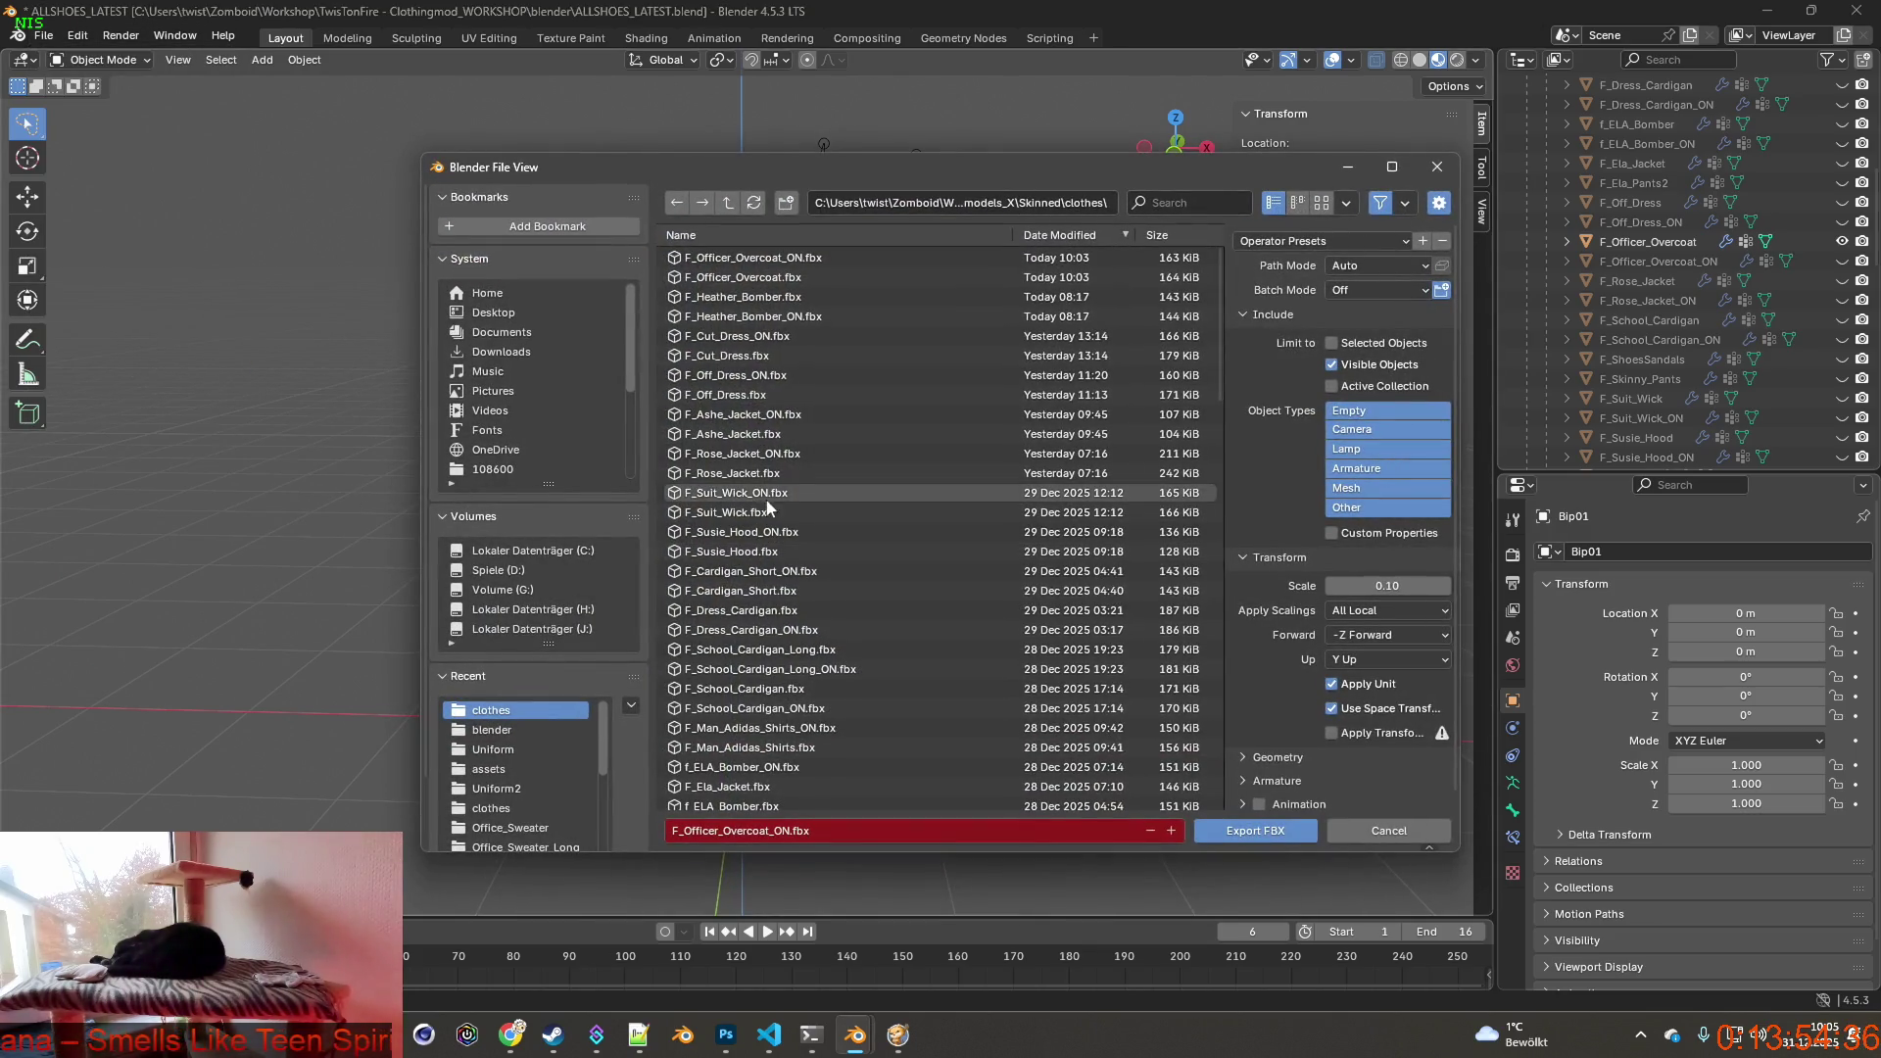
pyautogui.click(735, 296)
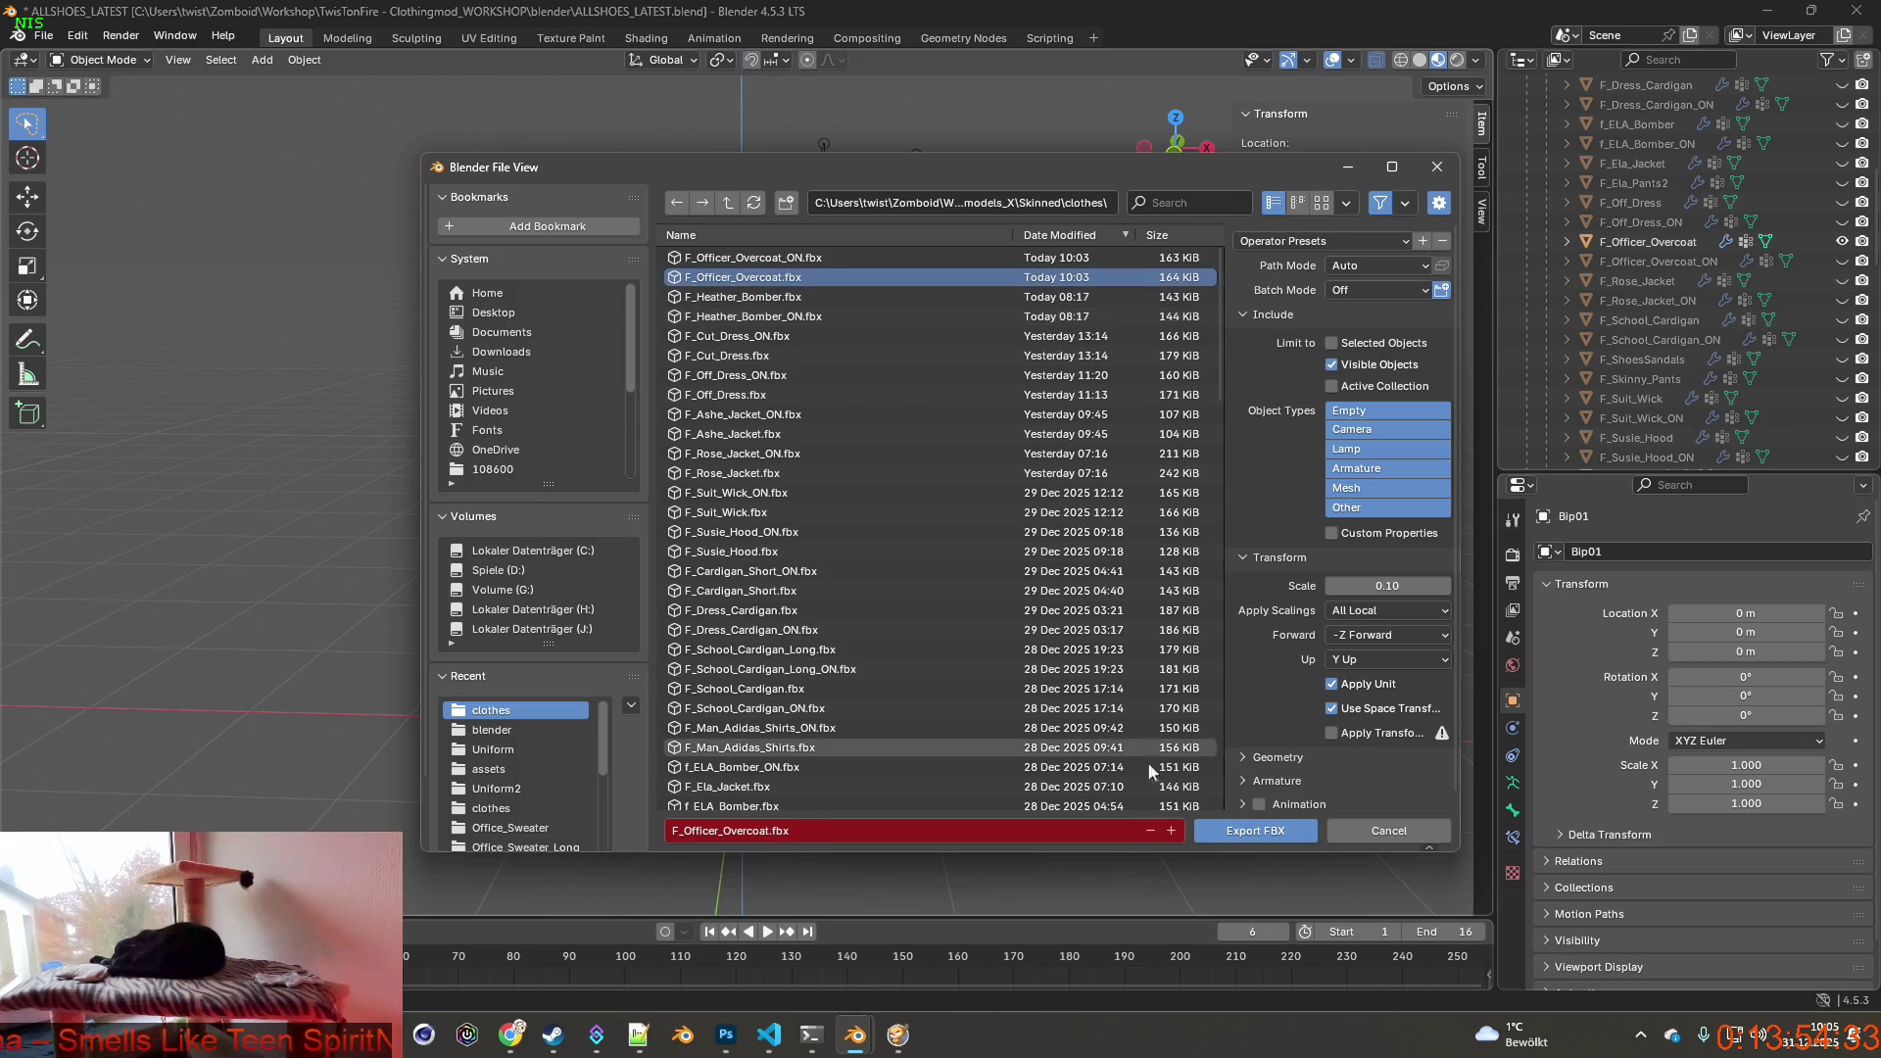
pyautogui.click(1255, 830)
# Show the open coat, export it over F_Officer_Overcoat_ON.fbx, and switch to the game.
pyautogui.click(1842, 242)
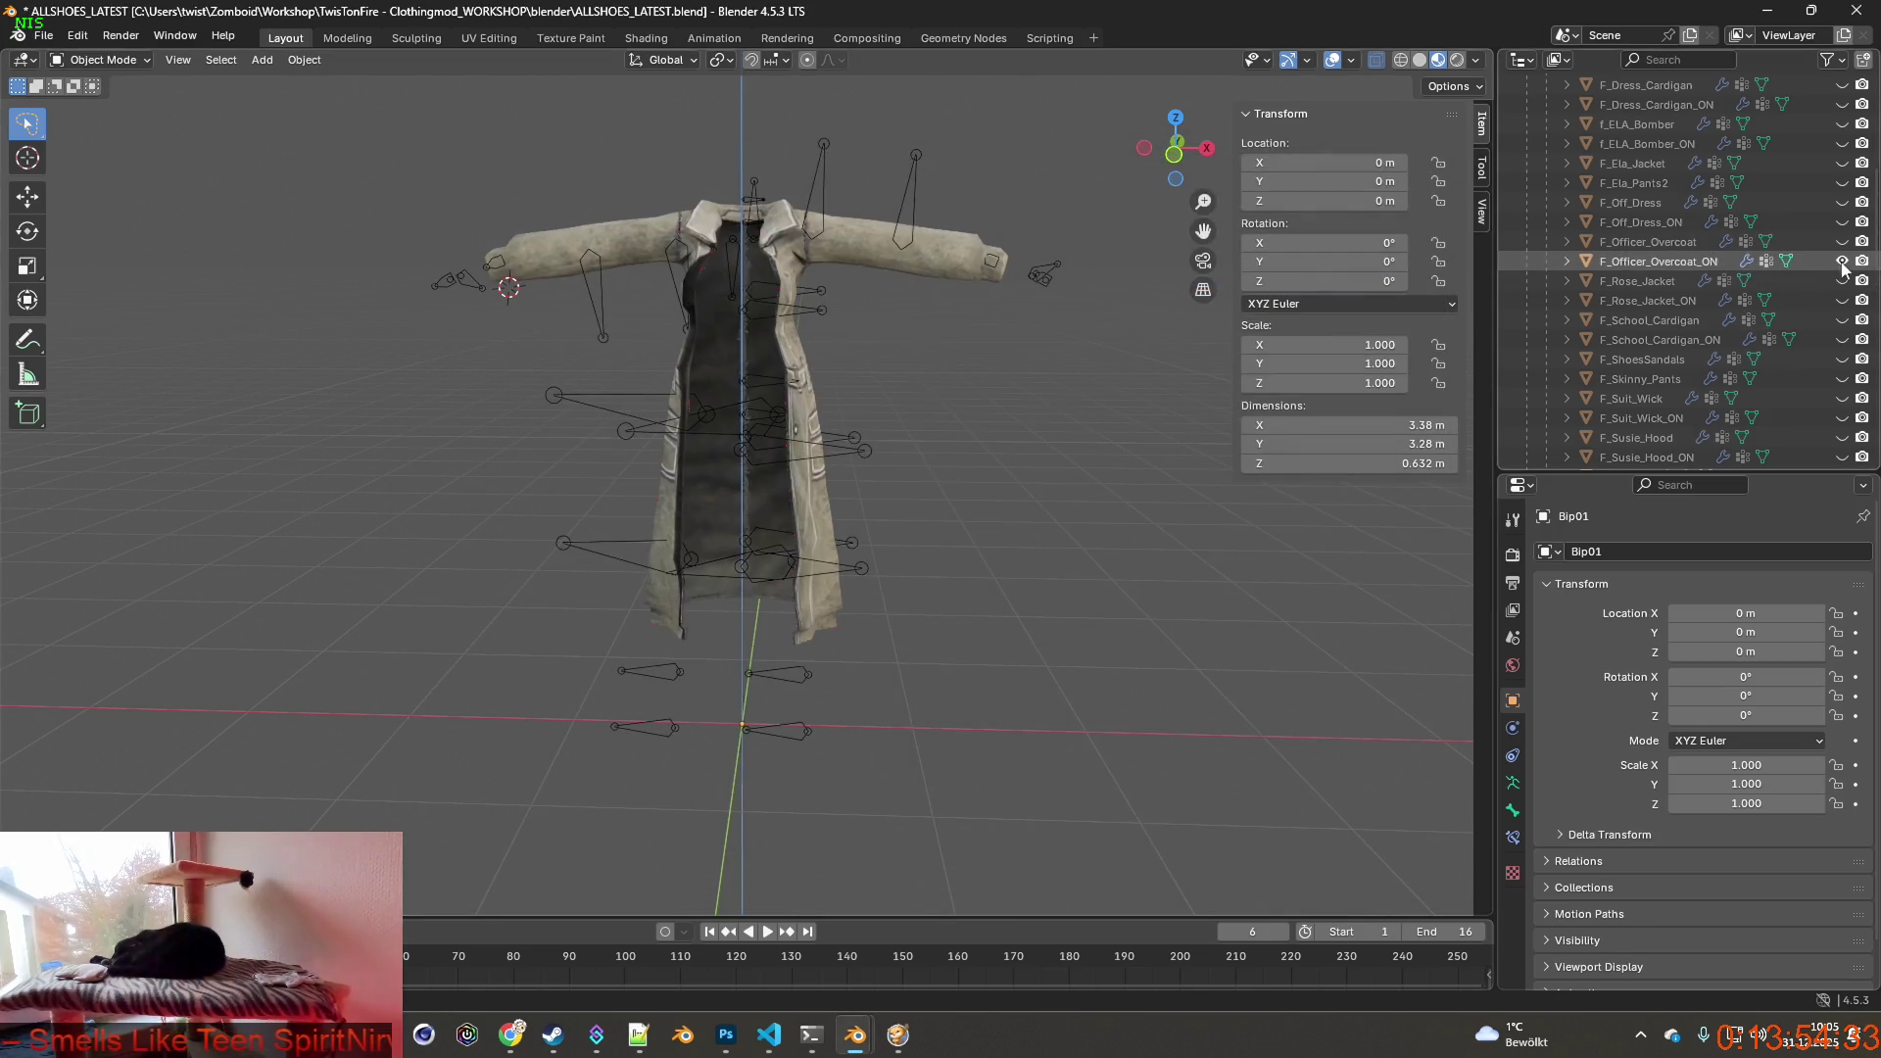
pyautogui.click(44, 36)
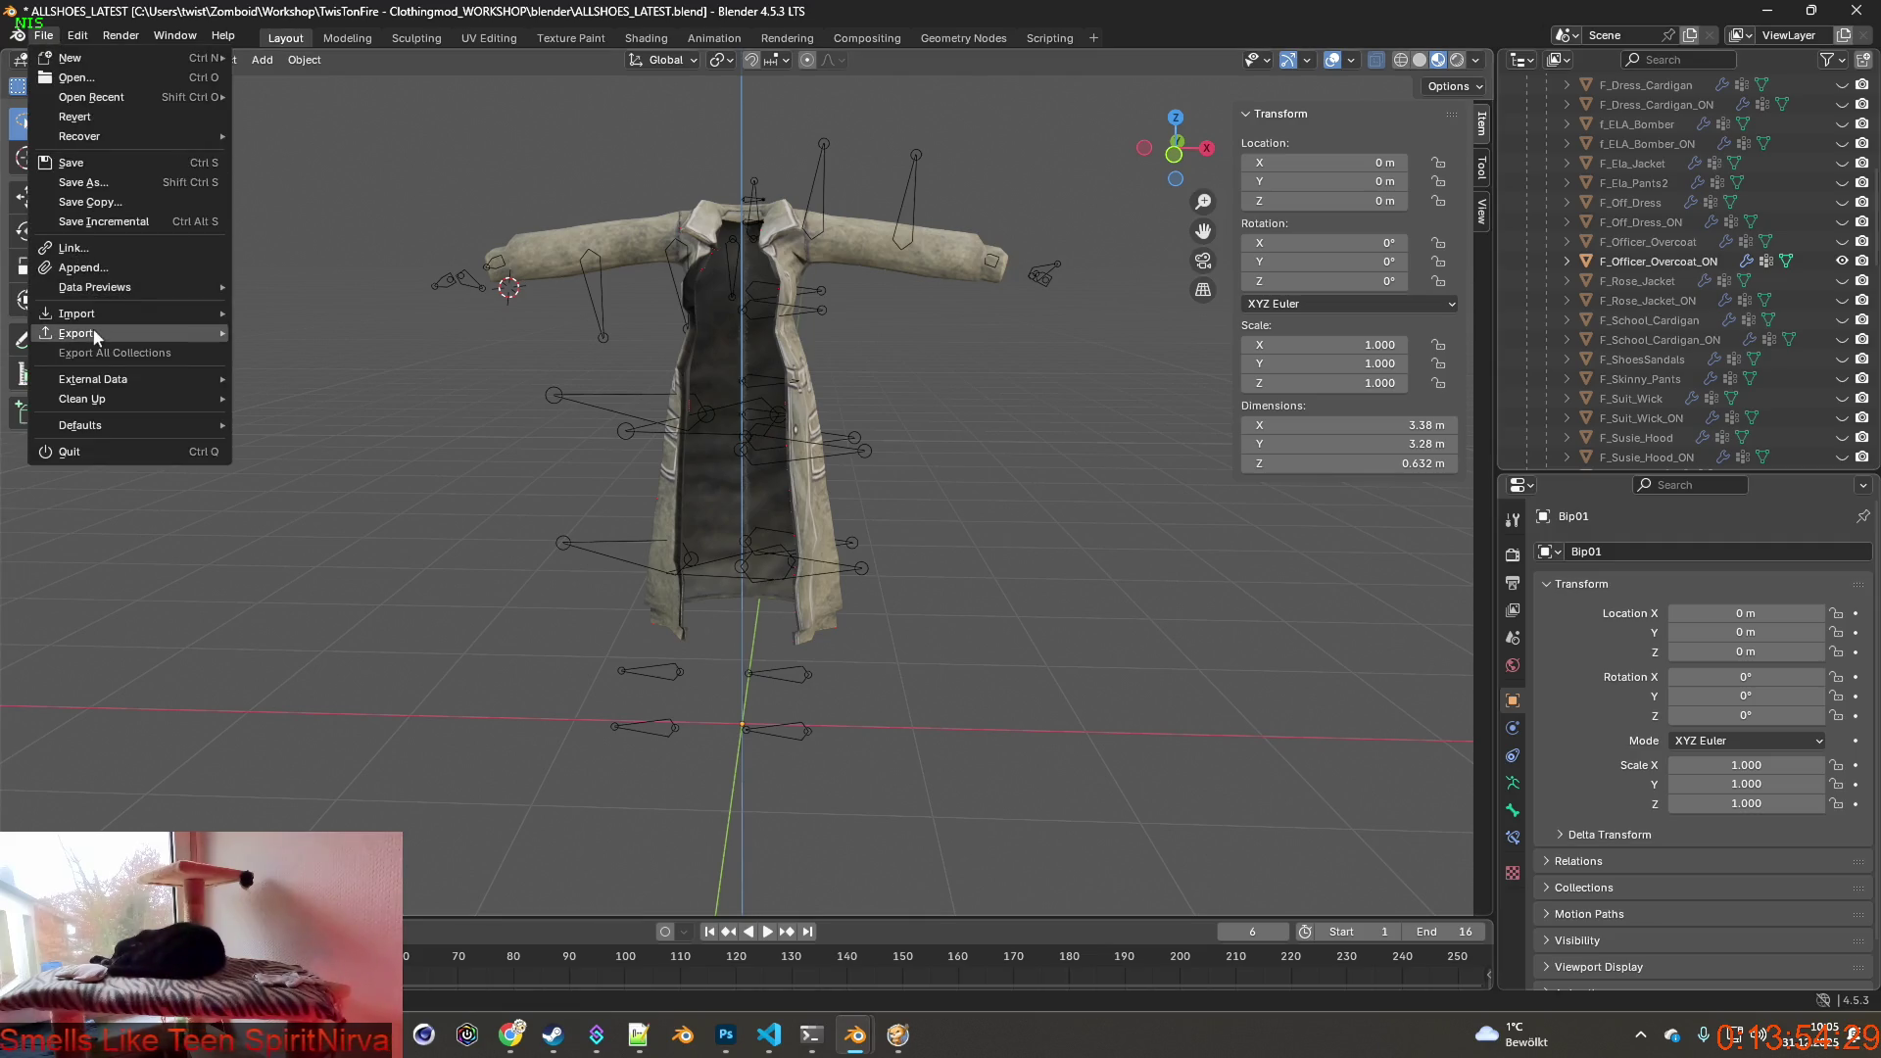
pyautogui.click(288, 506)
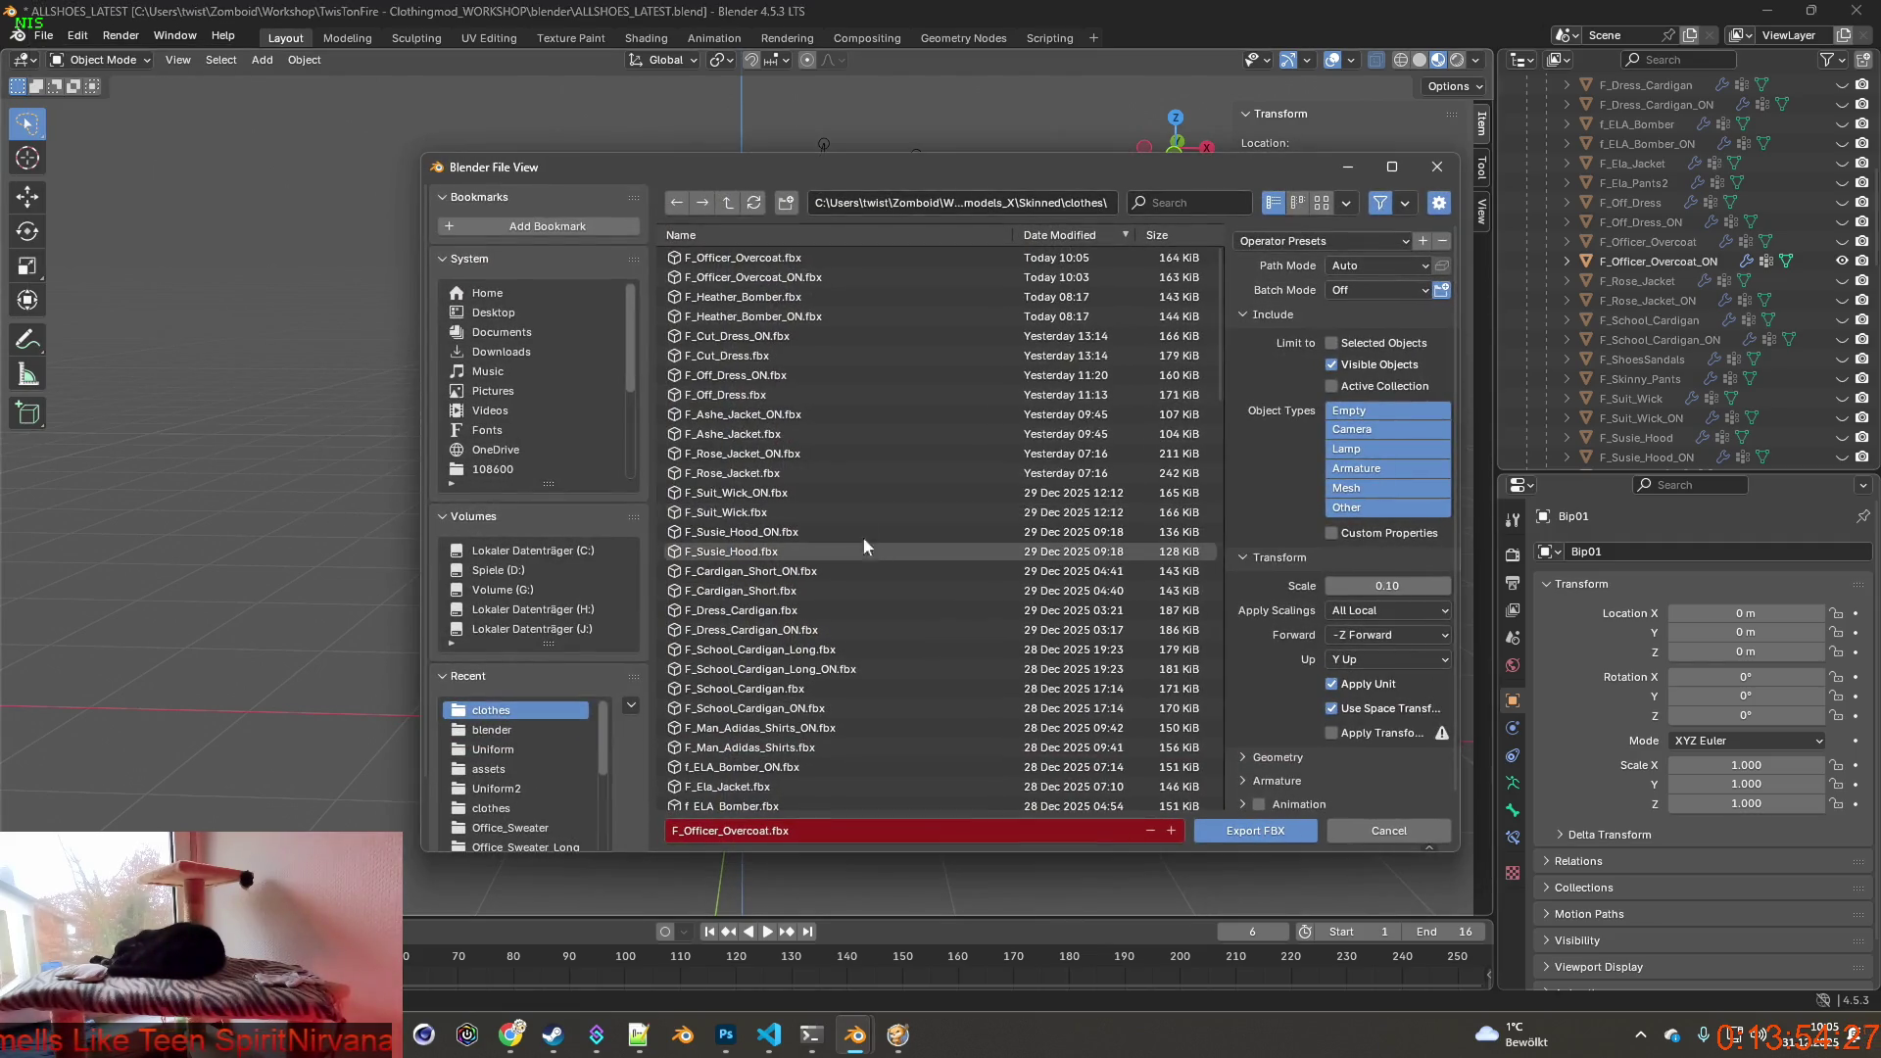
pyautogui.click(749, 278)
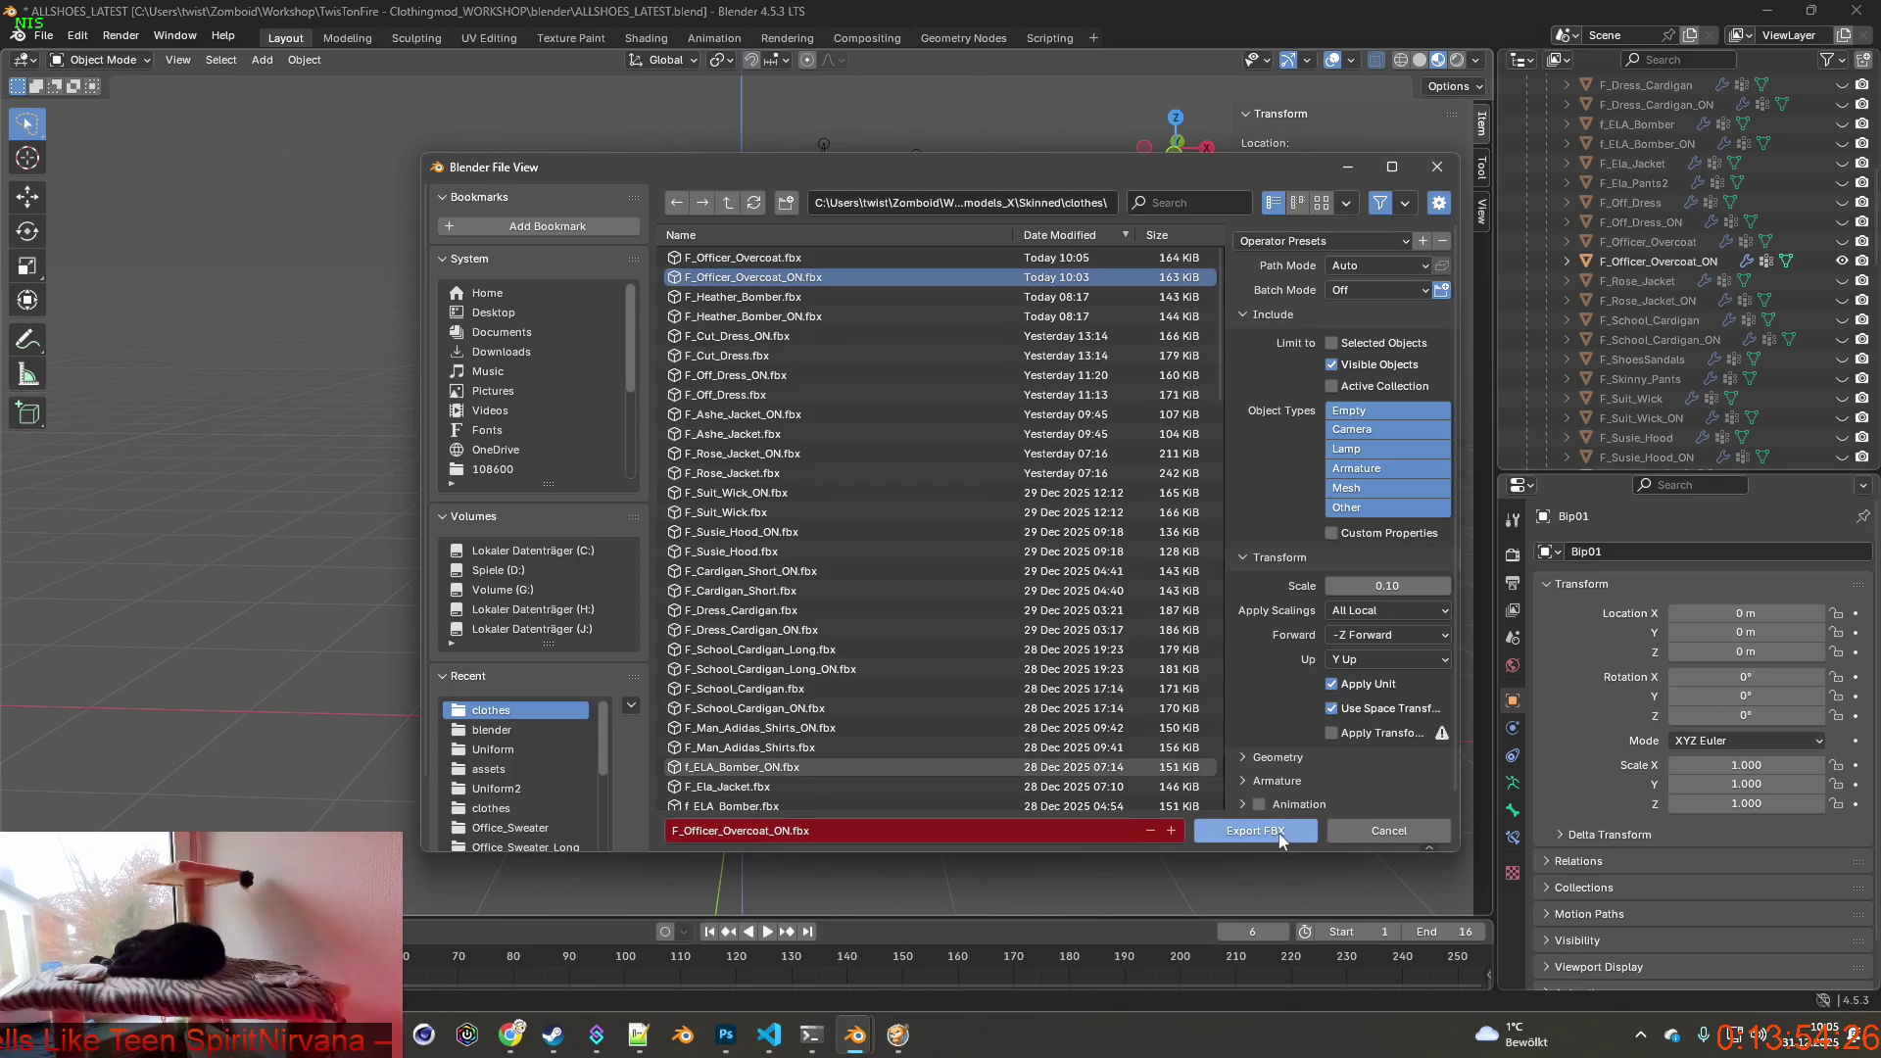
pyautogui.click(1254, 830)
pyautogui.hotkey('alt', 'Tab')
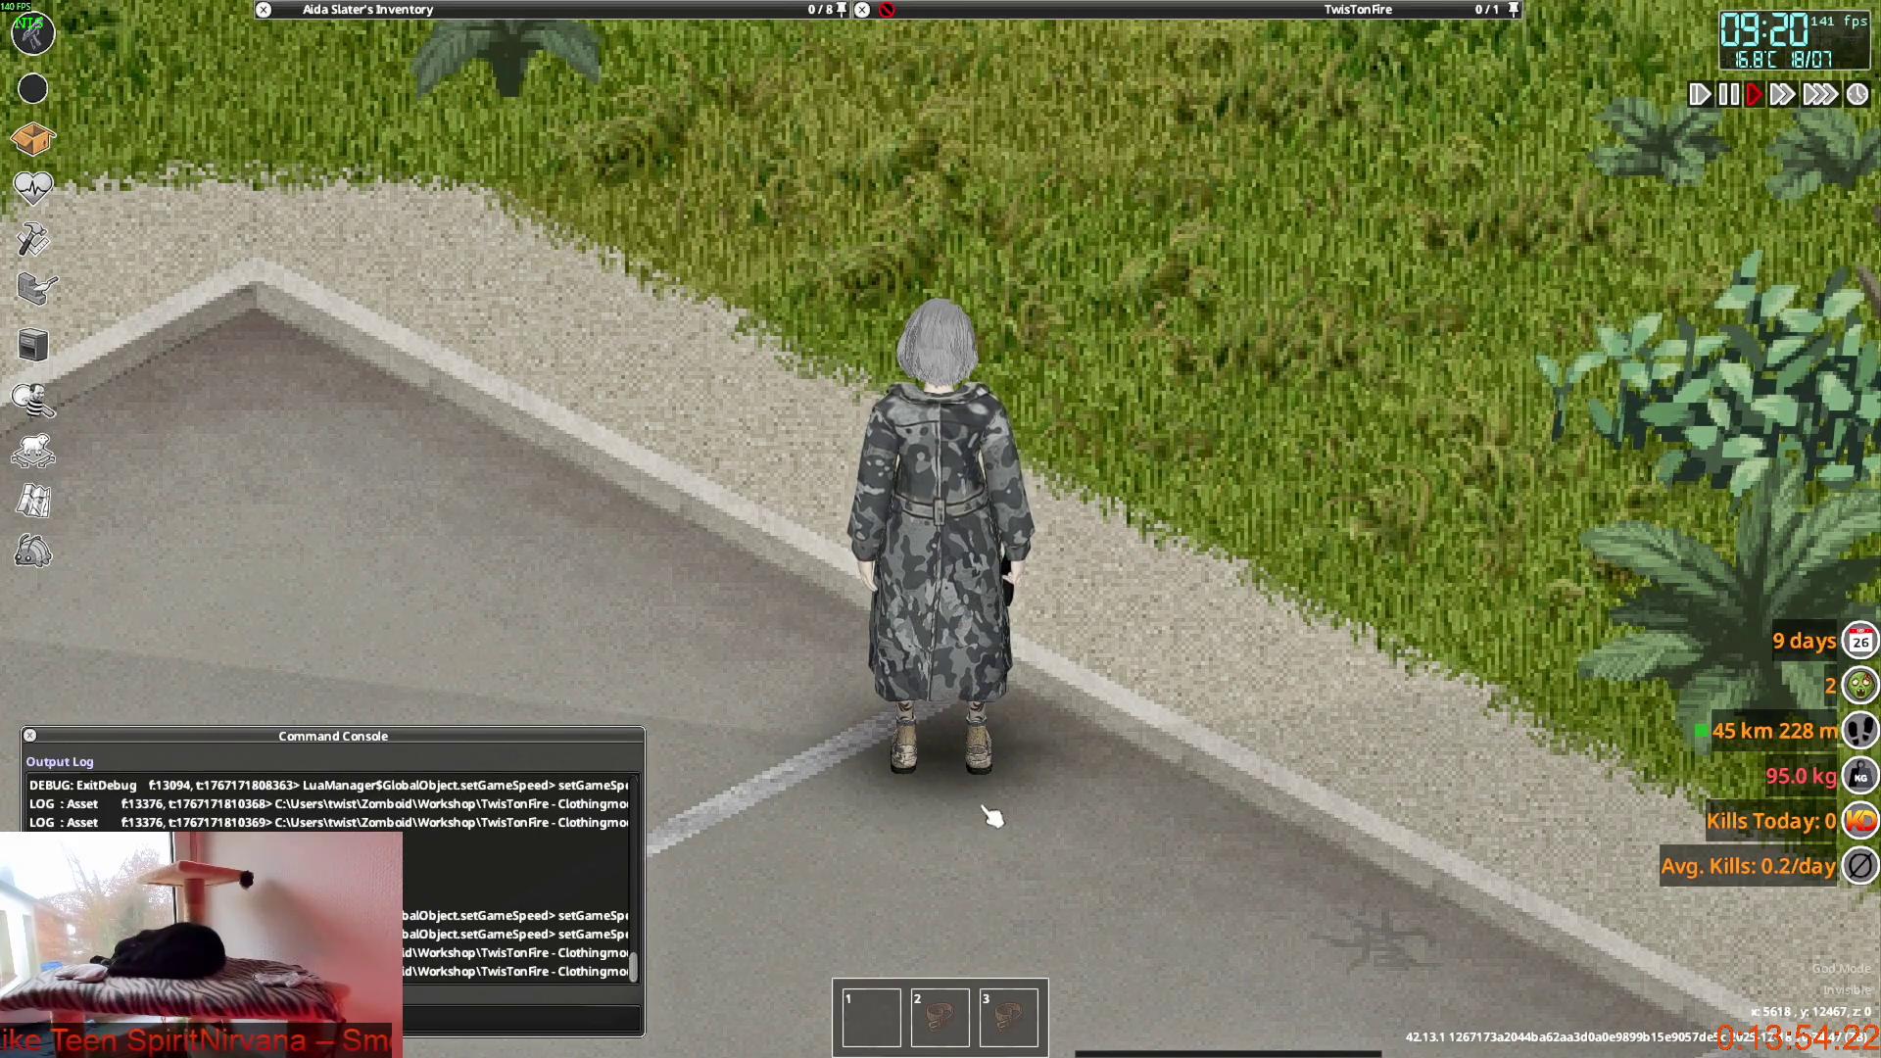
# Walk the character around the grass and road to inspect the reworked coat from every side.
pyautogui.press('w')
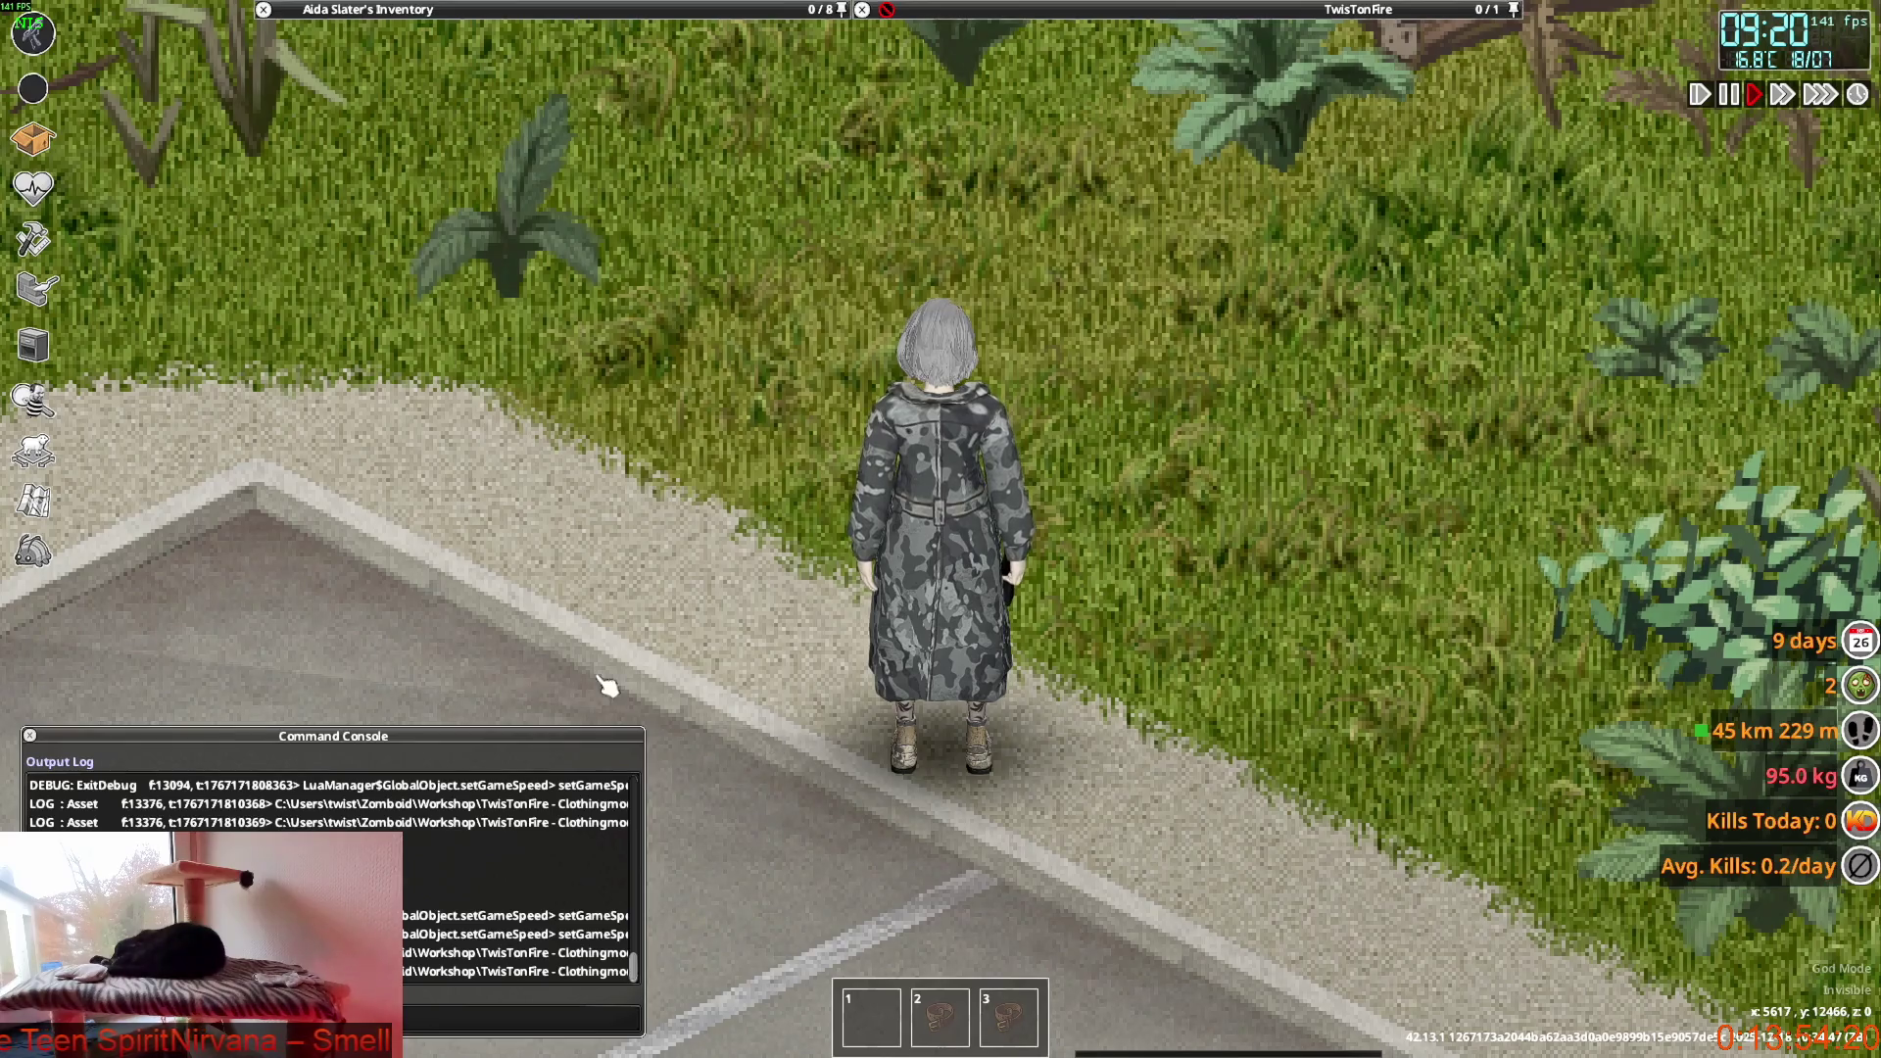
pyautogui.press('w')
pyautogui.press('s')
pyautogui.press('s')
pyautogui.press('w')
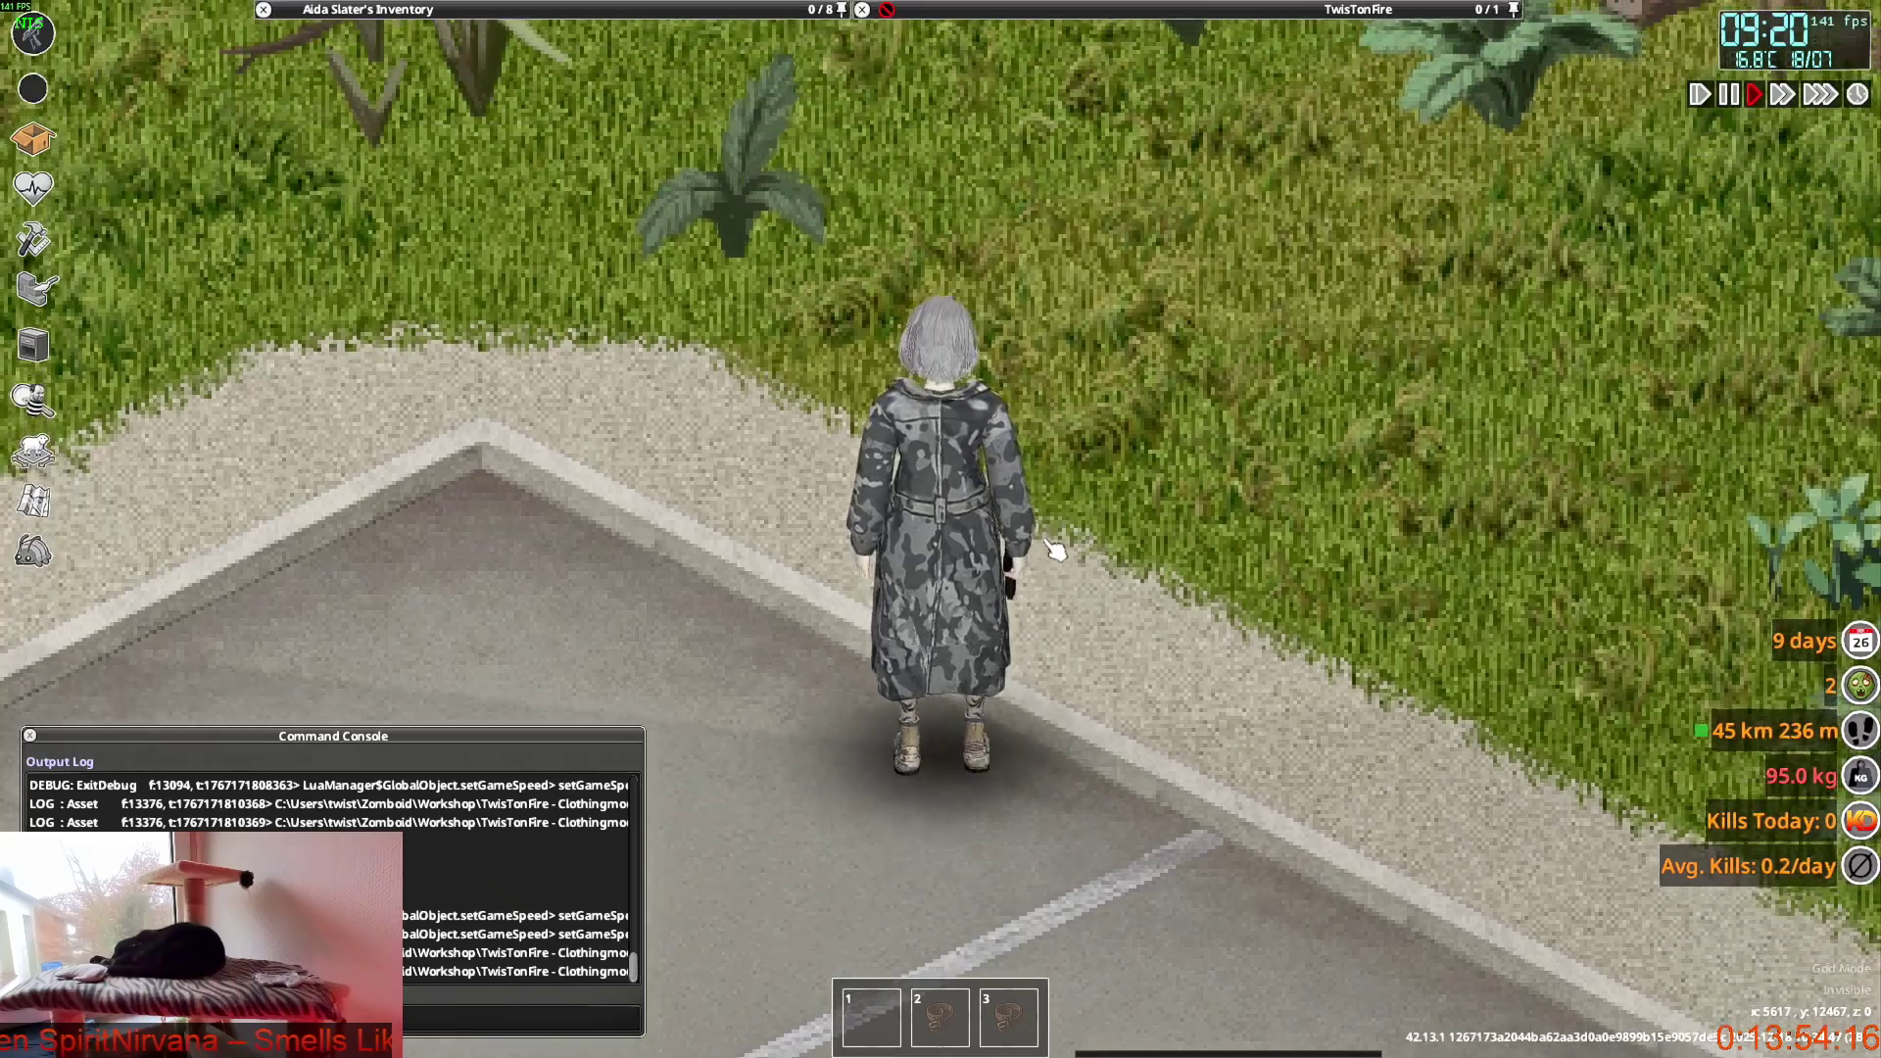
pyautogui.press('s')
pyautogui.press('w')
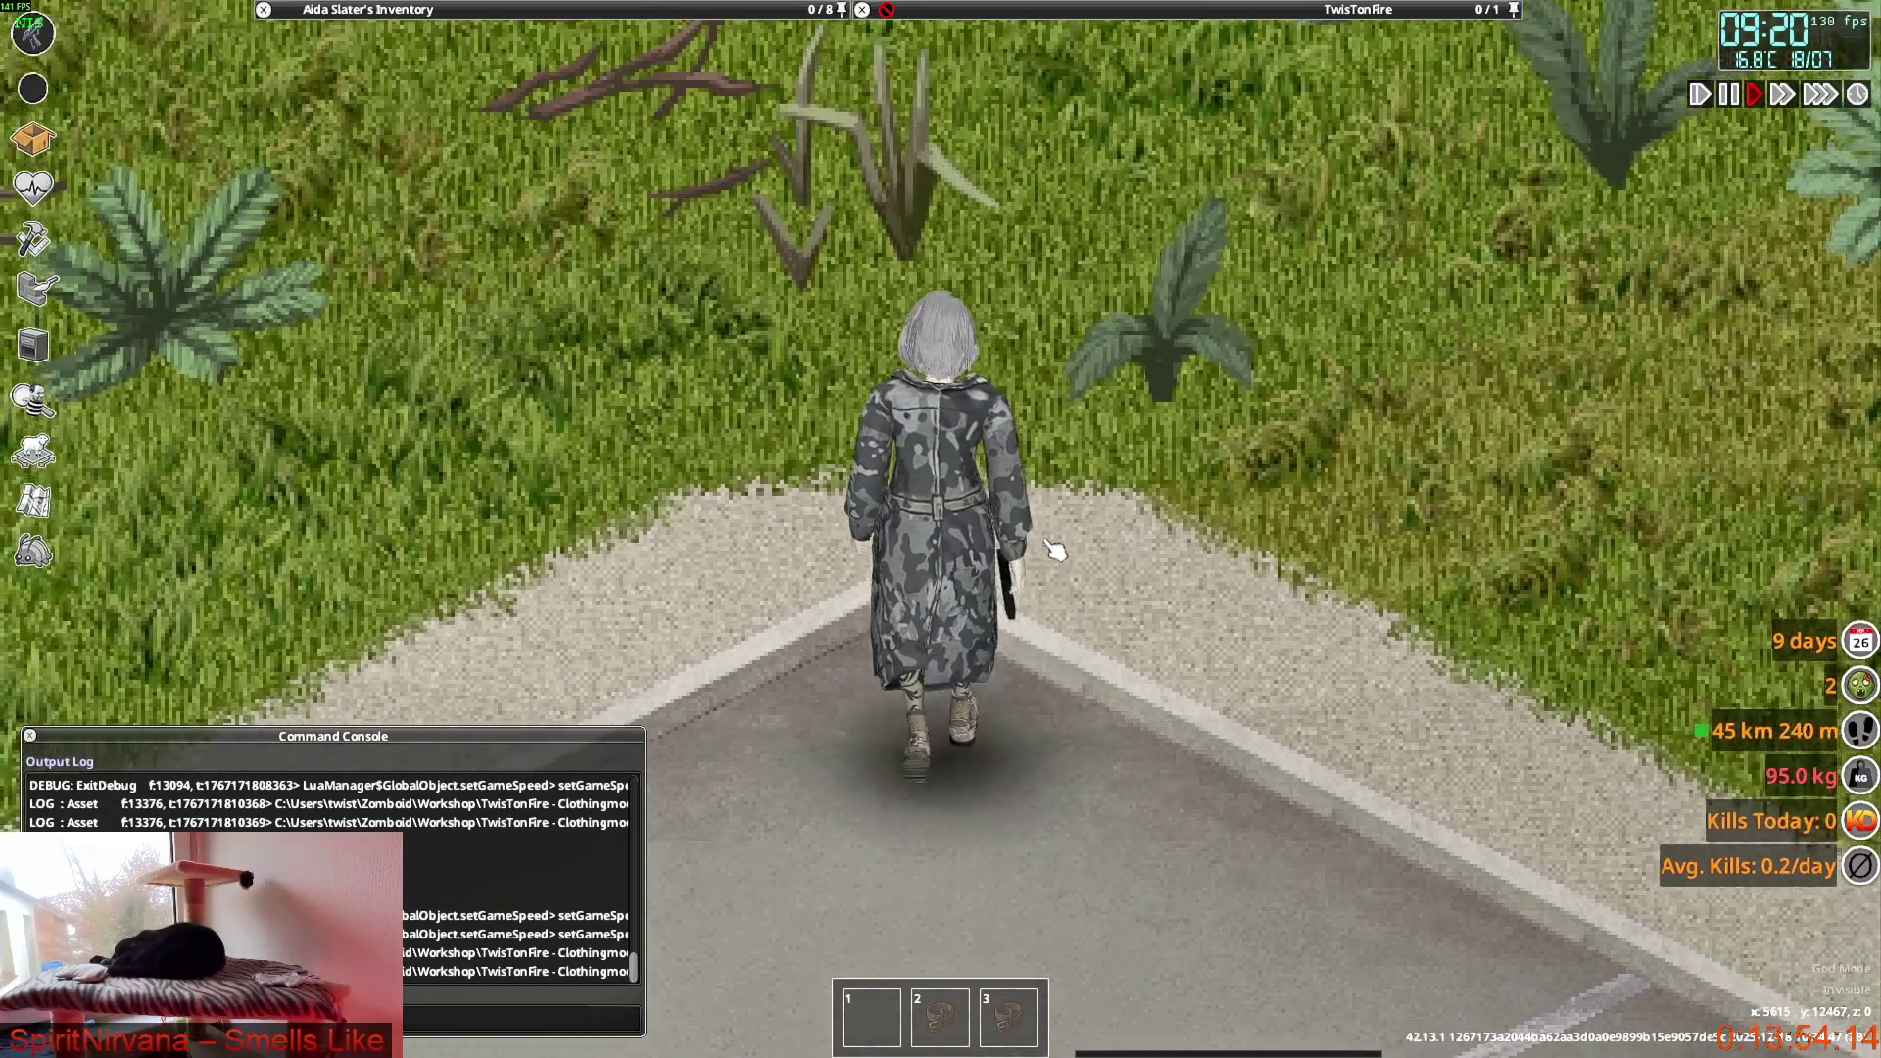
pyautogui.press('w')
pyautogui.press('s')
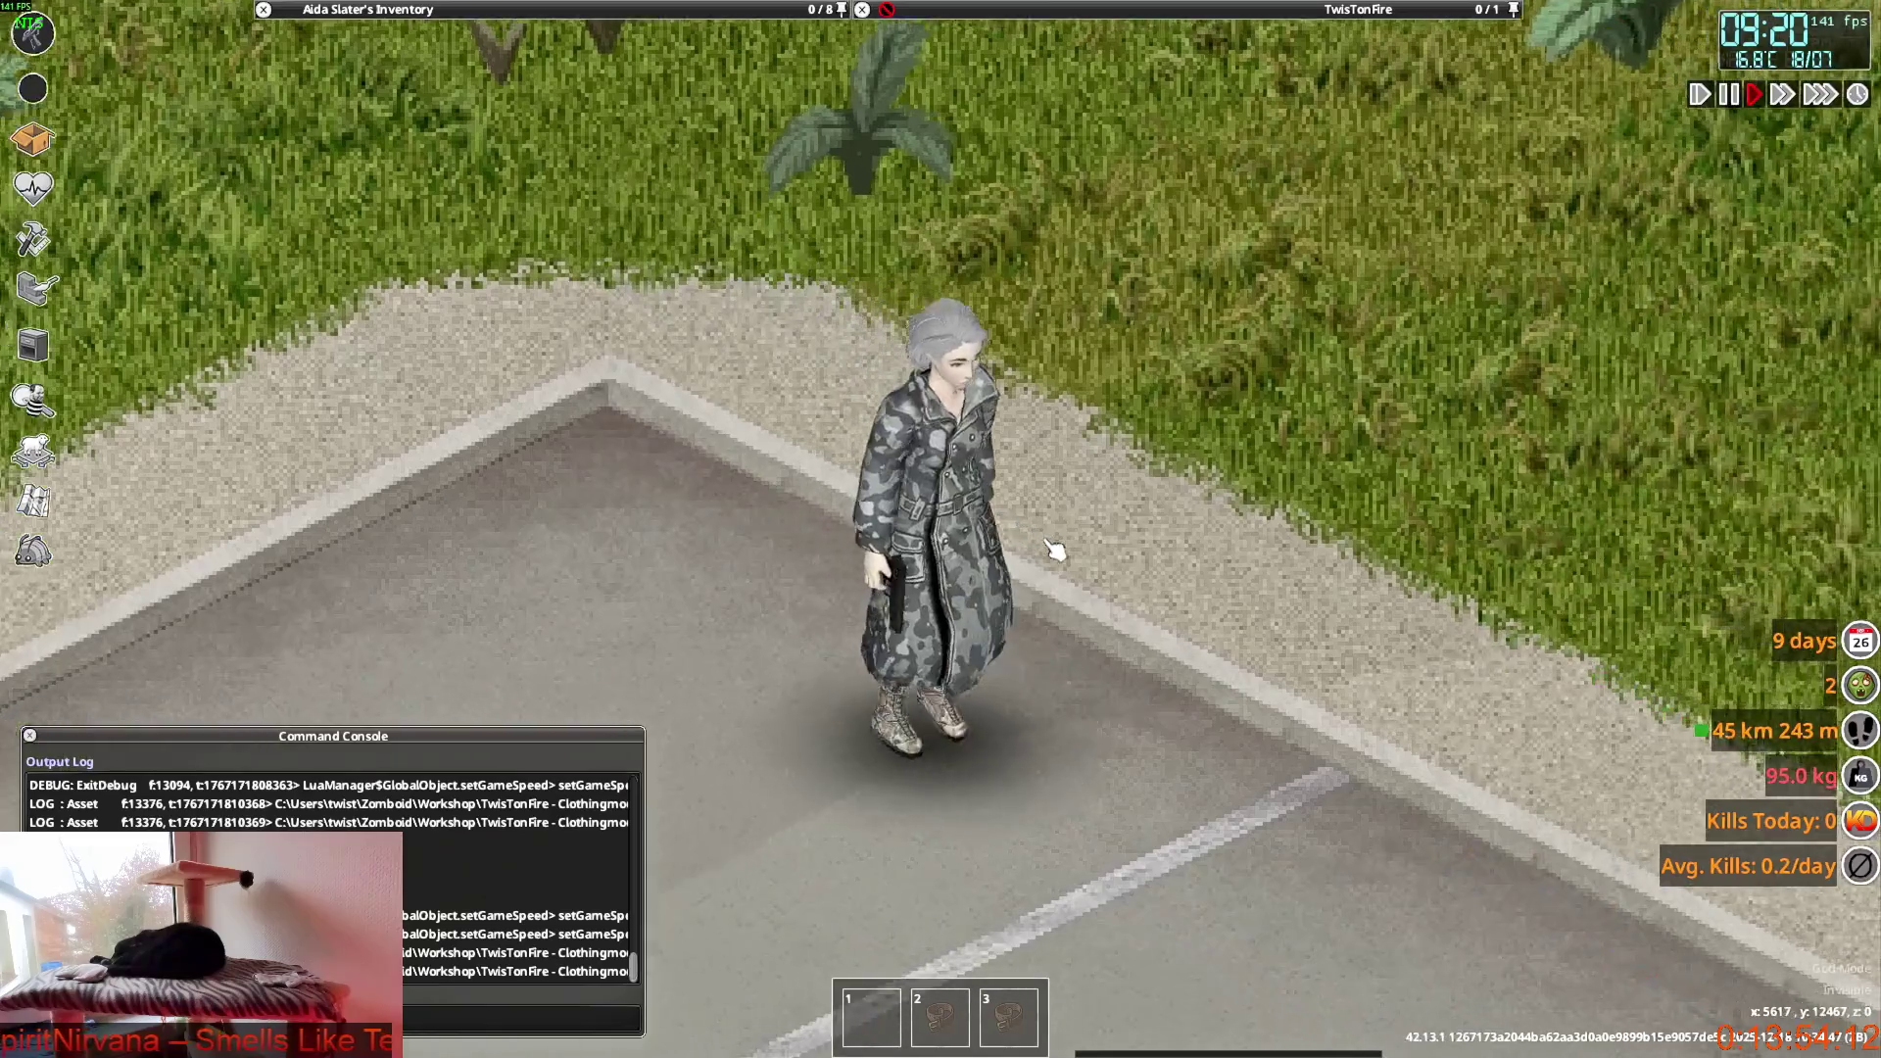
pyautogui.press('s')
pyautogui.press('w')
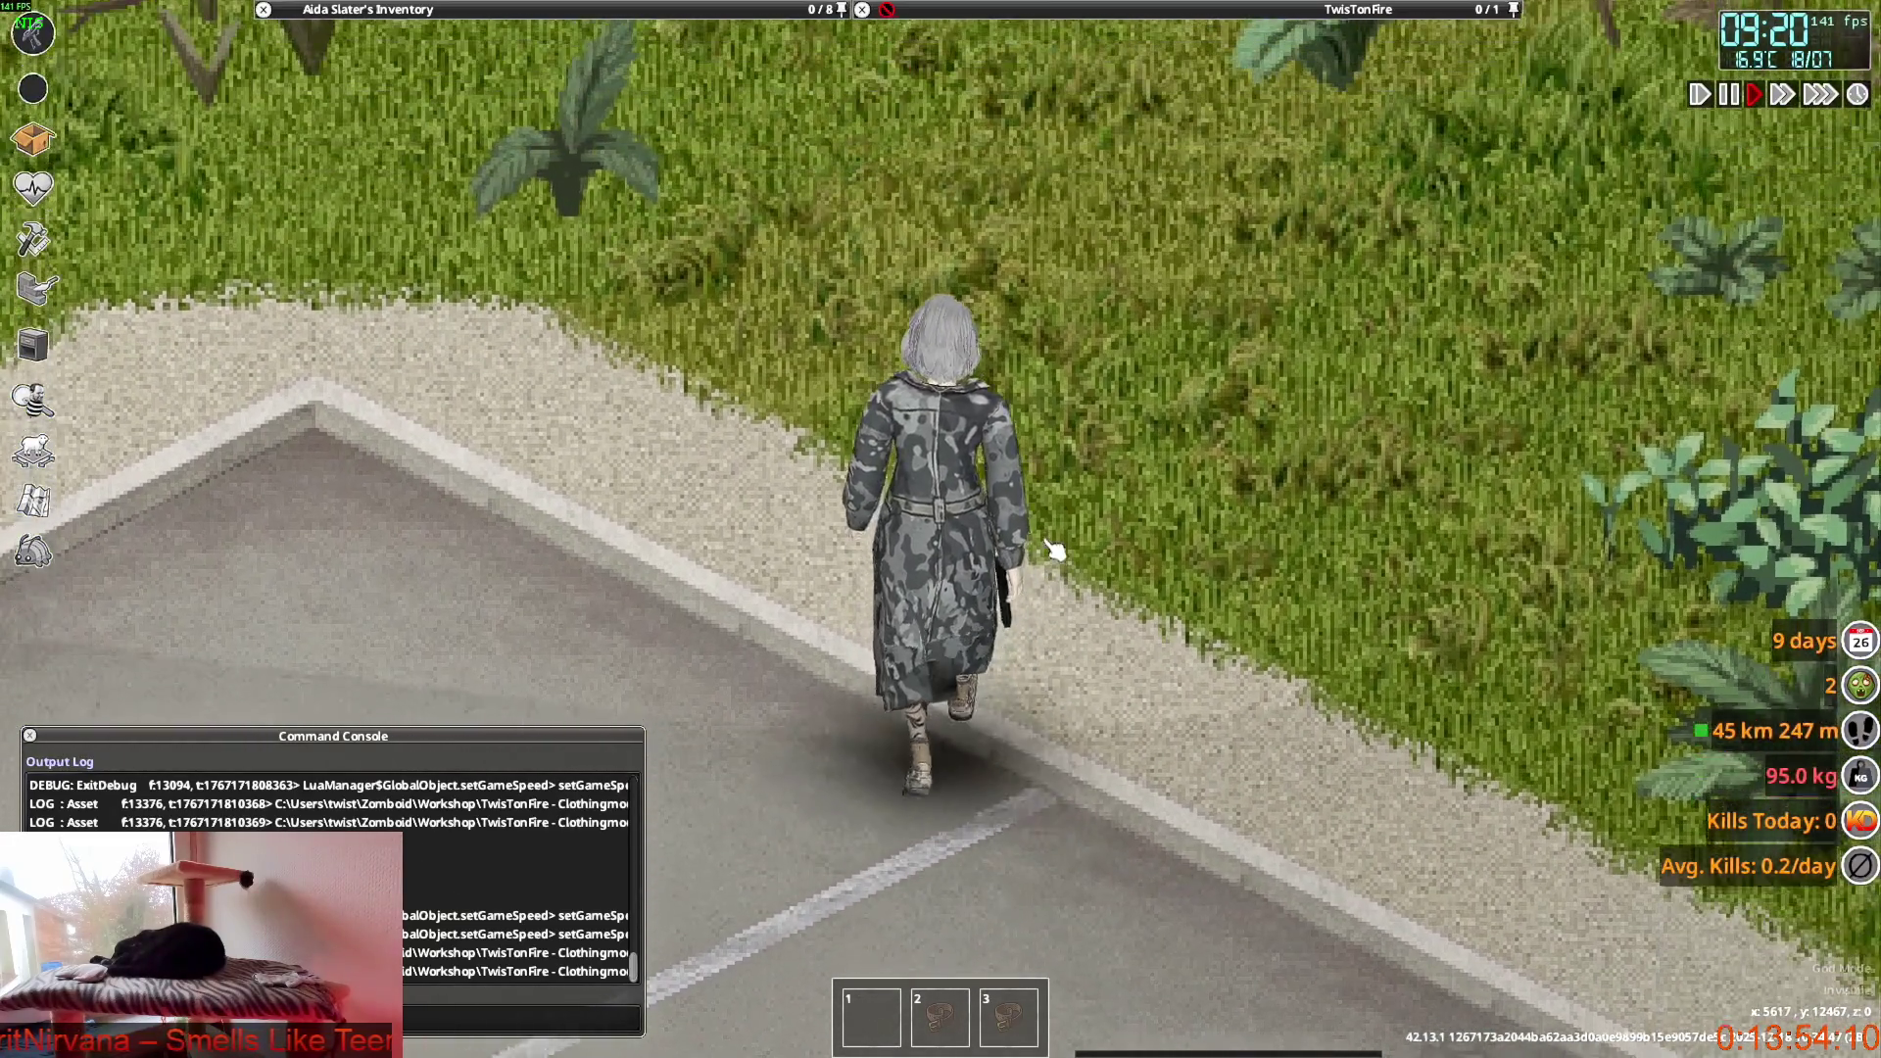
pyautogui.press('w')
pyautogui.press('a')
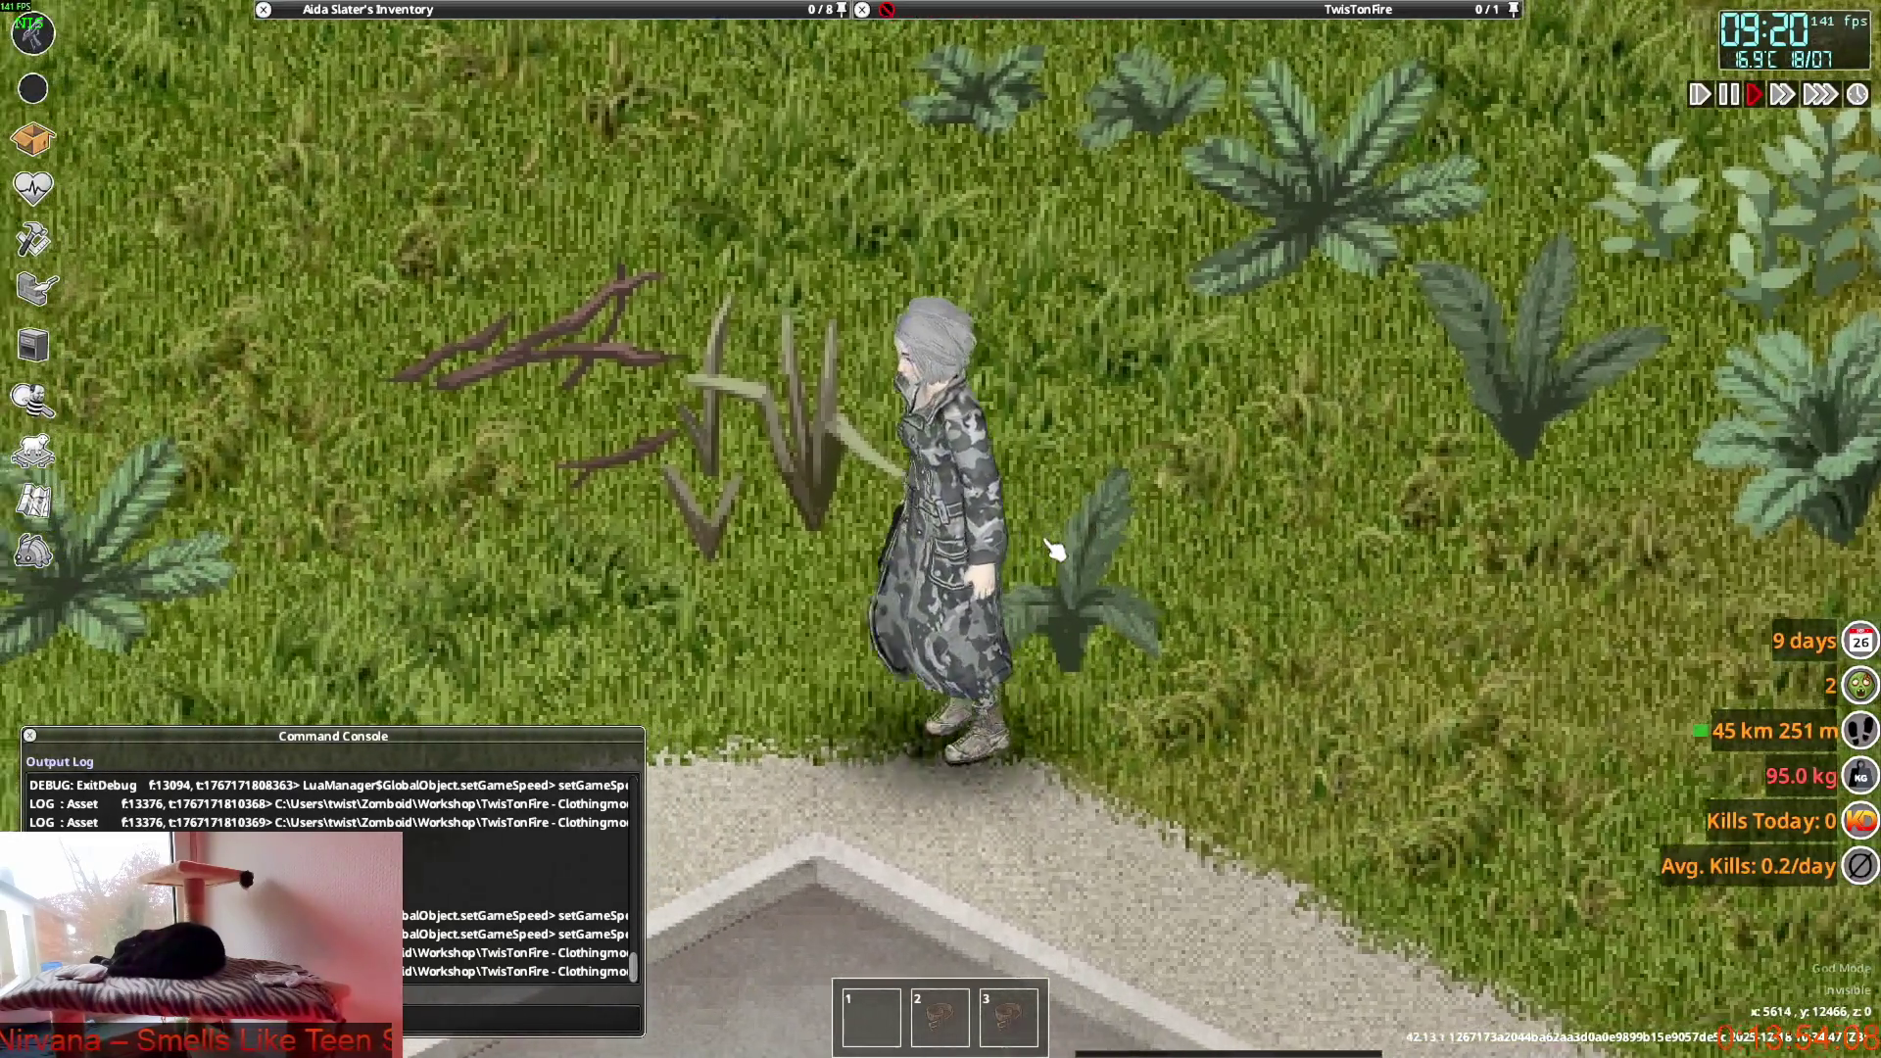
pyautogui.press('s')
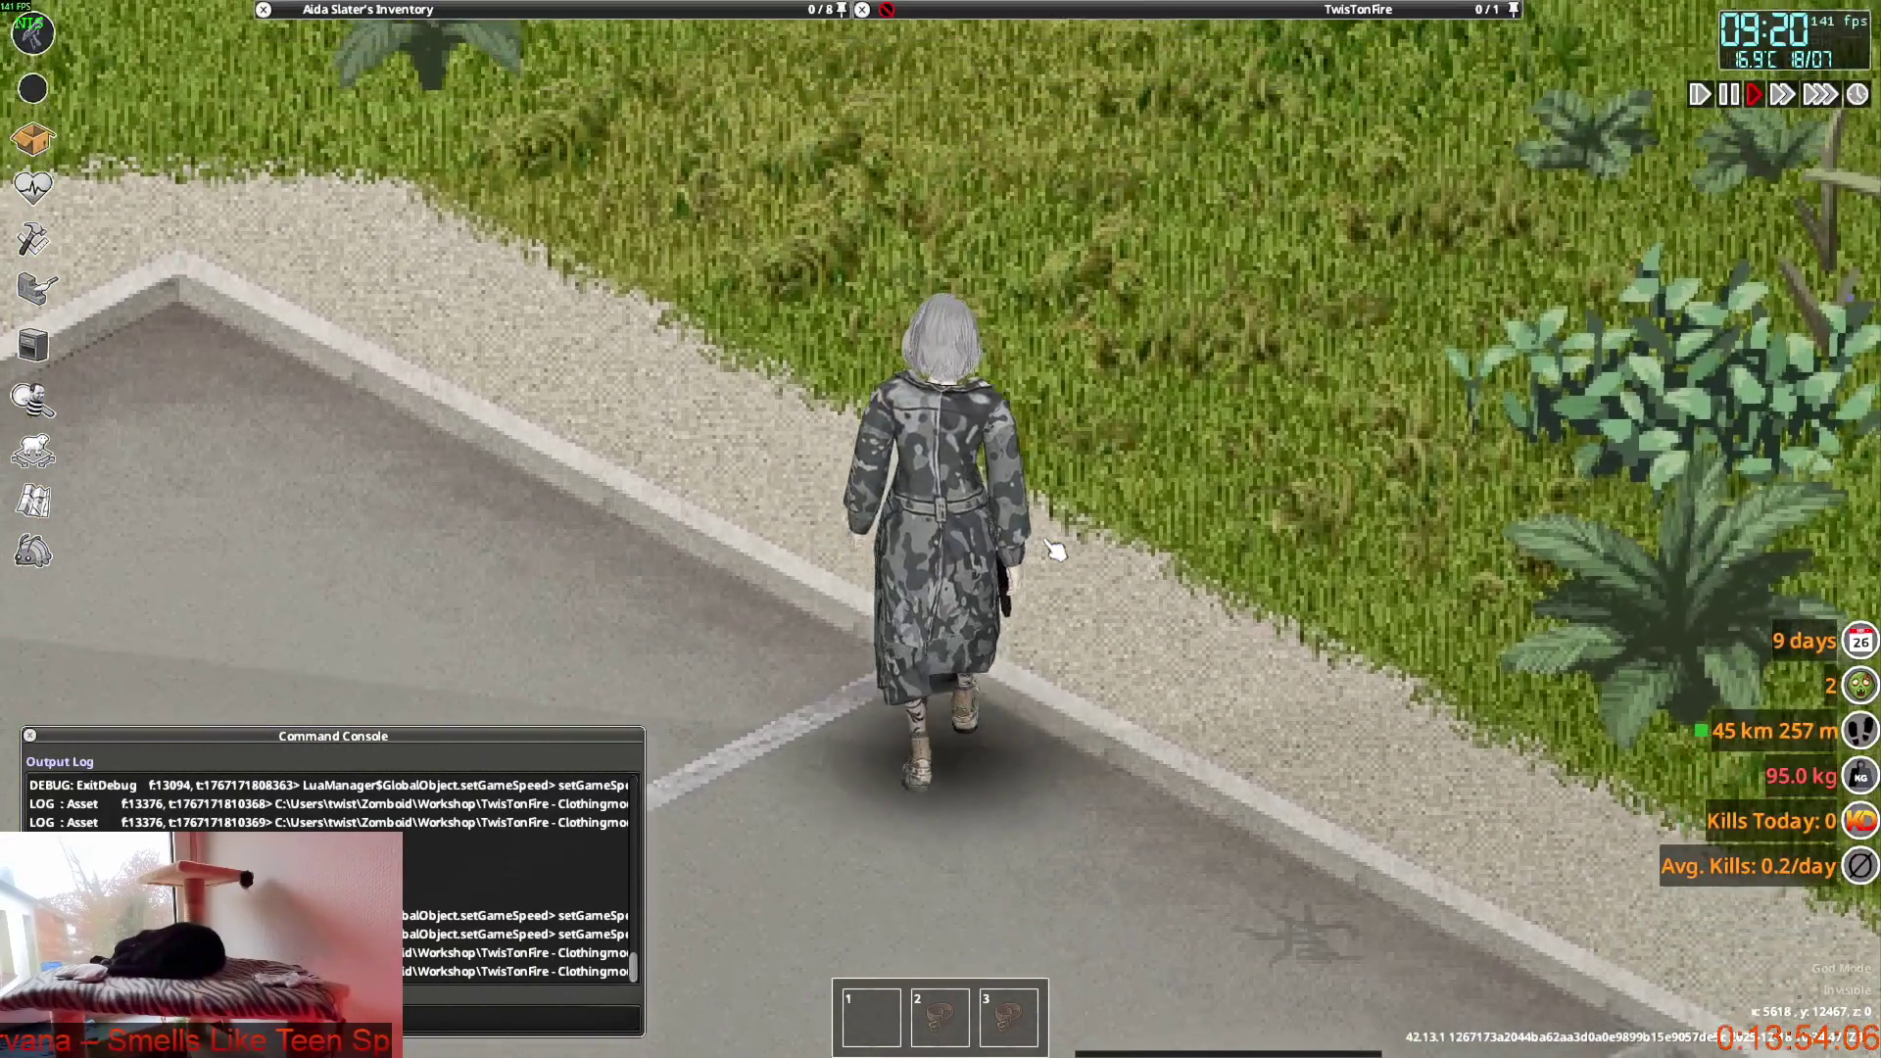
pyautogui.press('s')
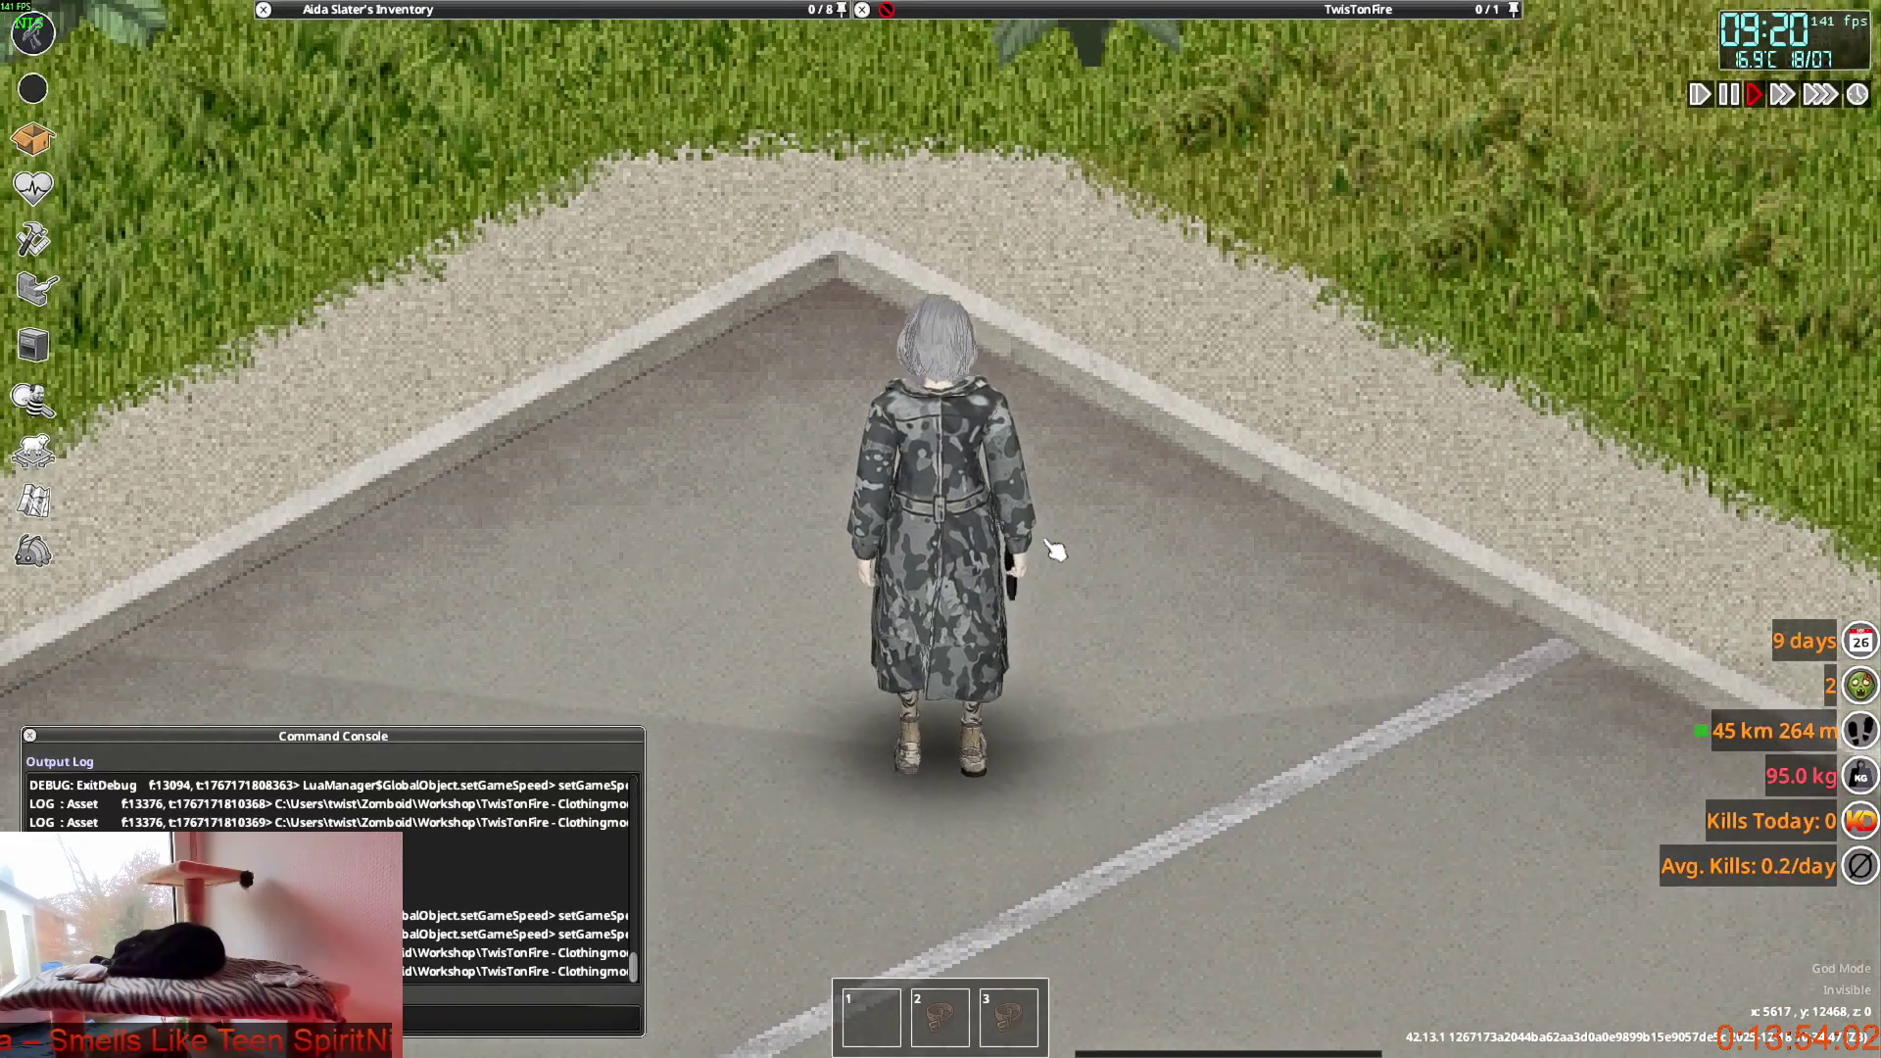
pyautogui.press('w')
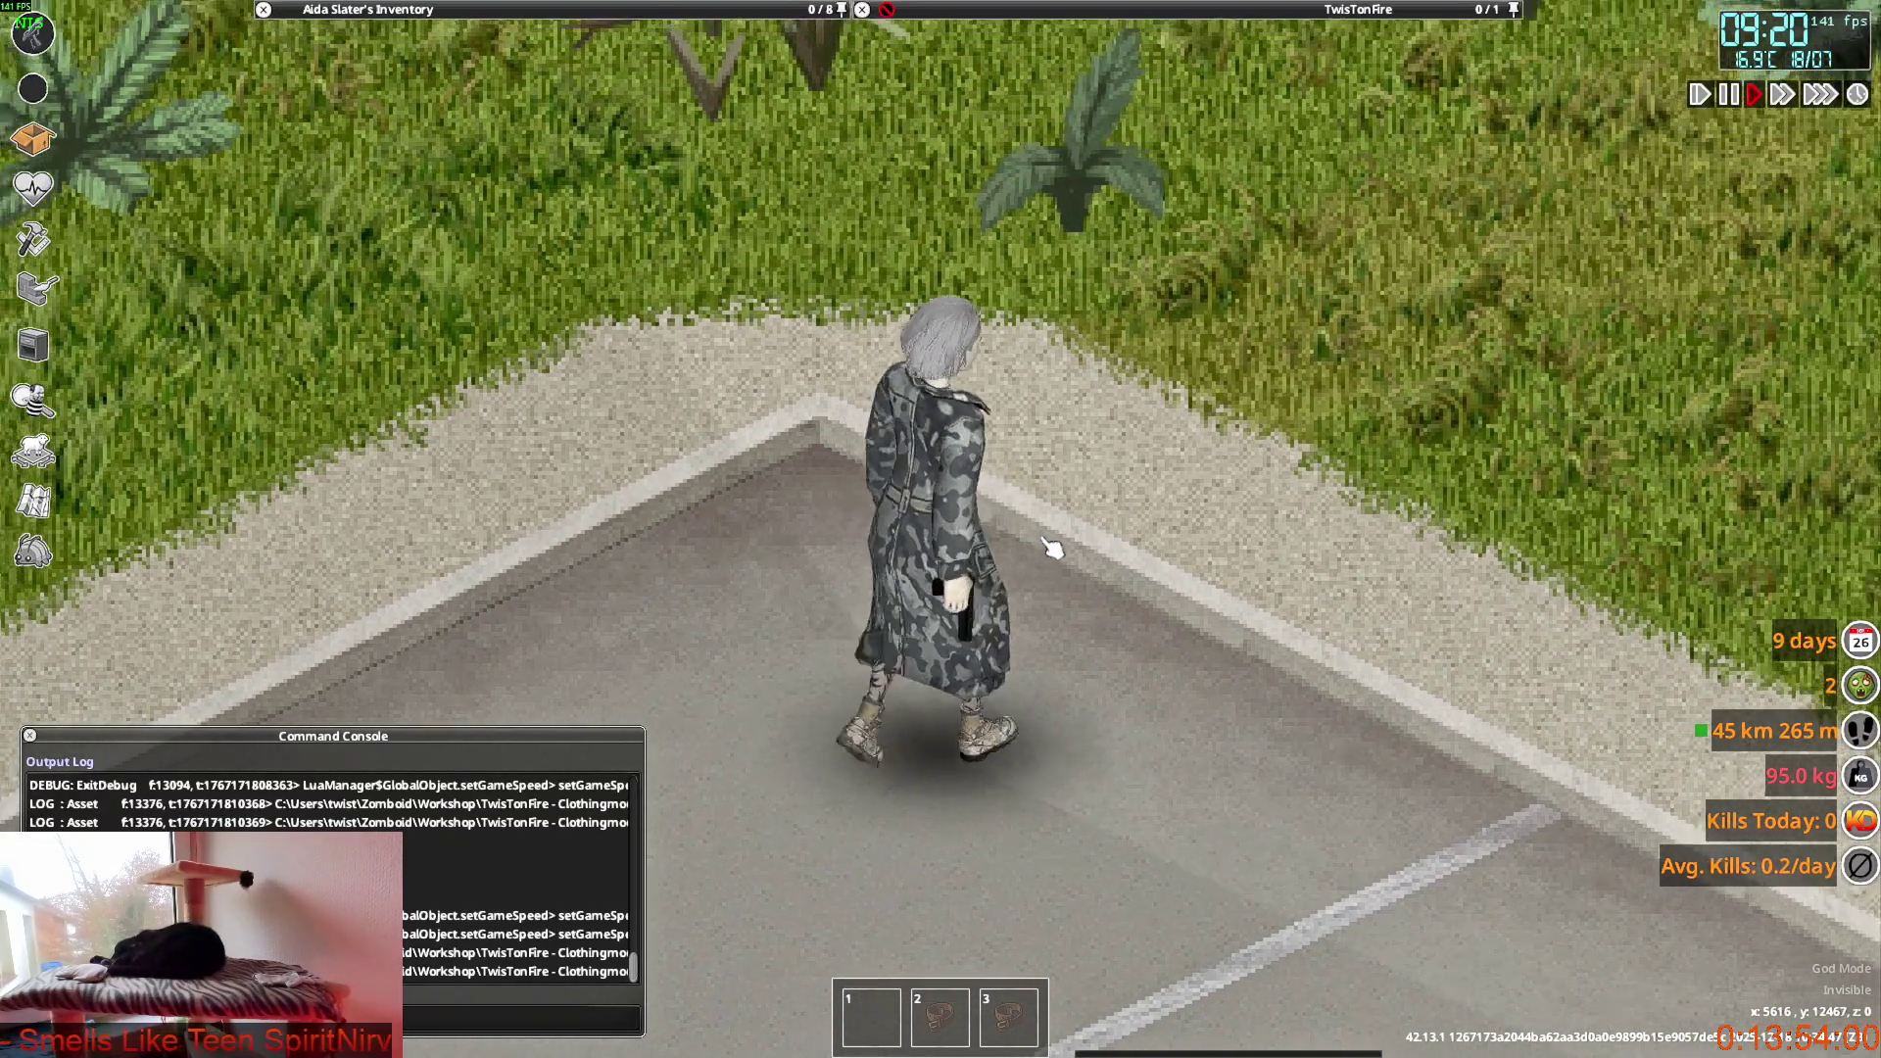
# Open the Officer Overcoat from the inventory and walk around to view it worn open.
pyautogui.click(368, 9)
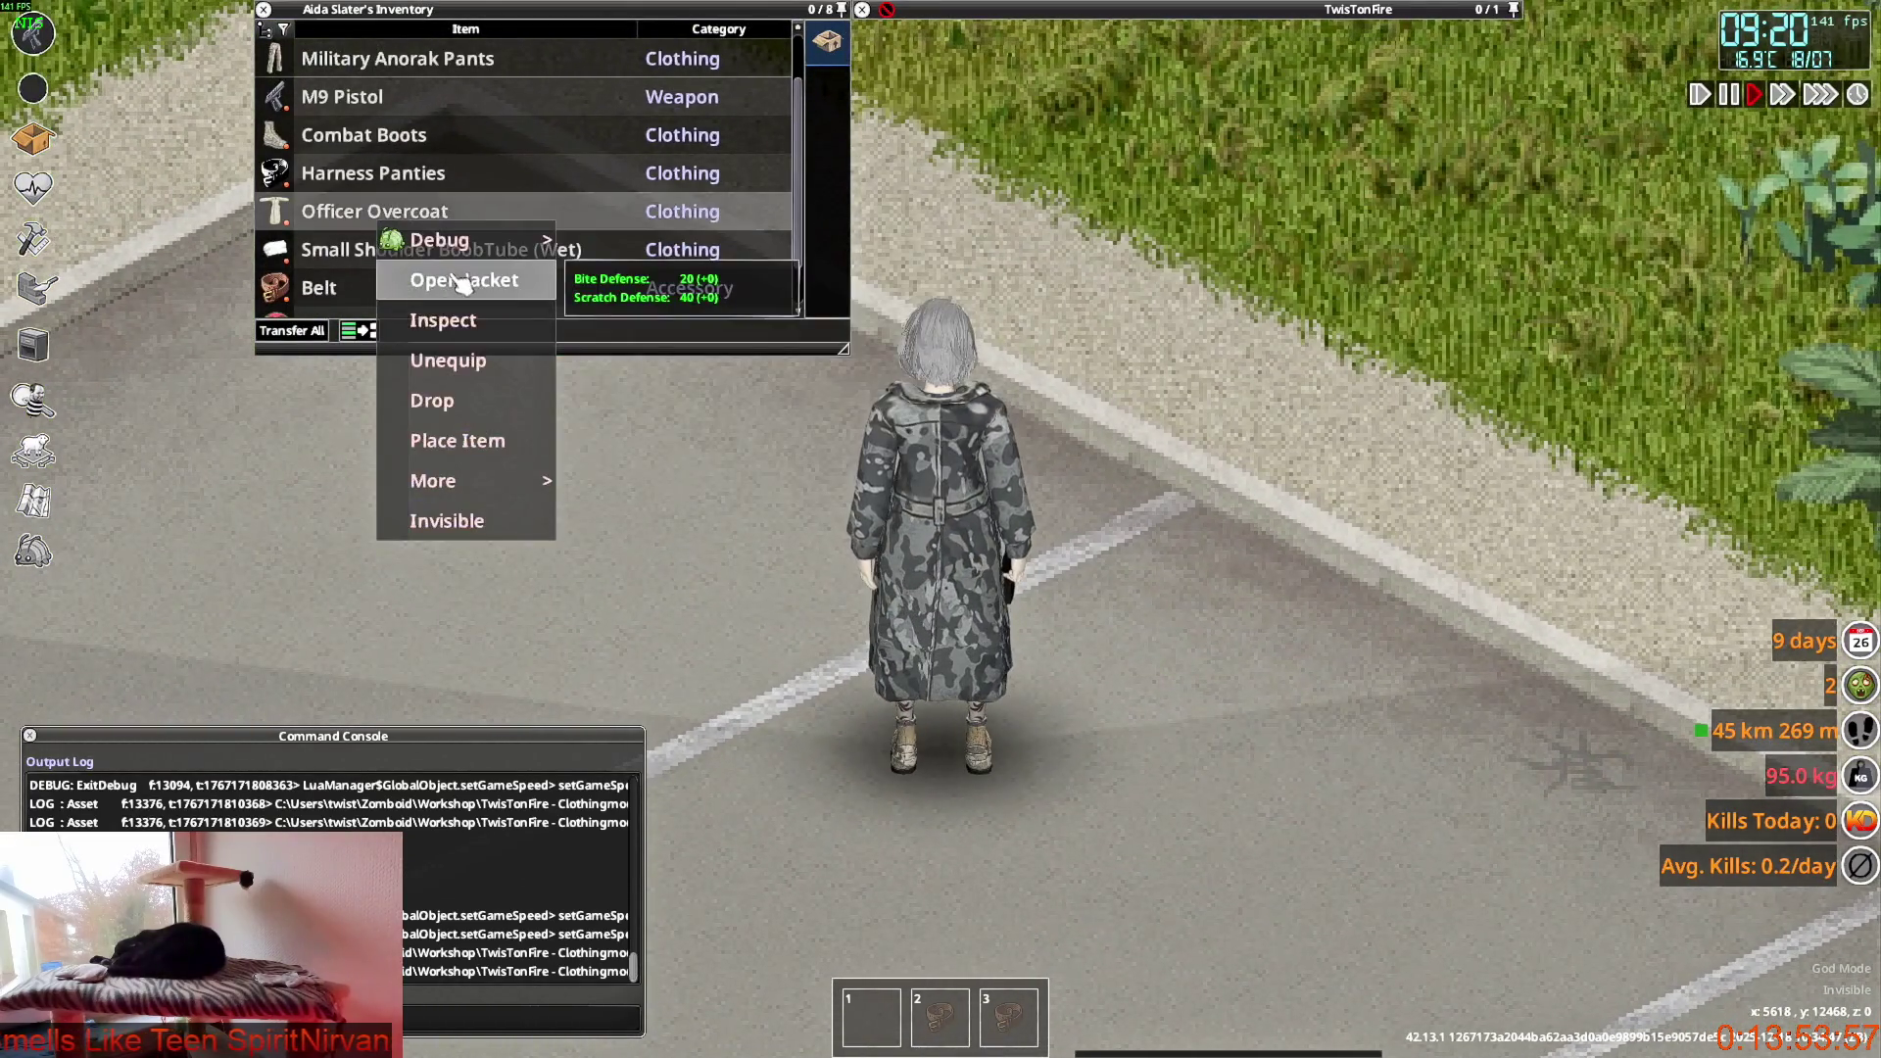
pyautogui.click(462, 279)
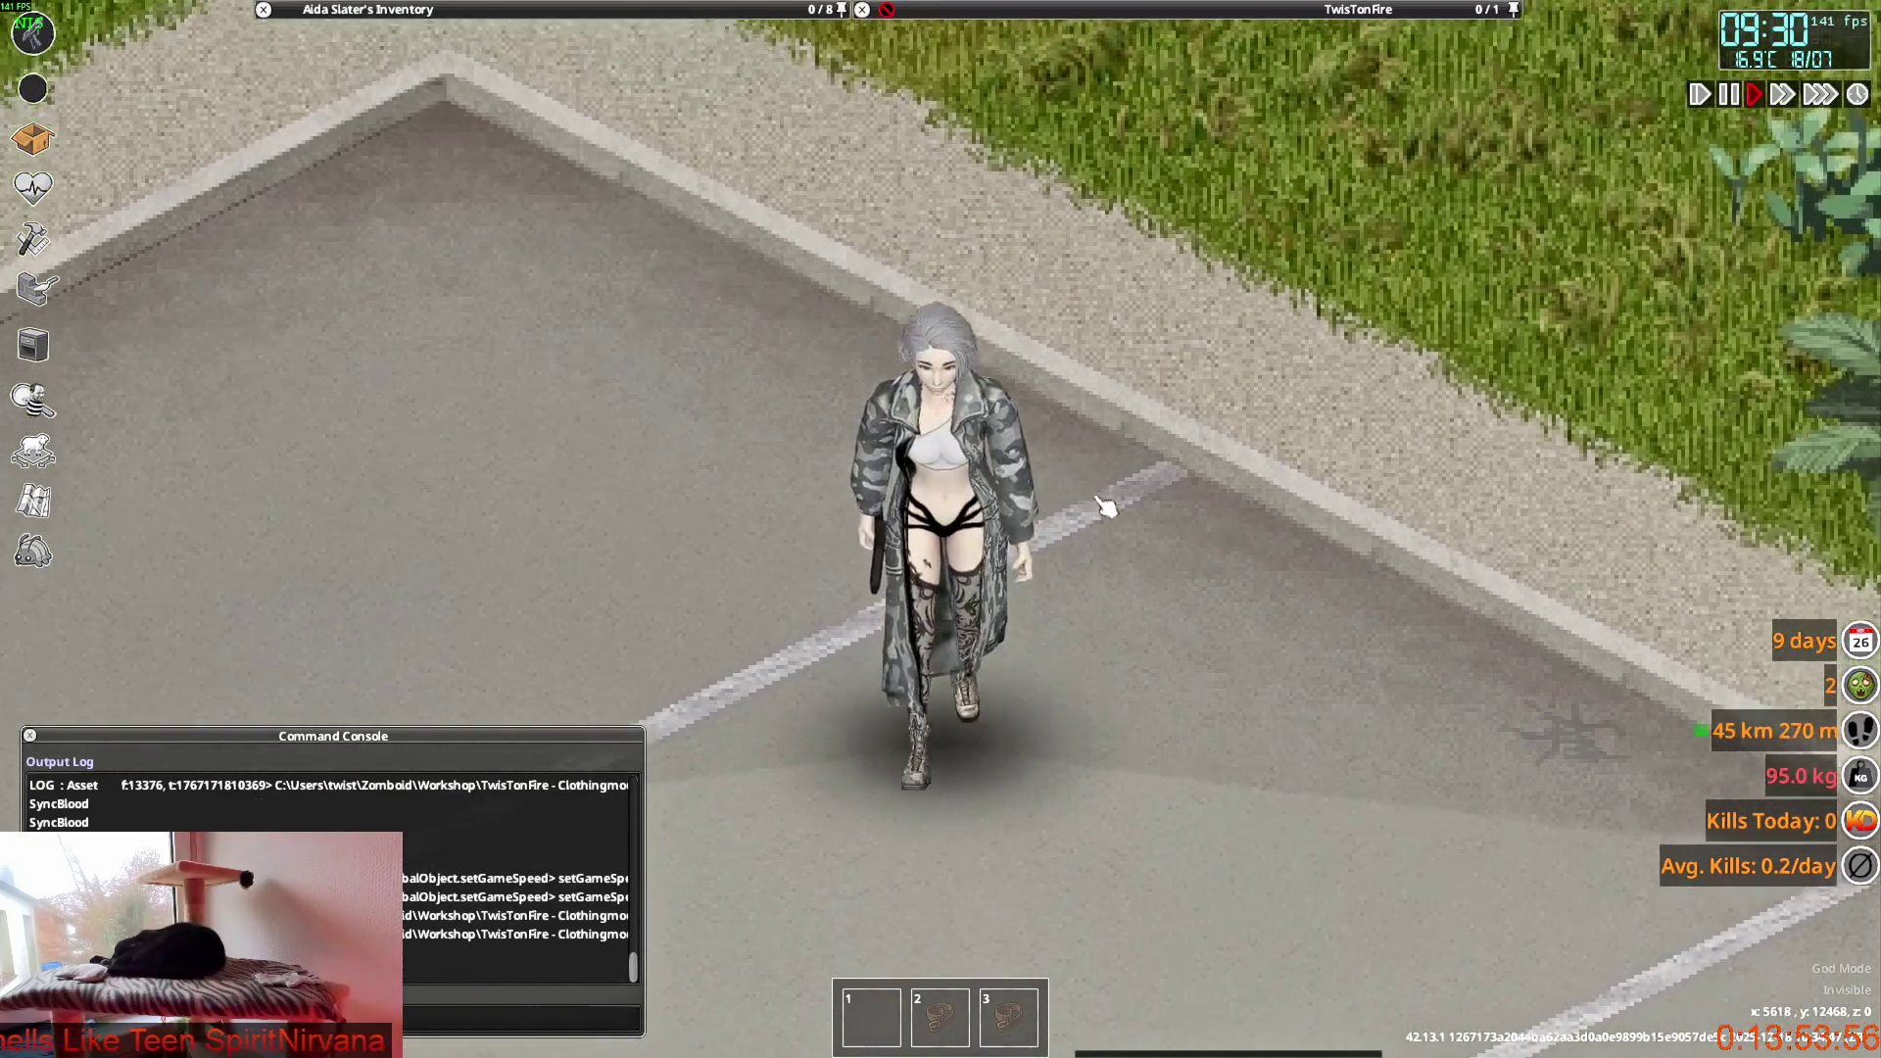
pyautogui.press('s')
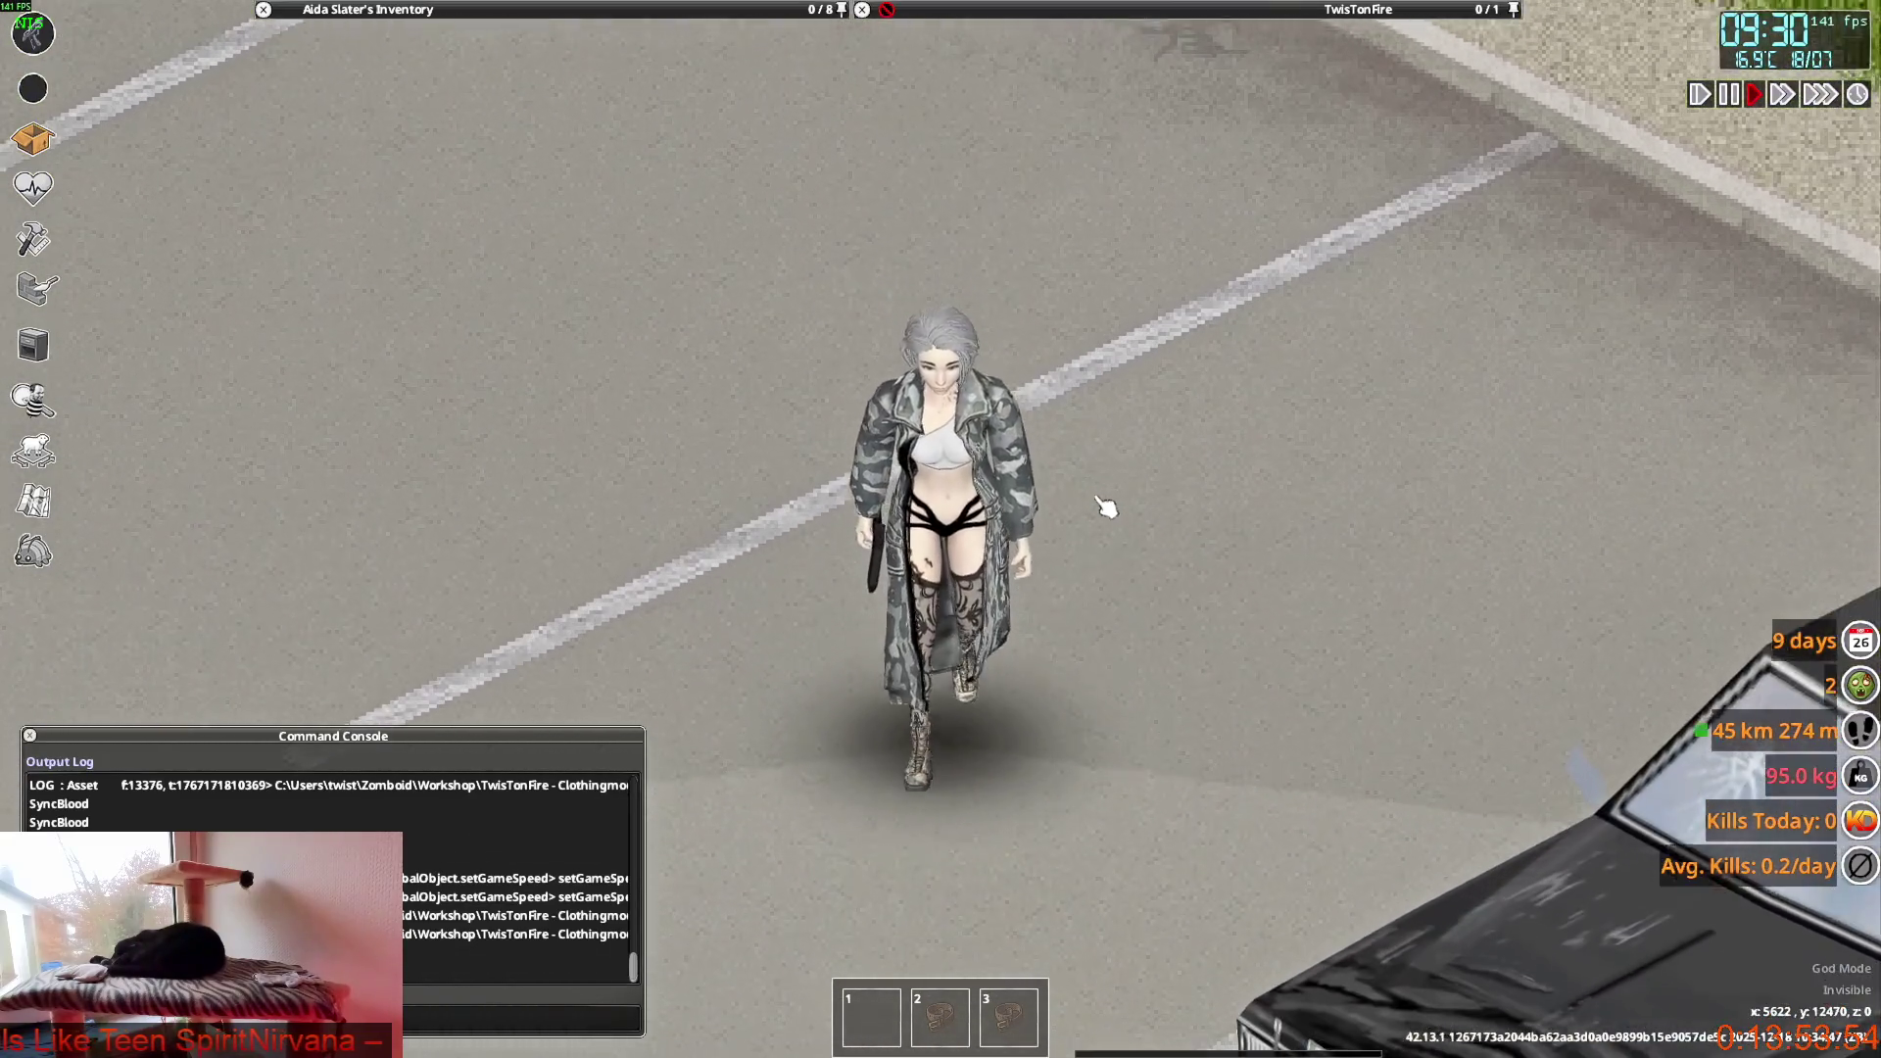
pyautogui.press('s')
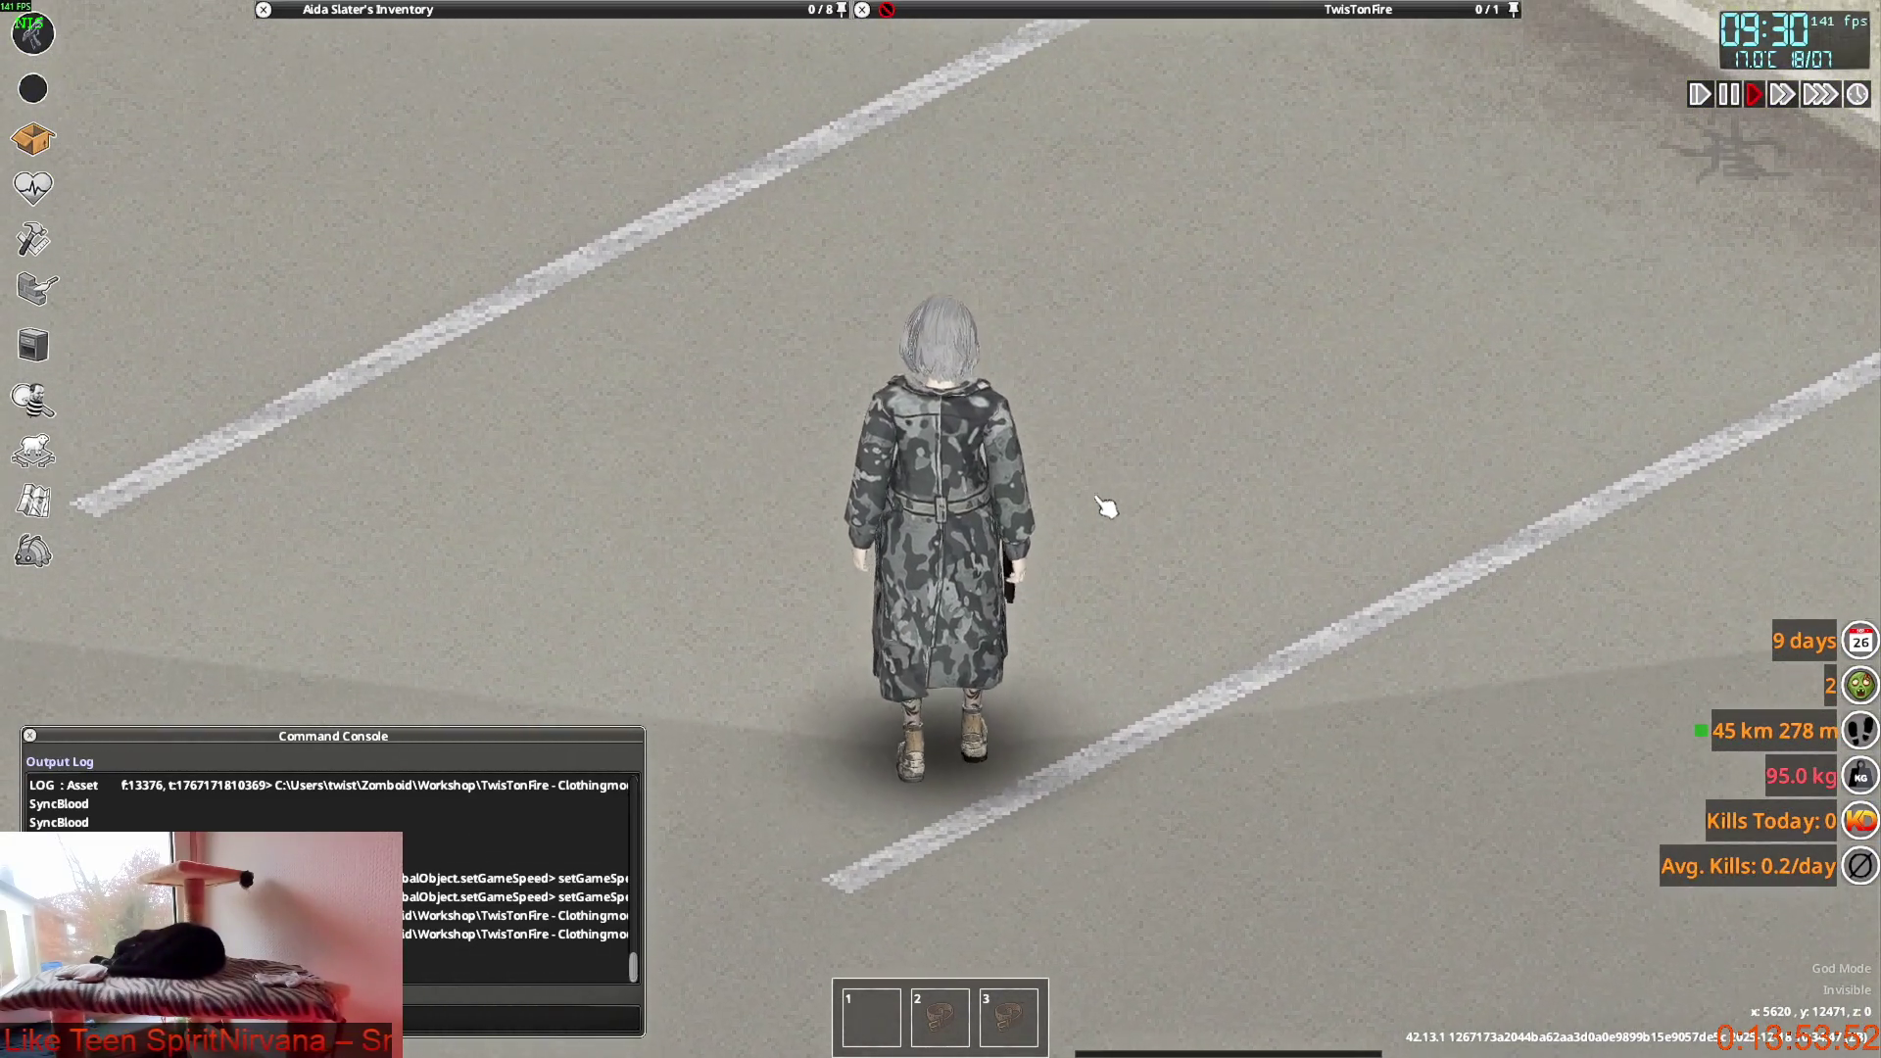
pyautogui.press('s')
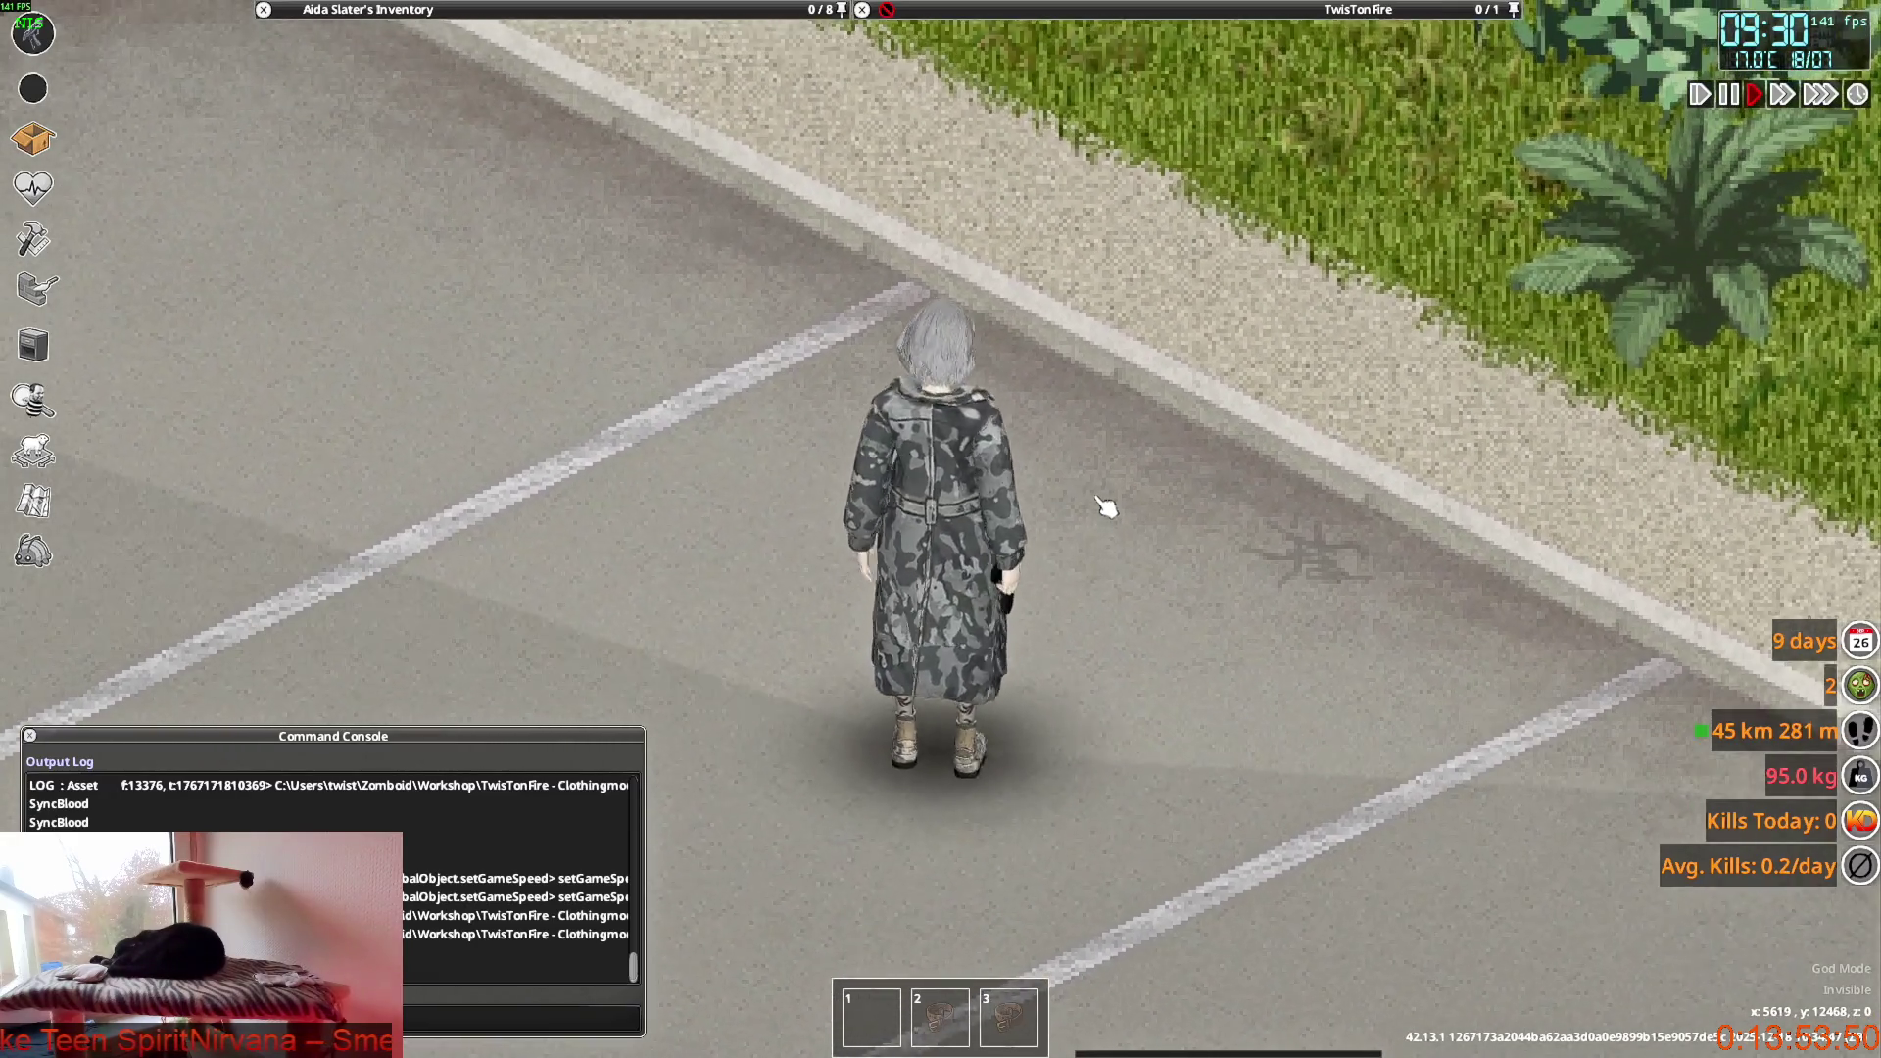
pyautogui.press('s')
pyautogui.press('a')
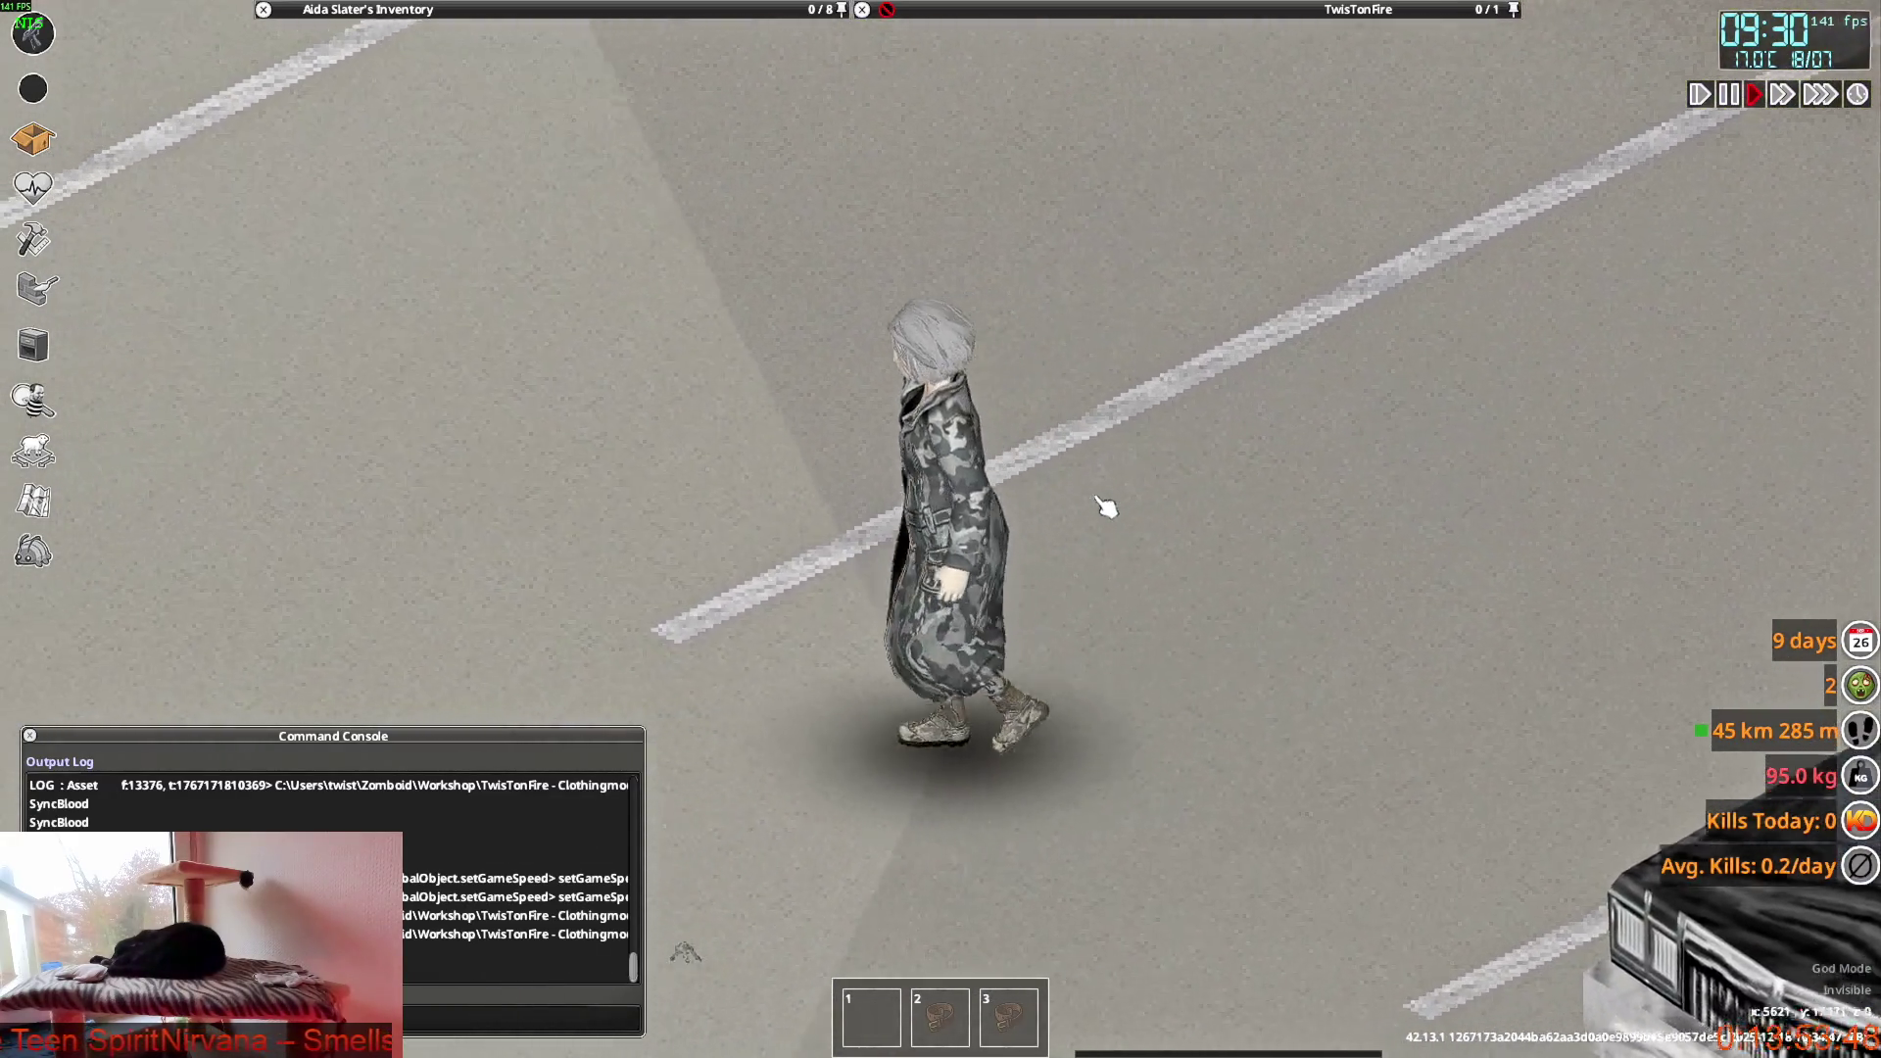
pyautogui.press('s')
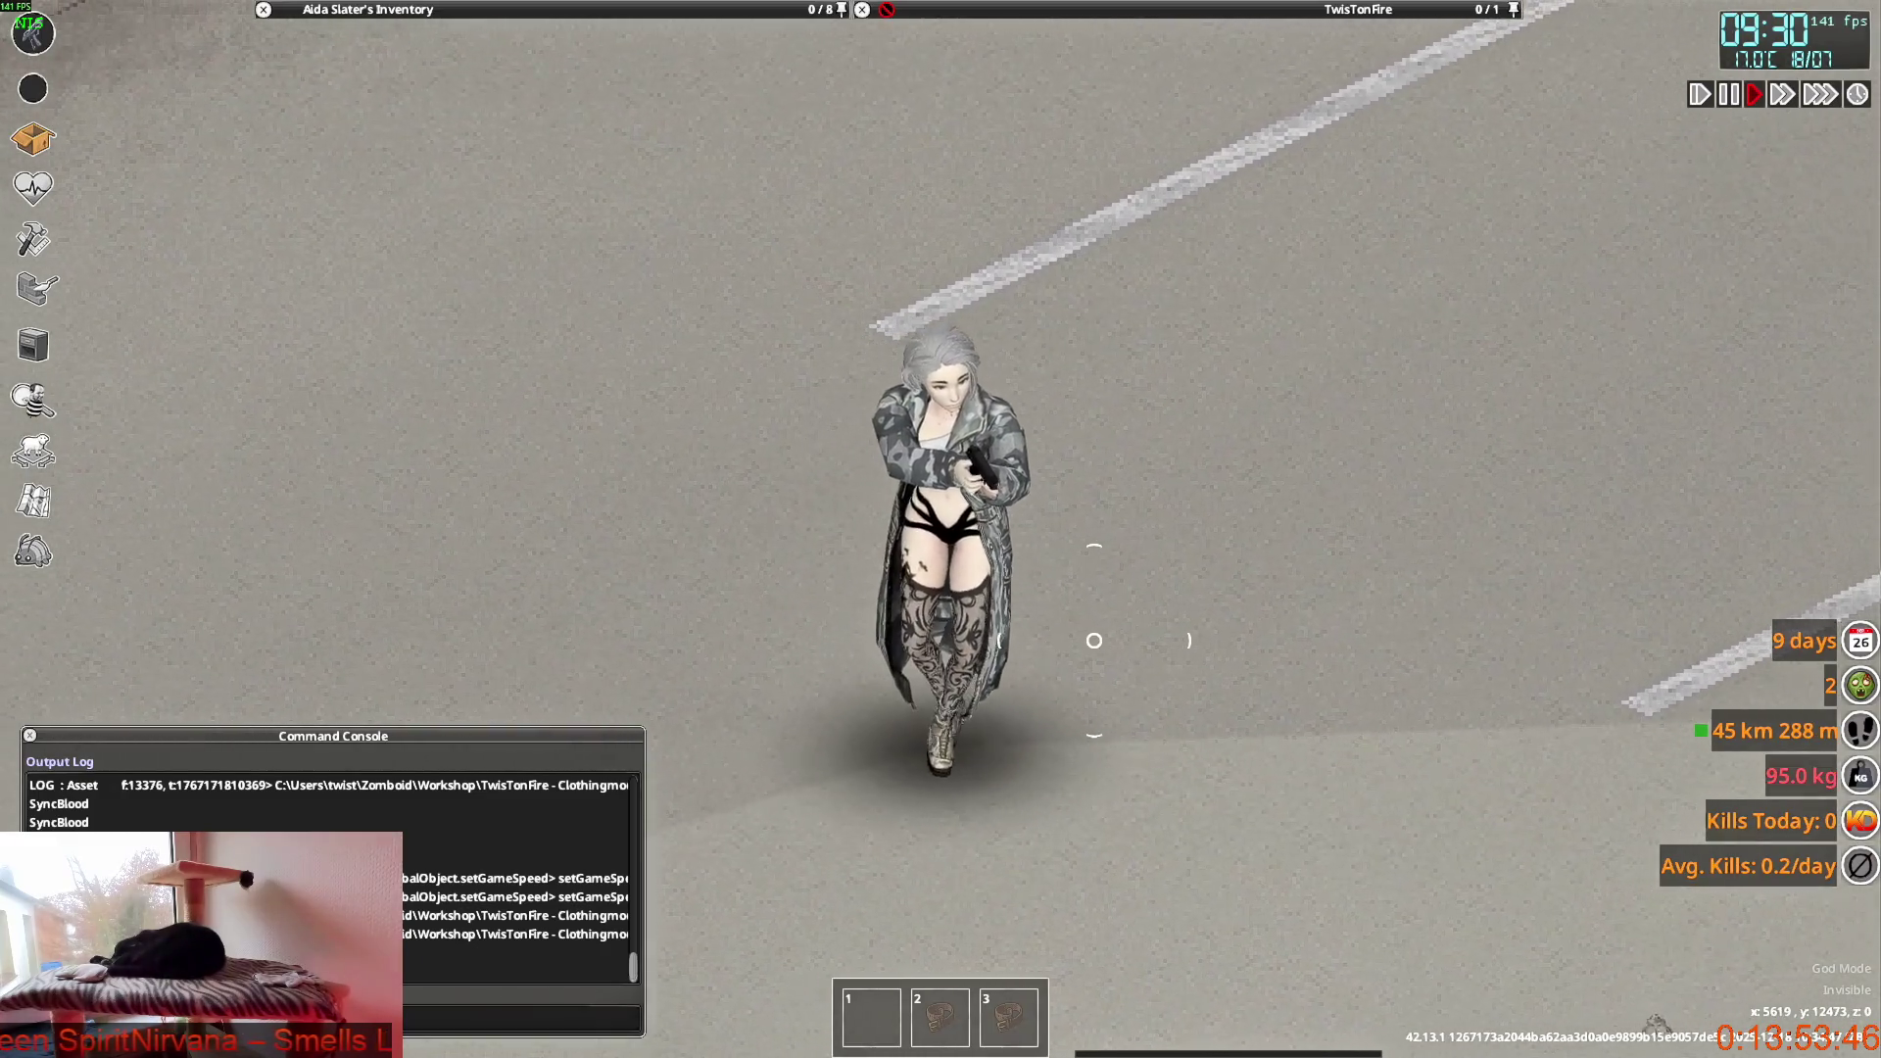
# Wear the Military Anorak Pants, check the outfit front and back while walking, then return to Blender.
pyautogui.click(369, 10)
pyautogui.rightClick(397, 57)
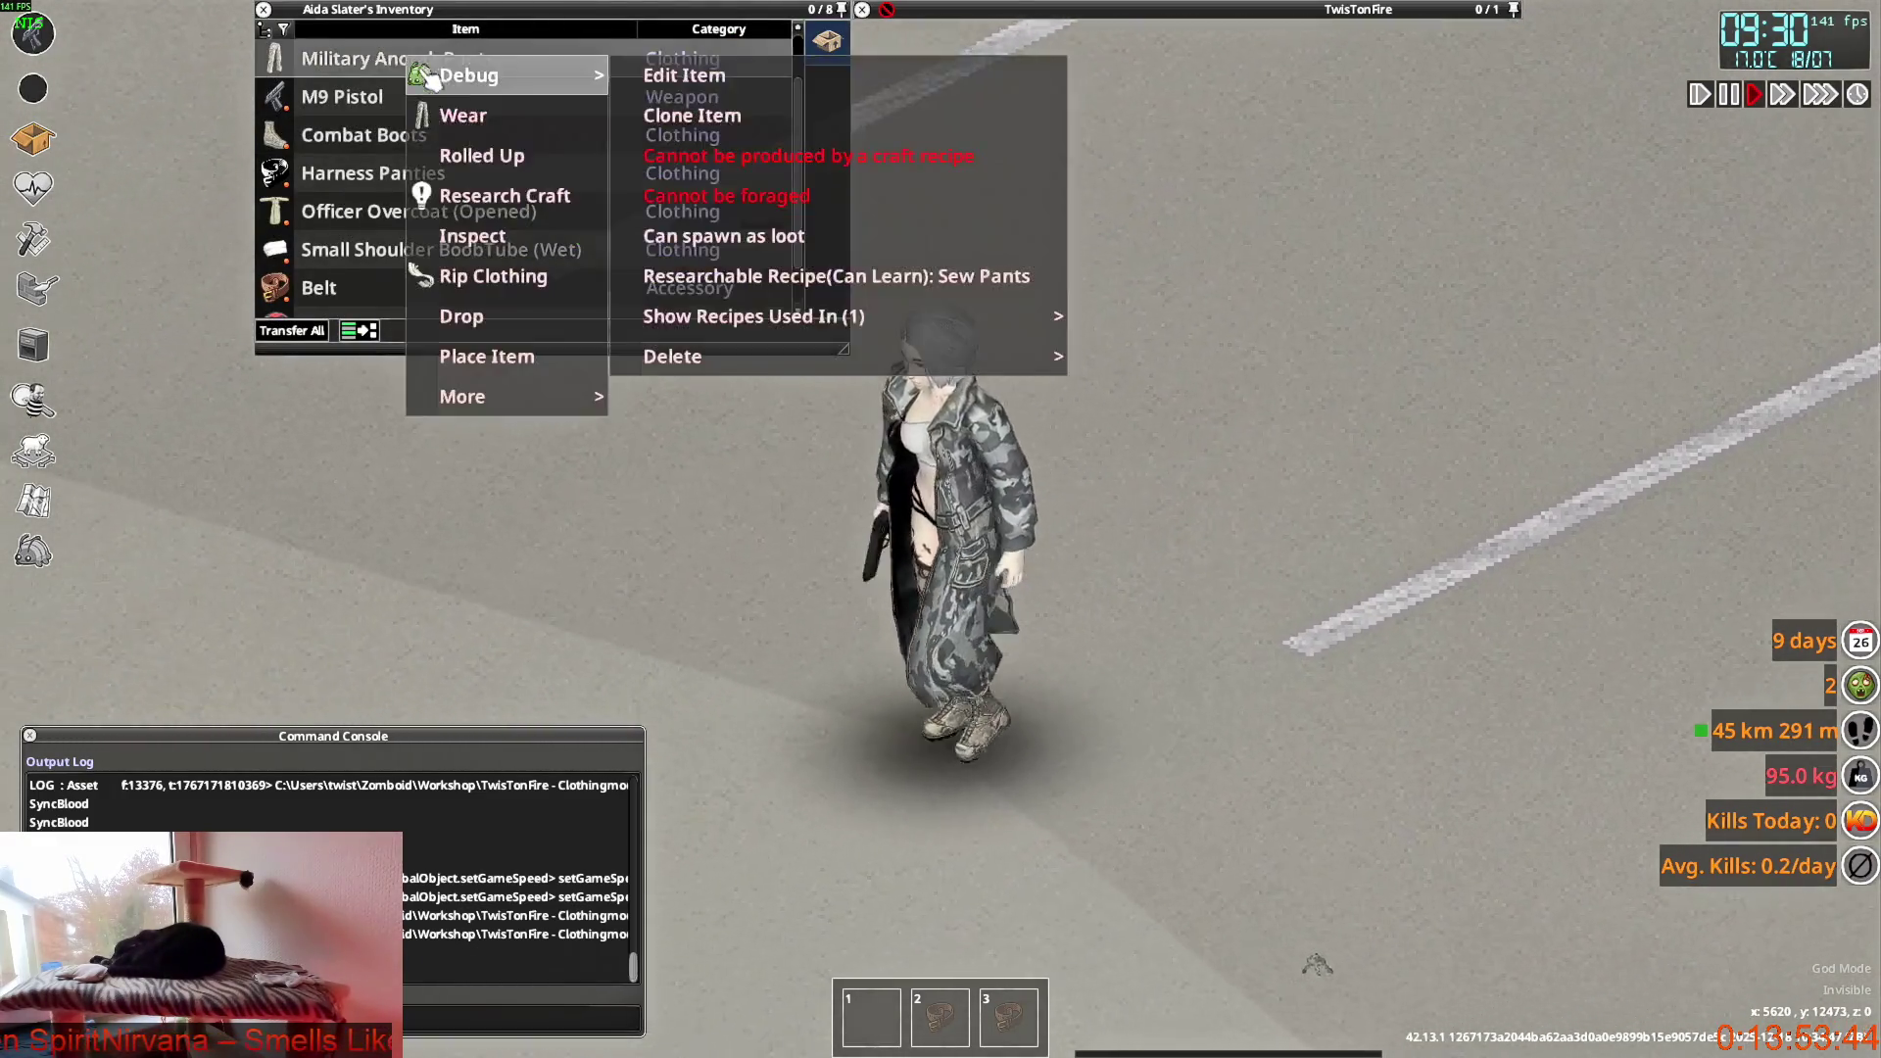
pyautogui.click(397, 58)
pyautogui.click(368, 10)
pyautogui.press('s')
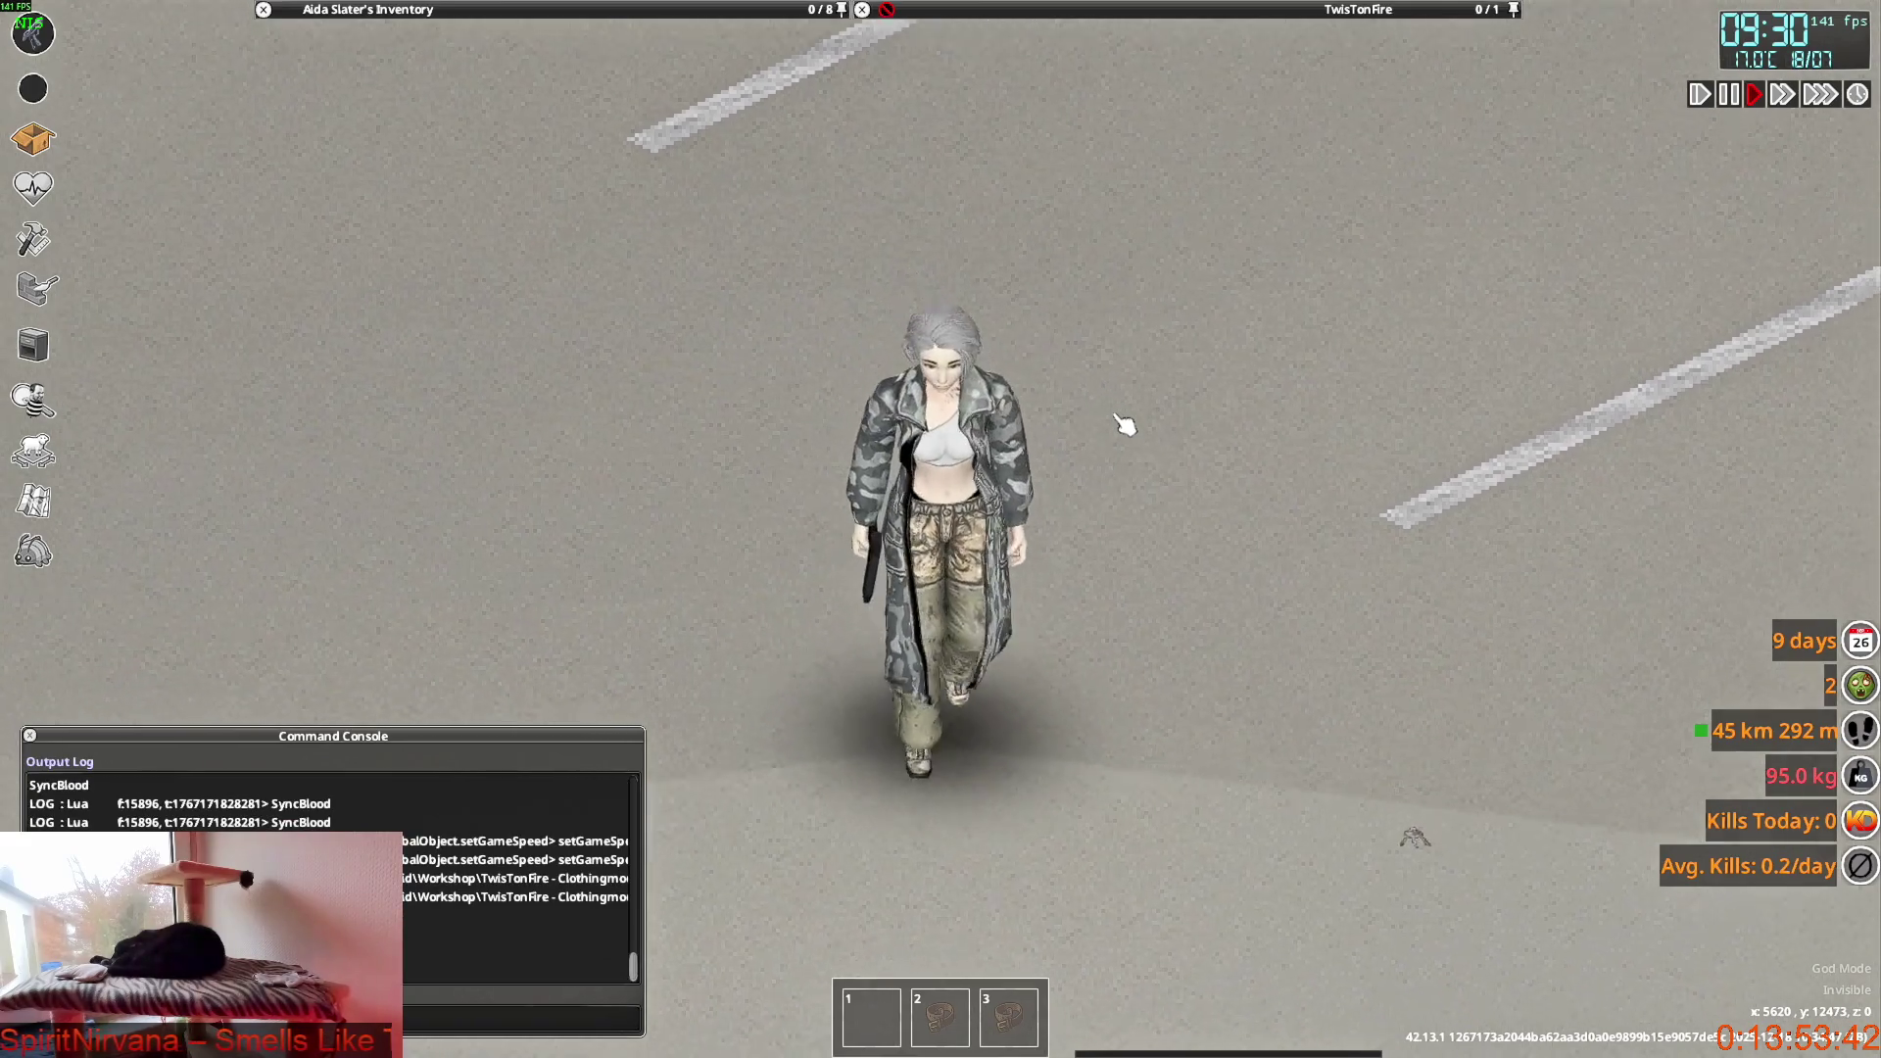
pyautogui.press('w')
pyautogui.press('w')
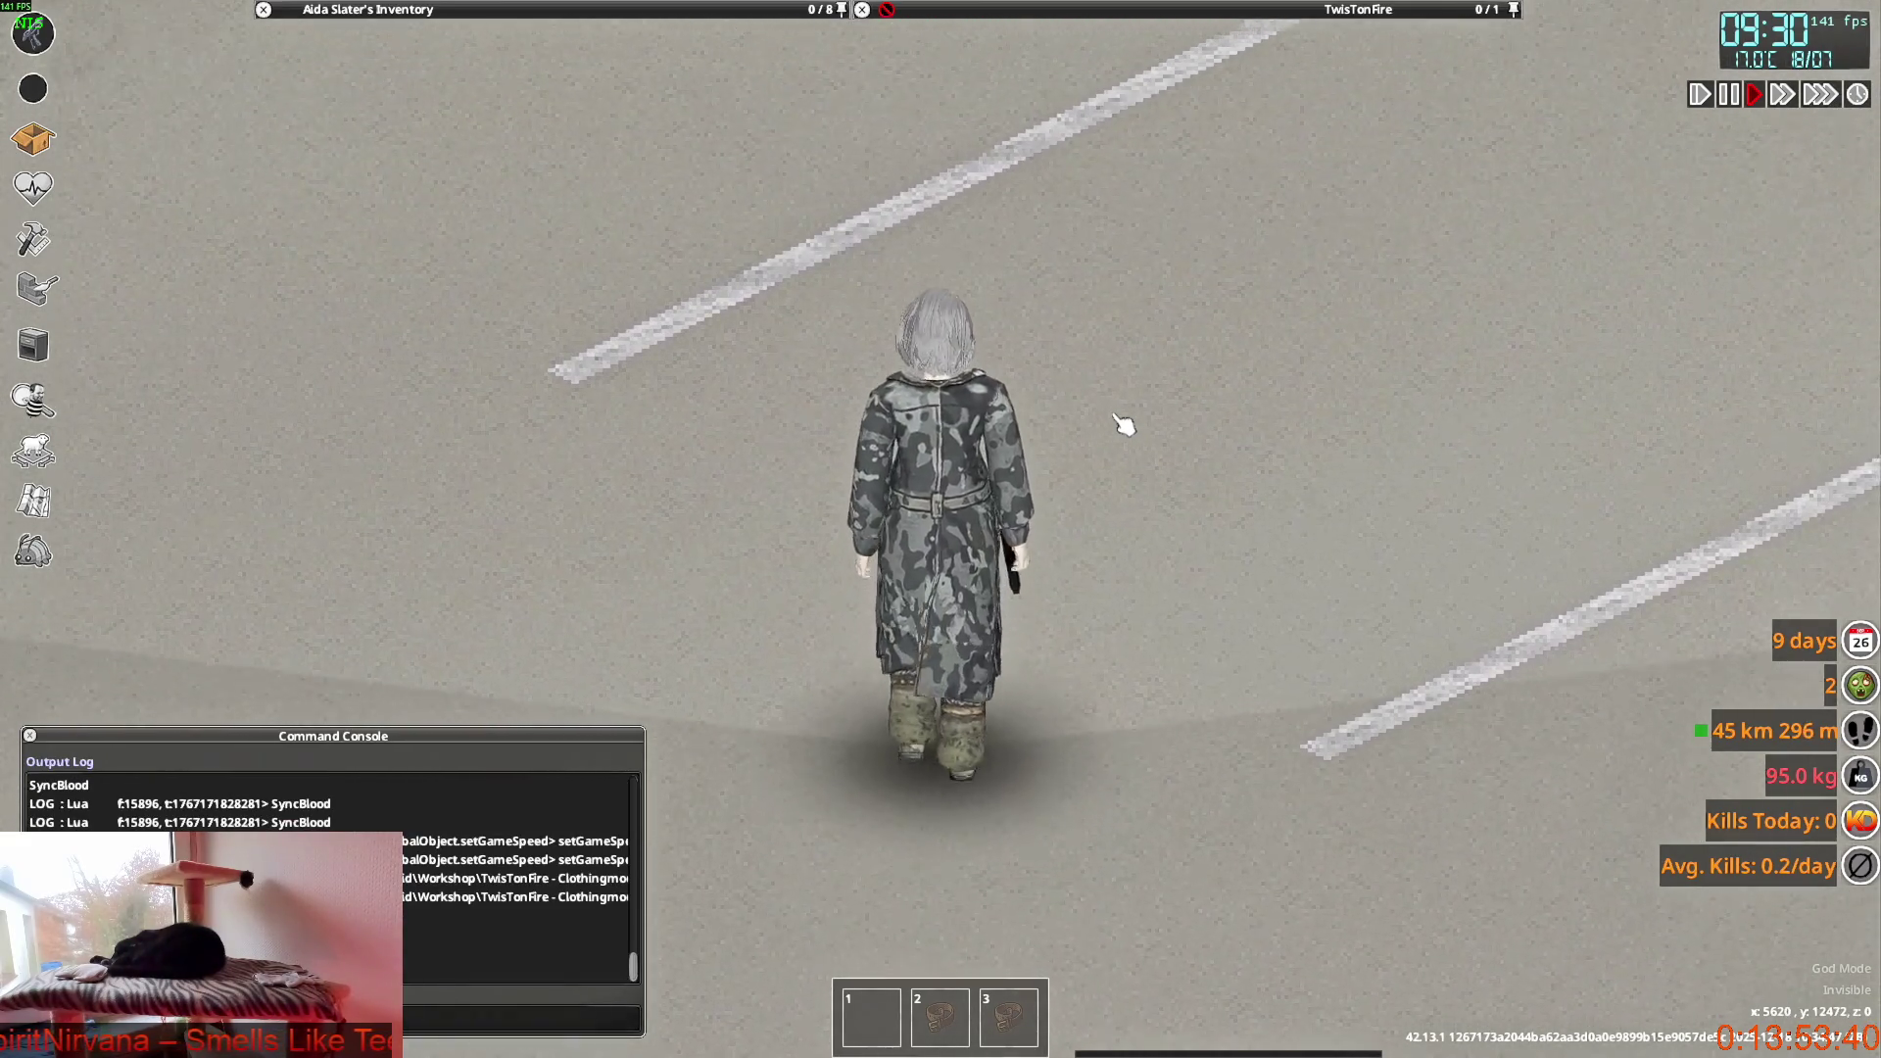
pyautogui.press('w')
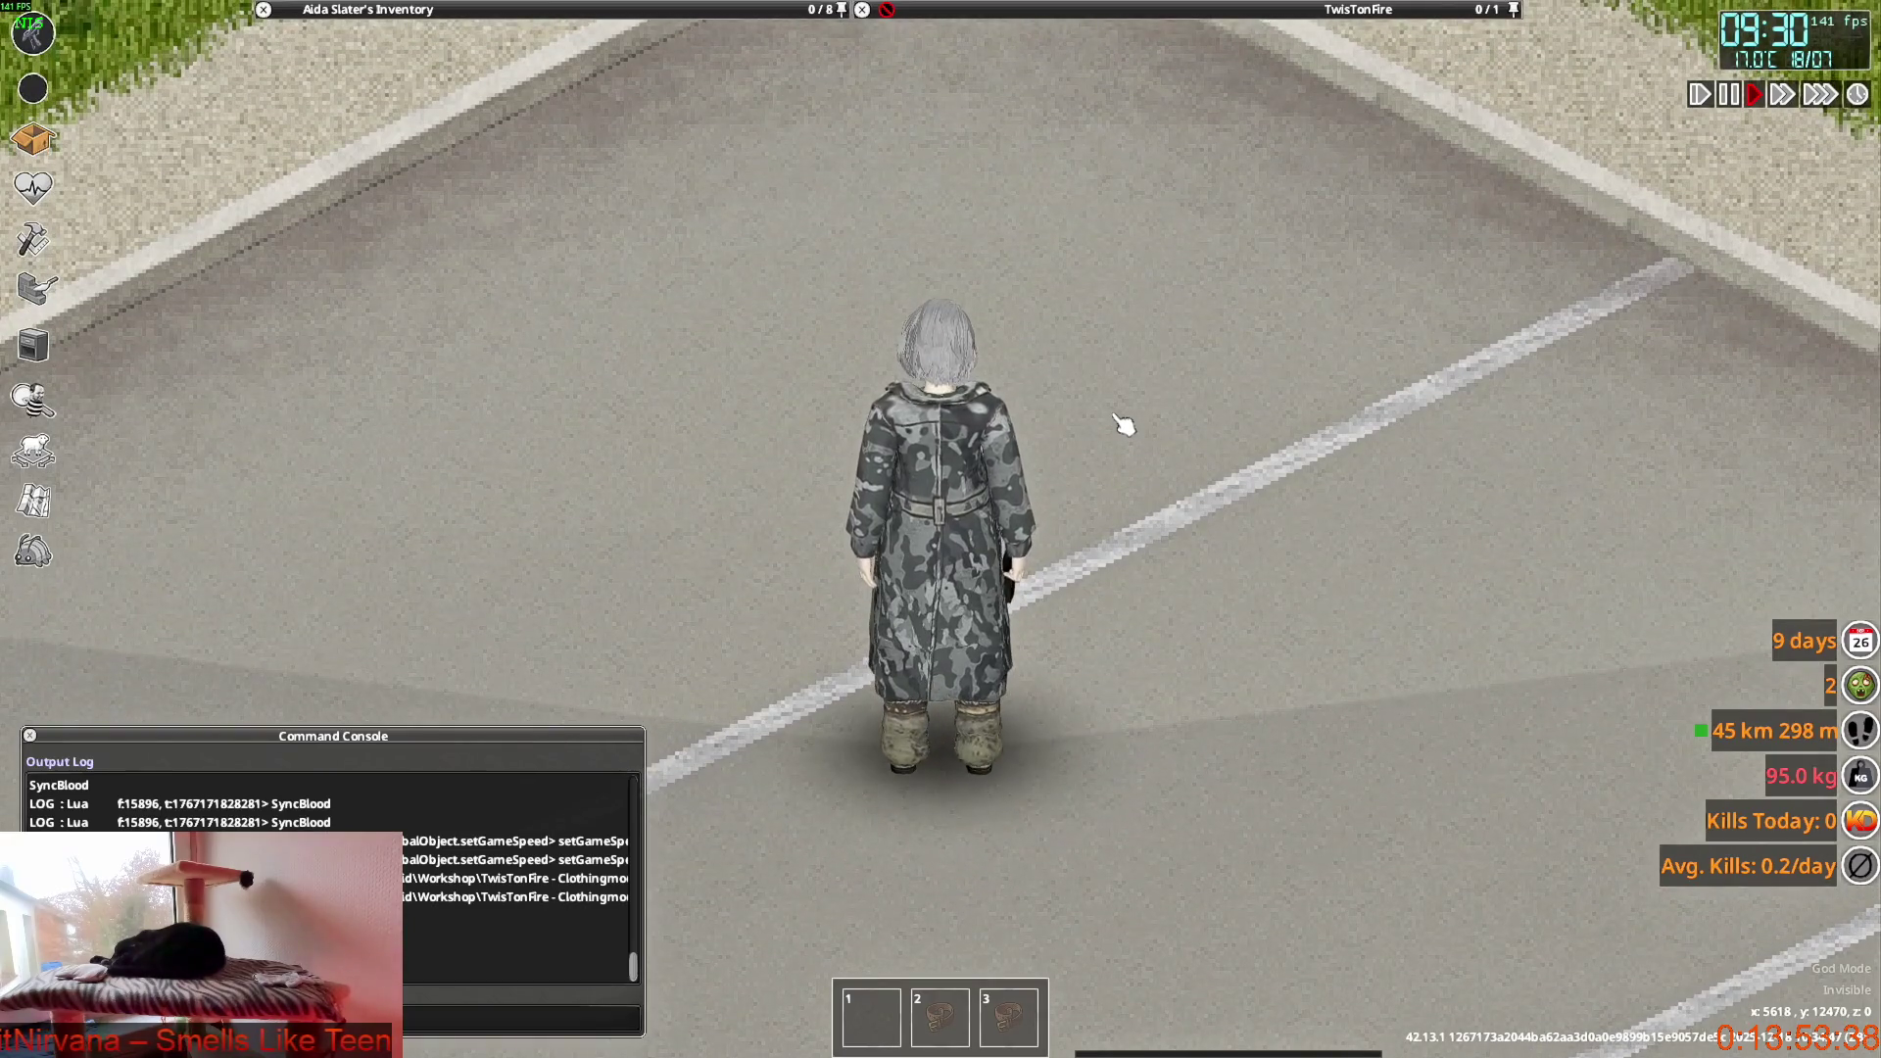
pyautogui.press('d')
pyautogui.press('w')
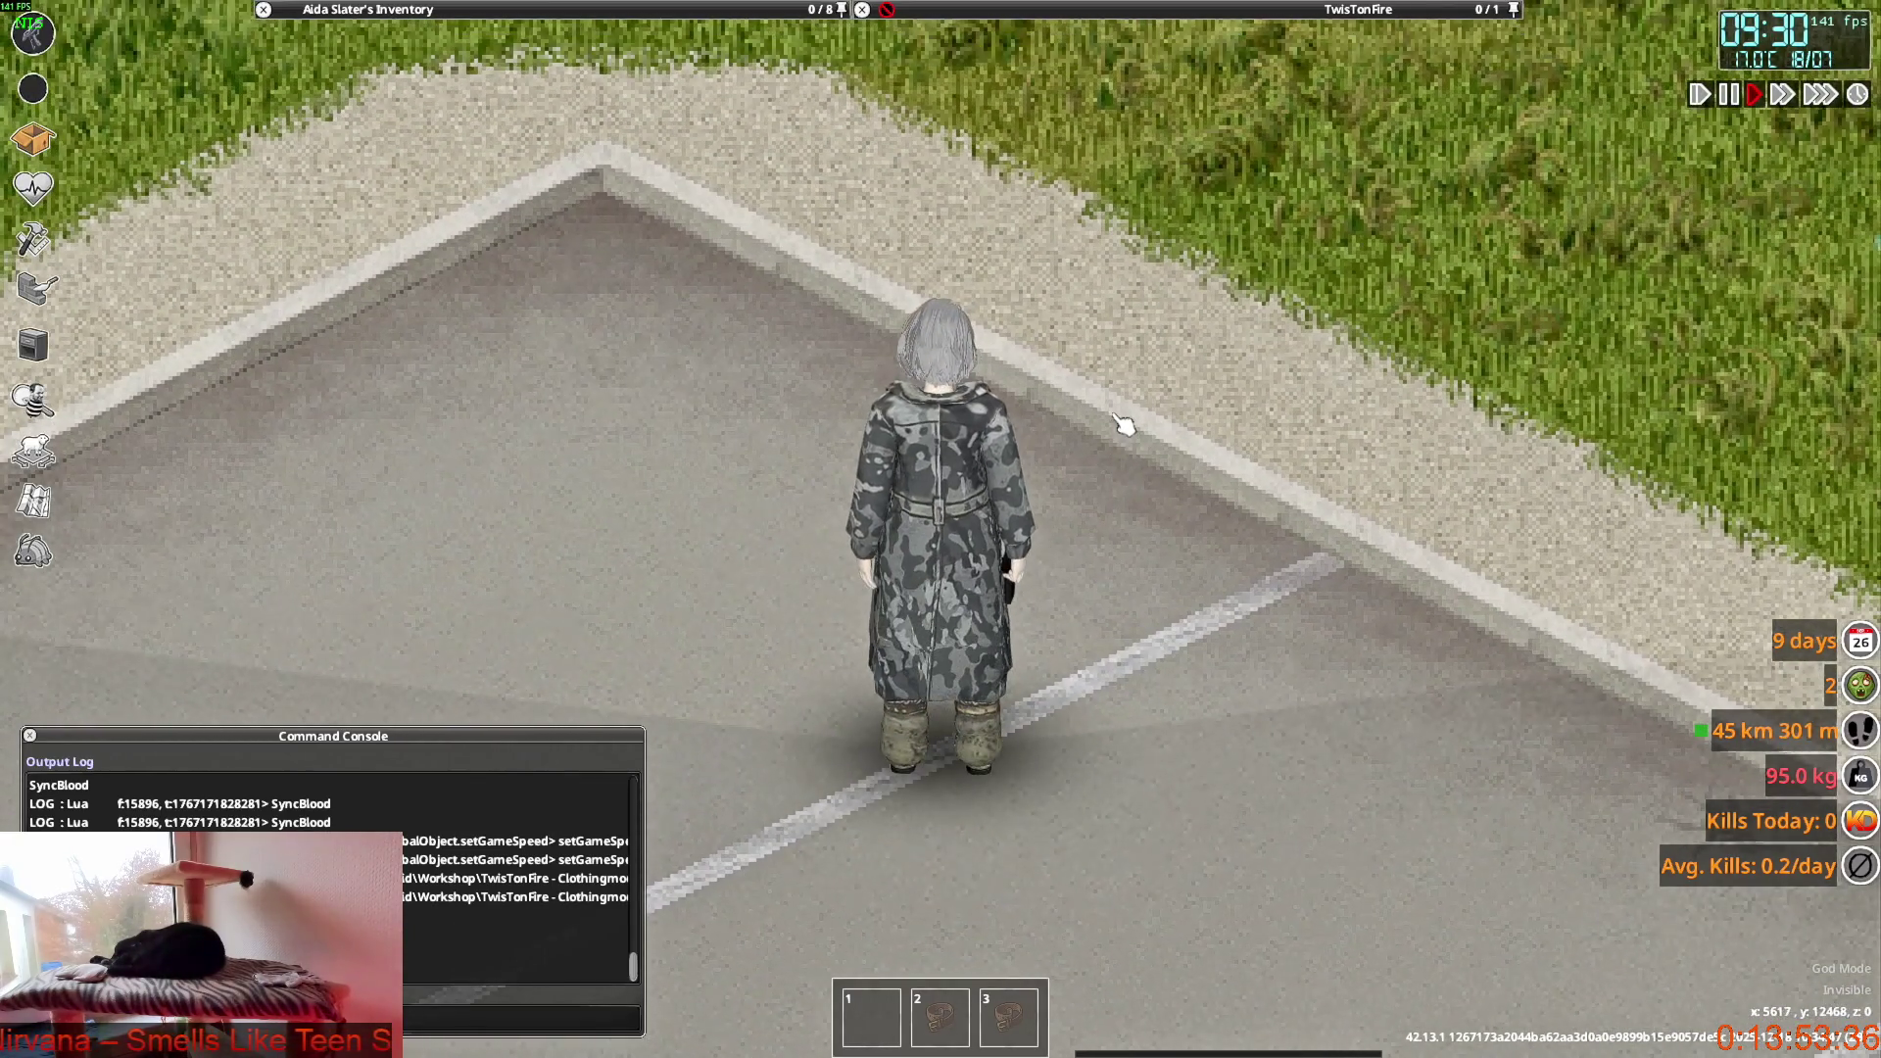
pyautogui.press('s')
pyautogui.press('w')
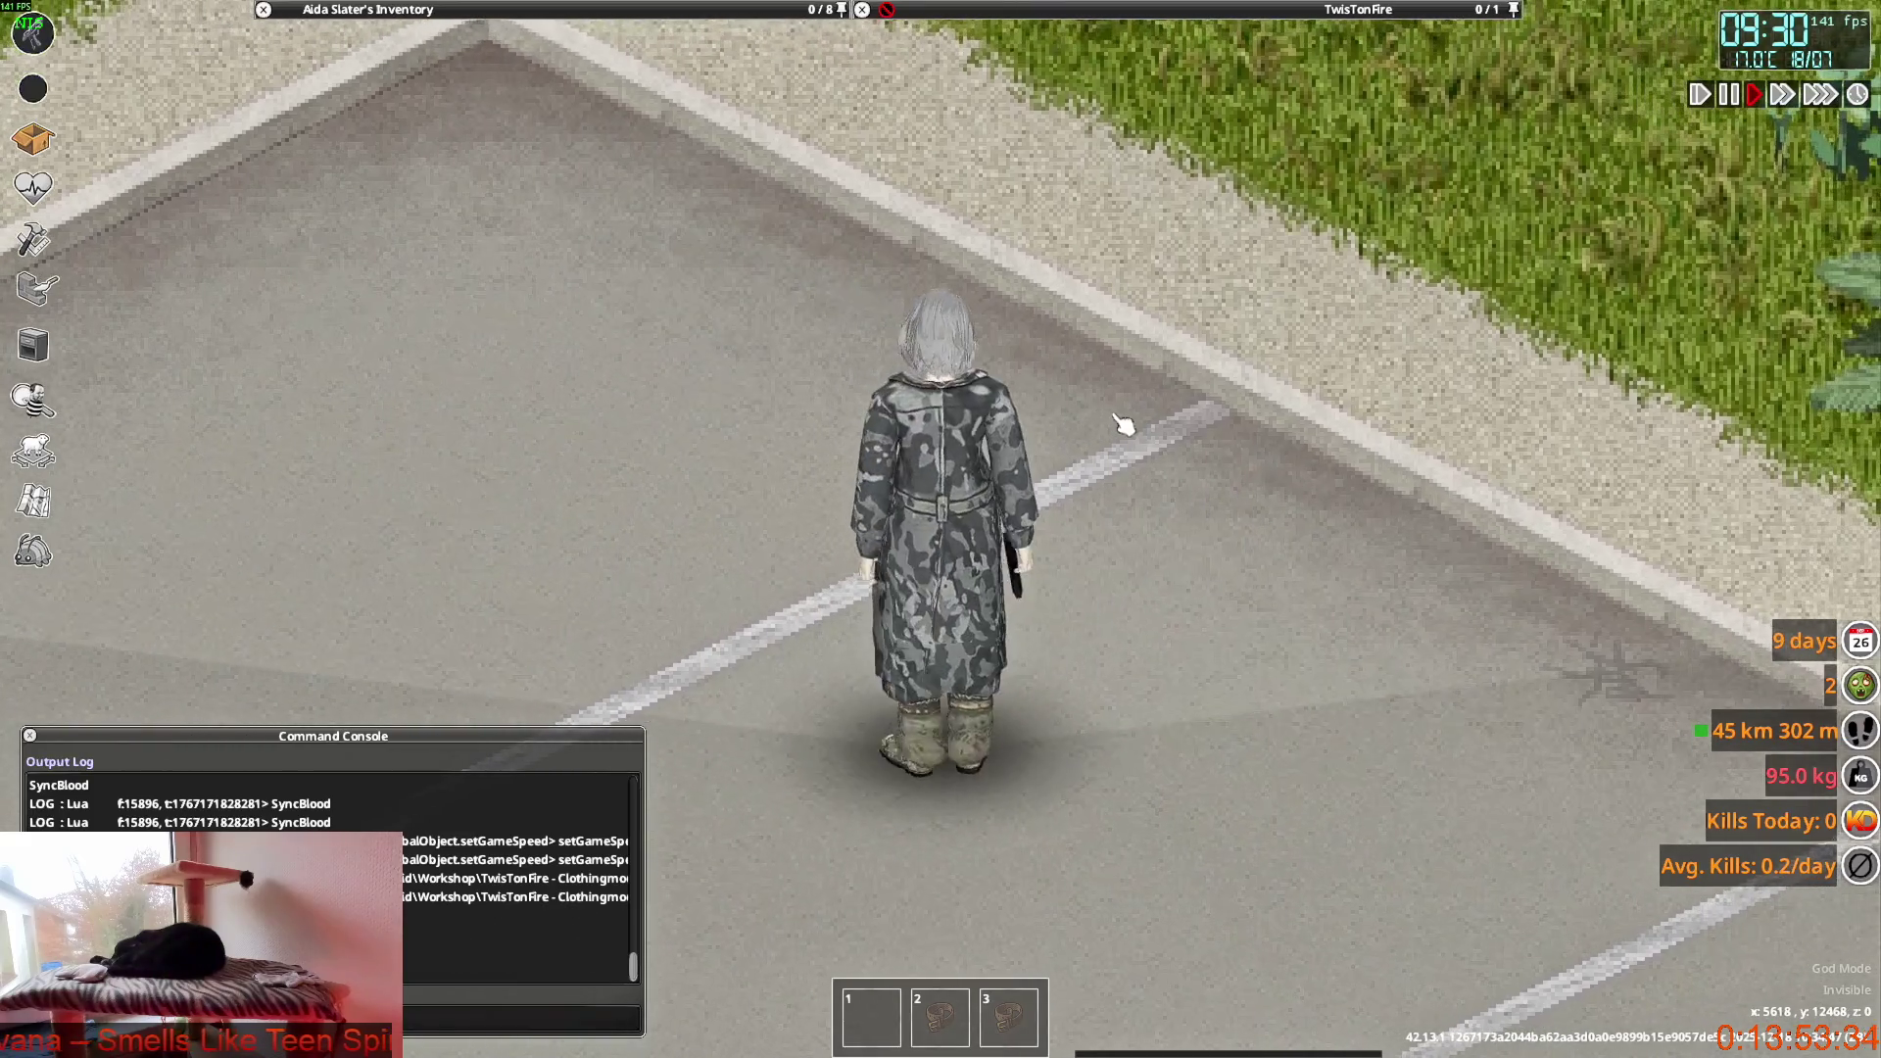
pyautogui.hotkey('alt', 'Tab')
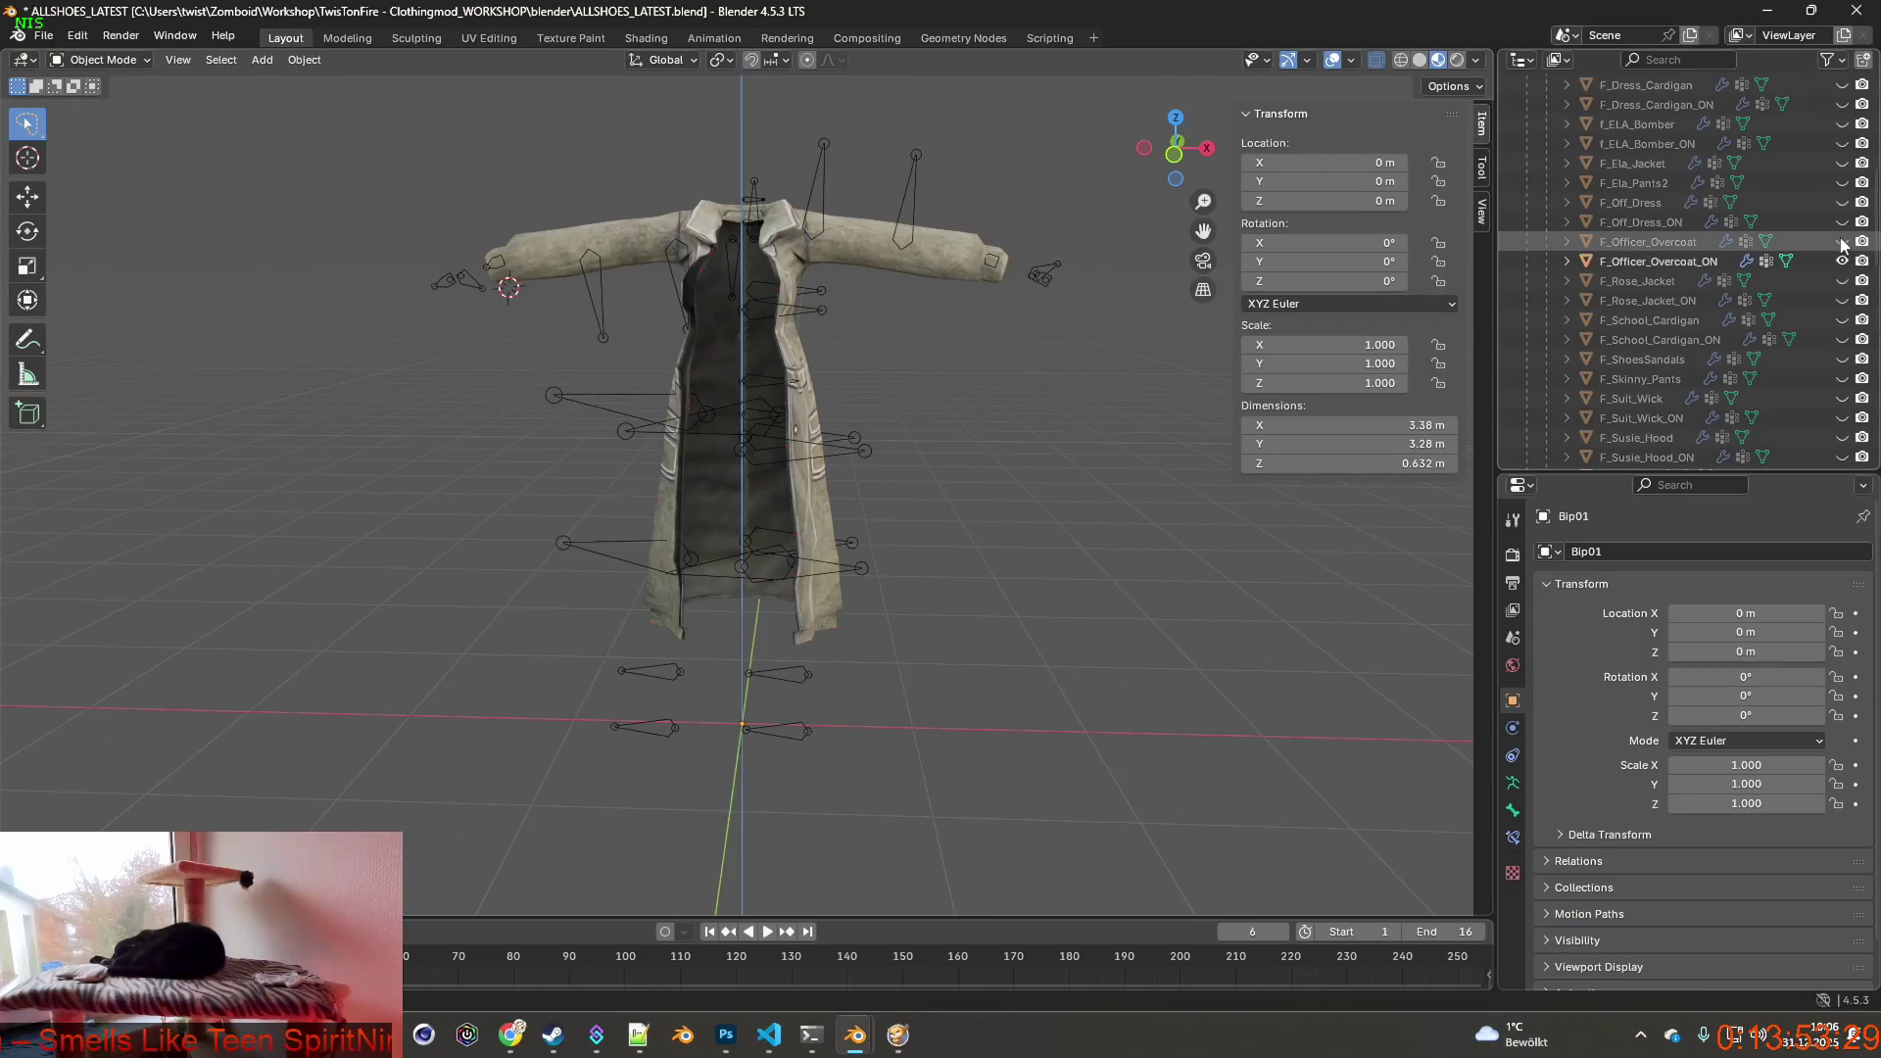
# Show the camo overcoat again and select F_Officer_Overcoat alongside it.
pyautogui.click(1843, 243)
pyautogui.moveTo(1010, 501)
pyautogui.mouseDown(button='middle')
pyautogui.moveTo(690, 513)
pyautogui.moveTo(745, 565)
pyautogui.moveTo(813, 536)
pyautogui.mouseUp(button='middle')
pyautogui.moveTo(1004, 467); pyautogui.dragTo(993, 467, button='middle')
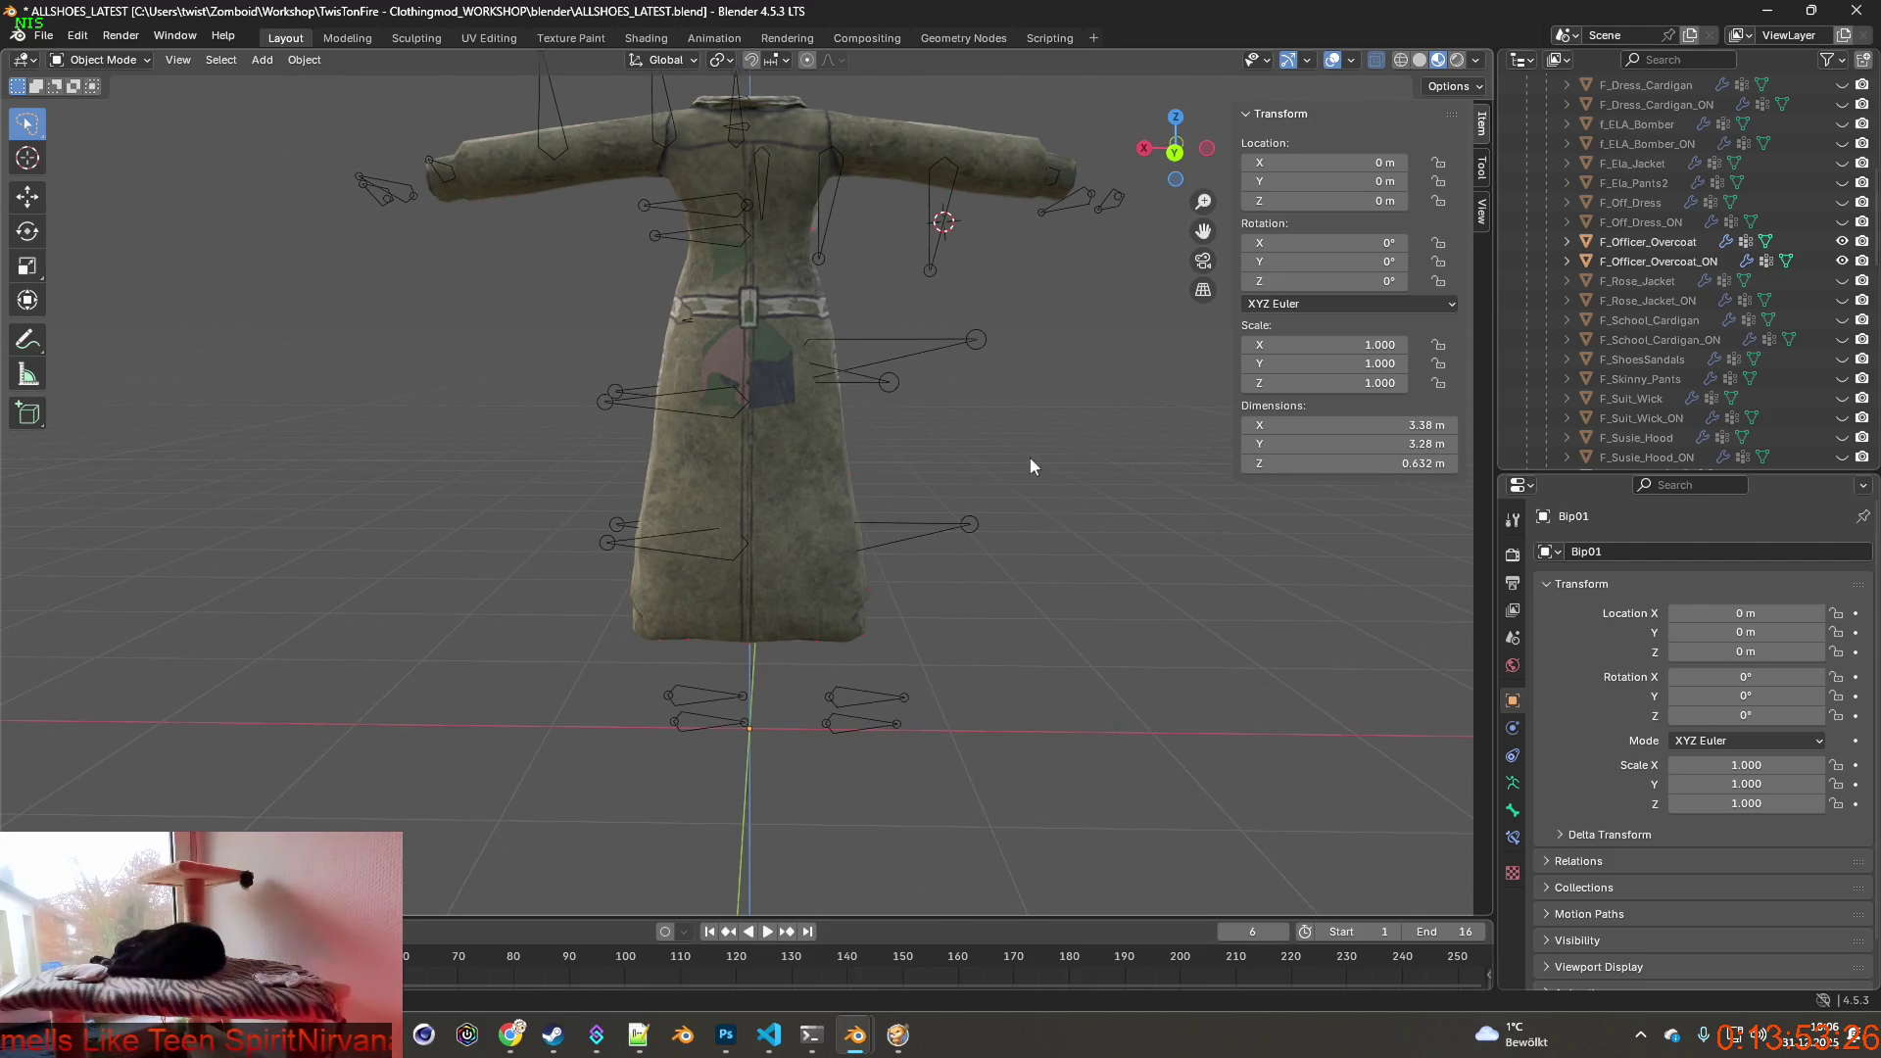
pyautogui.click(1647, 242)
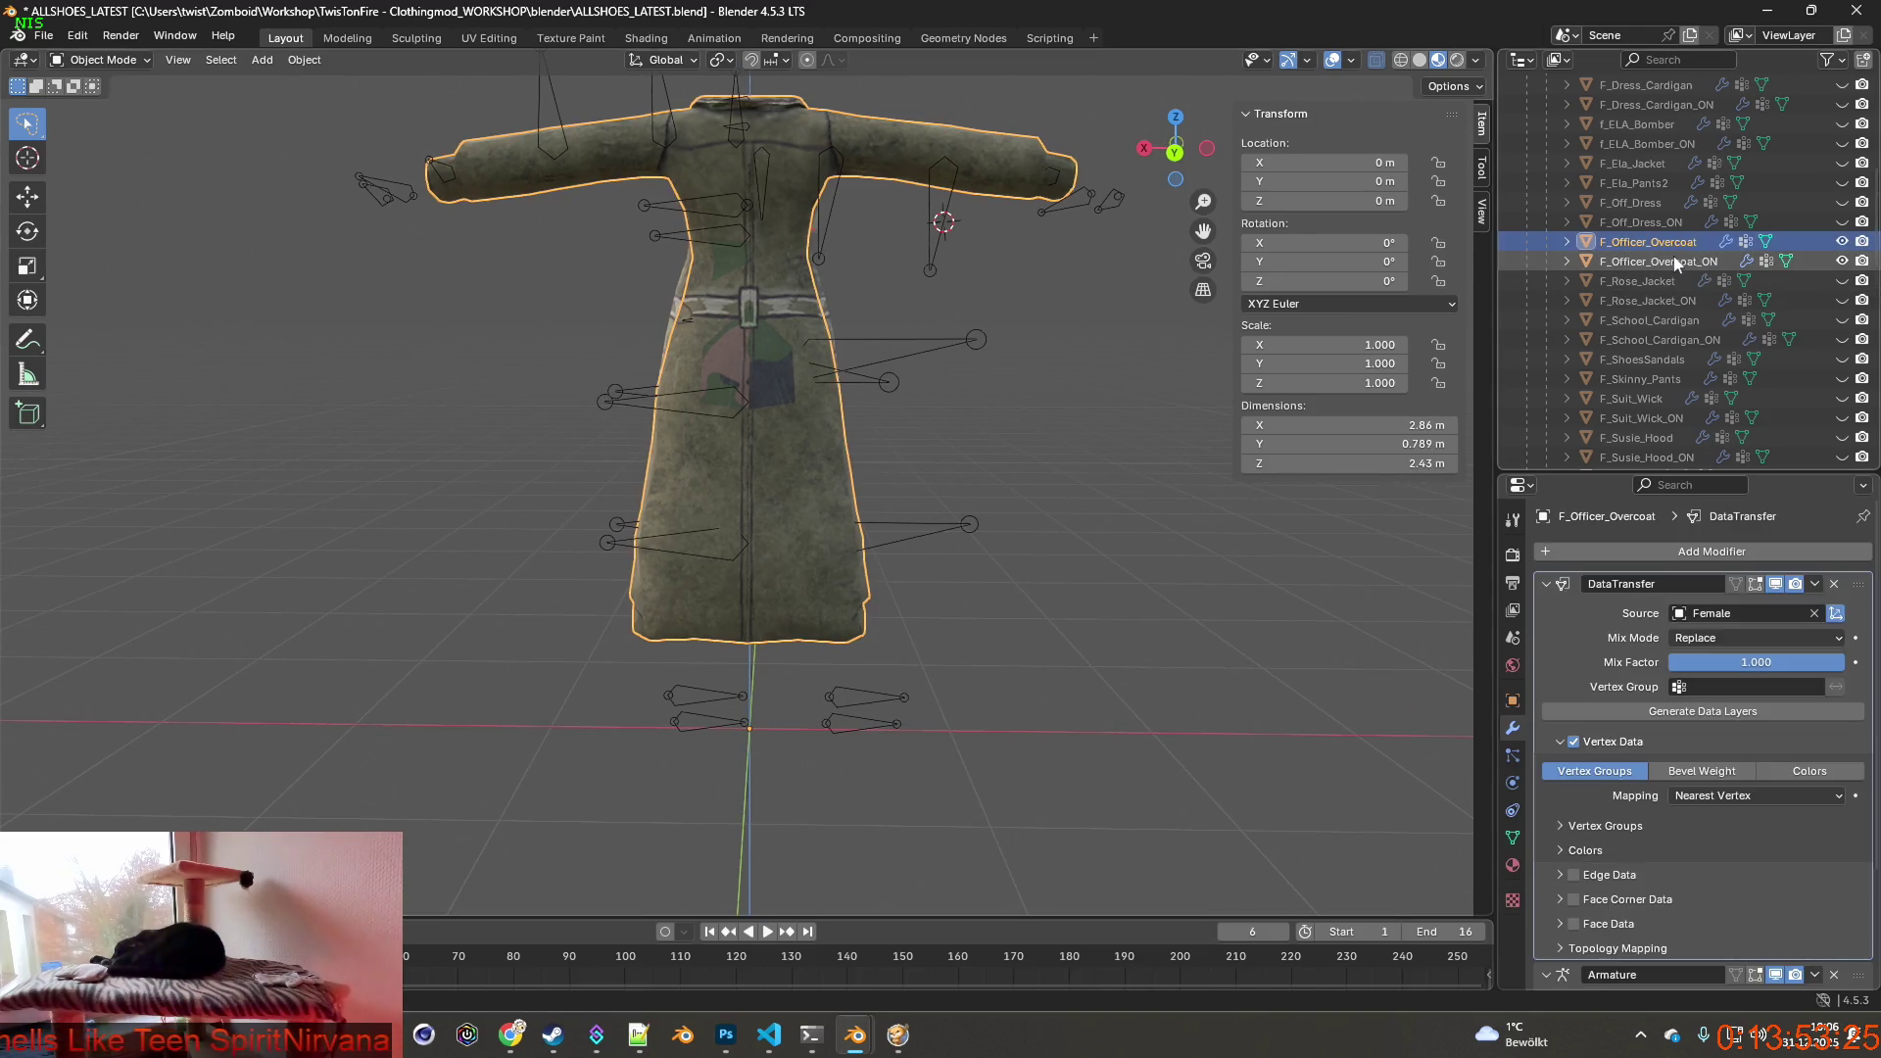
pyautogui.click(105, 59)
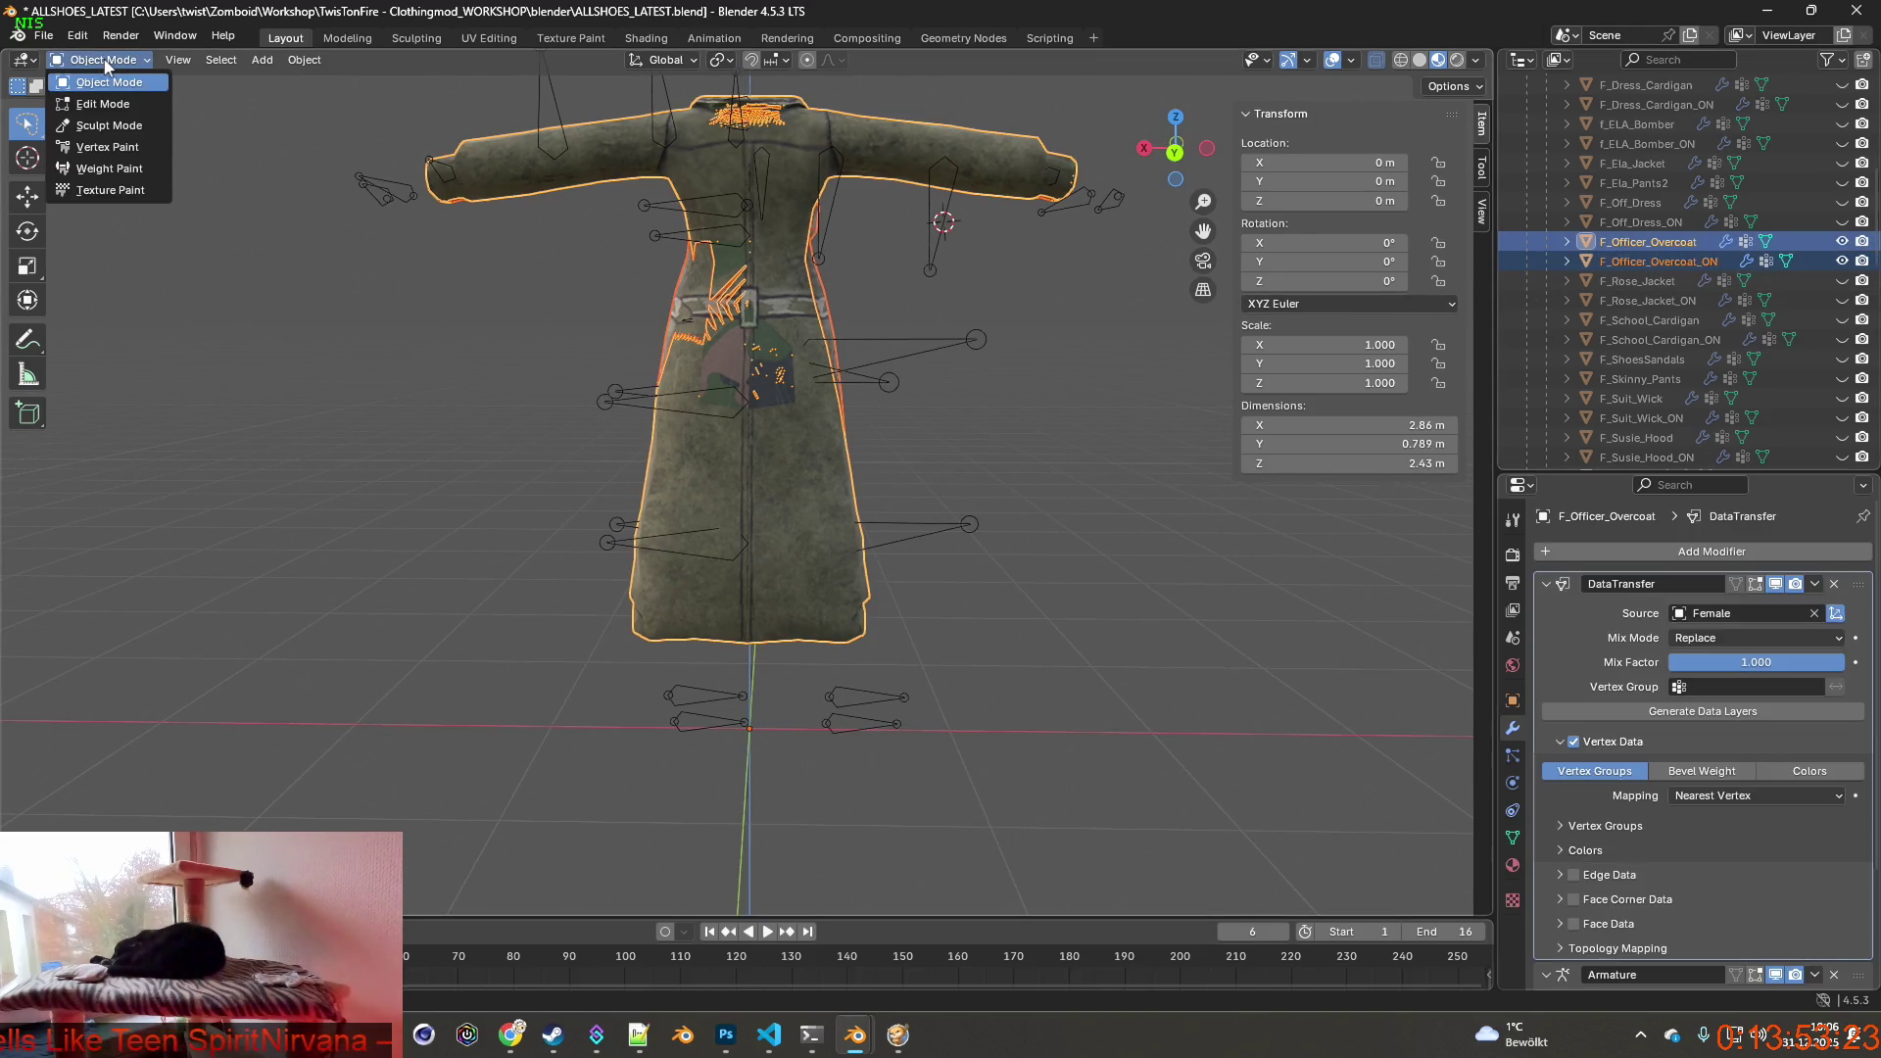
# Save the ALLSHOES_LATEST blend file and bring up the interaction mode list.
pyautogui.click(45, 39)
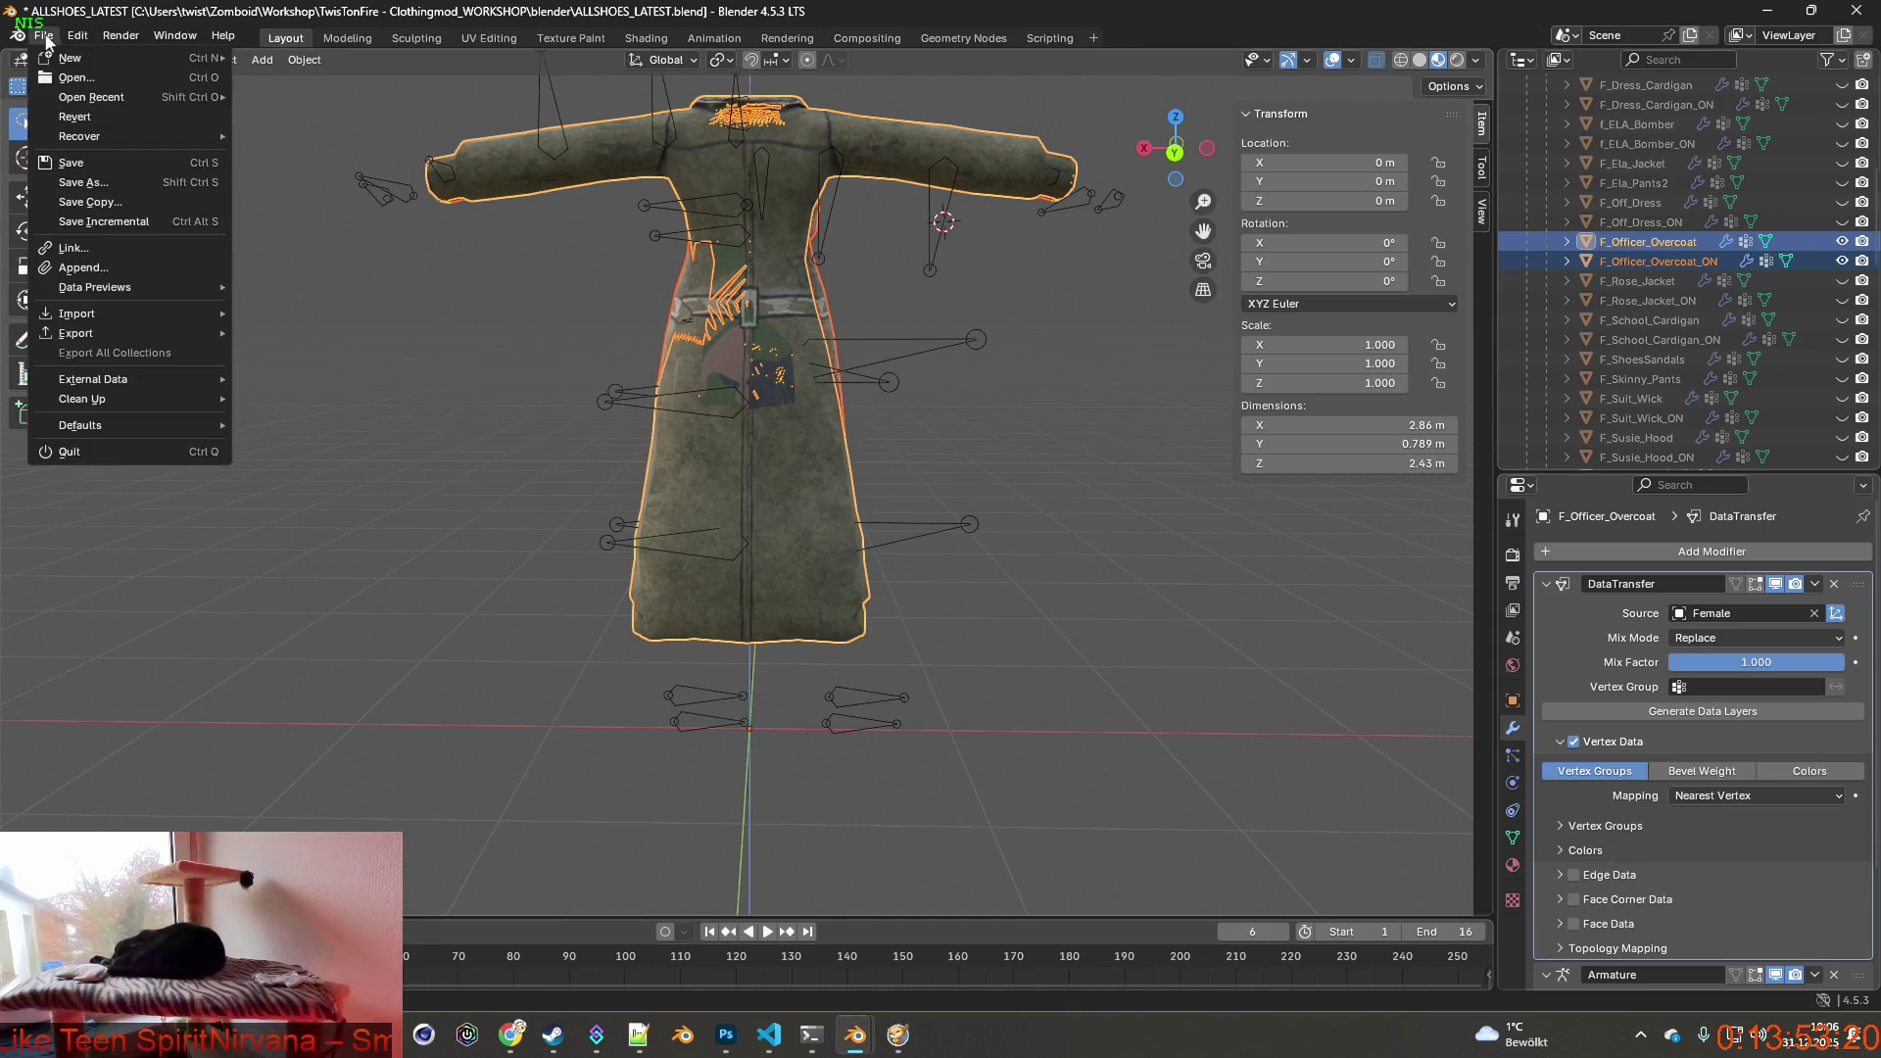
pyautogui.click(86, 165)
pyautogui.click(46, 39)
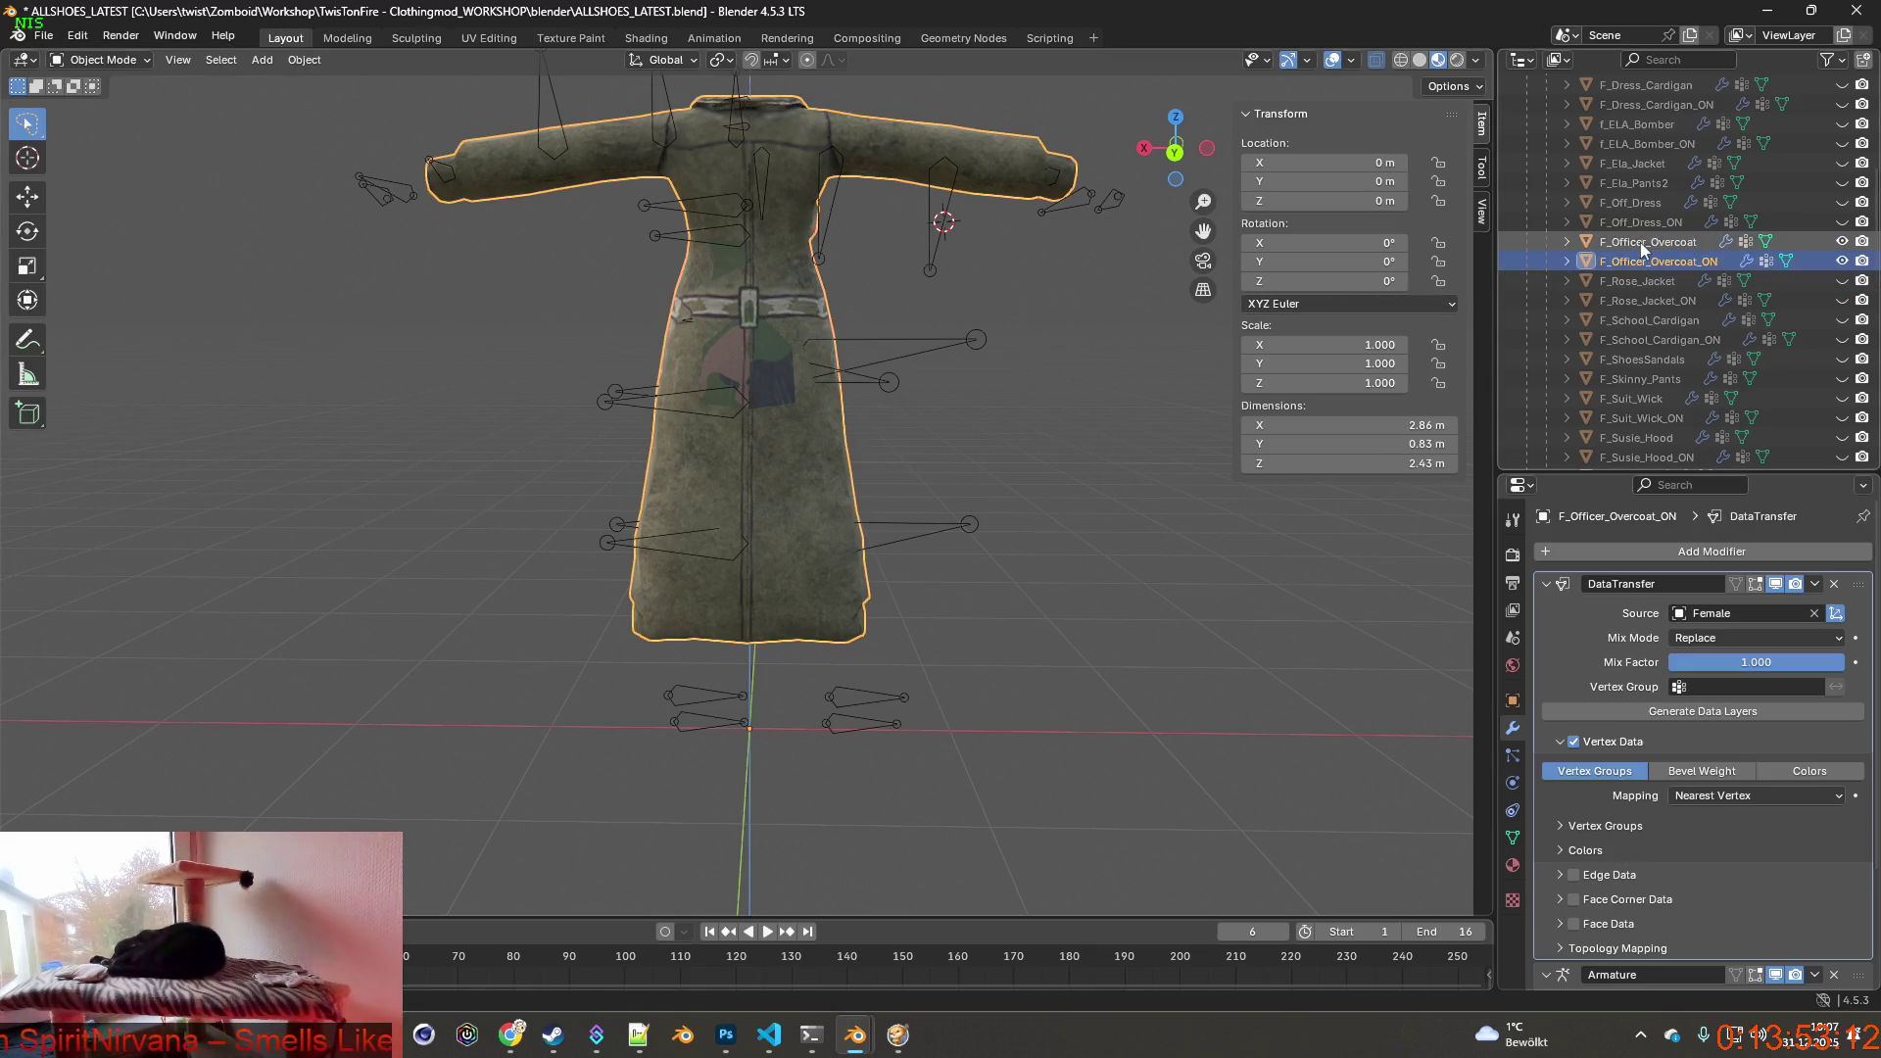
pyautogui.click(83, 60)
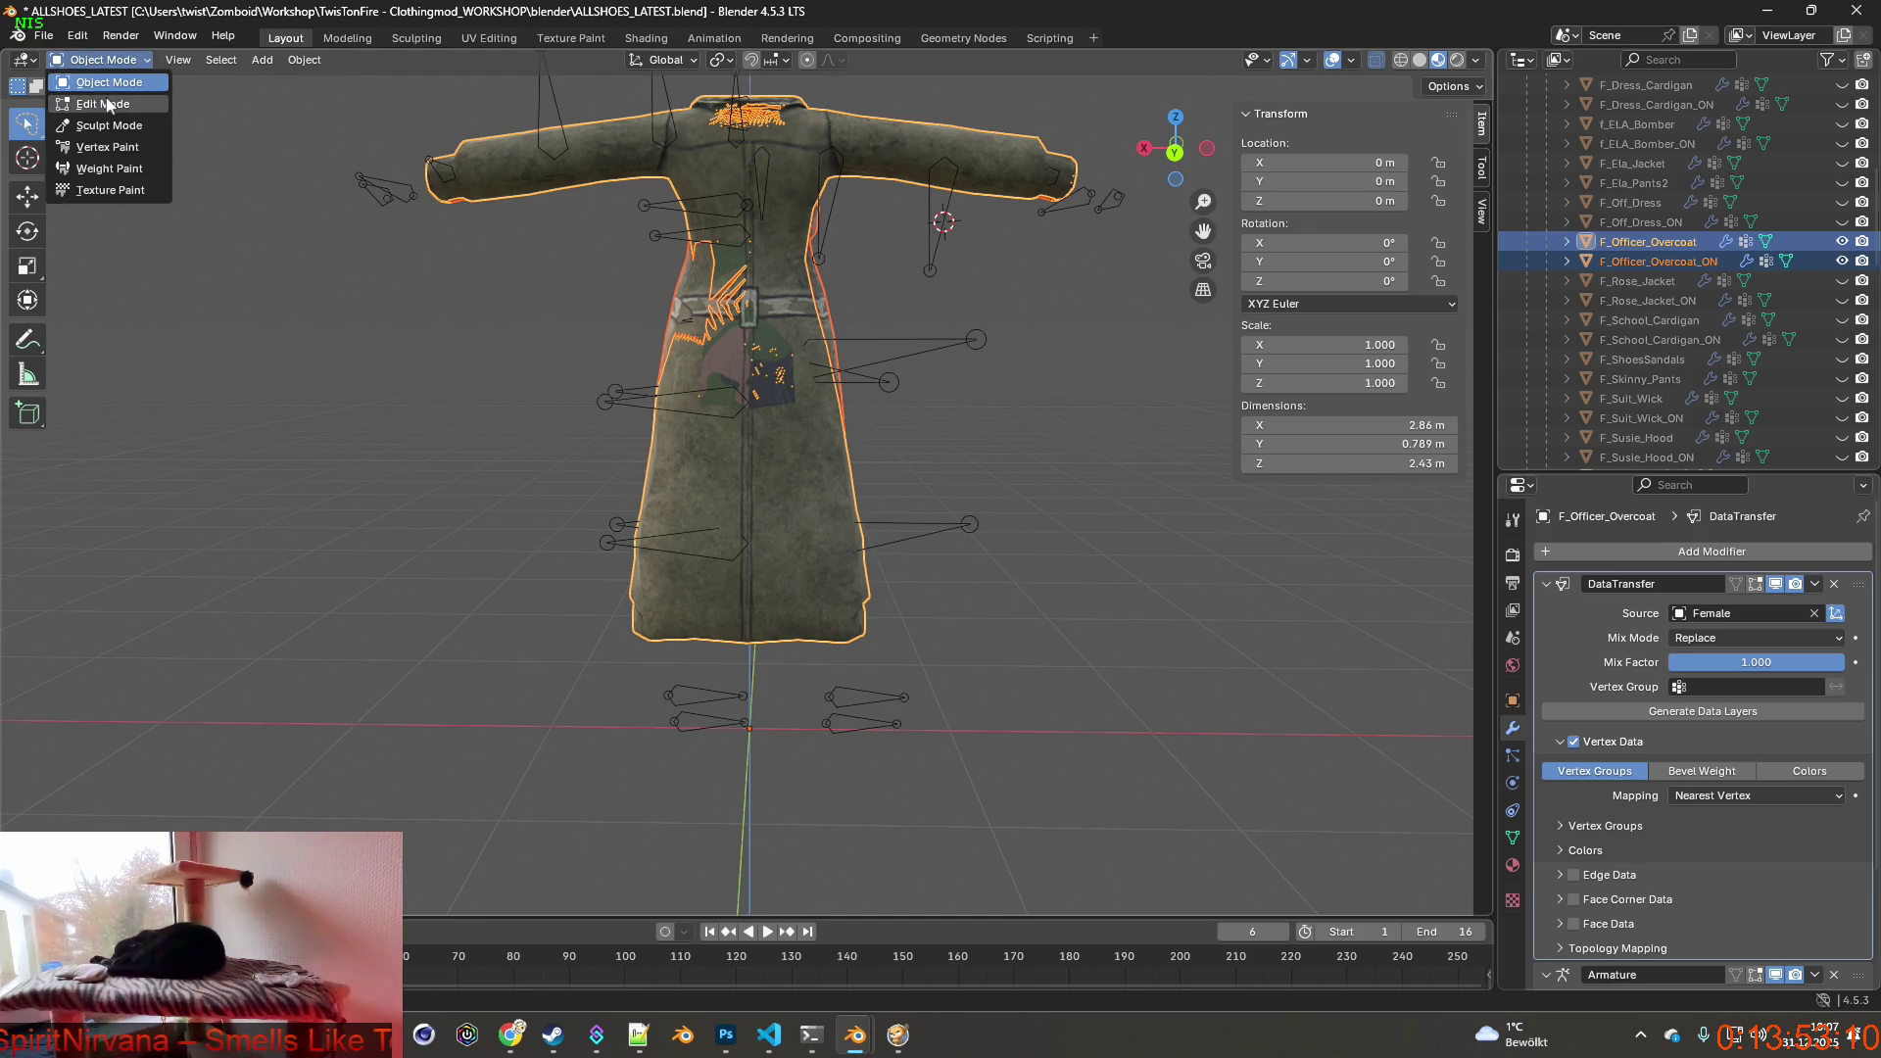
# Enter Edit Mode and lasso-select the vertices along the coat's lower hem.
pyautogui.click(107, 104)
pyautogui.moveTo(662, 441); pyautogui.dragTo(764, 558, button='middle')
pyautogui.scroll(3, 733, 632)
pyautogui.moveTo(732, 633)
pyautogui.mouseDown(button='middle')
pyautogui.moveTo(823, 589)
pyautogui.moveTo(736, 647)
pyautogui.moveTo(897, 634)
pyautogui.moveTo(729, 694)
pyautogui.moveTo(667, 633)
pyautogui.mouseUp(button='middle')
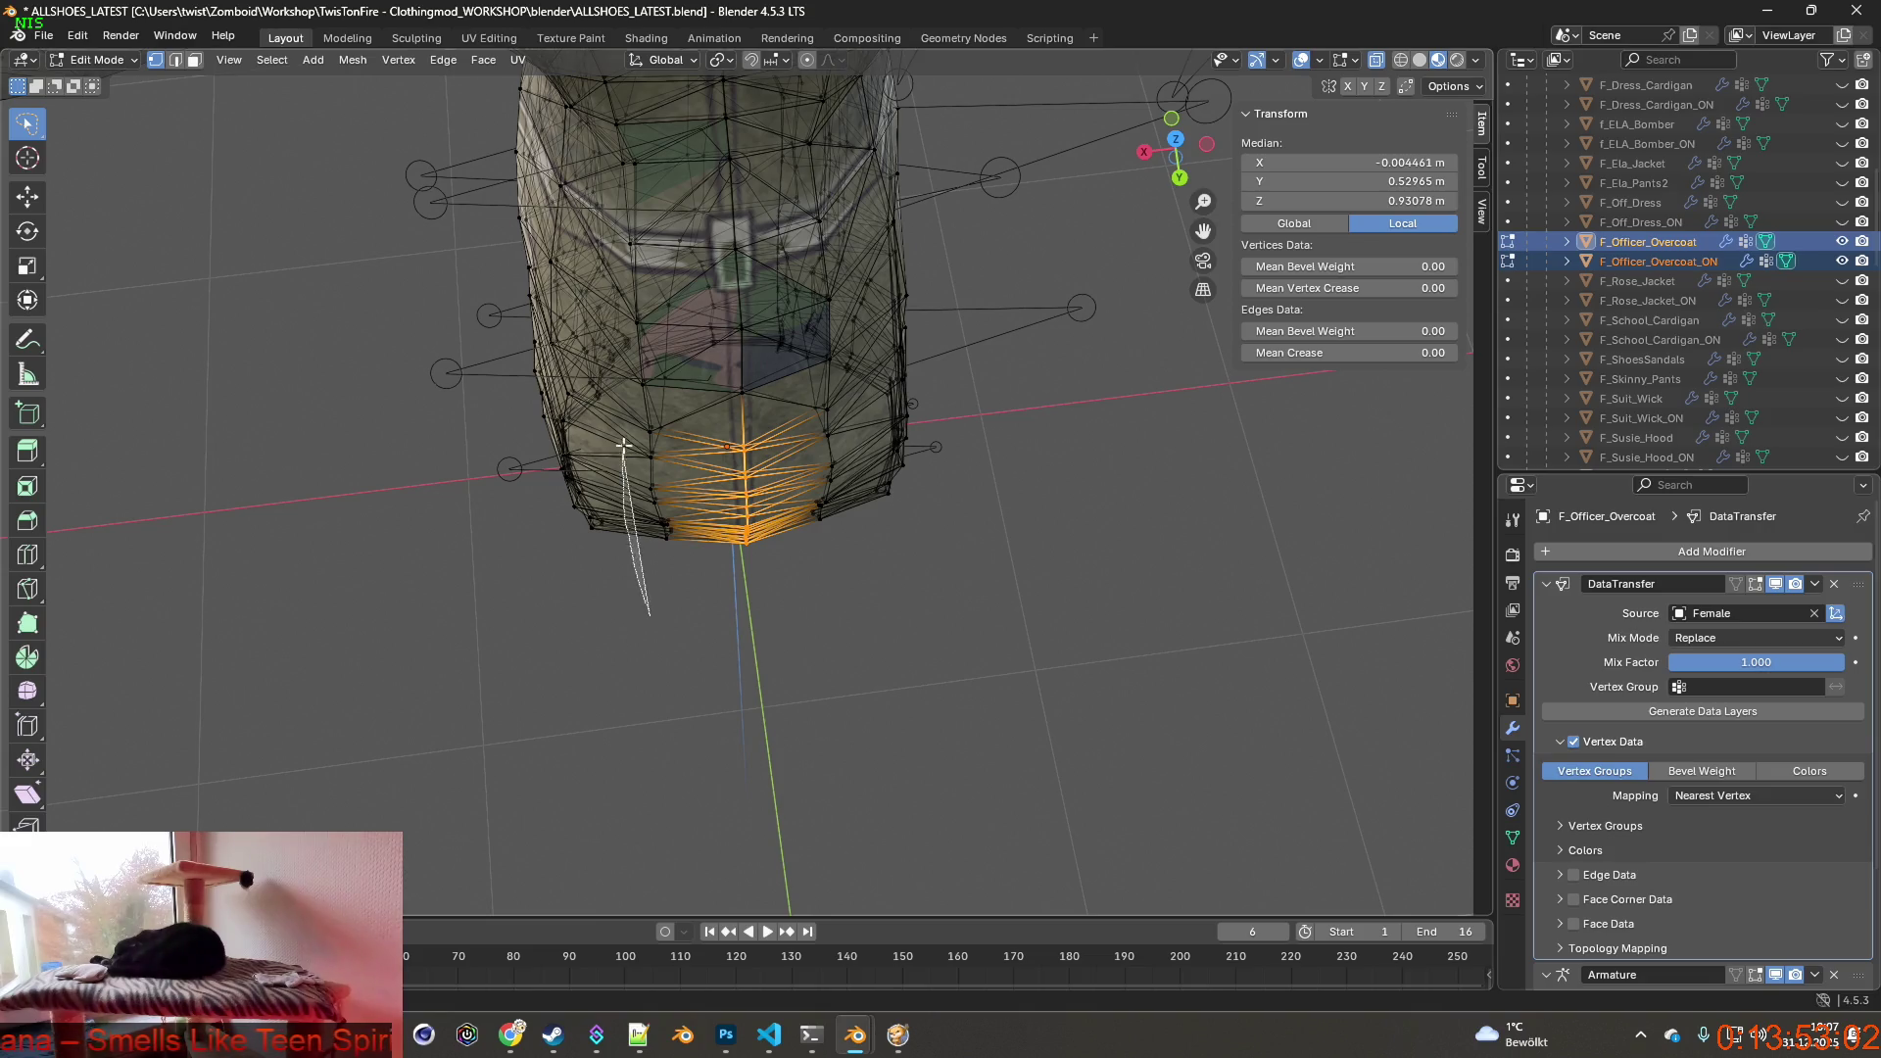
pyautogui.keyDown('ctrl'); pyautogui.moveTo(624, 446); pyautogui.dragTo(753, 397, button='right'); pyautogui.keyUp('ctrl')
pyautogui.keyDown('ctrl'); pyautogui.moveTo(837, 402); pyautogui.dragTo(860, 427); pyautogui.keyUp('ctrl')
pyautogui.moveTo(824, 485)
pyautogui.mouseDown(button='middle')
pyautogui.moveTo(811, 469)
pyautogui.moveTo(876, 471)
pyautogui.moveTo(869, 511)
pyautogui.mouseUp(button='middle')
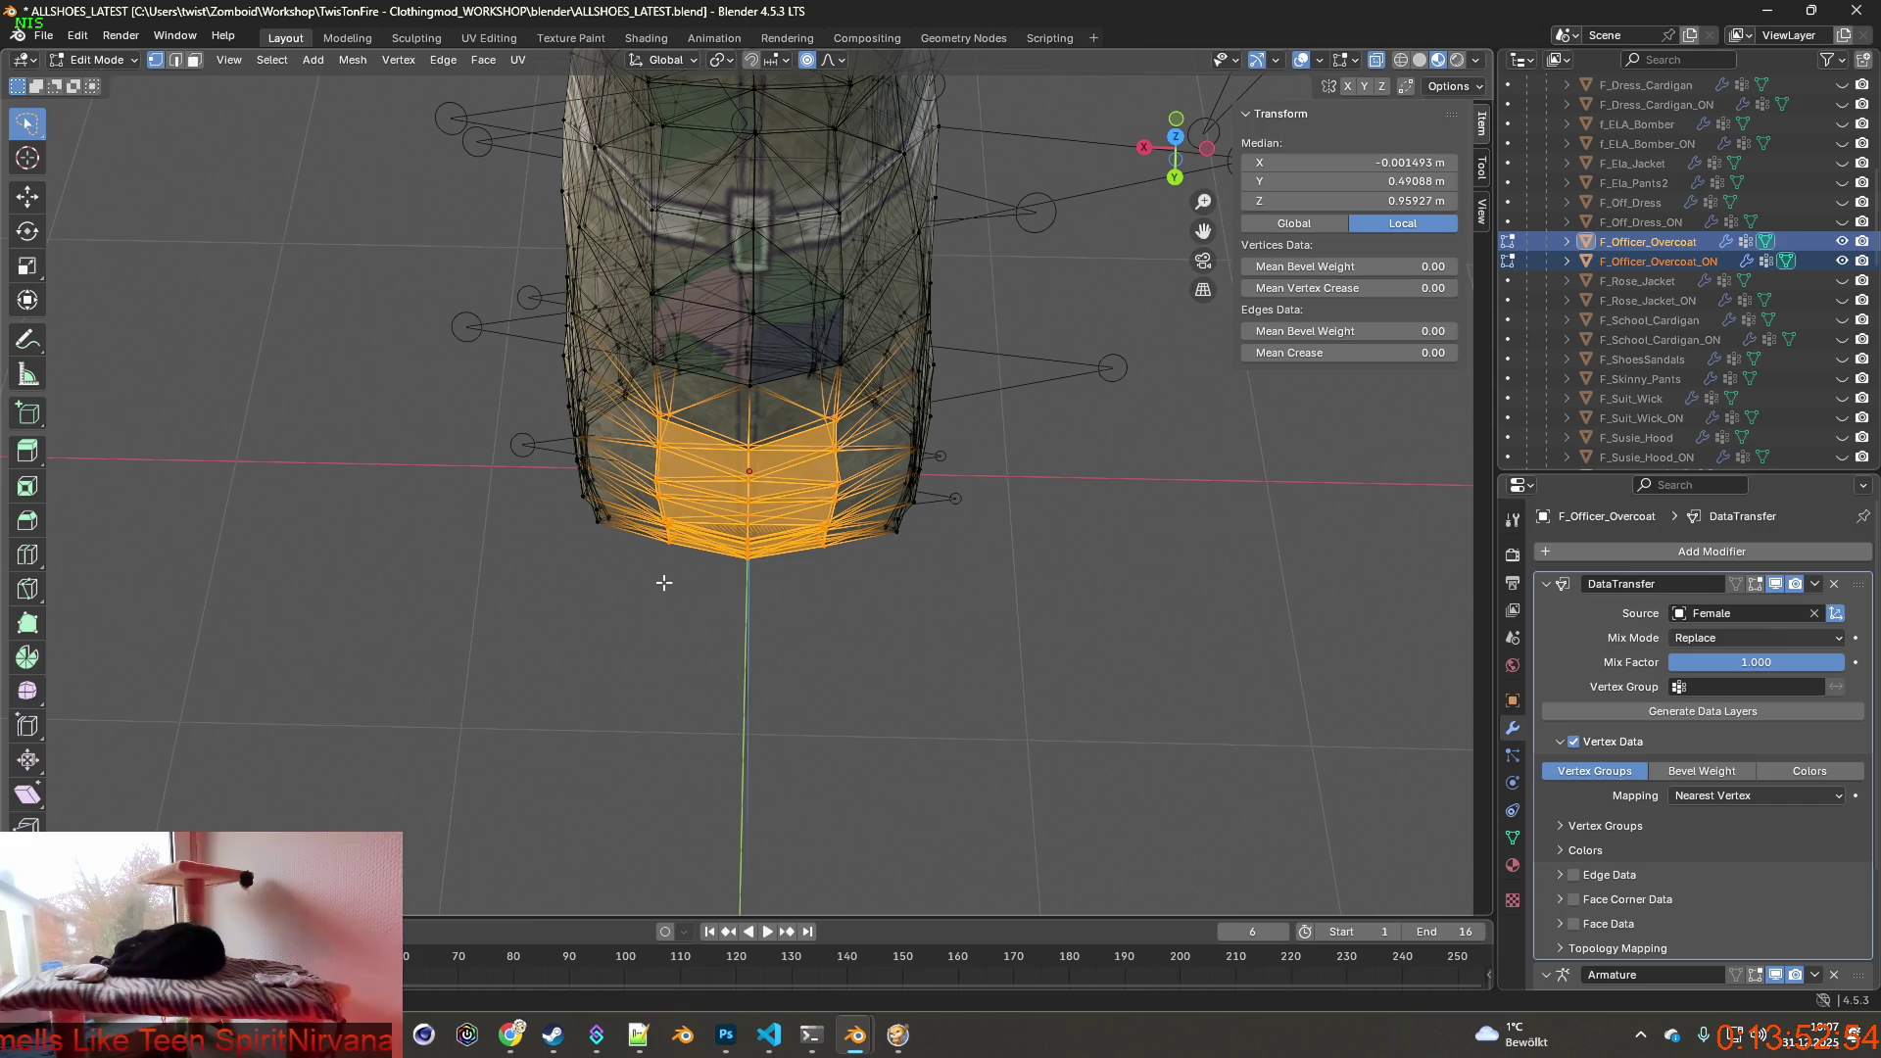
pyautogui.keyDown('ctrl'); pyautogui.moveTo(681, 392); pyautogui.dragTo(867, 485); pyautogui.keyUp('ctrl')
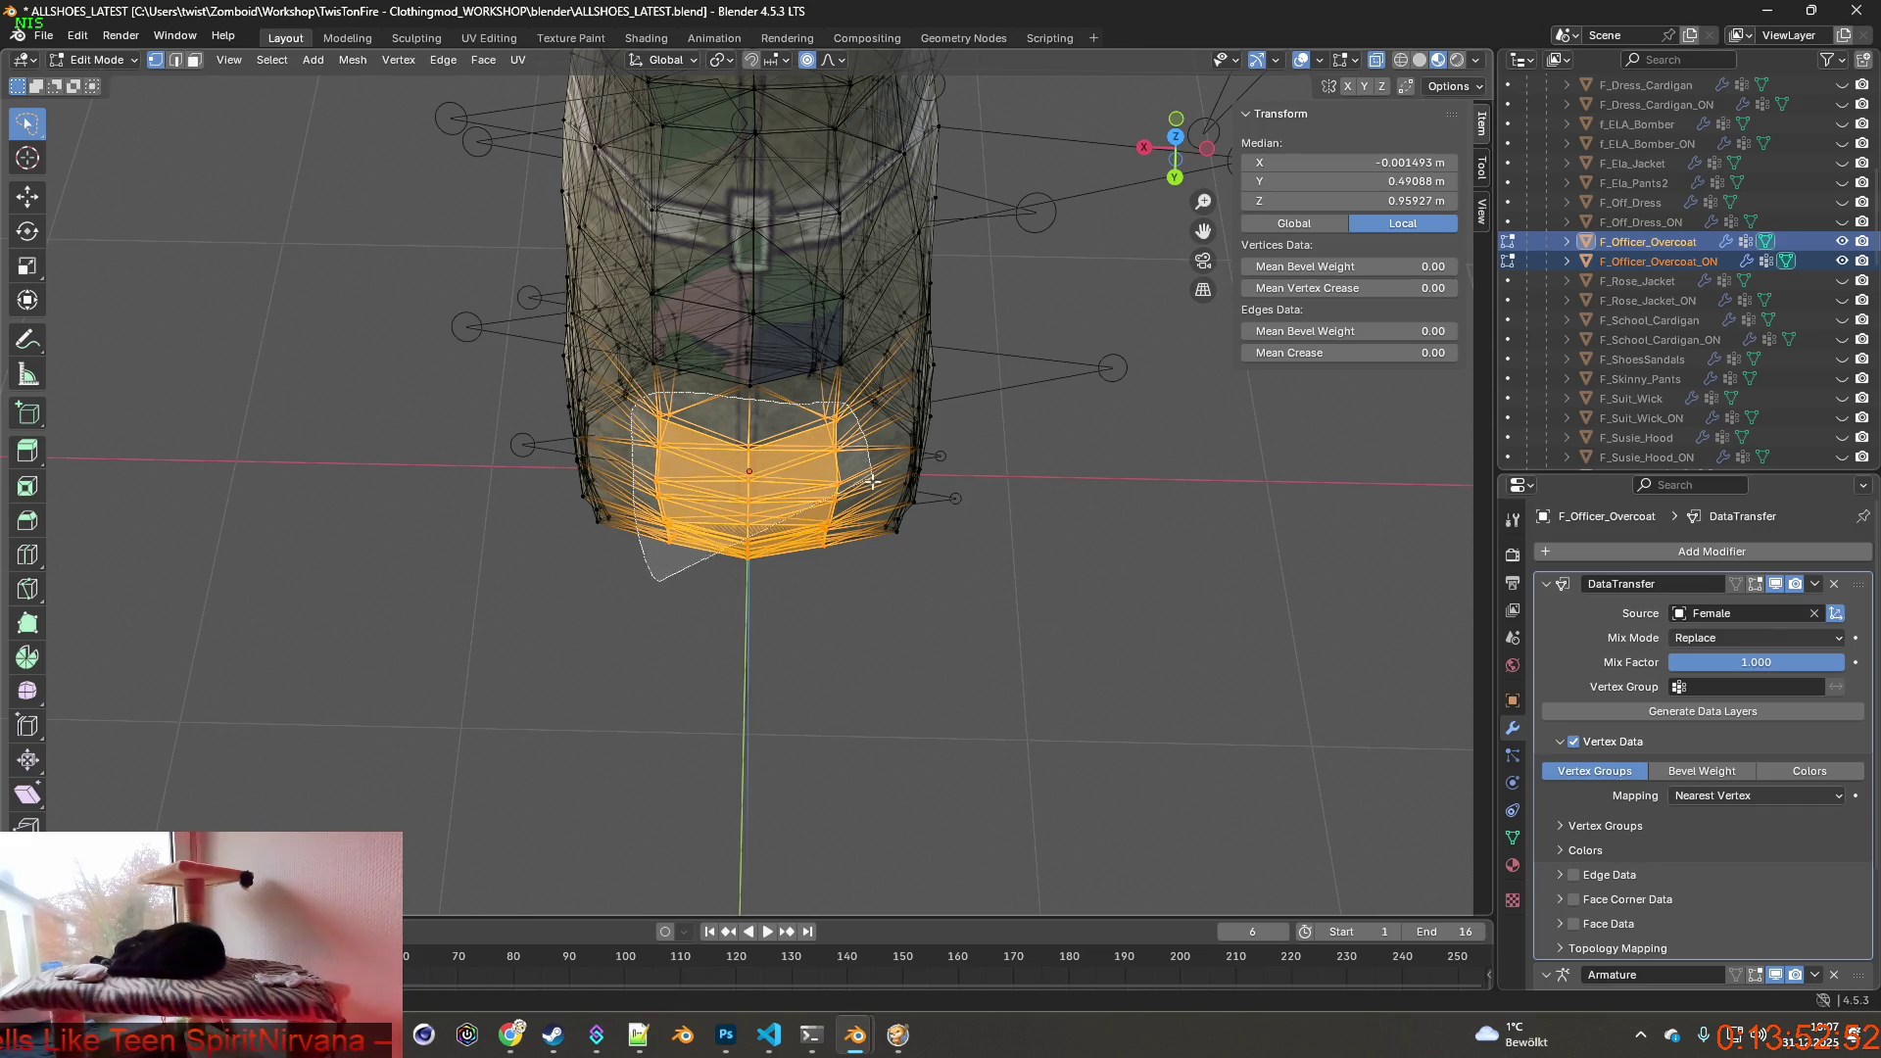
pyautogui.moveTo(852, 544)
pyautogui.mouseDown(button='middle')
pyautogui.moveTo(861, 582)
pyautogui.moveTo(765, 441)
pyautogui.moveTo(706, 427)
pyautogui.mouseUp(button='middle')
# Shift the hem vertices about 0.012 m along Y with proportional falloff.
pyautogui.press('g')
pyautogui.press('y')
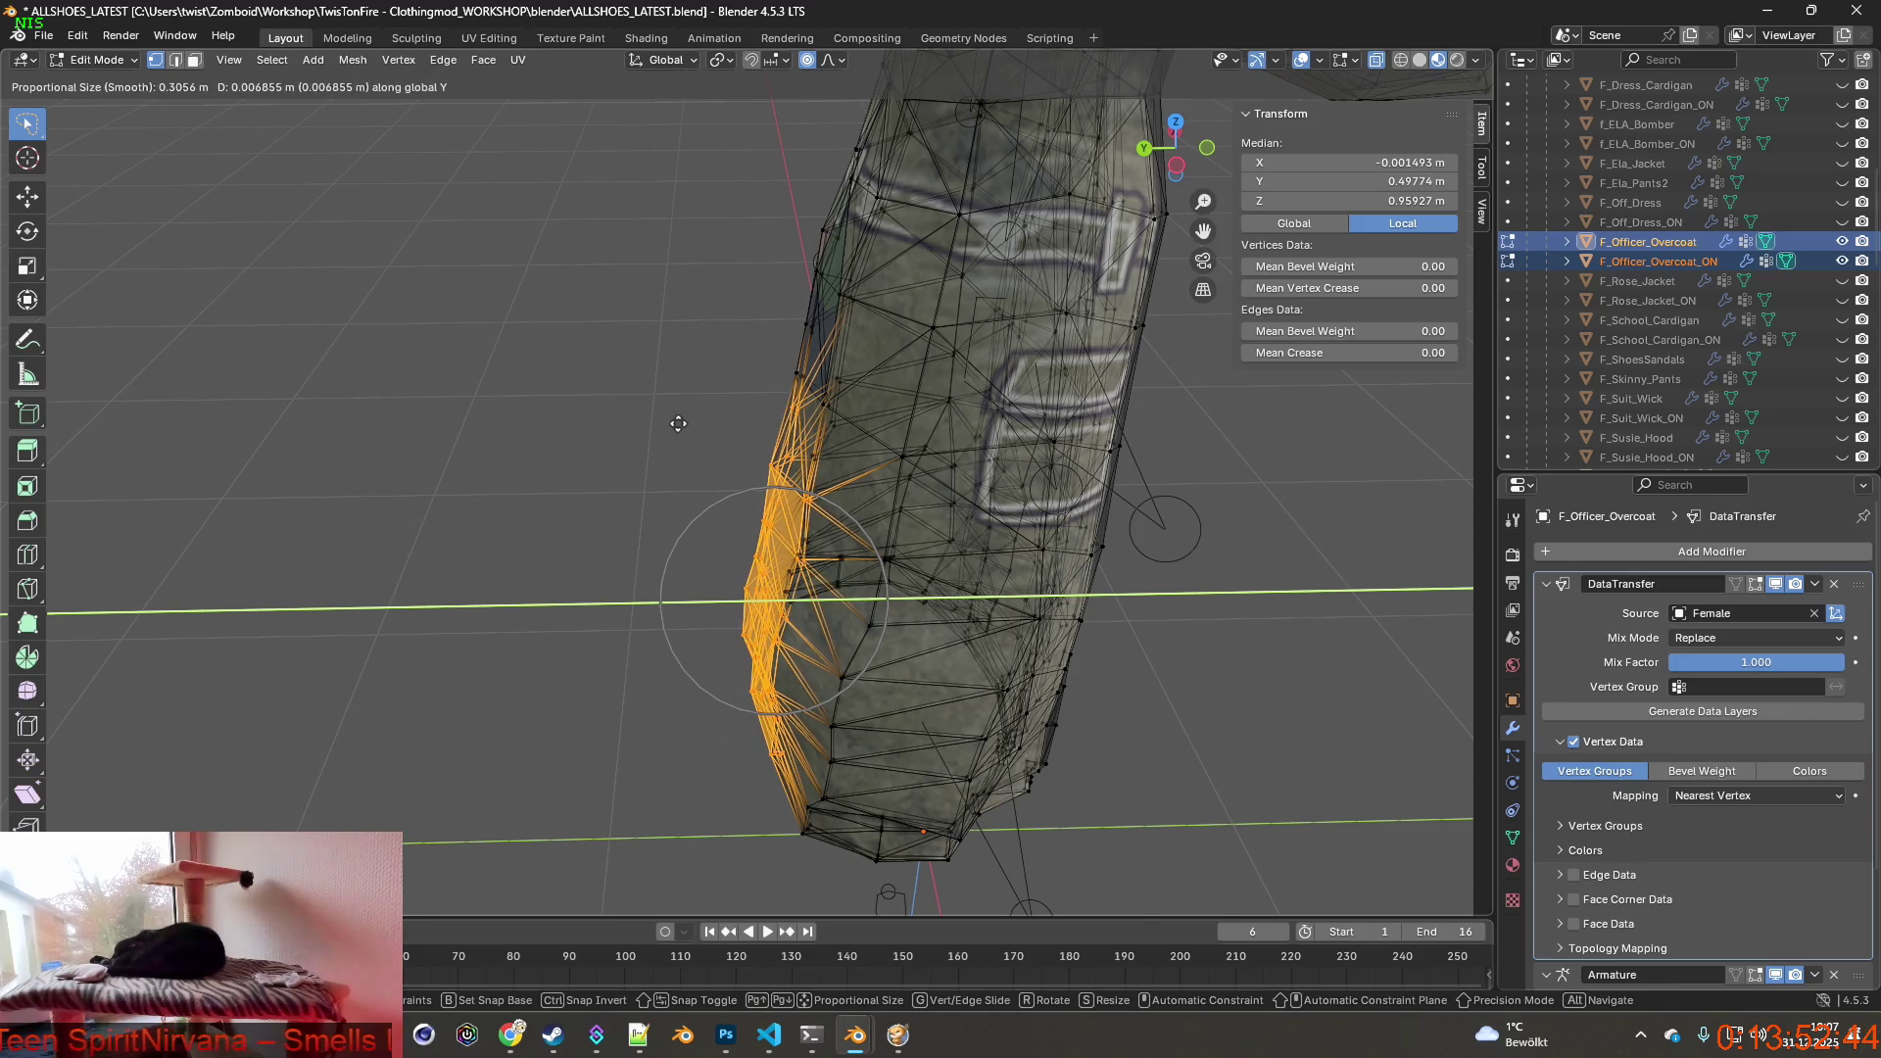
pyautogui.click(677, 423)
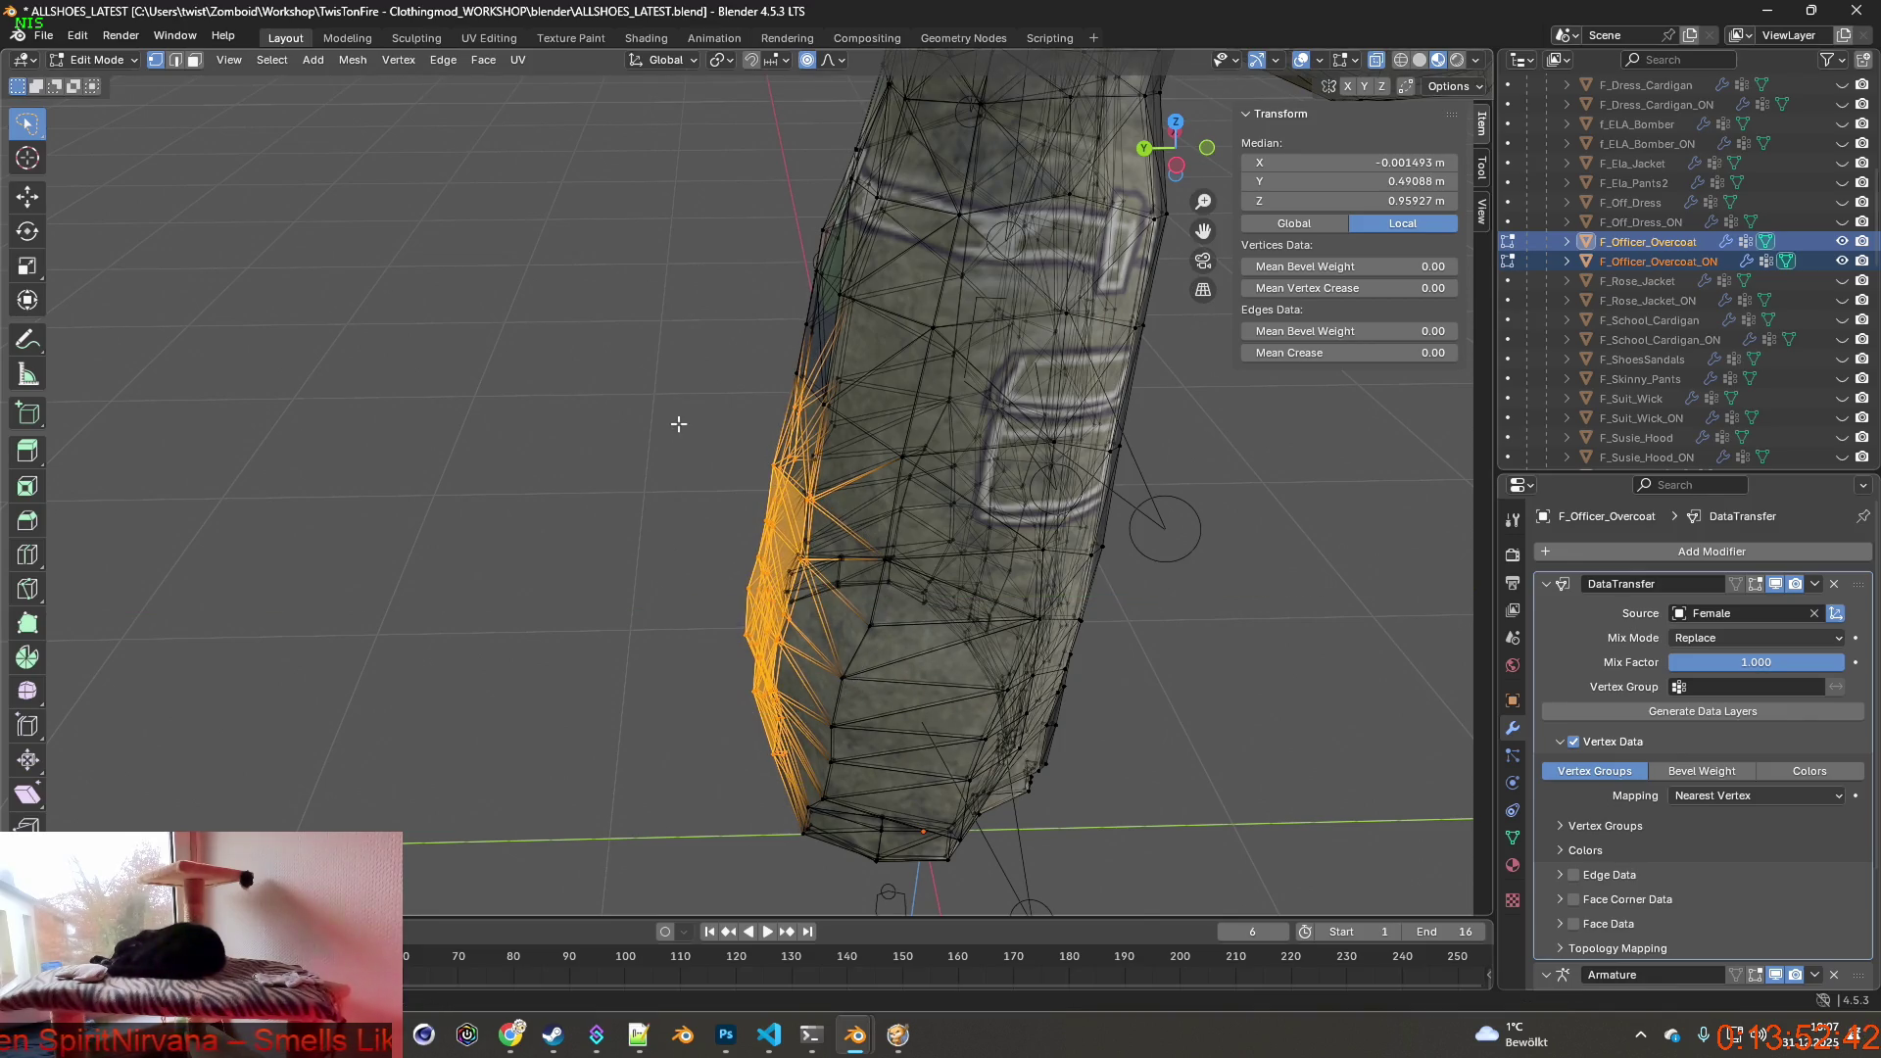
pyautogui.press('g')
pyautogui.scroll(3, 689, 430)
pyautogui.click(691, 430)
pyautogui.press('g')
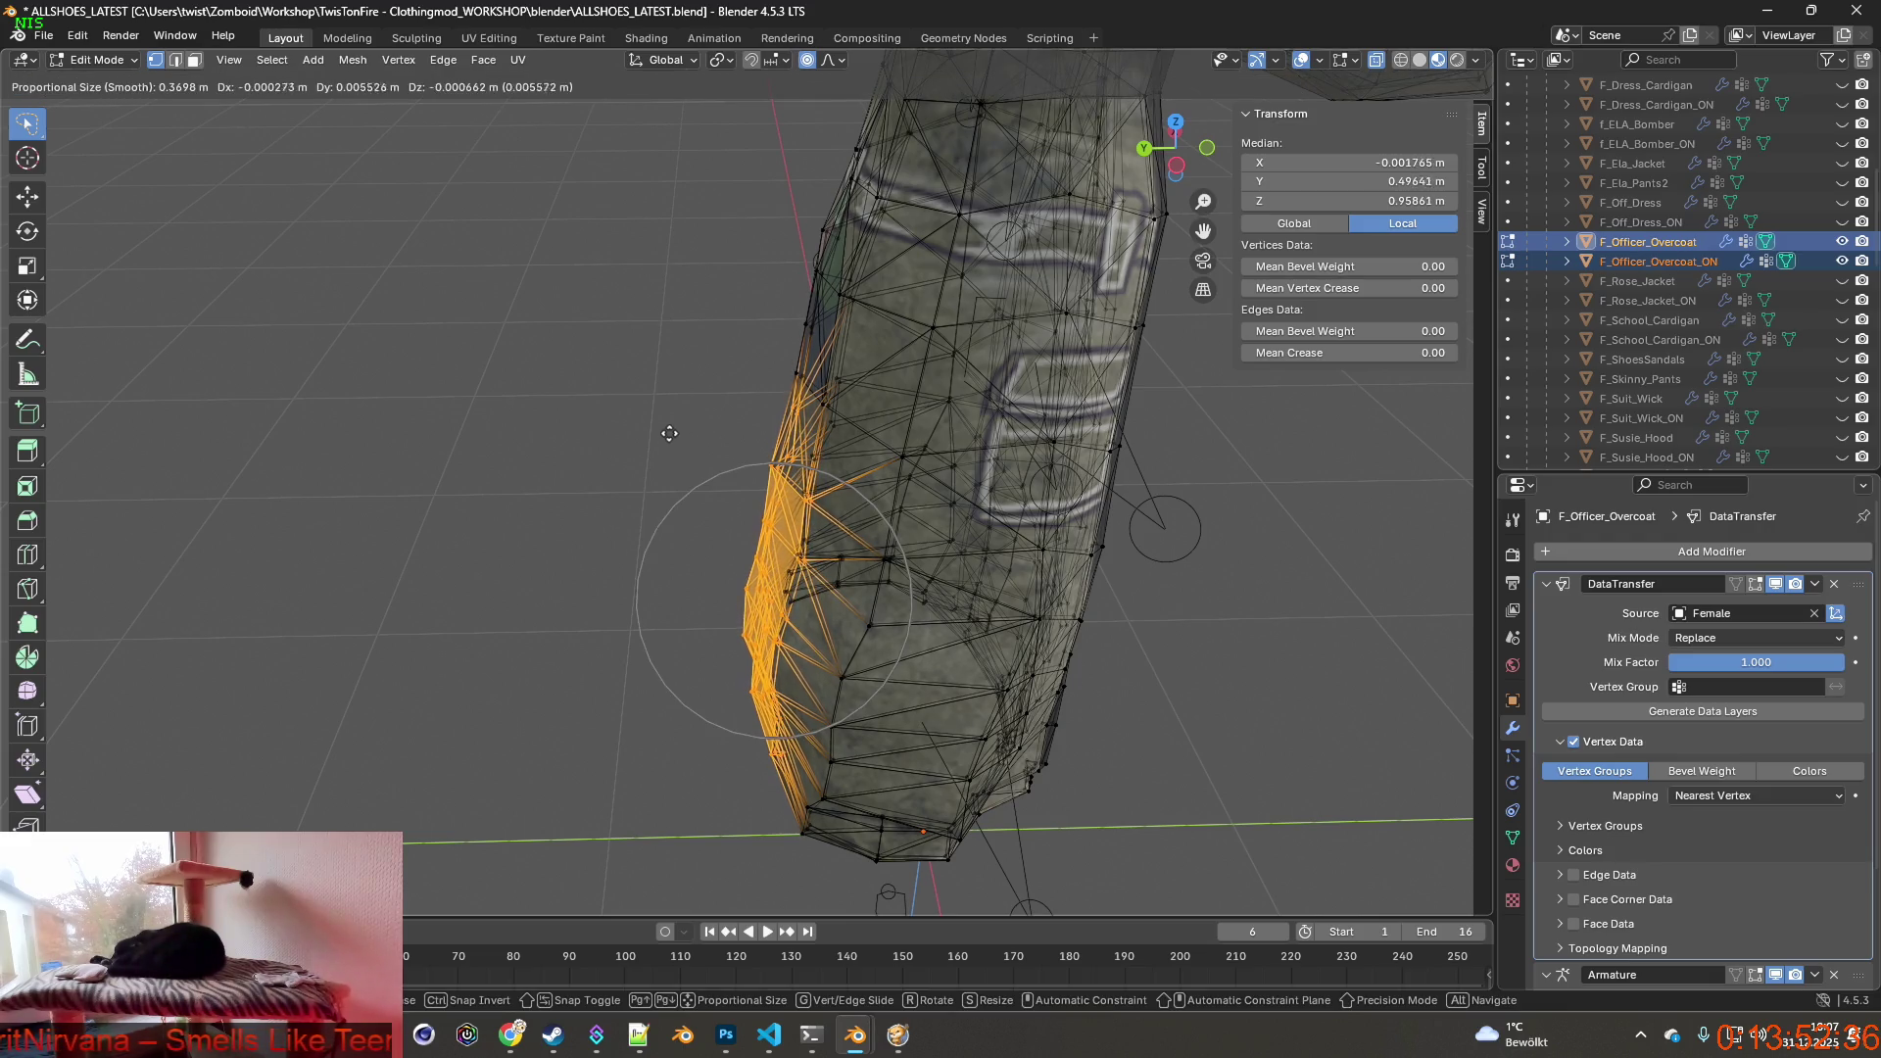
pyautogui.click(647, 436)
# Review the reshaped hem from several angles and return the coats to Object Mode.
pyautogui.moveTo(648, 436)
pyautogui.mouseDown(button='middle')
pyautogui.moveTo(915, 525)
pyautogui.moveTo(990, 467)
pyautogui.moveTo(867, 462)
pyautogui.moveTo(915, 480)
pyautogui.mouseUp(button='middle')
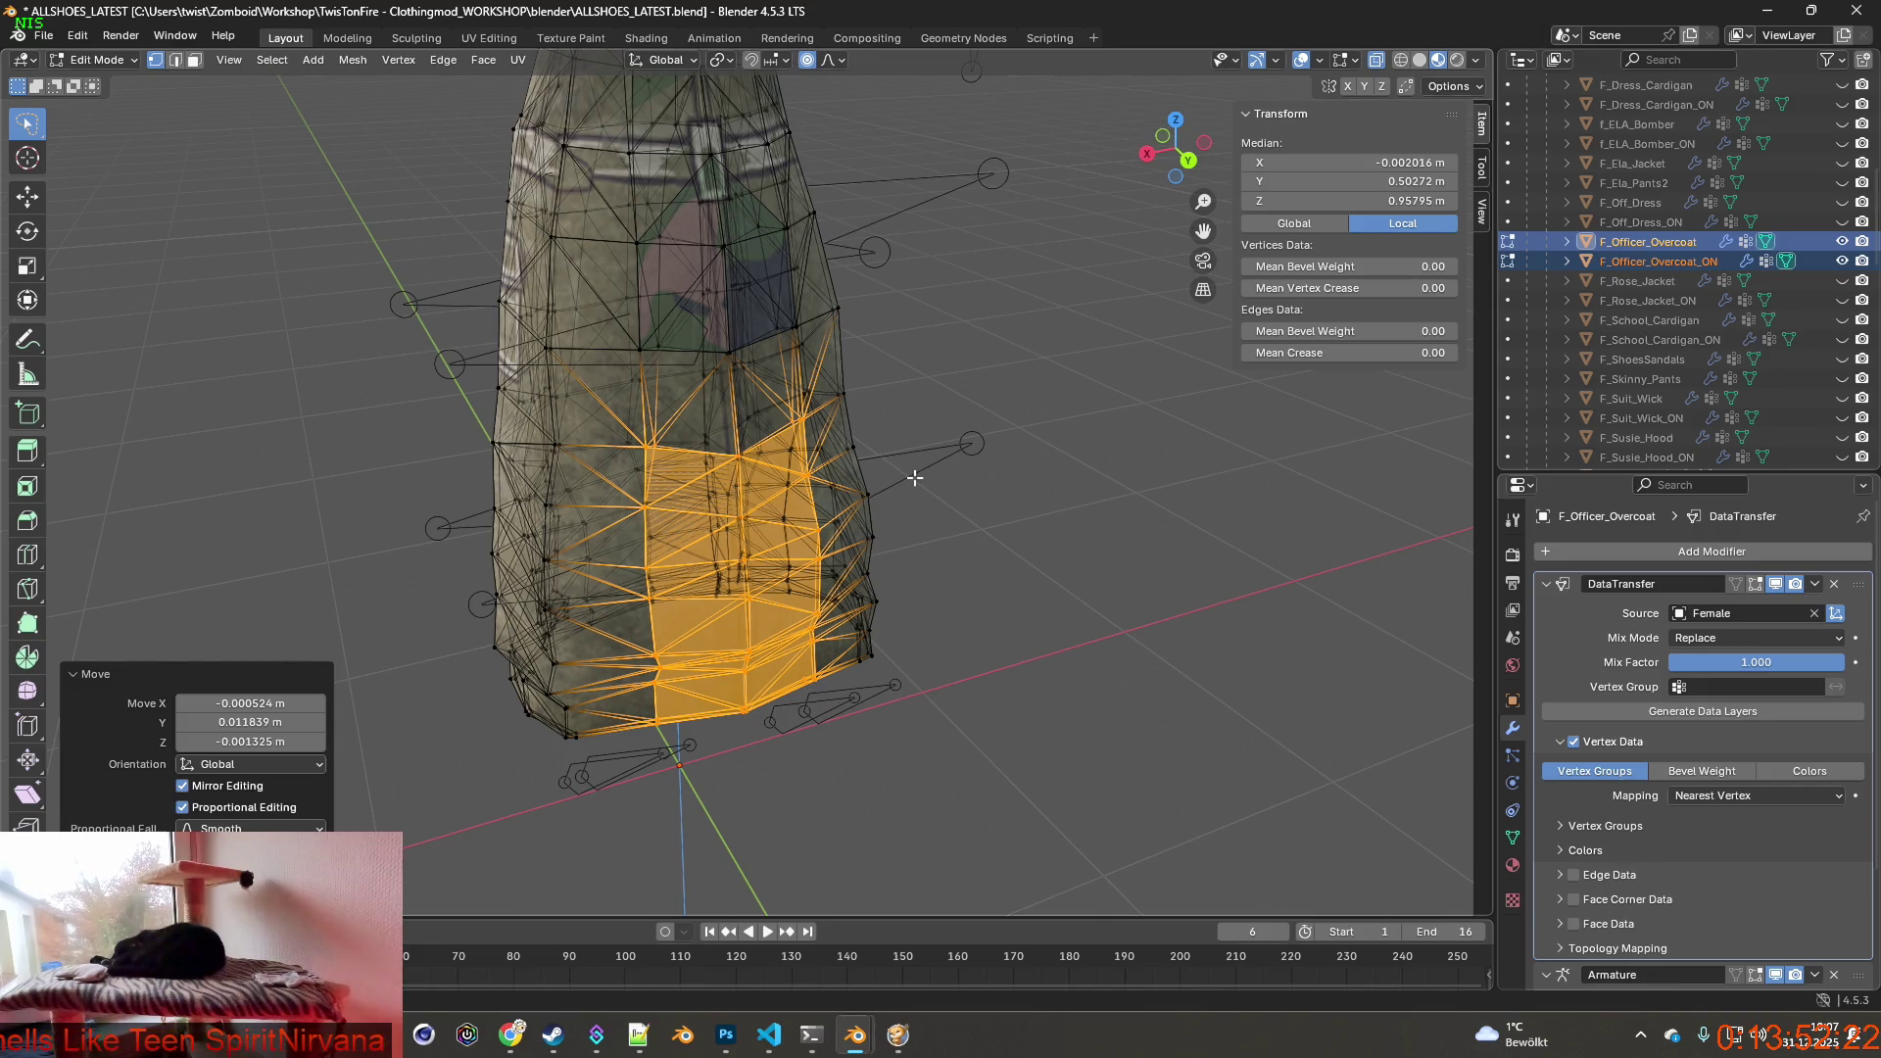
pyautogui.moveTo(914, 477)
pyautogui.mouseDown(button='middle')
pyautogui.moveTo(962, 561)
pyautogui.moveTo(713, 503)
pyautogui.moveTo(1095, 483)
pyautogui.moveTo(876, 508)
pyautogui.moveTo(708, 495)
pyautogui.moveTo(805, 482)
pyautogui.moveTo(961, 542)
pyautogui.moveTo(309, 192)
pyautogui.mouseUp(button='middle')
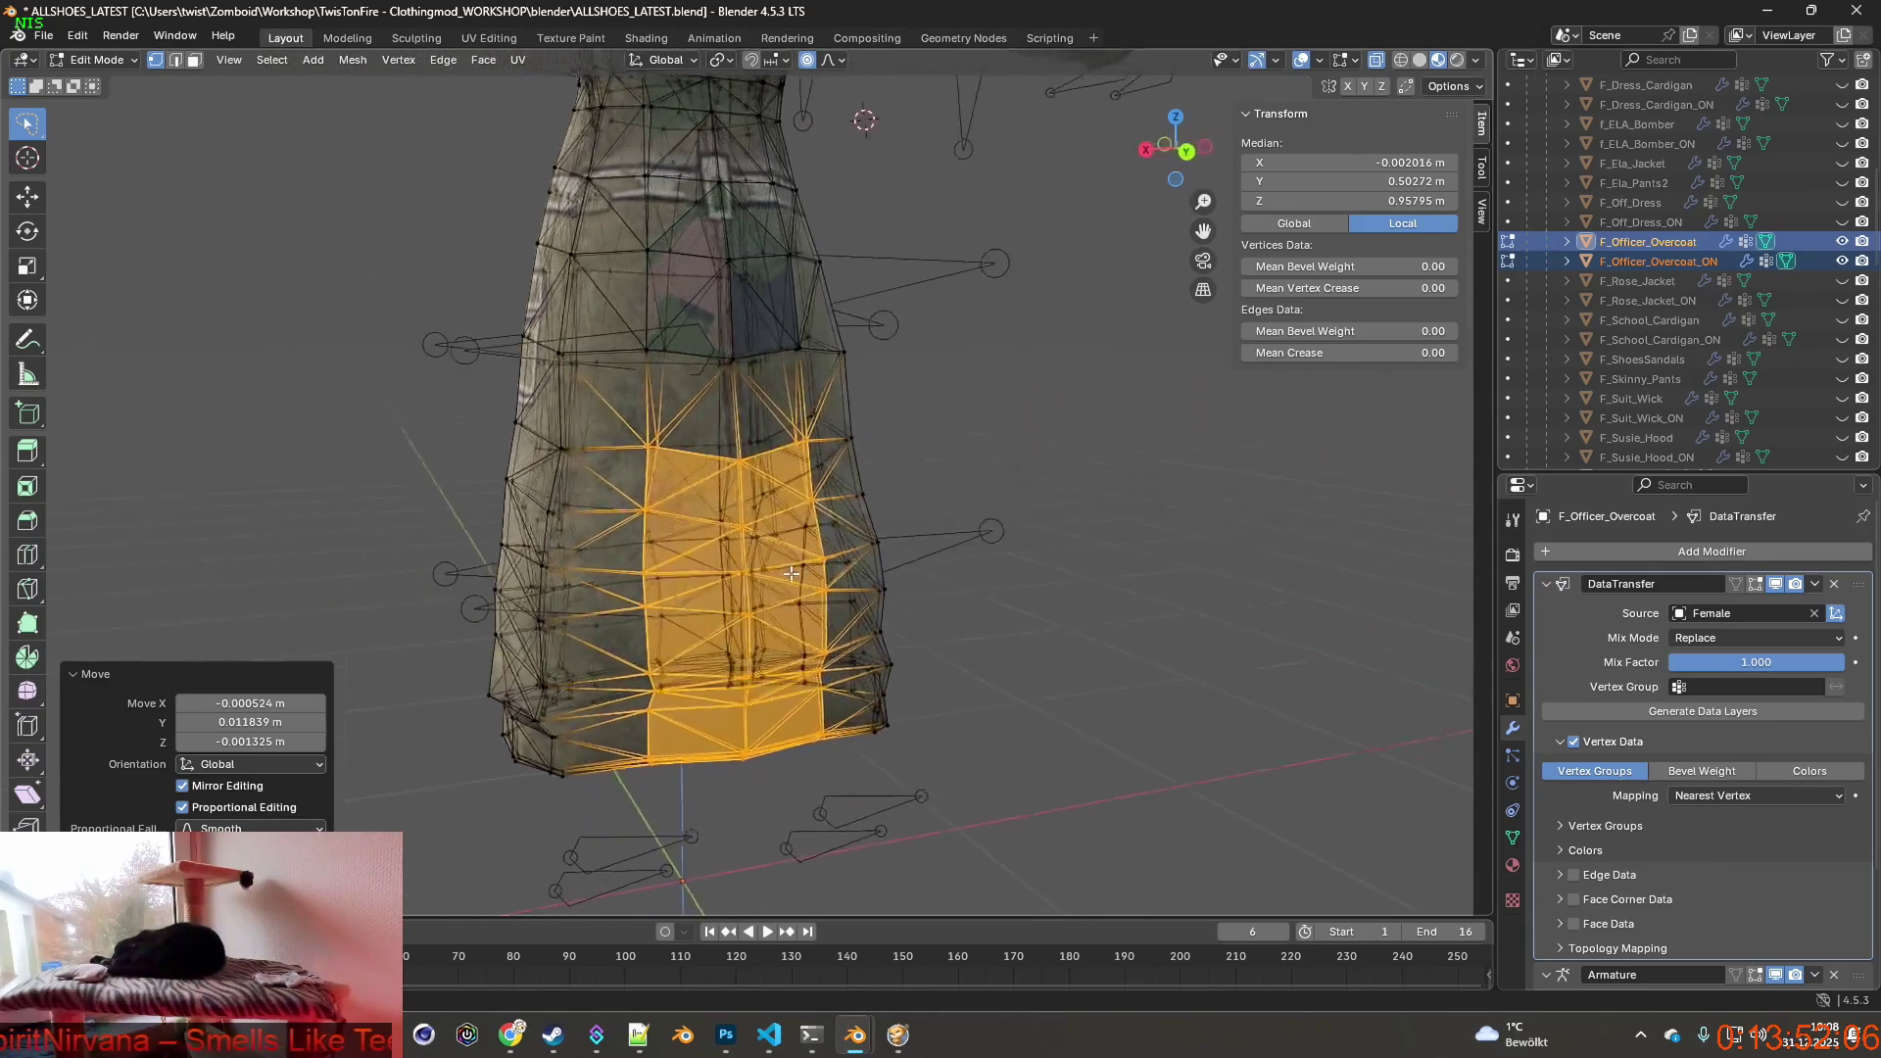
pyautogui.click(97, 61)
pyautogui.moveTo(345, 299)
pyautogui.mouseDown(button='middle')
pyautogui.moveTo(648, 464)
pyautogui.moveTo(782, 485)
pyautogui.moveTo(762, 269)
pyautogui.moveTo(786, 498)
pyautogui.mouseUp(button='middle')
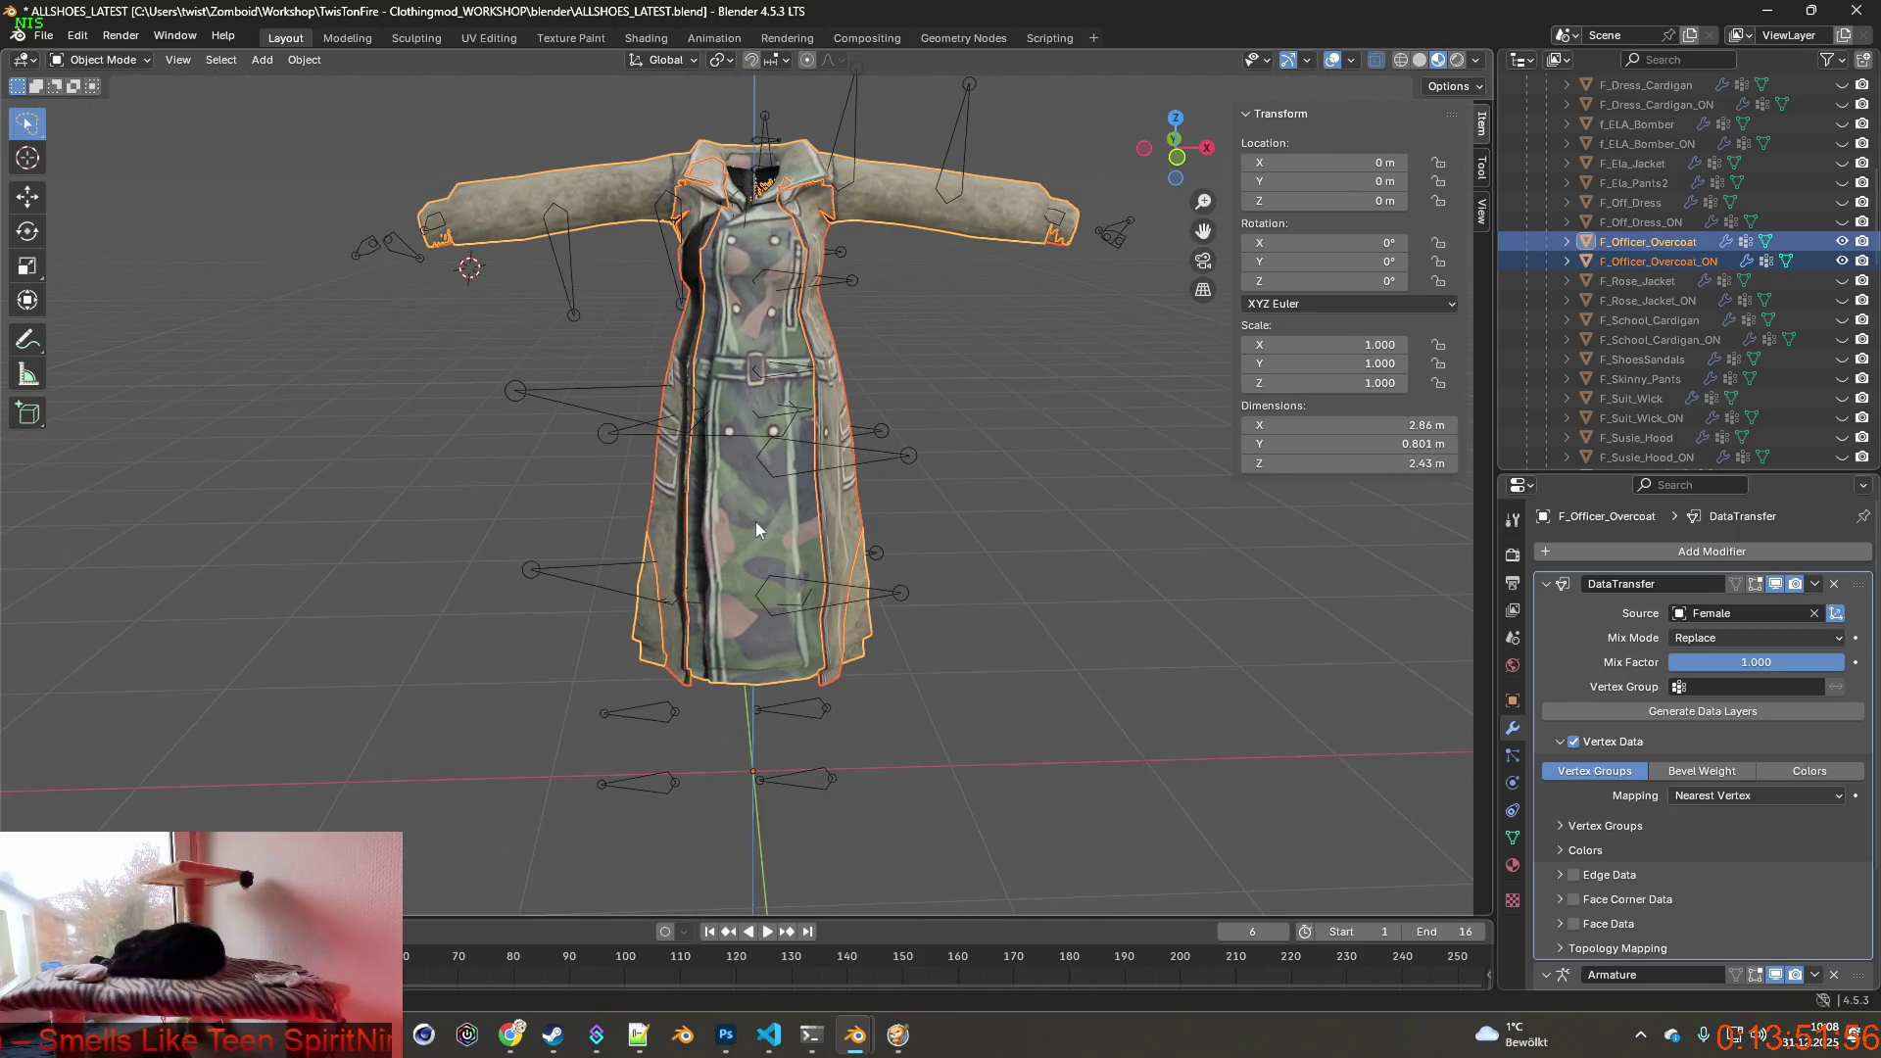
# Hide F_Officer_Overcoat_ON and export F_Officer_Overcoat as FBX to the clothes folder.
pyautogui.click(1843, 261)
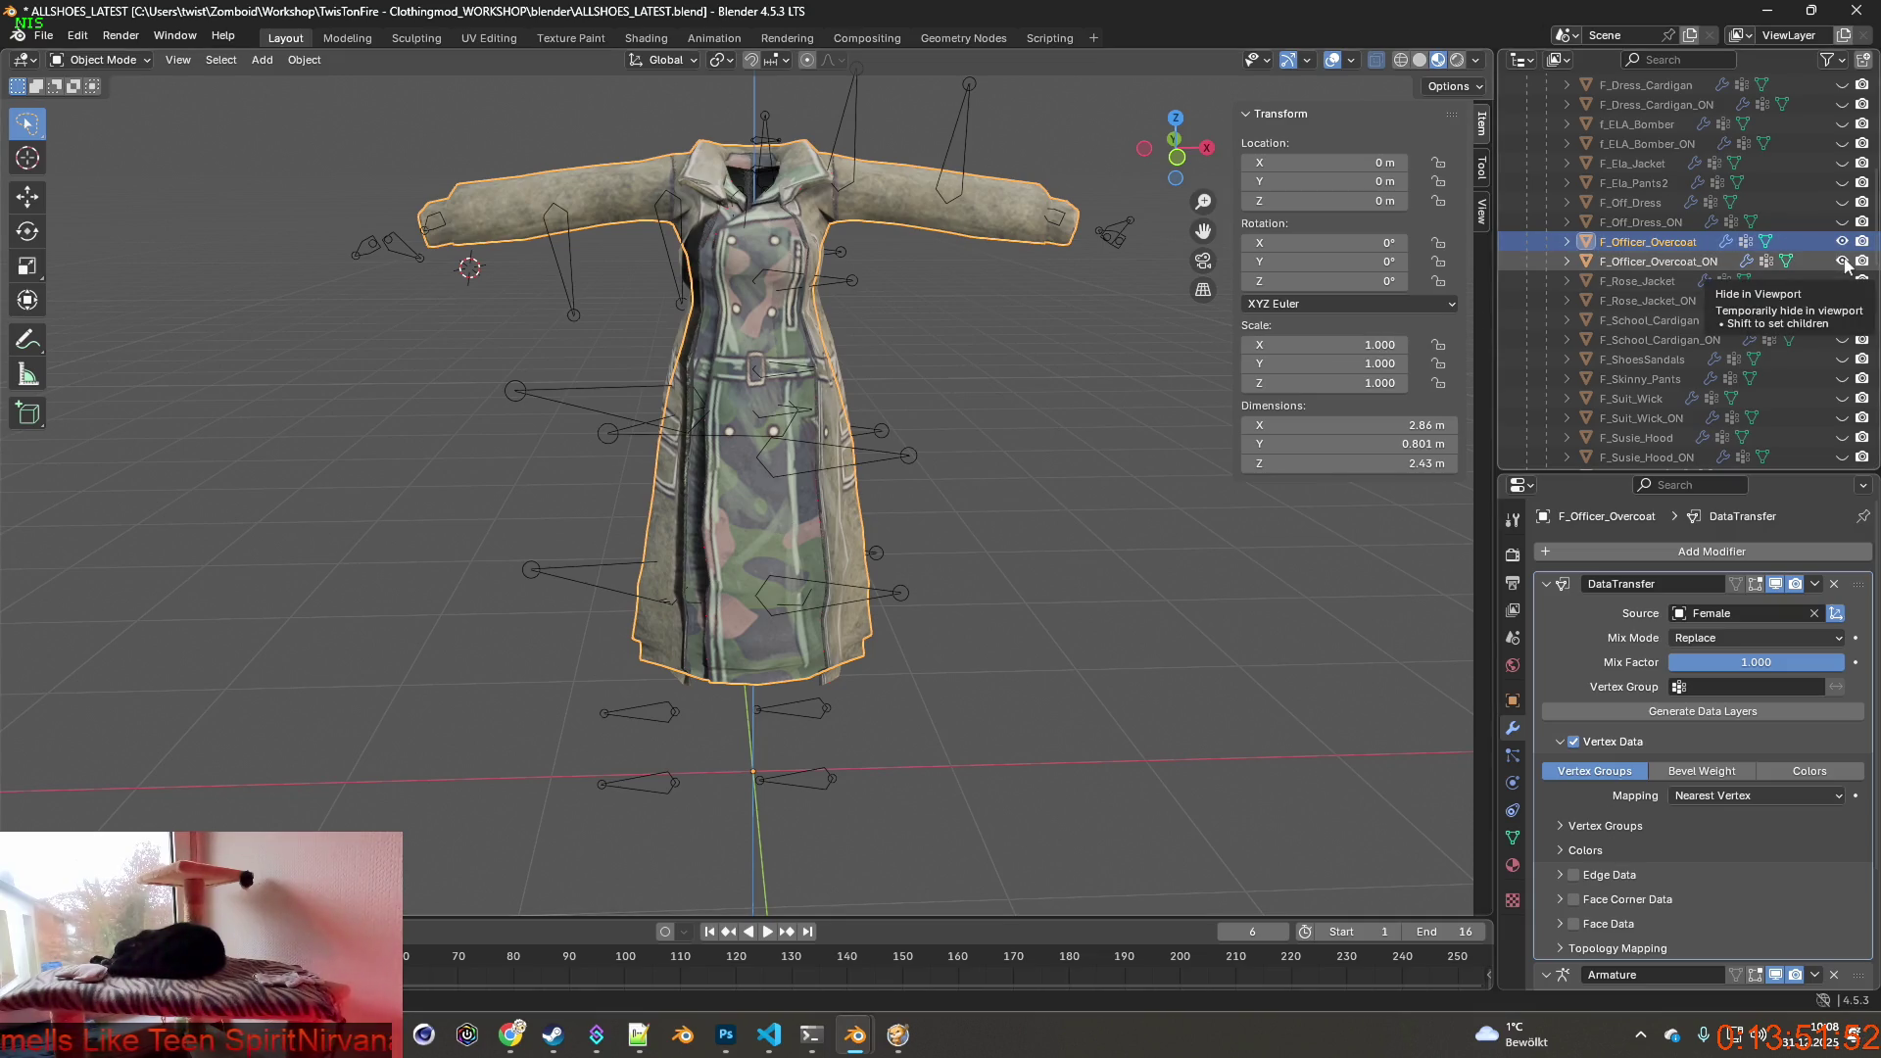
pyautogui.click(1842, 261)
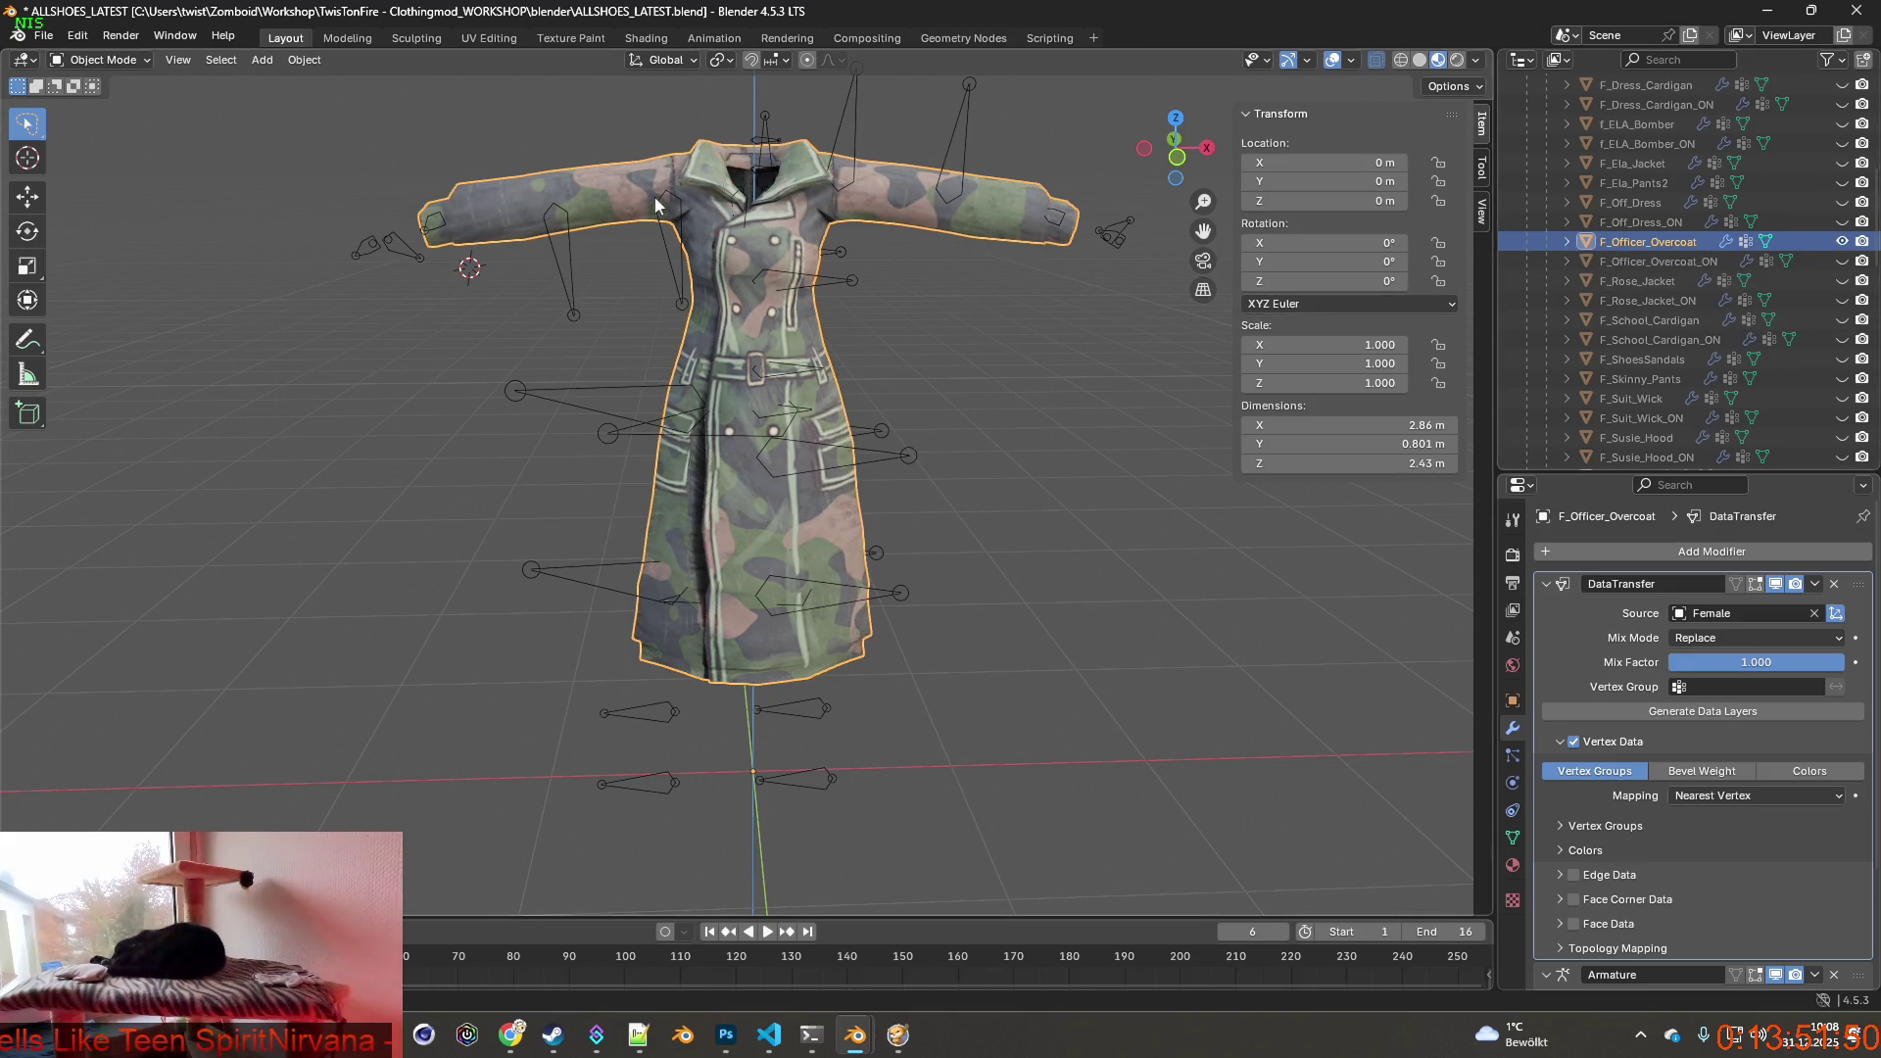
pyautogui.click(53, 32)
pyautogui.moveTo(77, 332)
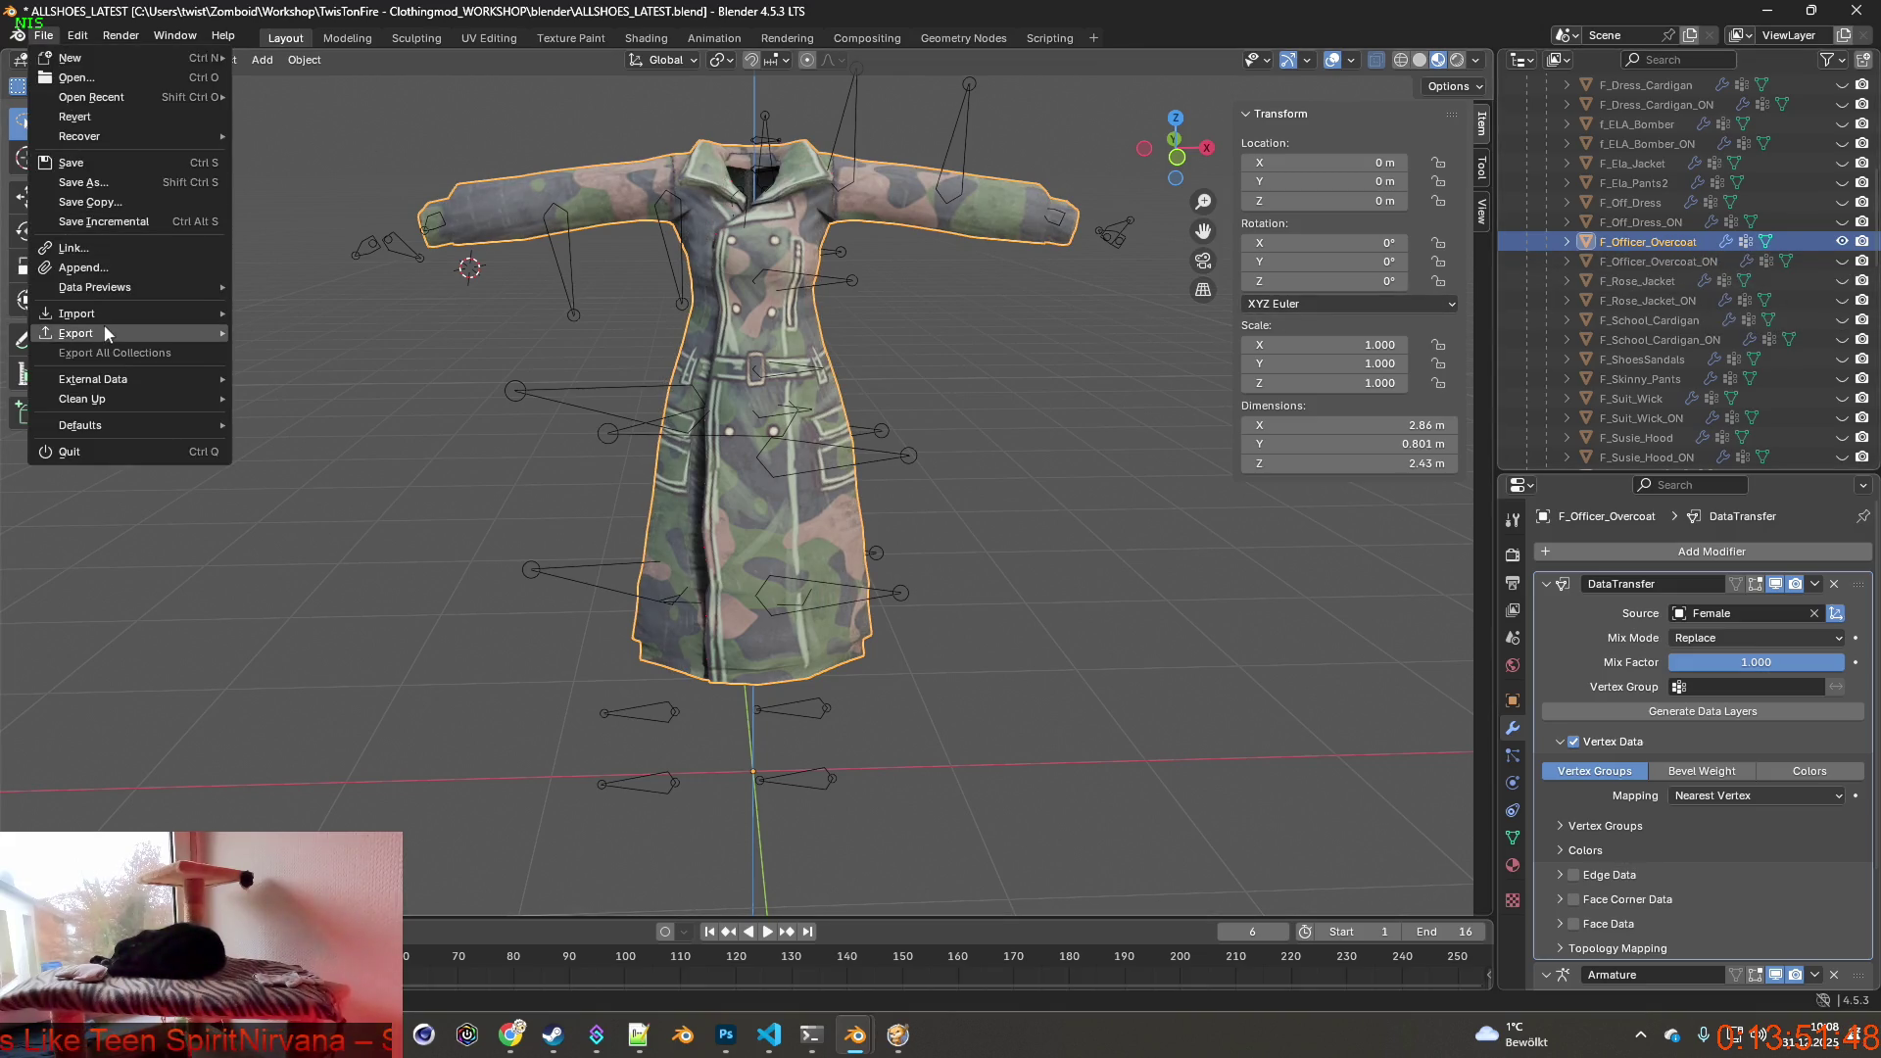
pyautogui.click(326, 510)
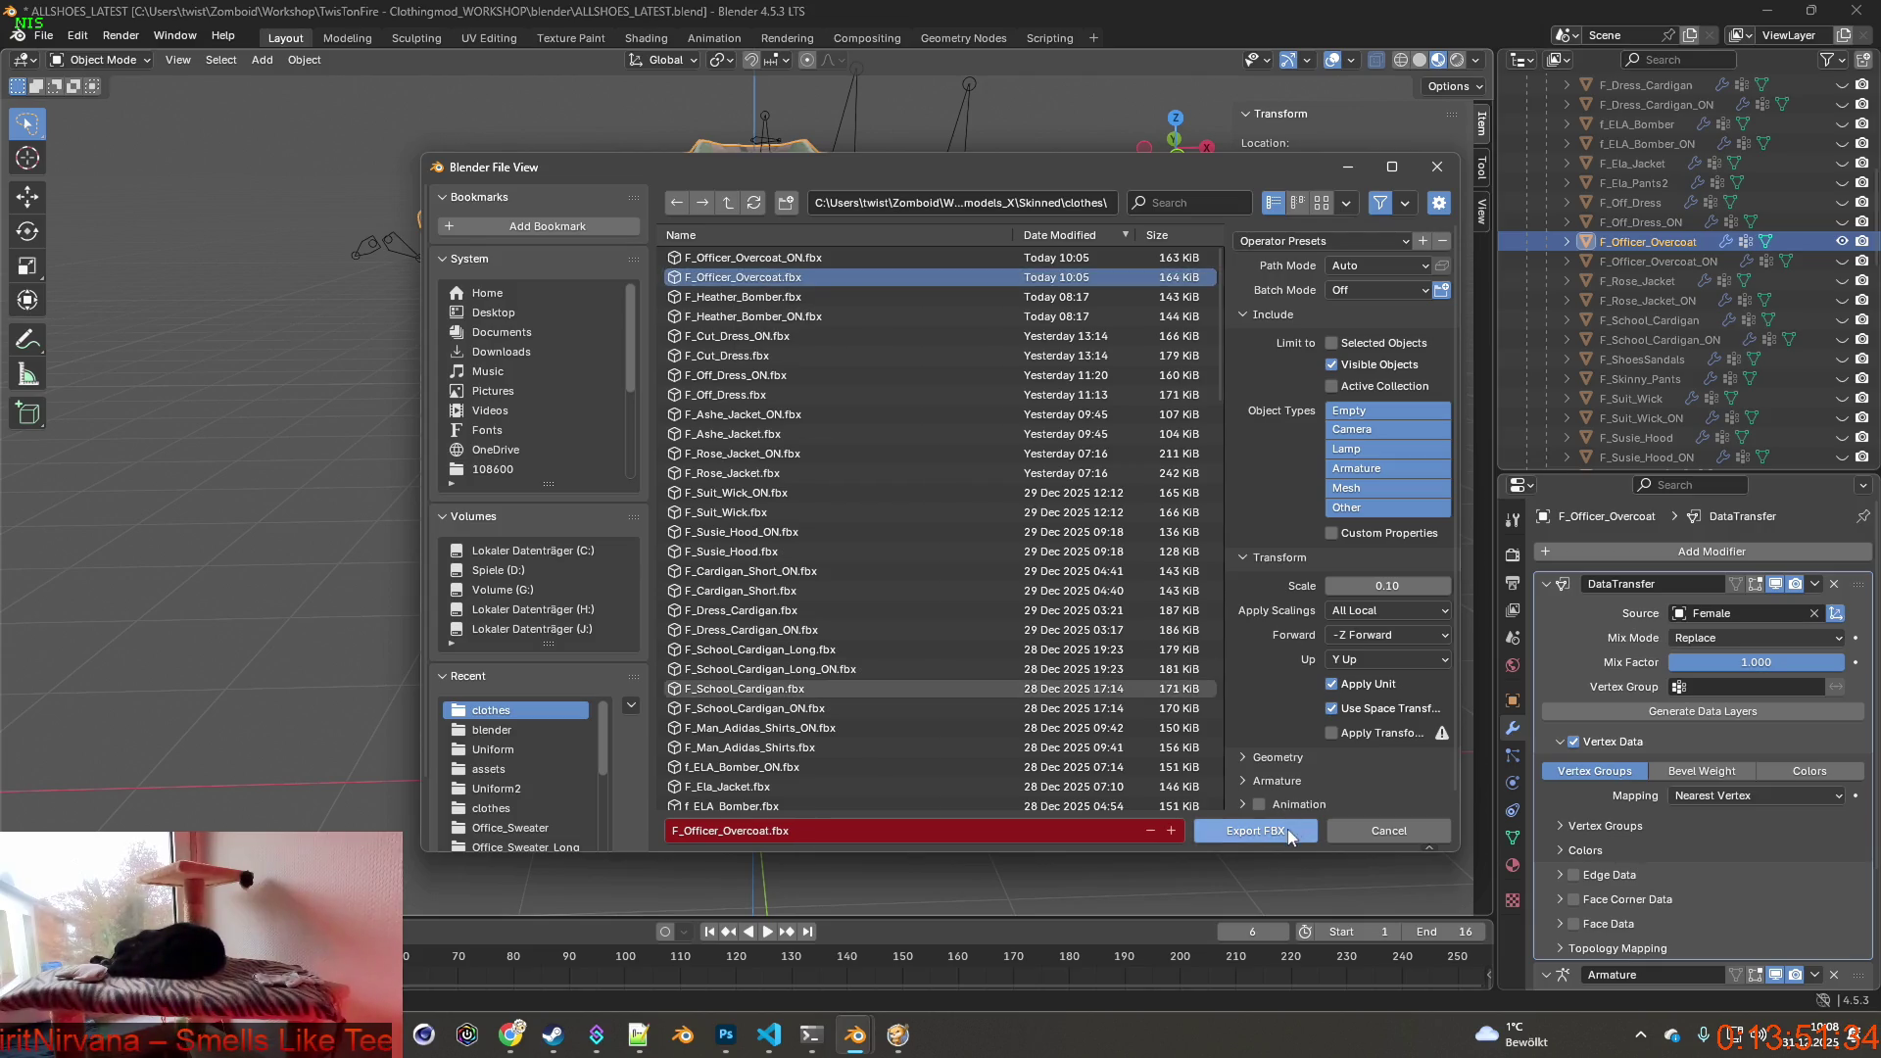
pyautogui.click(1254, 830)
# Swap visibility and export F_Officer_Overcoat_ON as FBX, then resume the game.
pyautogui.click(1841, 241)
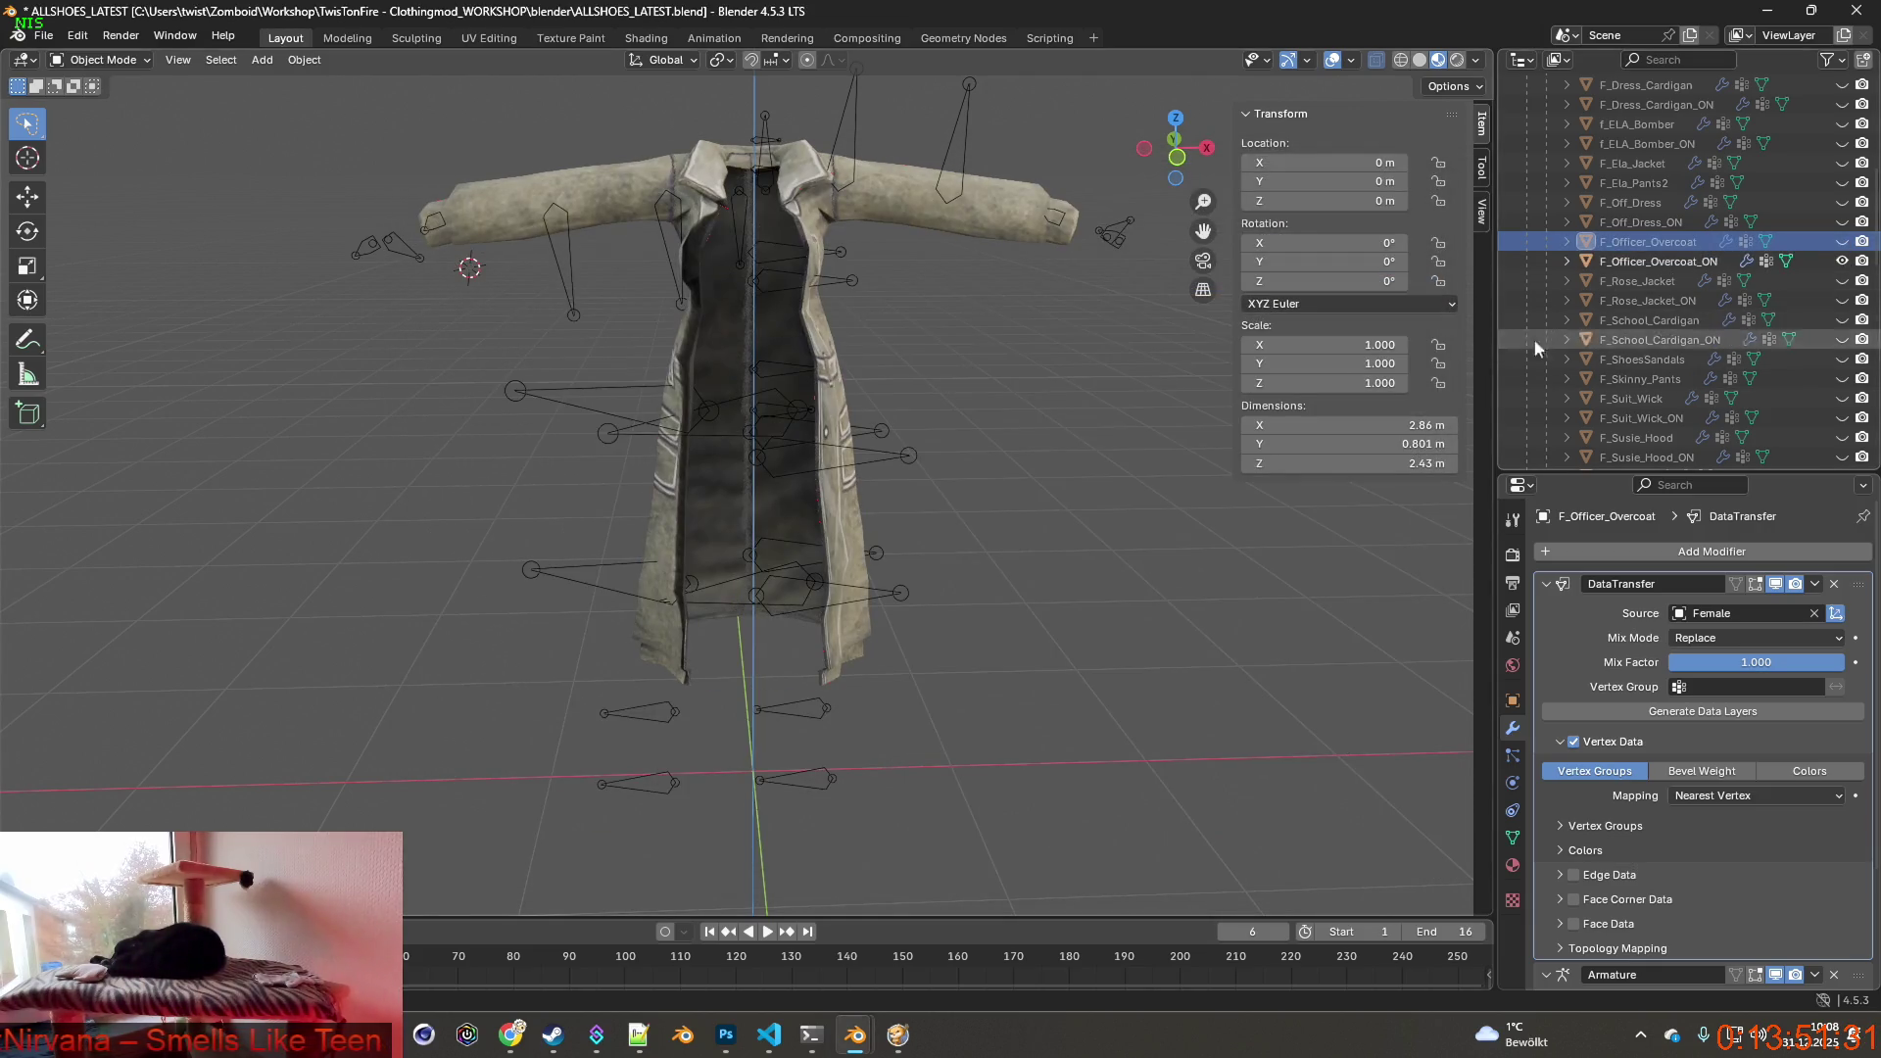
pyautogui.click(44, 36)
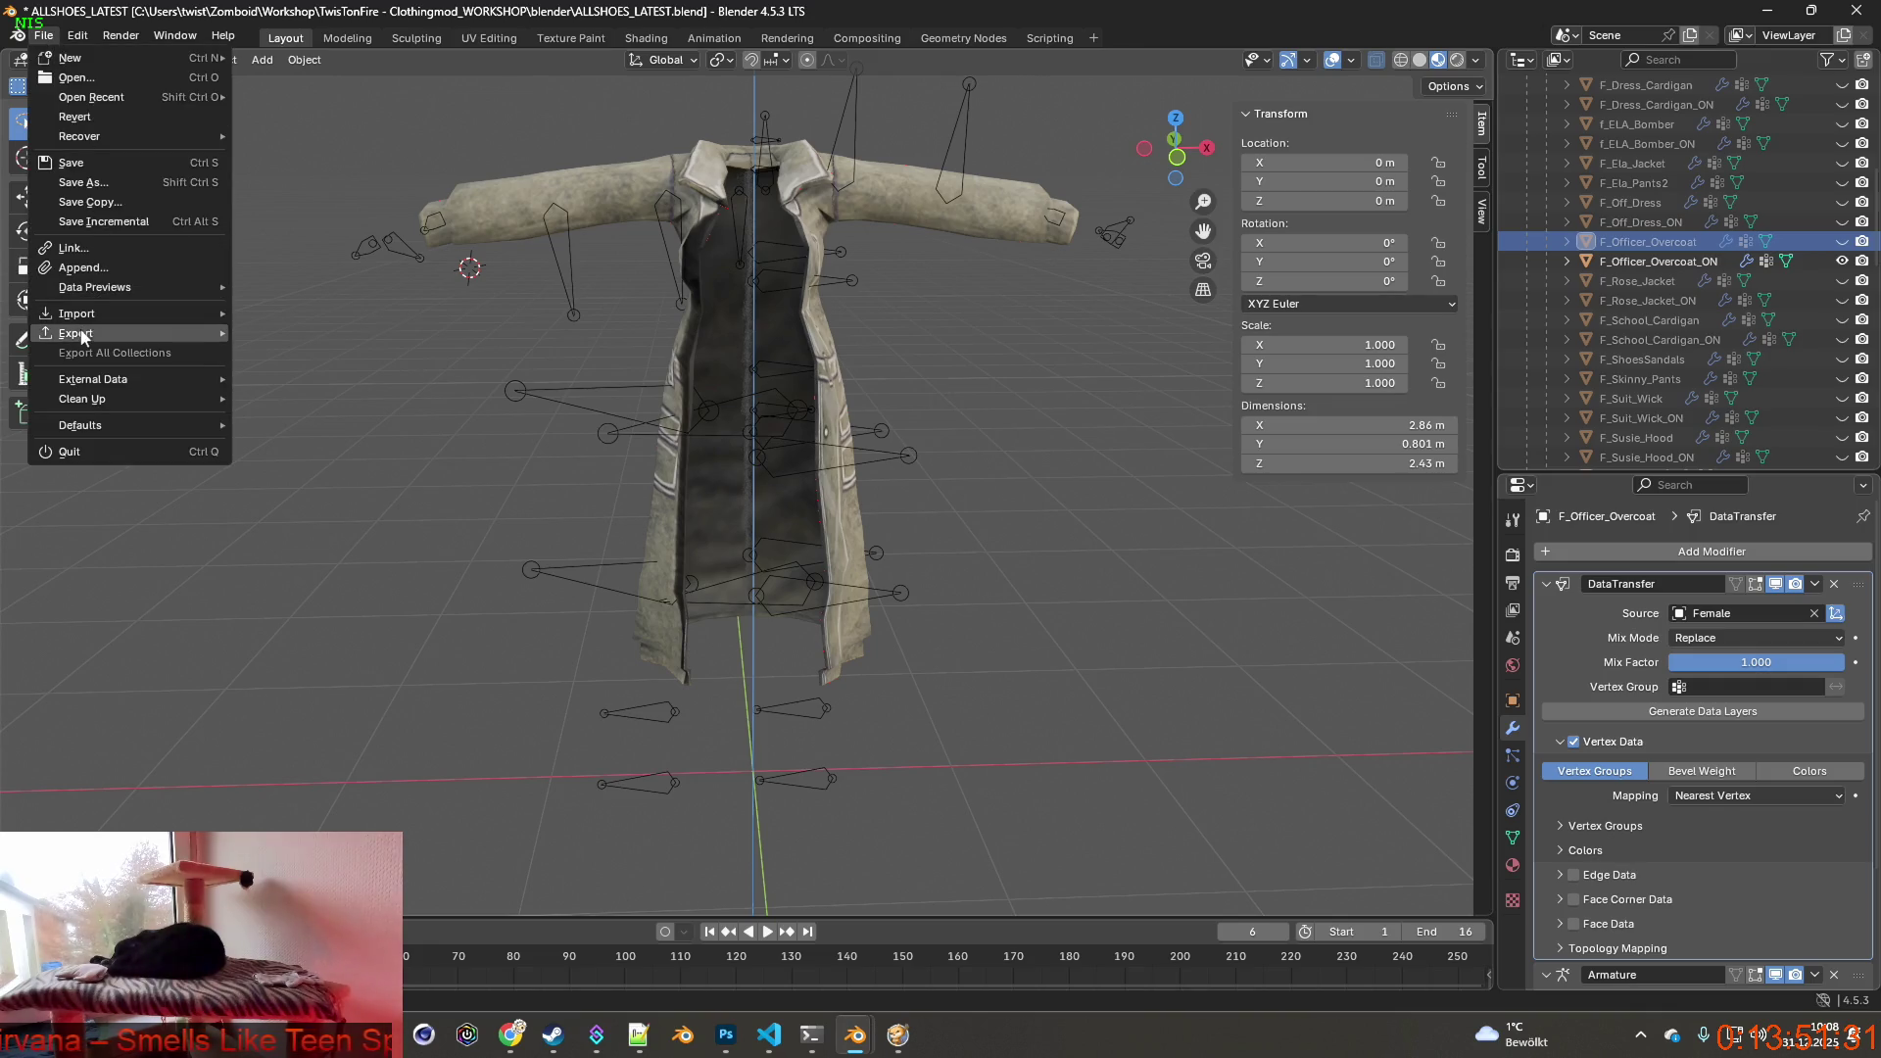
pyautogui.moveTo(74, 332)
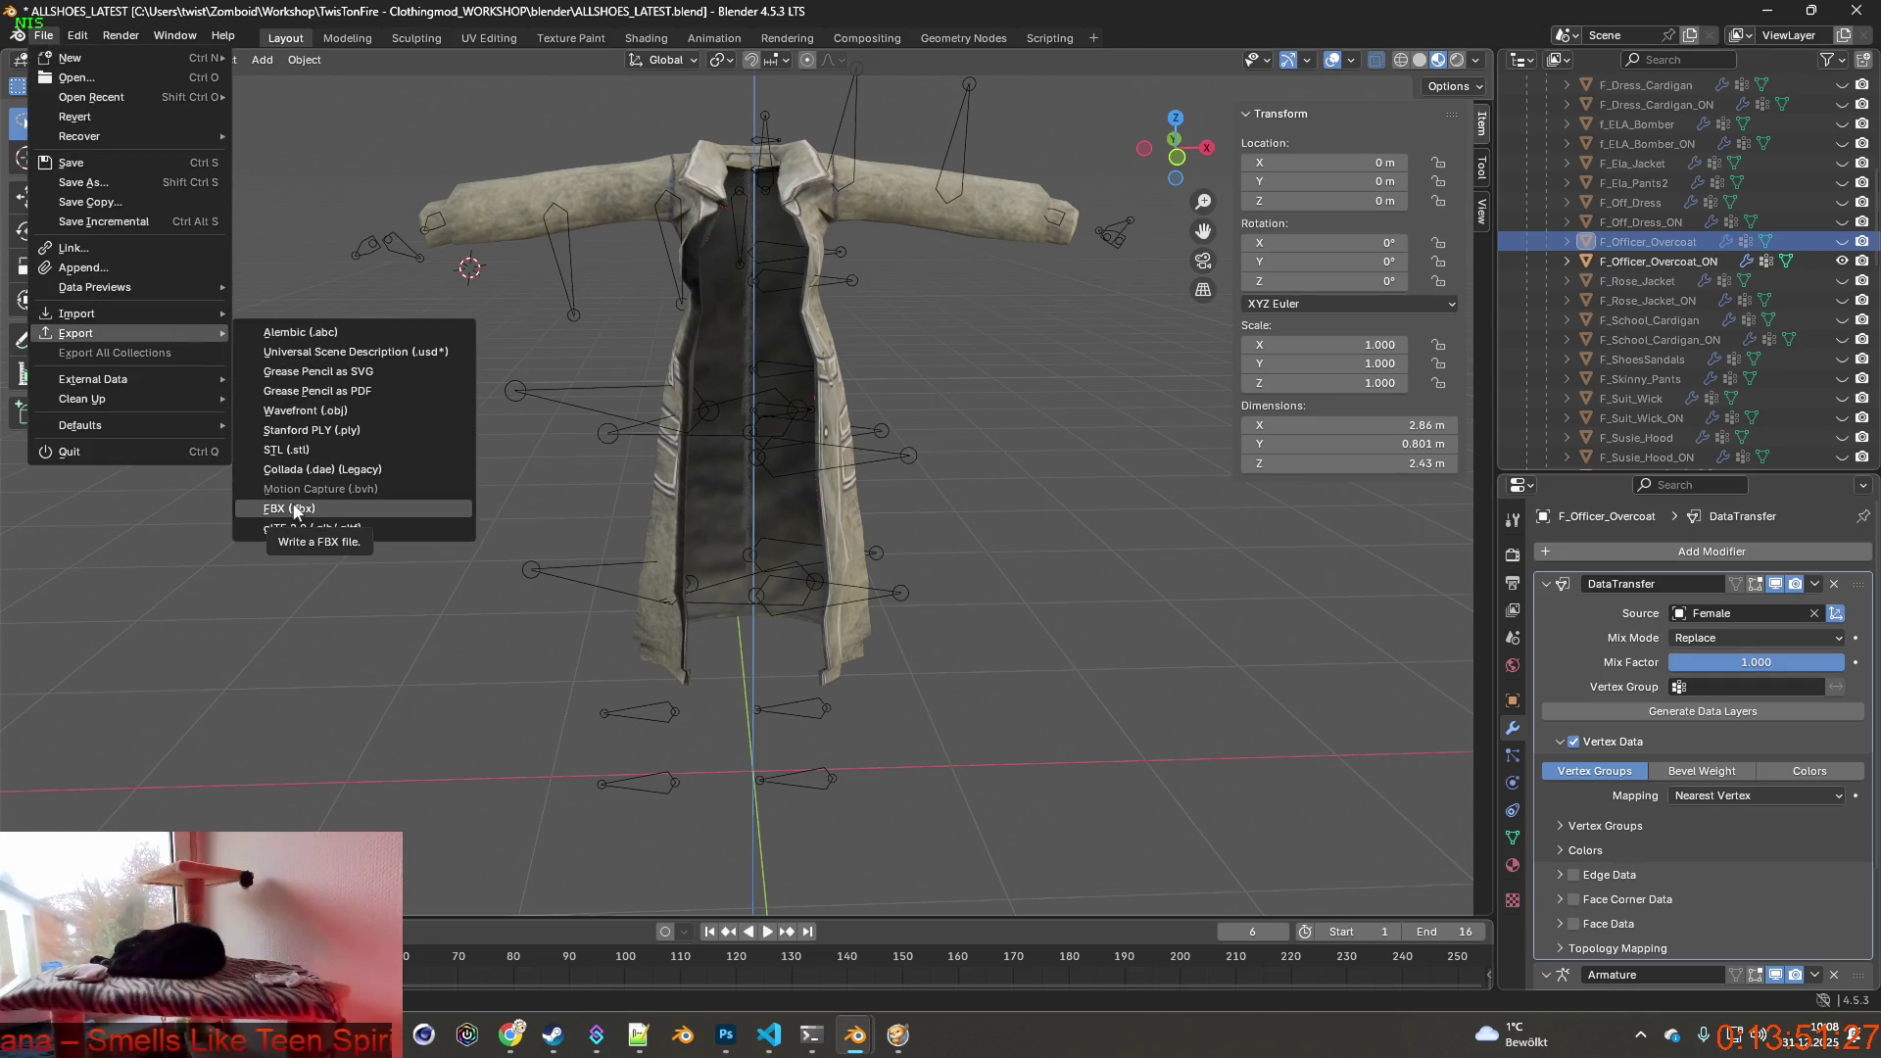
pyautogui.click(293, 510)
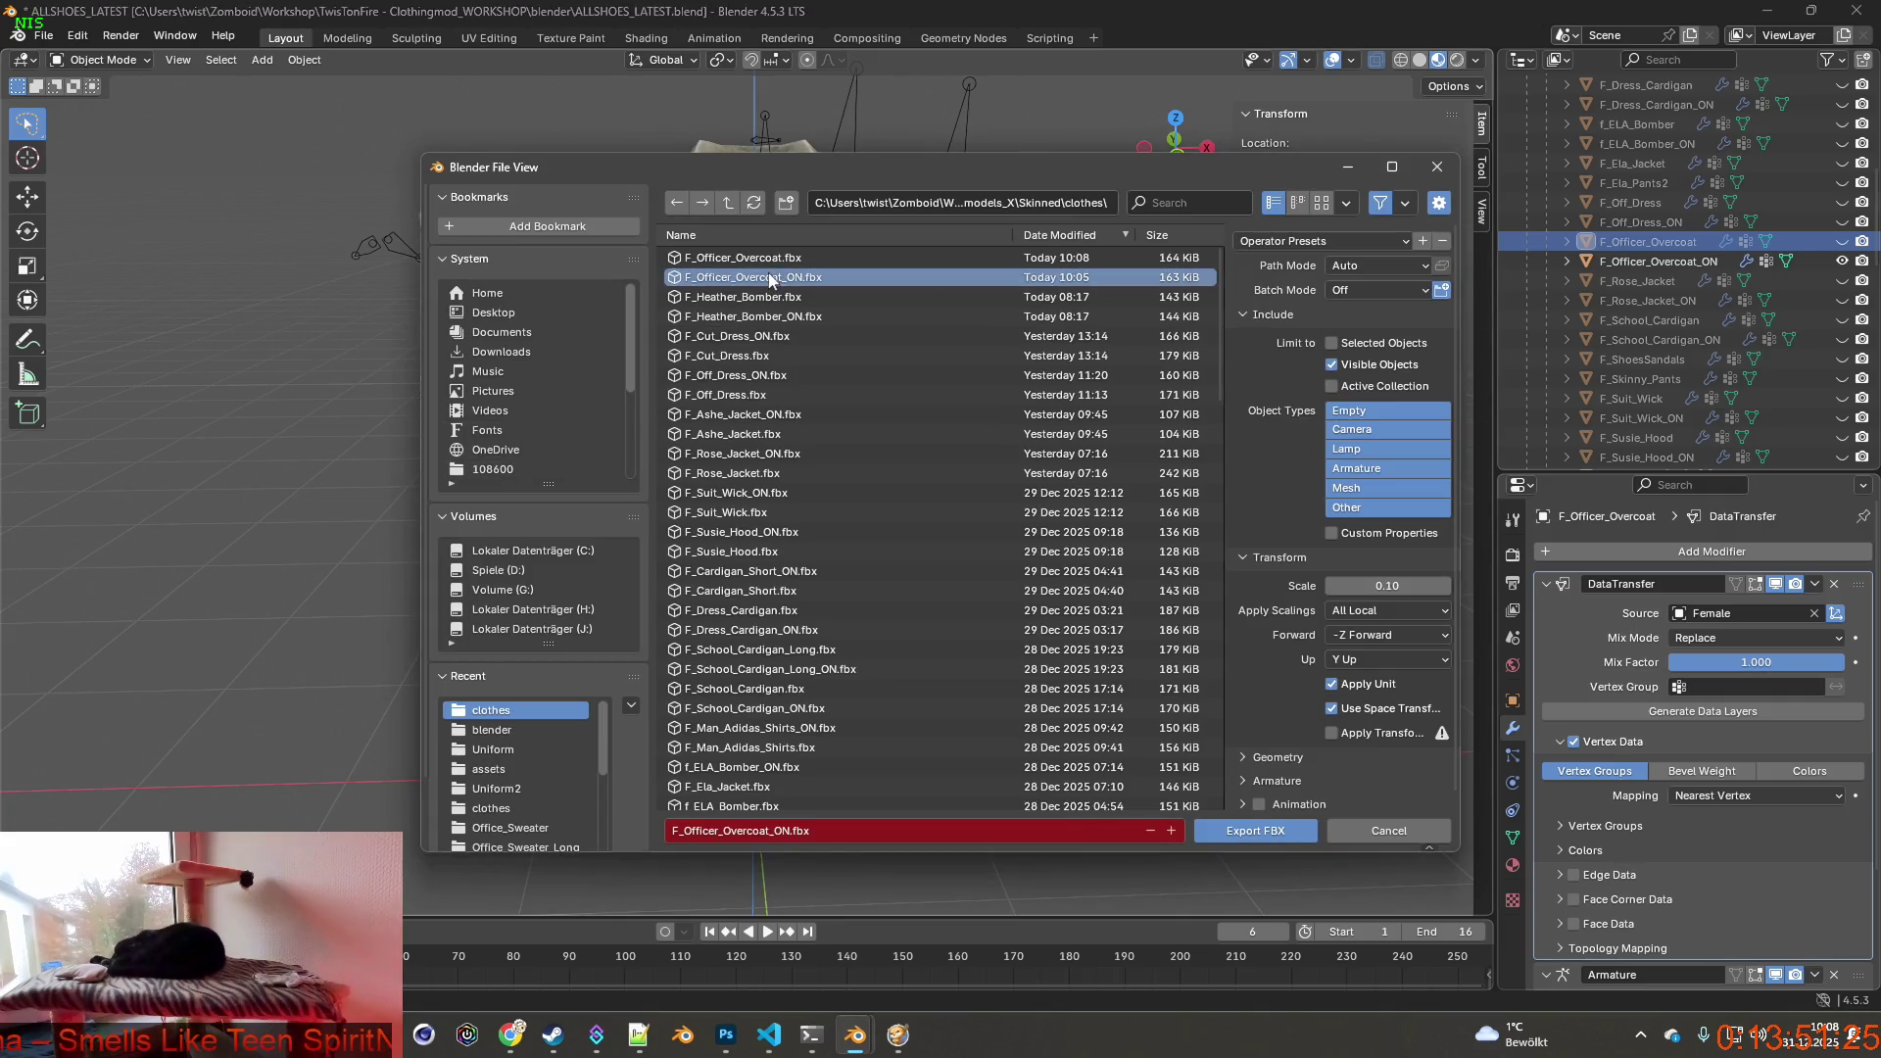
pyautogui.click(1254, 830)
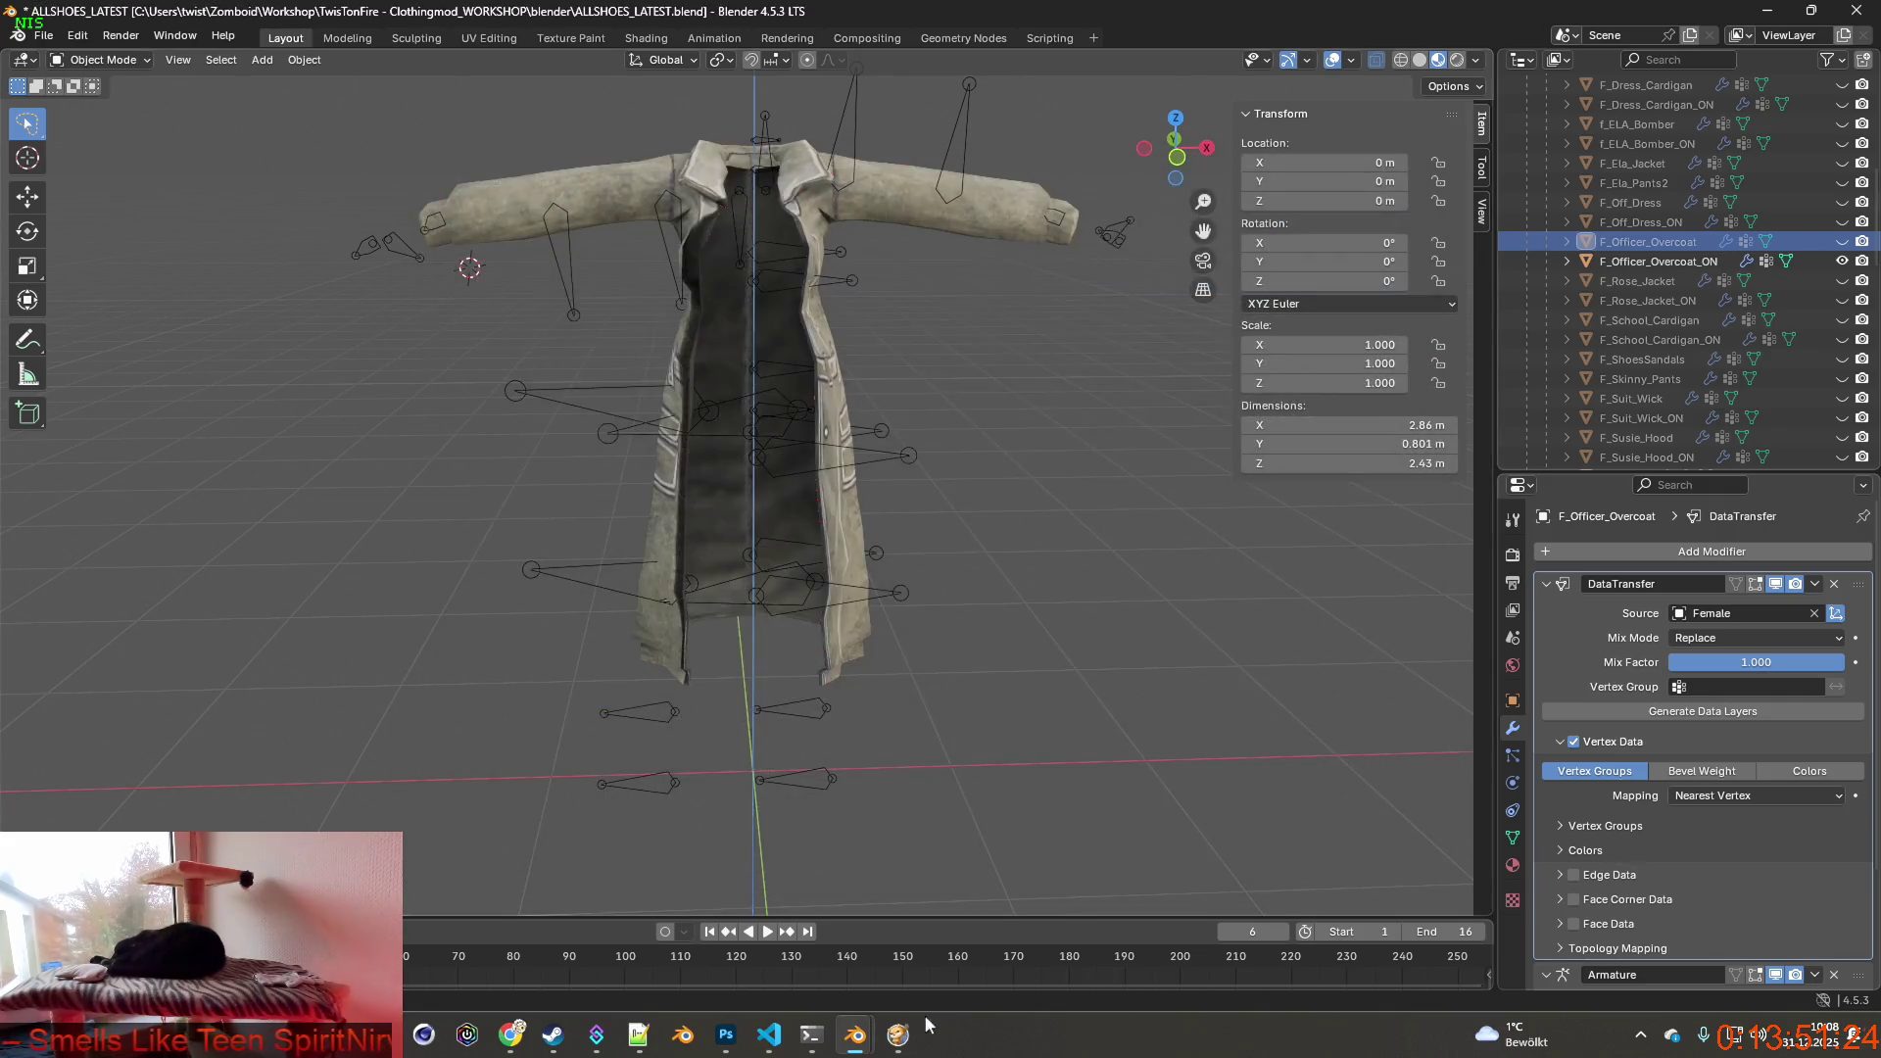
pyautogui.hotkey('alt', 'Tab')
pyautogui.press('F3')
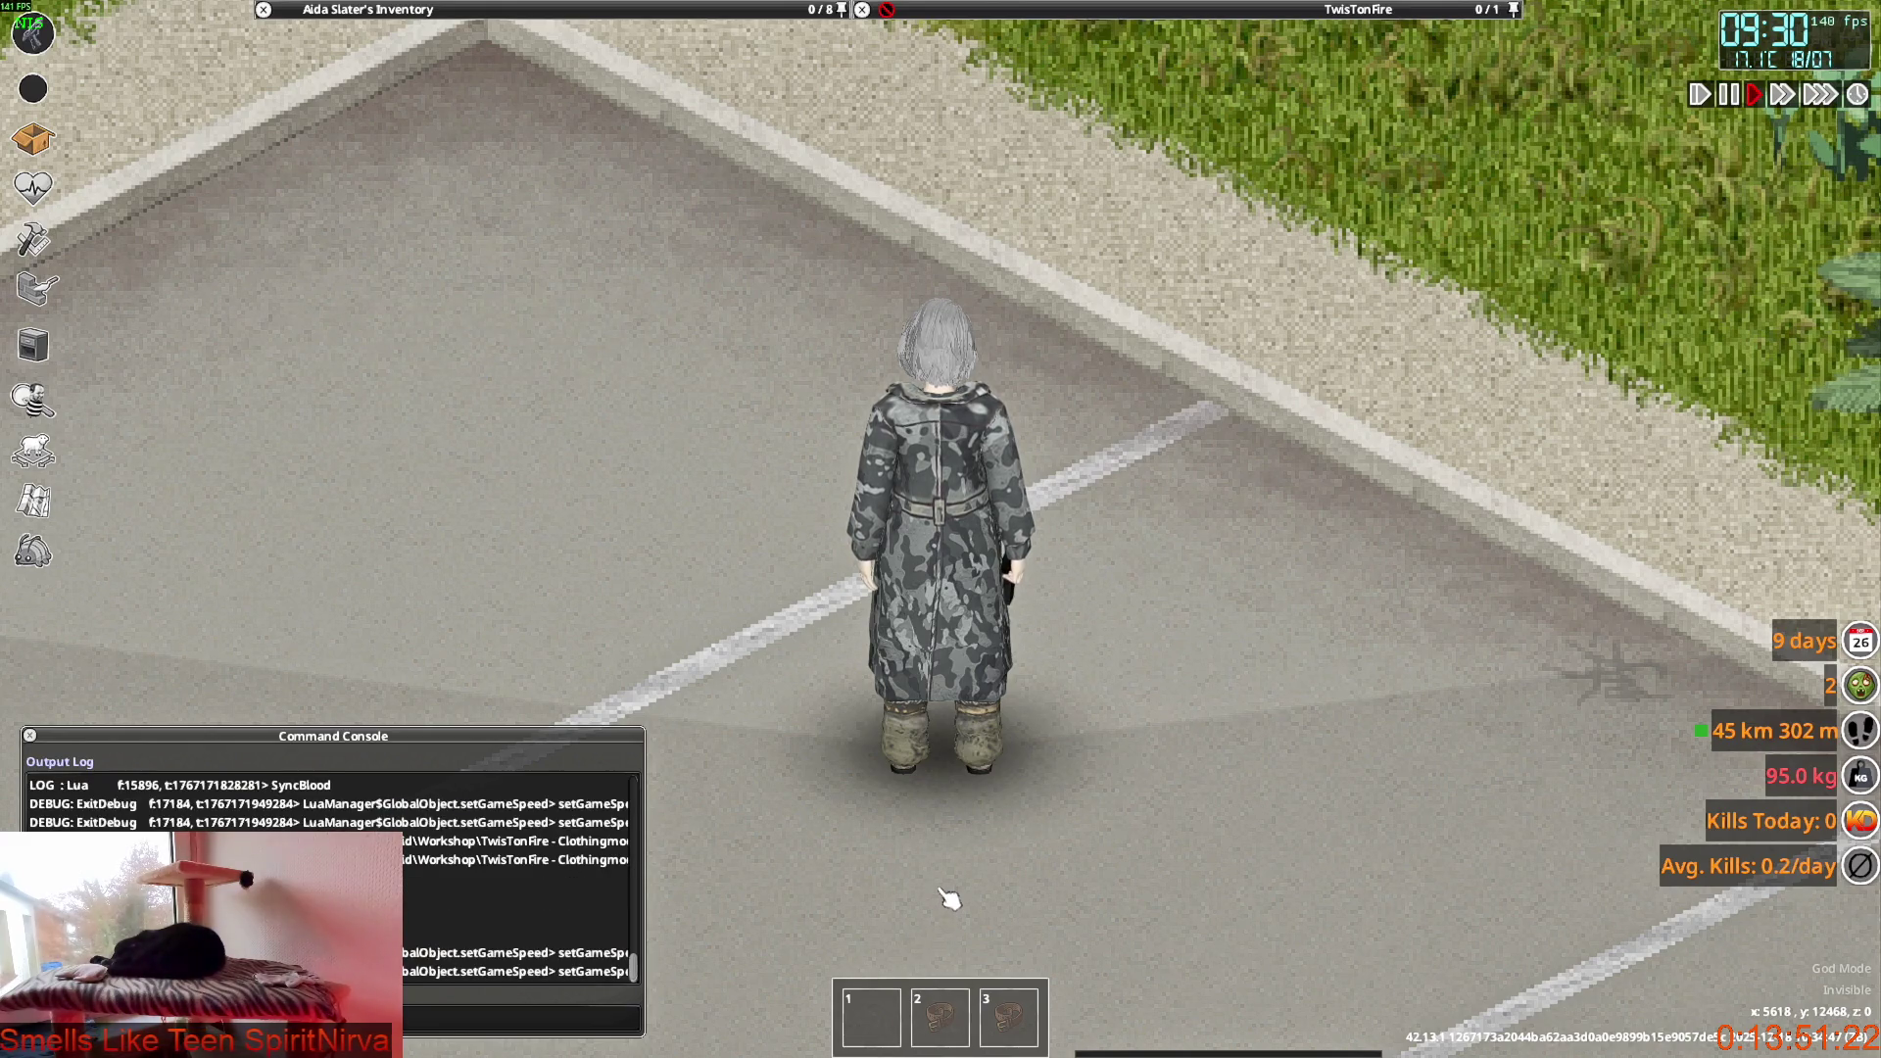
# Walk the character between grass and road to view the camo coat, then return to Blender.
pyautogui.press('w')
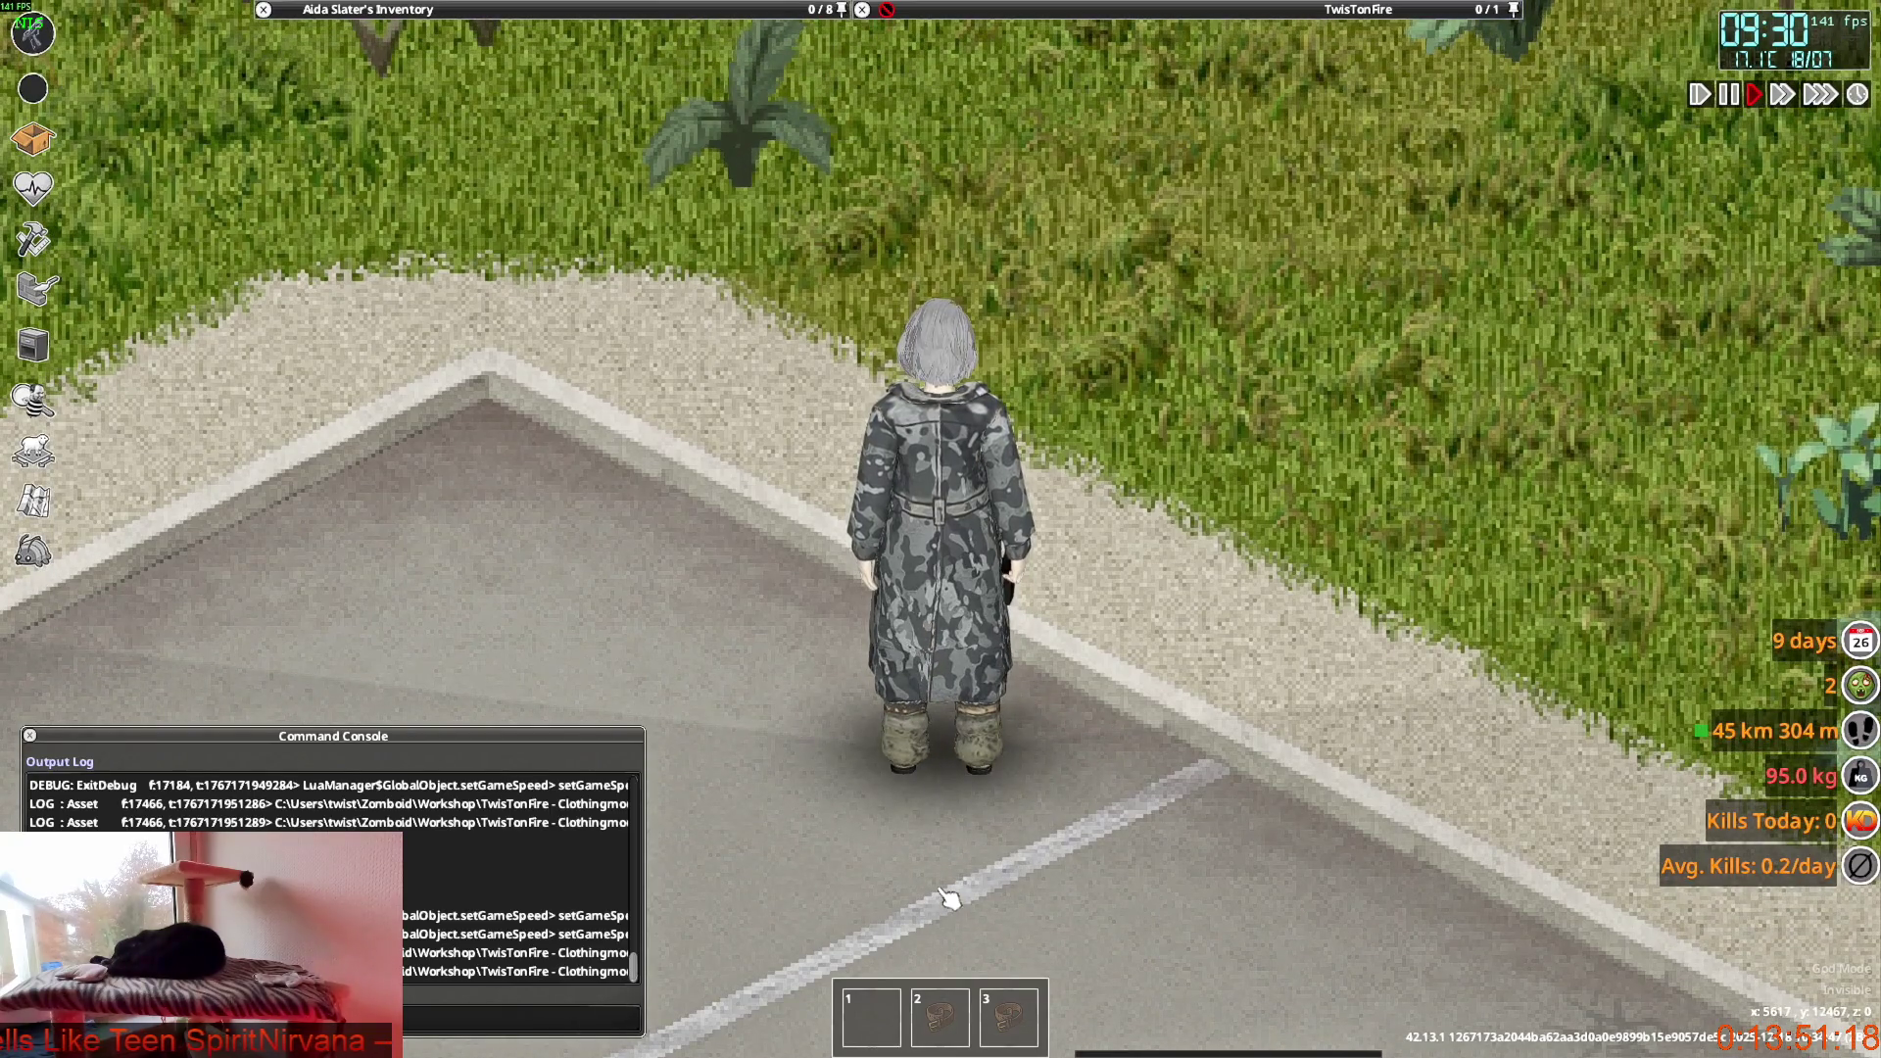
pyautogui.press('s')
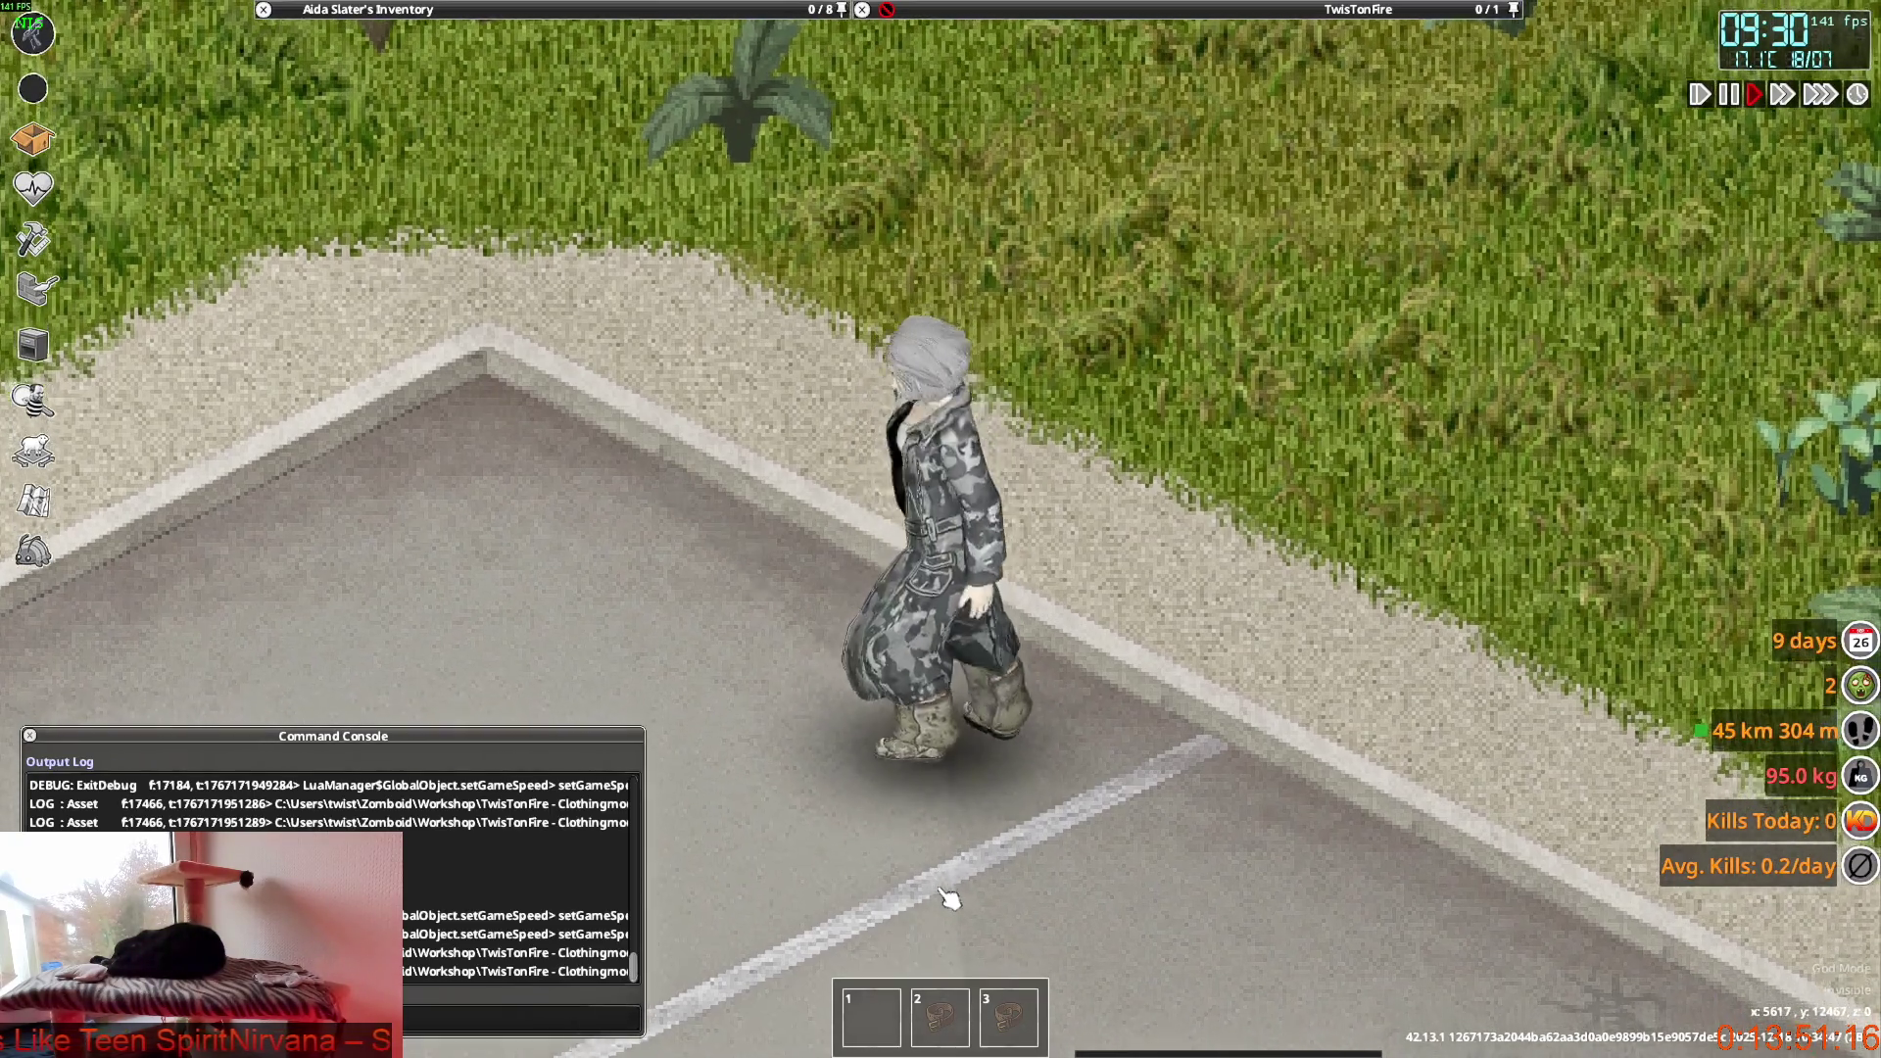
pyautogui.press('w')
pyautogui.press('w')
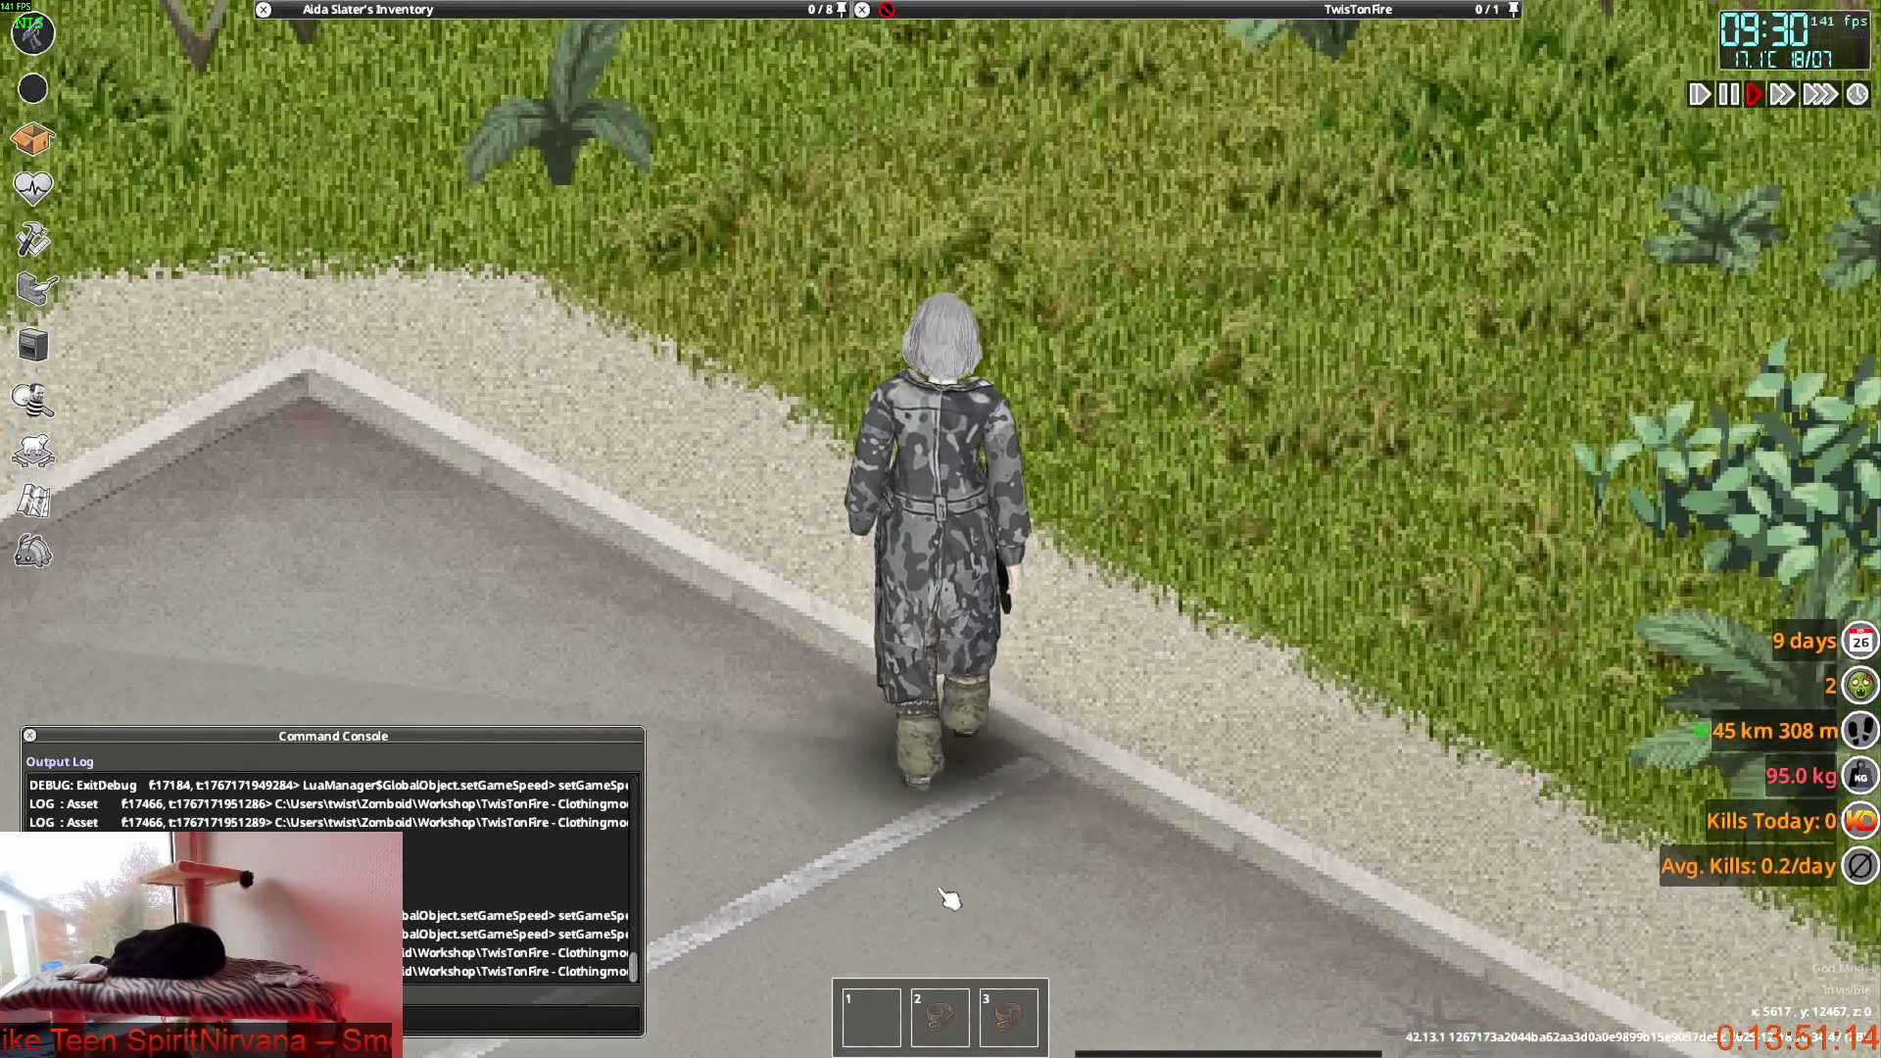
pyautogui.press('w')
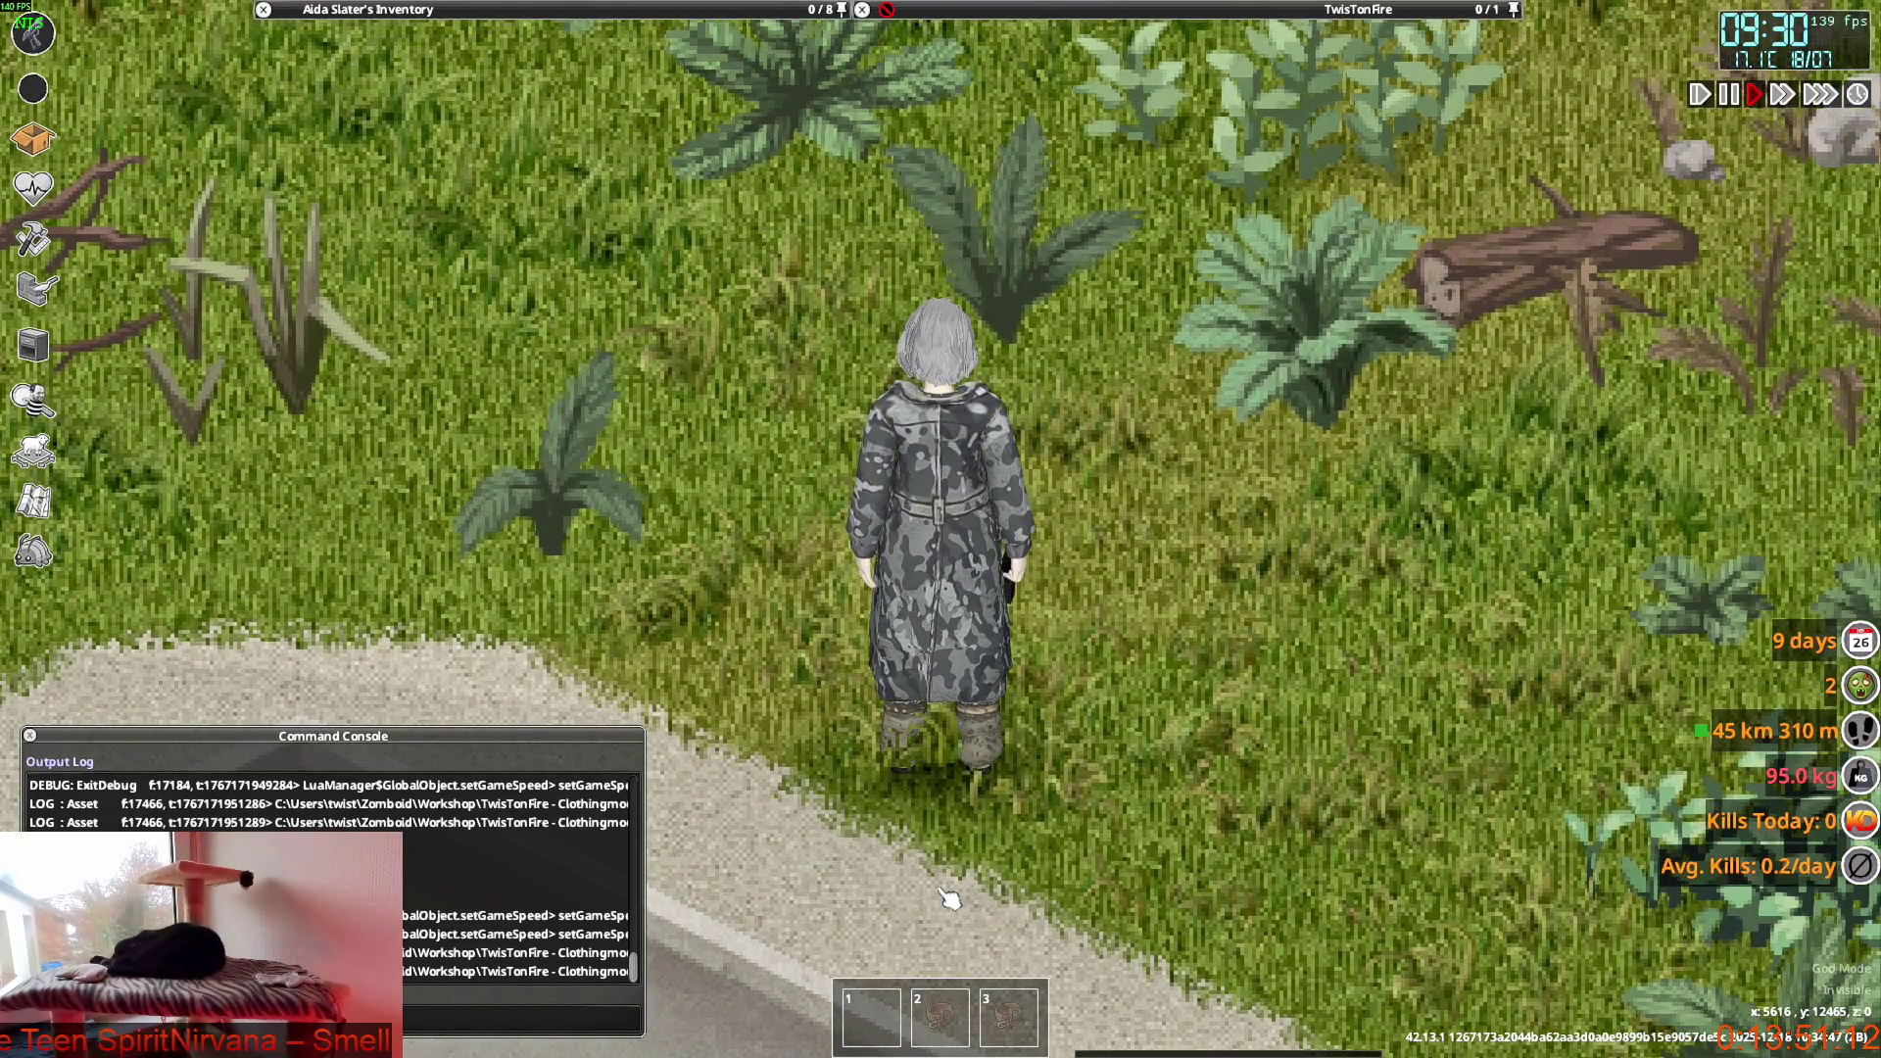
pyautogui.press('s')
pyautogui.press('w')
pyautogui.press('w')
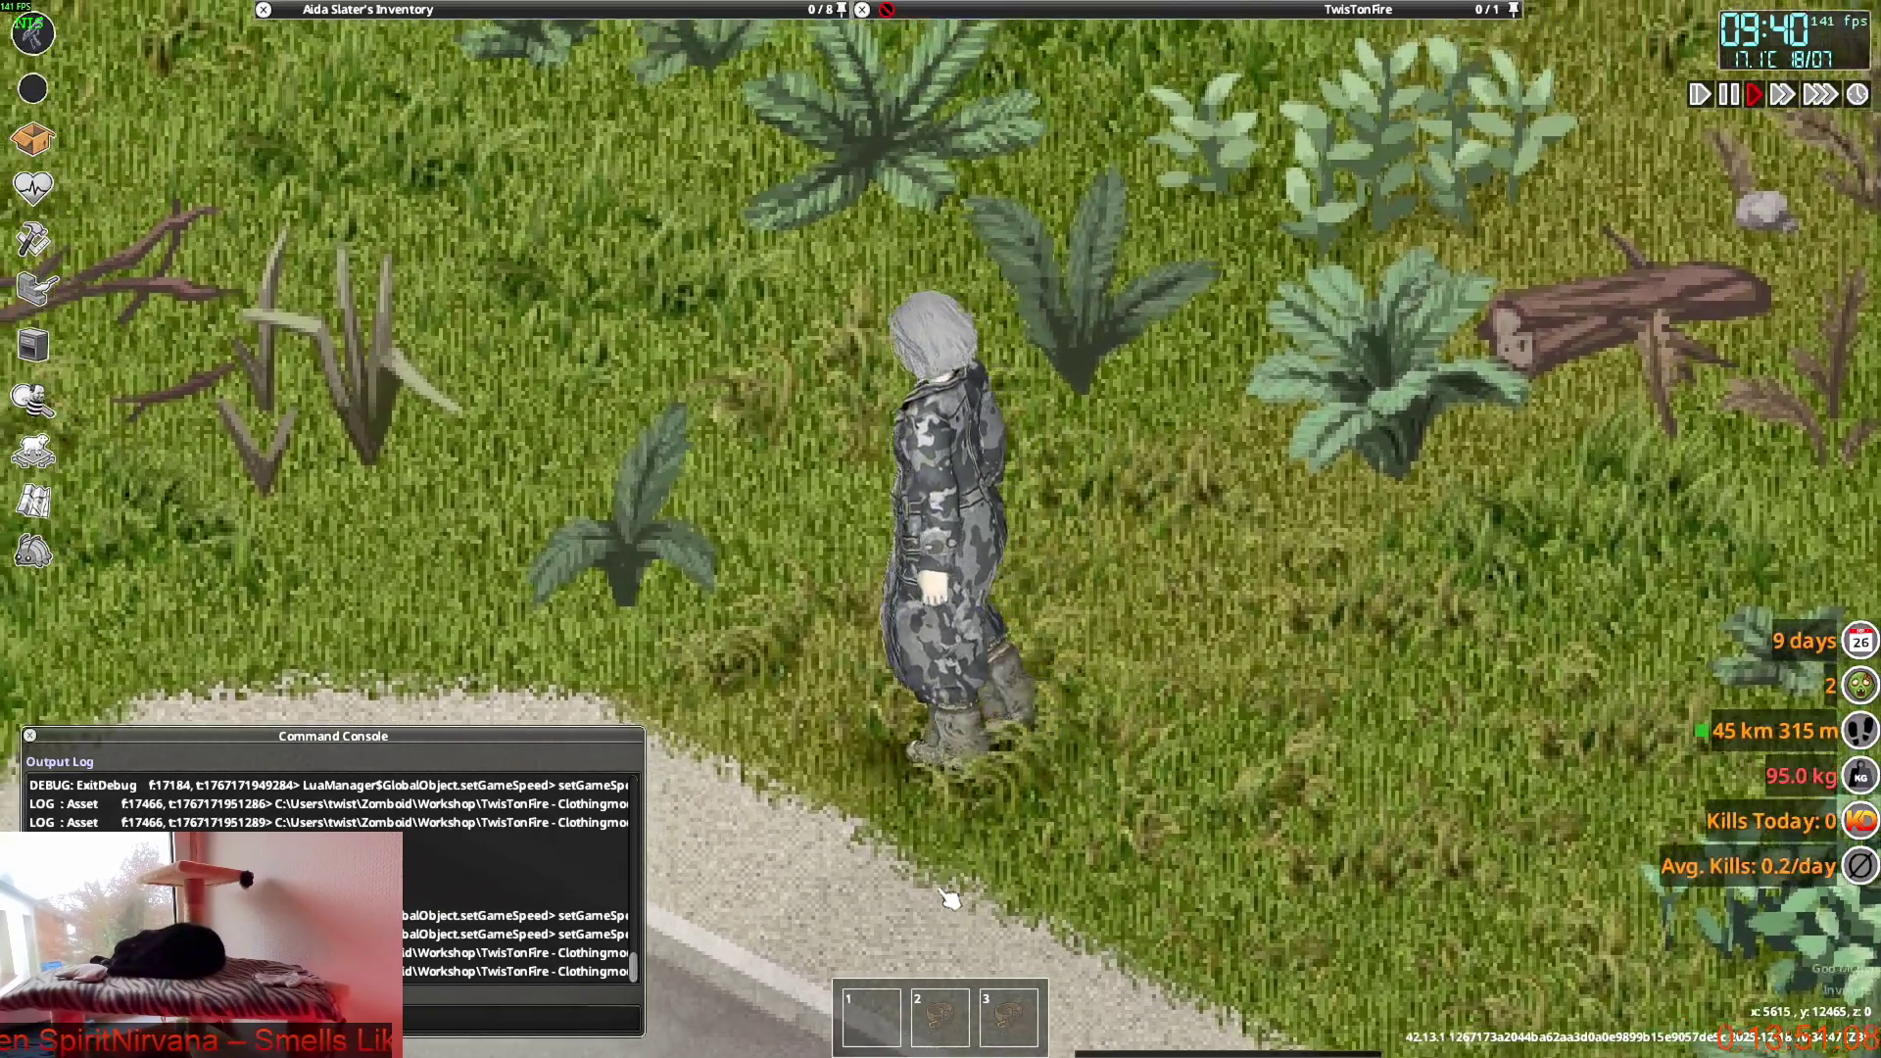
pyautogui.press('s')
pyautogui.press('w')
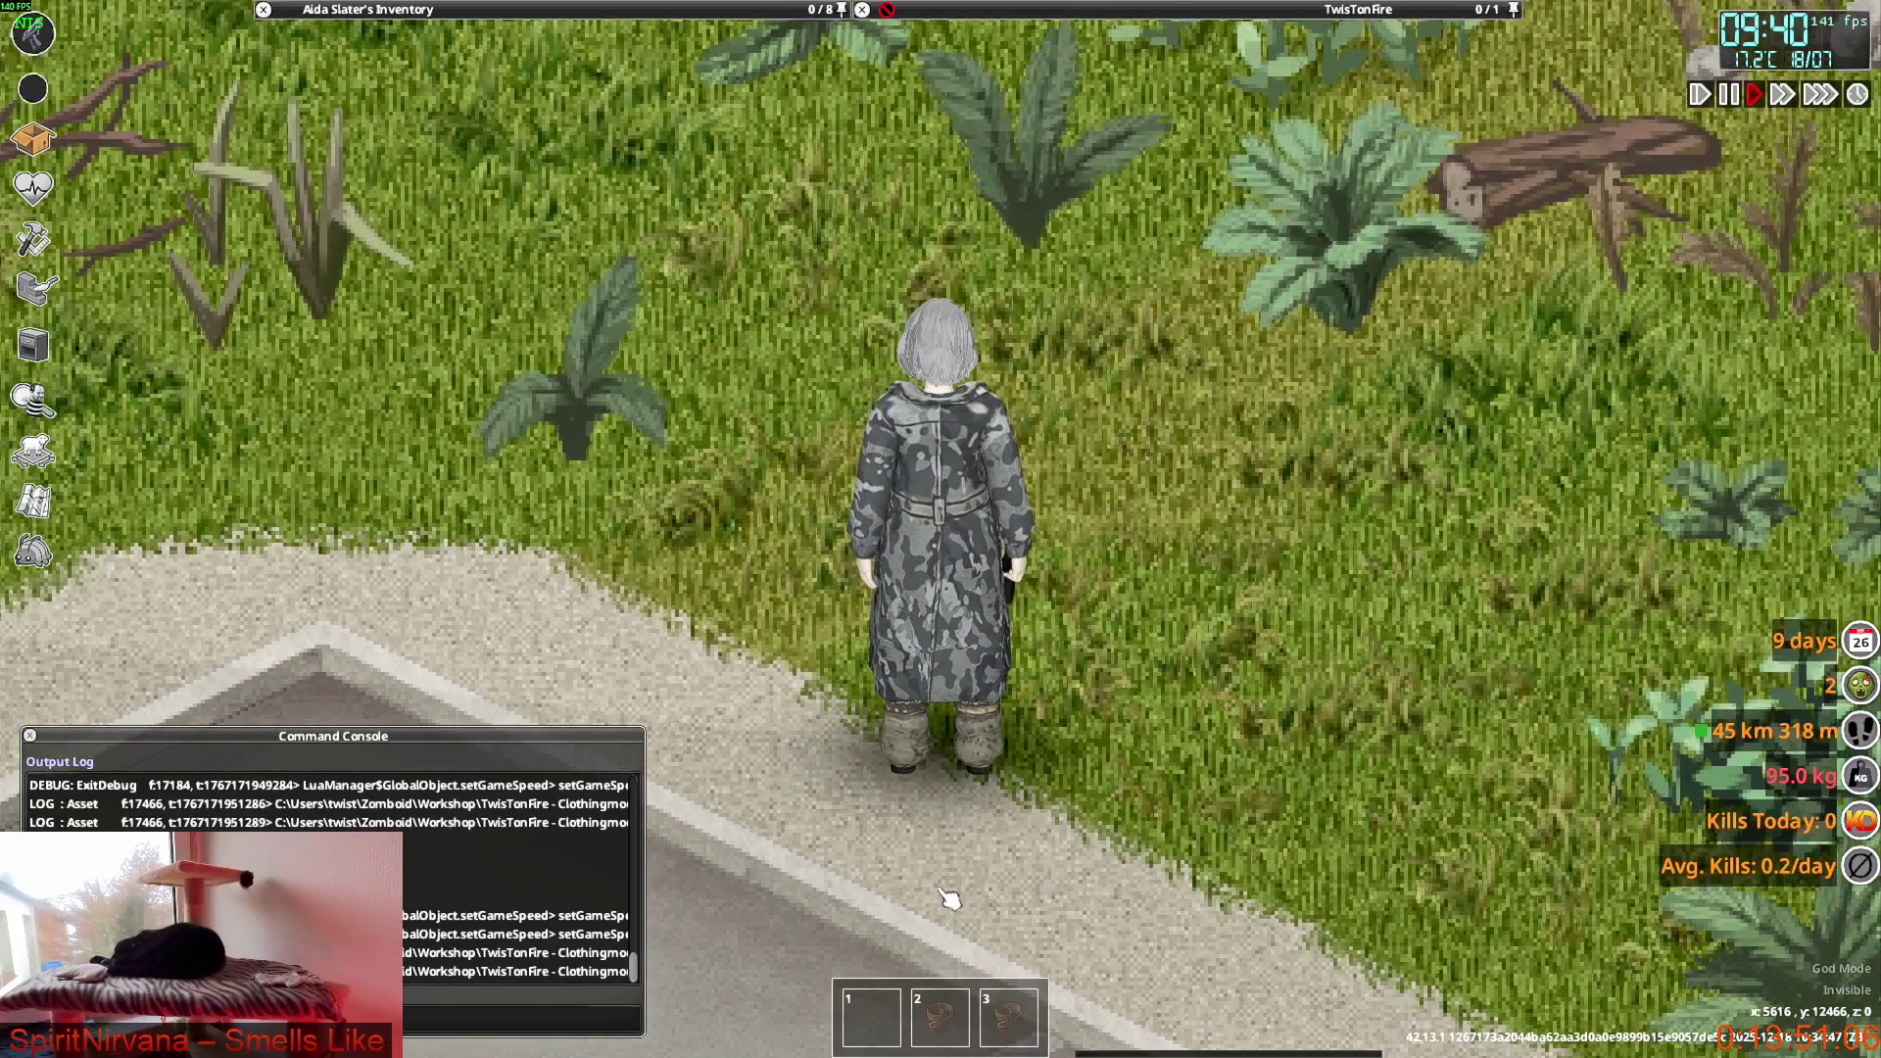
pyautogui.hotkey('alt', 'Tab')
pyautogui.moveTo(954, 771)
pyautogui.mouseDown(button='middle')
pyautogui.moveTo(857, 662)
pyautogui.moveTo(734, 616)
pyautogui.moveTo(877, 765)
pyautogui.mouseUp(button='middle')
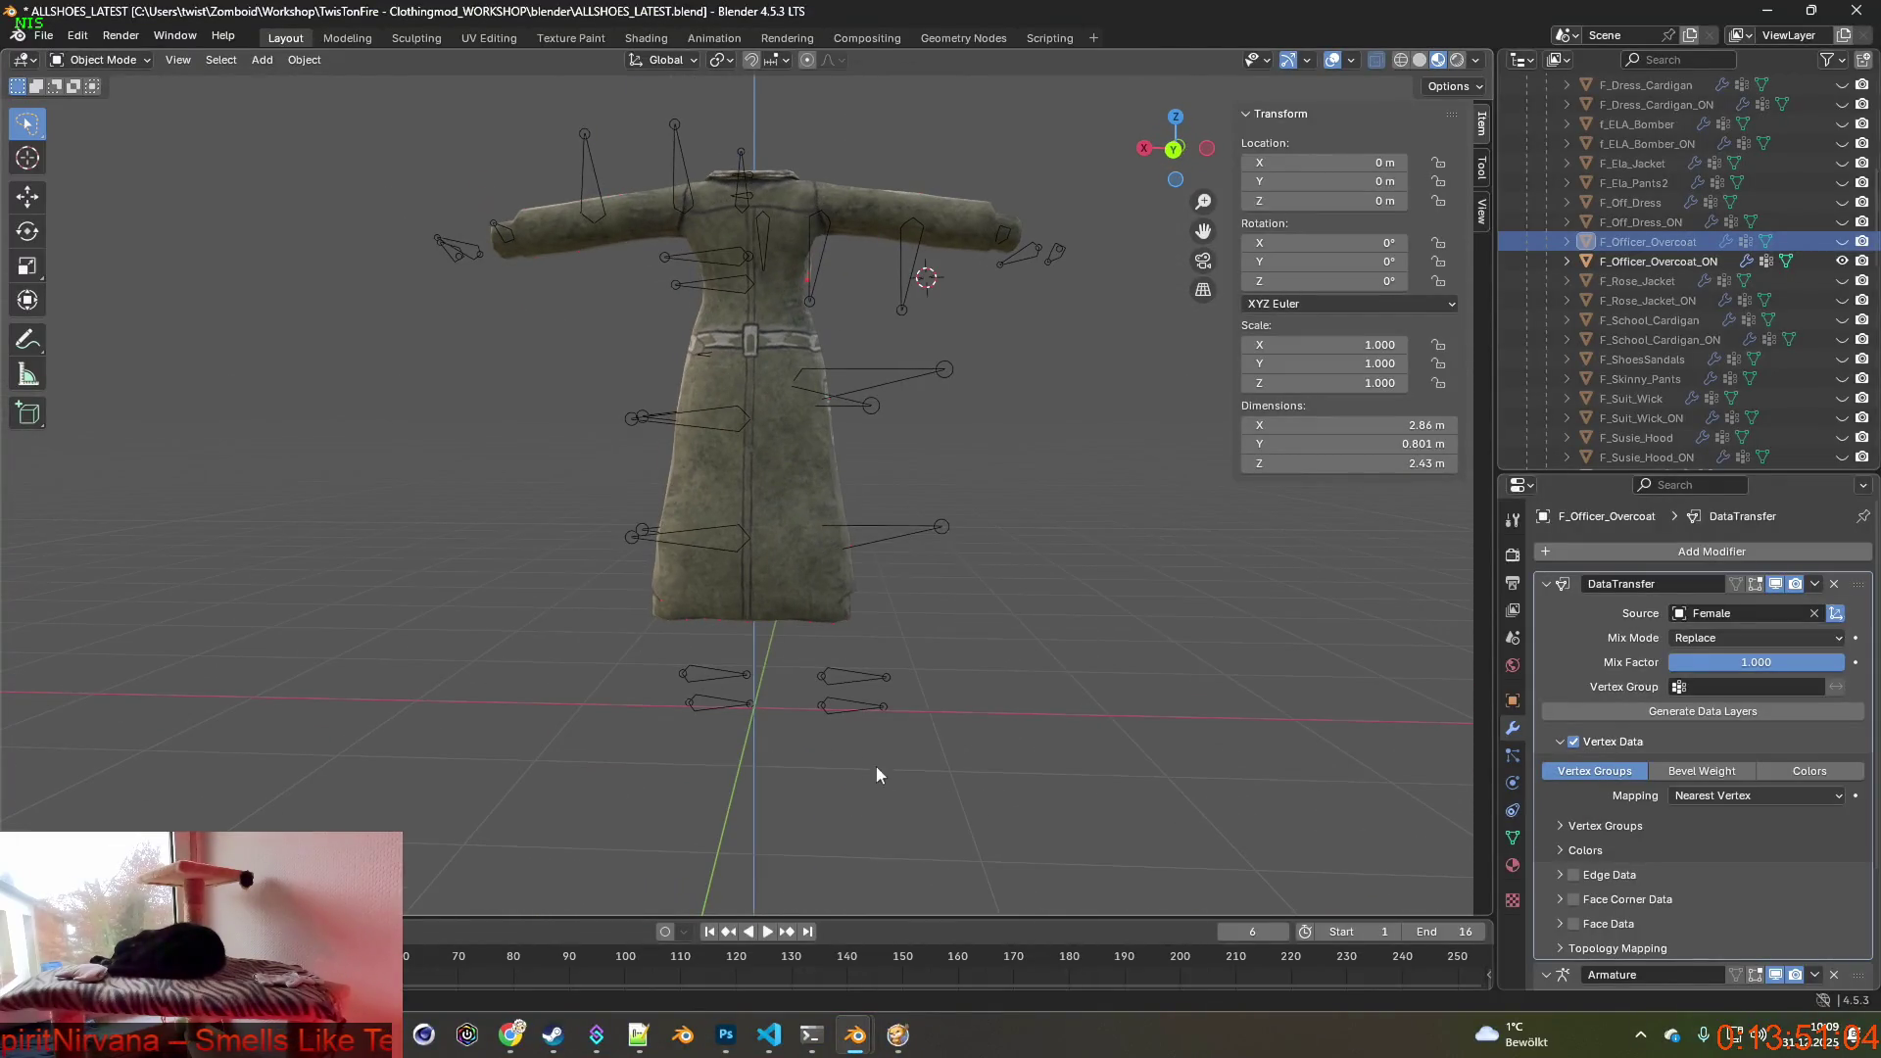
# Unhide F_Officer_Overcoat, select both overcoats together and bring up the mode list.
pyautogui.moveTo(840, 628); pyautogui.dragTo(848, 657, button='middle')
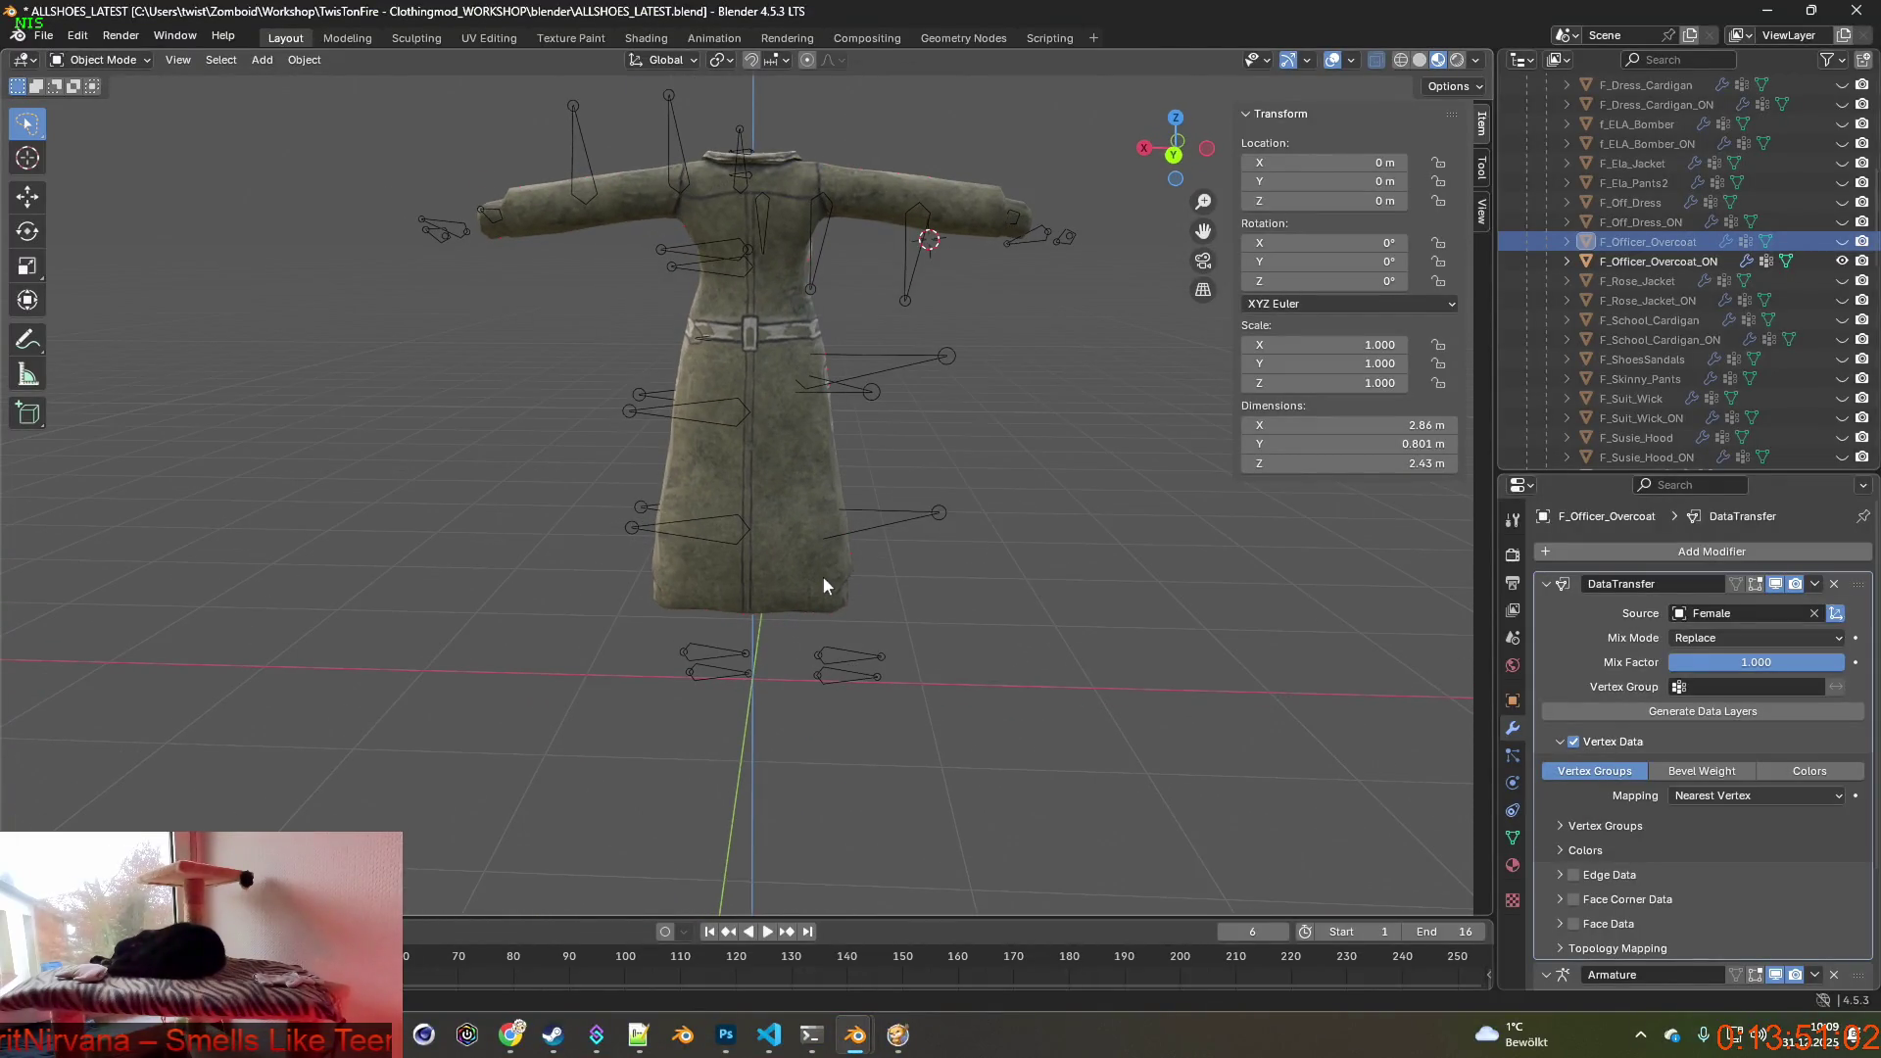
pyautogui.scroll(2, 824, 576)
pyautogui.scroll(1, 828, 577)
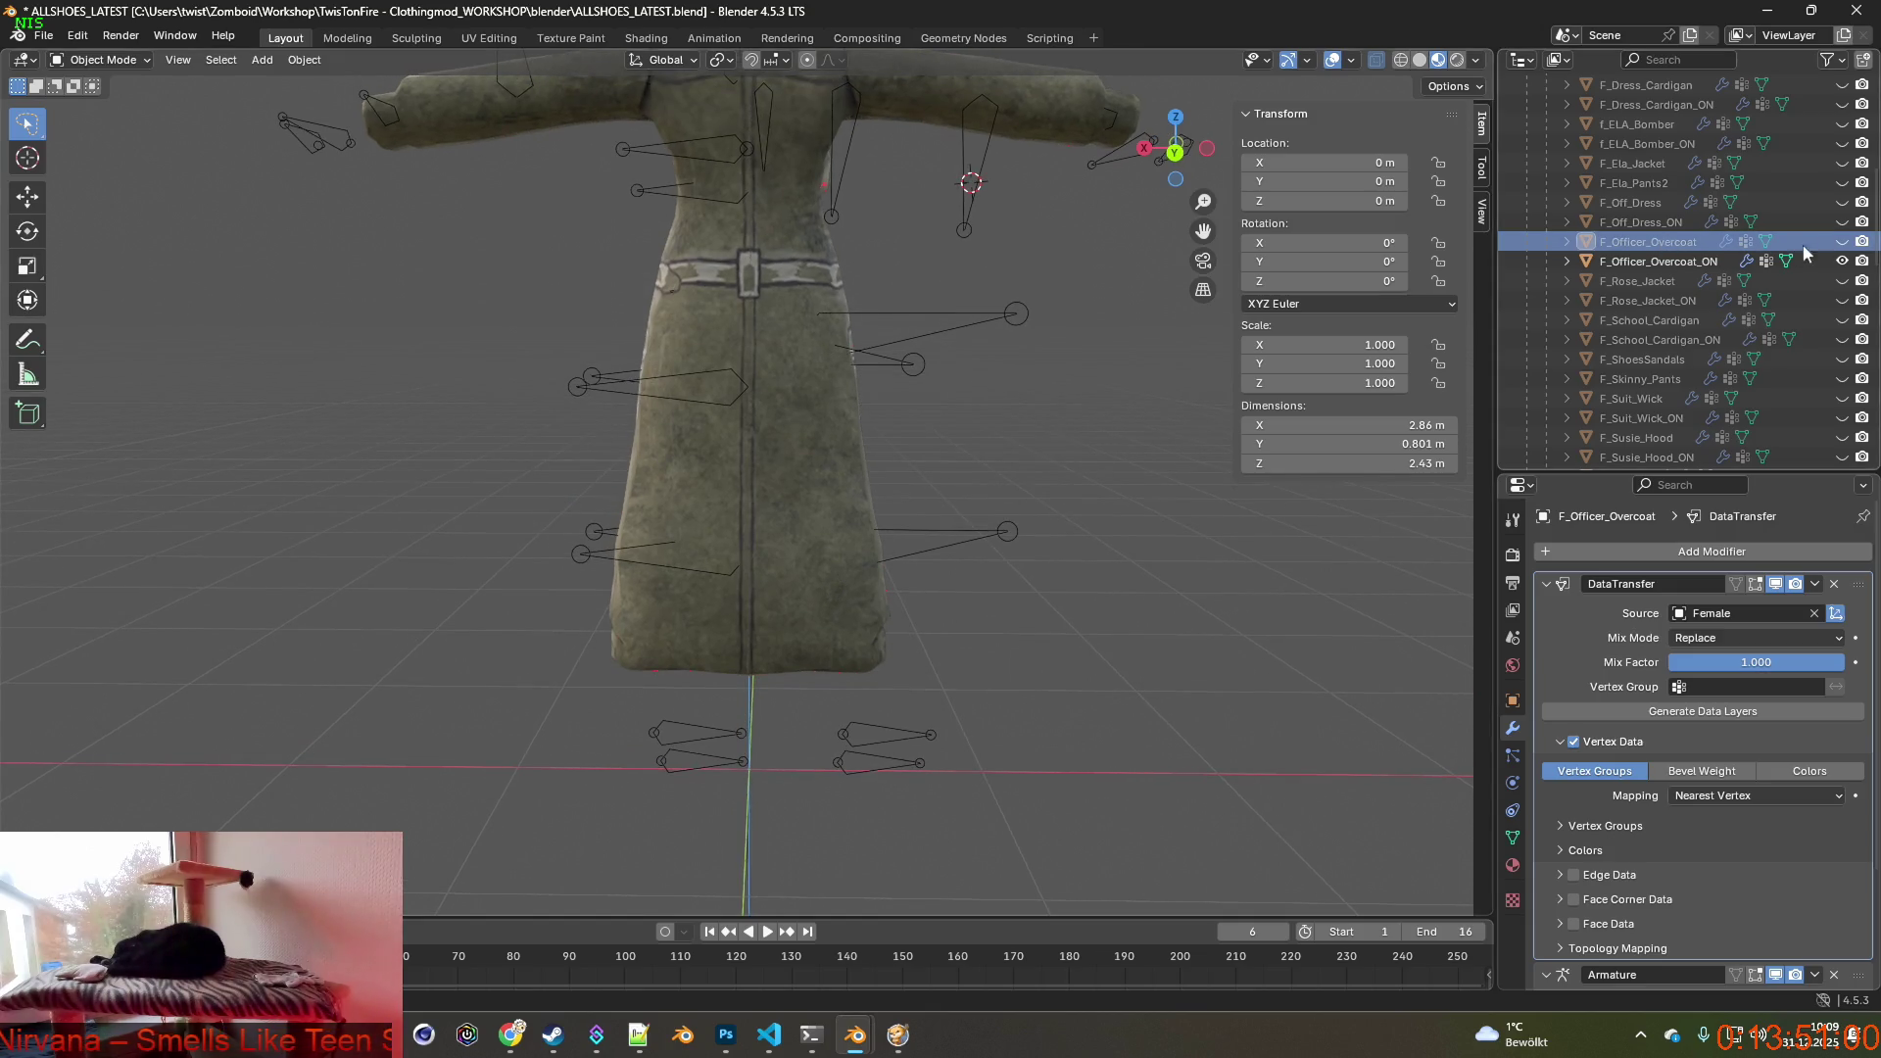
pyautogui.click(1844, 241)
pyautogui.click(1649, 241)
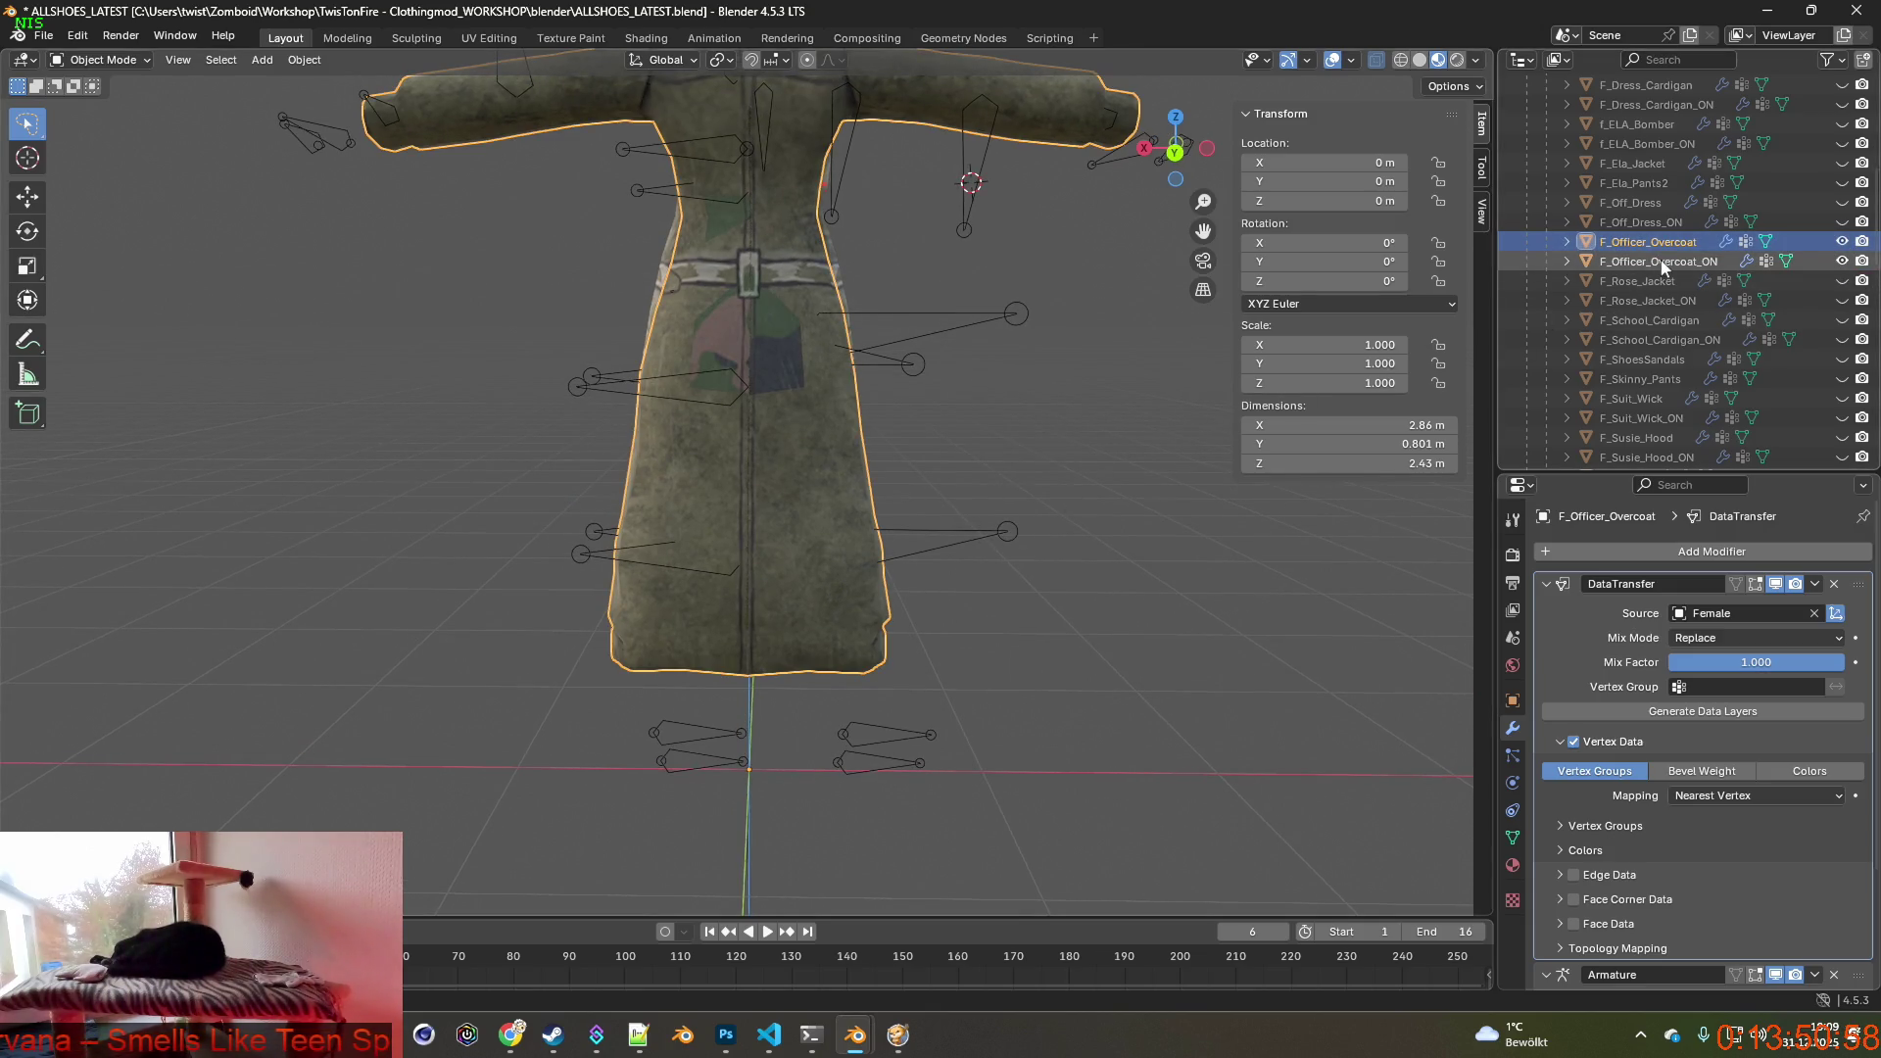
pyautogui.click(103, 58)
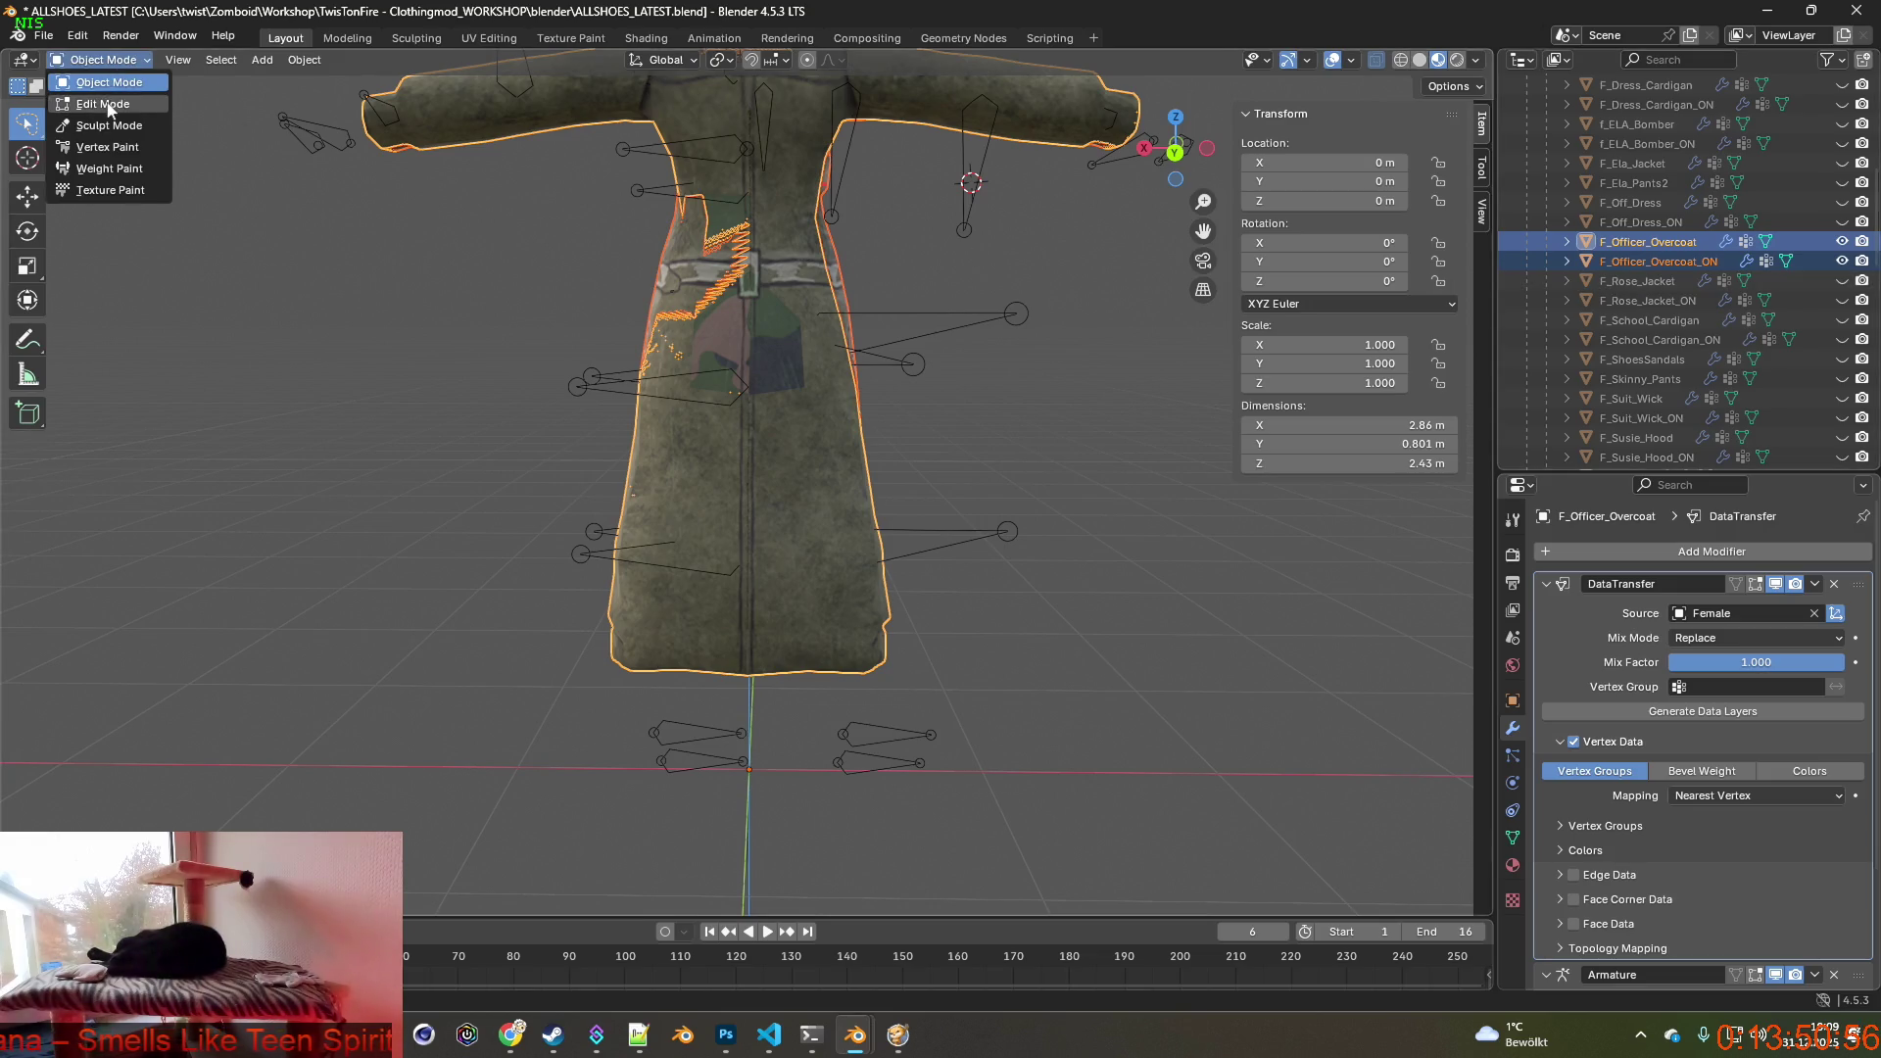
# Enter Edit Mode and lasso-select the whole lower skirt of the overcoats.
pyautogui.click(103, 91)
pyautogui.moveTo(619, 484); pyautogui.dragTo(535, 475, button='middle')
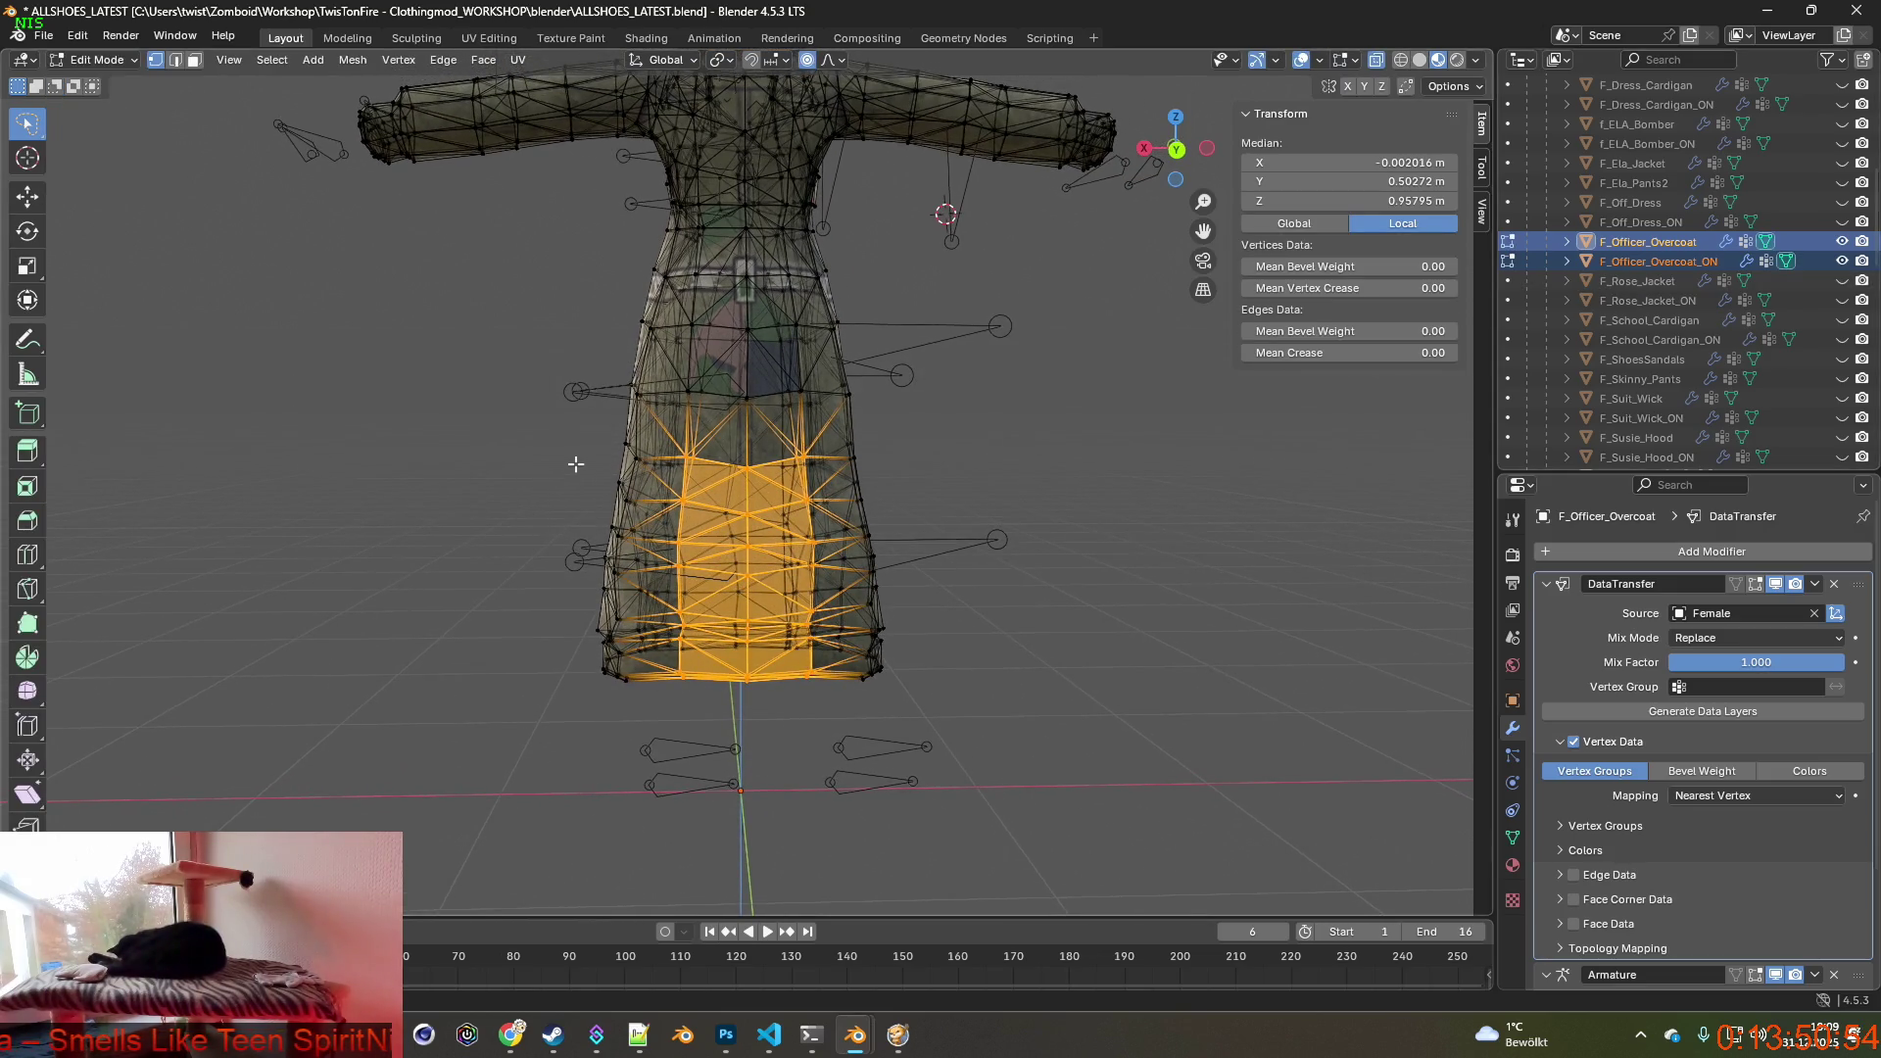
pyautogui.keyDown('ctrl'); pyautogui.moveTo(927, 472); pyautogui.dragTo(547, 711); pyautogui.keyUp('ctrl')
pyautogui.moveTo(618, 702); pyautogui.dragTo(644, 690, button='middle')
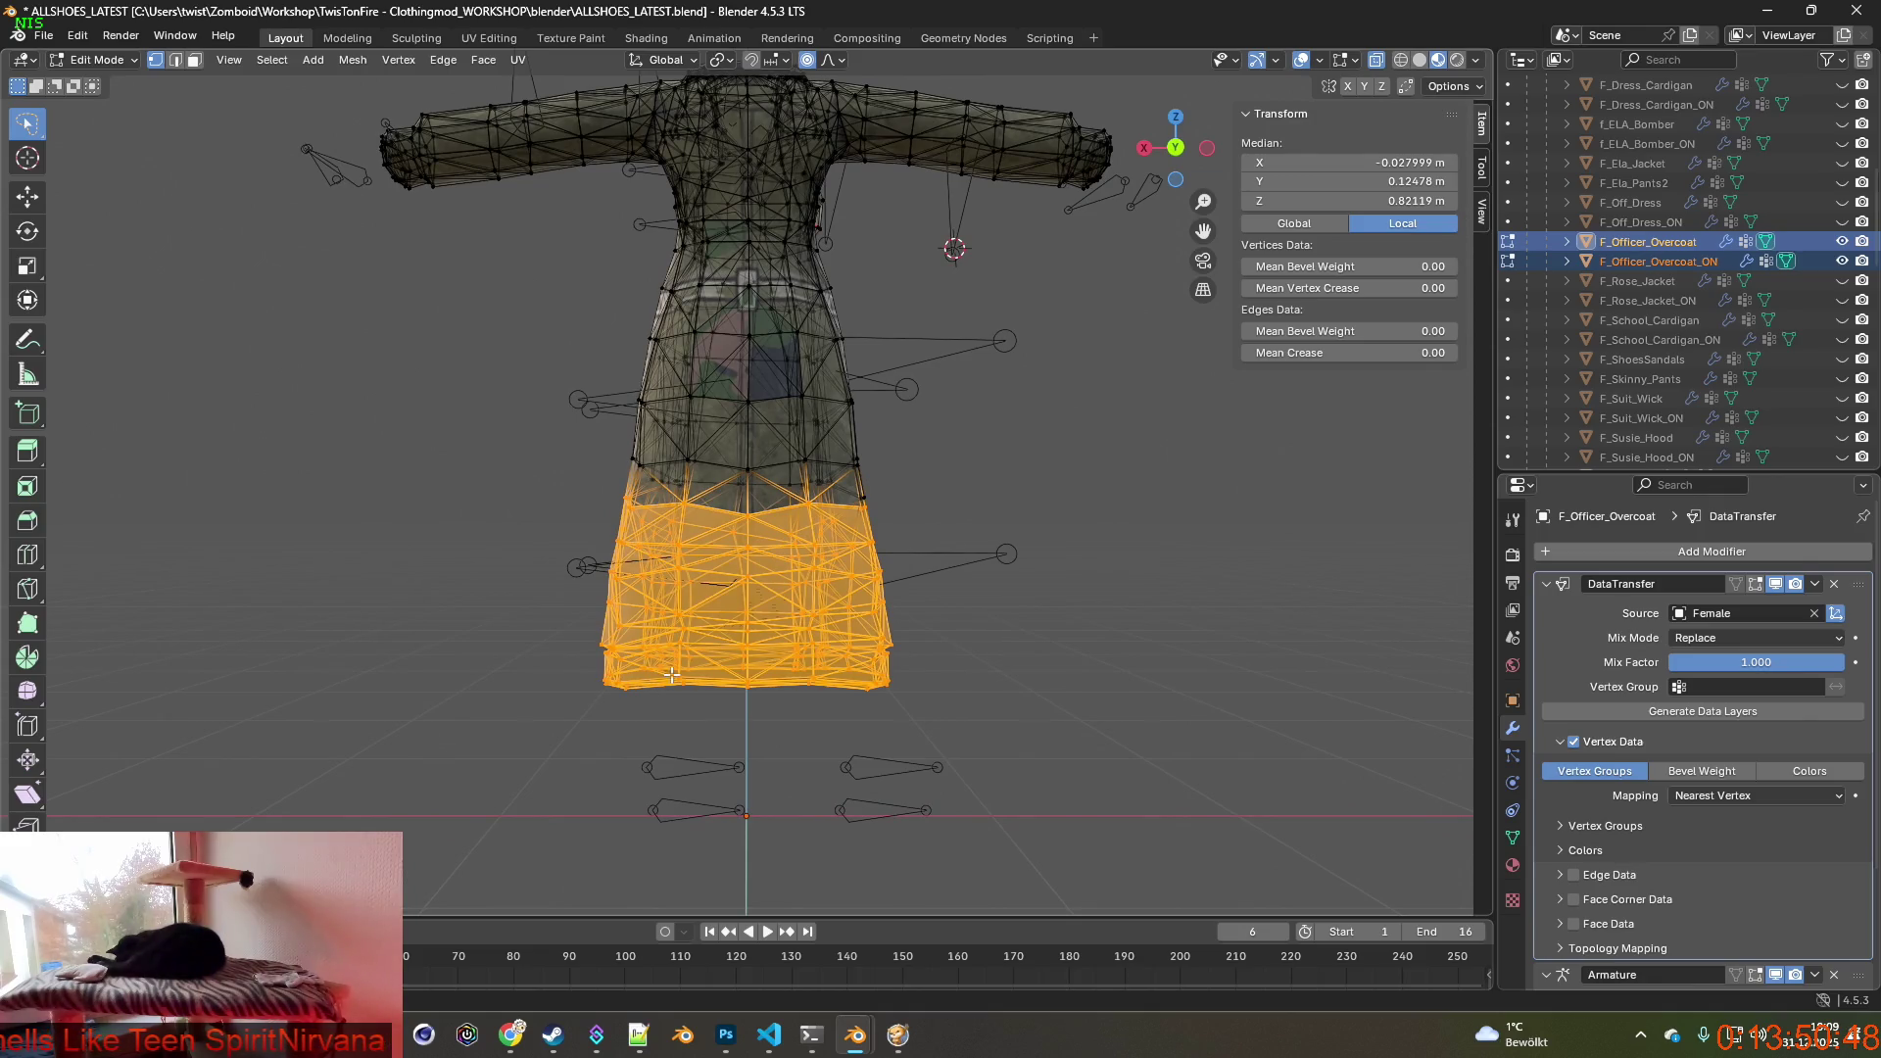
pyautogui.moveTo(672, 673); pyautogui.dragTo(558, 587, button='middle')
pyautogui.hotkey('alt', 'a')
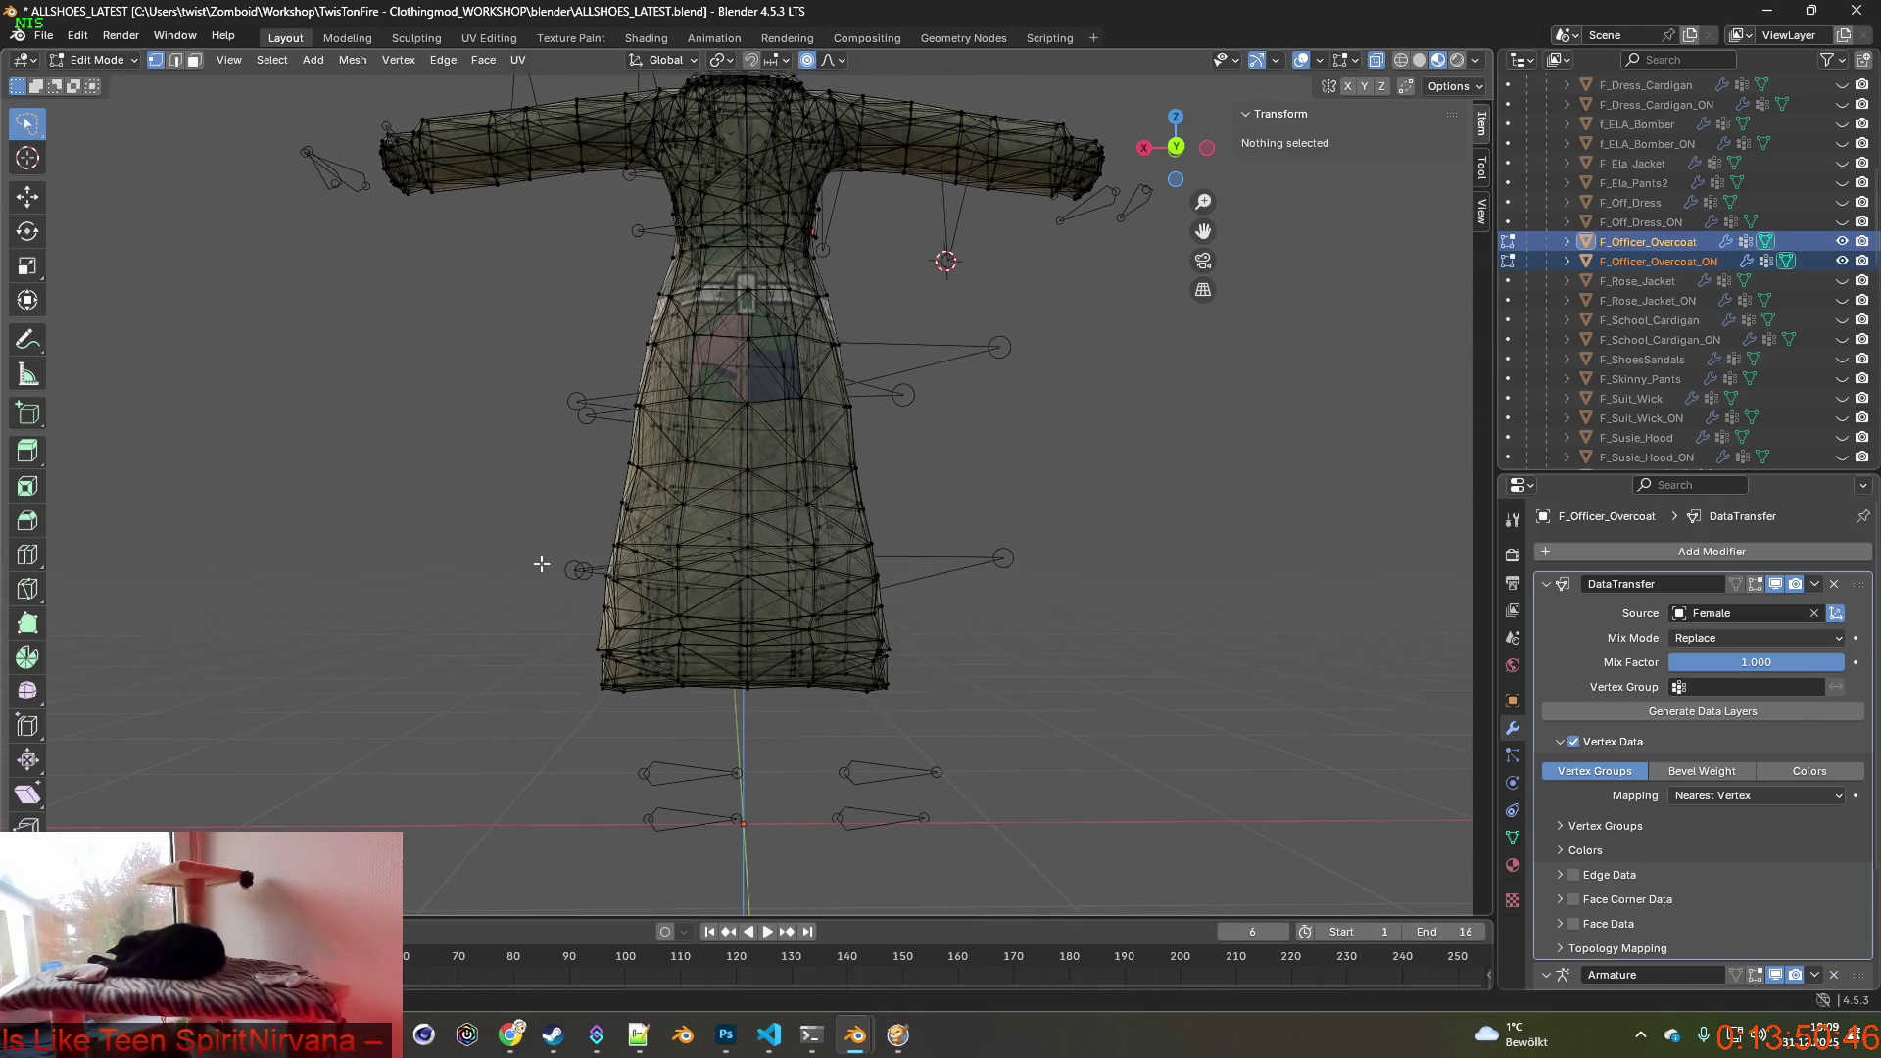
pyautogui.keyDown('ctrl'); pyautogui.moveTo(838, 567); pyautogui.dragTo(941, 706); pyautogui.keyUp('ctrl')
pyautogui.moveTo(662, 691)
pyautogui.mouseDown(button='middle')
pyautogui.moveTo(538, 716)
pyautogui.moveTo(917, 231)
pyautogui.mouseUp(button='middle')
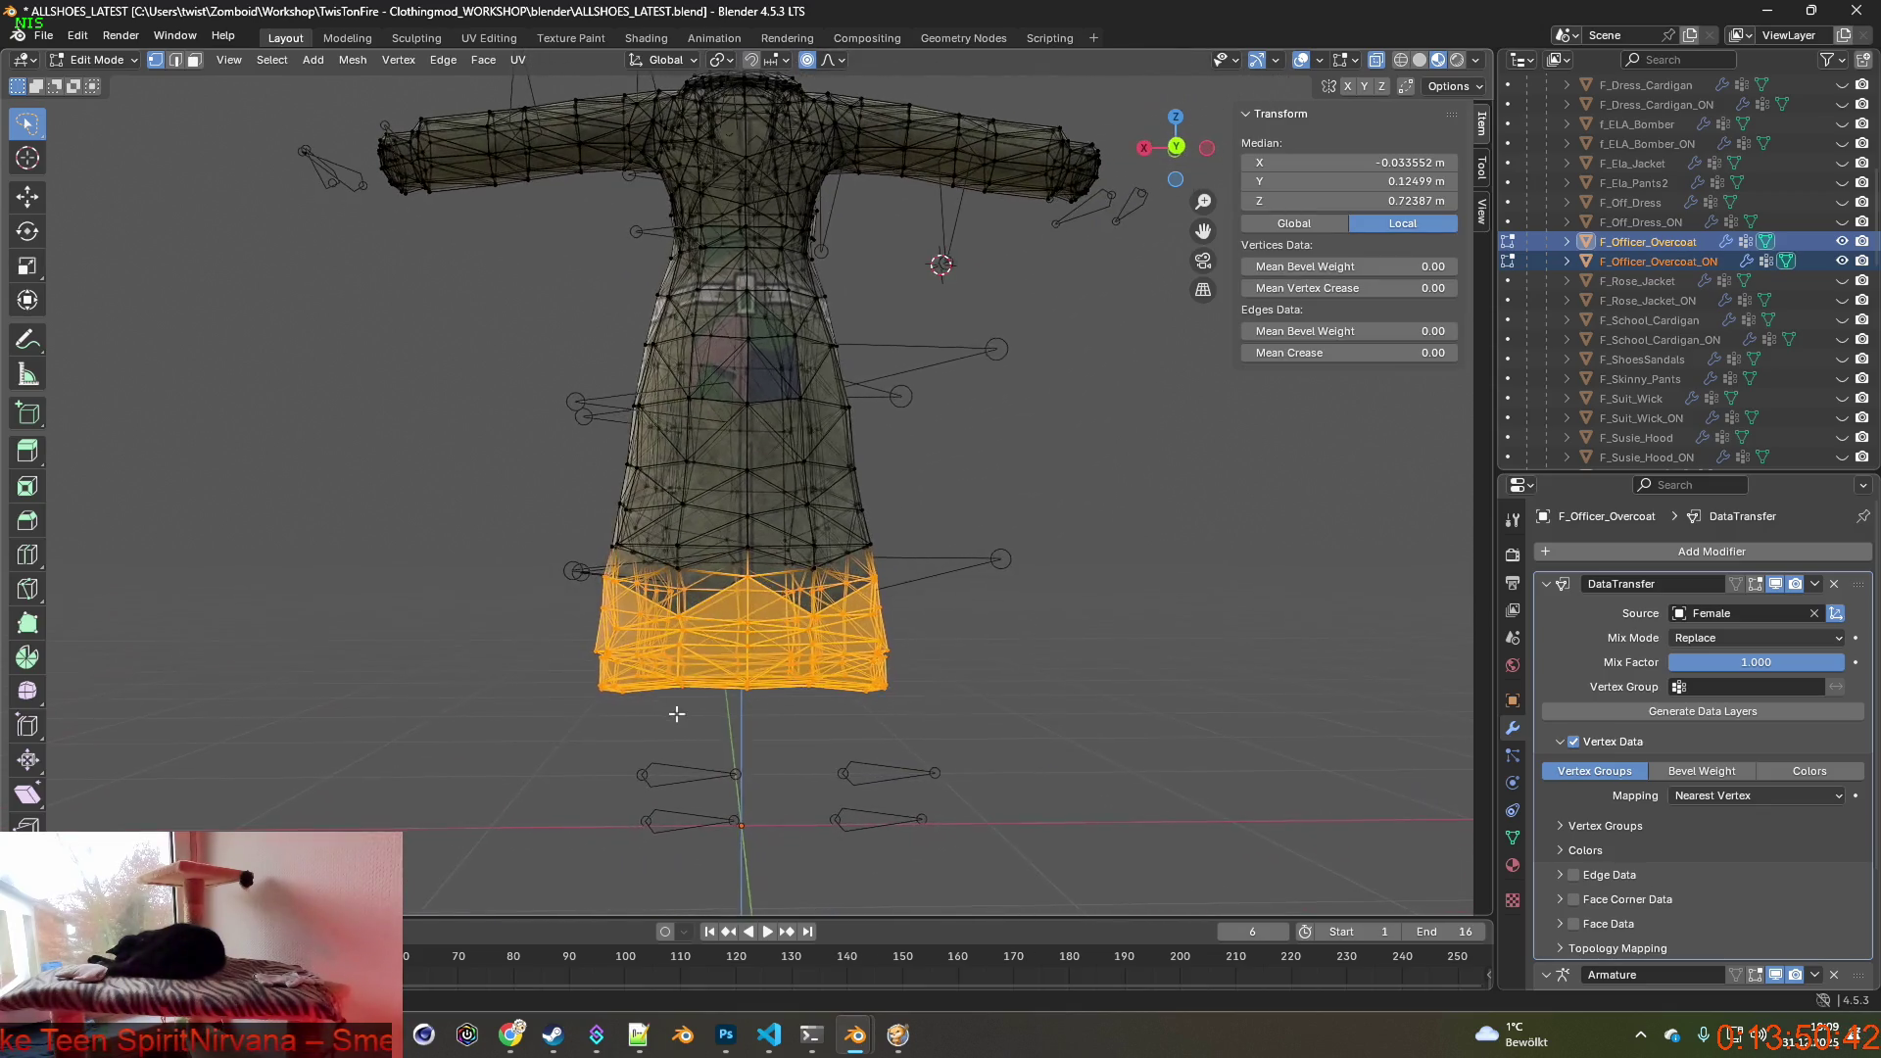
pyautogui.moveTo(837, 162); pyautogui.dragTo(824, 576, button='middle')
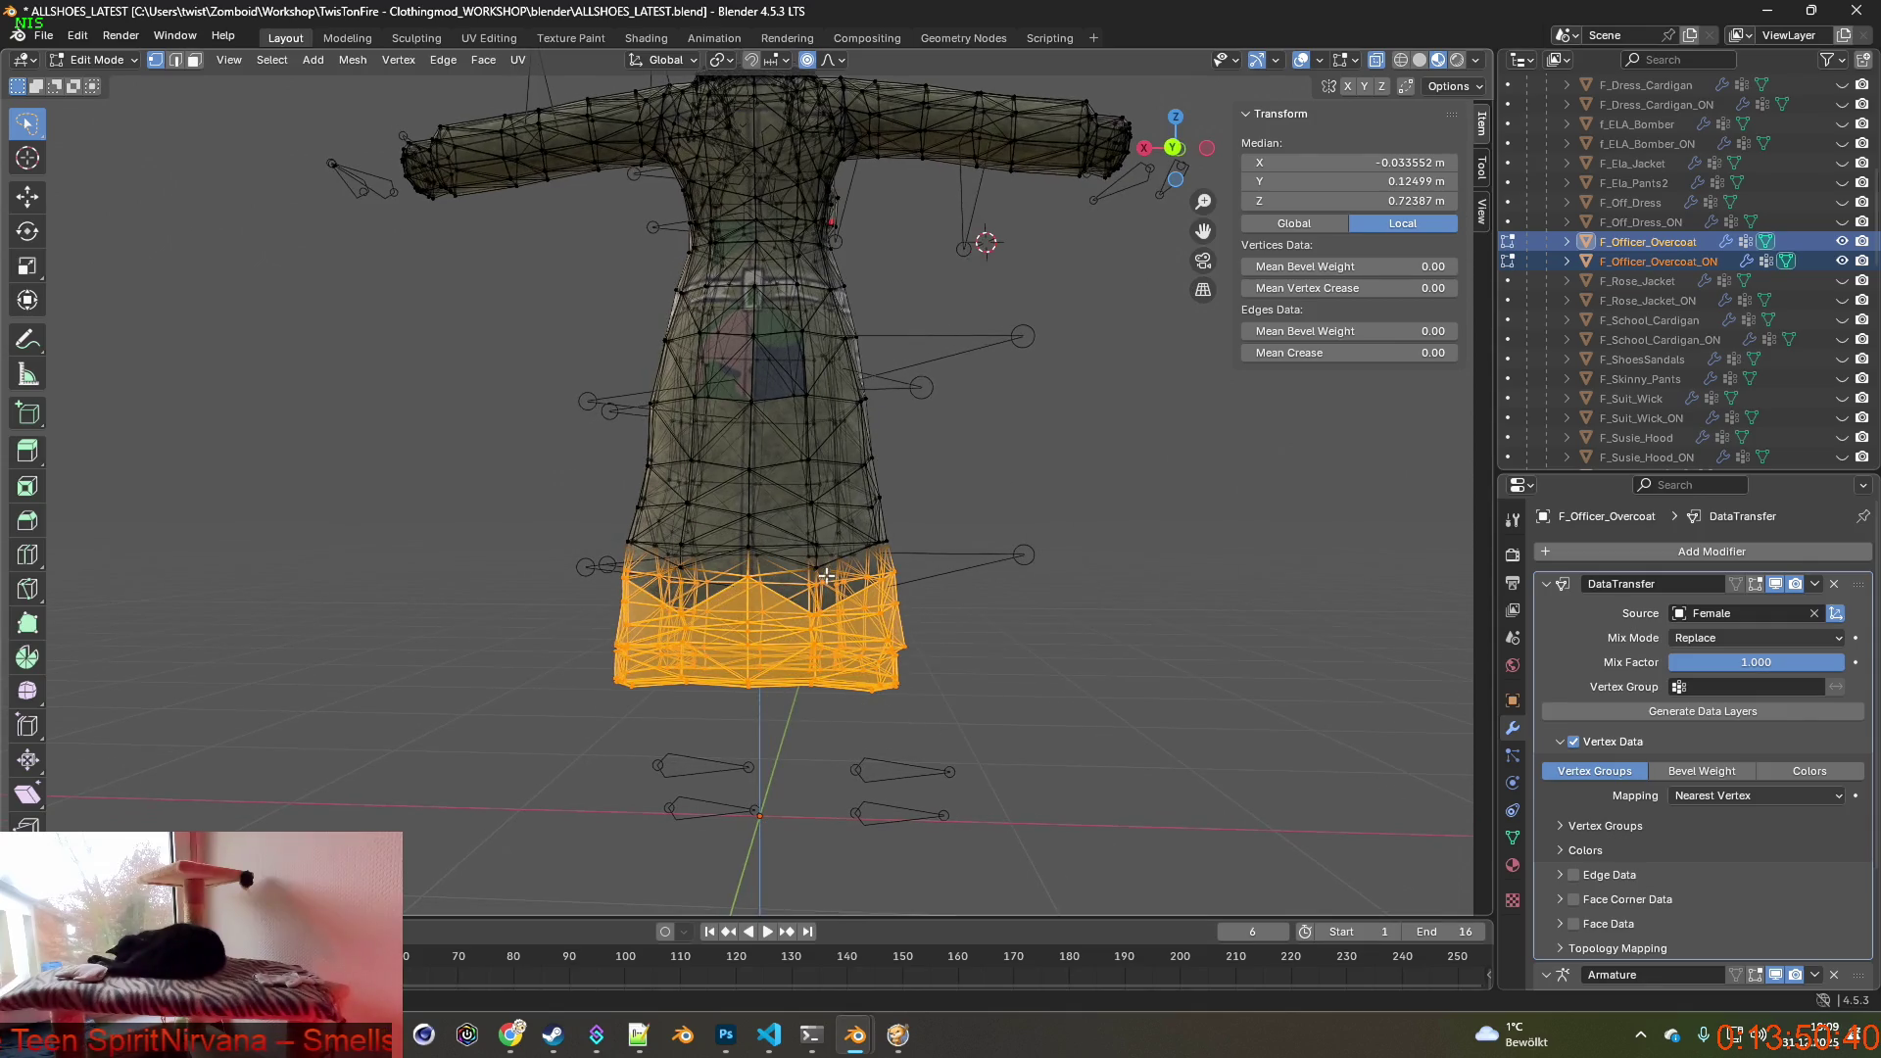
# Lower the hem vertices about 0.024 m along Z with proportional editing.
pyautogui.press('g')
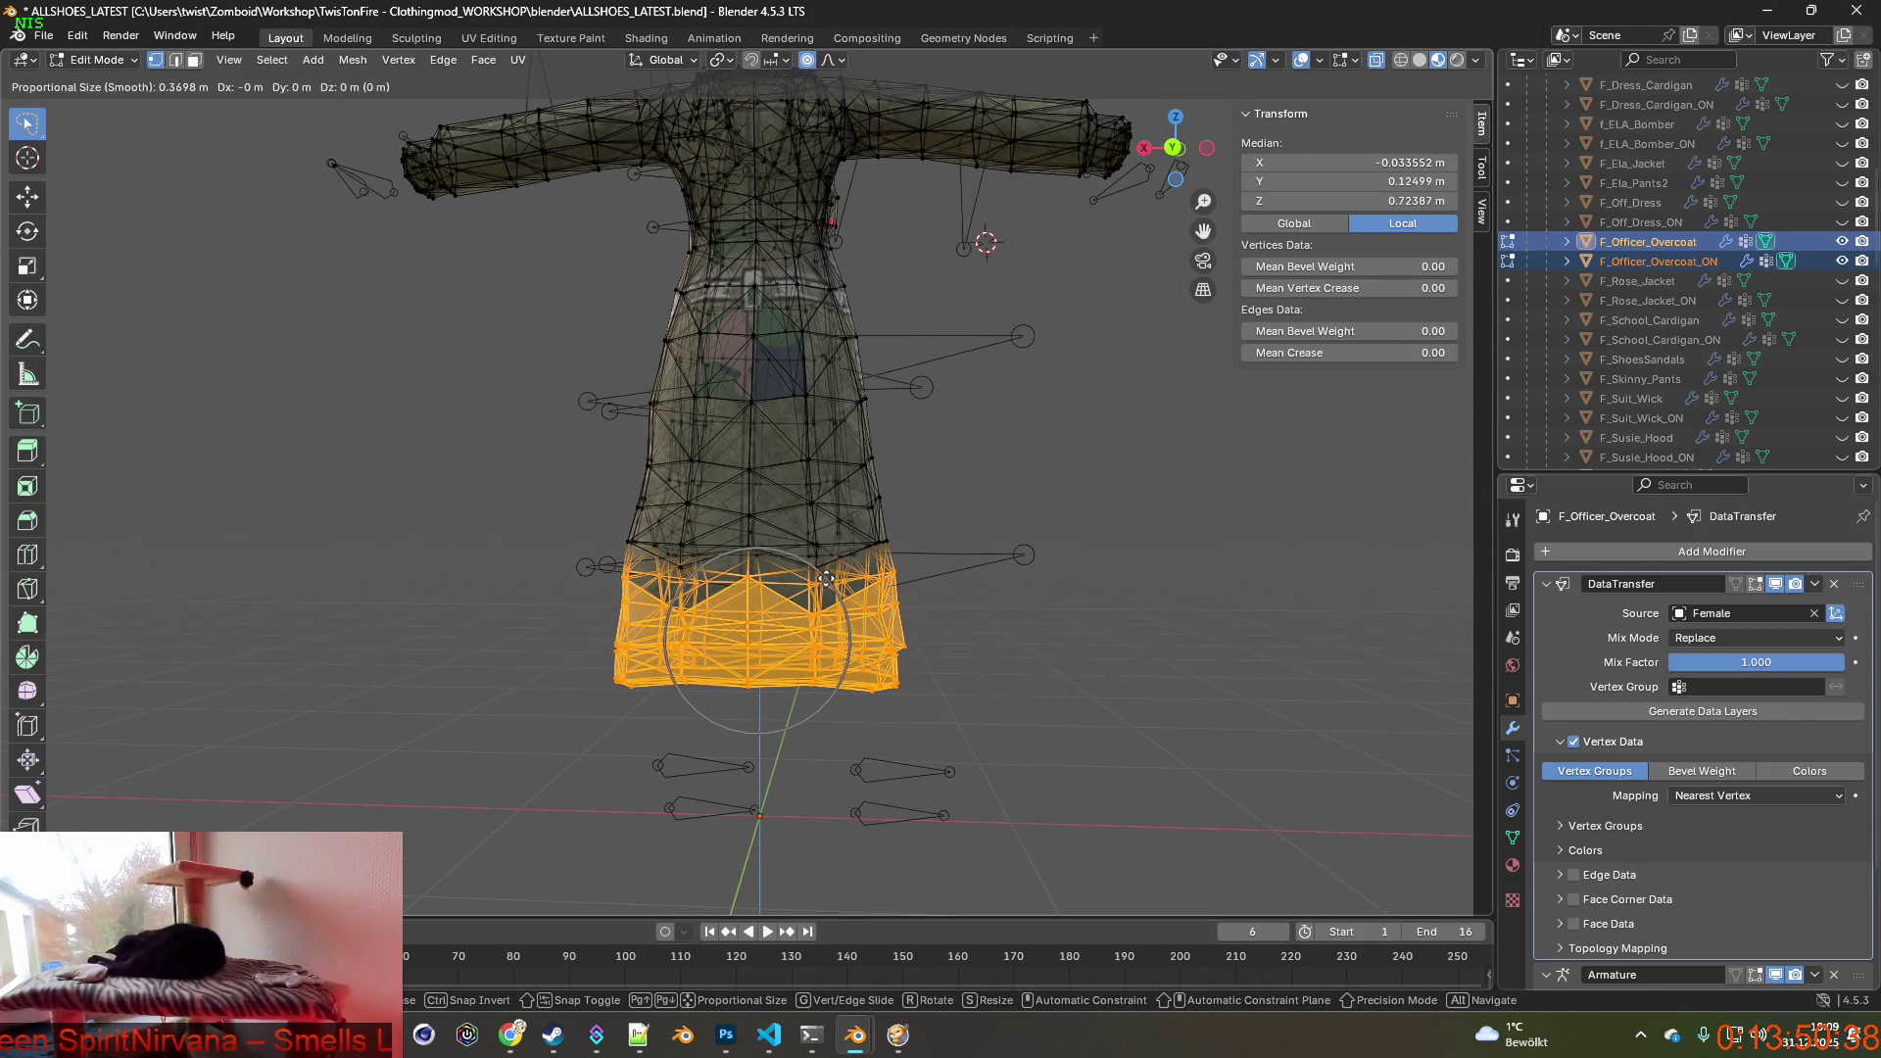
pyautogui.press('z')
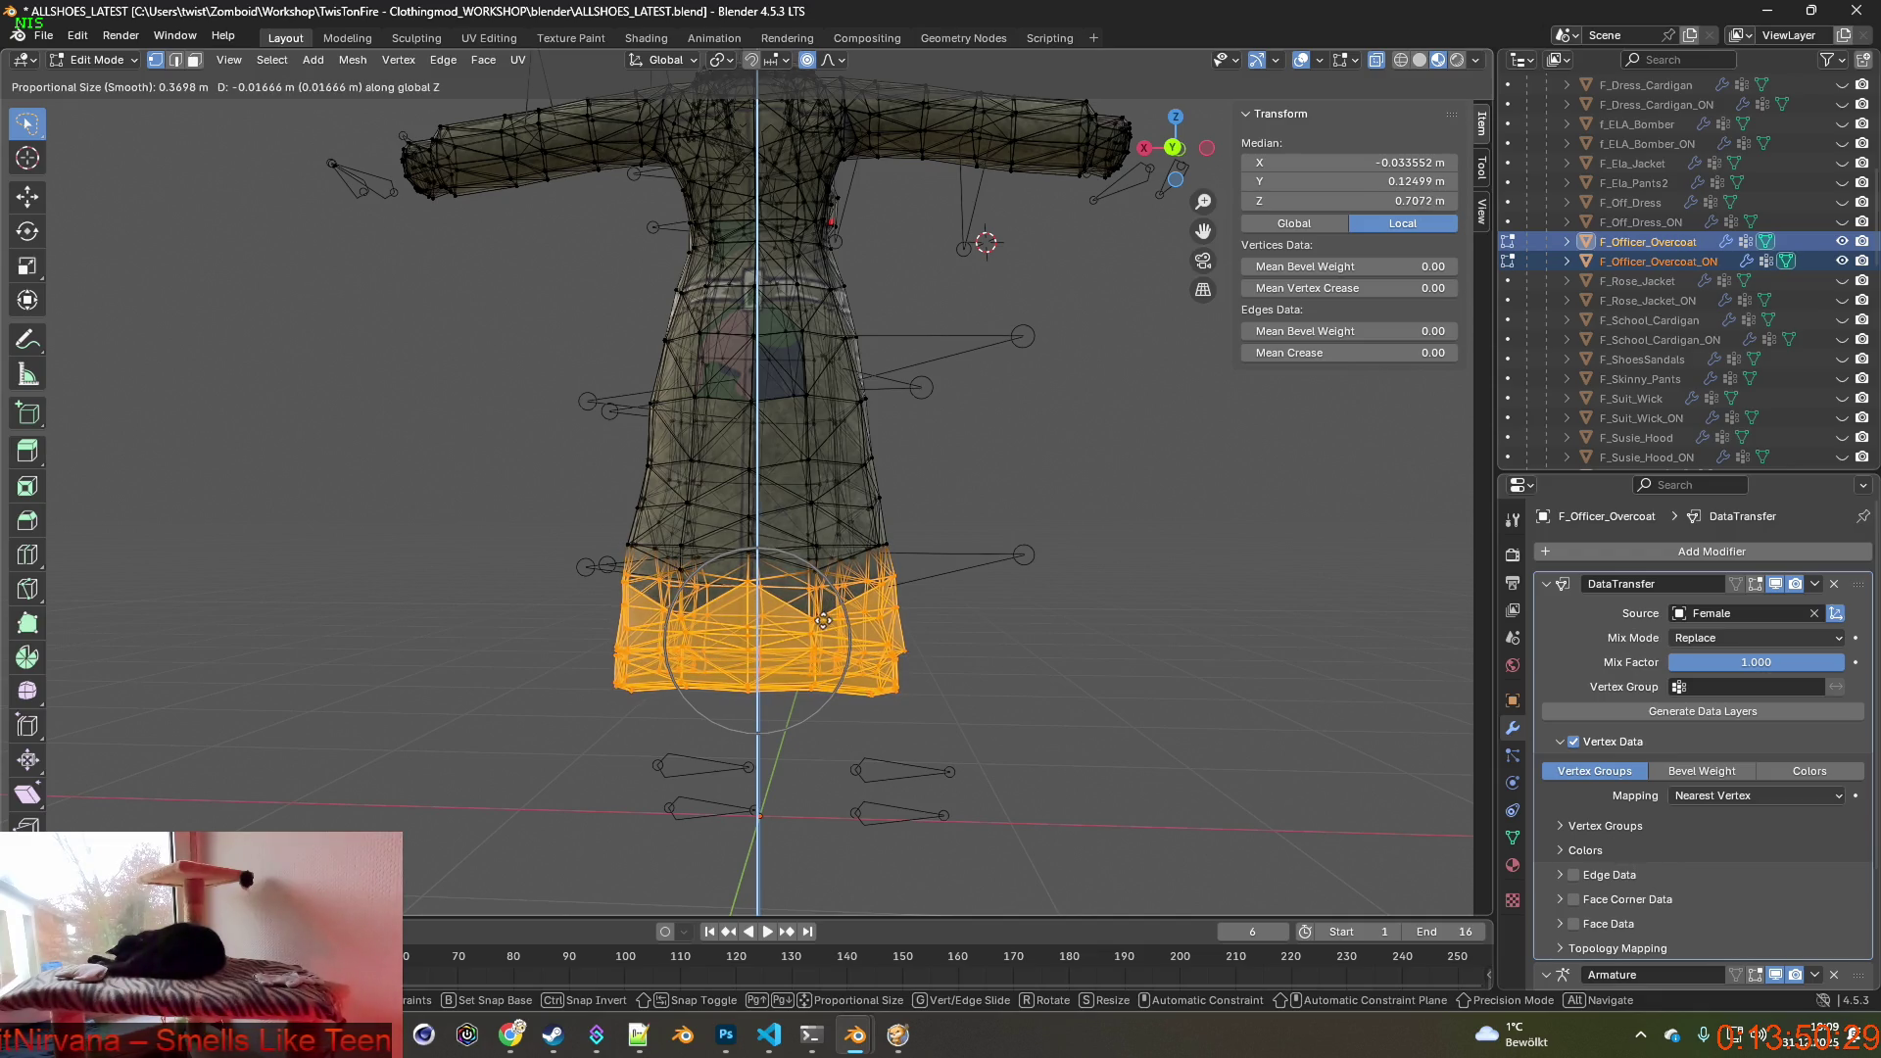
pyautogui.click(819, 637)
pyautogui.moveTo(819, 637)
pyautogui.mouseDown(button='middle')
pyautogui.moveTo(561, 647)
pyautogui.moveTo(842, 643)
pyautogui.mouseUp(button='middle')
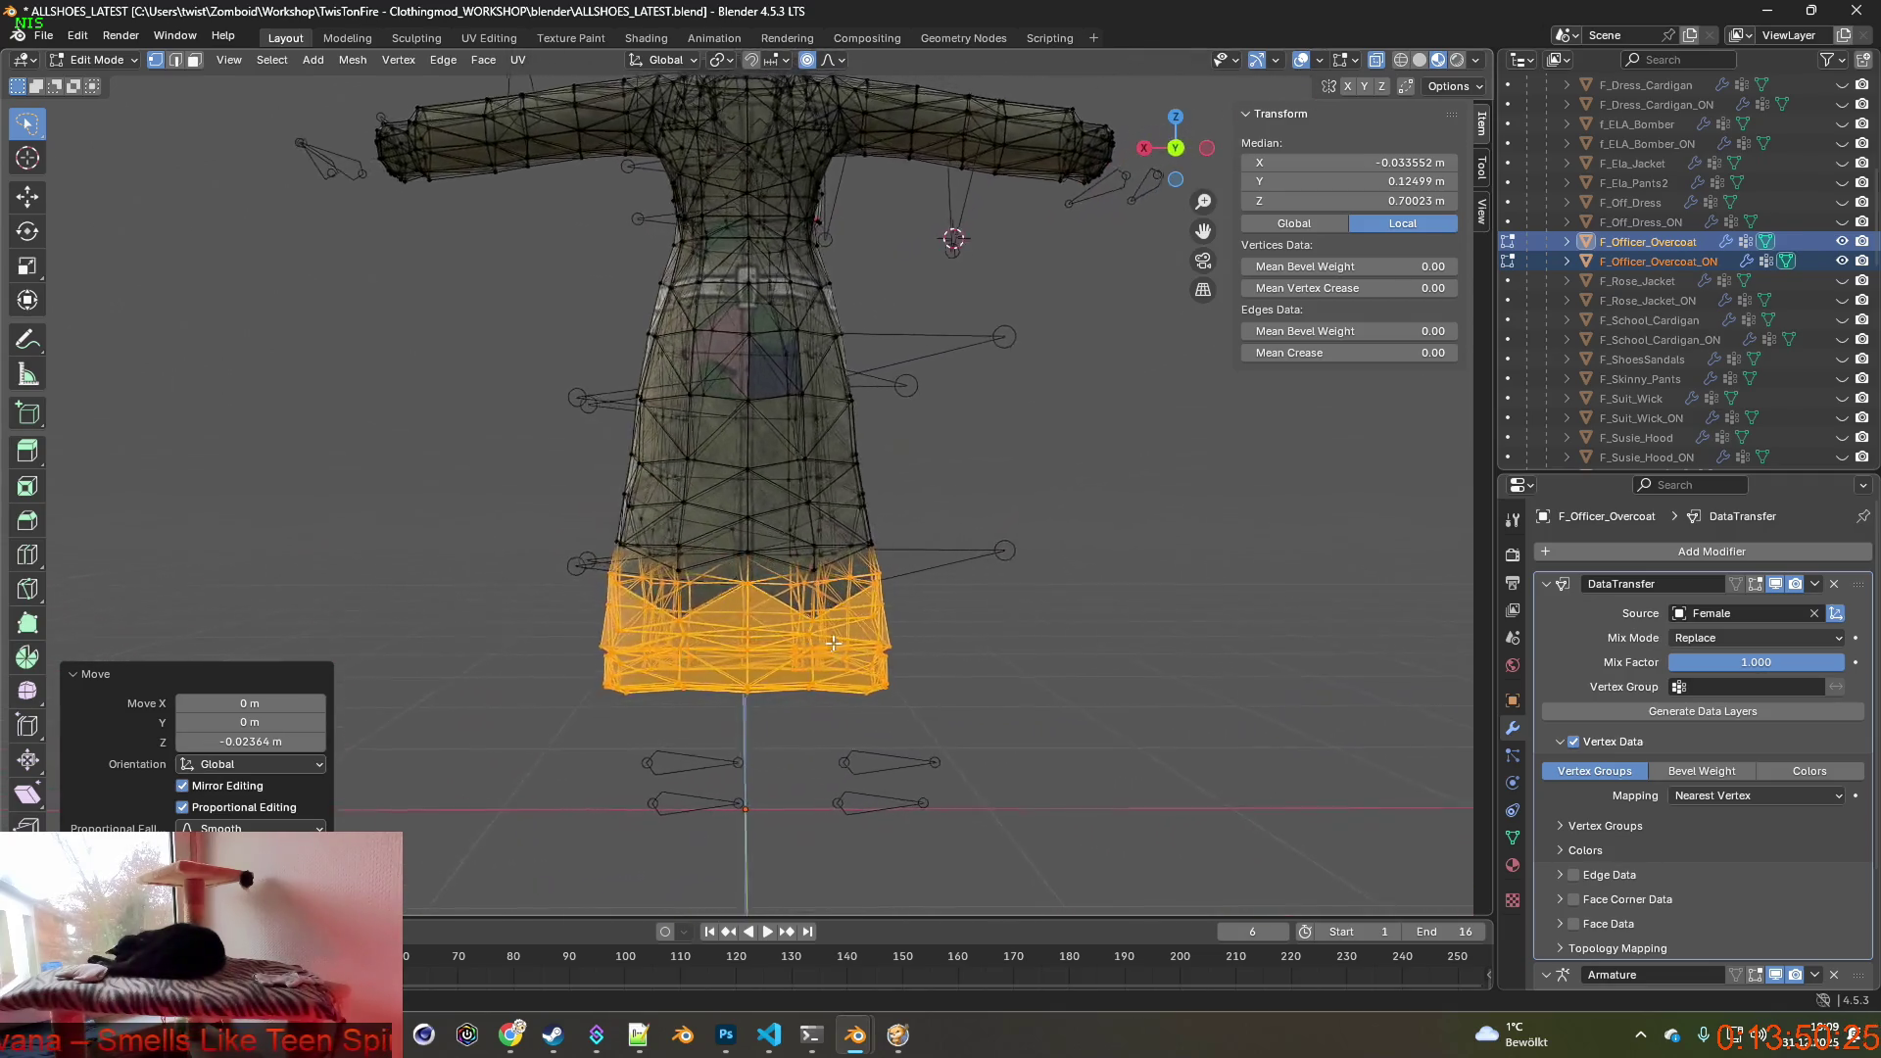
pyautogui.moveTo(851, 642)
pyautogui.mouseDown(button='middle')
pyautogui.moveTo(979, 610)
pyautogui.moveTo(890, 586)
pyautogui.mouseUp(button='middle')
pyautogui.scroll(3, 914, 600)
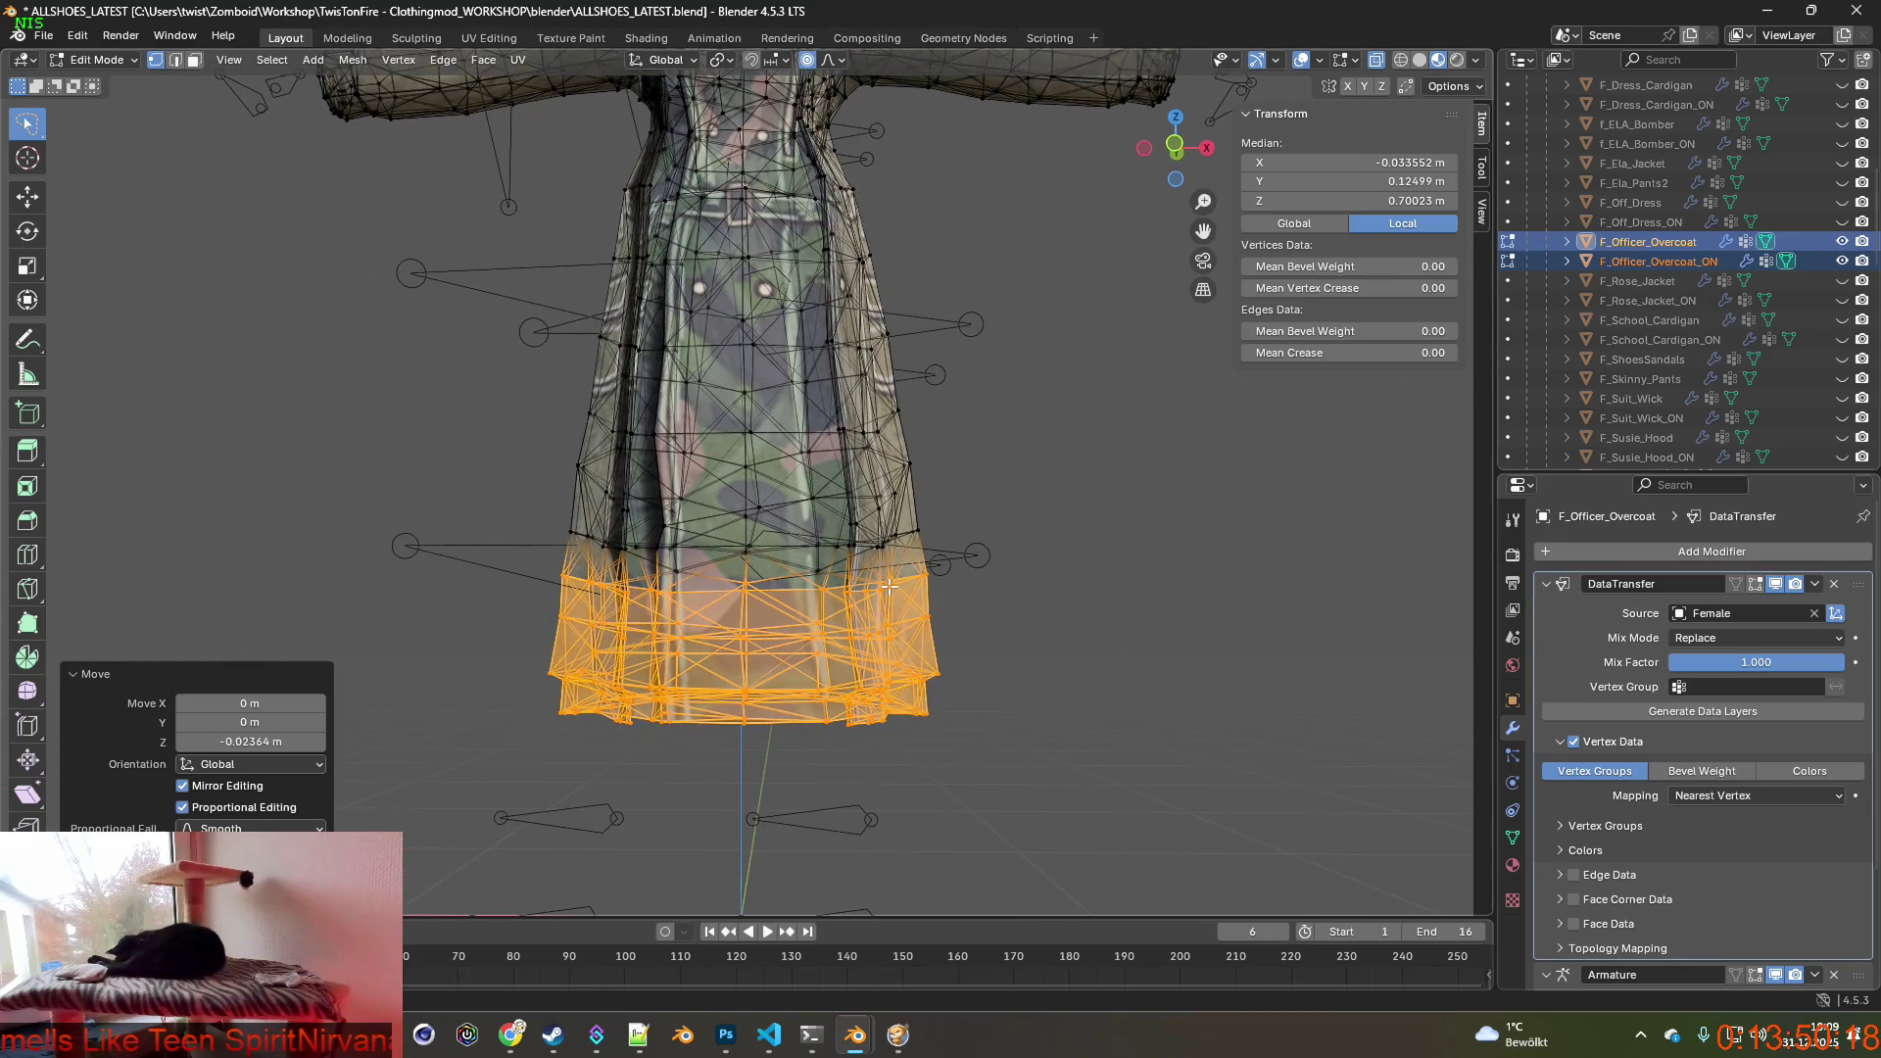
pyautogui.moveTo(889, 586)
pyautogui.mouseDown(button='middle')
pyautogui.moveTo(666, 600)
pyautogui.moveTo(891, 595)
pyautogui.moveTo(516, 524)
pyautogui.mouseUp(button='middle')
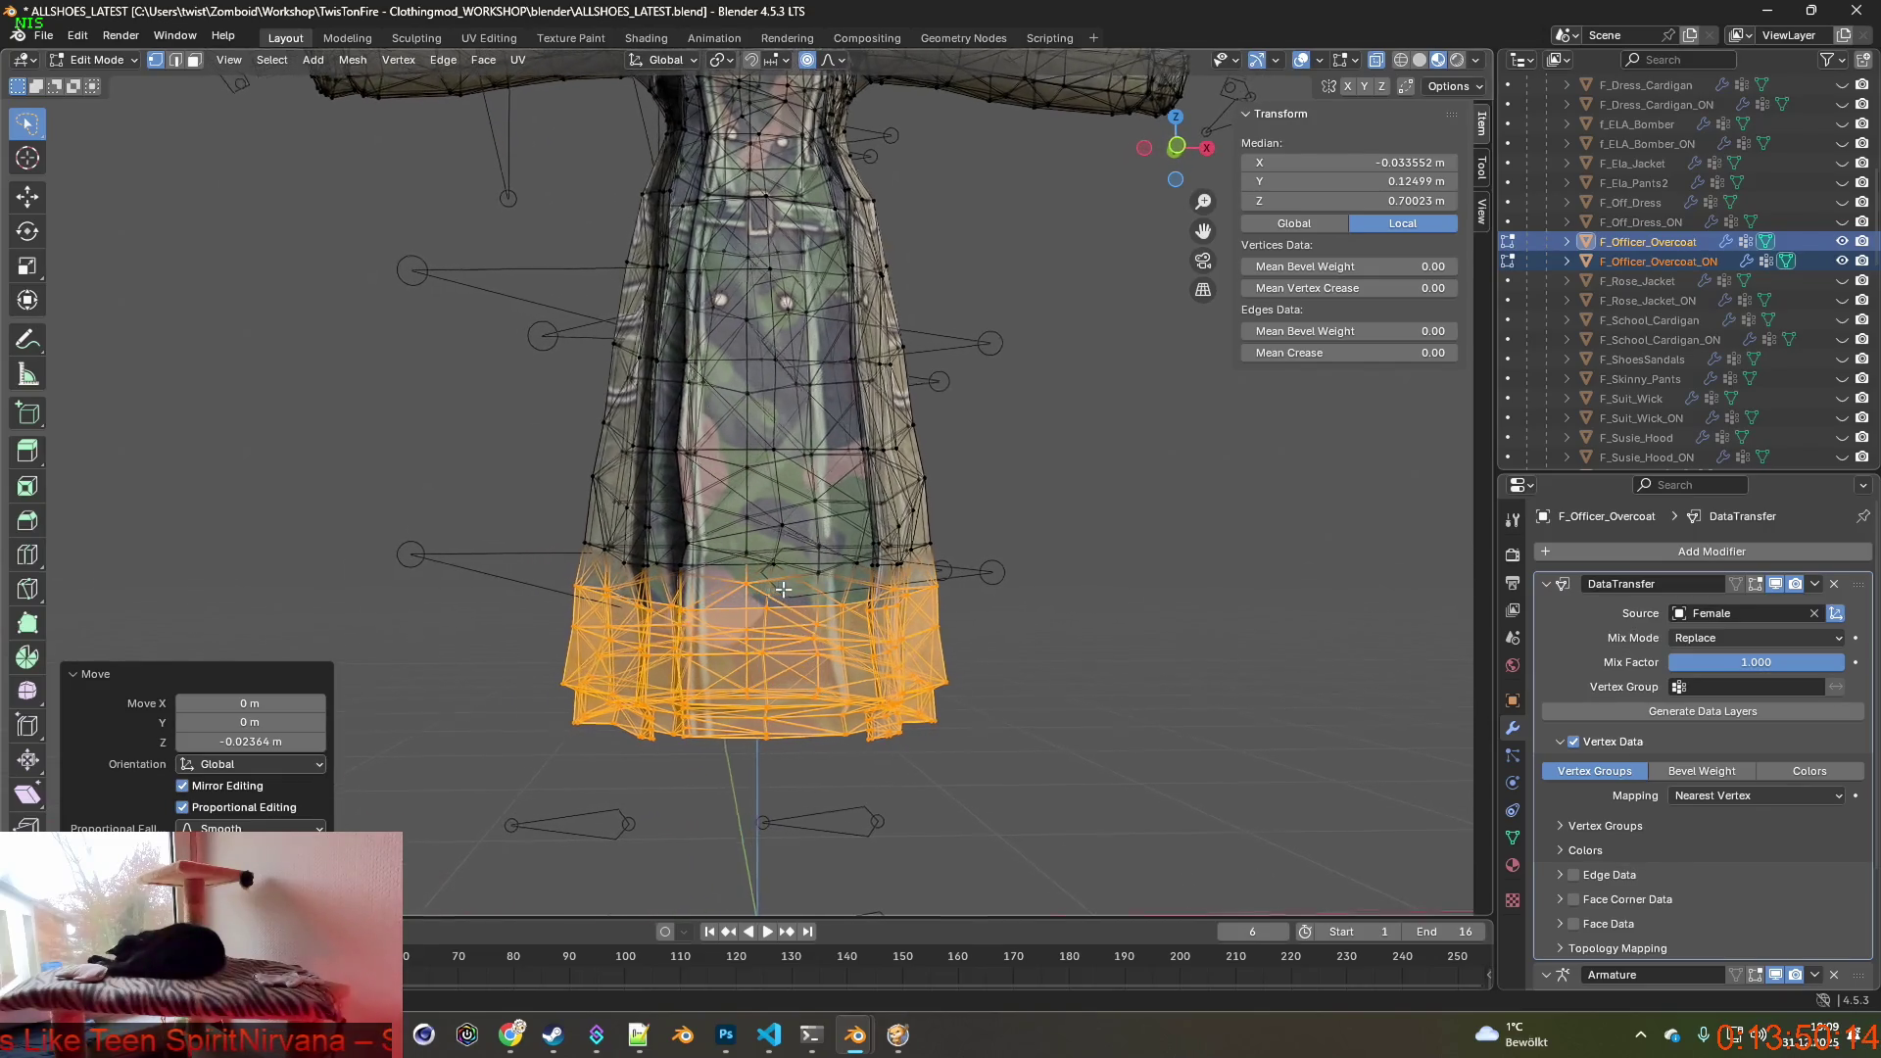
# Lasso-select a ring of vertices around the upper skirt.
pyautogui.keyDown('ctrl'); pyautogui.moveTo(810, 537); pyautogui.dragTo(962, 569); pyautogui.keyUp('ctrl')
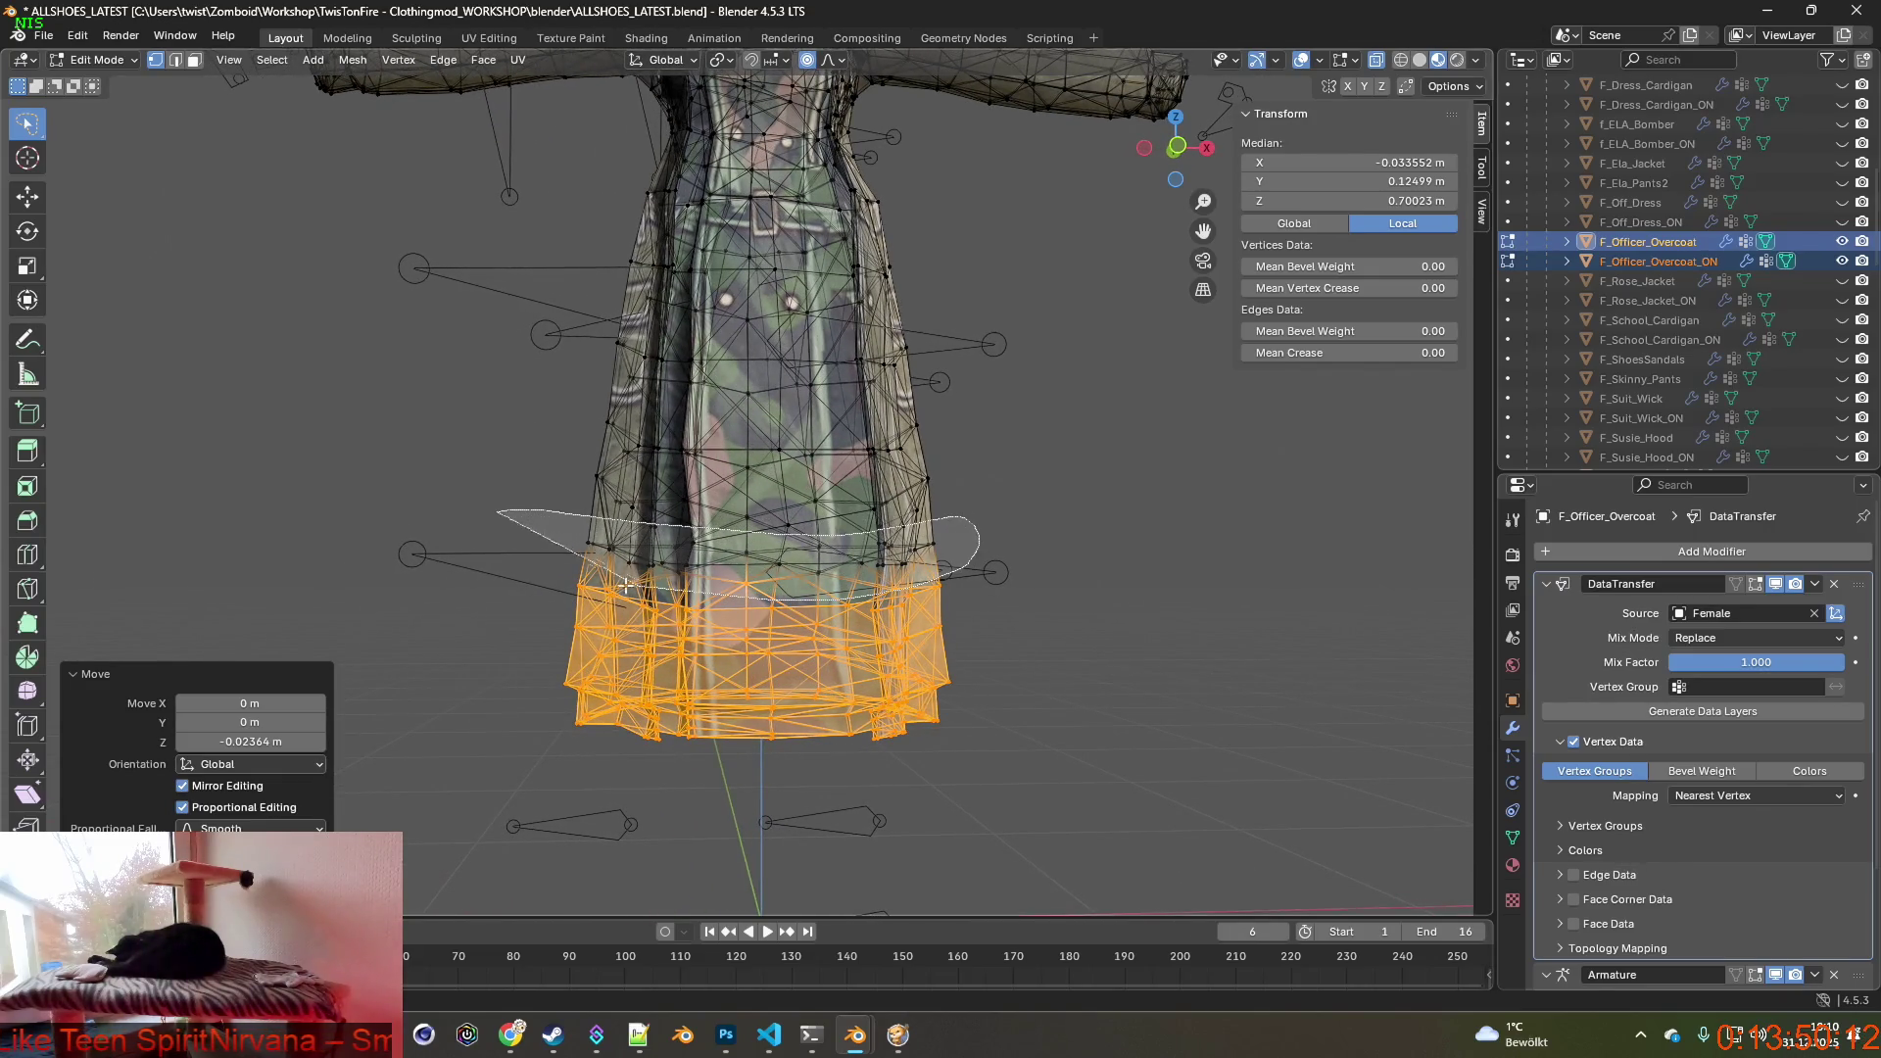
pyautogui.keyDown('ctrl'); pyautogui.moveTo(626, 586); pyautogui.dragTo(863, 553); pyautogui.keyUp('ctrl')
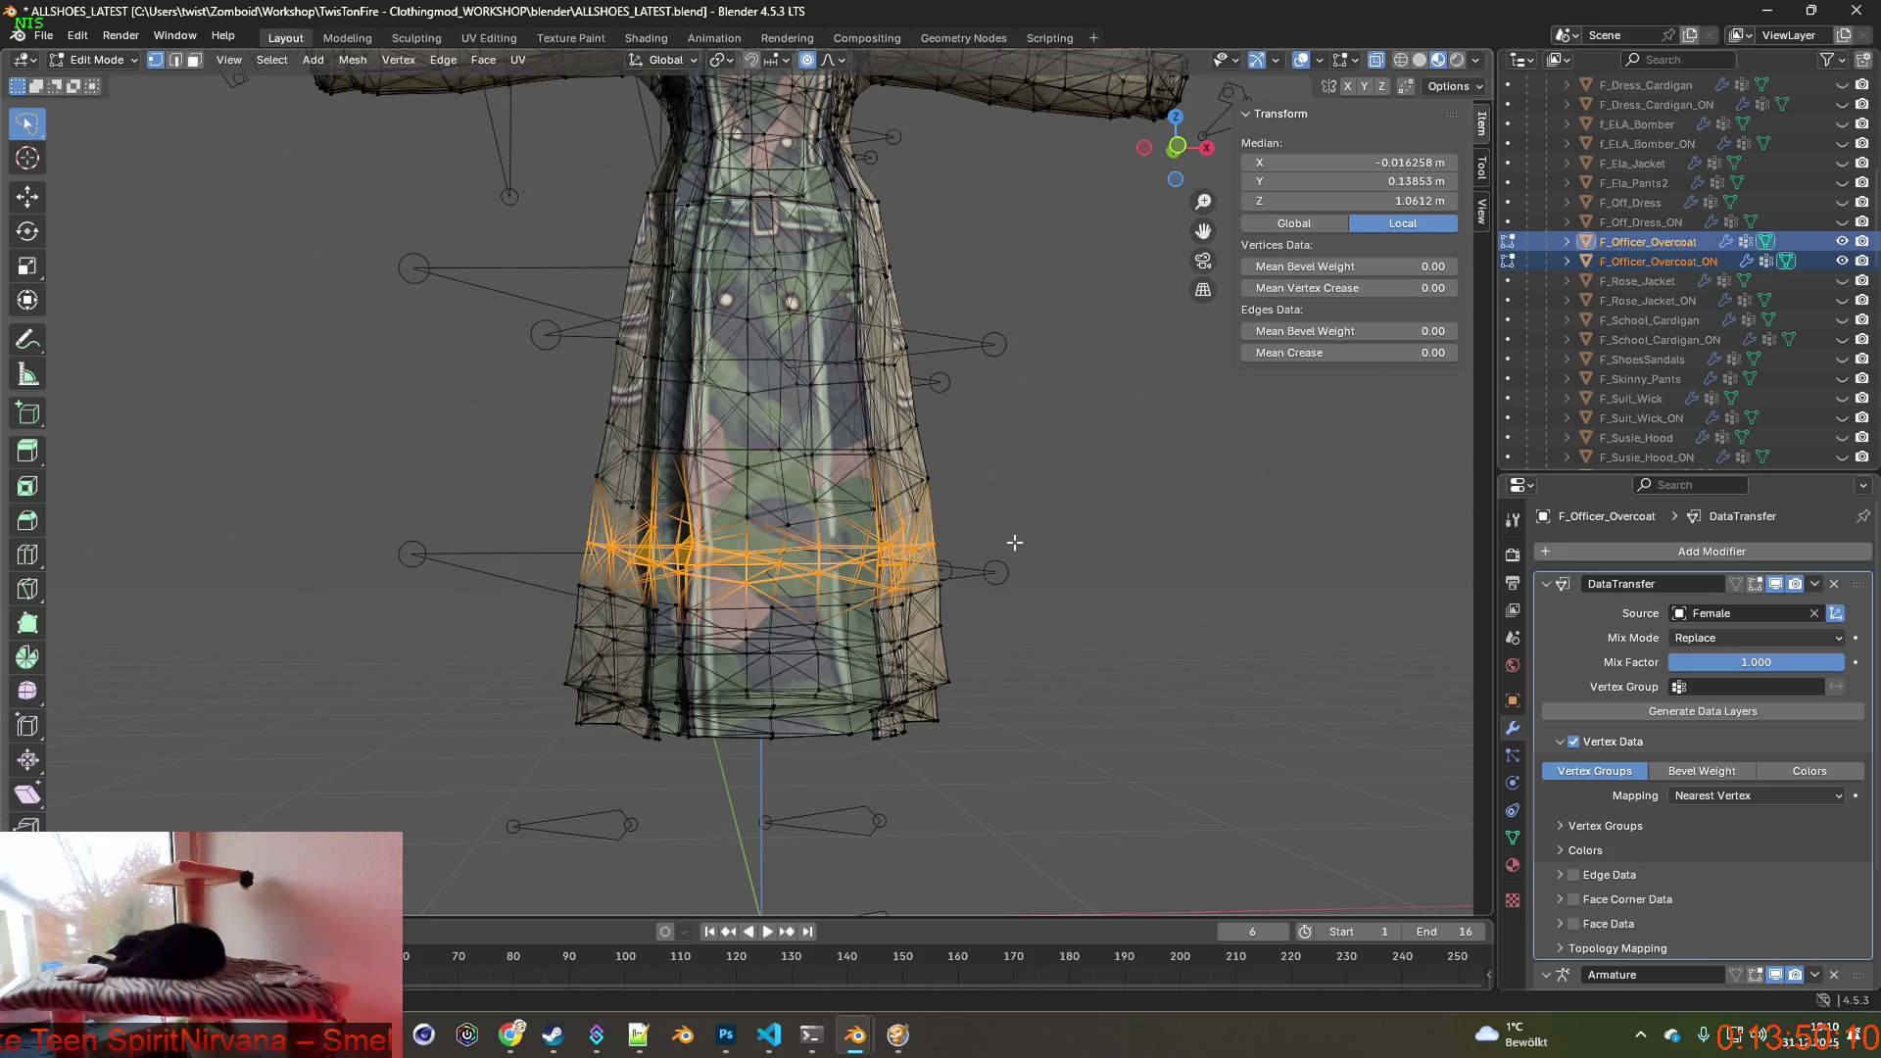
# Scale the skirt ring to about 1.011, deselect, and return the coat to Object Mode.
pyautogui.press('s')
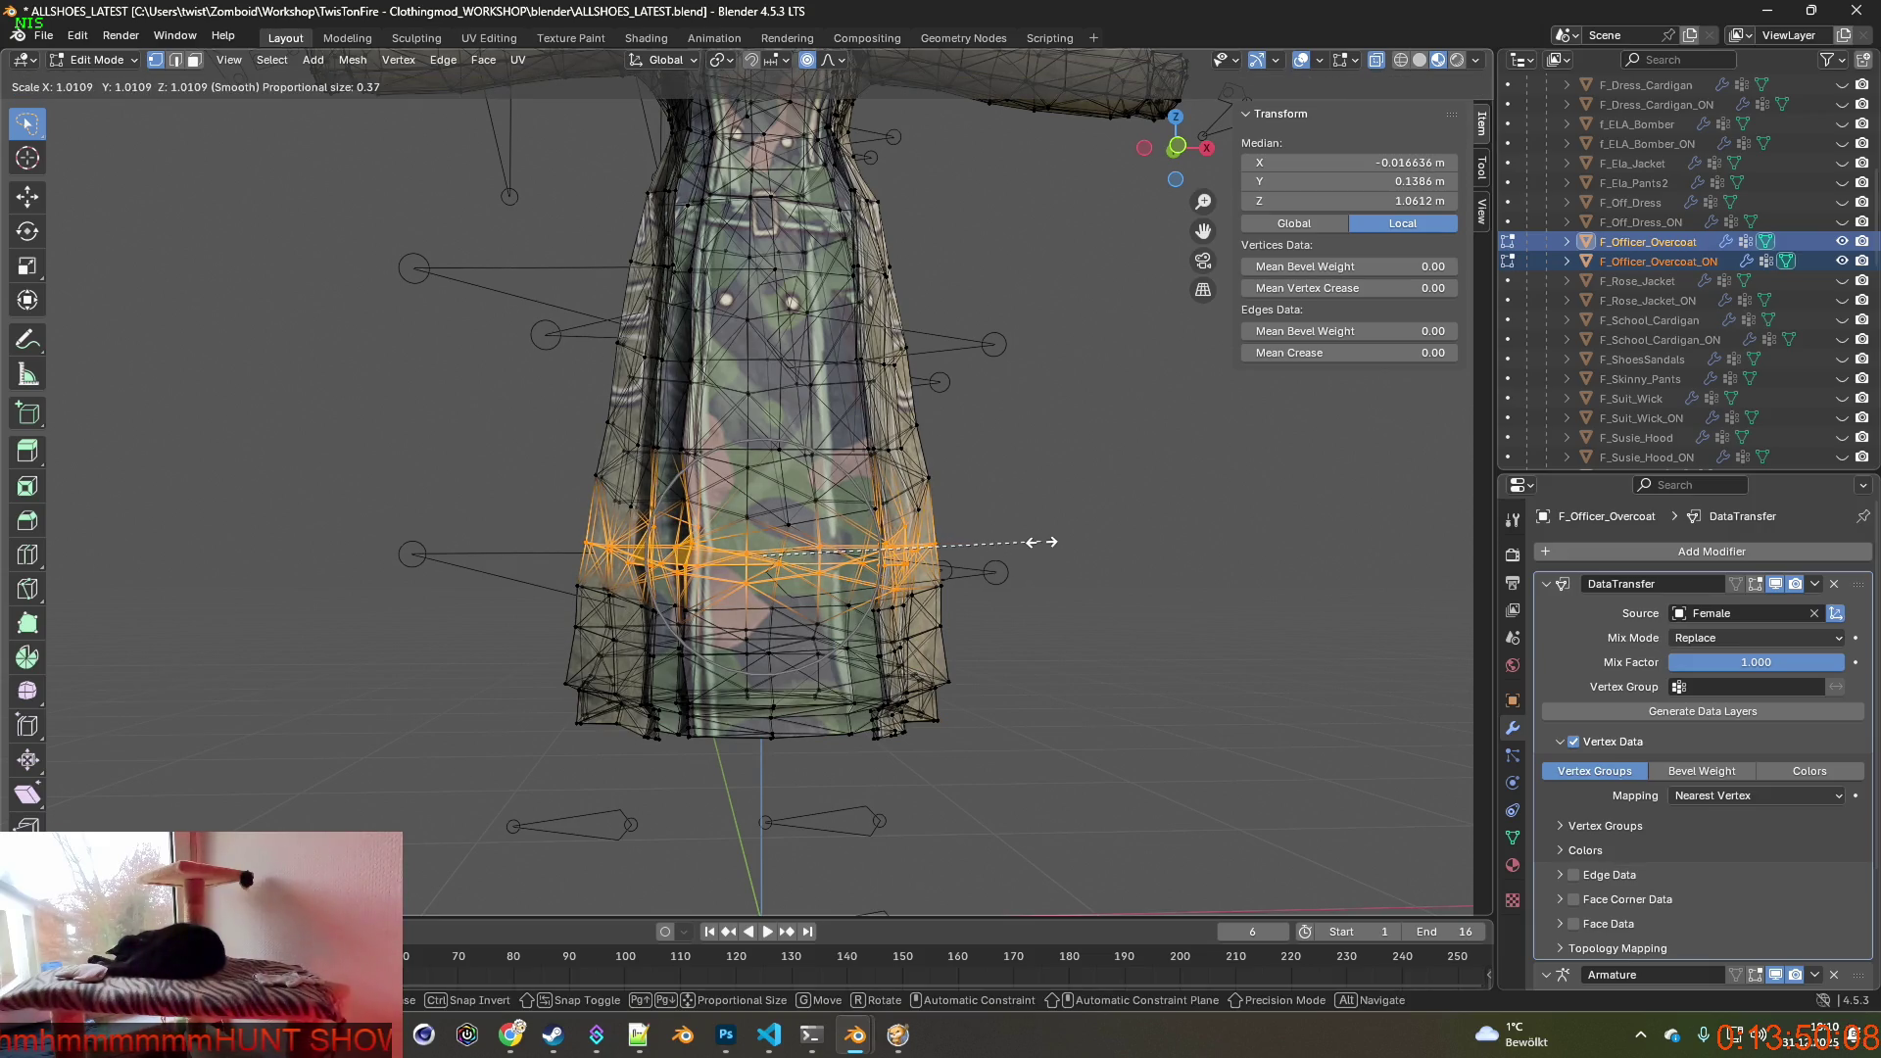
pyautogui.click(1043, 543)
pyautogui.moveTo(1029, 543)
pyautogui.mouseDown(button='middle')
pyautogui.moveTo(566, 554)
pyautogui.moveTo(575, 377)
pyautogui.mouseUp(button='middle')
pyautogui.hotkey('alt', 'a')
pyautogui.scroll(-2, 575, 376)
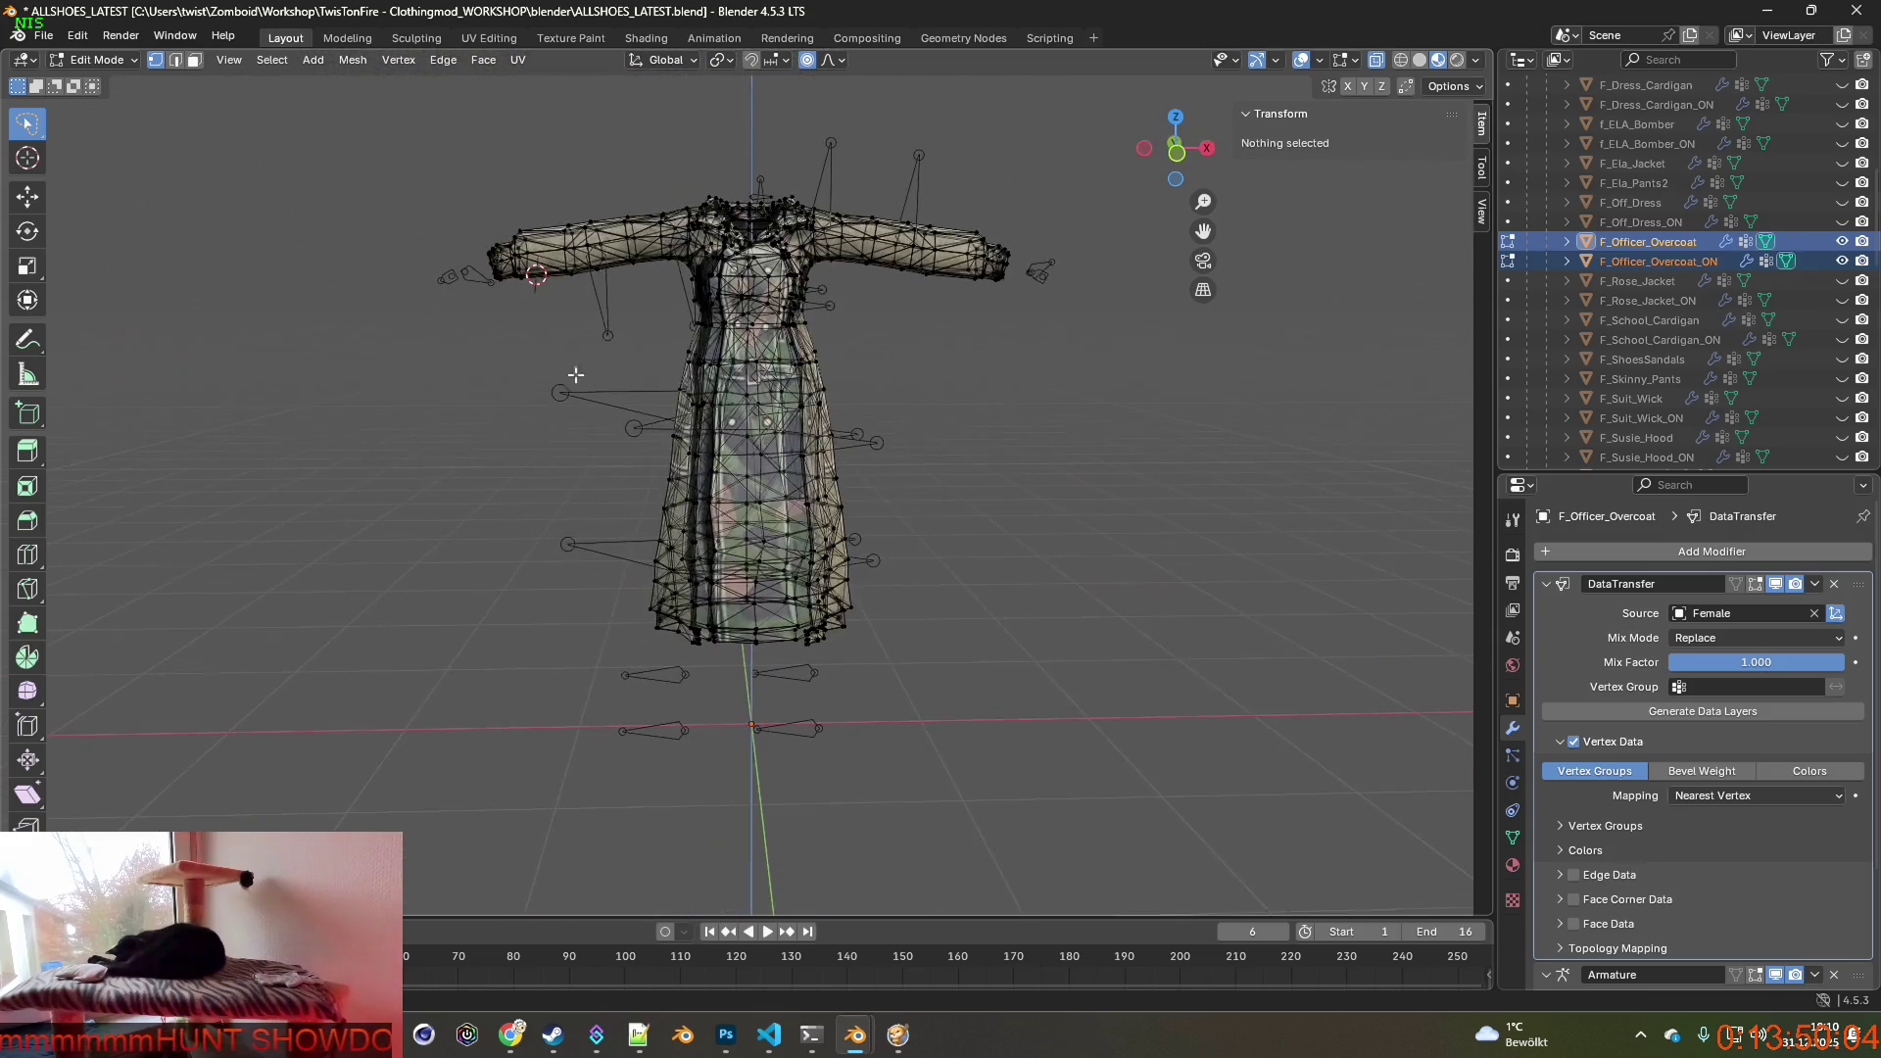
pyautogui.click(103, 59)
pyautogui.moveTo(604, 371)
pyautogui.mouseDown(button='middle')
pyautogui.moveTo(938, 381)
pyautogui.moveTo(730, 415)
pyautogui.mouseUp(button='middle')
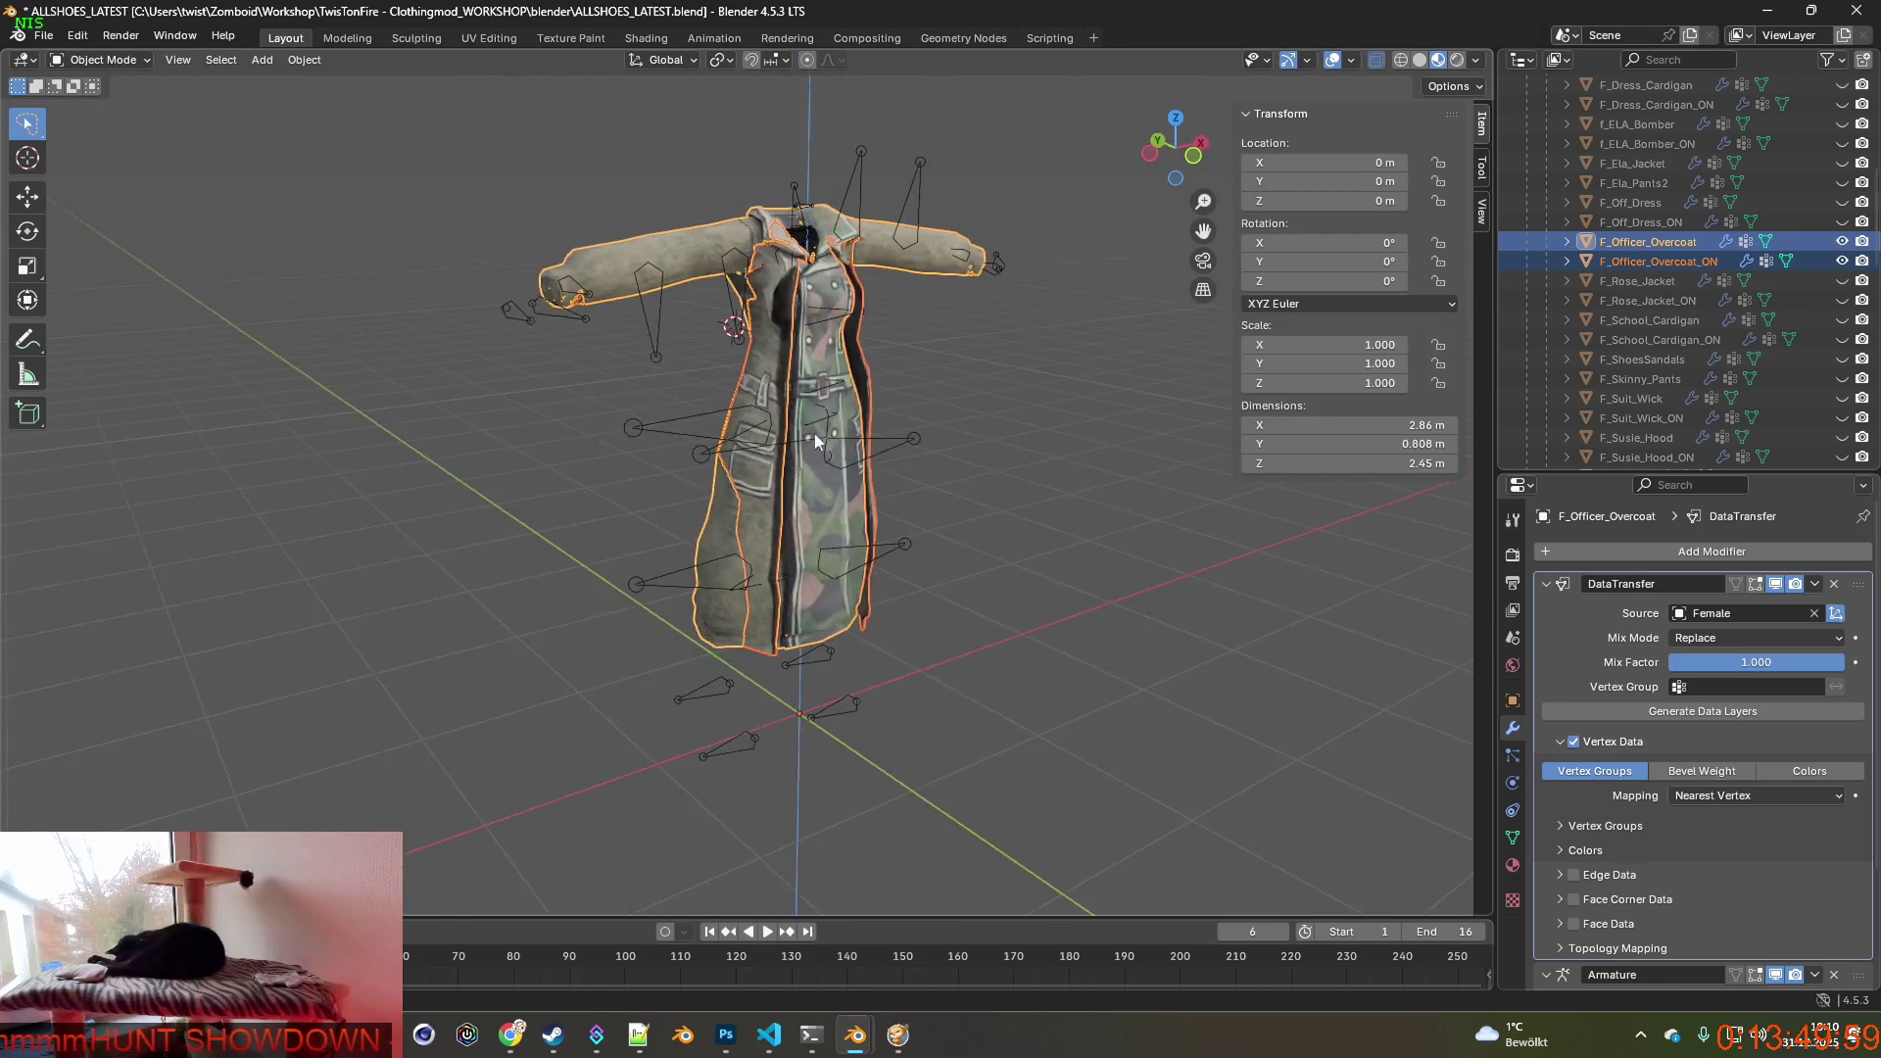
# Hide the ON variant and export F_Officer_Overcoat as FBX to the clothes folder.
pyautogui.click(1841, 259)
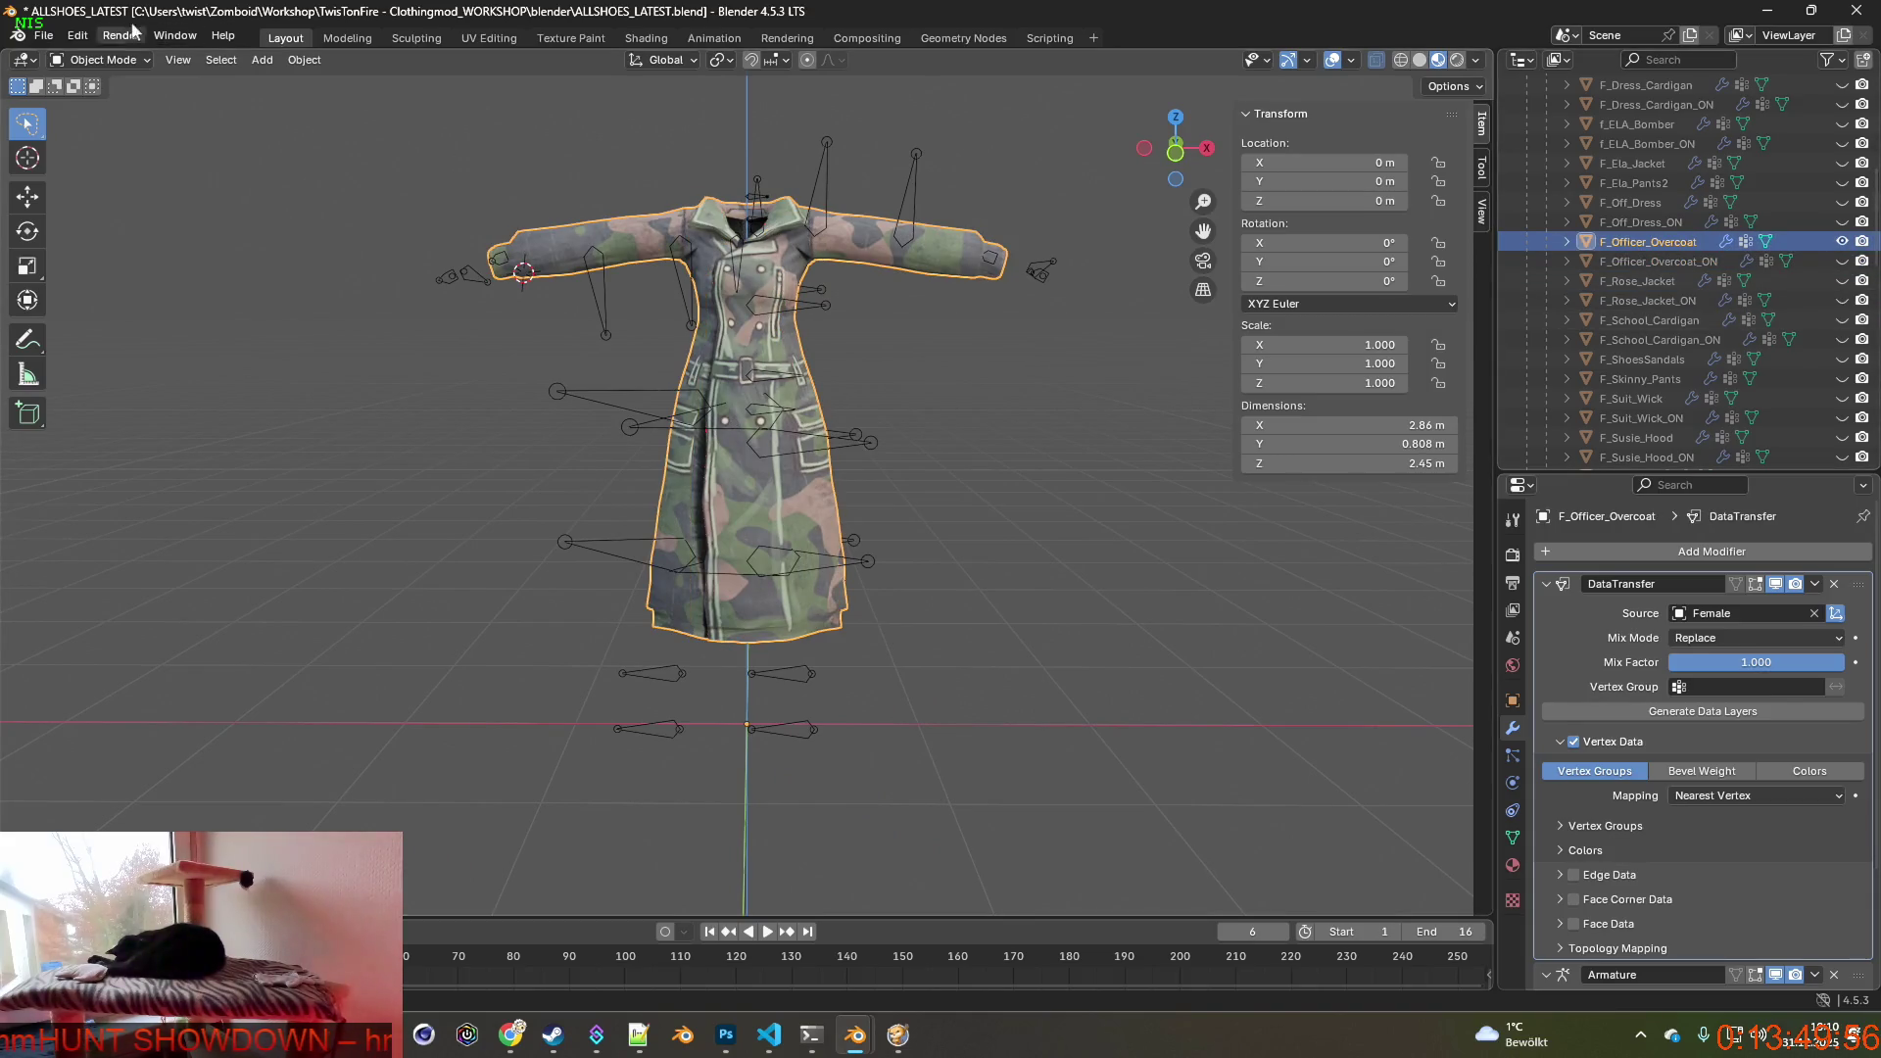
pyautogui.click(45, 36)
pyautogui.moveTo(76, 332)
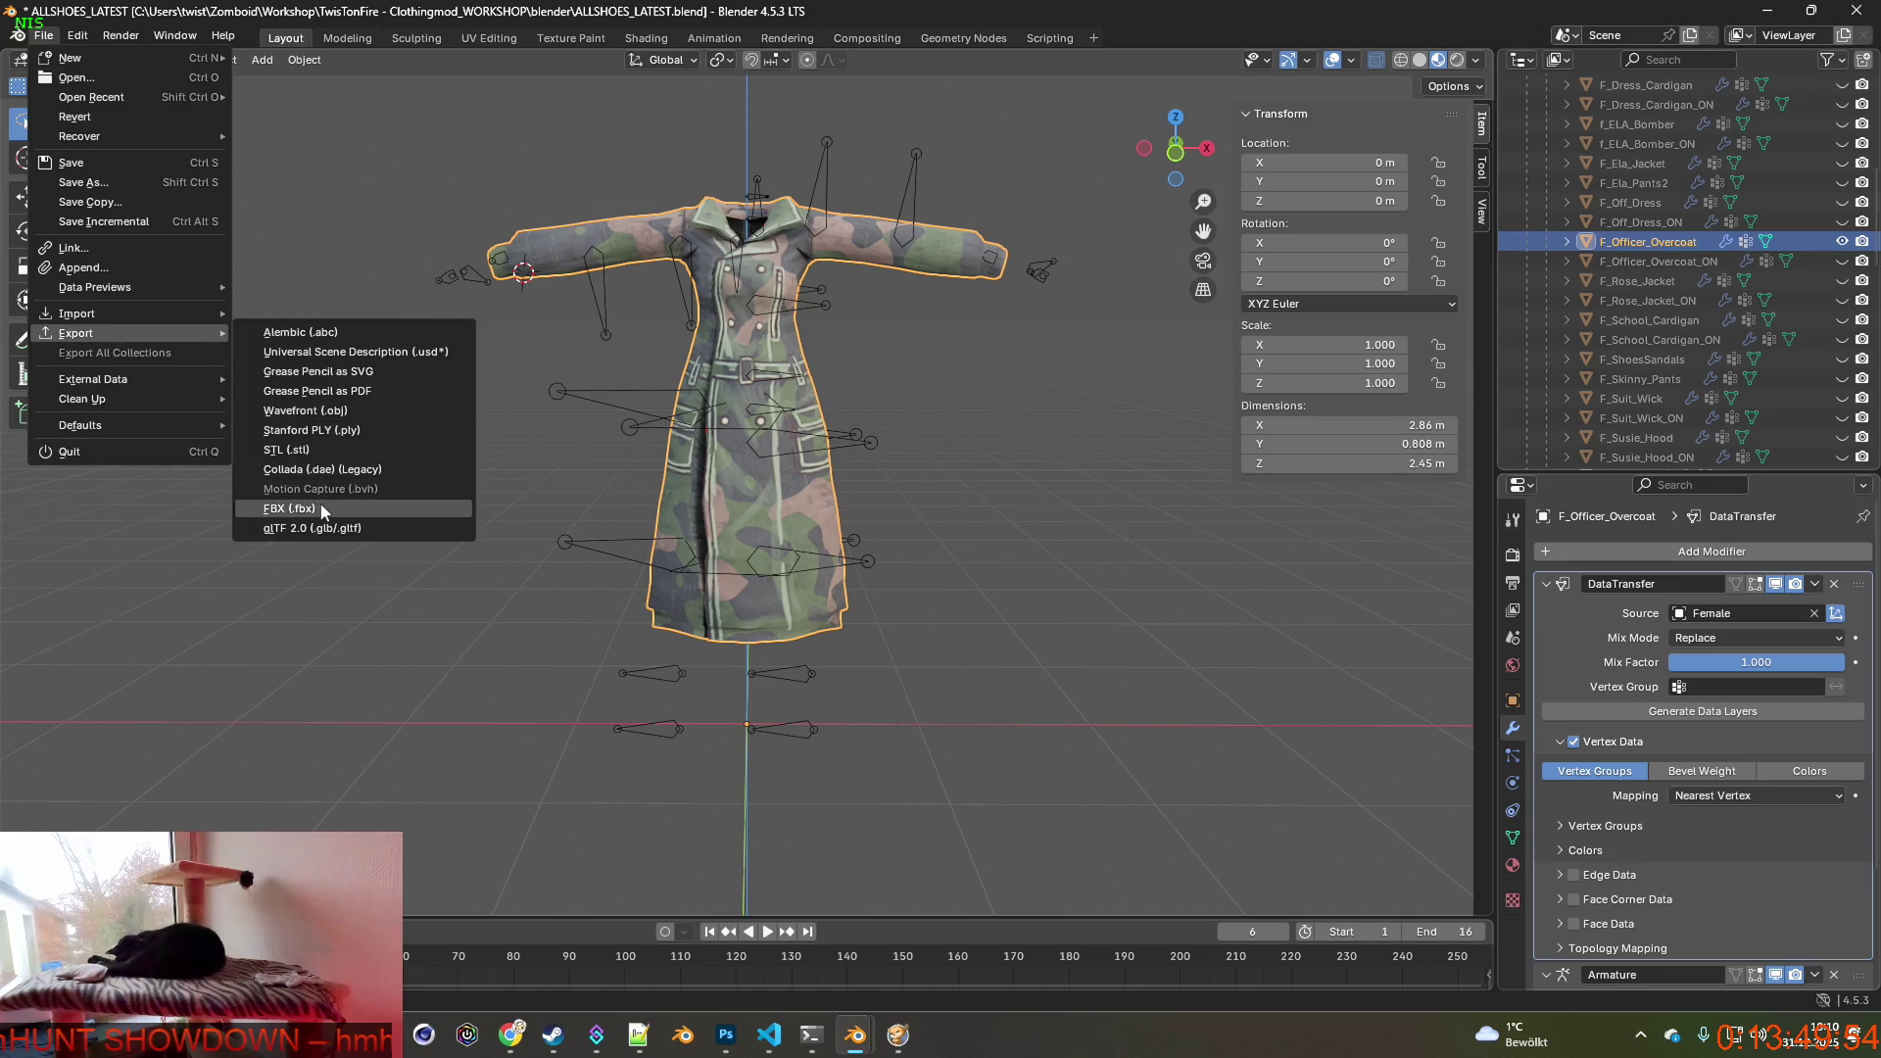
pyautogui.click(323, 508)
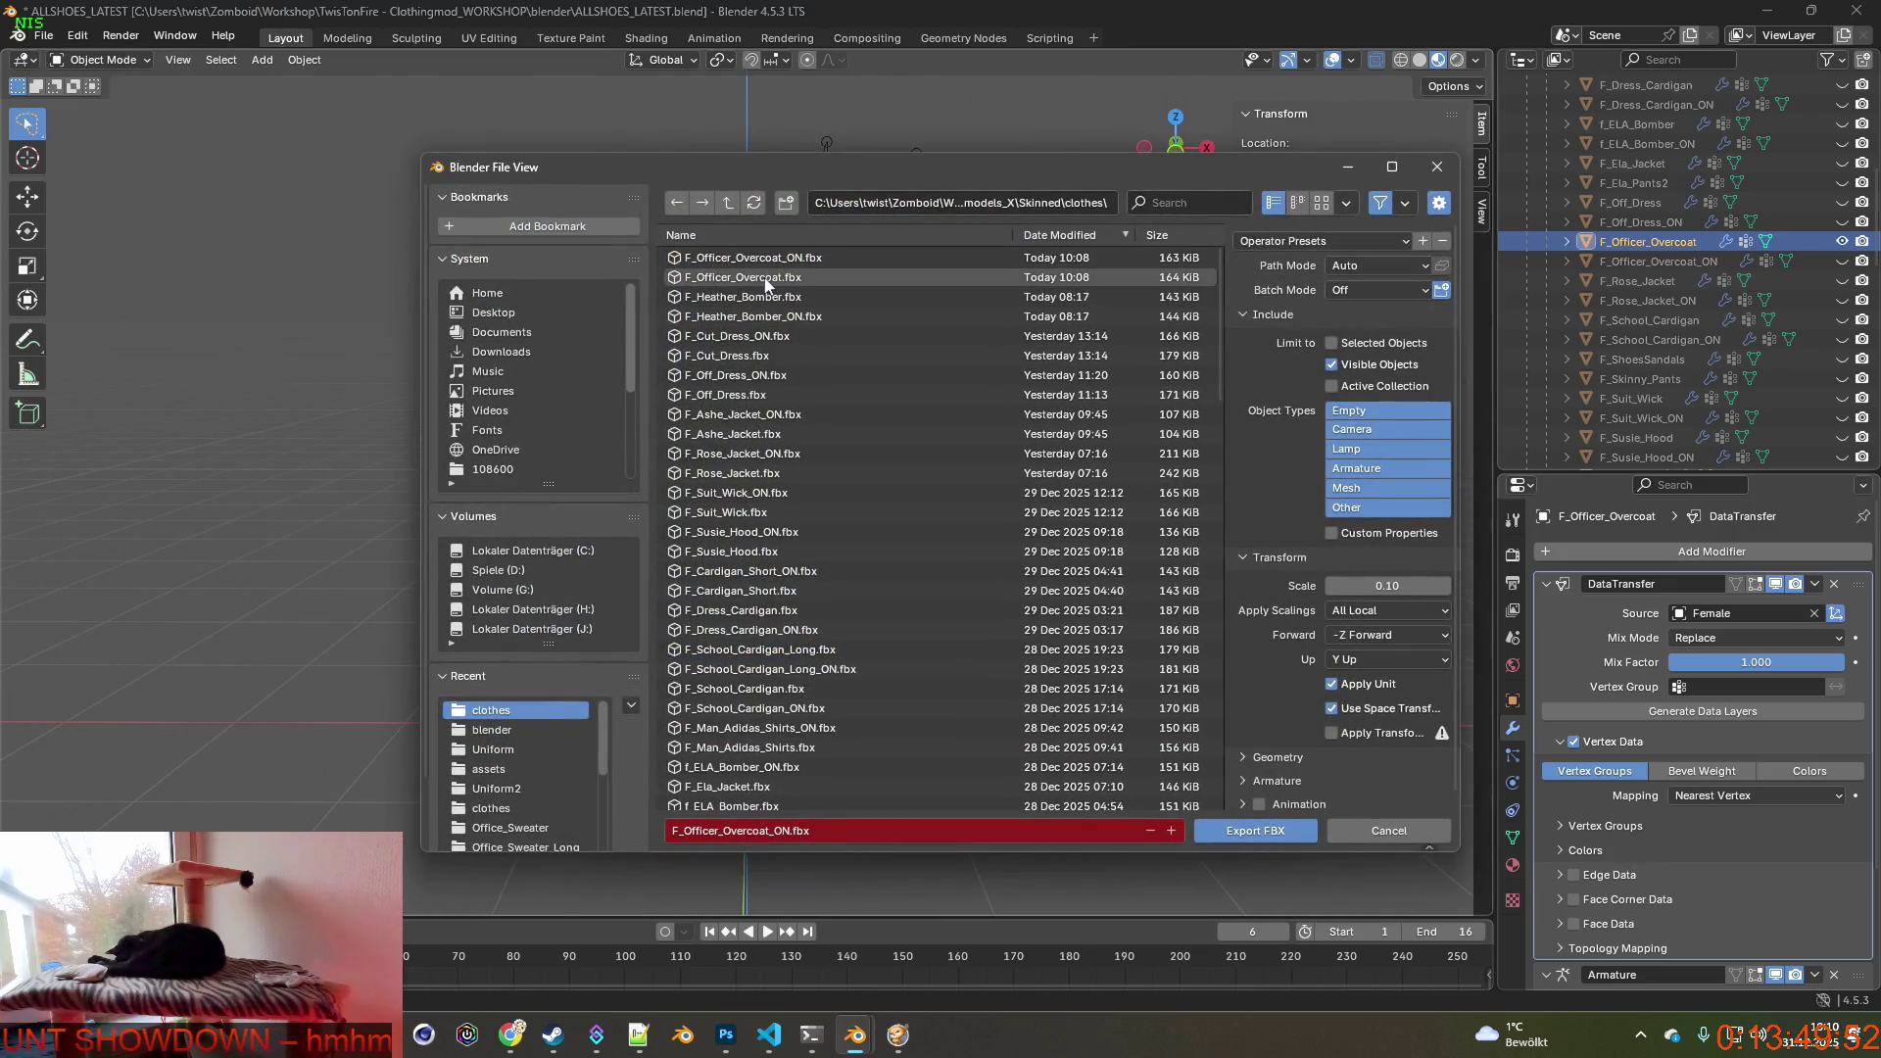
pyautogui.click(1256, 830)
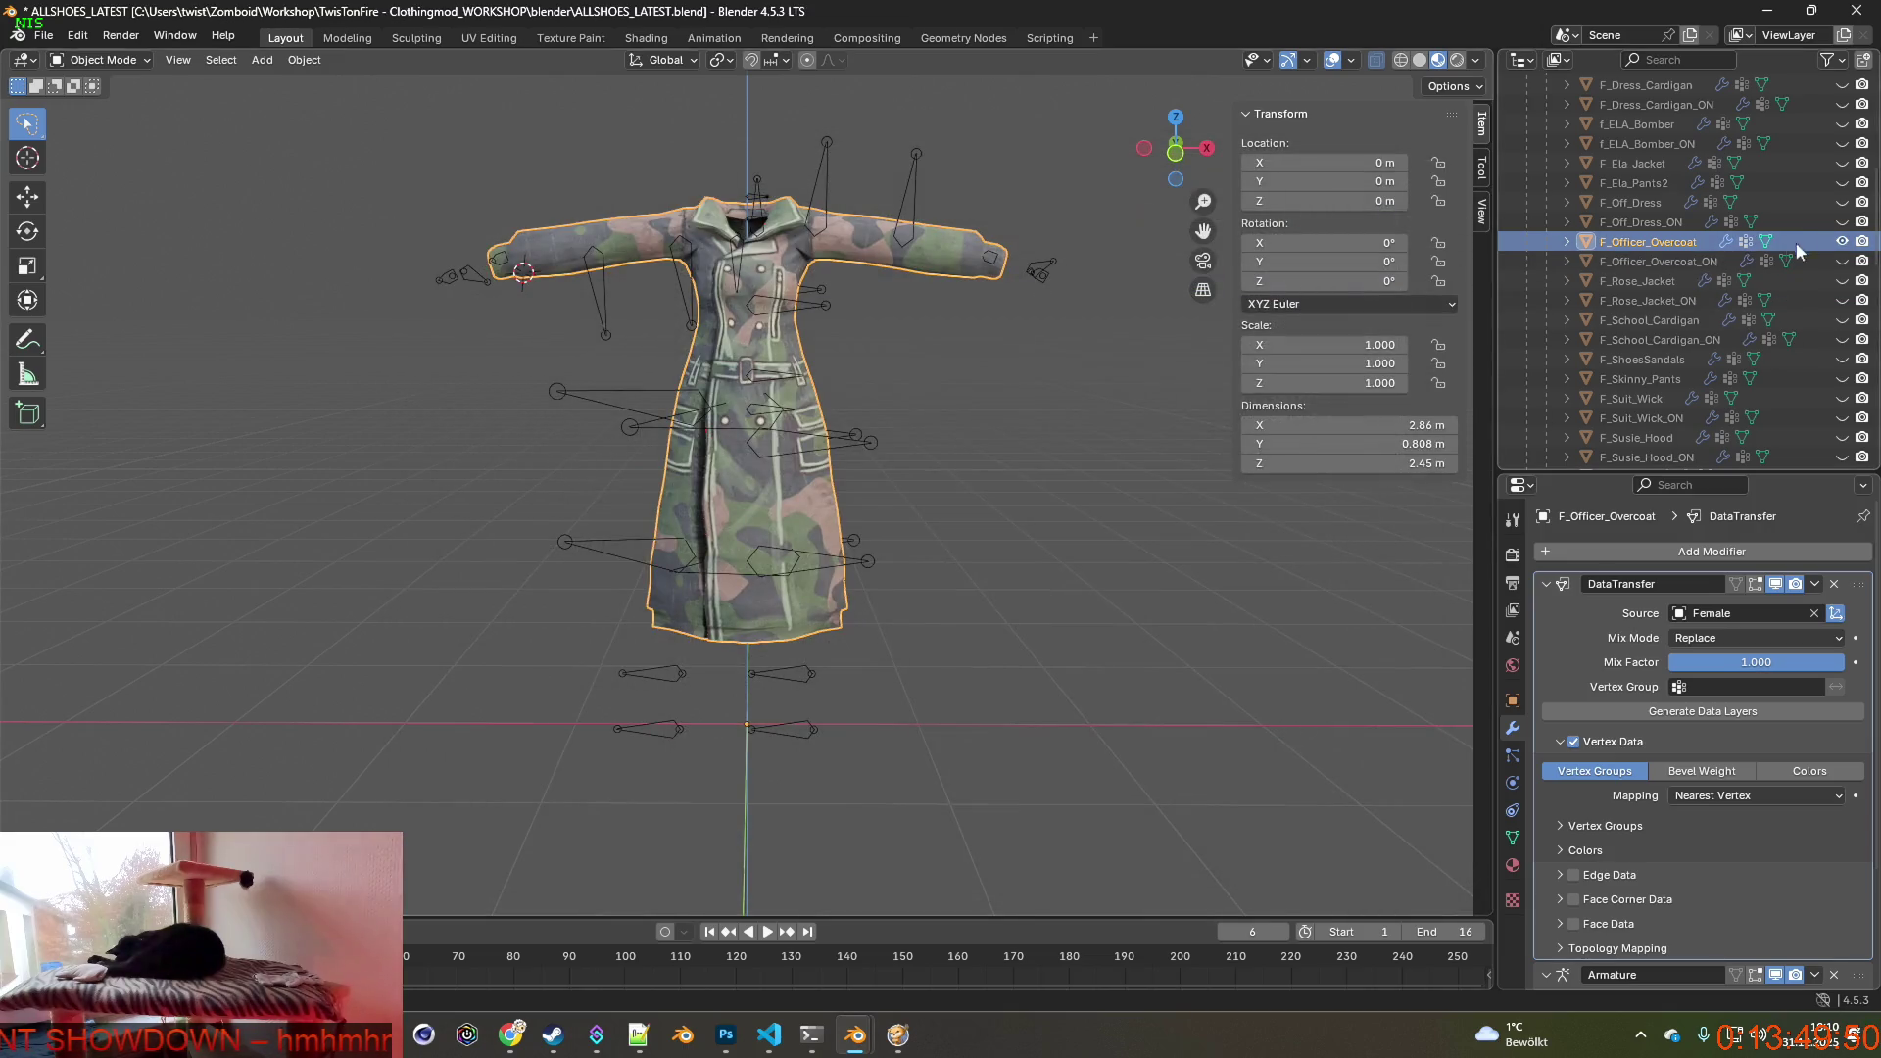
# Swap visibility and overwrite F_Officer_Overcoat_ON.fbx, then switch to the game.
pyautogui.click(1842, 241)
pyautogui.click(44, 35)
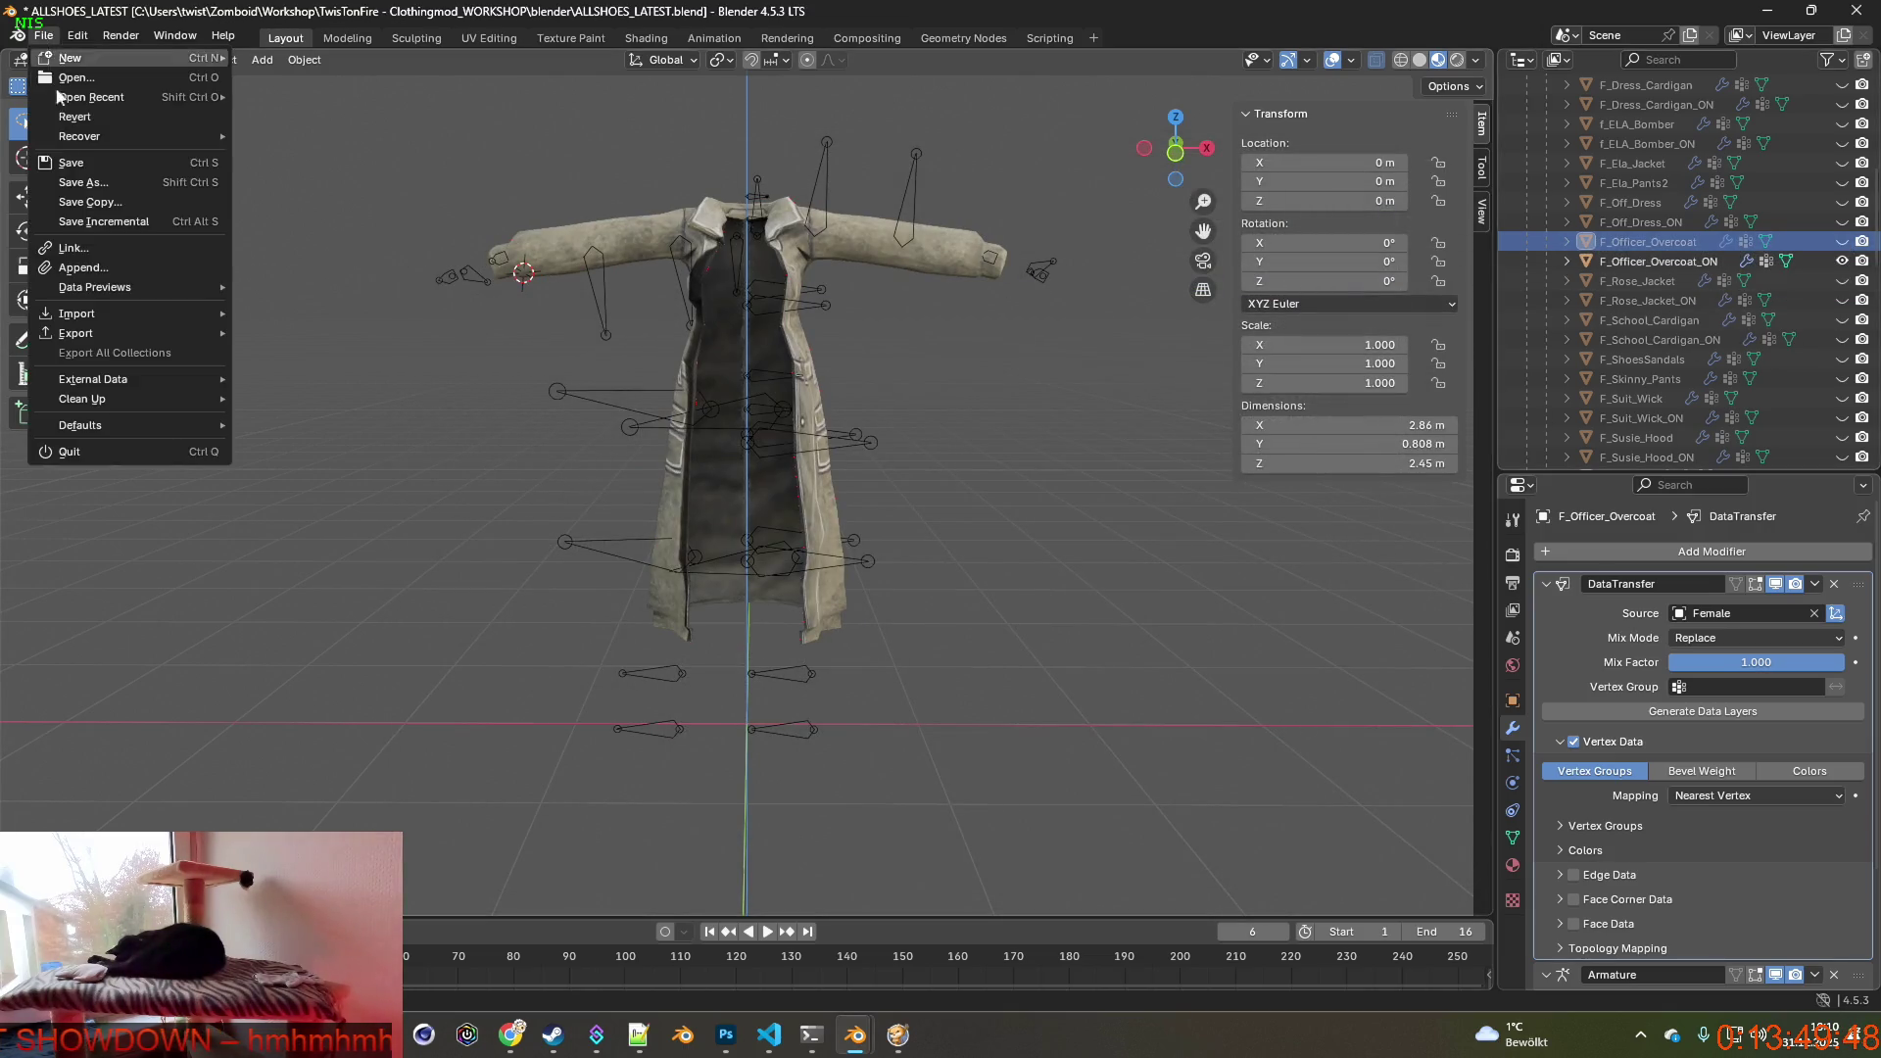
pyautogui.moveTo(77, 332)
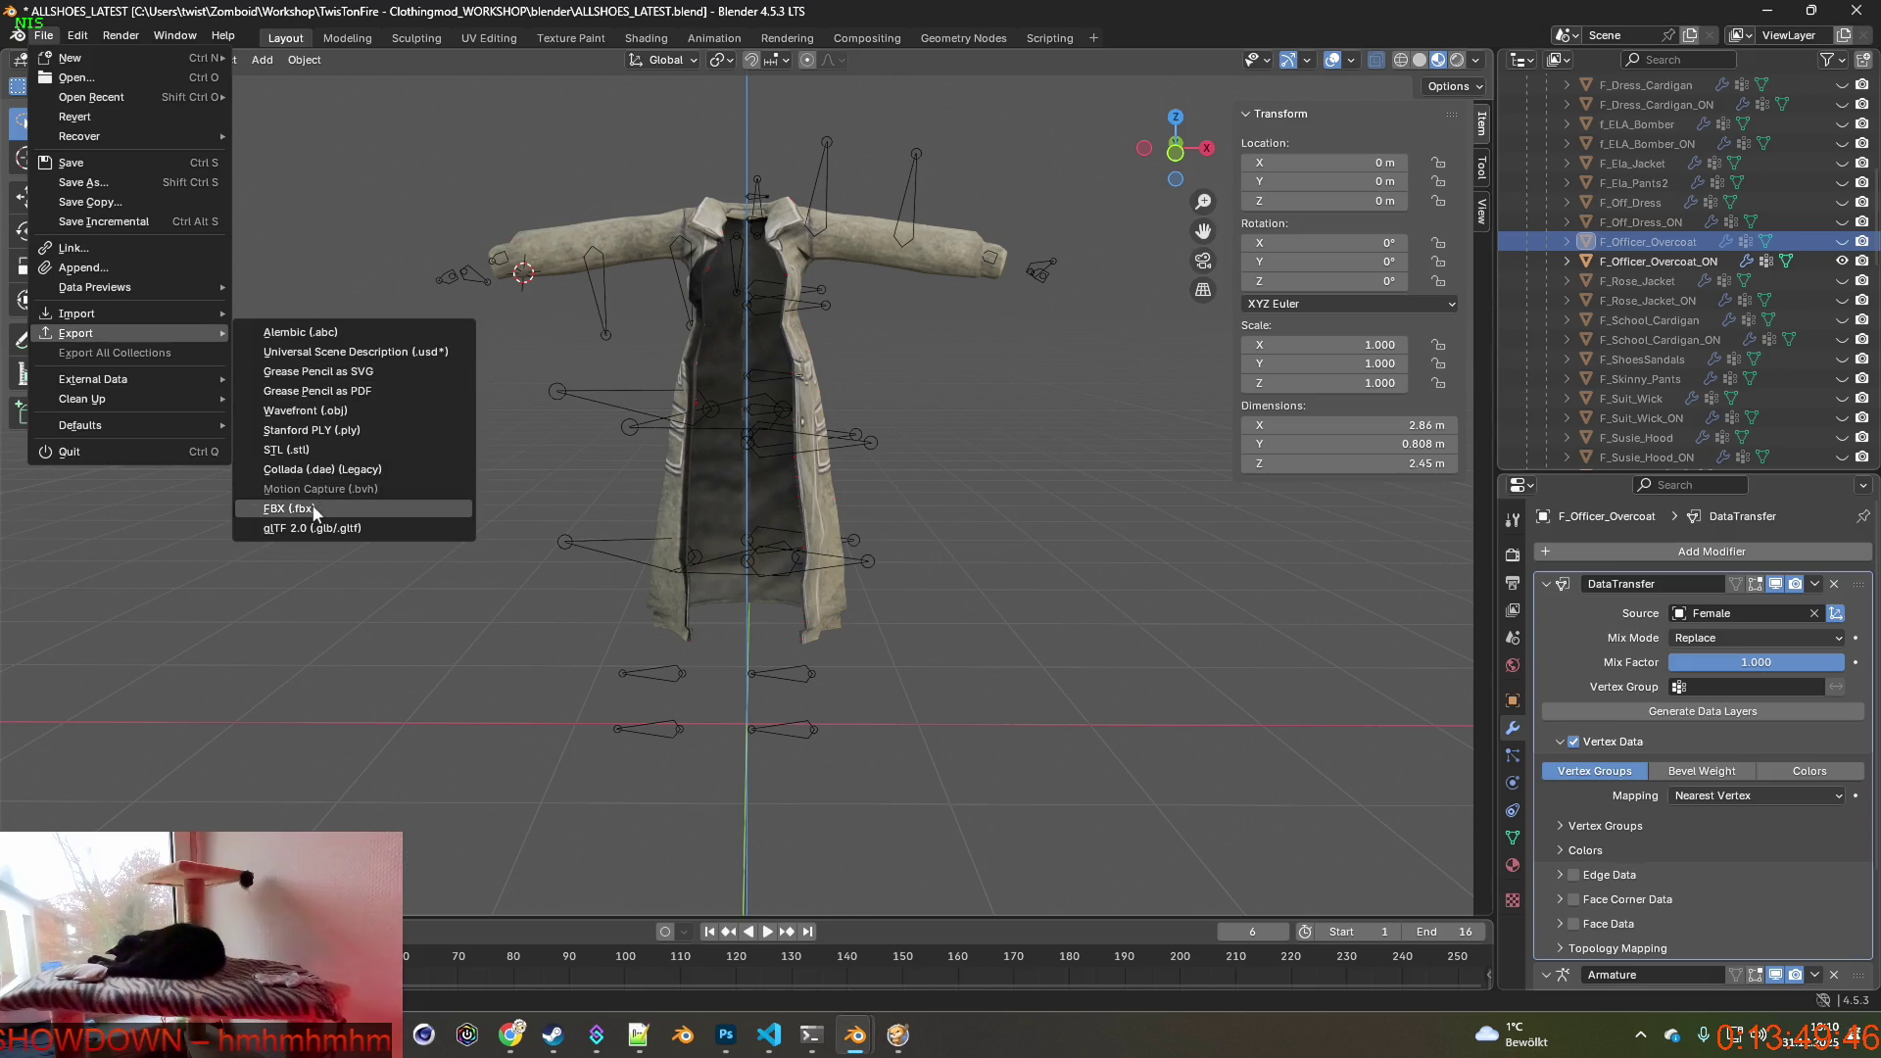
pyautogui.click(288, 507)
pyautogui.click(753, 276)
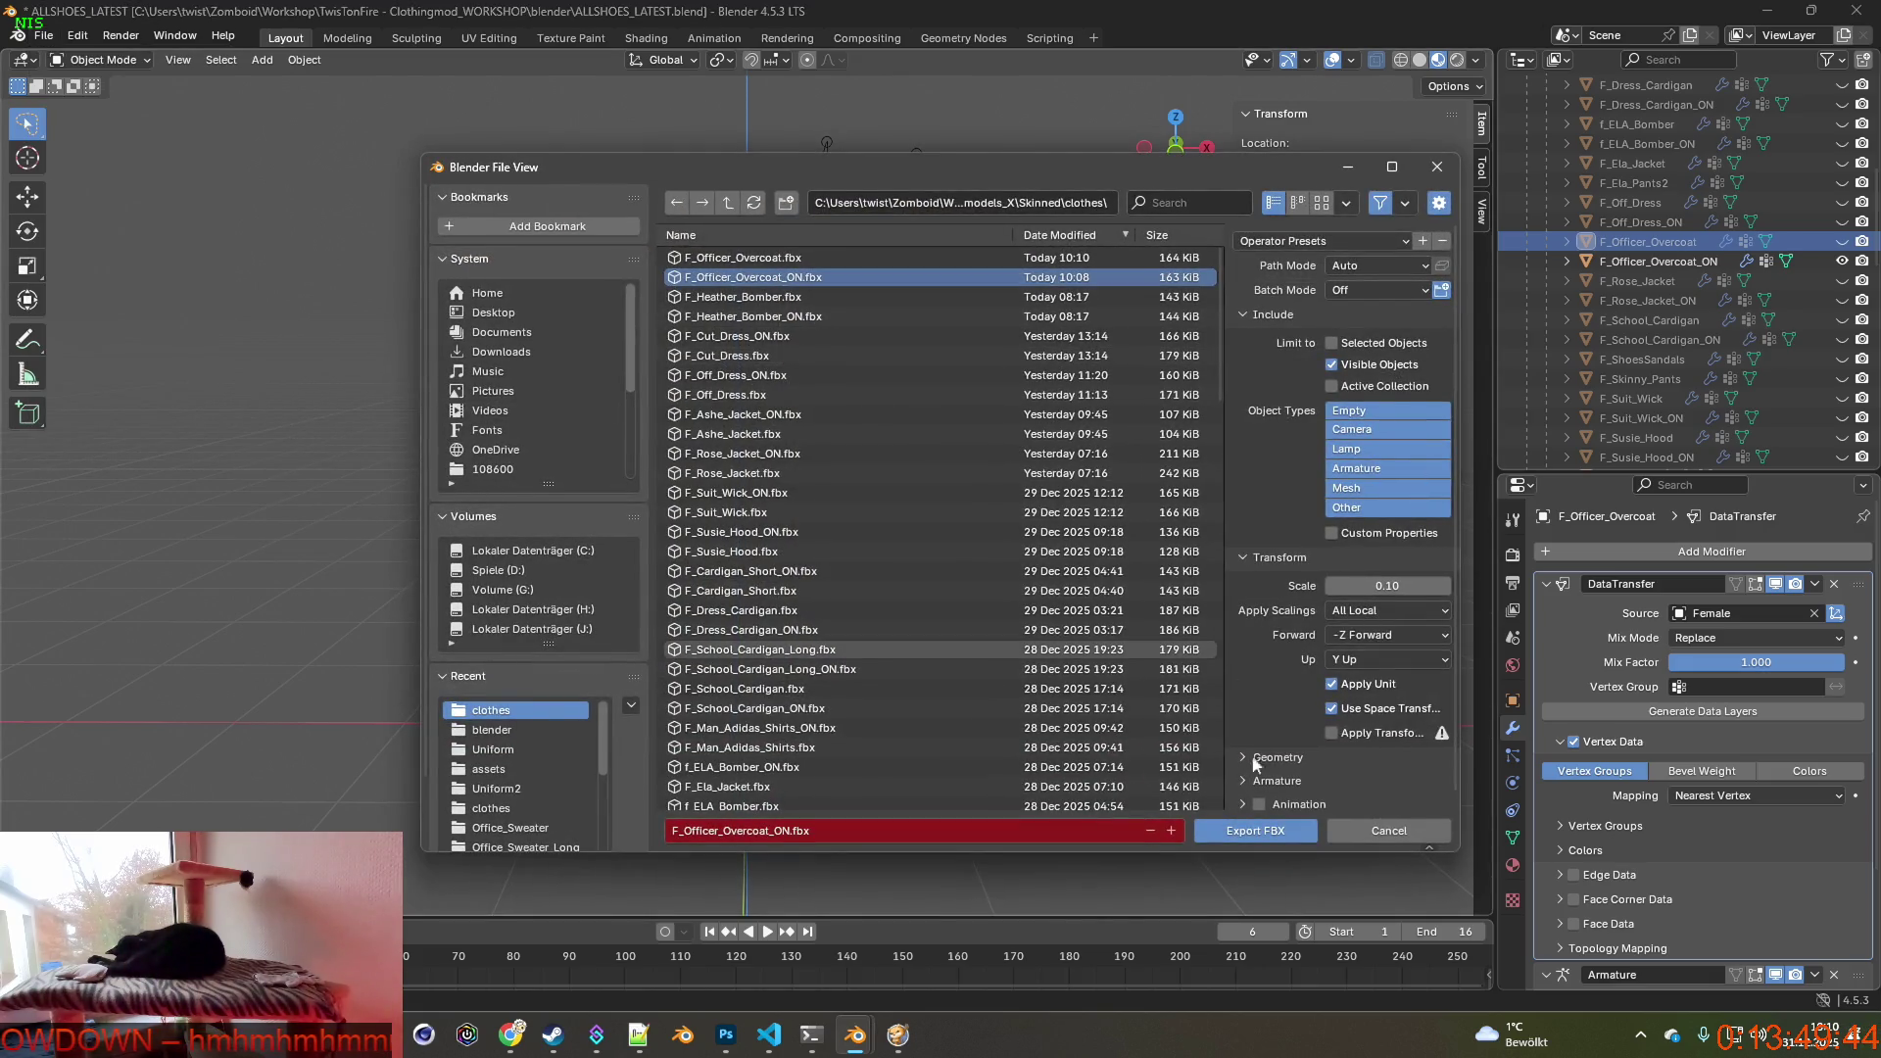
pyautogui.click(1253, 829)
pyautogui.hotkey('alt', 'Tab')
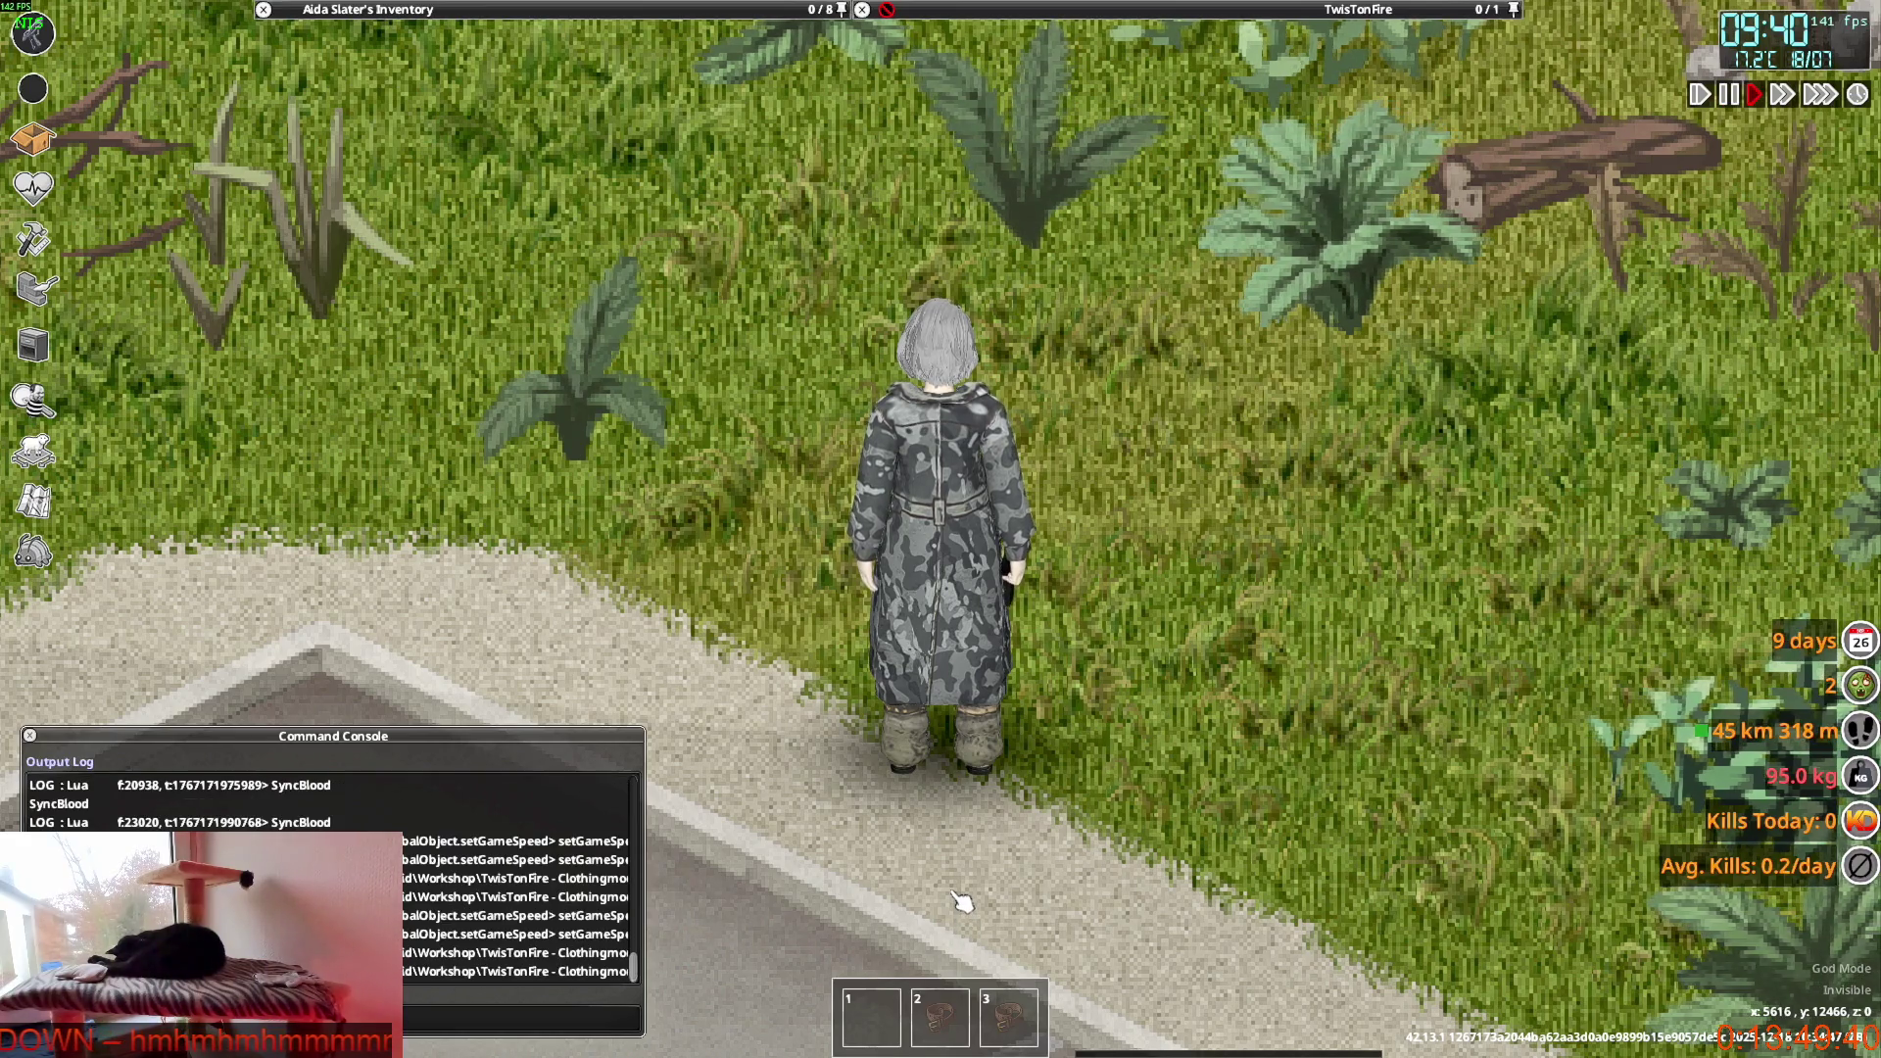
# Walk the character toward and away from the camera to check the coat's front and back.
pyautogui.press('s')
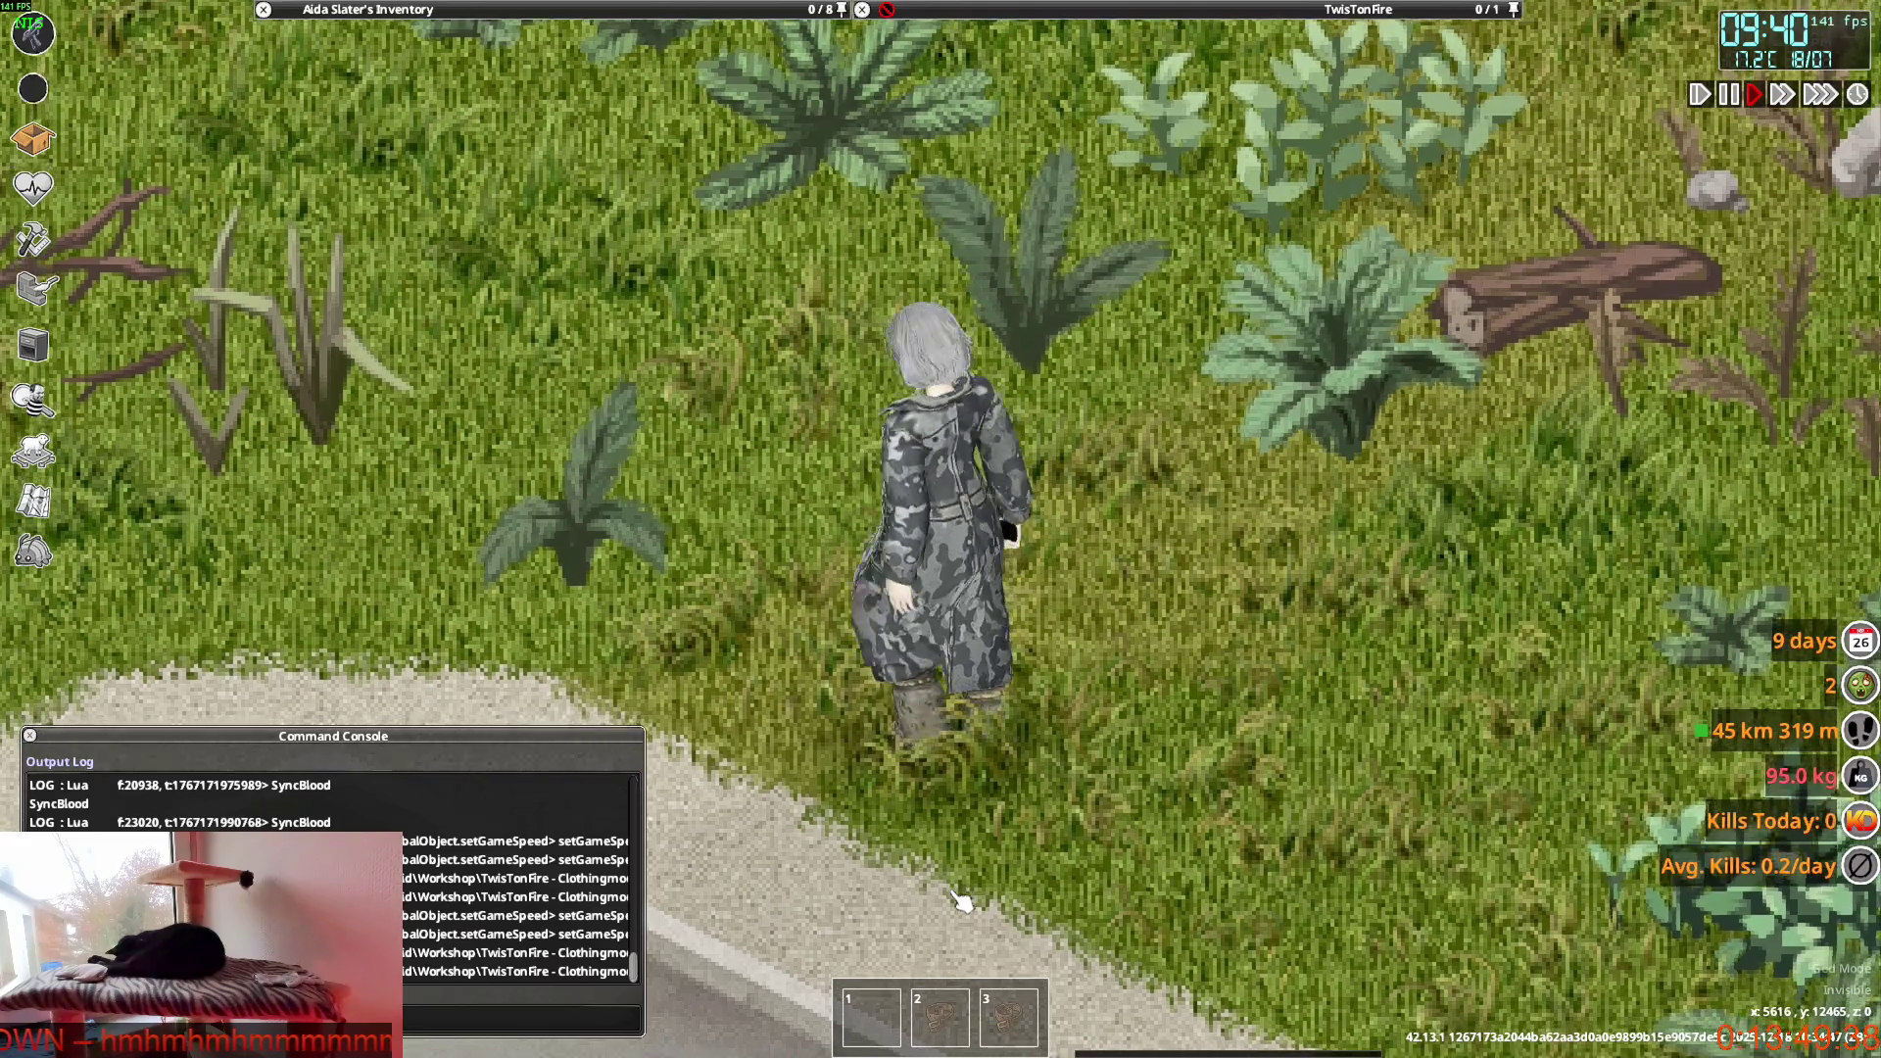
pyautogui.press('s')
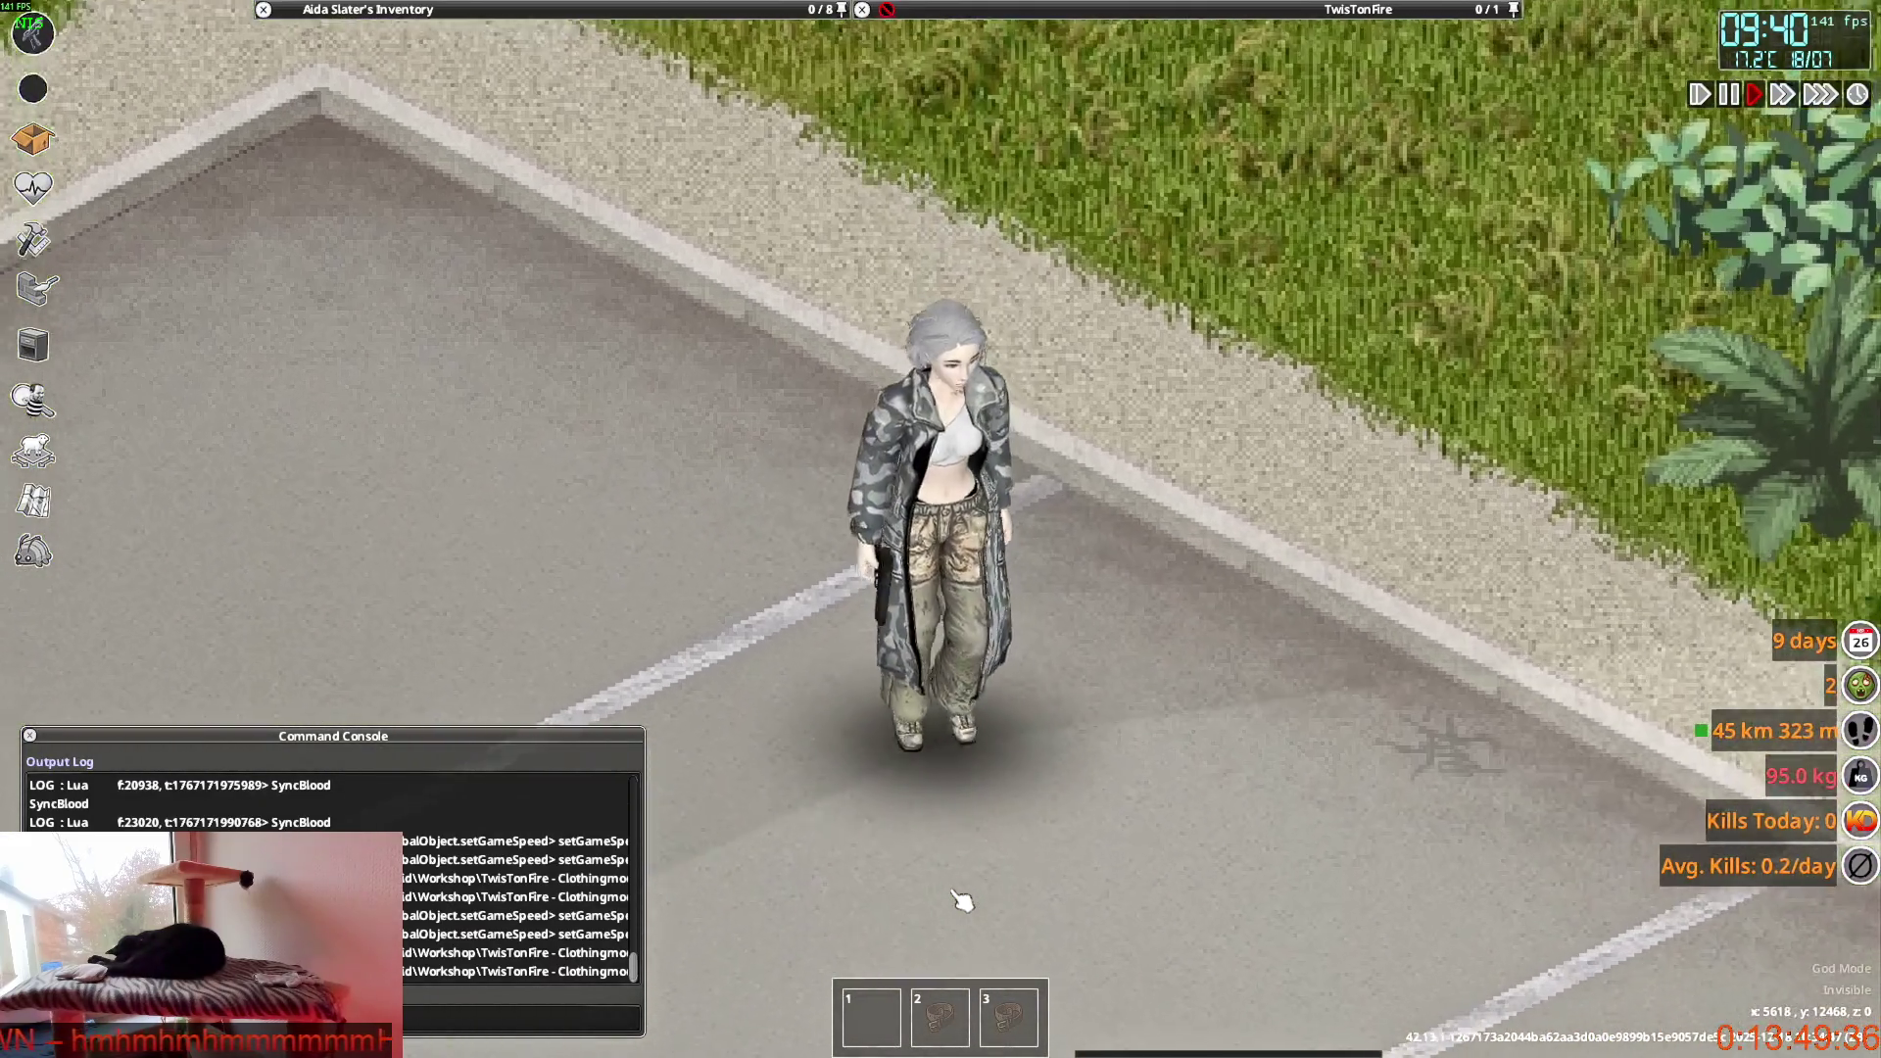
pyautogui.press('d')
pyautogui.press('w')
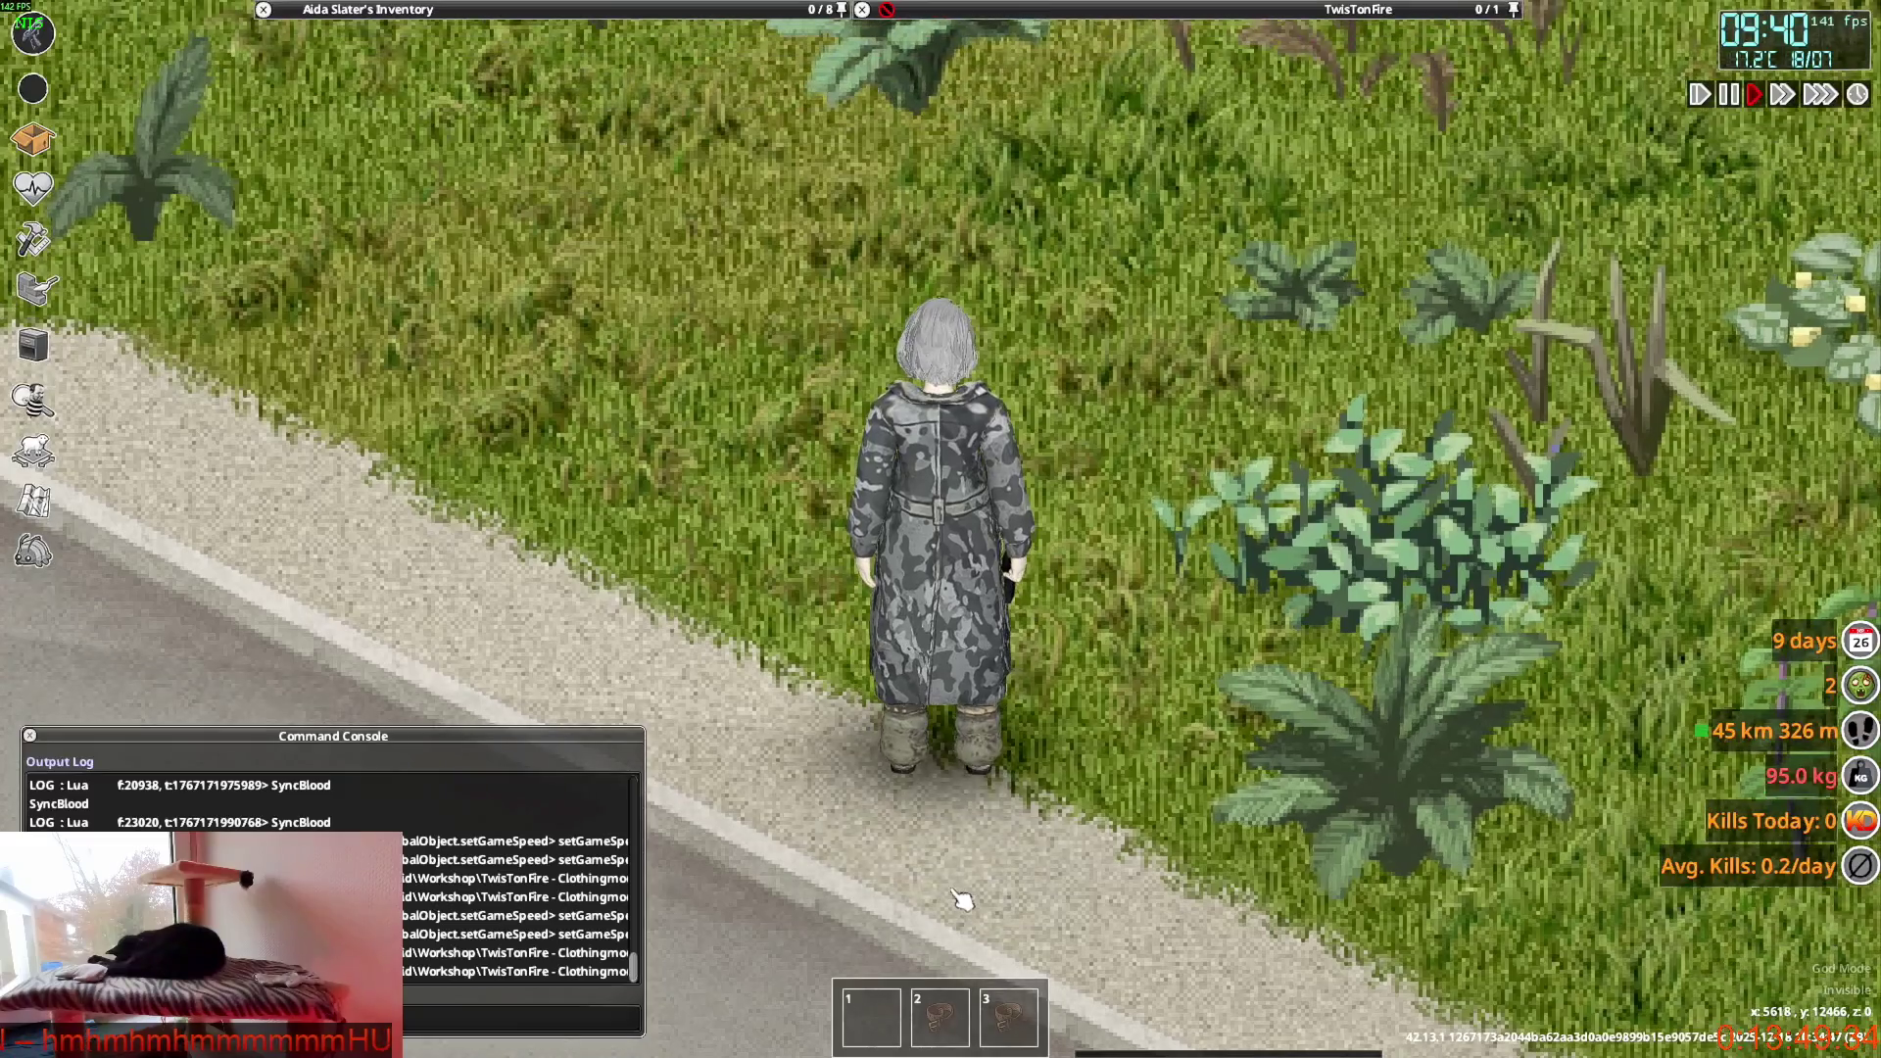
pyautogui.press('s')
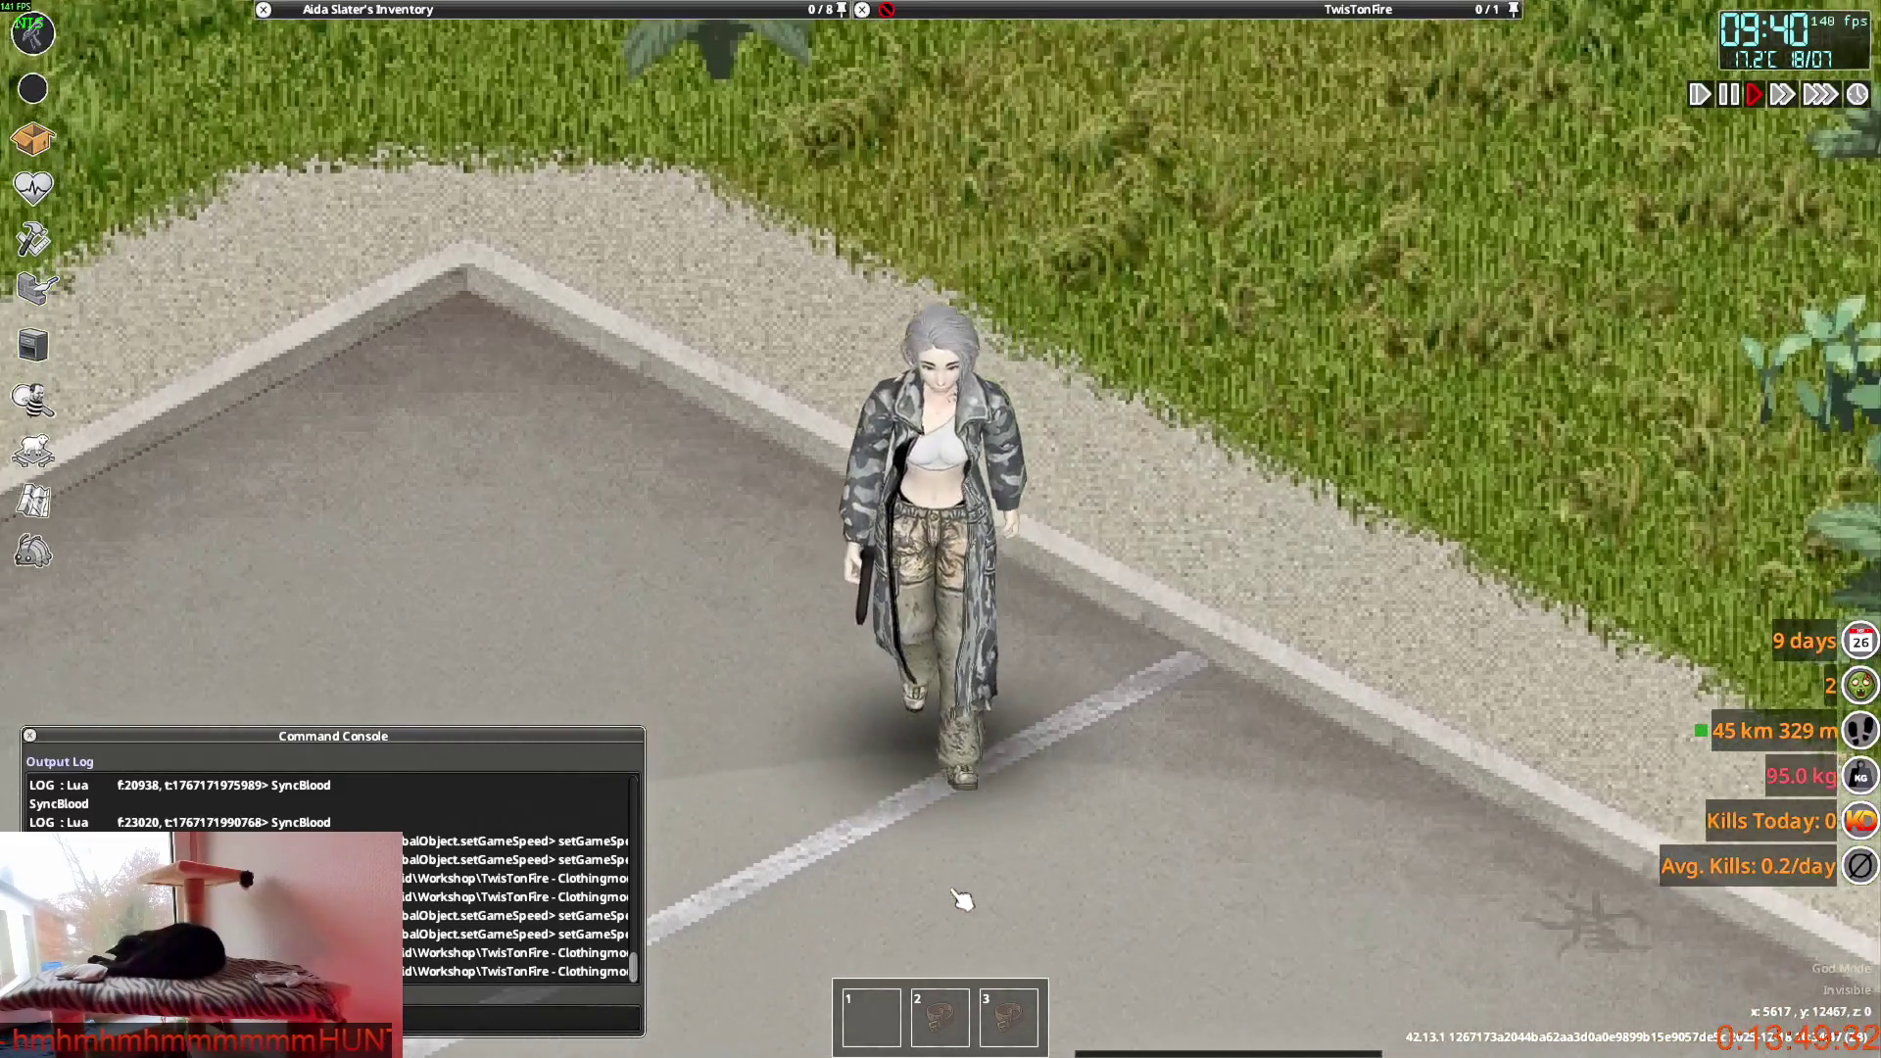
pyautogui.press('s')
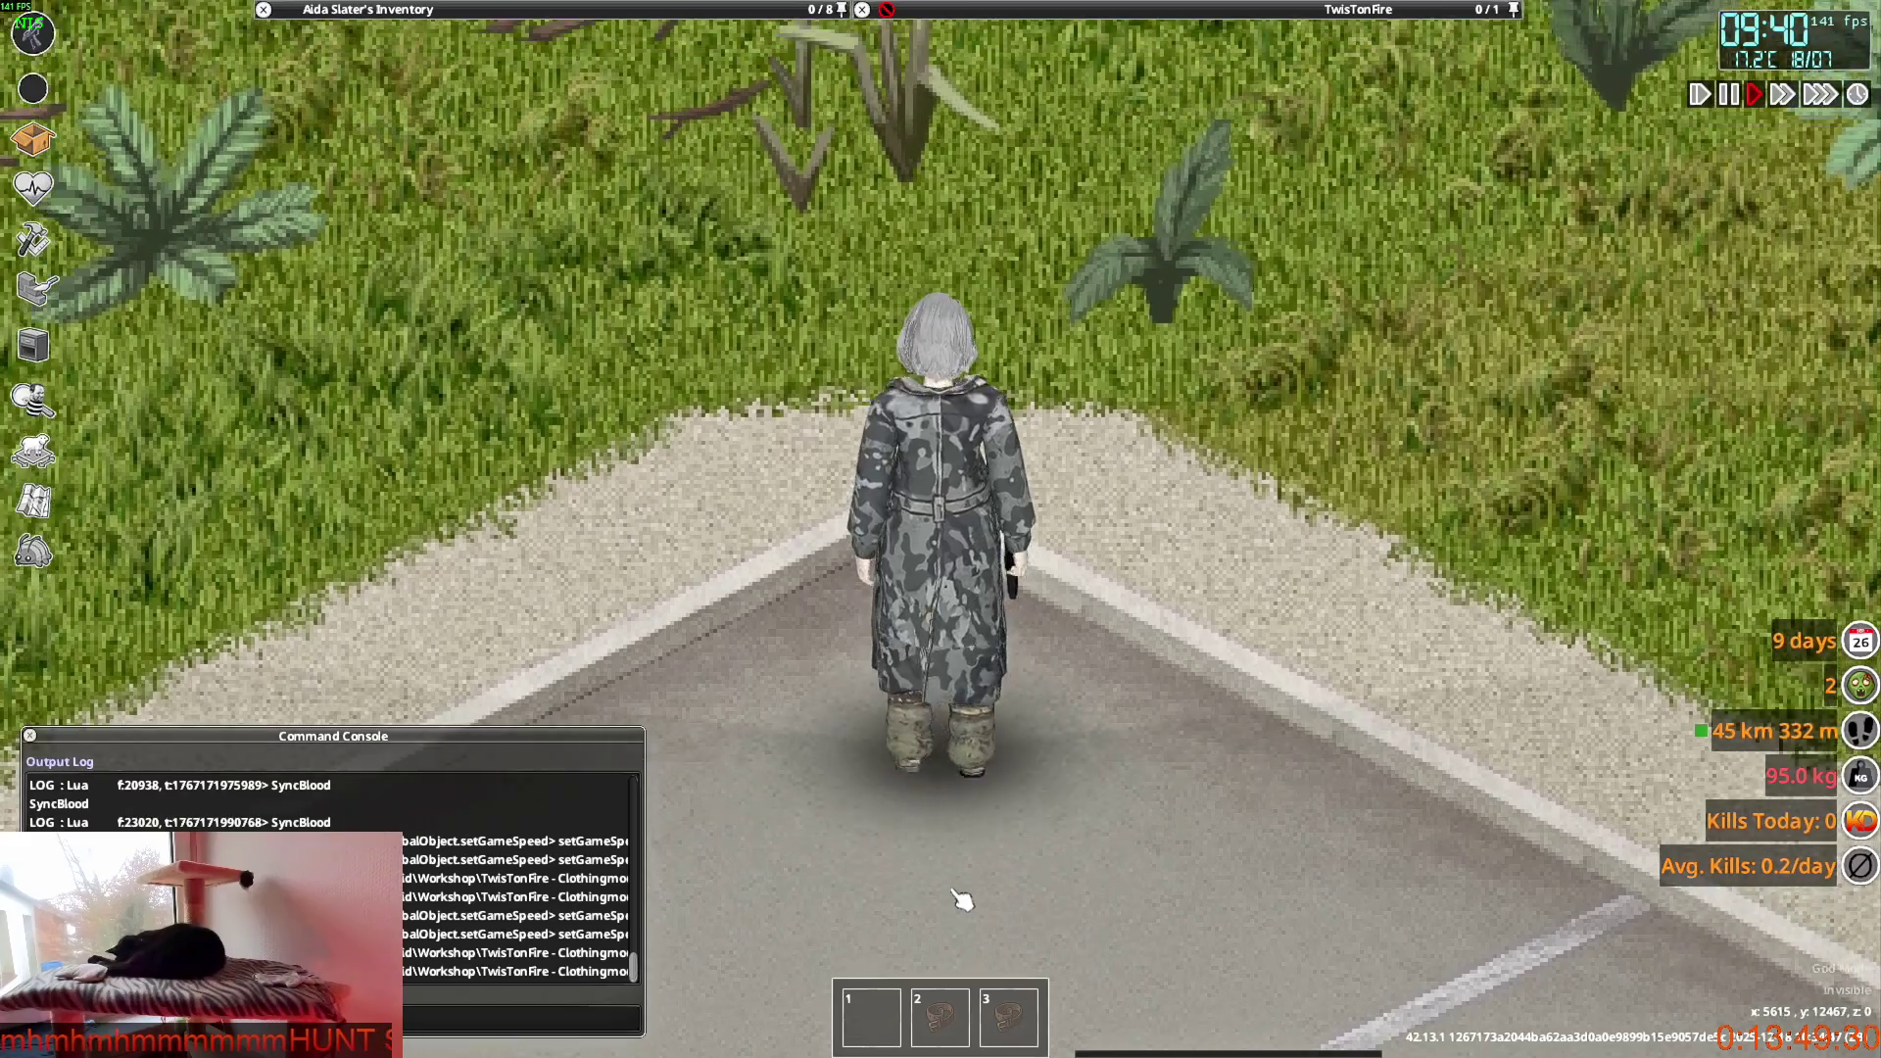
pyautogui.press('s')
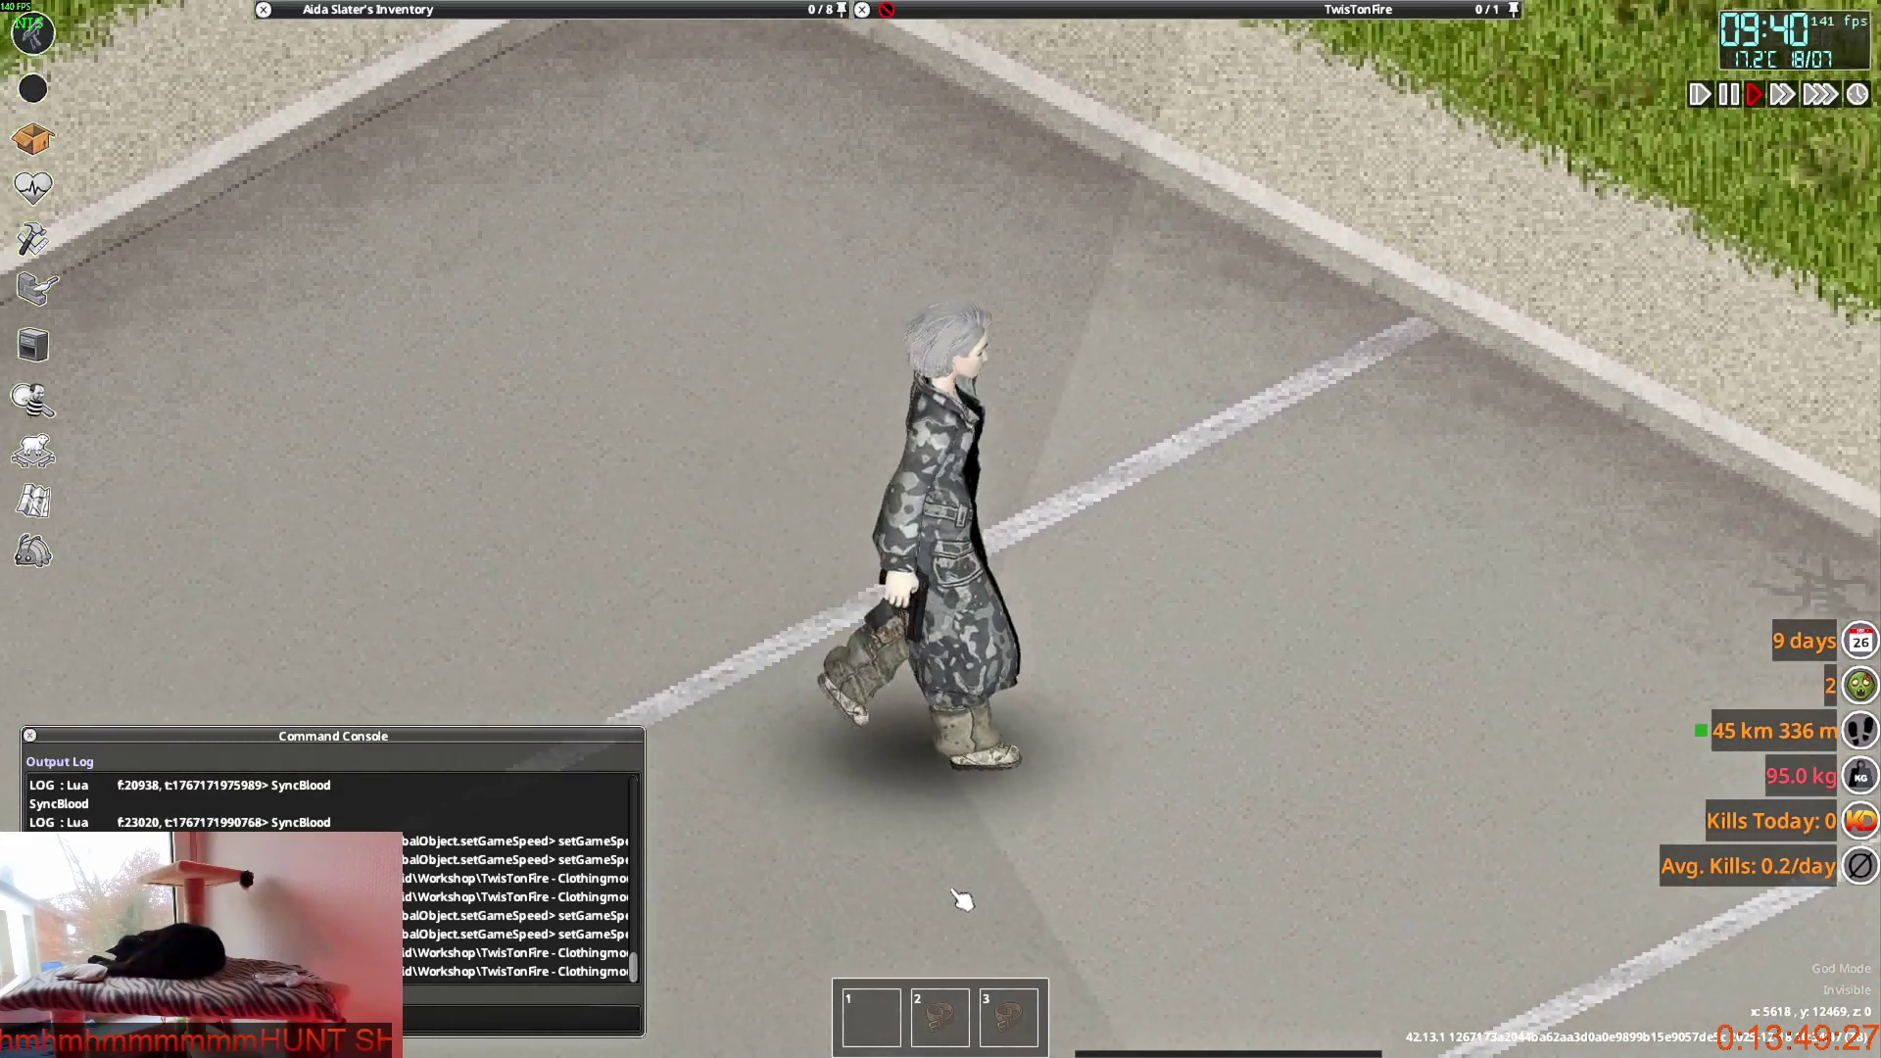
pyautogui.press('w')
pyautogui.press('w')
pyautogui.press('s')
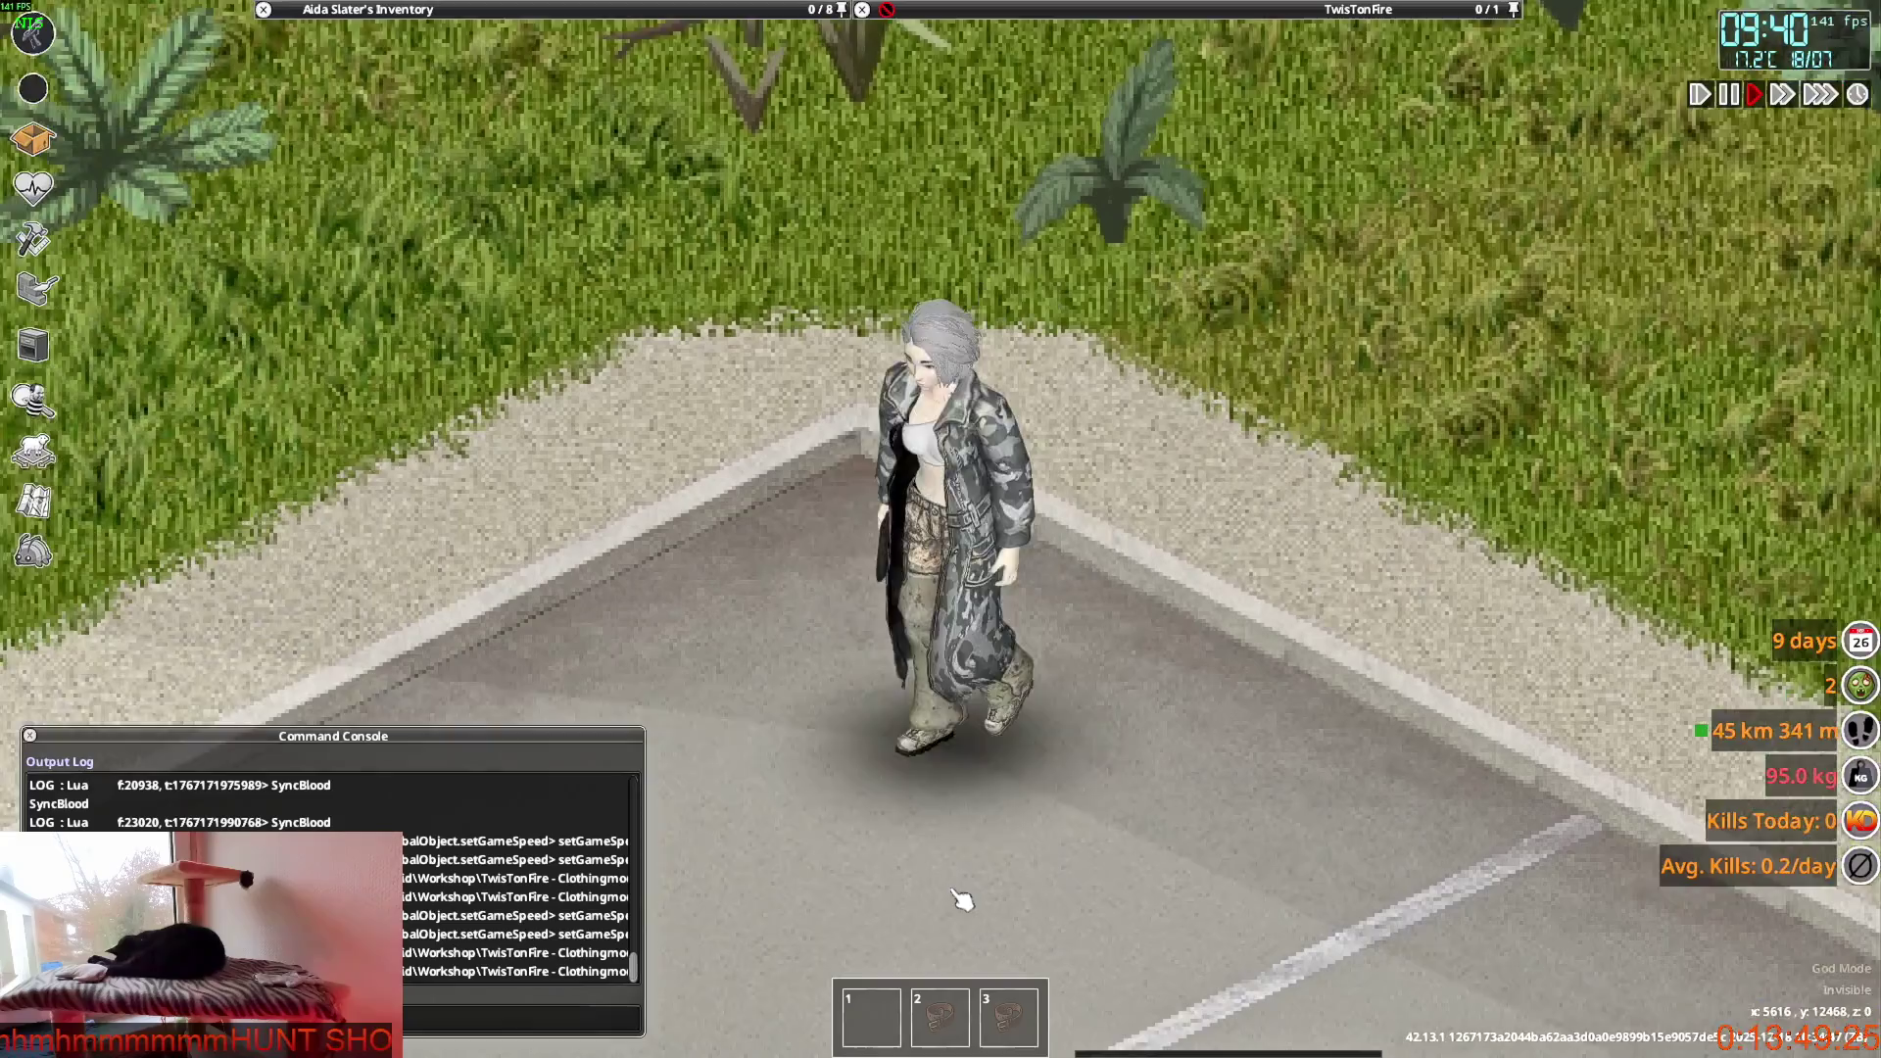
pyautogui.press('s')
pyautogui.press('w')
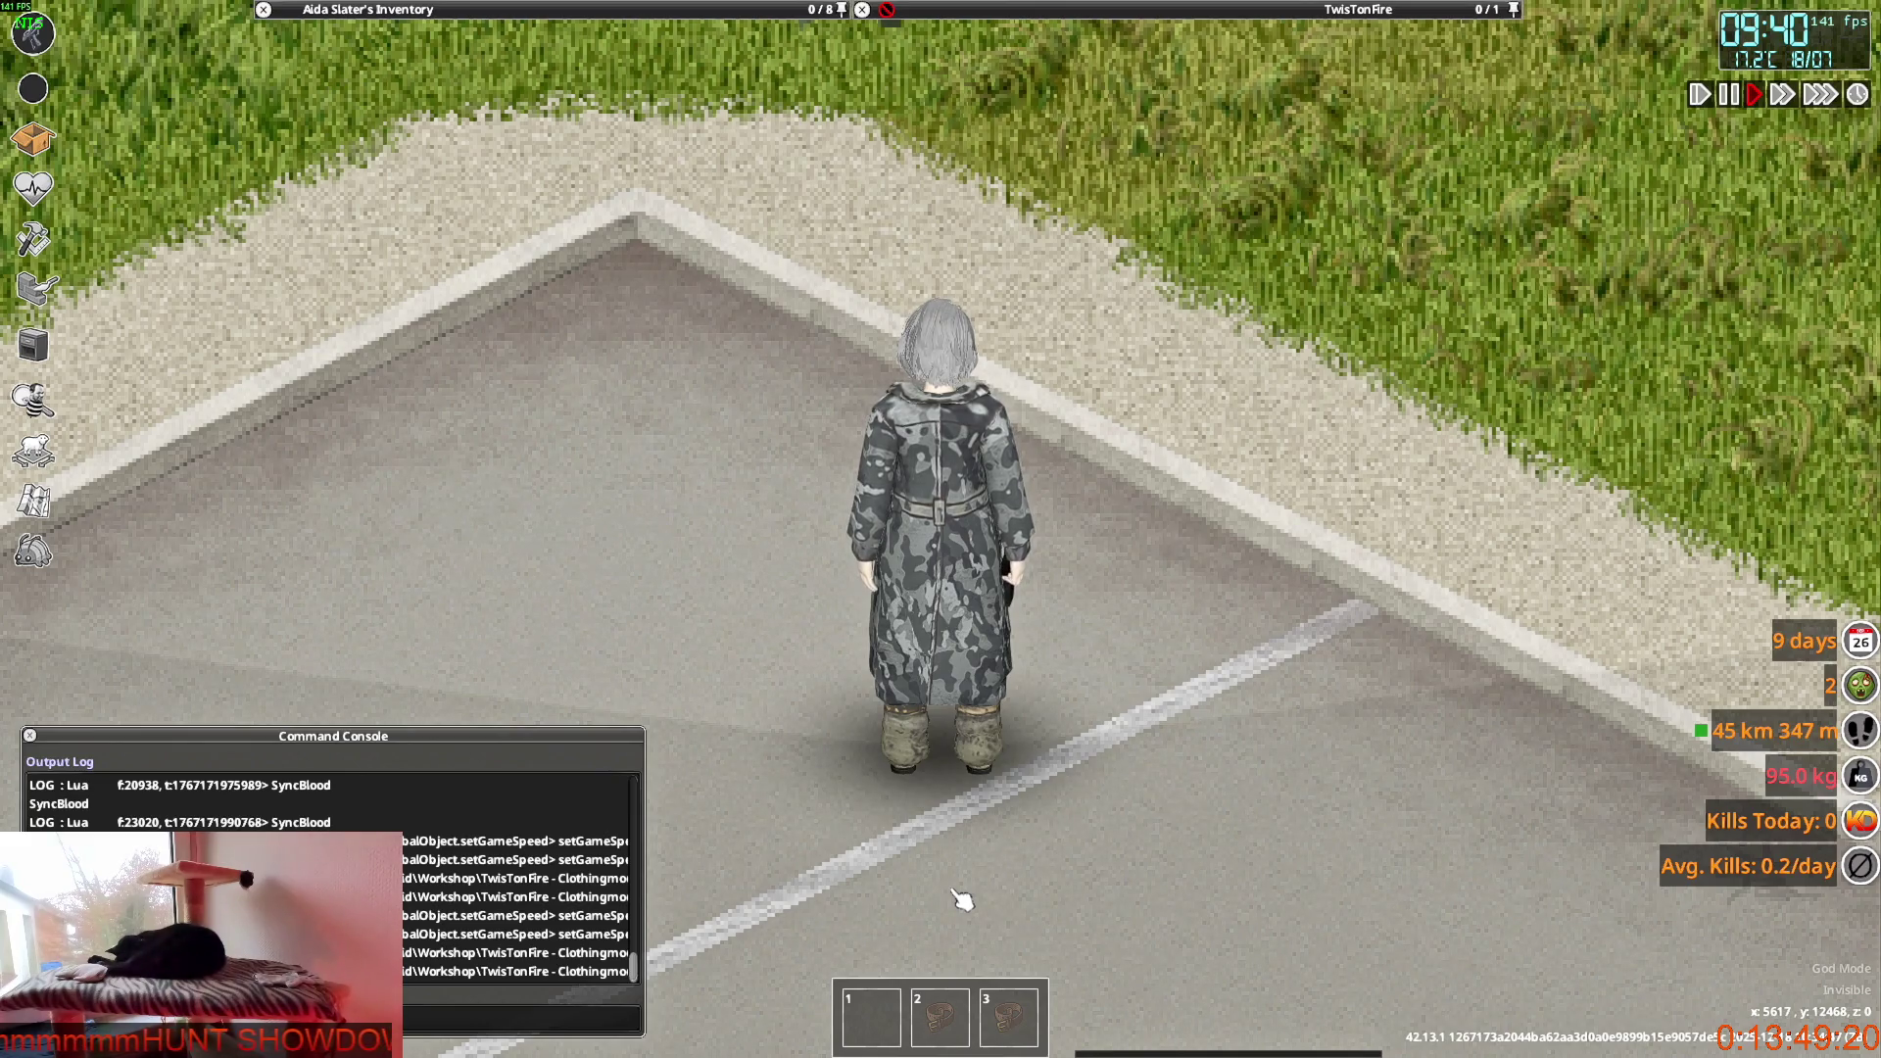
pyautogui.press('w')
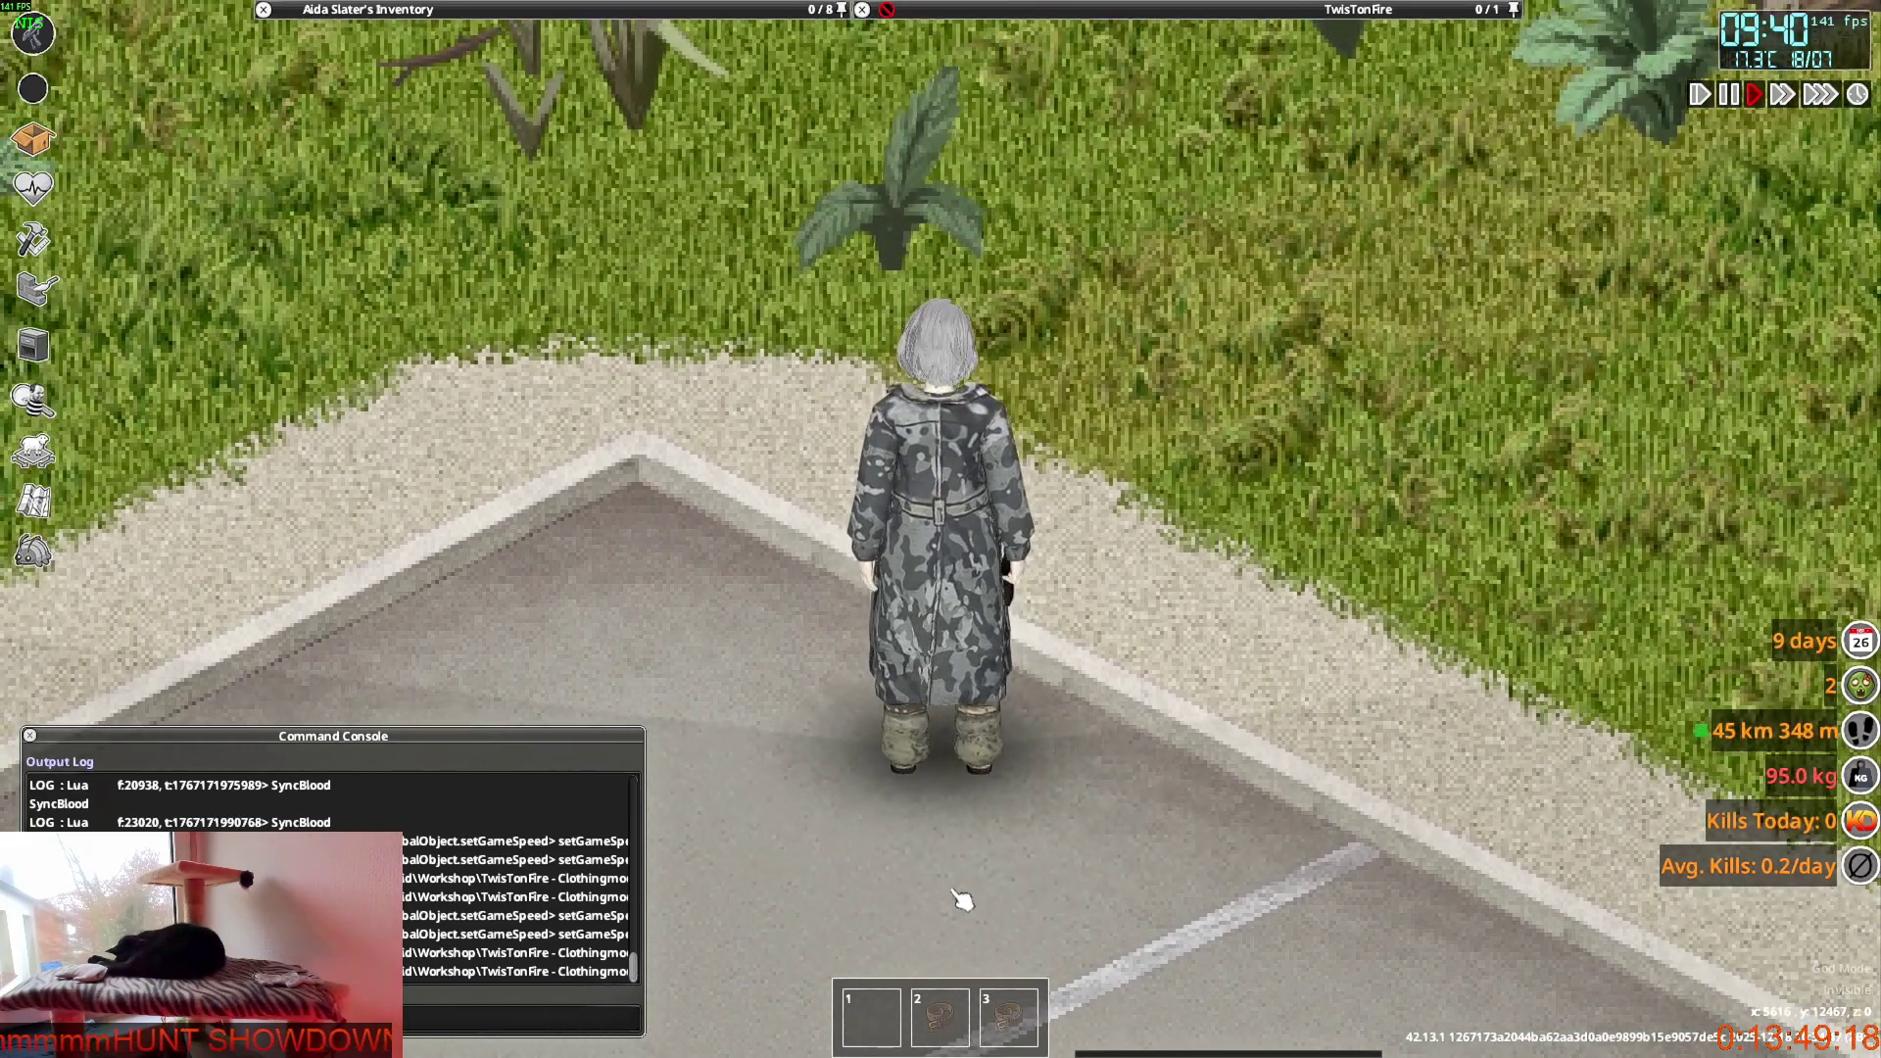
pyautogui.press('s')
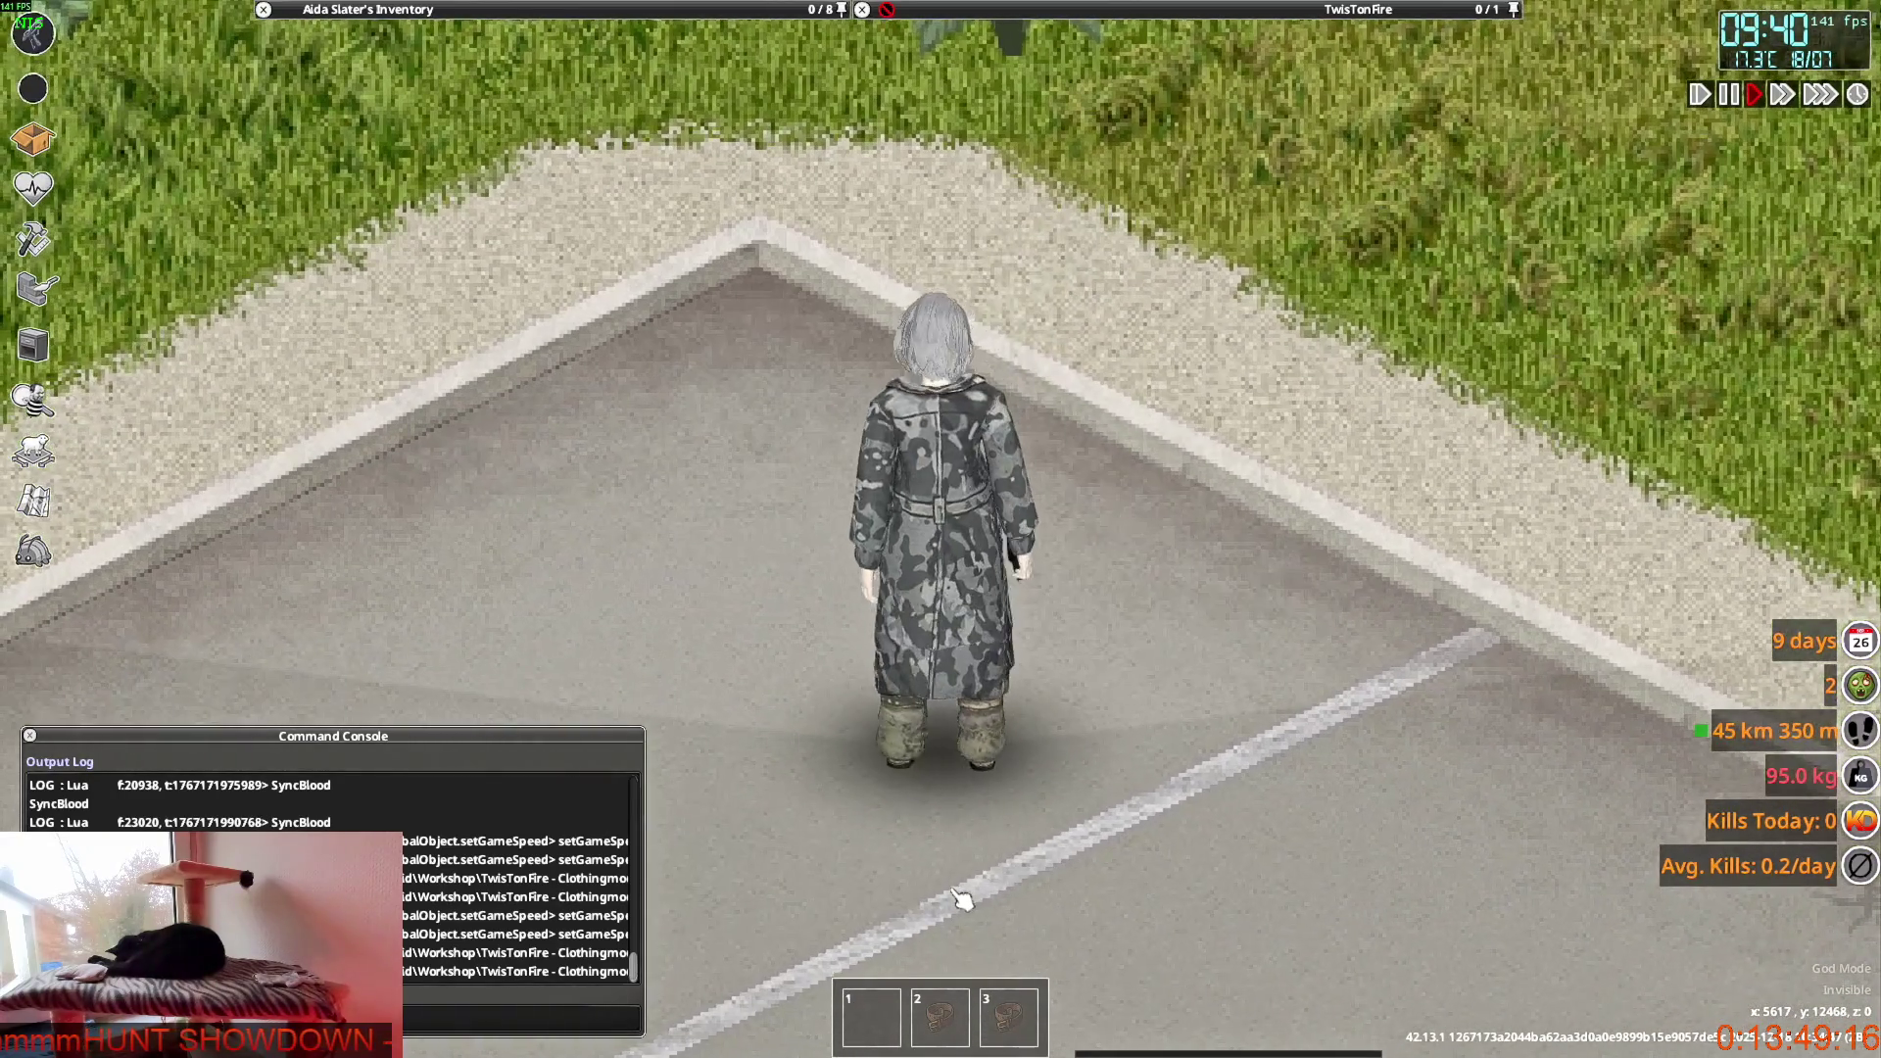
pyautogui.press('w')
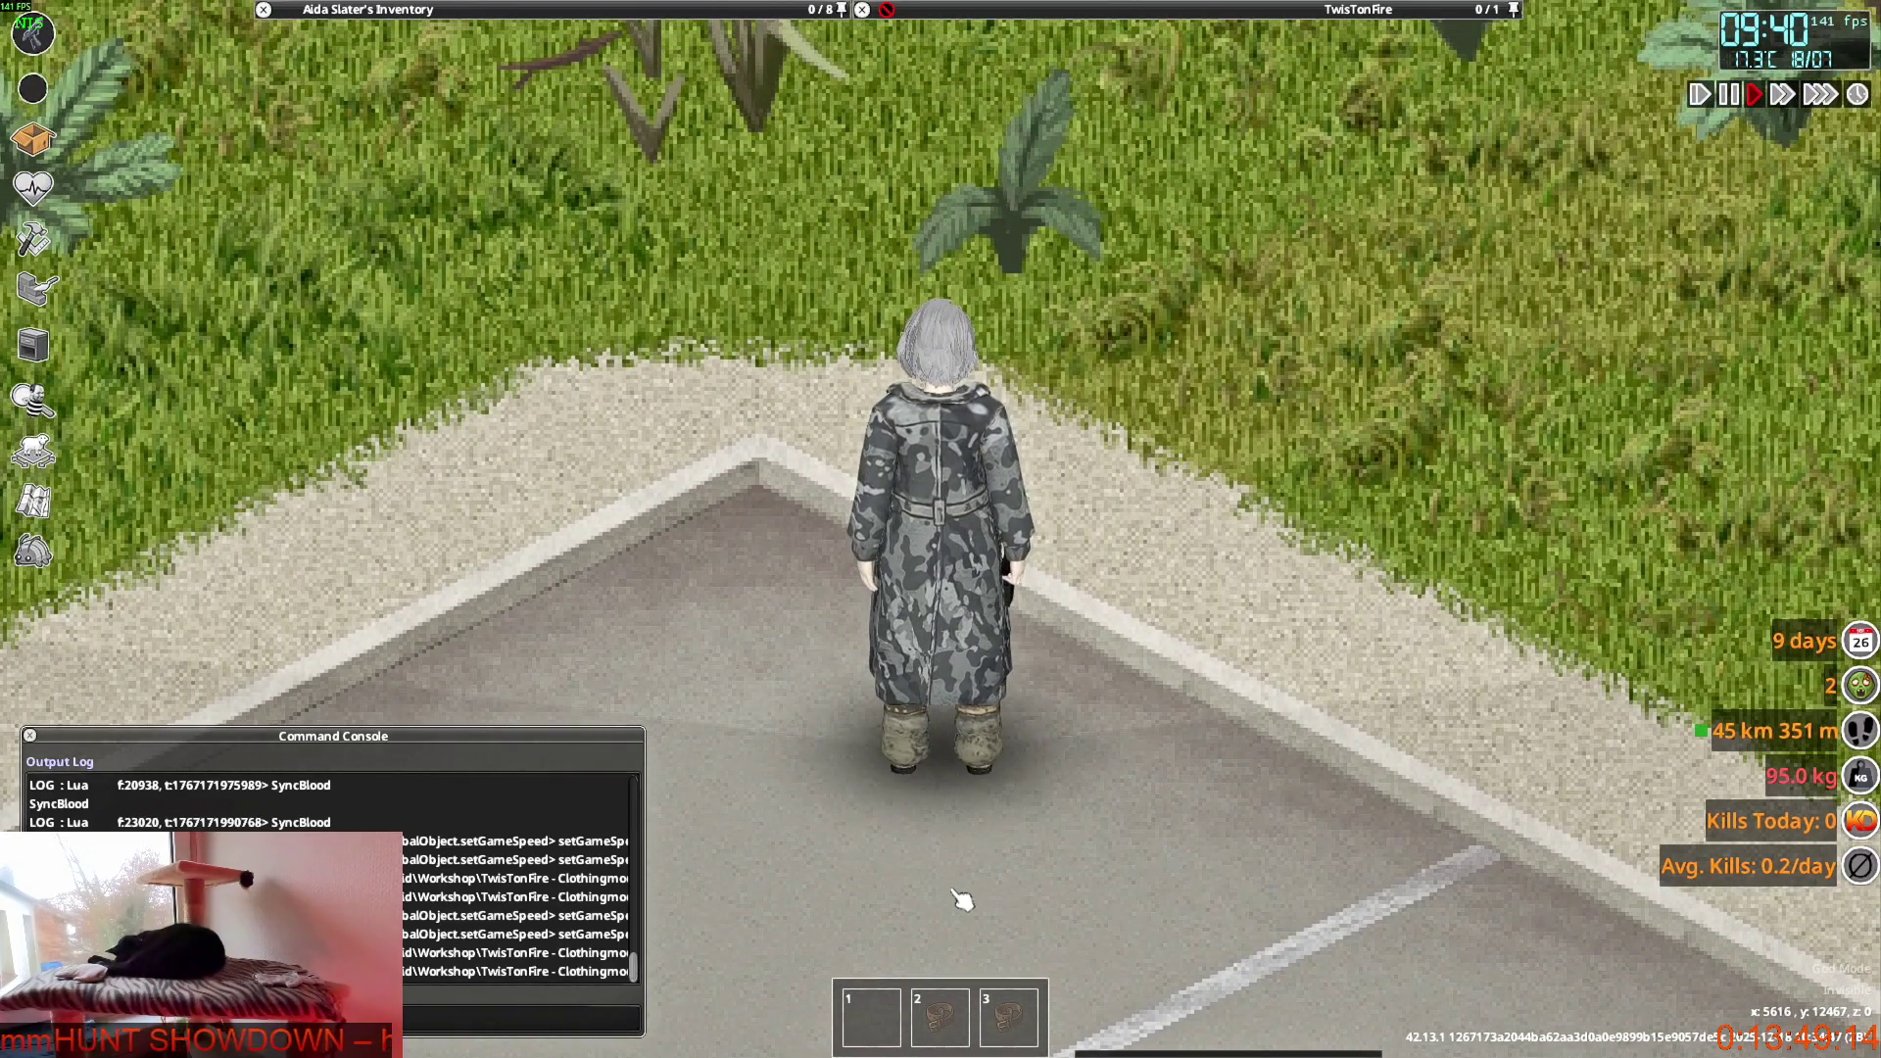
pyautogui.press('a')
pyautogui.press('w')
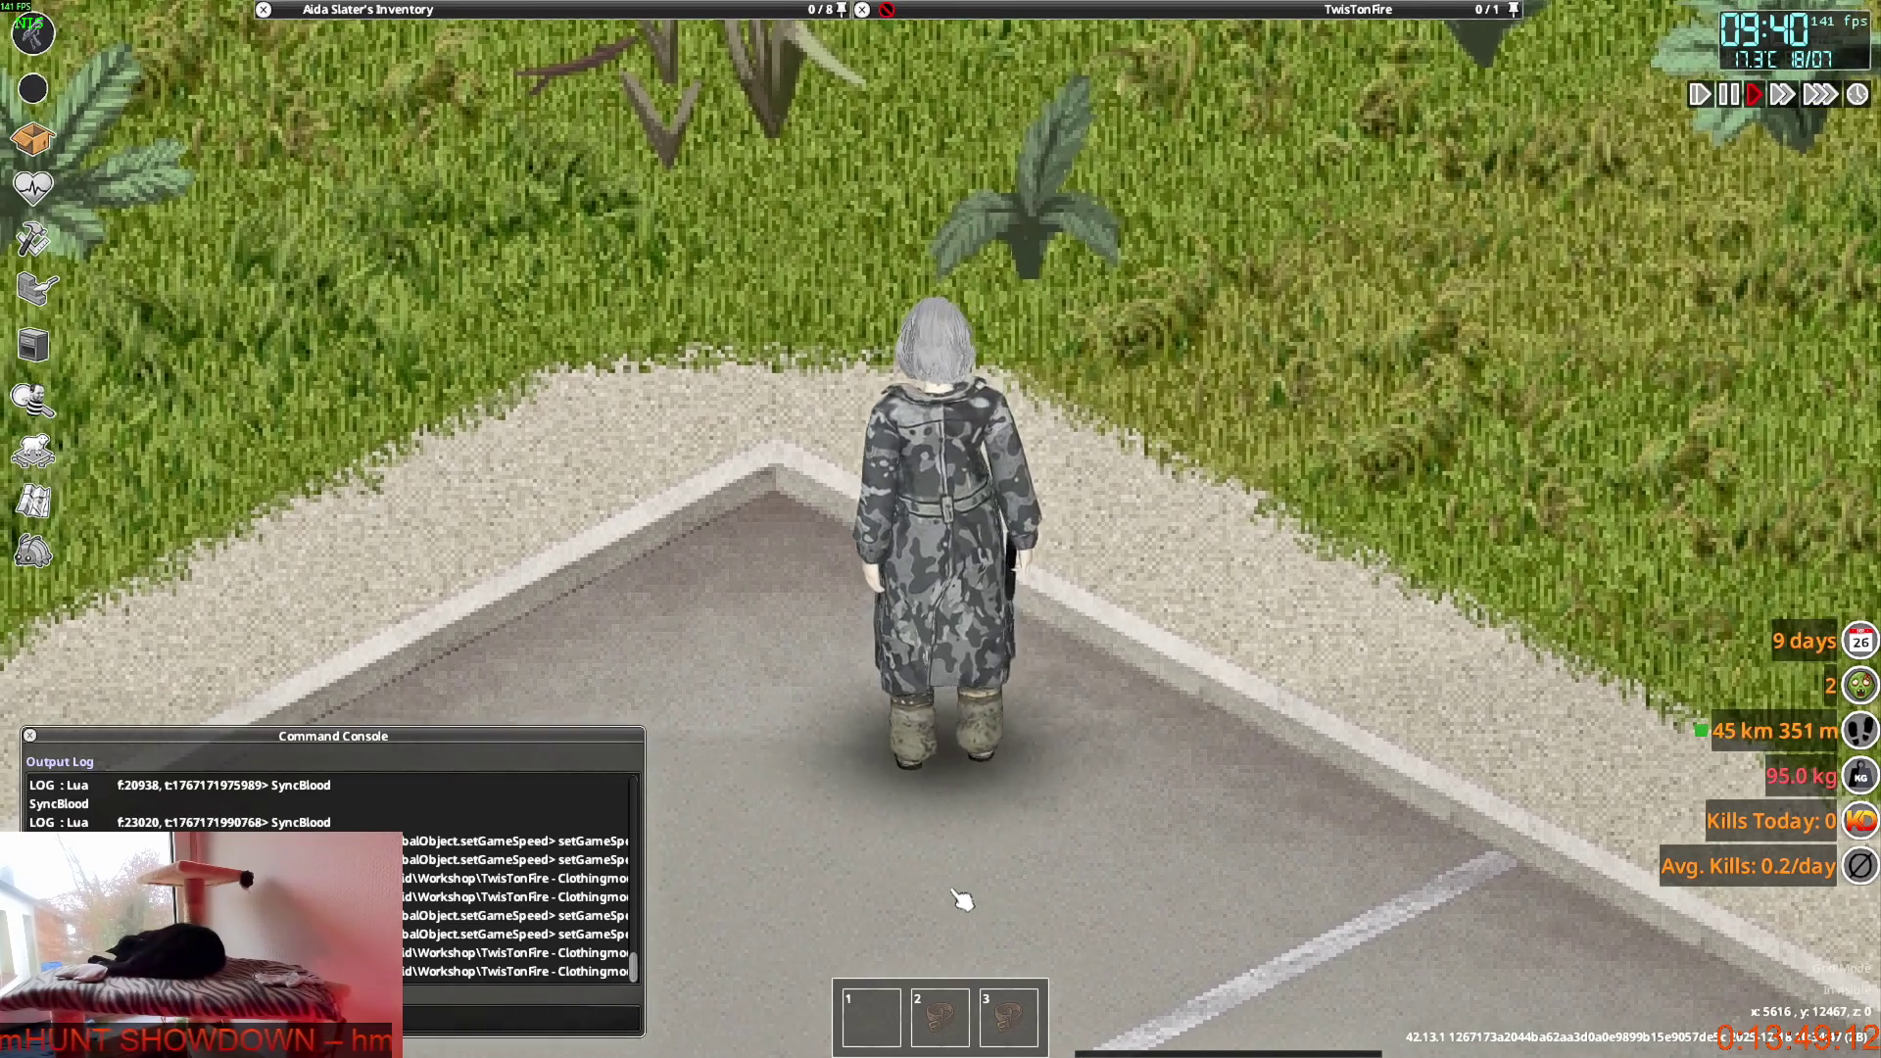
pyautogui.press('s')
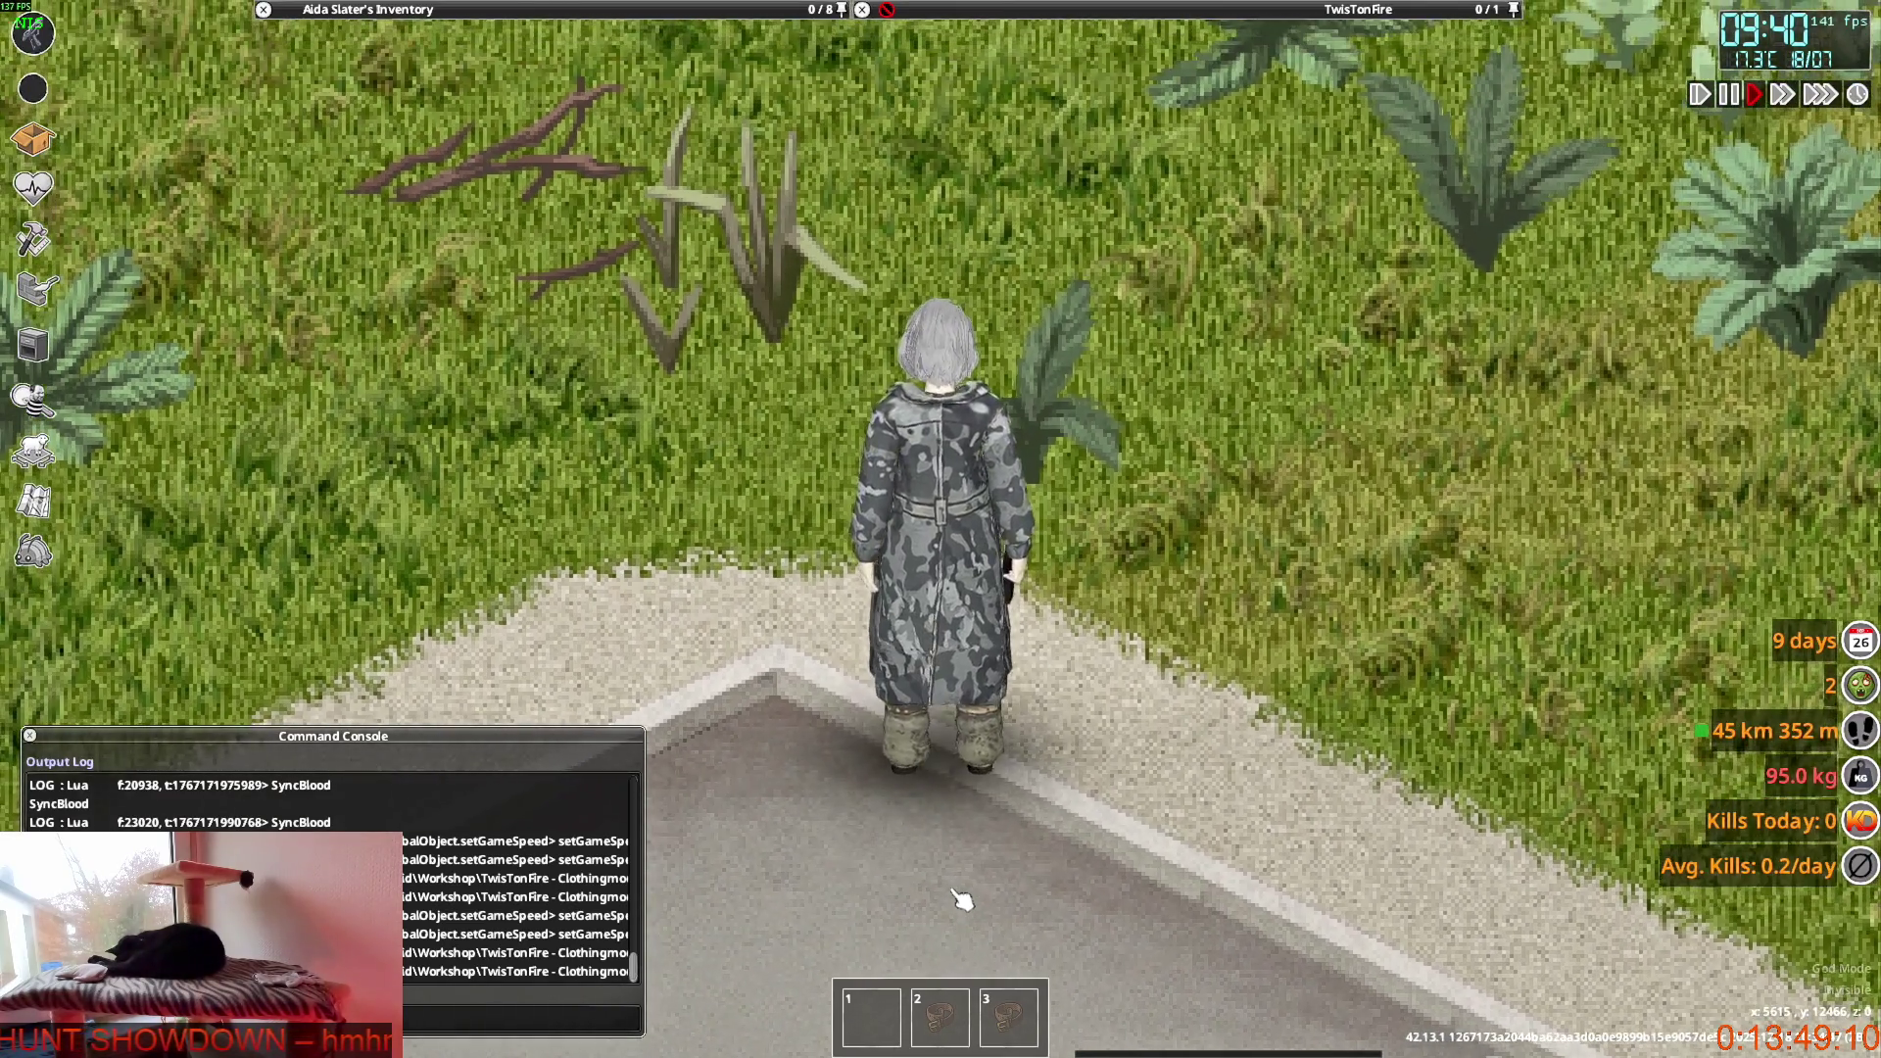
pyautogui.press('s')
pyautogui.press('w')
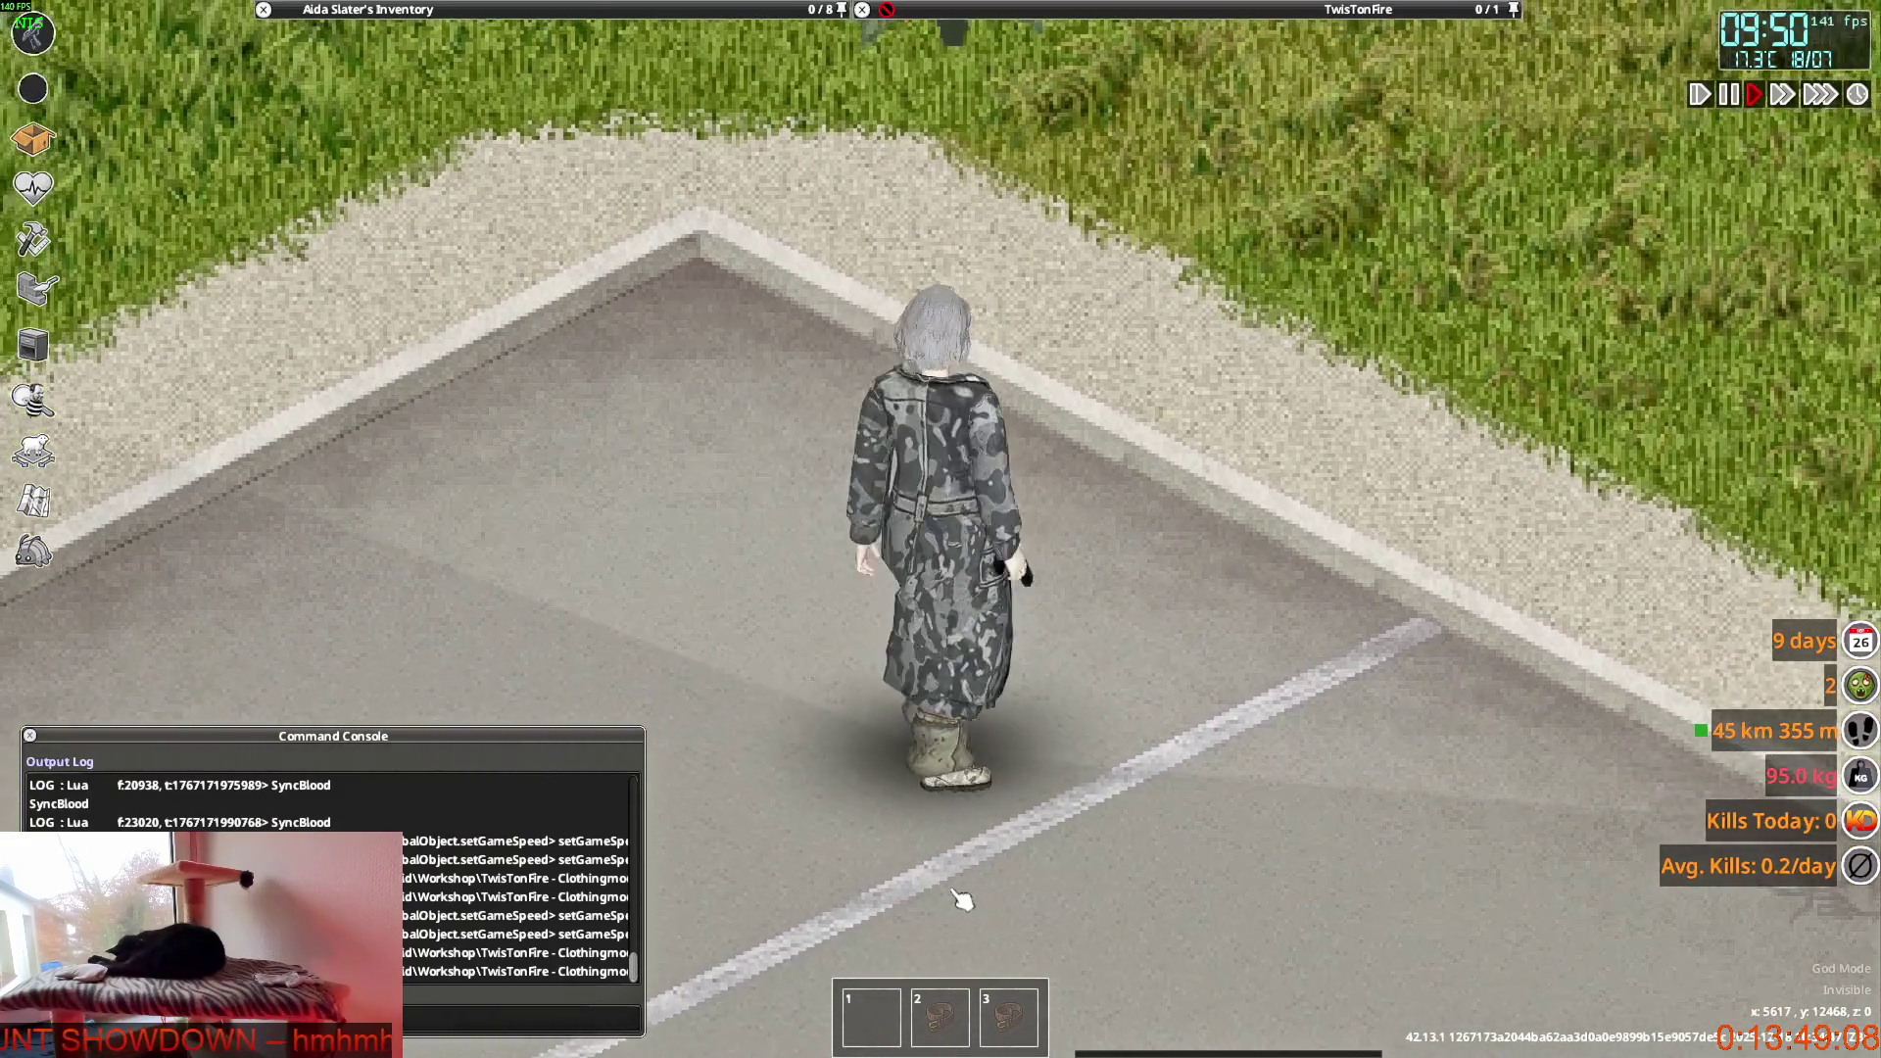
pyautogui.press('w')
pyautogui.press('s')
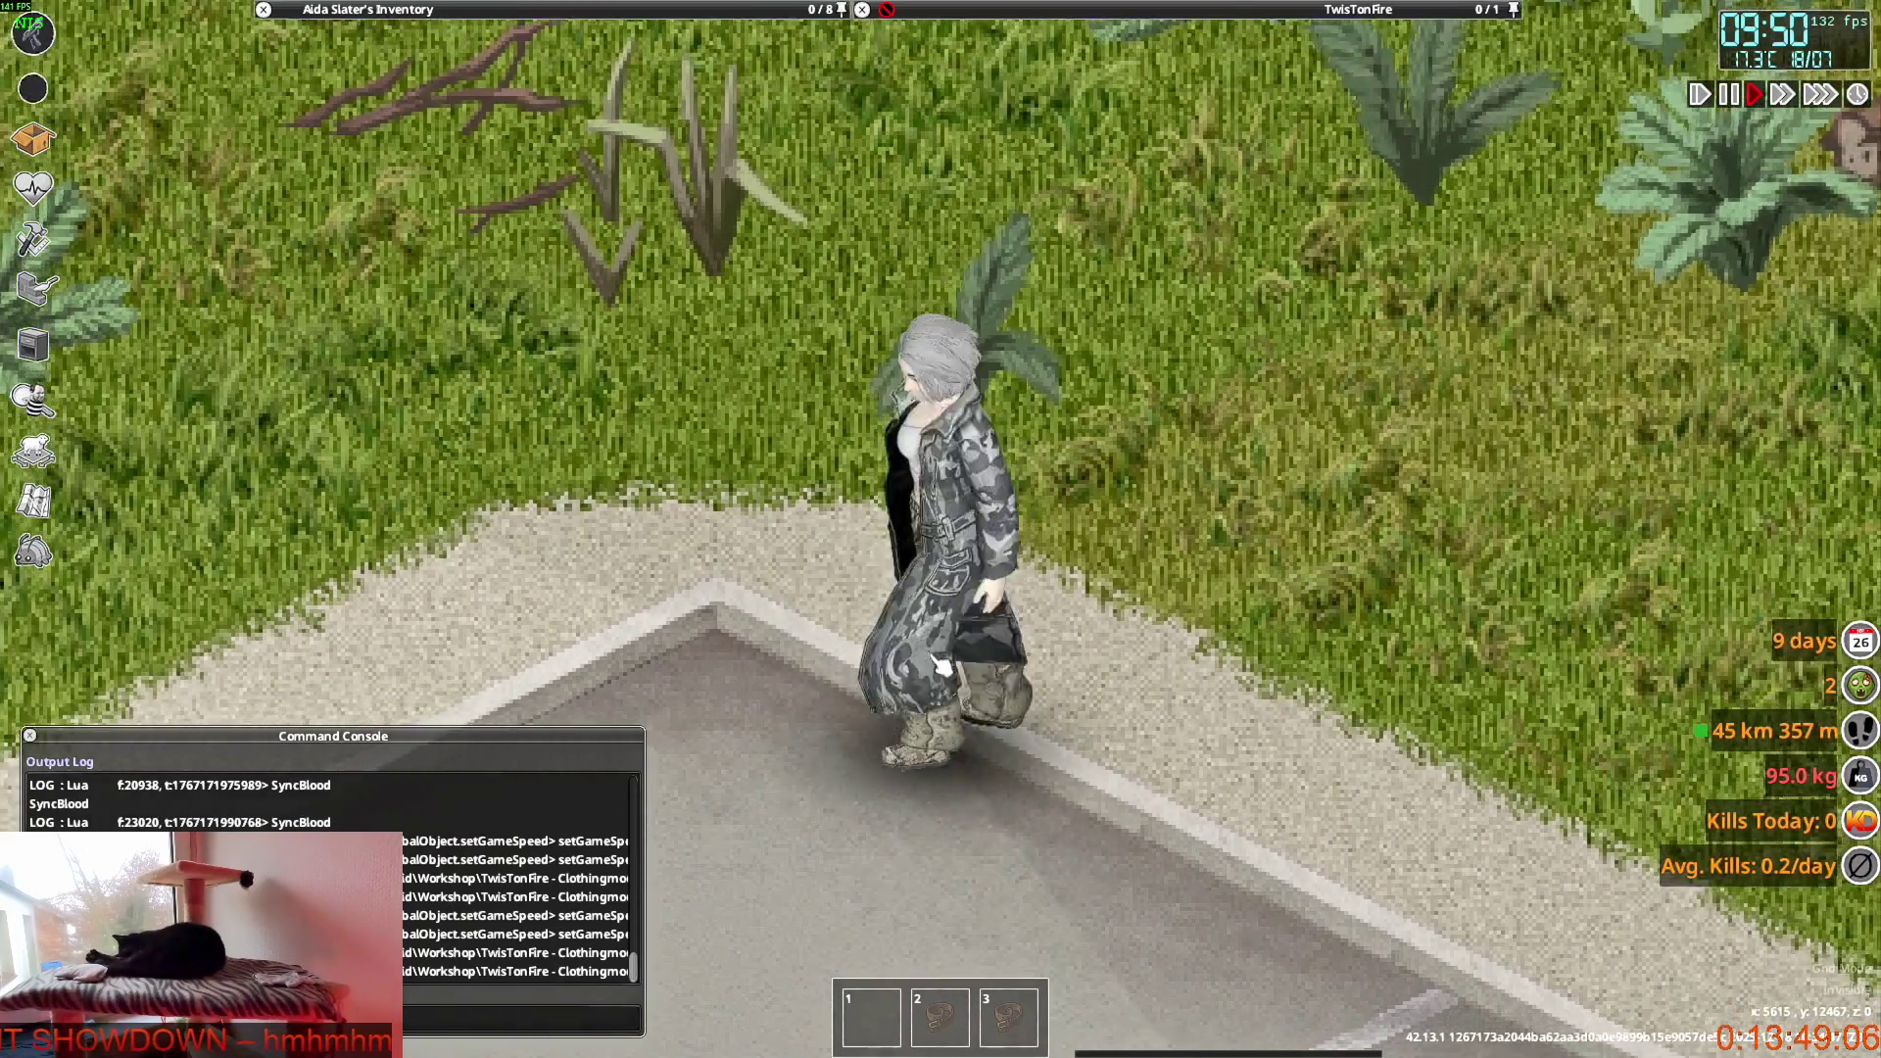
pyautogui.press('w')
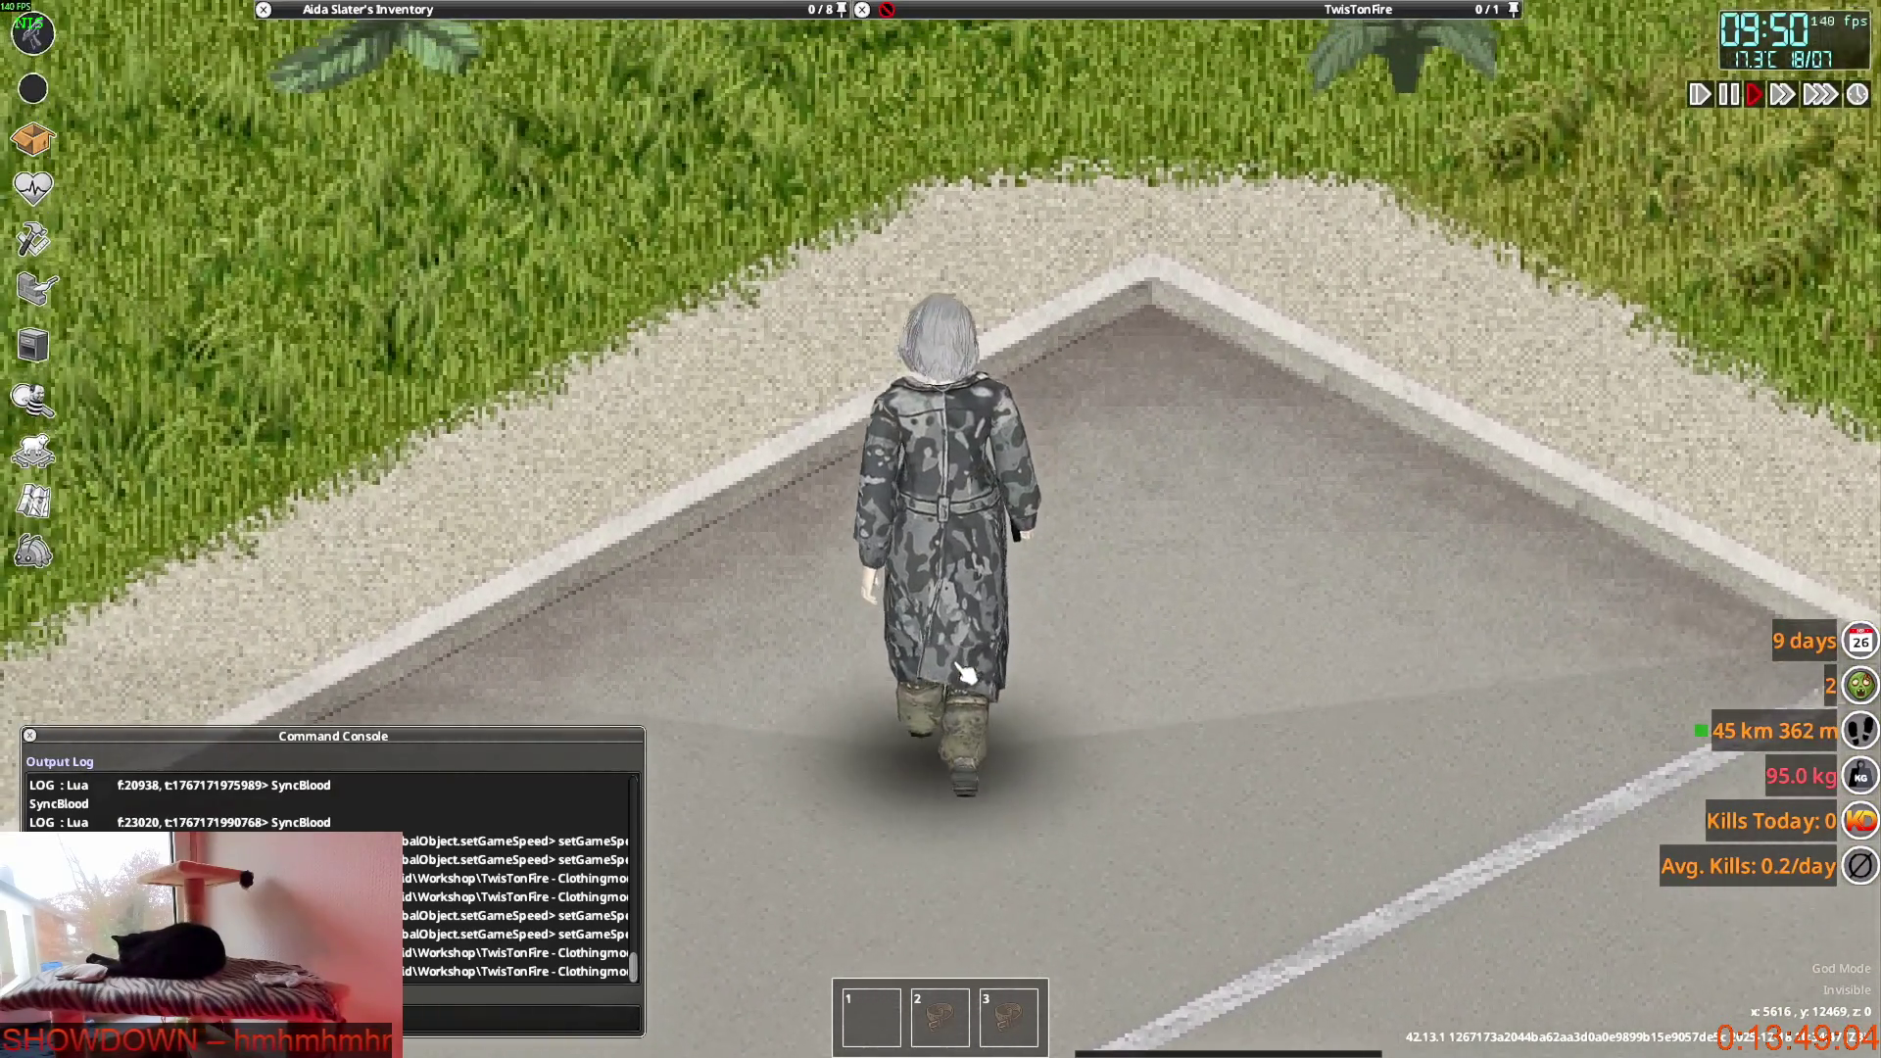
pyautogui.press('w')
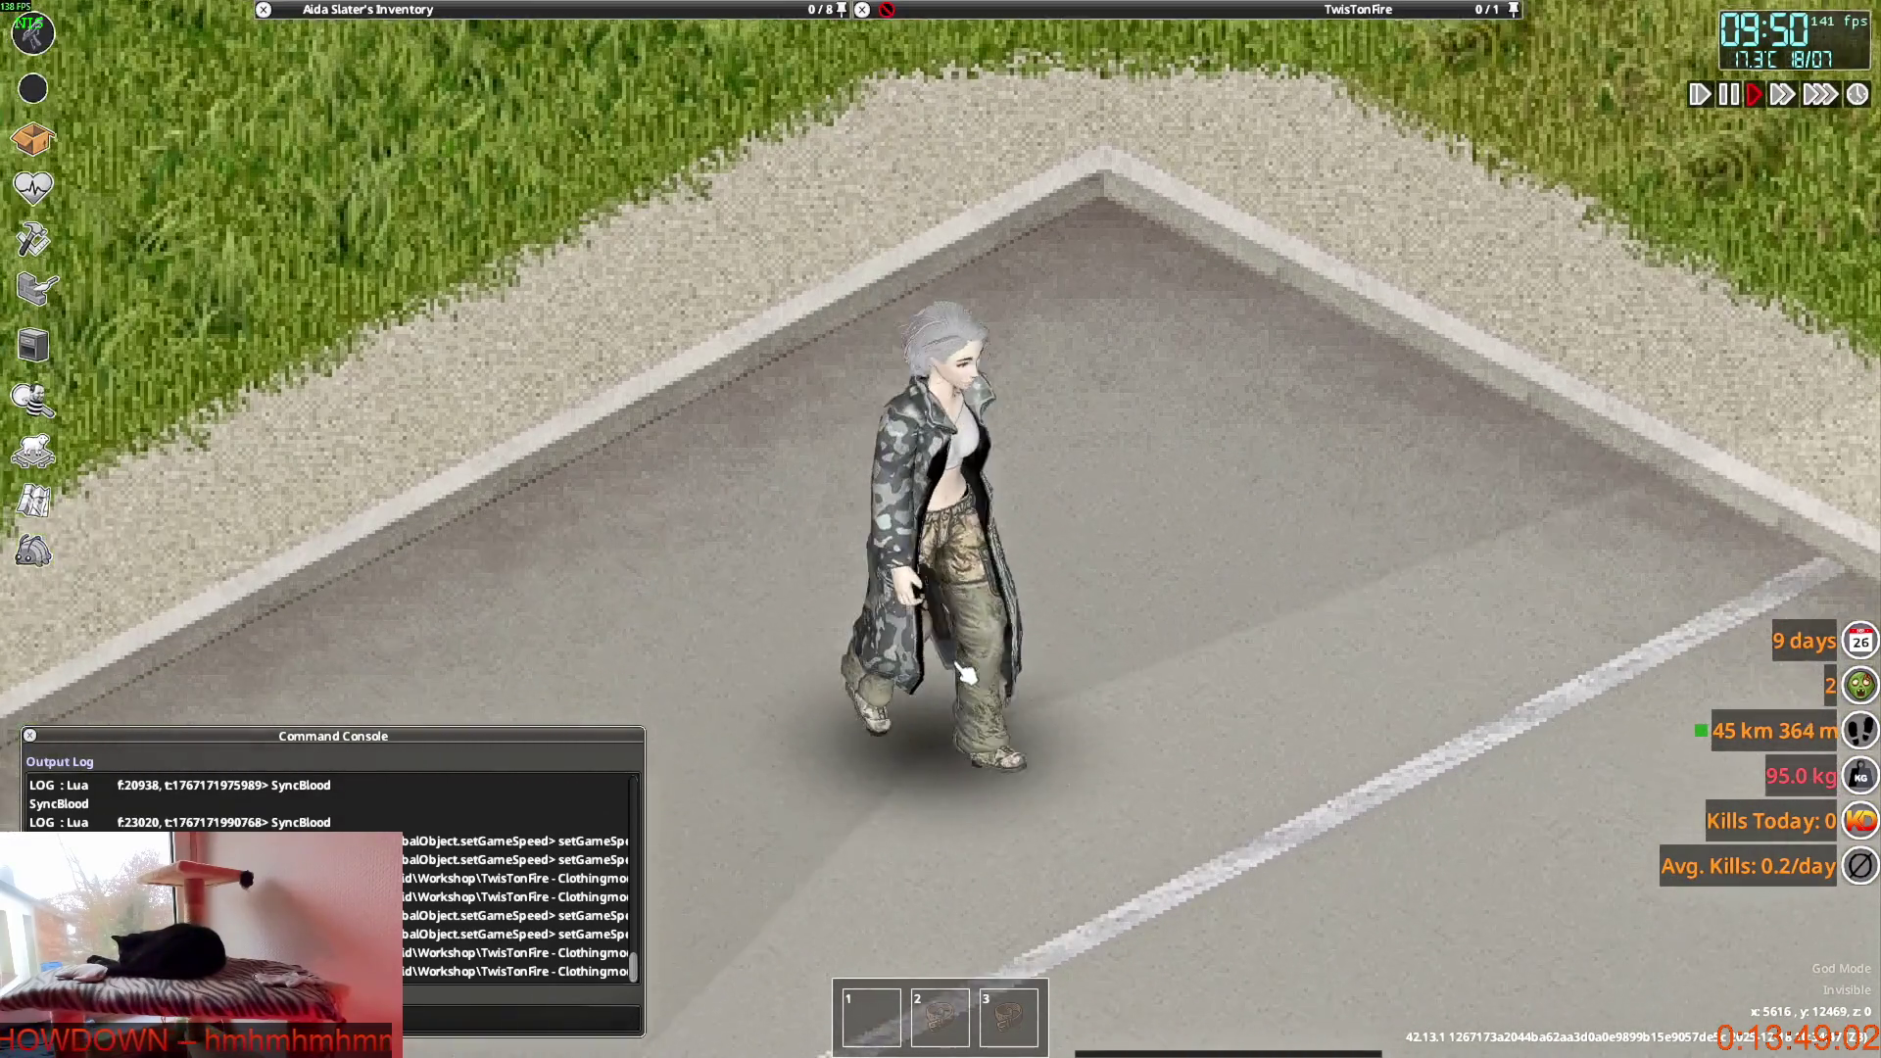
pyautogui.press('w')
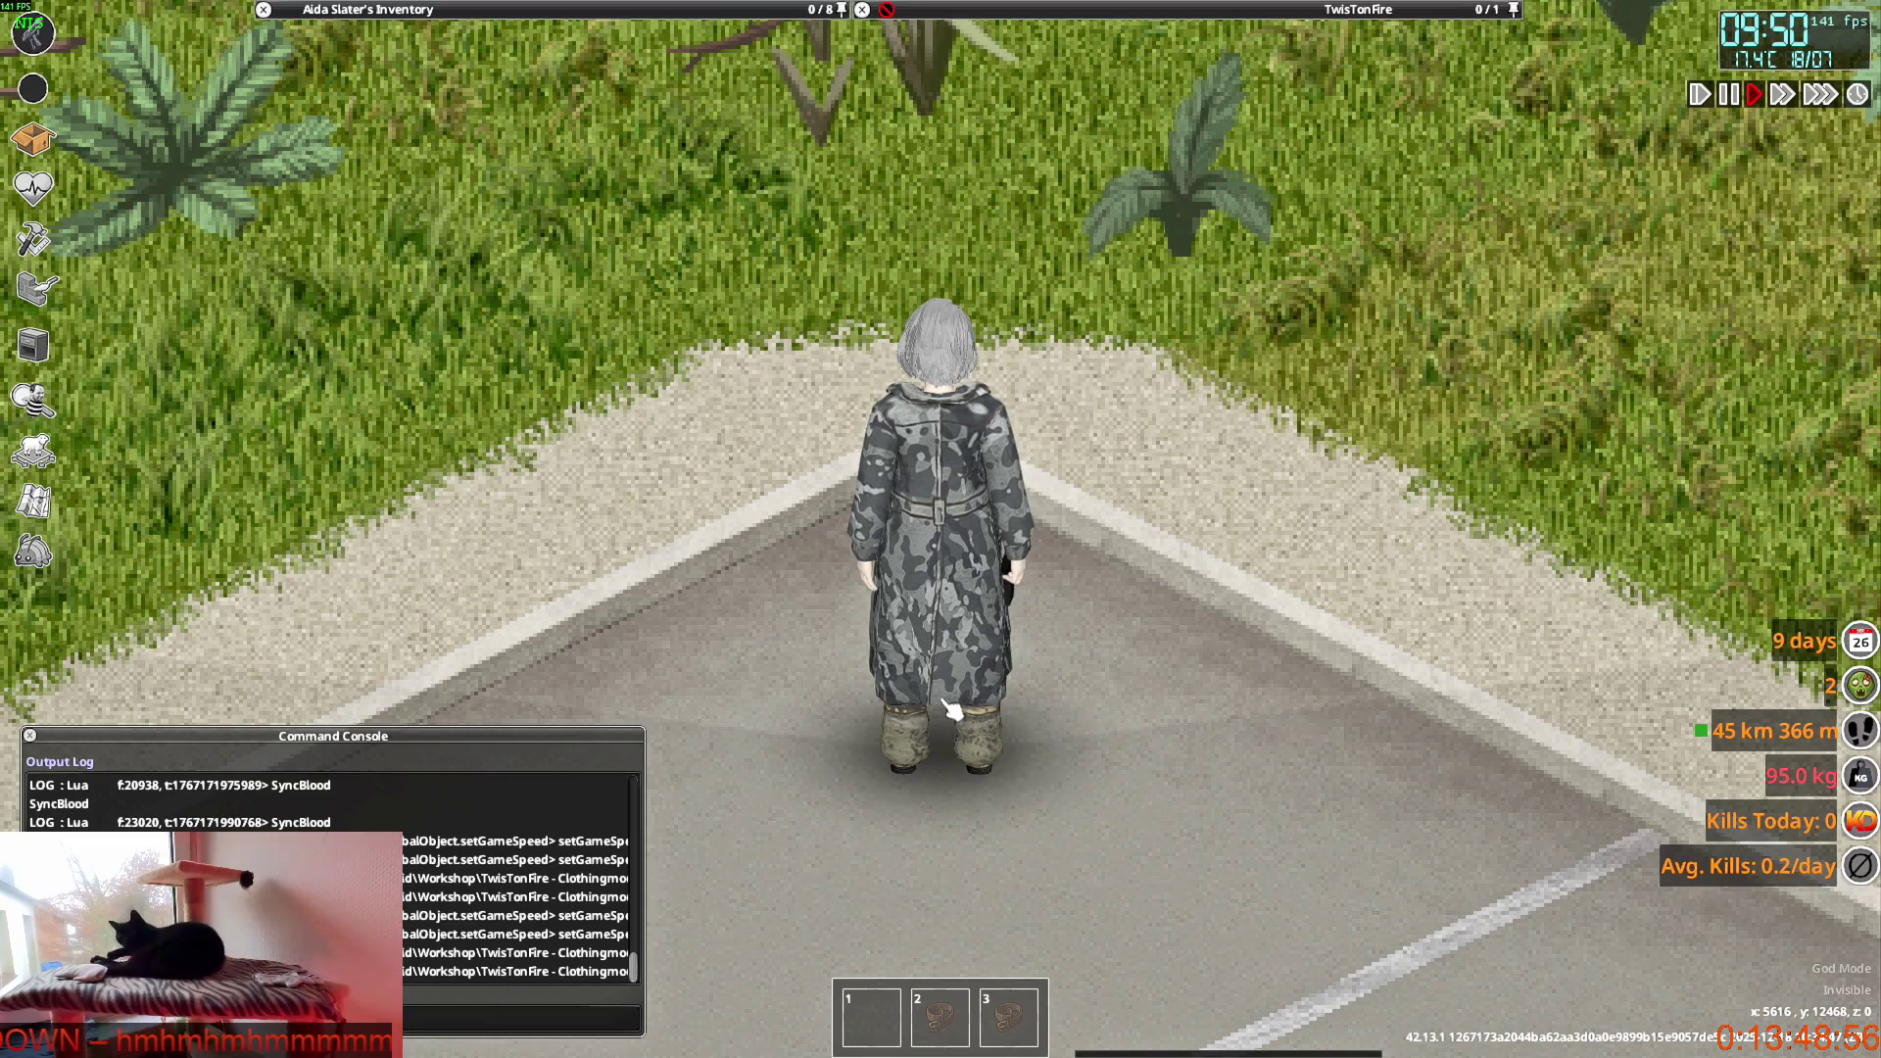
pyautogui.press('s')
pyautogui.press('s')
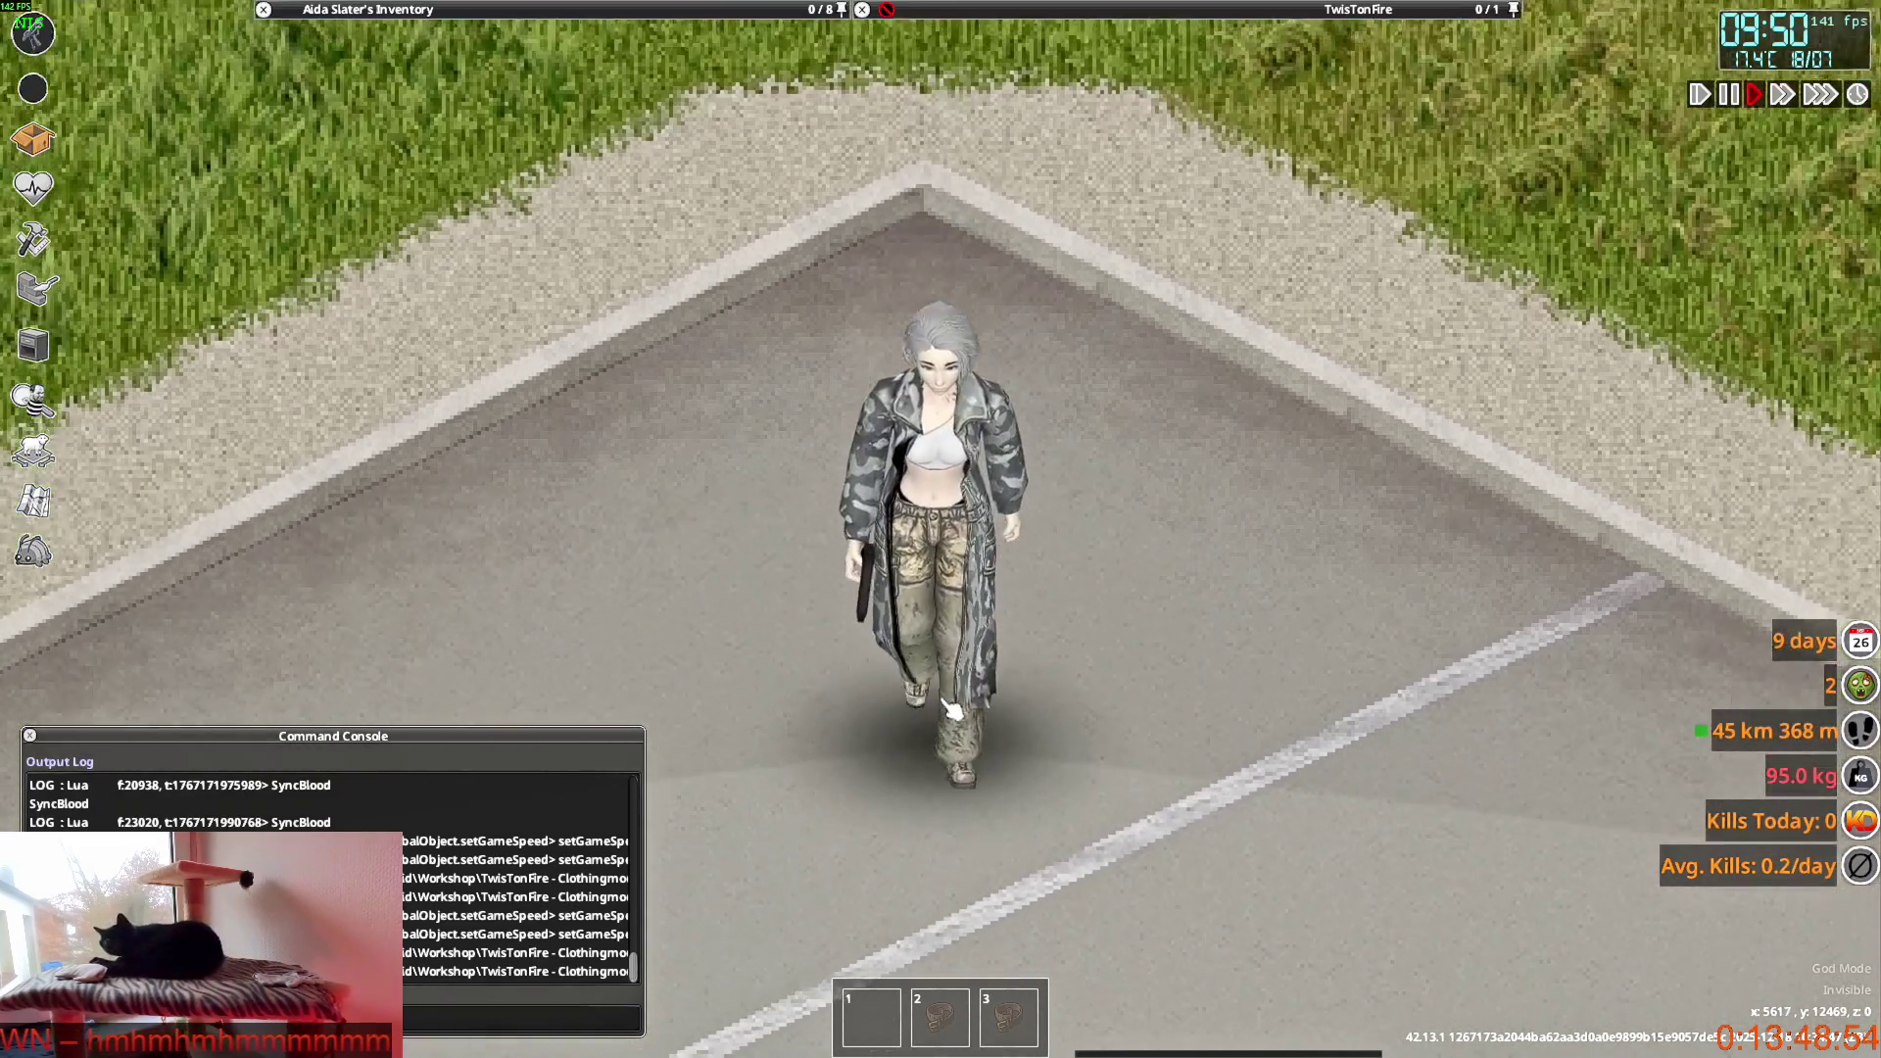
pyautogui.press('w')
pyautogui.press('w')
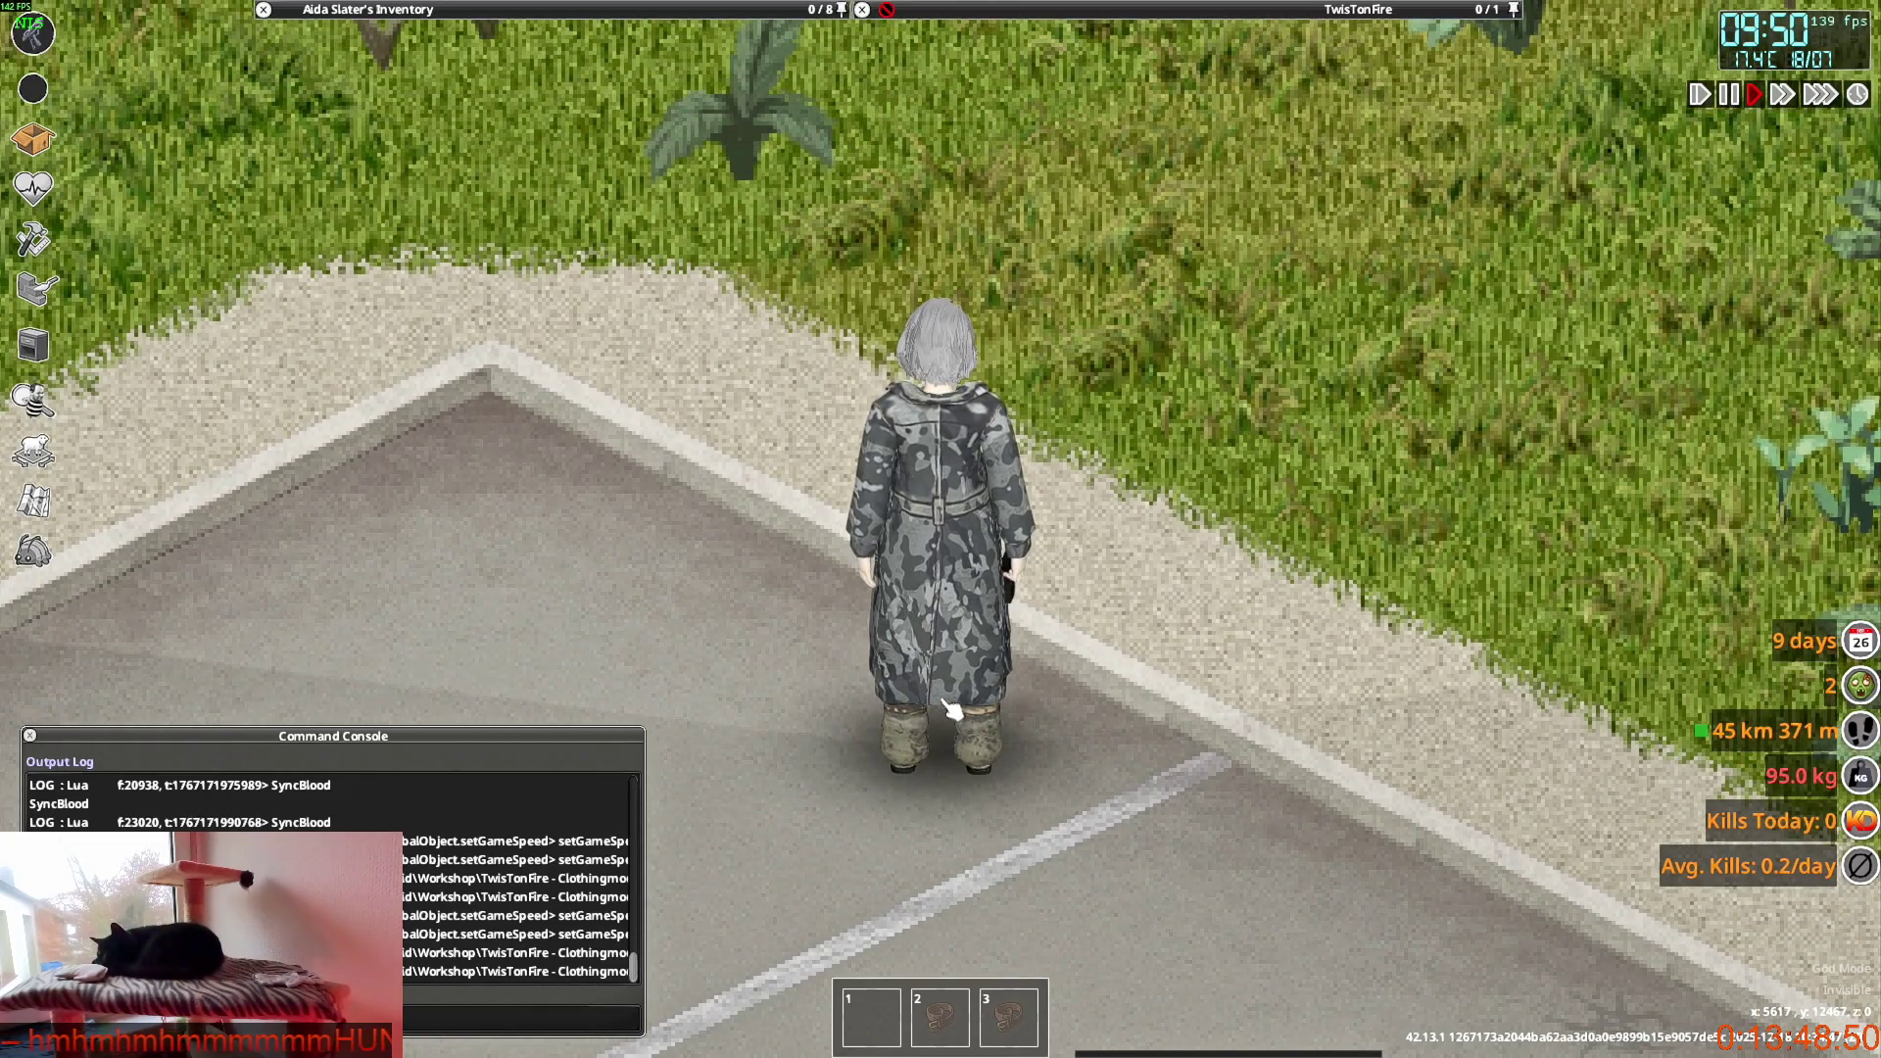
pyautogui.press('s')
pyautogui.press('s')
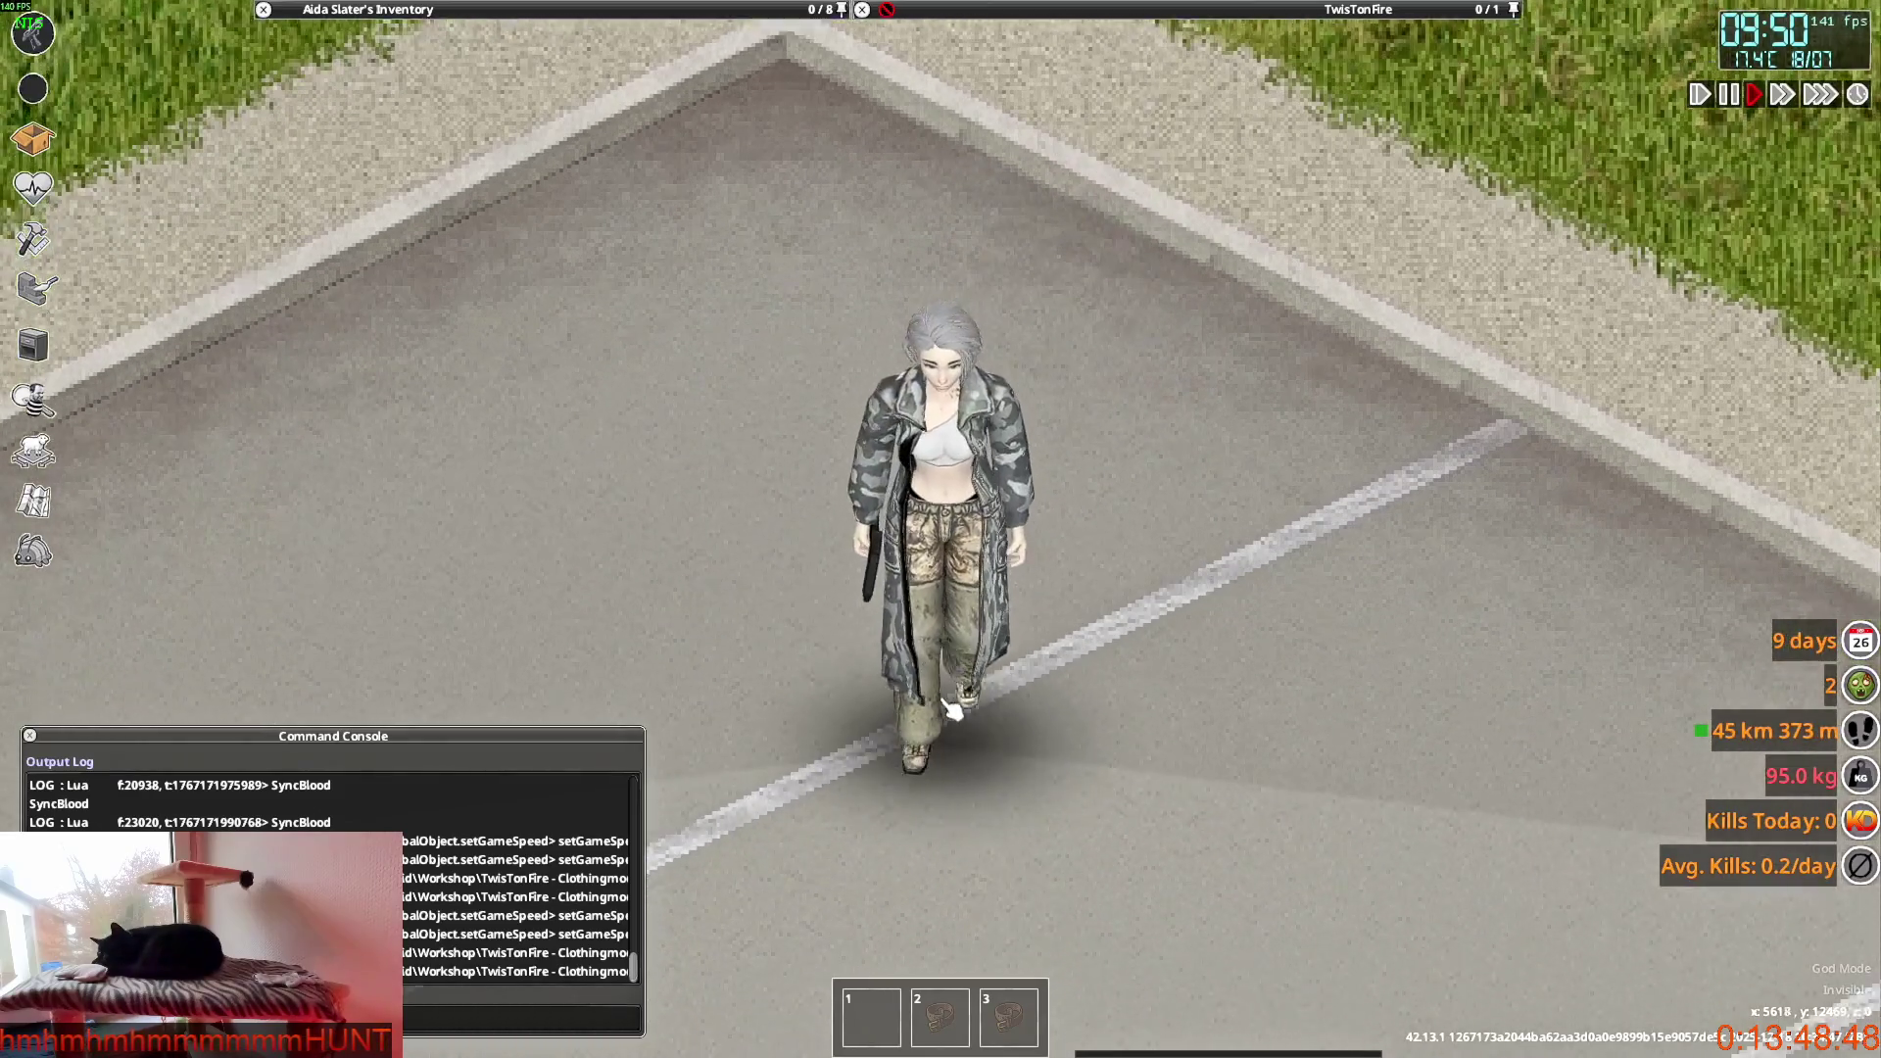
pyautogui.press('w')
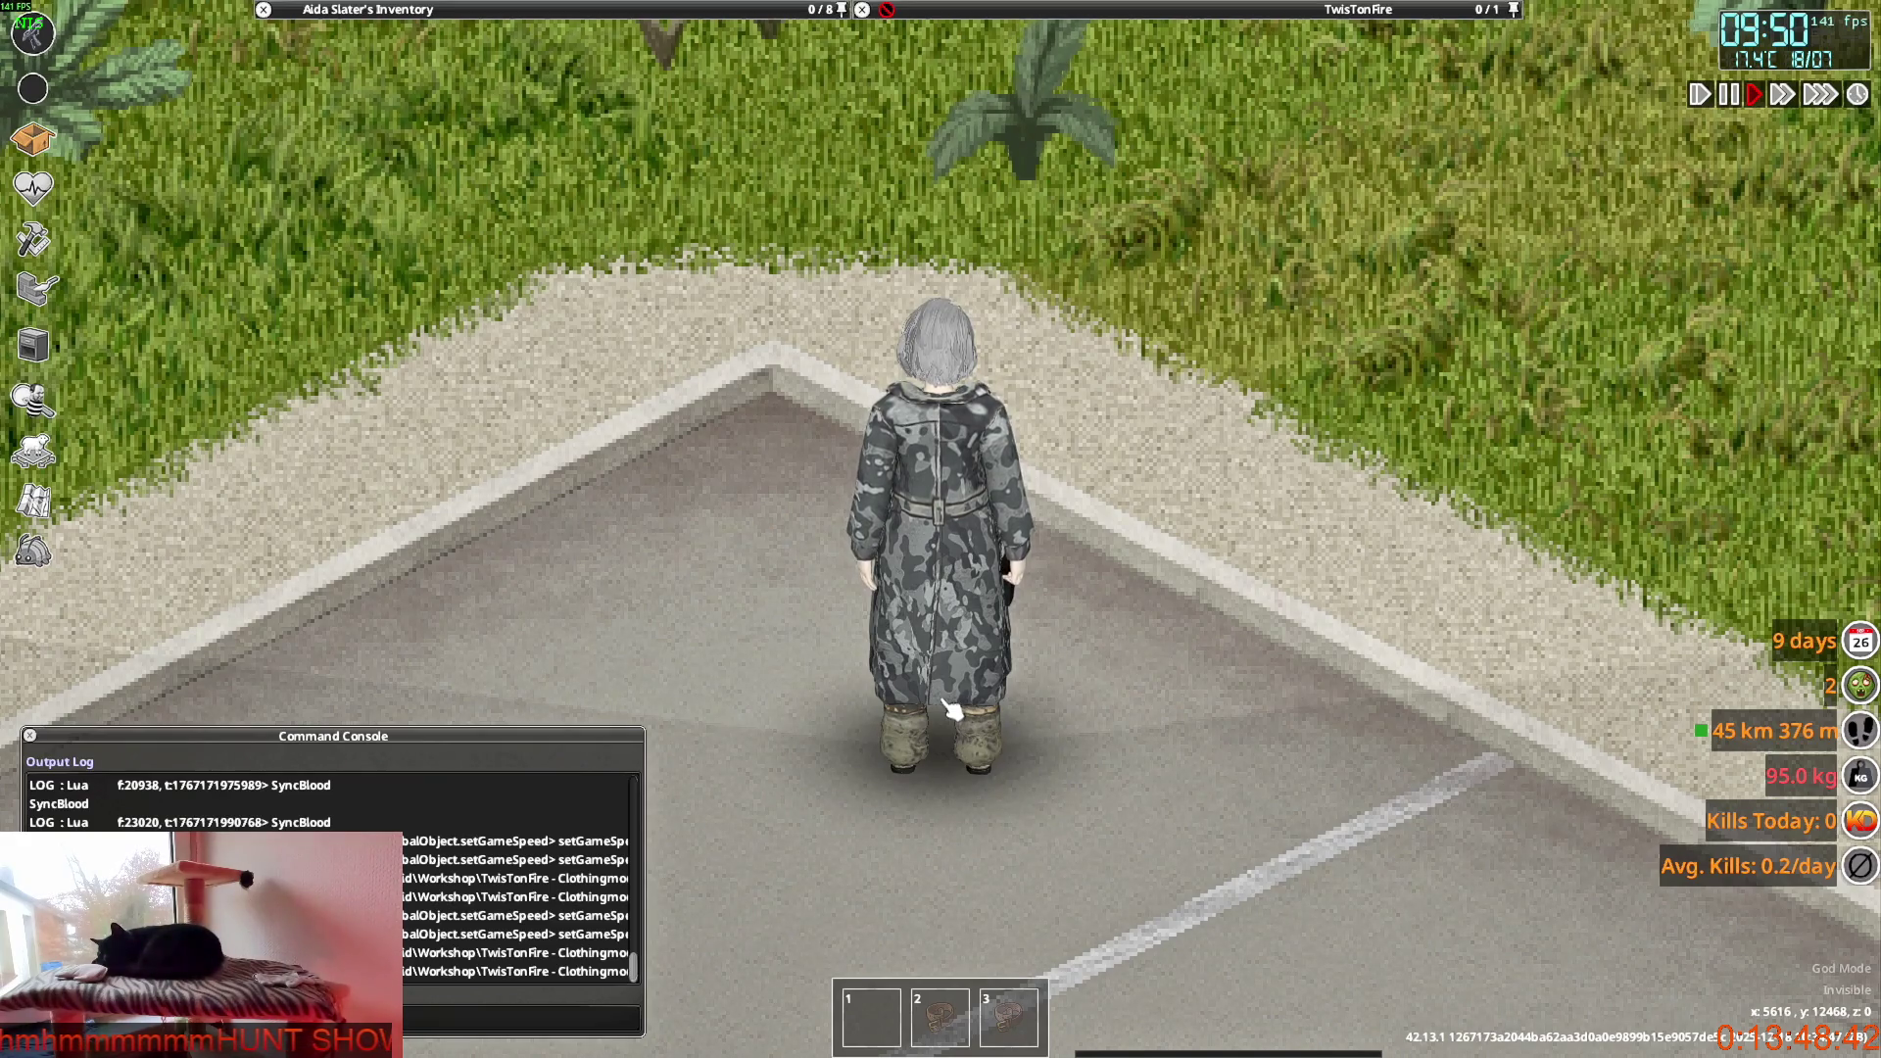
# Return to Blender and orbit to the coat's back.
pyautogui.hotkey('alt', 'Tab')
pyautogui.moveTo(912, 648); pyautogui.dragTo(668, 648, button='middle')
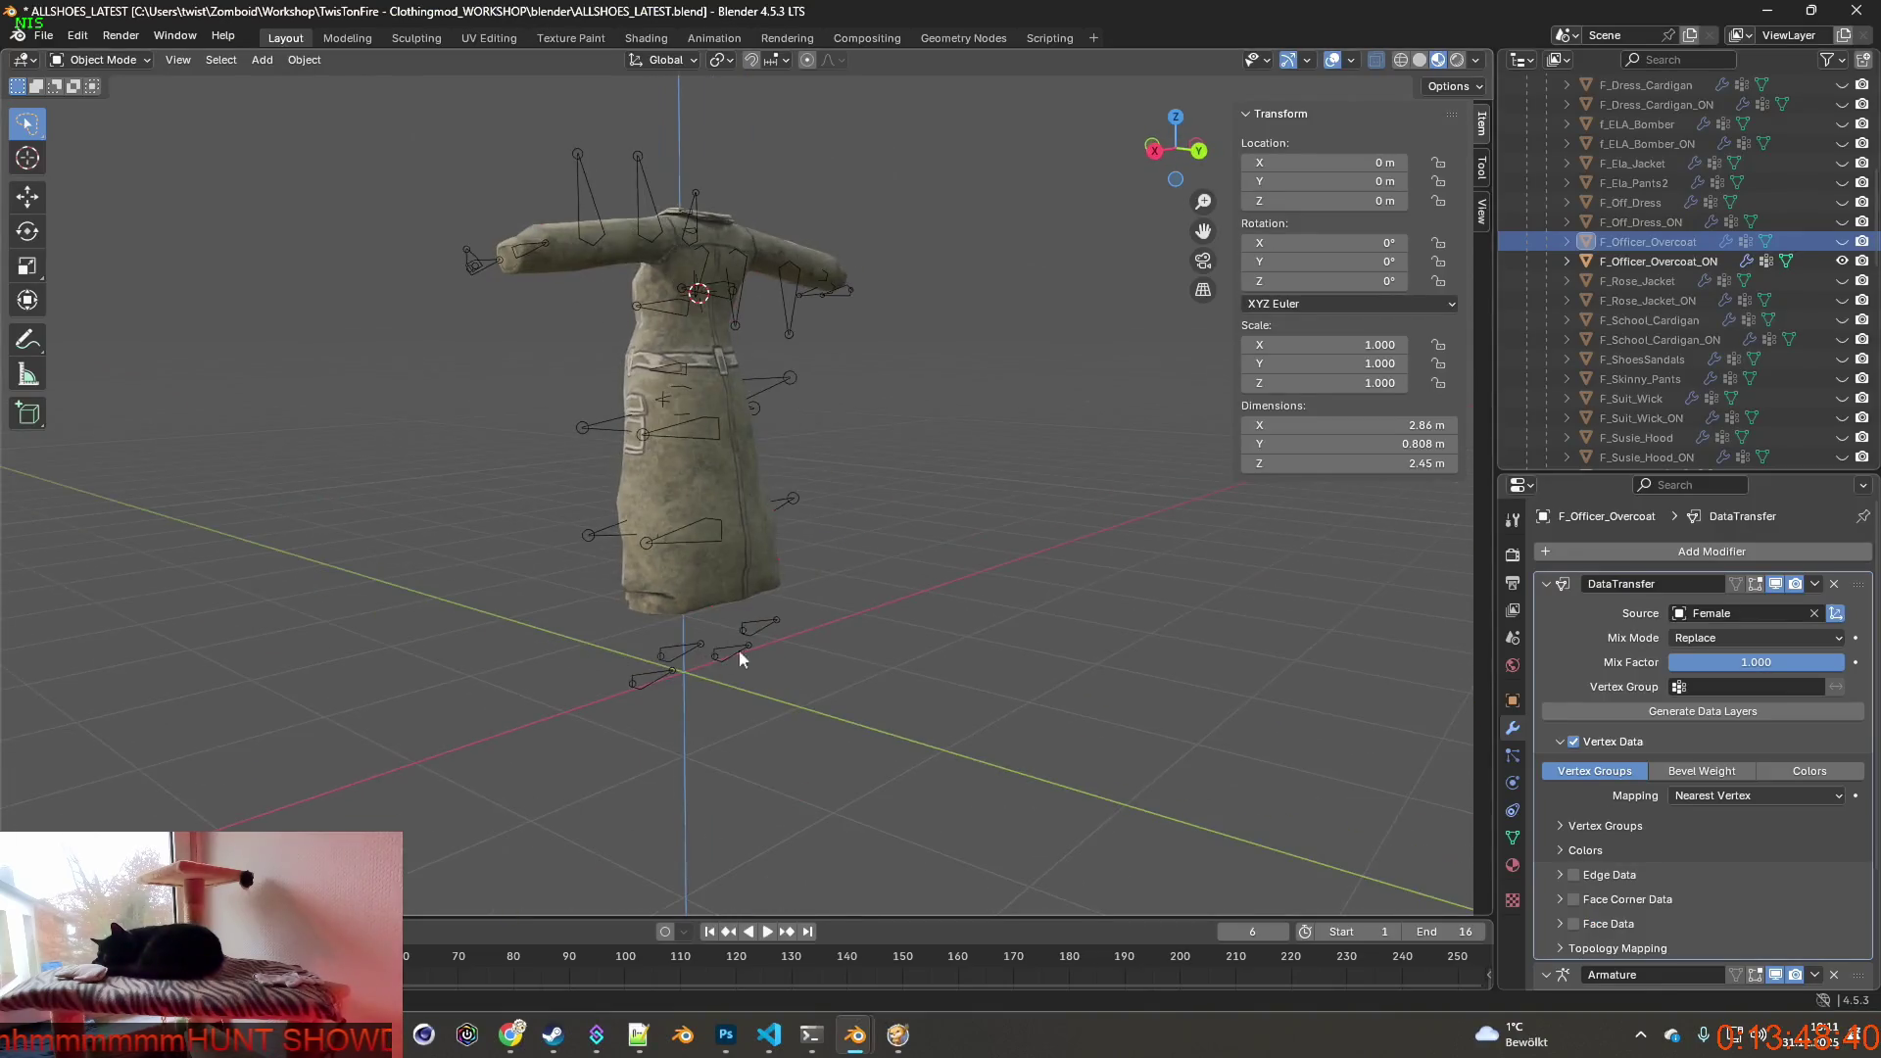
pyautogui.scroll(4, 733, 661)
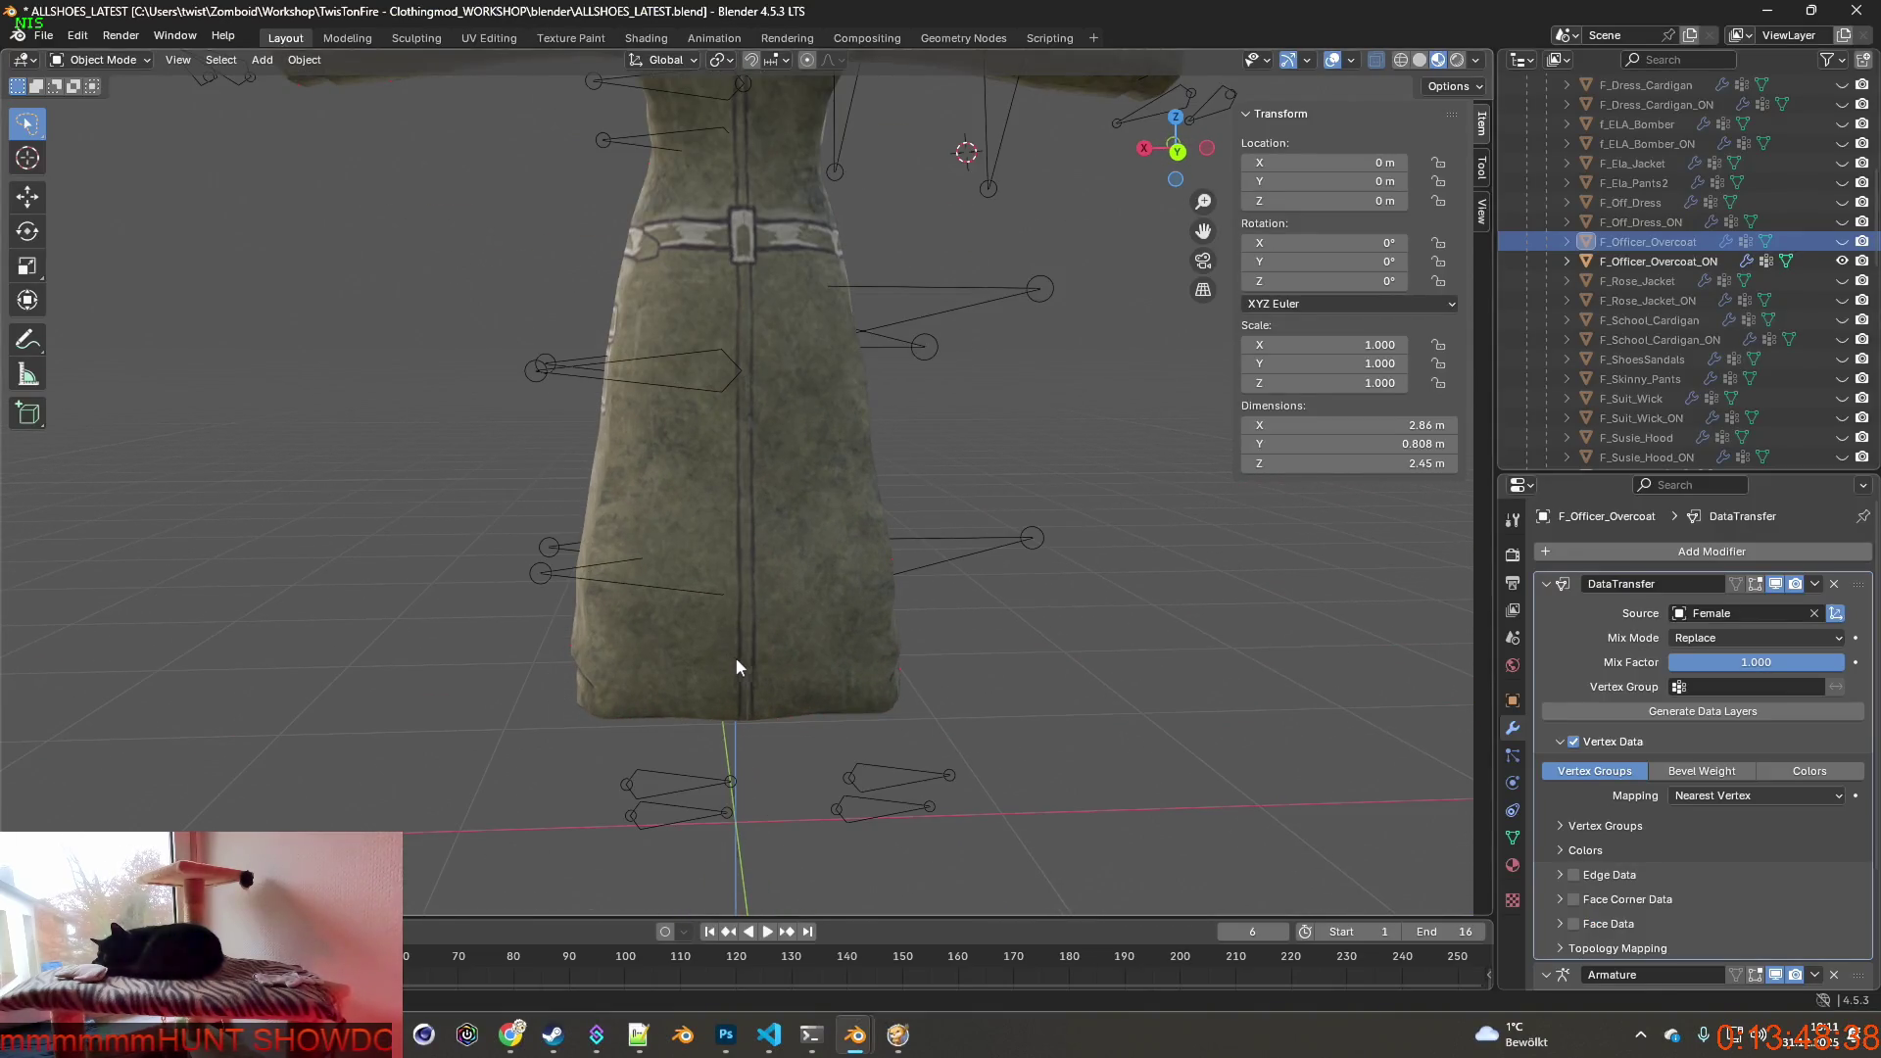
pyautogui.scroll(2, 728, 647)
# Put F_Officer_Overcoat_ON in Edit Mode and start a knife cut at the lower back seam.
pyautogui.click(796, 571)
pyautogui.click(103, 59)
pyautogui.click(102, 98)
pyautogui.scroll(-1, 664, 673)
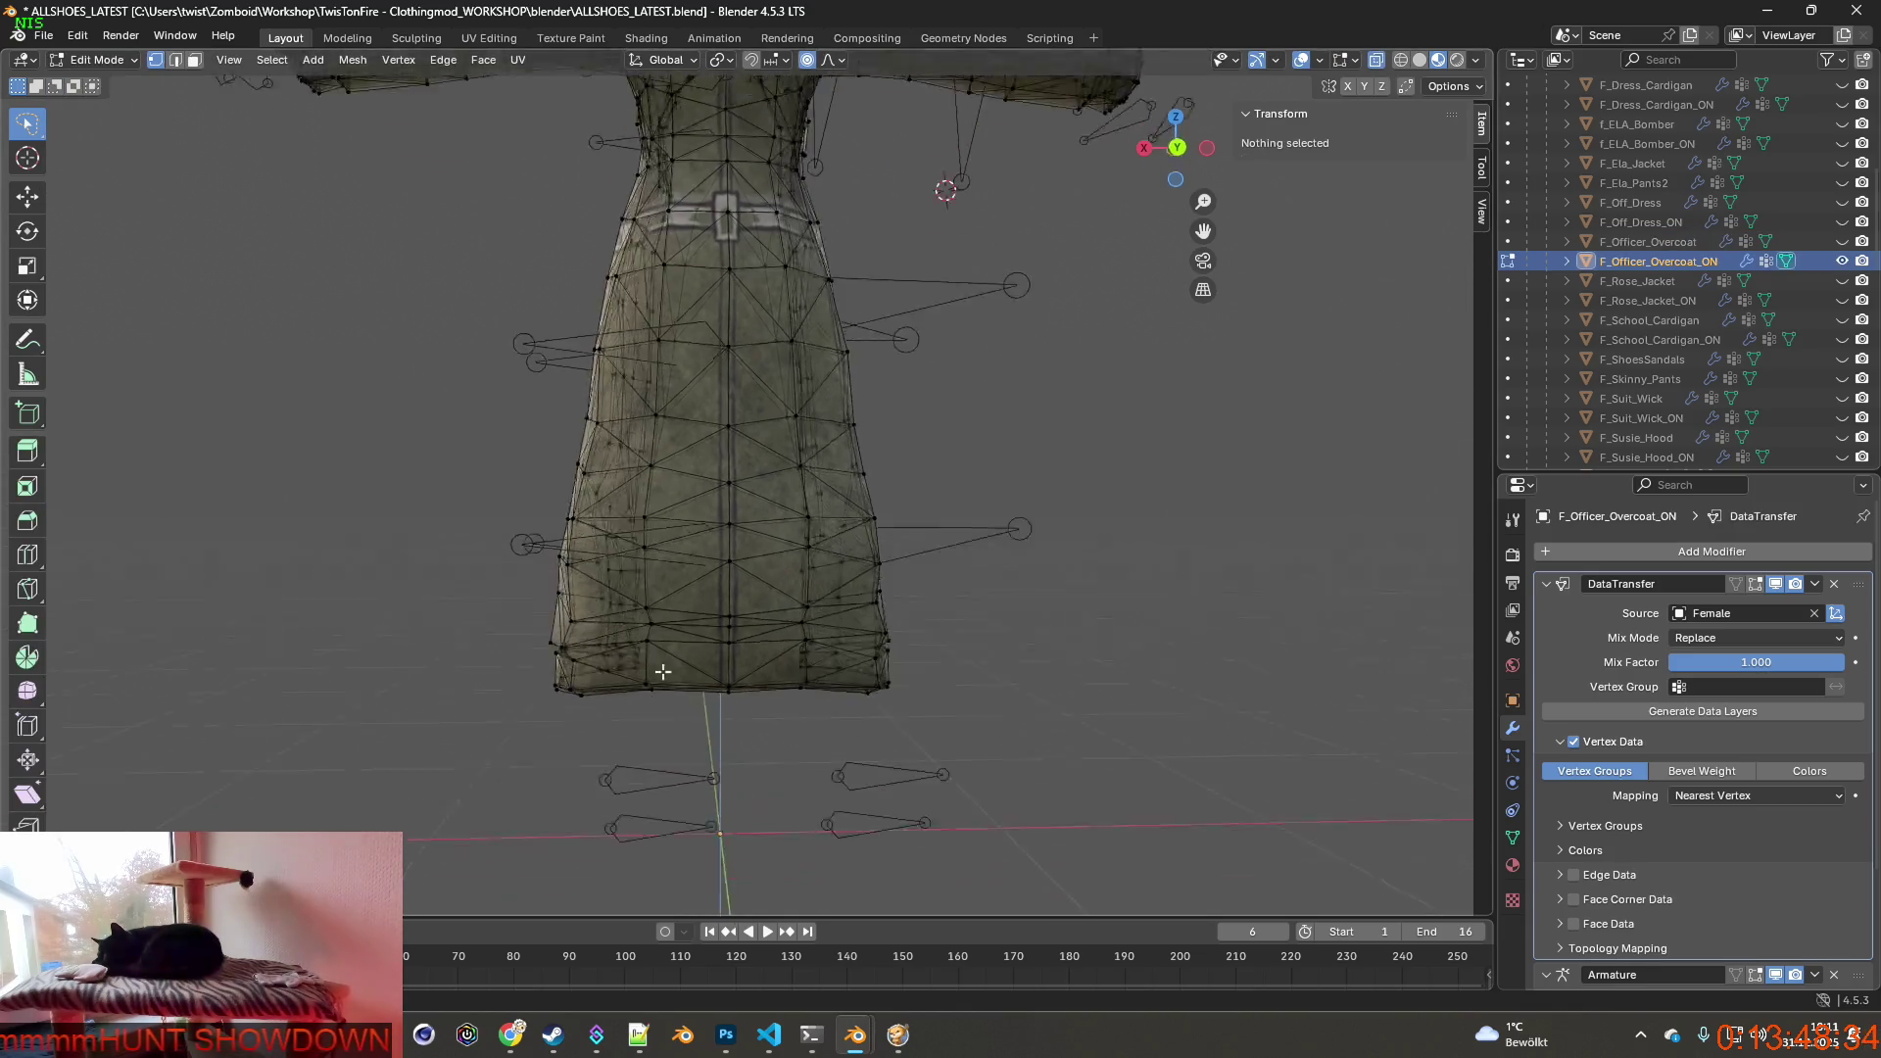
pyautogui.scroll(-2, 663, 673)
pyautogui.moveTo(663, 673)
pyautogui.keyDown('shift'); pyautogui.mouseDown(button='middle')
pyautogui.moveTo(633, 500)
pyautogui.moveTo(770, 530)
pyautogui.mouseUp(button='middle'); pyautogui.keyUp('shift')
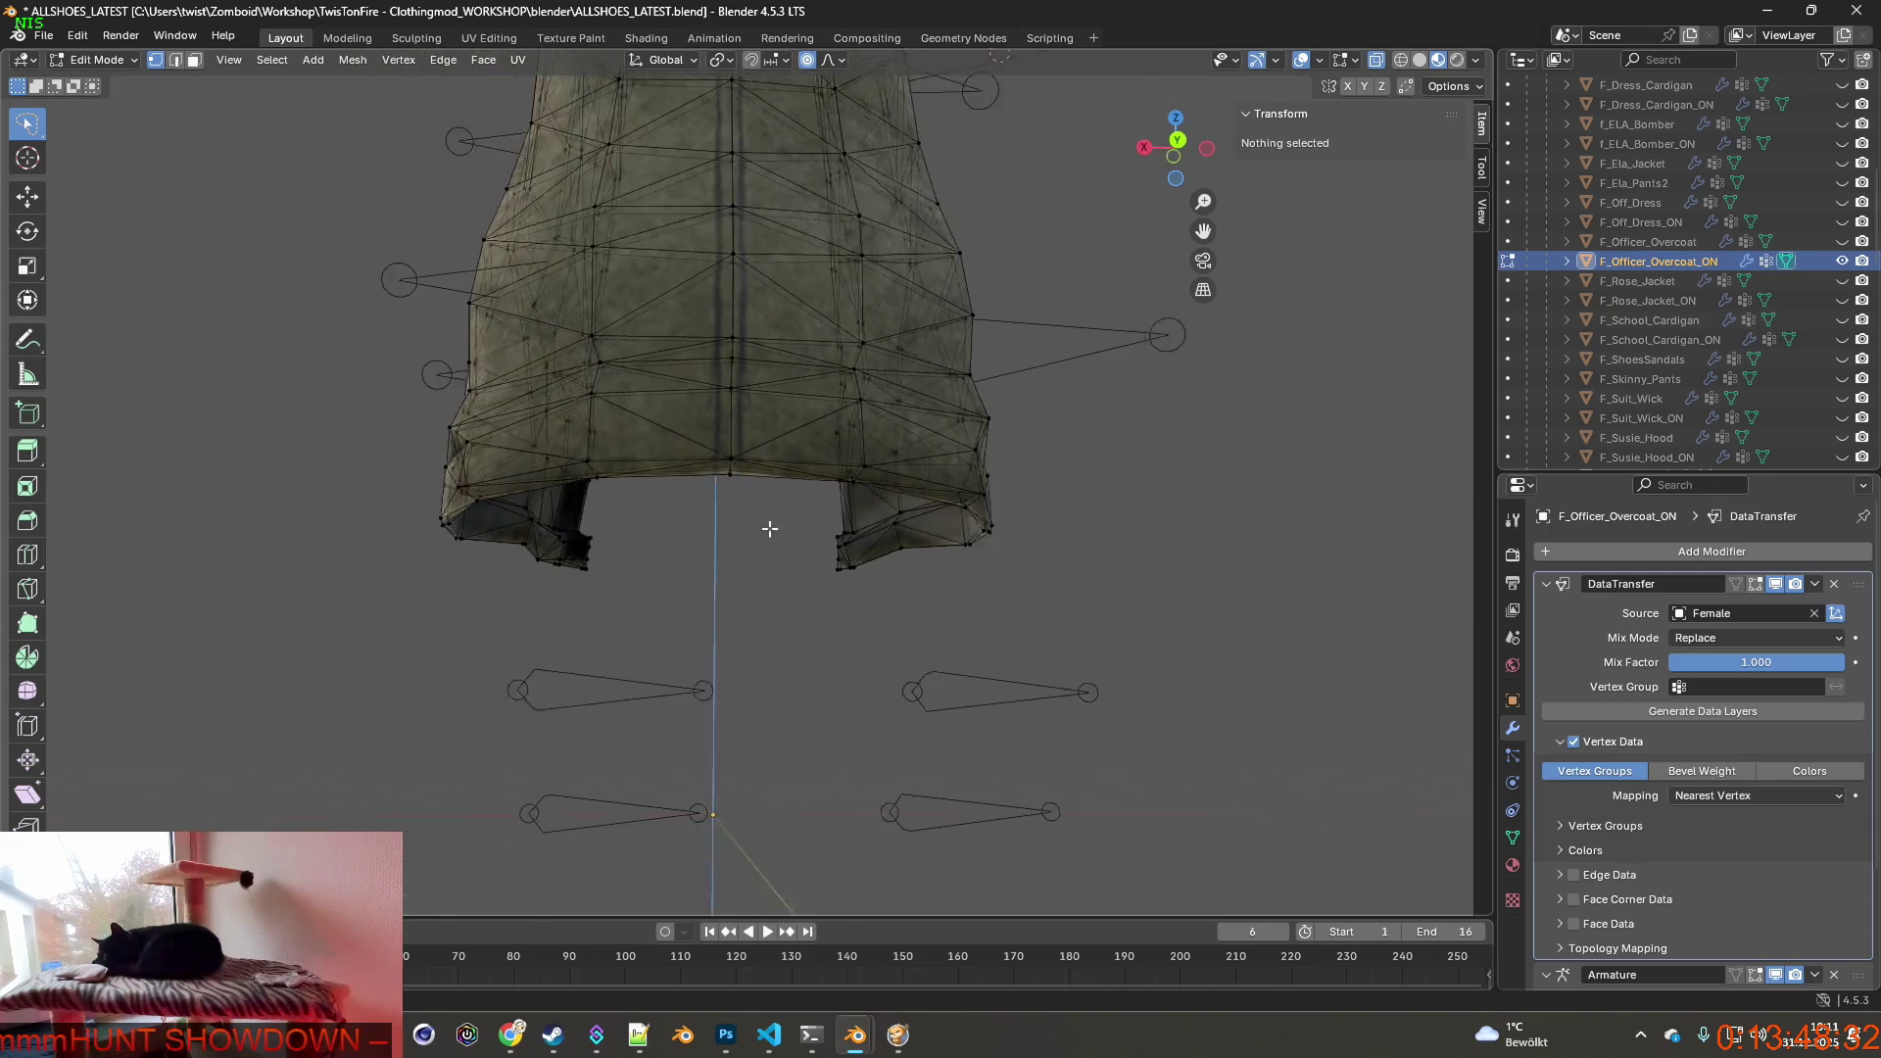
pyautogui.scroll(3, 769, 529)
pyautogui.scroll(3, 769, 529)
pyautogui.moveTo(868, 594); pyautogui.dragTo(915, 592, button='middle')
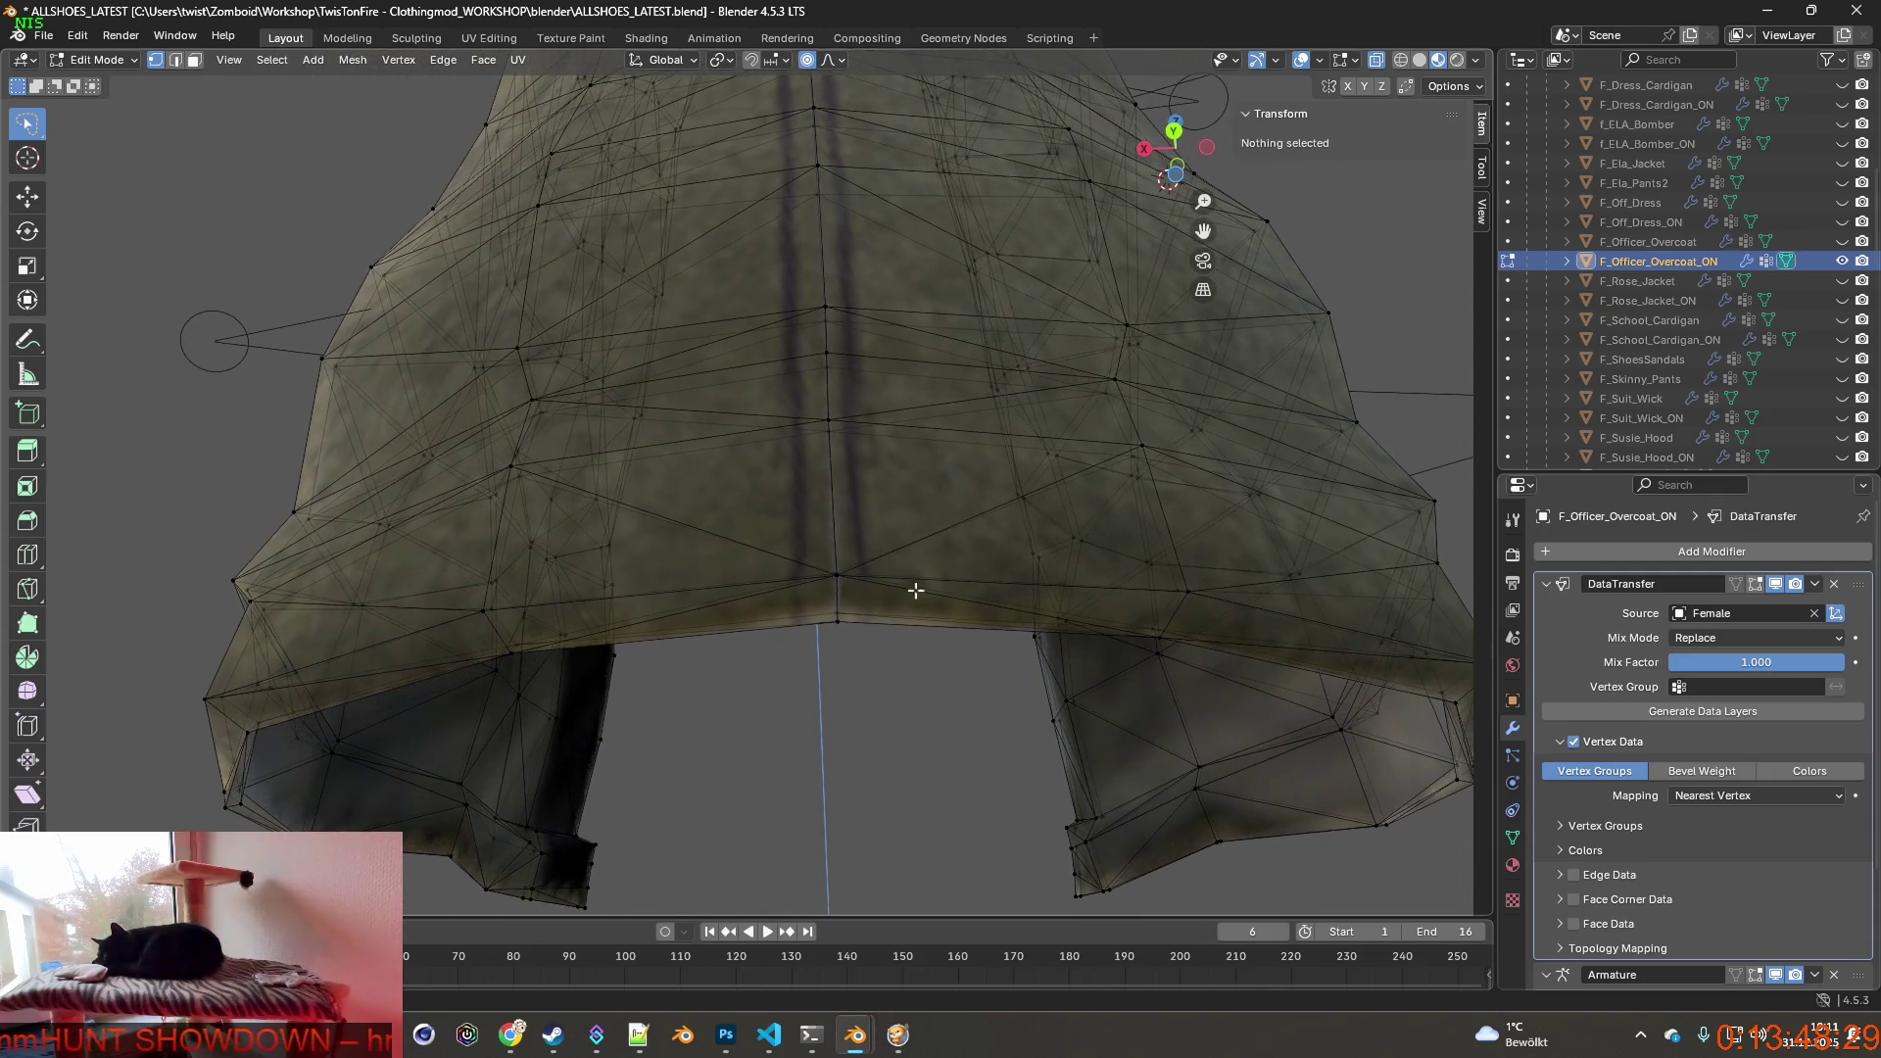
pyautogui.moveTo(817, 539)
pyautogui.mouseDown(button='middle')
pyautogui.moveTo(823, 618)
pyautogui.moveTo(891, 482)
pyautogui.moveTo(823, 501)
pyautogui.moveTo(765, 486)
pyautogui.mouseUp(button='middle')
pyautogui.scroll(-2, 823, 588)
pyautogui.press('k')
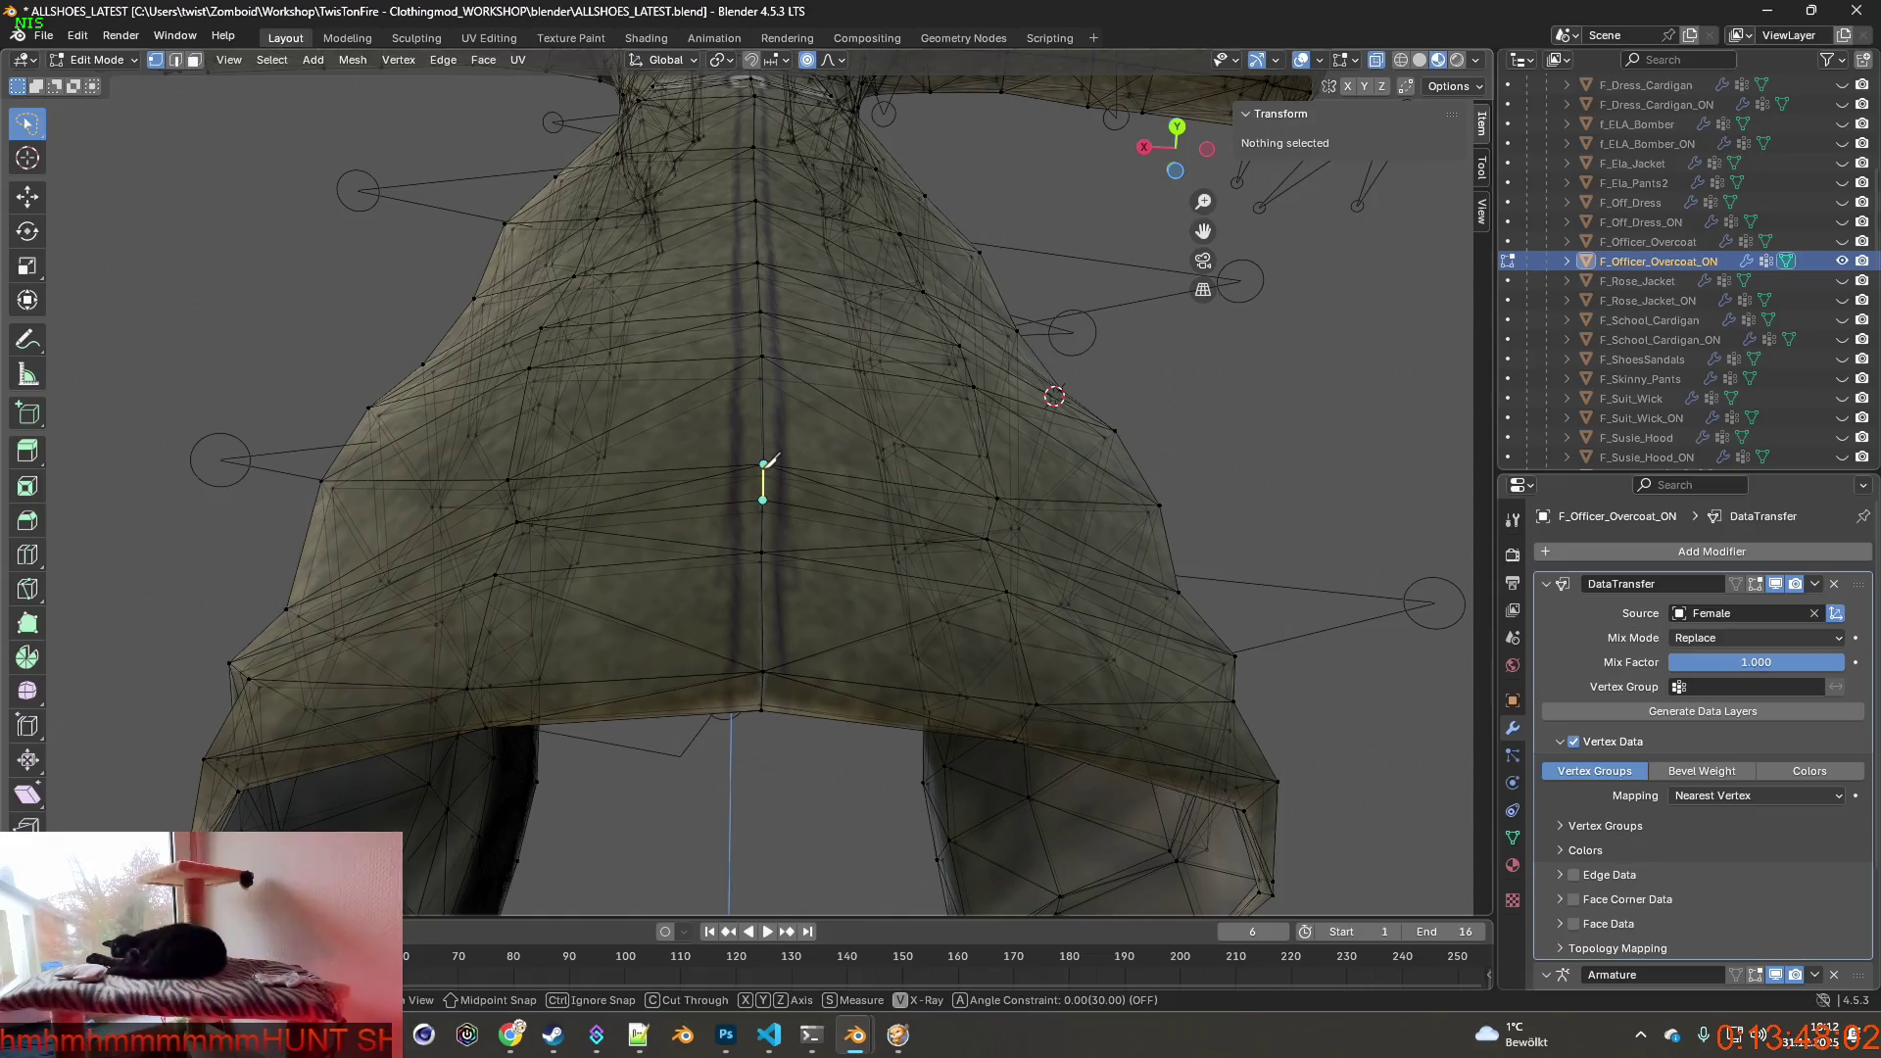
# Knife-cut a line from the back seam vertex down the hem and up across the top.
pyautogui.click(767, 463)
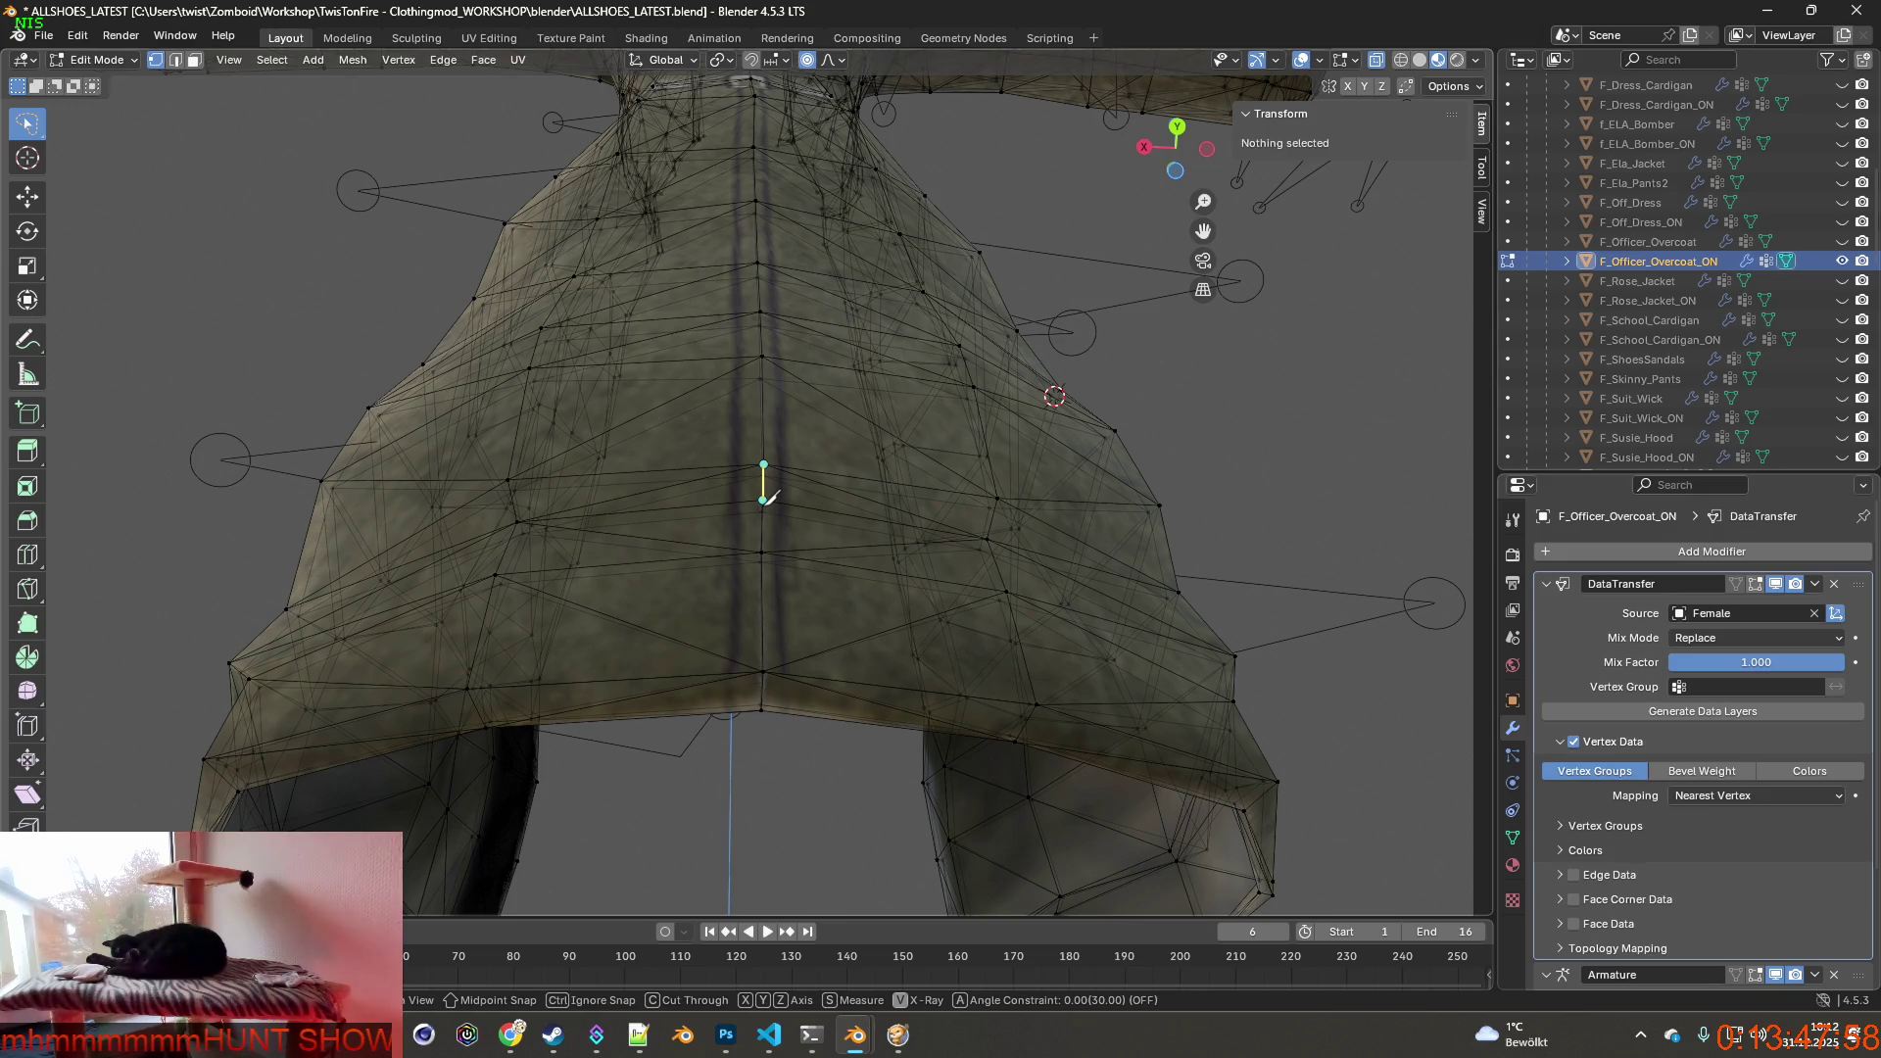
pyautogui.click(763, 673)
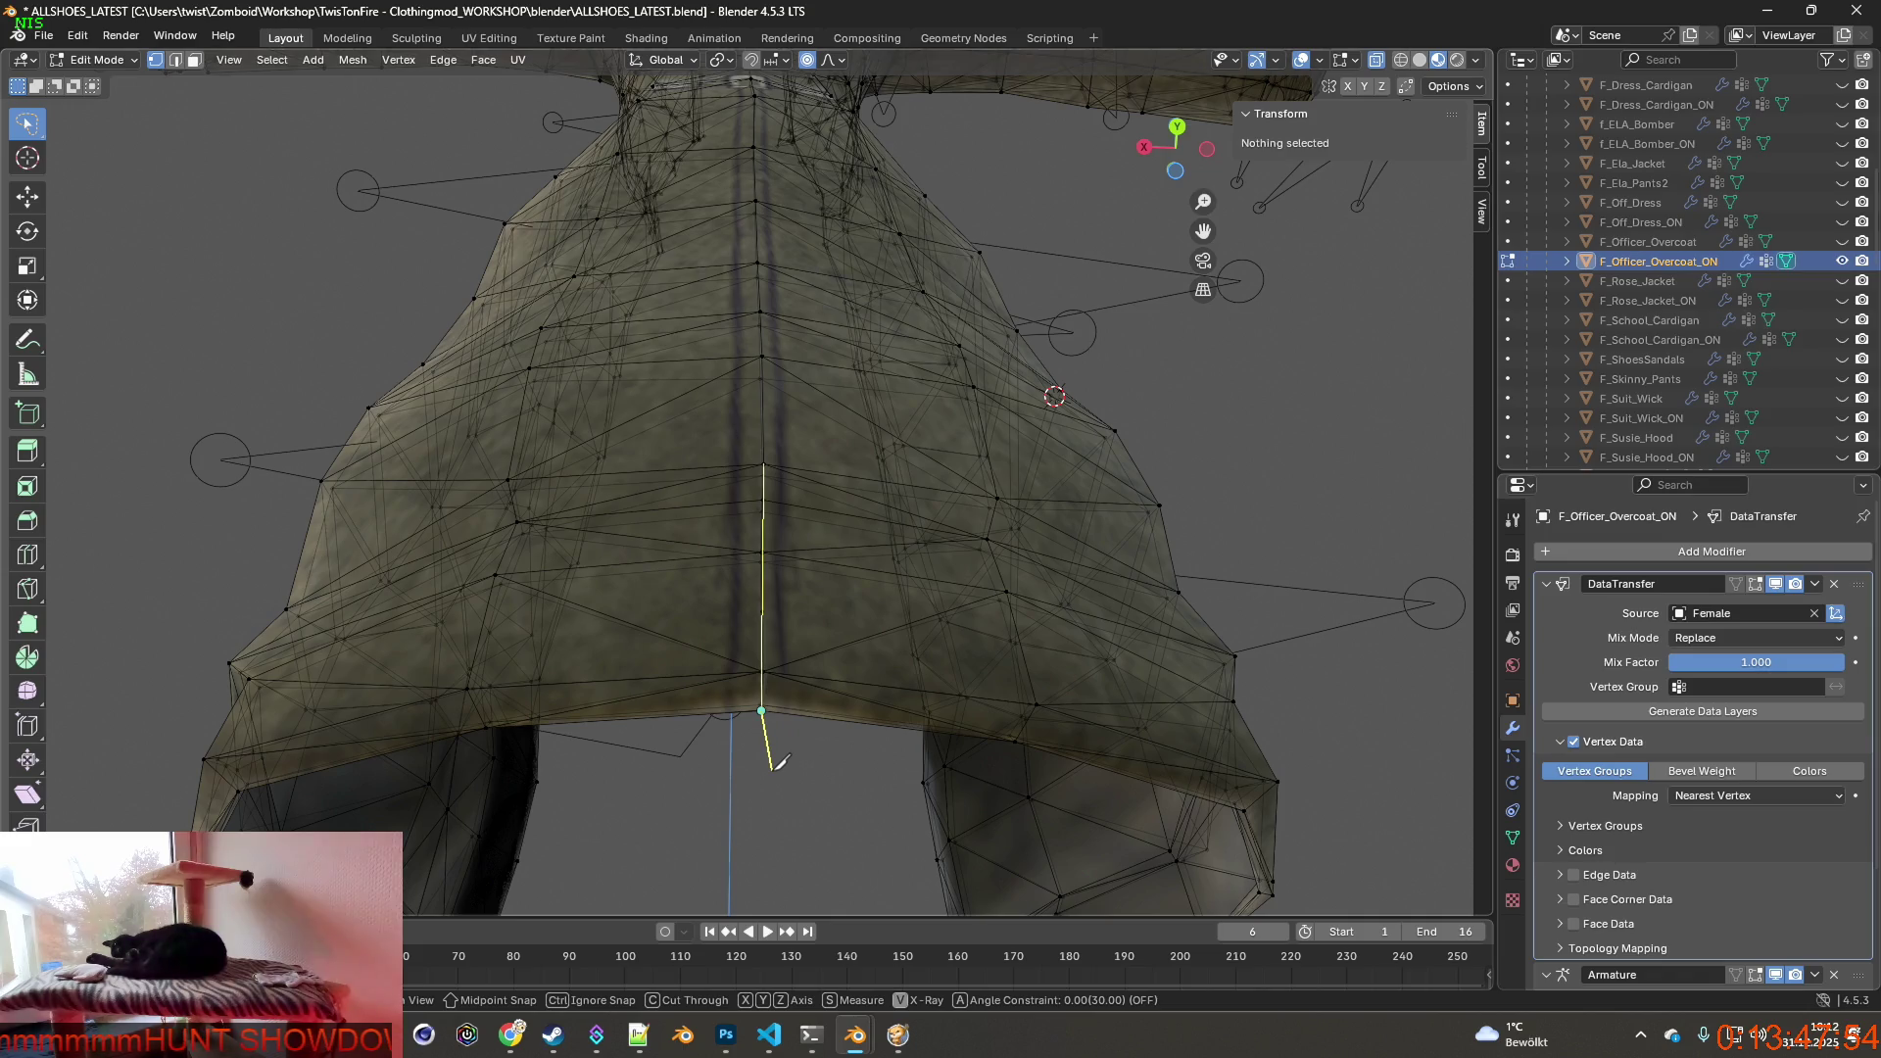
pyautogui.moveTo(755, 720)
pyautogui.mouseDown(button='middle')
pyautogui.moveTo(684, 549)
pyautogui.moveTo(699, 634)
pyautogui.mouseUp(button='middle')
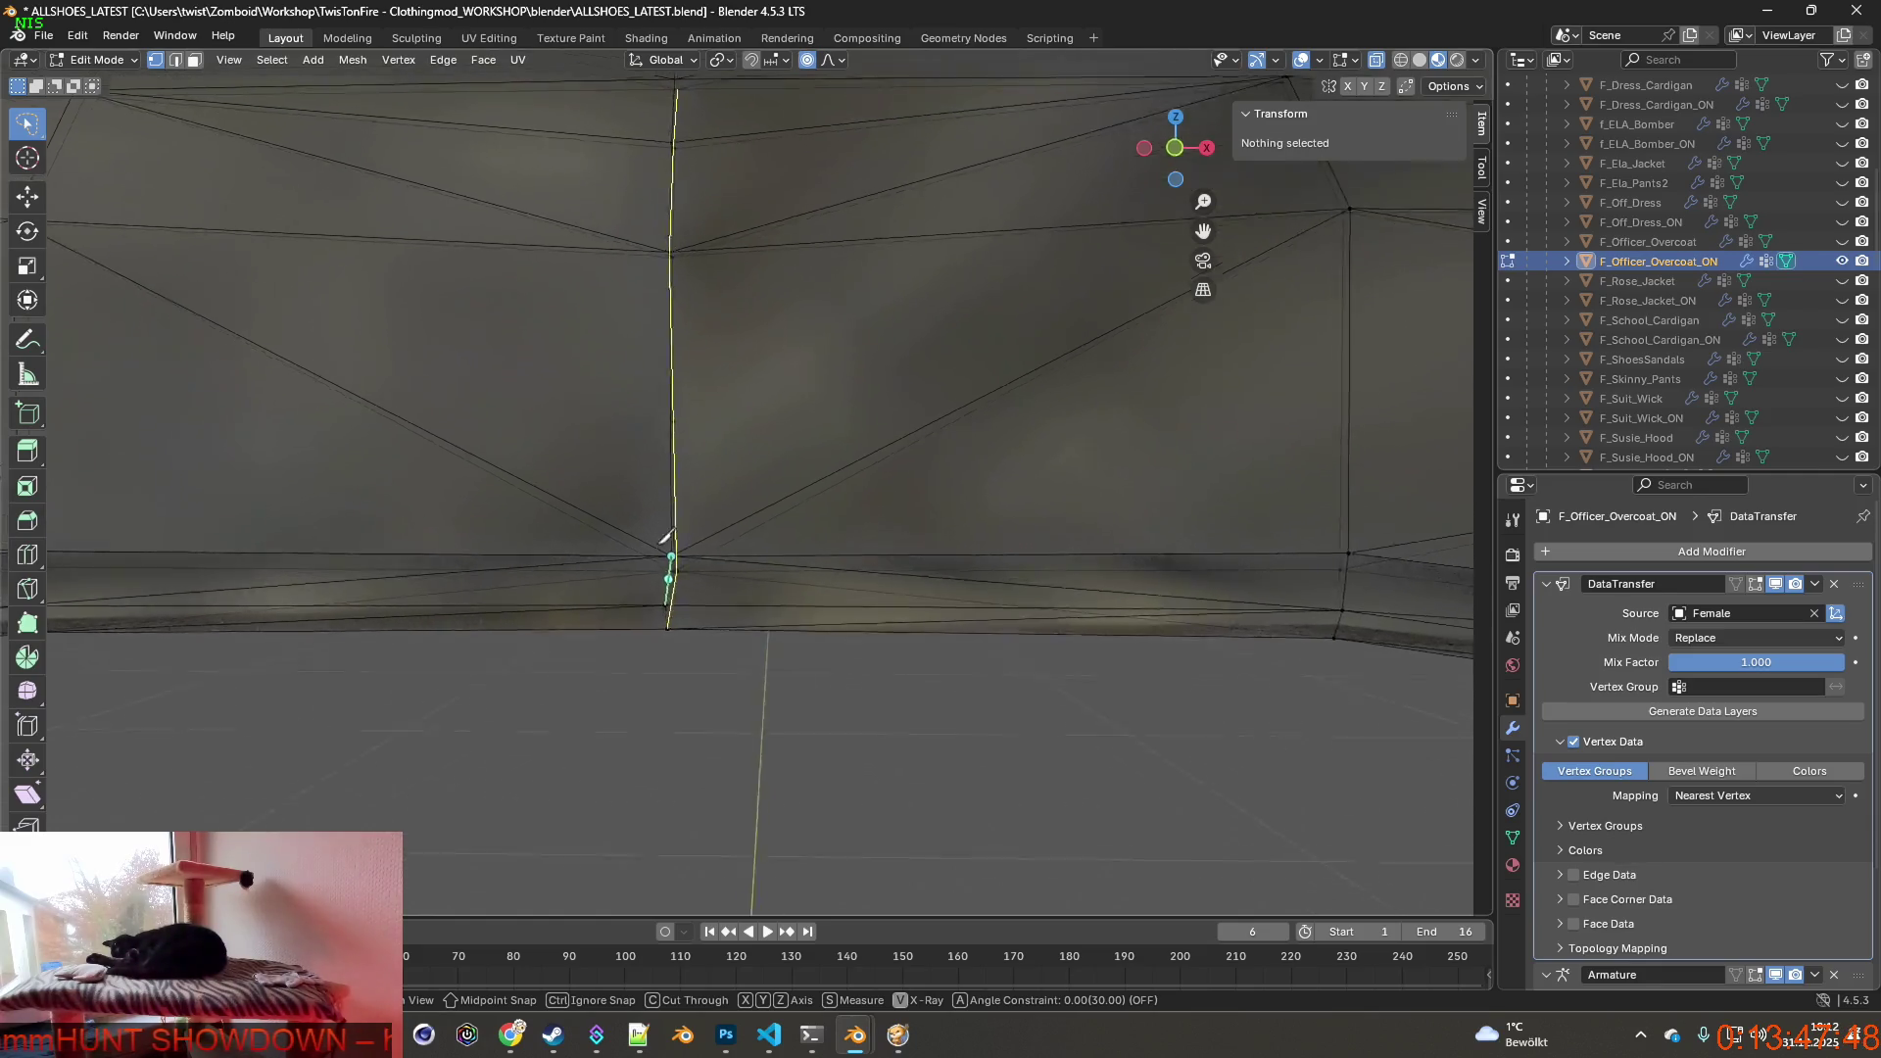
pyautogui.scroll(3, 652, 502)
pyautogui.moveTo(724, 424); pyautogui.dragTo(470, 441, button='middle')
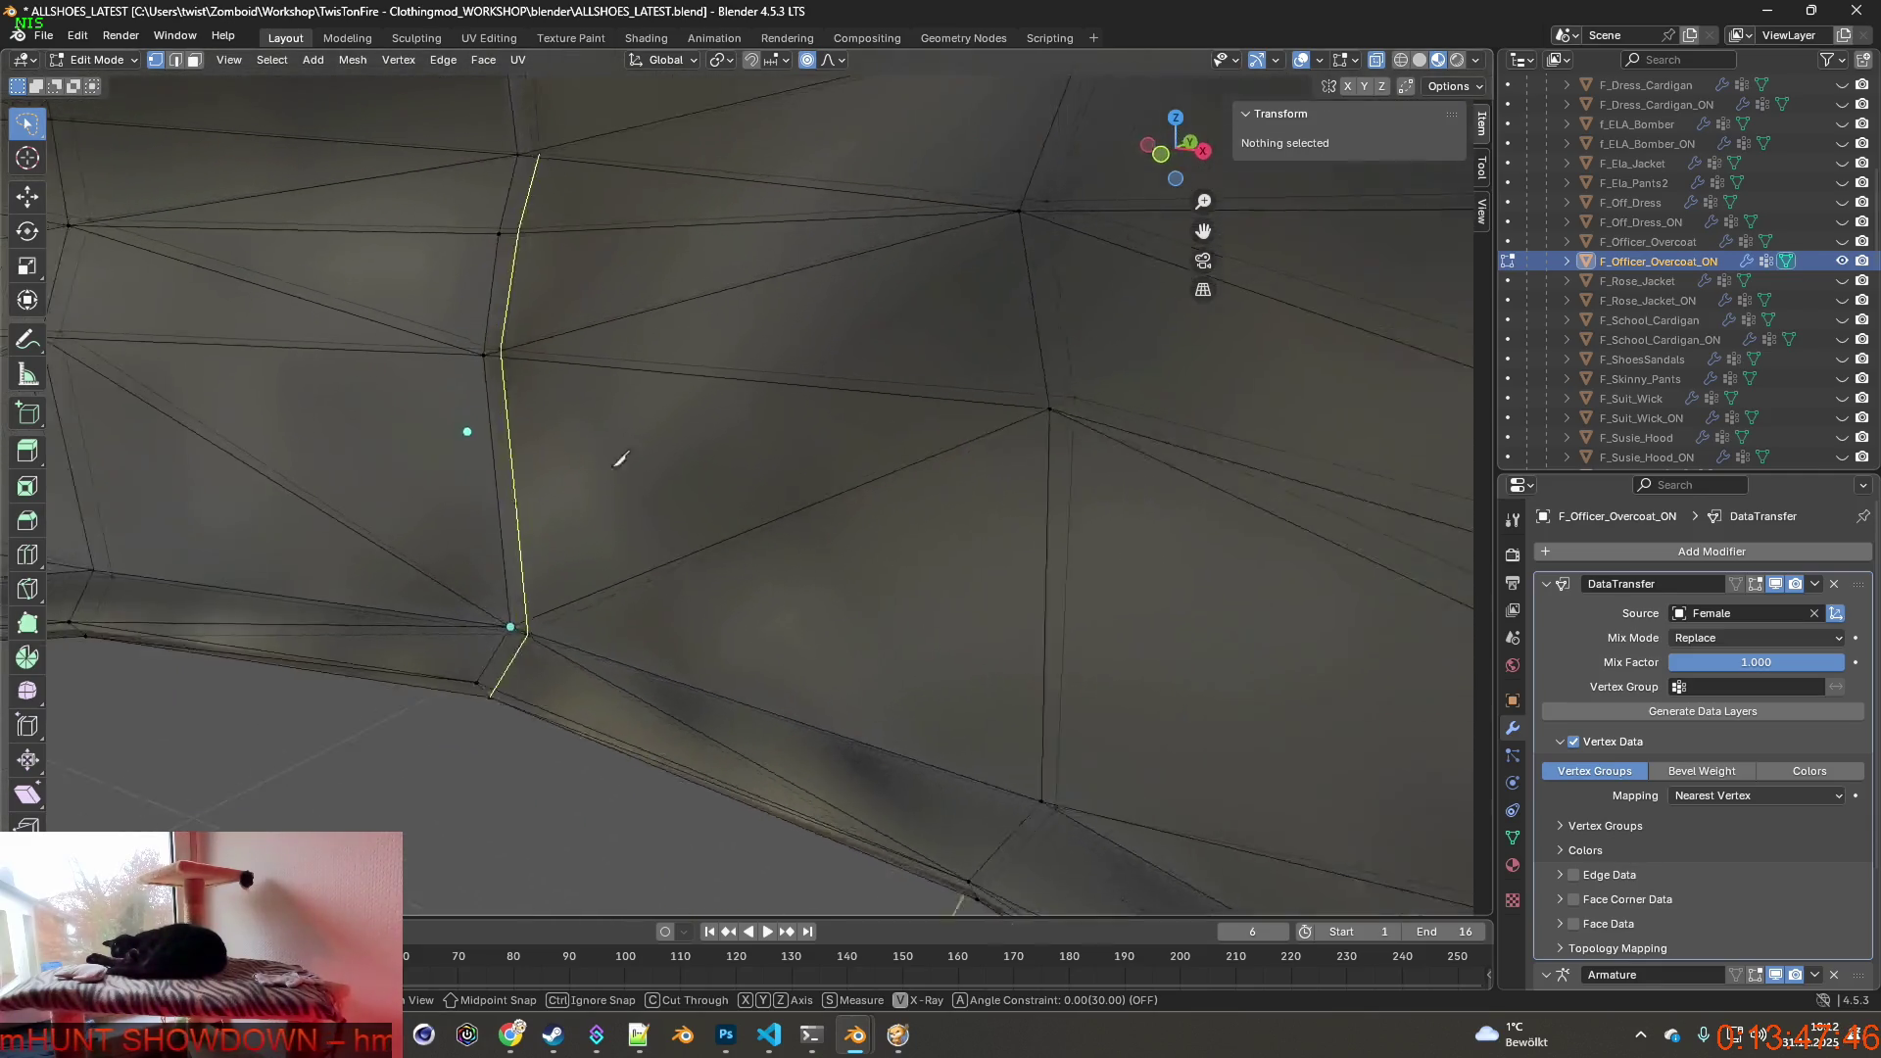
pyautogui.click(465, 347)
pyautogui.click(482, 230)
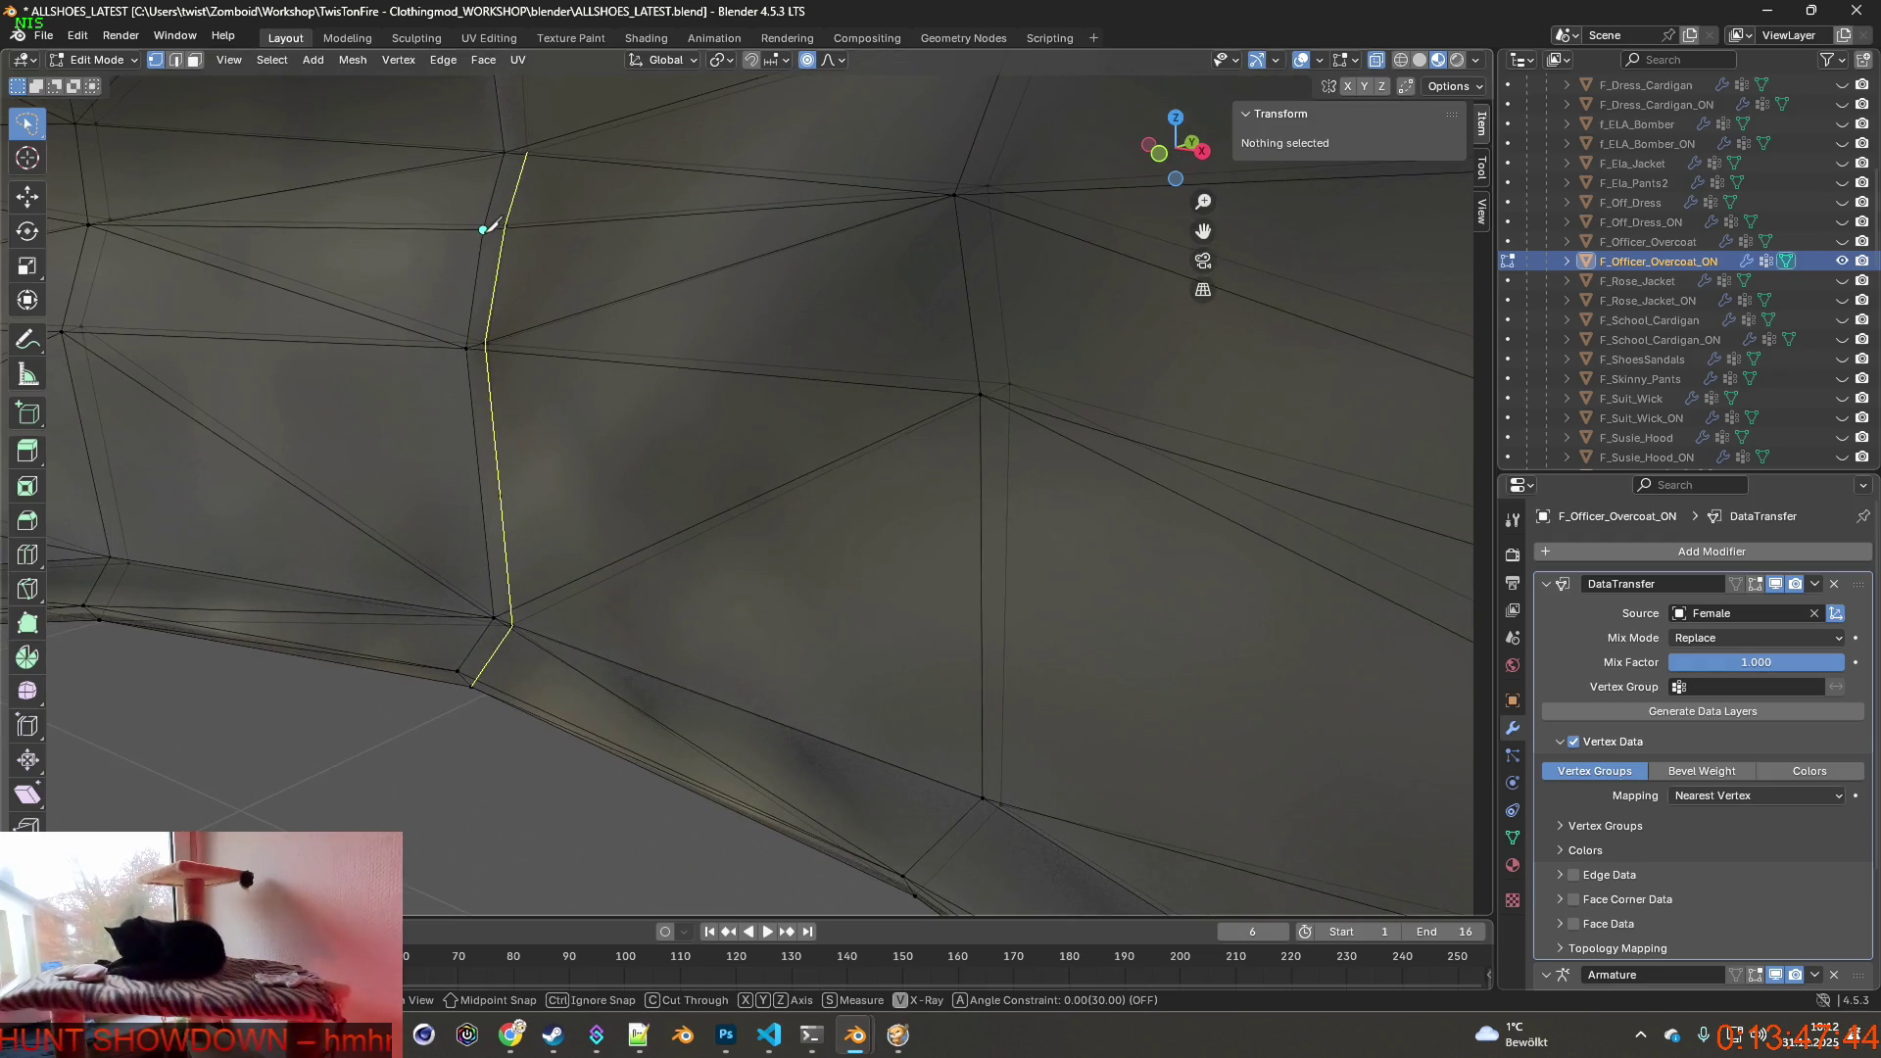
pyautogui.keyDown('shift'); pyautogui.moveTo(540, 202); pyautogui.dragTo(529, 588, button='middle'); pyautogui.keyUp('shift')
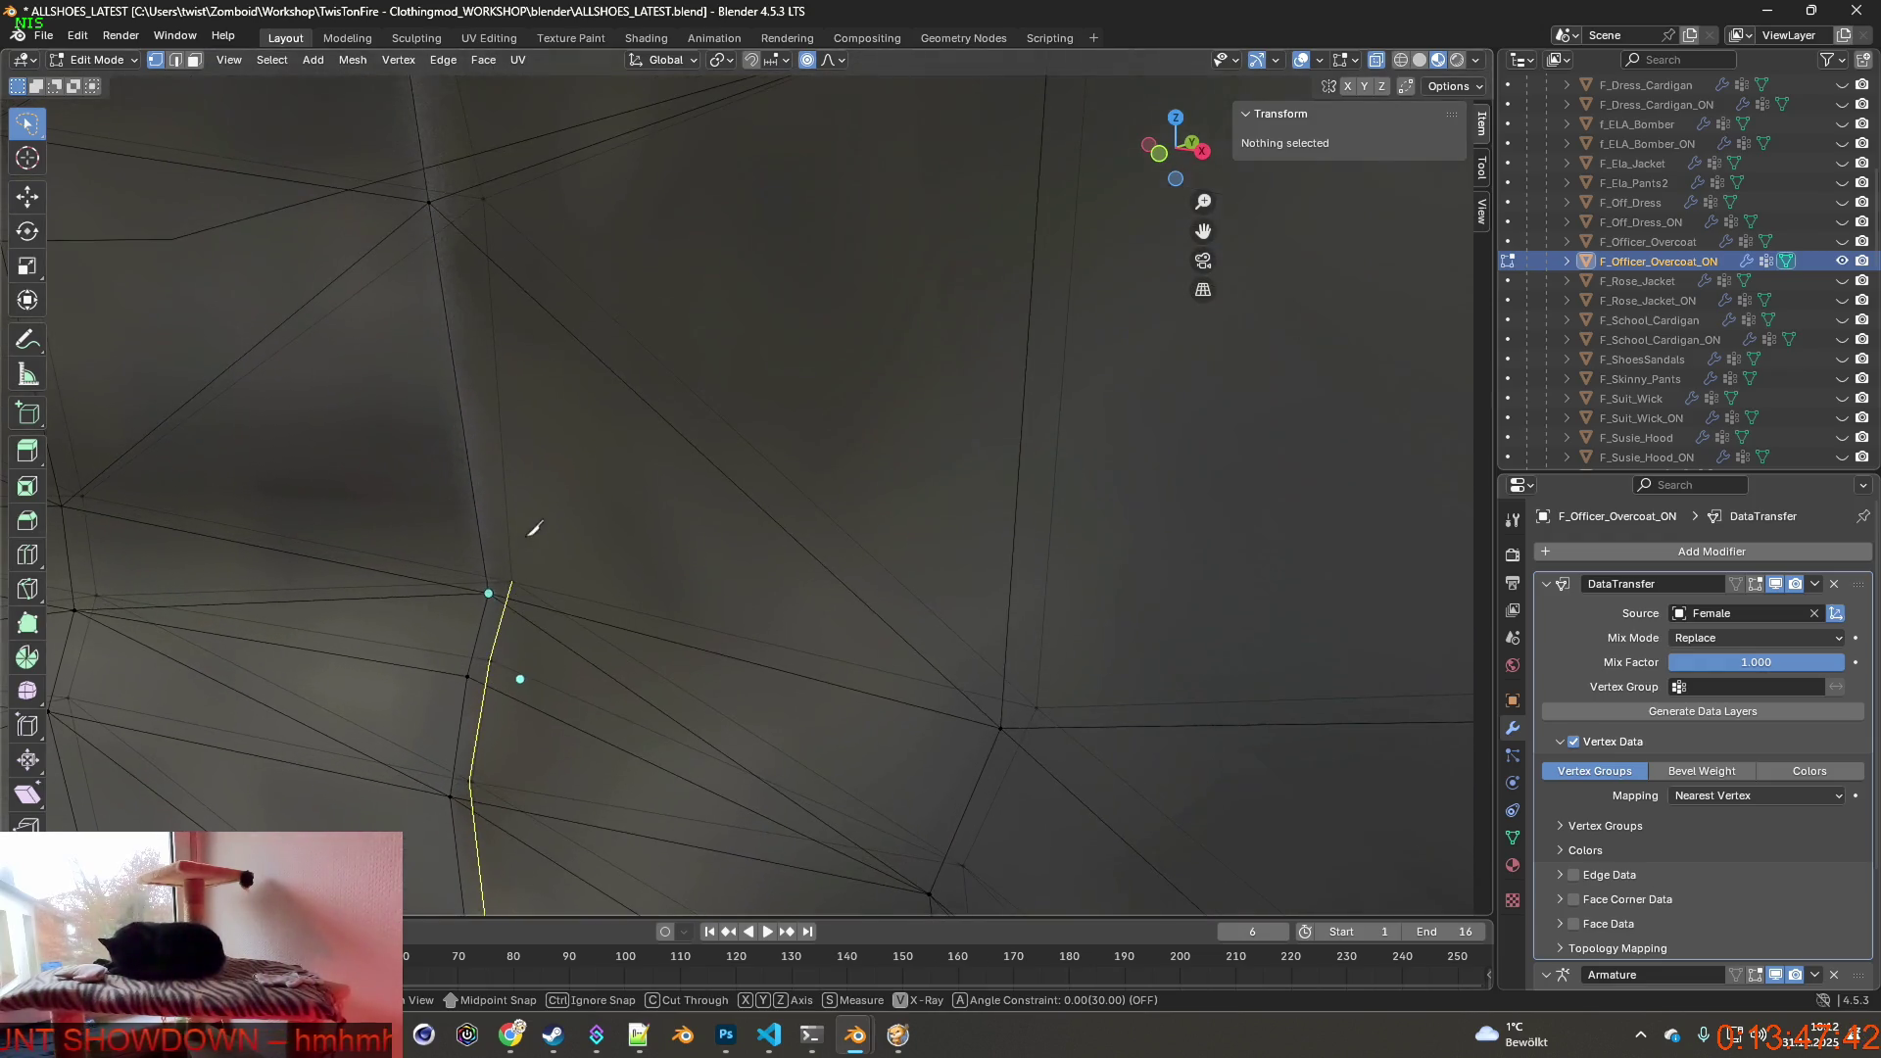
pyautogui.click(433, 202)
pyautogui.click(483, 202)
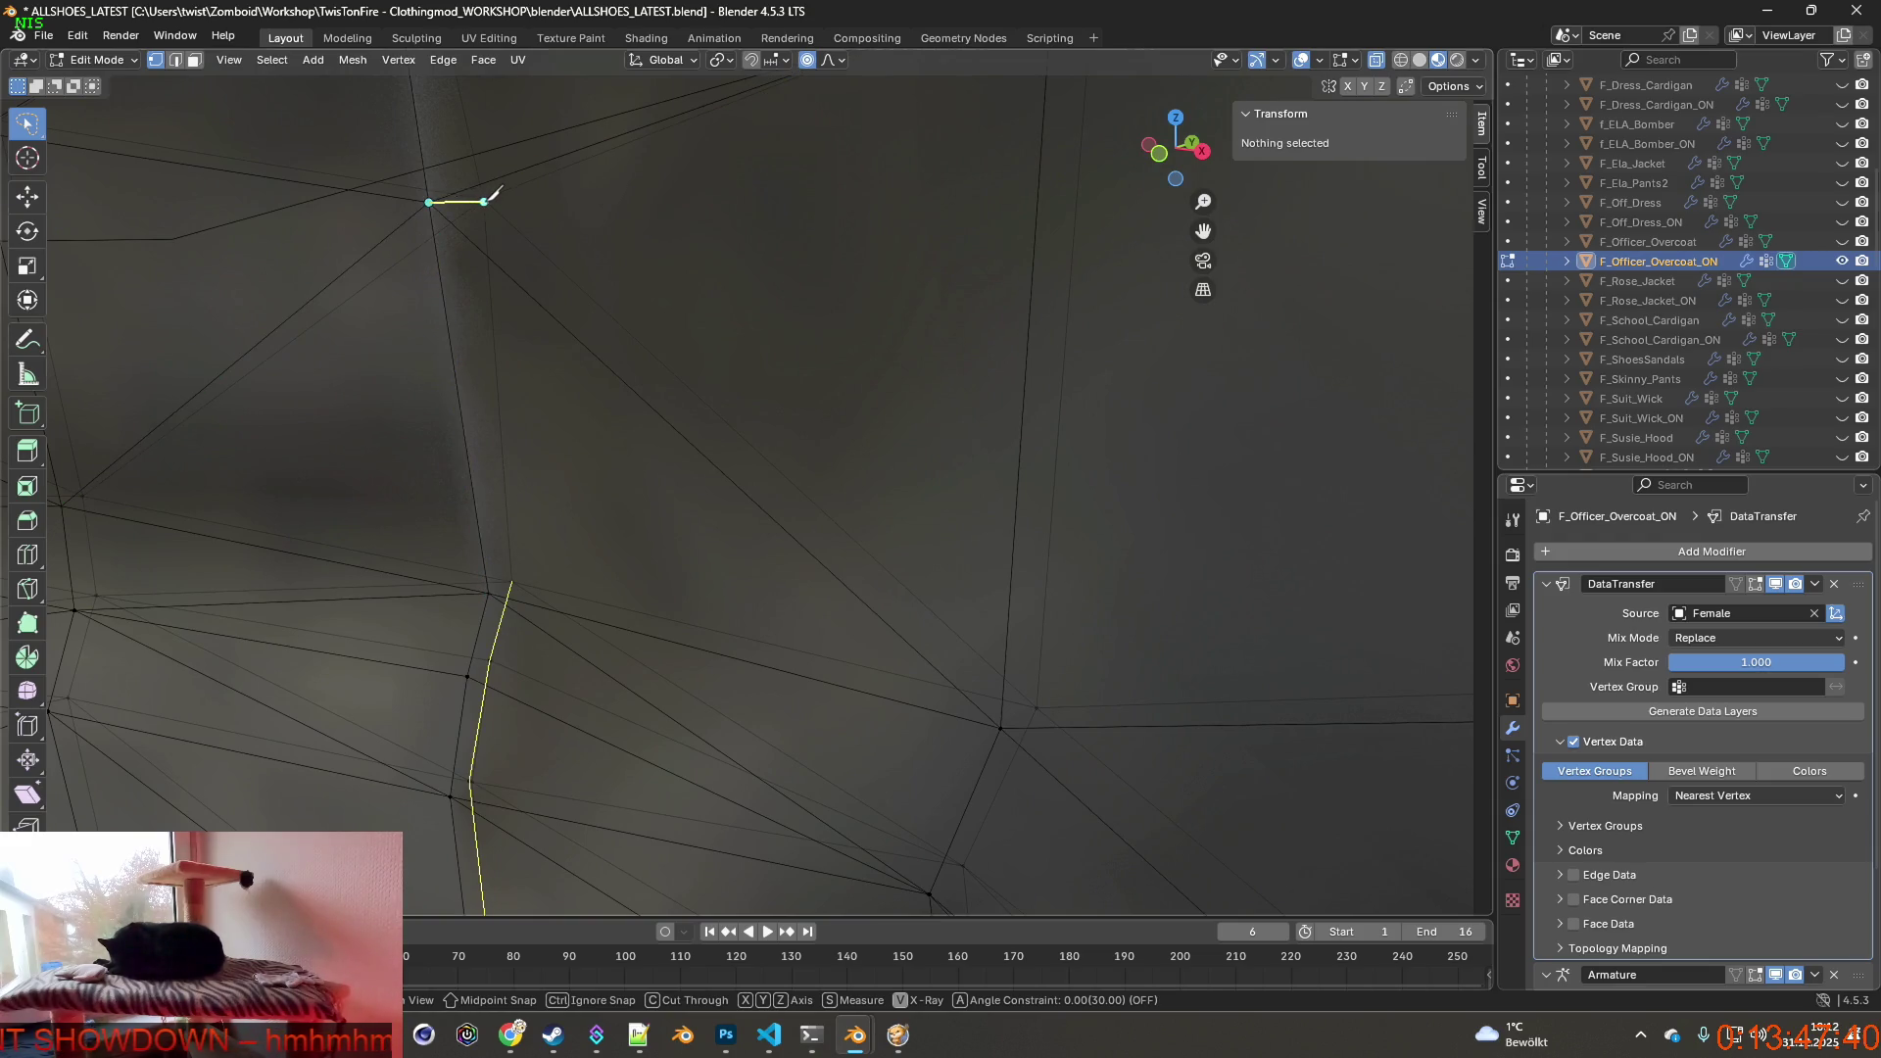
pyautogui.click(490, 592)
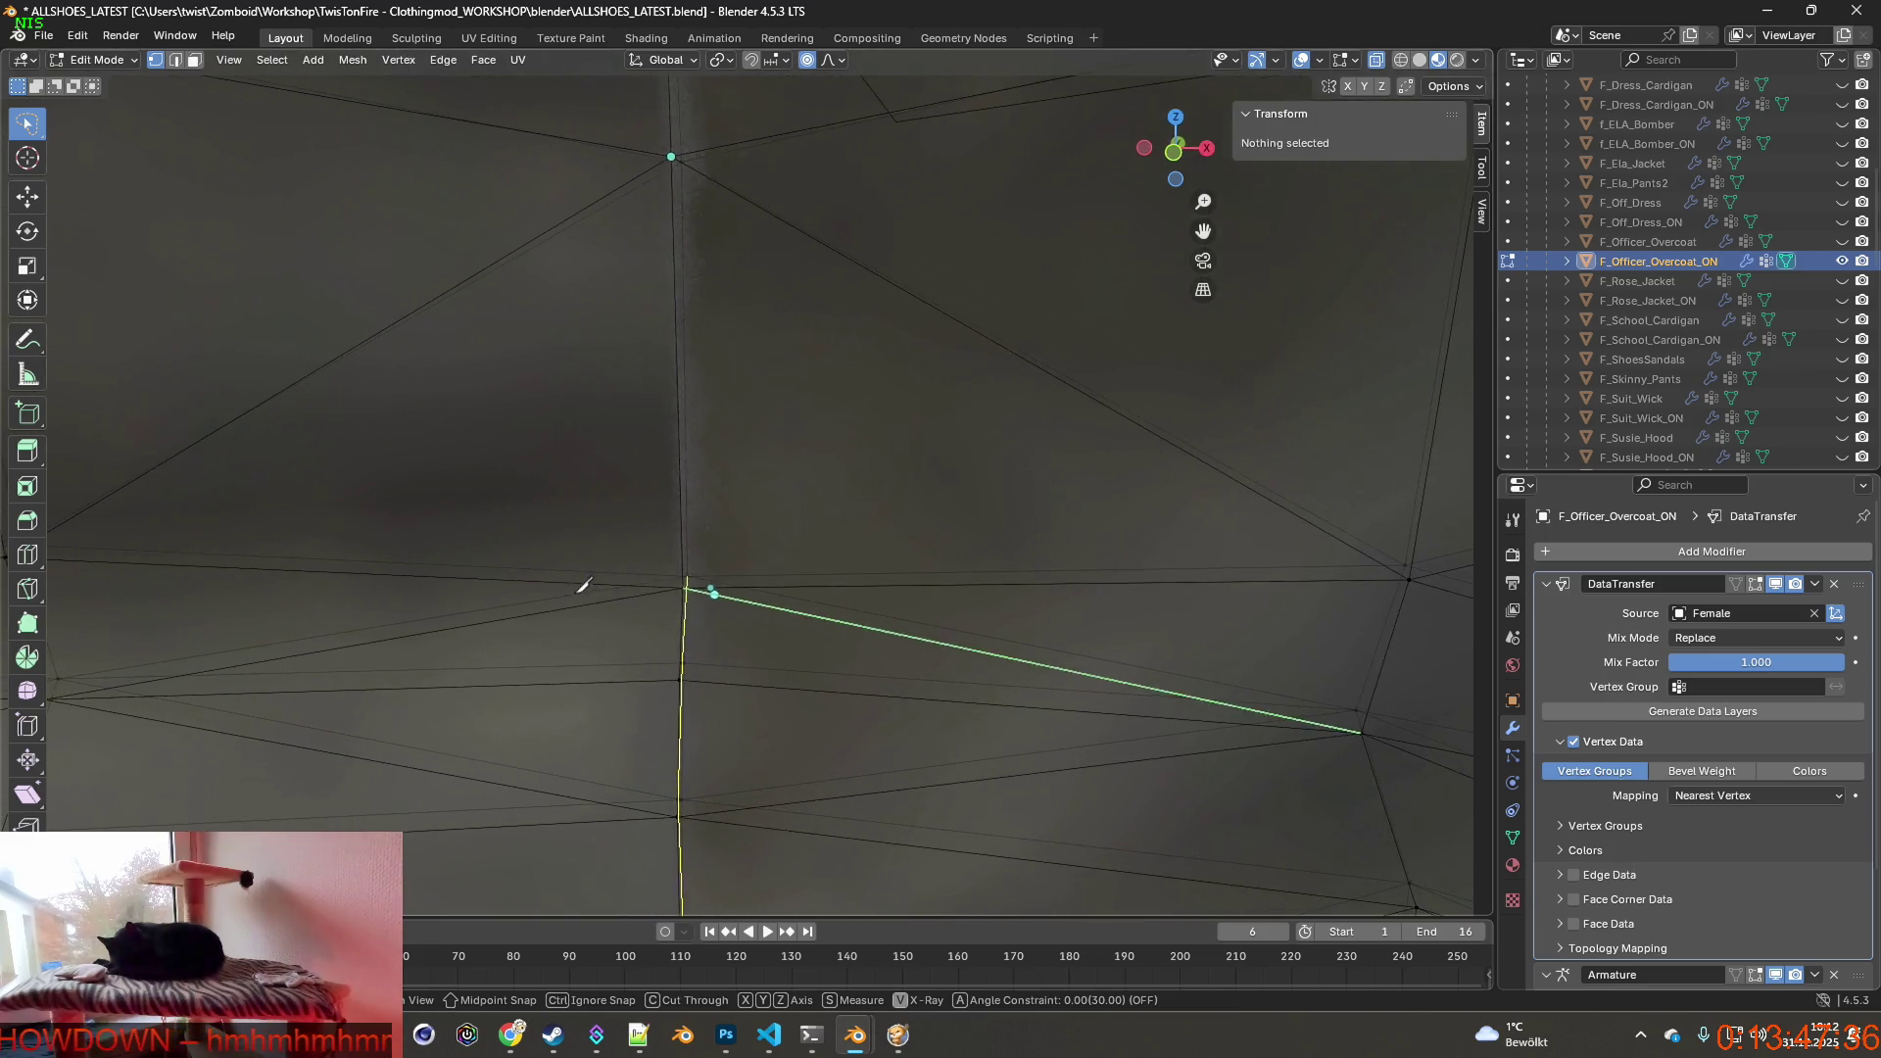
# Run further knife-cut segments from the lower seam vertices up to the top vertex.
pyautogui.moveTo(500, 593); pyautogui.dragTo(474, 552, button='middle')
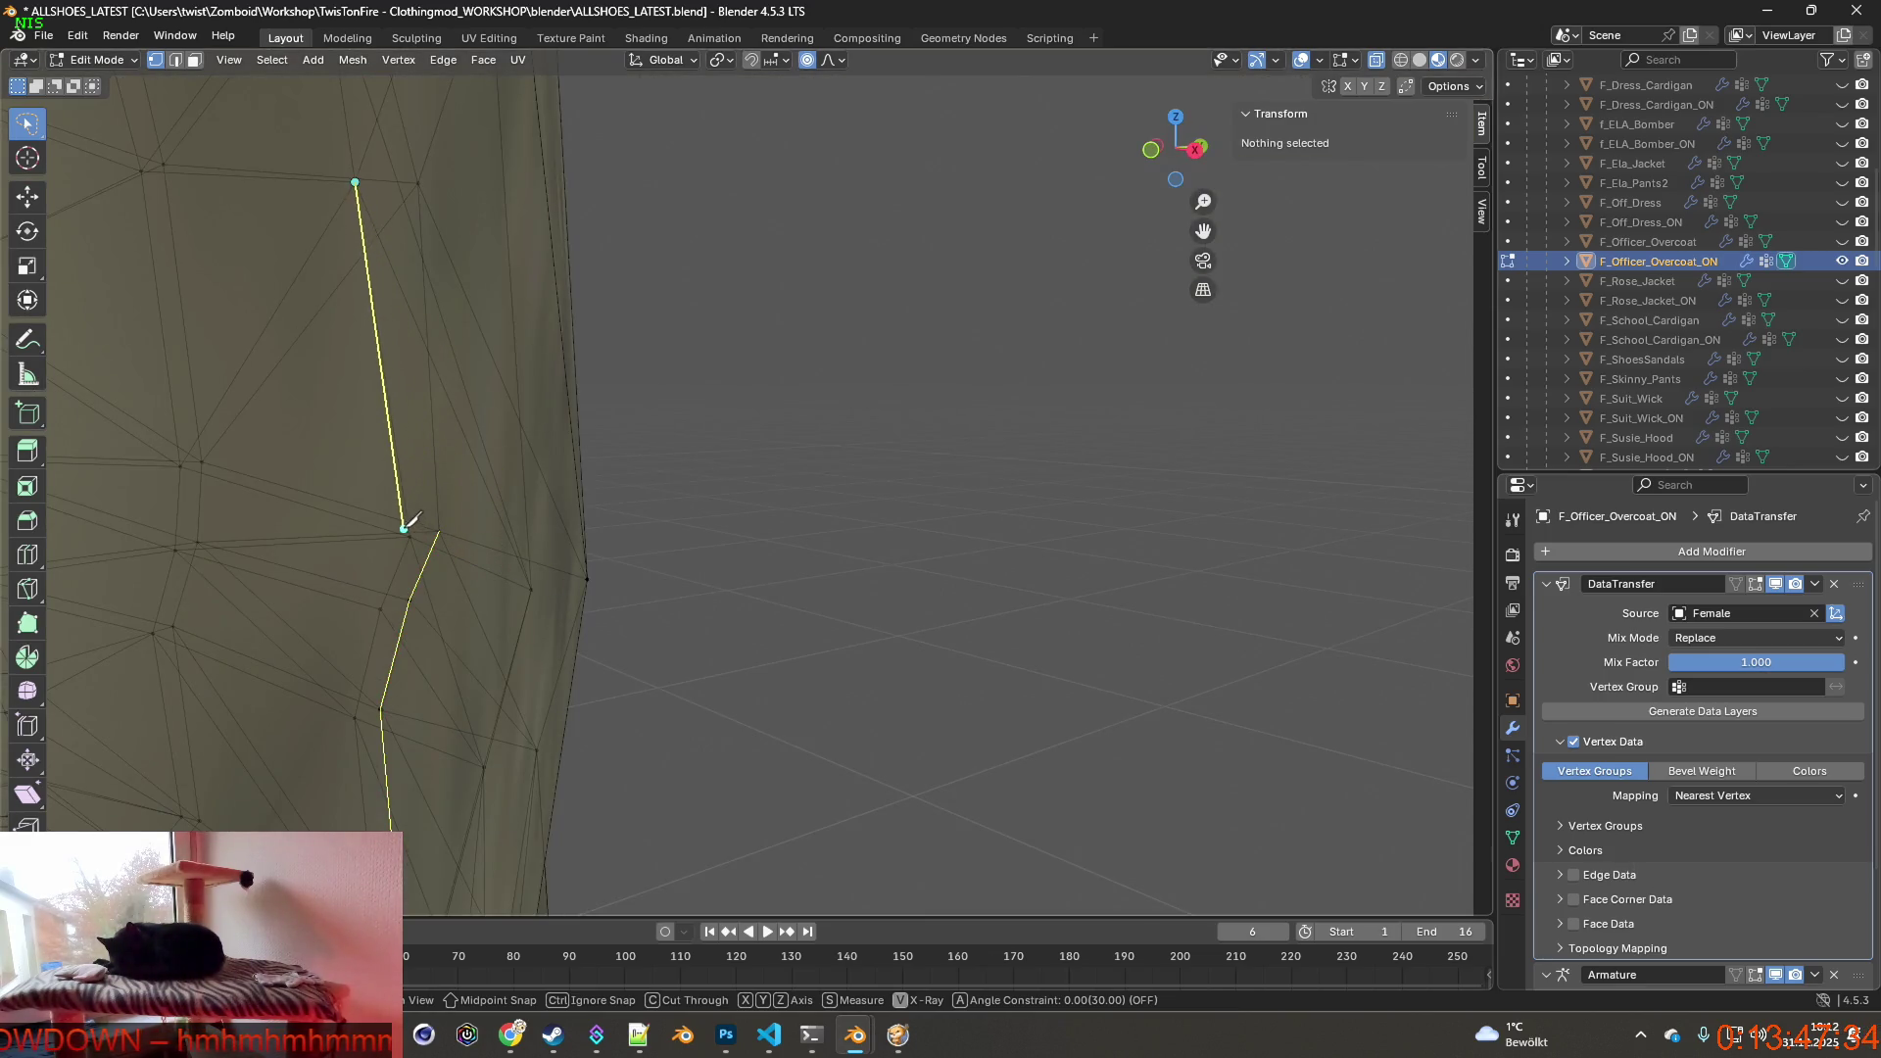
pyautogui.scroll(3, 457, 529)
pyautogui.scroll(2, 456, 529)
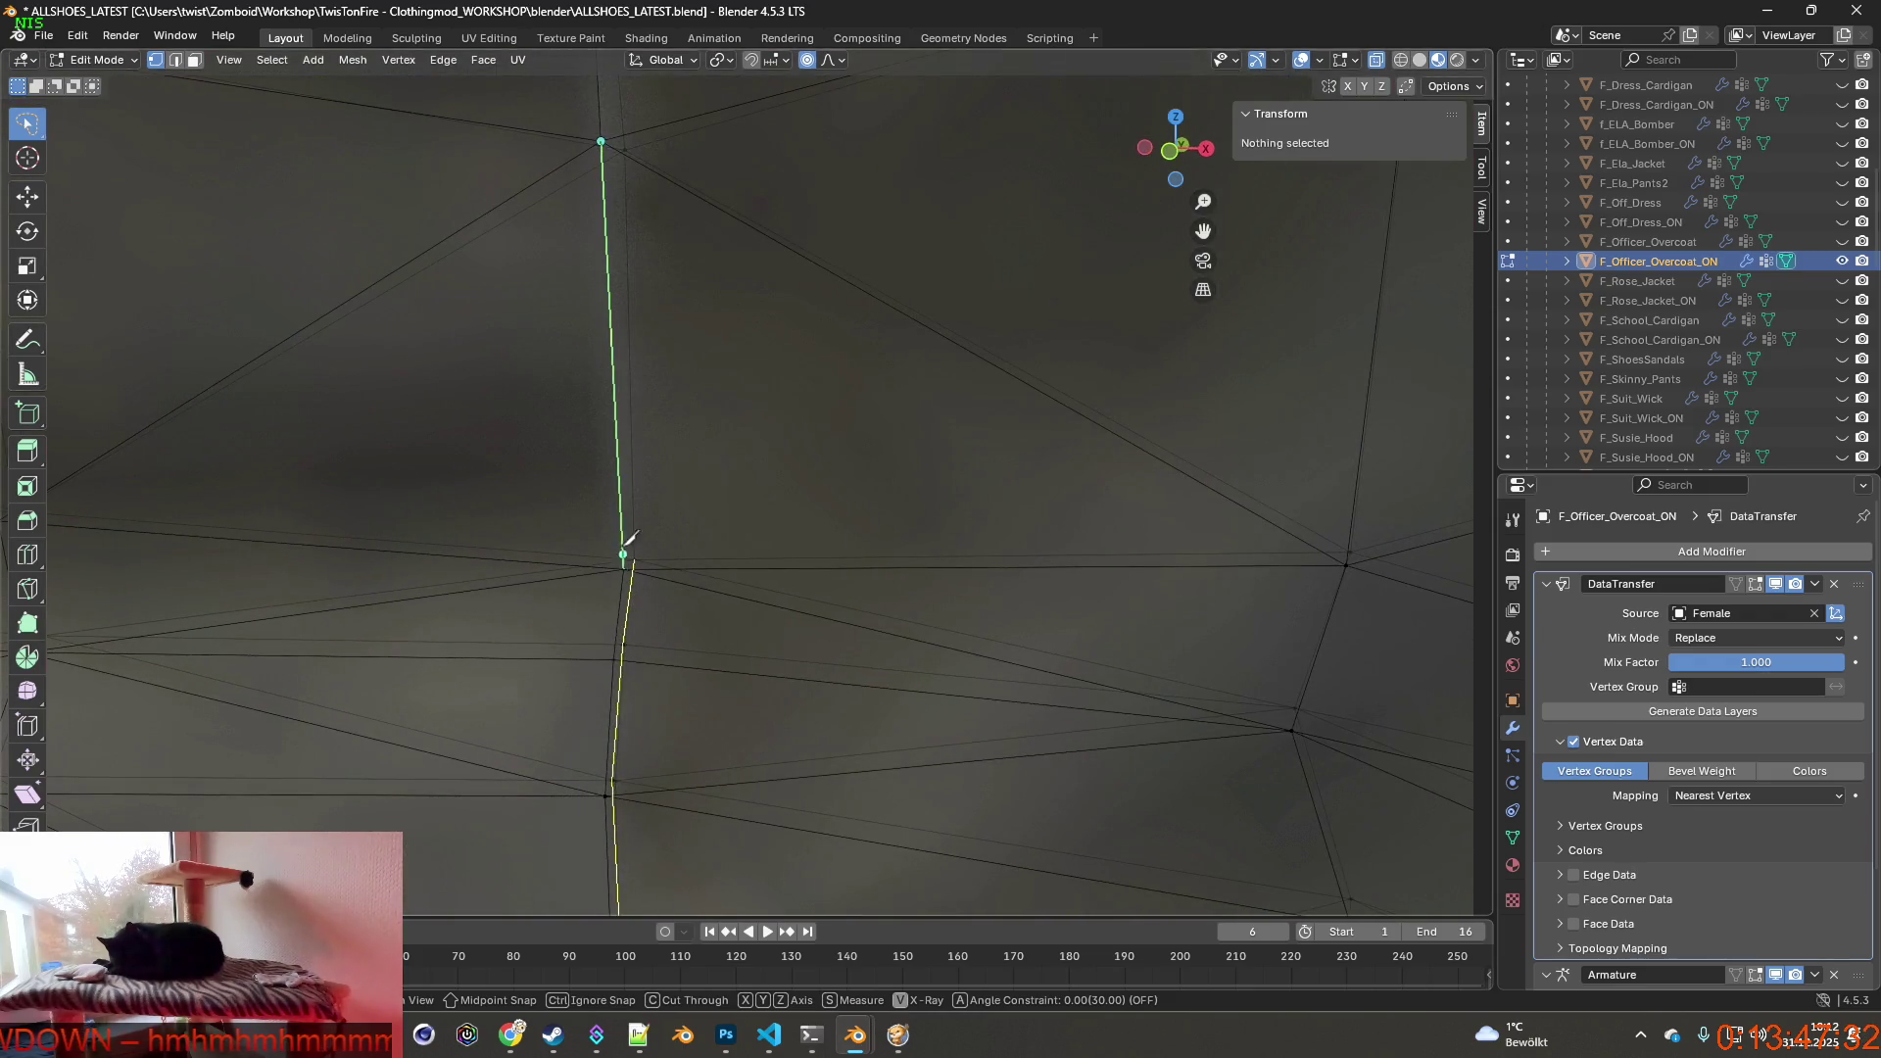
pyautogui.click(625, 574)
pyautogui.click(603, 155)
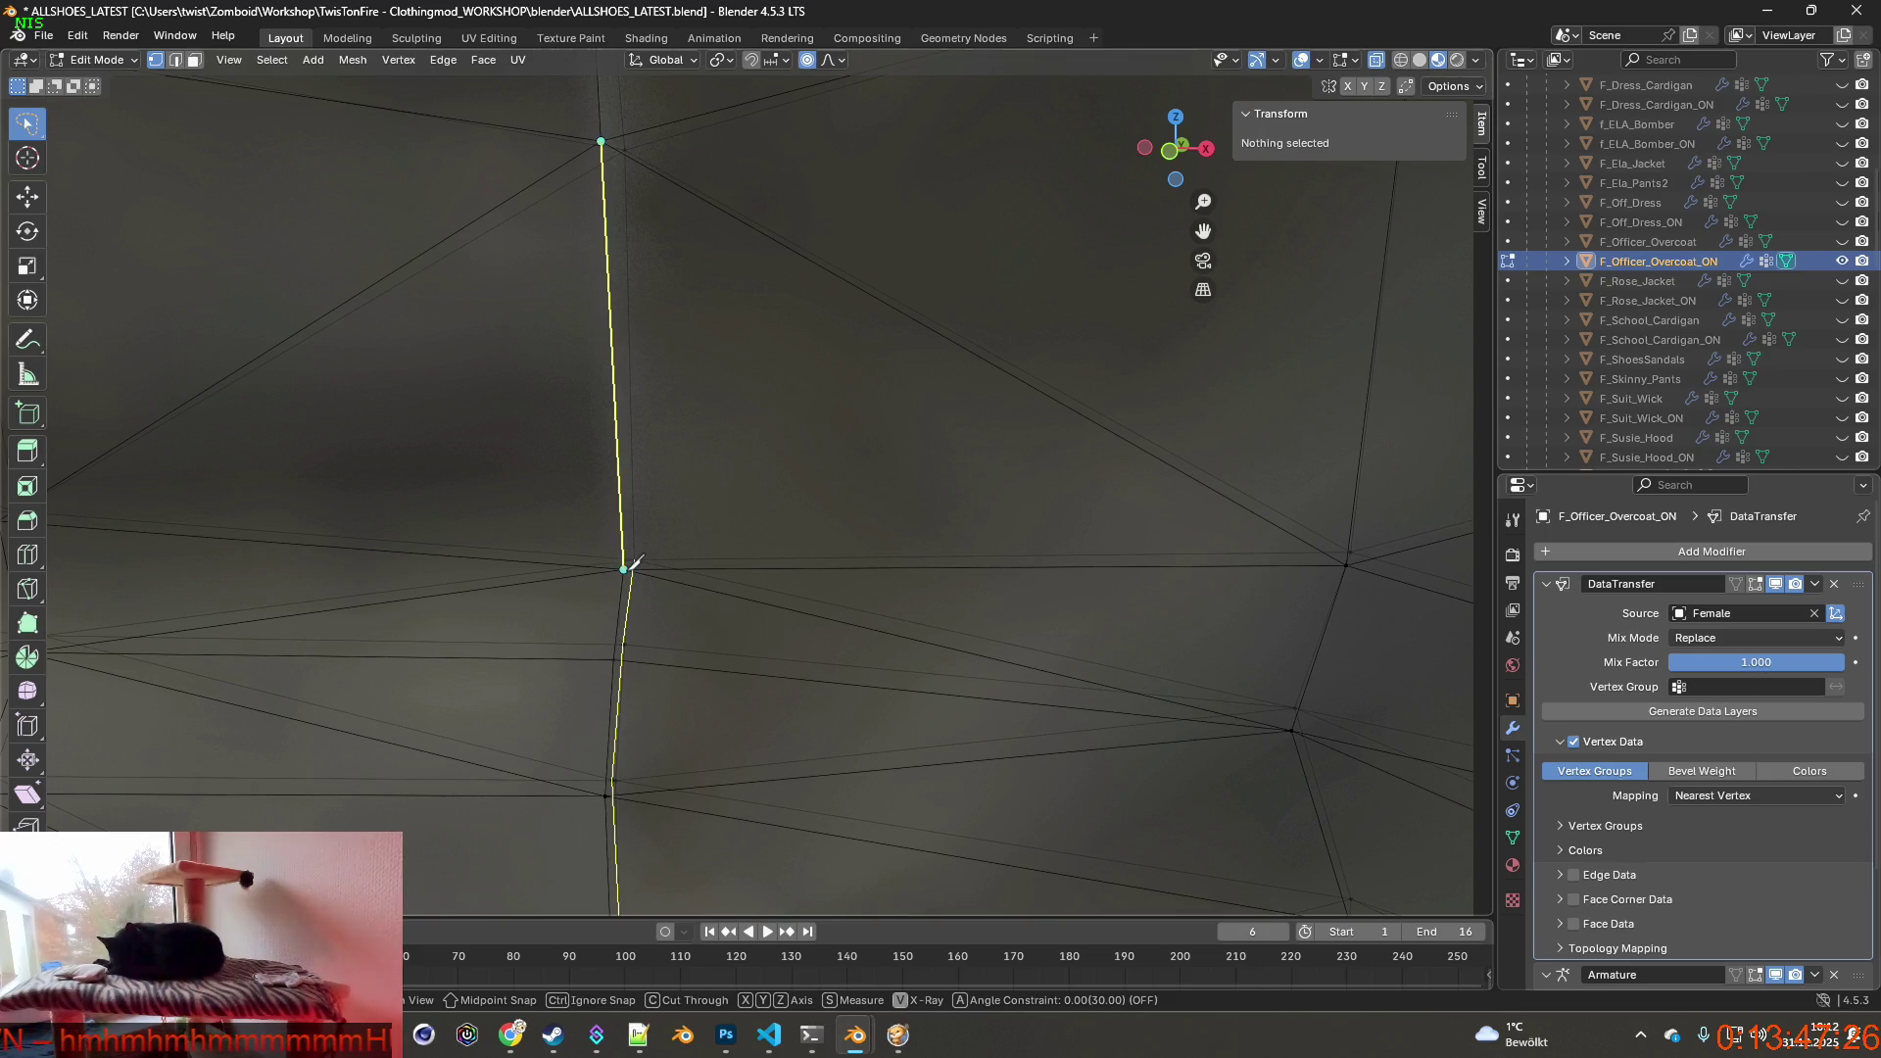
pyautogui.moveTo(650, 595); pyautogui.dragTo(553, 607, button='middle')
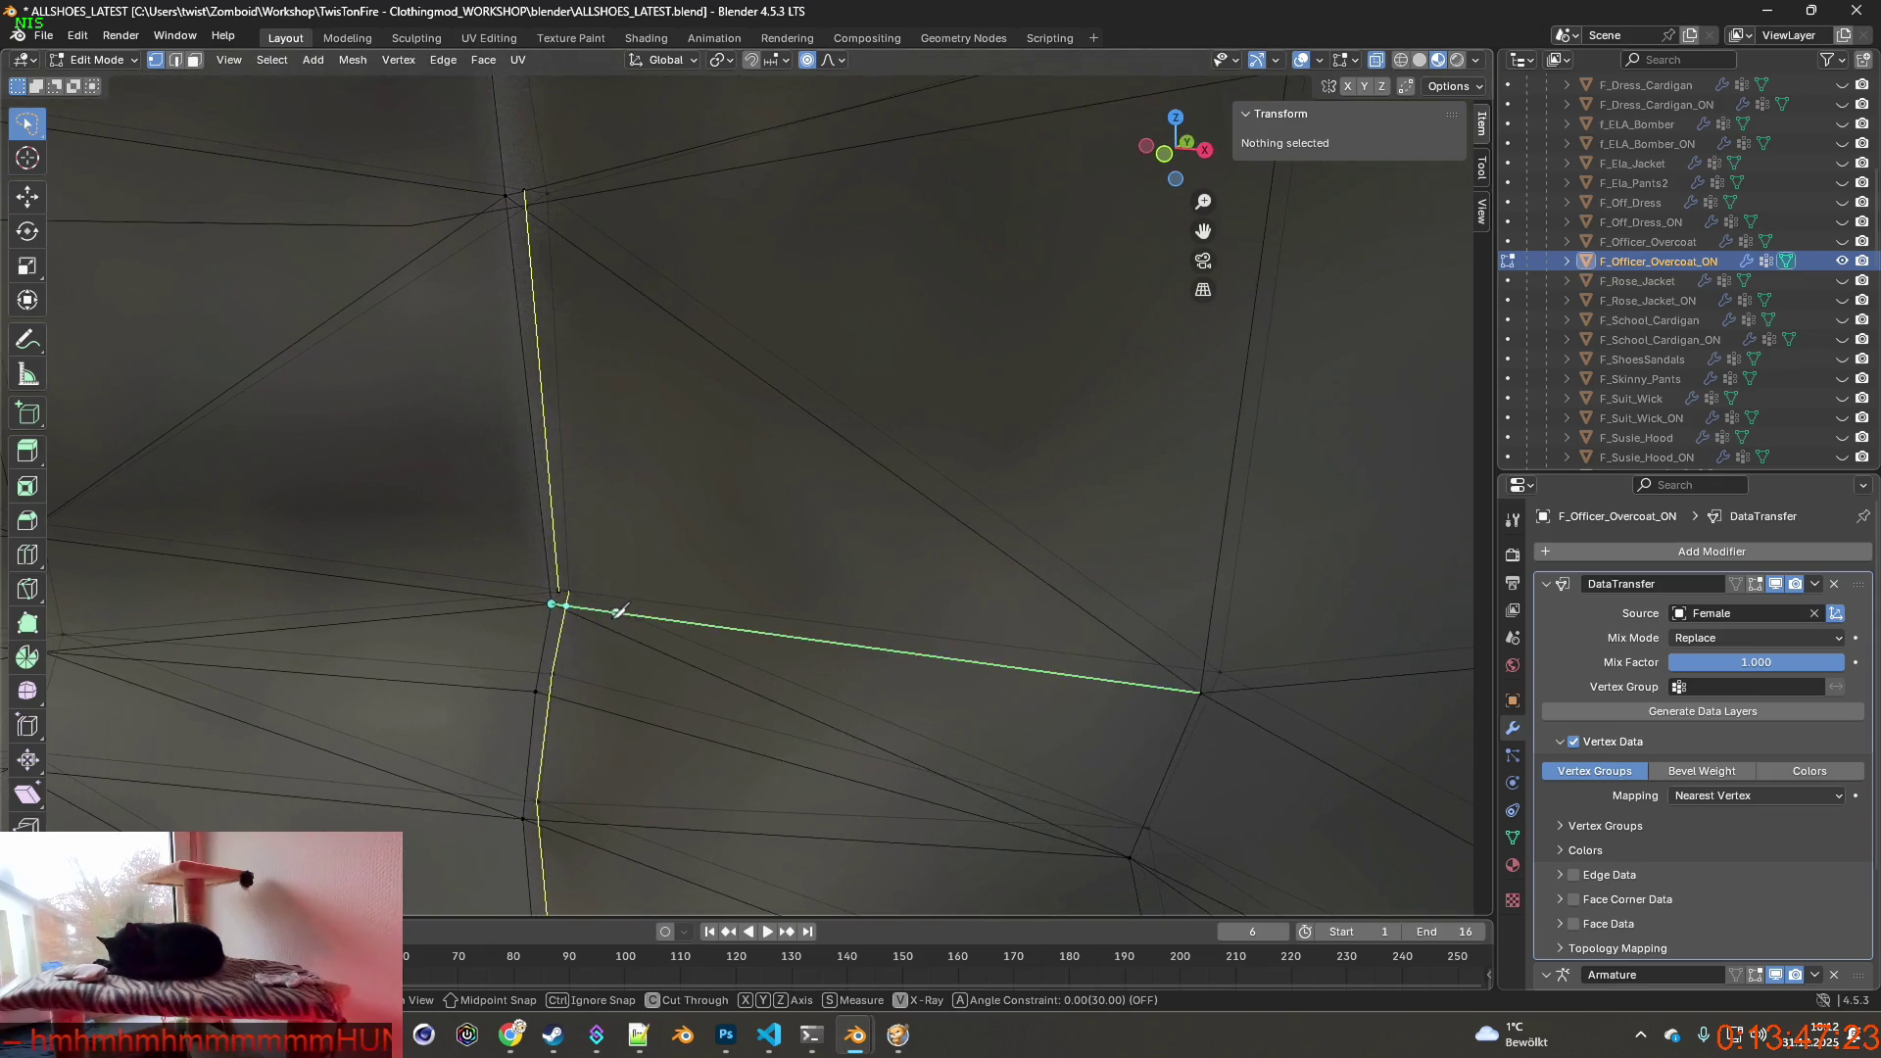
pyautogui.click(555, 599)
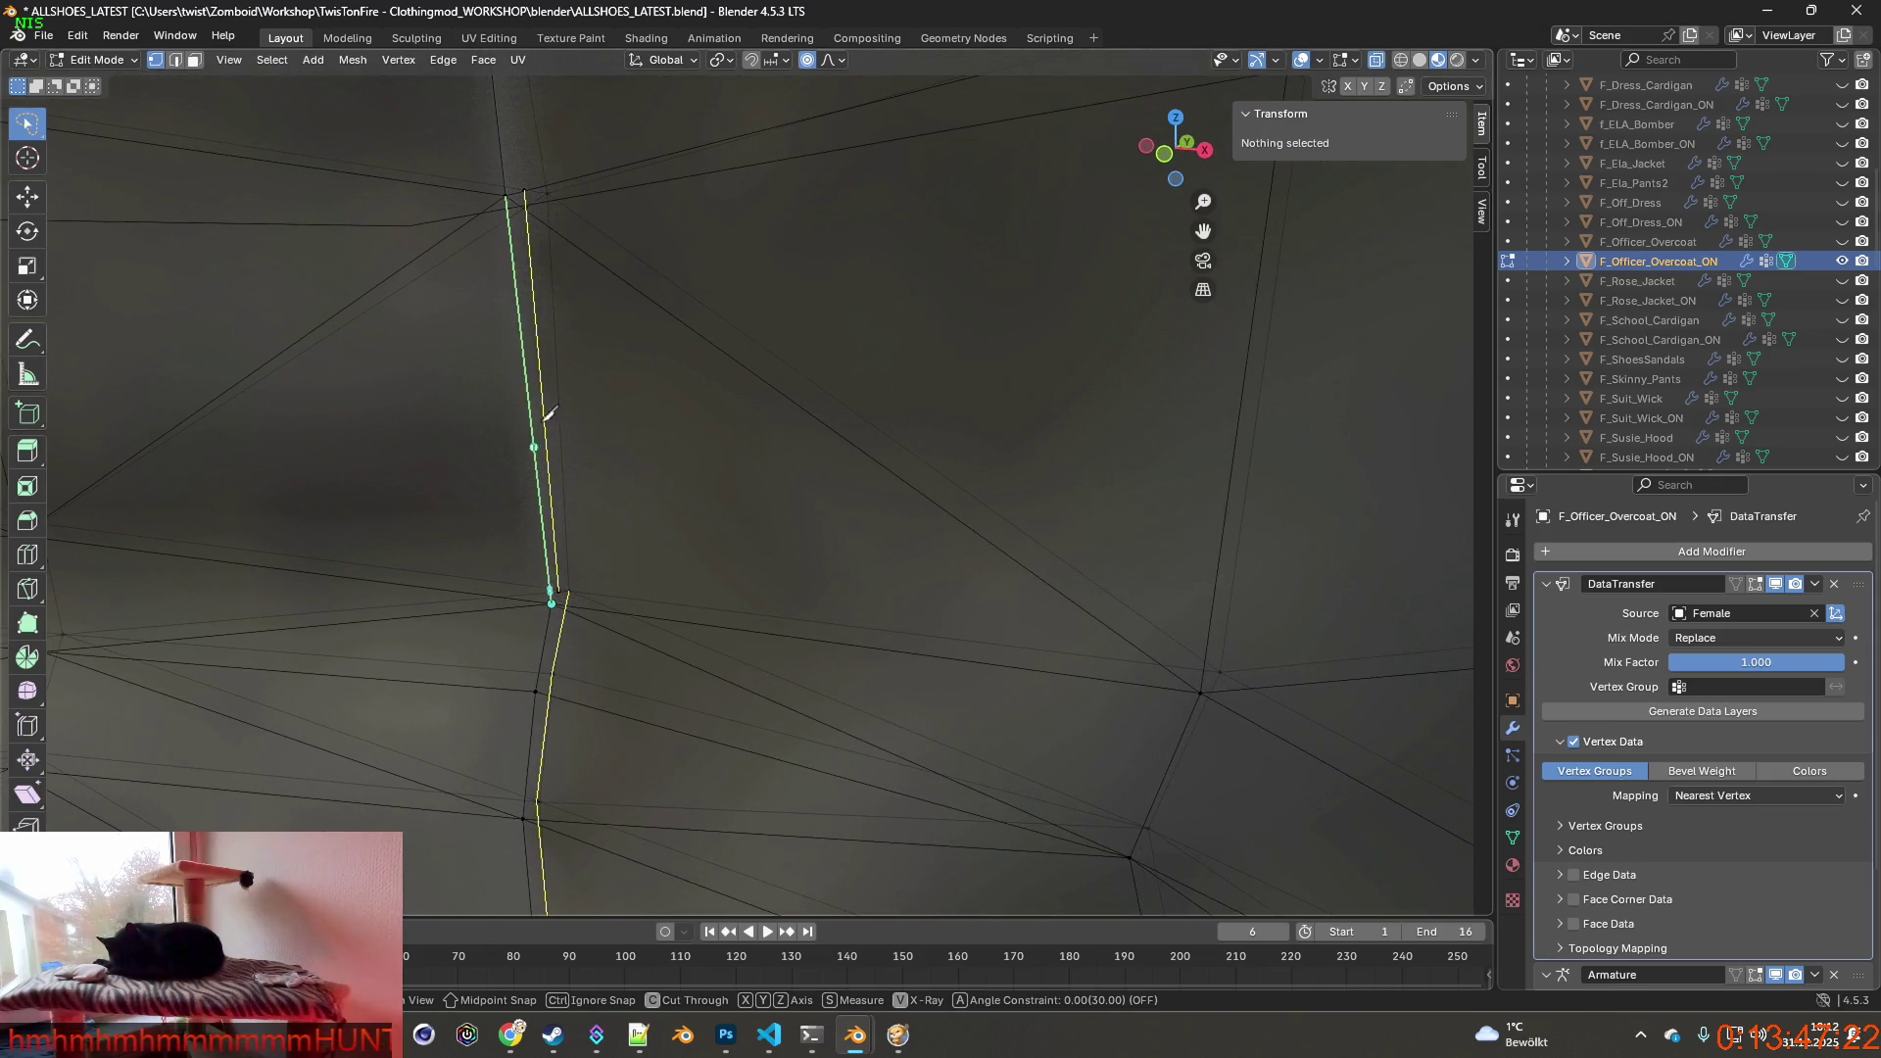
pyautogui.click(526, 188)
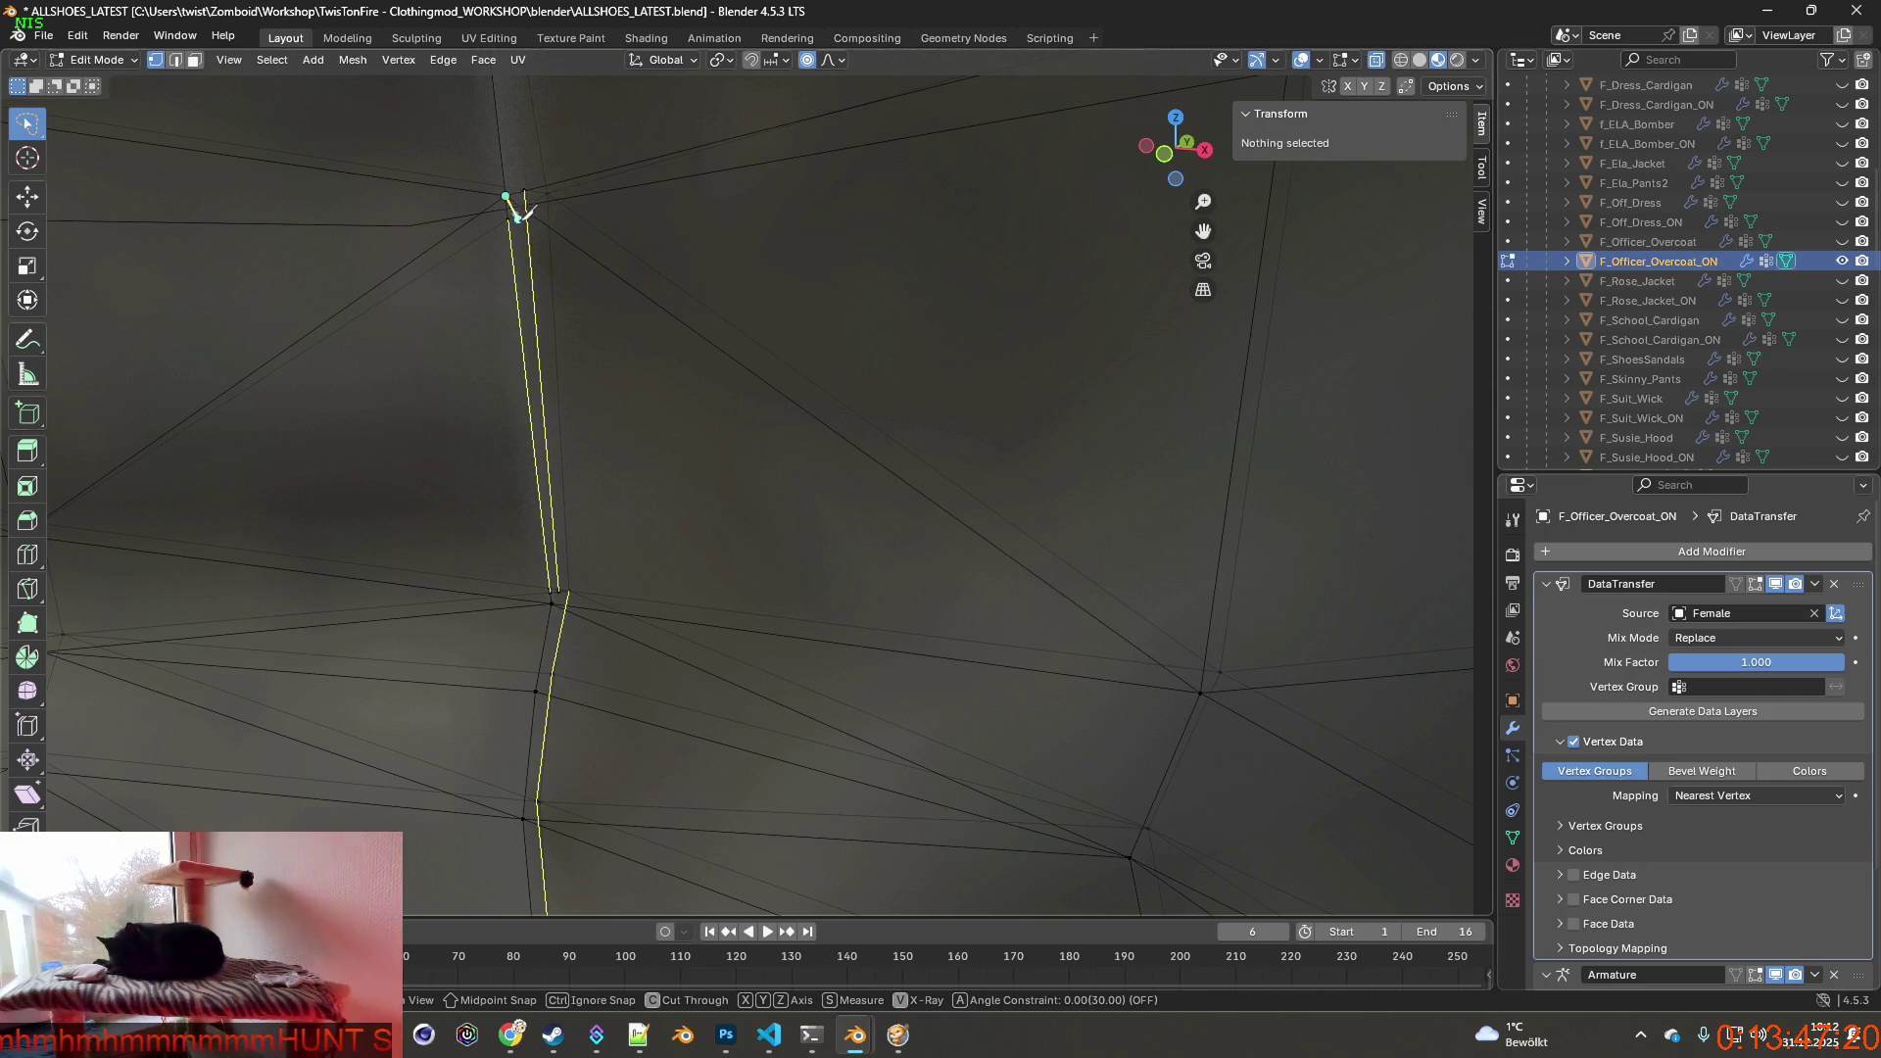
# Start one more cut beside the slit, then cancel the unfinished knife cut.
pyautogui.moveTo(545, 294)
pyautogui.mouseDown(button='middle')
pyautogui.moveTo(501, 588)
pyautogui.moveTo(662, 486)
pyautogui.moveTo(801, 466)
pyautogui.moveTo(823, 442)
pyautogui.mouseUp(button='middle')
pyautogui.click(515, 527)
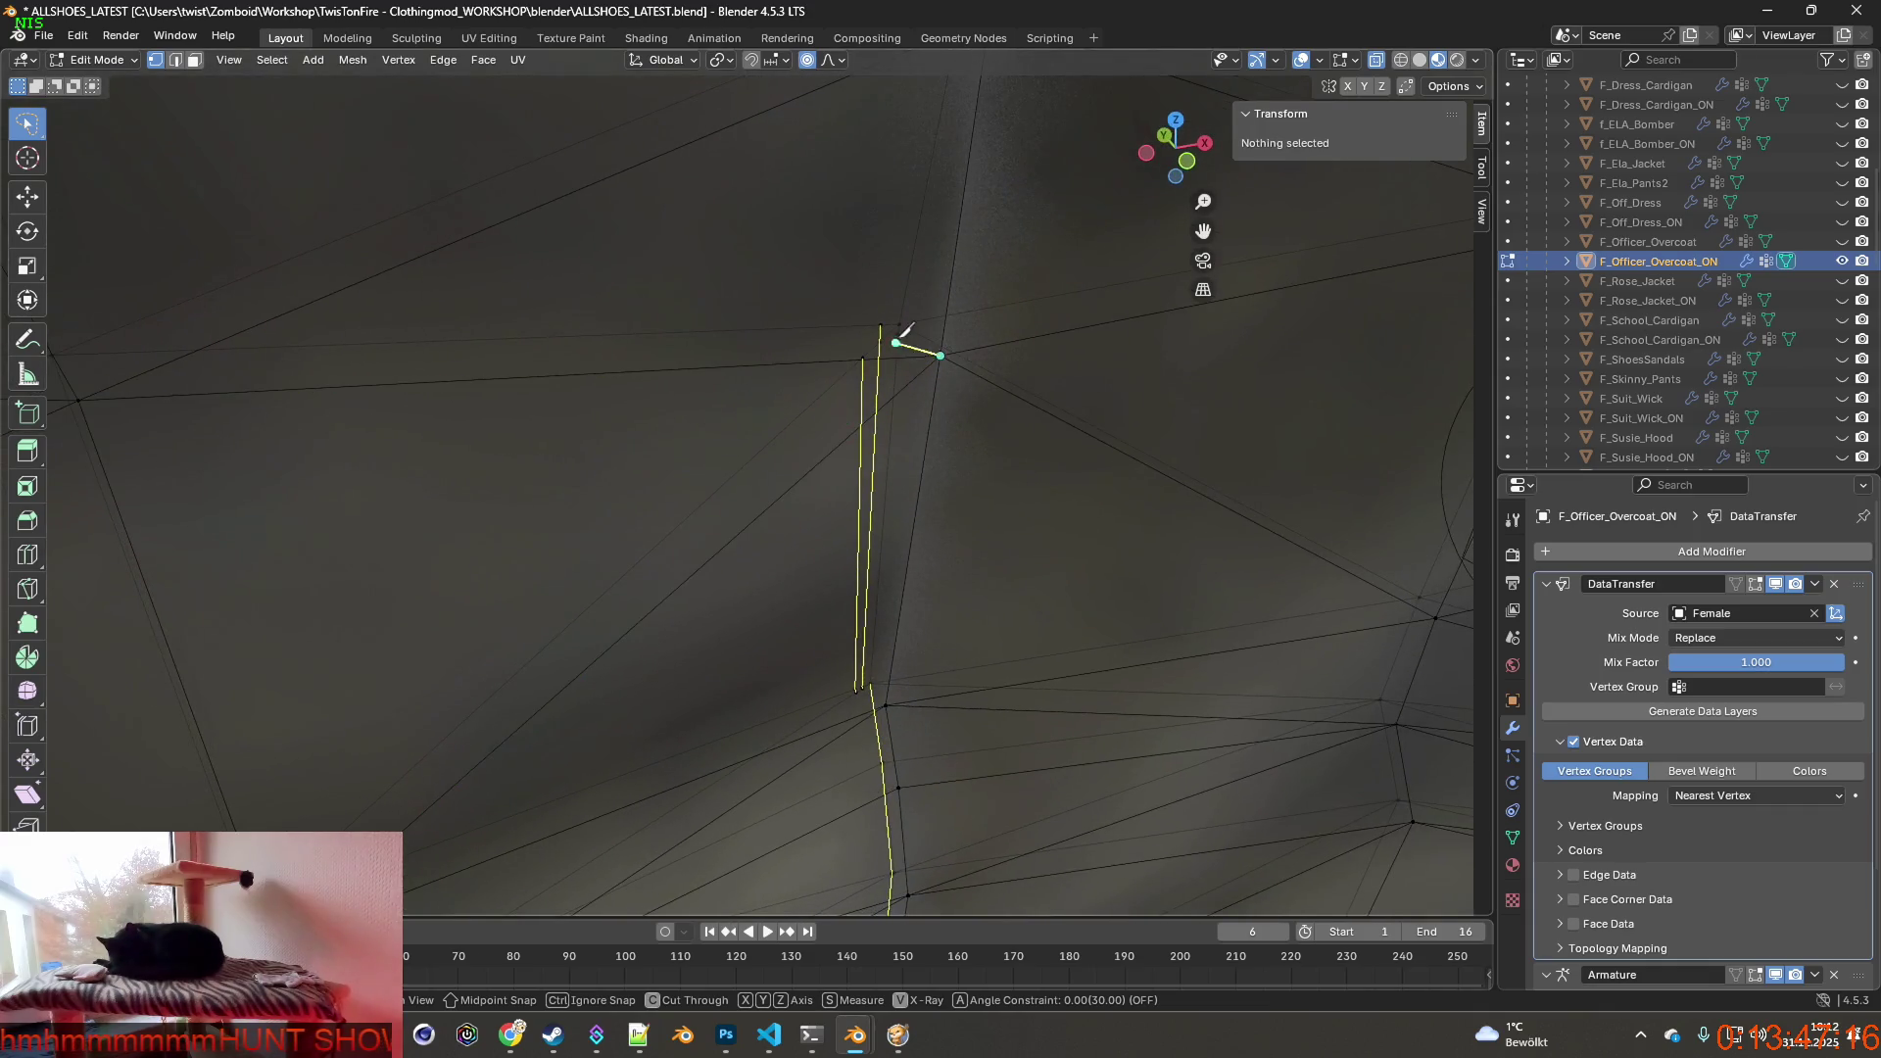
pyautogui.click(899, 324)
pyautogui.moveTo(882, 382)
pyautogui.mouseDown(button='middle')
pyautogui.moveTo(1044, 349)
pyautogui.moveTo(882, 515)
pyautogui.mouseUp(button='middle')
pyautogui.moveTo(970, 324)
pyautogui.mouseDown(button='middle')
pyautogui.moveTo(842, 600)
pyautogui.moveTo(911, 559)
pyautogui.moveTo(940, 617)
pyautogui.moveTo(823, 555)
pyautogui.mouseUp(button='middle')
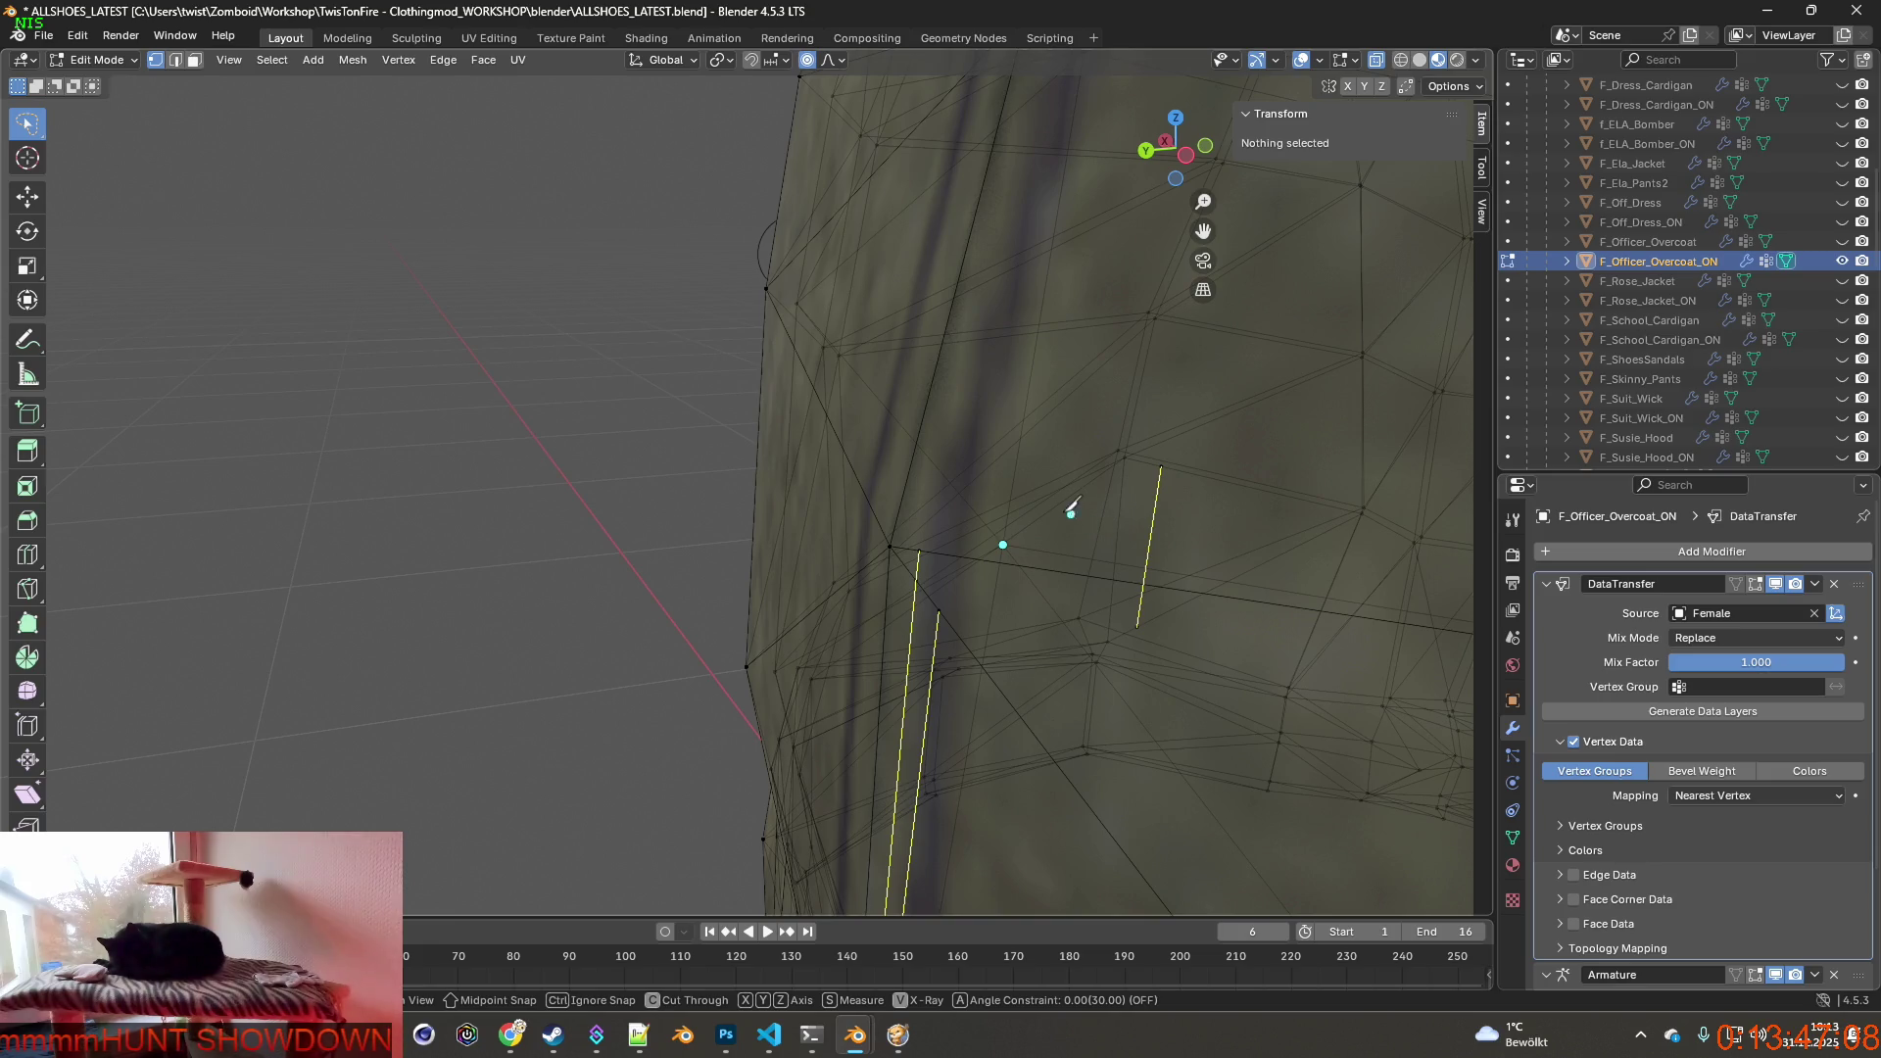
pyautogui.press('Escape')
pyautogui.scroll(4, 790, 567)
# Cancel a stray vertex move and revert the mesh to an earlier Undo History step.
pyautogui.moveTo(883, 559)
pyautogui.keyDown('shift'); pyautogui.mouseDown(button='middle')
pyautogui.moveTo(790, 567)
pyautogui.moveTo(824, 544)
pyautogui.moveTo(883, 559)
pyautogui.moveTo(736, 538)
pyautogui.mouseUp(button='middle'); pyautogui.keyUp('shift')
pyautogui.click(699, 485)
pyautogui.press('g')
pyautogui.rightClick(784, 499)
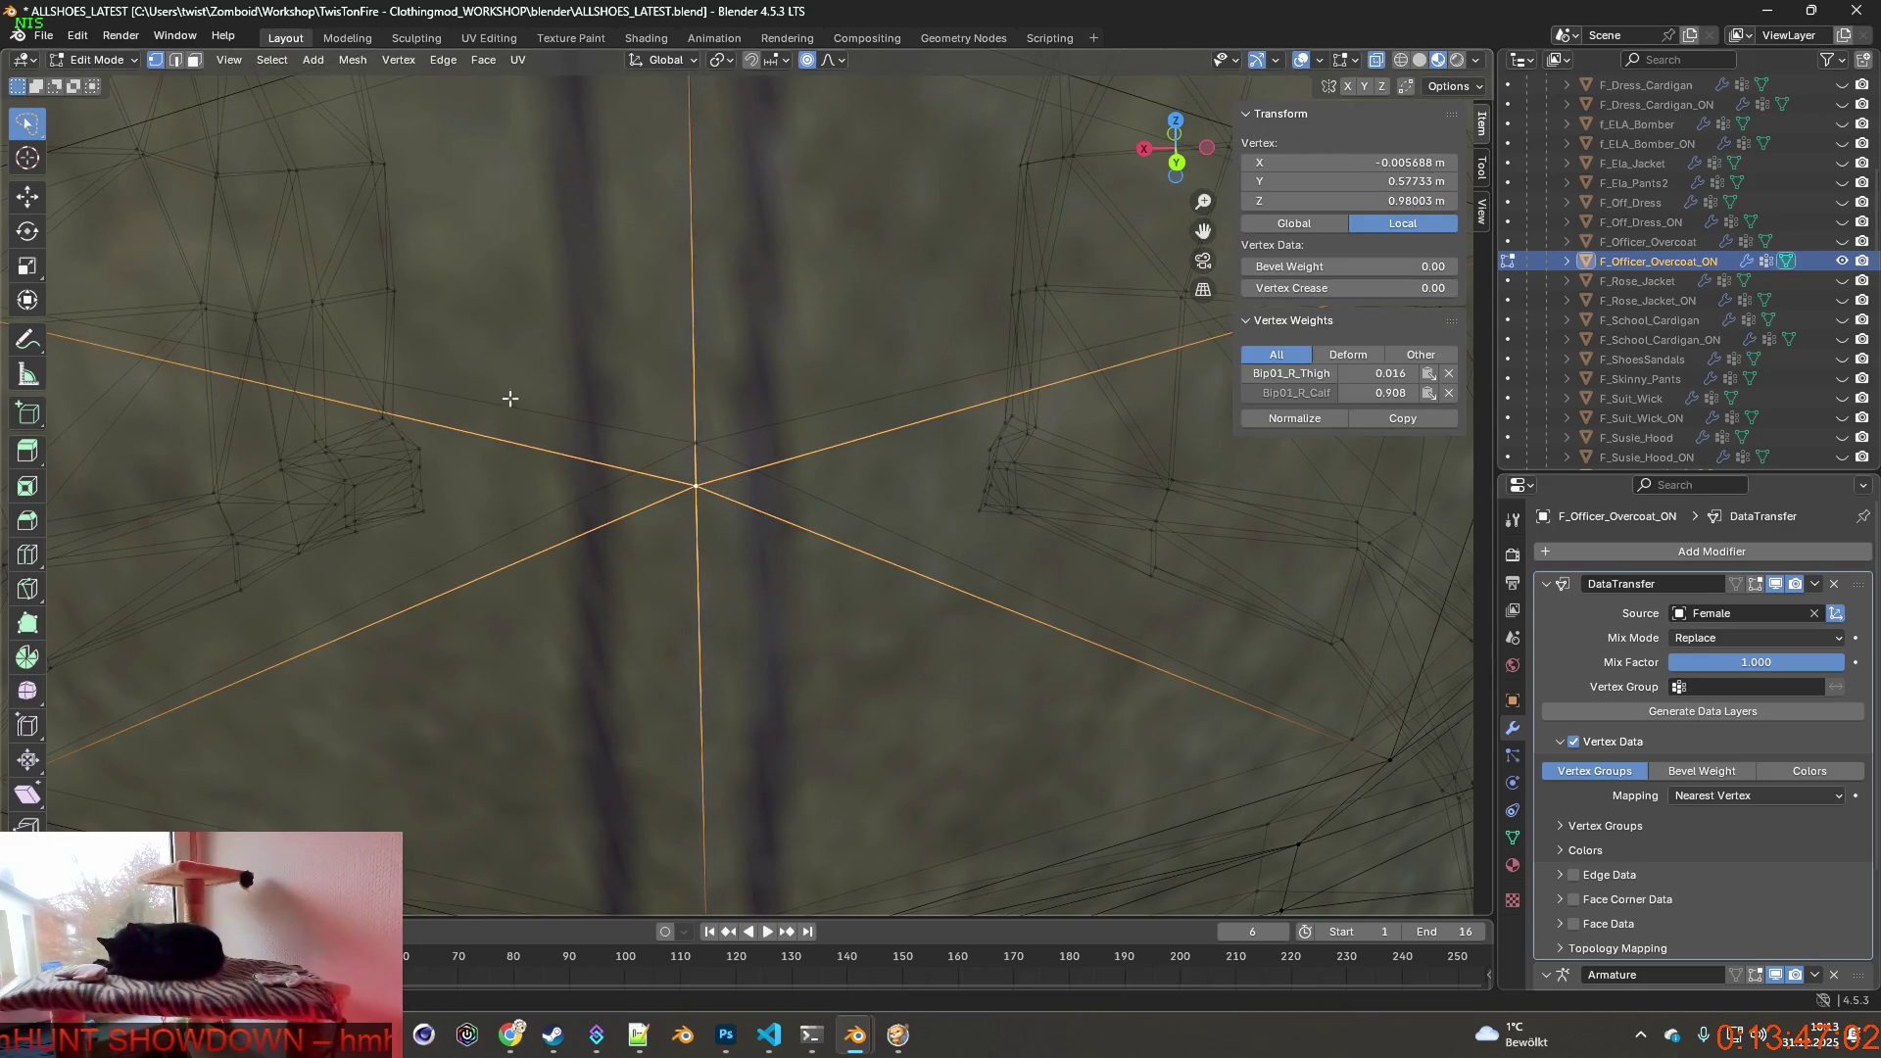
pyautogui.moveTo(505, 506)
pyautogui.mouseDown(button='middle')
pyautogui.moveTo(617, 558)
pyautogui.moveTo(589, 486)
pyautogui.mouseUp(button='middle')
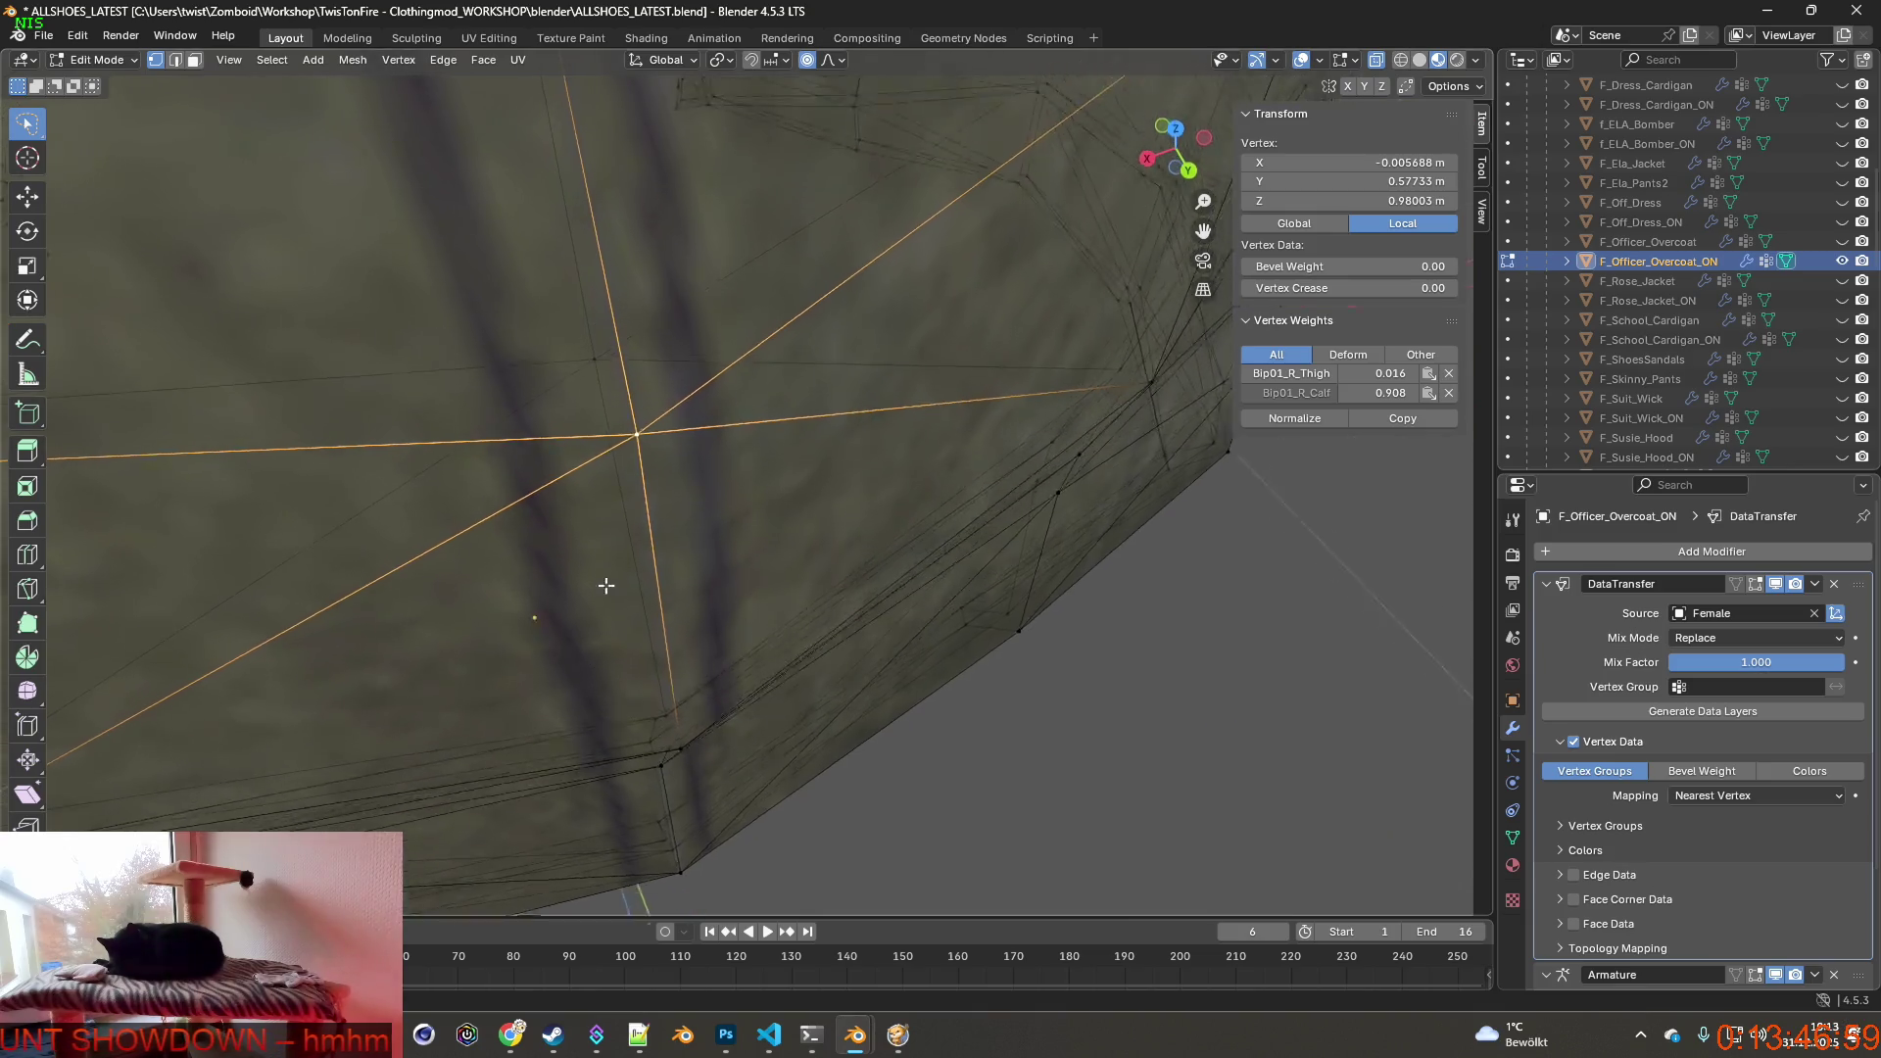
pyautogui.click(45, 36)
pyautogui.moveTo(126, 97)
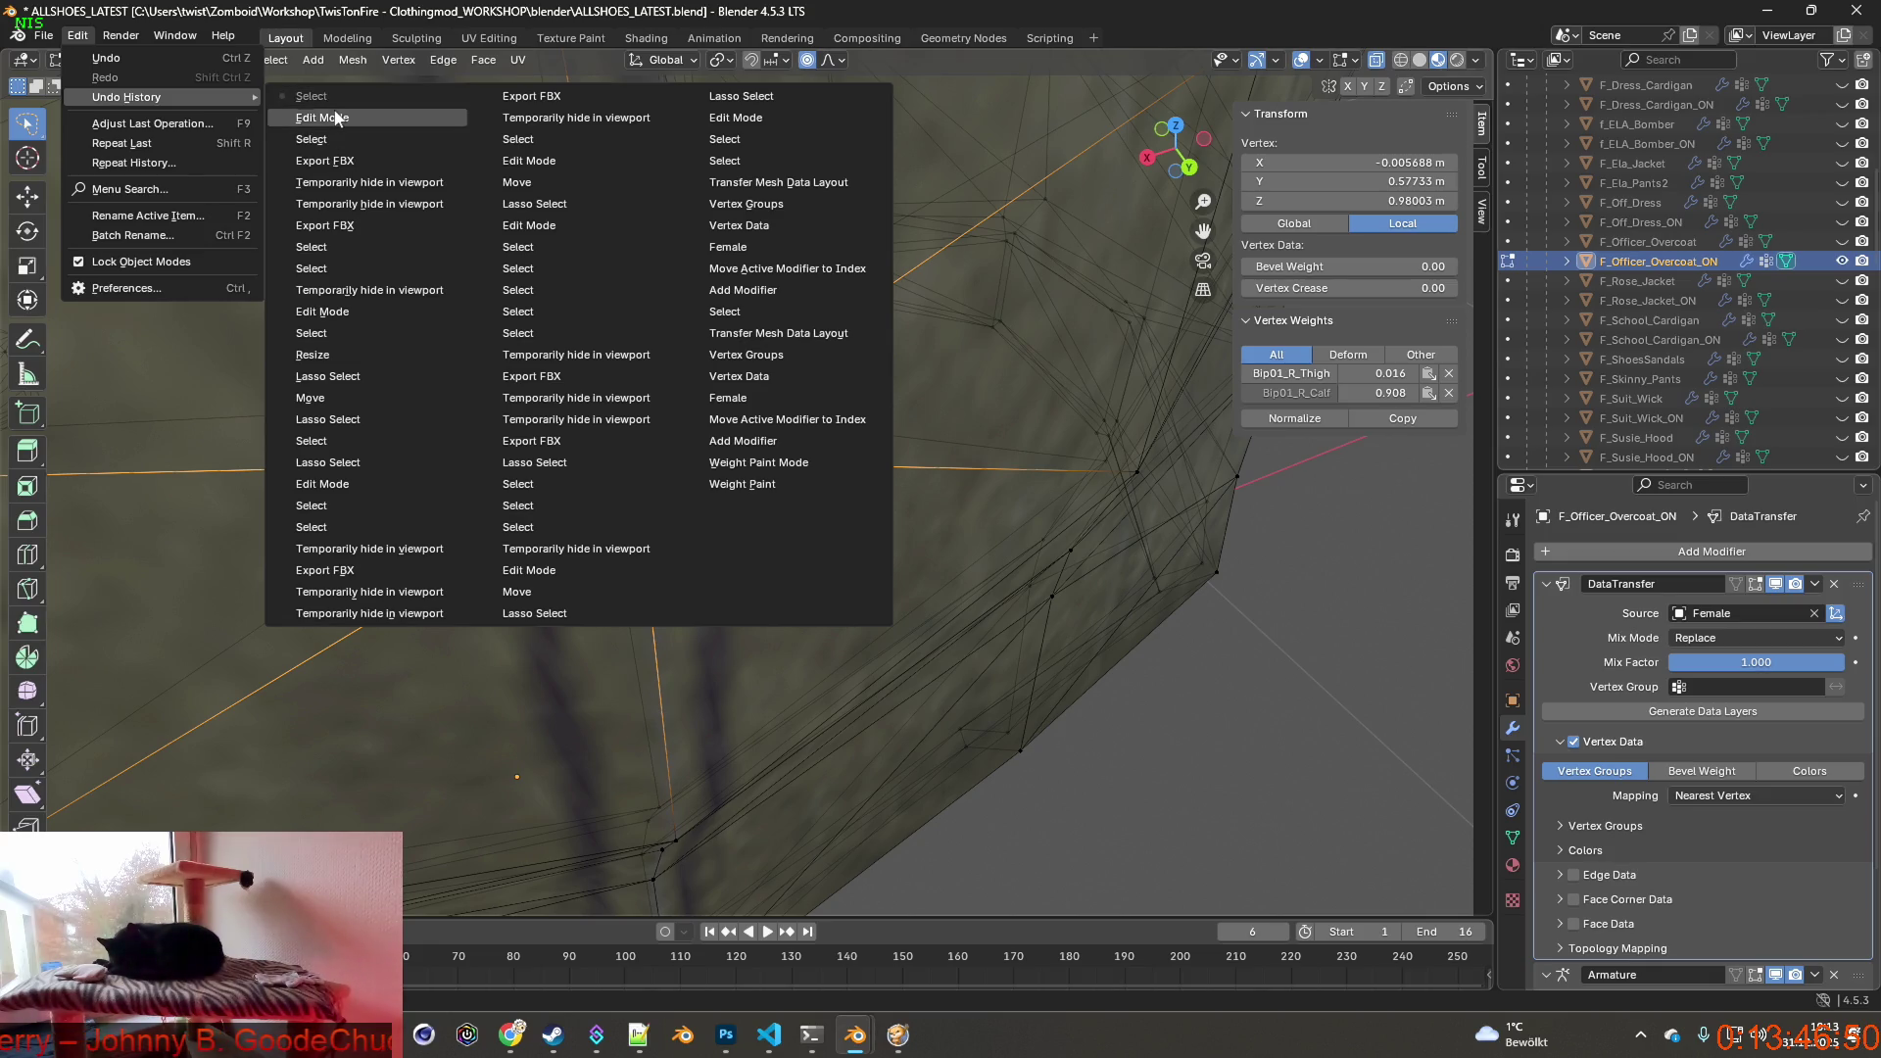
pyautogui.click(310, 96)
# Select a back seam vertex and start a fresh knife cut from it.
pyautogui.moveTo(736, 441)
pyautogui.mouseDown(button='middle')
pyautogui.moveTo(543, 505)
pyautogui.moveTo(633, 485)
pyautogui.moveTo(491, 434)
pyautogui.moveTo(702, 473)
pyautogui.moveTo(602, 455)
pyautogui.moveTo(763, 442)
pyautogui.moveTo(742, 478)
pyautogui.moveTo(754, 455)
pyautogui.mouseUp(button='middle')
pyautogui.click(492, 434)
pyautogui.scroll(4, 587, 587)
pyautogui.press('k')
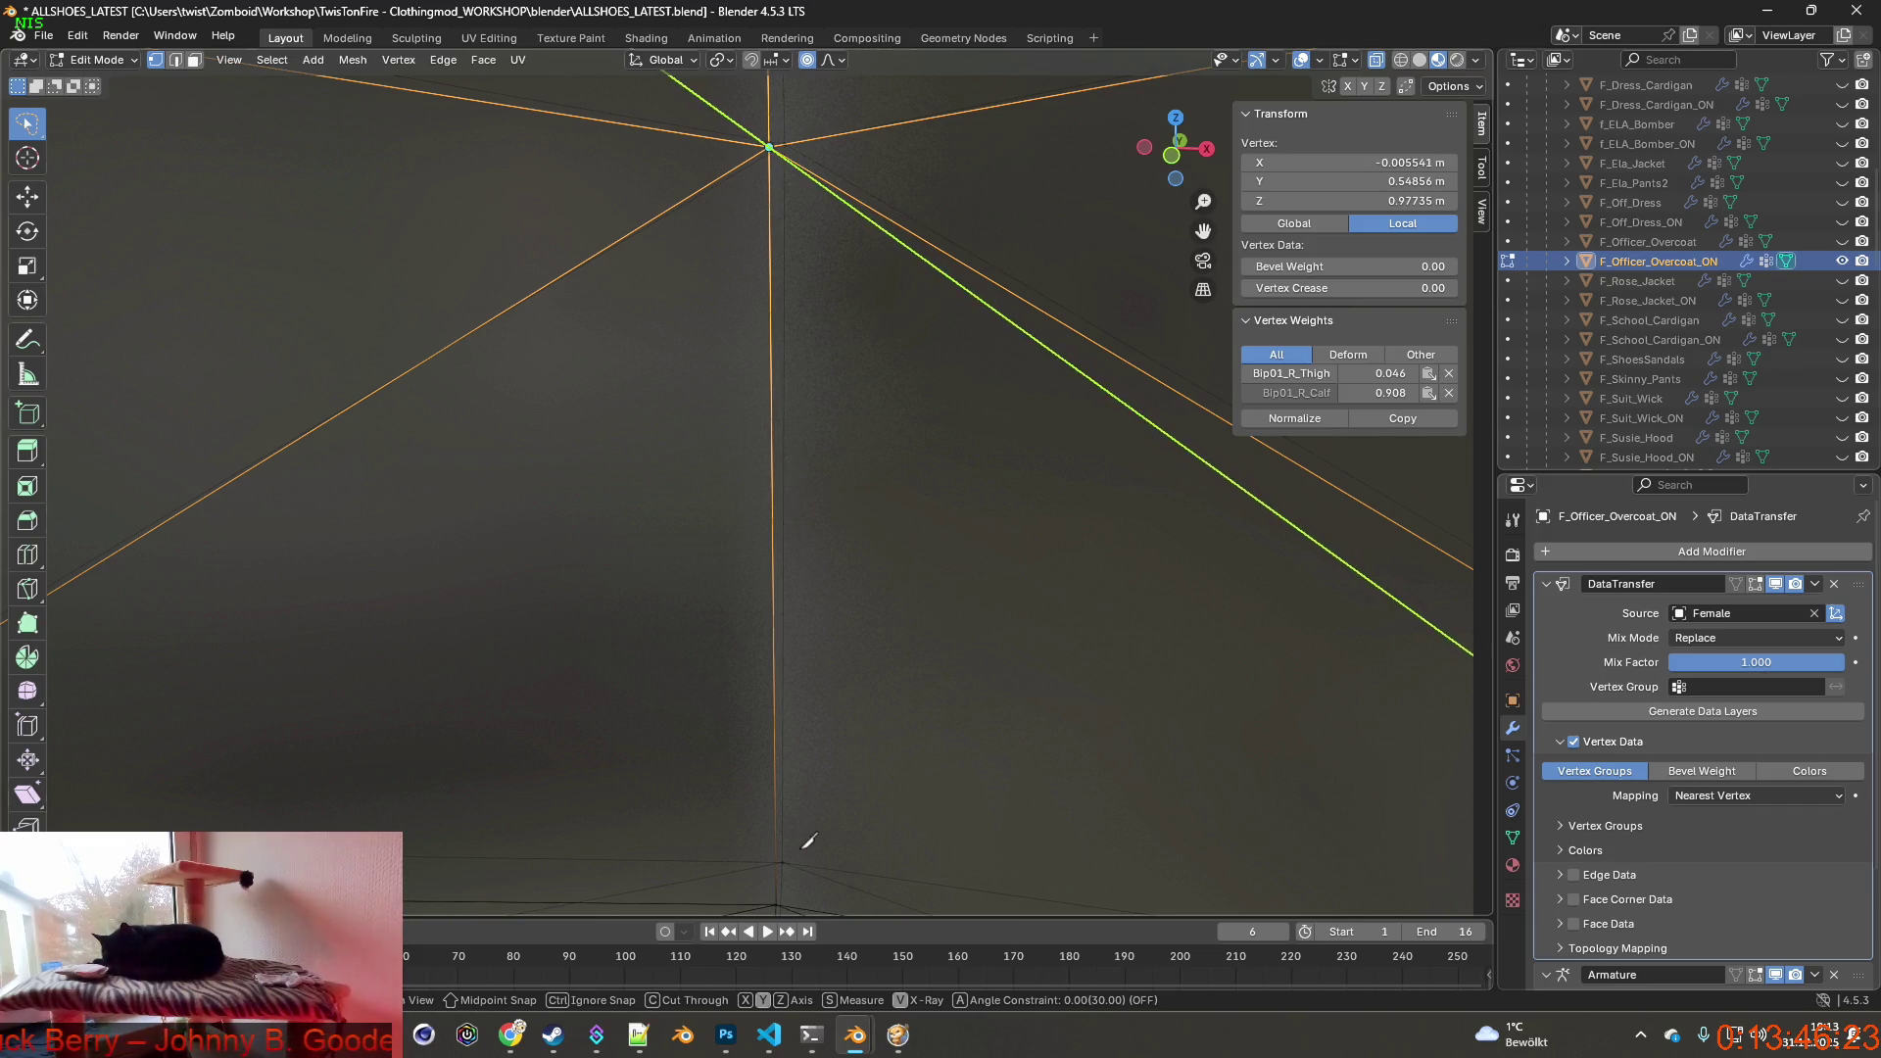
# Cut a Z-locked vertical line from the lower vertex to the top vertex and confirm it.
pyautogui.moveTo(778, 897); pyautogui.dragTo(703, 807, button='middle')
pyautogui.scroll(-1, 703, 808)
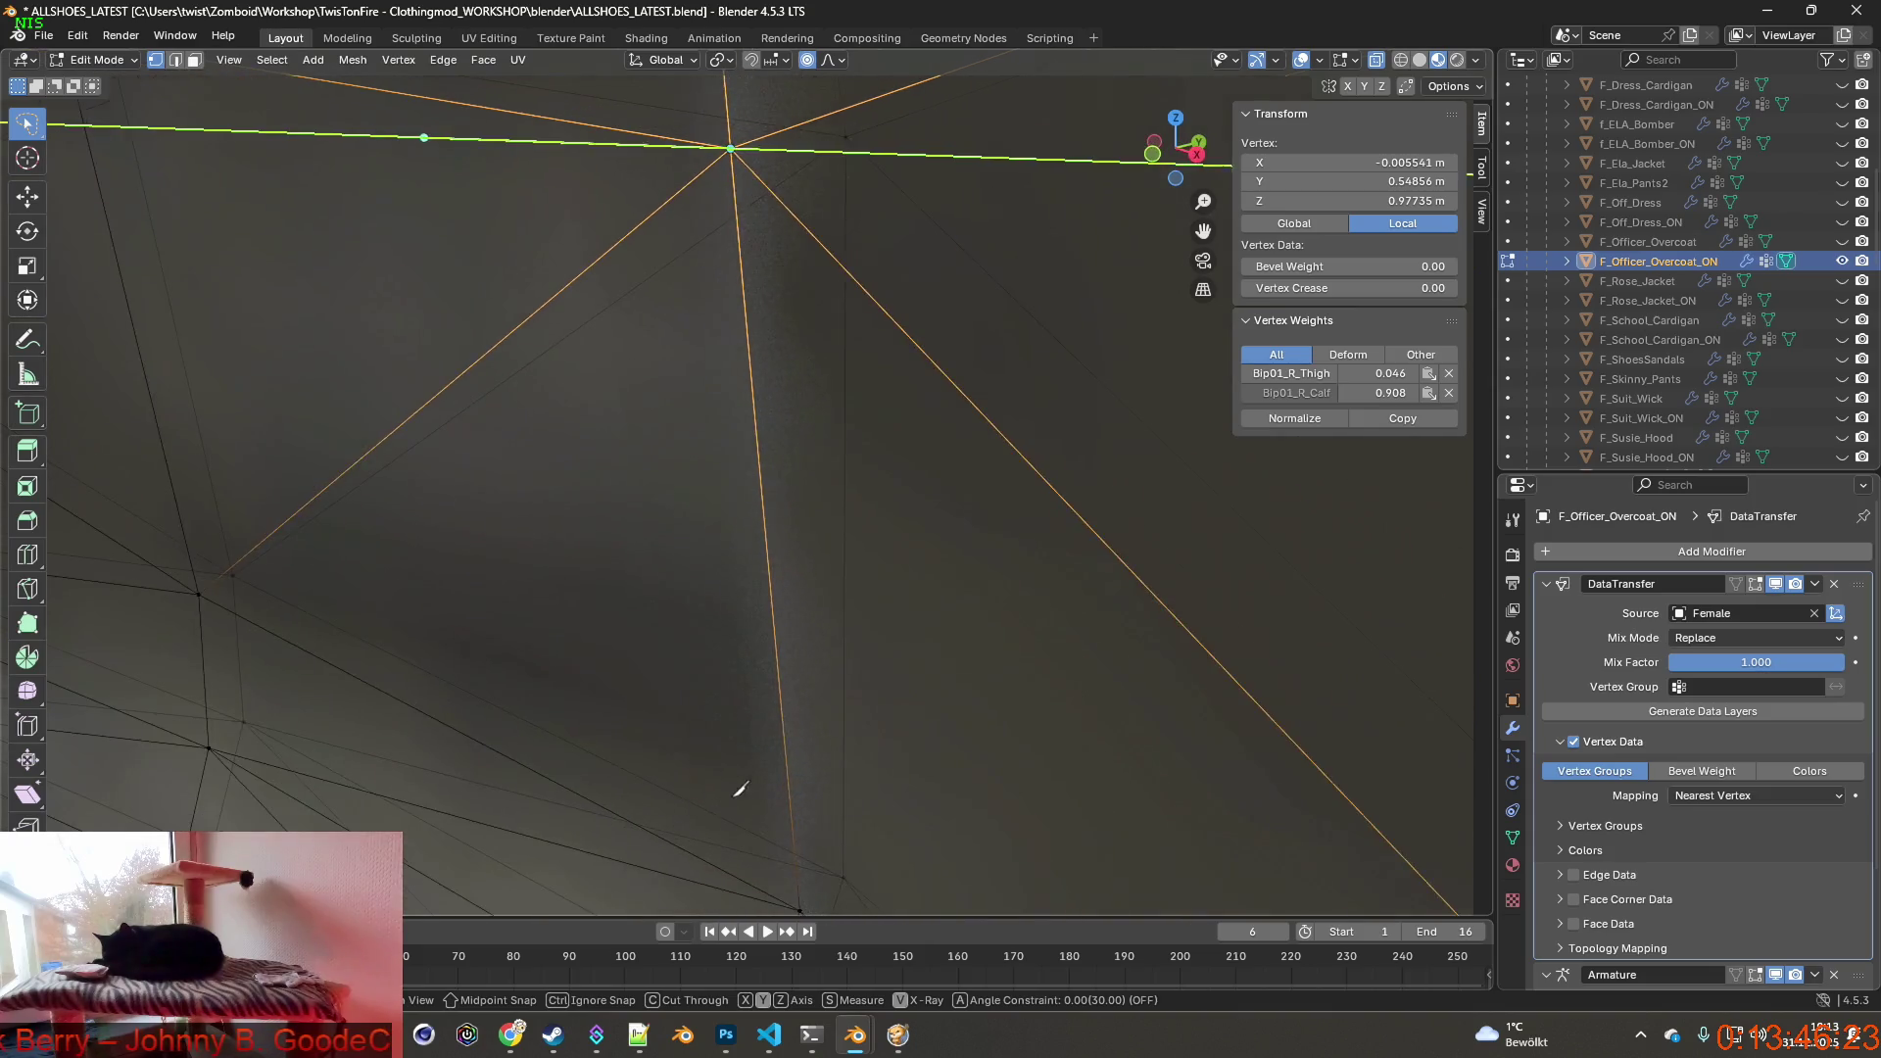
pyautogui.scroll(-1, 751, 787)
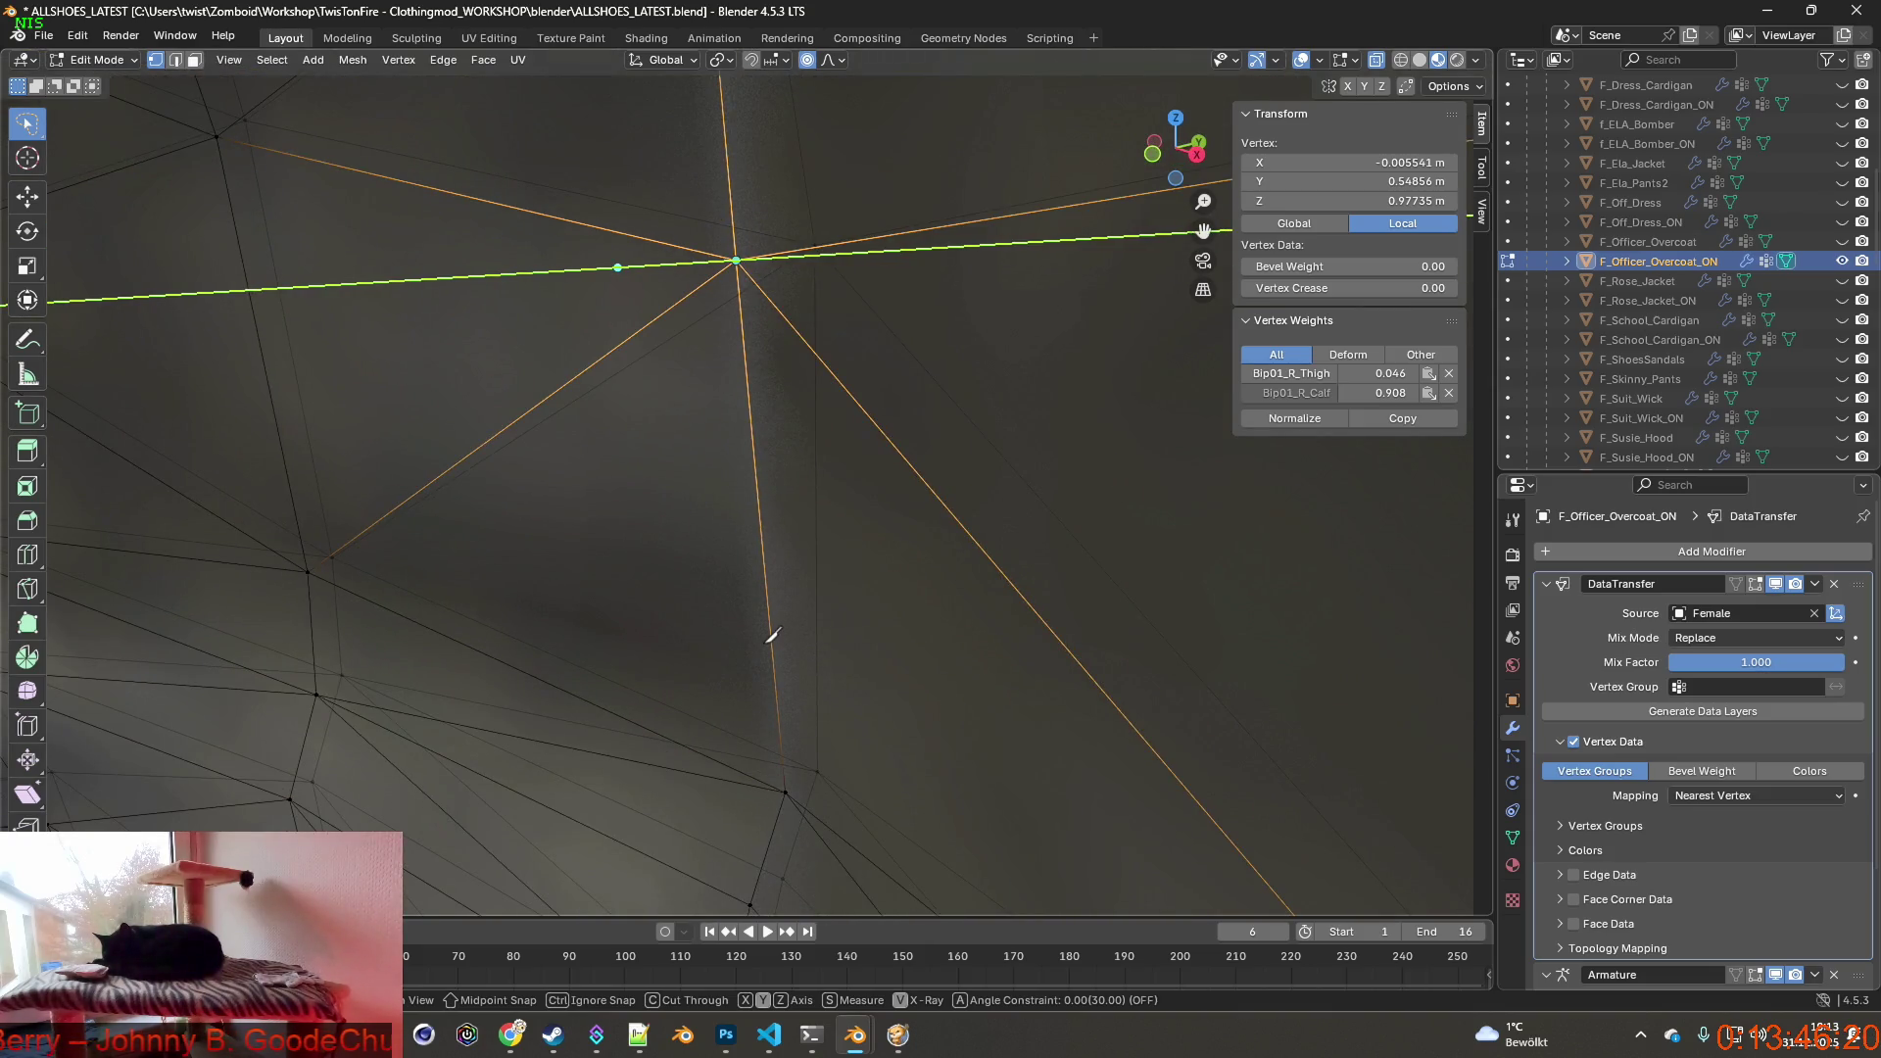
pyautogui.press('z')
pyautogui.press('z')
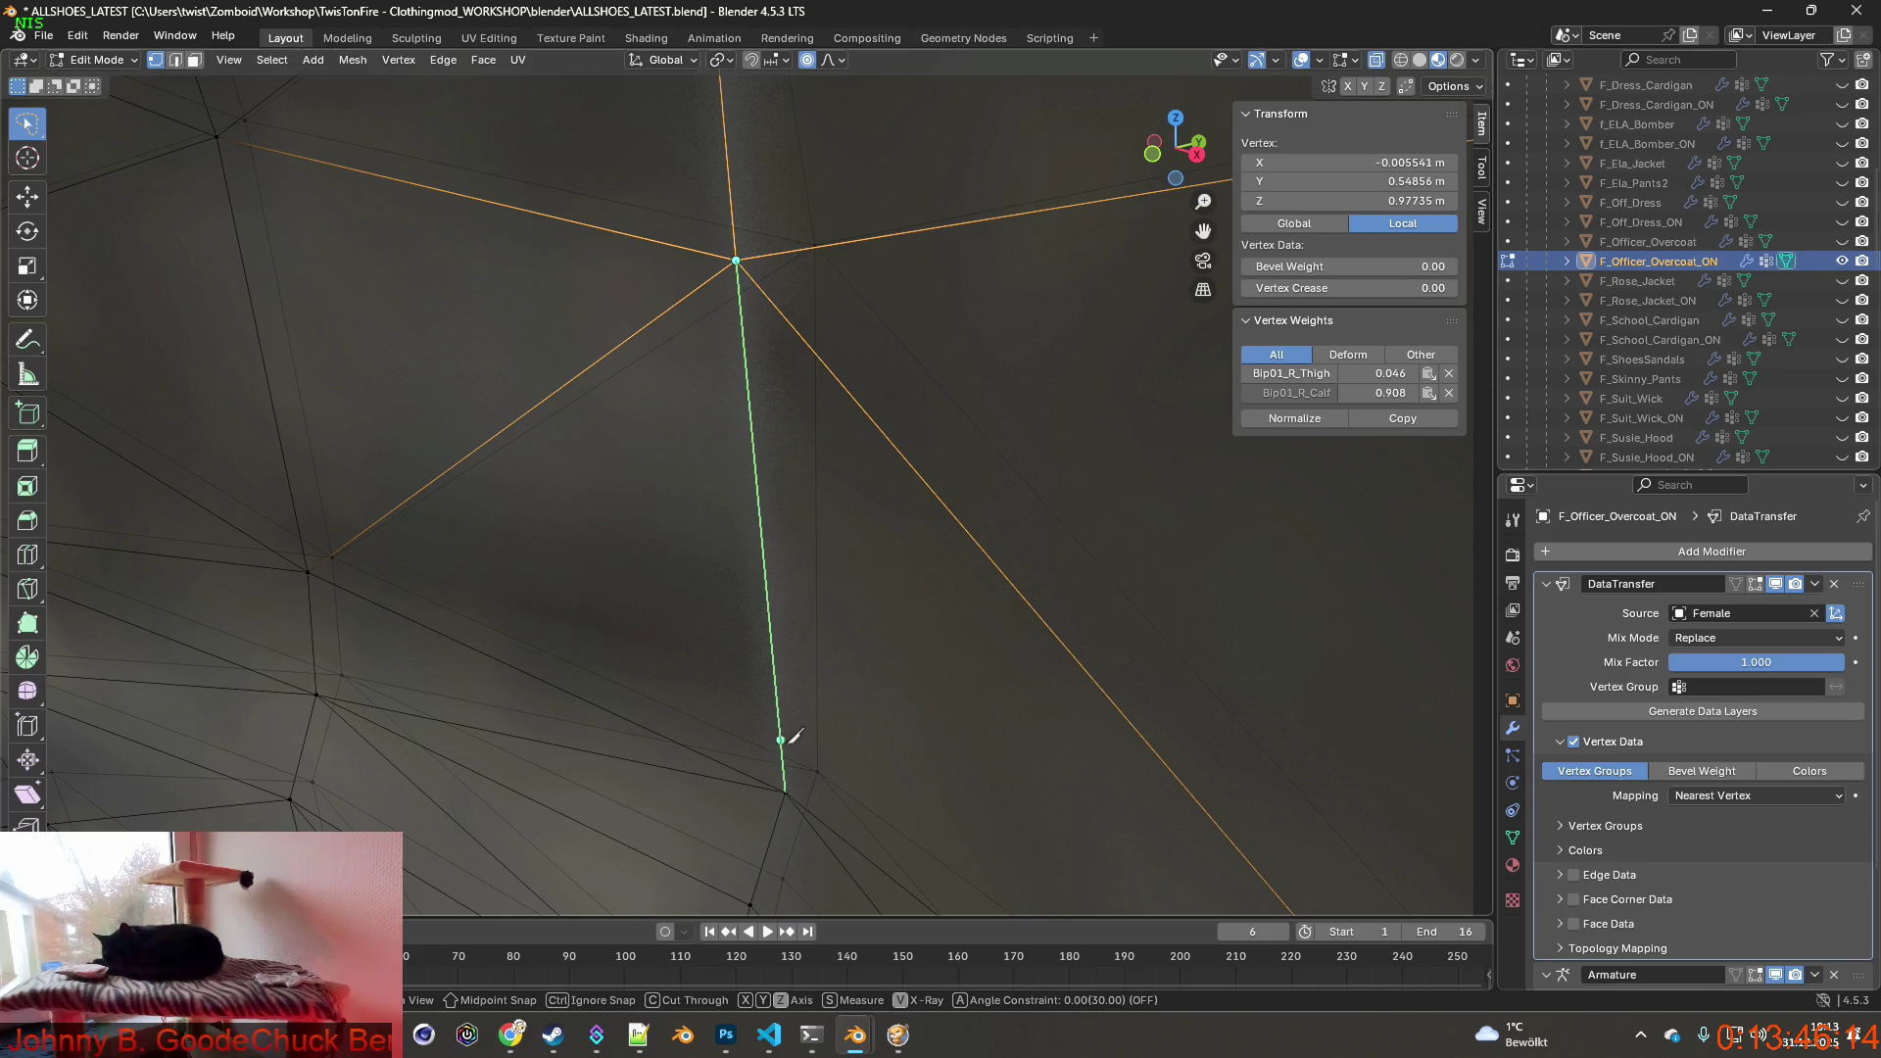
pyautogui.click(789, 788)
pyautogui.press('z')
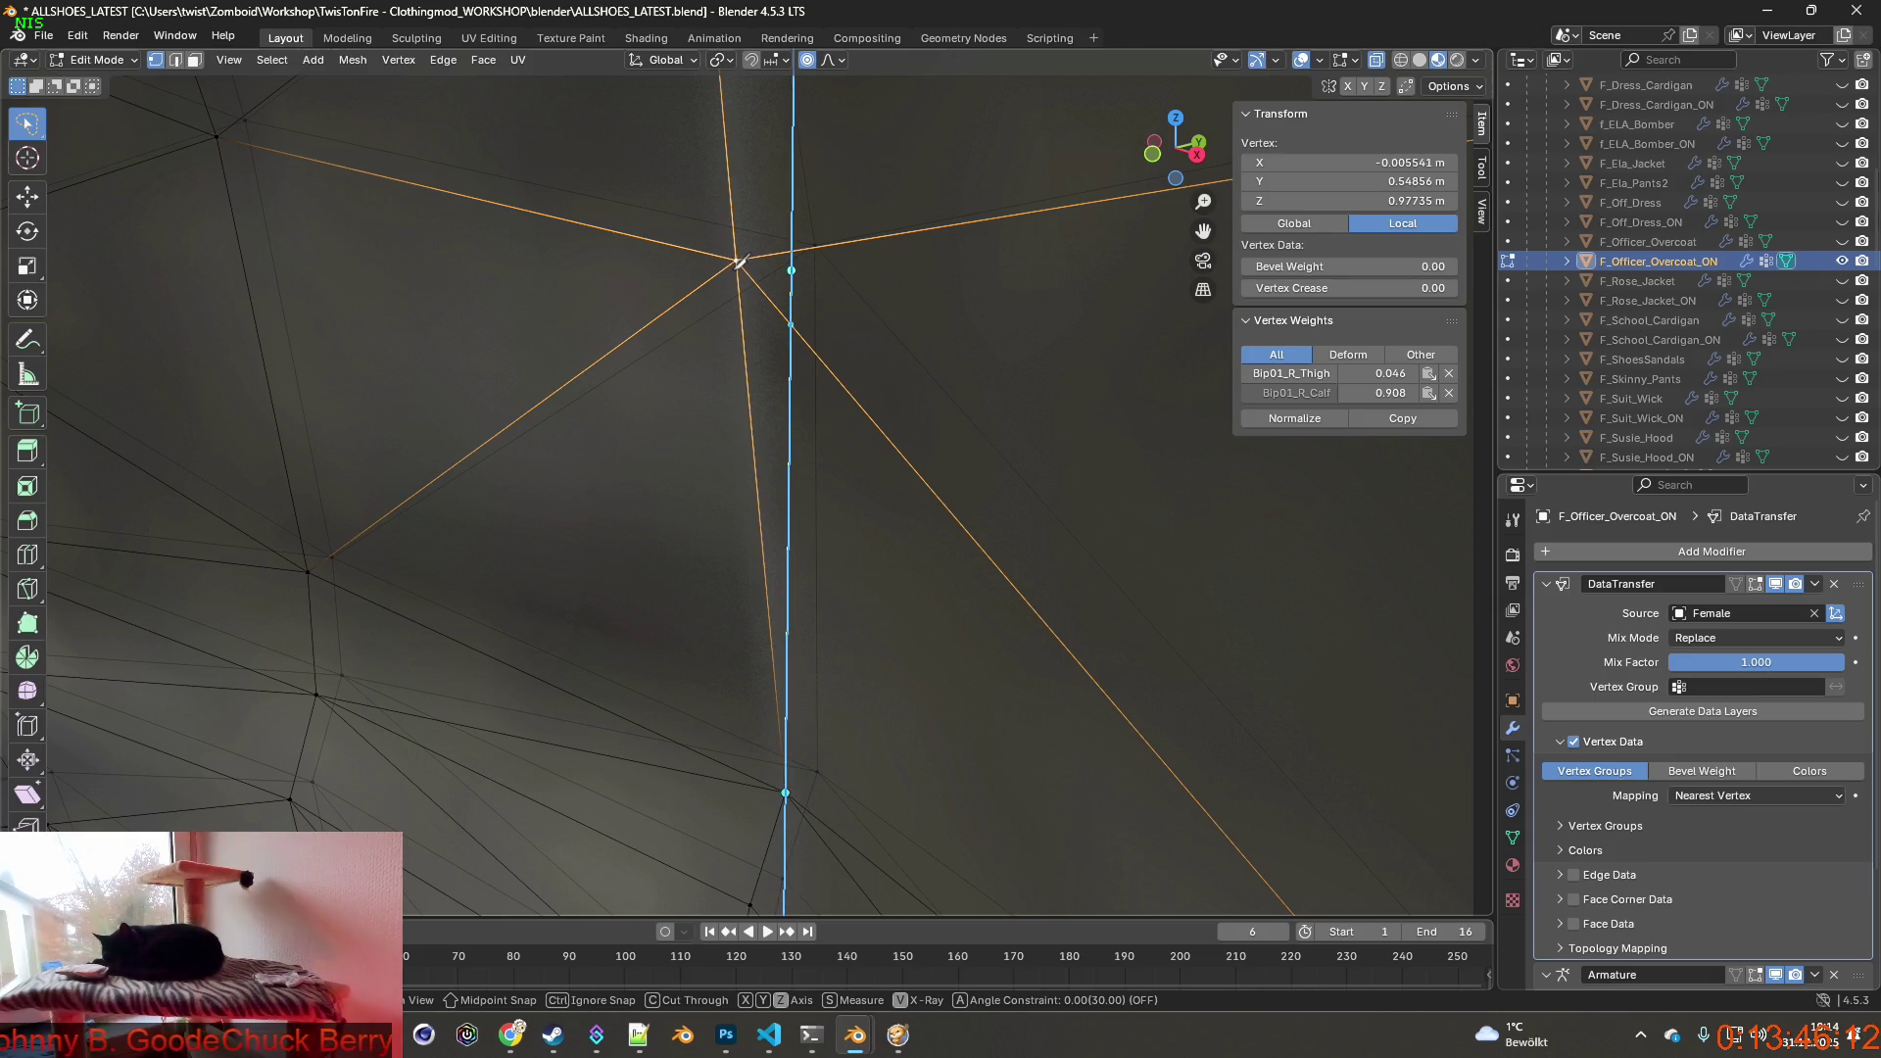
pyautogui.click(737, 260)
pyautogui.press('z')
pyautogui.press('z')
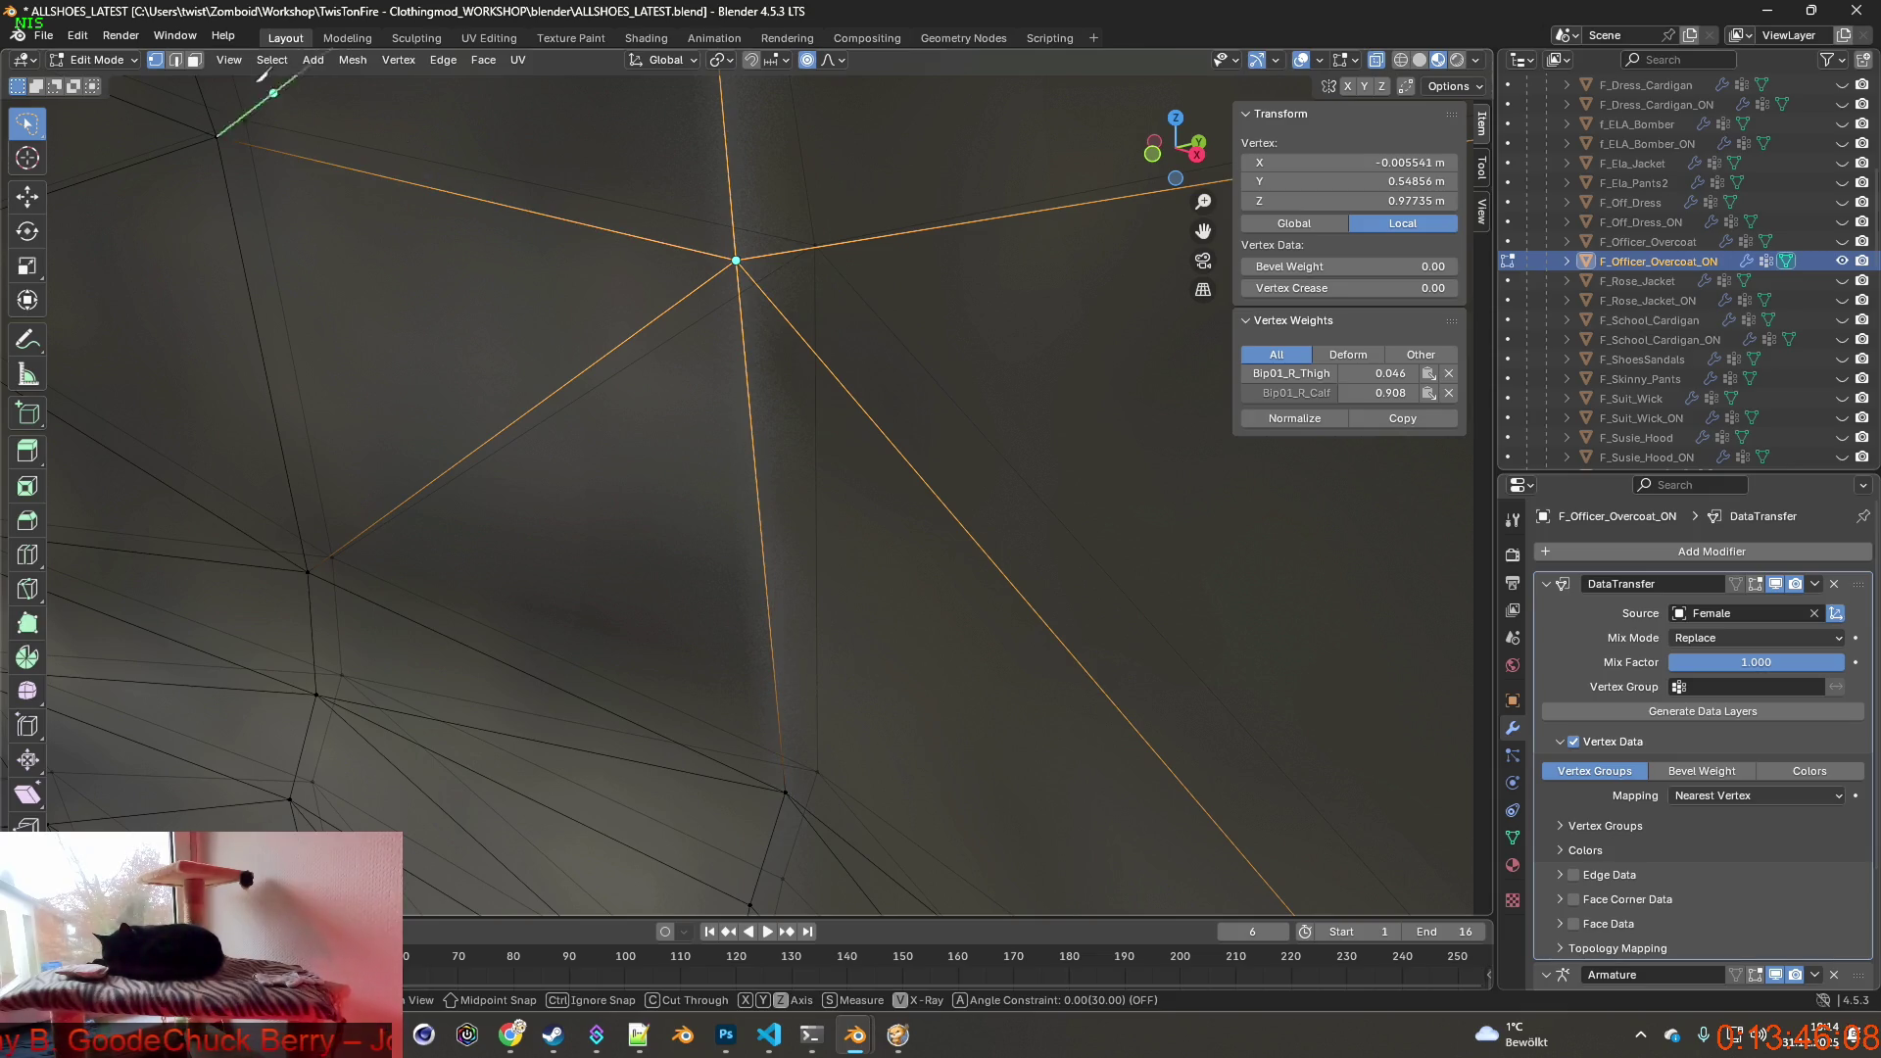
pyautogui.rightClick(404, 753)
pyautogui.press('Return')
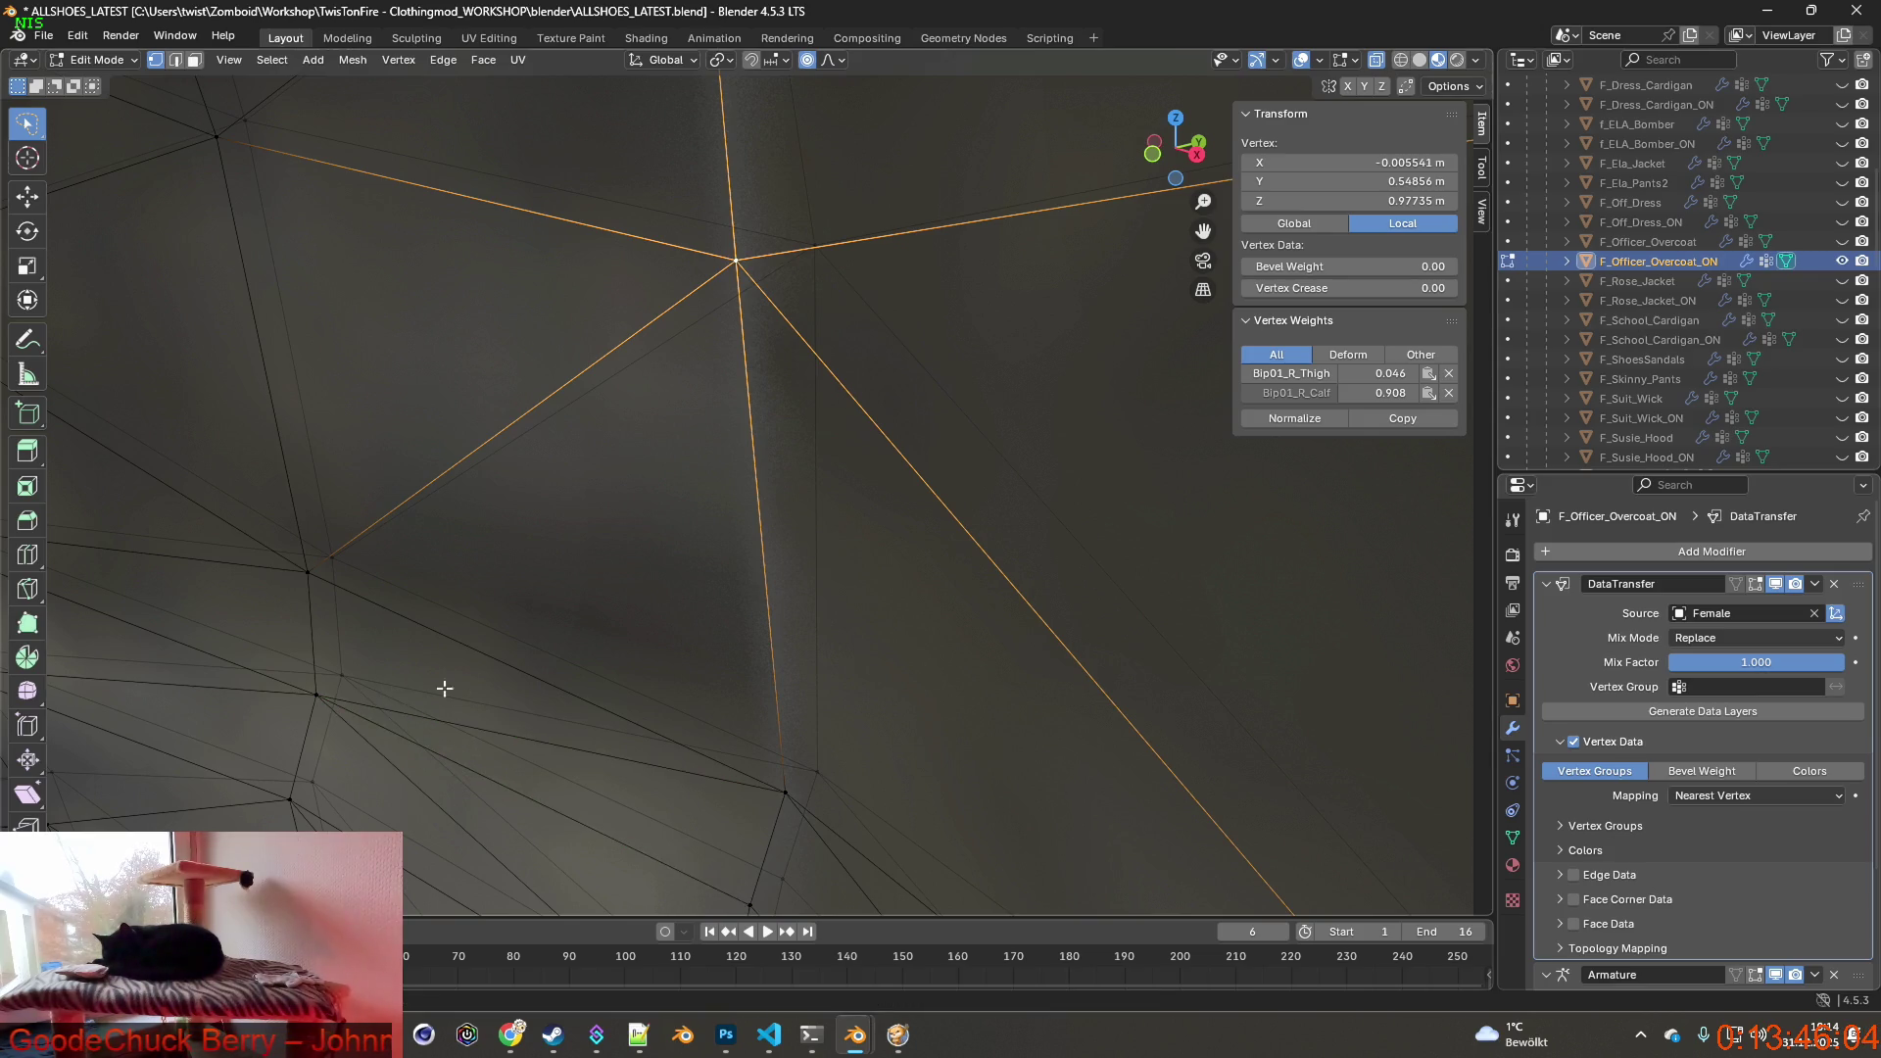
pyautogui.scroll(-2, 551, 456)
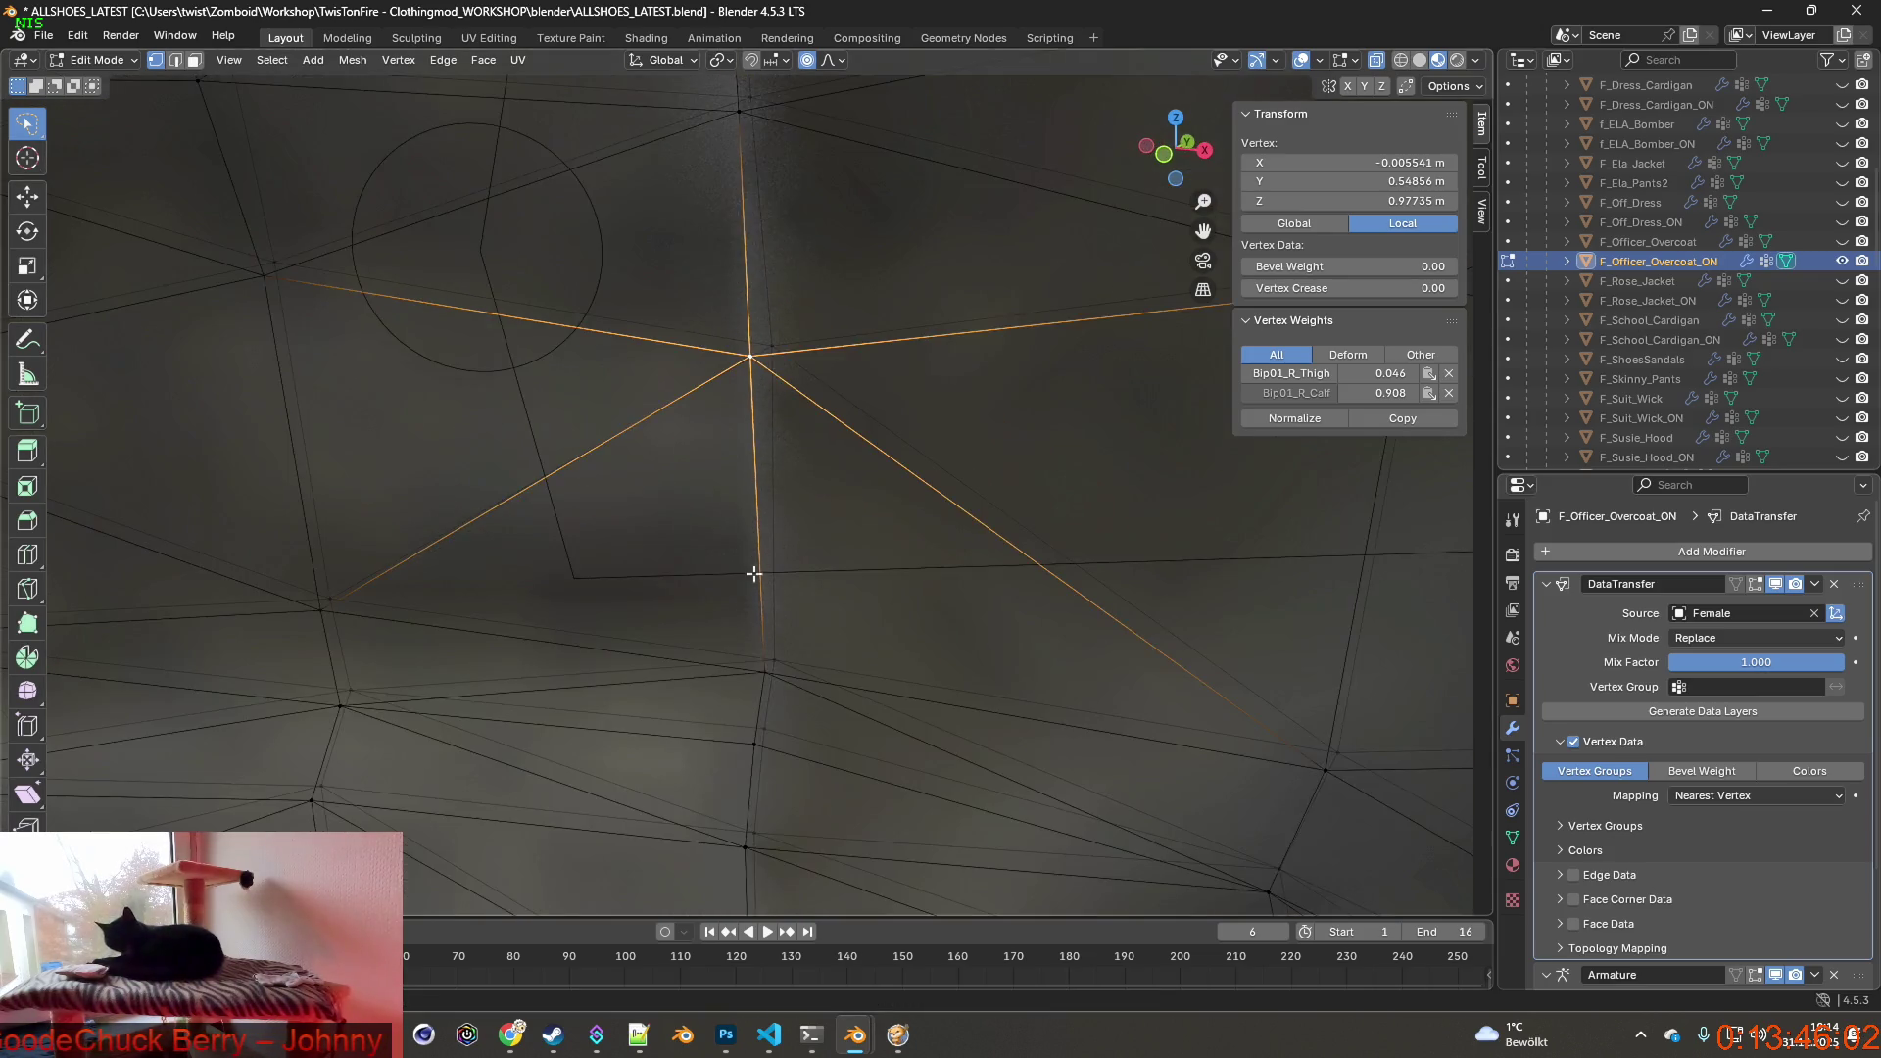
pyautogui.scroll(-2, 695, 607)
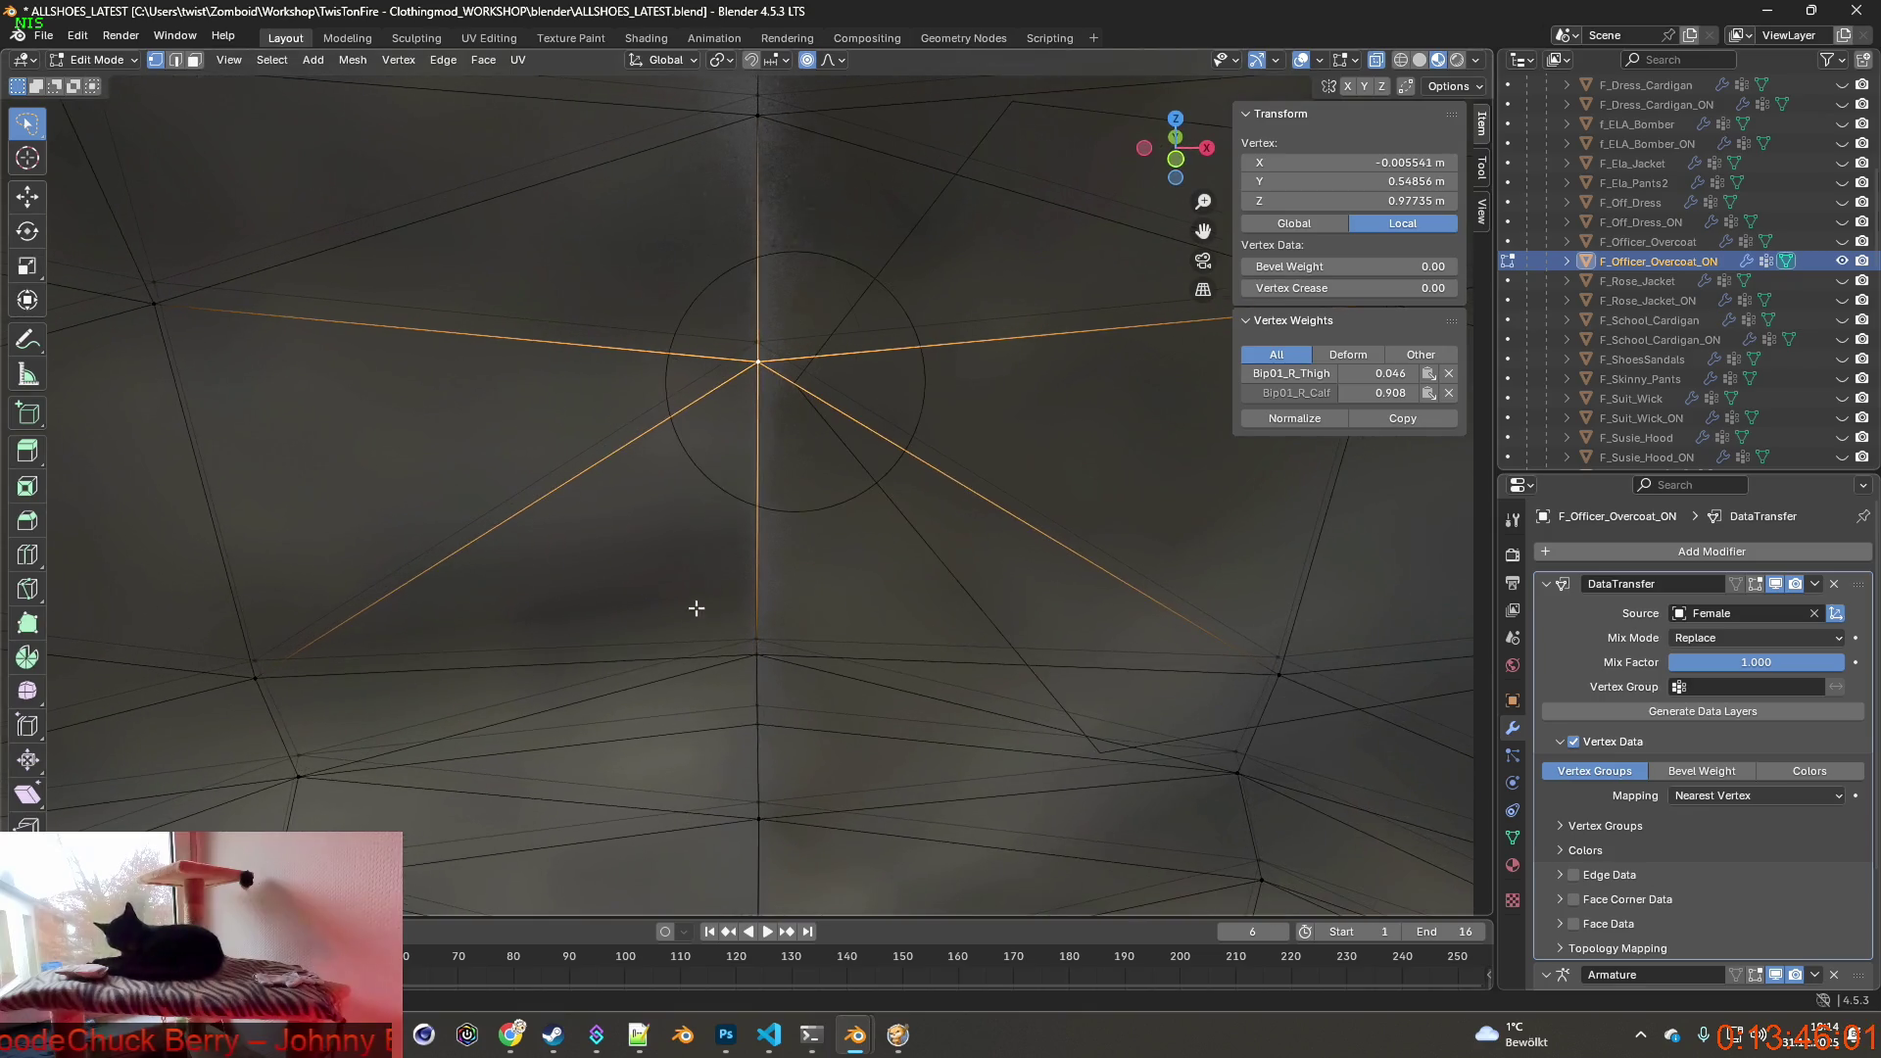
# Lasso-select the back seam edges from the top down to the hem.
pyautogui.click(178, 62)
pyautogui.keyDown('ctrl'); pyautogui.moveTo(743, 317); pyautogui.dragTo(775, 683); pyautogui.keyUp('ctrl')
pyautogui.scroll(3, 794, 757)
pyautogui.moveTo(702, 363)
pyautogui.keyDown('ctrl'); pyautogui.mouseDown()
pyautogui.moveTo(765, 485)
pyautogui.moveTo(772, 868)
pyautogui.mouseUp(); pyautogui.keyUp('ctrl')
pyautogui.moveTo(772, 824)
pyautogui.mouseDown(button='middle')
pyautogui.moveTo(875, 766)
pyautogui.moveTo(846, 786)
pyautogui.mouseUp(button='middle')
# Abandon a stray knife cut and switch to Vertex select mode while inspecting the seam.
pyautogui.press('k')
pyautogui.click(1062, 555)
pyautogui.hotkey('ctrl', 'z')
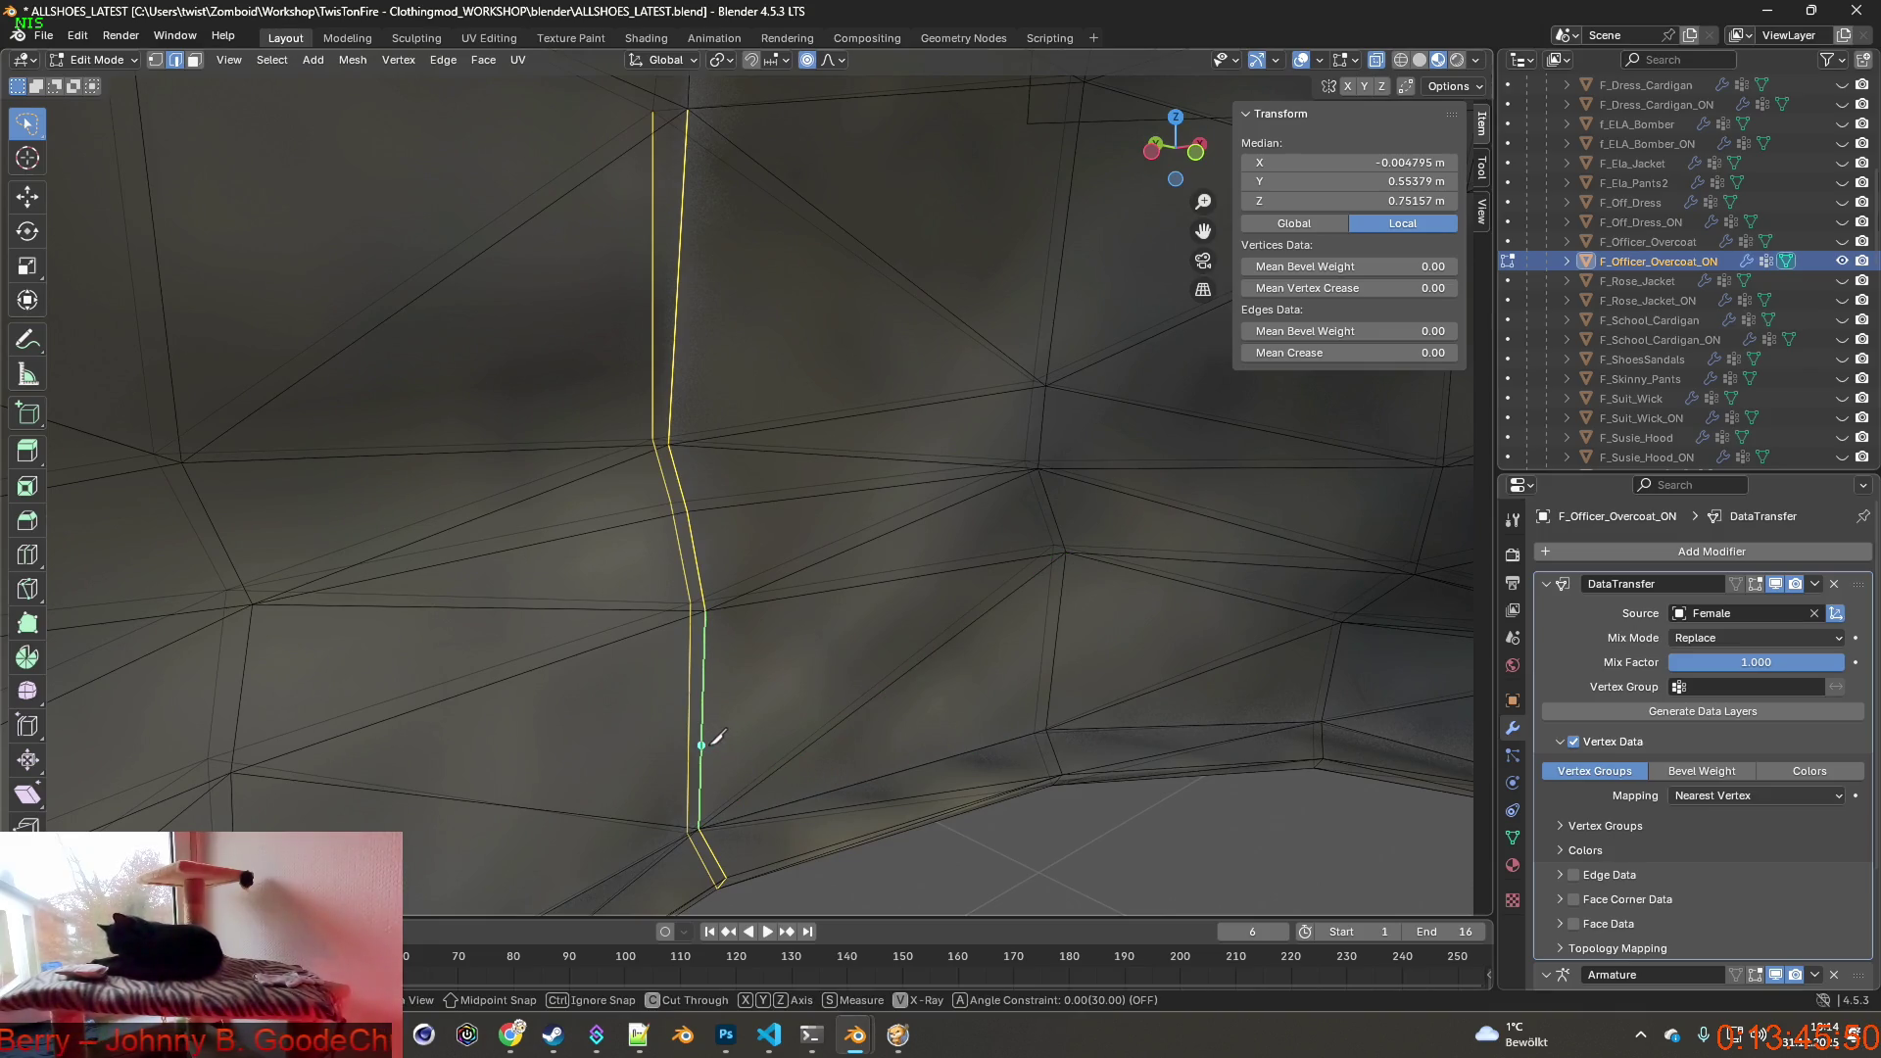
pyautogui.press('Escape')
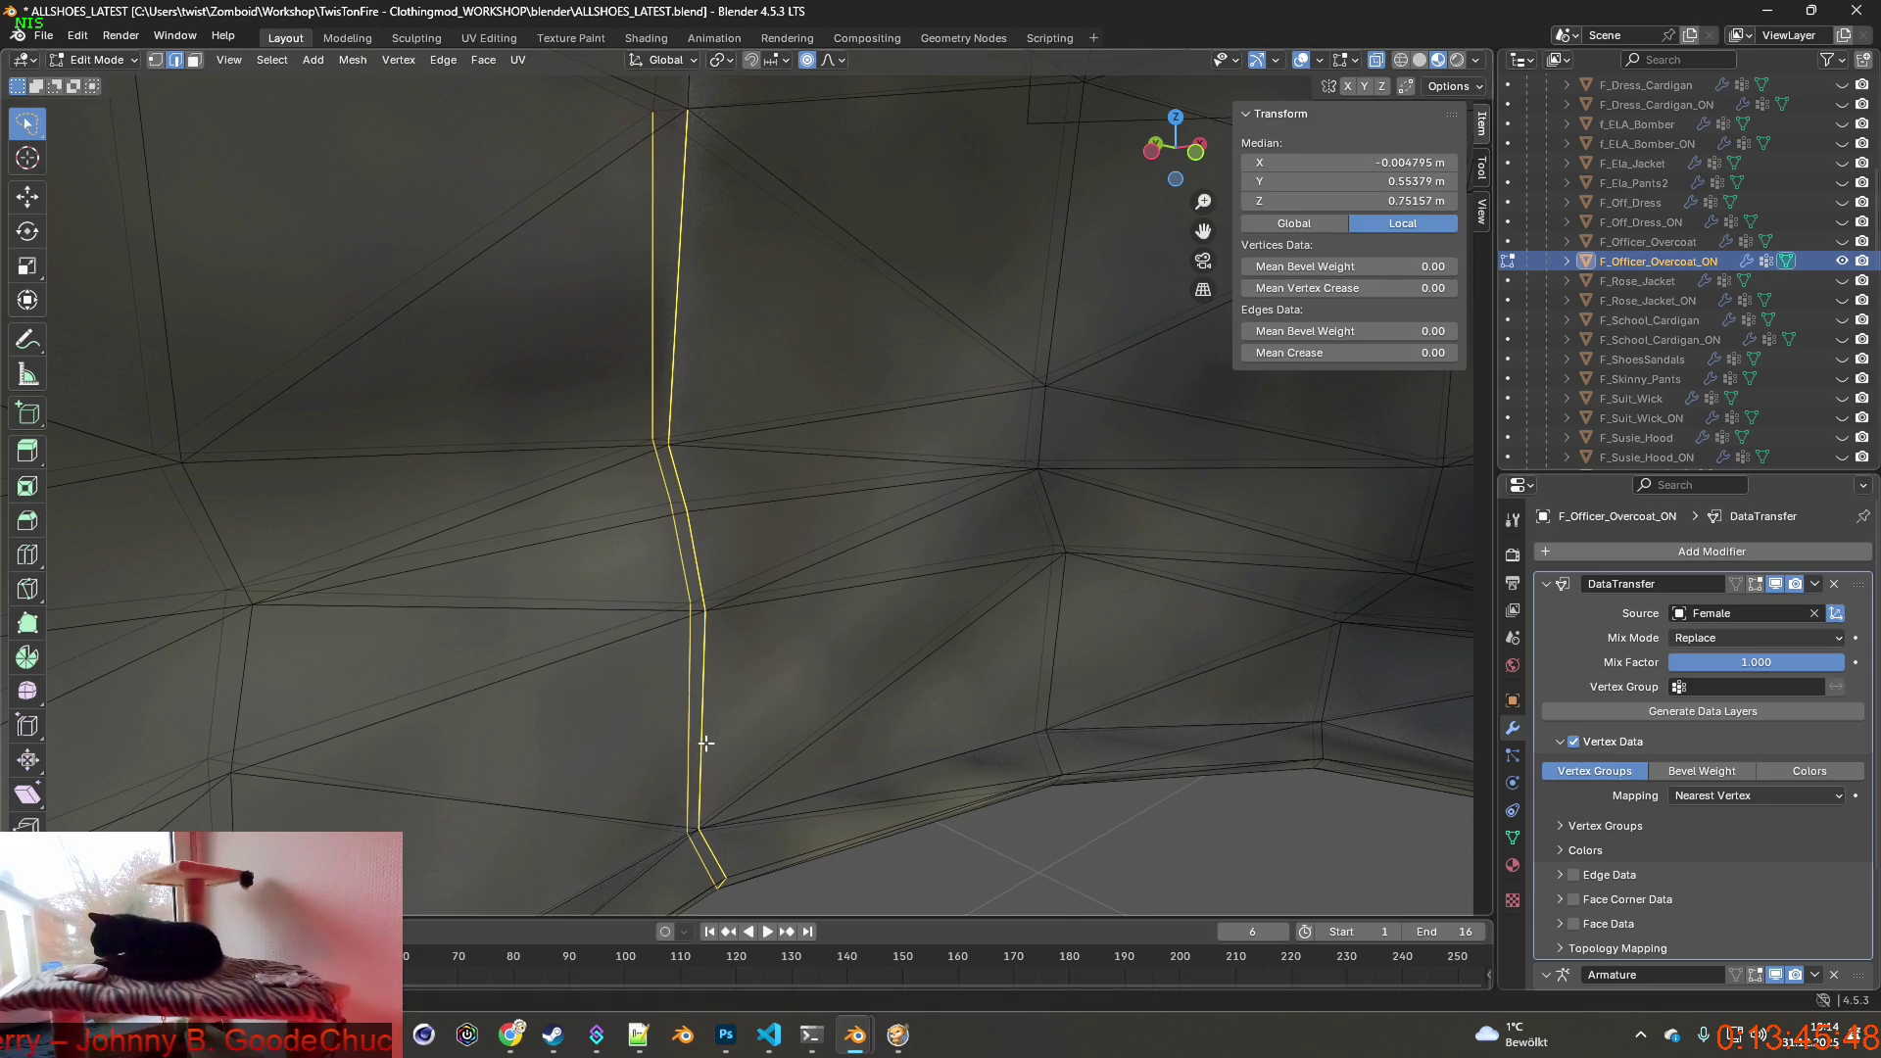
pyautogui.moveTo(750, 730)
pyautogui.mouseDown(button='middle')
pyautogui.moveTo(492, 717)
pyautogui.moveTo(540, 696)
pyautogui.mouseUp(button='middle')
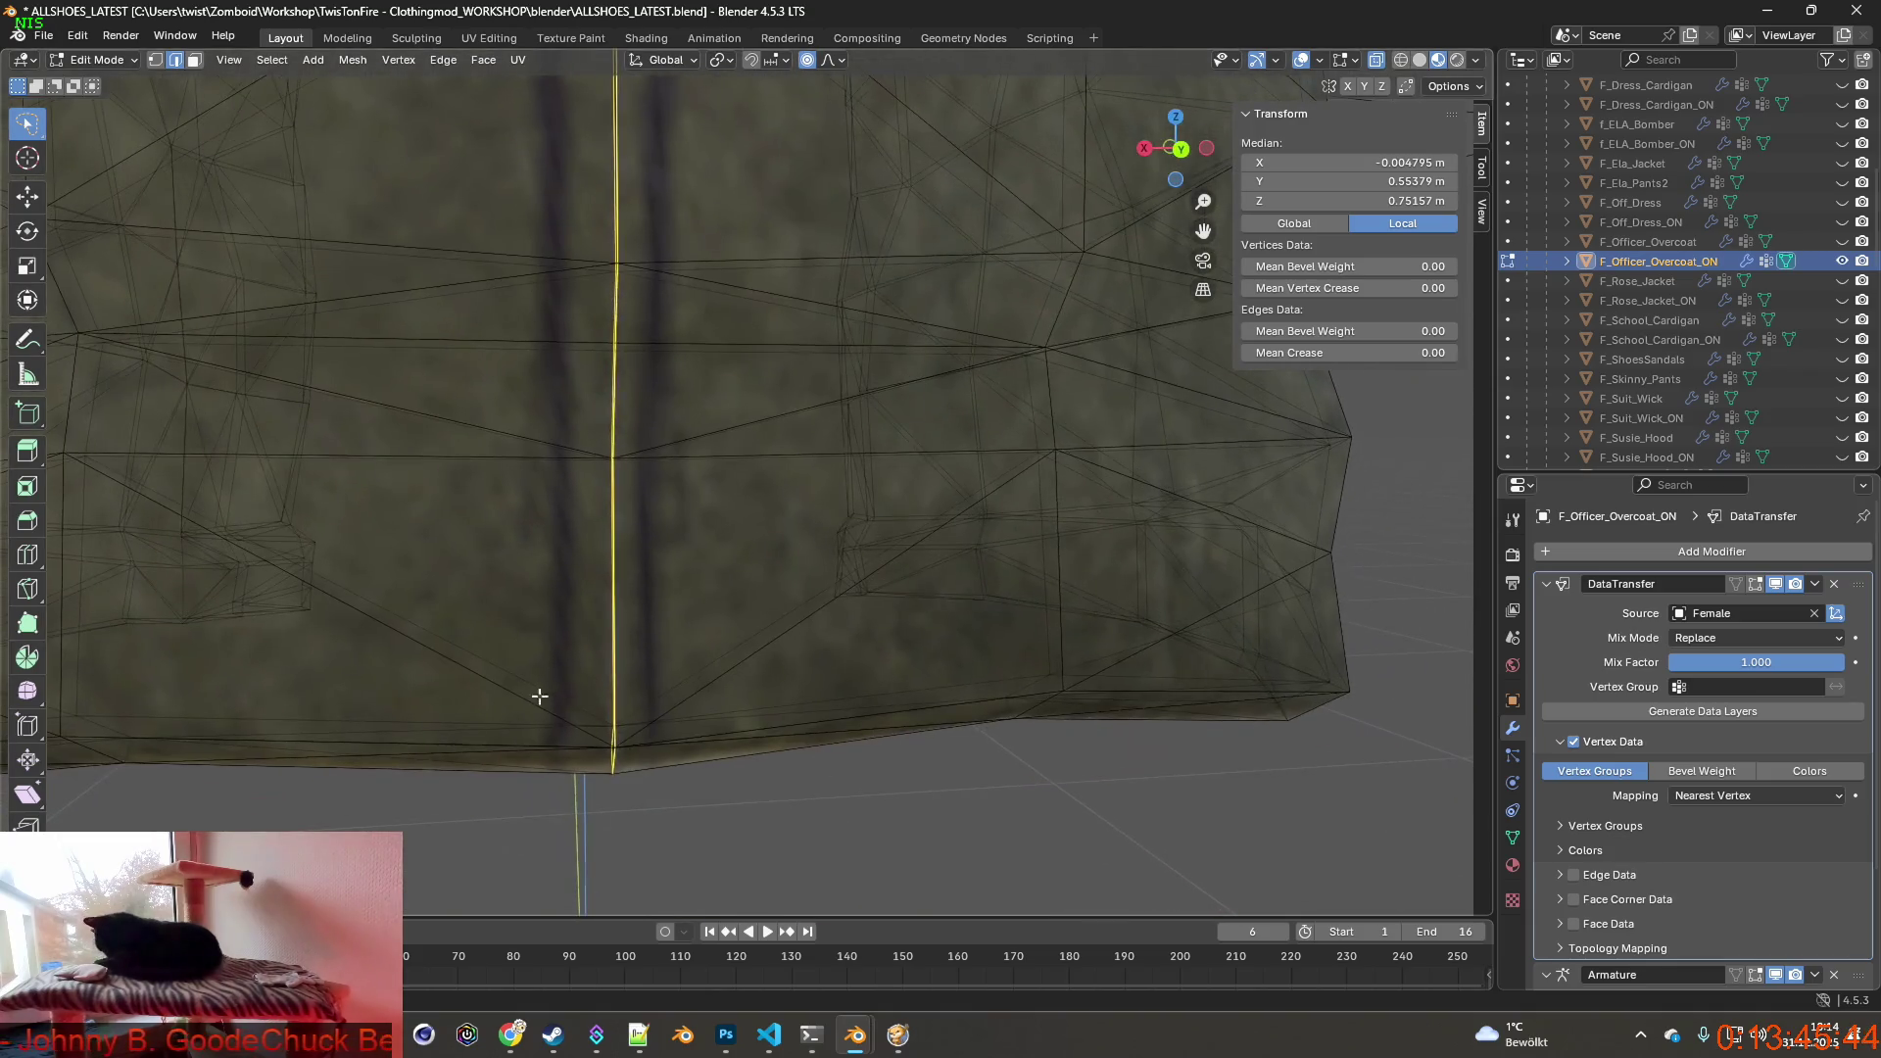
pyautogui.moveTo(614, 766); pyautogui.dragTo(180, 239, button='middle')
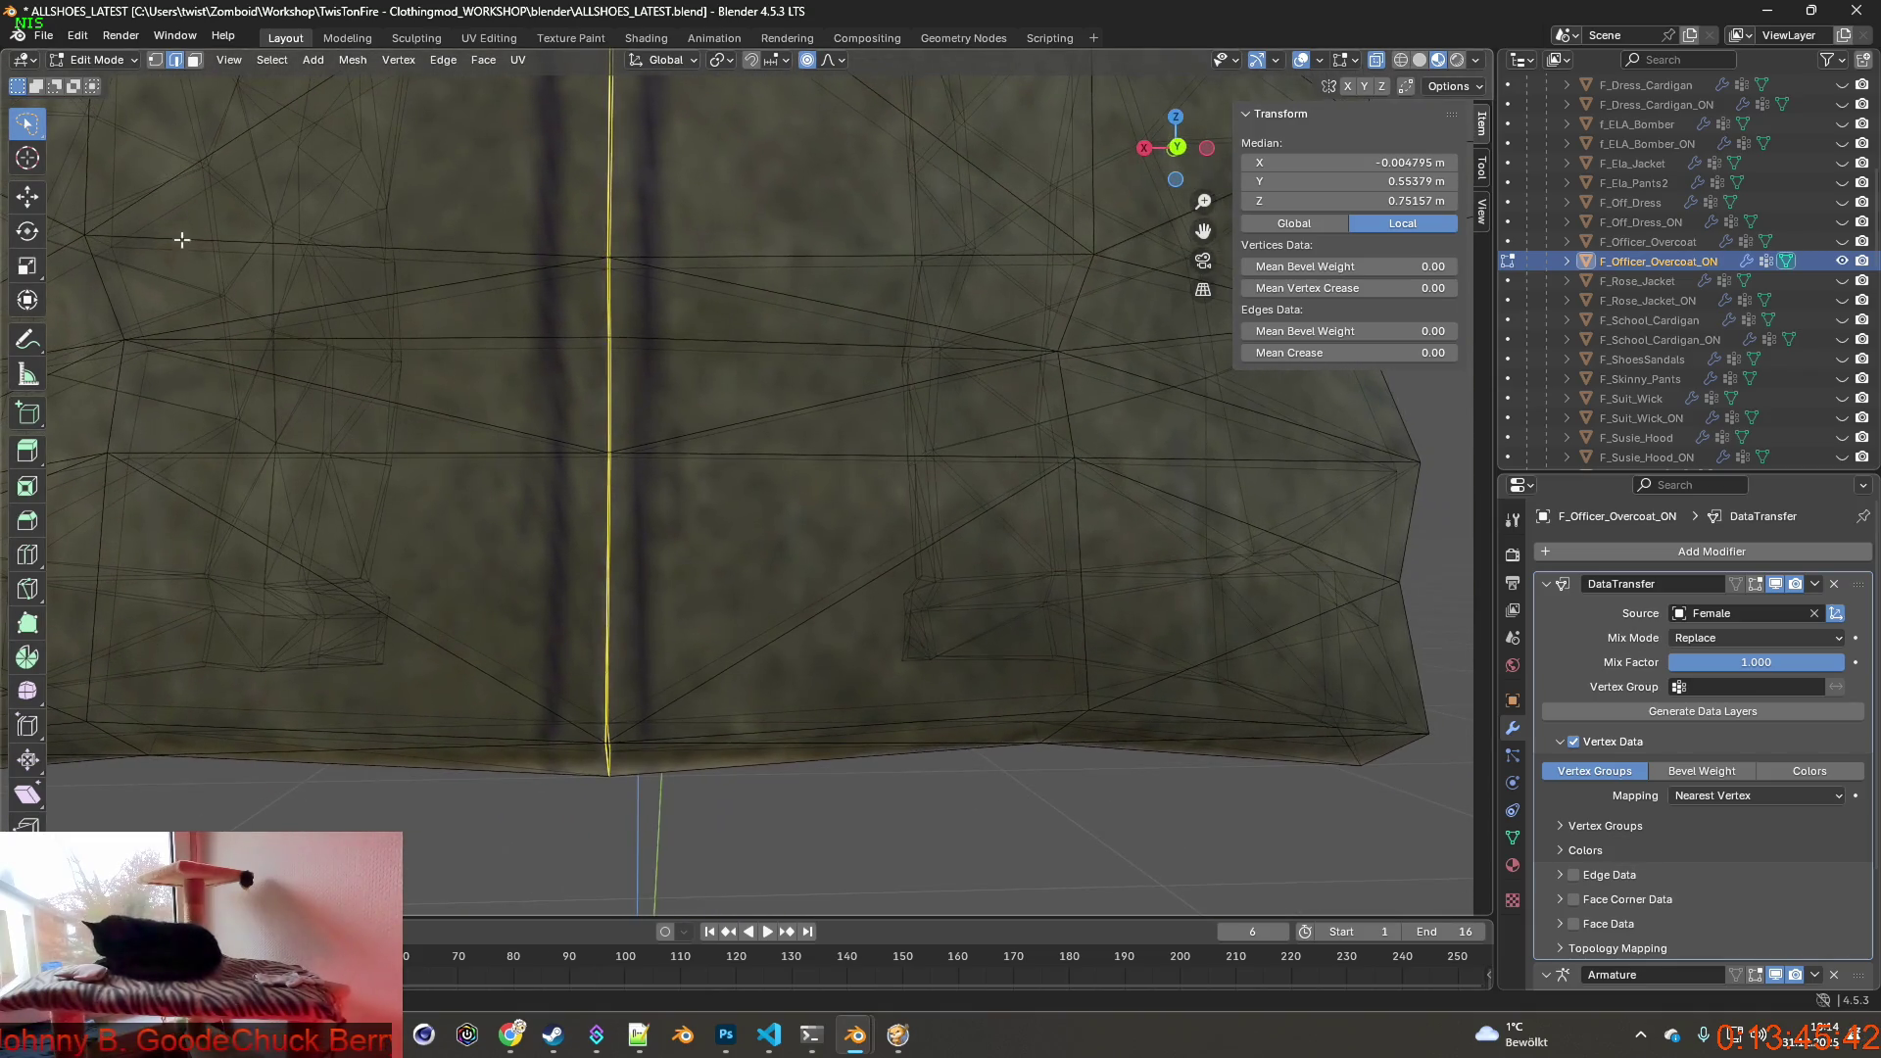
pyautogui.click(156, 61)
pyautogui.moveTo(441, 566)
pyautogui.mouseDown(button='middle')
pyautogui.moveTo(587, 702)
pyautogui.moveTo(673, 653)
pyautogui.mouseUp(button='middle')
pyautogui.scroll(3, 587, 703)
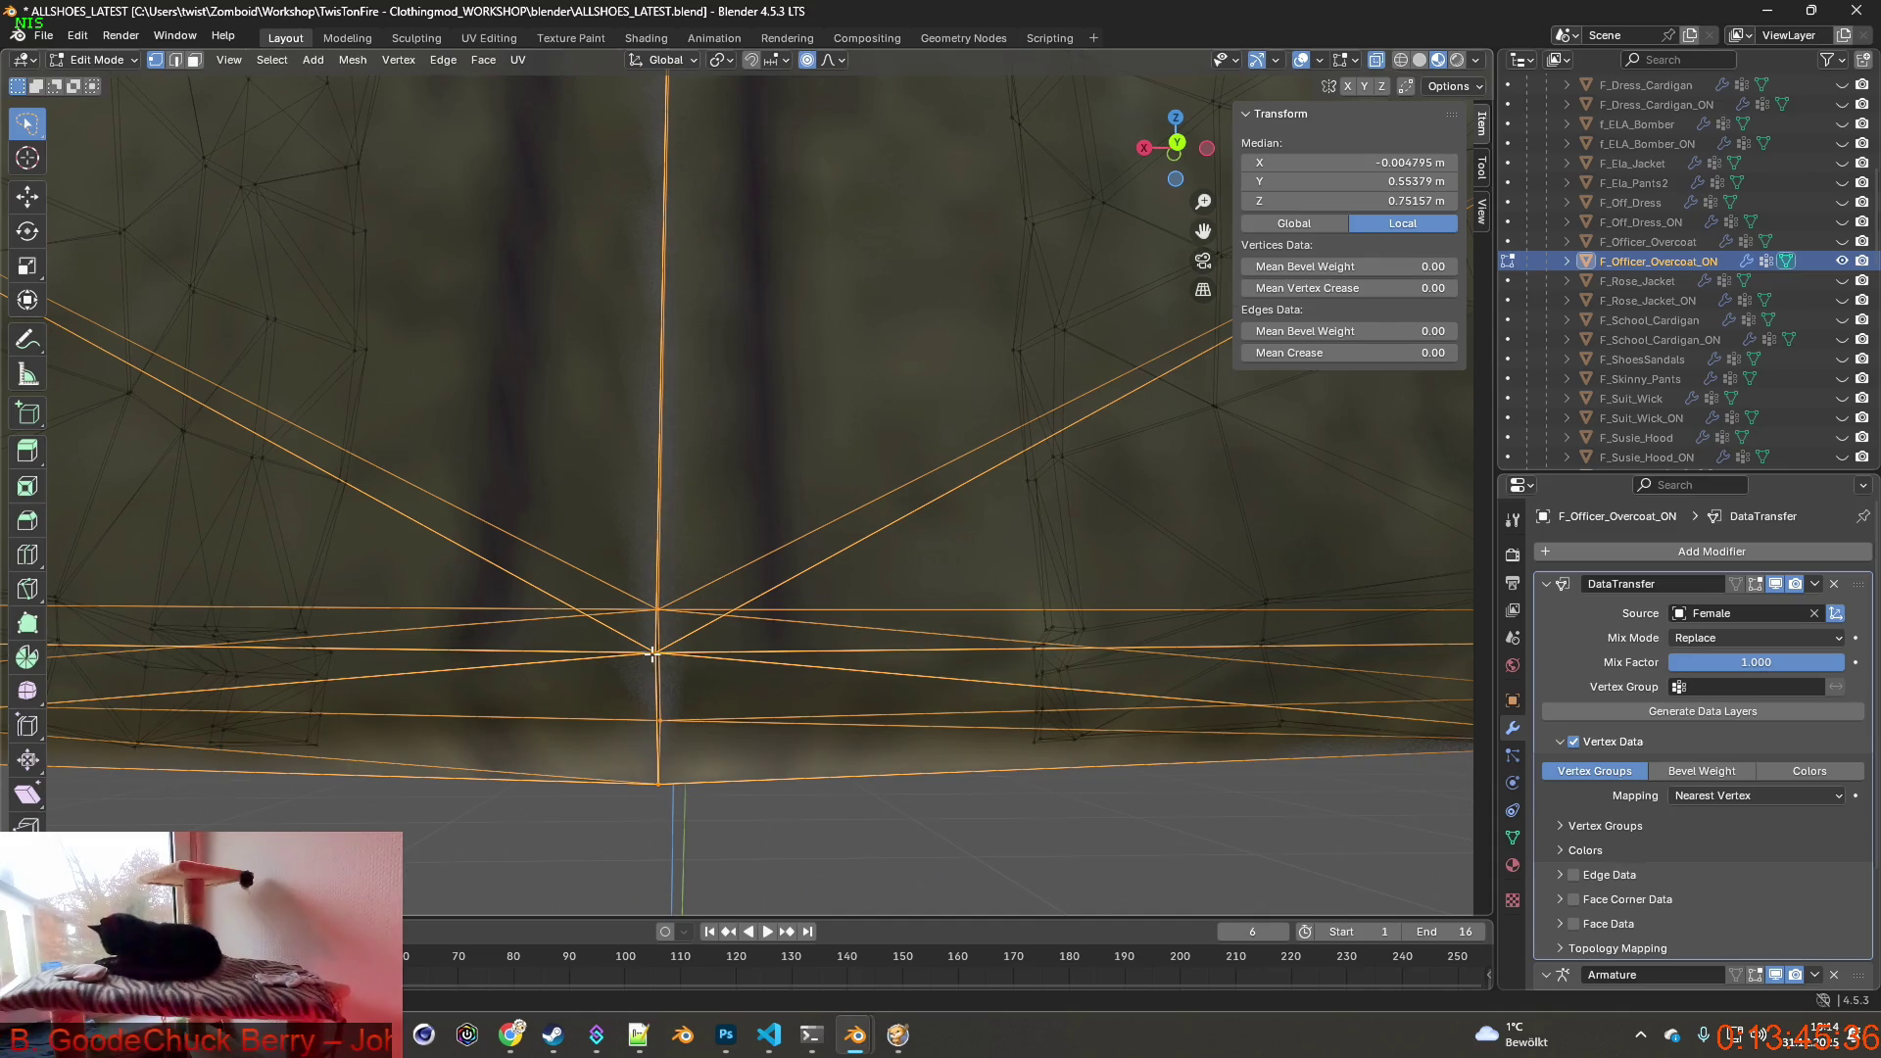
pyautogui.click(653, 654)
pyautogui.press('g')
pyautogui.press('g')
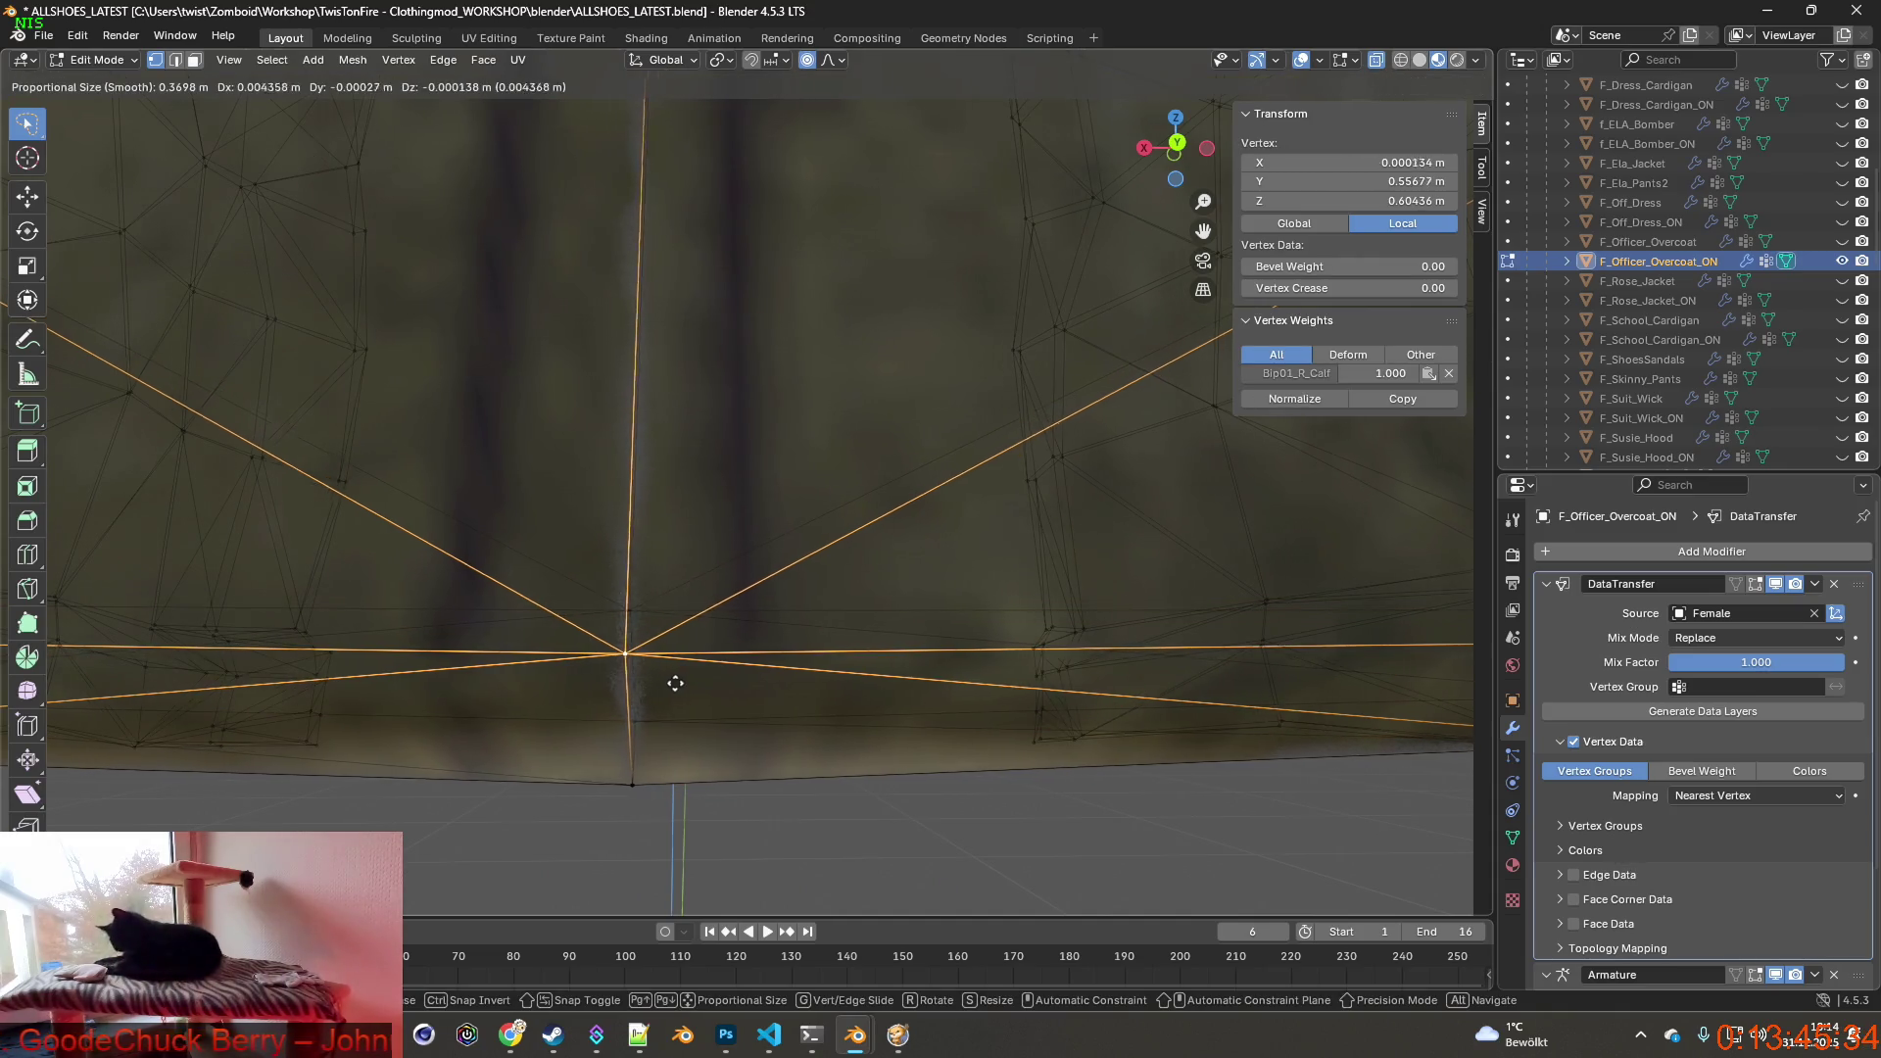
pyautogui.press('Escape')
pyautogui.moveTo(711, 681)
pyautogui.mouseDown(button='middle')
pyautogui.moveTo(711, 639)
pyautogui.moveTo(735, 647)
pyautogui.mouseUp(button='middle')
pyautogui.scroll(-2, 711, 639)
pyautogui.click(679, 623)
pyautogui.press('g')
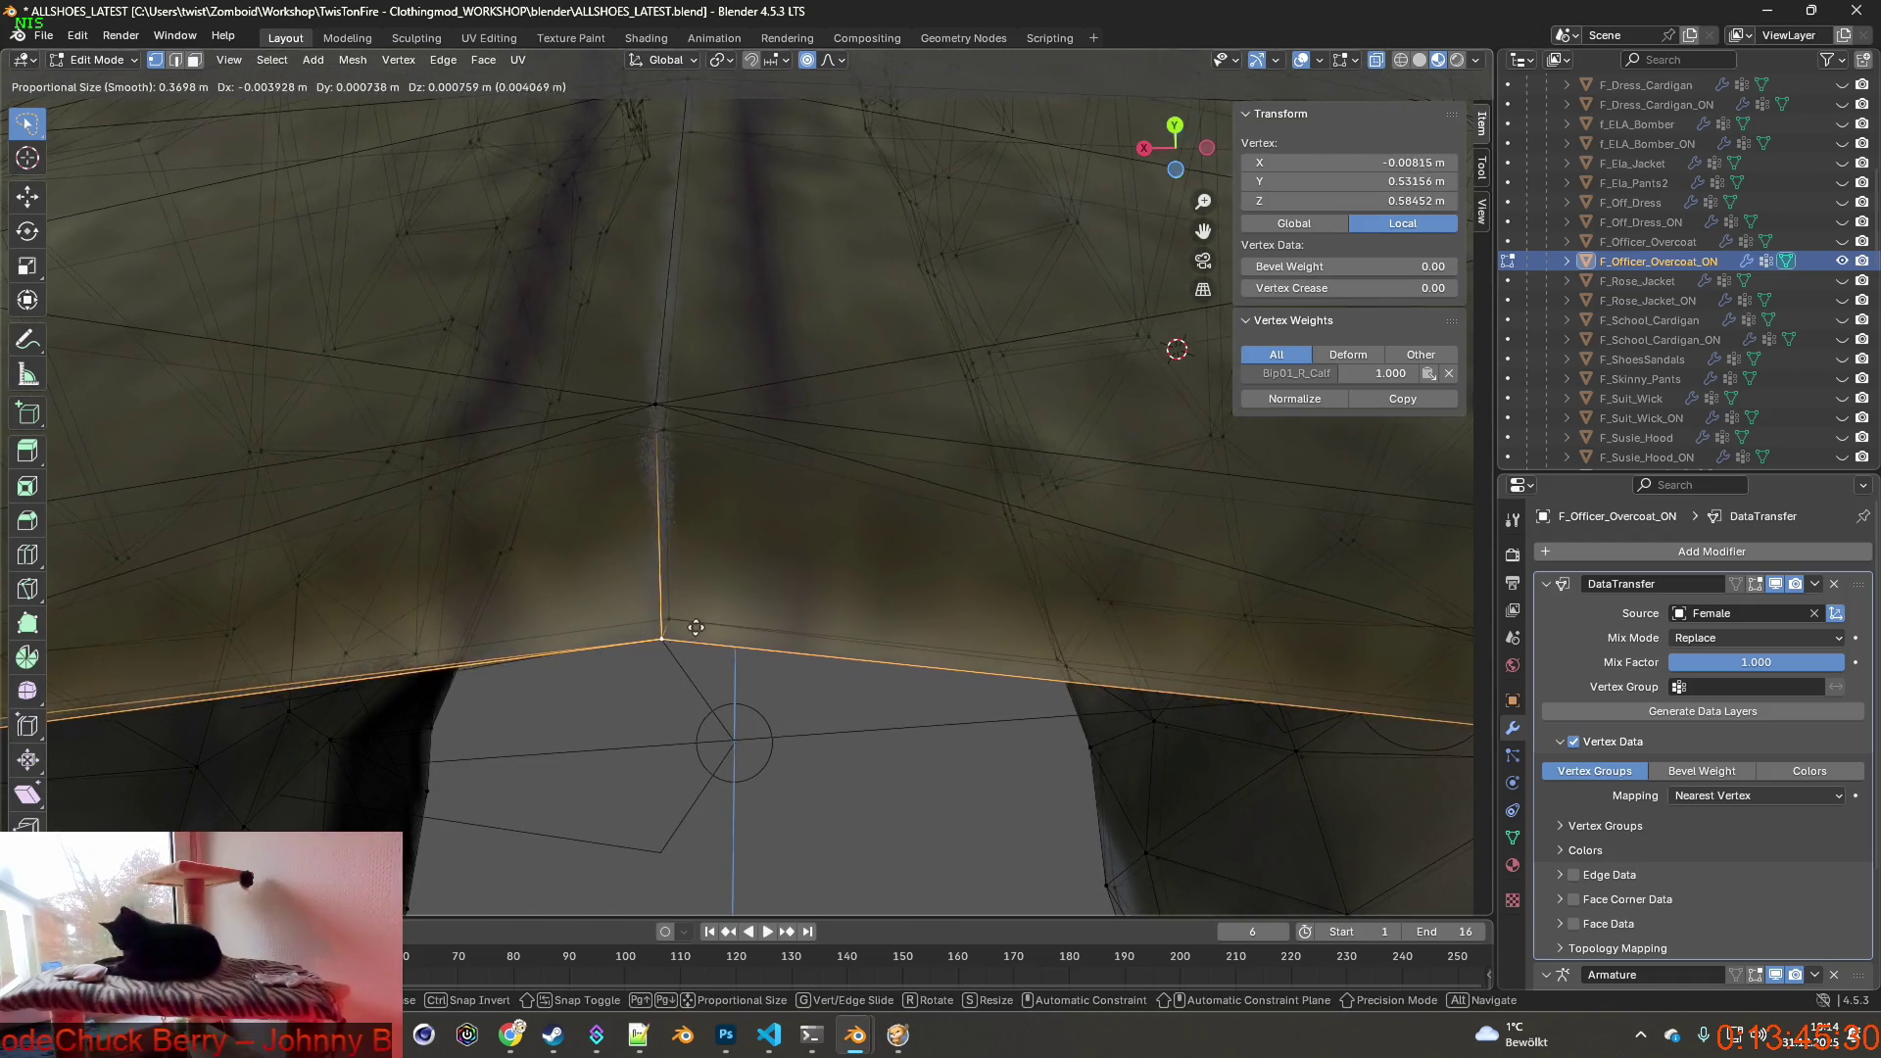
pyautogui.click(752, 648)
pyautogui.moveTo(648, 485)
pyautogui.mouseDown(button='middle')
pyautogui.moveTo(722, 687)
pyautogui.moveTo(353, 357)
pyautogui.mouseUp(button='middle')
pyautogui.scroll(-2, 722, 687)
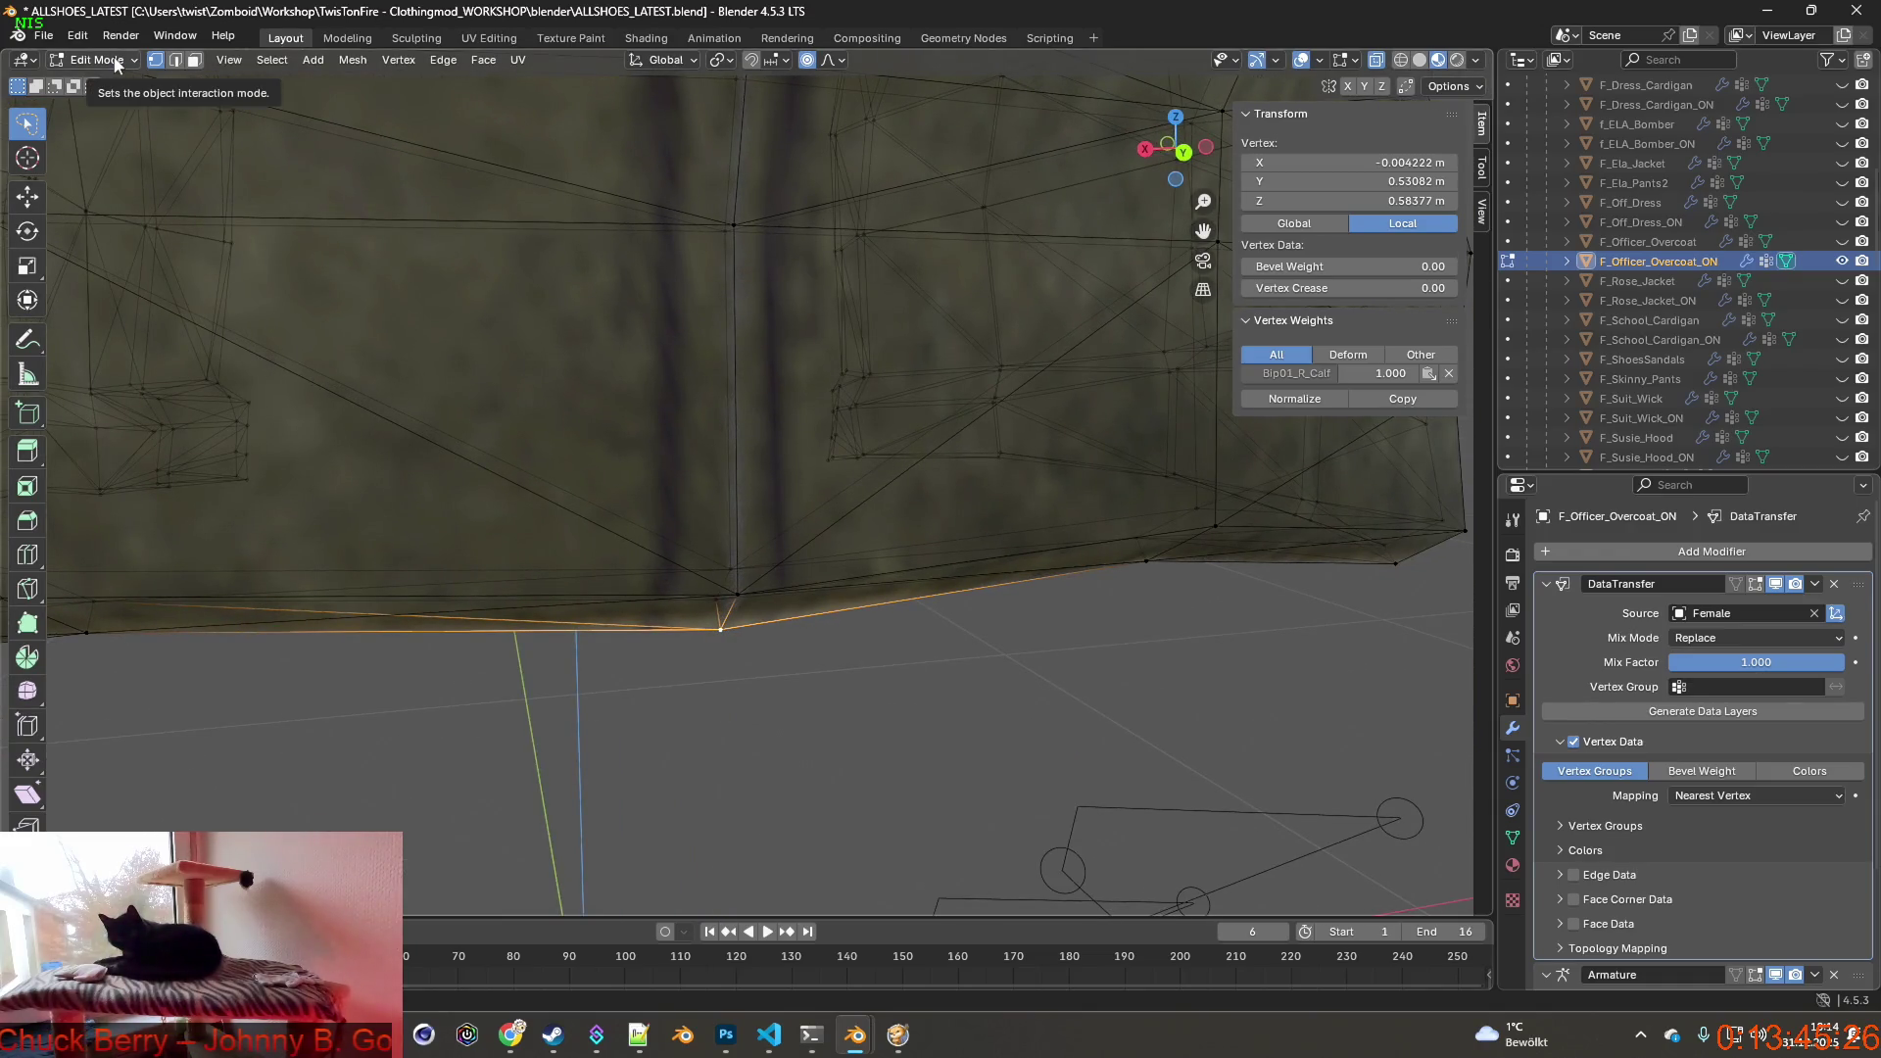
pyautogui.click(77, 35)
pyautogui.moveTo(127, 97)
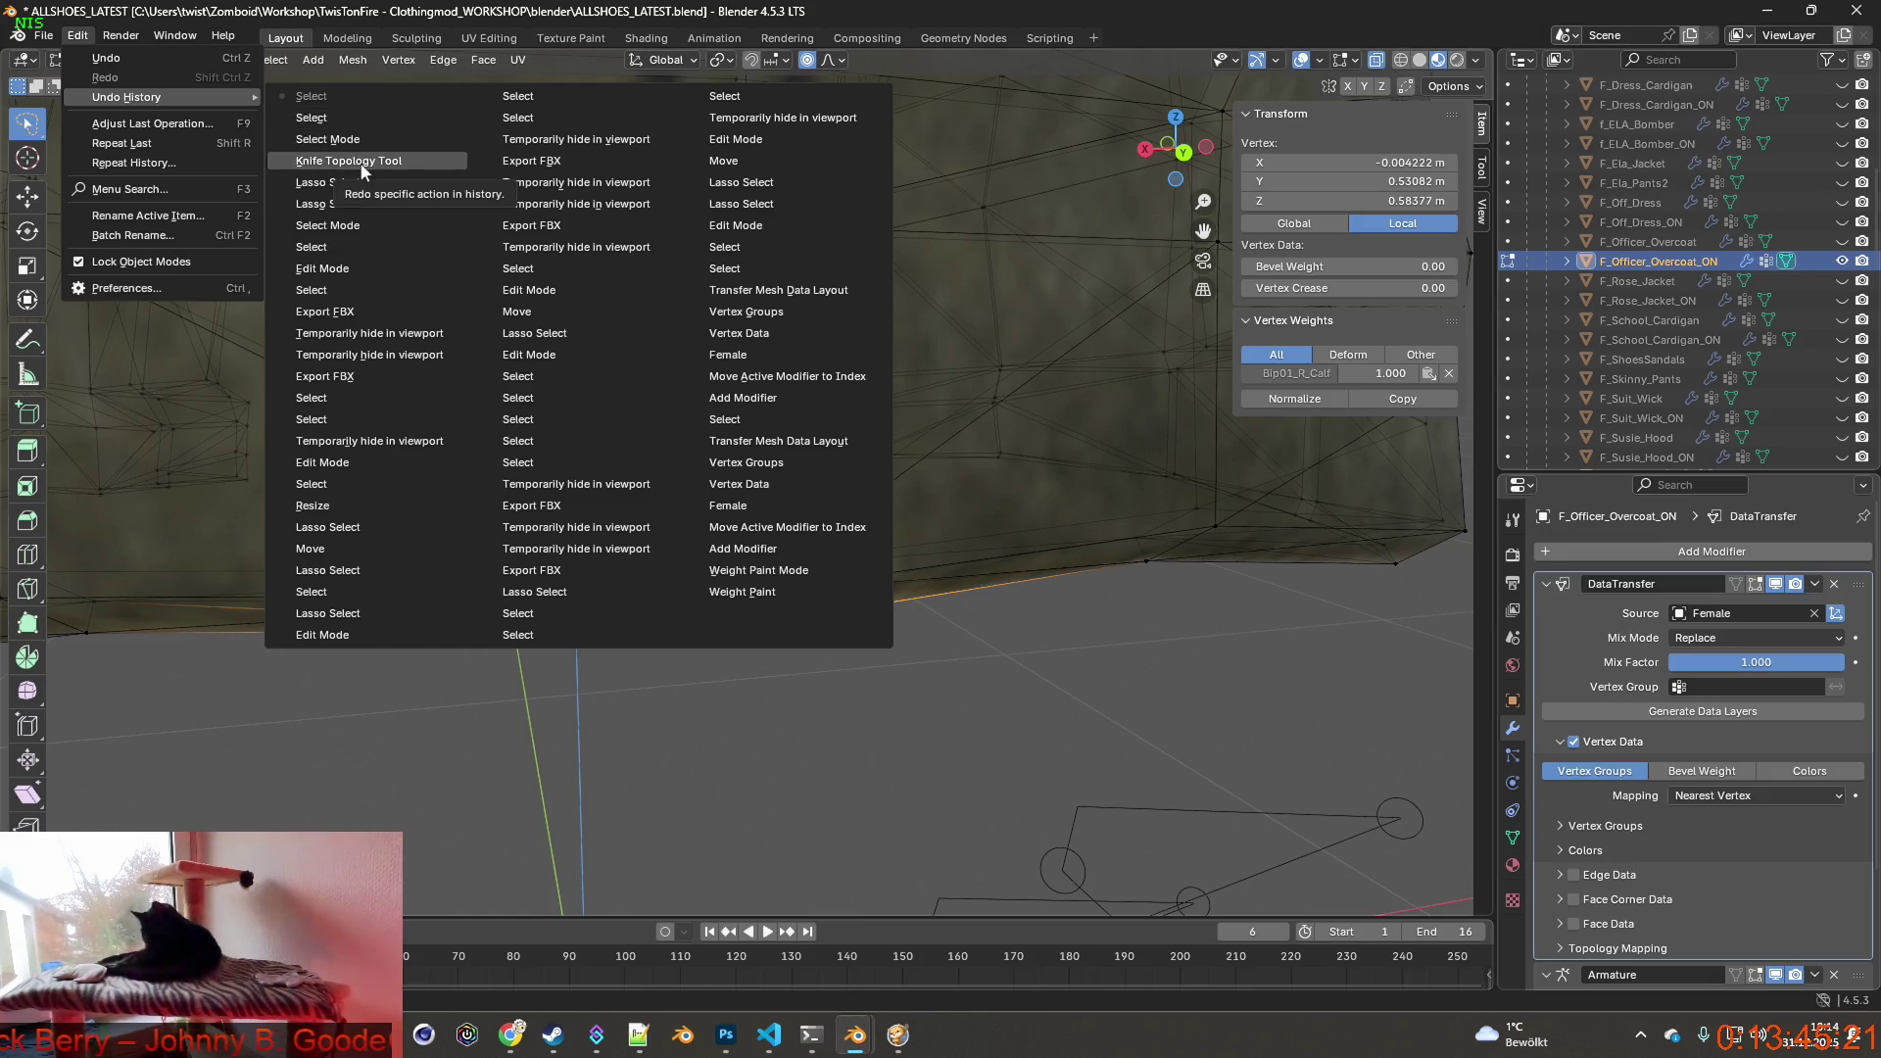
pyautogui.click(341, 182)
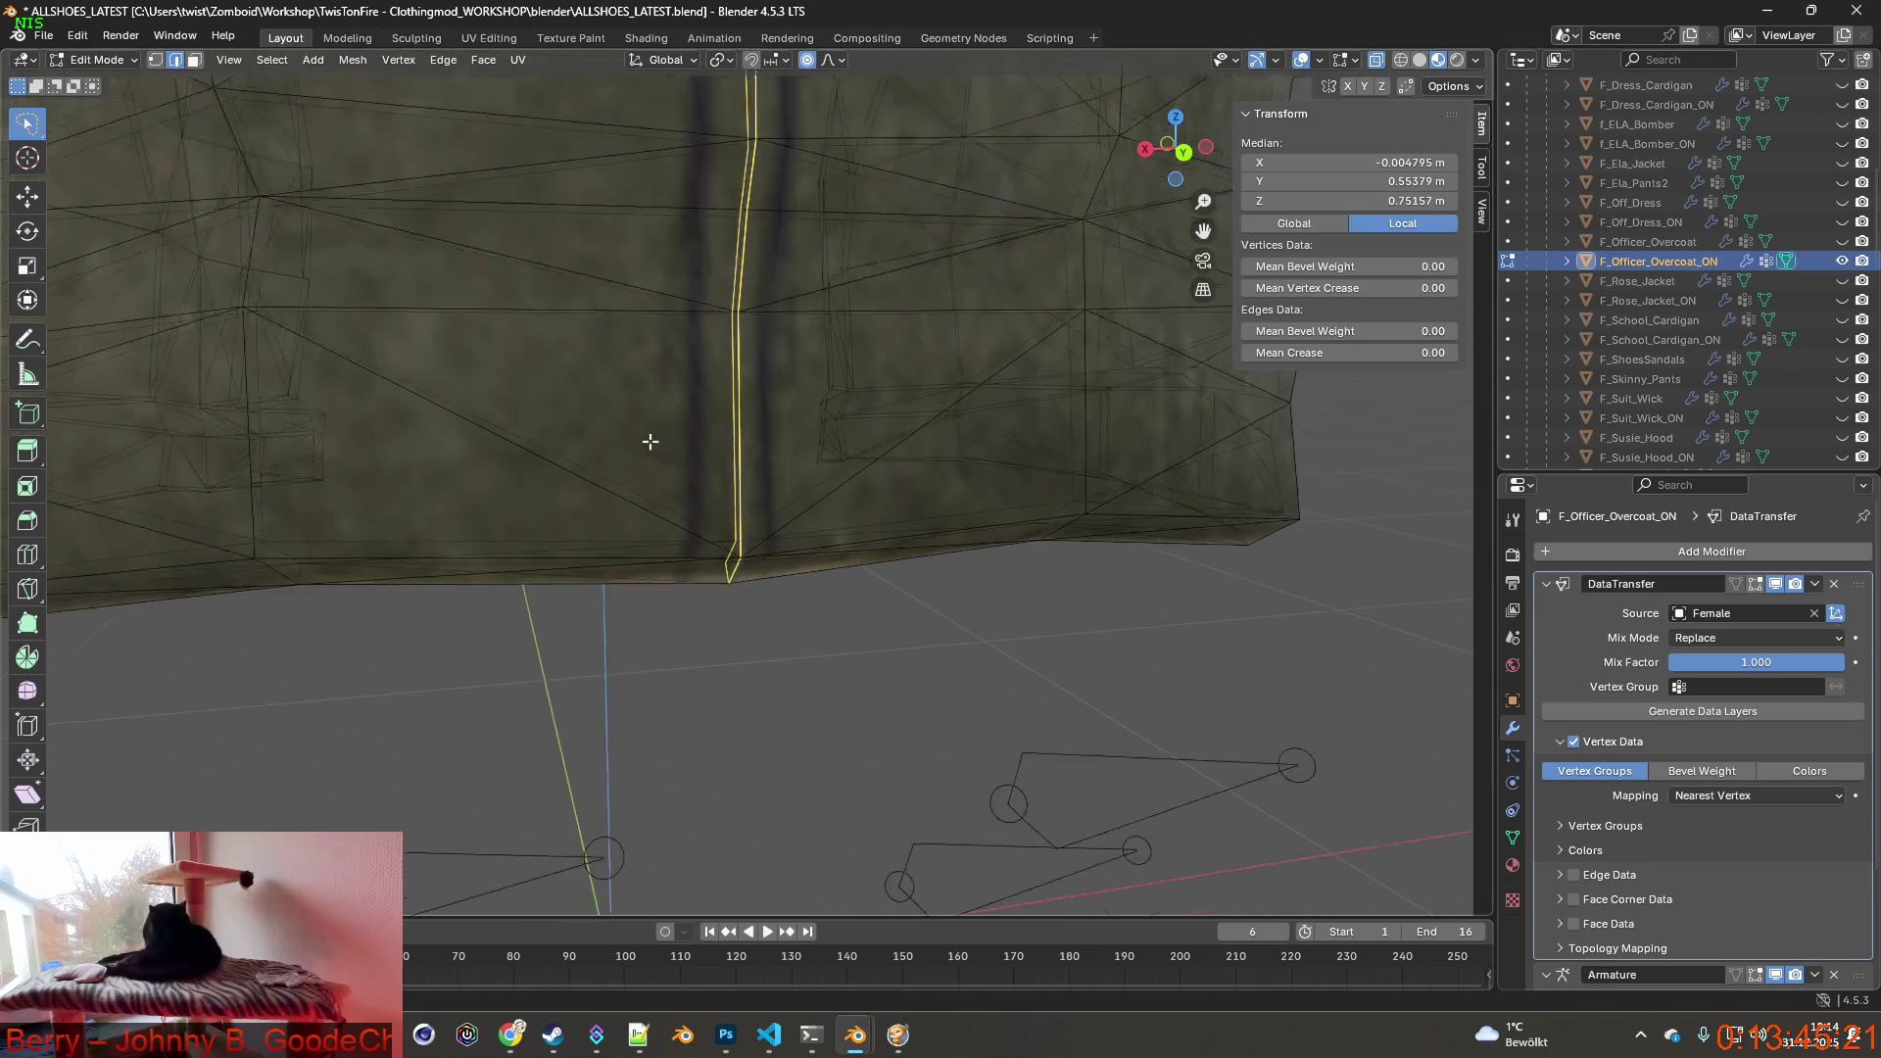
pyautogui.moveTo(646, 441); pyautogui.dragTo(714, 521, button='middle')
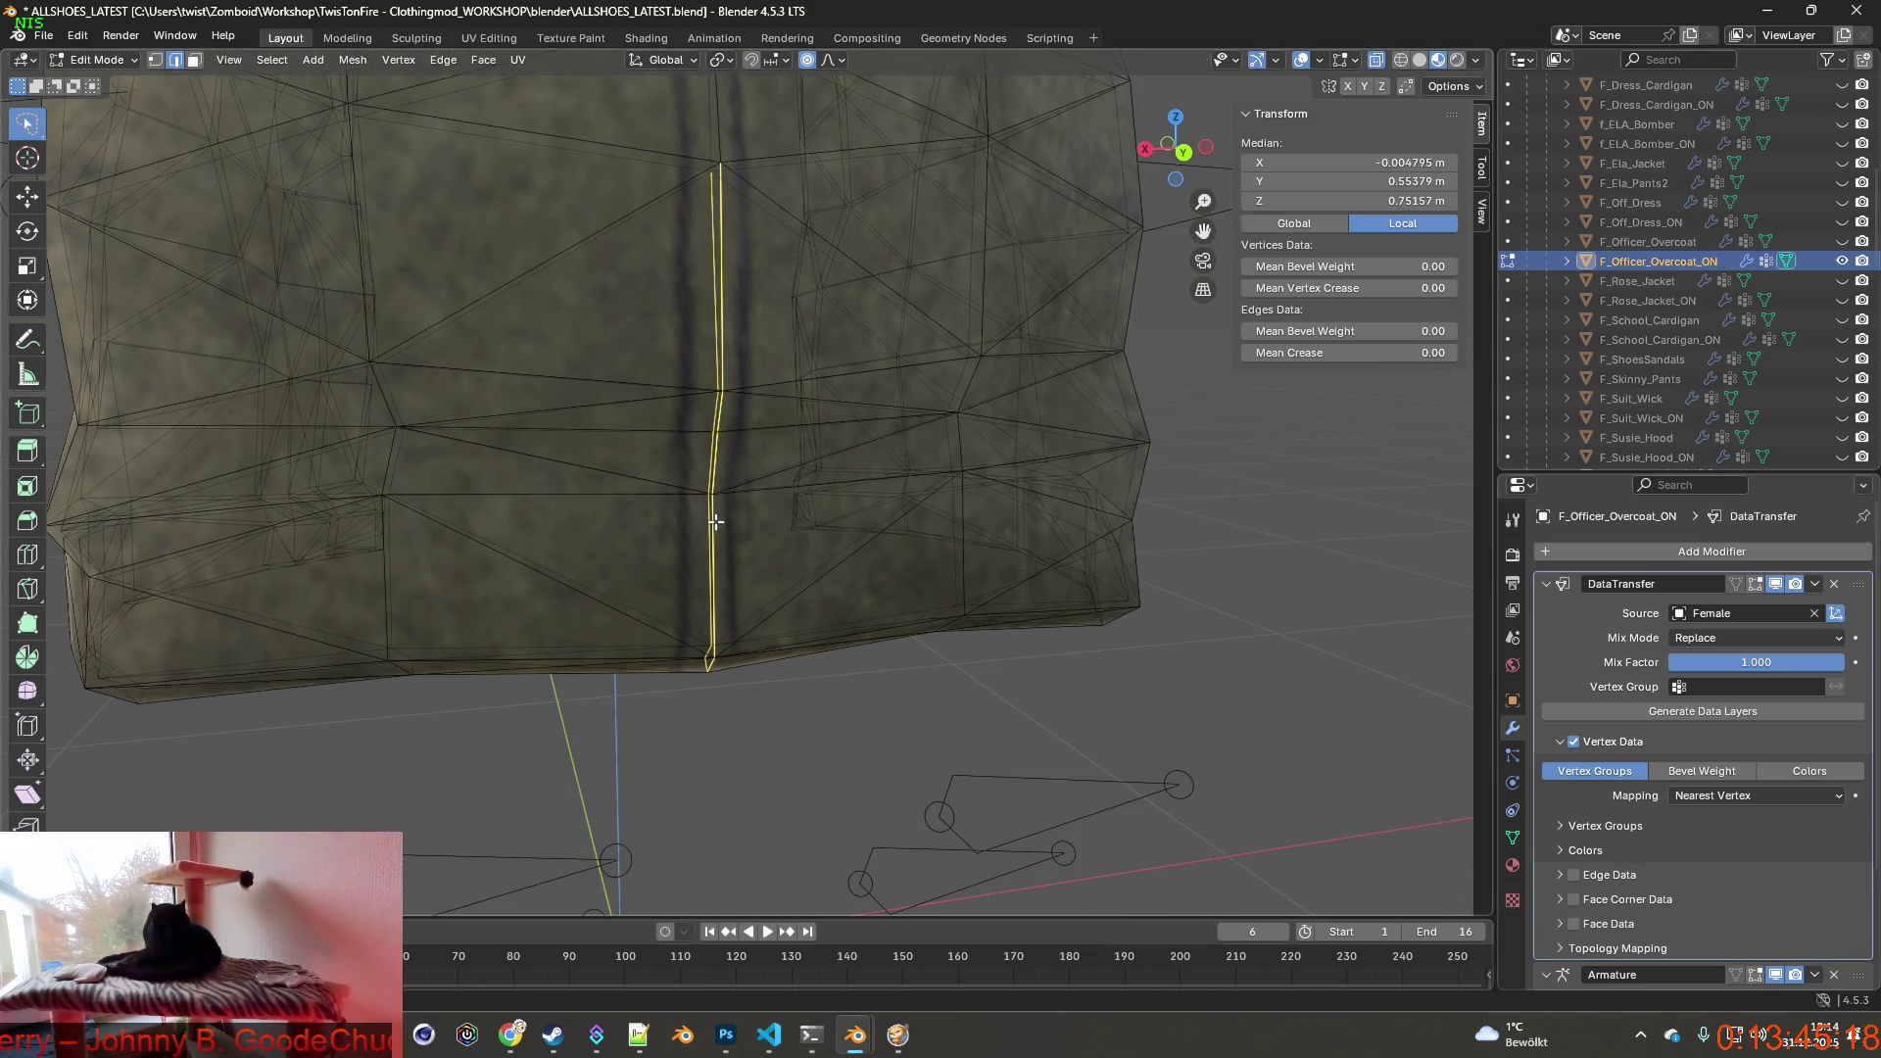
pyautogui.scroll(1, 714, 520)
# Knife-cut a line along the back seam from the hem up to the top and apply it.
pyautogui.press('k')
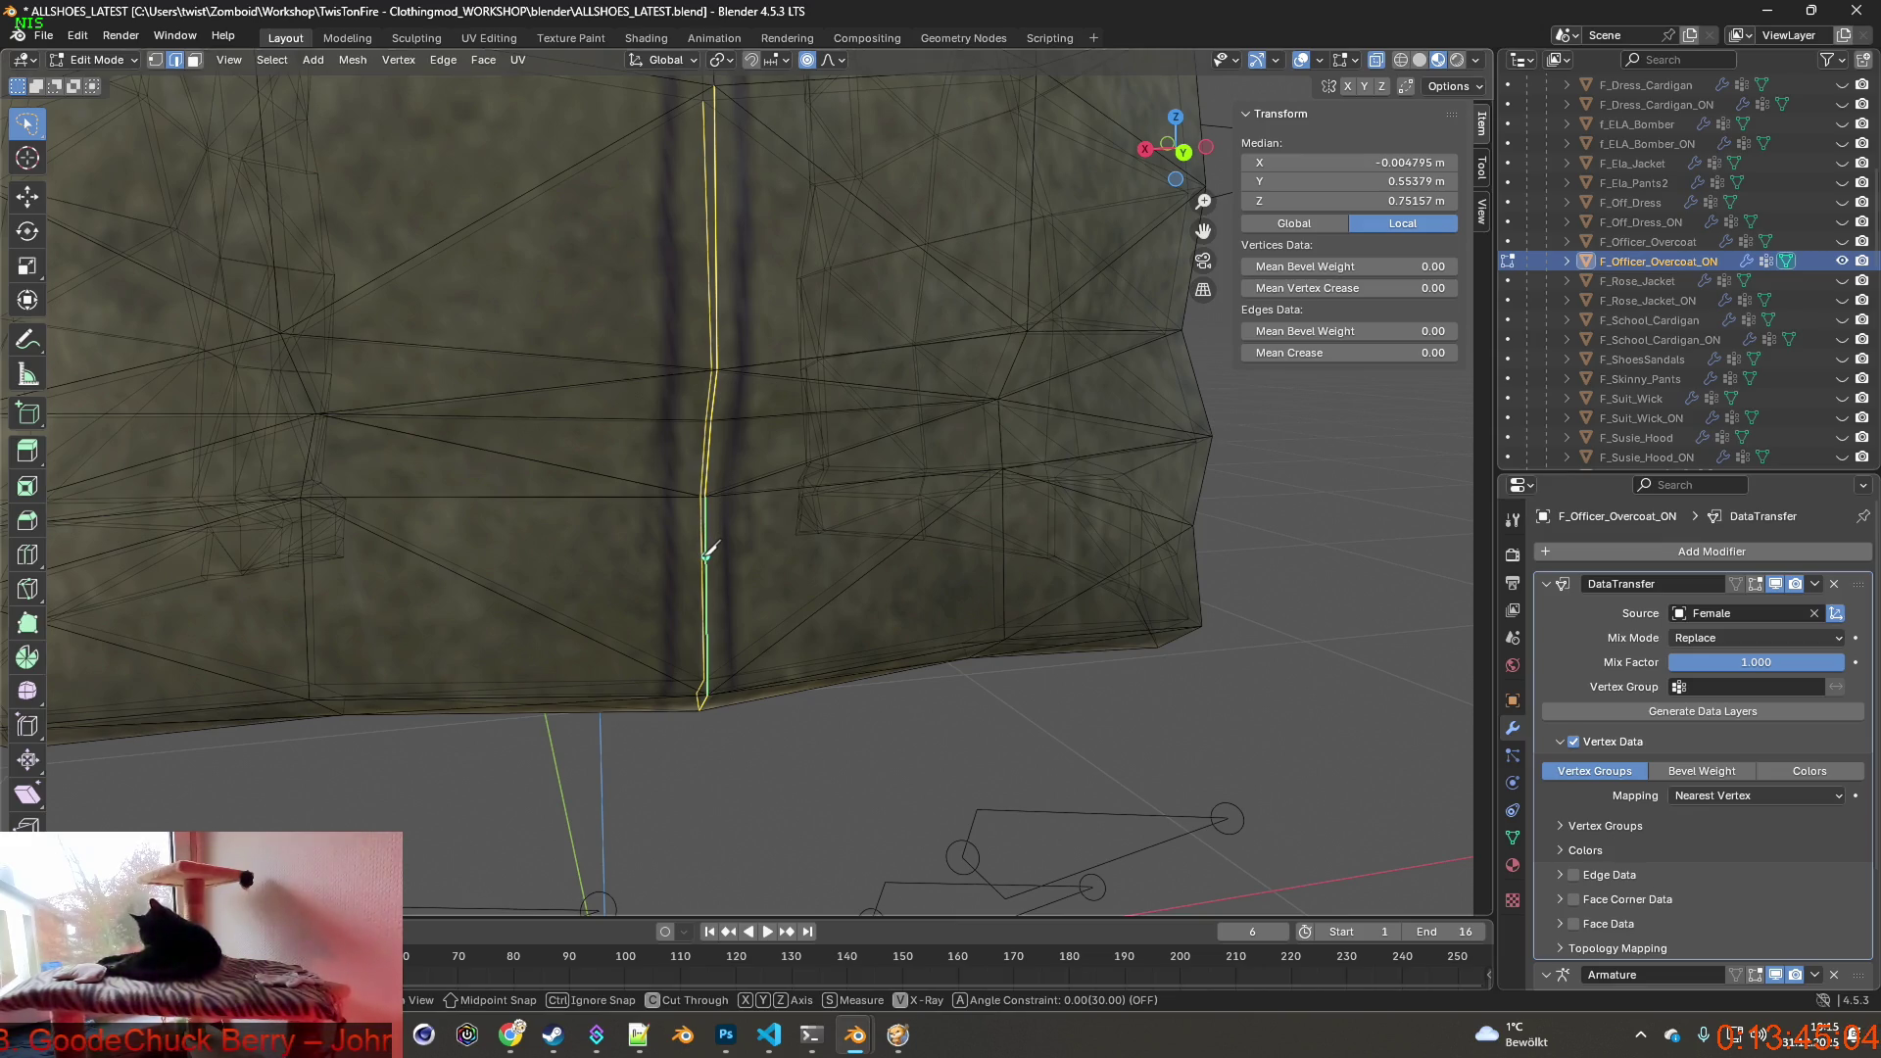
pyautogui.moveTo(709, 552); pyautogui.dragTo(754, 547, button='middle')
pyautogui.click(735, 559)
pyautogui.click(738, 698)
pyautogui.click(736, 500)
pyautogui.click(760, 379)
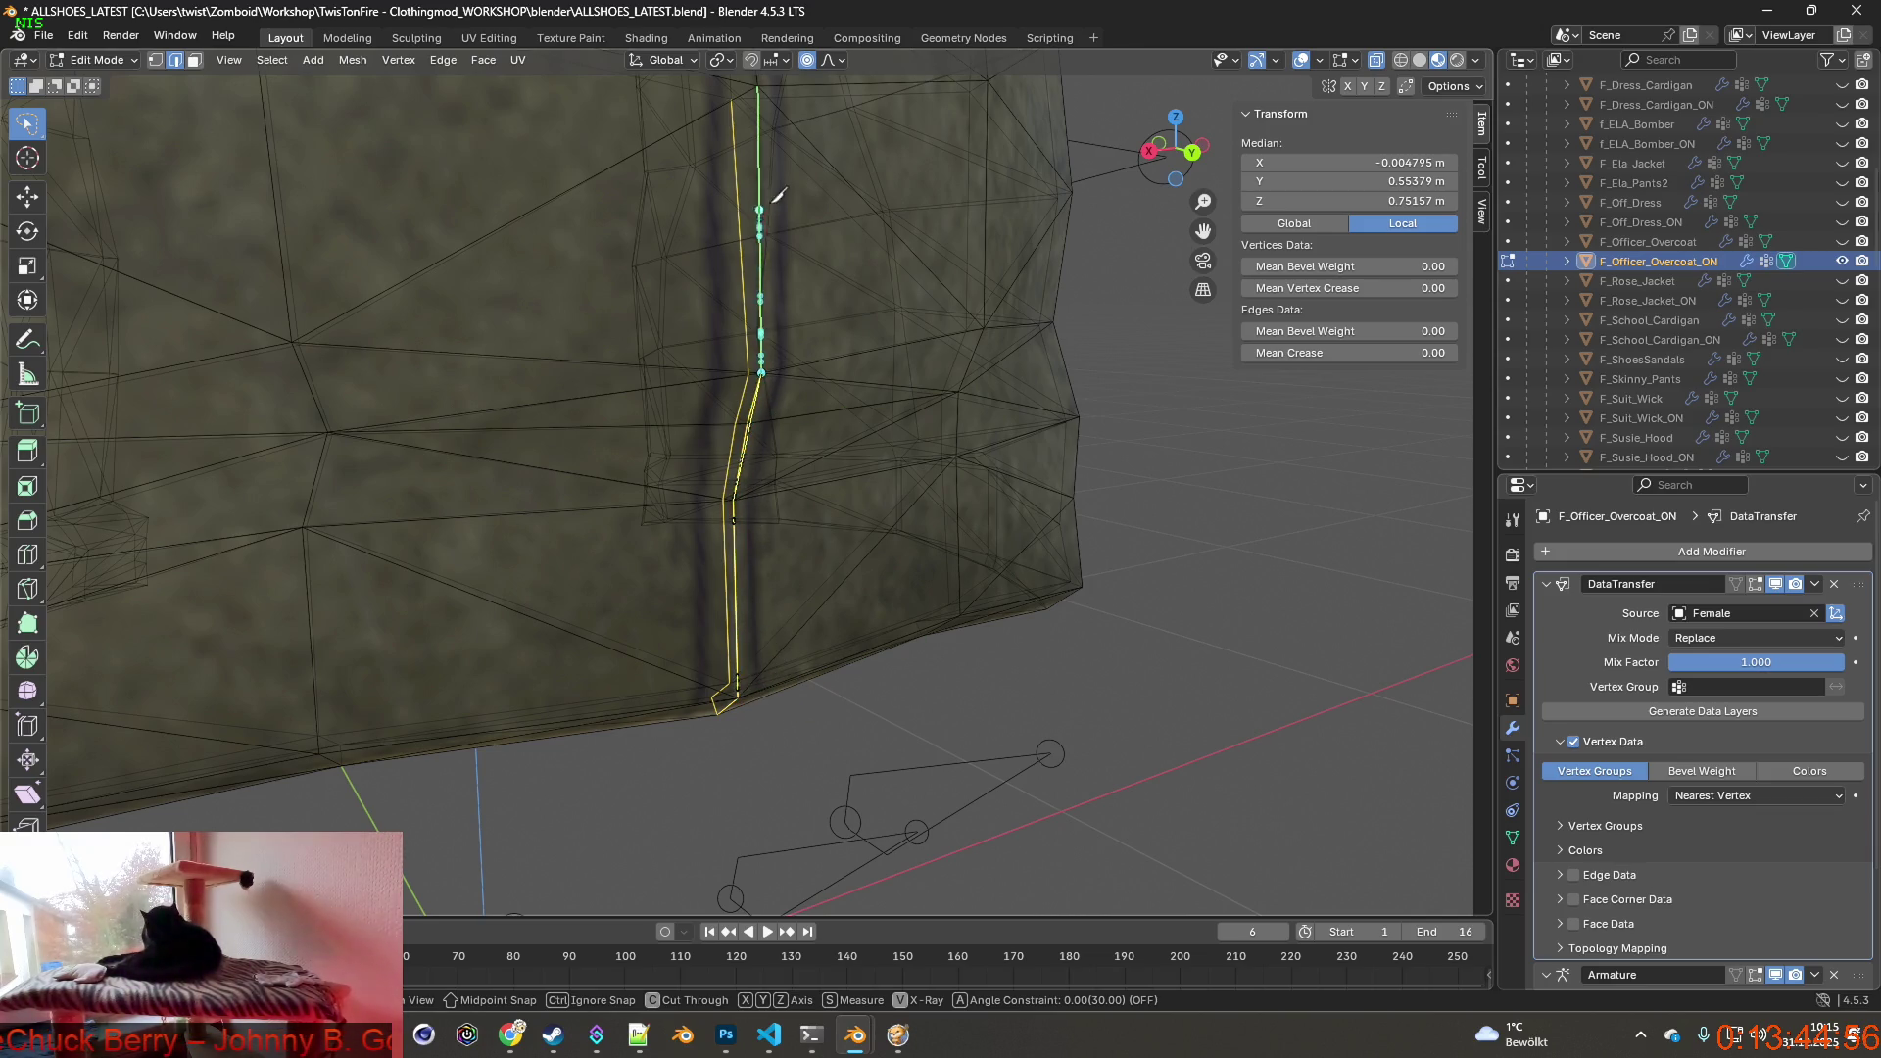
pyautogui.click(758, 84)
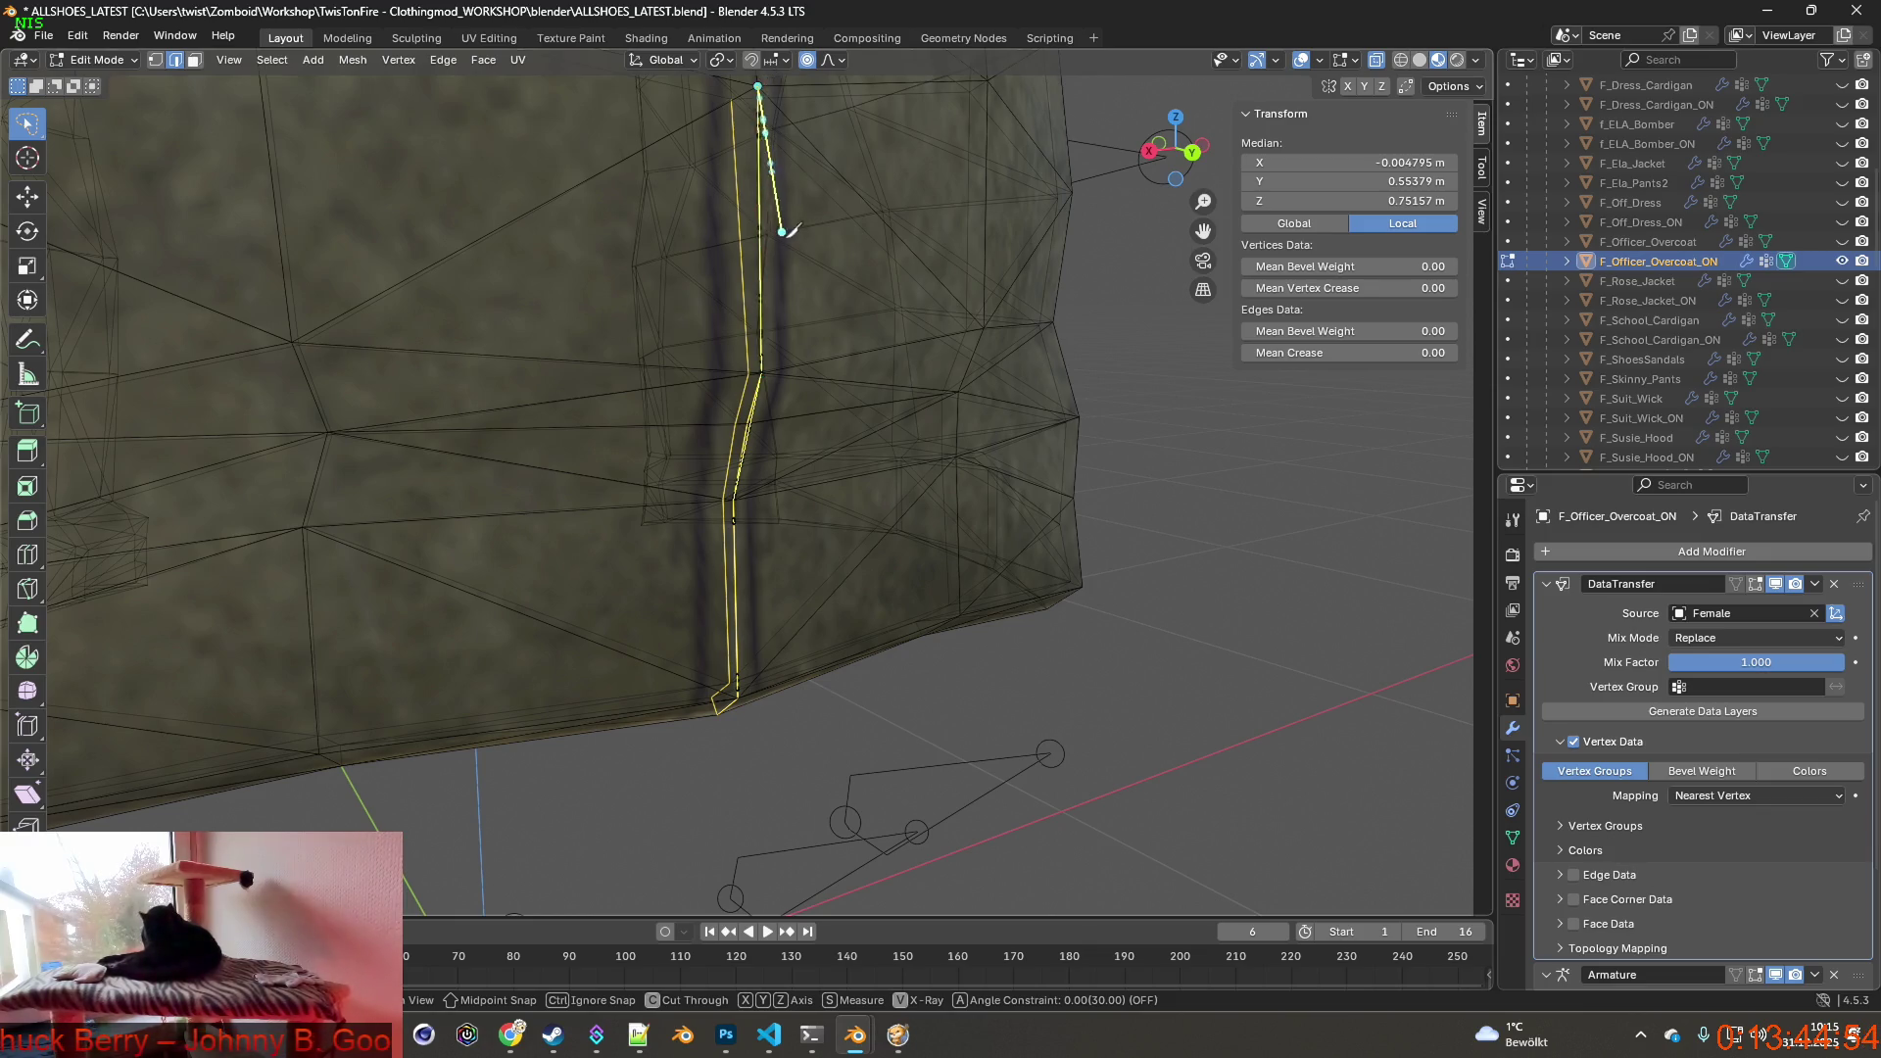
pyautogui.click(768, 371)
pyautogui.press('Return')
# Cut a second parallel line beside the seam down to the hem and back up the slit edge.
pyautogui.click(761, 371)
pyautogui.click(735, 501)
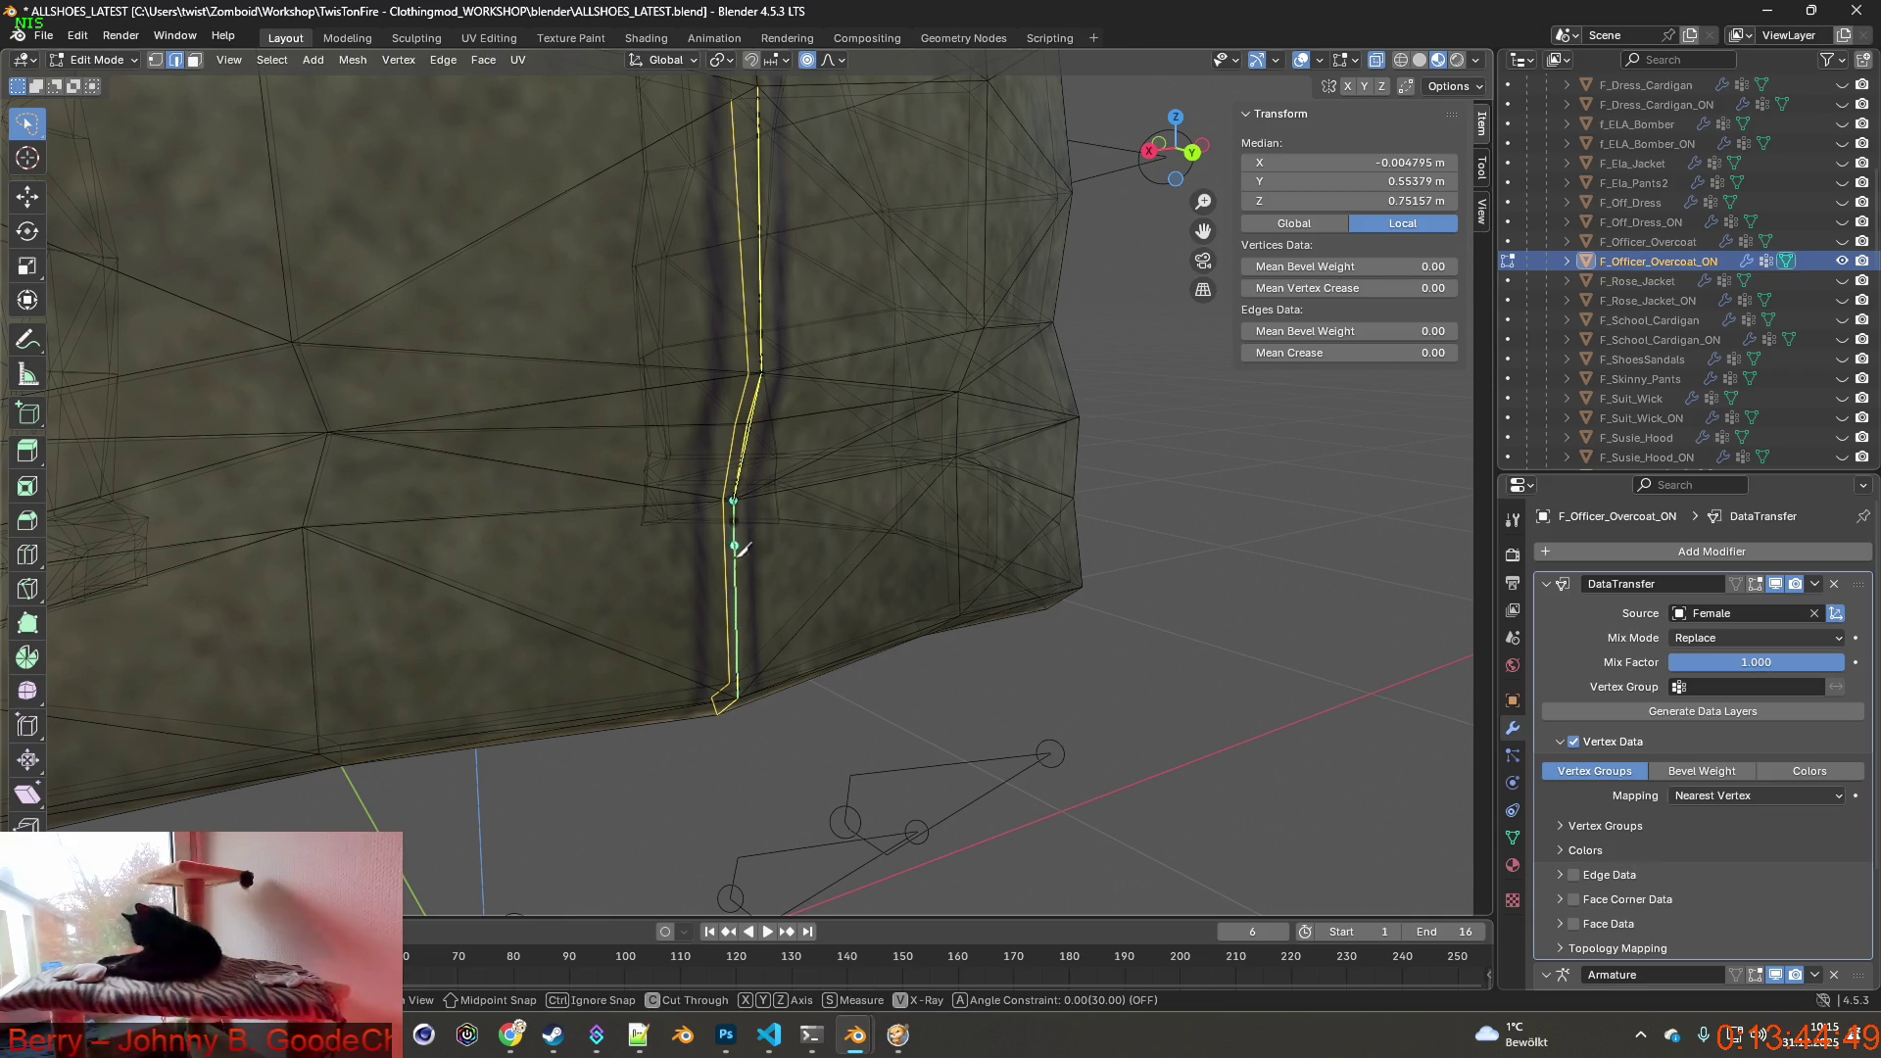
pyautogui.click(720, 705)
pyautogui.moveTo(735, 618); pyautogui.dragTo(977, 618, button='middle')
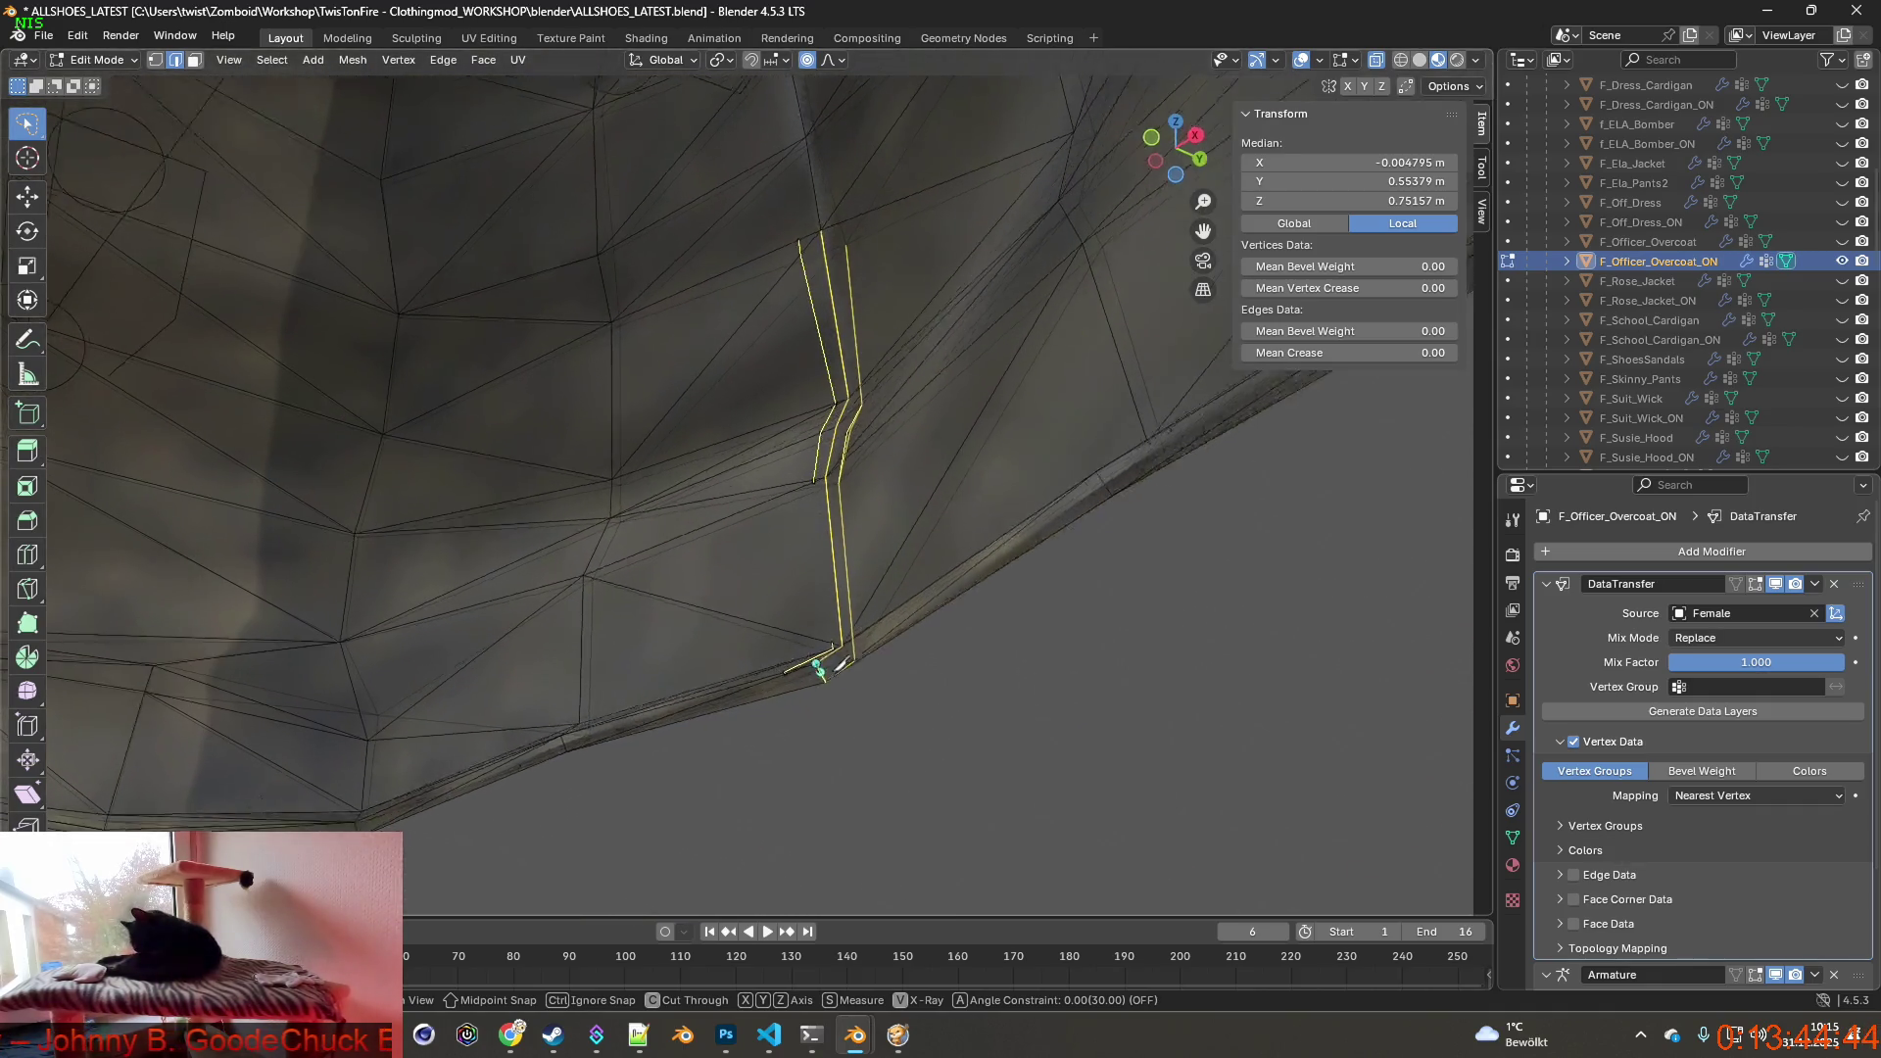
pyautogui.moveTo(820, 662); pyautogui.dragTo(831, 664, button='middle')
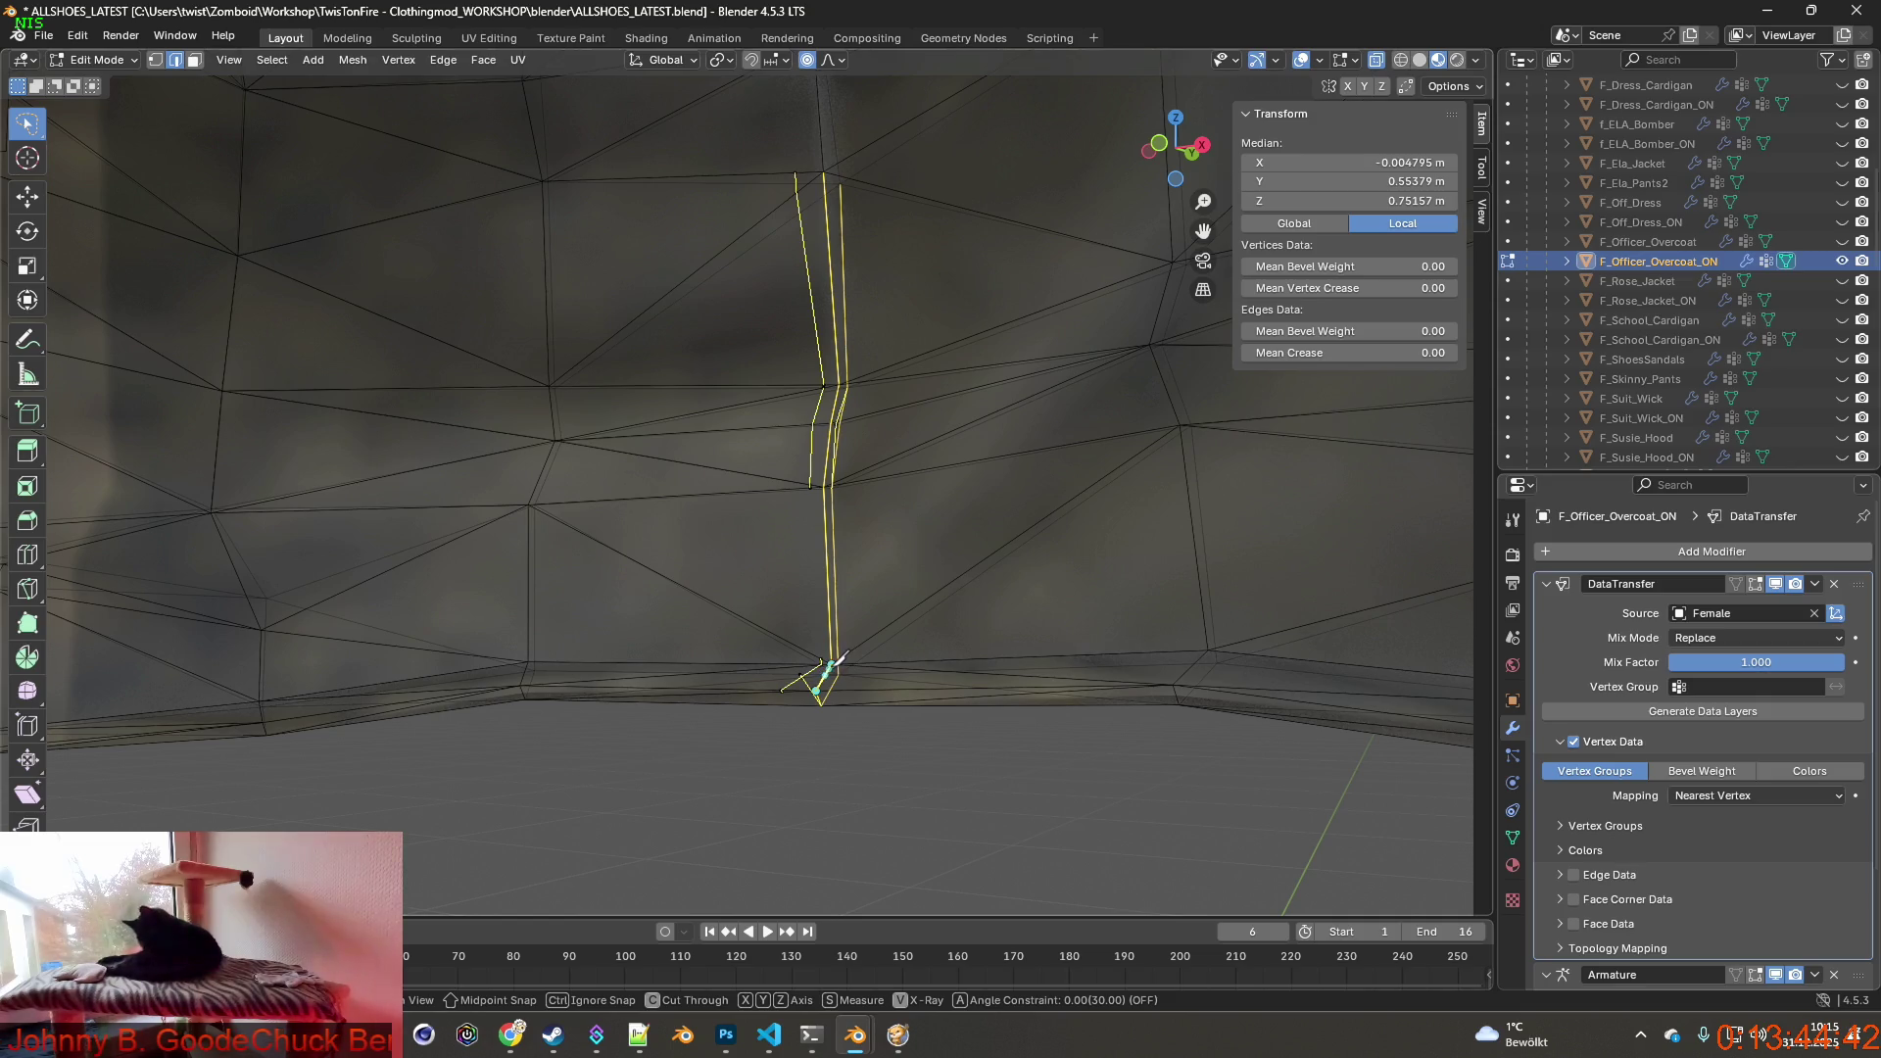
pyautogui.click(838, 495)
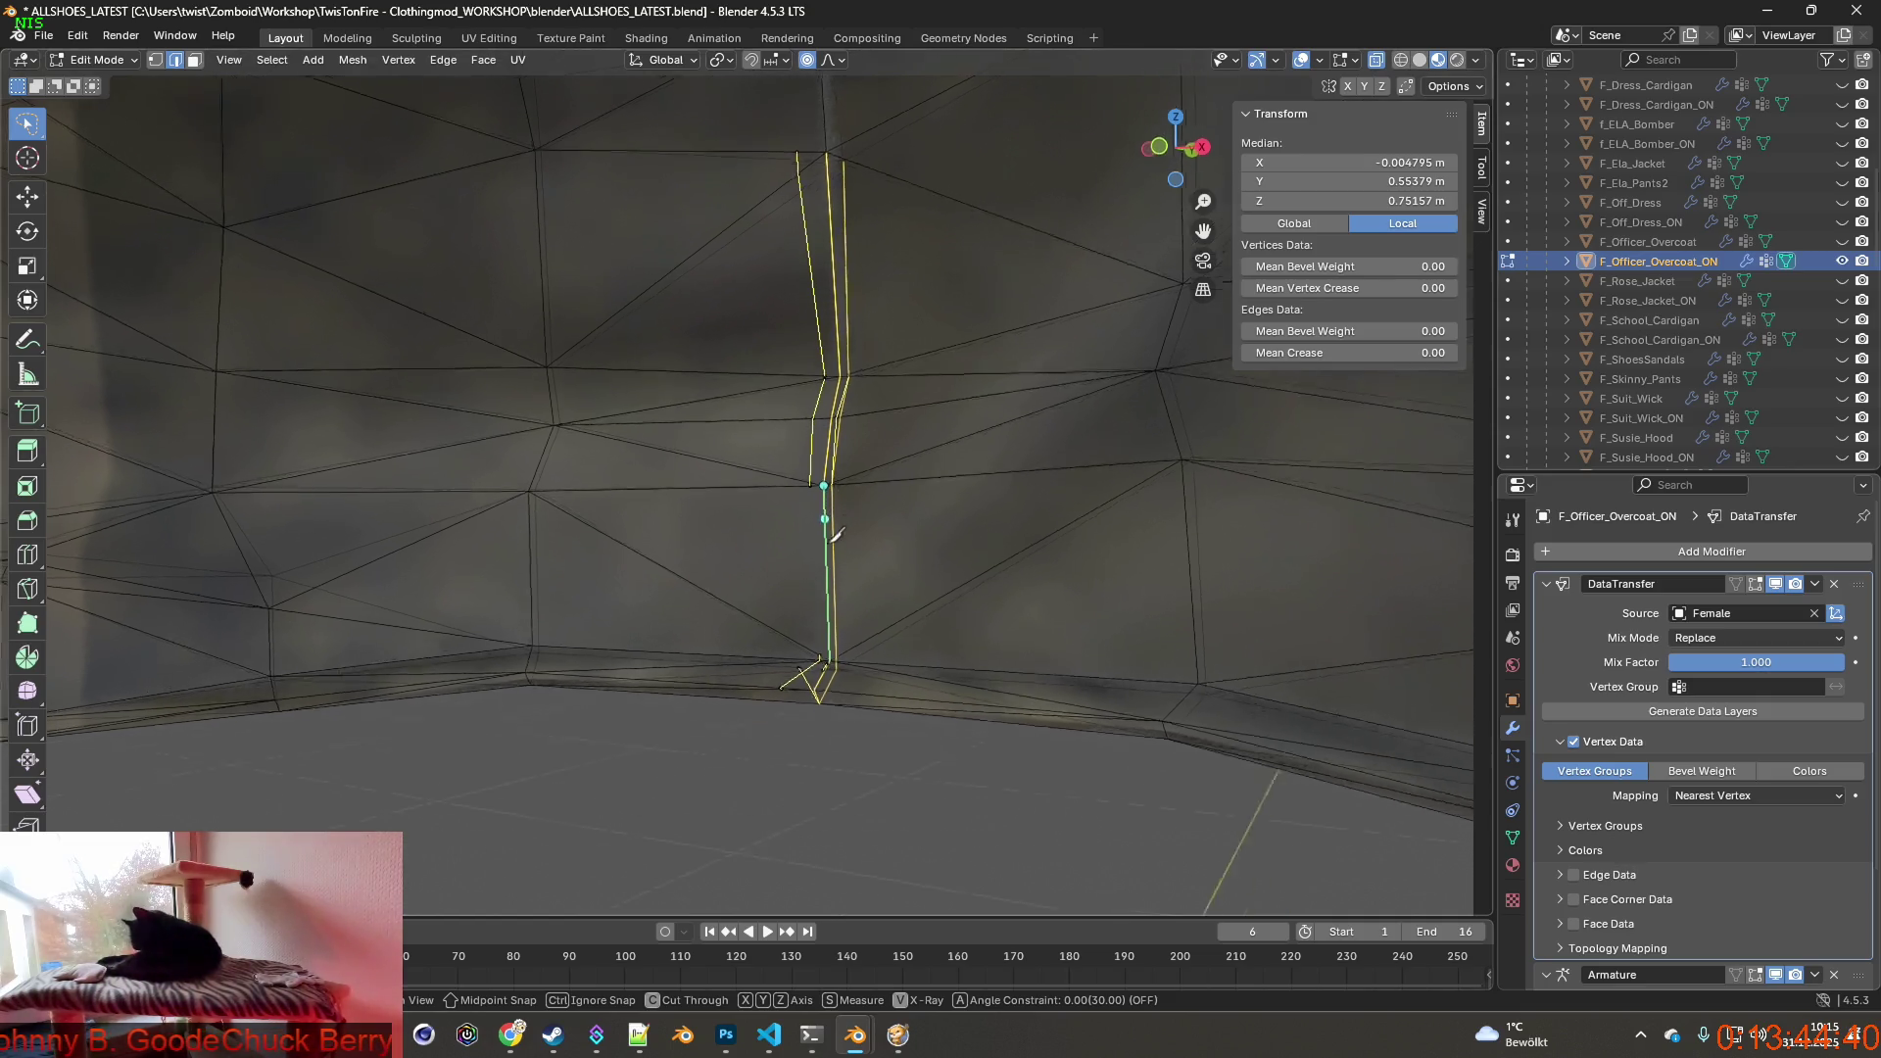
# Check the slit in orthographic view, add a top cut point, then cancel the knife.
pyautogui.moveTo(823, 500); pyautogui.dragTo(767, 586, button='middle')
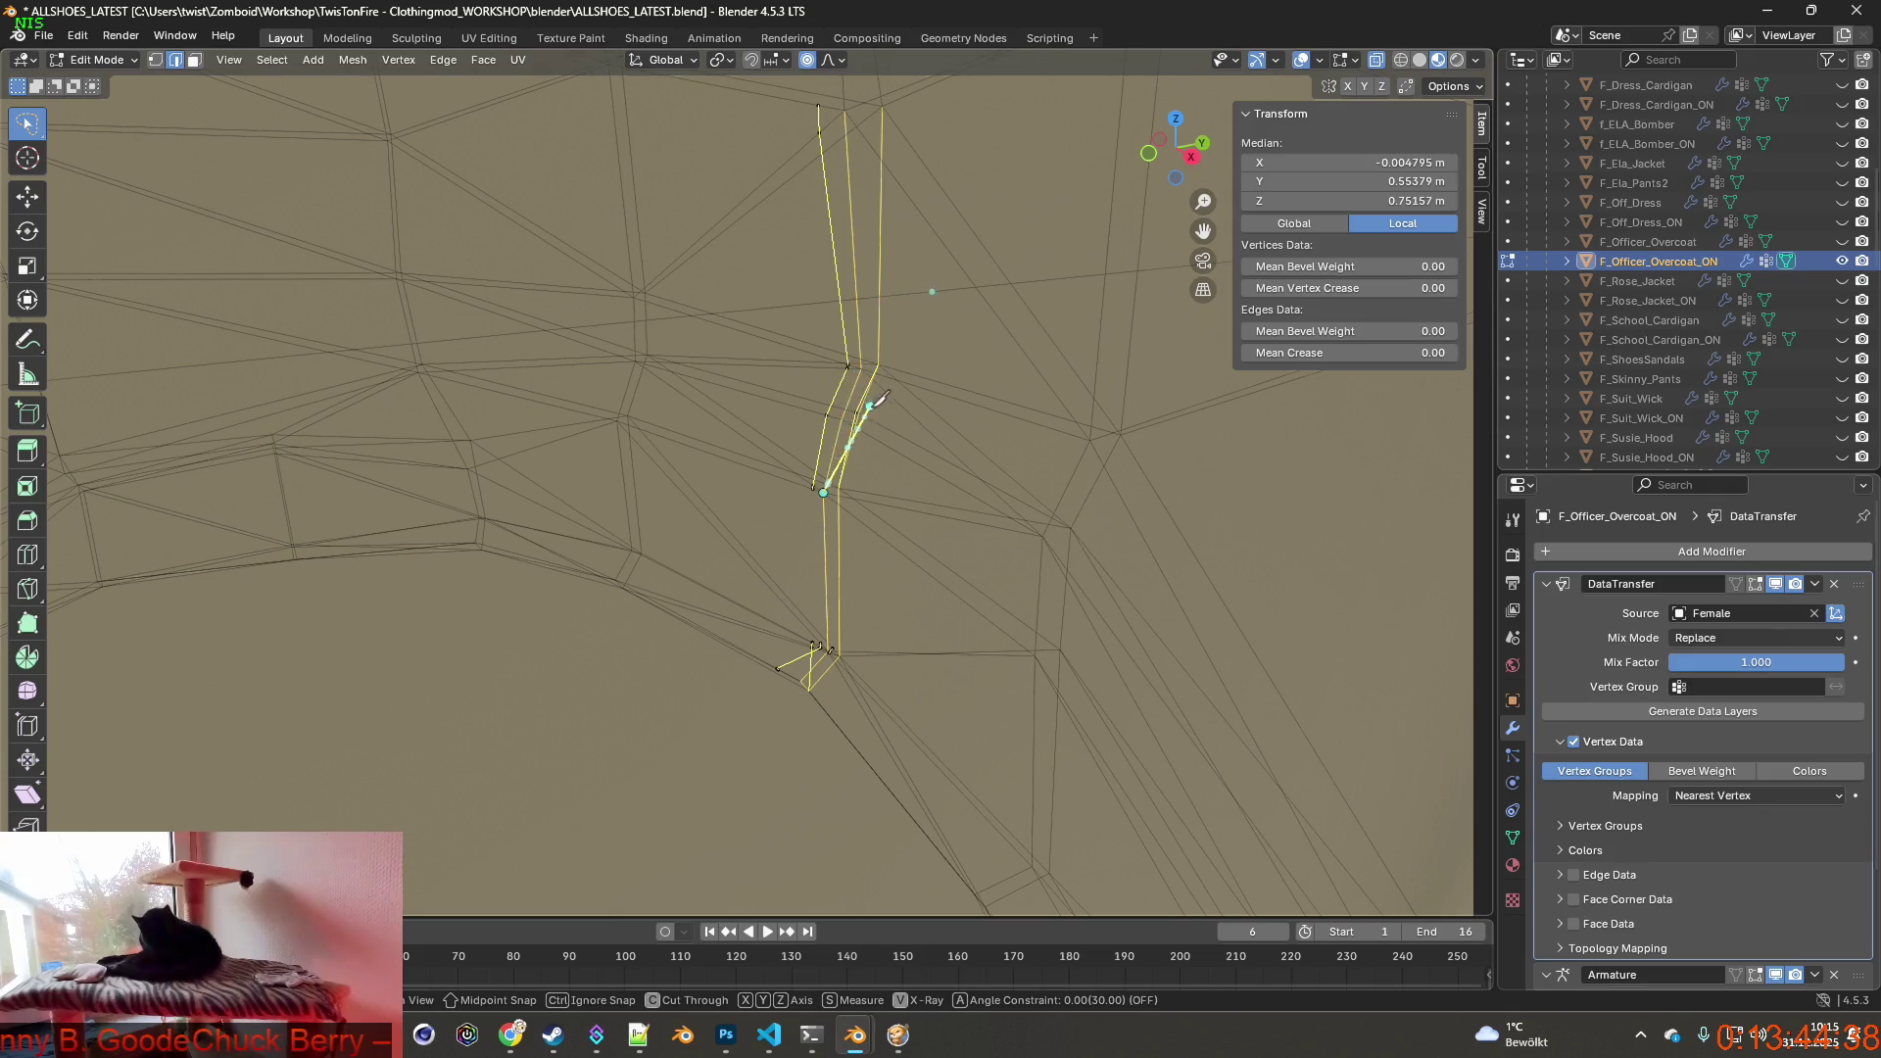
pyautogui.press('KP_3')
pyautogui.moveTo(941, 426); pyautogui.dragTo(823, 442, button='middle')
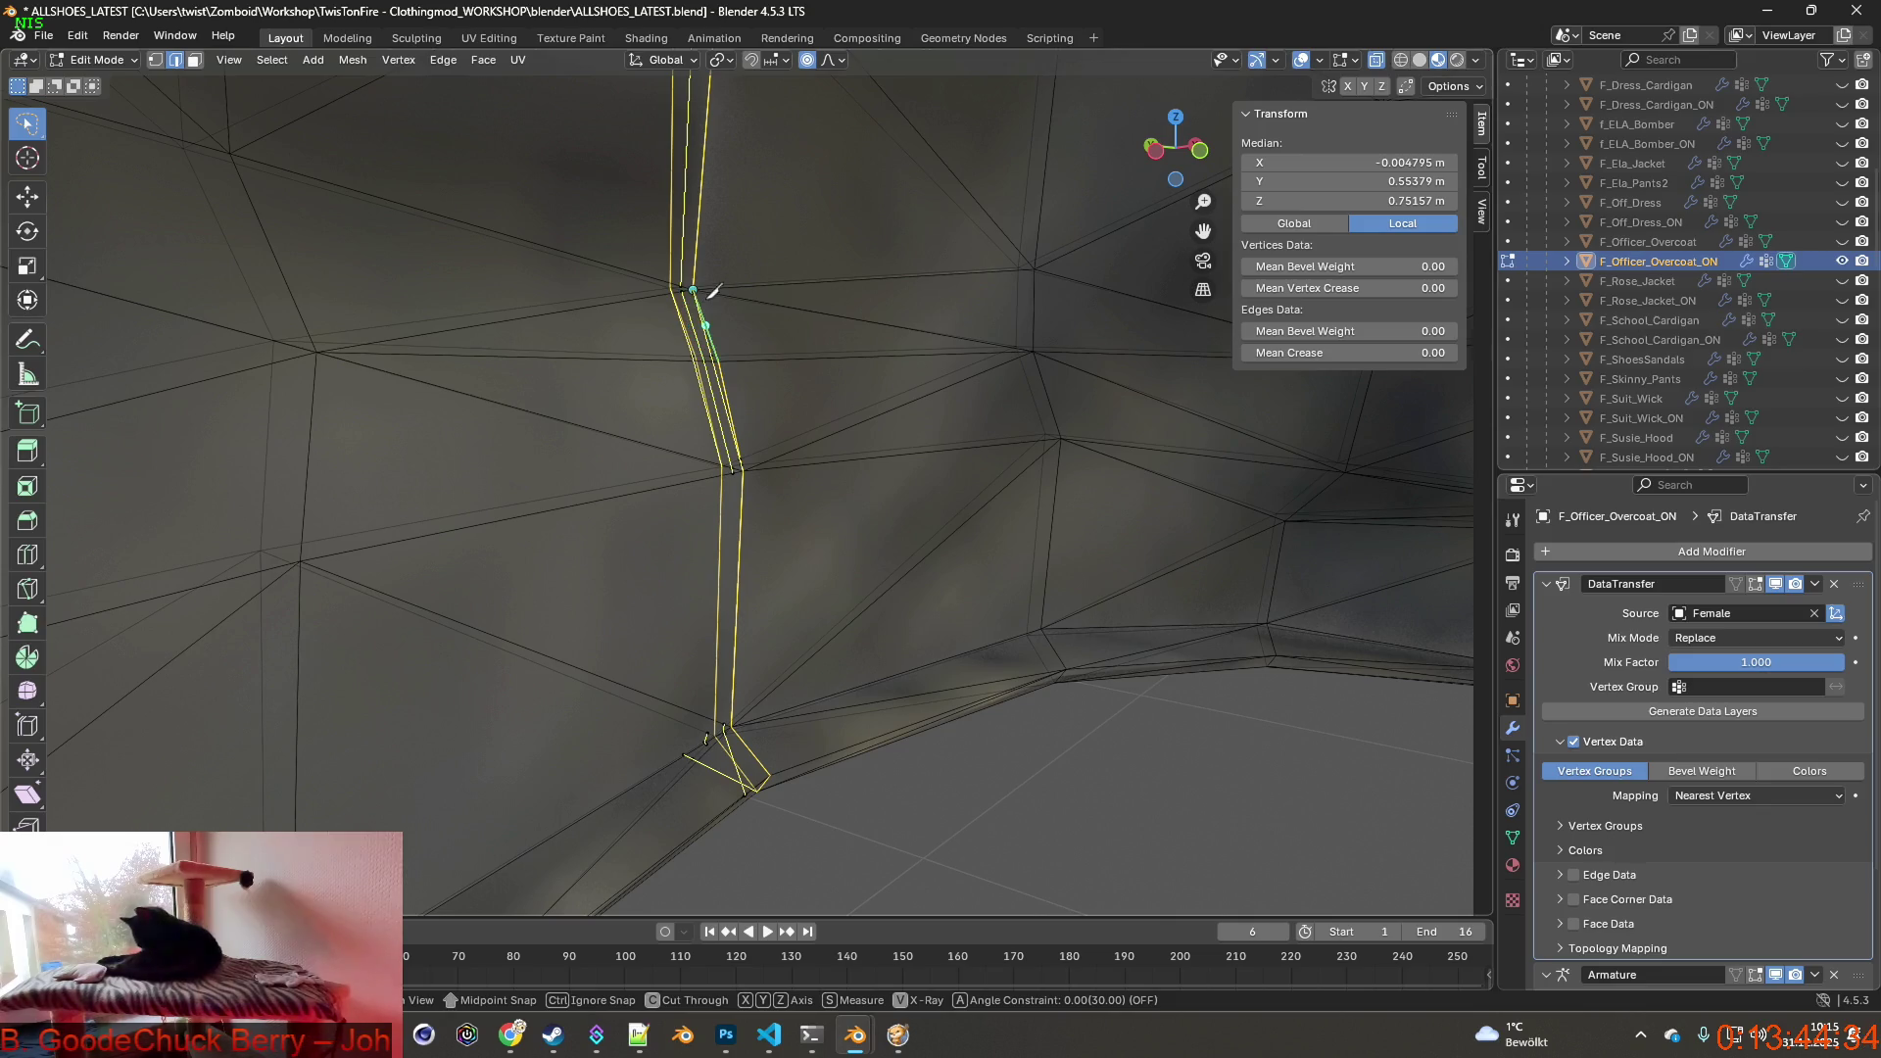
pyautogui.scroll(3, 692, 485)
pyautogui.click(668, 485)
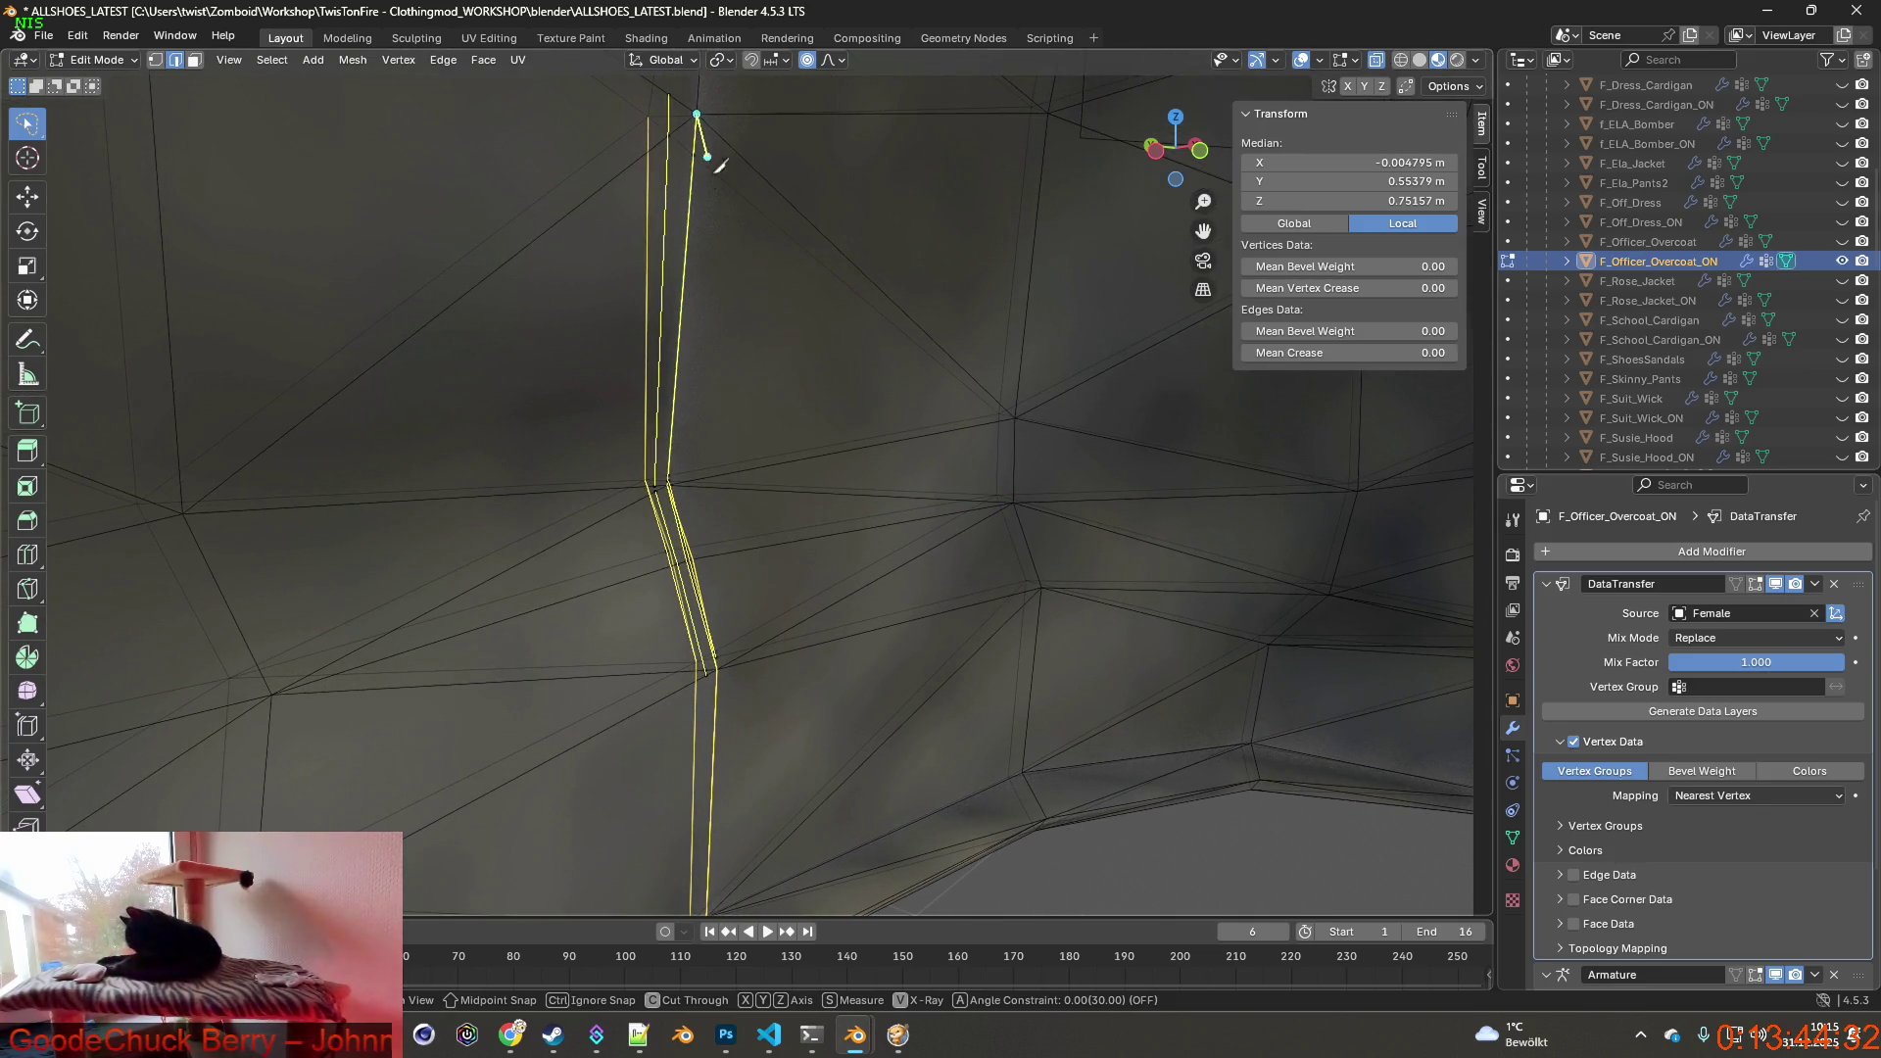
pyautogui.moveTo(691, 316); pyautogui.dragTo(628, 326, button='middle')
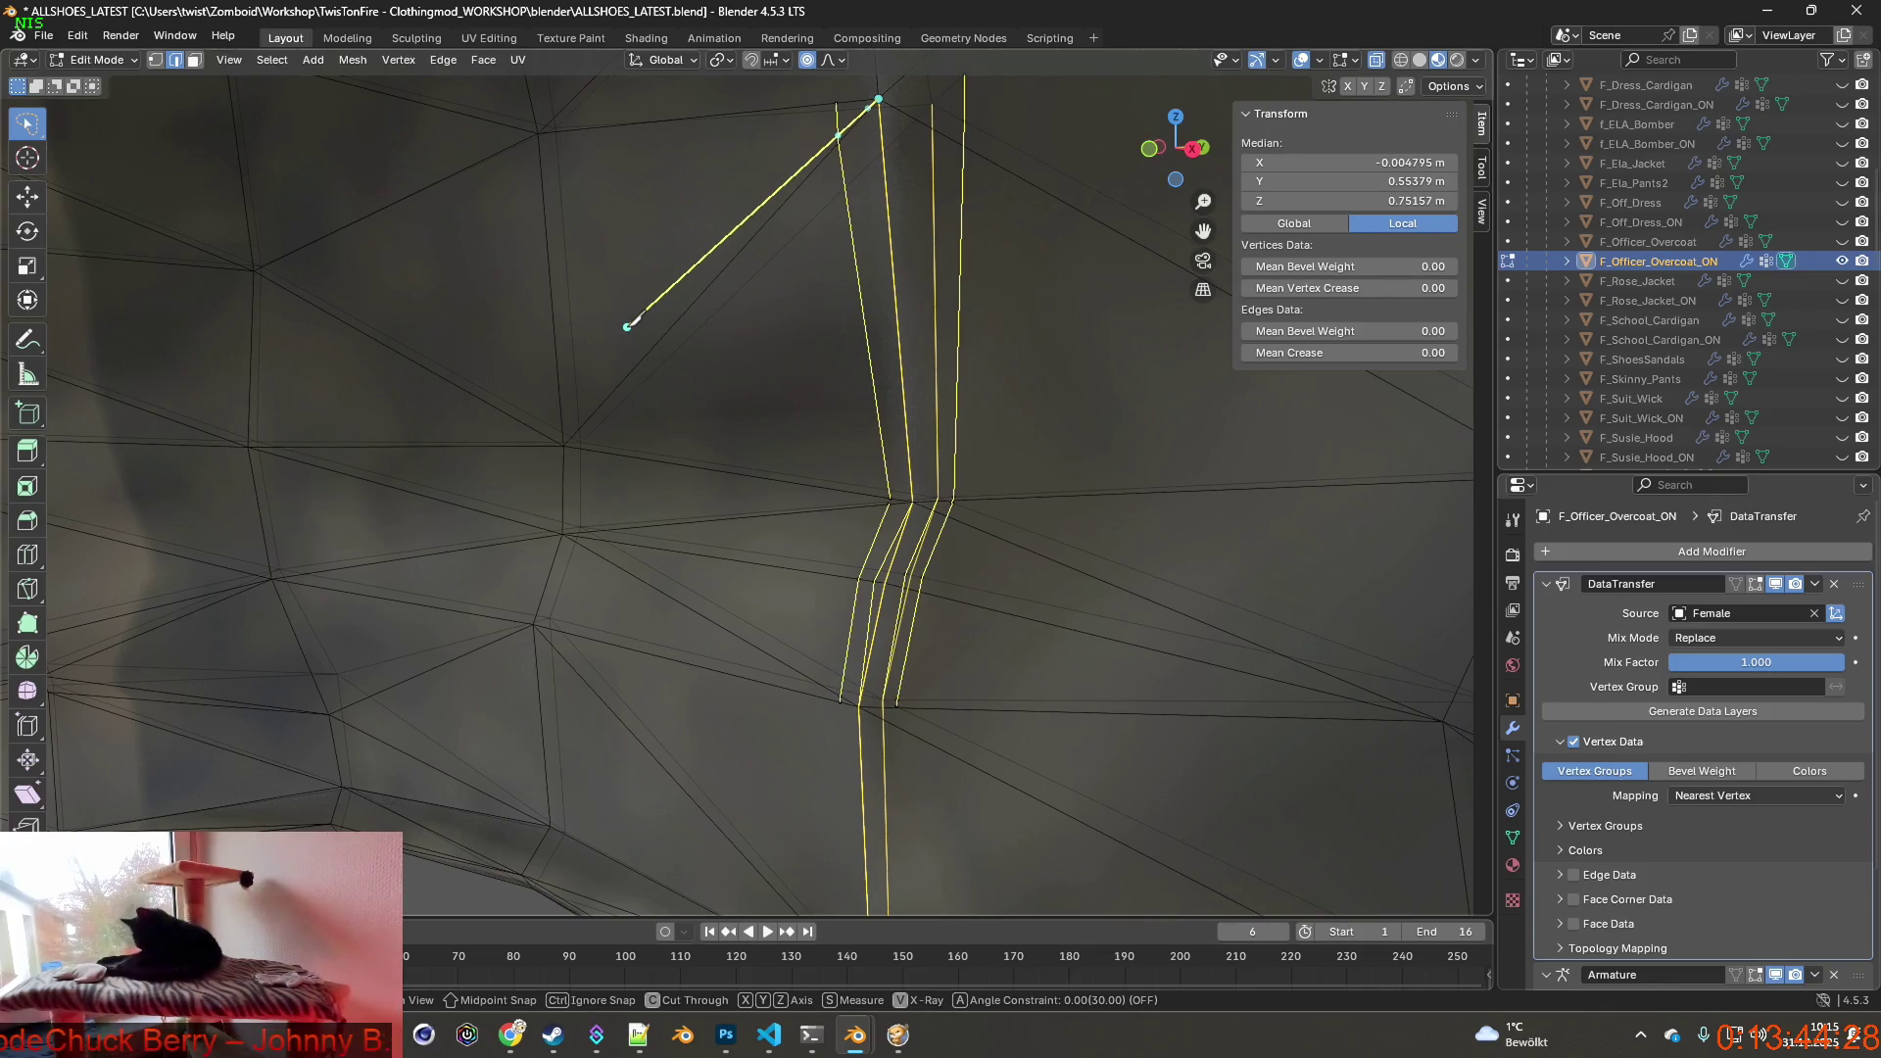
pyautogui.press('Escape')
pyautogui.moveTo(720, 359); pyautogui.dragTo(906, 389, button='middle')
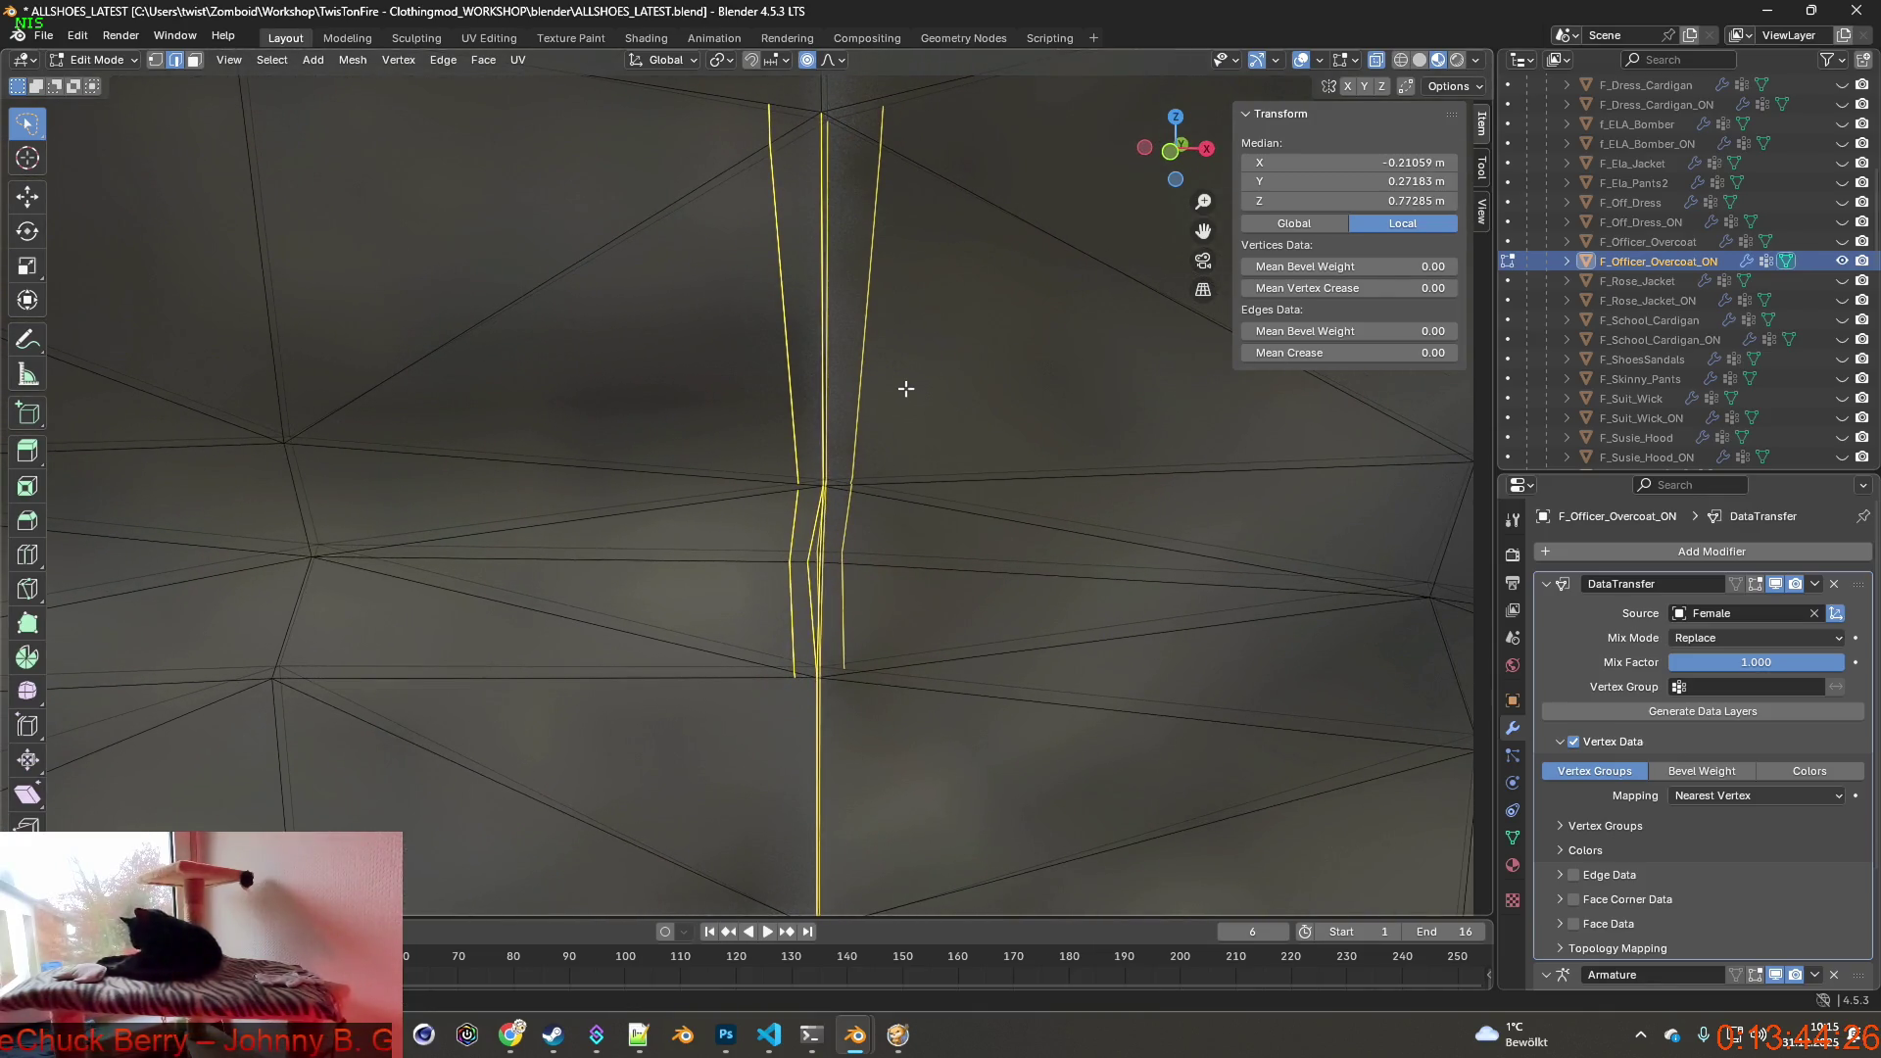
# Move the back slit edges into new positions with three successive grabs.
pyautogui.press('g')
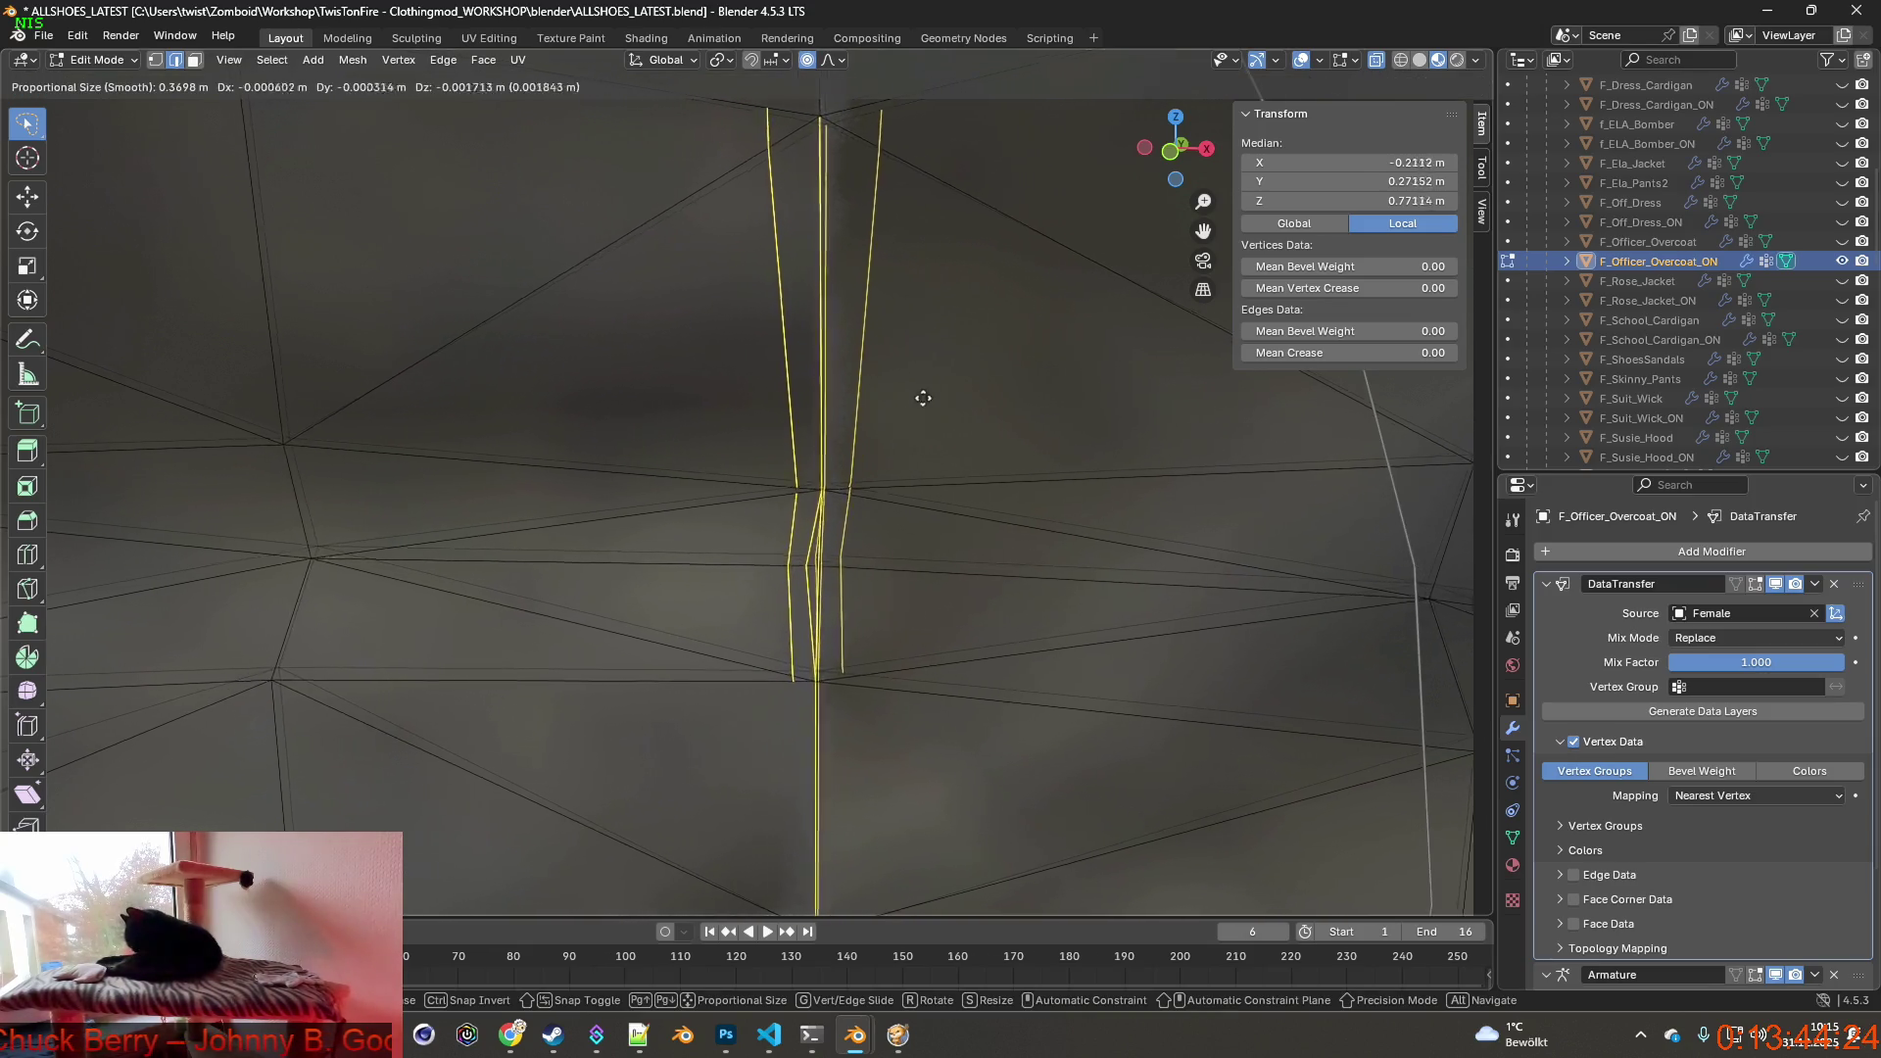
pyautogui.click(896, 400)
pyautogui.moveTo(896, 400); pyautogui.dragTo(632, 430, button='middle')
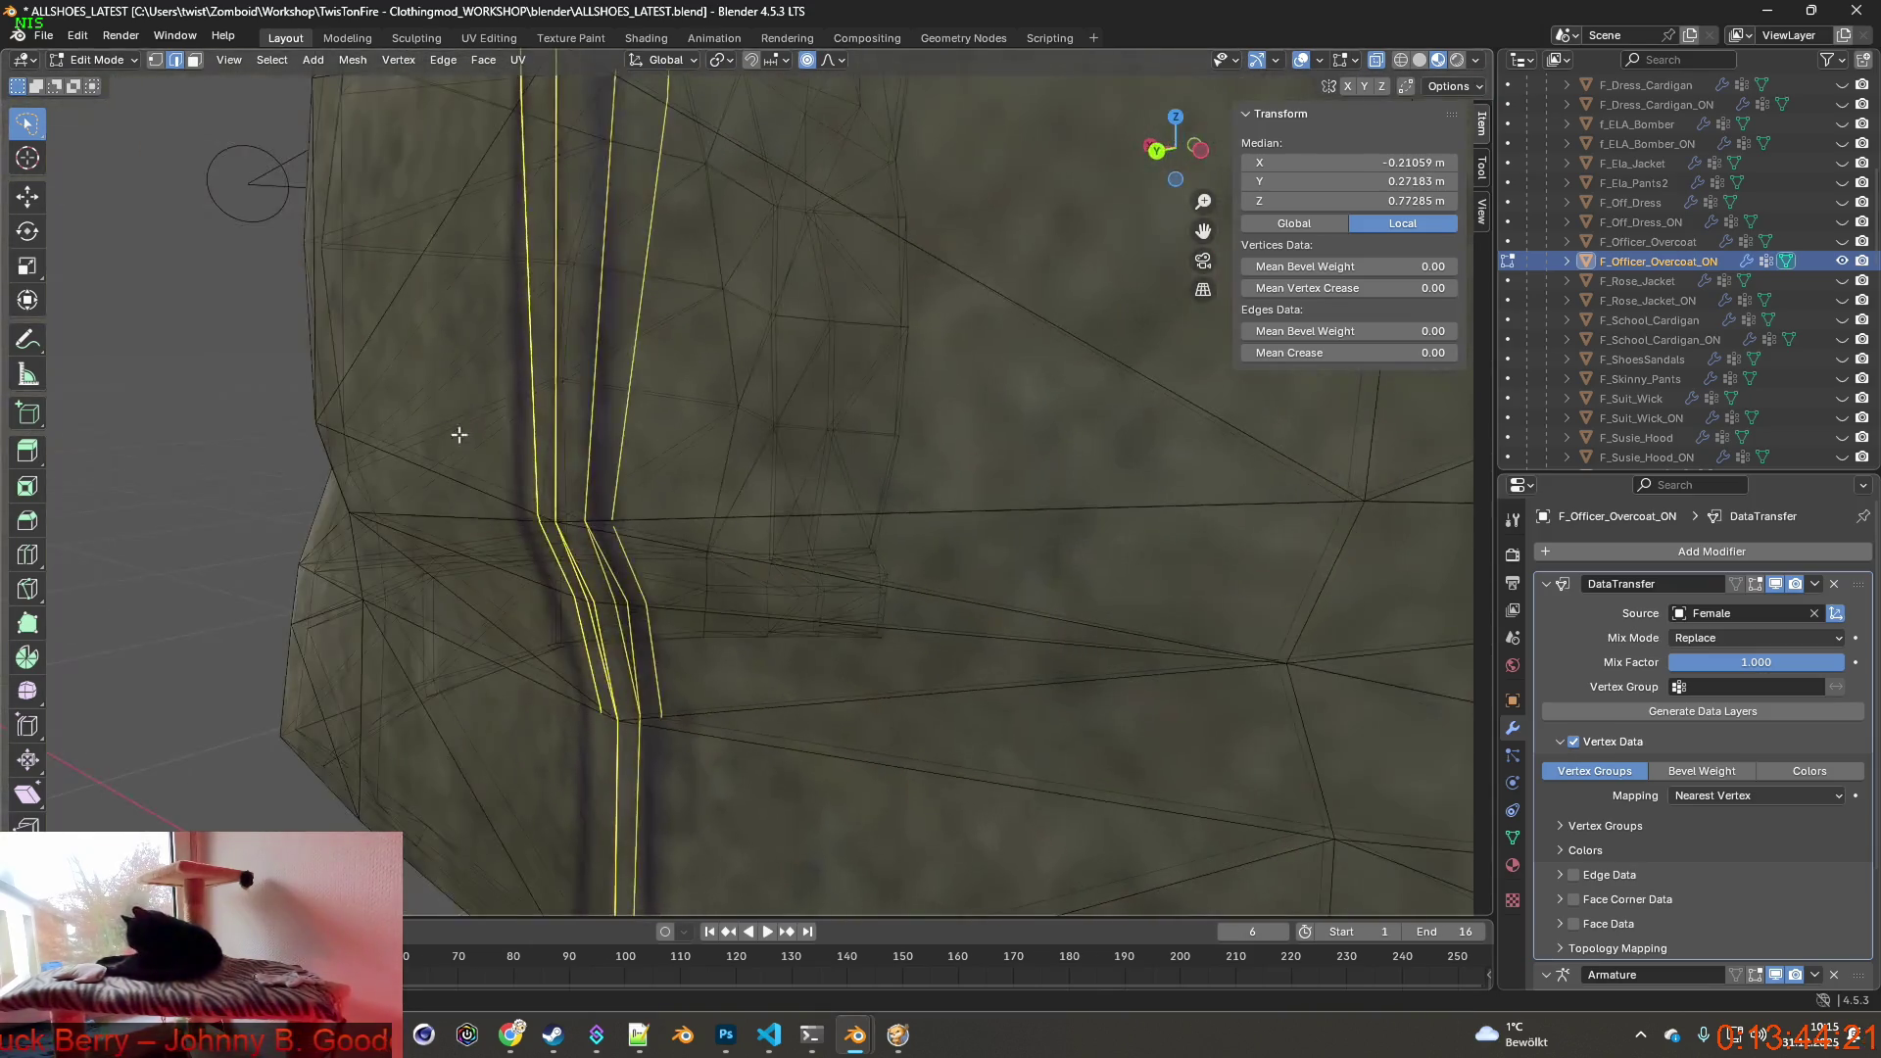
pyautogui.press('g')
pyautogui.click(669, 429)
pyautogui.scroll(-3, 669, 430)
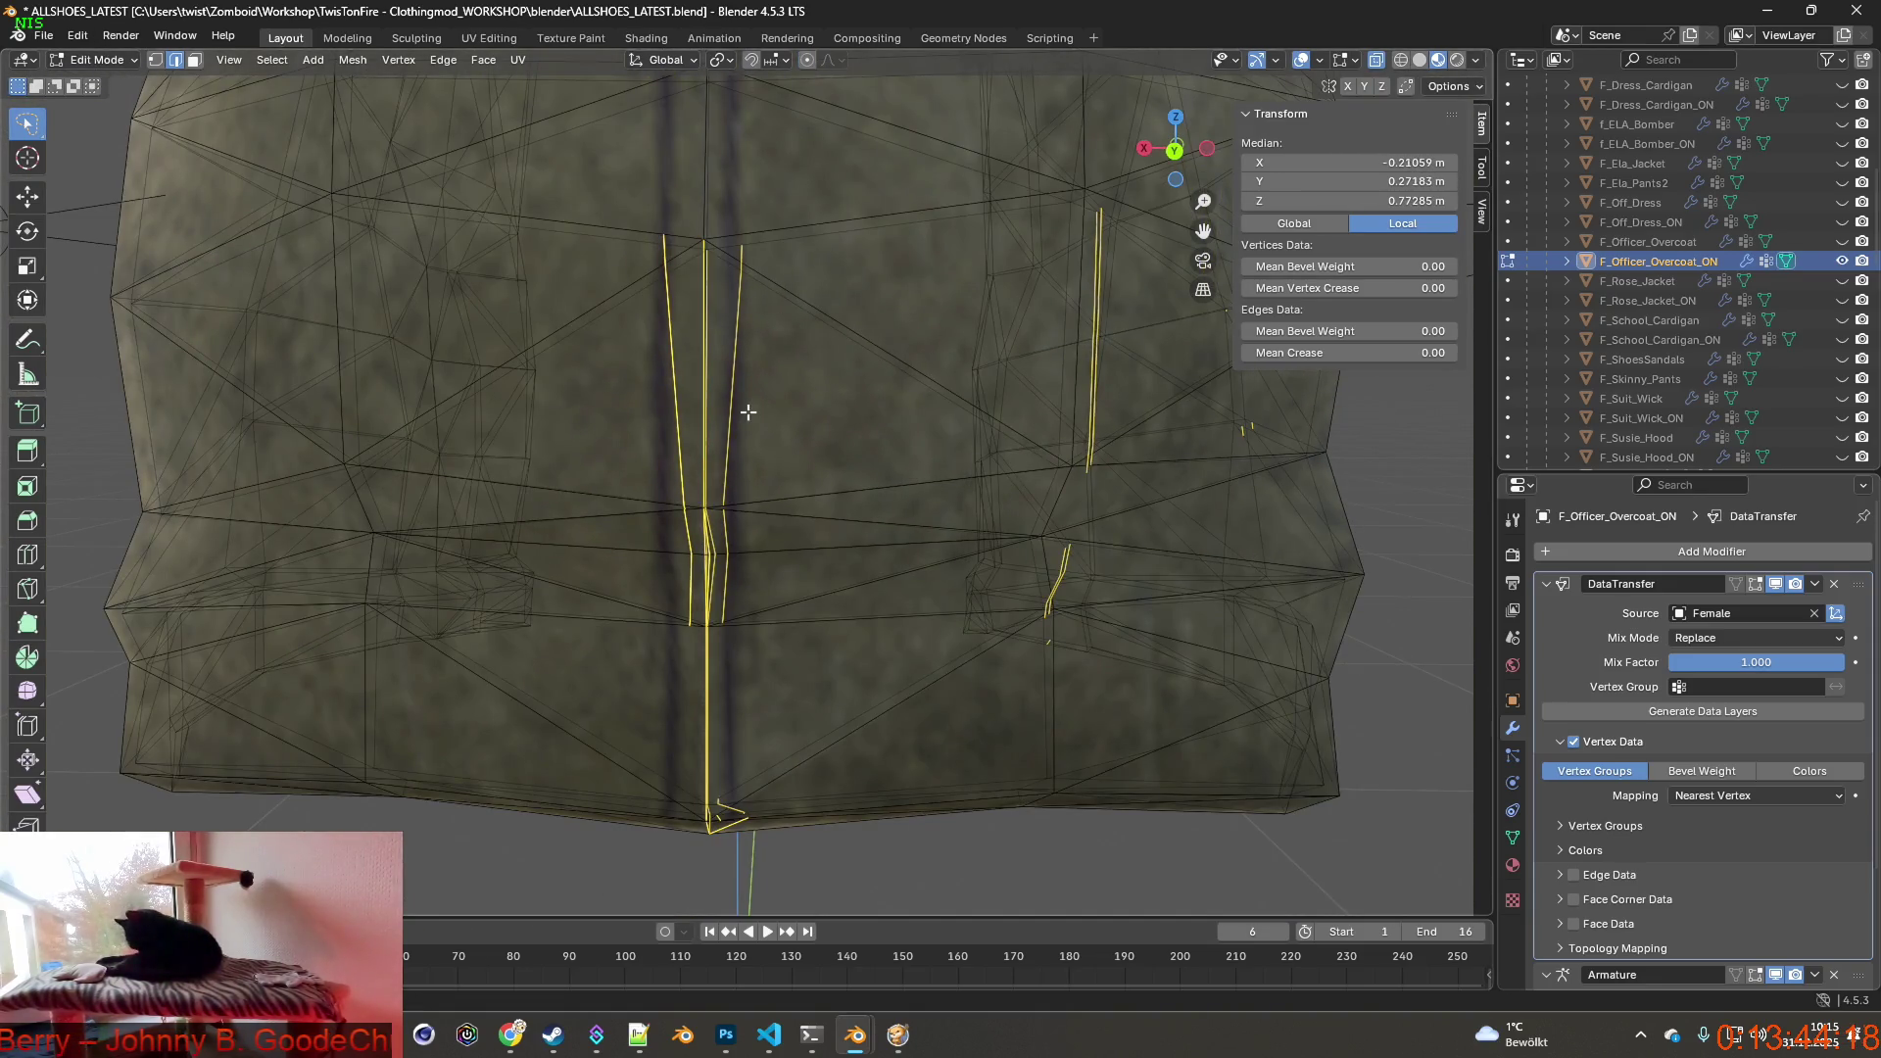
pyautogui.press('g')
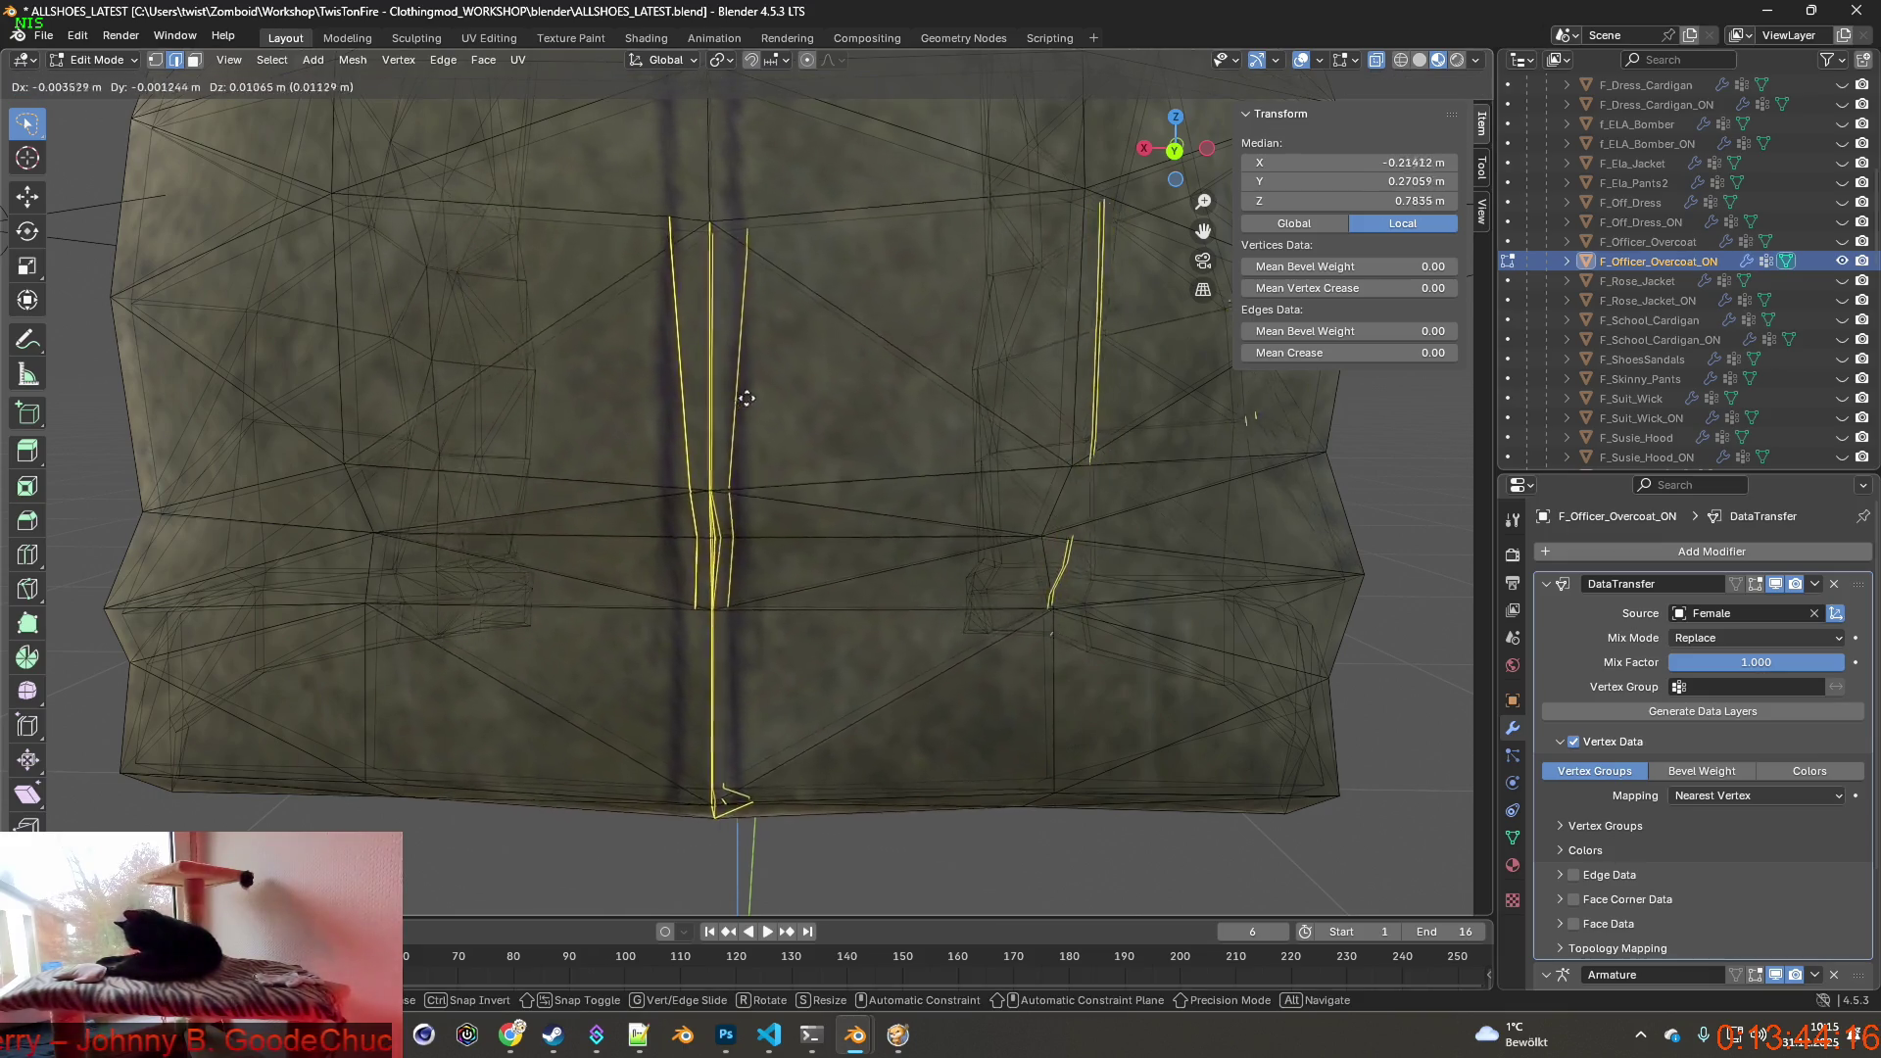
pyautogui.click(748, 398)
# Roll the mesh back via Undo History, clear the selection and switch to Vertex select mode.
pyautogui.click(78, 37)
pyautogui.moveTo(127, 97)
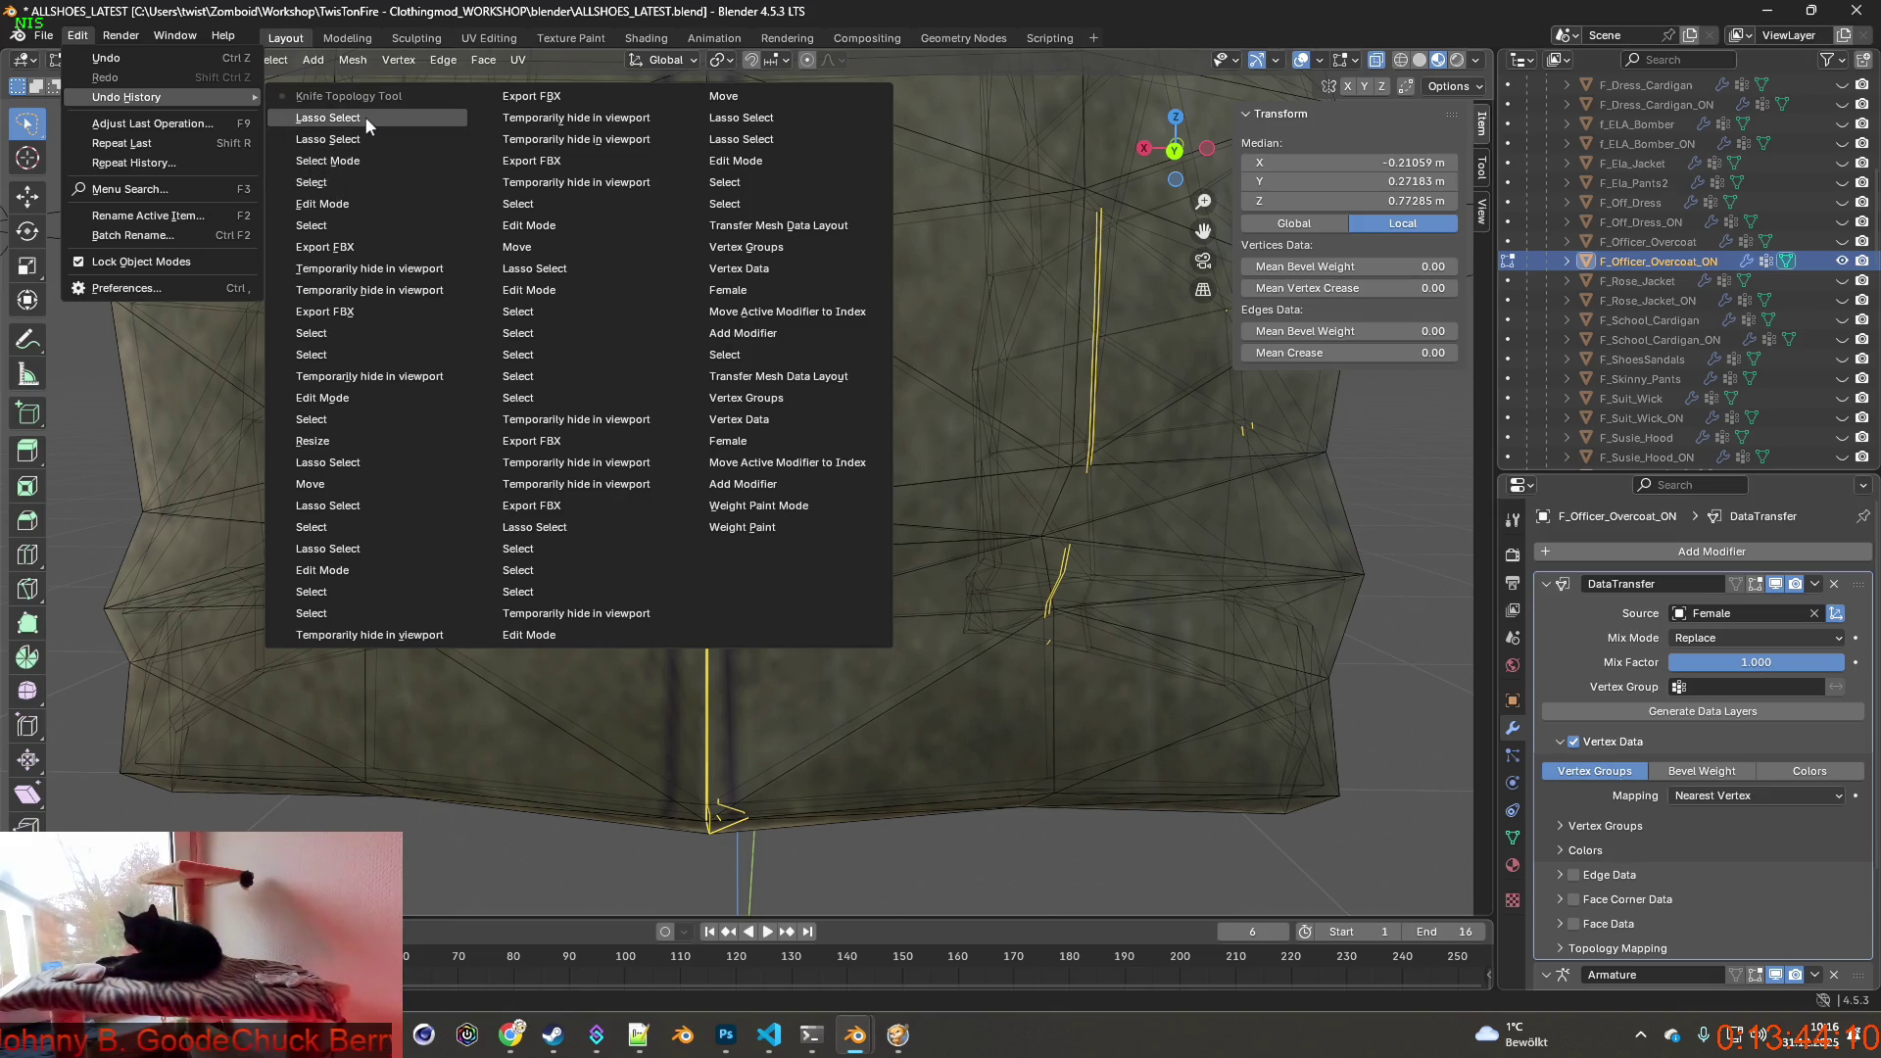
pyautogui.click(326, 118)
pyautogui.moveTo(577, 389)
pyautogui.mouseDown(button='middle')
pyautogui.moveTo(460, 391)
pyautogui.moveTo(691, 441)
pyautogui.mouseUp(button='middle')
pyautogui.scroll(3, 629, 418)
pyautogui.scroll(-2, 690, 441)
pyautogui.click(781, 450)
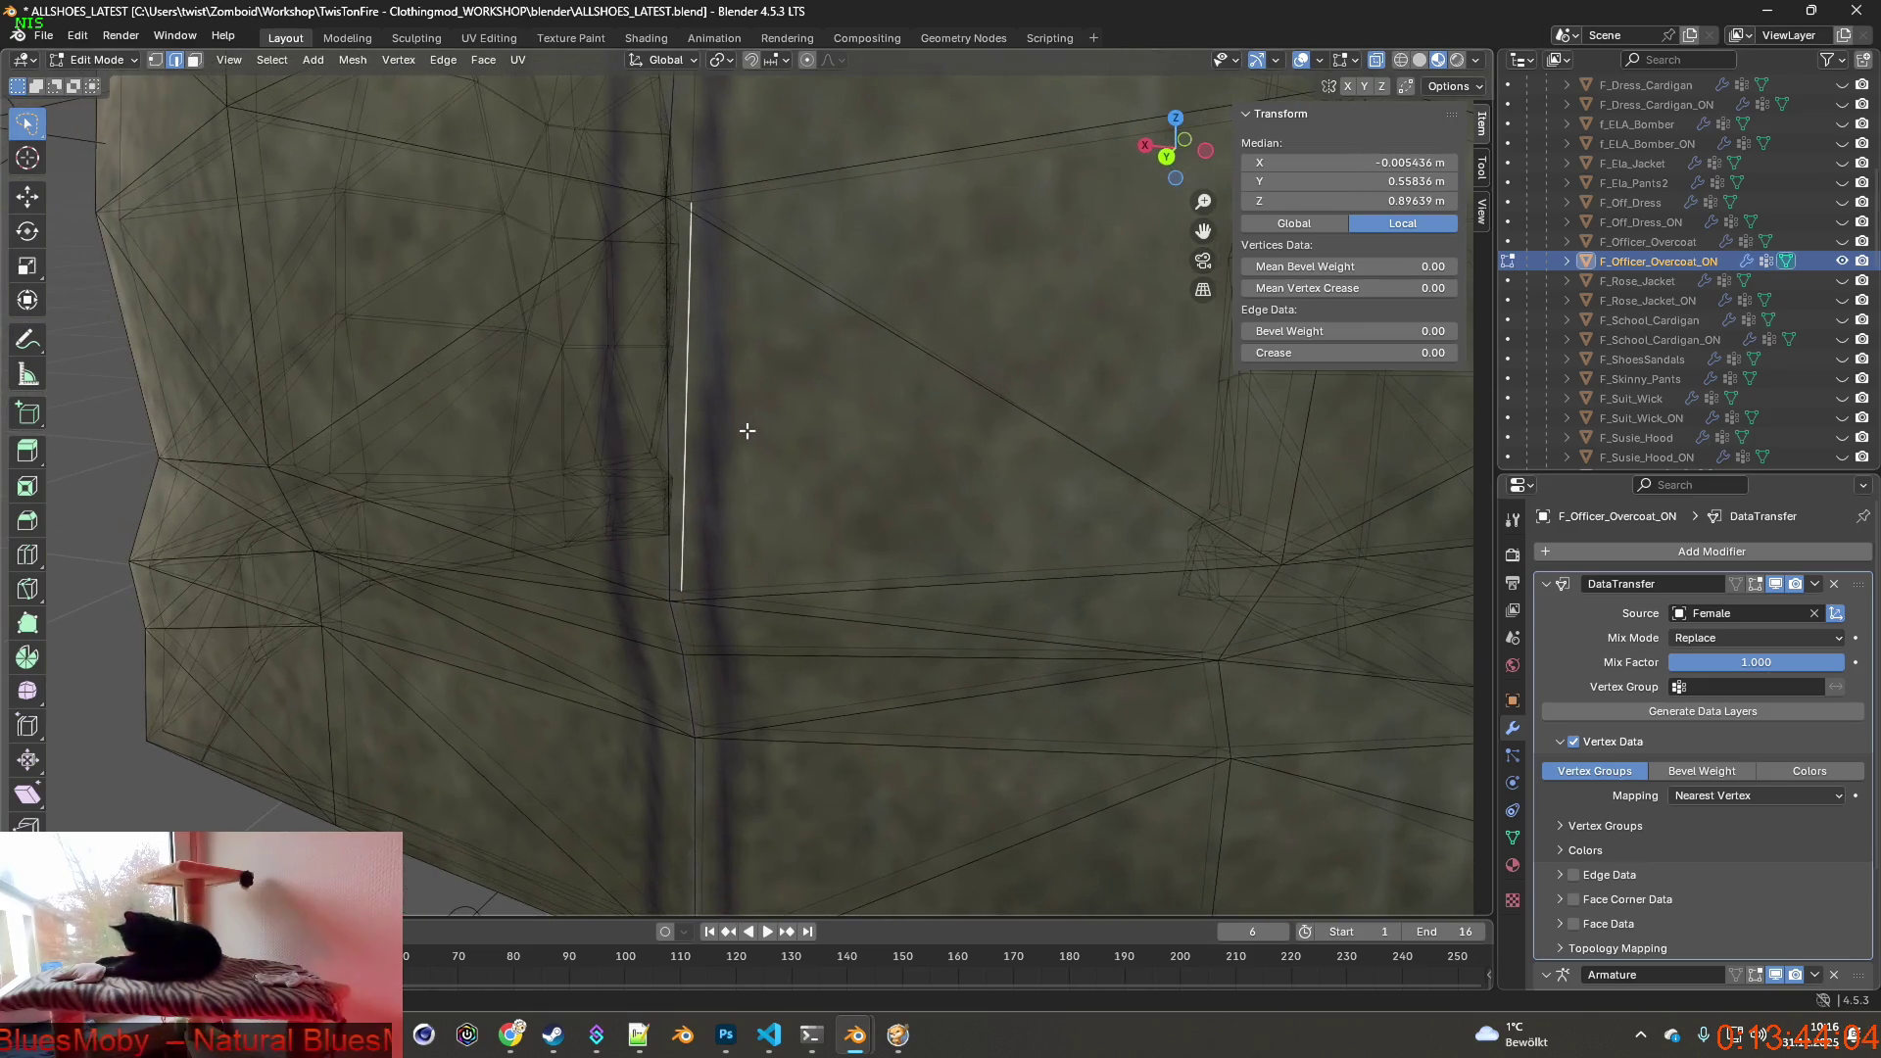
pyautogui.click(796, 500)
pyautogui.click(159, 60)
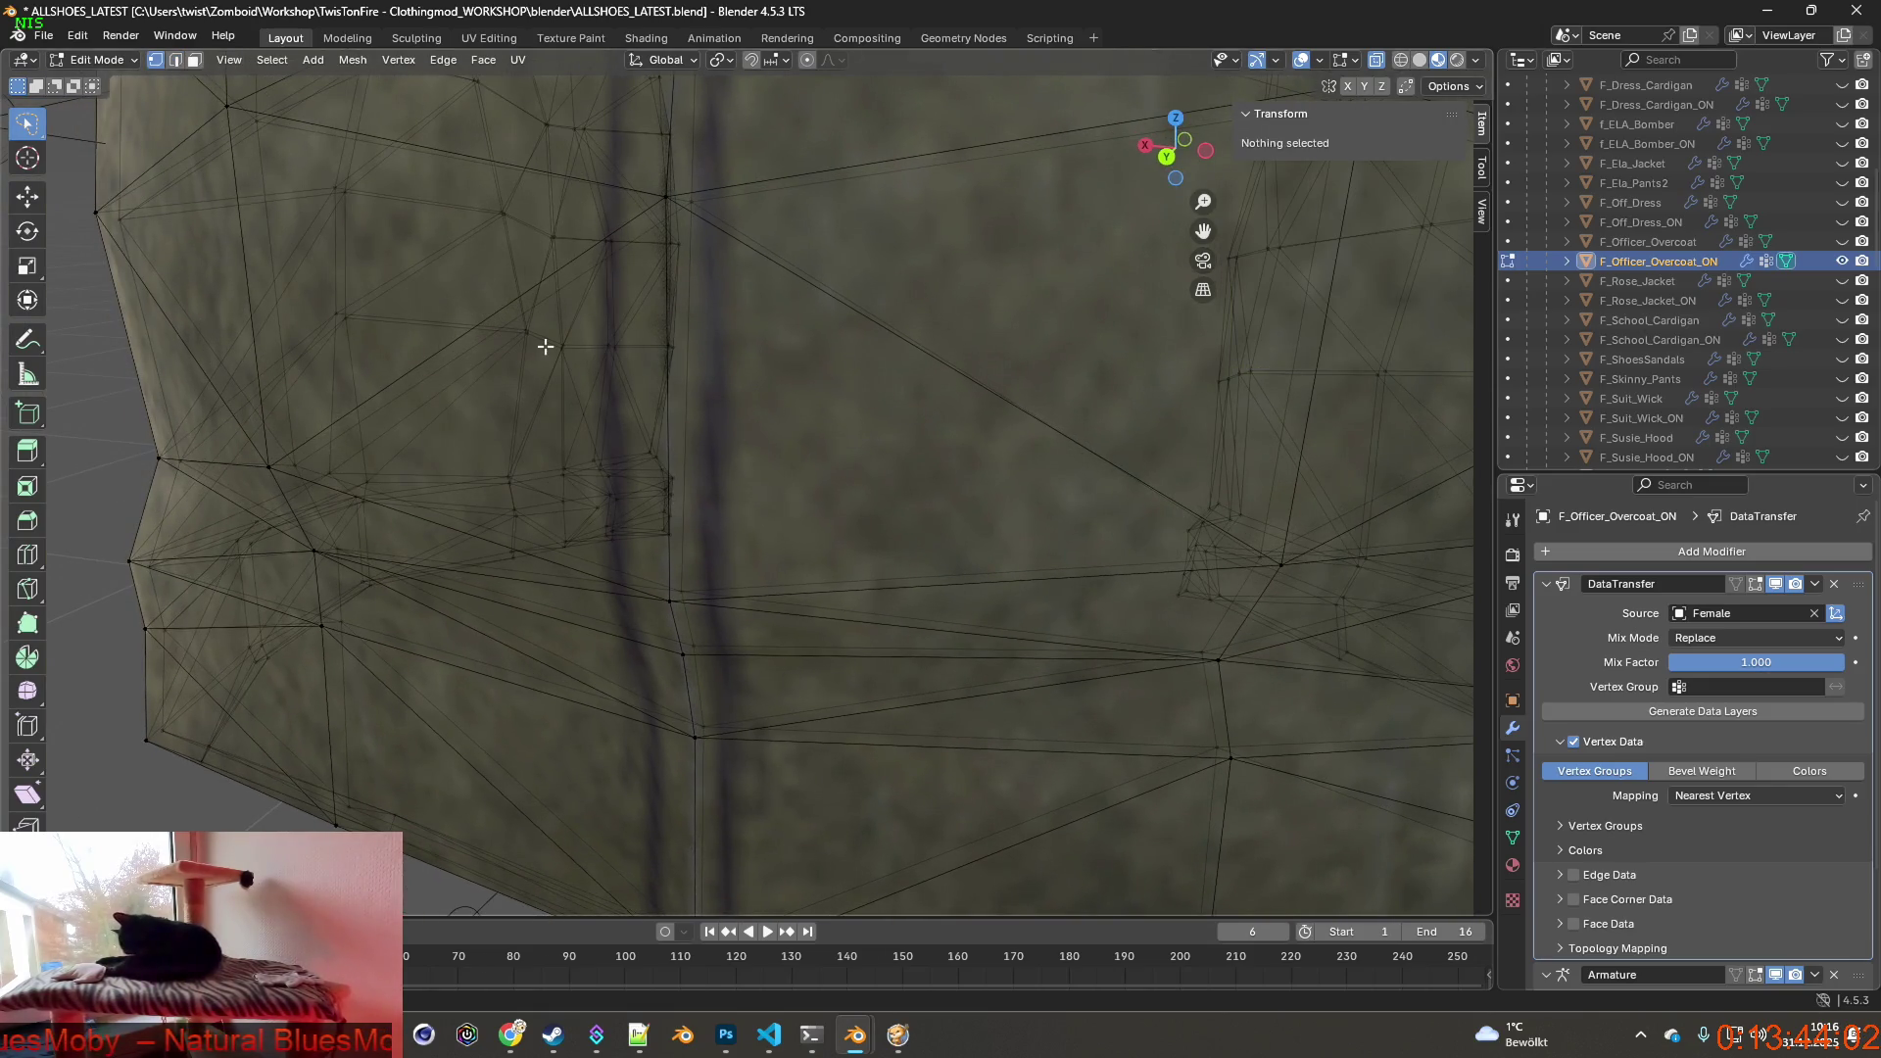
pyautogui.scroll(1, 681, 345)
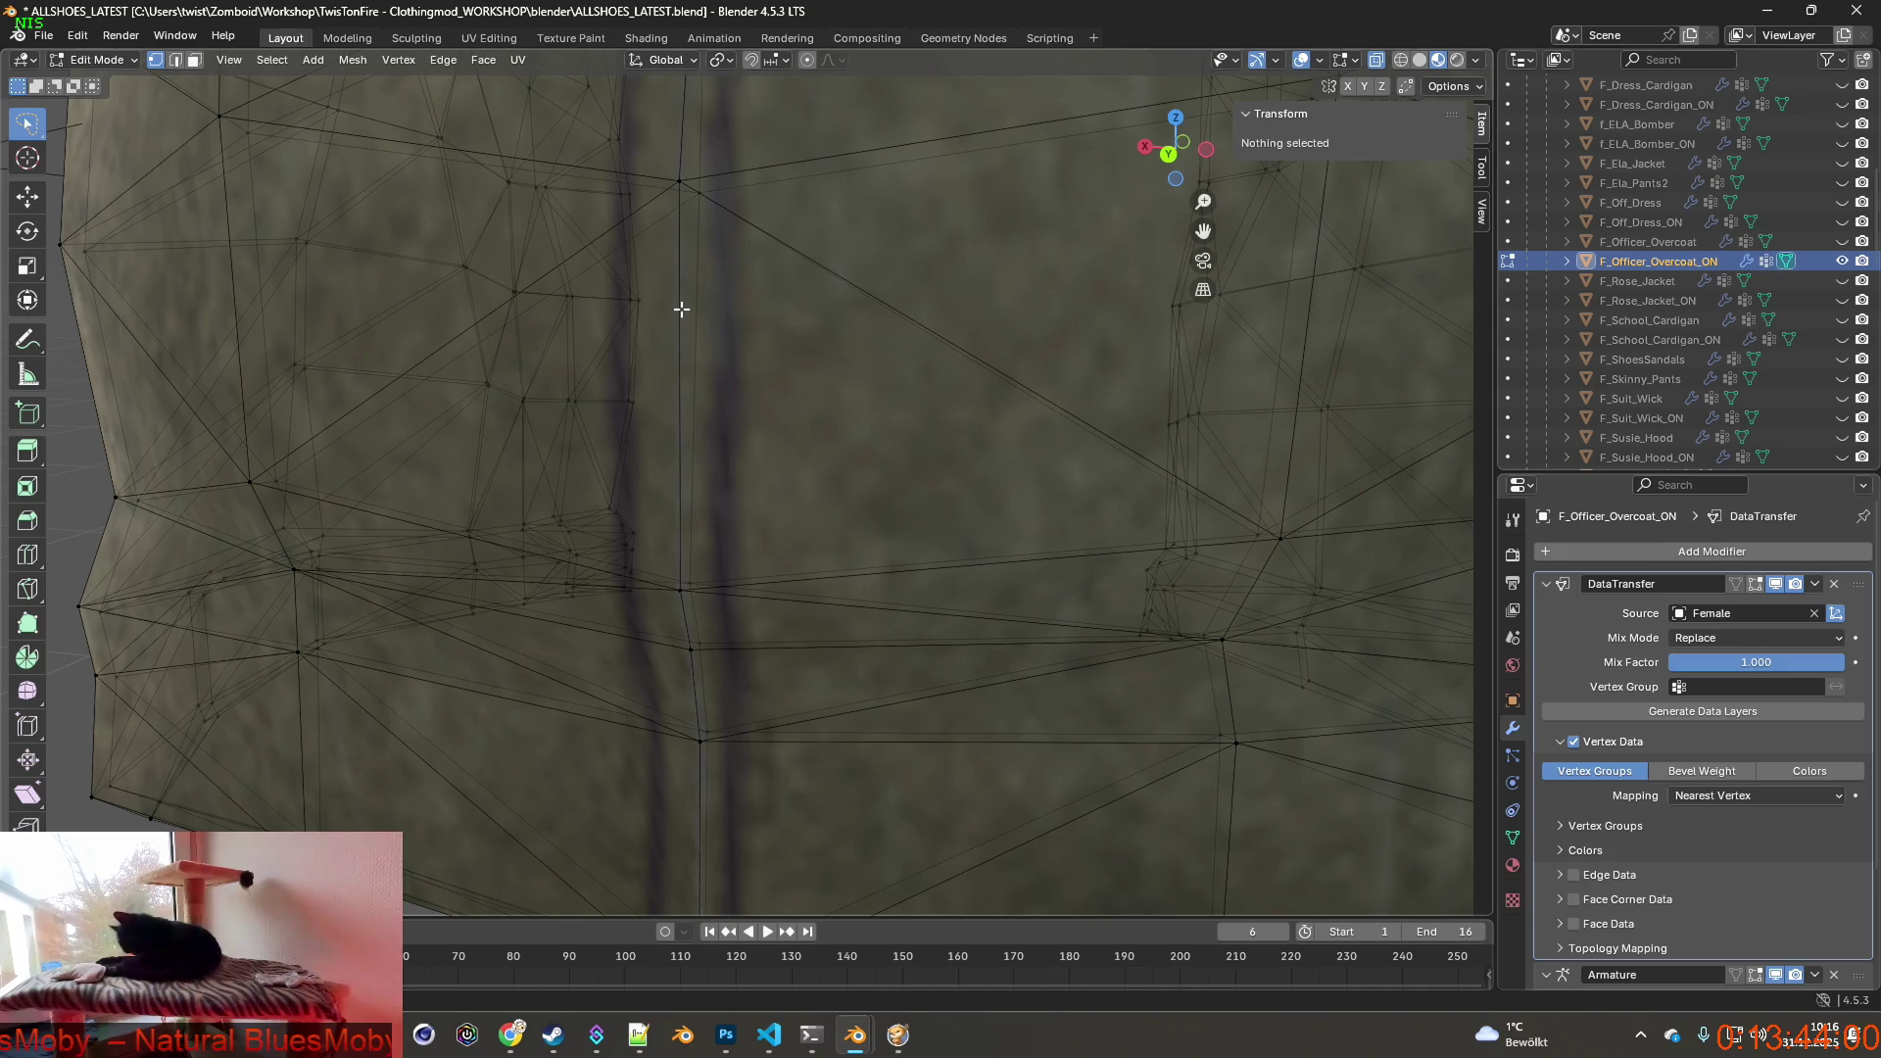
# Knife-cut between the upper seam vertex and the lower vertex, redoing the top point.
pyautogui.press('k')
pyautogui.click(680, 180)
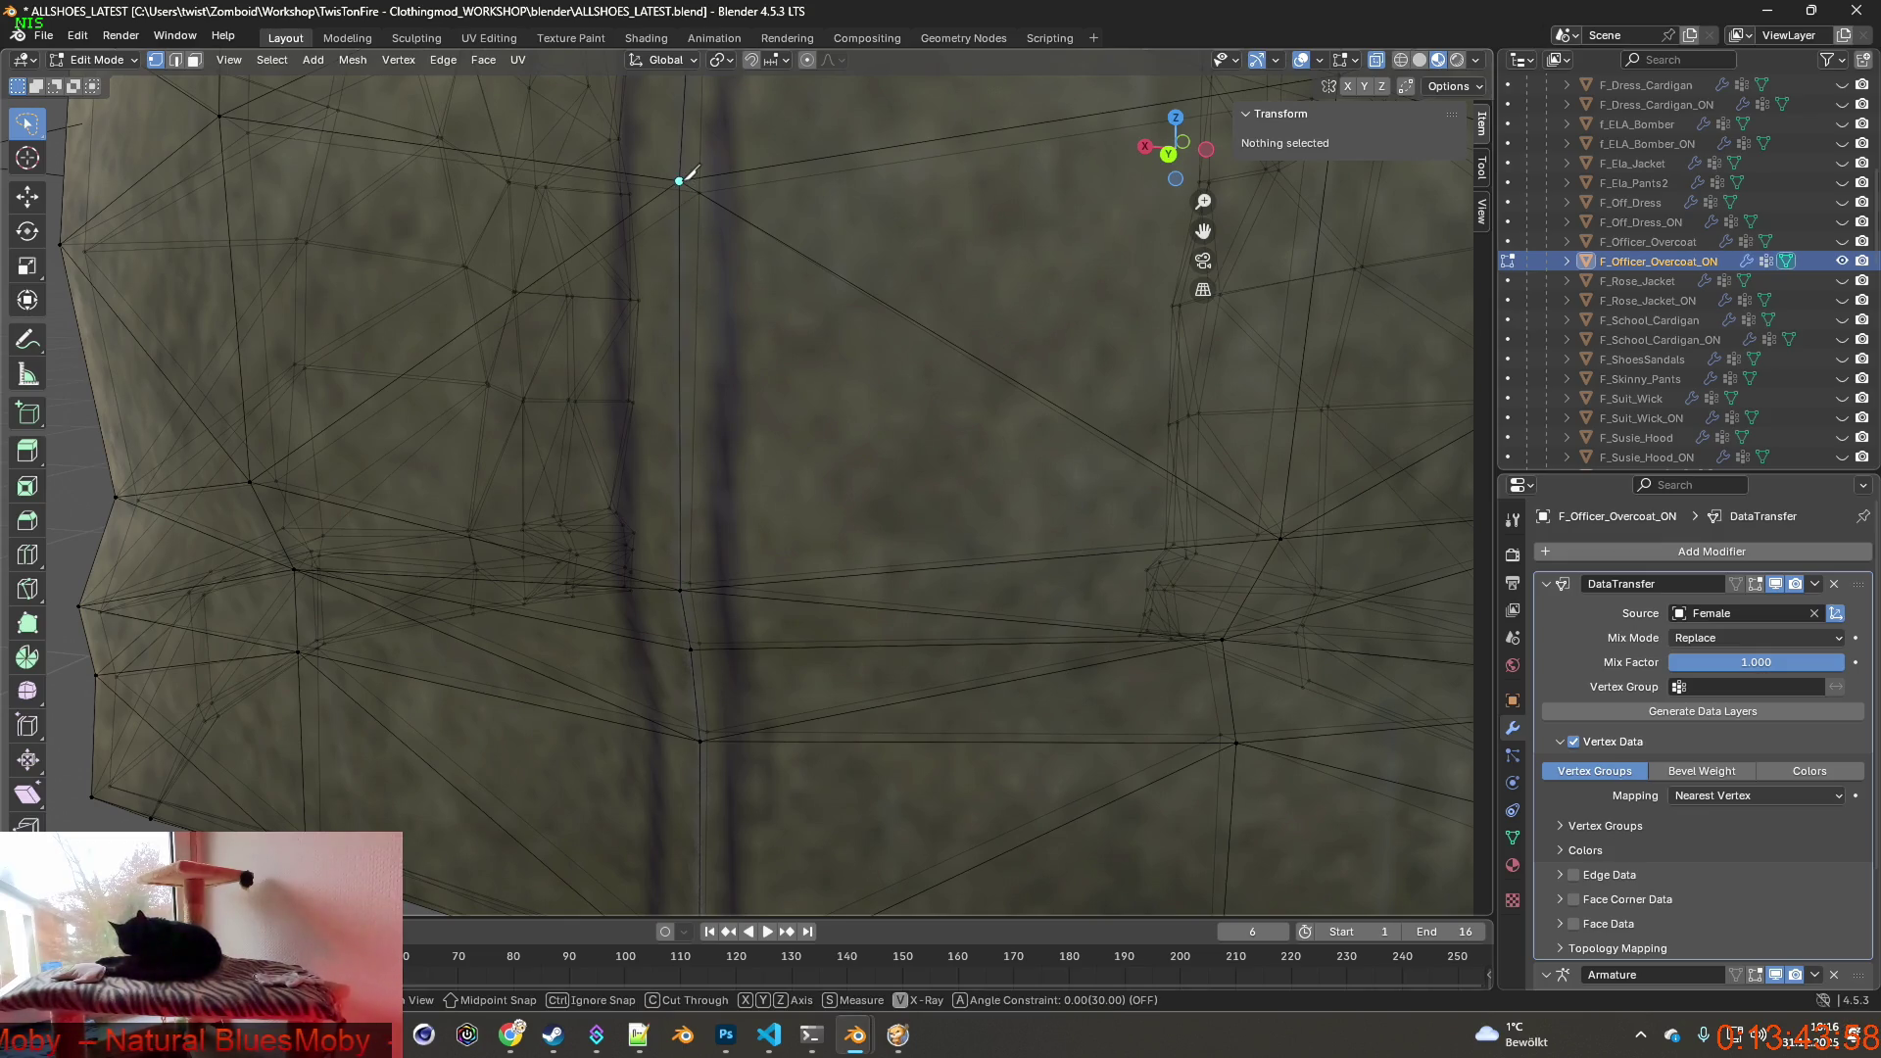
pyautogui.click(683, 590)
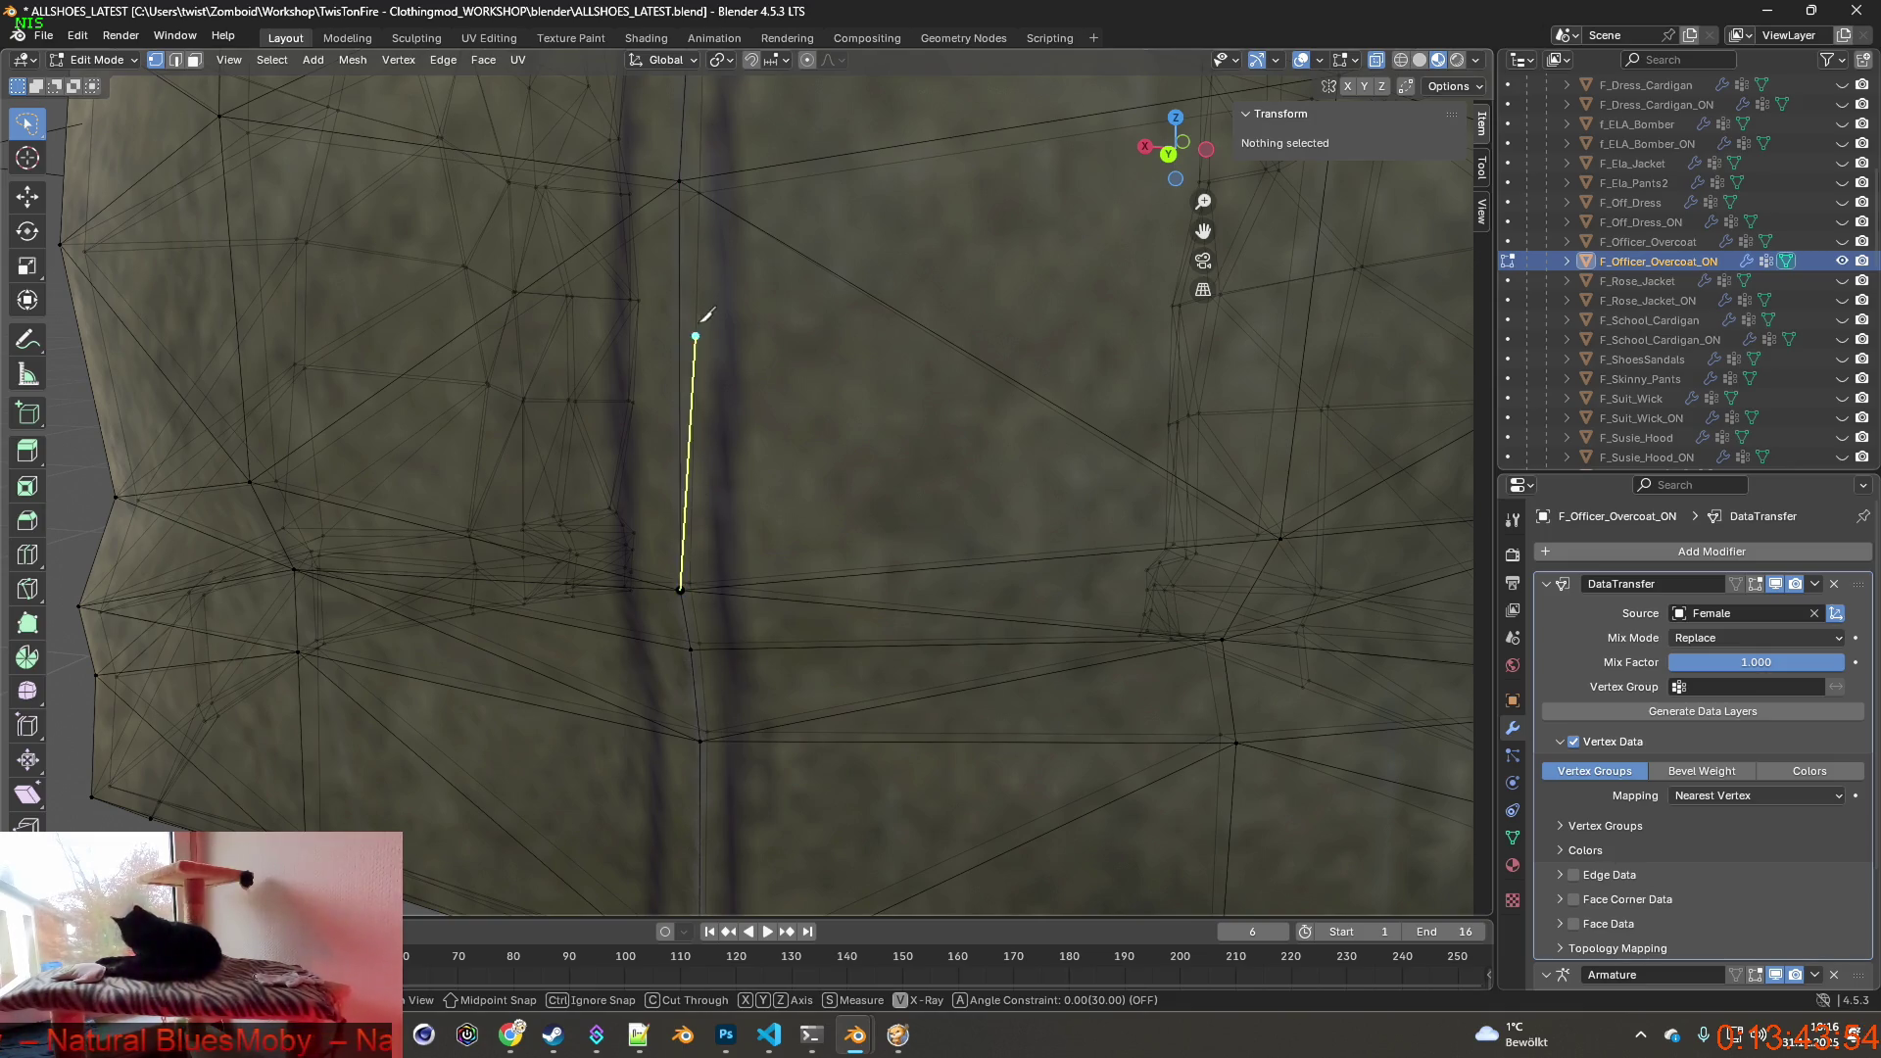
pyautogui.click(679, 179)
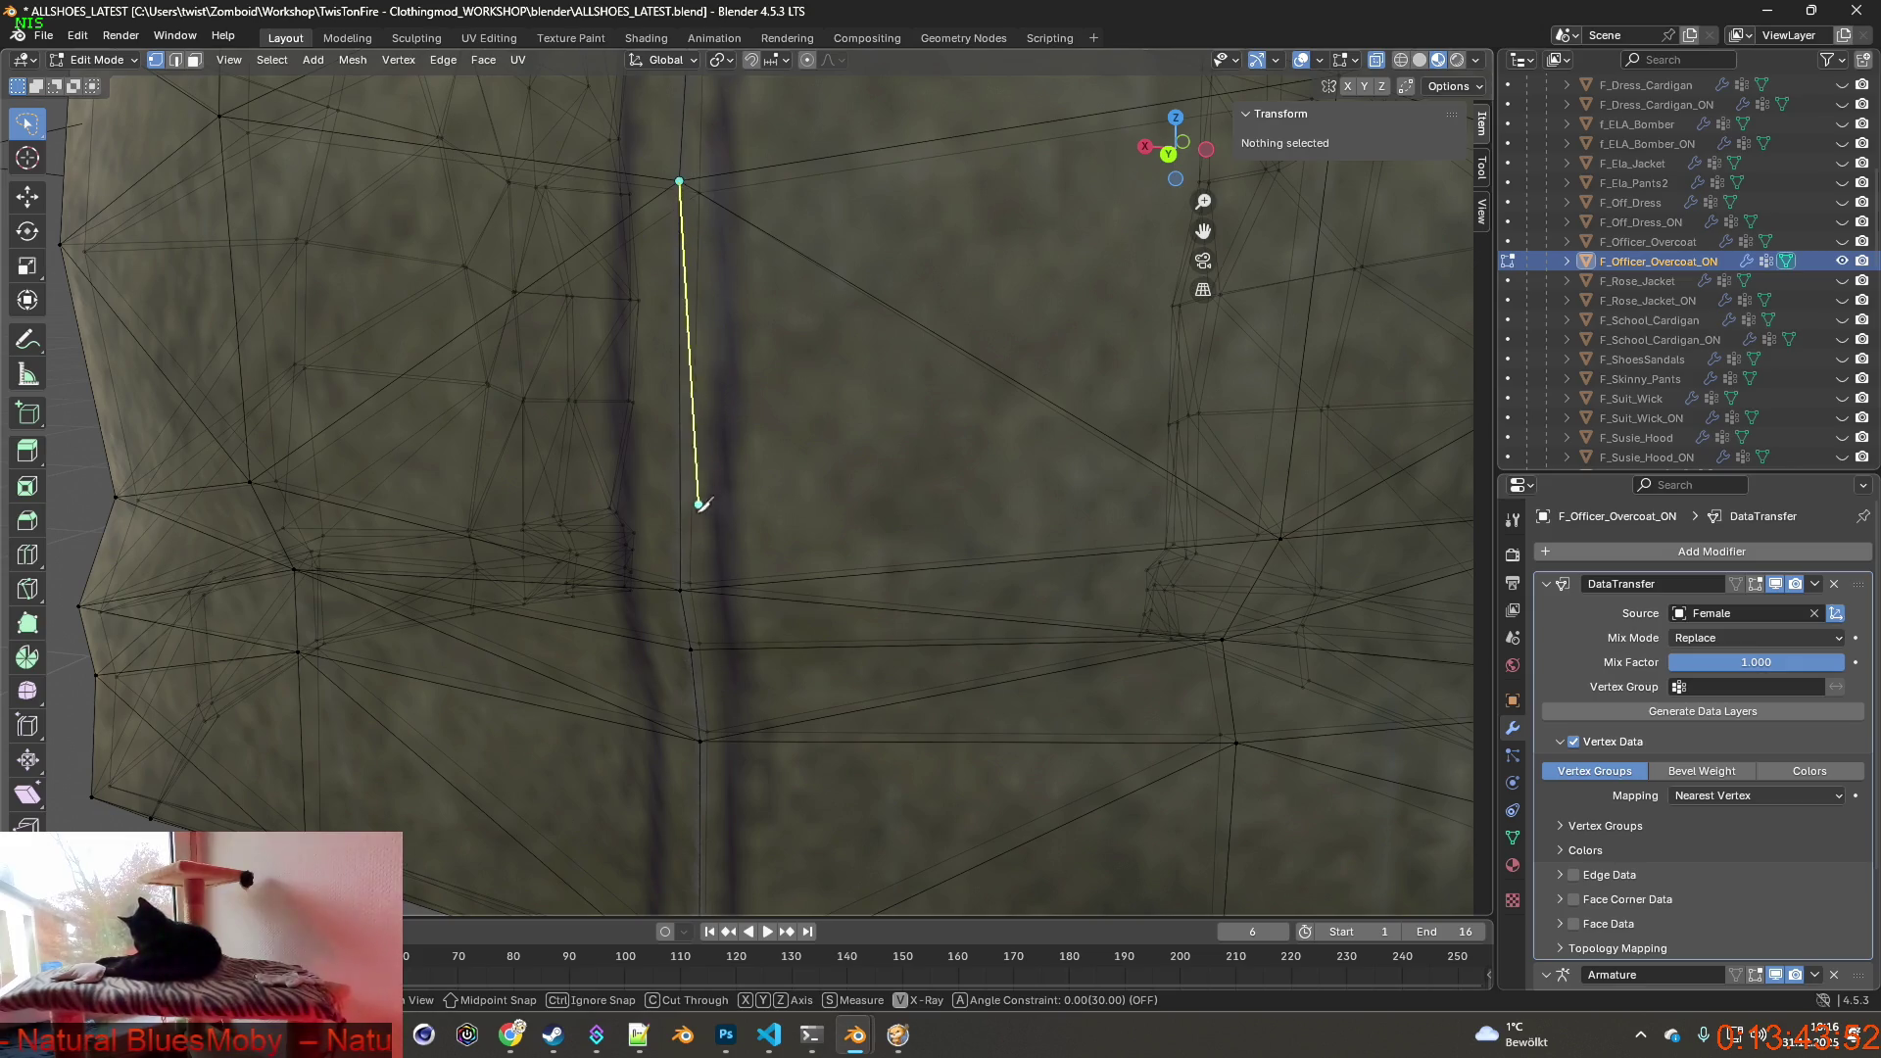
pyautogui.press('Return')
pyautogui.click(680, 592)
pyautogui.click(679, 180)
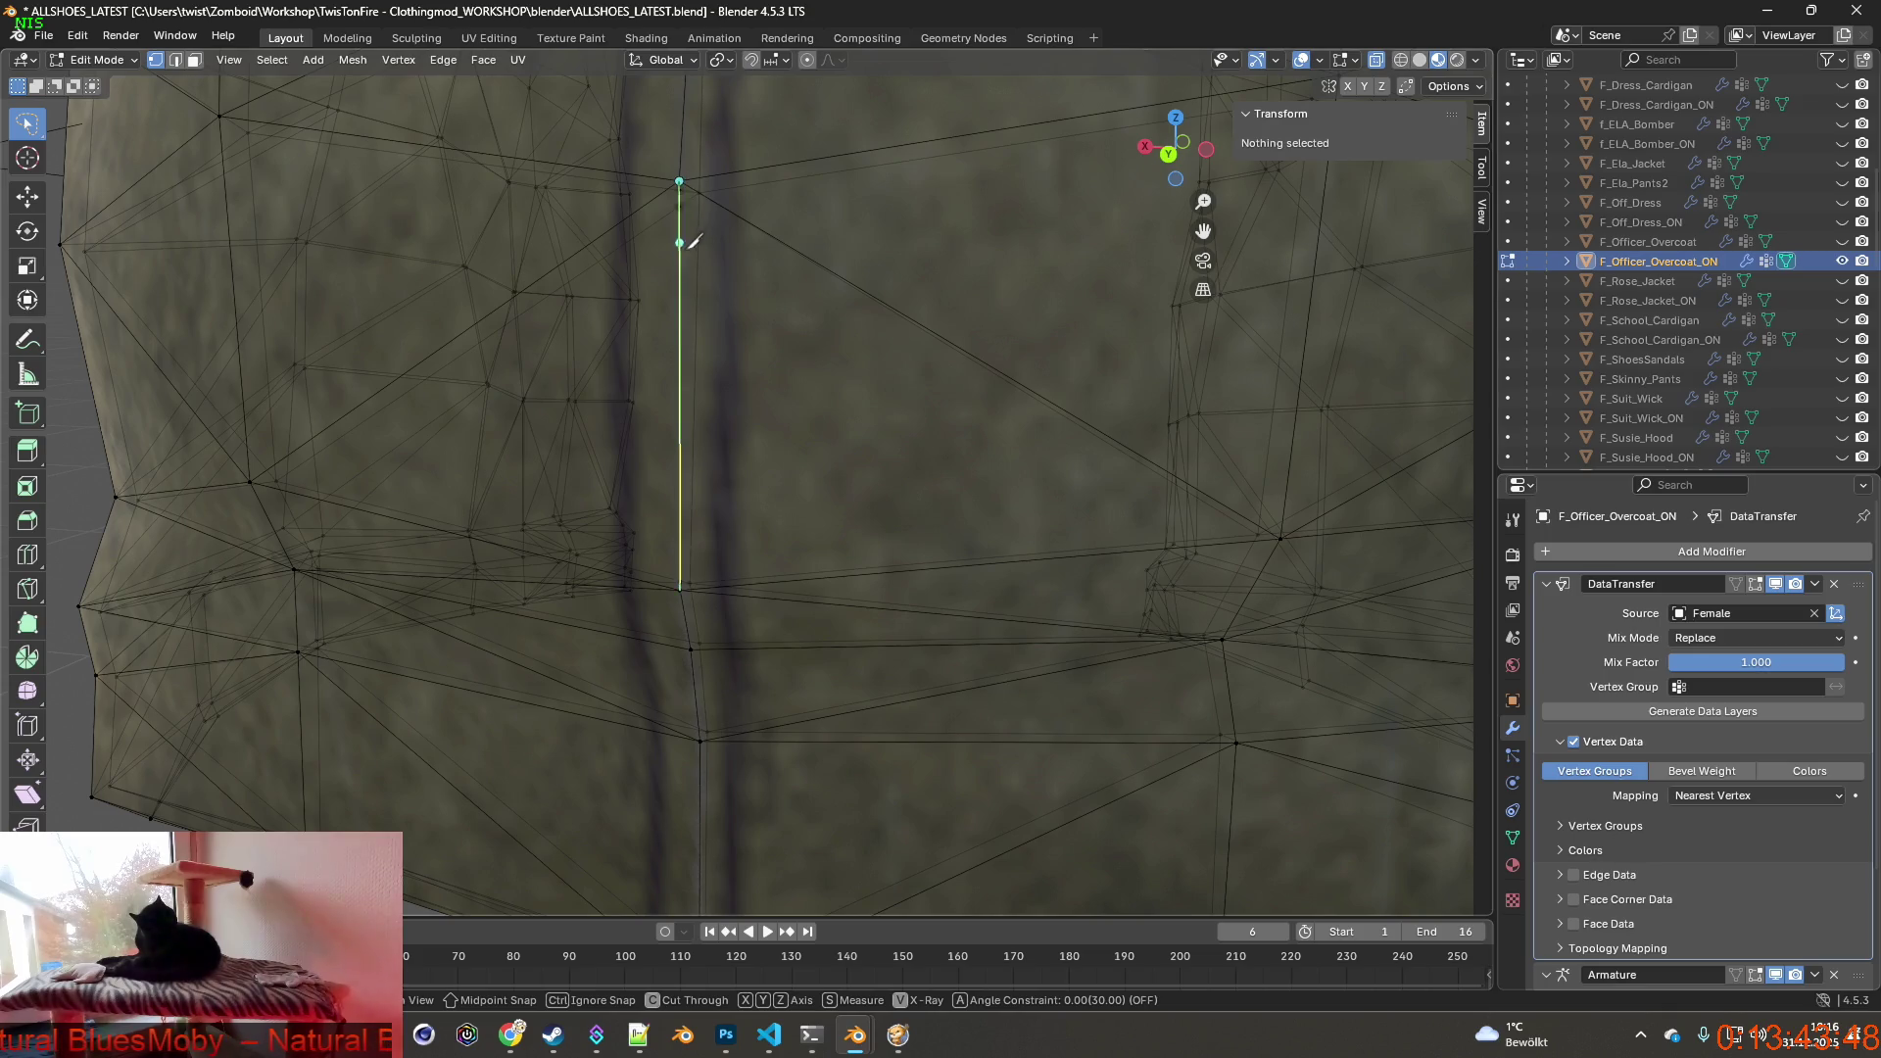
# Extend the cut vertex to vertex down to the hem and select a hem vertex.
pyautogui.moveTo(588, 420); pyautogui.dragTo(508, 441, button='middle')
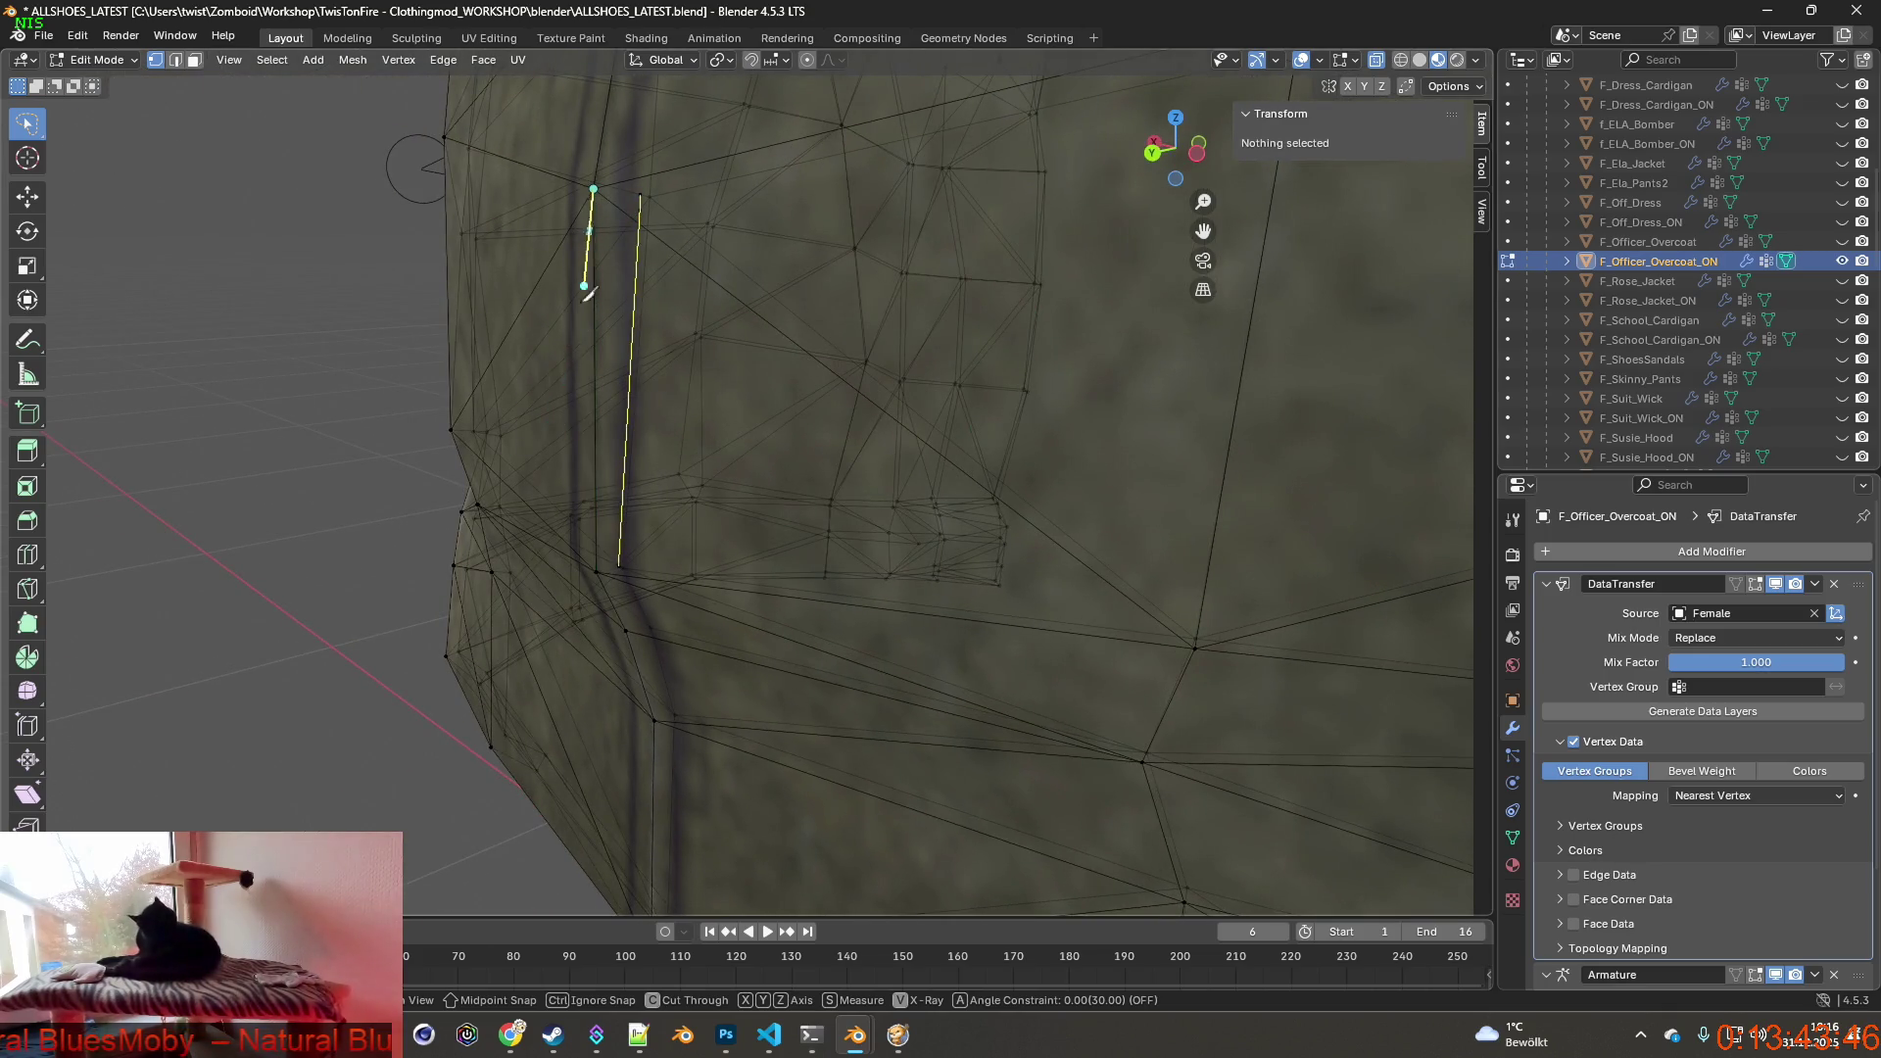
pyautogui.click(596, 573)
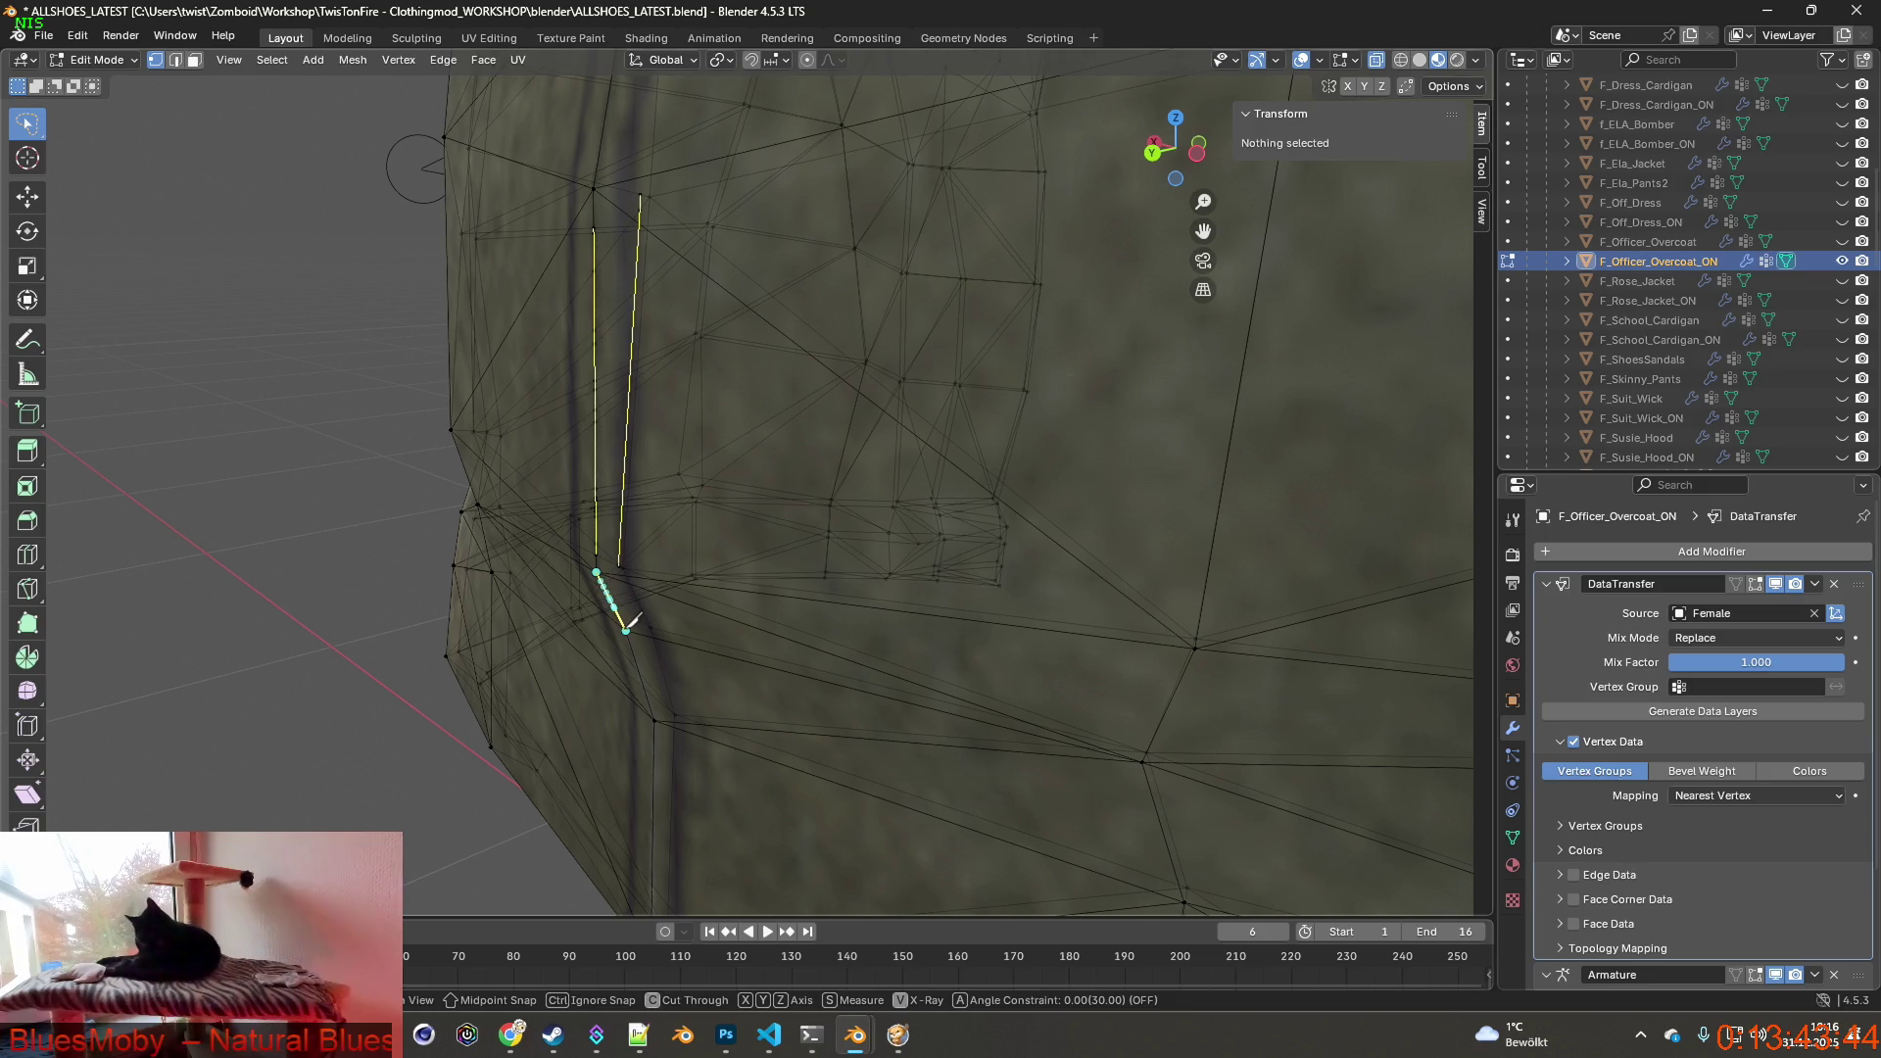
pyautogui.click(654, 721)
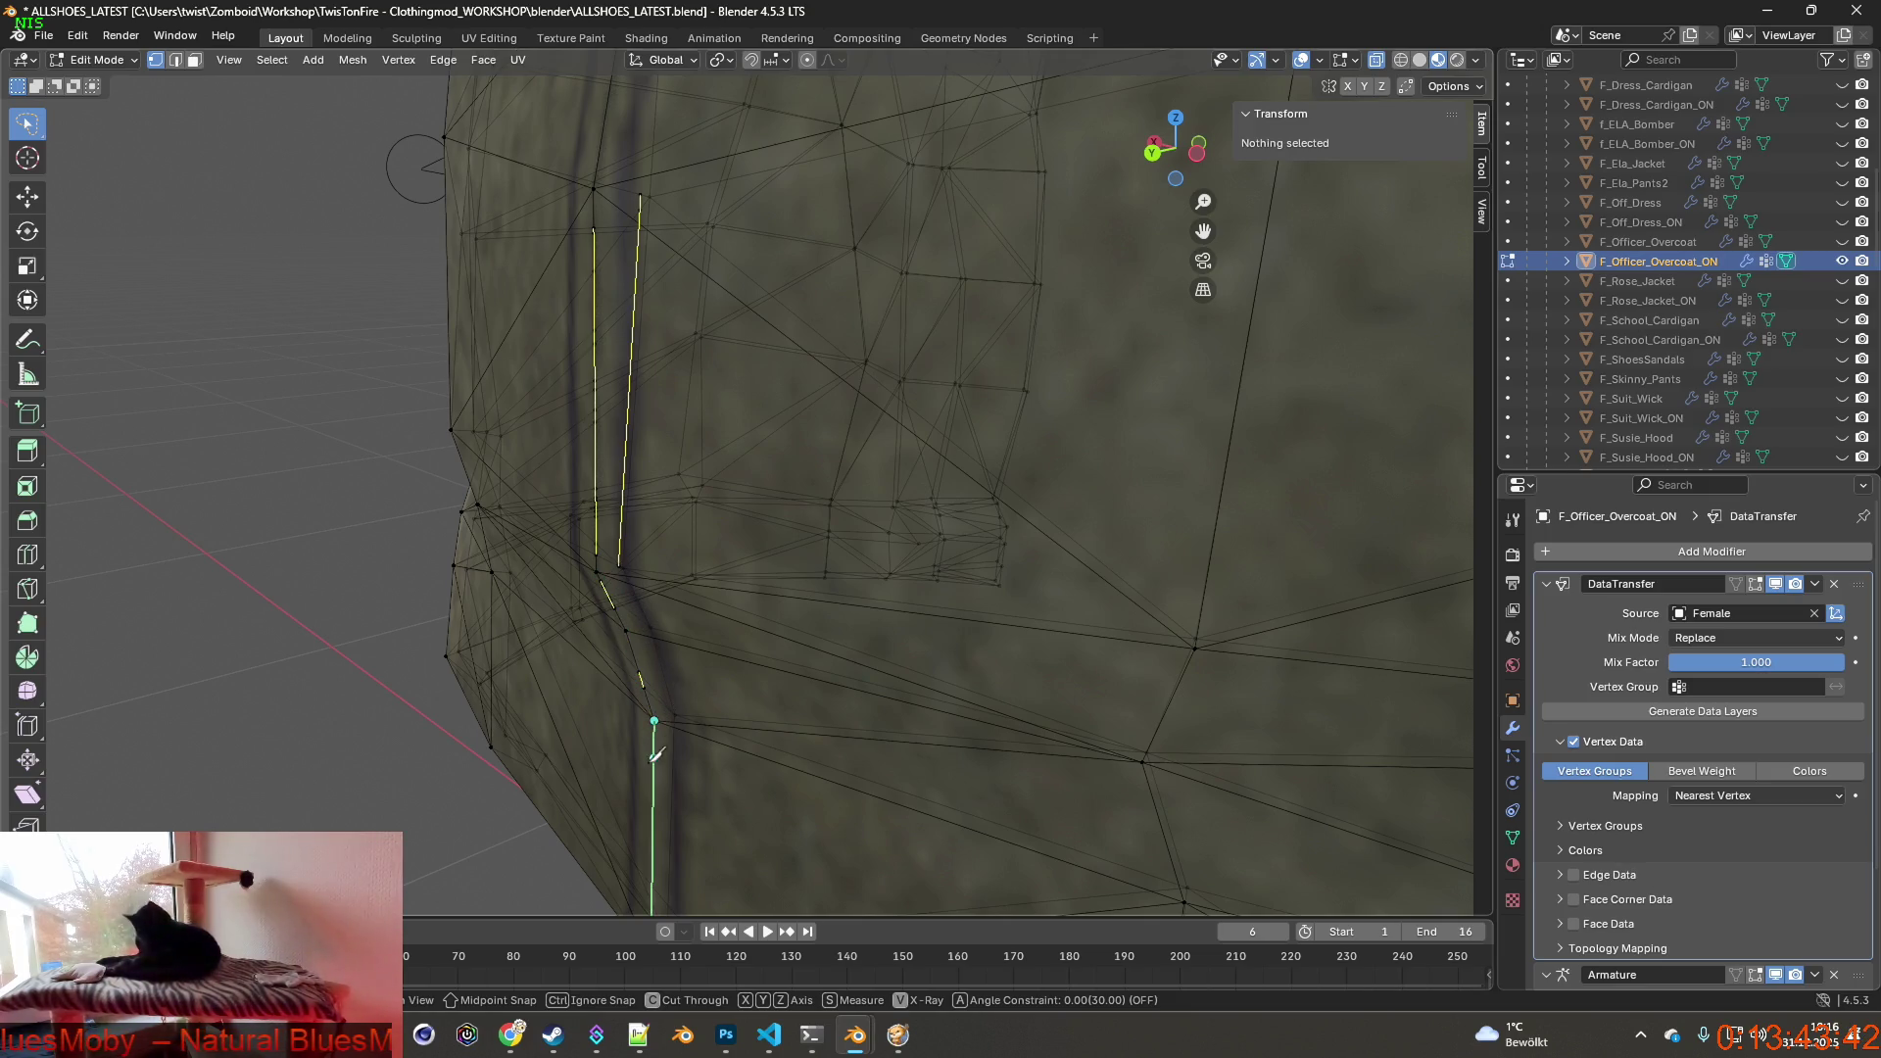
pyautogui.moveTo(663, 778); pyautogui.dragTo(716, 691, button='middle')
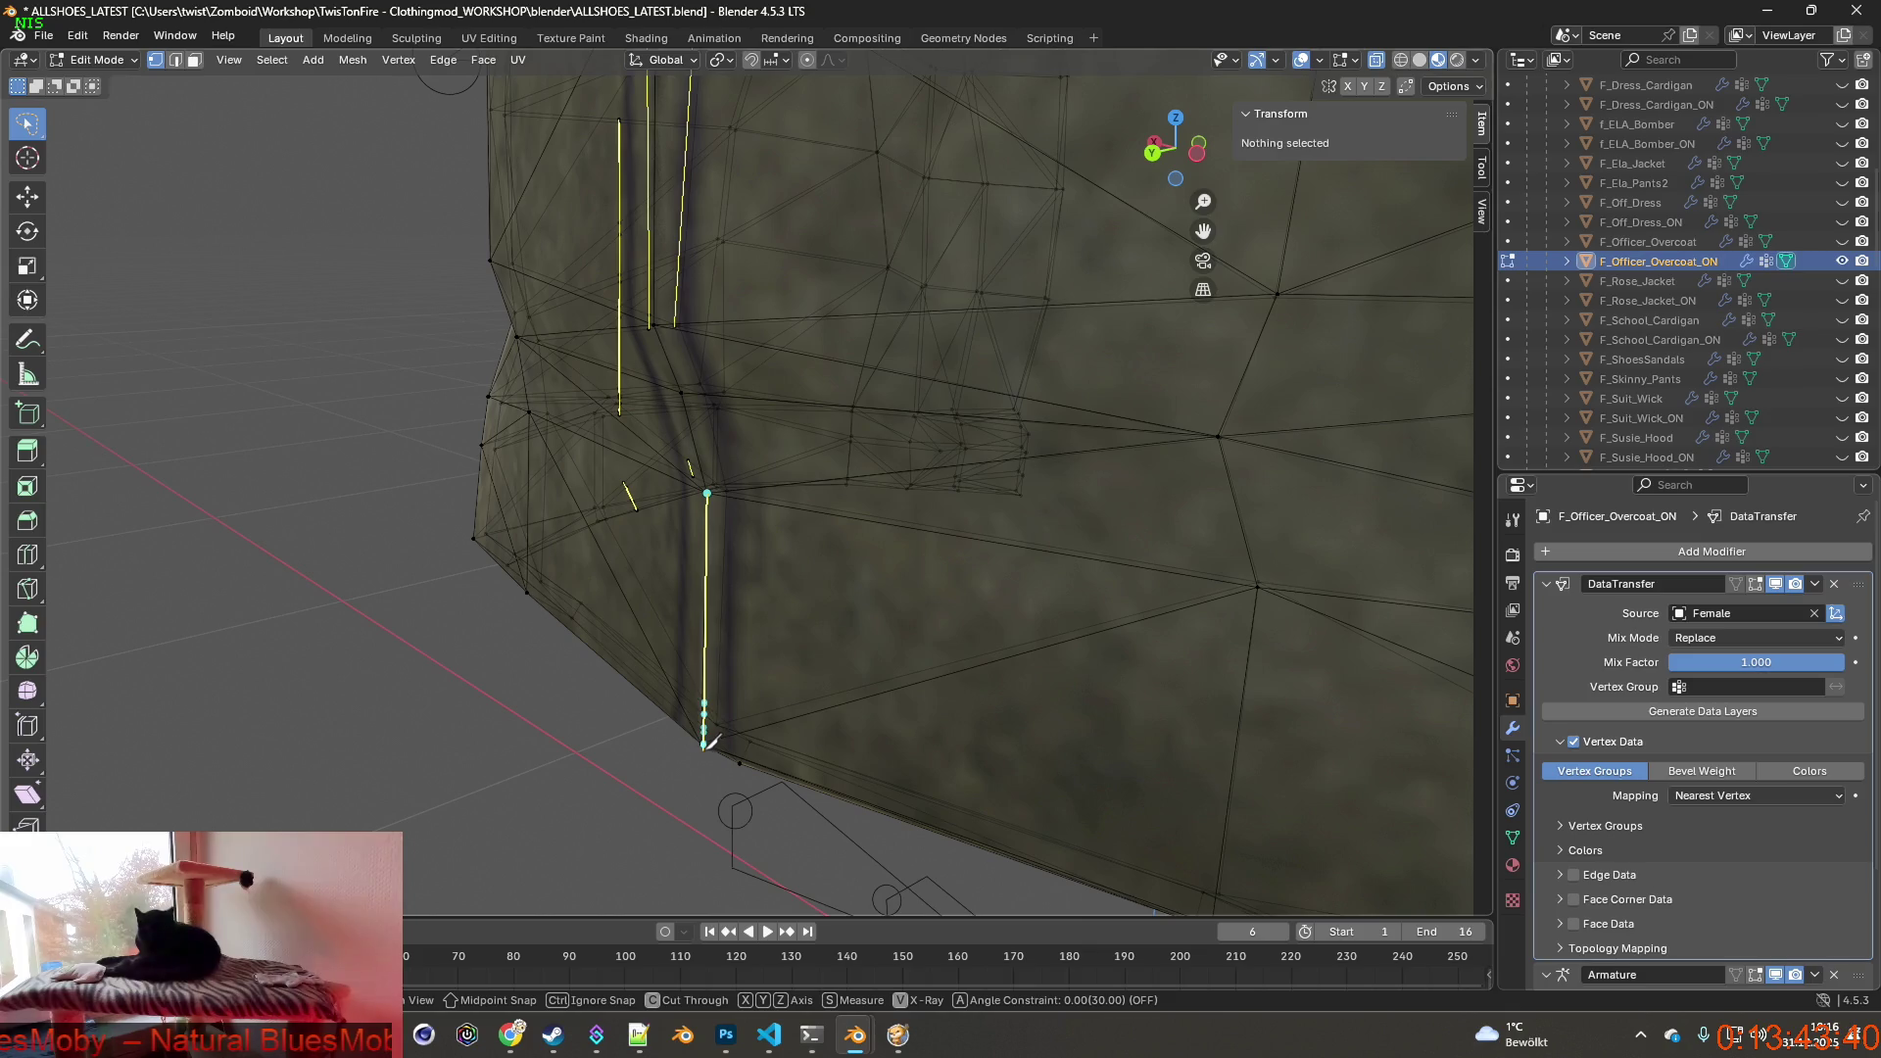
pyautogui.click(714, 692)
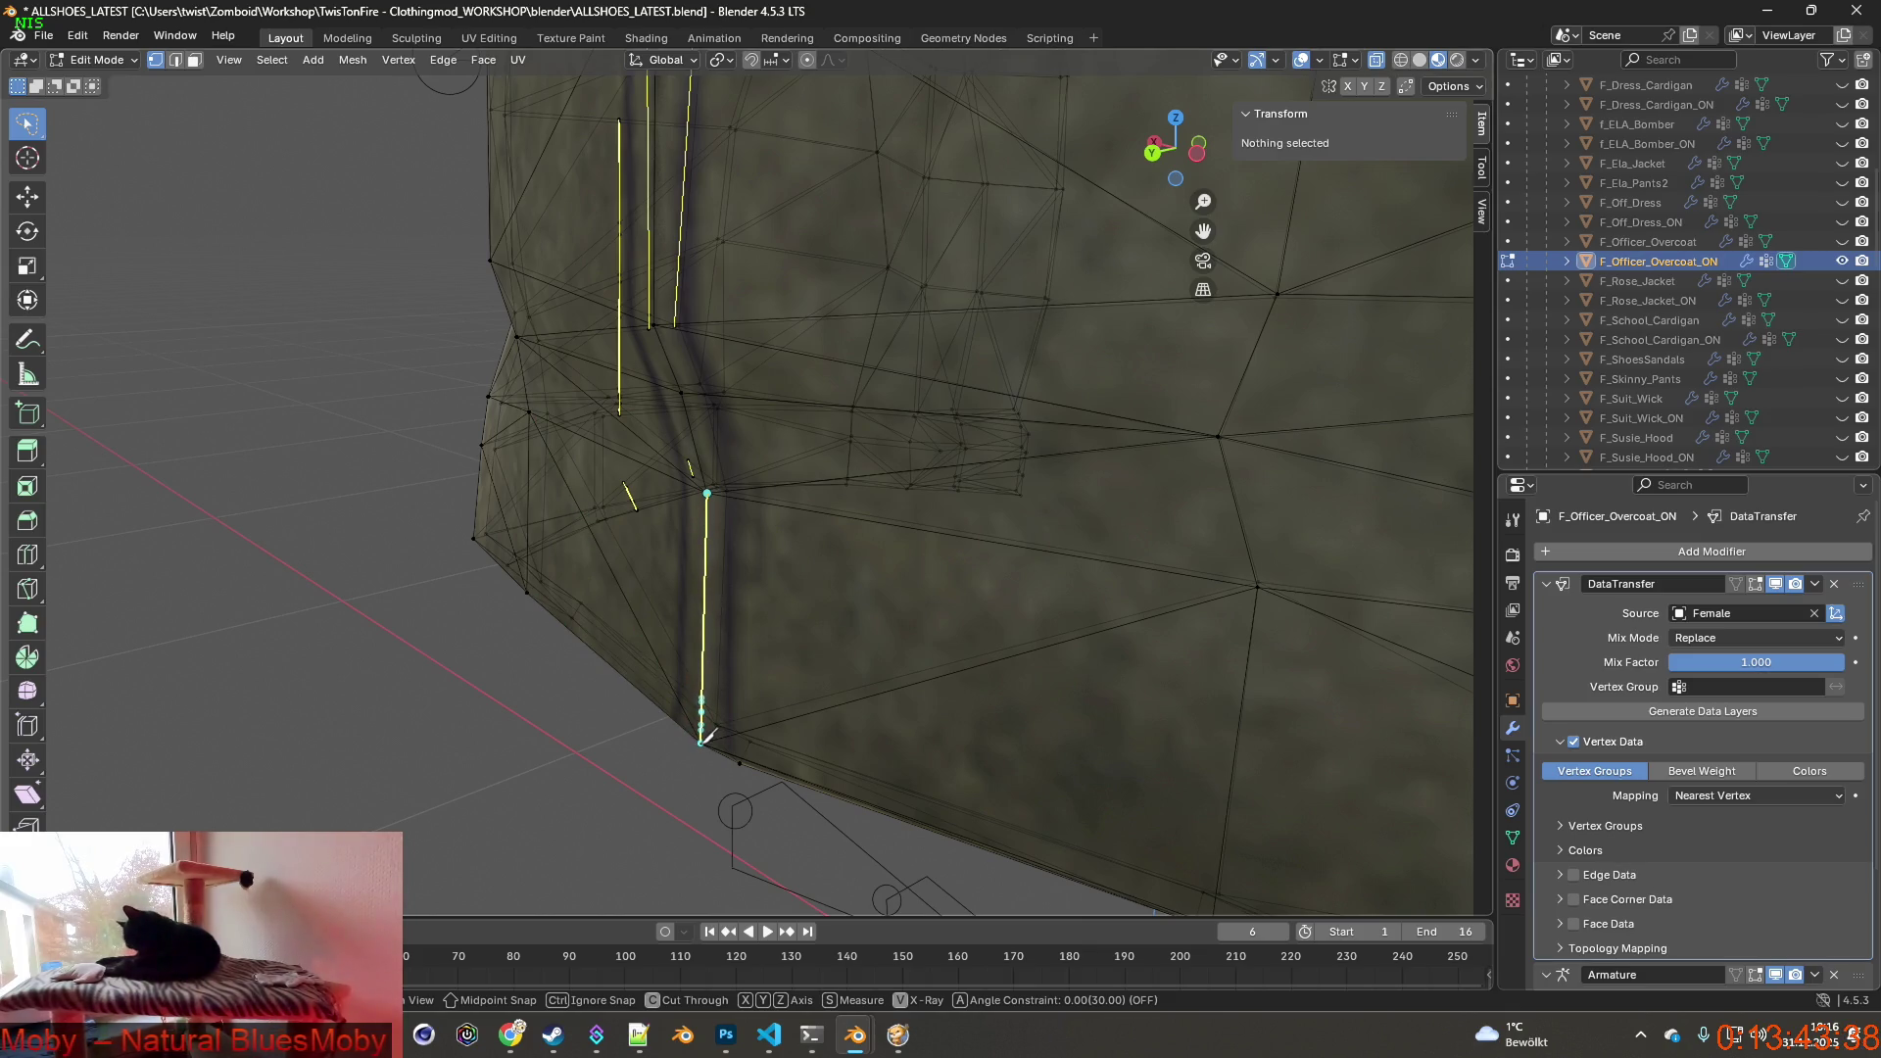
pyautogui.moveTo(706, 736)
pyautogui.mouseDown(button='middle')
pyautogui.moveTo(833, 529)
pyautogui.moveTo(801, 507)
pyautogui.moveTo(706, 559)
pyautogui.moveTo(576, 586)
pyautogui.mouseUp(button='middle')
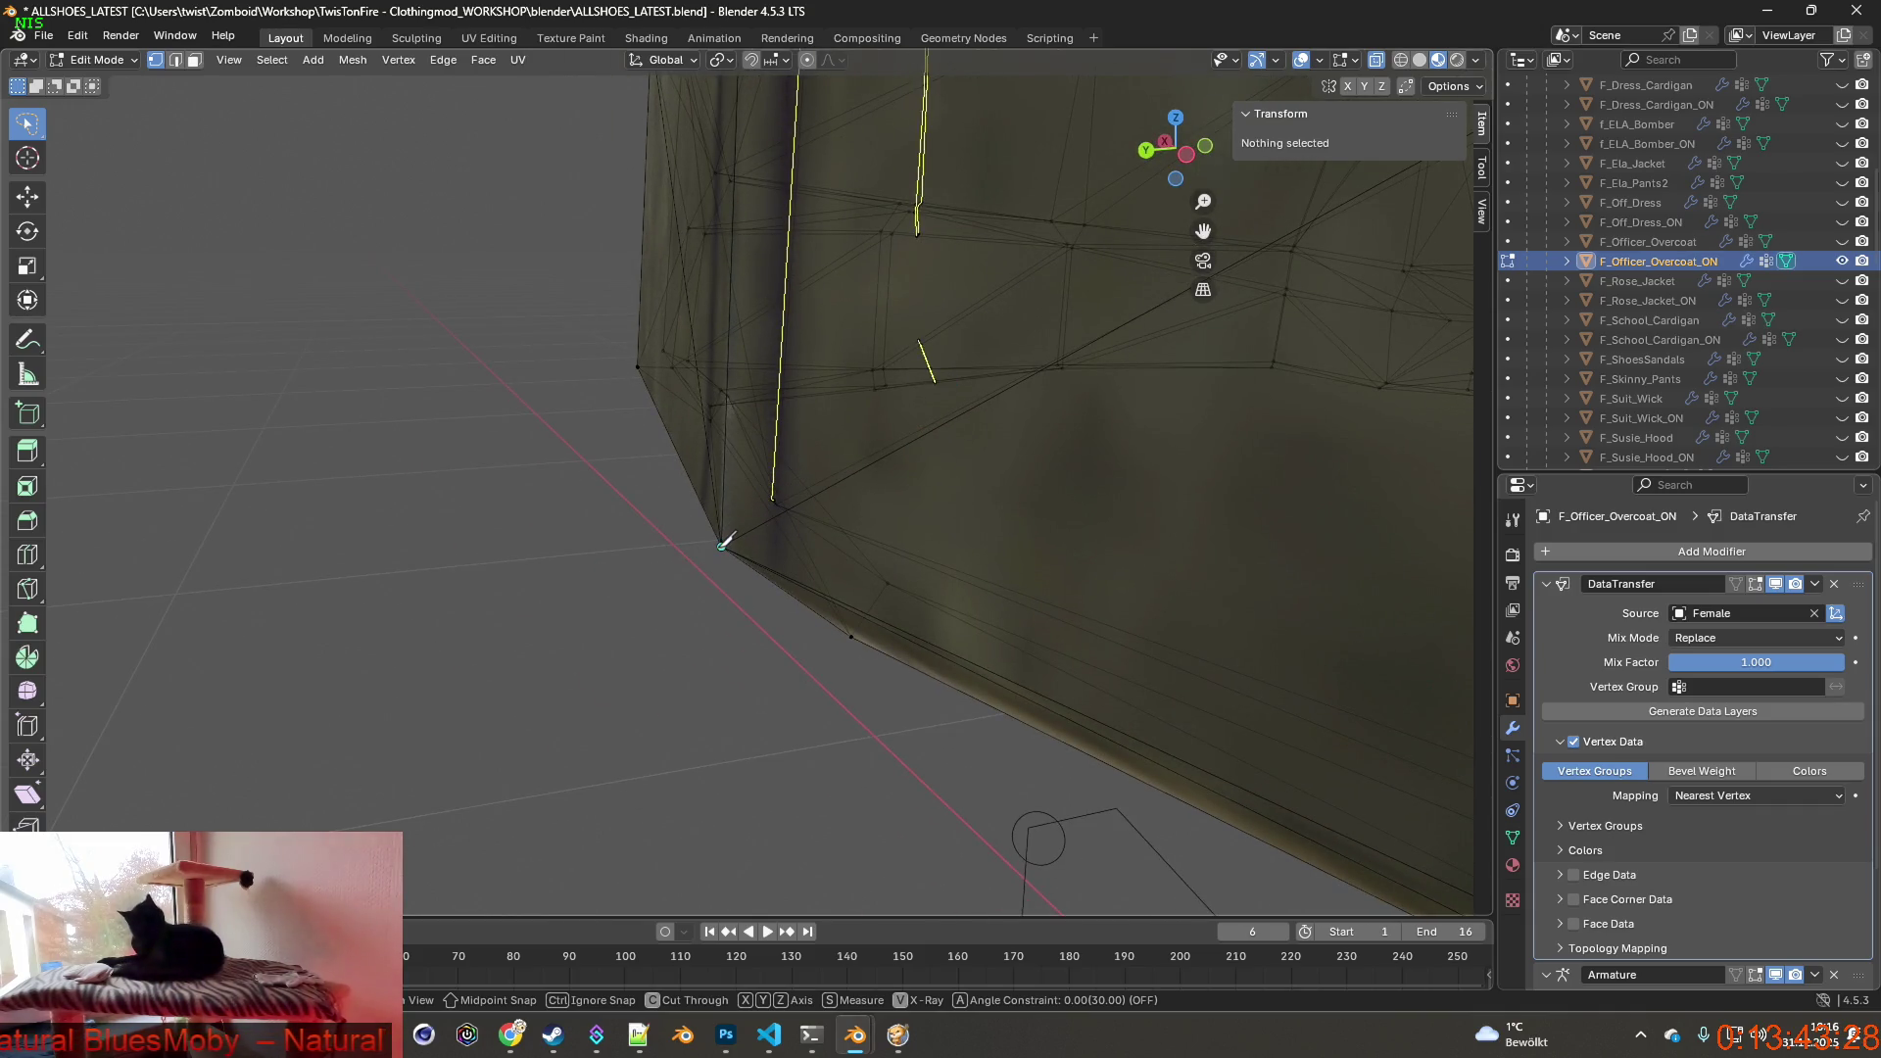
pyautogui.click(723, 545)
pyautogui.scroll(4, 724, 544)
pyautogui.moveTo(779, 516)
pyautogui.mouseDown(button='middle')
pyautogui.moveTo(880, 503)
pyautogui.moveTo(905, 540)
pyautogui.moveTo(618, 485)
pyautogui.moveTo(677, 500)
pyautogui.mouseUp(button='middle')
# Nudge a hem vertex slightly with a grab move.
pyautogui.click(818, 488)
pyautogui.click(699, 486)
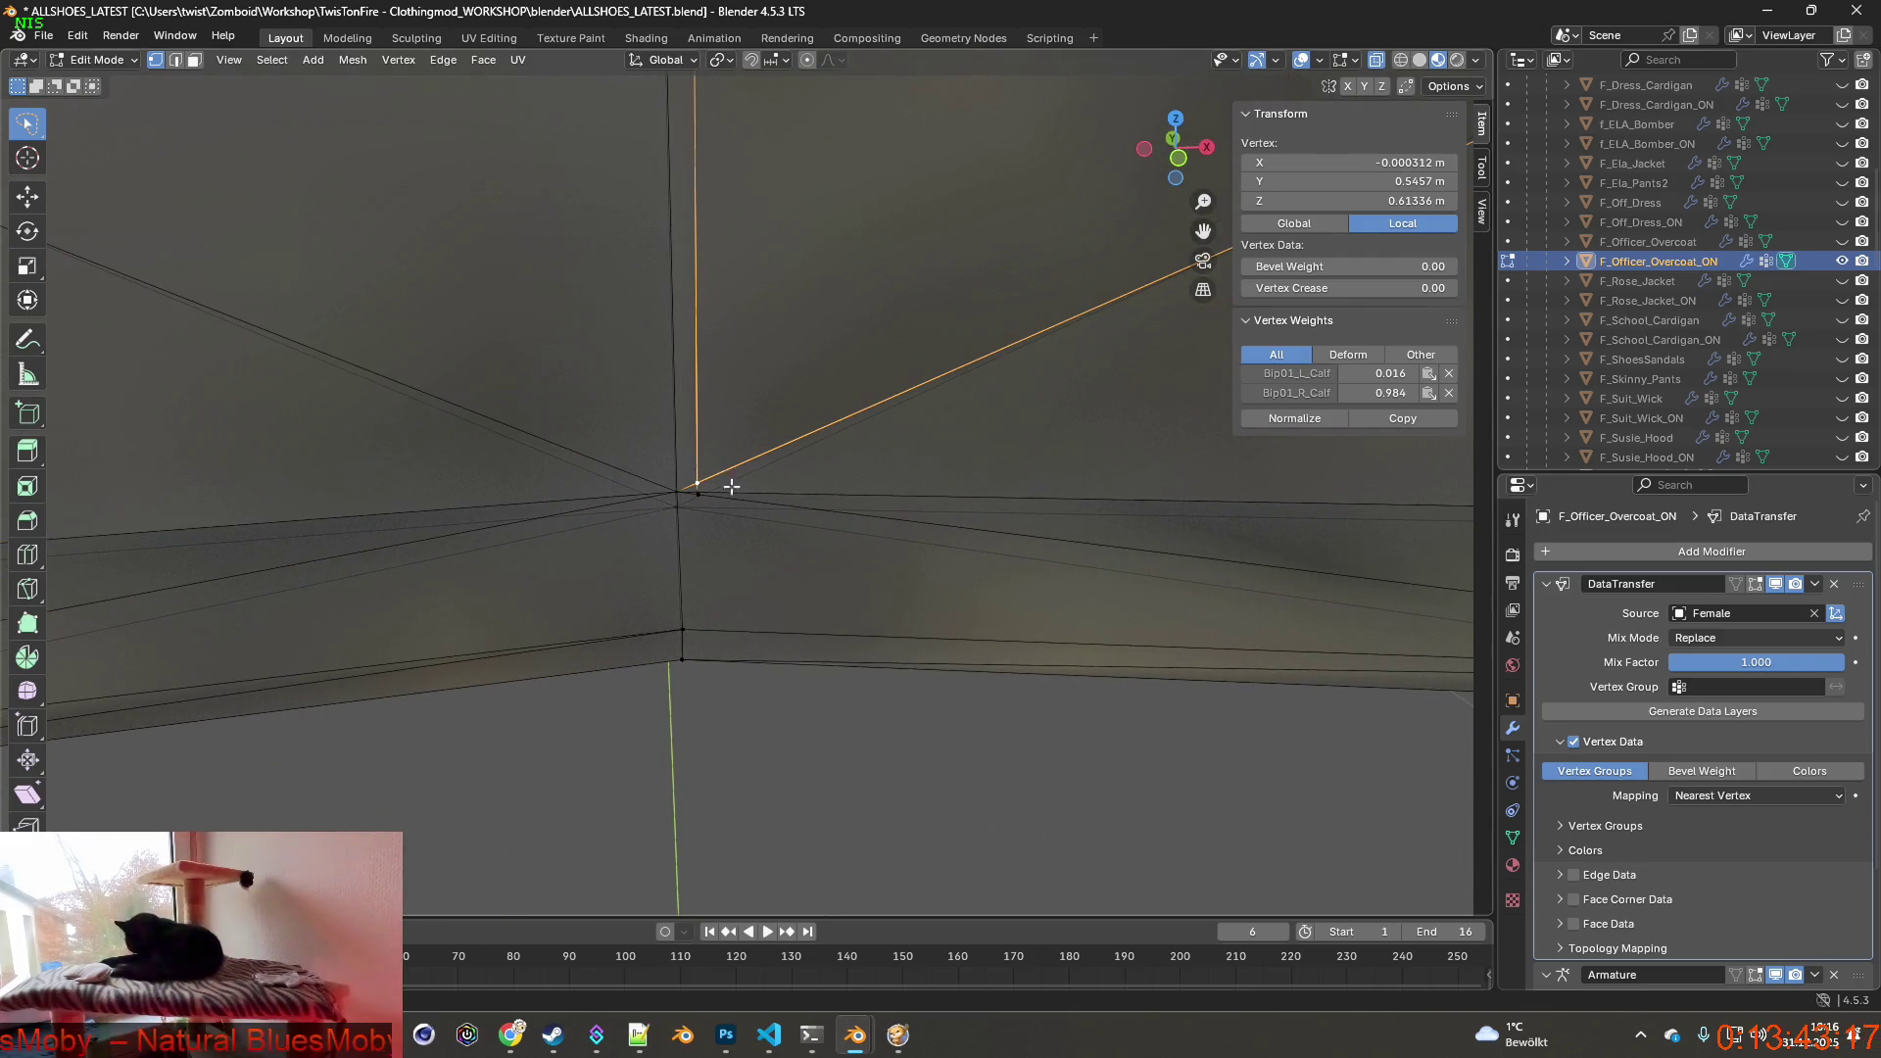
pyautogui.press('g')
pyautogui.rightClick(699, 491)
pyautogui.press('g')
pyautogui.press('g')
pyautogui.click(767, 456)
pyautogui.moveTo(767, 456); pyautogui.dragTo(441, 354, button='middle')
pyautogui.scroll(-4, 769, 458)
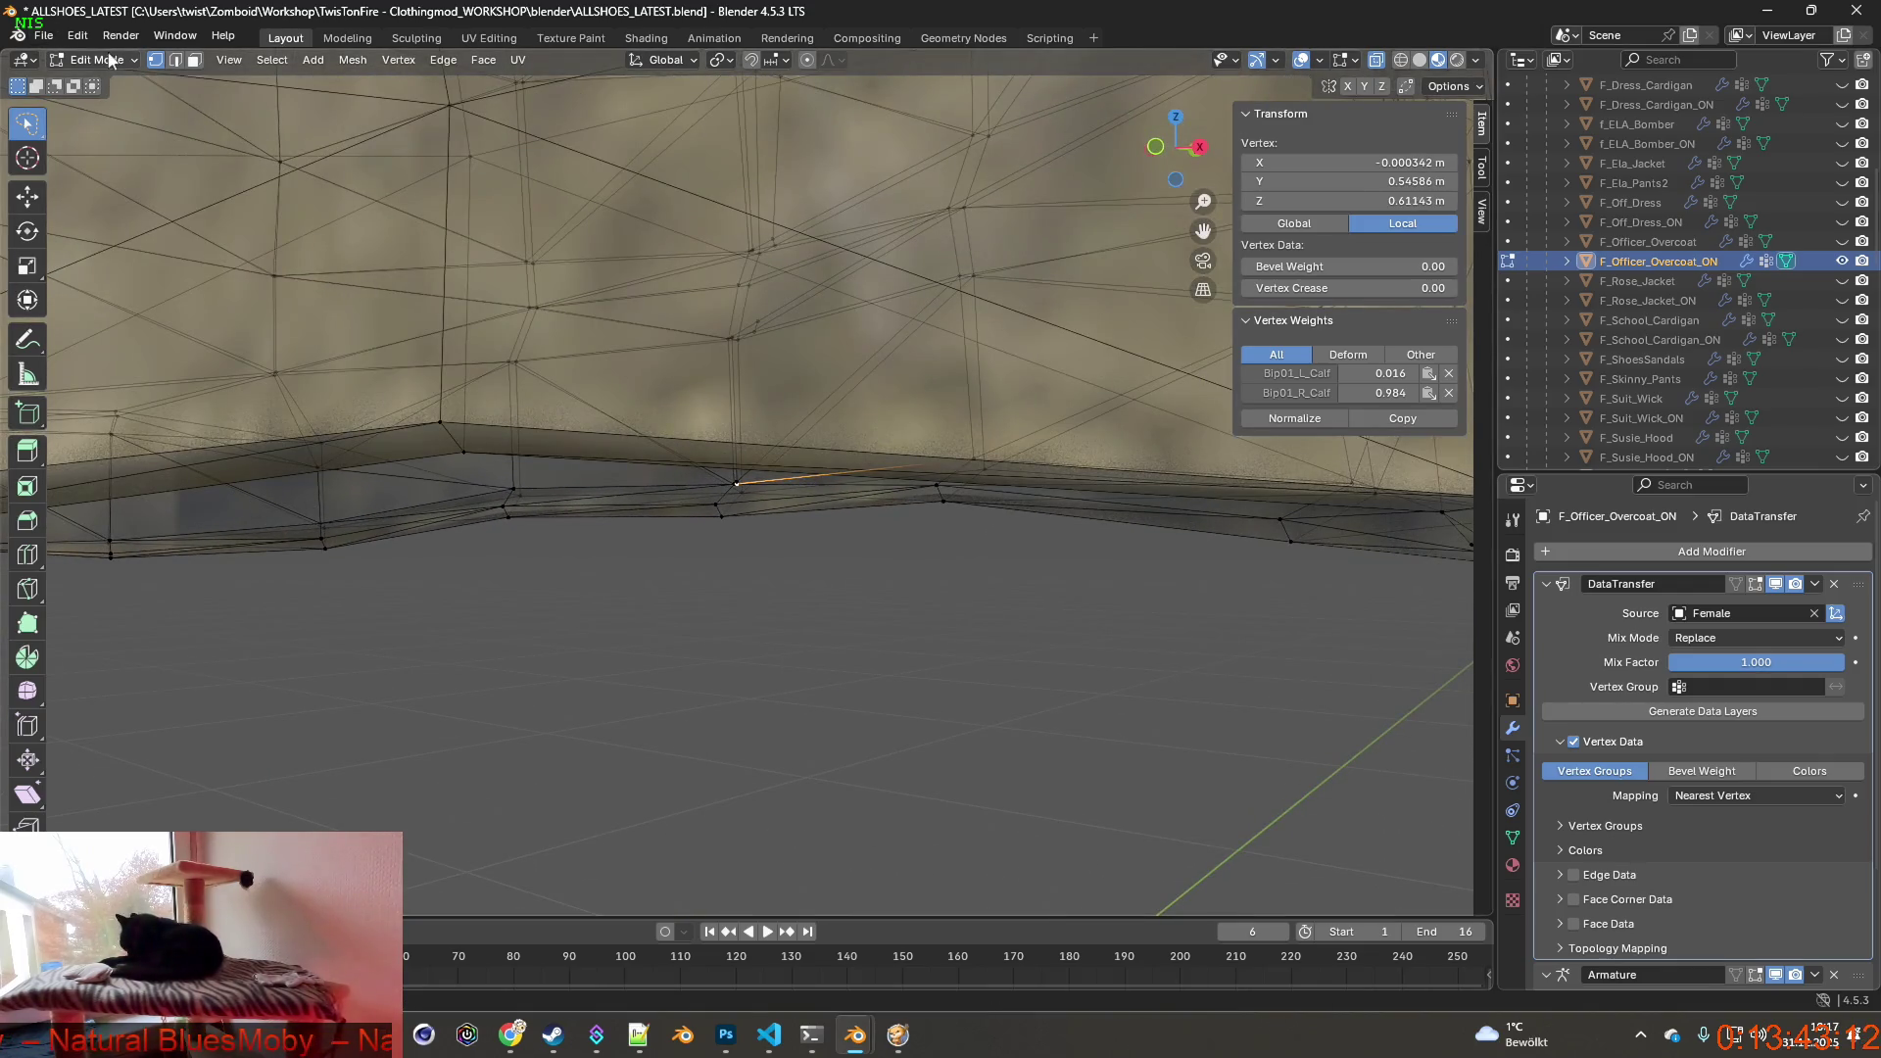
# Revert the mesh to the Knife Topology Tool step in Undo History.
pyautogui.click(76, 37)
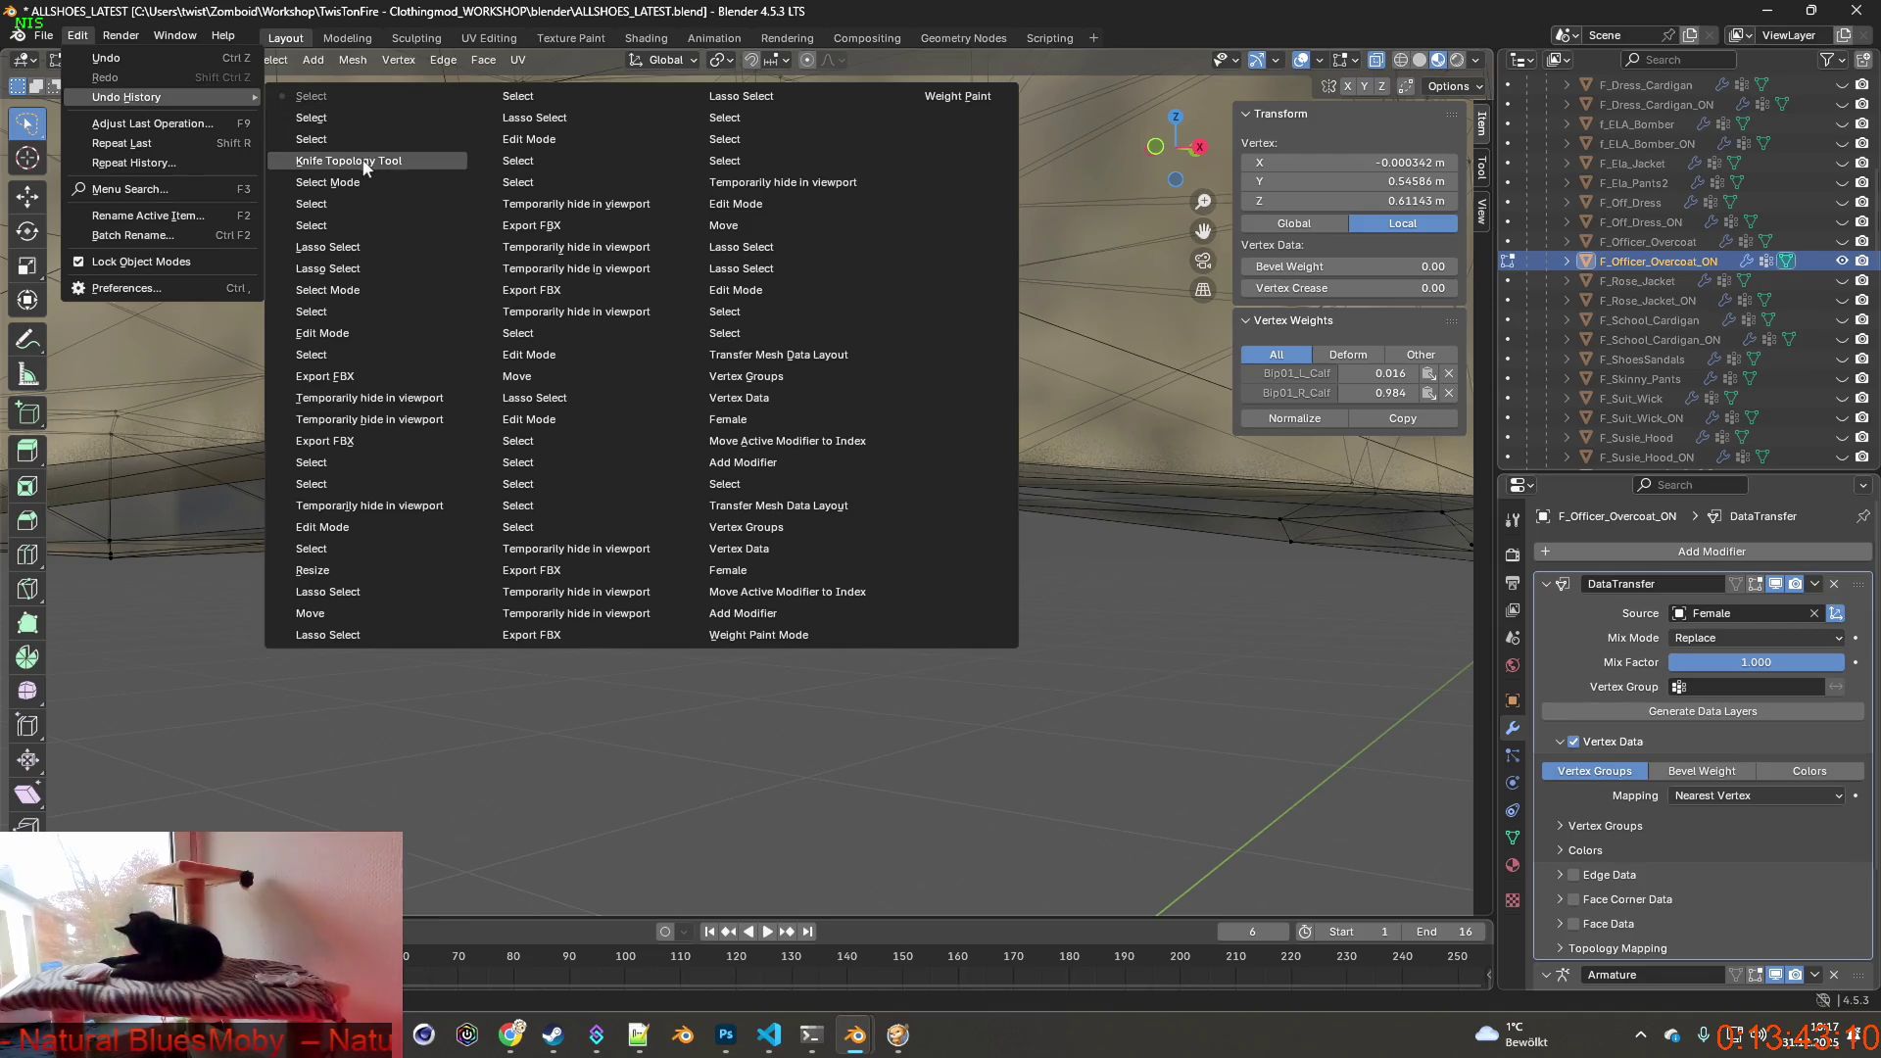
pyautogui.click(326, 182)
pyautogui.moveTo(647, 377); pyautogui.dragTo(757, 430, button='middle')
pyautogui.scroll(3, 755, 429)
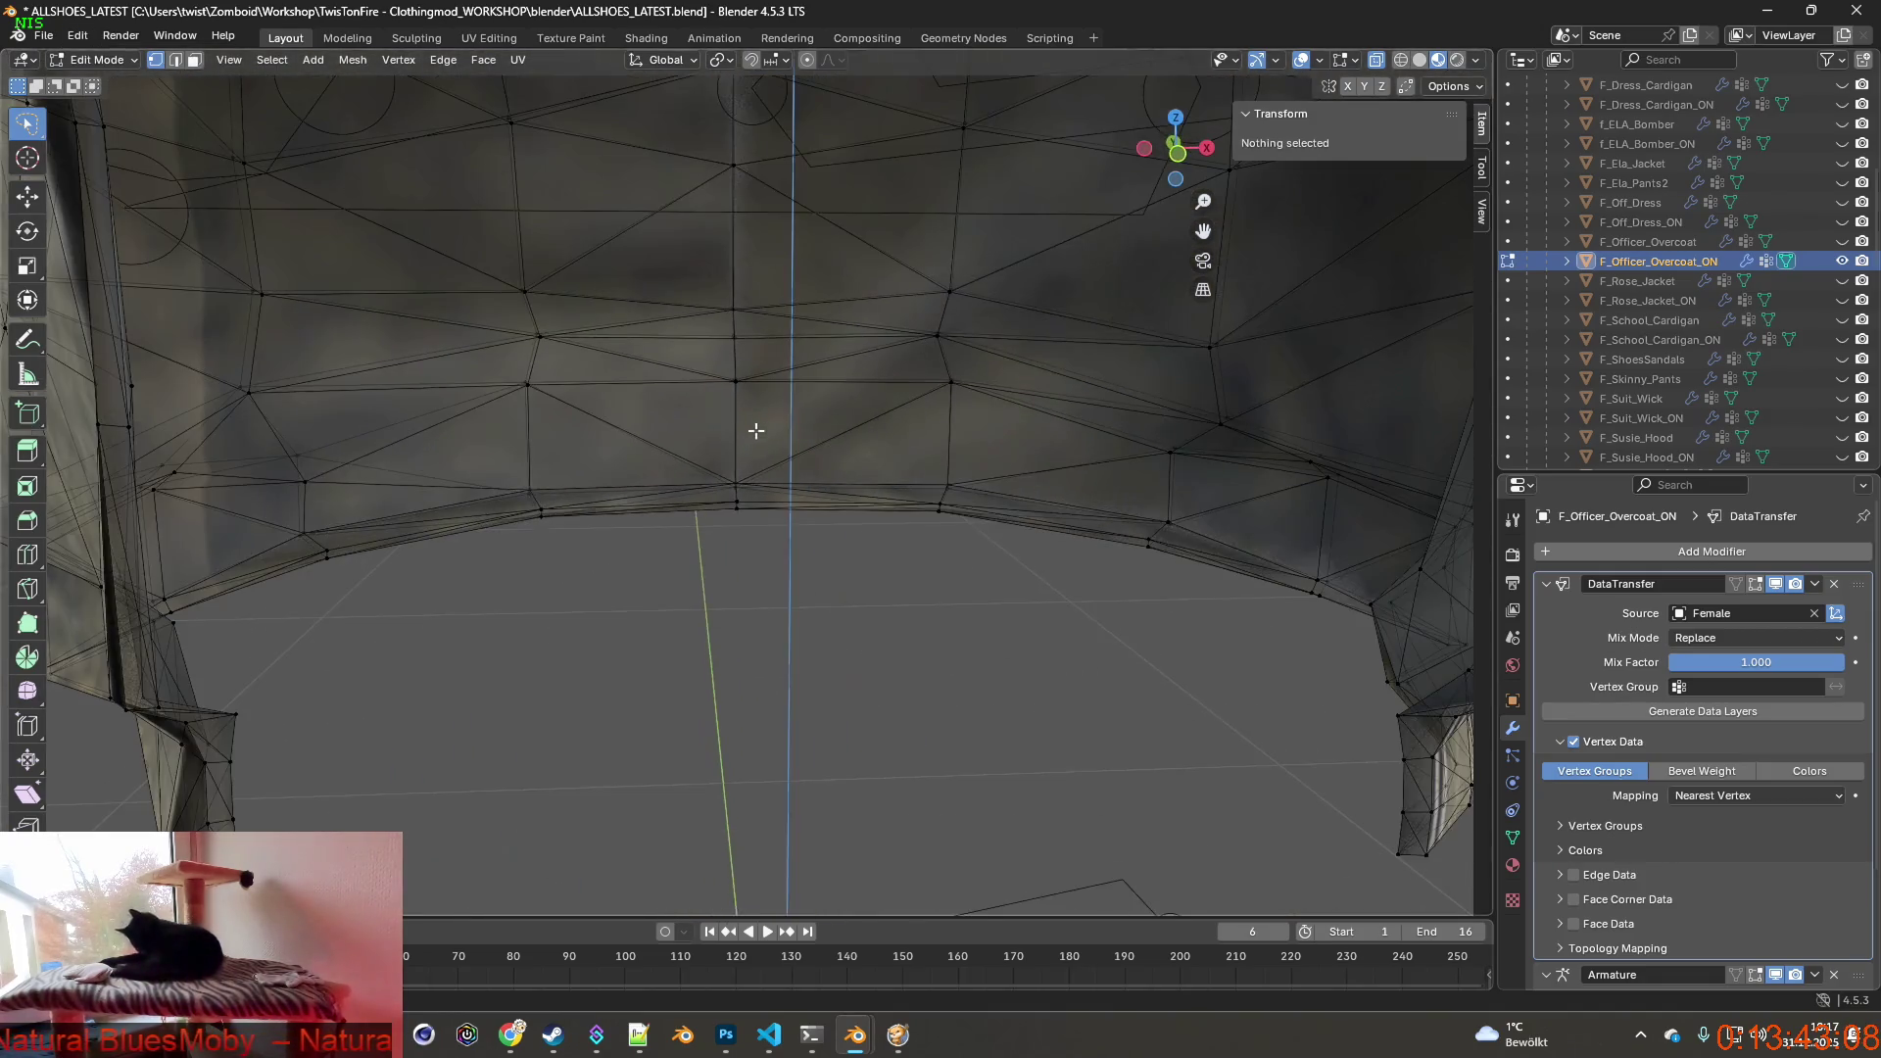
pyautogui.scroll(4, 755, 429)
pyautogui.scroll(2, 756, 543)
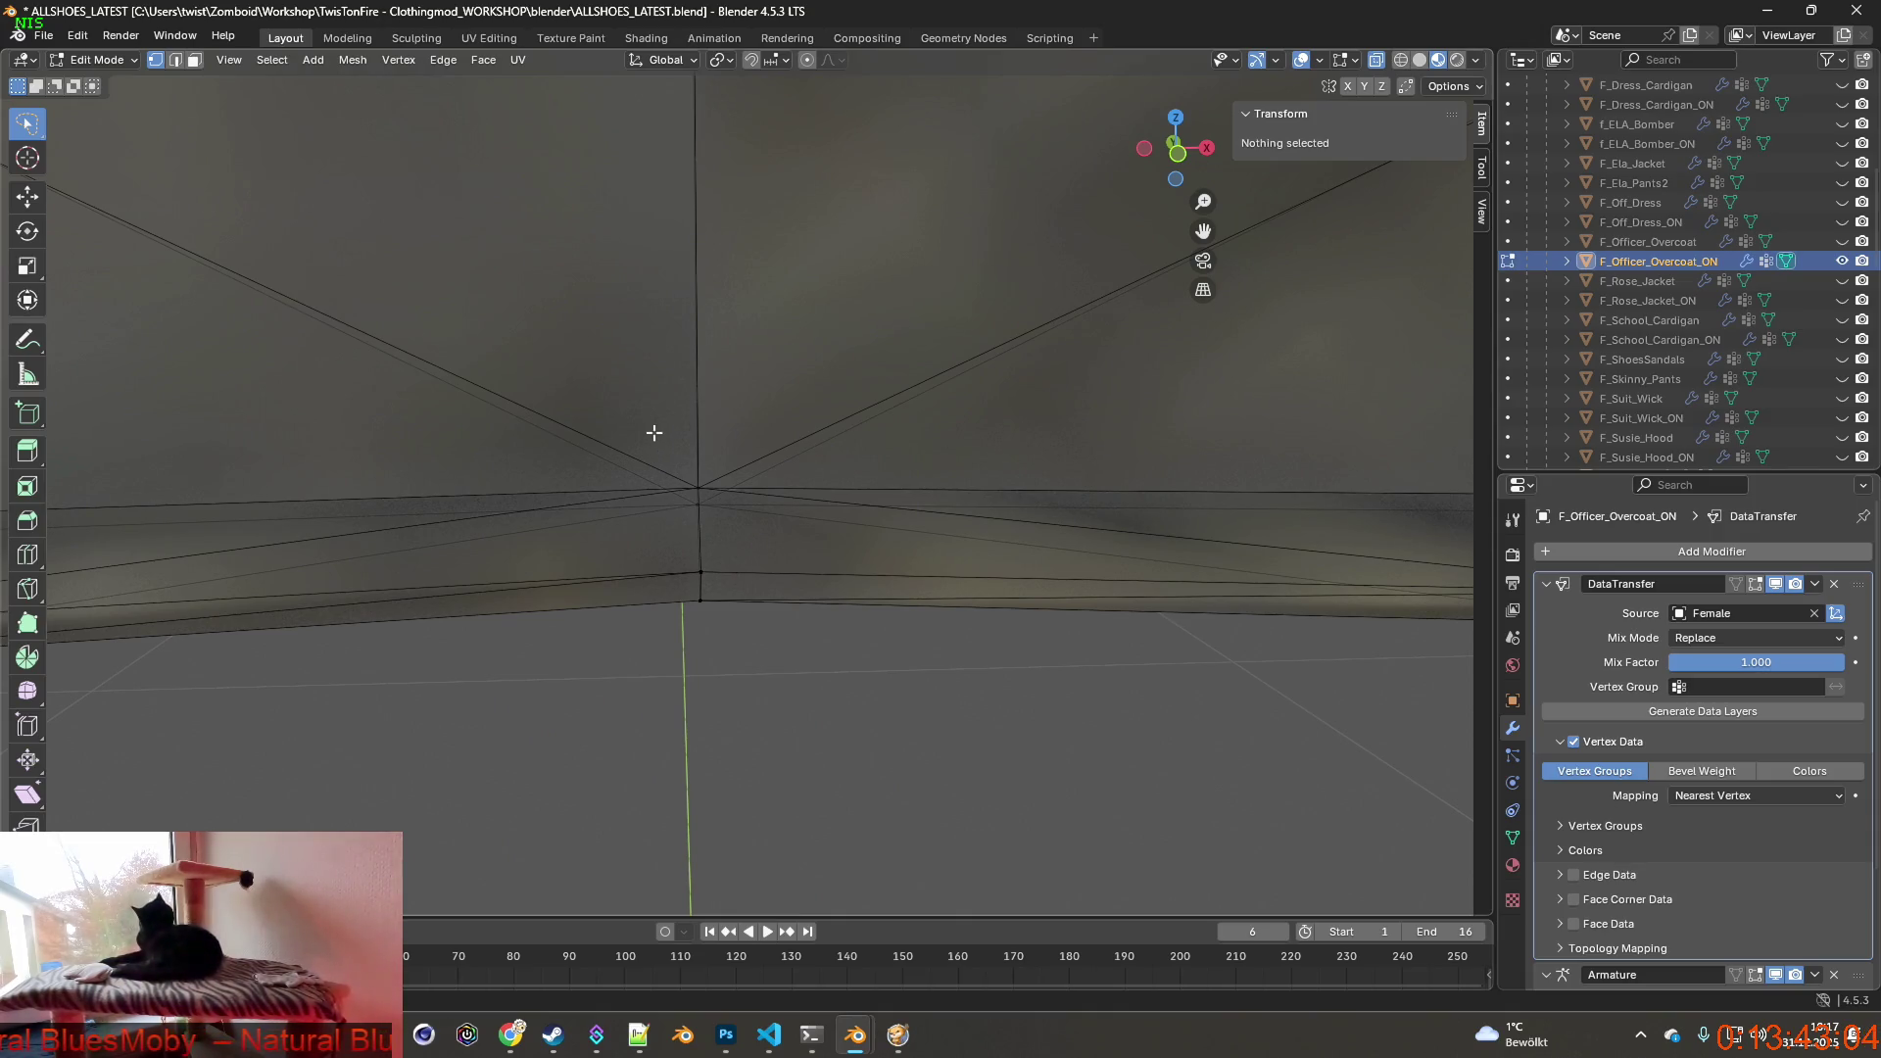
# Select the central back vertex and the lower hem vertex, then bring up the Select menu.
pyautogui.press('c')
pyautogui.click(702, 498)
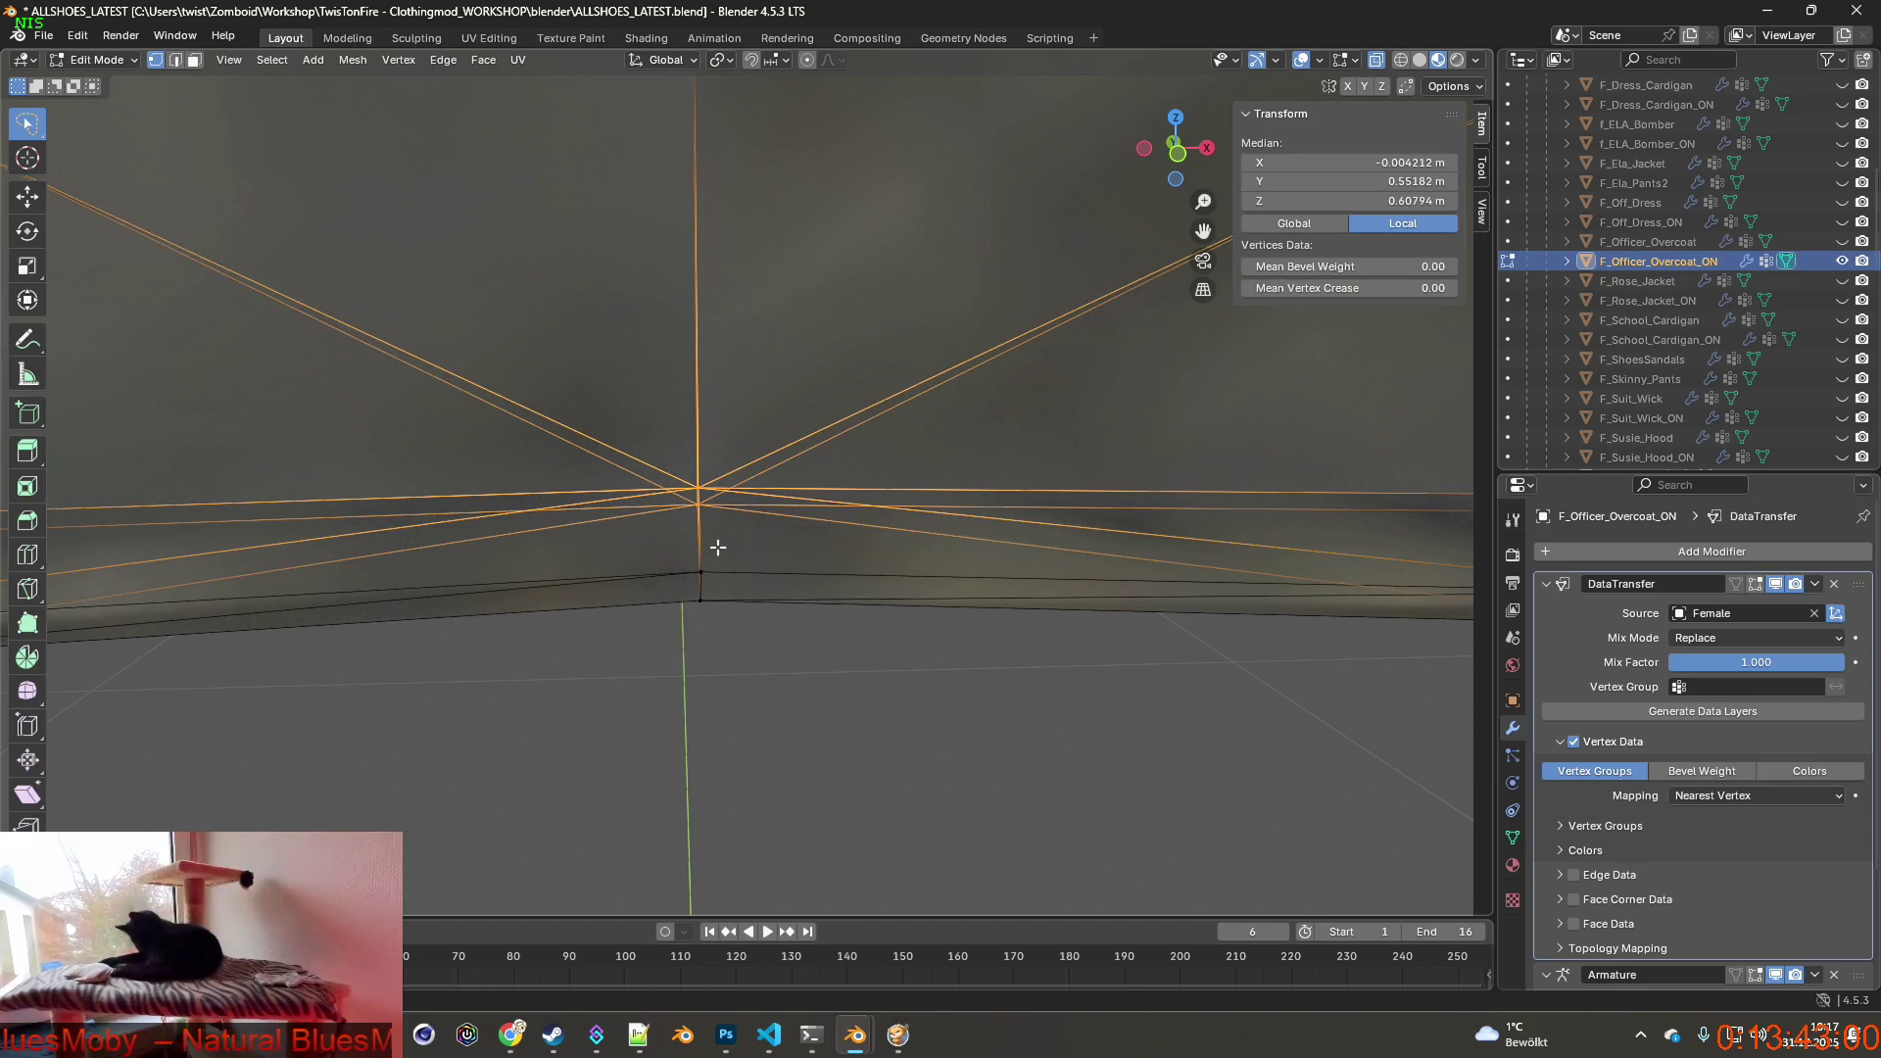
pyautogui.moveTo(717, 547); pyautogui.dragTo(708, 671, button='middle')
pyautogui.press('c')
pyautogui.click(692, 657)
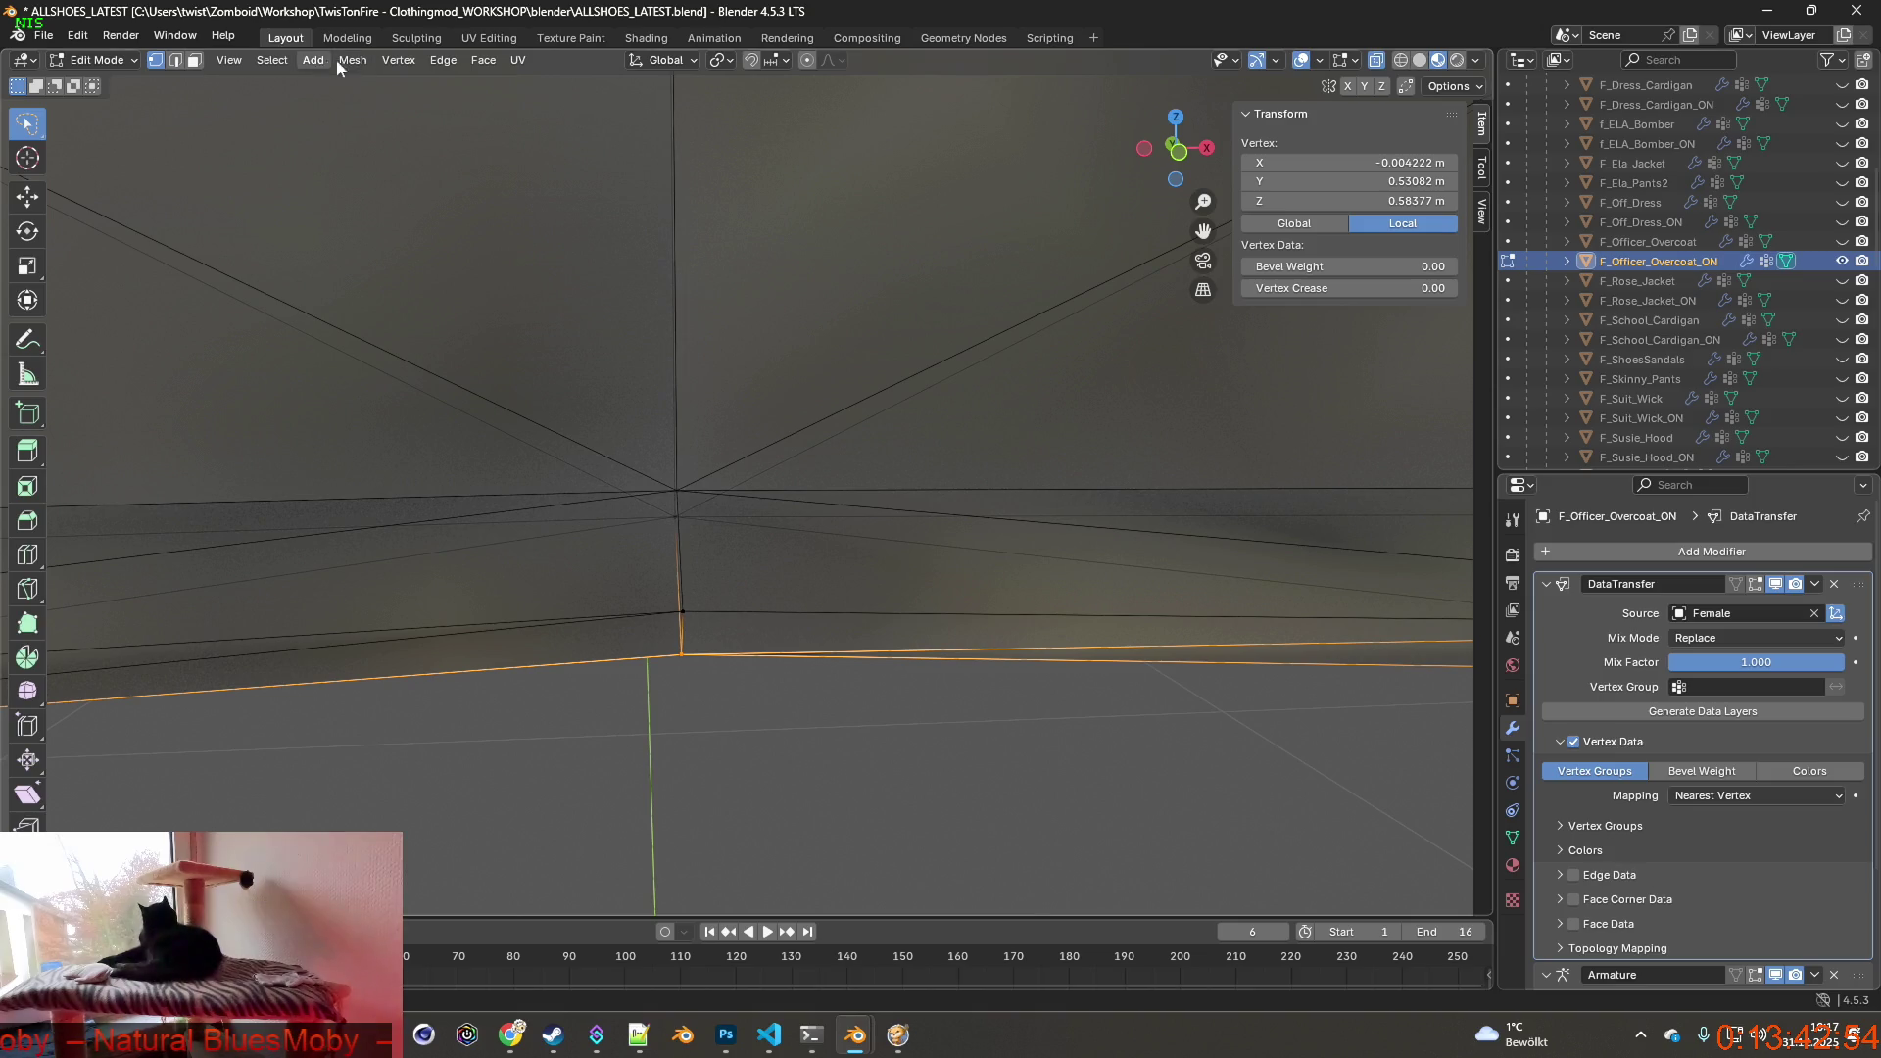
pyautogui.click(270, 62)
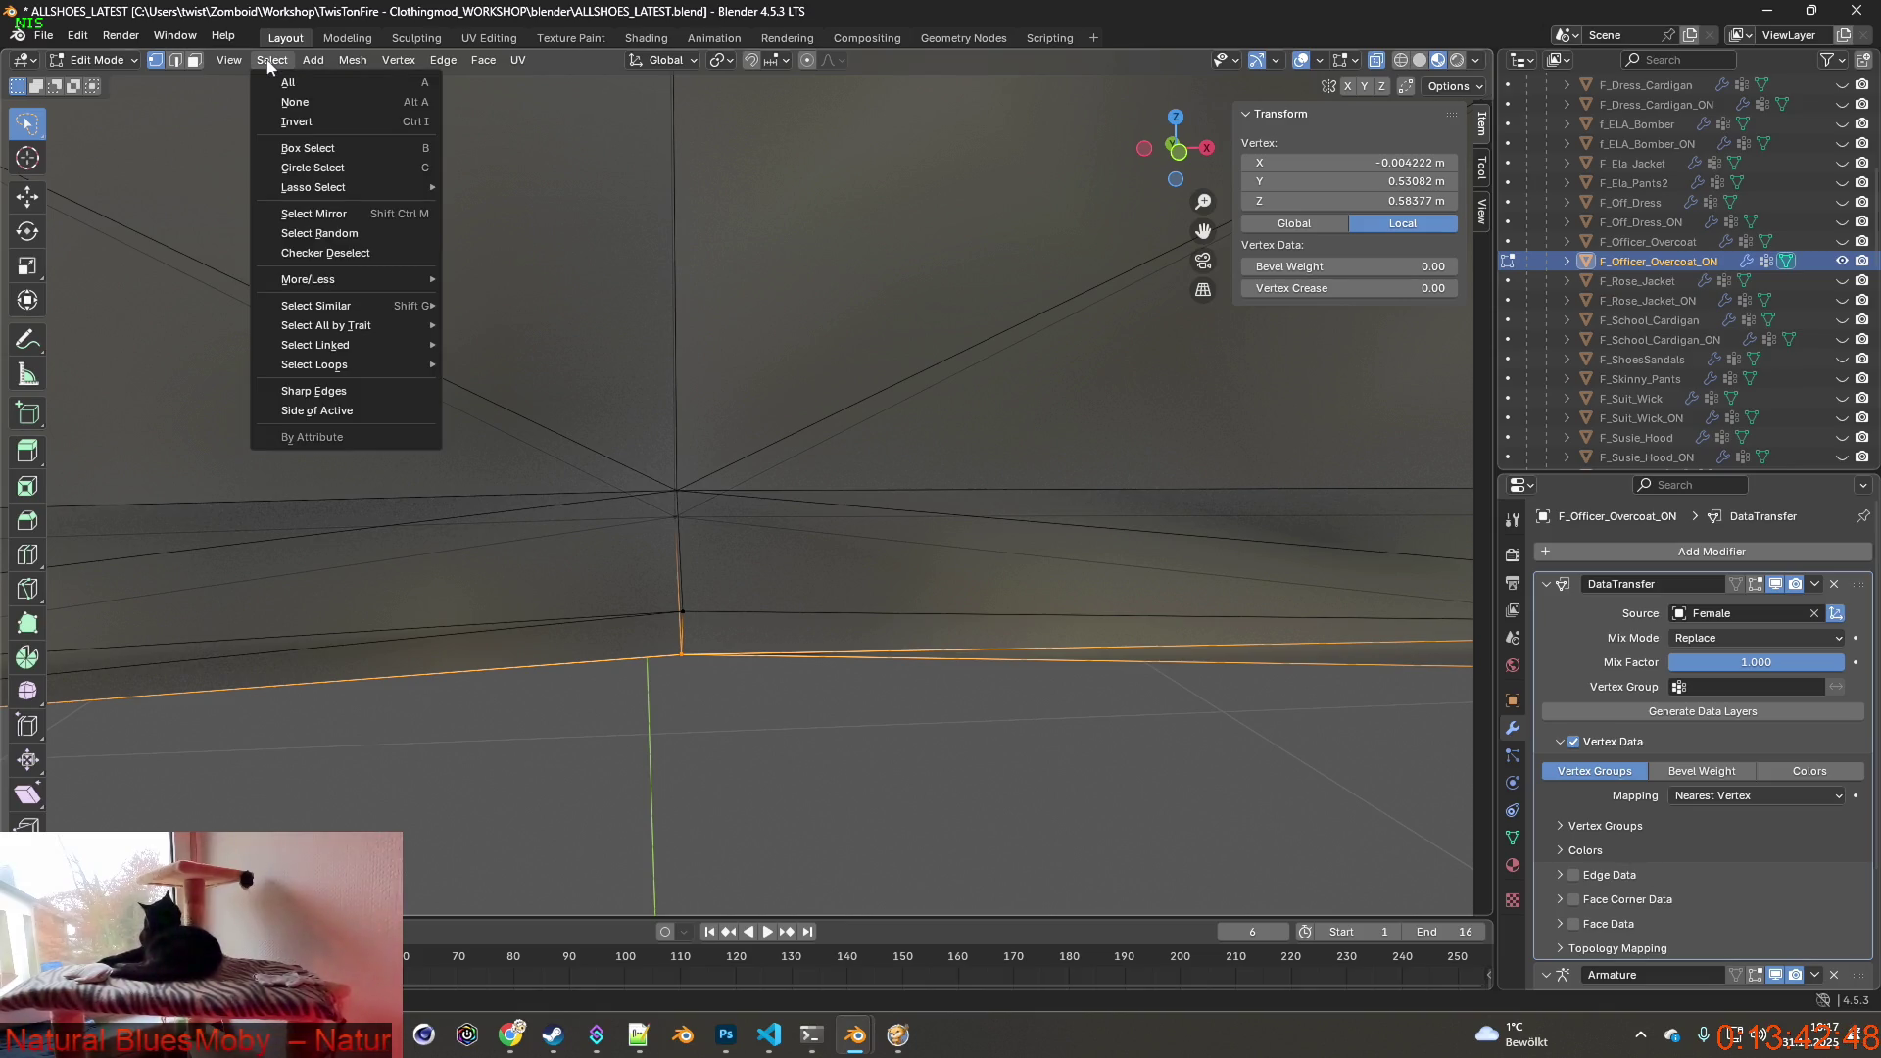
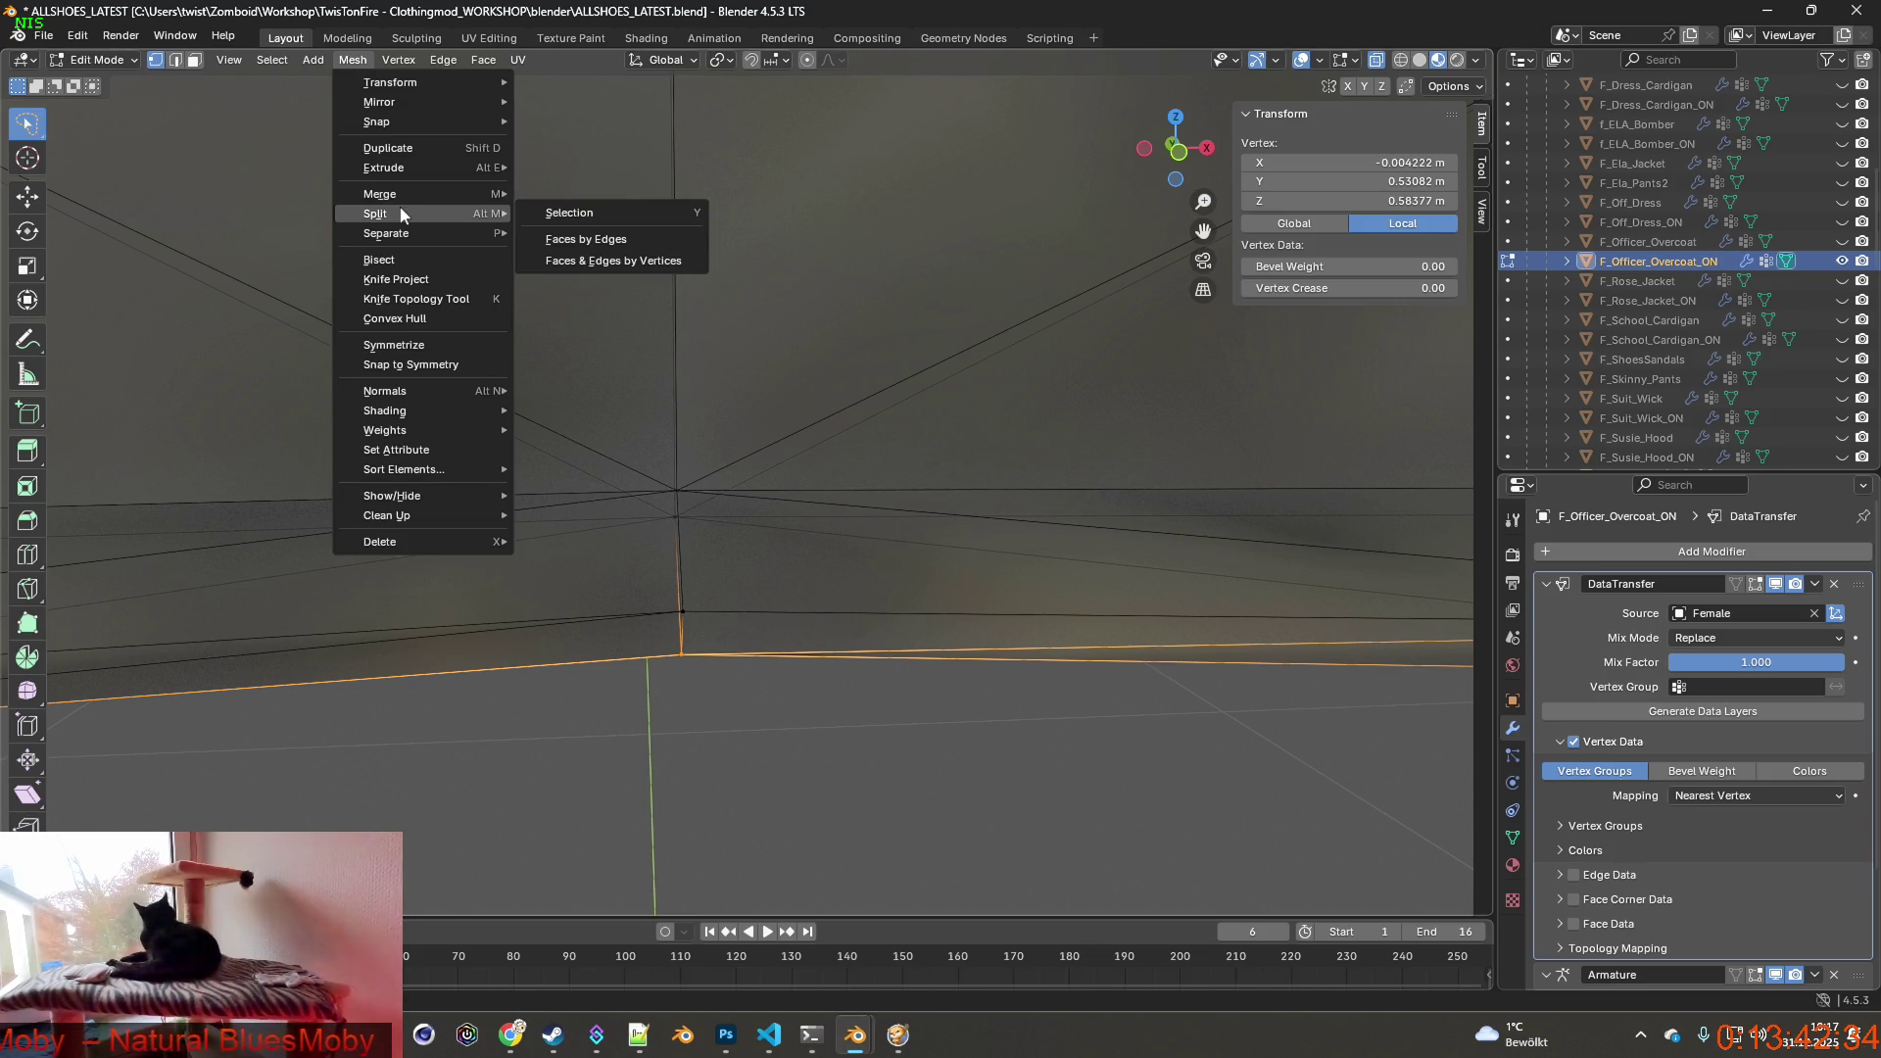
# Lasso-select the vertices along the rear centre seam from the hem upward.
pyautogui.press('Escape')
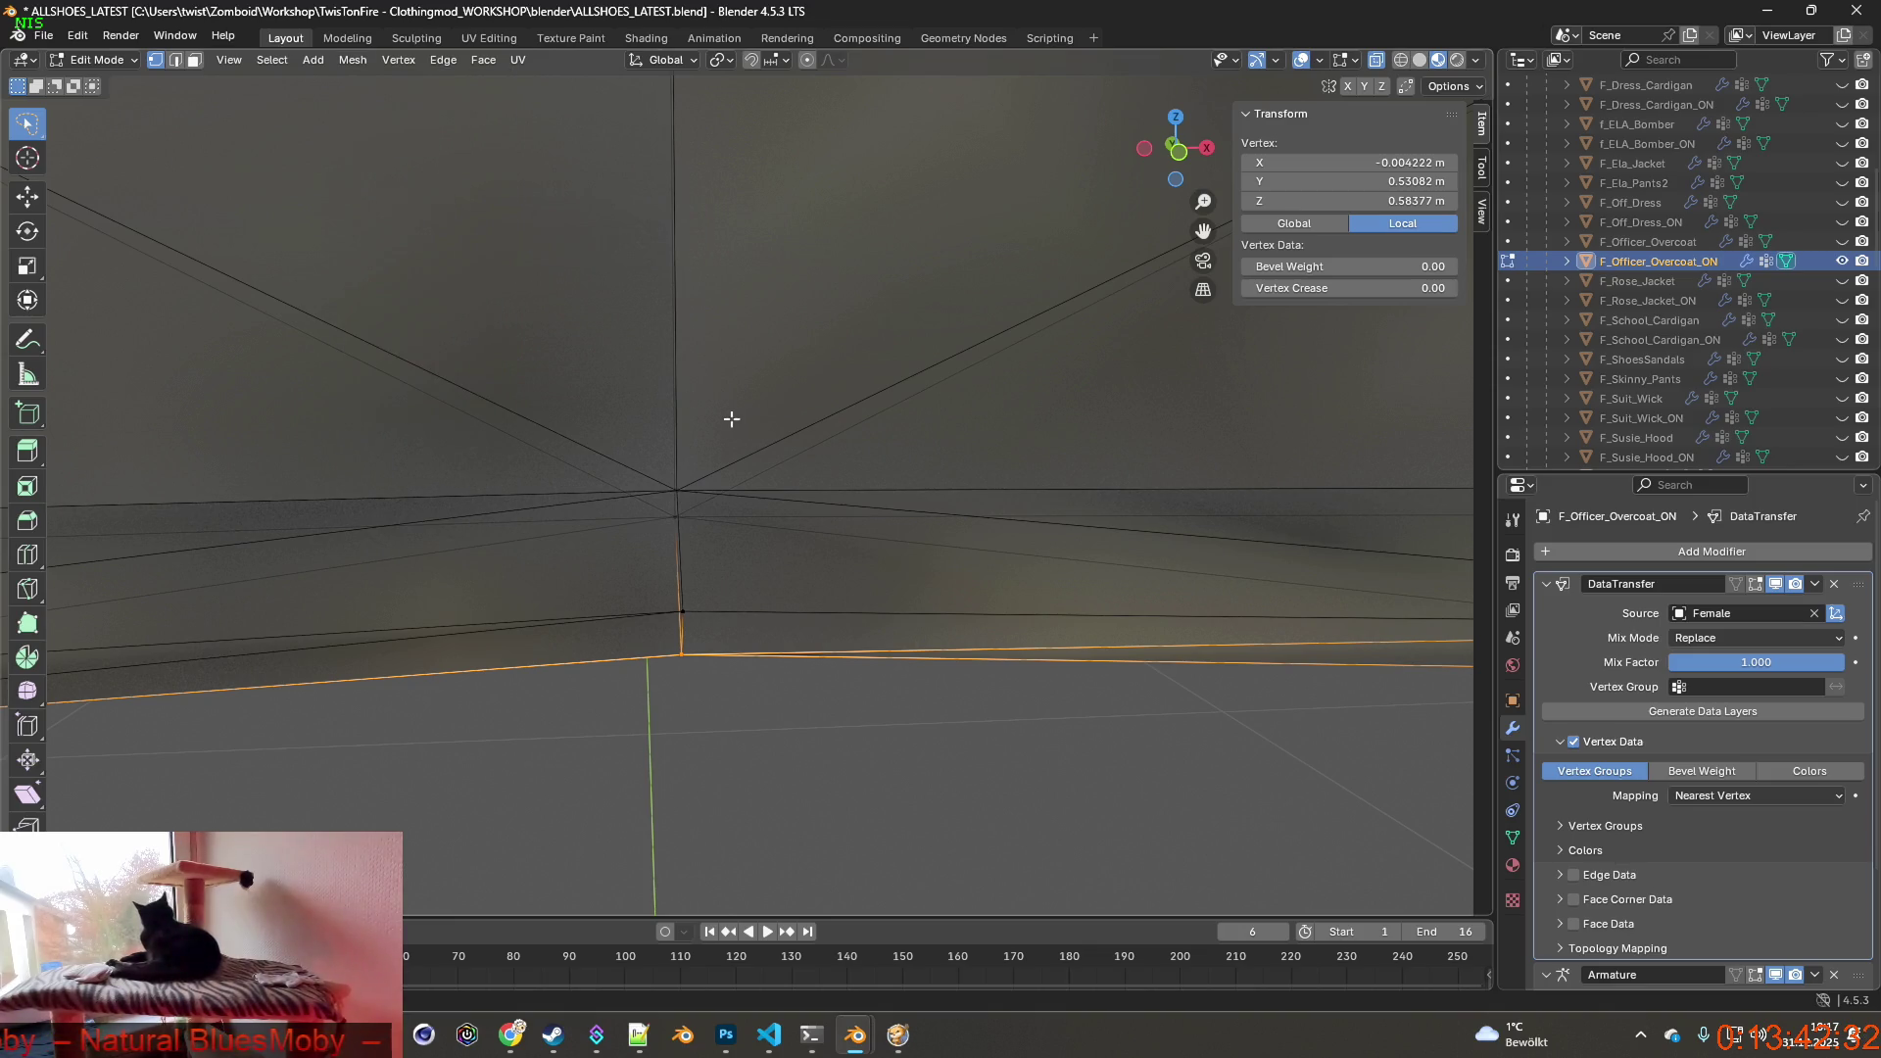
pyautogui.keyDown('ctrl'); pyautogui.moveTo(645, 431); pyautogui.dragTo(690, 445, button='right'); pyautogui.keyUp('ctrl')
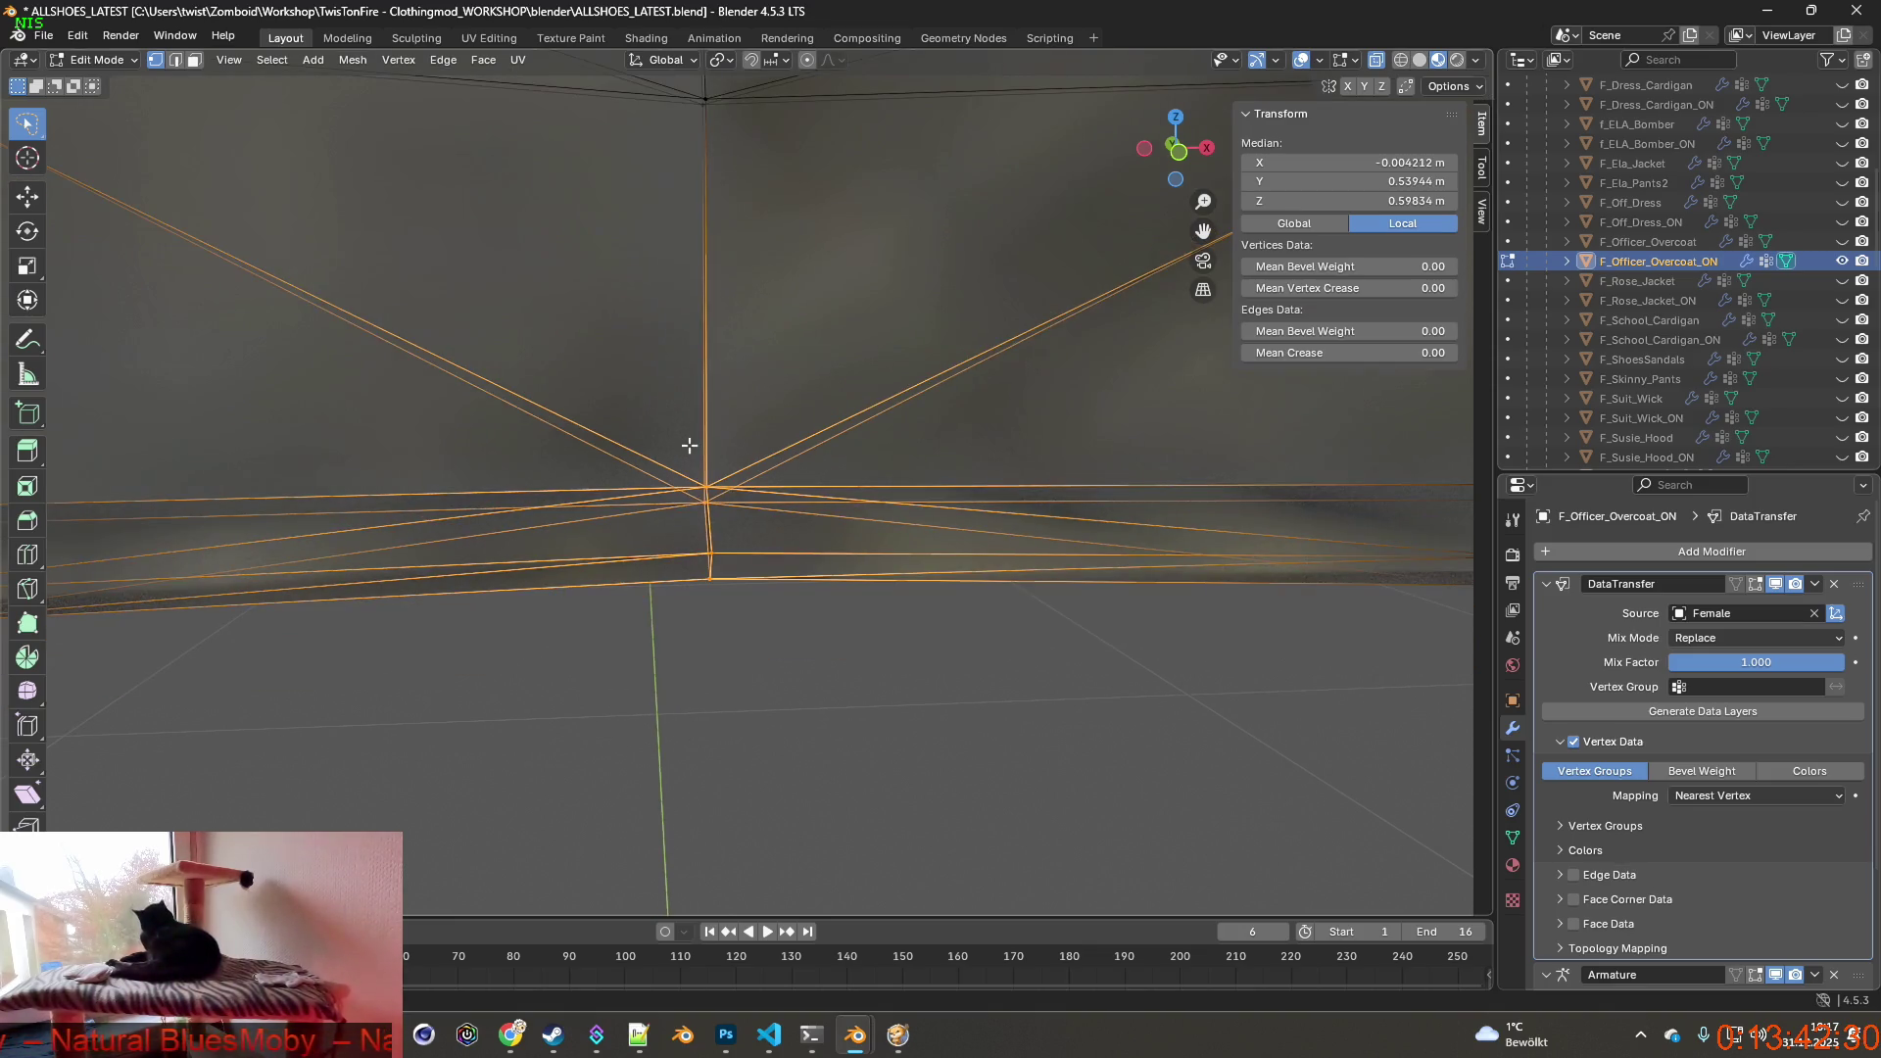
pyautogui.scroll(-2, 686, 423)
pyautogui.scroll(-3, 687, 485)
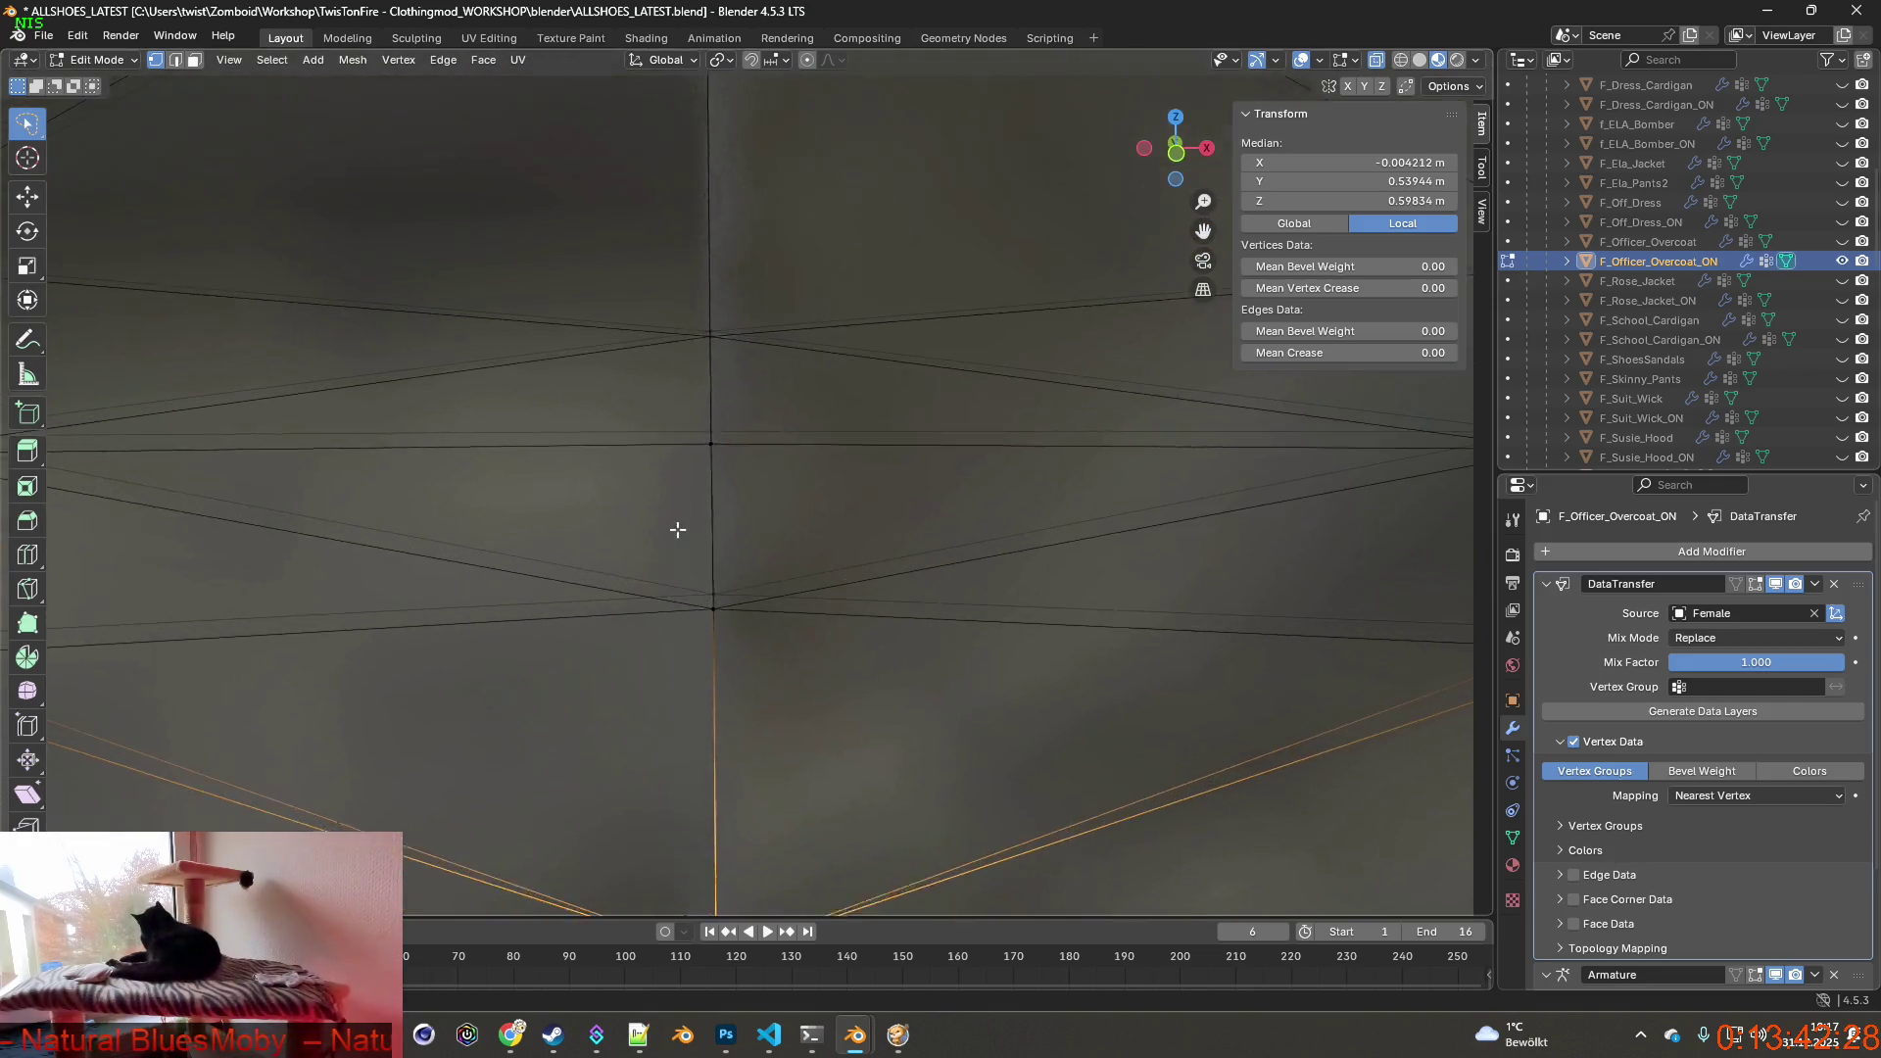
pyautogui.scroll(-2, 687, 544)
pyautogui.keyDown('ctrl'); pyautogui.moveTo(691, 441); pyautogui.dragTo(749, 706, button='right'); pyautogui.keyUp('ctrl')
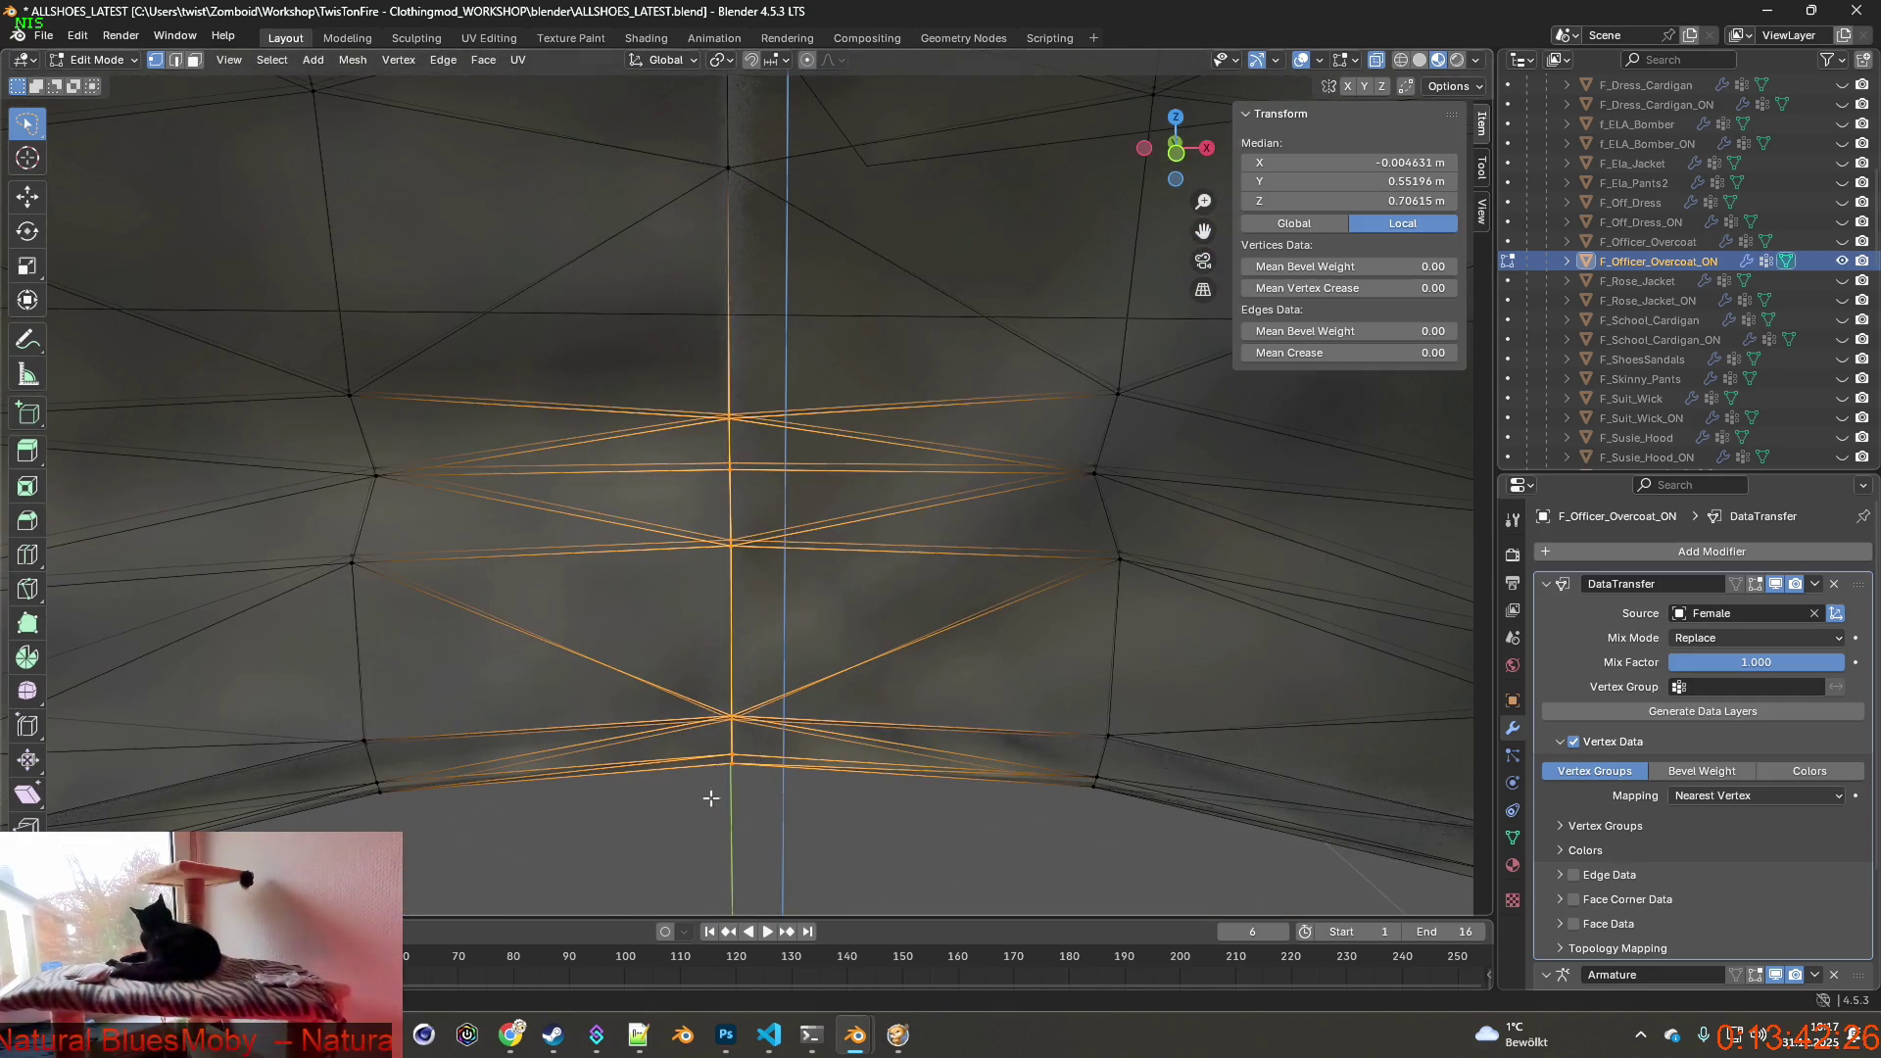
pyautogui.scroll(1, 736, 656)
pyautogui.moveTo(734, 657)
pyautogui.mouseDown(button='middle')
pyautogui.moveTo(588, 632)
pyautogui.moveTo(728, 624)
pyautogui.moveTo(588, 646)
pyautogui.moveTo(752, 612)
pyautogui.moveTo(603, 633)
pyautogui.moveTo(720, 618)
pyautogui.mouseUp(button='middle')
pyautogui.scroll(2, 658, 533)
pyautogui.scroll(2, 658, 533)
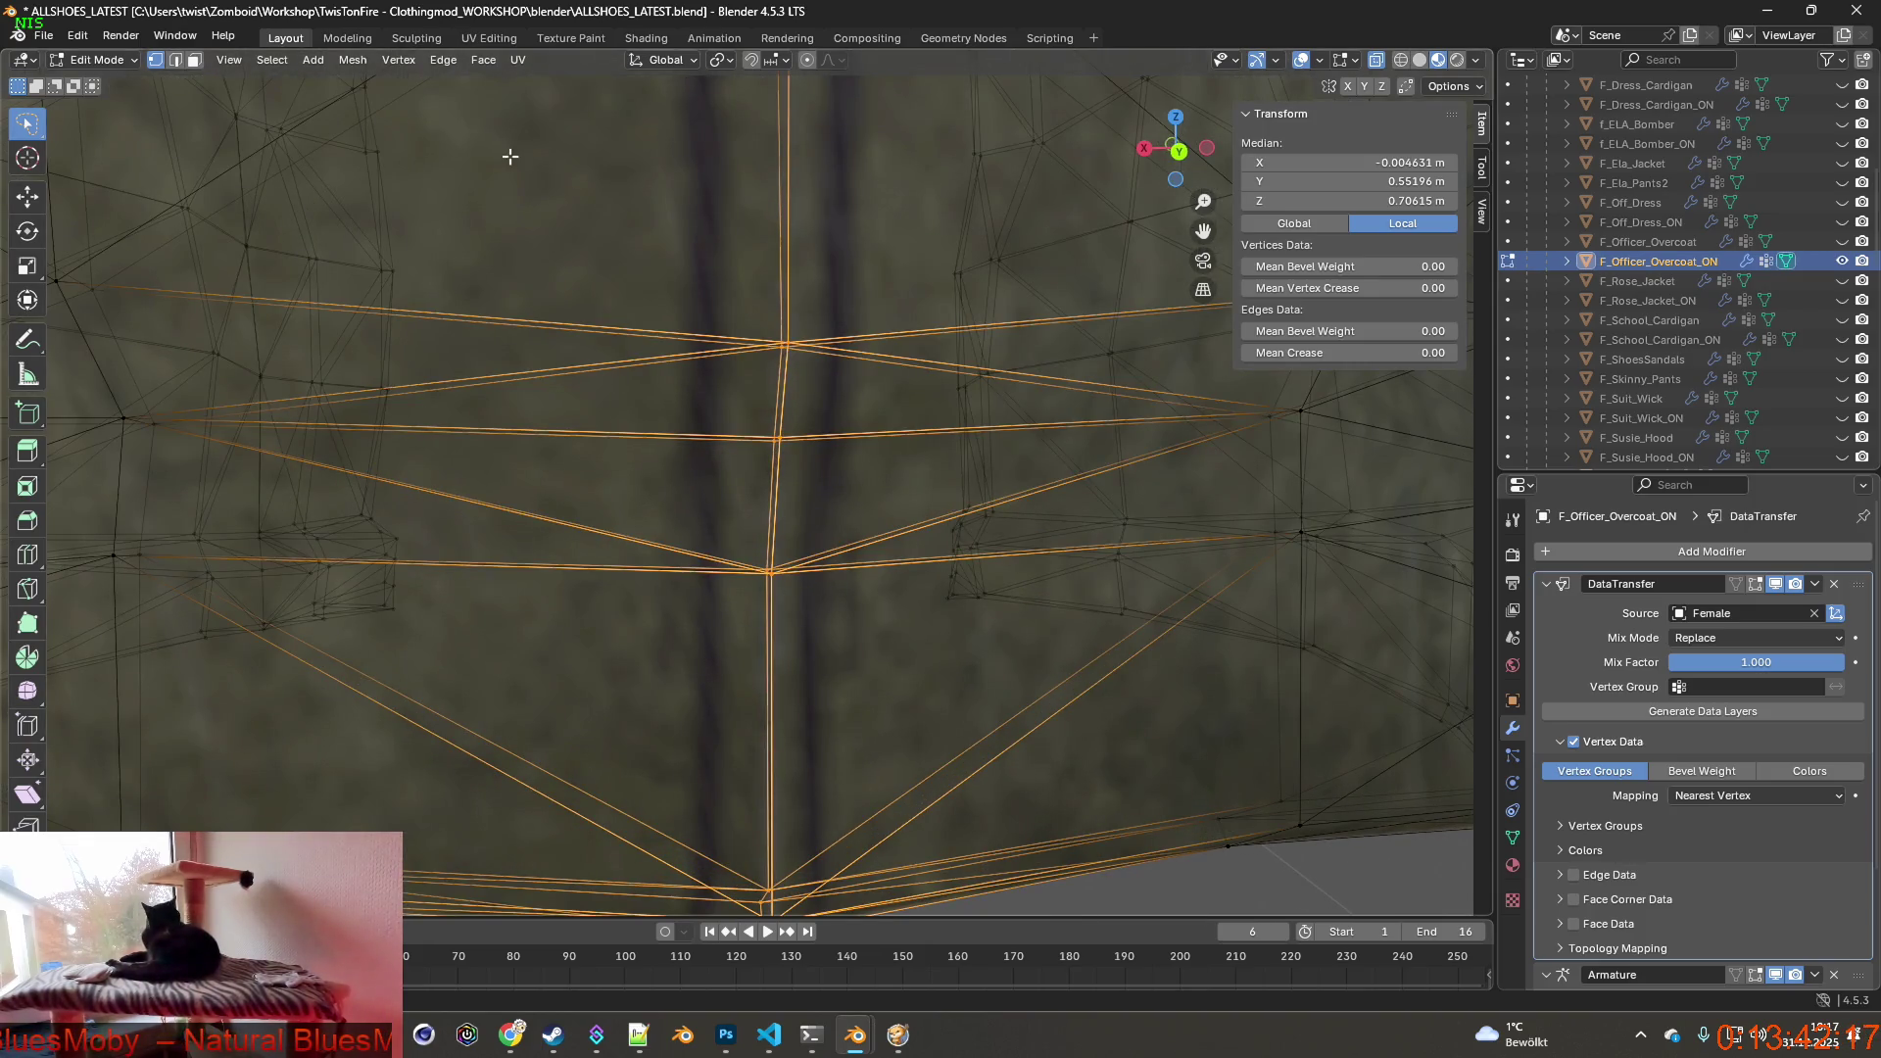
pyautogui.click(443, 61)
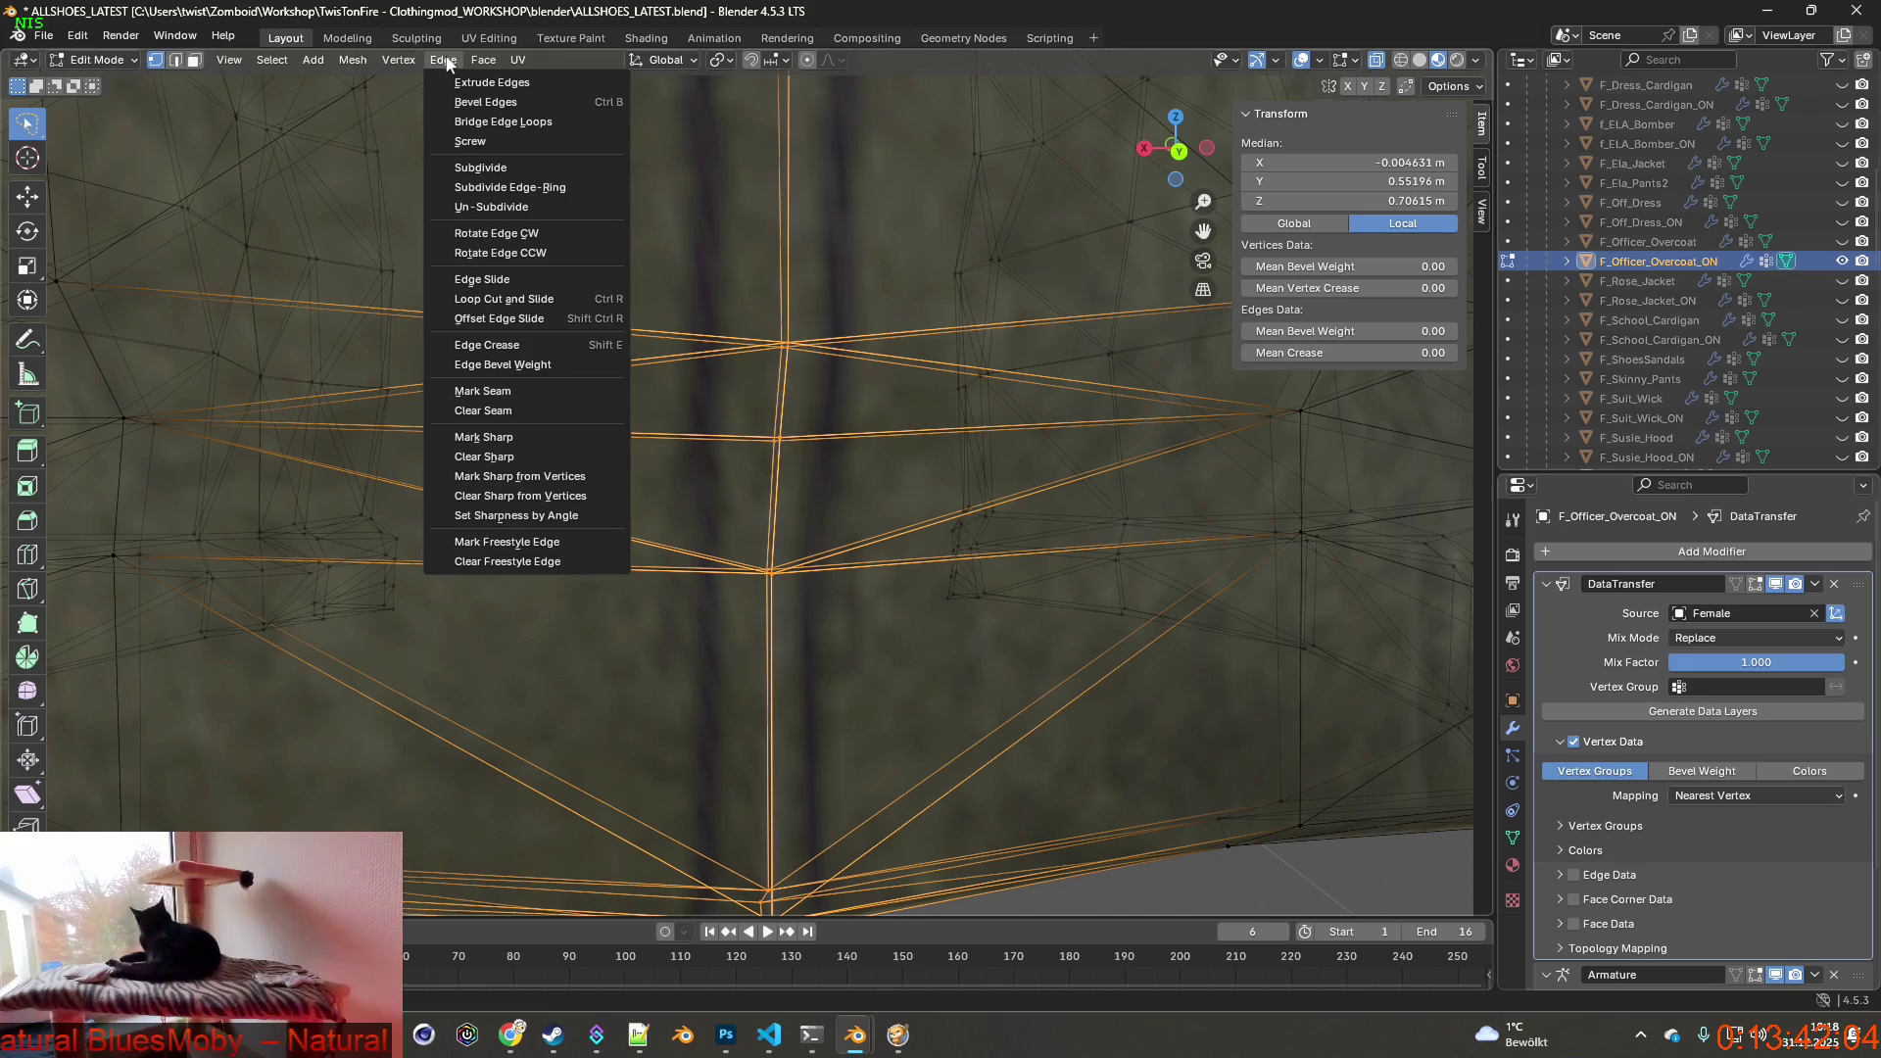
# Mark the selected rear seam edges as both Seam and Sharp.
pyautogui.click(512, 391)
pyautogui.moveTo(617, 394)
pyautogui.mouseDown(button='middle')
pyautogui.moveTo(784, 410)
pyautogui.moveTo(711, 391)
pyautogui.mouseUp(button='middle')
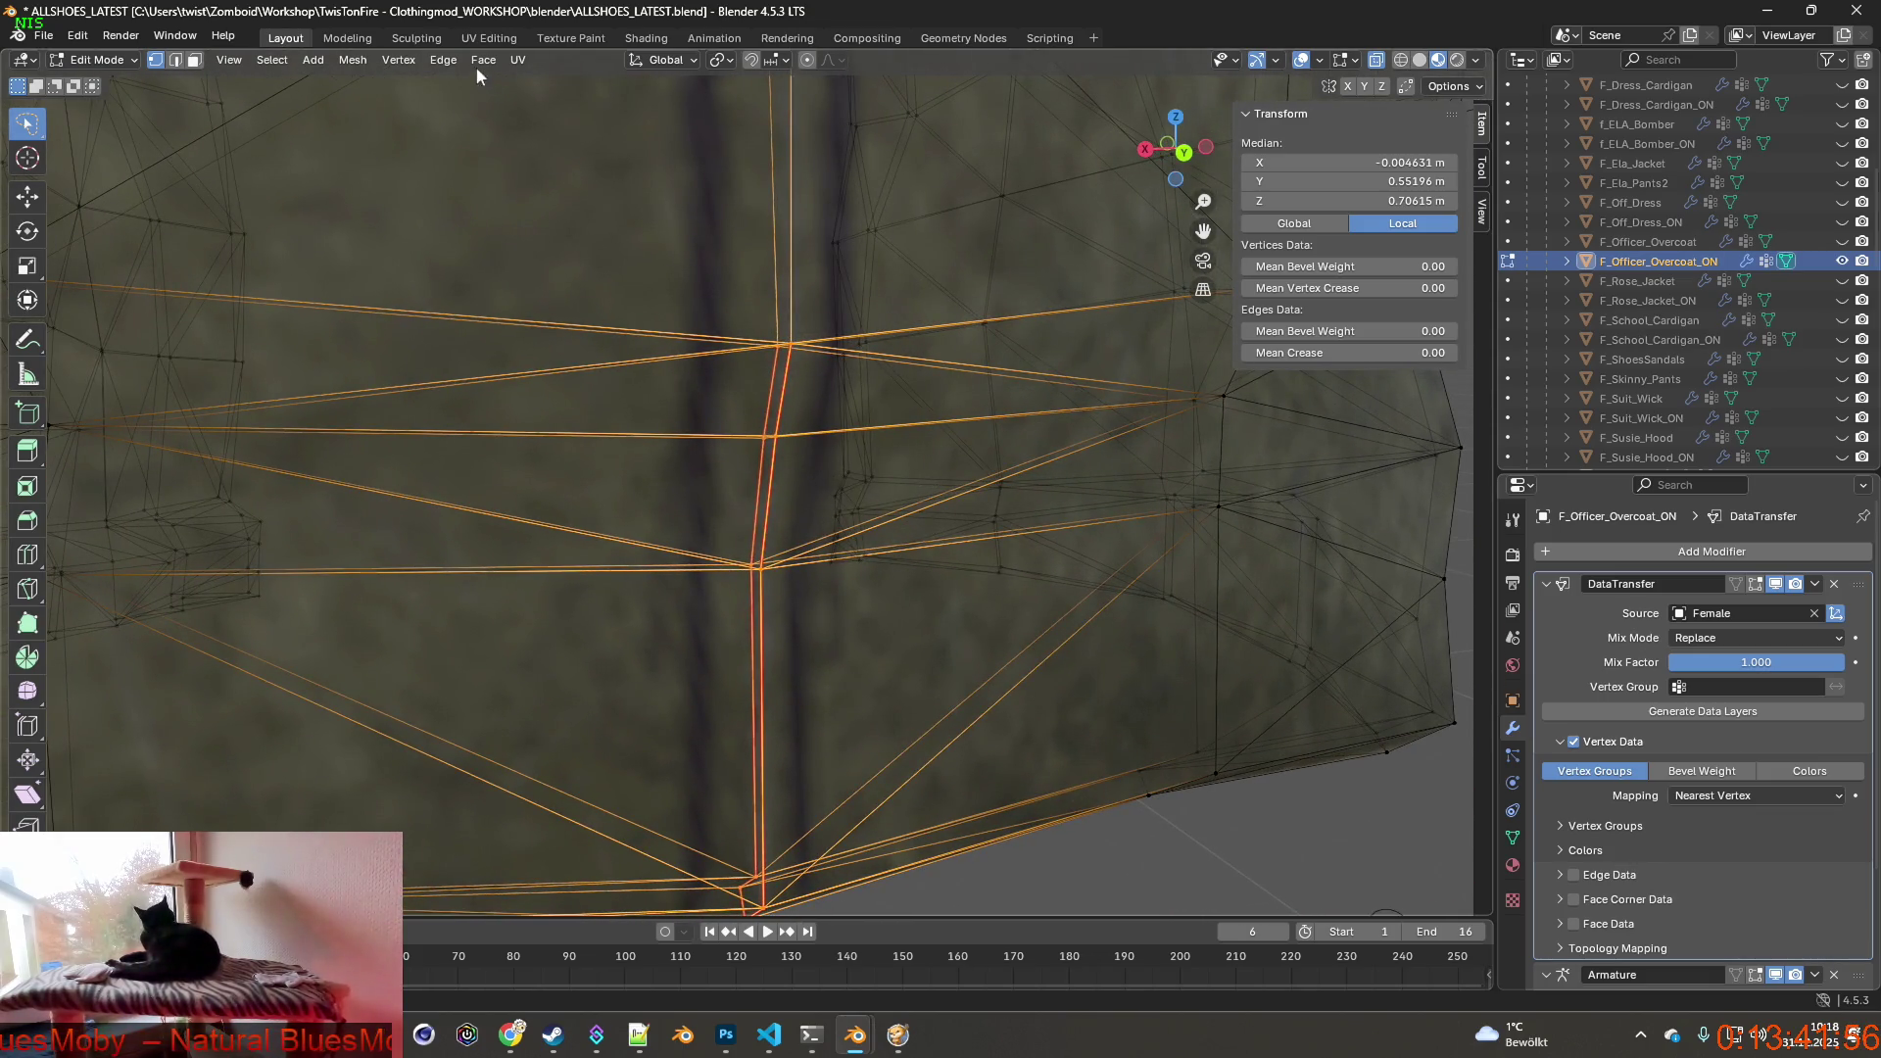
pyautogui.click(446, 60)
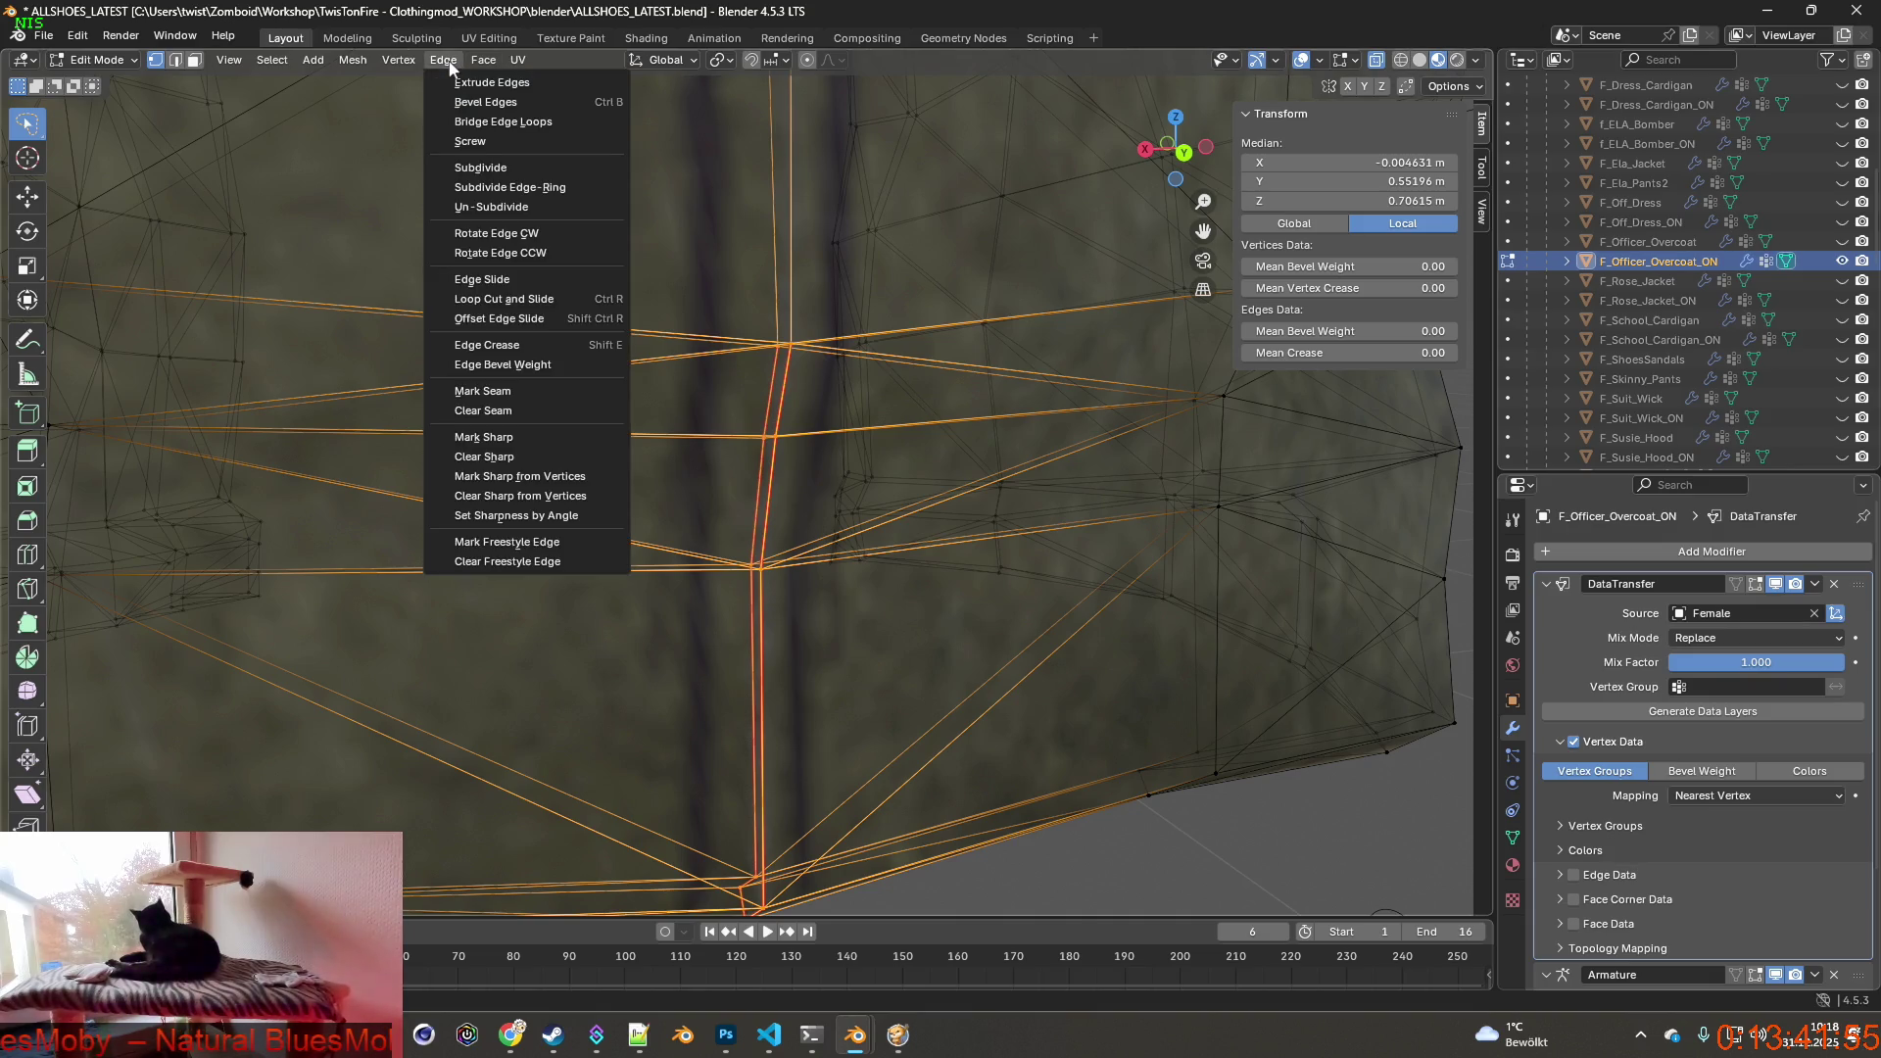
pyautogui.click(499, 441)
pyautogui.moveTo(530, 438)
pyautogui.mouseDown(button='middle')
pyautogui.moveTo(621, 431)
pyautogui.moveTo(599, 429)
pyautogui.mouseUp(button='middle')
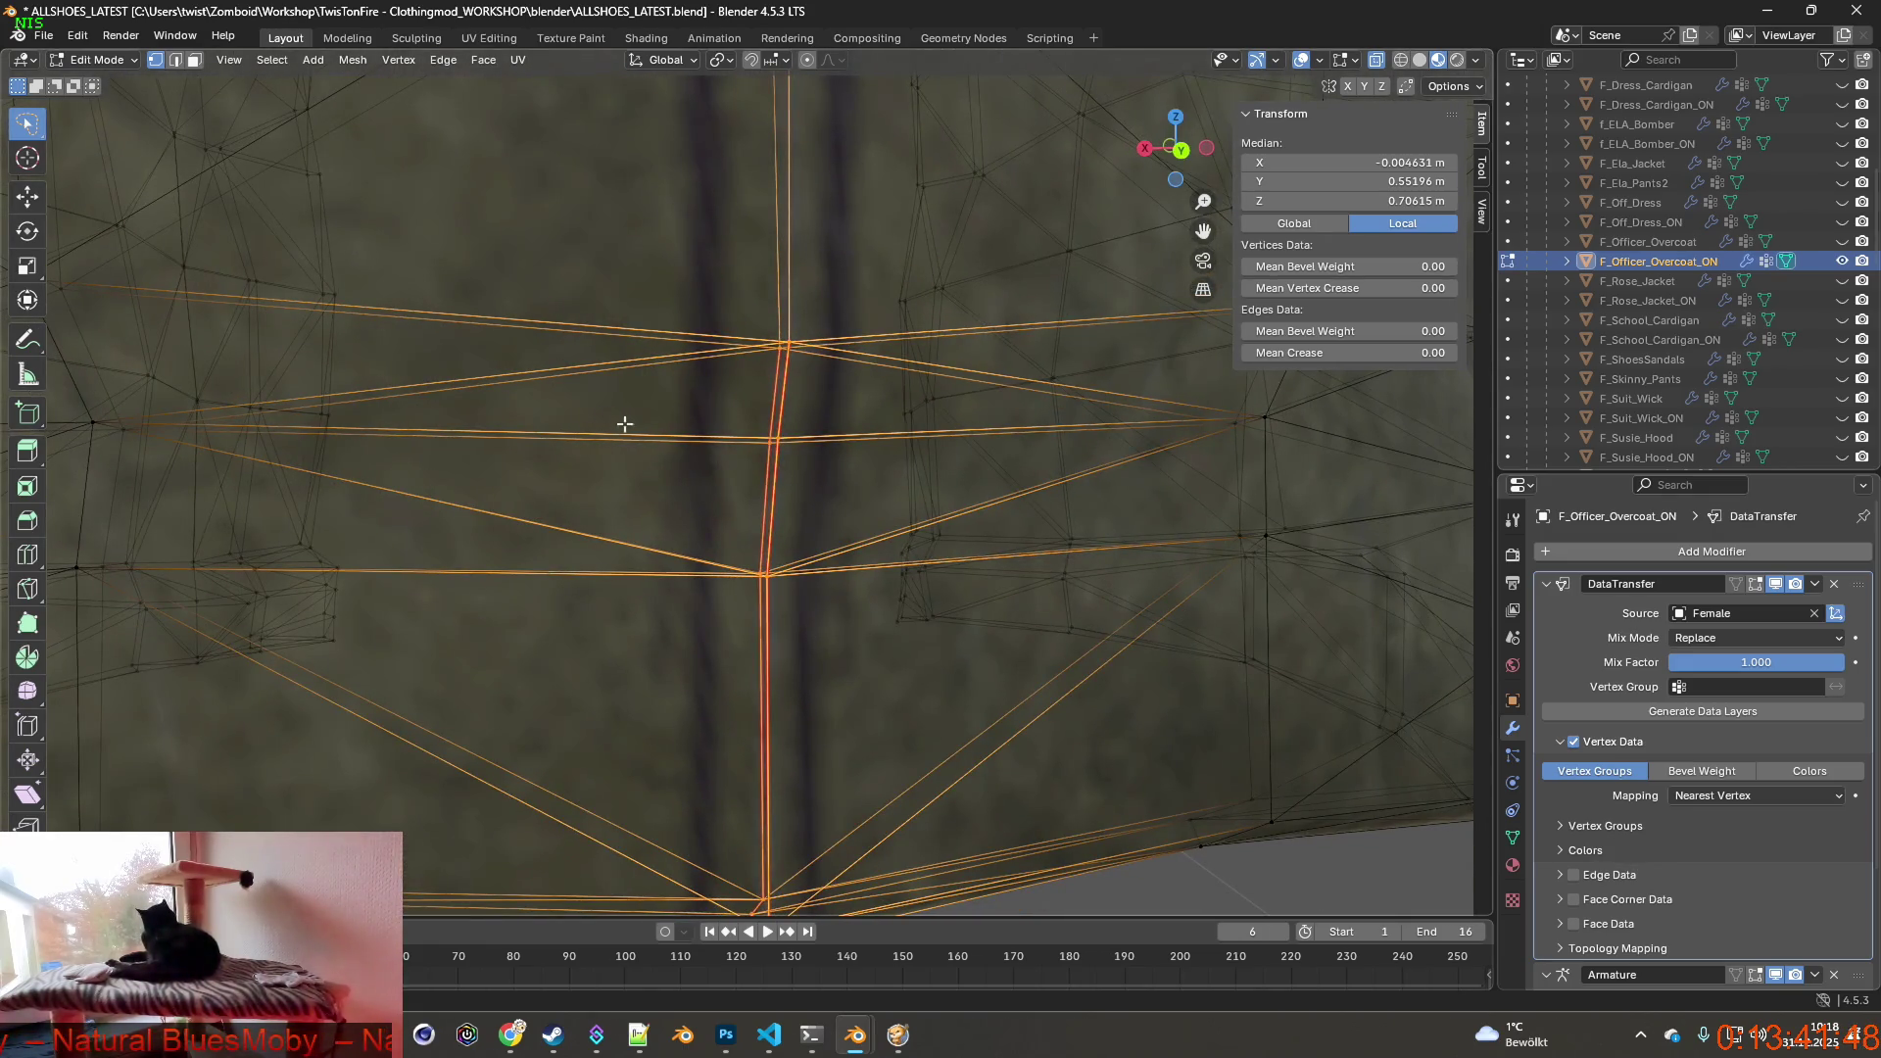
# Split the selected seam edges from the mesh and start moving them.
pyautogui.click(354, 60)
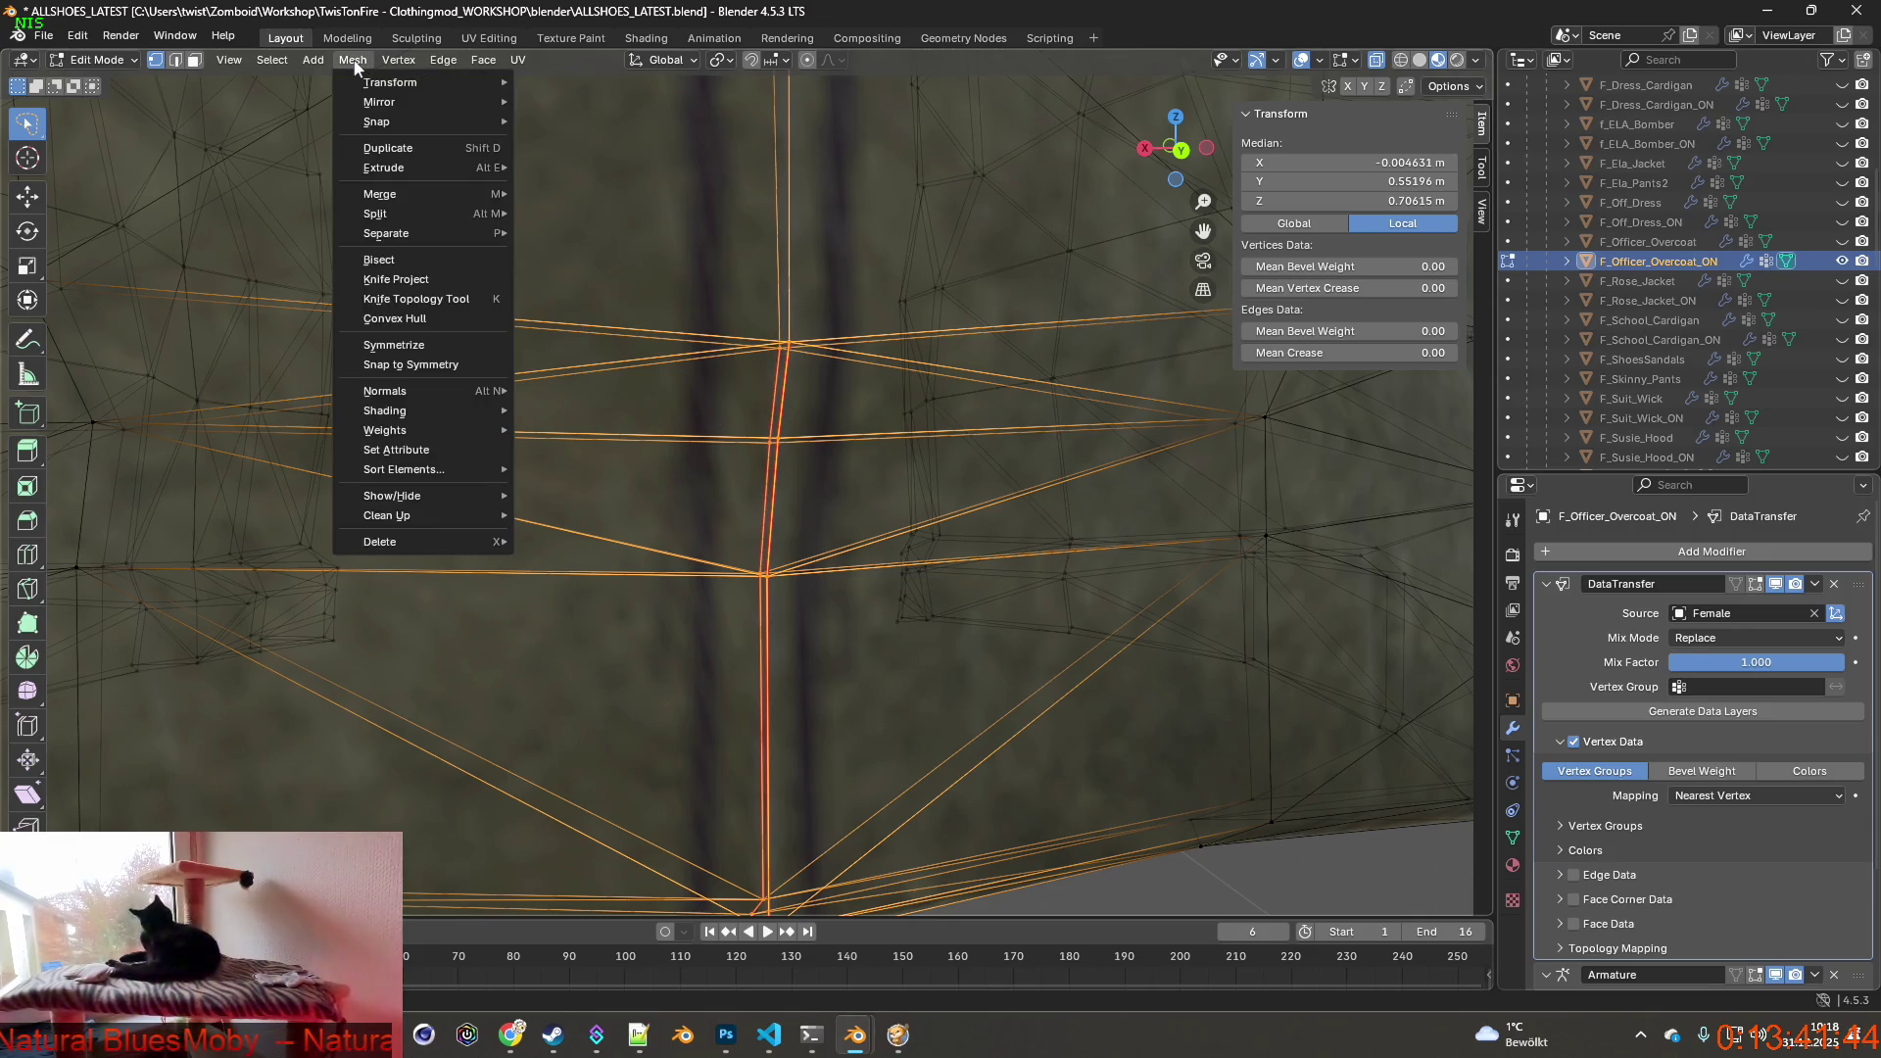
pyautogui.moveTo(376, 214)
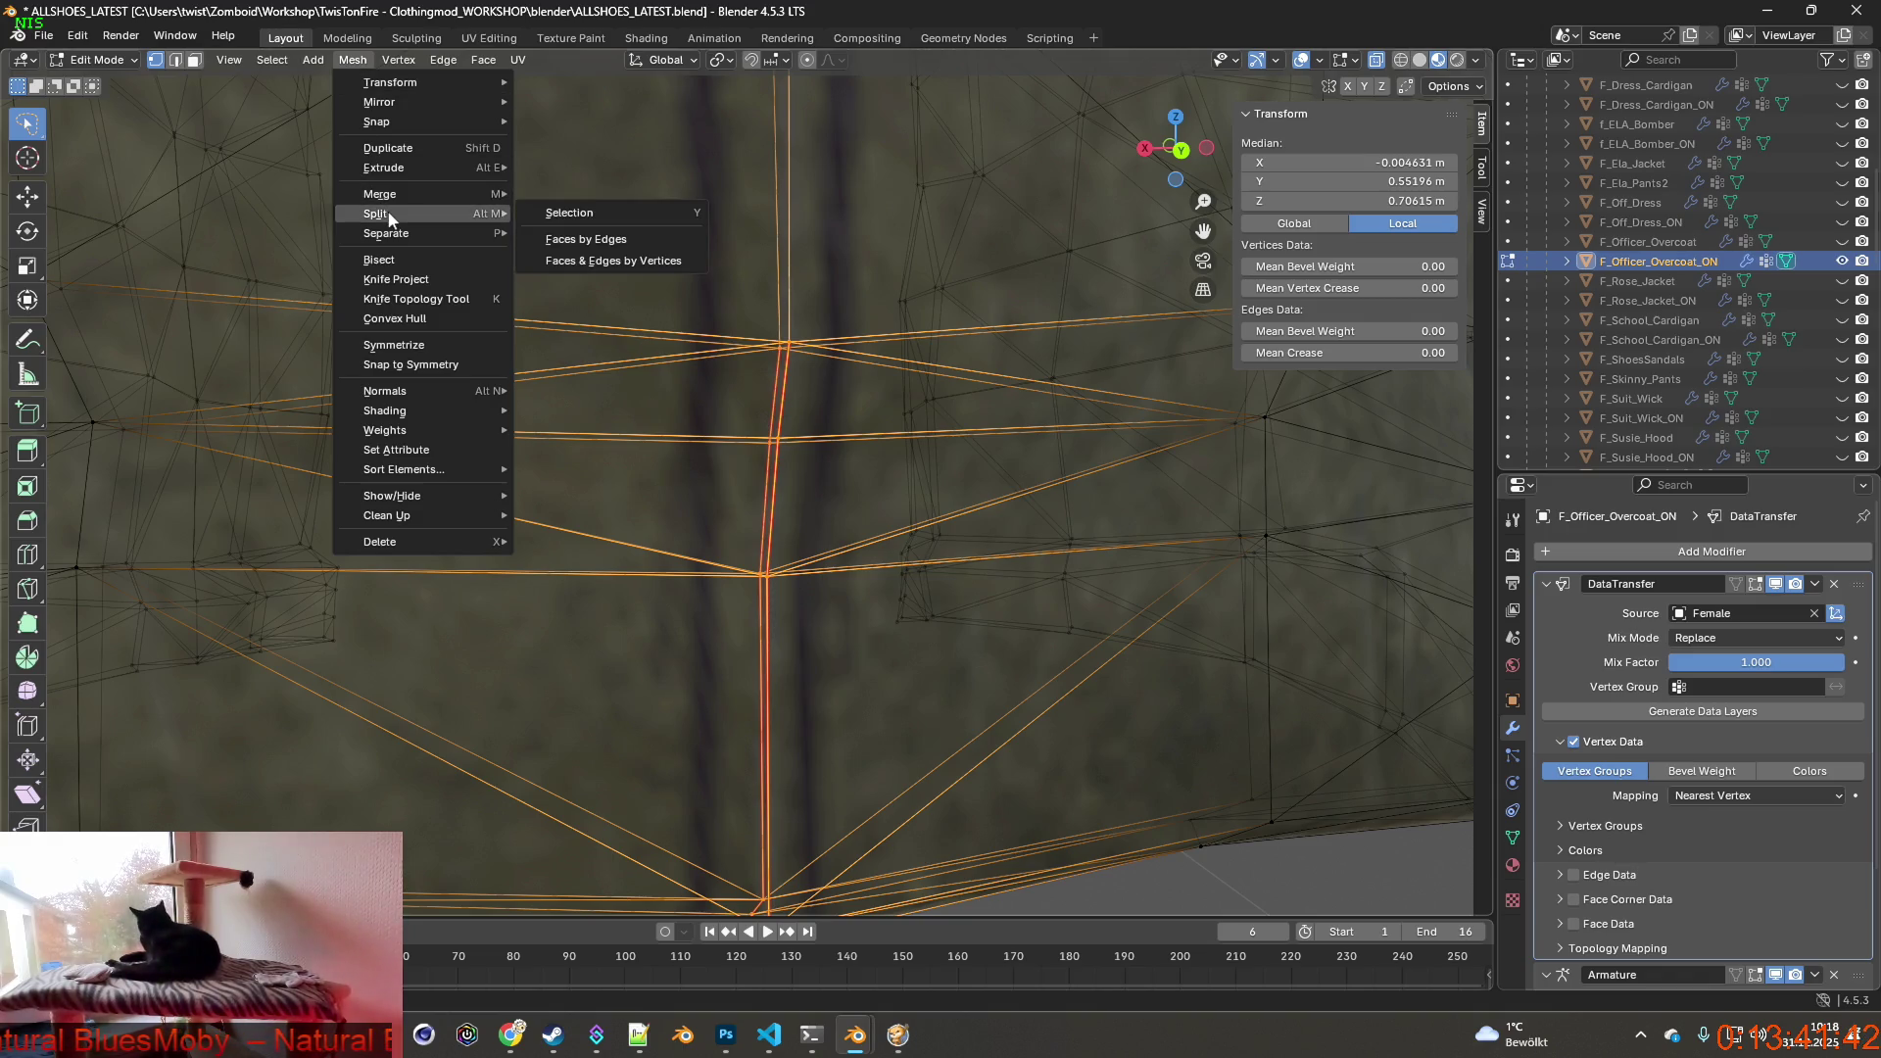
pyautogui.click(569, 213)
pyautogui.moveTo(574, 220)
pyautogui.mouseDown(button='middle')
pyautogui.moveTo(832, 415)
pyautogui.moveTo(693, 395)
pyautogui.mouseUp(button='middle')
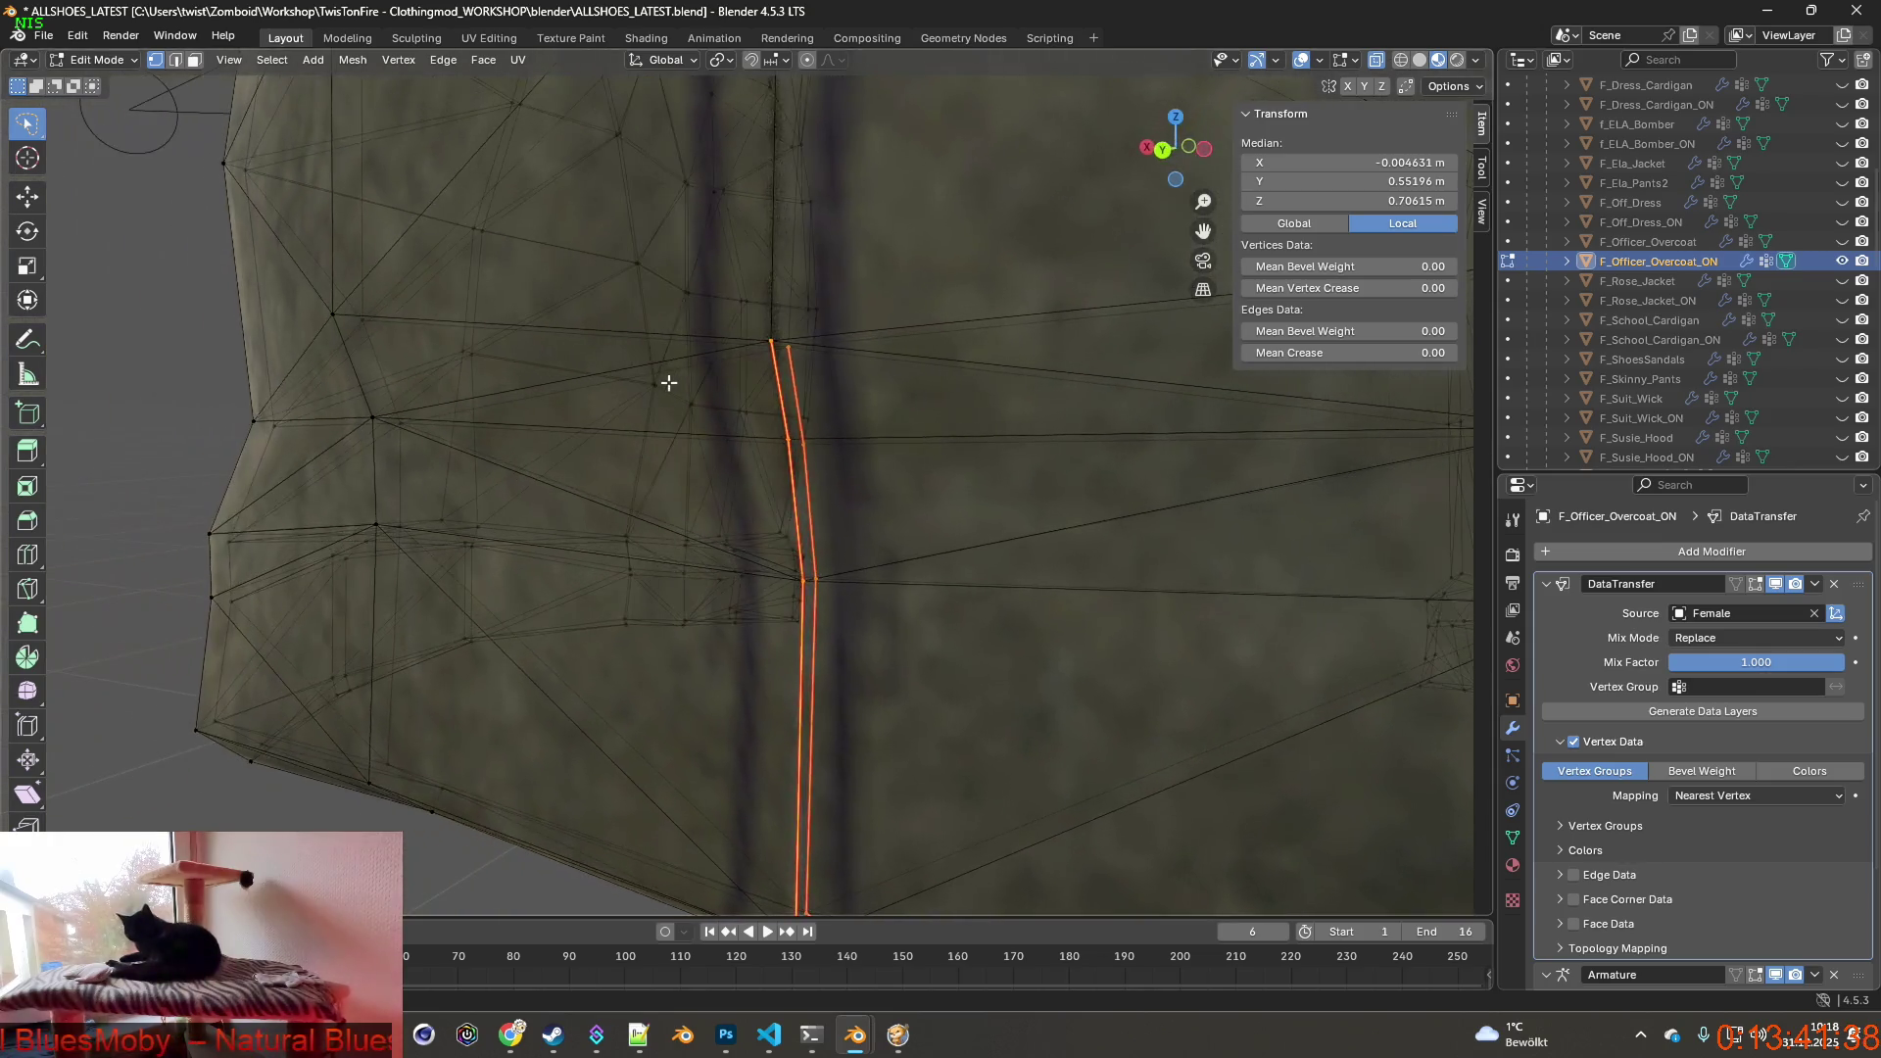
pyautogui.press('g')
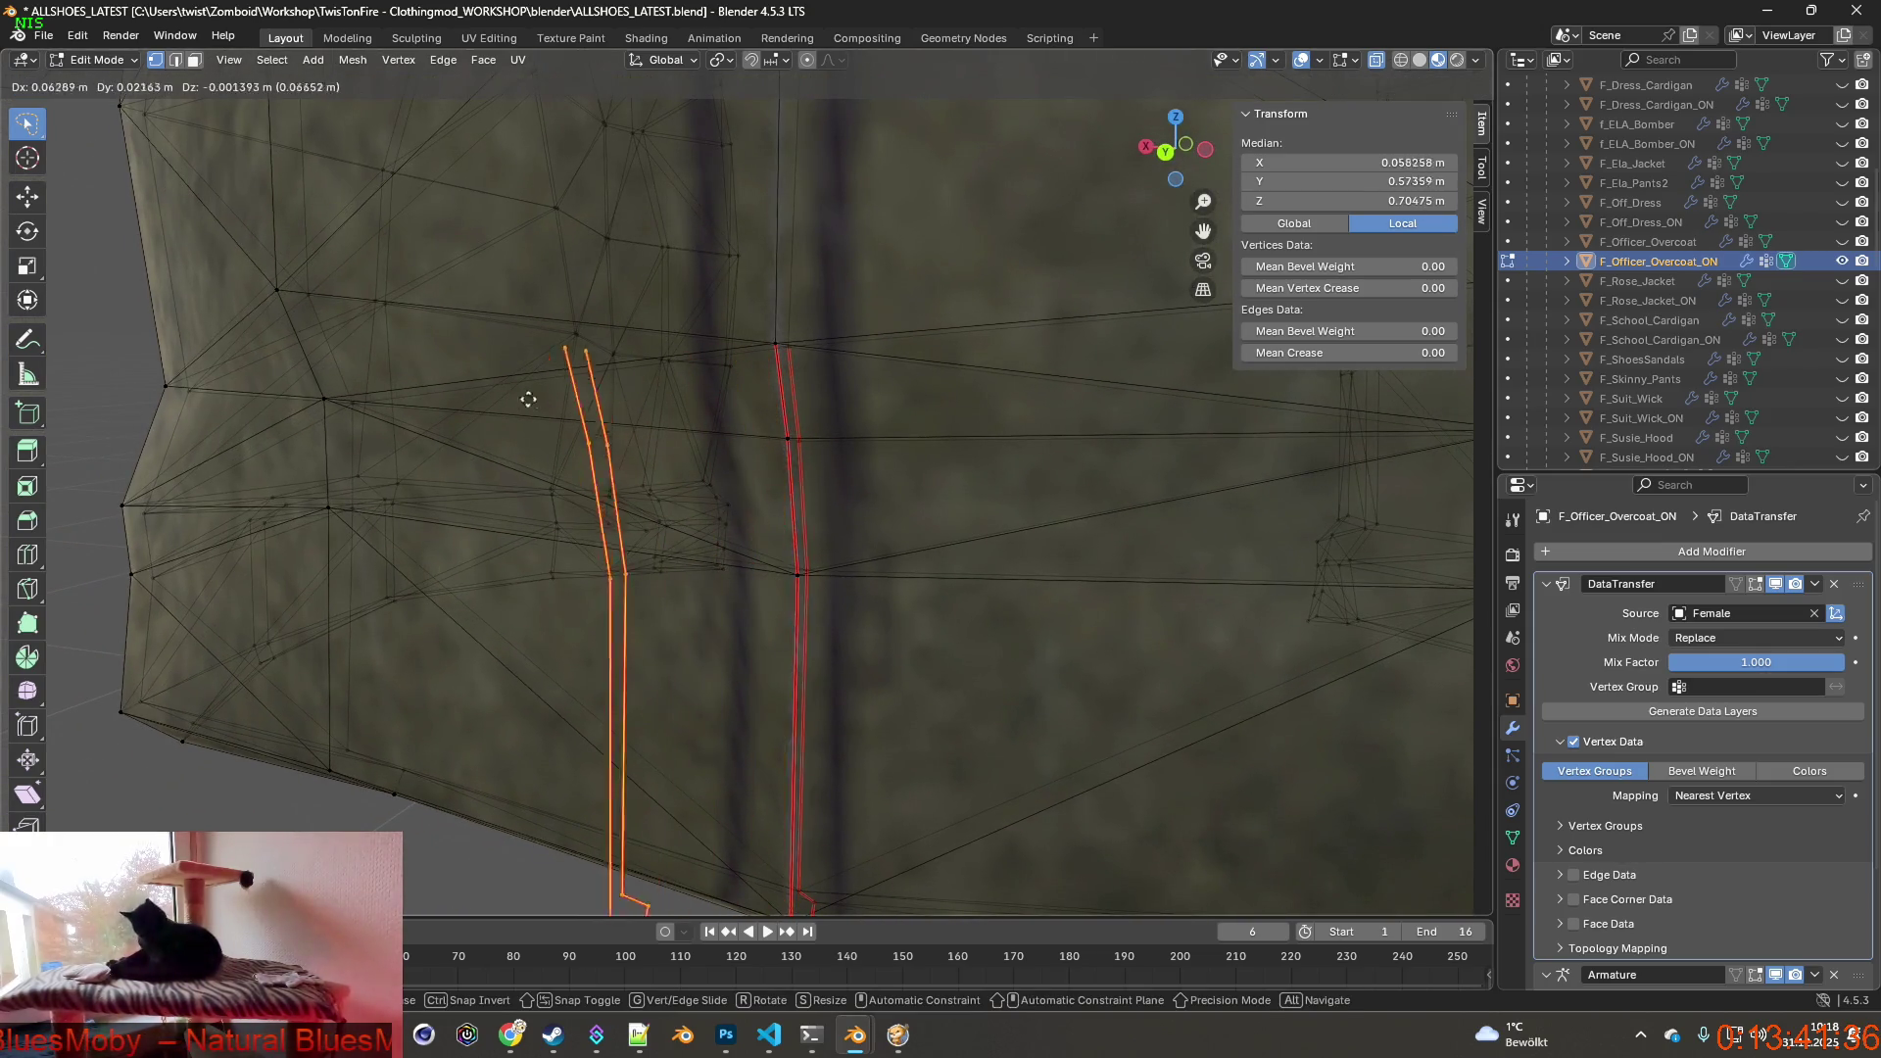
# Trial-move the split seam edges to the right and nudge a hem vertex.
pyautogui.rightClick(526, 358)
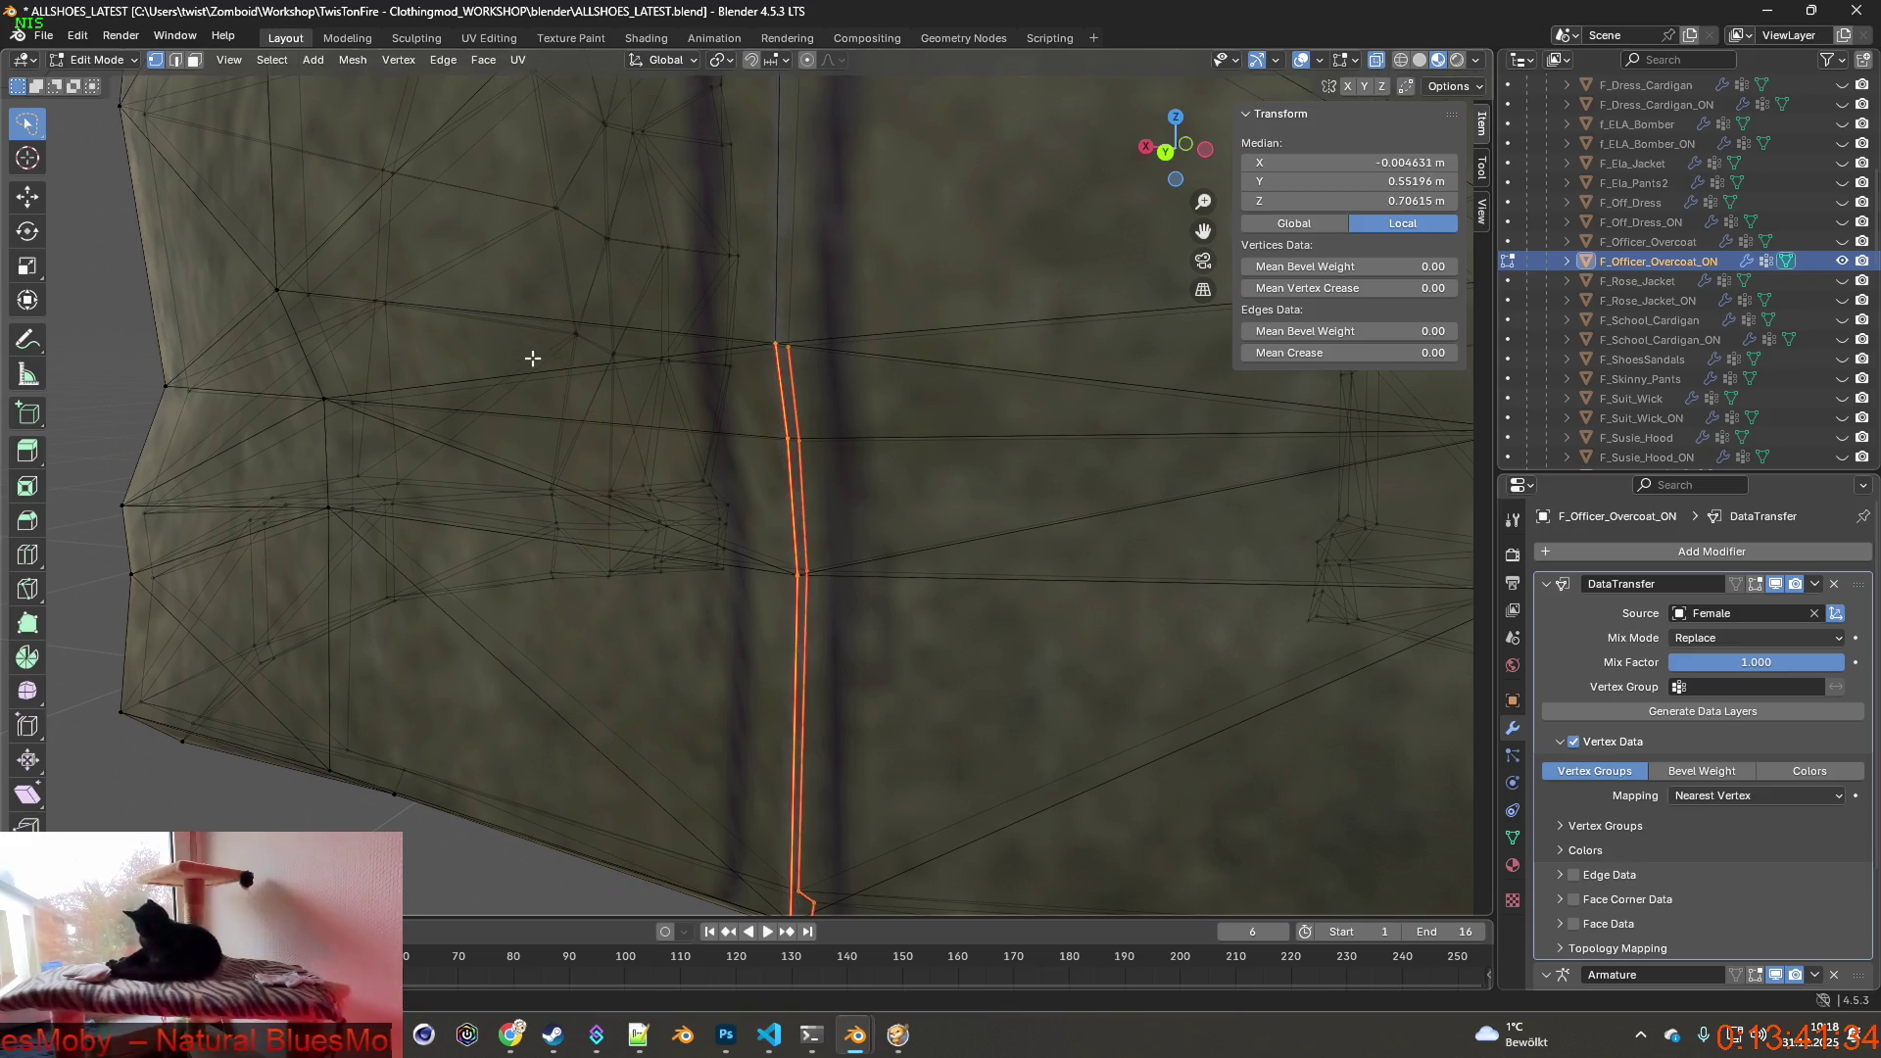
pyautogui.moveTo(706, 397); pyautogui.dragTo(883, 418, button='middle')
pyautogui.press('g')
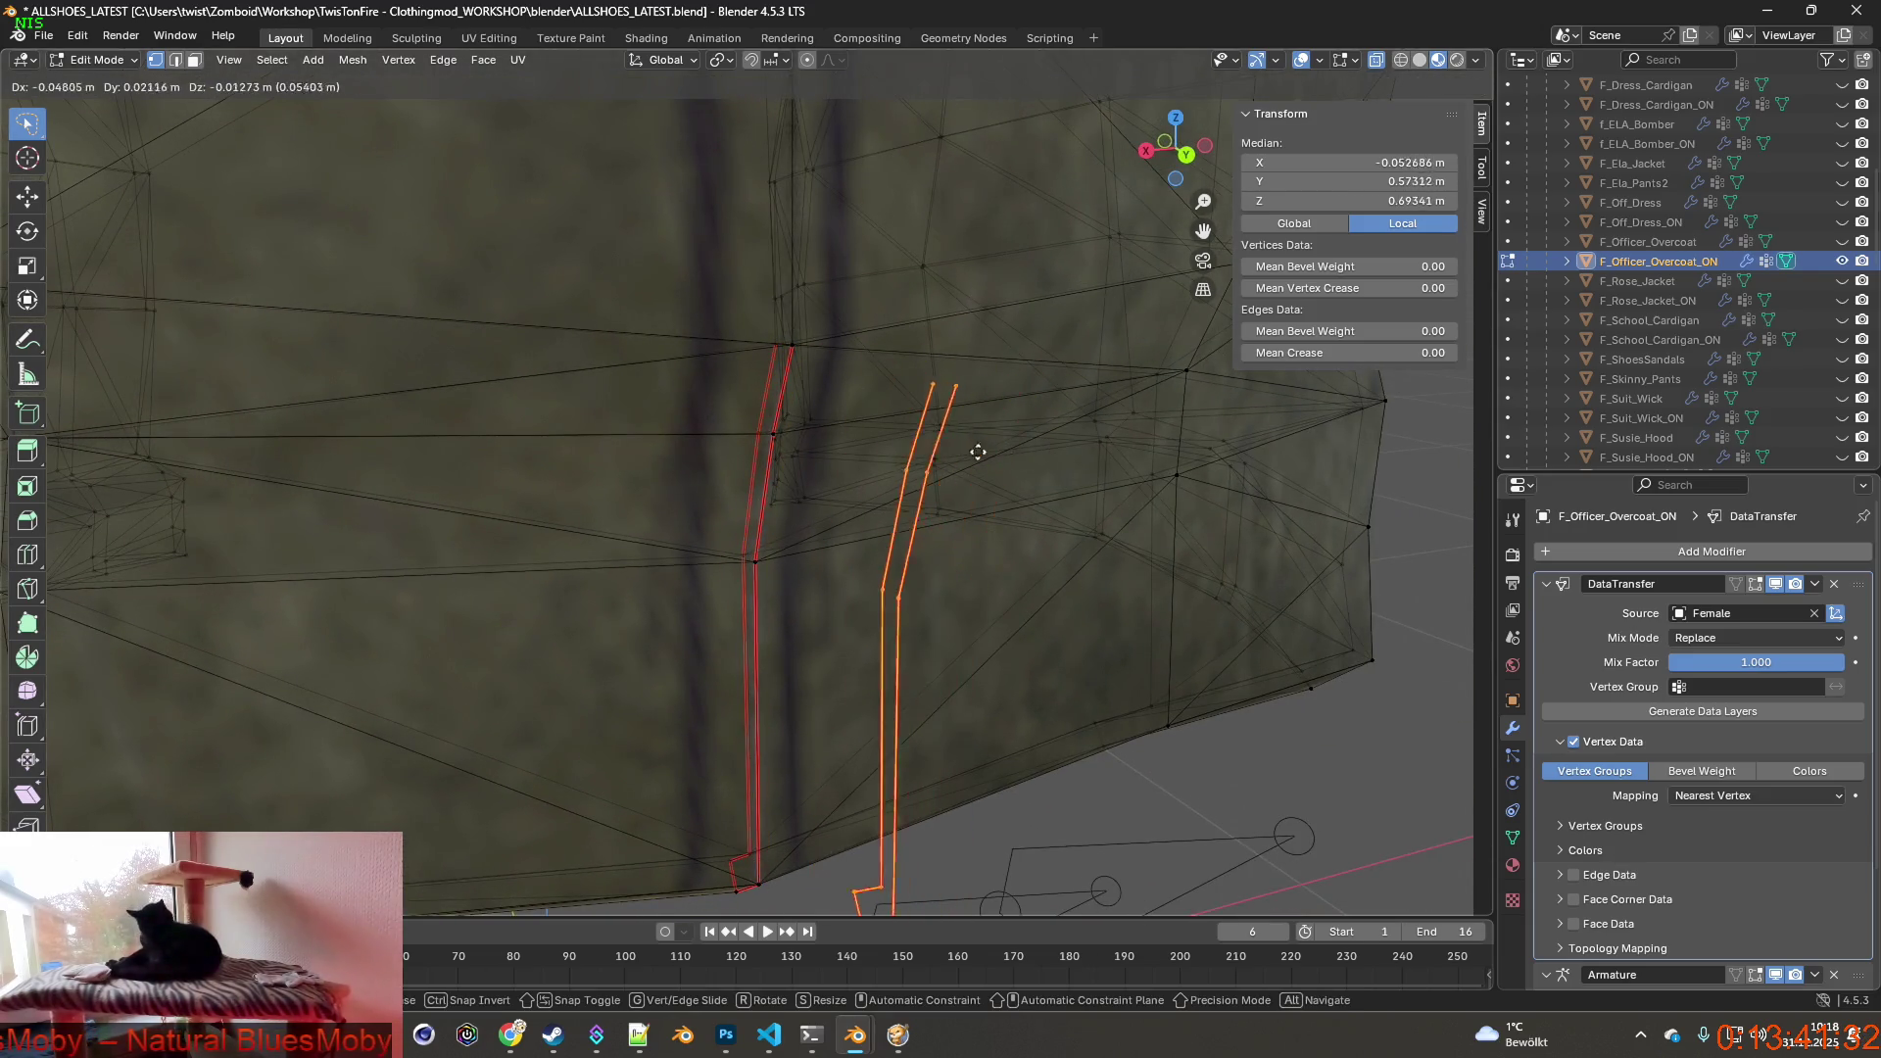
pyautogui.click(880, 417)
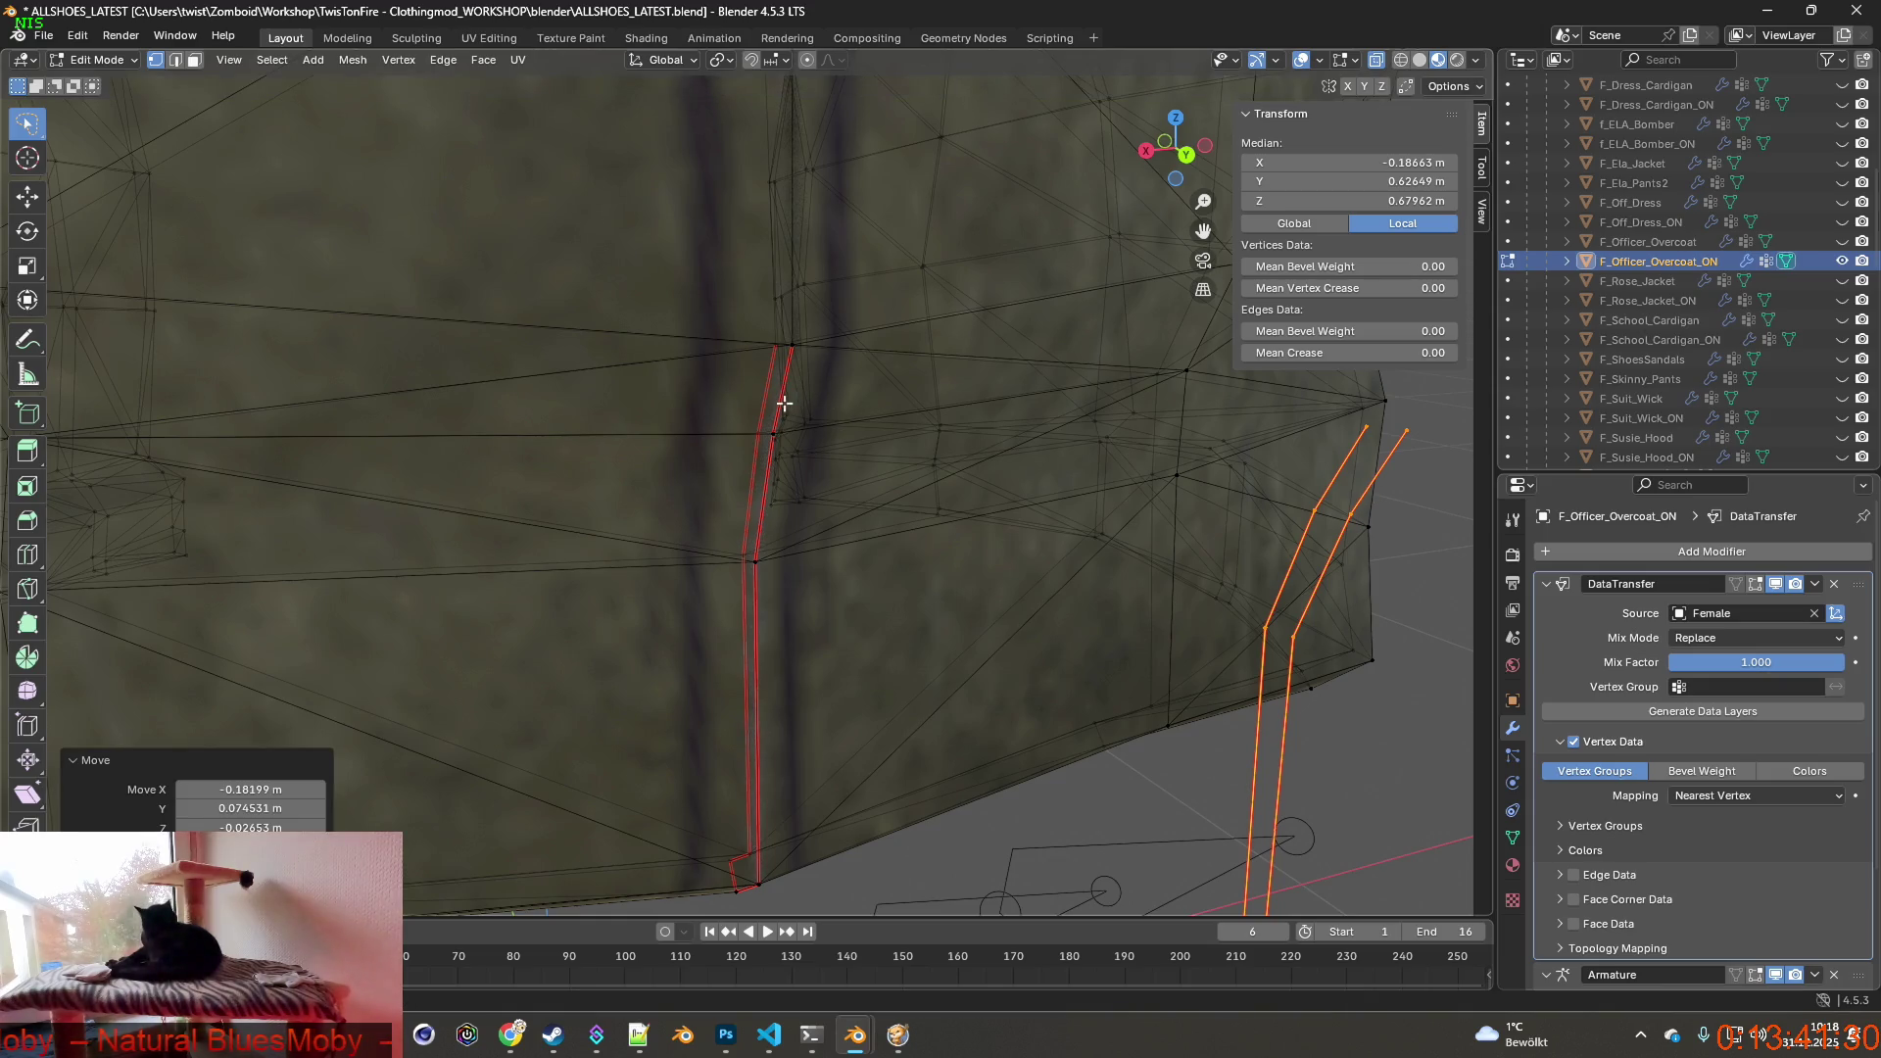
pyautogui.moveTo(782, 505)
pyautogui.mouseDown(button='middle')
pyautogui.moveTo(740, 602)
pyautogui.moveTo(775, 776)
pyautogui.mouseUp(button='middle')
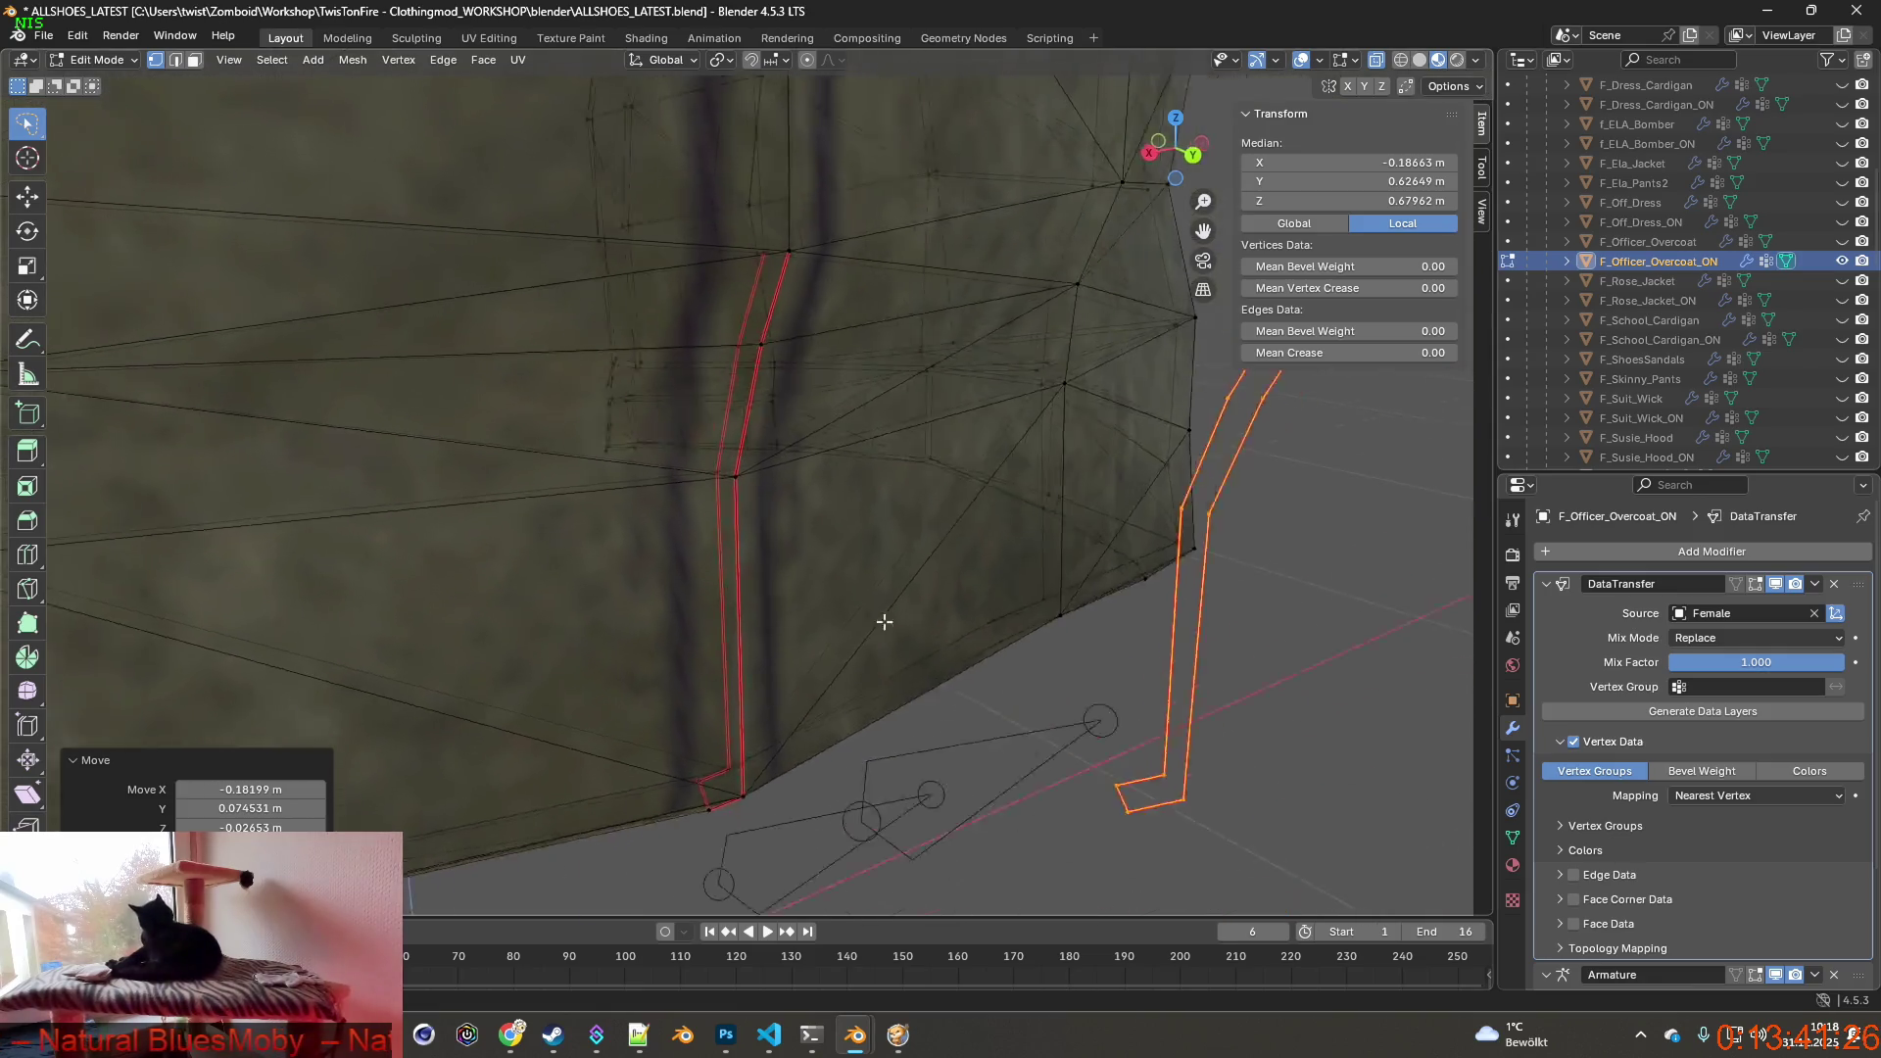
pyautogui.click(725, 784)
pyautogui.scroll(3, 725, 784)
pyautogui.press('g')
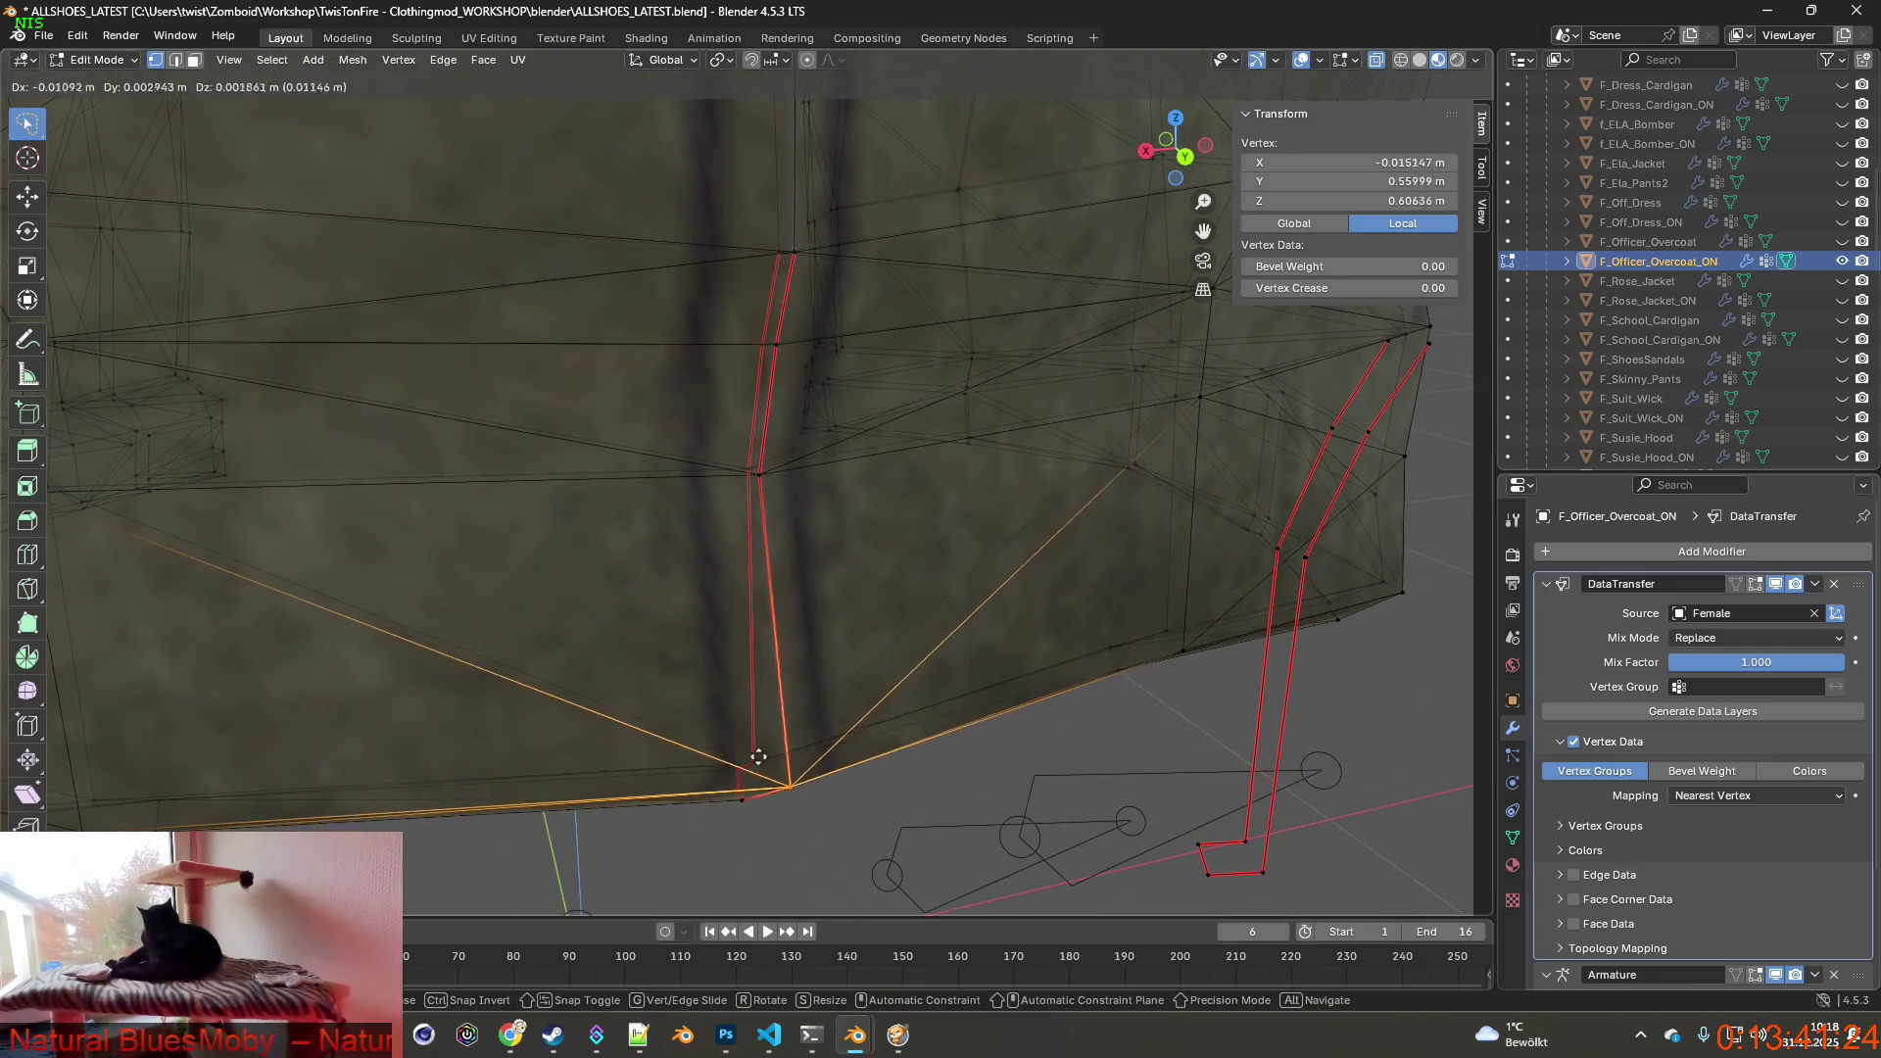
pyautogui.click(766, 785)
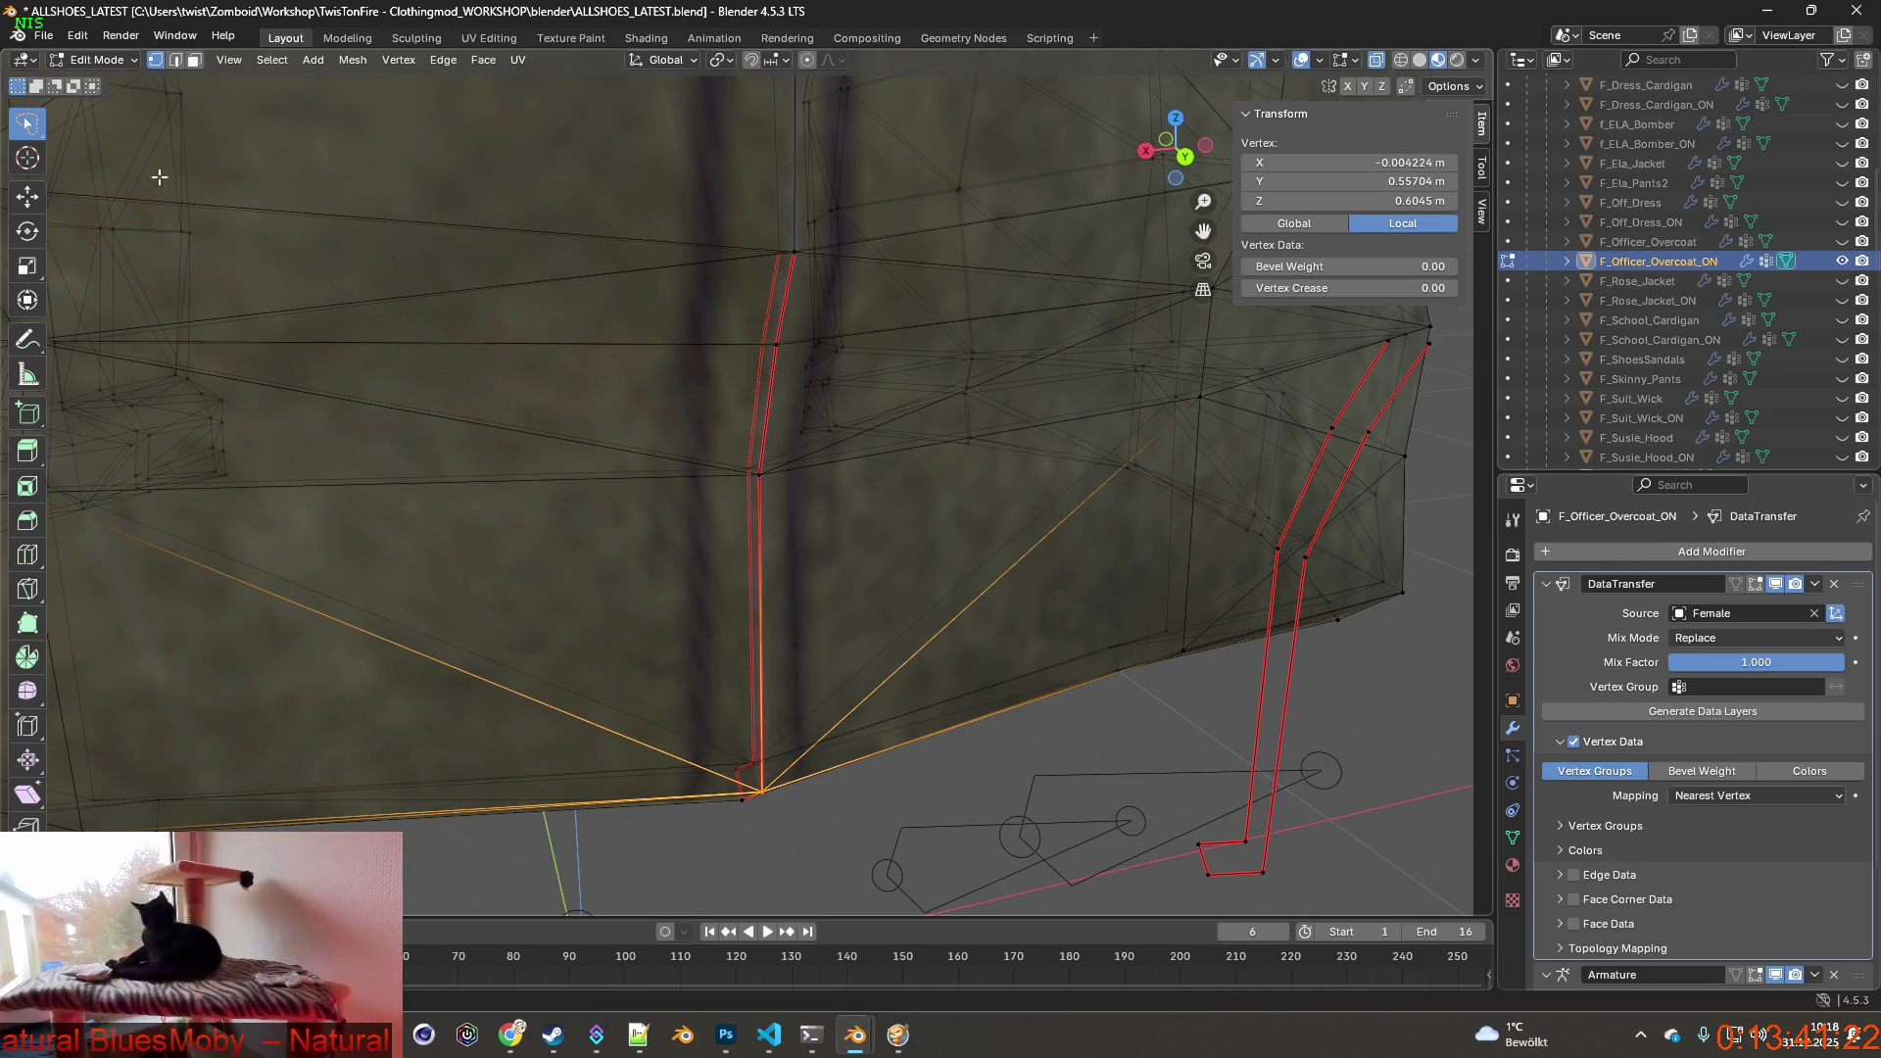
# Revert through Undo History to the state just after Mark Seam.
pyautogui.click(76, 37)
pyautogui.moveTo(126, 98)
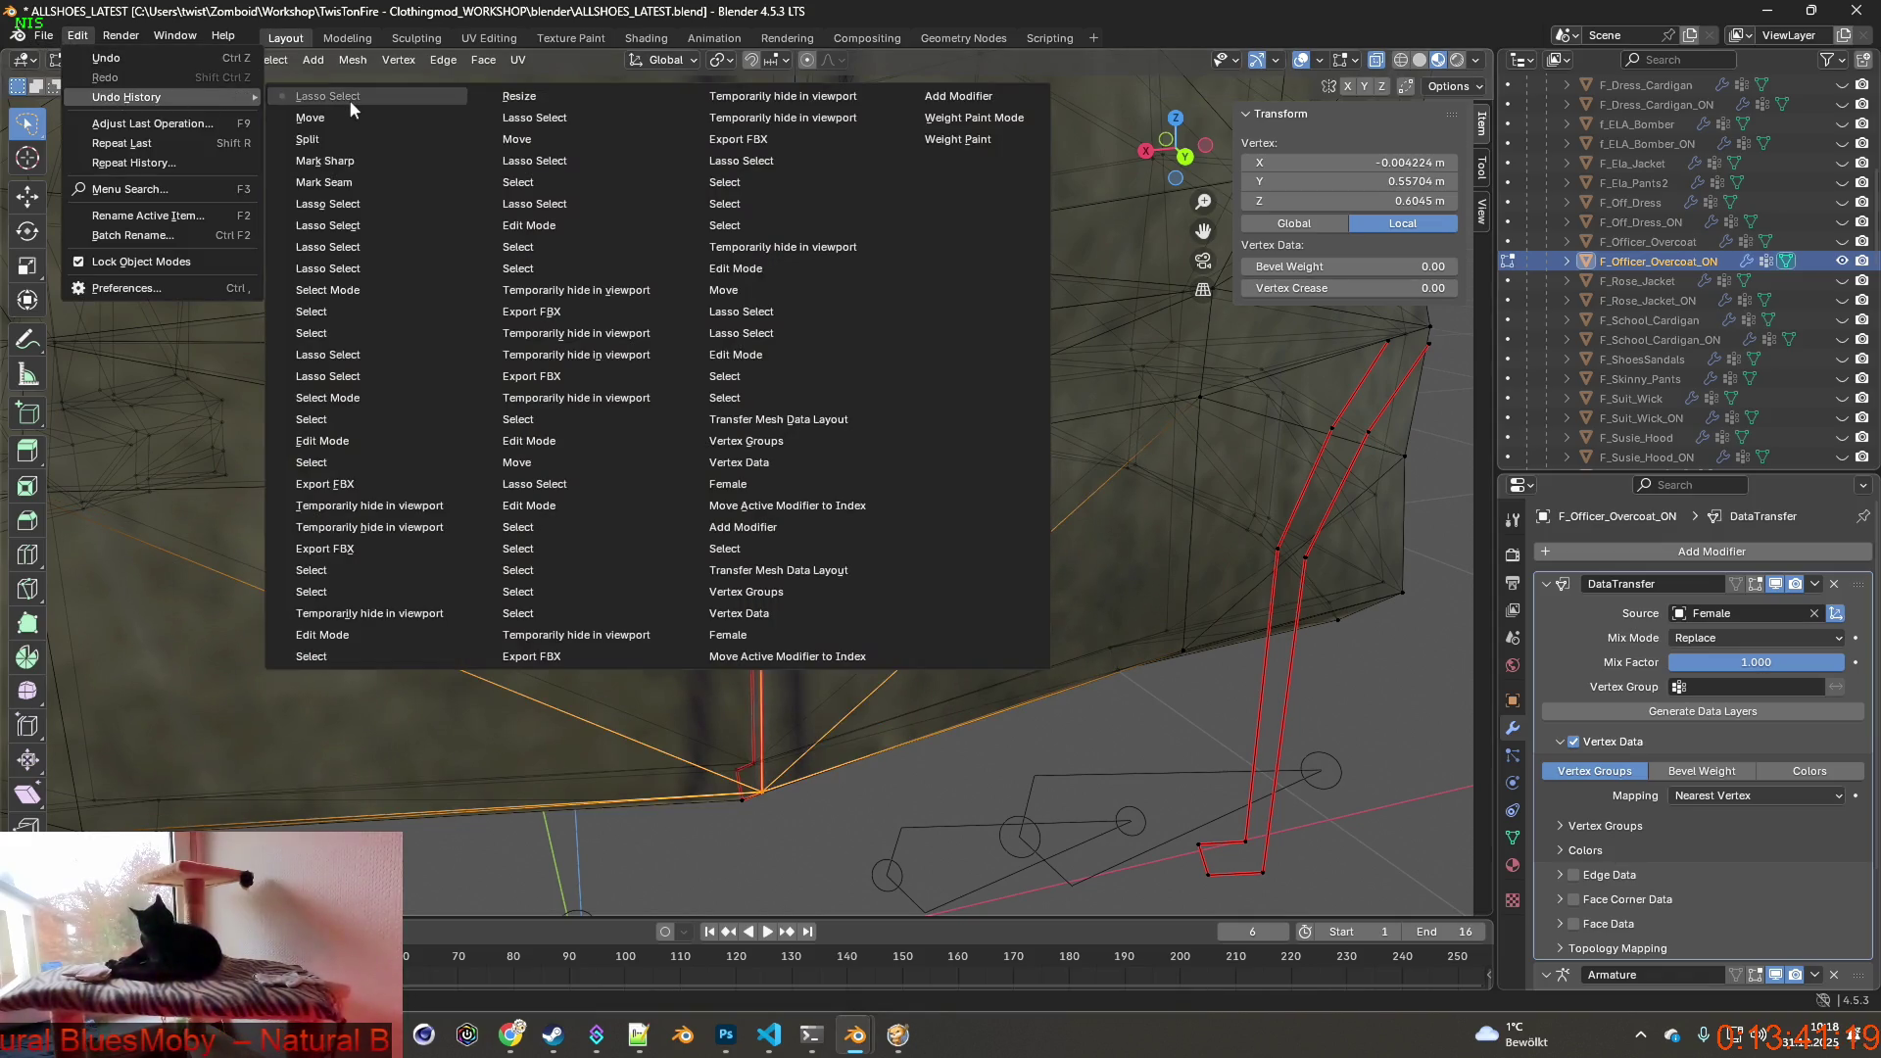
pyautogui.click(328, 160)
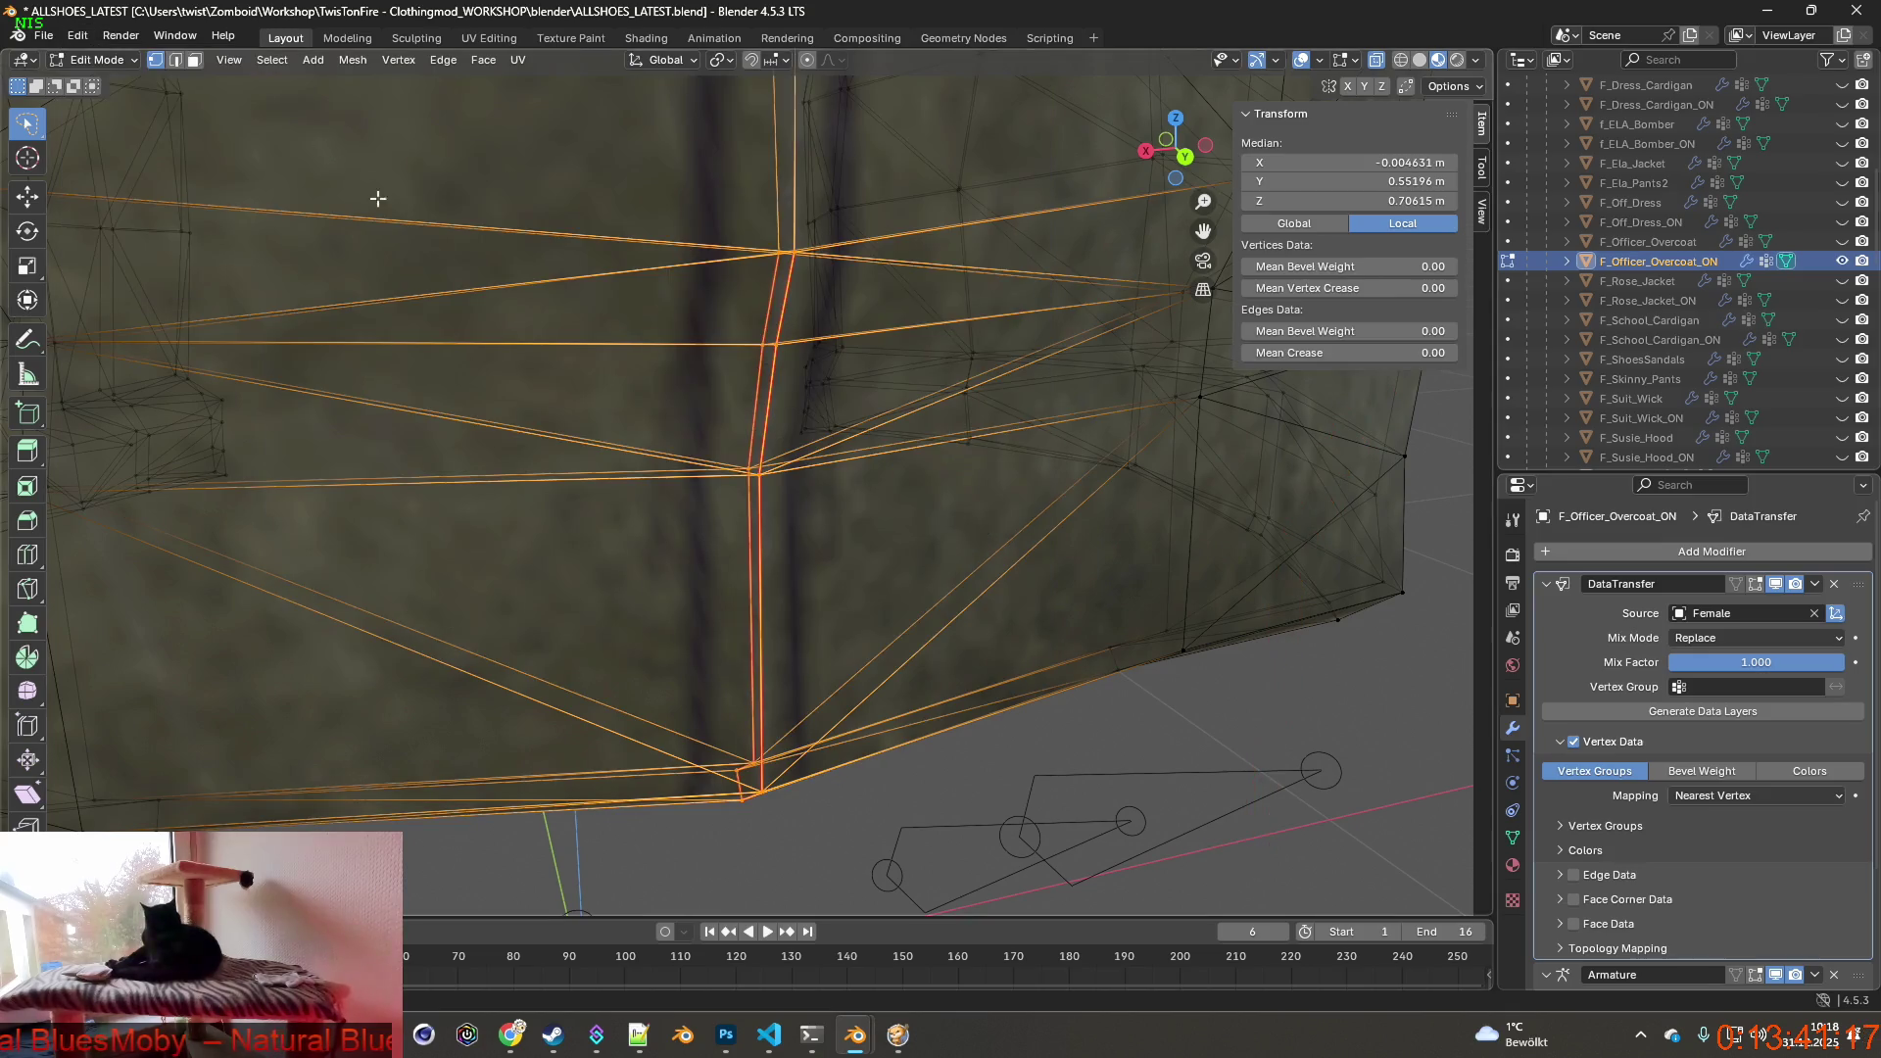
pyautogui.moveTo(501, 321); pyautogui.dragTo(524, 360, button='middle')
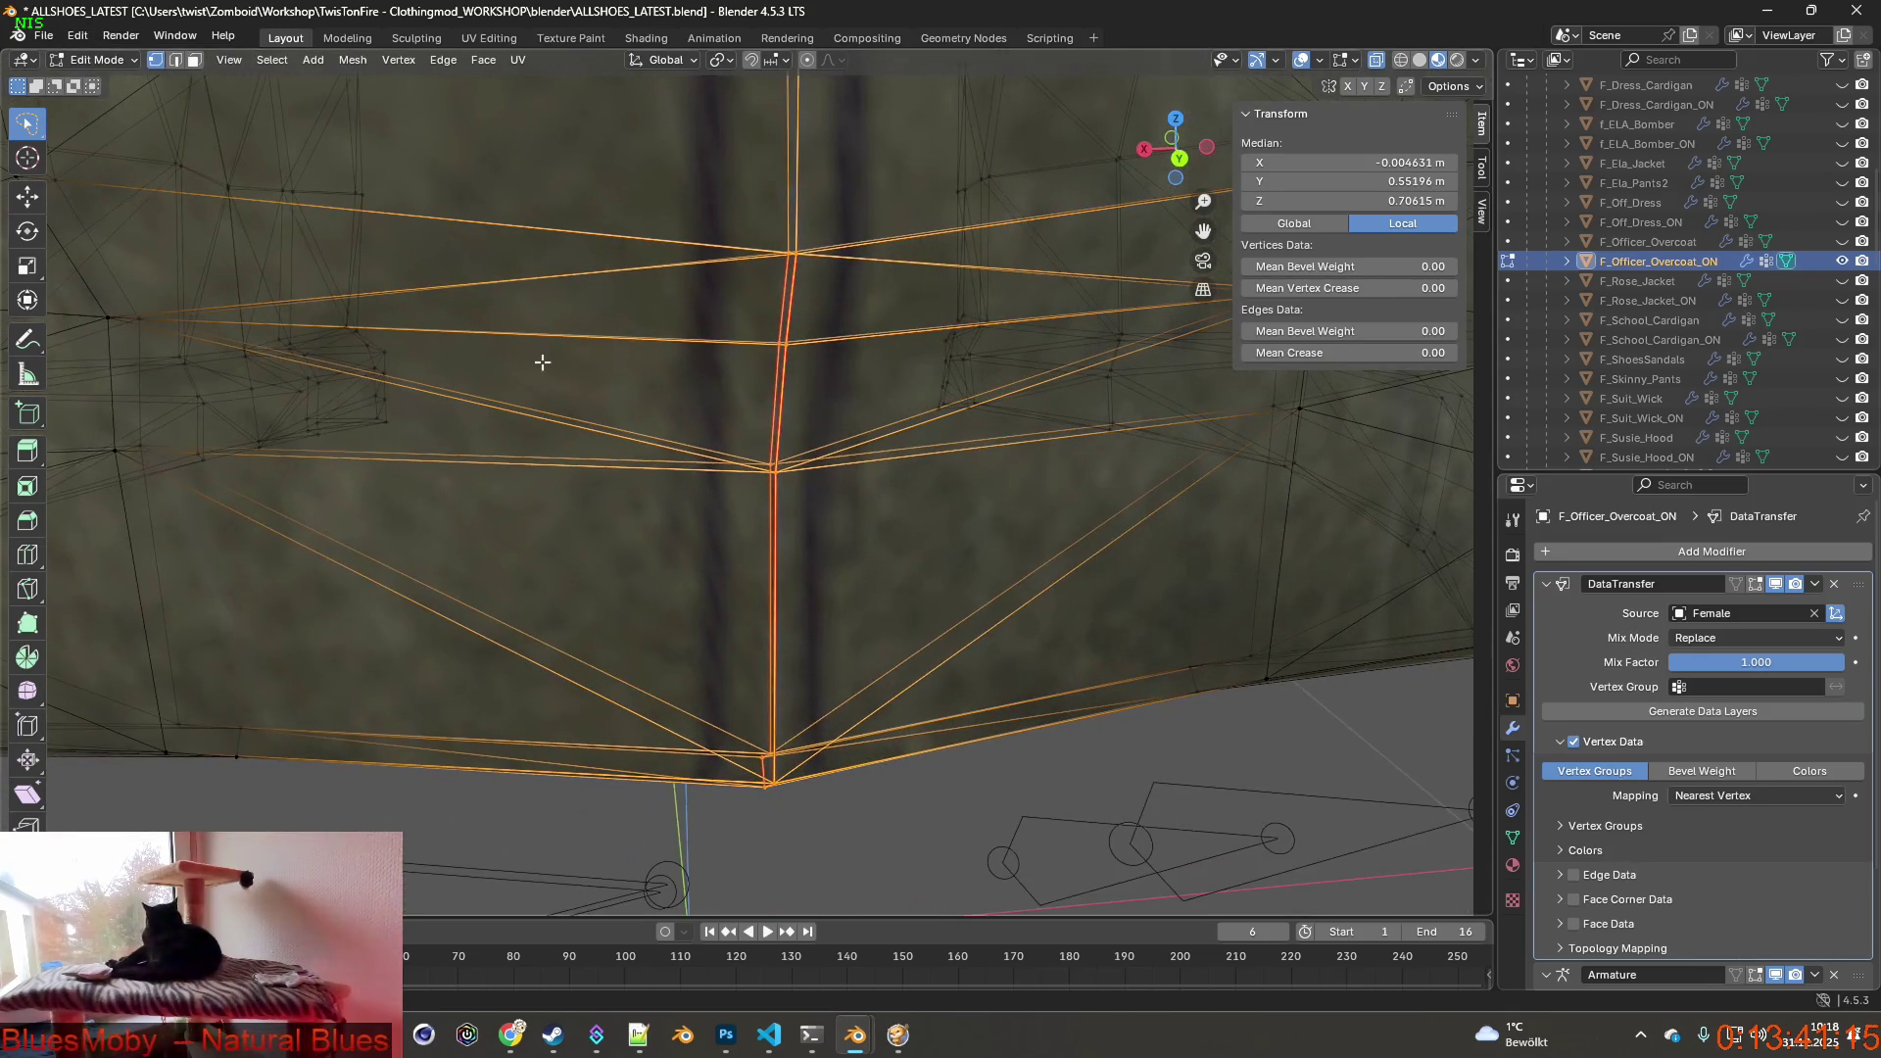
pyautogui.click(440, 60)
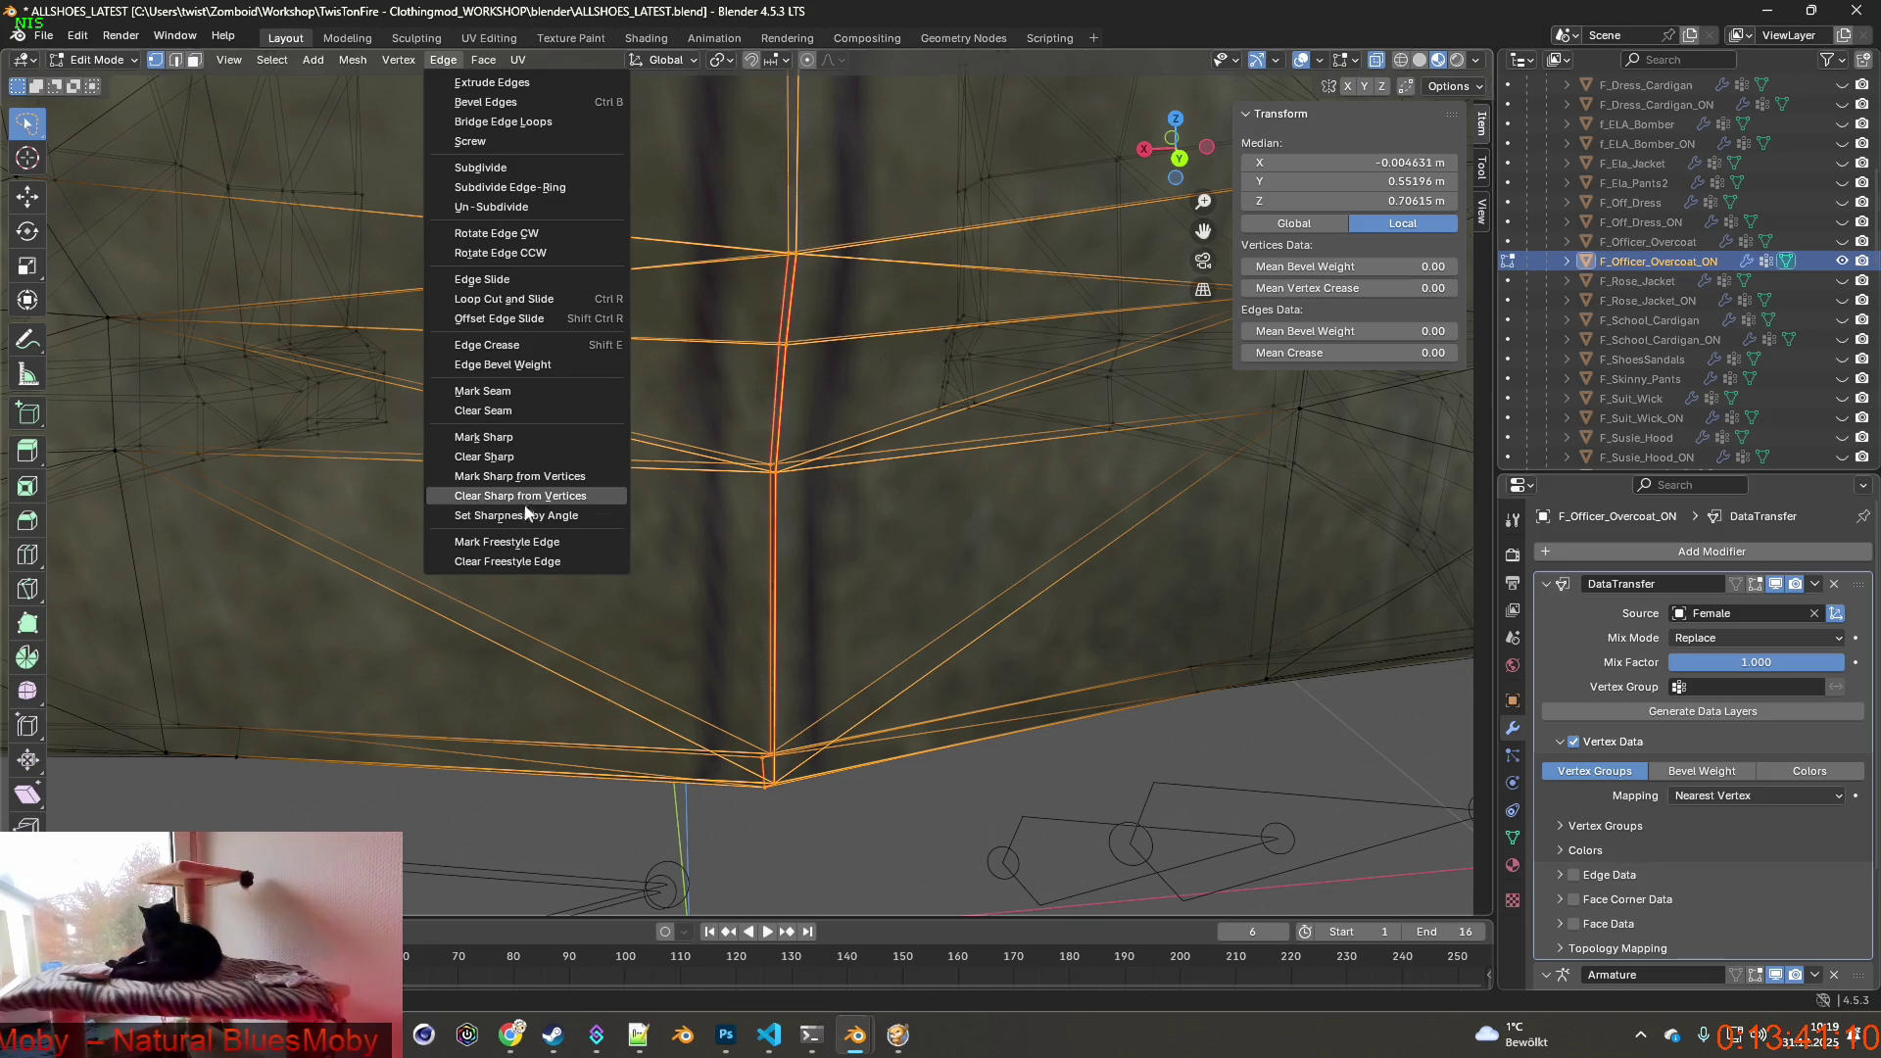
# Extrude the rear seam edges in place with zero offset twice and mark them Sharp.
pyautogui.click(504, 84)
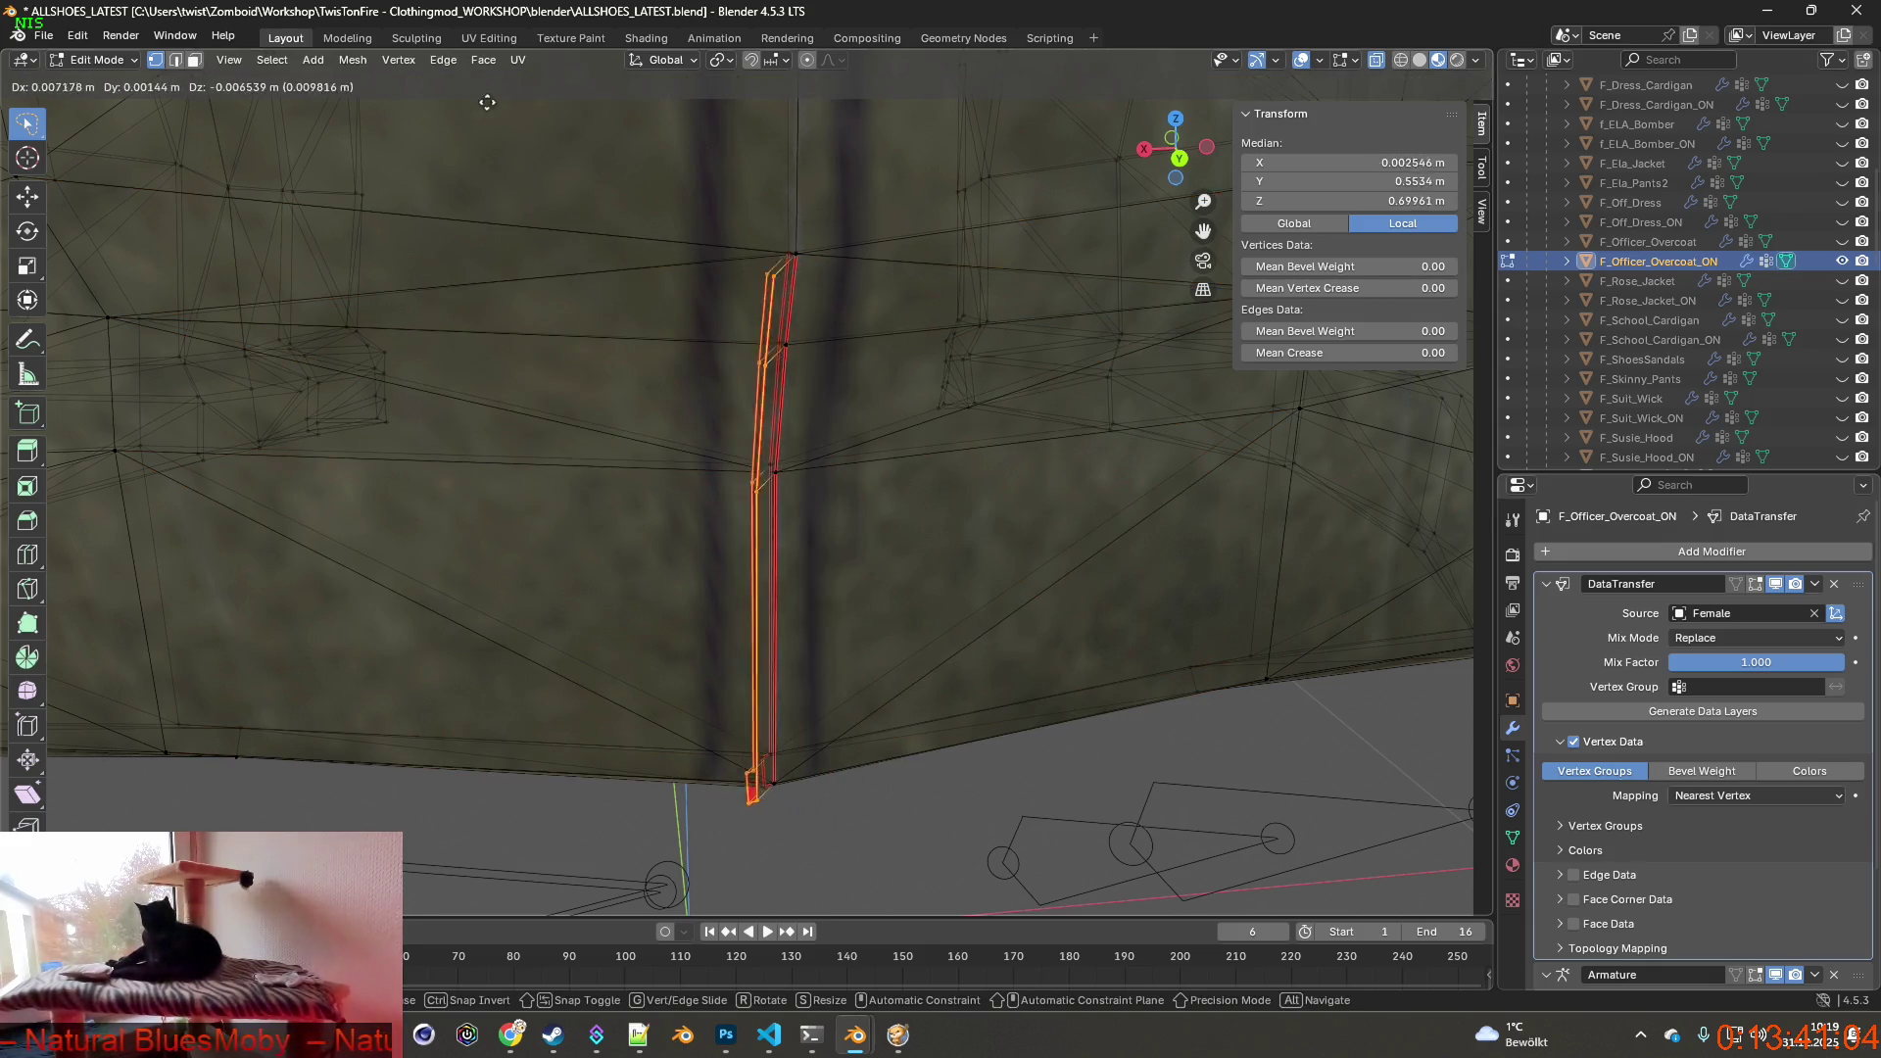
pyautogui.rightClick(485, 85)
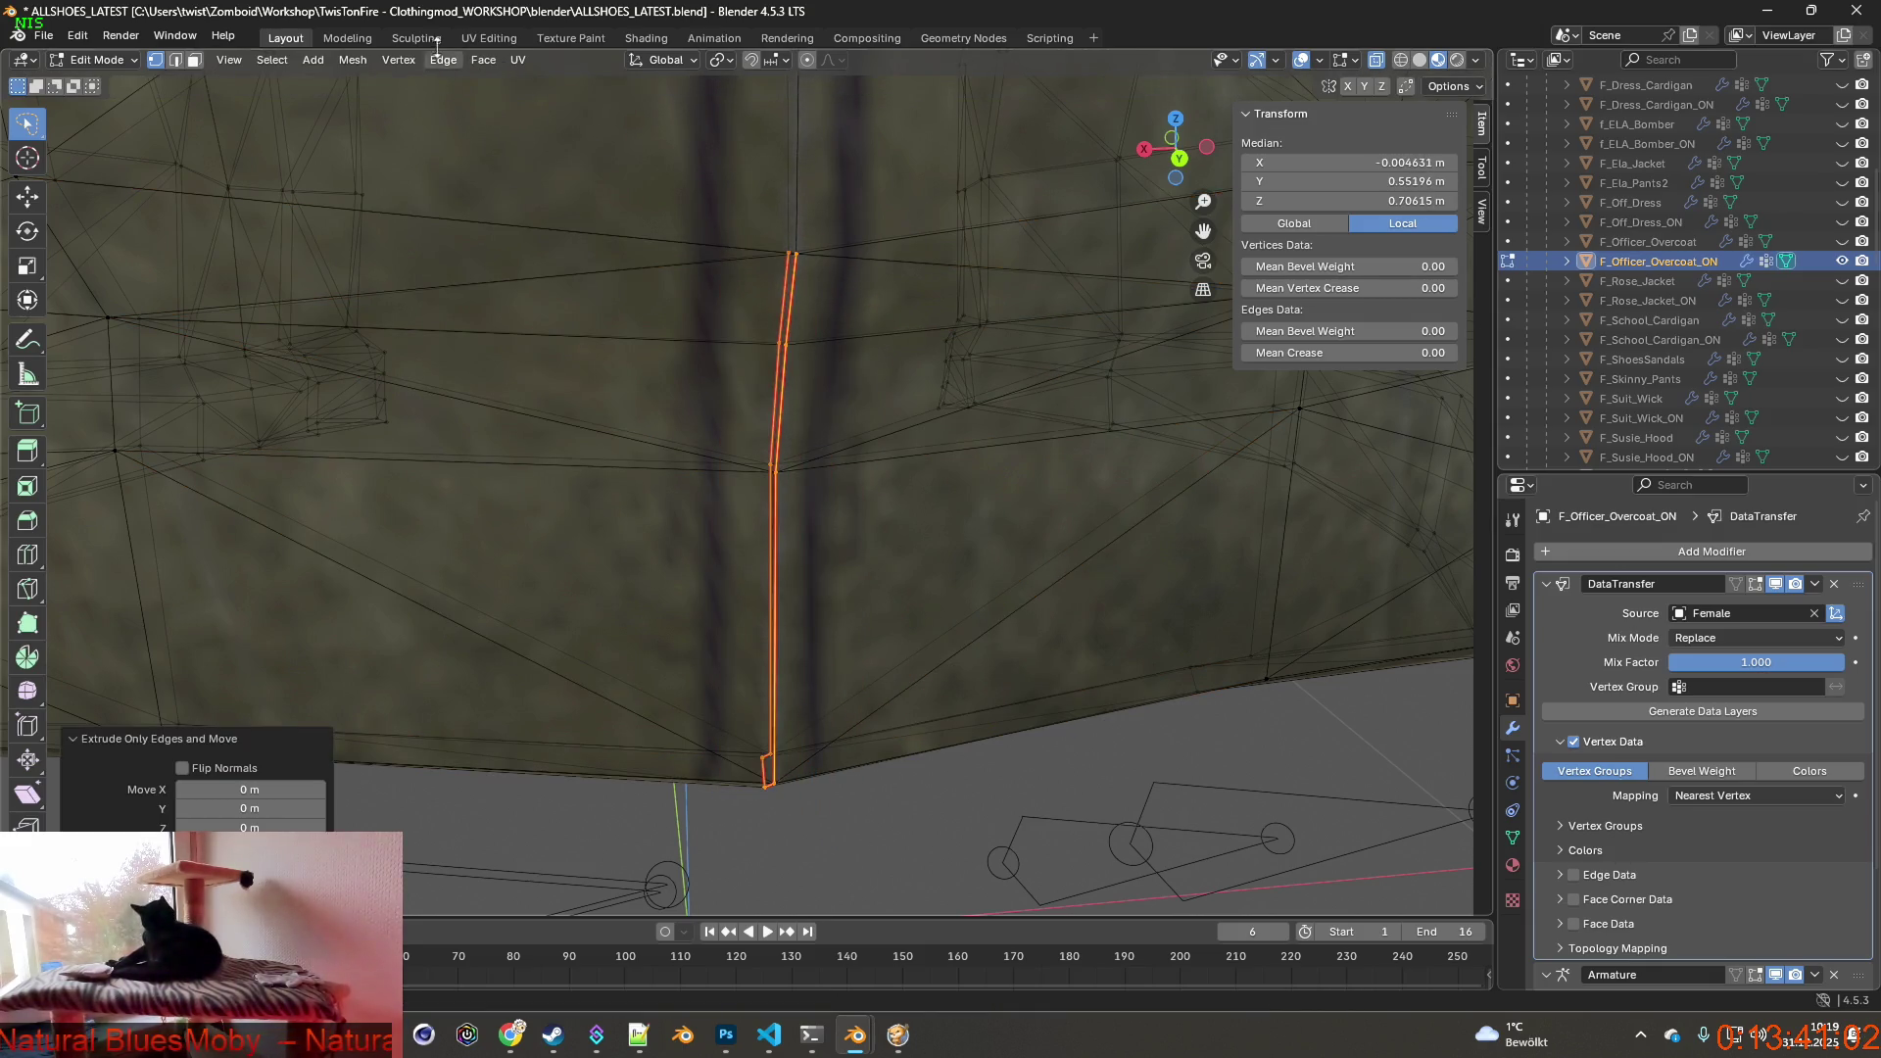
pyautogui.click(442, 59)
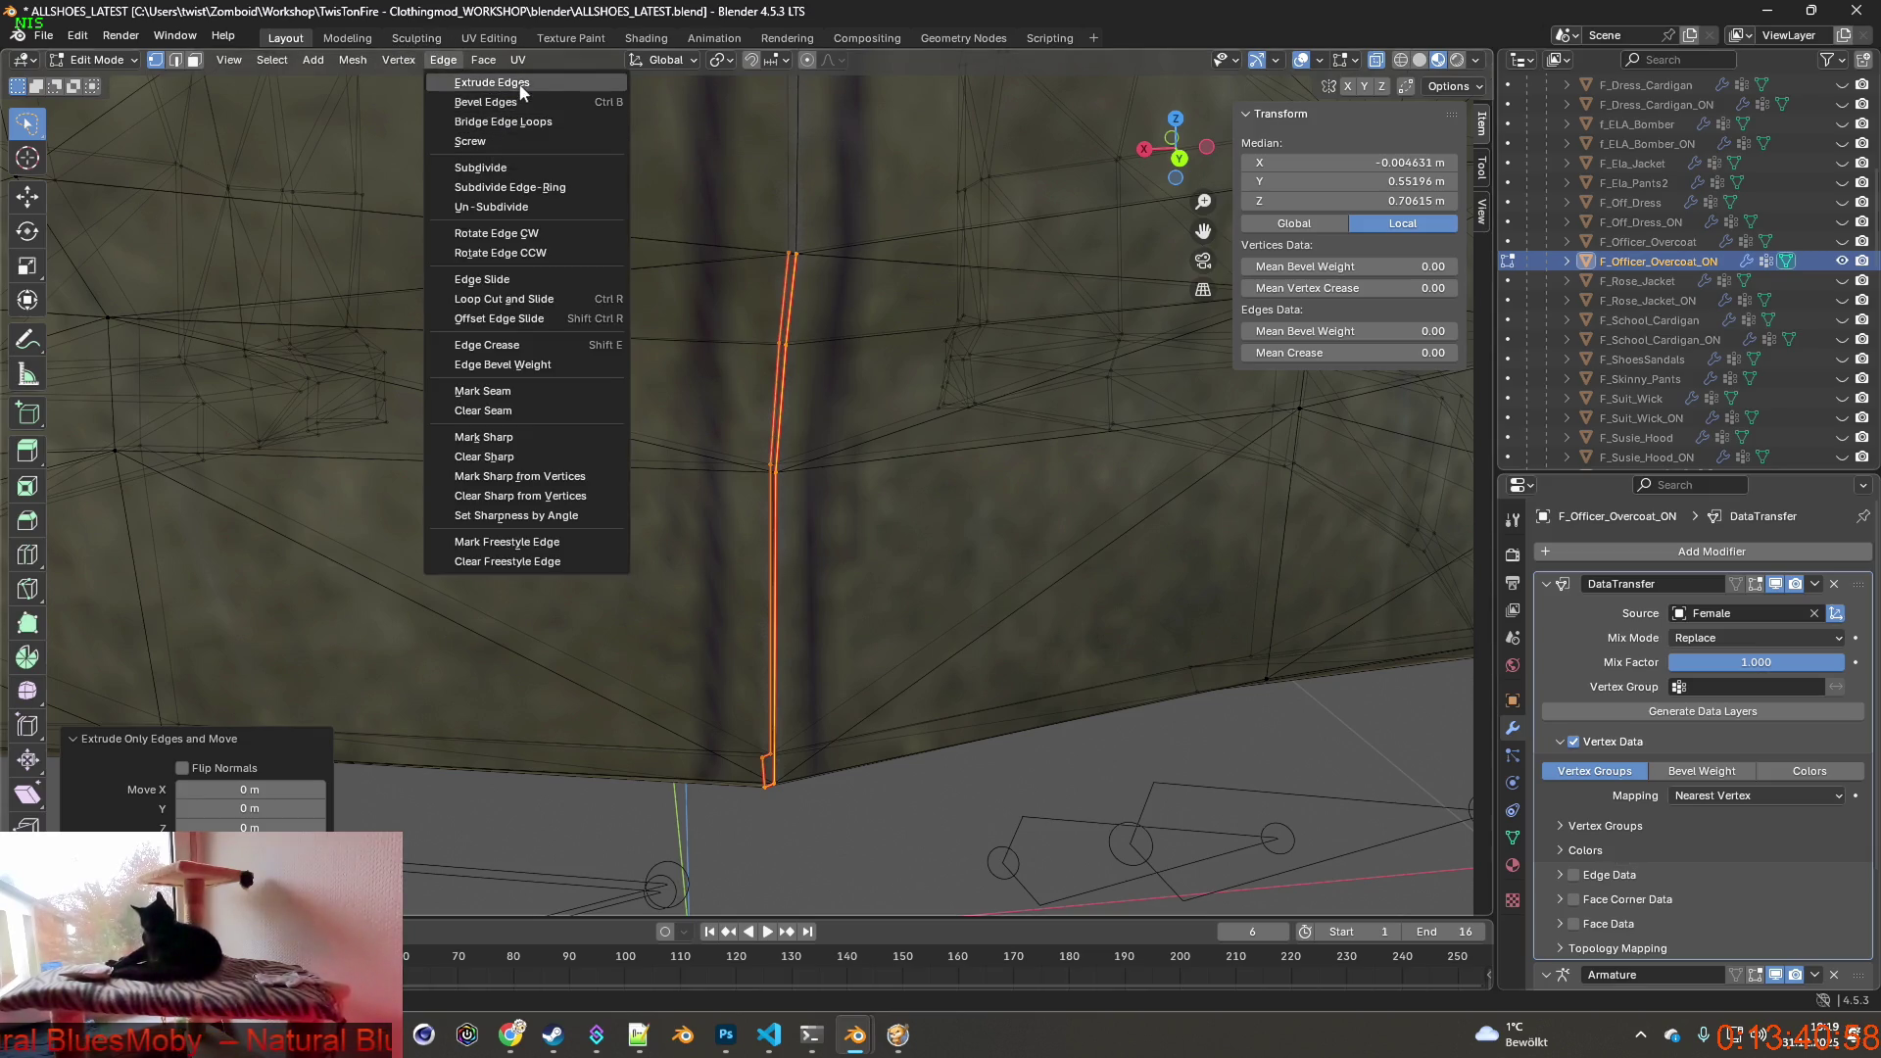
pyautogui.click(492, 82)
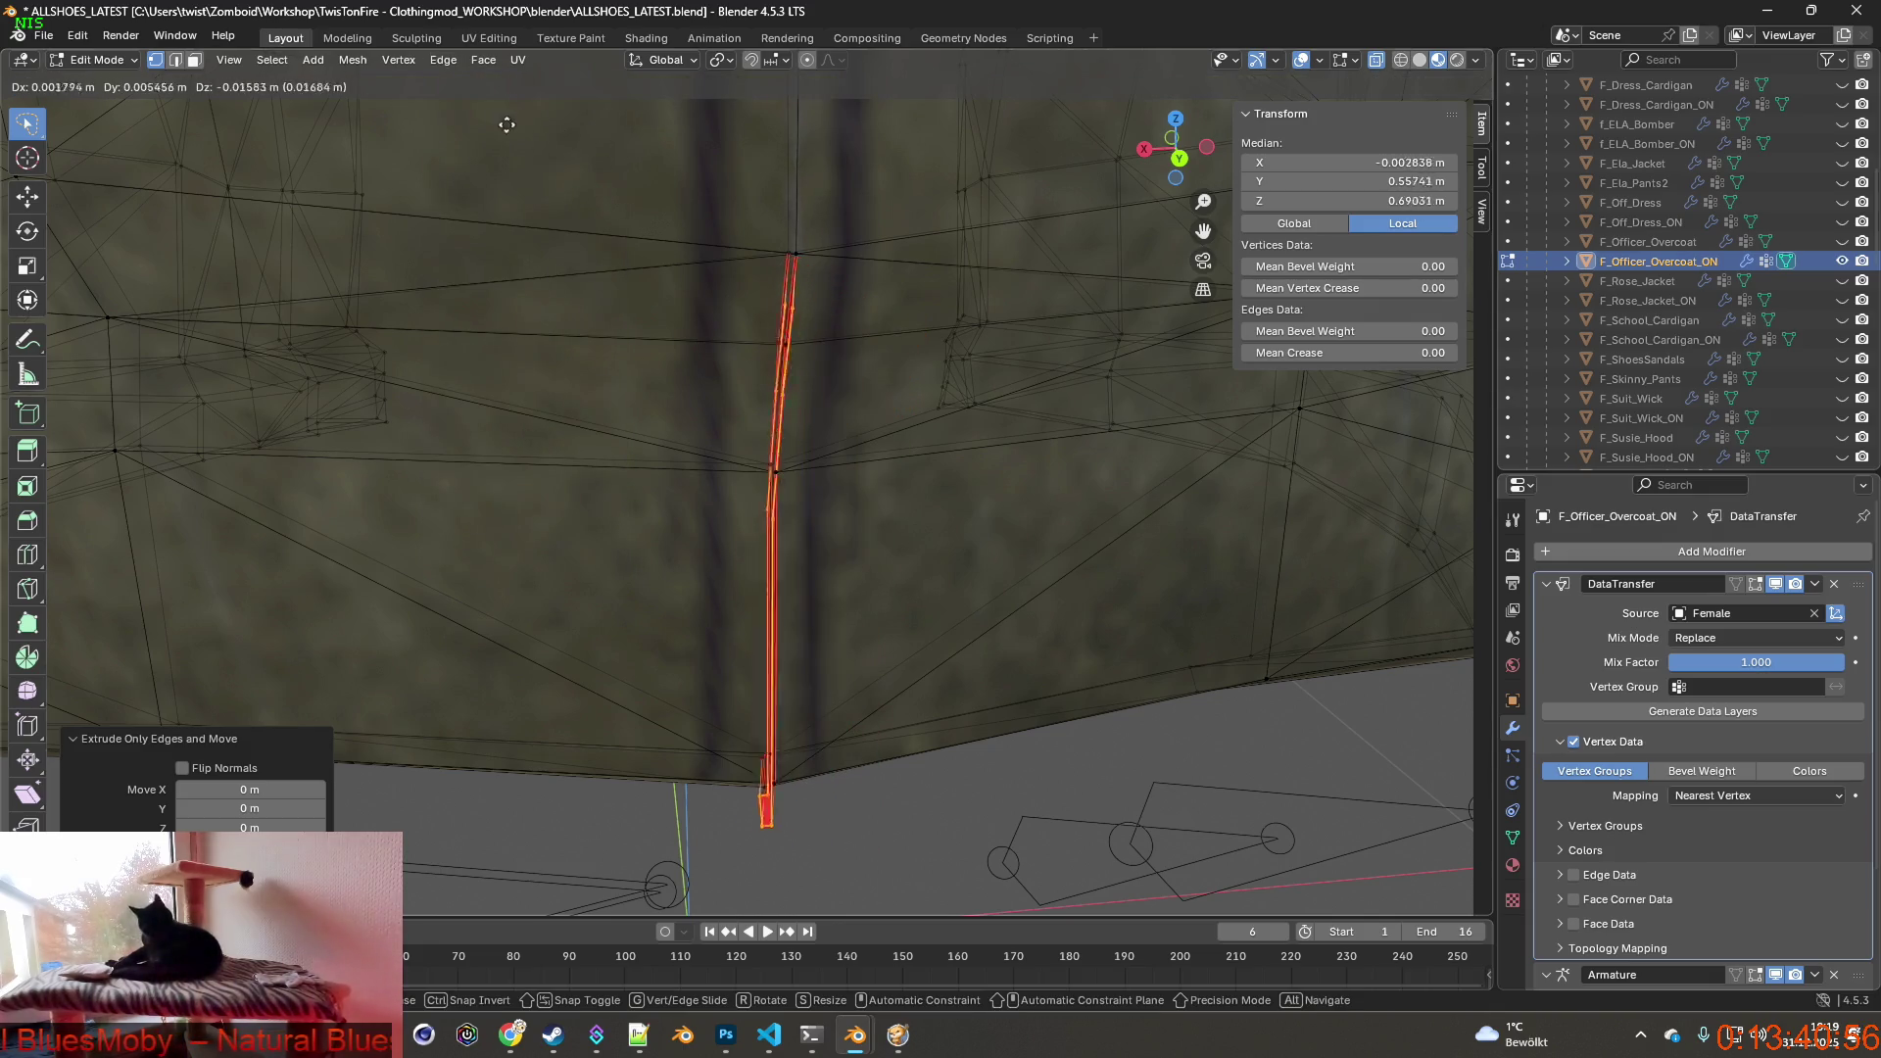
pyautogui.click(441, 59)
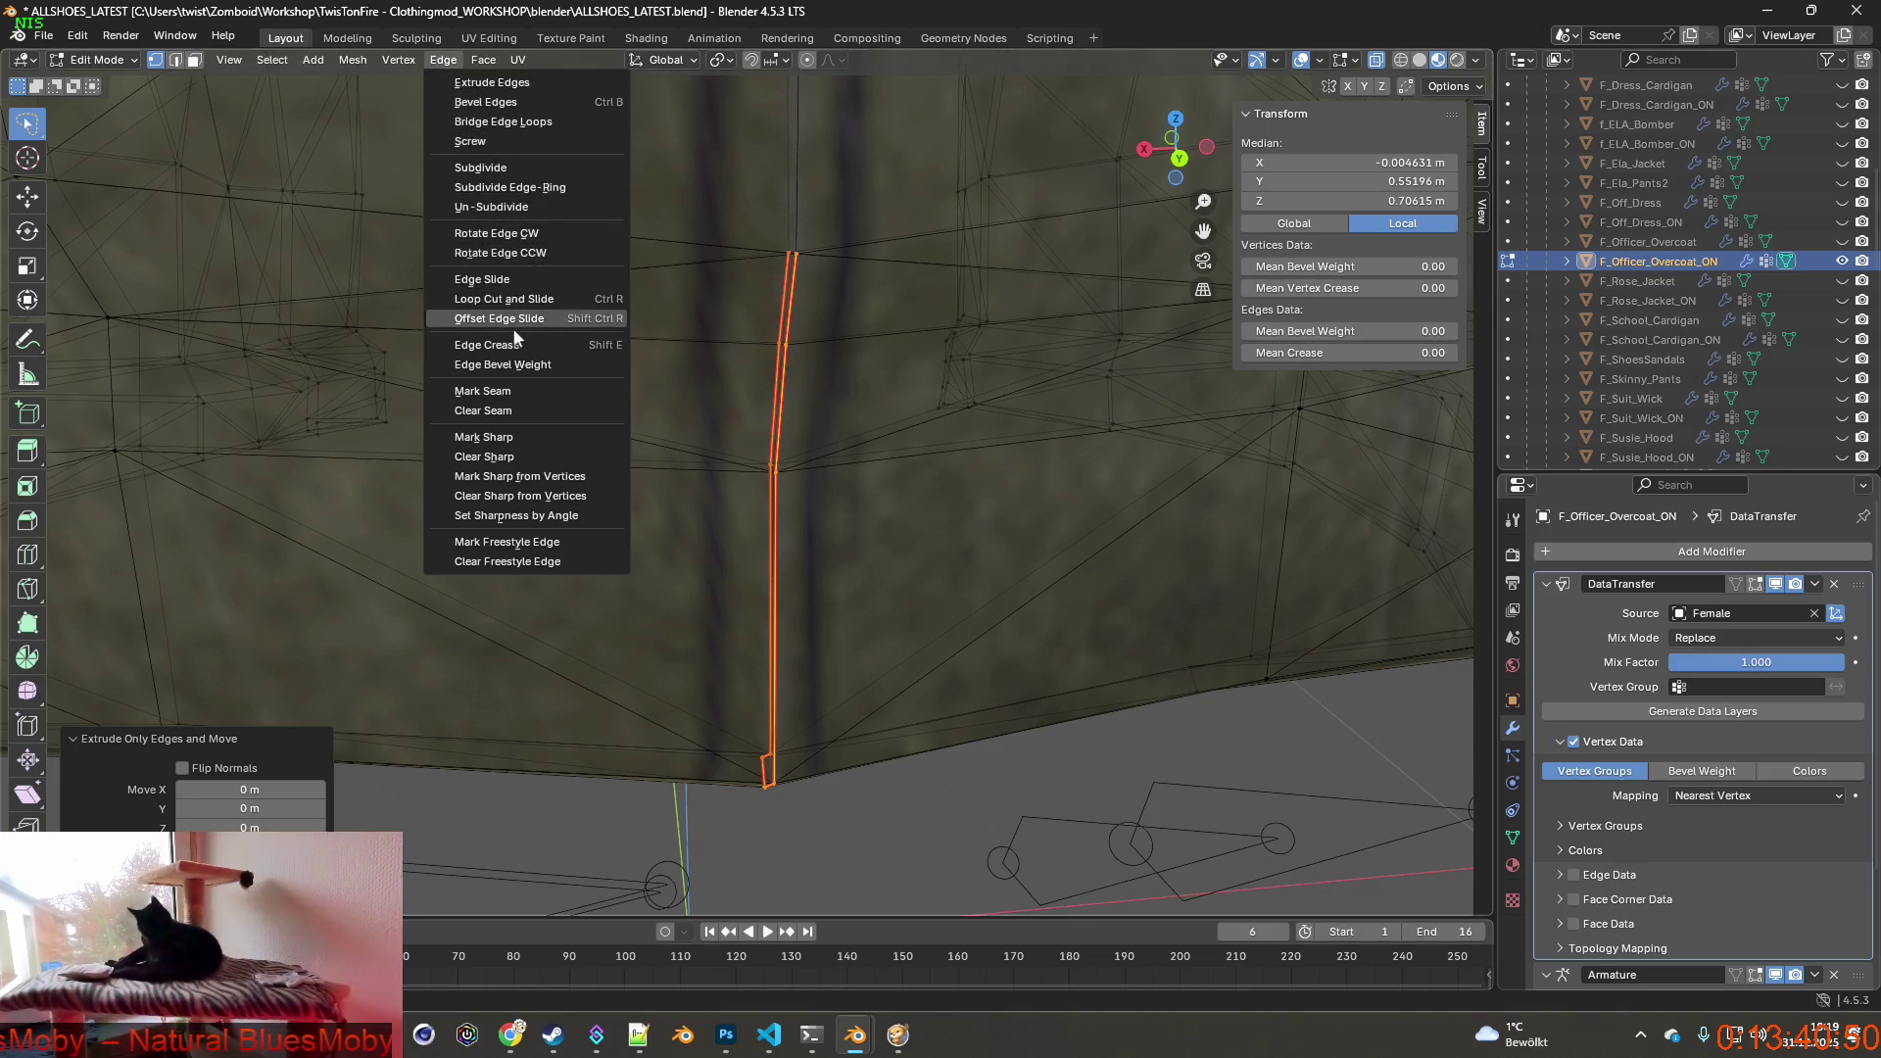
pyautogui.click(521, 437)
pyautogui.rightClick(781, 433)
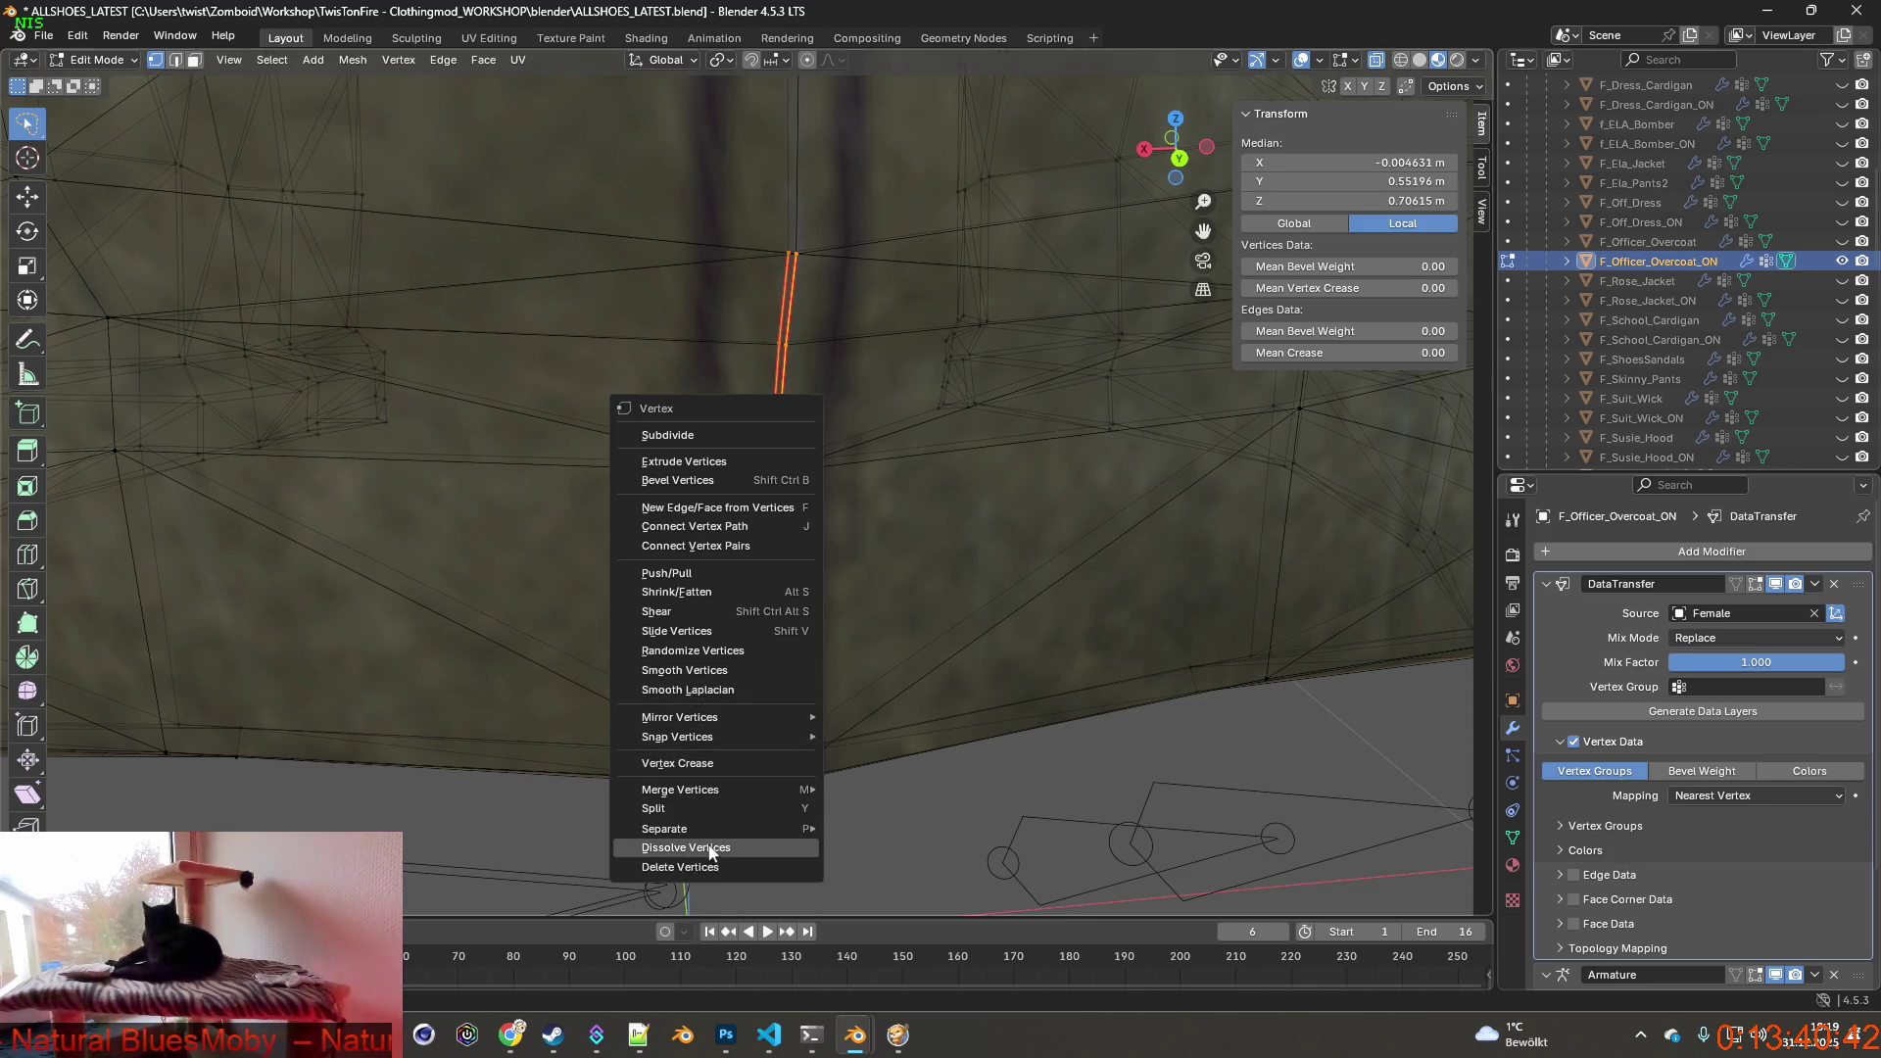
# Dissolve the extra seam vertex and shift the vertex above the vent.
pyautogui.click(686, 847)
pyautogui.moveTo(795, 757)
pyautogui.mouseDown(button='middle')
pyautogui.moveTo(864, 740)
pyautogui.moveTo(773, 732)
pyautogui.moveTo(786, 716)
pyautogui.moveTo(809, 804)
pyautogui.moveTo(794, 736)
pyautogui.moveTo(736, 648)
pyautogui.moveTo(662, 662)
pyautogui.mouseUp(button='middle')
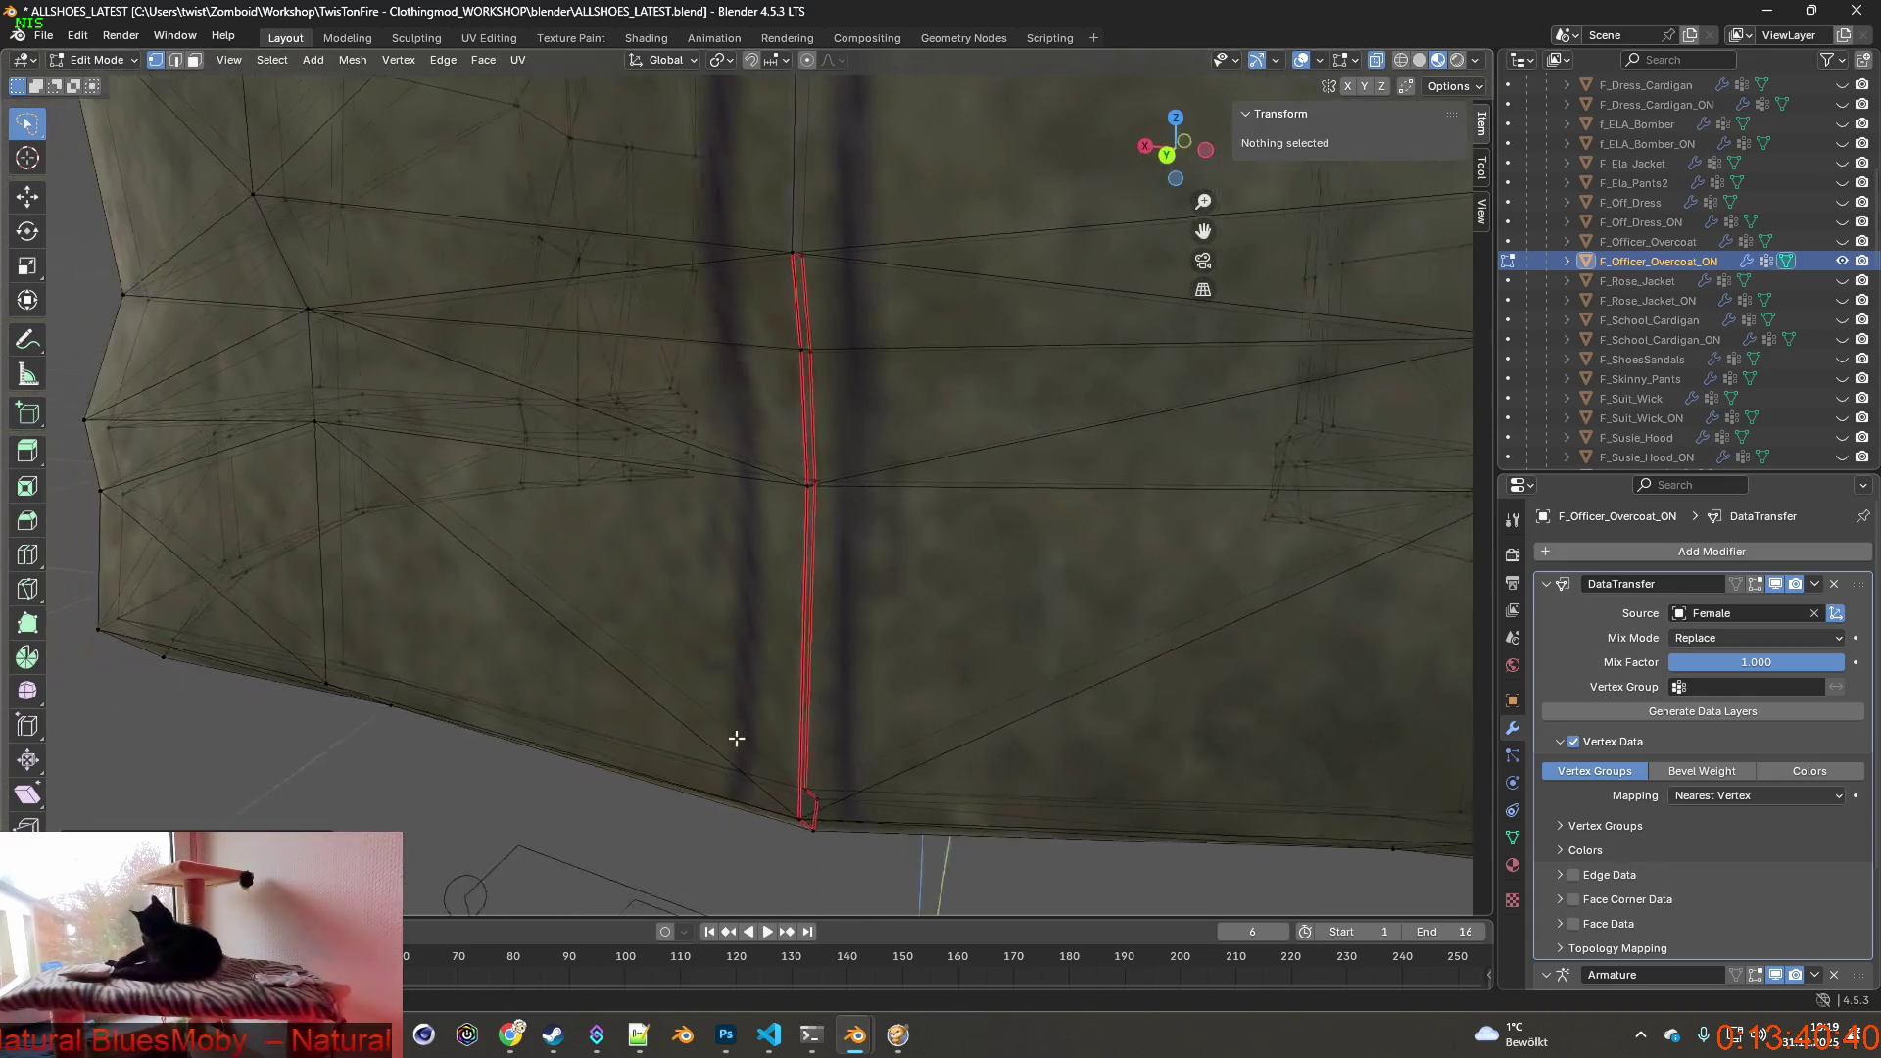
pyautogui.scroll(3, 785, 715)
pyautogui.scroll(2, 779, 664)
pyautogui.click(778, 665)
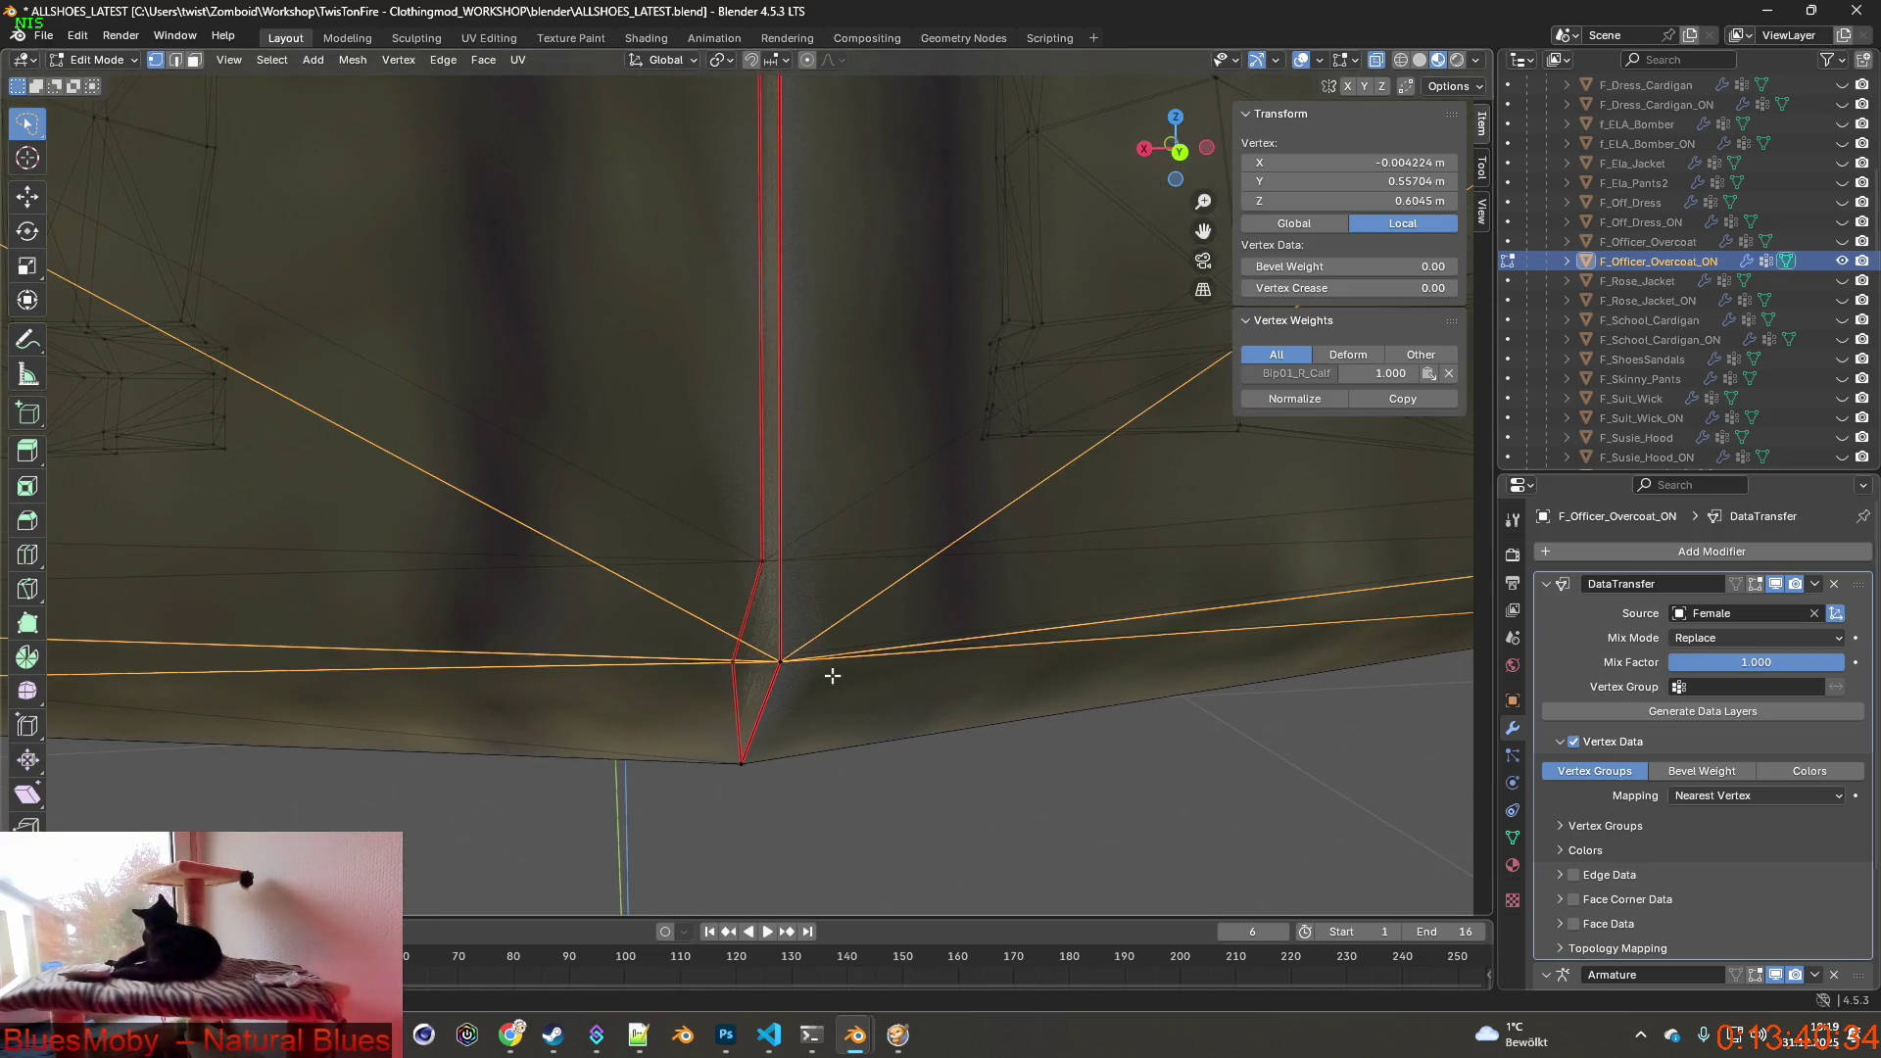
pyautogui.scroll(2, 778, 665)
pyautogui.press('g')
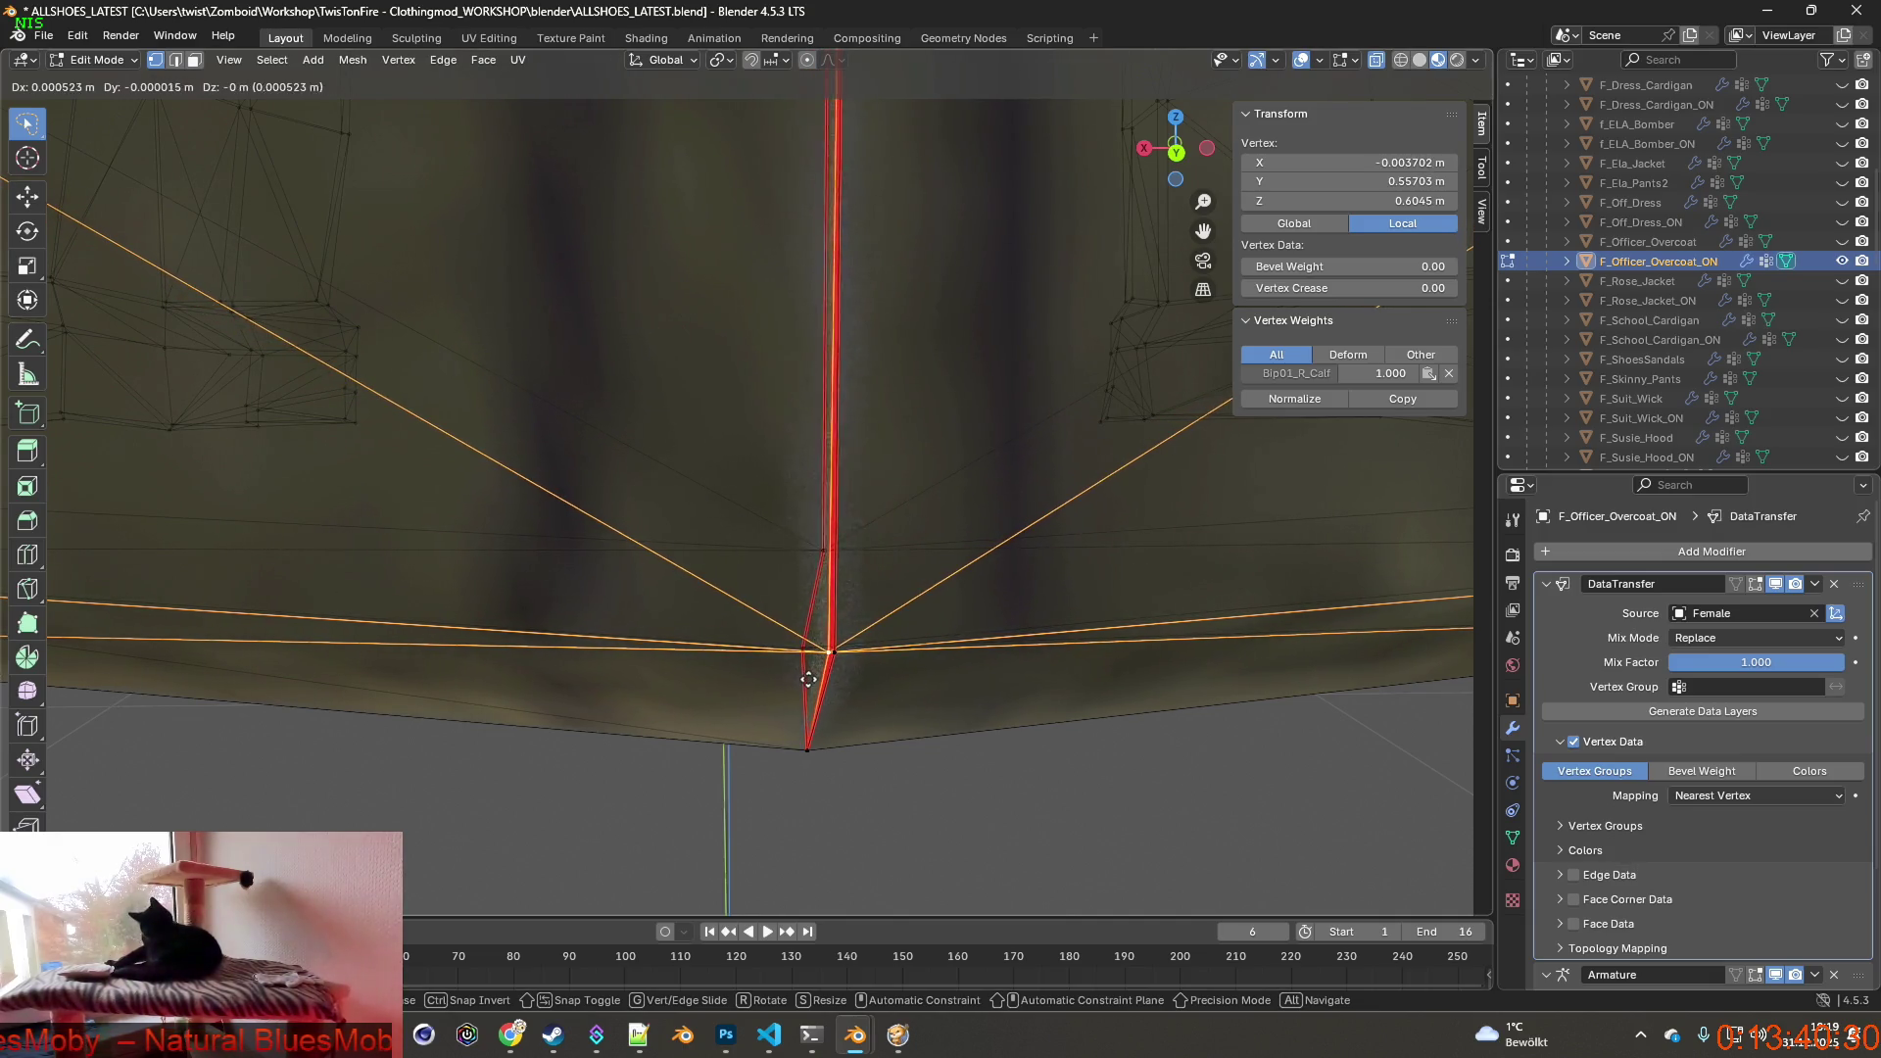
pyautogui.click(801, 677)
pyautogui.moveTo(801, 676)
pyautogui.mouseDown(button='middle')
pyautogui.moveTo(818, 674)
pyautogui.moveTo(792, 636)
pyautogui.mouseUp(button='middle')
# Pull the rear hem vertices apart to shape the back vent slit.
pyautogui.keyDown('shift'); pyautogui.click(752, 670); pyautogui.keyUp('shift')
pyautogui.moveTo(779, 661)
pyautogui.mouseDown(button='middle')
pyautogui.moveTo(971, 654)
pyautogui.moveTo(985, 627)
pyautogui.moveTo(907, 636)
pyautogui.mouseUp(button='middle')
pyautogui.click(771, 666)
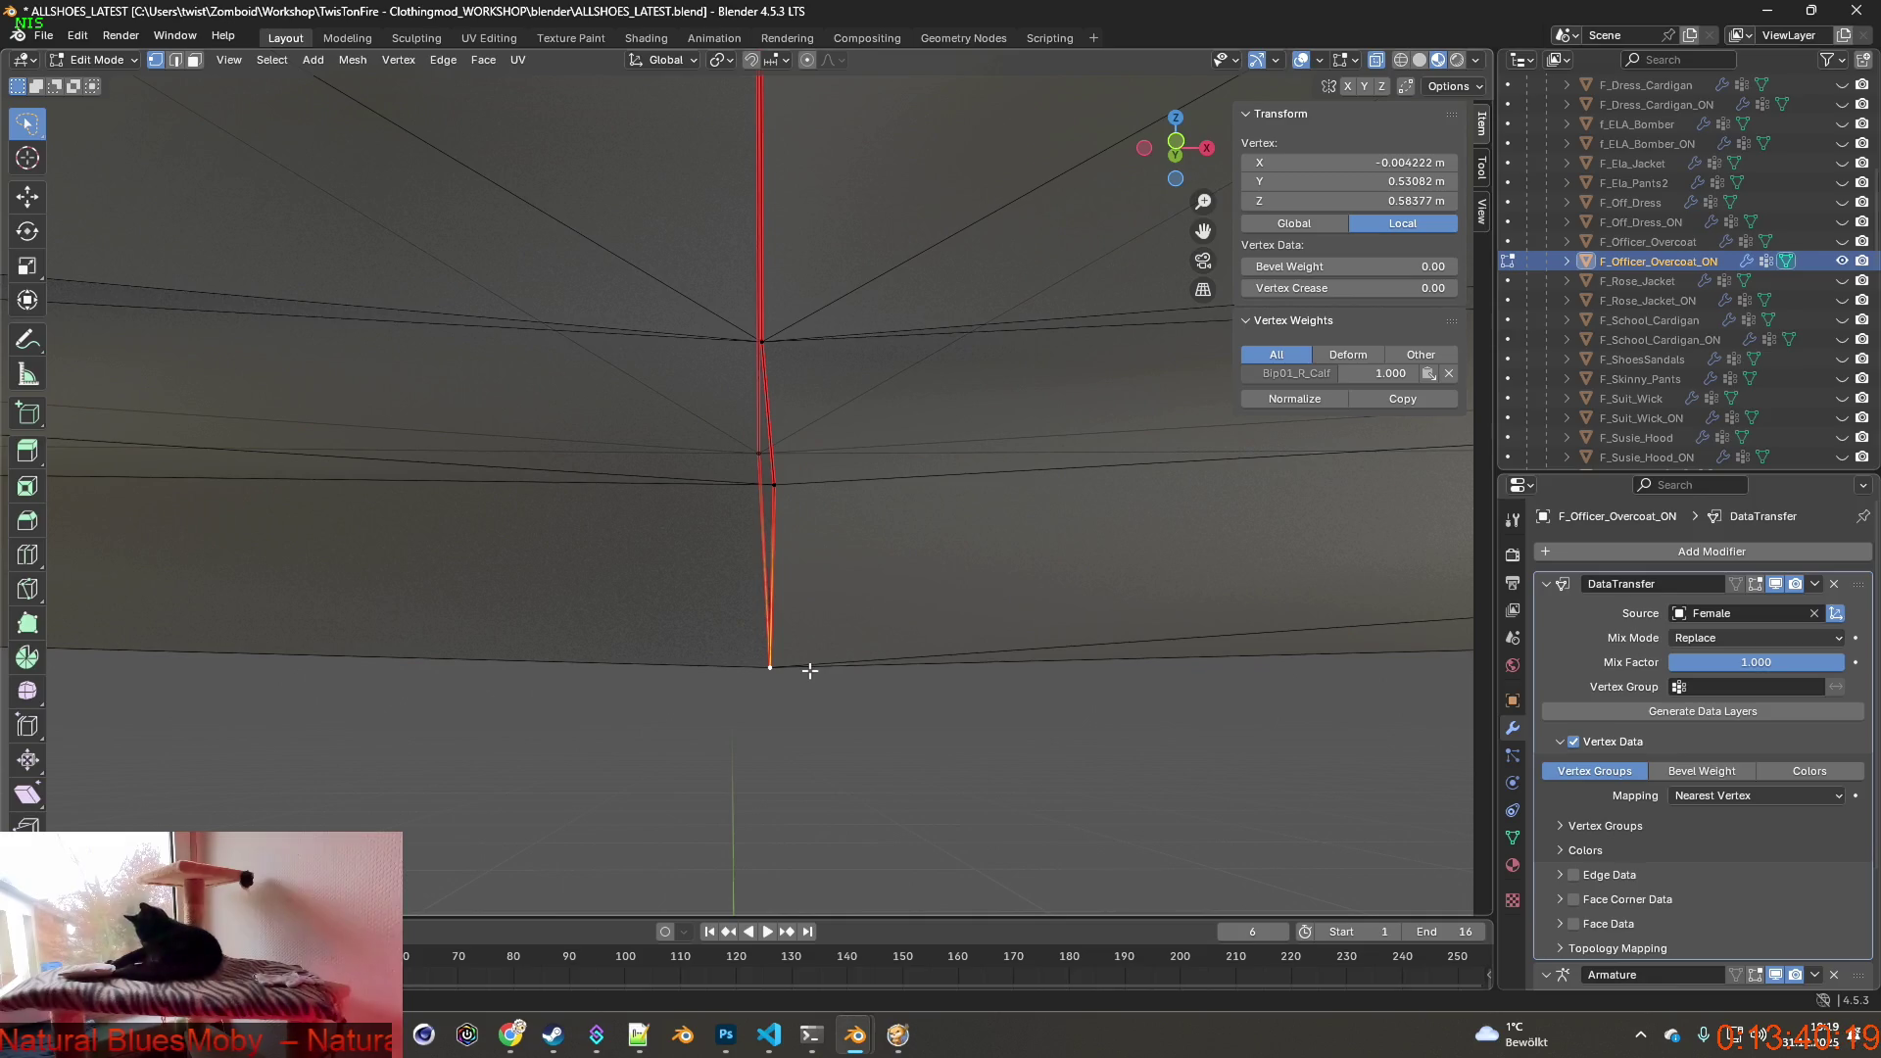
pyautogui.press('g')
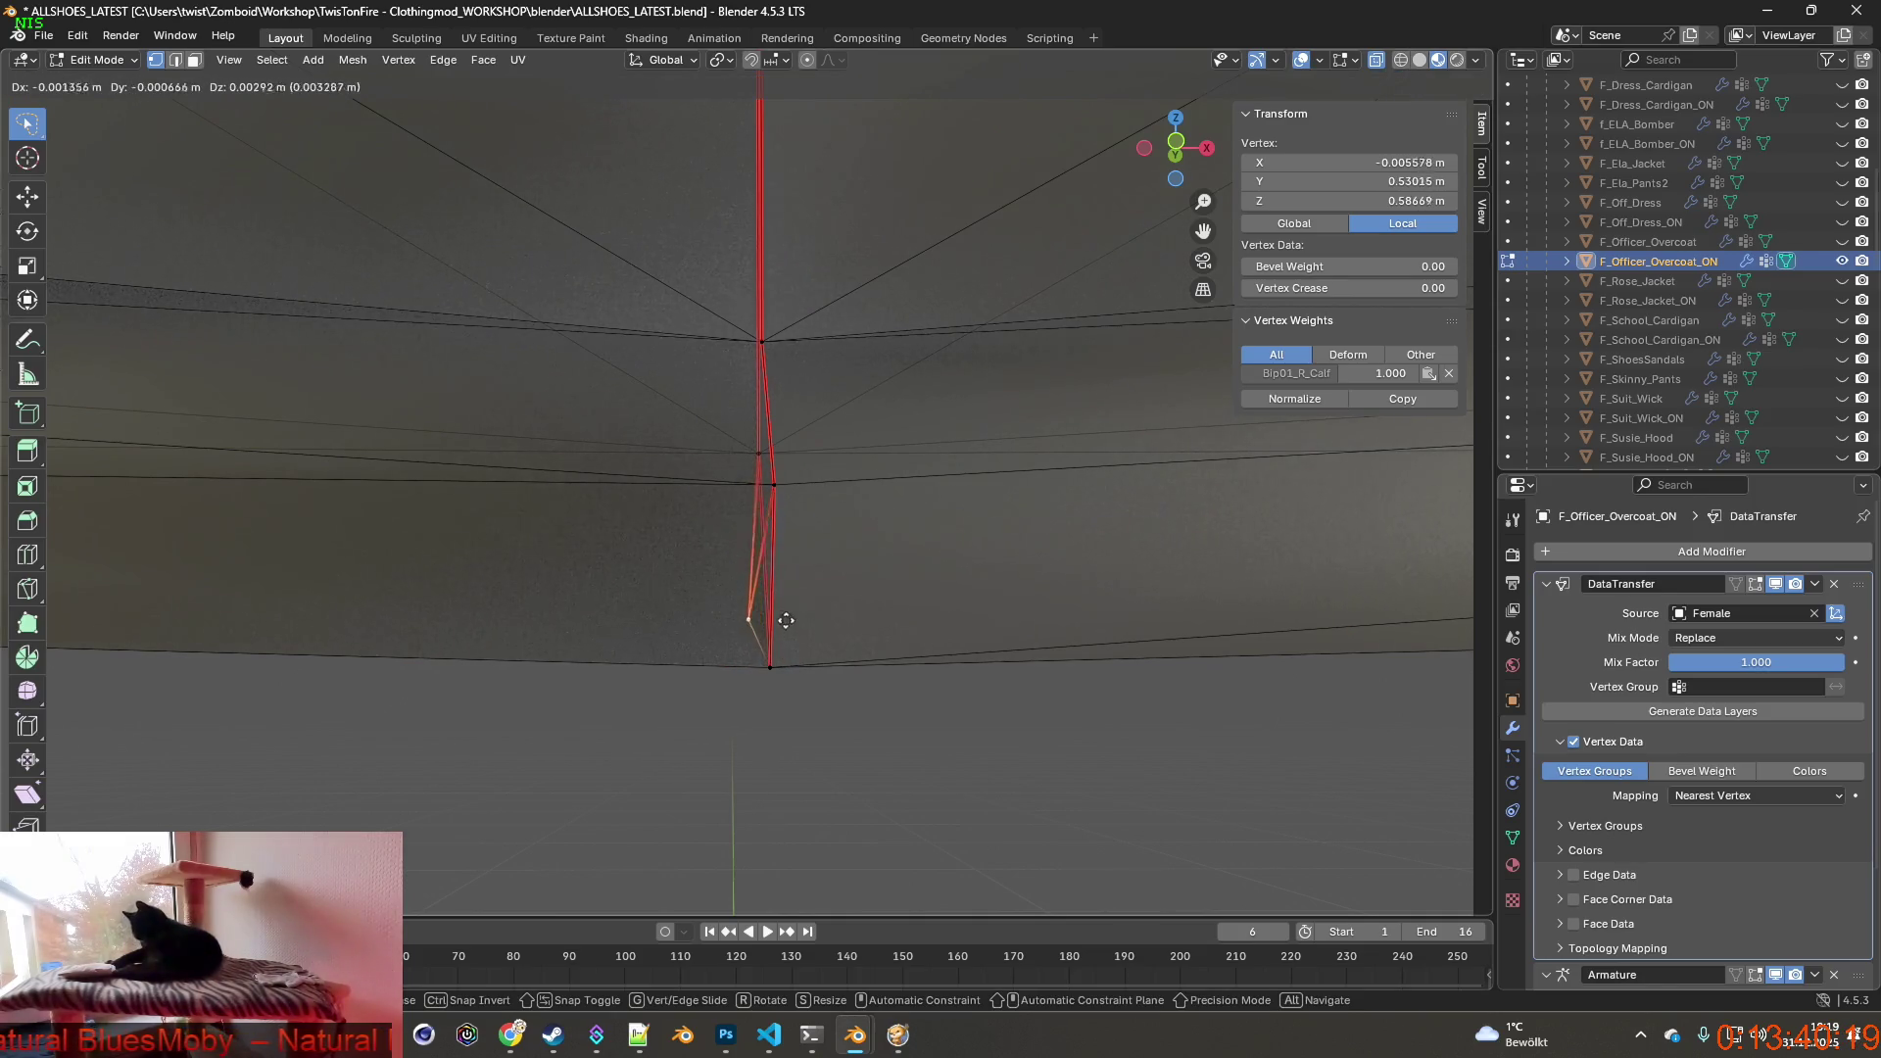
pyautogui.click(742, 640)
pyautogui.click(777, 483)
pyautogui.press('g')
pyautogui.rightClick(777, 483)
pyautogui.scroll(1, 786, 573)
pyautogui.moveTo(784, 571); pyautogui.dragTo(801, 593, button='middle')
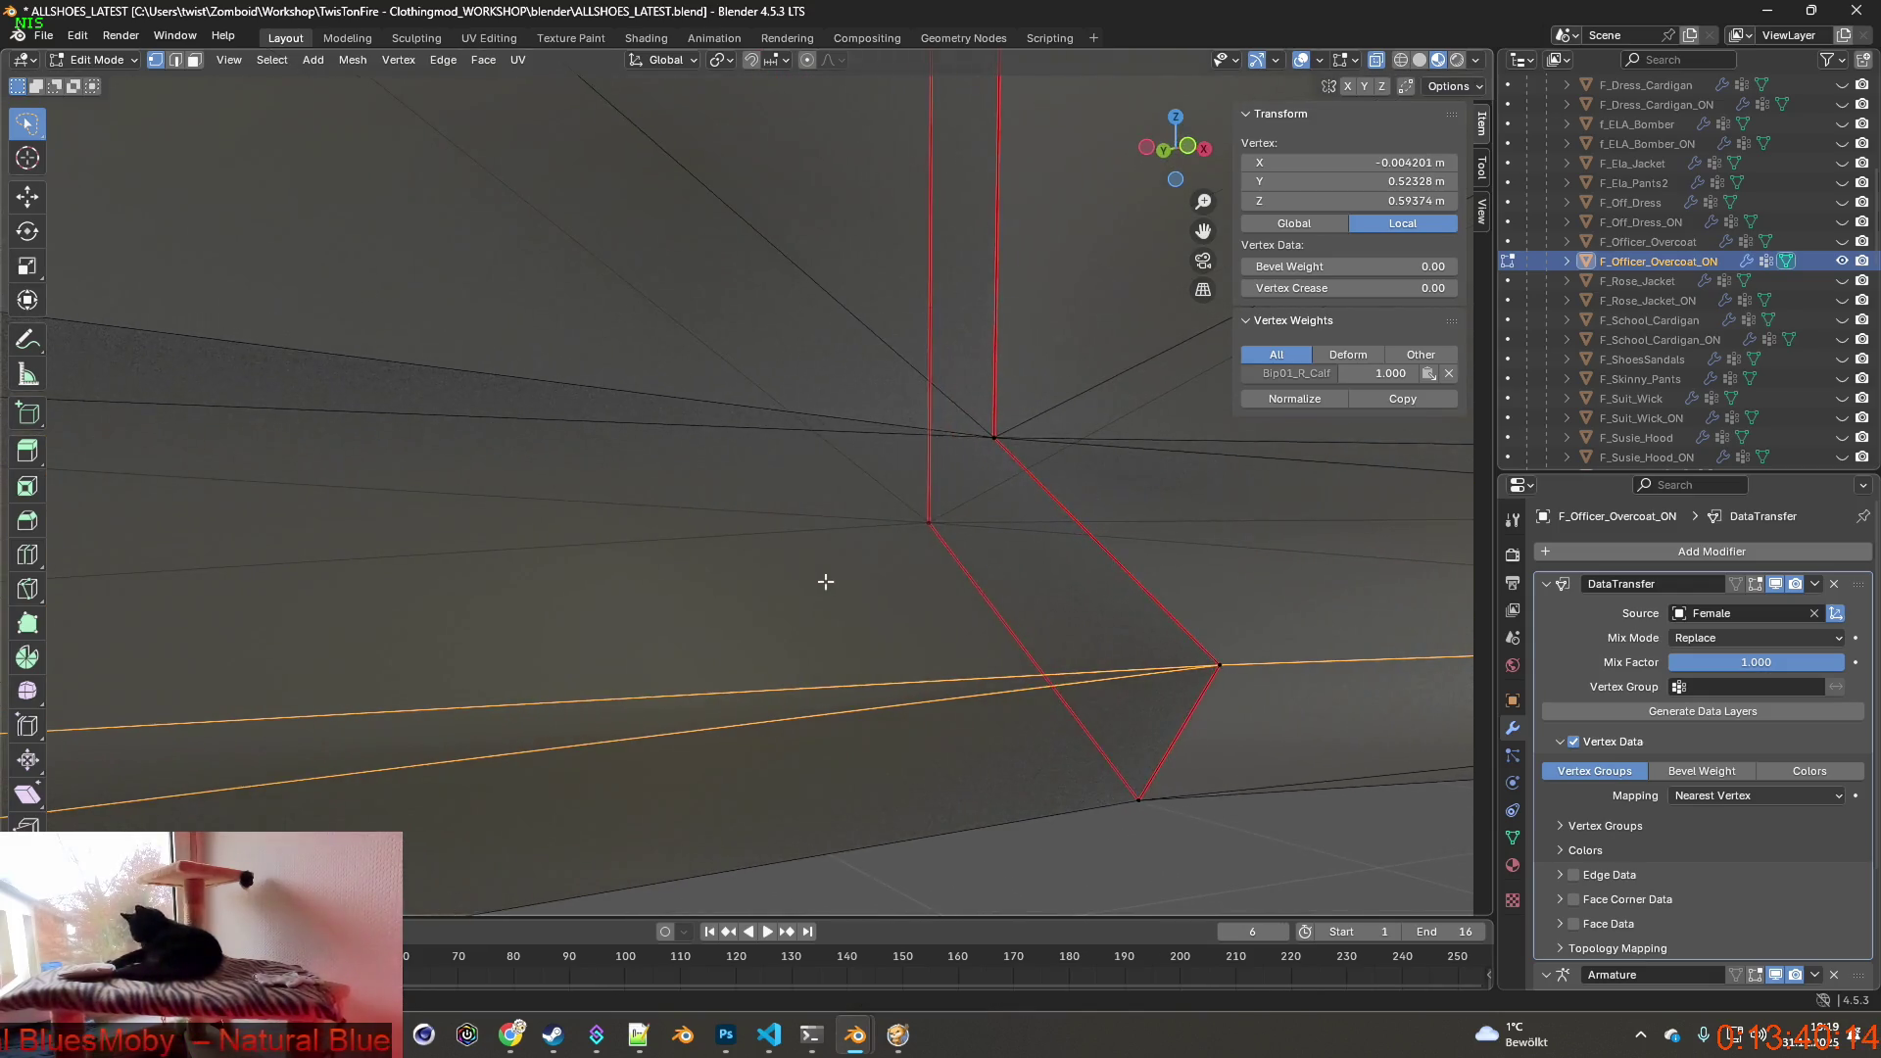
pyautogui.click(794, 599)
pyautogui.press('g')
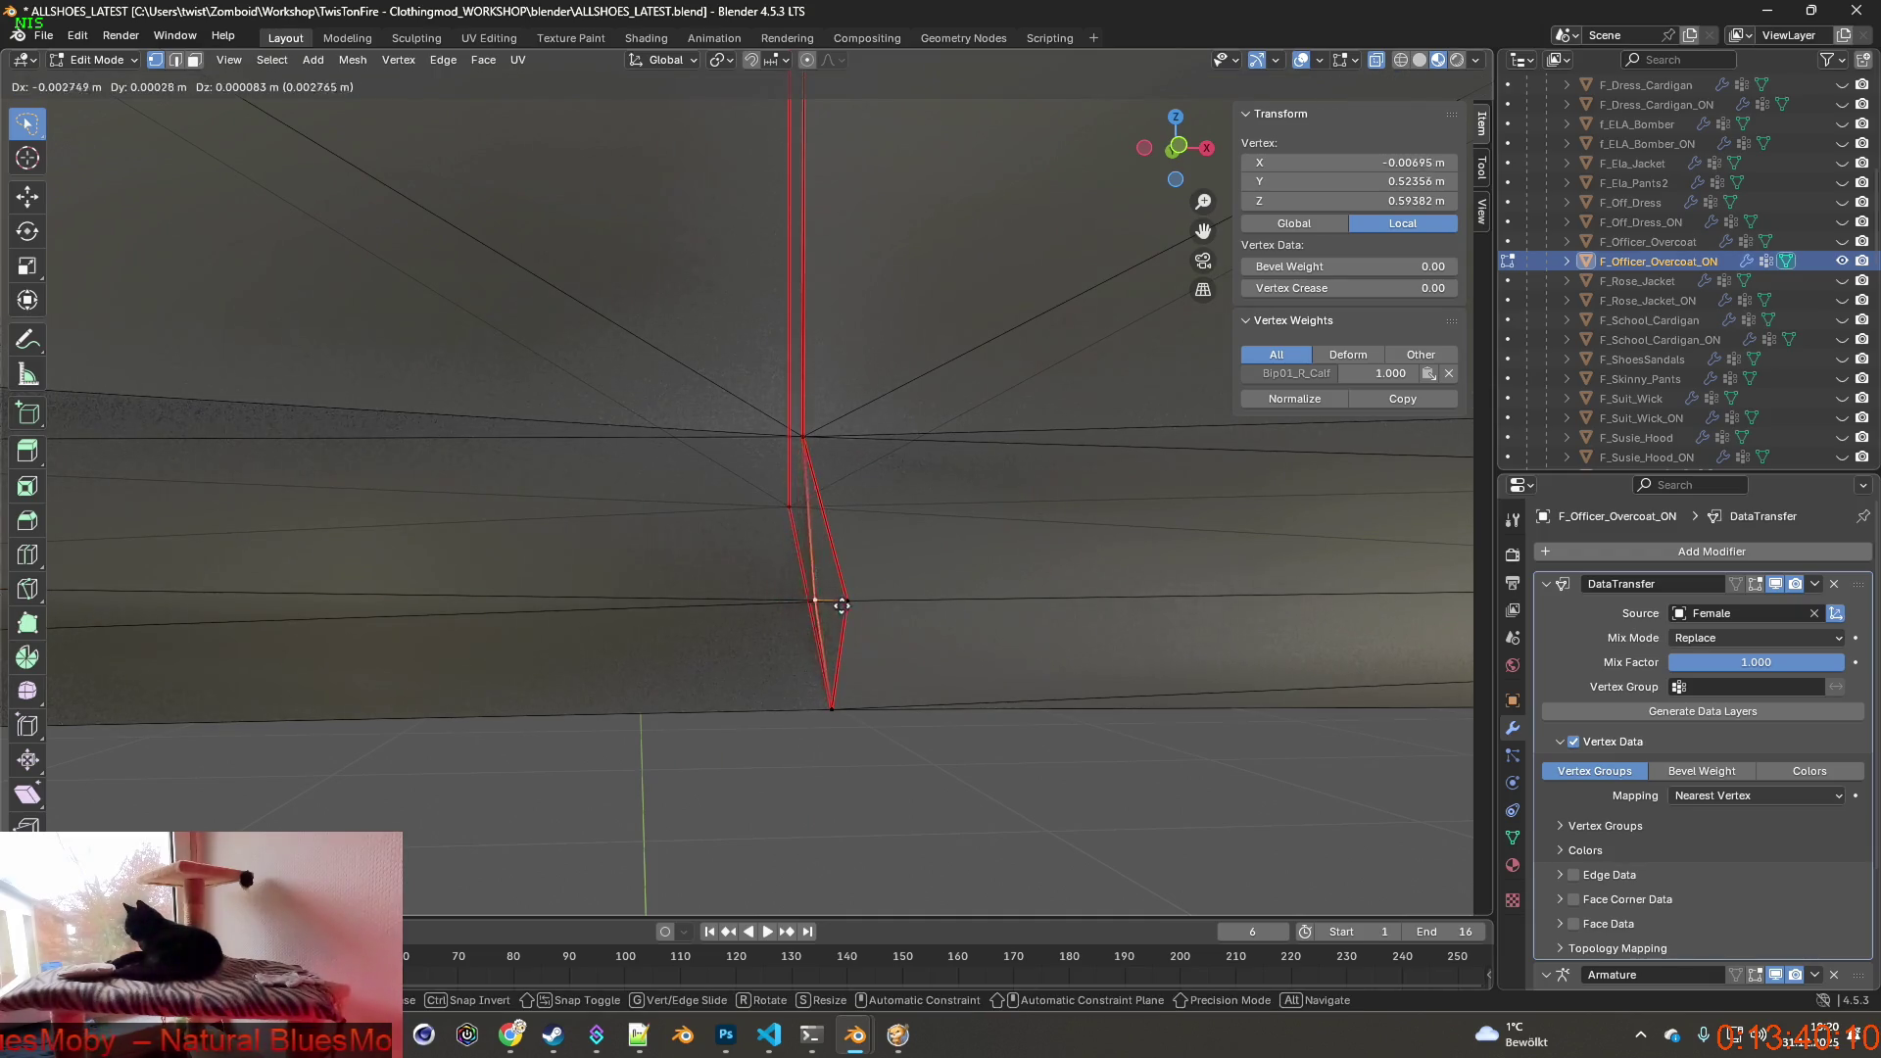
pyautogui.click(840, 604)
pyautogui.scroll(-5, 841, 604)
pyautogui.moveTo(882, 588)
pyautogui.mouseDown(button='middle')
pyautogui.moveTo(908, 561)
pyautogui.moveTo(764, 574)
pyautogui.mouseUp(button='middle')
pyautogui.scroll(5, 732, 653)
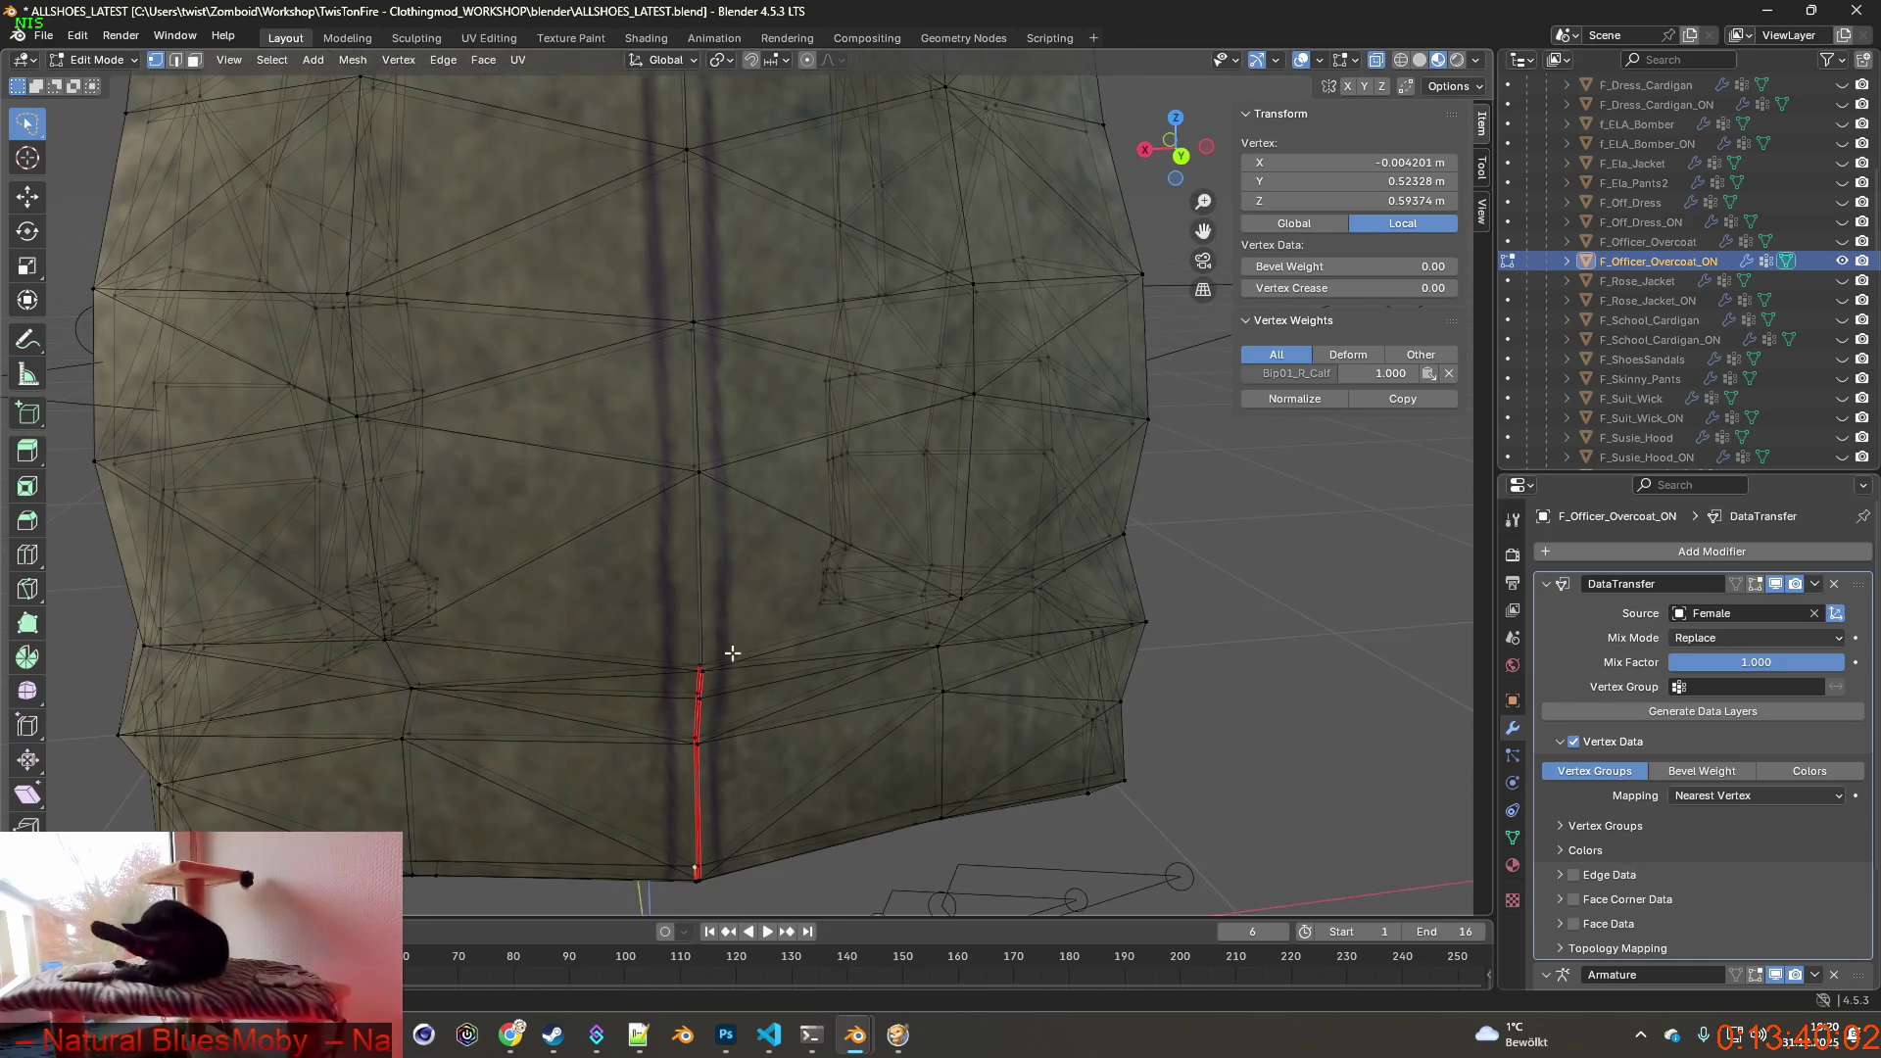
pyautogui.scroll(2, 733, 652)
pyautogui.scroll(2, 731, 632)
# Deselect everything and pick the short horizontal edge at the vent's bottom.
pyautogui.moveTo(727, 639)
pyautogui.mouseDown(button='middle')
pyautogui.moveTo(774, 611)
pyautogui.moveTo(750, 603)
pyautogui.moveTo(736, 611)
pyautogui.moveTo(795, 610)
pyautogui.moveTo(705, 633)
pyautogui.moveTo(839, 702)
pyautogui.mouseUp(button='middle')
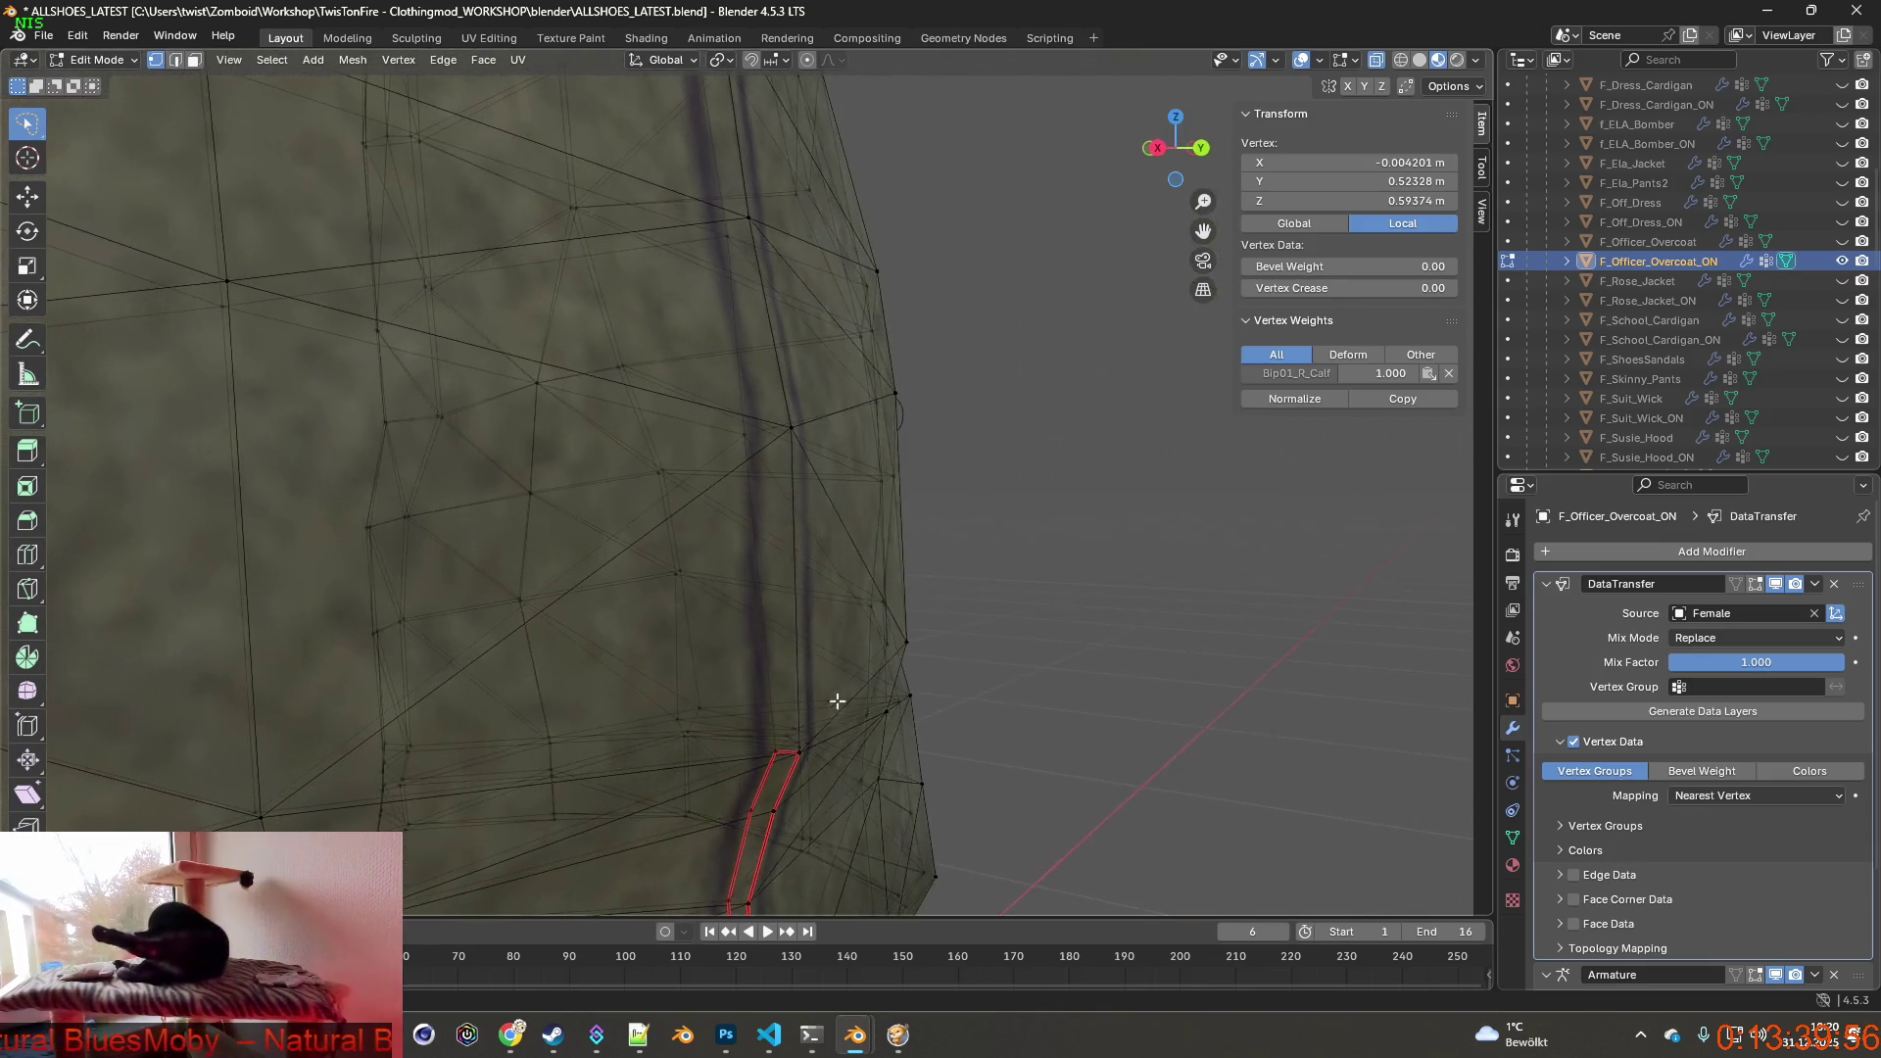
pyautogui.moveTo(880, 793); pyautogui.dragTo(807, 603, button='middle')
pyautogui.hotkey('alt', 'a')
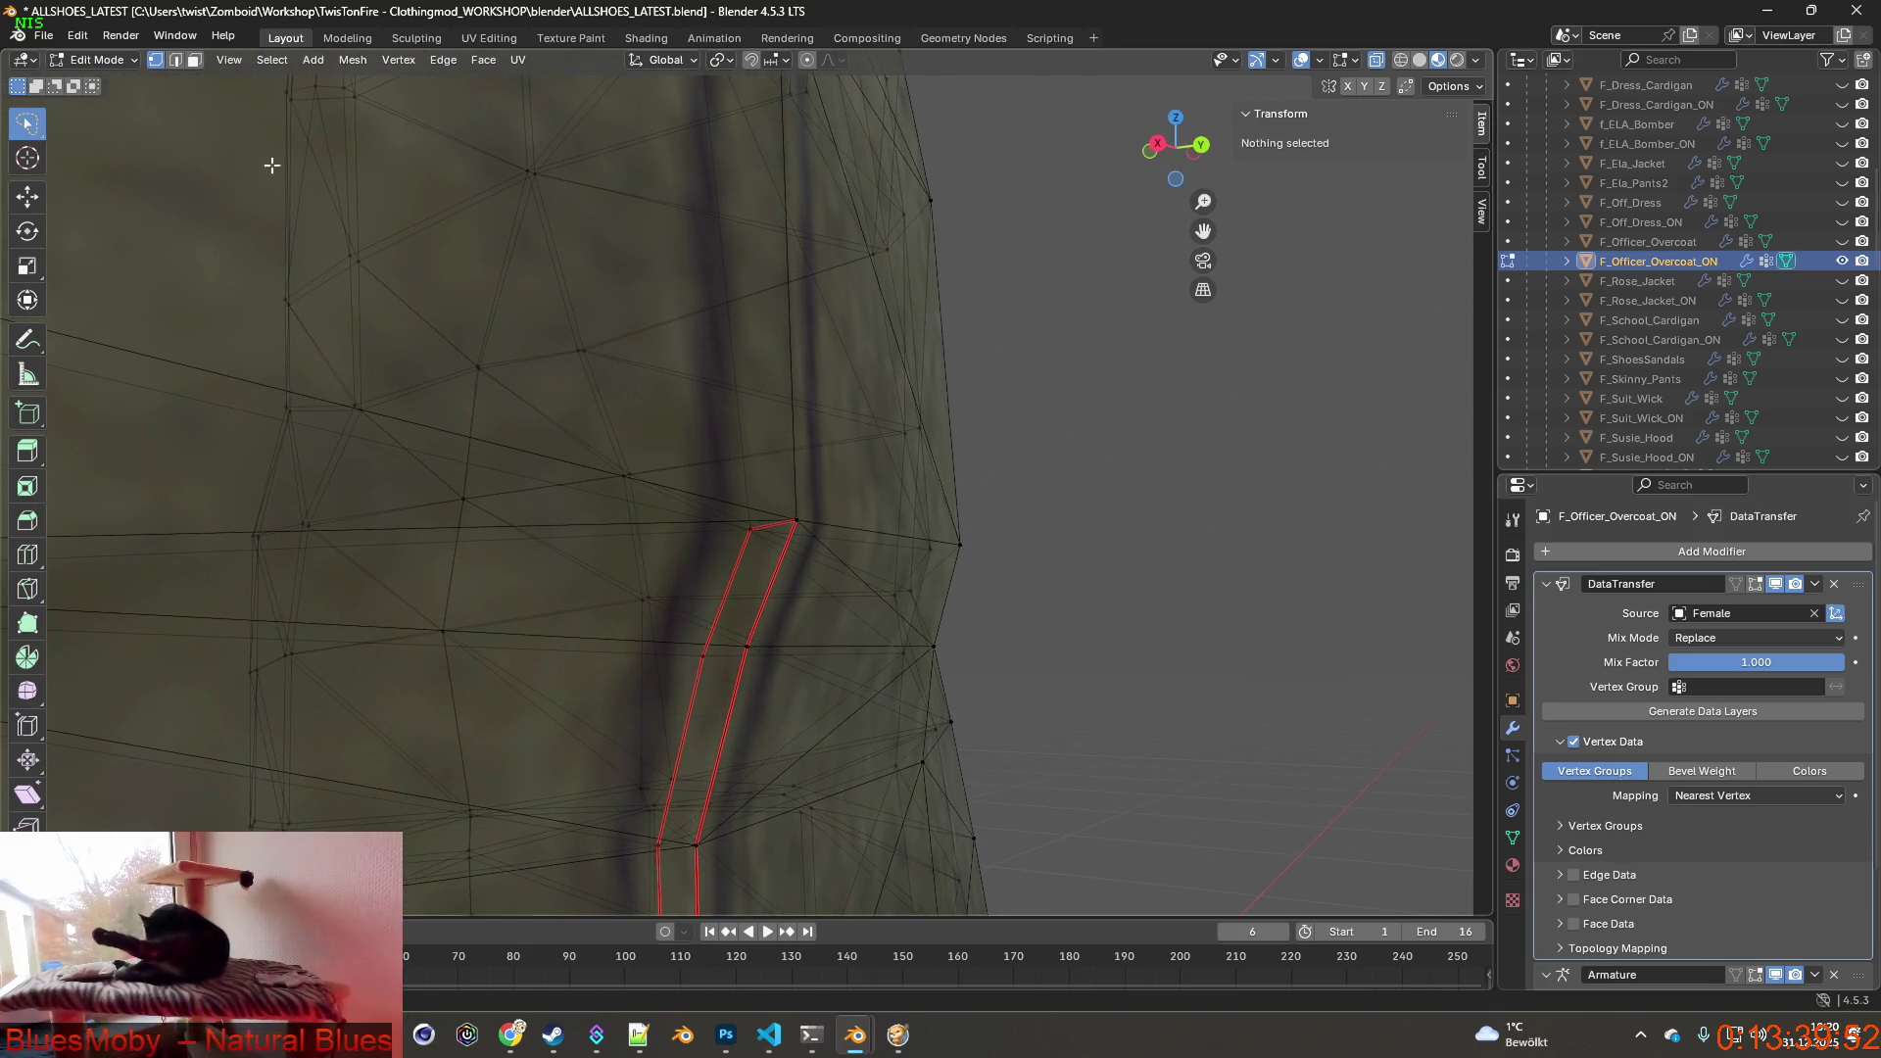
pyautogui.moveTo(647, 527)
pyautogui.mouseDown(button='middle')
pyautogui.moveTo(794, 526)
pyautogui.moveTo(950, 775)
pyautogui.mouseUp(button='middle')
pyautogui.click(805, 507)
pyautogui.click(806, 500)
pyautogui.click(774, 531)
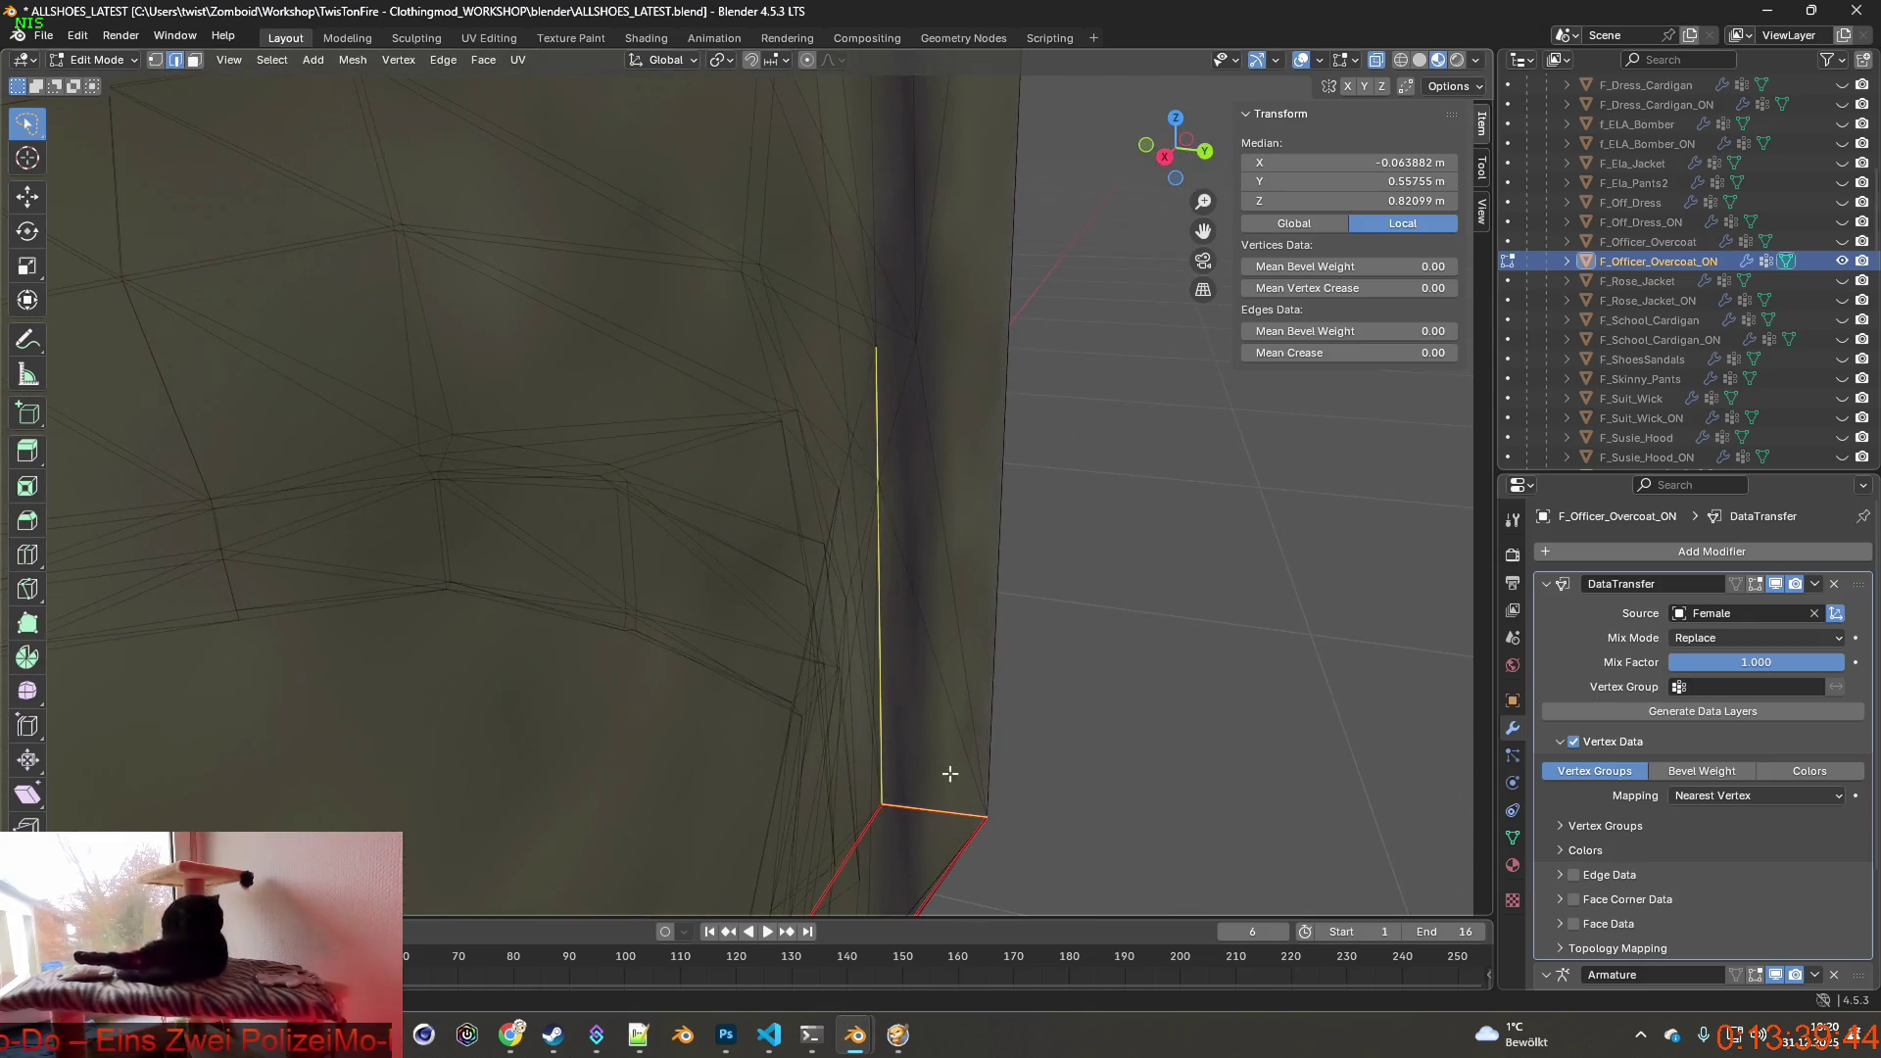
pyautogui.click(927, 798)
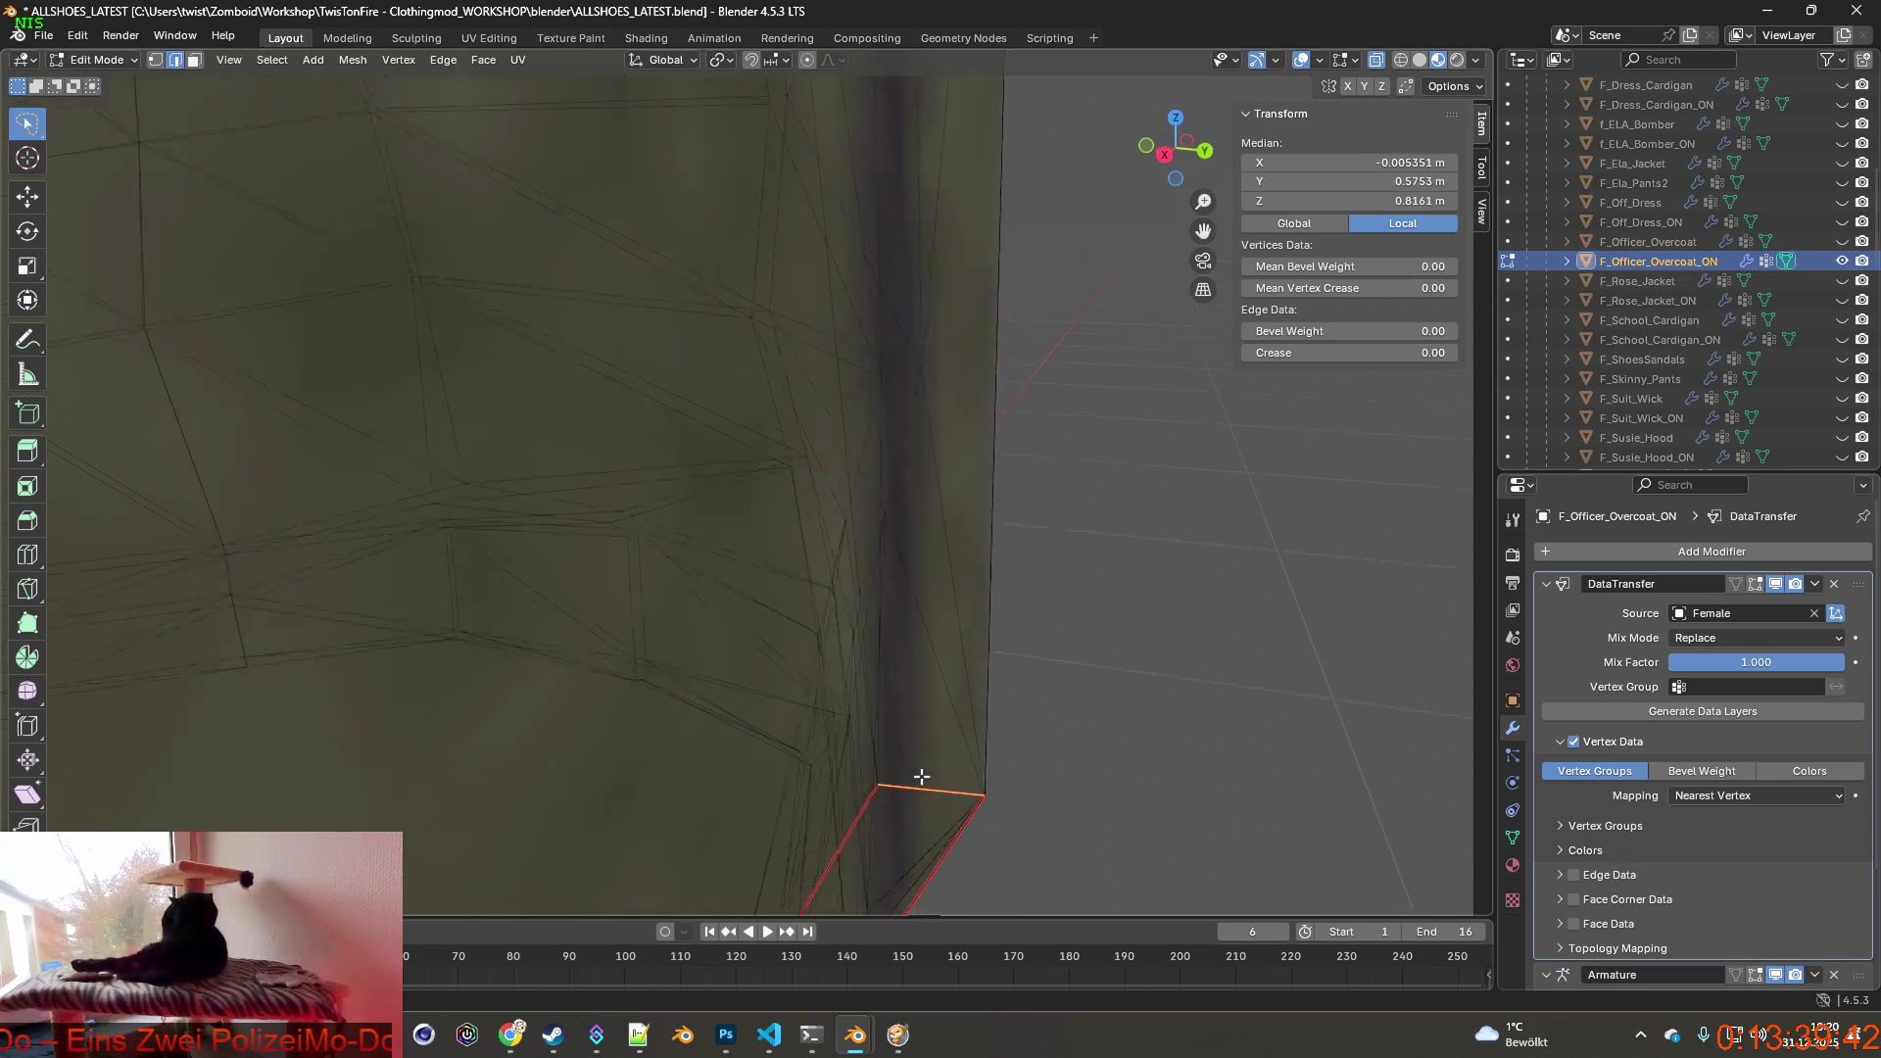
pyautogui.moveTo(919, 769); pyautogui.dragTo(918, 759, button='middle')
# Clear the Sharp and Seam marking from the short hem edge.
pyautogui.hotkey('ctrl', 'e')
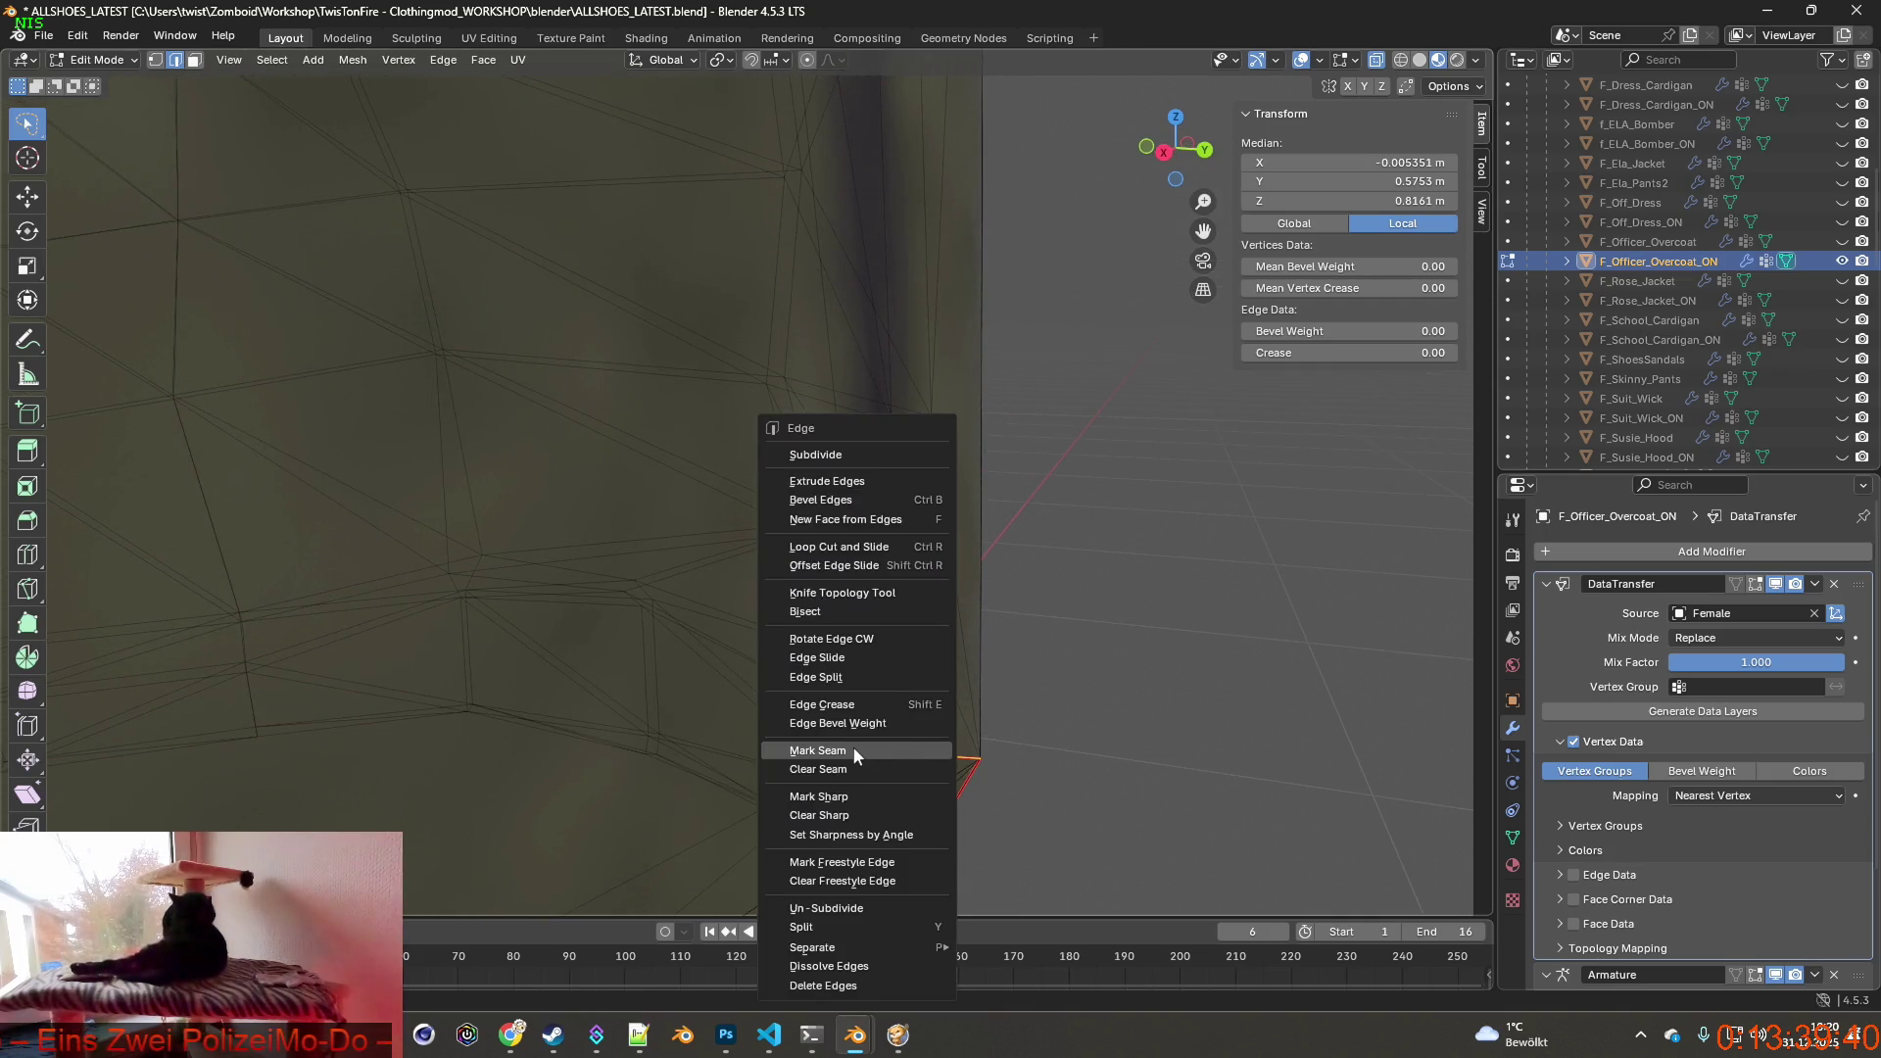
pyautogui.click(841, 818)
pyautogui.hotkey('ctrl', 'e')
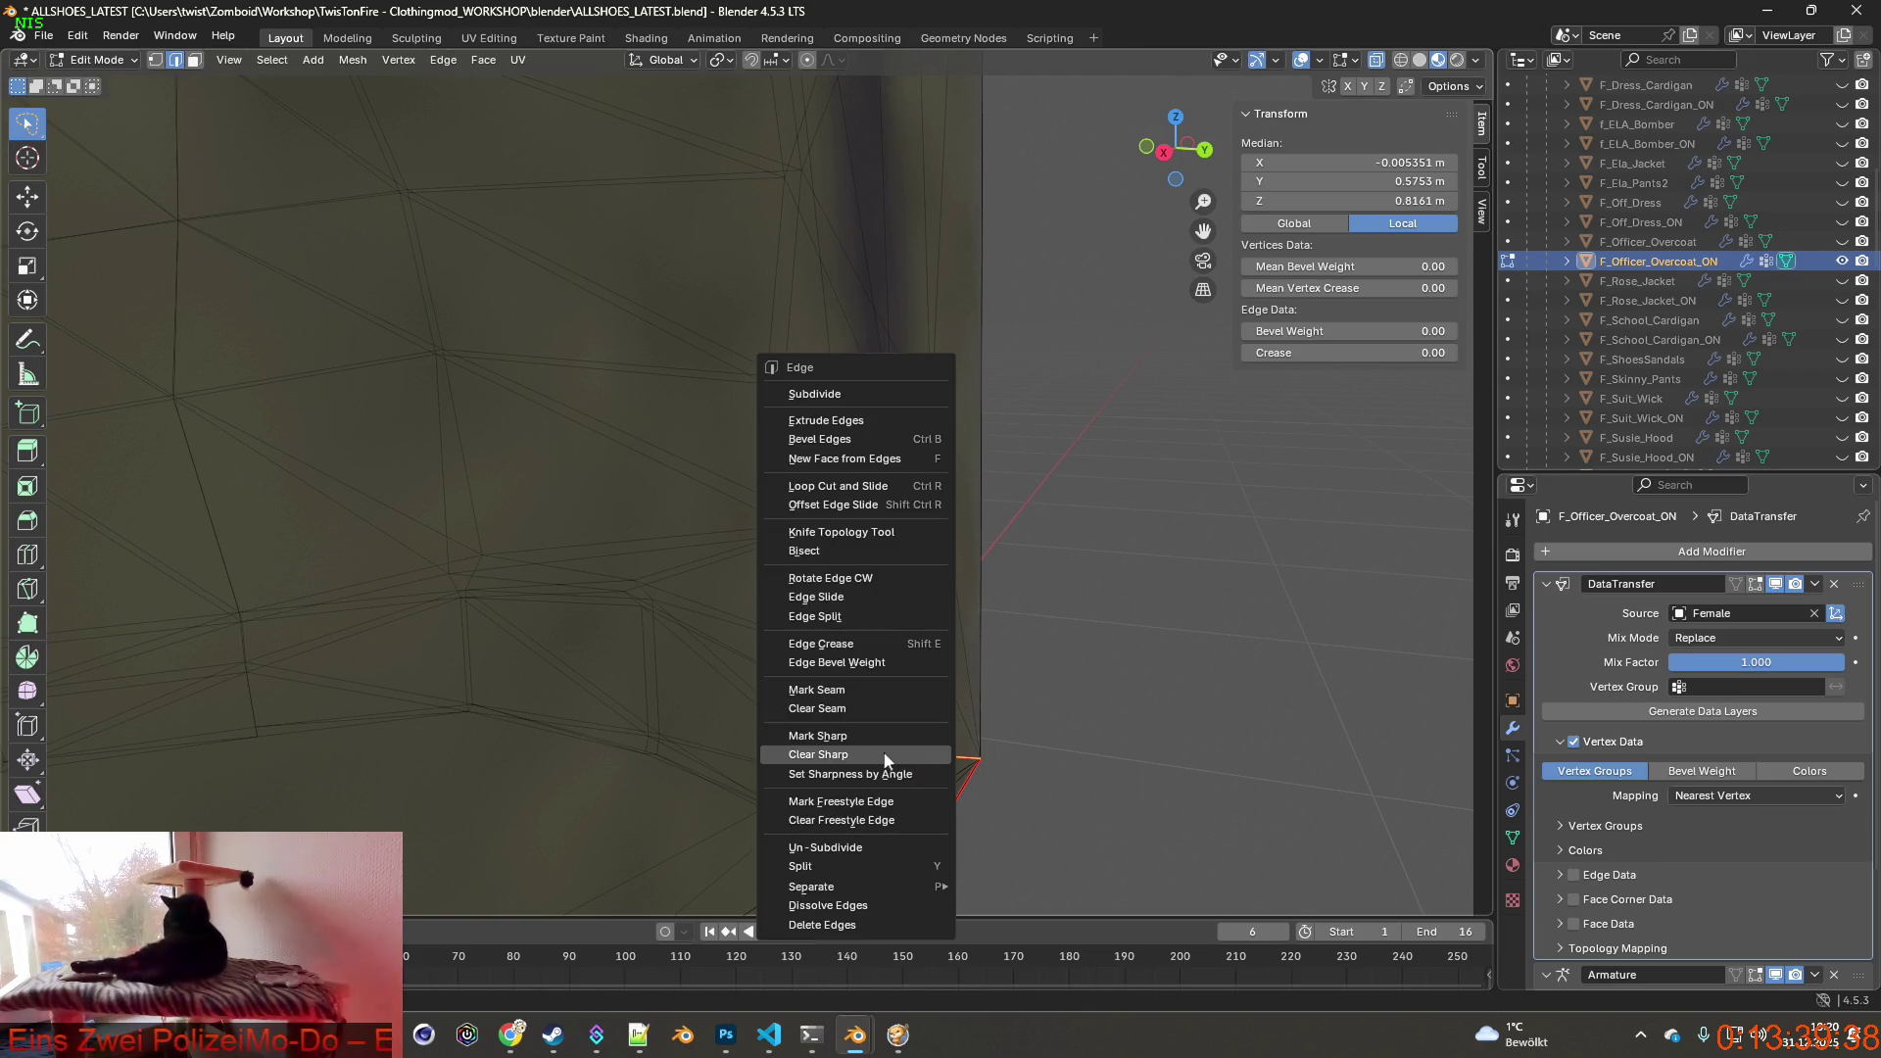
pyautogui.click(831, 710)
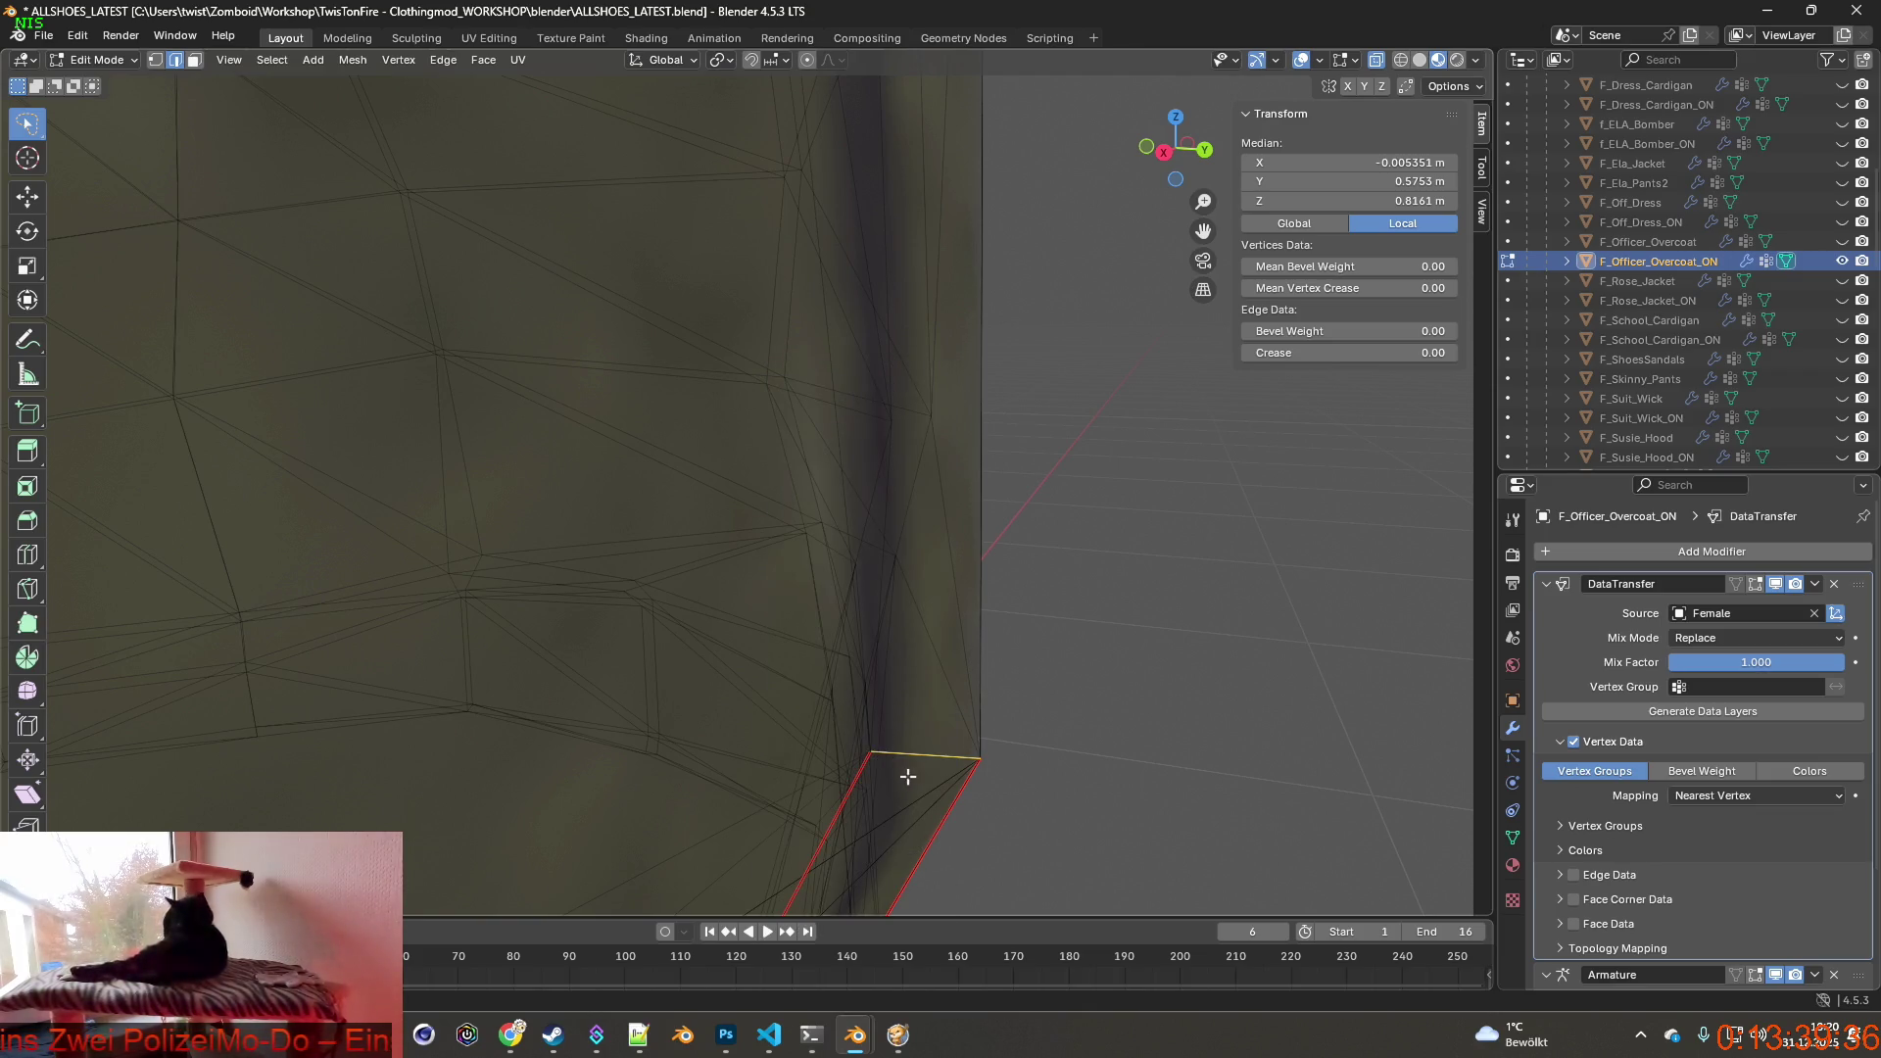
pyautogui.click(1110, 805)
# Inspect the edges around the seam junction, browsing edge options without applying any.
pyautogui.moveTo(1089, 812); pyautogui.dragTo(815, 575, button='middle')
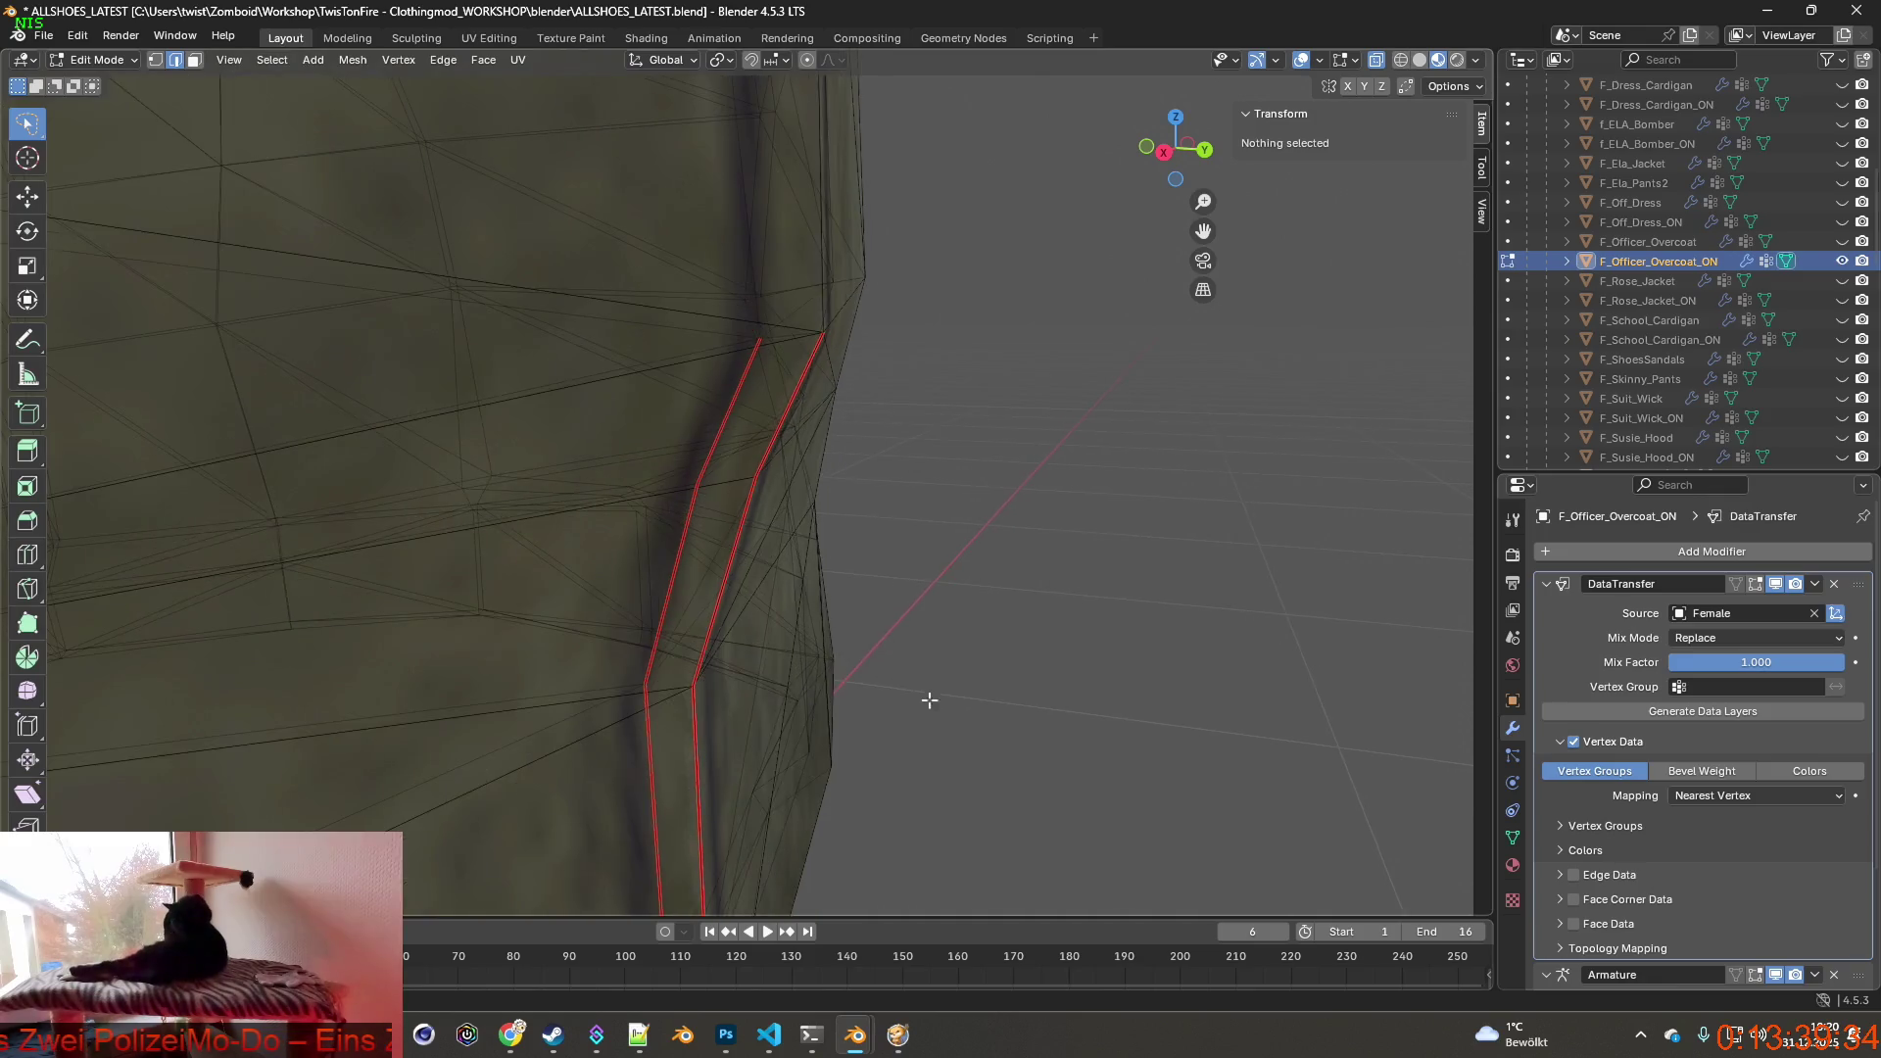
pyautogui.scroll(3, 816, 575)
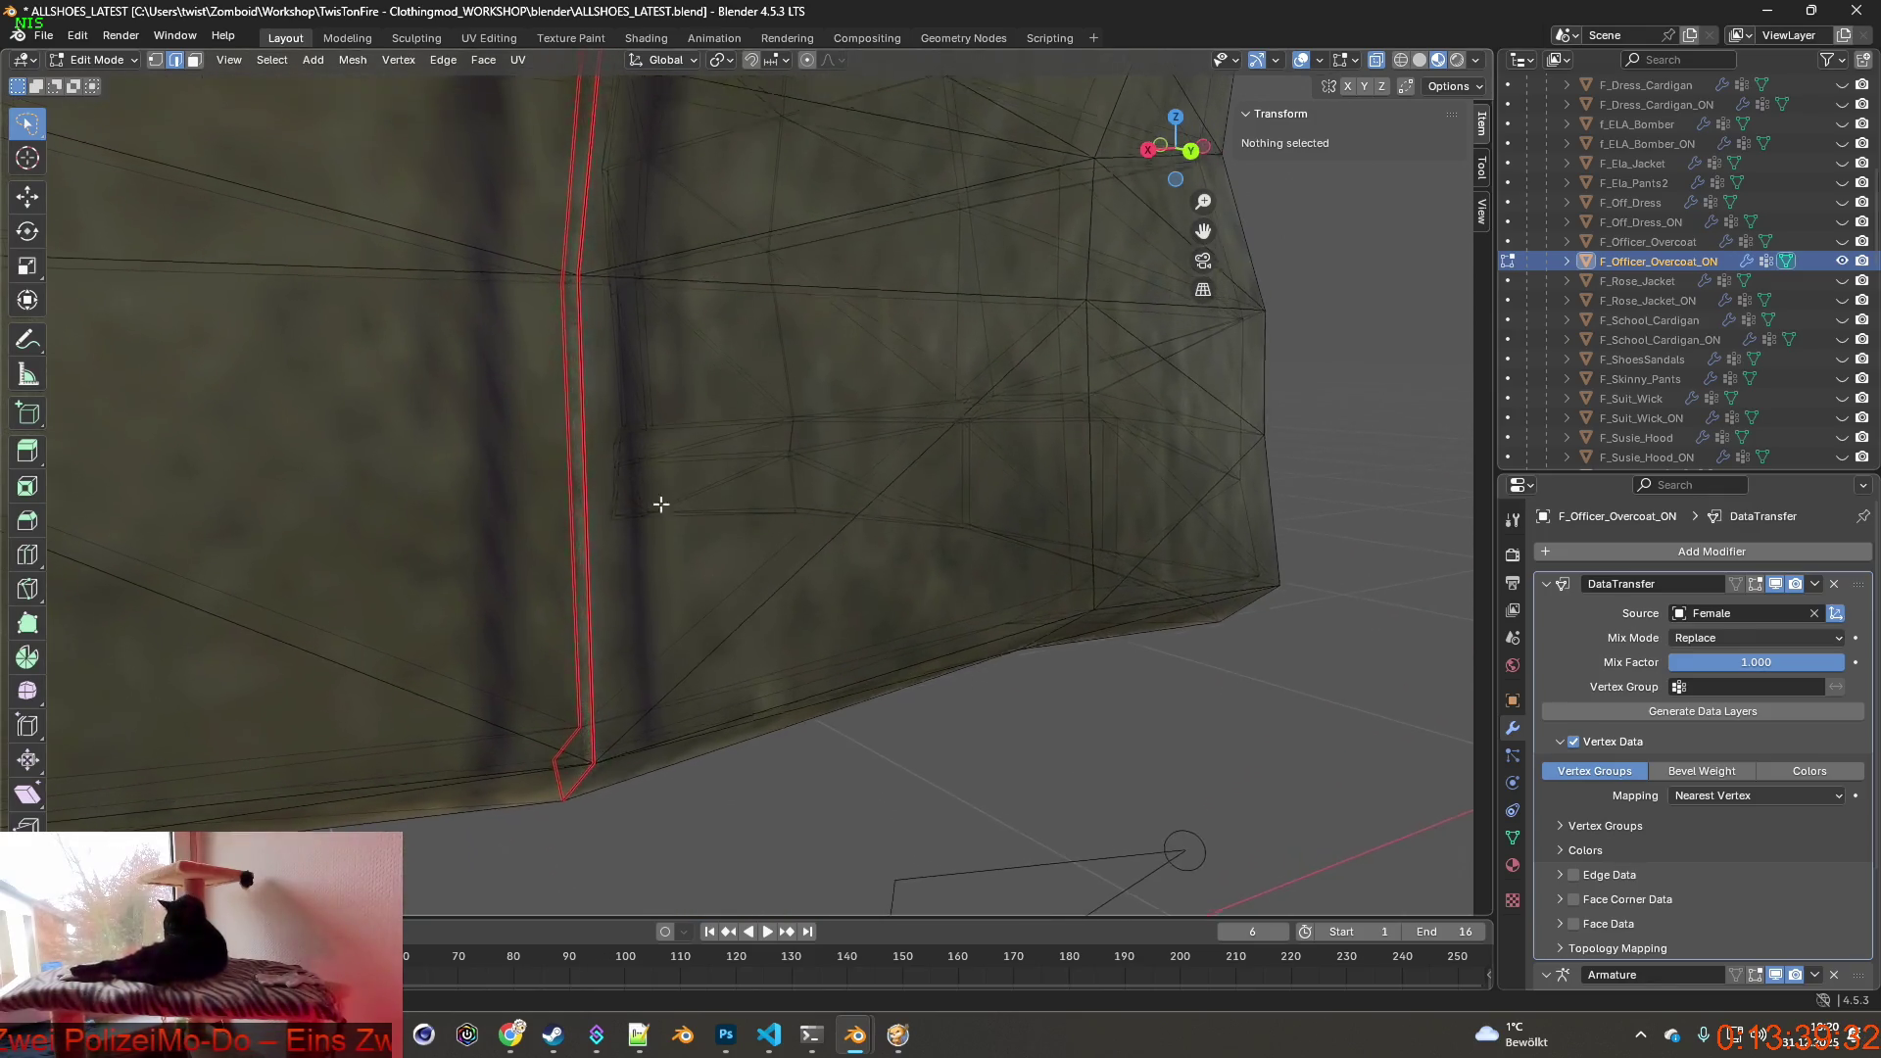
pyautogui.scroll(3, 692, 560)
pyautogui.moveTo(679, 532); pyautogui.dragTo(633, 577, button='middle')
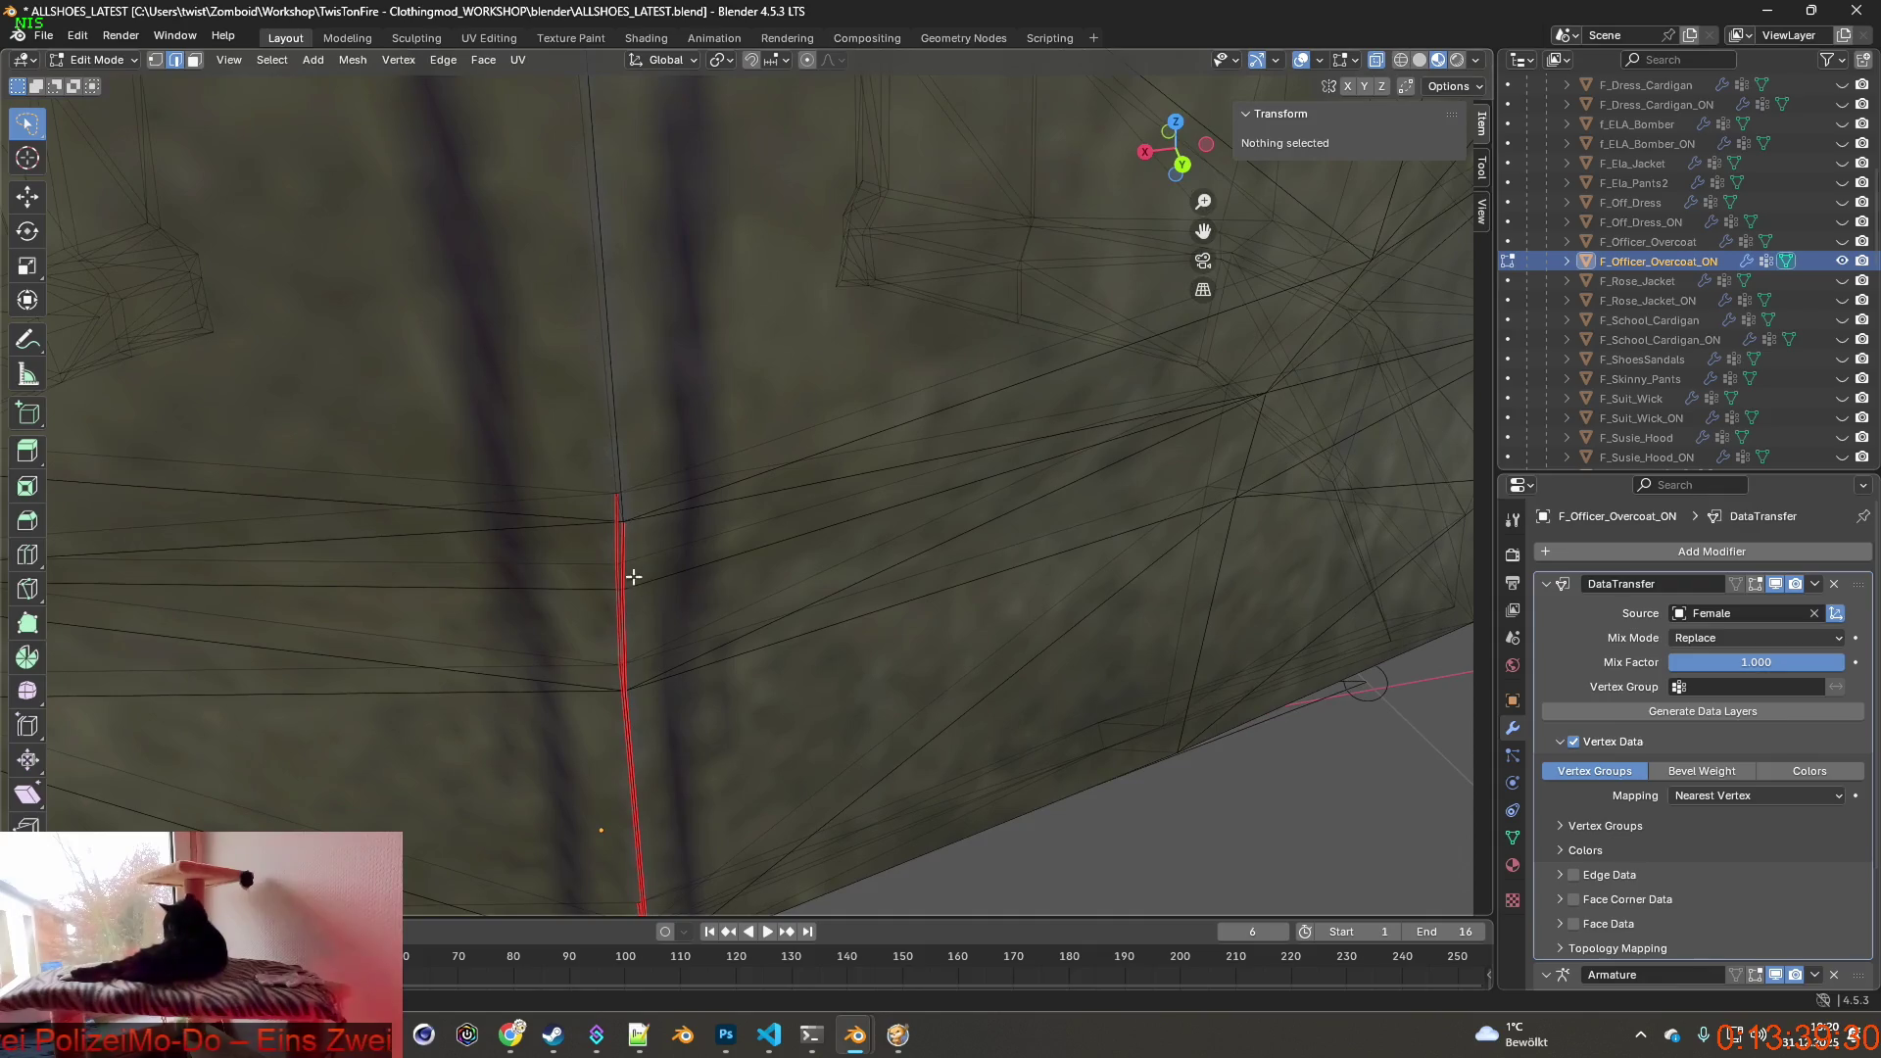
pyautogui.moveTo(624, 467)
pyautogui.mouseDown(button='middle')
pyautogui.moveTo(603, 441)
pyautogui.moveTo(669, 433)
pyautogui.moveTo(602, 396)
pyautogui.moveTo(675, 515)
pyautogui.mouseUp(button='middle')
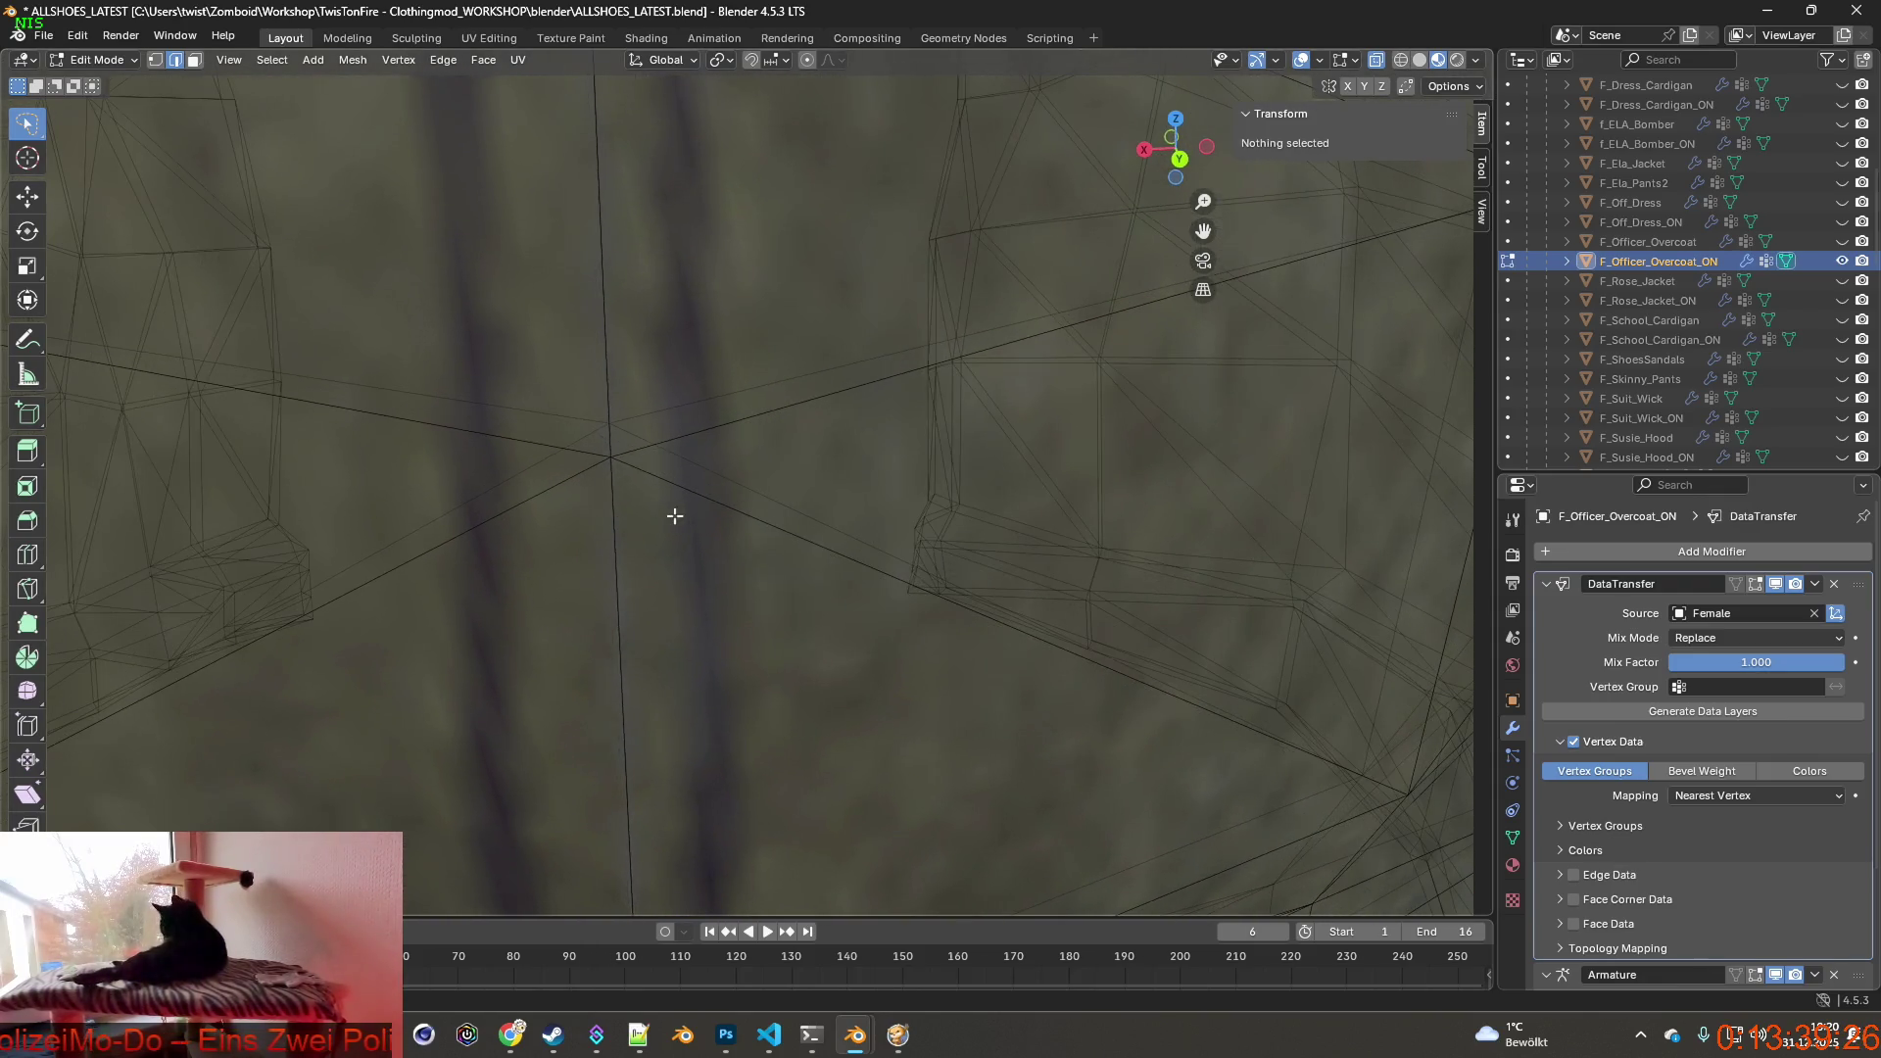
pyautogui.keyDown('ctrl'); pyautogui.moveTo(582, 403); pyautogui.dragTo(585, 391, button='right'); pyautogui.keyUp('ctrl')
pyautogui.click(443, 60)
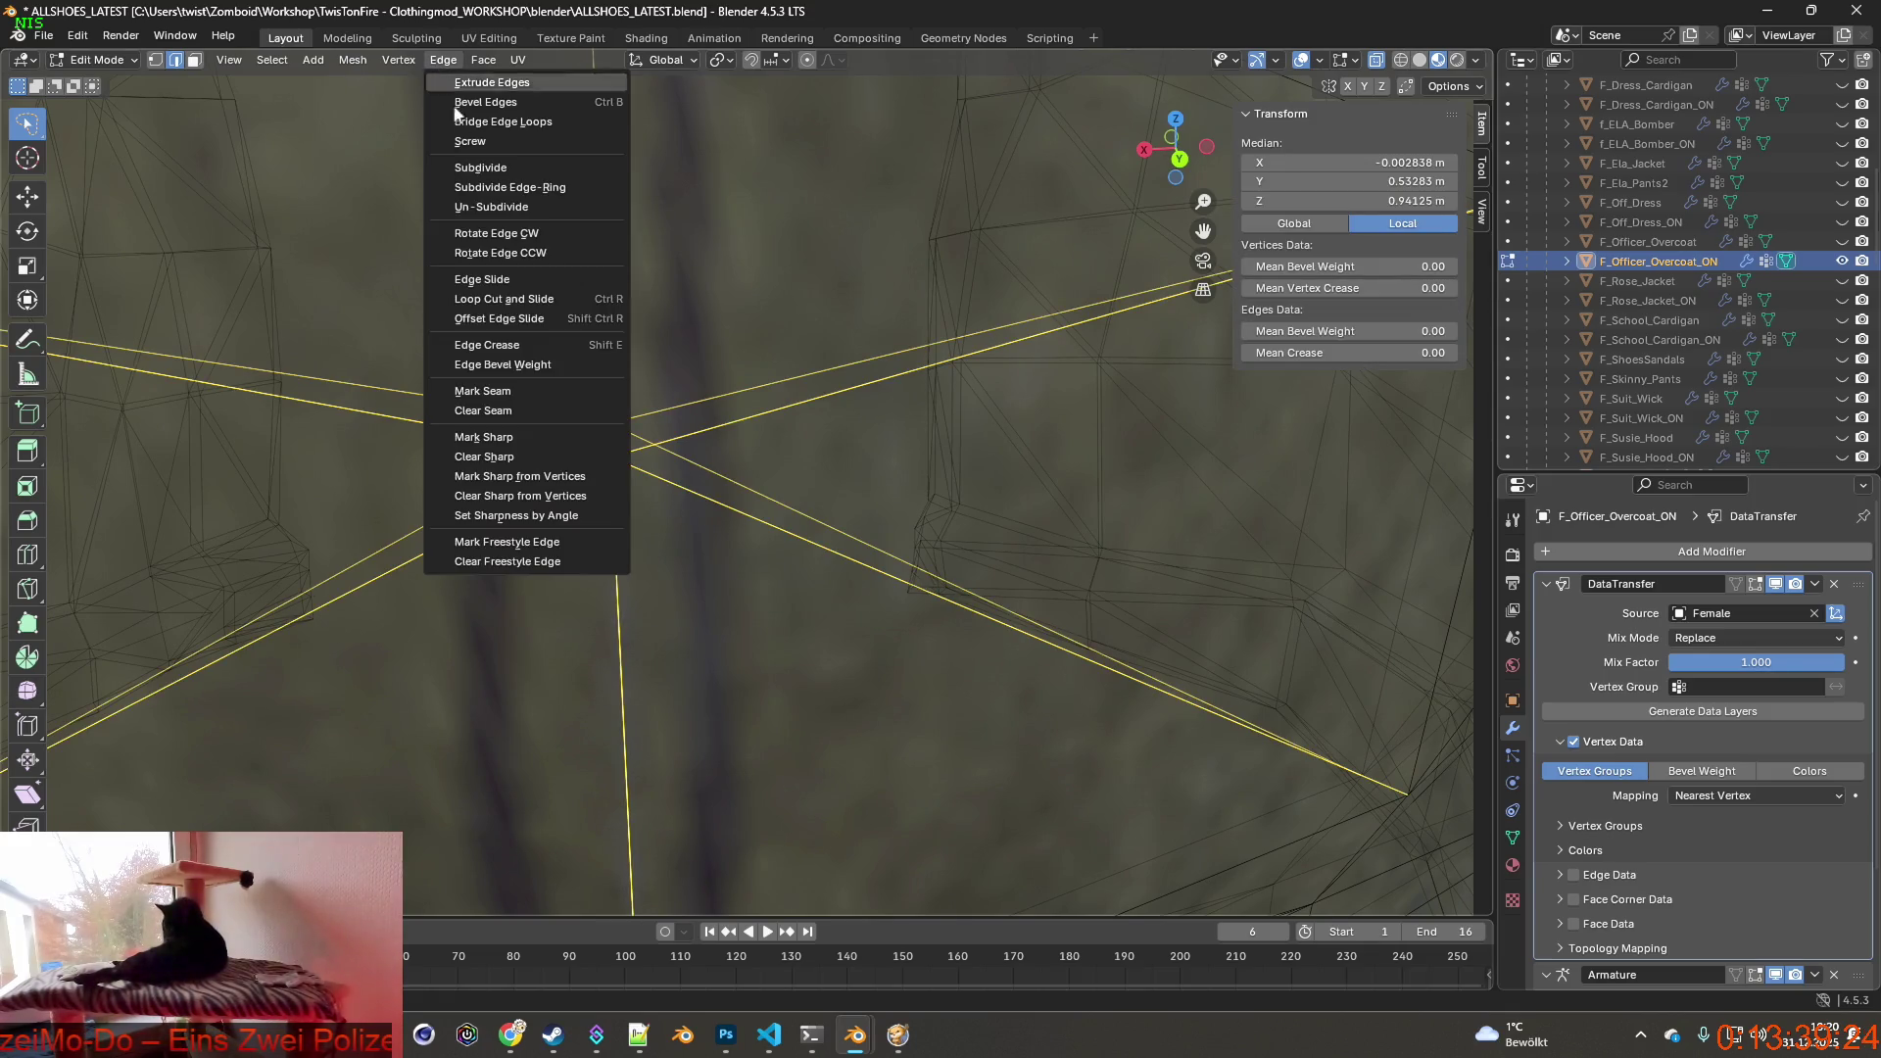
pyautogui.click(485, 436)
pyautogui.click(176, 59)
pyautogui.click(442, 60)
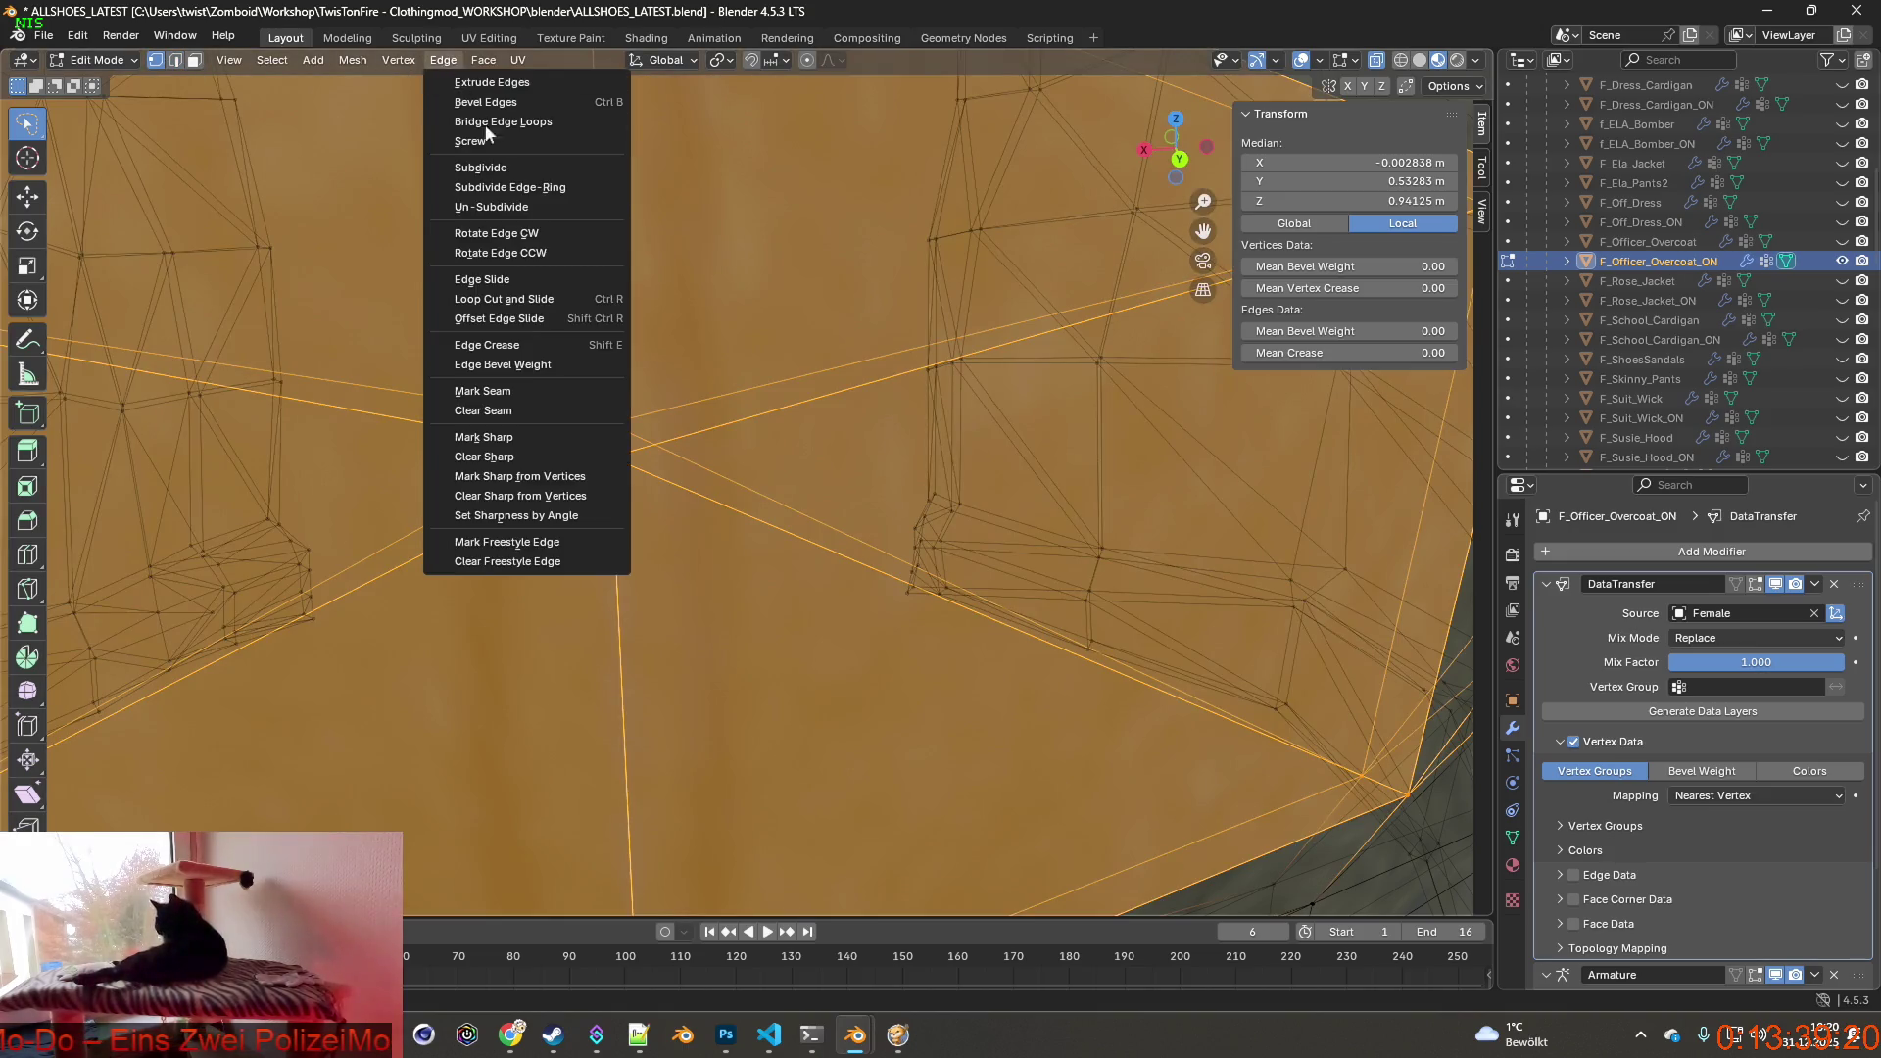
pyautogui.click(737, 571)
# Select the vertex where the vent seams meet and review its edge options.
pyautogui.click(610, 449)
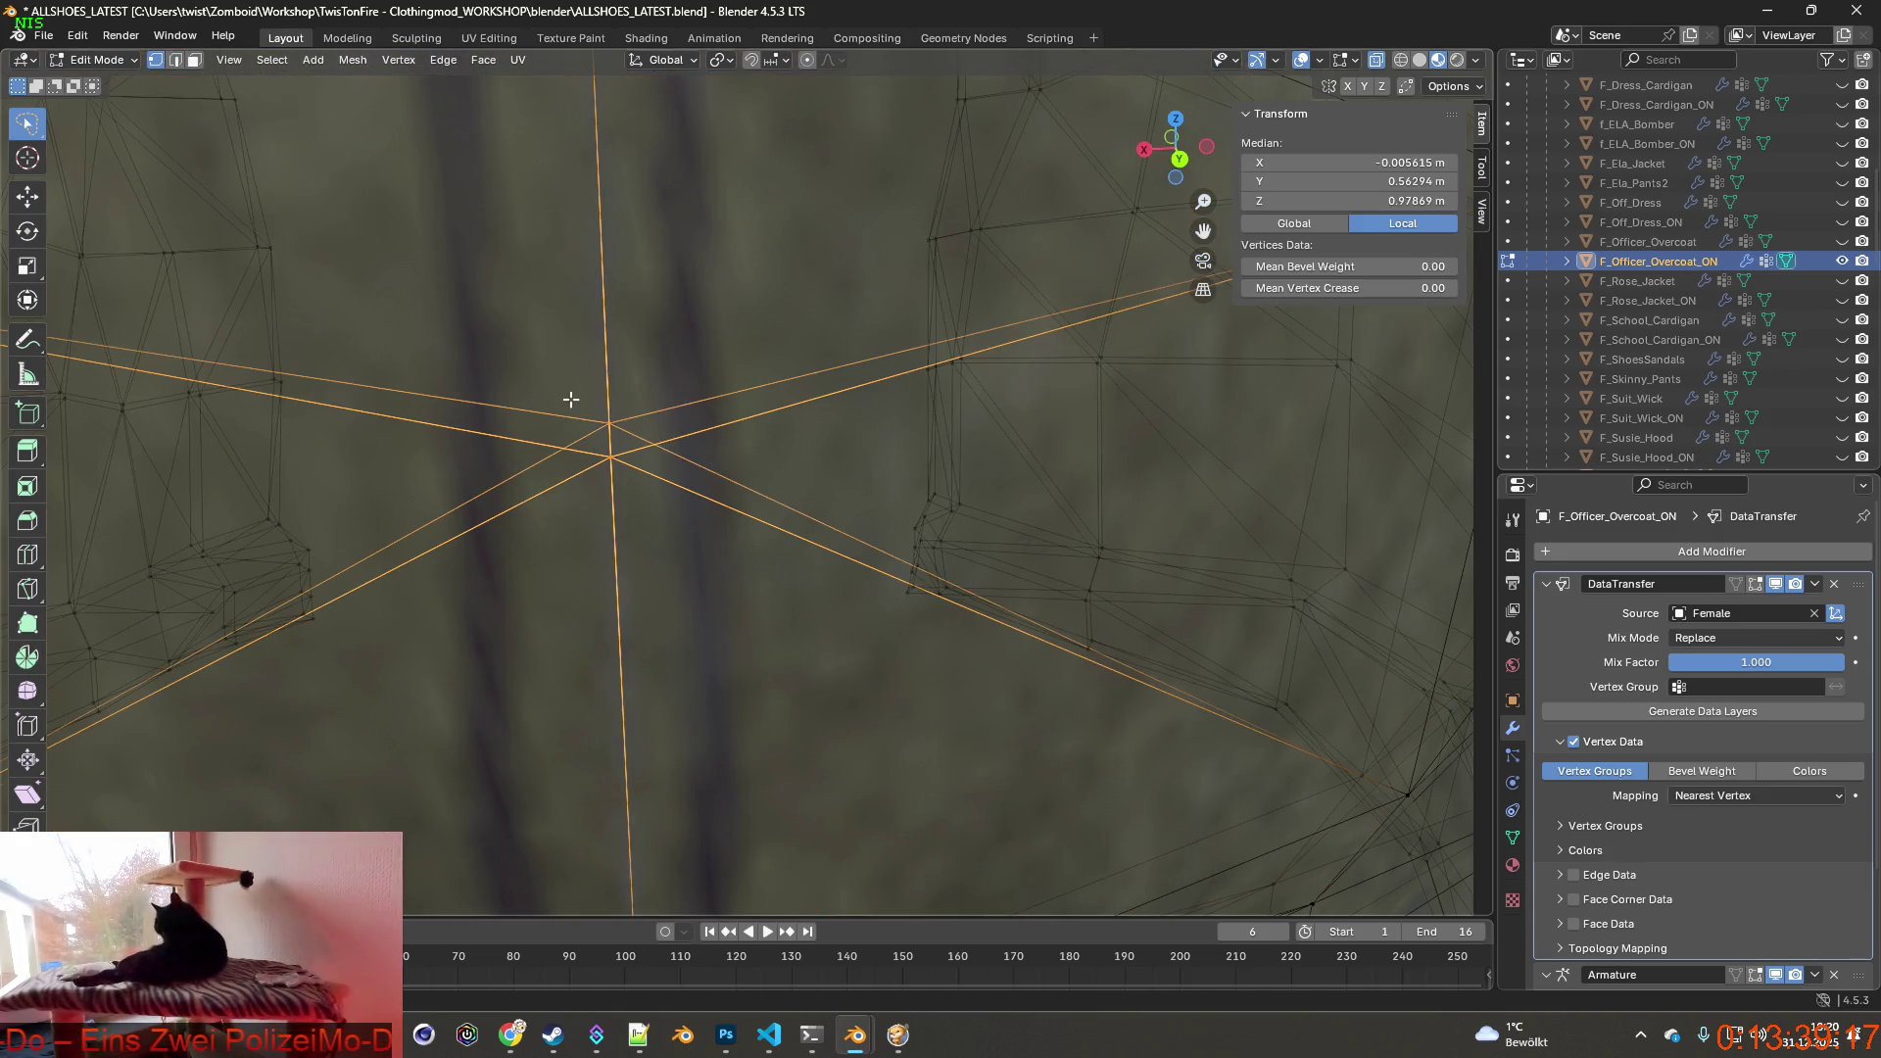
pyautogui.moveTo(570, 399); pyautogui.dragTo(656, 402, button='middle')
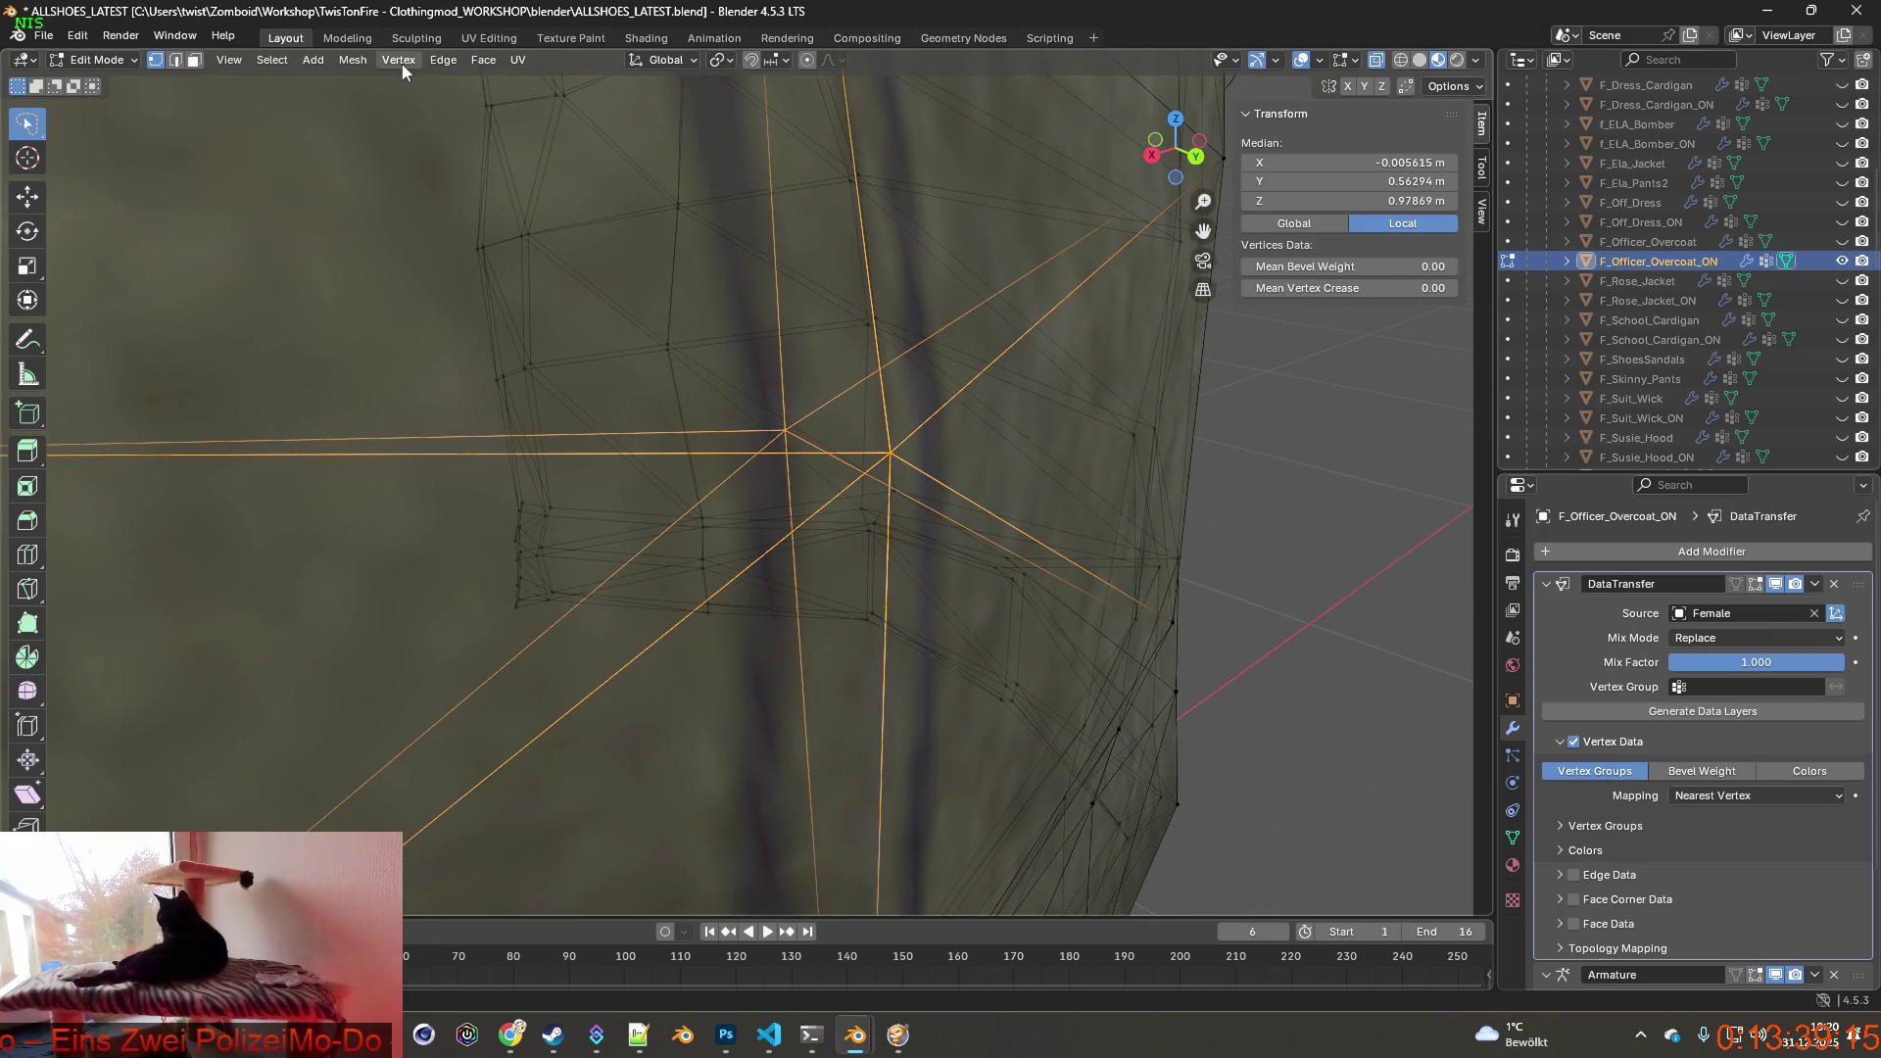
pyautogui.click(443, 61)
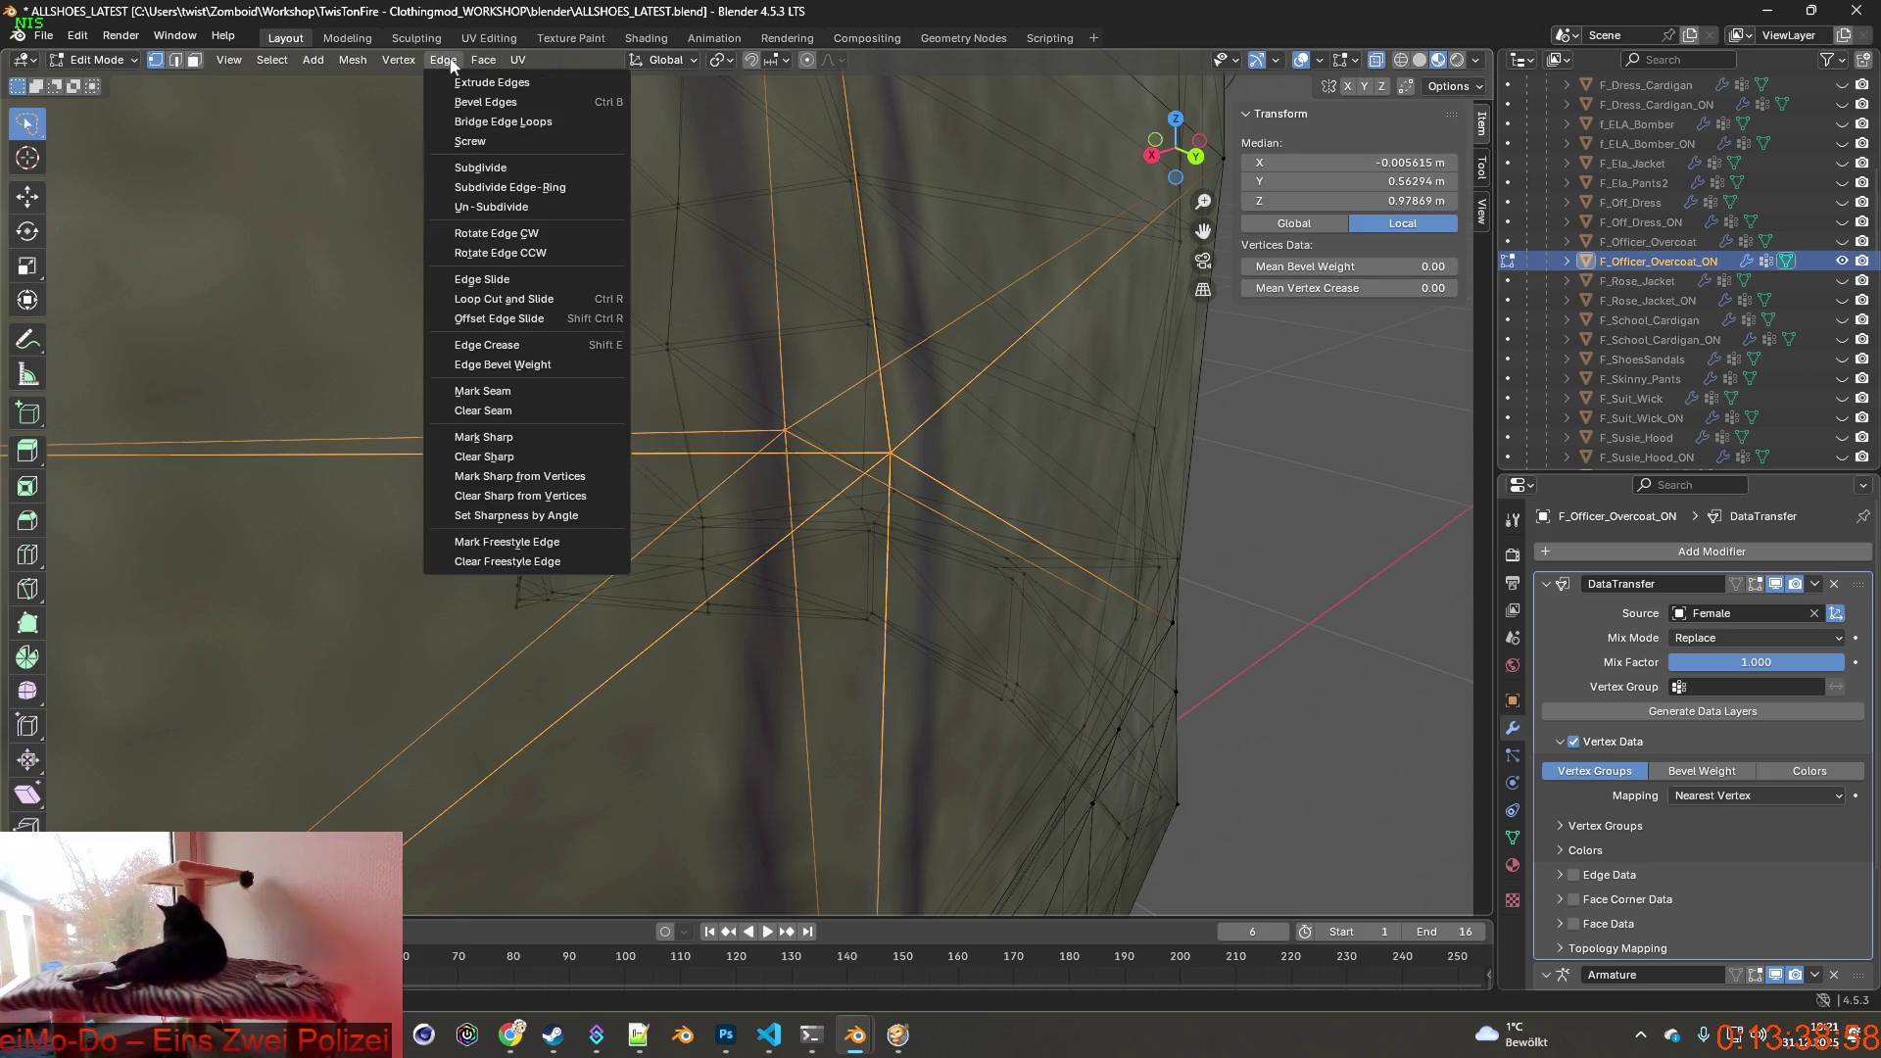
pyautogui.press('Escape')
pyautogui.click(832, 506)
pyautogui.scroll(3, 709, 499)
pyautogui.scroll(2, 710, 498)
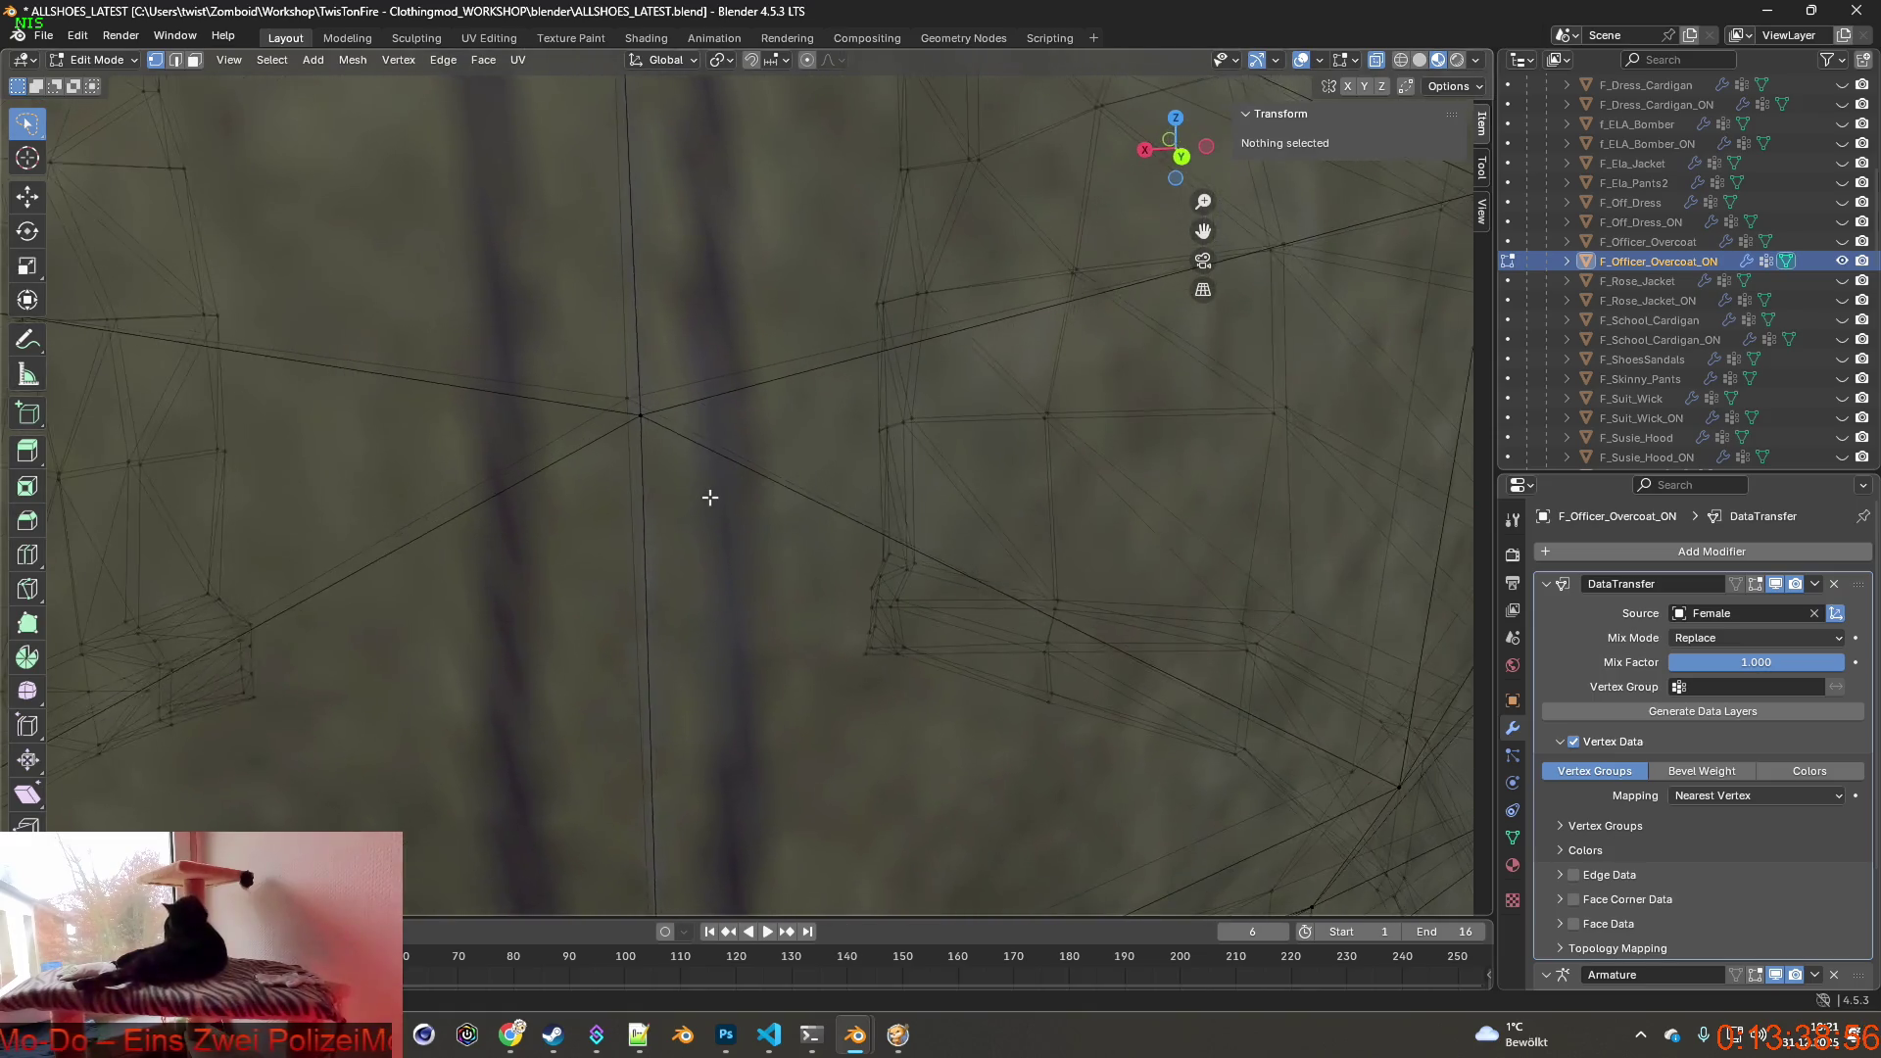
pyautogui.scroll(-2, 710, 498)
pyautogui.click(682, 499)
pyautogui.scroll(3, 683, 426)
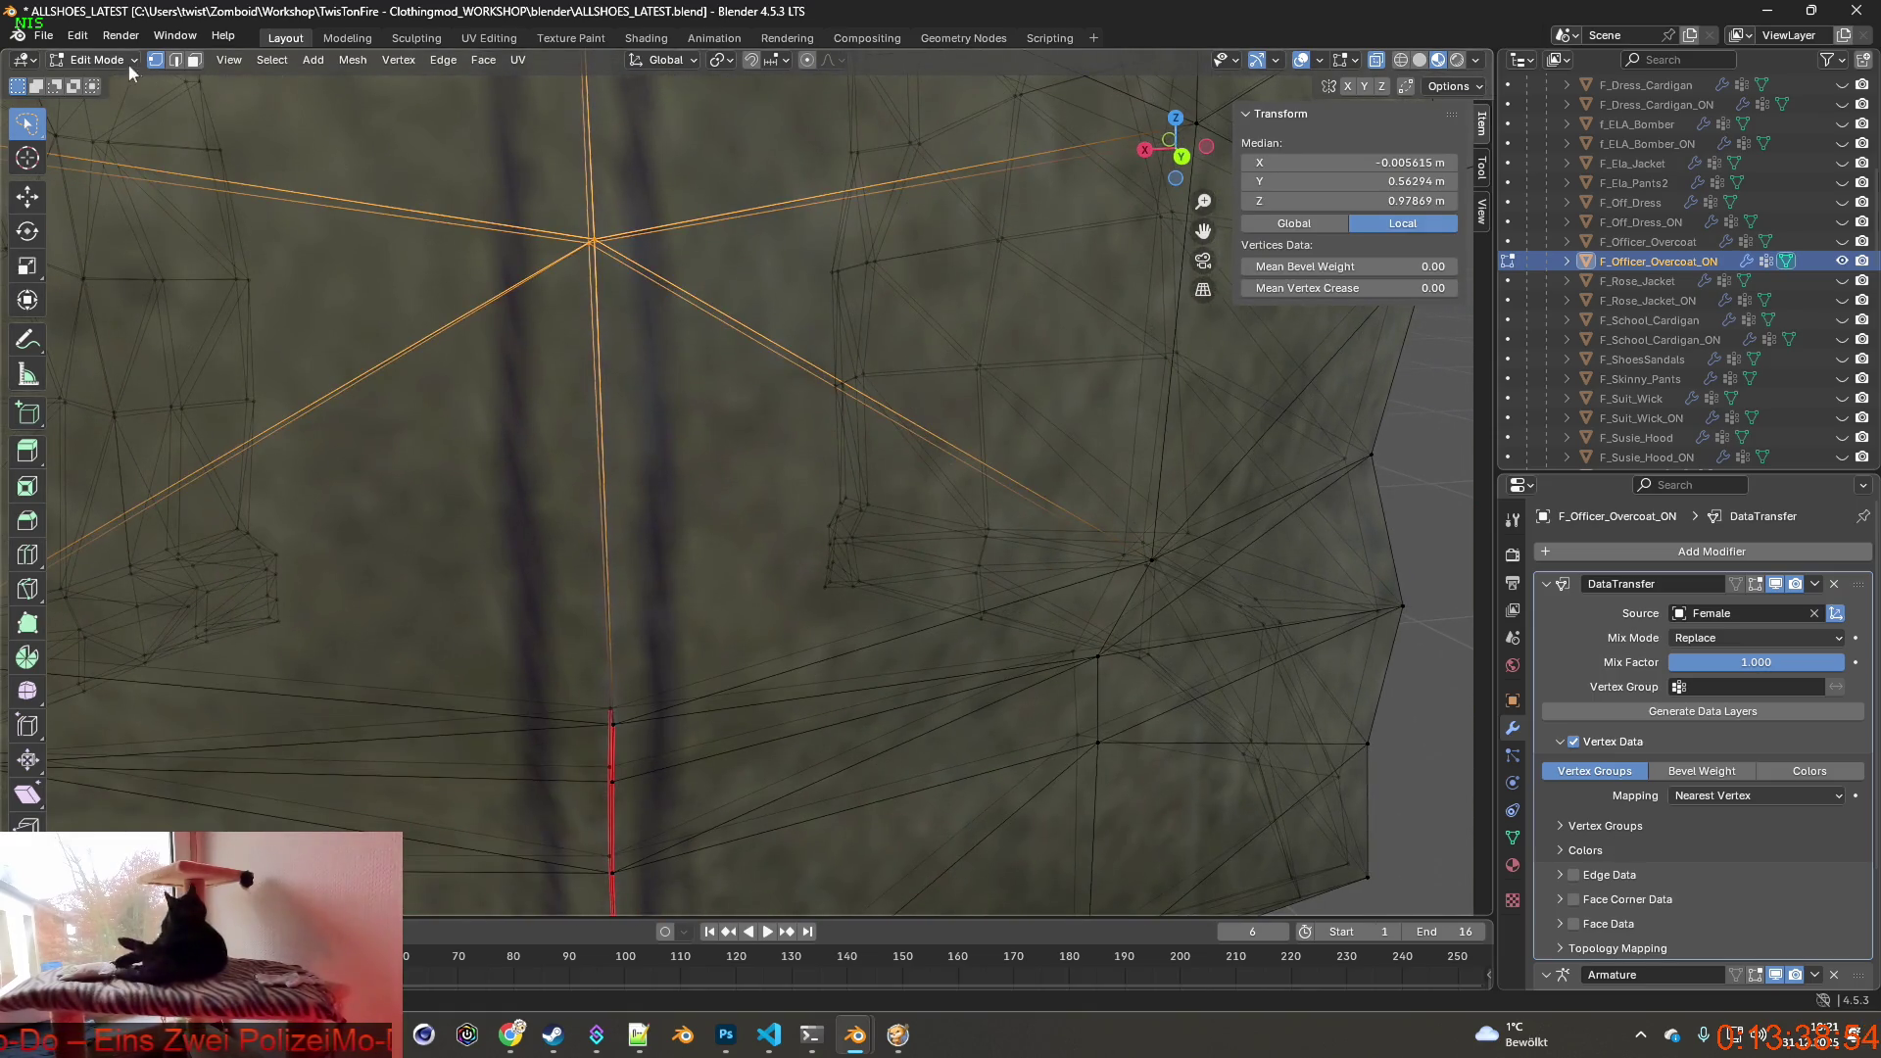
# Revert to an earlier step through Undo History and move closer to the seam.
pyautogui.click(77, 36)
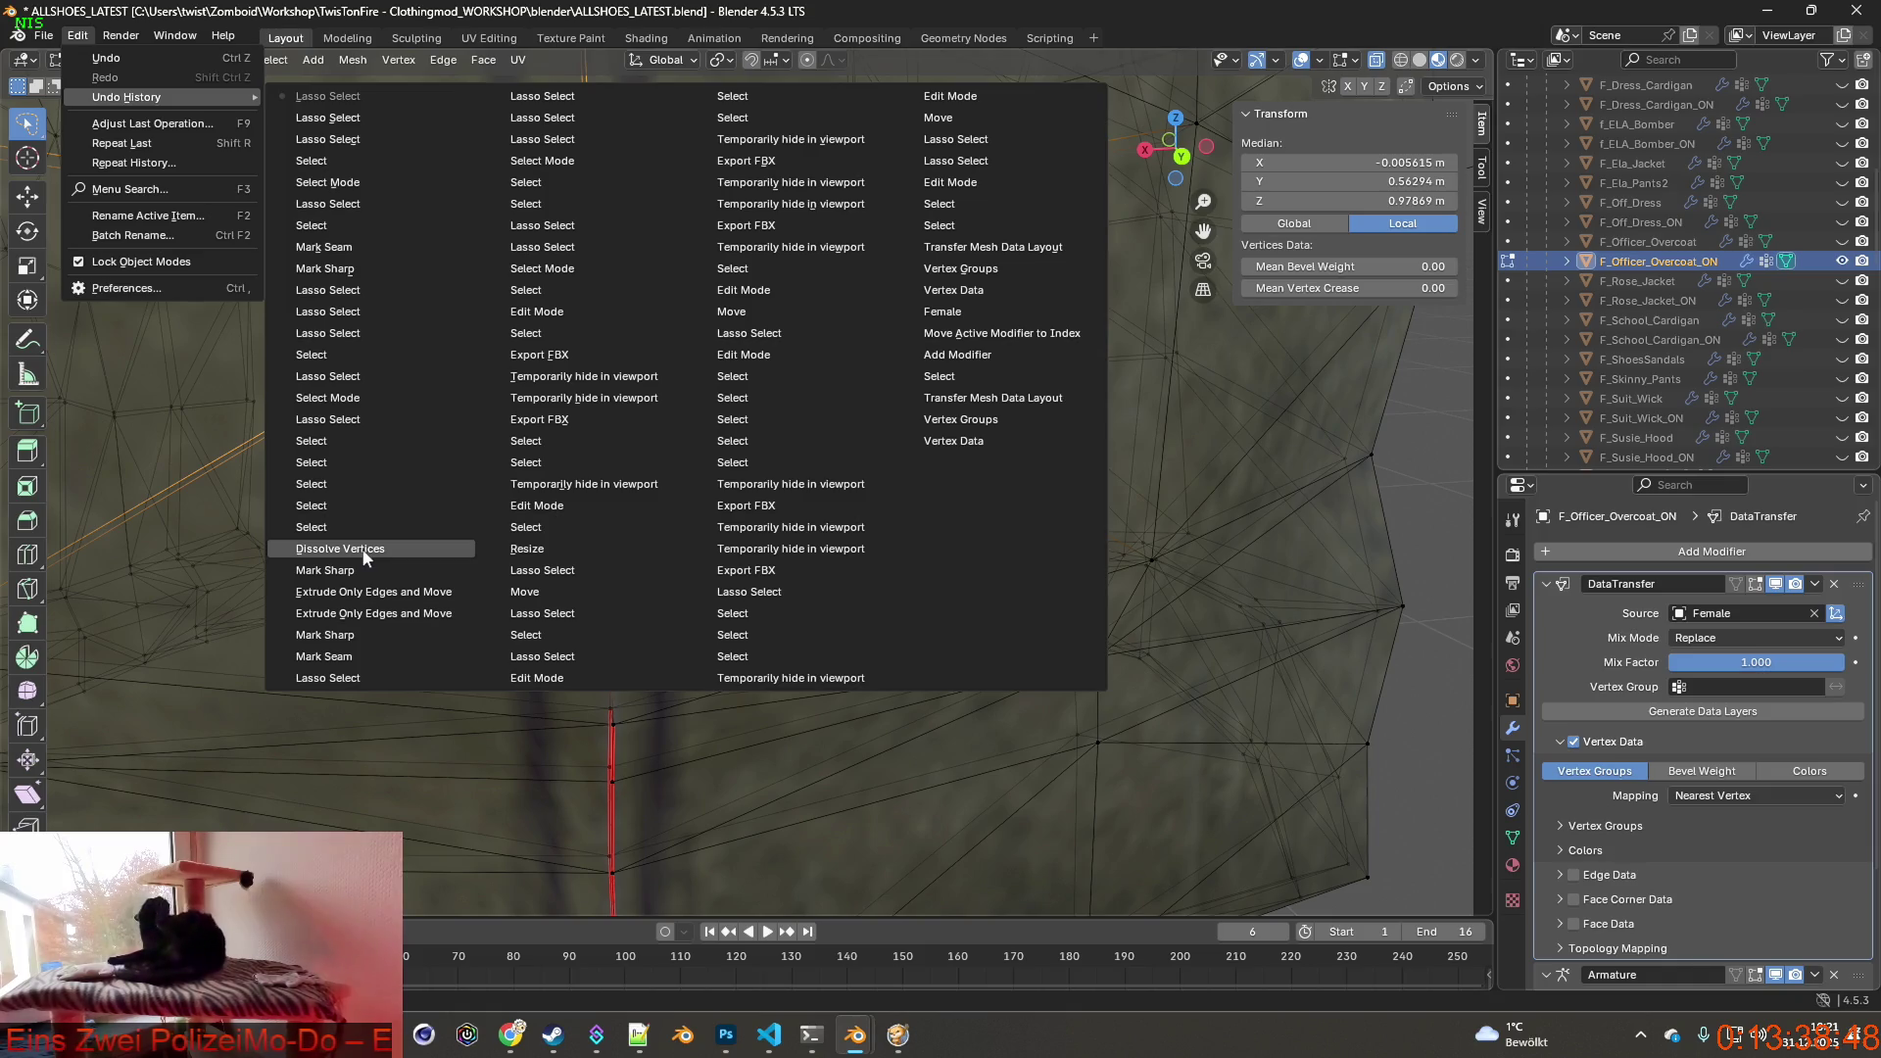
pyautogui.click(364, 566)
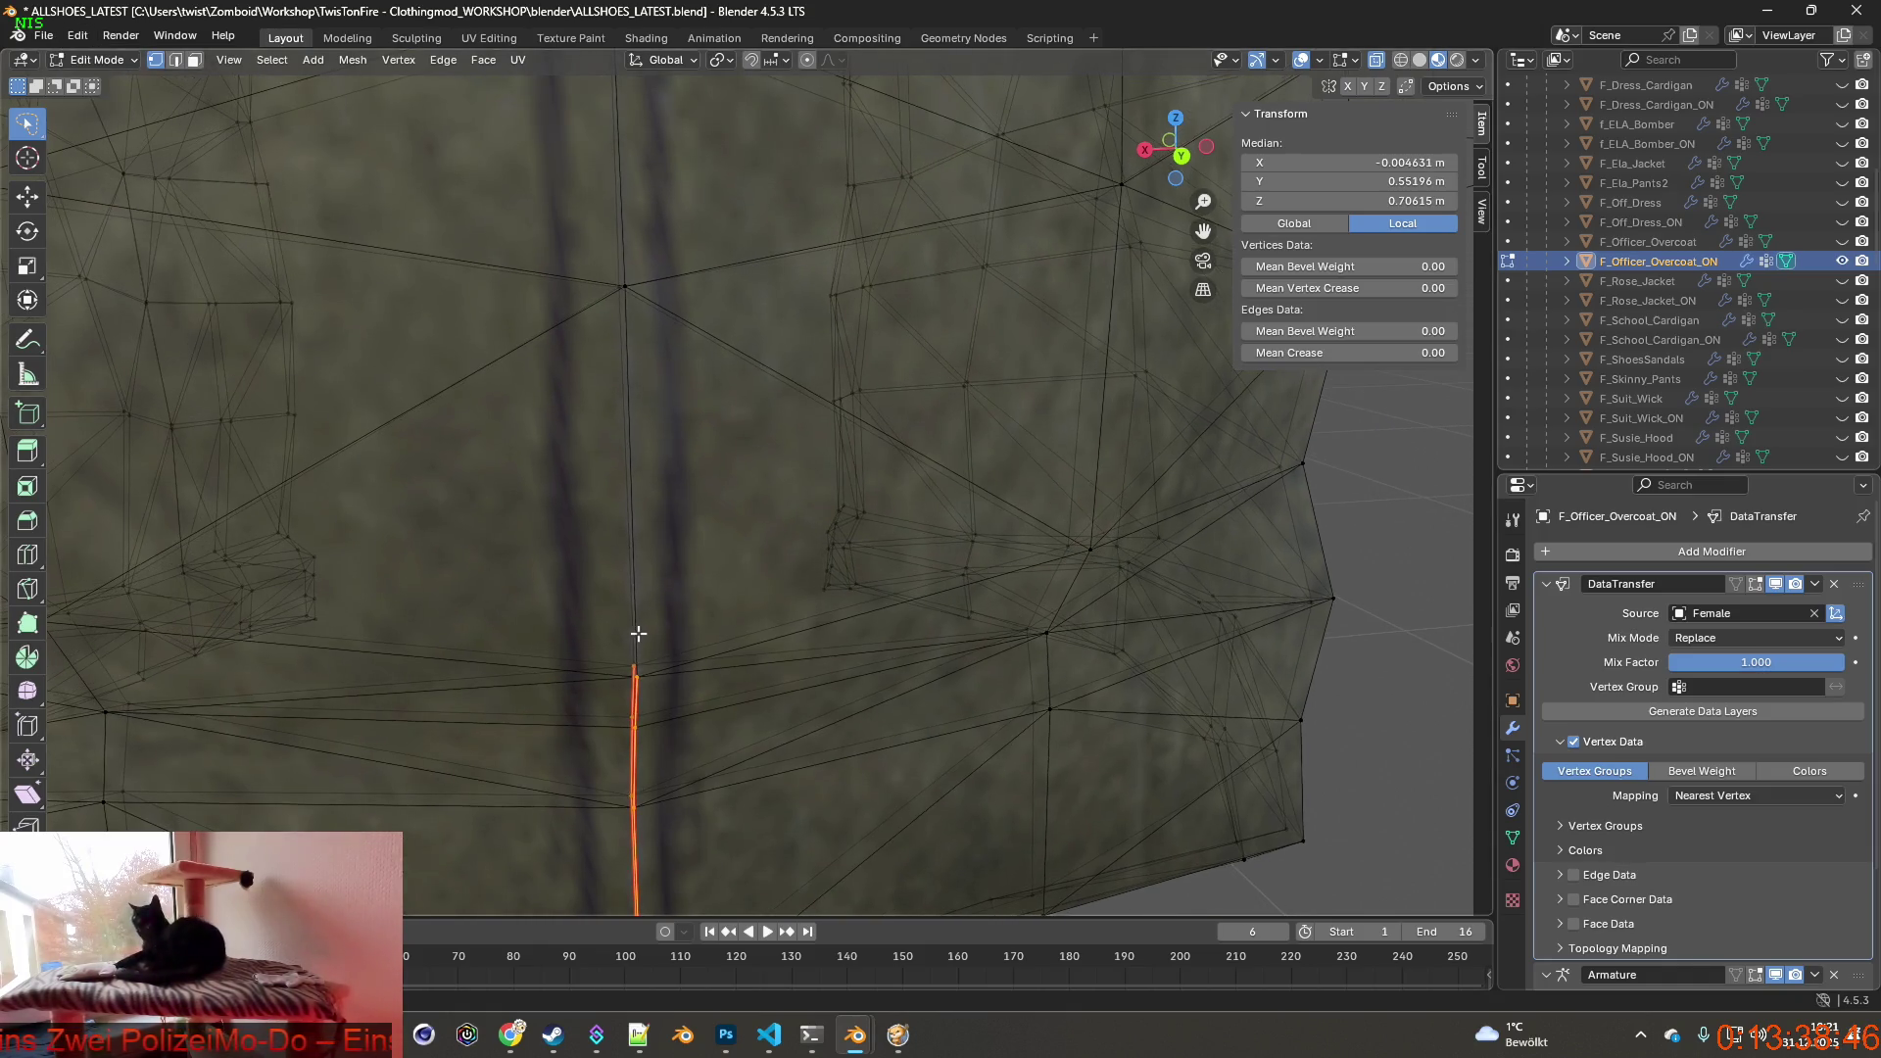
pyautogui.moveTo(608, 546); pyautogui.dragTo(580, 509, button='middle')
pyautogui.moveTo(448, 496)
pyautogui.mouseDown(button='middle')
pyautogui.moveTo(753, 568)
pyautogui.moveTo(658, 573)
pyautogui.mouseUp(button='middle')
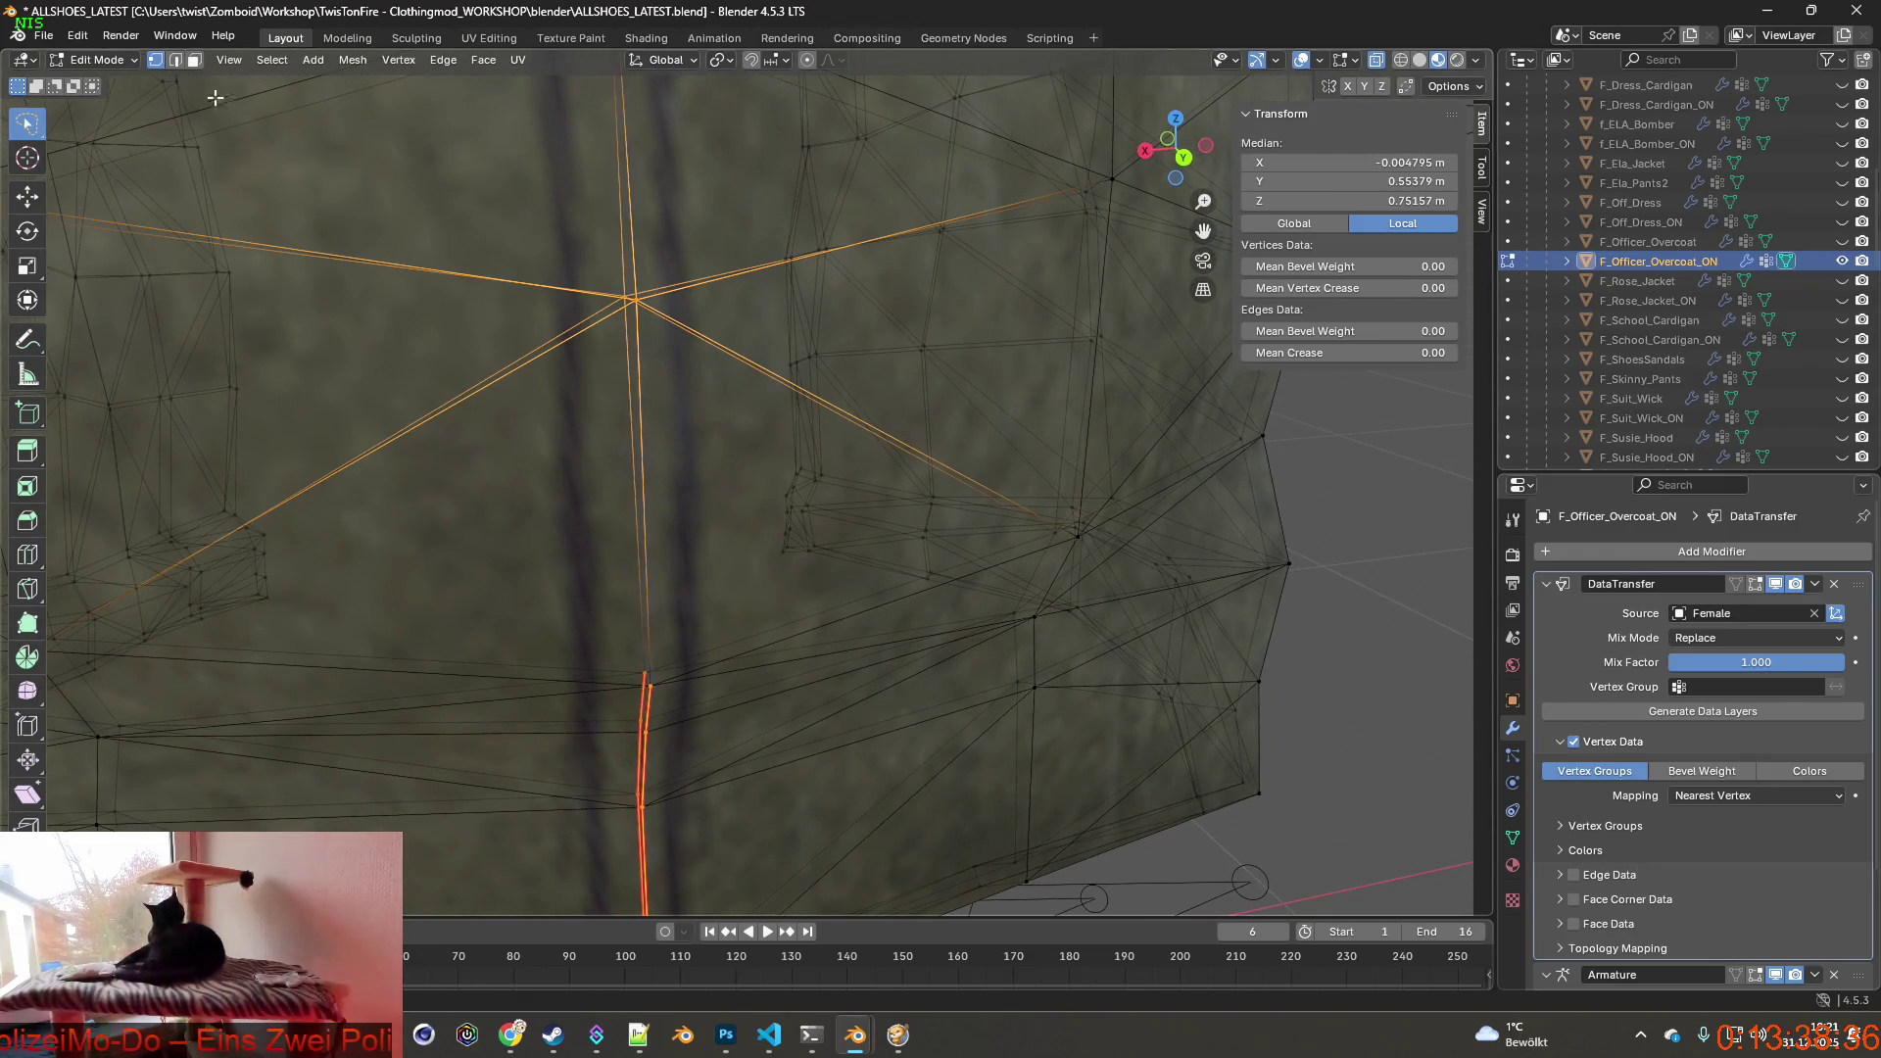
# In edge select mode, pick the vertical rear-seam edge down to the hem.
pyautogui.press('2')
pyautogui.click(680, 291)
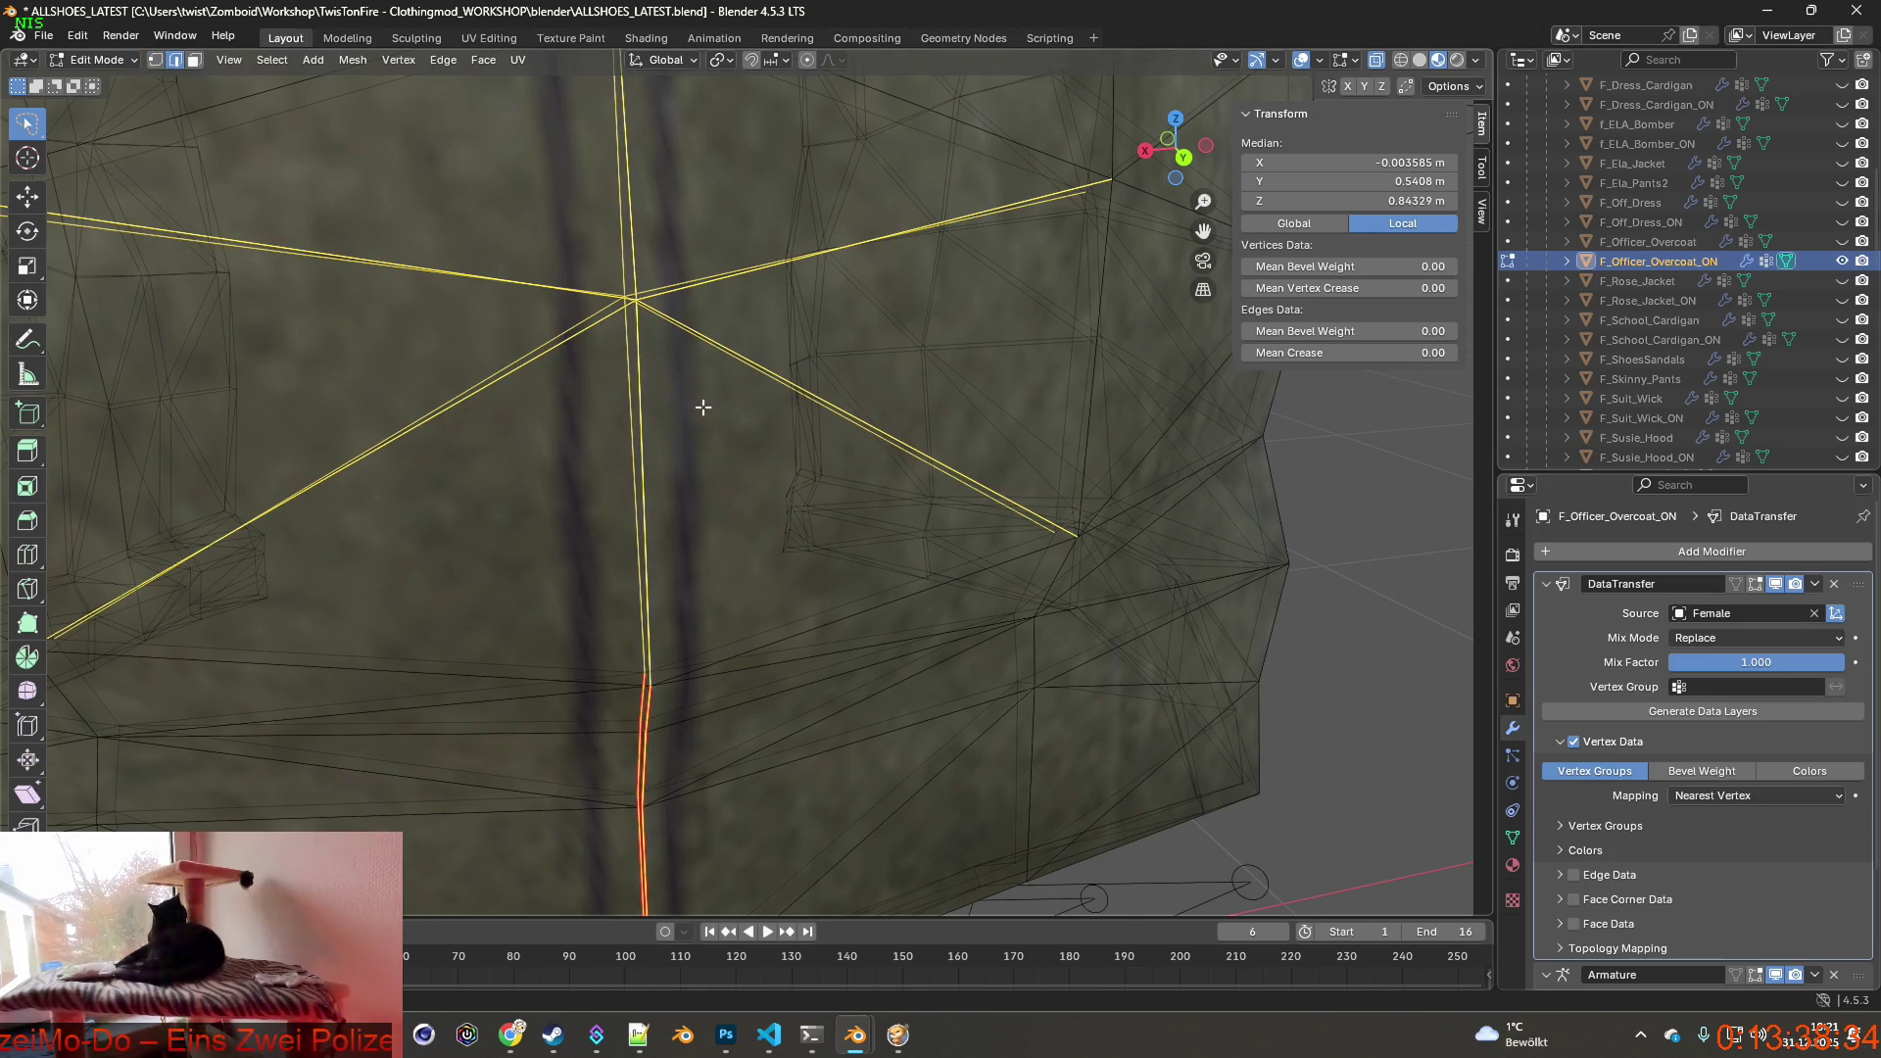
pyautogui.moveTo(702, 407); pyautogui.dragTo(644, 374, button='middle')
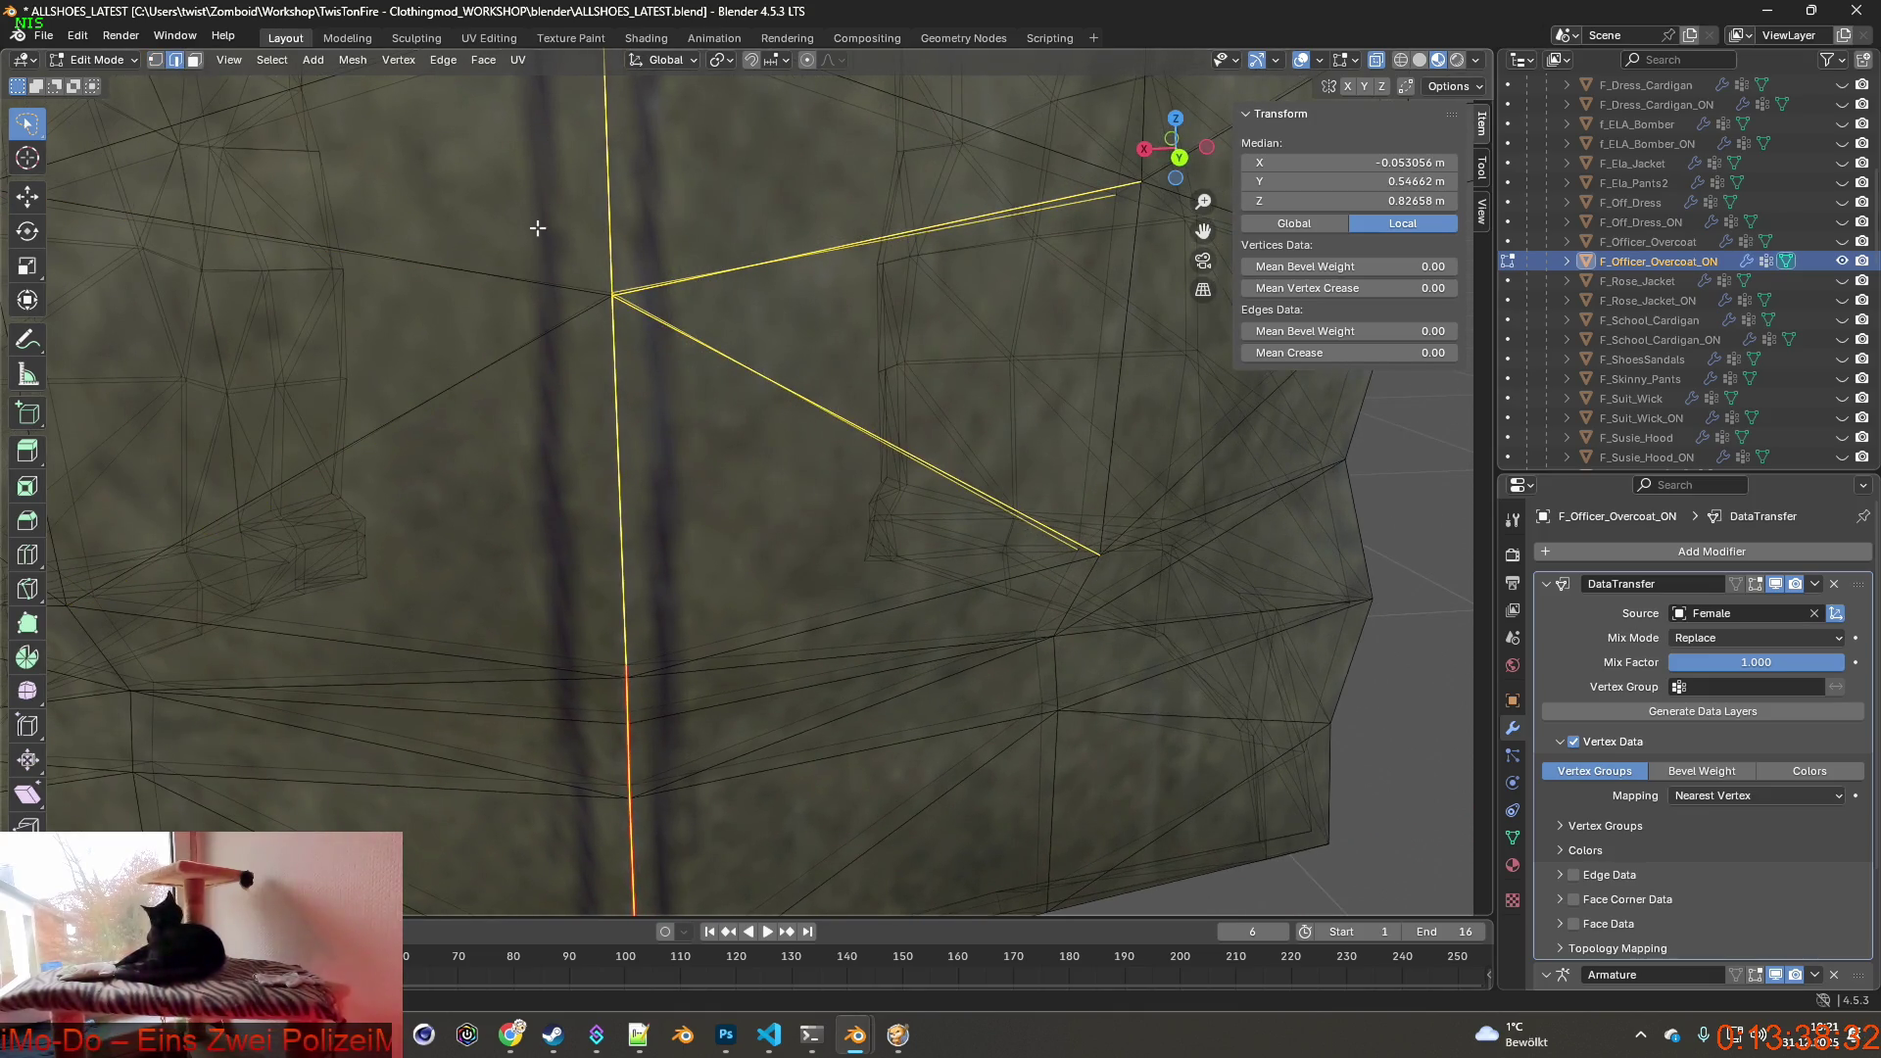
pyautogui.keyDown('alt'); pyautogui.click(727, 505); pyautogui.keyUp('alt')
pyautogui.moveTo(727, 505)
pyautogui.mouseDown(button='middle')
pyautogui.moveTo(883, 590)
pyautogui.moveTo(921, 551)
pyautogui.moveTo(769, 549)
pyautogui.mouseUp(button='middle')
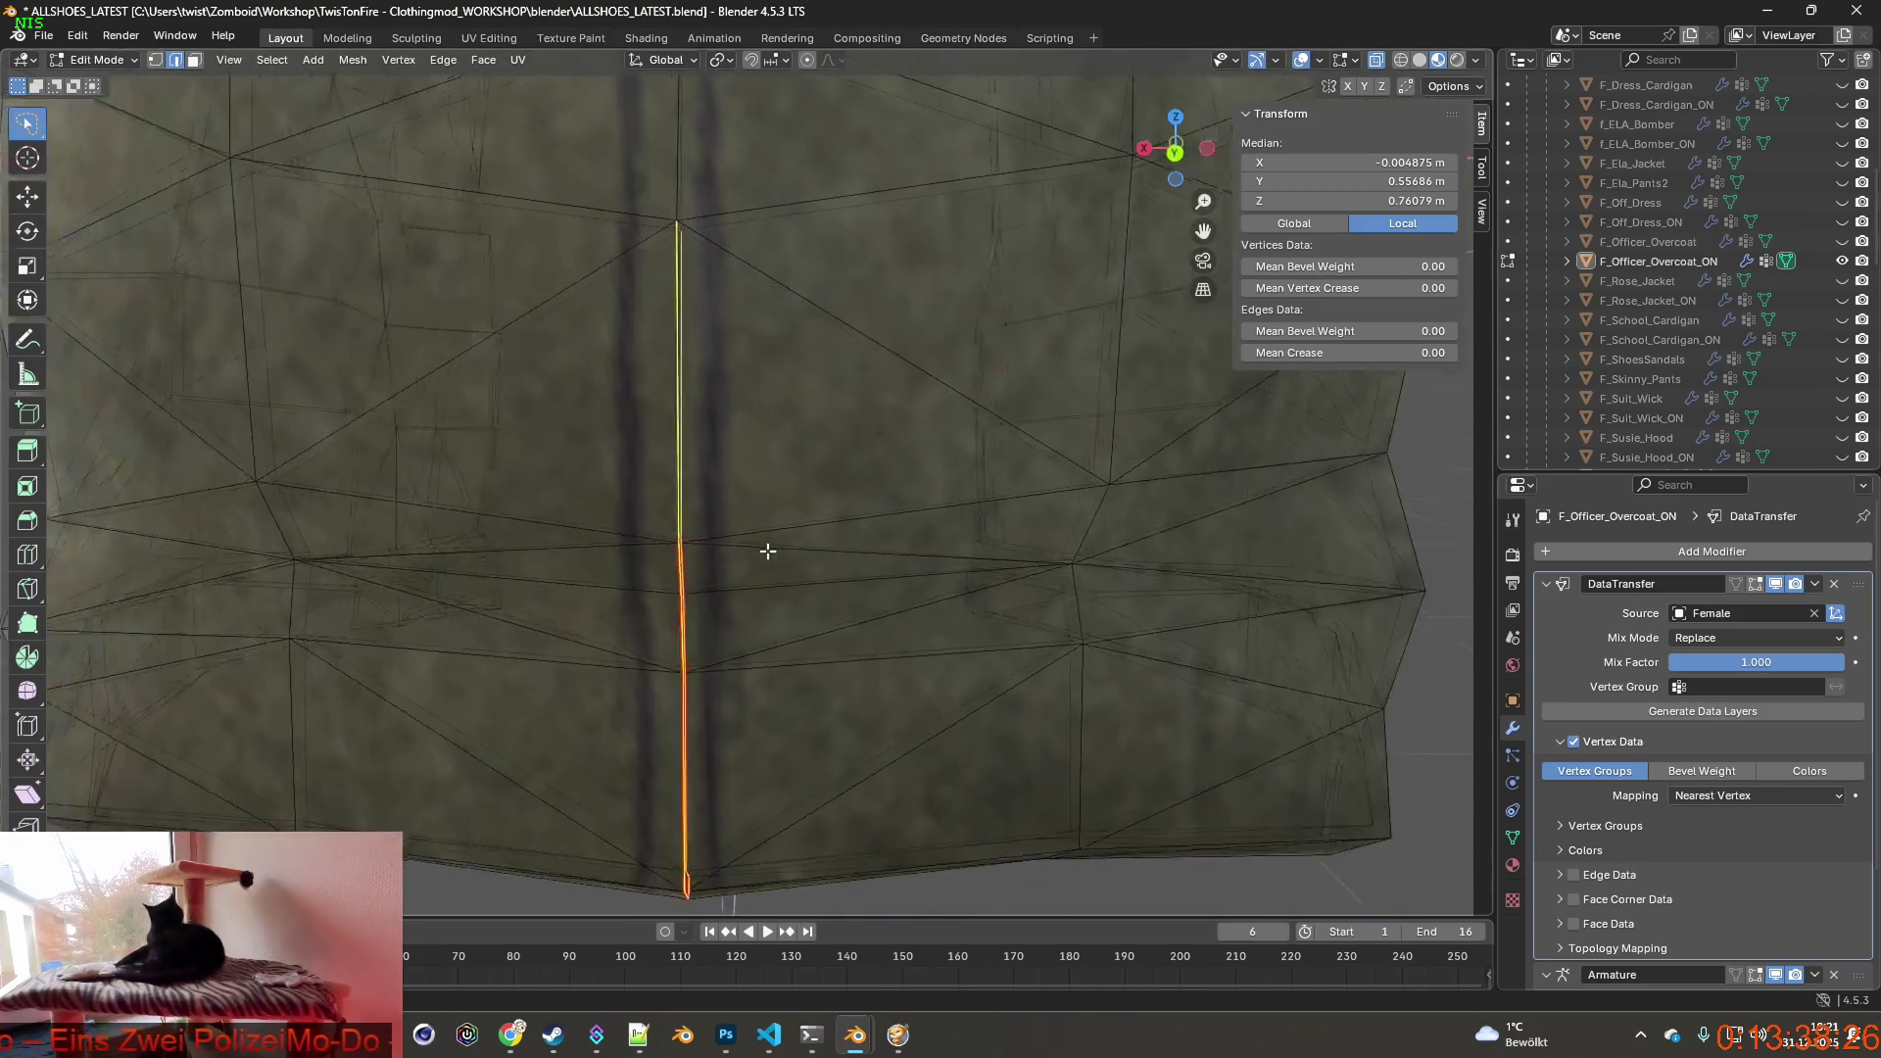
# Mark the rear seam edge above the hem as Seam and Sharp.
pyautogui.hotkey('ctrl', 'e')
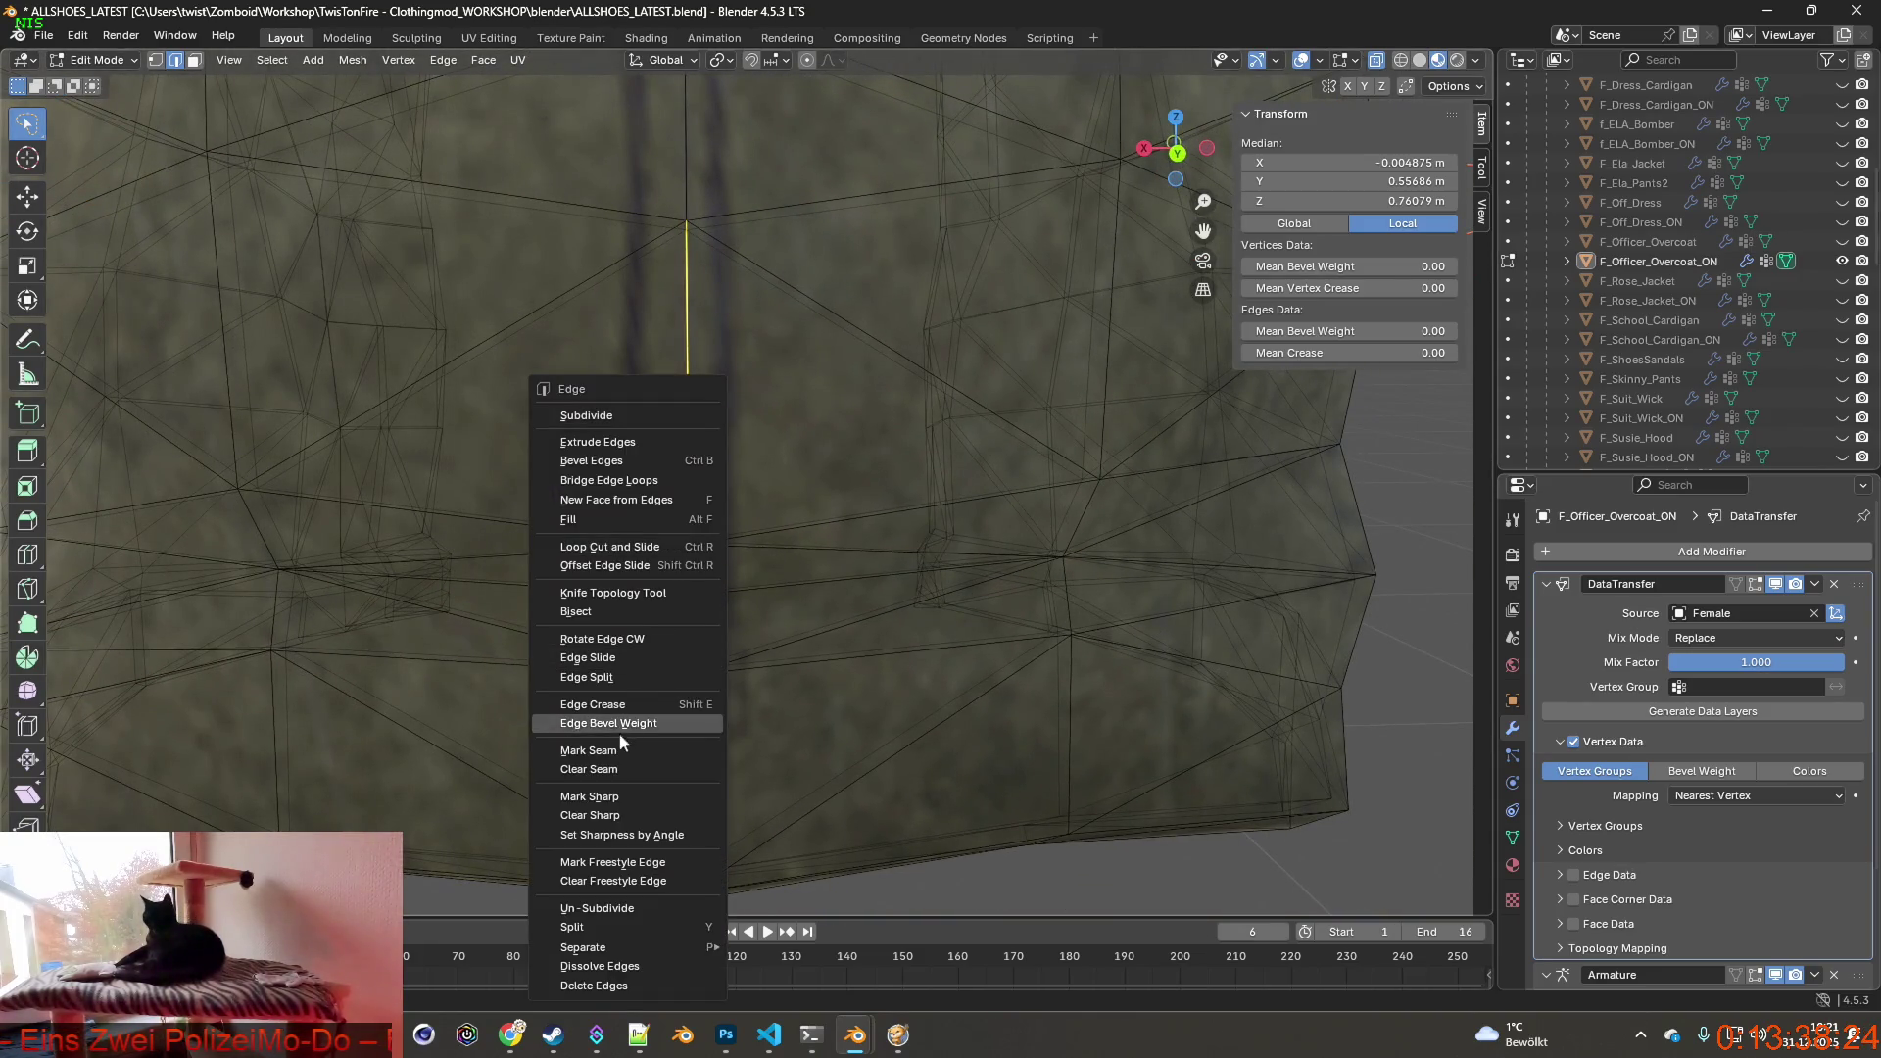
pyautogui.click(608, 752)
pyautogui.hotkey('ctrl', 'e')
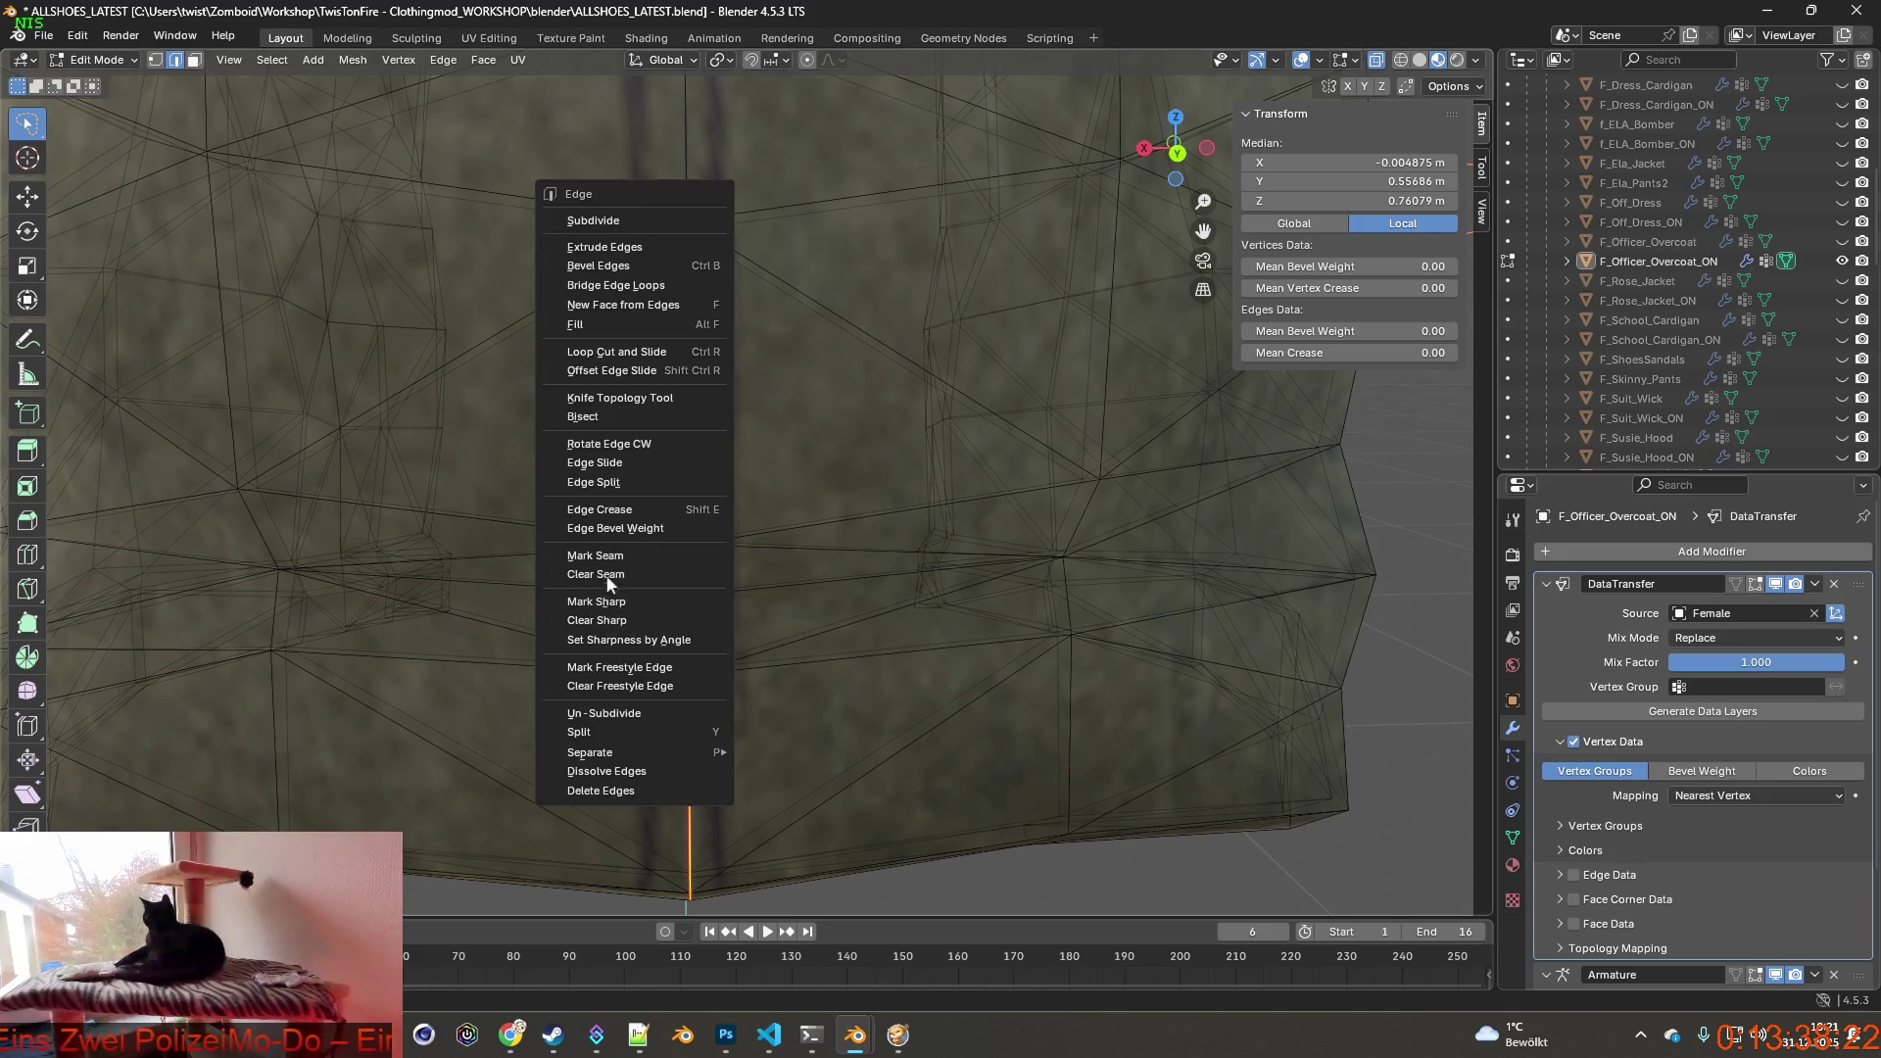
pyautogui.click(604, 604)
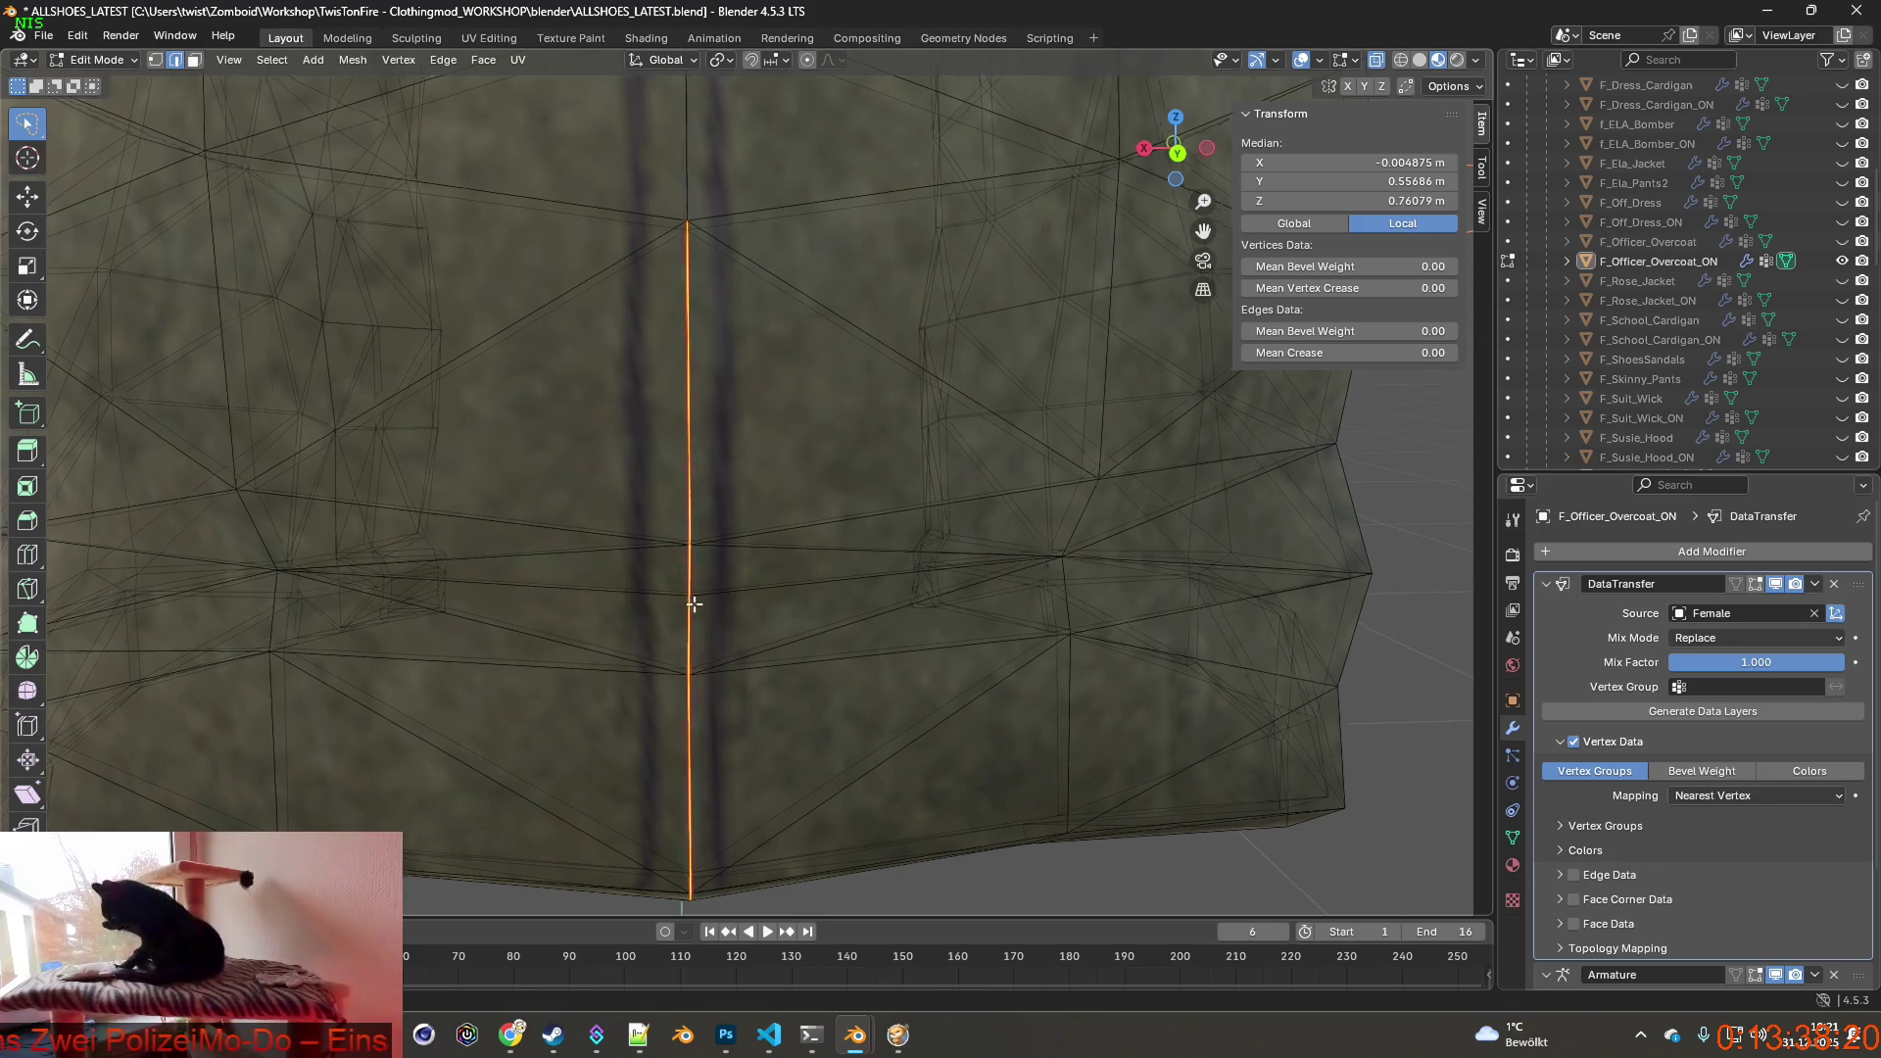
pyautogui.moveTo(735, 588); pyautogui.dragTo(728, 545, button='middle')
# Try Dissolve Edges on the seam, then undo it to keep the mesh intact.
pyautogui.hotkey('ctrl', 'e')
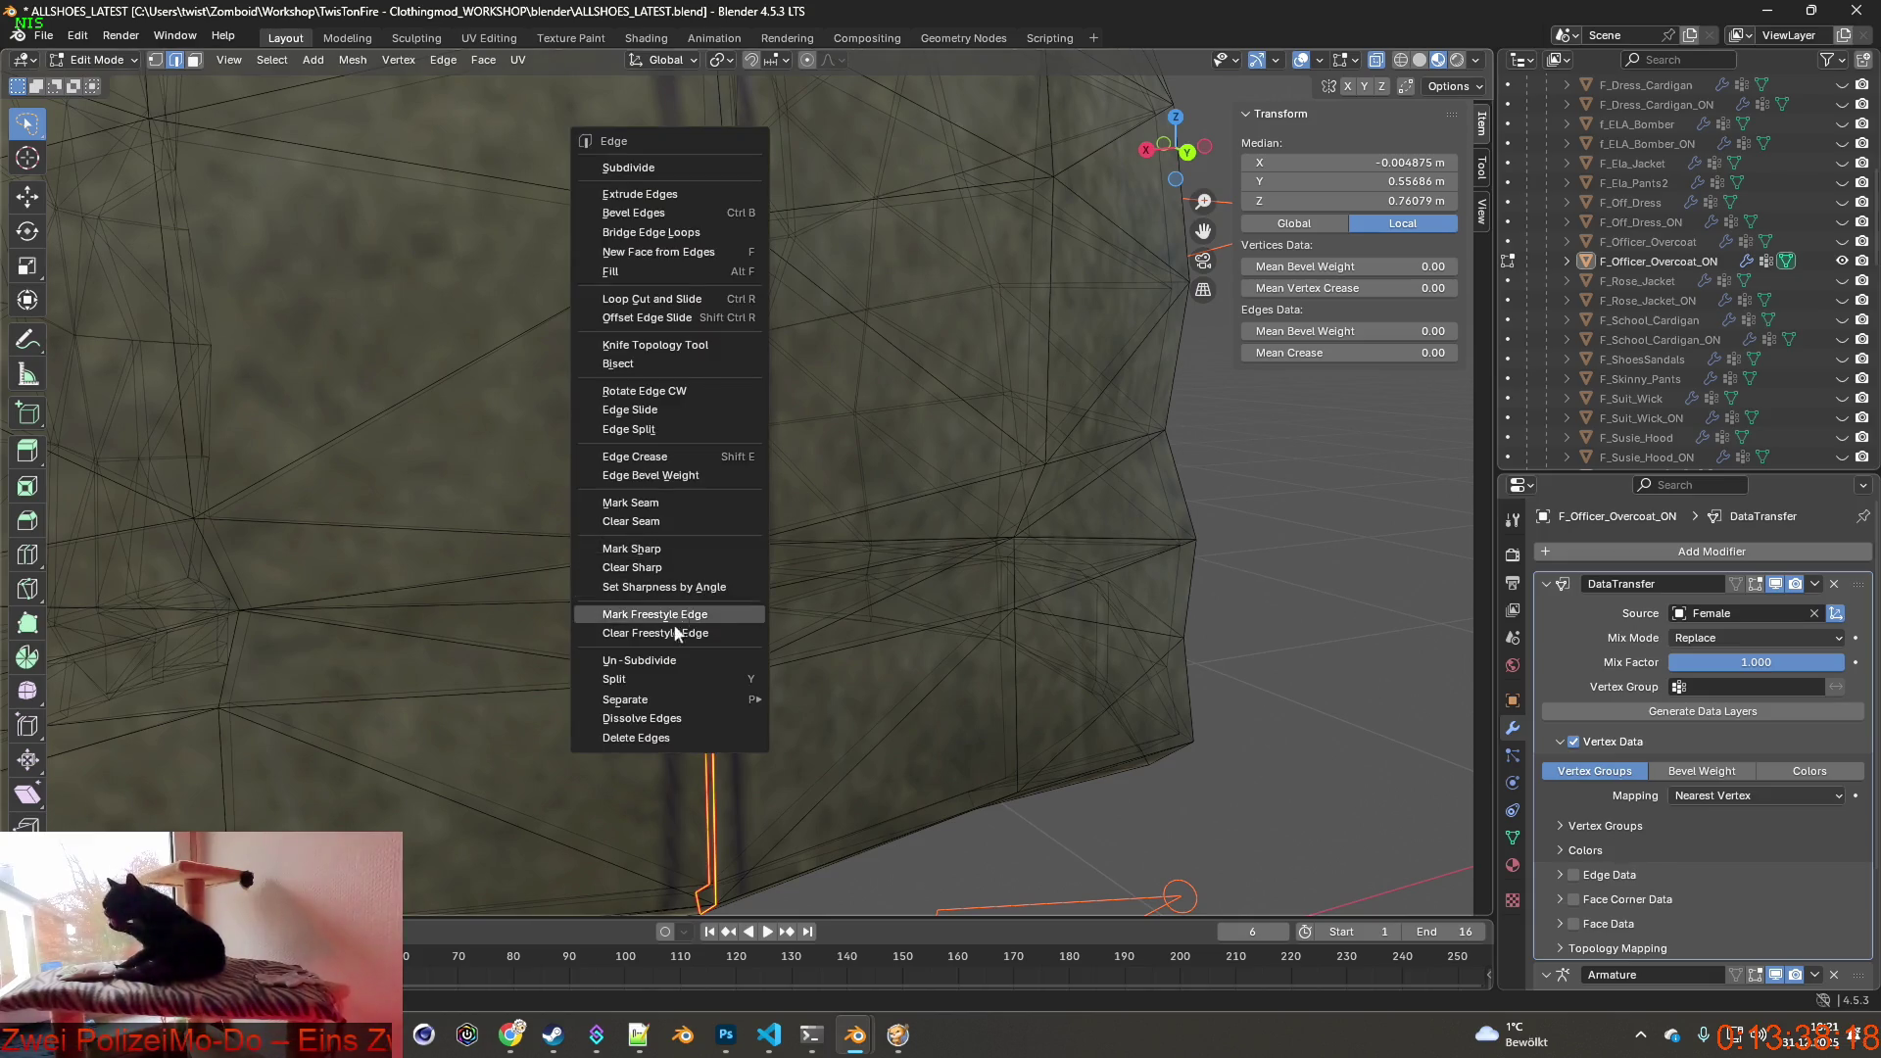
pyautogui.click(666, 725)
pyautogui.moveTo(691, 721)
pyautogui.mouseDown(button='middle')
pyautogui.moveTo(591, 678)
pyautogui.moveTo(773, 685)
pyautogui.moveTo(635, 679)
pyautogui.mouseUp(button='middle')
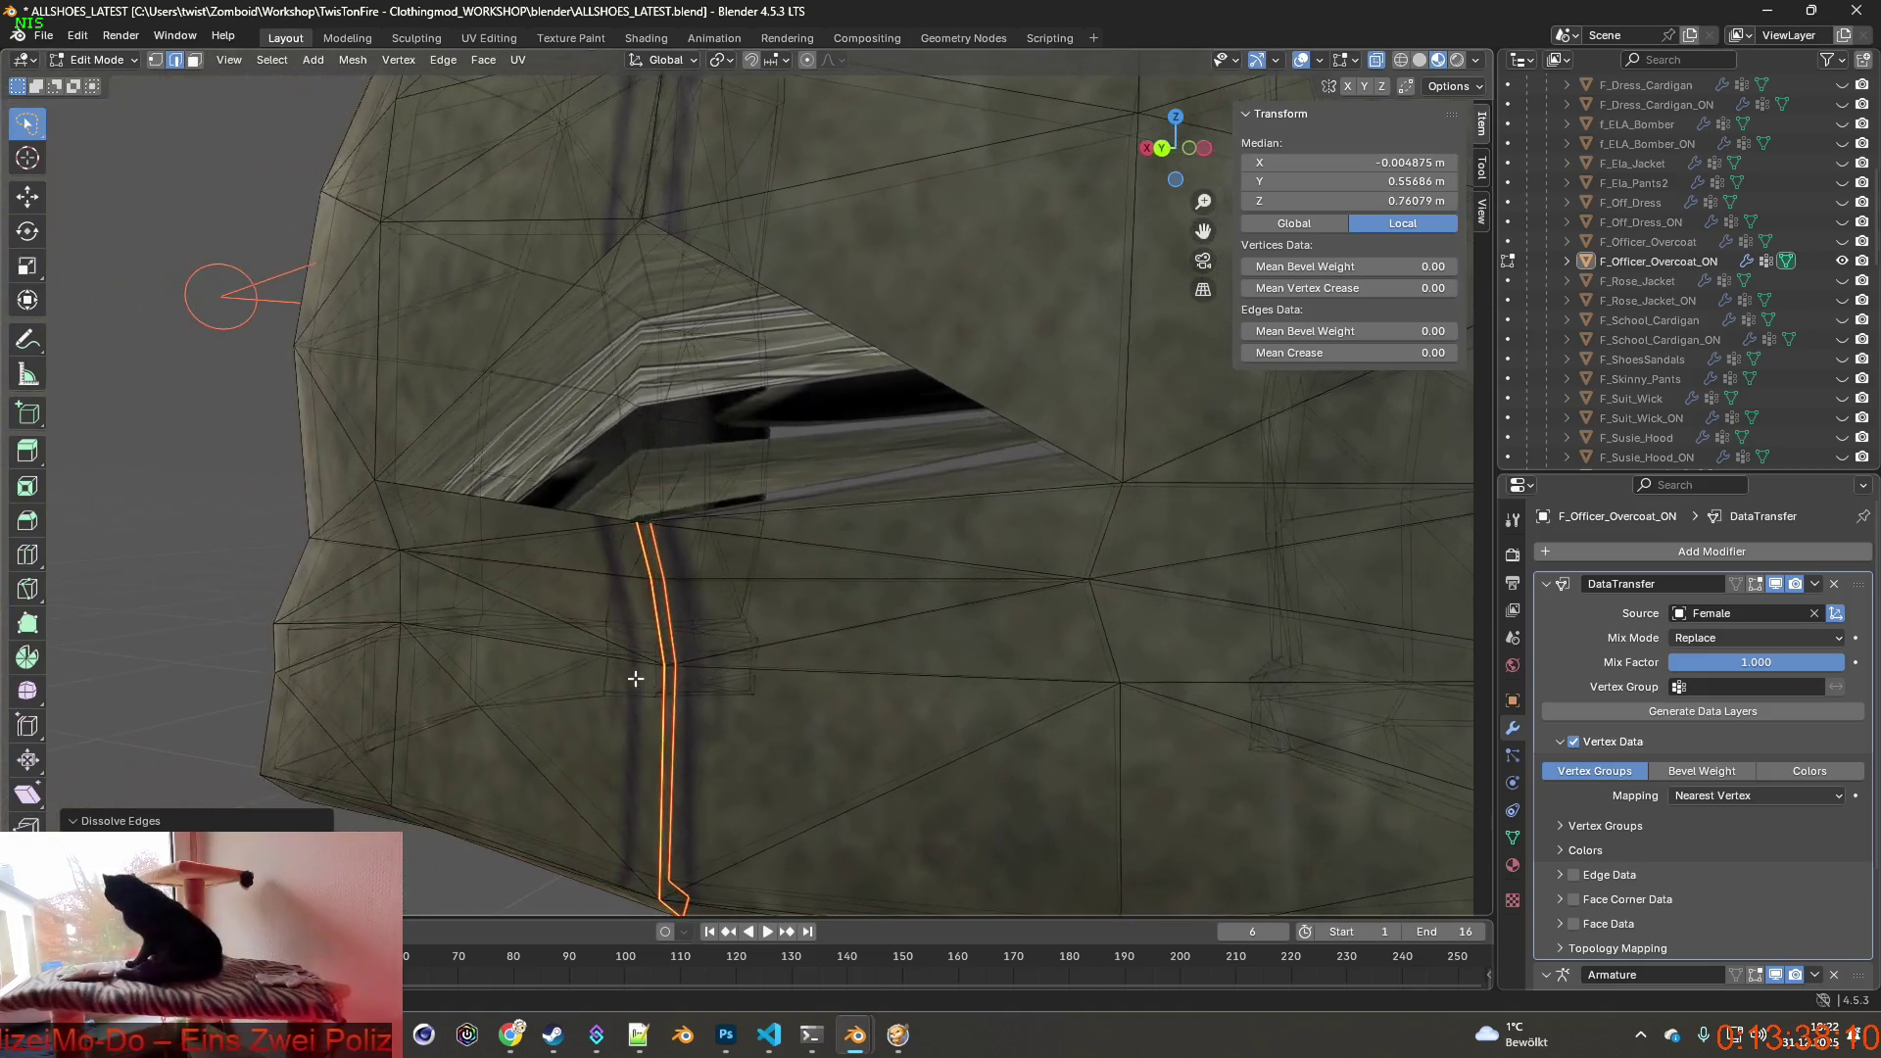
pyautogui.click(78, 35)
pyautogui.click(103, 65)
pyautogui.moveTo(661, 514)
pyautogui.mouseDown(button='middle')
pyautogui.moveTo(820, 473)
pyautogui.moveTo(524, 474)
pyautogui.mouseUp(button='middle')
# Inspect the coat back in orthographic X-ray shading.
pyautogui.press('KP_5')
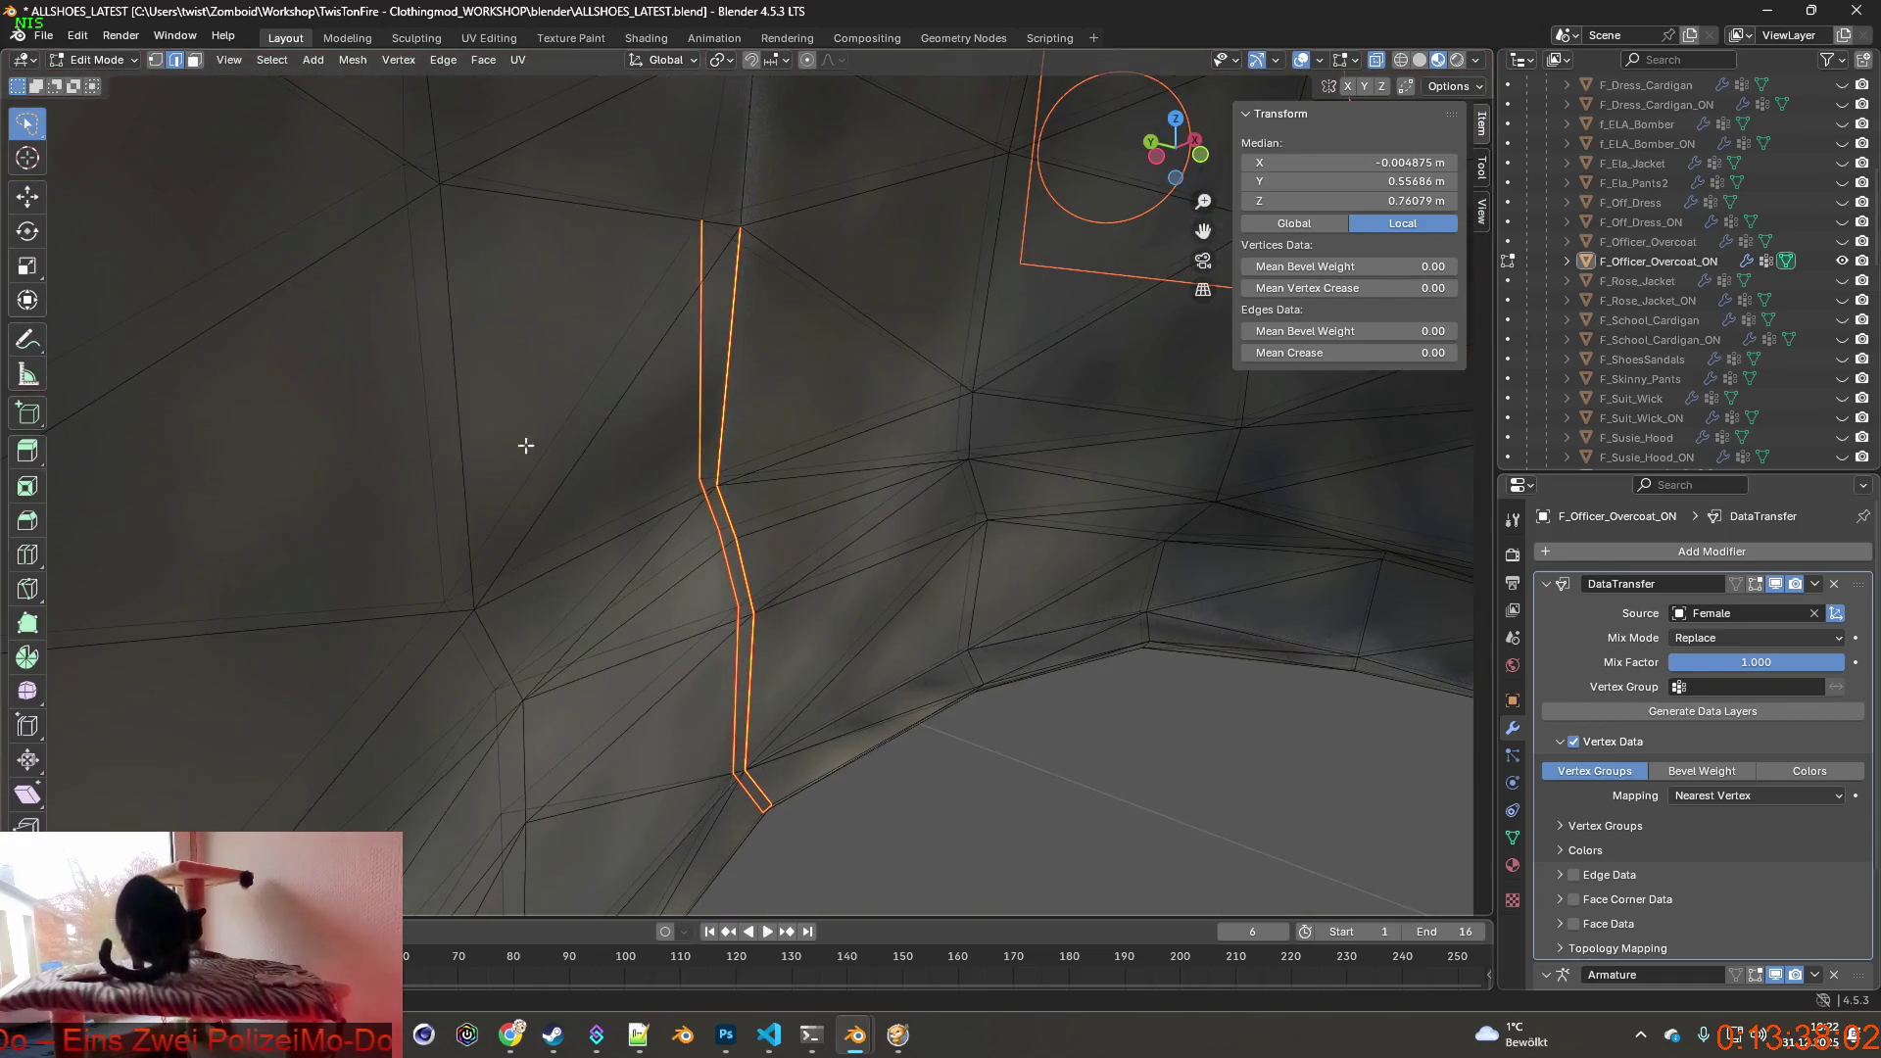
pyautogui.scroll(3, 721, 371)
pyautogui.scroll(3, 780, 588)
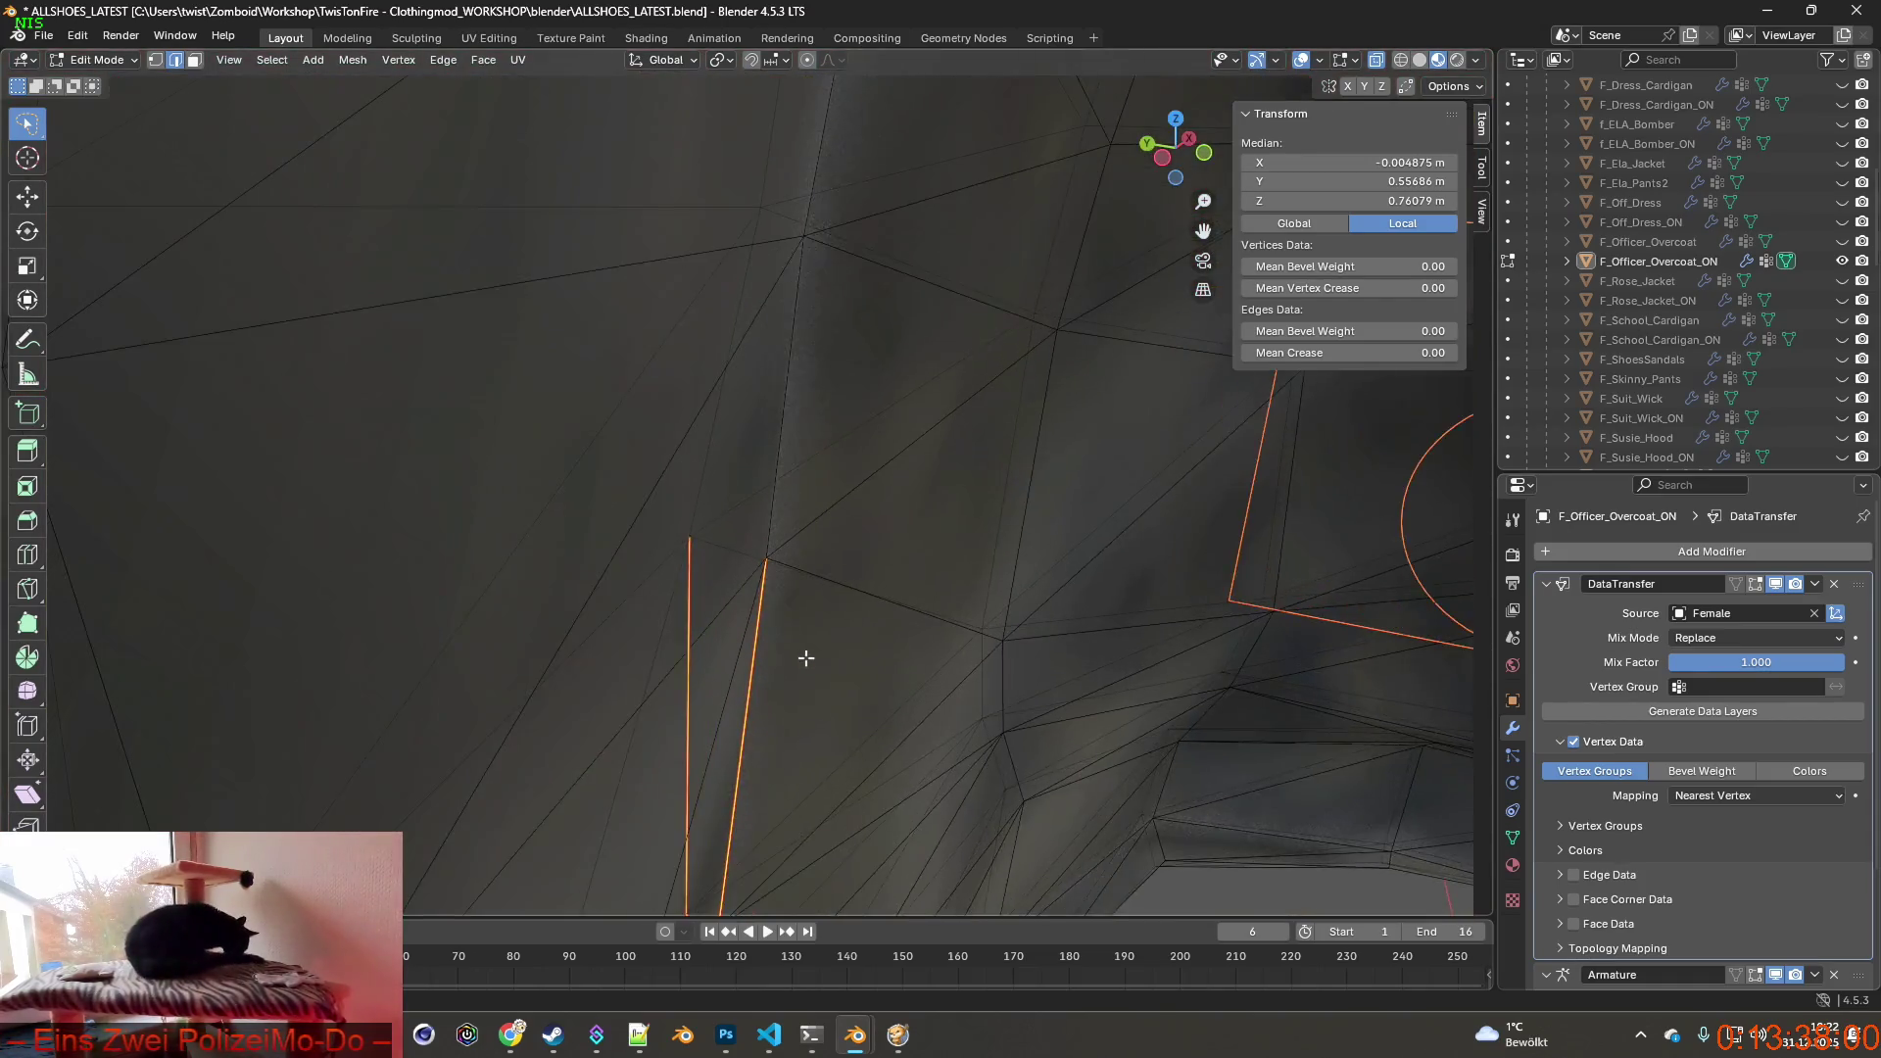
pyautogui.hotkey('alt', 'z')
pyautogui.moveTo(822, 654)
pyautogui.mouseDown(button='middle')
pyautogui.moveTo(1071, 670)
pyautogui.moveTo(1004, 756)
pyautogui.mouseUp(button='middle')
pyautogui.scroll(2, 1004, 757)
pyautogui.scroll(-3, 964, 773)
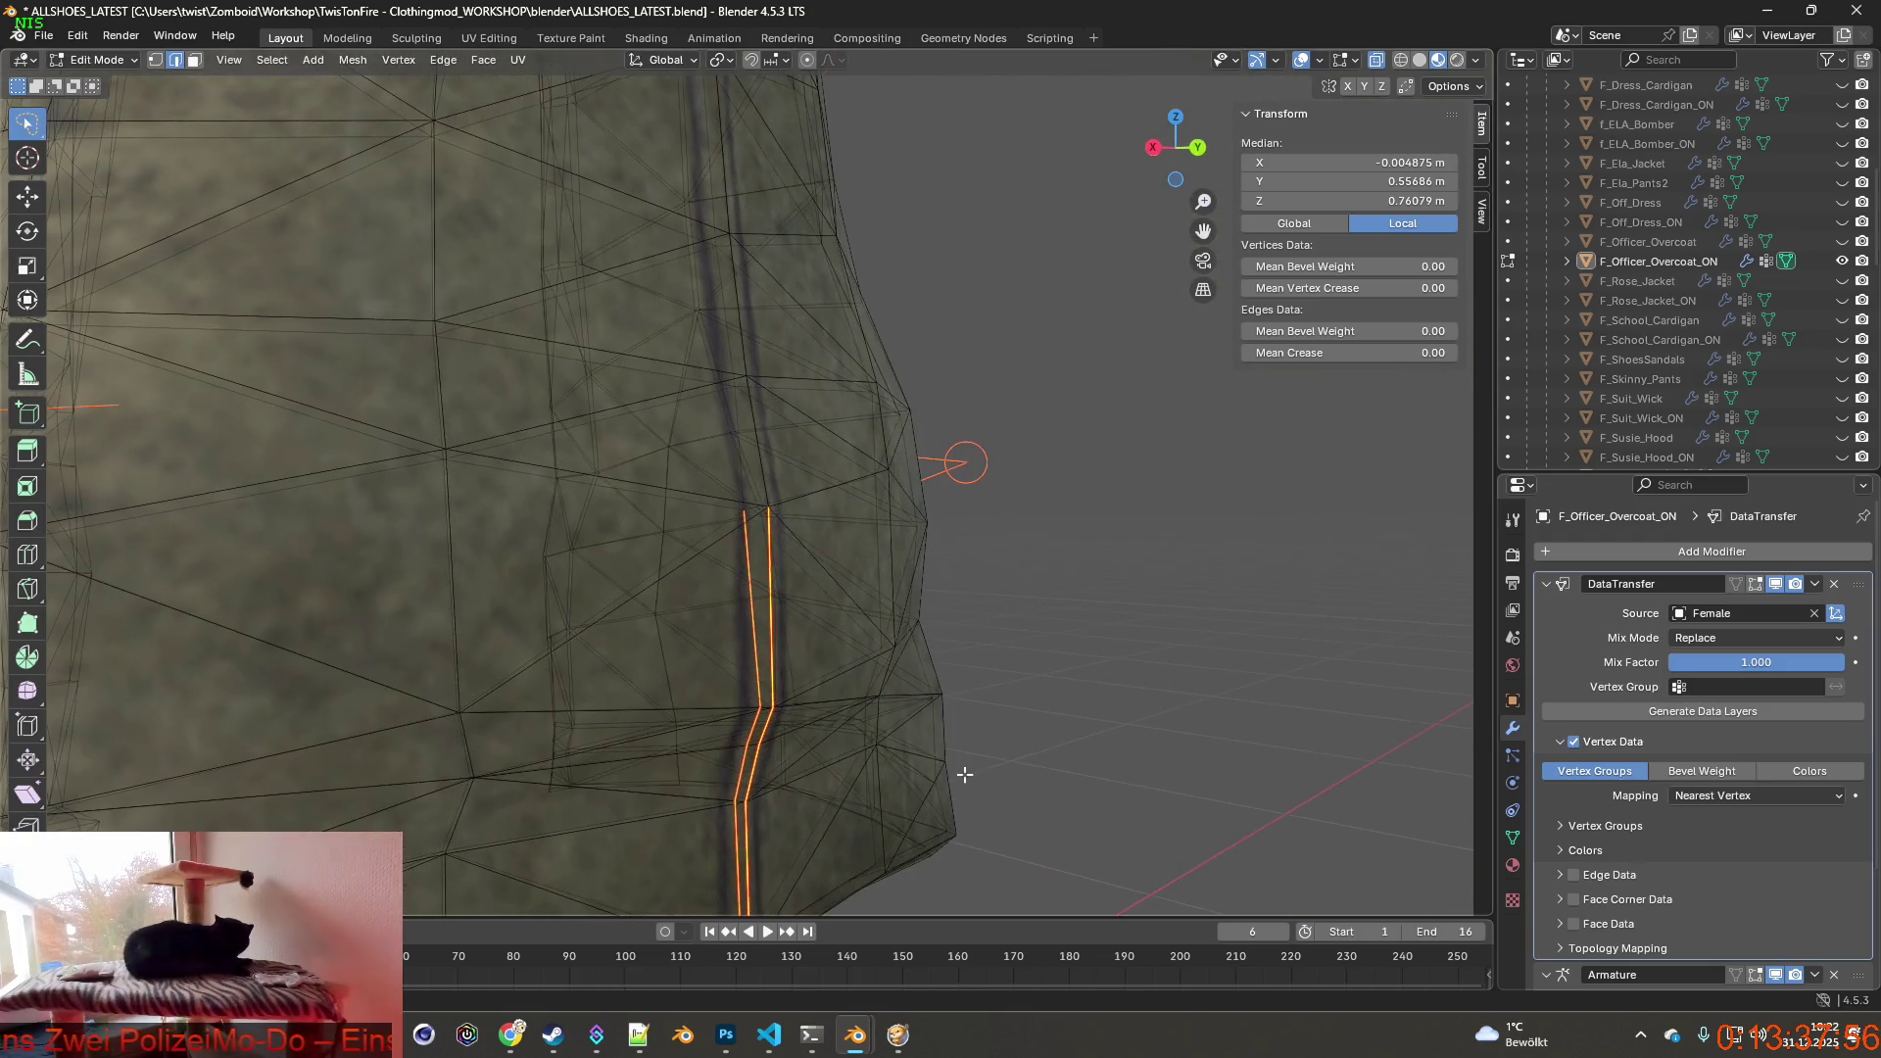
pyautogui.moveTo(769, 711)
pyautogui.mouseDown(button='middle')
pyautogui.moveTo(941, 764)
pyautogui.moveTo(896, 670)
pyautogui.moveTo(1003, 703)
pyautogui.moveTo(896, 712)
pyautogui.mouseUp(button='middle')
pyautogui.scroll(2, 882, 764)
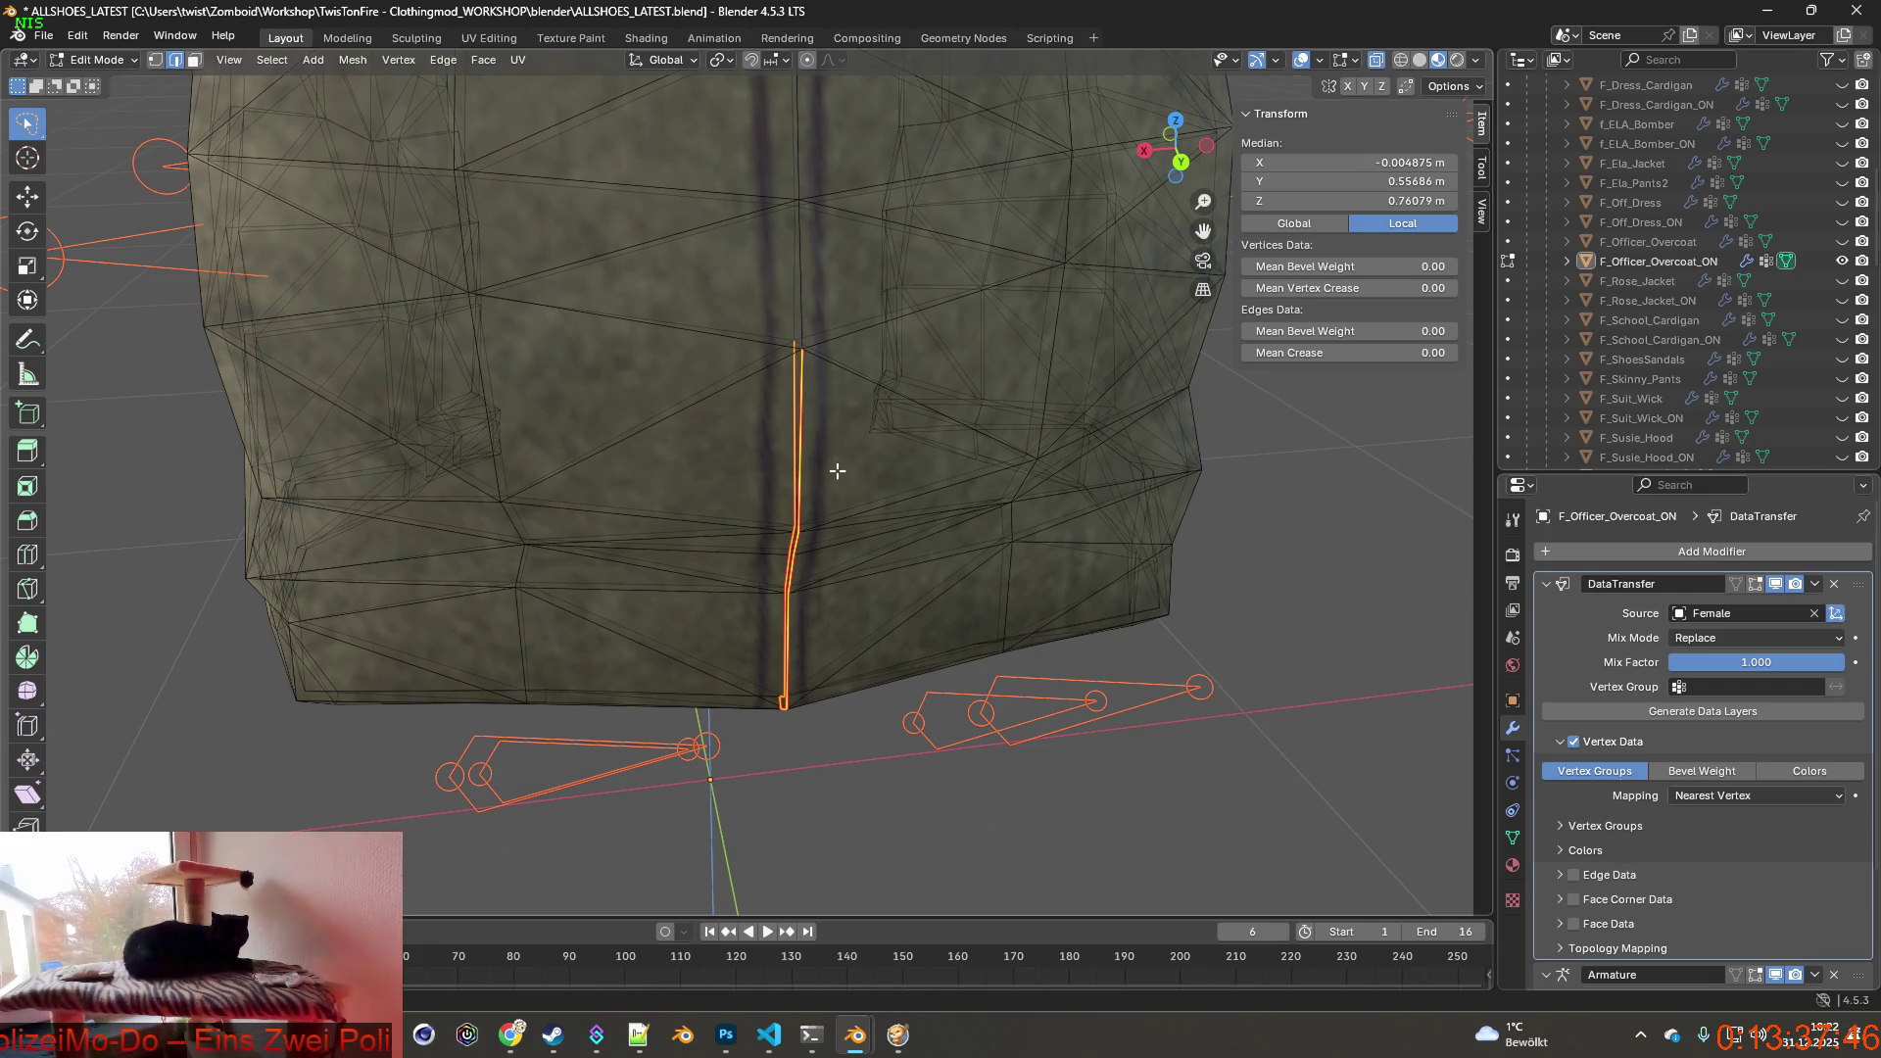
# From the back view, lasso-select the lower stretch of the rear seam edge.
pyautogui.press('KP_1')
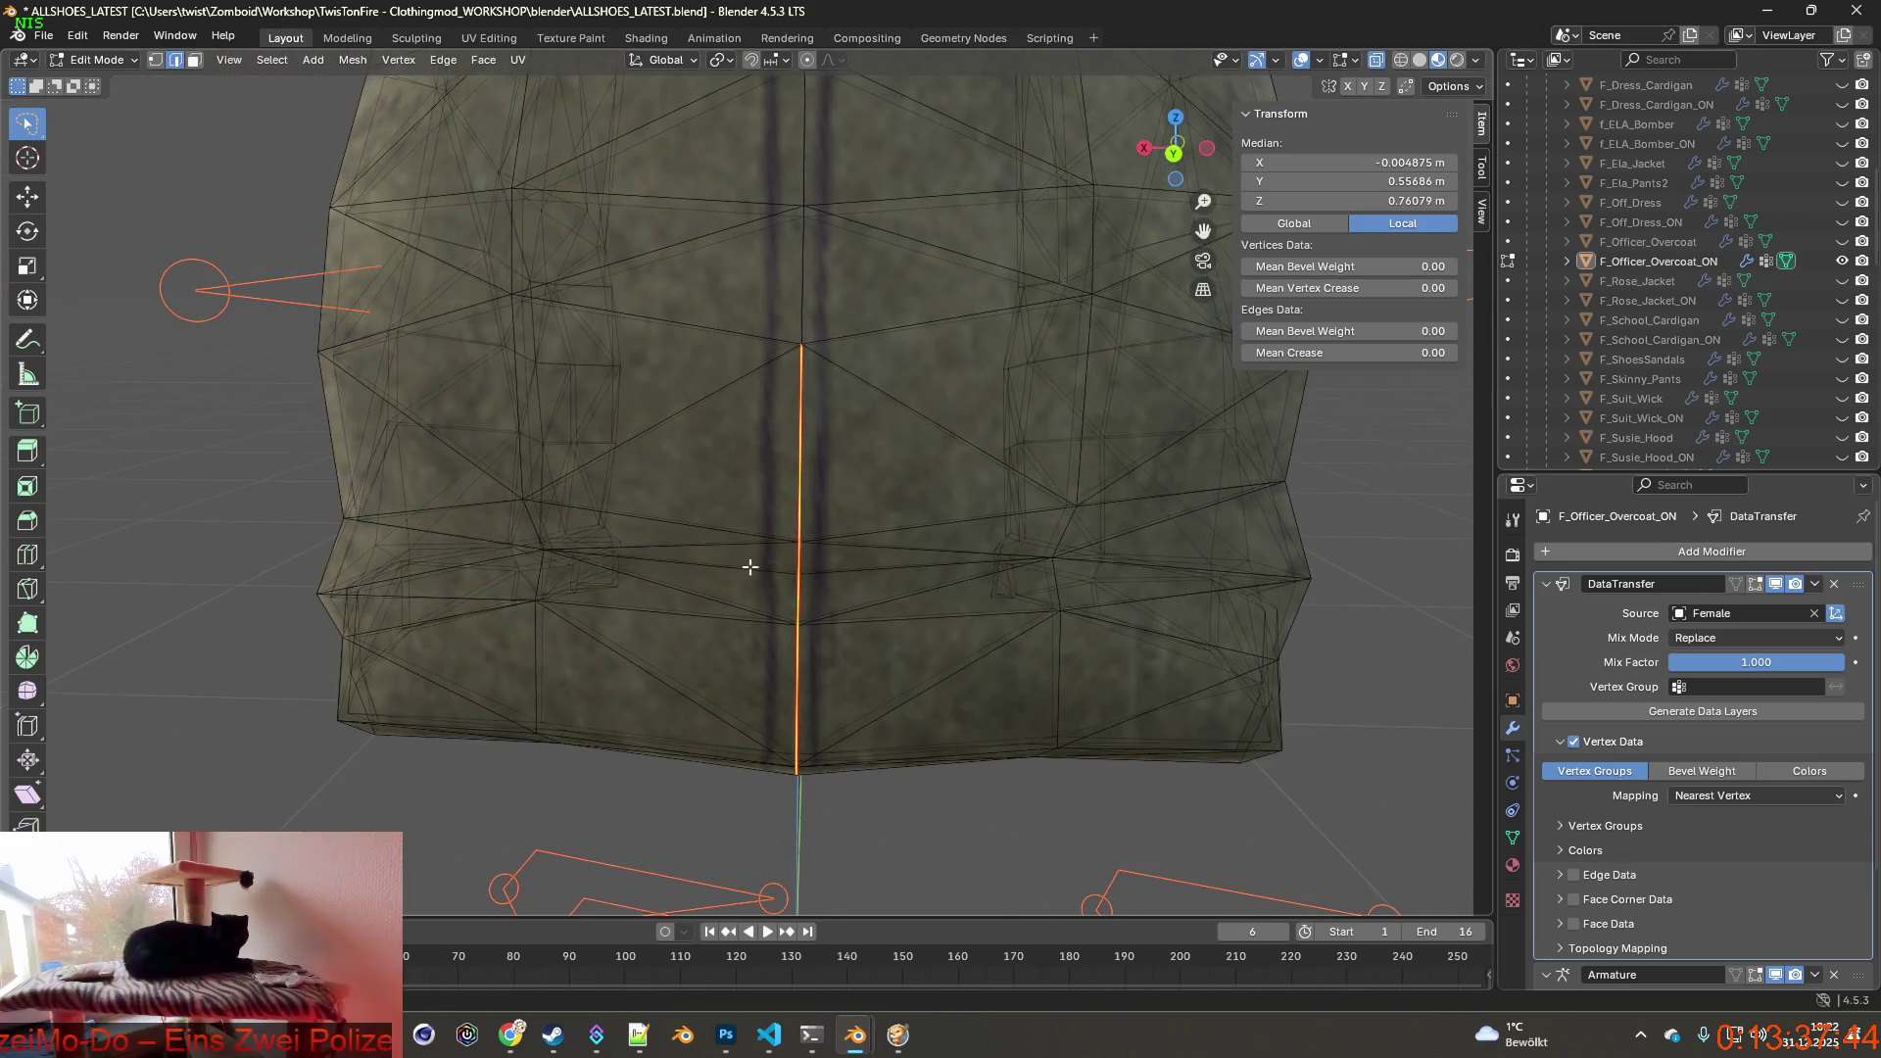
pyautogui.moveTo(882, 567)
pyautogui.mouseDown(button='middle')
pyautogui.moveTo(593, 554)
pyautogui.moveTo(735, 549)
pyautogui.moveTo(690, 547)
pyautogui.mouseUp(button='middle')
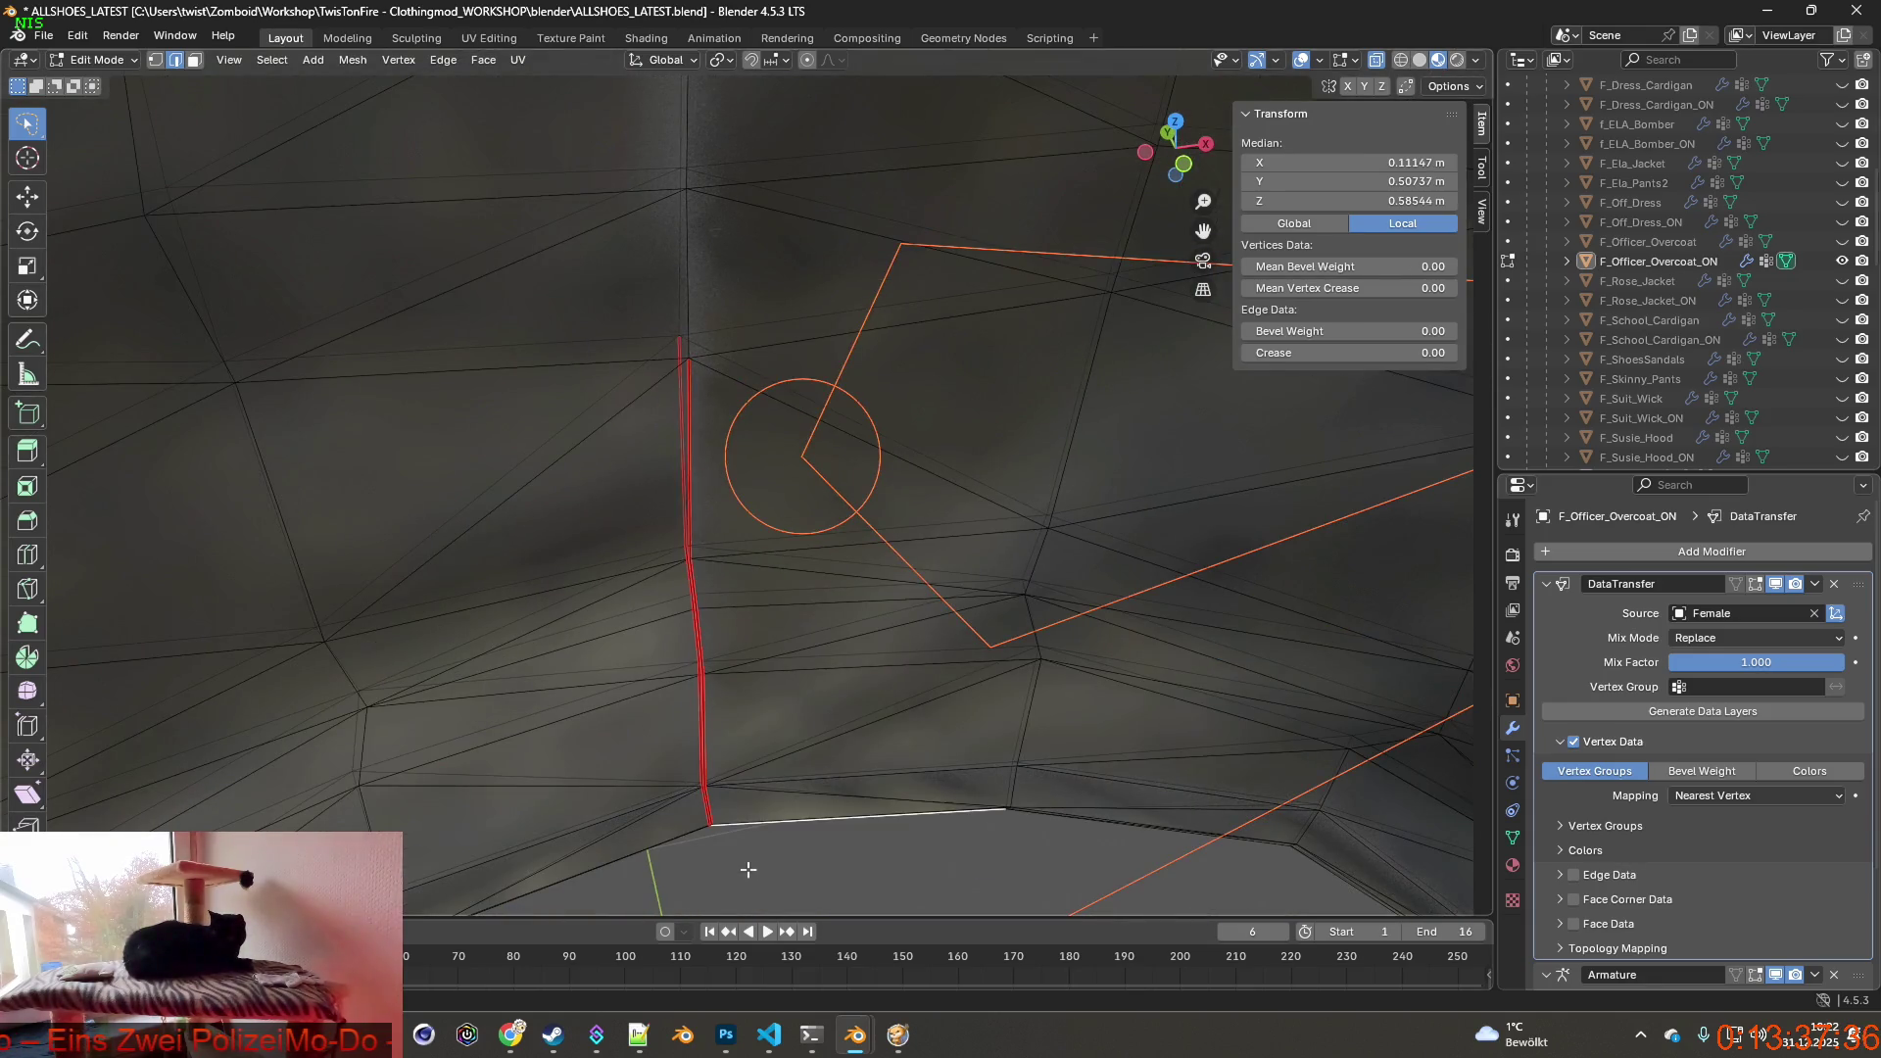
pyautogui.moveTo(719, 868); pyautogui.dragTo(732, 537, button='middle')
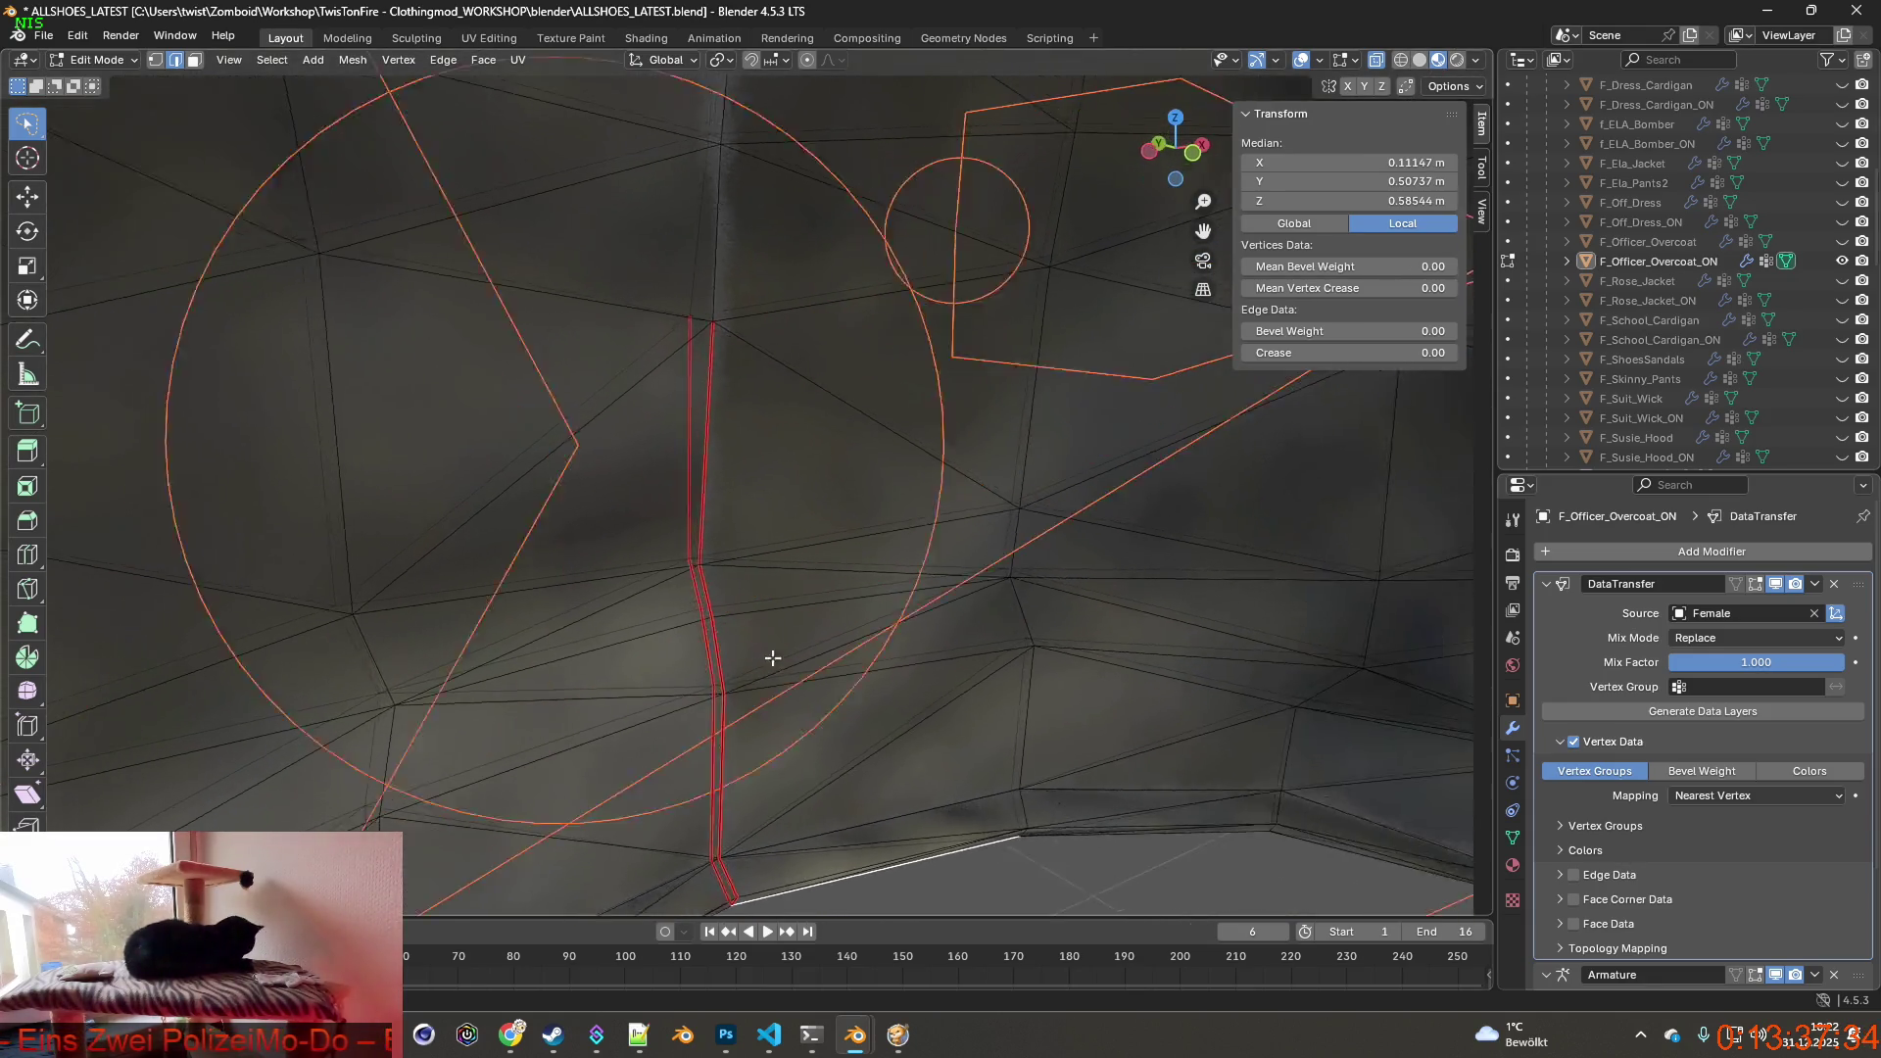
pyautogui.moveTo(674, 475); pyautogui.dragTo(654, 473, button='middle')
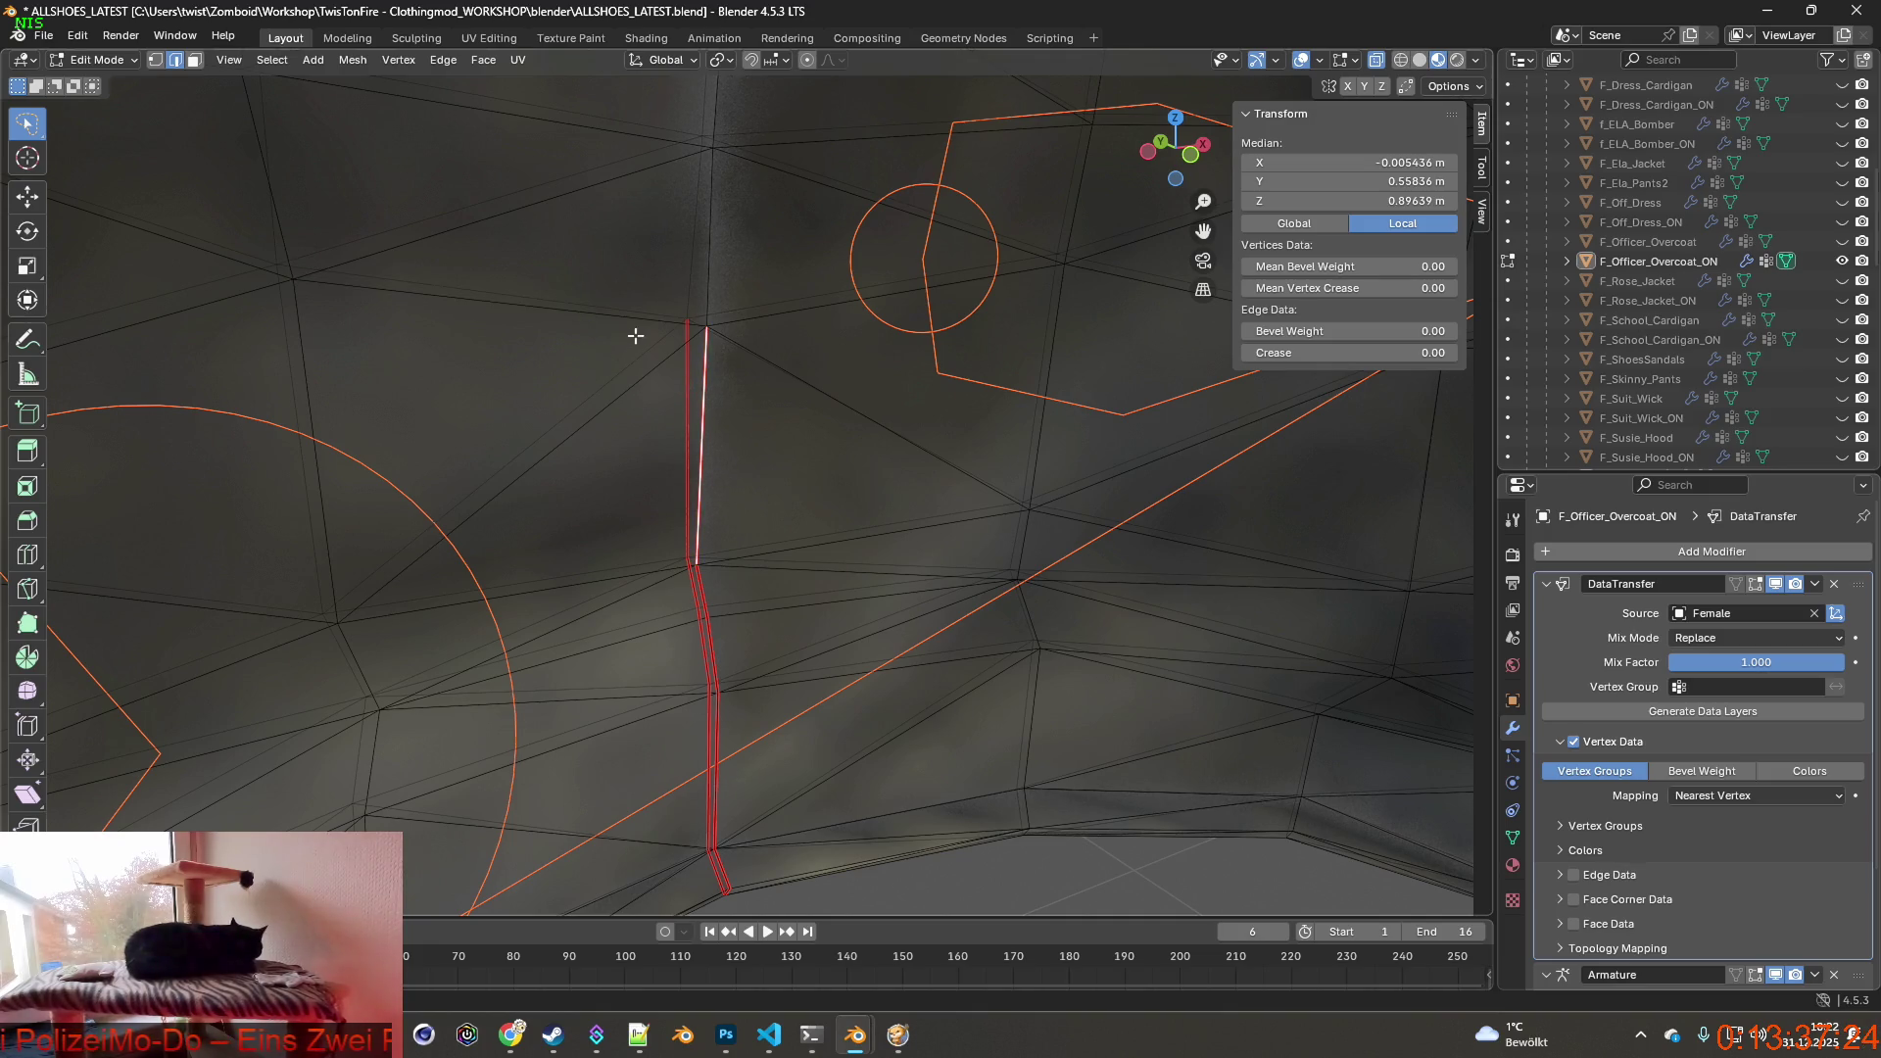
pyautogui.moveTo(678, 300); pyautogui.dragTo(671, 853)
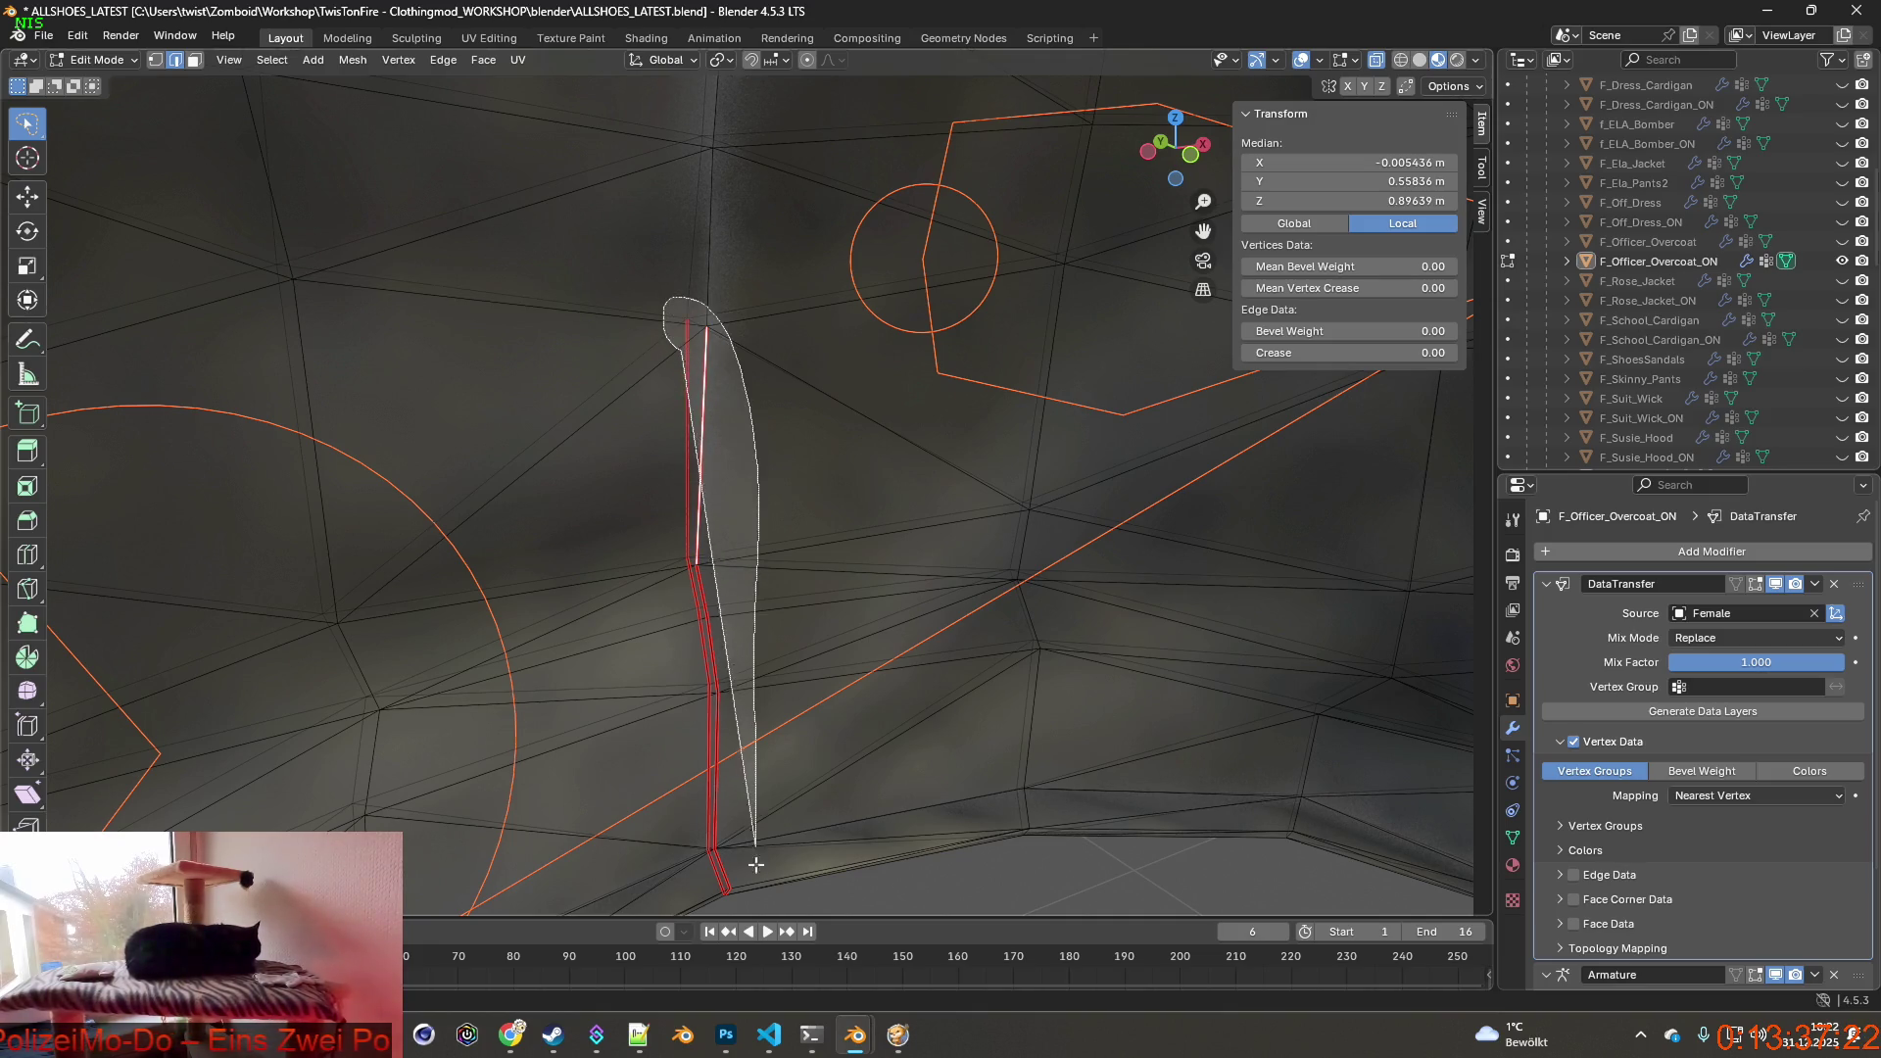
pyautogui.moveTo(655, 409); pyautogui.dragTo(656, 409)
pyautogui.moveTo(735, 551)
pyautogui.mouseDown(button='middle')
pyautogui.moveTo(1062, 569)
pyautogui.moveTo(926, 559)
pyautogui.moveTo(1046, 556)
pyautogui.mouseUp(button='middle')
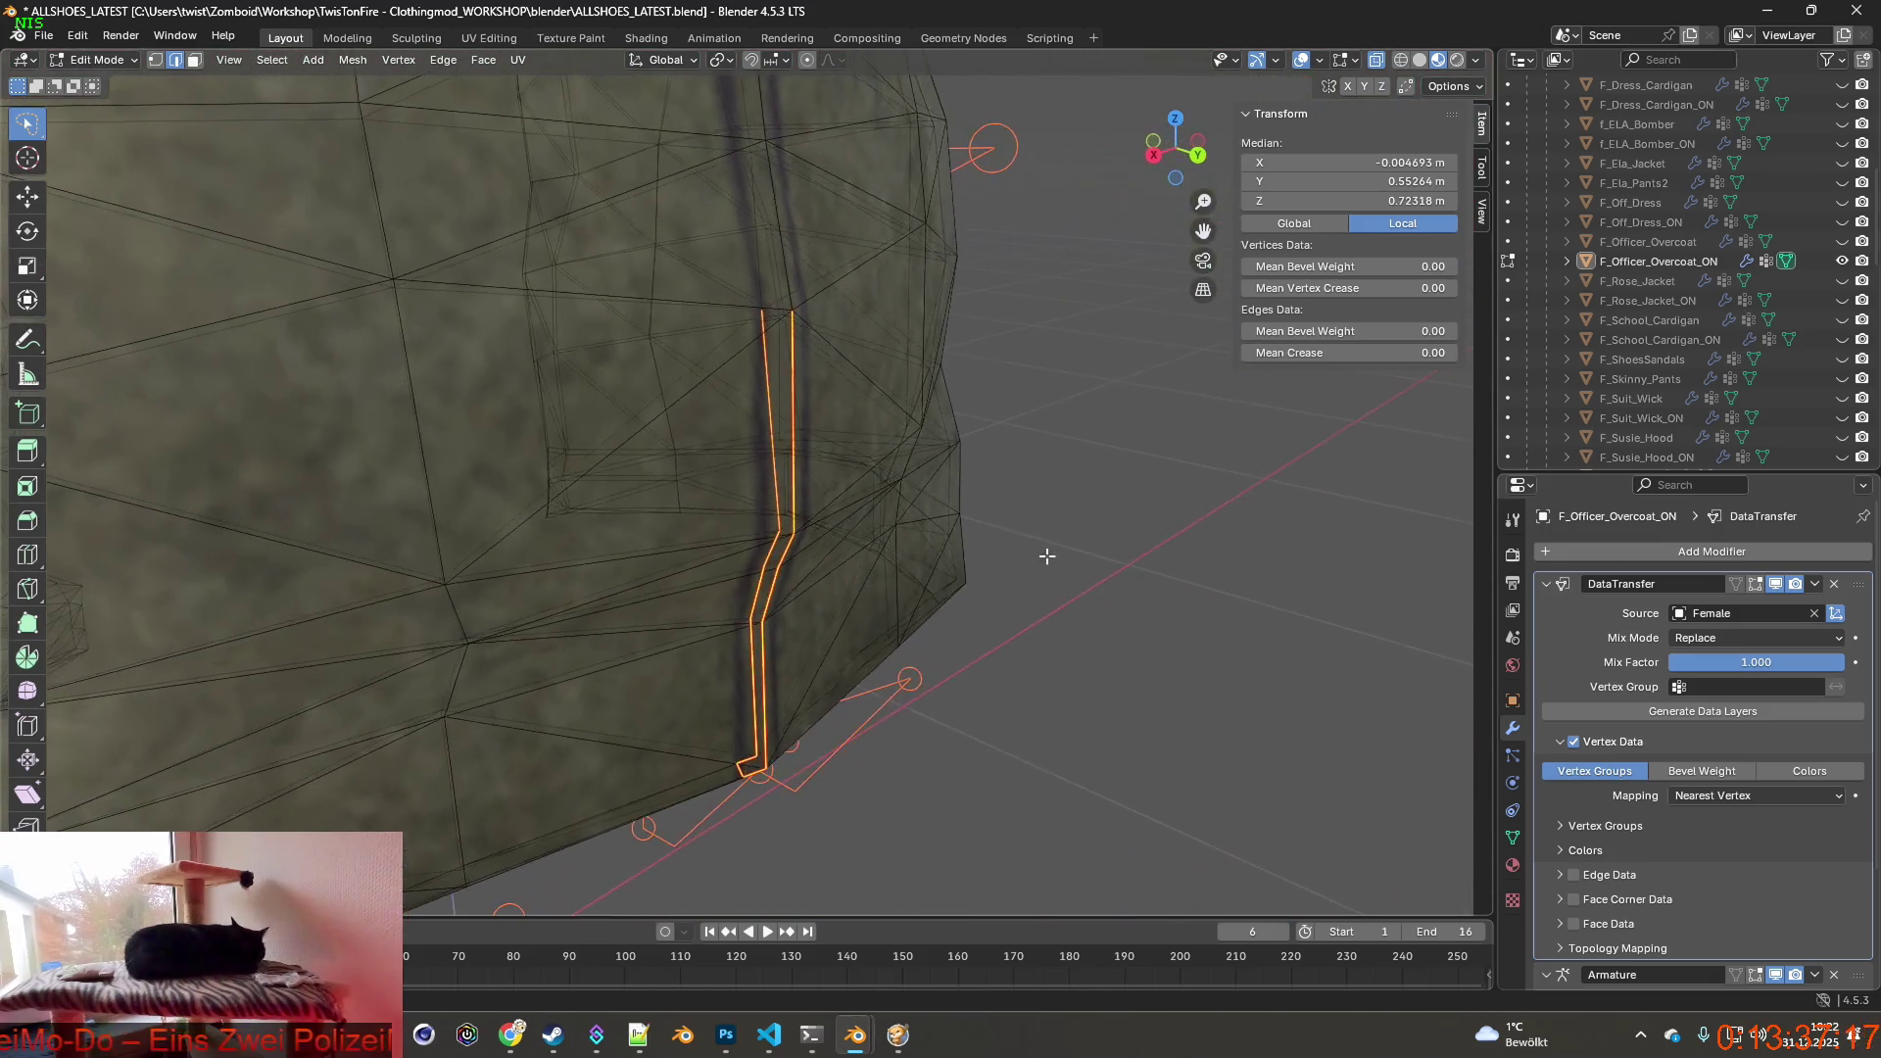
# Dissolve the lower seam edges, then undo to leave the geometry unchanged.
pyautogui.hotkey('ctrl', 'e')
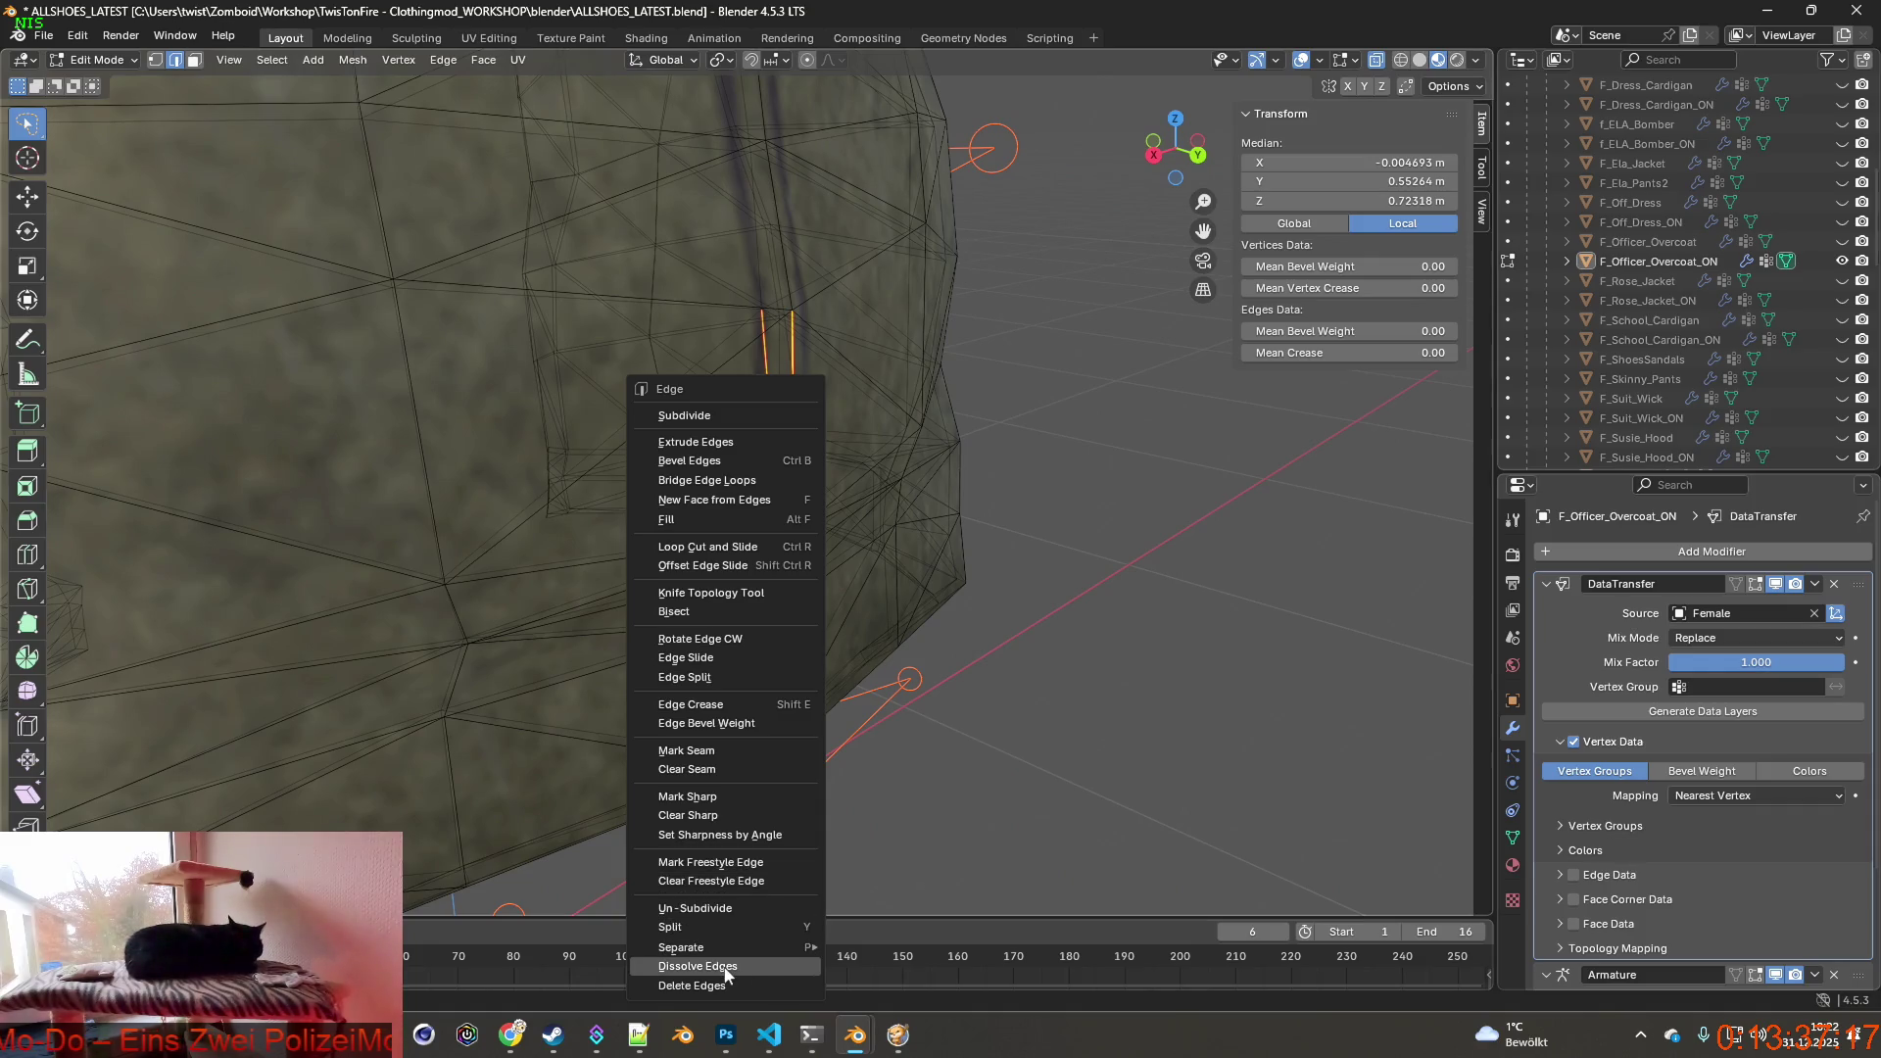
pyautogui.click(698, 965)
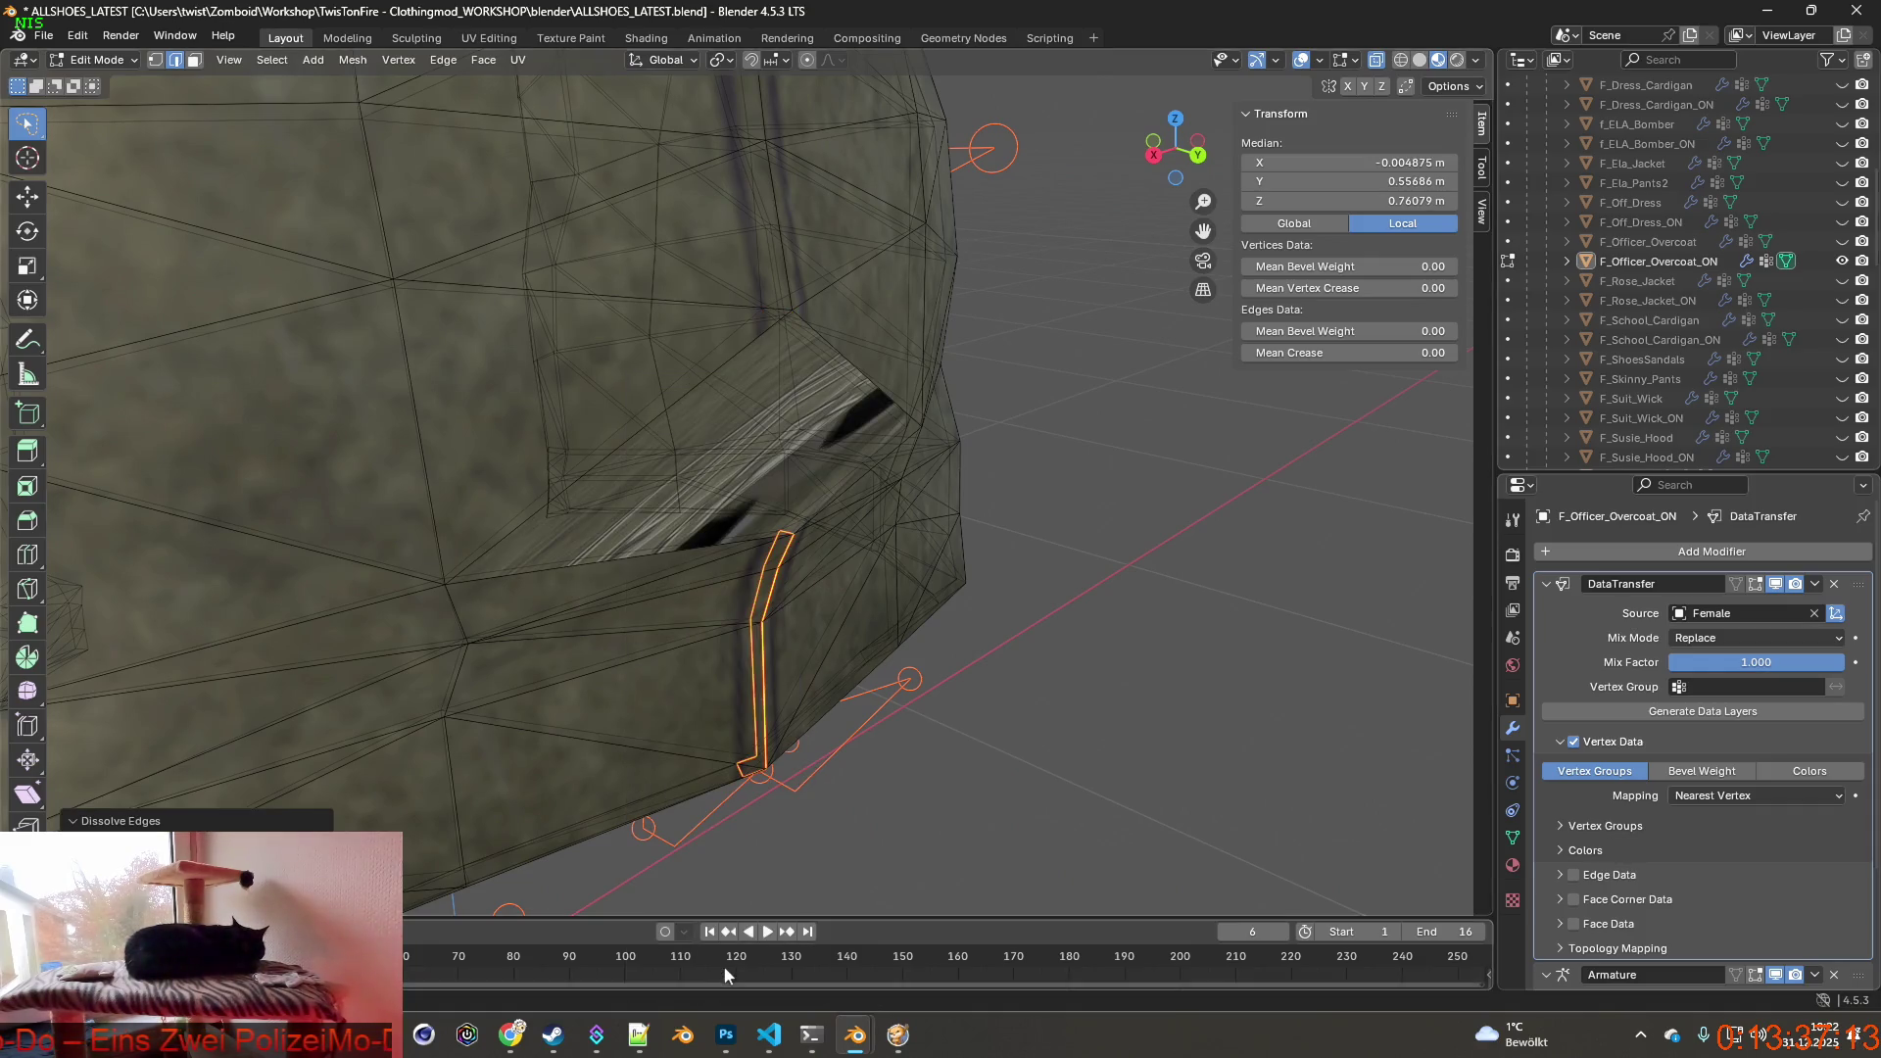
pyautogui.moveTo(736, 588)
pyautogui.mouseDown(button='middle')
pyautogui.moveTo(882, 559)
pyautogui.moveTo(633, 737)
pyautogui.moveTo(759, 602)
pyautogui.moveTo(935, 677)
pyautogui.mouseUp(button='middle')
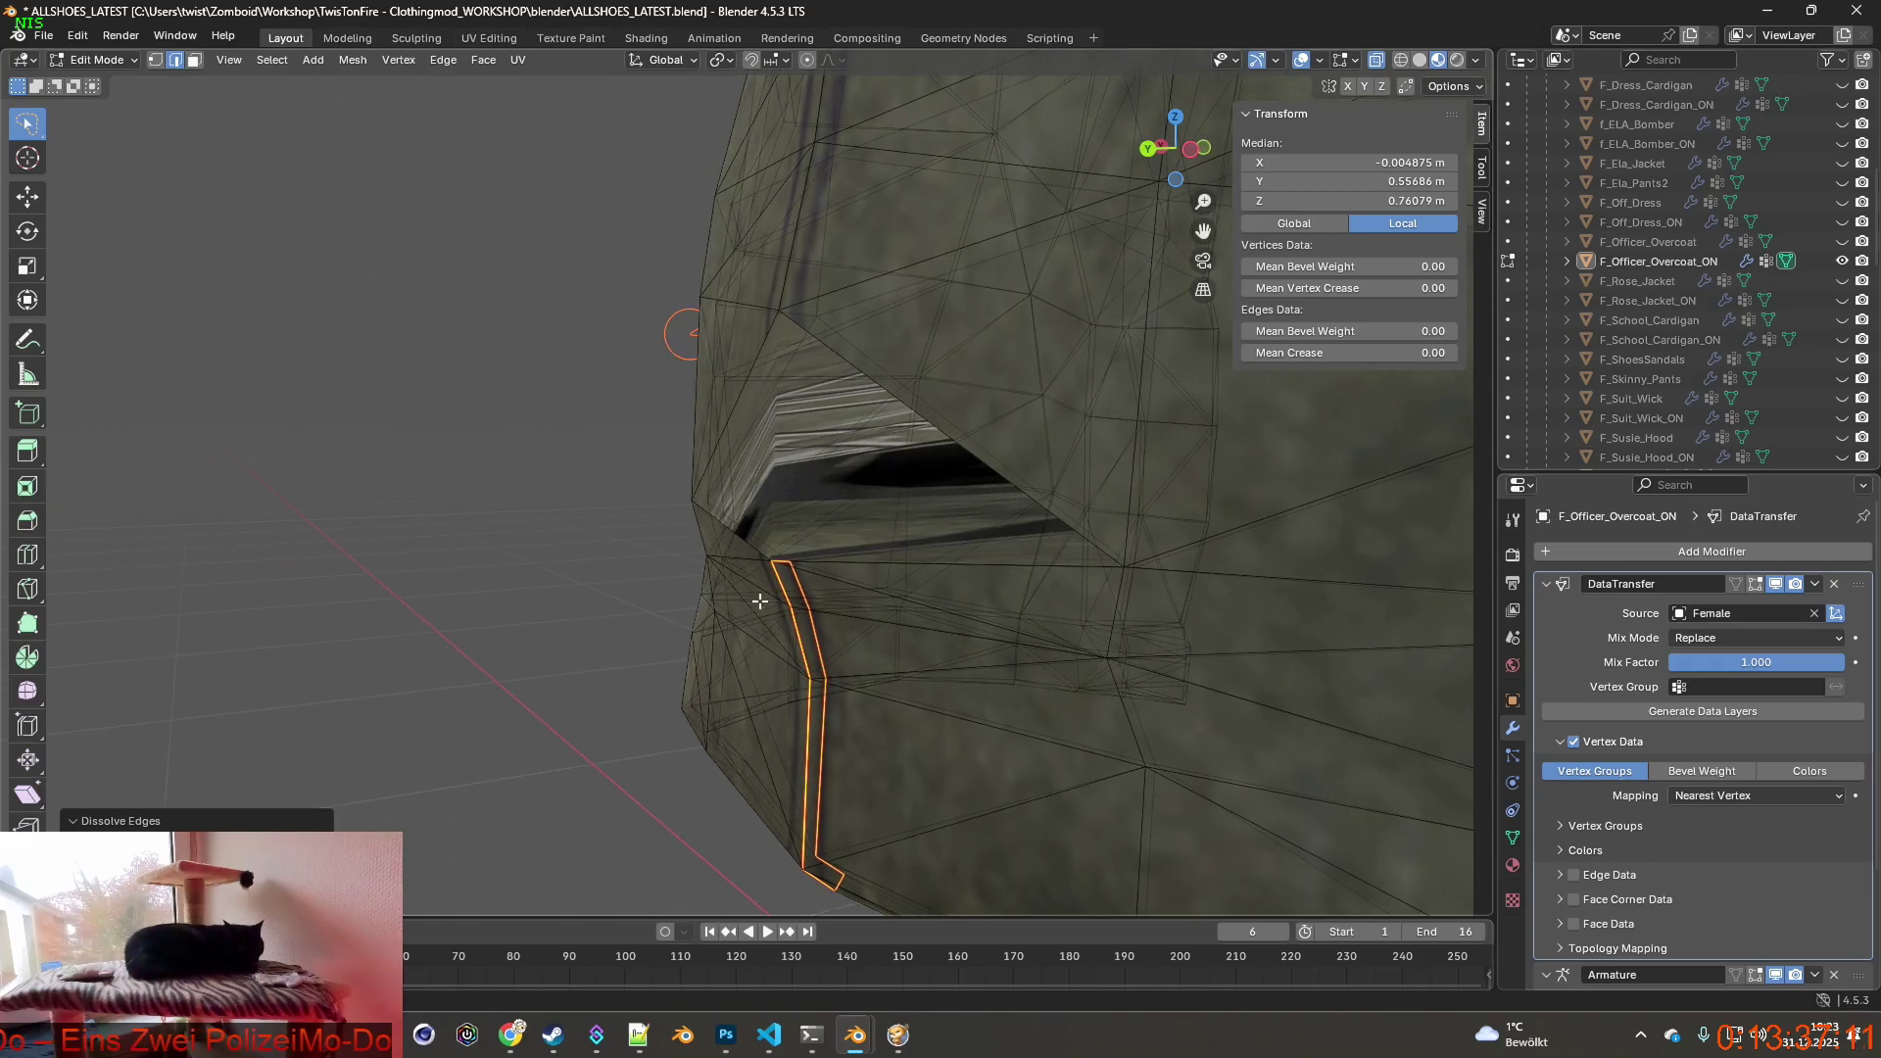
pyautogui.click(78, 37)
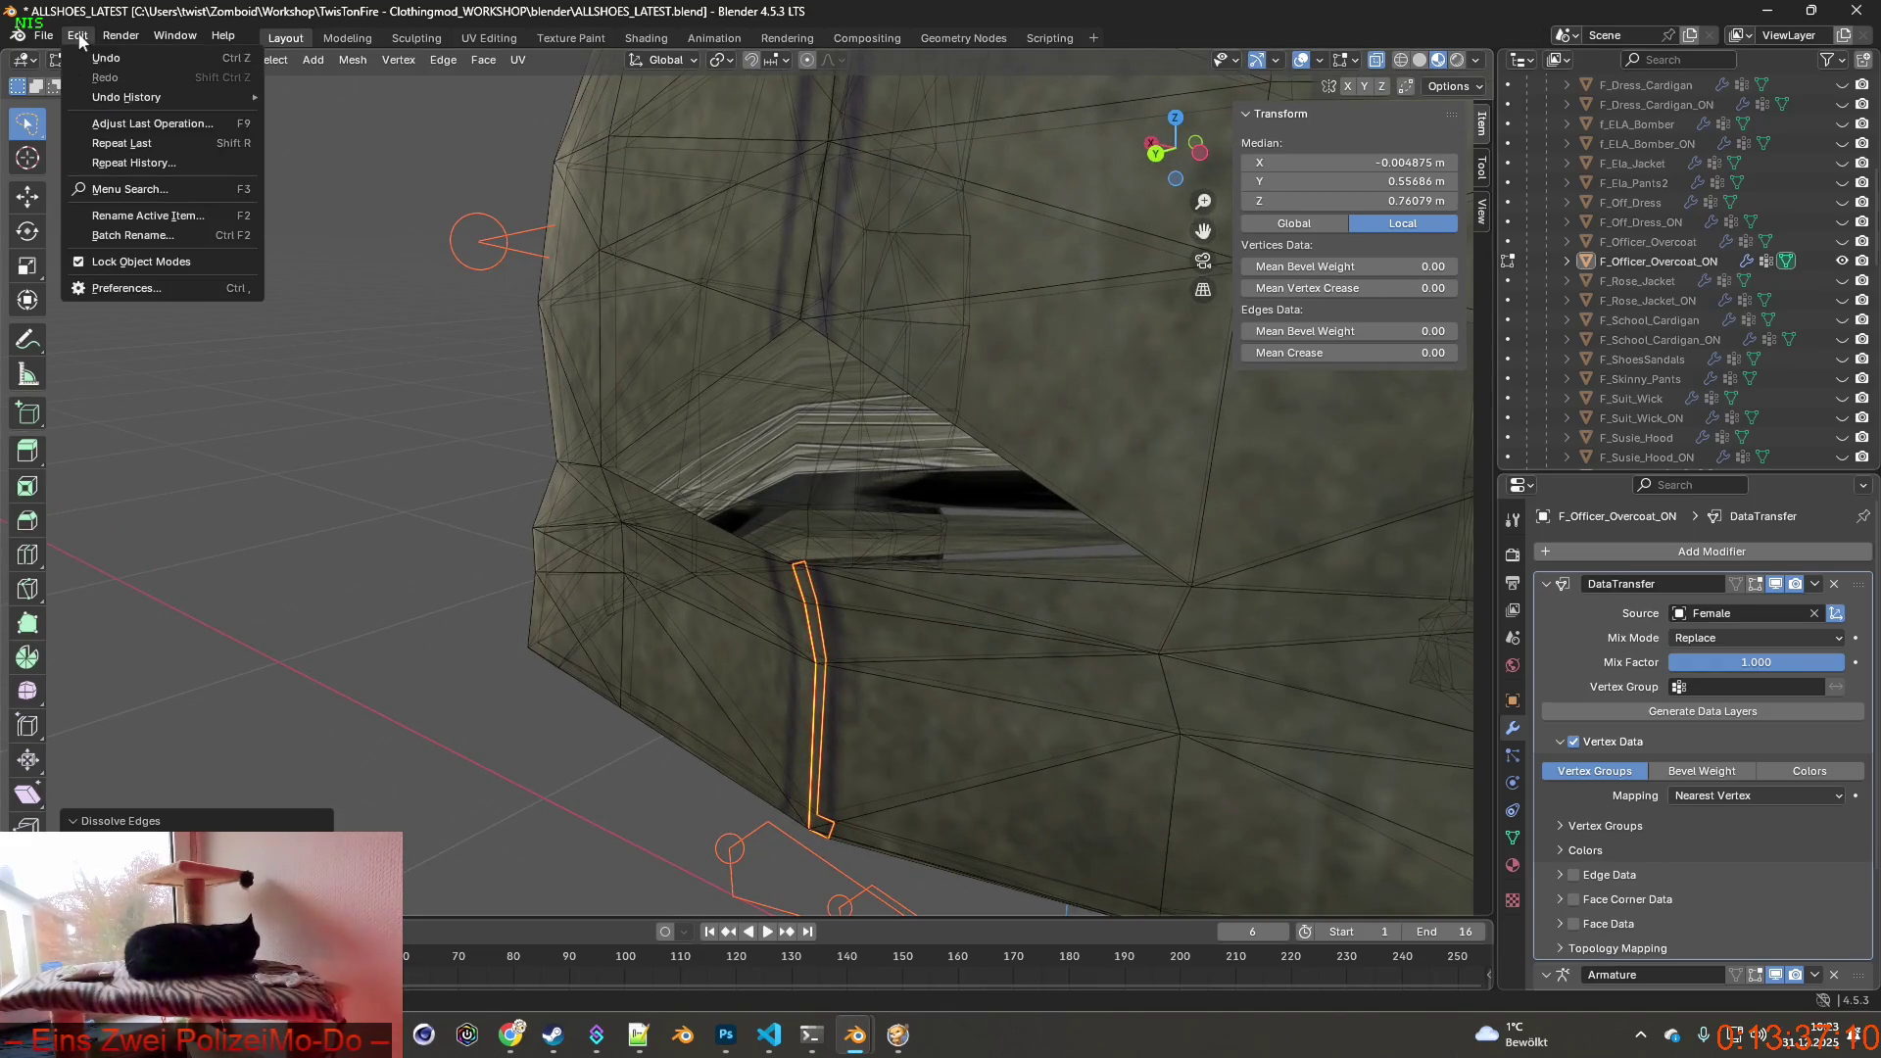
pyautogui.click(107, 58)
pyautogui.moveTo(882, 515)
pyautogui.mouseDown(button='middle')
pyautogui.moveTo(751, 439)
pyautogui.moveTo(868, 400)
pyautogui.moveTo(883, 434)
pyautogui.moveTo(868, 399)
pyautogui.moveTo(818, 458)
pyautogui.moveTo(734, 485)
pyautogui.moveTo(802, 501)
pyautogui.moveTo(879, 448)
pyautogui.moveTo(663, 452)
pyautogui.mouseUp(button='middle')
pyautogui.scroll(6, 820, 458)
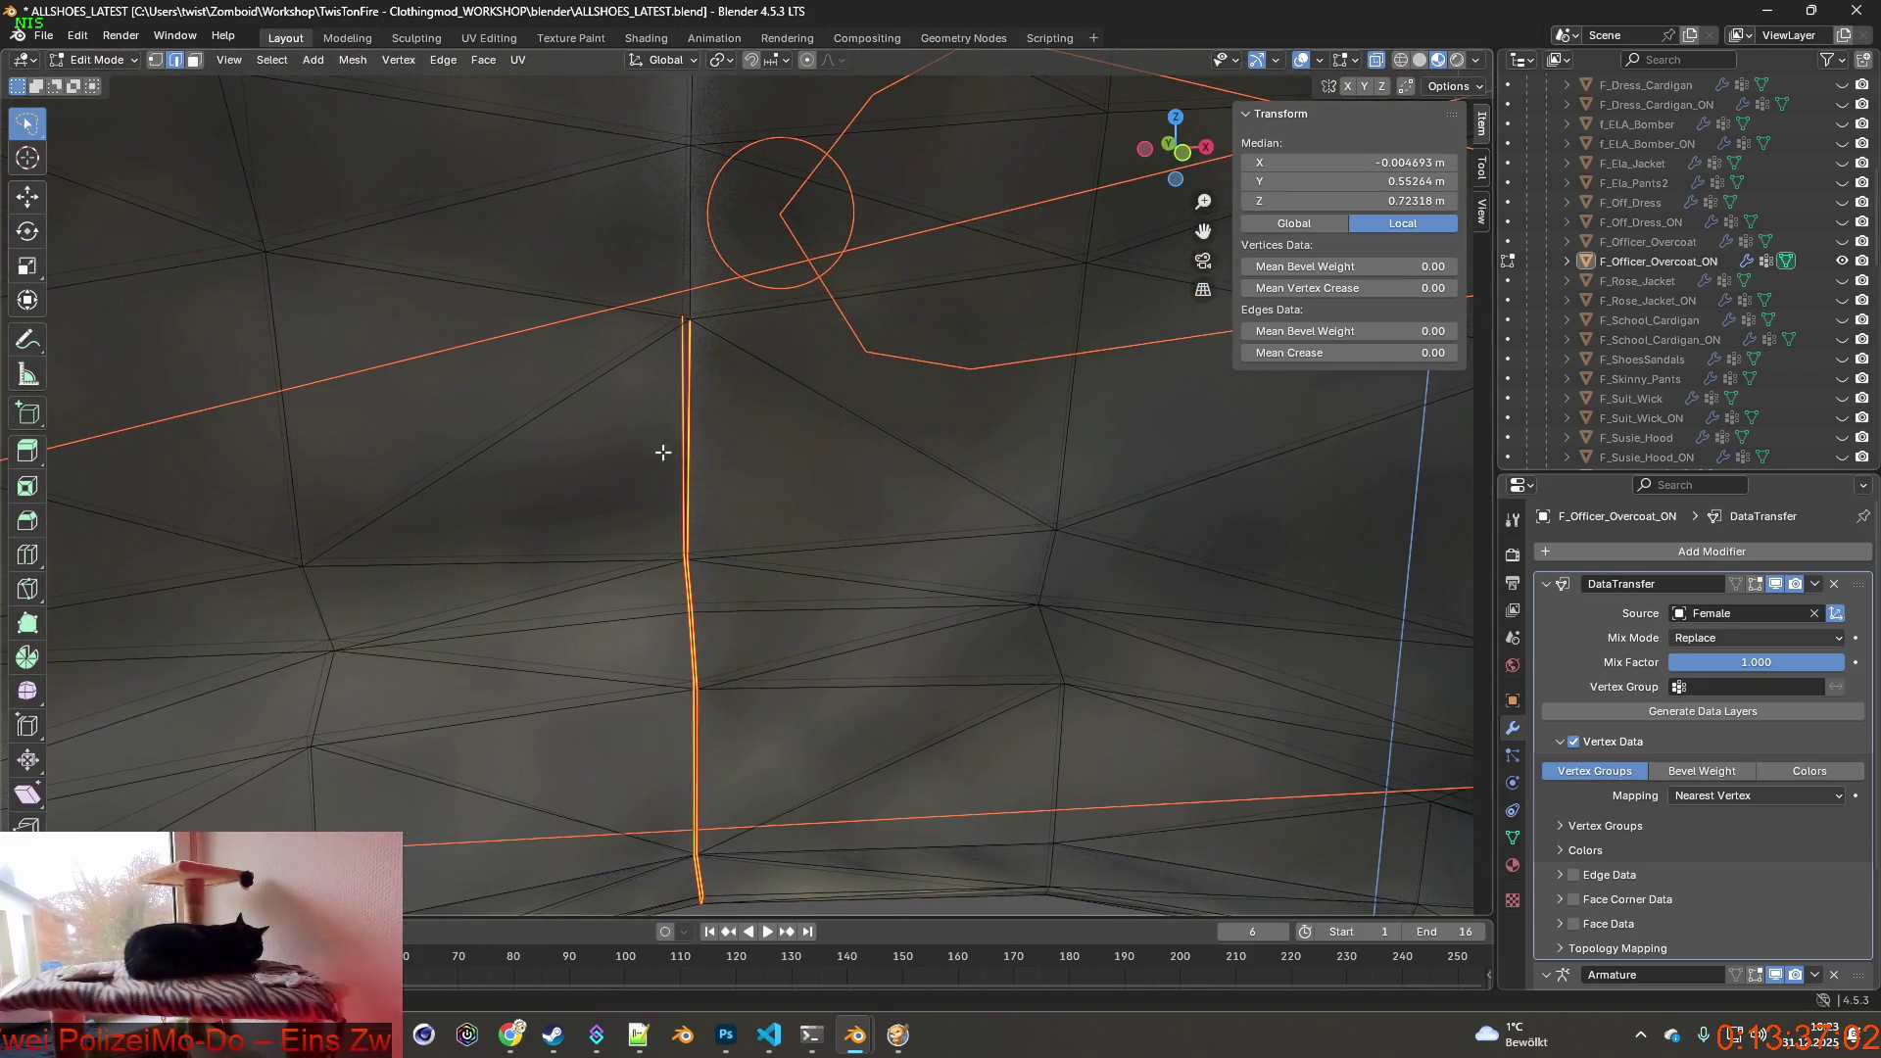
pyautogui.moveTo(783, 478)
pyautogui.mouseDown(button='middle')
pyautogui.moveTo(827, 473)
pyautogui.moveTo(696, 515)
pyautogui.mouseUp(button='middle')
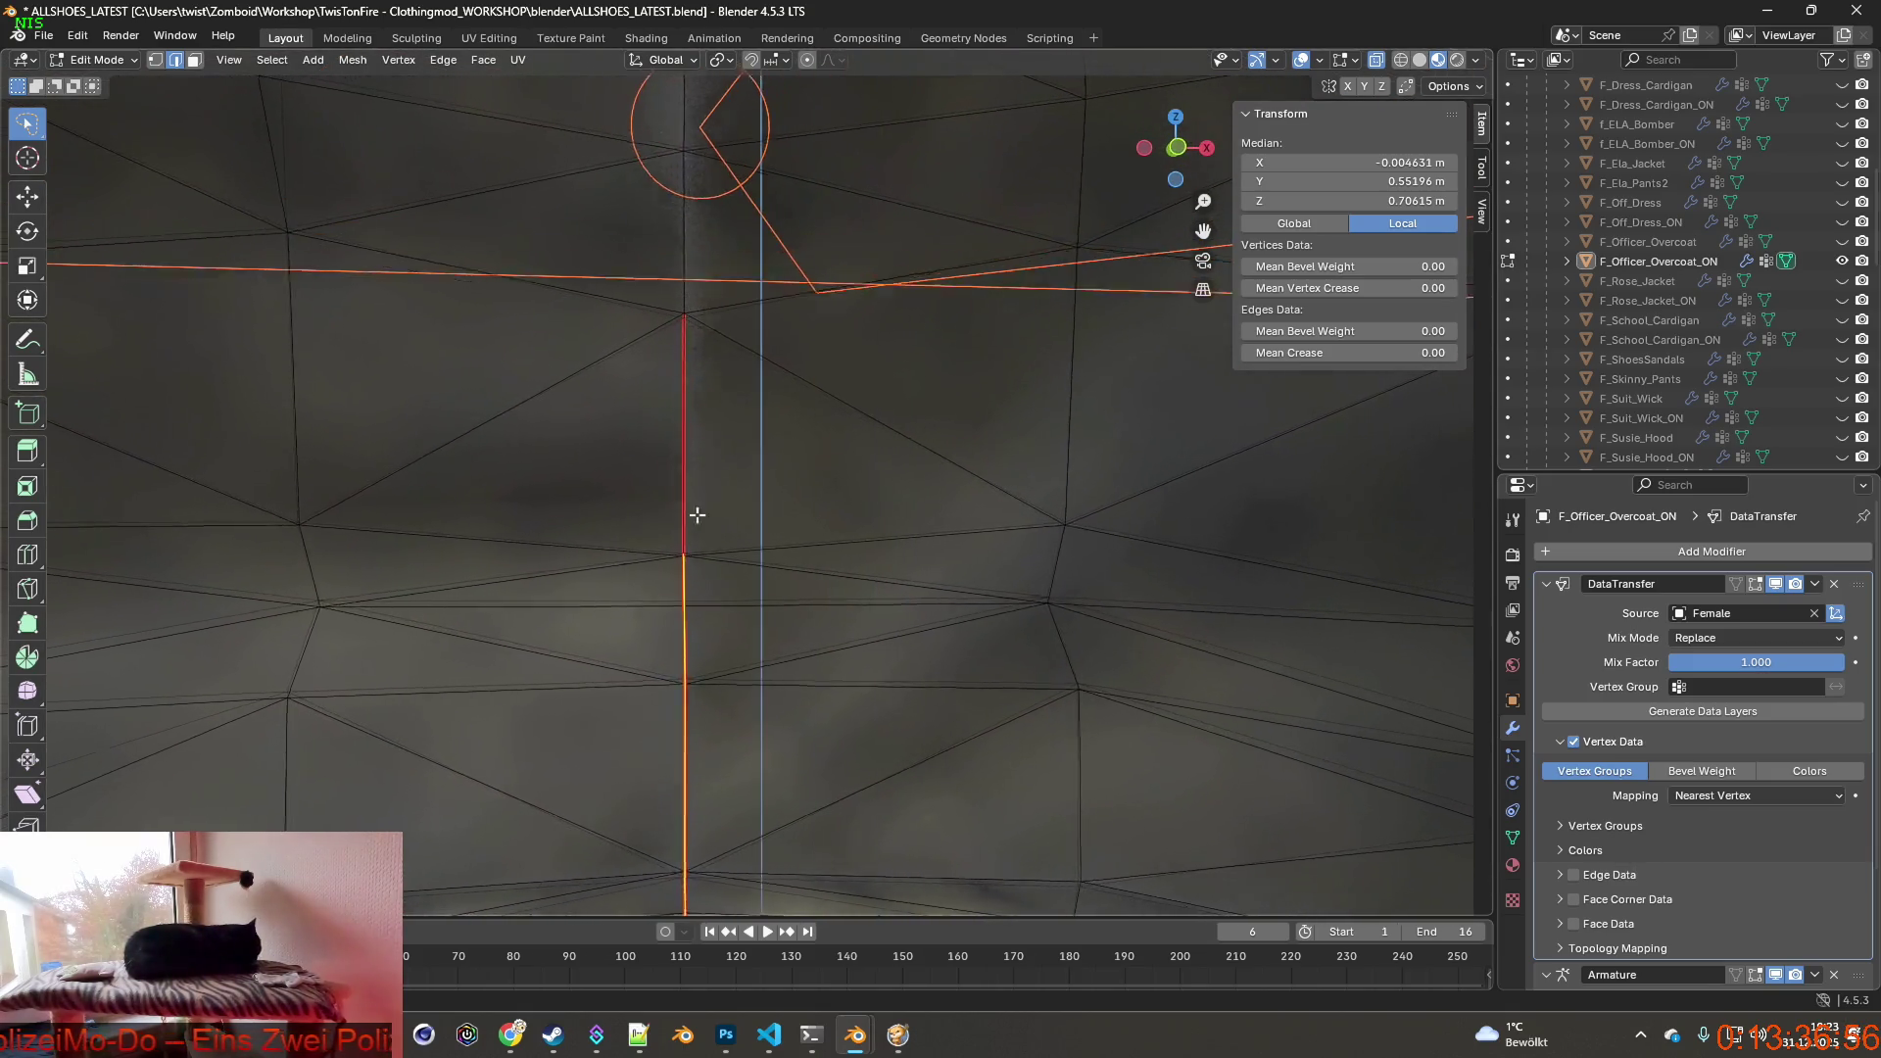
# Apply an edge operation to the lower seam stretch and pull back to view the whole coat.
pyautogui.hotkey('ctrl', 'e')
pyautogui.click(585, 966)
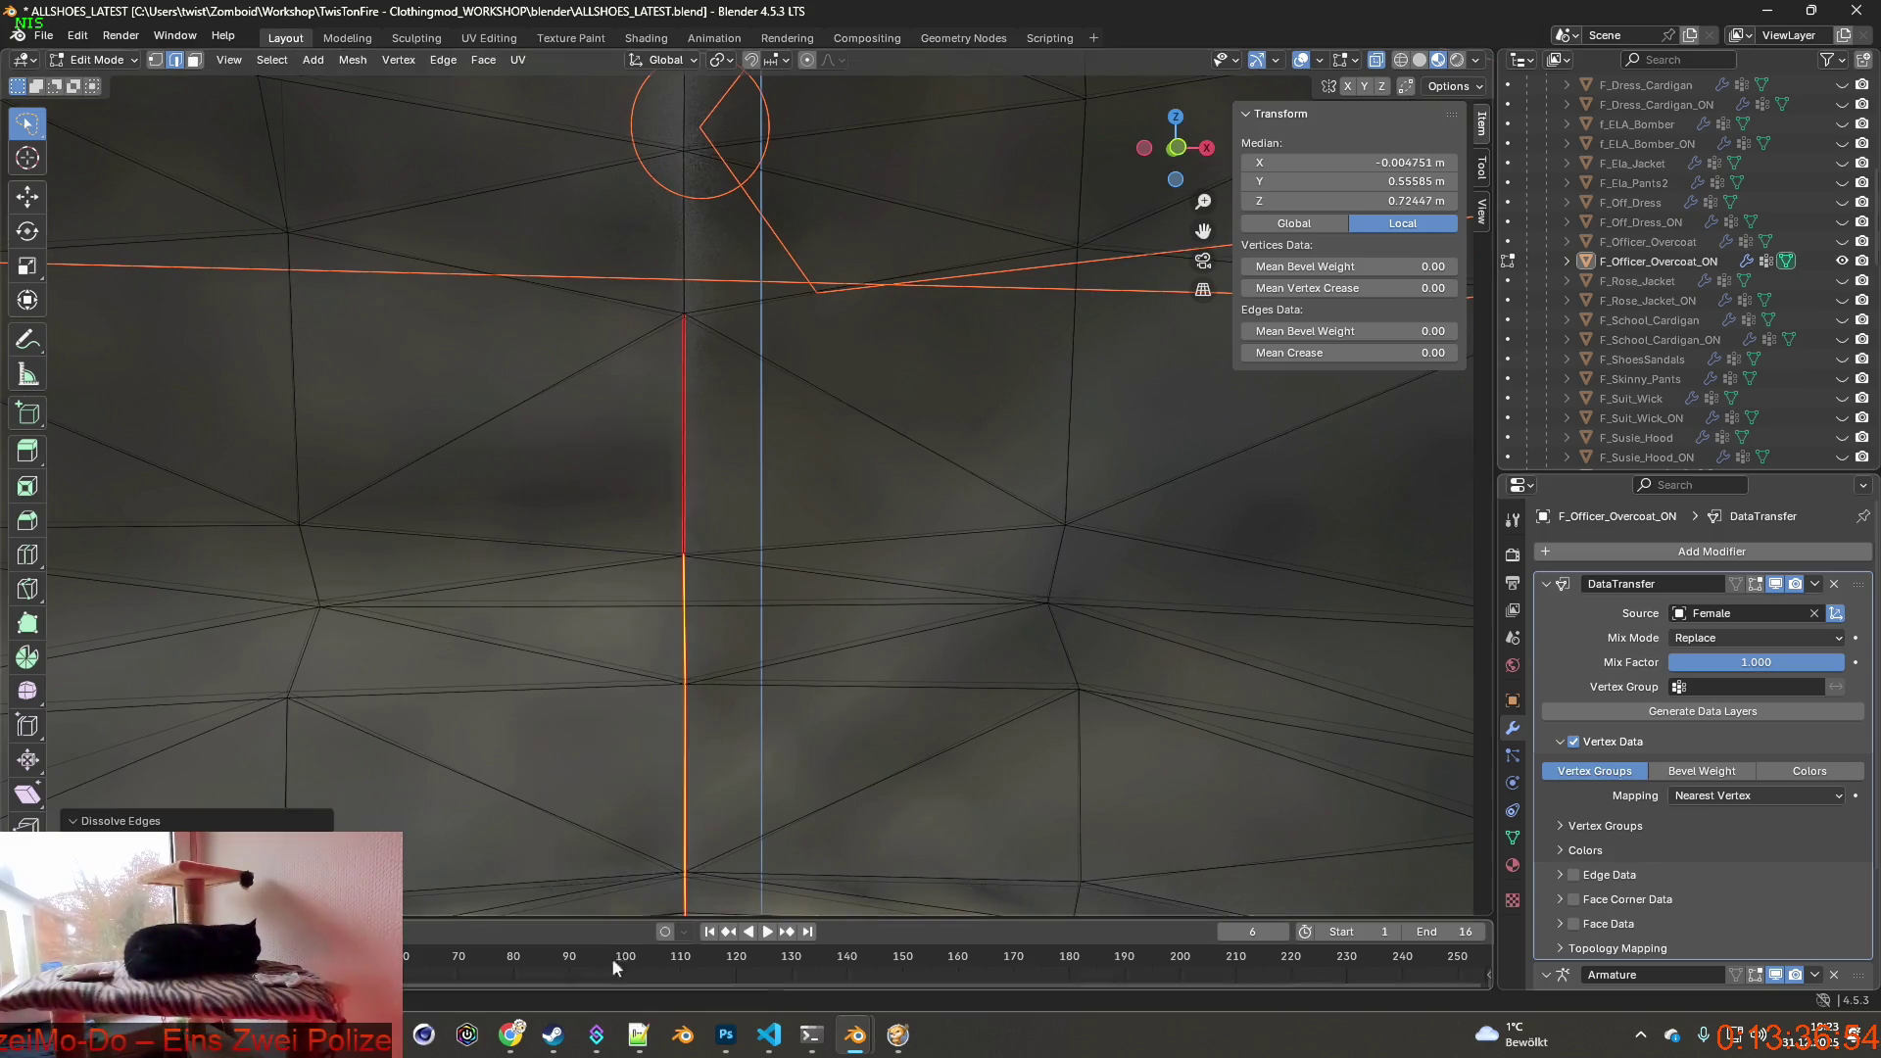
pyautogui.scroll(-5, 736, 588)
pyautogui.moveTo(735, 589); pyautogui.dragTo(824, 736, button='middle')
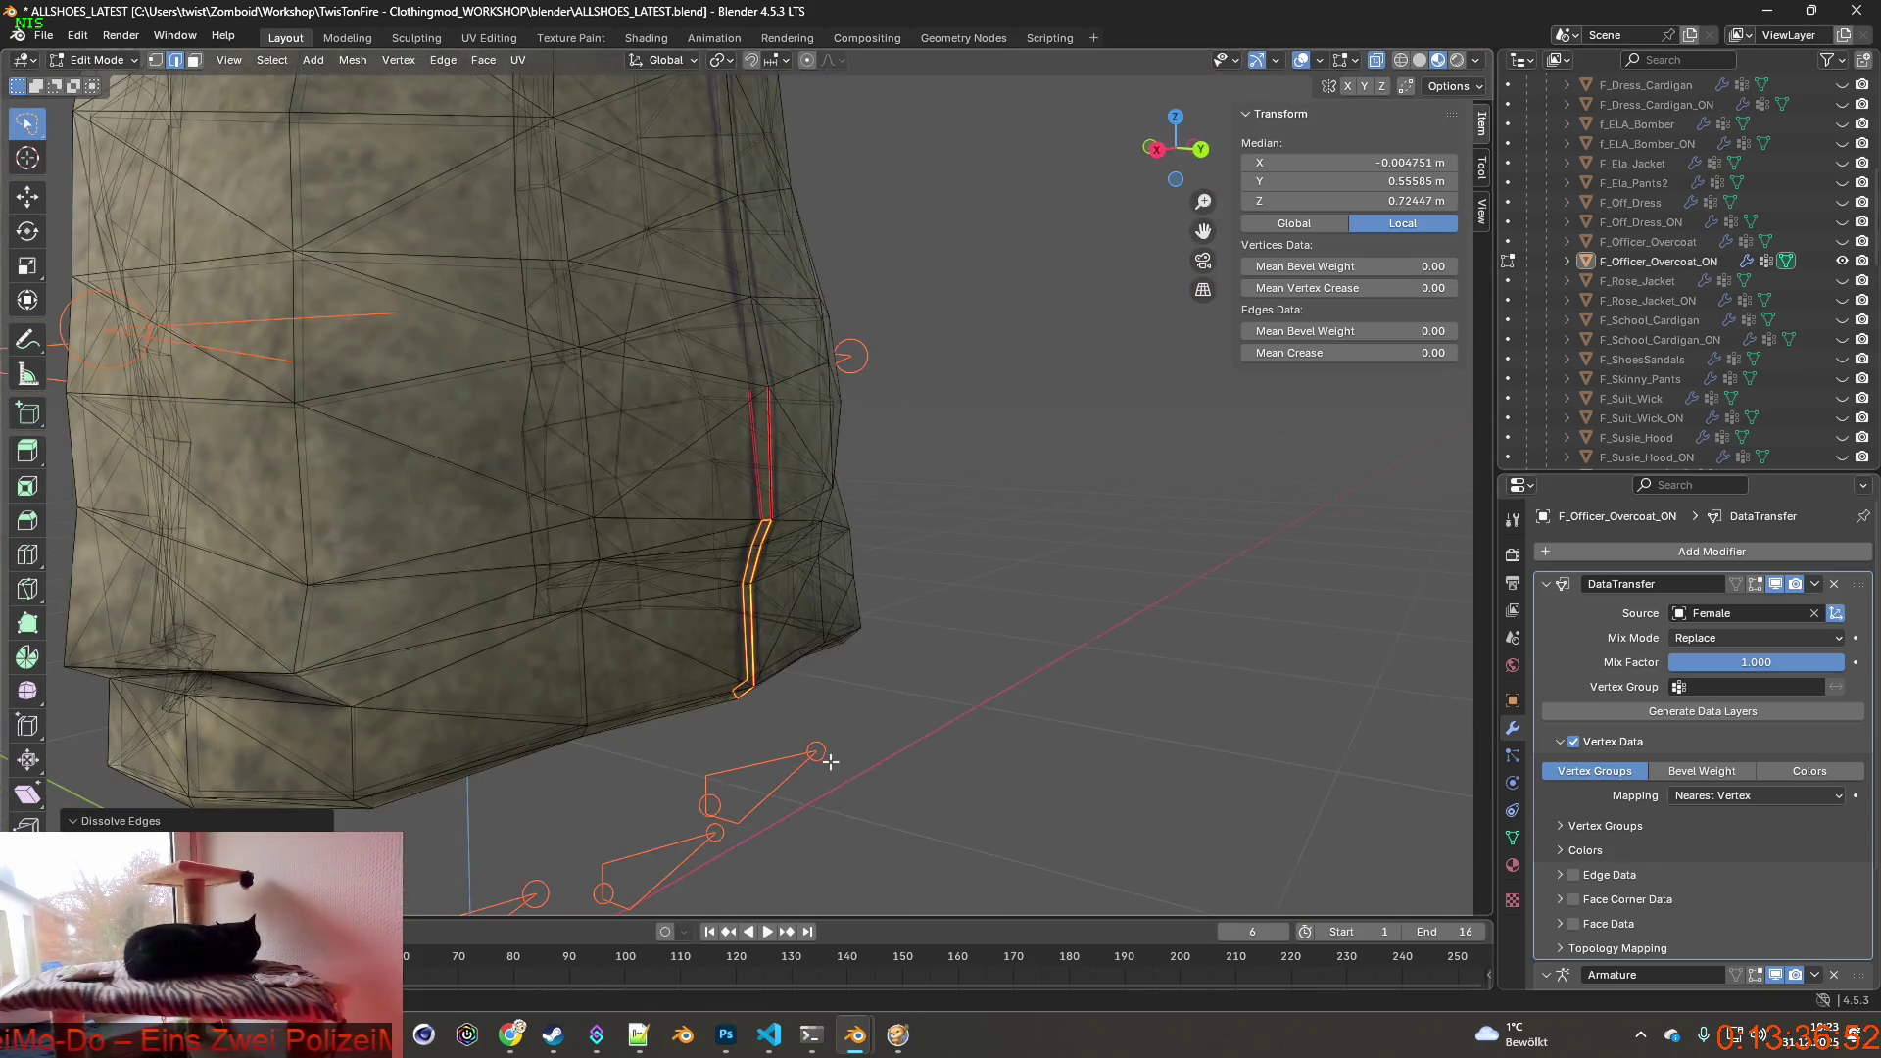
pyautogui.scroll(-4, 830, 760)
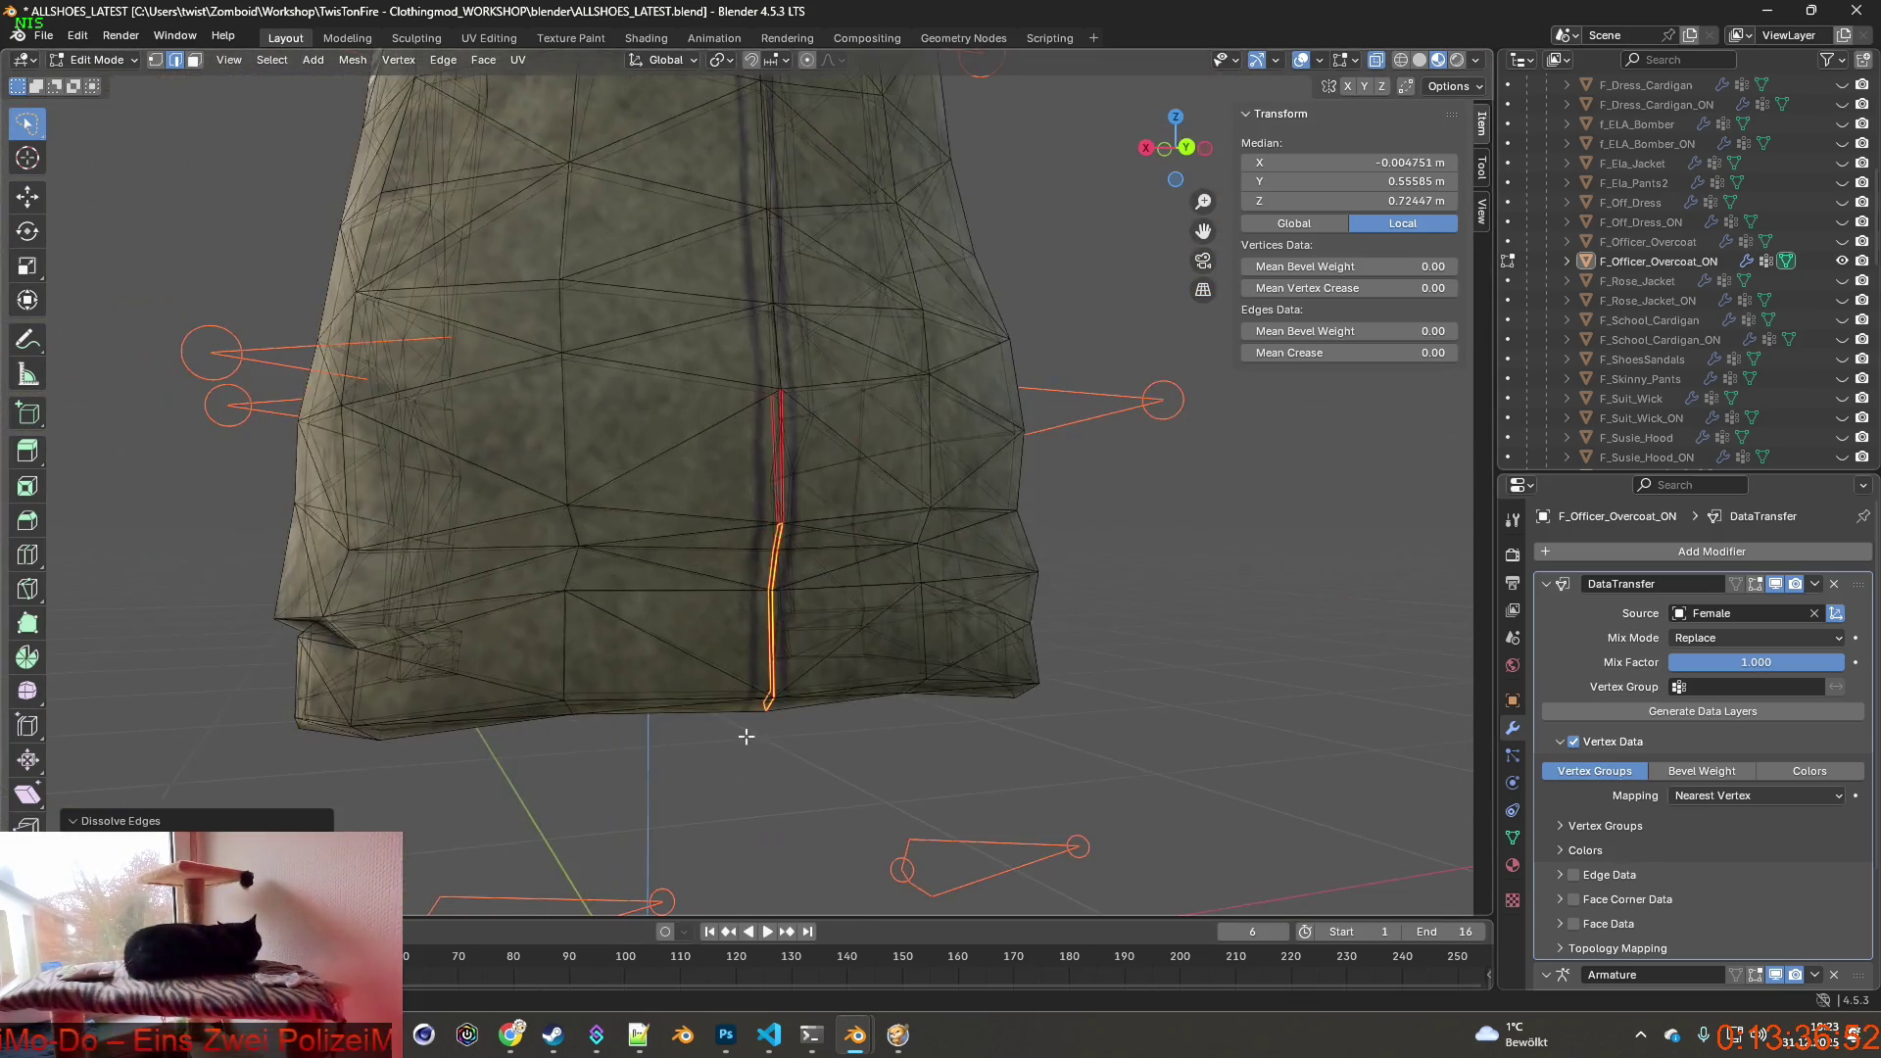
pyautogui.scroll(-2, 735, 662)
pyautogui.moveTo(735, 662); pyautogui.dragTo(858, 706, button='middle')
pyautogui.scroll(3, 646, 543)
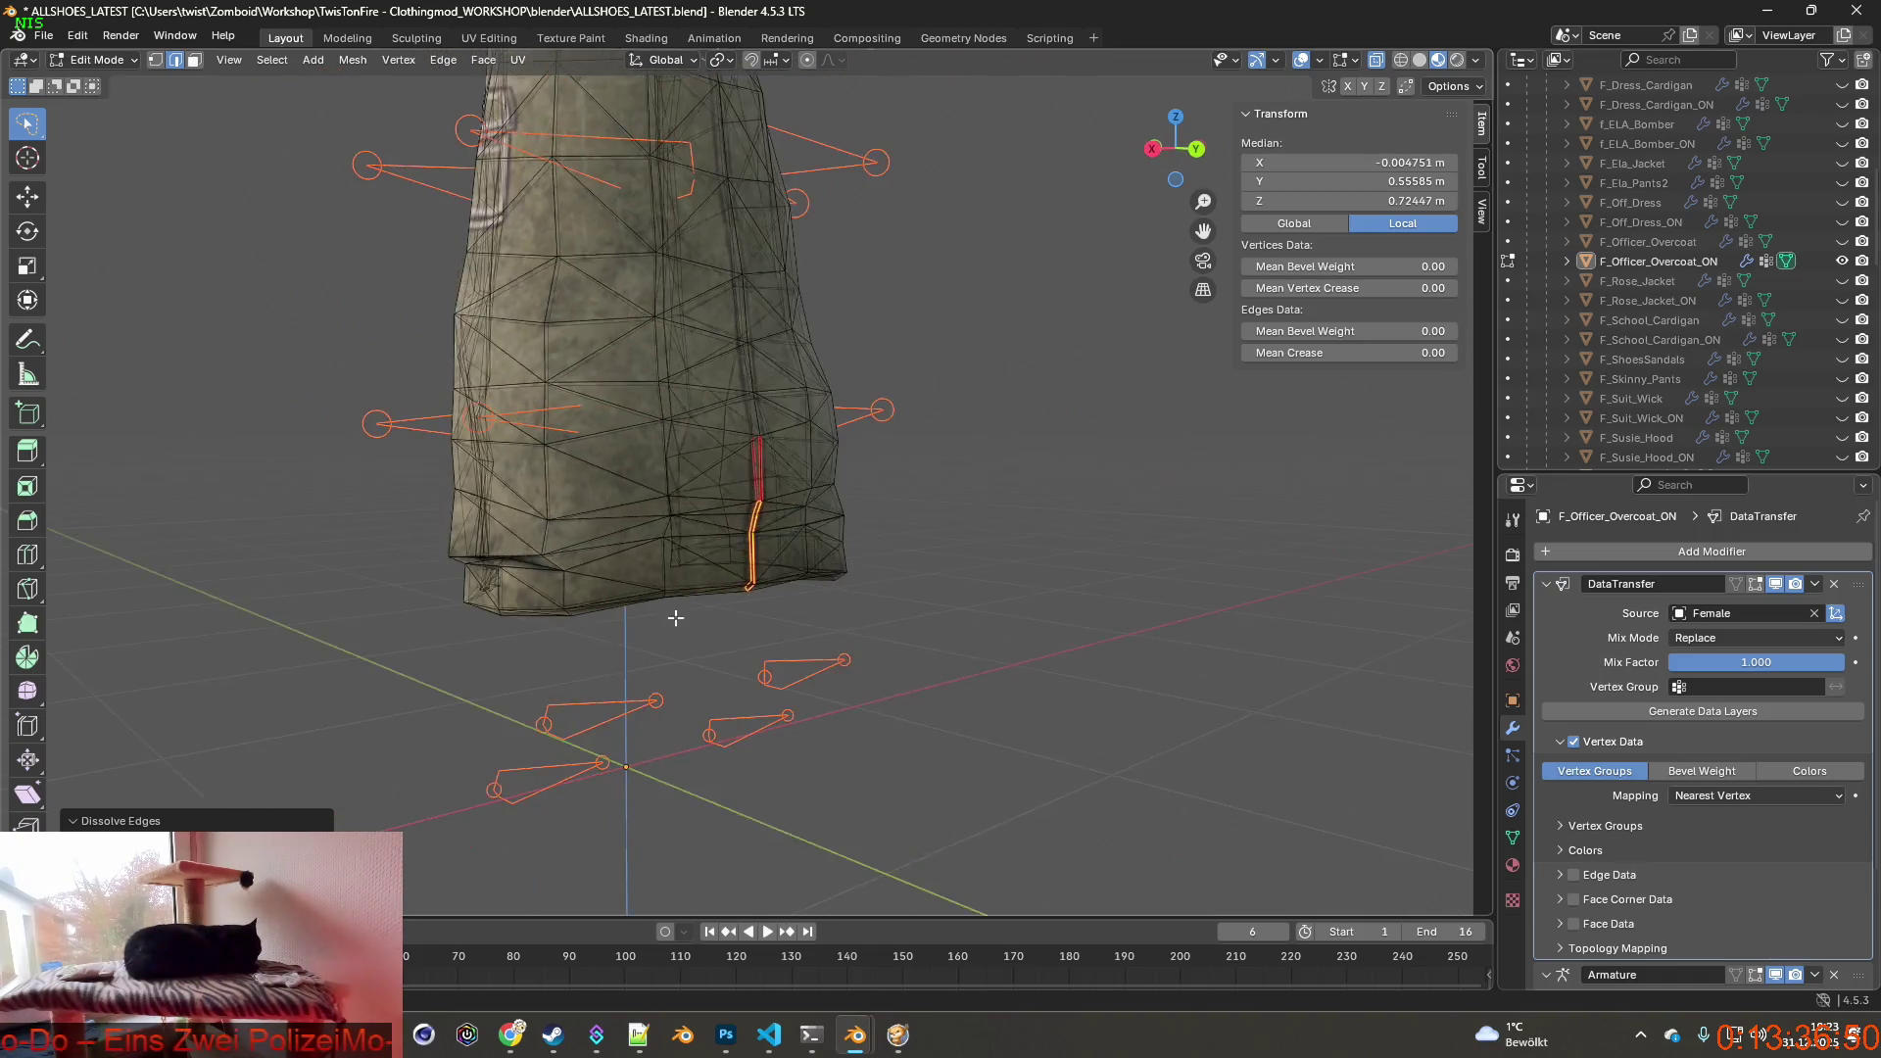
pyautogui.scroll(5, 735, 573)
pyautogui.moveTo(838, 610)
pyautogui.mouseDown(button='middle')
pyautogui.moveTo(911, 619)
pyautogui.moveTo(741, 655)
pyautogui.moveTo(823, 647)
pyautogui.moveTo(706, 598)
pyautogui.mouseUp(button='middle')
pyautogui.scroll(-4, 742, 656)
pyautogui.scroll(5, 808, 655)
pyautogui.scroll(3, 829, 515)
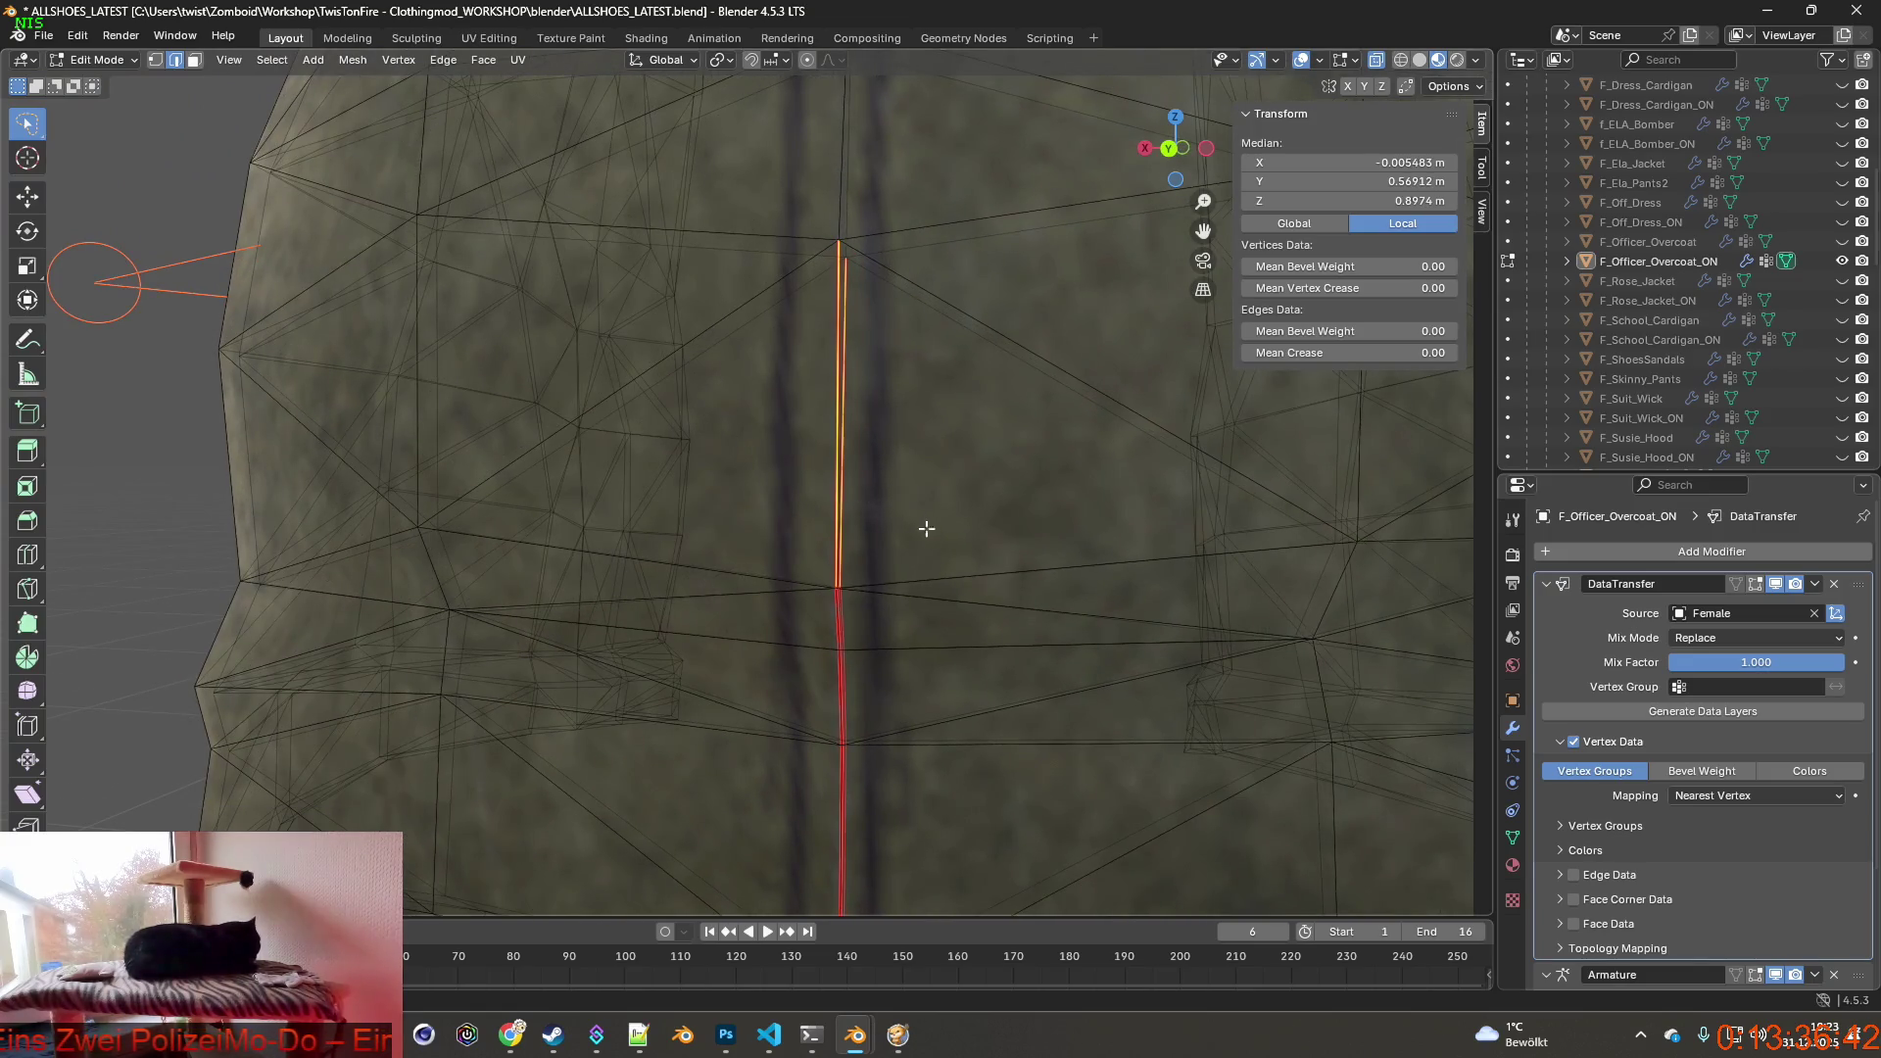
pyautogui.moveTo(926, 528); pyautogui.dragTo(883, 522, button='middle')
# Clear the seam/sharp marking from the upper rear seam edge.
pyautogui.hotkey('ctrl', 'e')
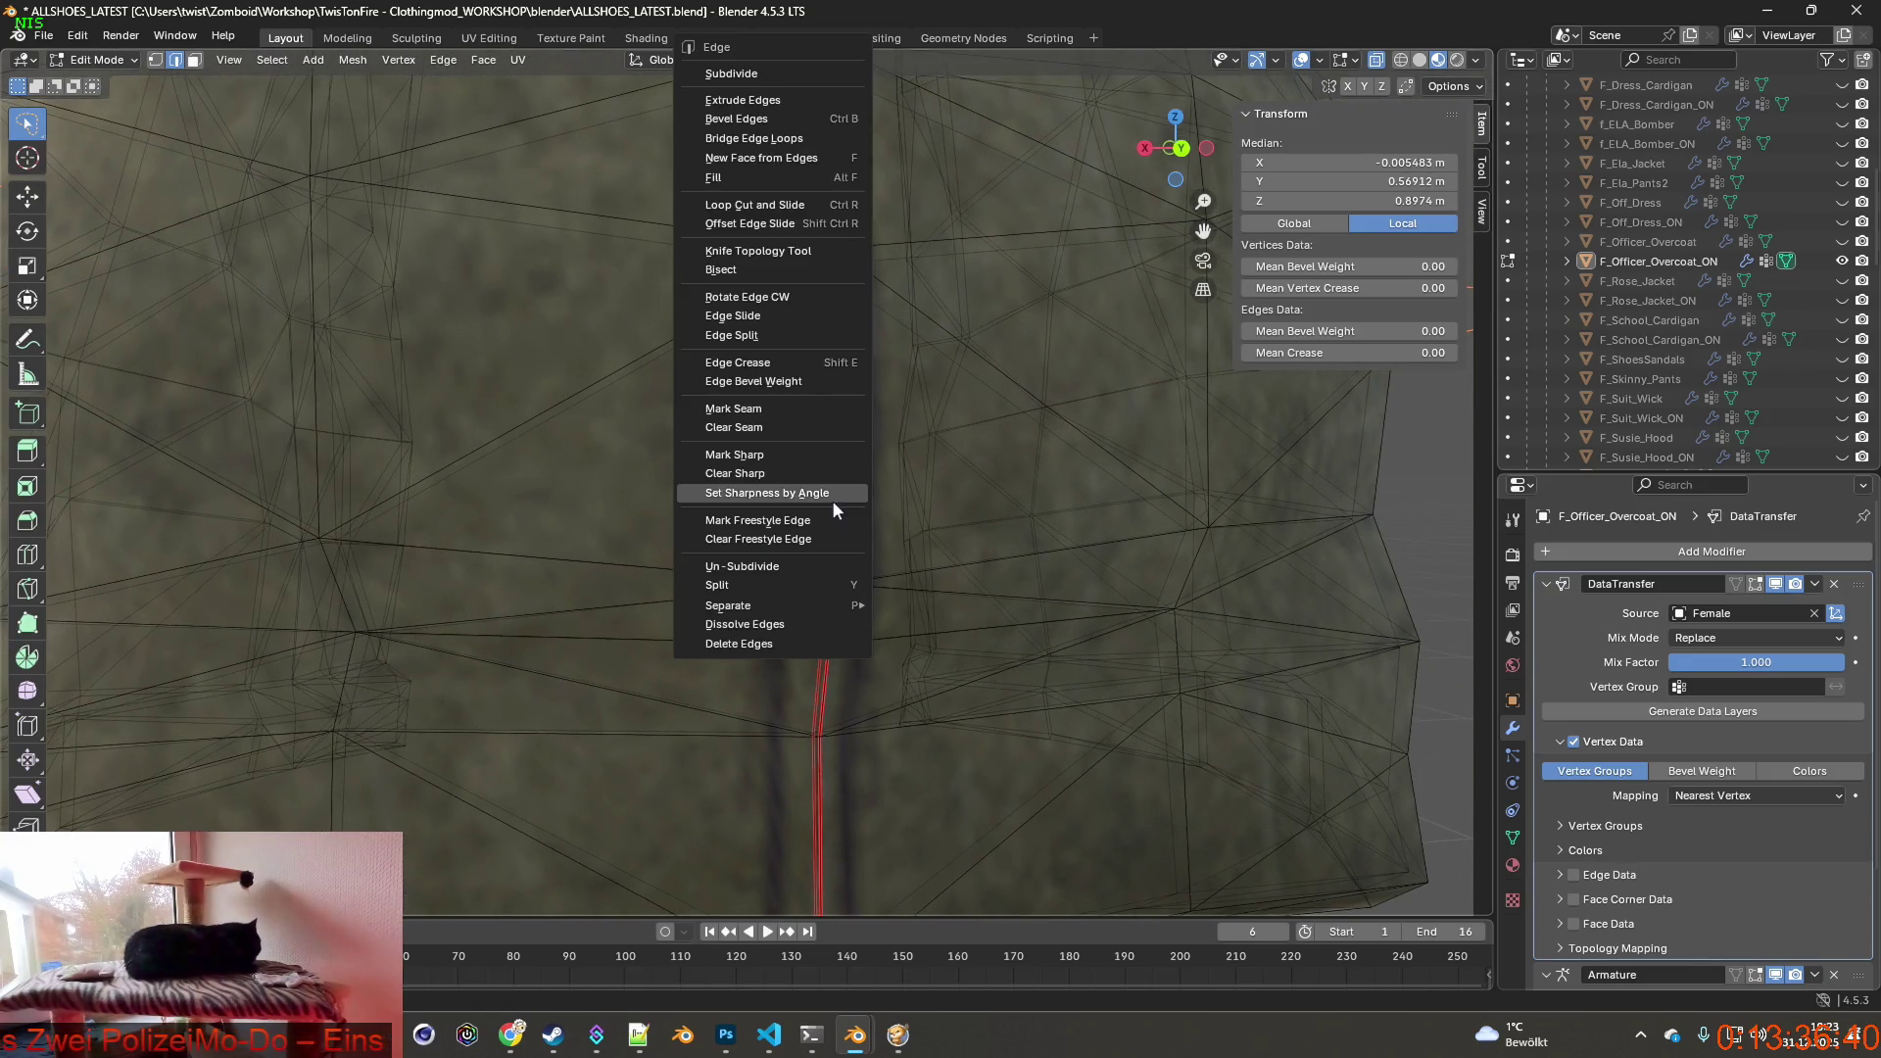
pyautogui.click(748, 475)
pyautogui.hotkey('ctrl', 'e')
pyautogui.click(736, 446)
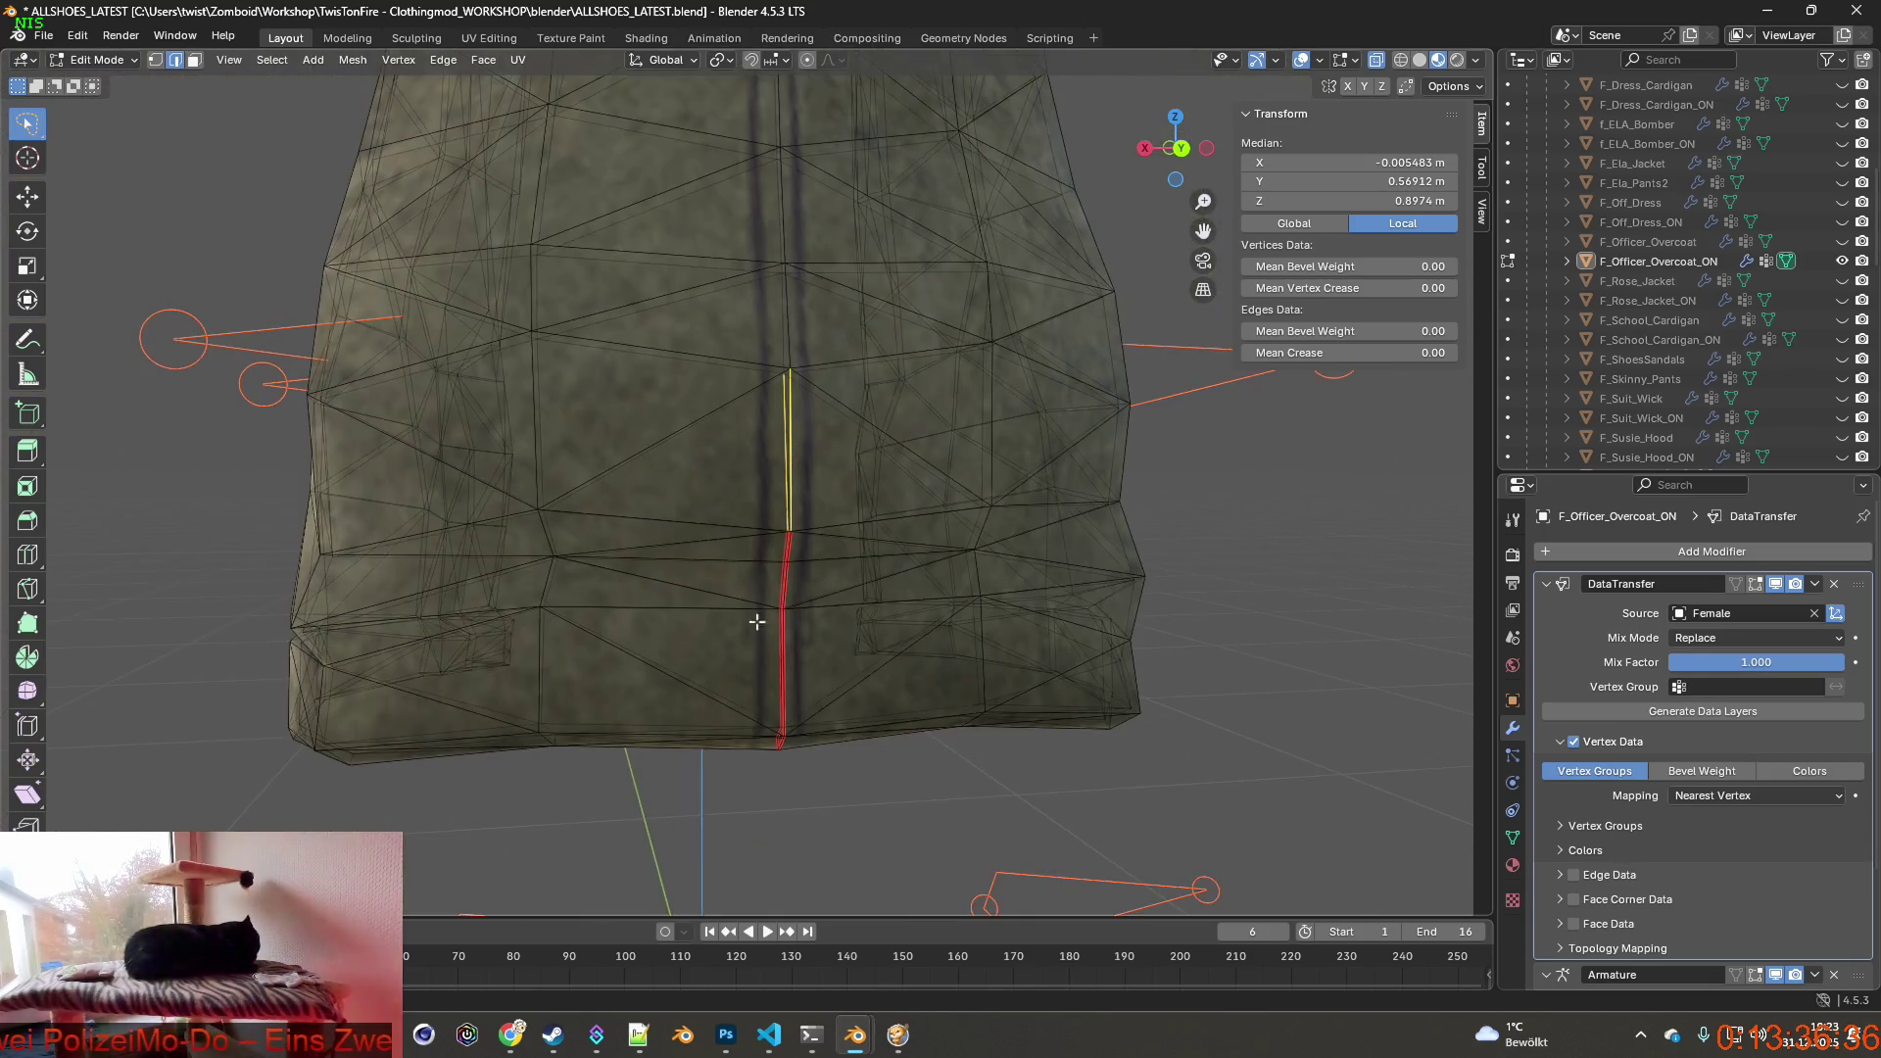
pyautogui.scroll(-5, 757, 622)
pyautogui.scroll(-5, 823, 589)
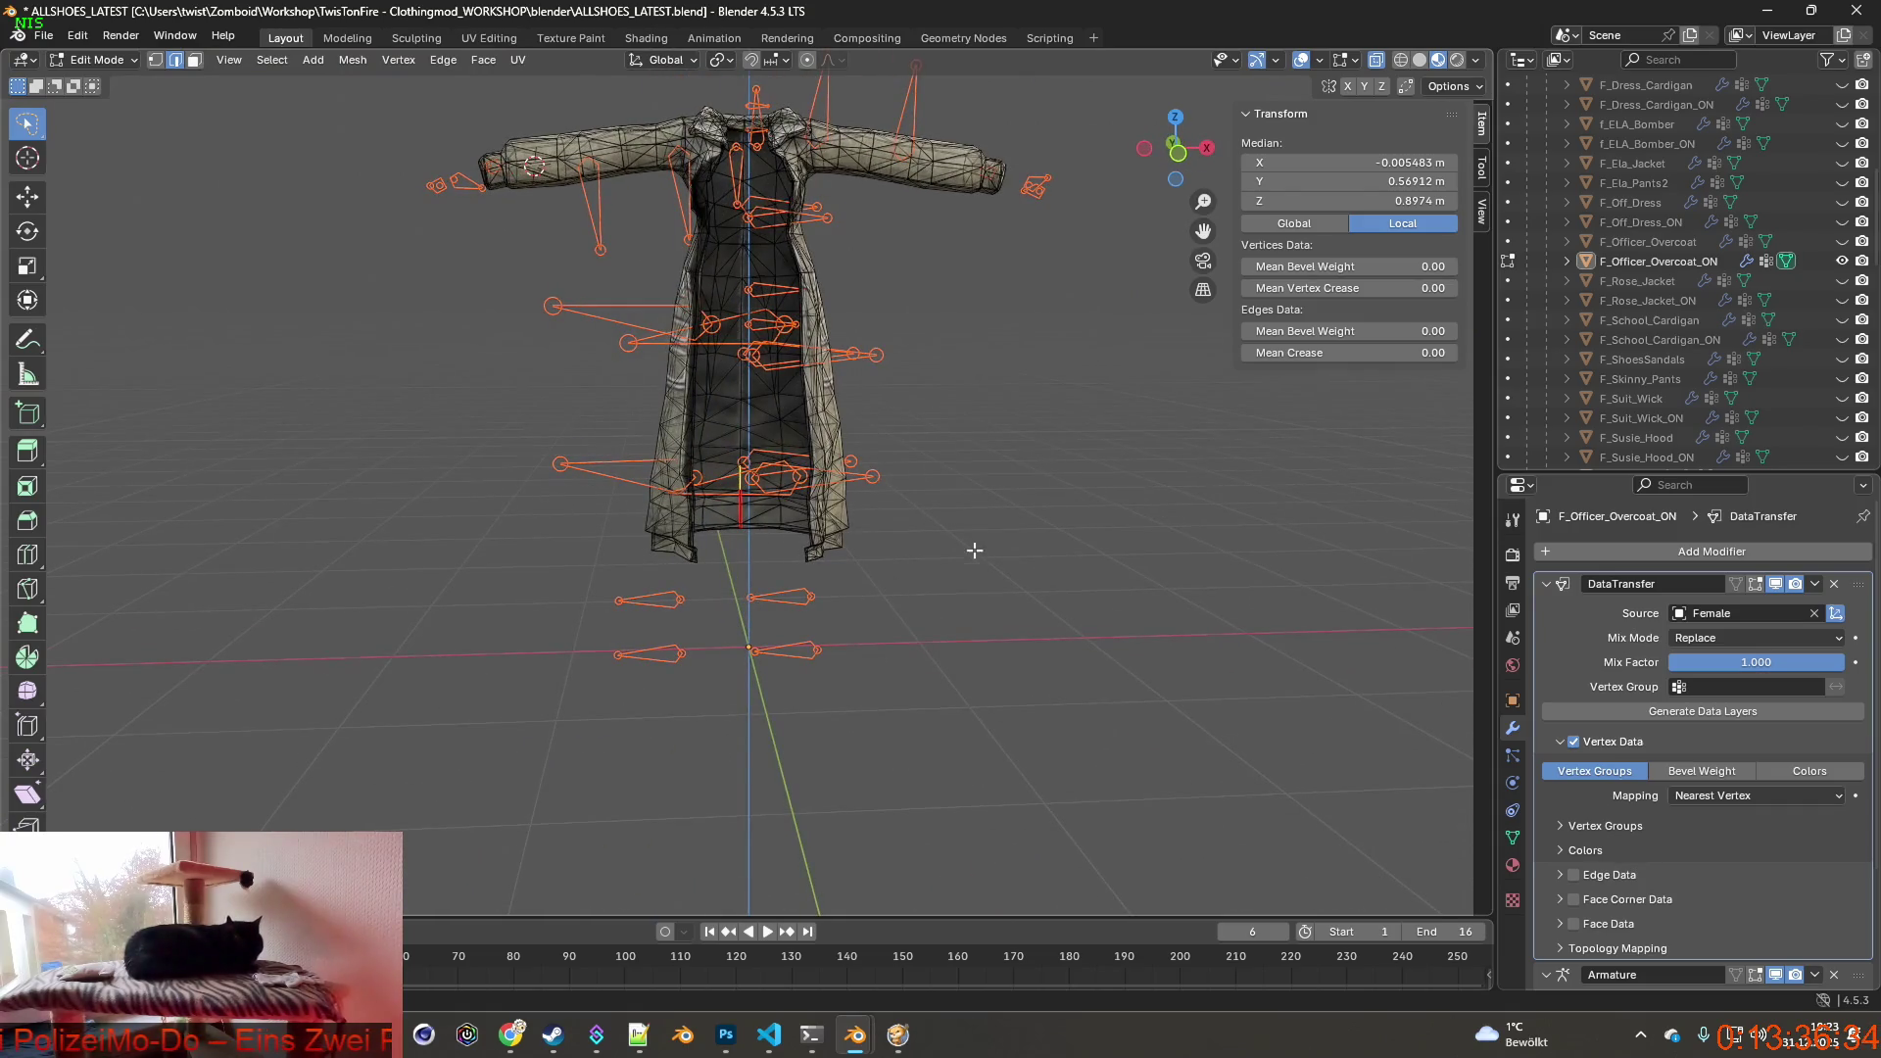
# Deselect everything, return to Object Mode and export over F_Officer_Overcoat_ON.fbx, then switch to the game.
pyautogui.moveTo(975, 550); pyautogui.dragTo(955, 559, button='middle')
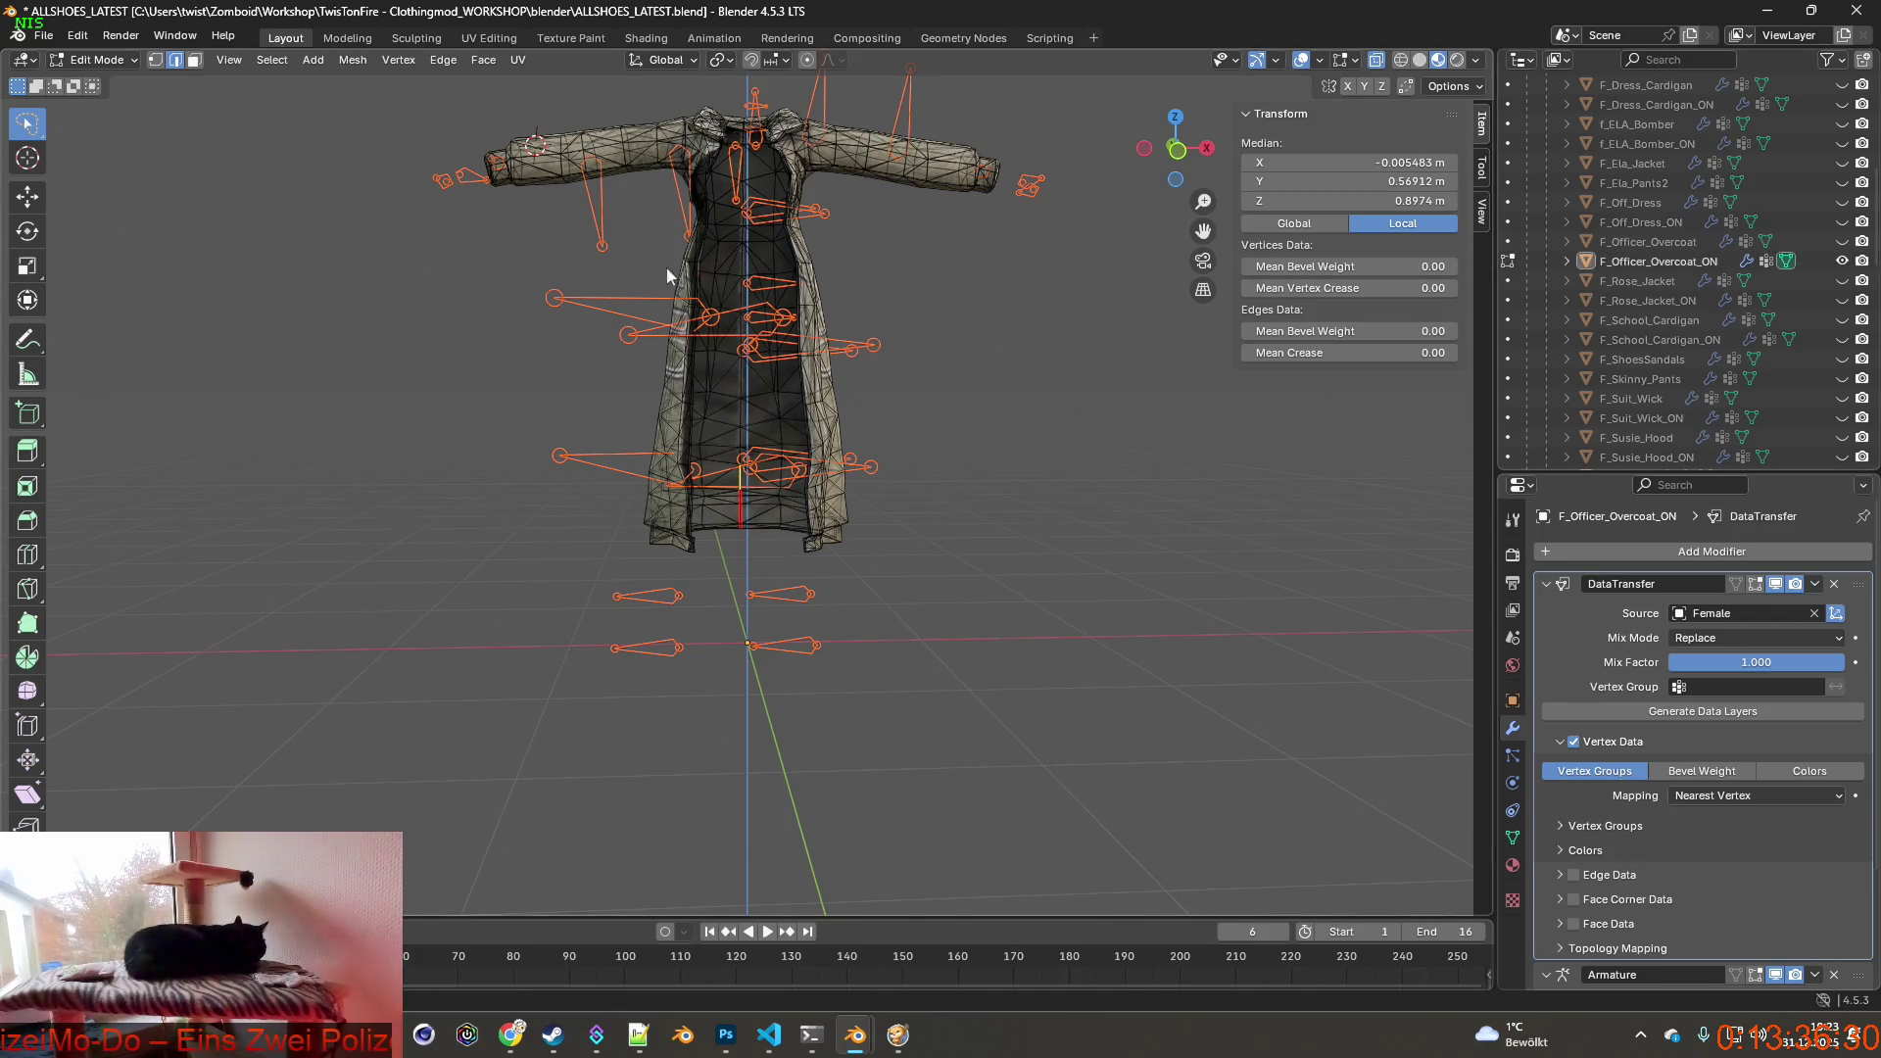
pyautogui.hotkey('alt', 'a')
pyautogui.click(111, 82)
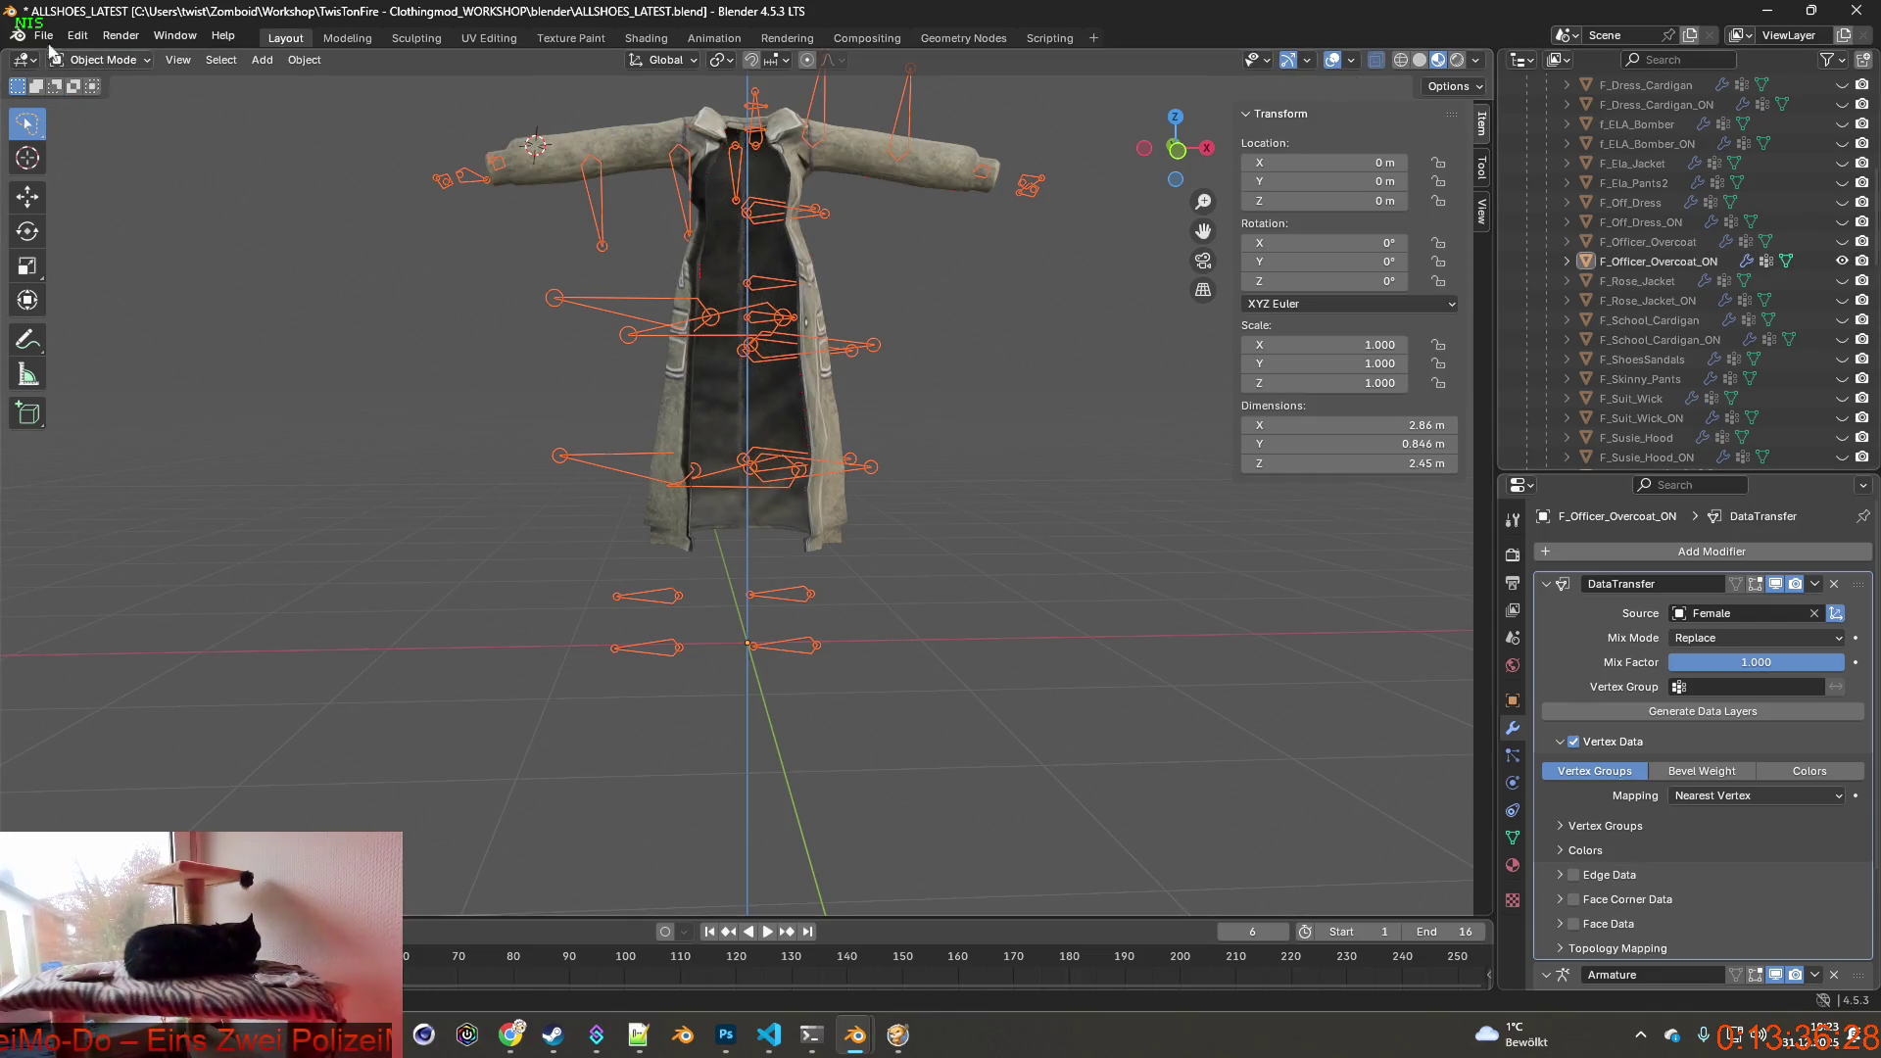
pyautogui.click(44, 36)
pyautogui.moveTo(76, 332)
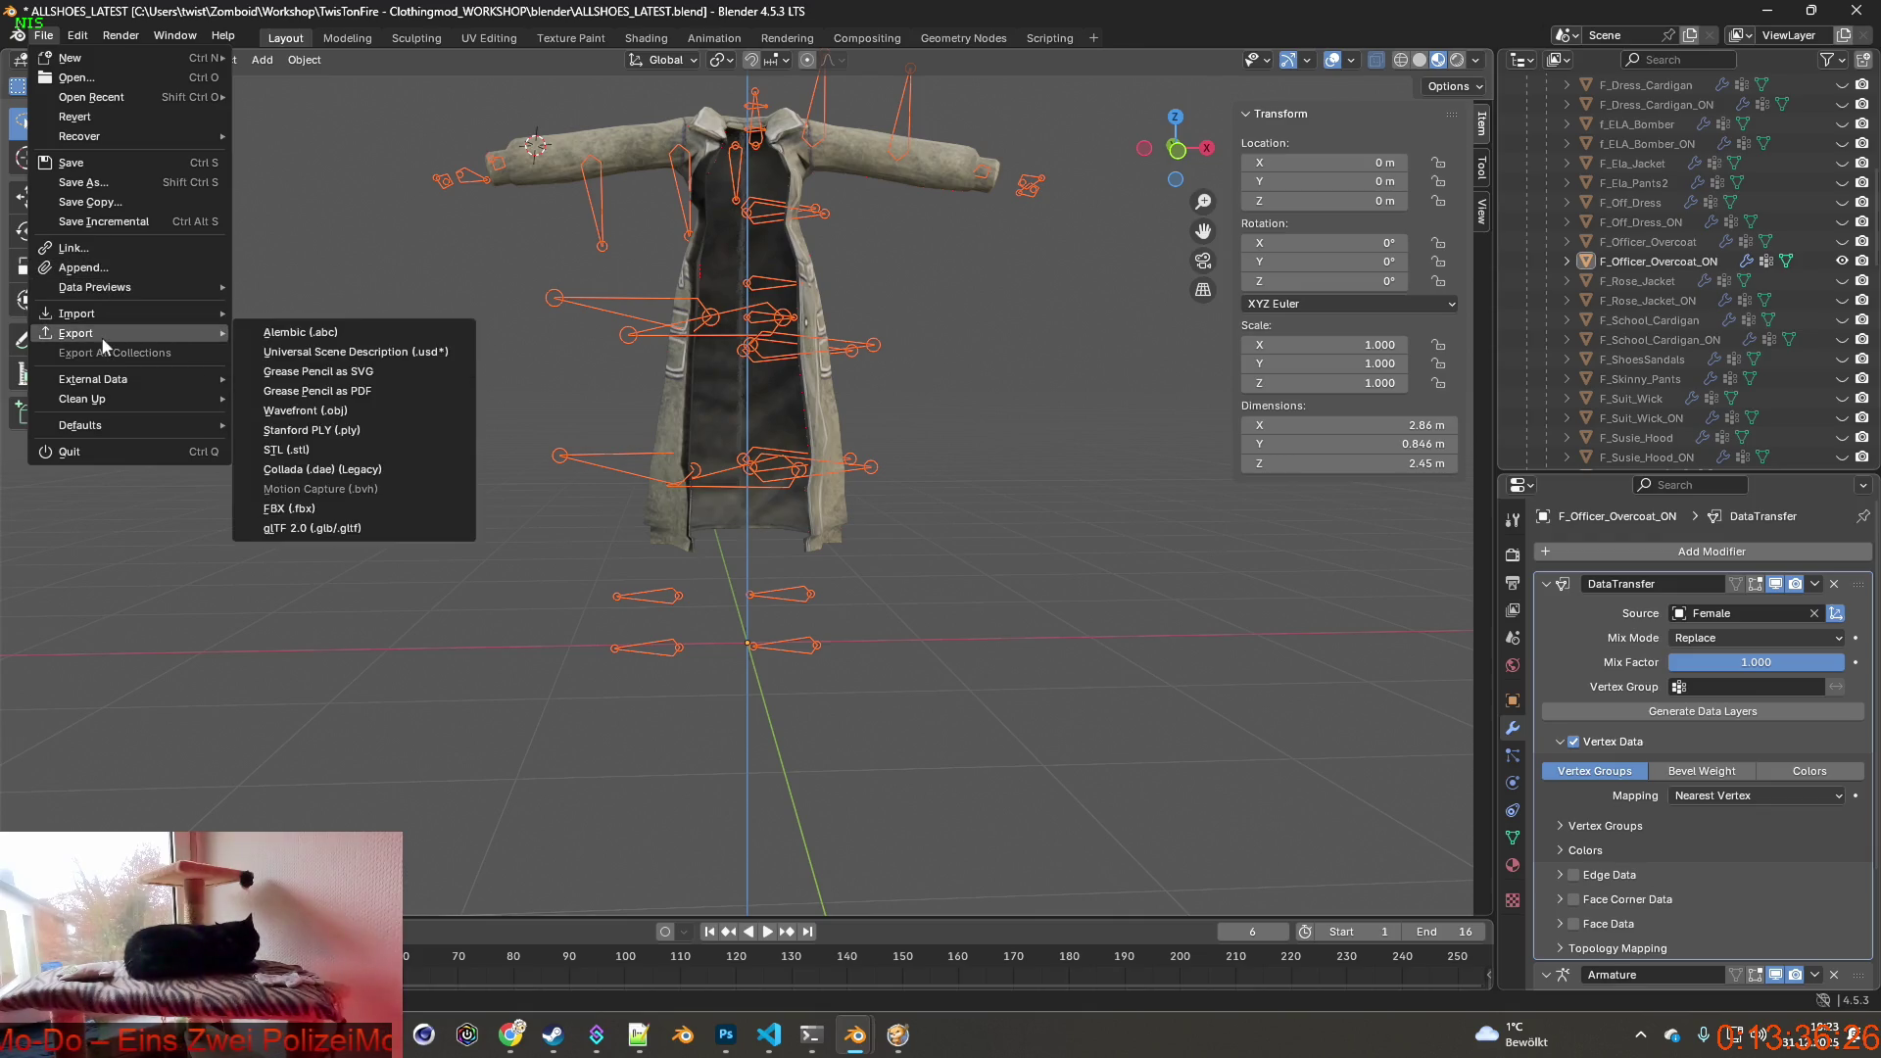
pyautogui.click(306, 508)
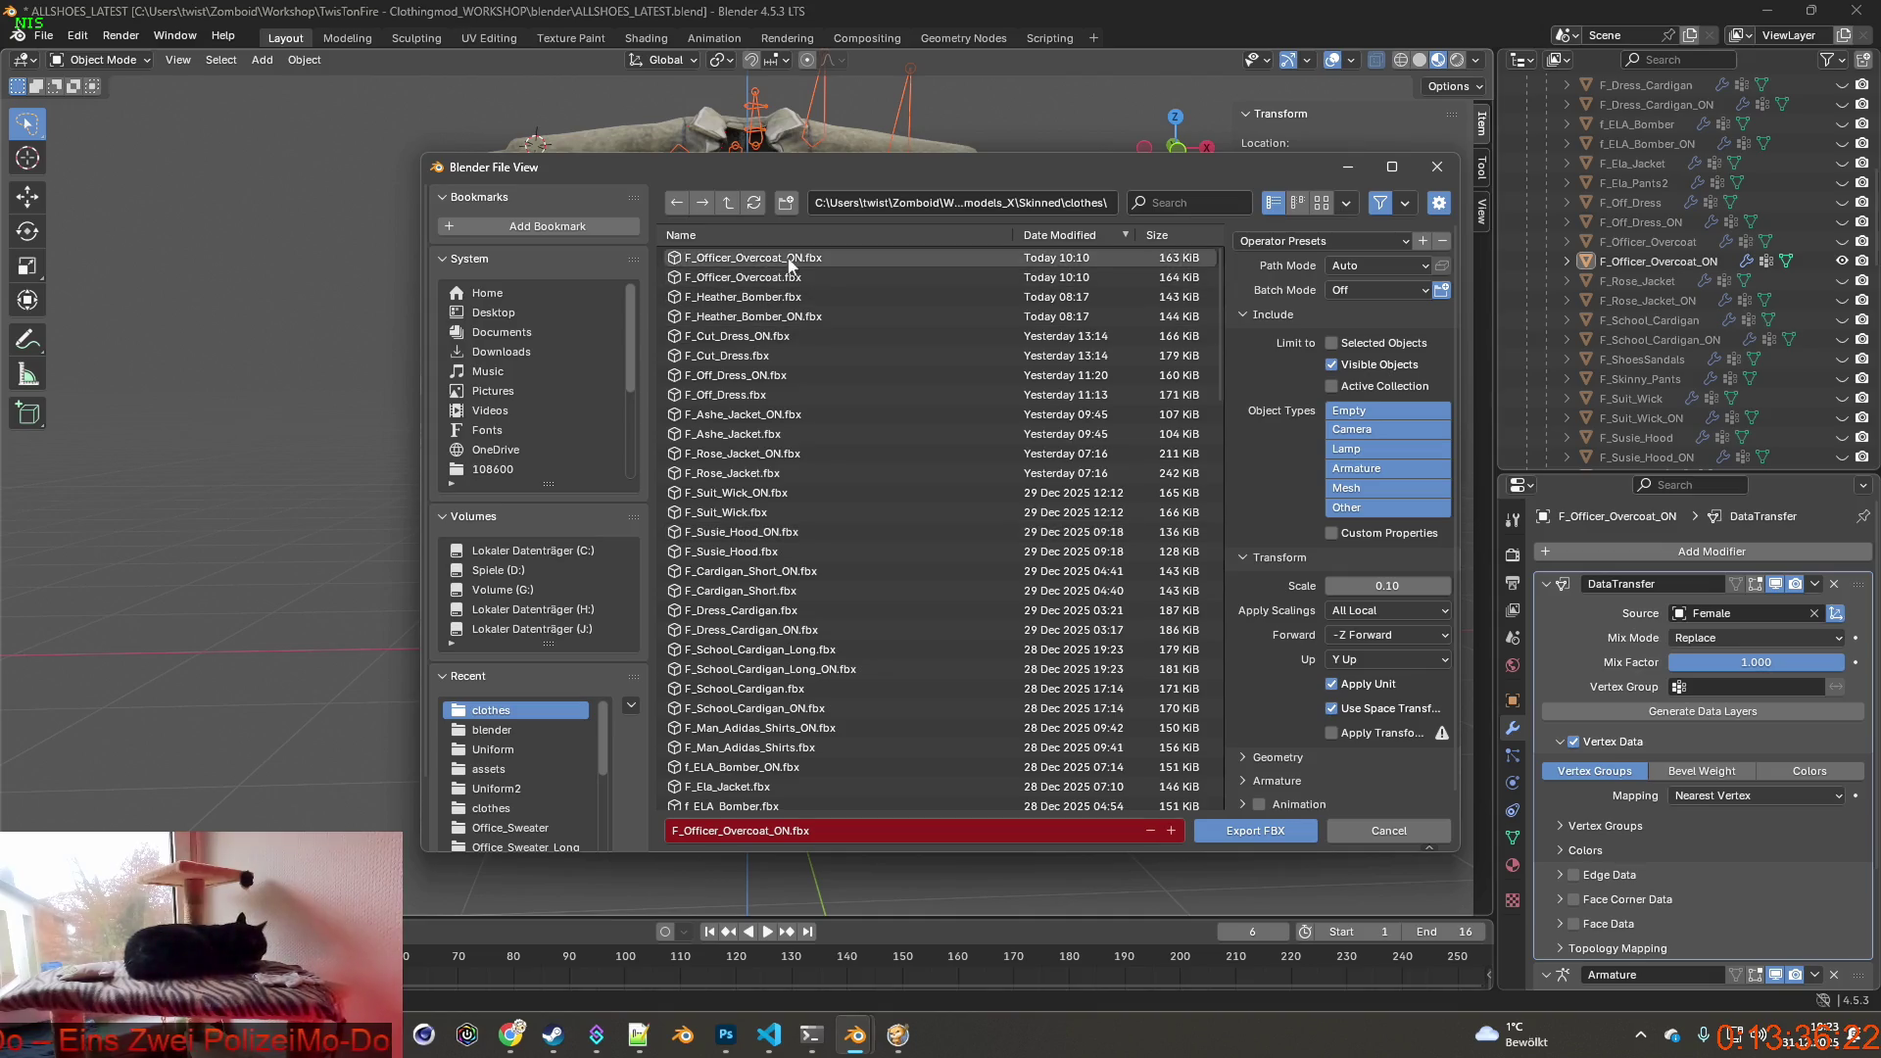
pyautogui.click(1254, 830)
pyautogui.hotkey('alt', 'Tab')
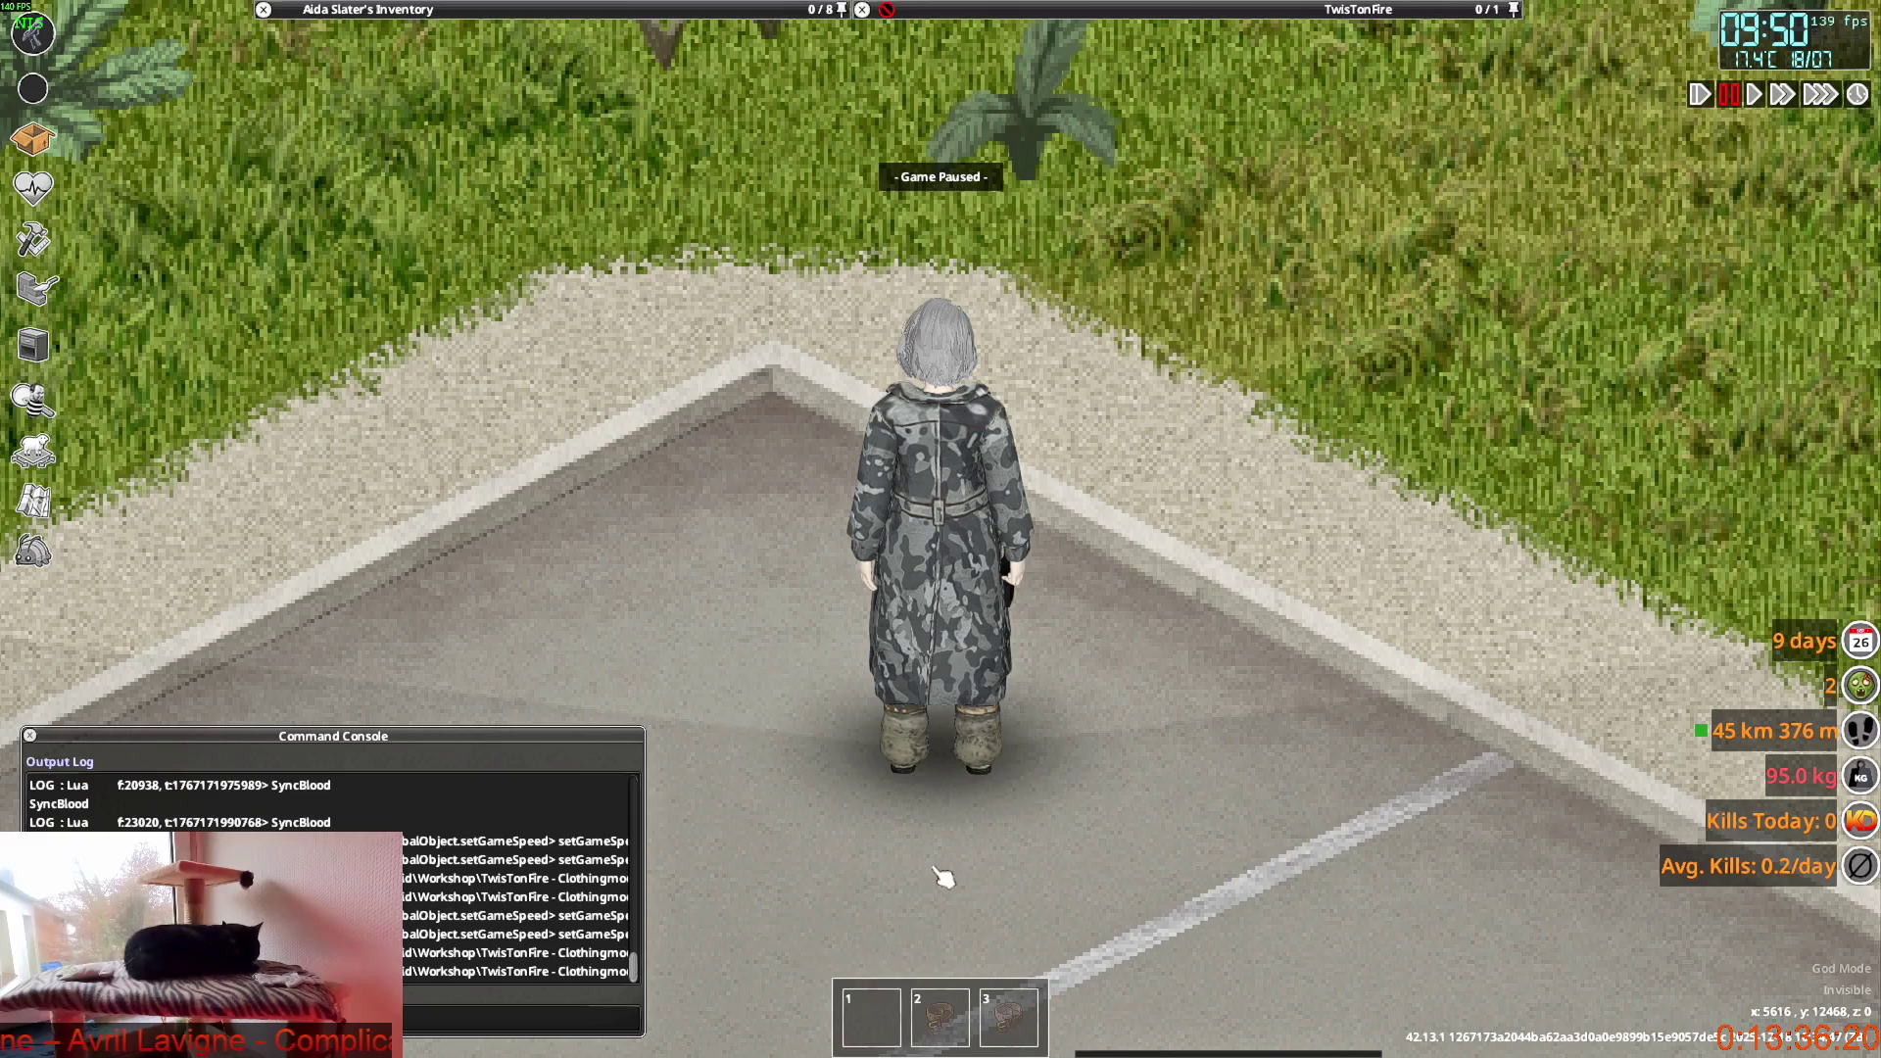
# Unpause and walk the character around the road and grass to watch the coat from all sides.
pyautogui.press('Escape')
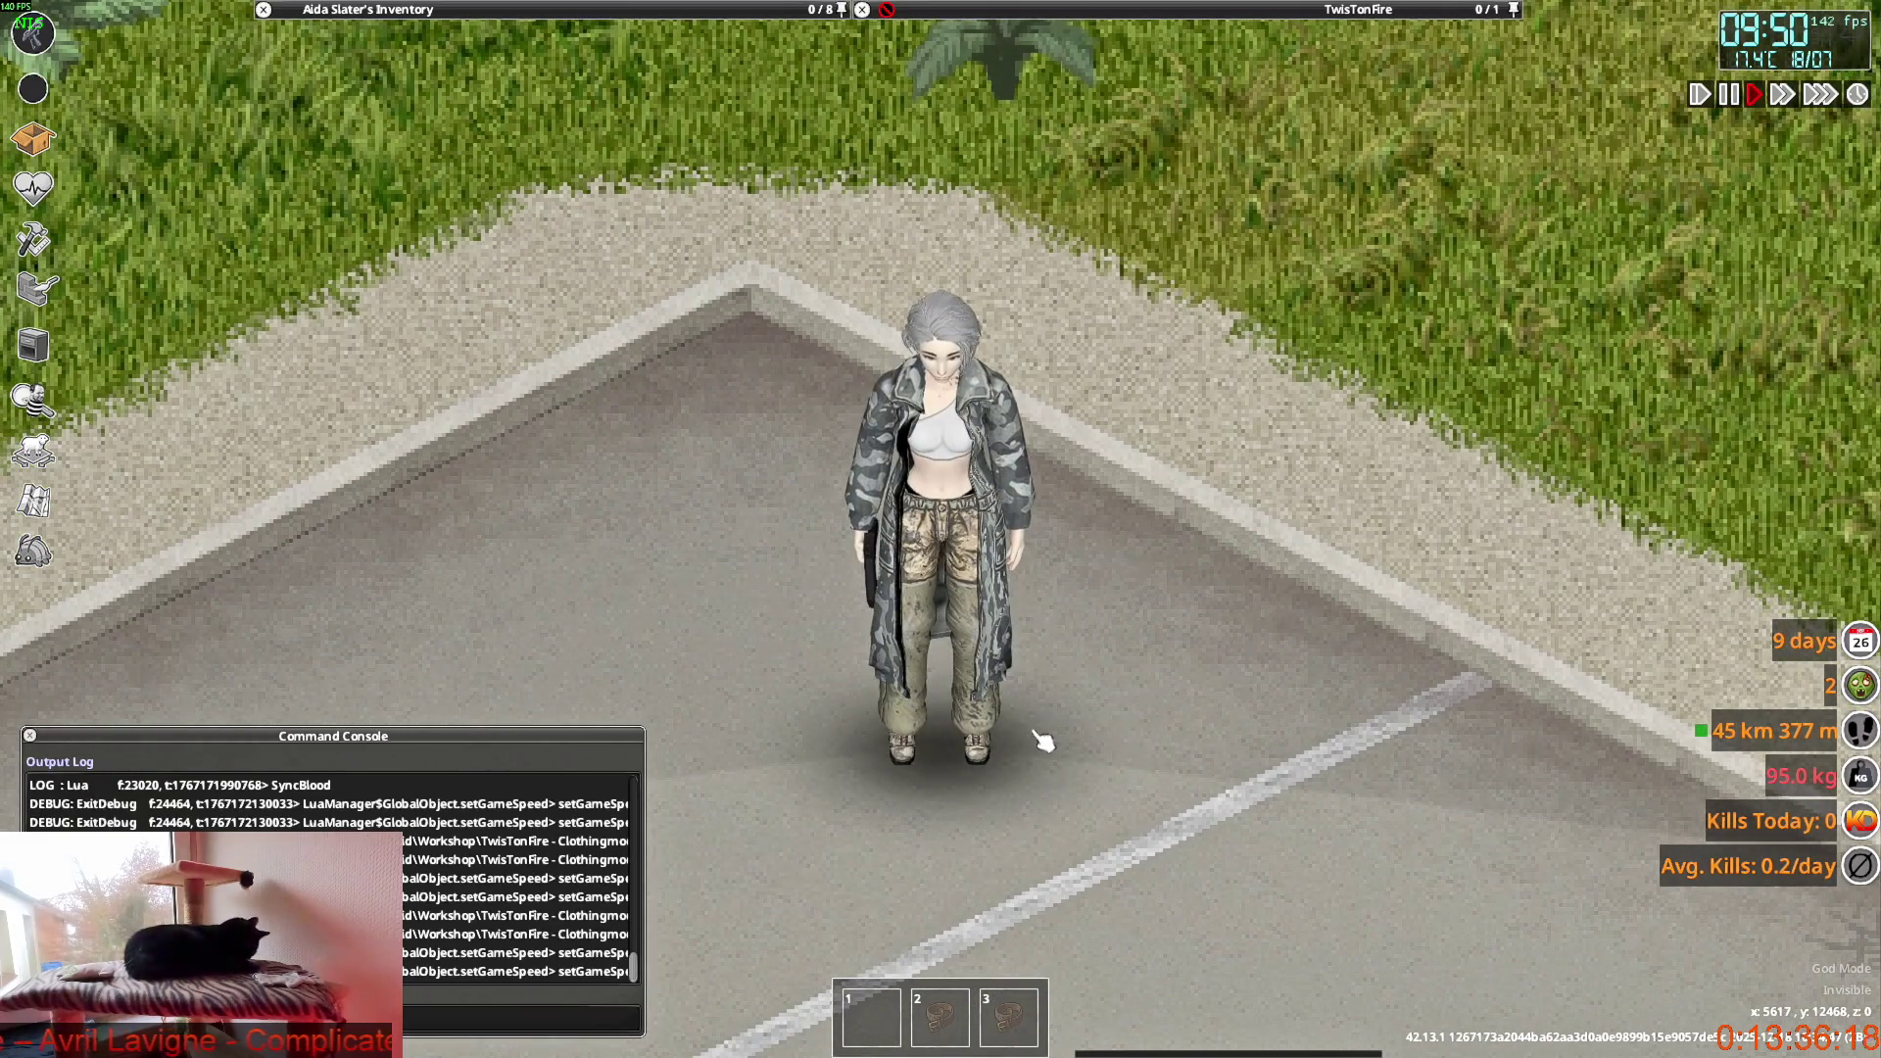
pyautogui.press('w')
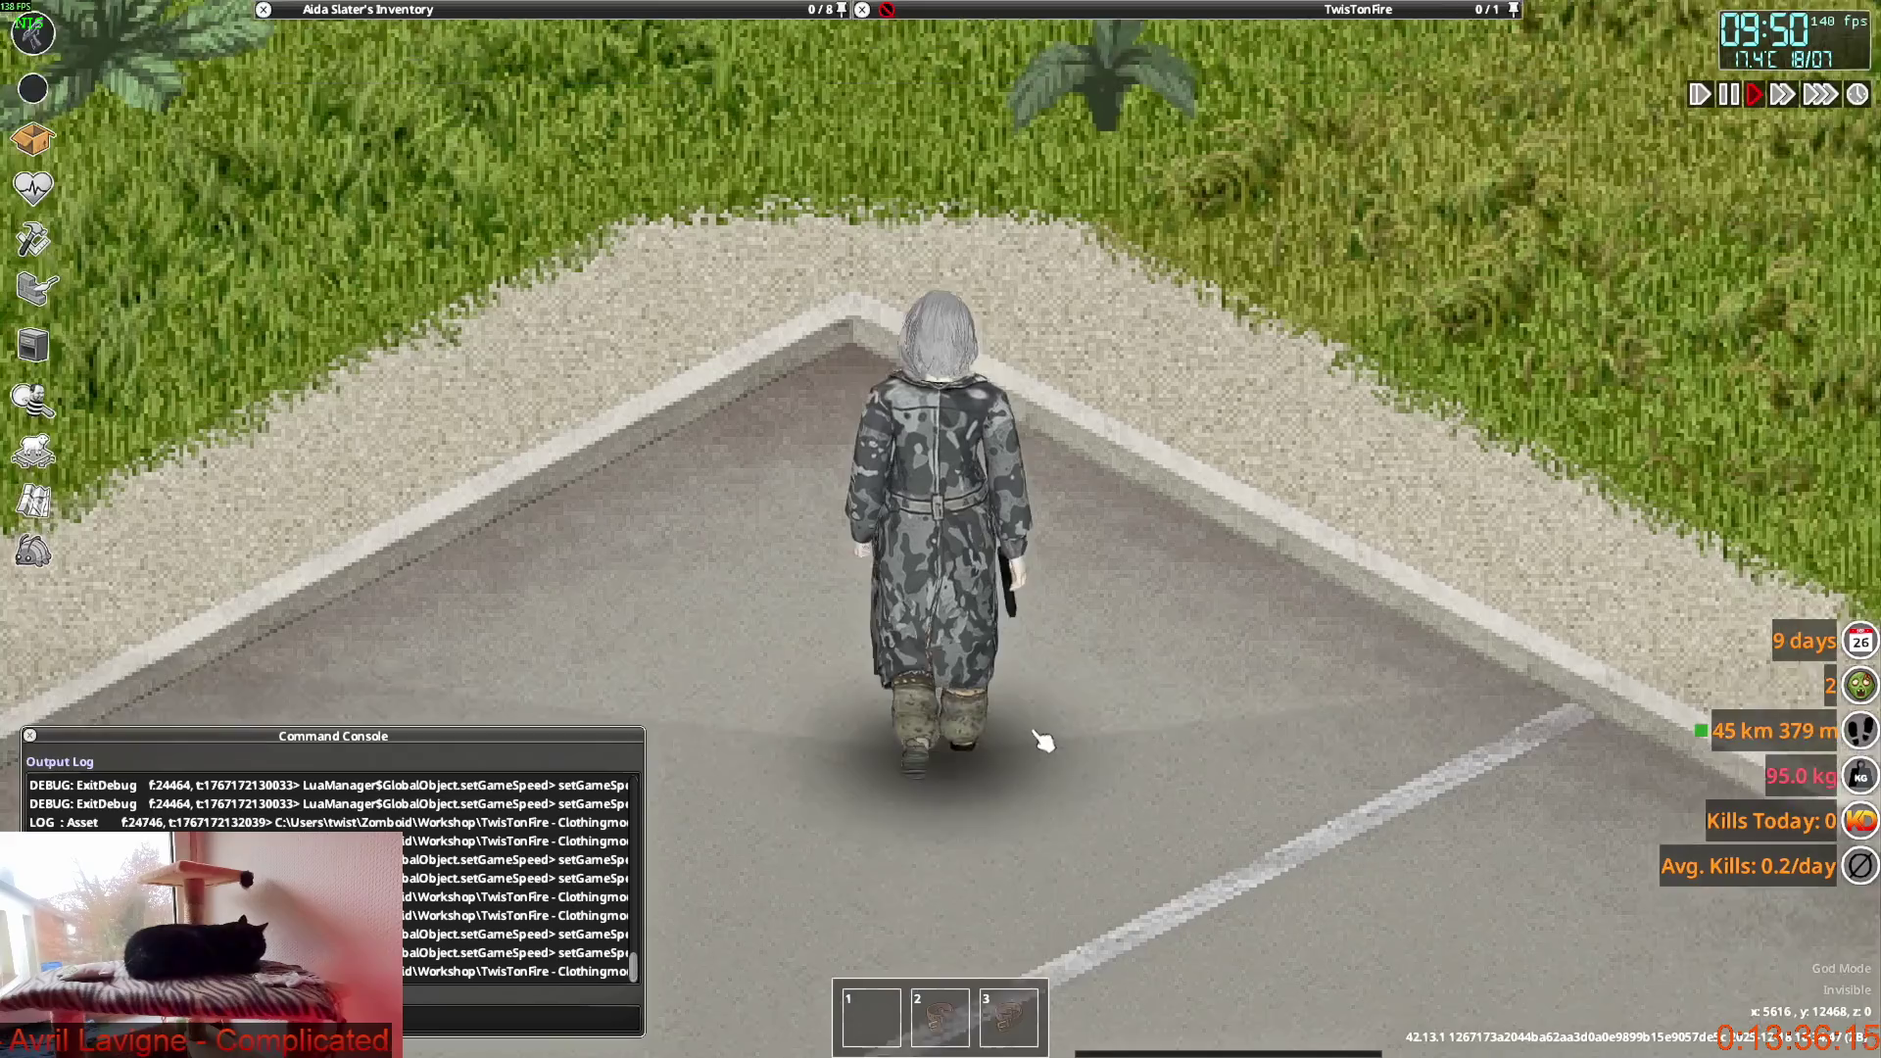
pyautogui.press('w')
pyautogui.press('s')
pyautogui.press('d')
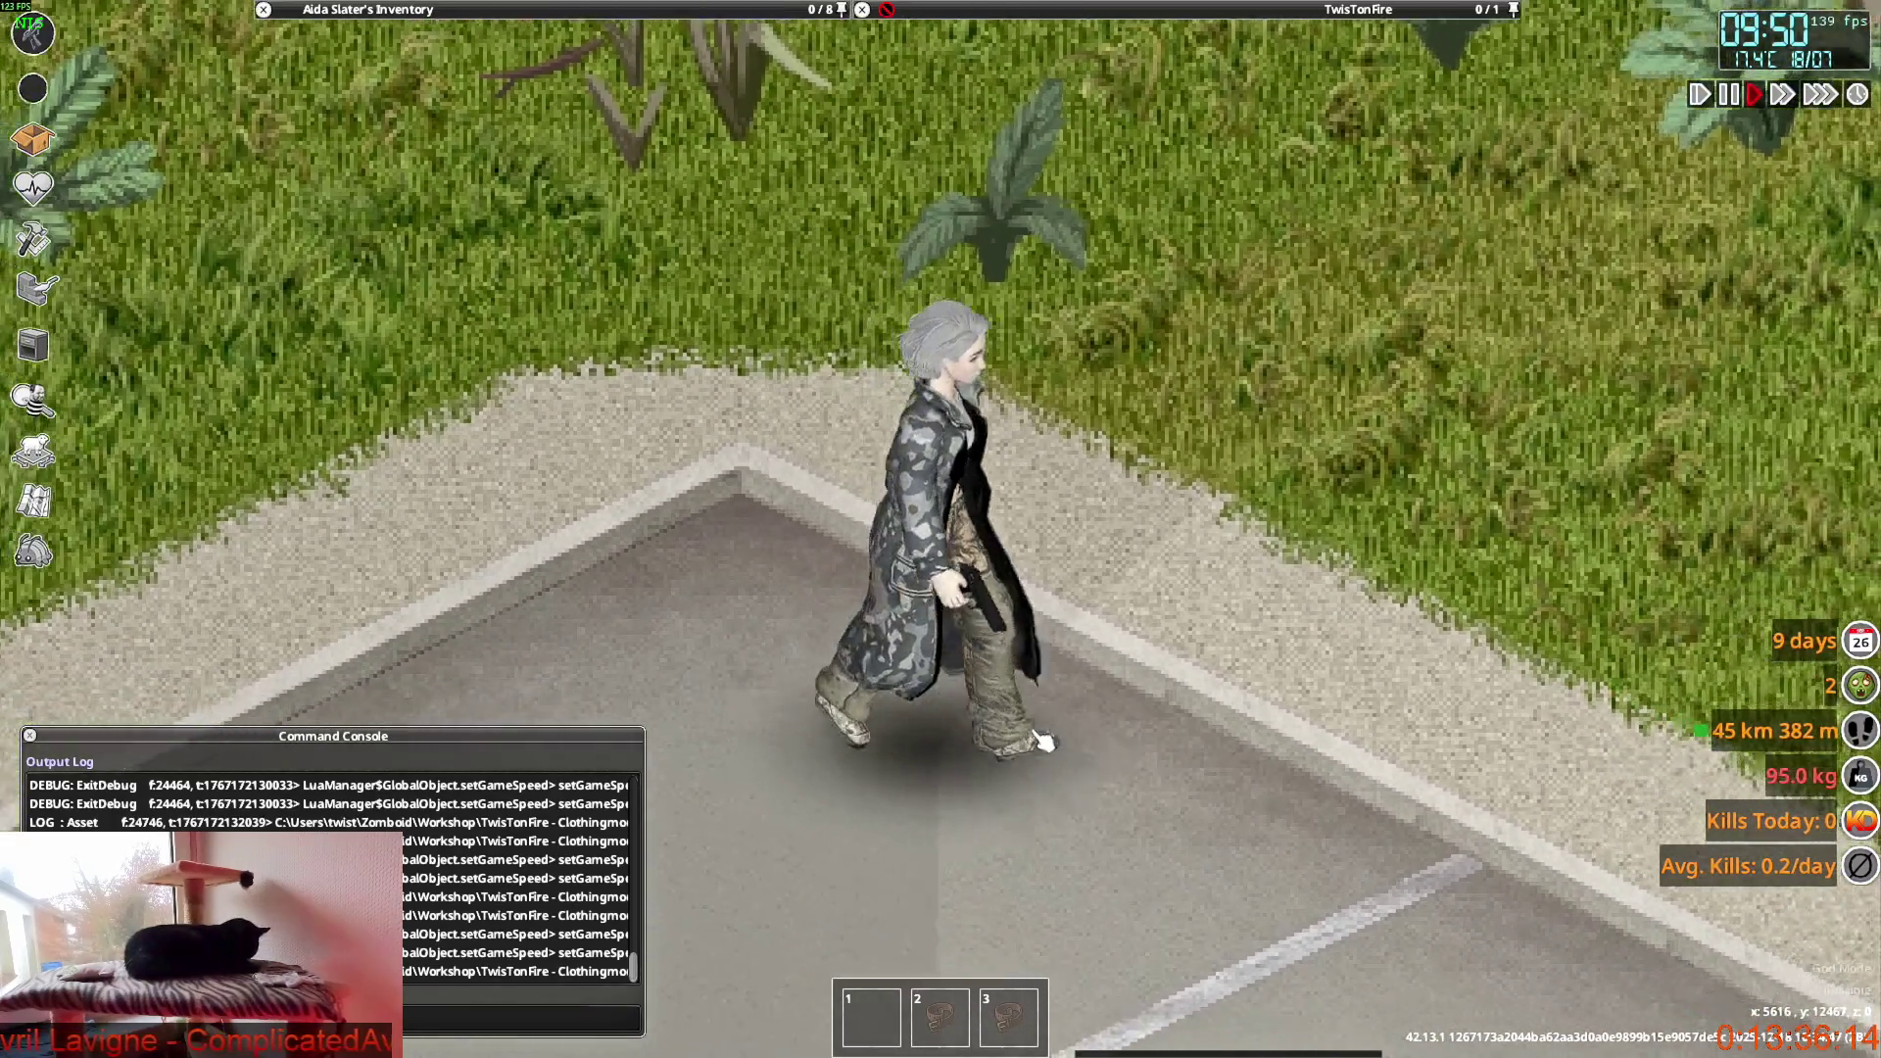
pyautogui.press('w')
pyautogui.press('w')
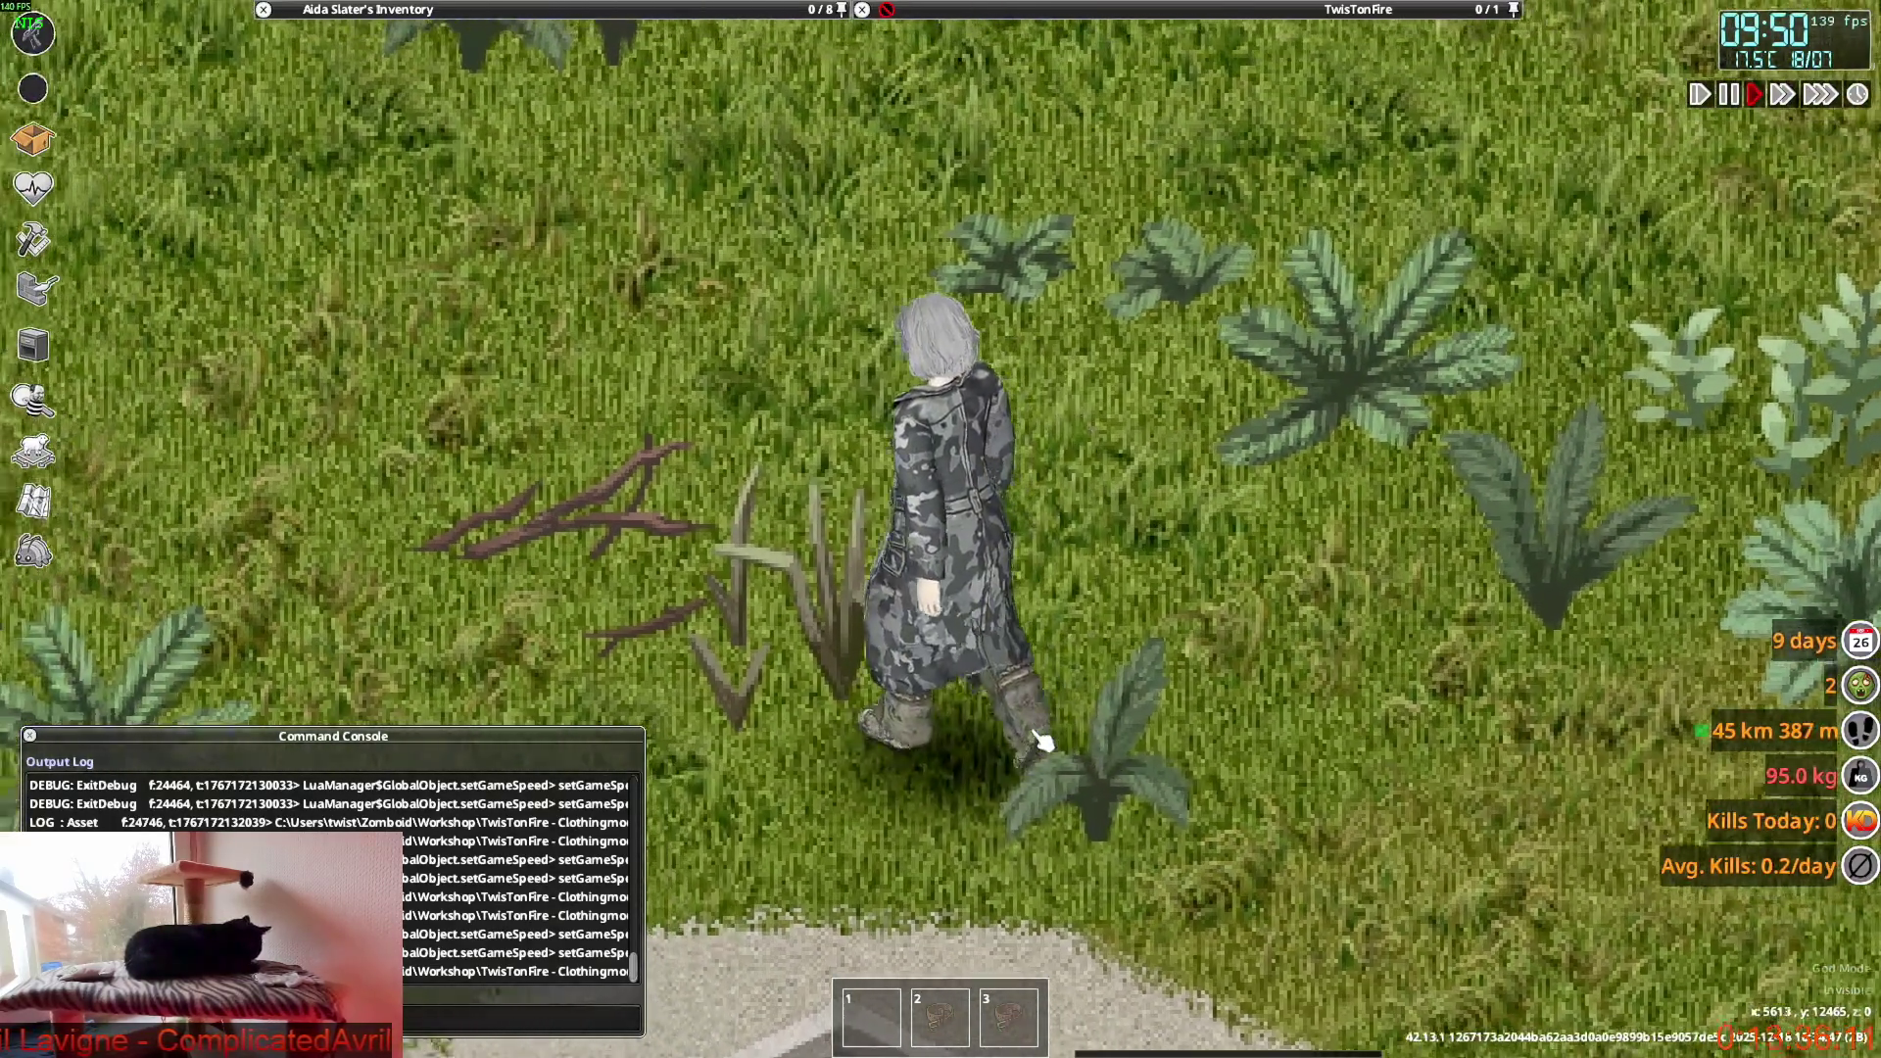
pyautogui.press('w')
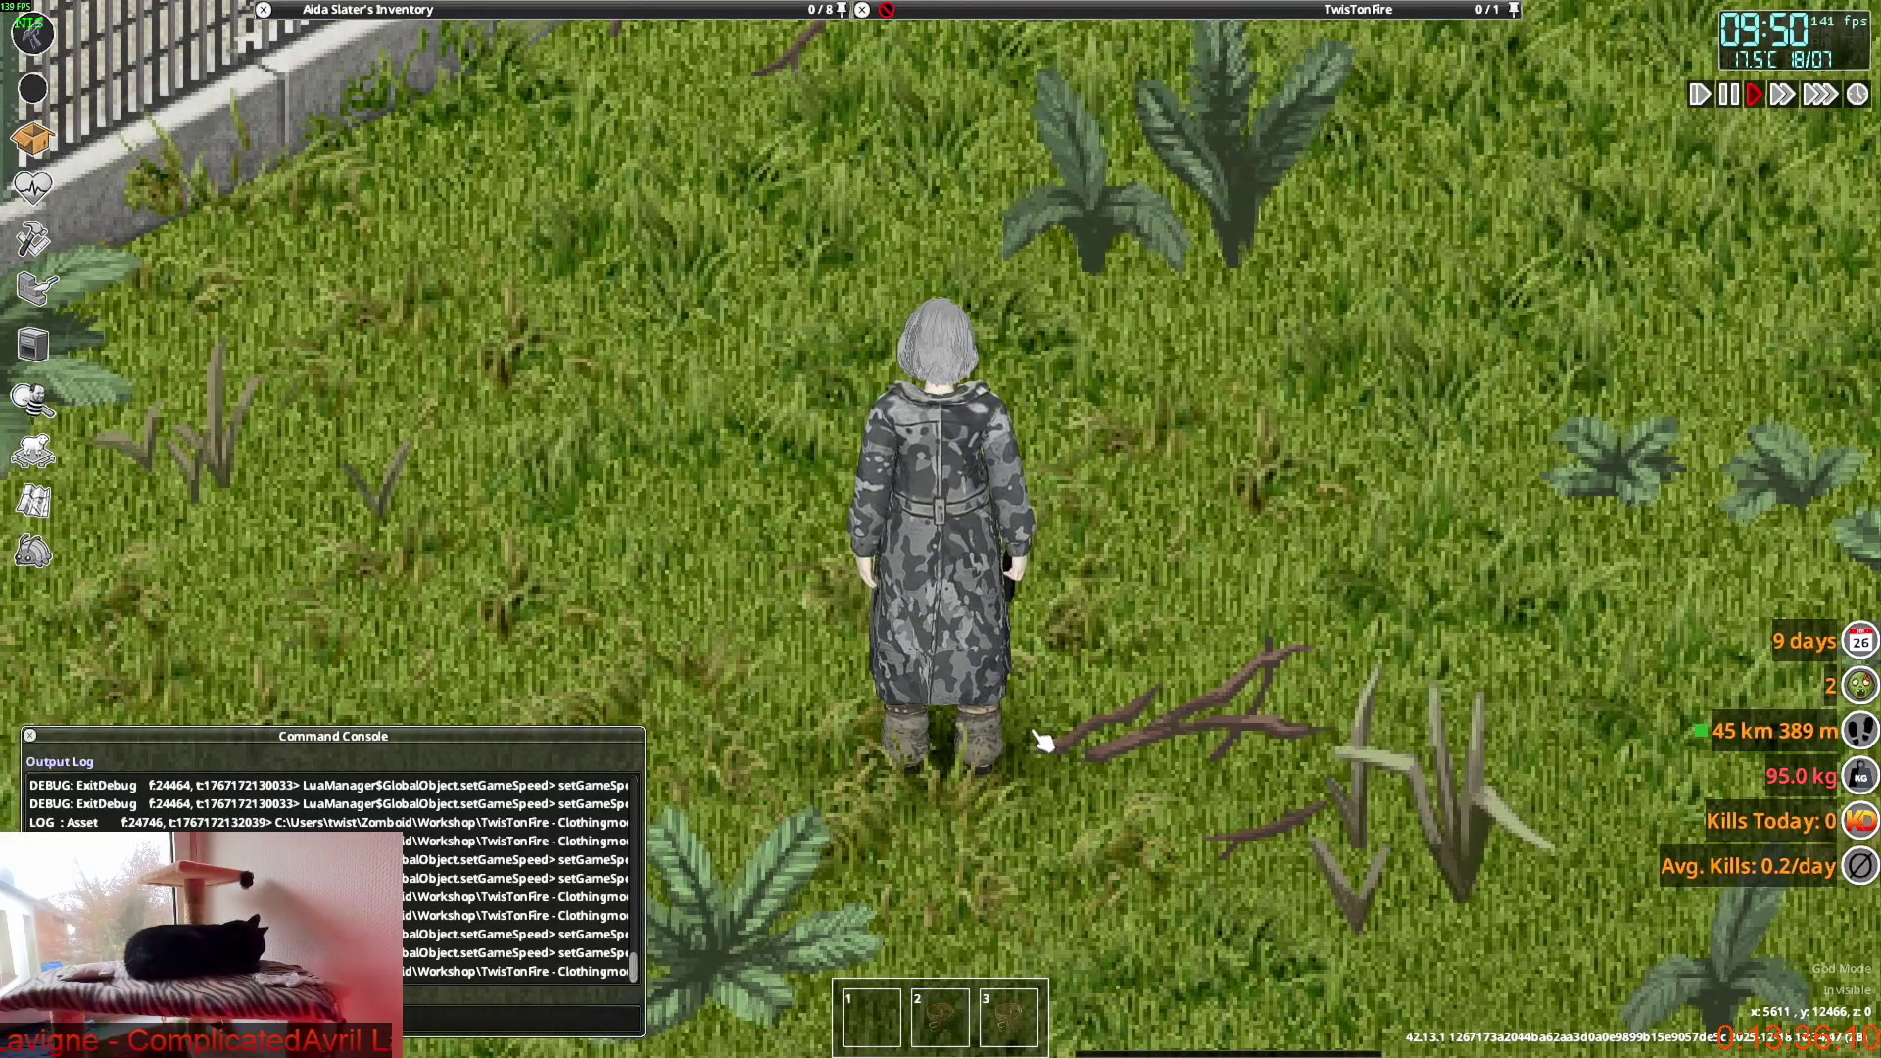
pyautogui.press('s')
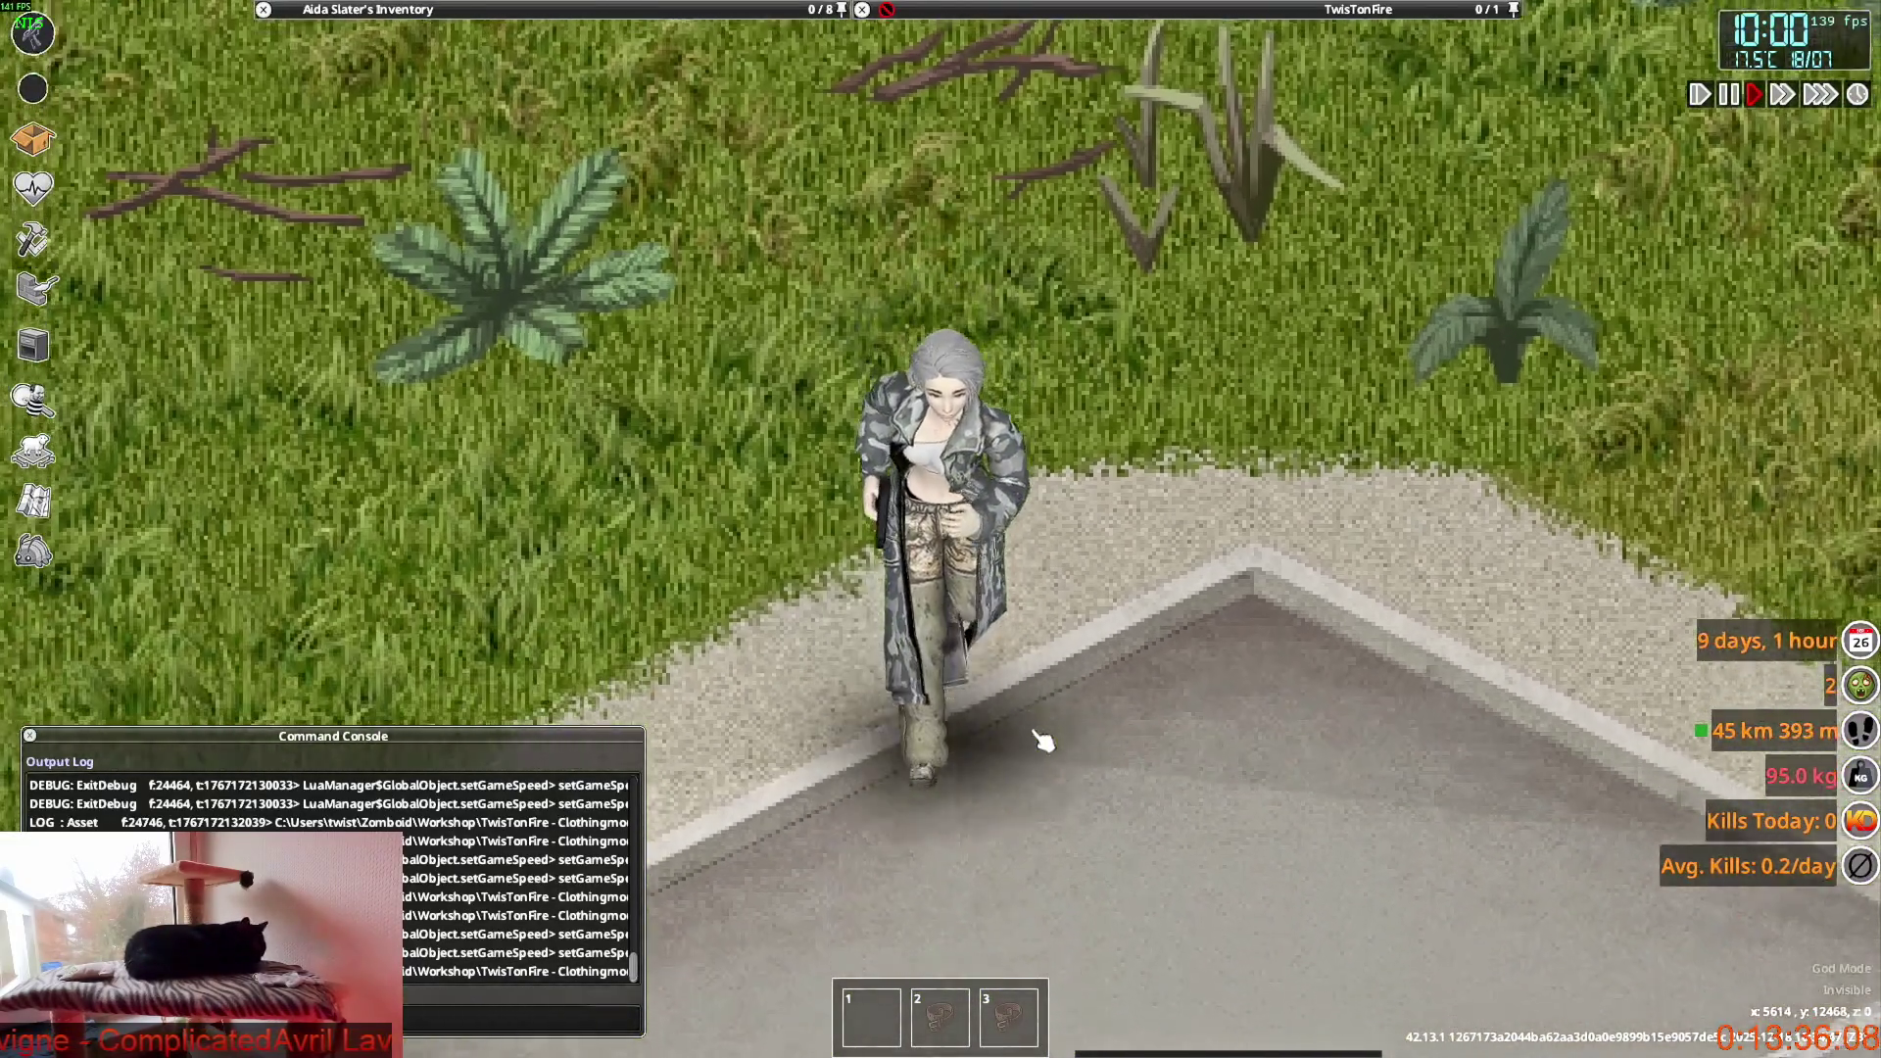
pyautogui.press('s')
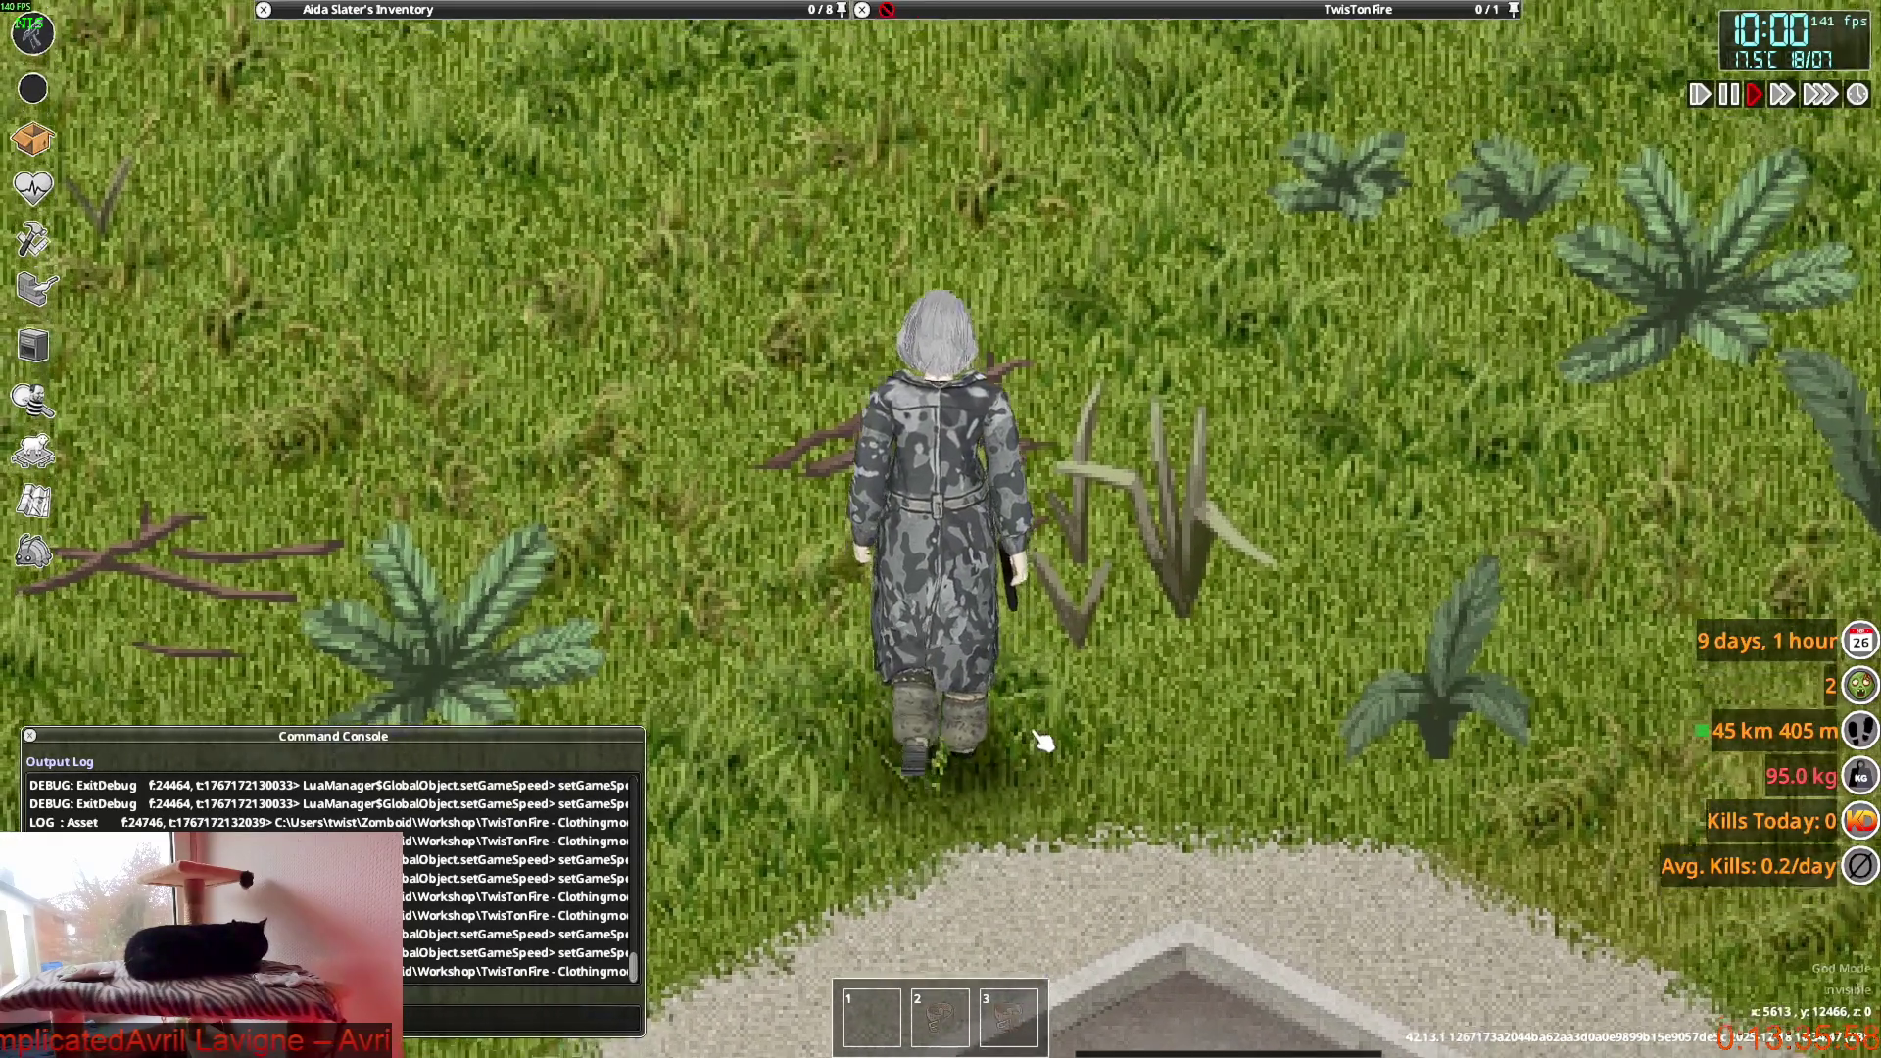
pyautogui.press('w')
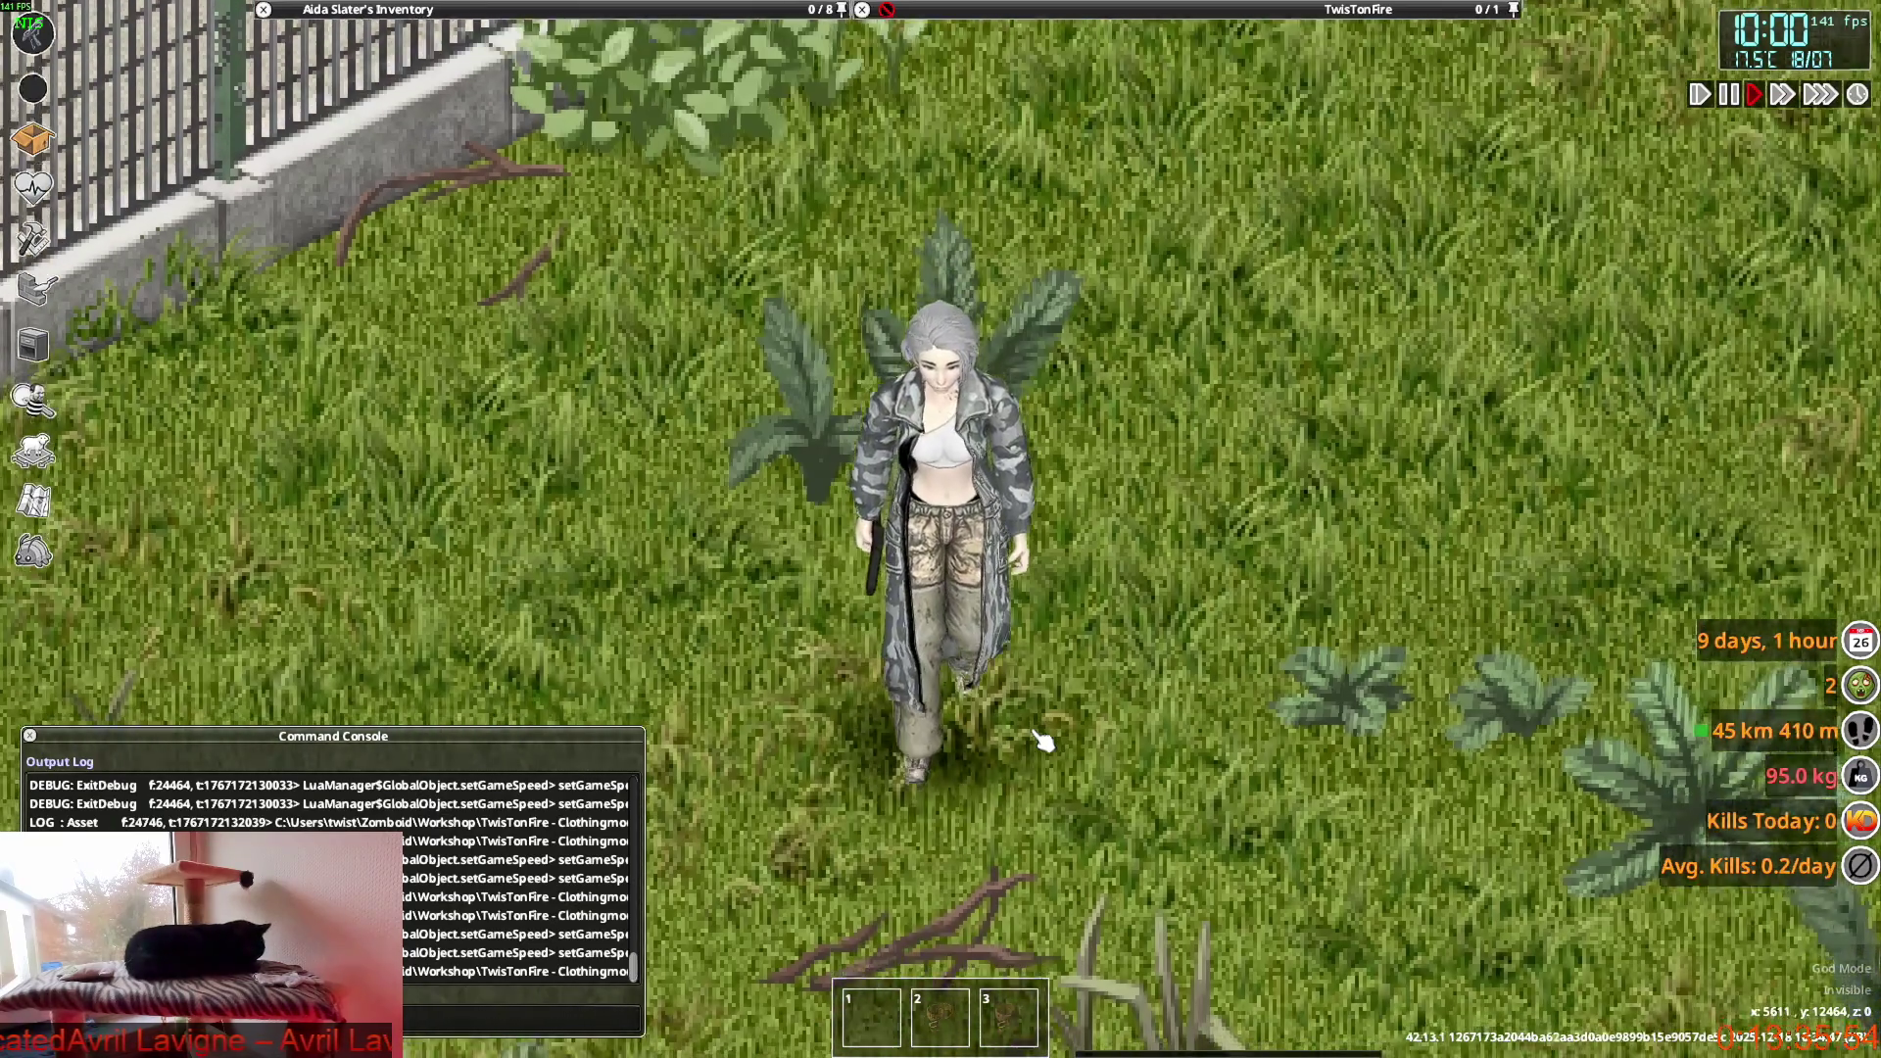
pyautogui.press('s')
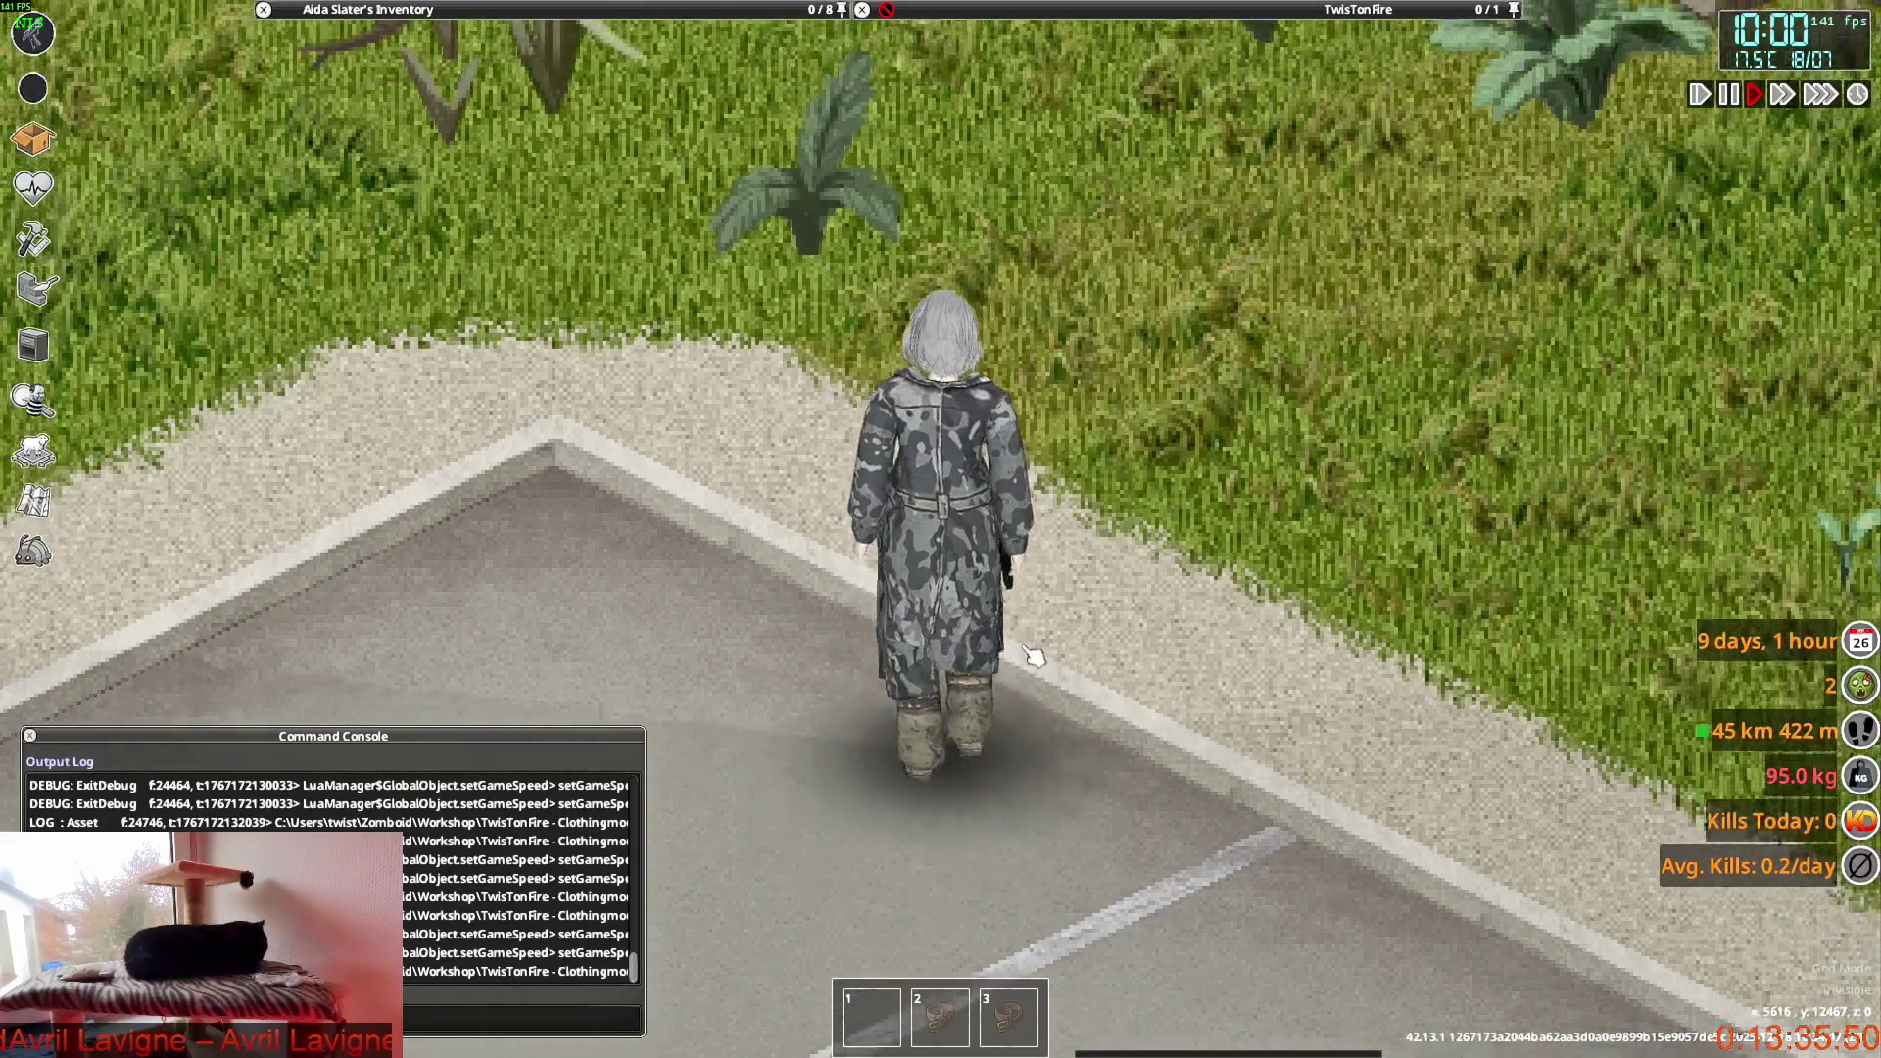
pyautogui.press('s')
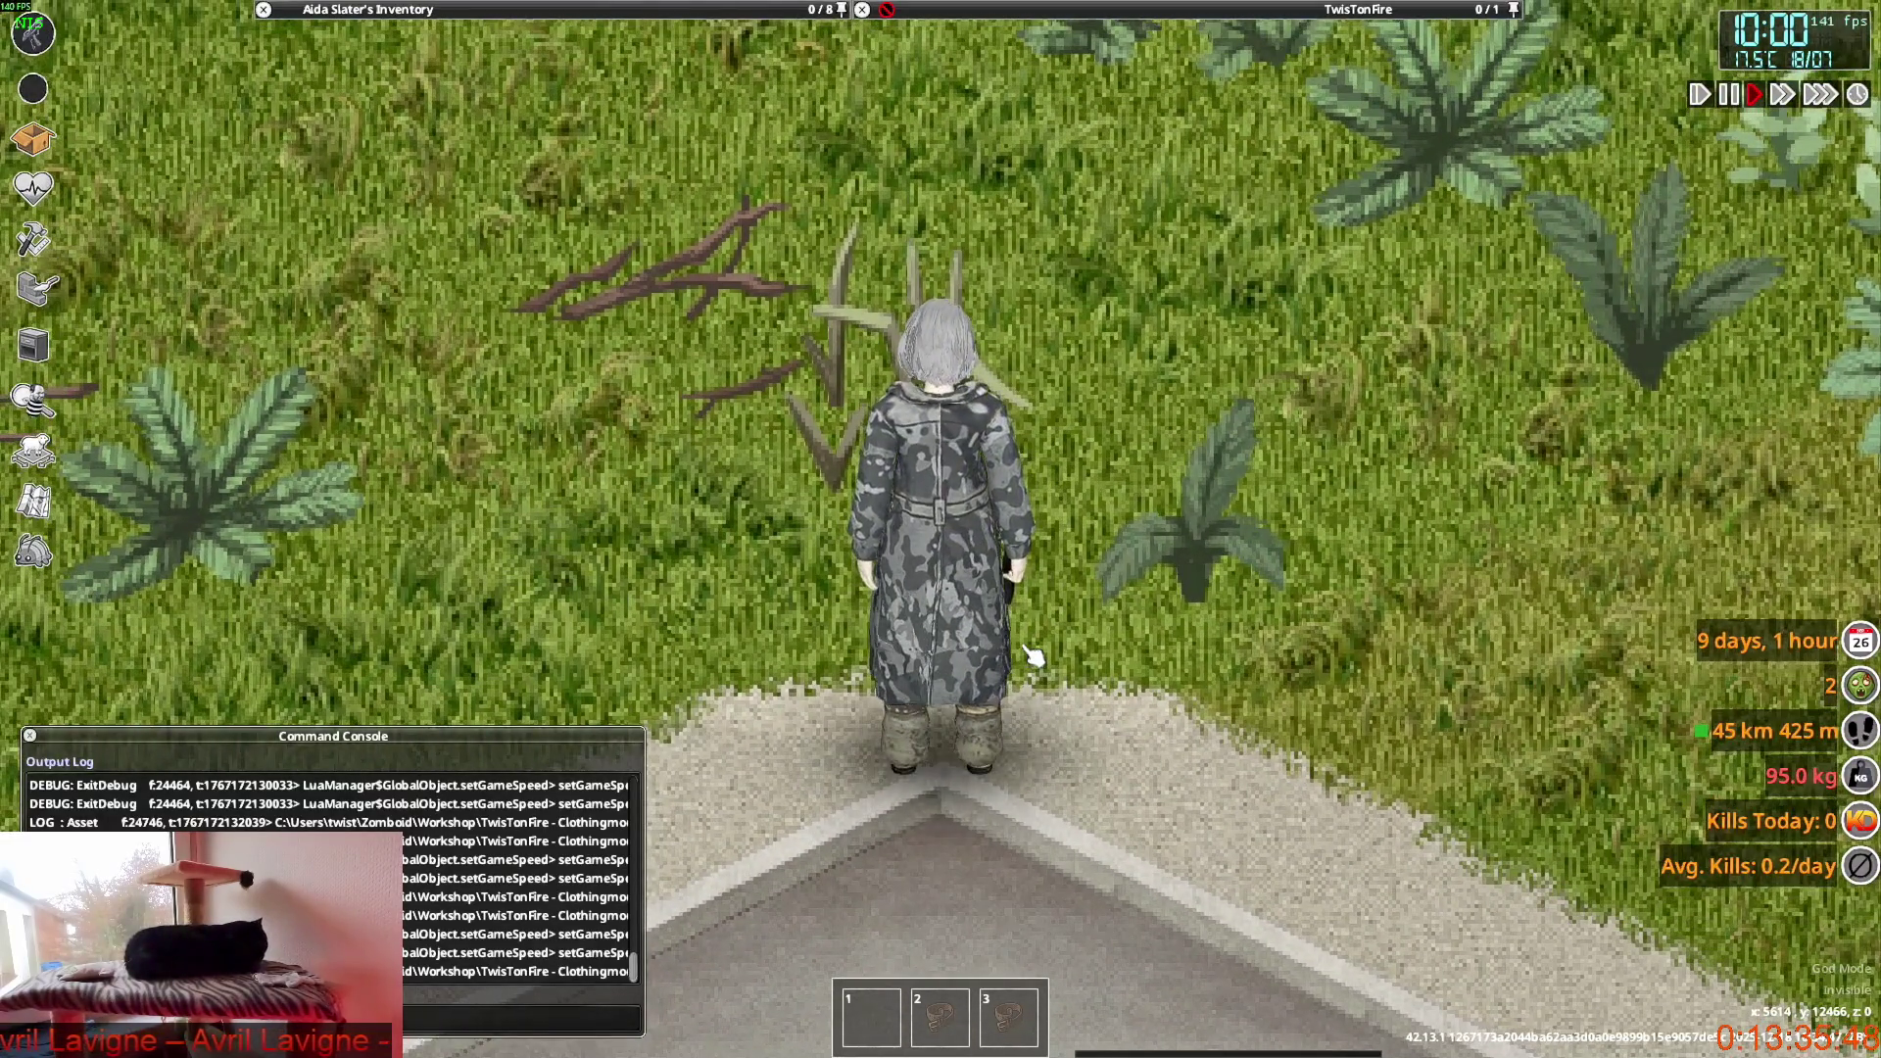
pyautogui.press('w')
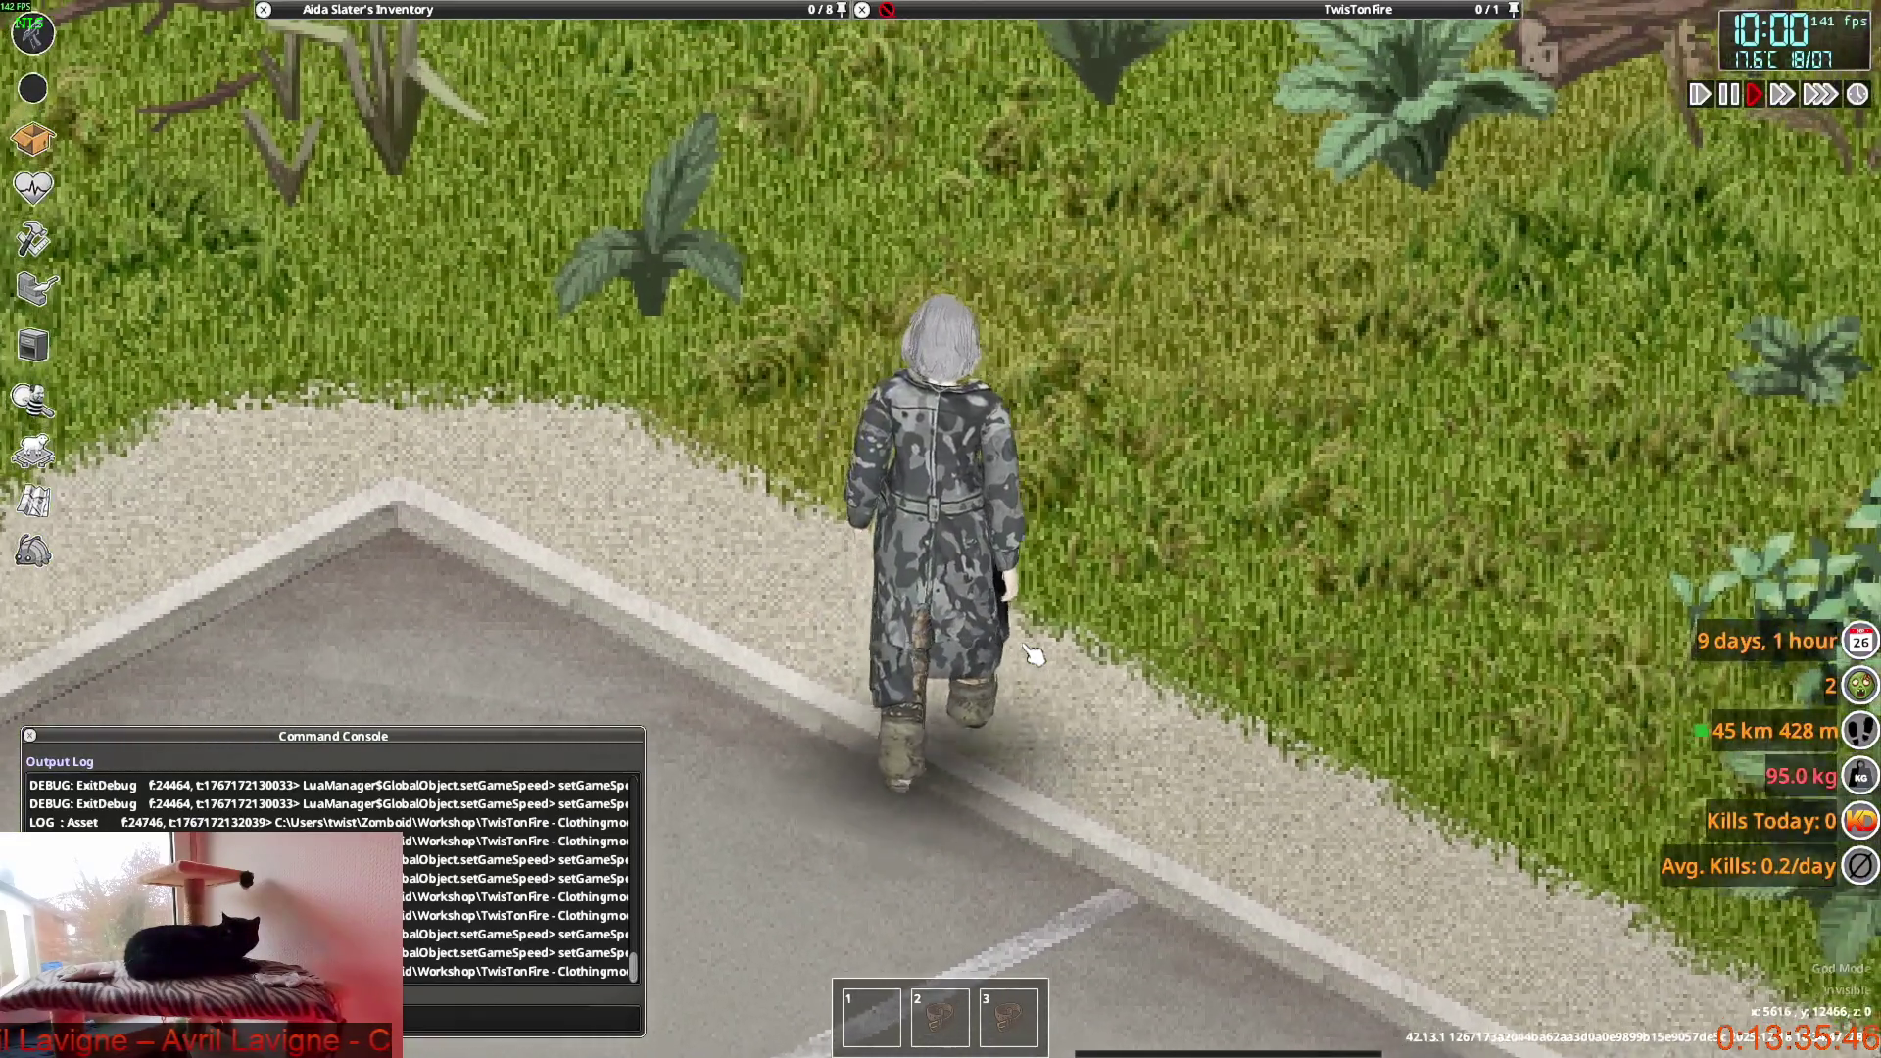
# Aim the pistol while walking to check the coat in the aiming pose, then switch back to Blender.
pyautogui.moveTo(1034, 654)
pyautogui.mouseDown(button='right')
pyautogui.moveTo(772, 311)
pyautogui.moveTo(668, 352)
pyautogui.mouseUp(button='right')
pyautogui.press('w')
pyautogui.press('w')
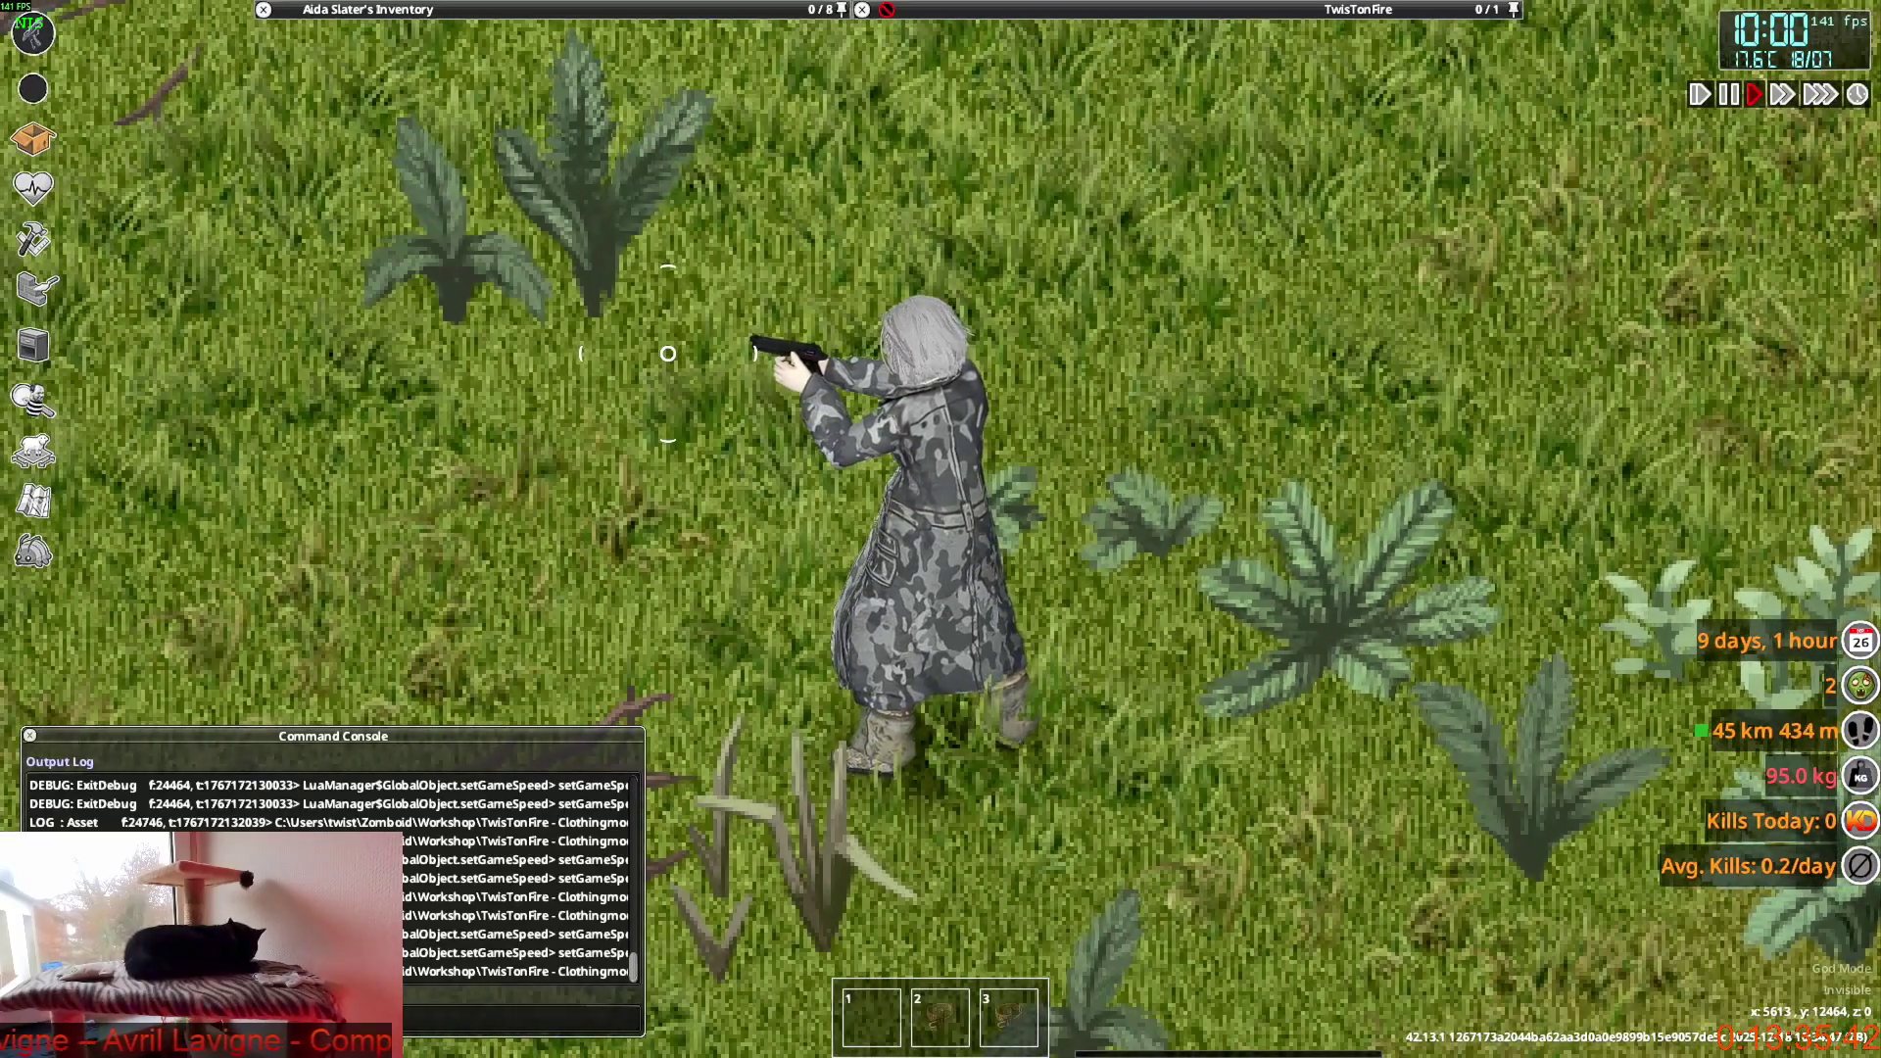
pyautogui.press('w')
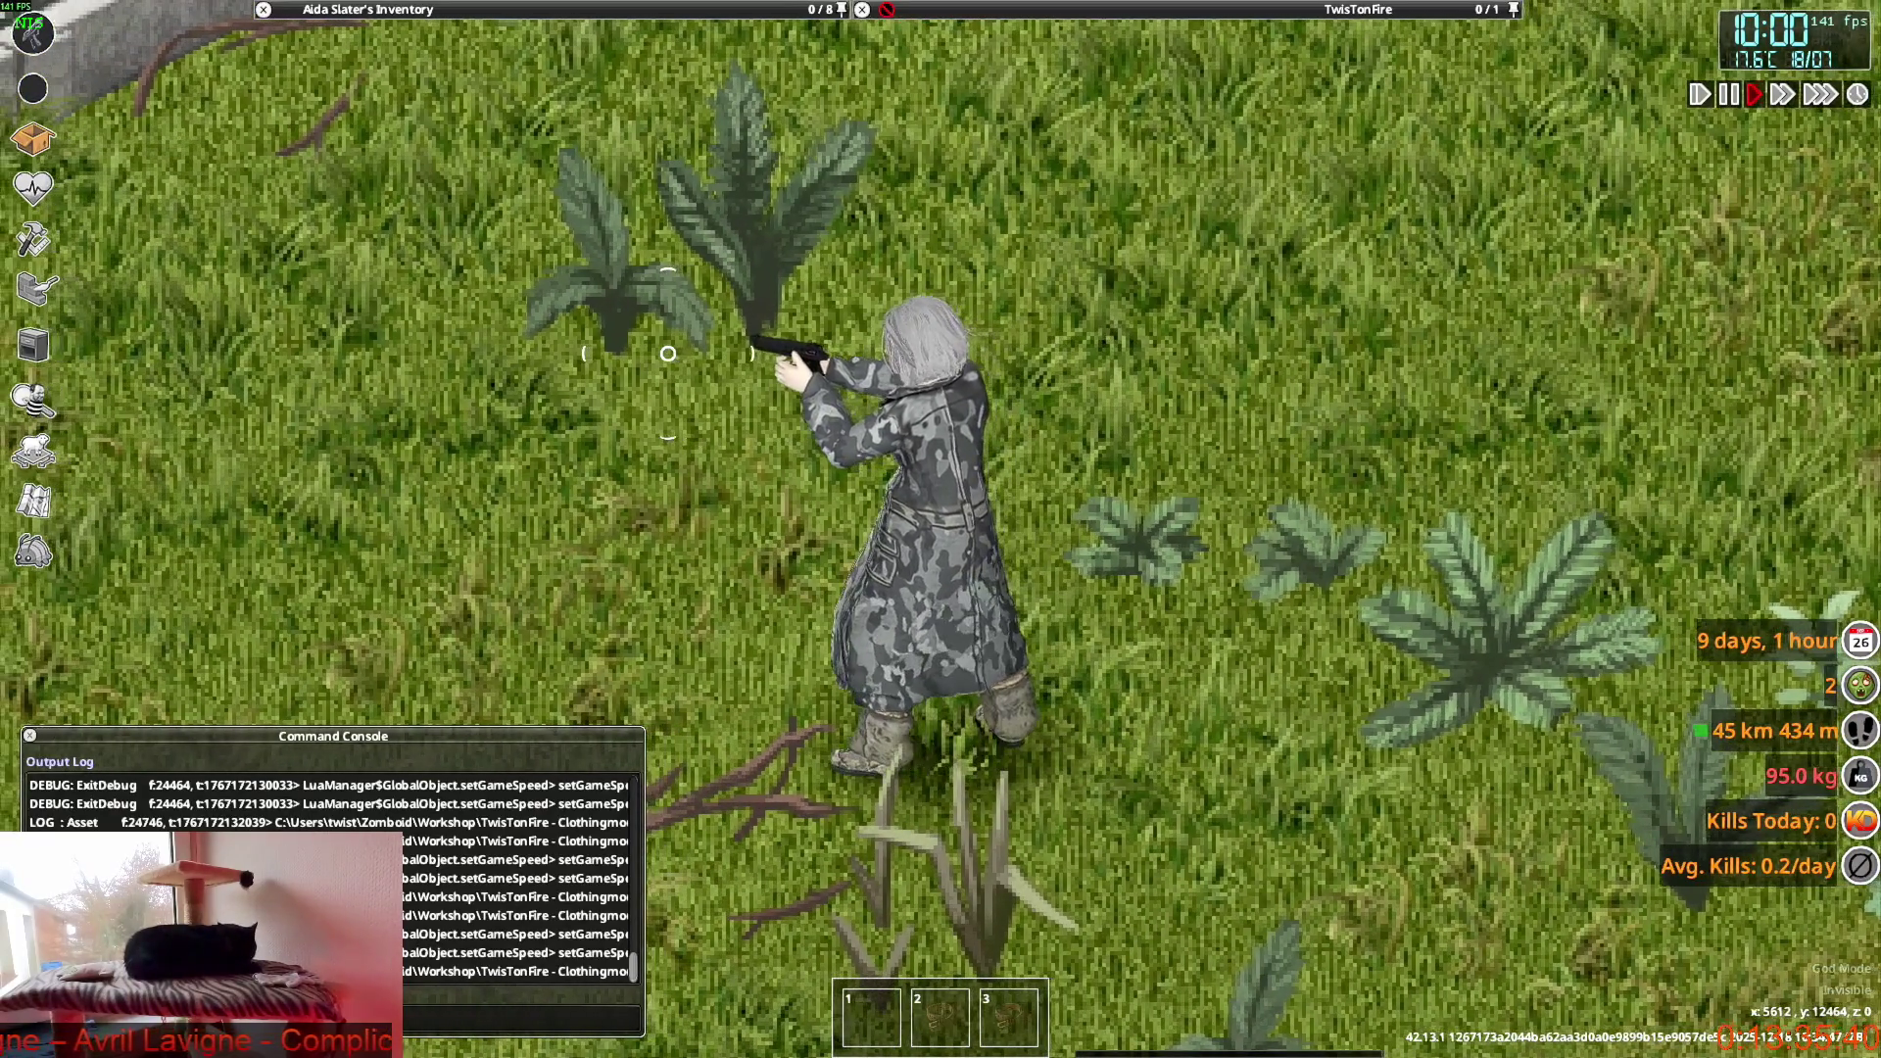
pyautogui.moveTo(668, 353)
pyautogui.mouseDown(button='right')
pyautogui.moveTo(881, 316)
pyautogui.moveTo(730, 347)
pyautogui.mouseUp(button='right')
pyautogui.press('w')
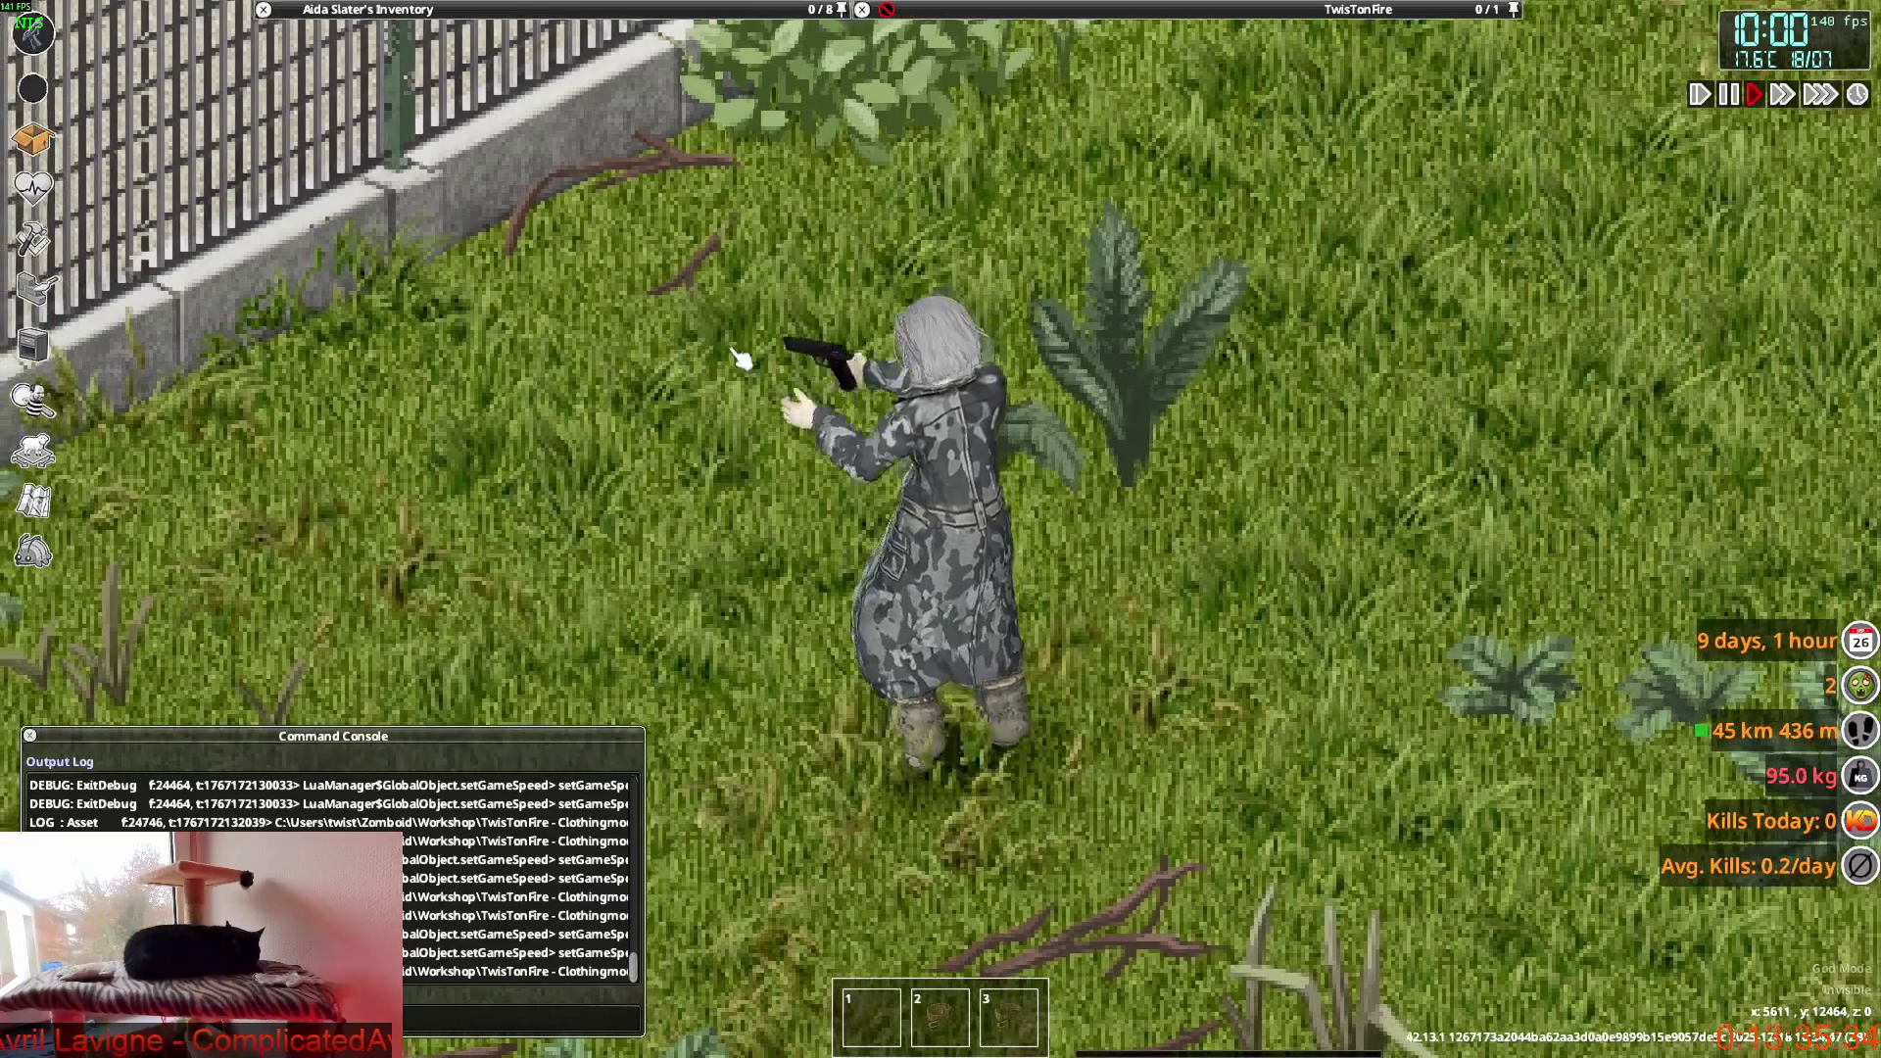
pyautogui.hotkey('alt', 'Tab')
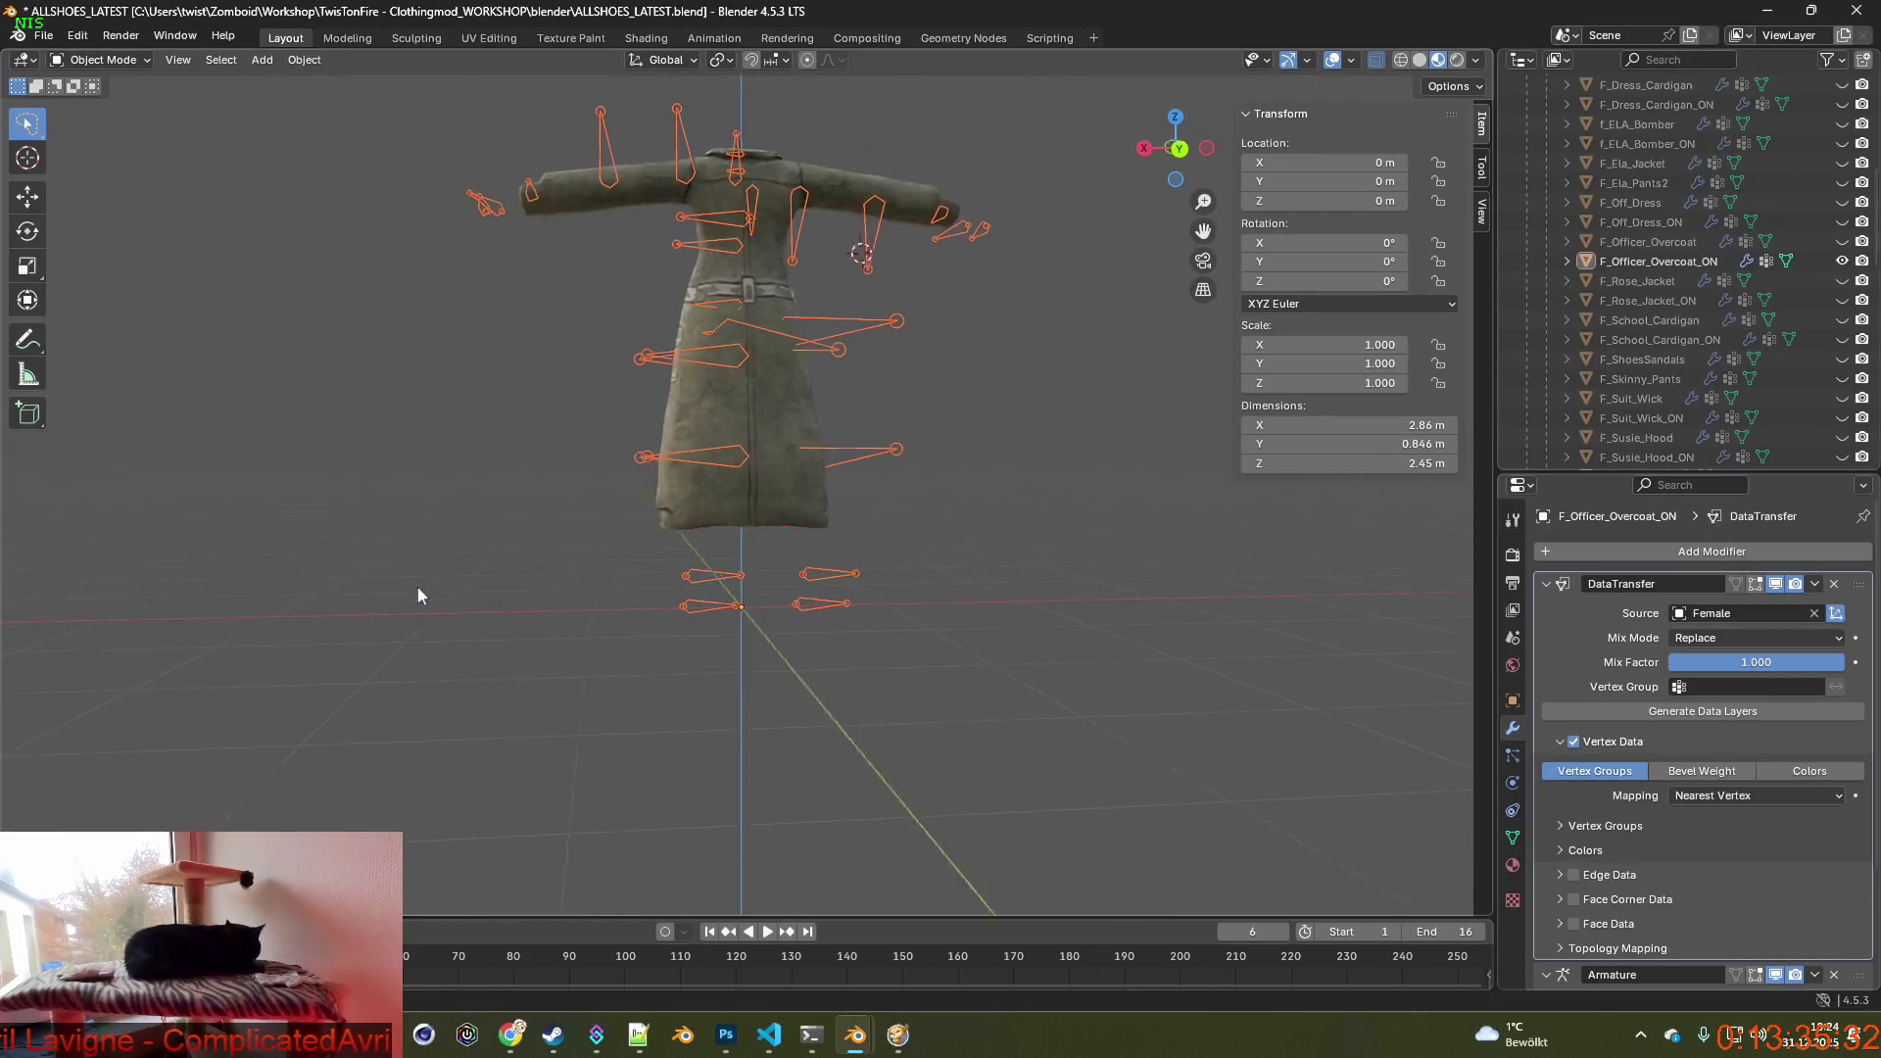
pyautogui.scroll(4, 728, 615)
pyautogui.scroll(3, 761, 657)
pyautogui.scroll(1, 756, 661)
pyautogui.scroll(2, 757, 668)
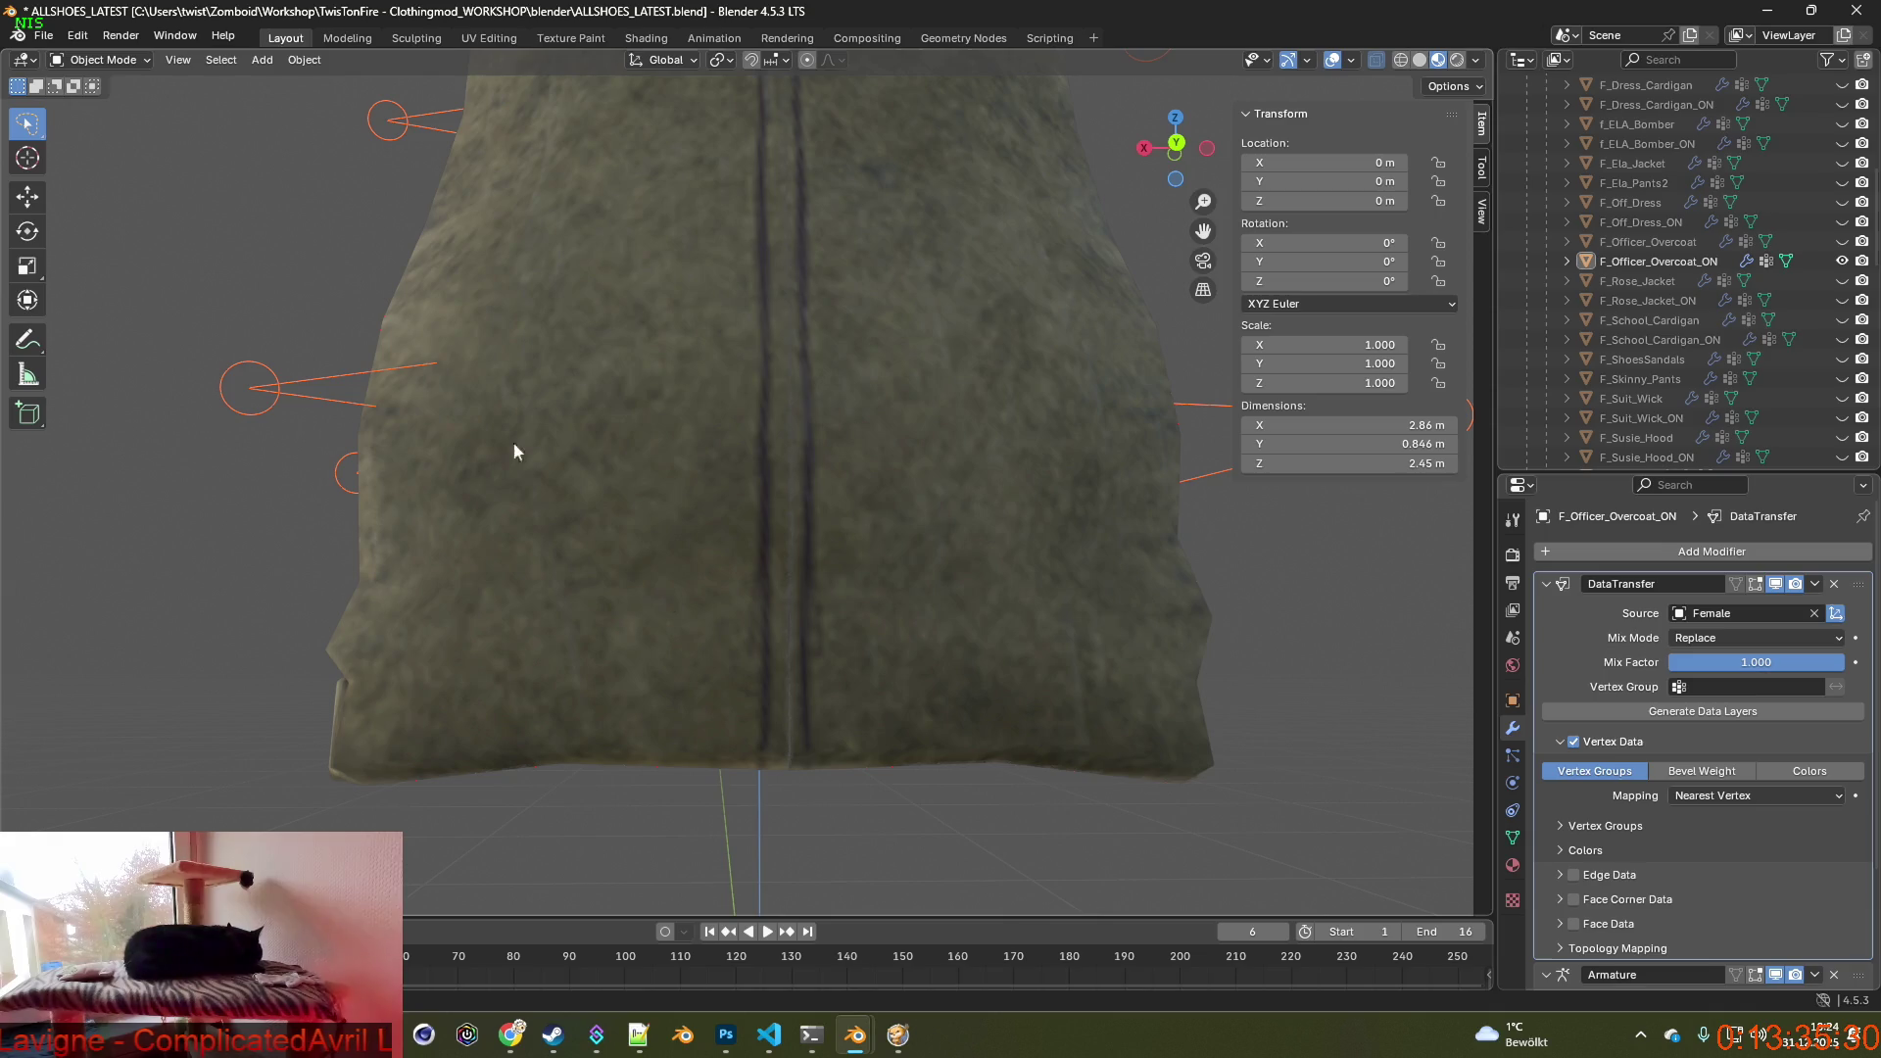
# Enter Edit Mode and select the hem geometry at the bottom of the rear seam.
pyautogui.click(104, 61)
pyautogui.click(103, 115)
pyautogui.scroll(-4, 736, 662)
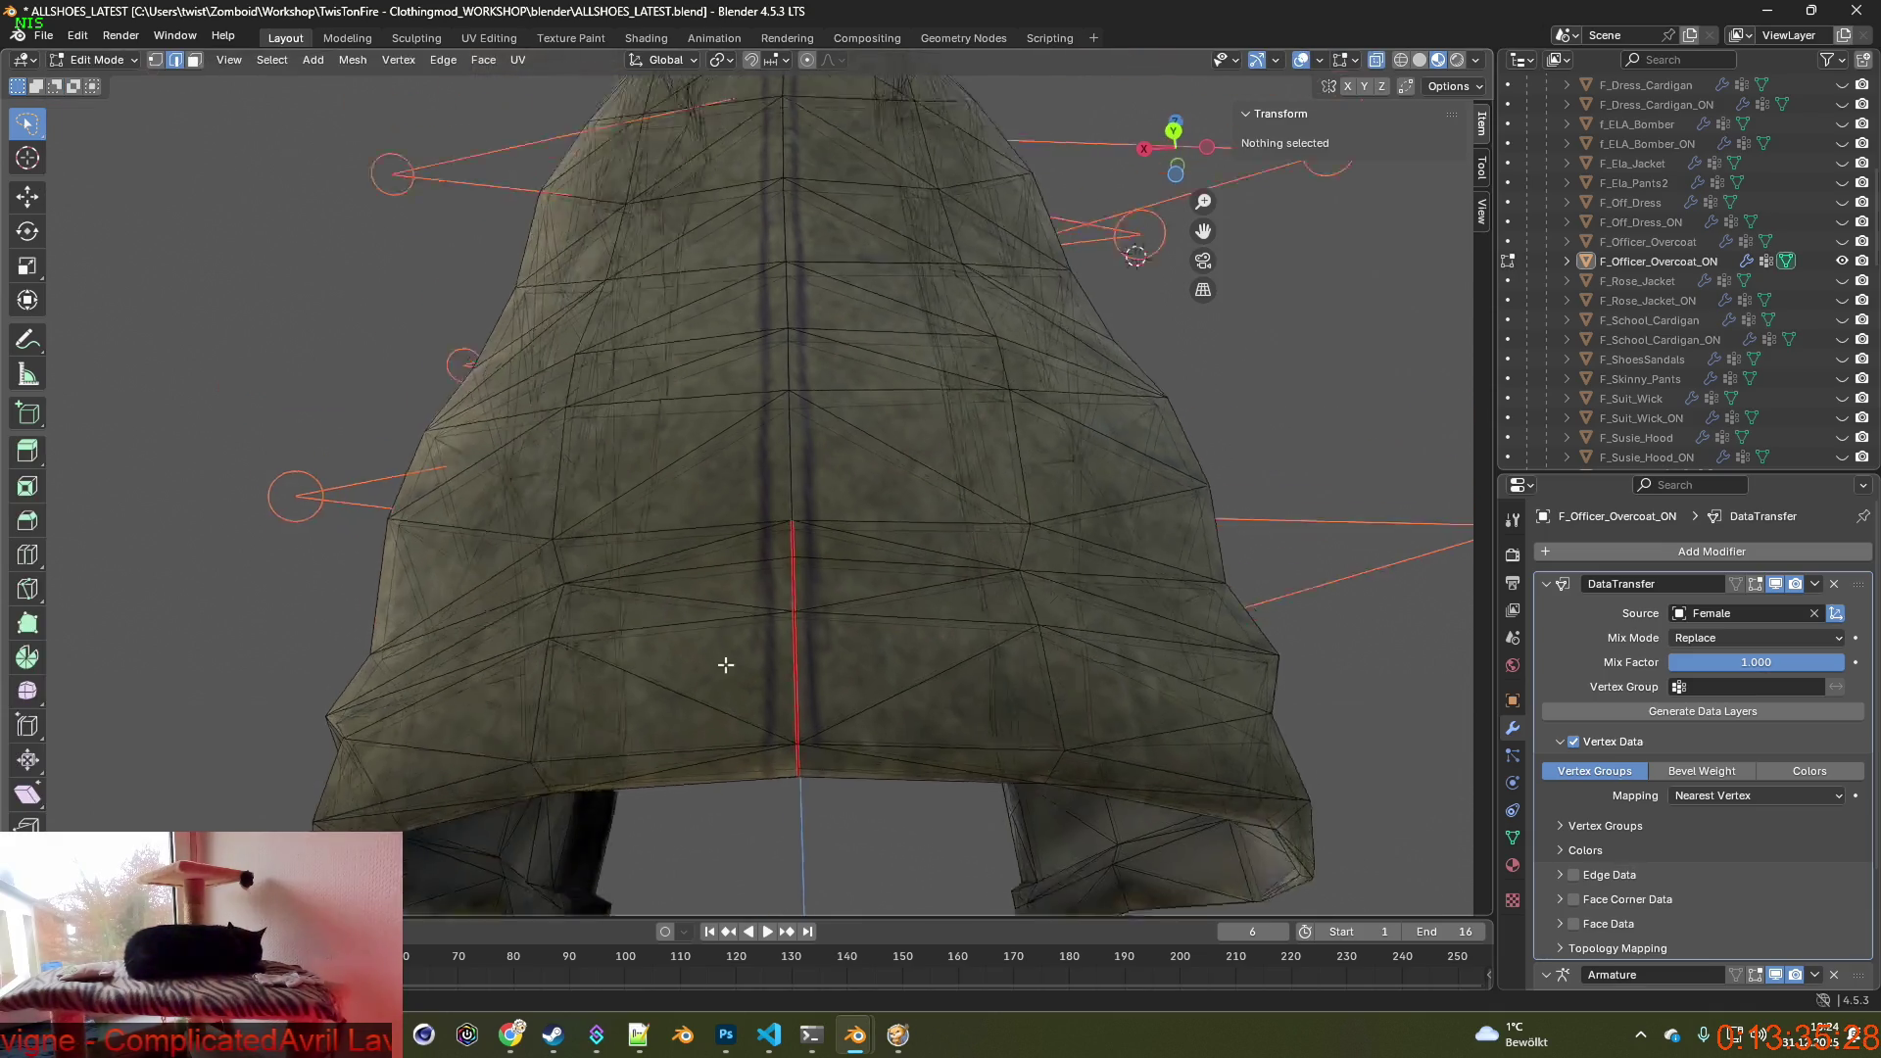
pyautogui.moveTo(736, 662); pyautogui.dragTo(757, 604, button='middle')
pyautogui.scroll(4, 756, 604)
pyautogui.scroll(2, 795, 632)
pyautogui.scroll(3, 815, 655)
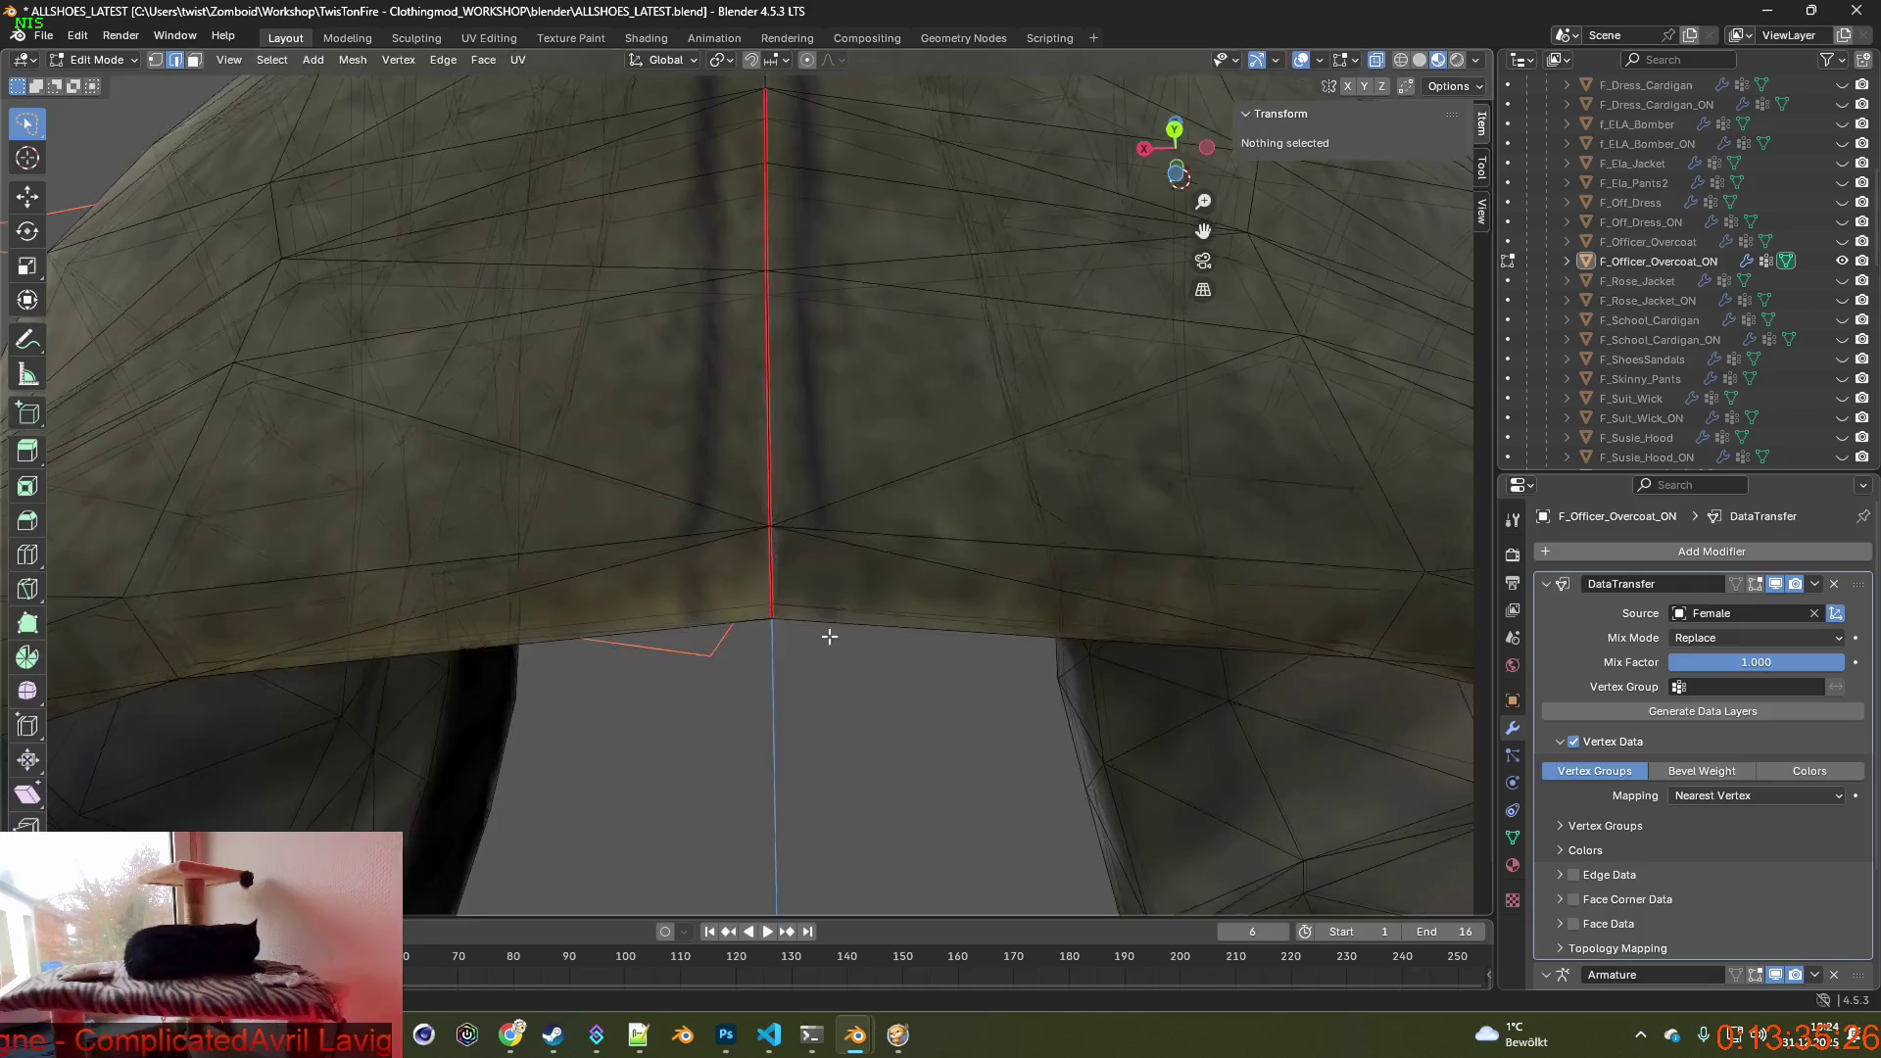
pyautogui.scroll(2, 824, 661)
pyautogui.moveTo(826, 667); pyautogui.dragTo(833, 767, button='middle')
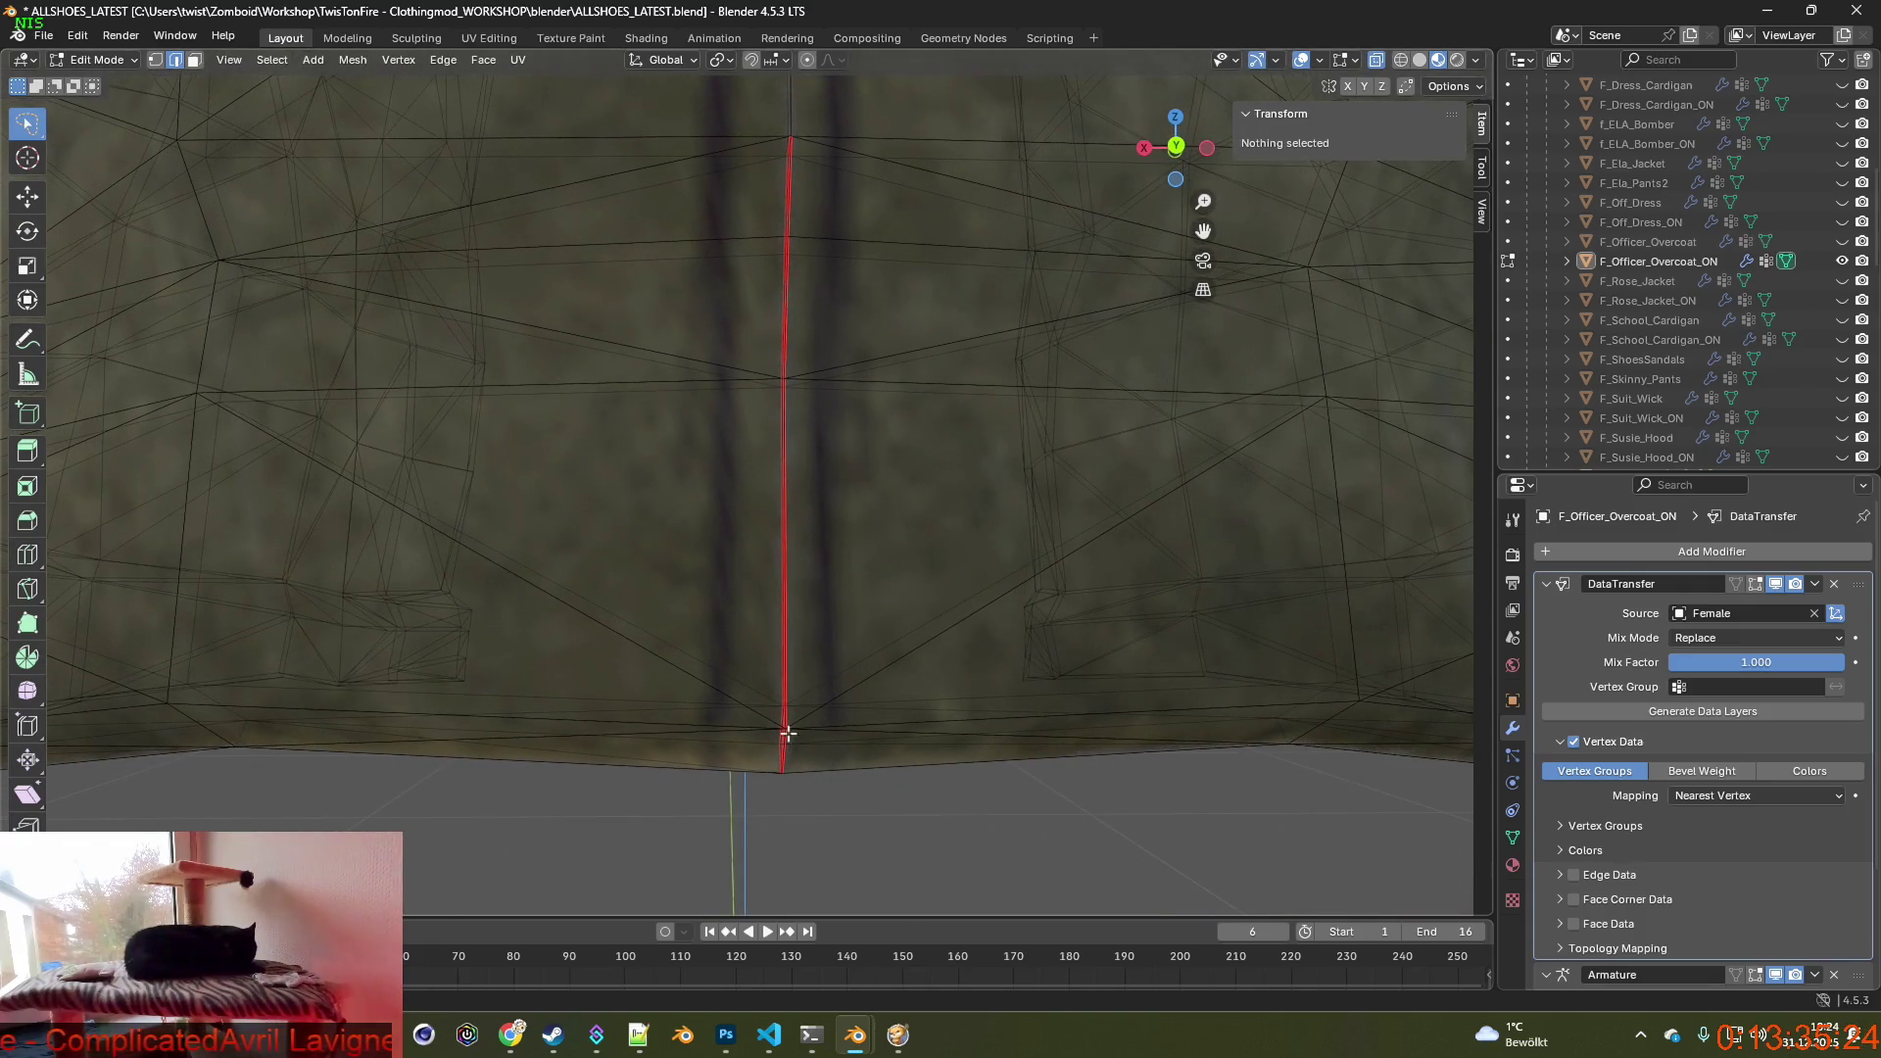
pyautogui.click(787, 720)
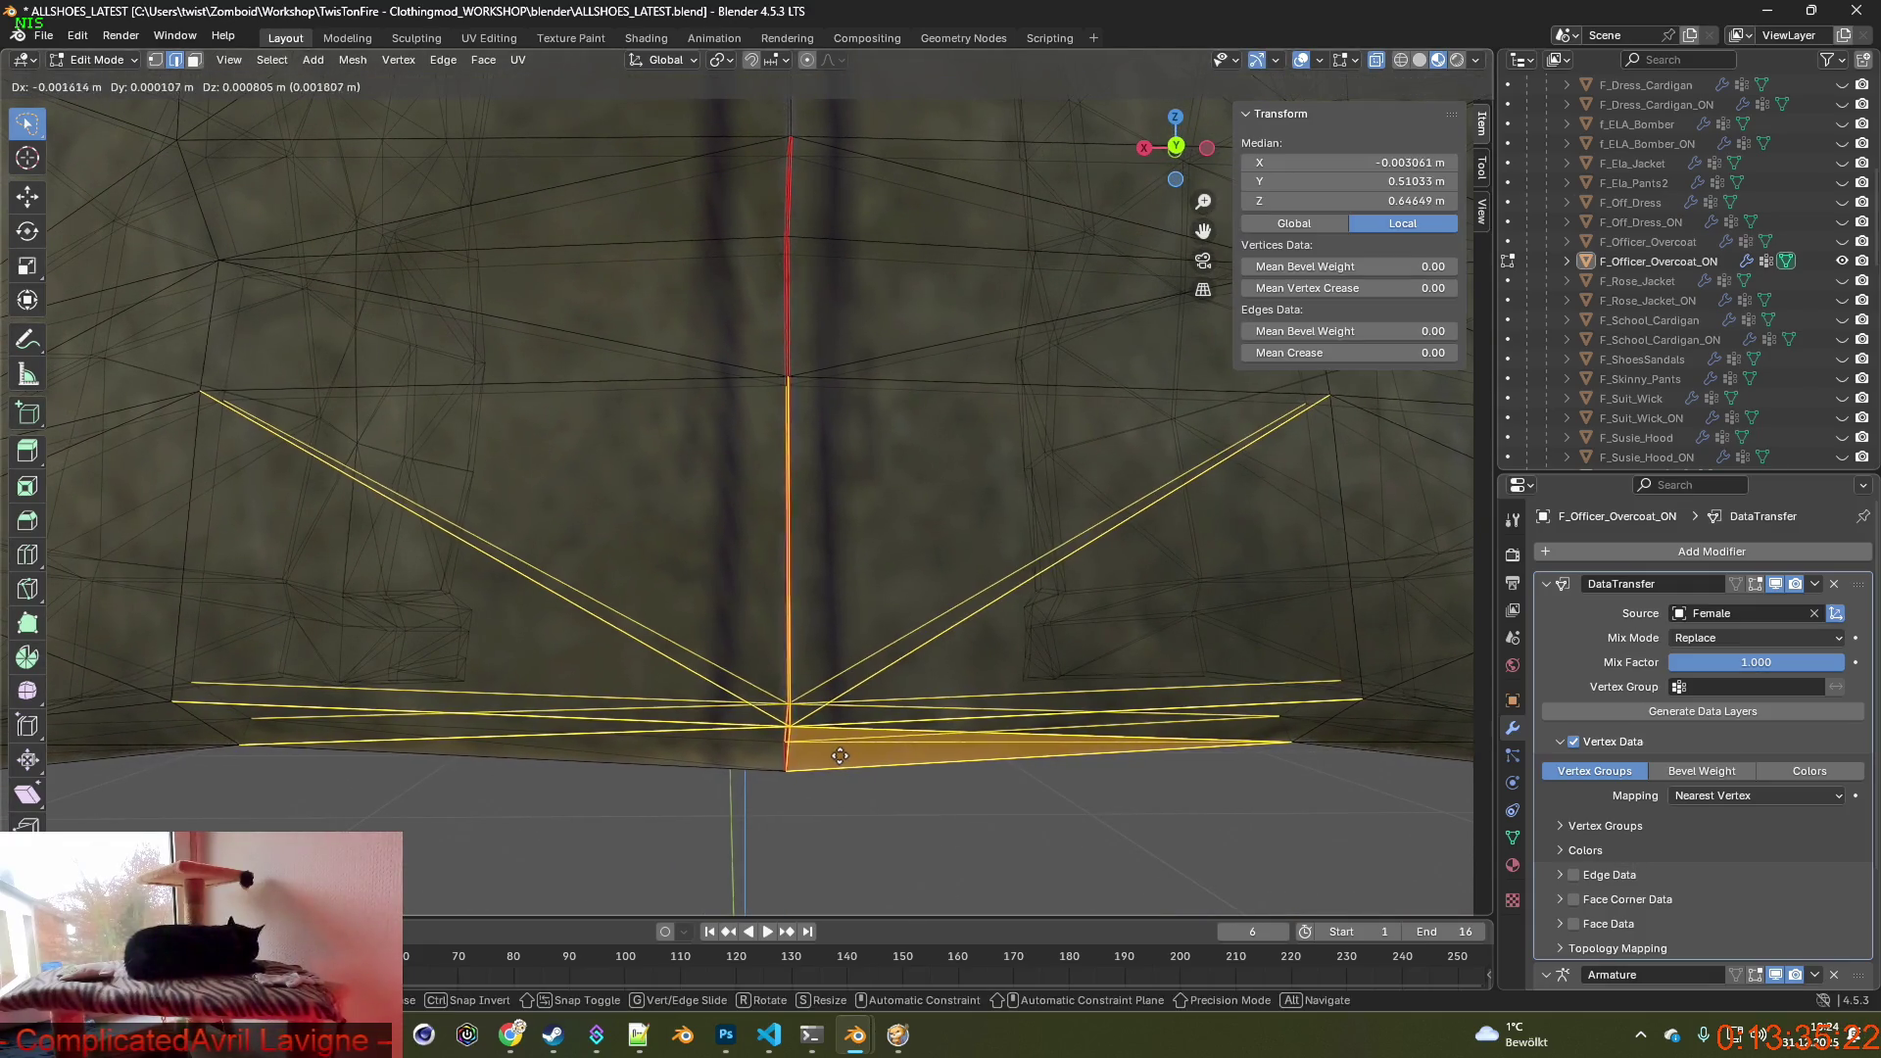
pyautogui.click(791, 778)
pyautogui.press('2')
pyautogui.keyDown('alt'); pyautogui.click(785, 770); pyautogui.keyUp('alt')
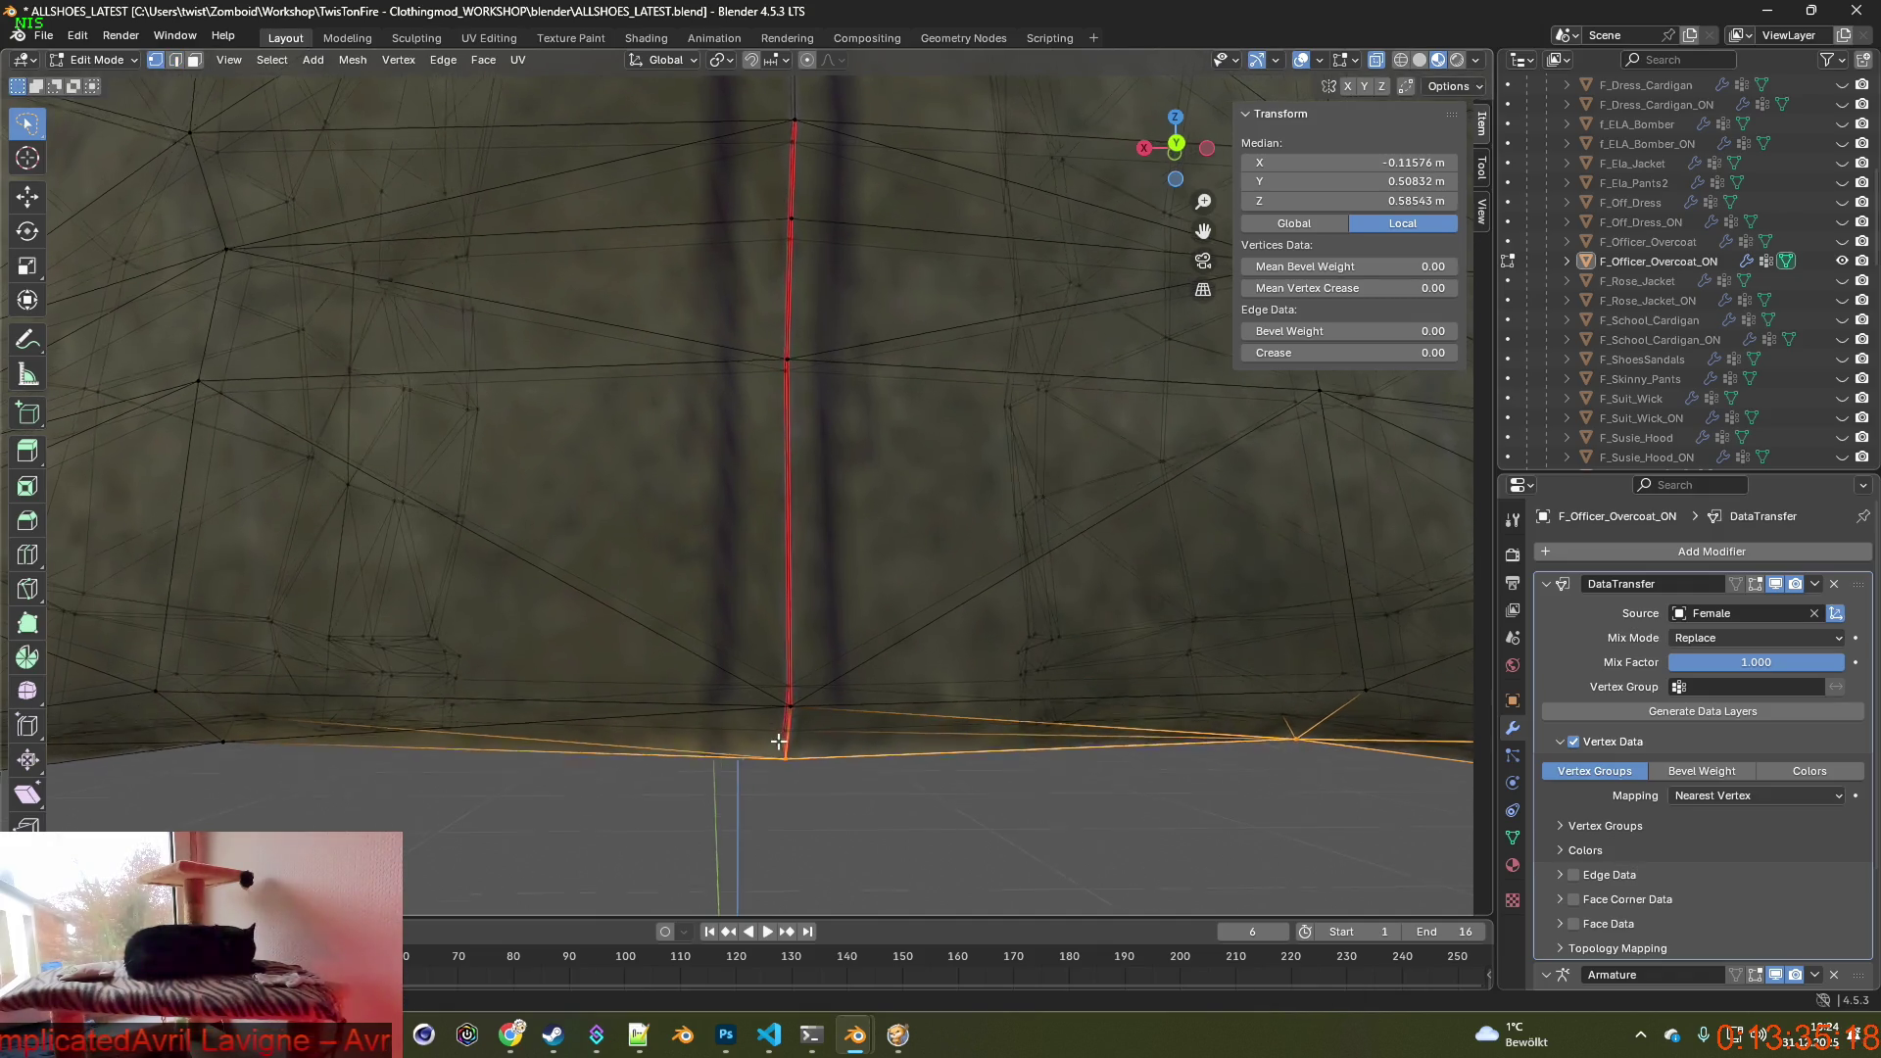
pyautogui.scroll(2, 776, 739)
# Move the hem face beside the rear seam to a new position.
pyautogui.click(191, 61)
pyautogui.scroll(-1, 736, 588)
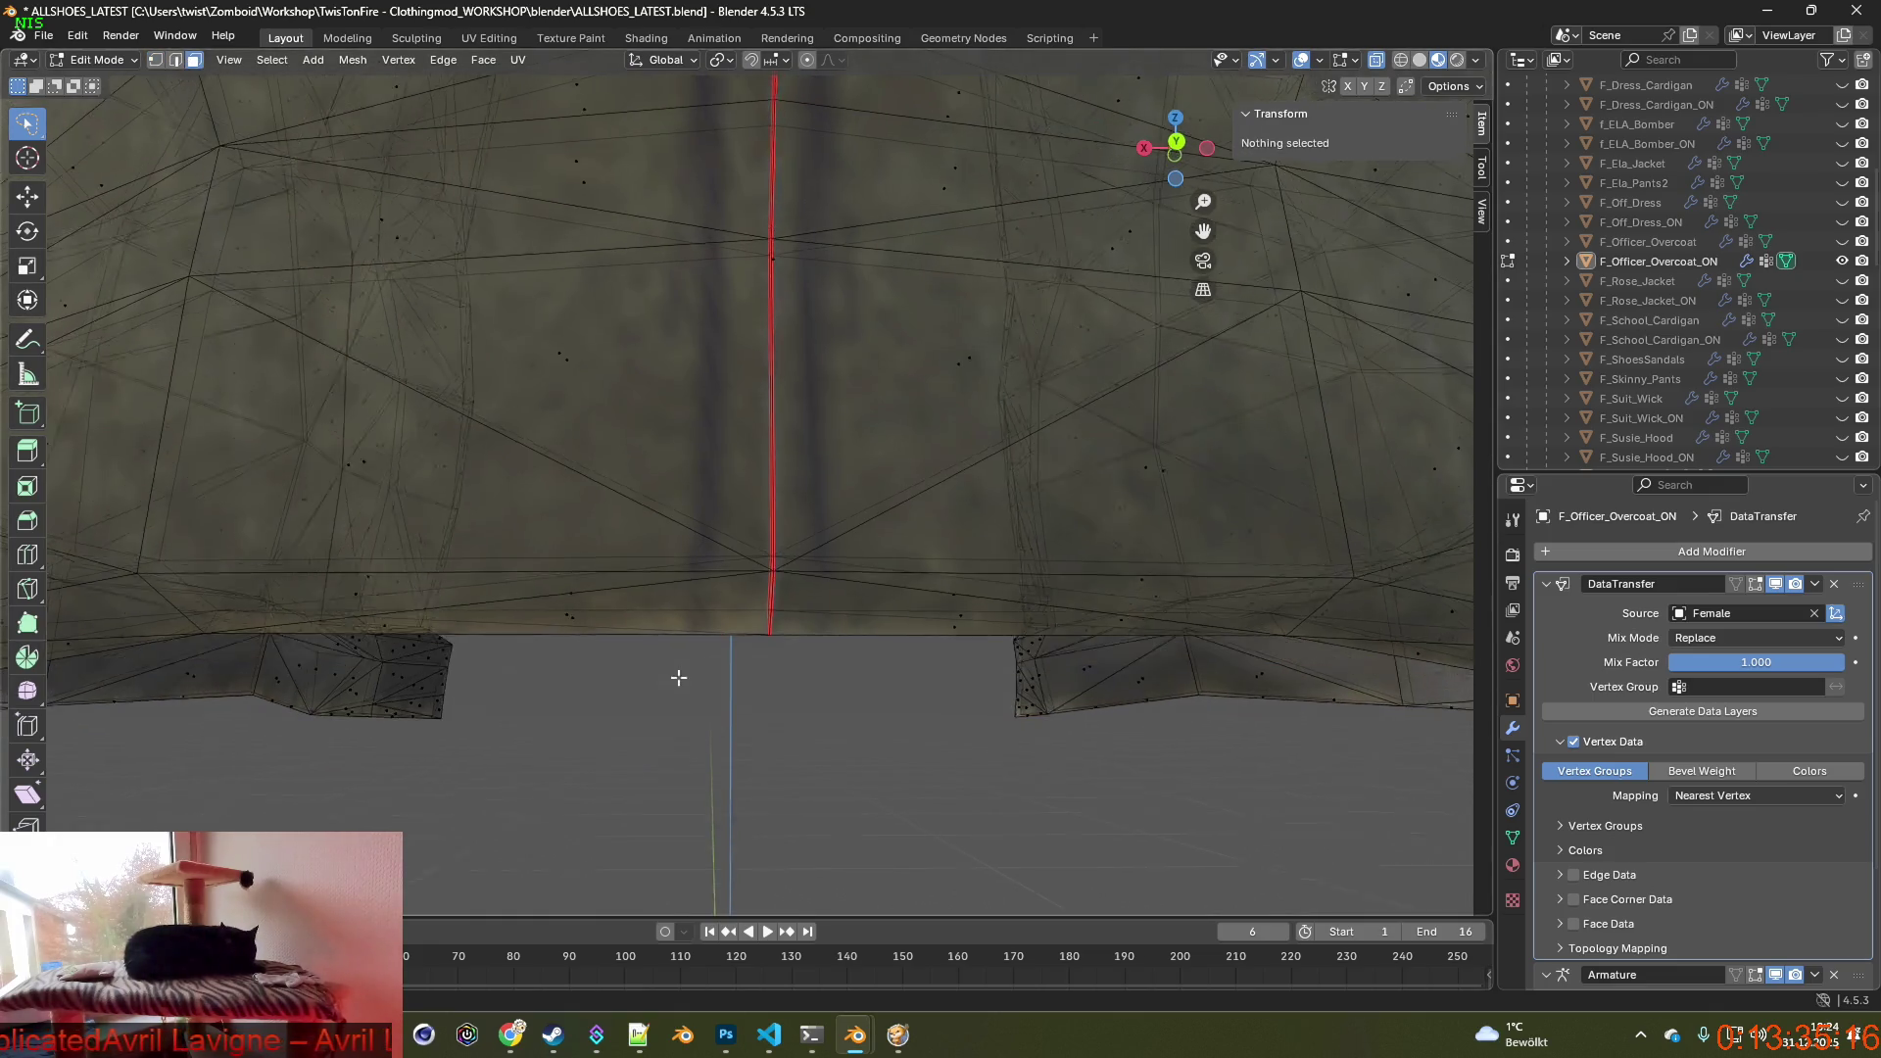
pyautogui.click(565, 599)
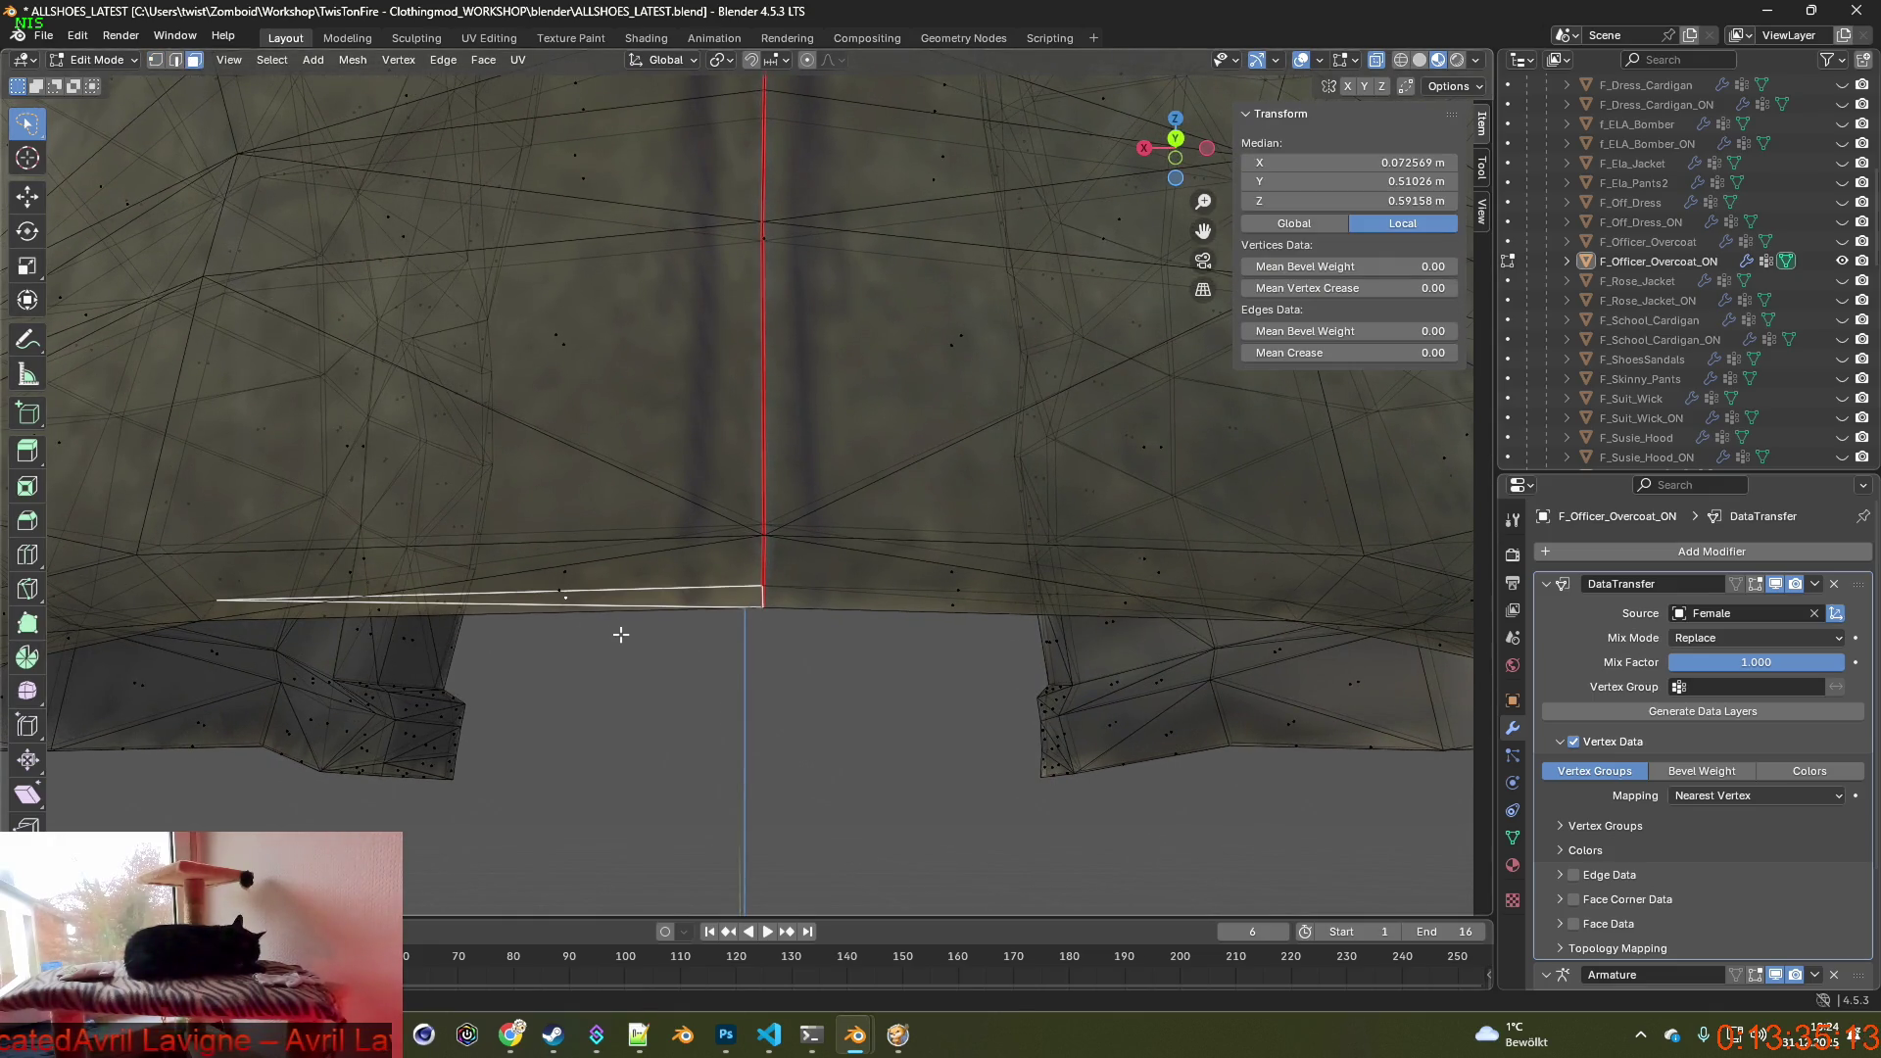
pyautogui.press('g')
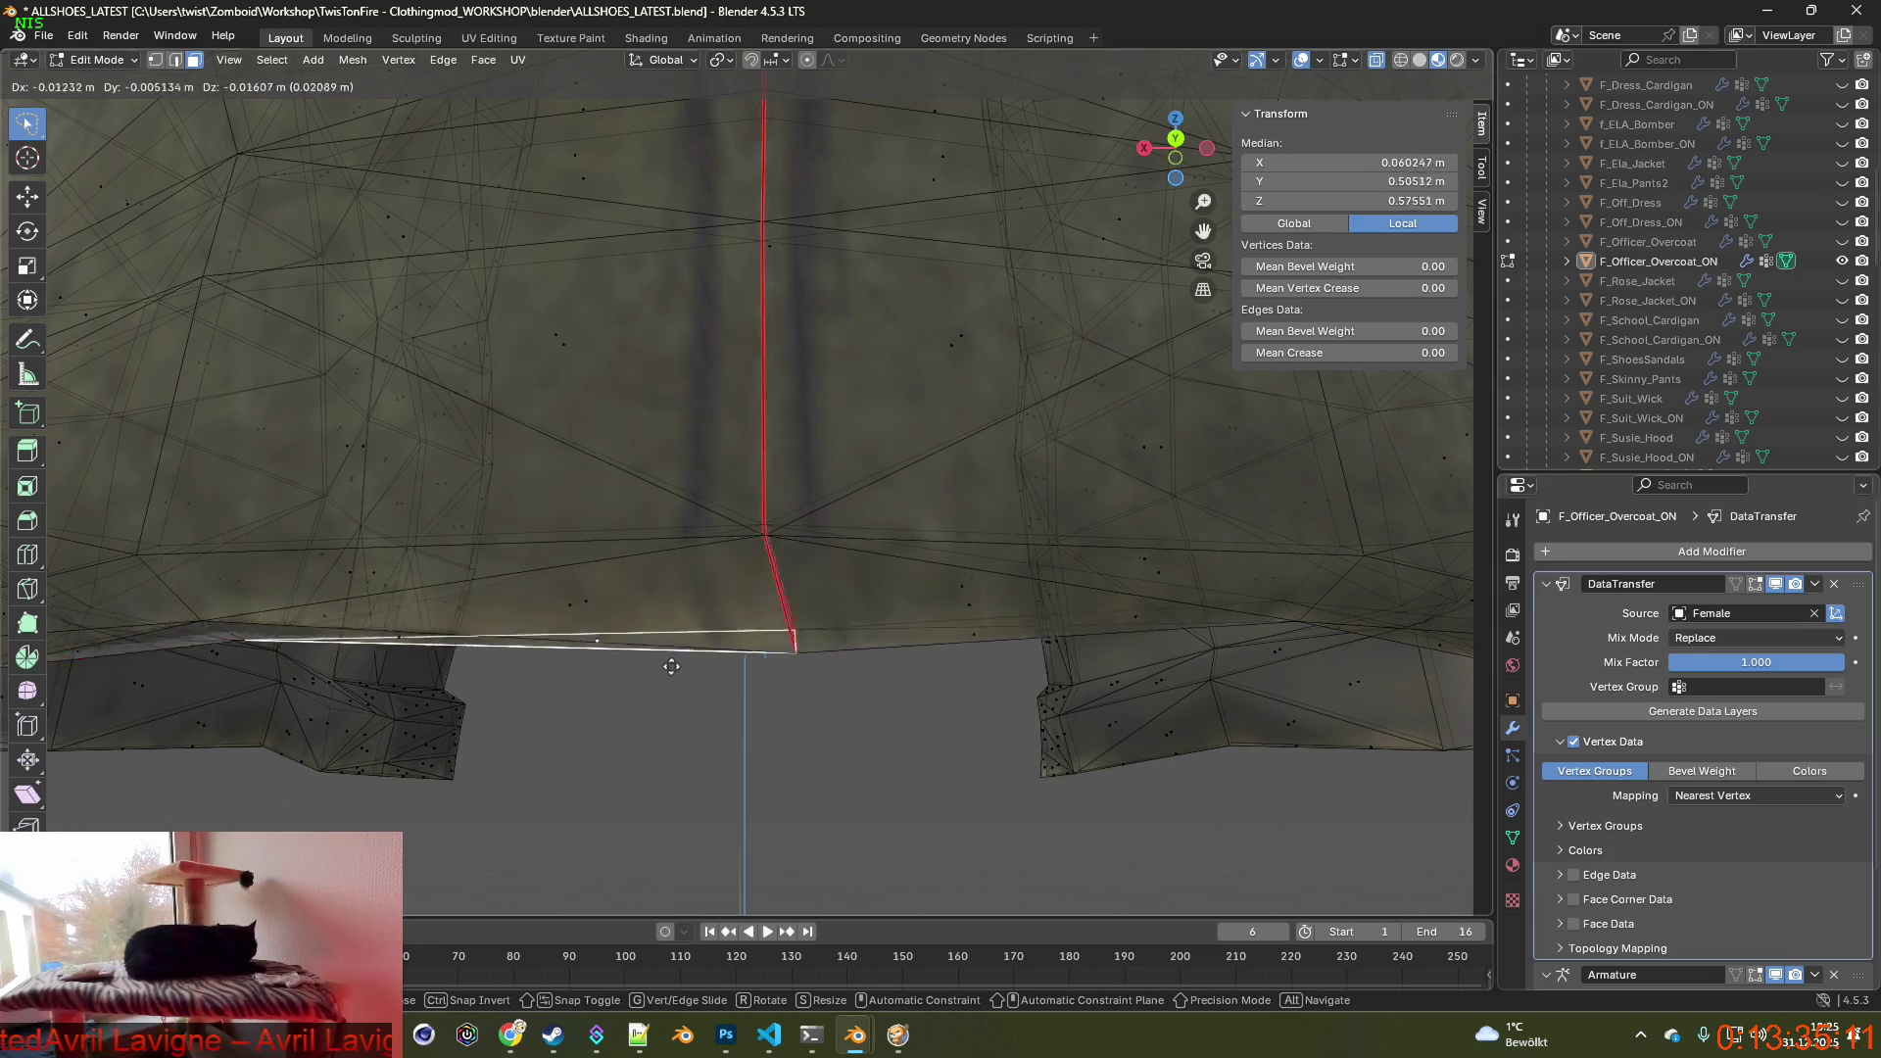
pyautogui.click(587, 627)
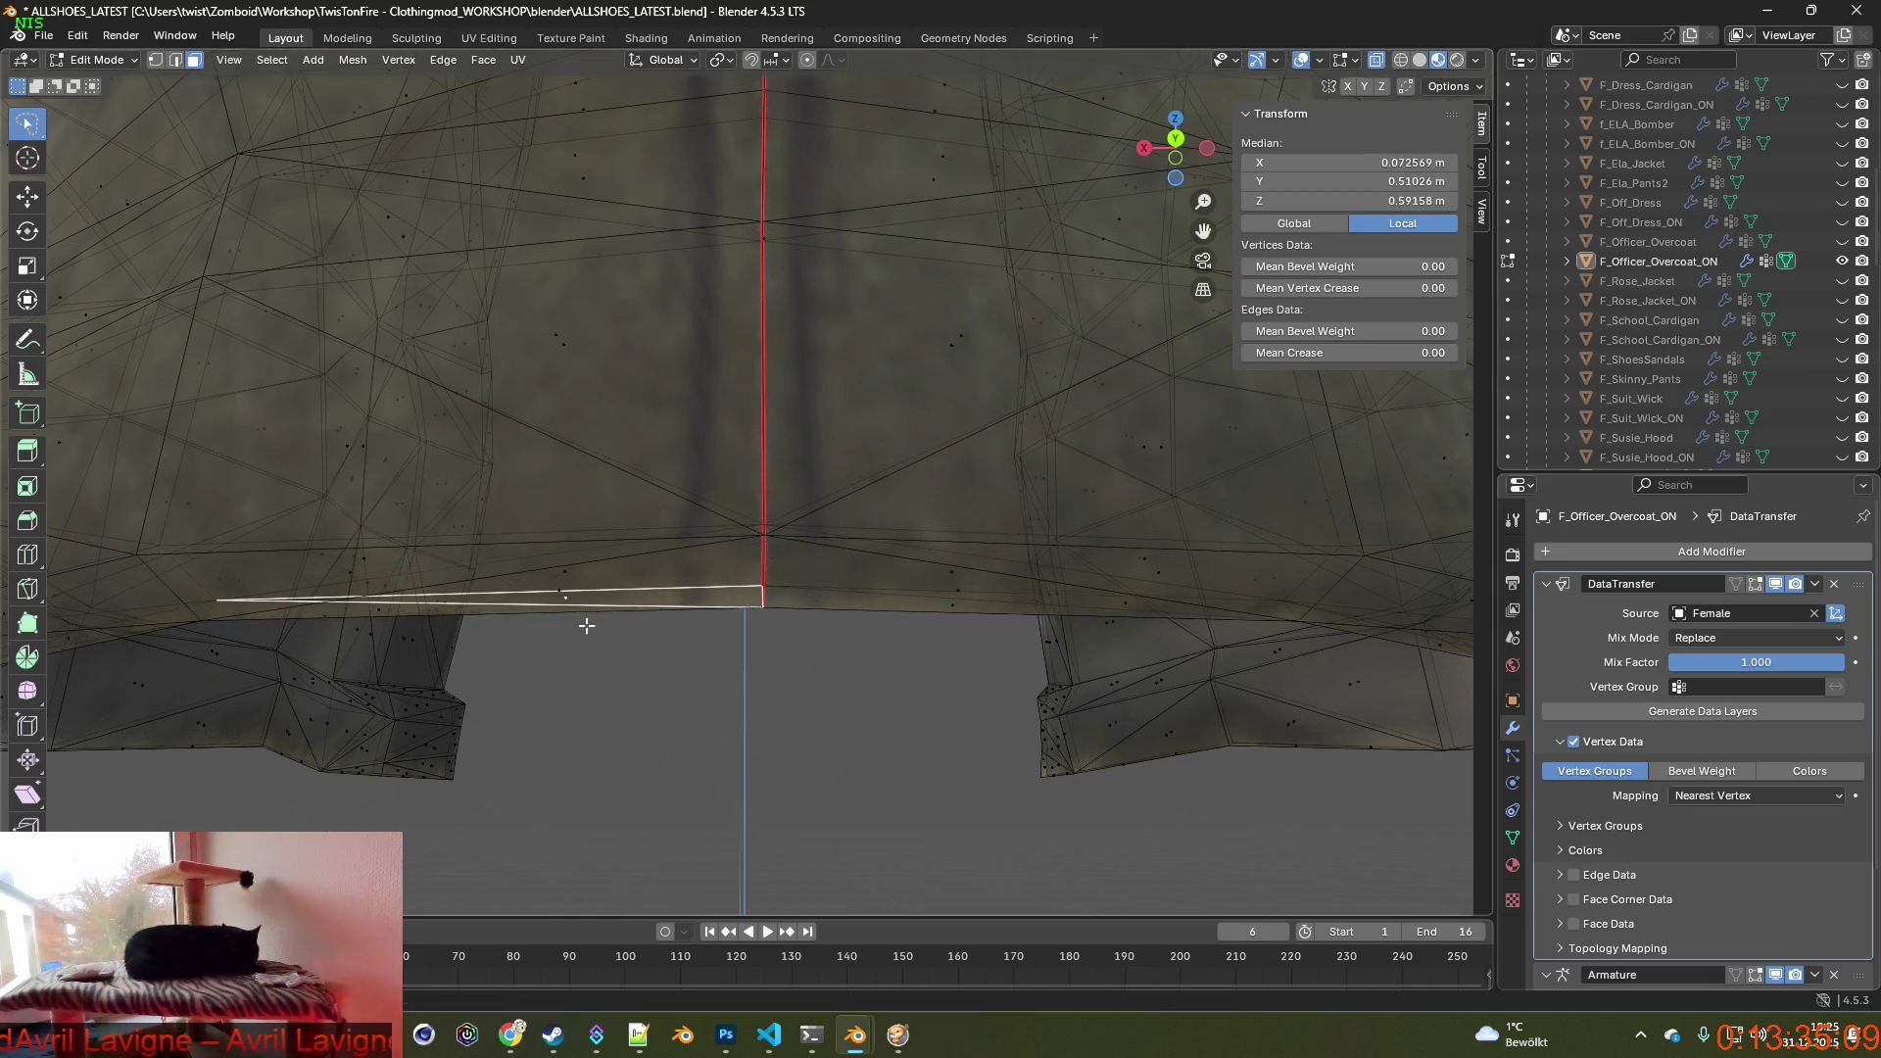
pyautogui.scroll(1, 745, 632)
pyautogui.click(784, 705)
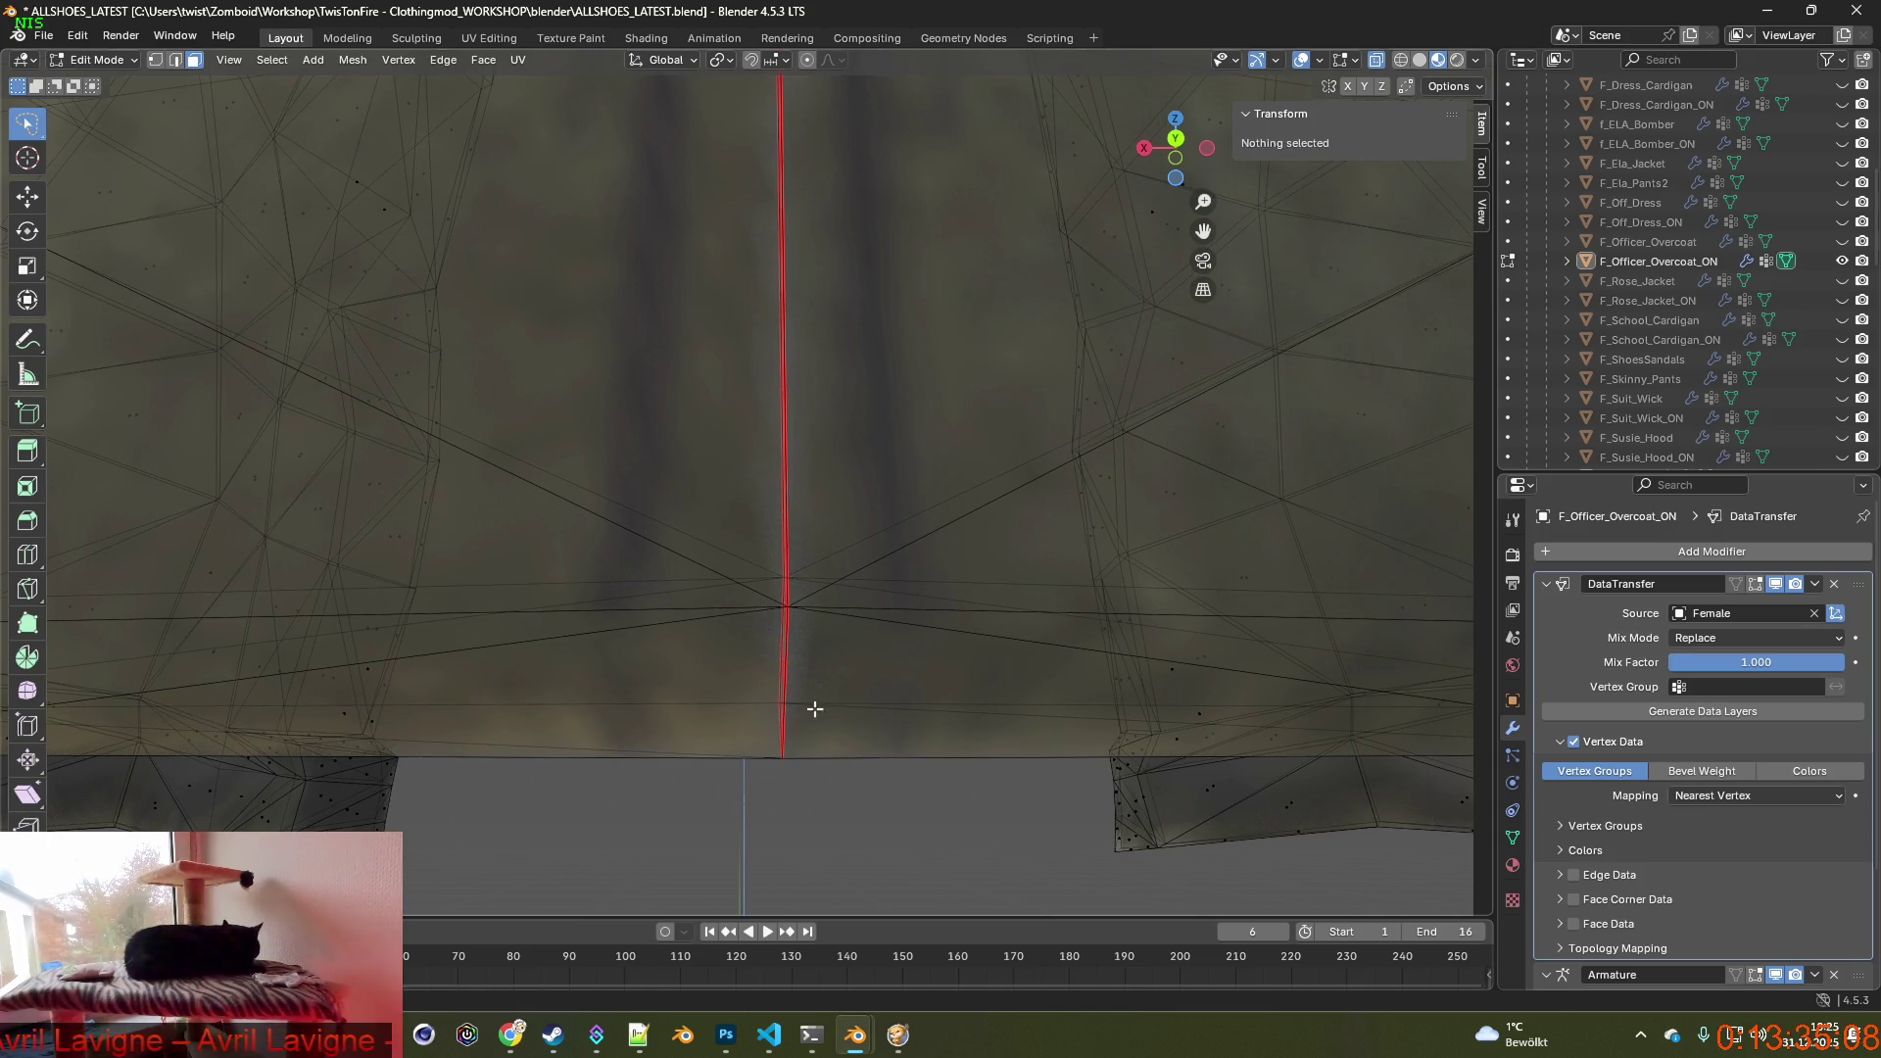
# Move the vertex at the bottom of the rear seam to a new position.
pyautogui.click(156, 61)
pyautogui.scroll(-1, 676, 618)
pyautogui.scroll(1, 761, 693)
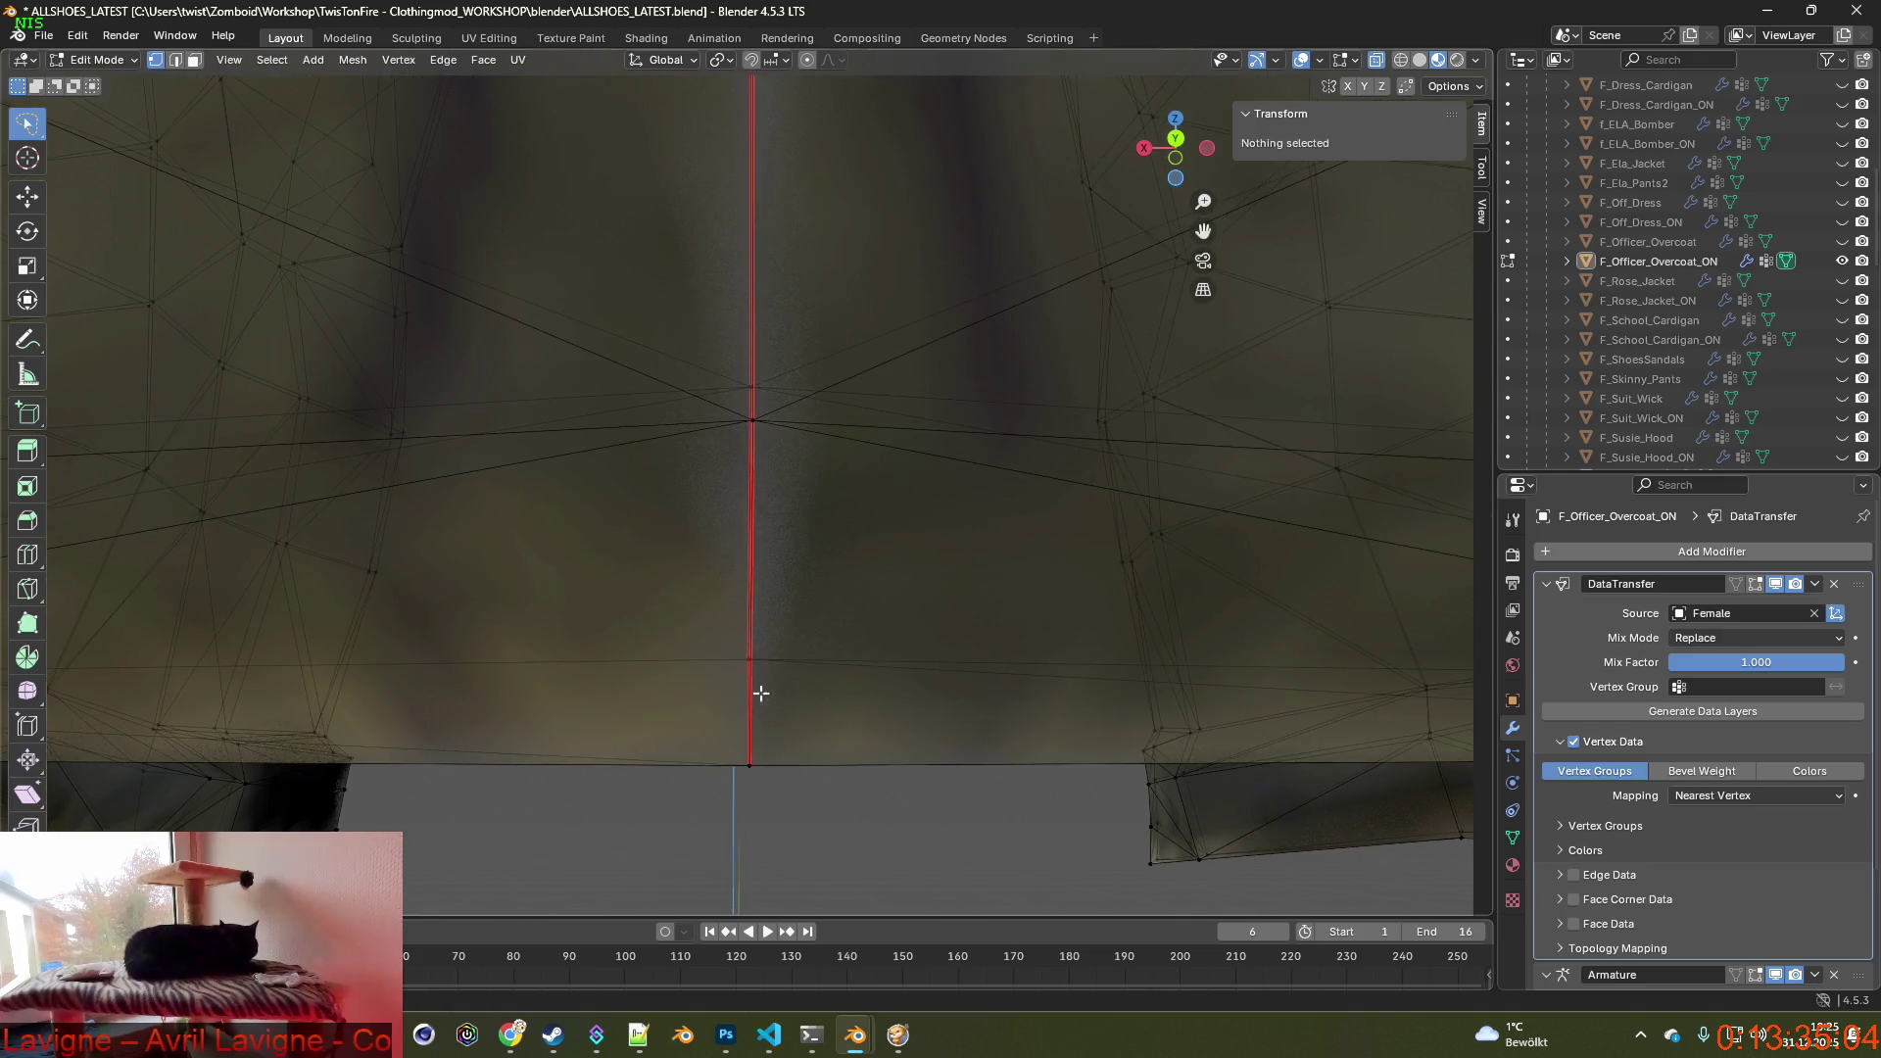
pyautogui.click(751, 765)
pyautogui.press('g')
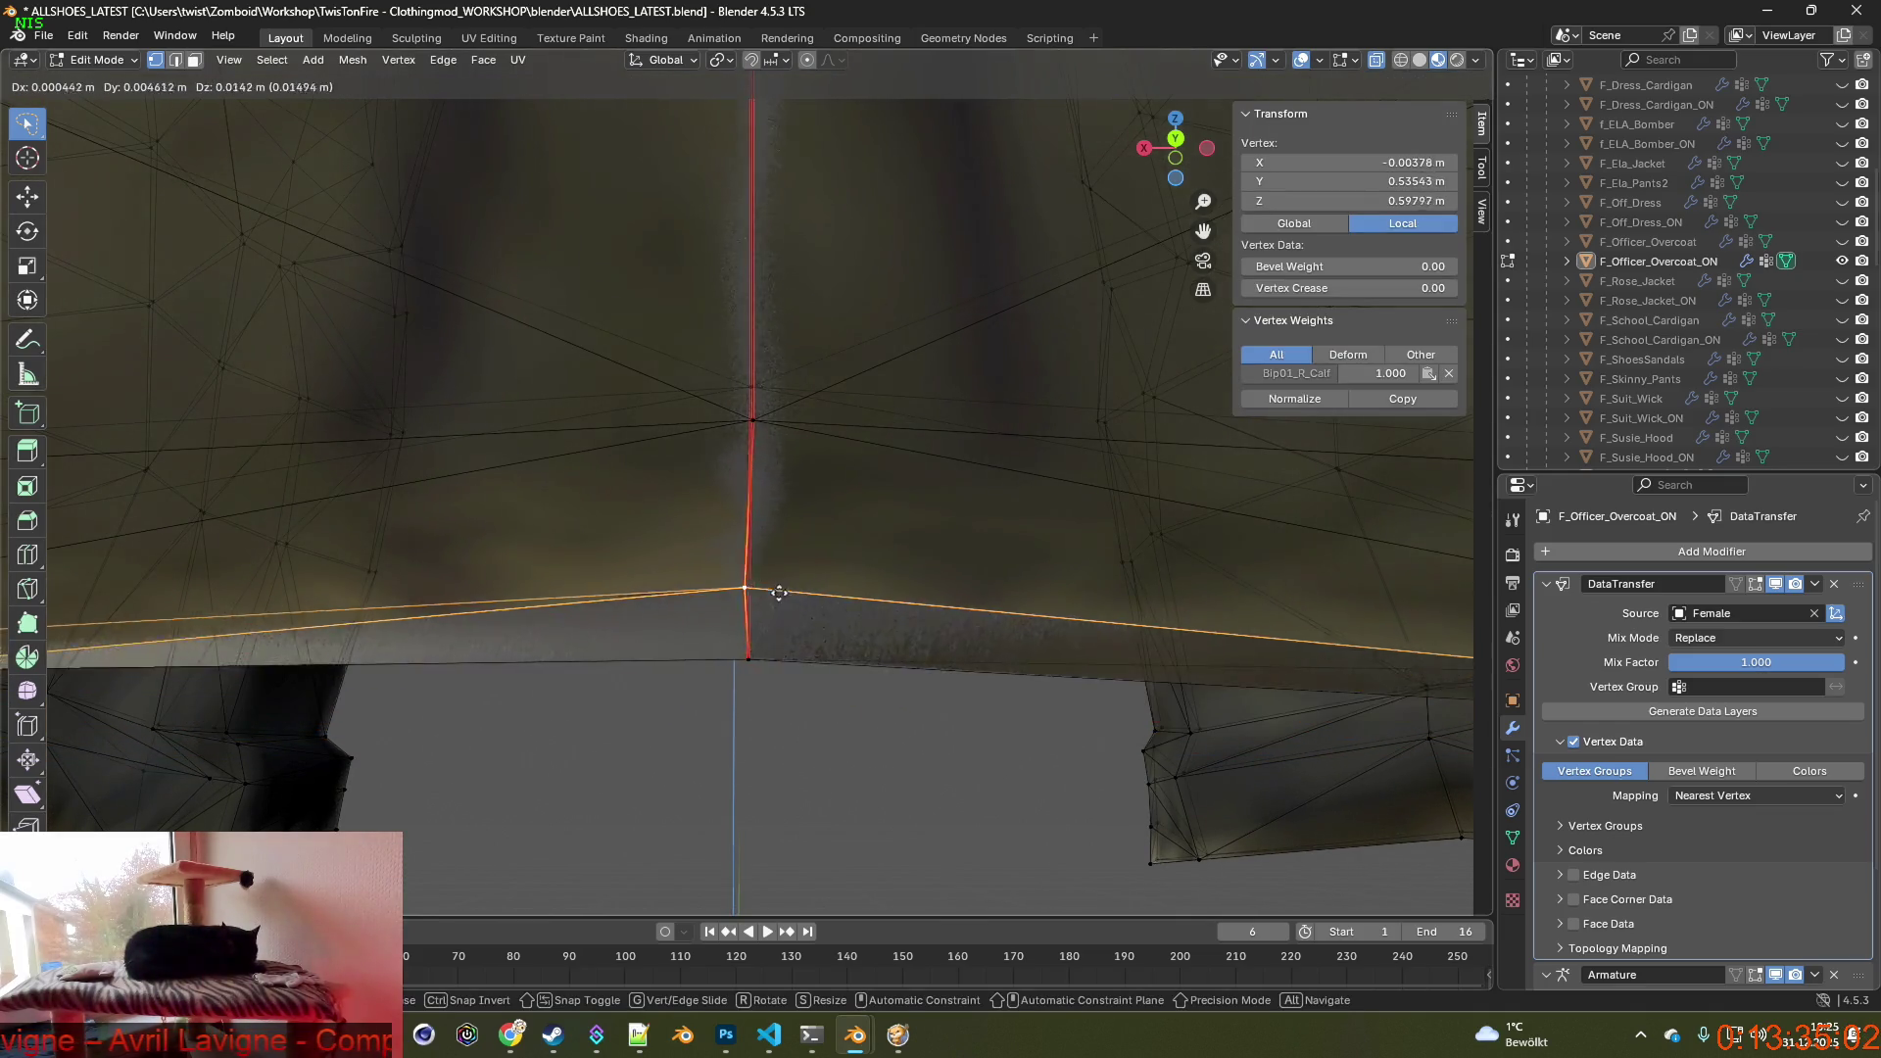
pyautogui.click(779, 592)
pyautogui.moveTo(766, 707); pyautogui.dragTo(812, 727, button='middle')
pyautogui.scroll(-2, 800, 738)
# Select the rear seam edges running up from the hem and bring up the edge operations.
pyautogui.click(174, 61)
pyautogui.moveTo(751, 625)
pyautogui.keyDown('ctrl'); pyautogui.mouseDown()
pyautogui.moveTo(701, 245)
pyautogui.moveTo(777, 620)
pyautogui.mouseUp(); pyautogui.keyUp('ctrl')
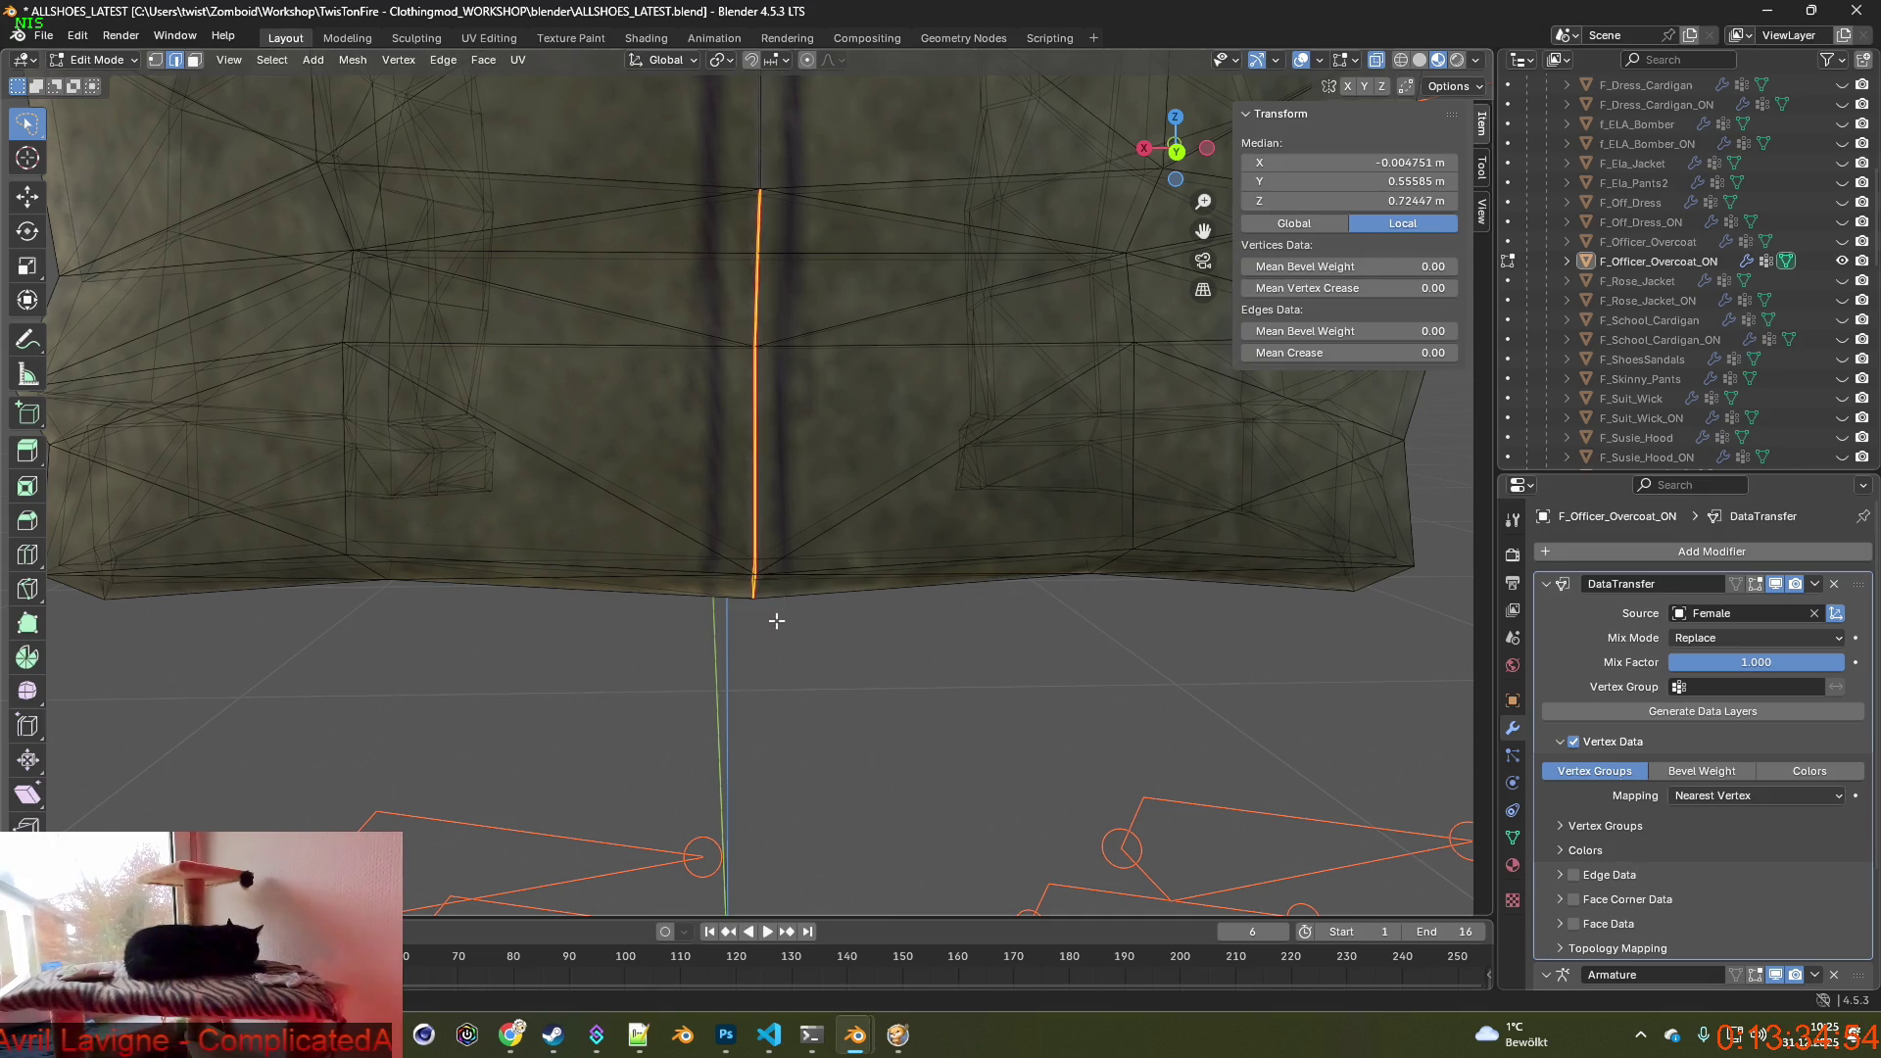
pyautogui.rightClick(738, 555)
# Dissolve the selected seam edges and inspect the seam without moving anything.
pyautogui.click(702, 959)
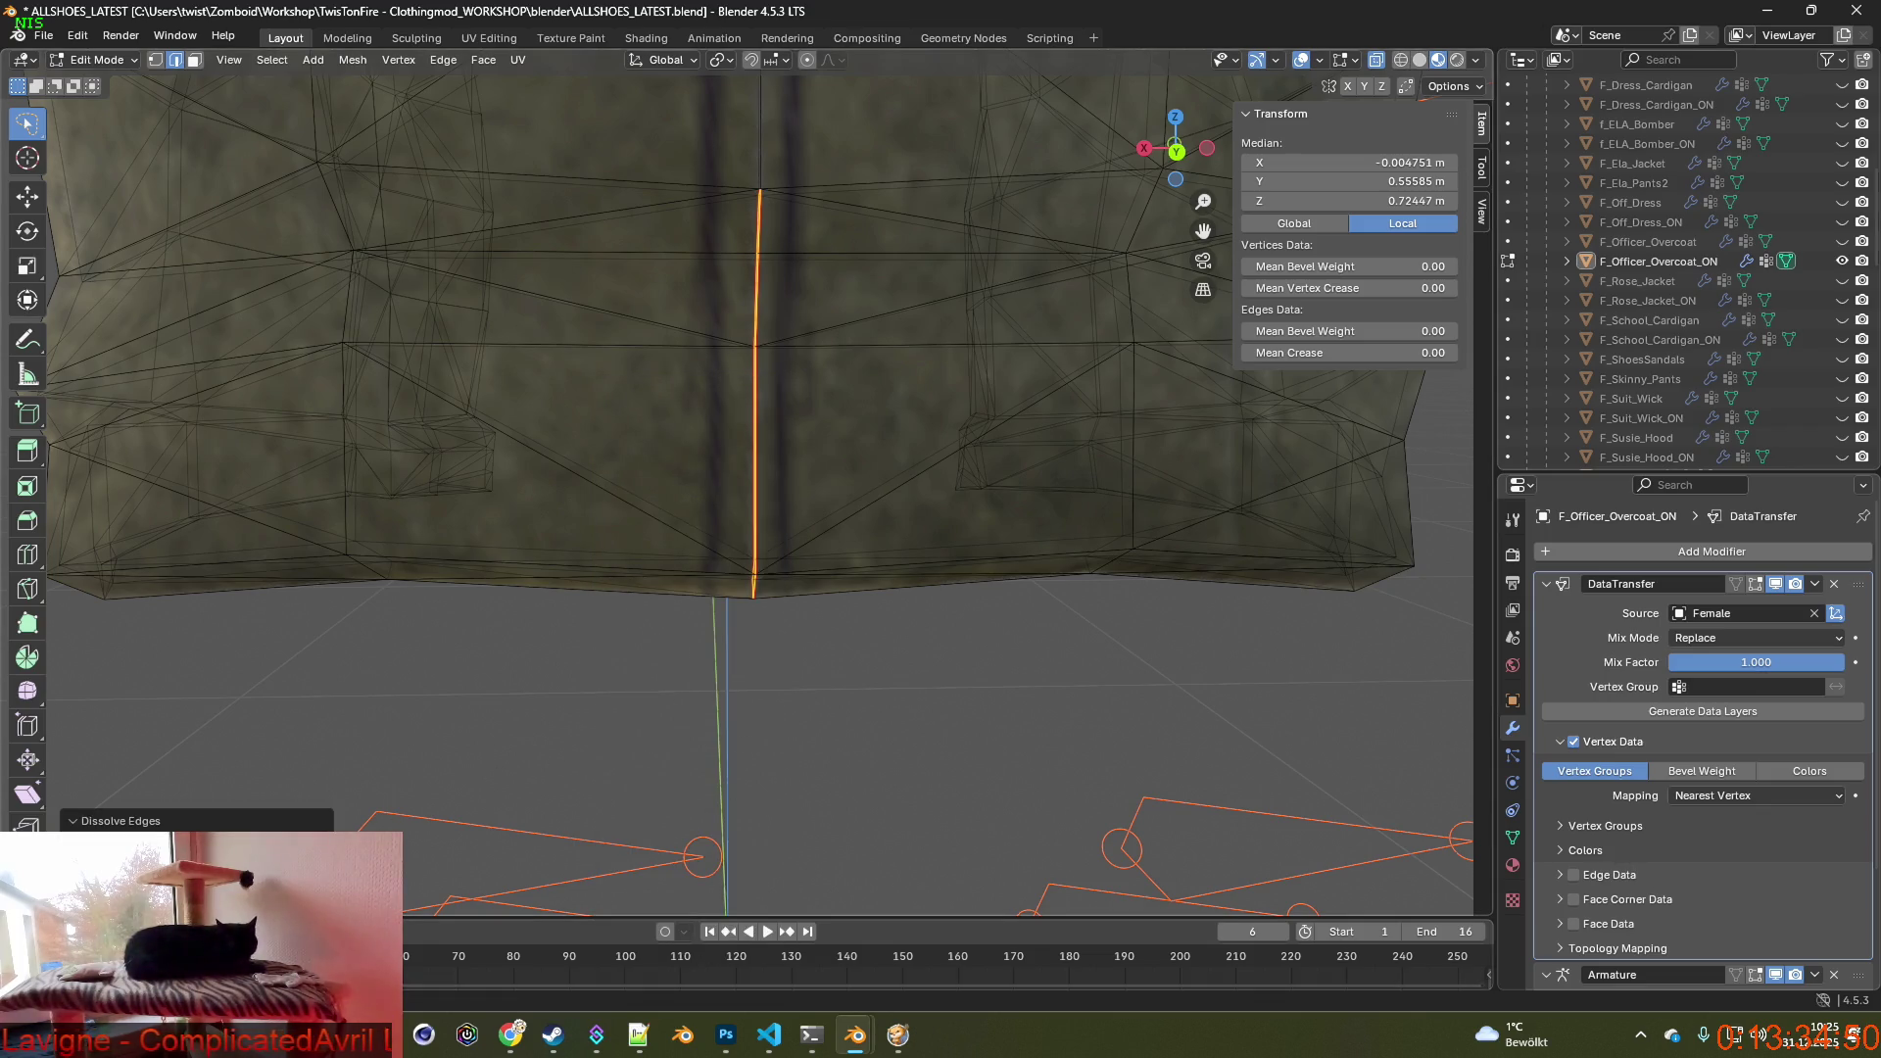
pyautogui.moveTo(632, 735)
pyautogui.mouseDown(button='middle')
pyautogui.moveTo(598, 753)
pyautogui.moveTo(612, 745)
pyautogui.mouseUp(button='middle')
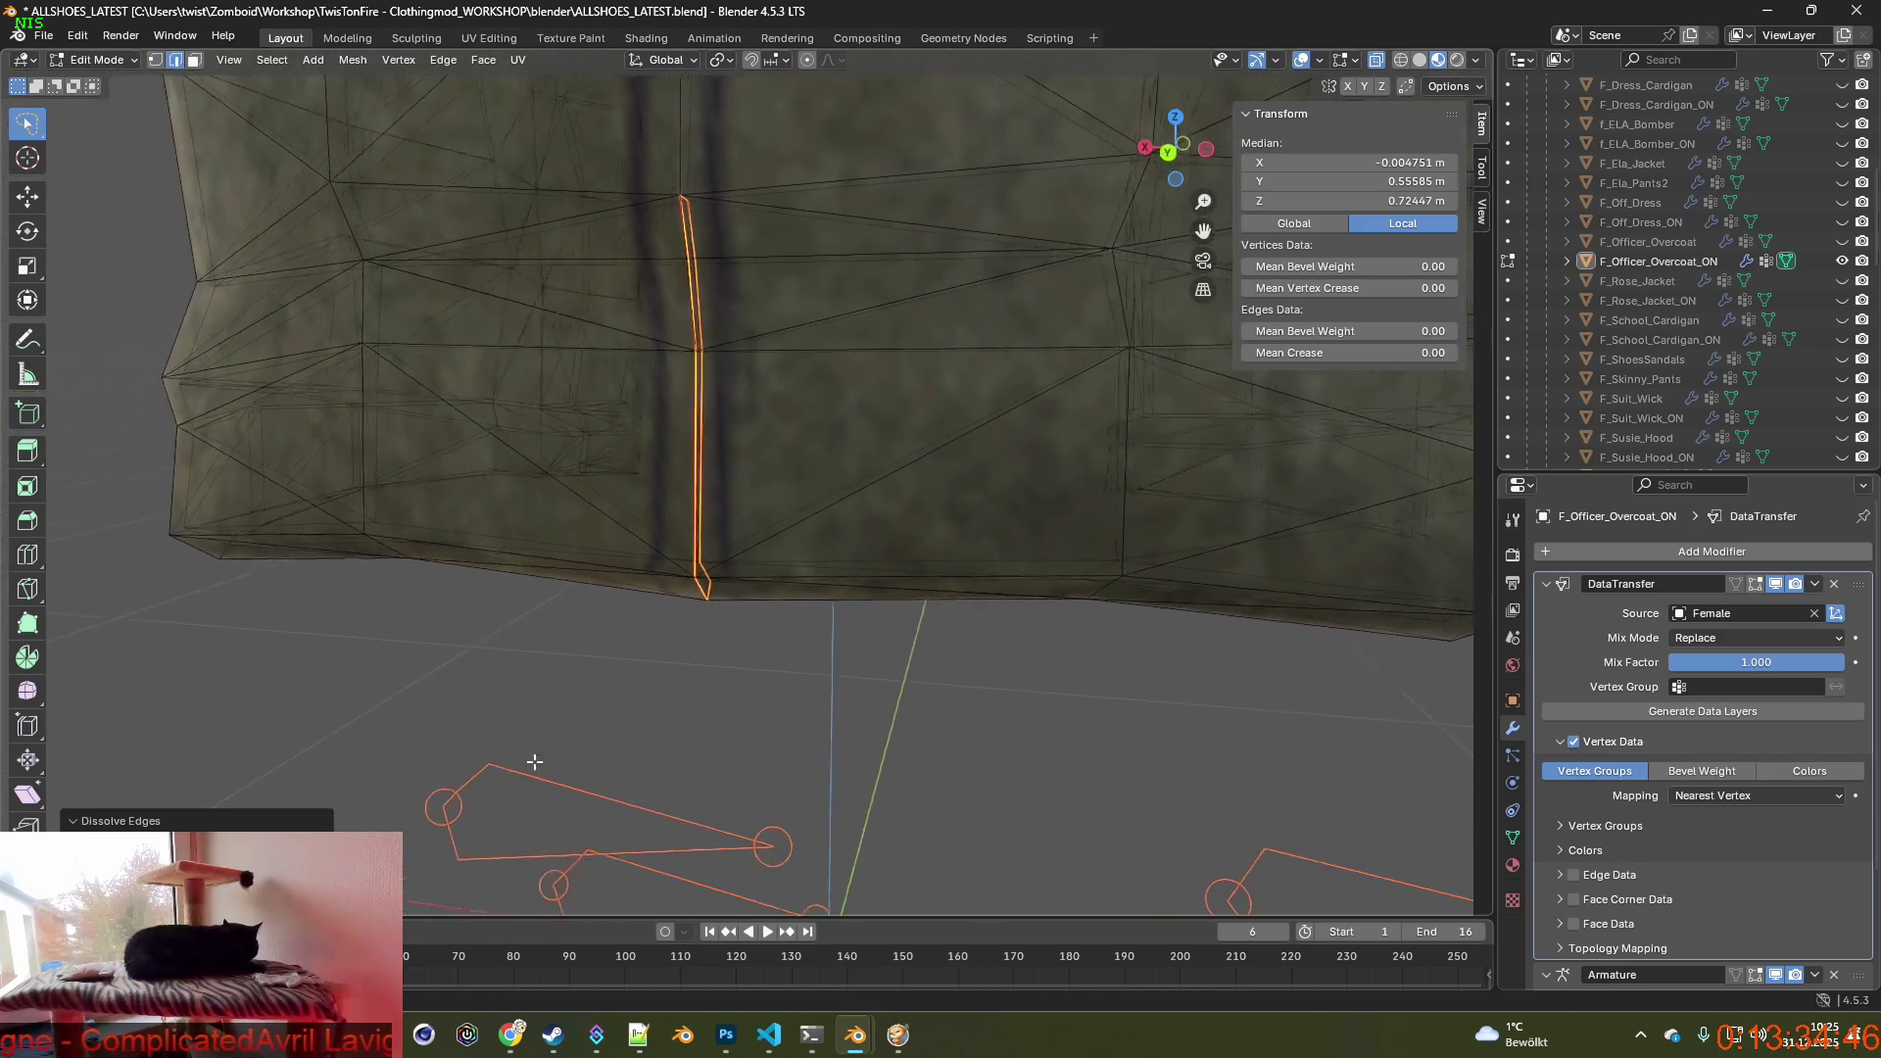
pyautogui.press('g')
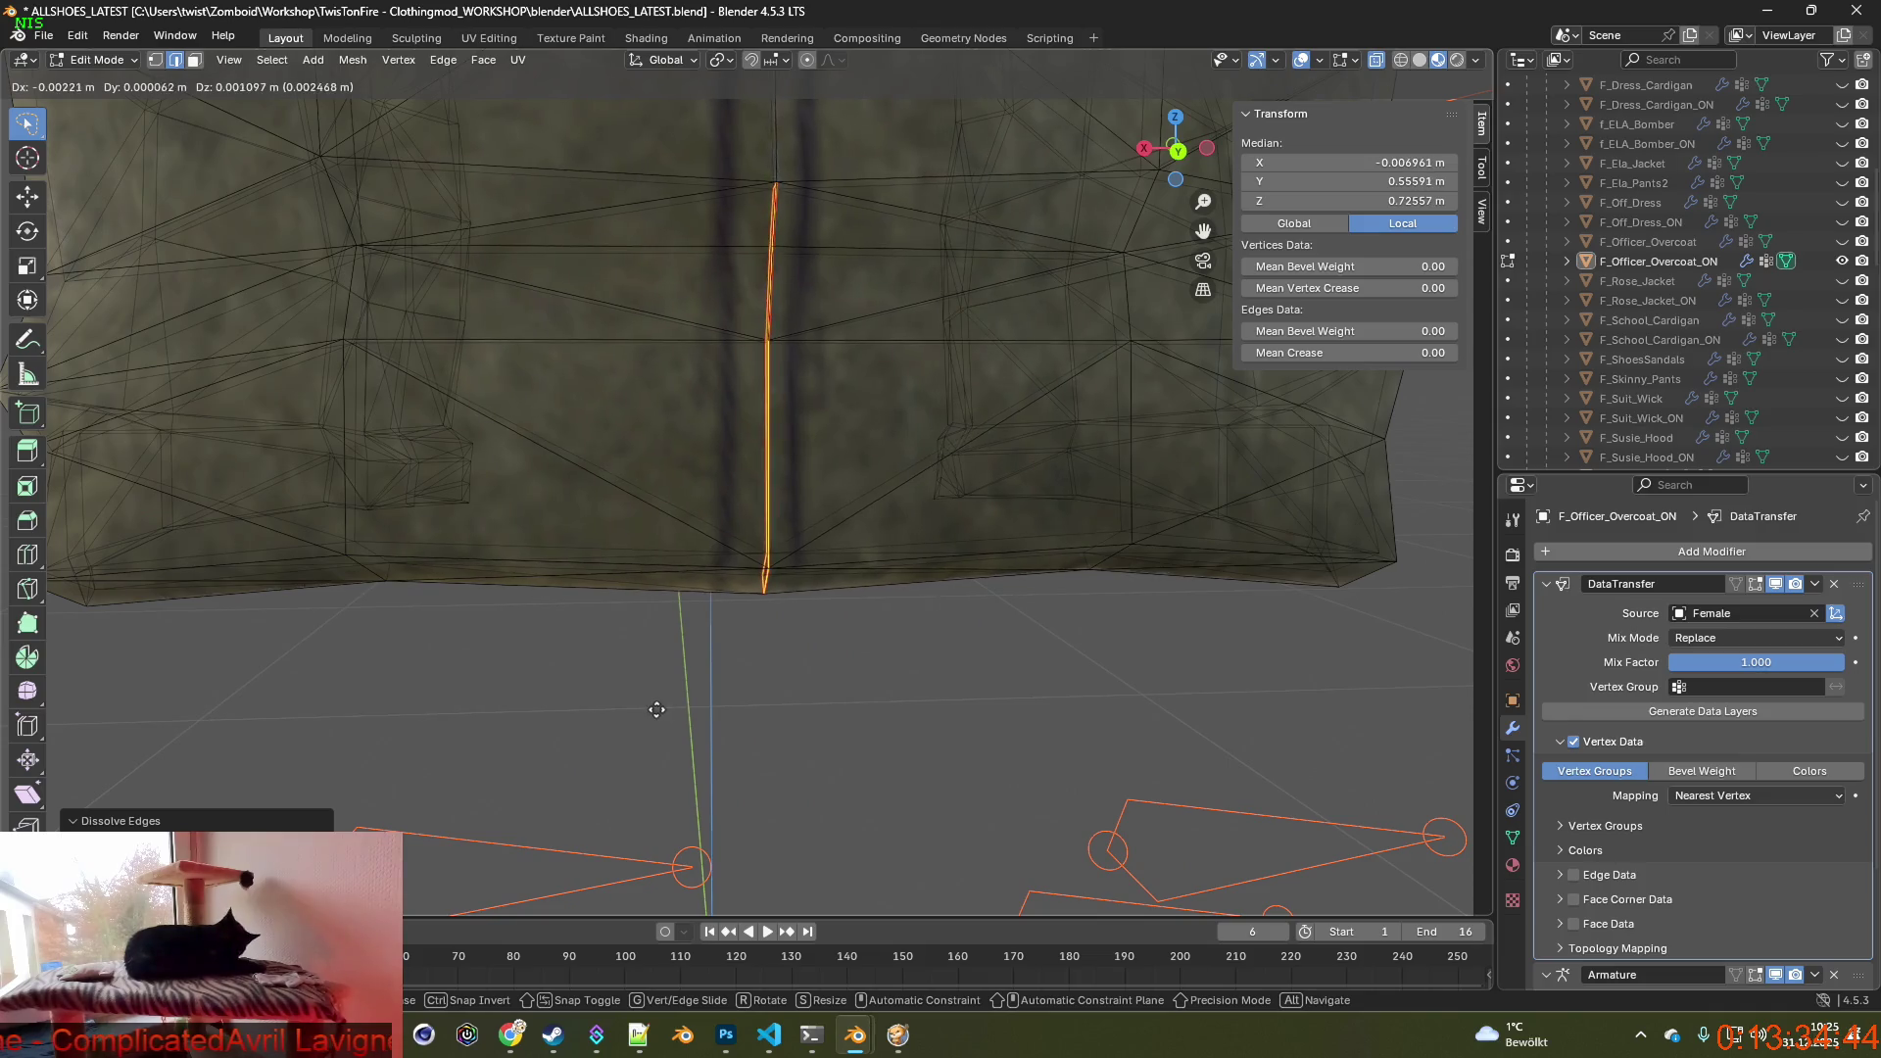
pyautogui.press('Escape')
pyautogui.moveTo(666, 735); pyautogui.dragTo(677, 753, button='middle')
pyautogui.scroll(2, 680, 763)
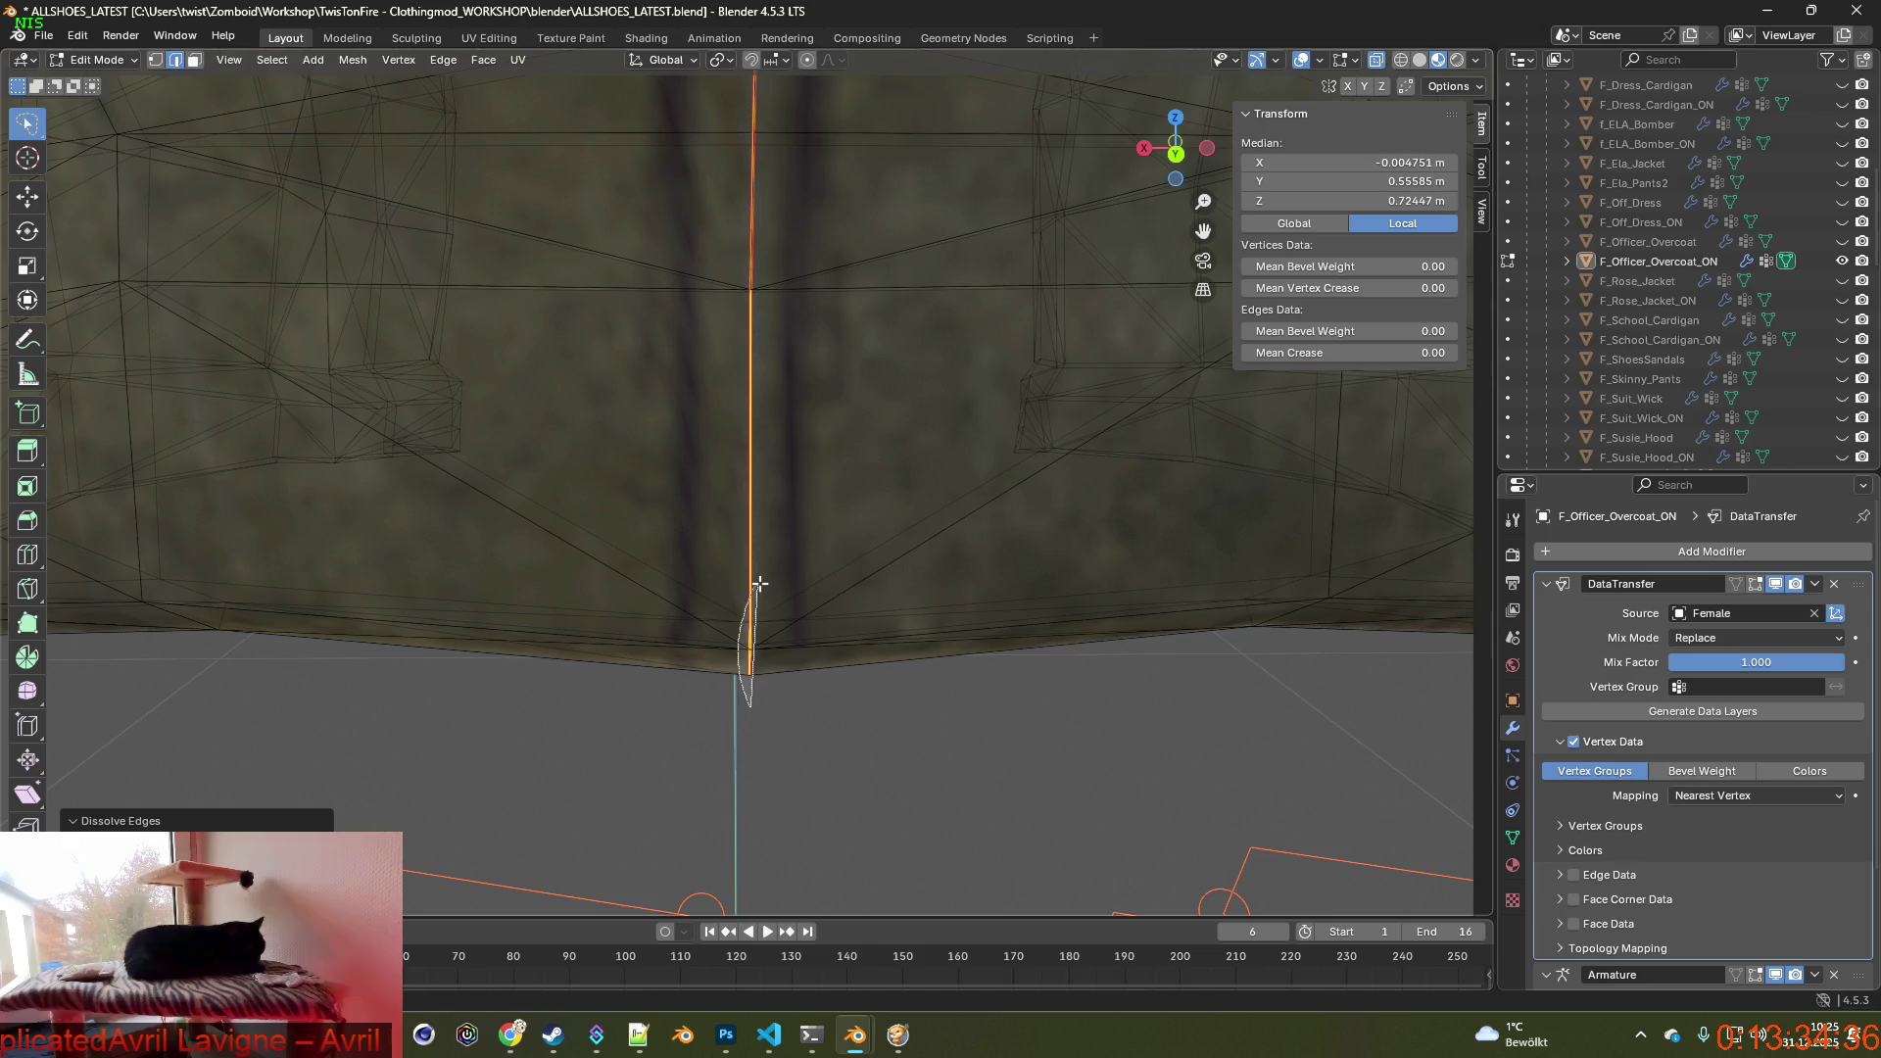
# Select the lower stretch of the rear seam and bring up the edge operations.
pyautogui.click(759, 668)
pyautogui.moveTo(764, 668)
pyautogui.mouseDown(button='middle')
pyautogui.moveTo(849, 675)
pyautogui.moveTo(770, 668)
pyautogui.mouseUp(button='middle')
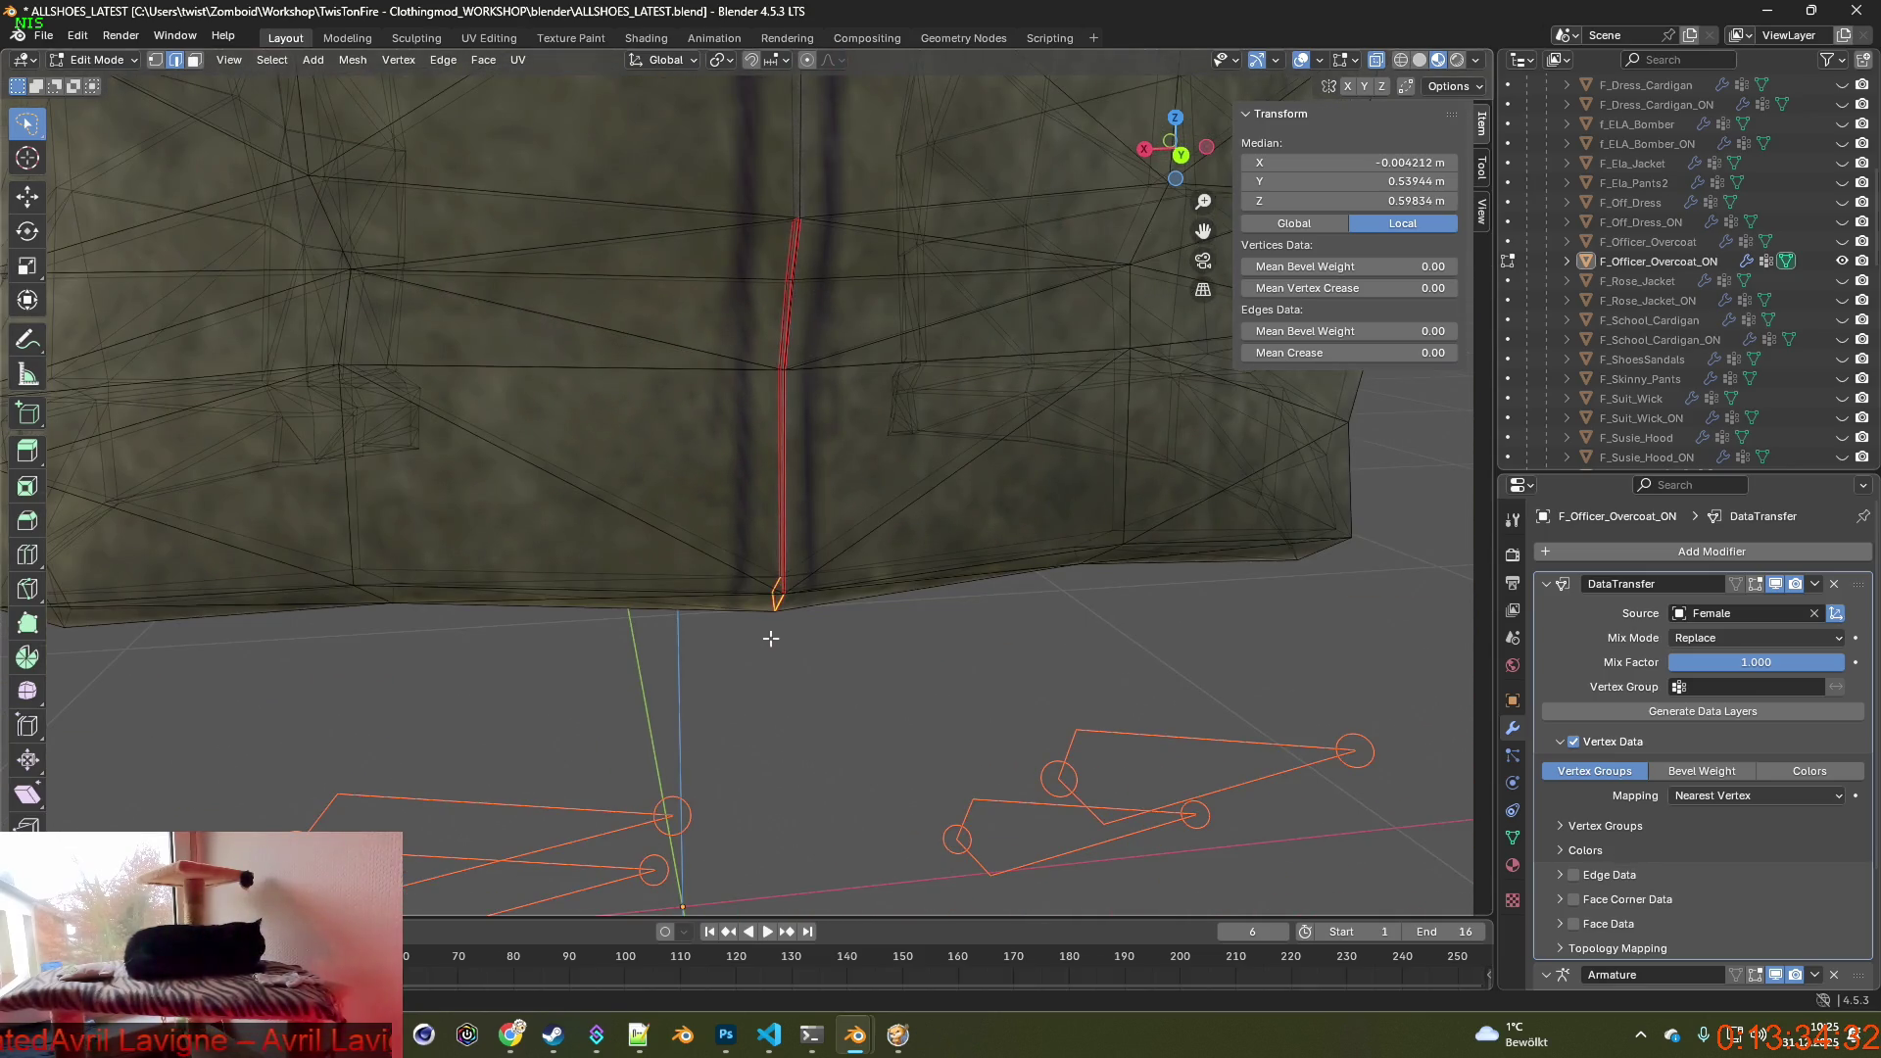
pyautogui.click(757, 327)
pyautogui.moveTo(823, 495)
pyautogui.mouseDown(button='middle')
pyautogui.moveTo(727, 508)
pyautogui.moveTo(777, 511)
pyautogui.mouseUp(button='middle')
pyautogui.hotkey('ctrl', 'e')
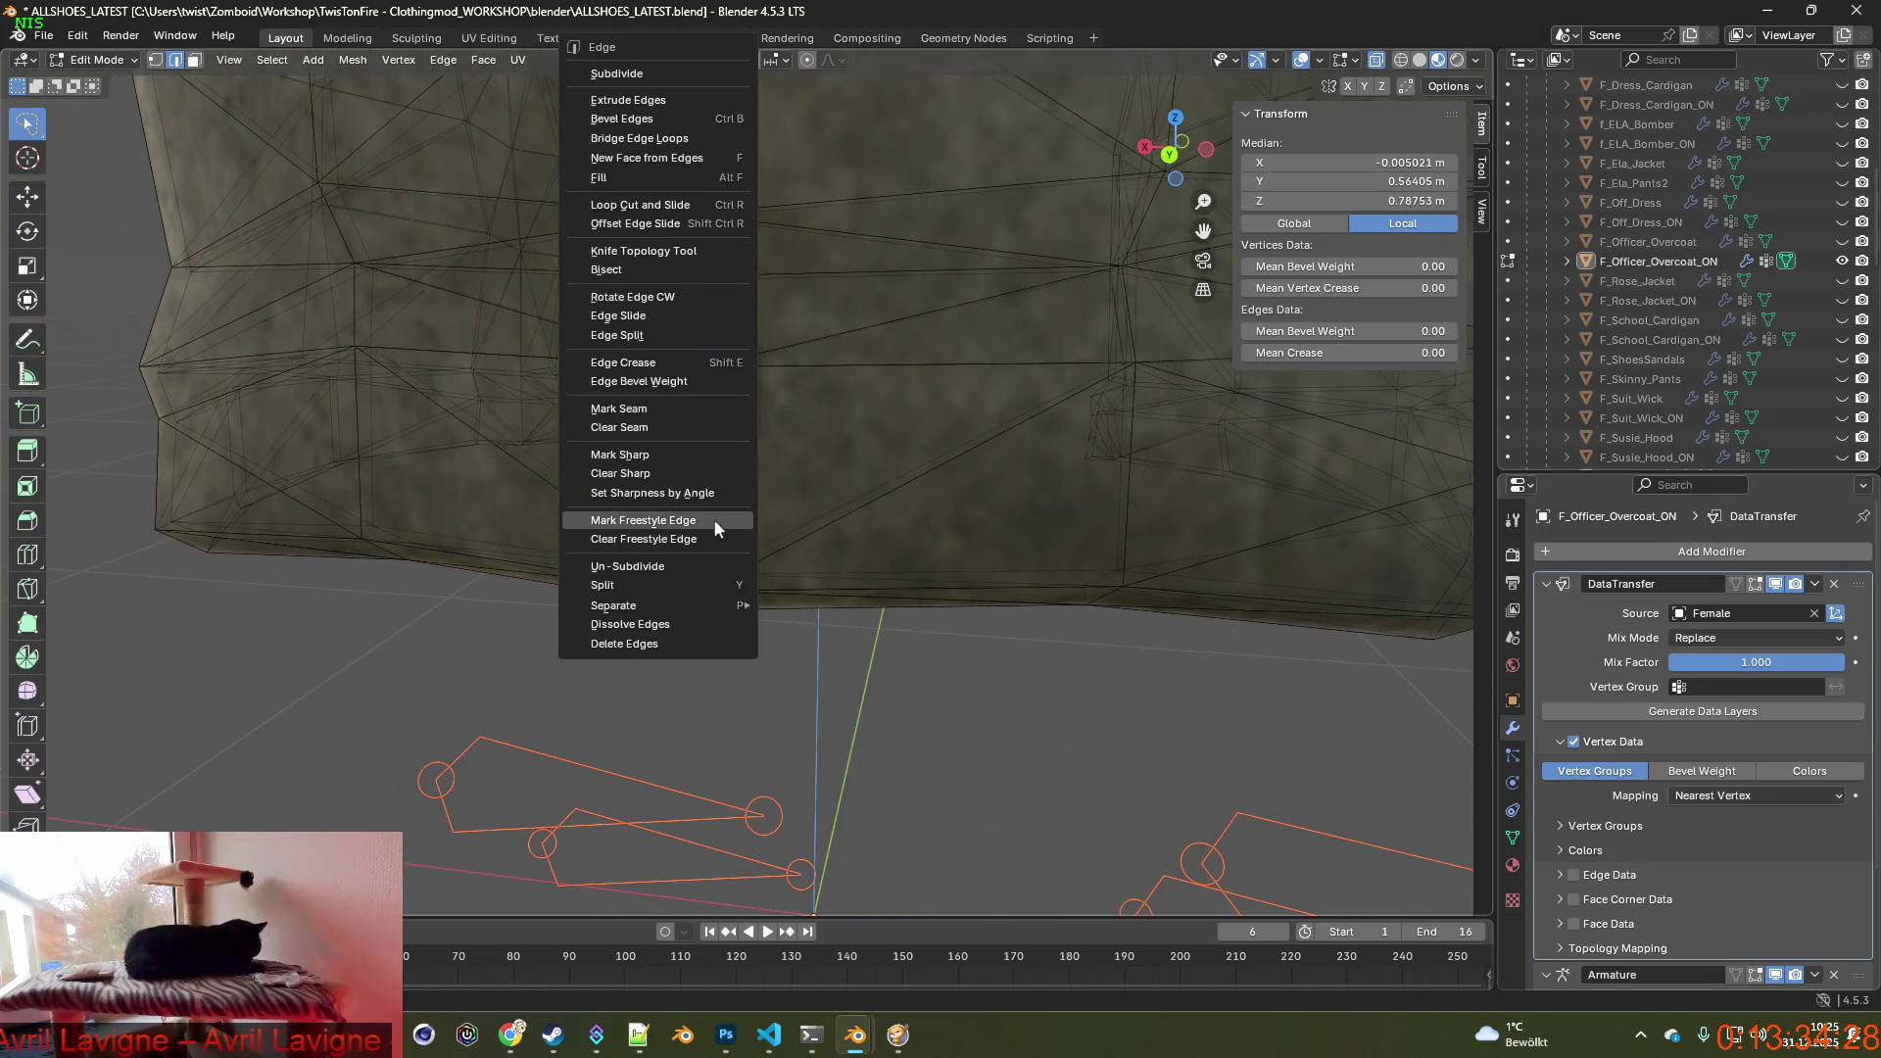
pyautogui.moveTo(615, 607)
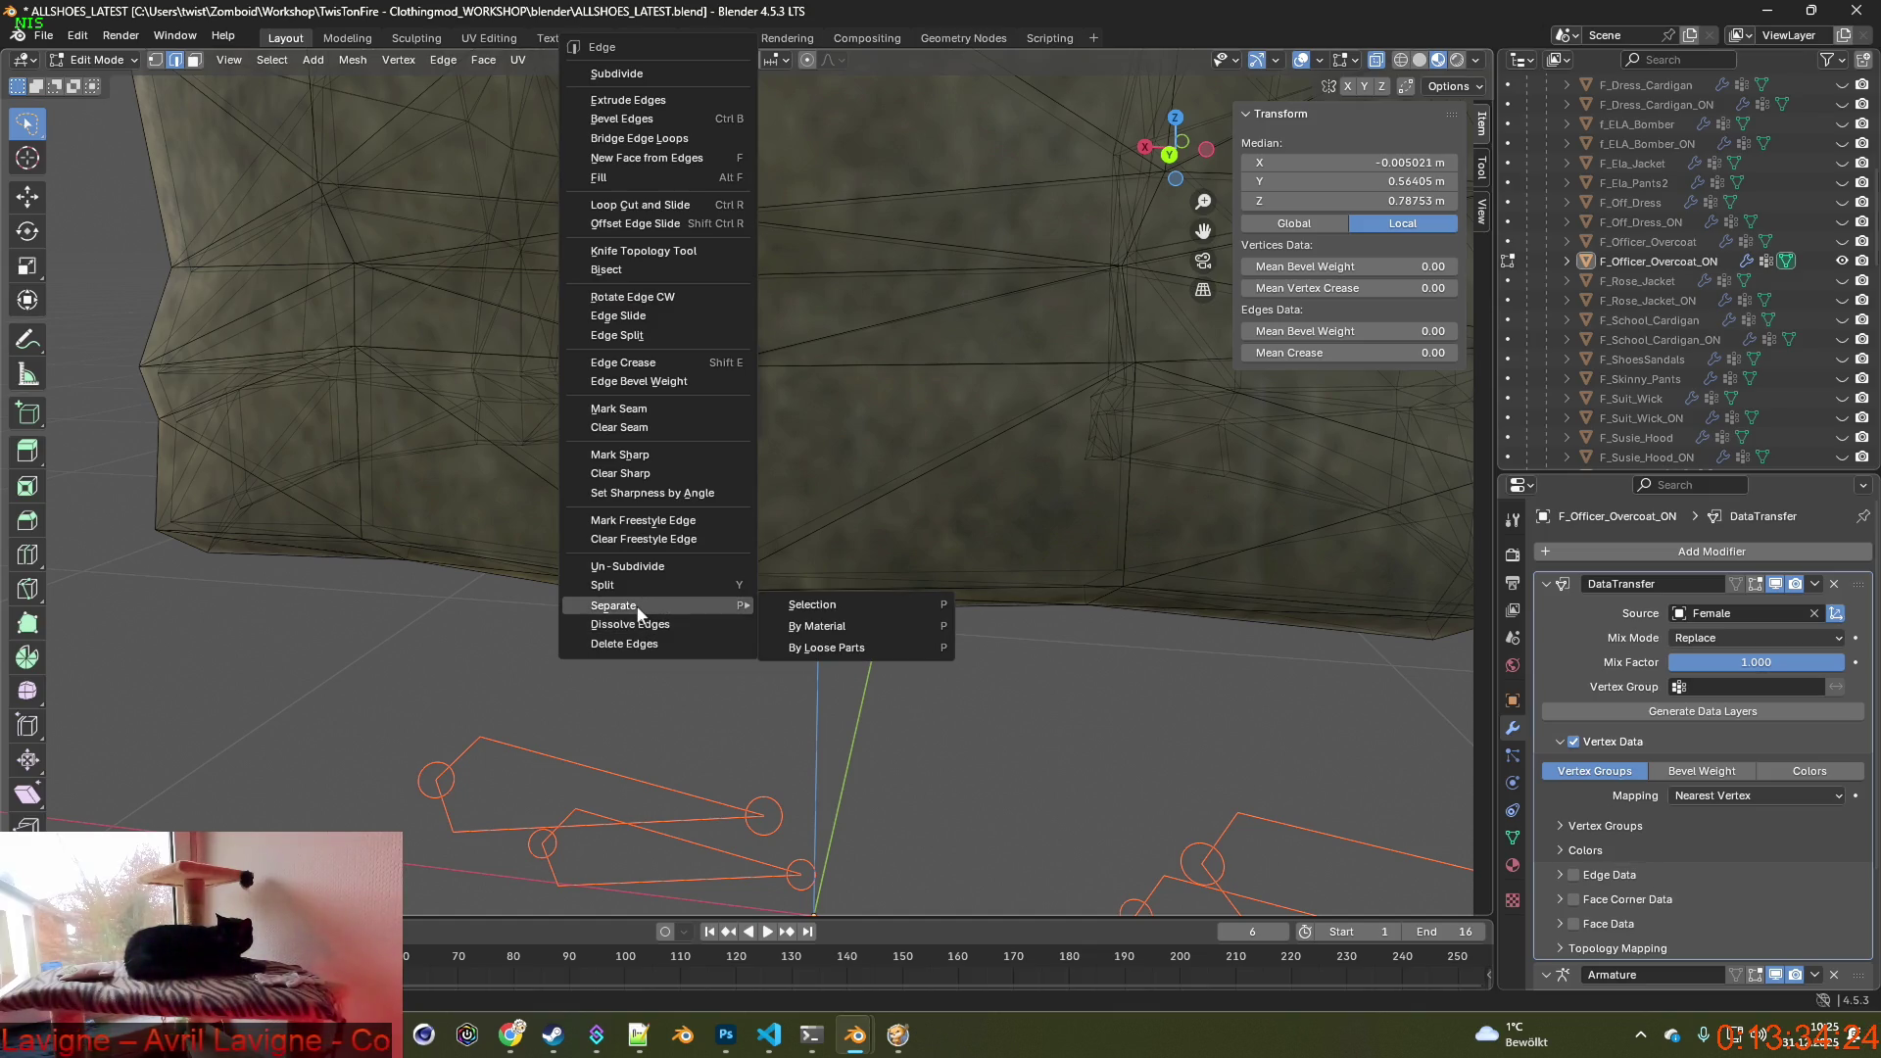
# Separate the seam selection into its own object and shift the vertical seam edge loop slightly.
pyautogui.click(813, 605)
pyautogui.moveTo(812, 609); pyautogui.dragTo(827, 608, button='middle')
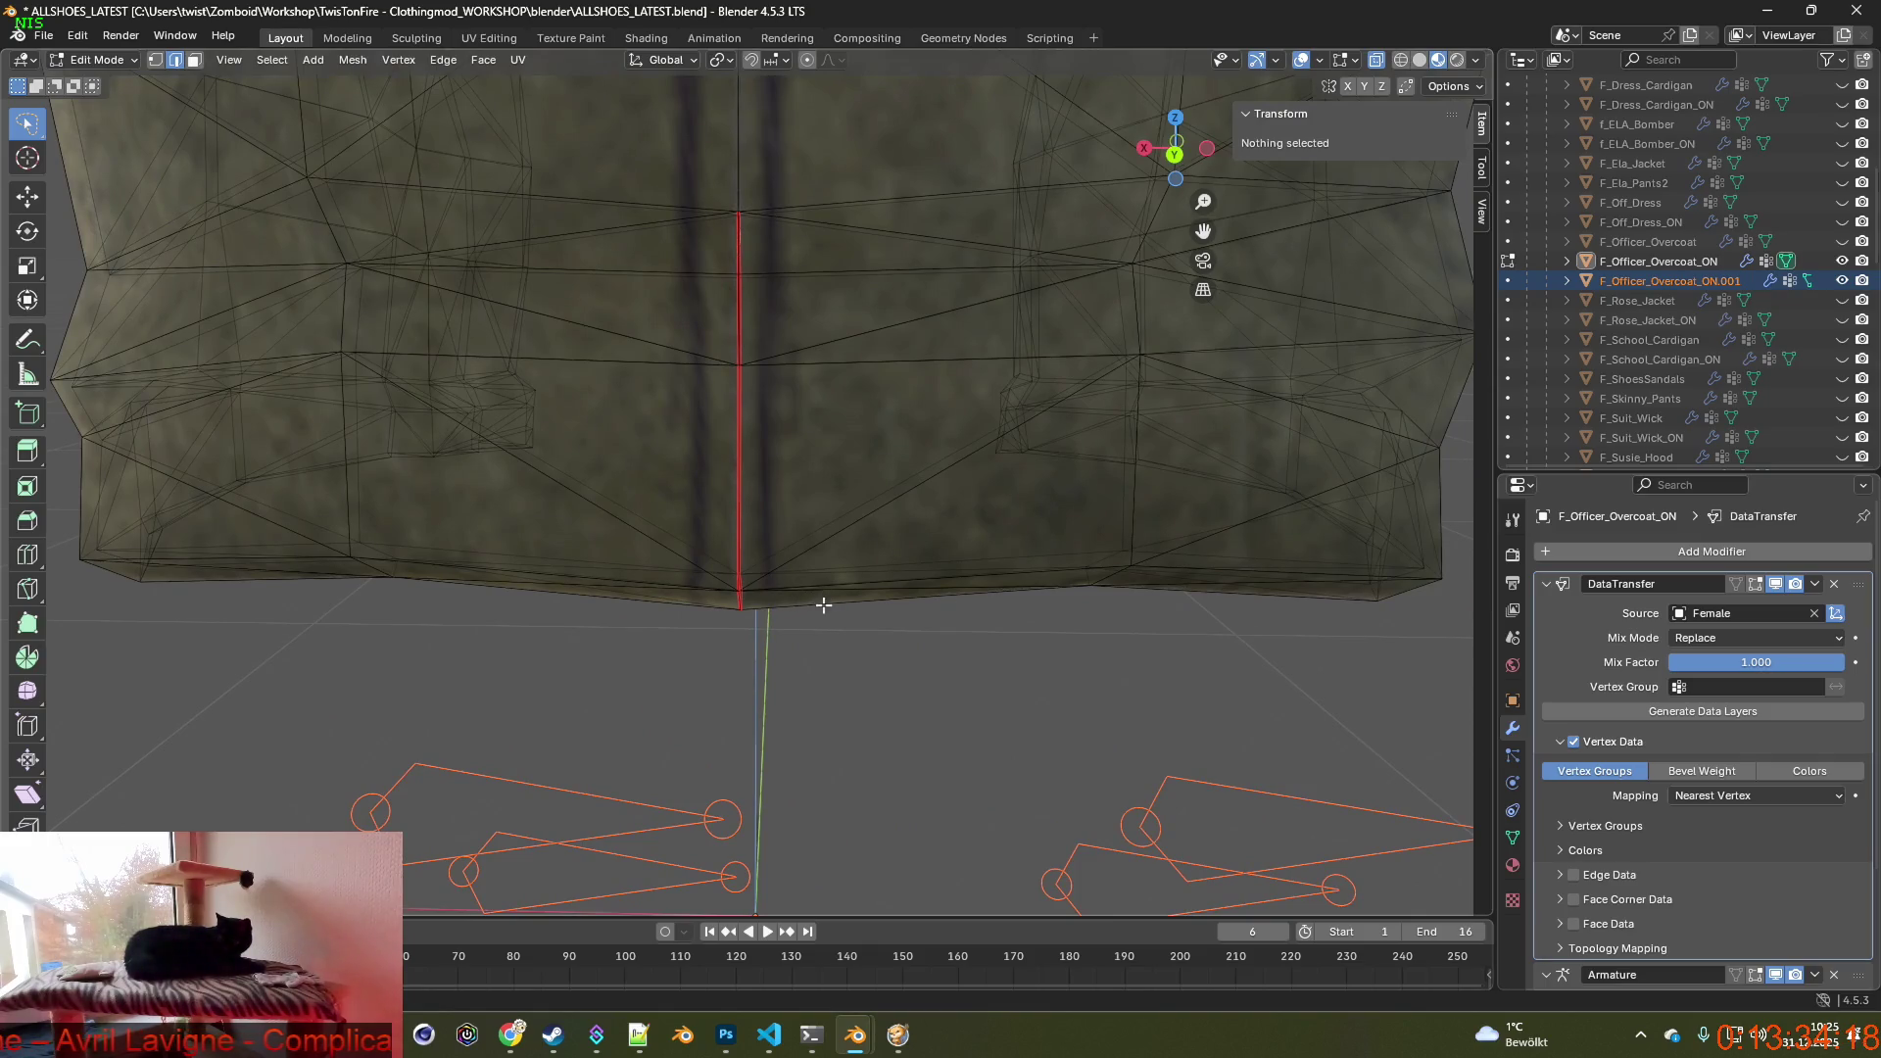
pyautogui.moveTo(823, 607); pyautogui.dragTo(794, 625, button='middle')
pyautogui.moveTo(757, 640); pyautogui.dragTo(816, 256)
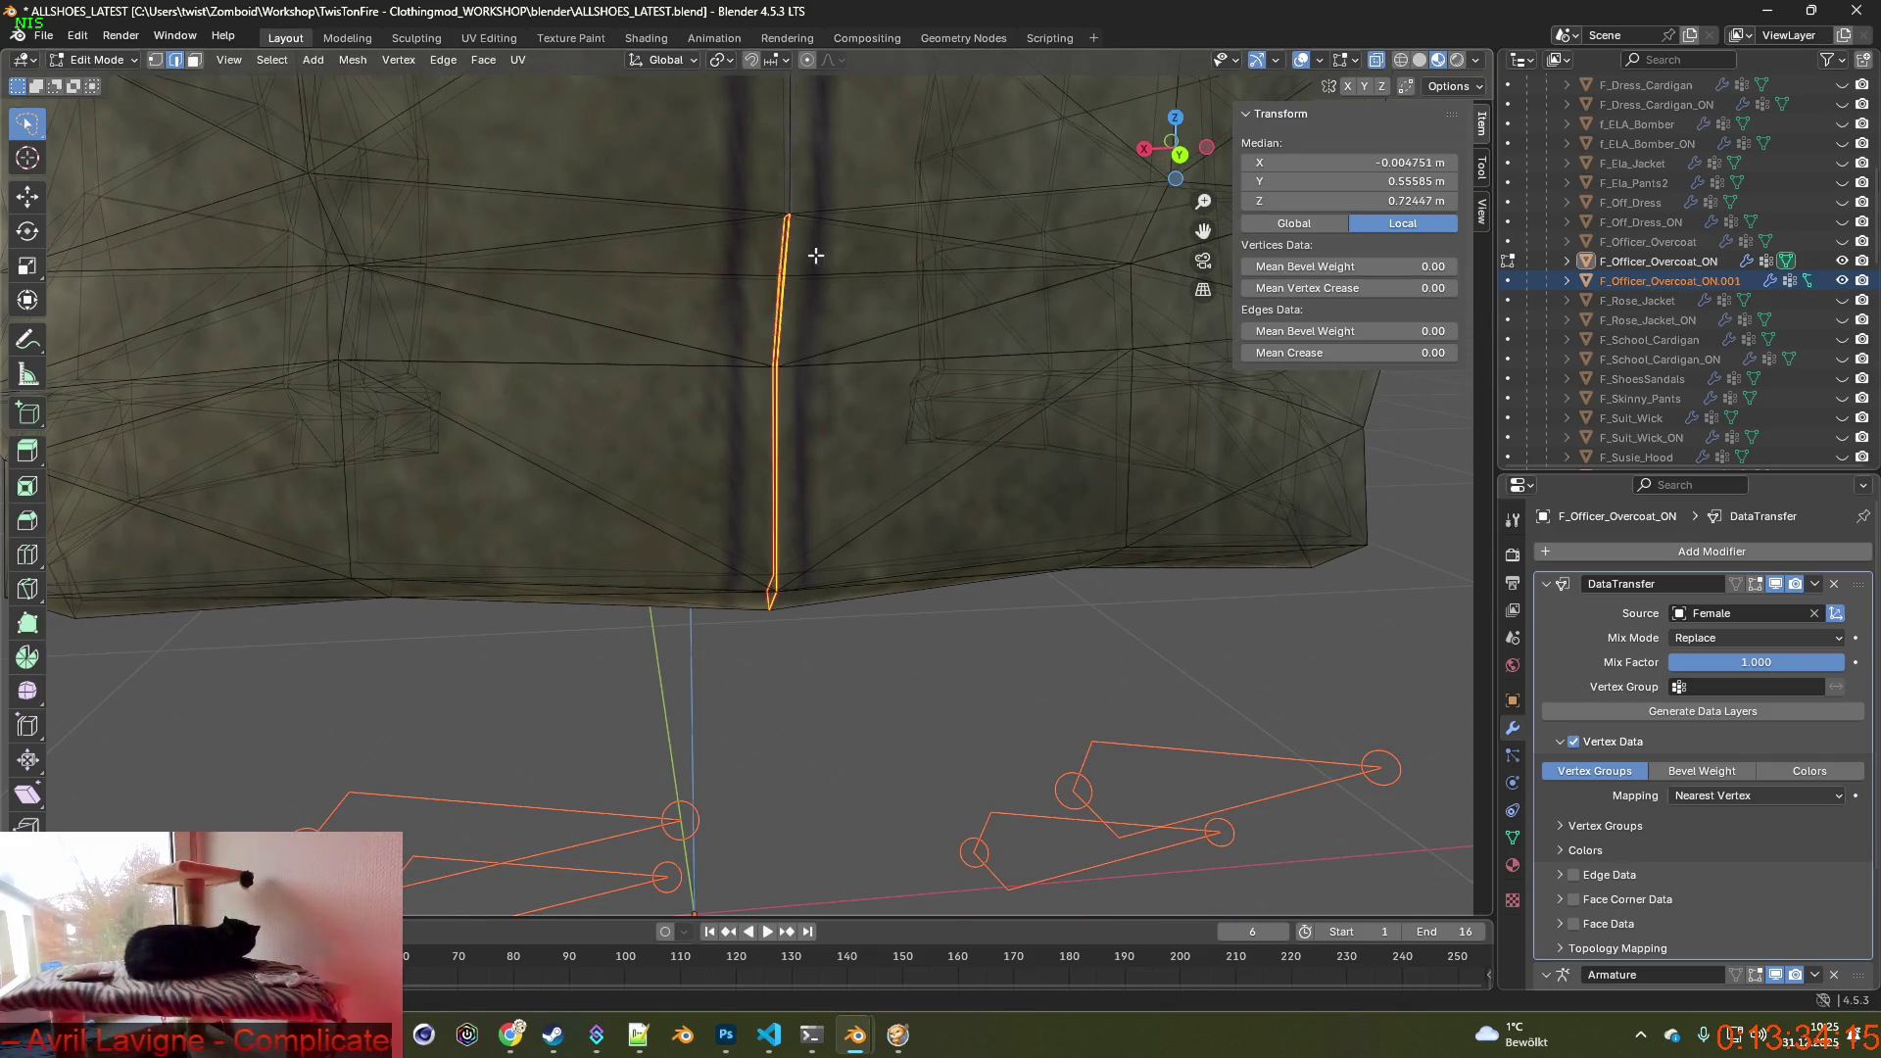
pyautogui.press('g')
pyautogui.click(809, 266)
pyautogui.scroll(4, 566, 404)
pyautogui.scroll(3, 565, 404)
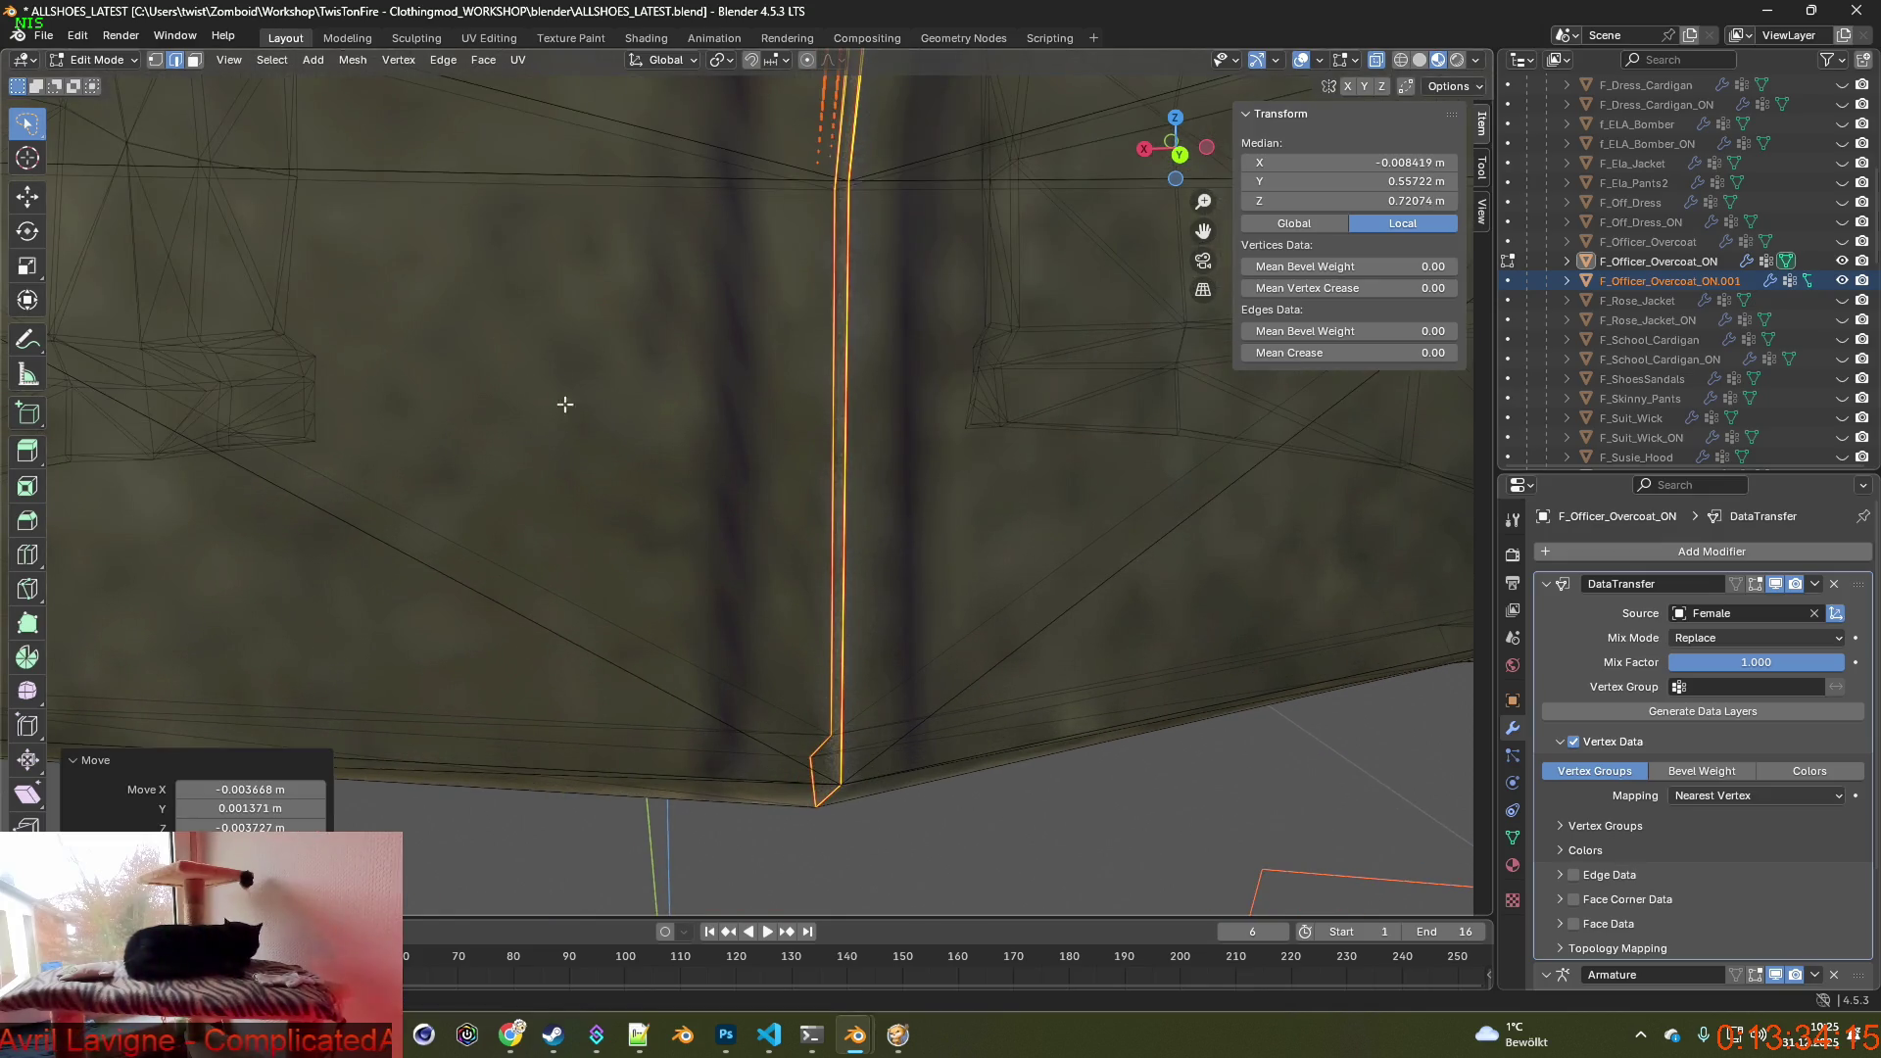
# Move the vertex where the hem lines meet, then bring up the undo history.
pyautogui.click(156, 60)
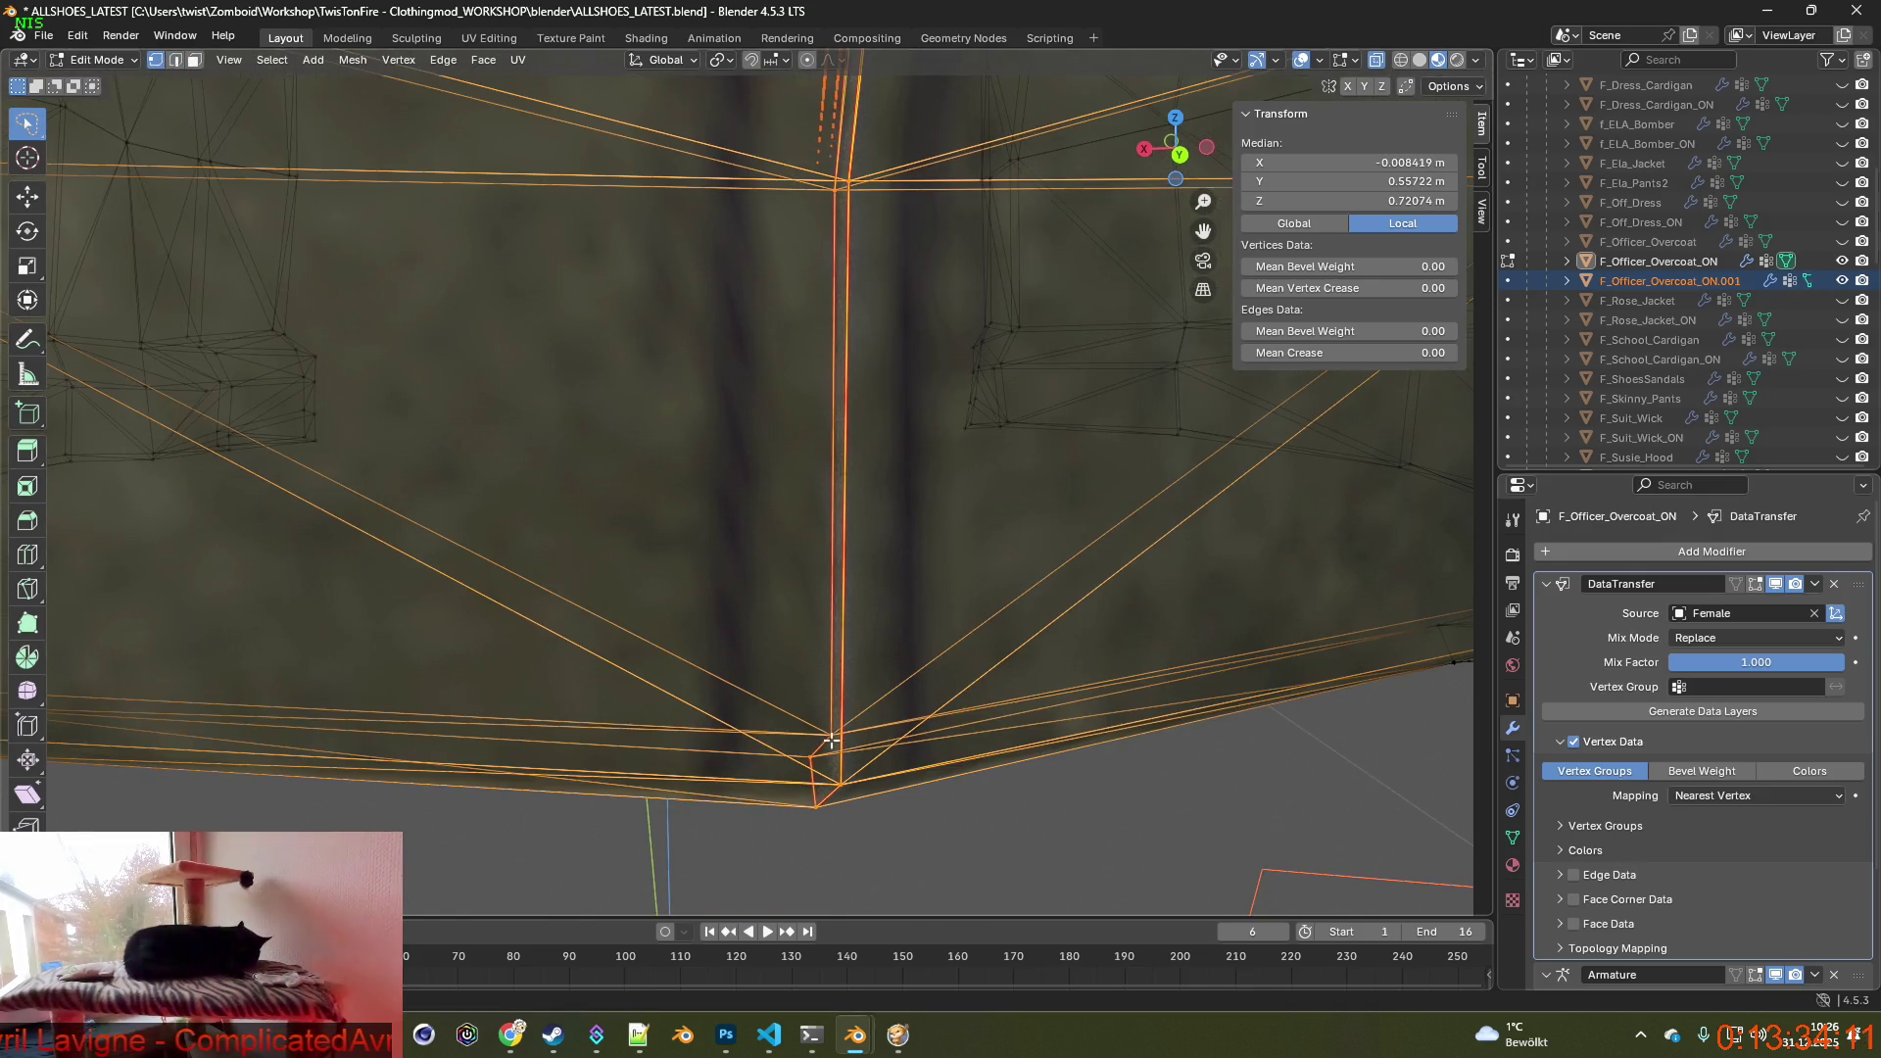
pyautogui.scroll(-4, 804, 697)
pyautogui.scroll(3, 804, 699)
pyautogui.click(777, 767)
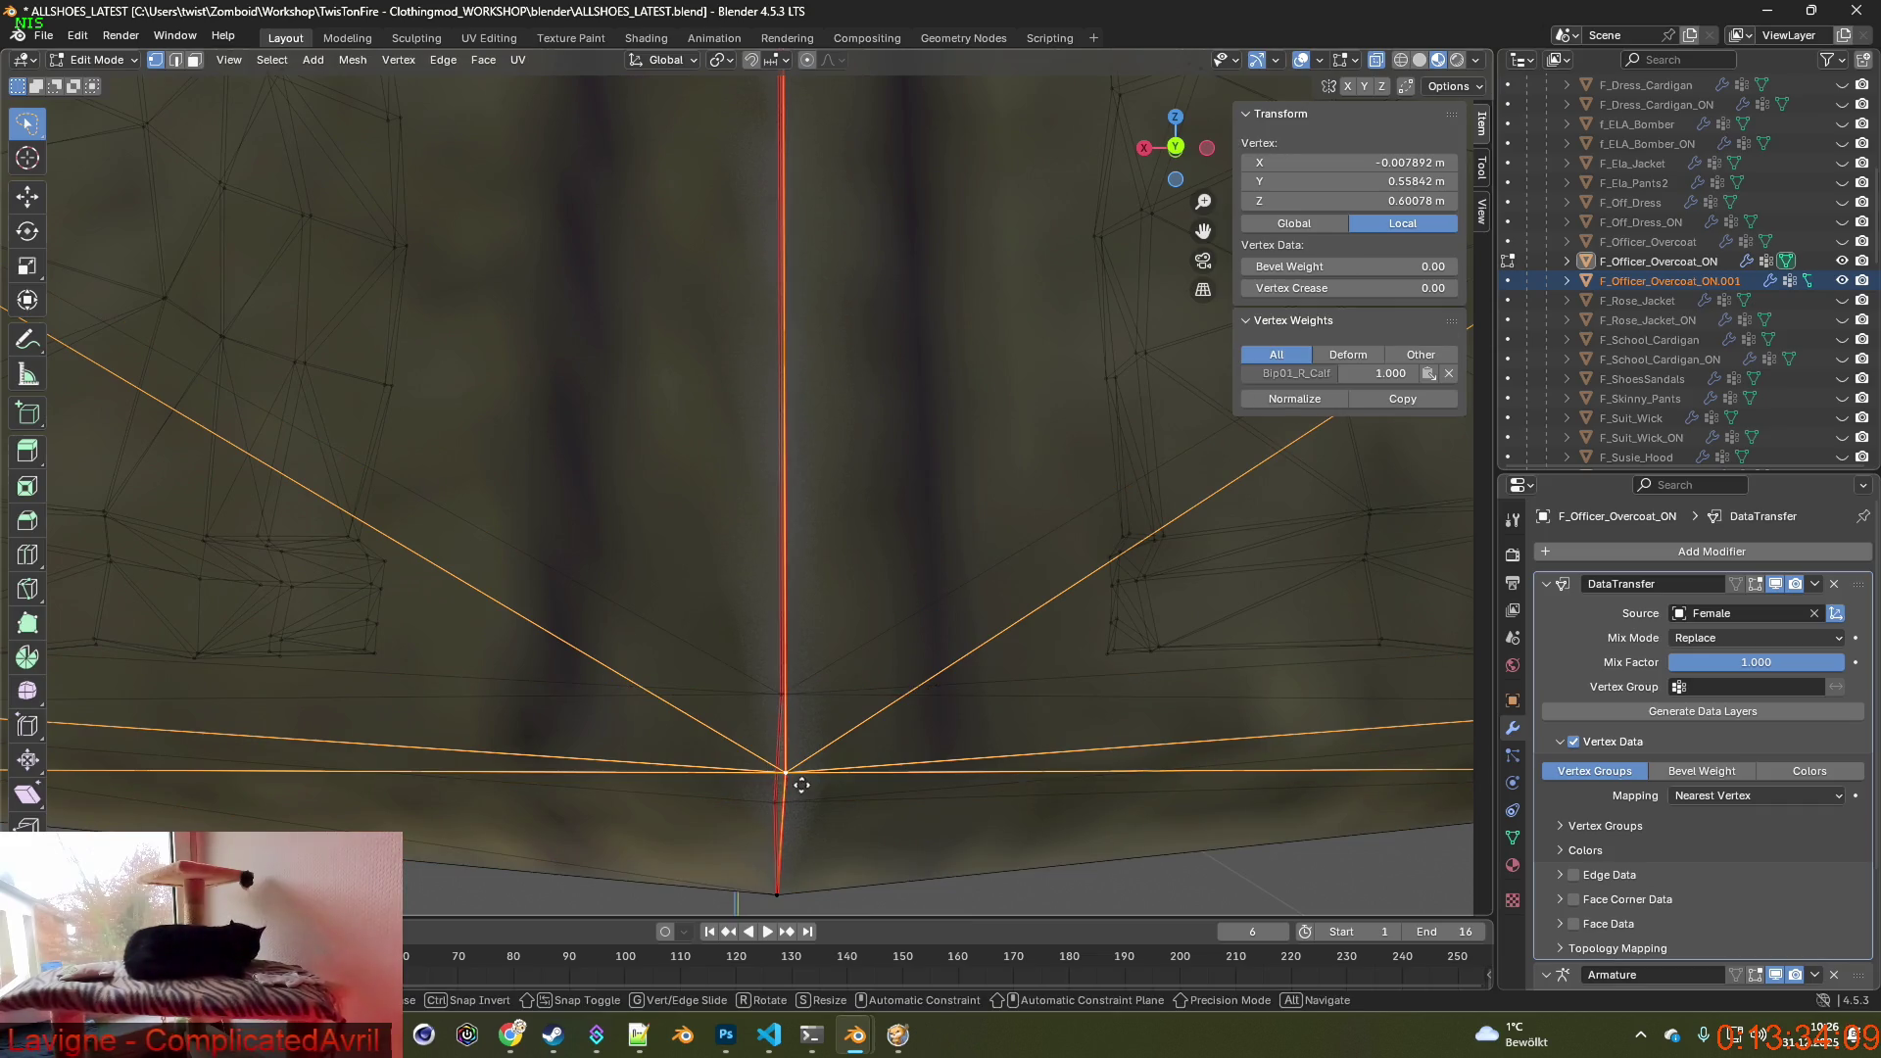
pyautogui.press('g')
pyautogui.click(572, 648)
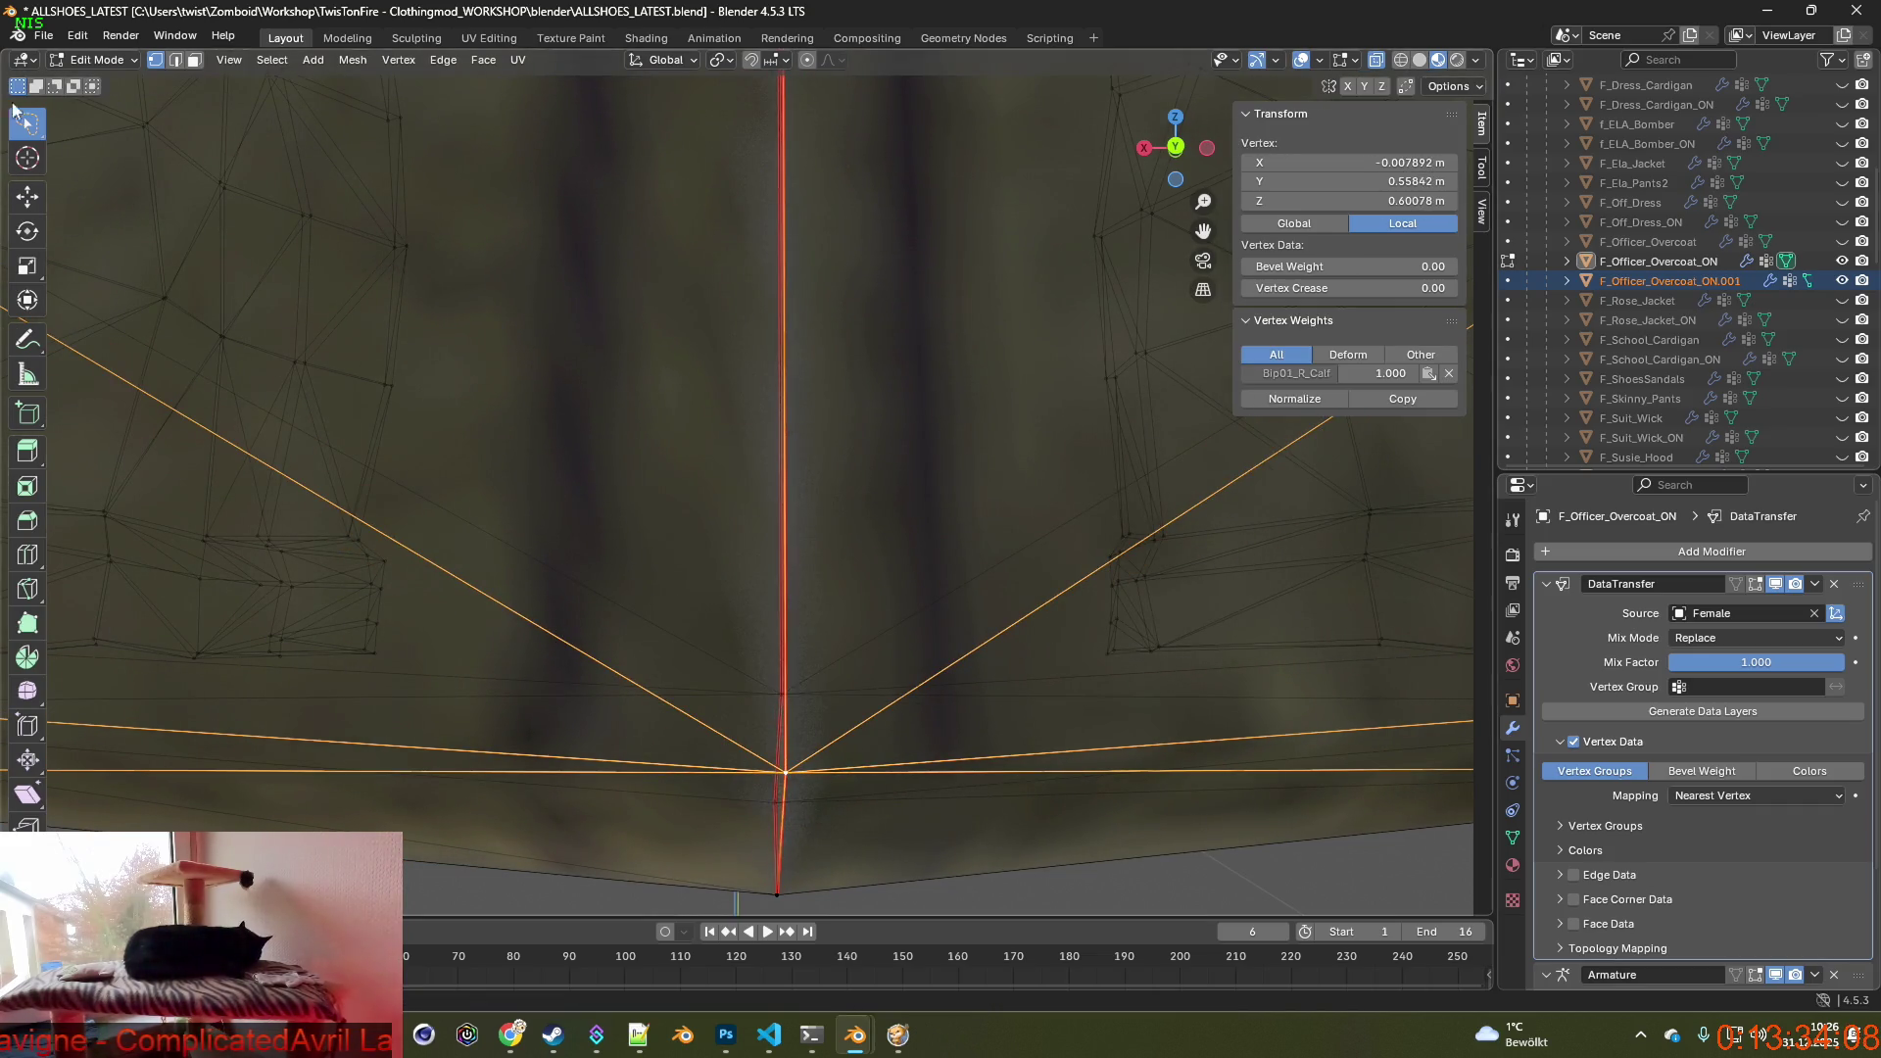
pyautogui.click(76, 37)
pyautogui.moveTo(126, 98)
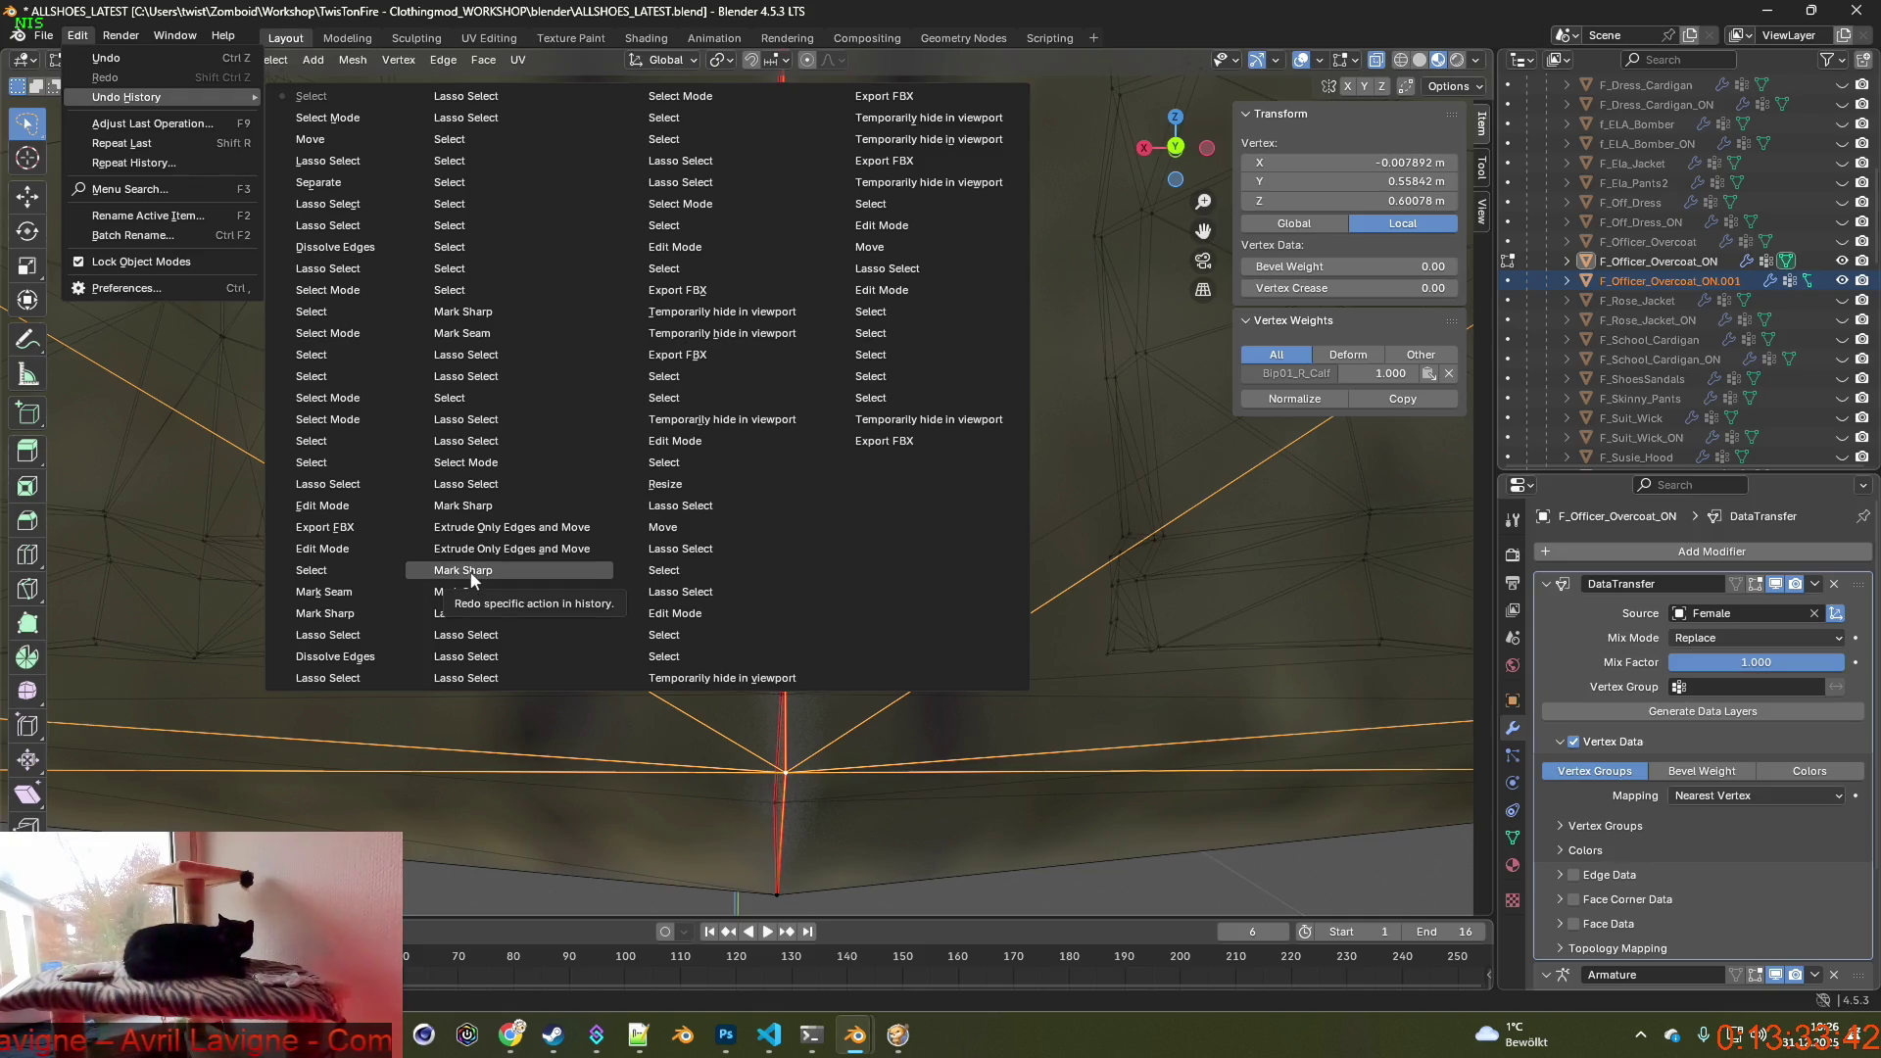
# Undo back to the Mark Sharp entry before the split, then switch to the ChatGPT guide.
pyautogui.click(464, 569)
pyautogui.moveTo(441, 559)
pyautogui.mouseDown(button='middle')
pyautogui.moveTo(715, 633)
pyautogui.moveTo(776, 688)
pyautogui.mouseUp(button='middle')
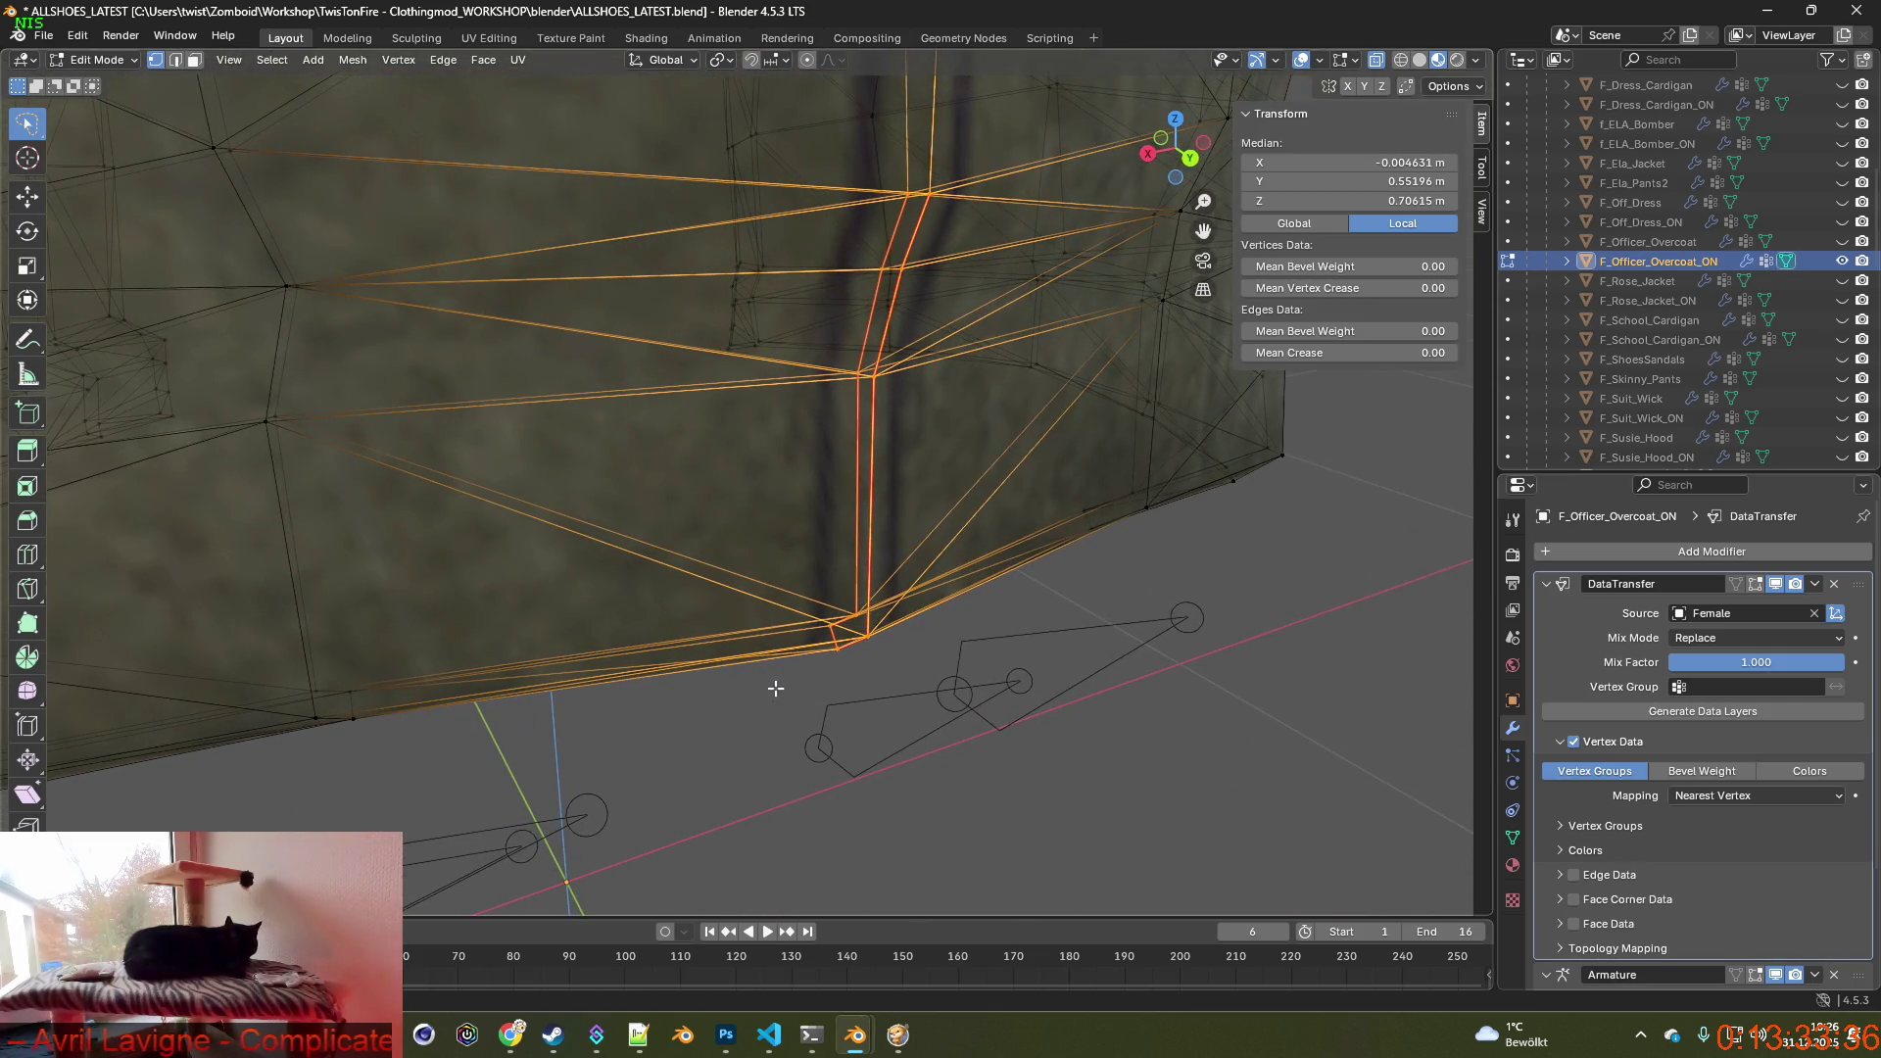
pyautogui.hotkey('alt', 'Tab')
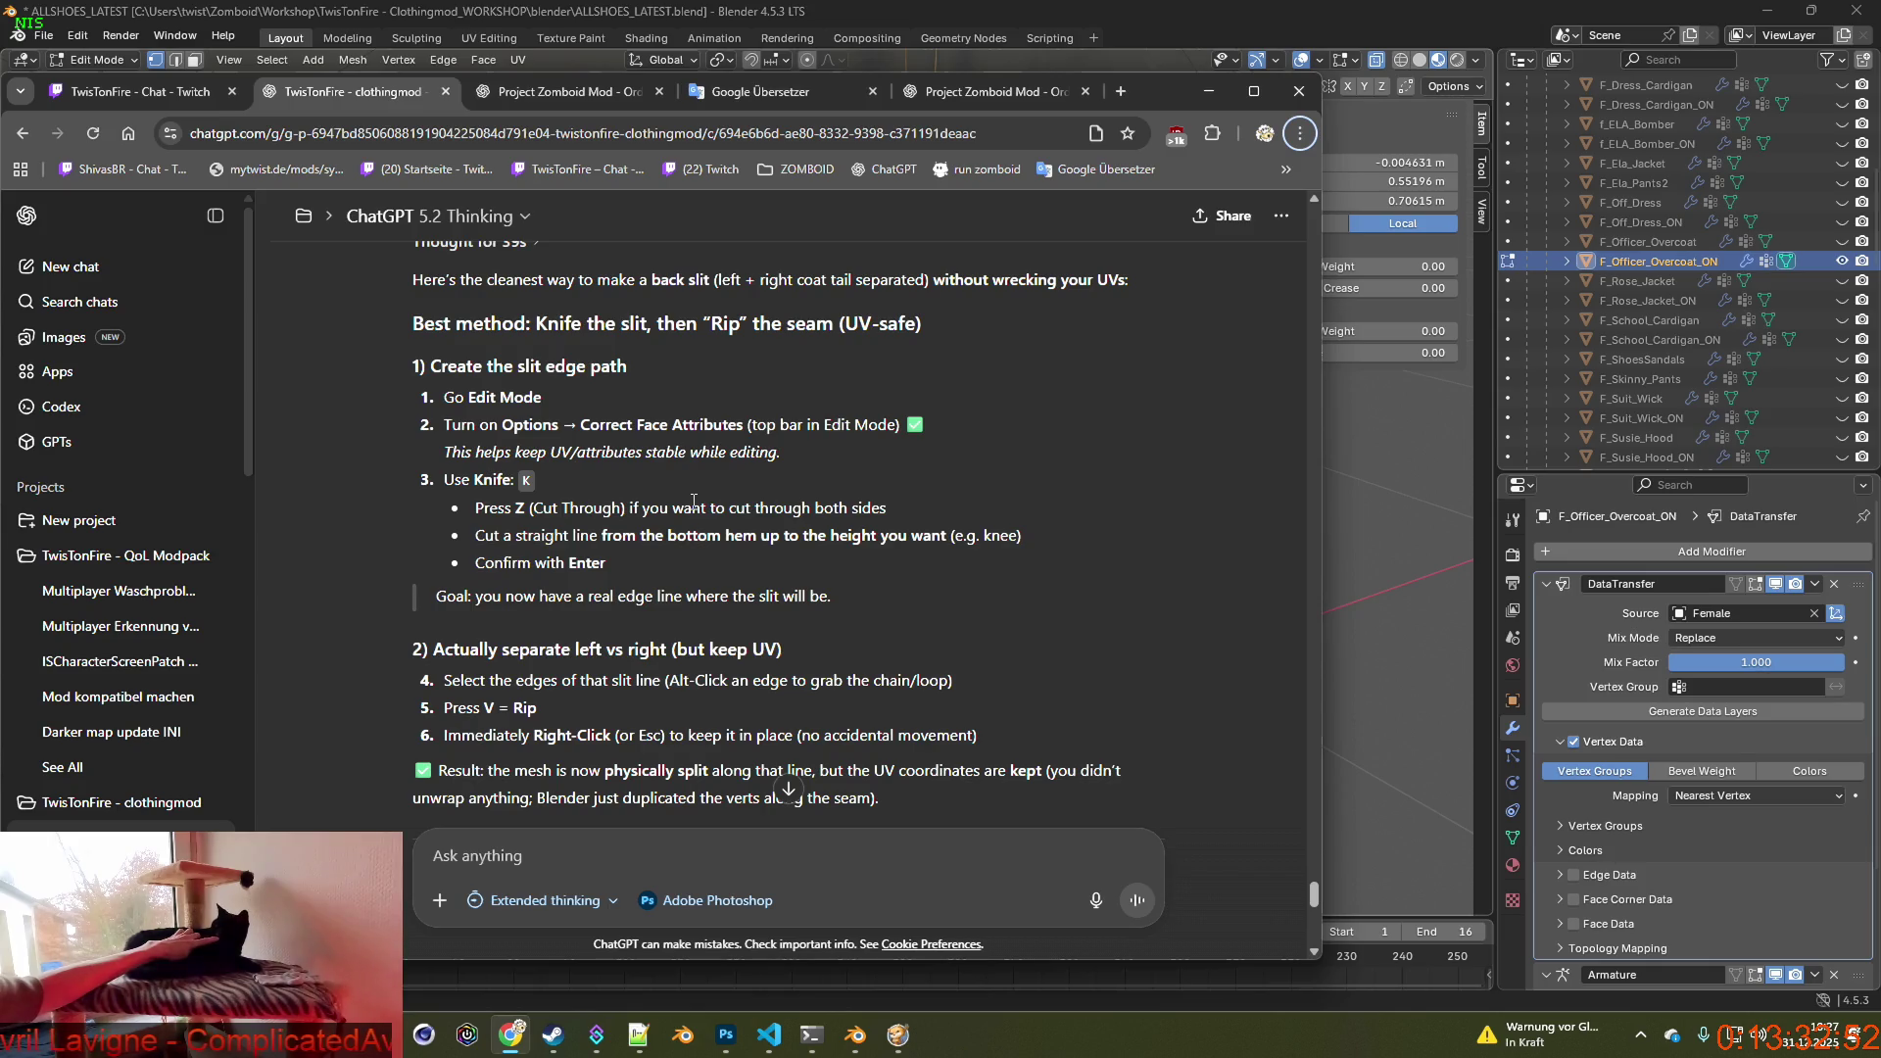
# Return to Blender and select a vertex above the rear seam.
pyautogui.hotkey('alt', 'Tab')
pyautogui.scroll(2, 723, 514)
pyautogui.scroll(2, 727, 530)
pyautogui.scroll(2, 732, 537)
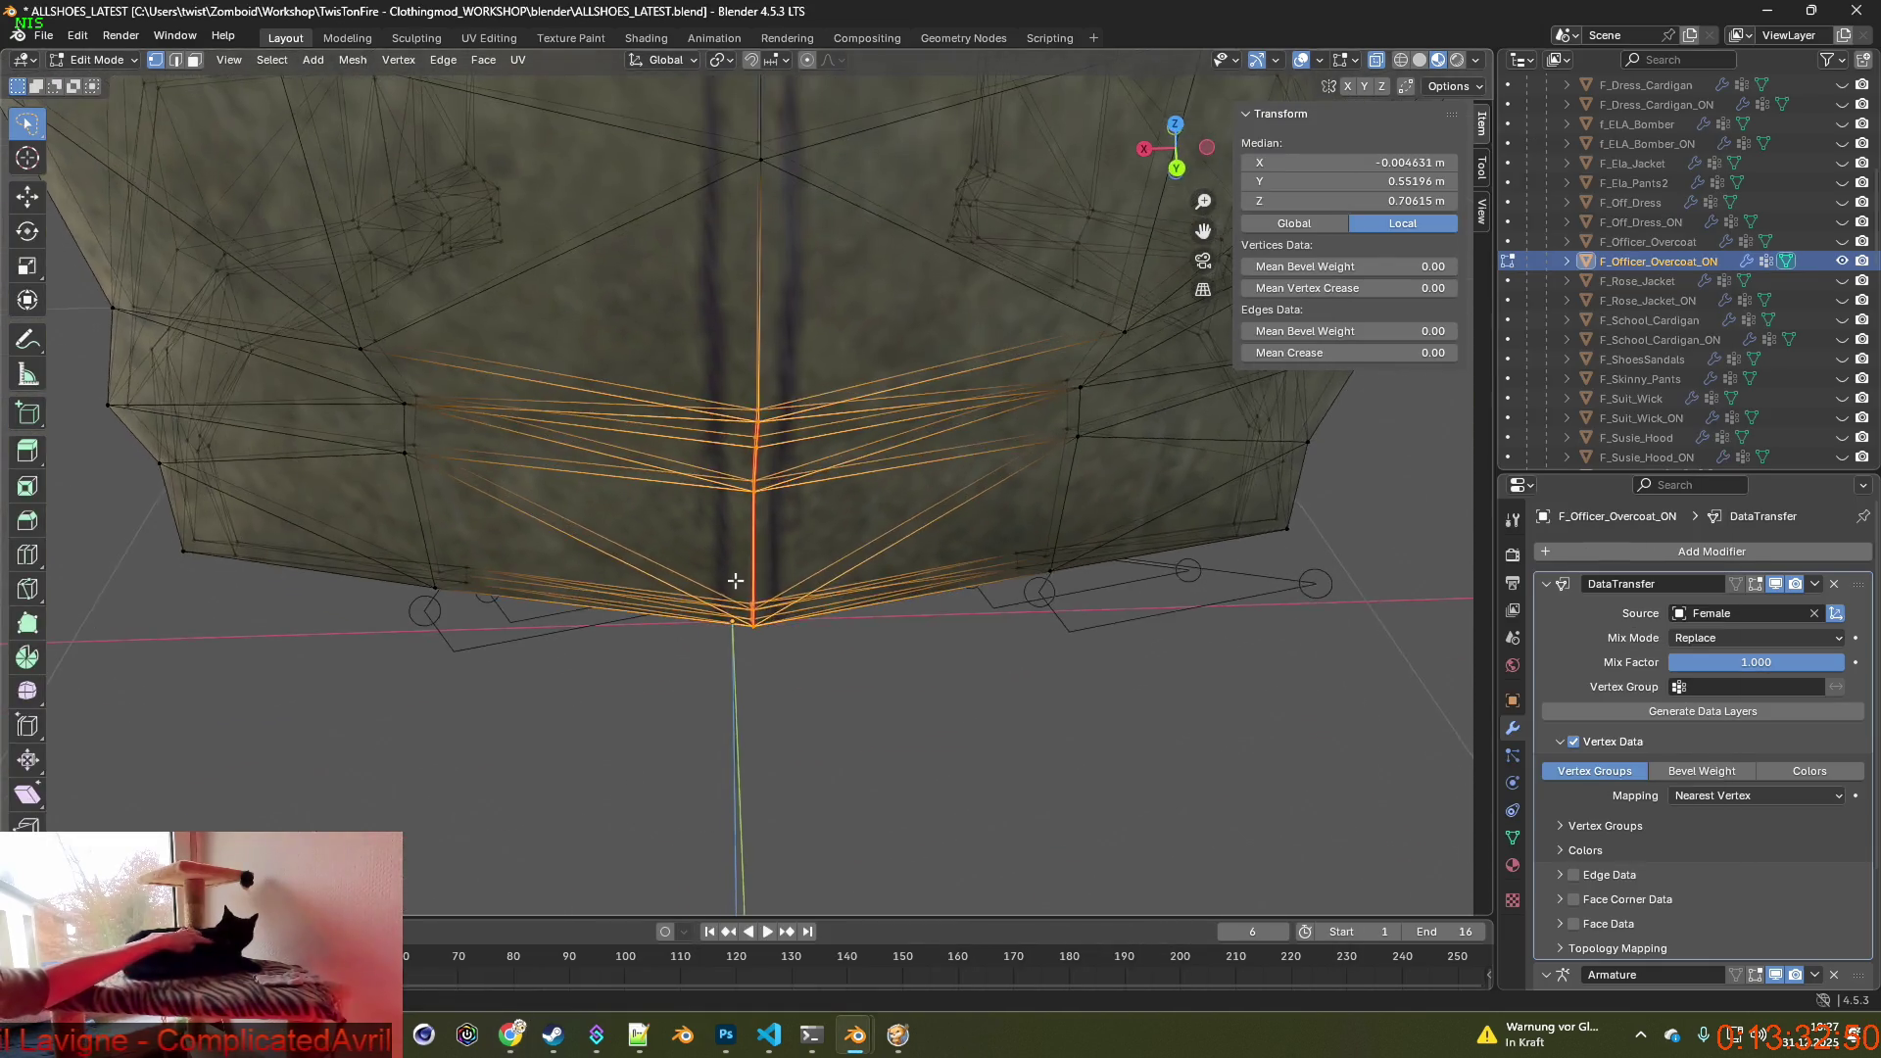
pyautogui.scroll(2, 736, 581)
pyautogui.scroll(1, 735, 581)
pyautogui.scroll(1, 750, 559)
pyautogui.scroll(1, 763, 512)
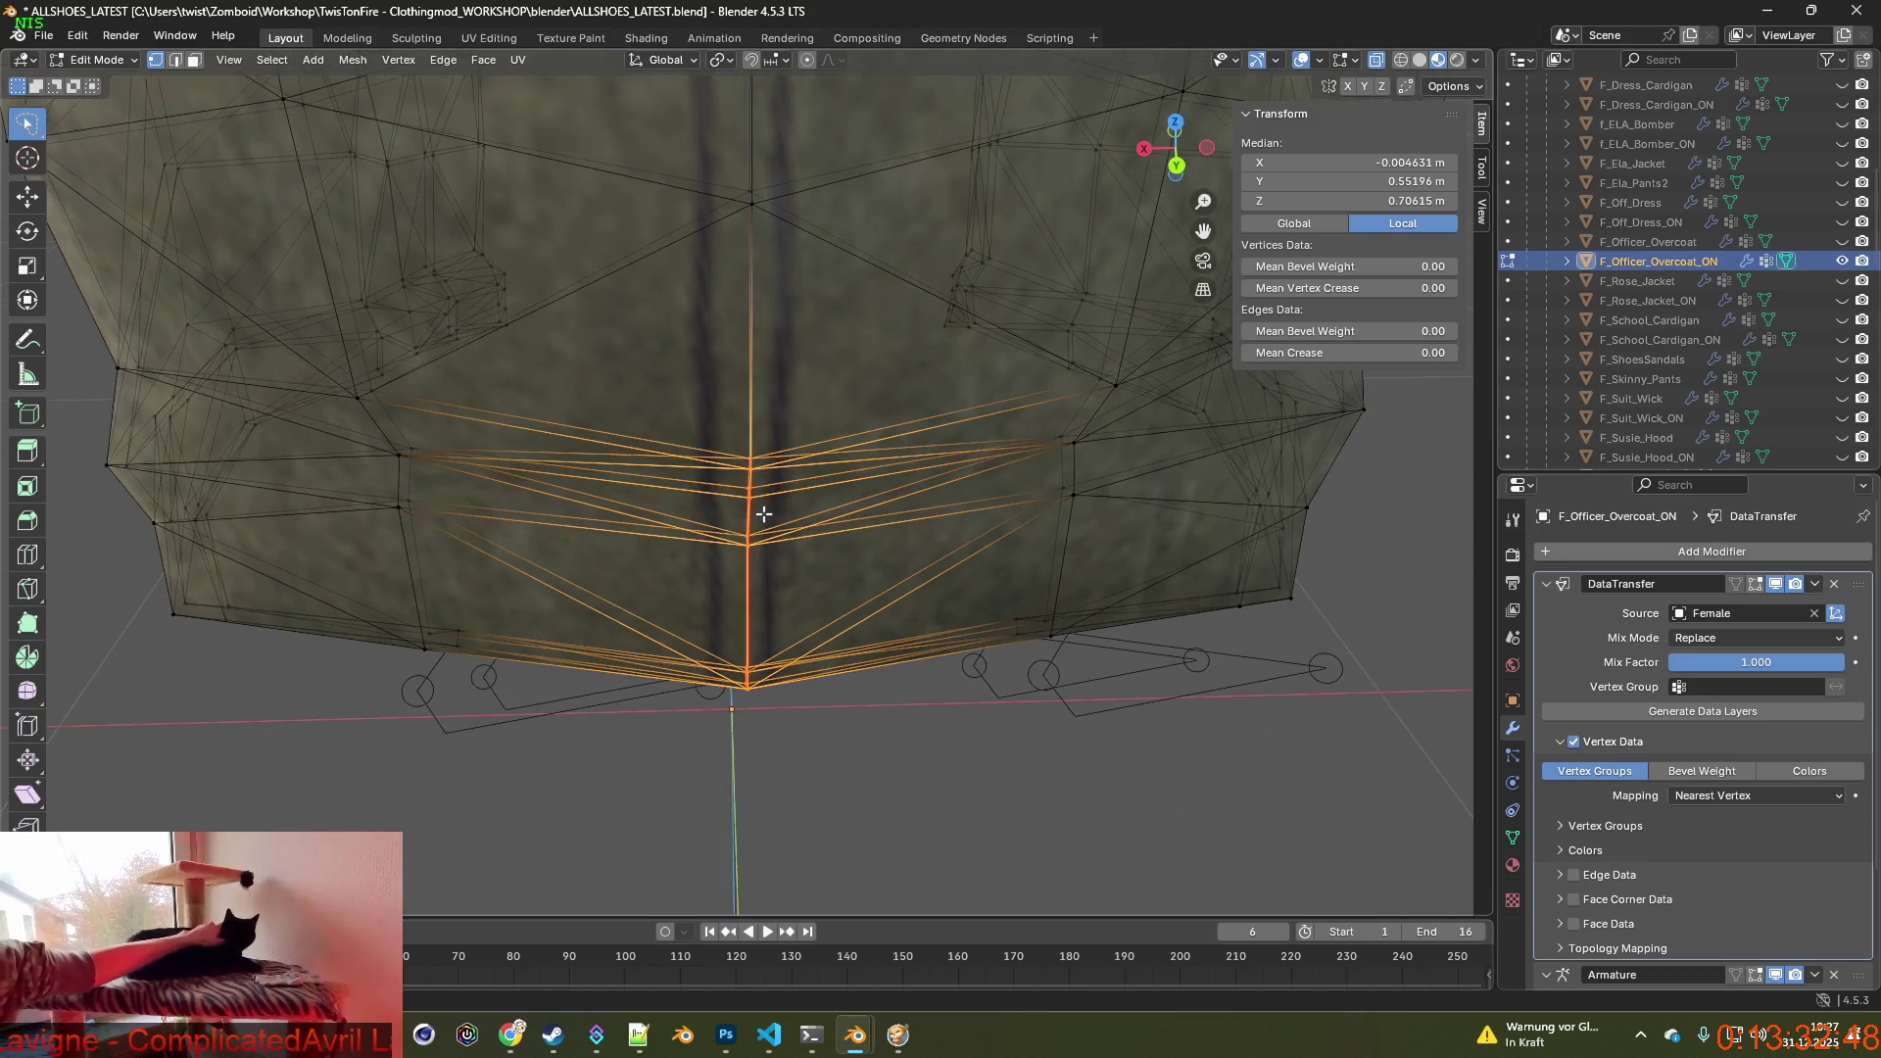
pyautogui.click(749, 205)
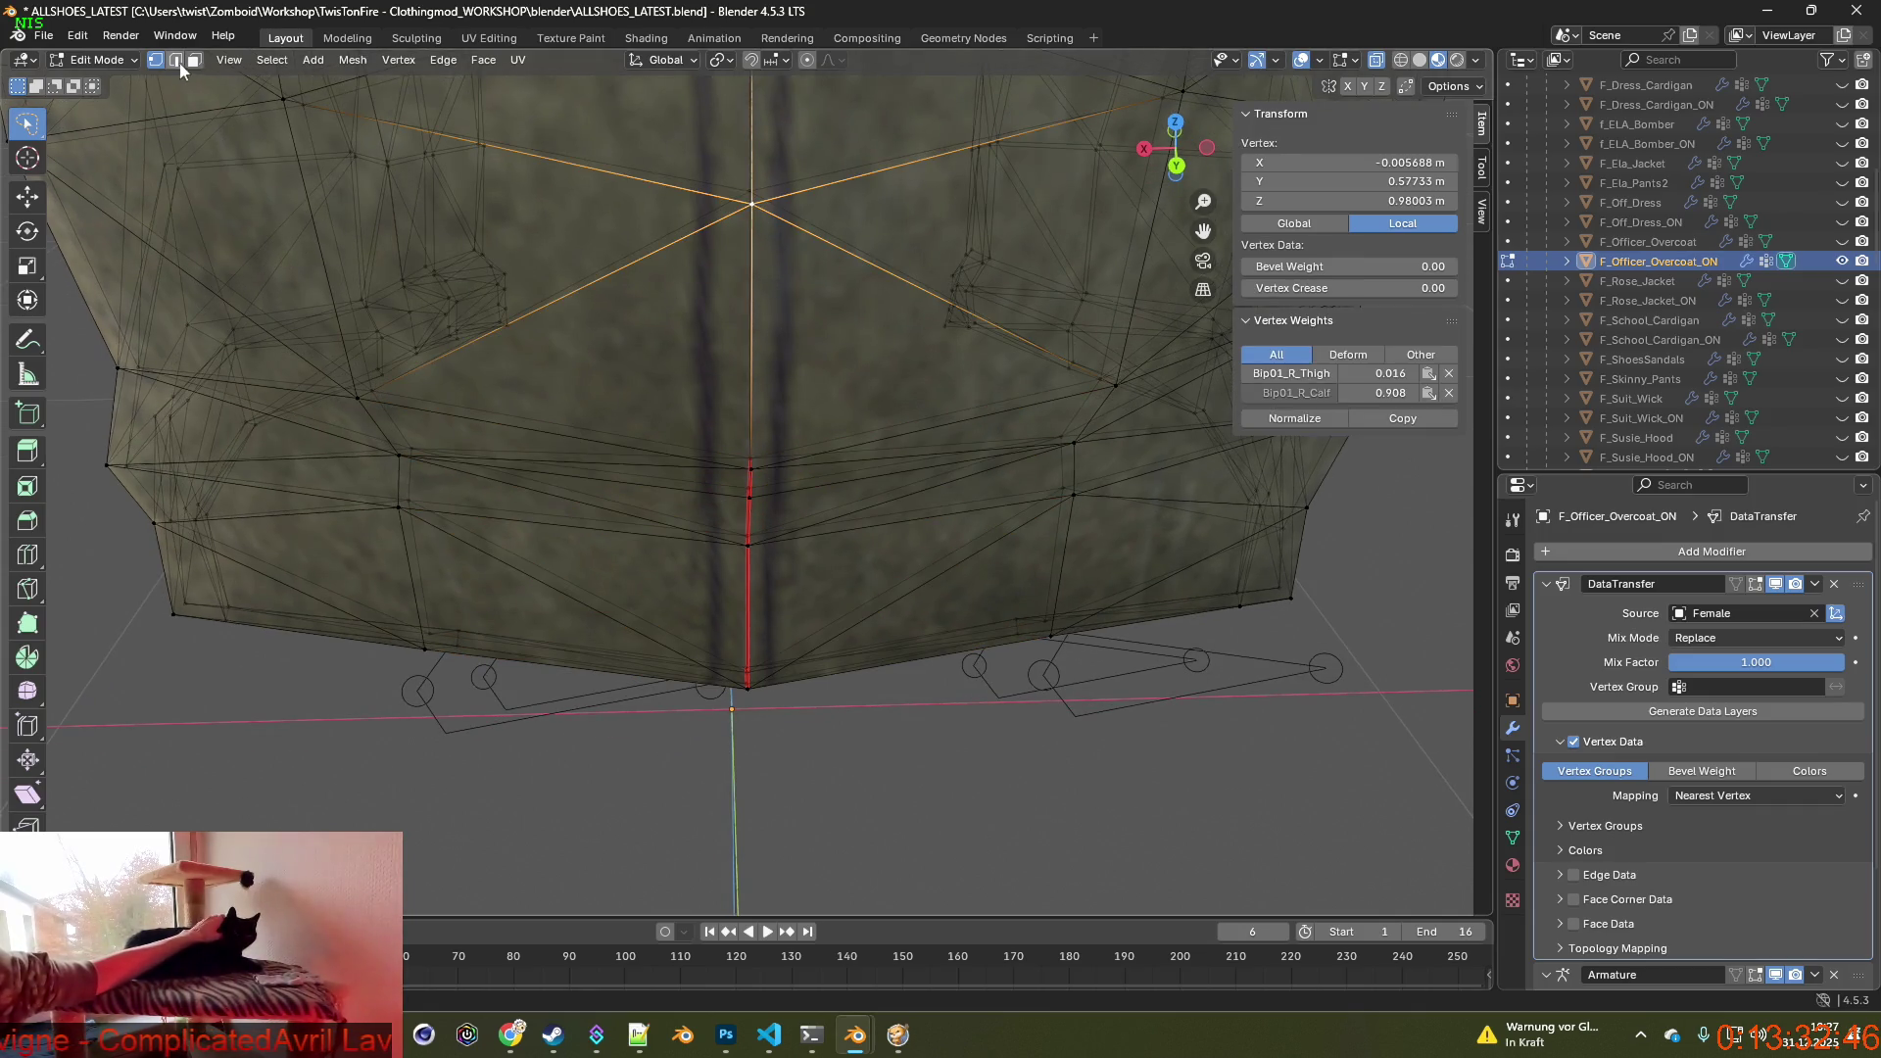